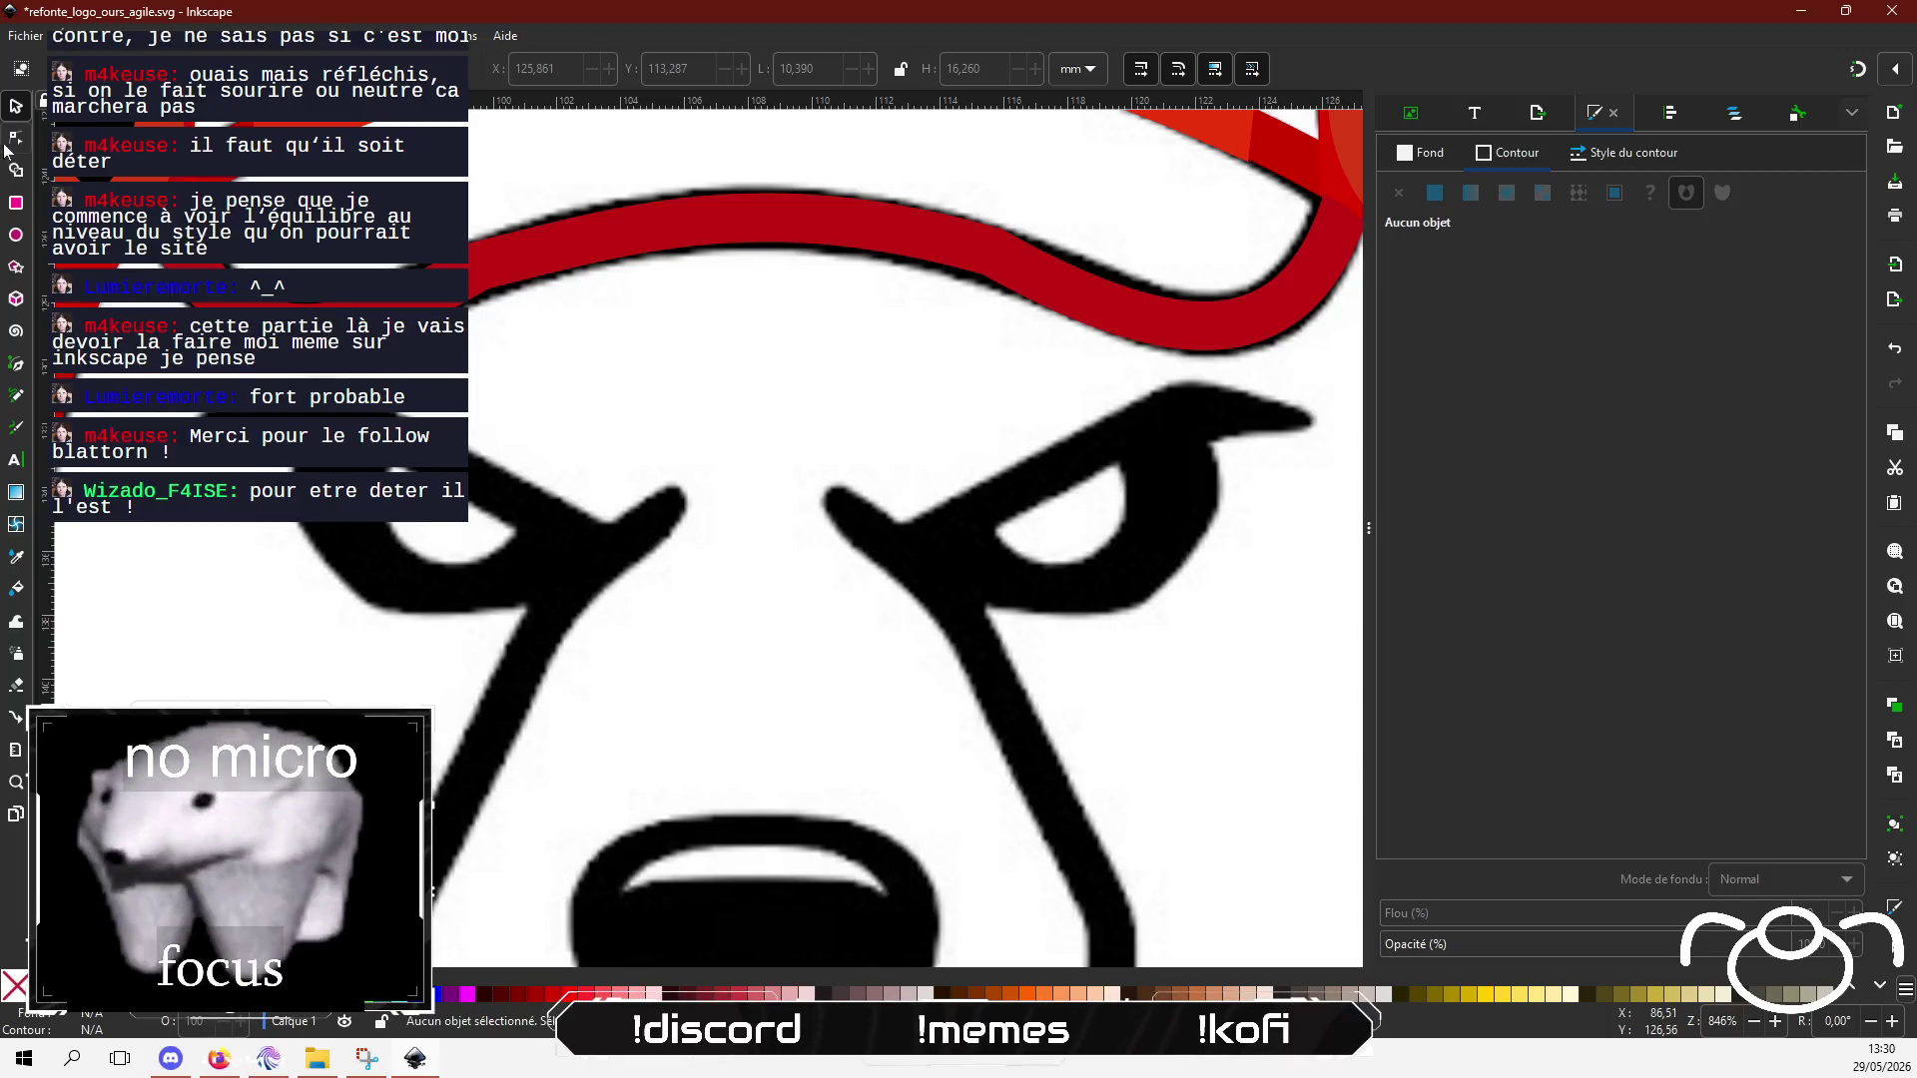
Step: With the Pen tool, trace four straight segments under the bear's left eye, from its inner corner up-left past it
left_click(16, 364)
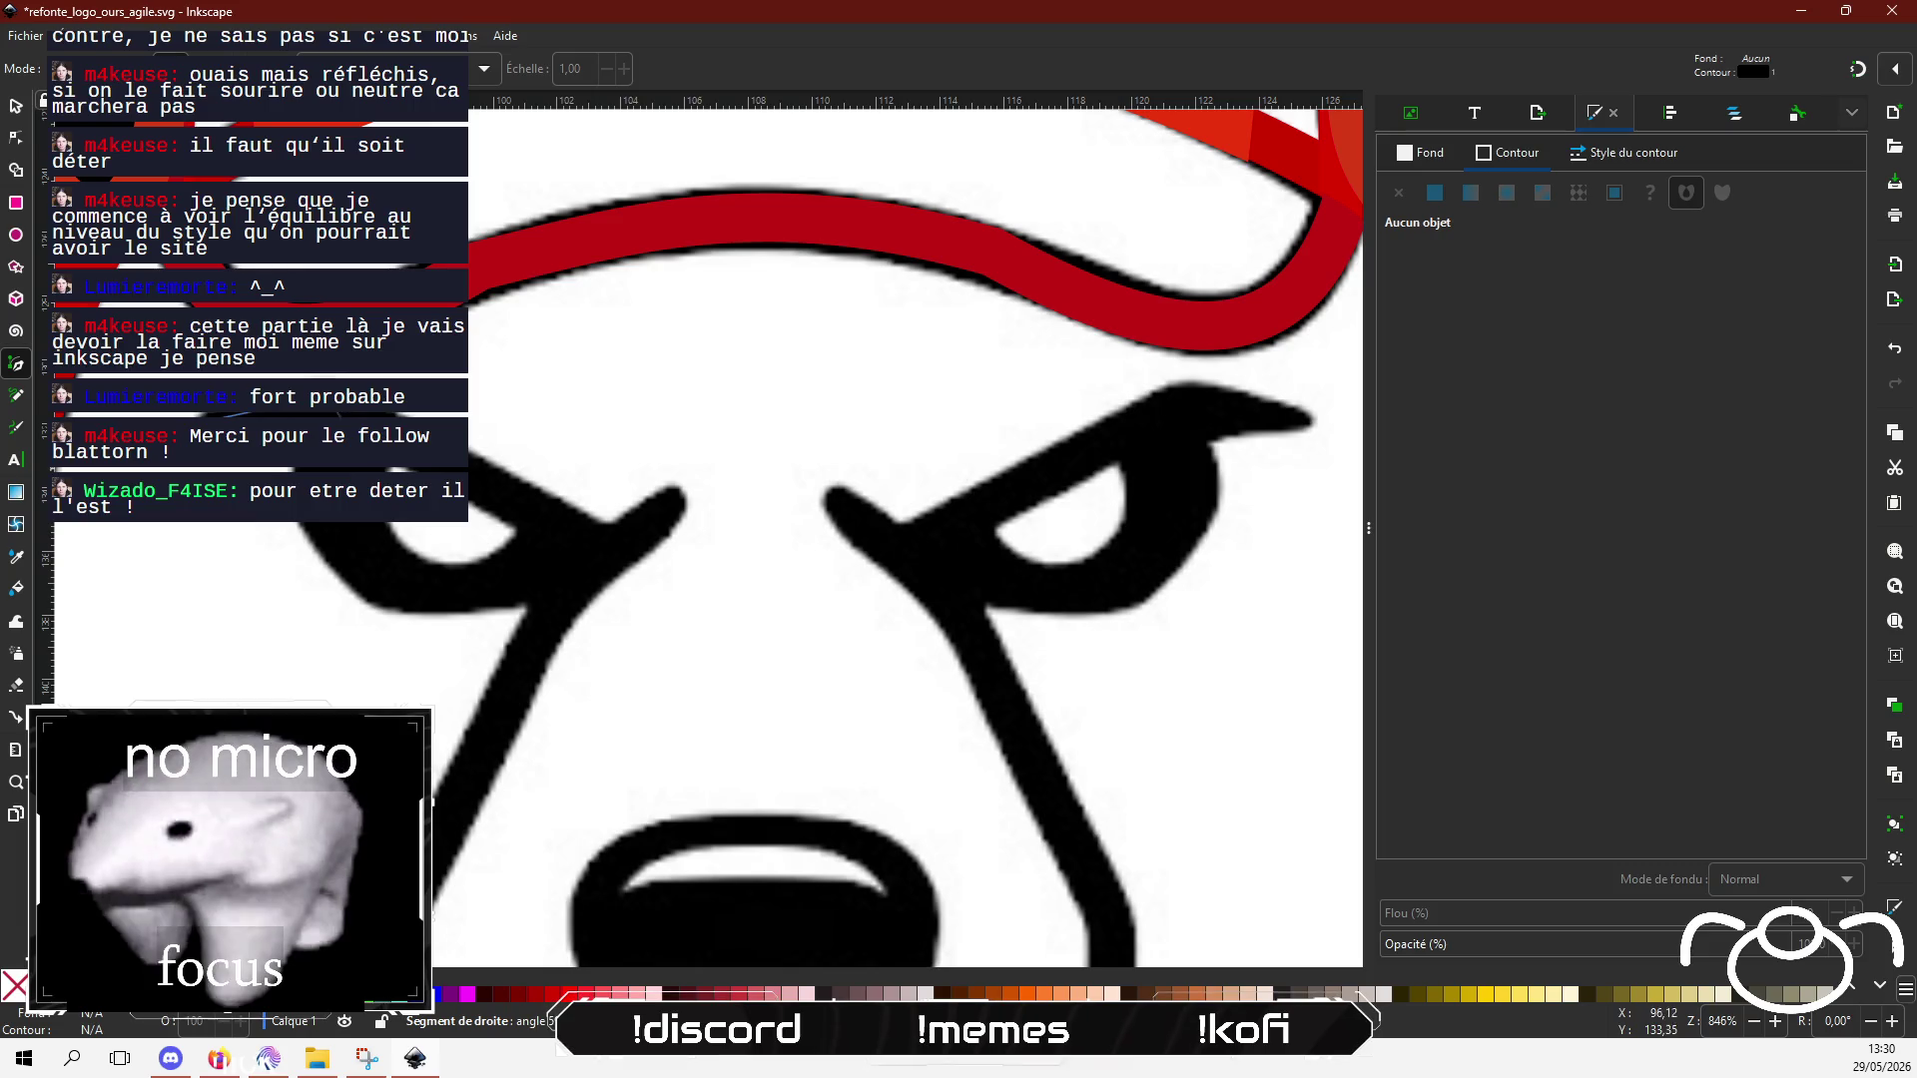
left_click(596, 543)
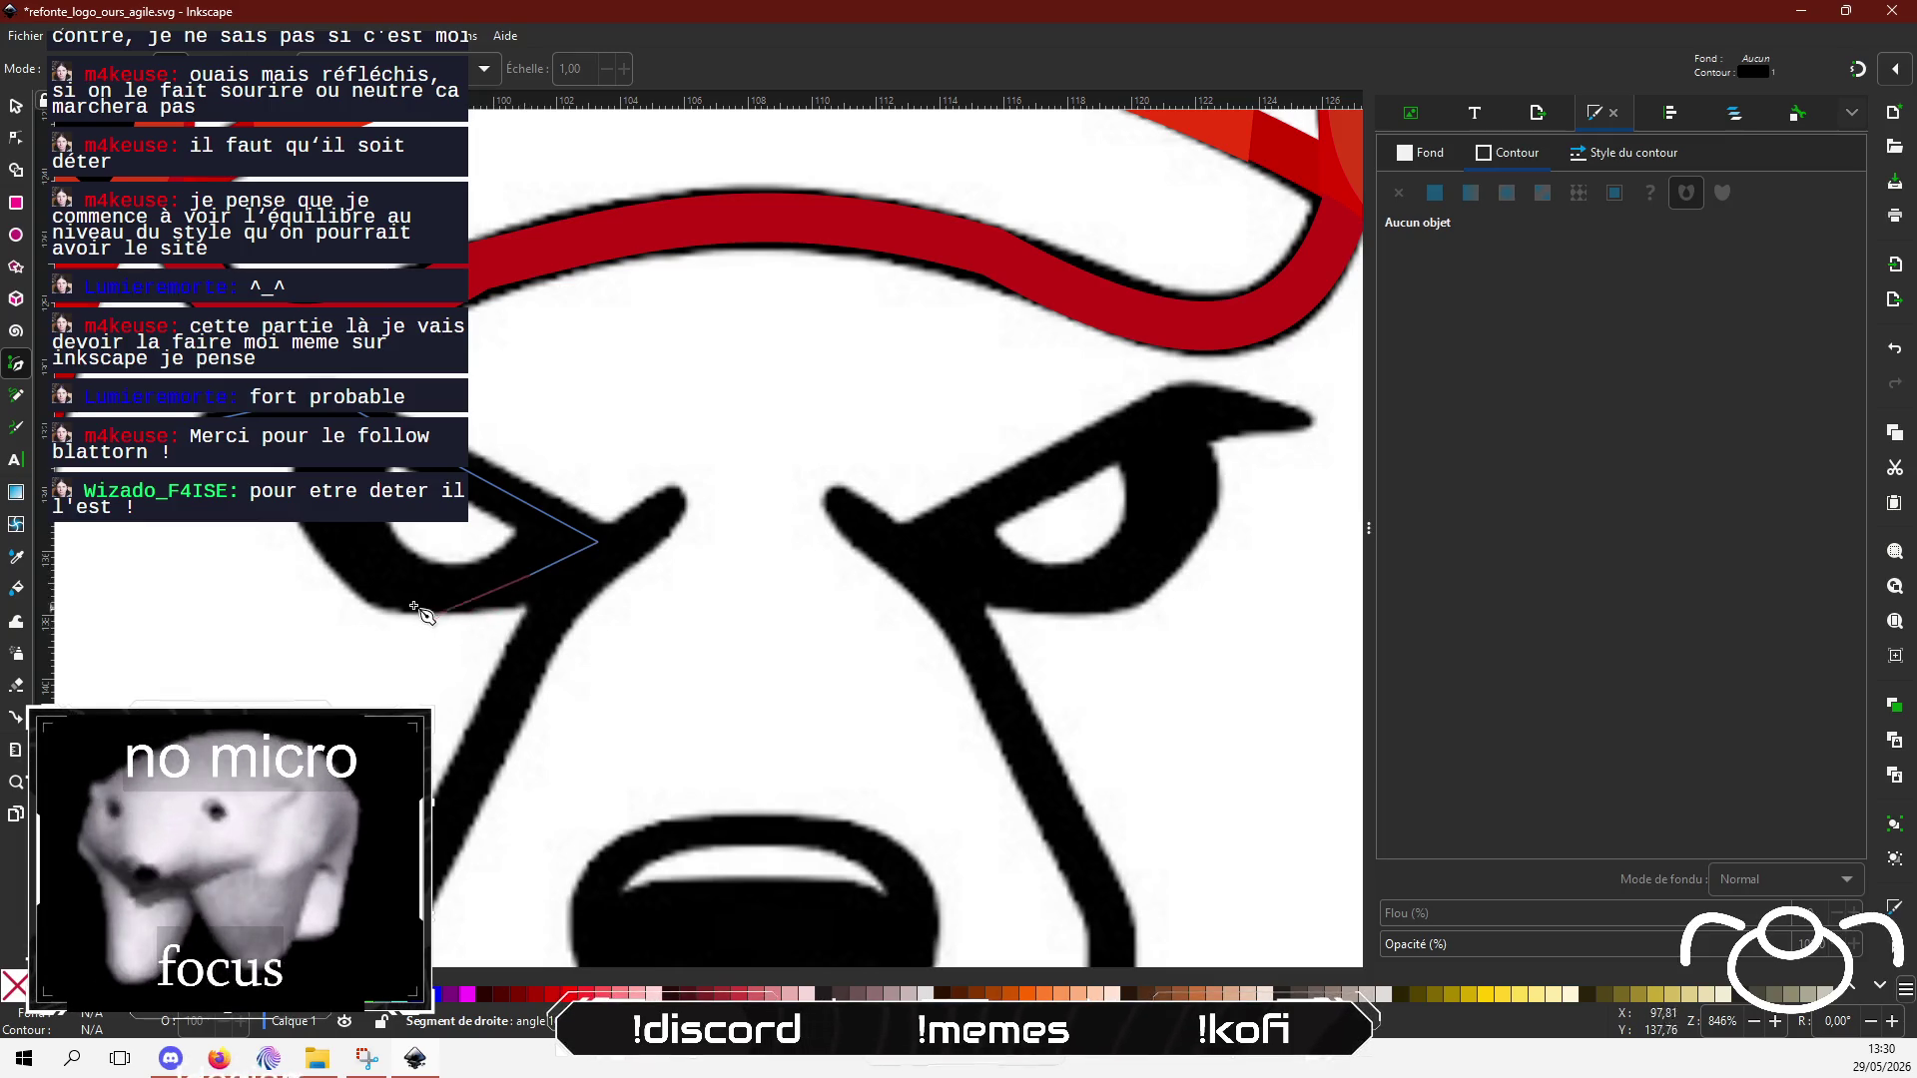
left_click(529, 574)
left_click(399, 581)
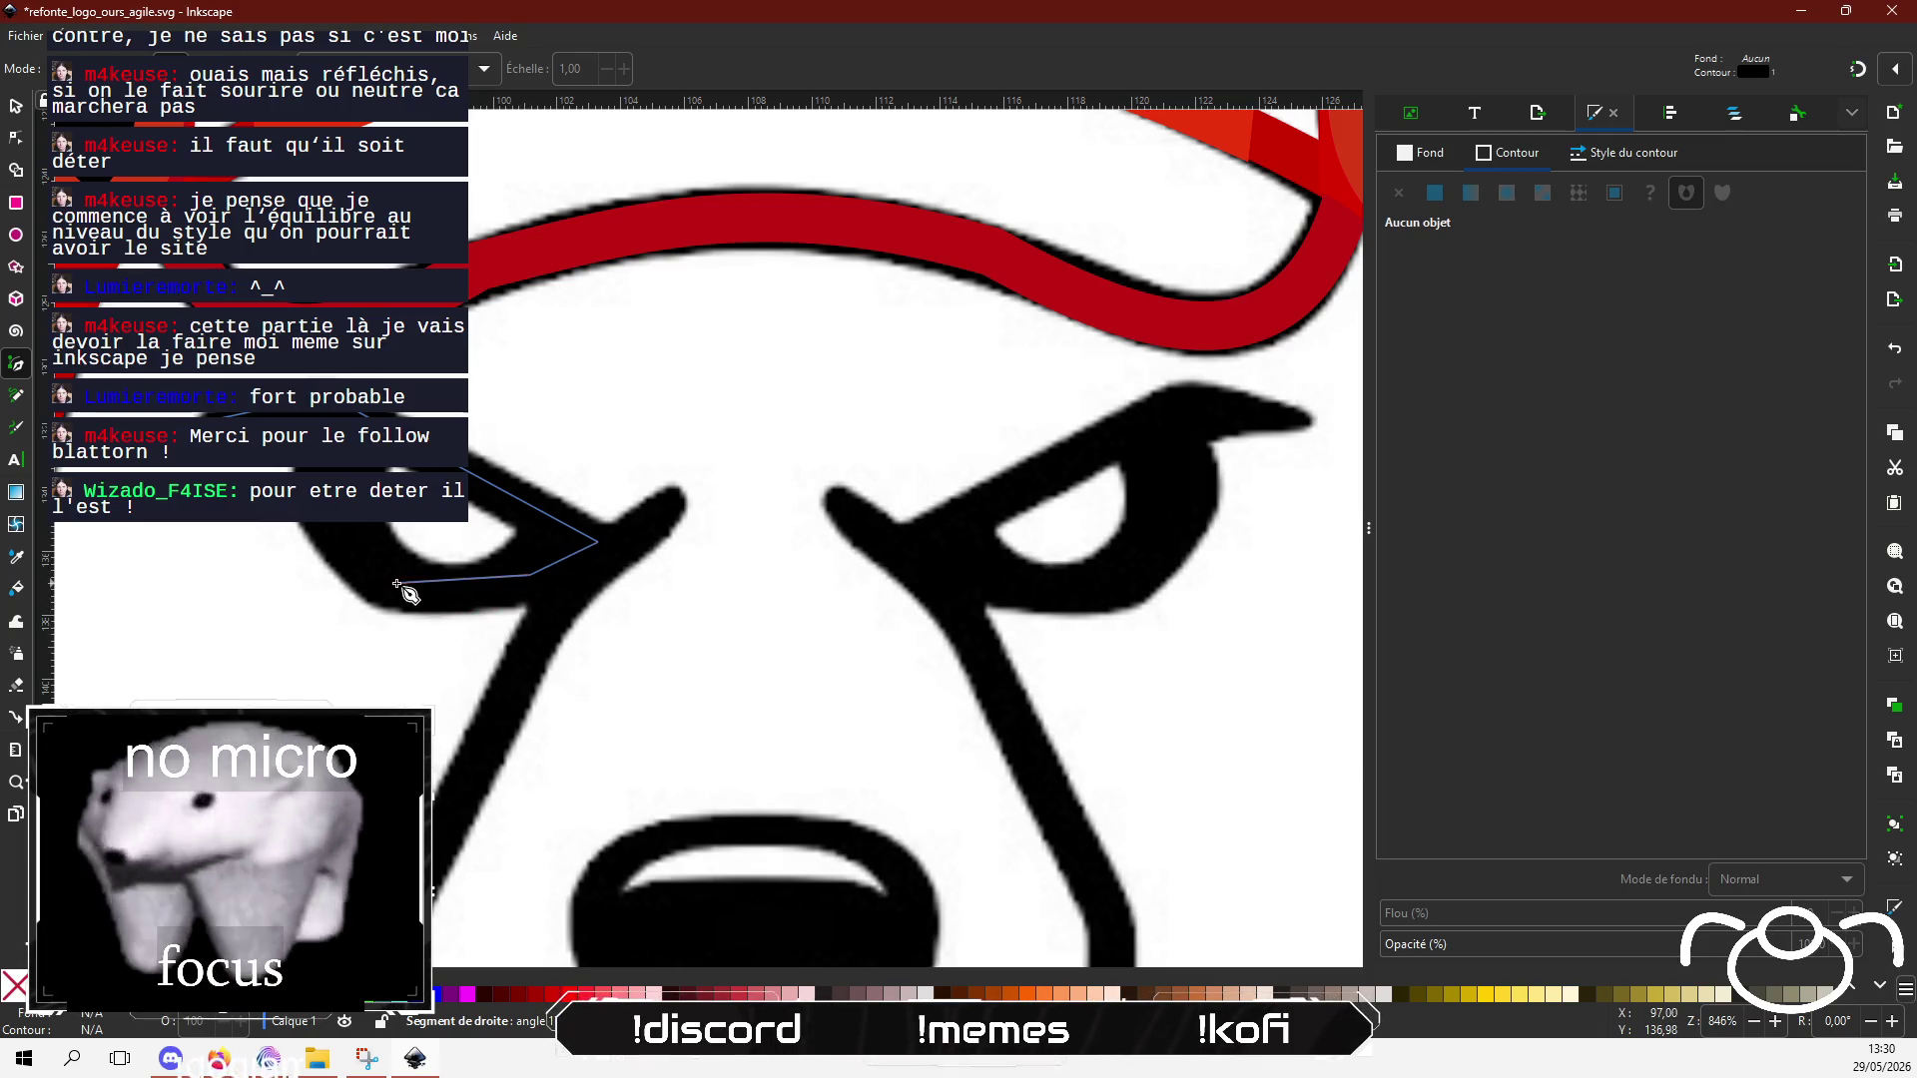
left_click(310, 495)
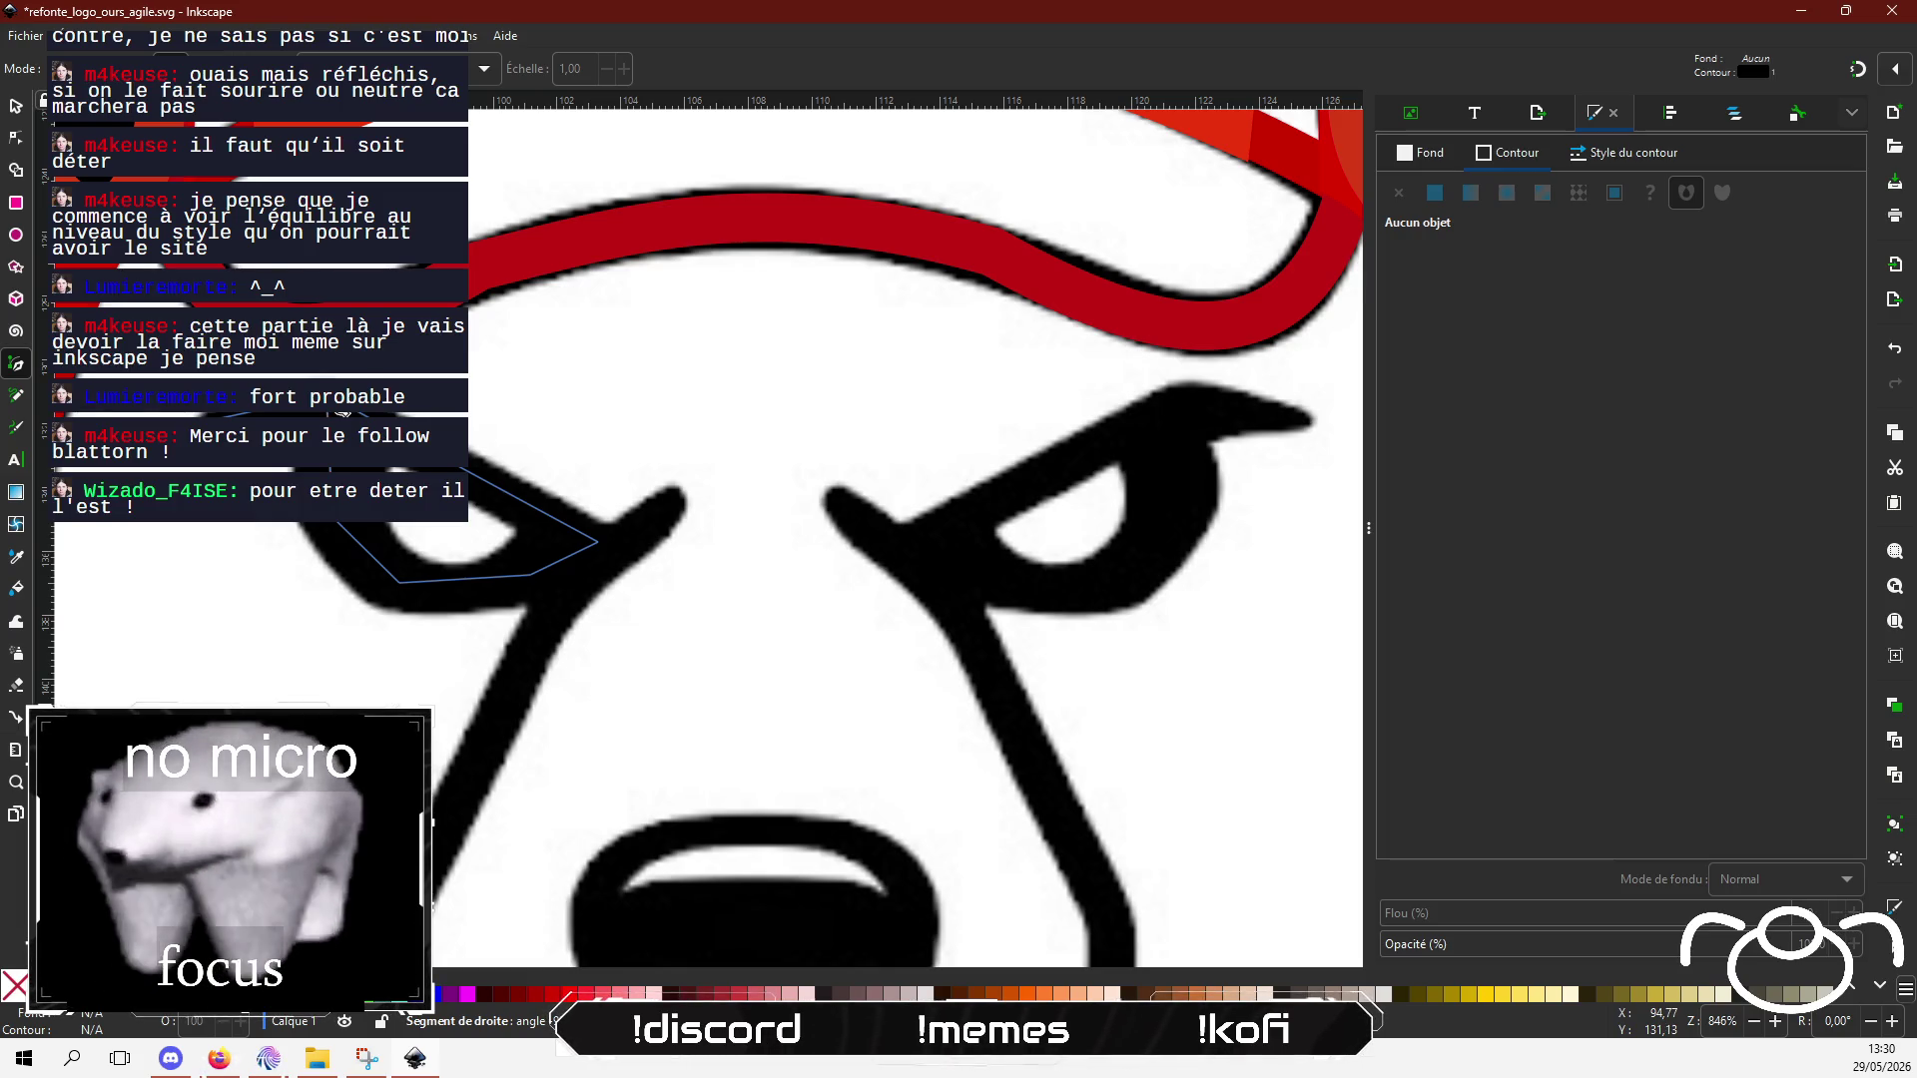
Step: Finish the eye path and give it a 5.82 px orange-red stroke, colour ce3d05ff
key("Return")
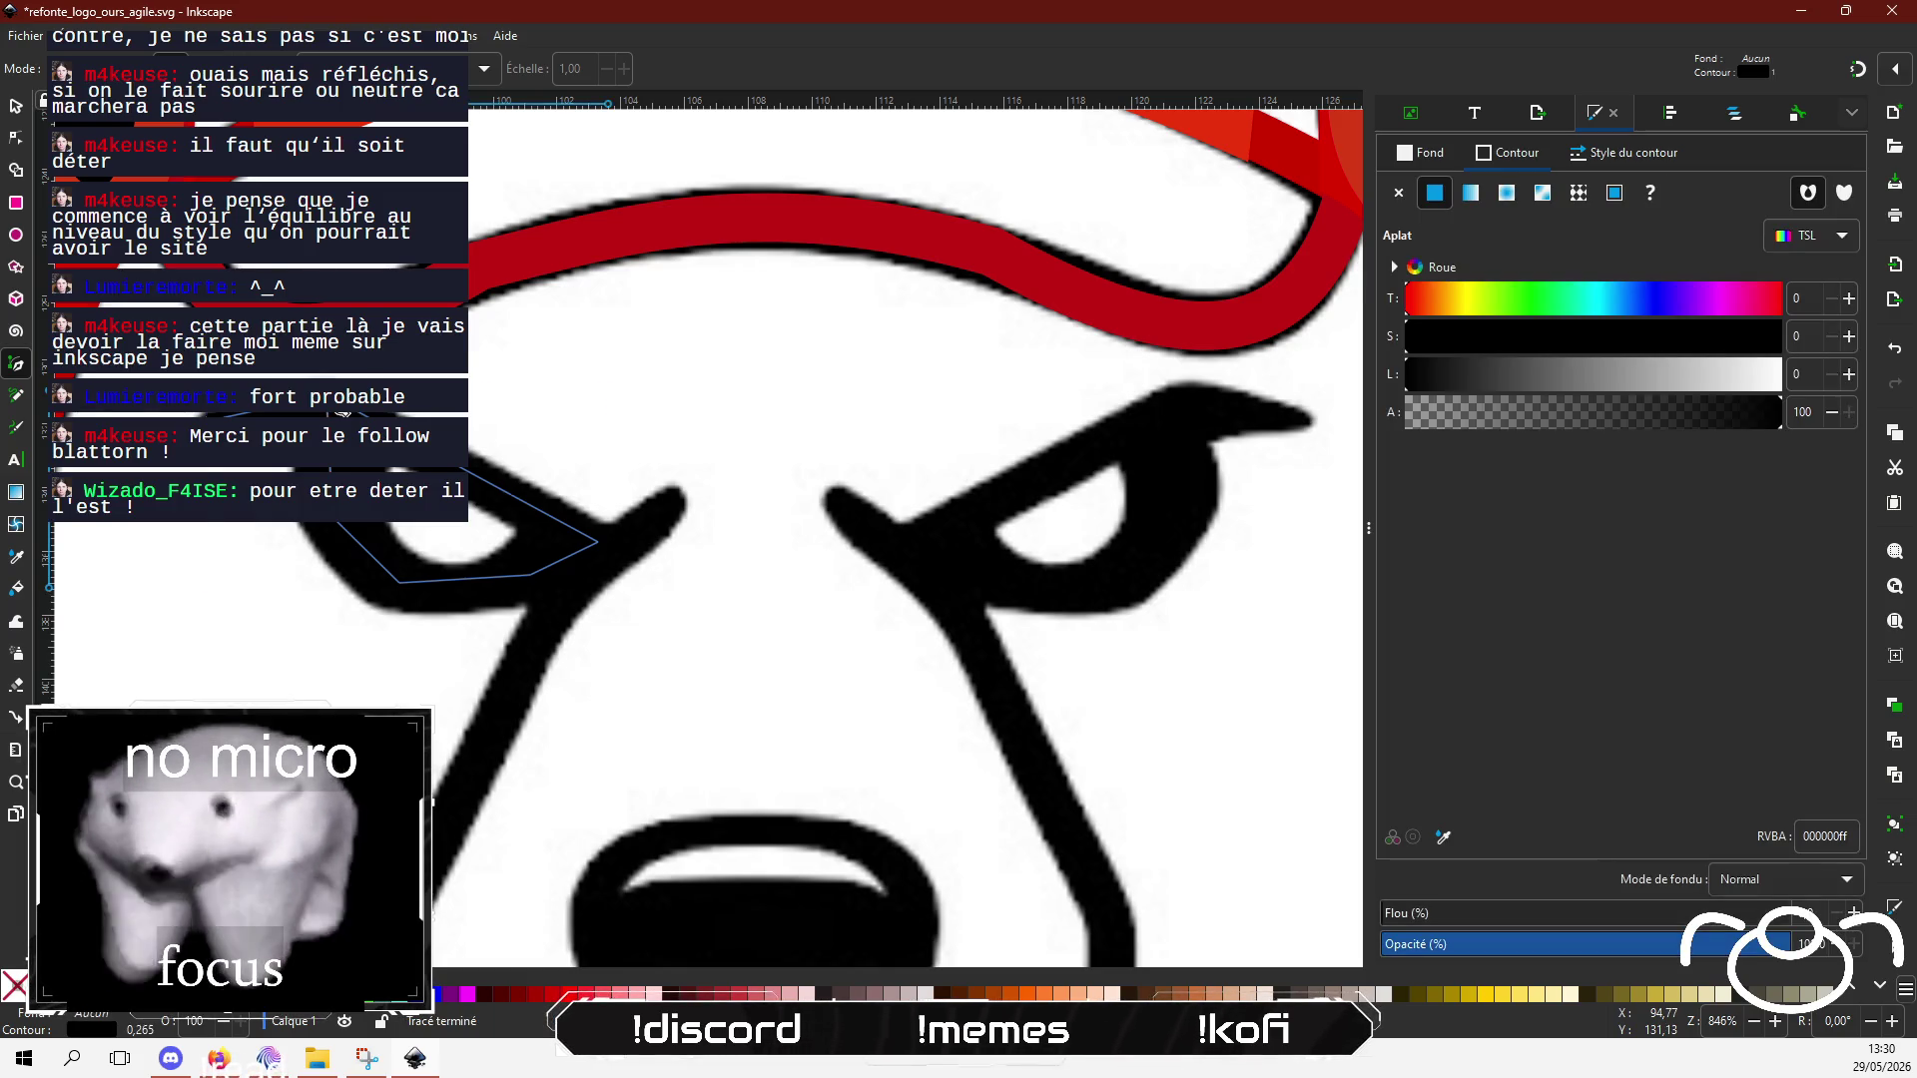
left_click(1627, 153)
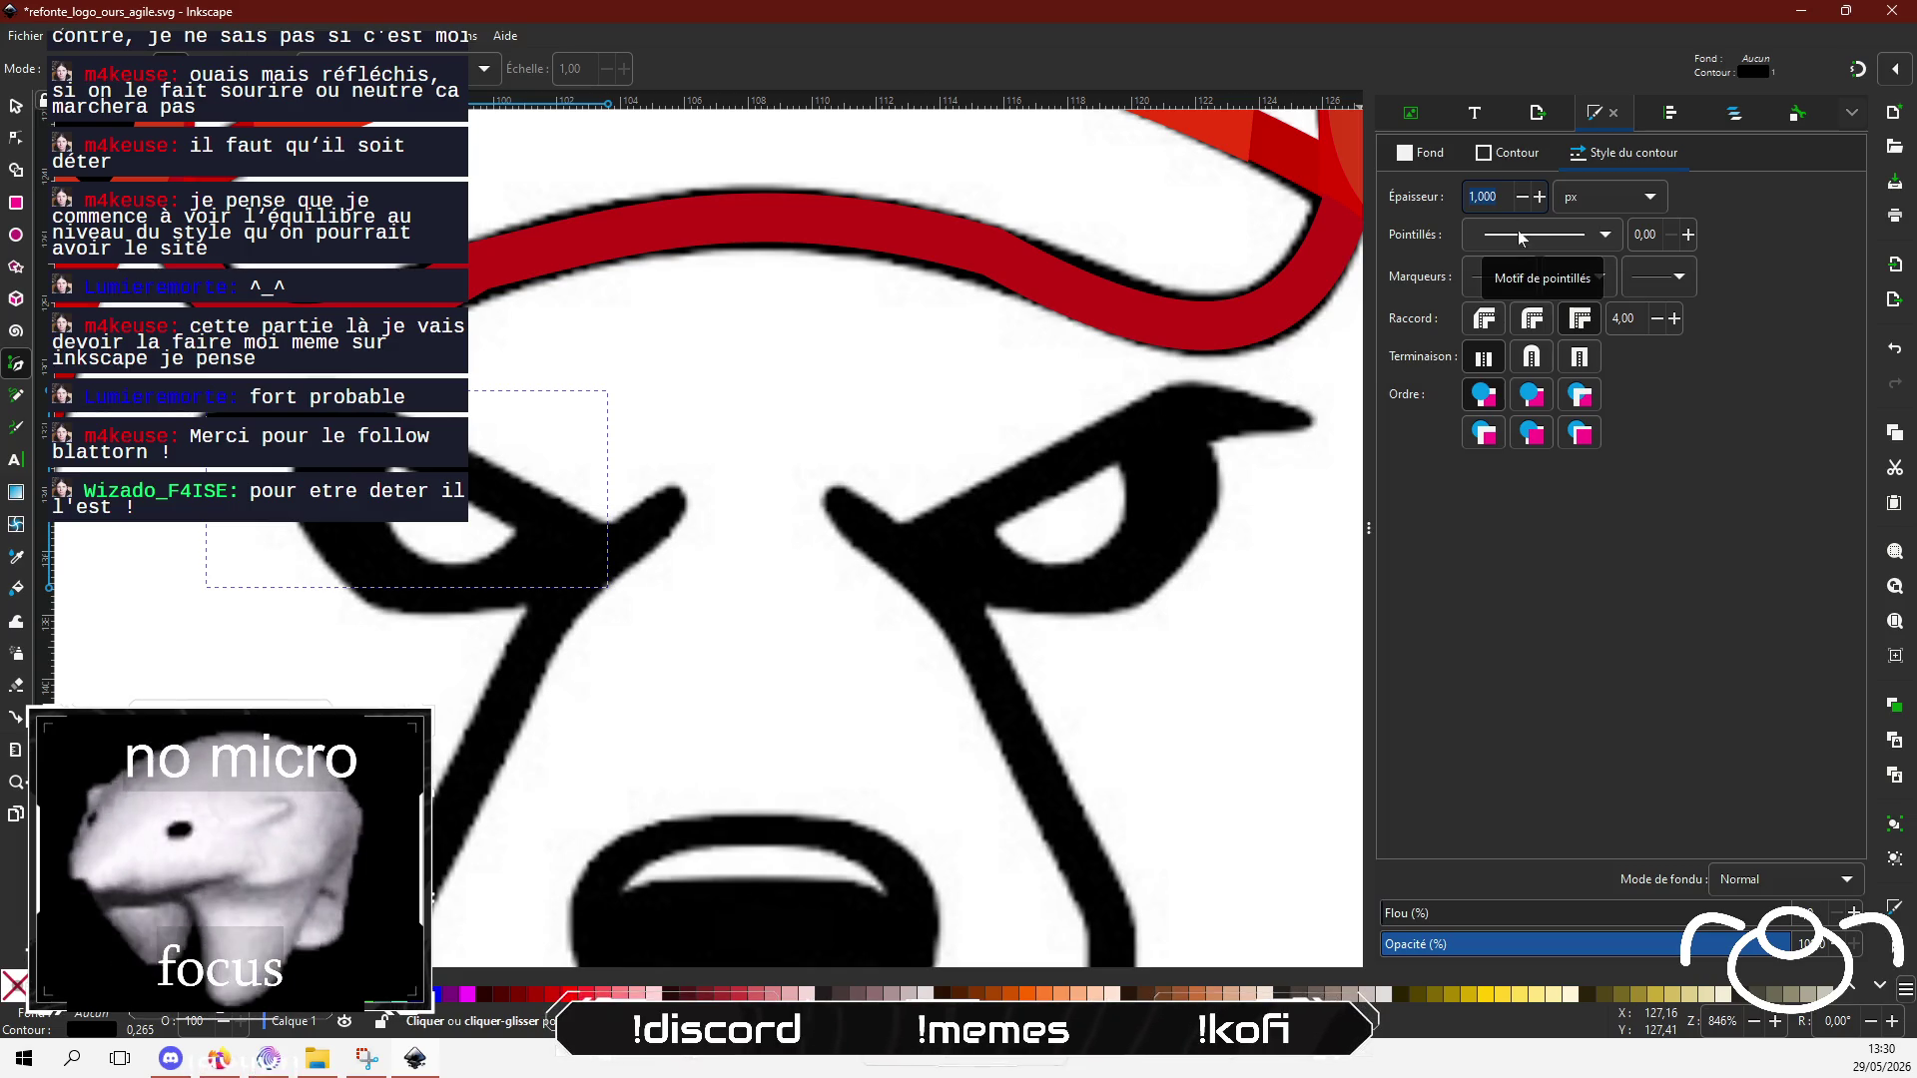
type("5,")
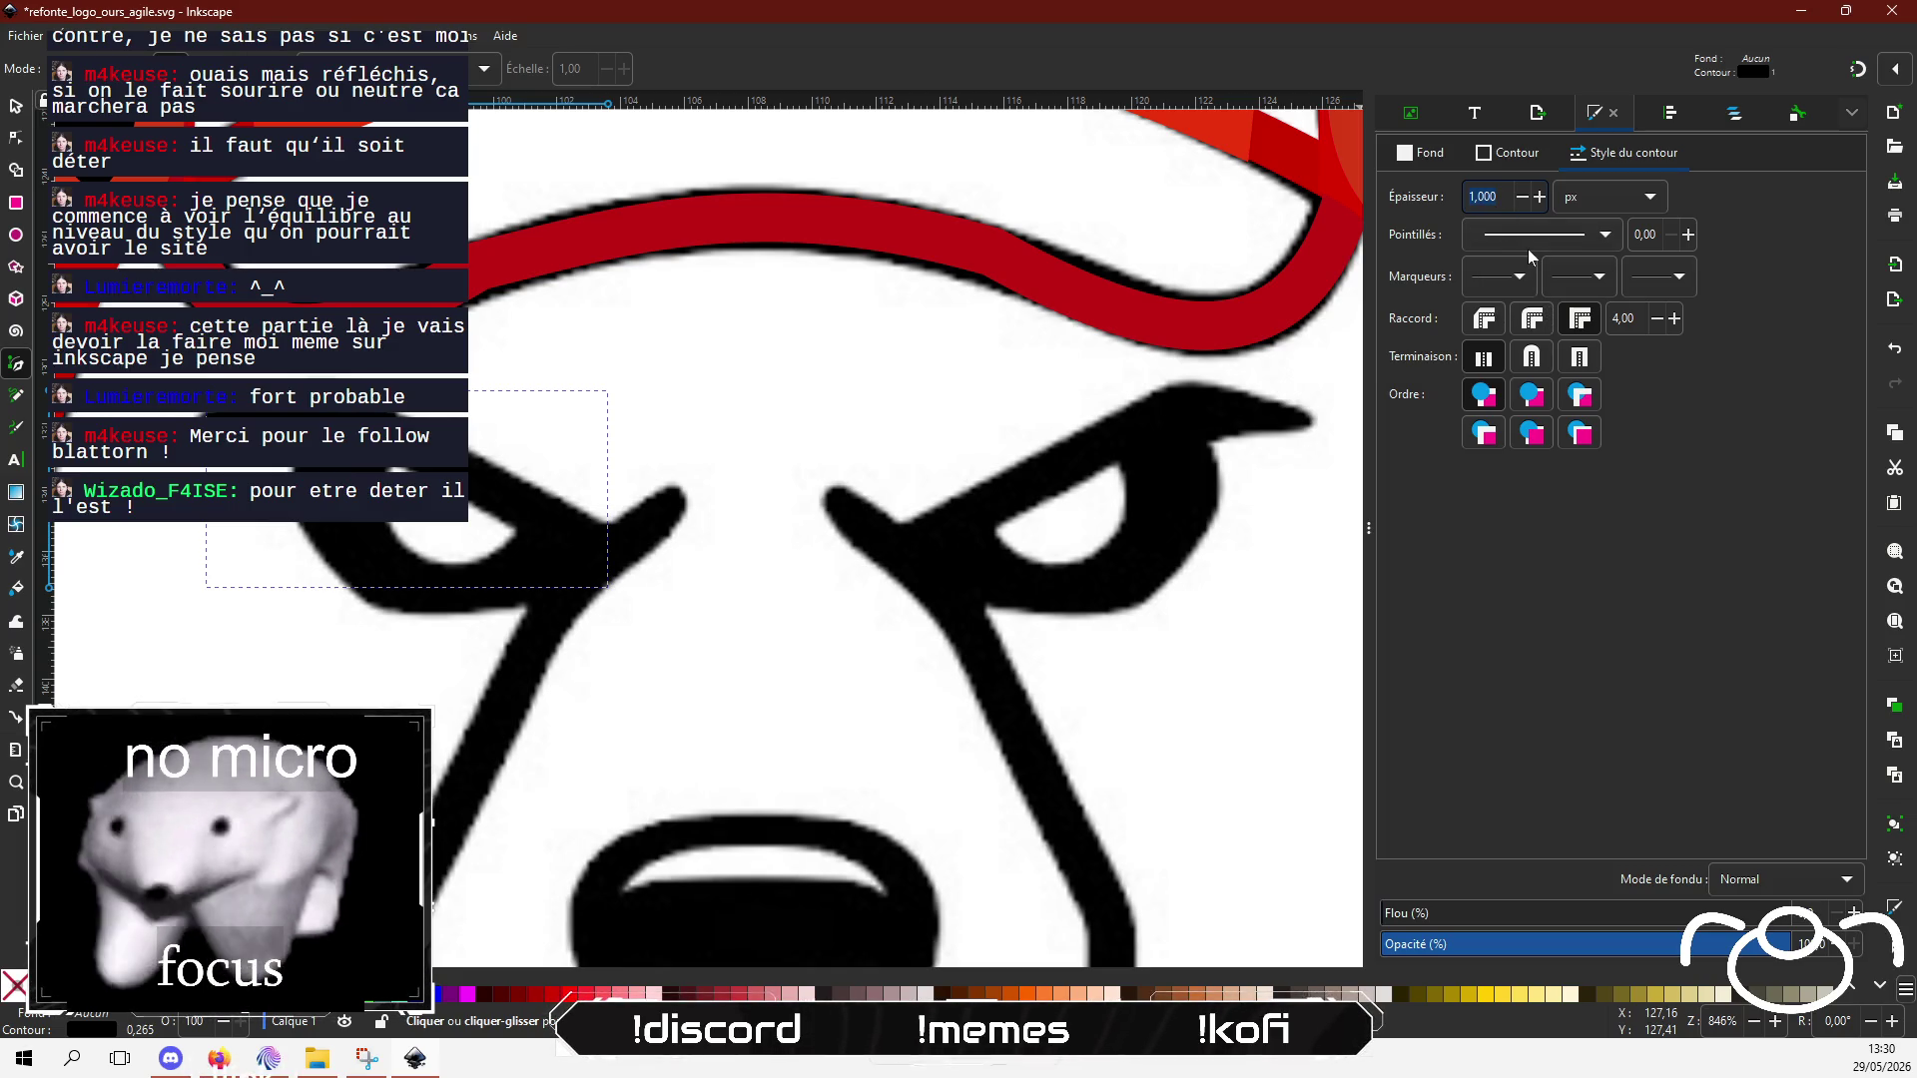
type("82")
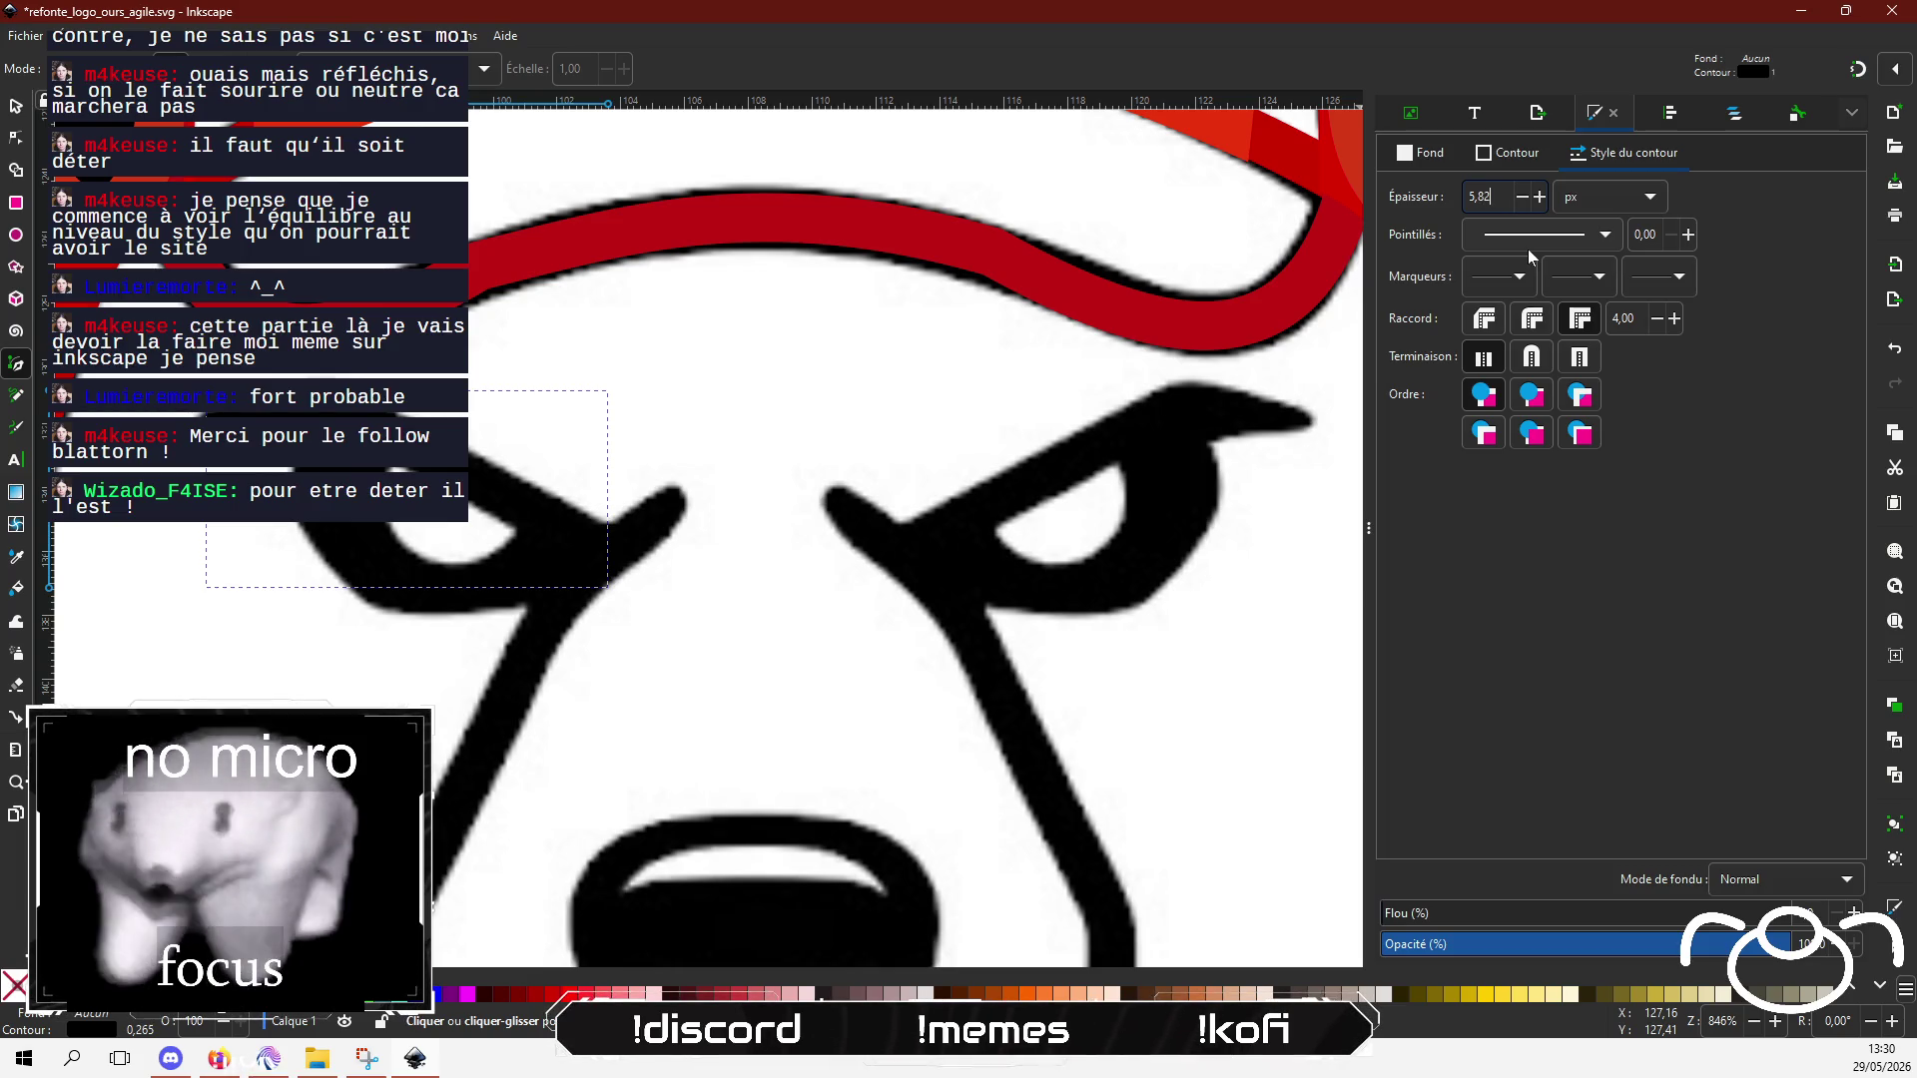
key("Return")
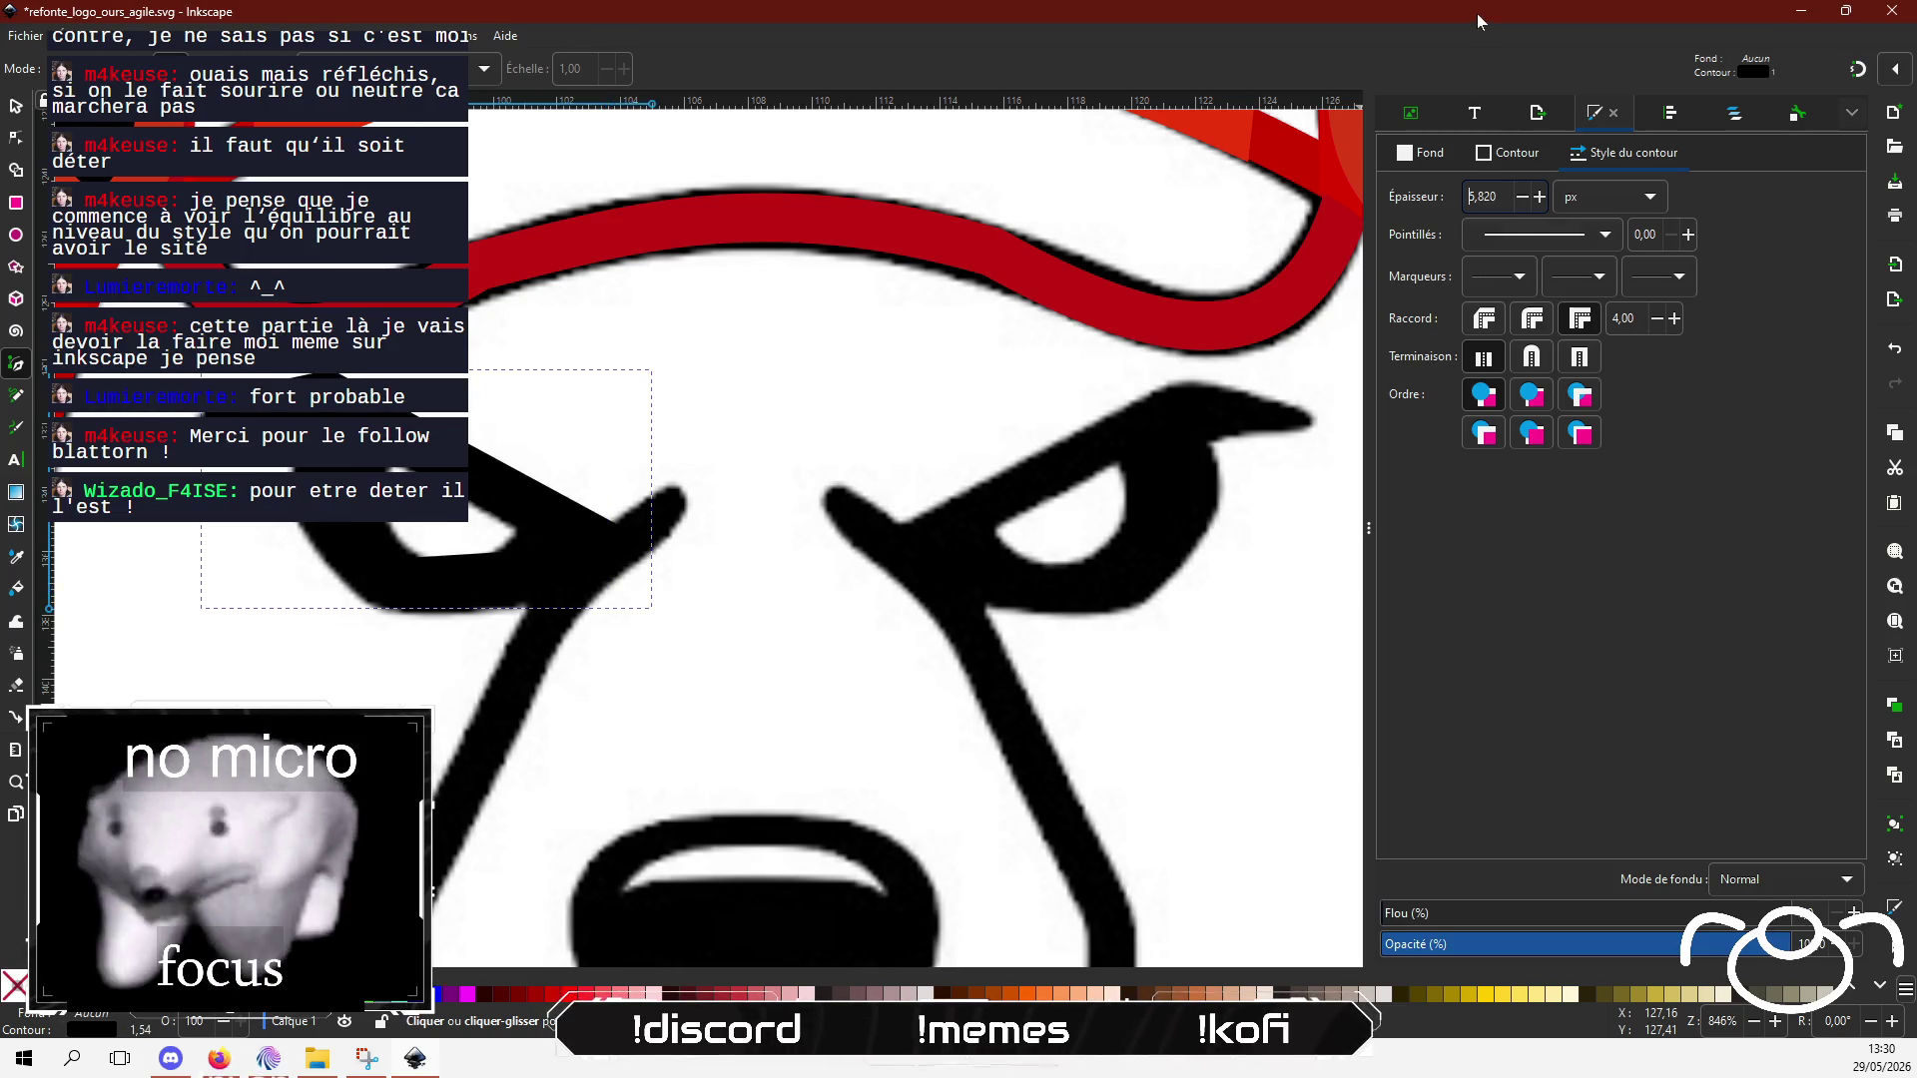
left_click(1488, 154)
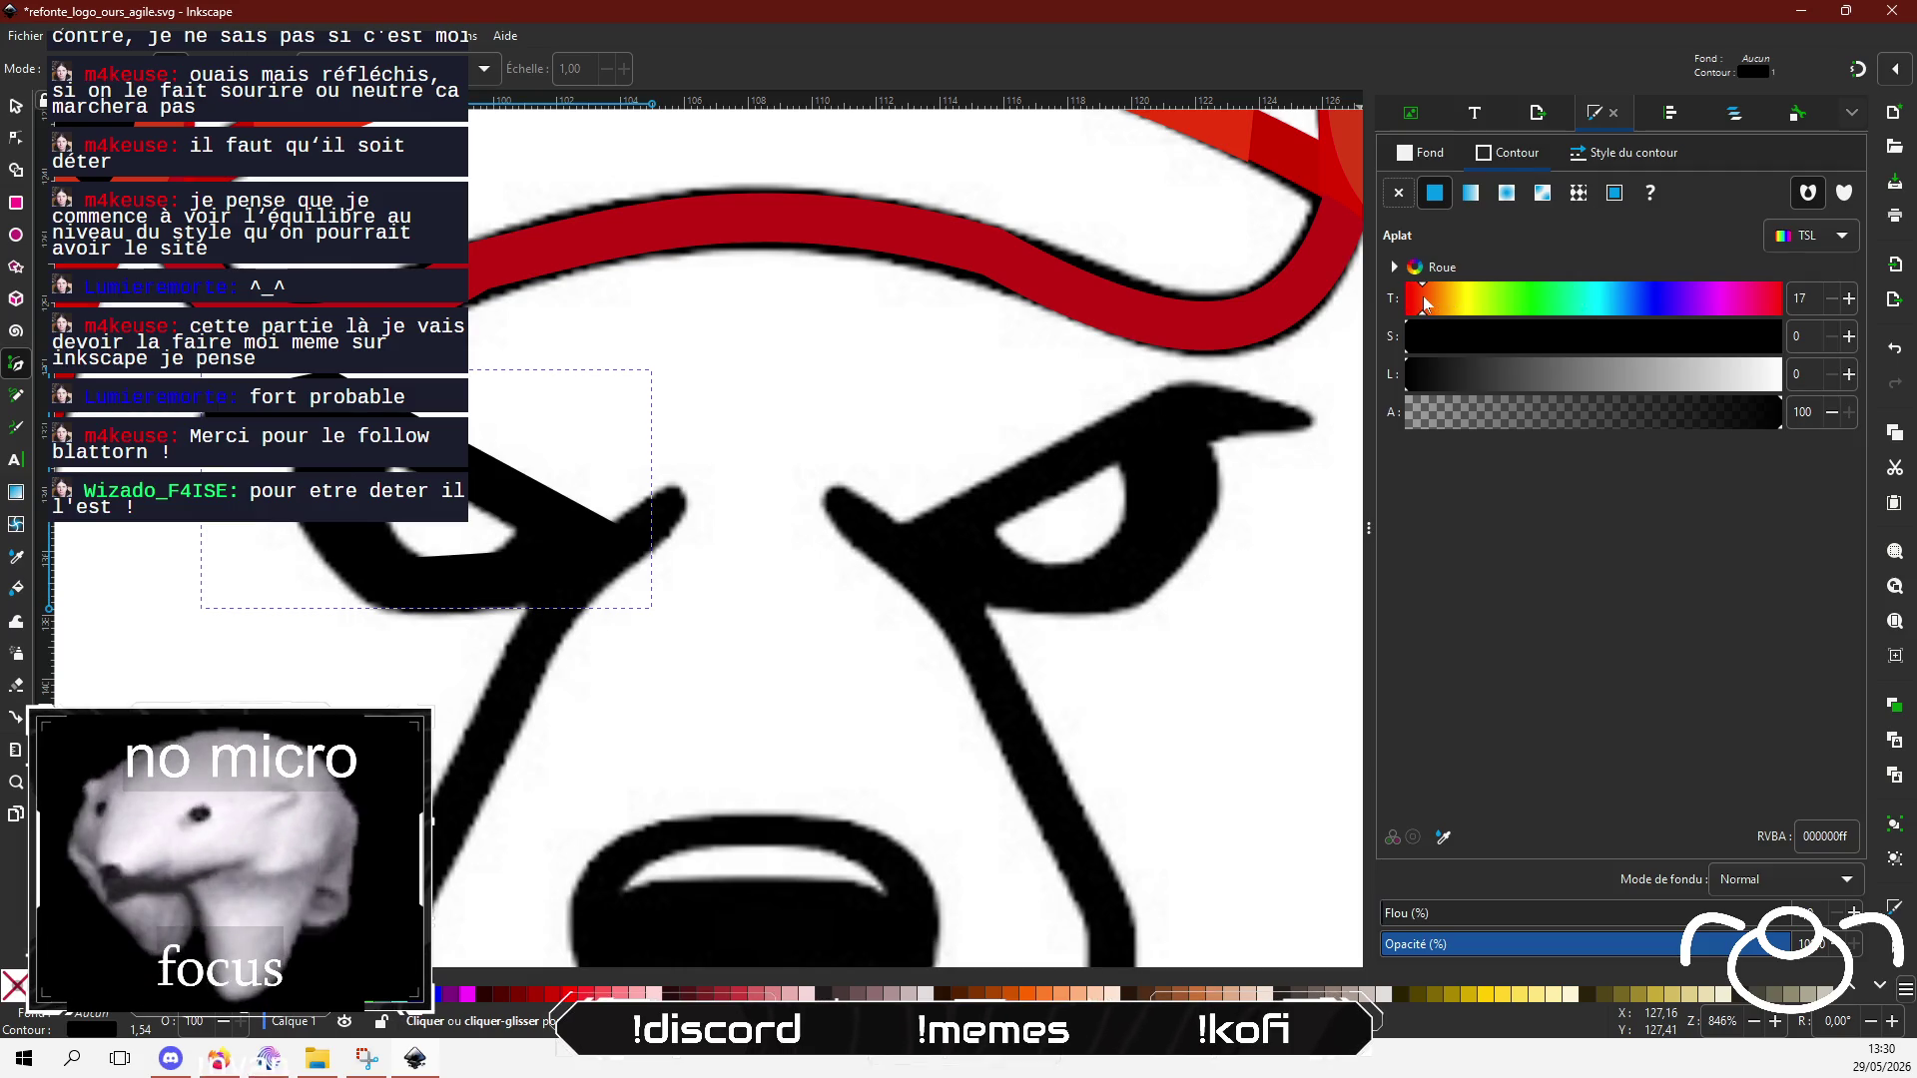
mouse_move(1609, 337)
left_mouse_down()
mouse_move(1697, 339)
mouse_move(1561, 380)
left_mouse_up()
left_click(1766, 341)
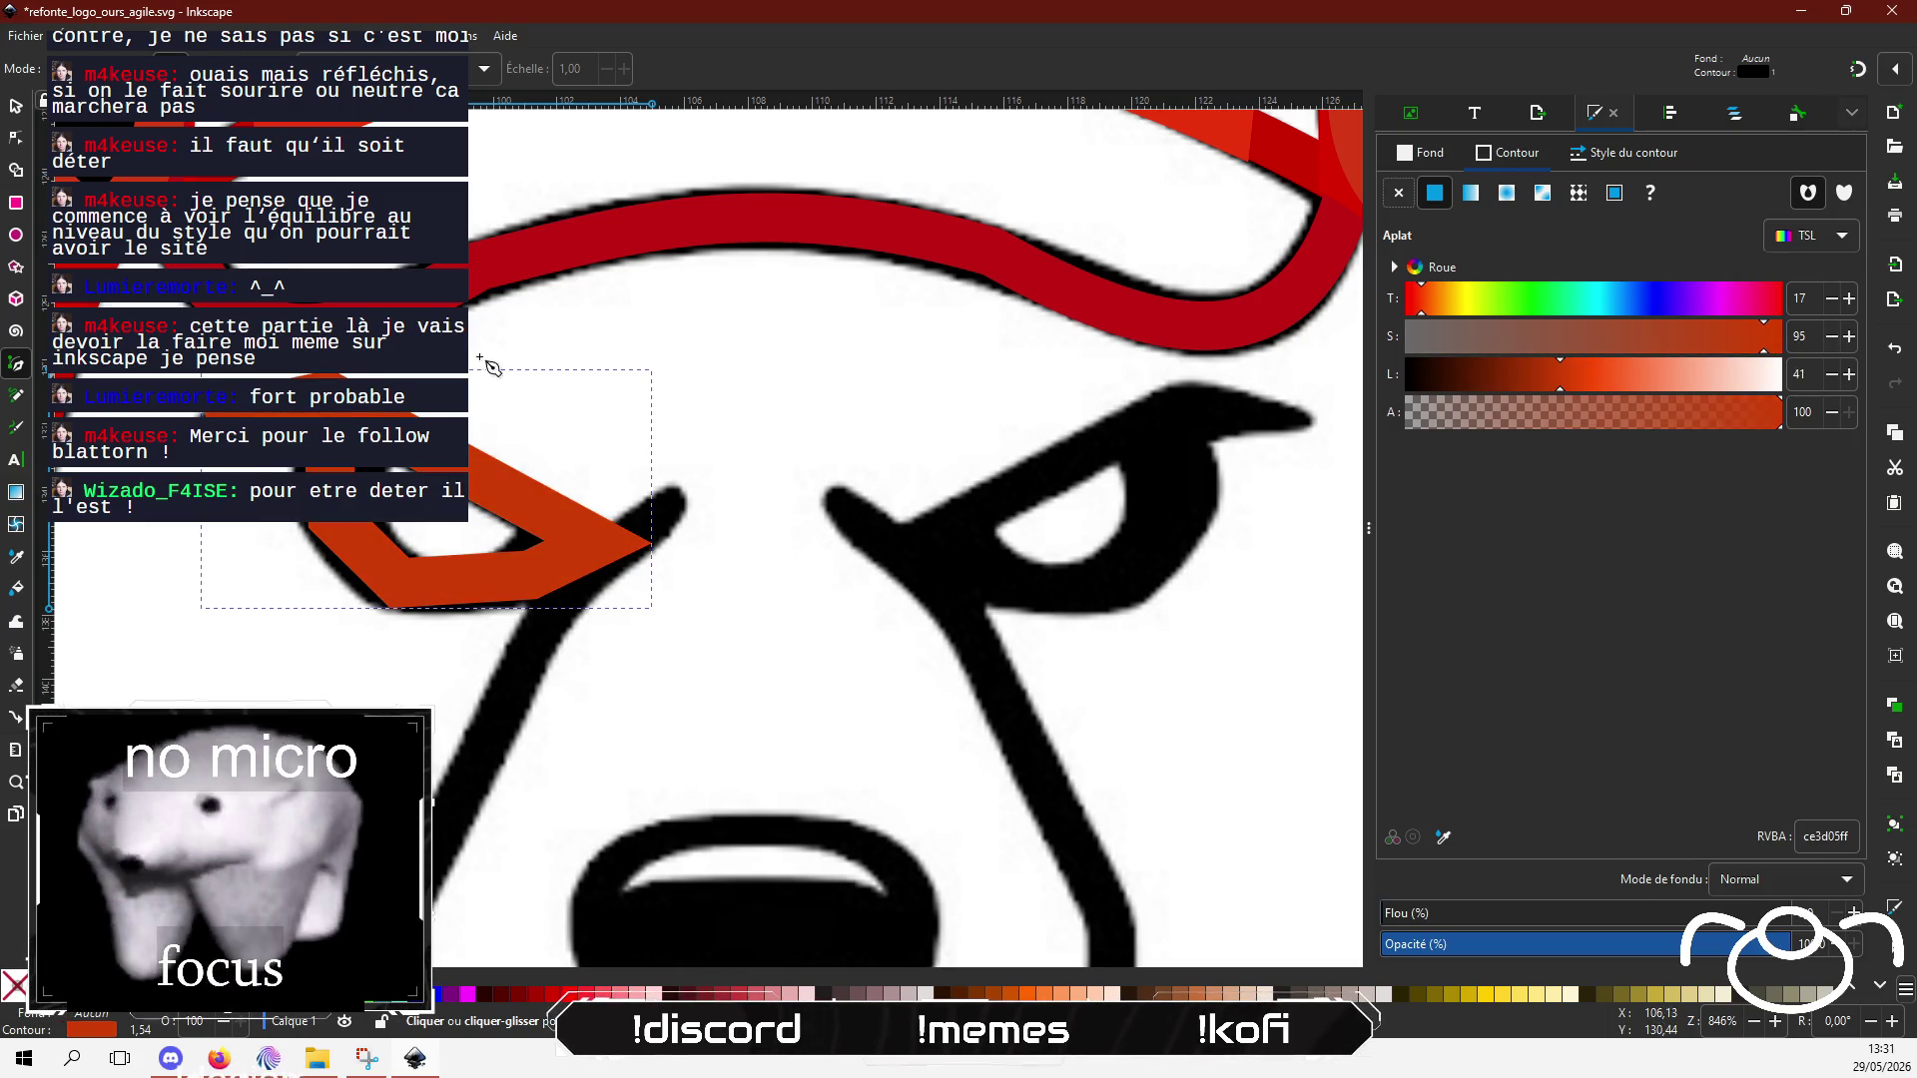
left_click(16, 137)
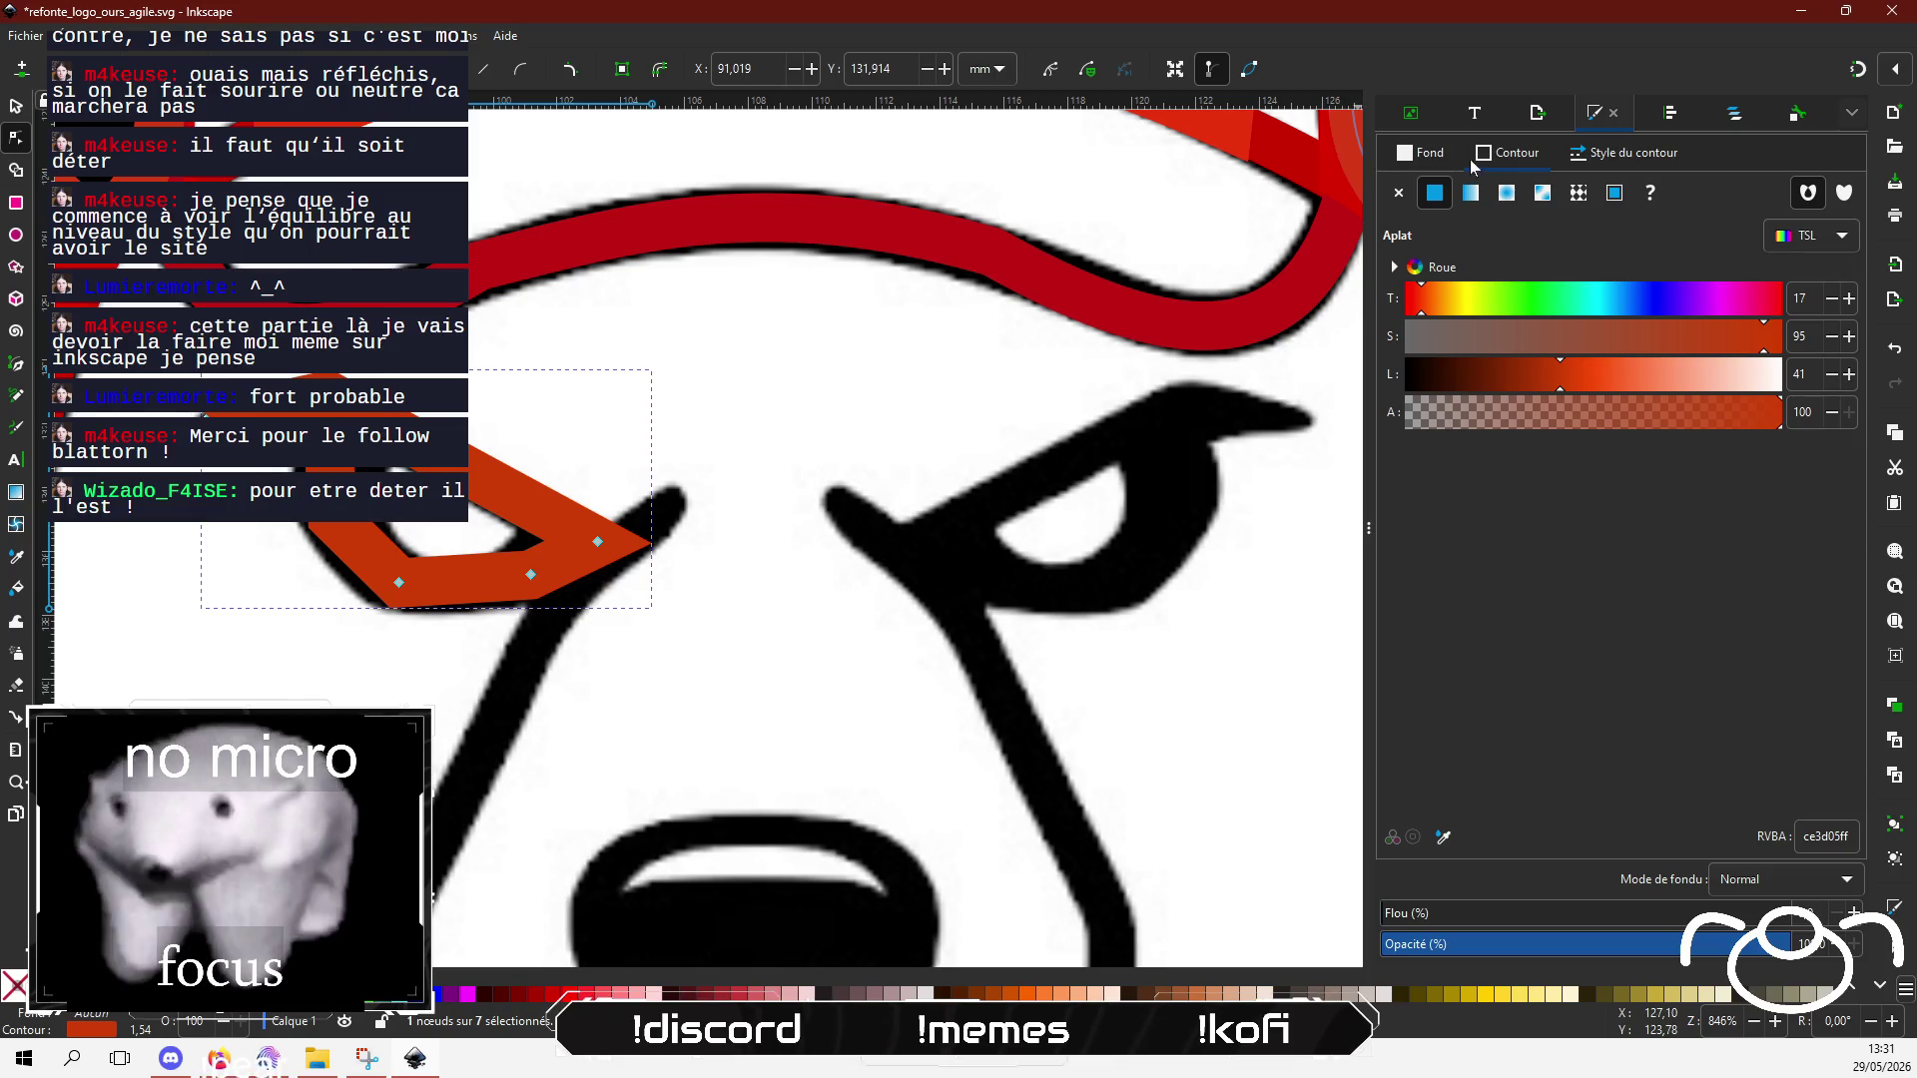
Step: Adjust the eye outline's segments and handles to hug the eye, and set a bevel join on its tip
left_click(1606, 158)
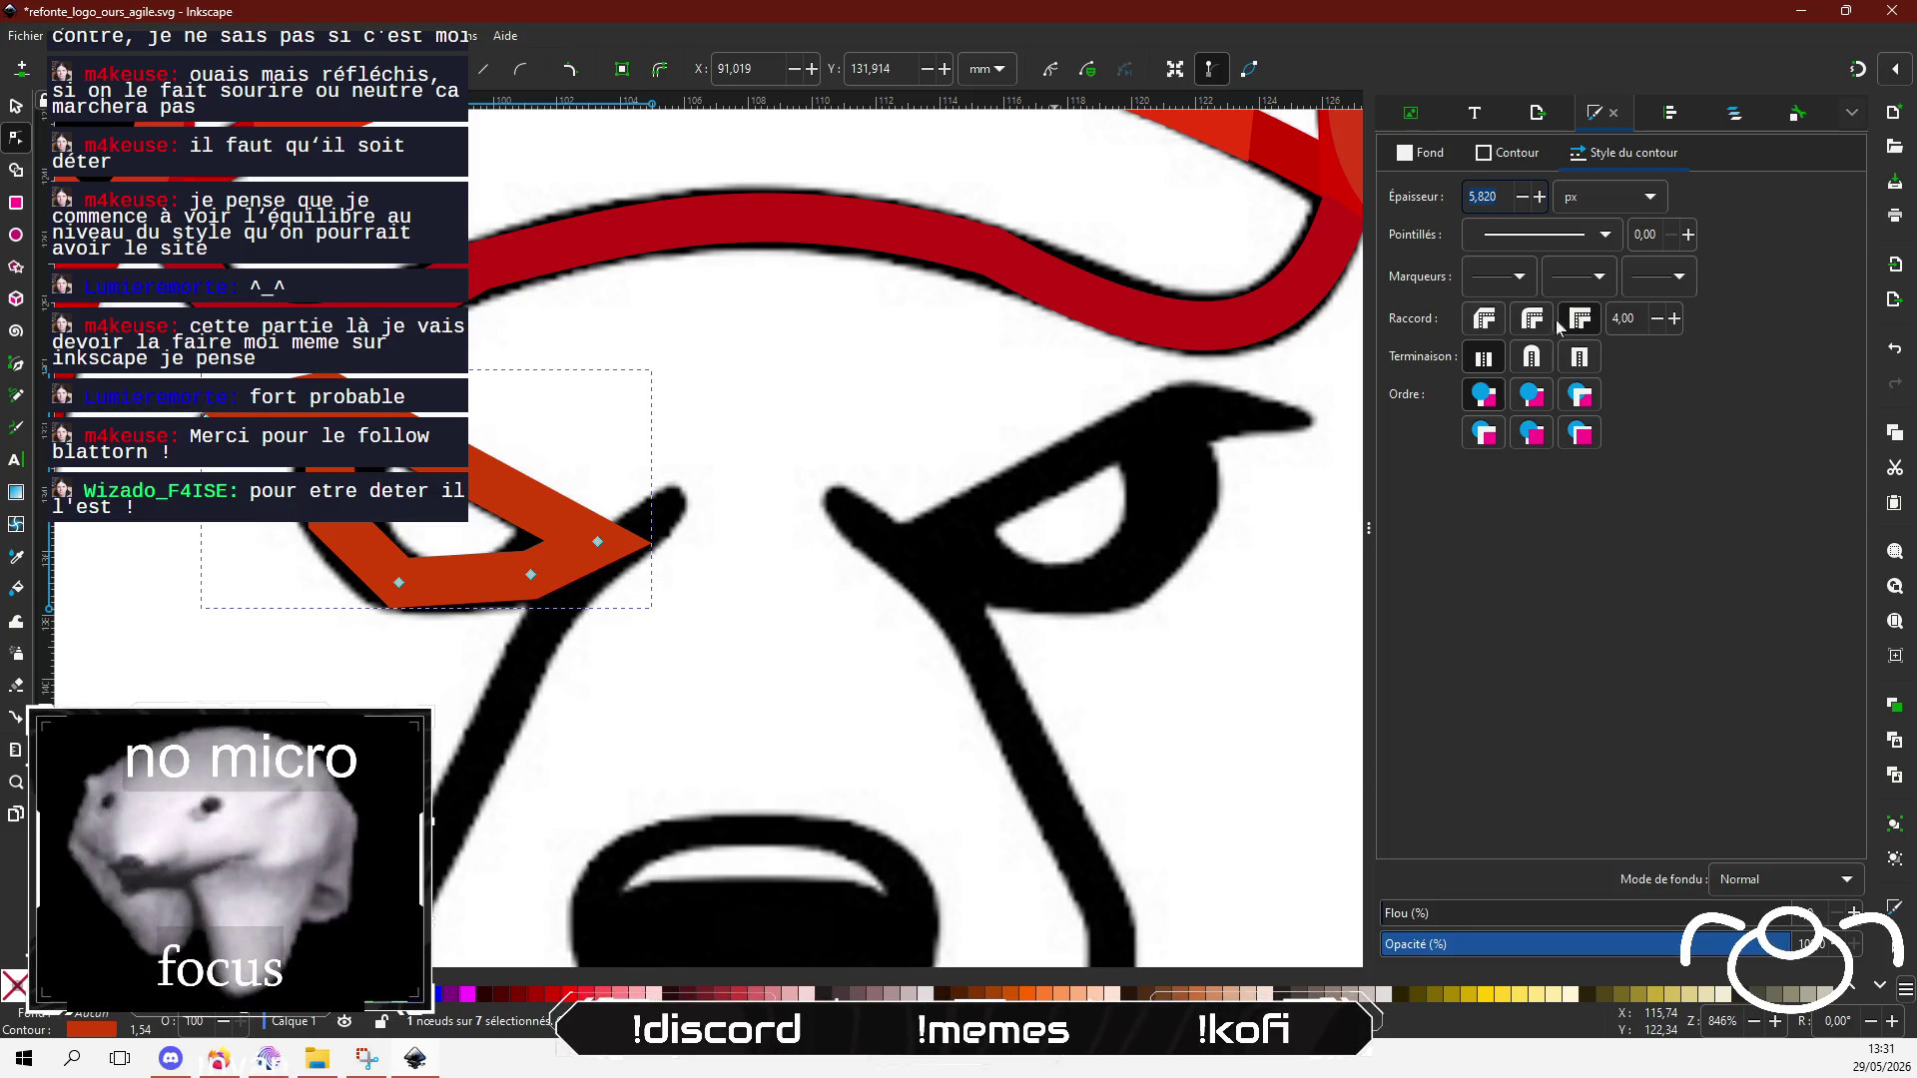
left_click(1486, 320)
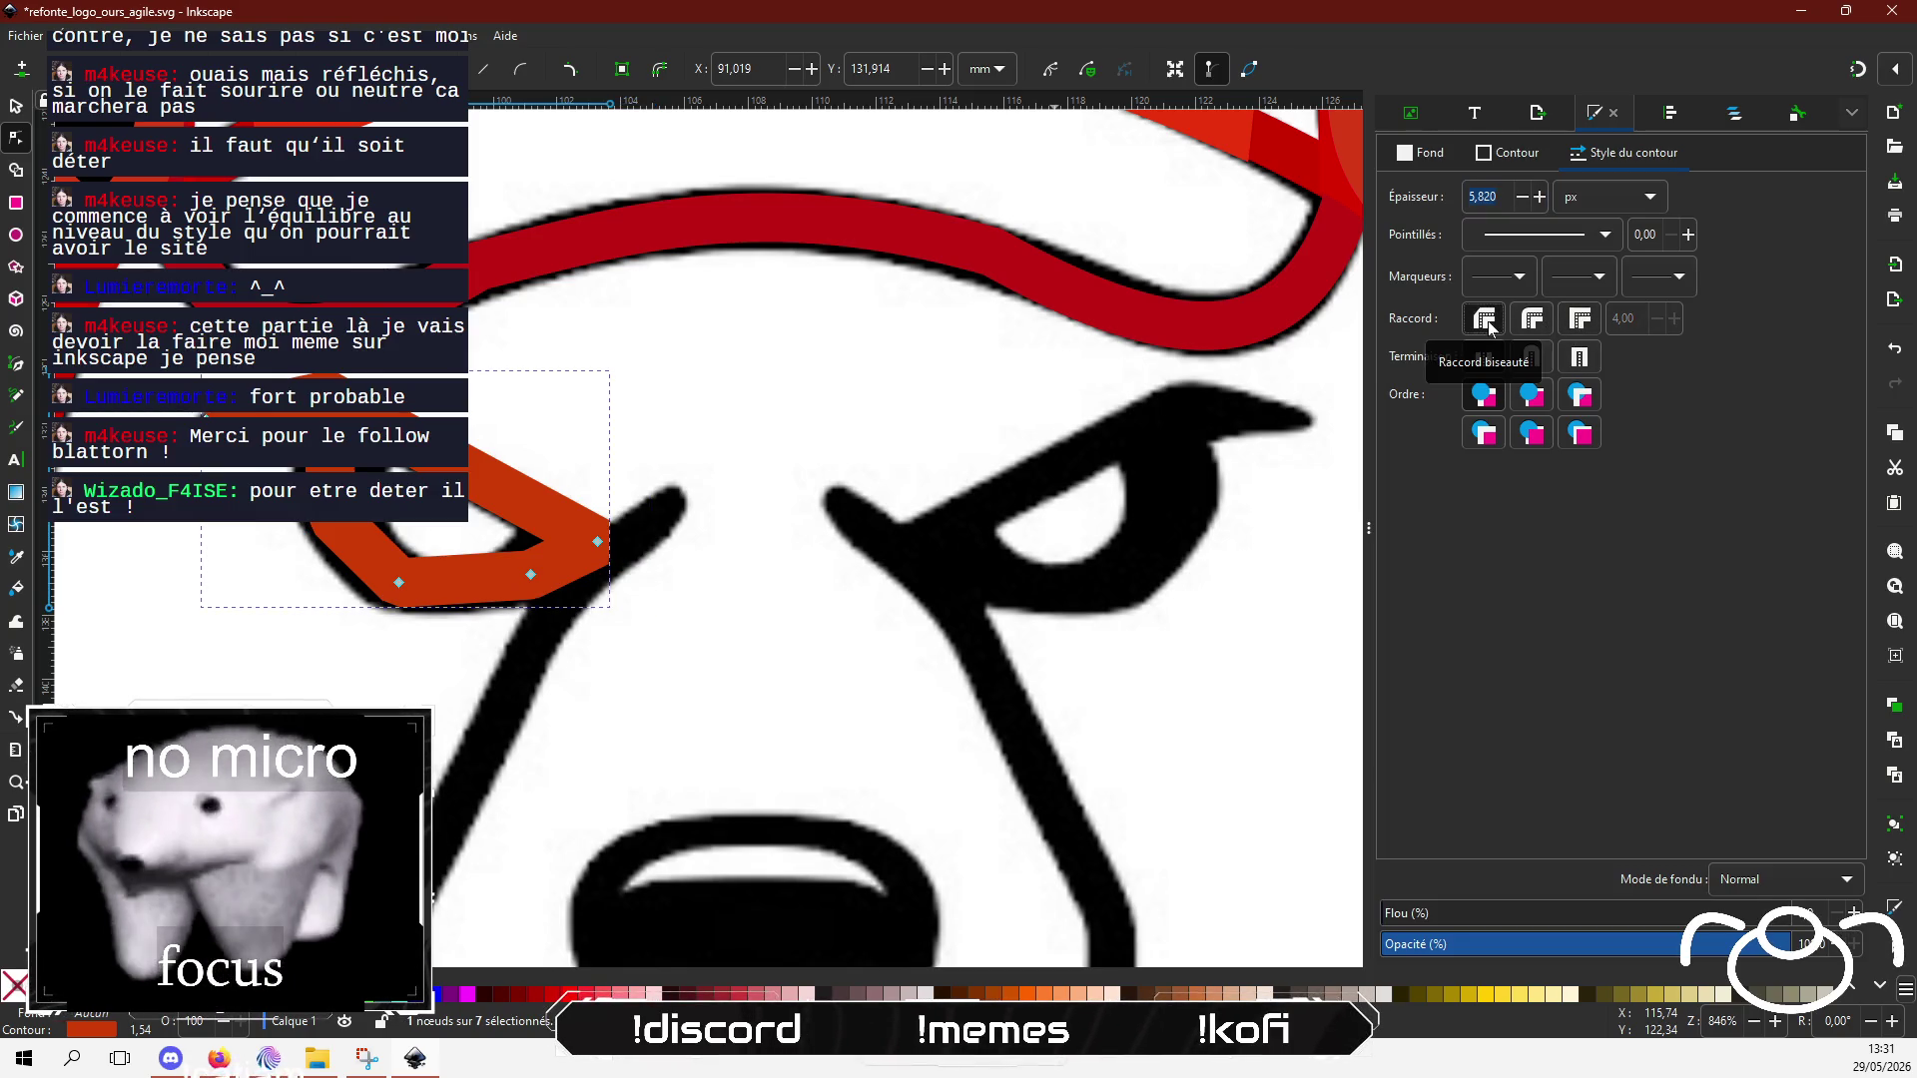
left_click(1581, 320)
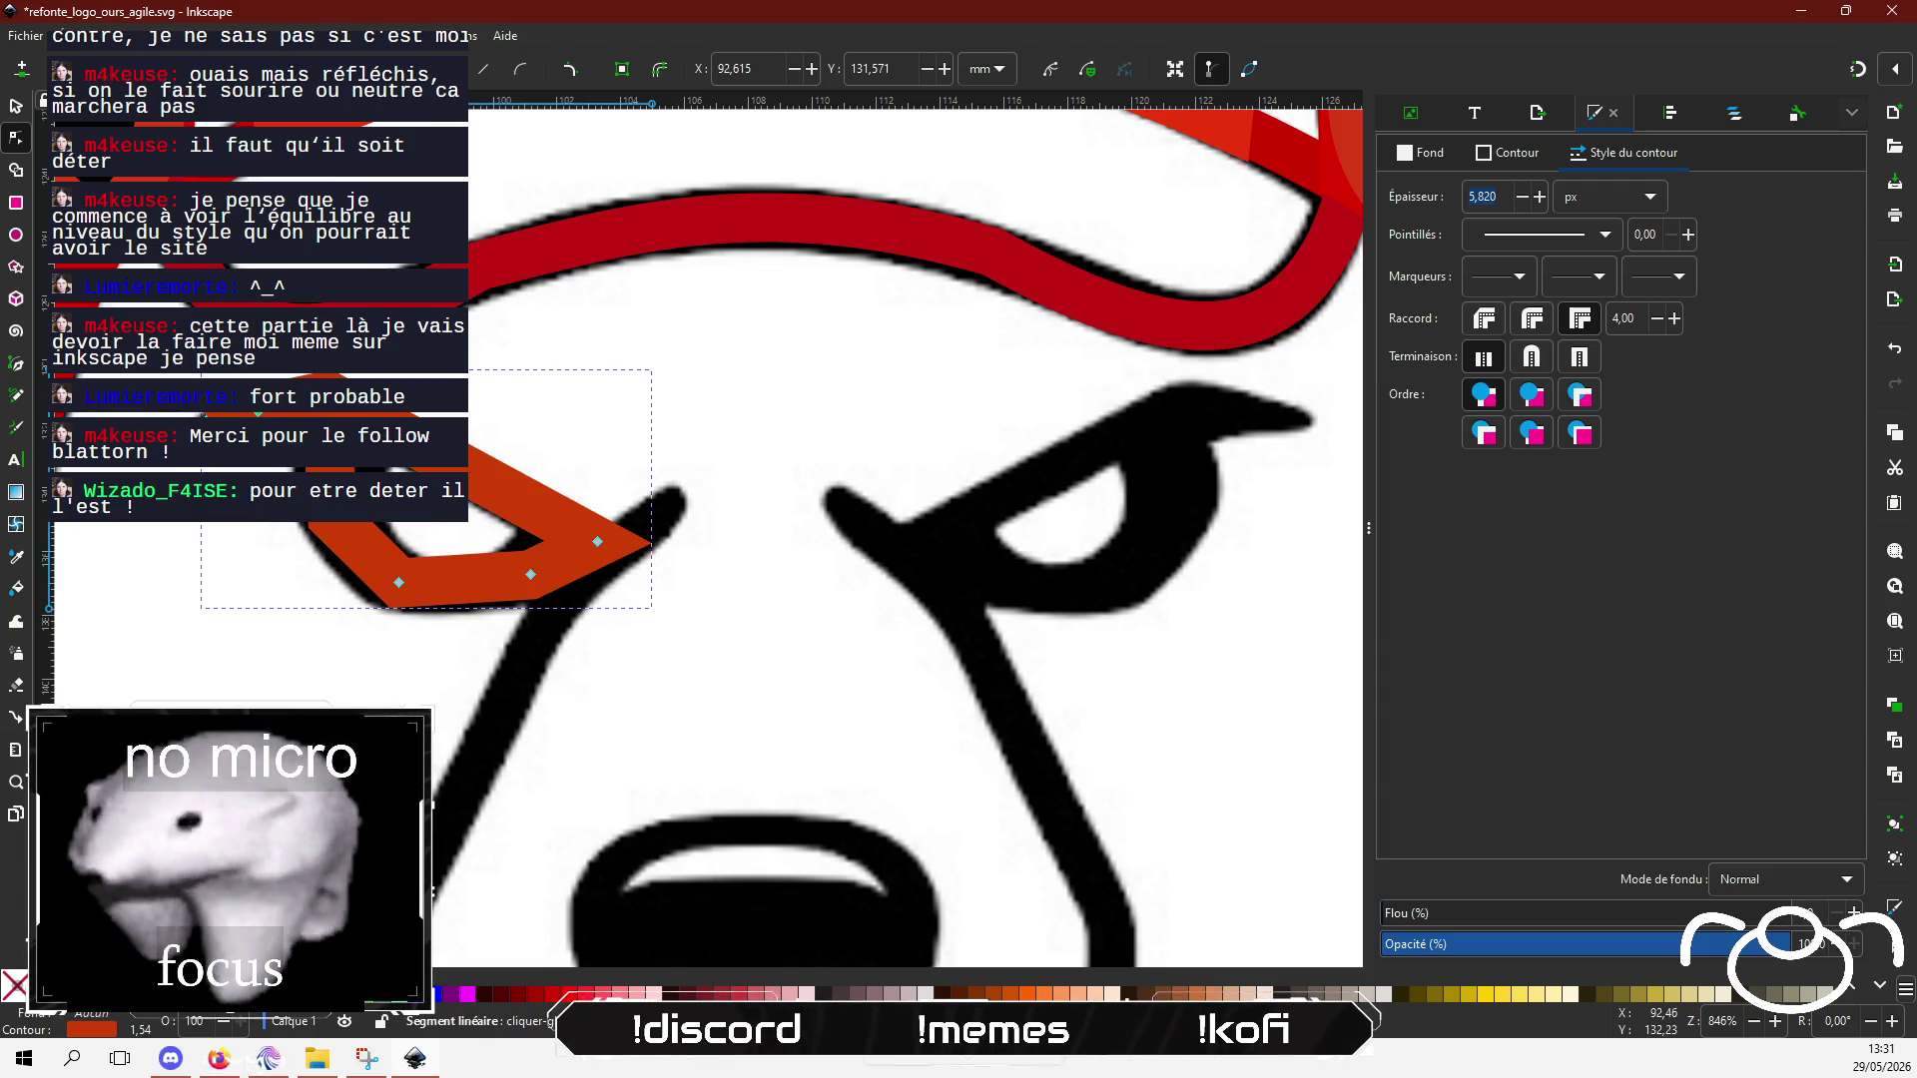
mouse_move(257, 413)
left_mouse_down()
mouse_move(311, 413)
mouse_move(179, 376)
mouse_move(335, 408)
left_mouse_up()
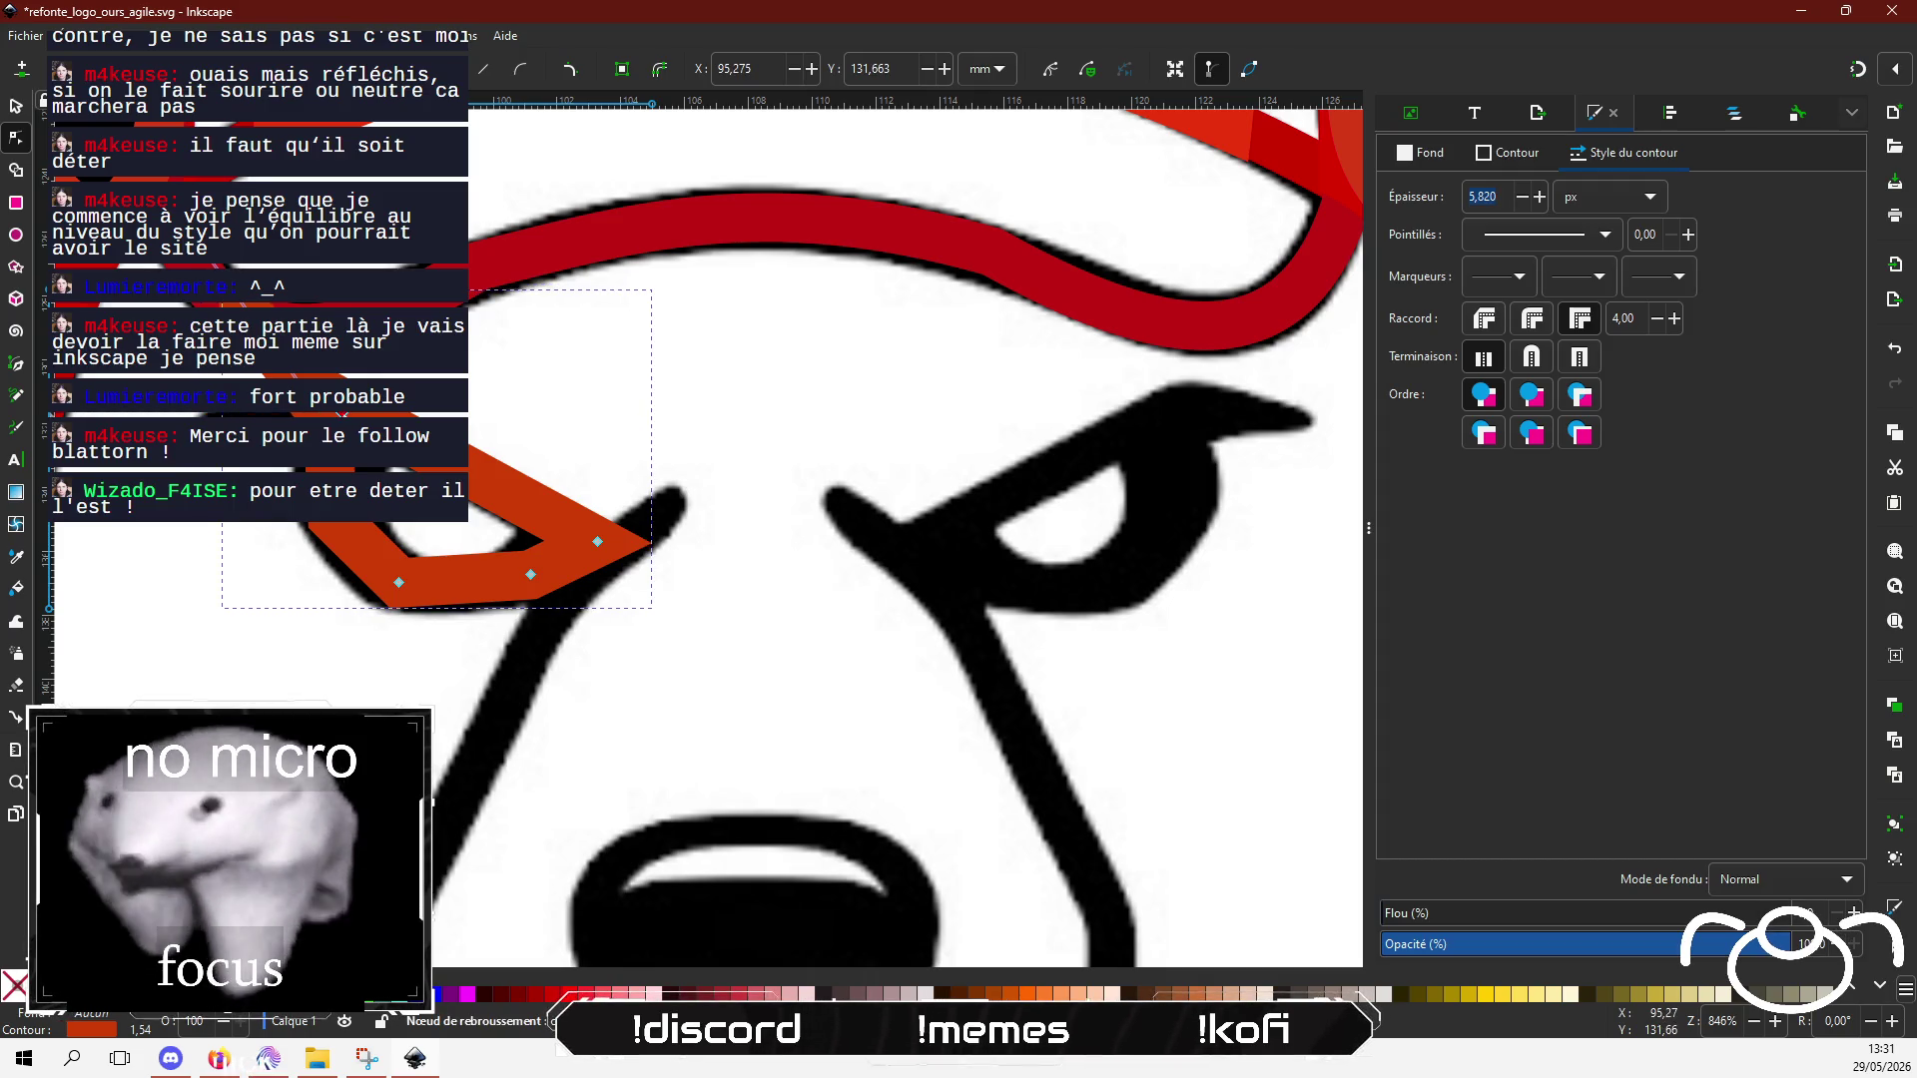
key("Escape")
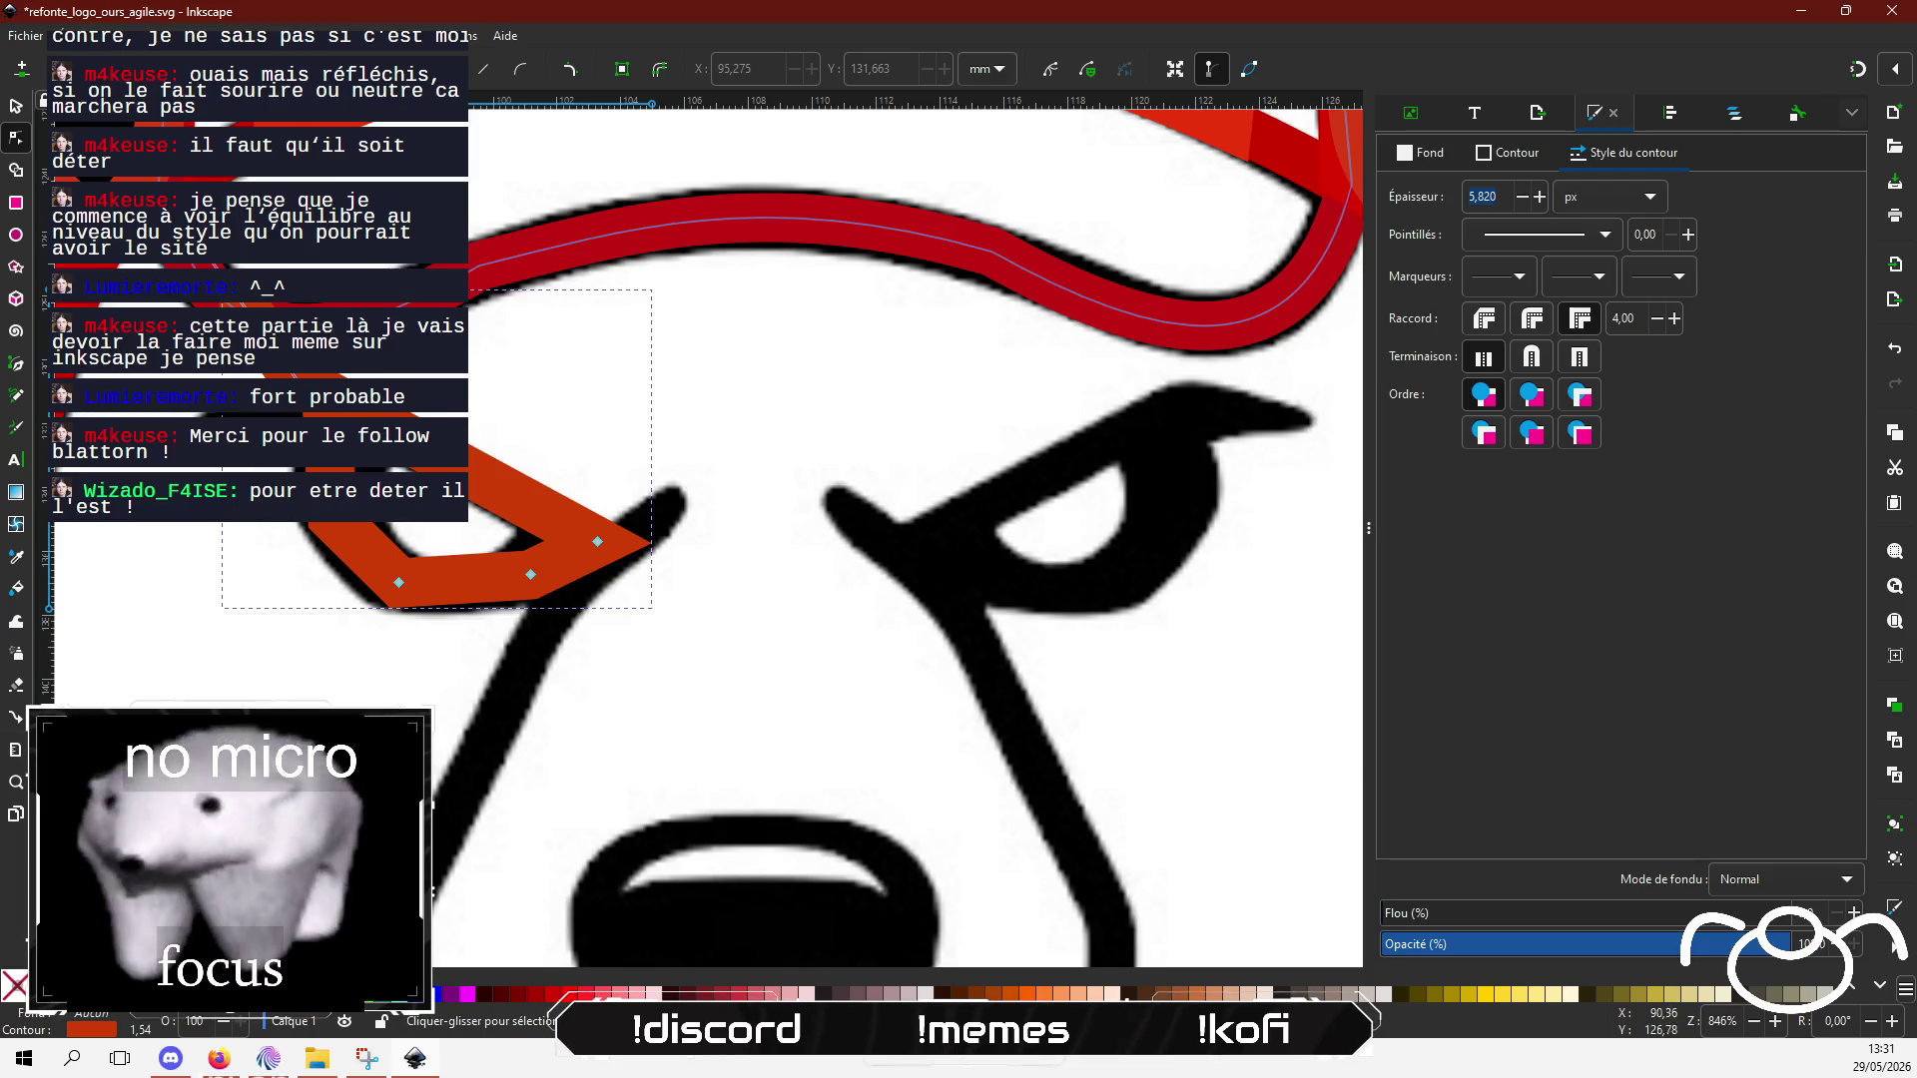
mouse_move(240, 300)
left_mouse_down()
mouse_move(255, 375)
mouse_move(240, 414)
mouse_move(205, 414)
mouse_move(312, 413)
left_mouse_up()
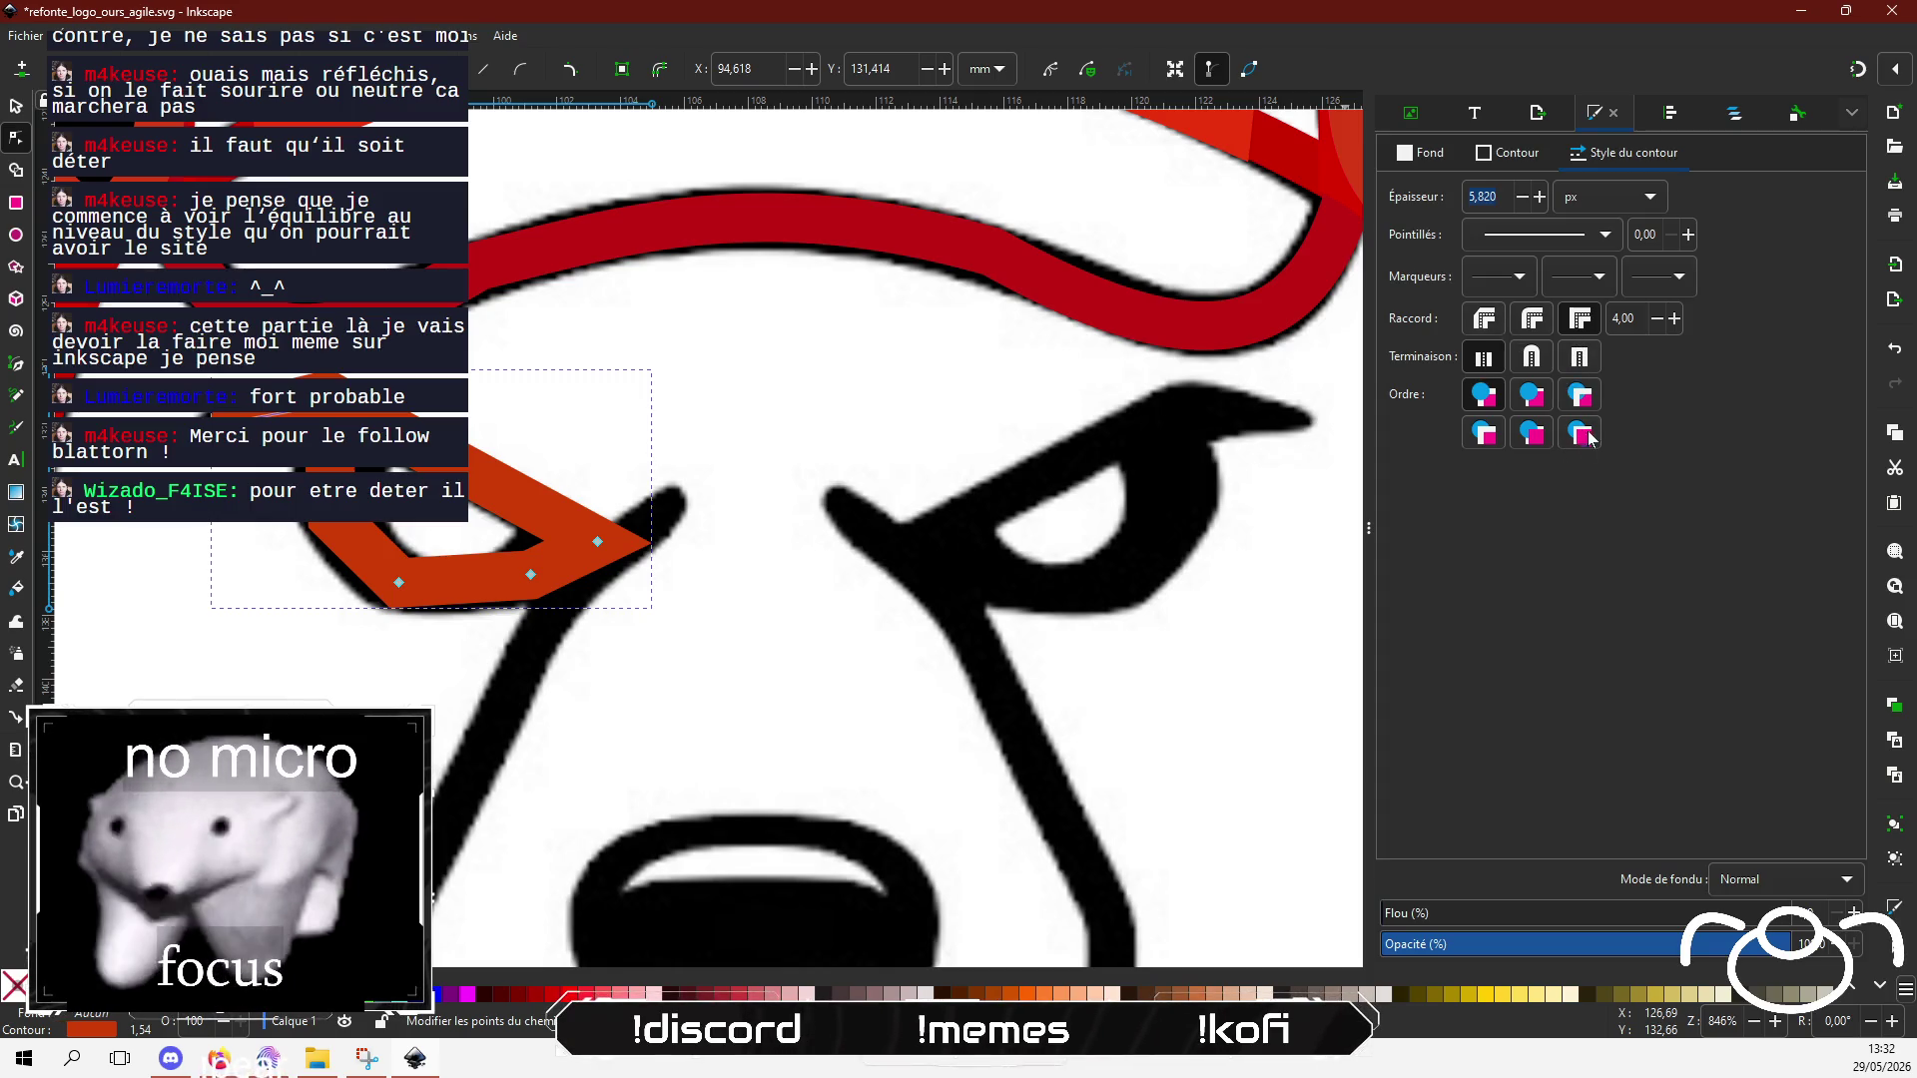
left_click(1487, 321)
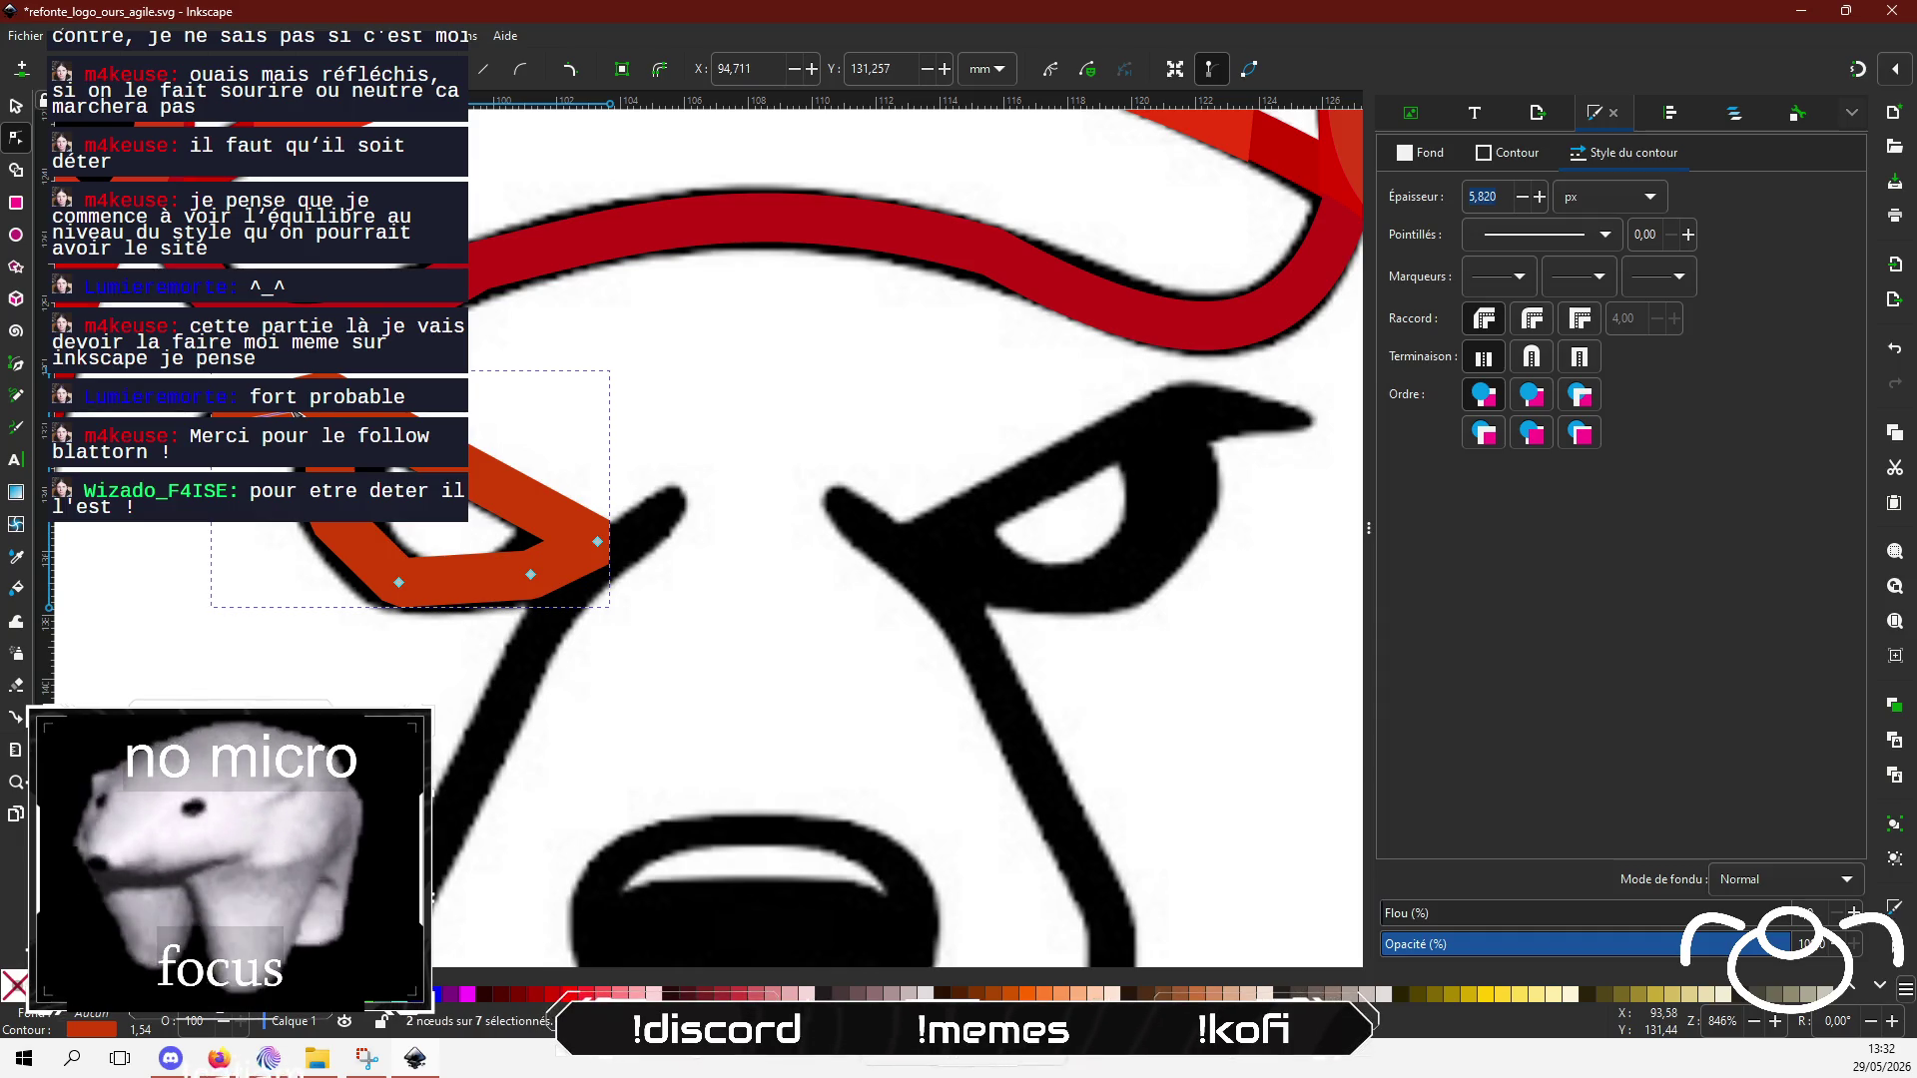
Step: Select the outline's left-end nodes and drag them further left along the eye's edge
left_click(335, 412)
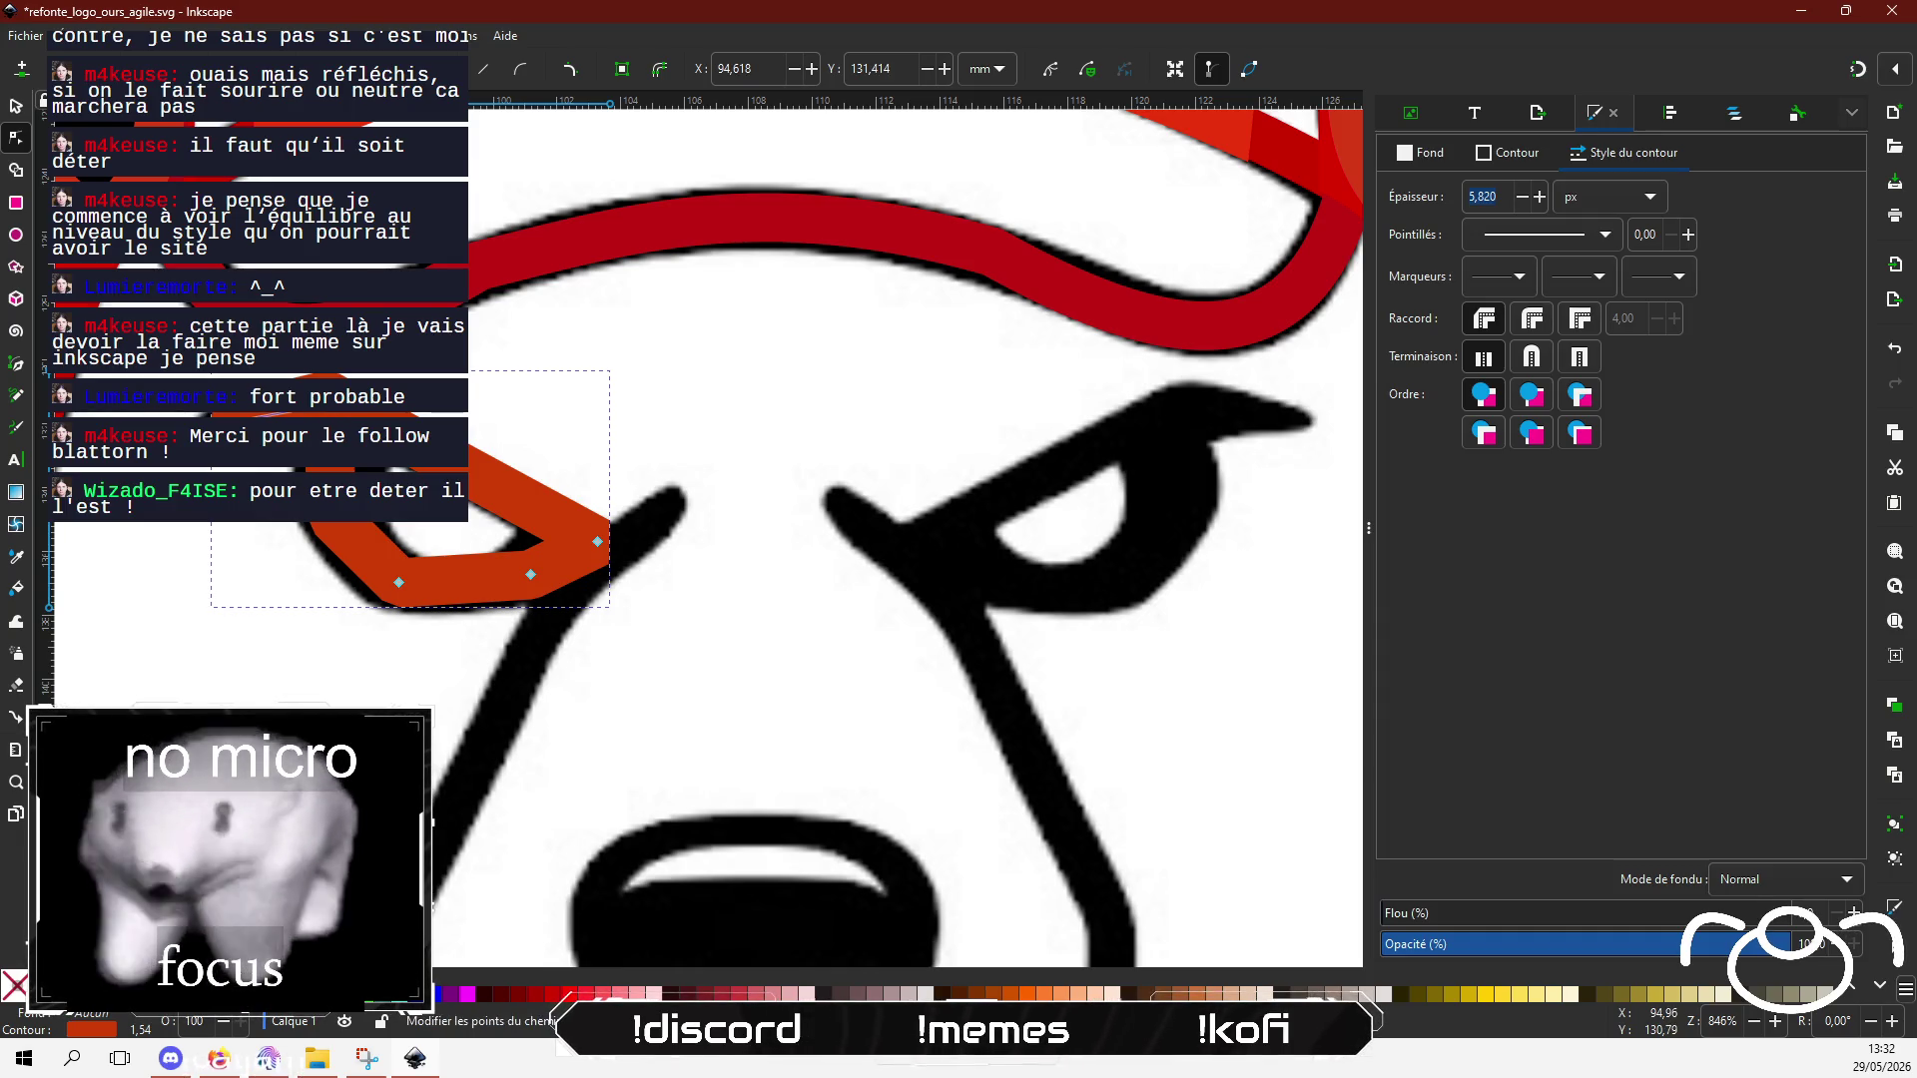
left_click(333, 413)
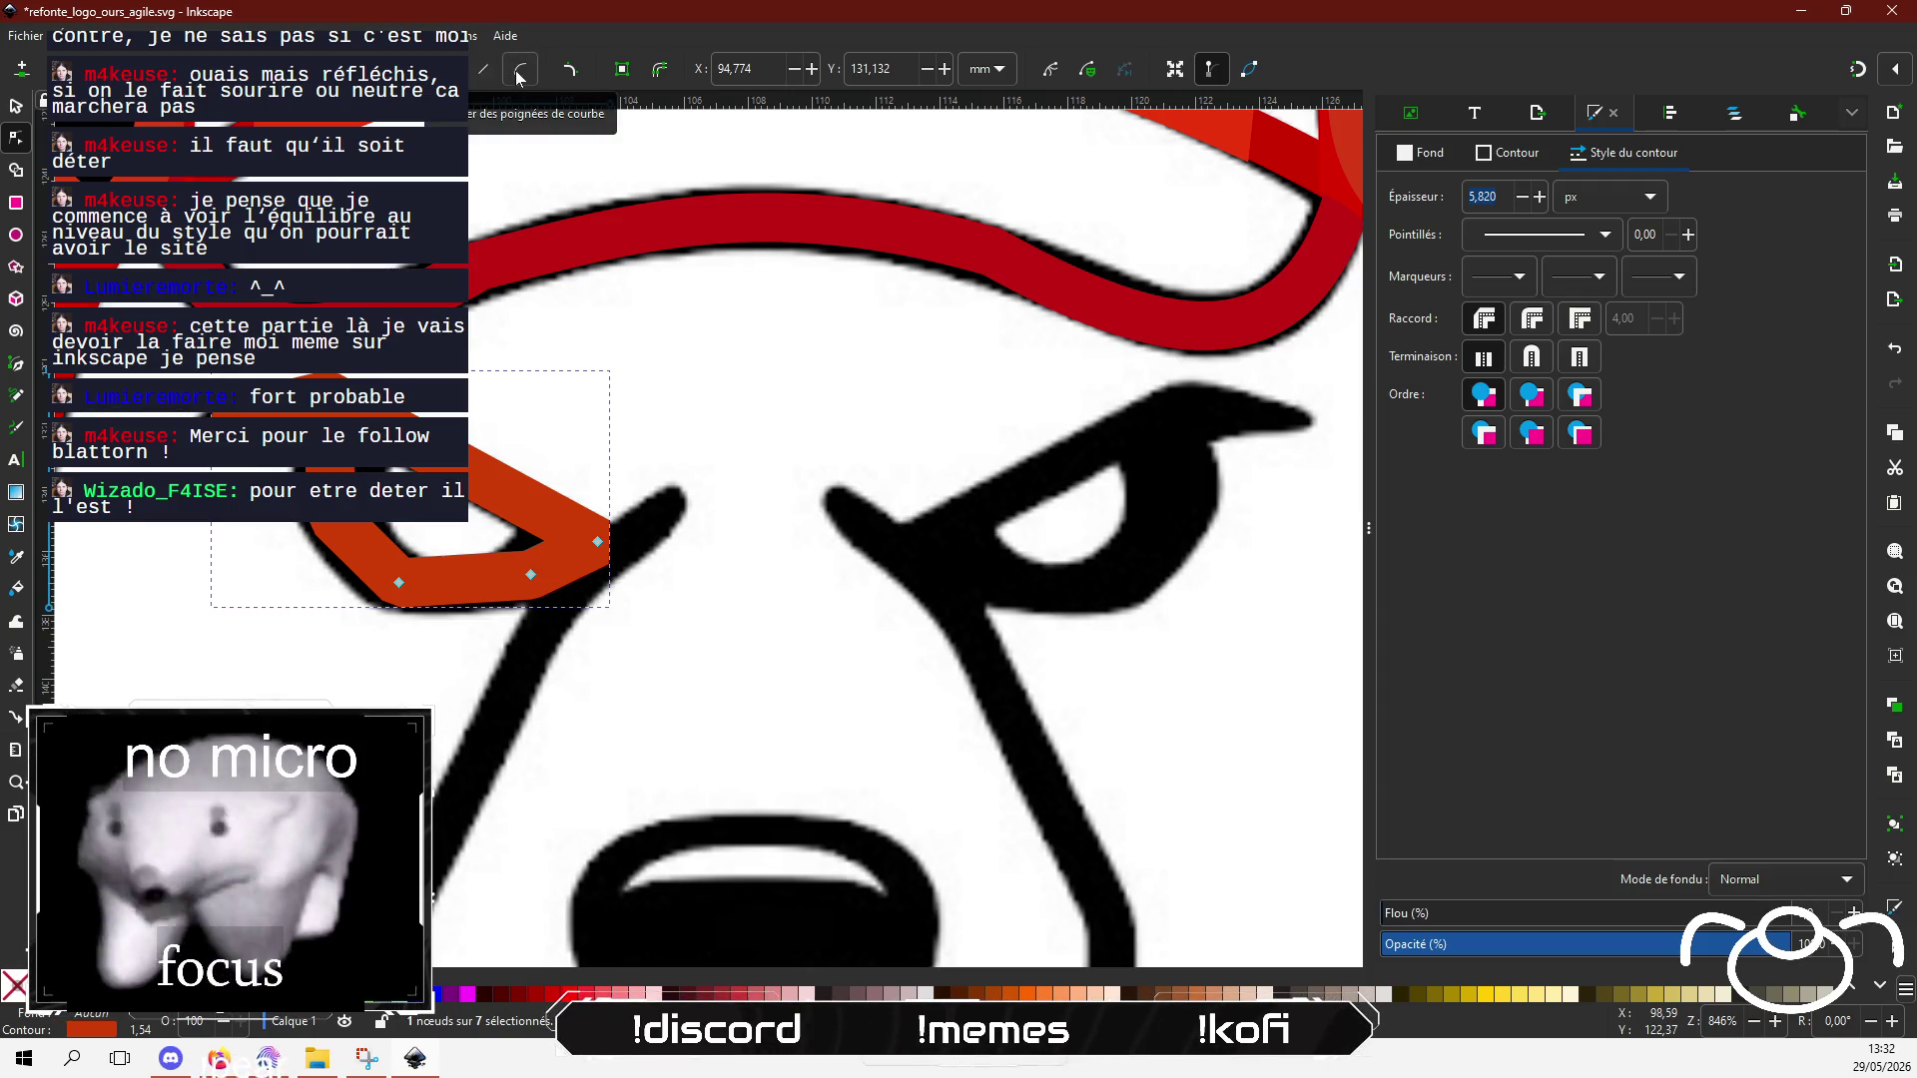
left_click(316, 412)
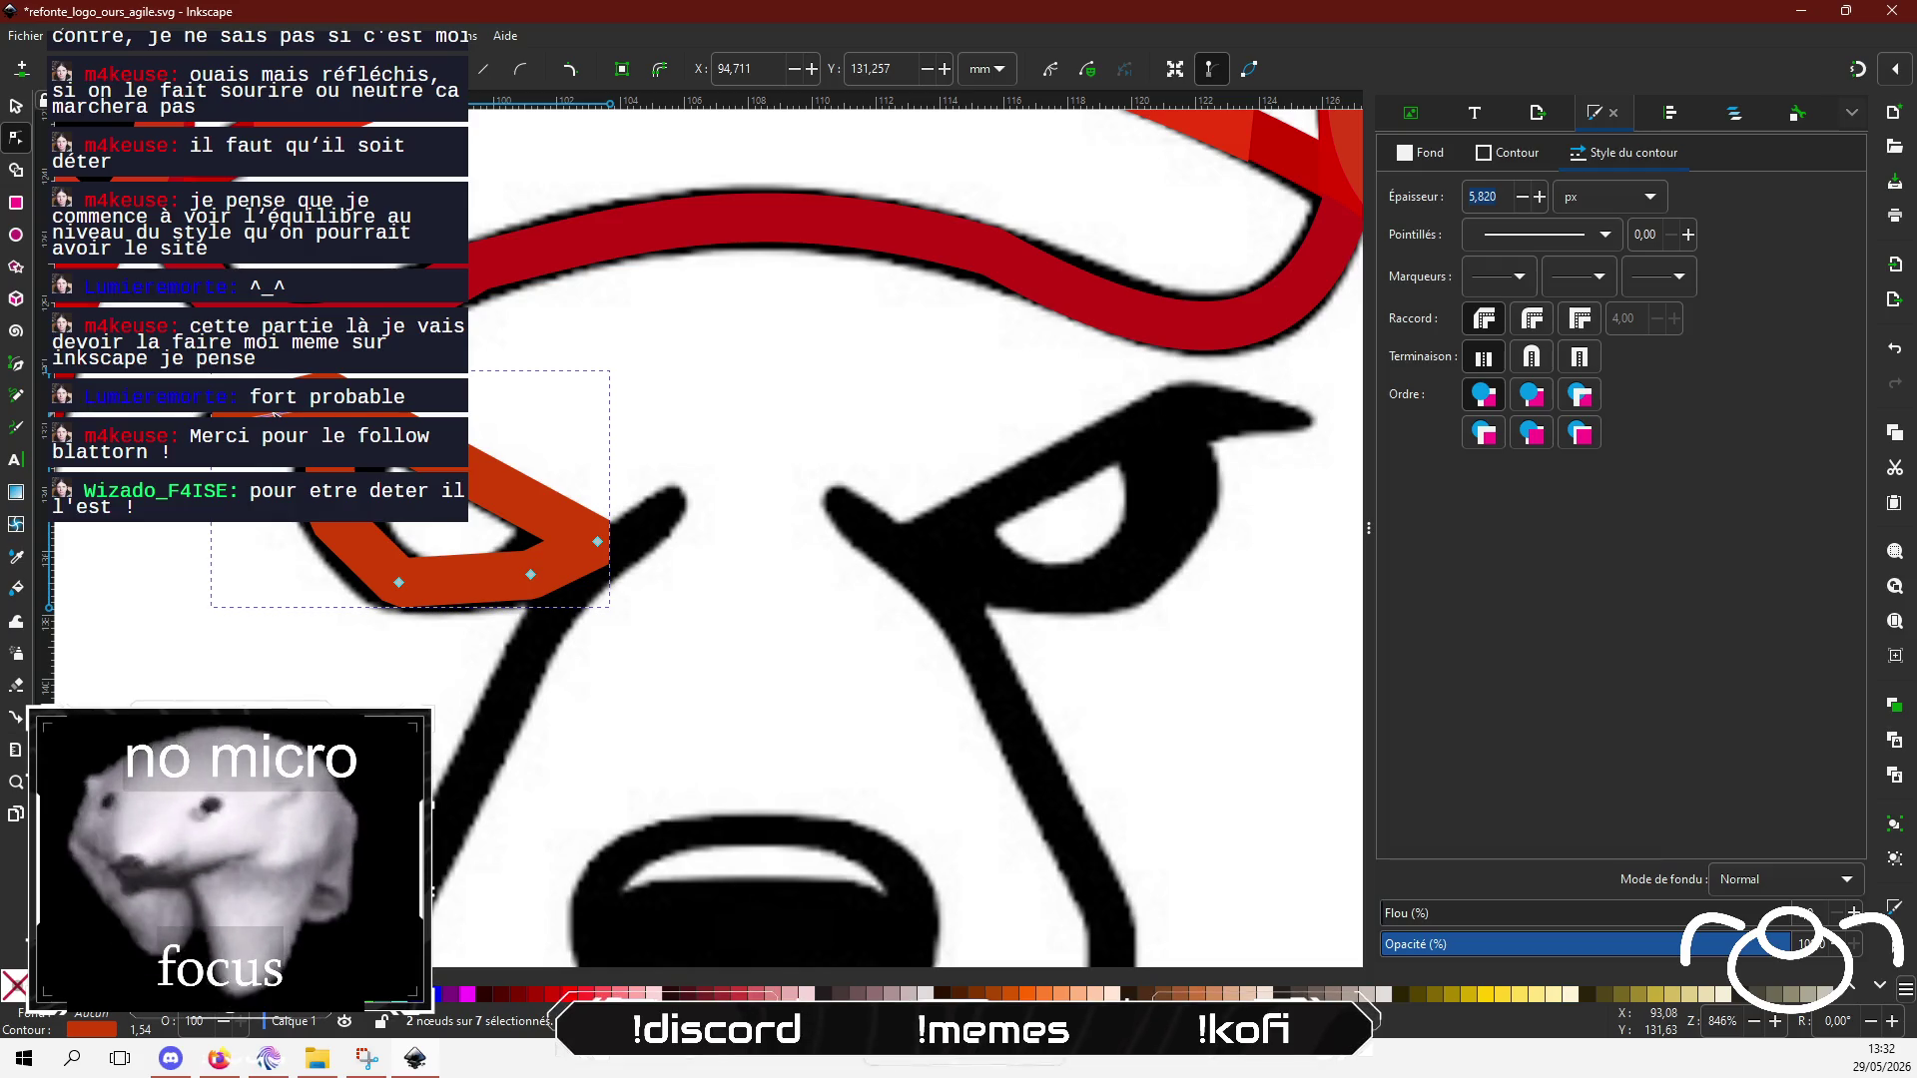
left_click(287, 411)
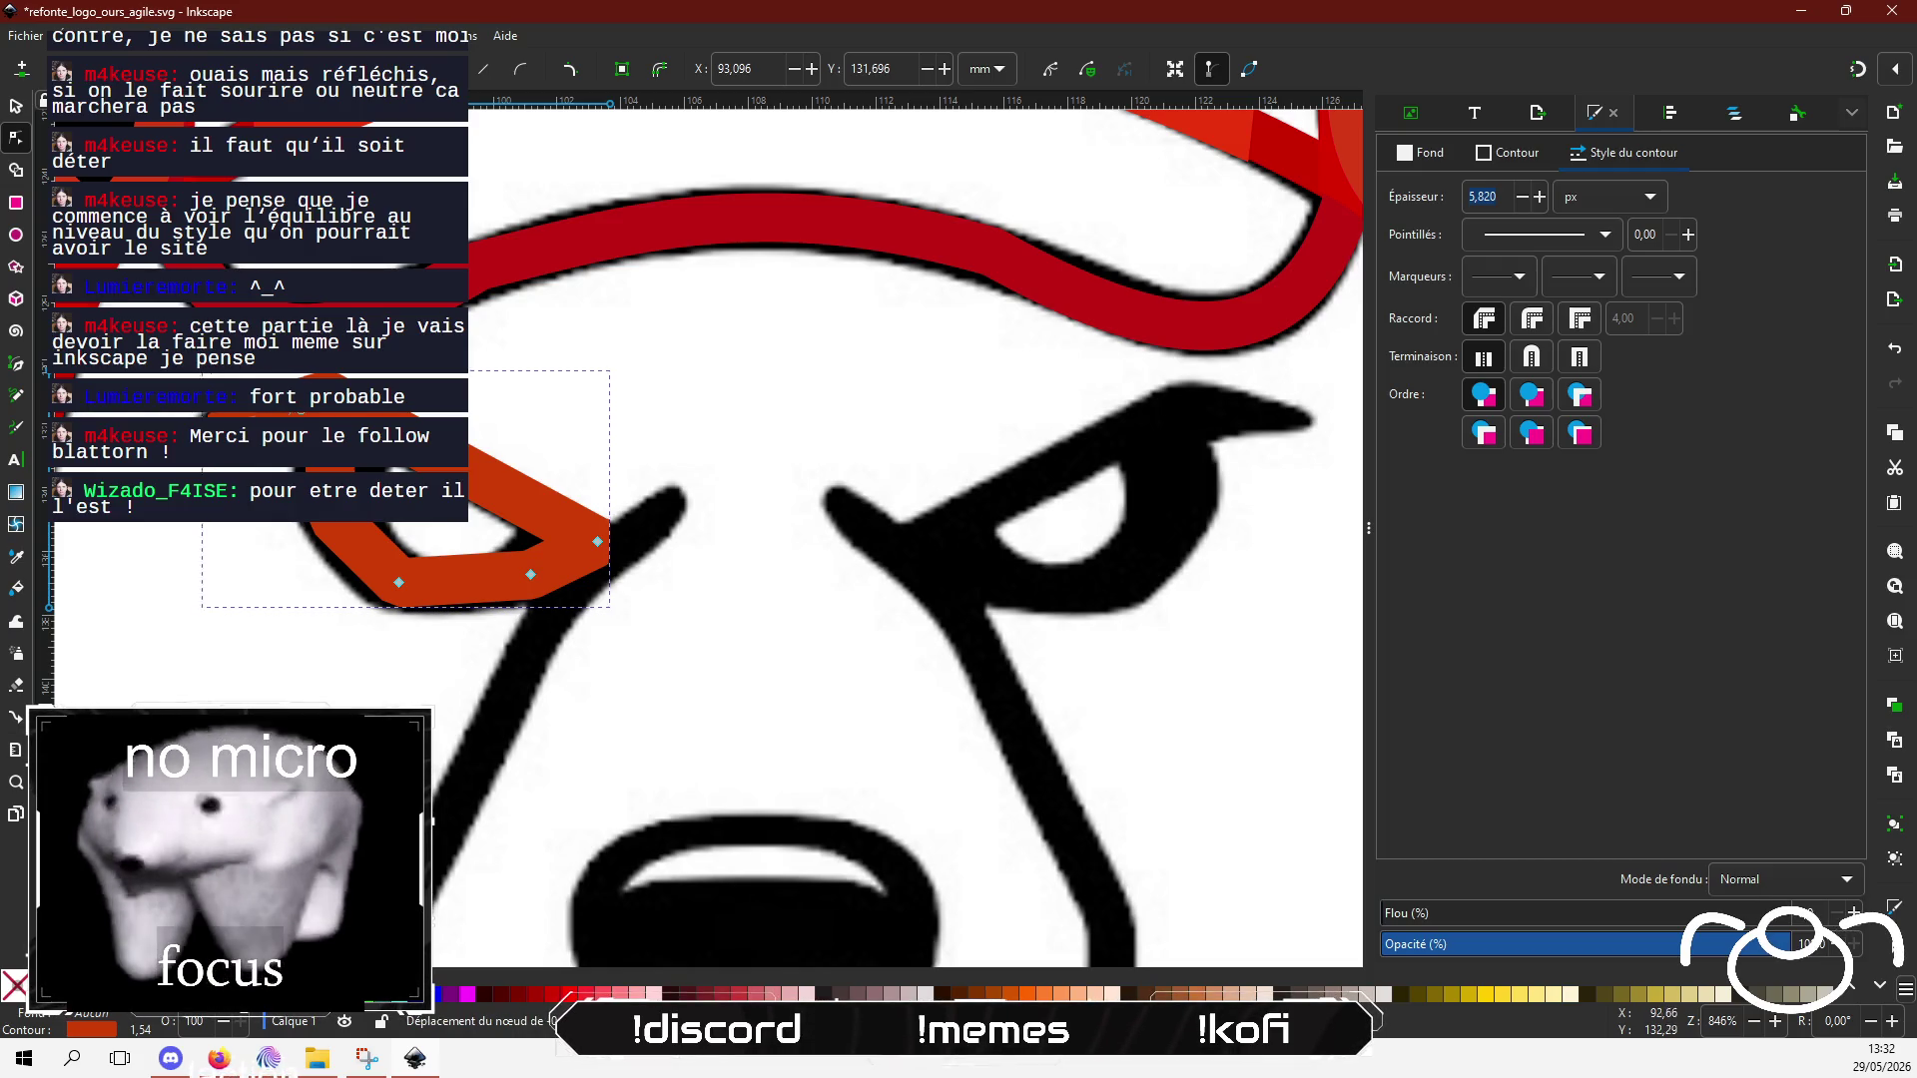
mouse_move(293, 411)
left_mouse_down()
mouse_move(179, 401)
mouse_move(258, 411)
left_mouse_up()
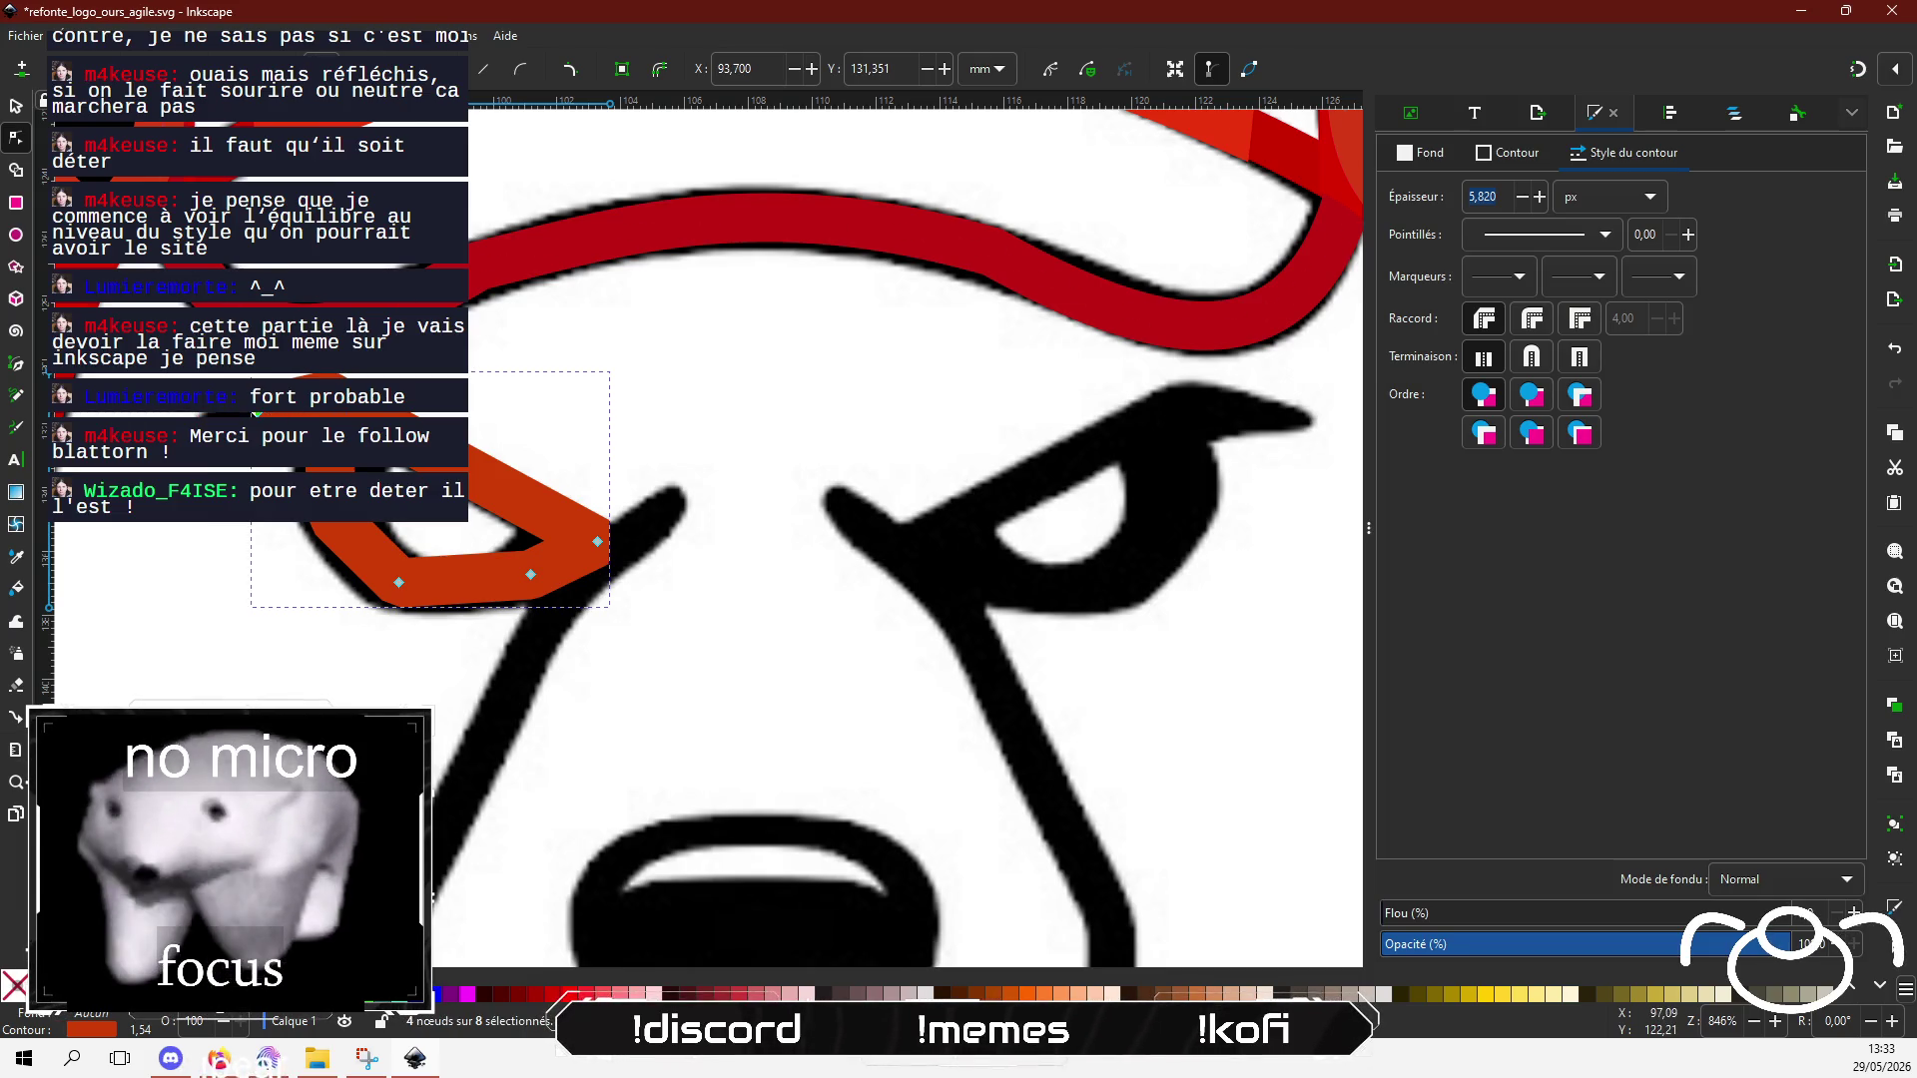
mouse_move(261, 400)
left_mouse_down()
mouse_move(203, 479)
mouse_move(271, 486)
left_mouse_up()
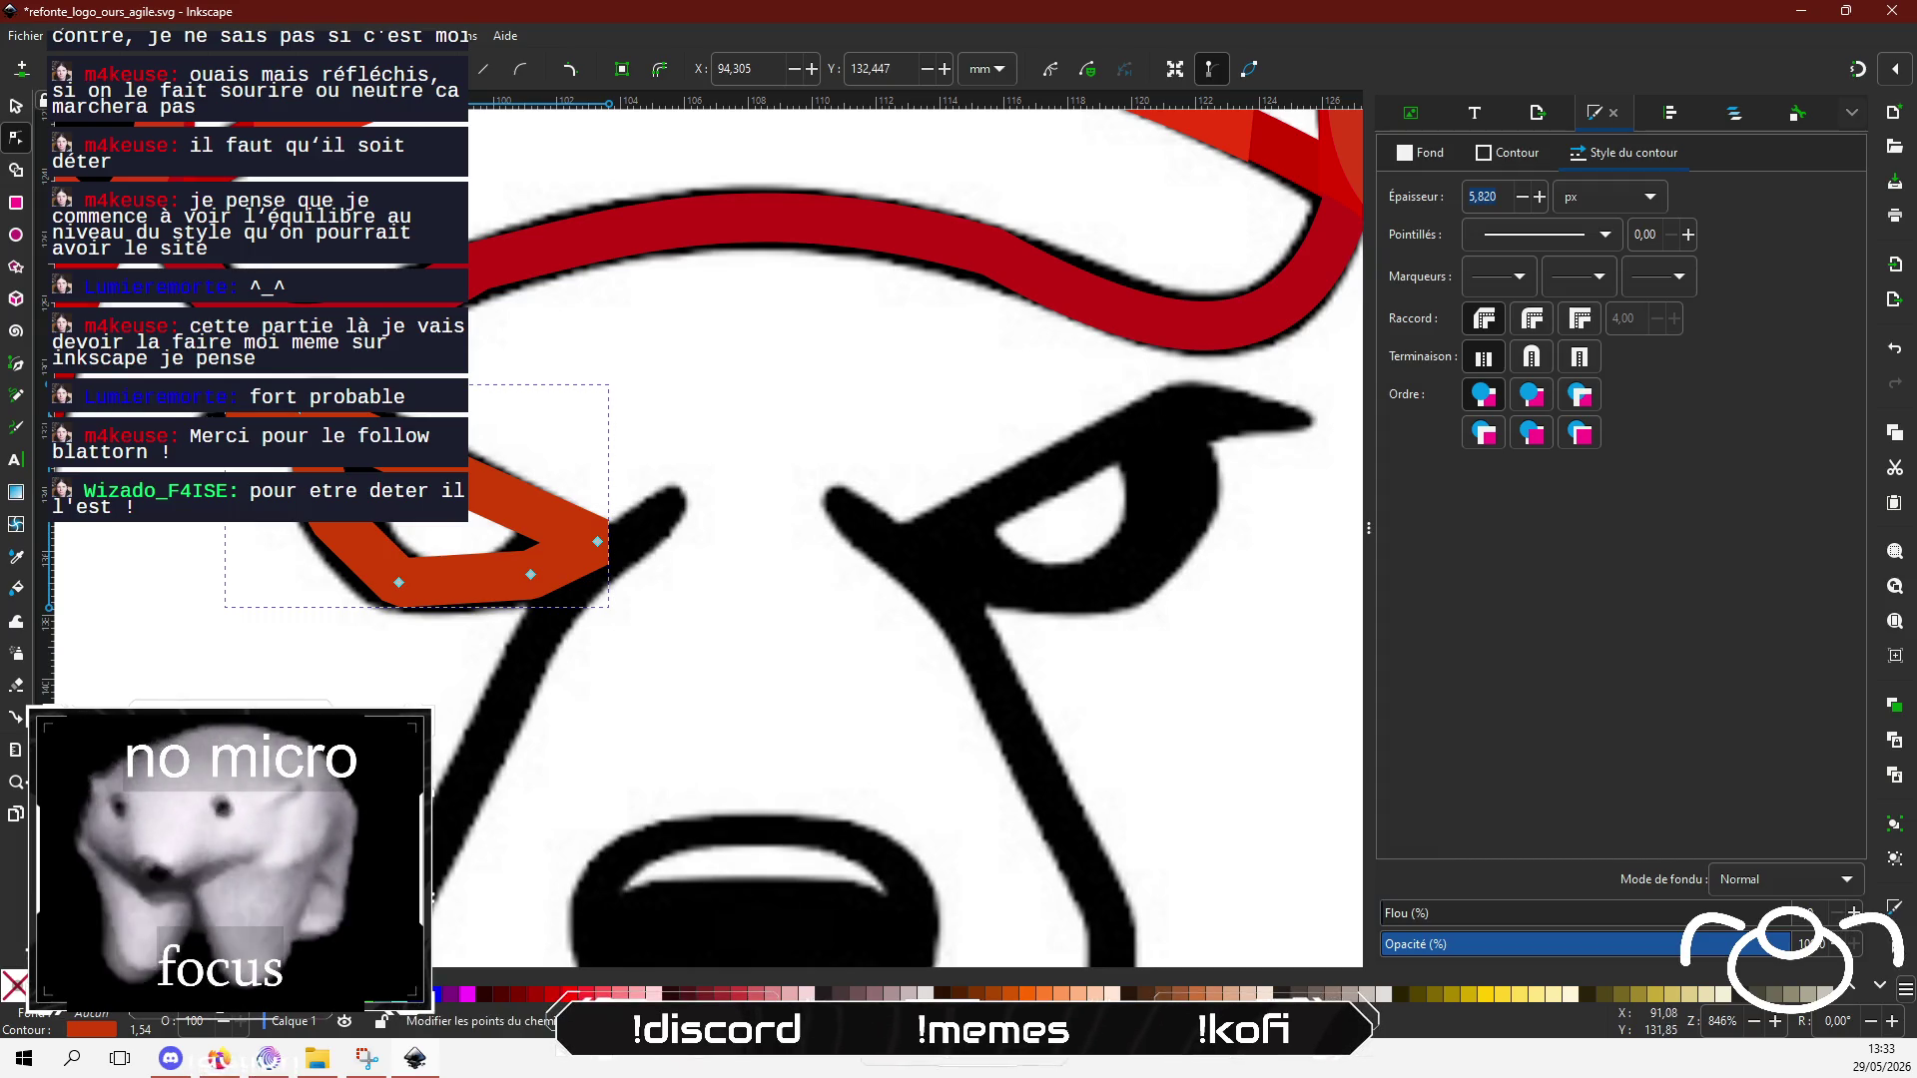
left_click(247, 434)
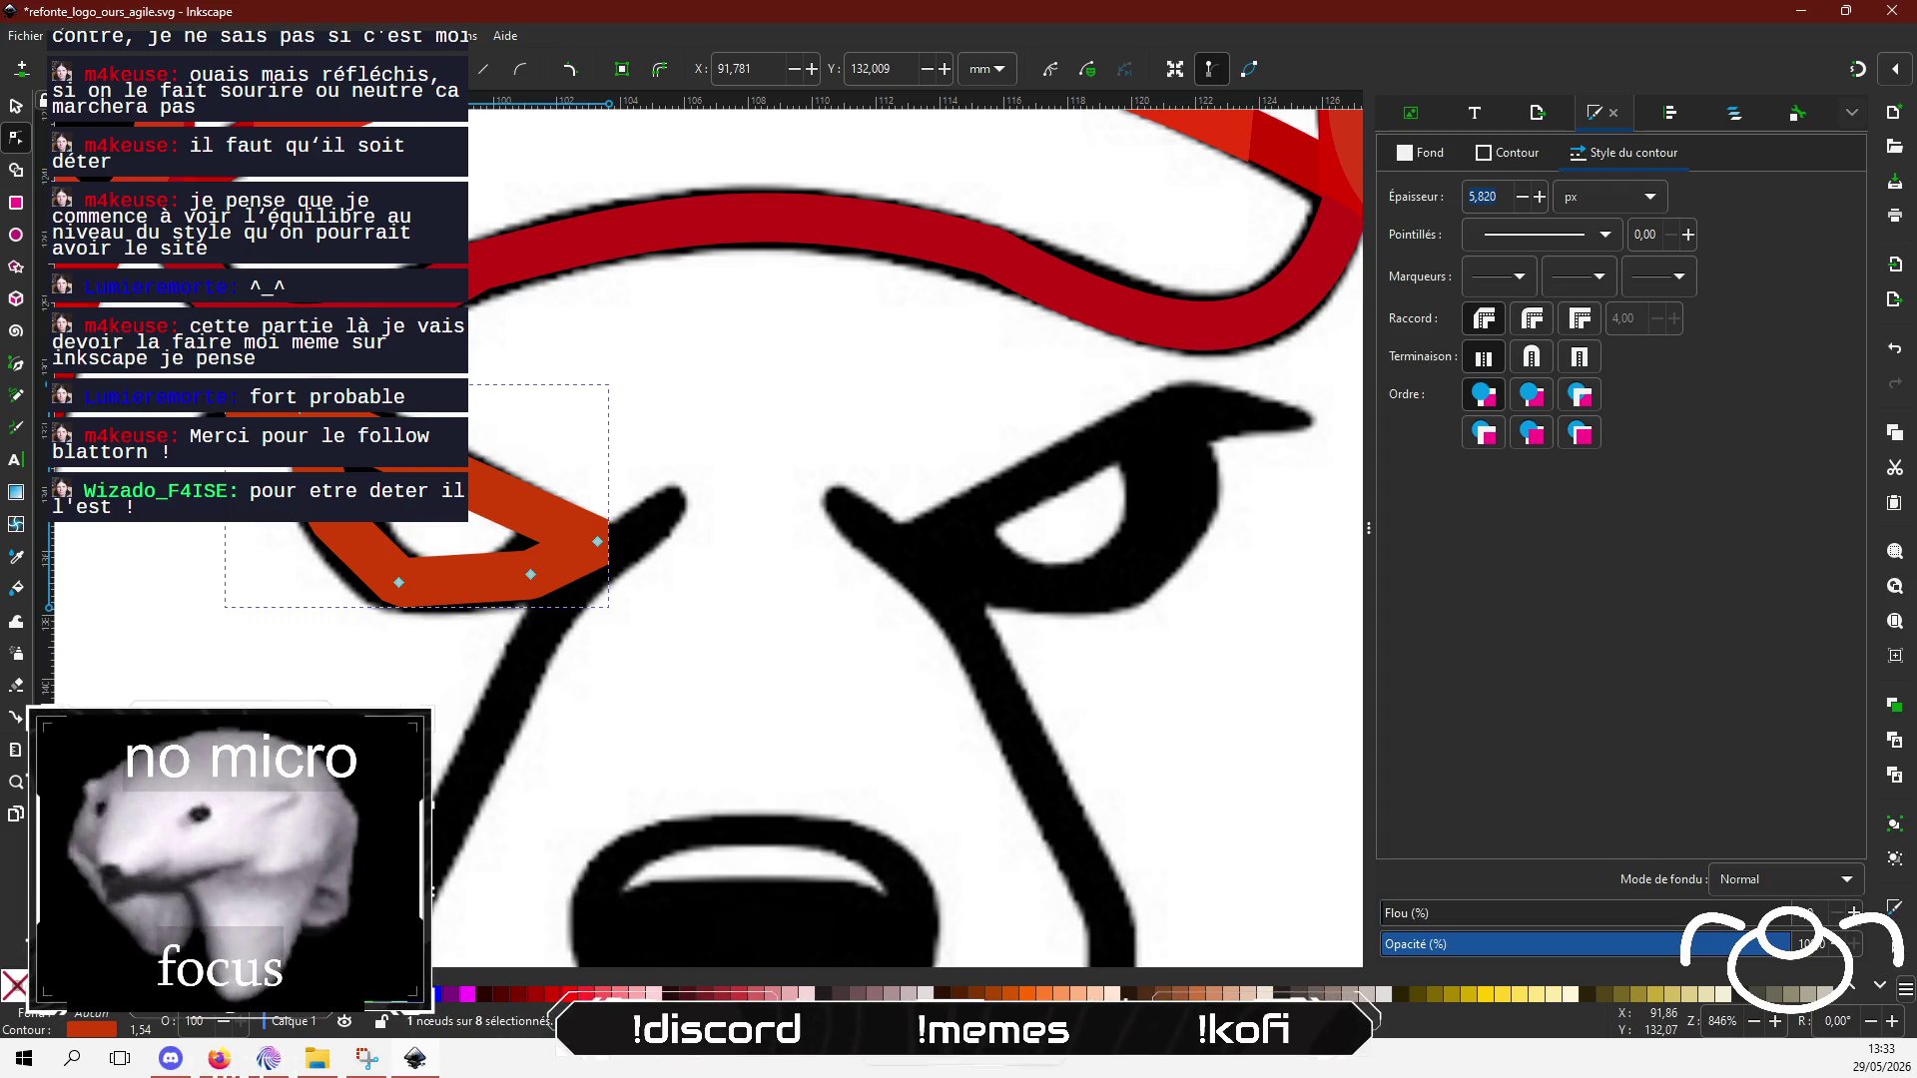
Step: Restore the sharp miter tip and stretch the outline's left end further left, nudging nearby nodes
left_click(1579, 320)
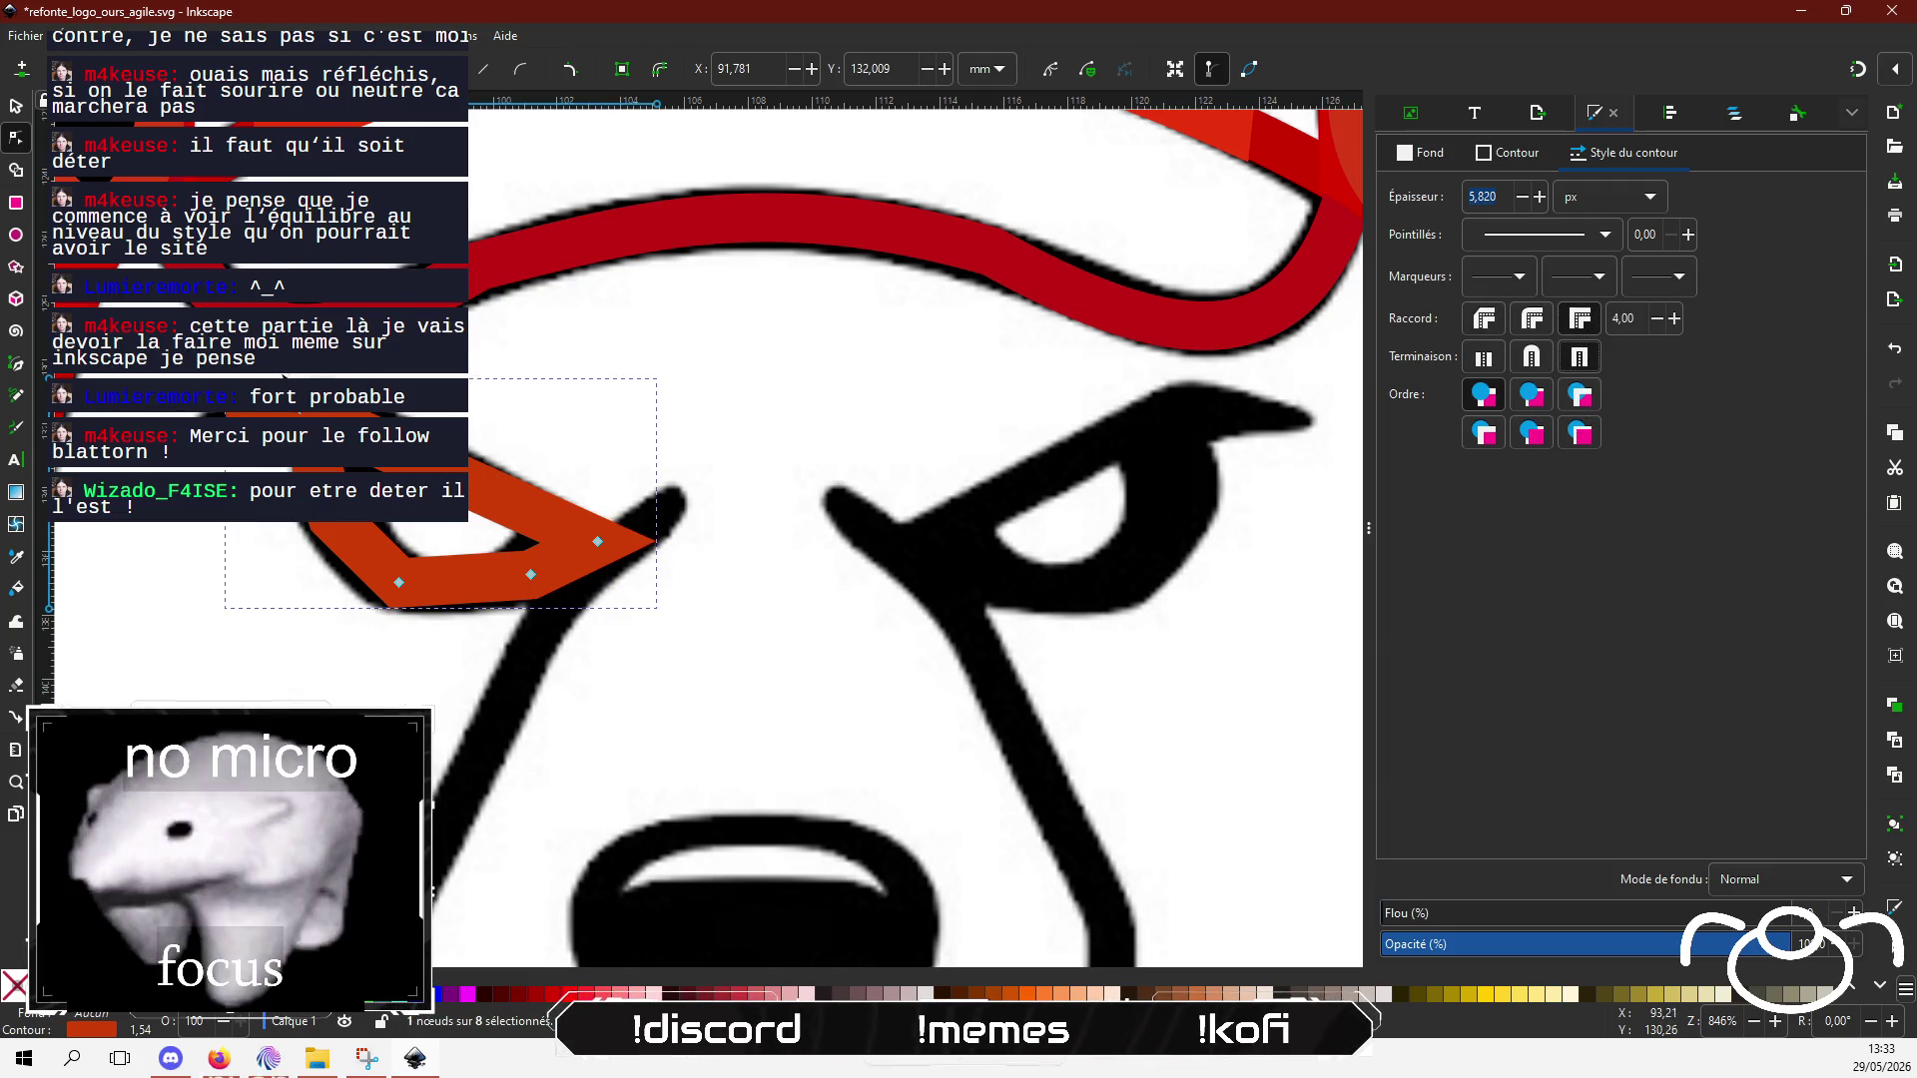
left_click_drag(232, 469, 189, 468)
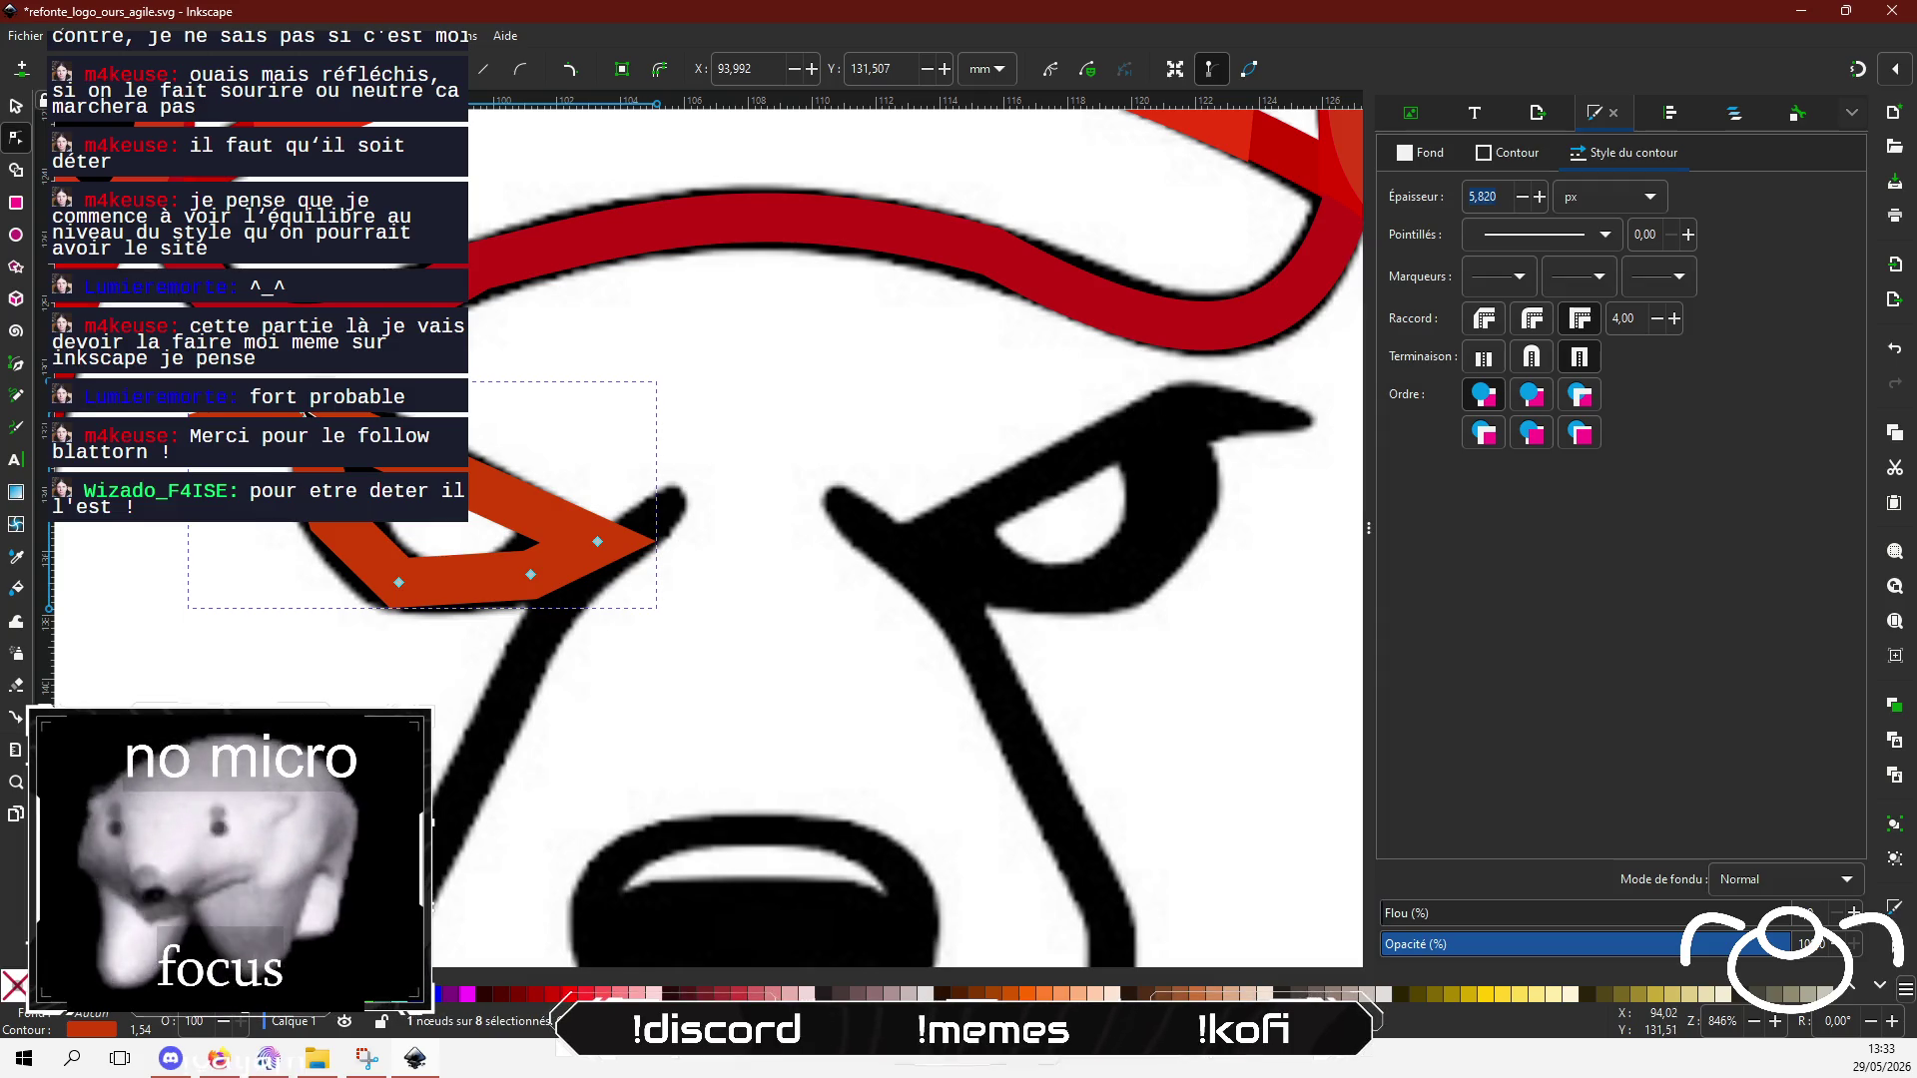
mouse_move(307, 415)
left_mouse_down()
mouse_move(301, 462)
mouse_move(268, 387)
left_mouse_up()
mouse_move(328, 413)
left_mouse_down()
mouse_move(285, 388)
mouse_move(310, 447)
mouse_move(291, 411)
mouse_move(359, 444)
mouse_move(334, 412)
mouse_move(325, 468)
mouse_move(253, 424)
mouse_move(333, 465)
left_mouse_up()
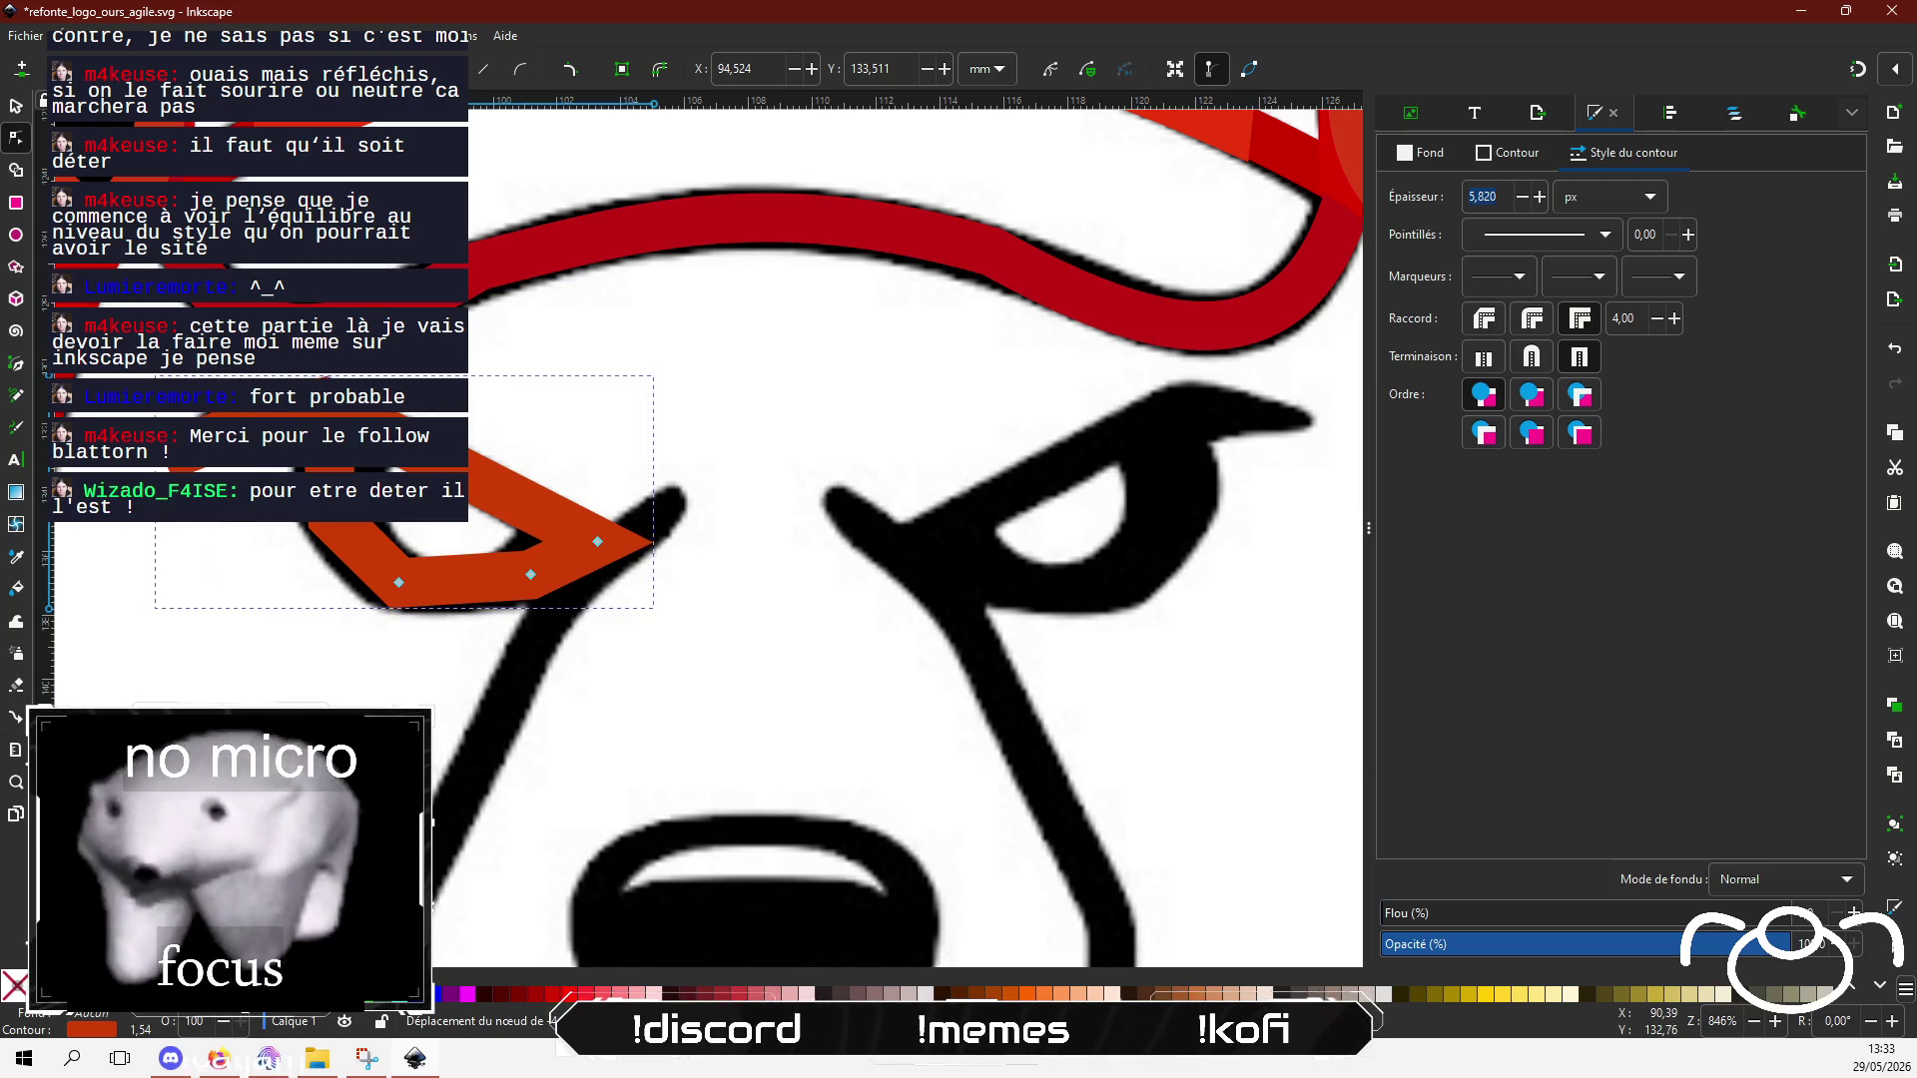
left_click_drag(243, 440, 253, 470)
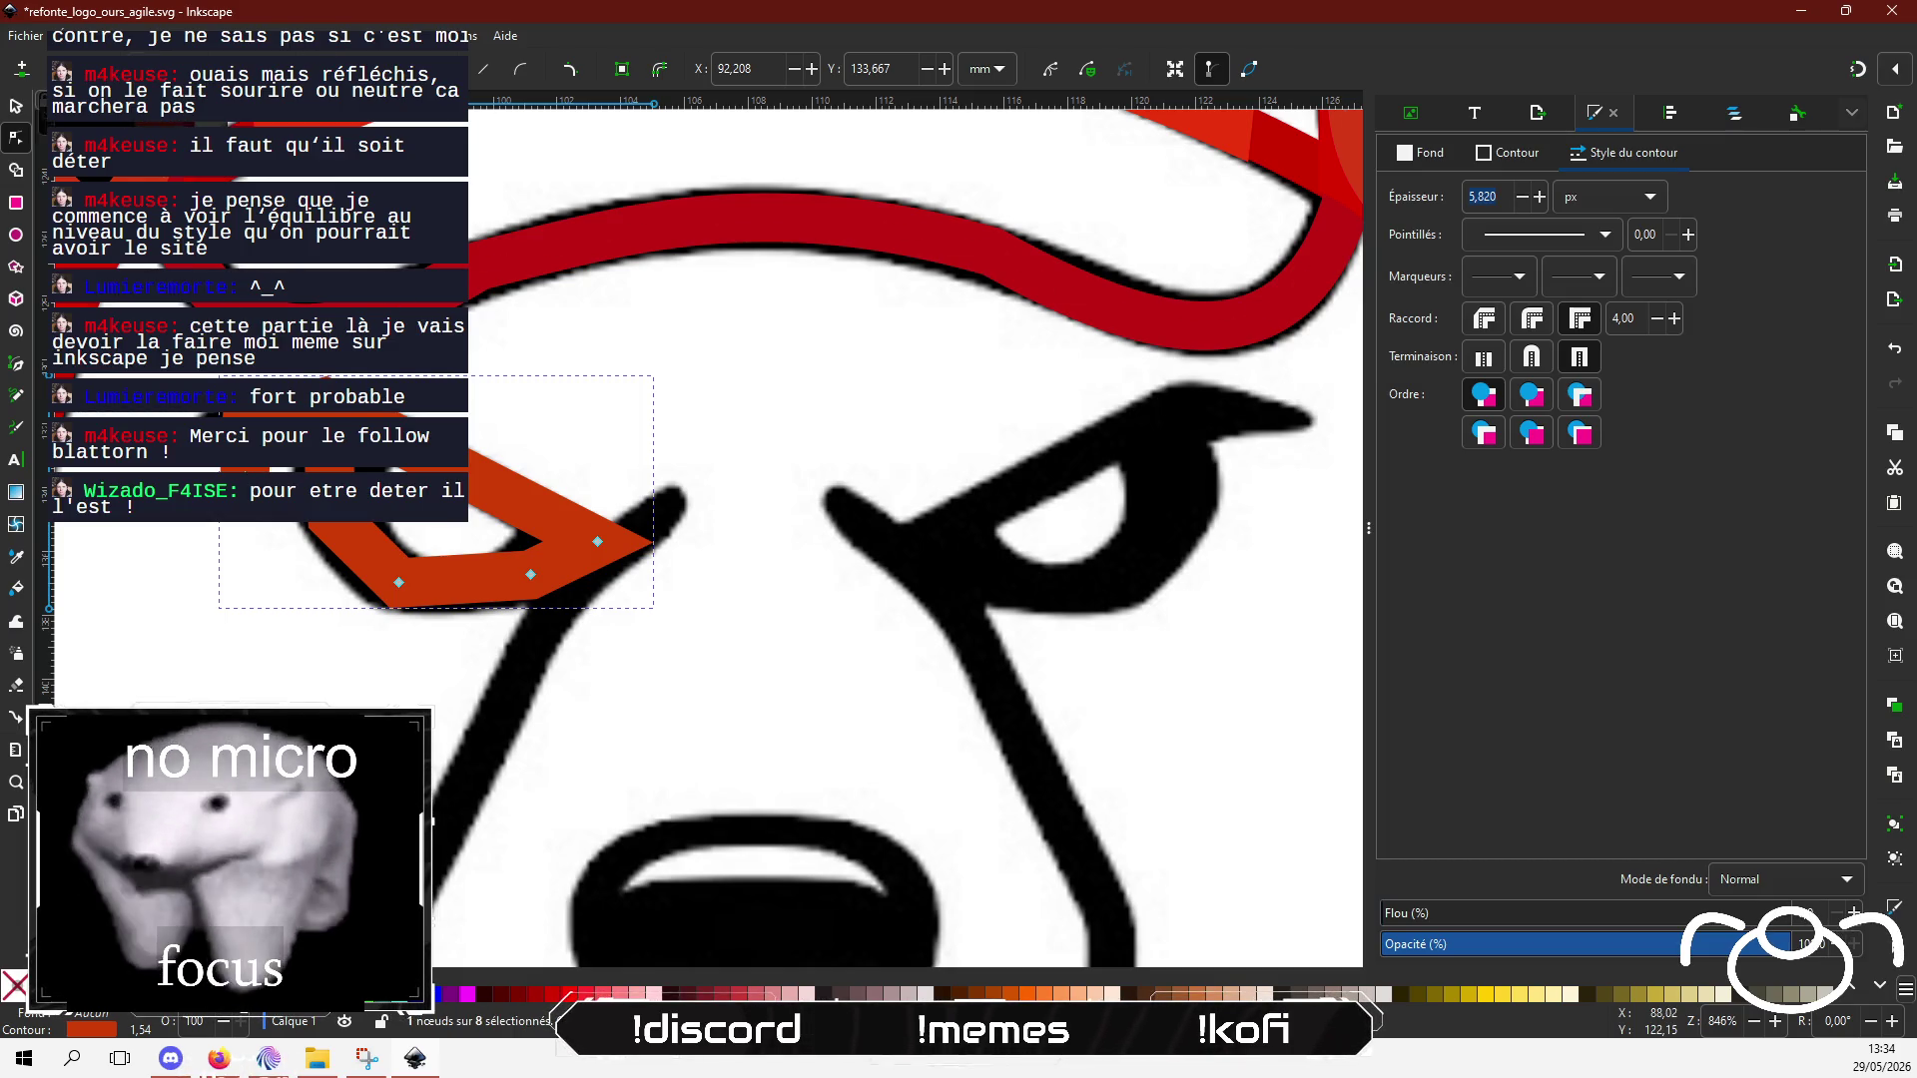
Step: Raise the outline's upper-left corner node slightly, undoing one misplaced move
left_click(258, 465)
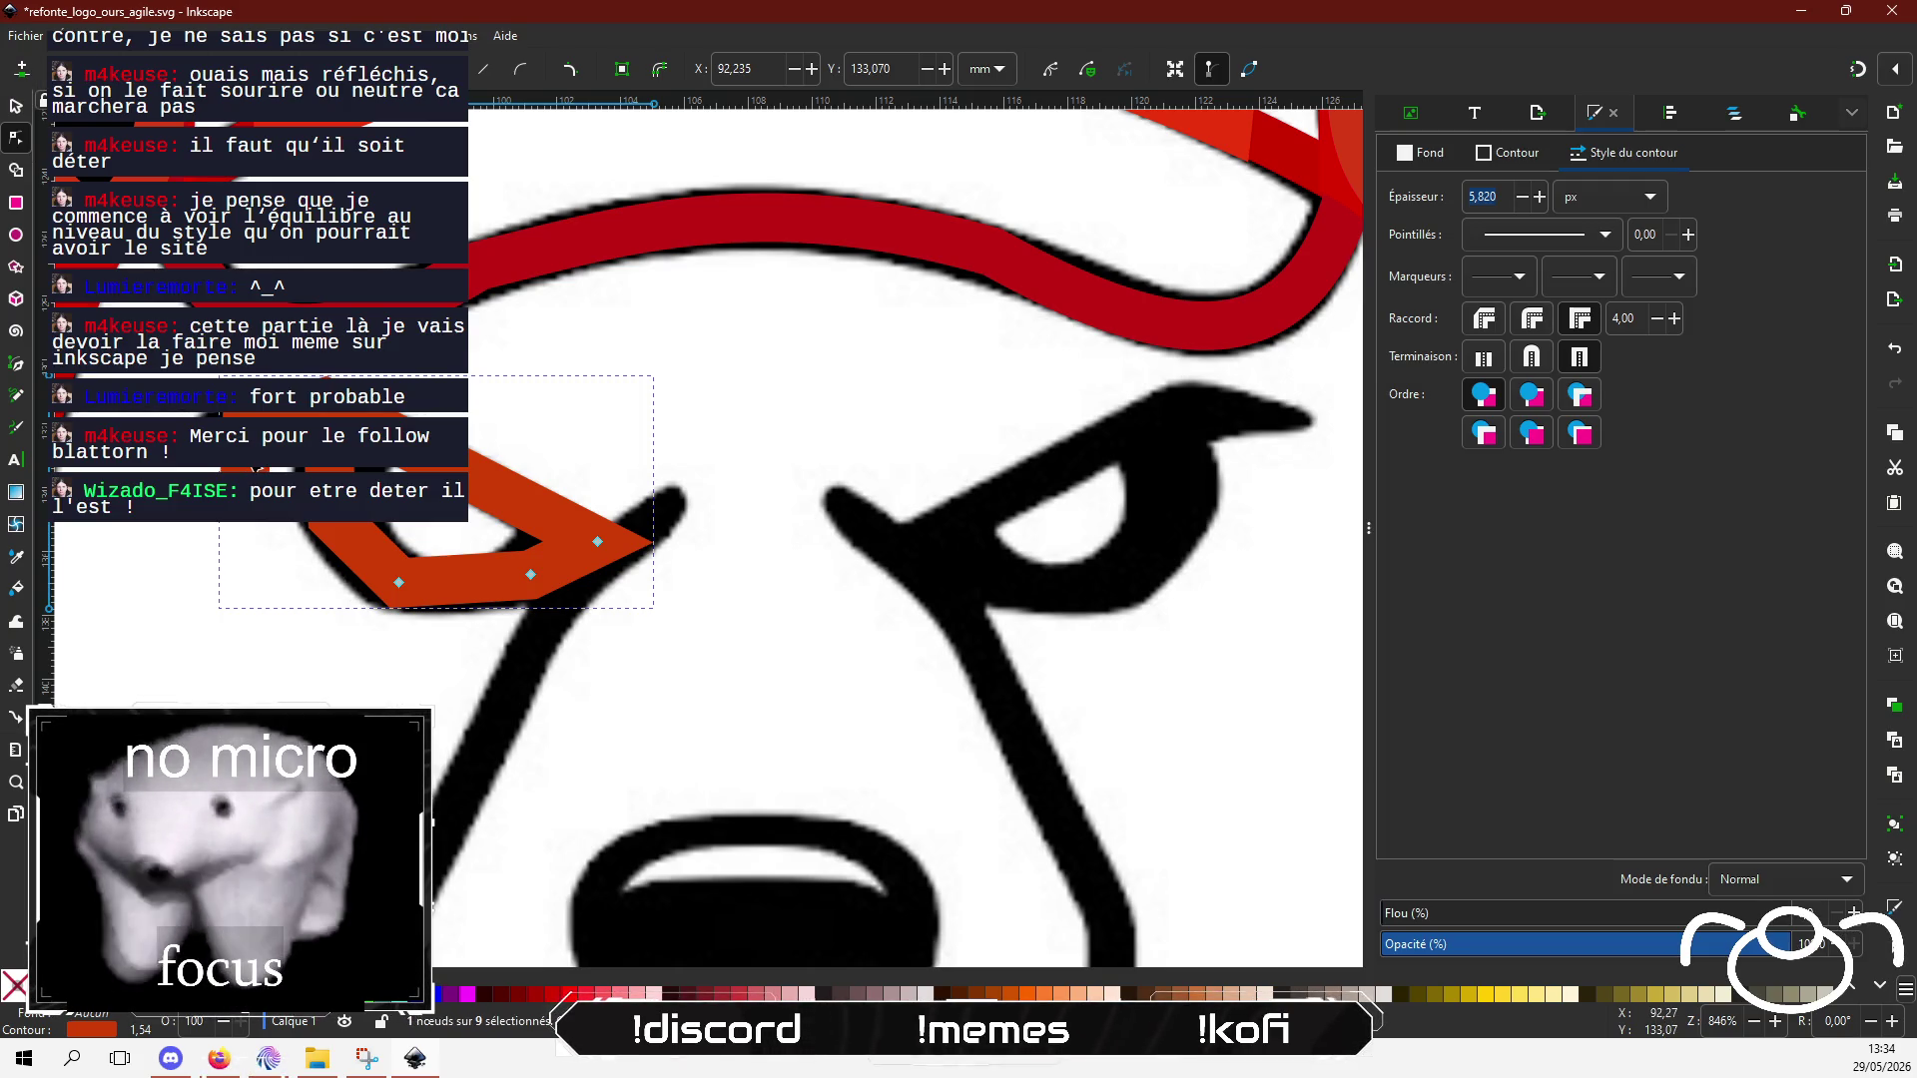
left_click_drag(257, 465, 325, 414)
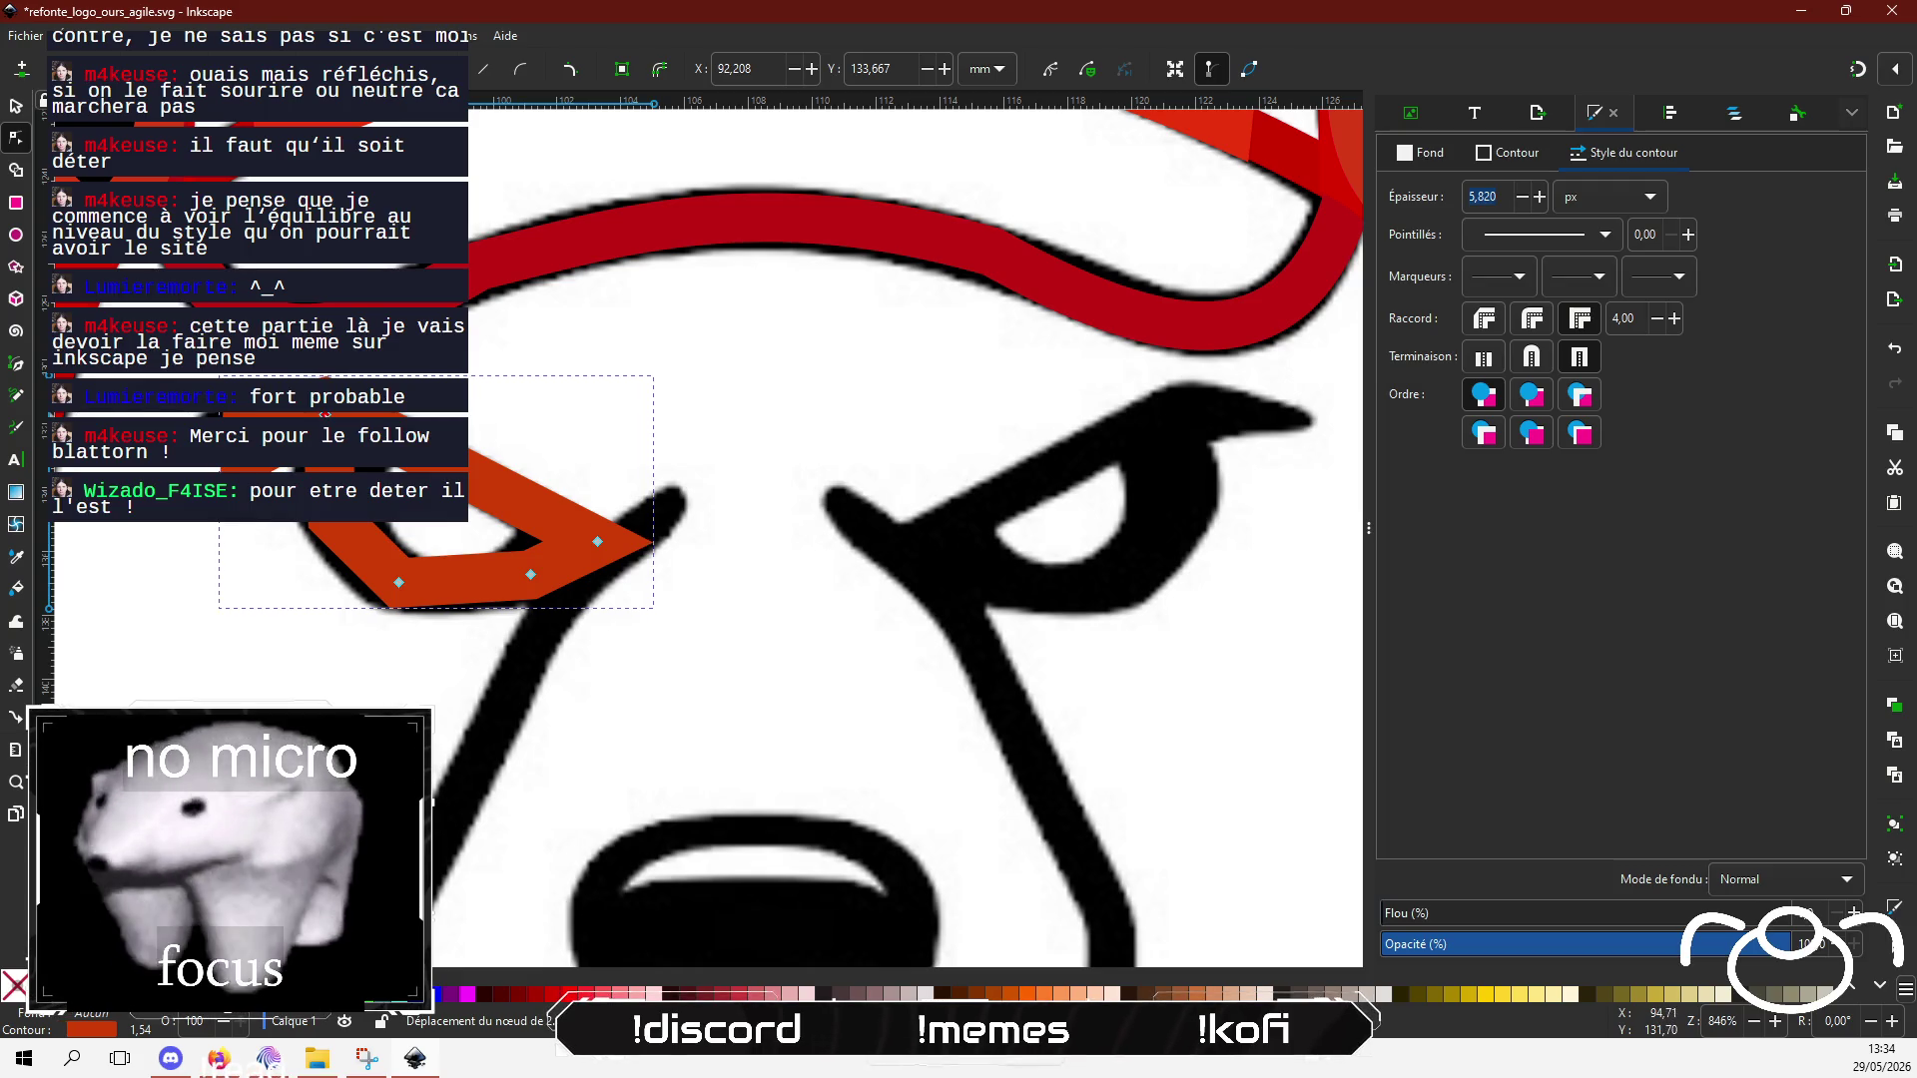
key("ctrl+z")
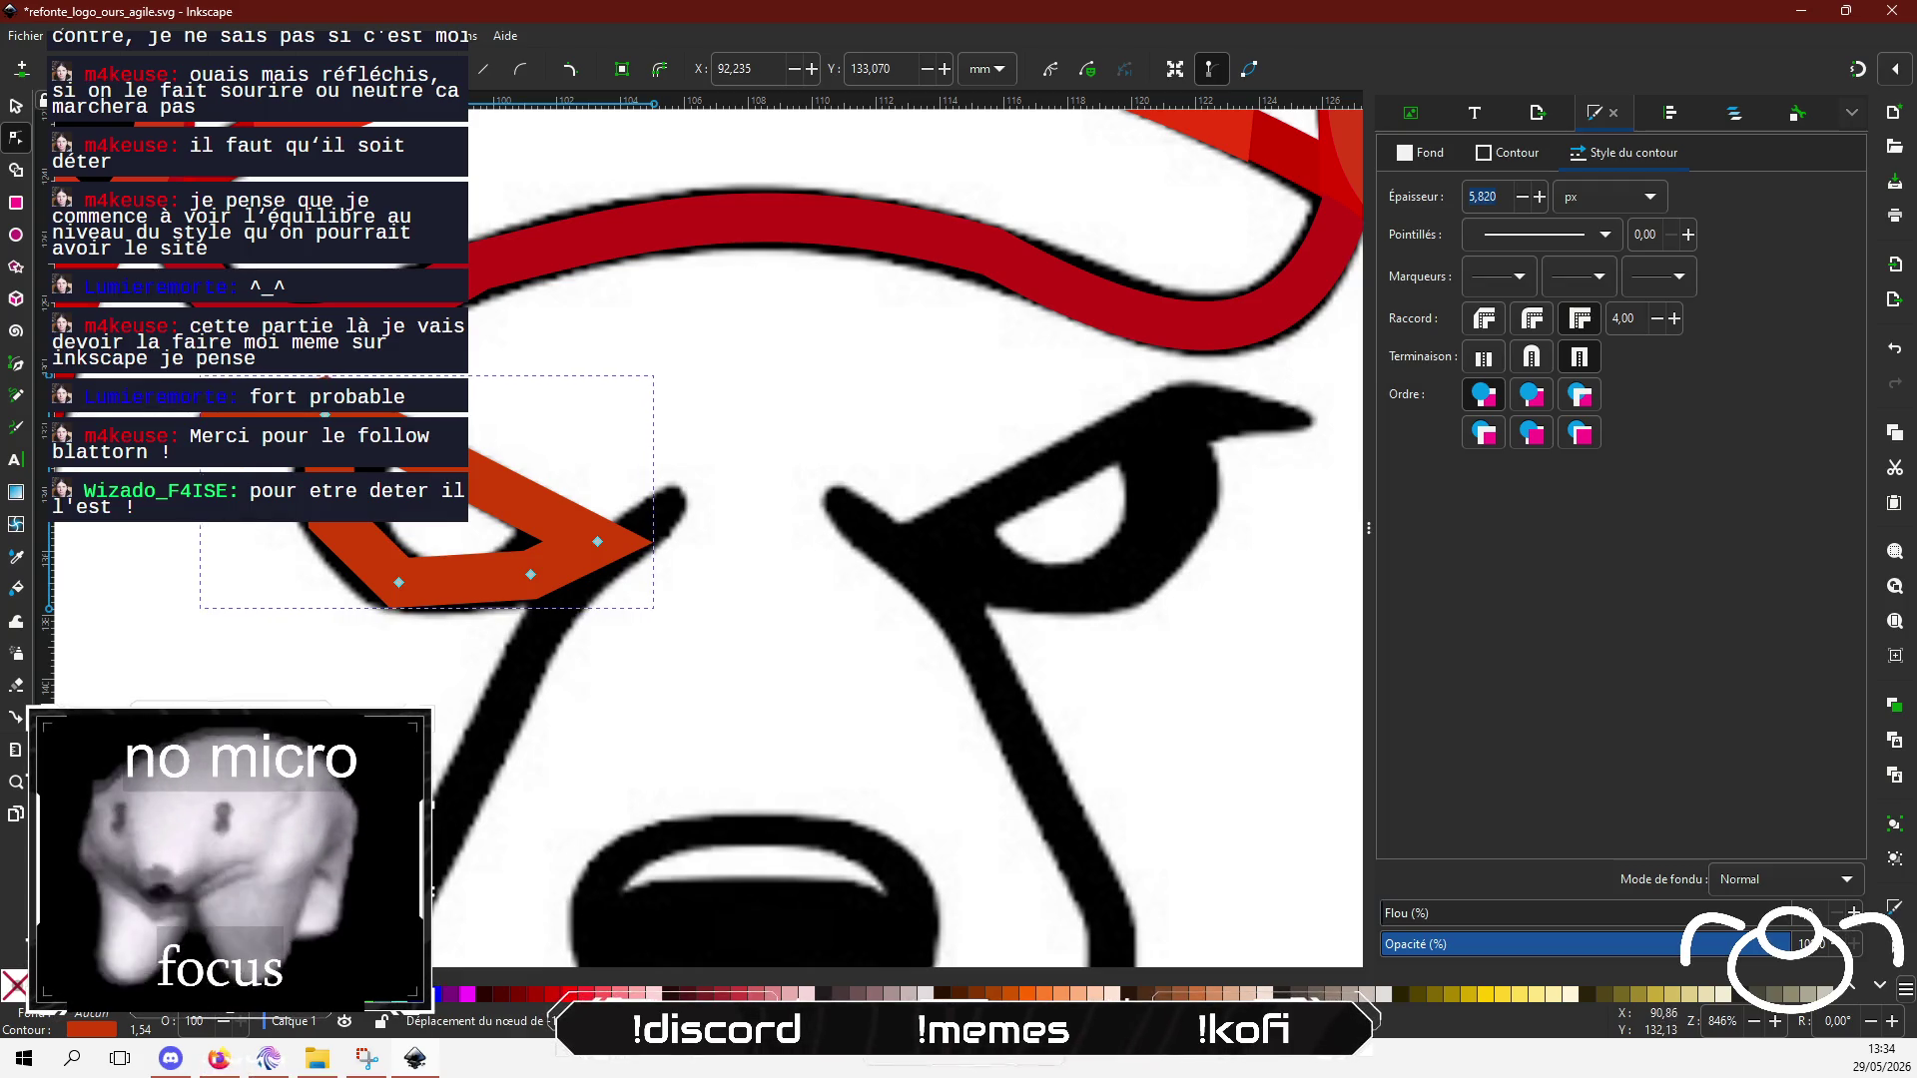
mouse_move(211, 435)
left_mouse_down()
mouse_move(267, 414)
mouse_move(179, 416)
left_mouse_up()
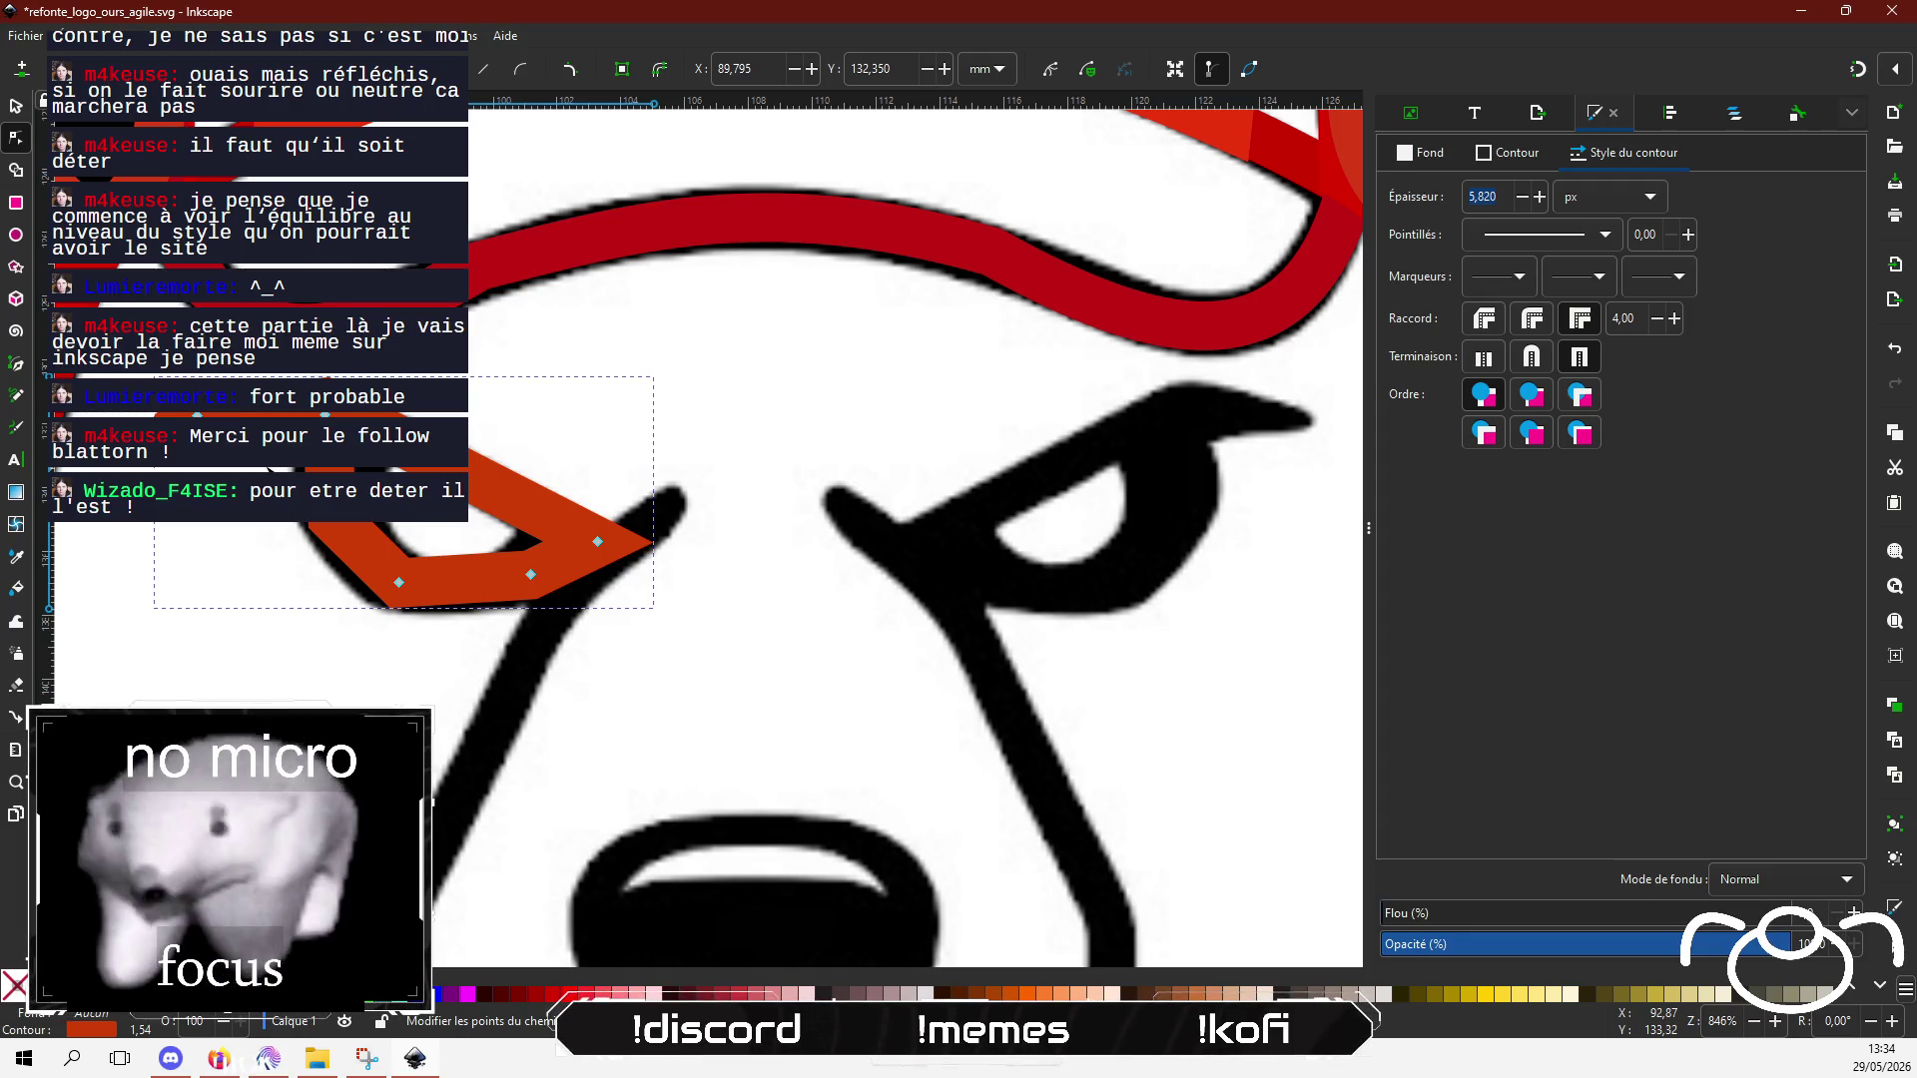
left_click(18, 107)
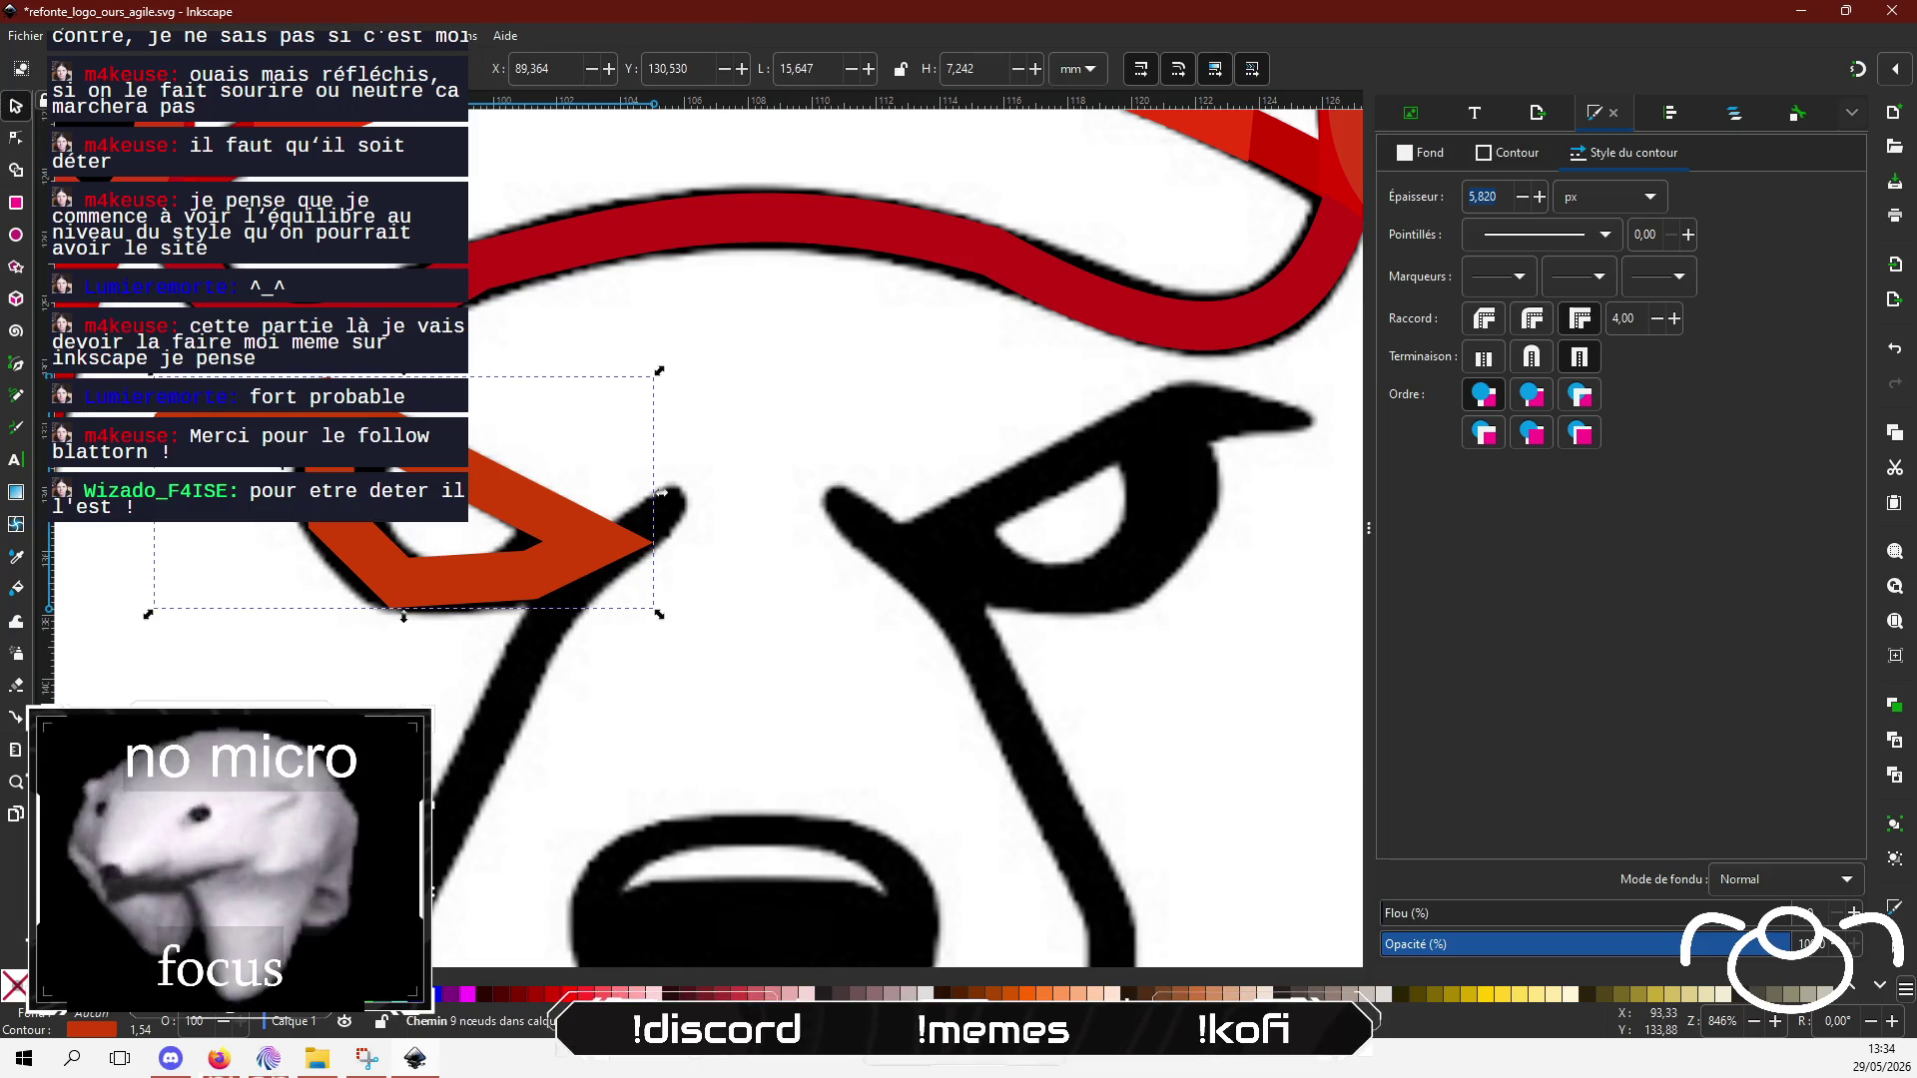
Step: Delete the red eyebrow path over the bear's left eye
key("Delete")
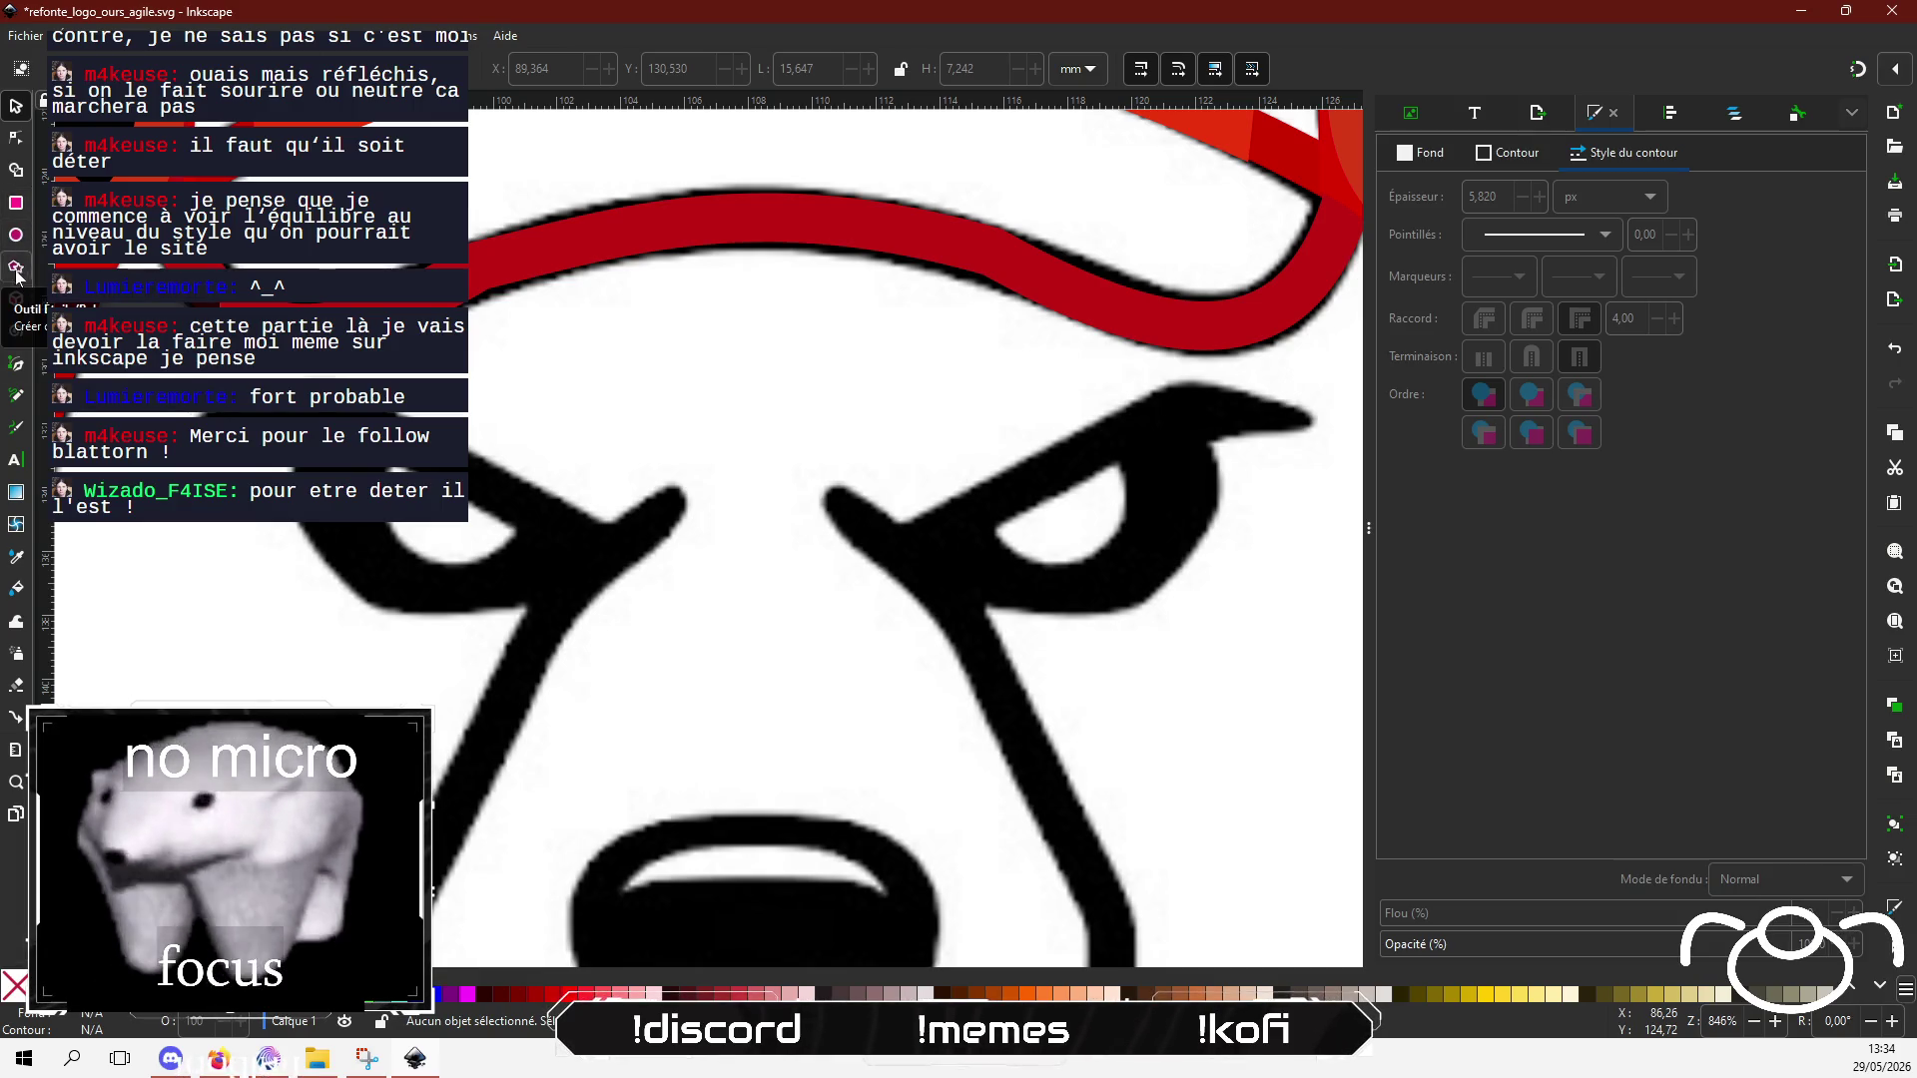
left_click(14, 267)
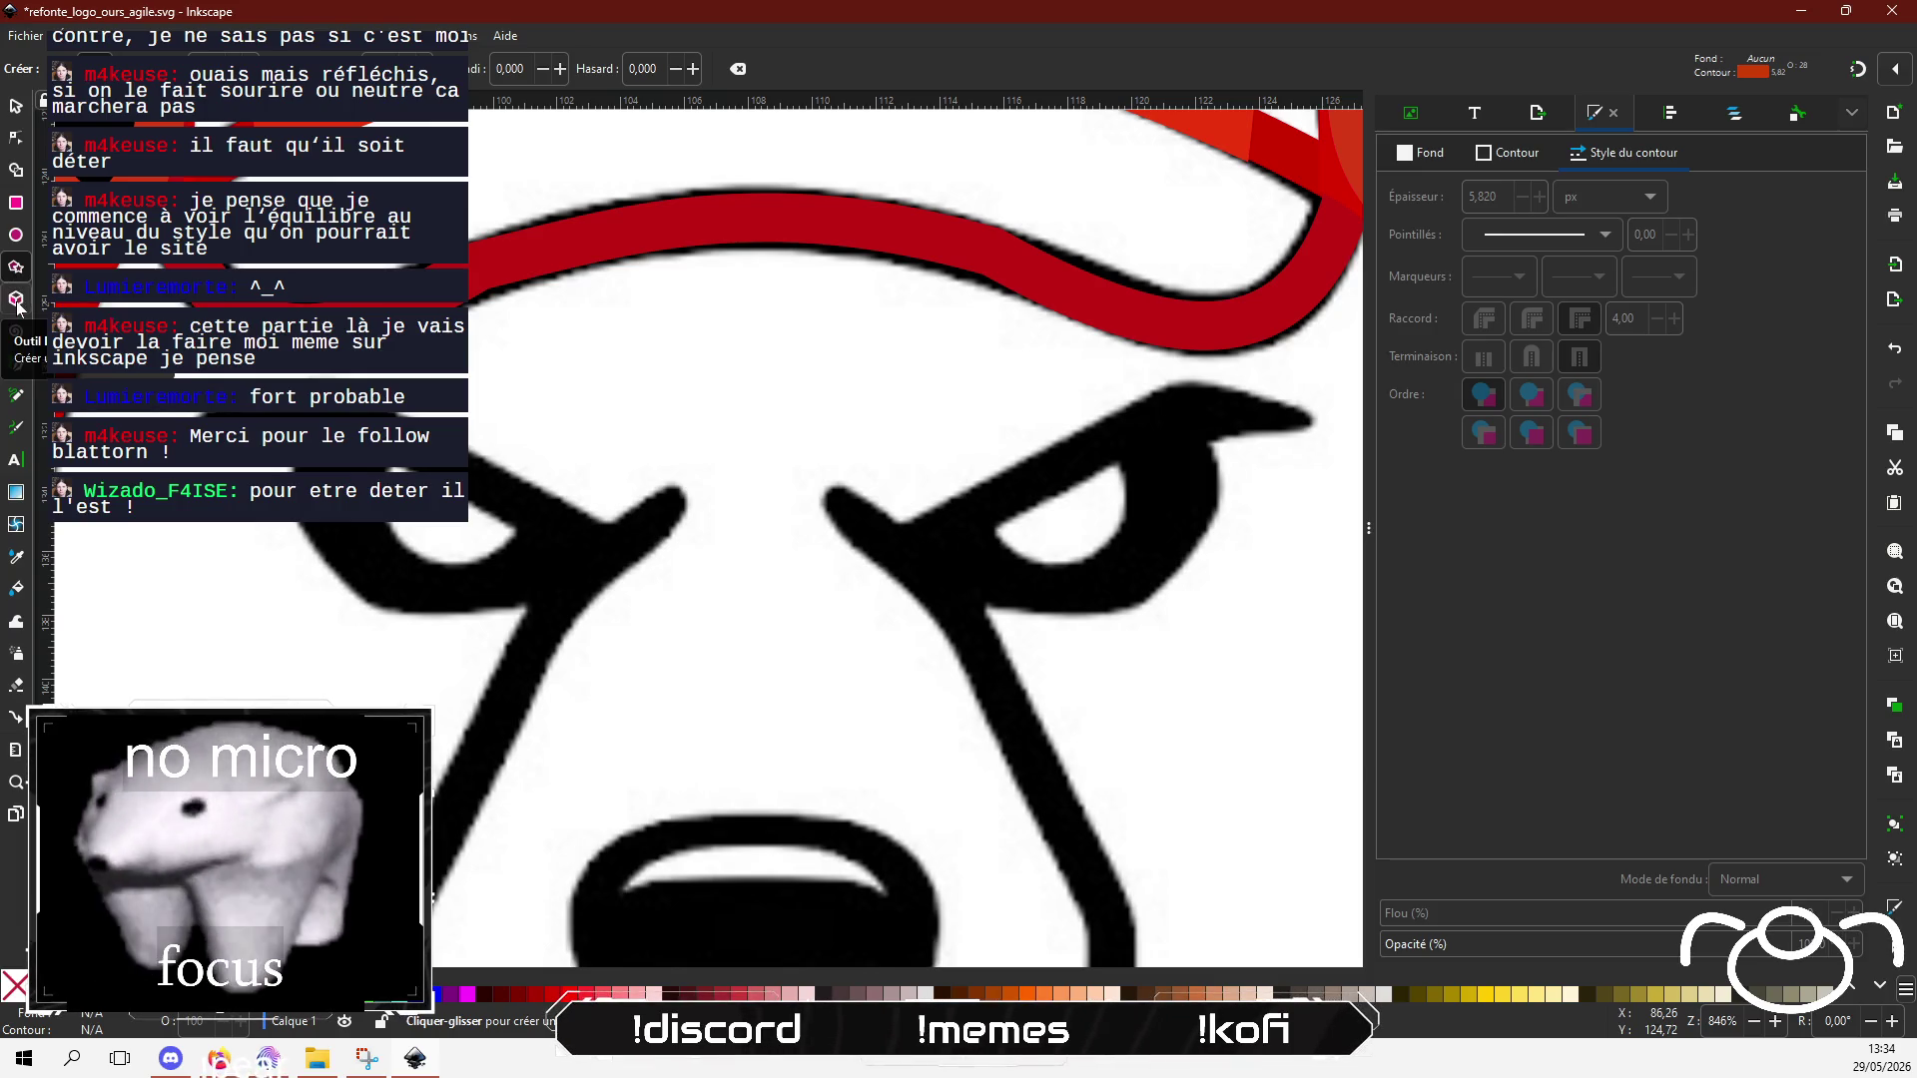
left_click(16, 170)
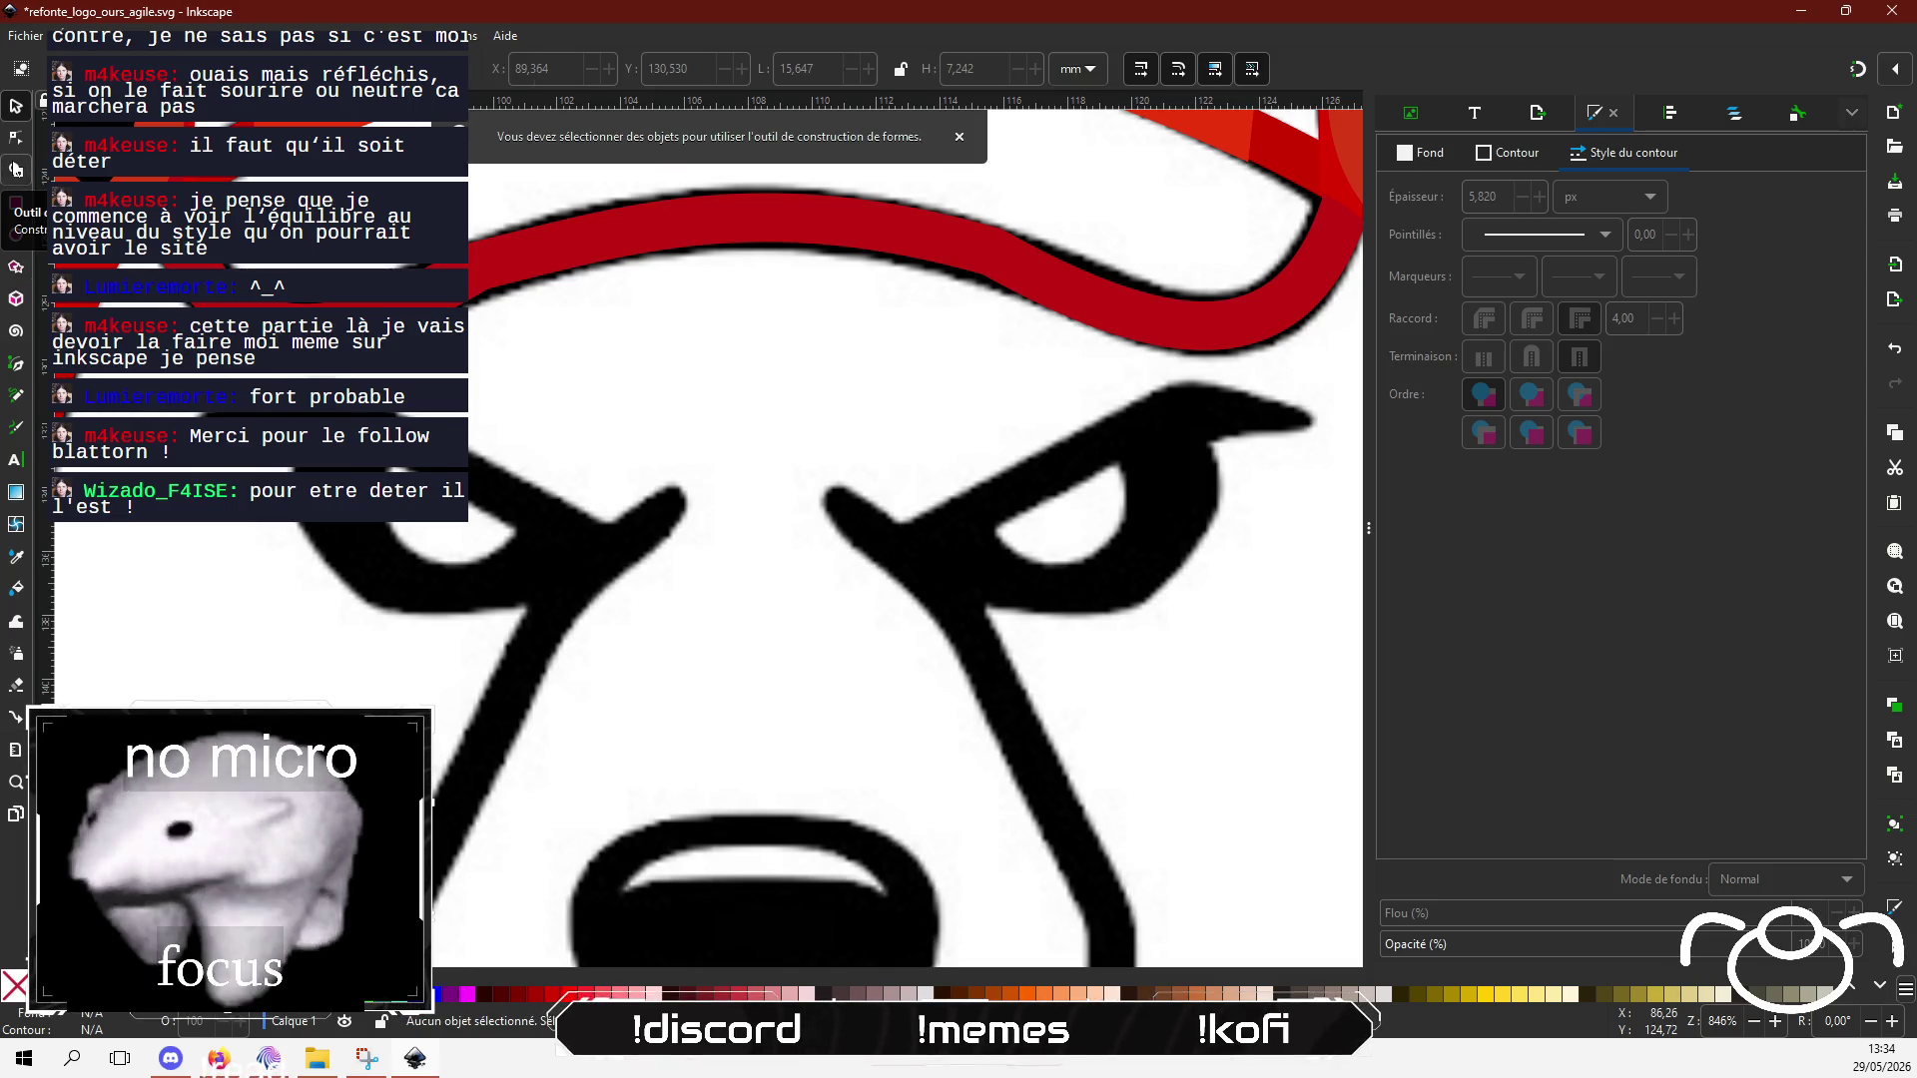
left_click(20, 365)
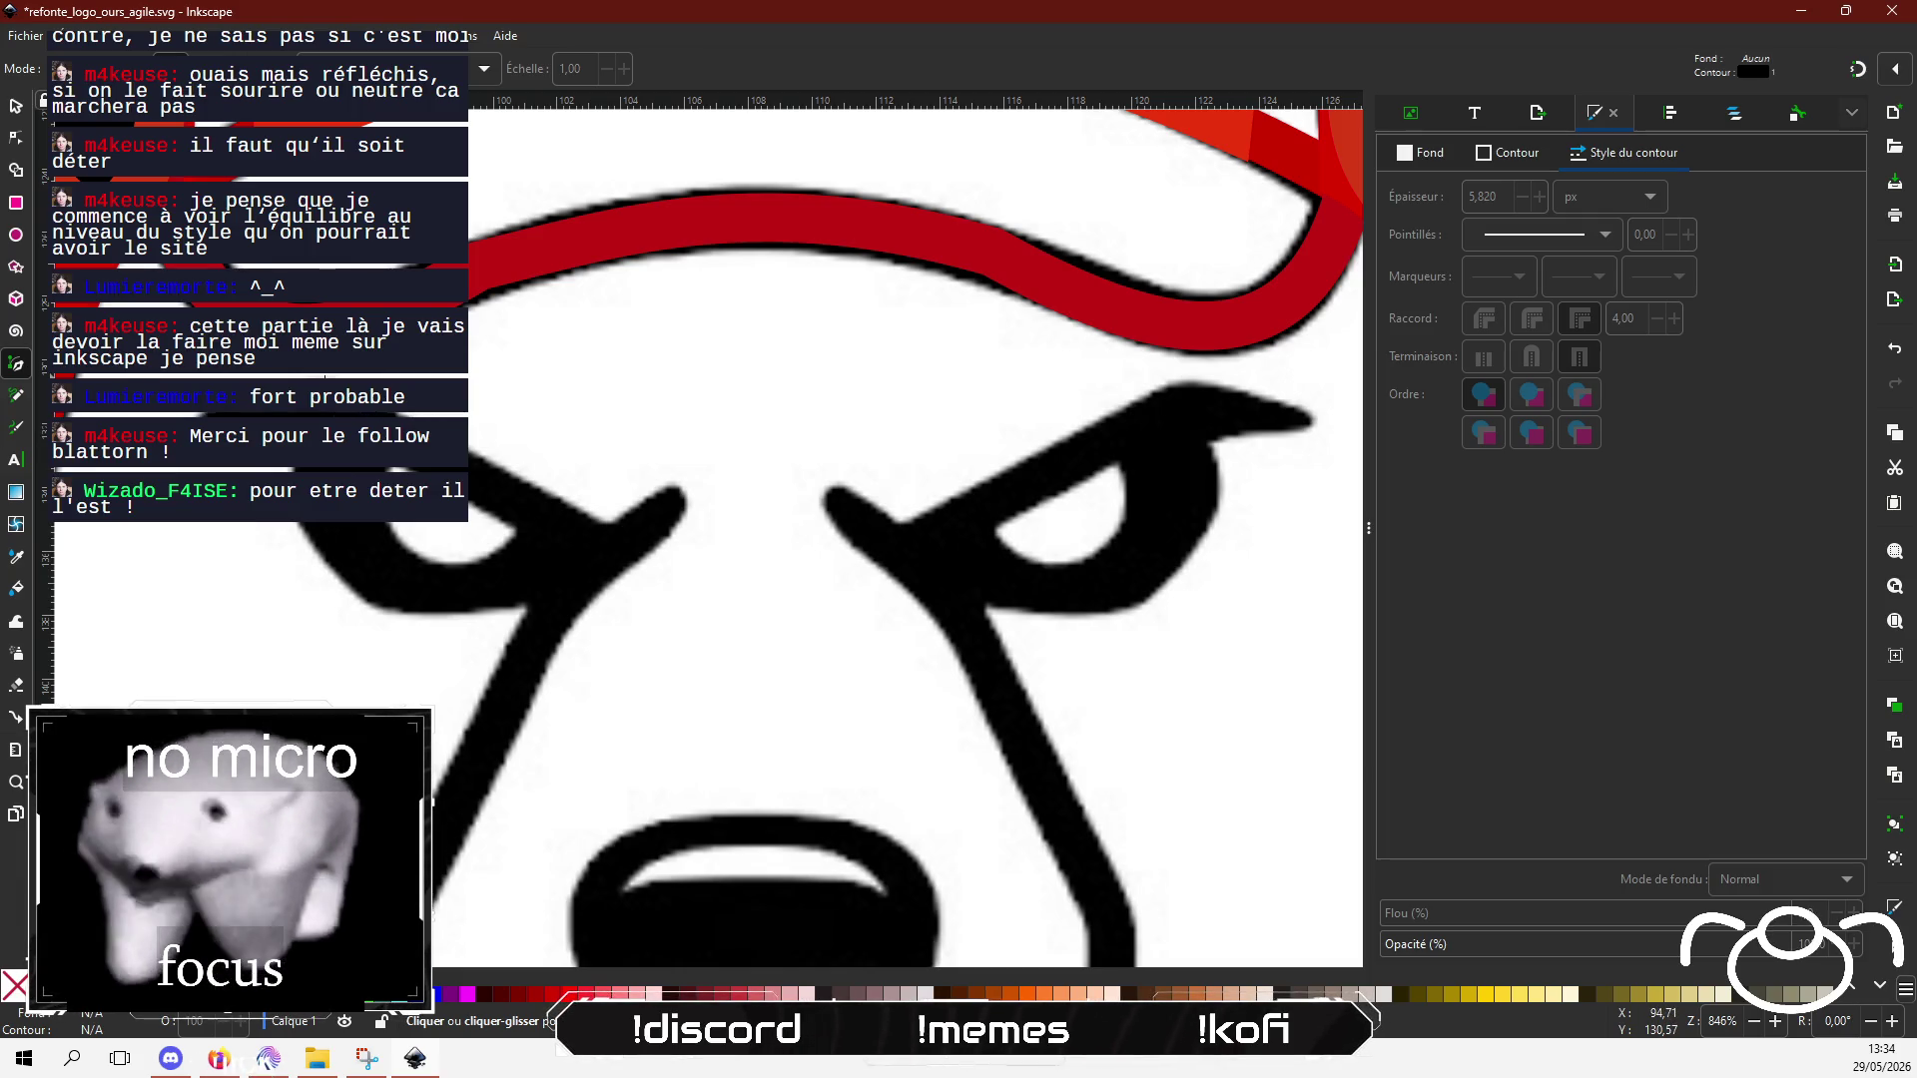
Step: Draw a small closed shape beside the left eye and set the stroke width to 5.82
left_click(323, 379)
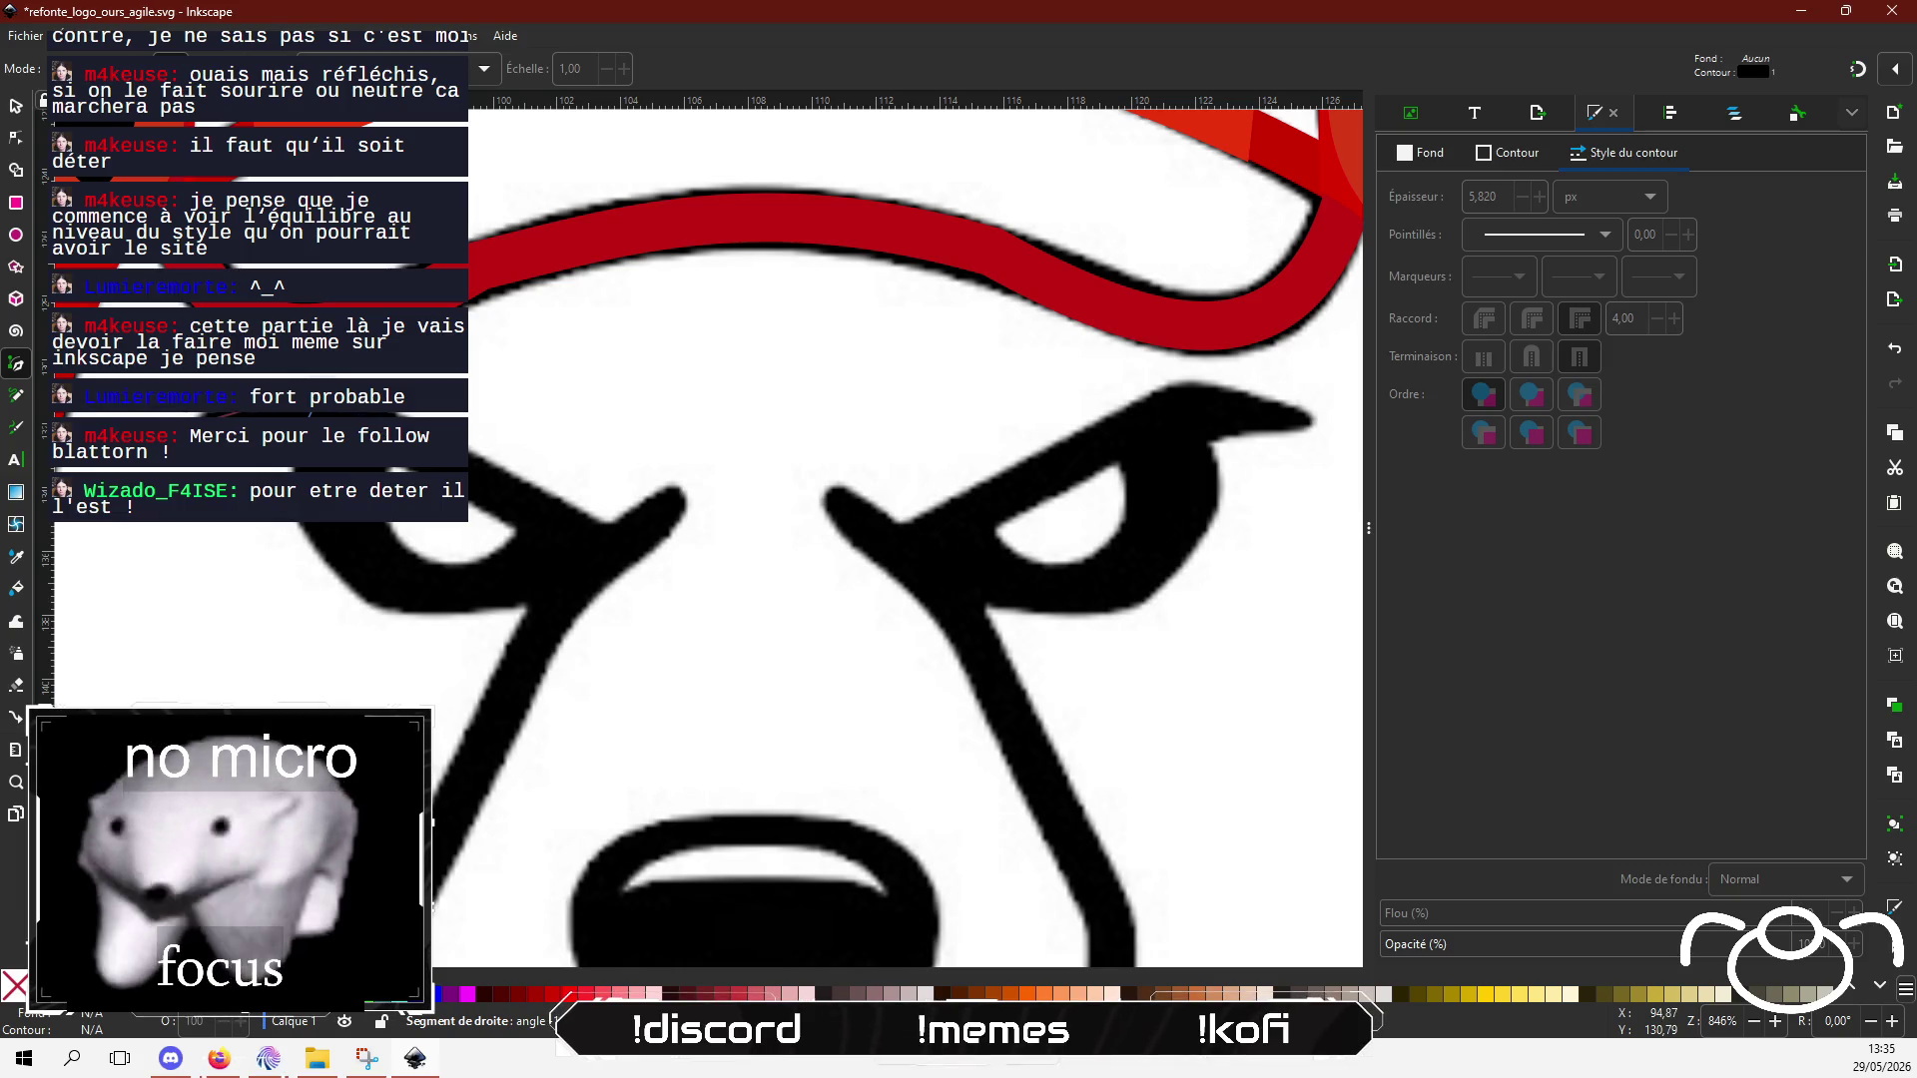
left_click(333, 385)
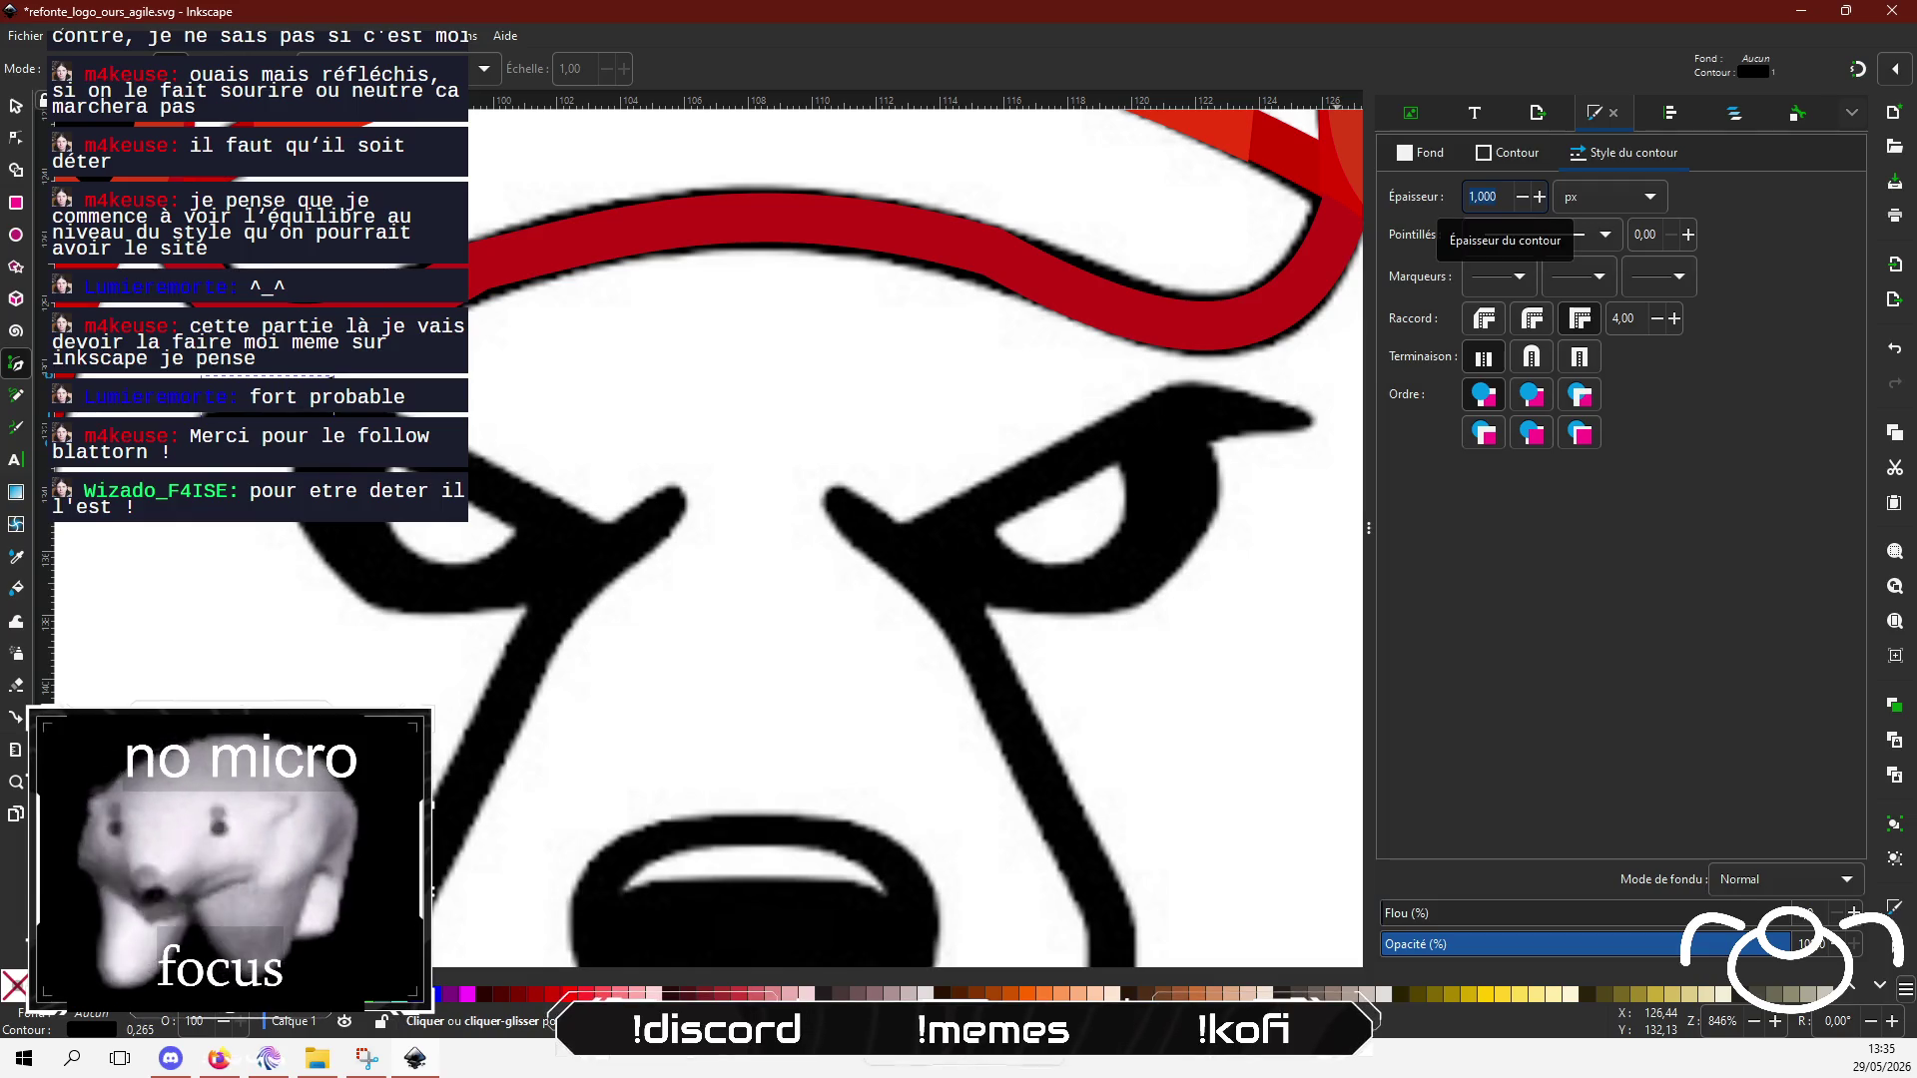
type("5,8")
key("Return")
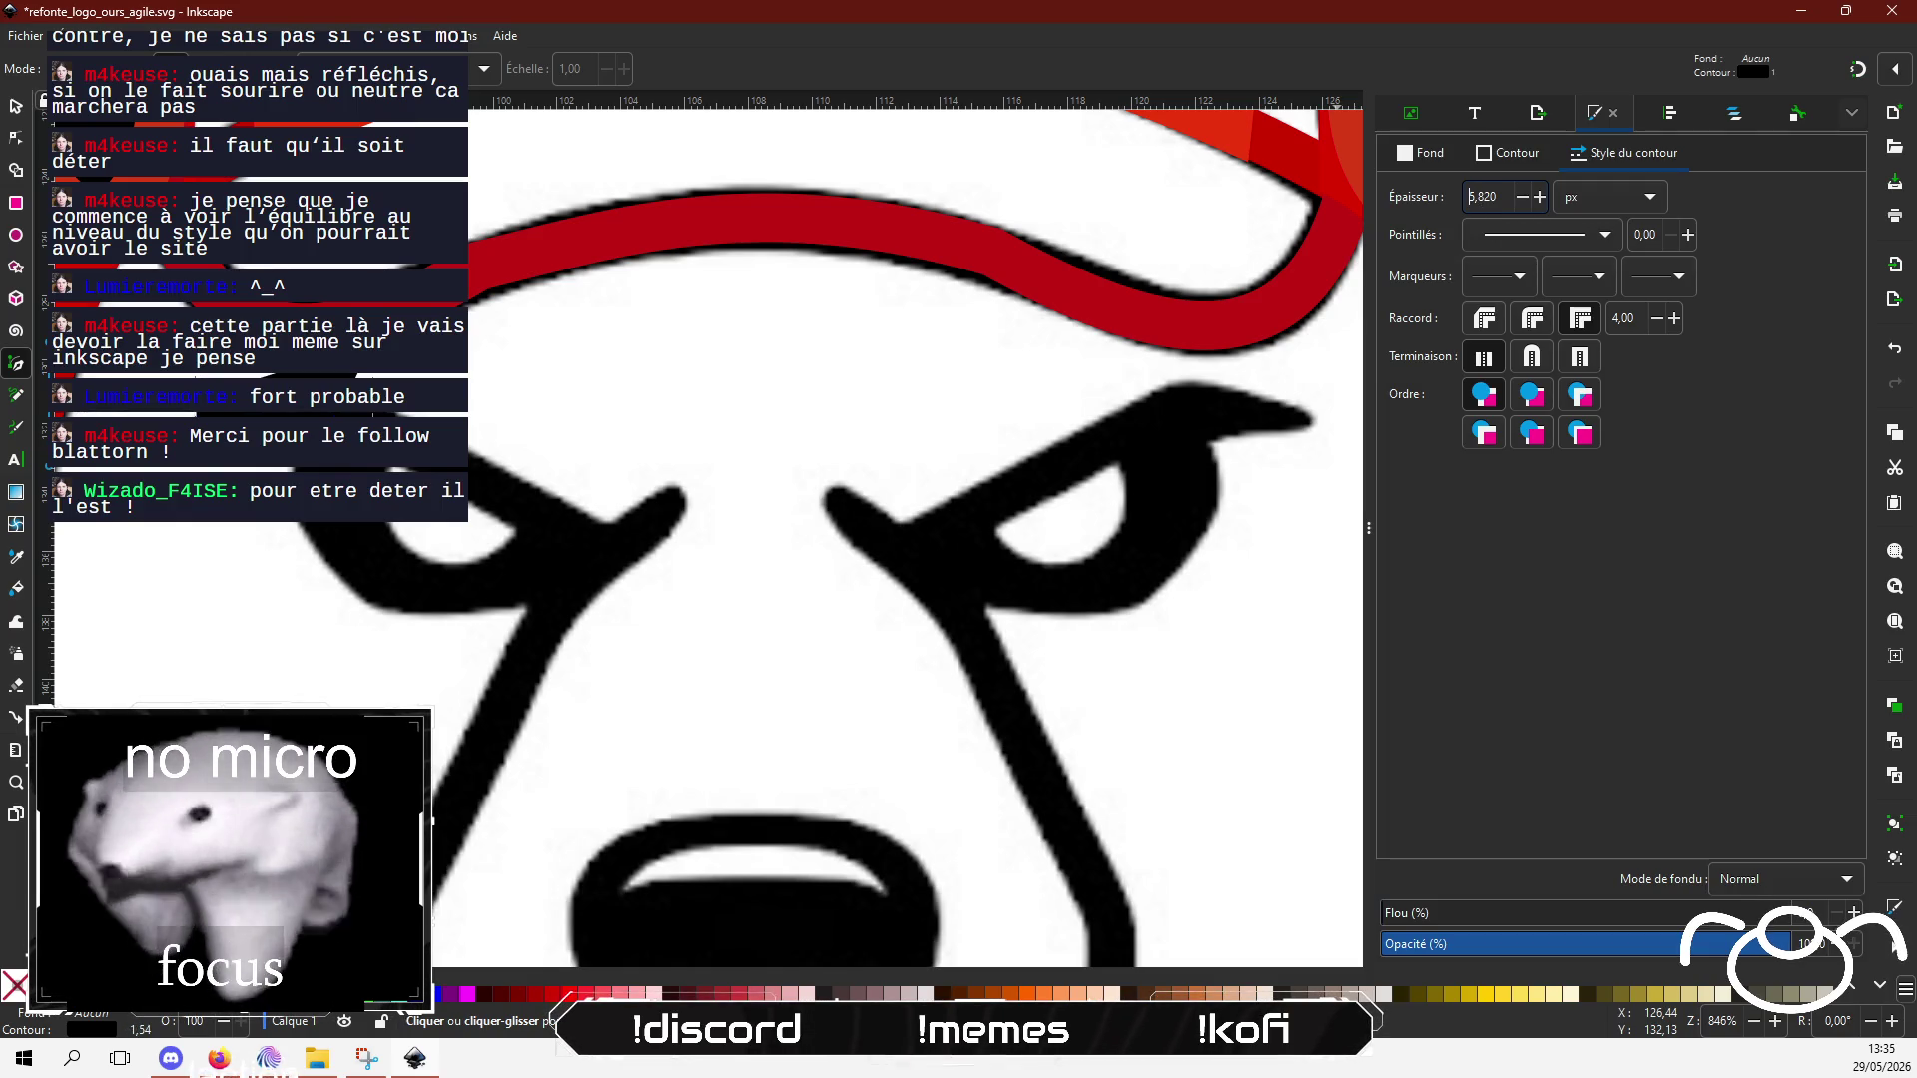
Step: Fill the shape with flat red da3a23ff and remove its stroke
left_click(1511, 155)
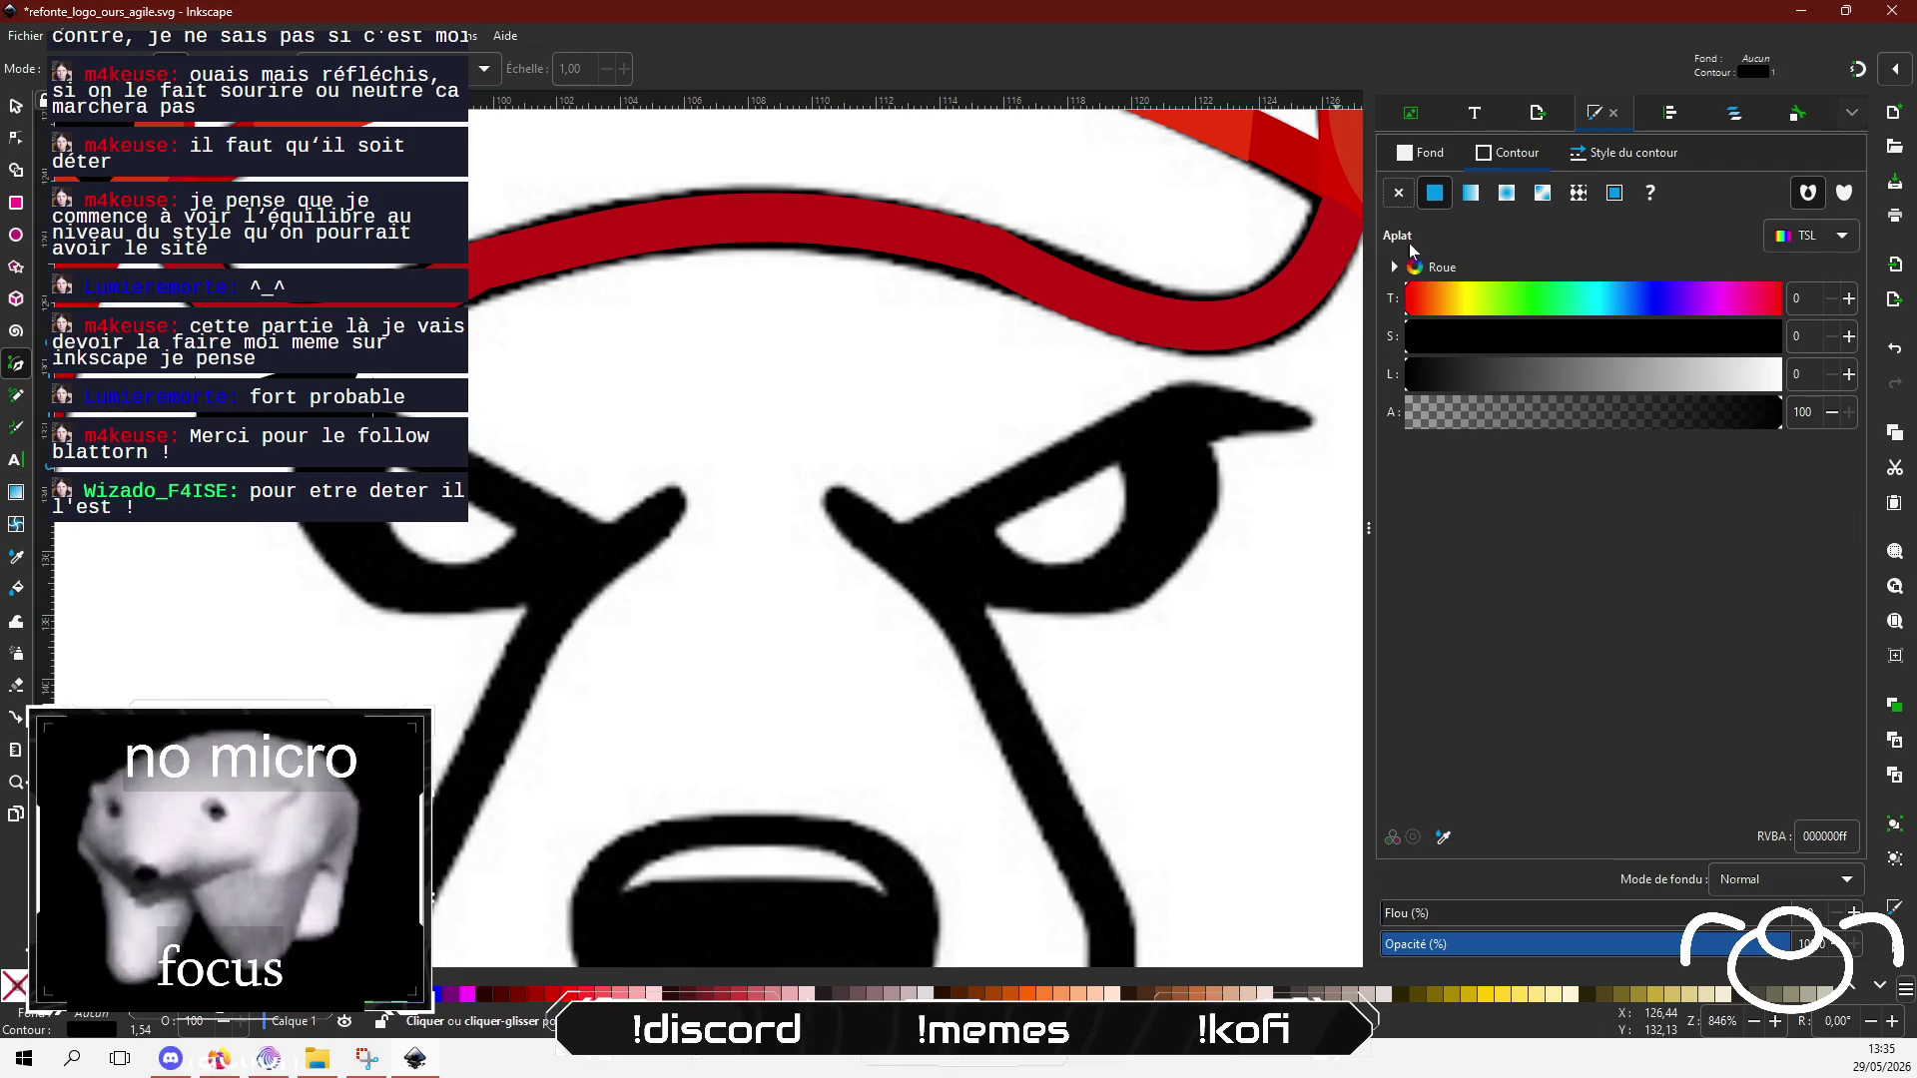
left_click(1433, 193)
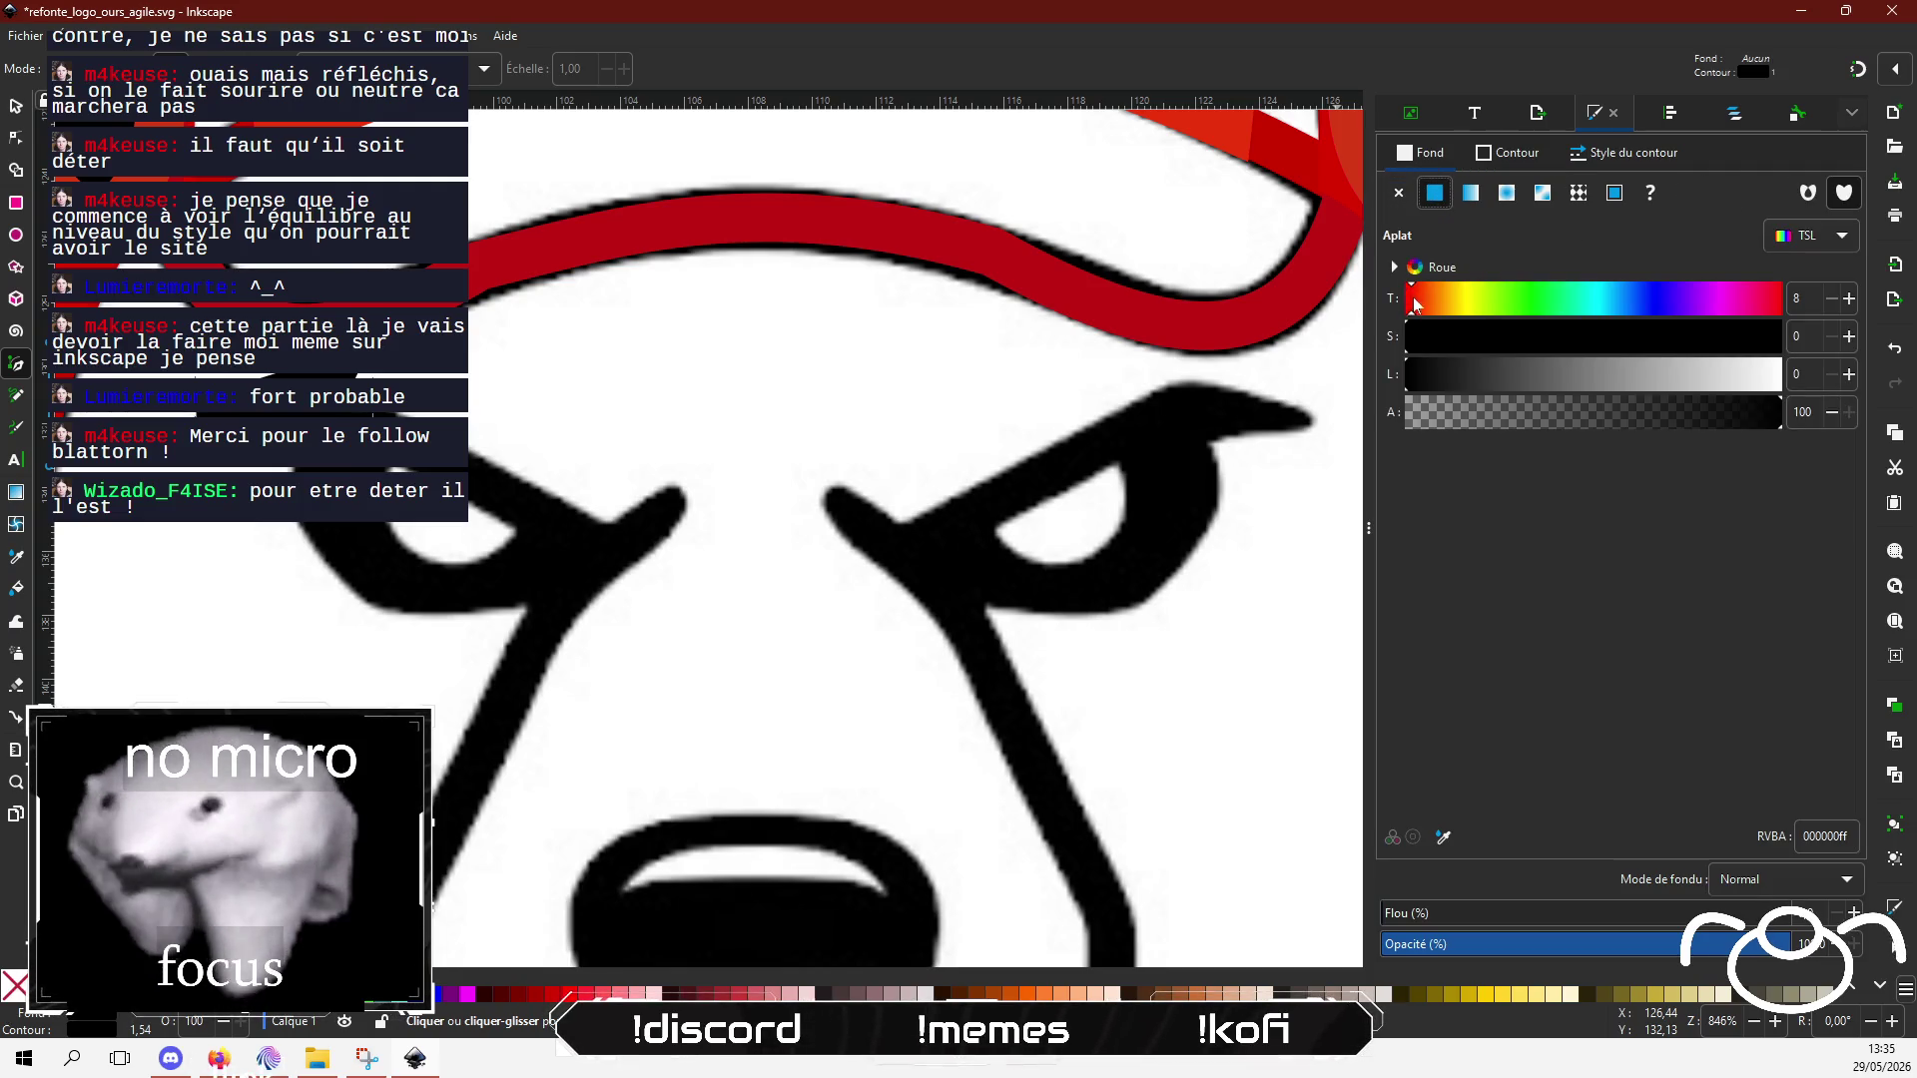
left_click(1668, 337)
left_click_drag(1621, 374, 1550, 377)
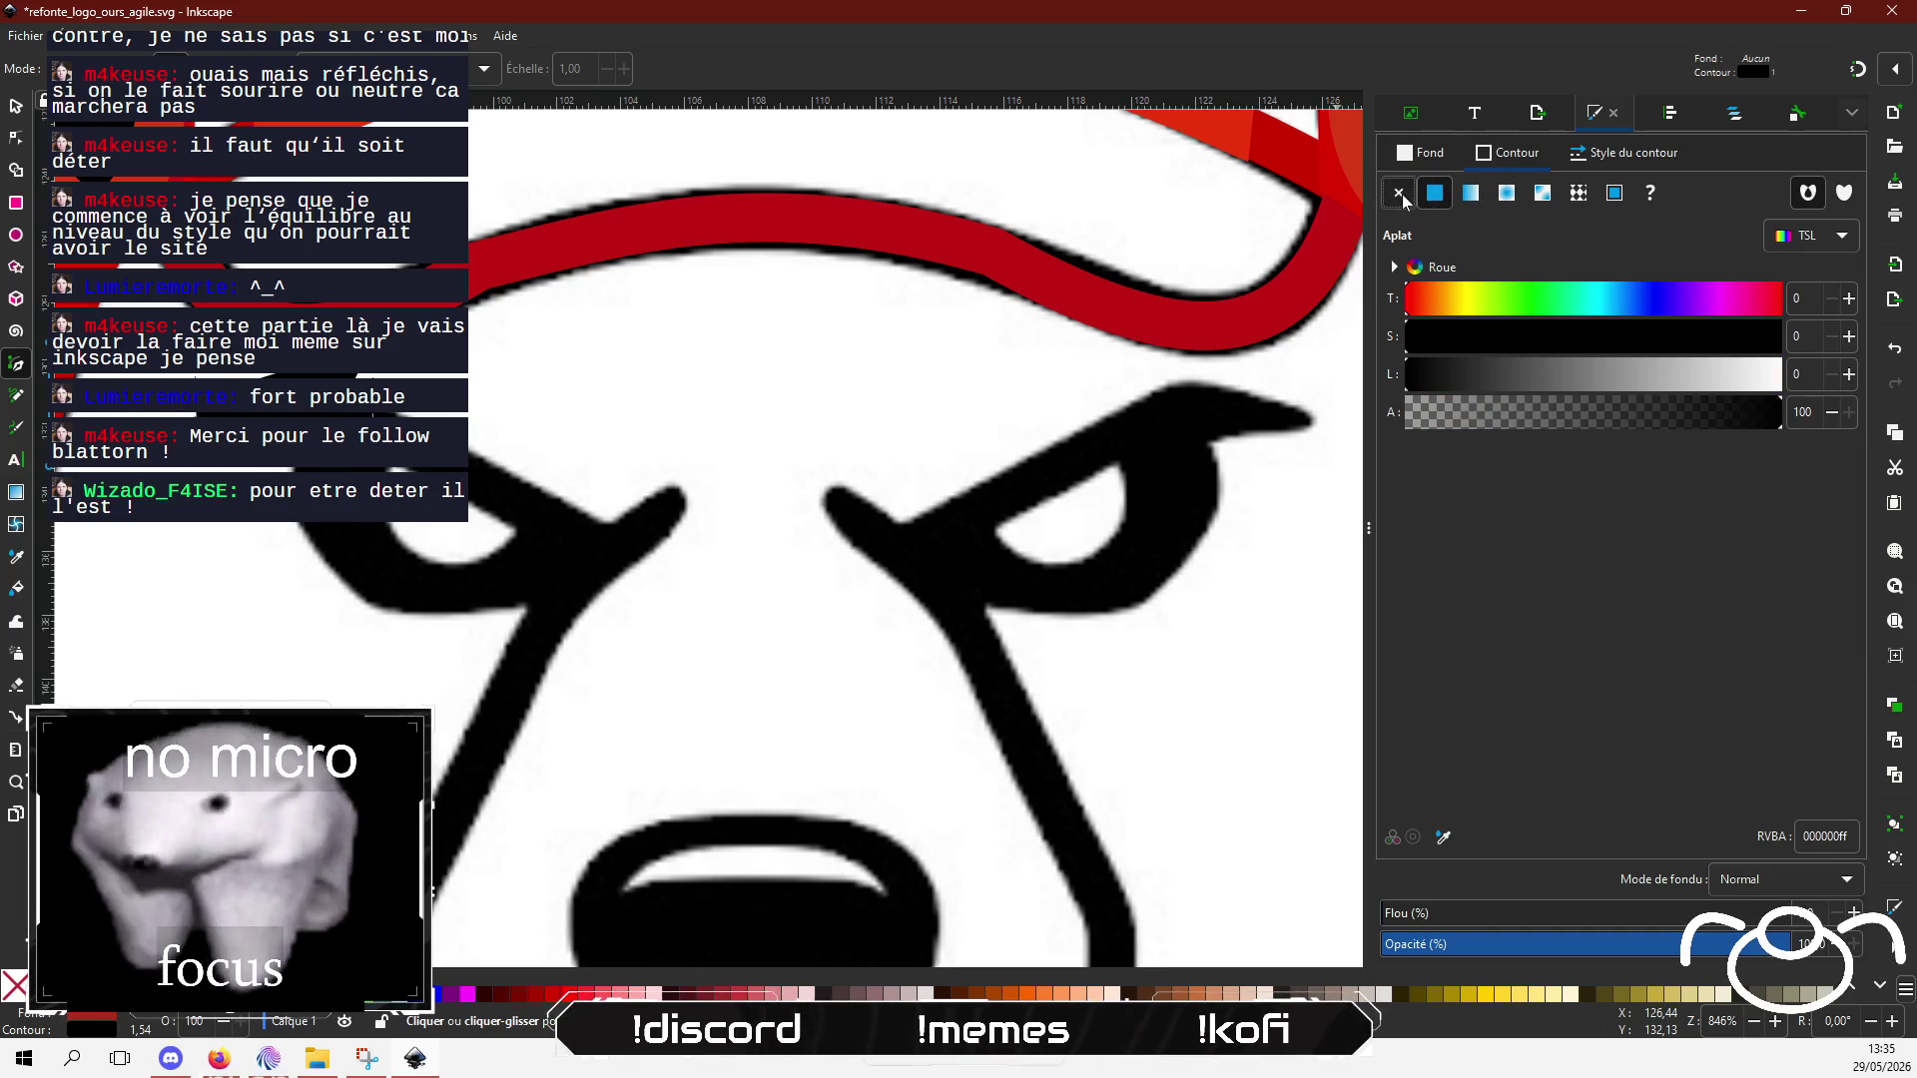
left_click(1400, 193)
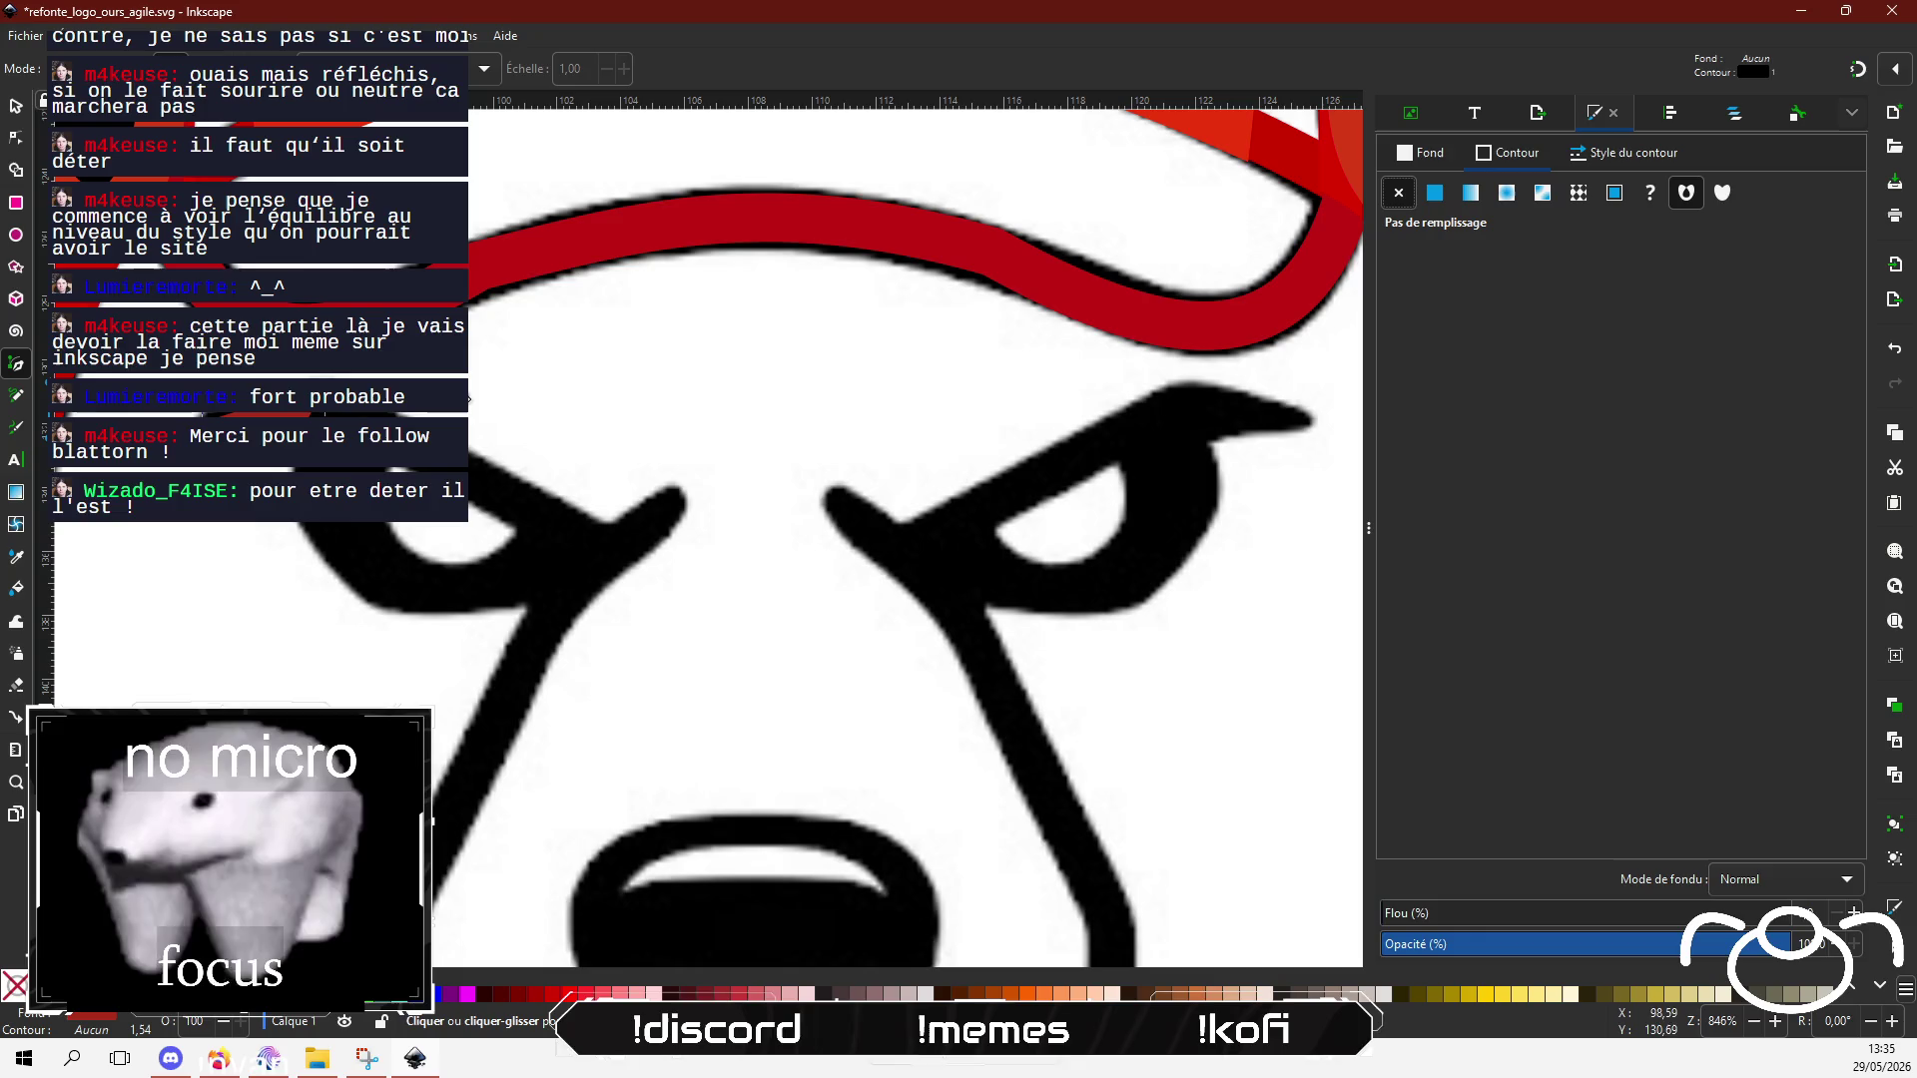
left_click(1390, 153)
left_click(1589, 375)
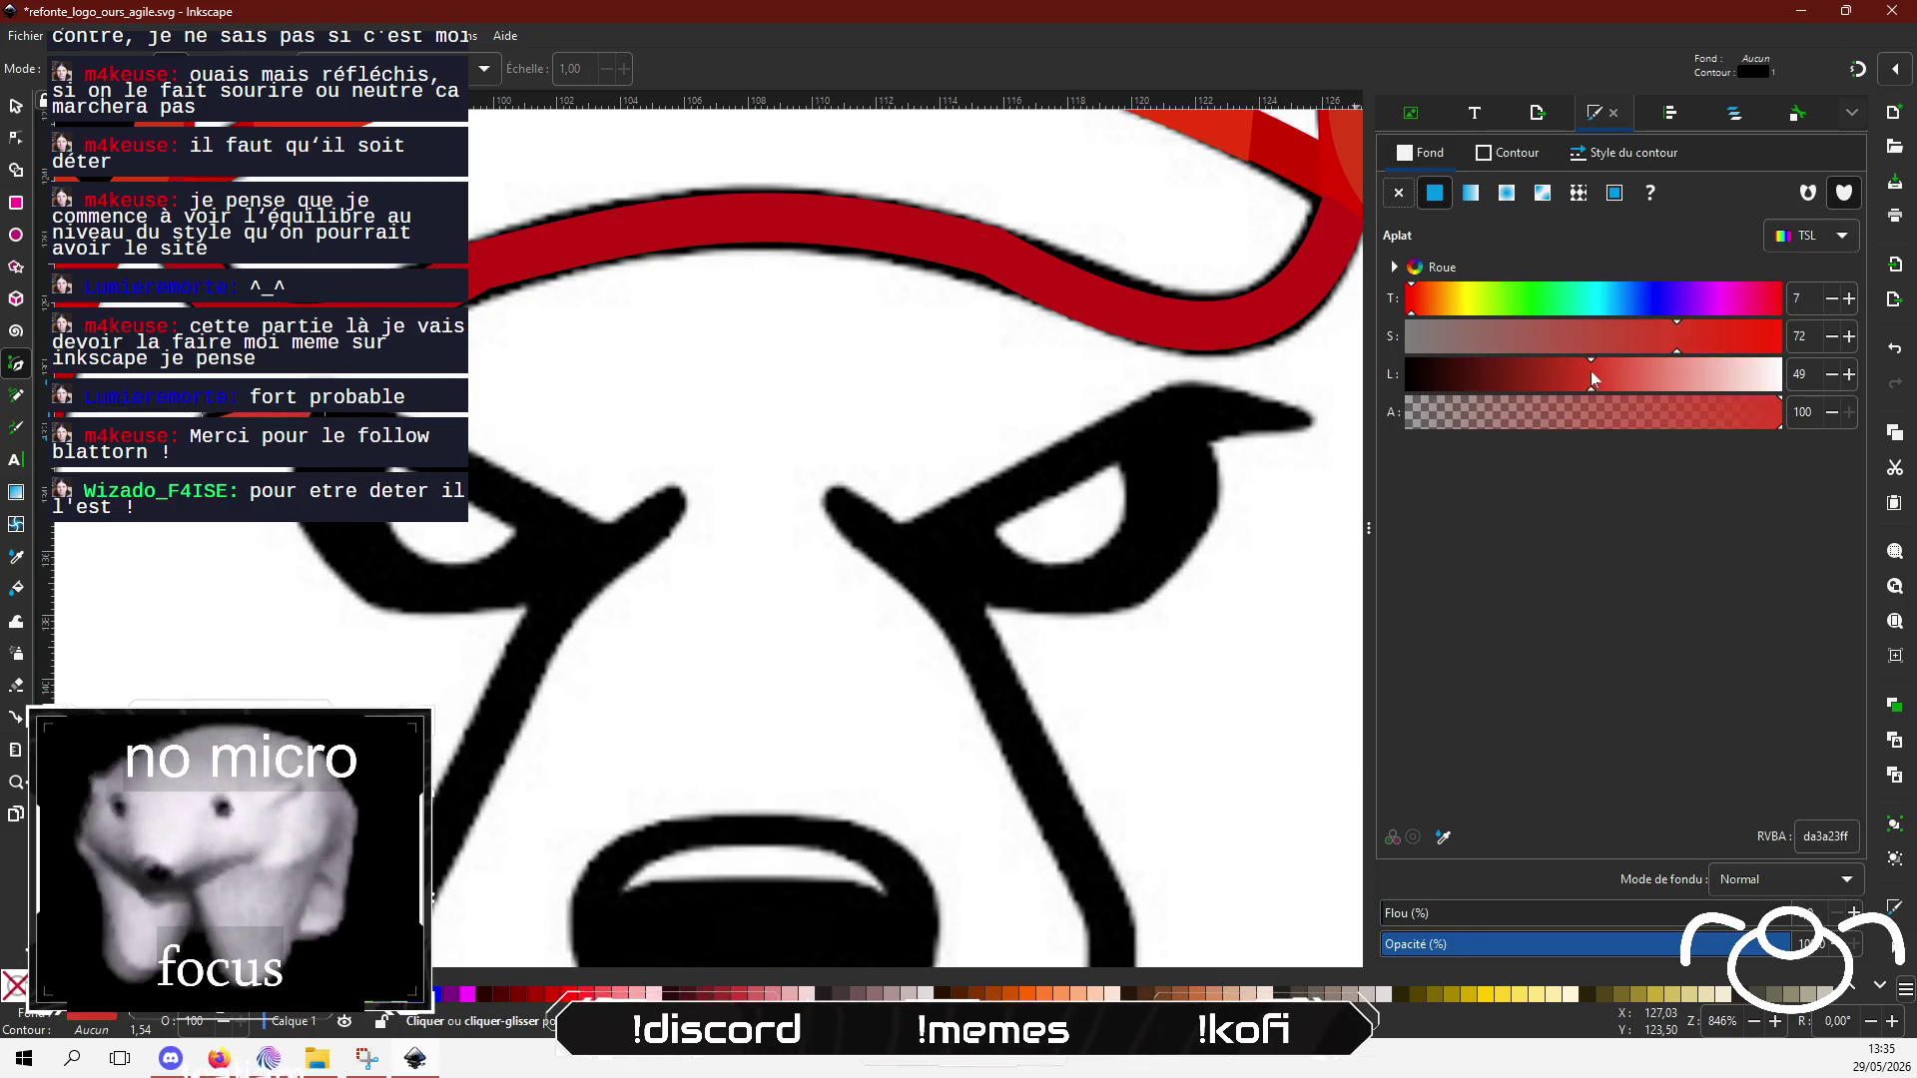
key("n")
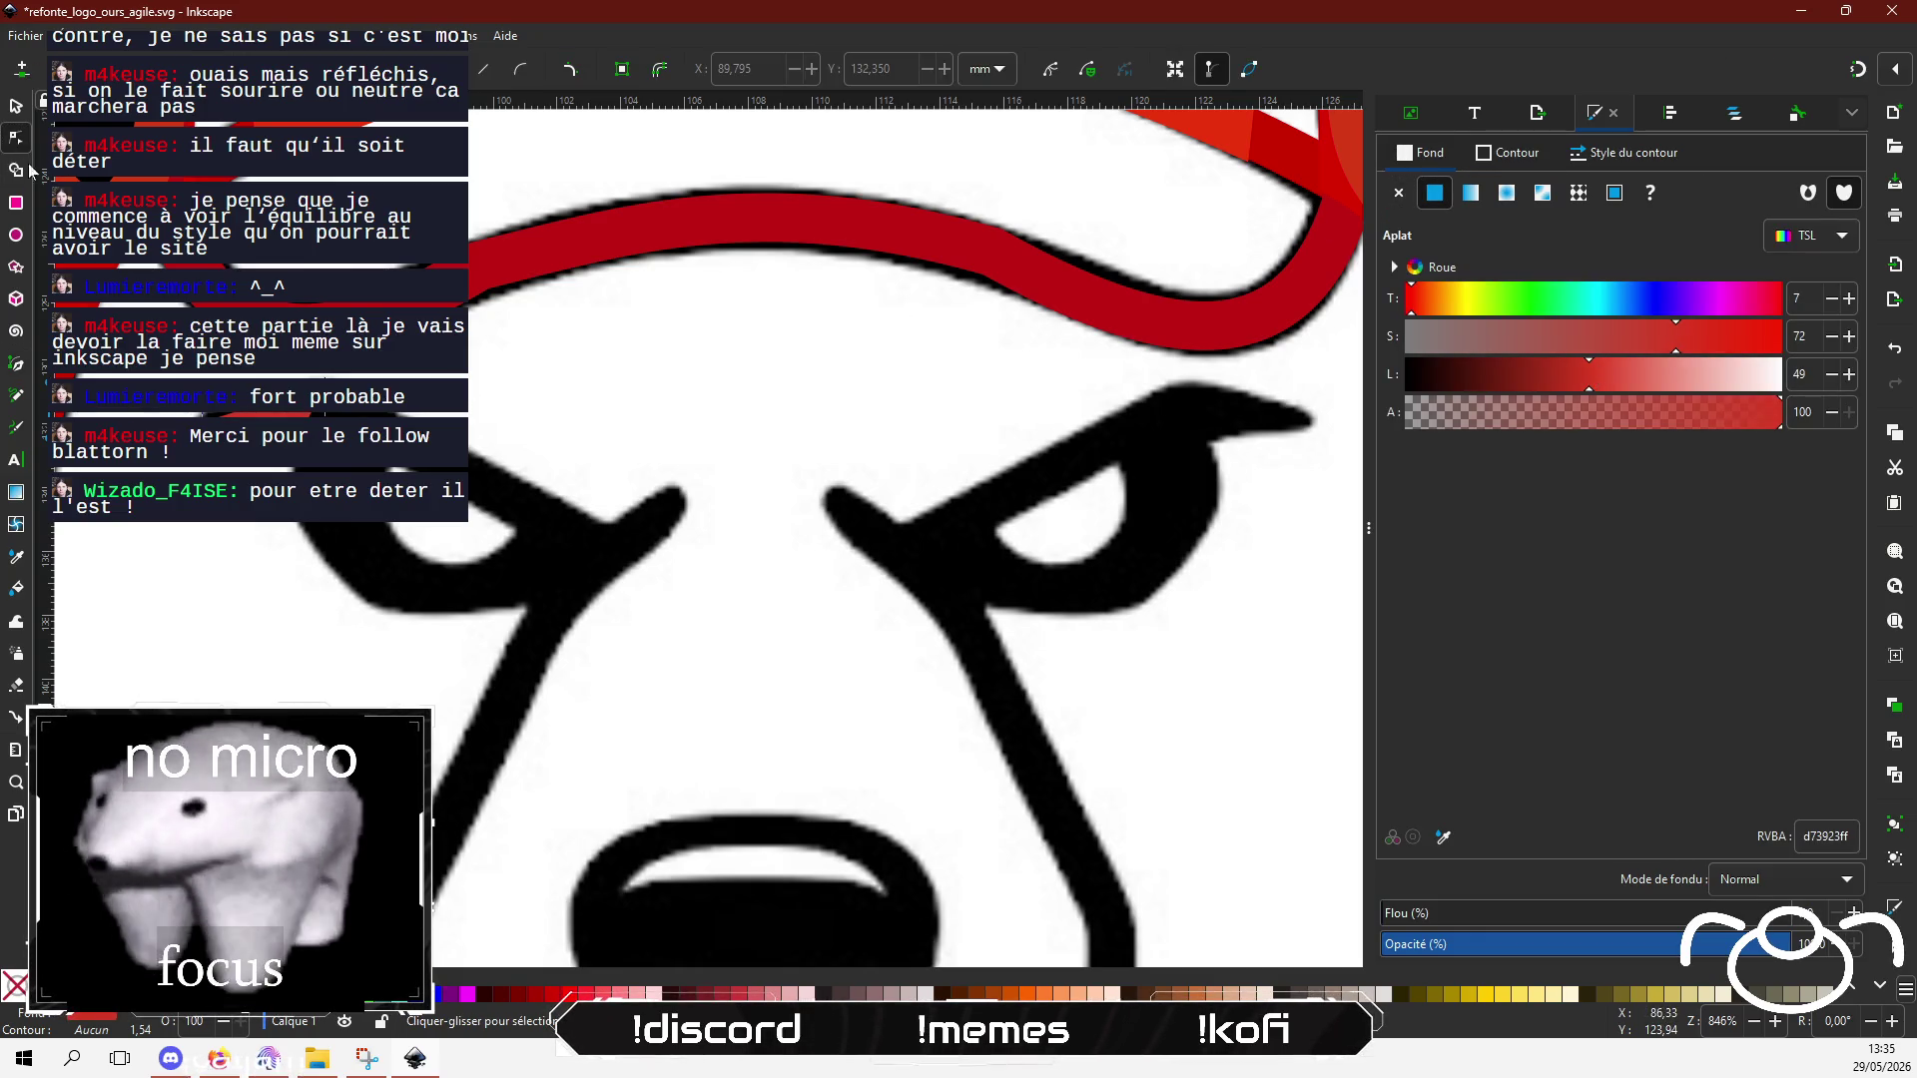
scroll(242, 473, "up", 3)
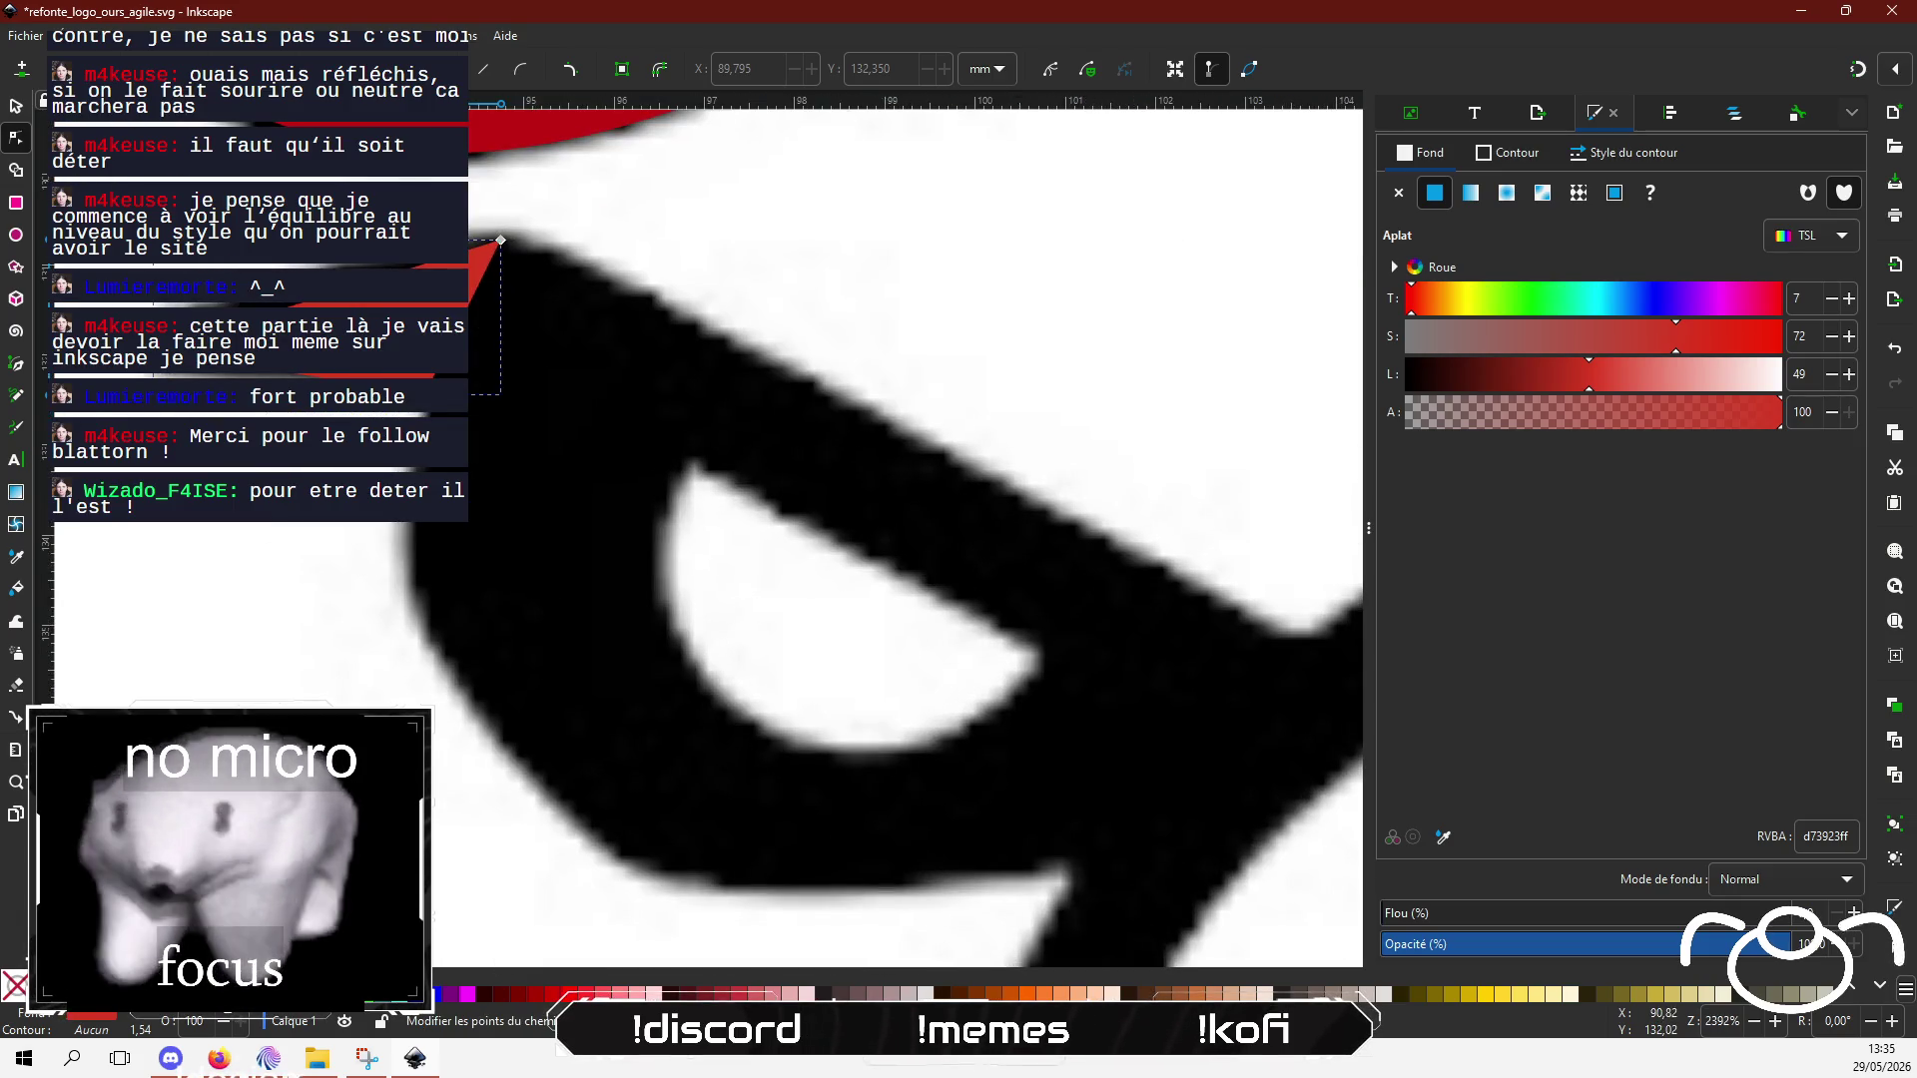
left_click(1627, 153)
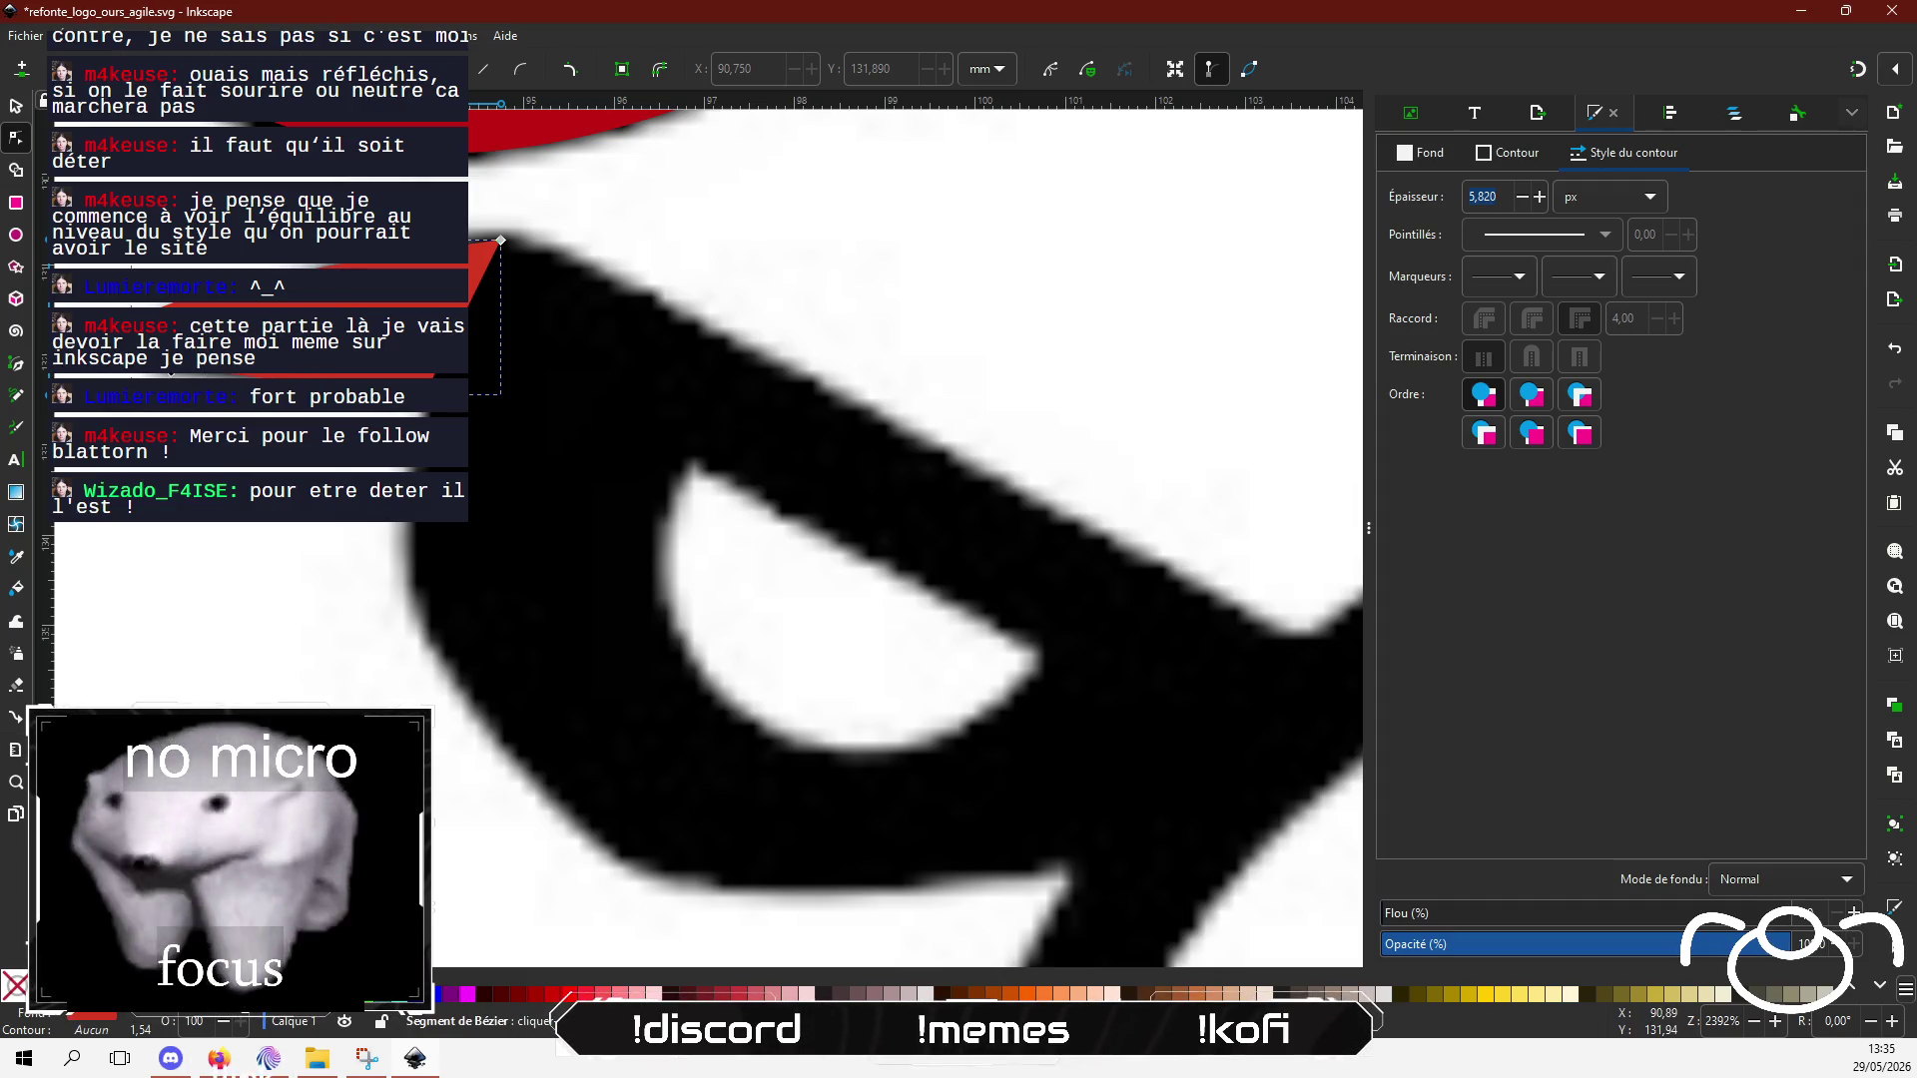
left_click_drag(501, 240, 502, 228)
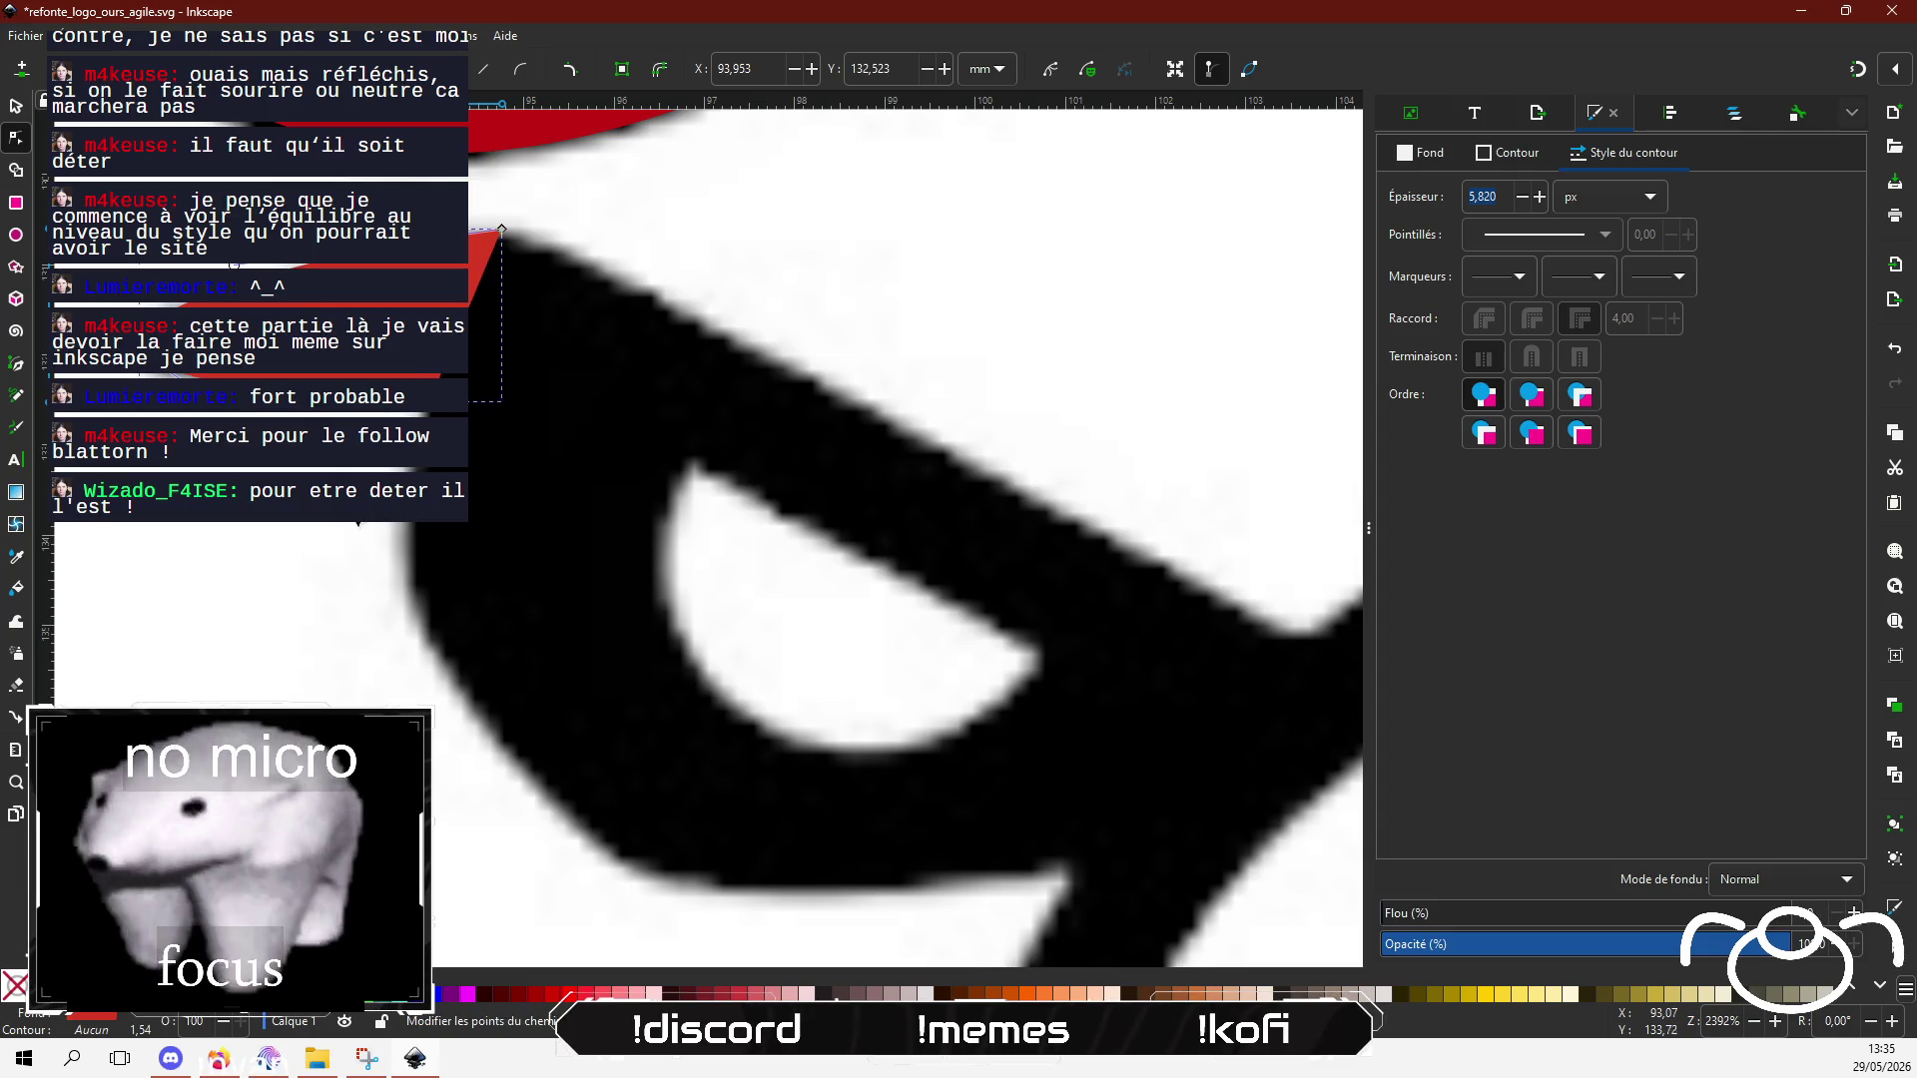
key("Escape")
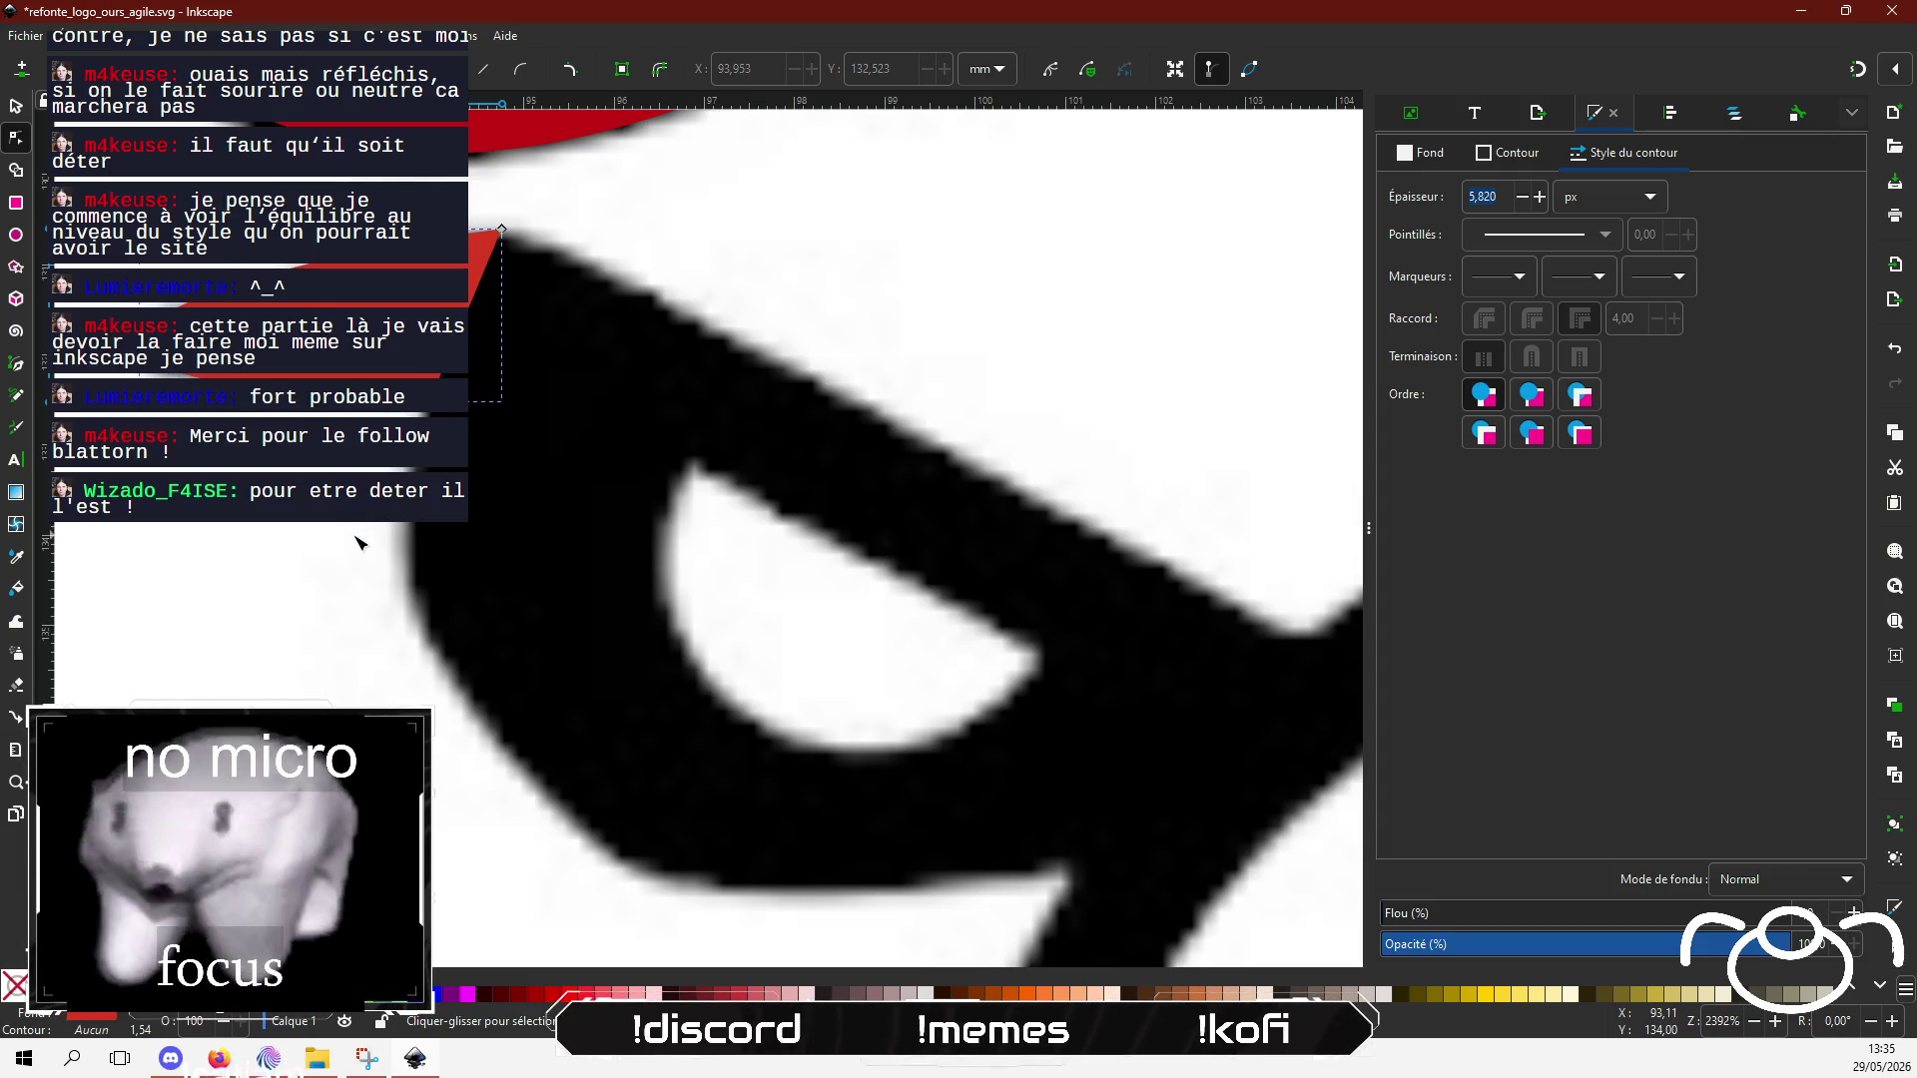
Step: Draw a closed four-corner shape over the left eye with the Pen tool
left_click(16, 365)
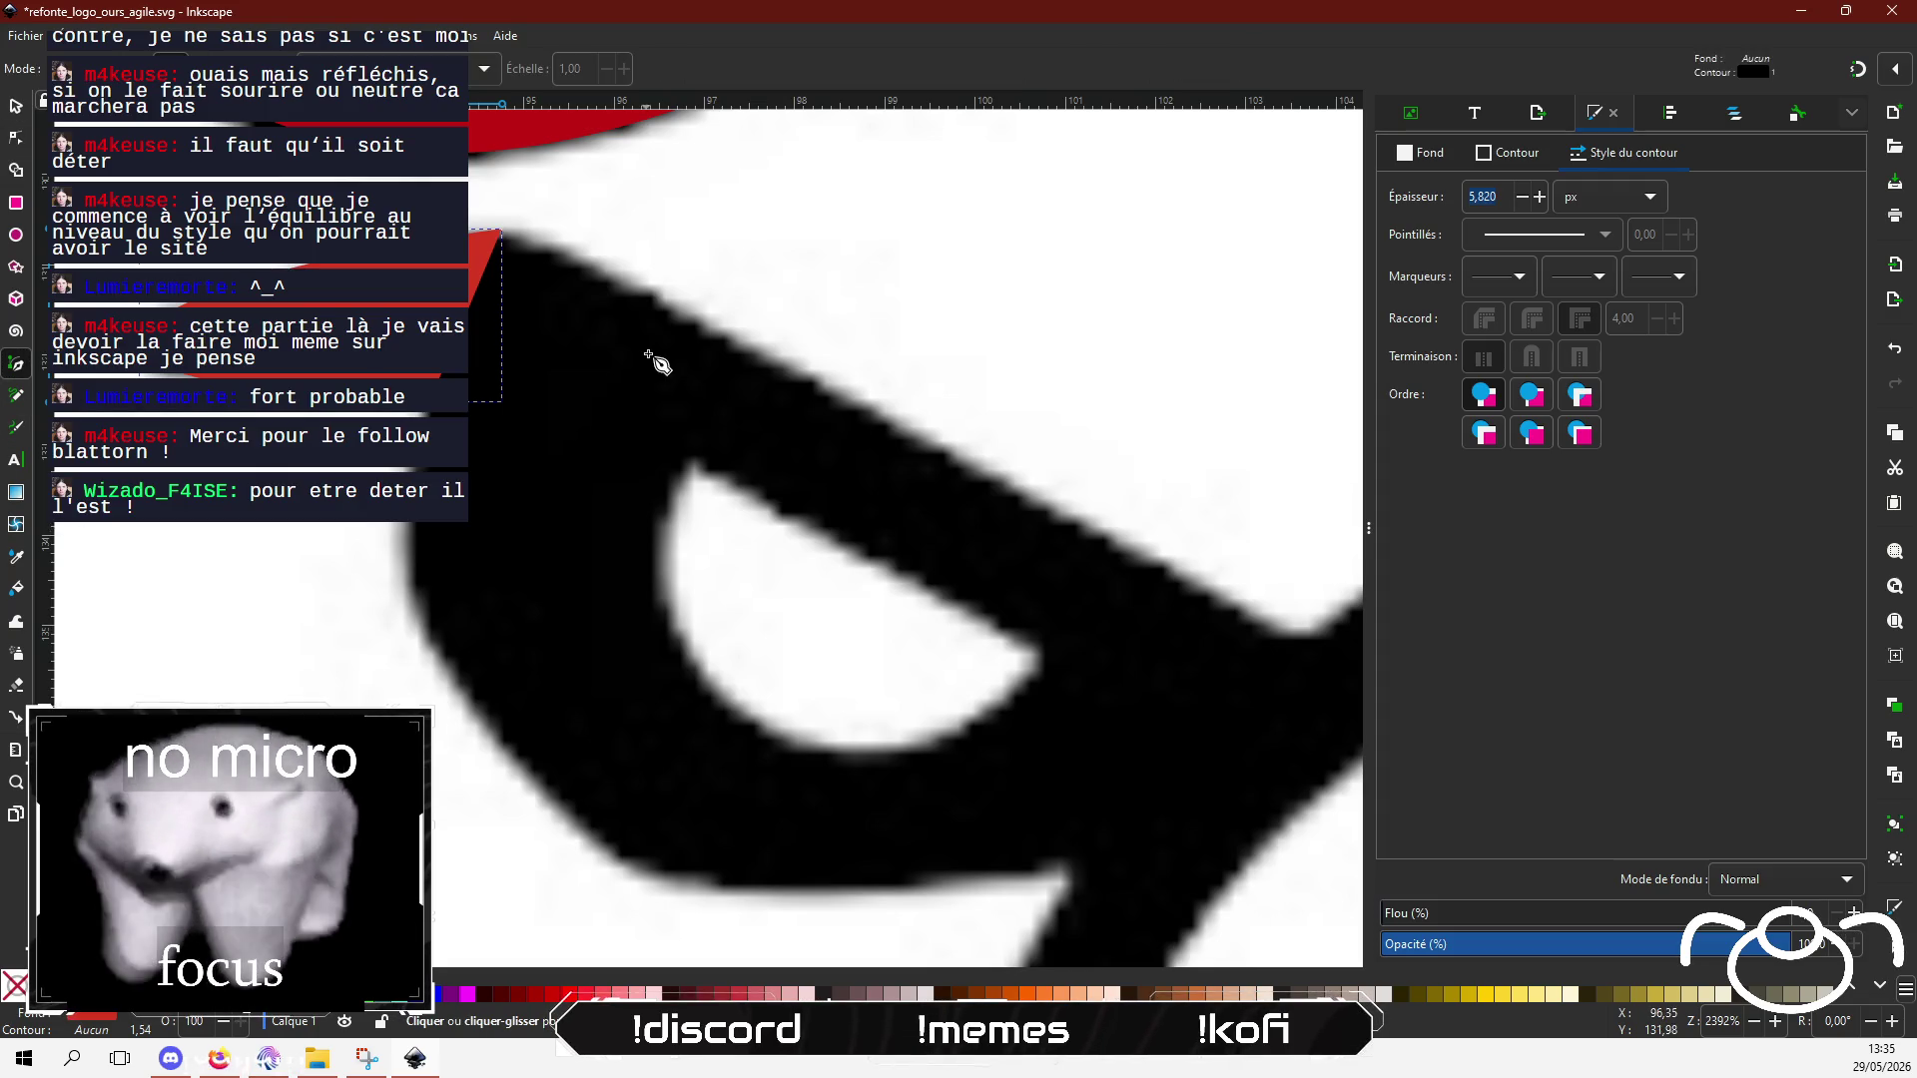
left_click(510, 300)
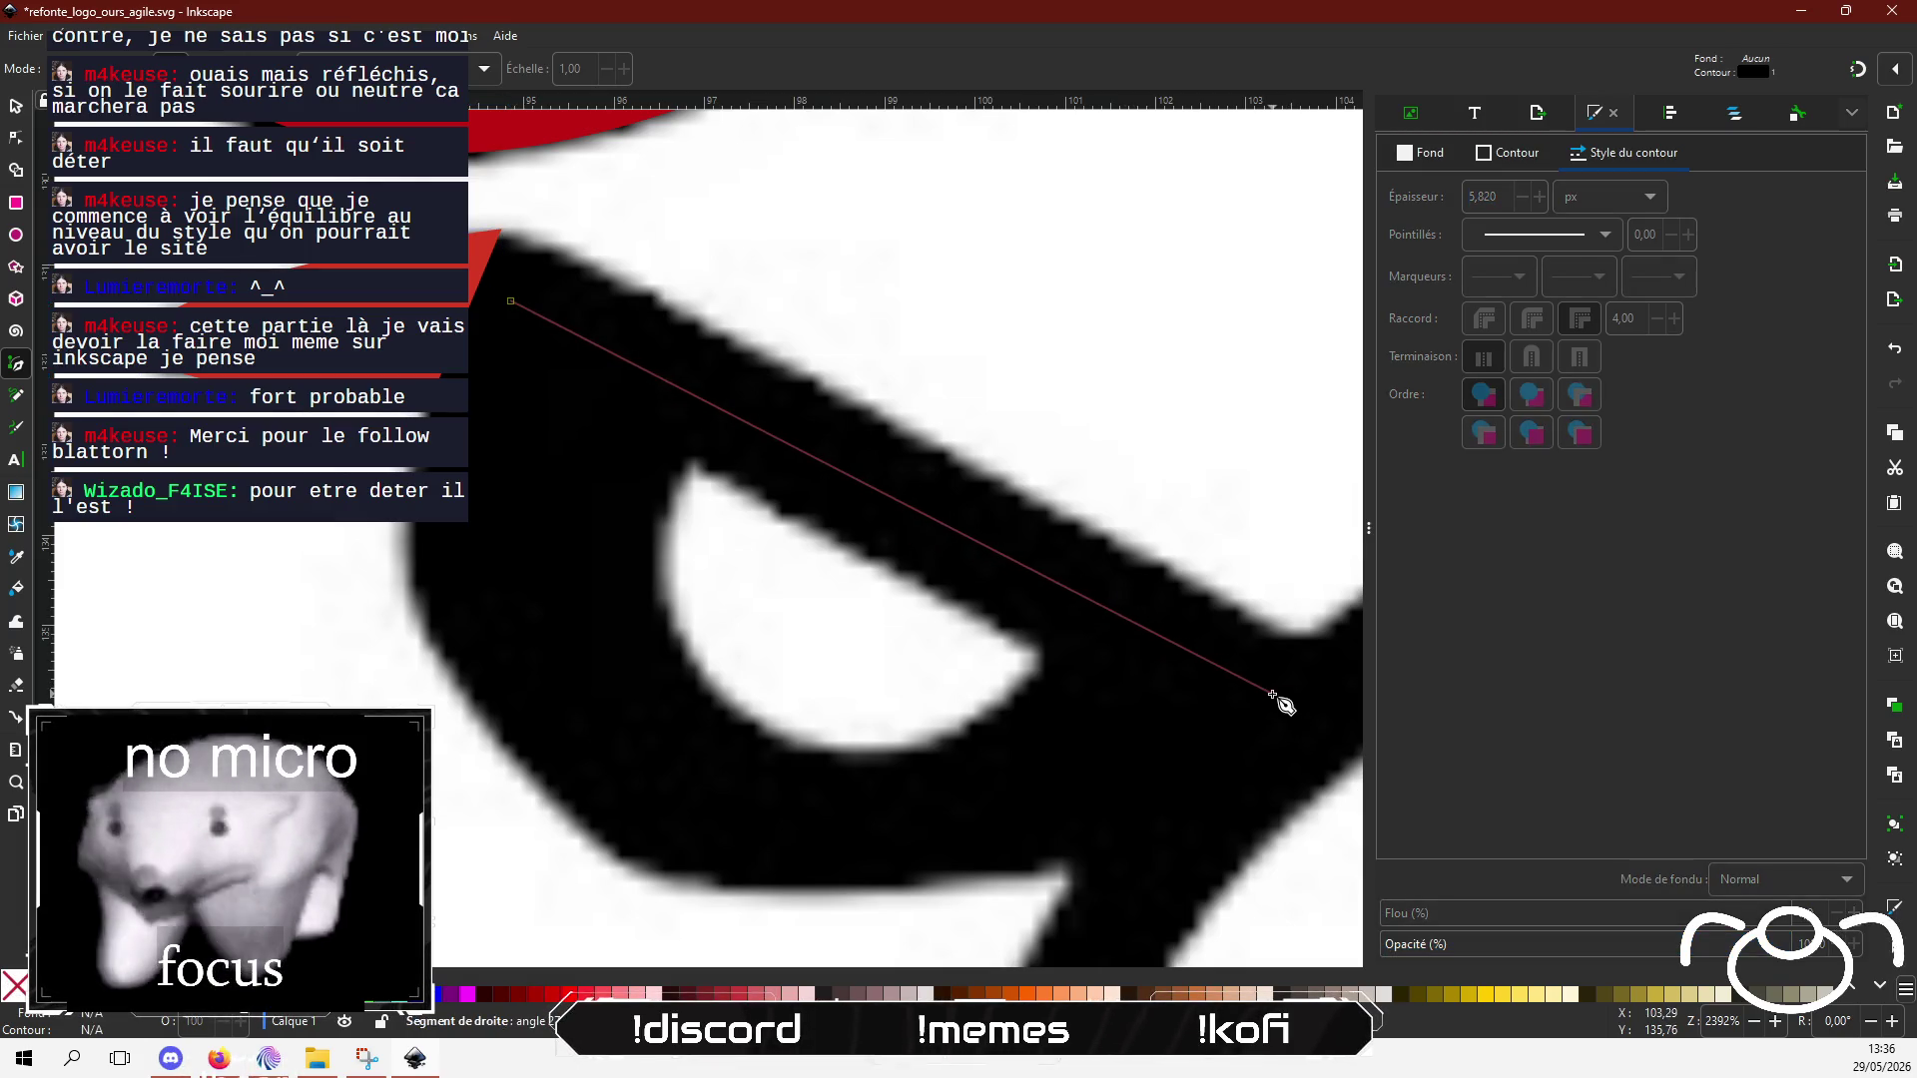
left_click(1182, 664)
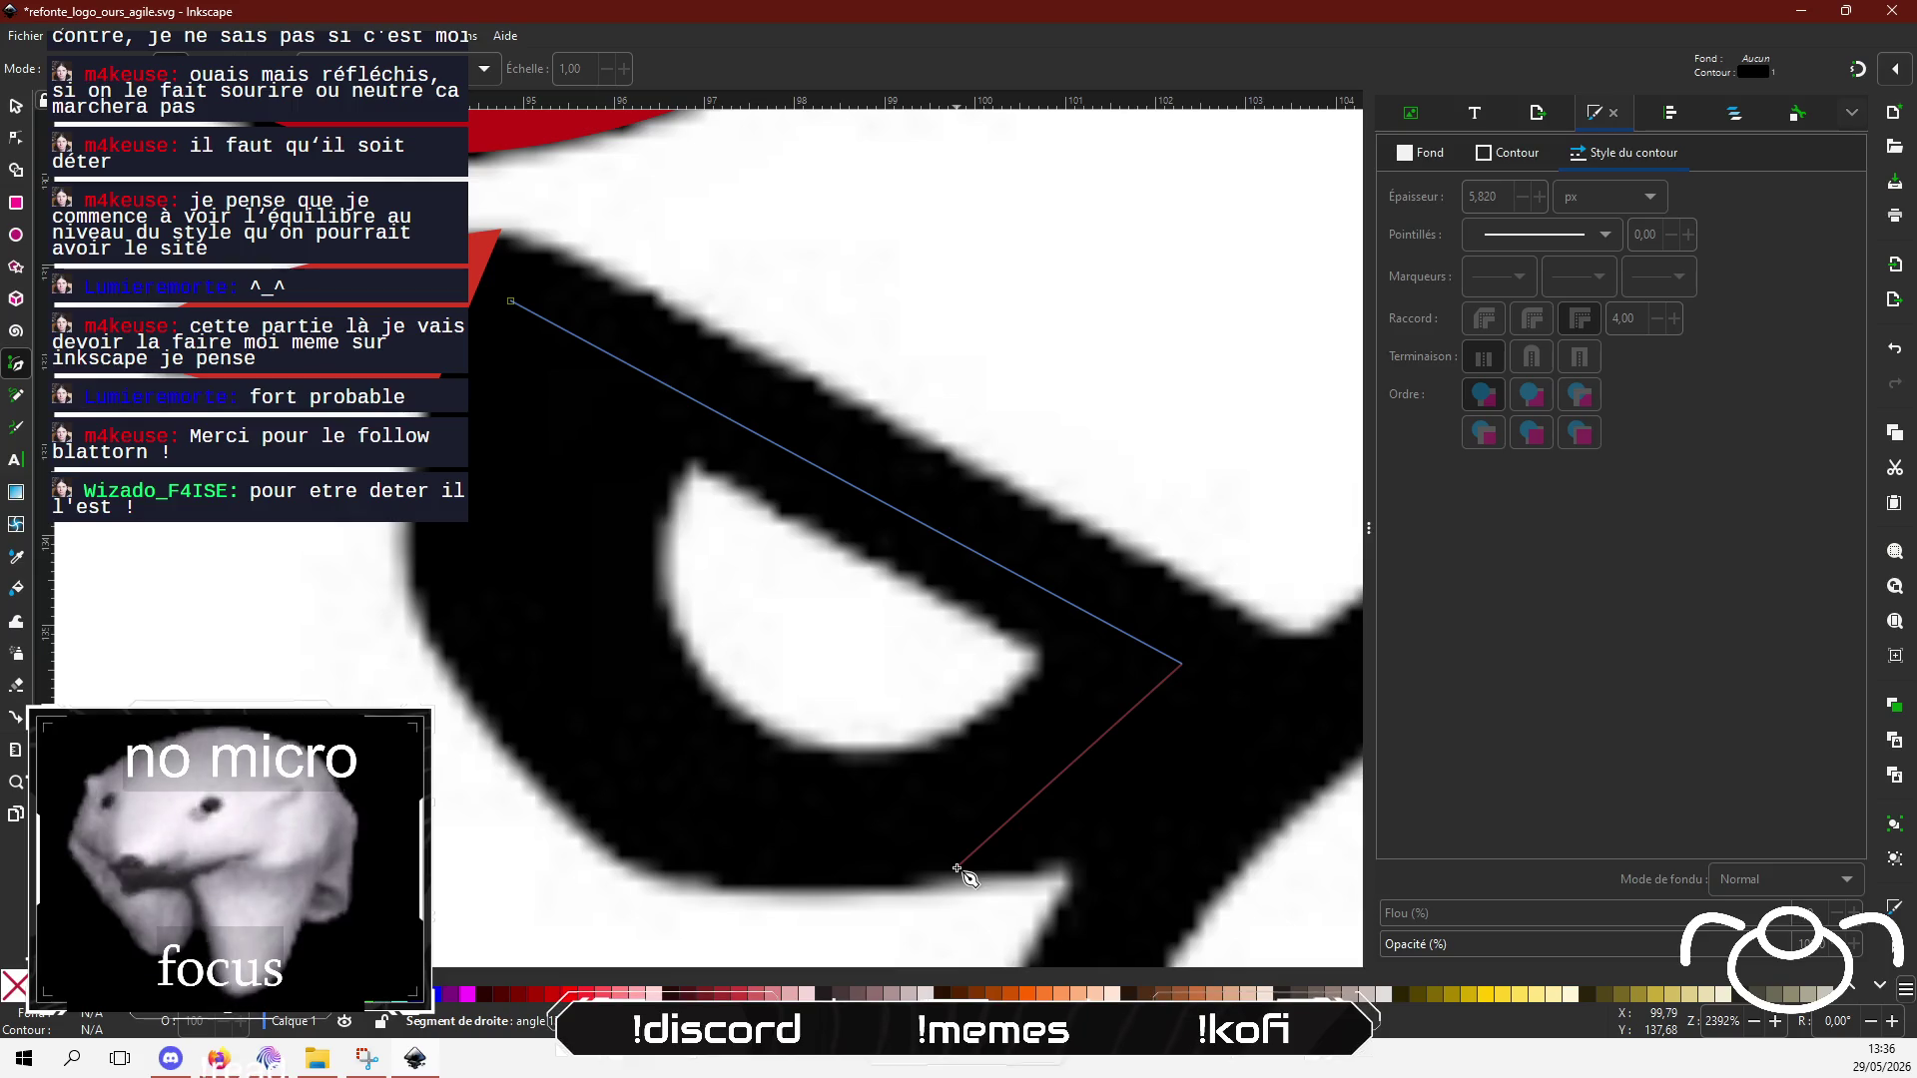
left_click(694, 807)
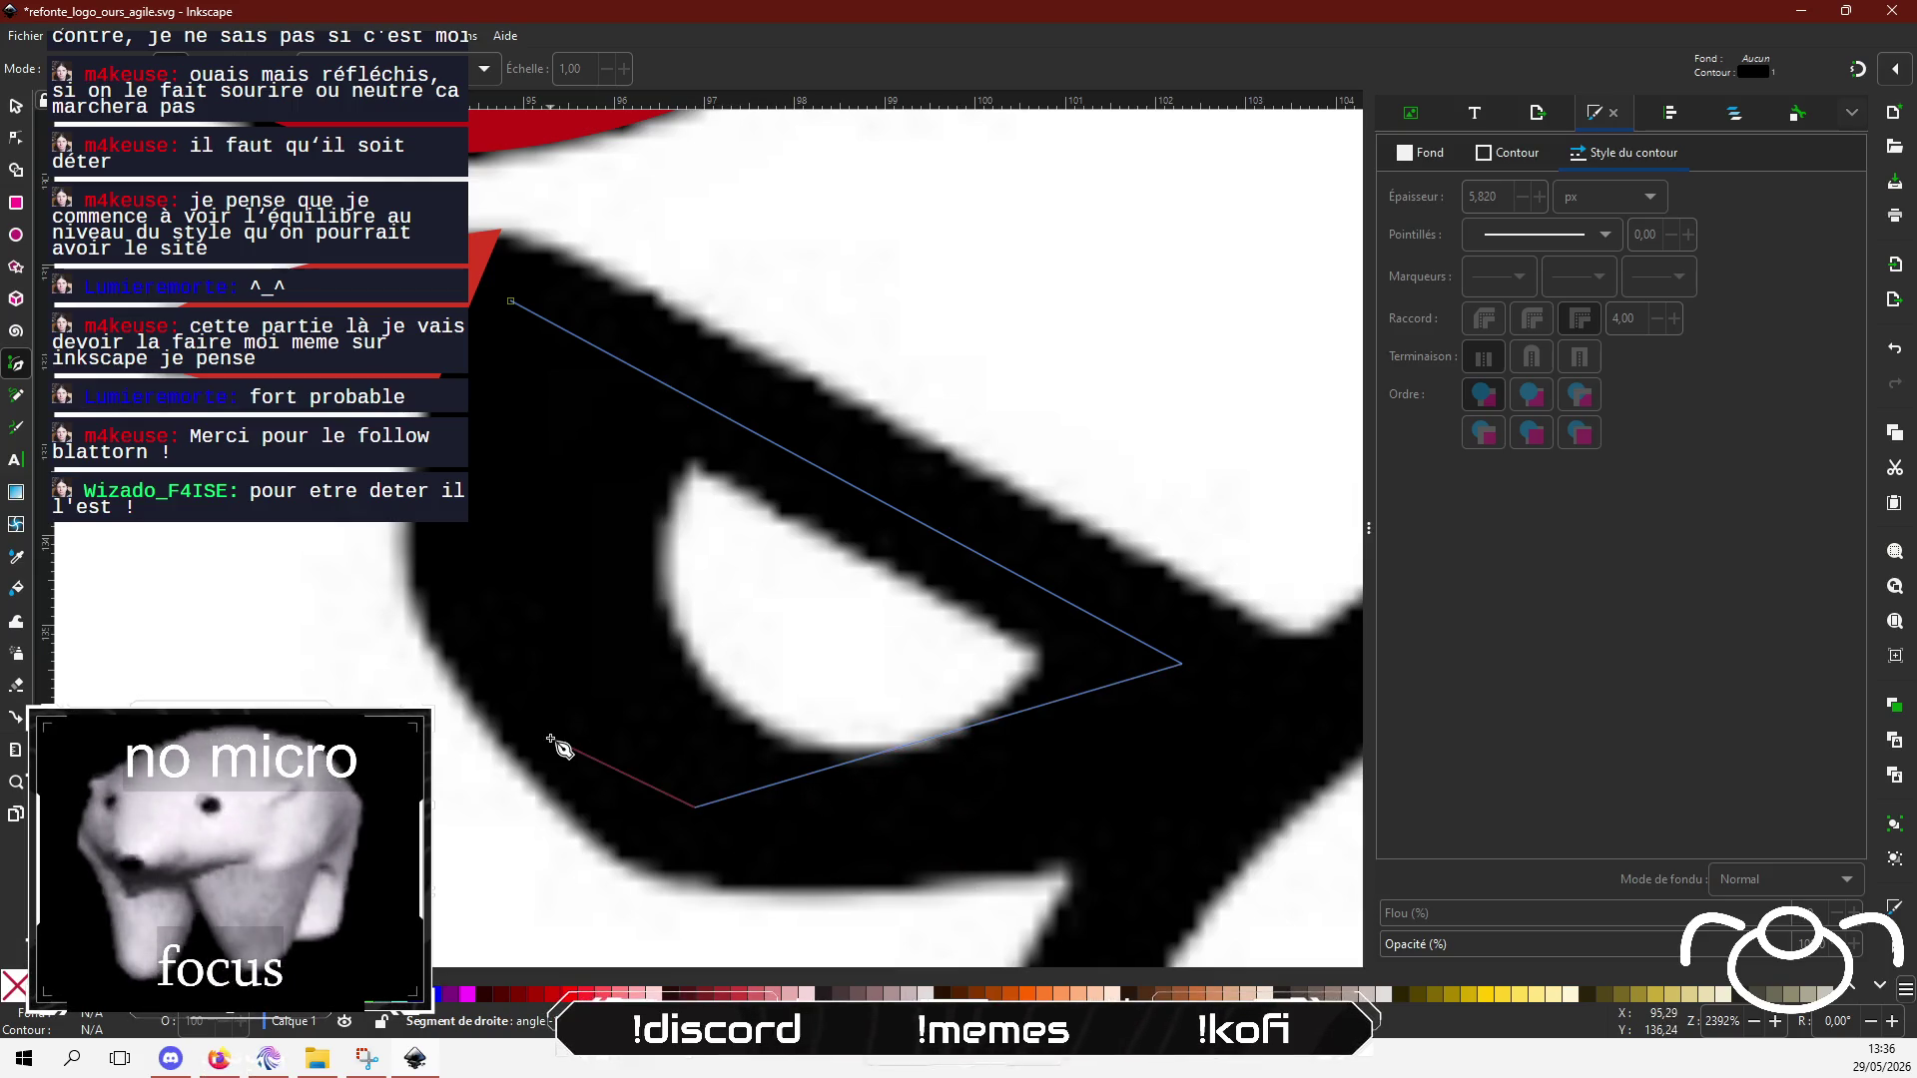
left_click(511, 542)
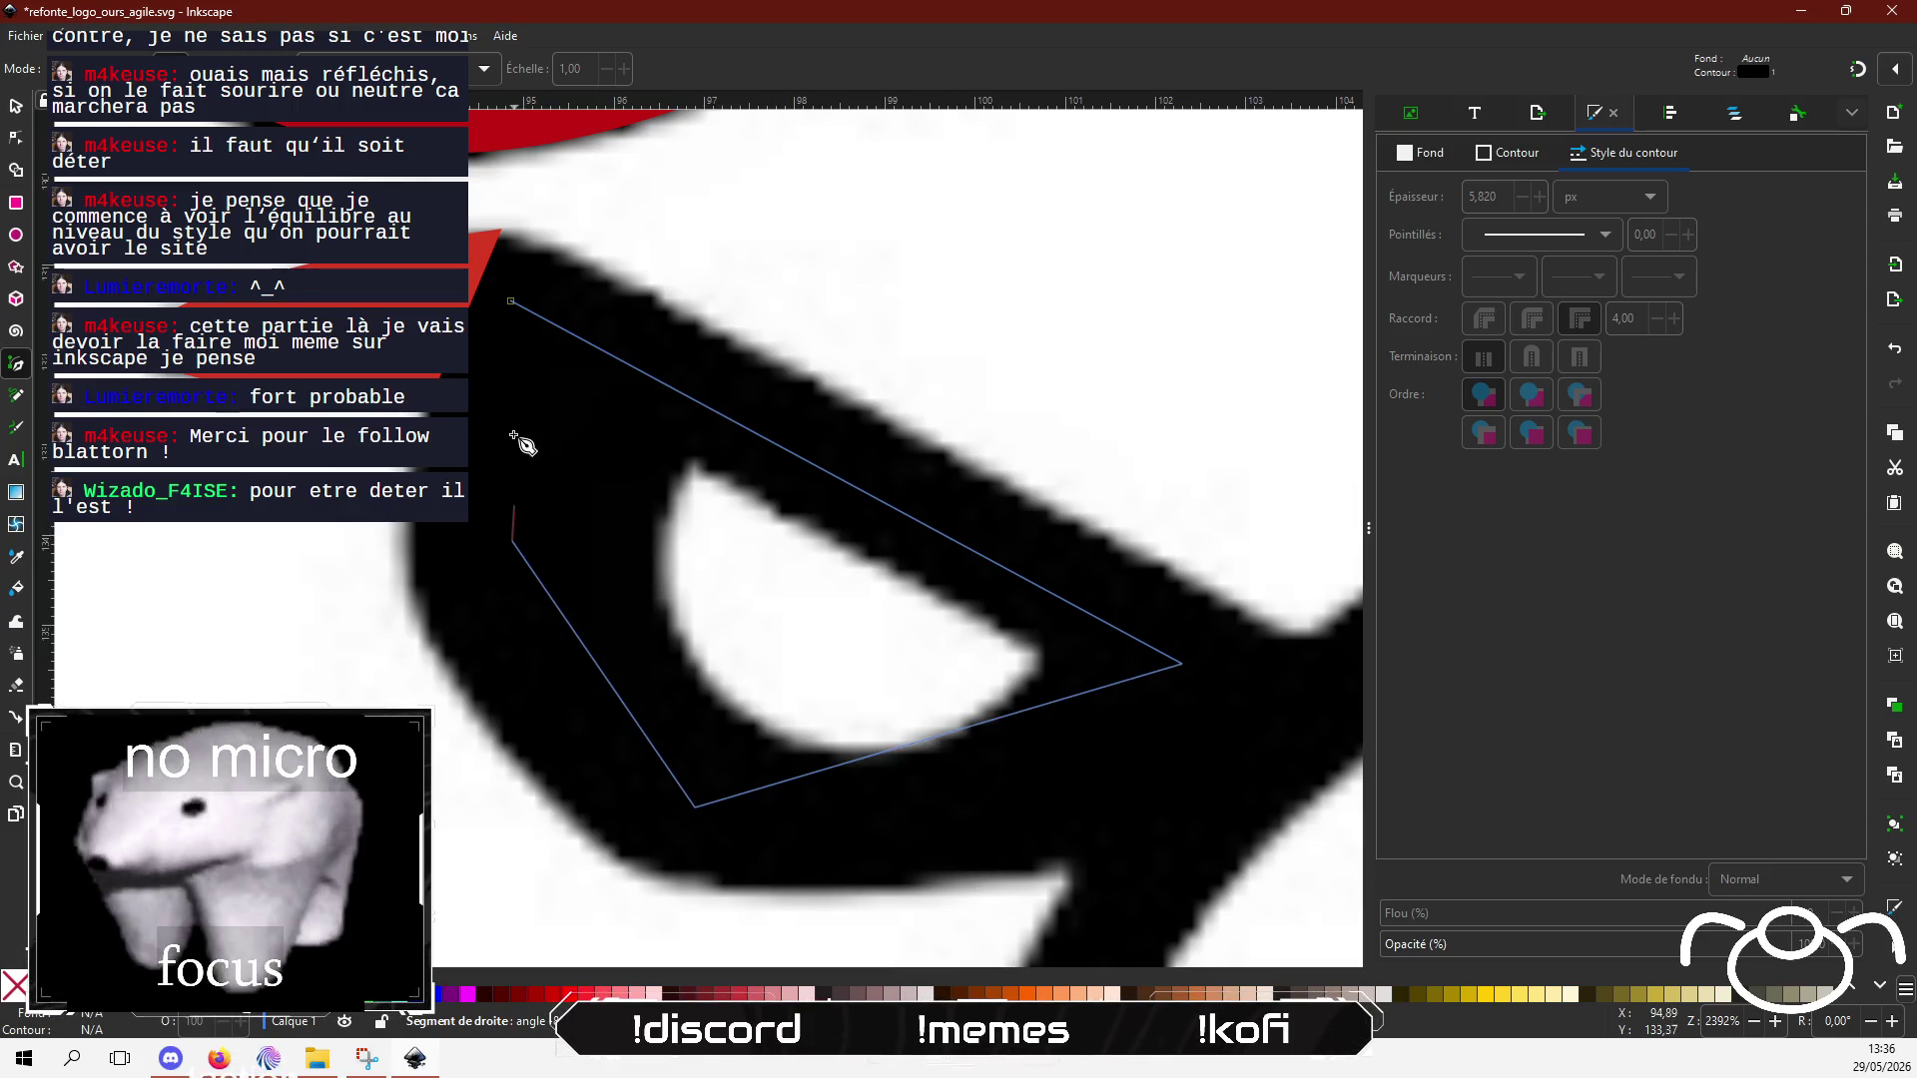
left_click(511, 301)
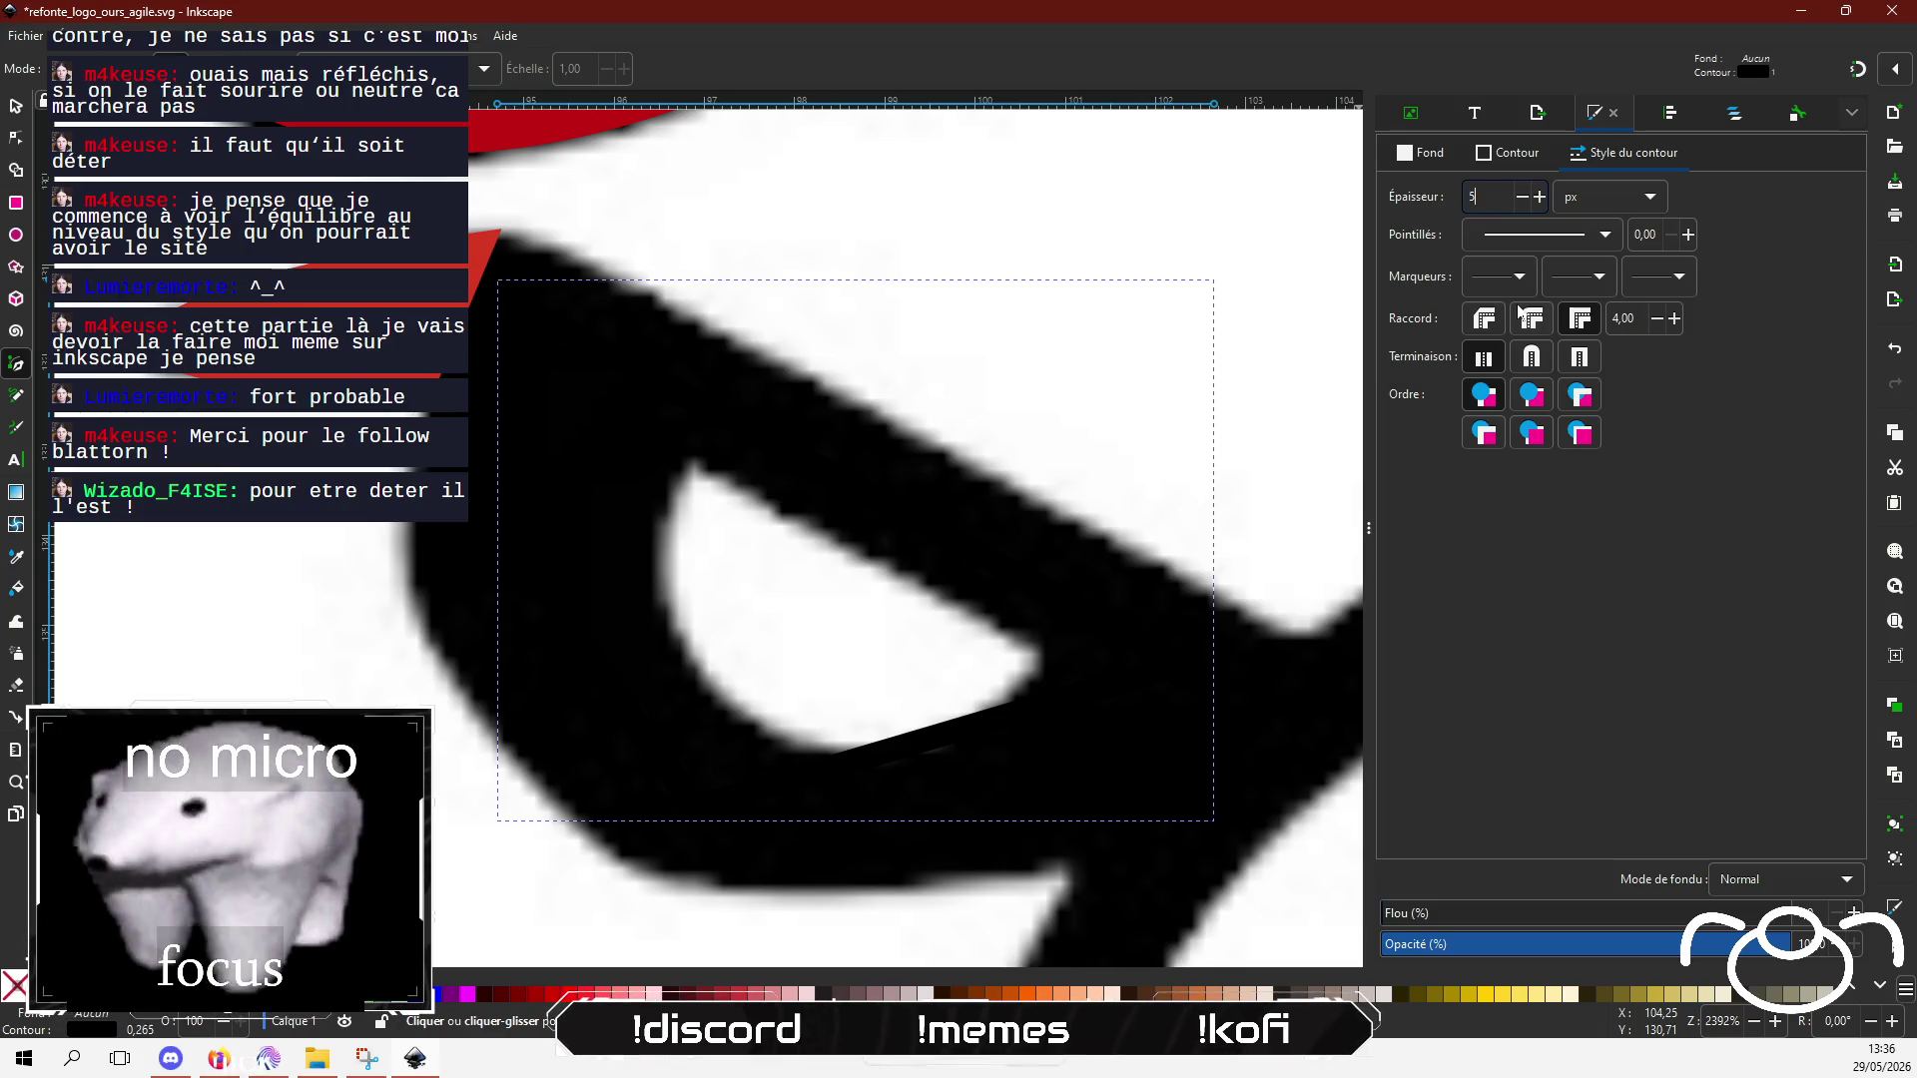
Step: Give the shape a 5.82 px red outline, colour dc0c0cff
type(",812")
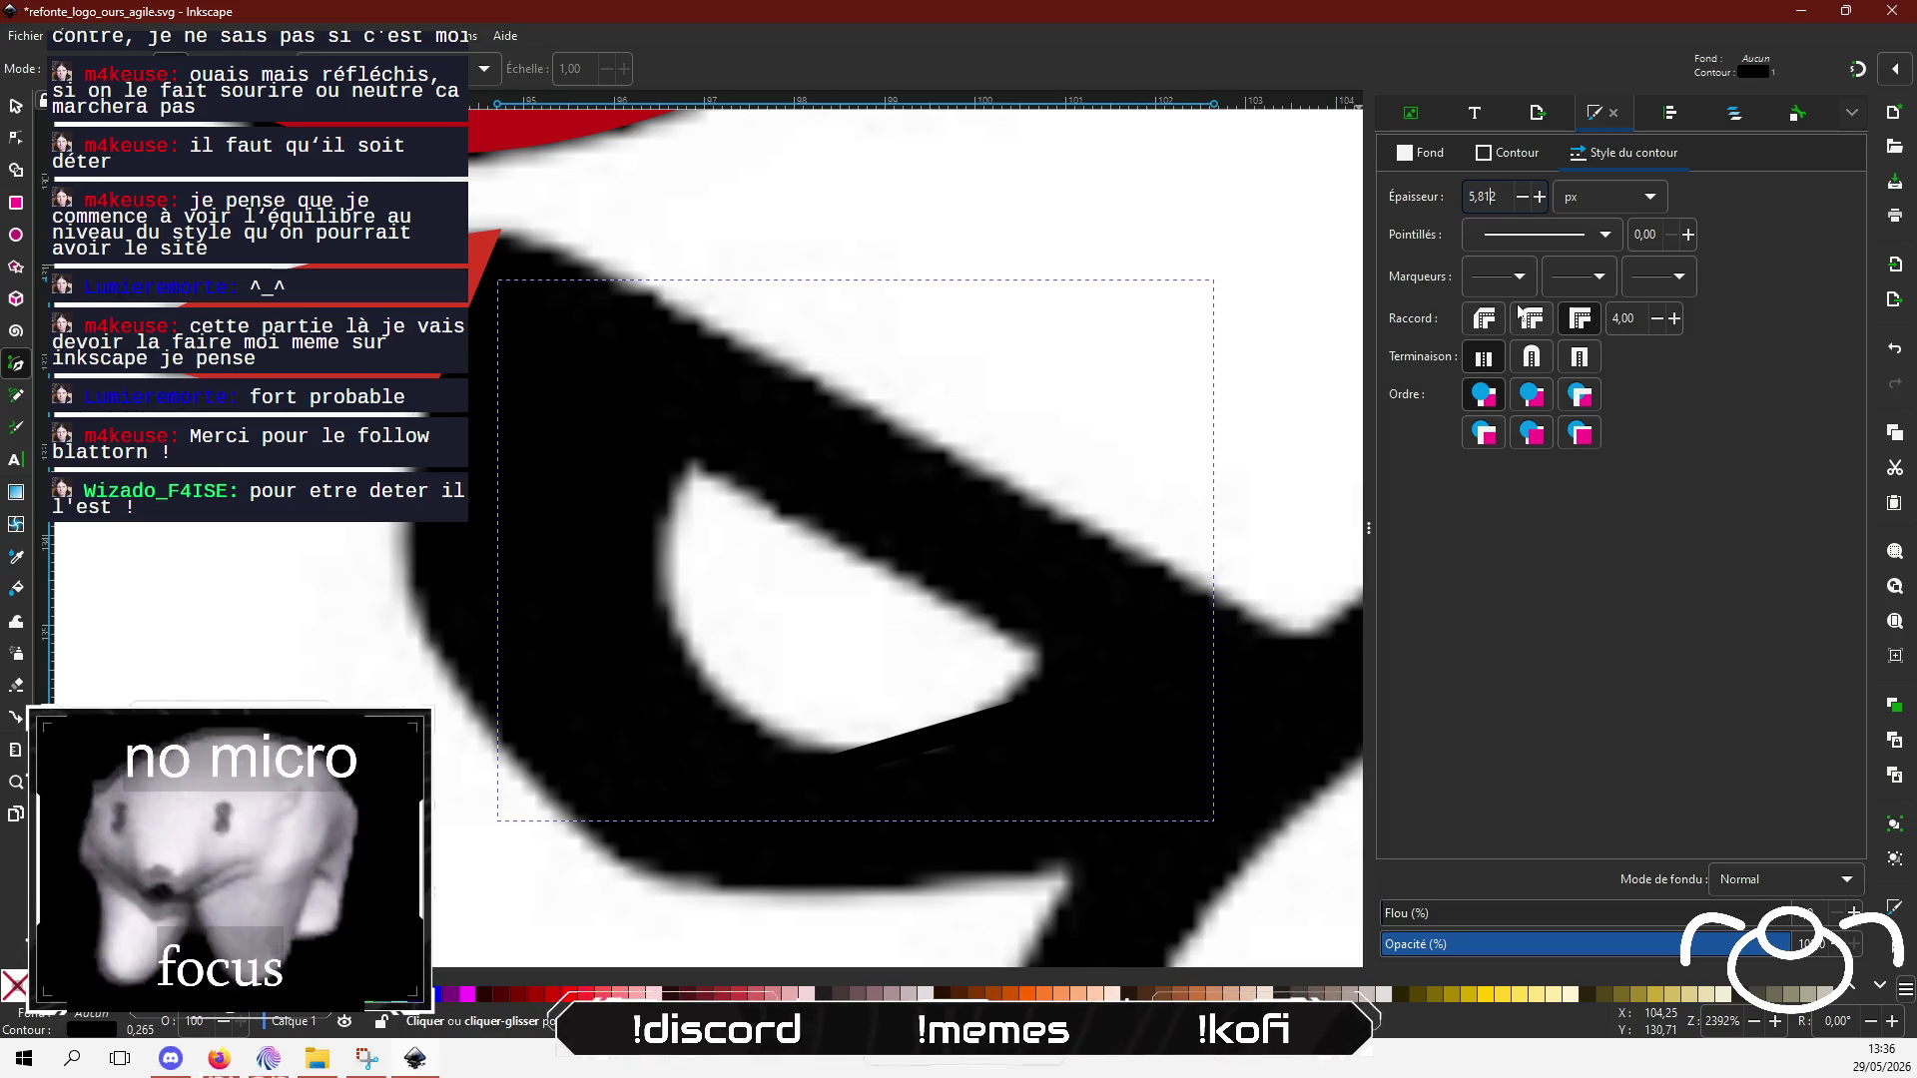
key("BackSpace")
key("BackSpace")
type("2")
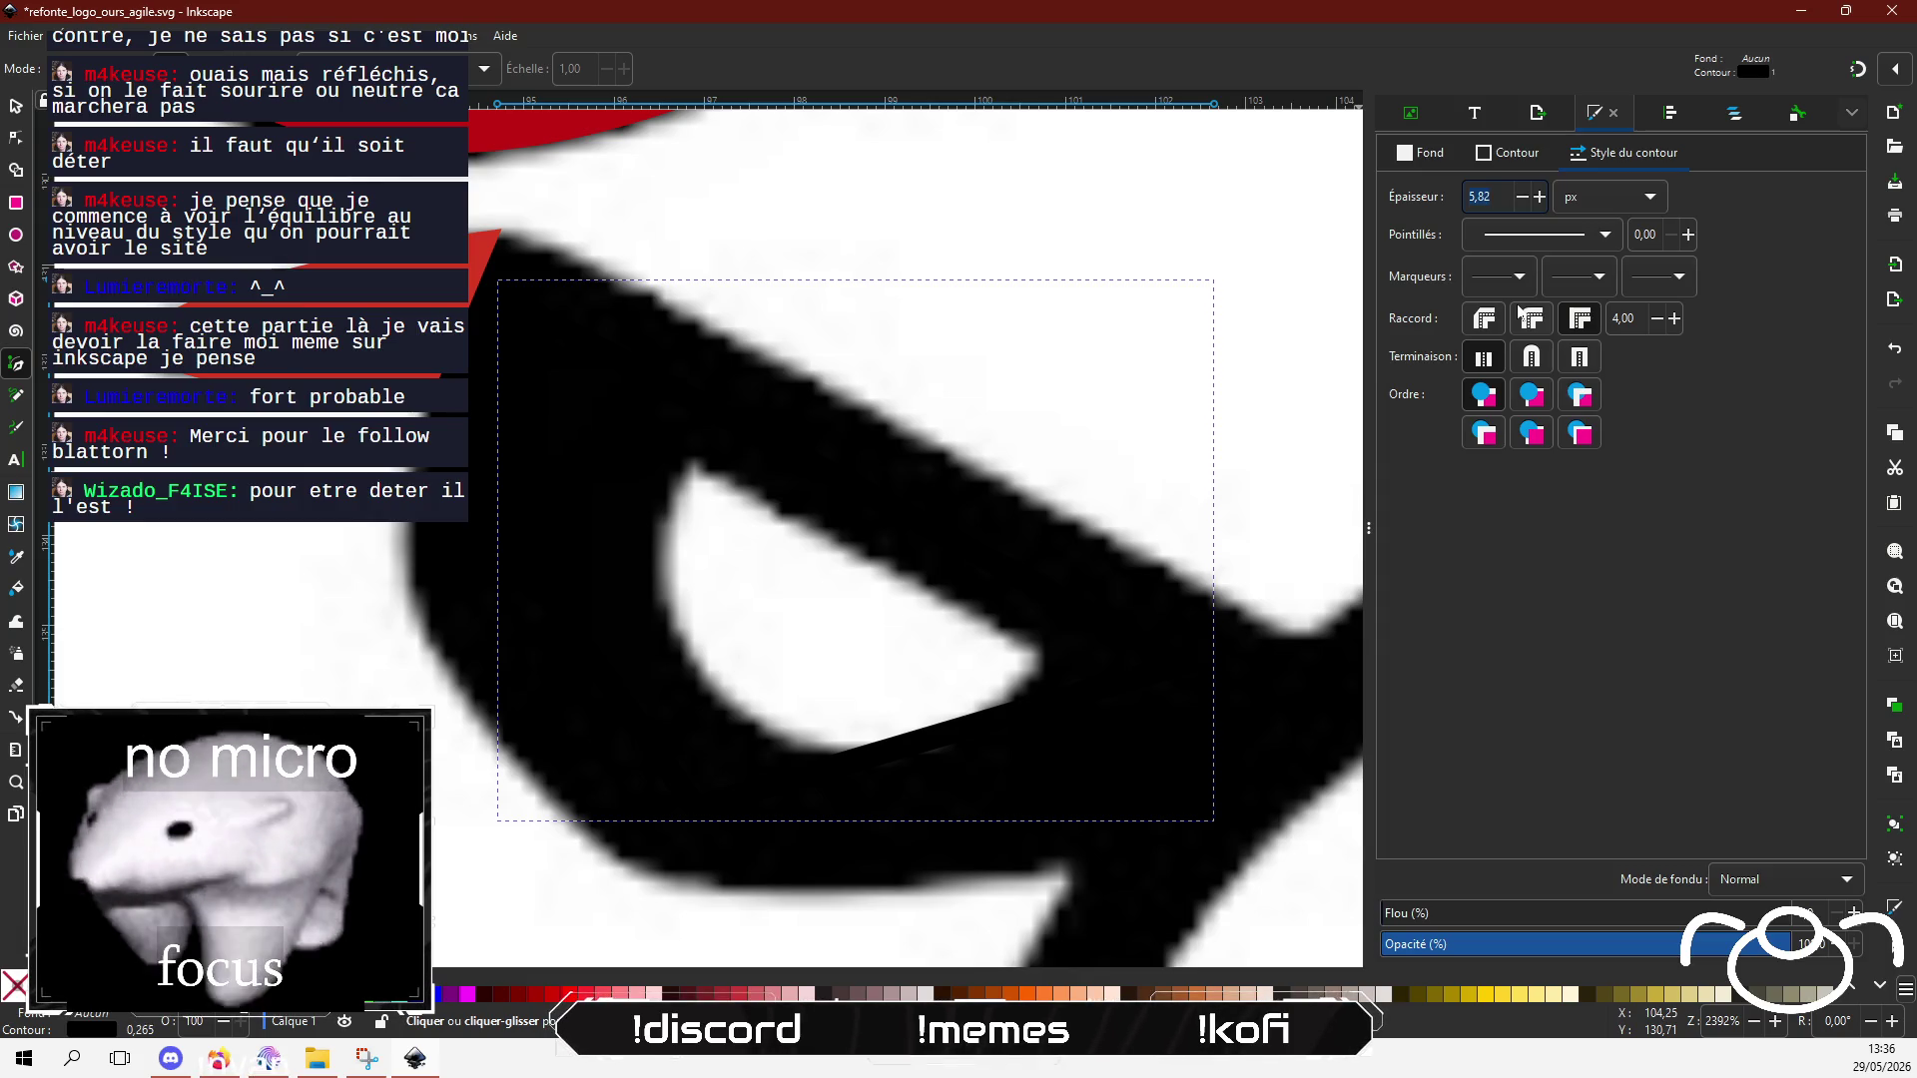
left_click(1488, 152)
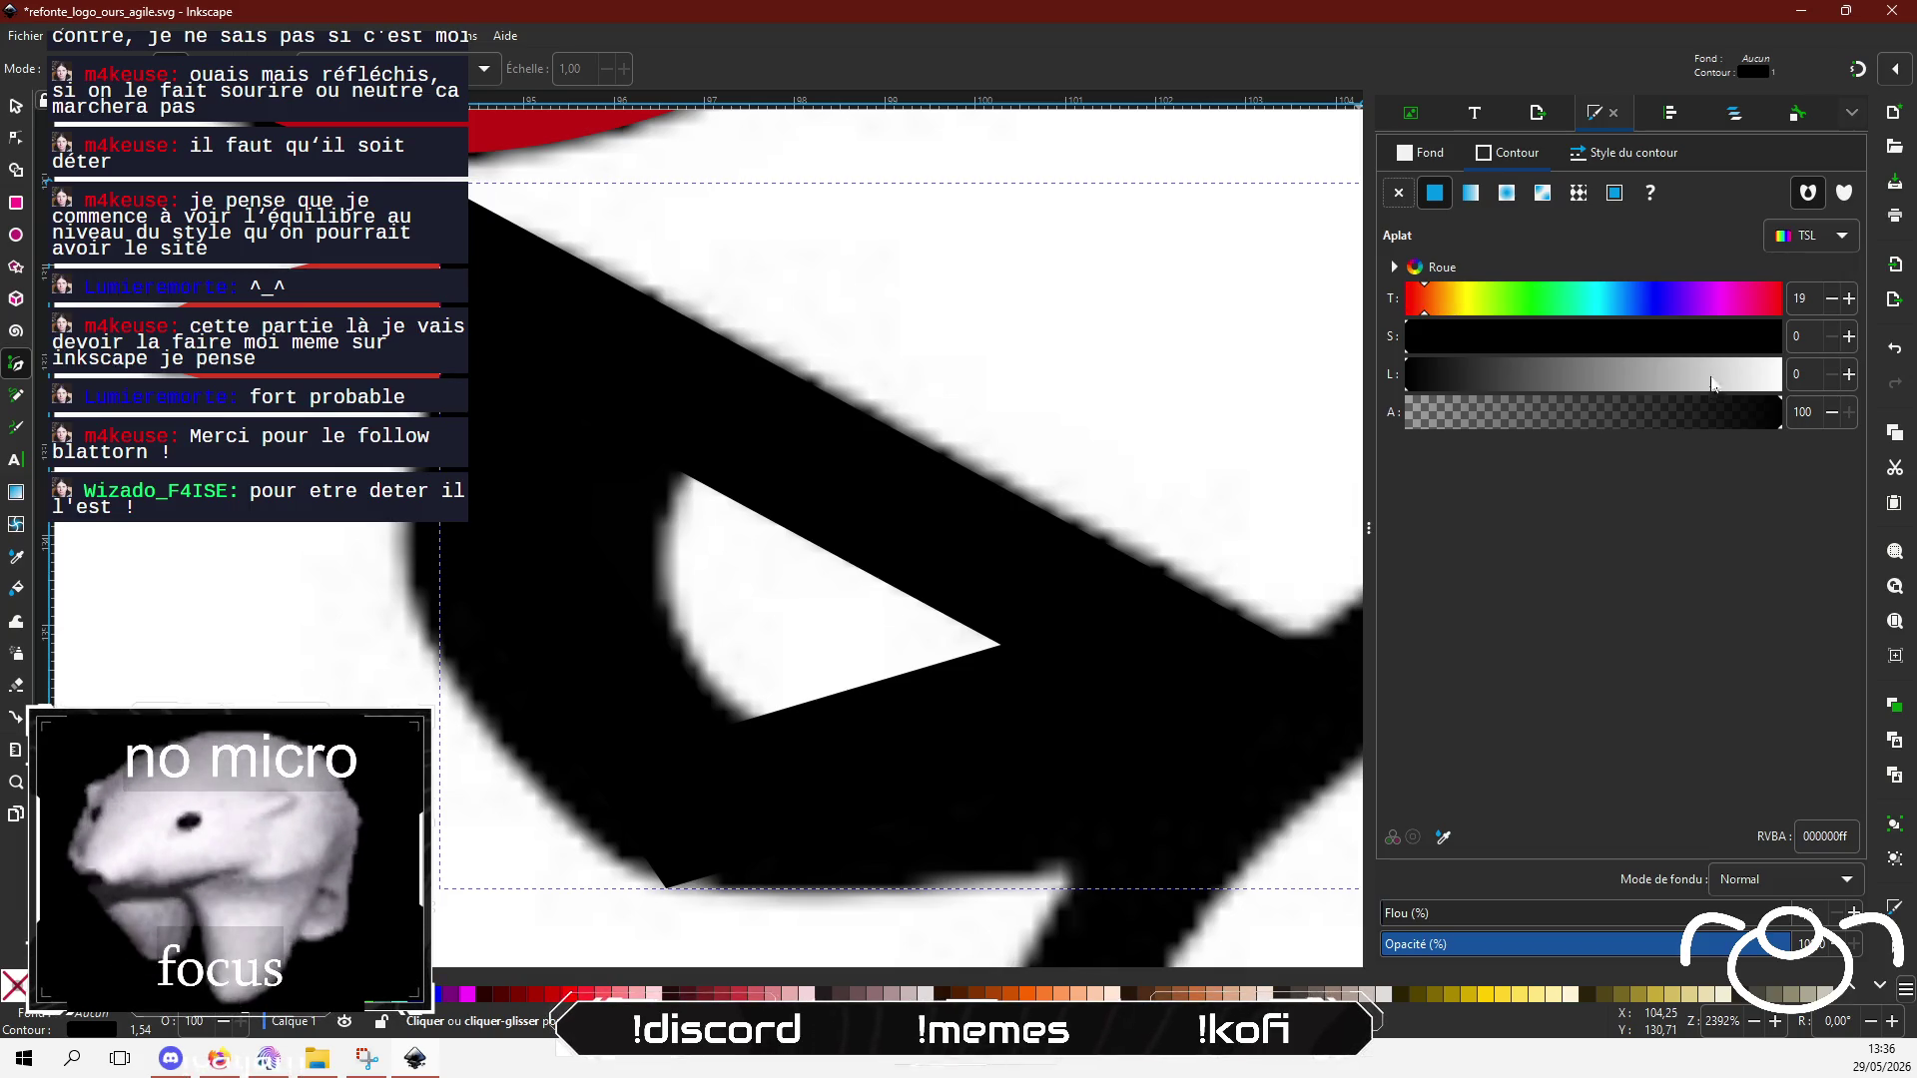
left_click(1578, 376)
left_click(1743, 331)
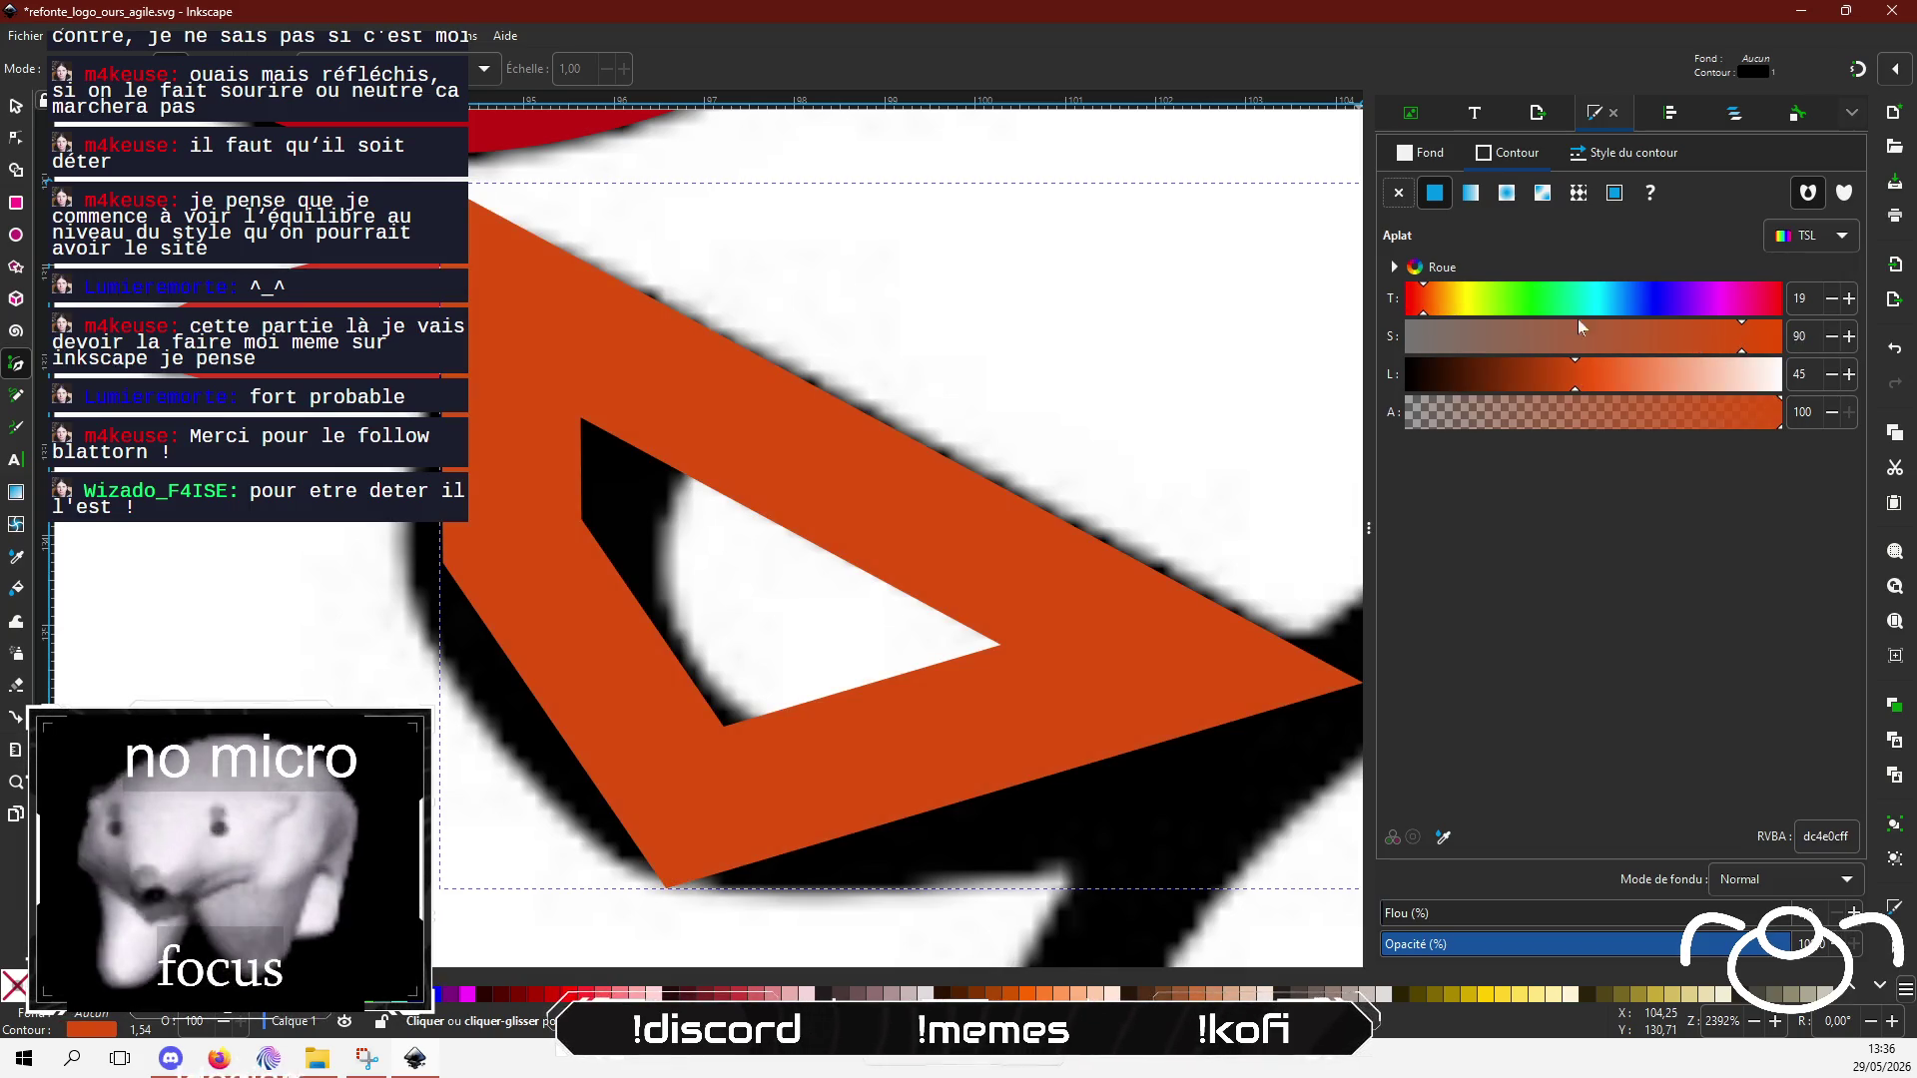
left_click(1409, 298)
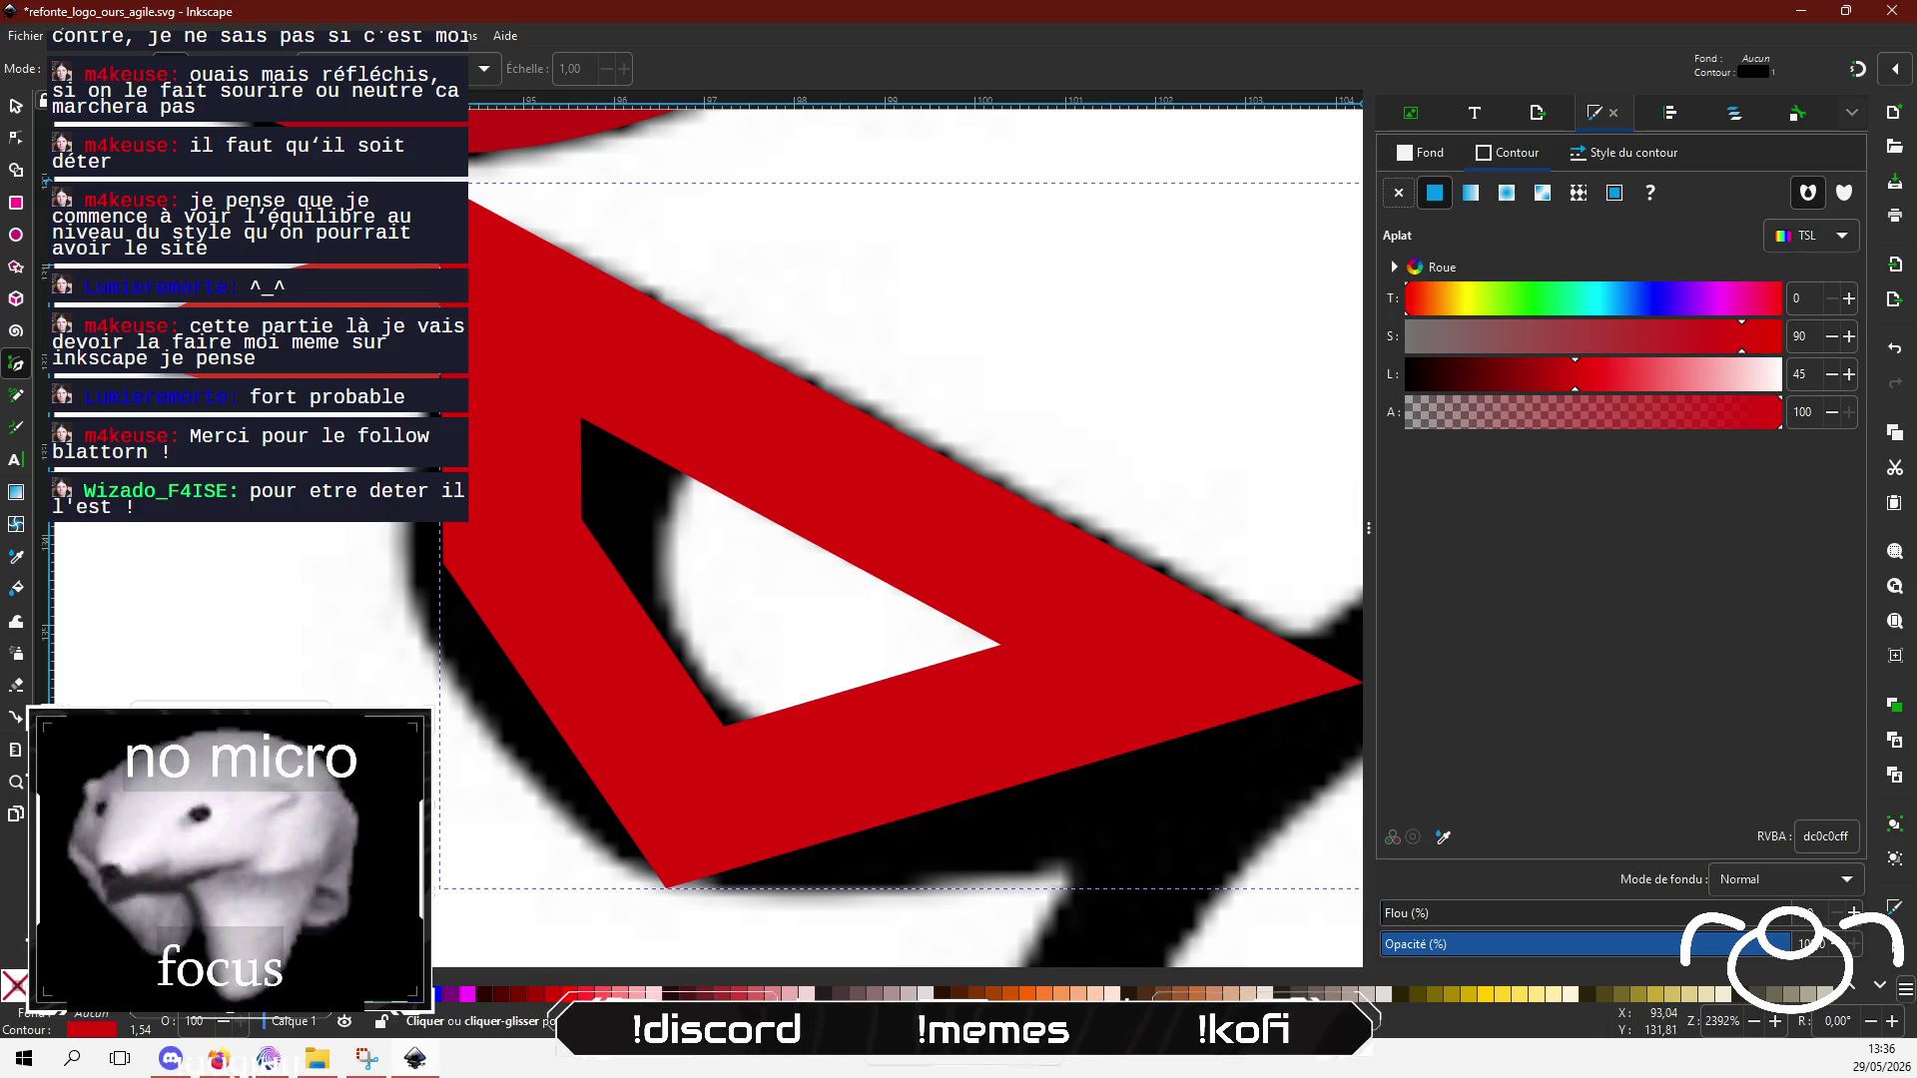
Step: Drag the shape's corners, segments and handles to bend it into a curved band along the nose outline
key("n")
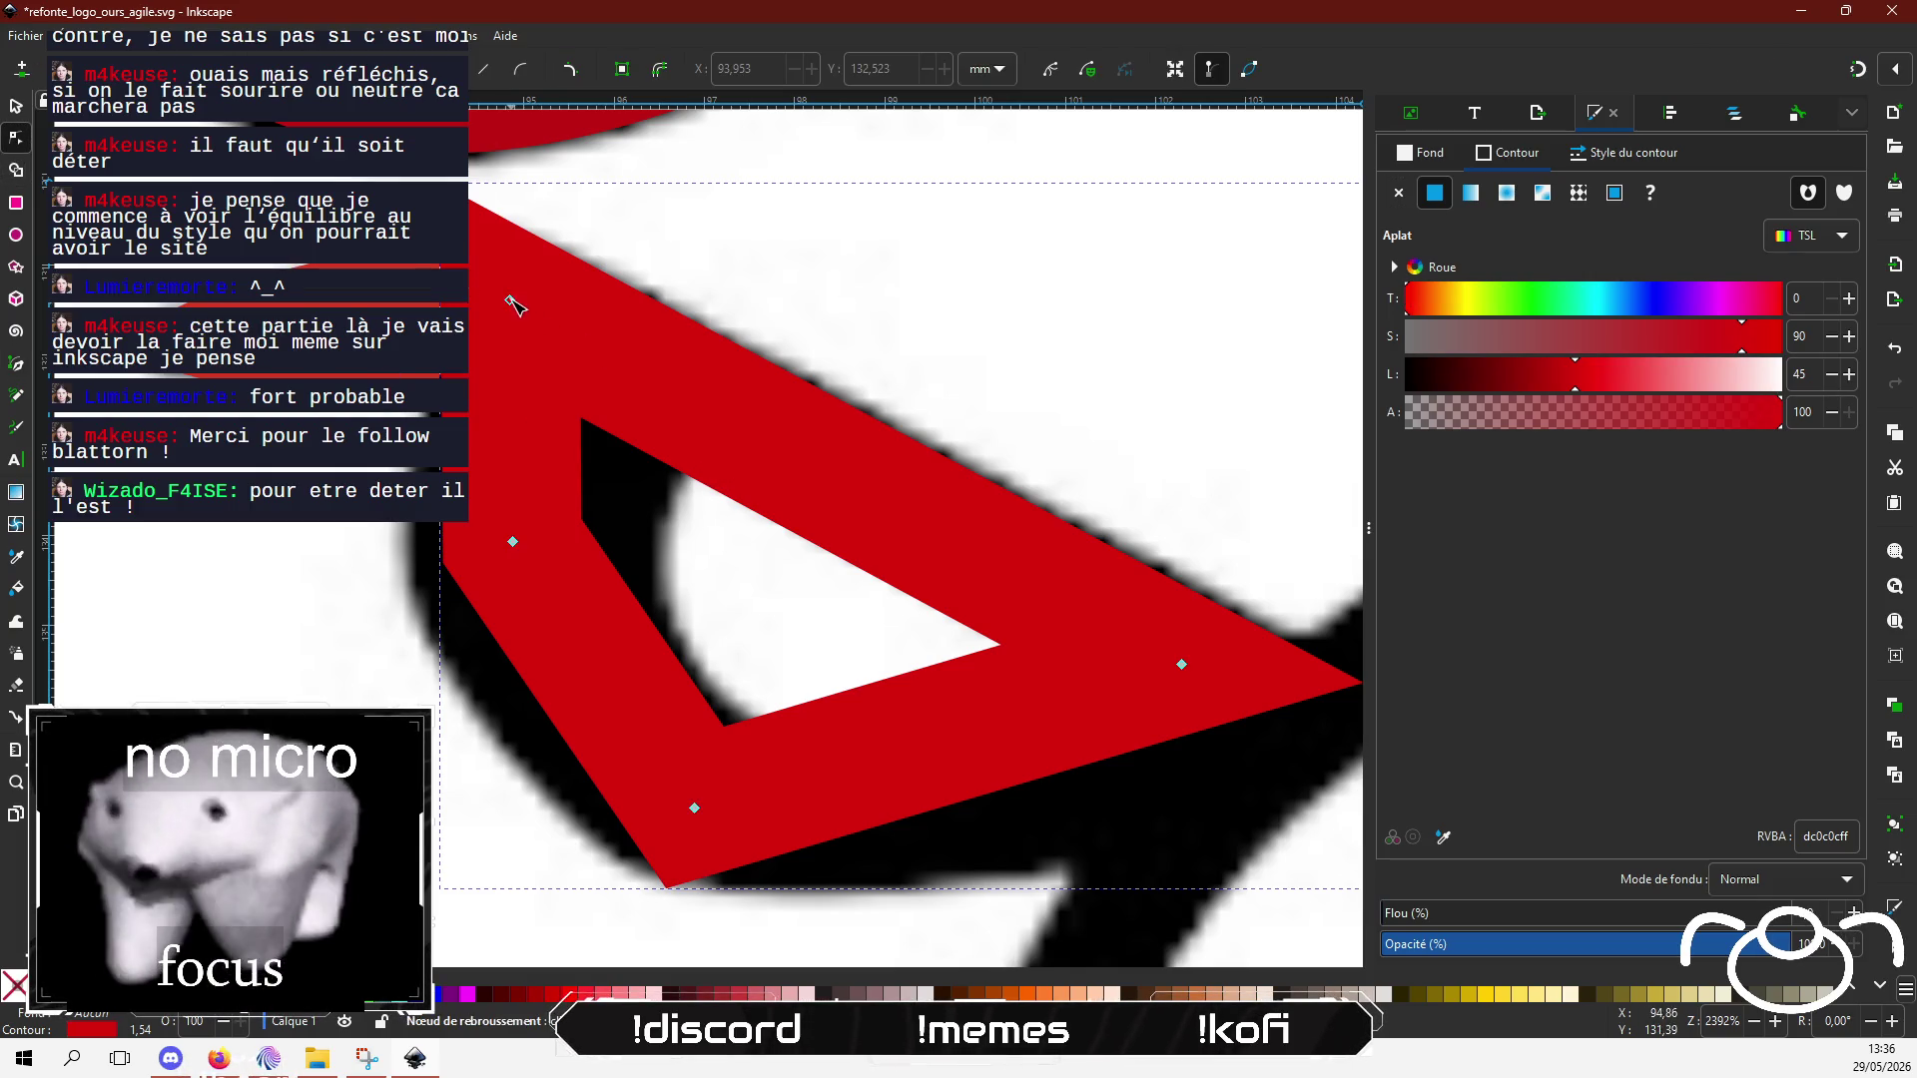
mouse_move(509, 299)
left_mouse_down()
mouse_move(548, 427)
mouse_move(550, 332)
left_mouse_up()
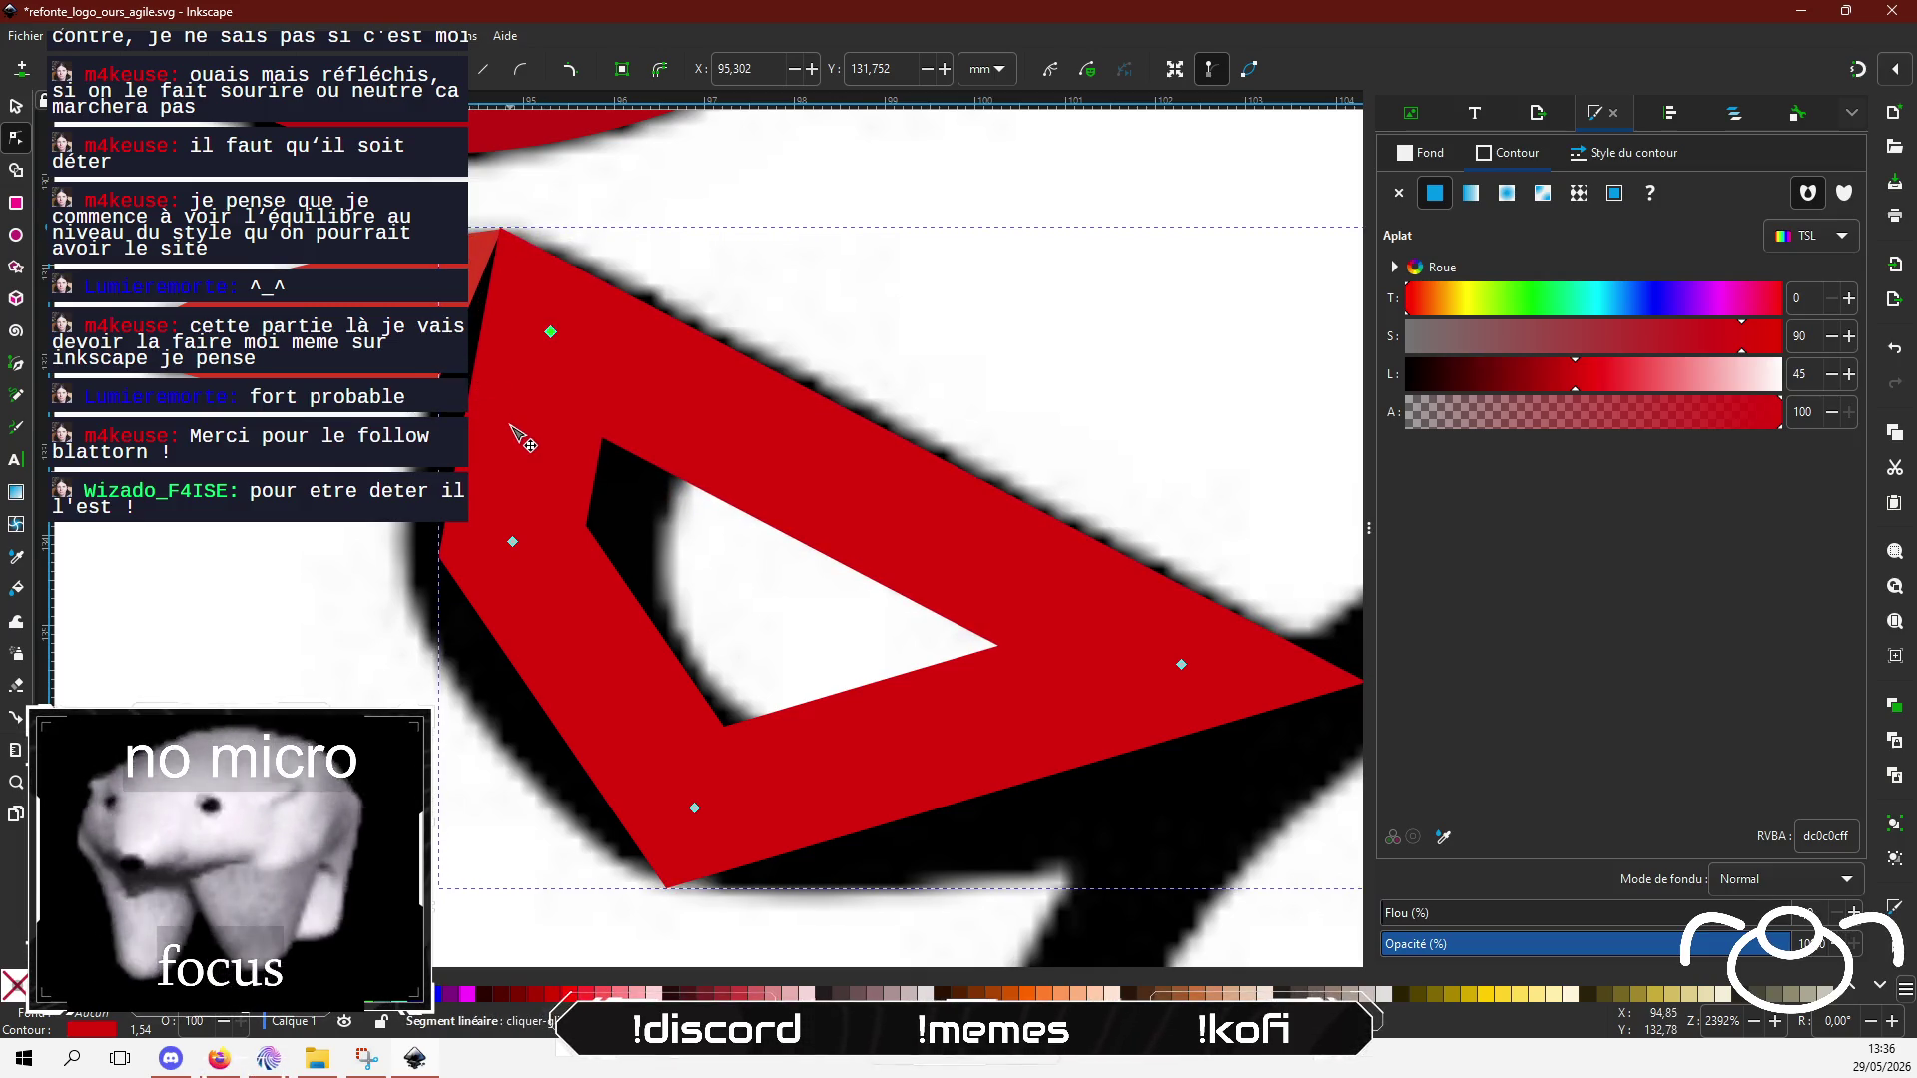
left_click_drag(513, 428, 501, 437)
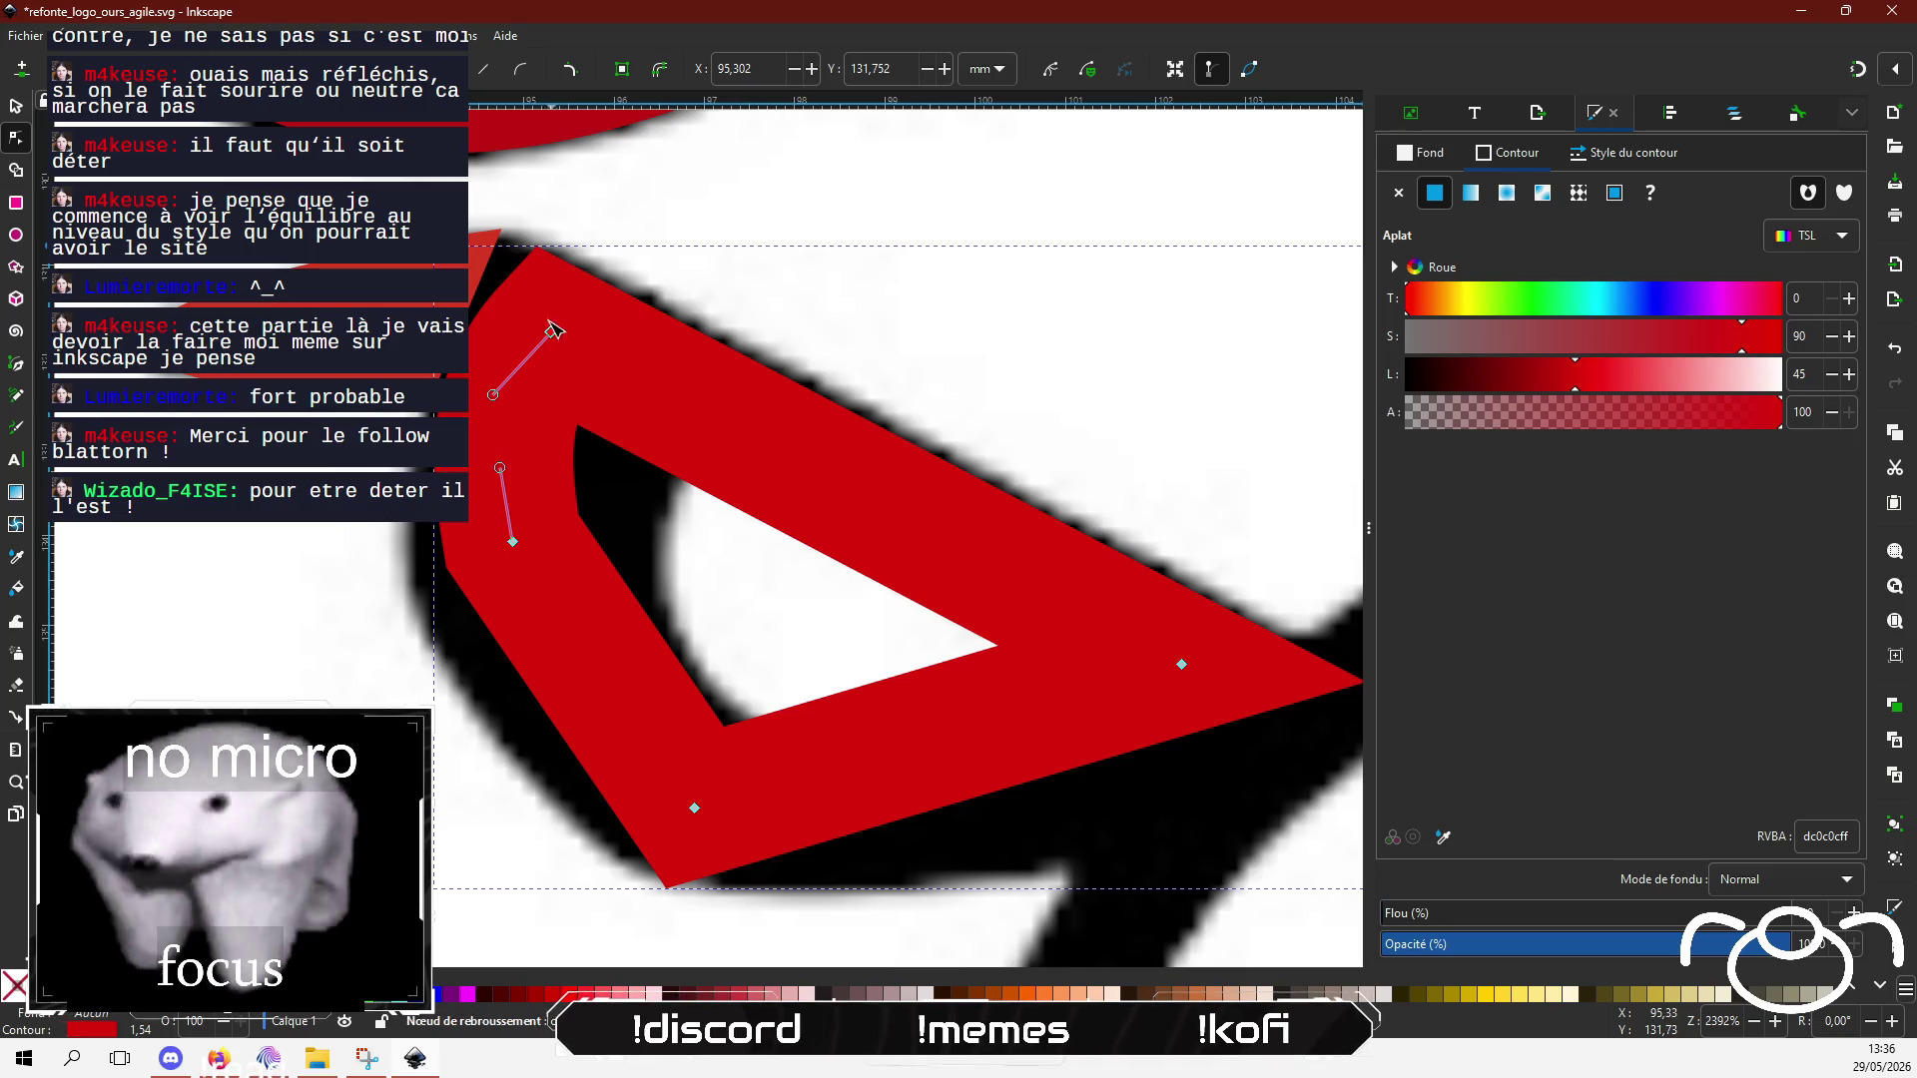
left_click_drag(551, 332, 522, 313)
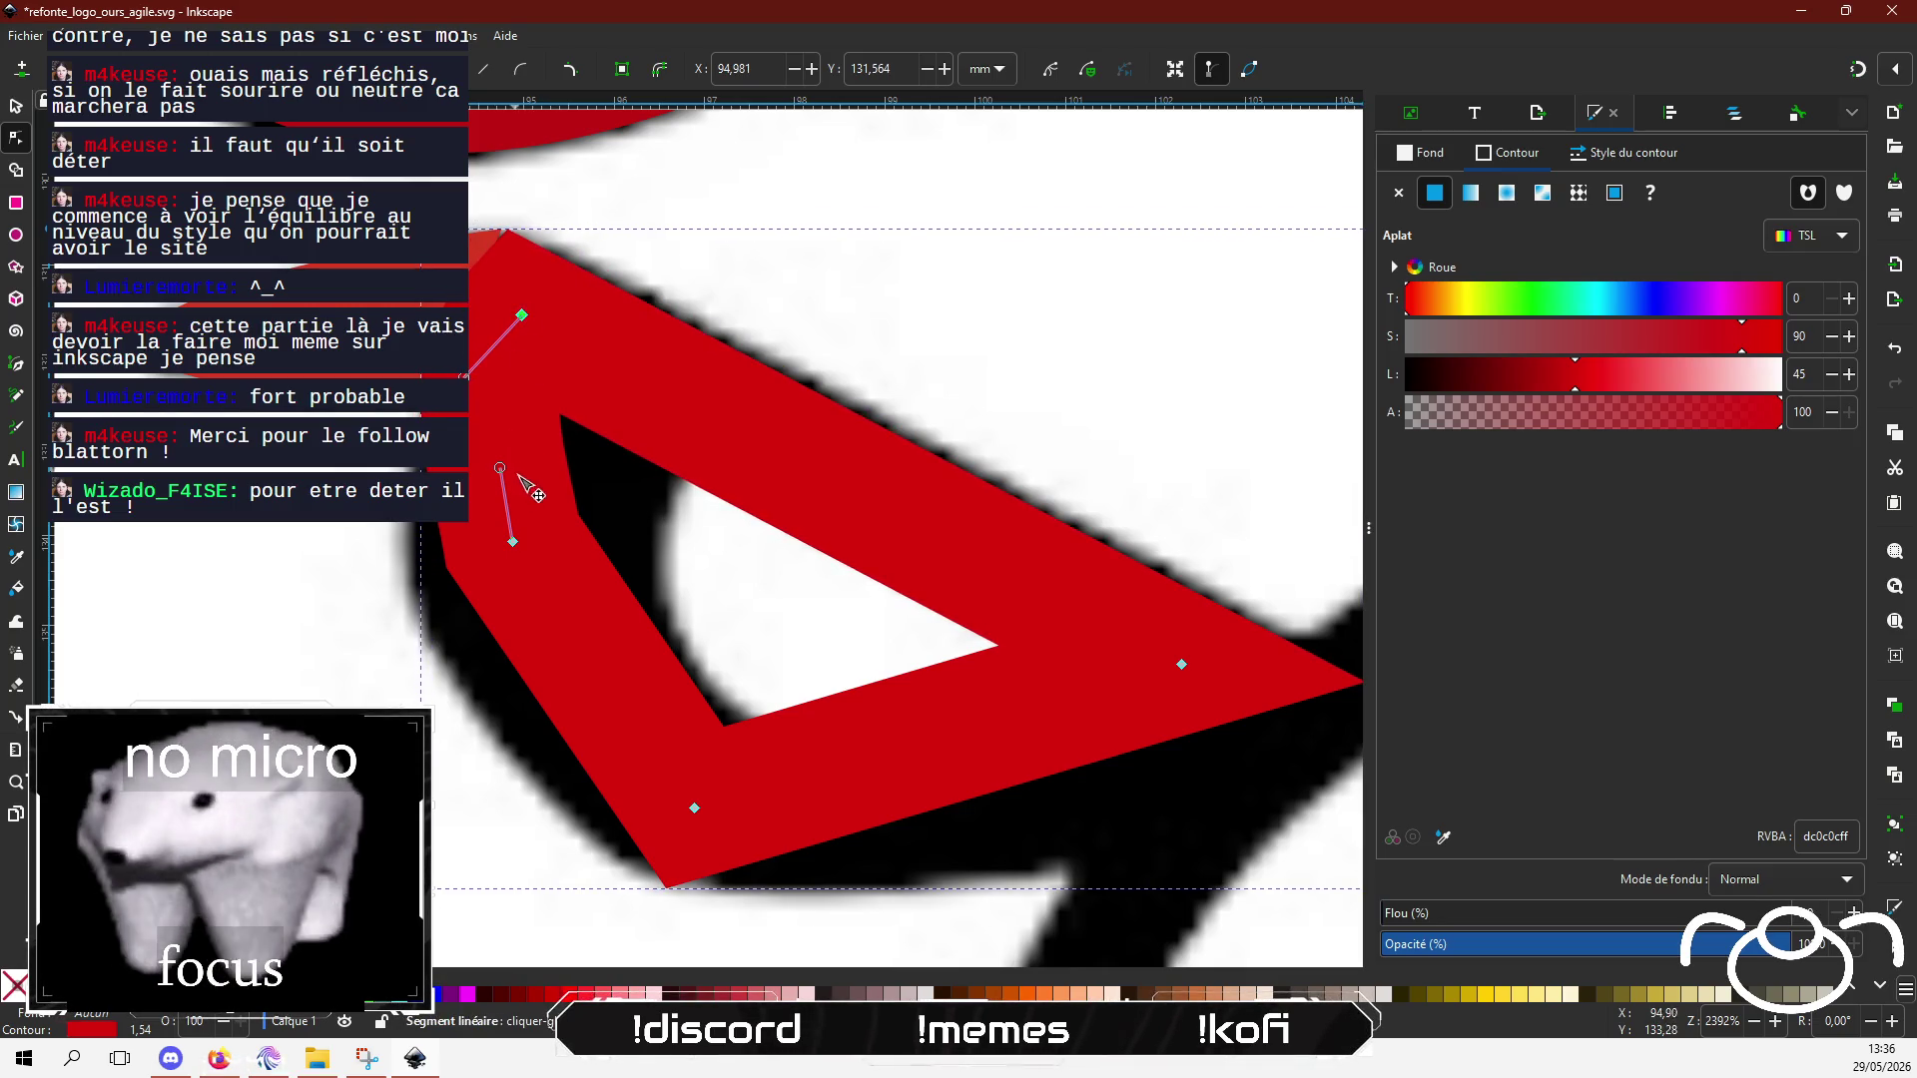
left_click_drag(512, 541, 519, 637)
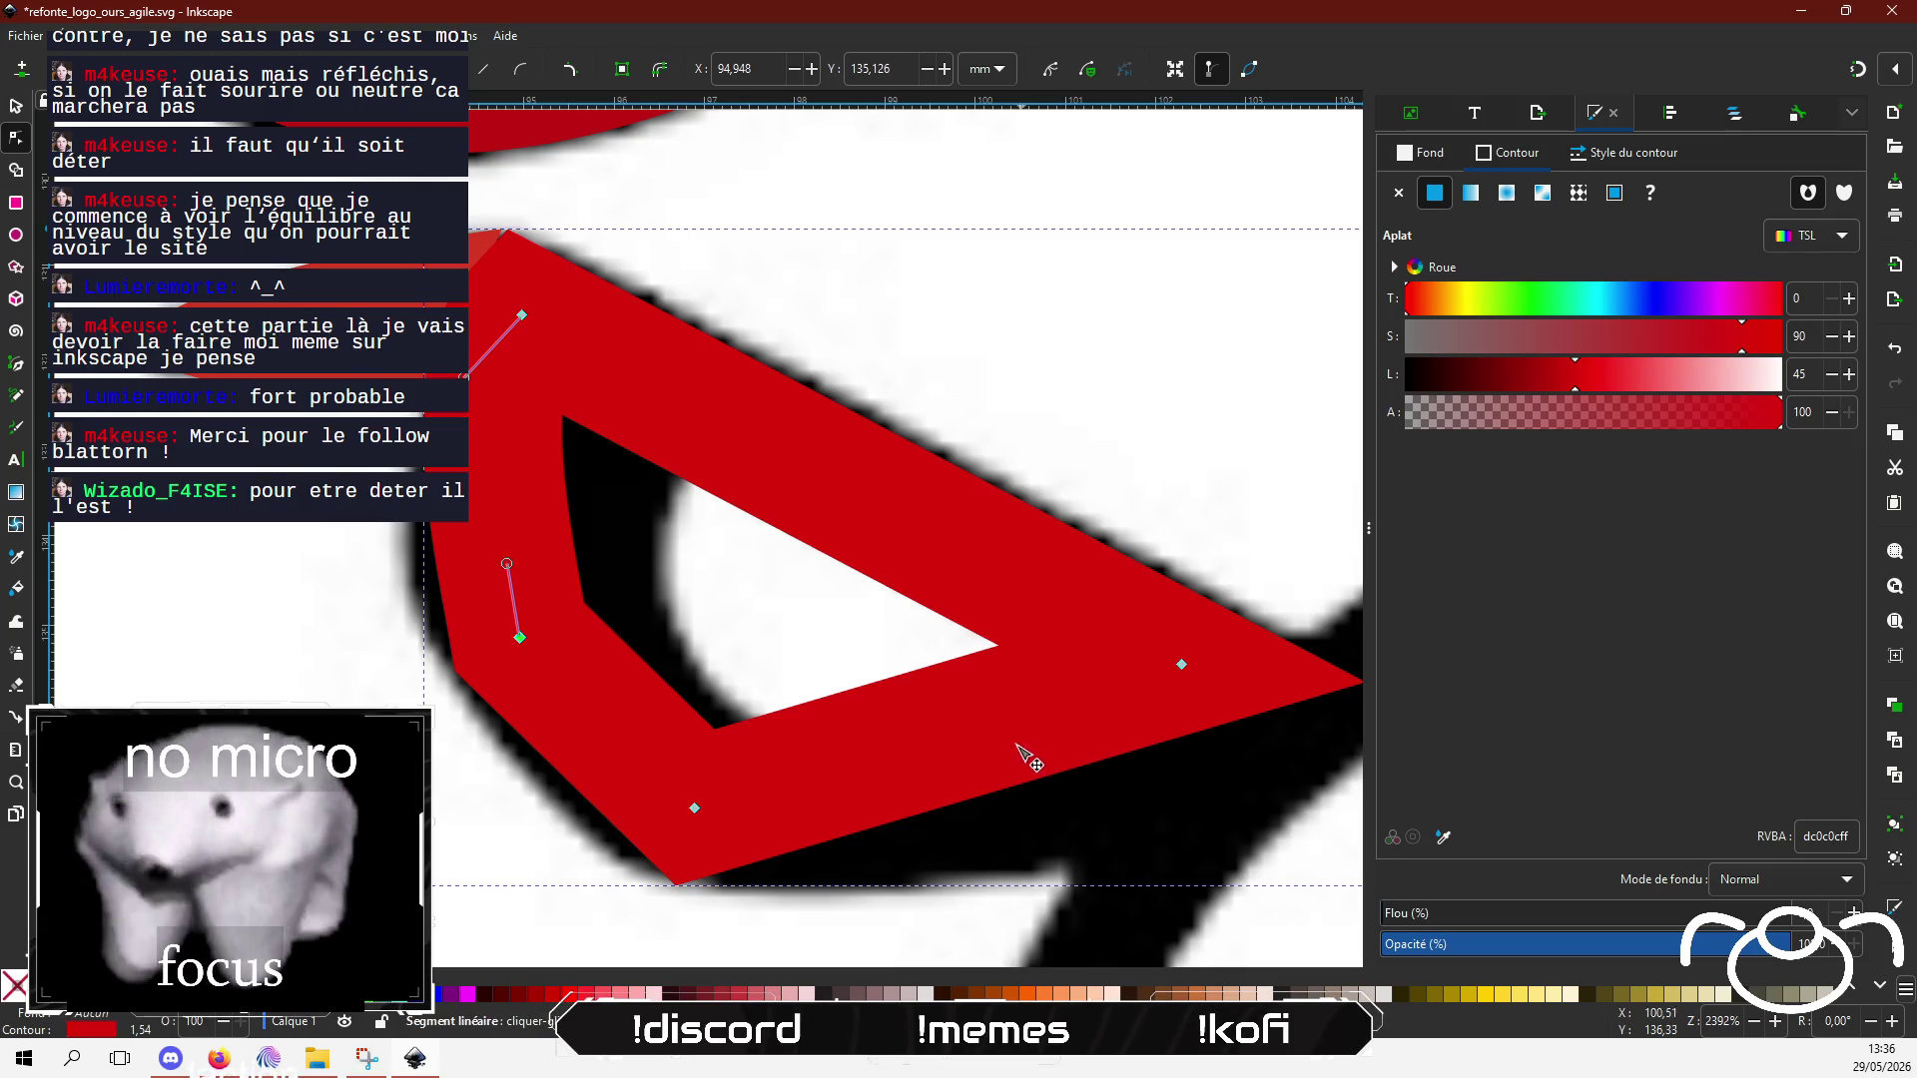
mouse_move(1027, 749)
left_mouse_down()
mouse_move(984, 804)
mouse_move(1015, 809)
mouse_move(962, 804)
left_mouse_up()
left_click_drag(1182, 666, 1167, 648)
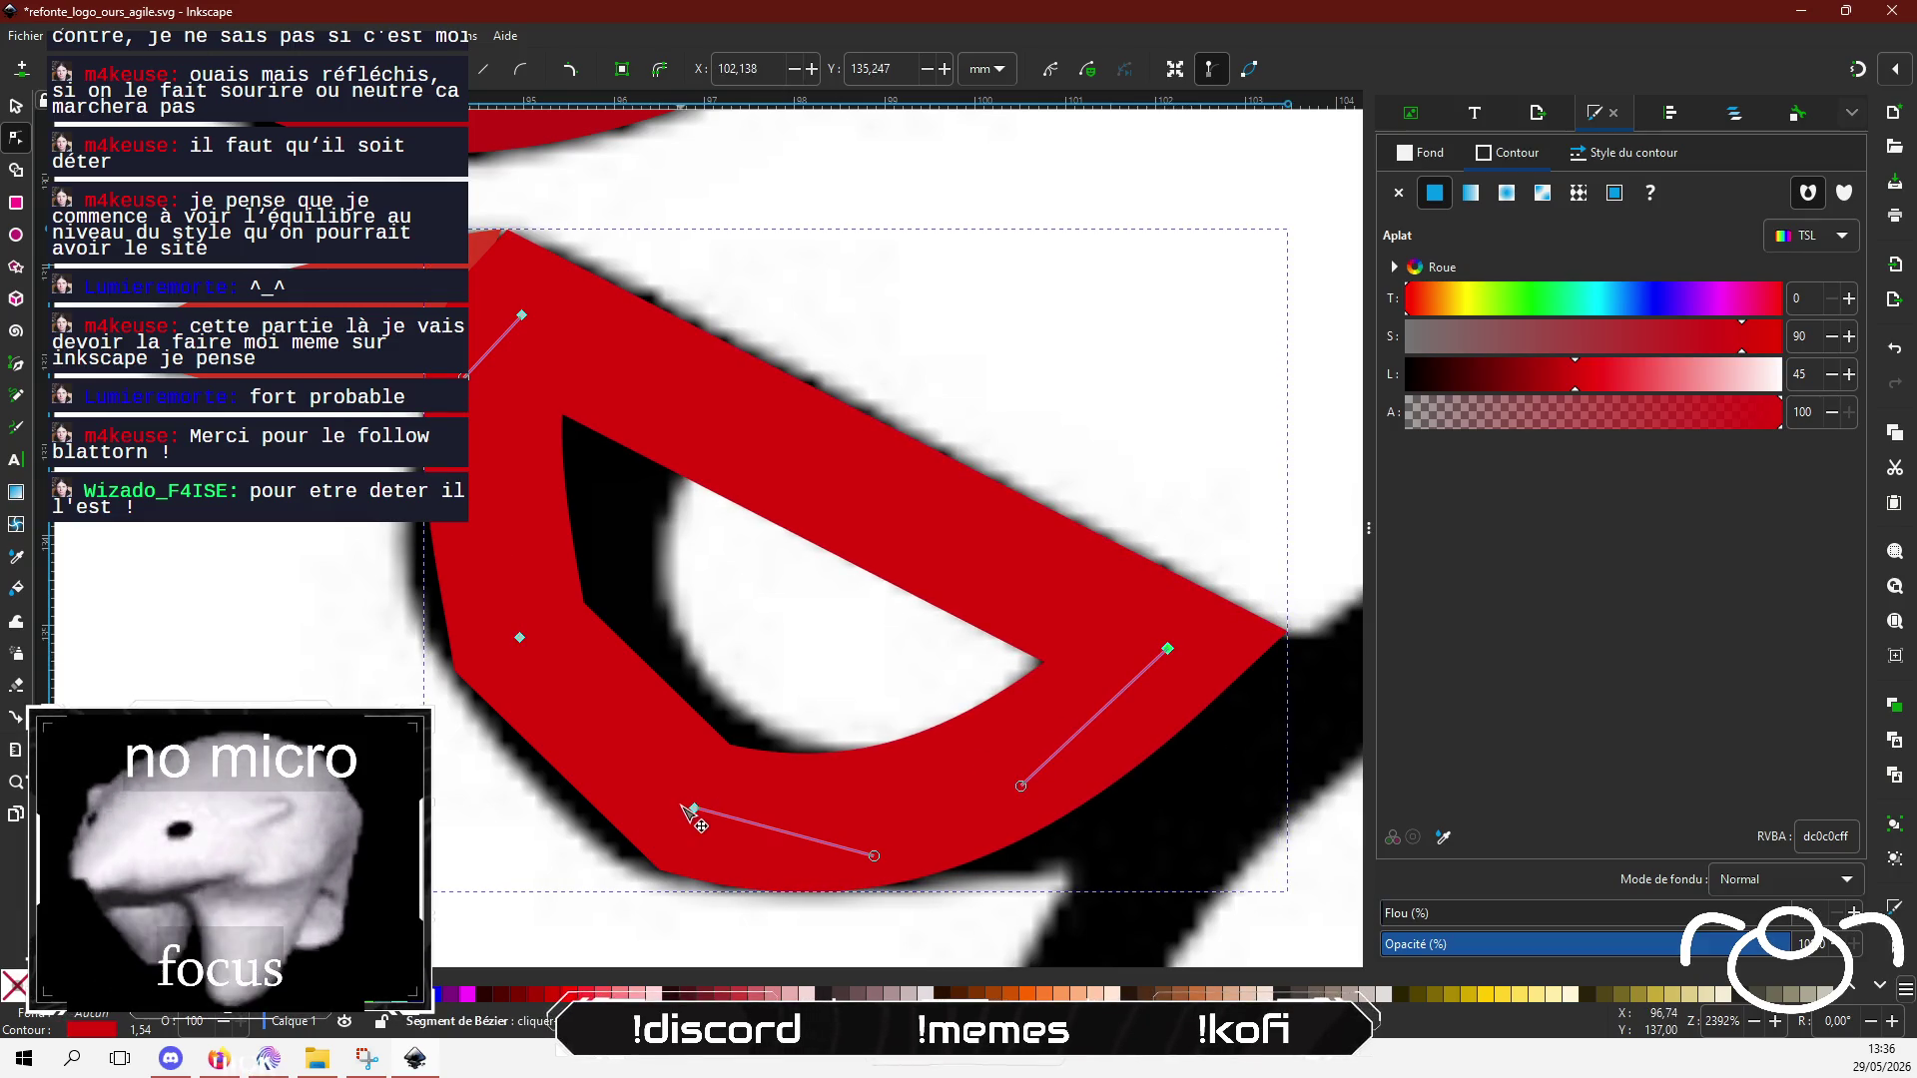
left_click_drag(555, 636, 569, 630)
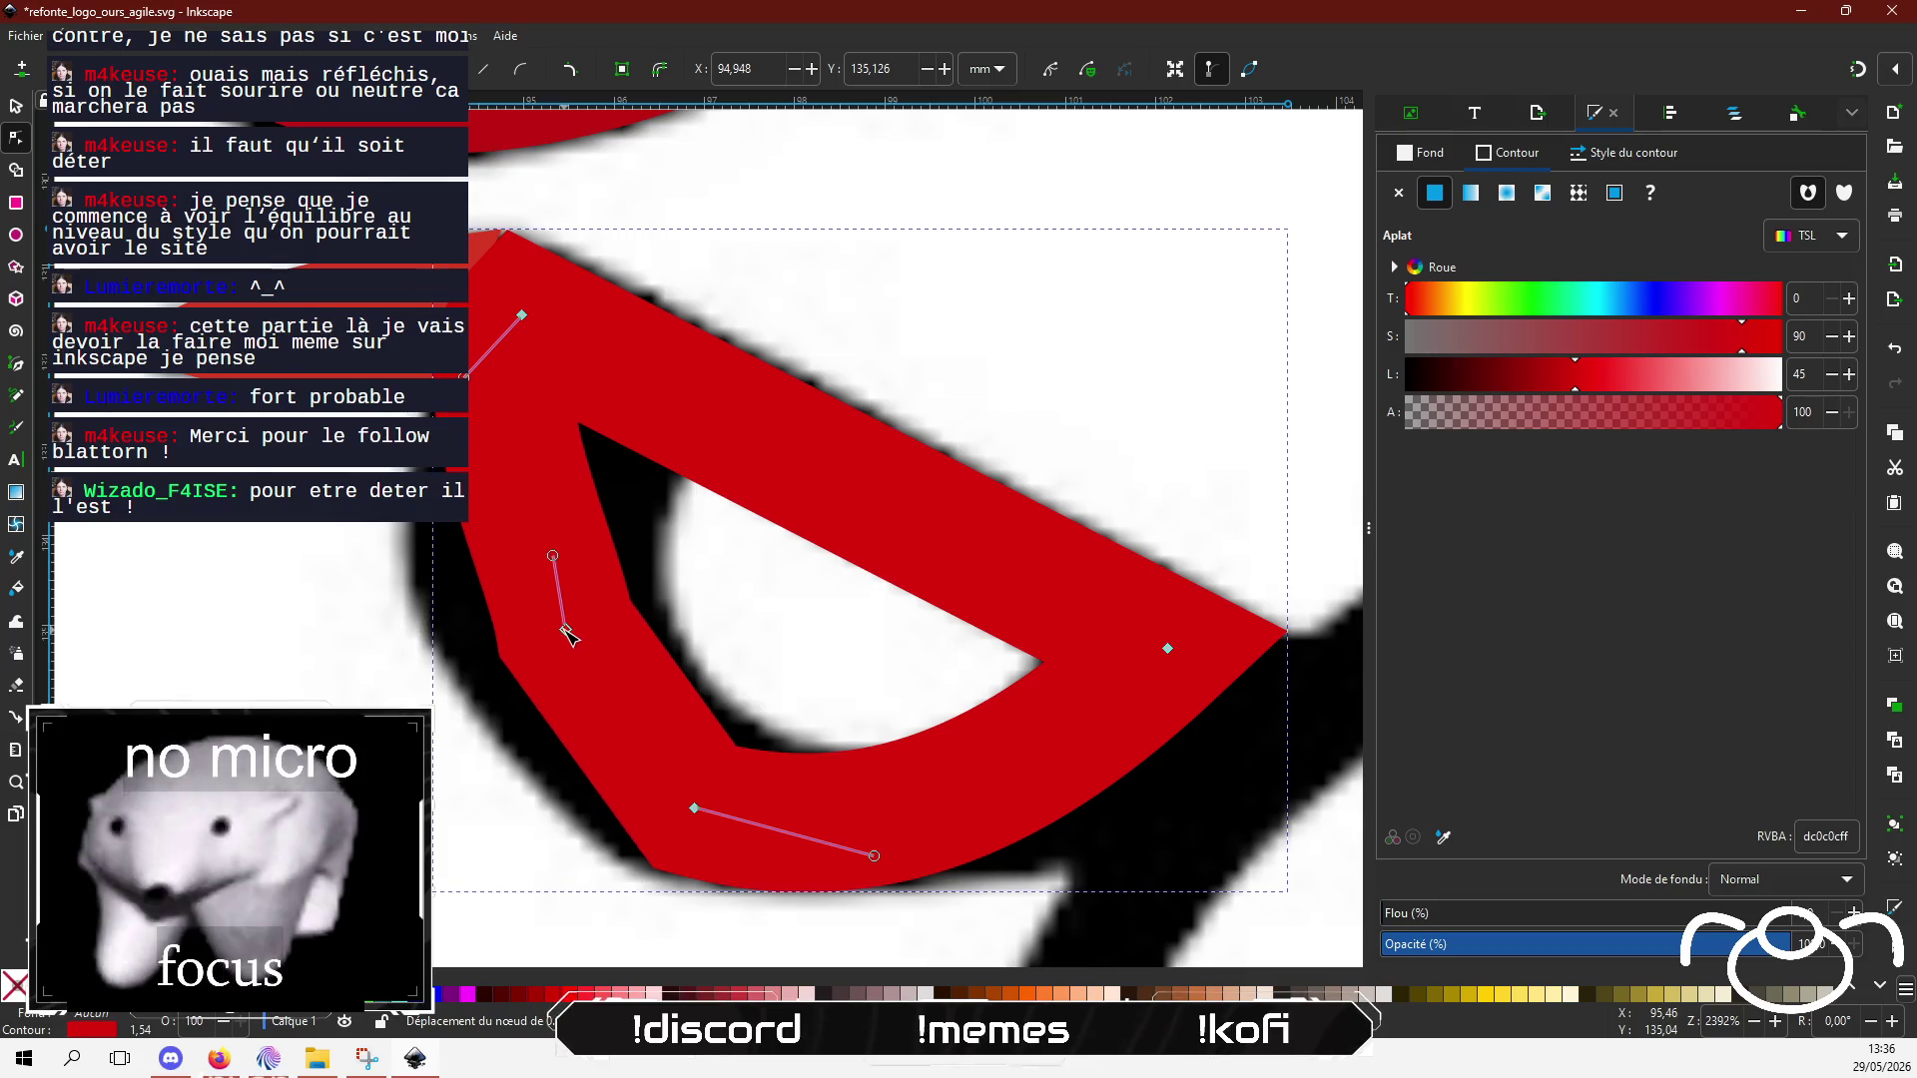
mouse_move(552, 556)
left_mouse_down()
mouse_move(531, 584)
mouse_move(544, 543)
left_mouse_up()
left_click_drag(582, 659, 594, 714)
Step: Add a node on the bottom curve, delete surplus nodes, and round the band's top-left corner
double_click(640, 762)
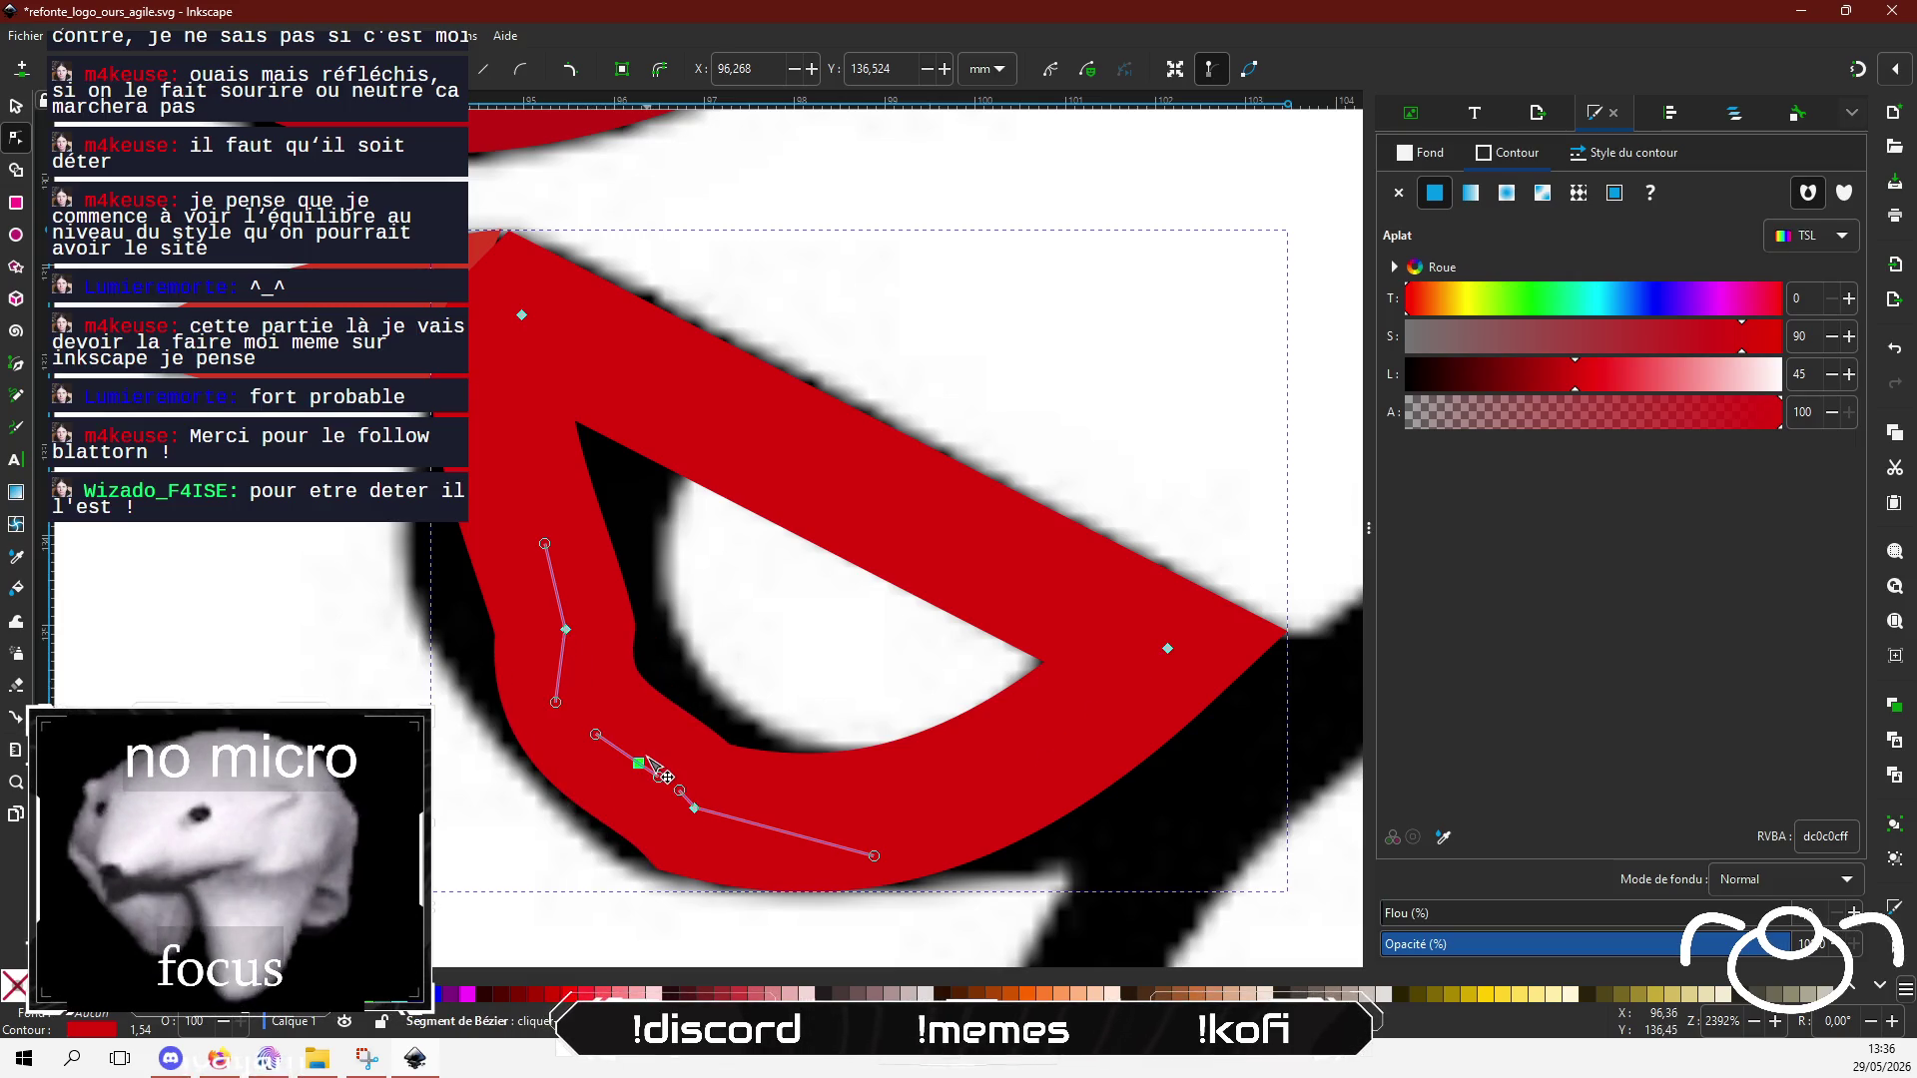
left_click(566, 630)
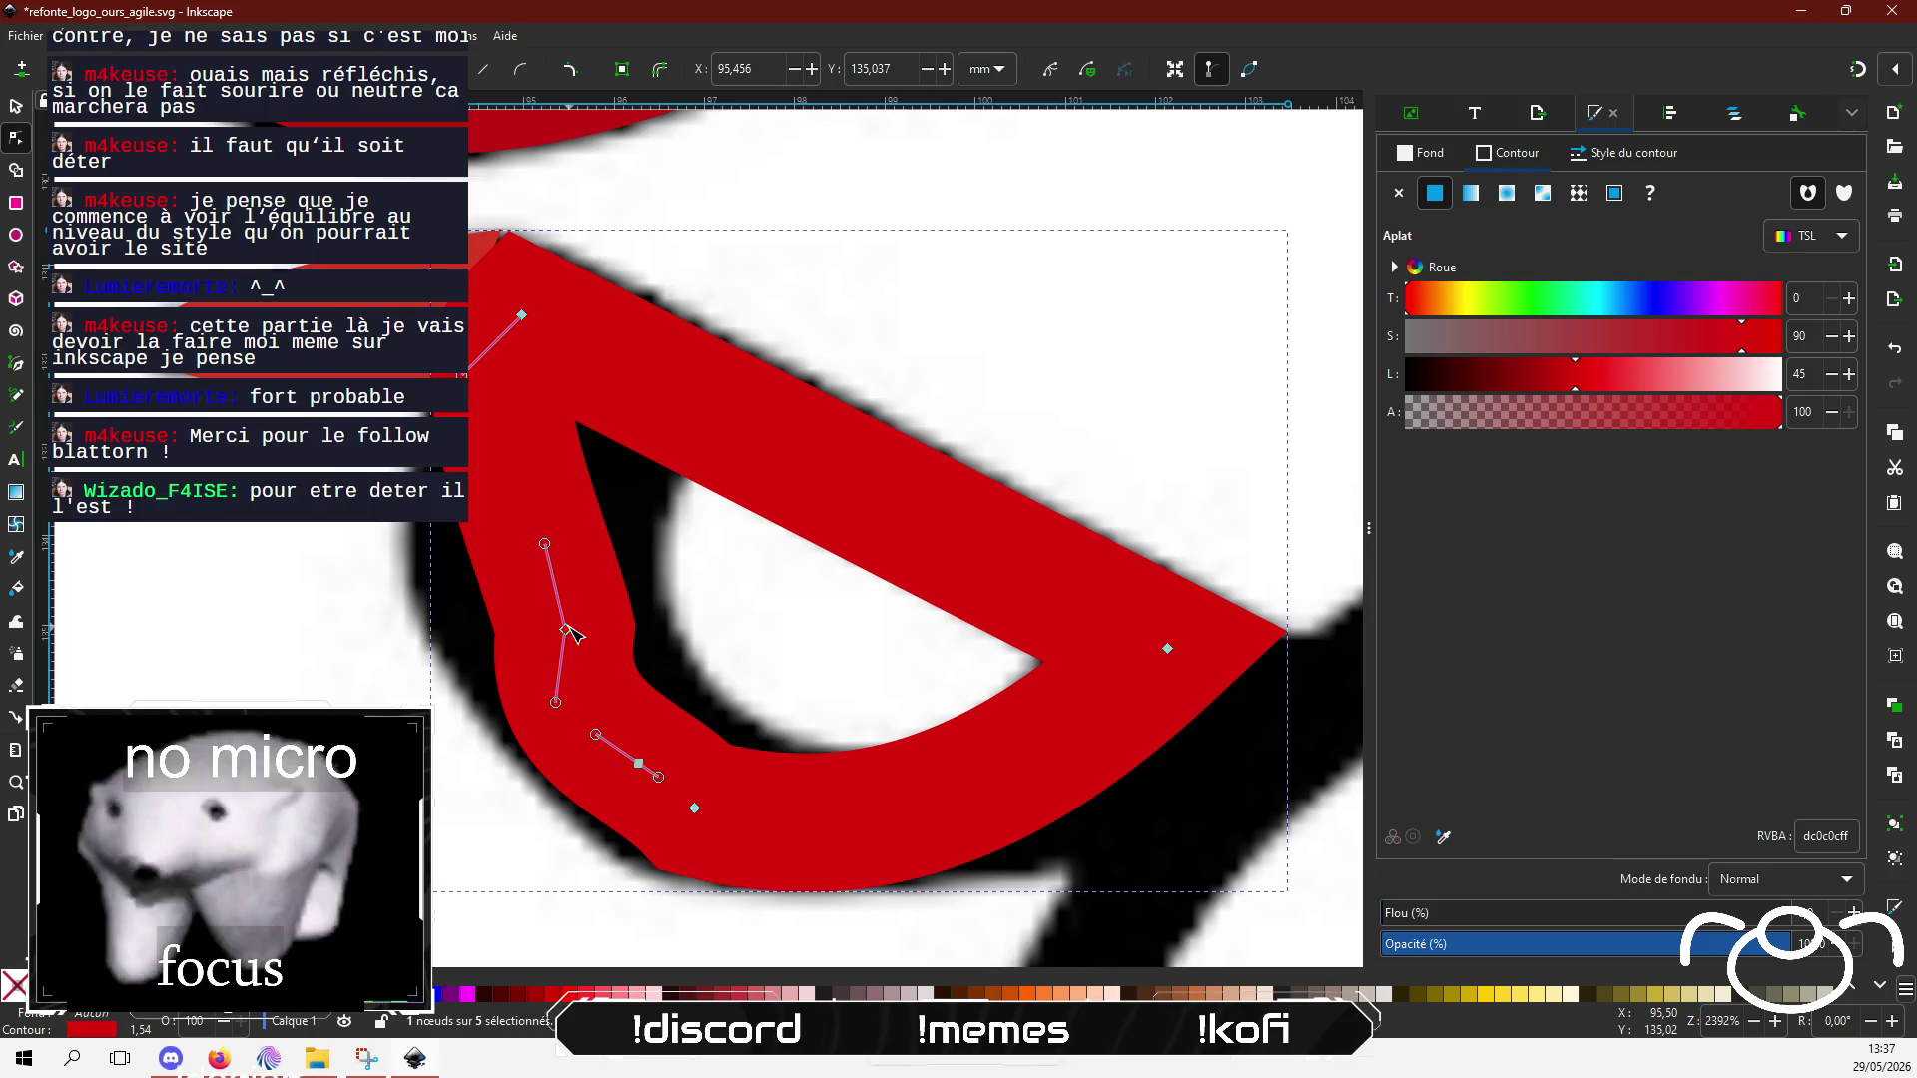
key("Delete")
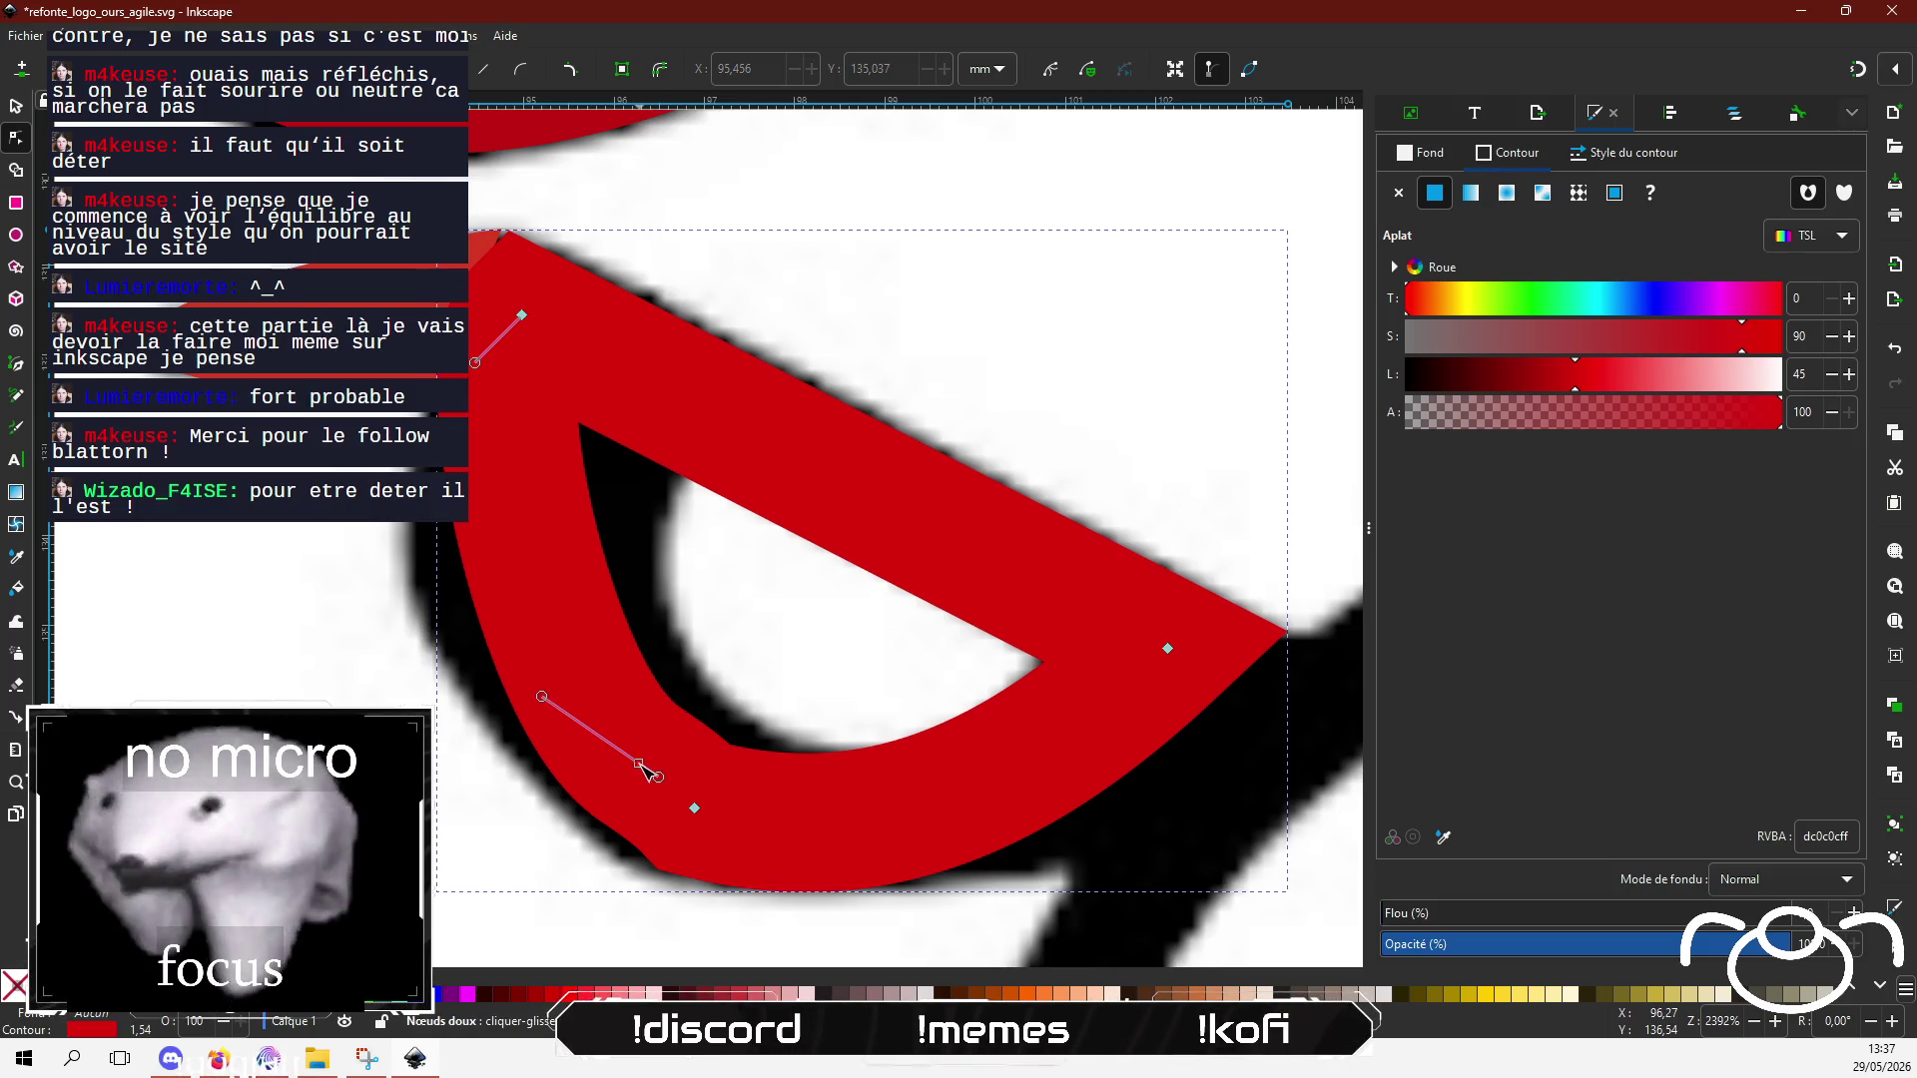
key("Delete")
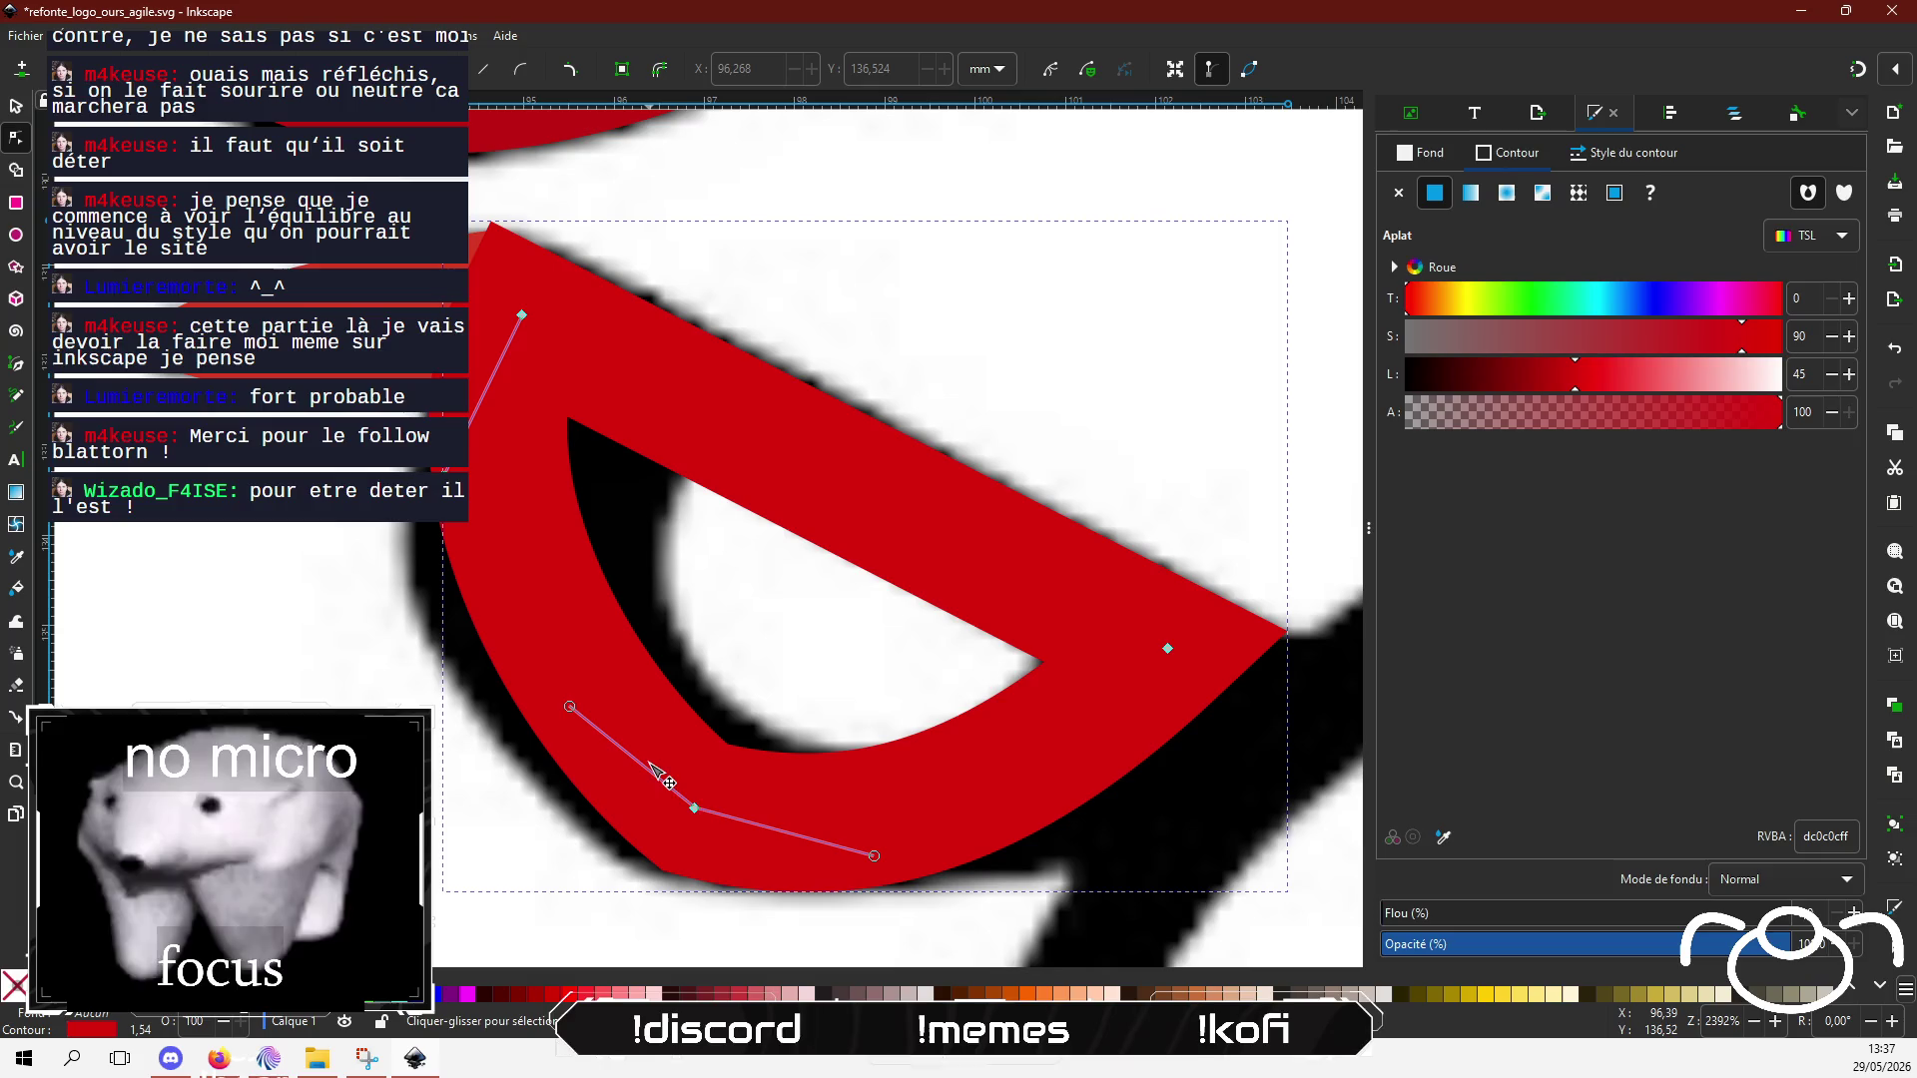
key("Delete")
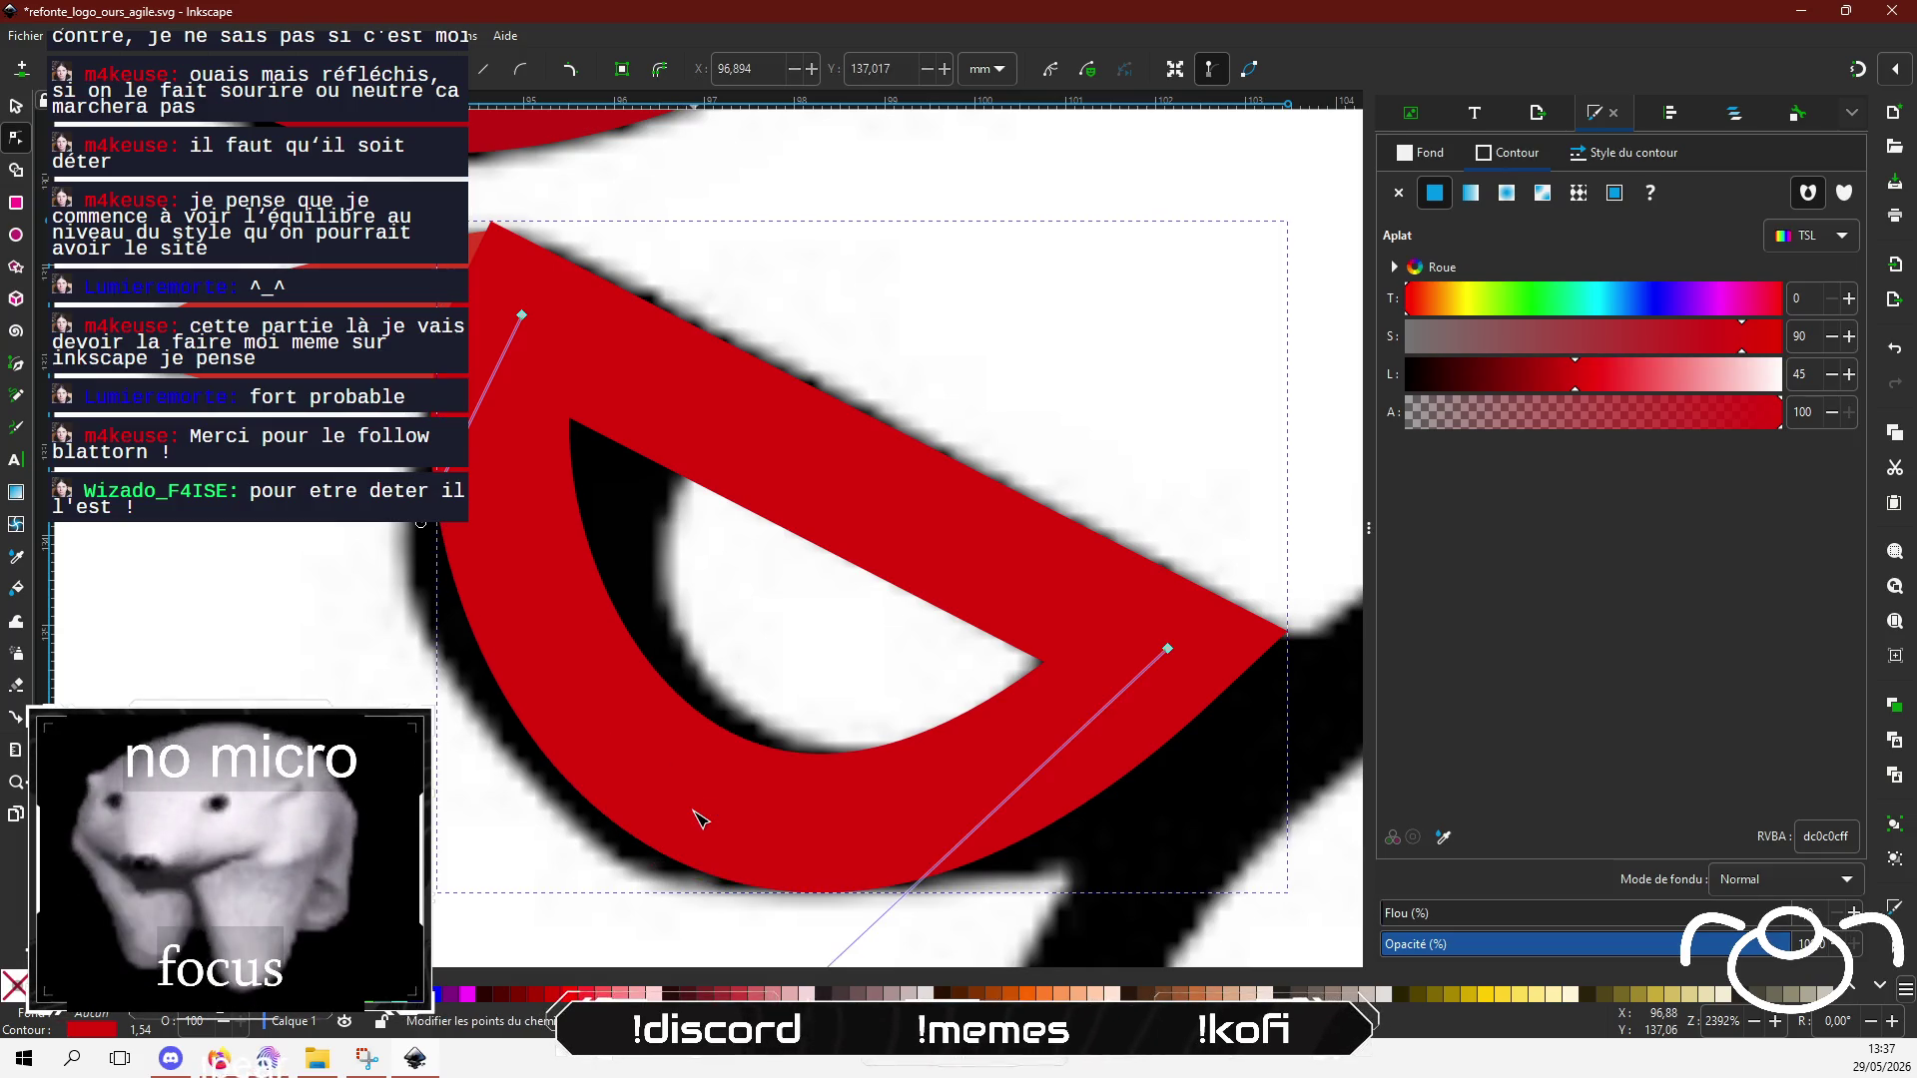
key("ctrl+z")
key("ctrl+z")
key("ctrl+shift+z")
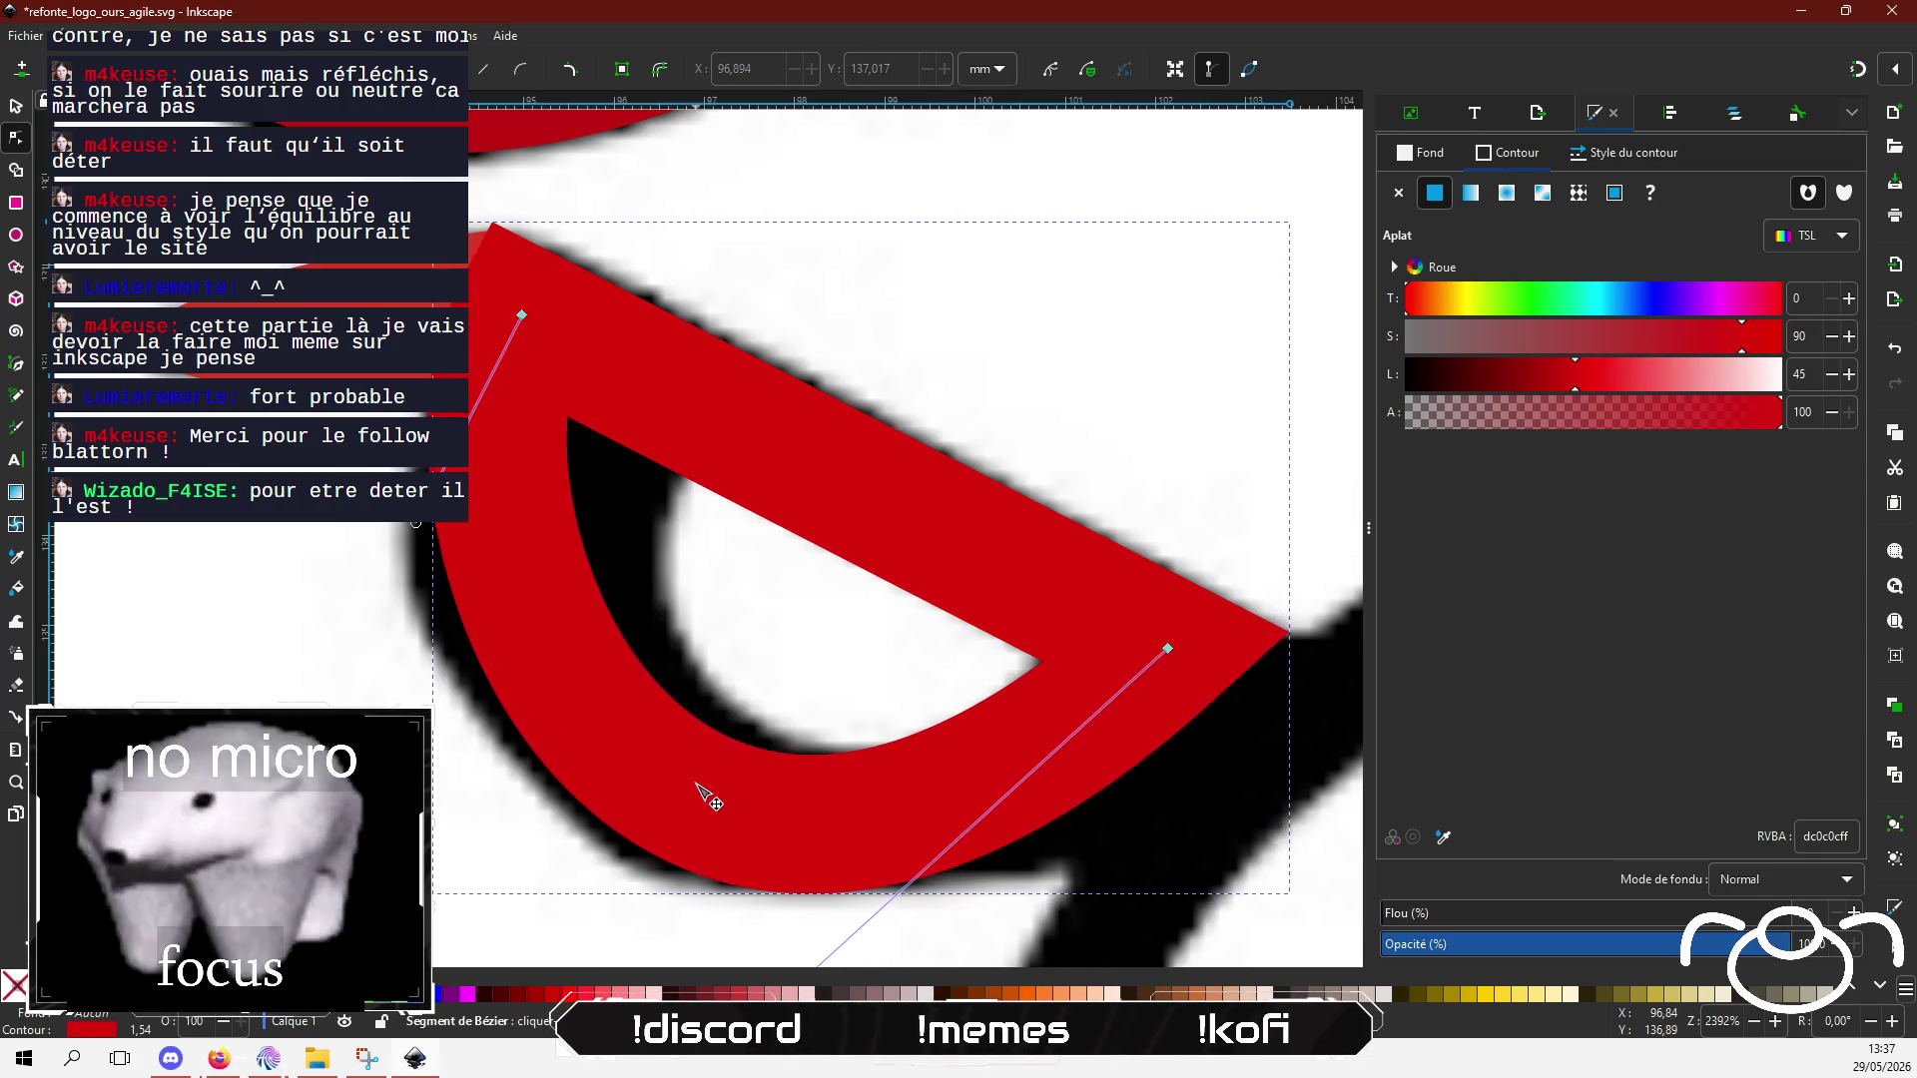
key("ctrl+shift+z")
left_click_drag(735, 794, 743, 796)
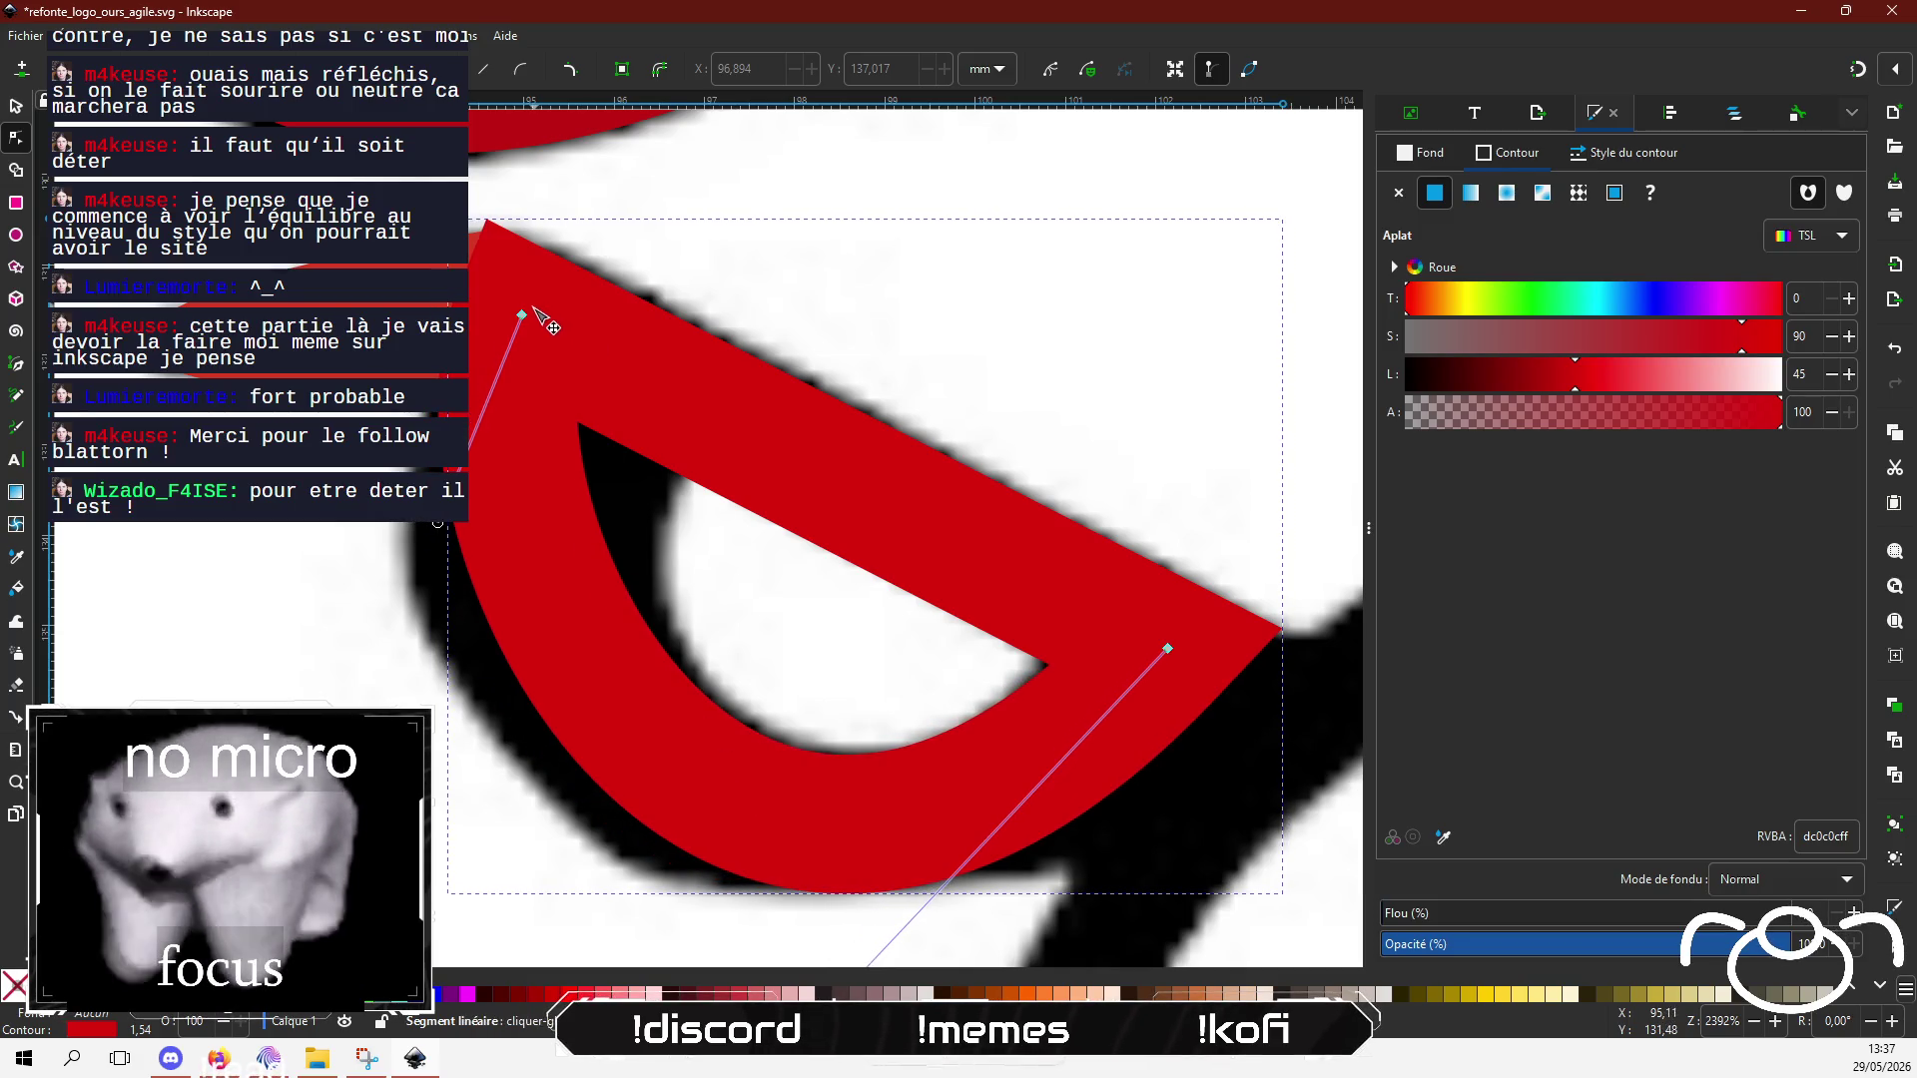
mouse_move(521, 315)
left_mouse_down()
mouse_move(586, 389)
mouse_move(608, 350)
mouse_move(561, 328)
left_mouse_up()
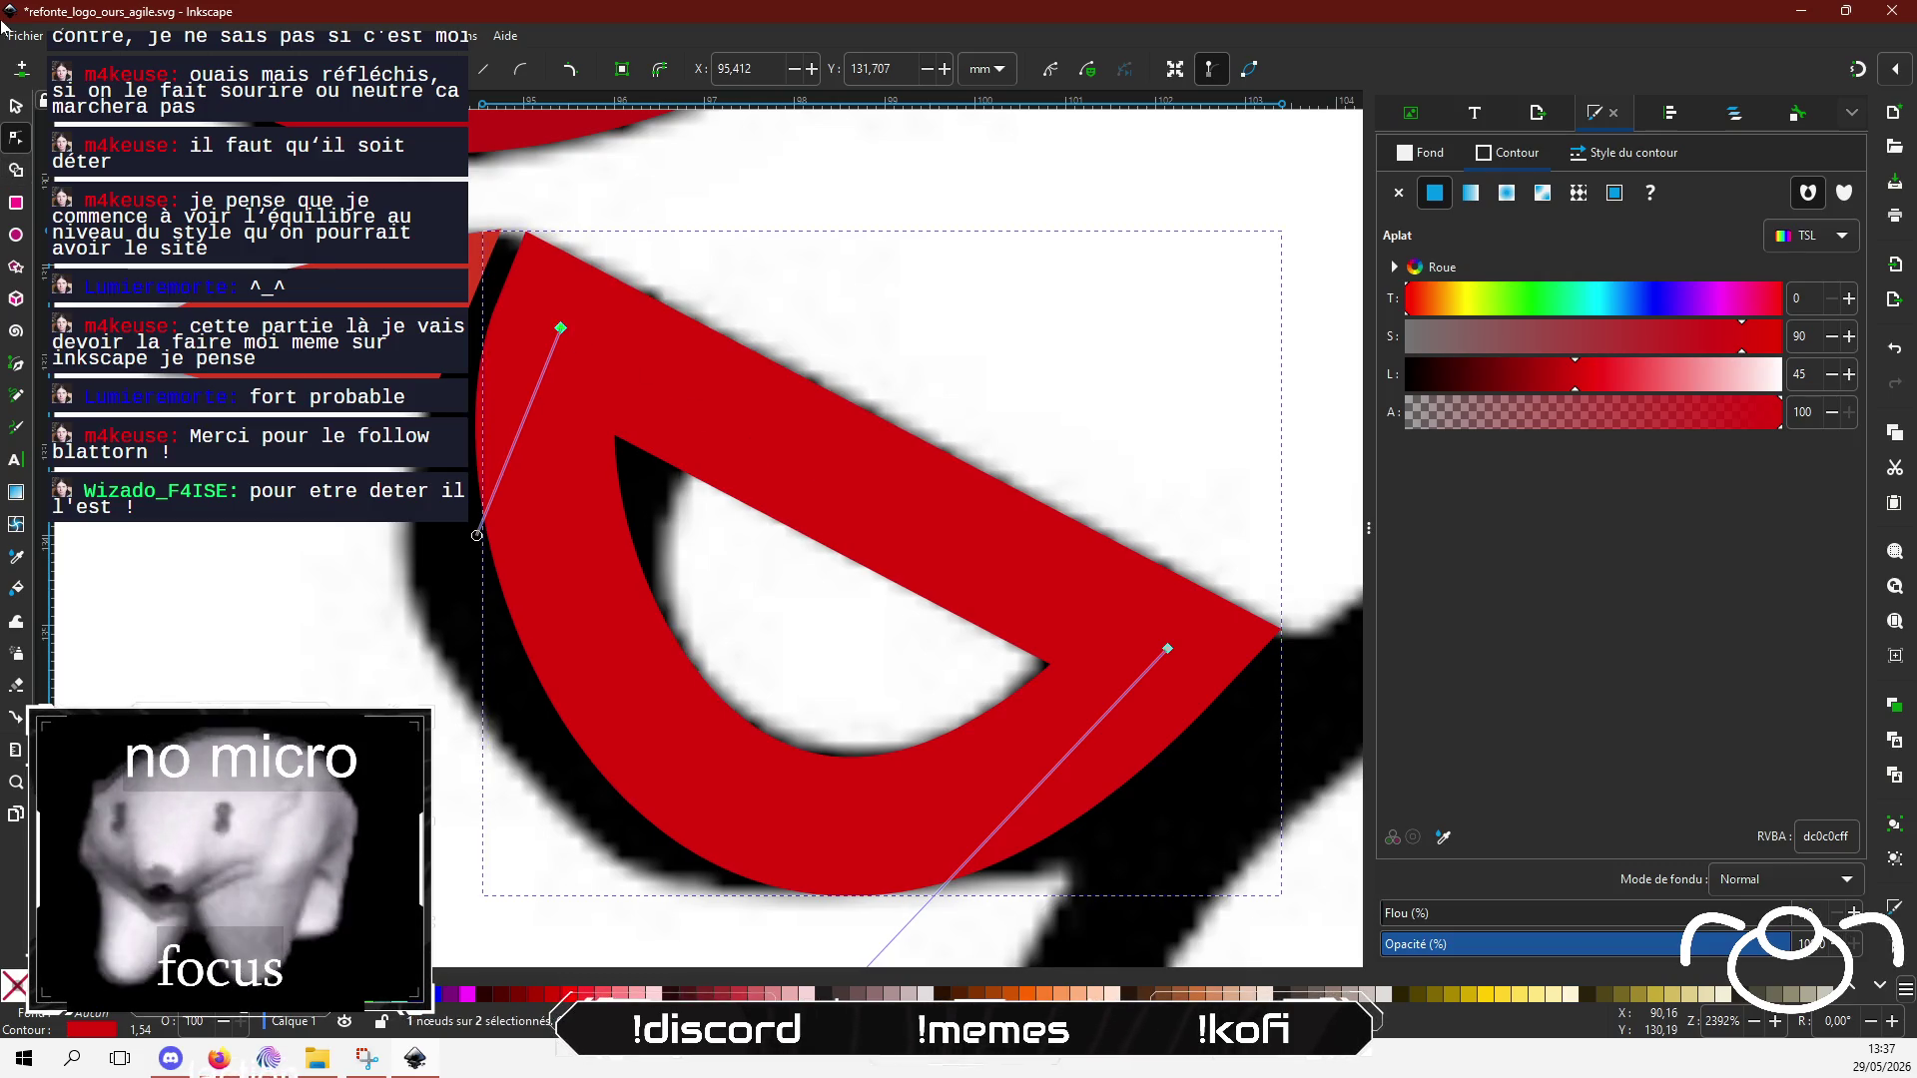
left_click(16, 110)
Step: Delete the red band and stretch the remaining red shape's corner along the nose's top edge
key("Delete")
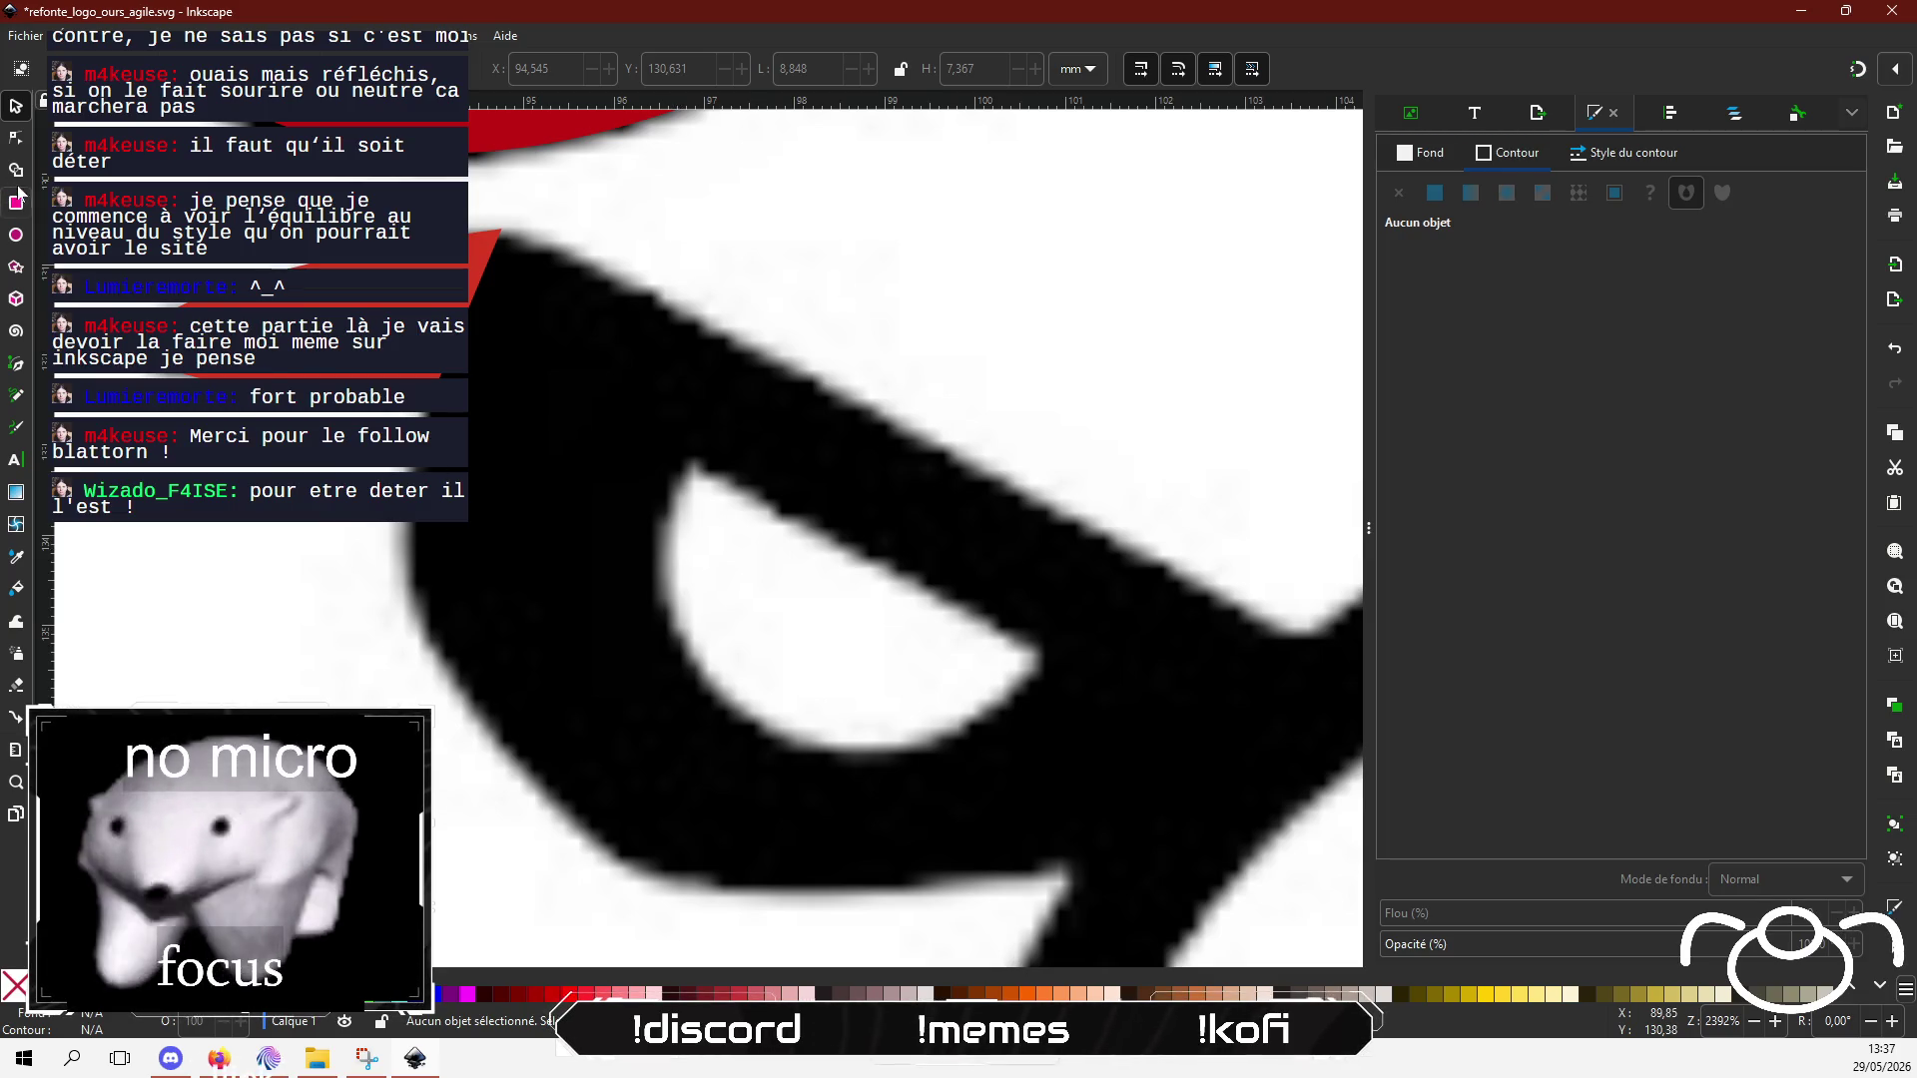
left_click(19, 145)
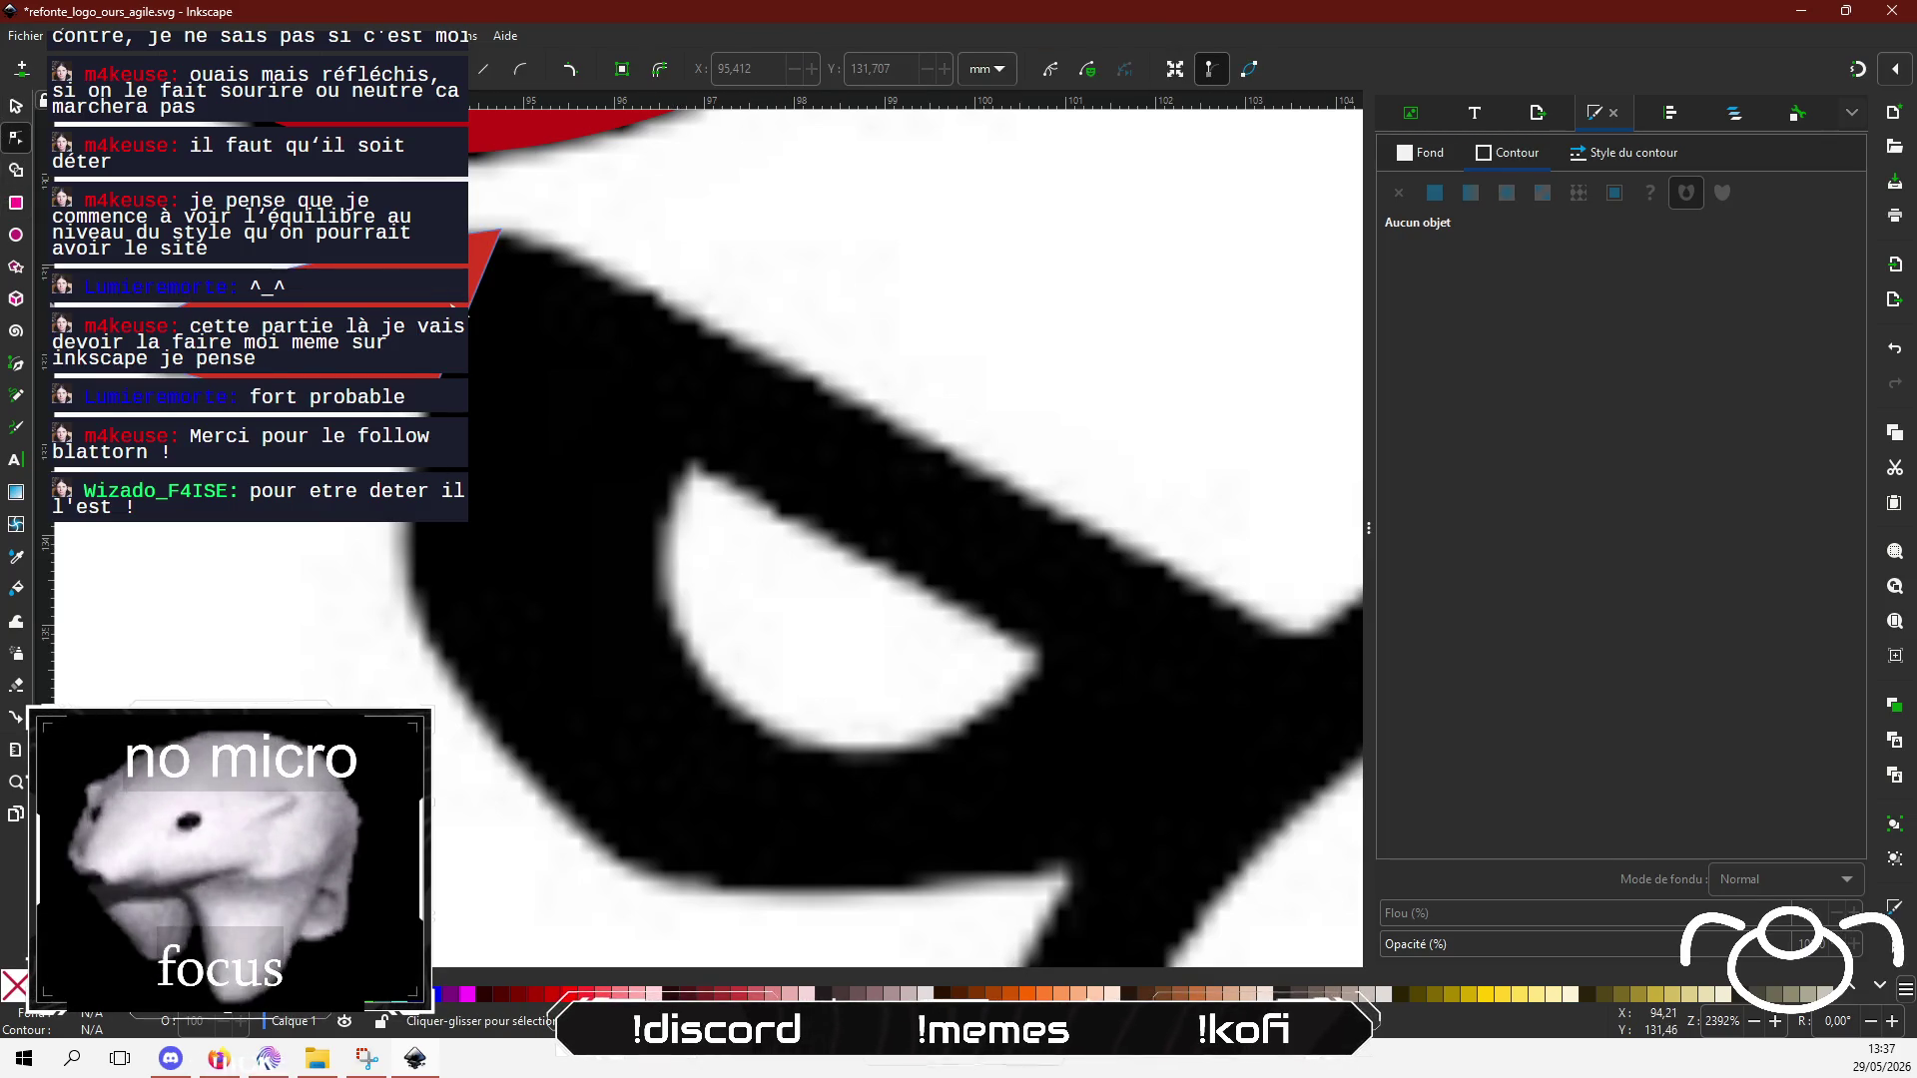
key("Tab")
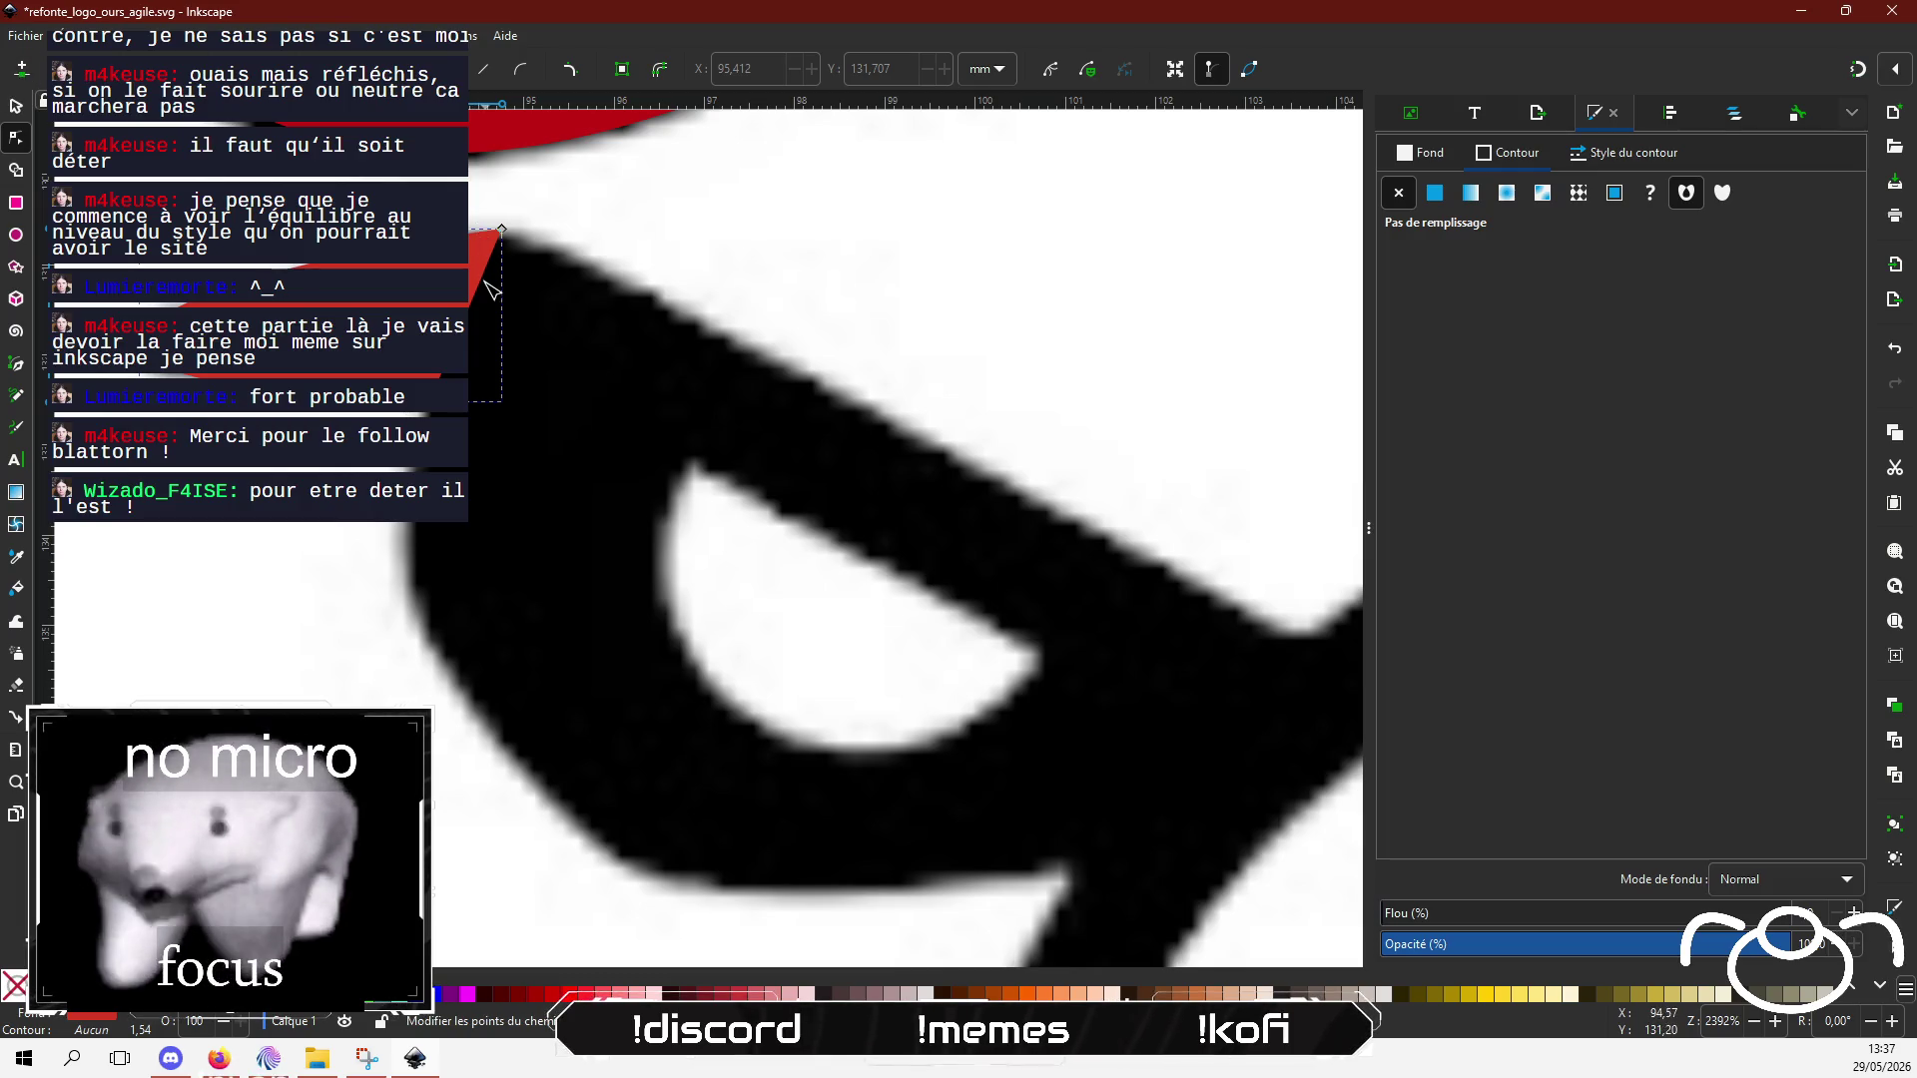
left_click(477, 295)
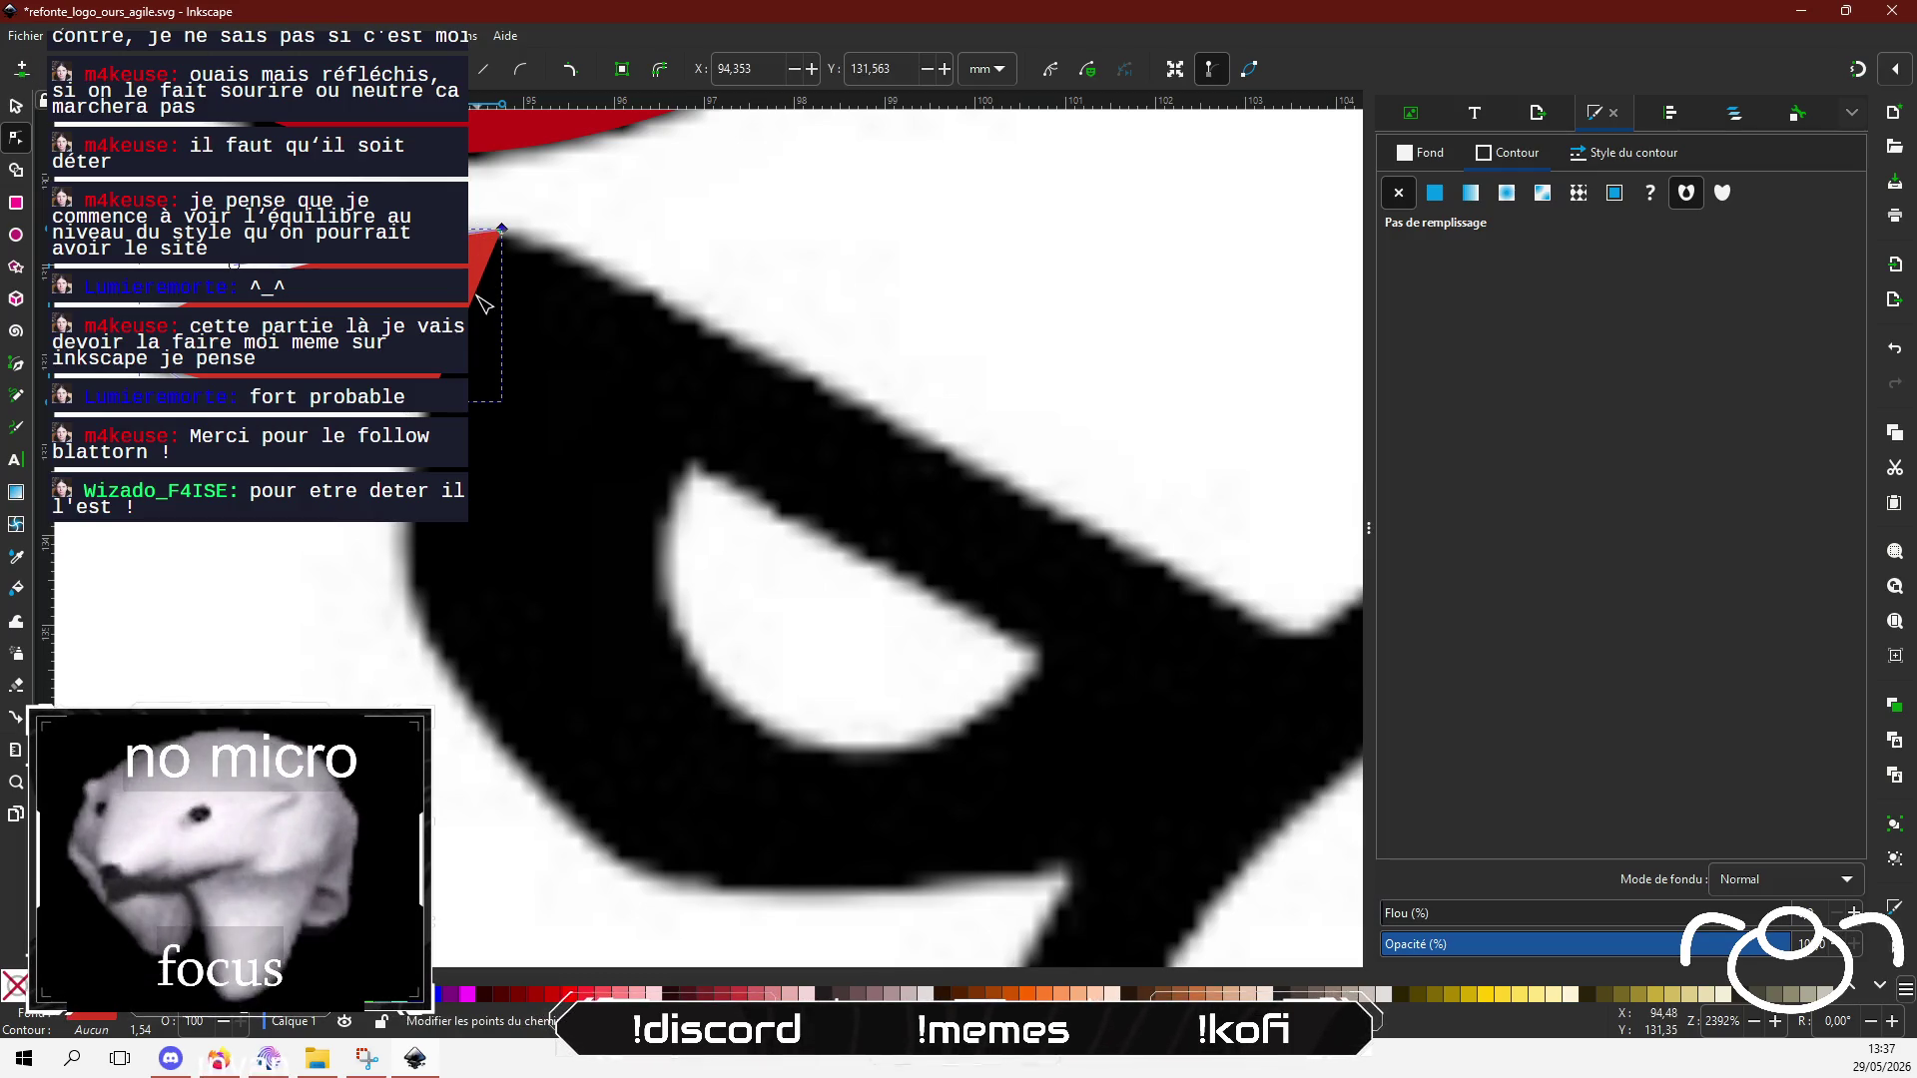
left_click(475, 297)
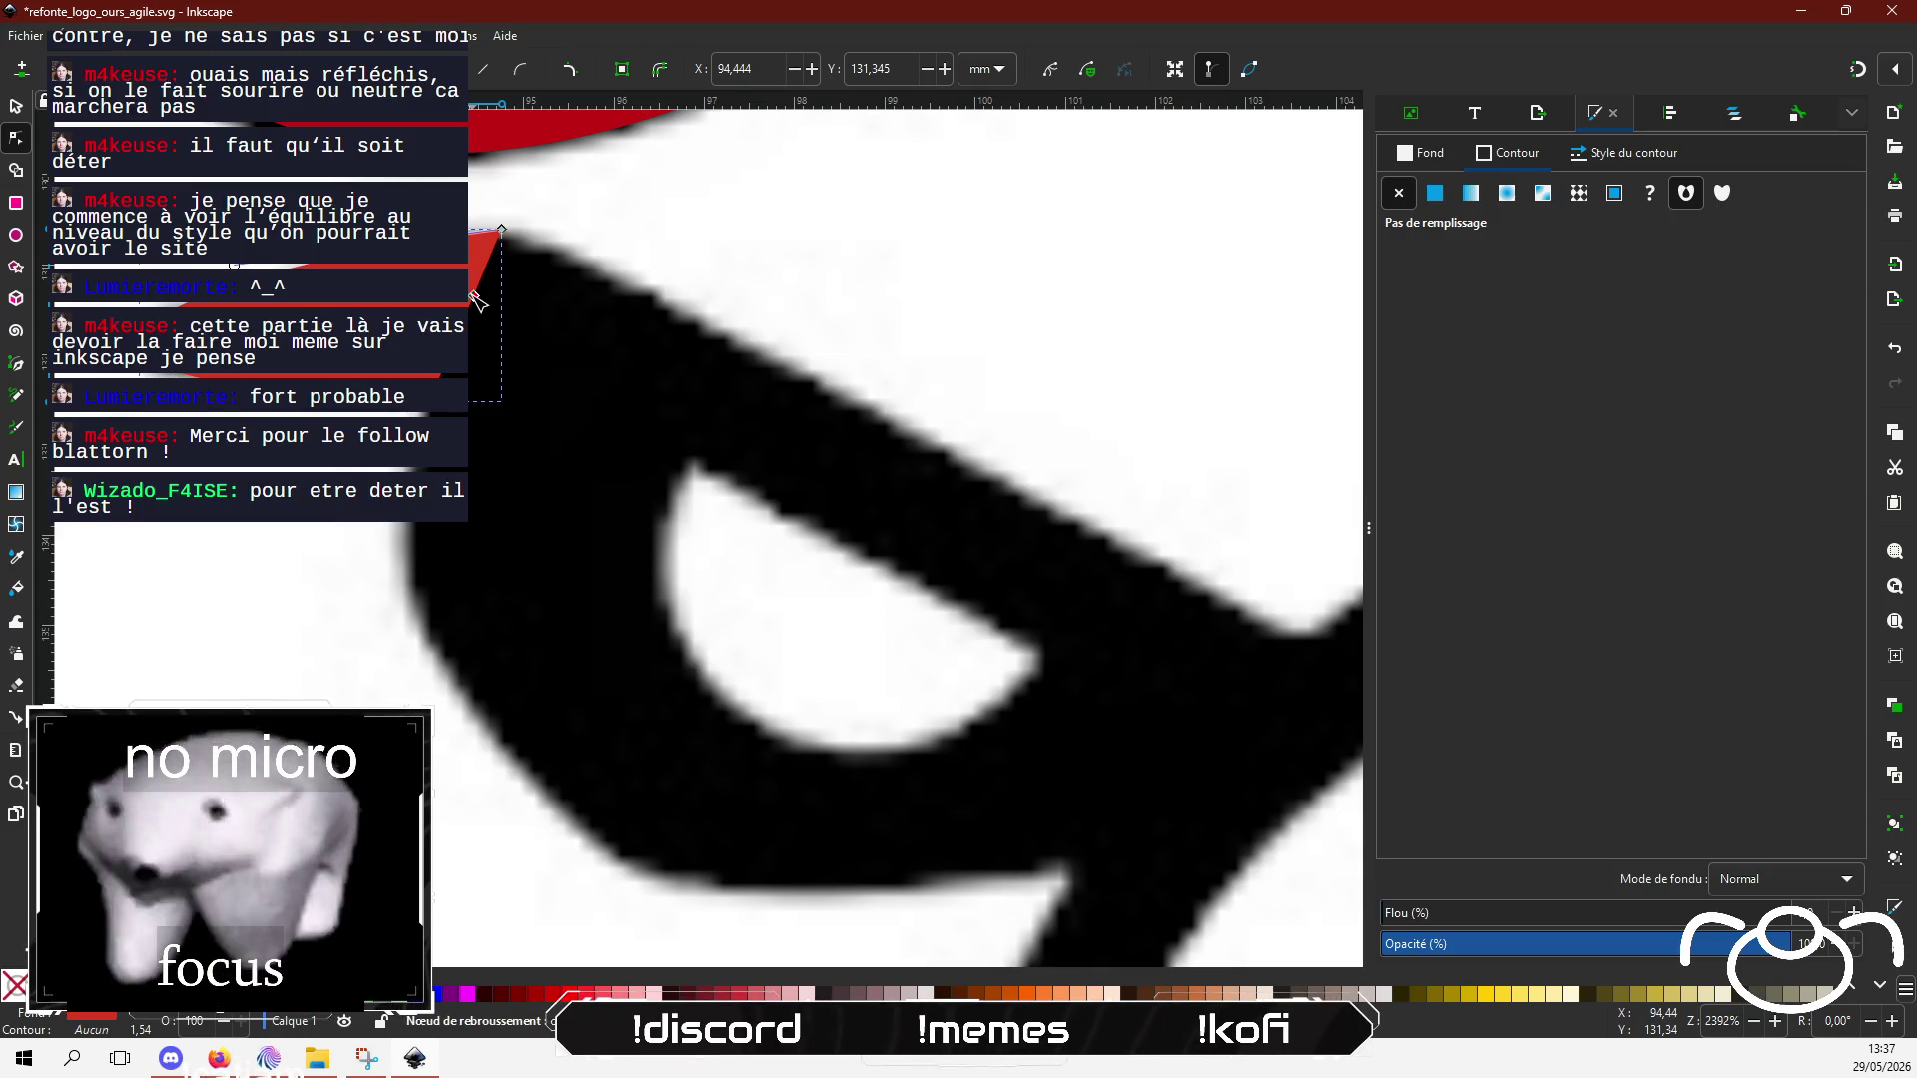
mouse_move(475, 296)
left_mouse_down()
mouse_move(1224, 601)
mouse_move(1329, 675)
left_mouse_up()
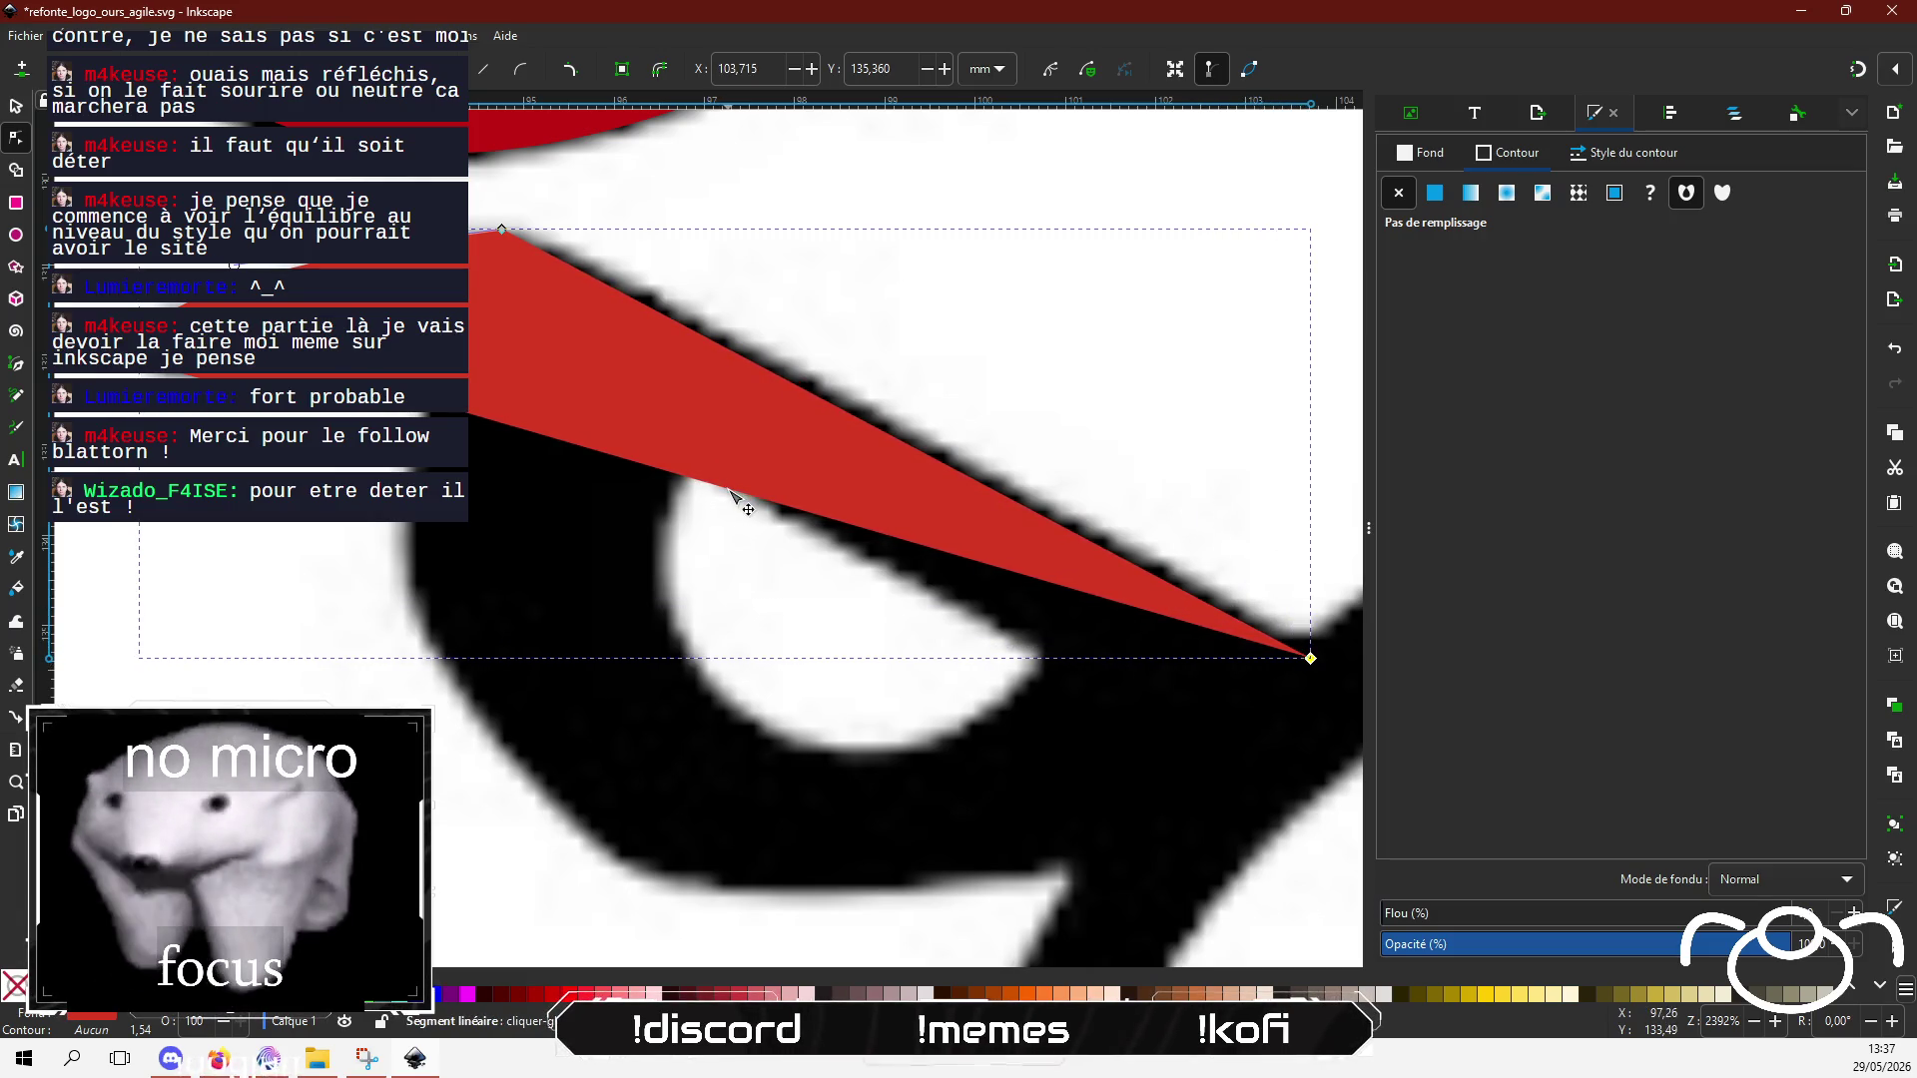
Step: Widen the red shape into a diagonal band, adding a node and curving its lower-left and inner edges
mouse_move(734, 494)
left_mouse_down()
mouse_move(1096, 819)
mouse_move(1158, 759)
mouse_move(1028, 500)
mouse_move(642, 404)
mouse_move(699, 466)
left_mouse_up()
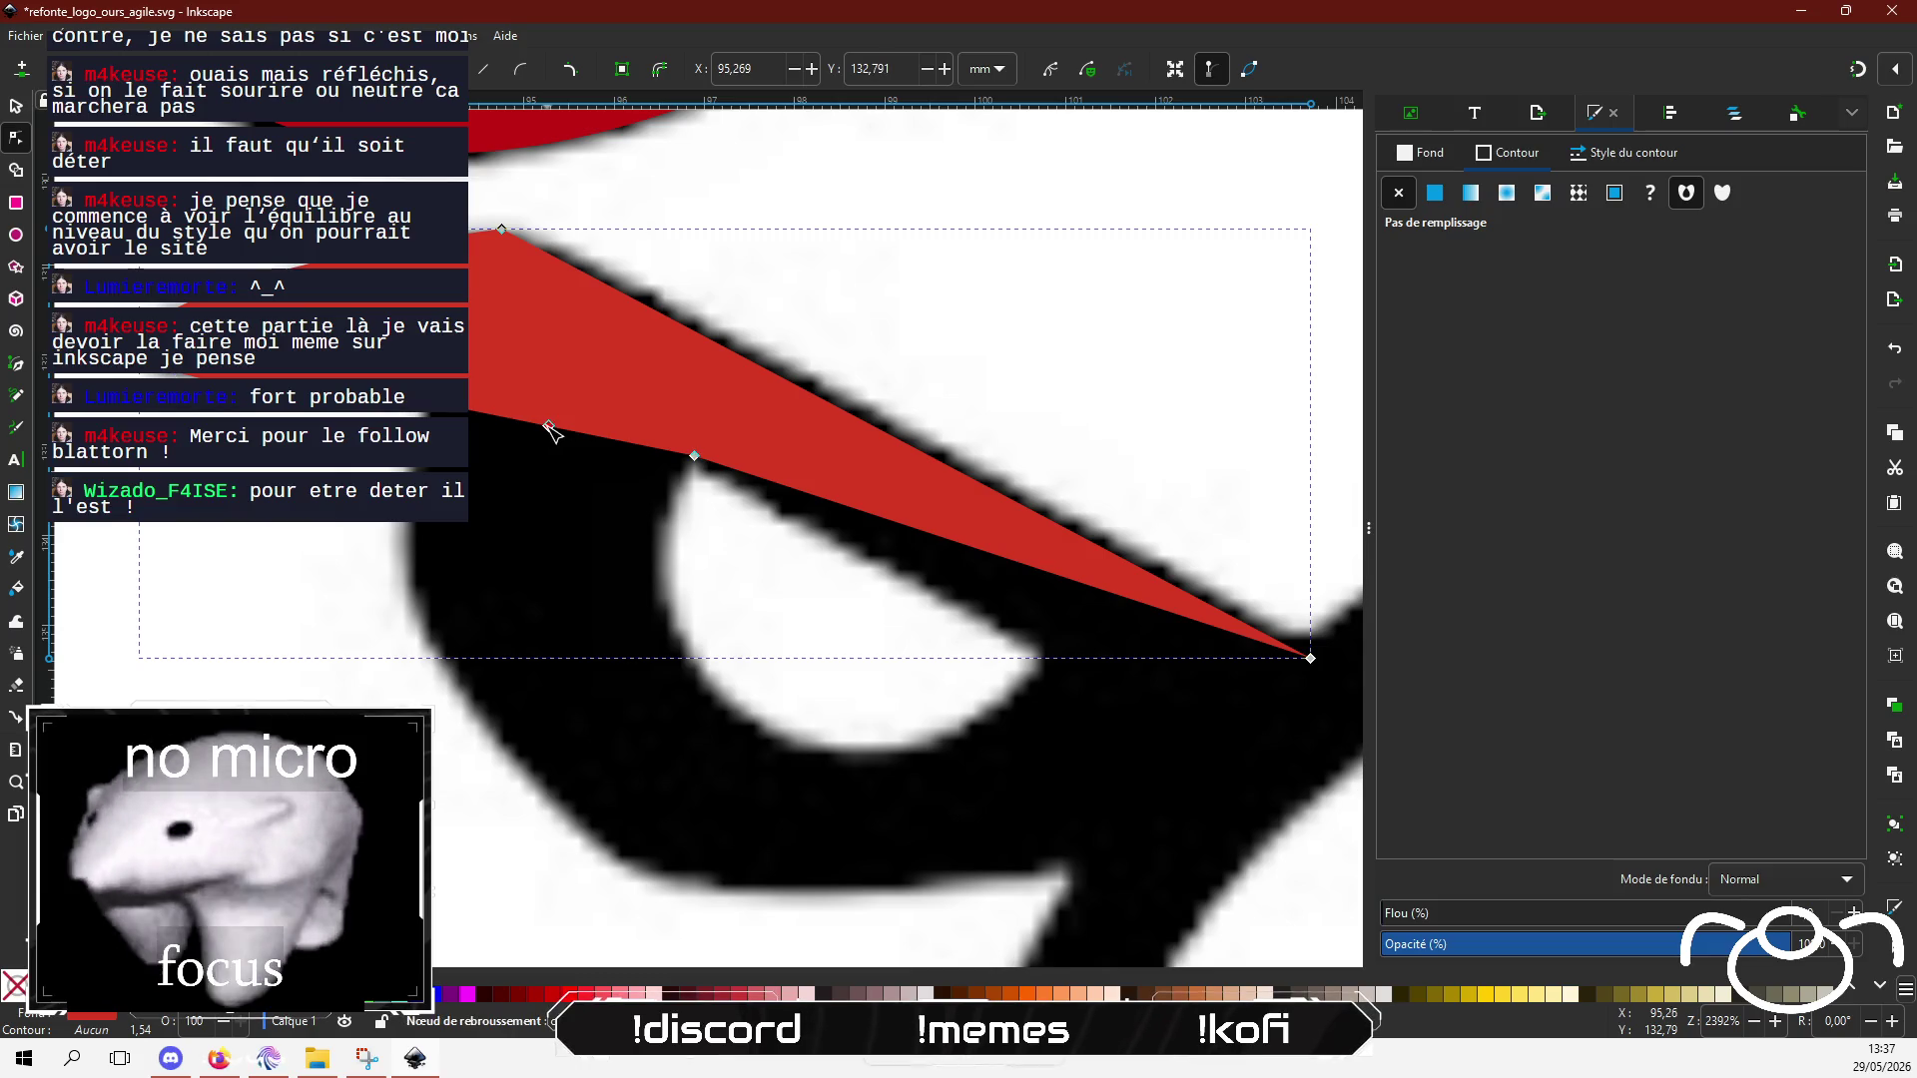
mouse_move(549, 430)
left_mouse_down()
mouse_move(409, 560)
mouse_move(429, 649)
mouse_move(995, 891)
mouse_move(1077, 883)
mouse_move(548, 813)
mouse_move(710, 848)
left_mouse_up()
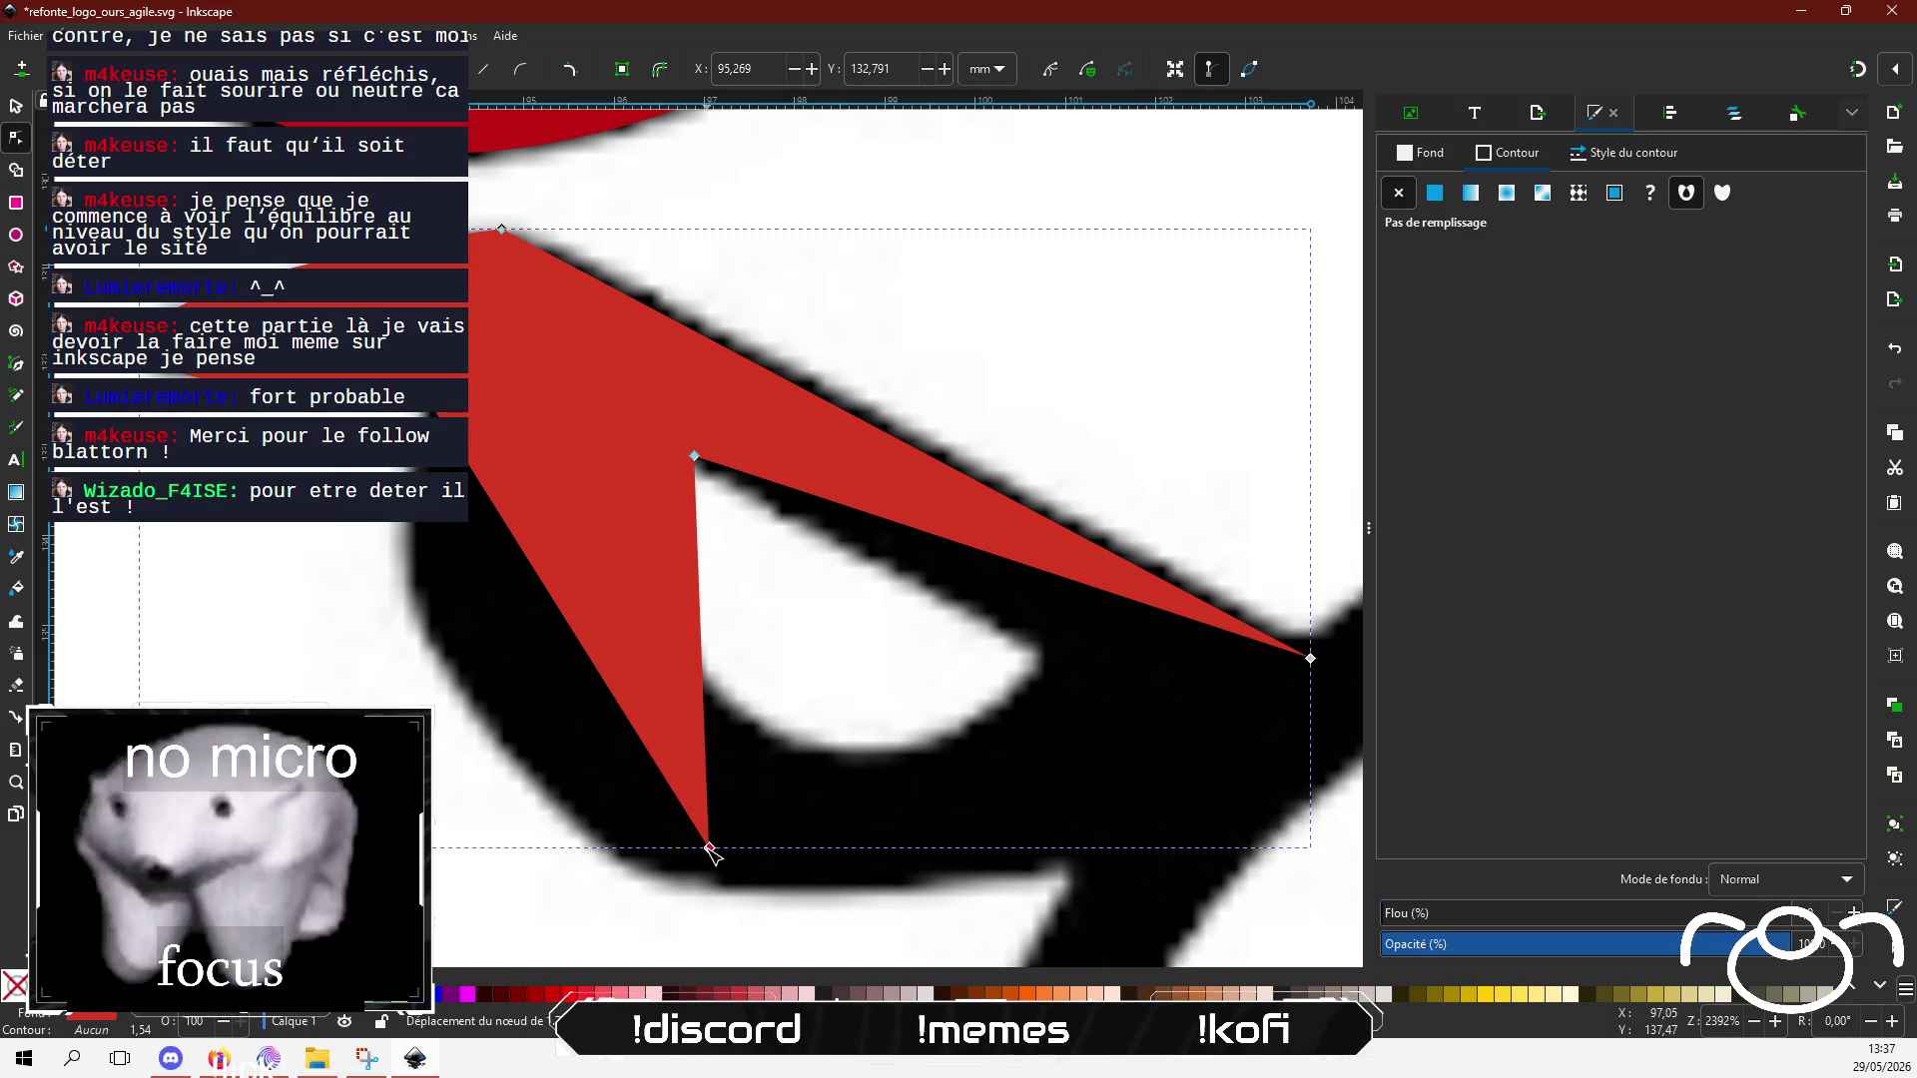
double_click(699, 614)
mouse_move(699, 614)
left_mouse_down()
mouse_move(750, 682)
mouse_move(1083, 826)
mouse_move(1073, 761)
left_mouse_up()
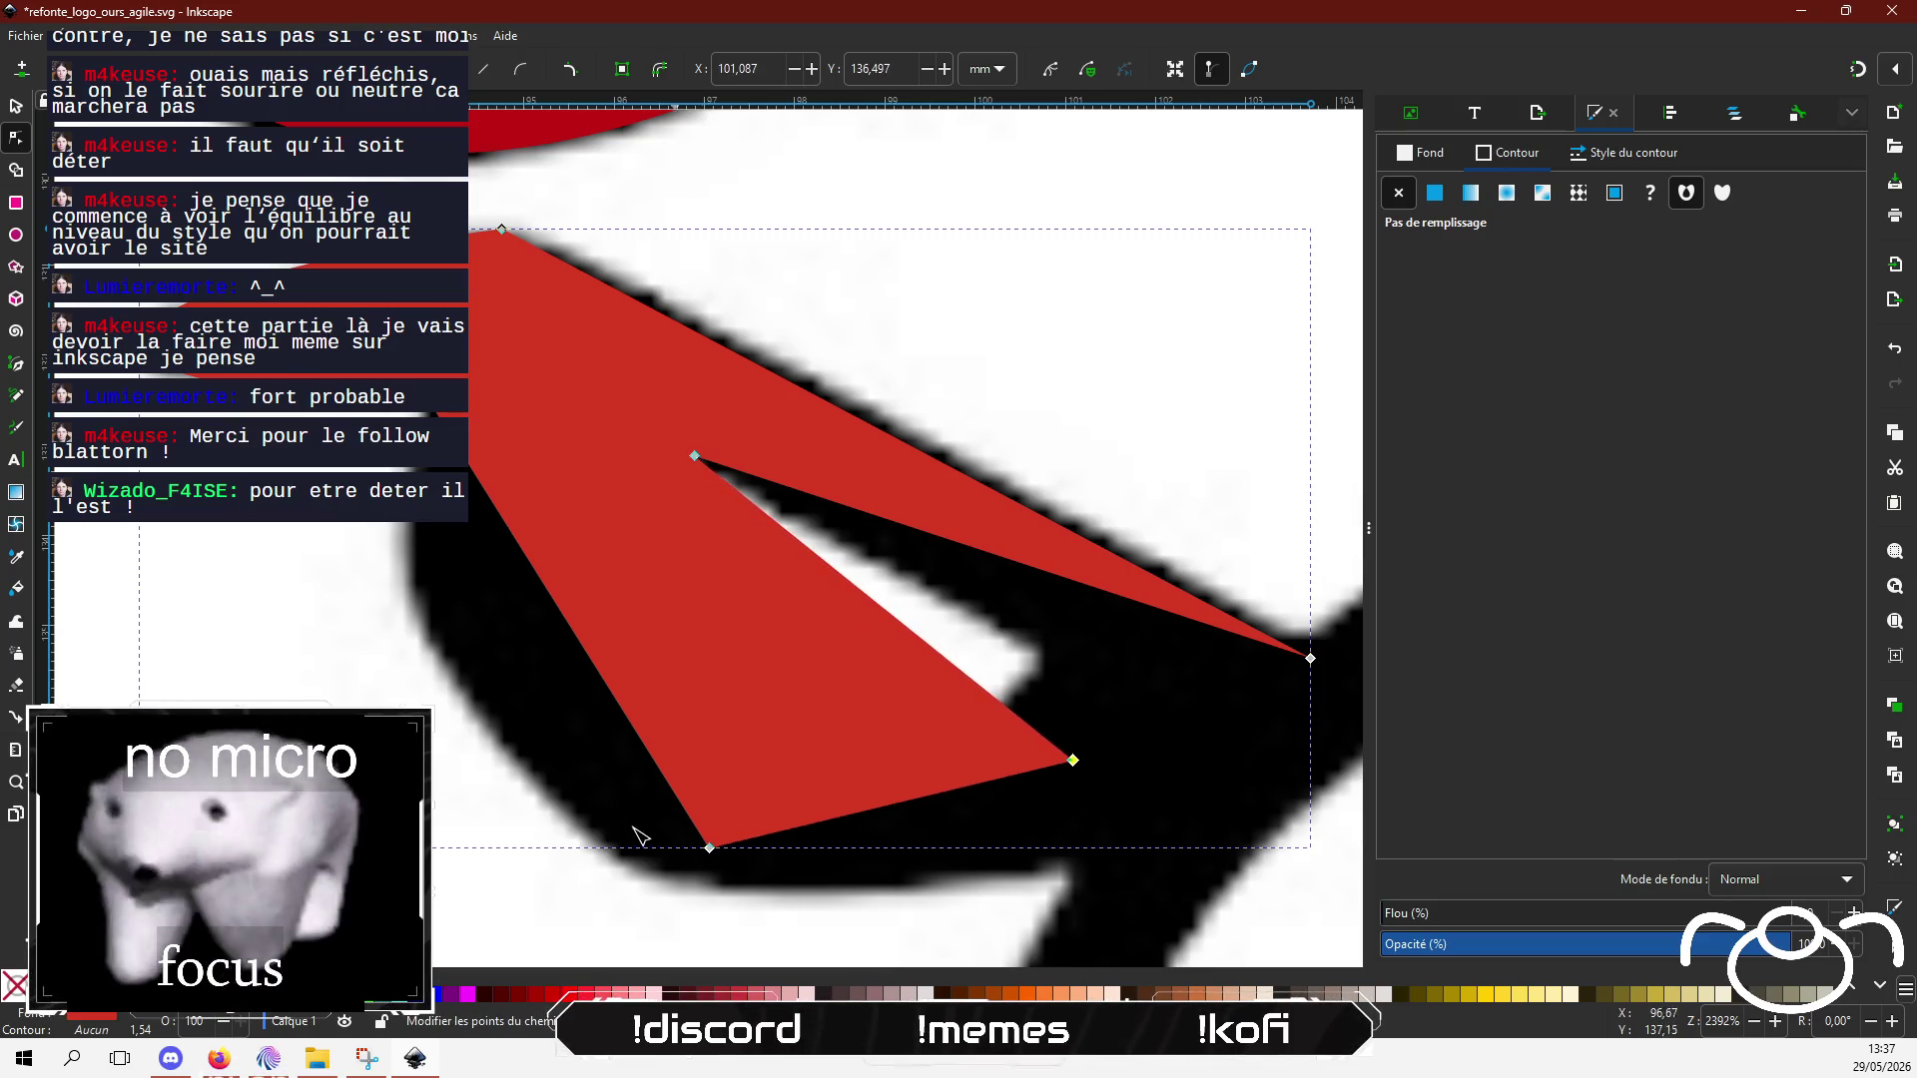
mouse_move(710, 849)
left_mouse_down()
mouse_move(865, 899)
mouse_move(1070, 892)
left_mouse_up()
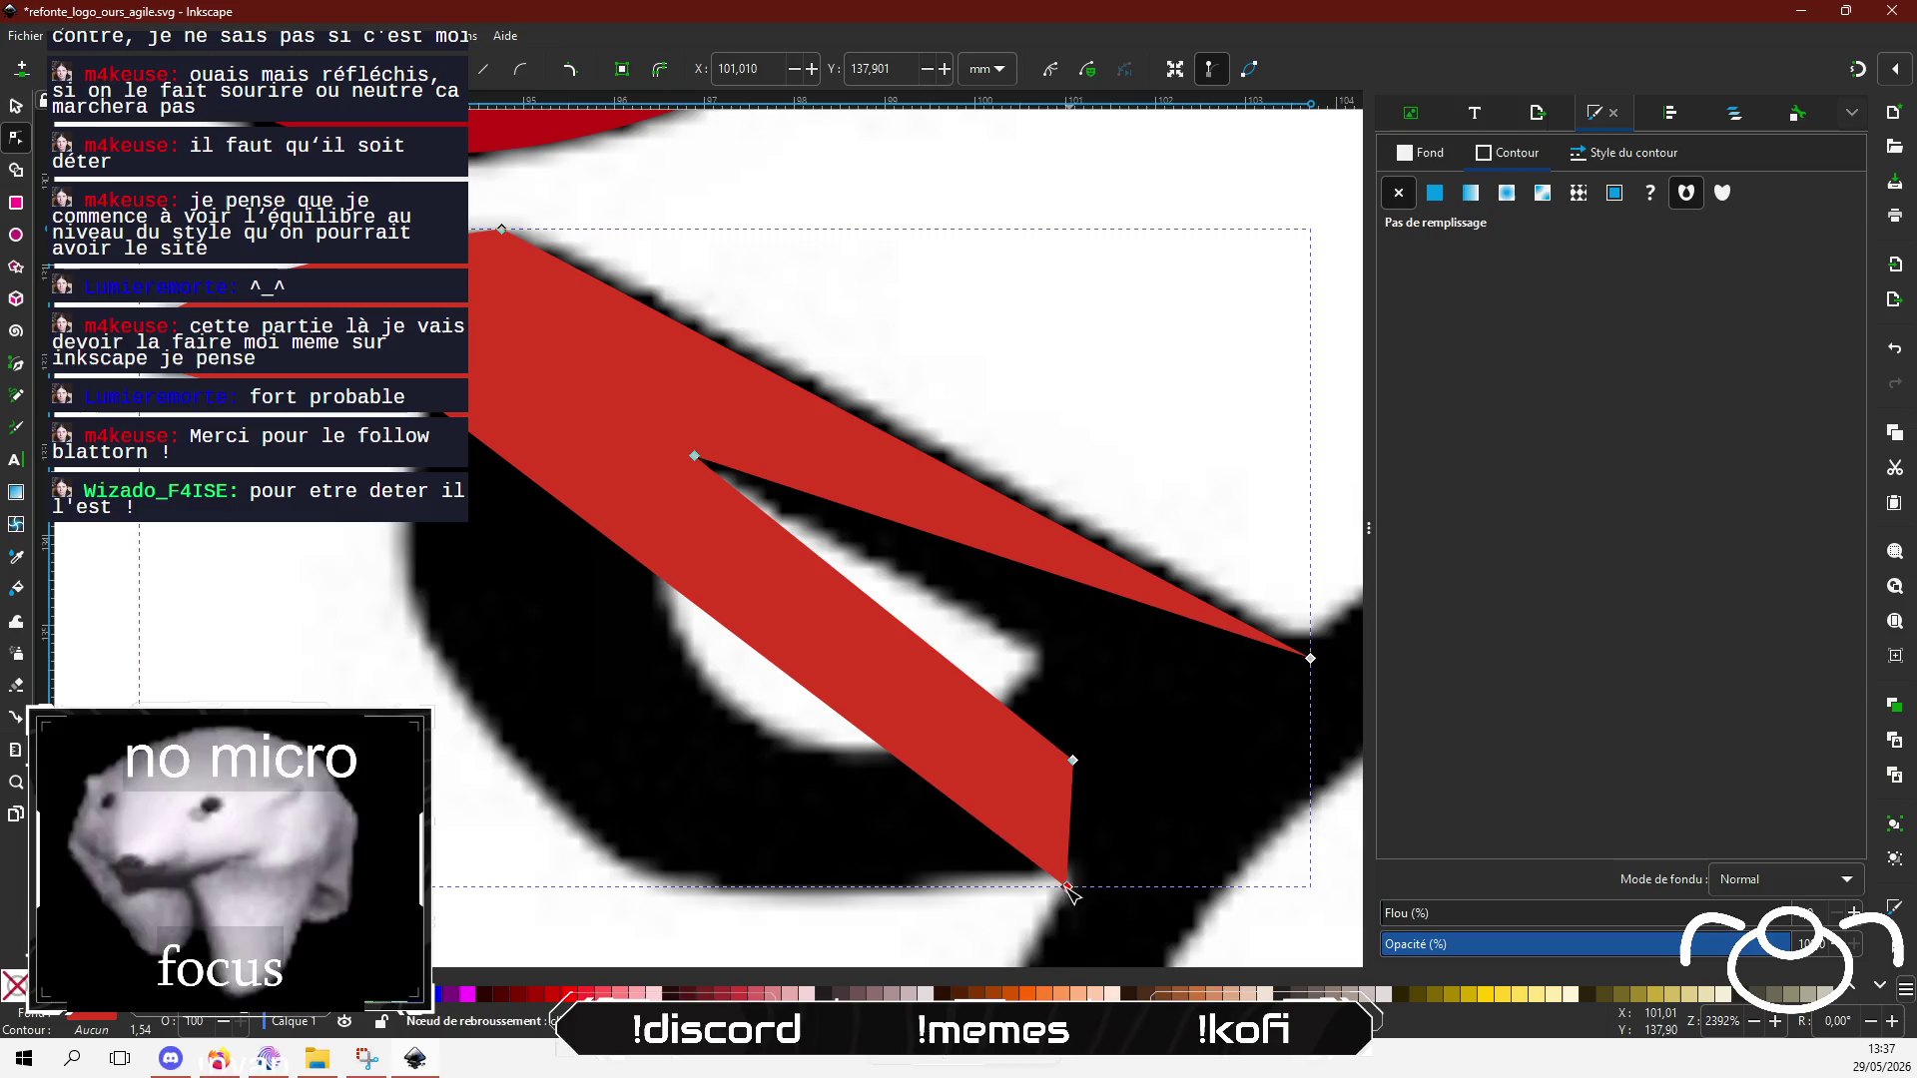
mouse_move(706, 629)
left_mouse_down()
mouse_move(633, 684)
mouse_move(574, 817)
left_mouse_up()
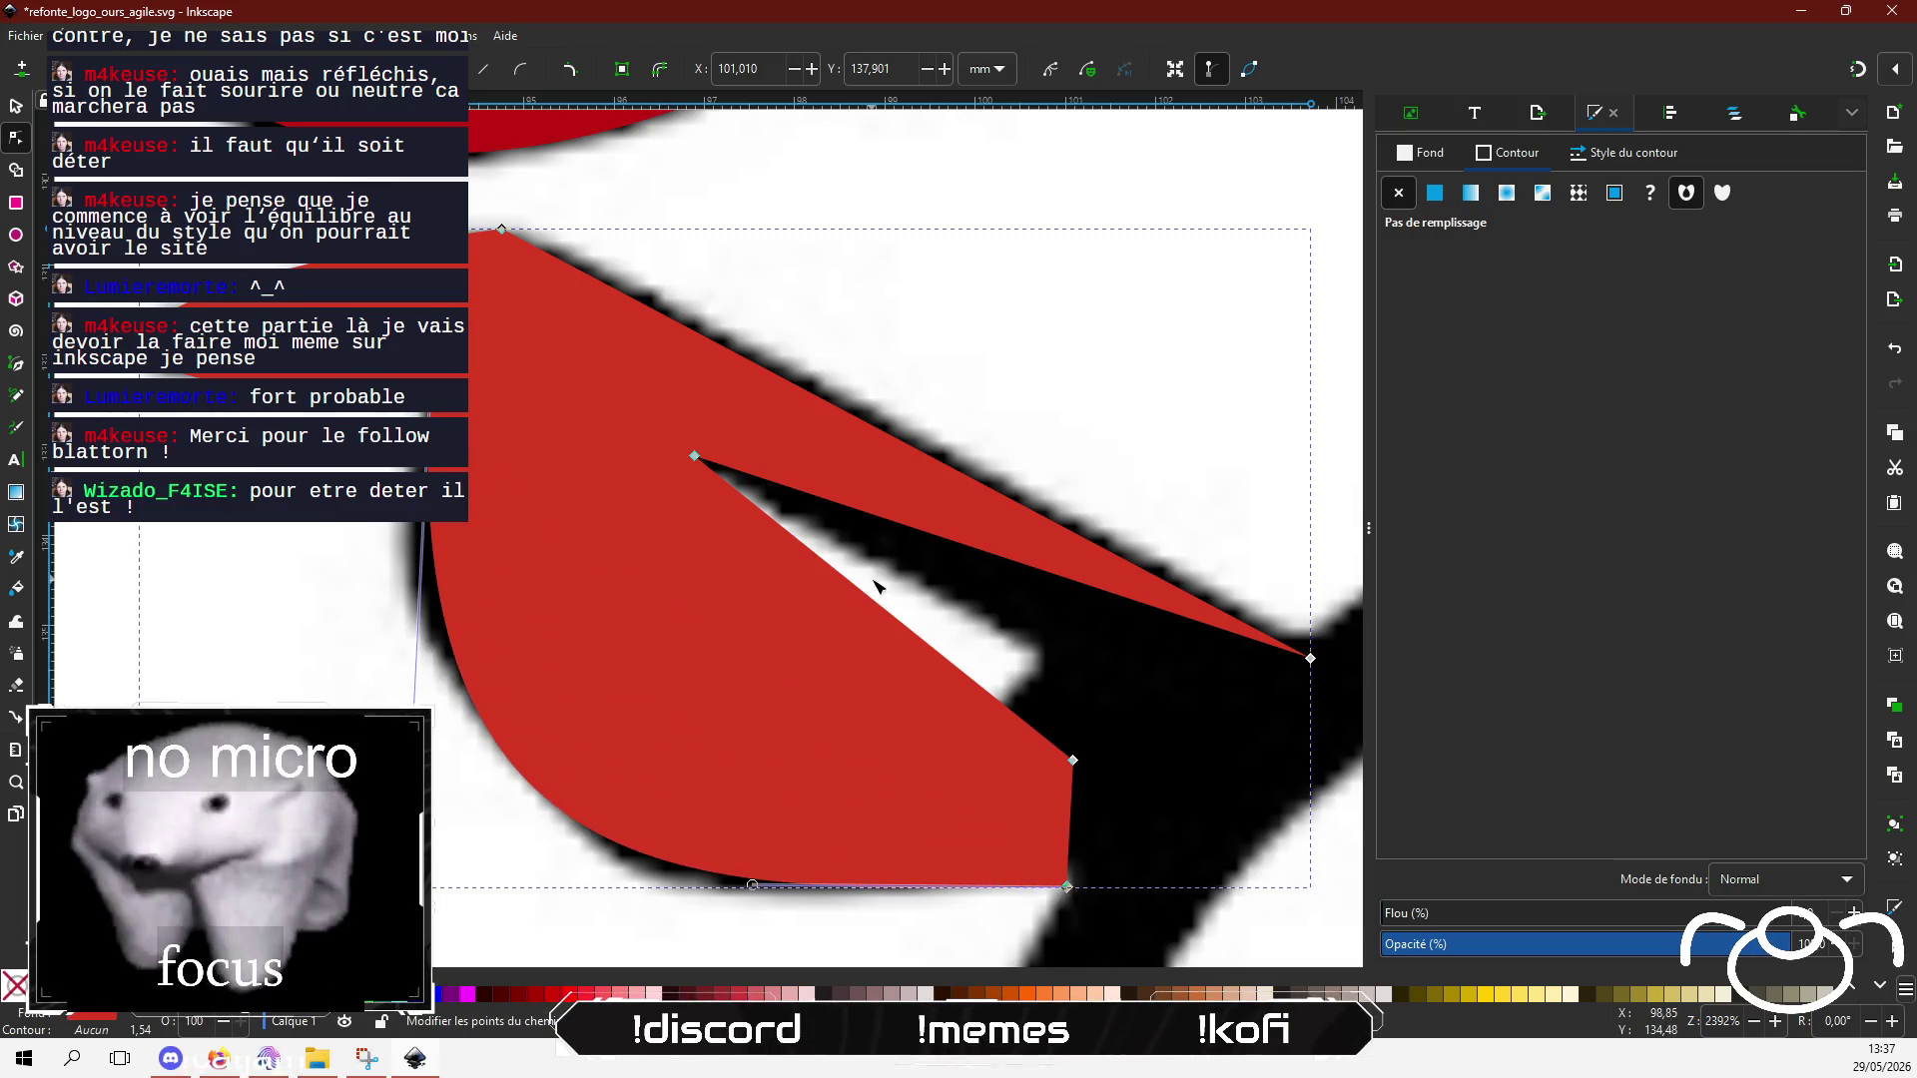
mouse_move(865, 599)
left_mouse_down()
mouse_move(728, 676)
mouse_move(635, 699)
mouse_move(761, 736)
mouse_move(745, 711)
left_mouse_up()
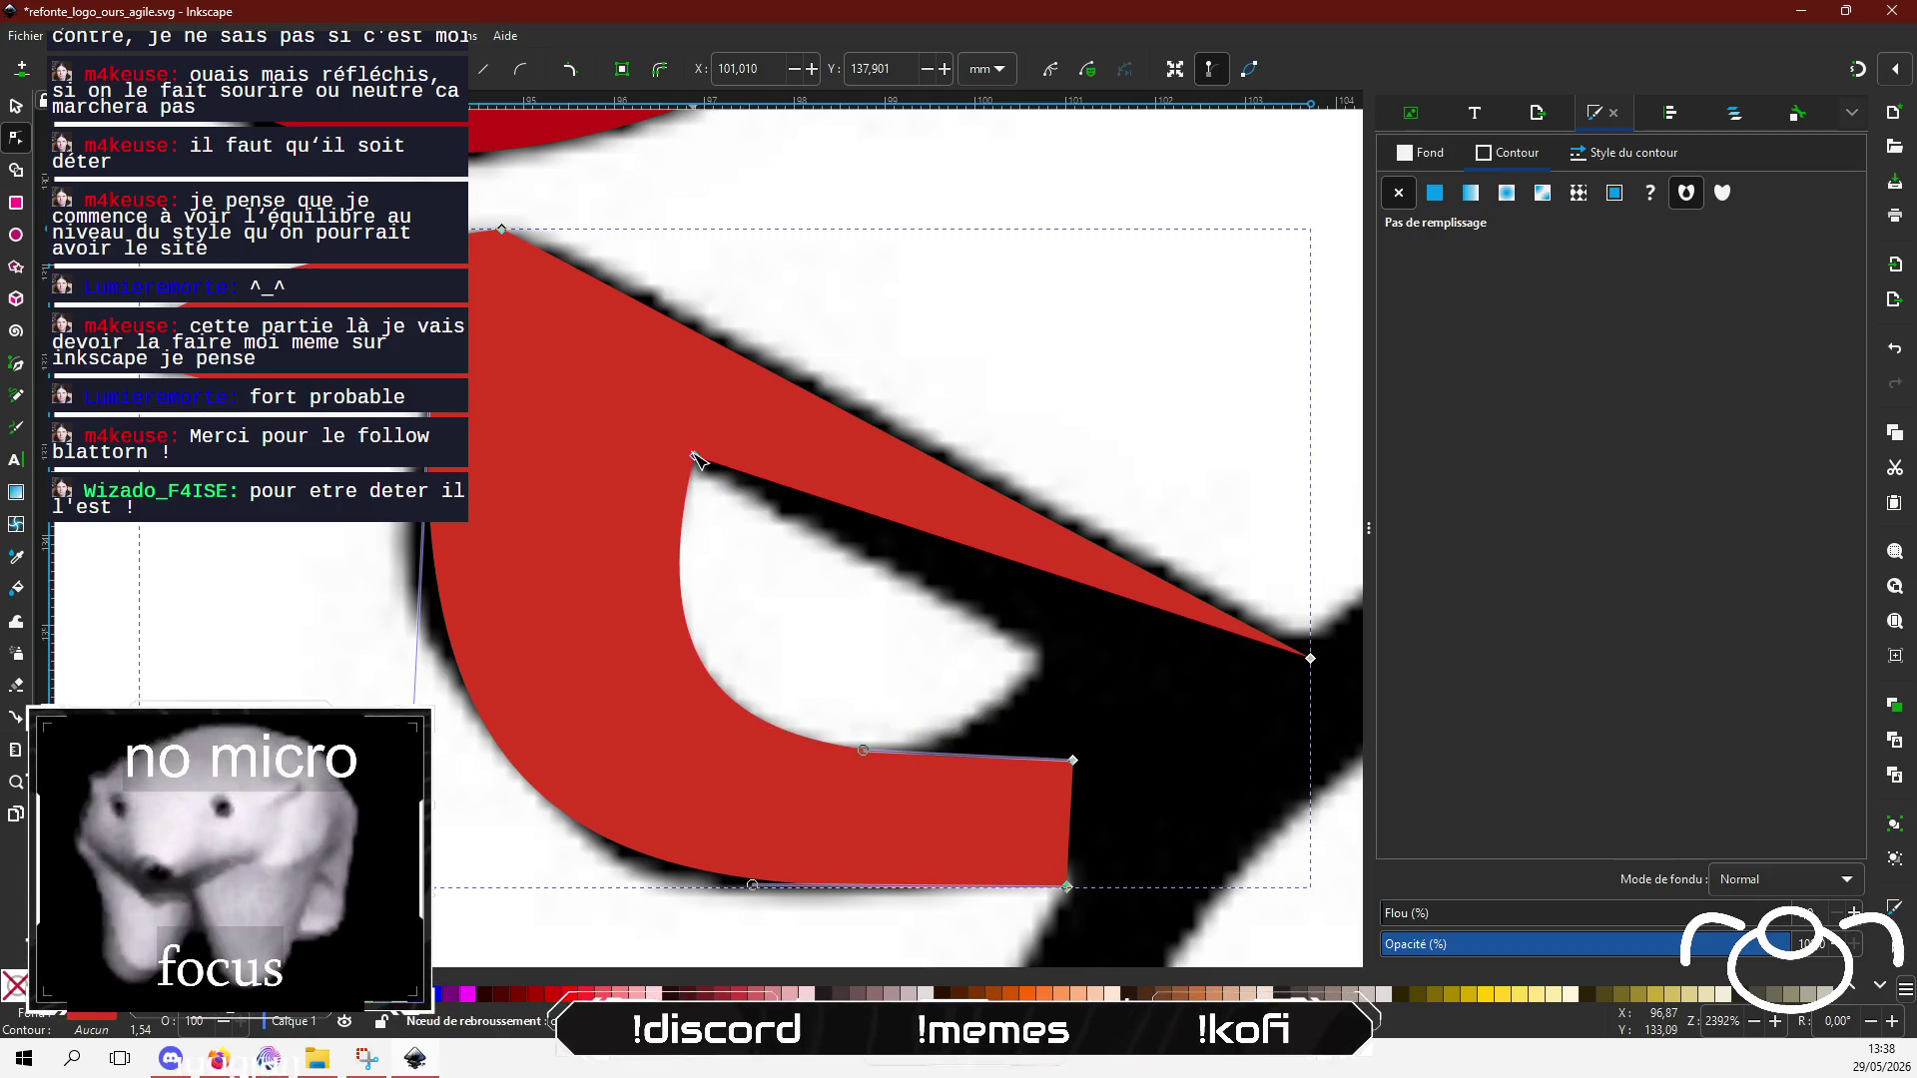
mouse_move(696, 458)
left_mouse_down()
mouse_move(642, 449)
mouse_move(684, 466)
left_mouse_up()
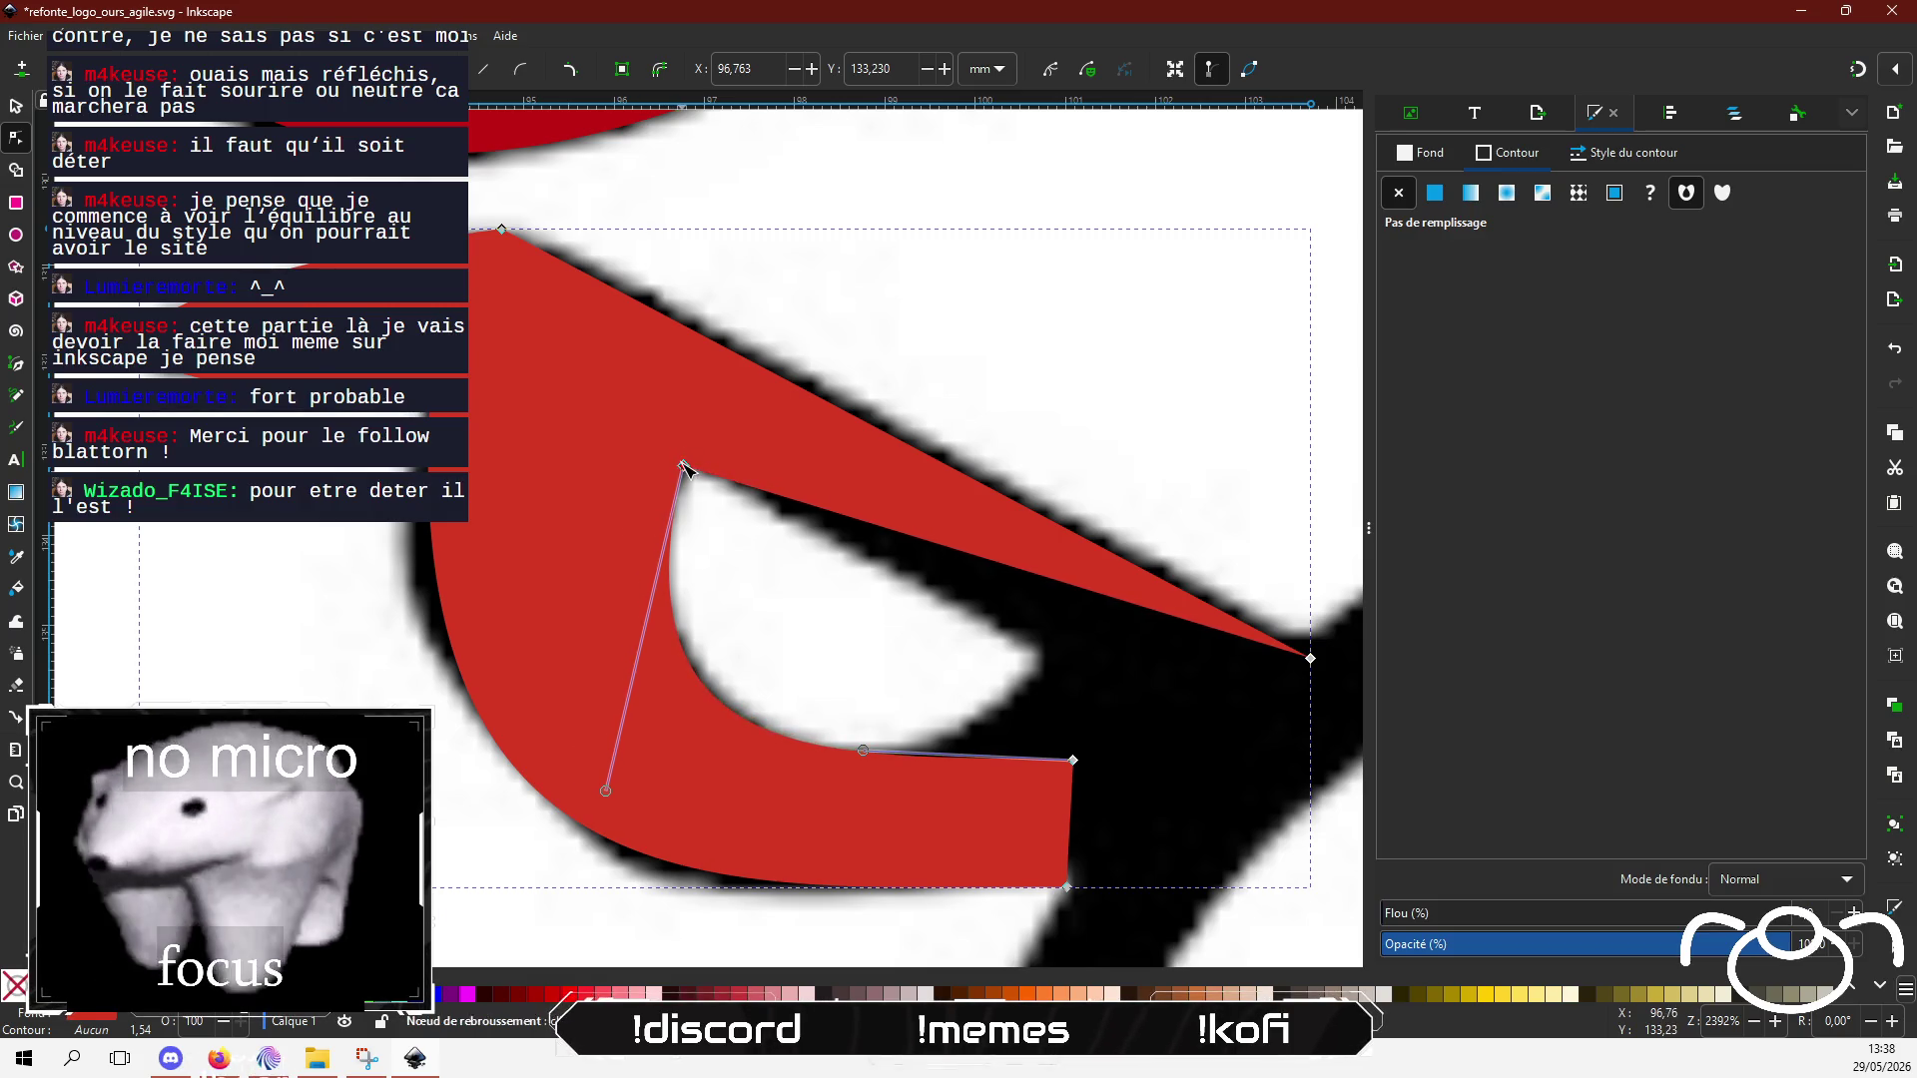
Step: Bend the lower-left curve and add a point on the lower edge to follow the reference
left_click(434, 531)
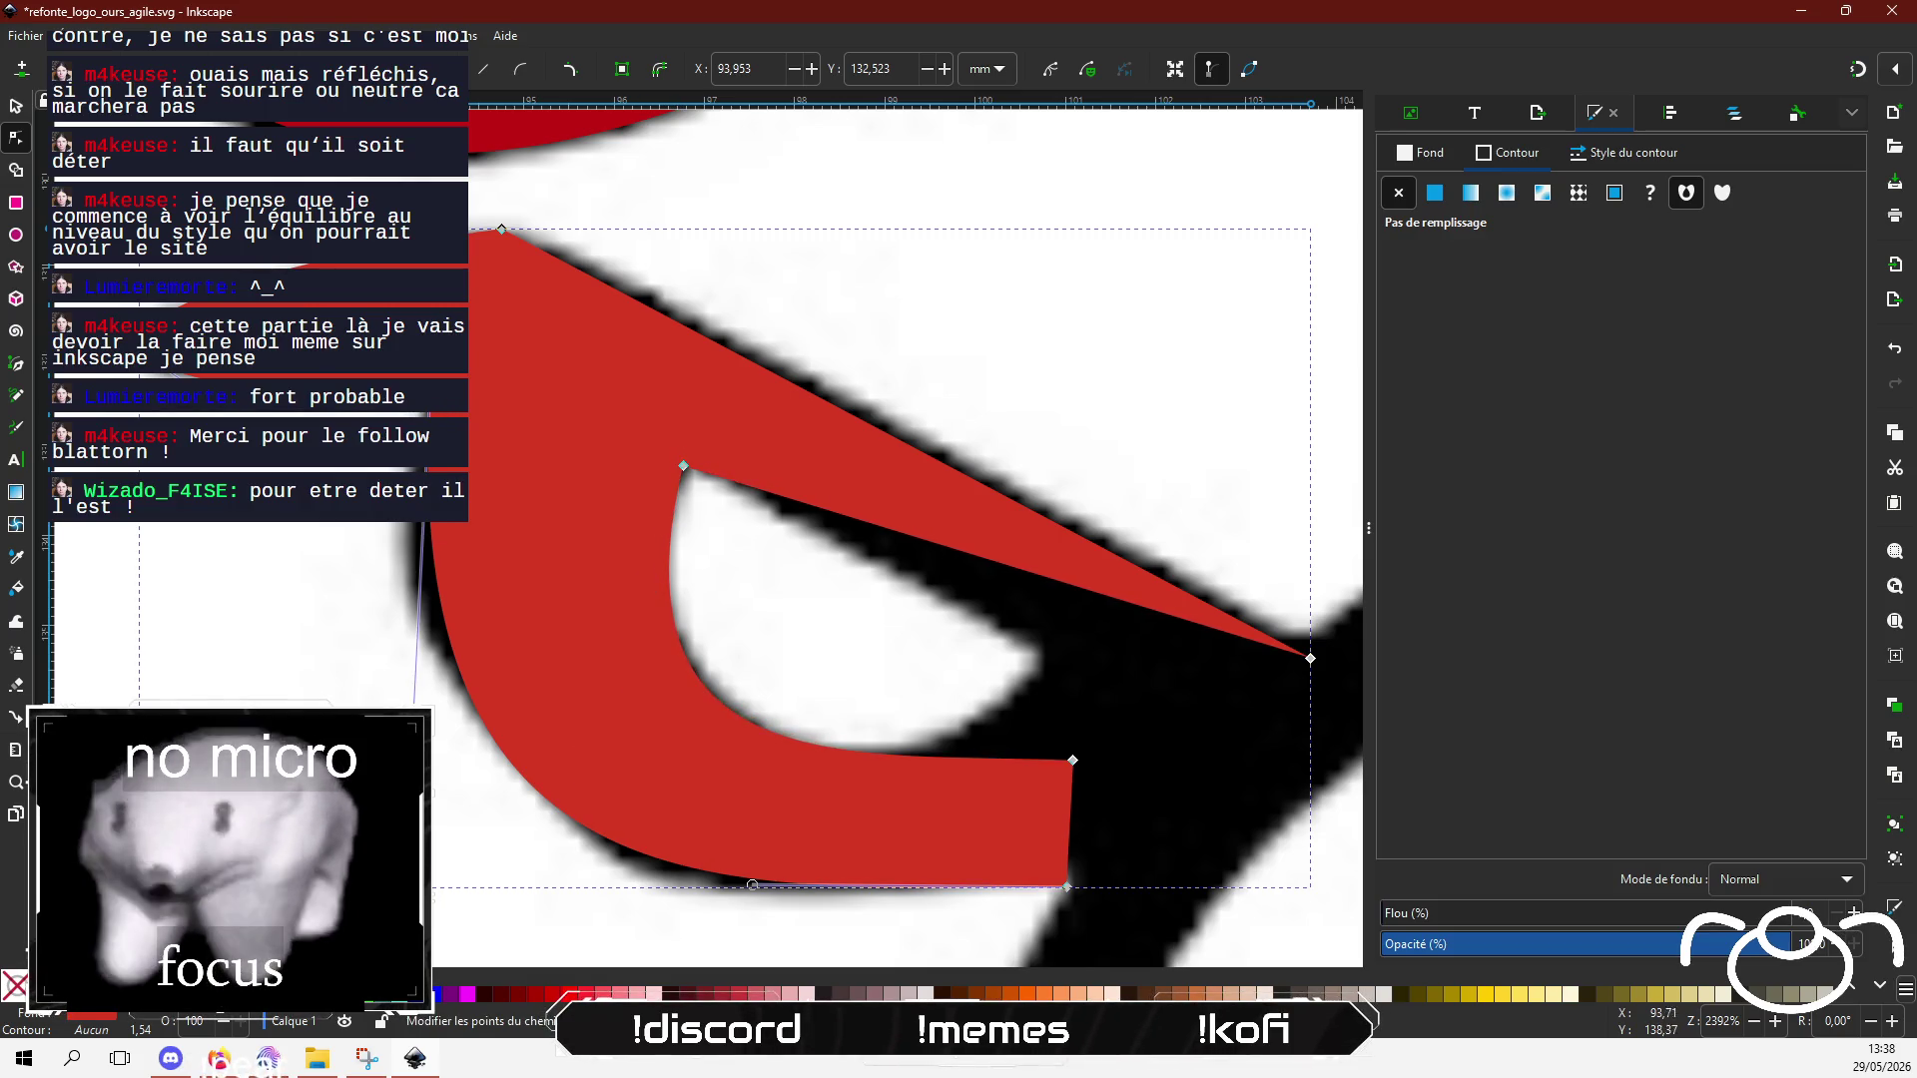
left_click_drag(412, 722, 351, 789)
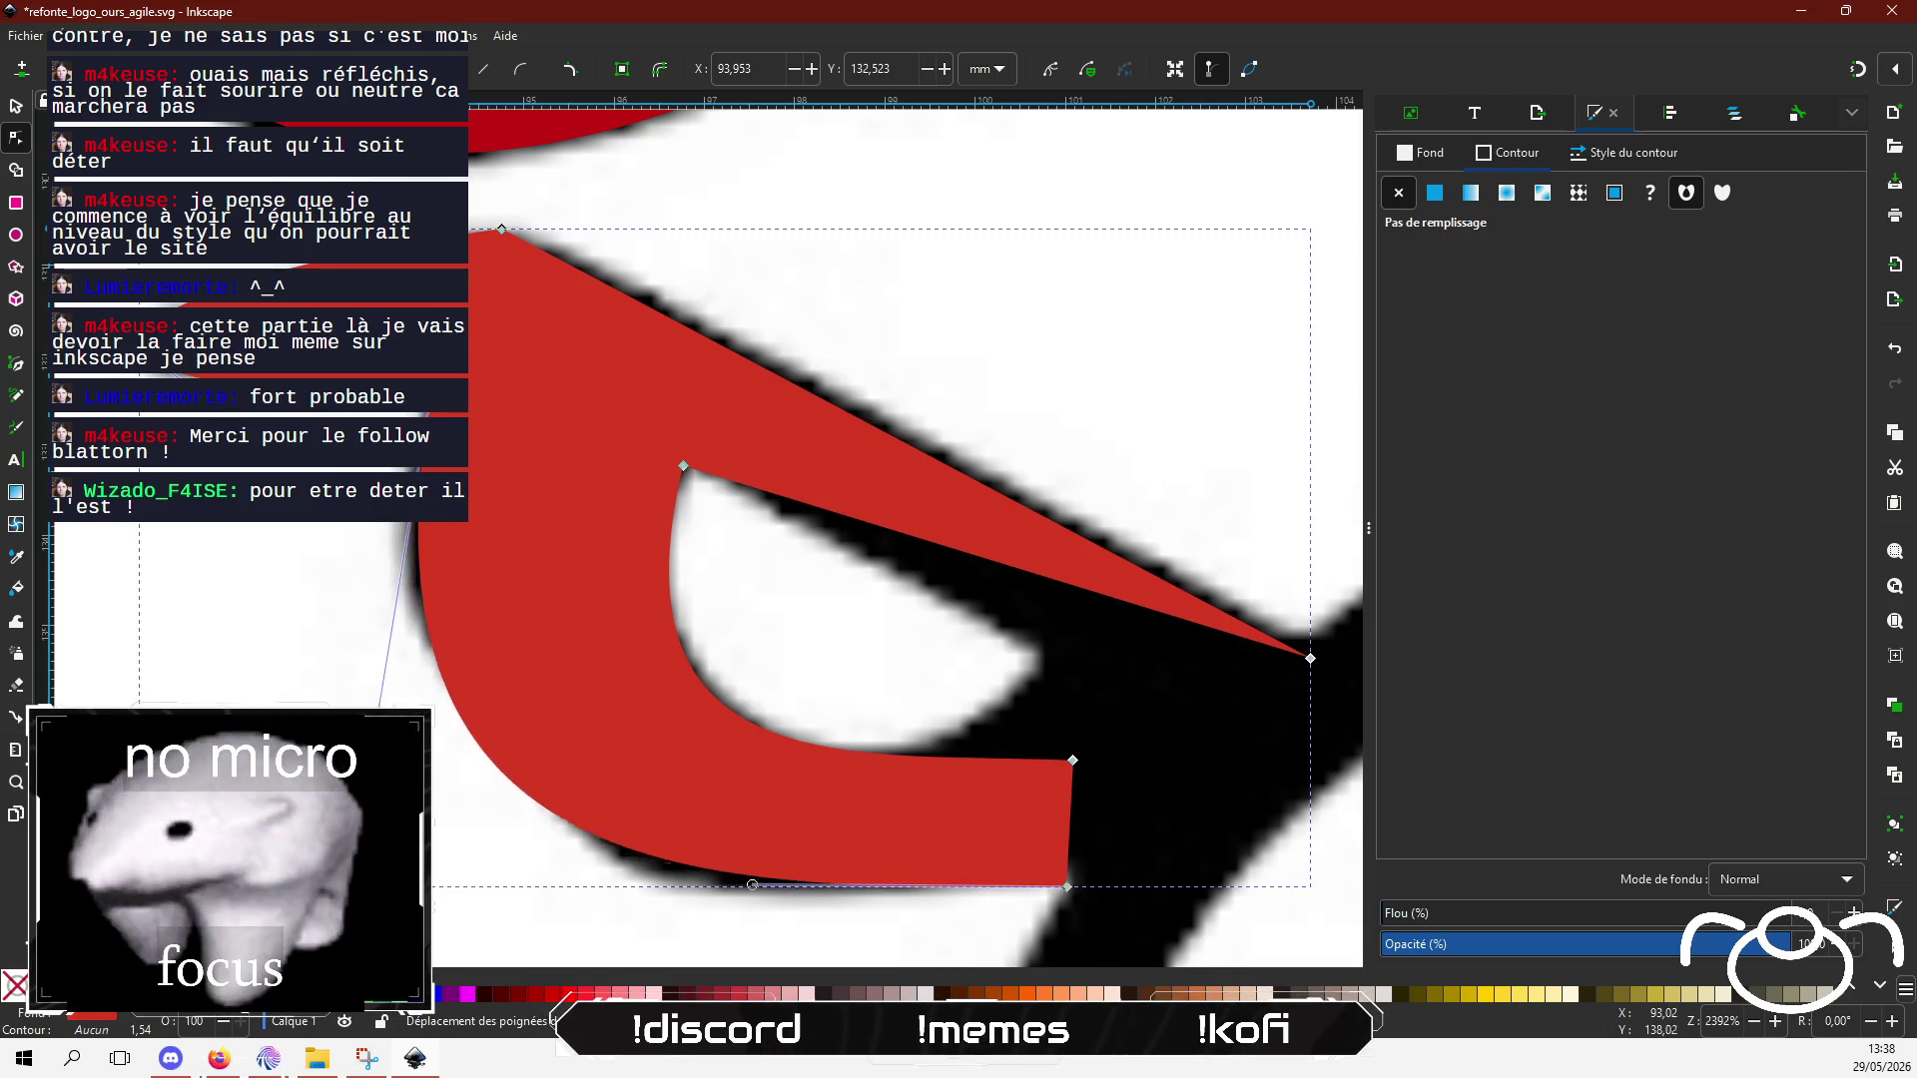
left_click_drag(350, 1029, 336, 967)
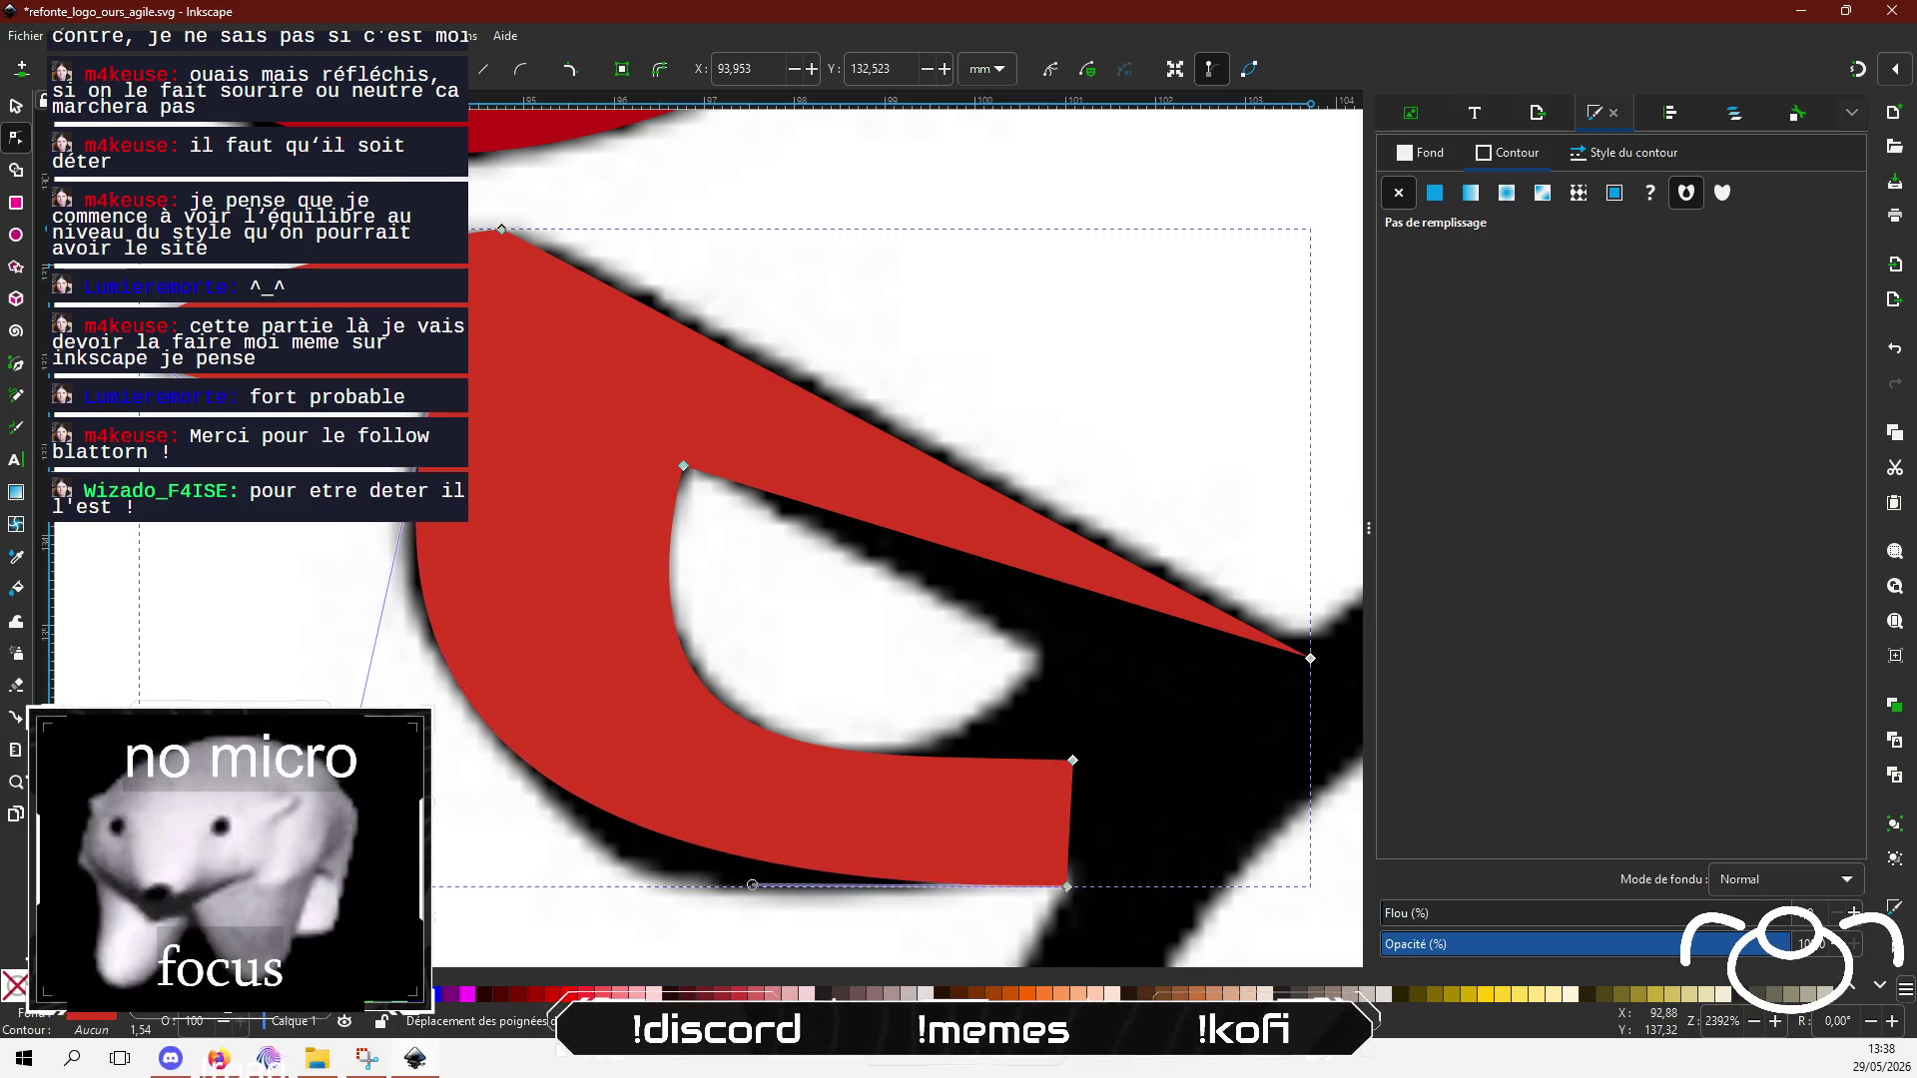
left_click_drag(335, 843, 335, 843)
double_click(689, 847)
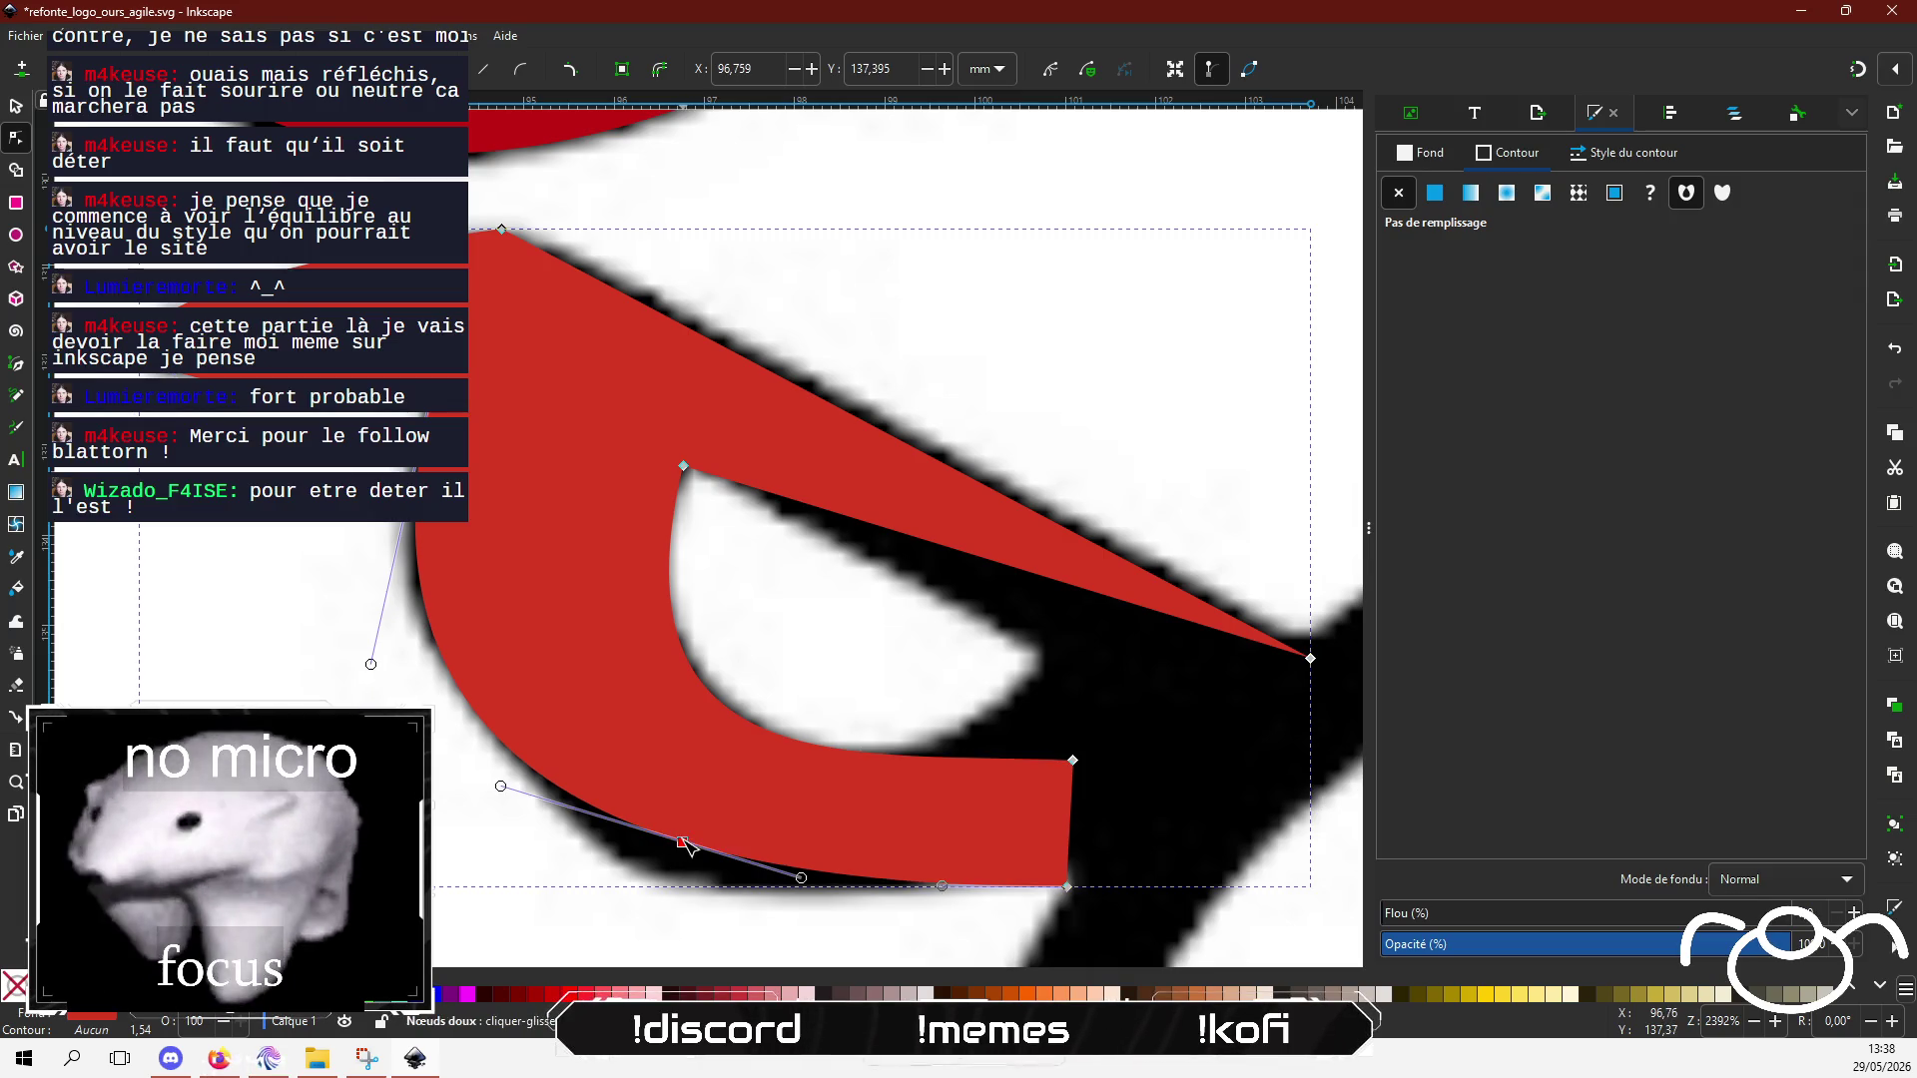
mouse_move(689, 847)
left_mouse_down()
mouse_move(694, 903)
mouse_move(688, 883)
left_mouse_up()
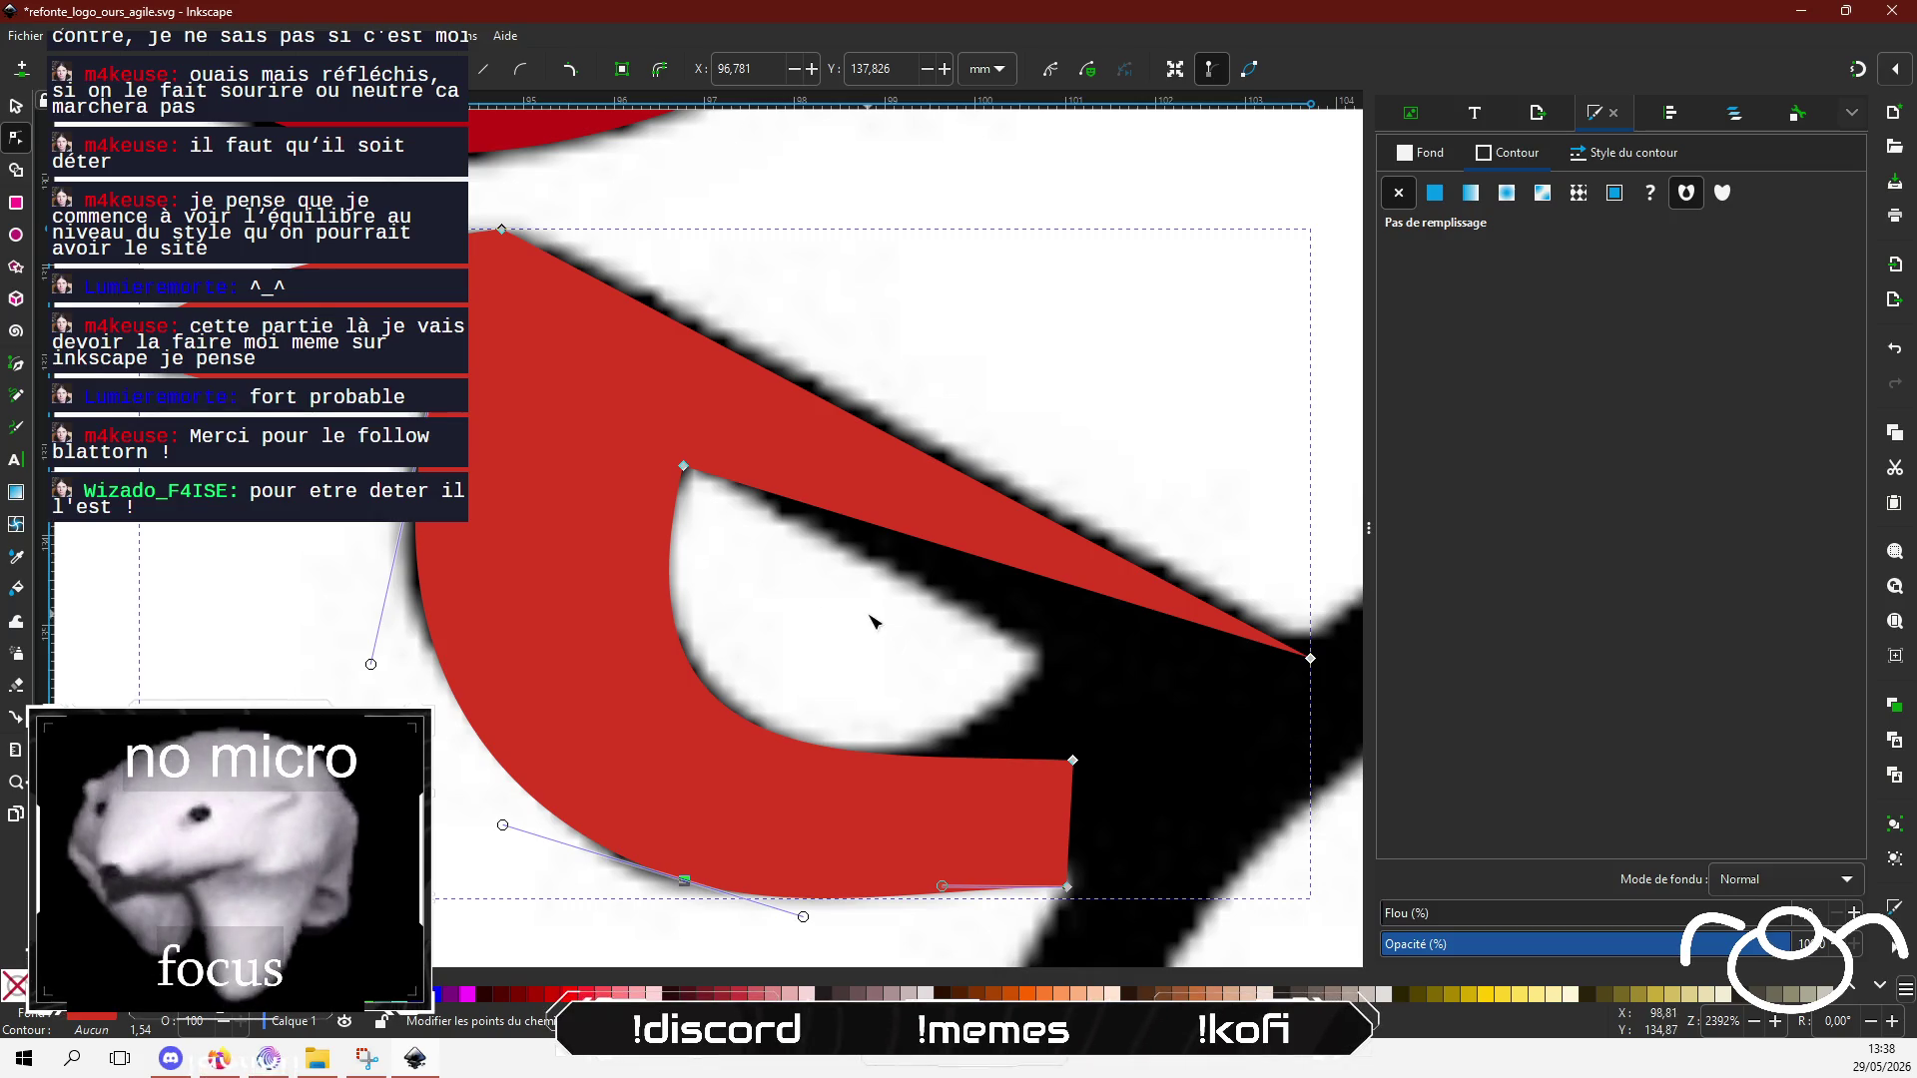
mouse_move(872, 620)
left_mouse_down()
mouse_move(734, 543)
mouse_move(768, 516)
left_mouse_up()
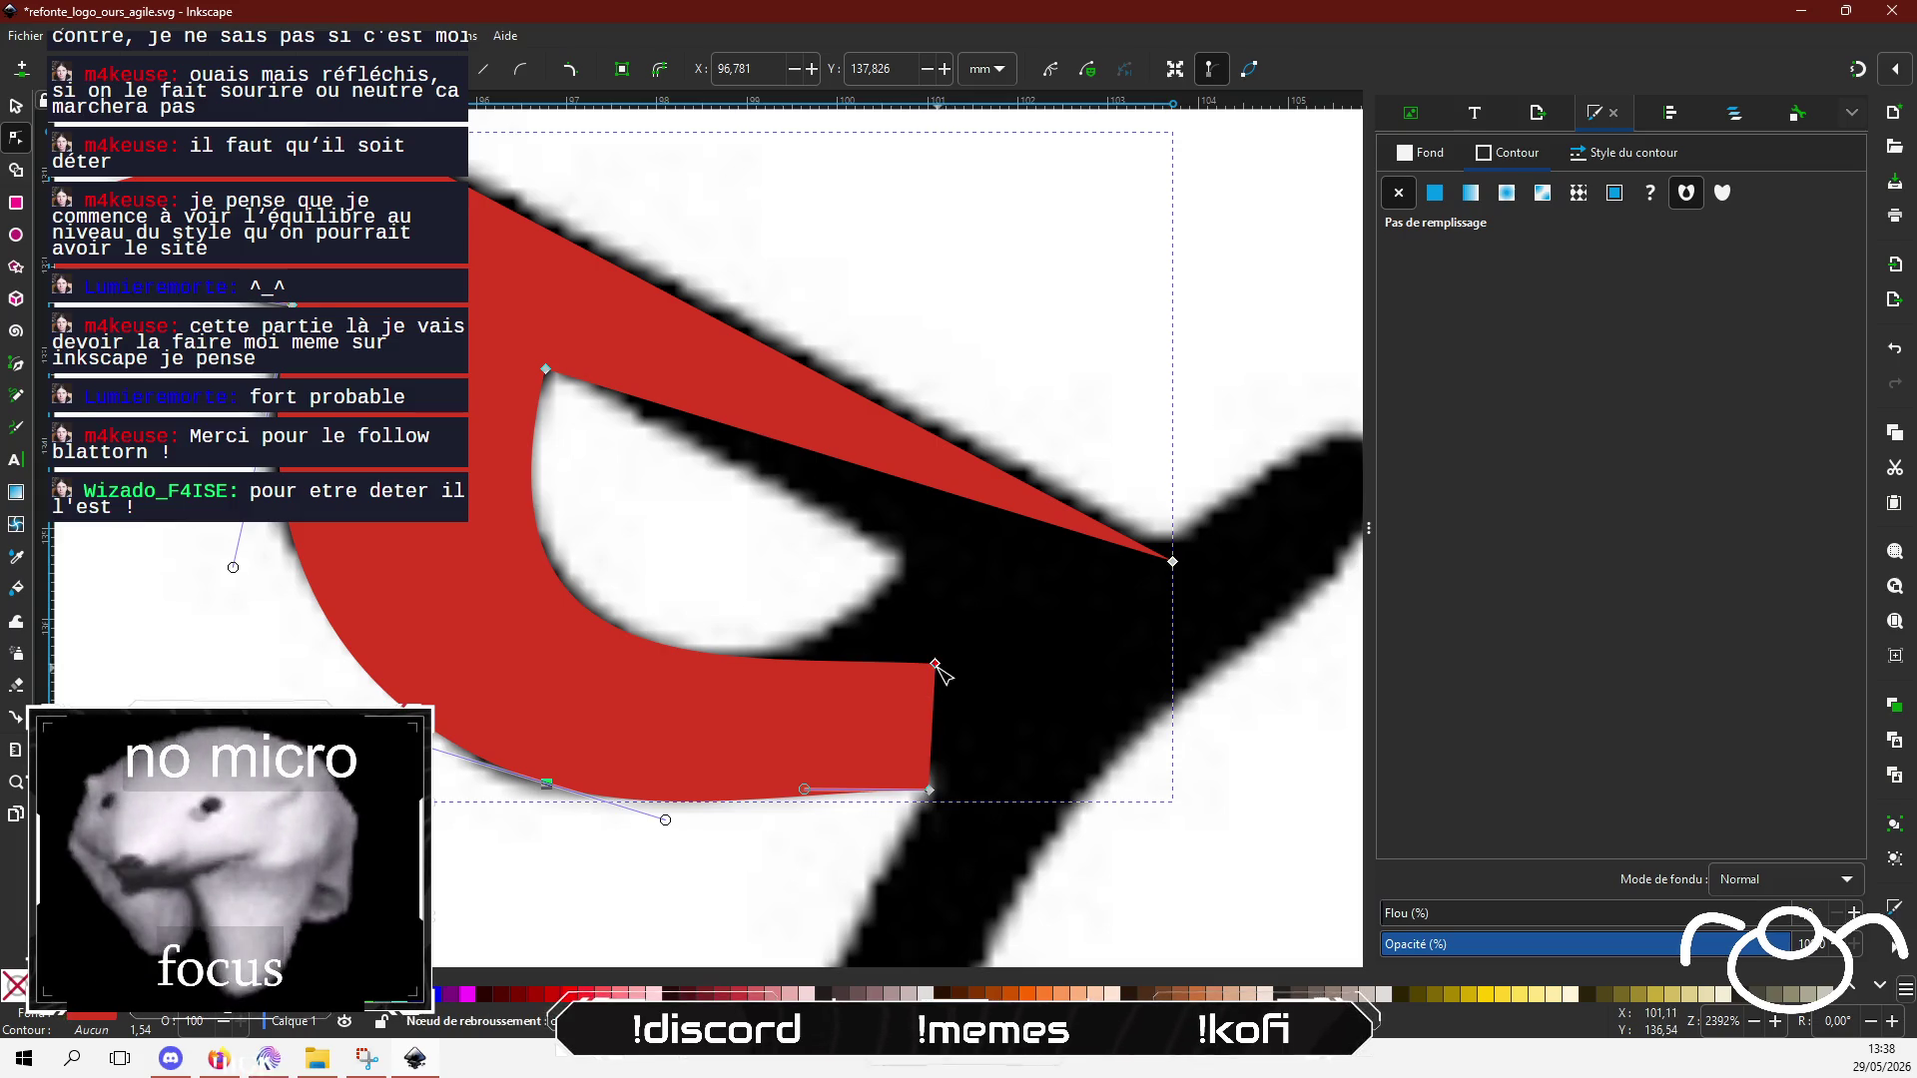
Step: Add points on the inner edges so the red curves around the white eye and fills the pointed right tip
double_click(887, 664)
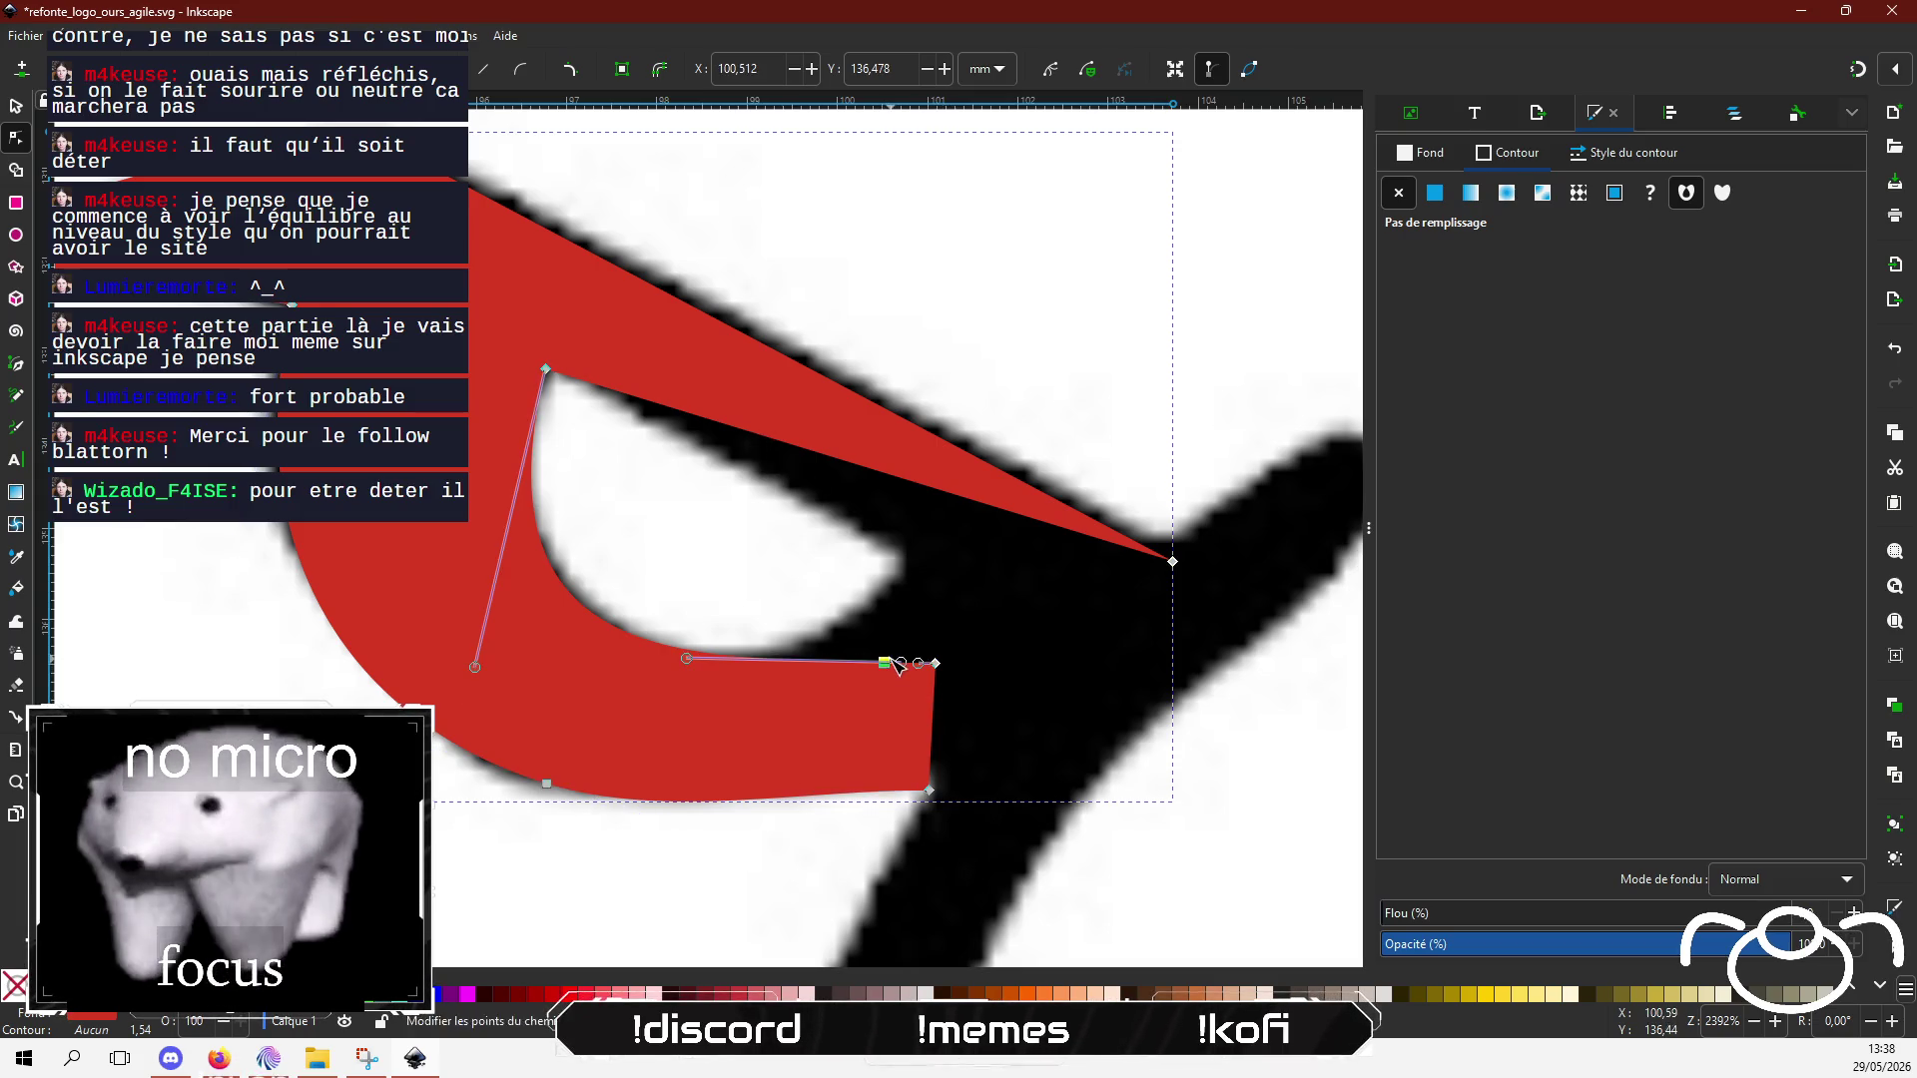
mouse_move(889, 664)
left_mouse_down()
mouse_move(911, 599)
mouse_move(897, 572)
left_mouse_up()
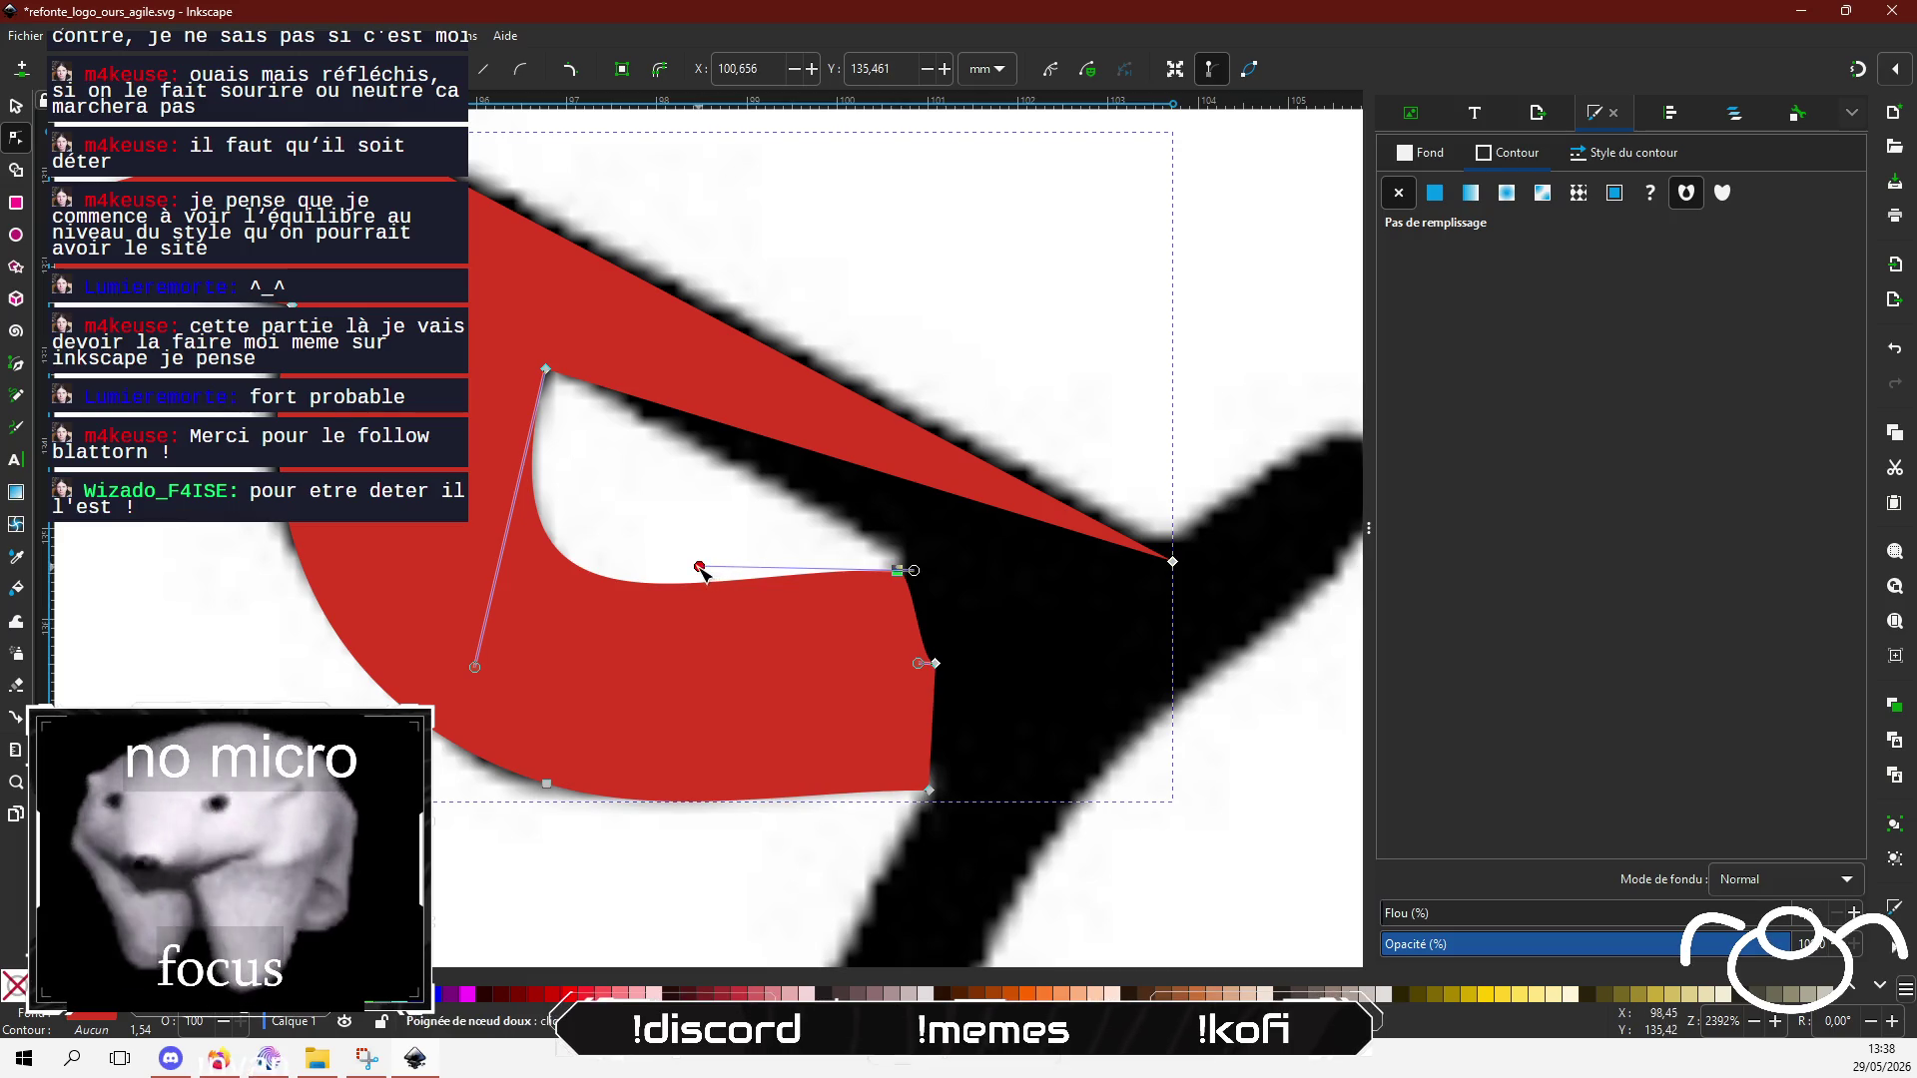
mouse_move(698, 569)
left_mouse_down()
mouse_move(709, 737)
mouse_move(805, 734)
left_mouse_up()
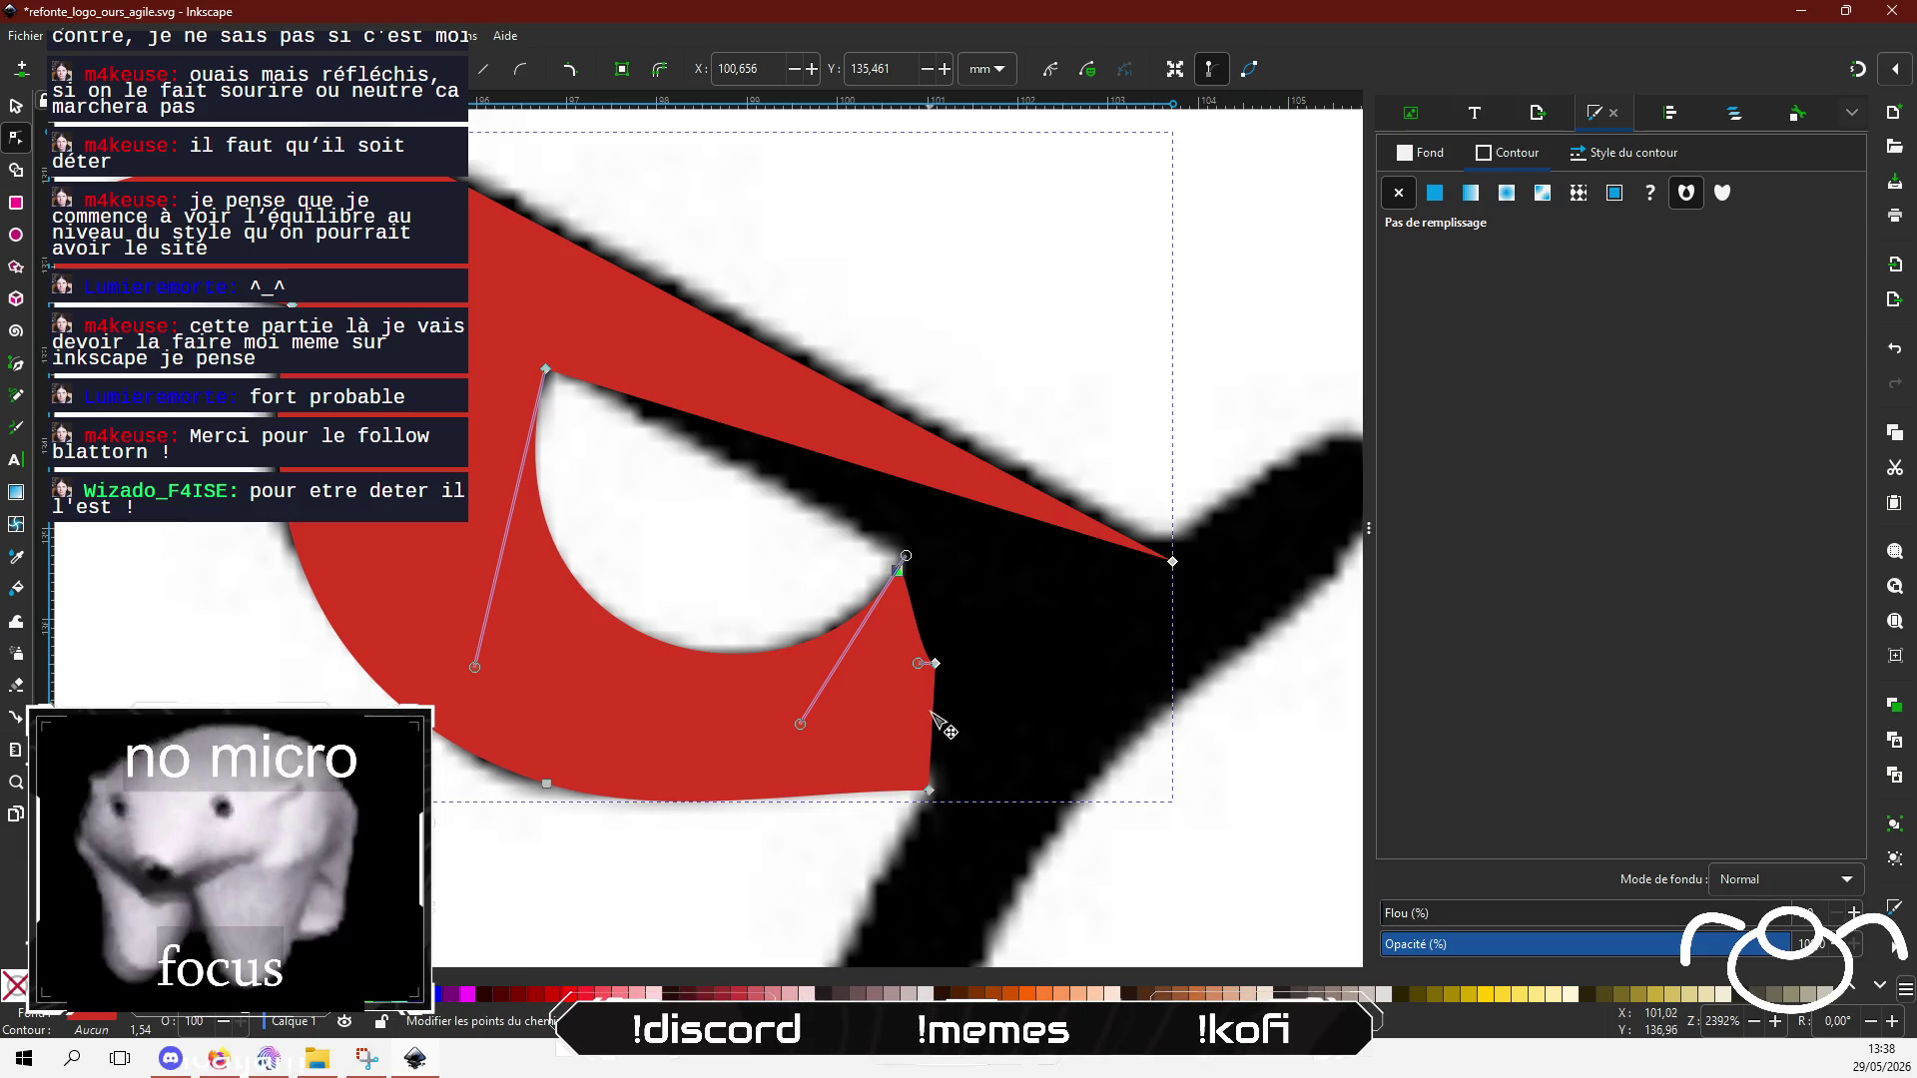
mouse_move(939, 666)
left_mouse_down()
mouse_move(1031, 704)
mouse_move(1040, 676)
left_mouse_up()
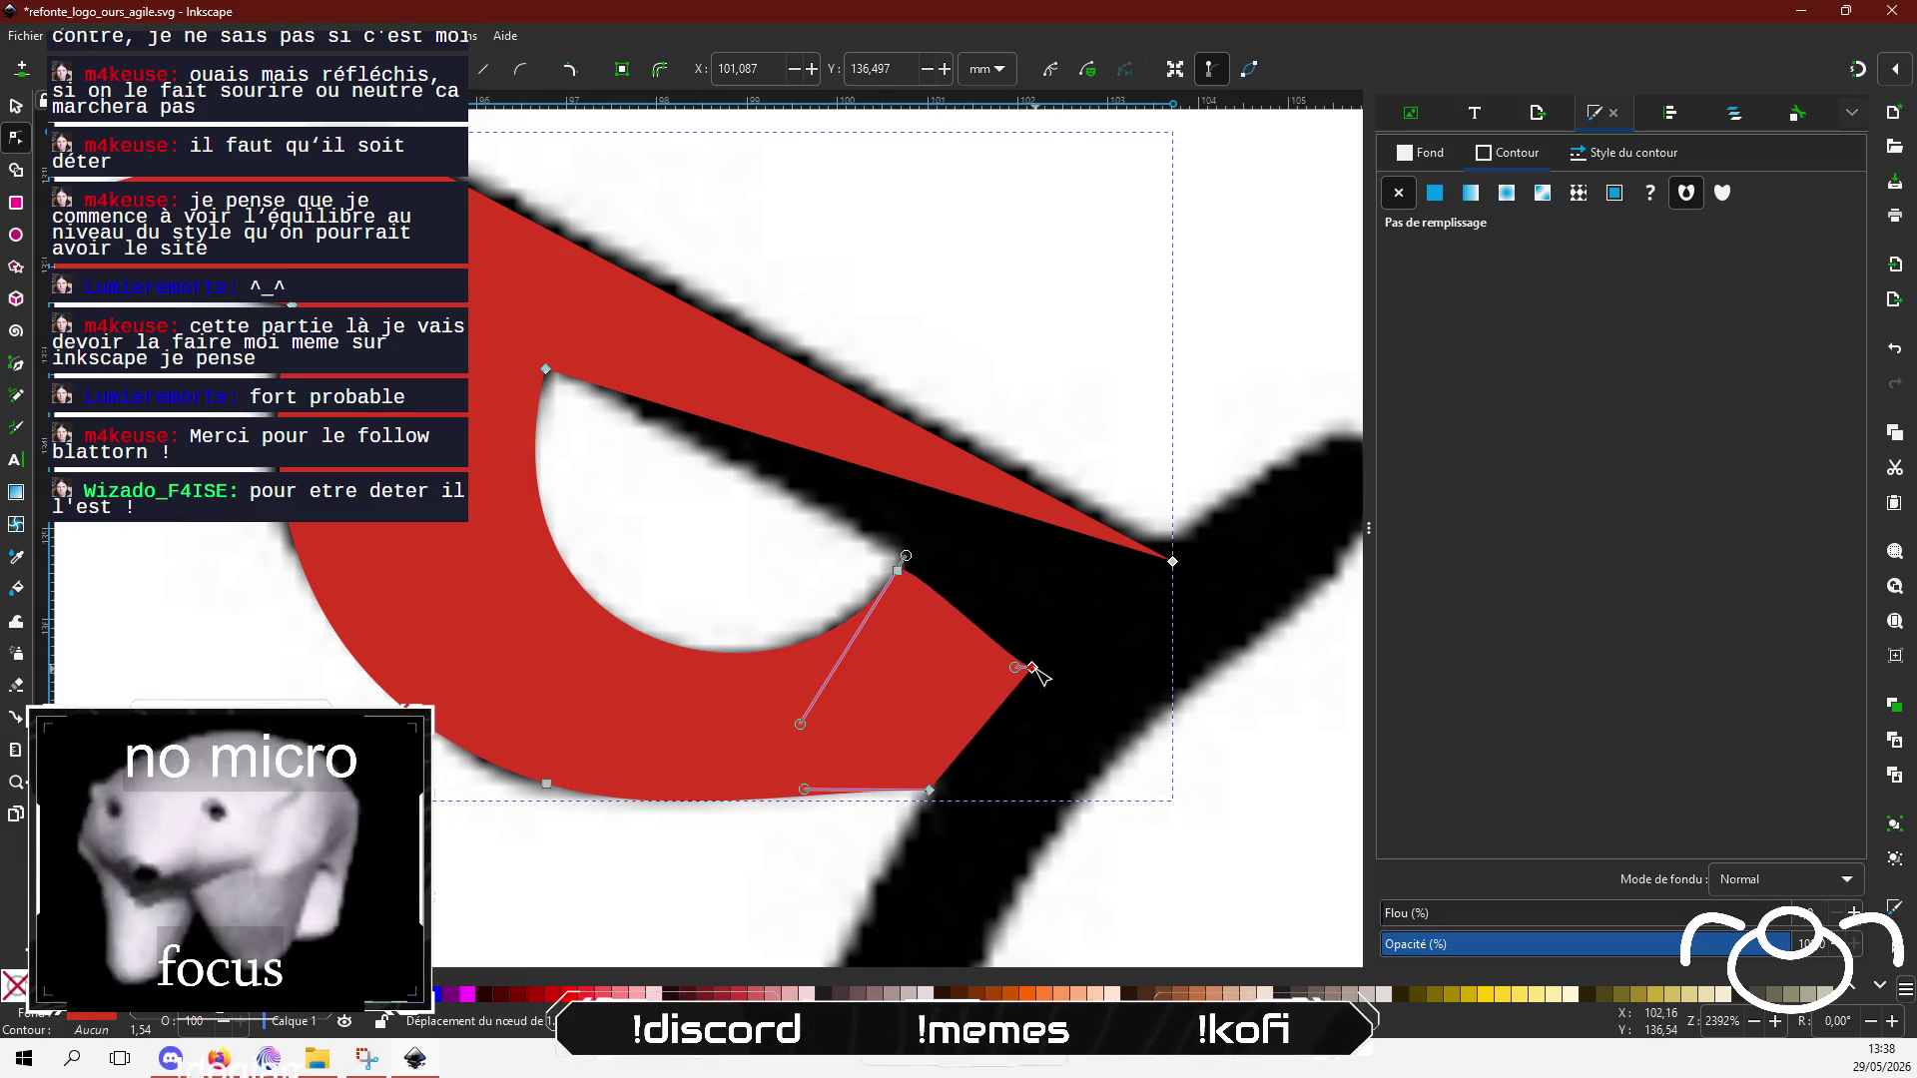
double_click(845, 466)
mouse_move(889, 526)
left_mouse_down()
mouse_move(899, 565)
mouse_move(987, 544)
mouse_move(856, 492)
mouse_move(909, 570)
left_mouse_up()
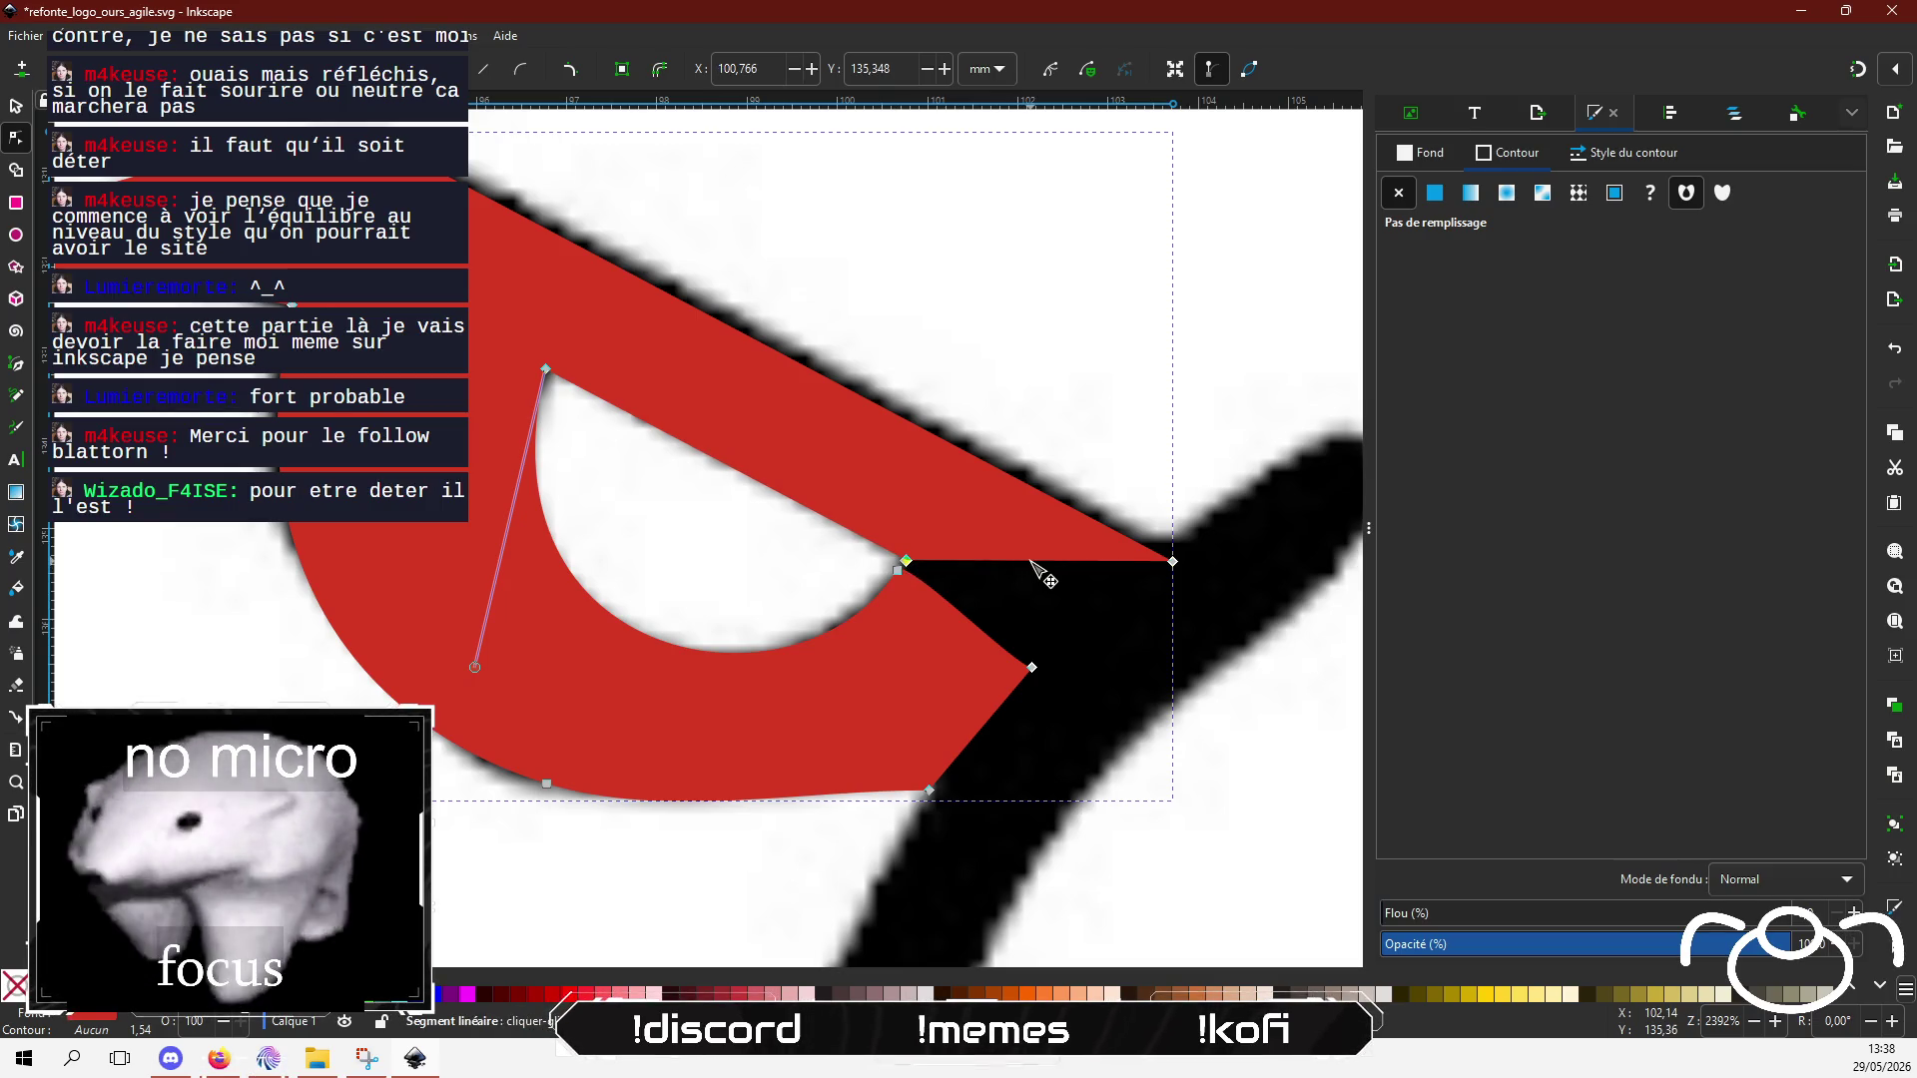
mouse_move(1035, 563)
left_mouse_down()
mouse_move(1046, 683)
mouse_move(1035, 666)
left_mouse_up()
left_click_drag(916, 569, 903, 580)
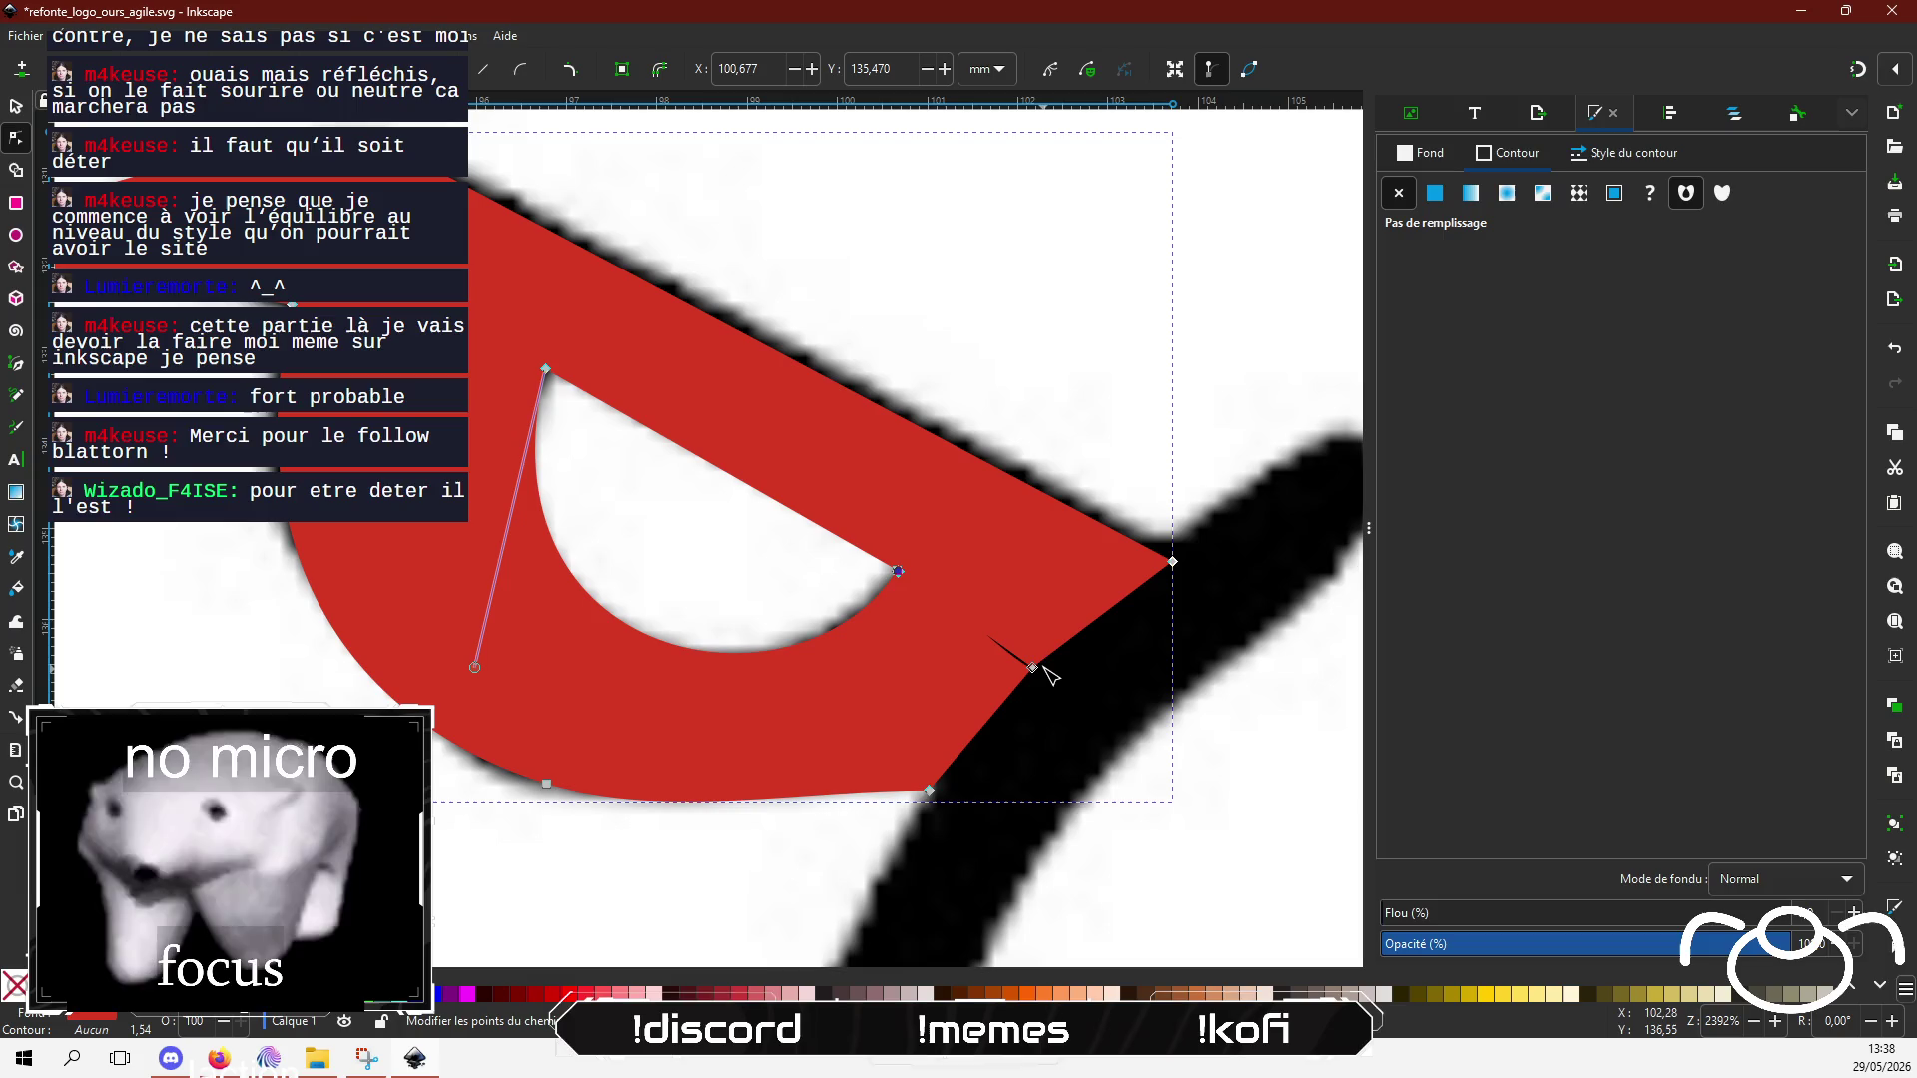
left_click_drag(1033, 669, 1029, 673)
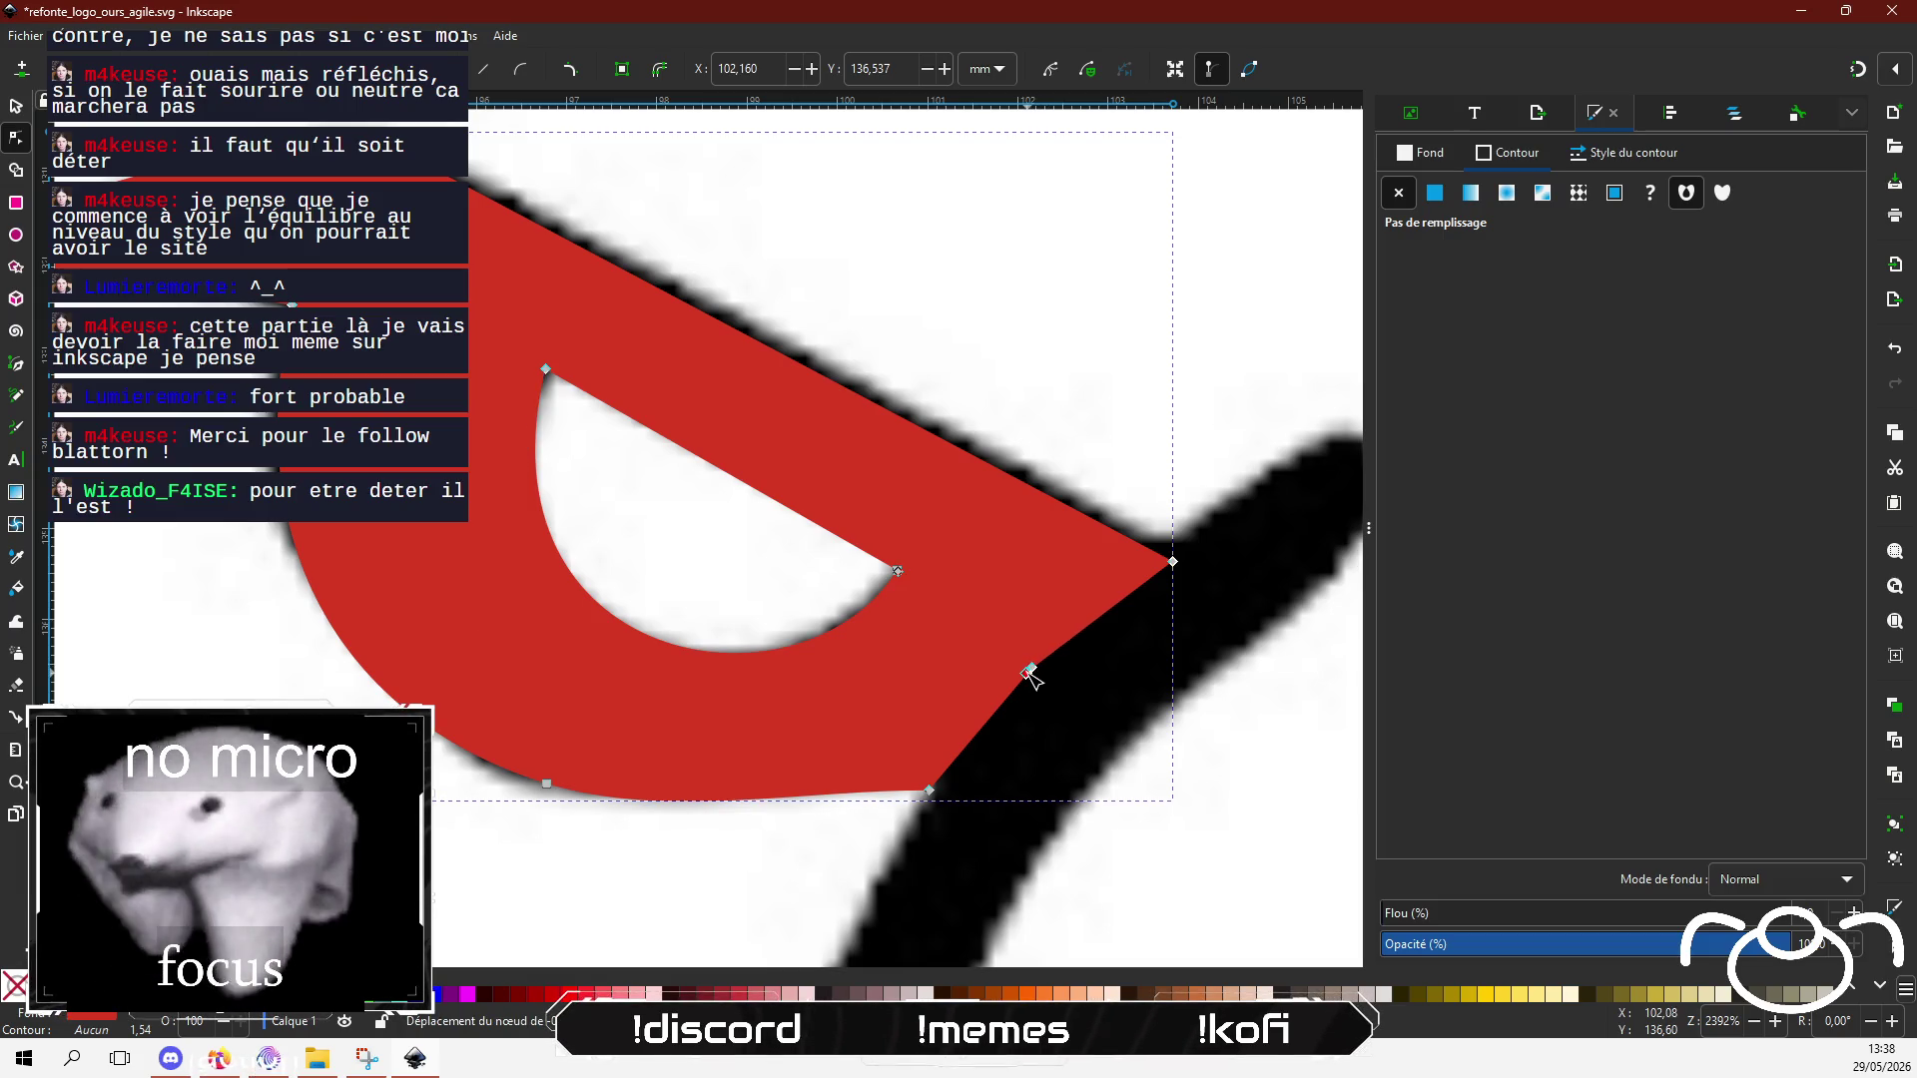
Step: Duplicate the red left-eye shape, flip it horizontally and place the copy over the right eye
left_click(526, 915)
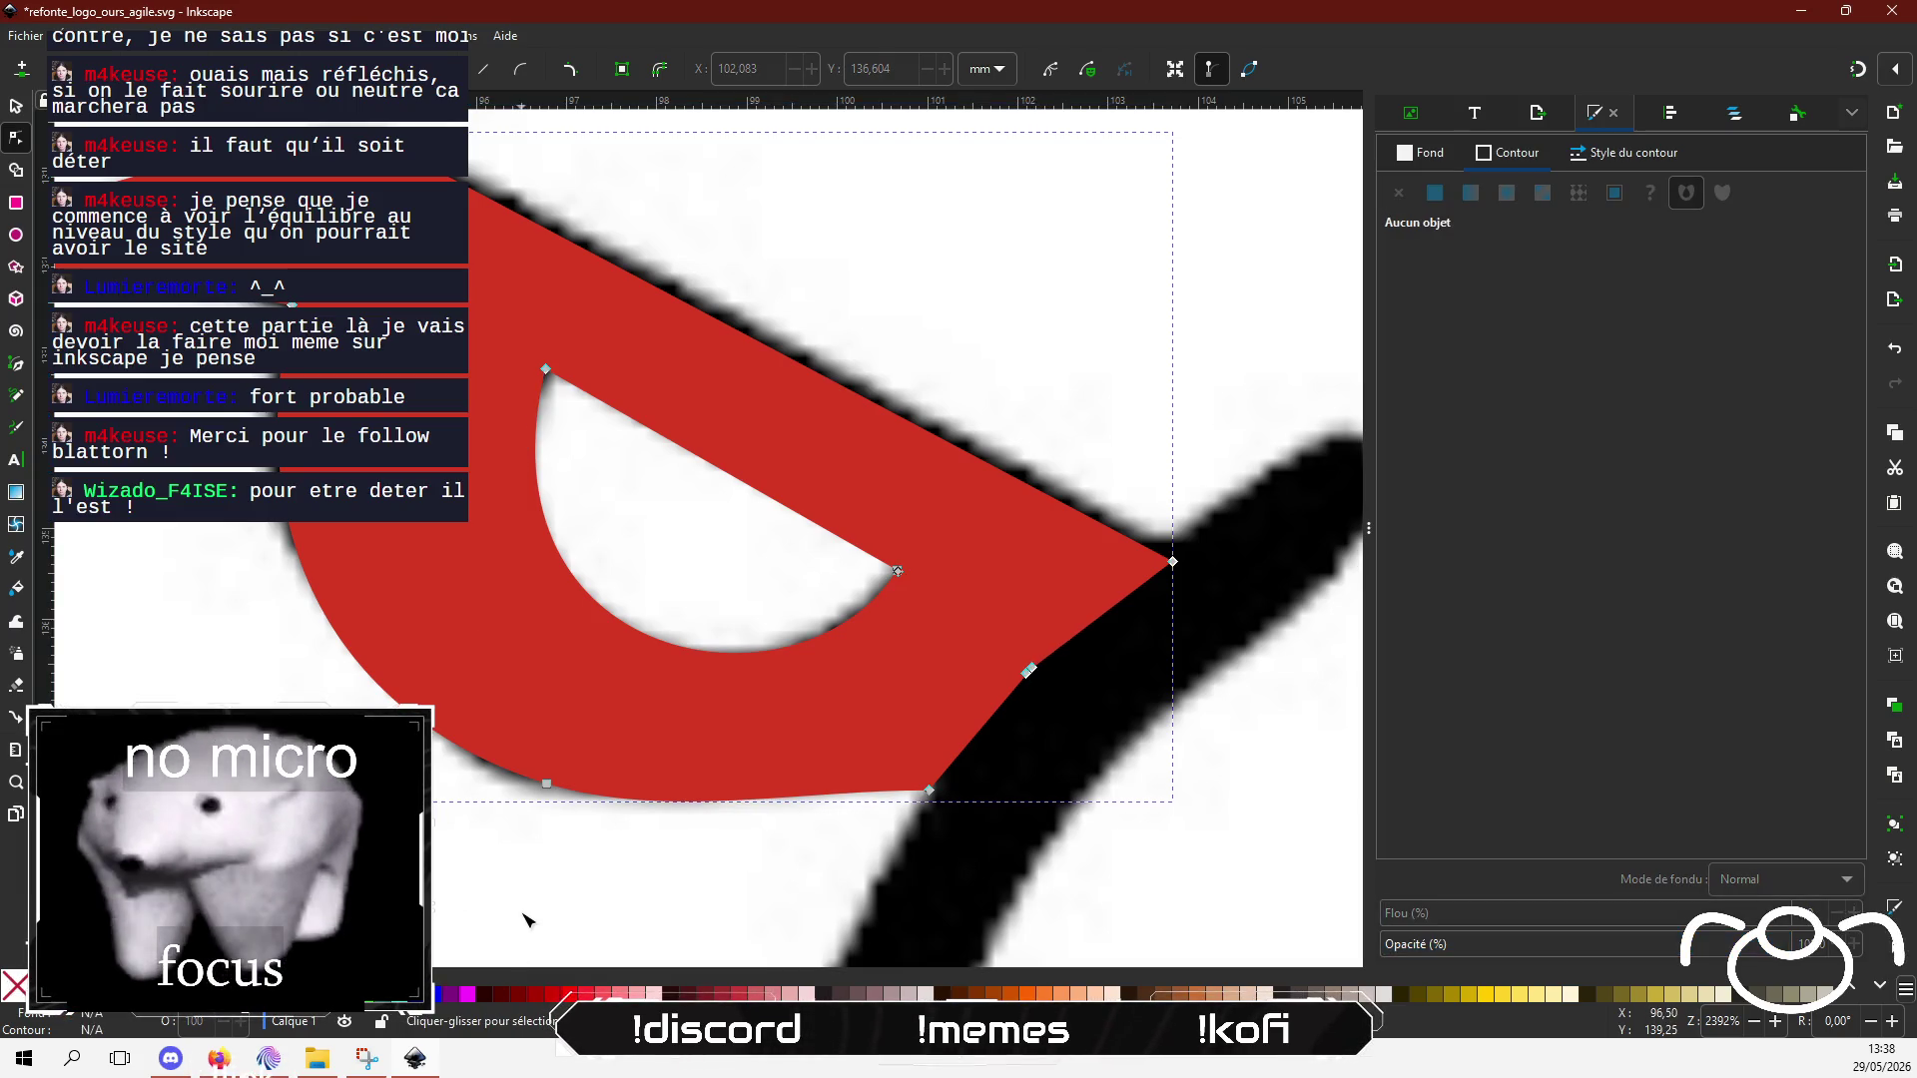
scroll(530, 871, "down", 4)
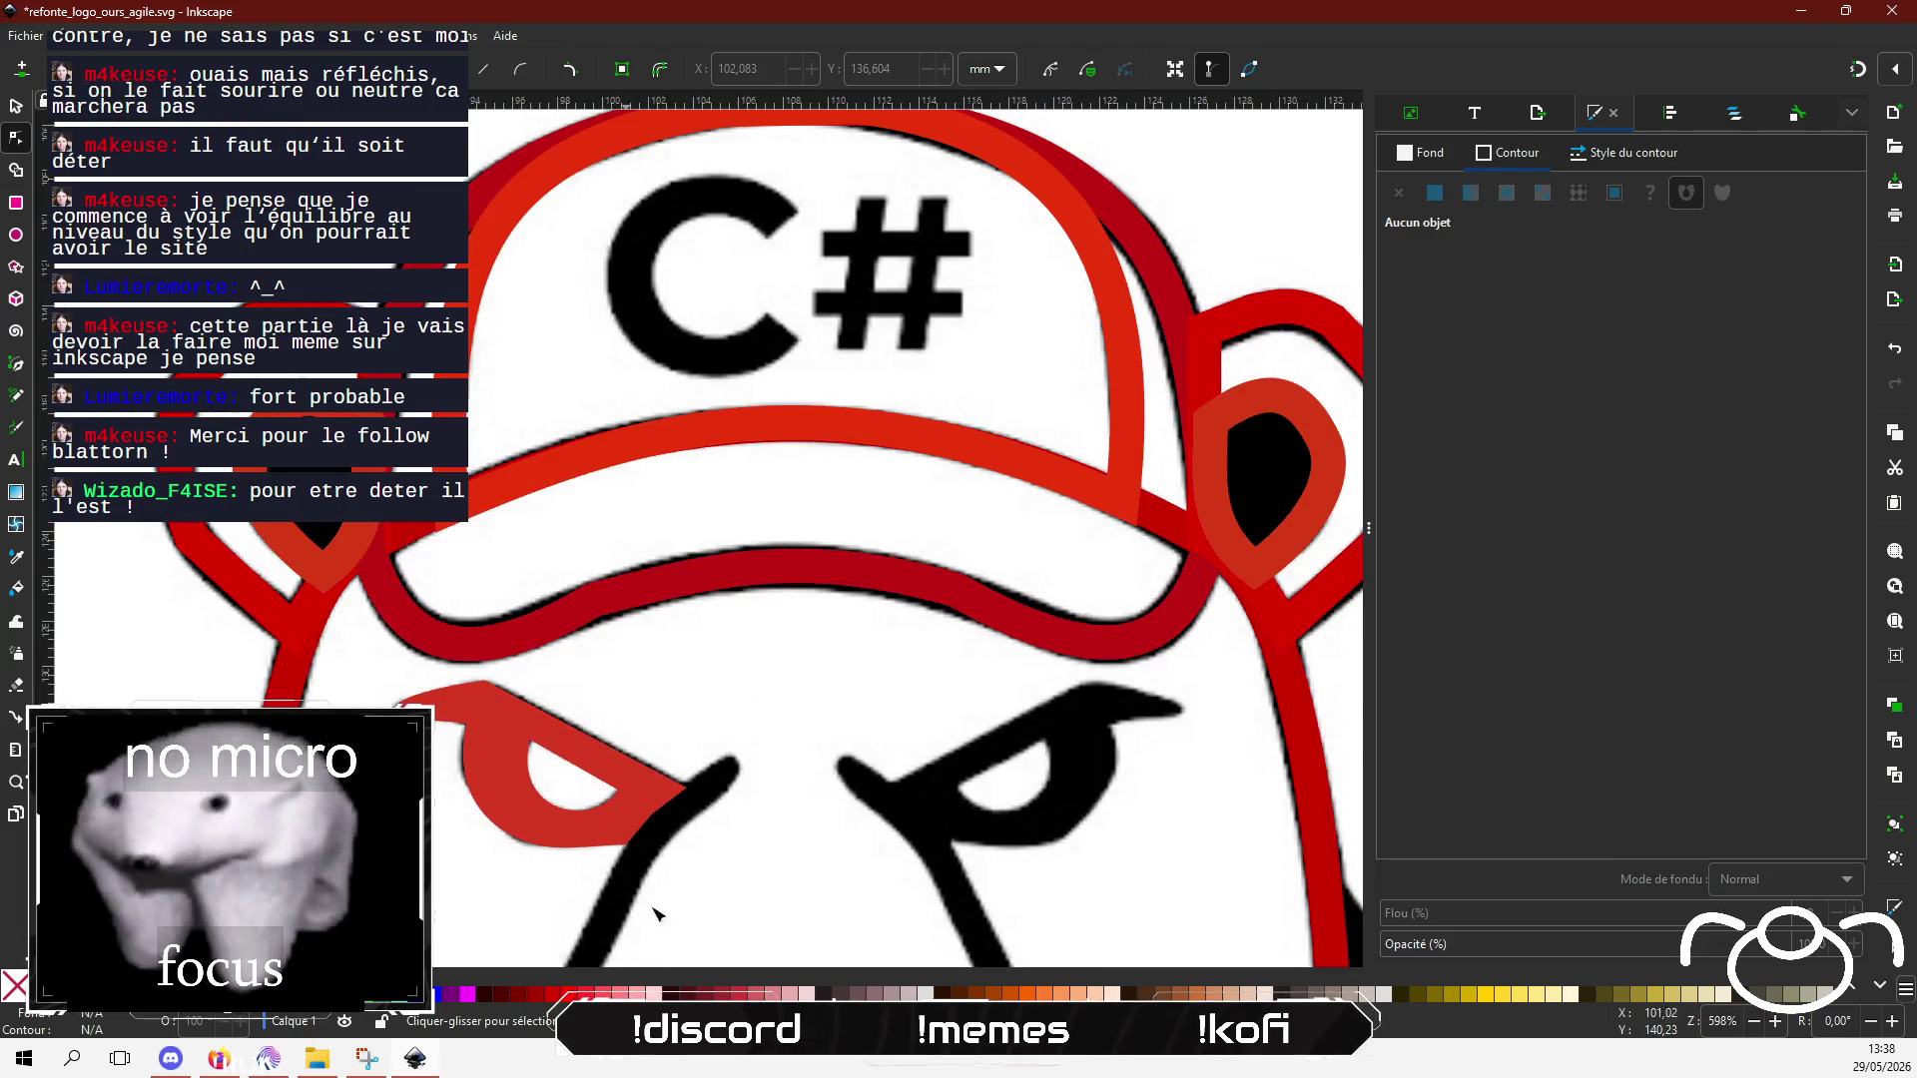
scroll(752, 590, "up", 1)
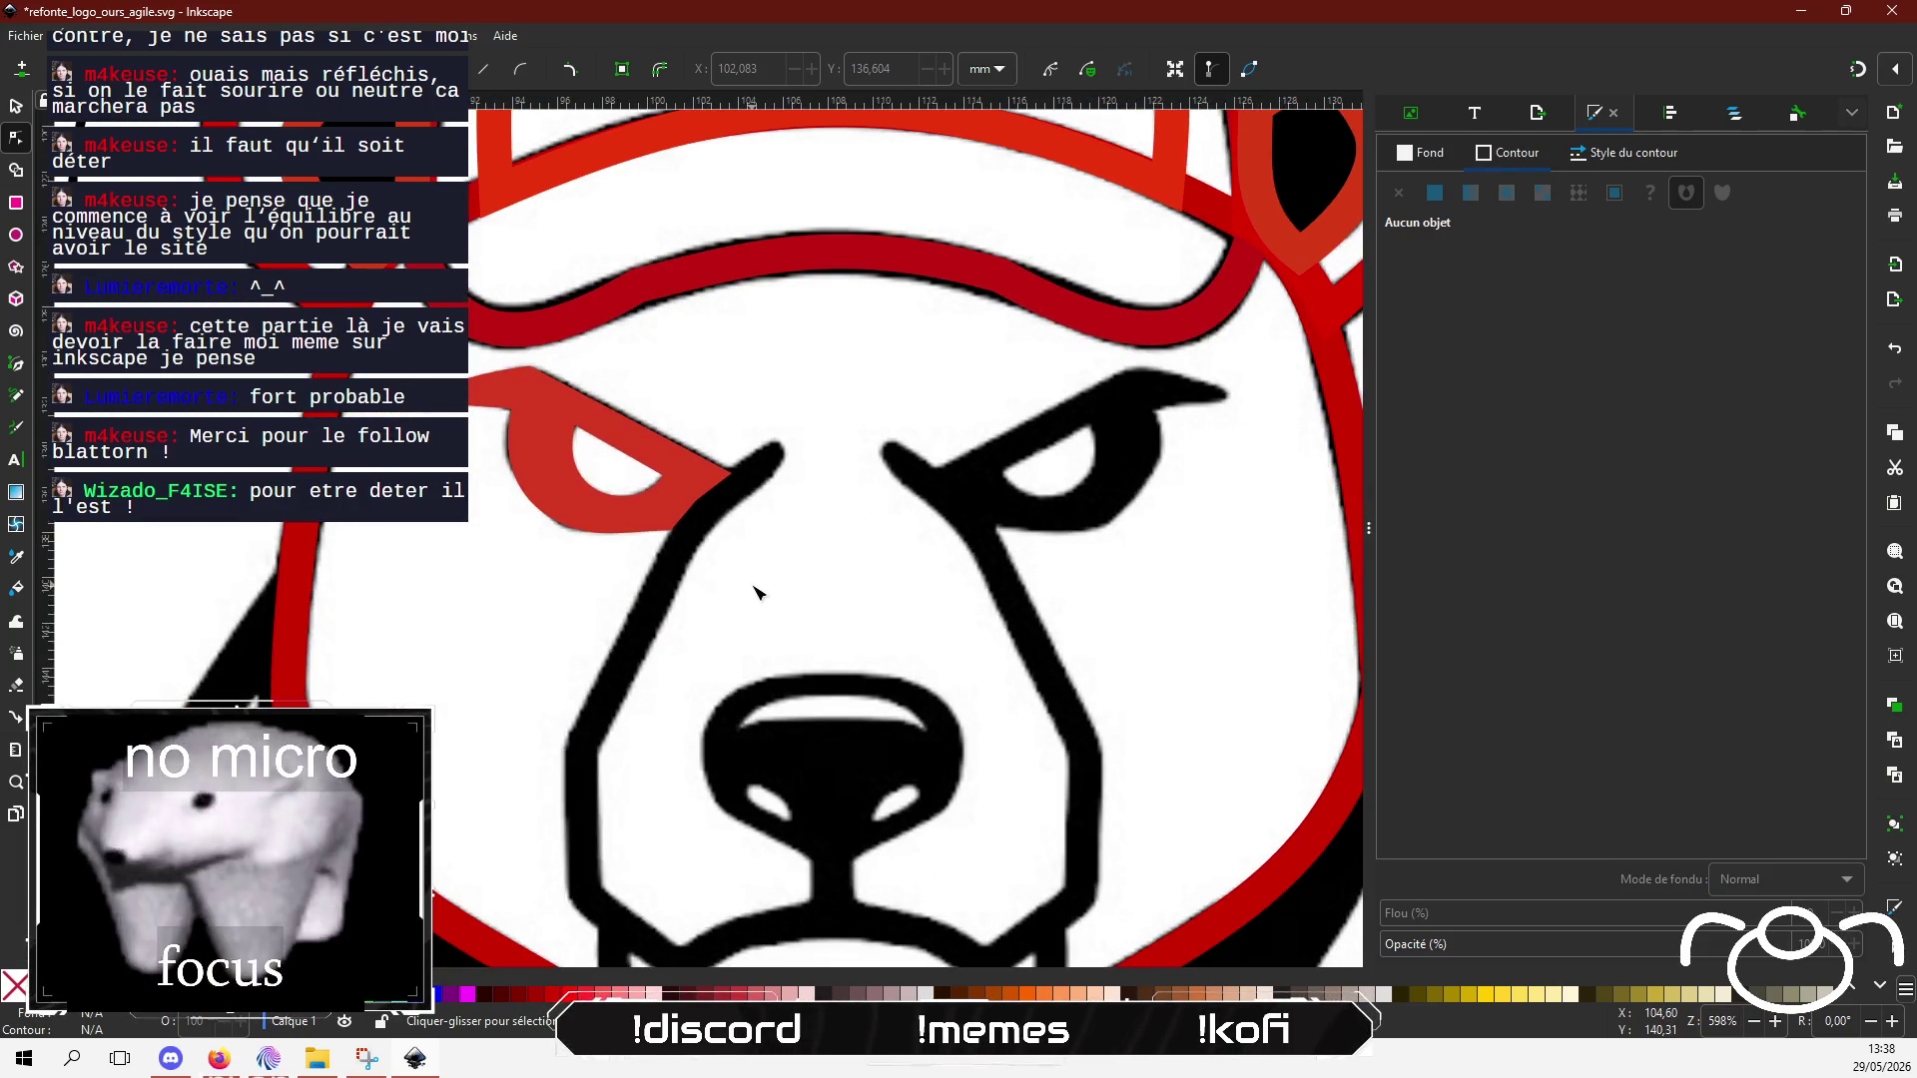
left_click(14, 112)
left_click(609, 420)
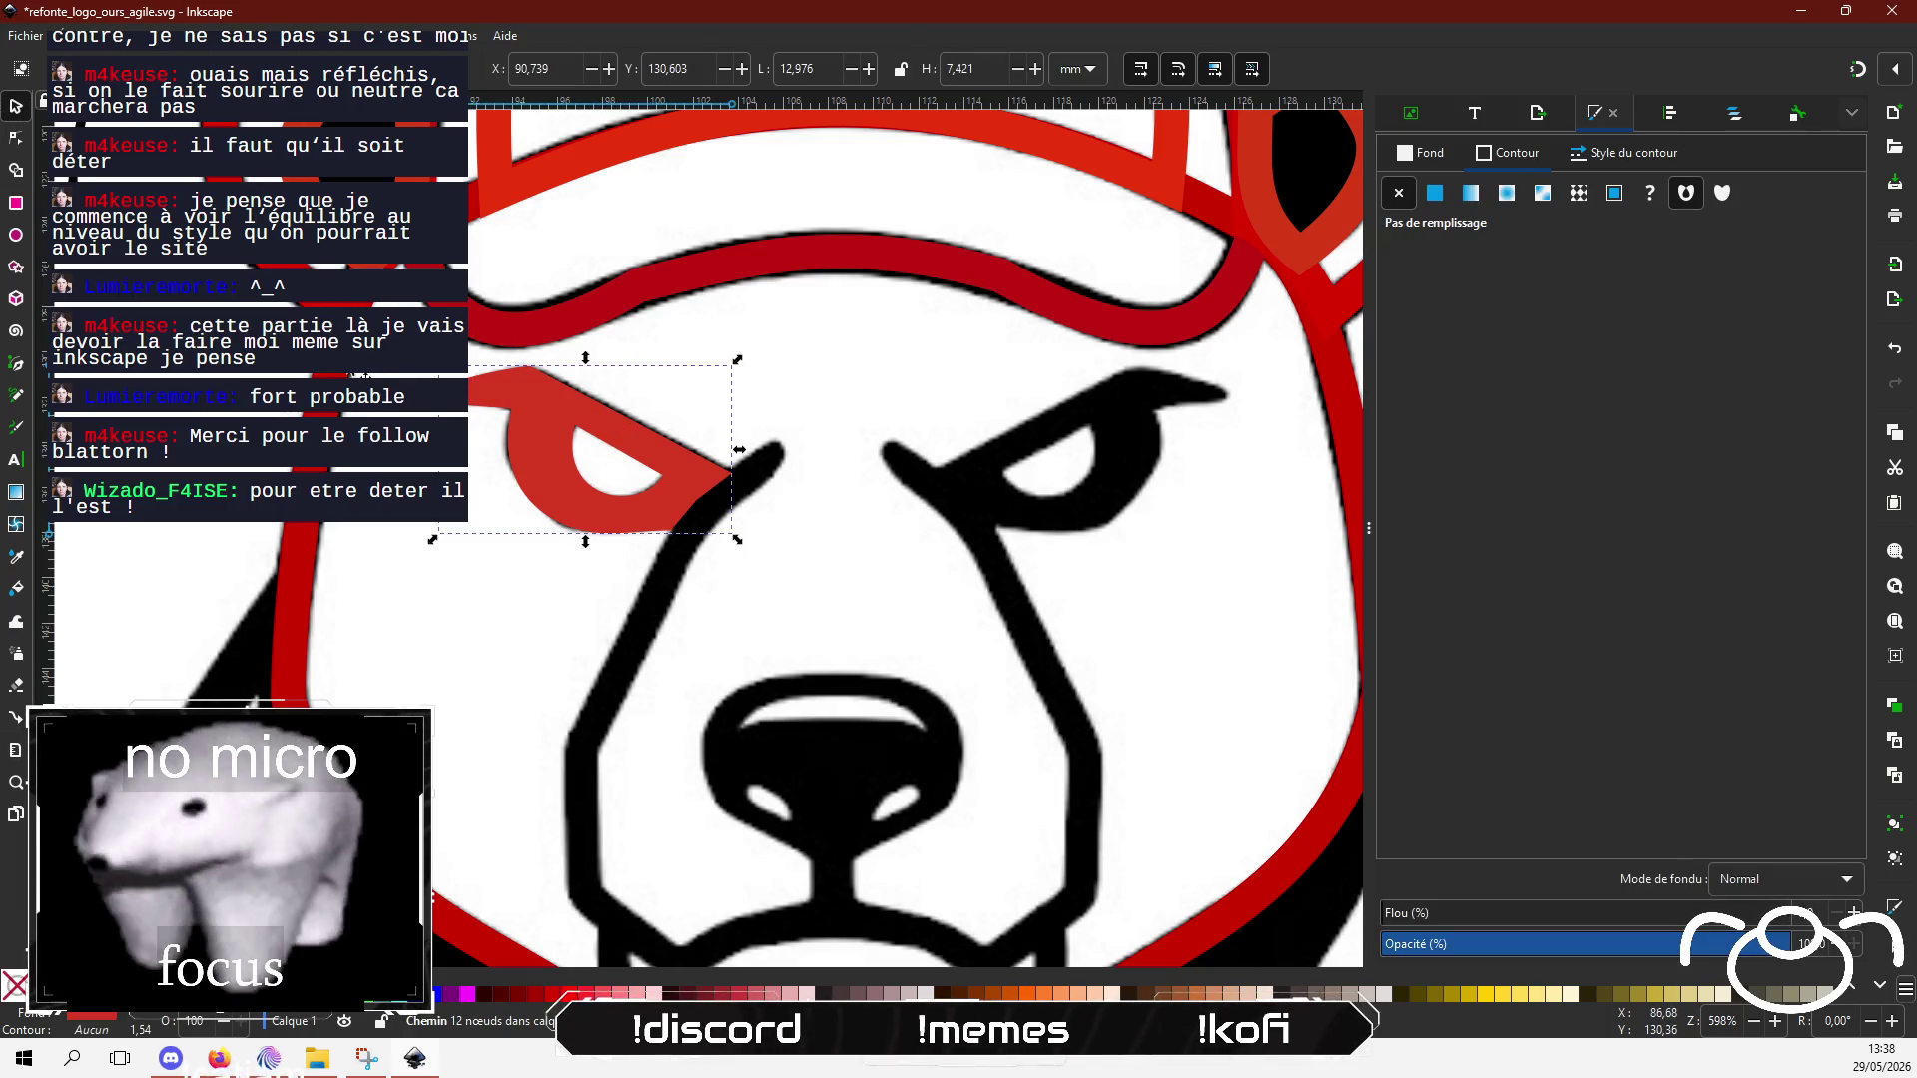
key("ctrl+v")
key("h")
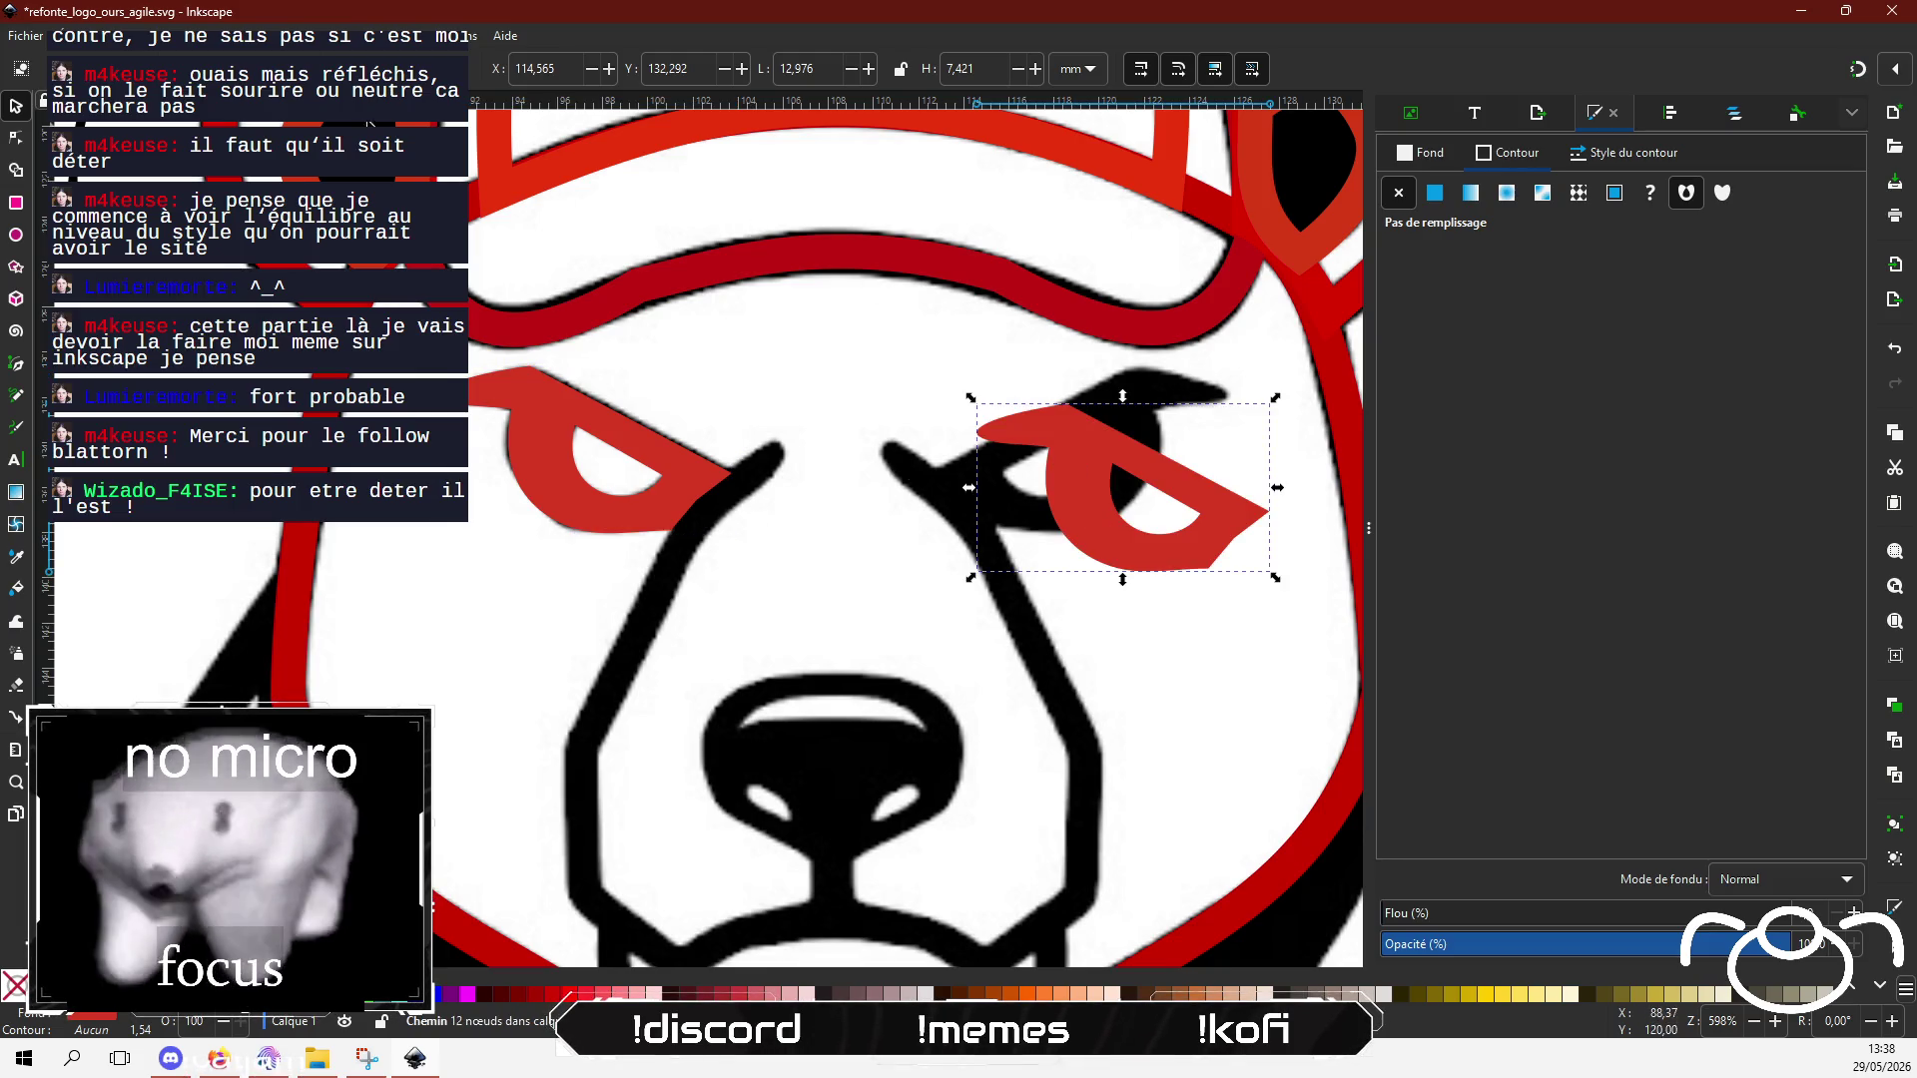
key("h")
left_click_drag(1115, 481, 1058, 428)
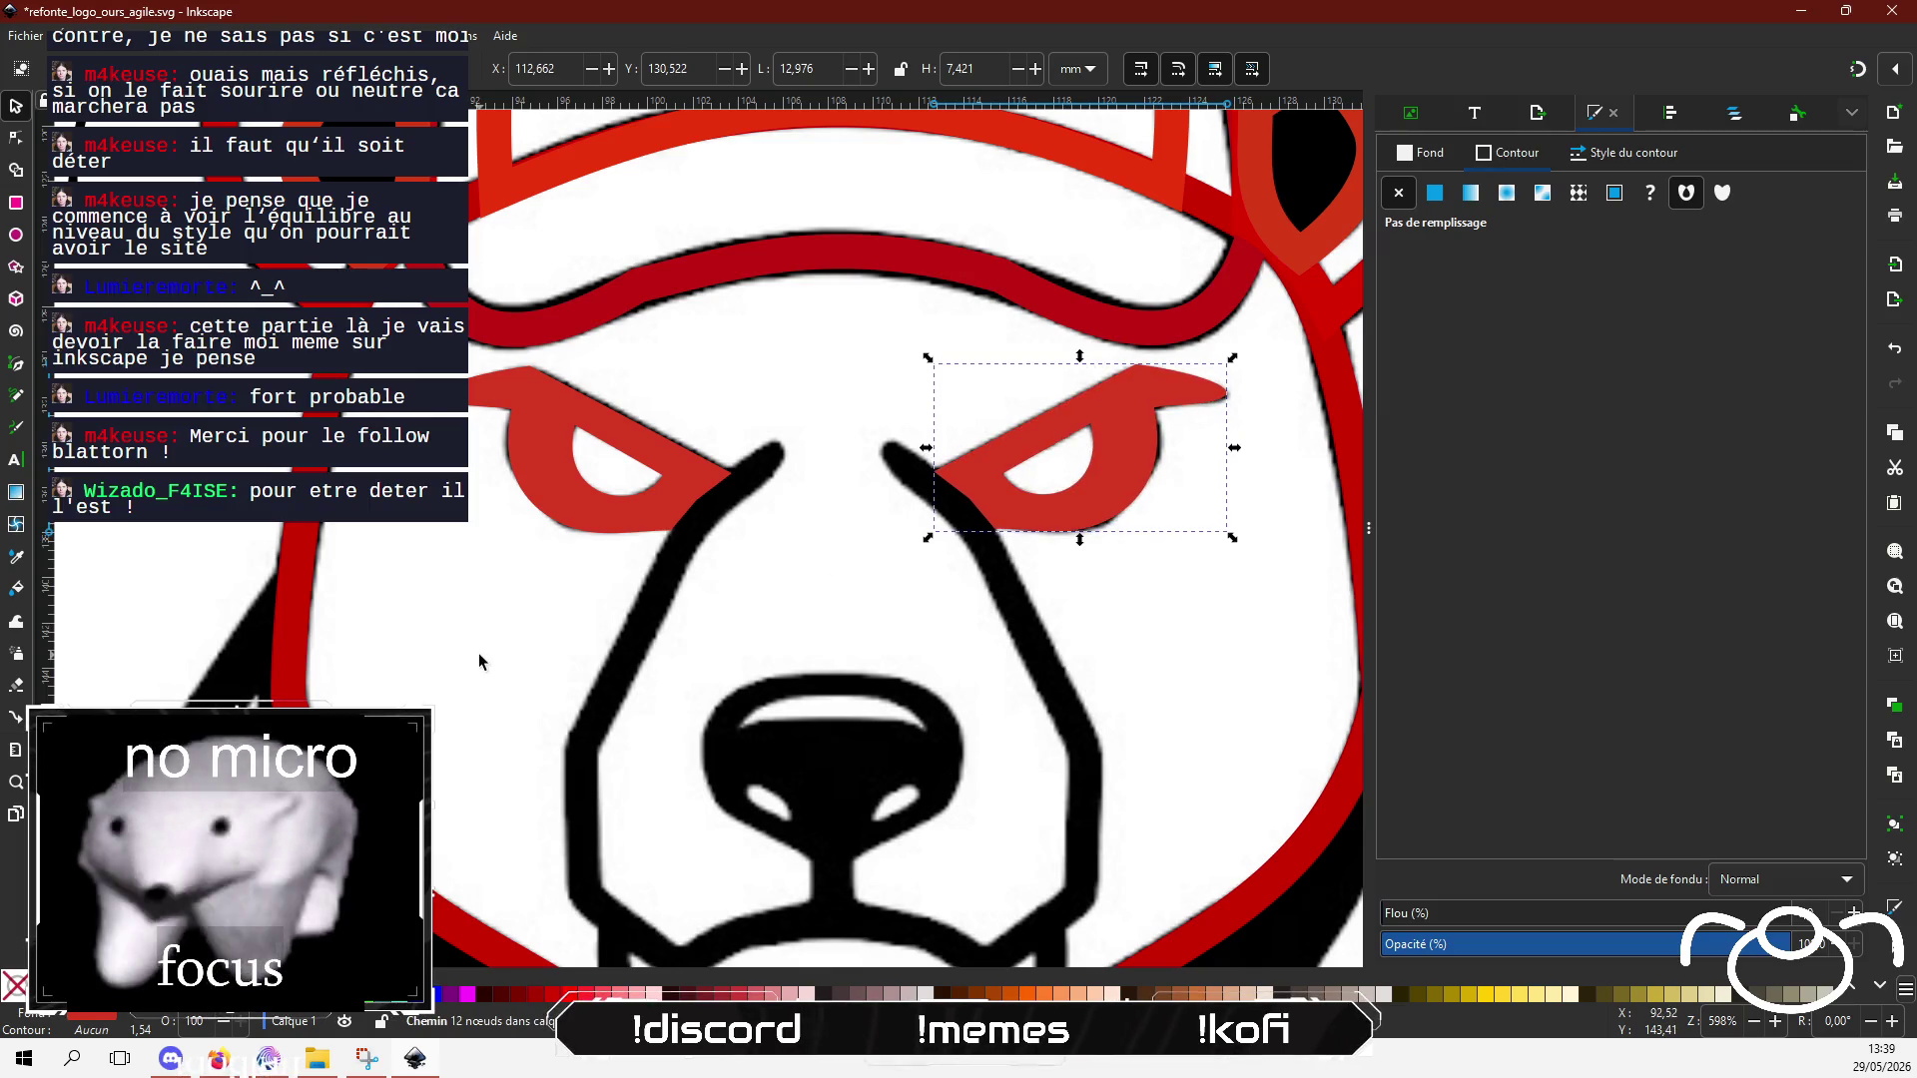
key("Escape")
scroll(751, 667, "down", 3)
scroll(670, 530, "up", 3)
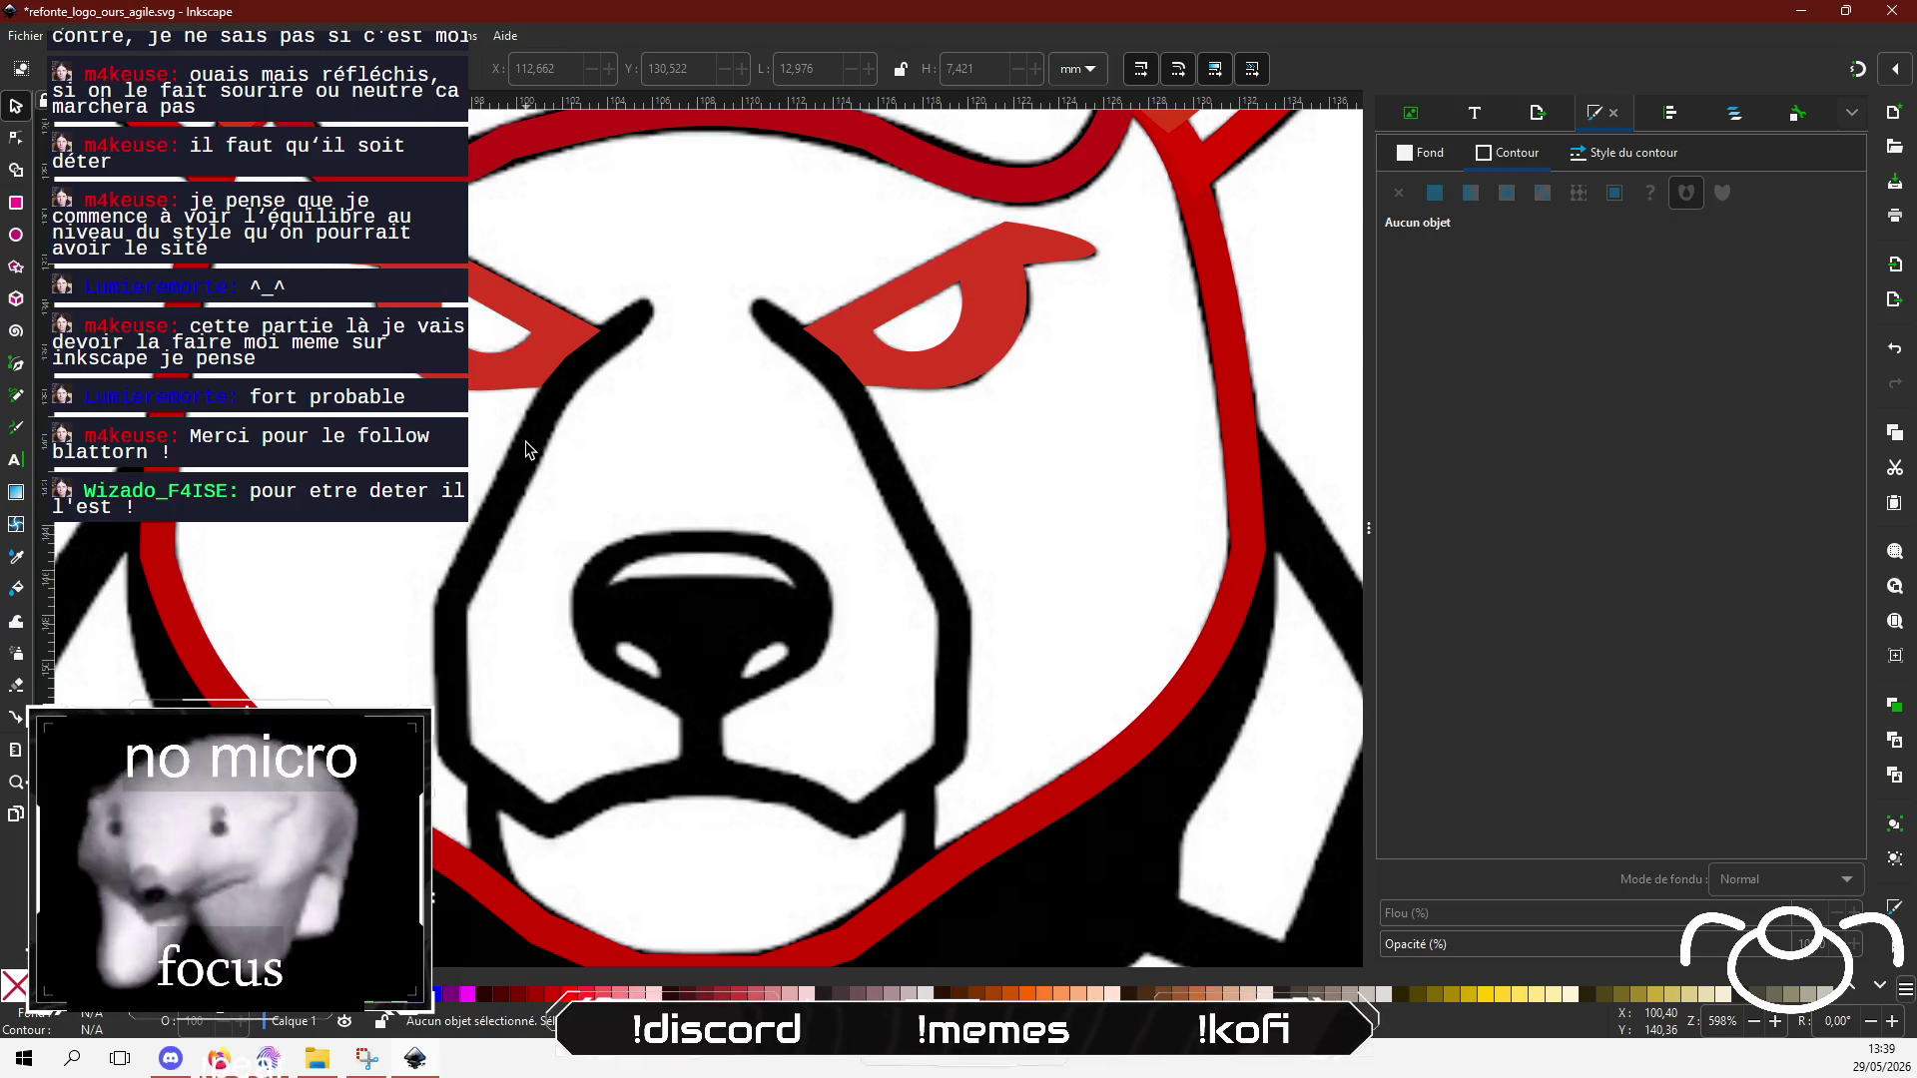
Step: Start the muzzle path at the left eyebrow and trace down the left side to the bottom
left_click(16, 364)
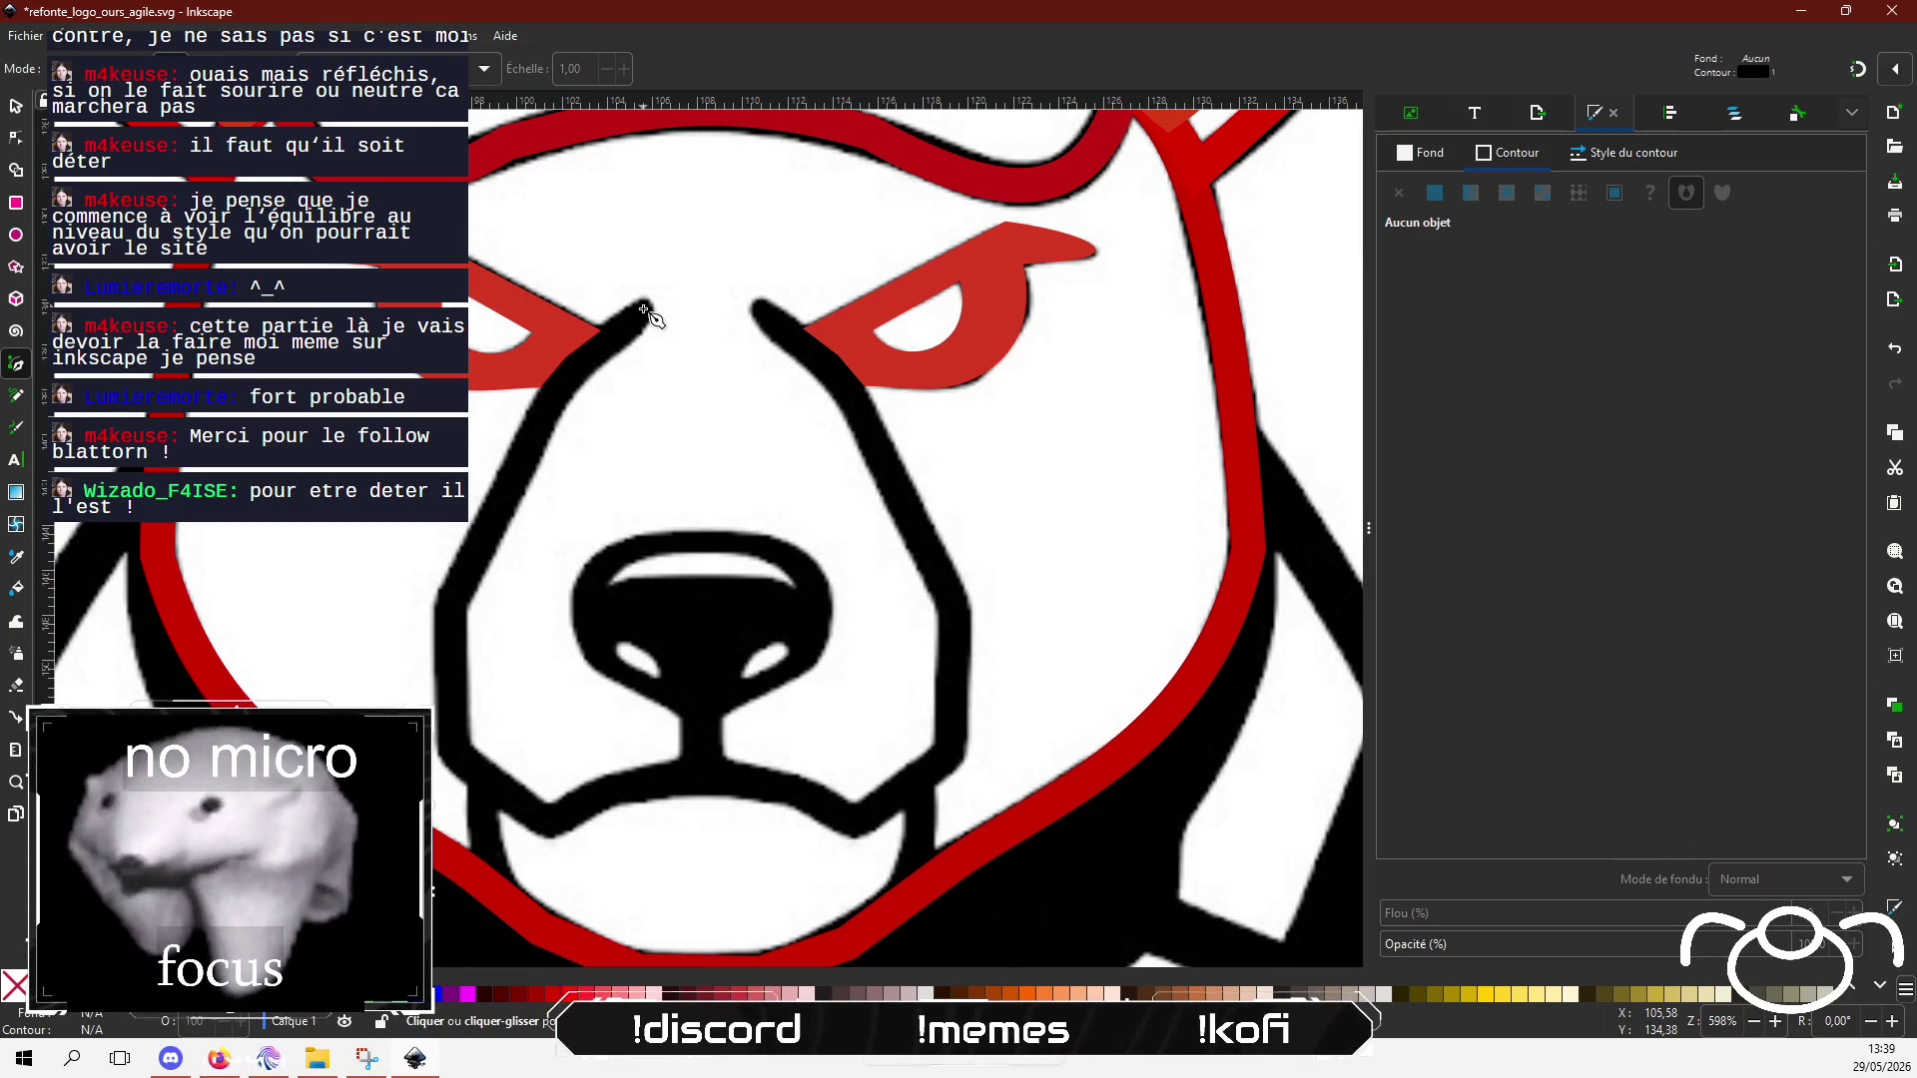
mouse_move(649, 318)
left_mouse_down()
mouse_move(844, 720)
mouse_move(816, 815)
mouse_move(683, 359)
left_mouse_up()
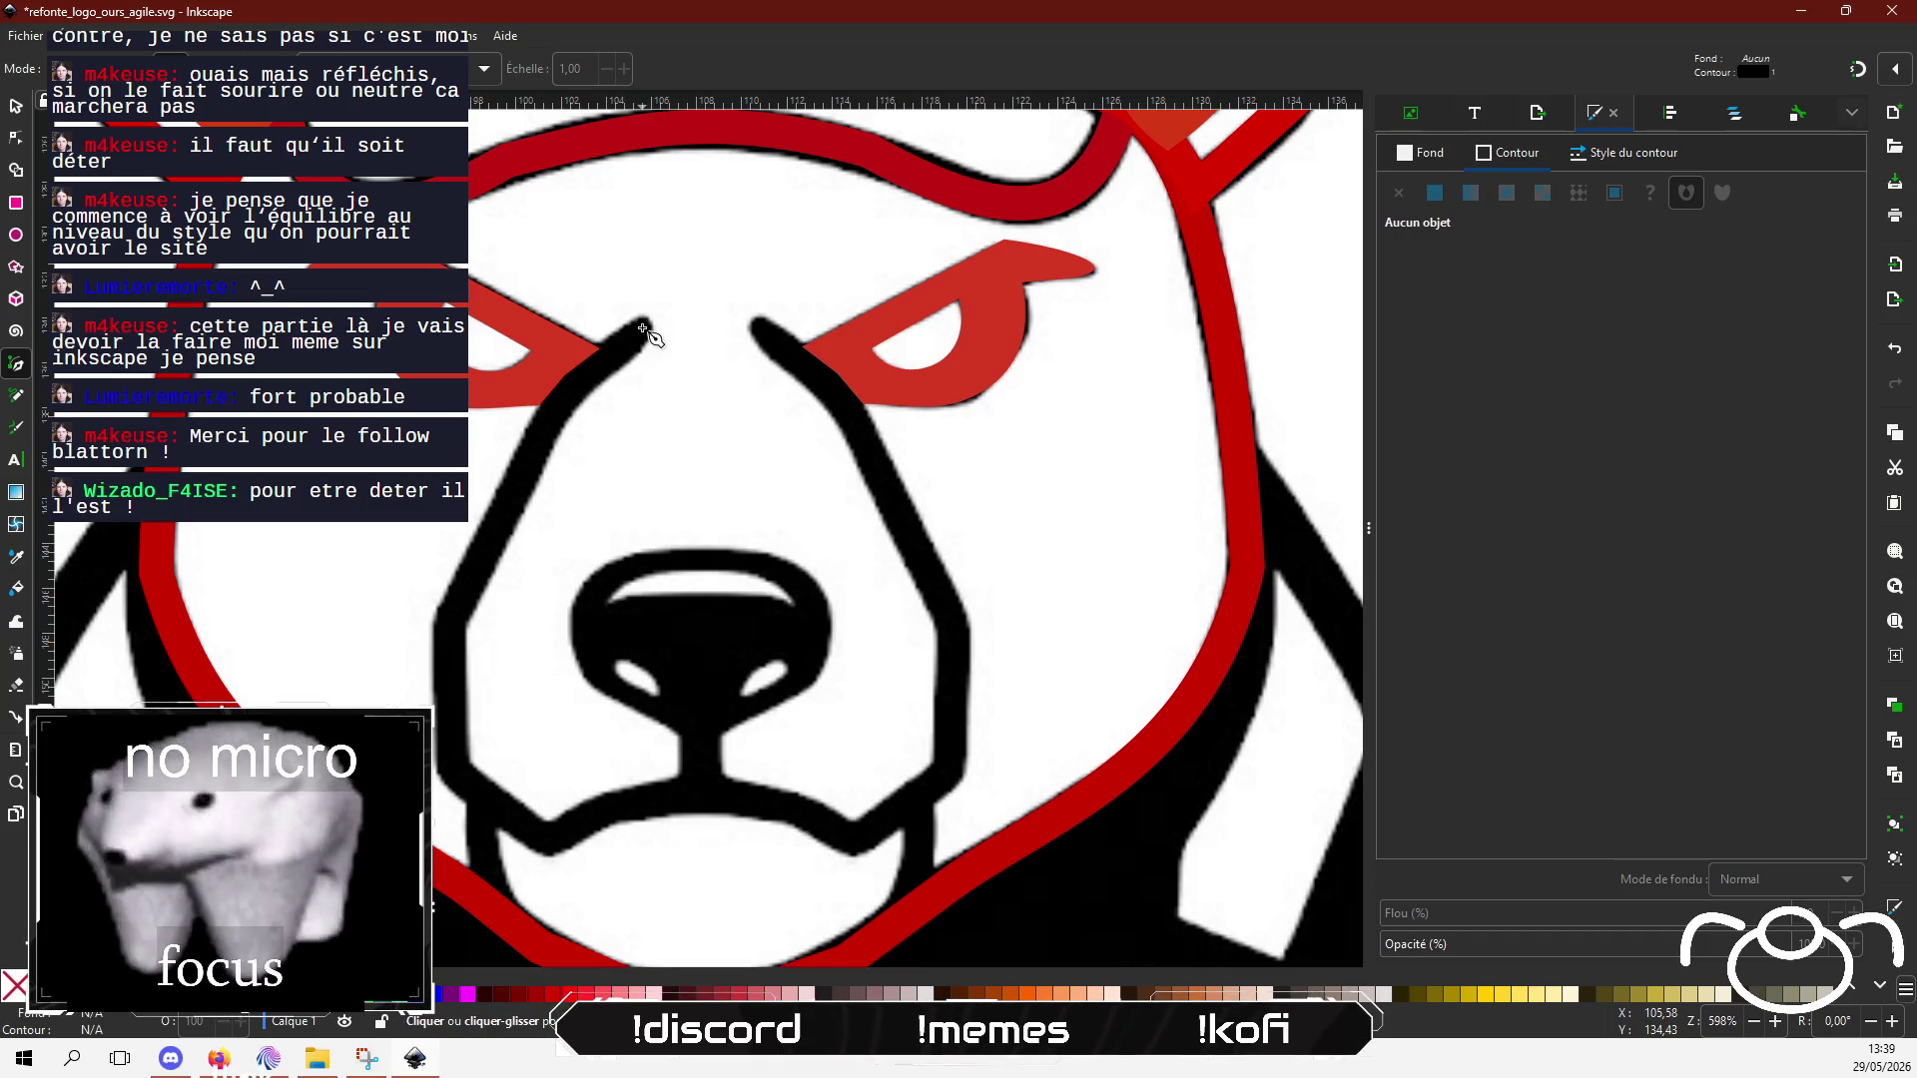
left_click(642, 328)
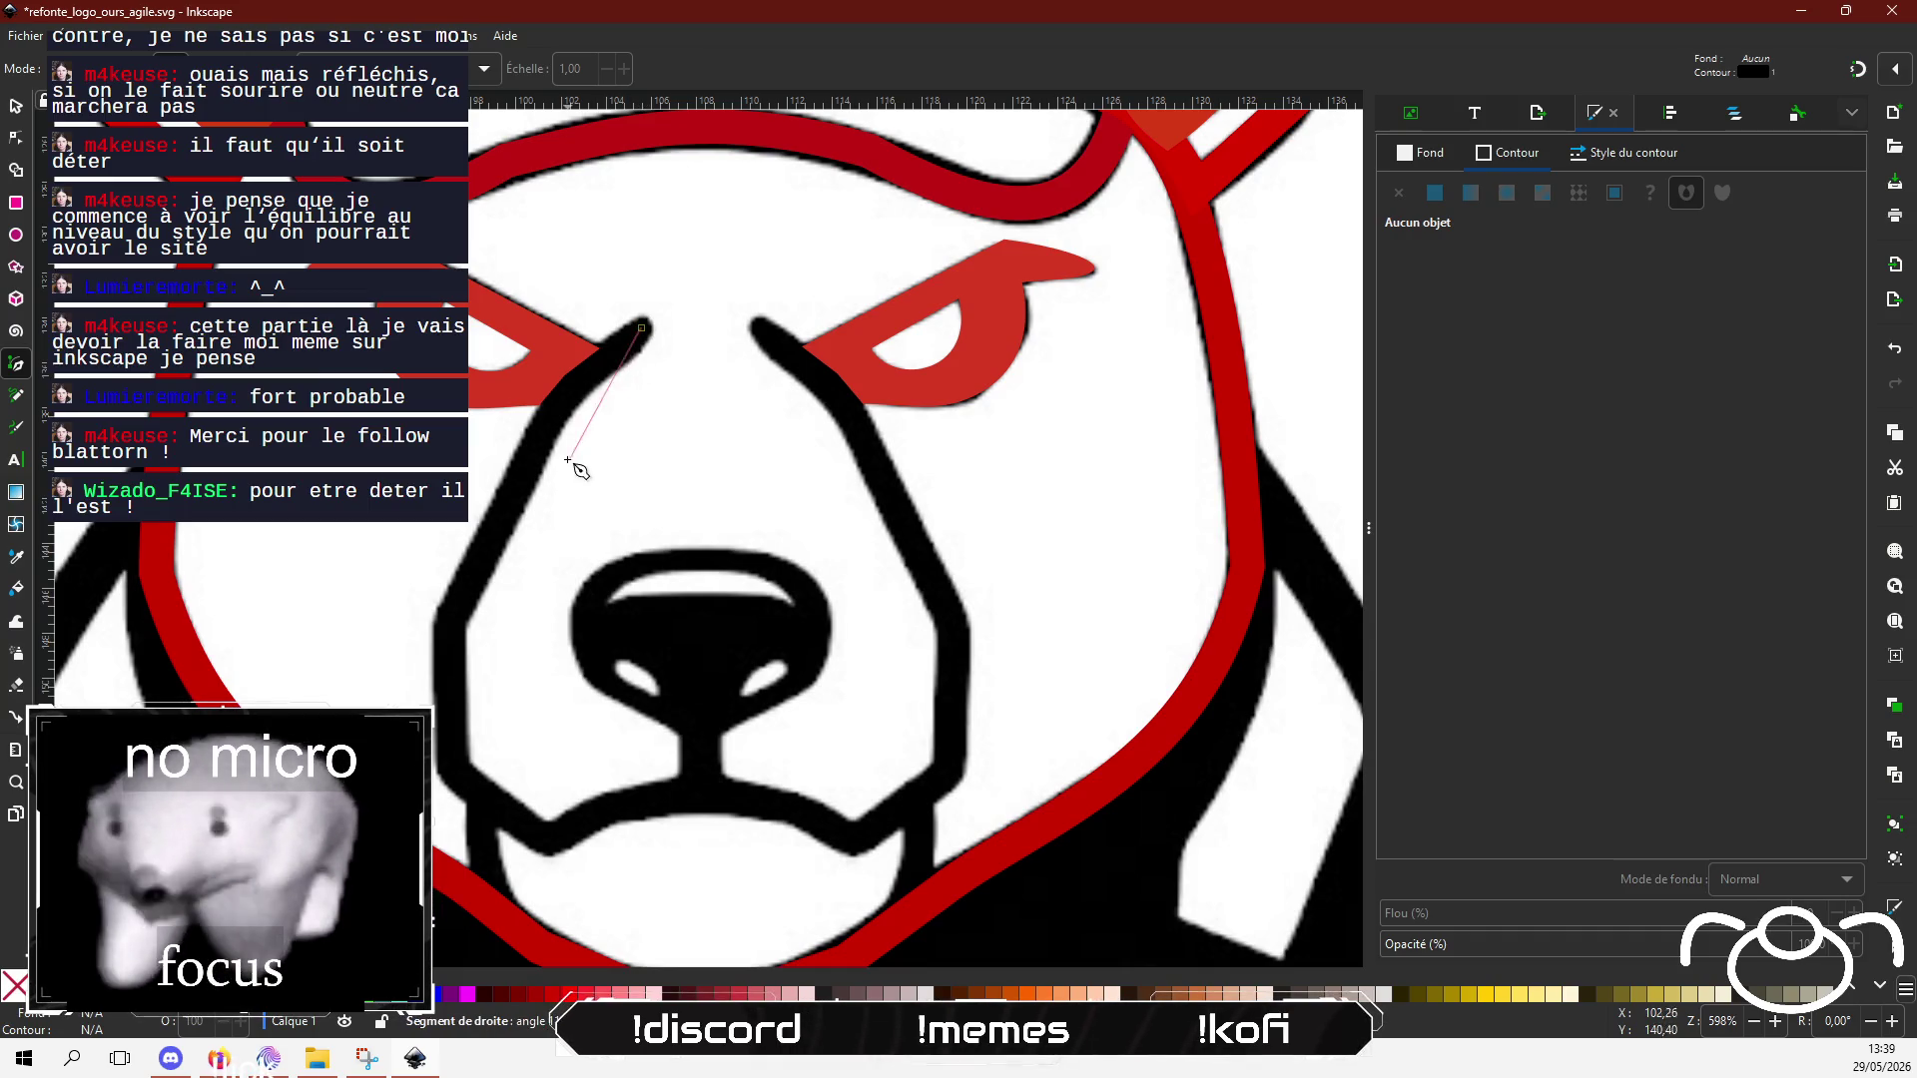
left_click(574, 382)
left_click(449, 619)
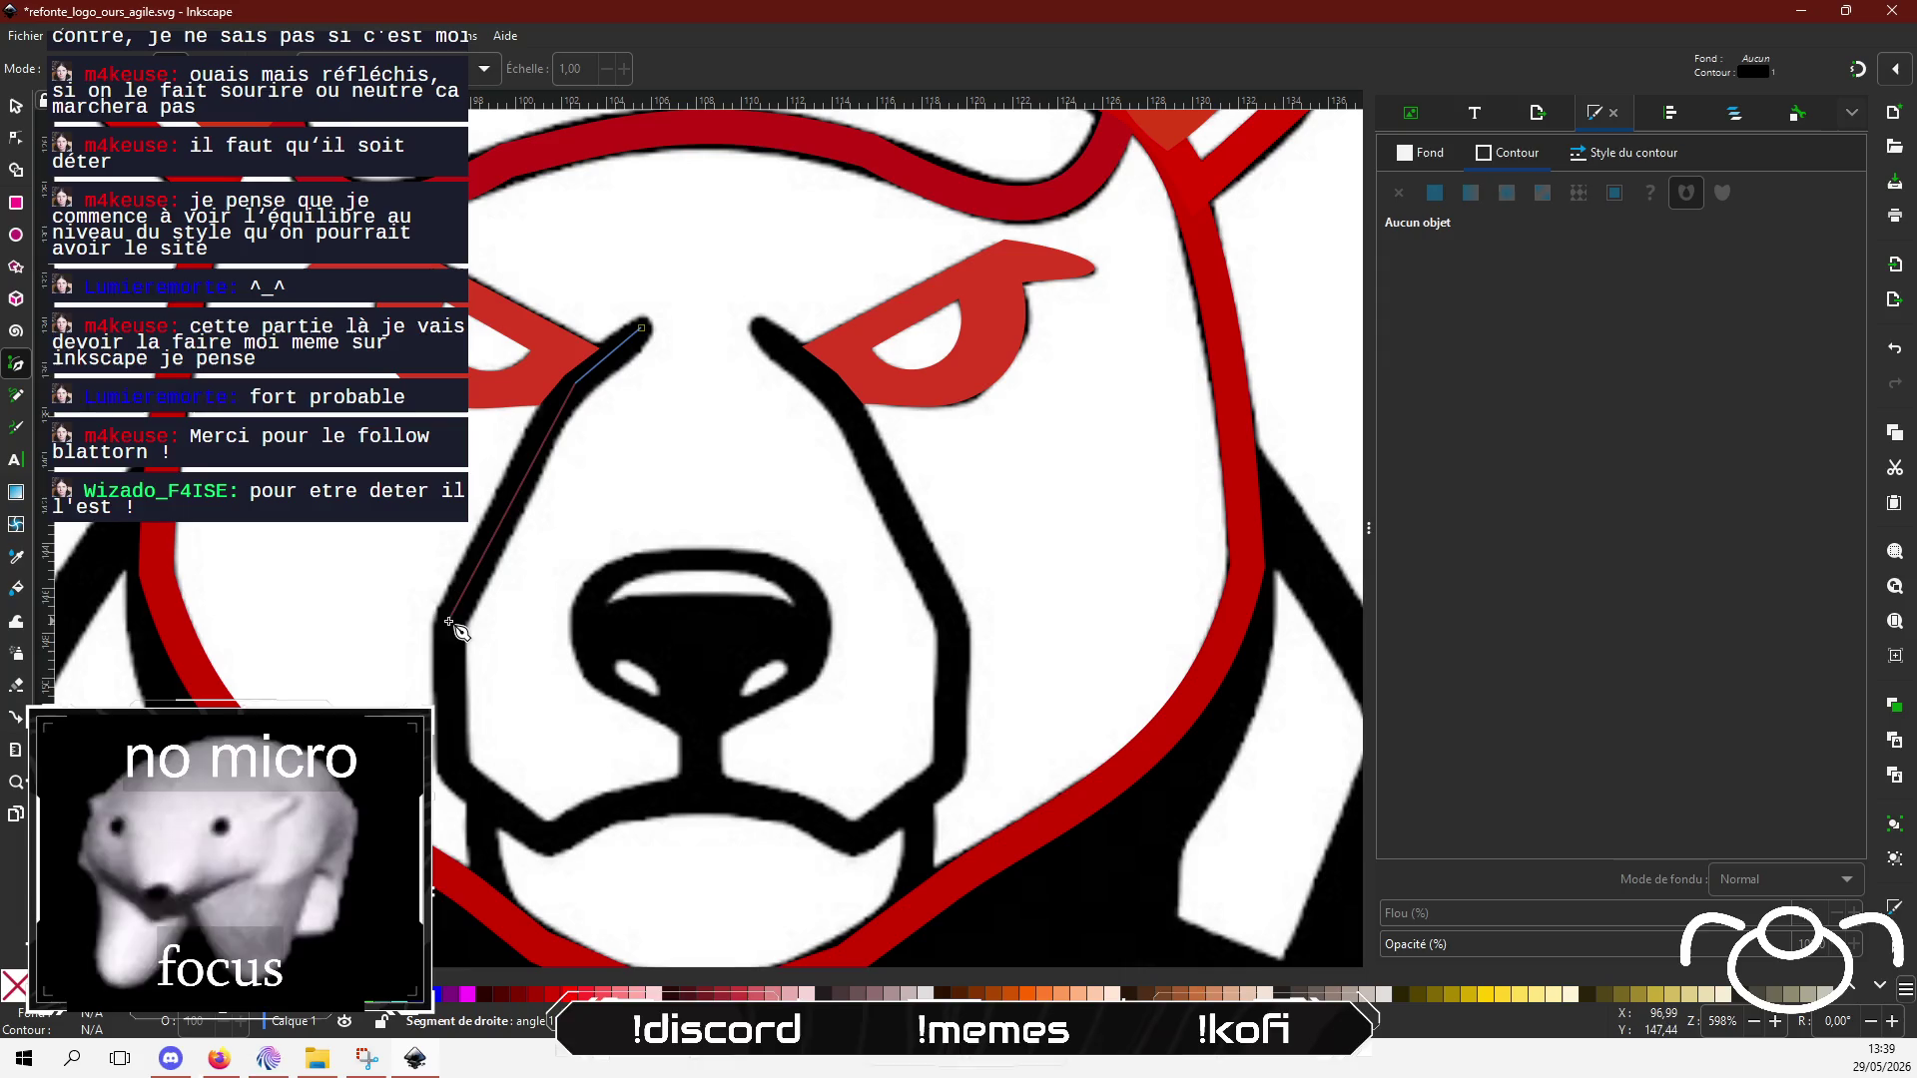
left_click(454, 770)
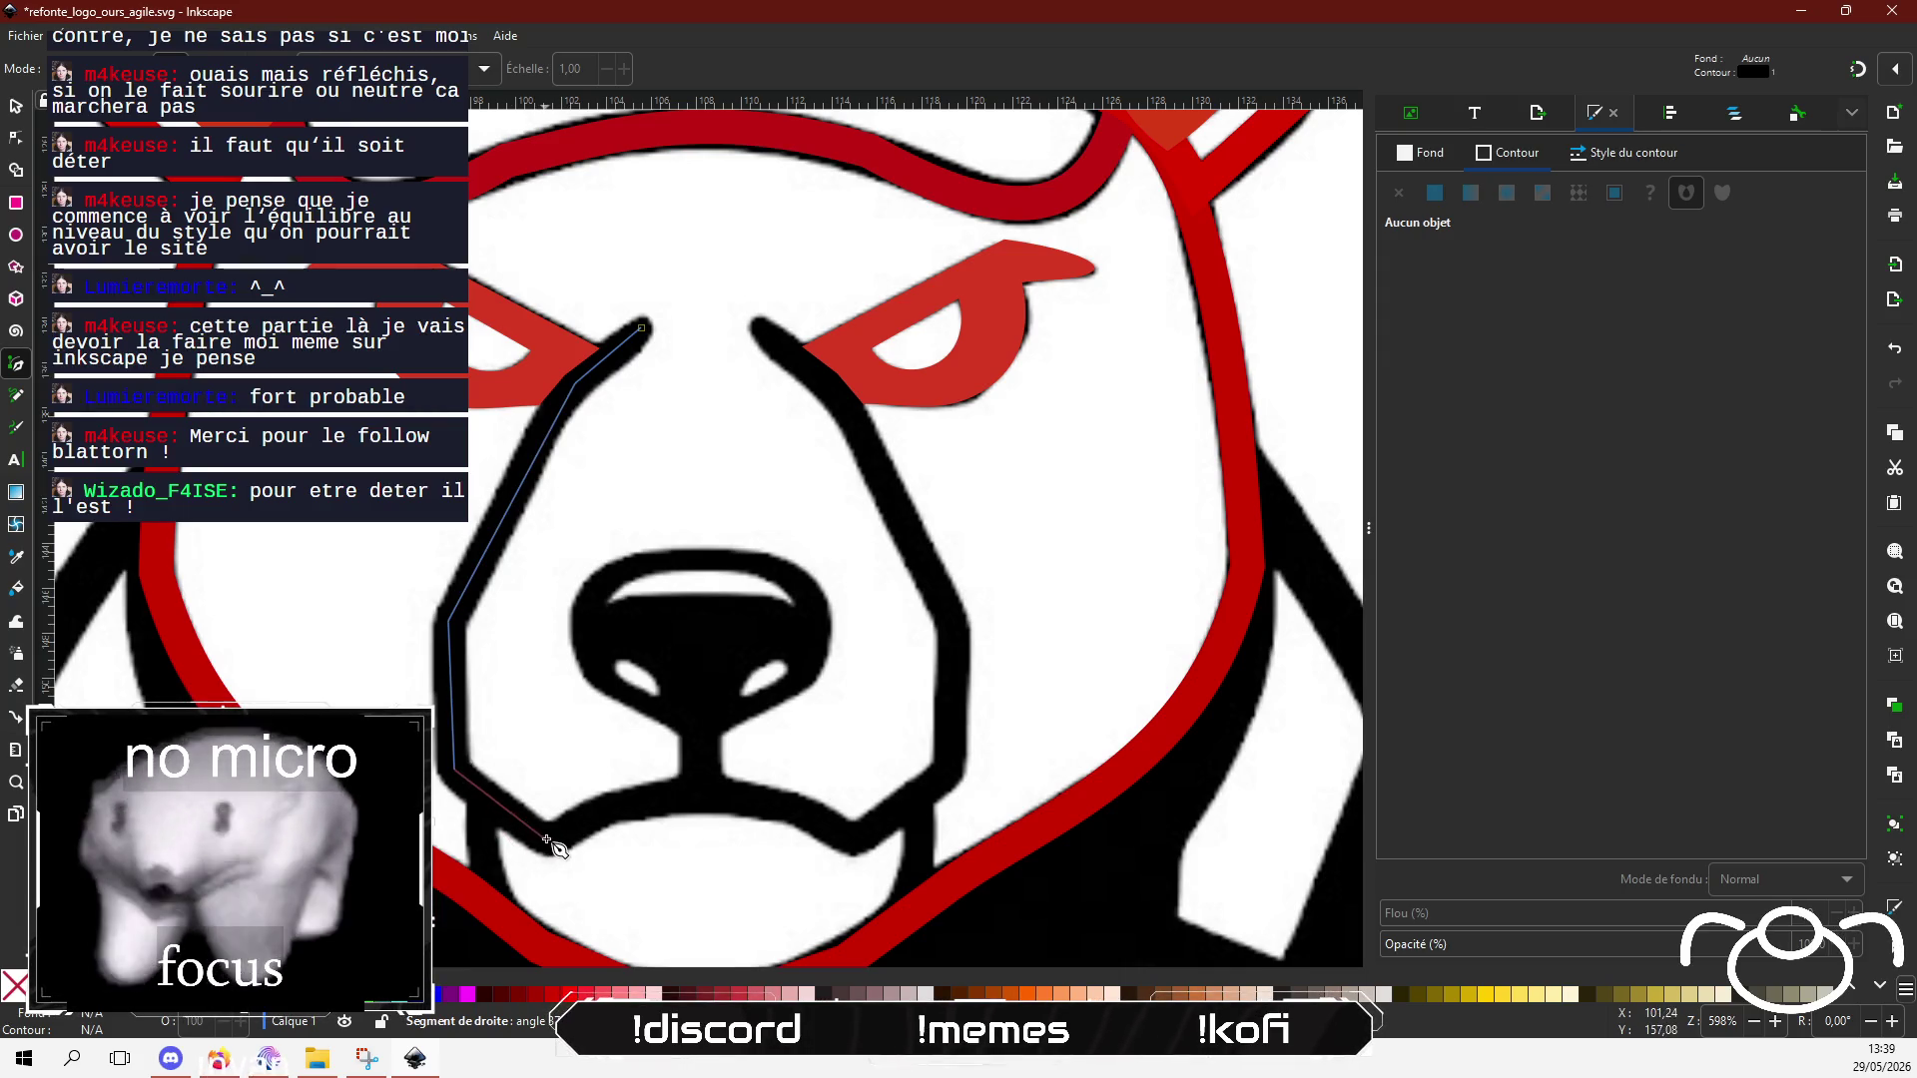
left_click(606, 808)
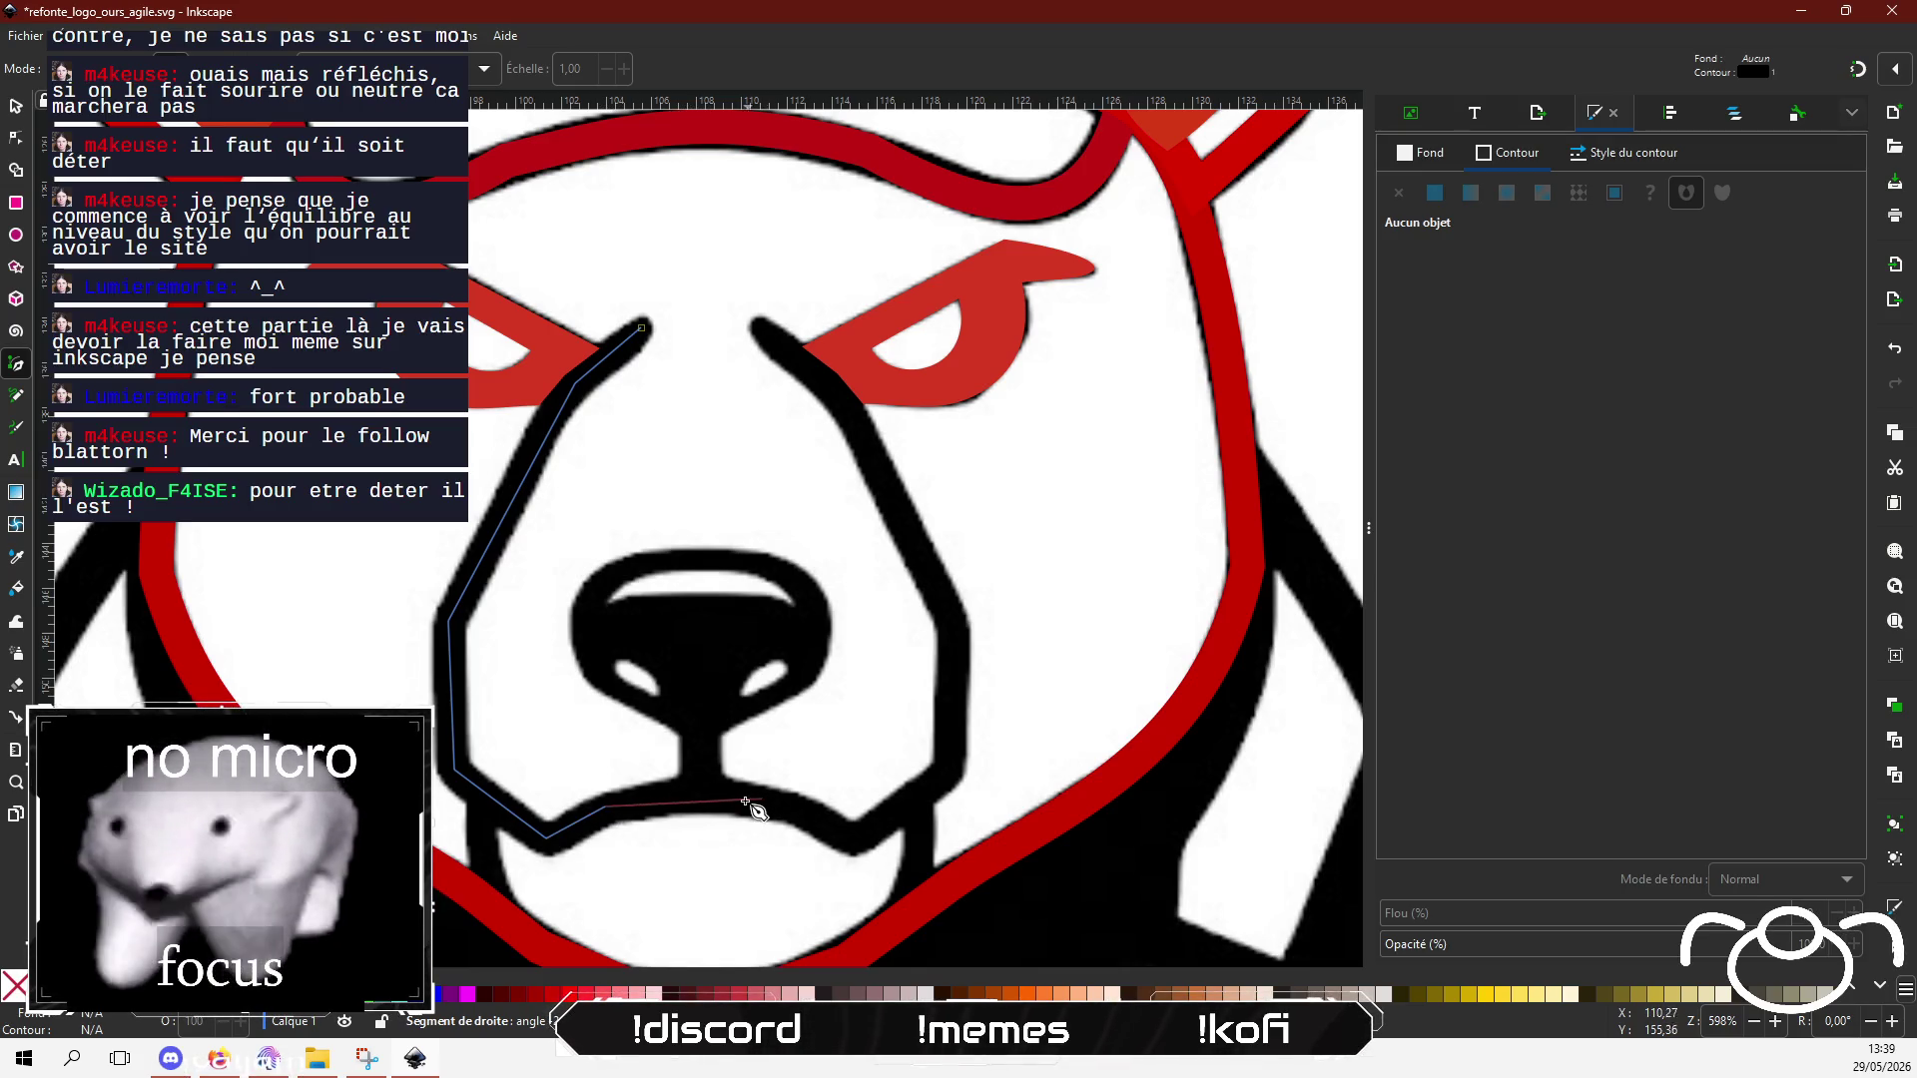
Step: Continue along the muzzle's bottom, up the right side to the right eyebrow, and finish the path
left_click(702, 796)
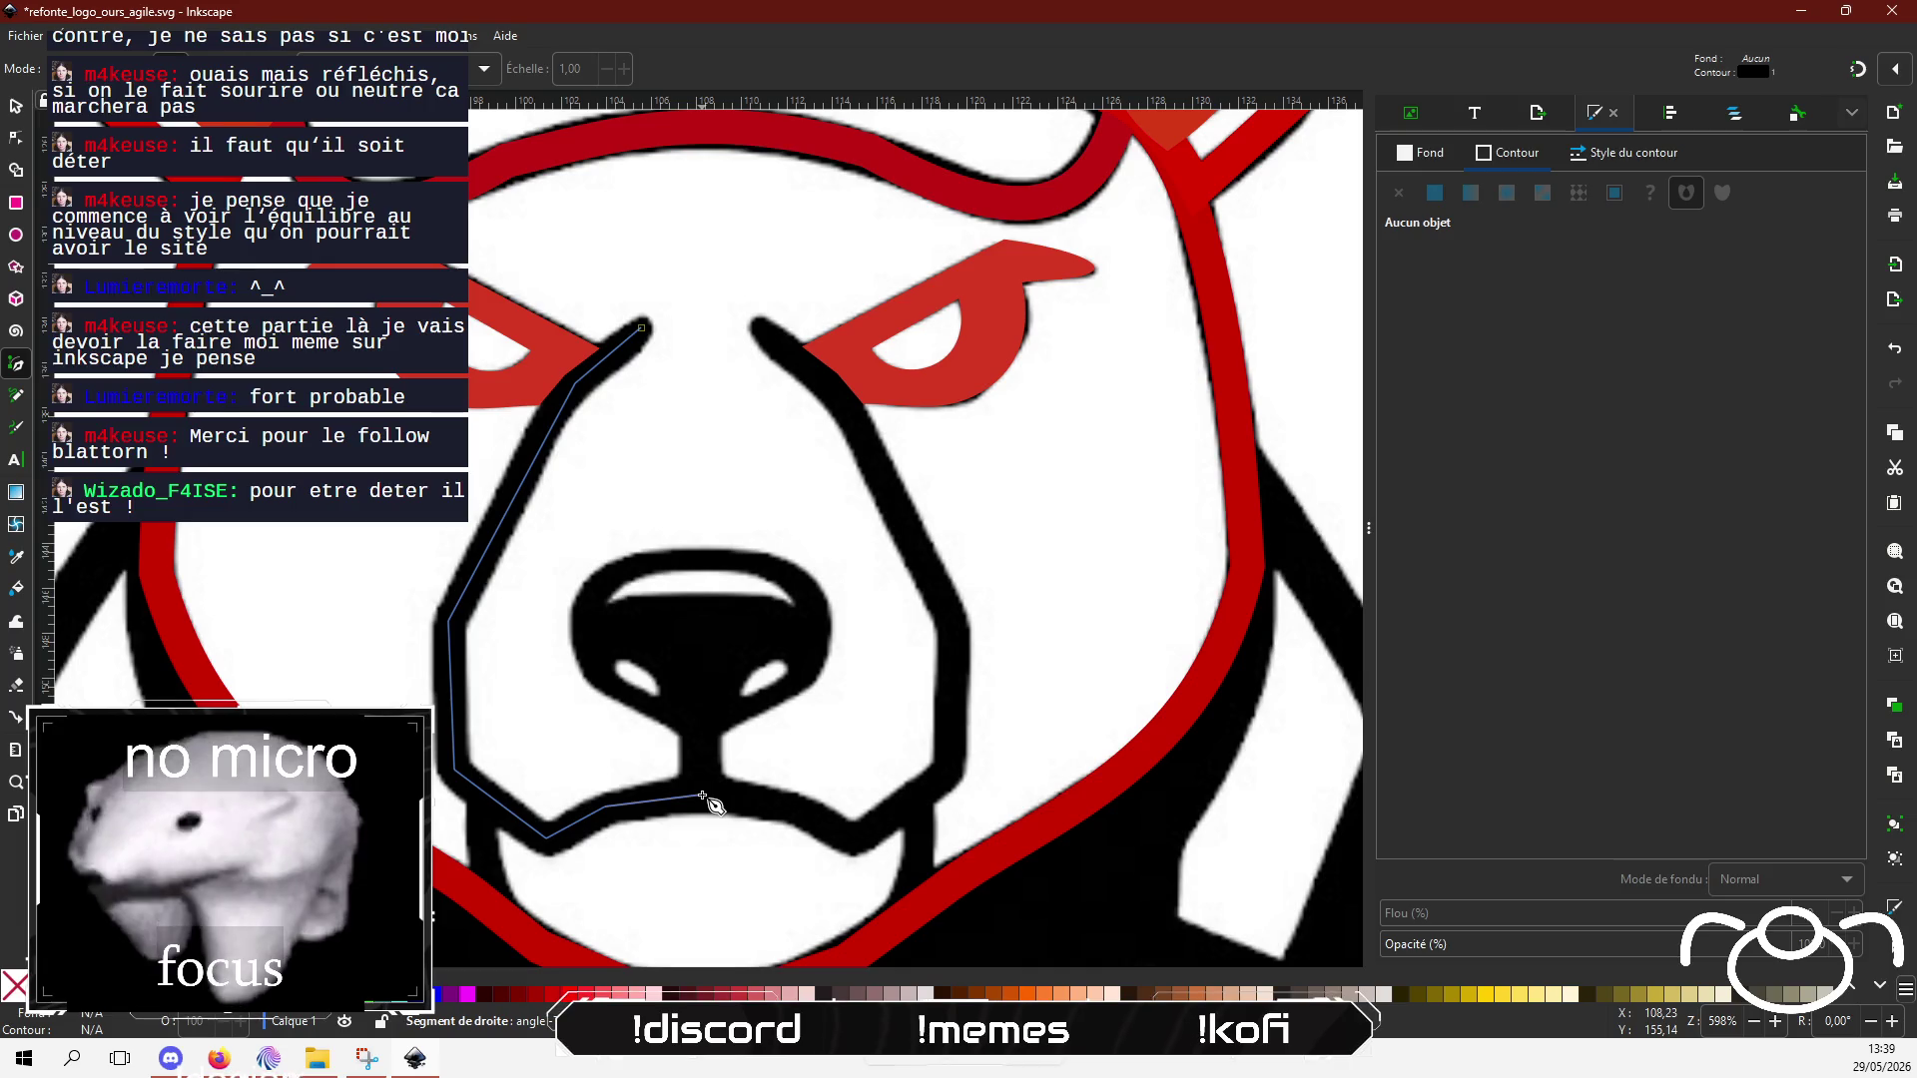
left_click(785, 807)
left_click(853, 839)
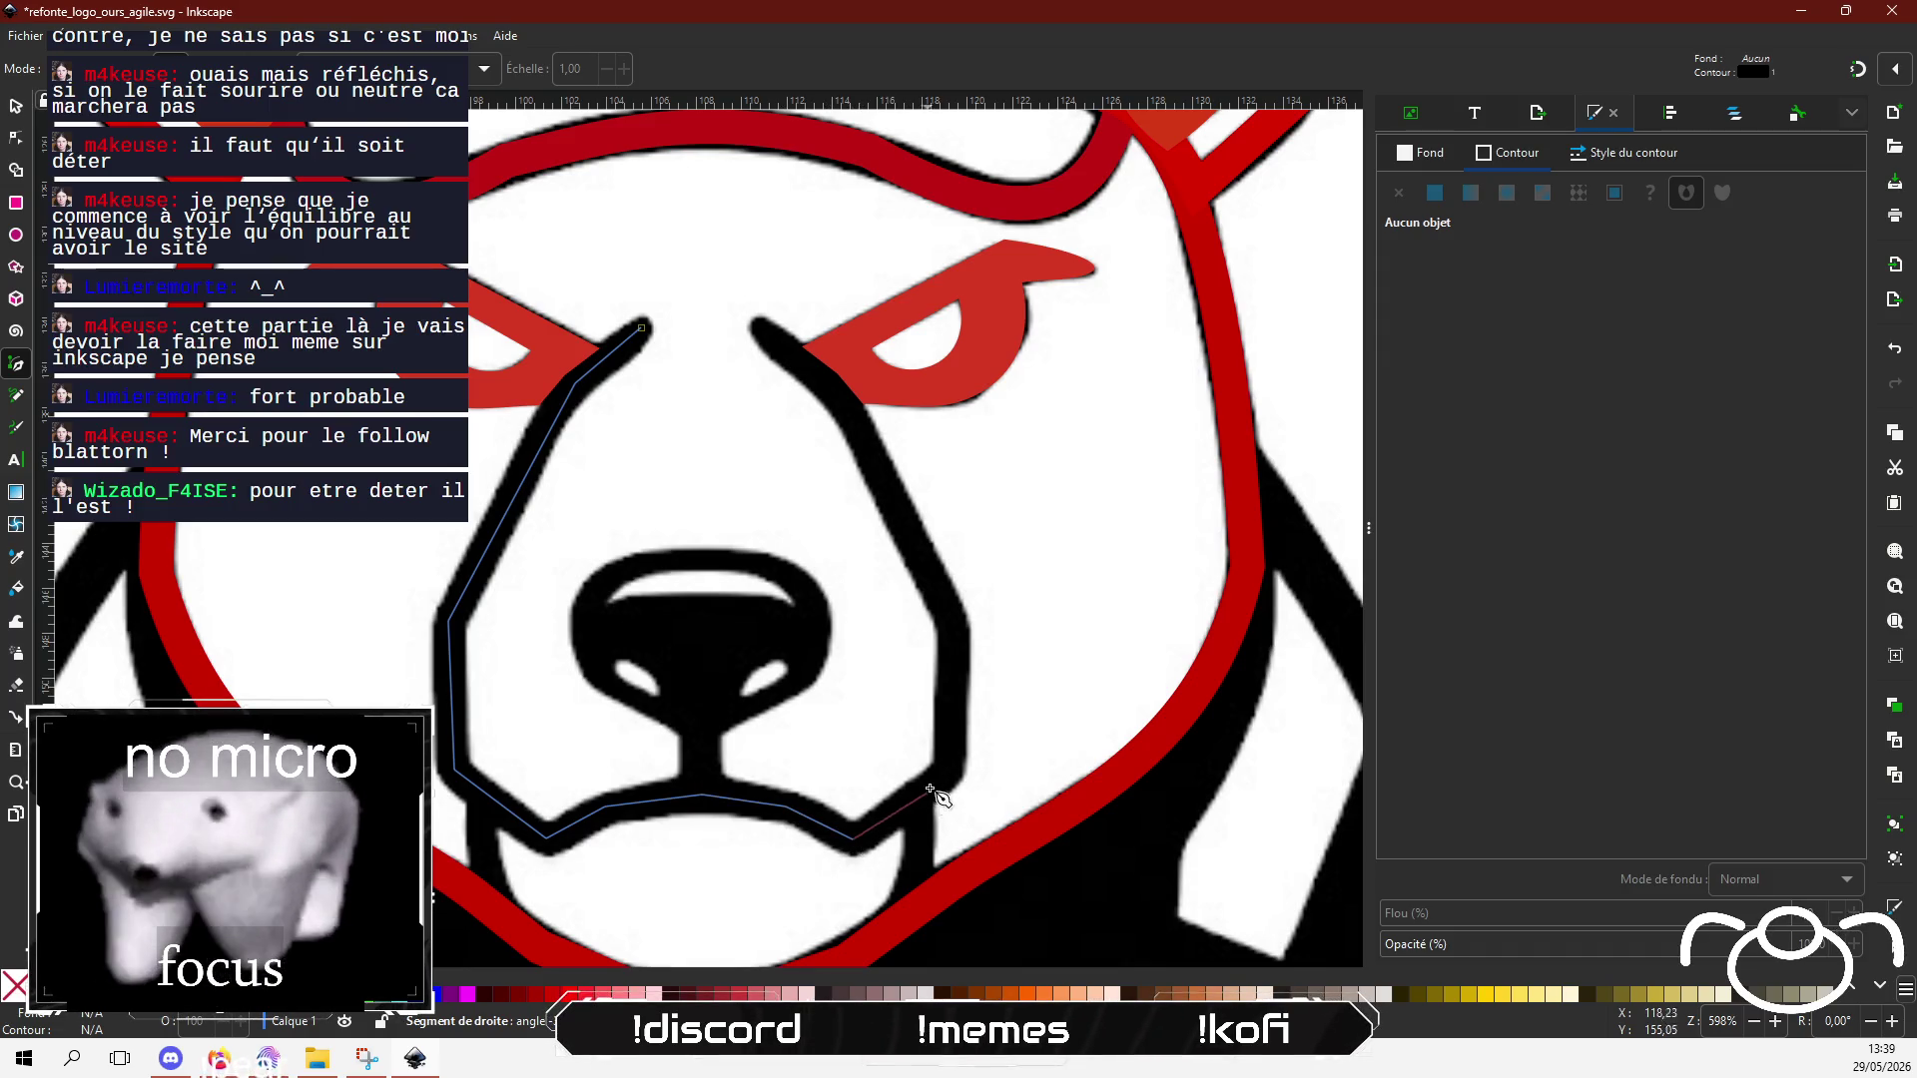
left_click(951, 769)
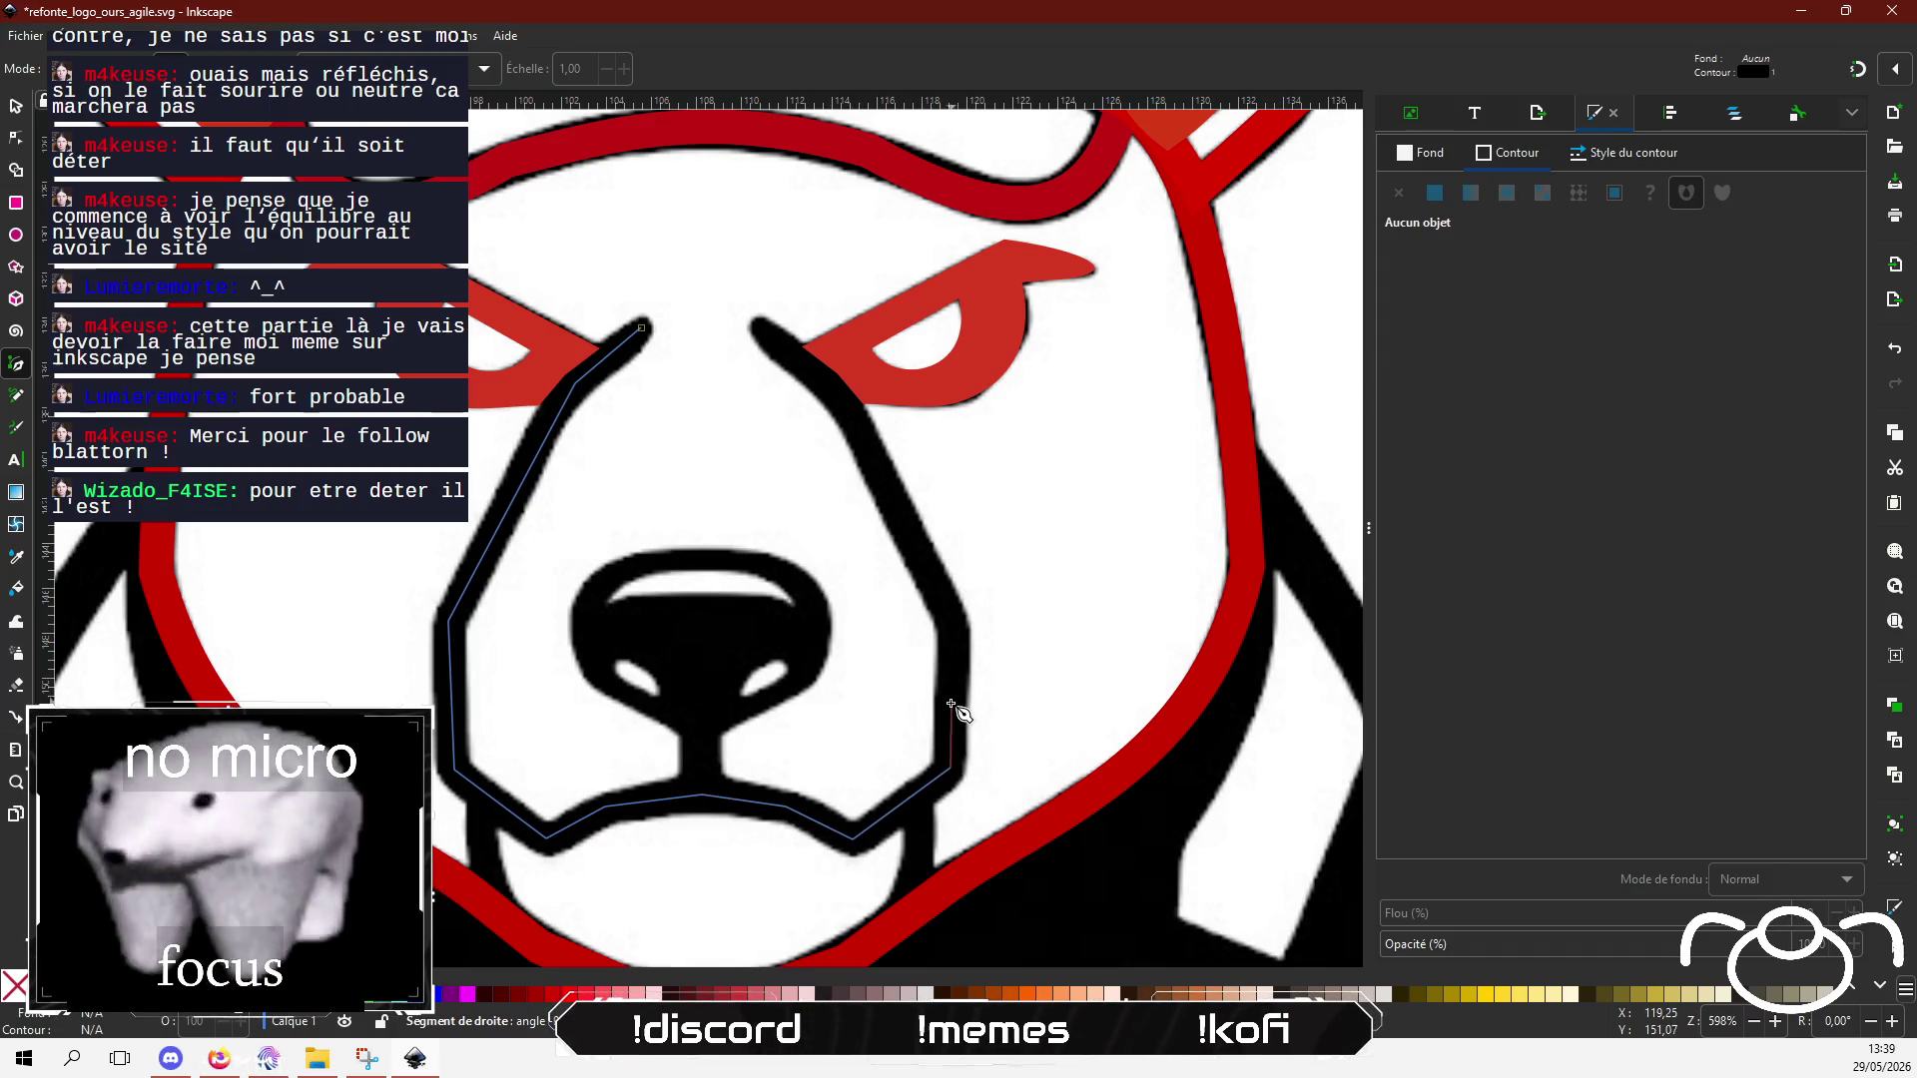
left_click(954, 630)
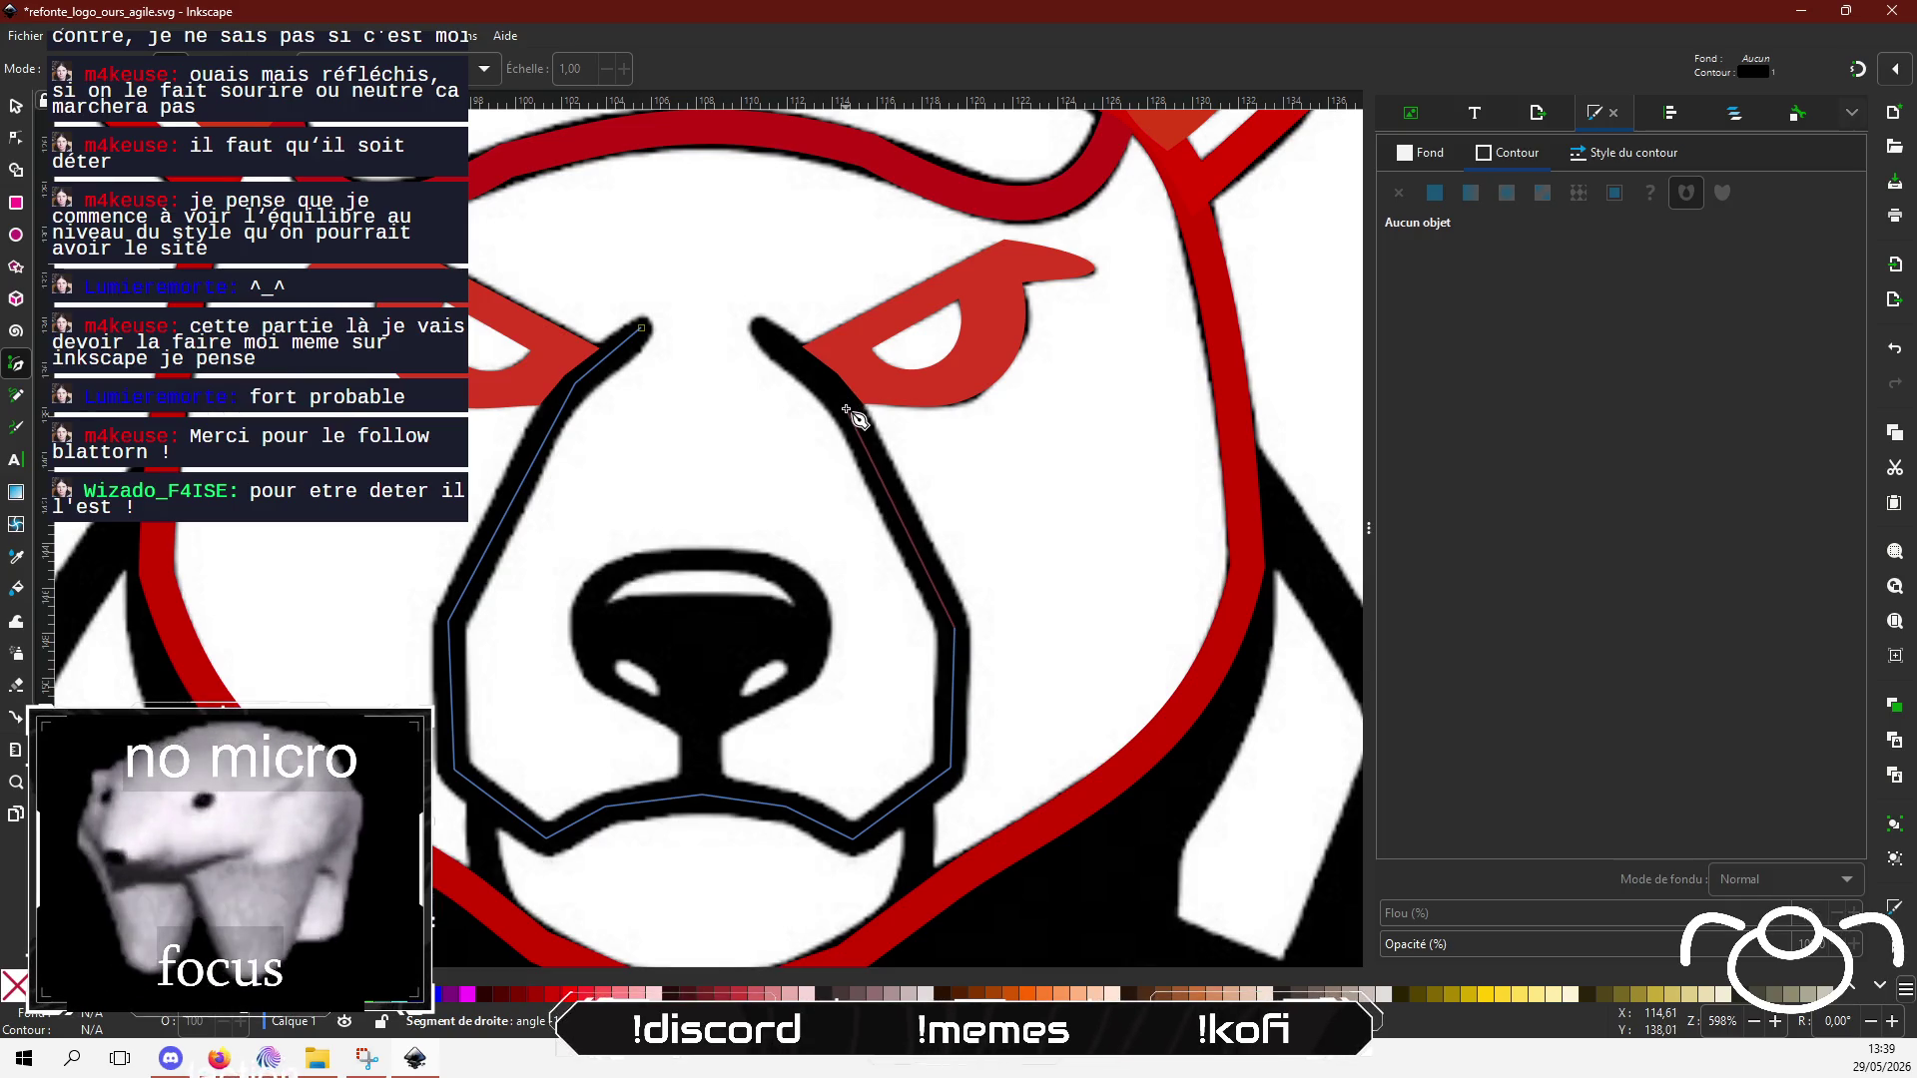
left_click(814, 375)
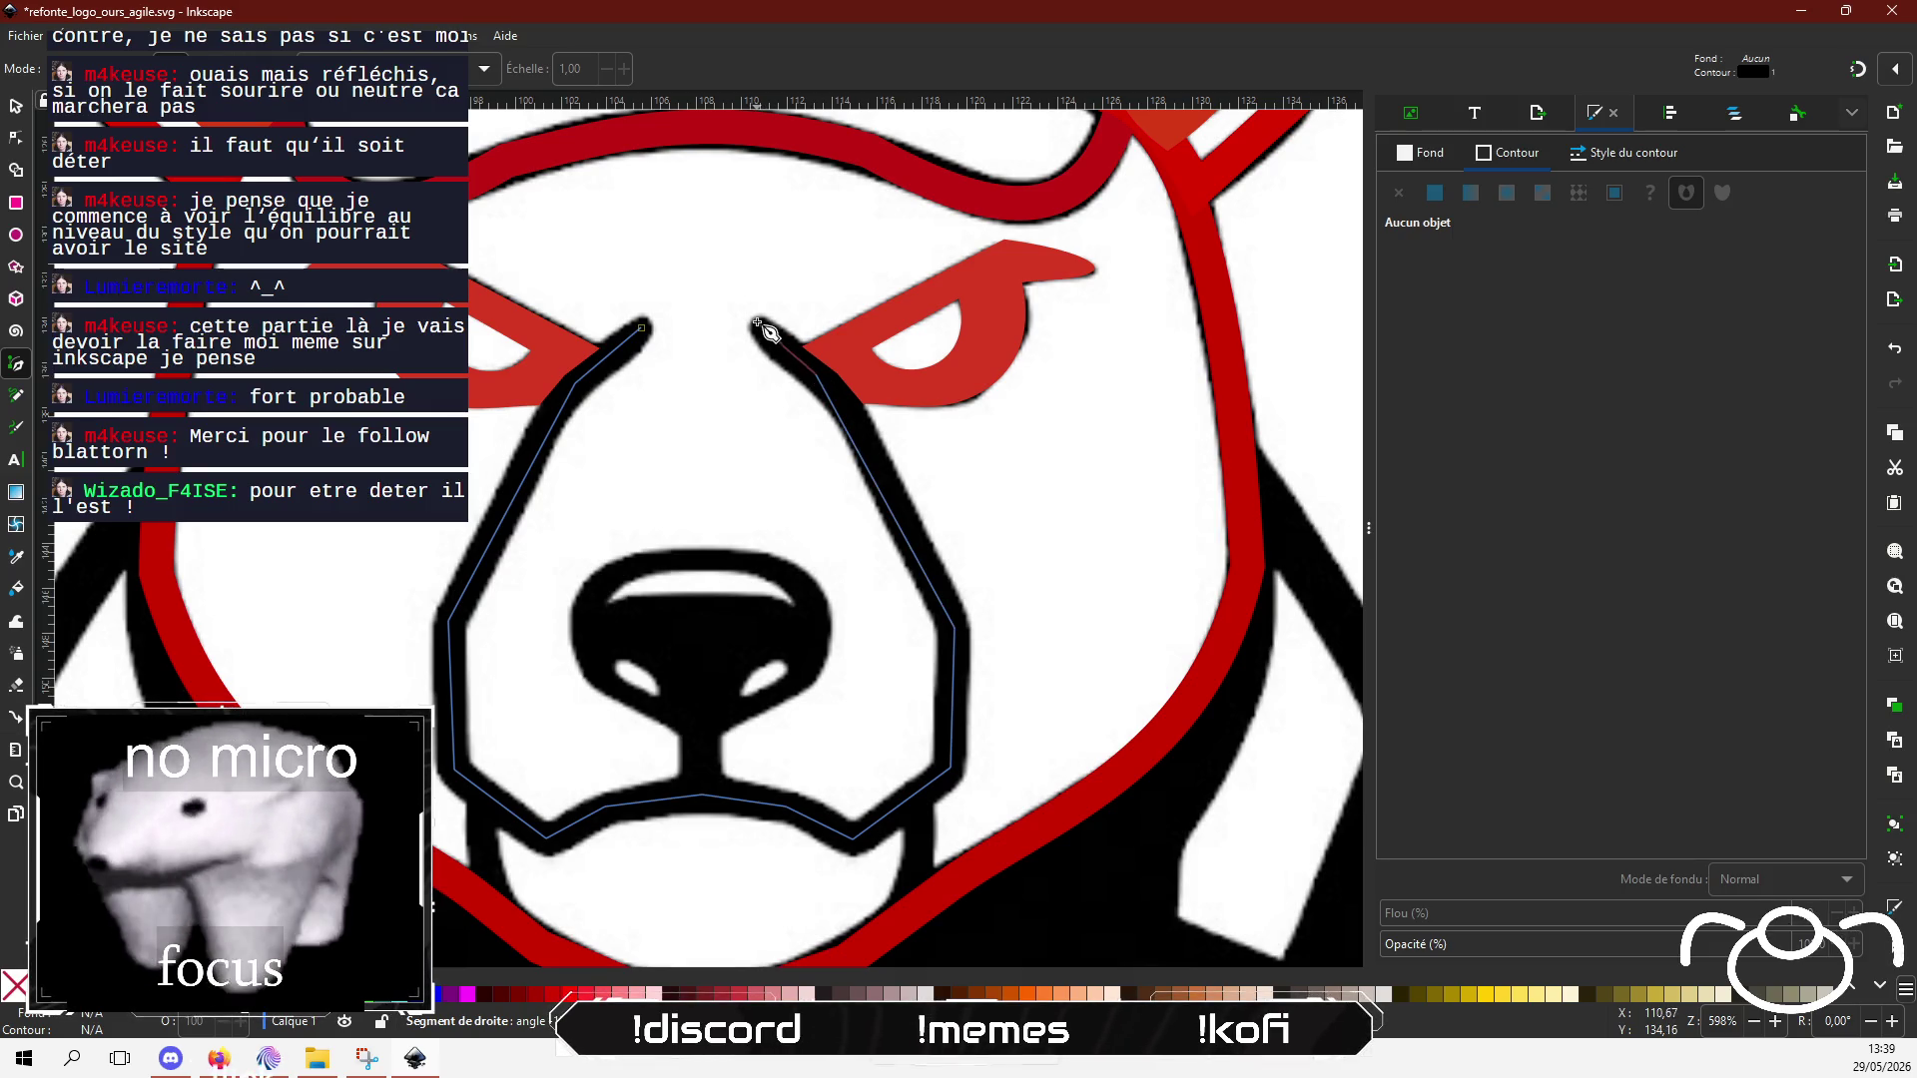
double_click(759, 323)
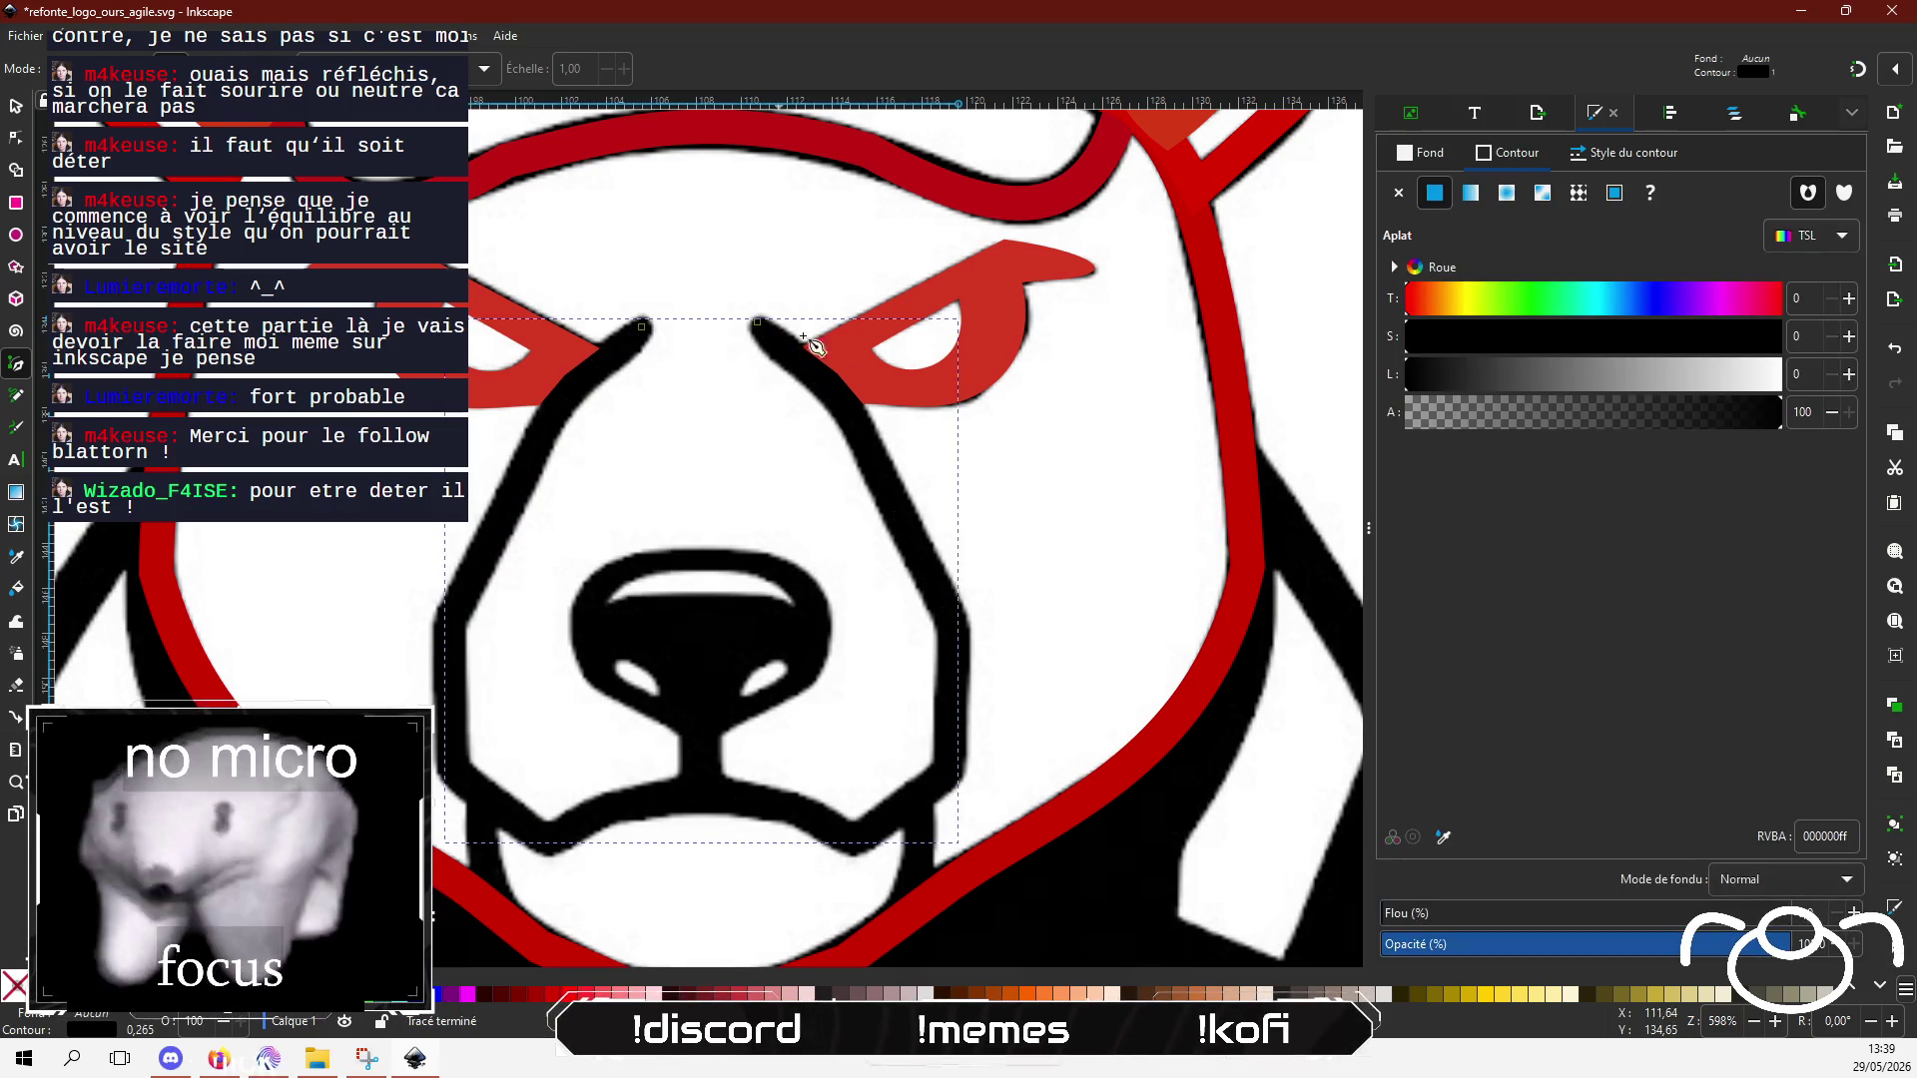
Step: Set the muzzle path's stroke width to 5.820 with round caps
left_click(1626, 152)
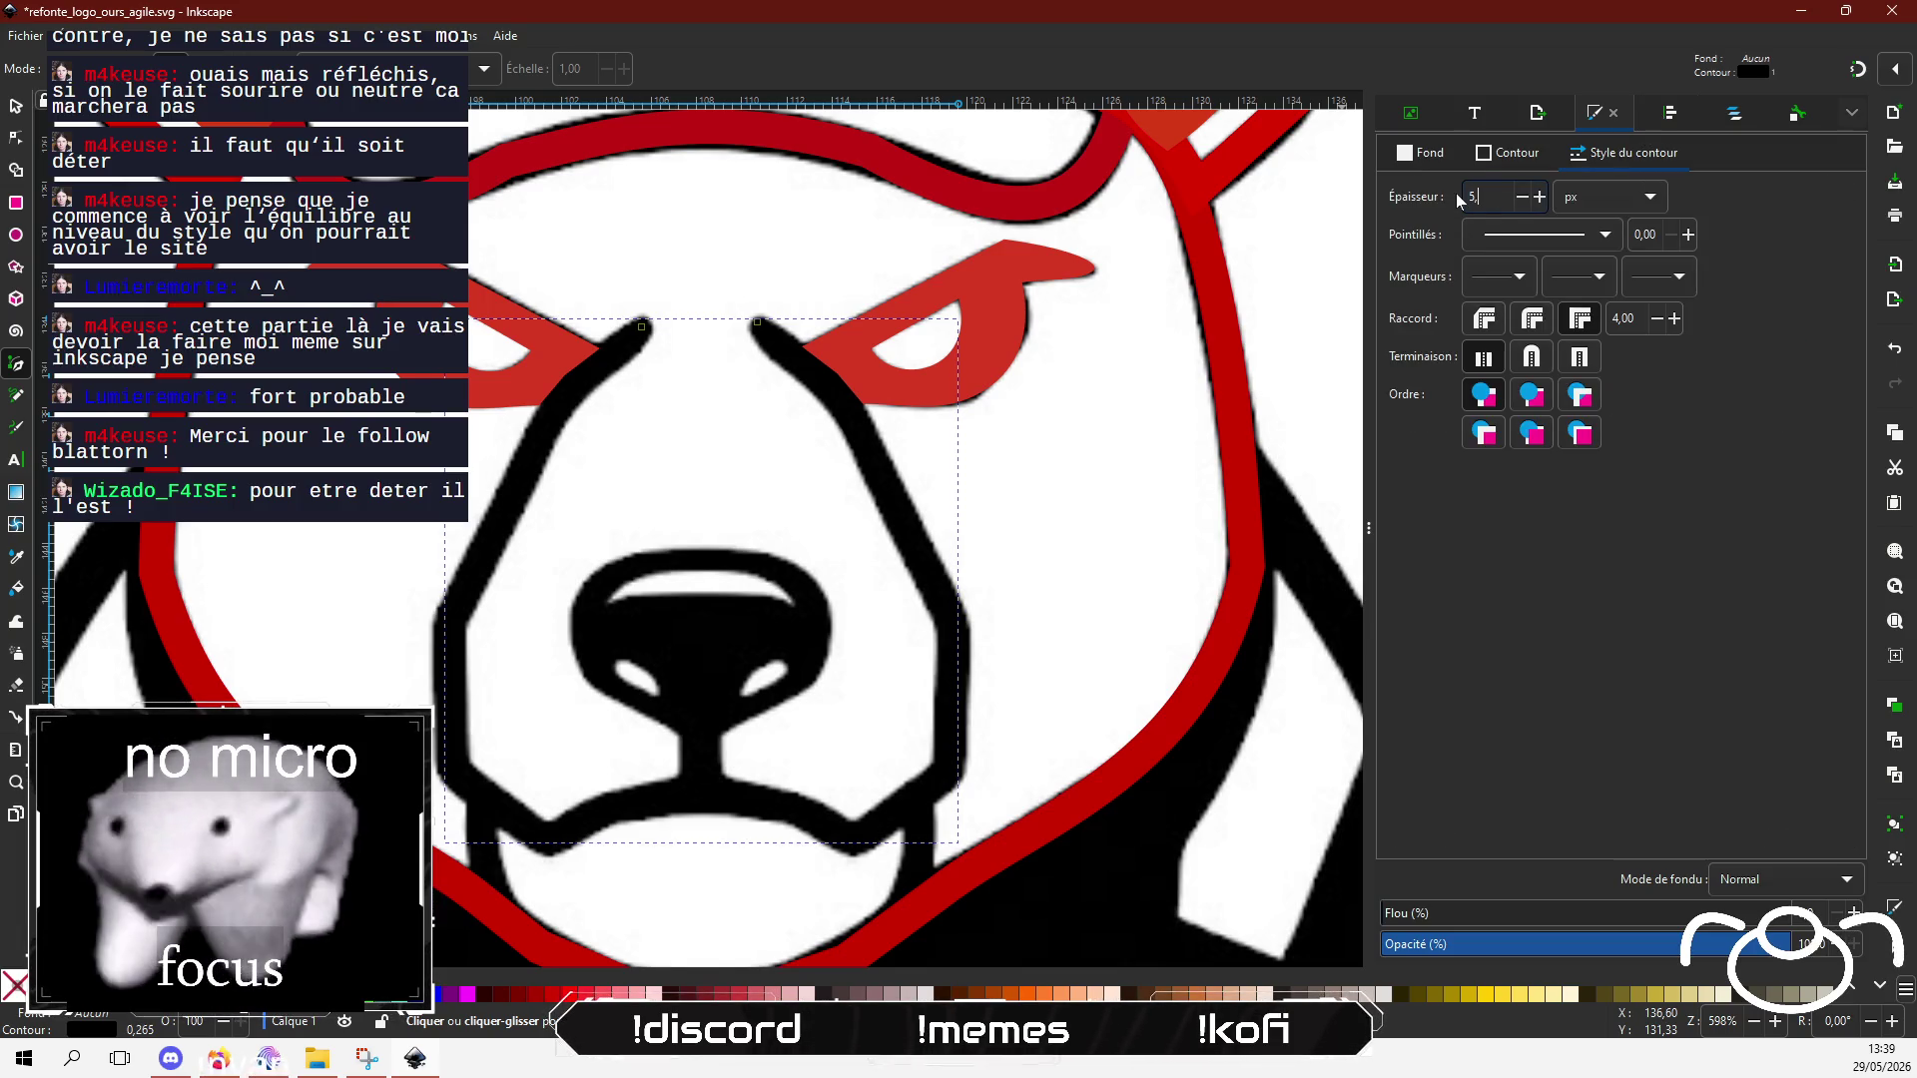
type("82")
key("Return")
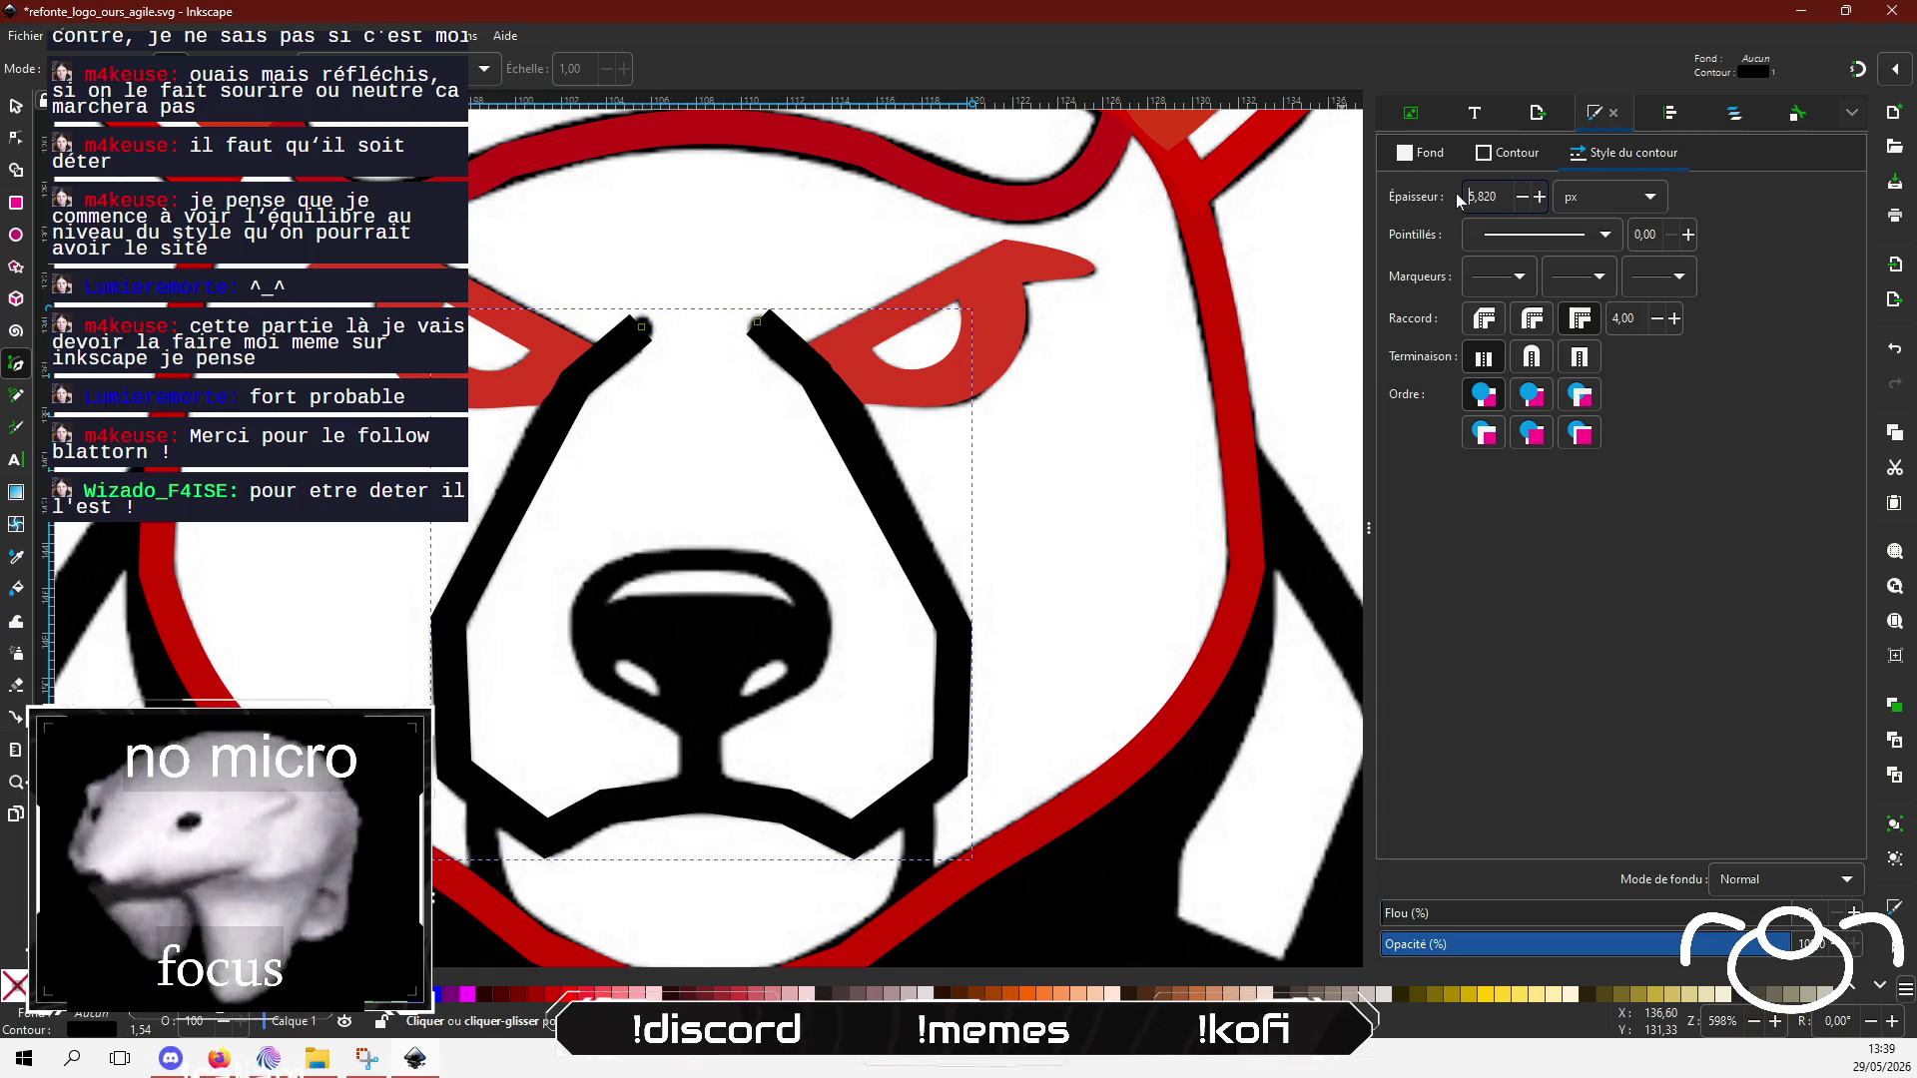
left_click(1532, 356)
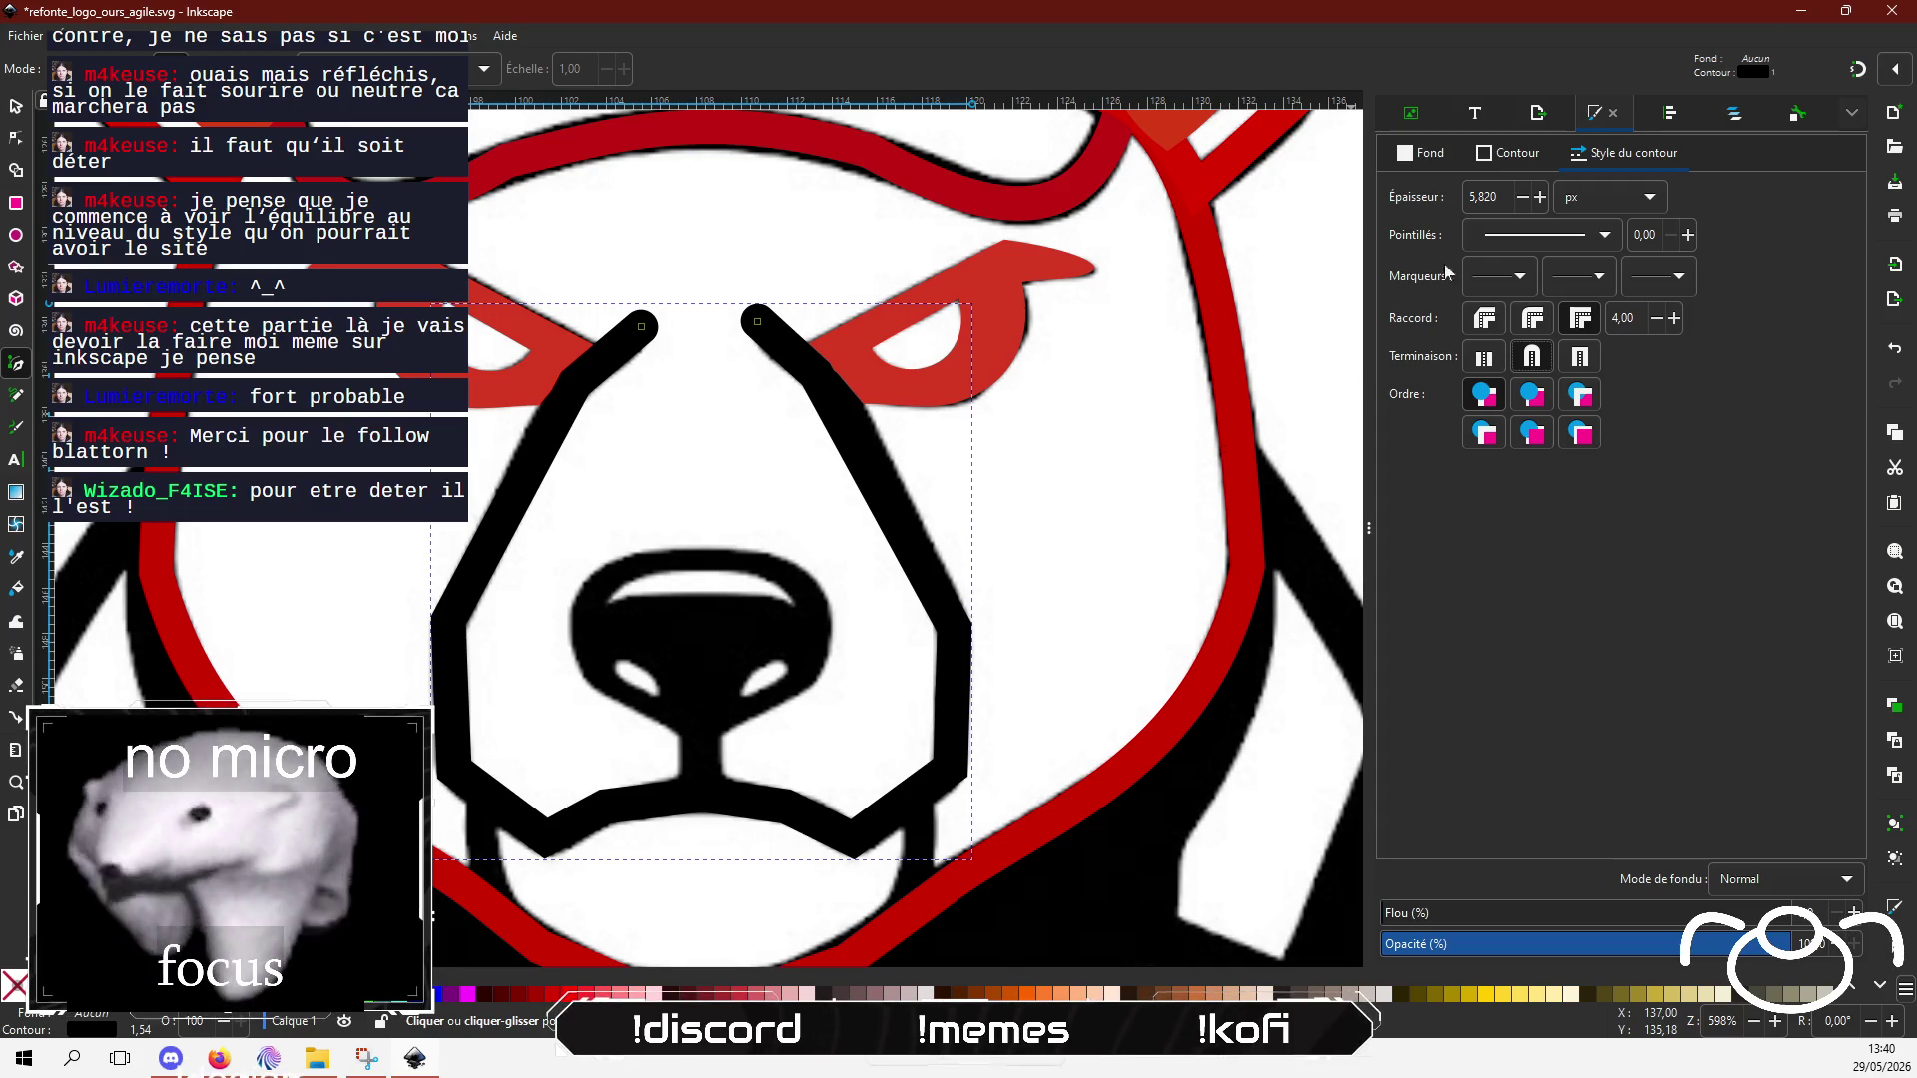
Step: Colour the muzzle stroke red dd1616 and select its node near the right eyebrow
left_click(1507, 154)
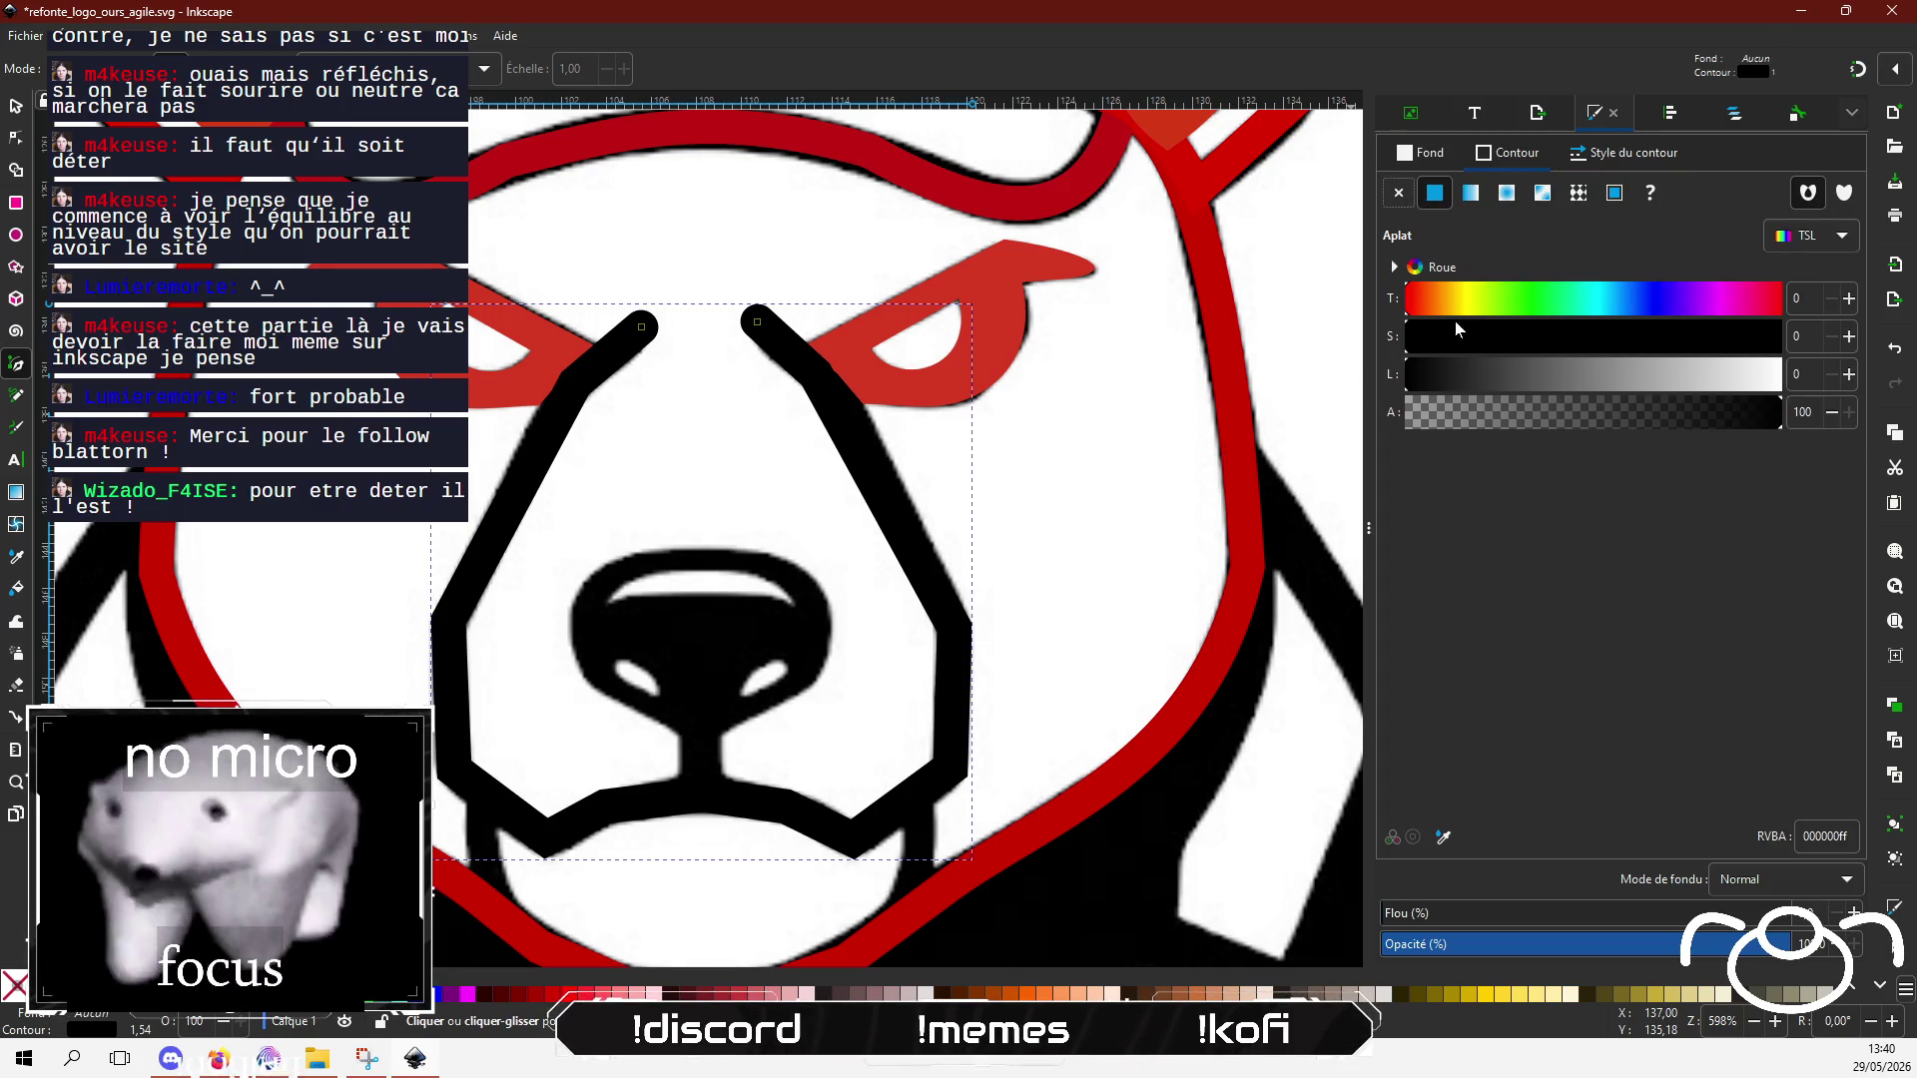
left_click(1713, 334)
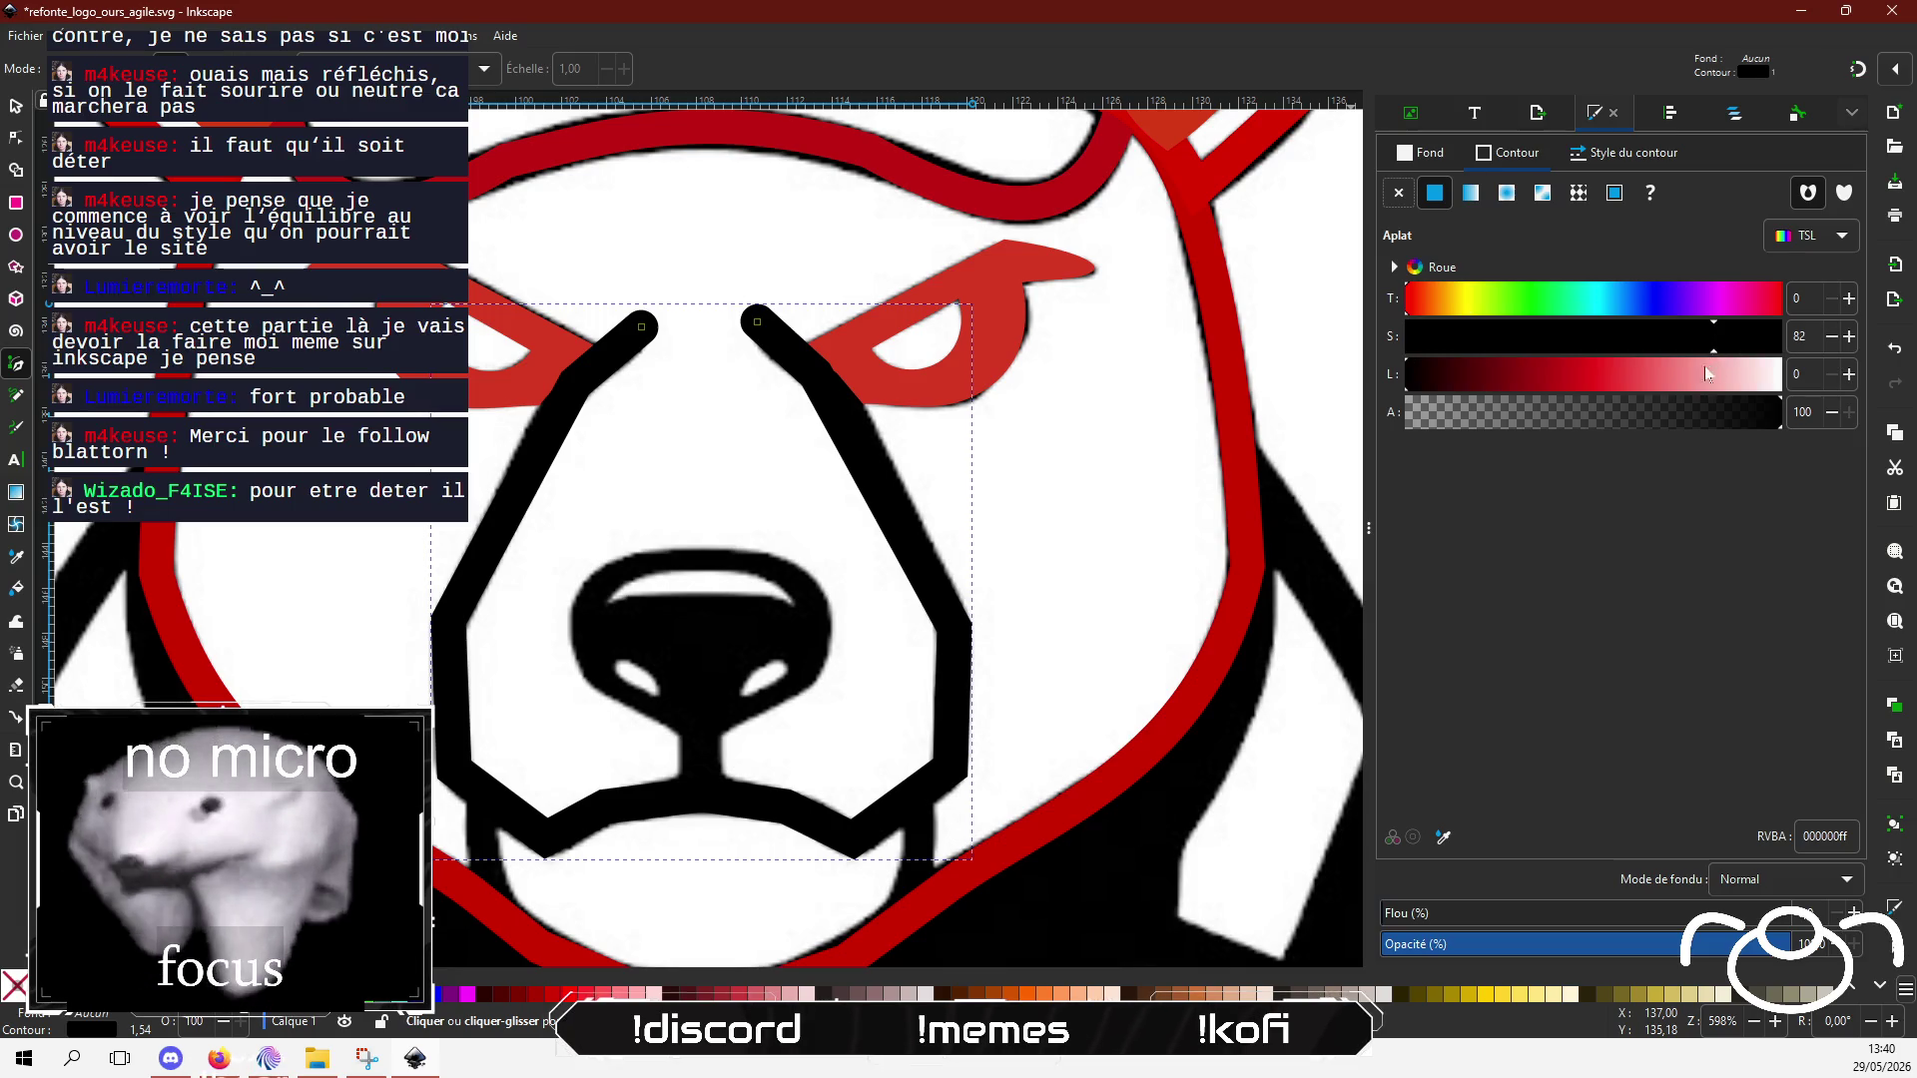
left_click(1607, 381)
left_click(1585, 386)
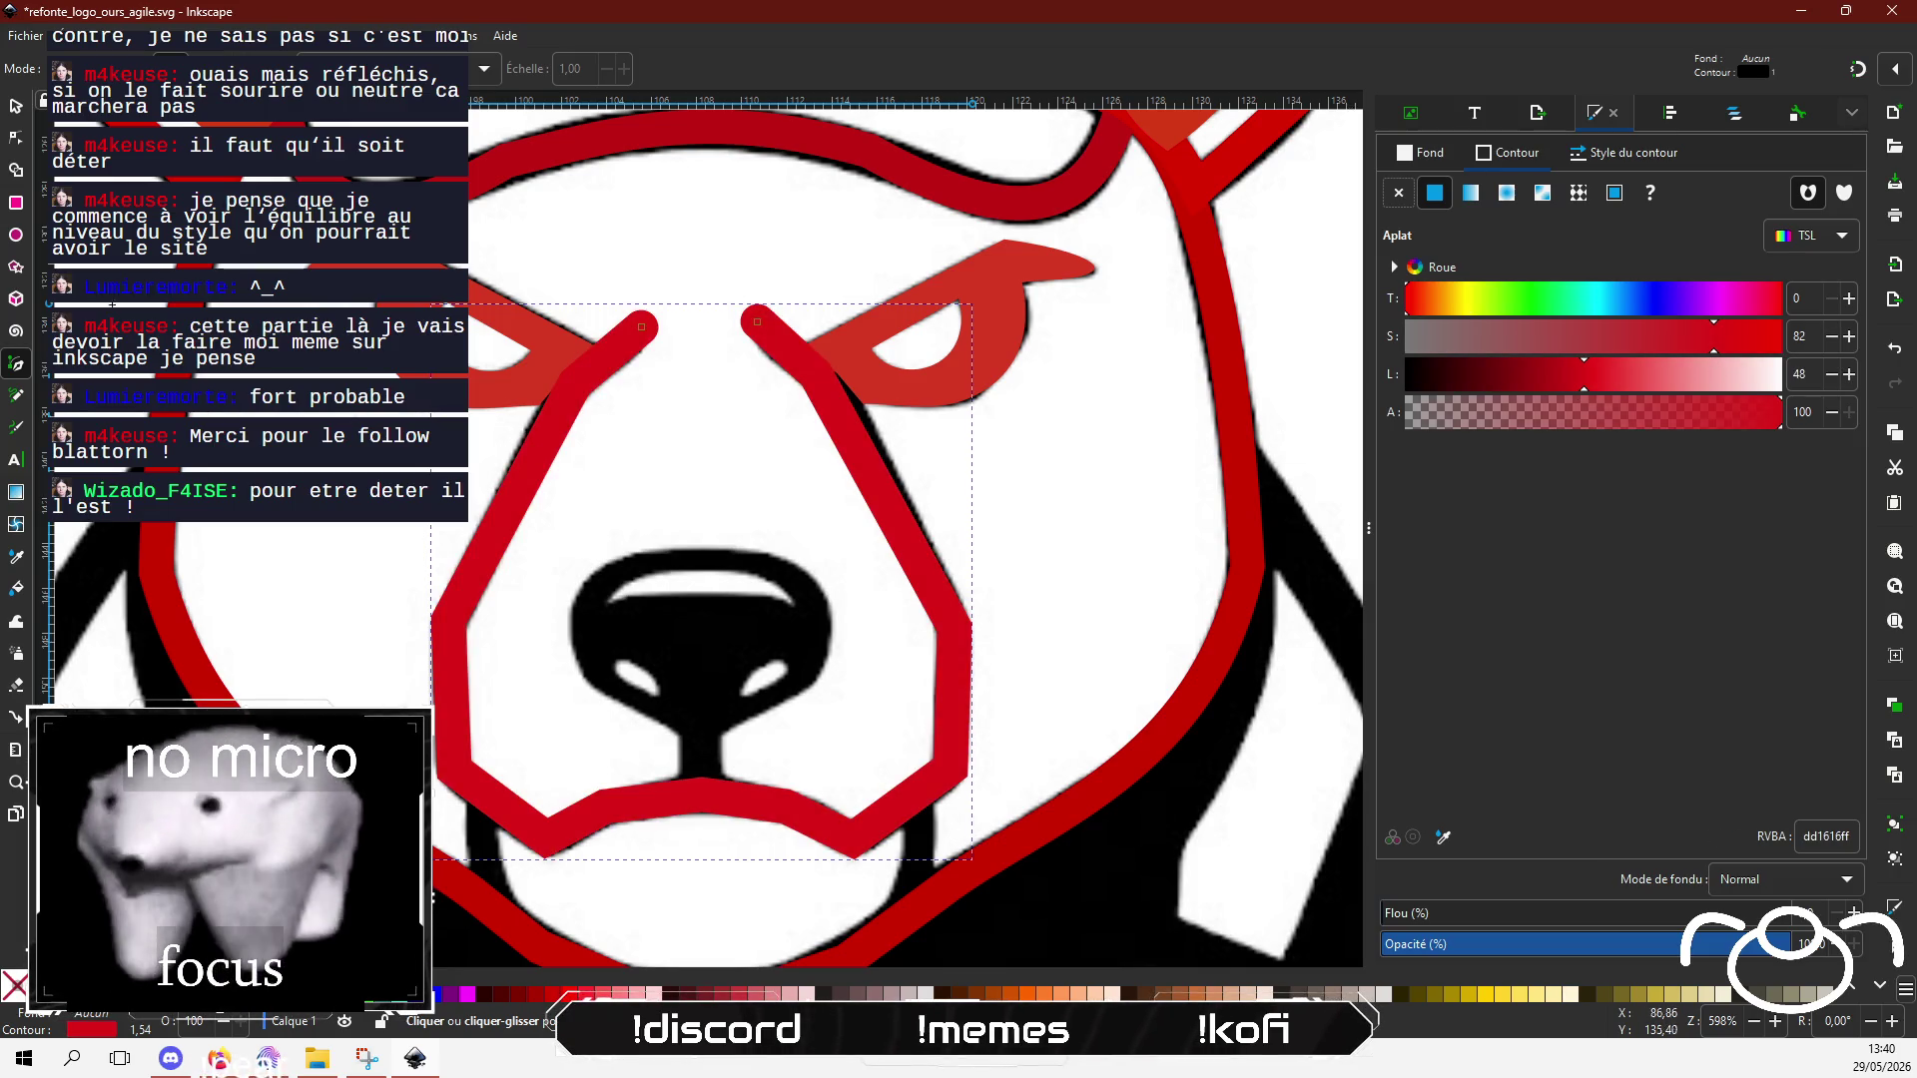
left_click(12, 139)
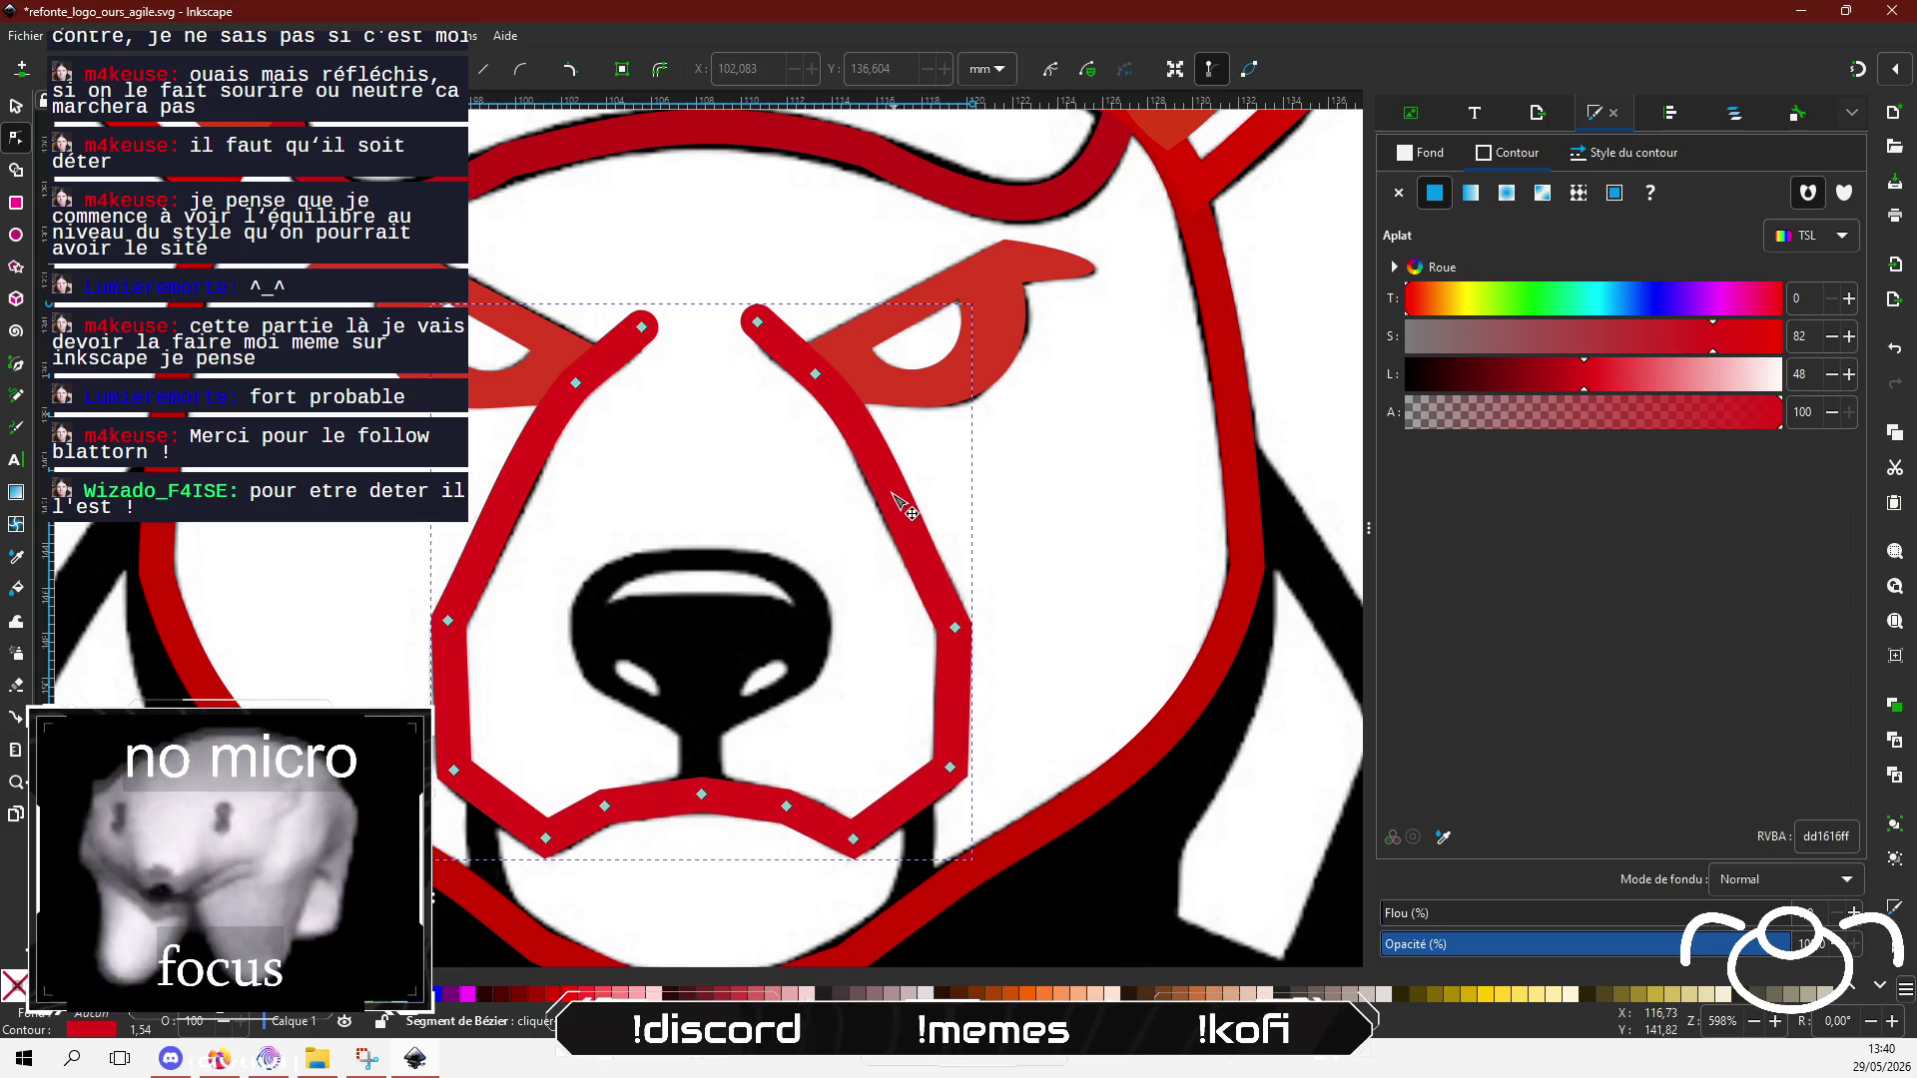
left_click(817, 377)
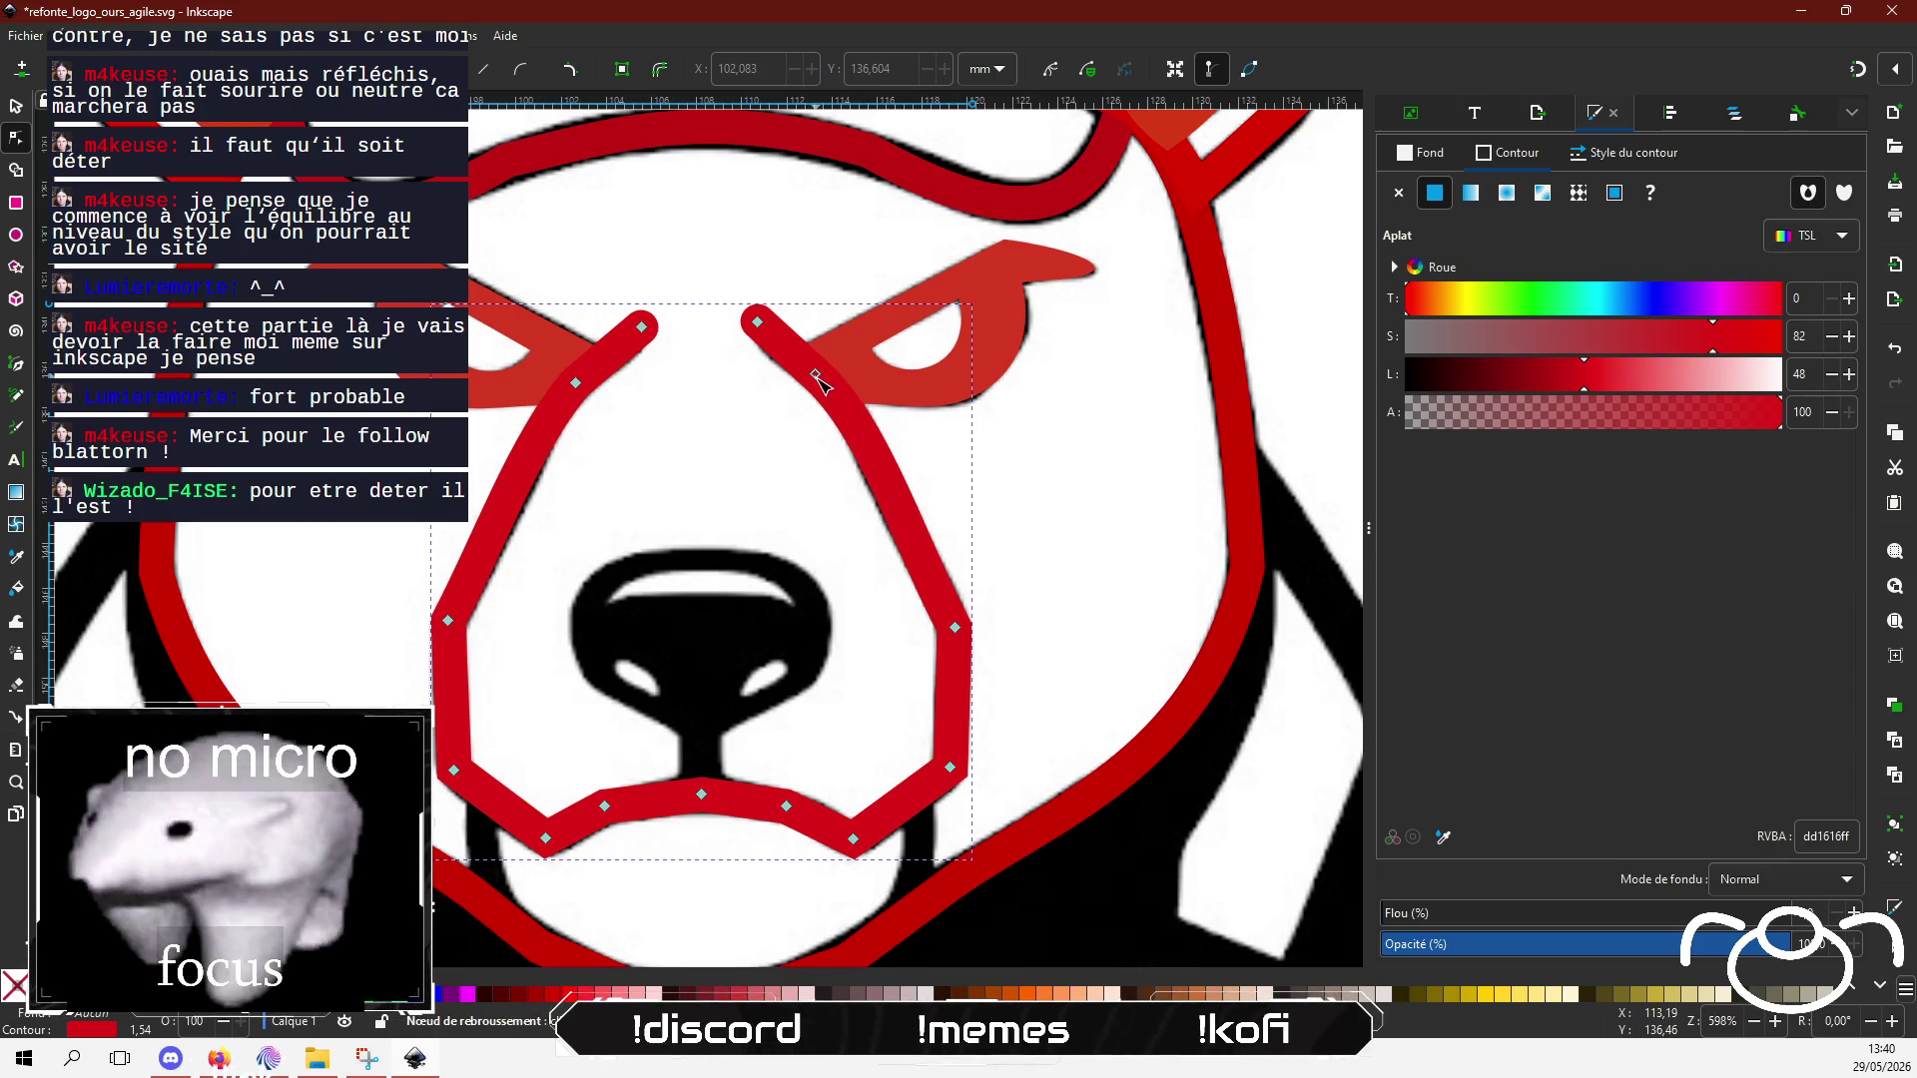
Step: Deselect the muzzle outline and start a new Pen path at the mouth's lower-left corner
scroll(735, 482, "down", 5, "ctrl")
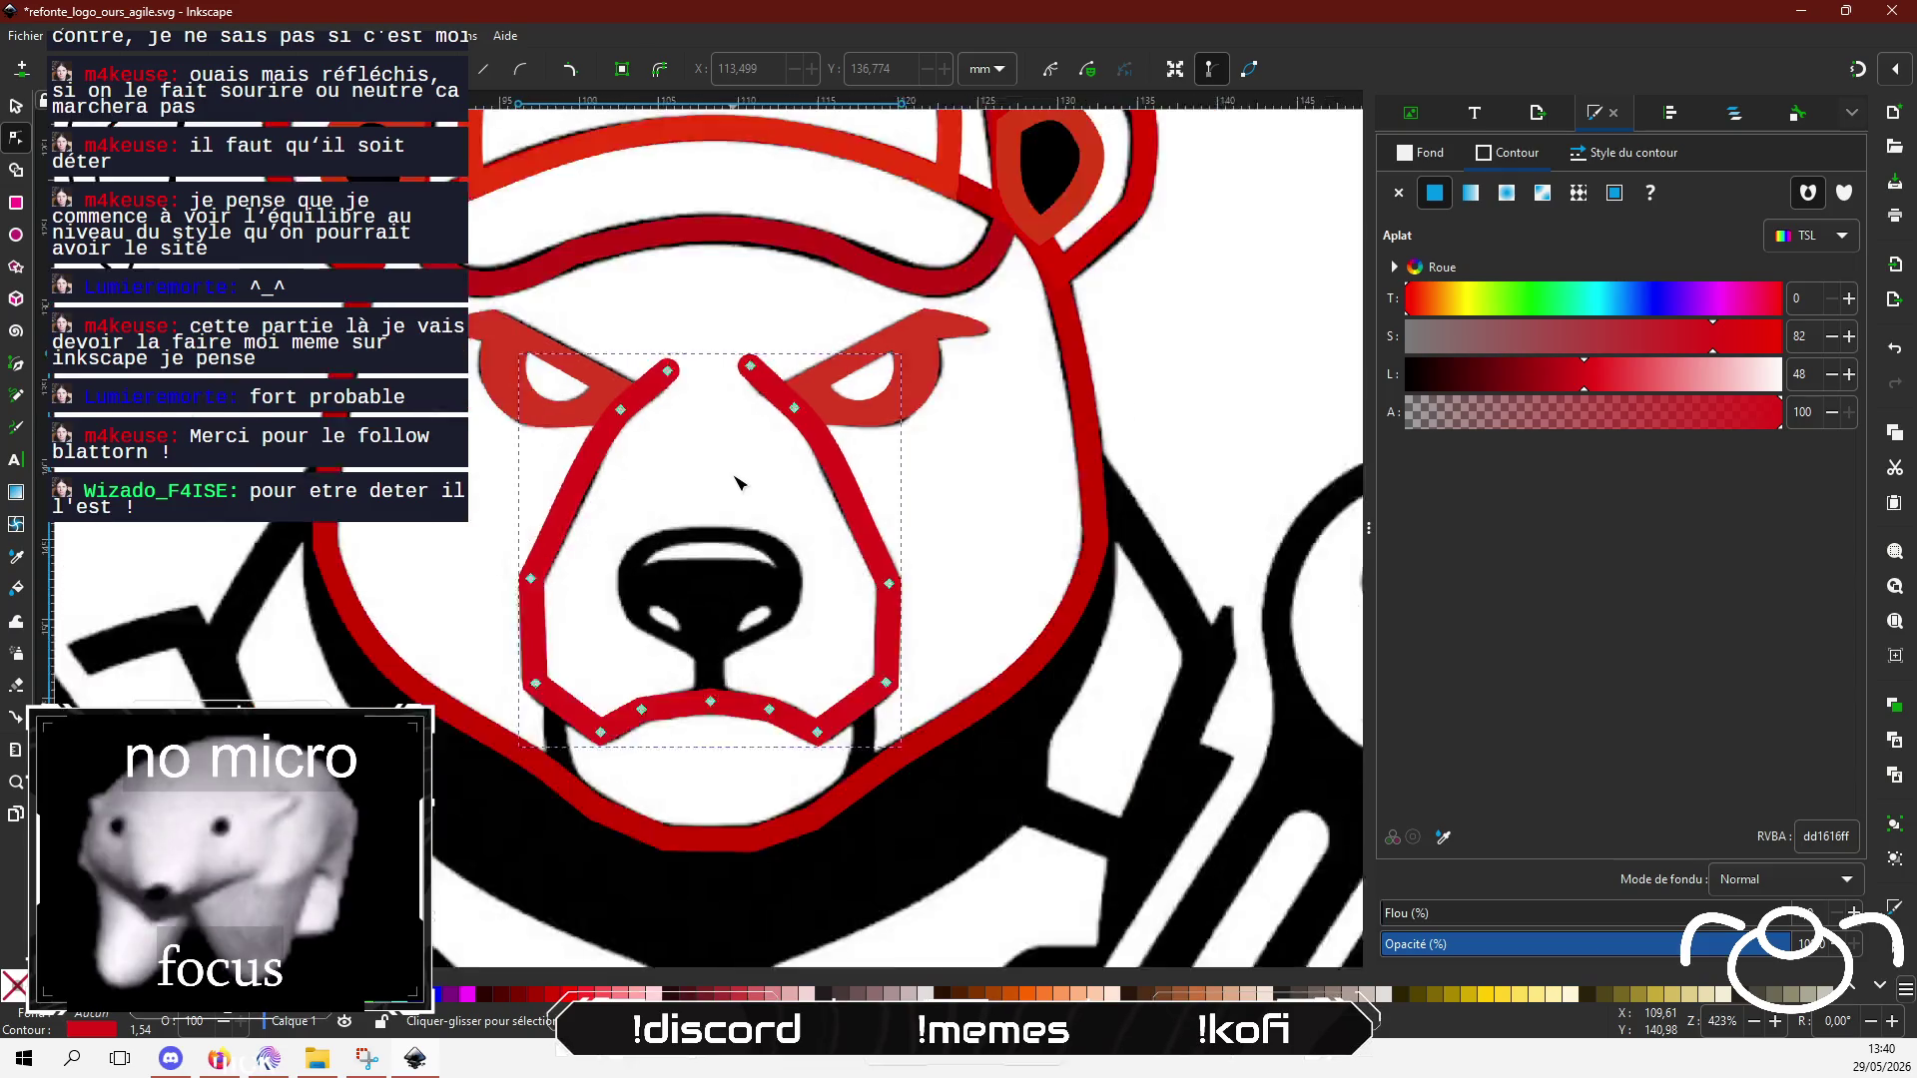
key("Escape")
scroll(698, 433, "up", 4, "ctrl")
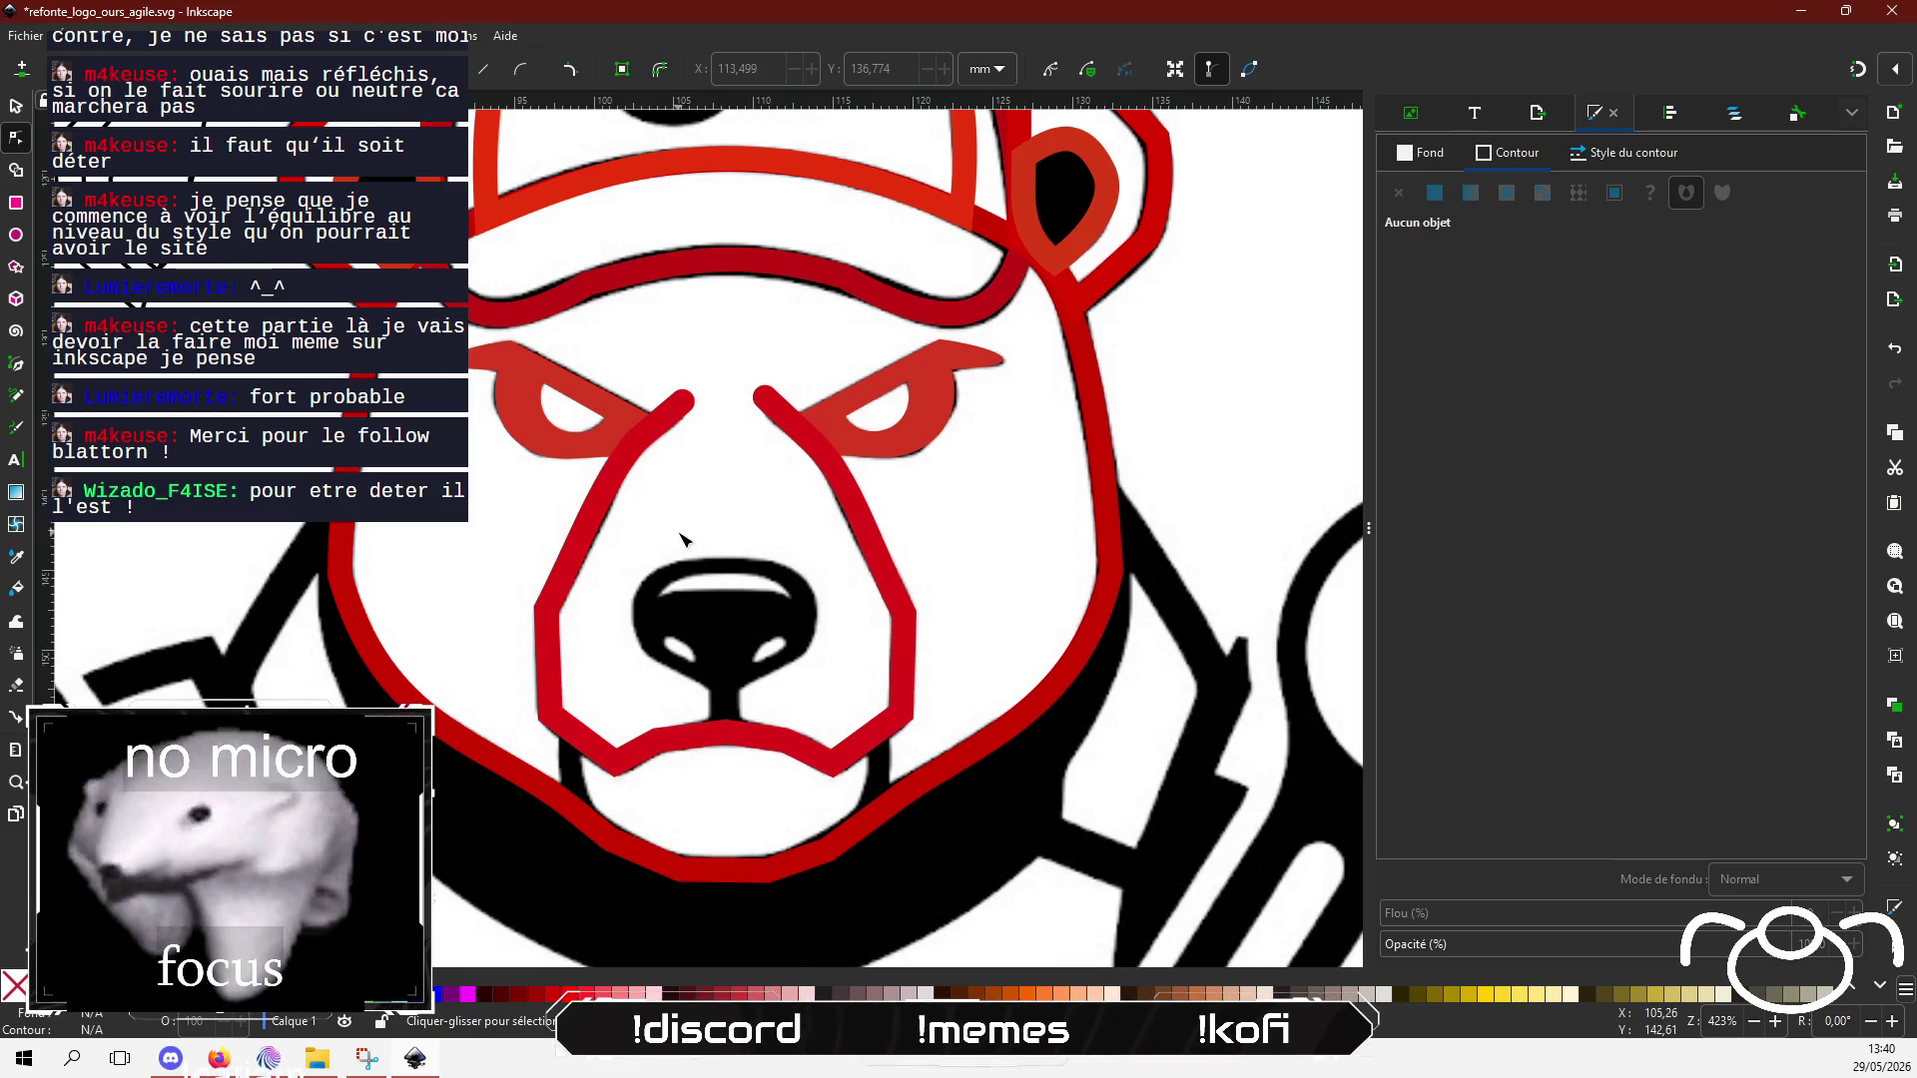
left_click(16, 365)
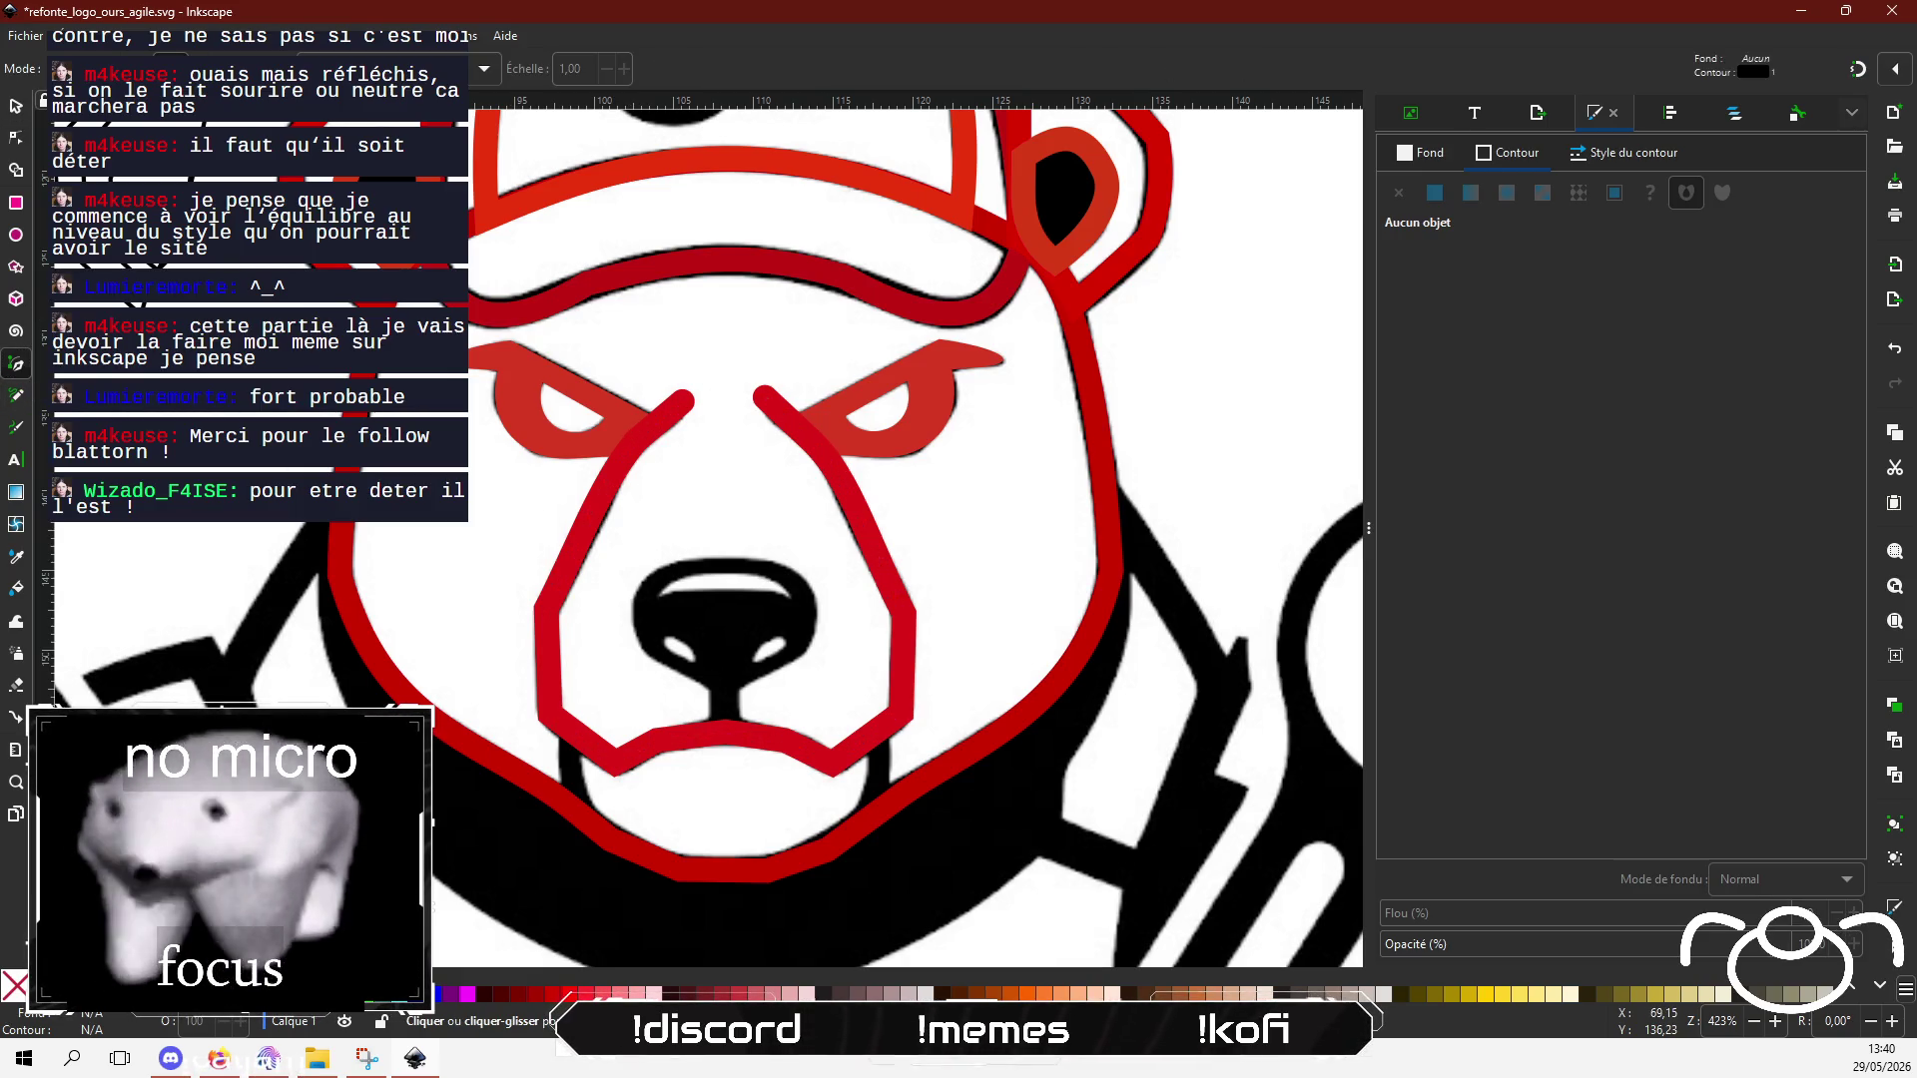
left_click(573, 732)
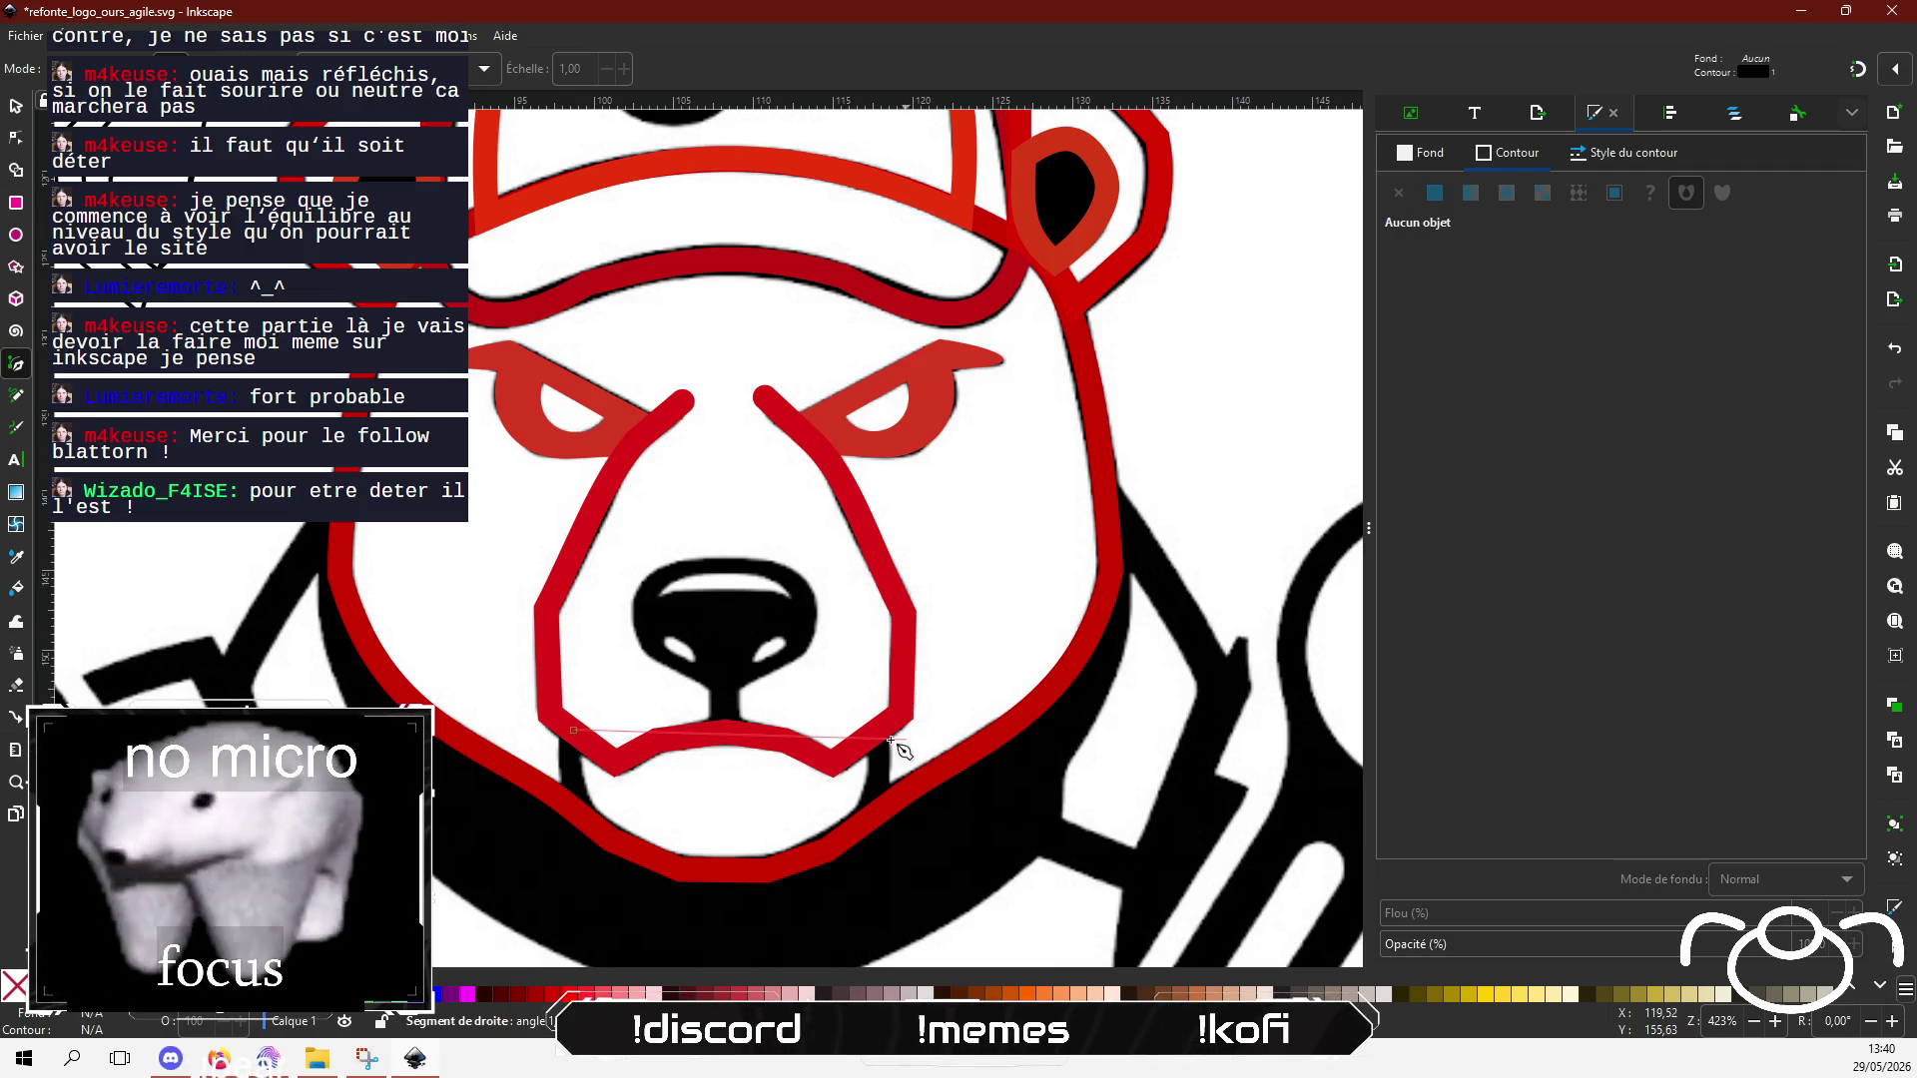
Step: Cancel the unfinished path and check the Gemini bear reference
key("Escape")
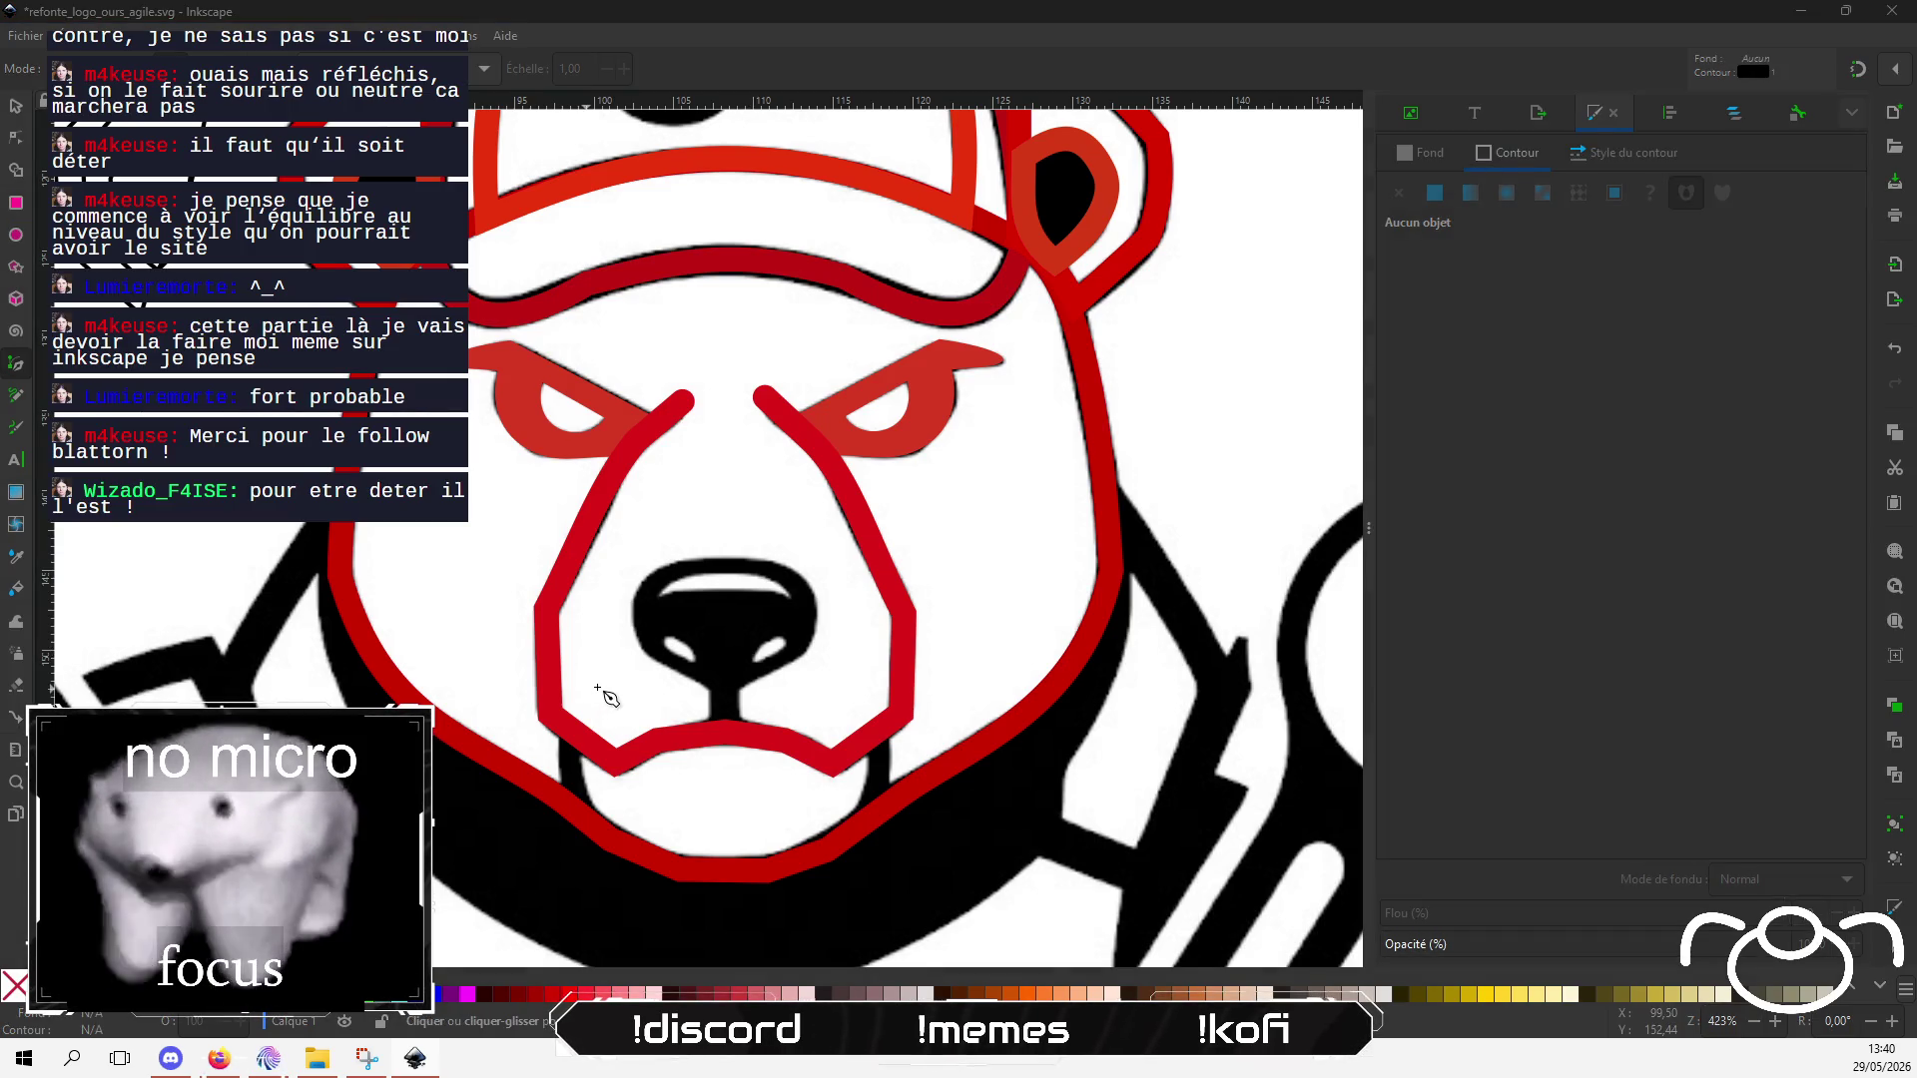
key("alt+Tab")
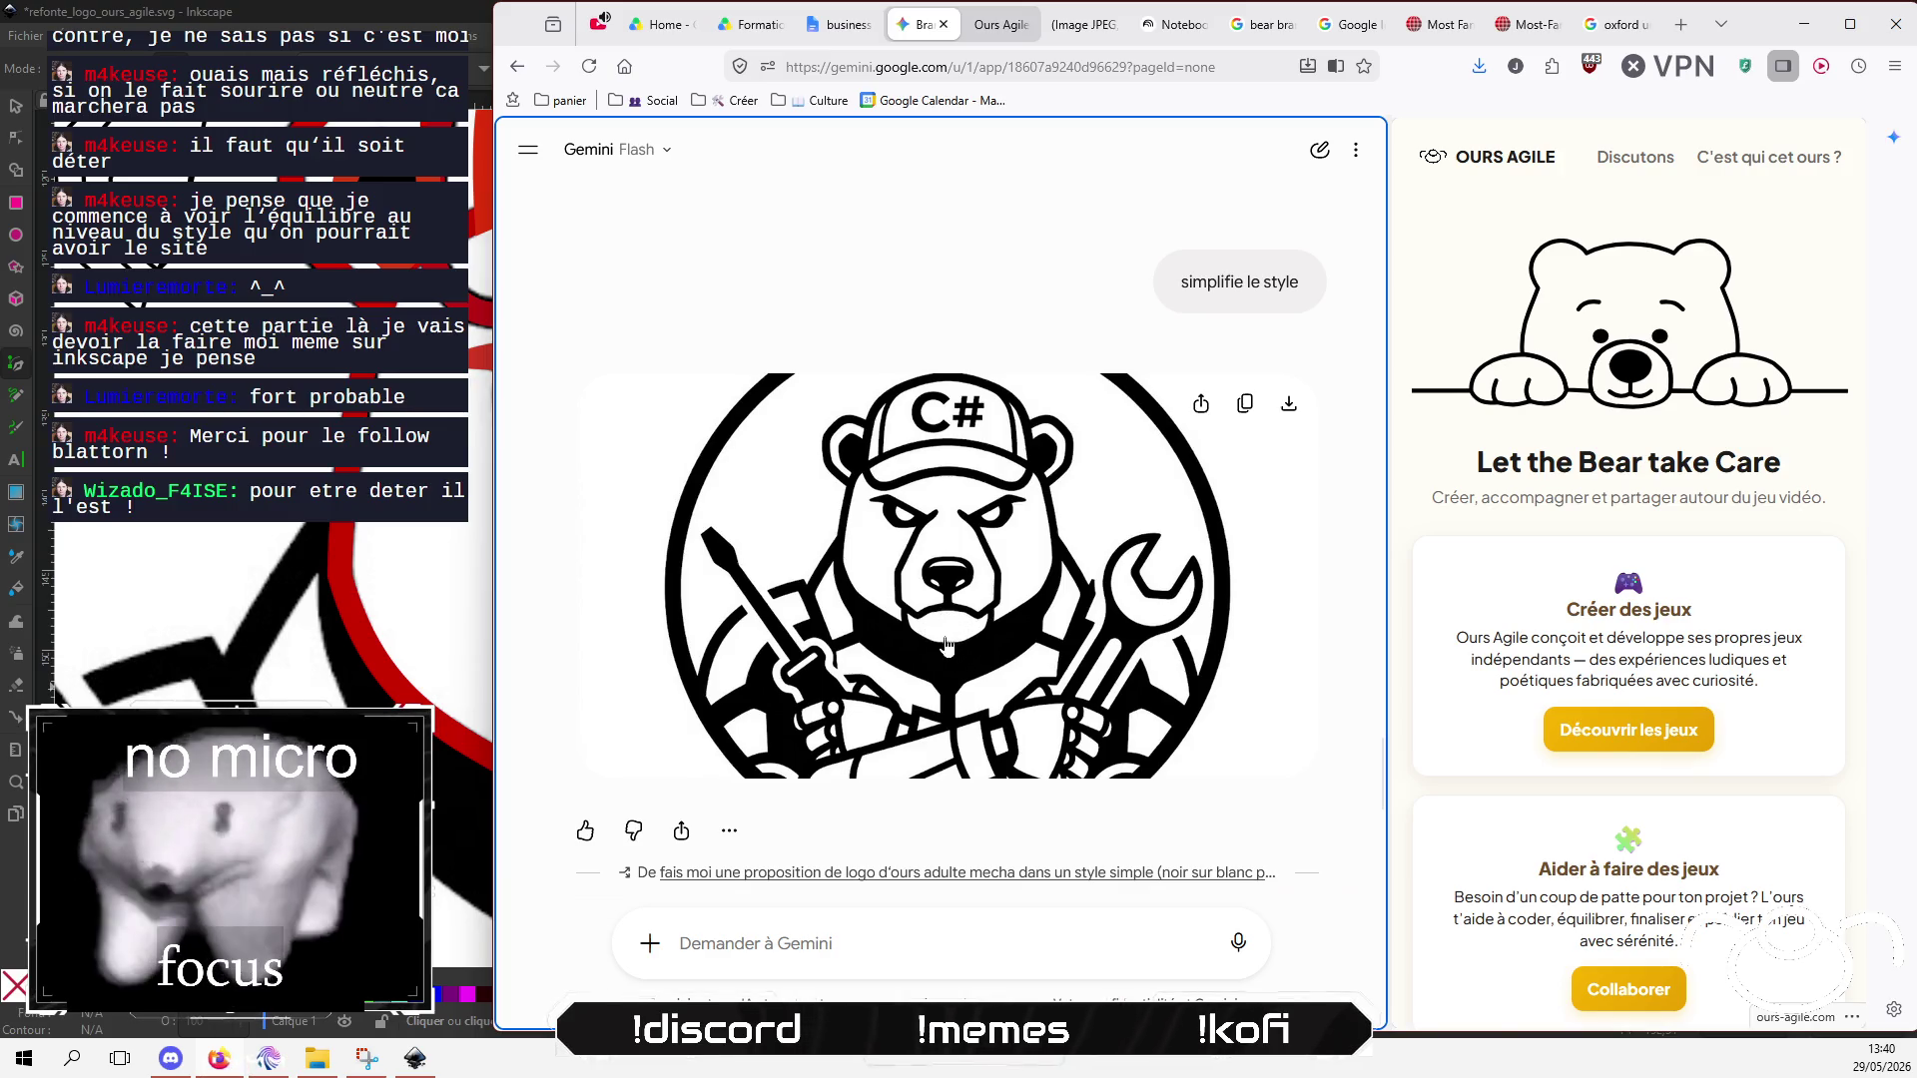
key("alt+Tab")
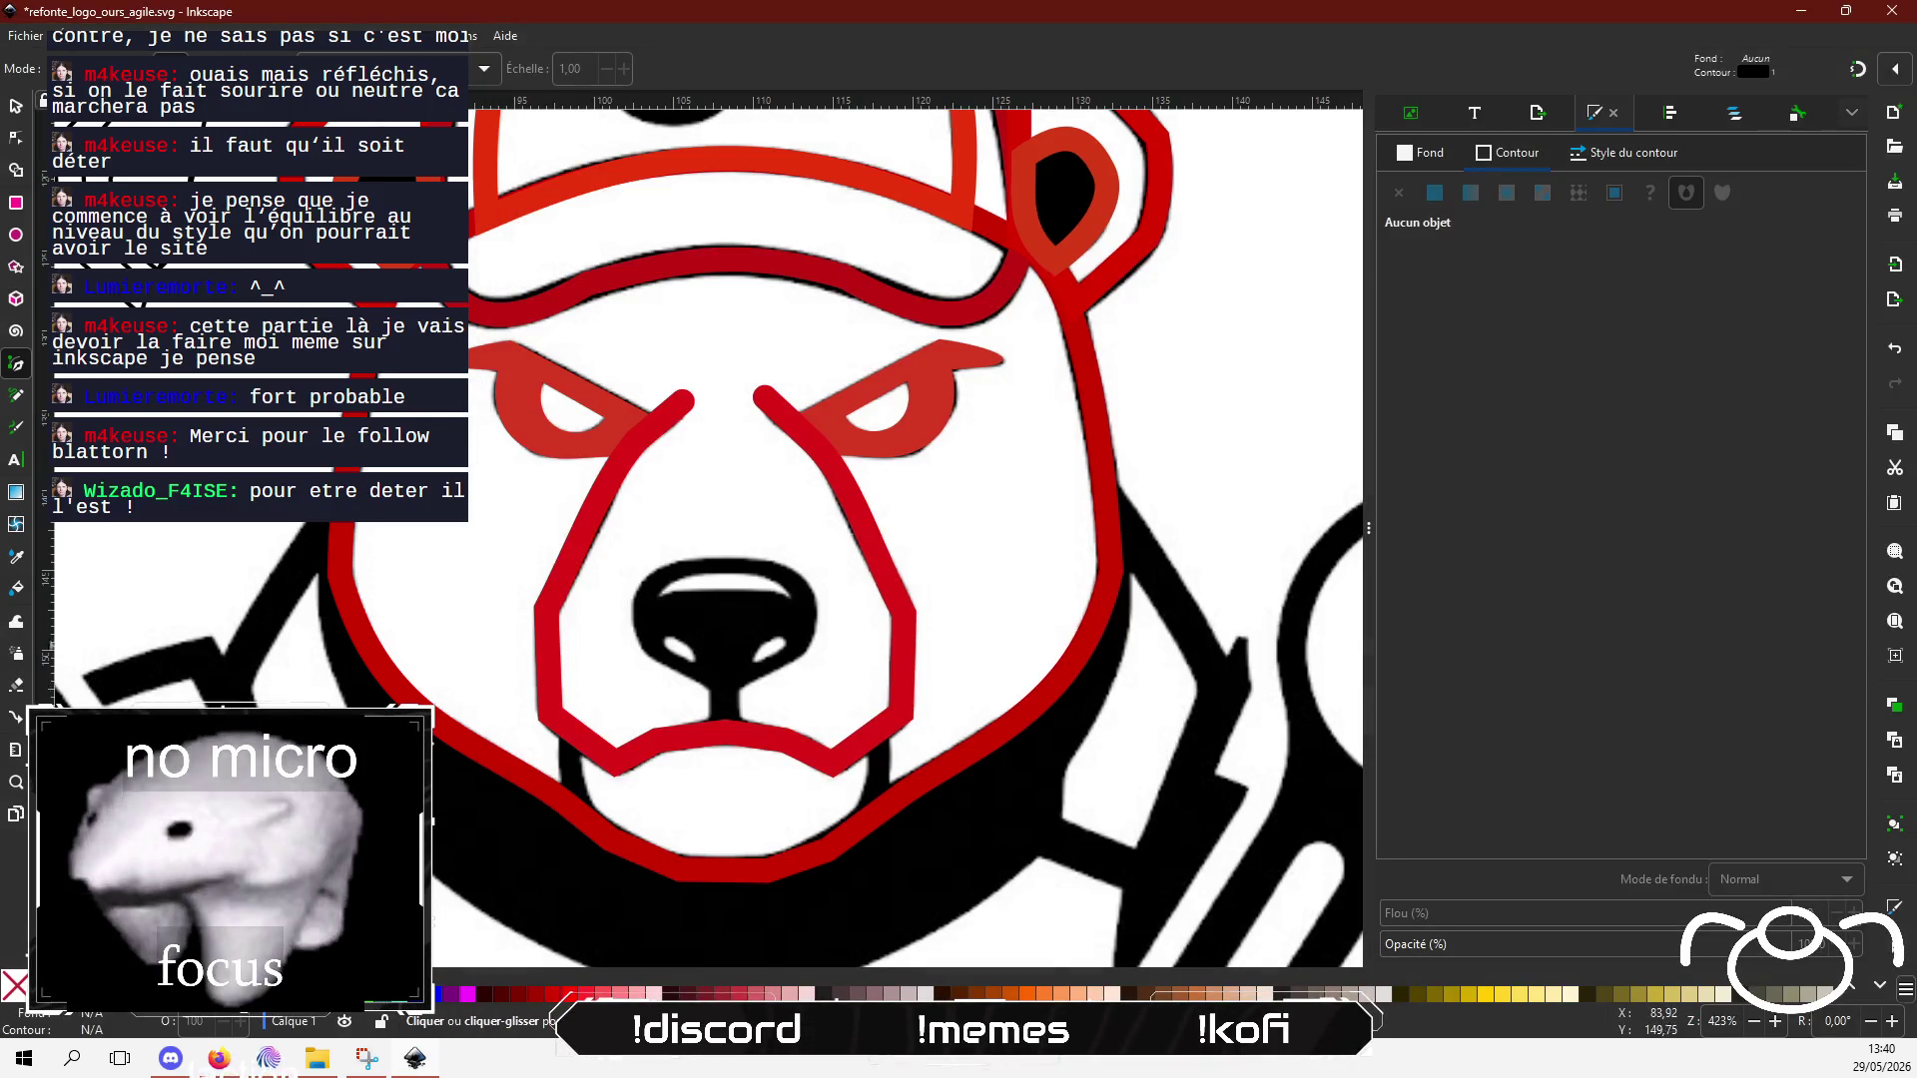
Step: Draw a closed shape around the mouth, straight across the chin and back along the mouth line
left_click(570, 728)
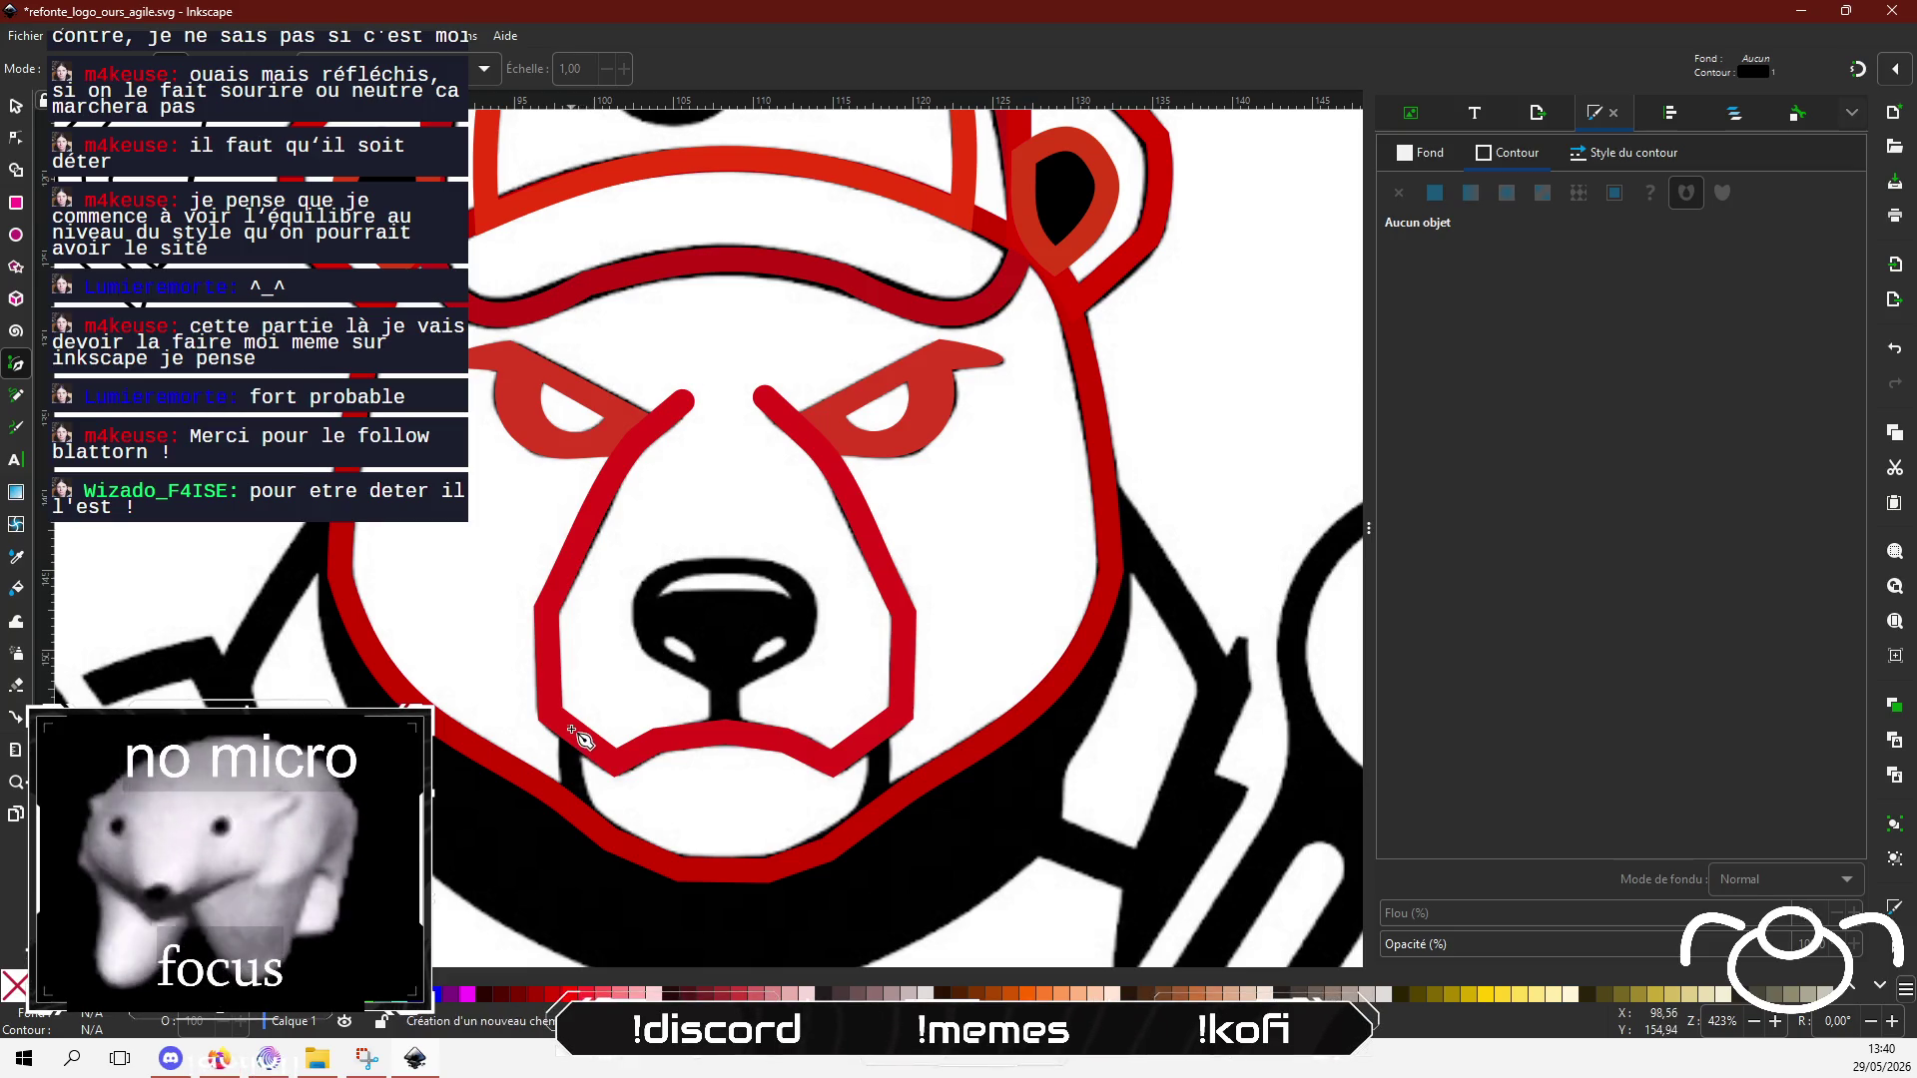
left_click(572, 816)
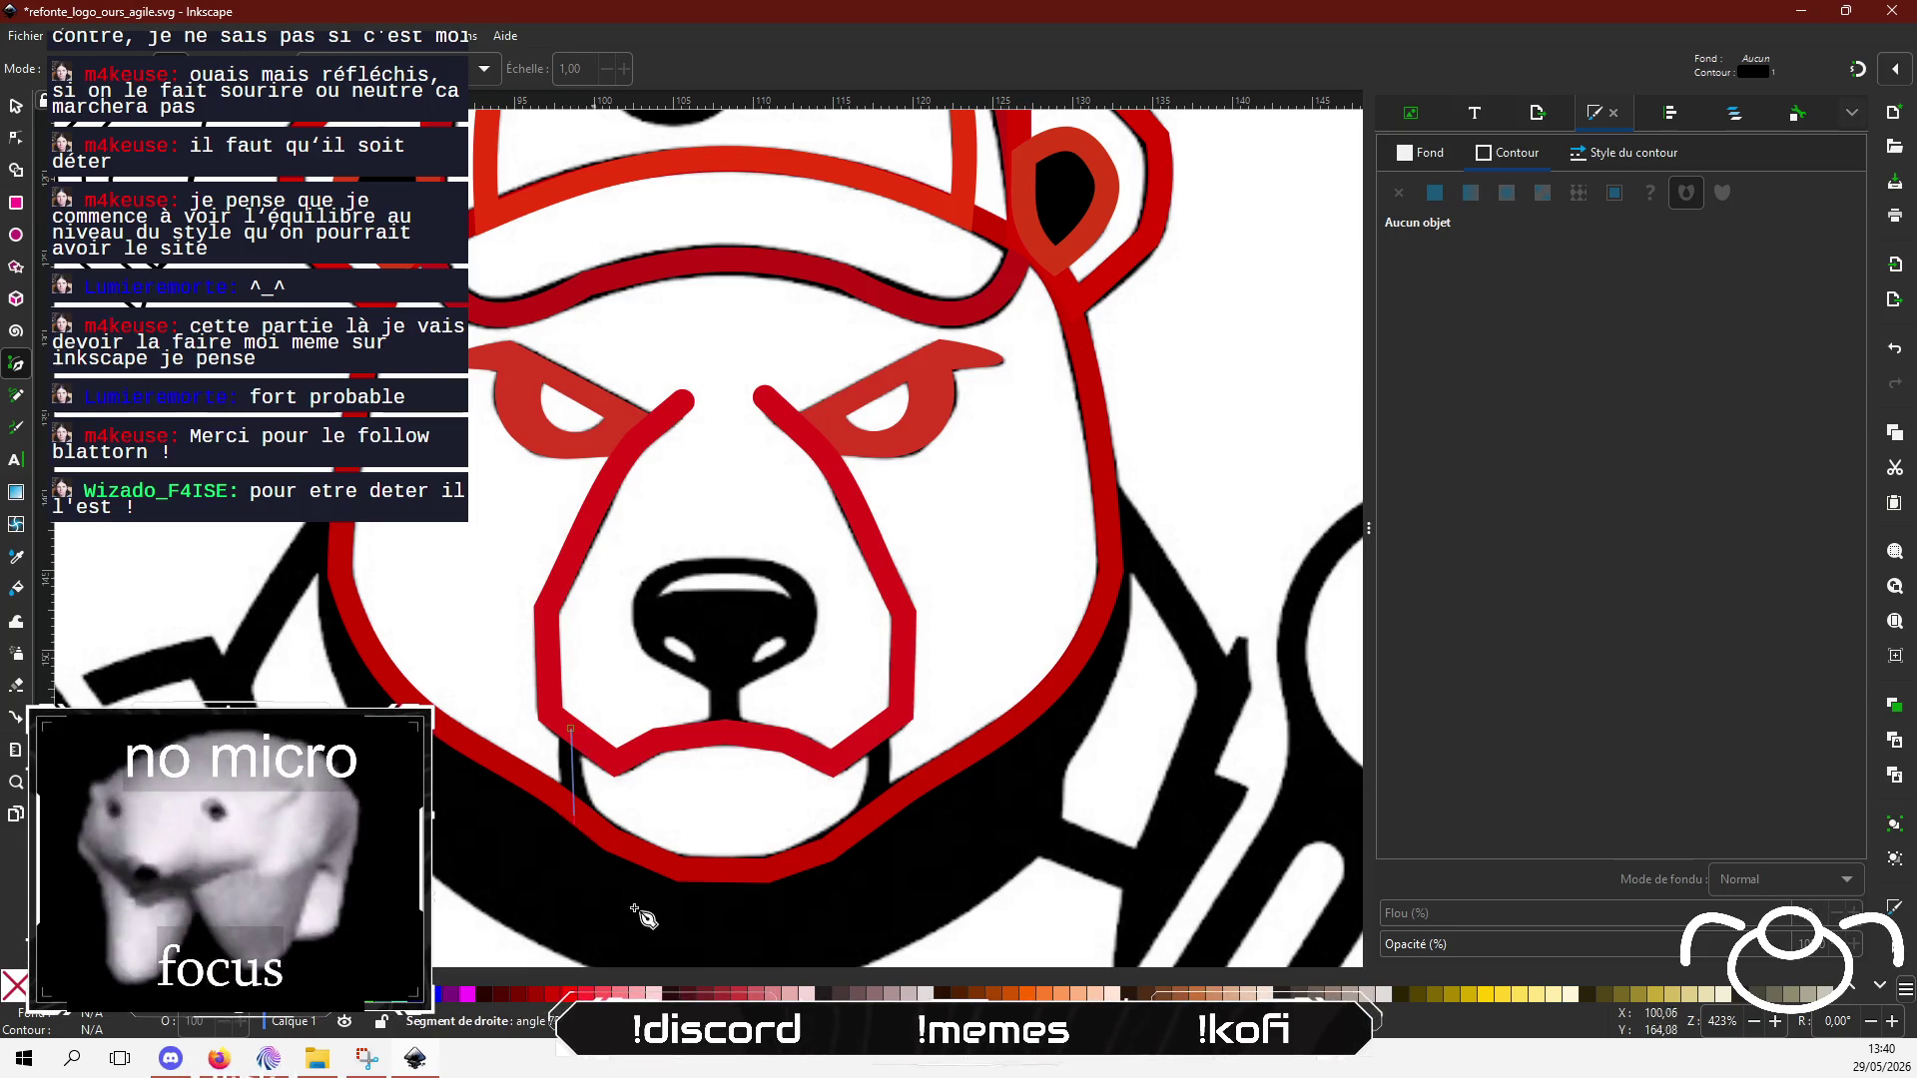
left_click(875, 815)
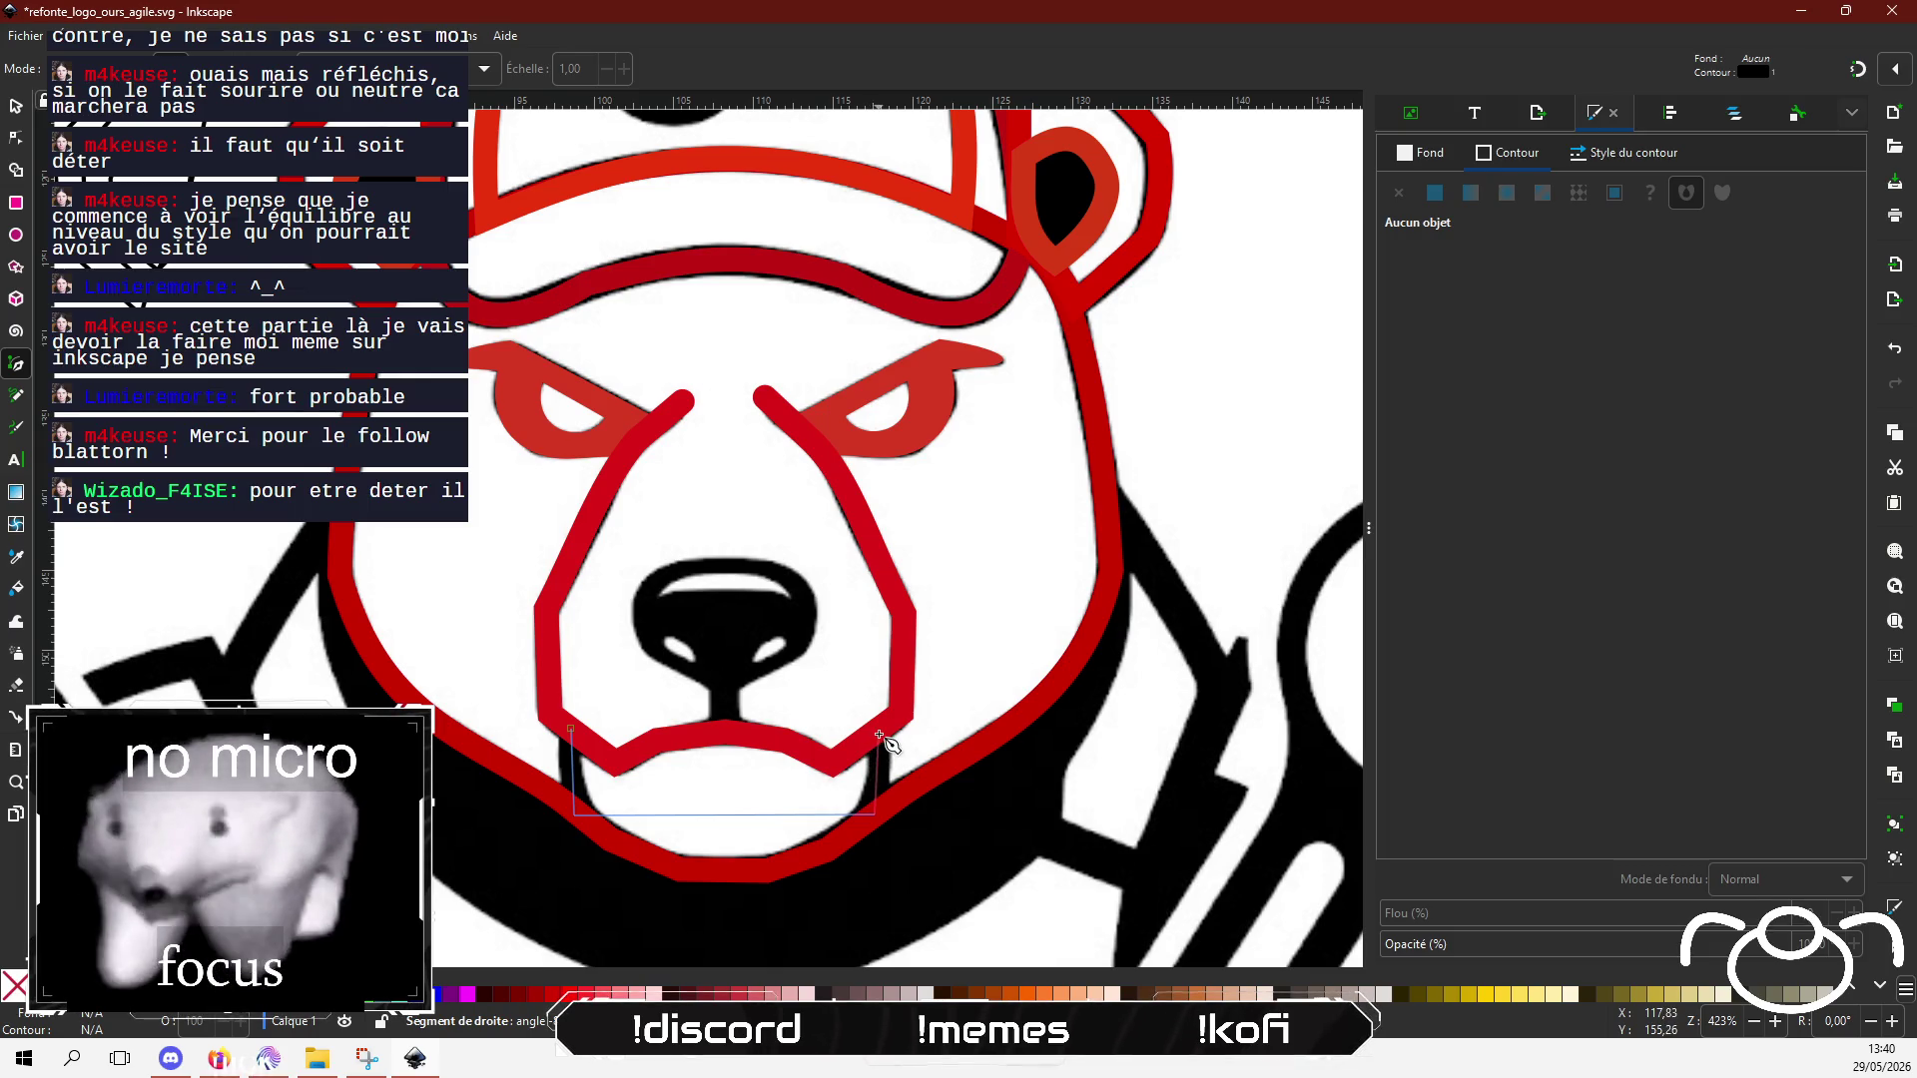
left_click(880, 736)
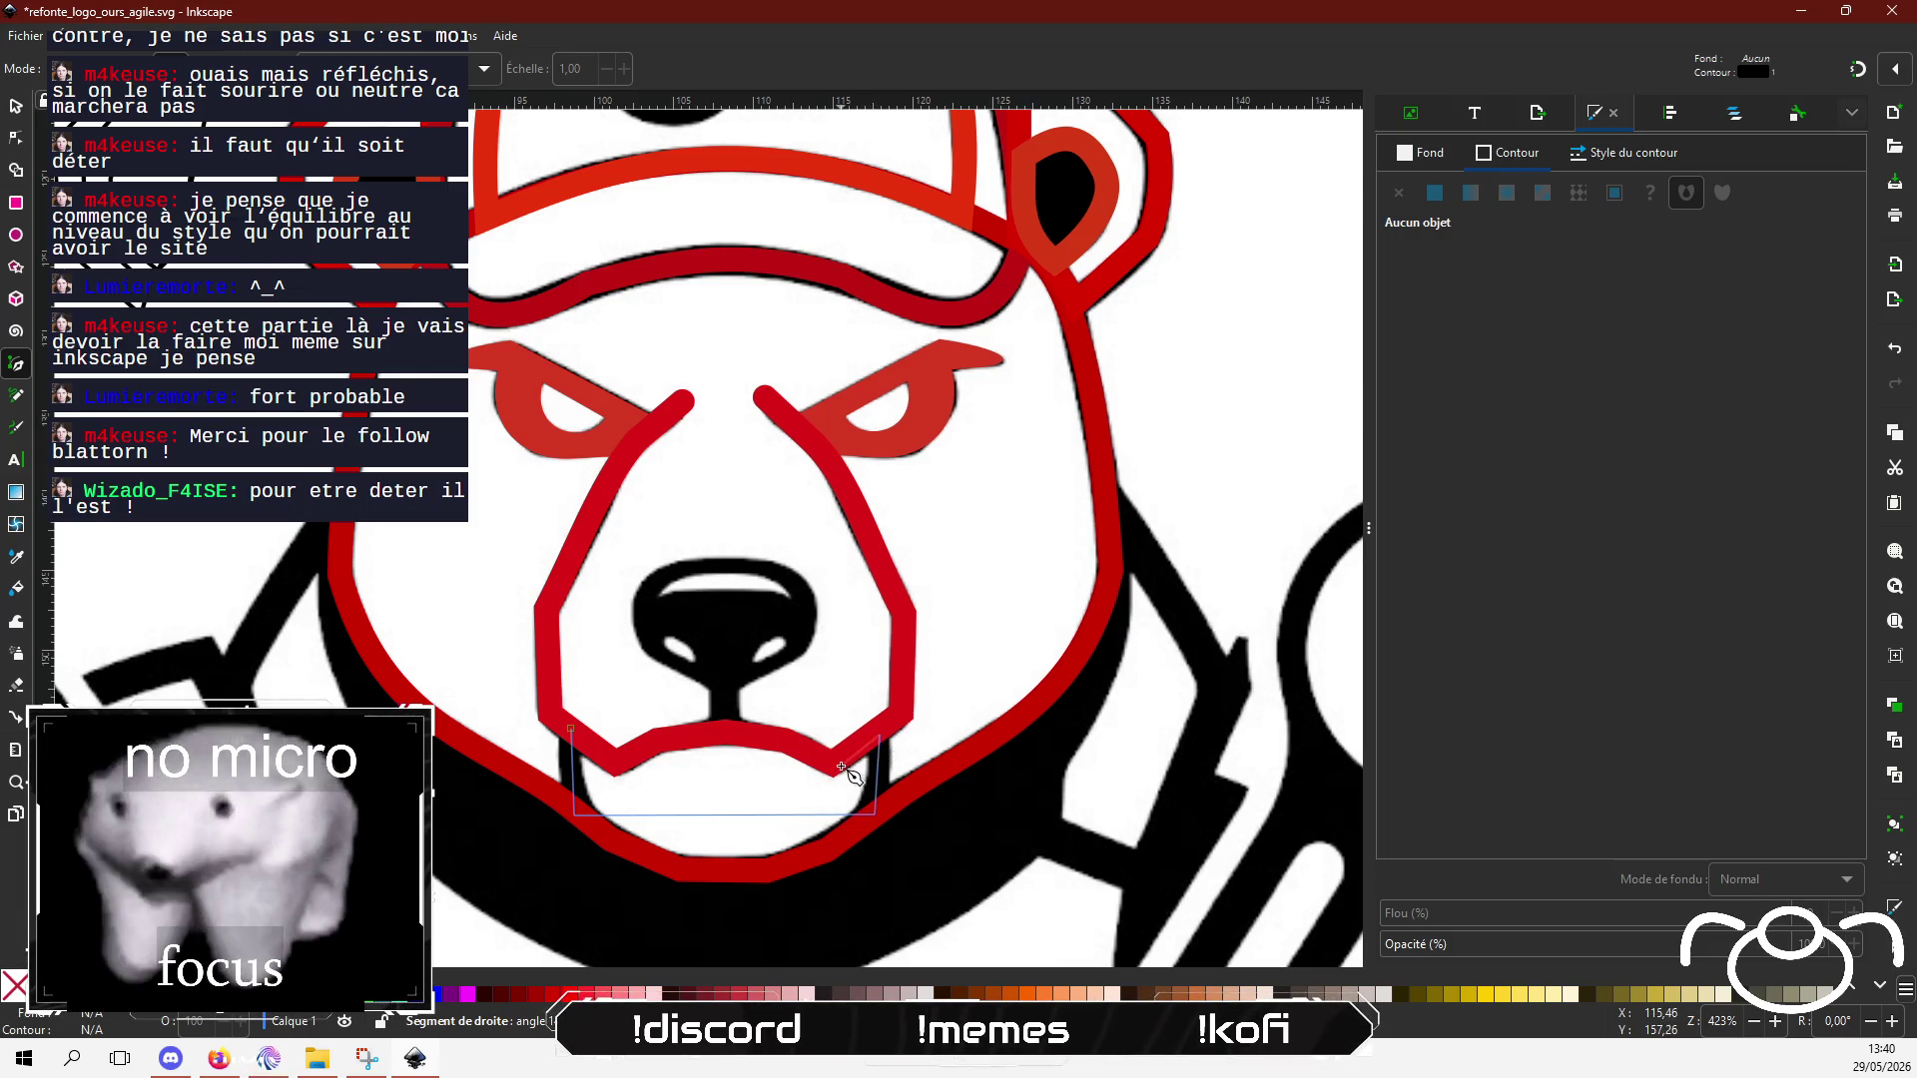
left_click(783, 739)
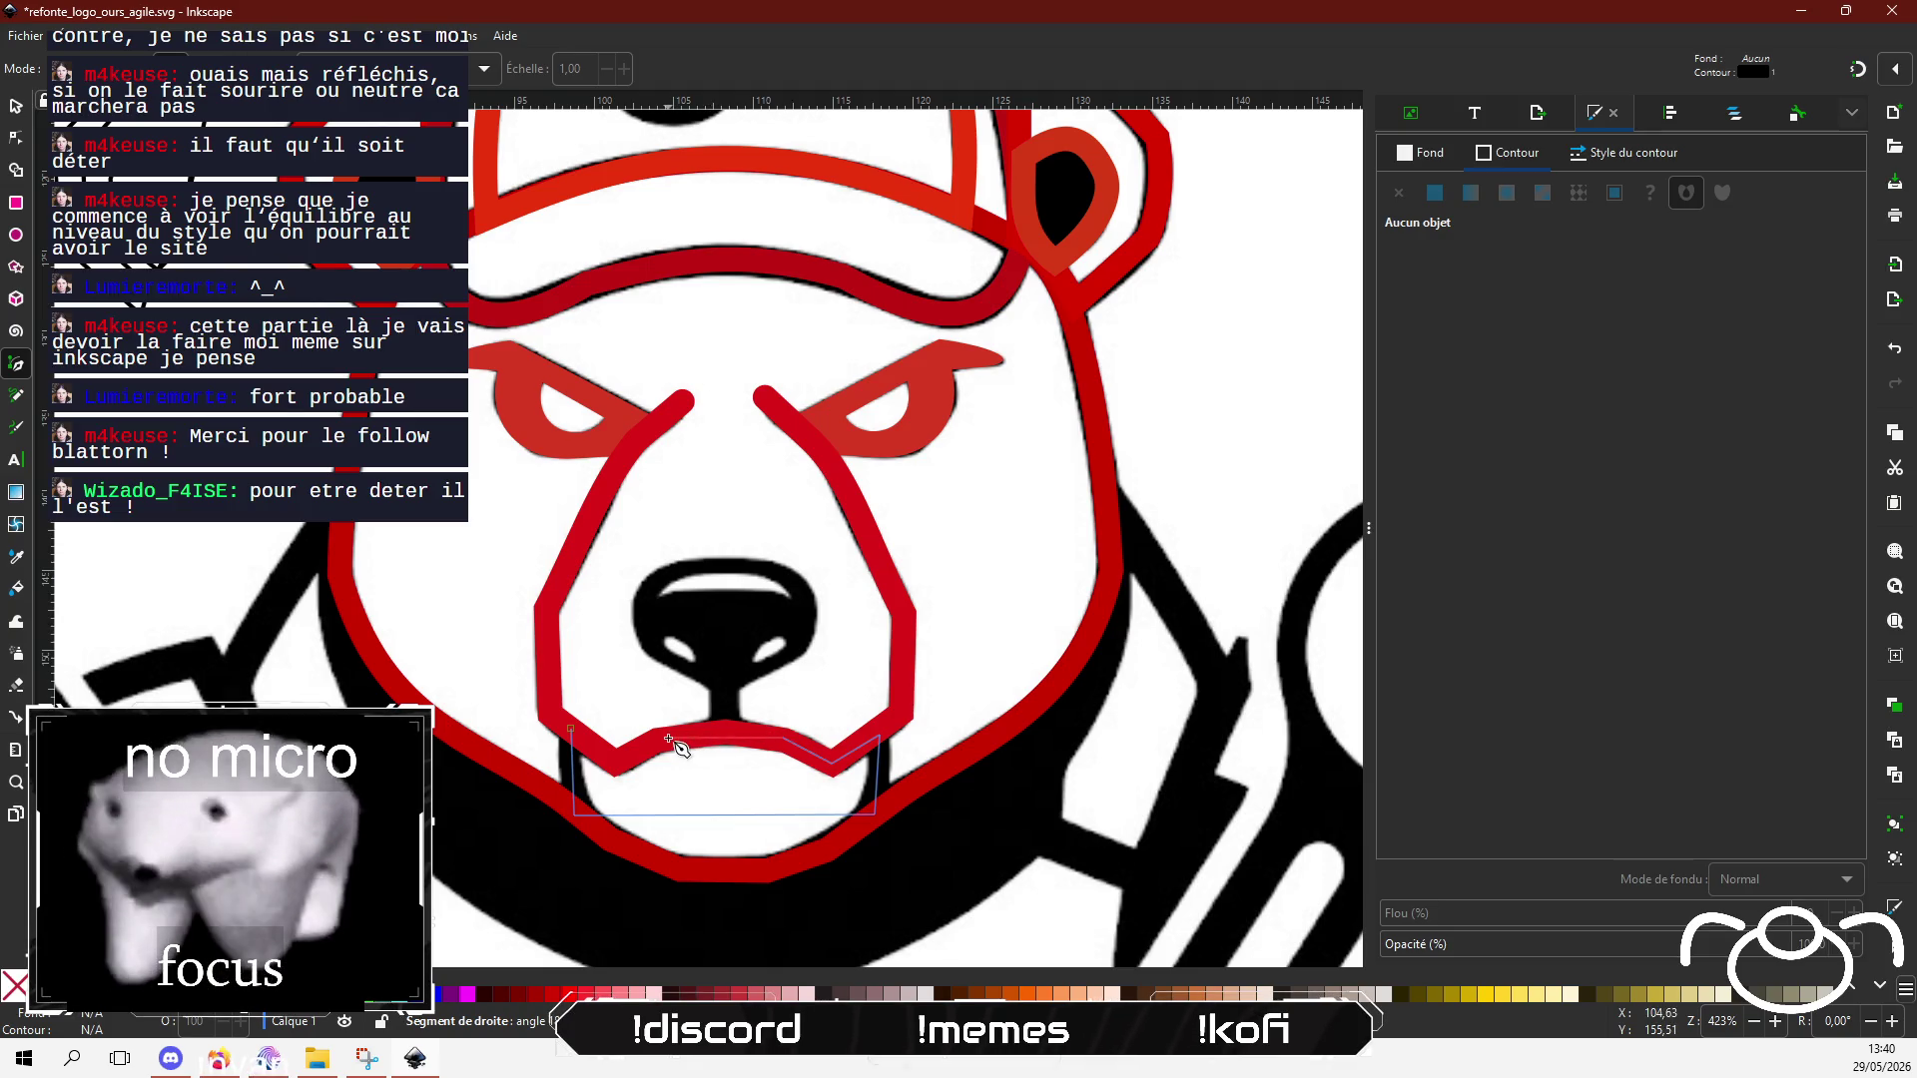
left_click(615, 762)
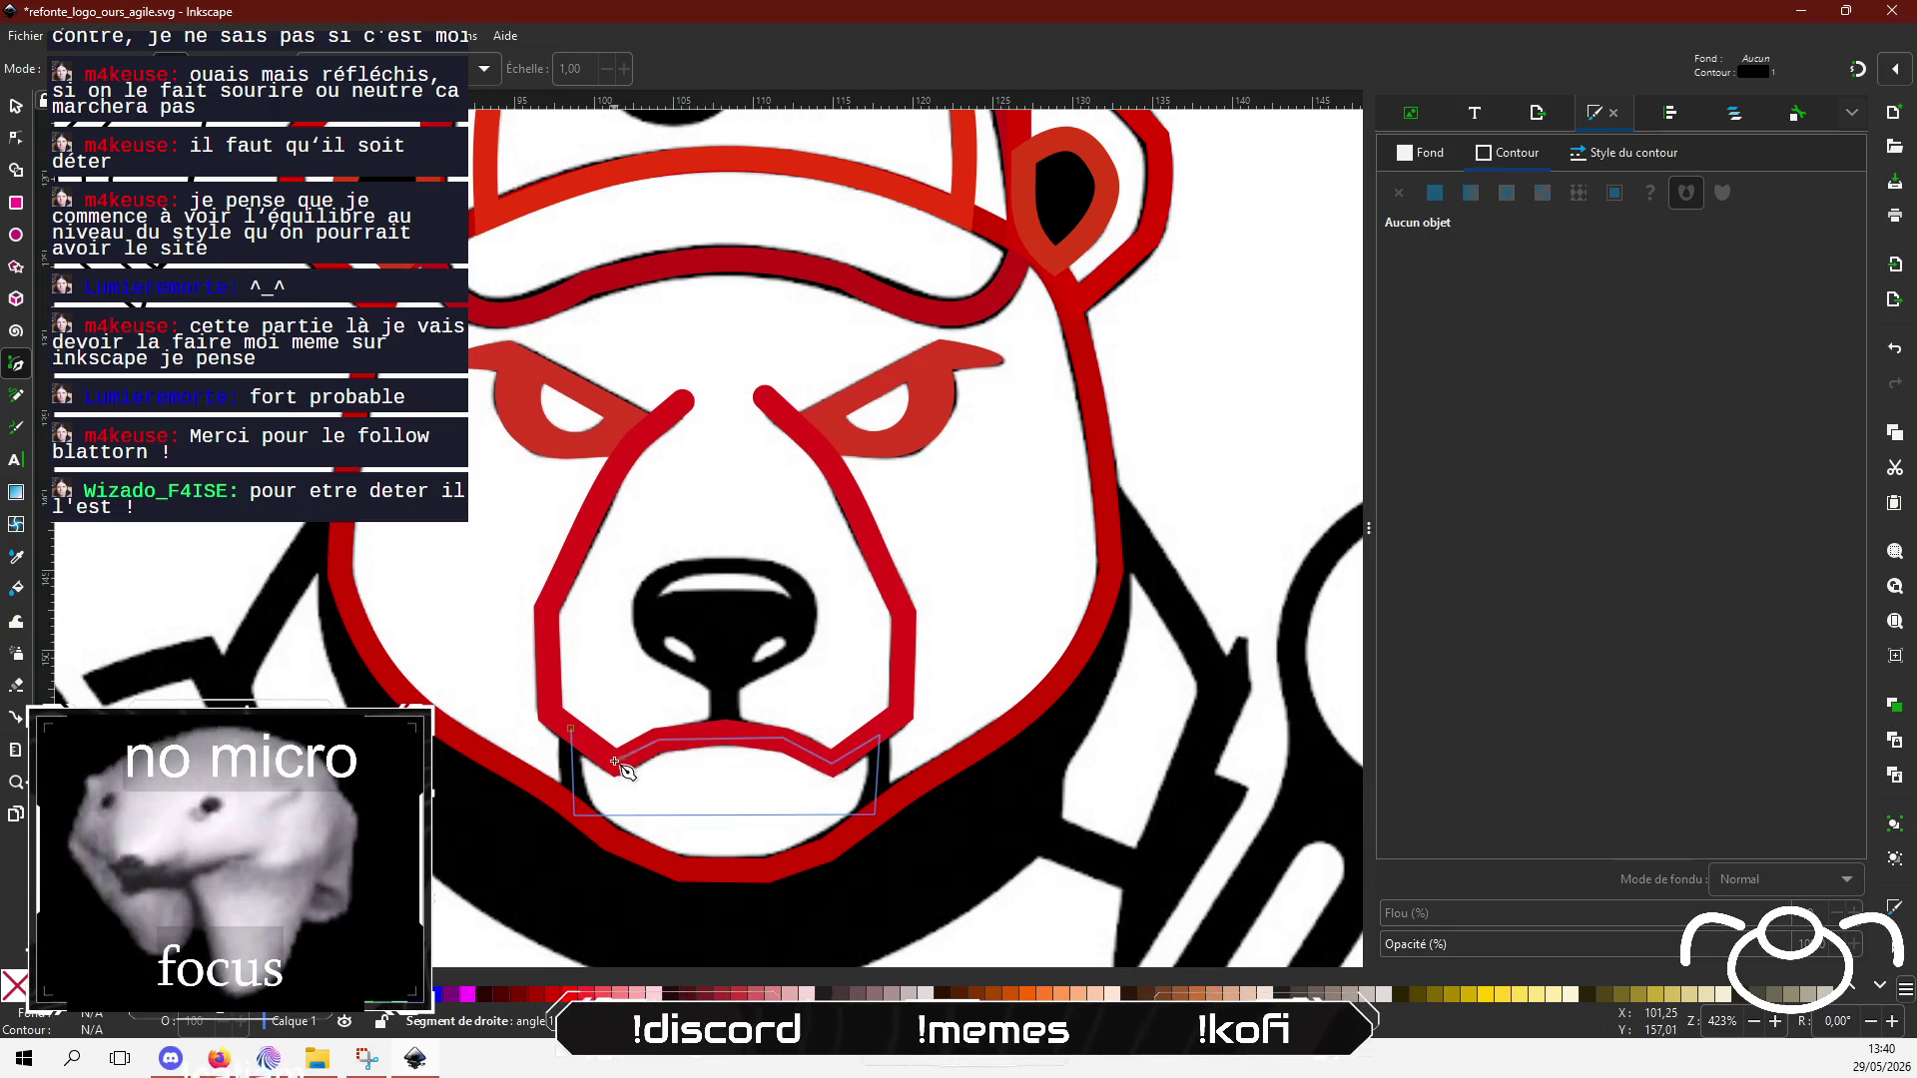
left_click(570, 730)
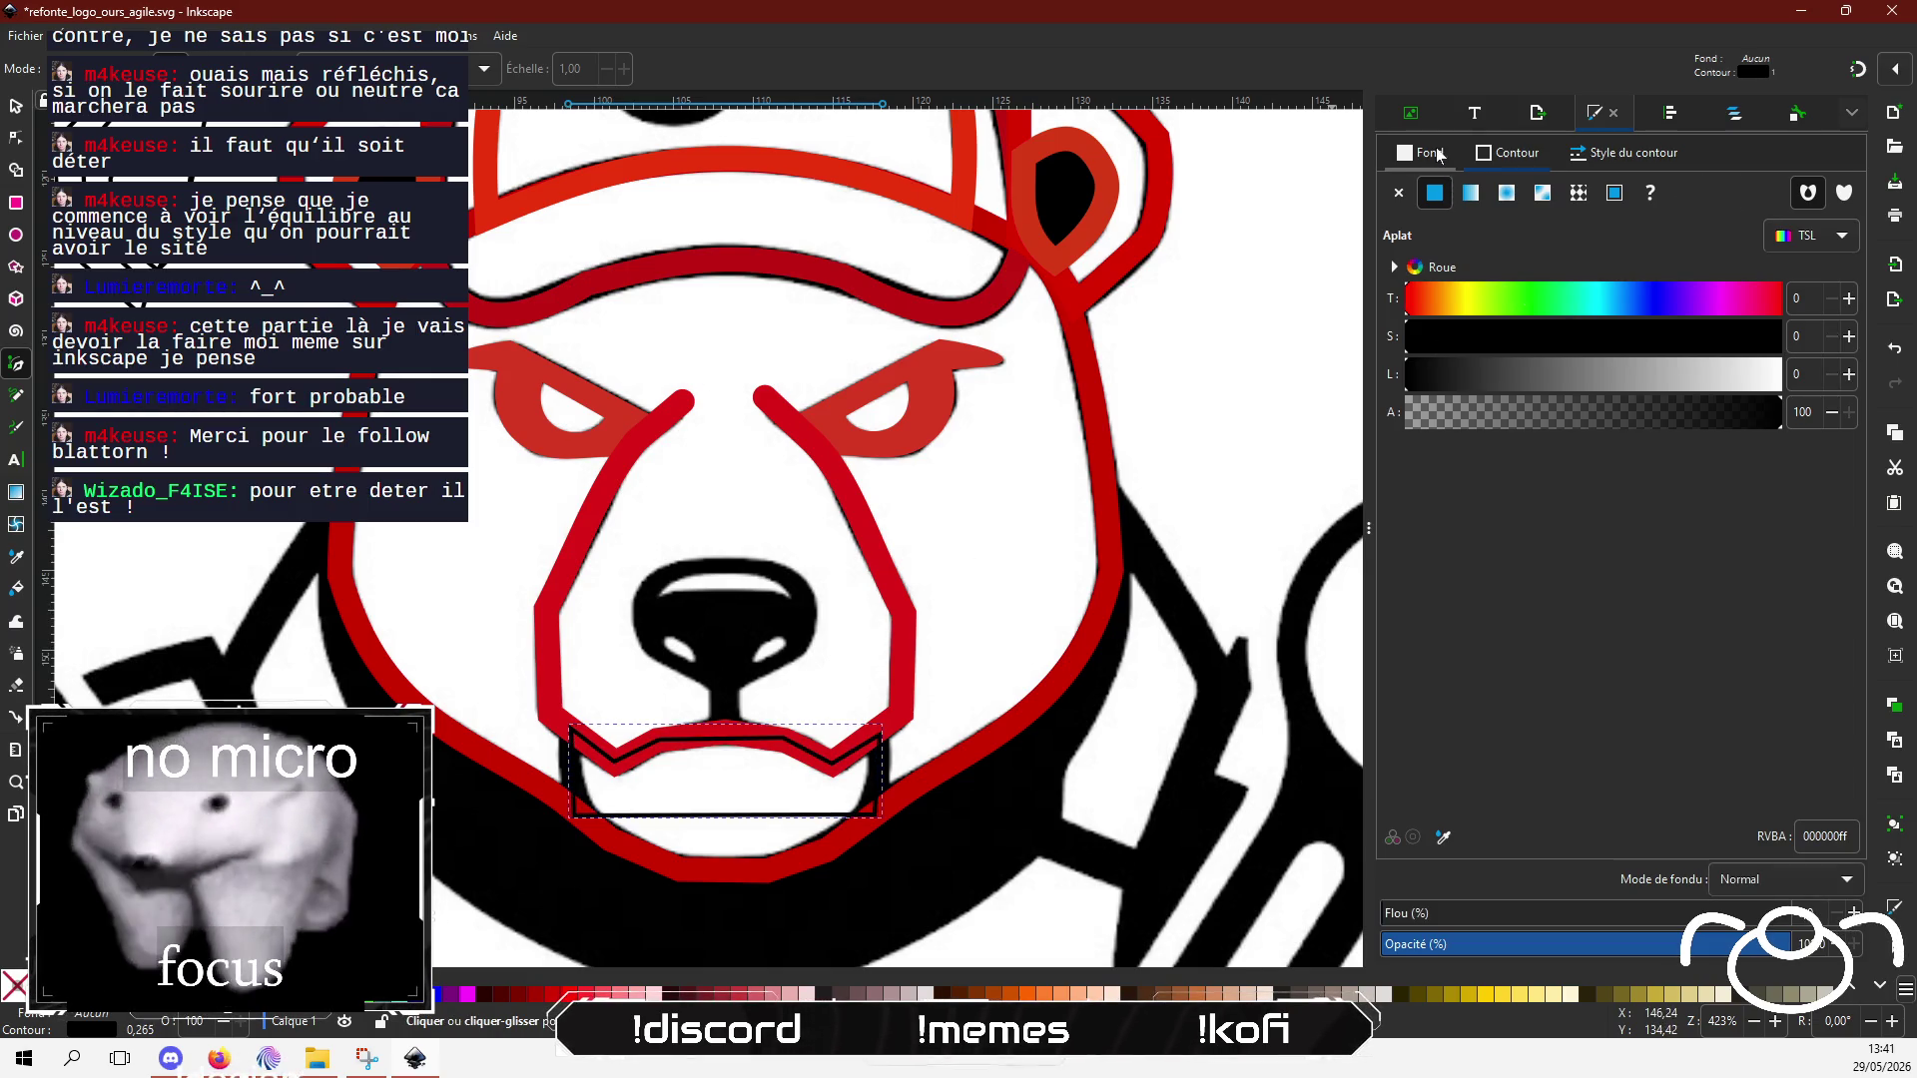
Step: Fill the mouth shape with red e05542 and remove its outline
left_click(1398, 192)
left_click(1435, 192)
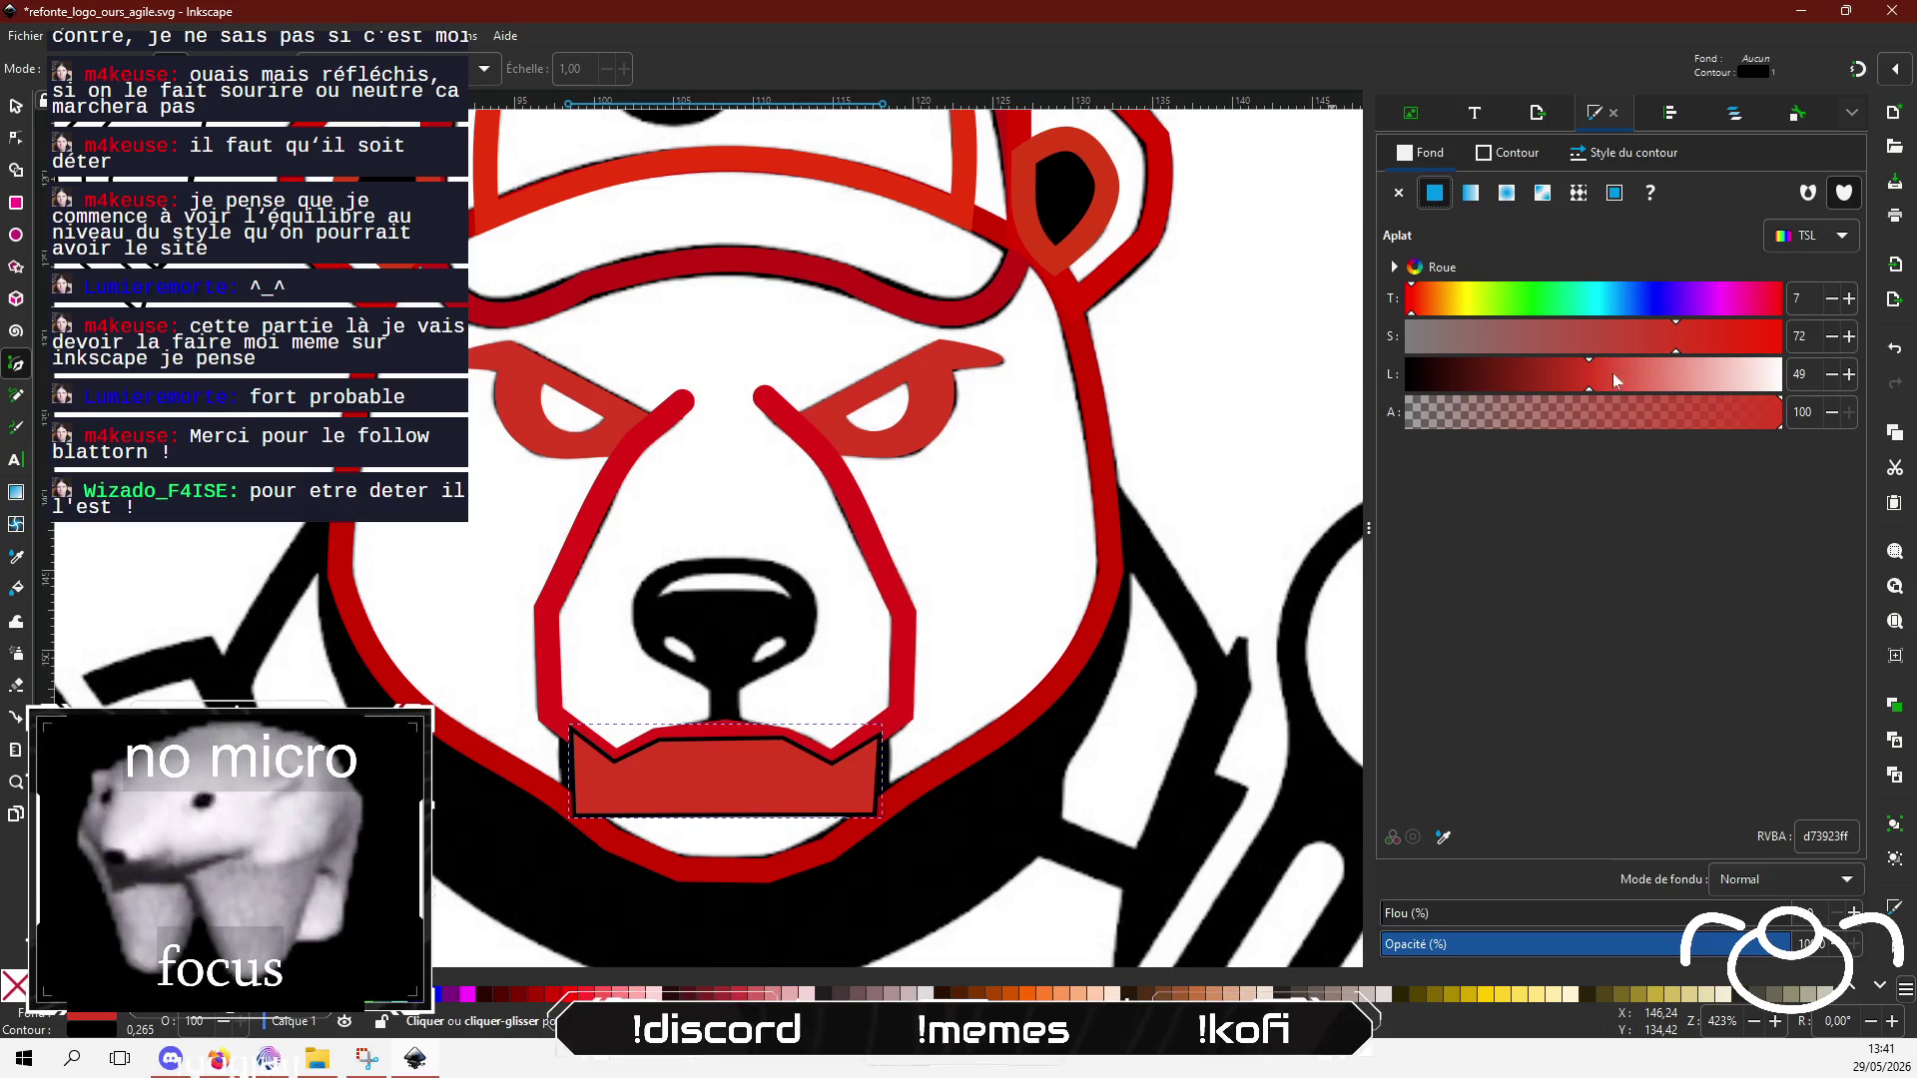
left_click(1510, 152)
left_click(1400, 195)
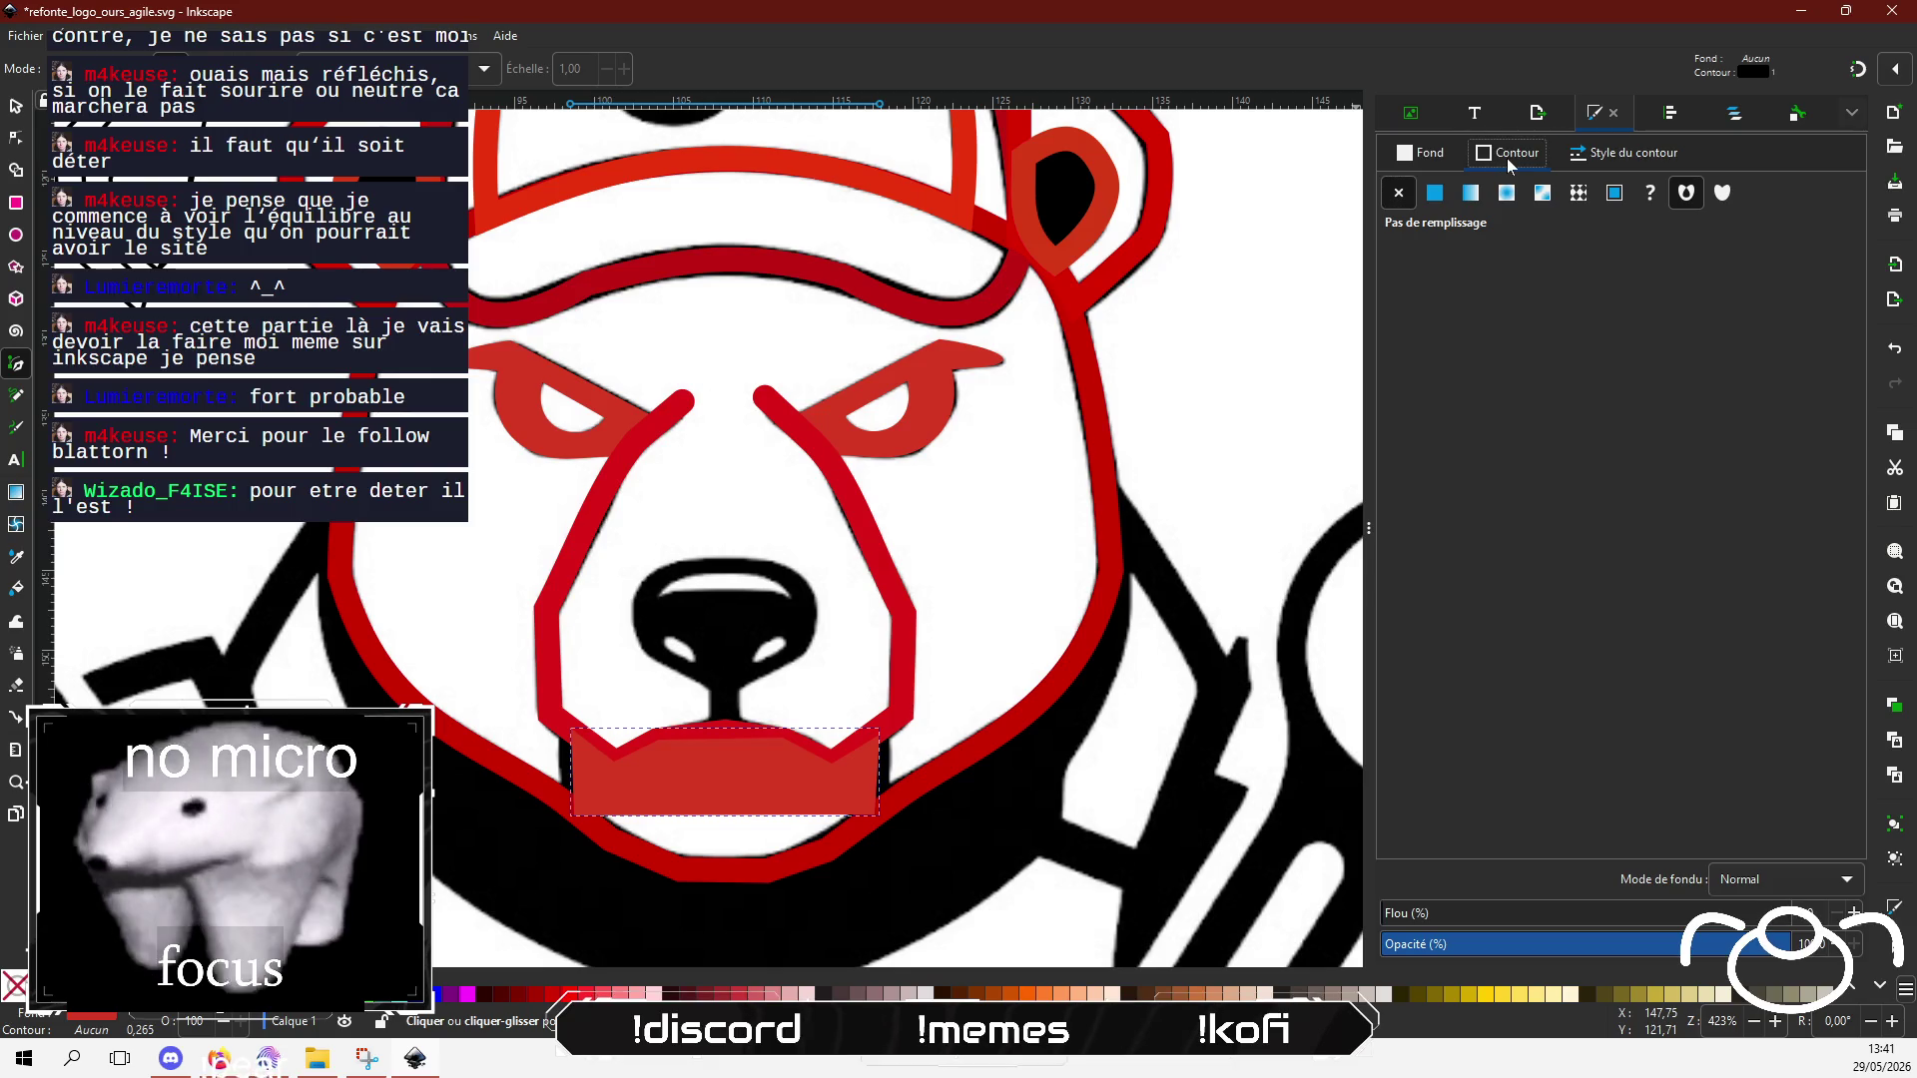
left_click(1428, 153)
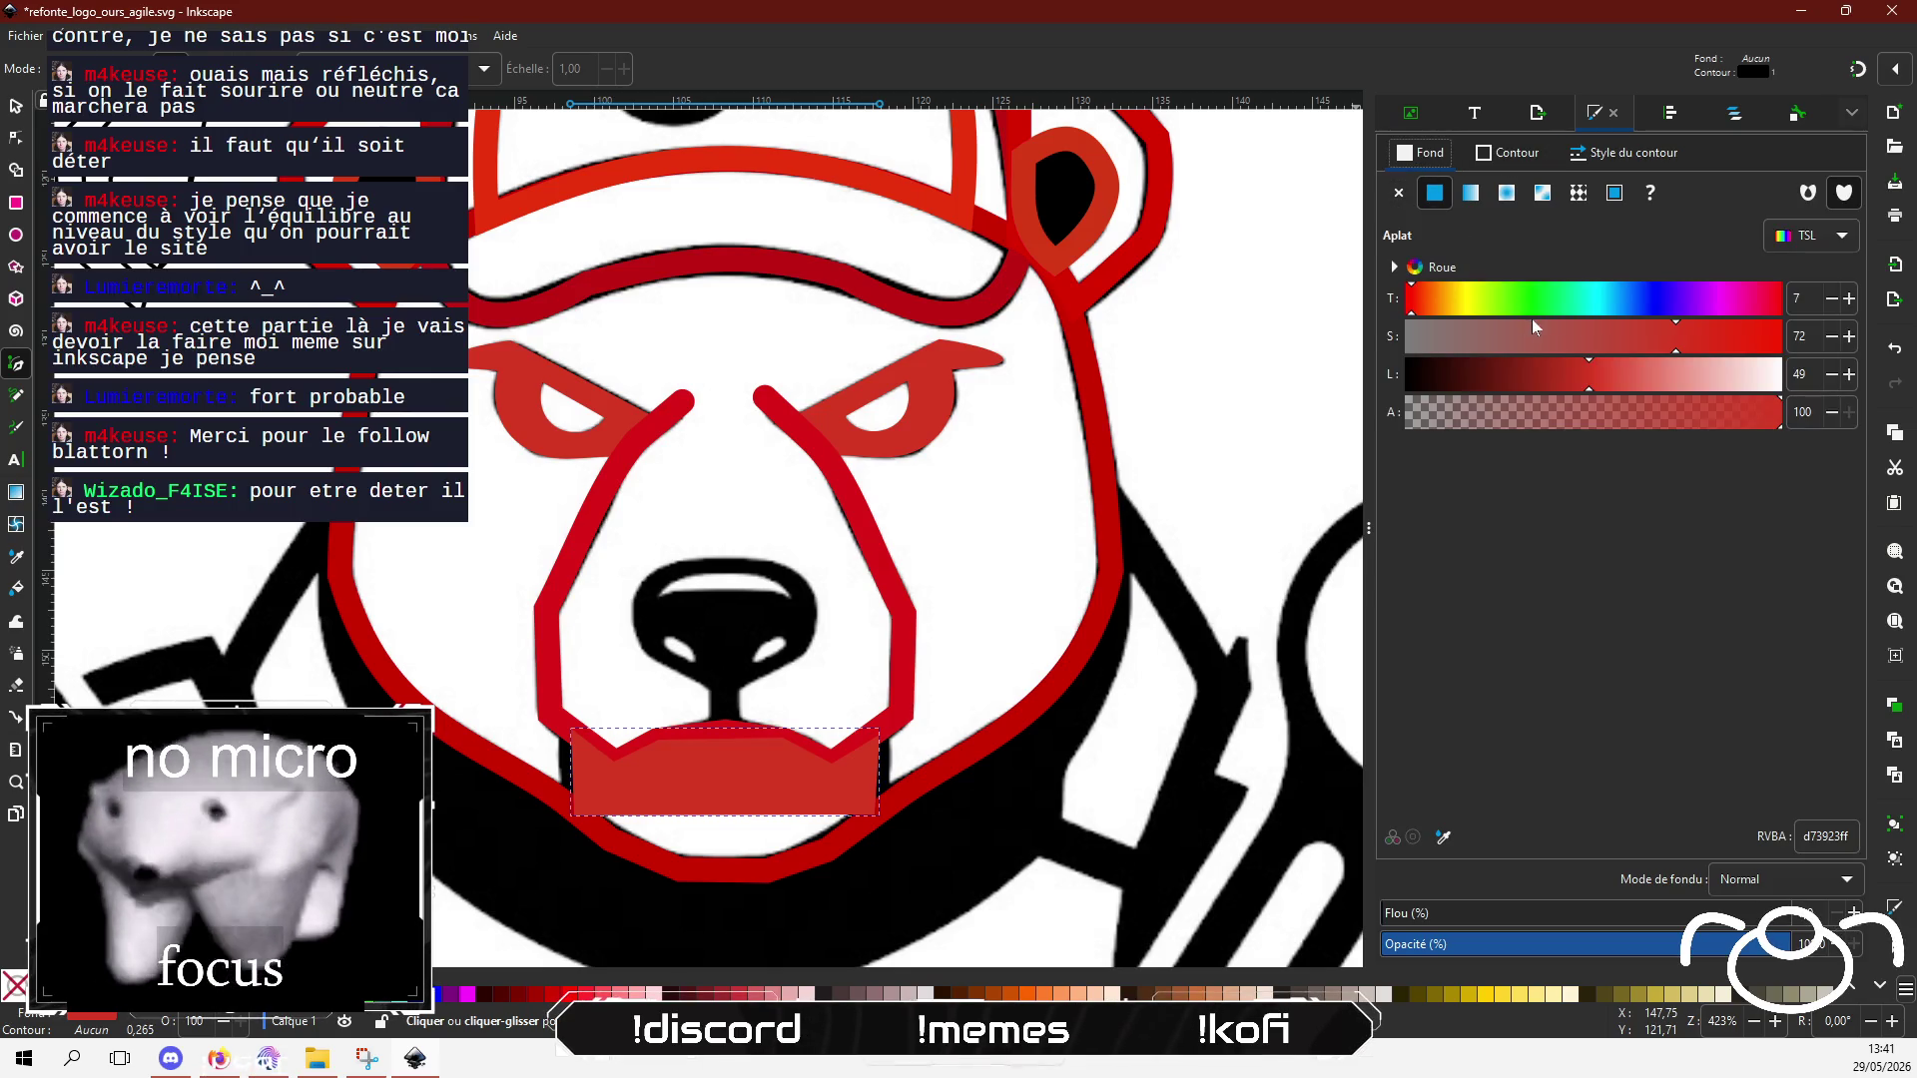
left_click(1619, 377)
Step: Curve the mouth shape's bottom and top edges, undoing the trial corner moves
left_click(15, 137)
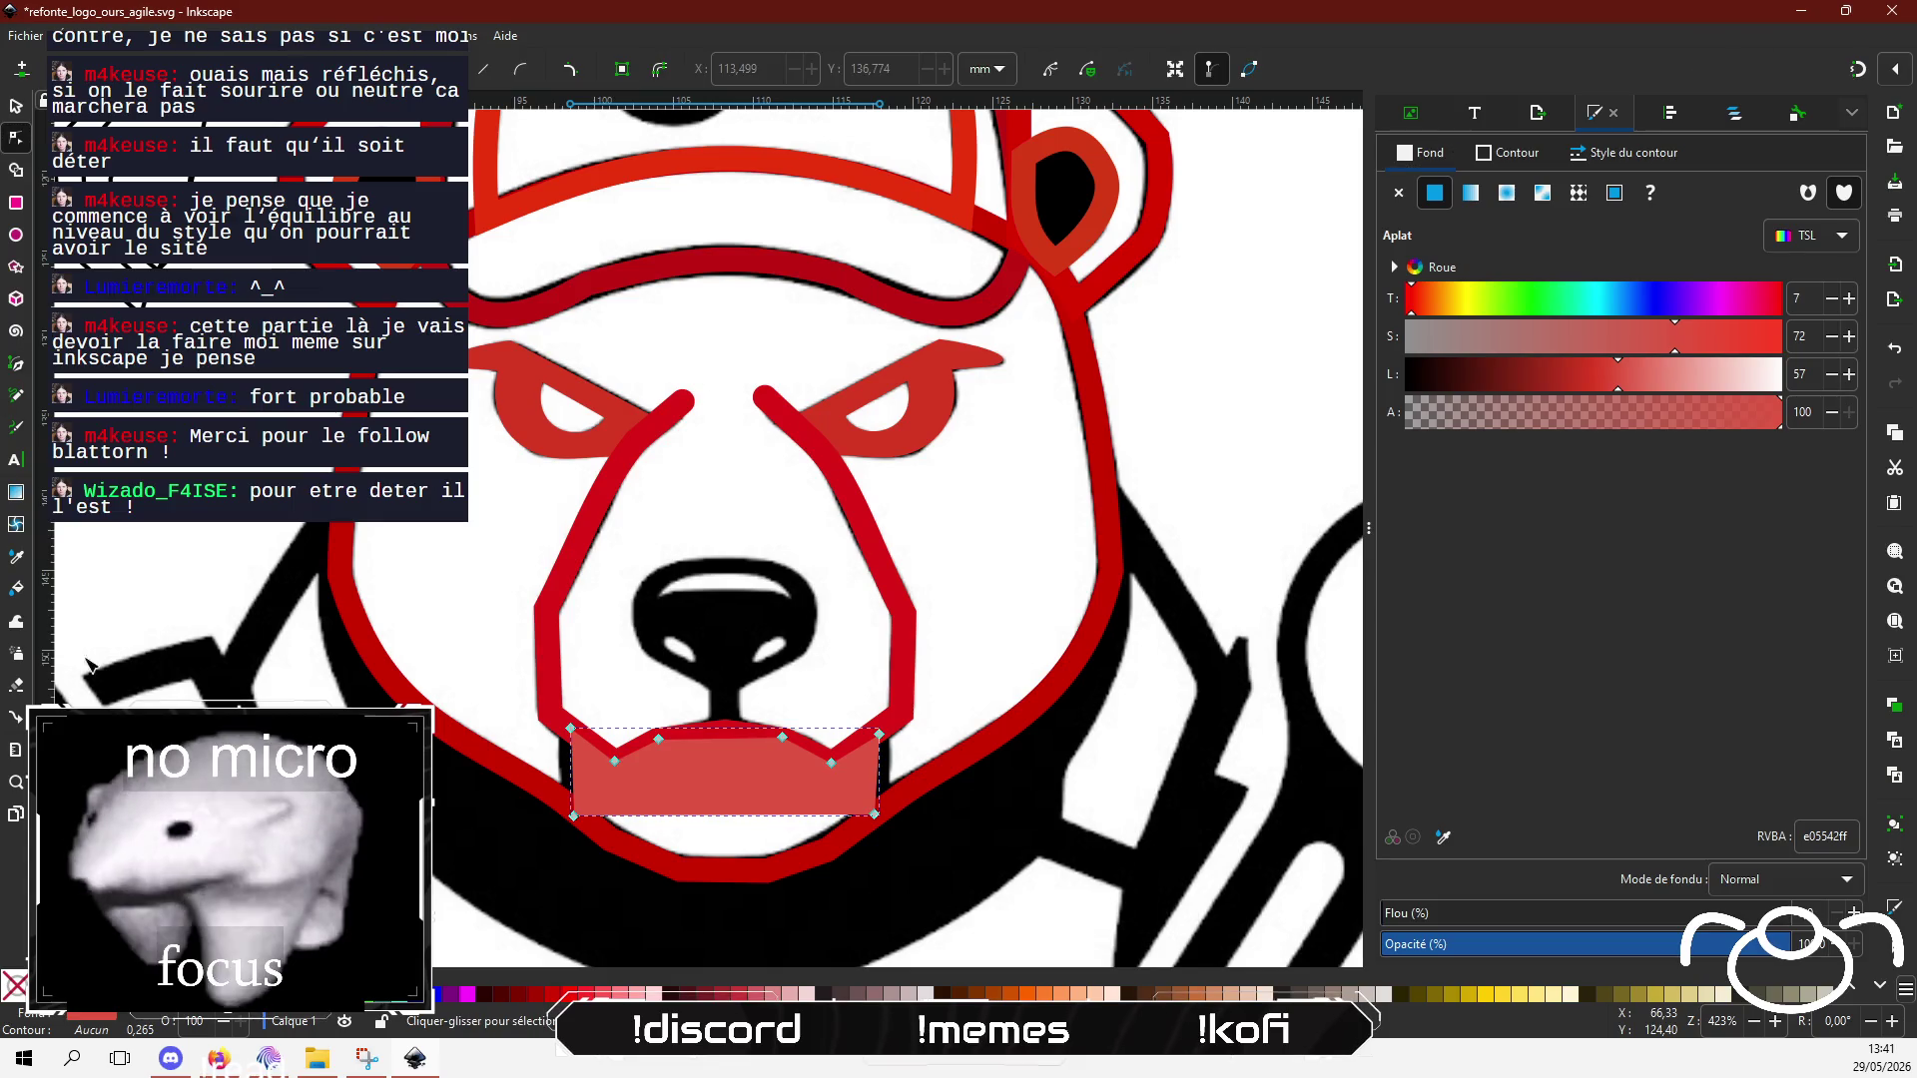
left_click_drag(735, 815, 745, 892)
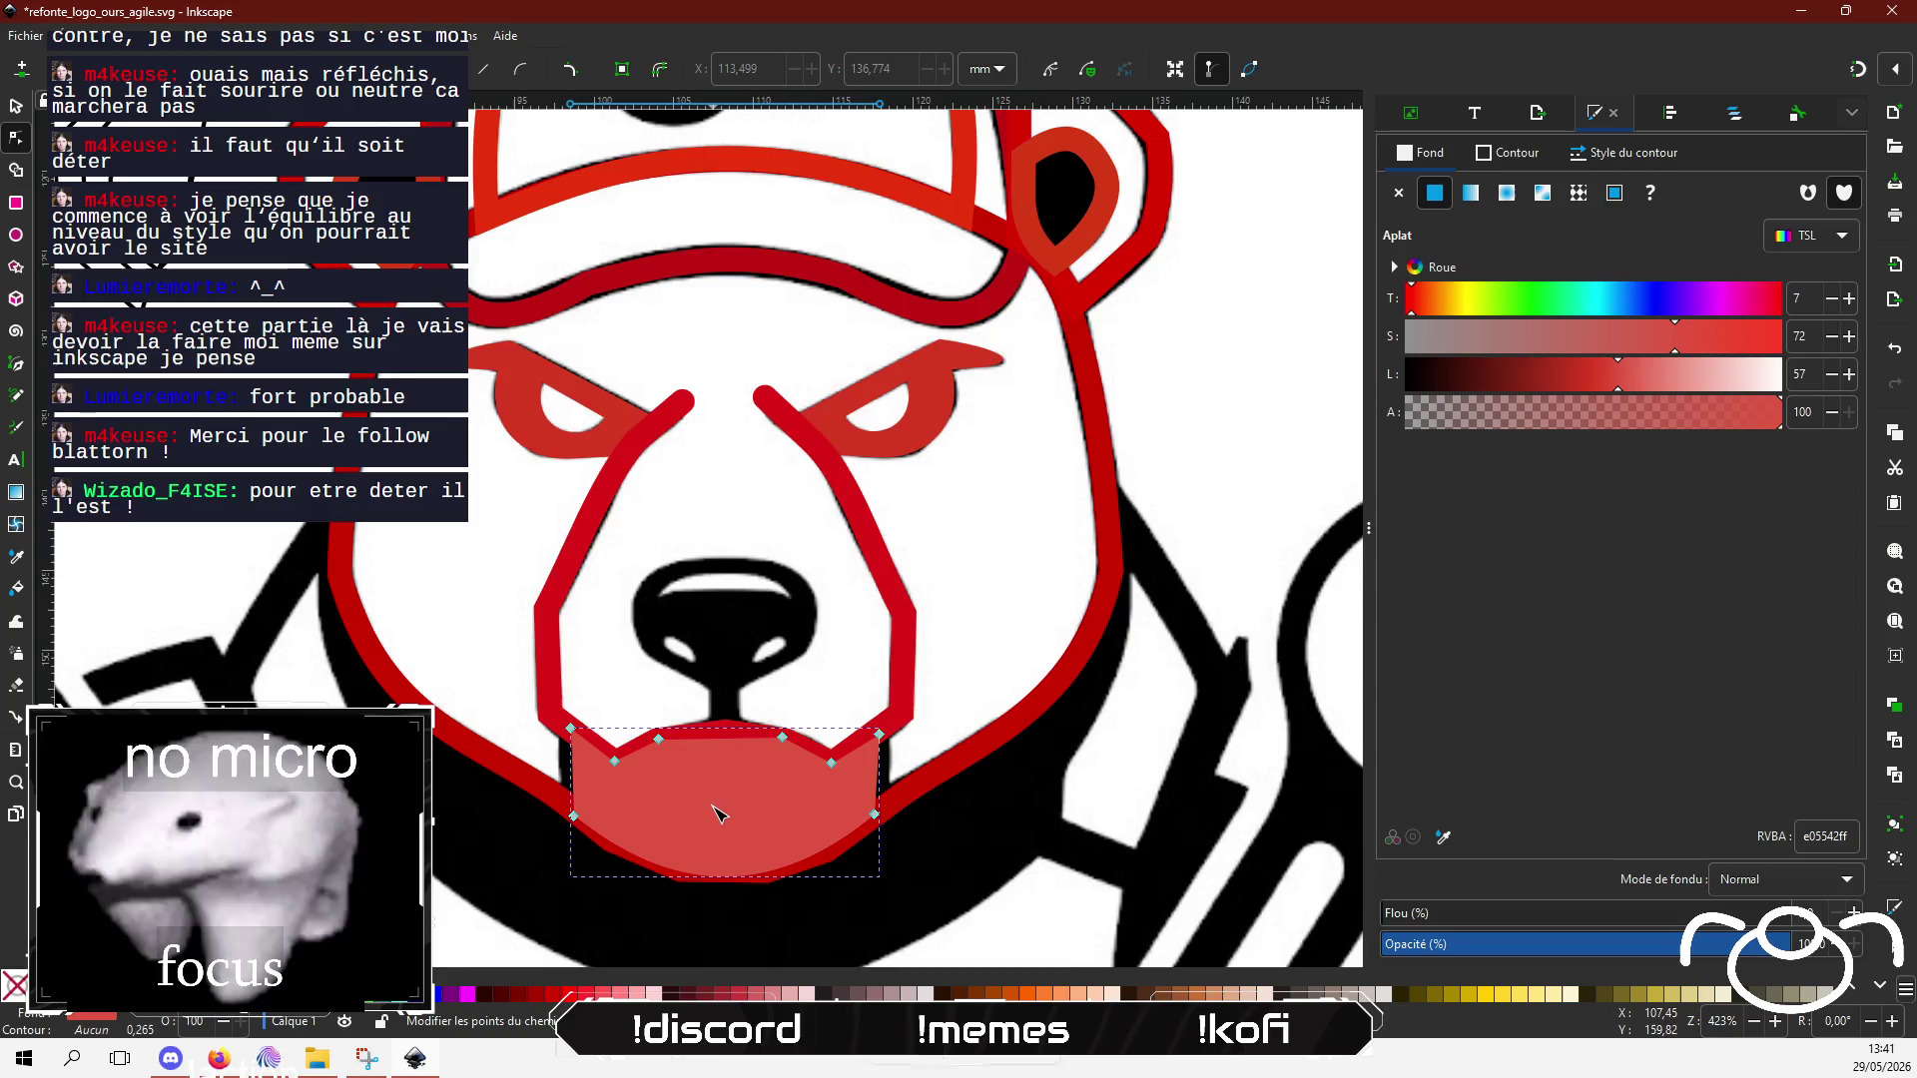
scroll(713, 807, "up", 2)
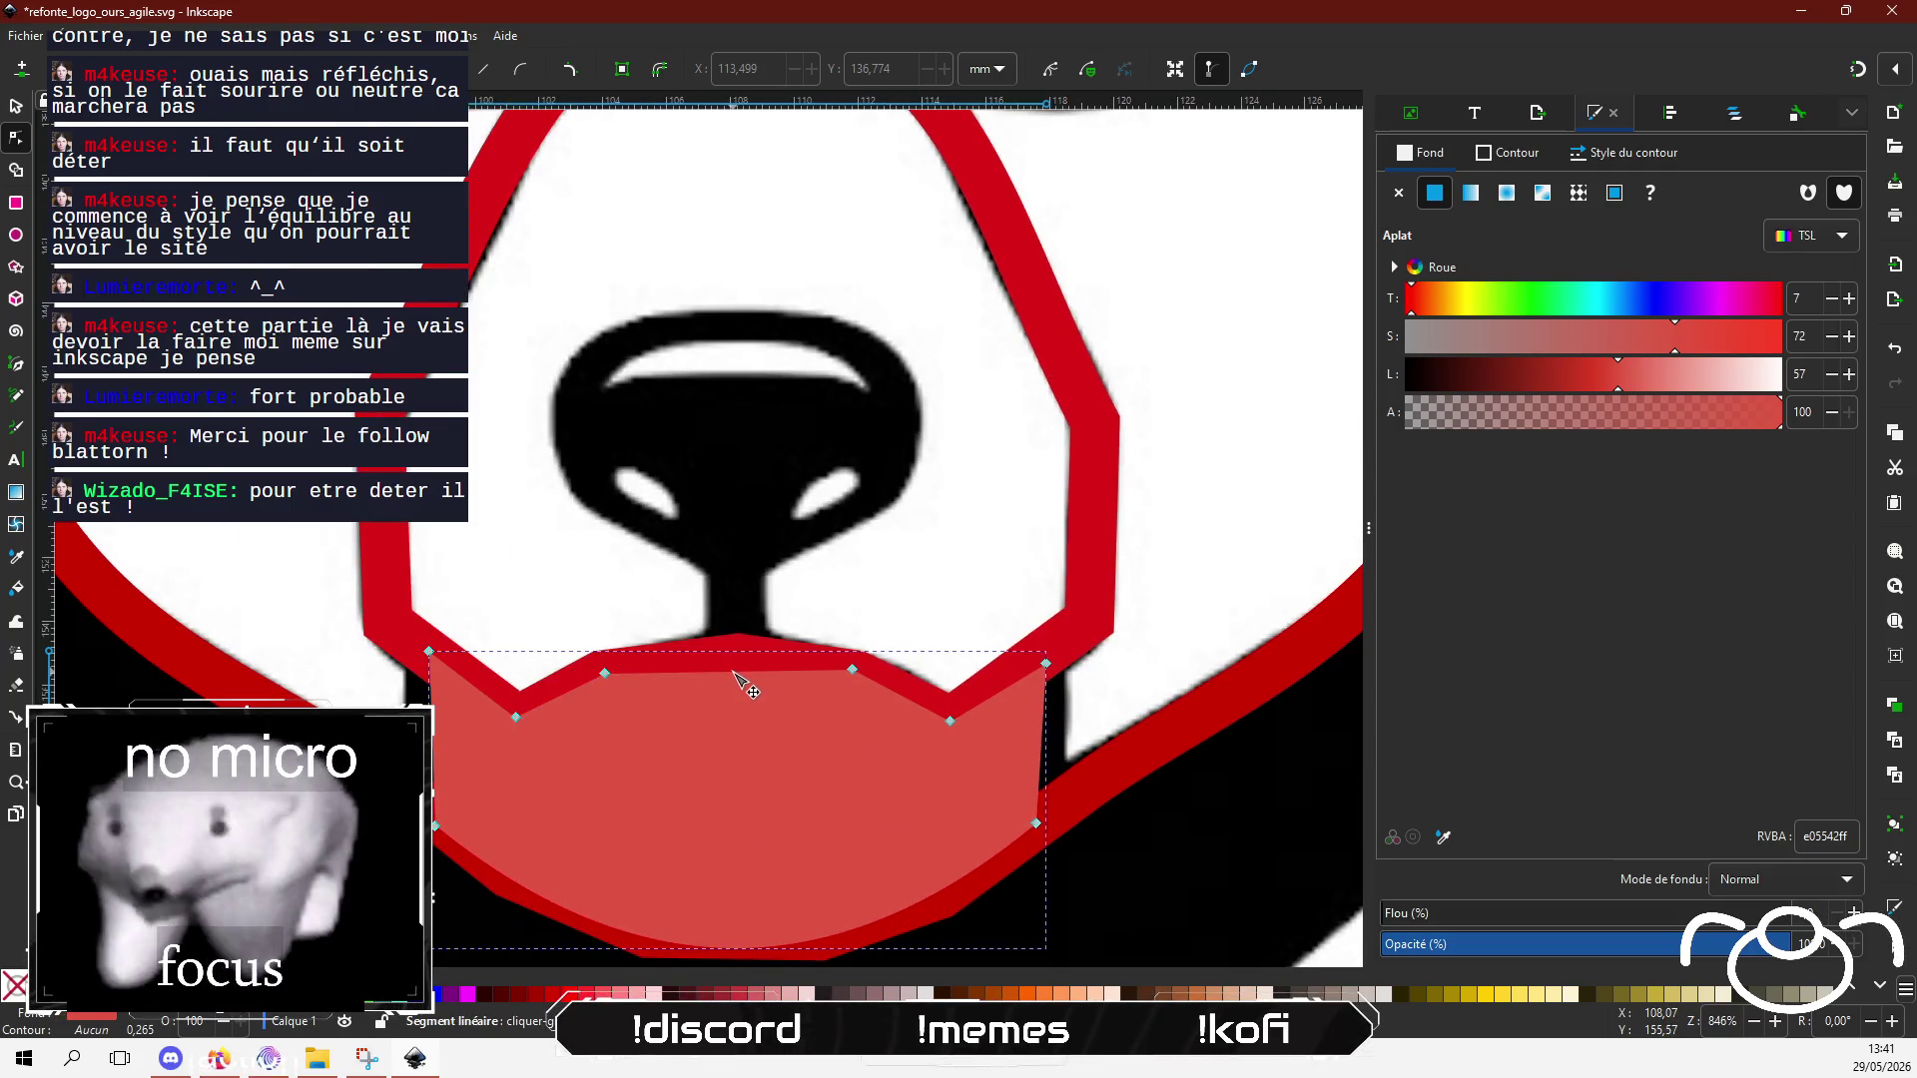
left_click_drag(727, 662, 731, 655)
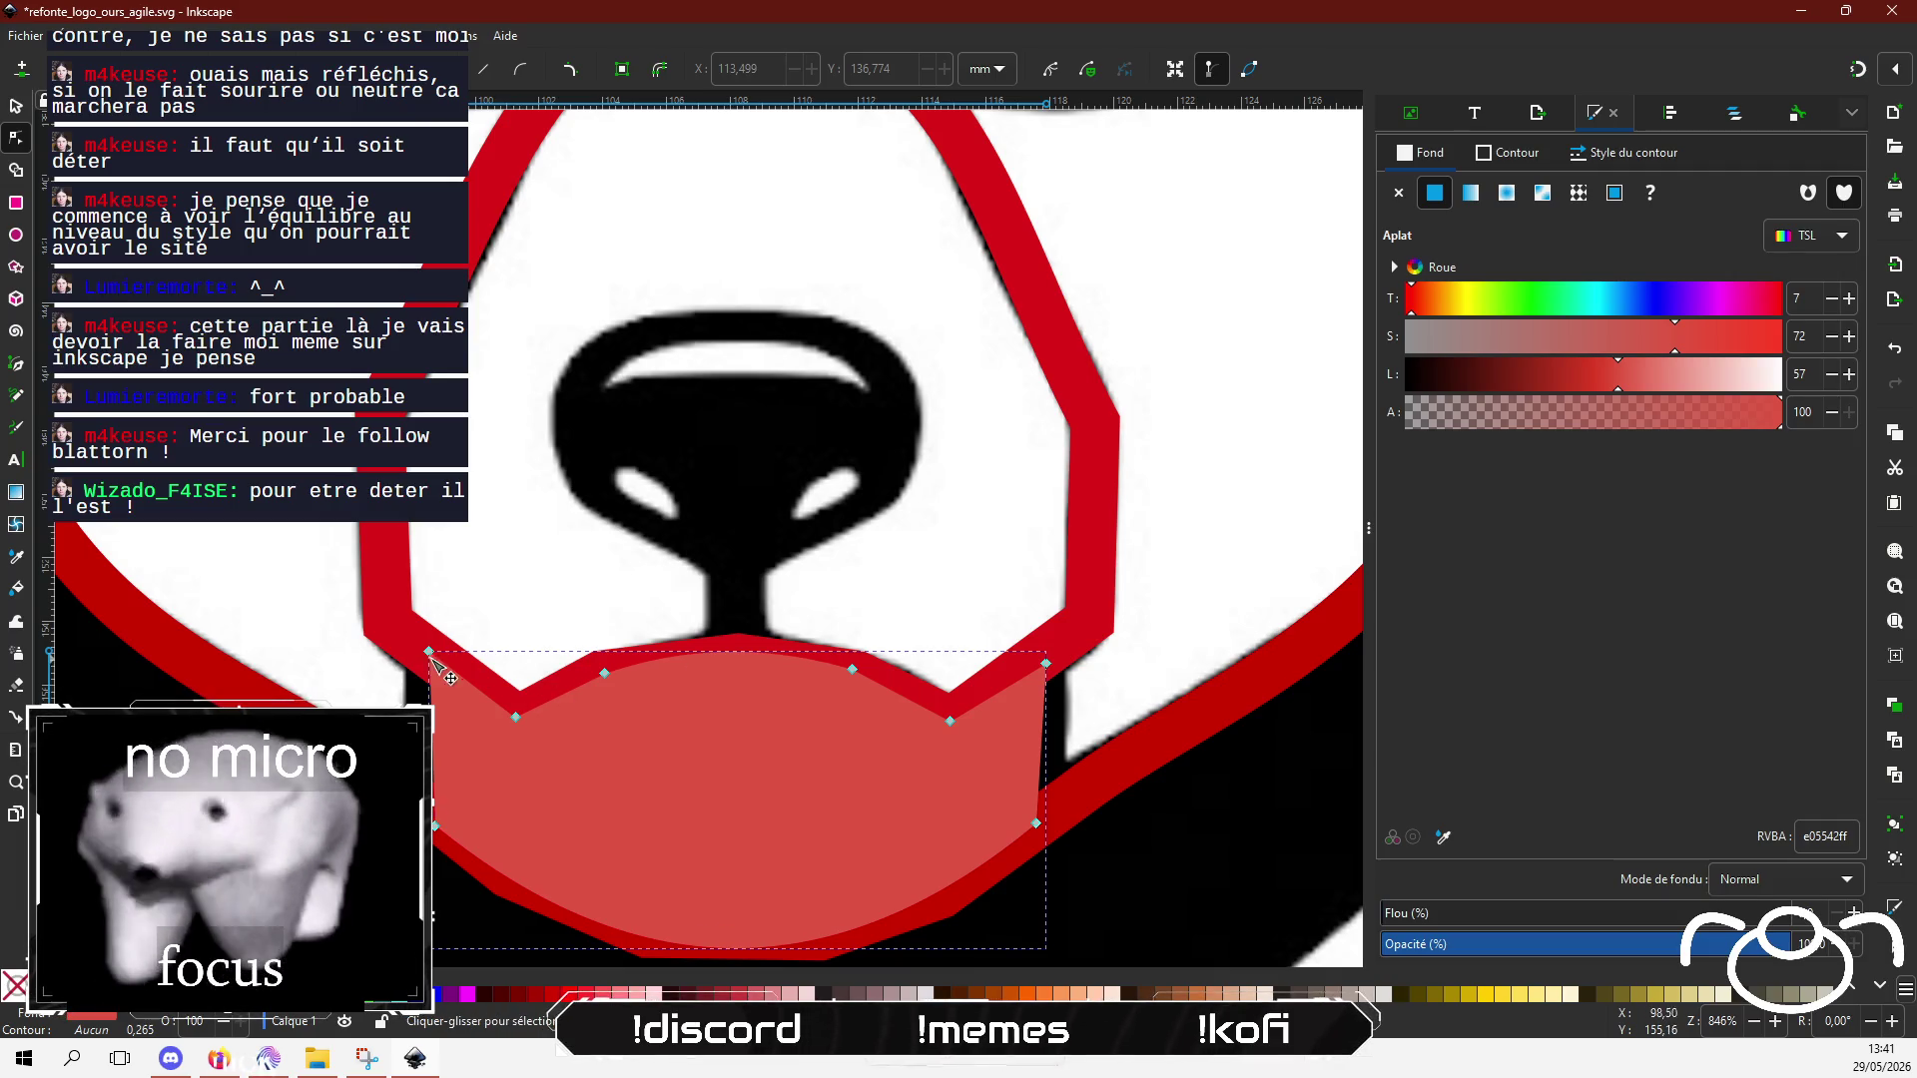
left_click_drag(430, 654, 404, 637)
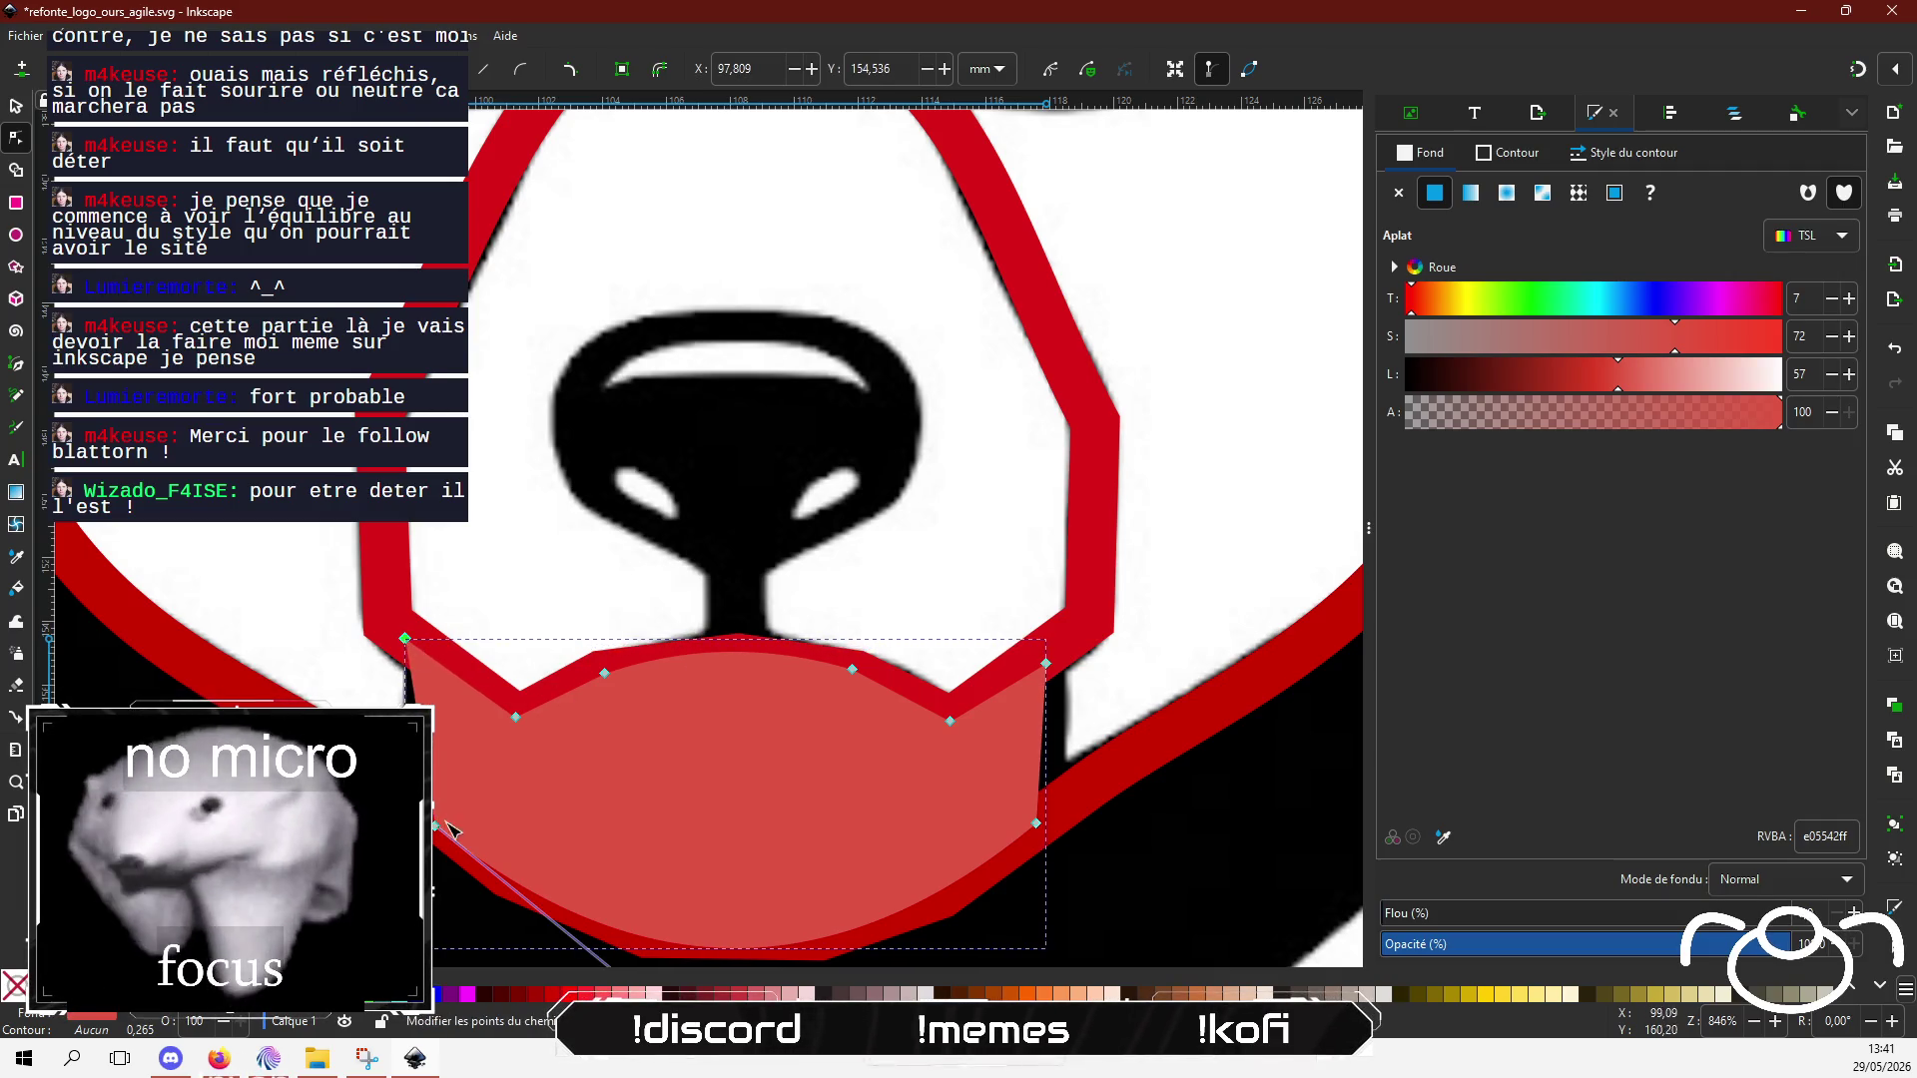
left_click_drag(437, 830, 433, 825)
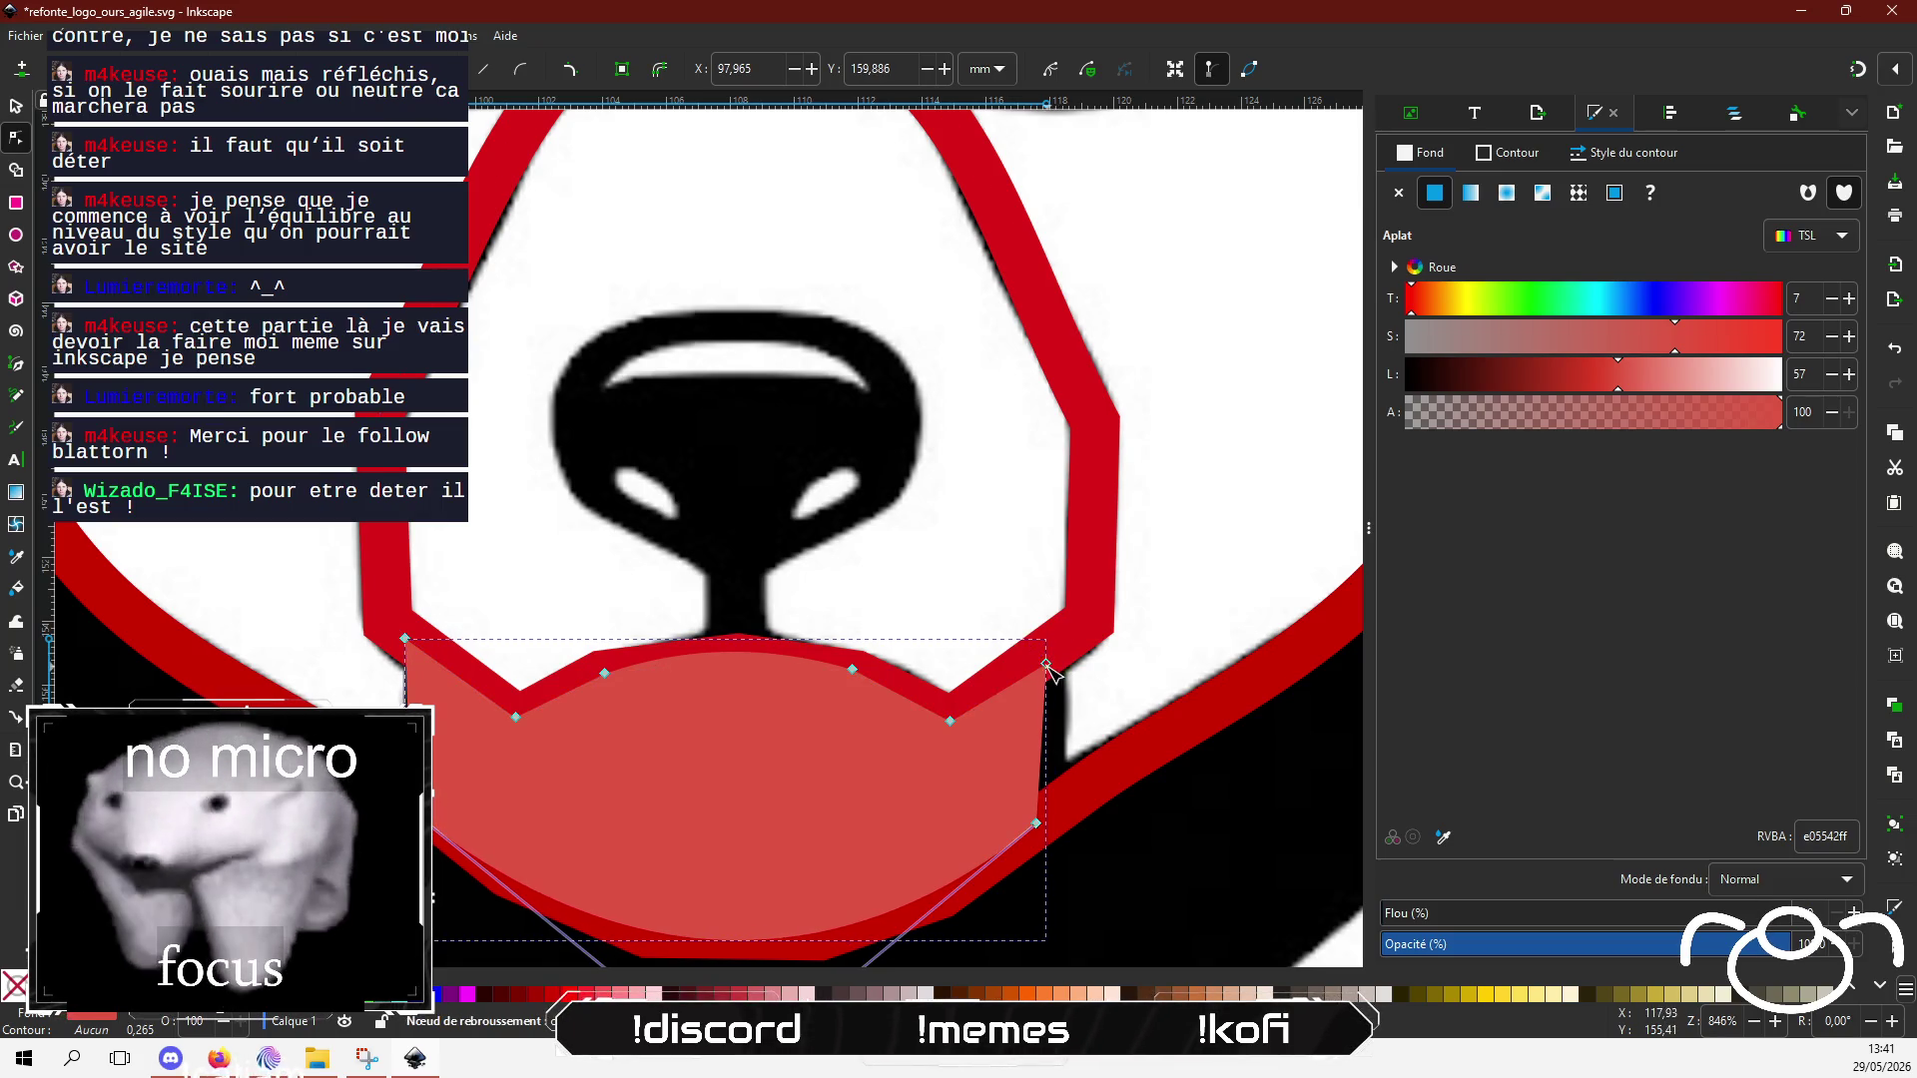
left_click_drag(1045, 663, 1064, 651)
key("ctrl+z")
key("ctrl+z")
key("ctrl+z")
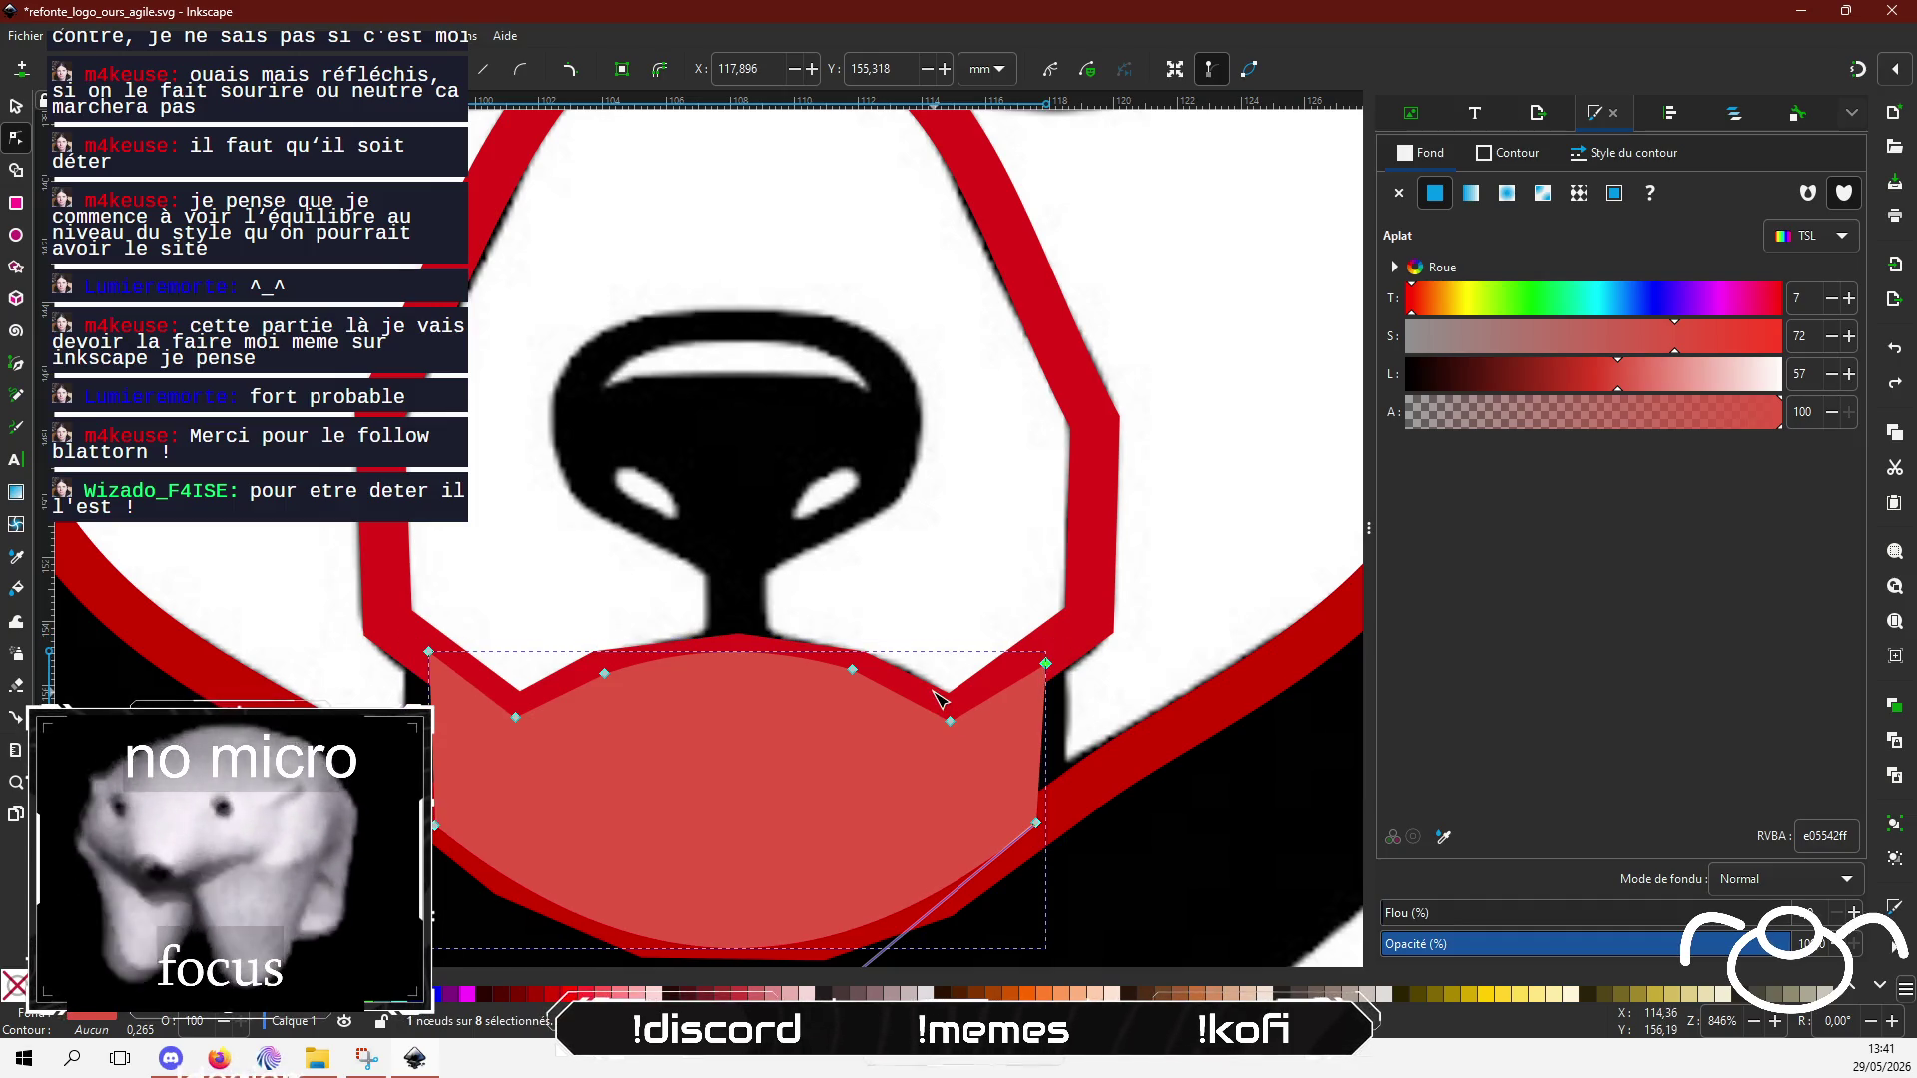
Step: Give the mouth shape a flat red outline 5.82 px wide
left_click(1514, 165)
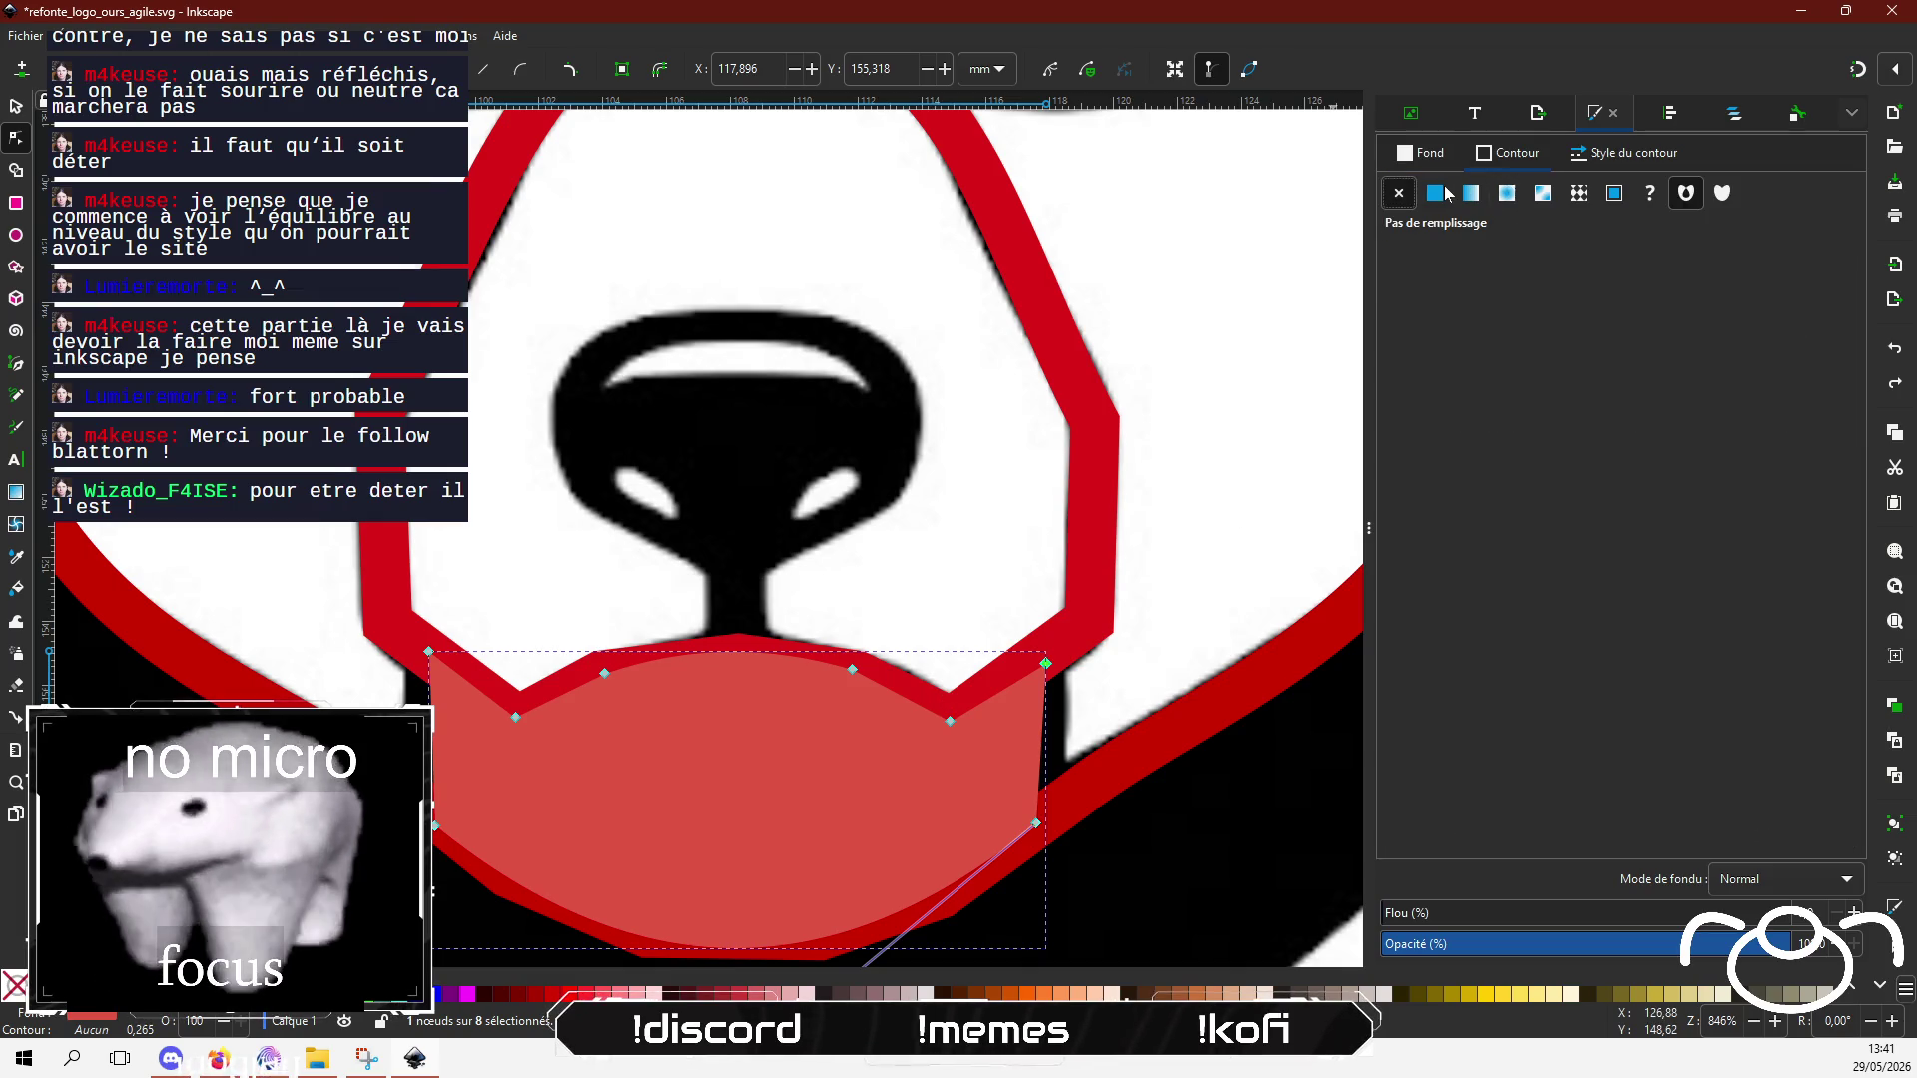
left_click(1435, 193)
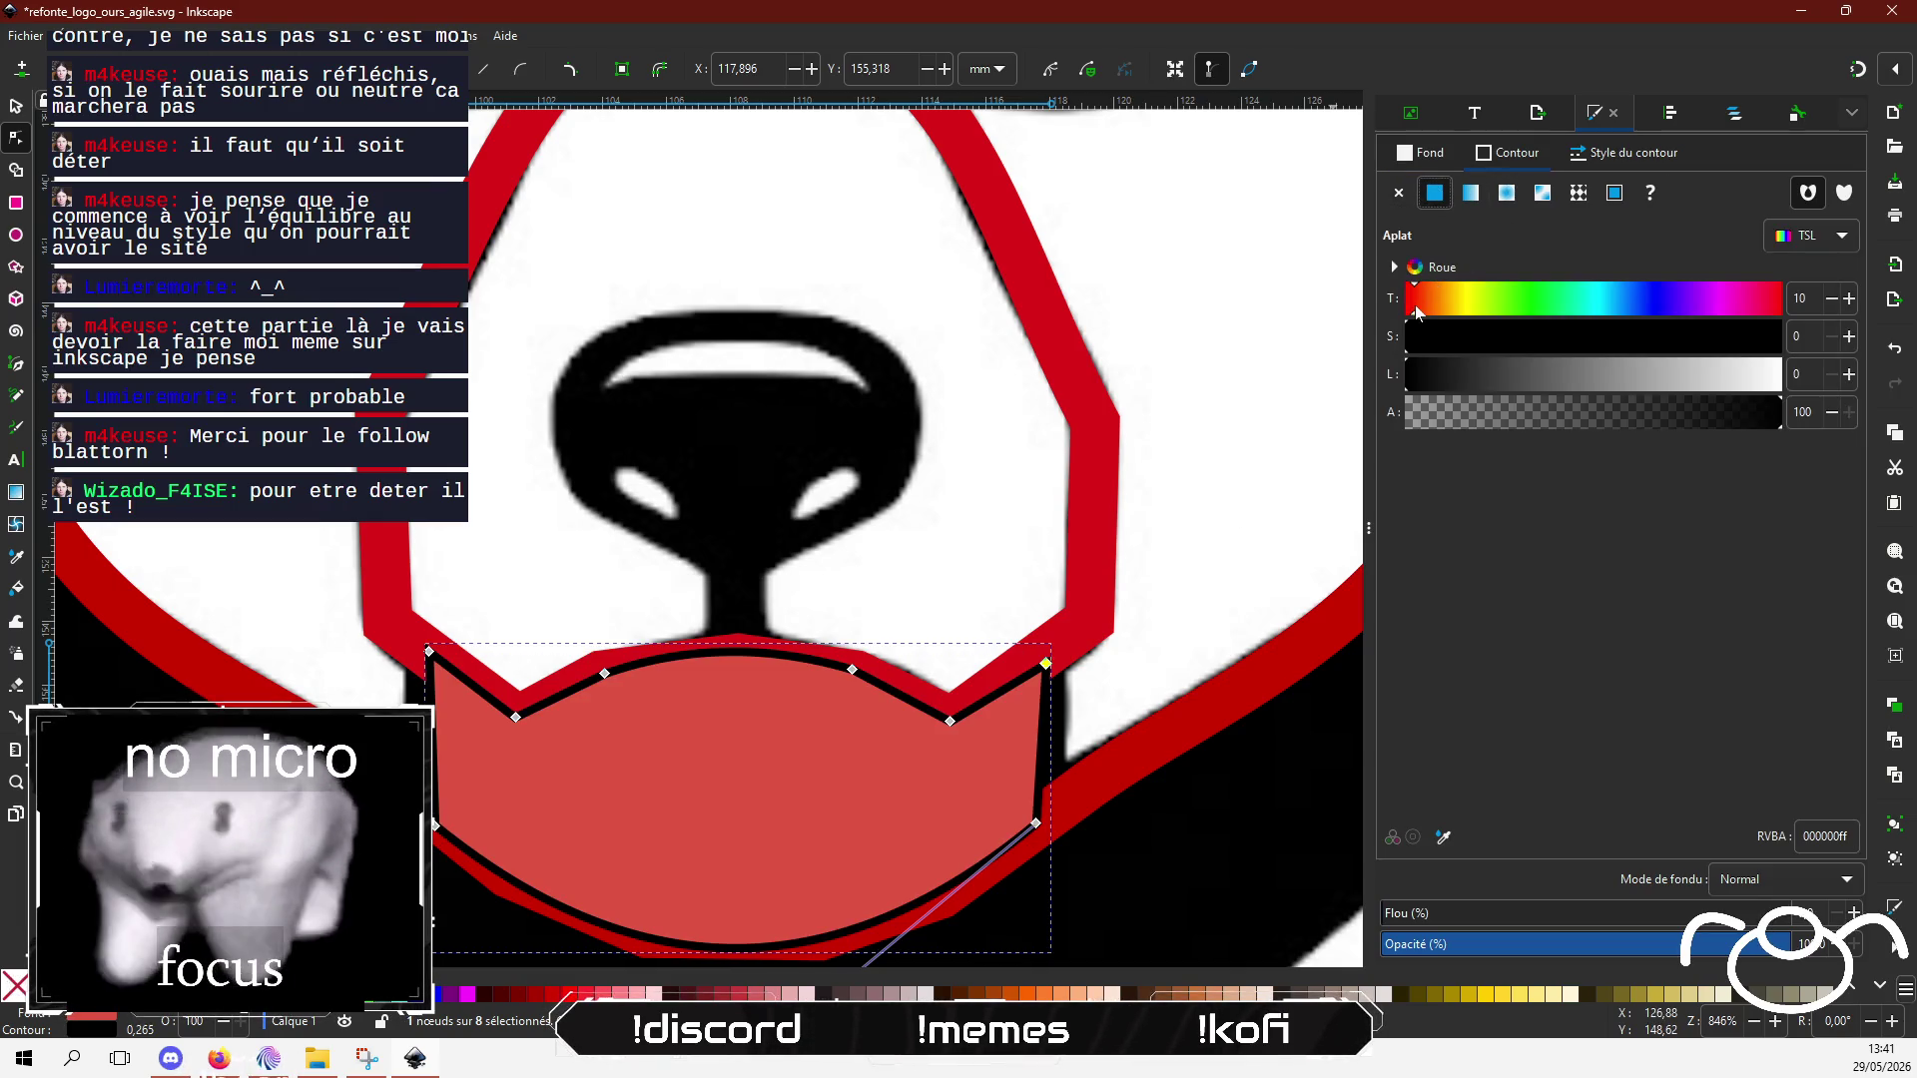
left_click(1734, 379)
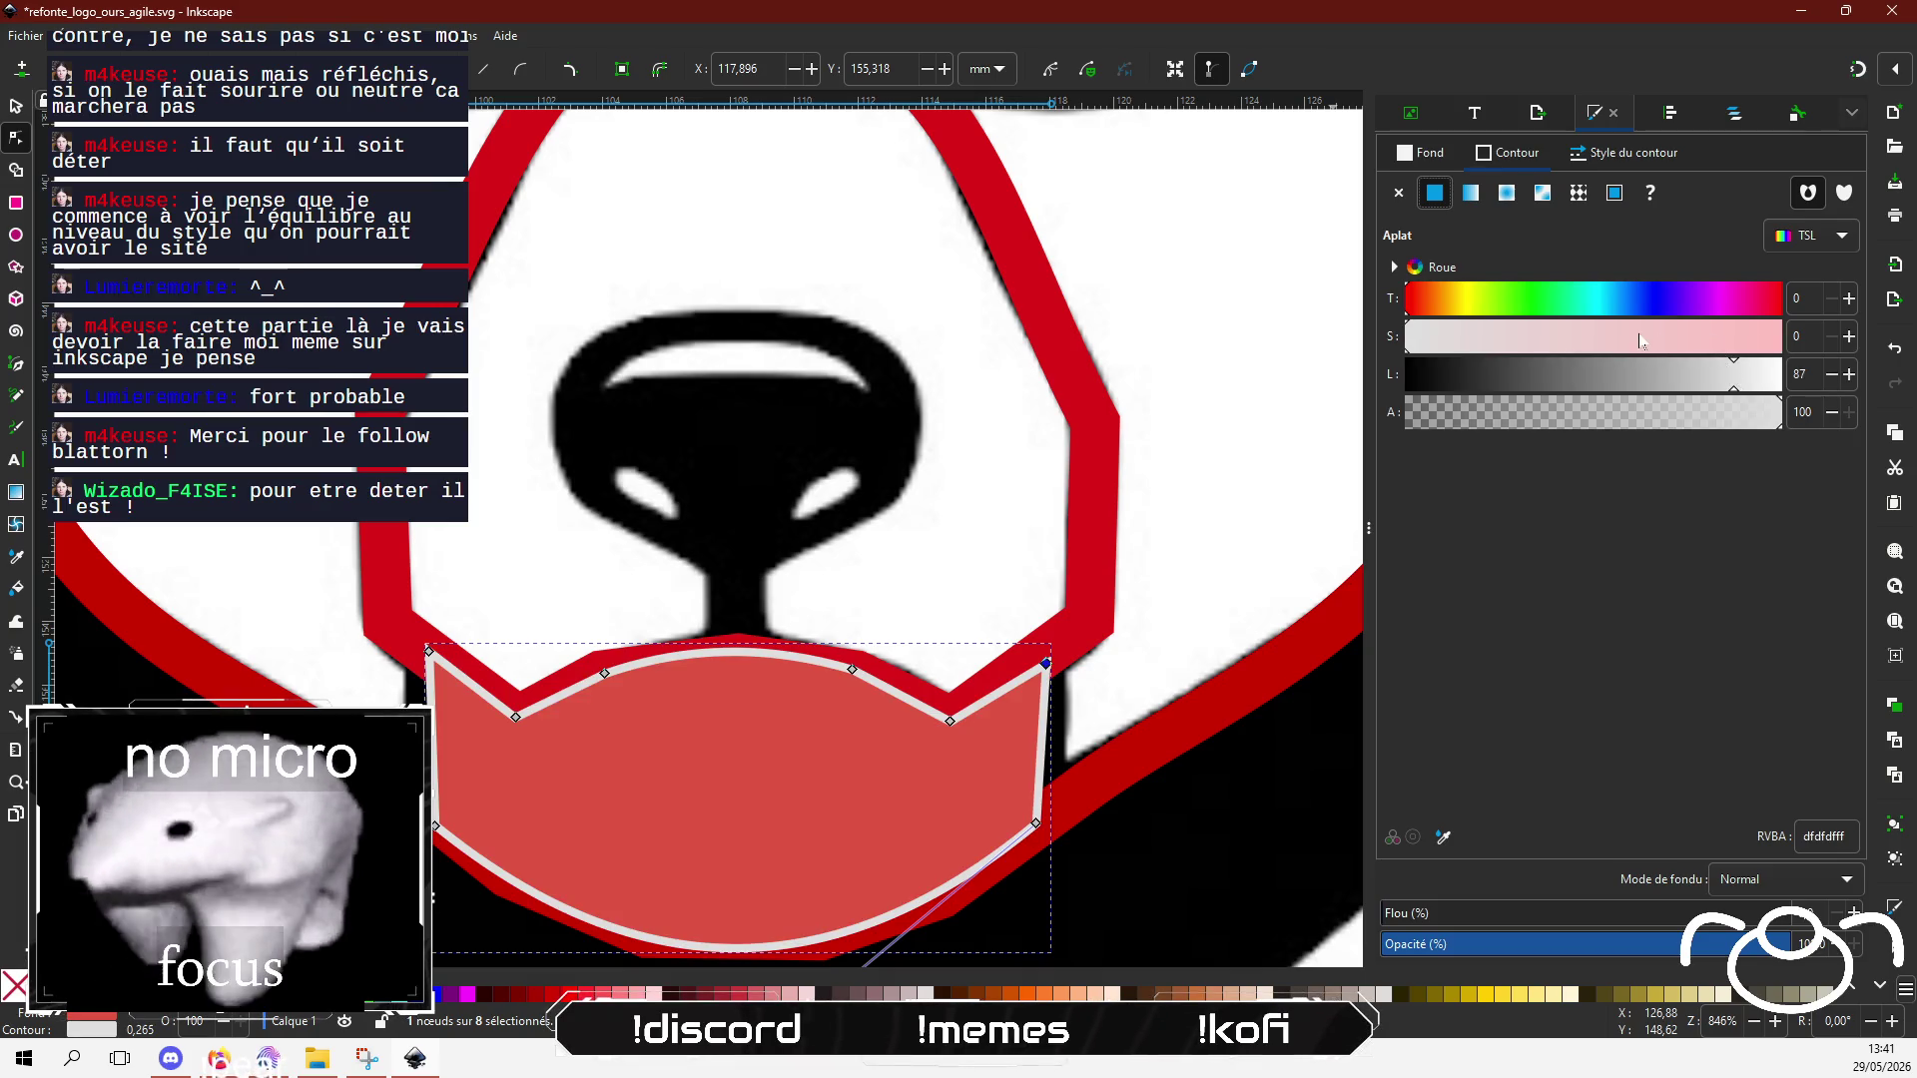
left_click_drag(1640, 342, 1719, 333)
left_click(1611, 386)
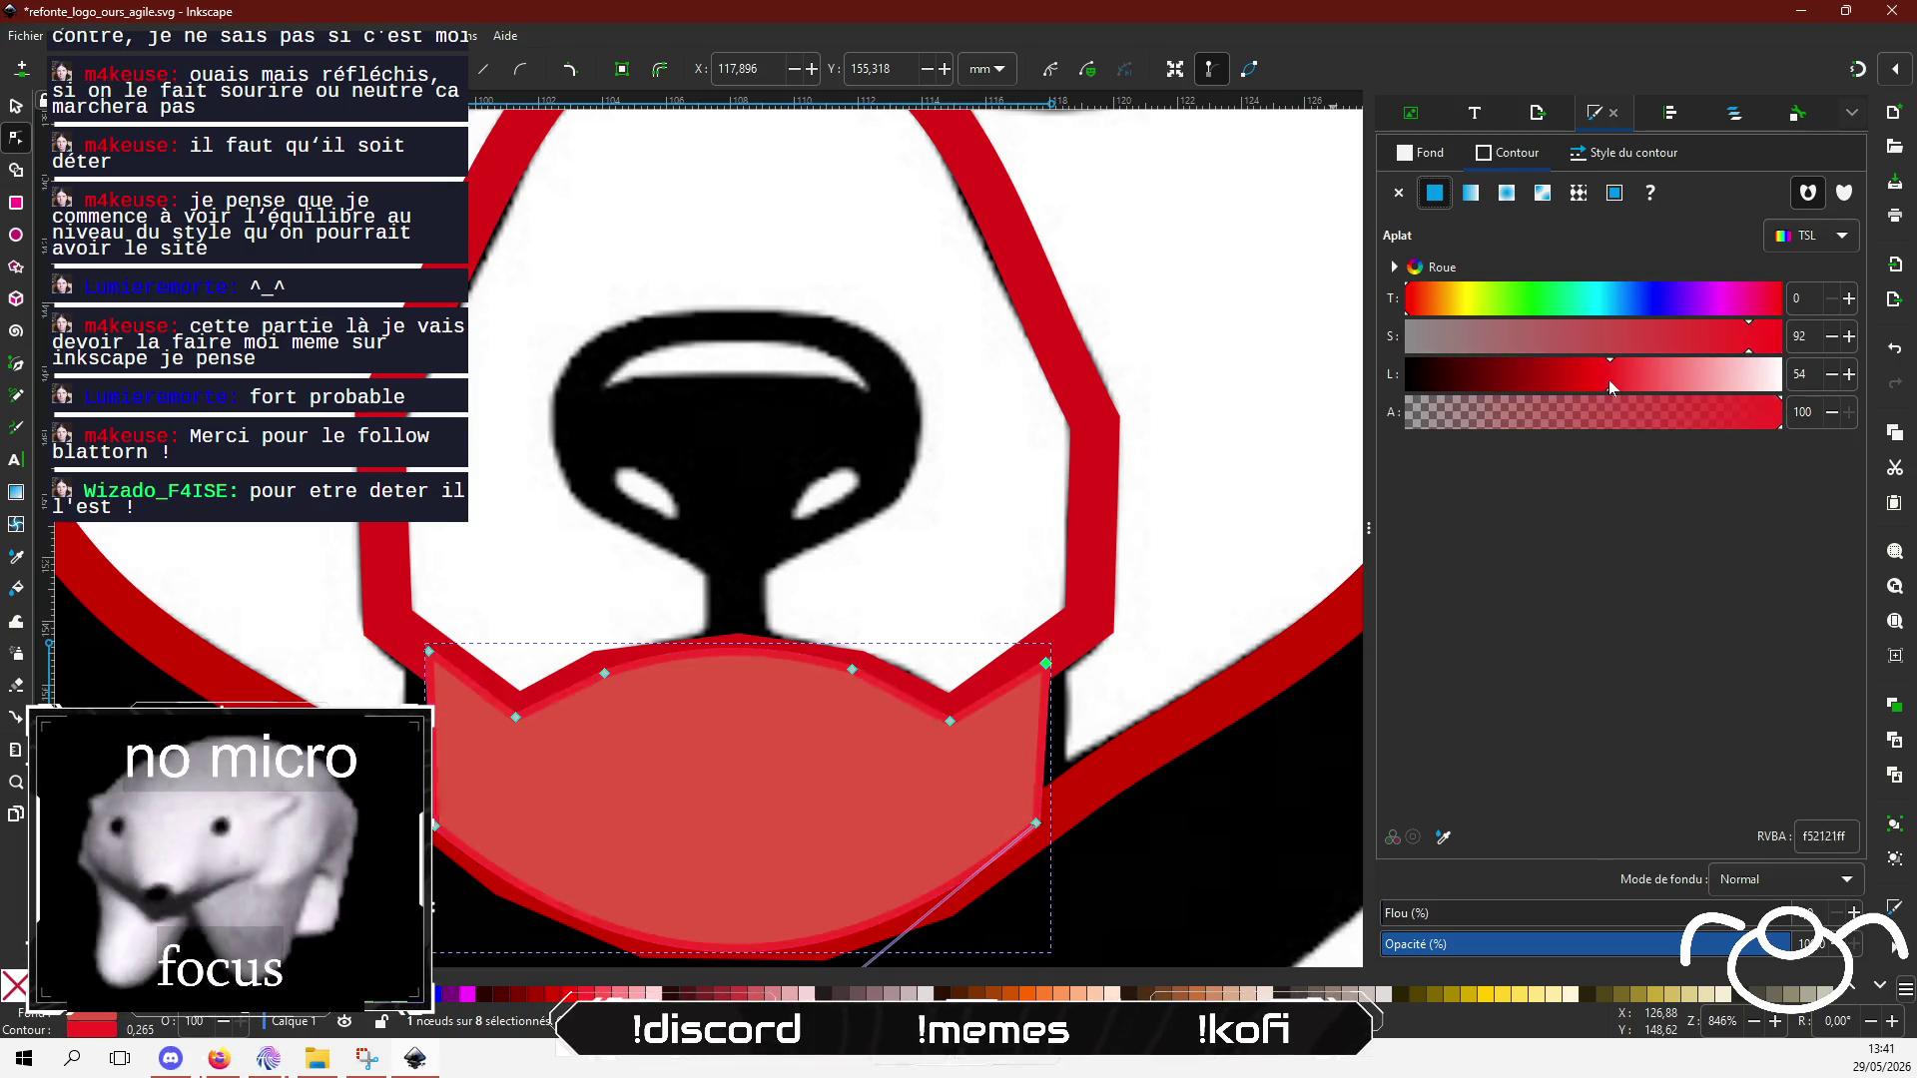
left_click_drag(1608, 379, 1595, 376)
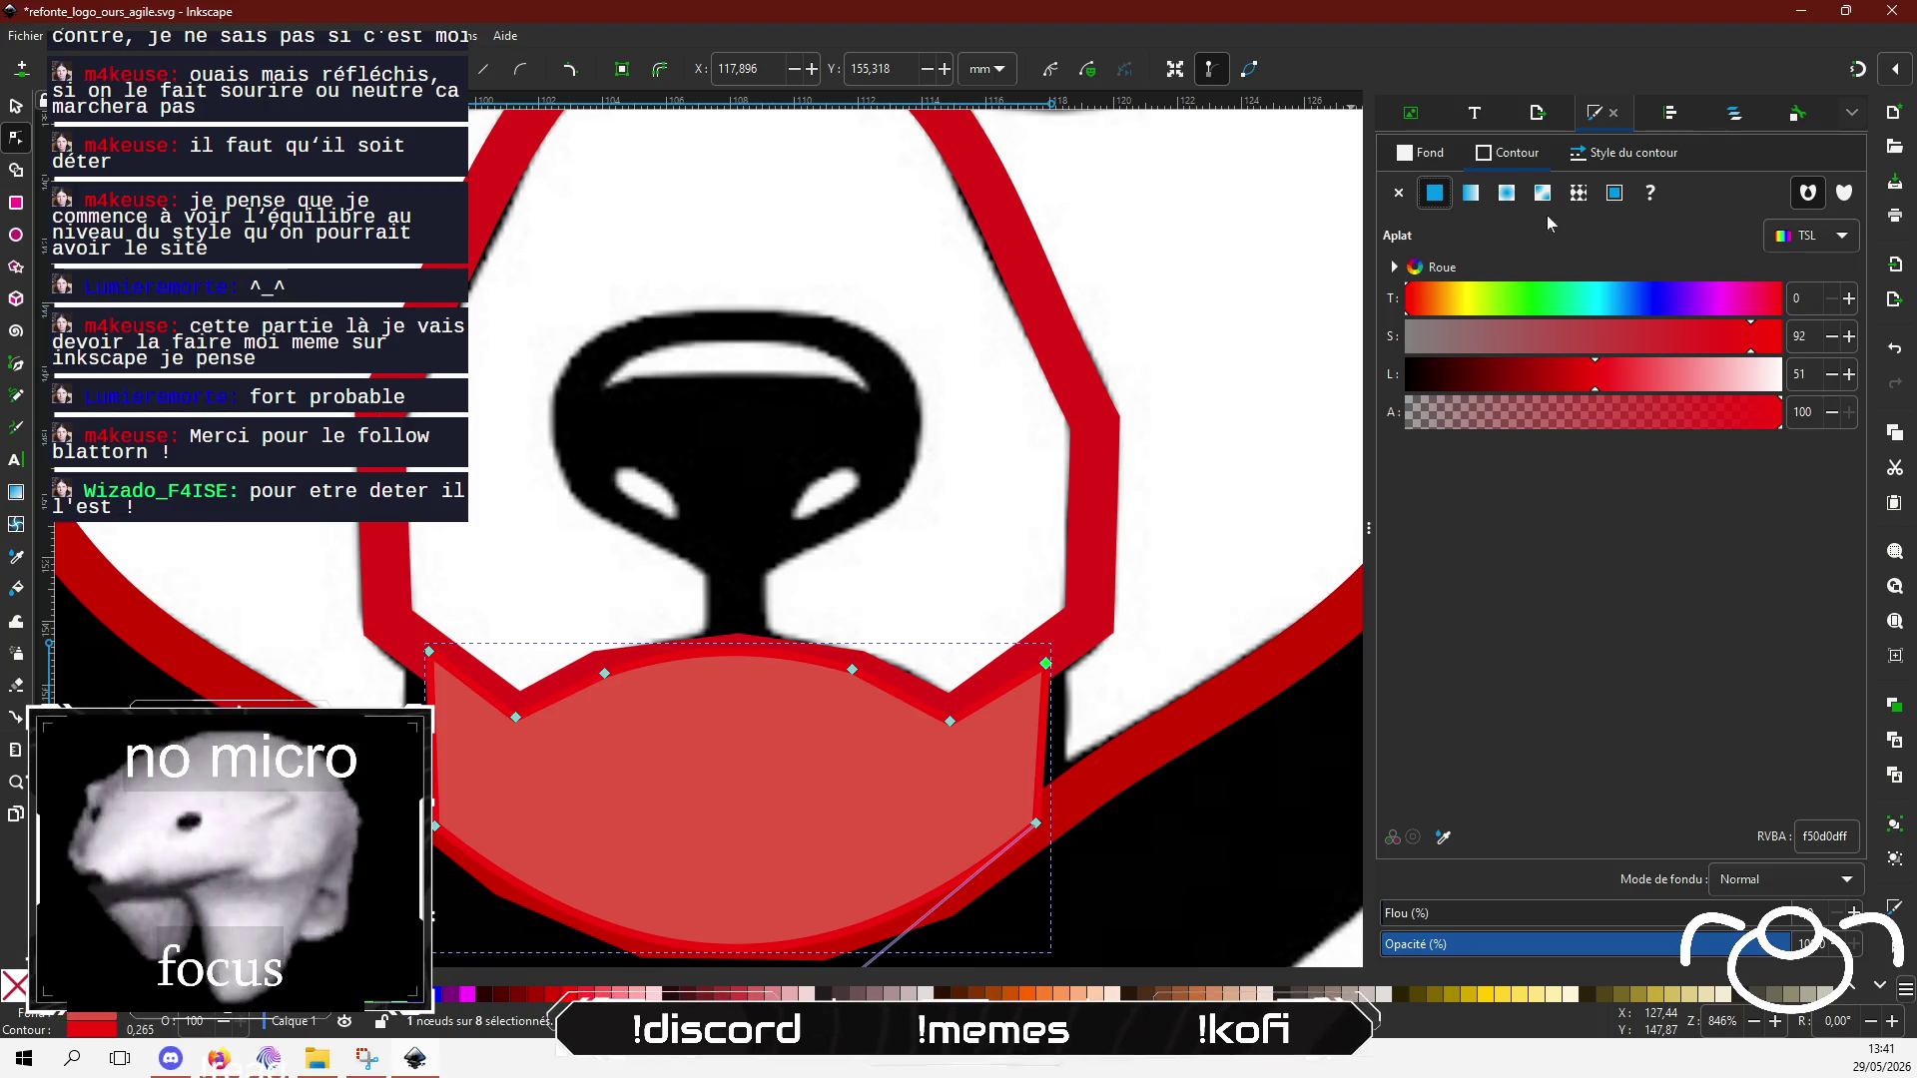
left_click(1616, 156)
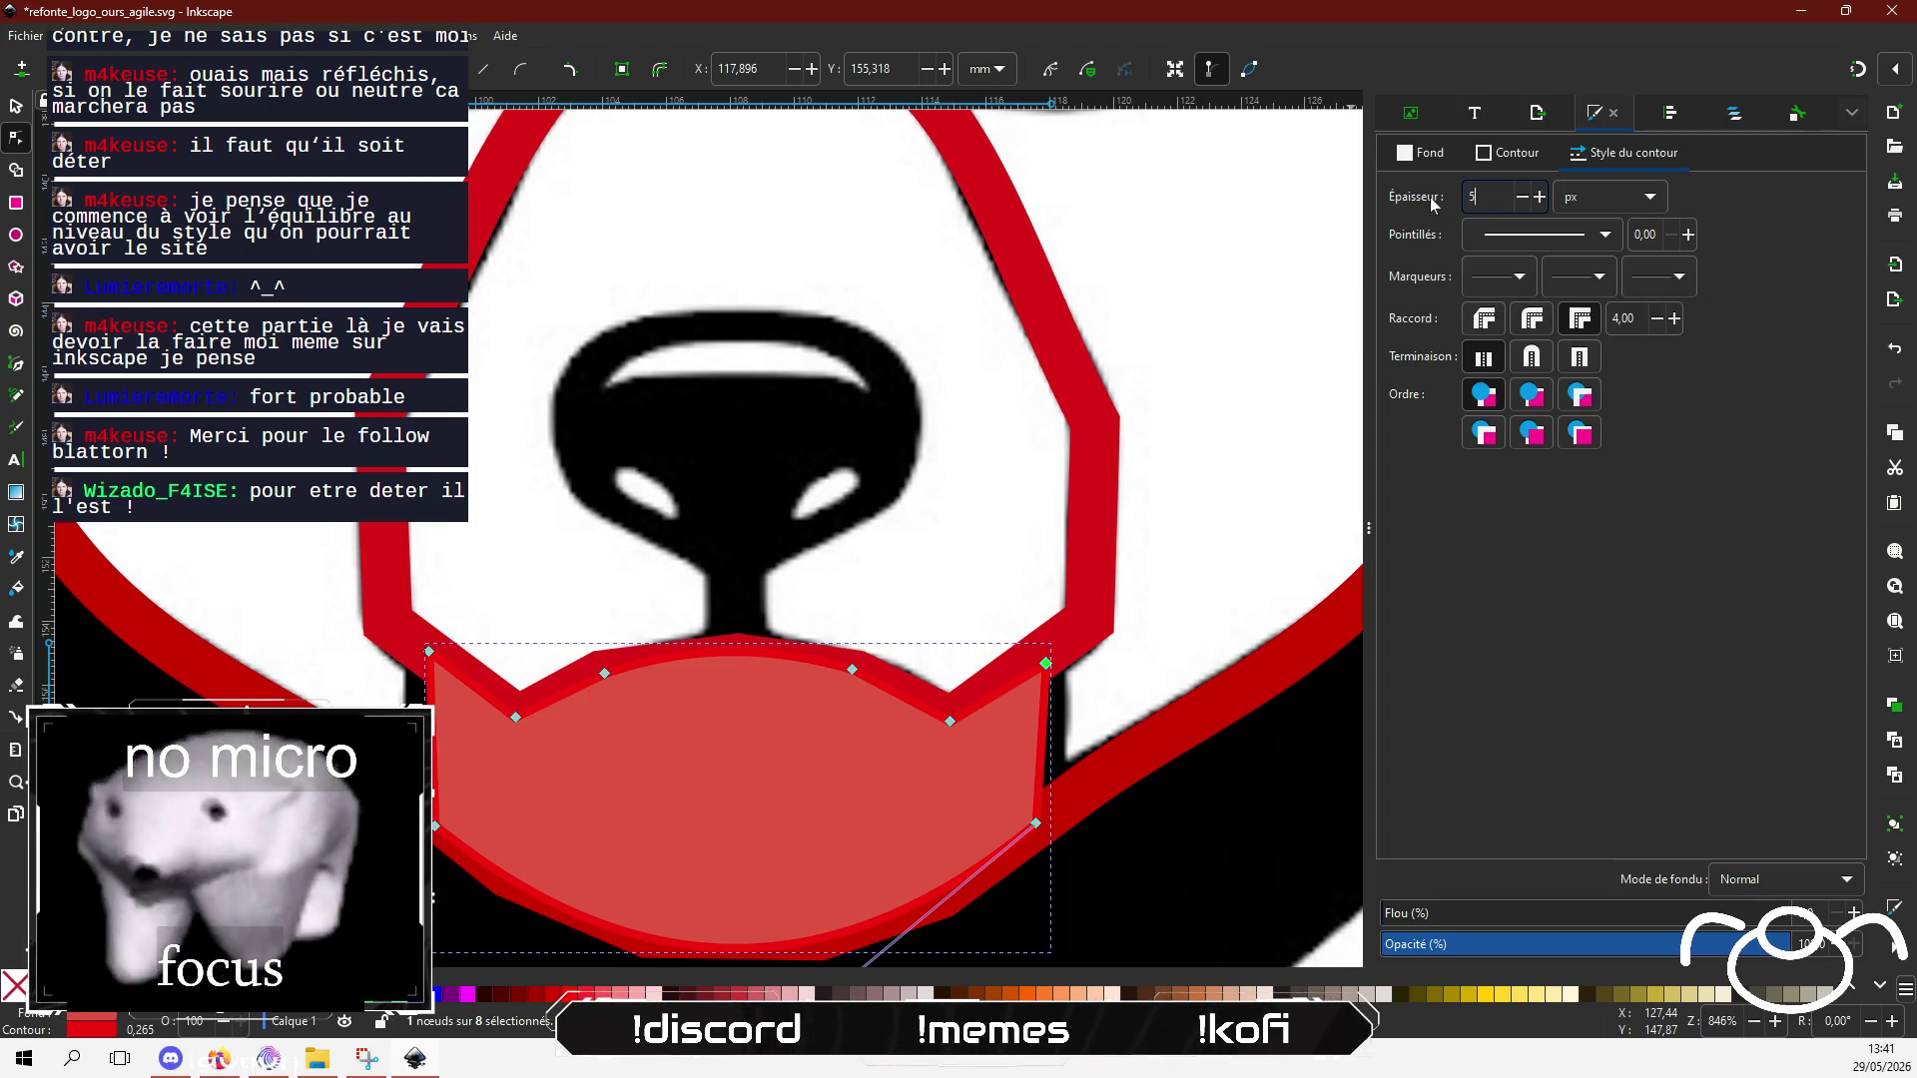
type("5,82")
key("Return")
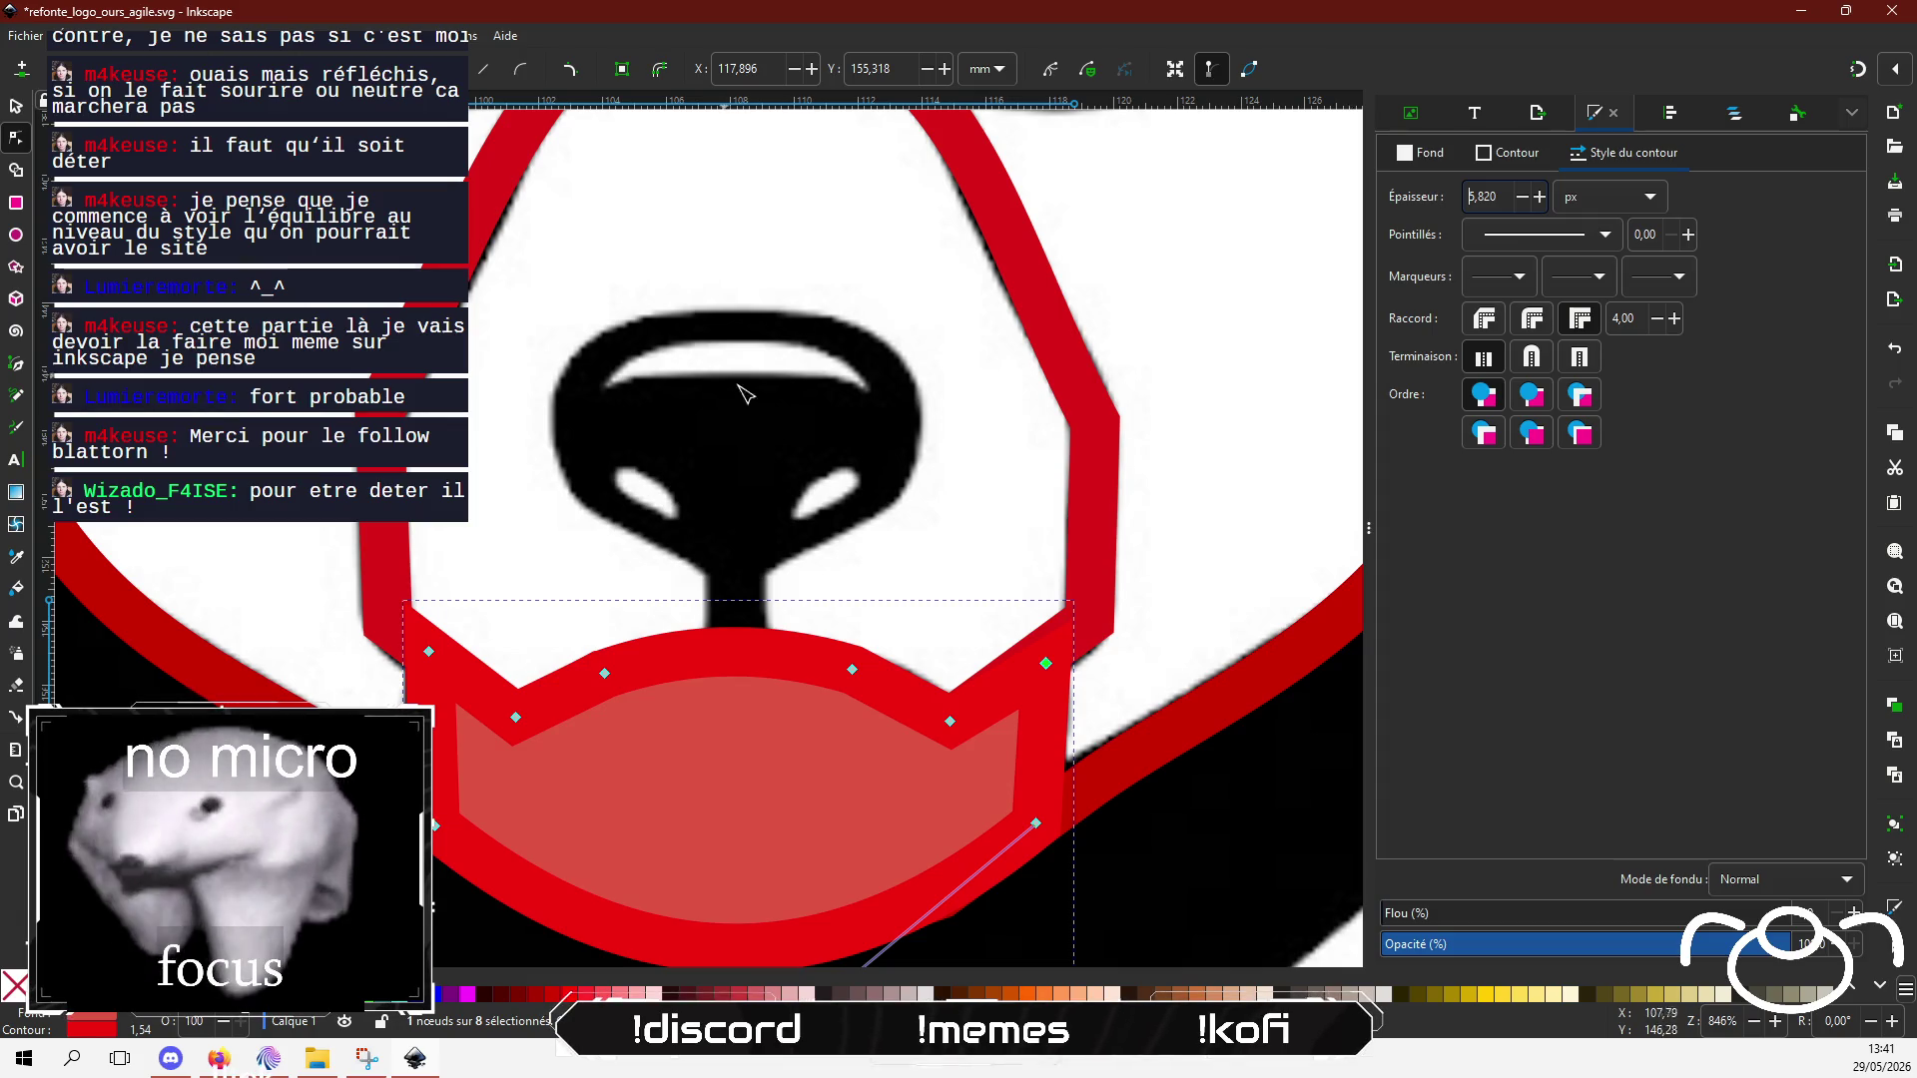
Step: Lighten the mouth fill to near-white fefcfc and deselect it
scroll(571, 592, "down", 5)
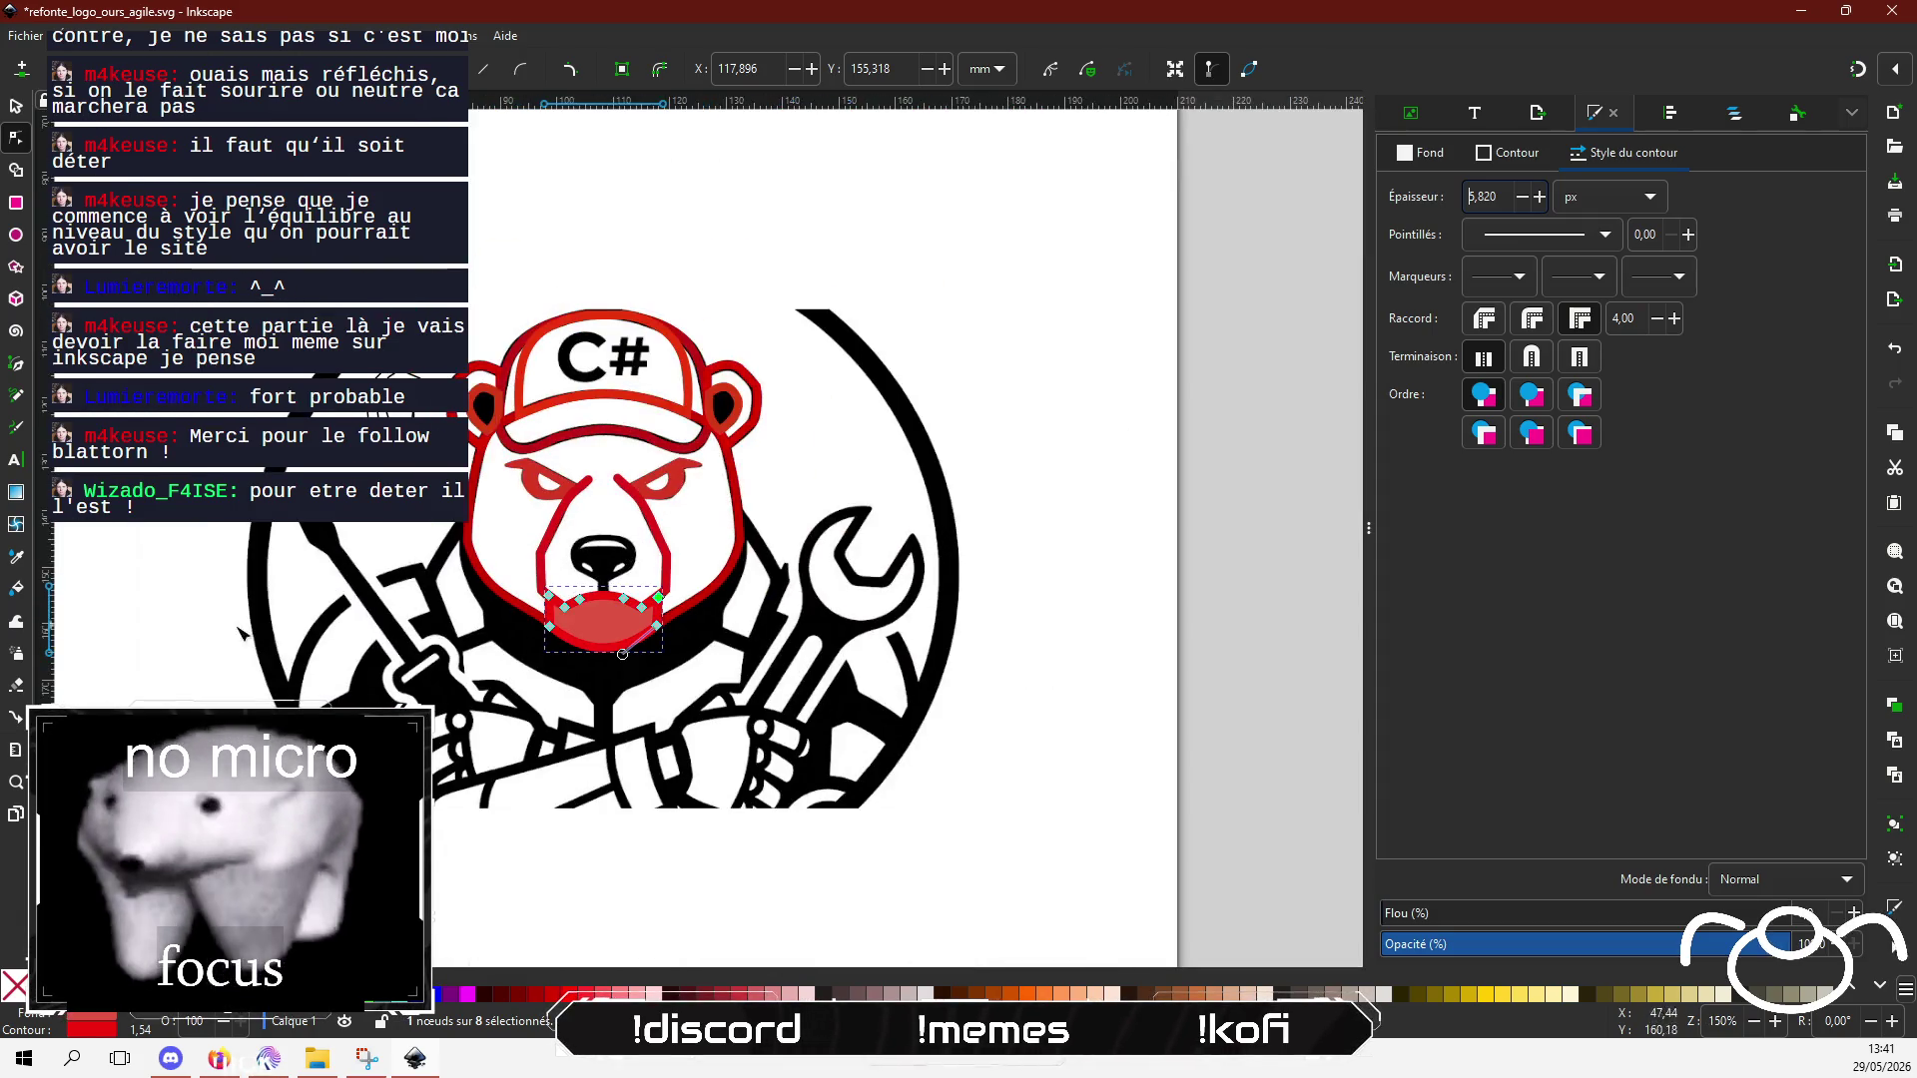
left_click(1444, 166)
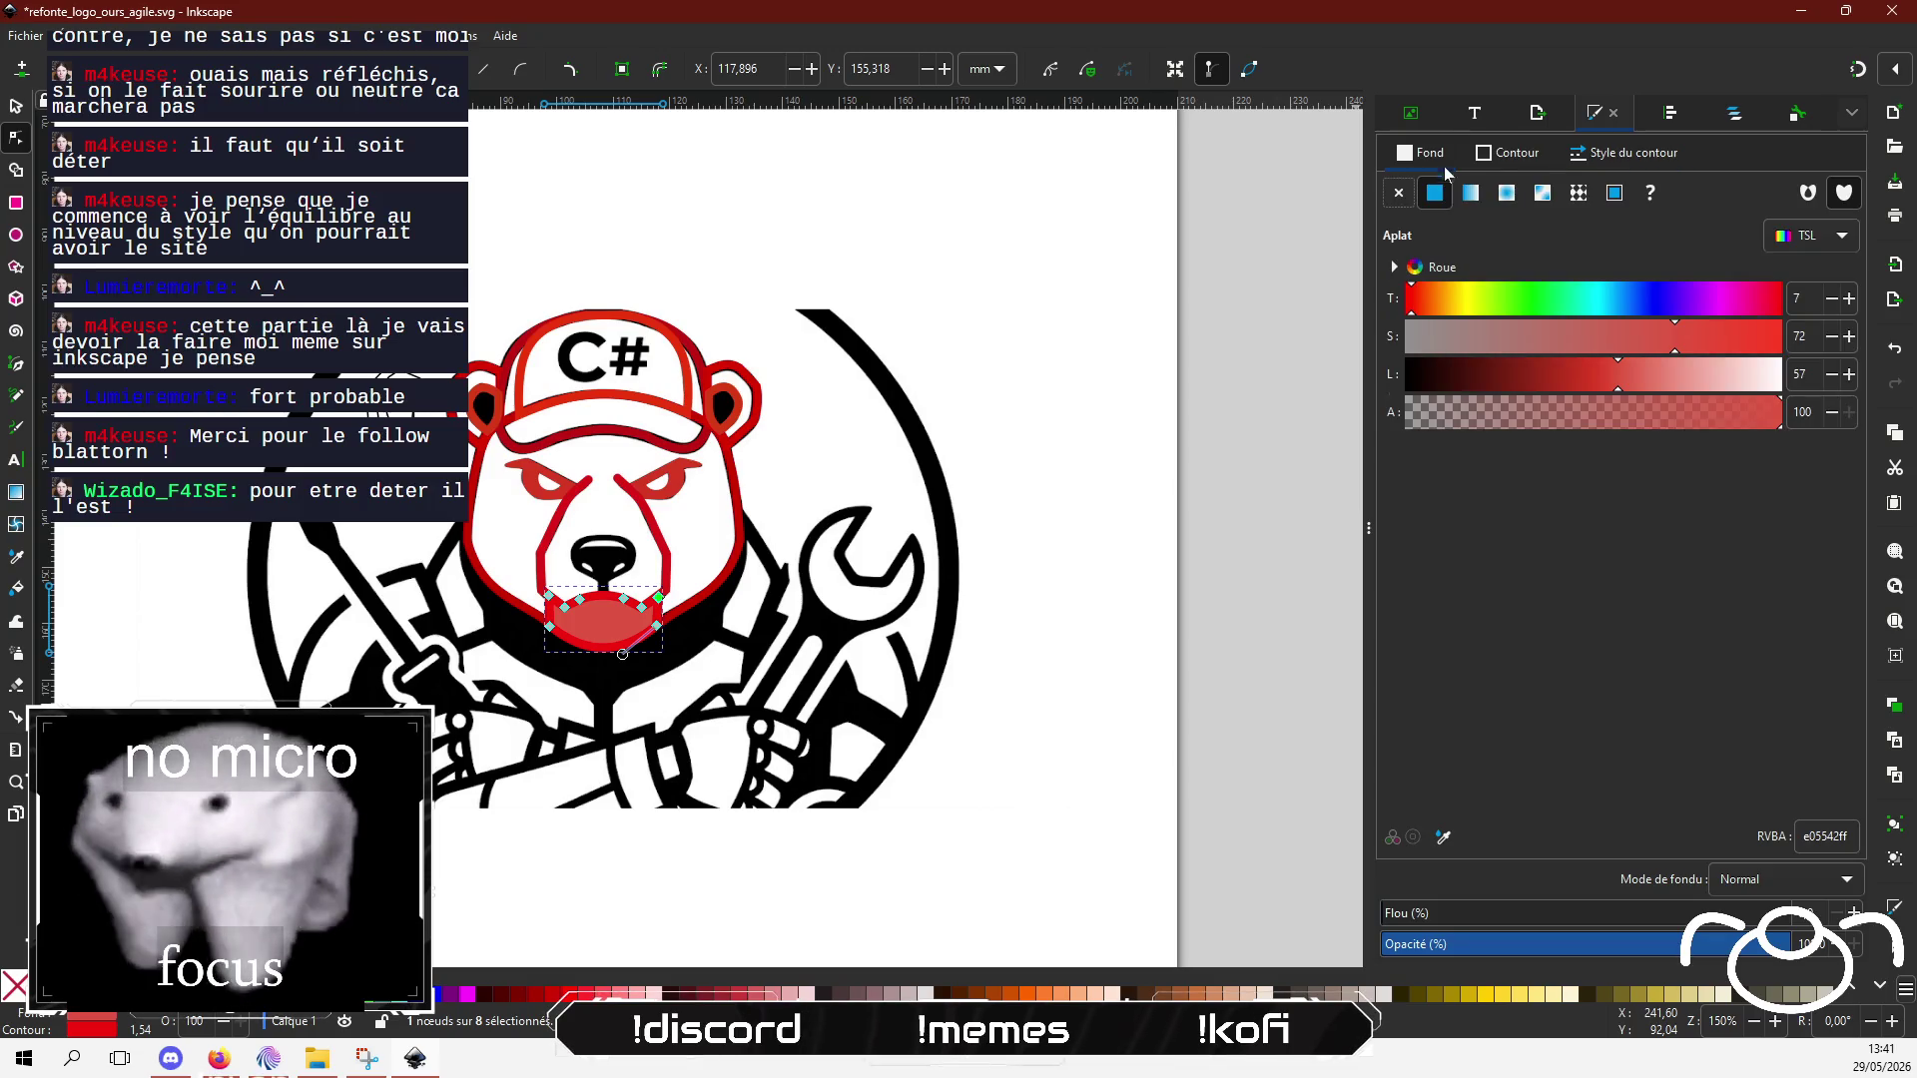
left_click_drag(1664, 376, 1780, 376)
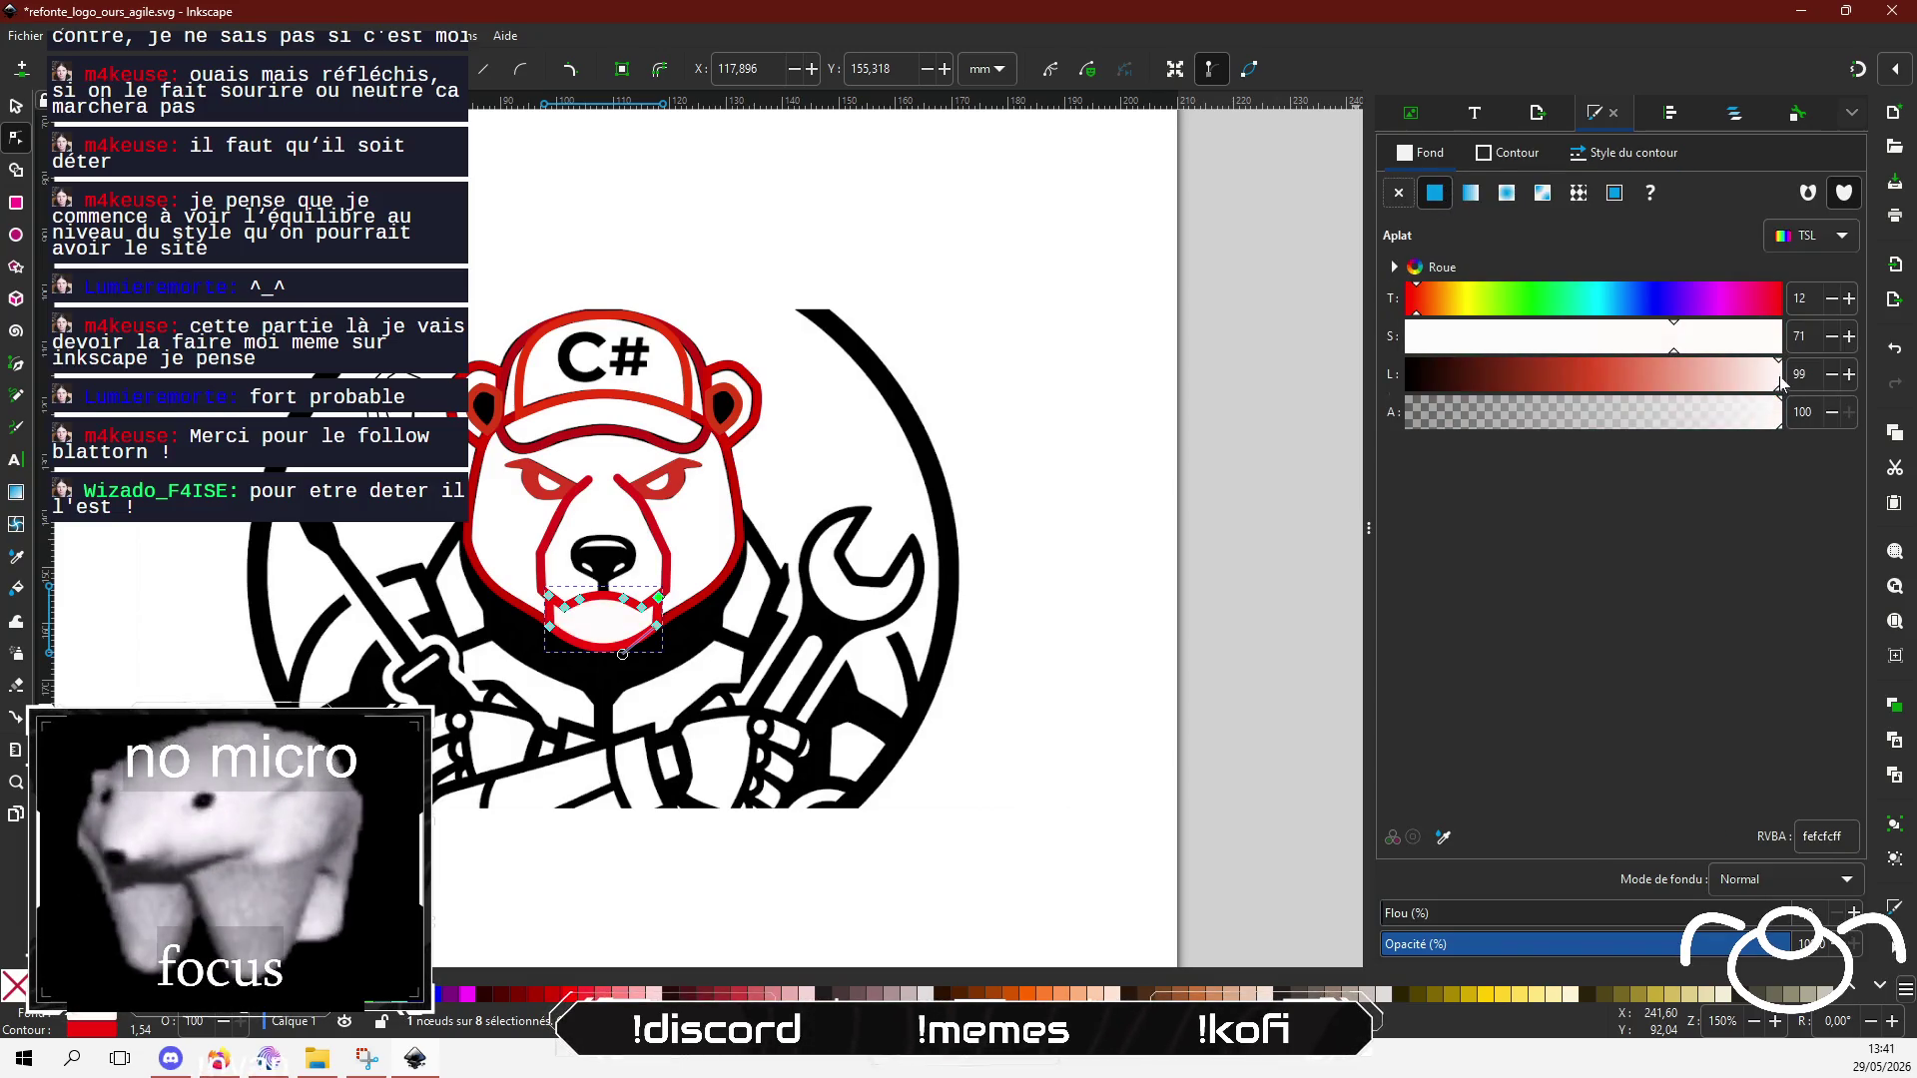
left_click(17, 114)
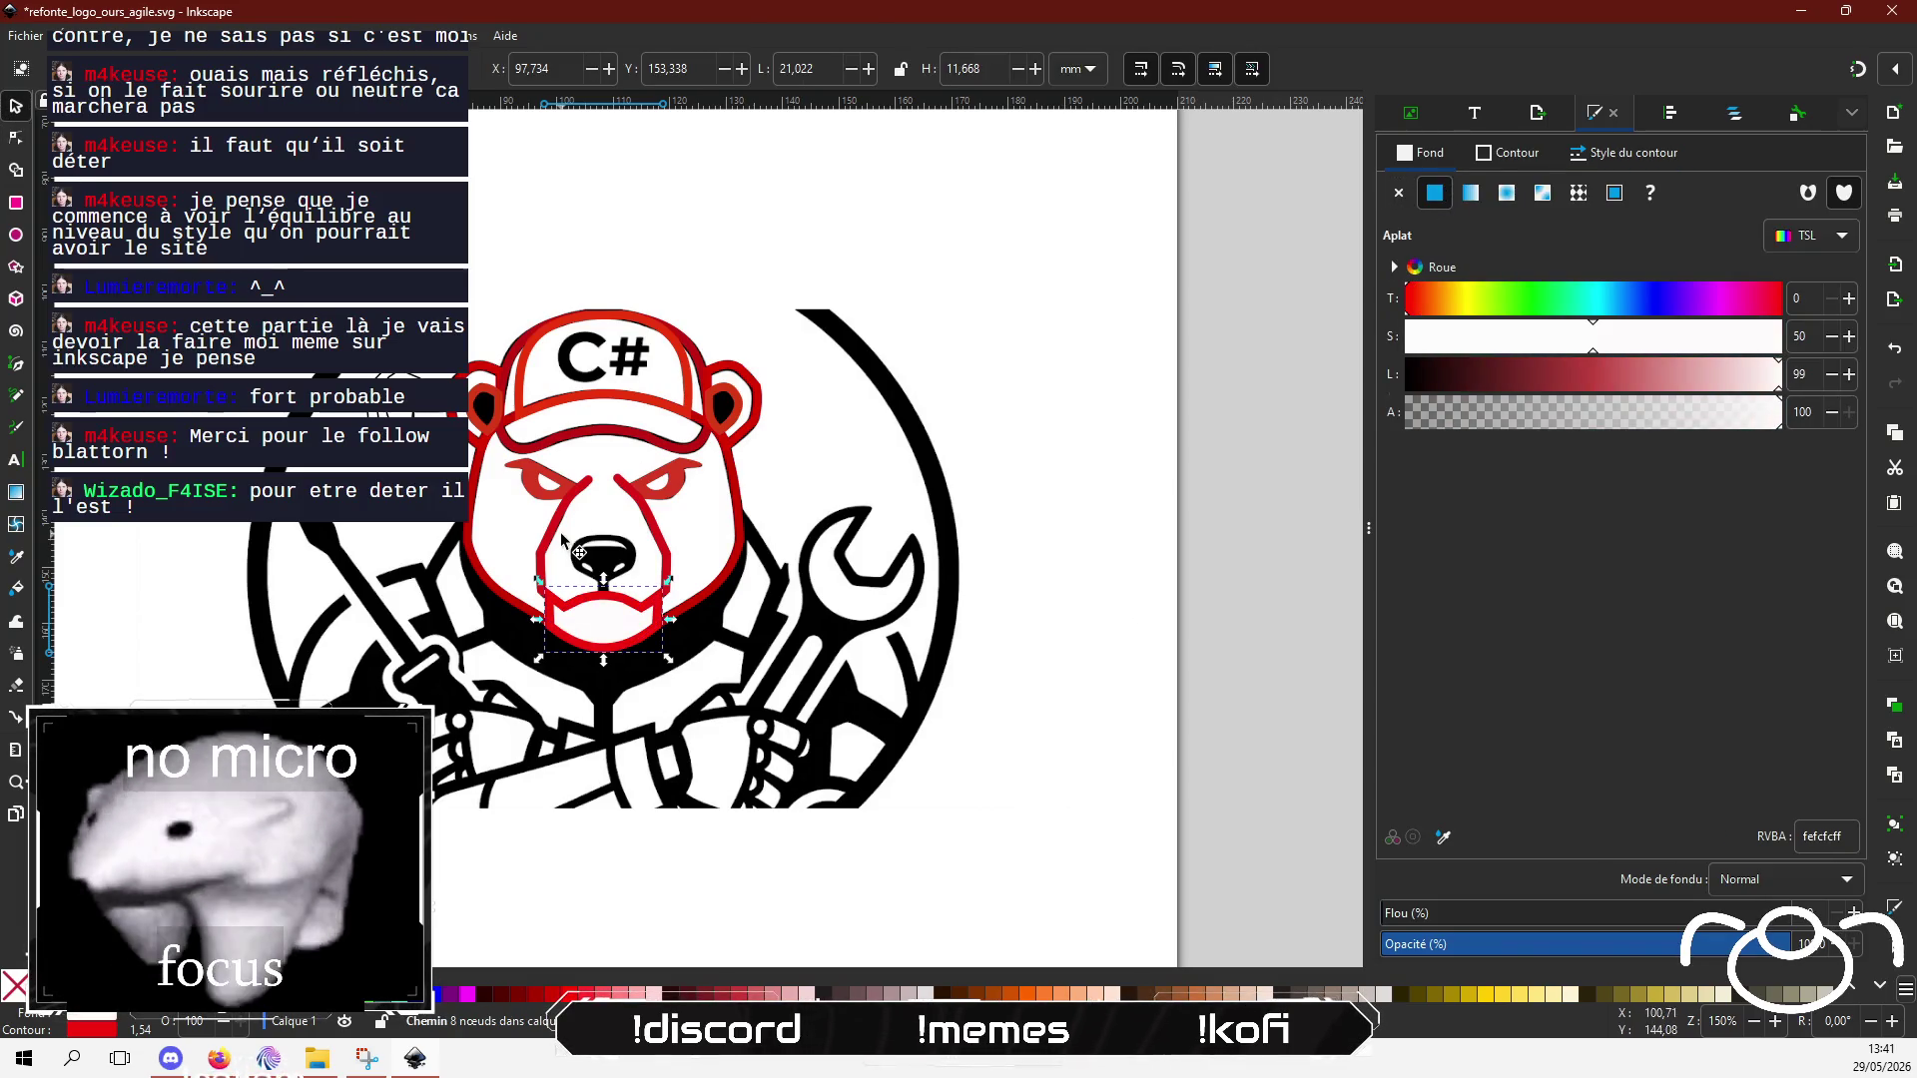
left_click(1183, 564)
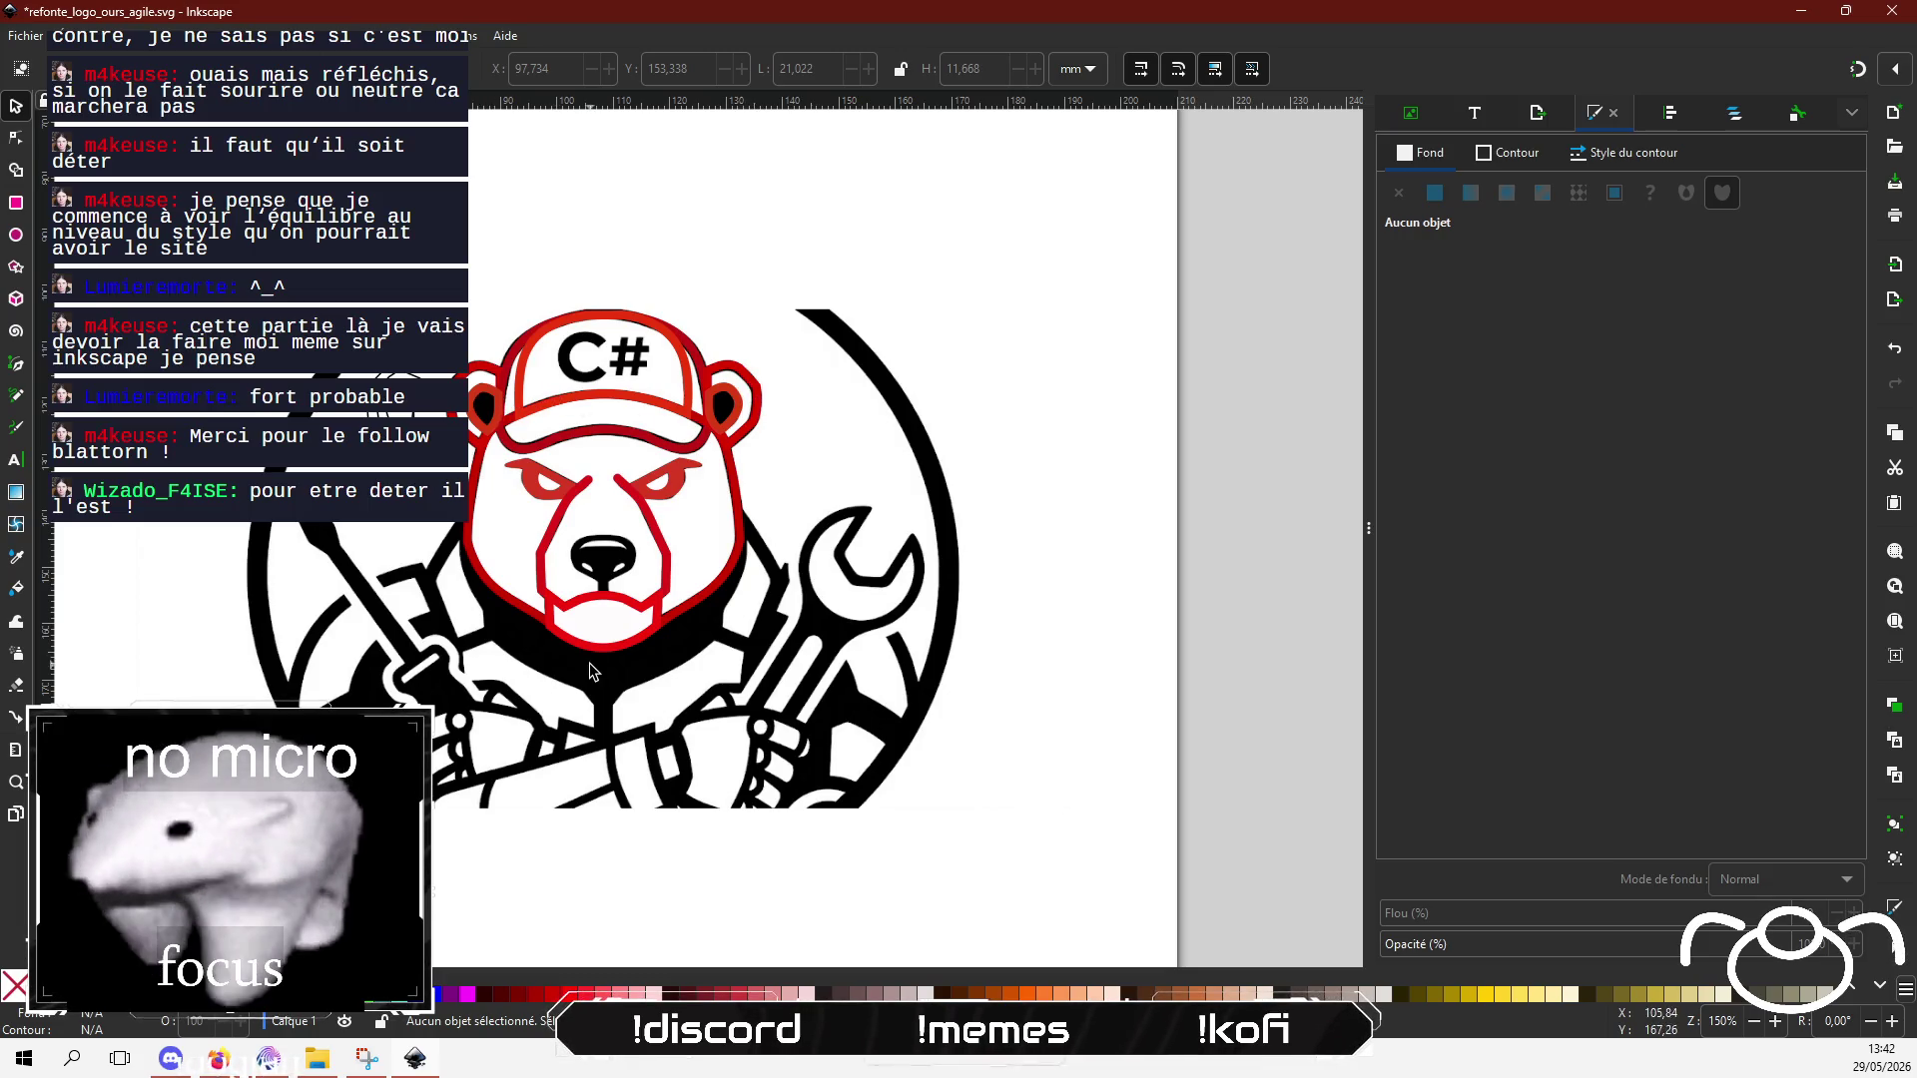
Step: Zoom in to about 1196% on the bear's nose with the Pen tool active
left_click_drag(574, 696, 599, 709)
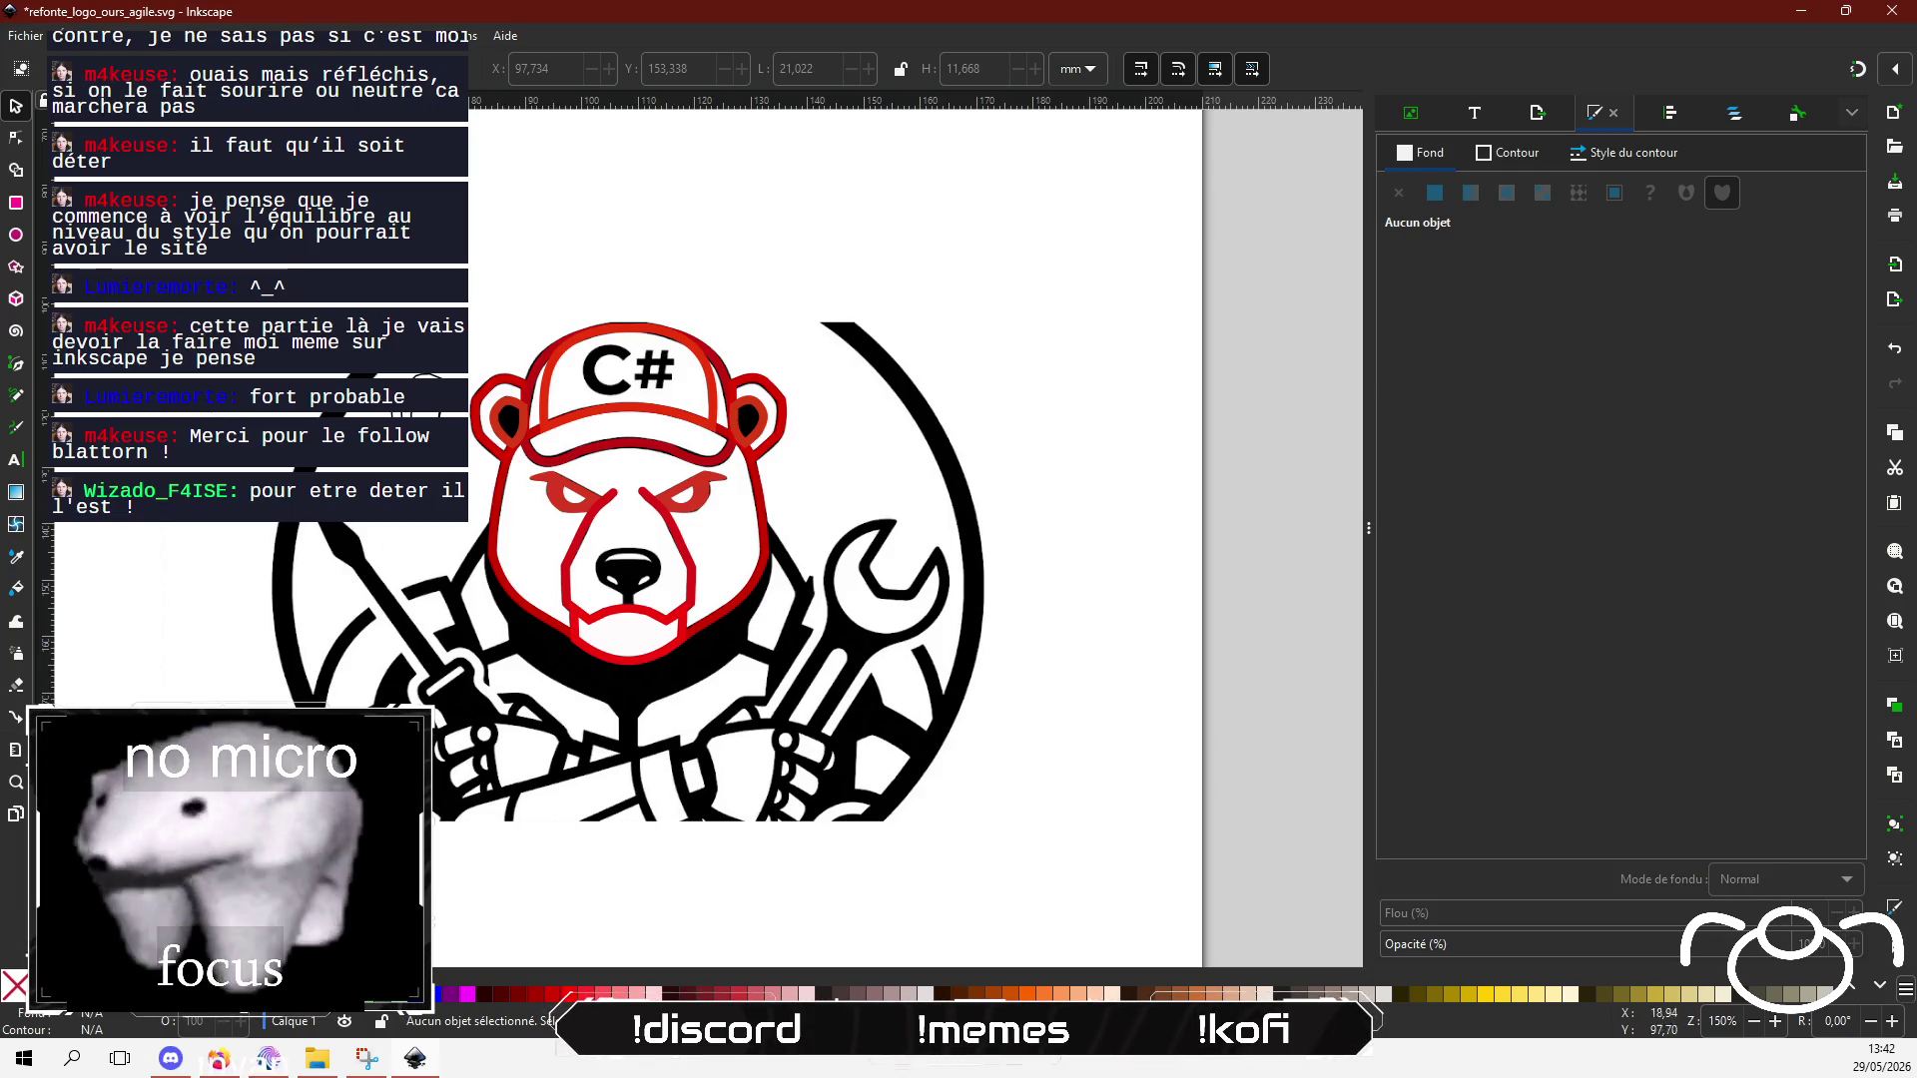
left_click(16, 364)
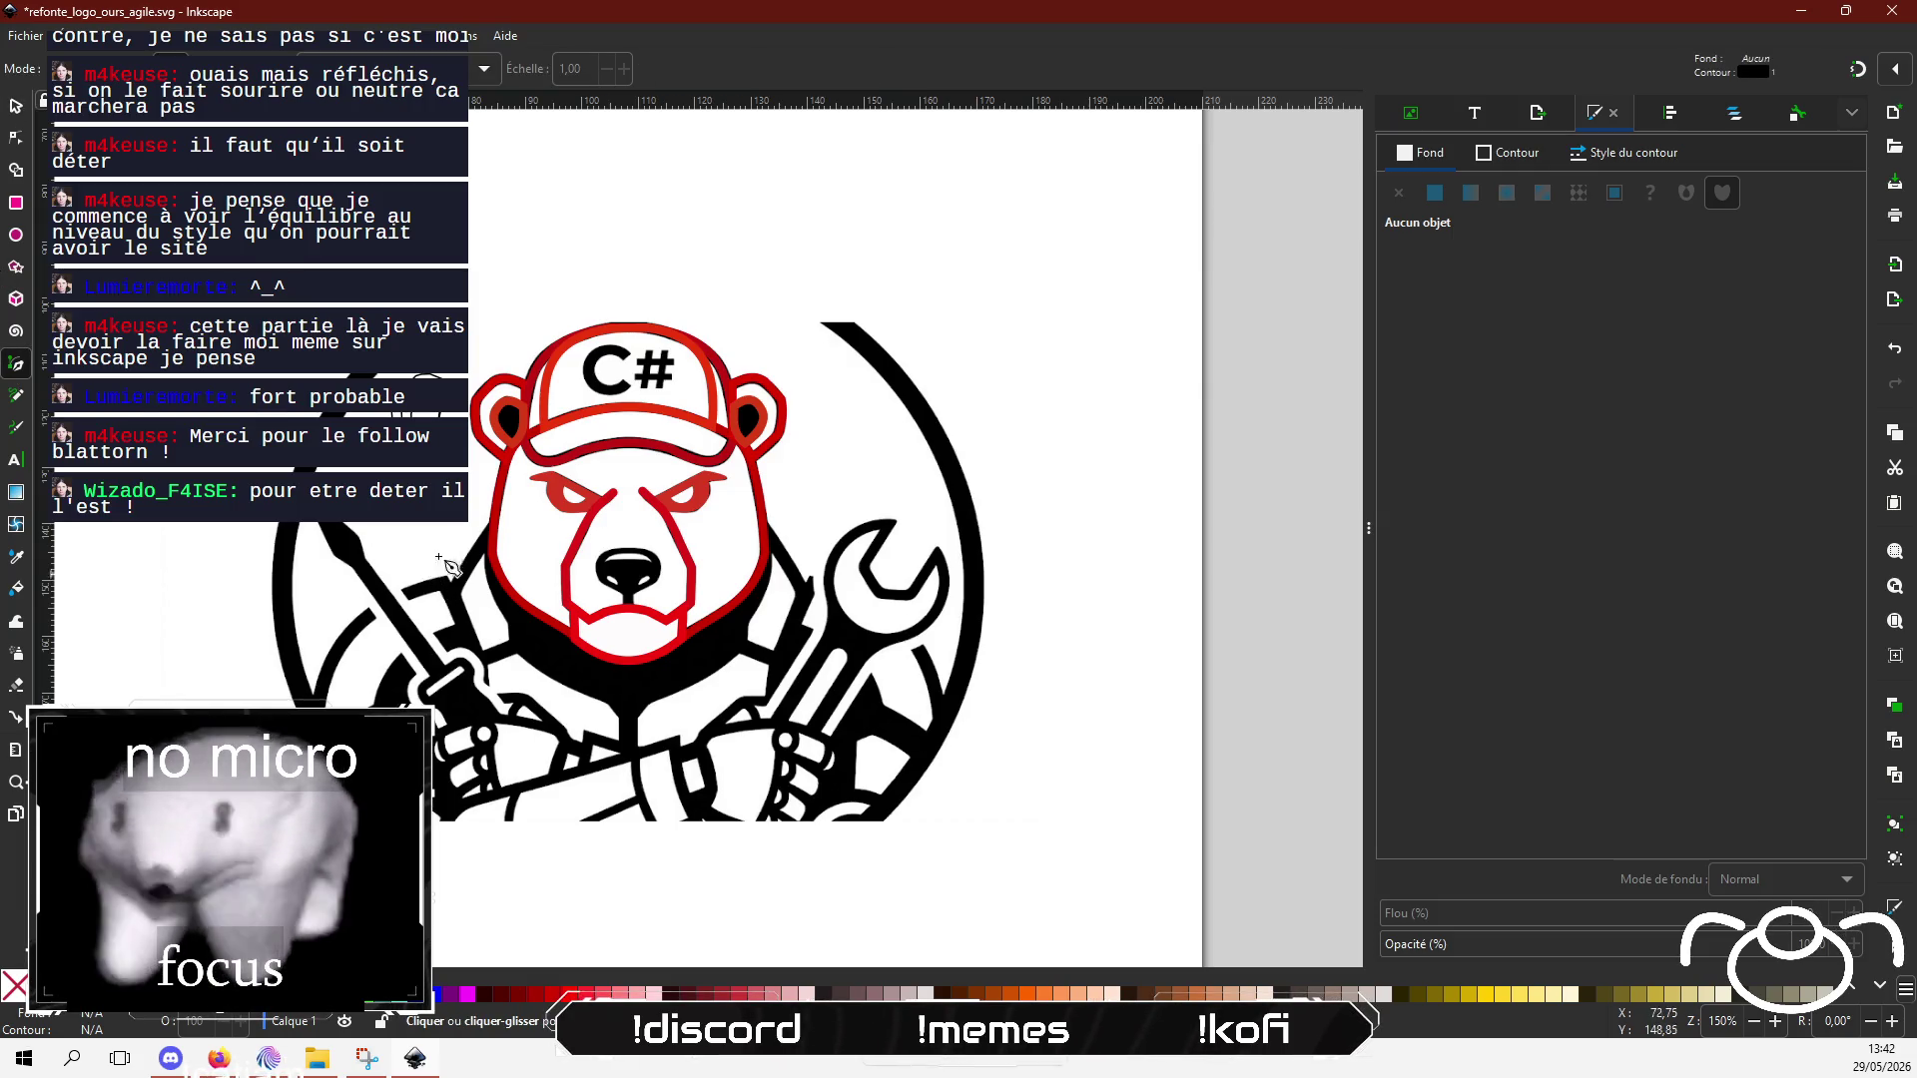
scroll(484, 549, "up", 6)
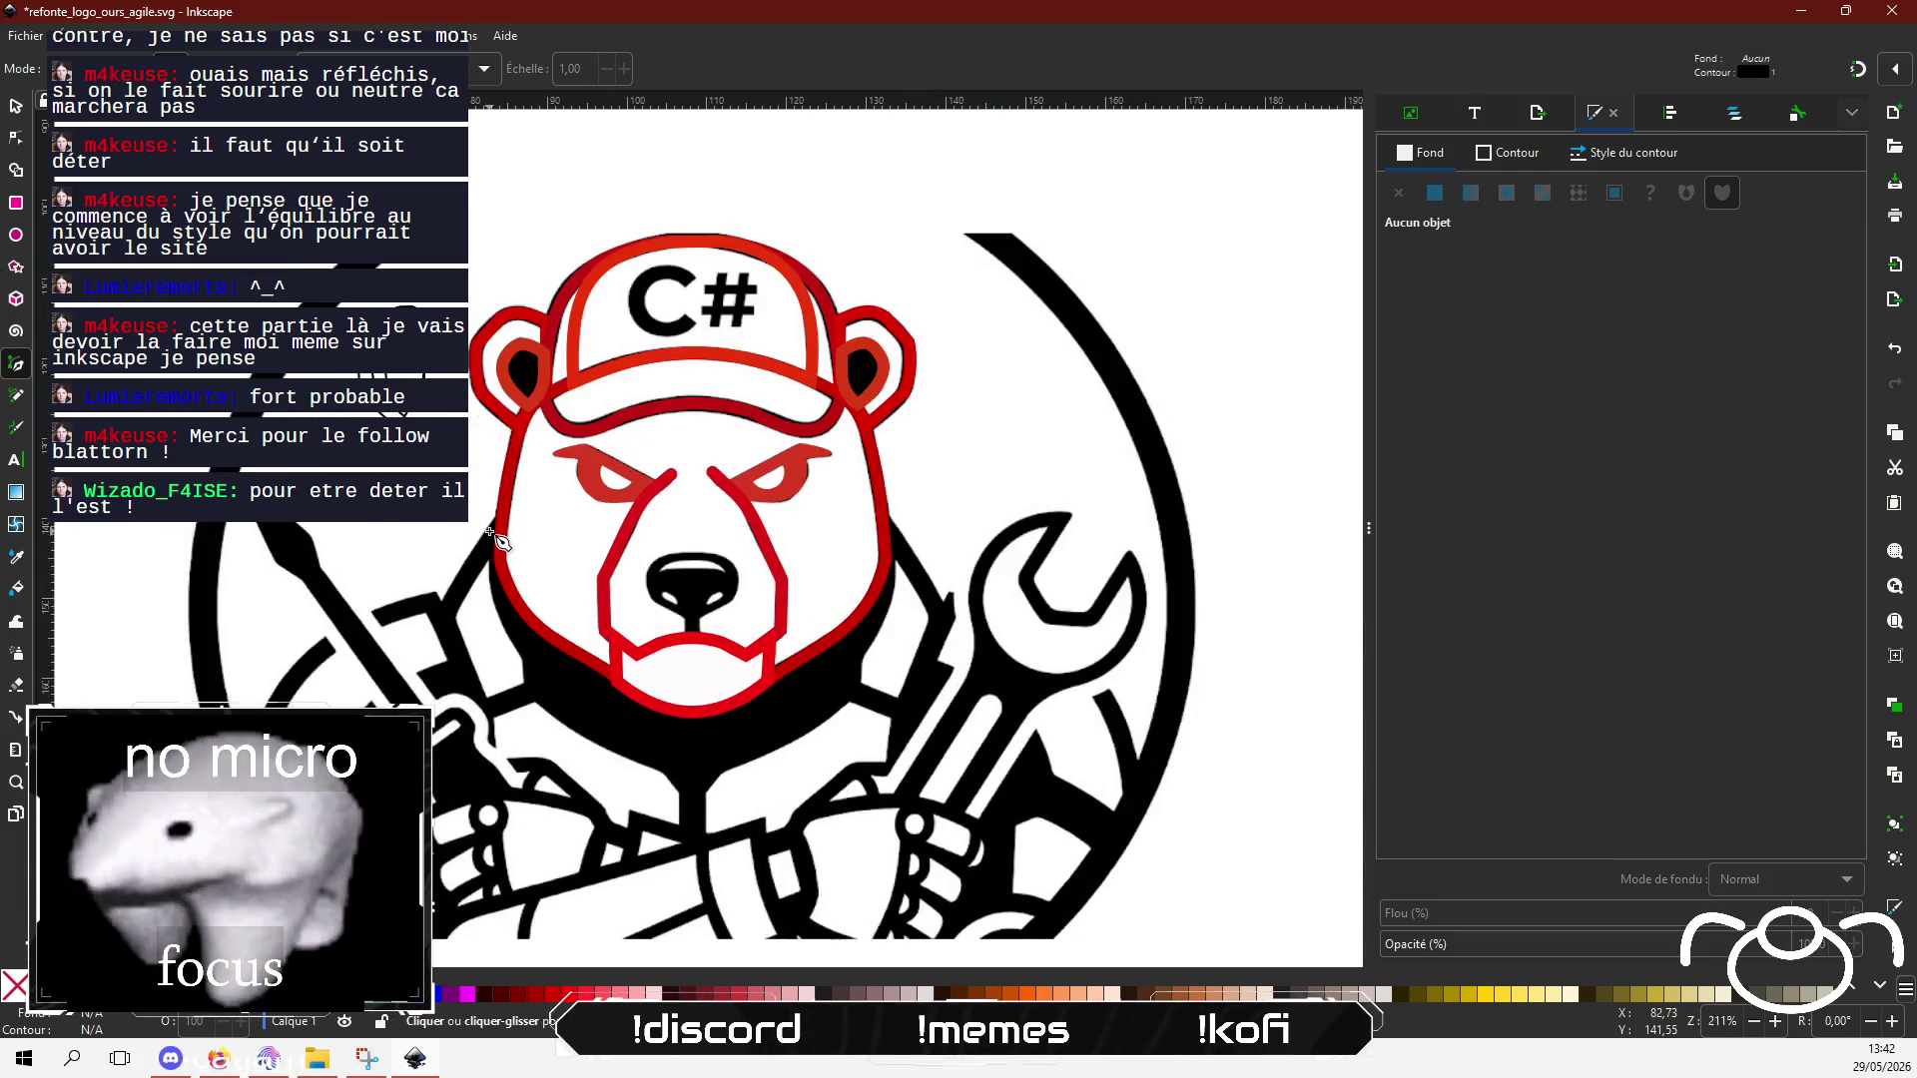
scroll(805, 698, "up", 1)
scroll(685, 770, "down", 1)
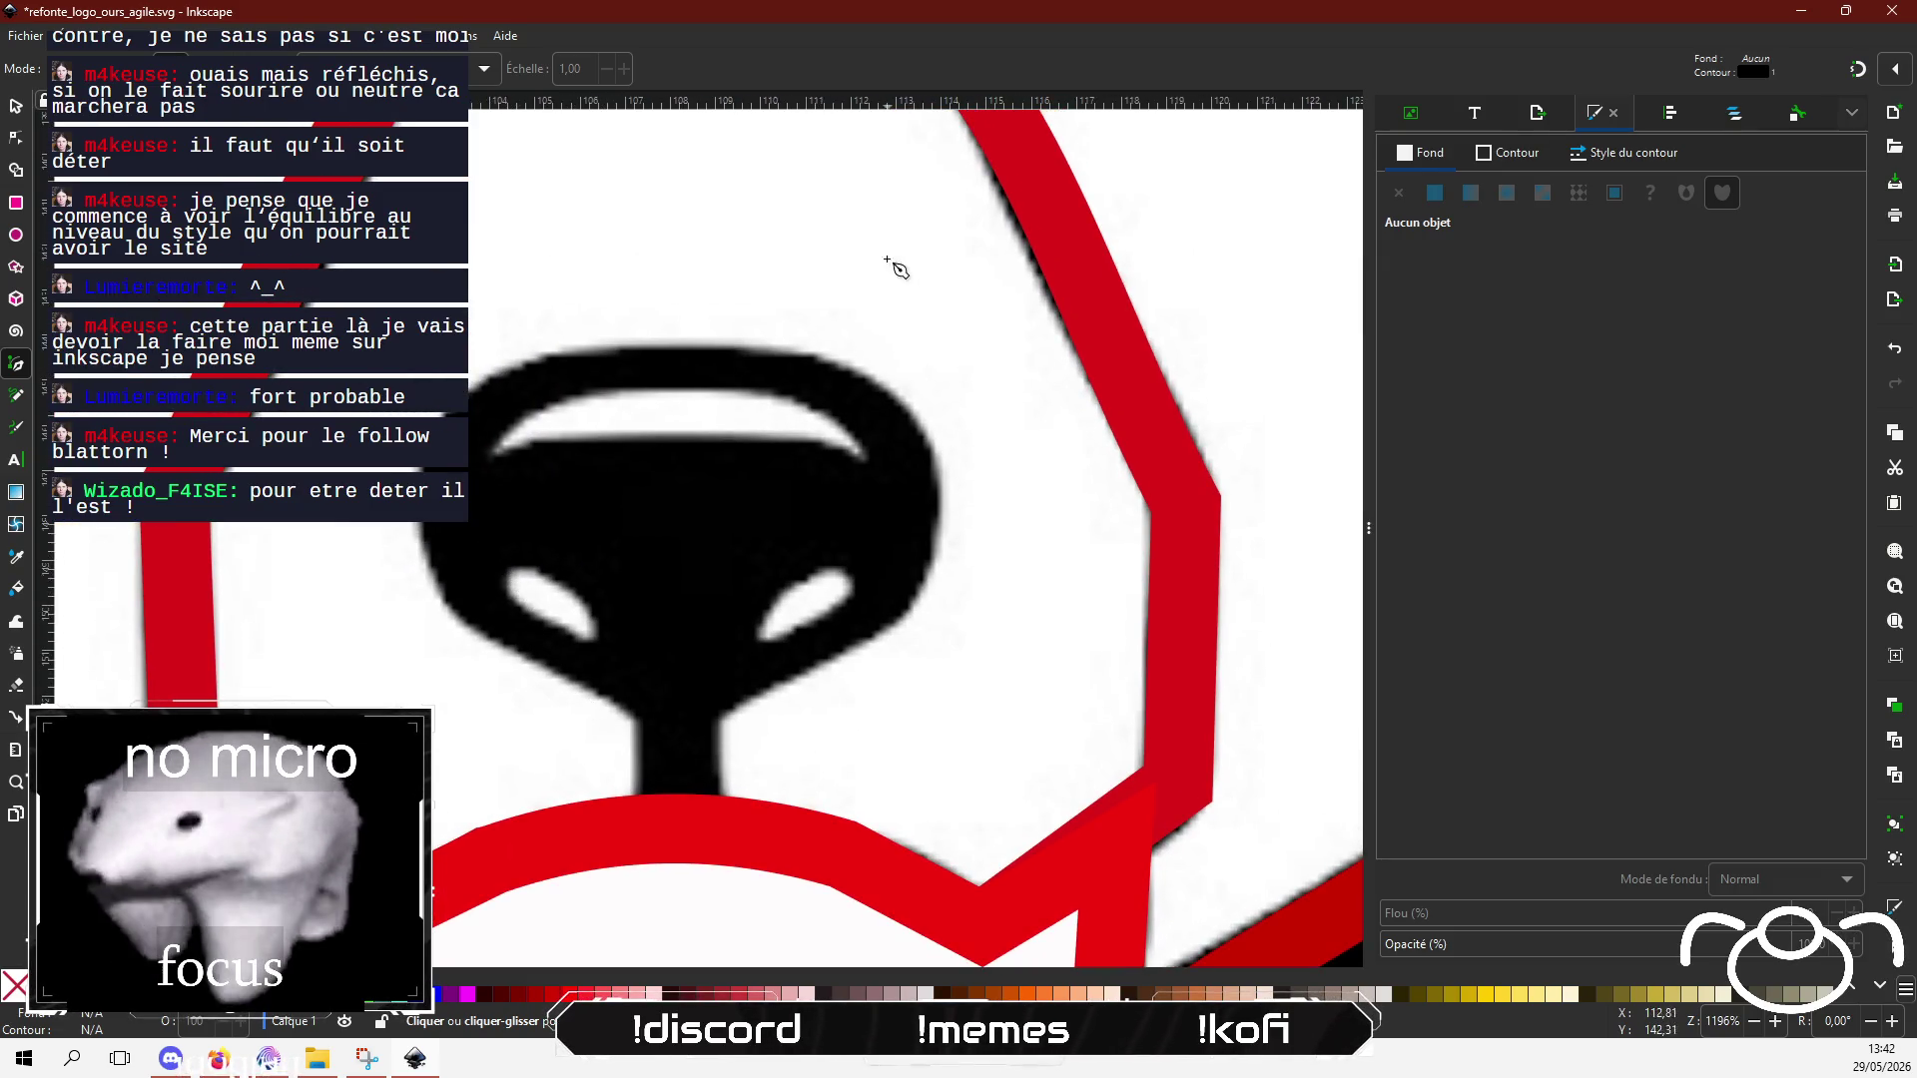
Step: Trace a closed outline around the black nose and its stem, ending back at the starting node
left_click(1436, 154)
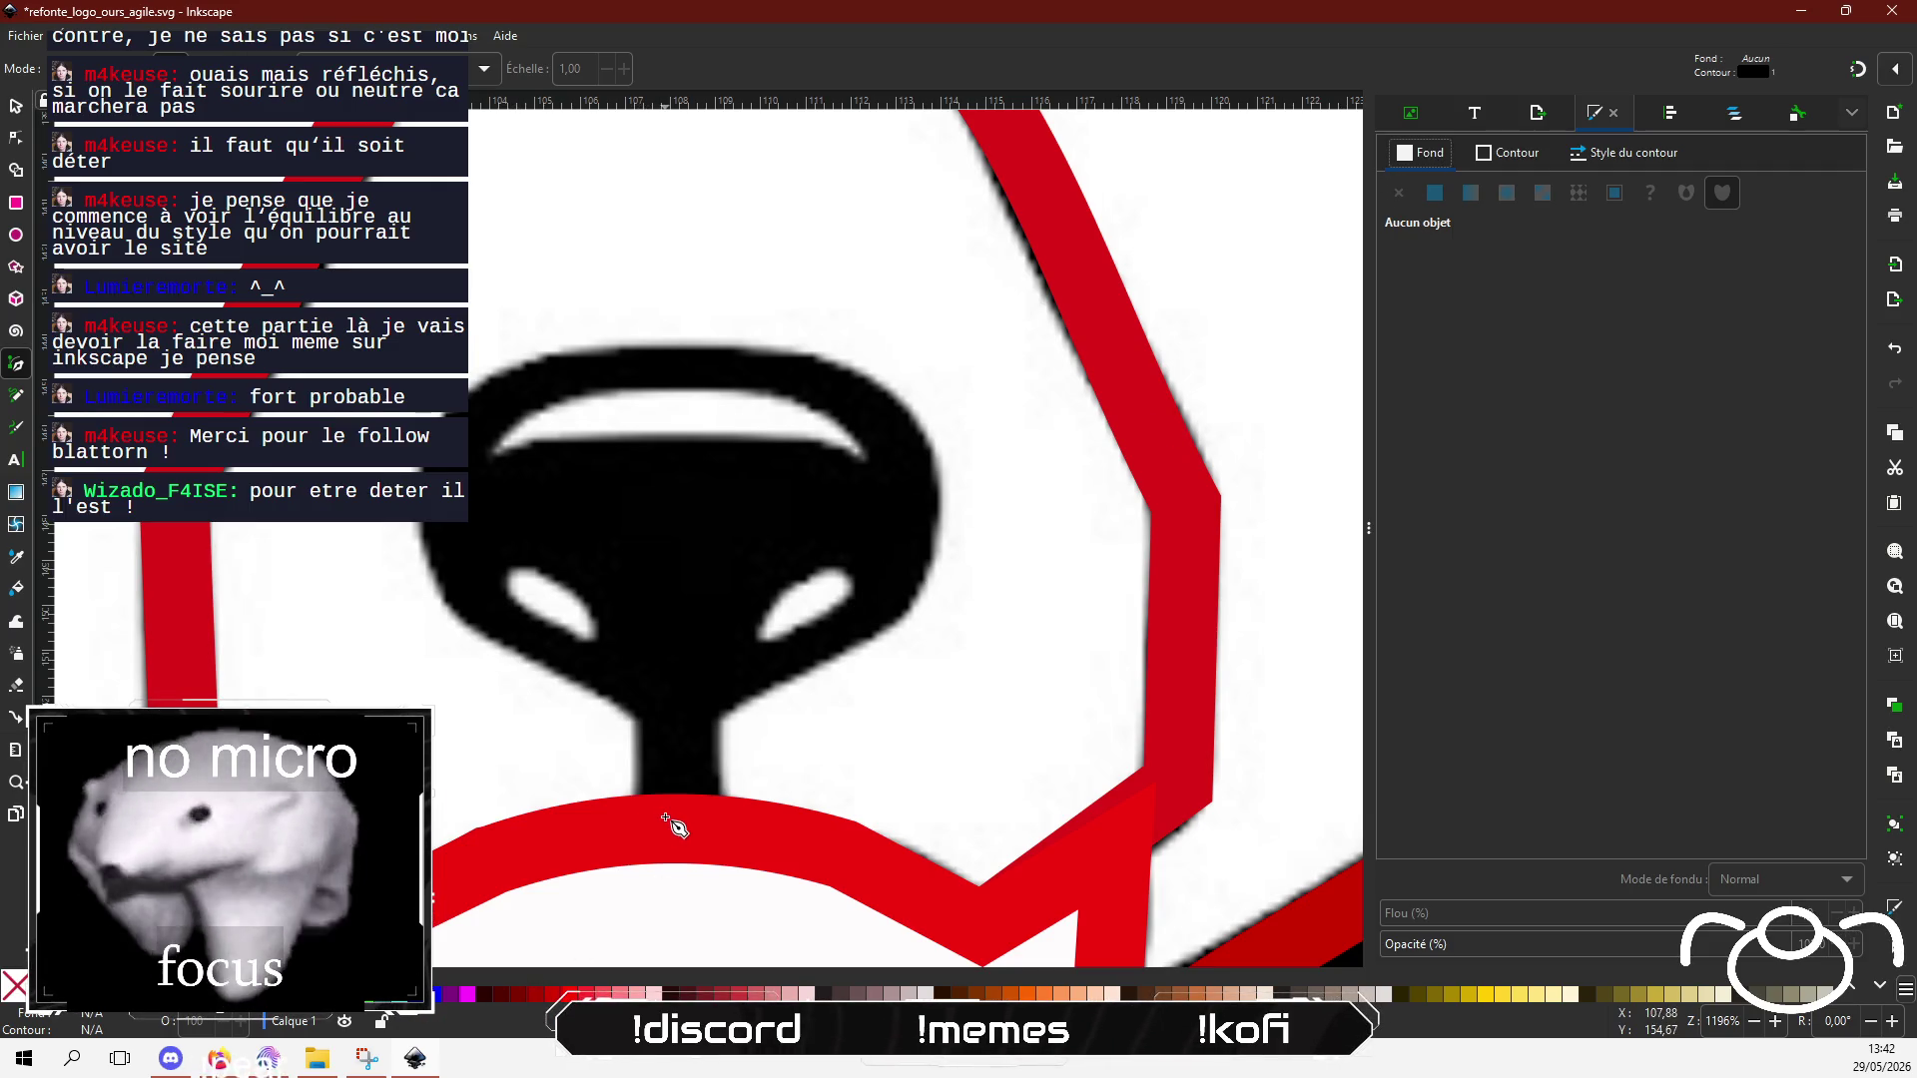
left_click(638, 720)
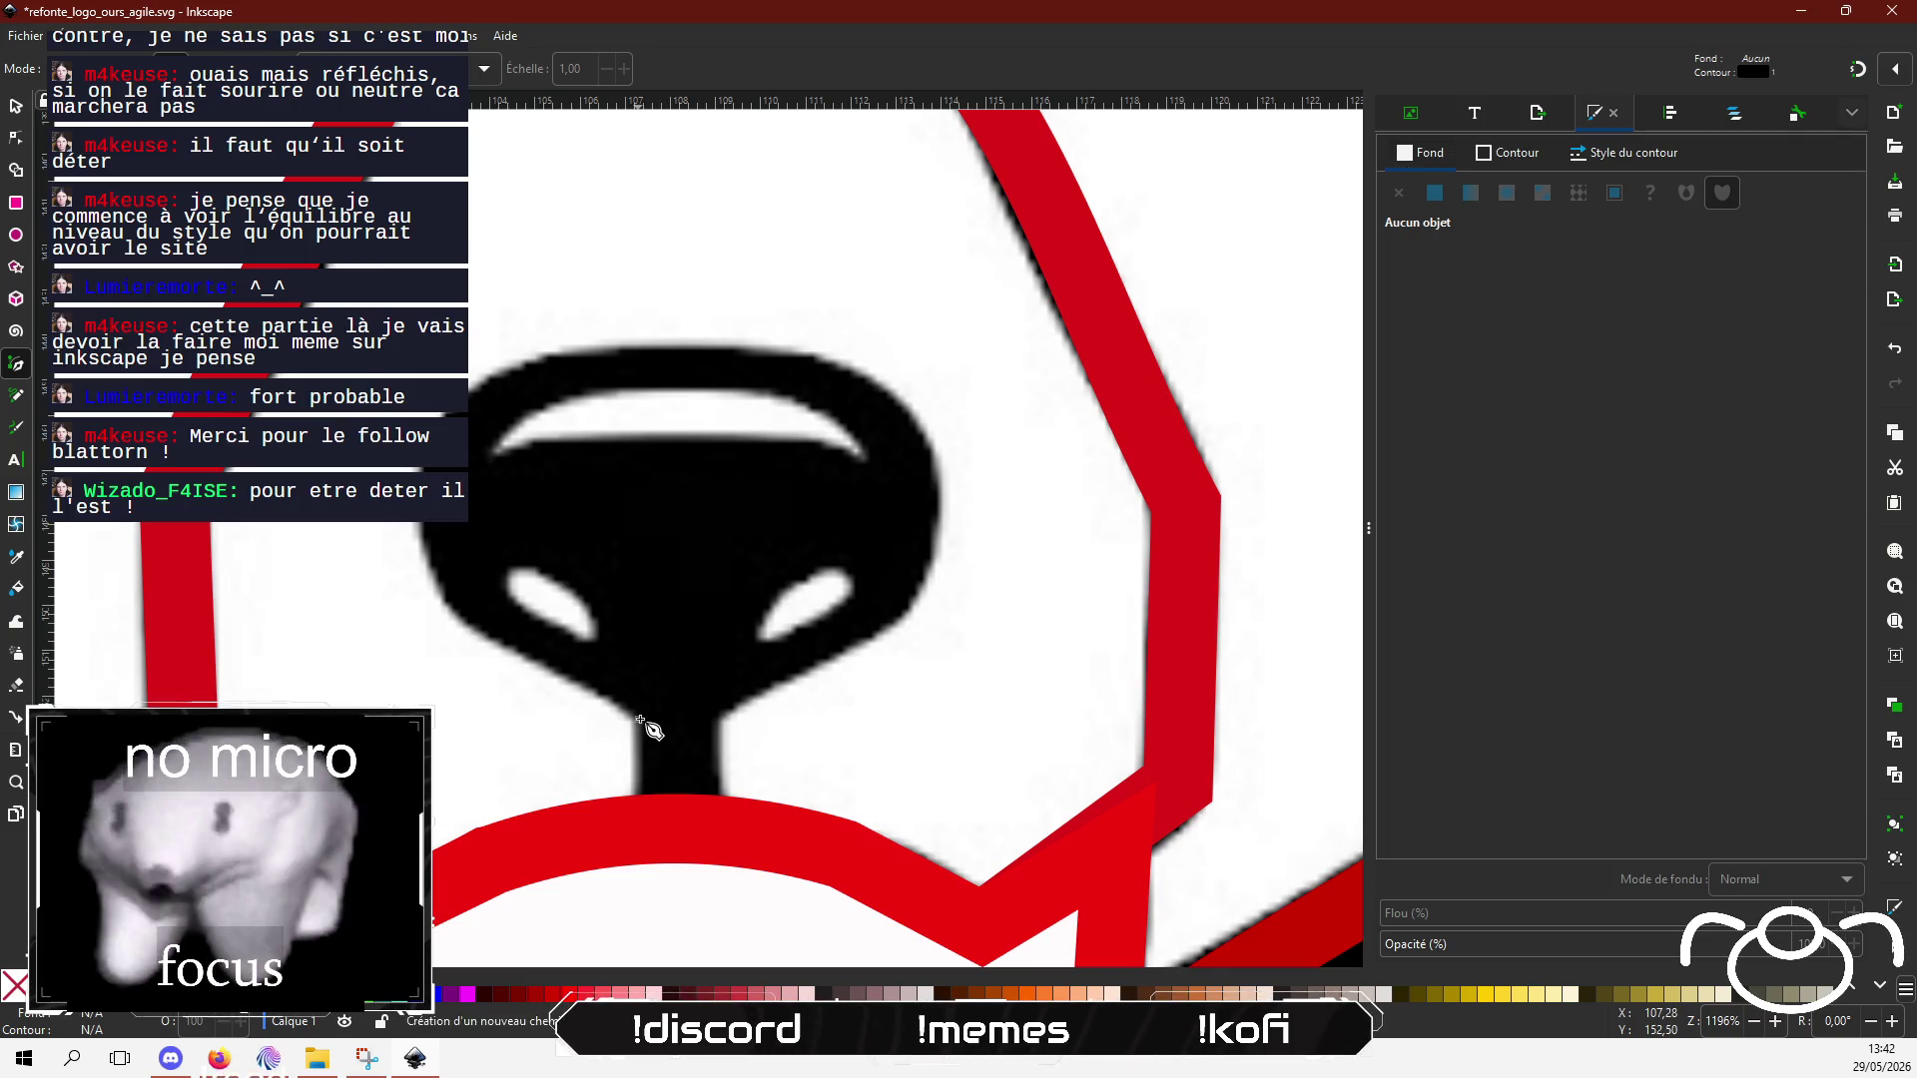
left_click(637, 835)
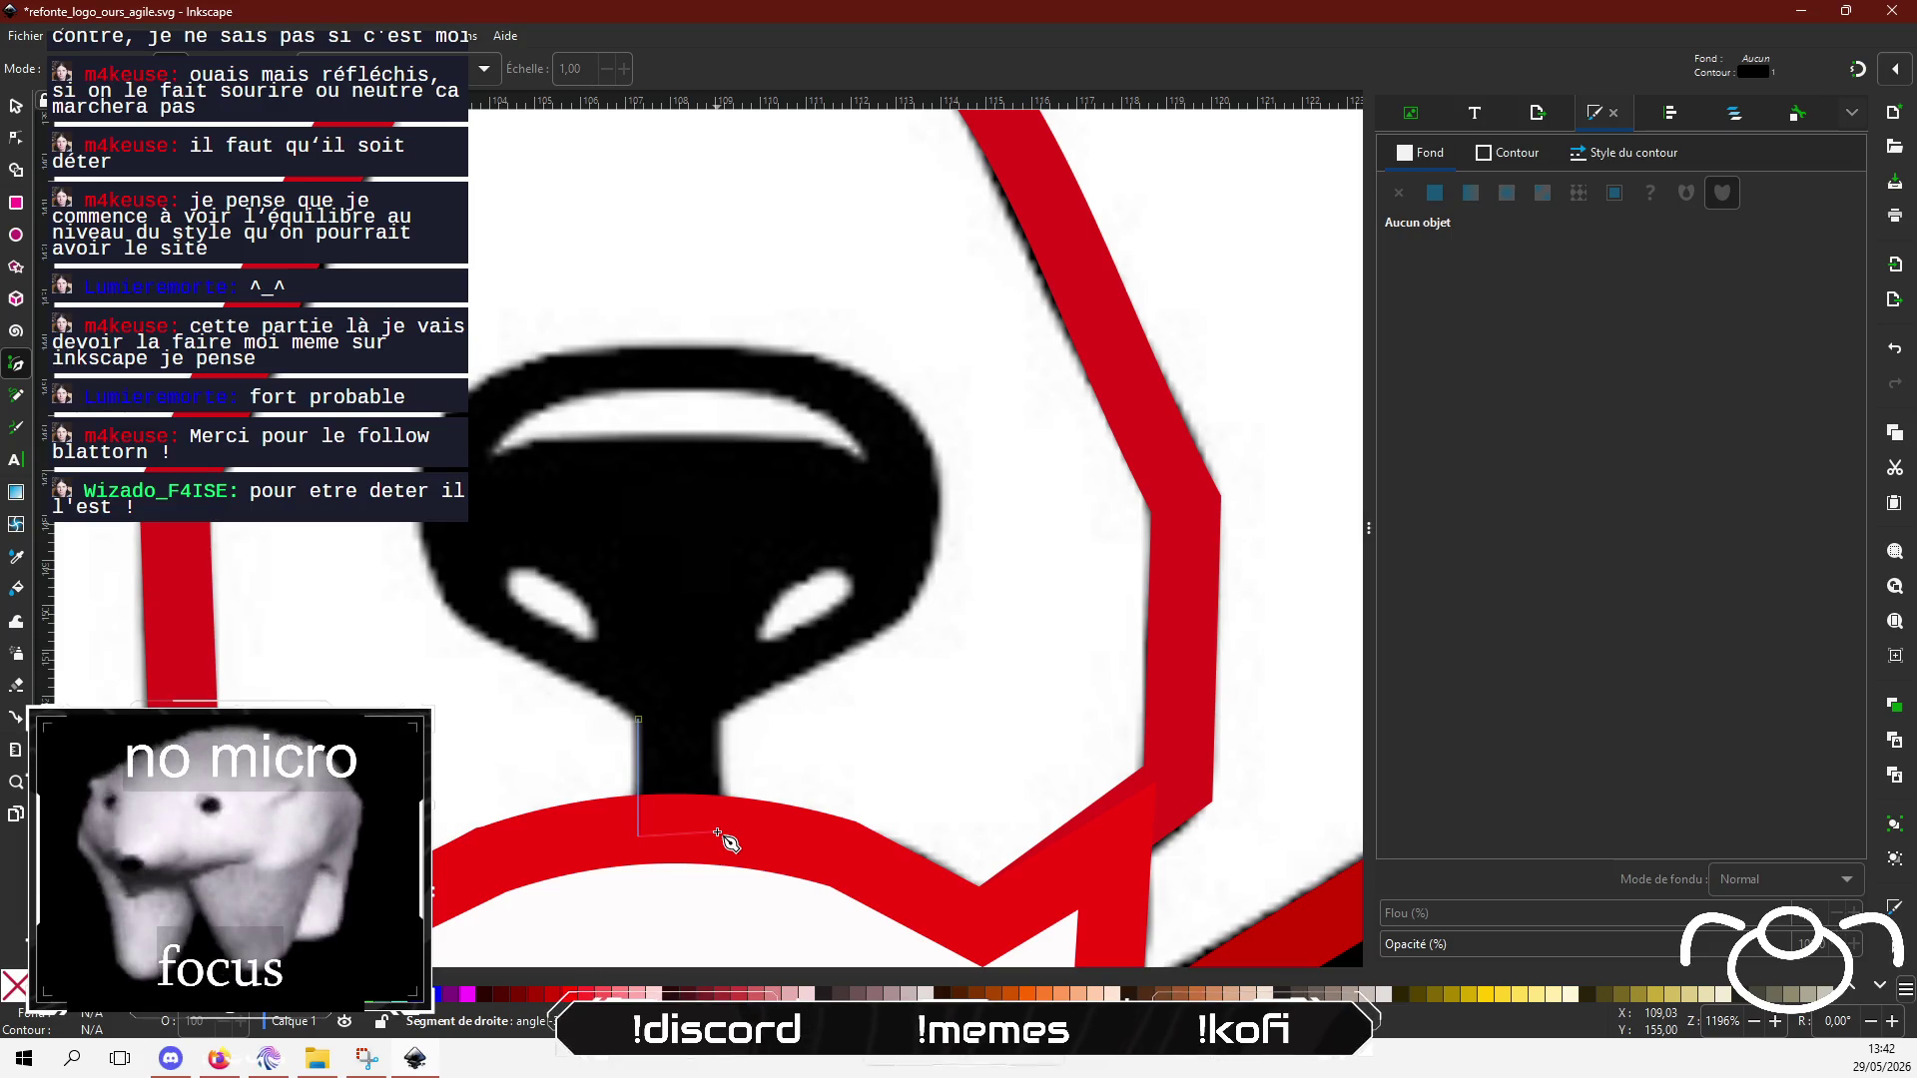
left_click(717, 834)
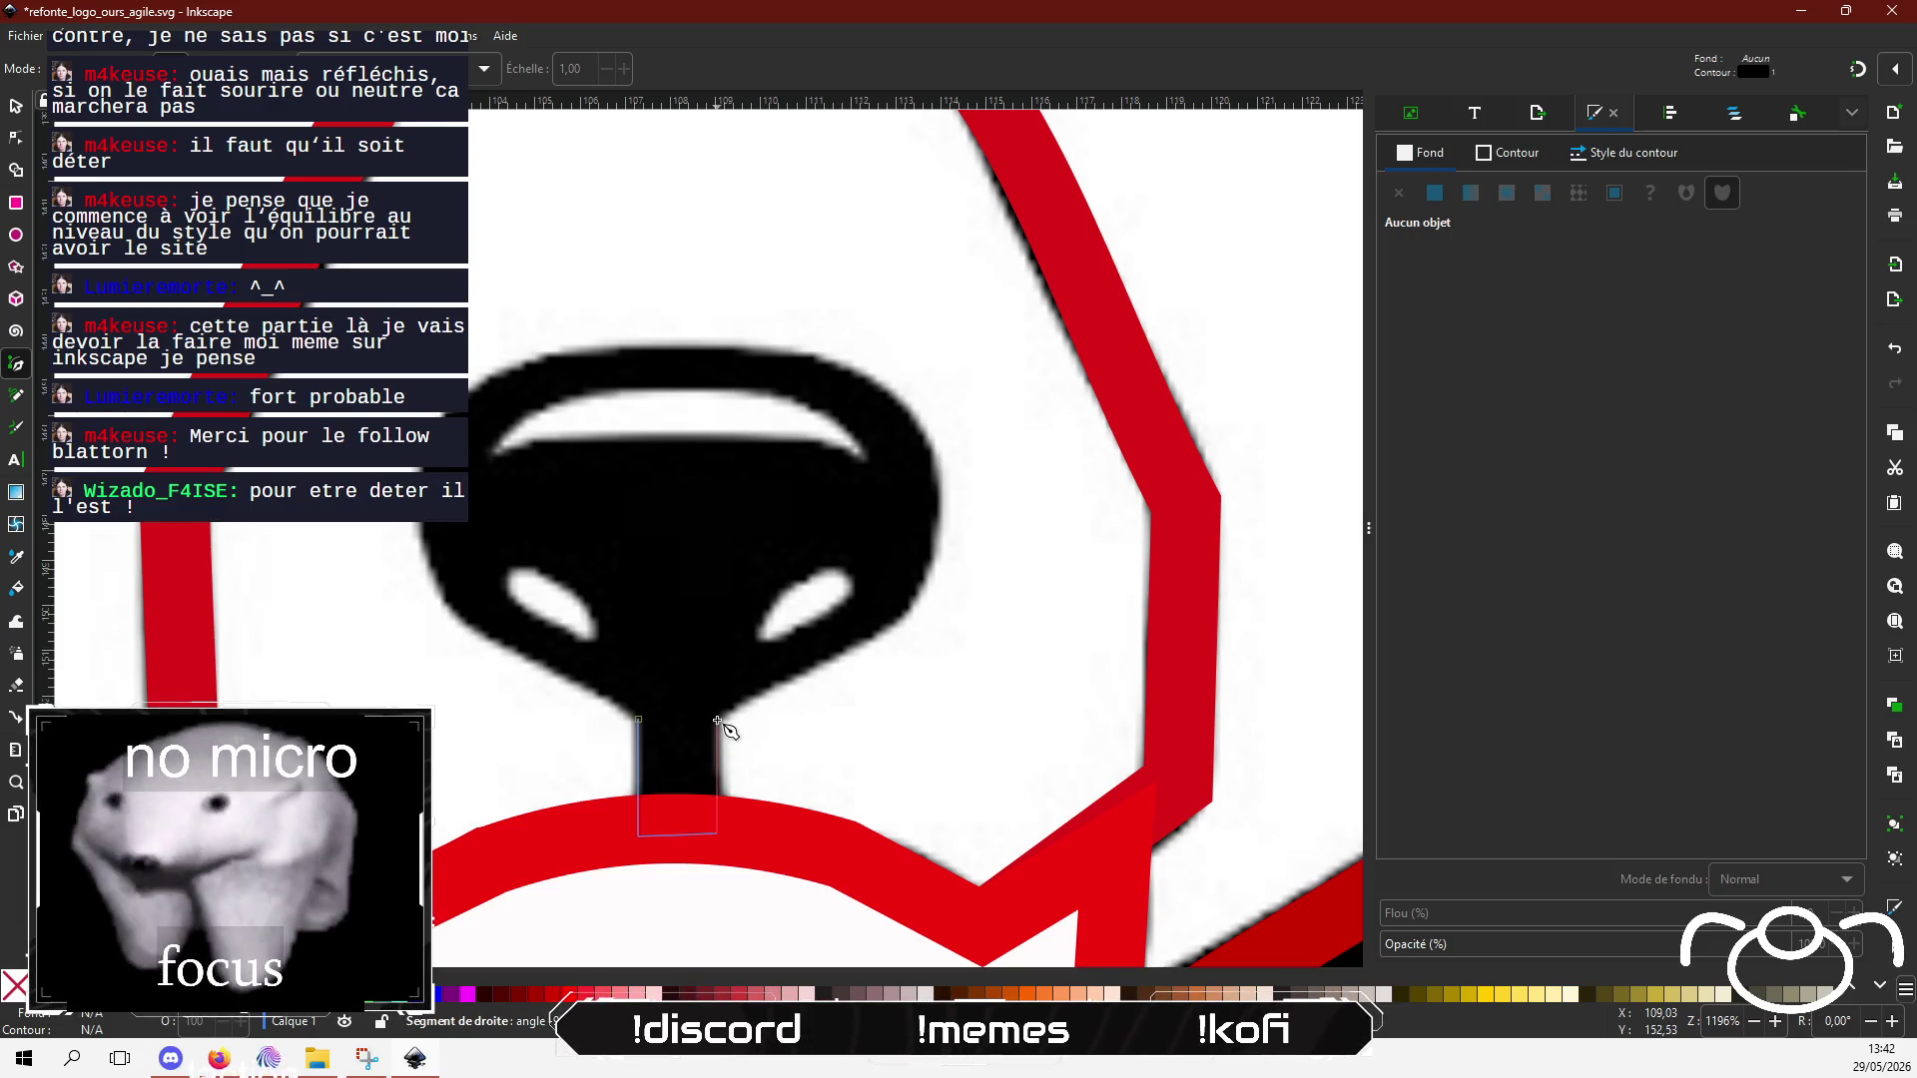
left_click(717, 719)
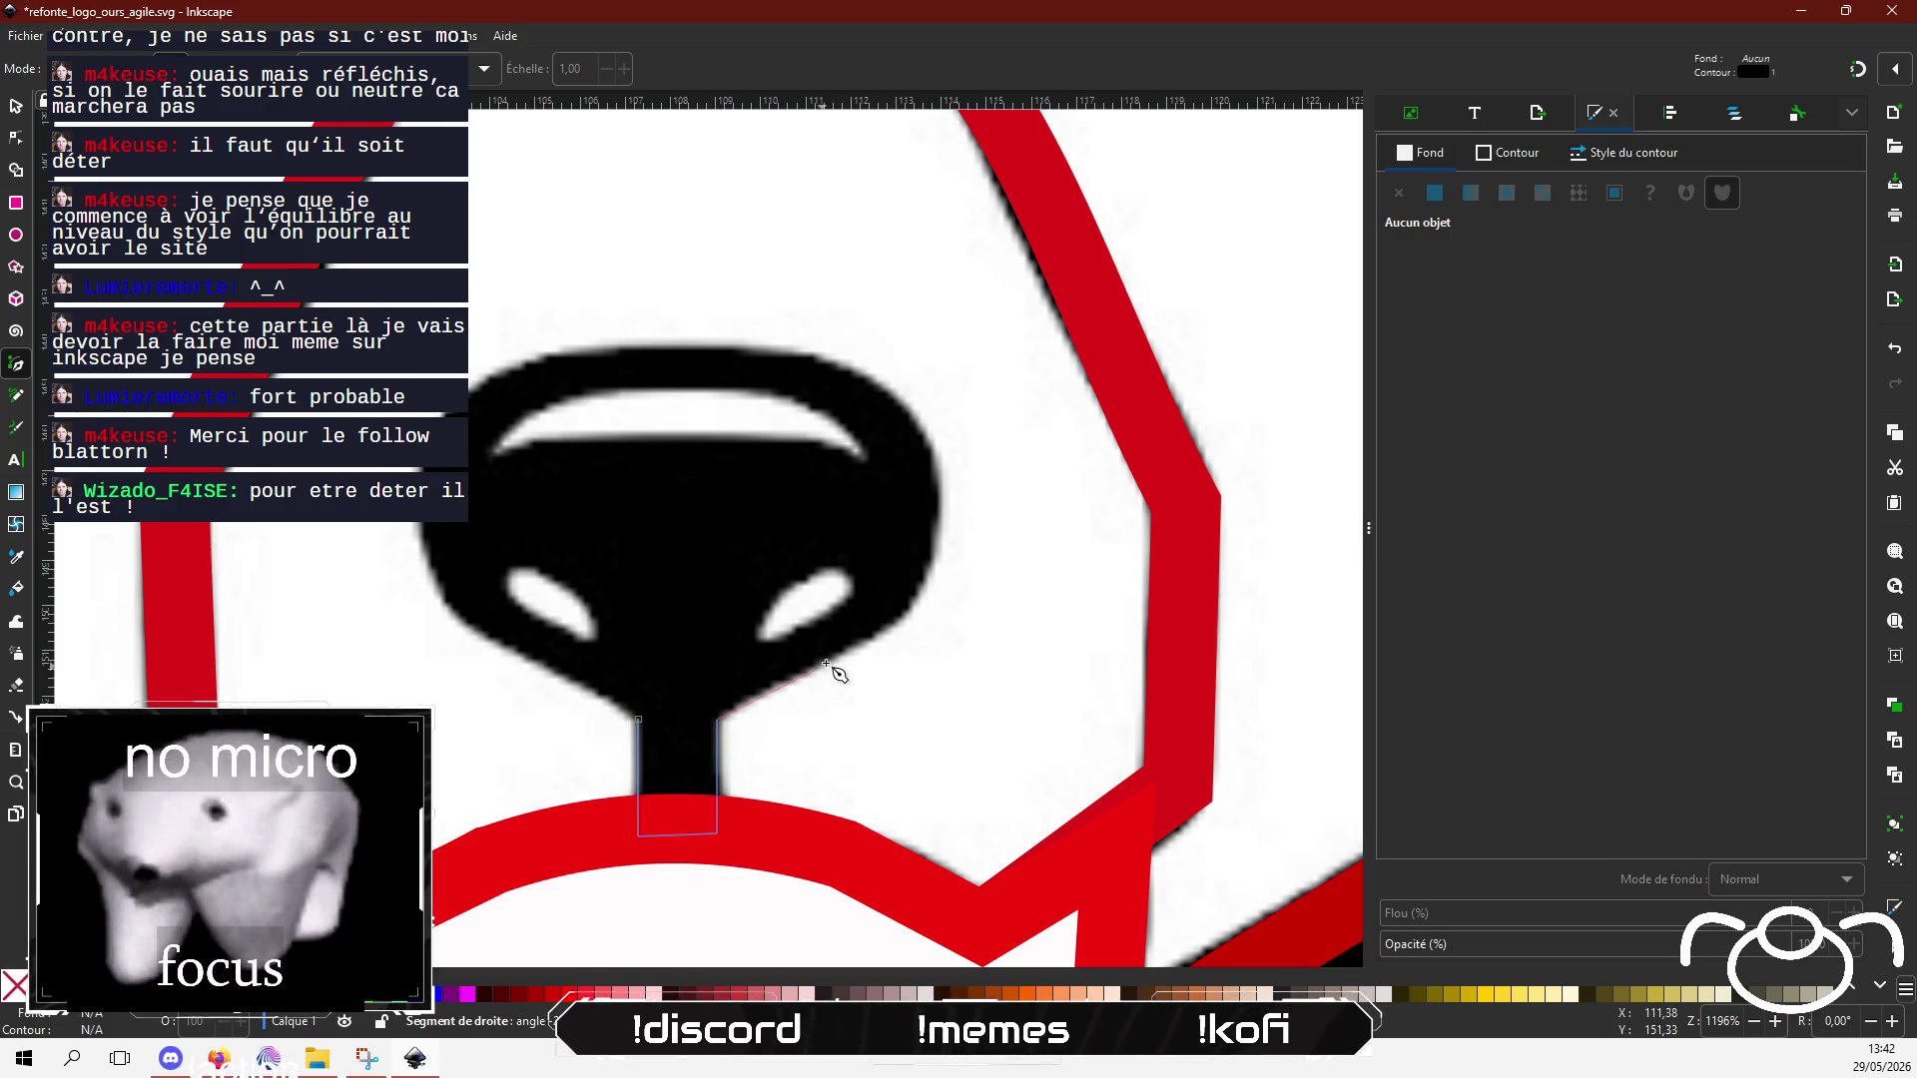
left_click(894, 626)
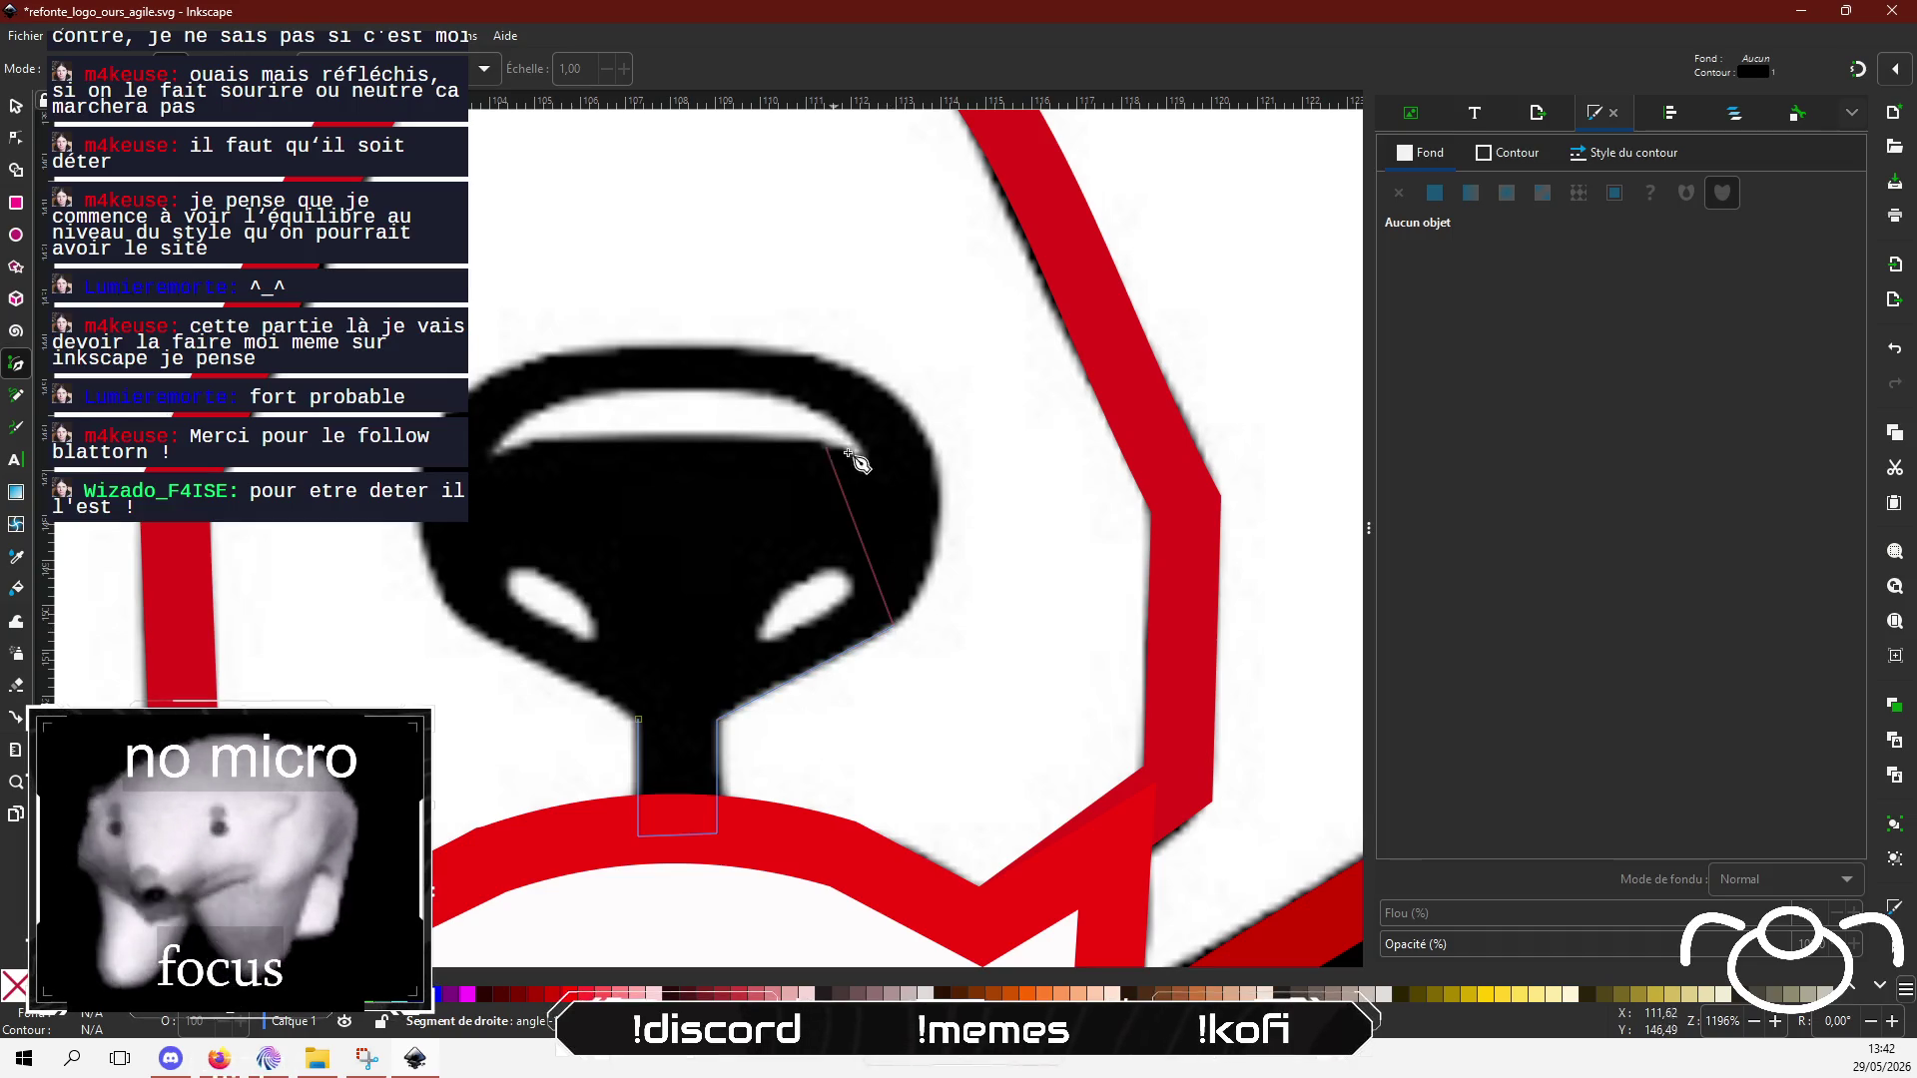
left_click(817, 355)
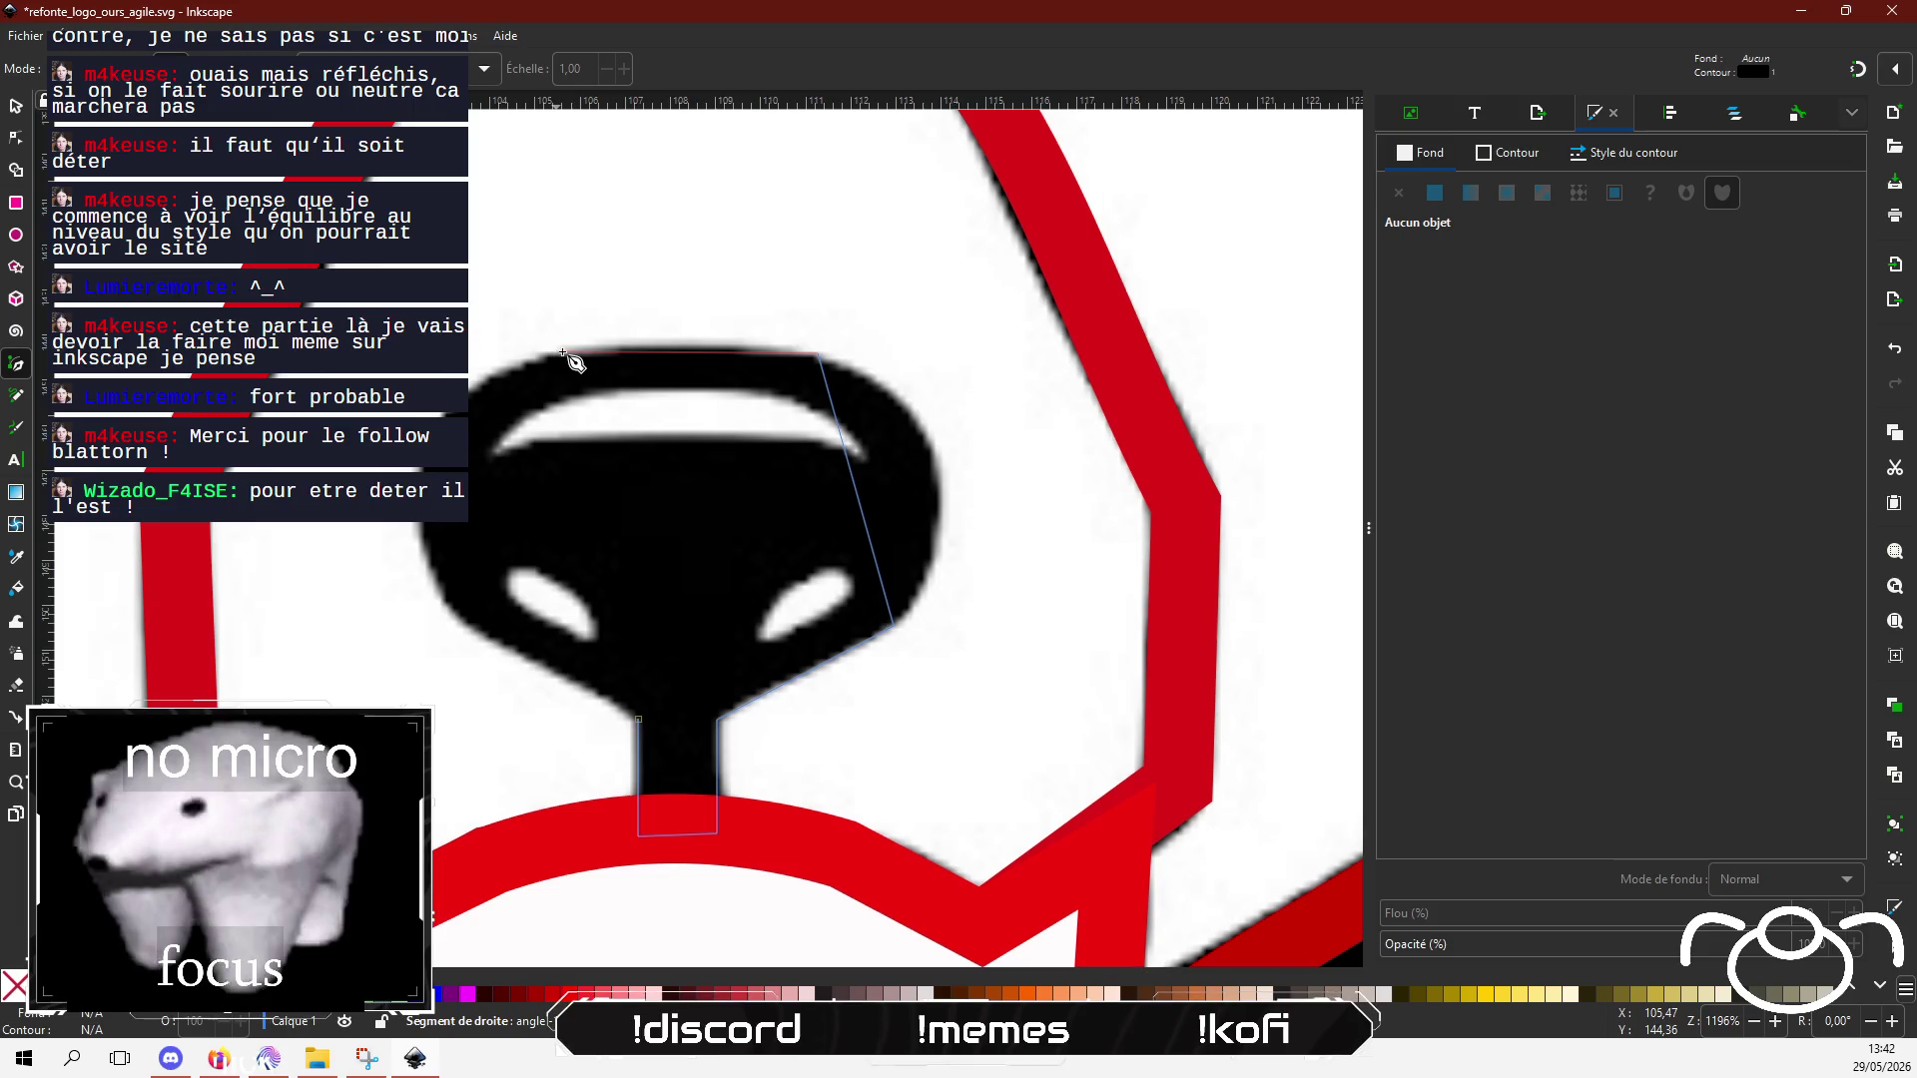
left_click(572, 350)
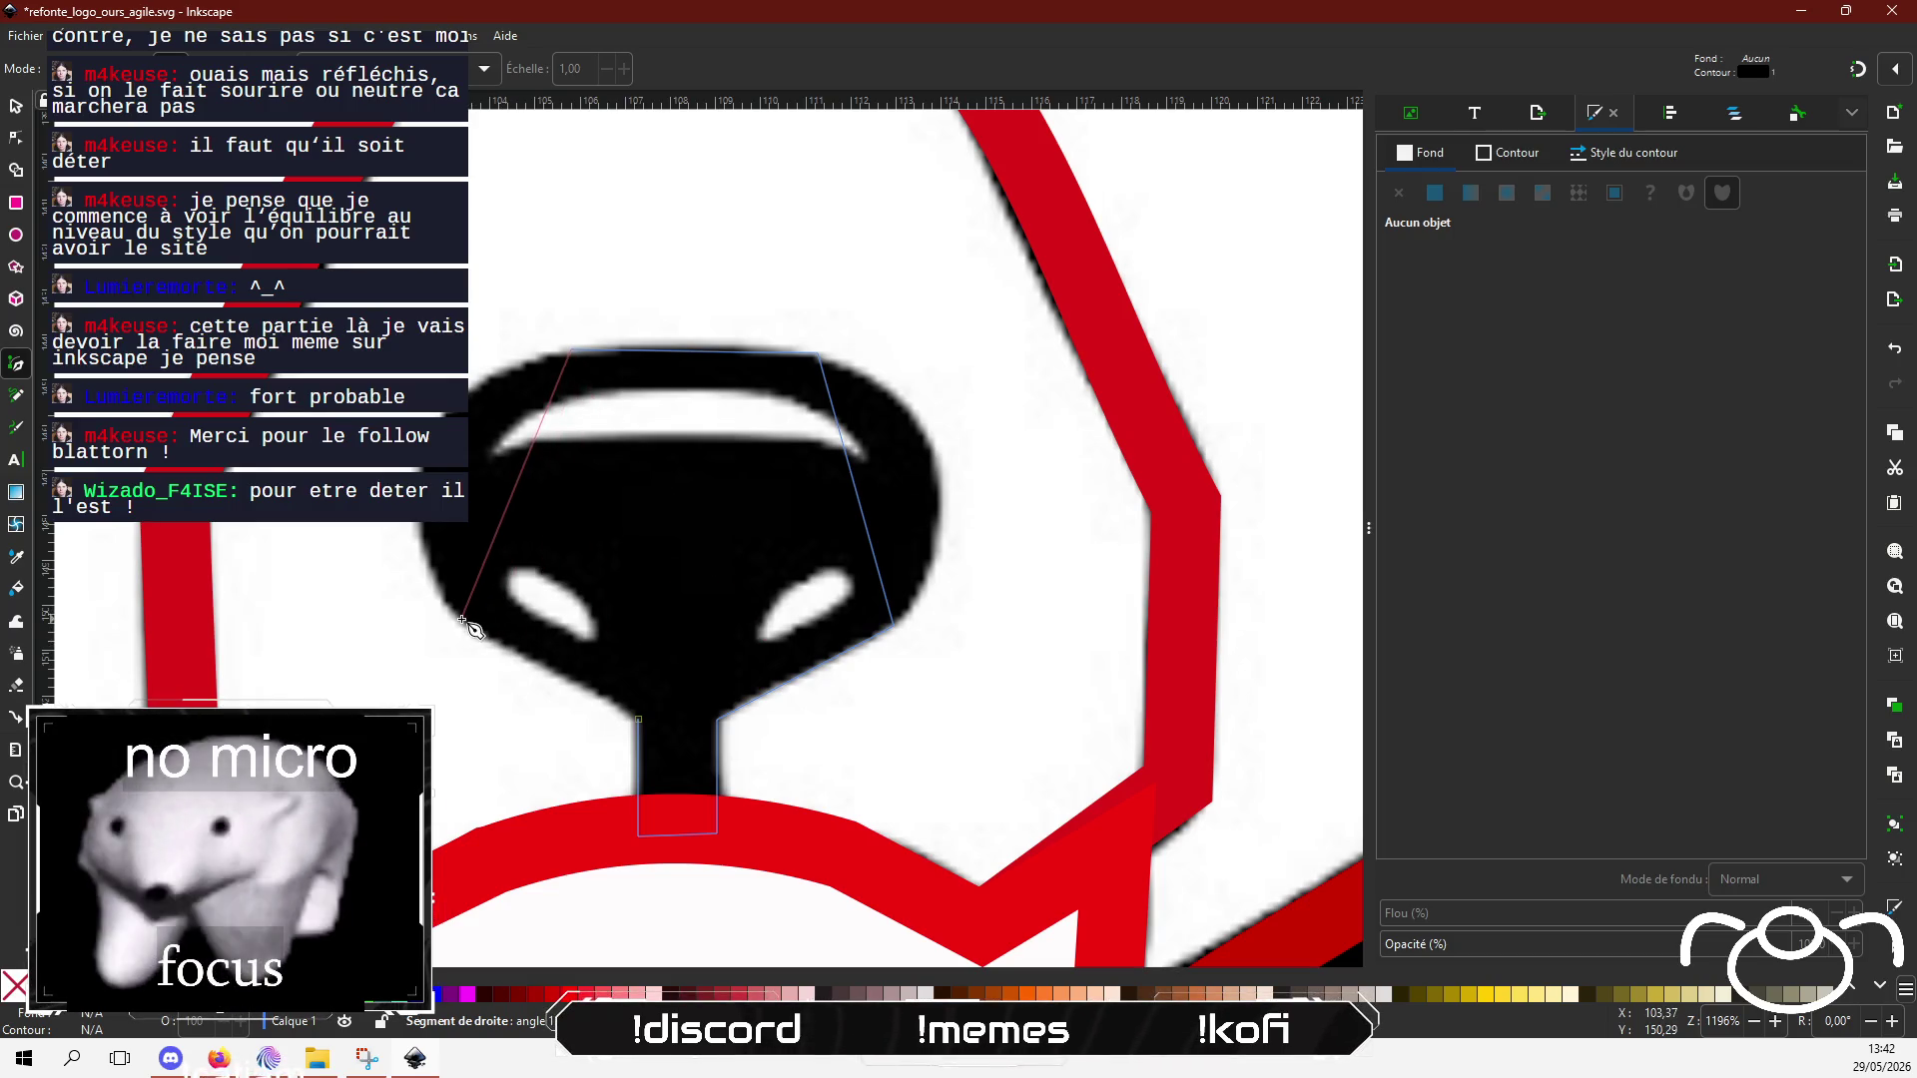
left_click(464, 621)
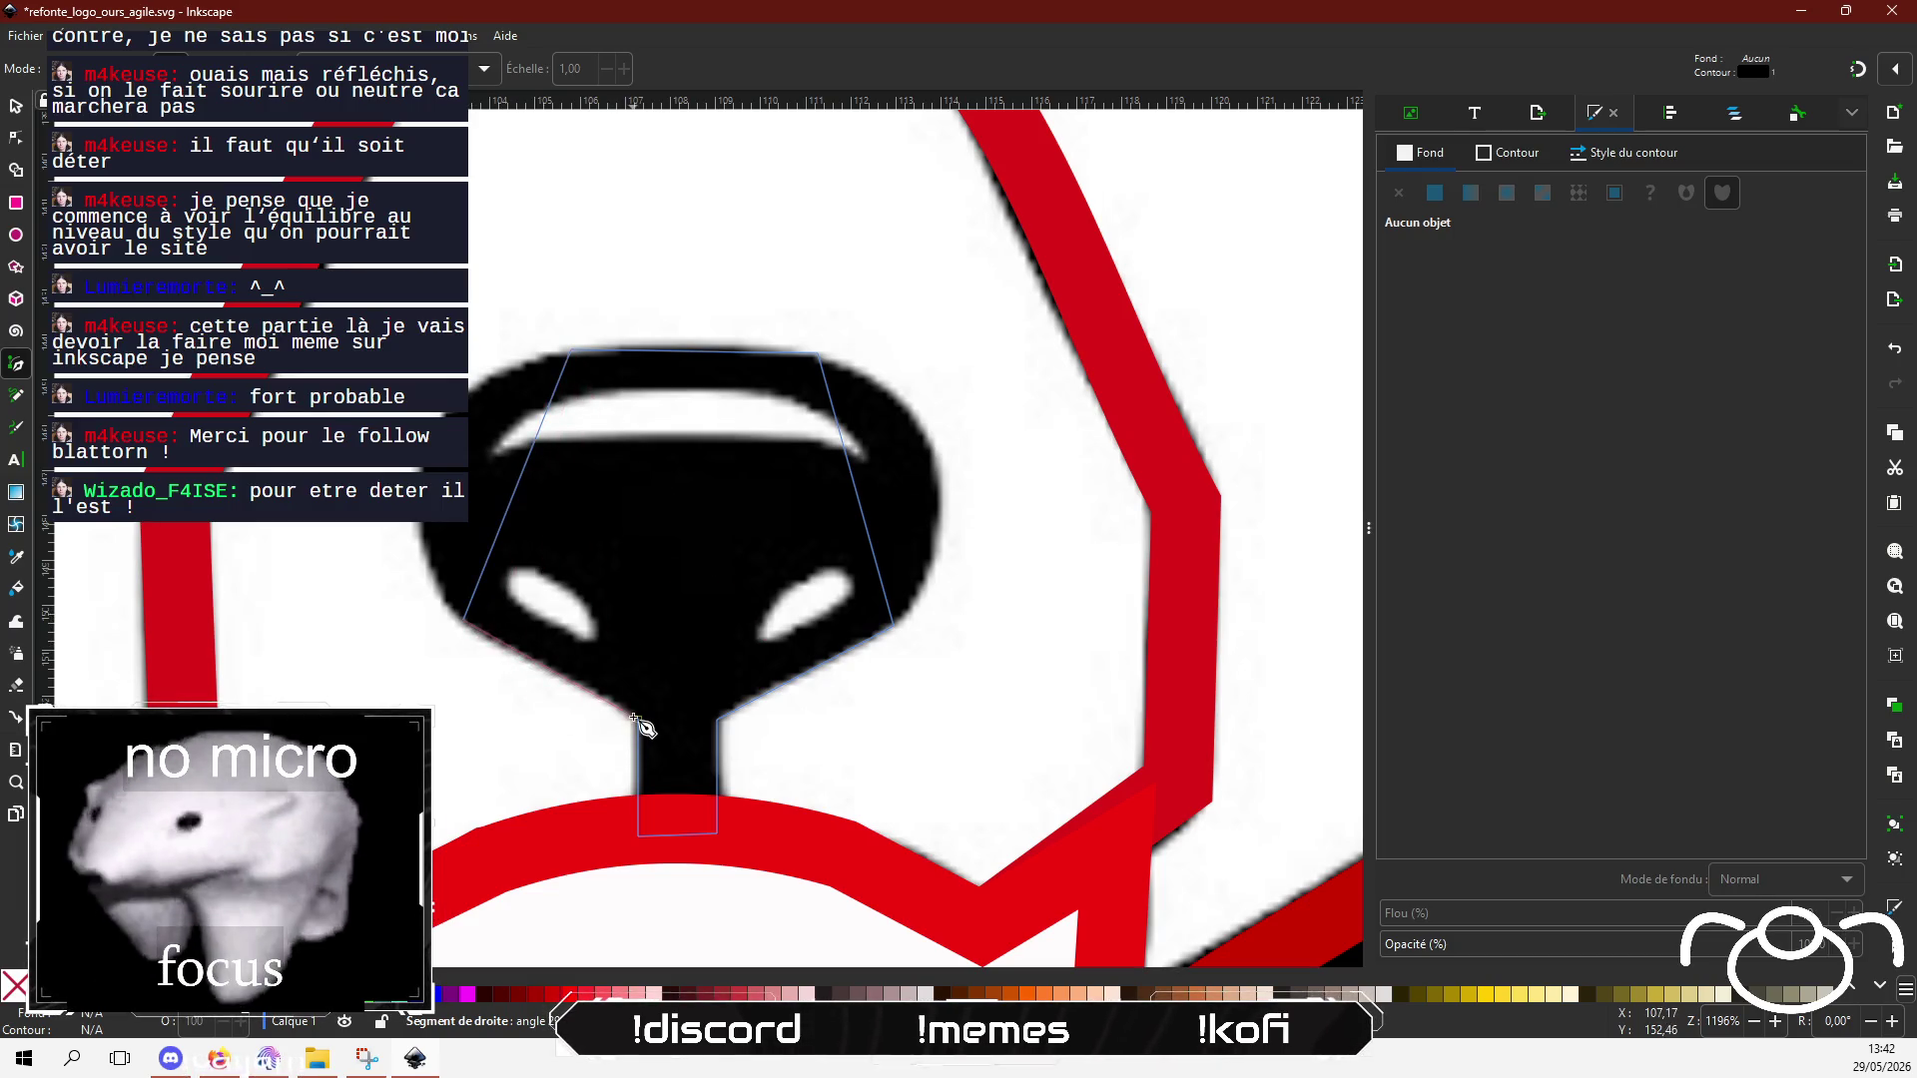
left_click(639, 719)
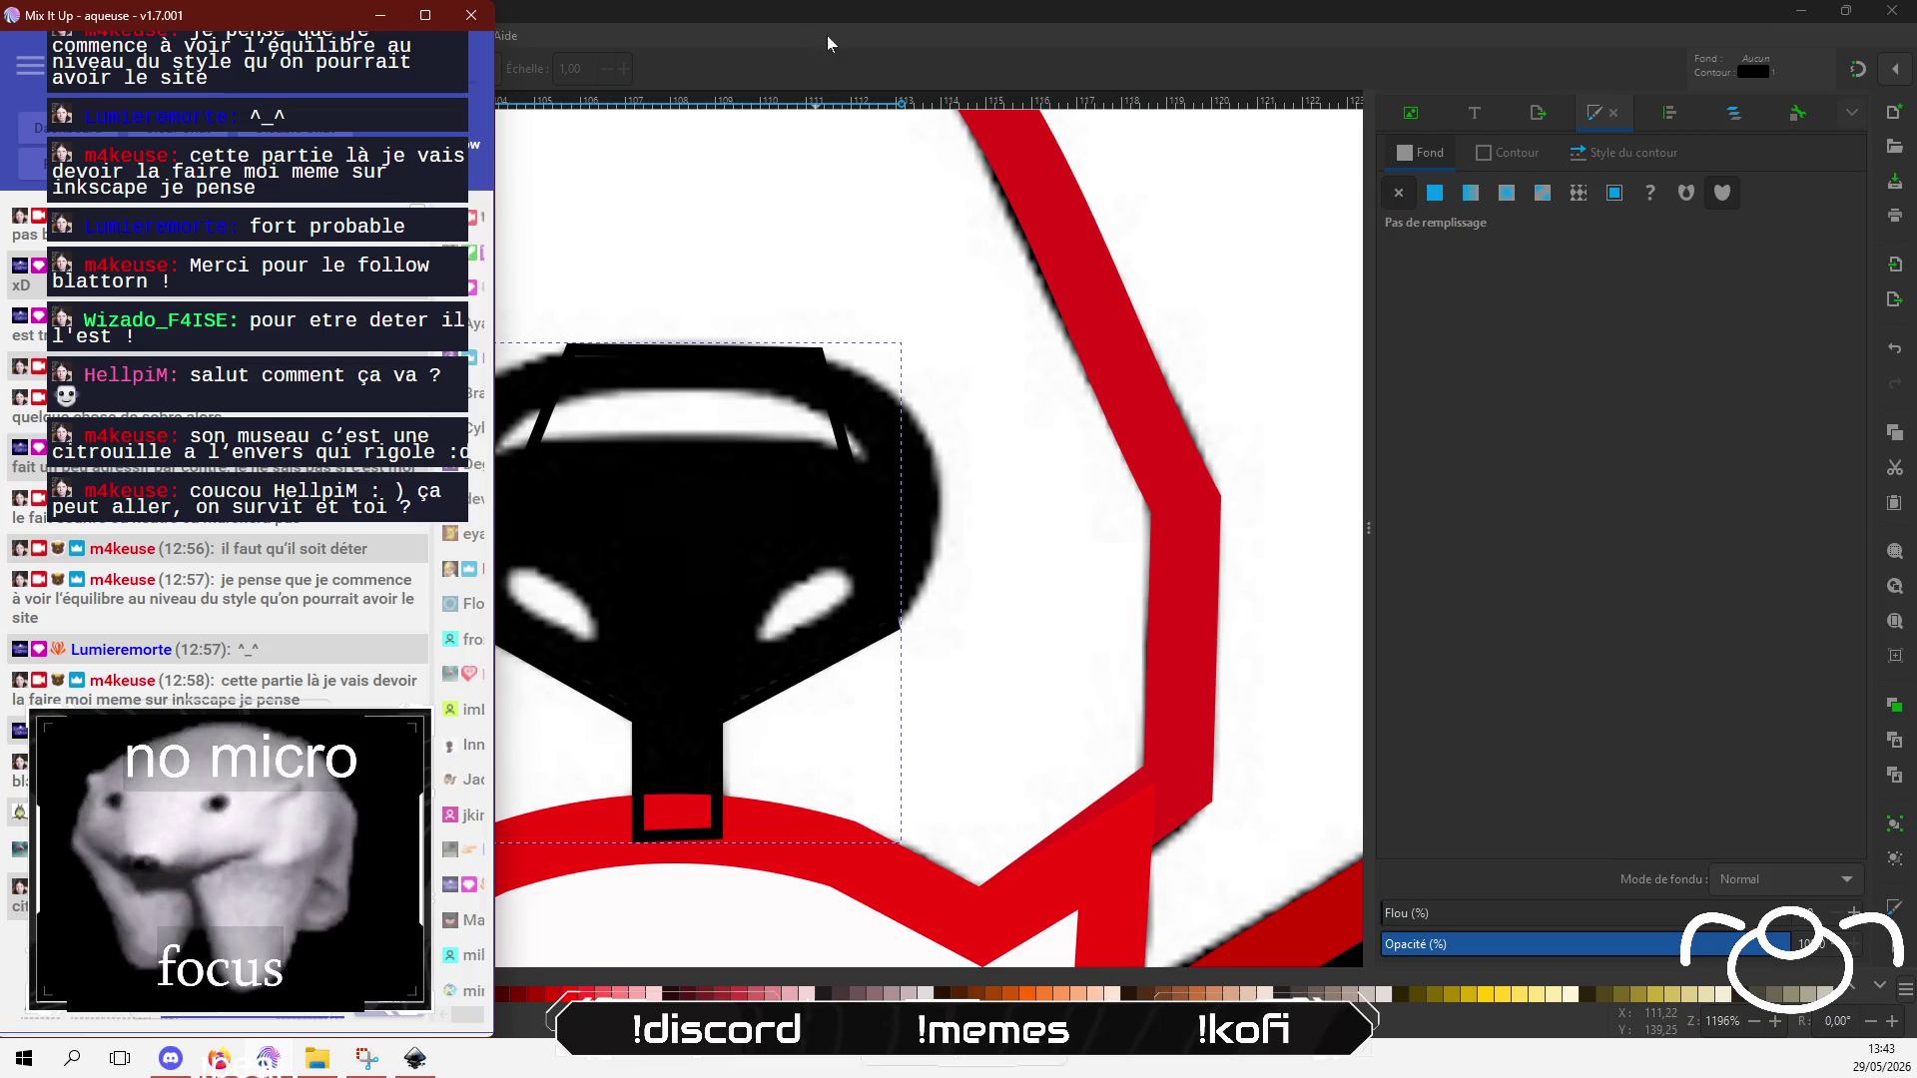
left_click(882, 14)
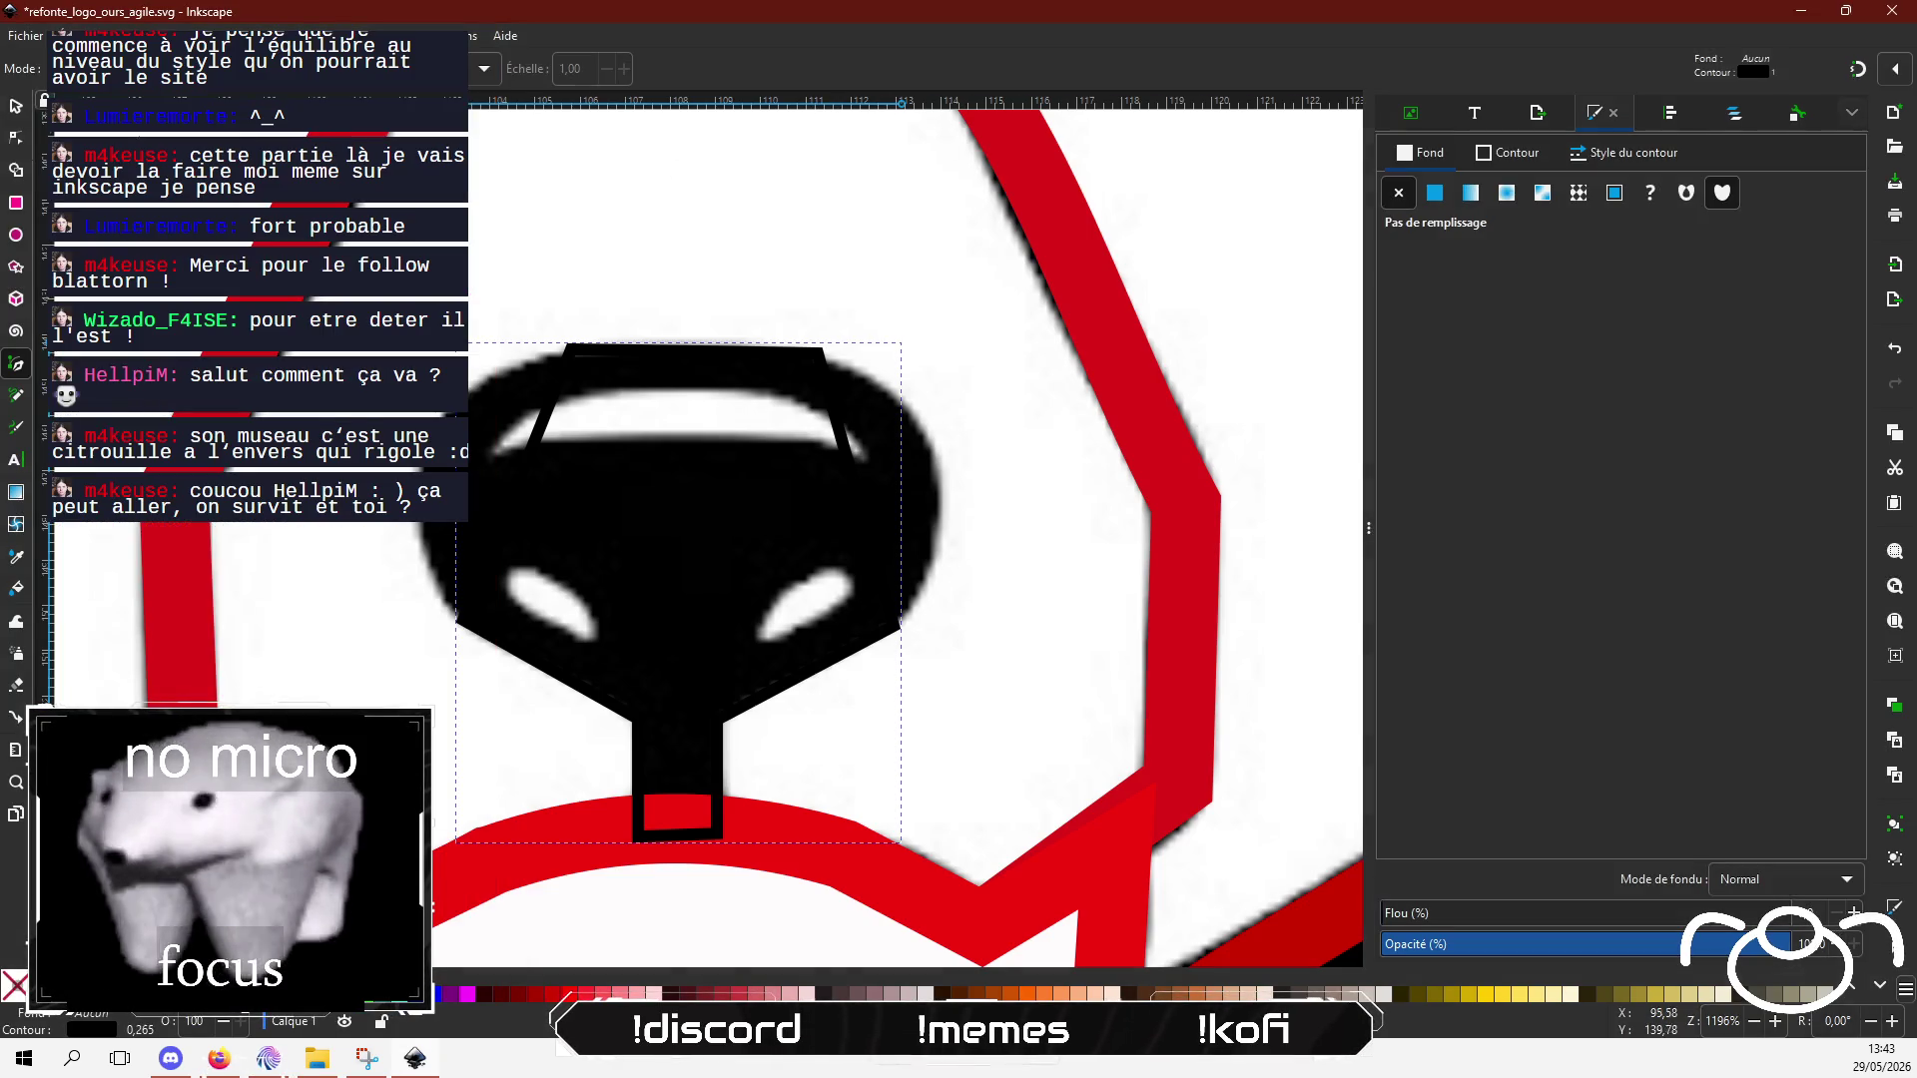
Step: Set the nose outline's stroke colour to red e12a2a
left_click(16, 139)
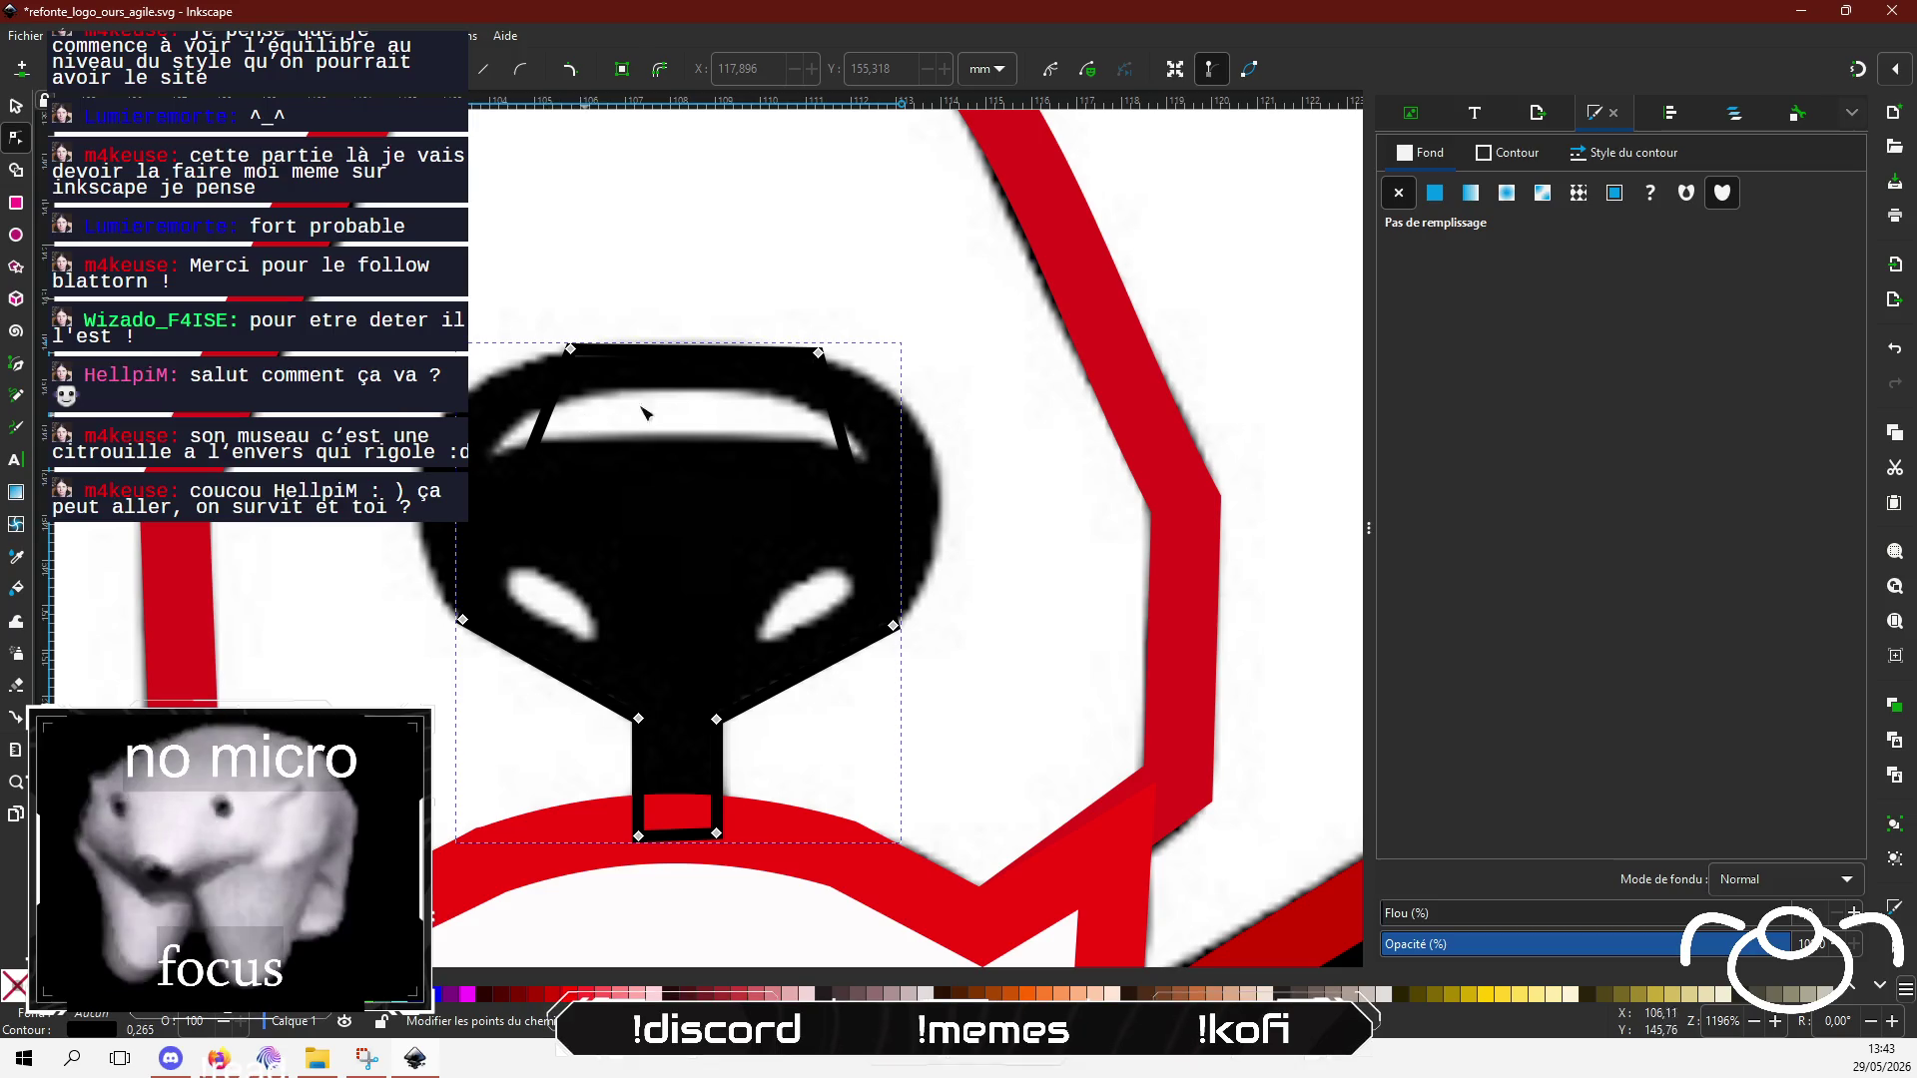
left_click(1506, 154)
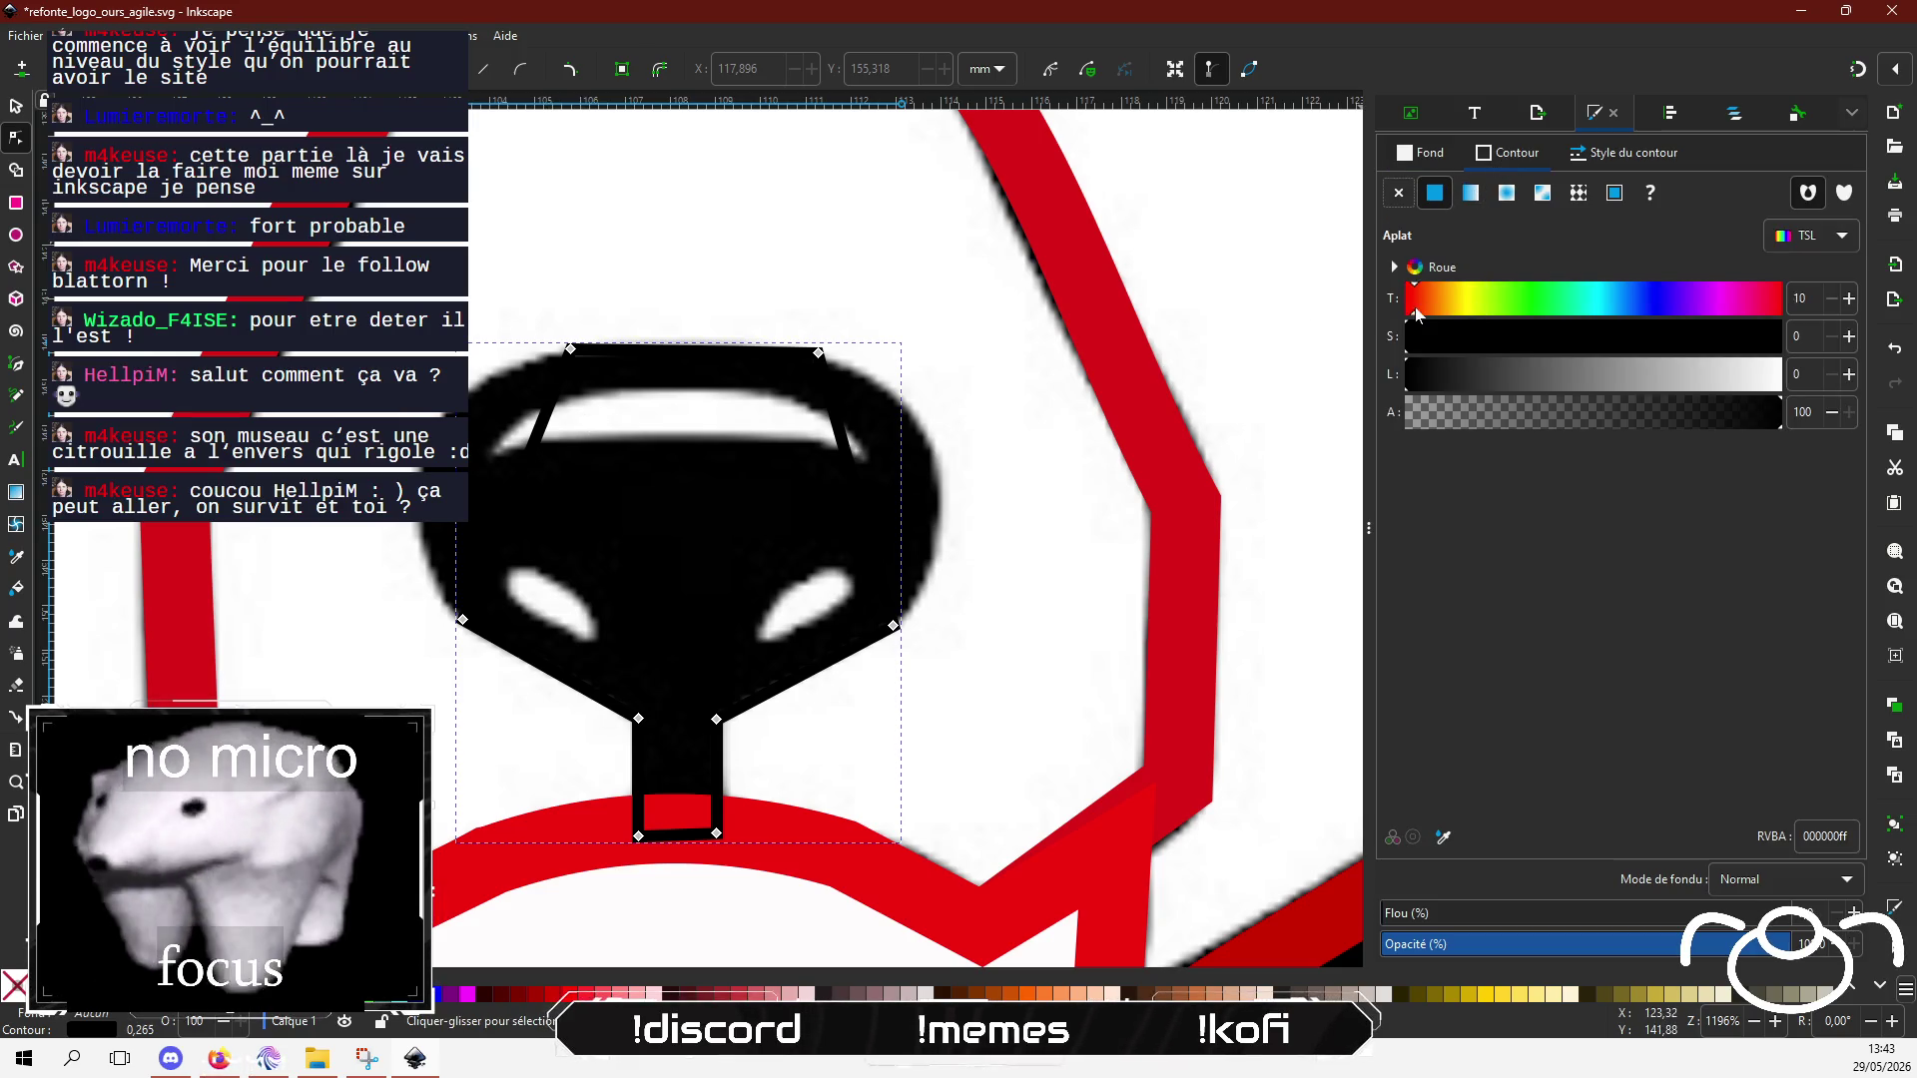
left_click(1690, 337)
left_click(1602, 376)
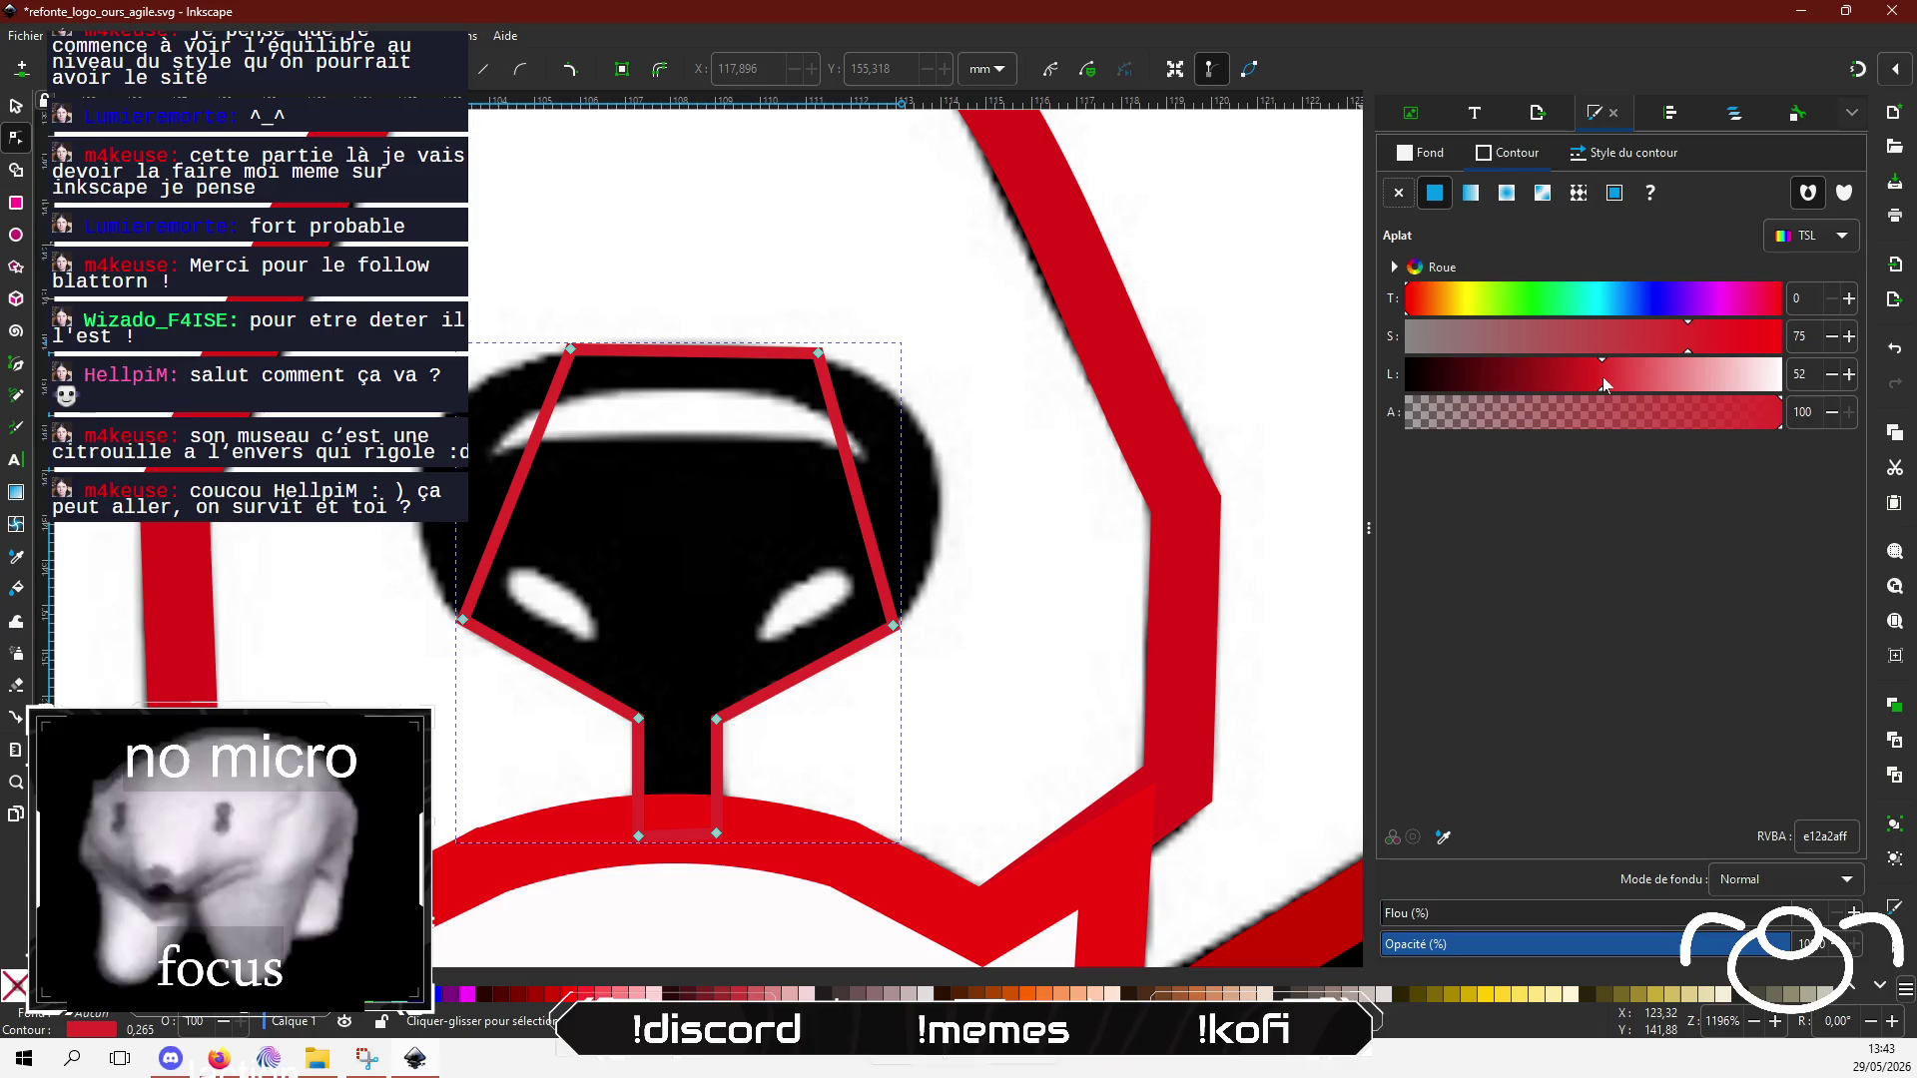
Step: Curve the outline's upper sides and smooth the side nodes so it hugs the rounded nose
left_click_drag(529, 499, 436, 472)
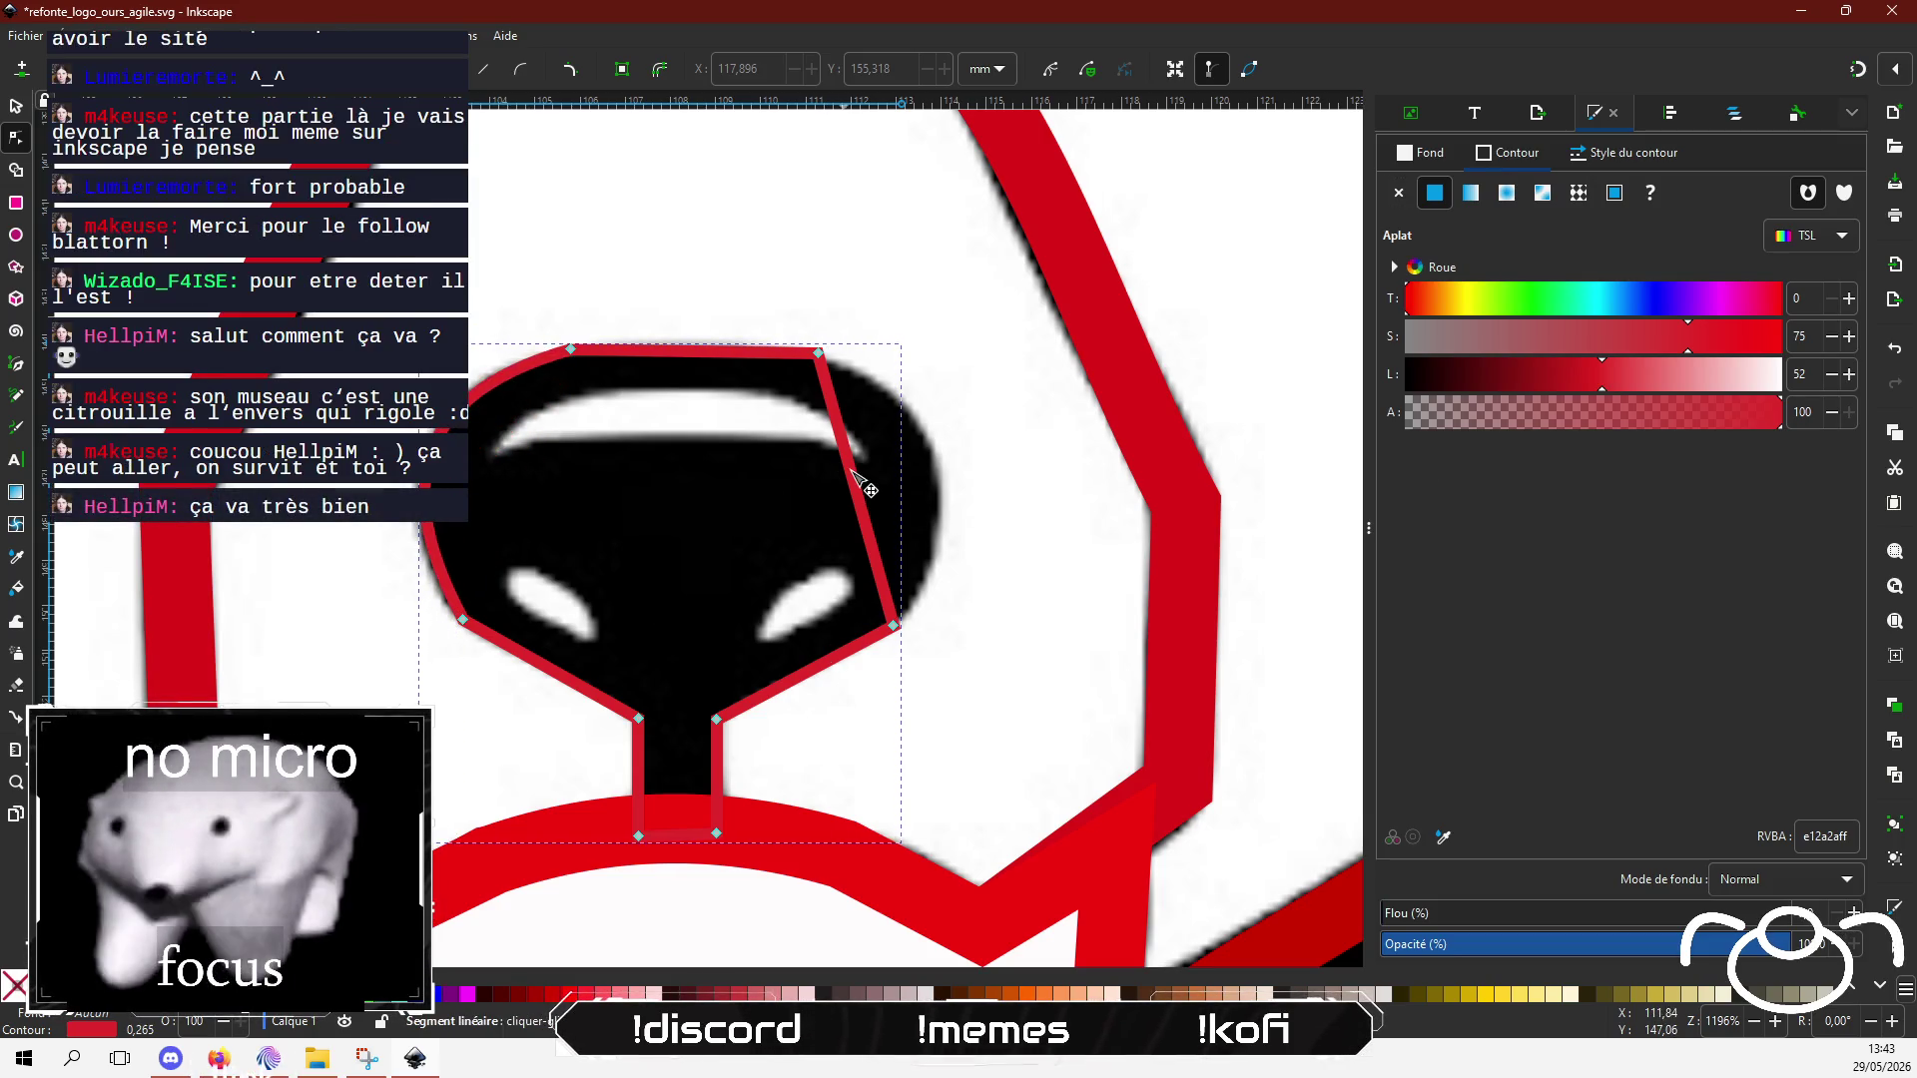
left_click_drag(857, 484, 939, 467)
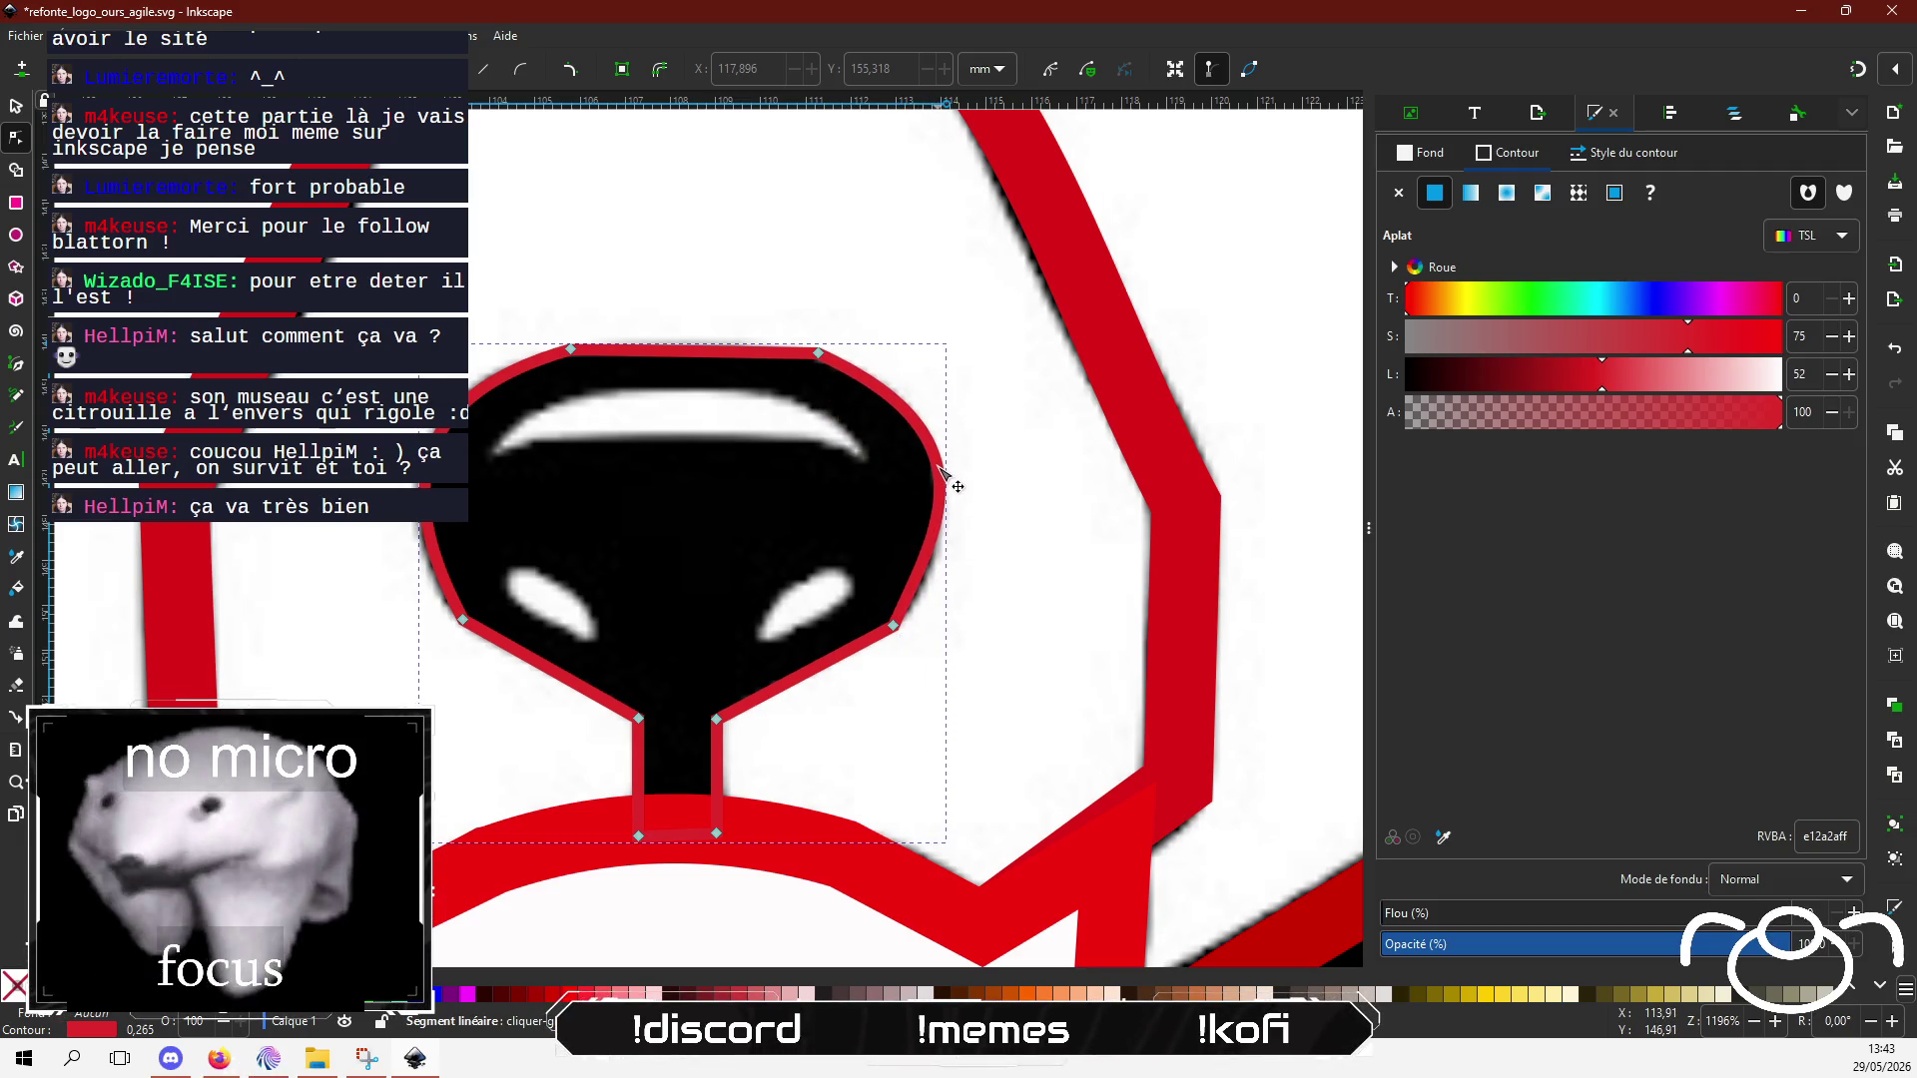
left_click(895, 625)
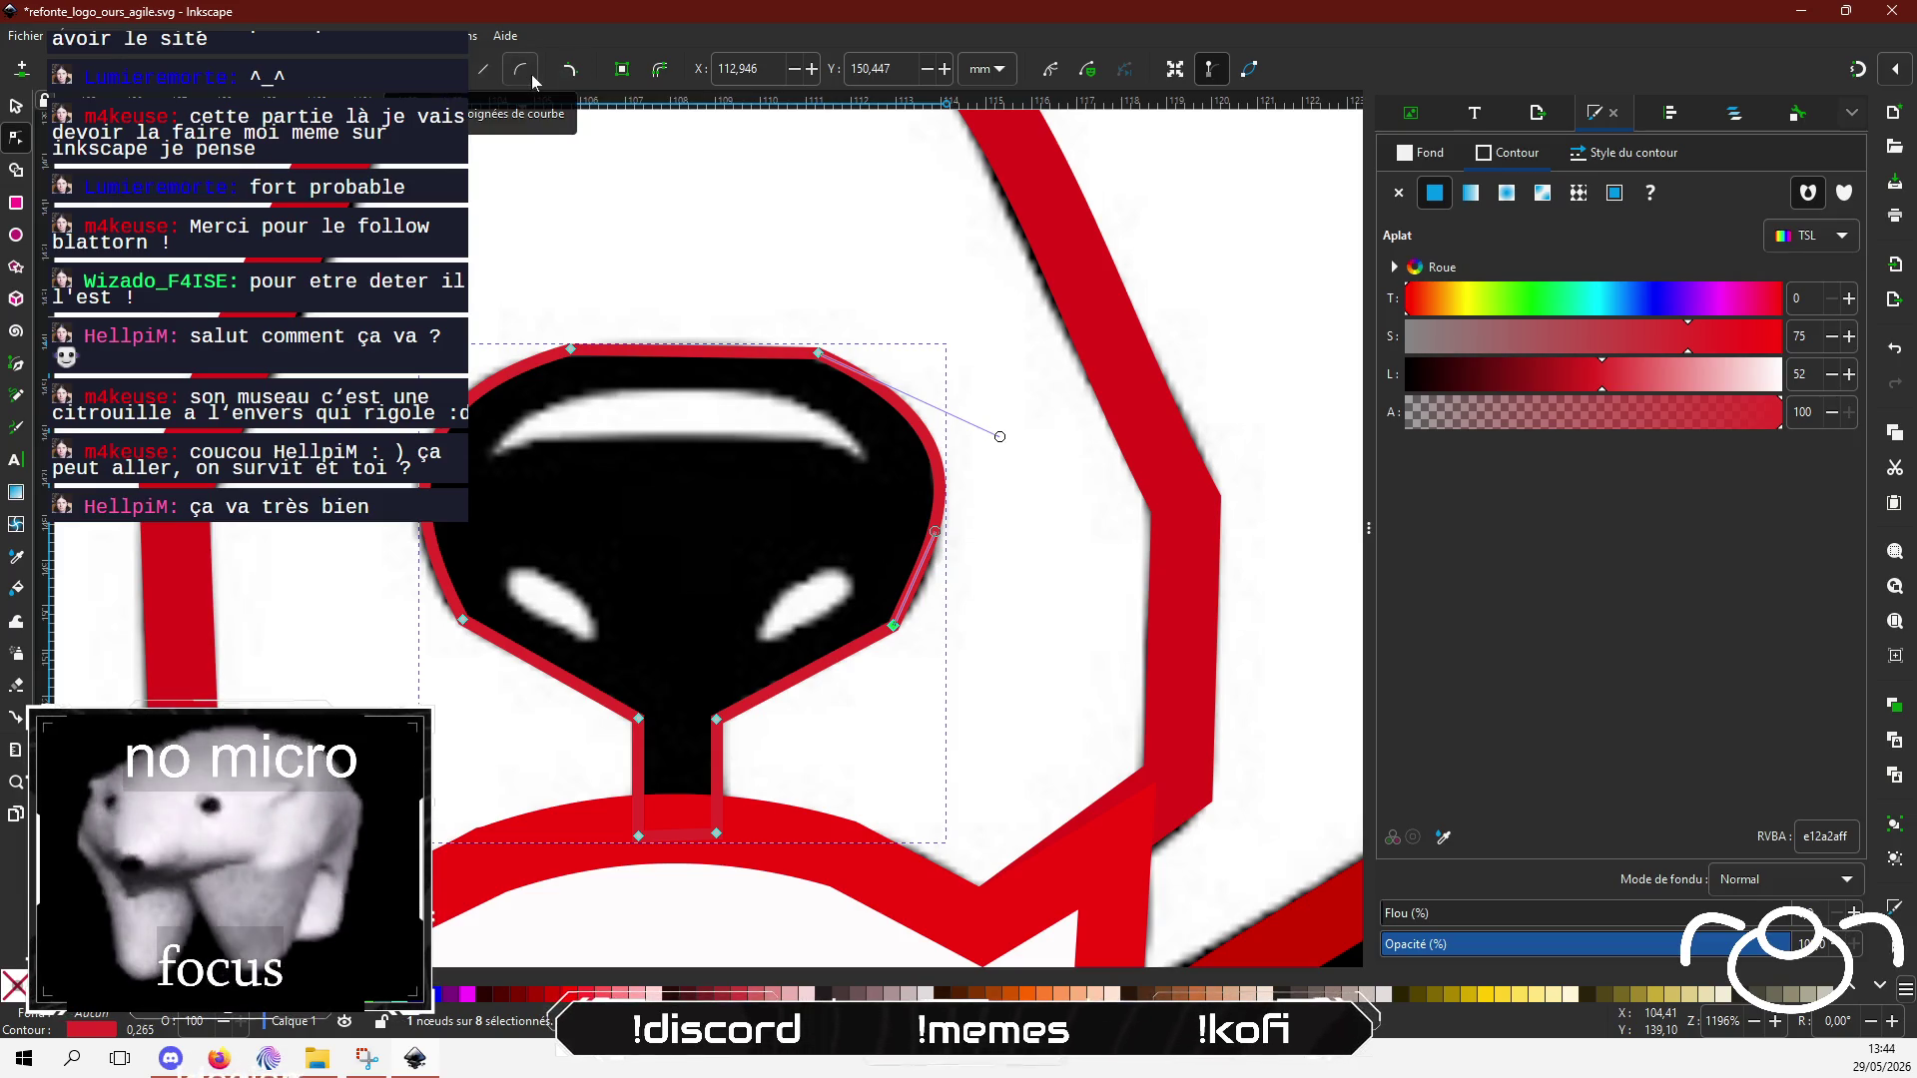
key("shift+s")
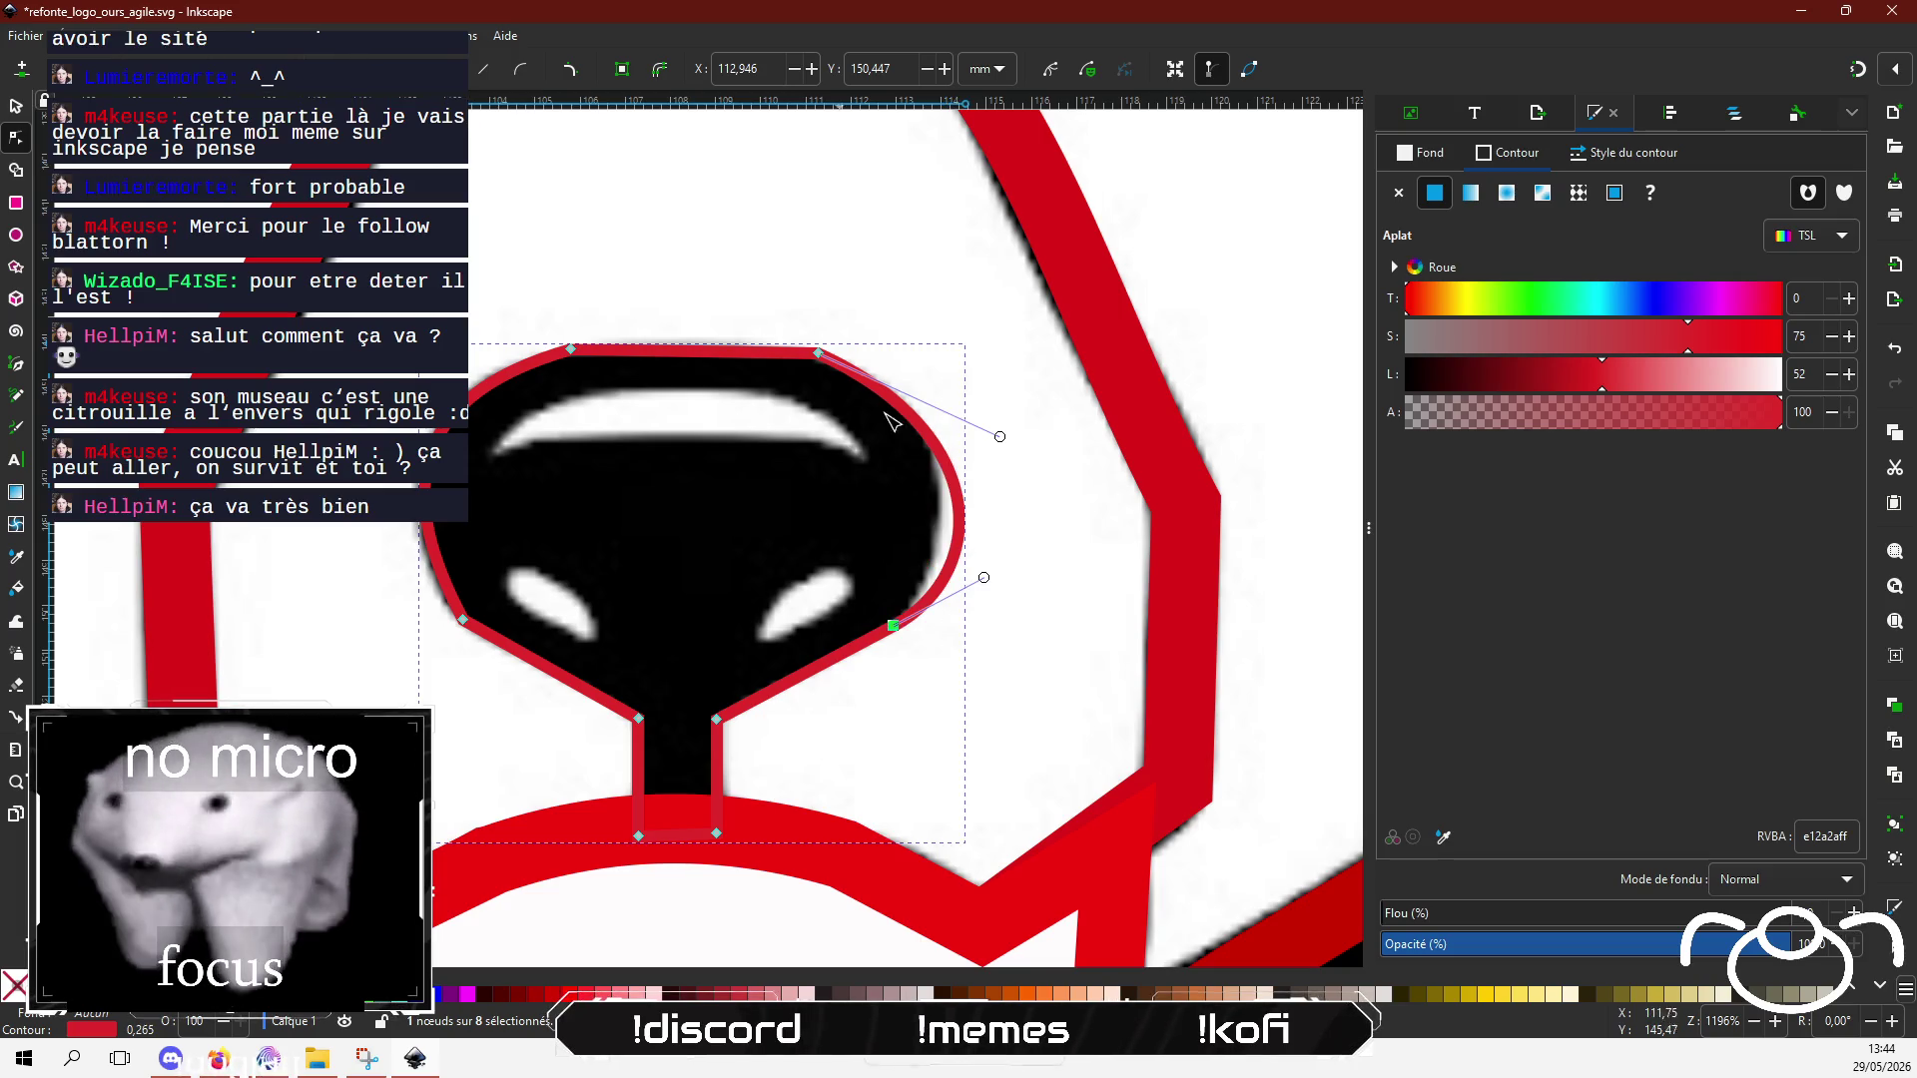
mouse_move(984, 577)
left_mouse_down()
mouse_move(962, 595)
mouse_move(924, 576)
left_mouse_up()
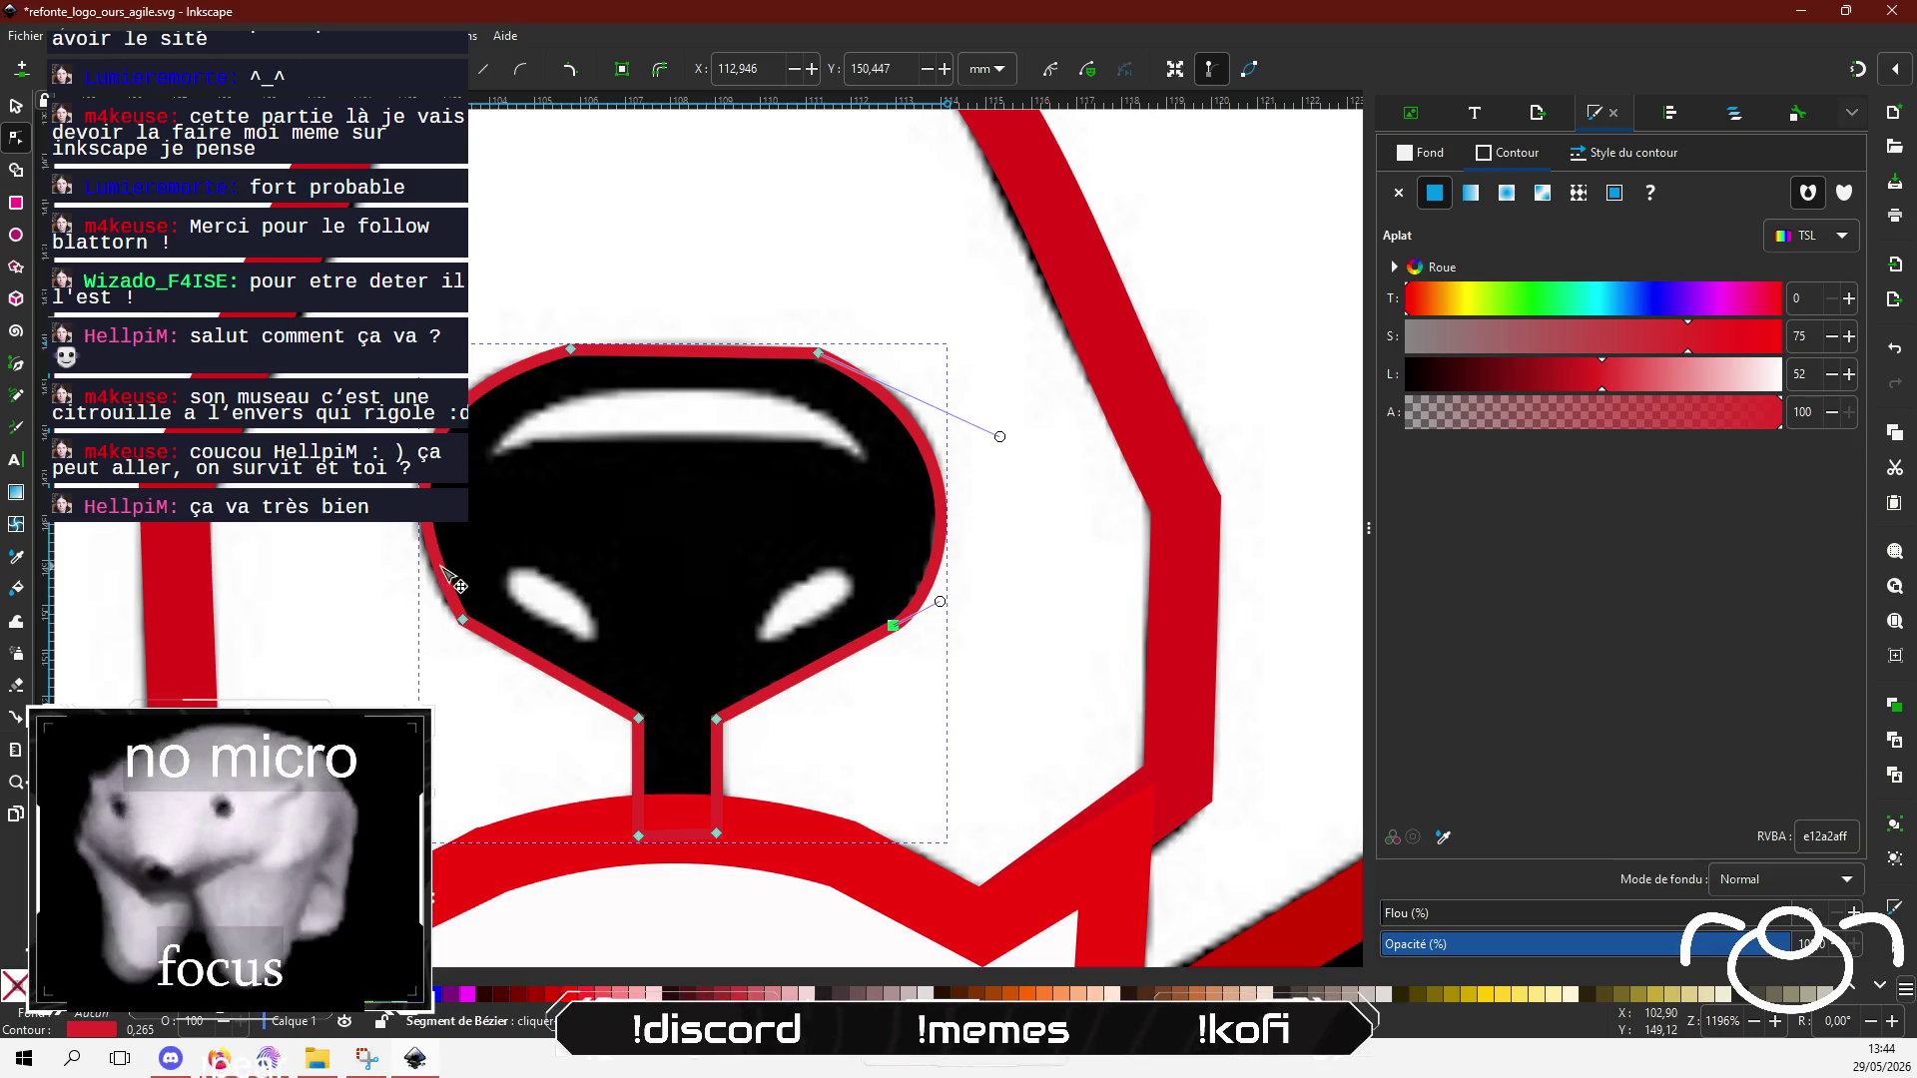
left_click(462, 619)
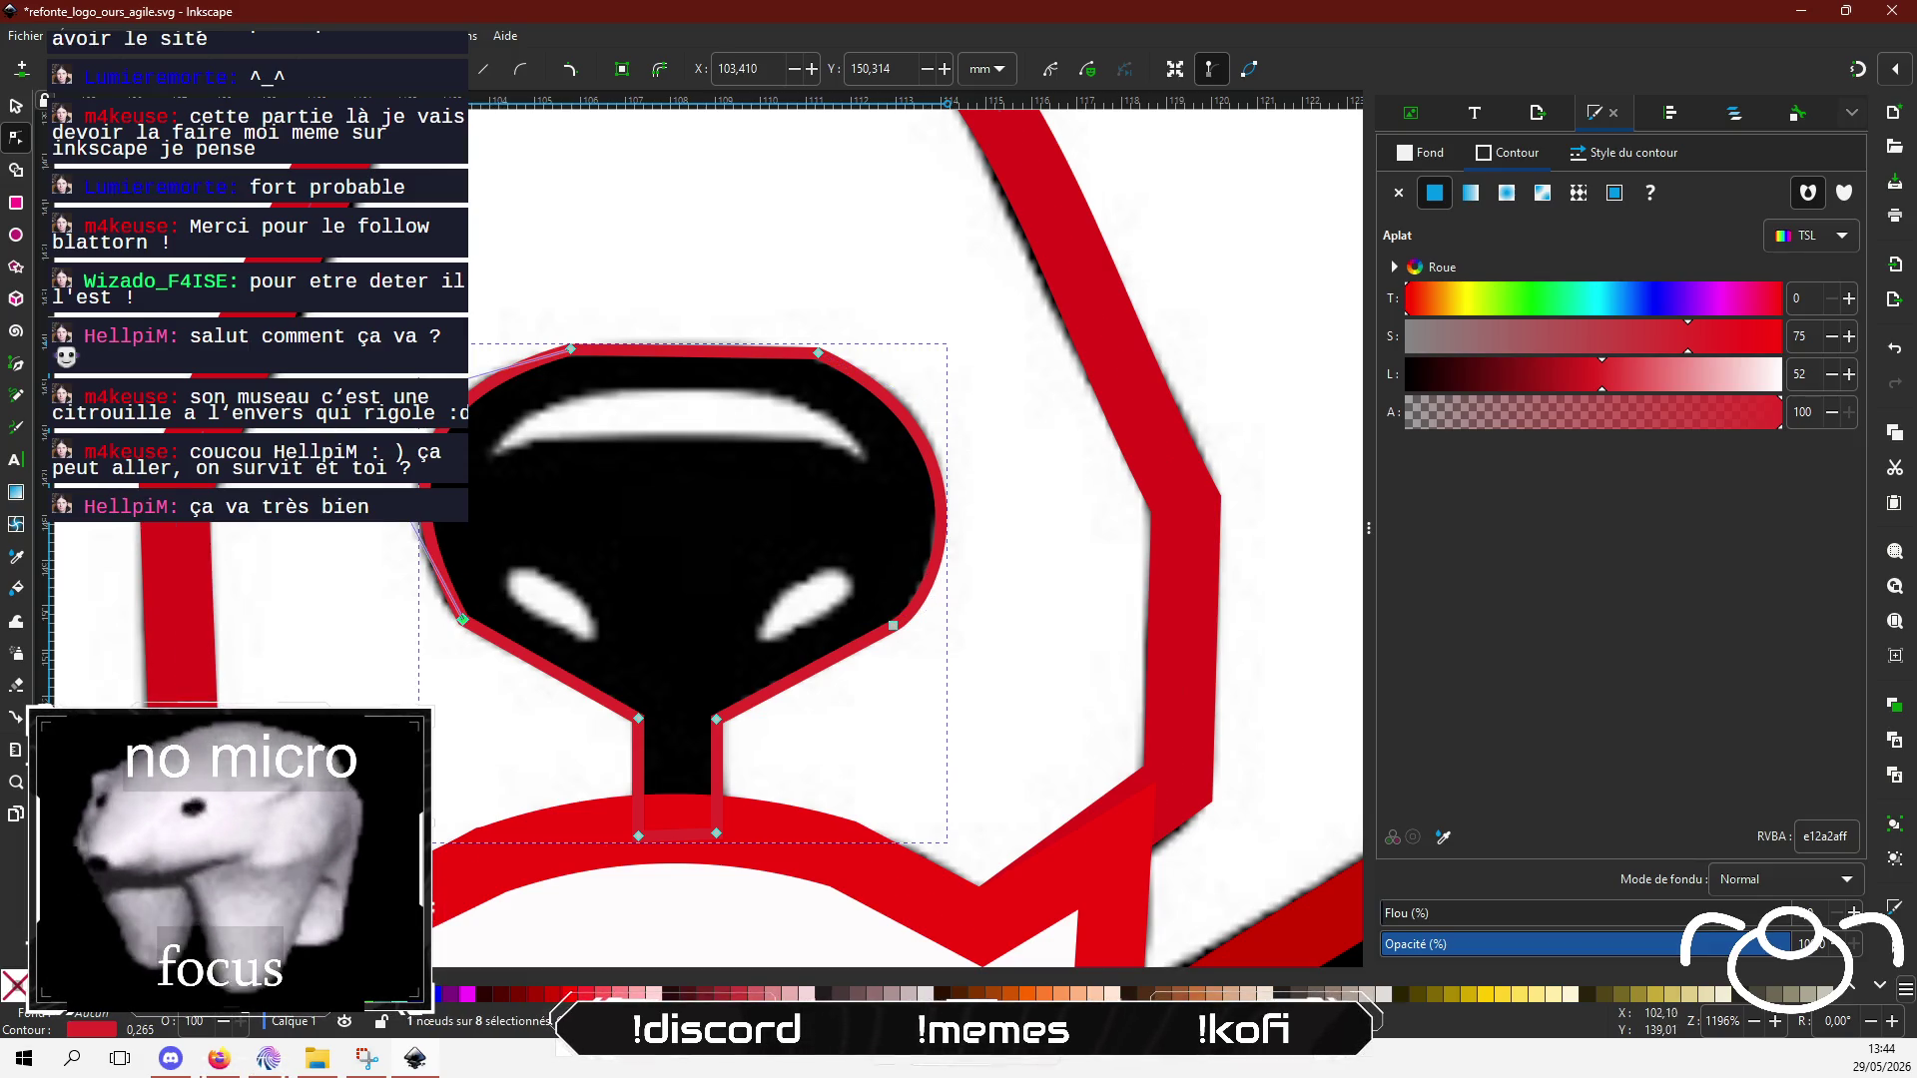
mouse_move(404, 495)
left_mouse_down()
mouse_move(340, 550)
mouse_move(405, 568)
left_mouse_up()
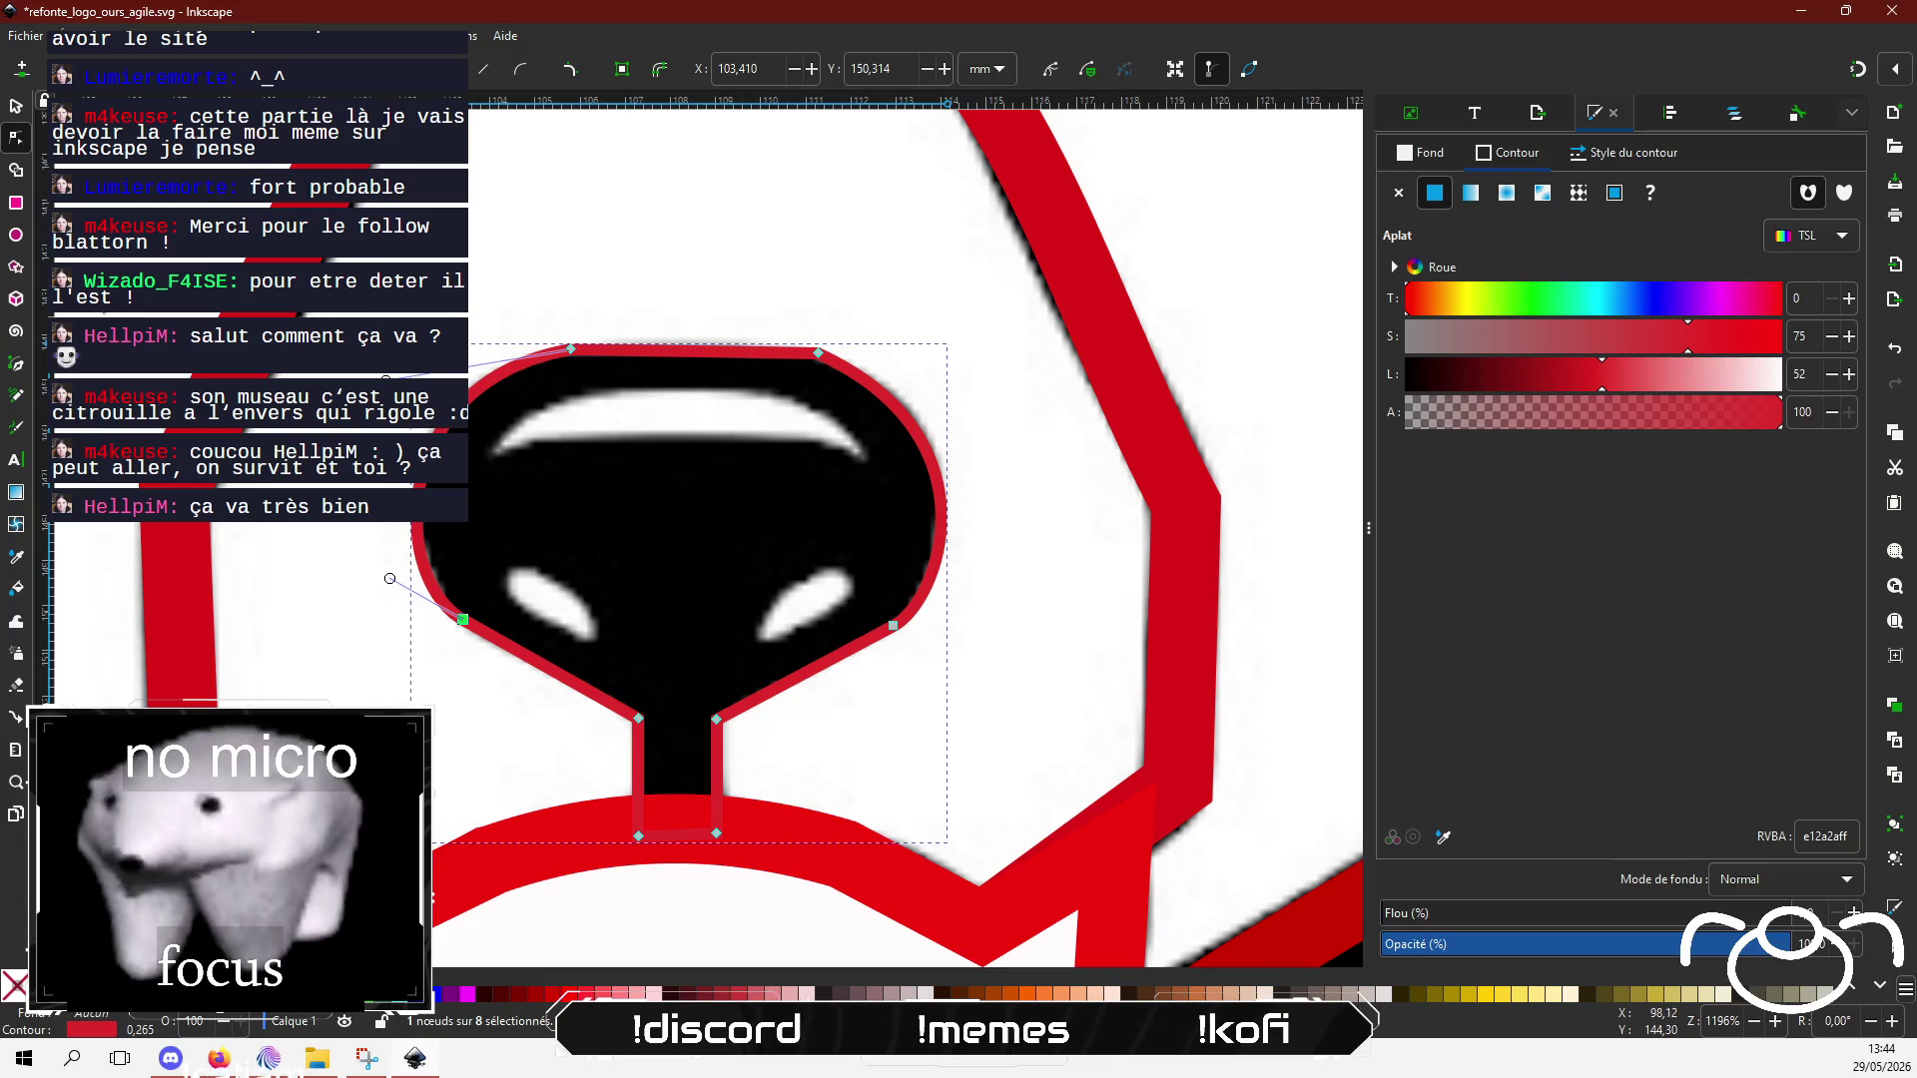
left_click(16, 364)
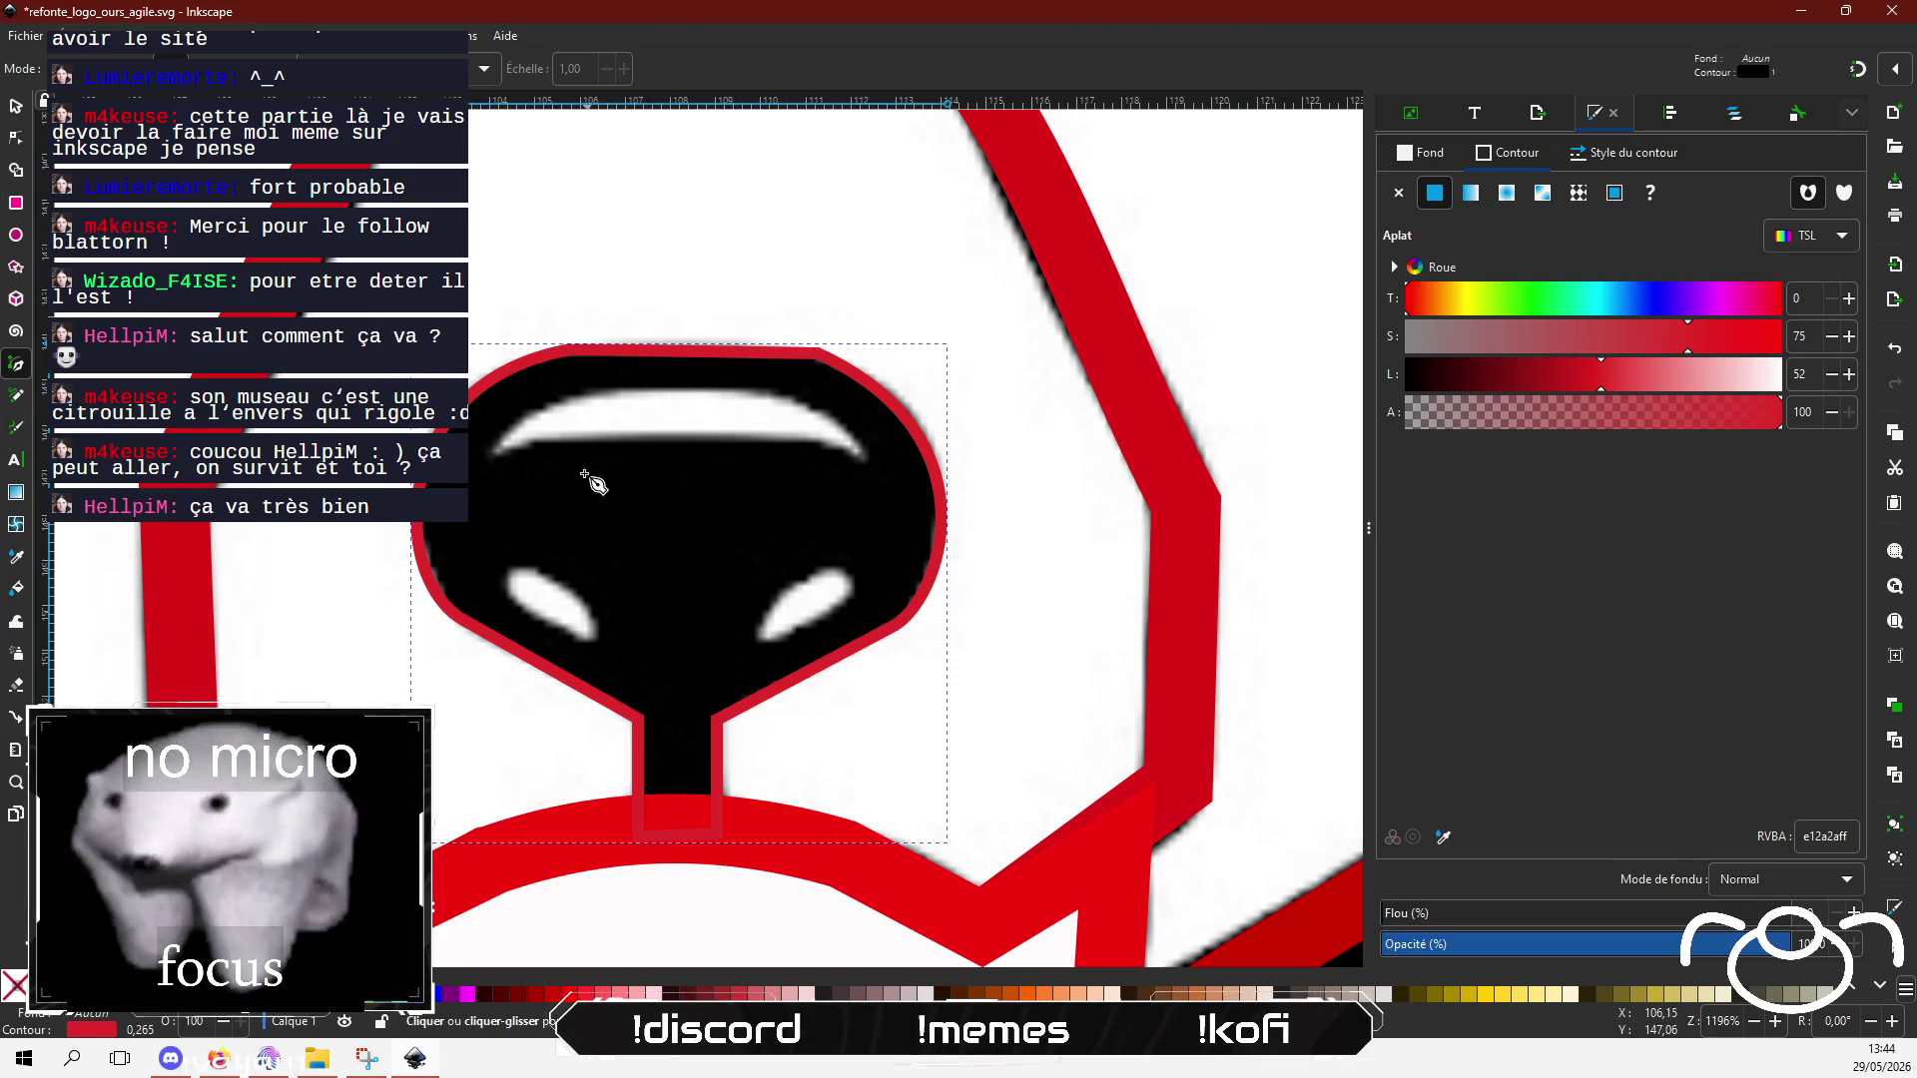
Step: Draw a triangle across the top of the nose and colour it dark red
left_click(499, 452)
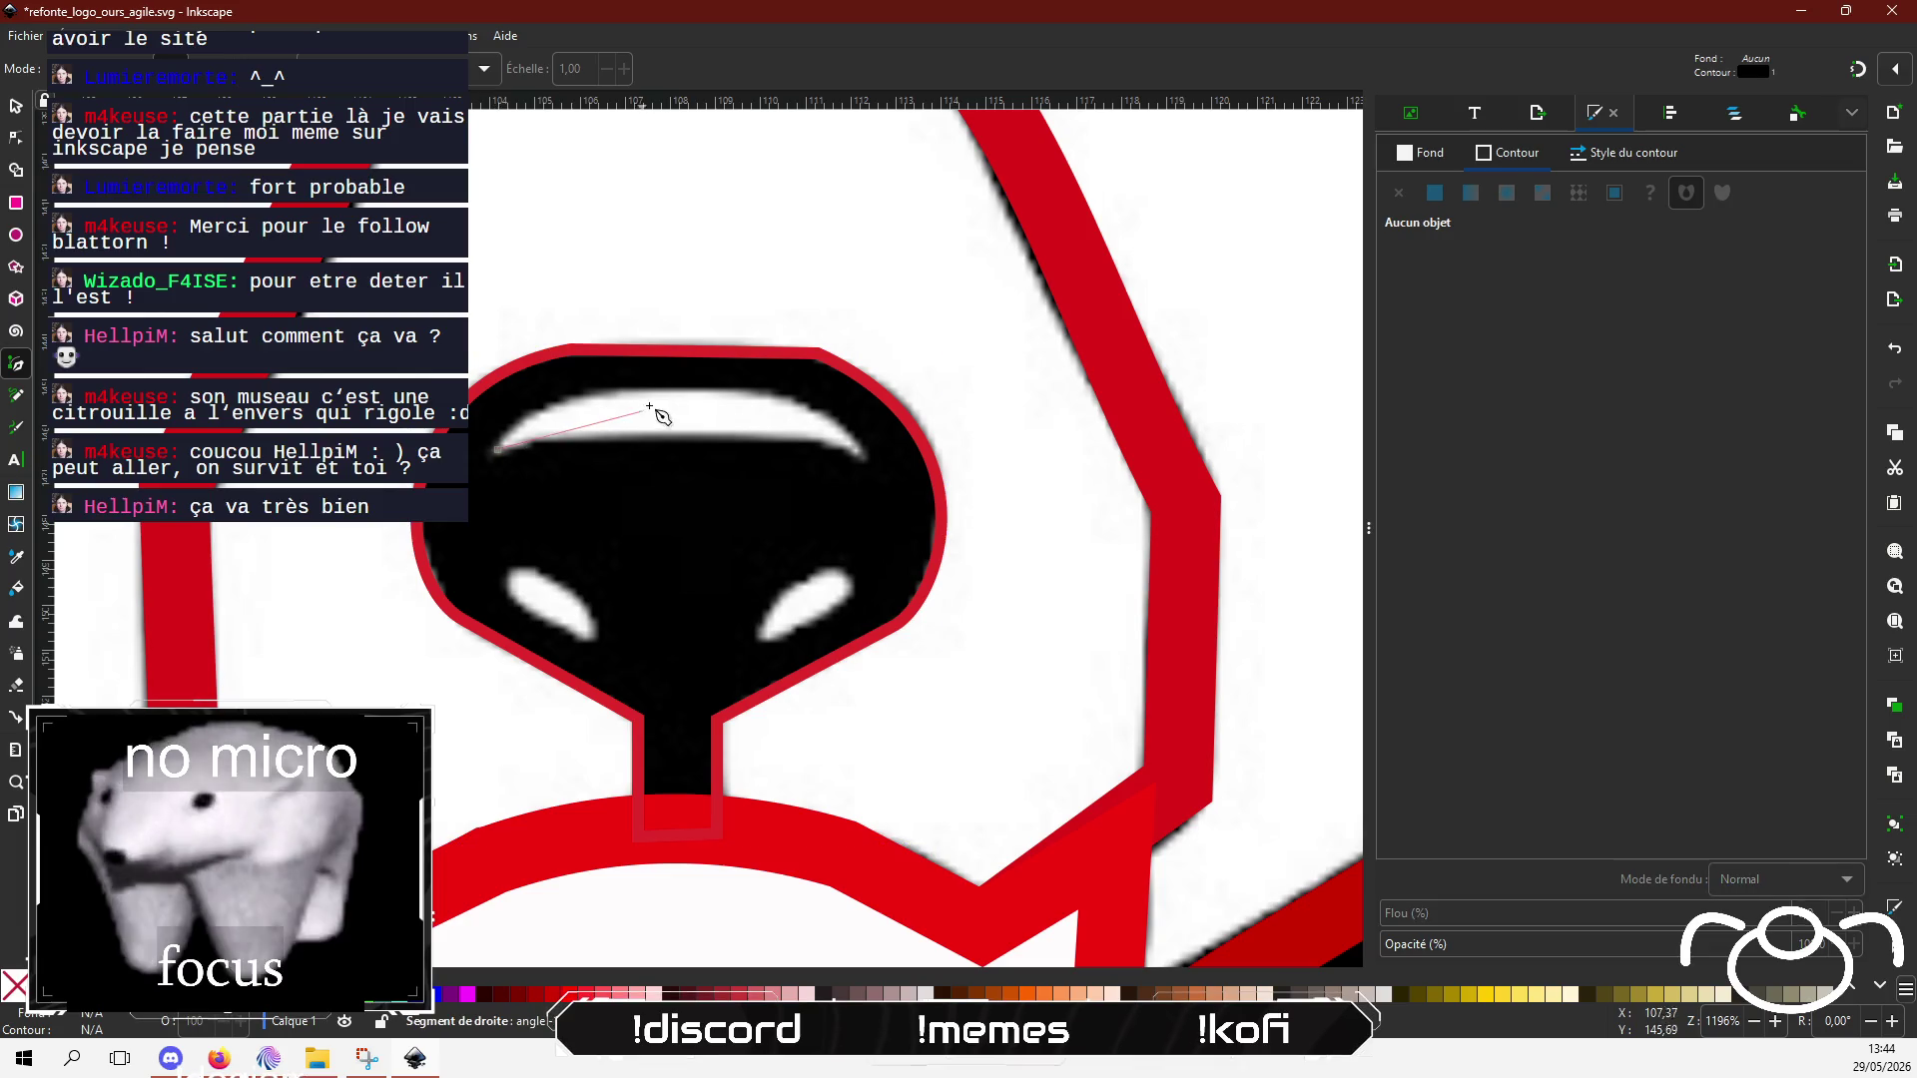
left_click(687, 390)
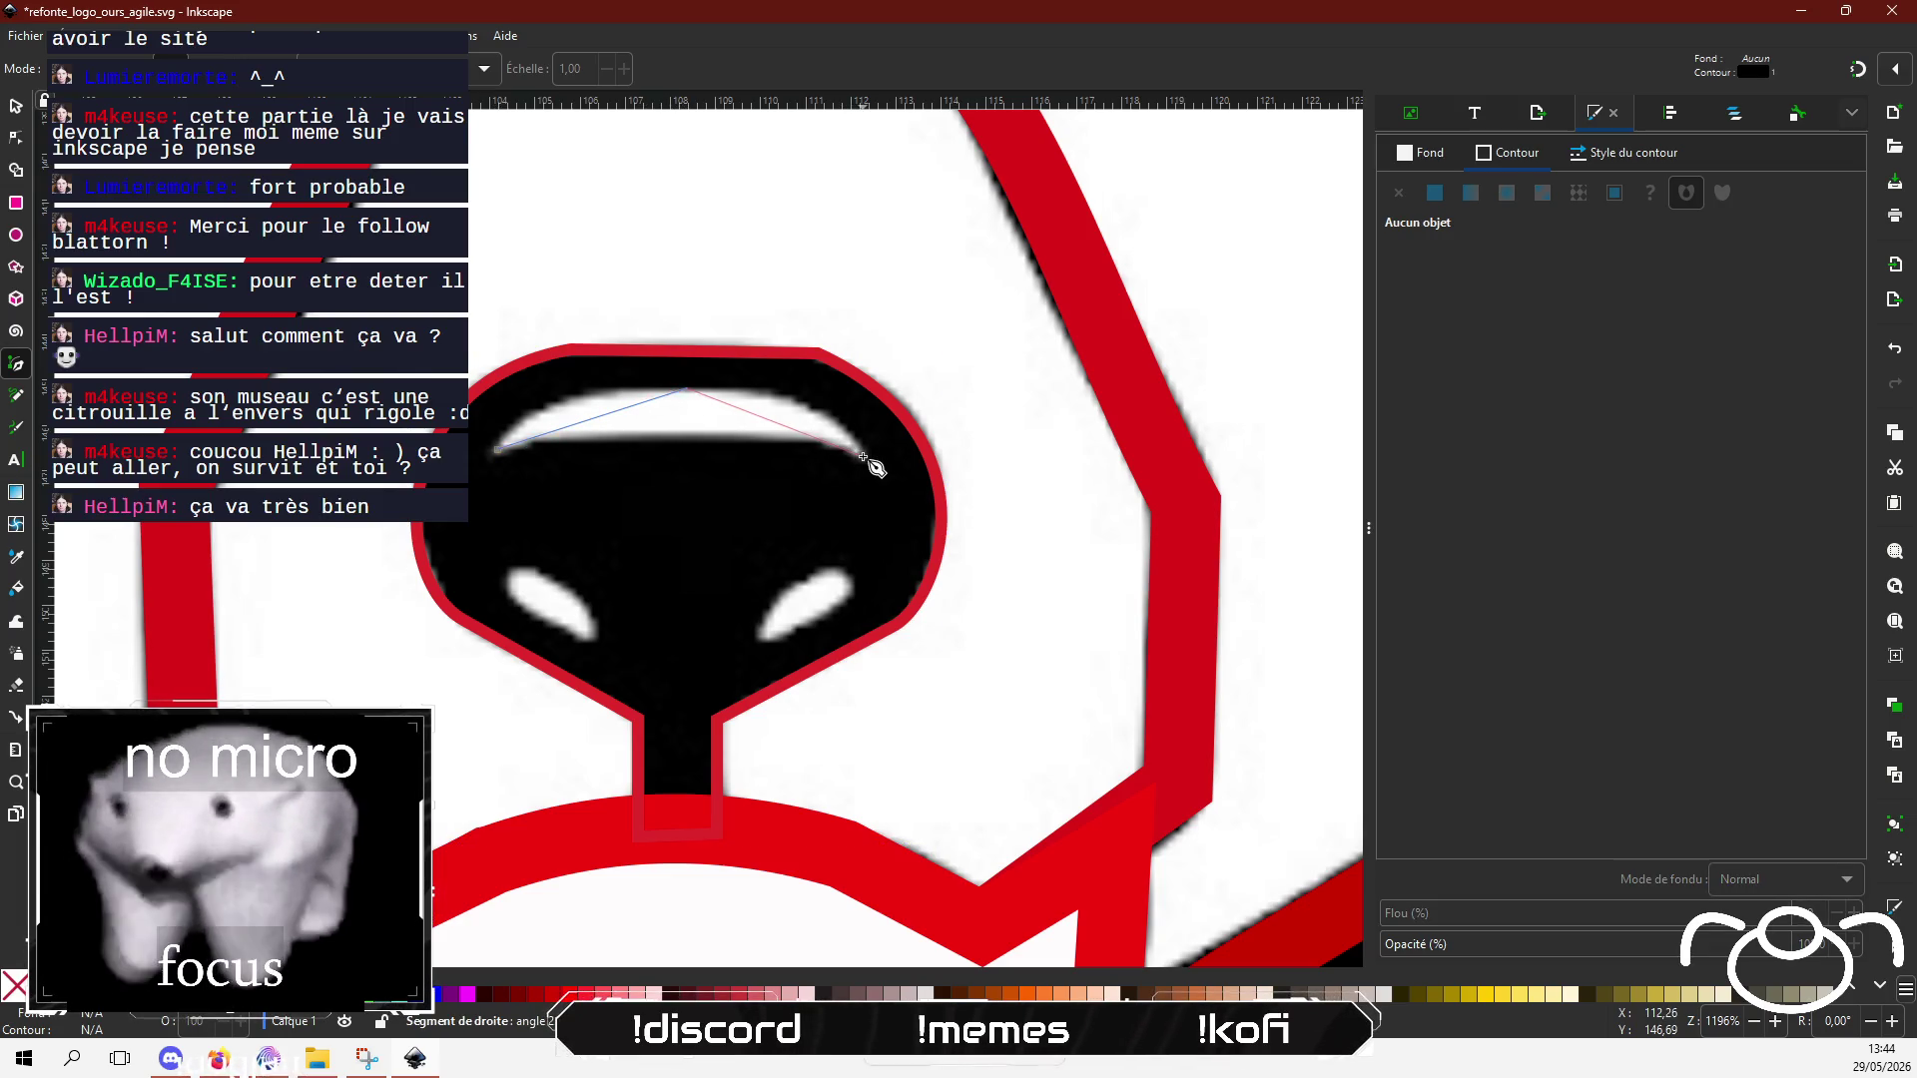
left_click(863, 454)
left_click(498, 452)
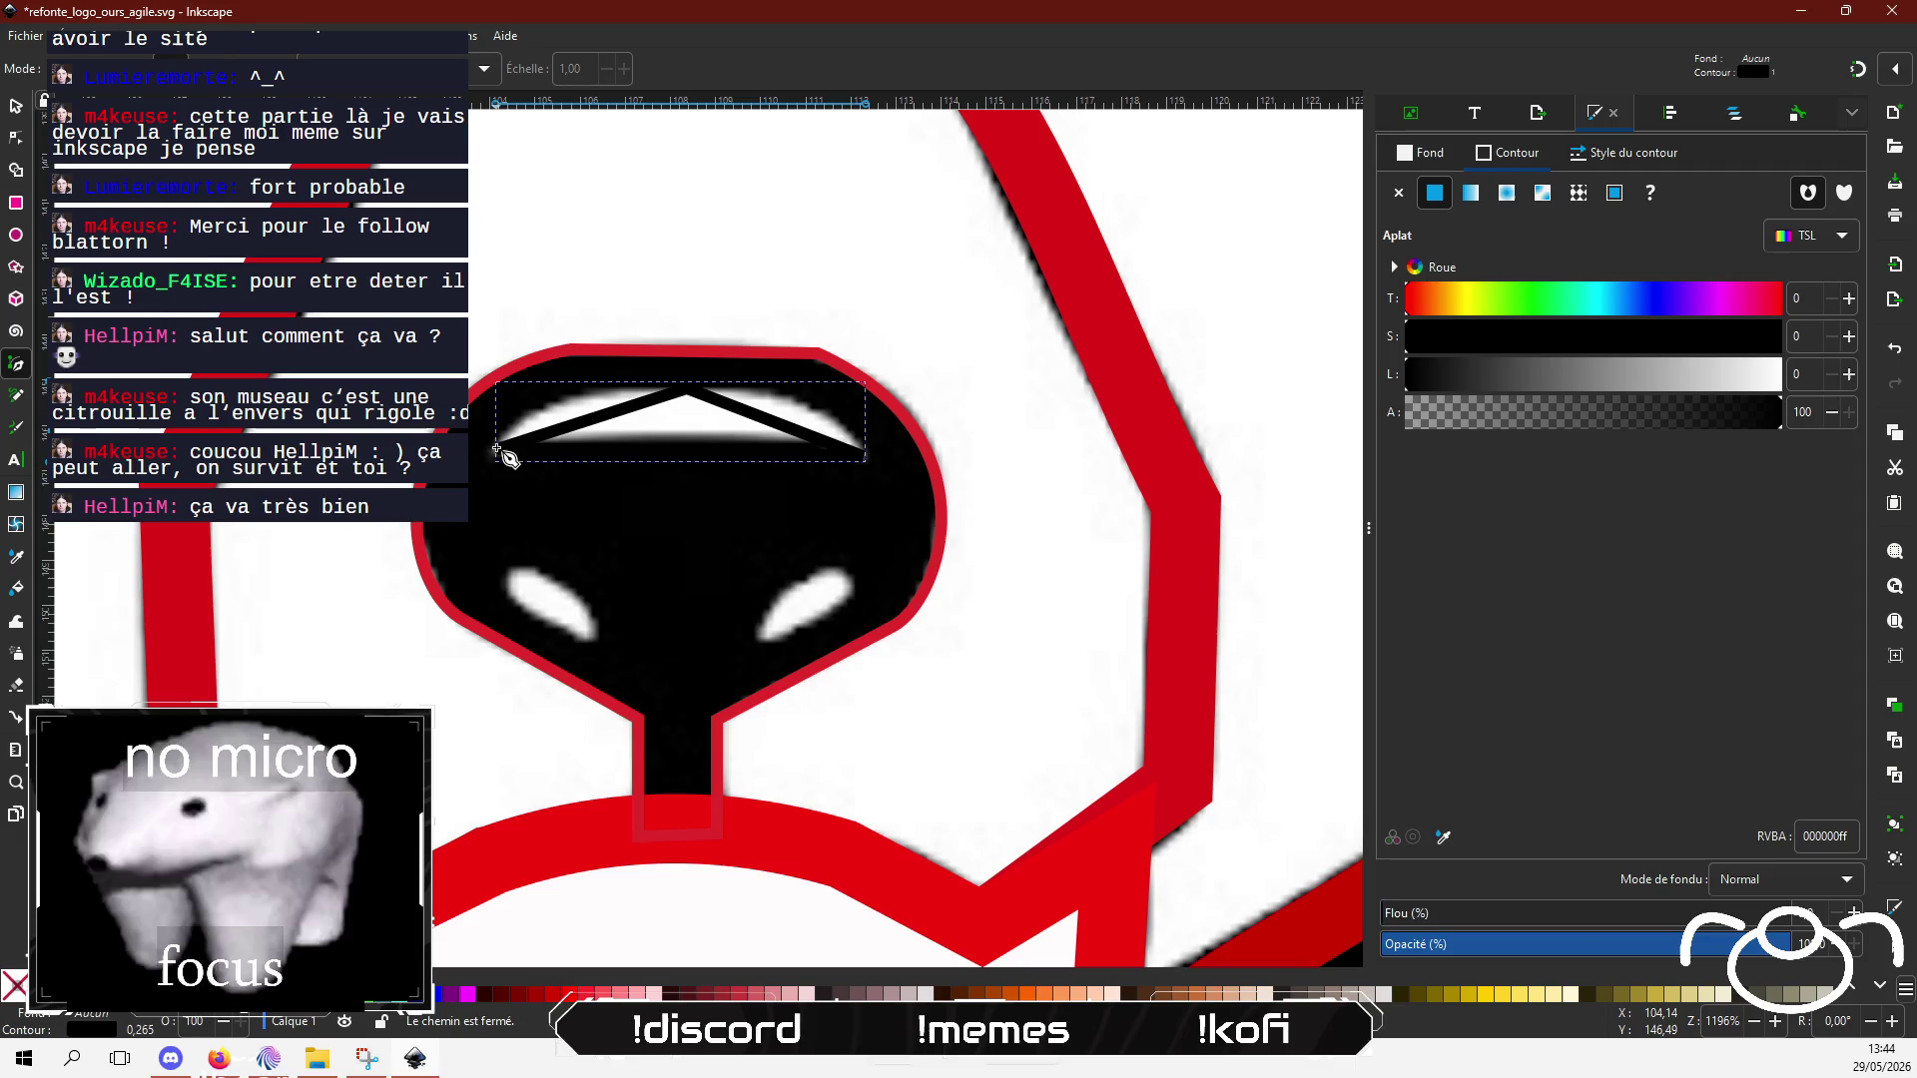
left_click(1707, 344)
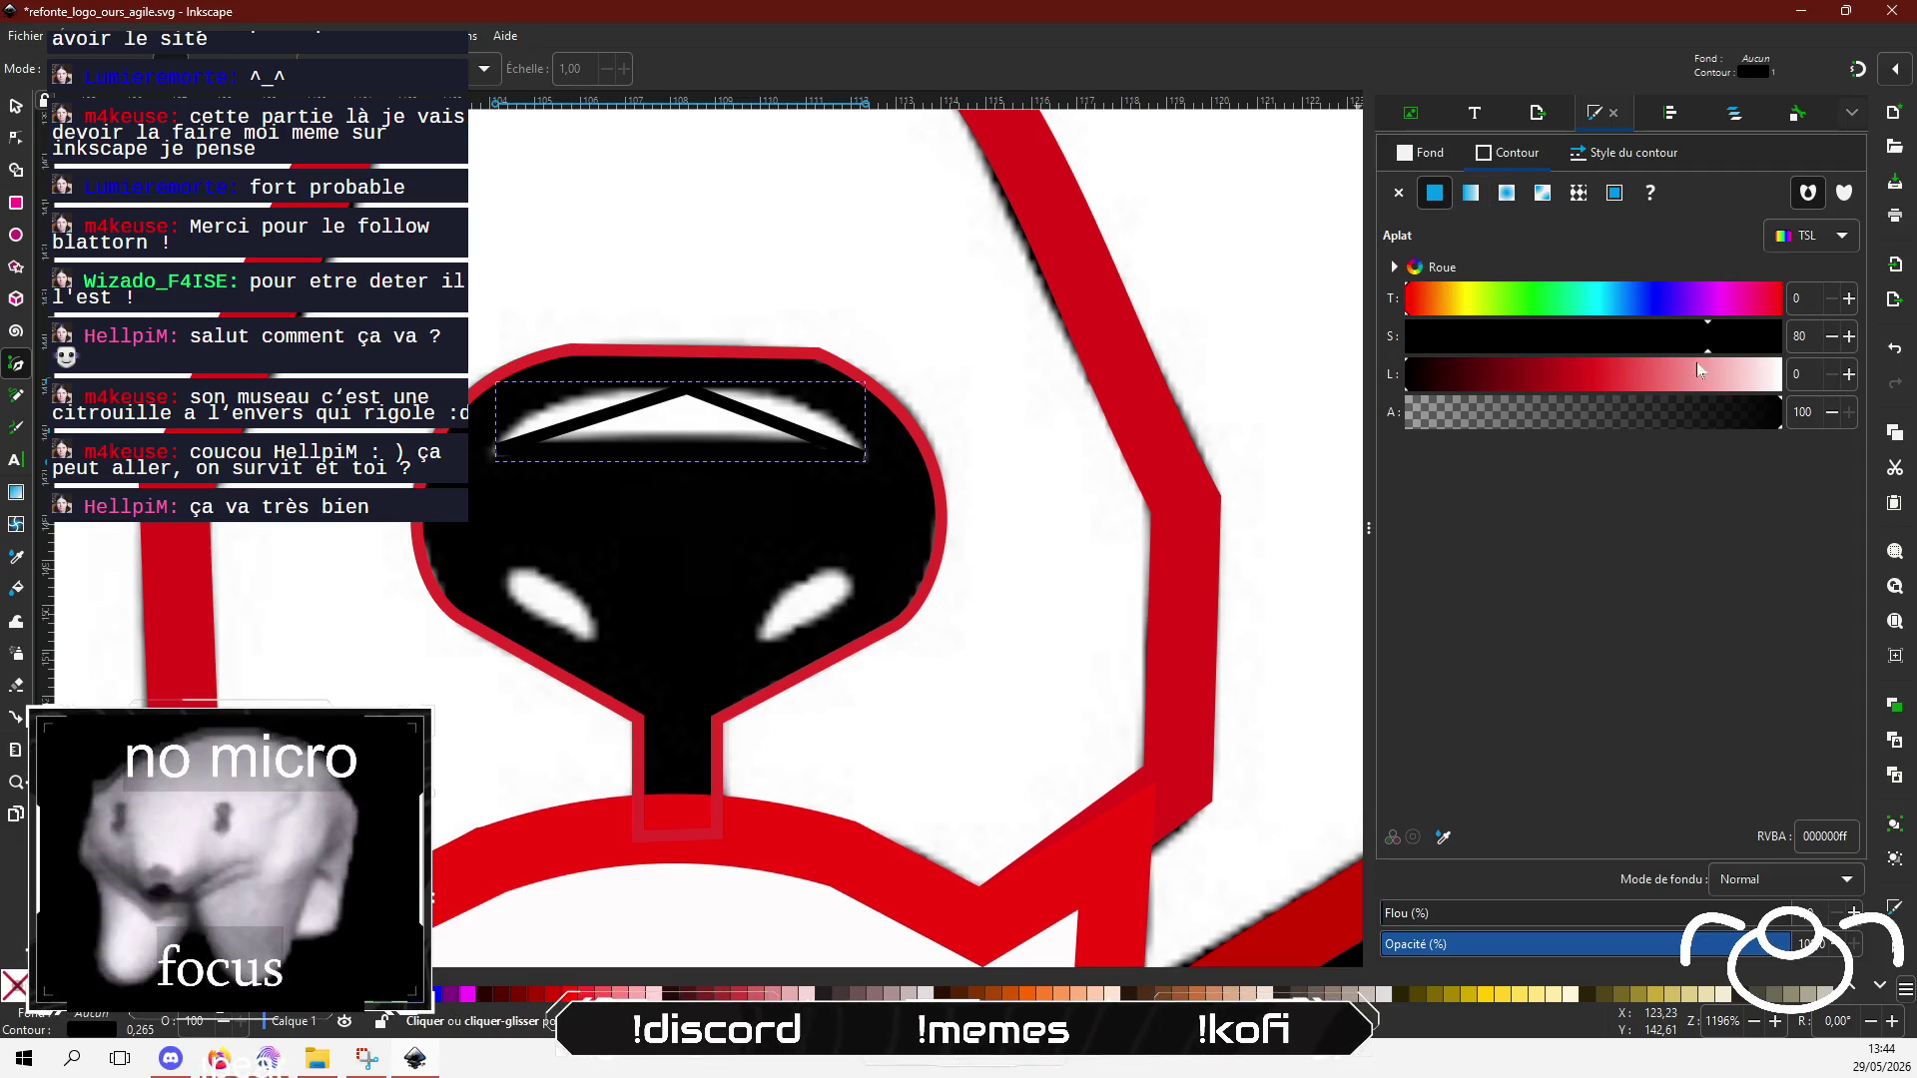
left_click_drag(1618, 377, 1547, 379)
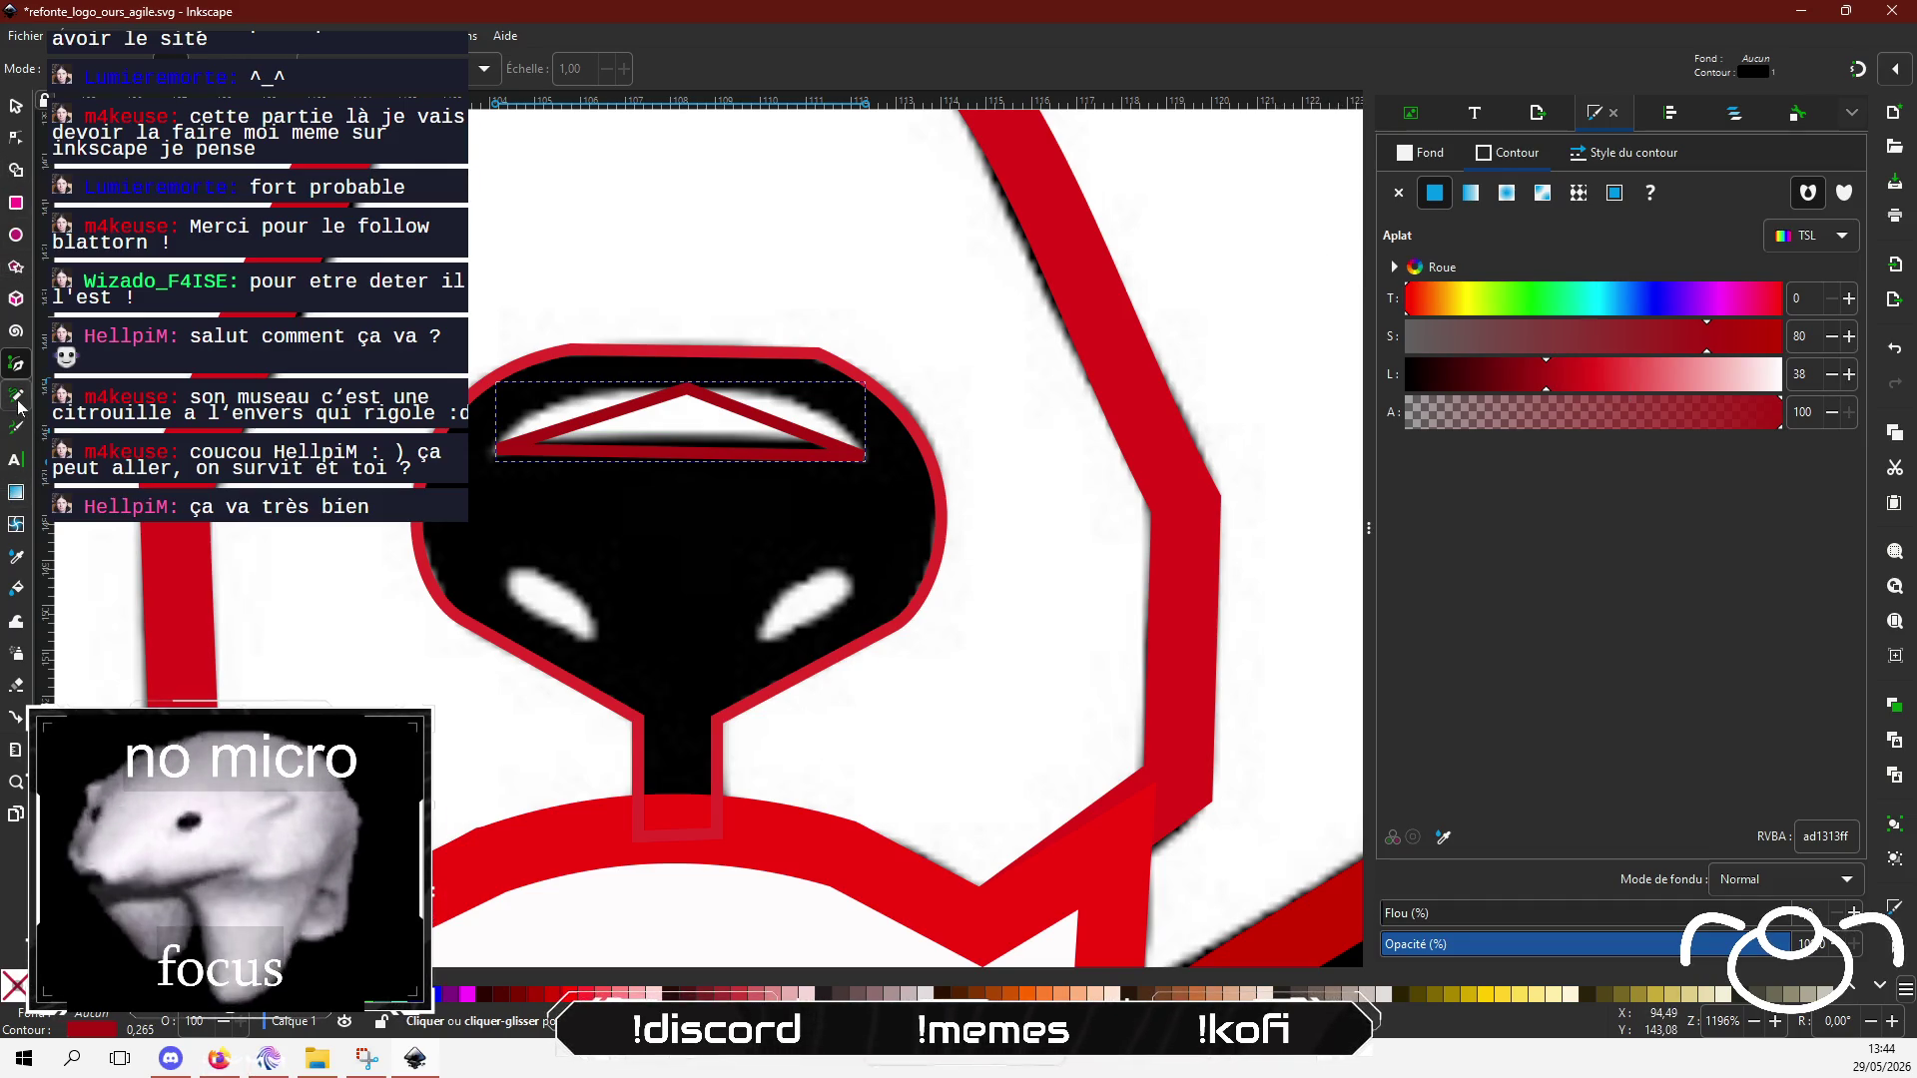
Step: Bend the triangle's sides and bottom edge into a curved crescent arc
key("n")
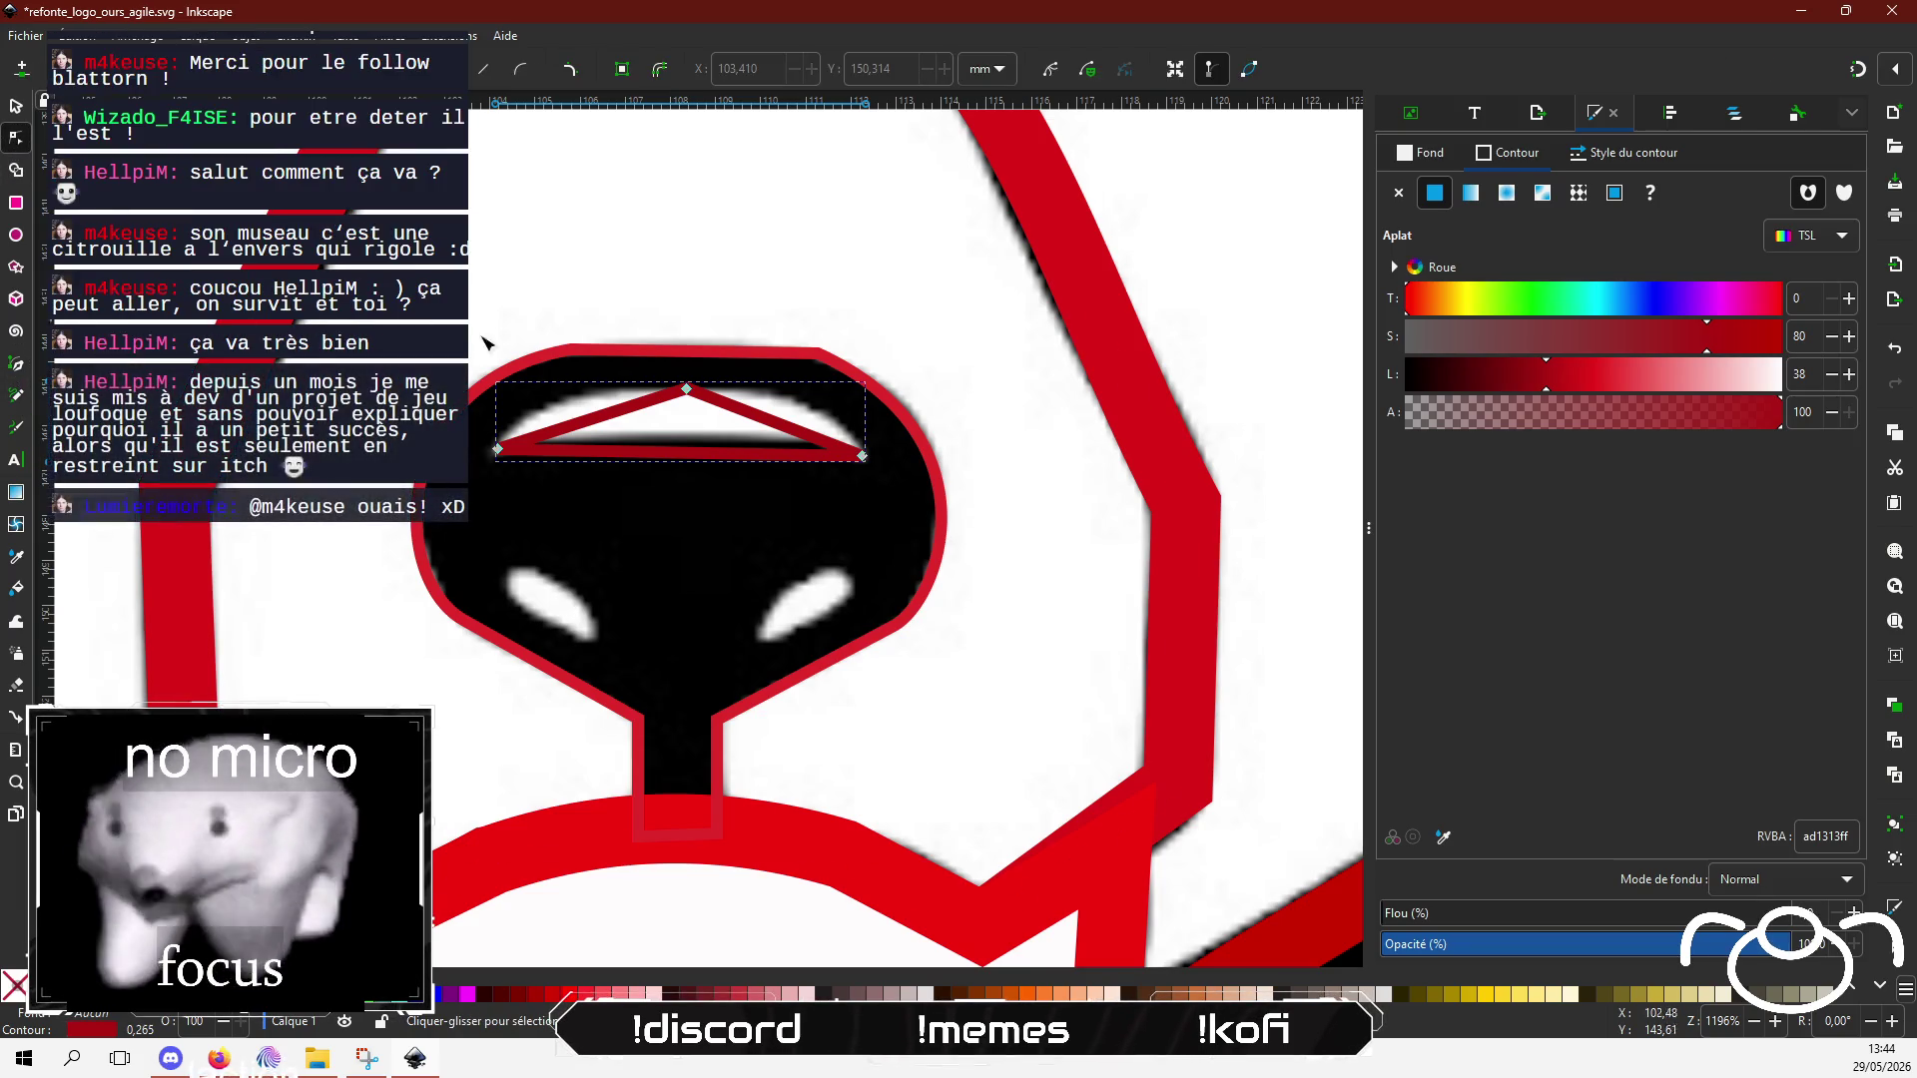
mouse_move(612, 414)
left_mouse_down()
mouse_move(578, 406)
mouse_move(640, 402)
left_mouse_up()
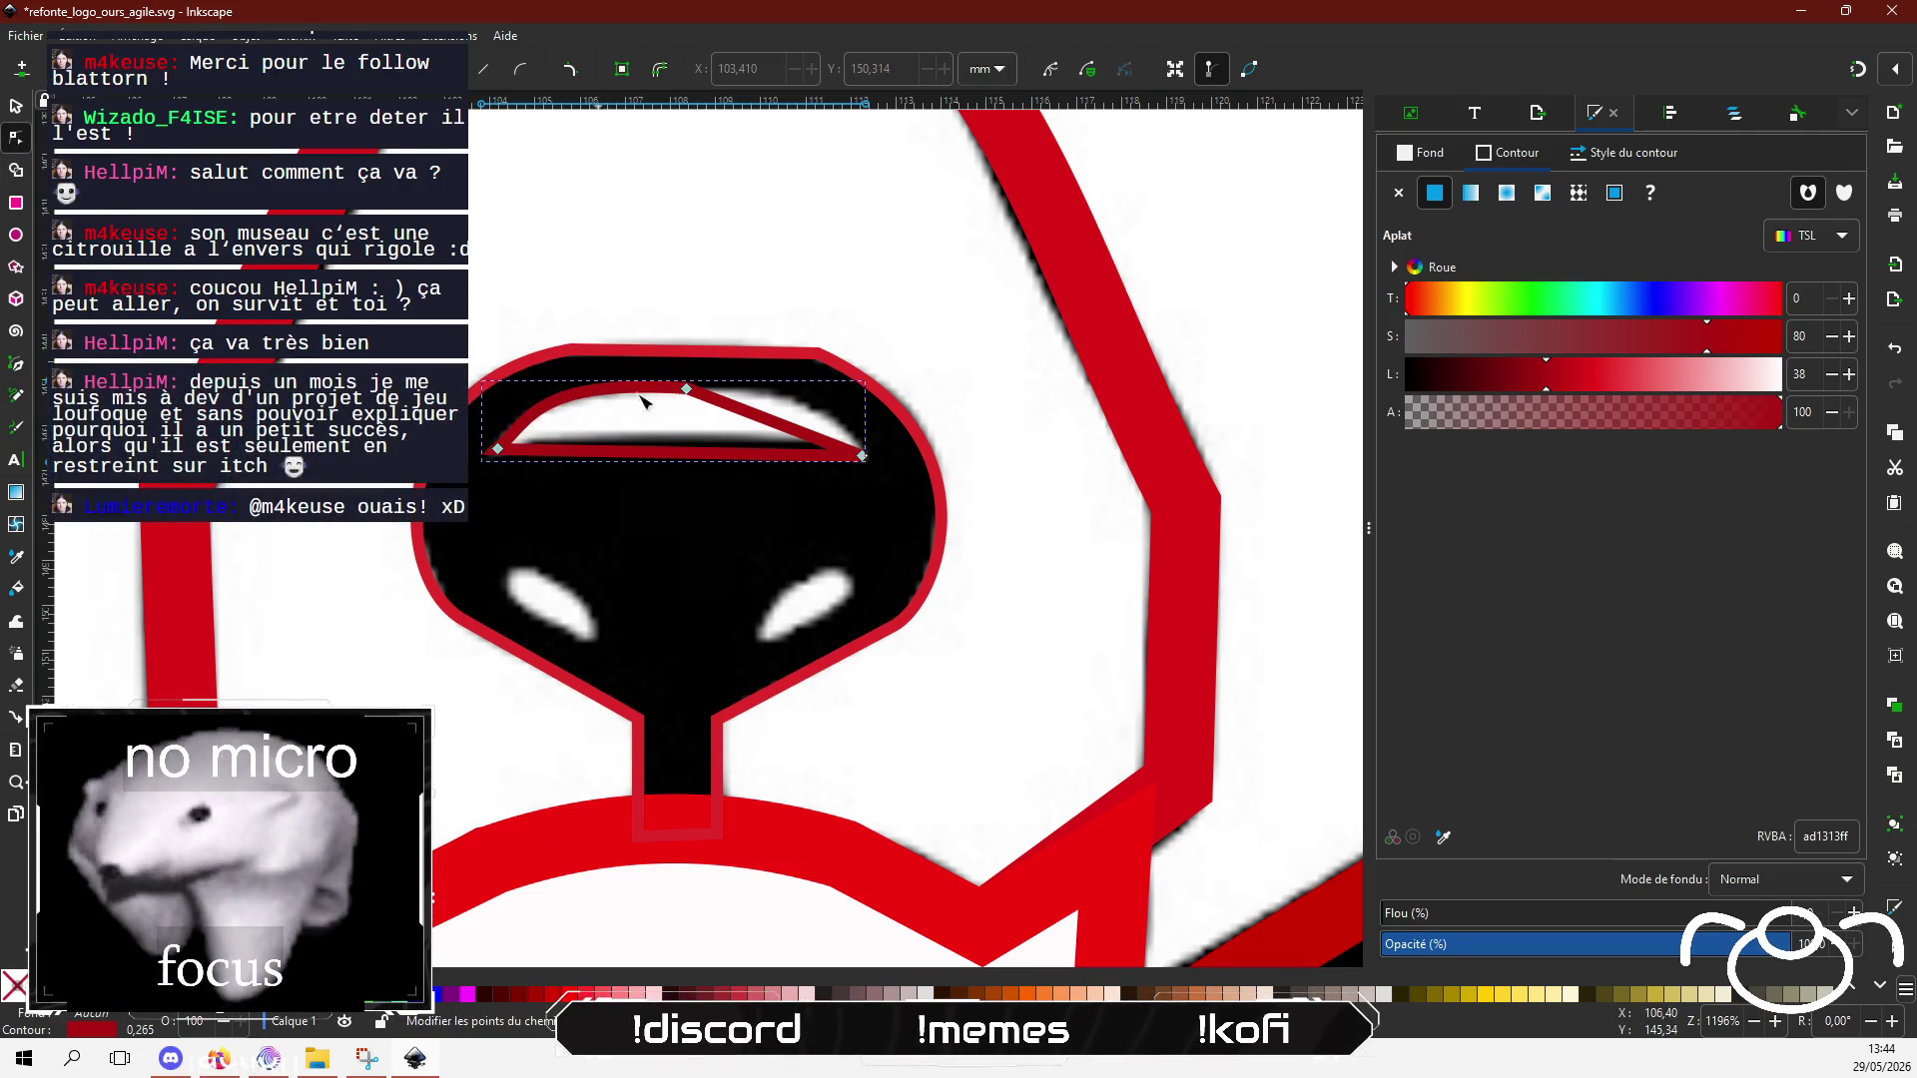
mouse_move(770, 419)
left_mouse_down()
mouse_move(739, 395)
mouse_move(769, 399)
left_mouse_up()
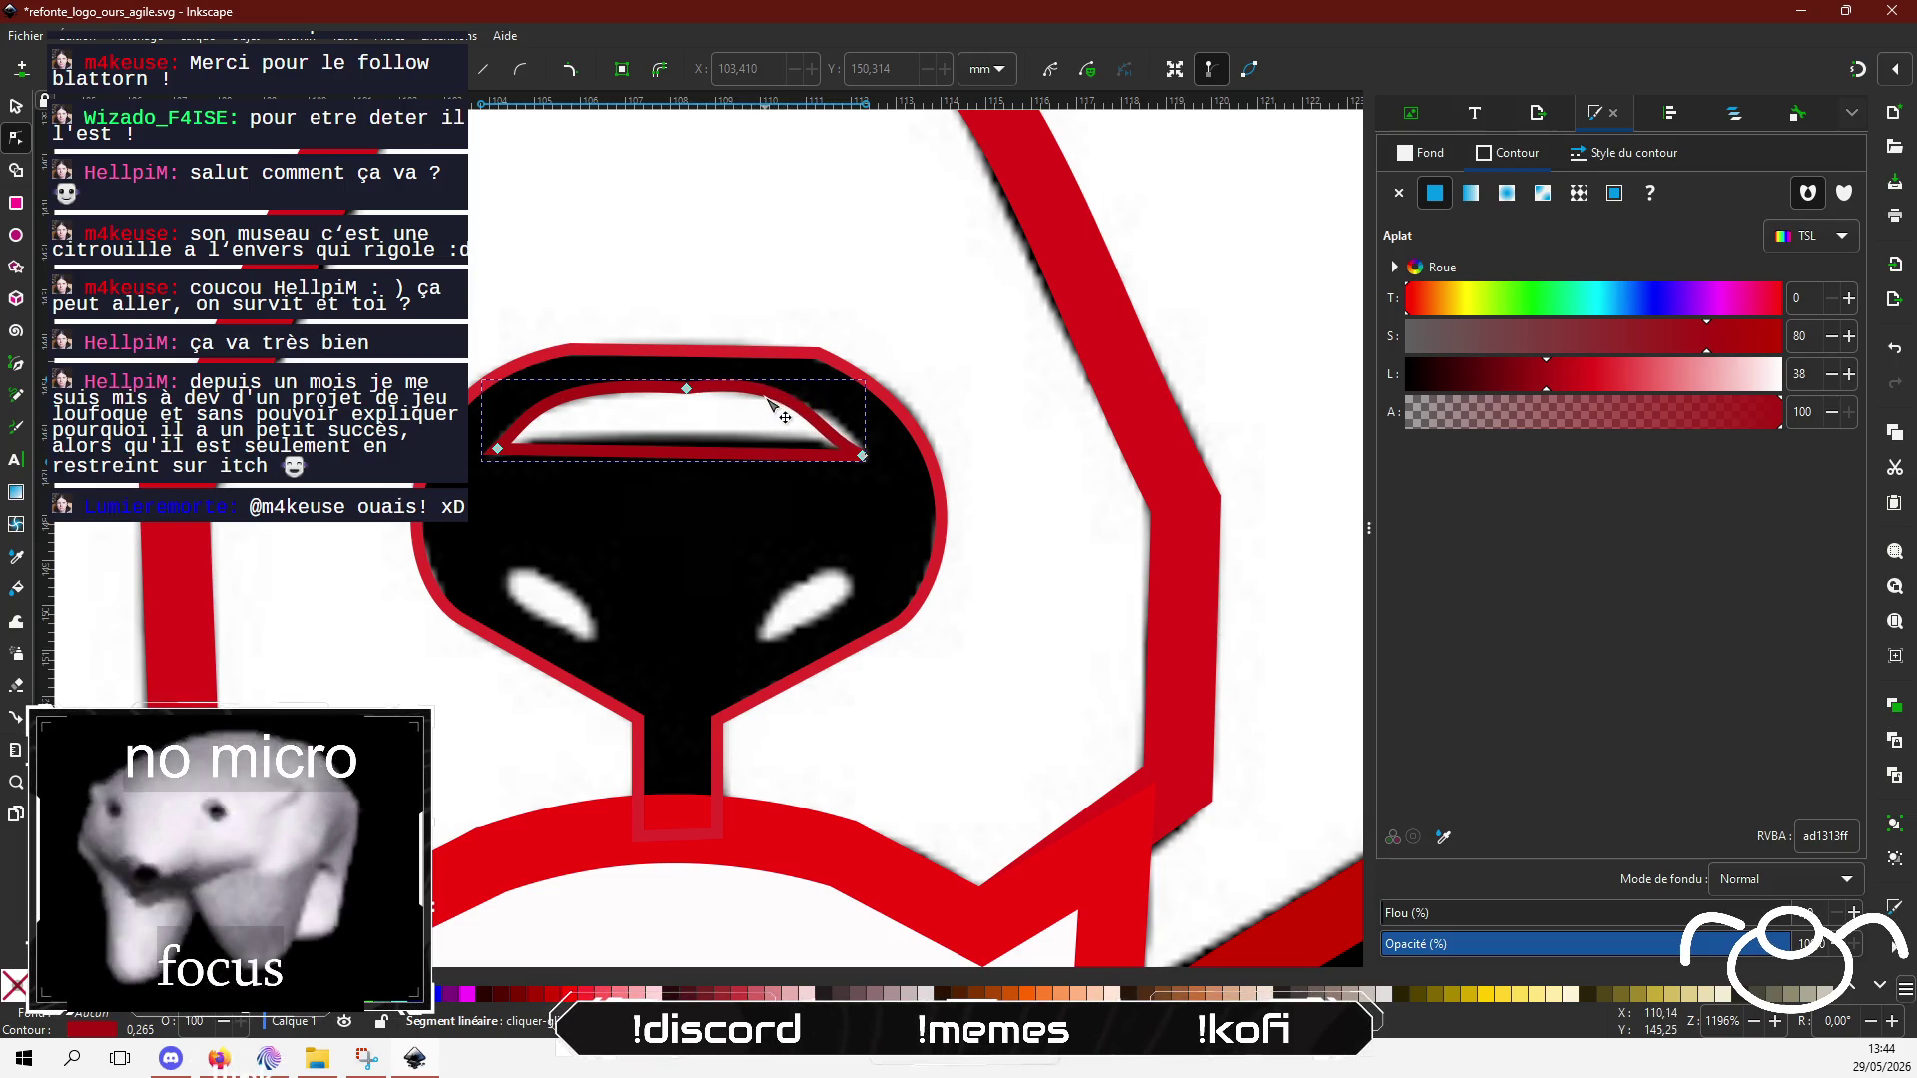
left_click(847, 451)
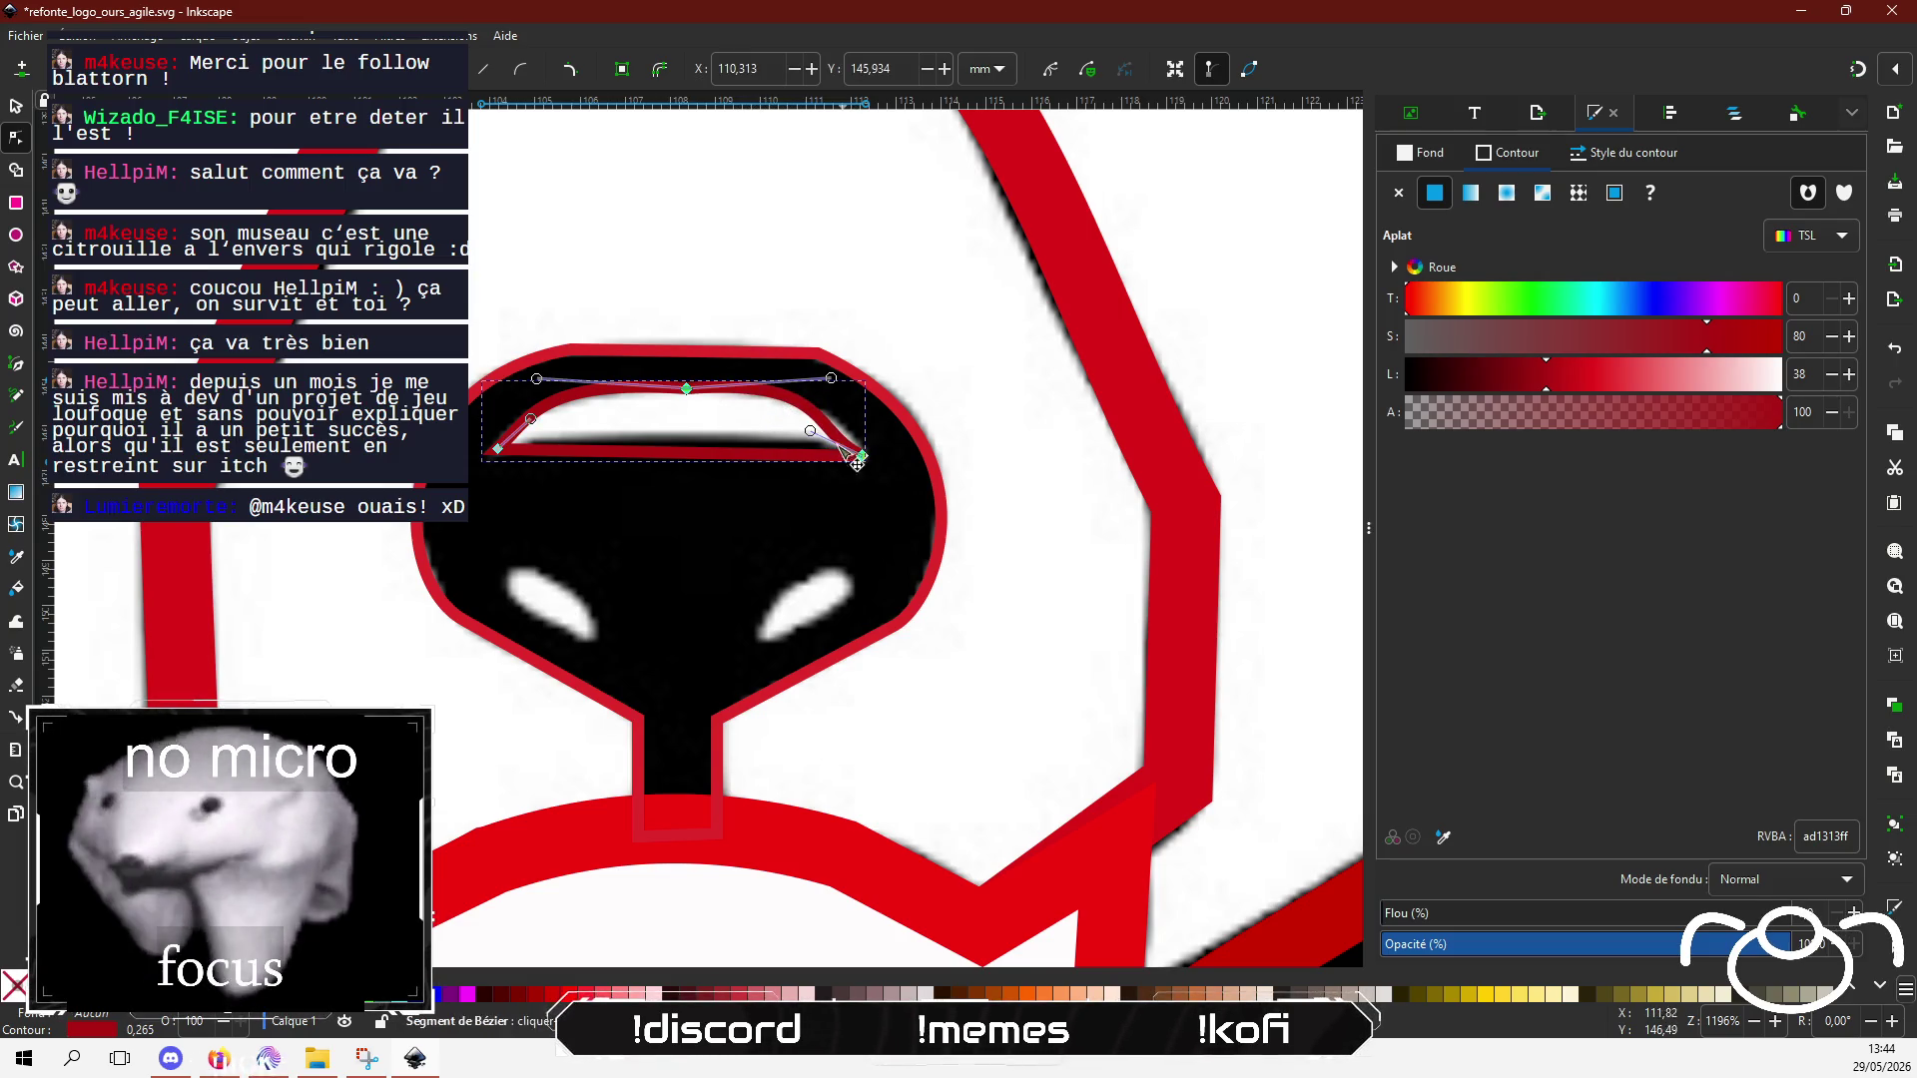
mouse_move(809, 431)
left_mouse_down()
mouse_move(844, 436)
mouse_move(825, 387)
left_mouse_up()
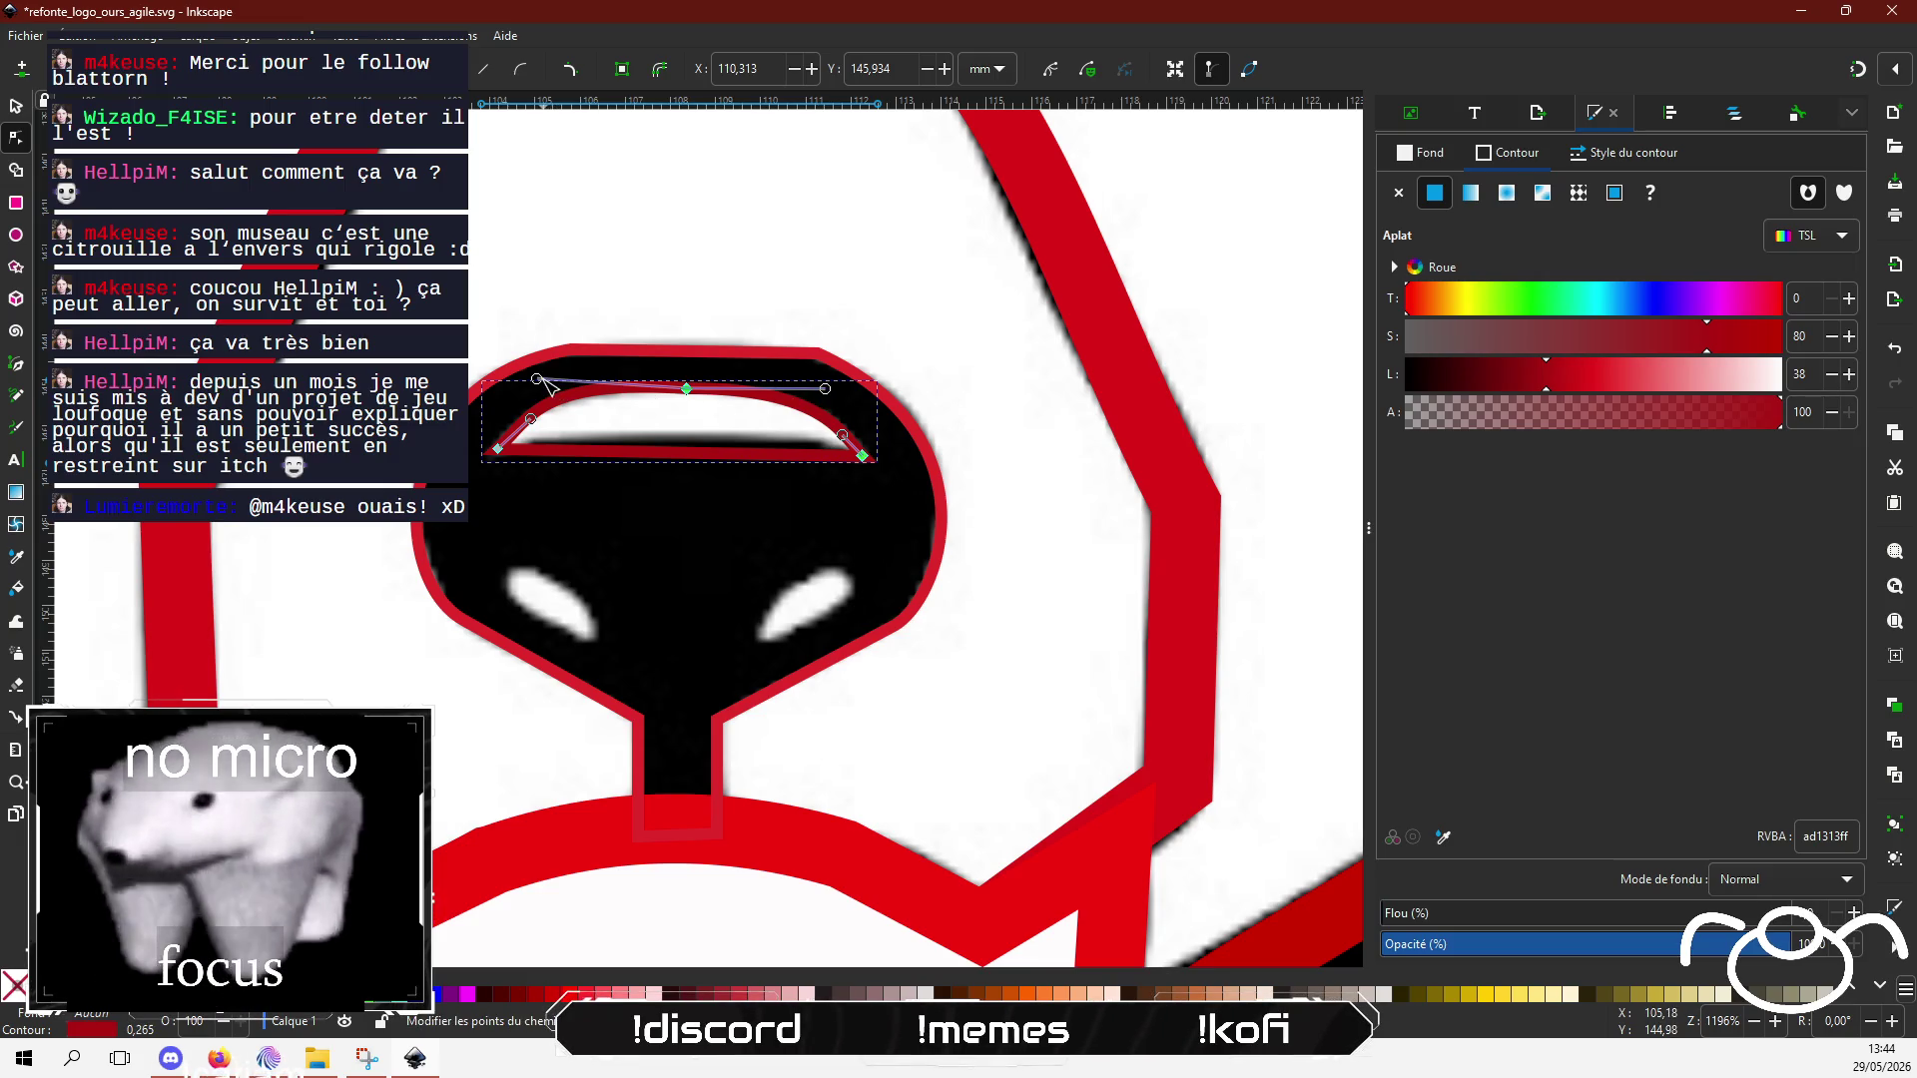
left_click(688, 389)
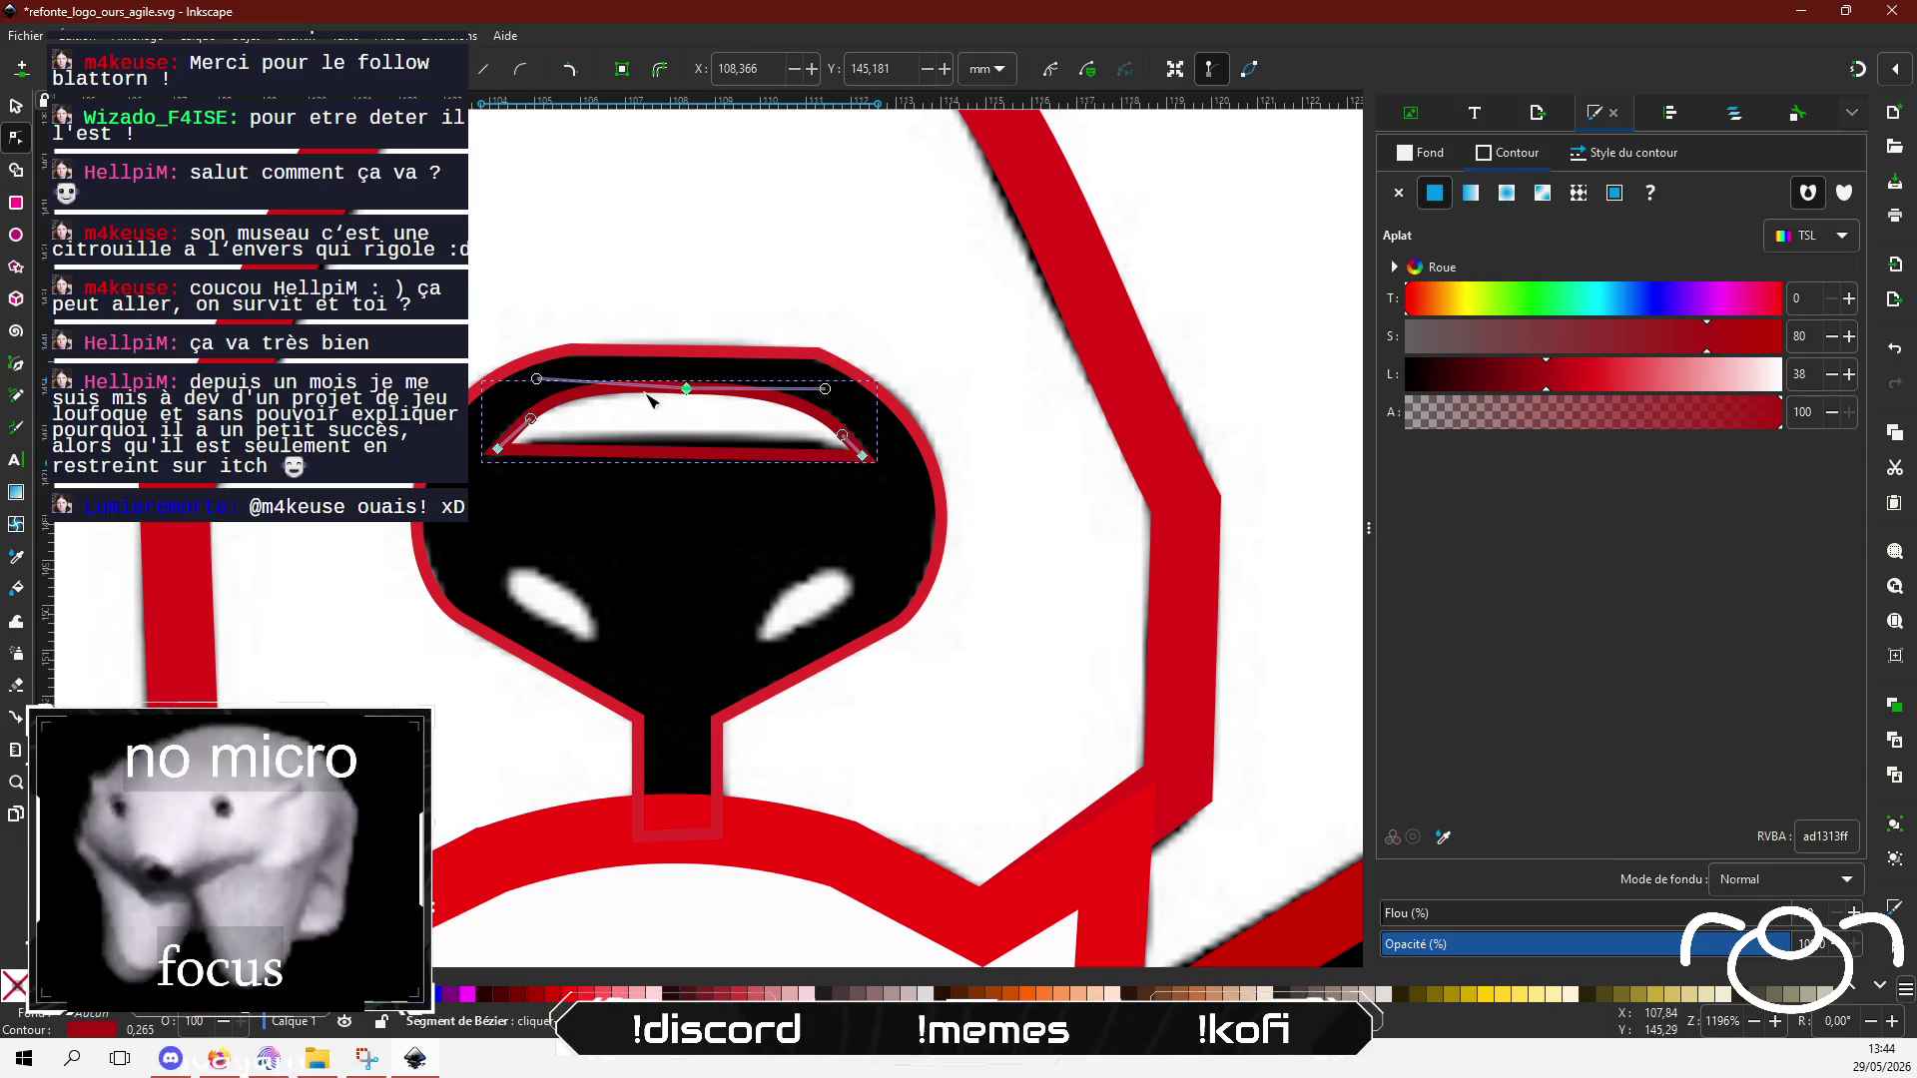
left_click_drag(538, 380, 543, 387)
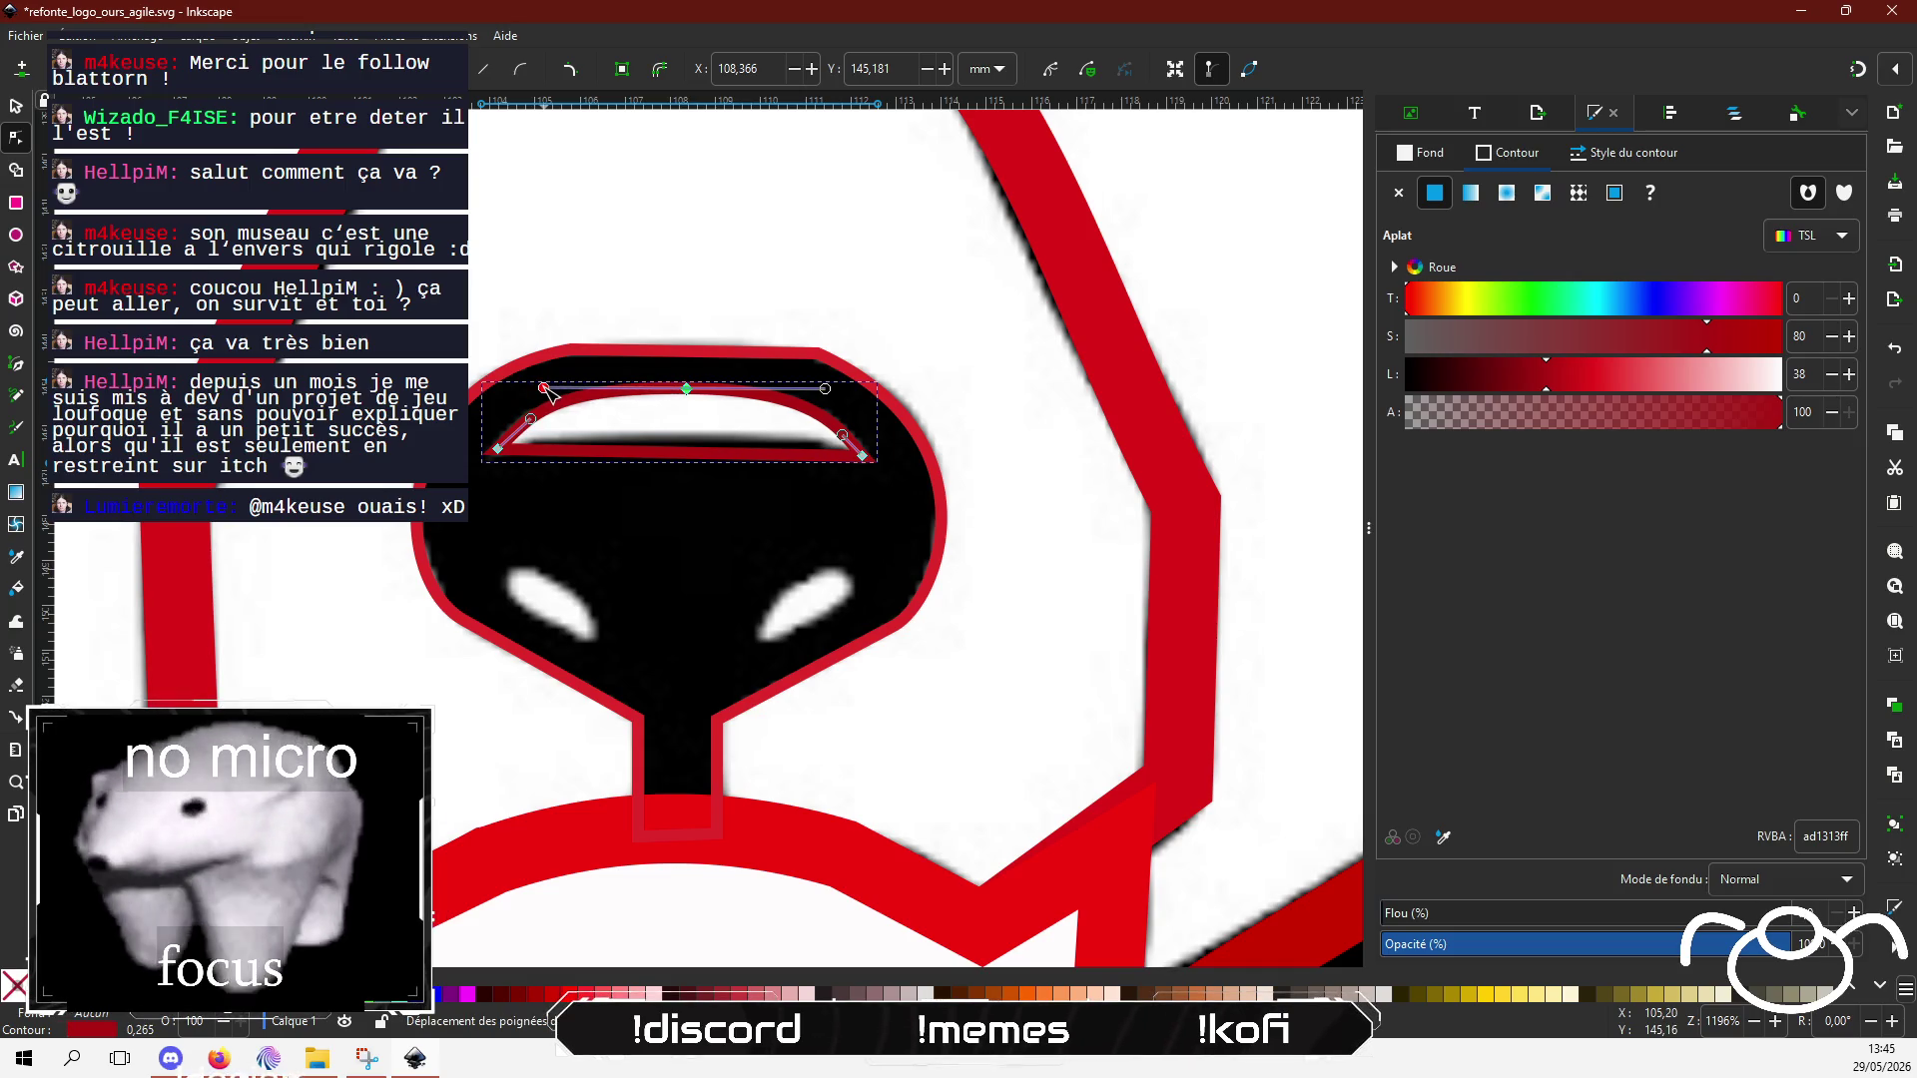
left_click_drag(699, 457, 816, 440)
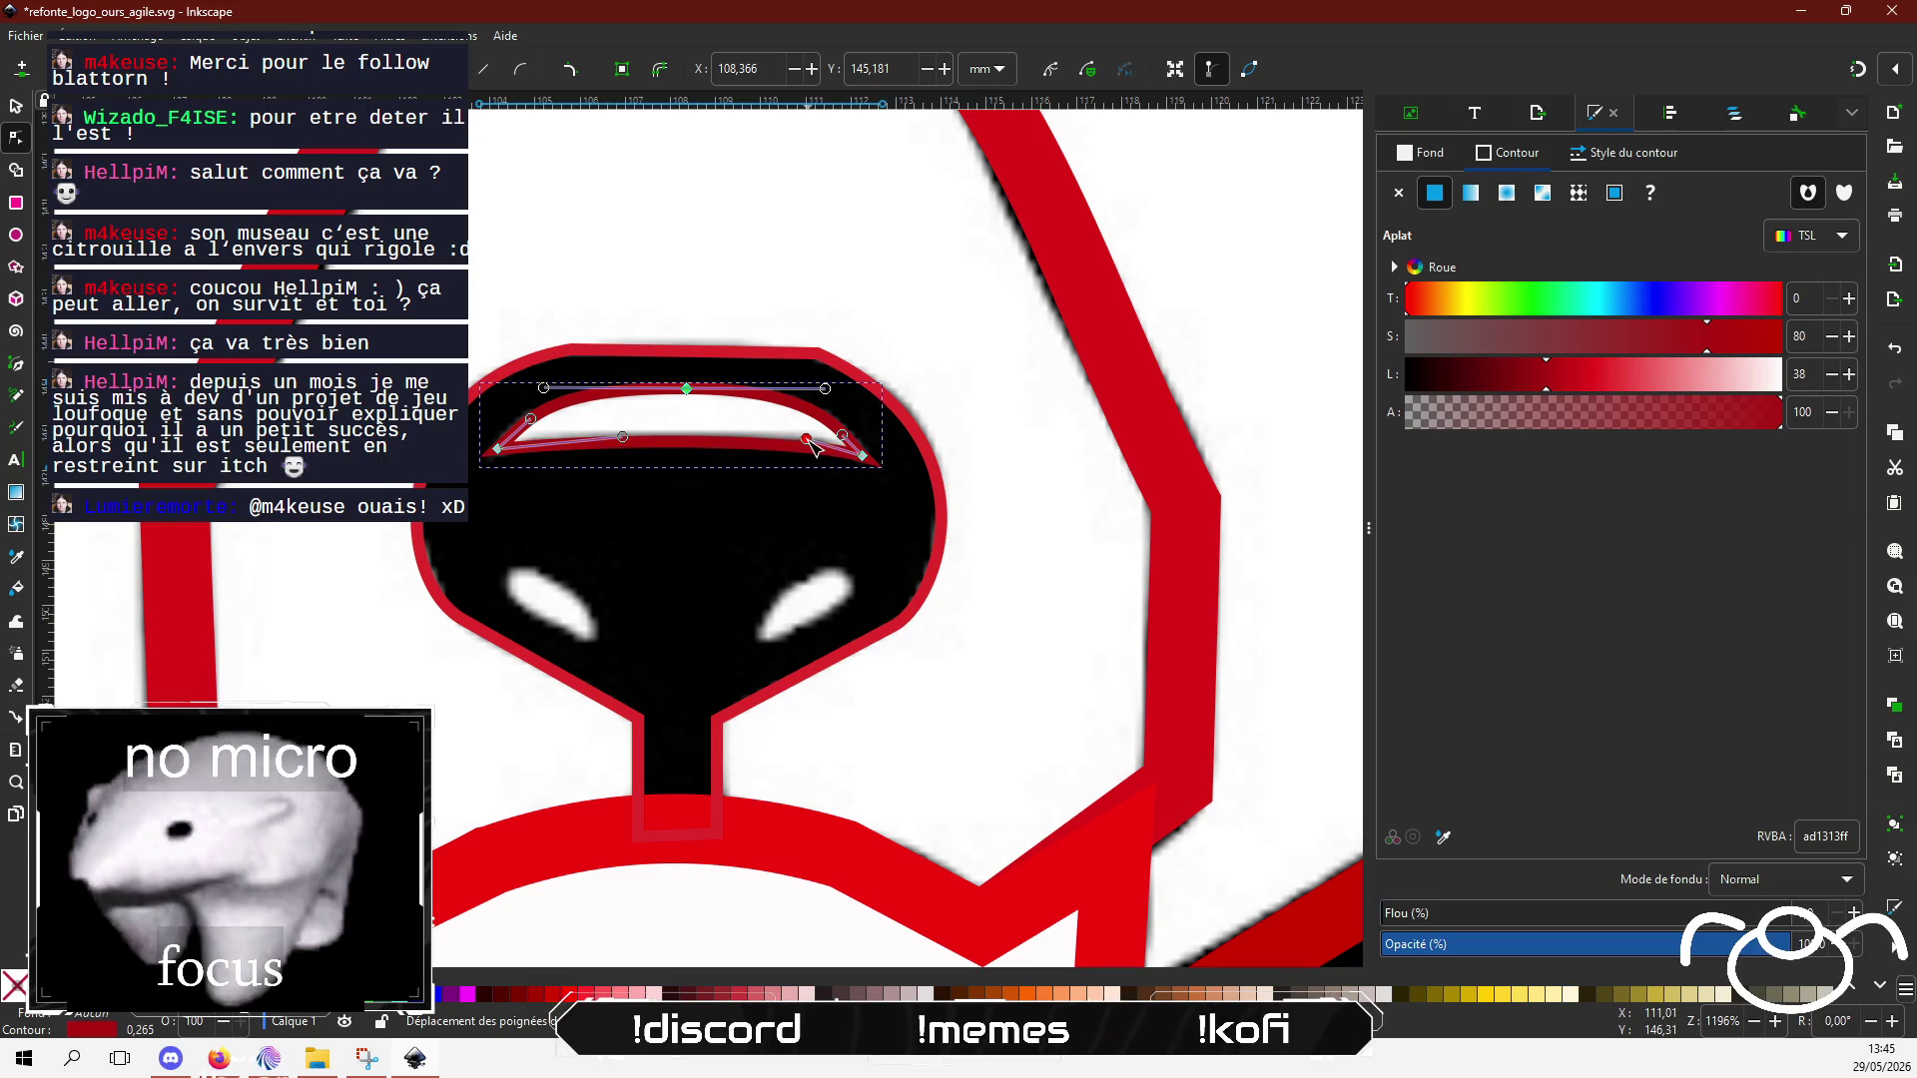
left_click(623, 437)
left_click_drag(627, 445, 559, 445)
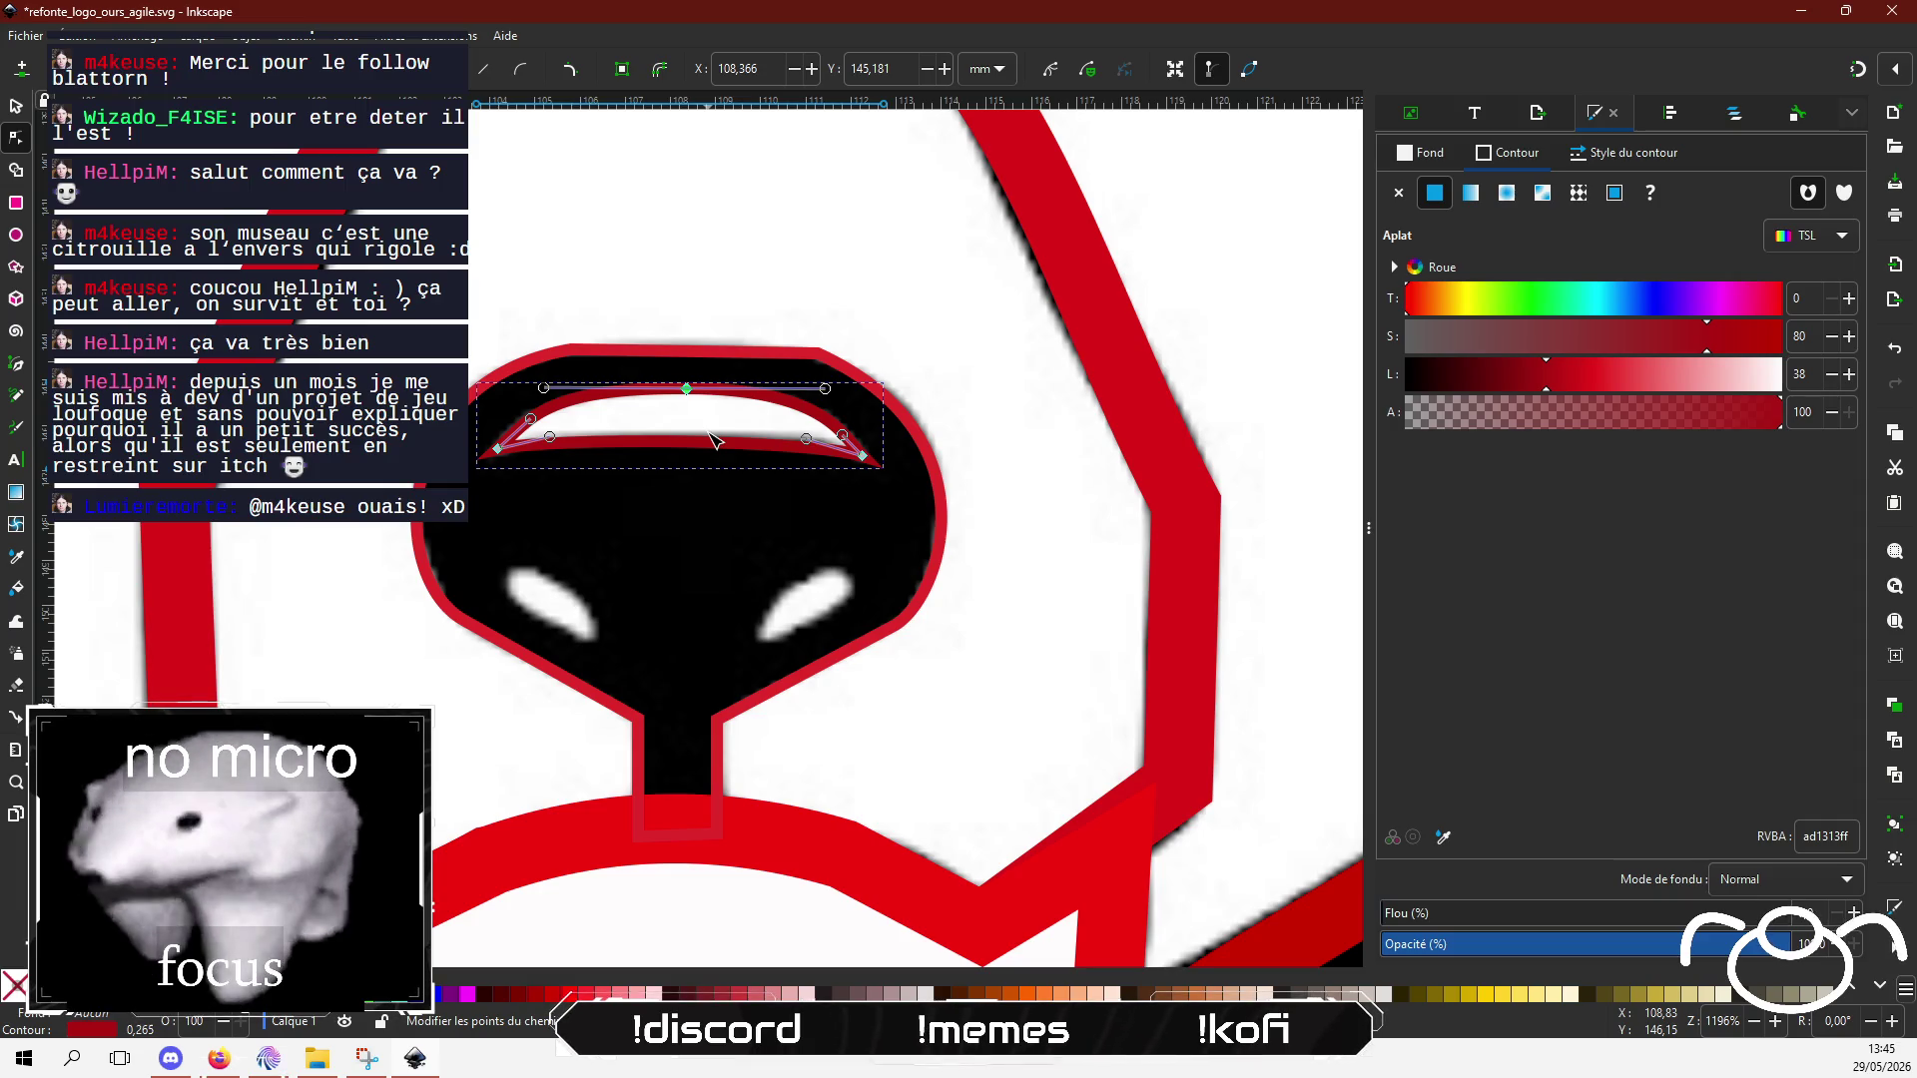
Step: Give the arc a flat fill and a white outline thinned to 0.300 px
left_click(1419, 164)
left_click(1434, 194)
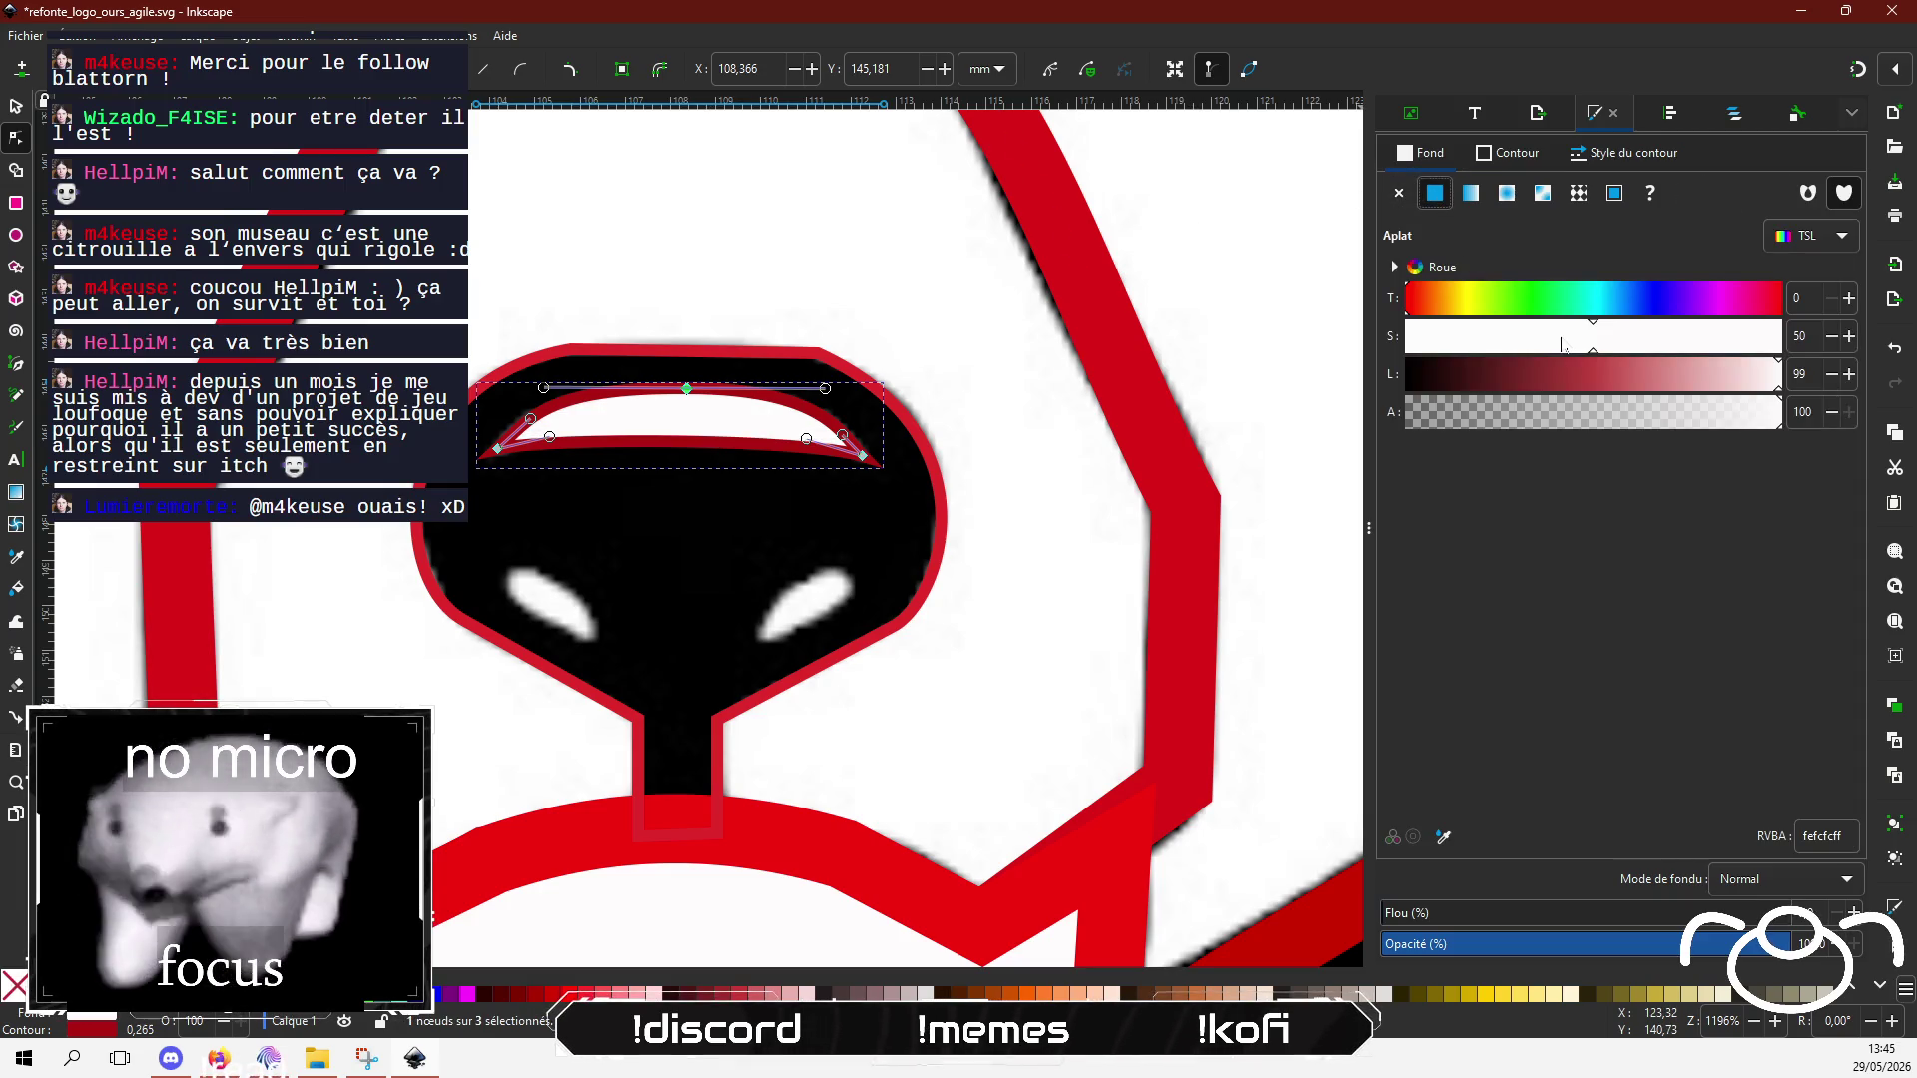
left_click_drag(1719, 341, 1786, 335)
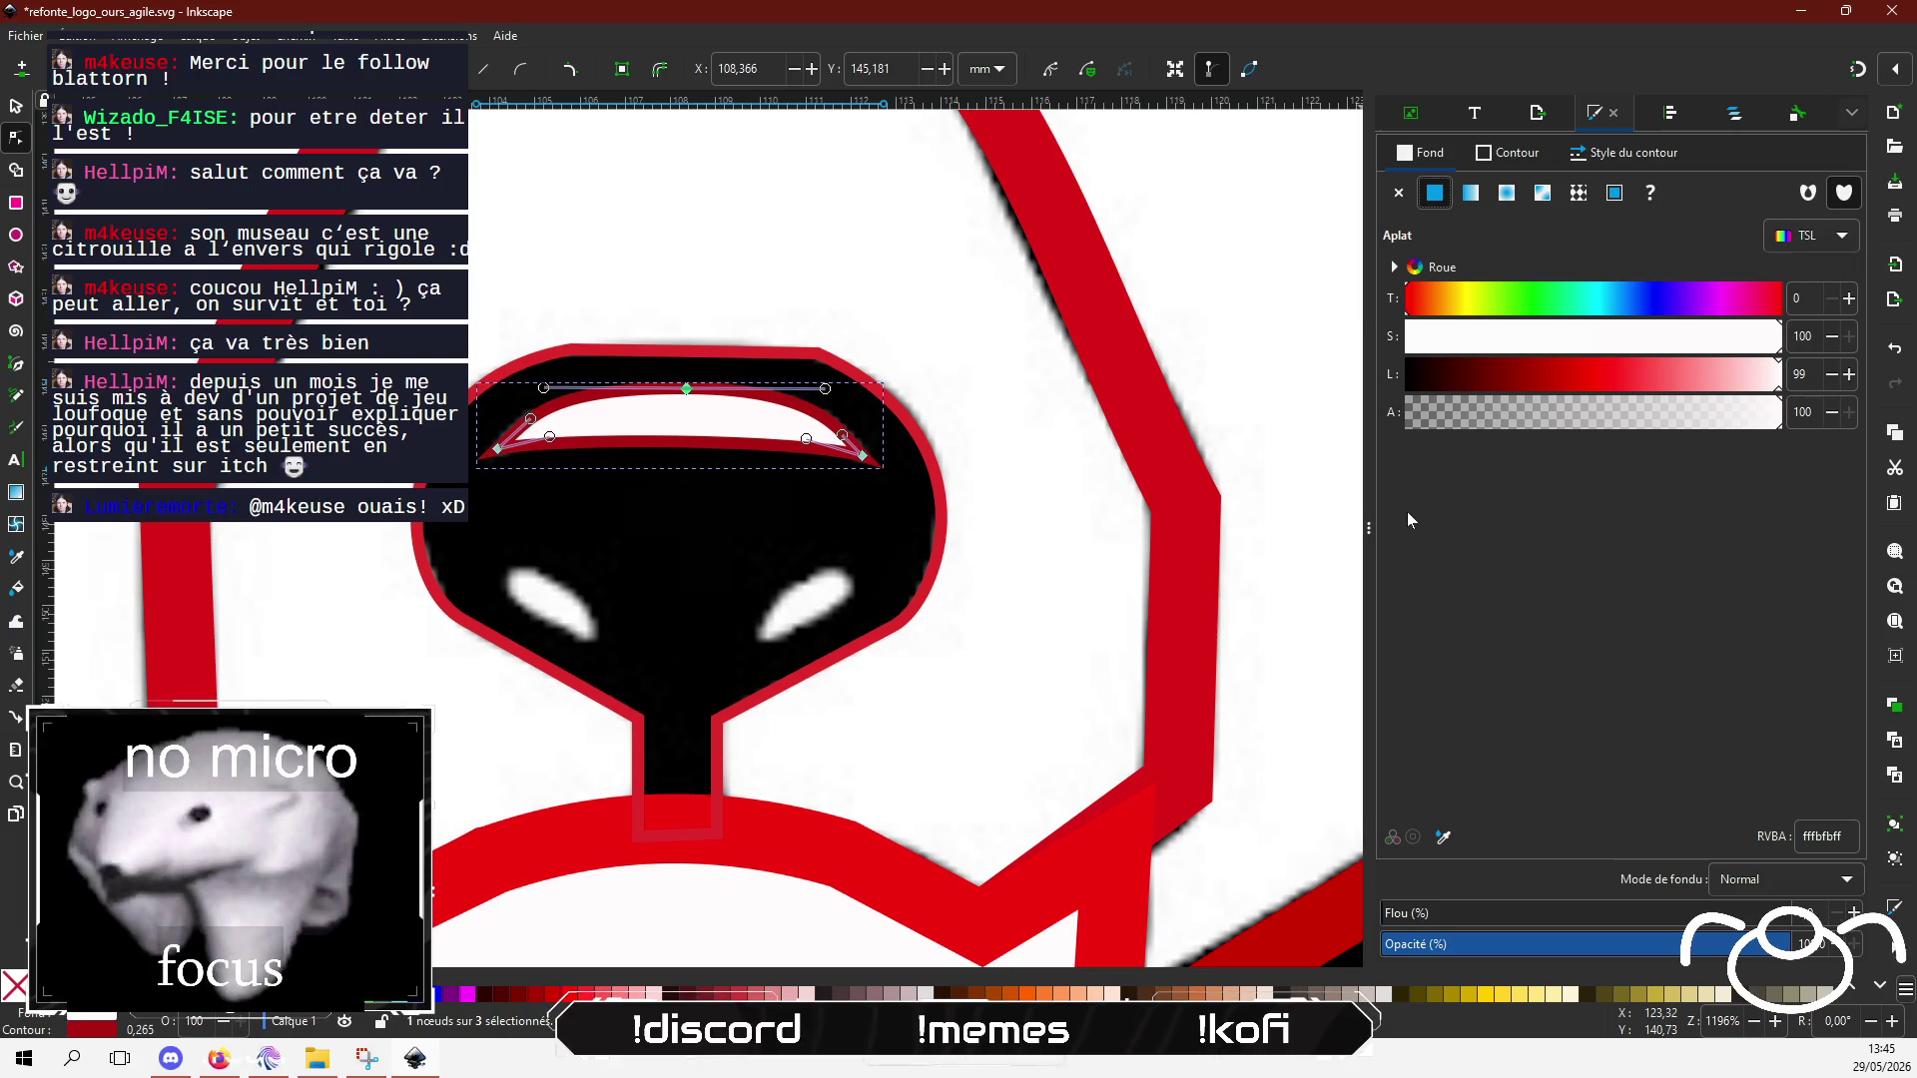
left_click(1518, 153)
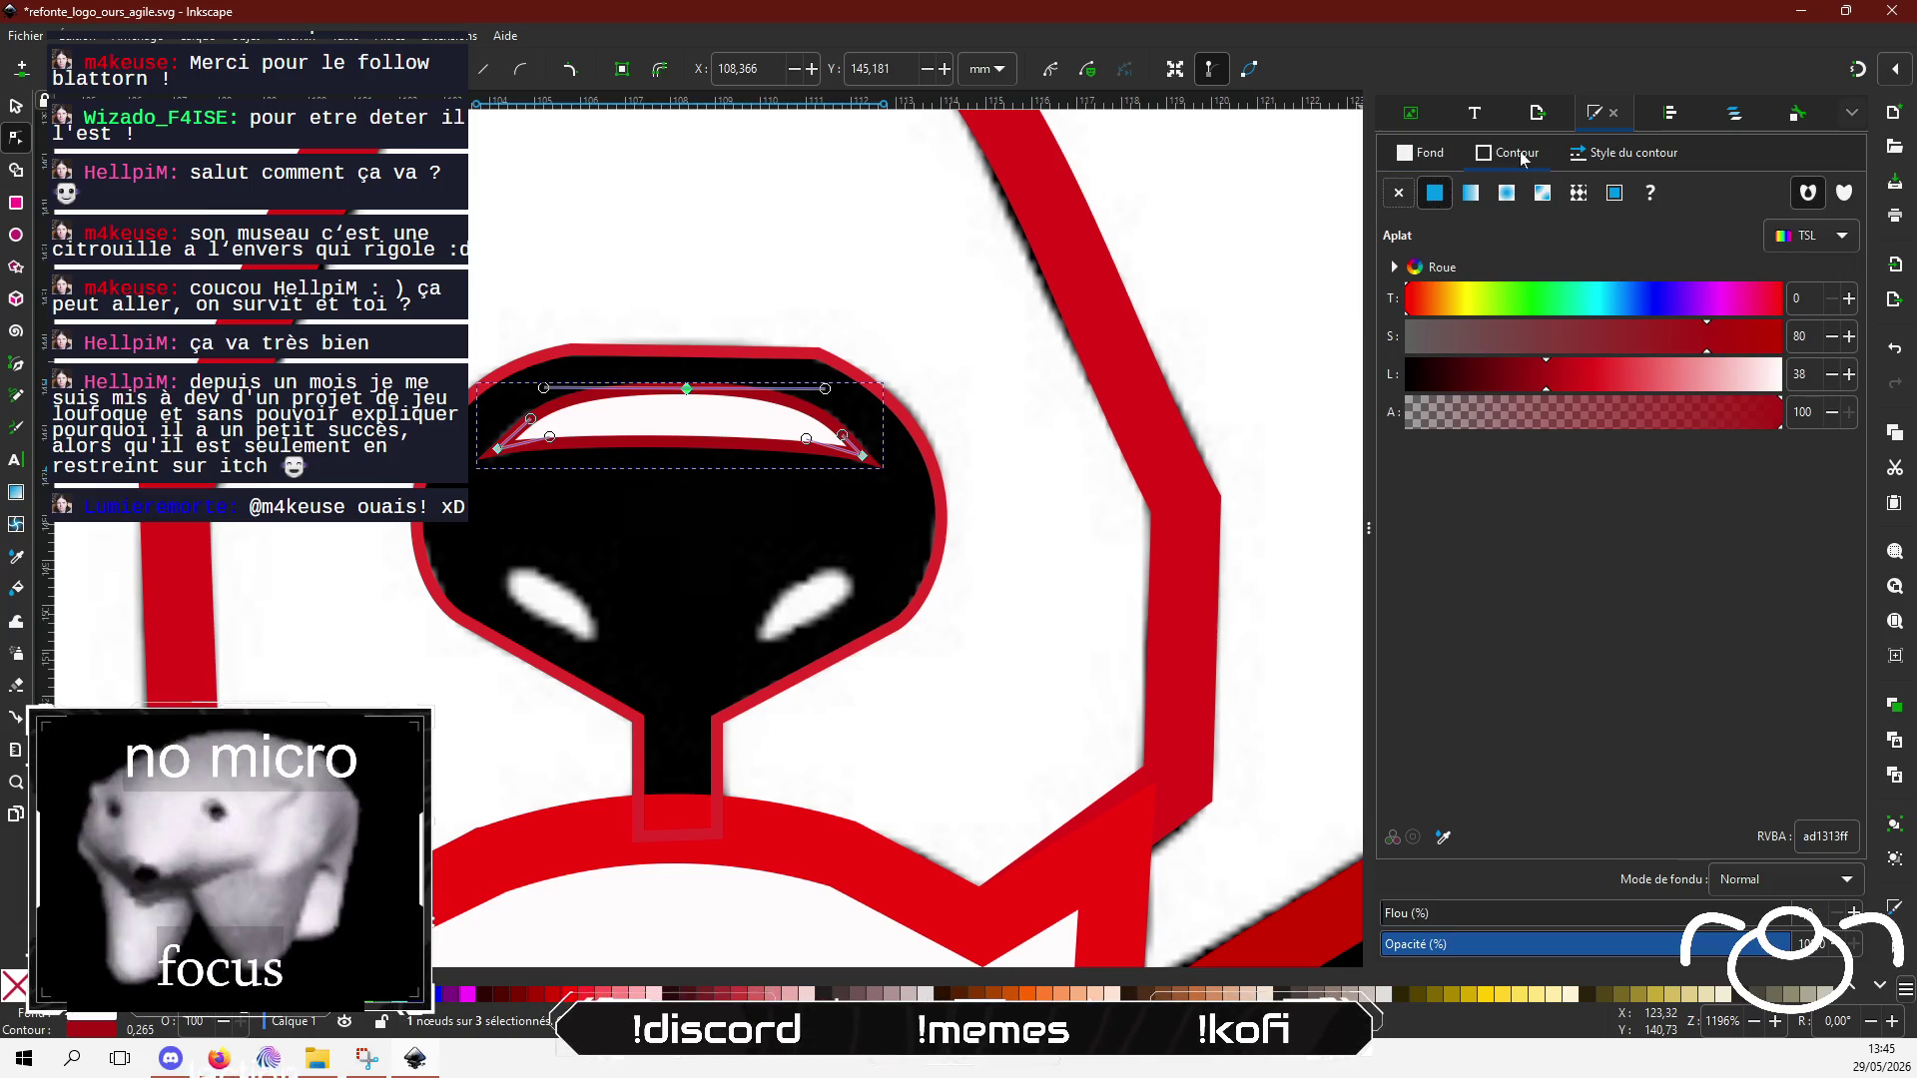
left_click_drag(1673, 377, 1782, 378)
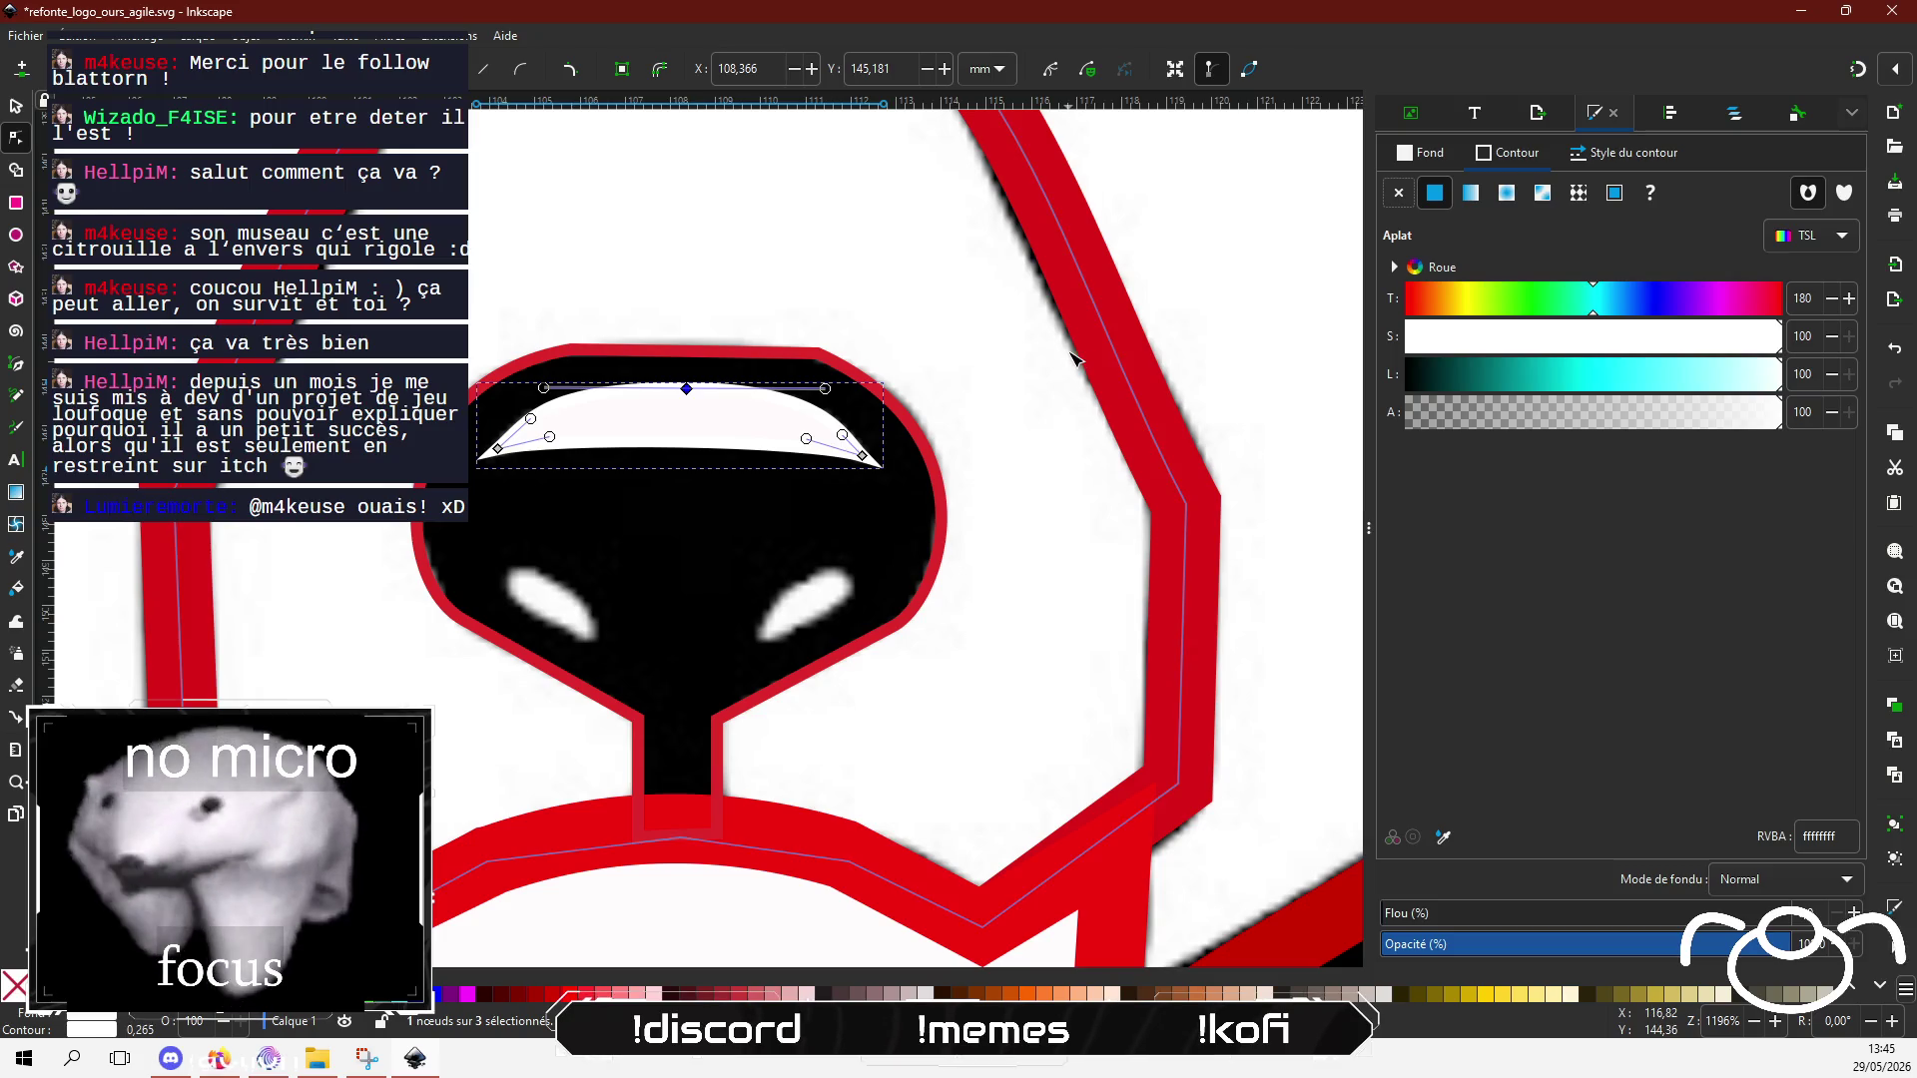
left_click(1594, 156)
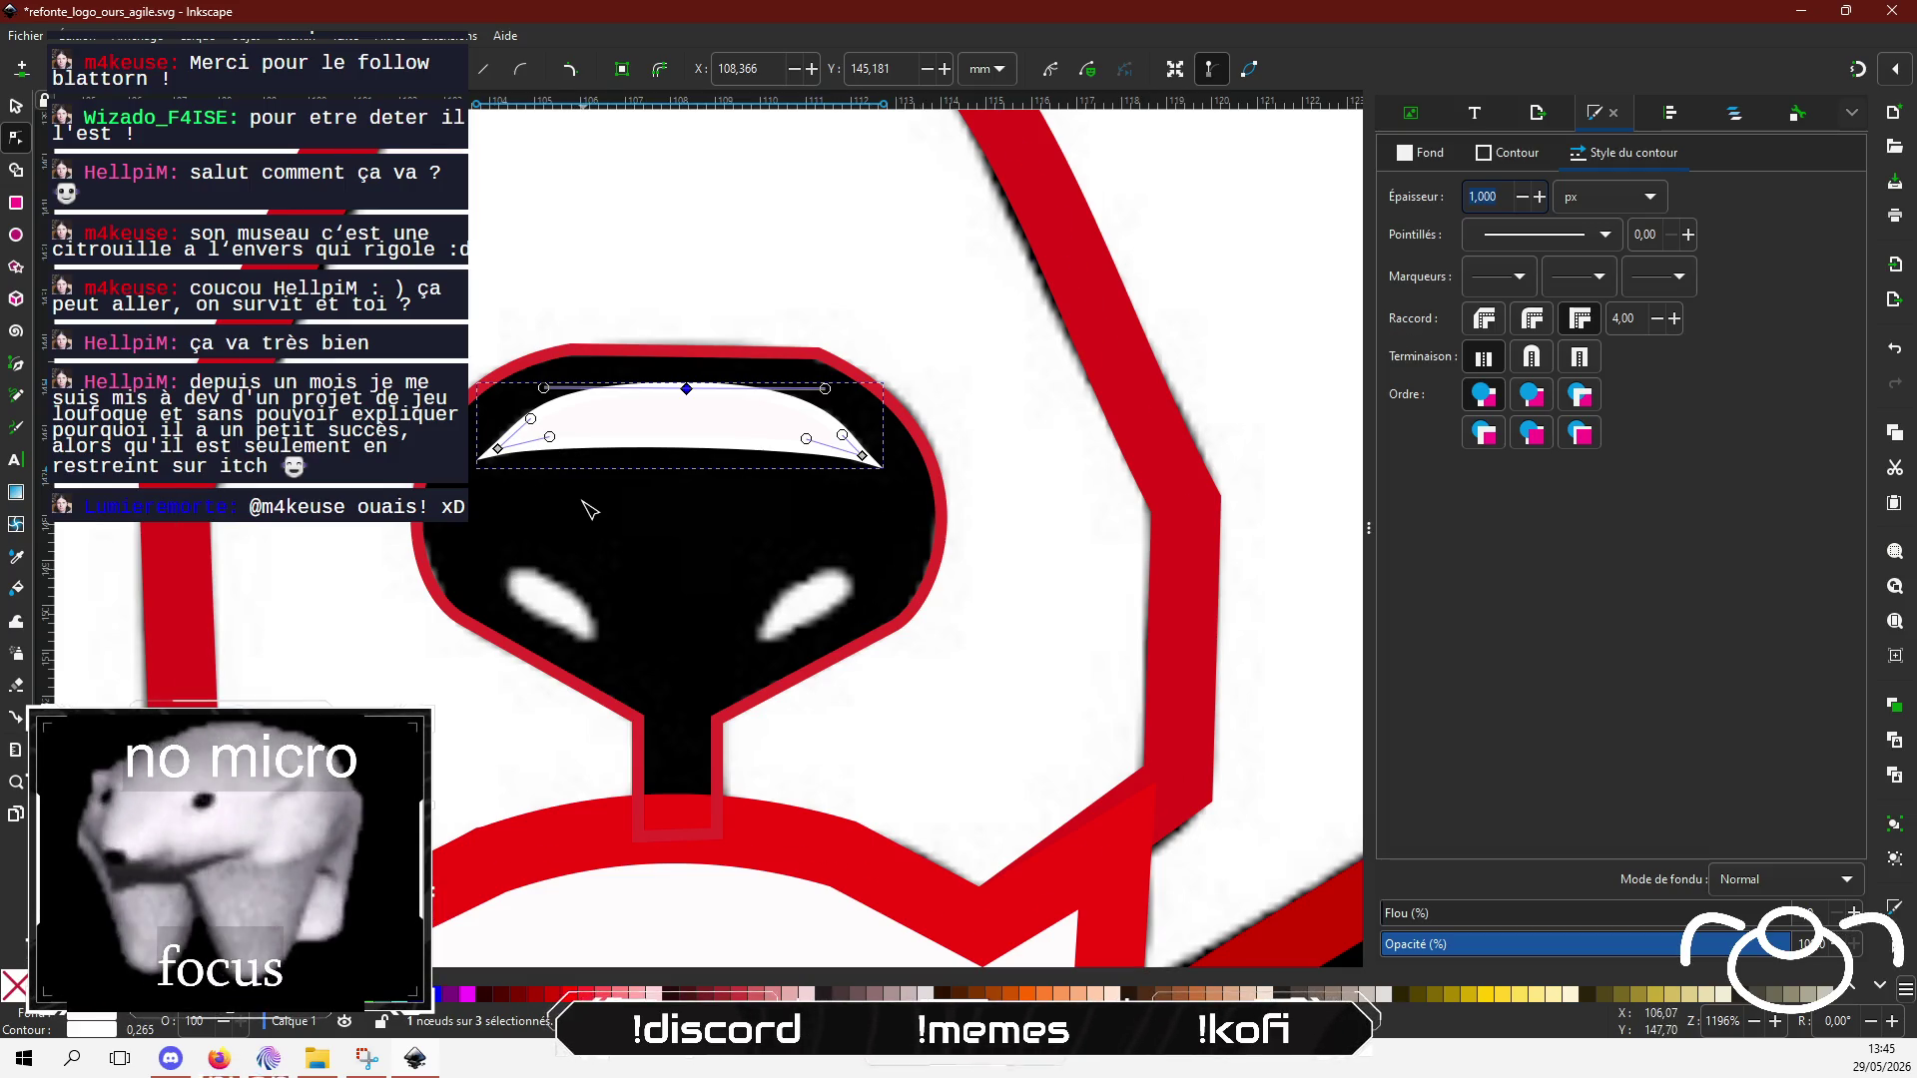
left_click(1521, 197)
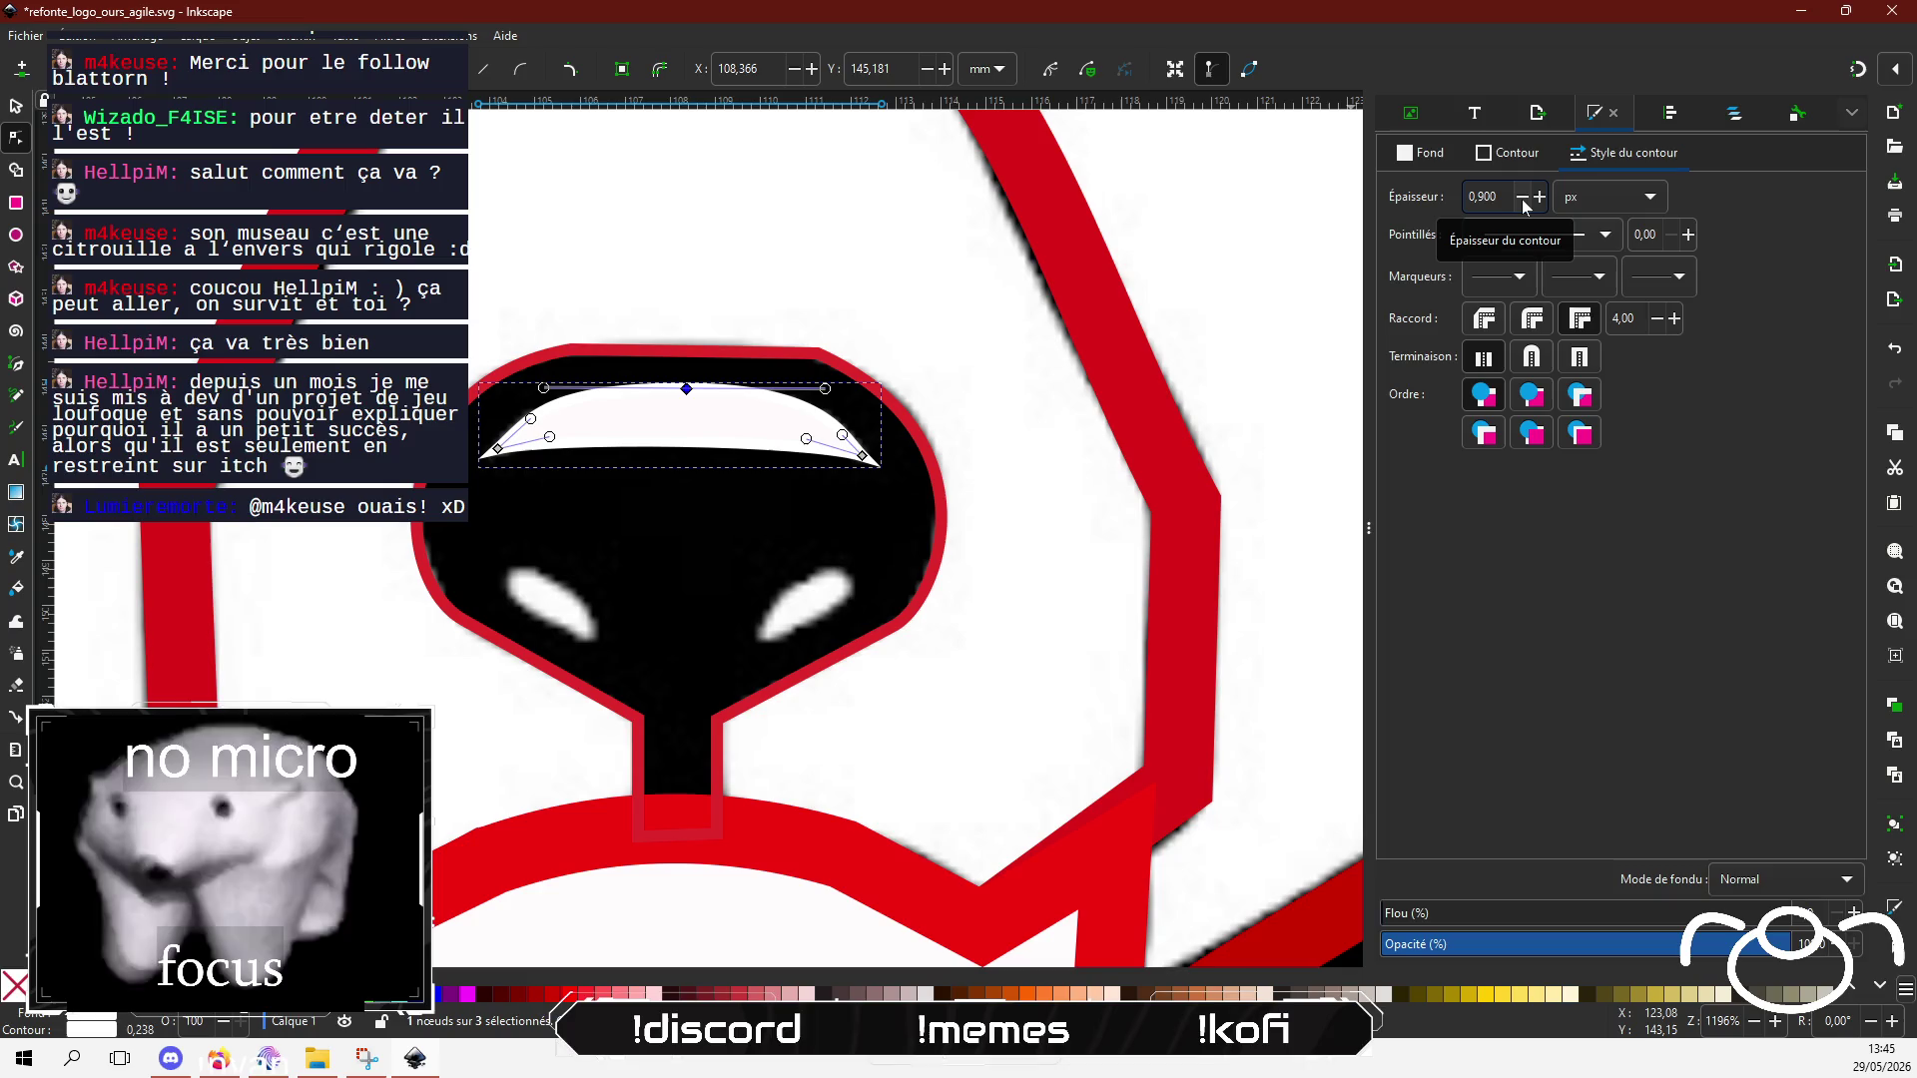
left_click(1521, 197)
left_click(1522, 197)
left_click(1521, 197)
left_click(1521, 197)
left_click(1521, 197)
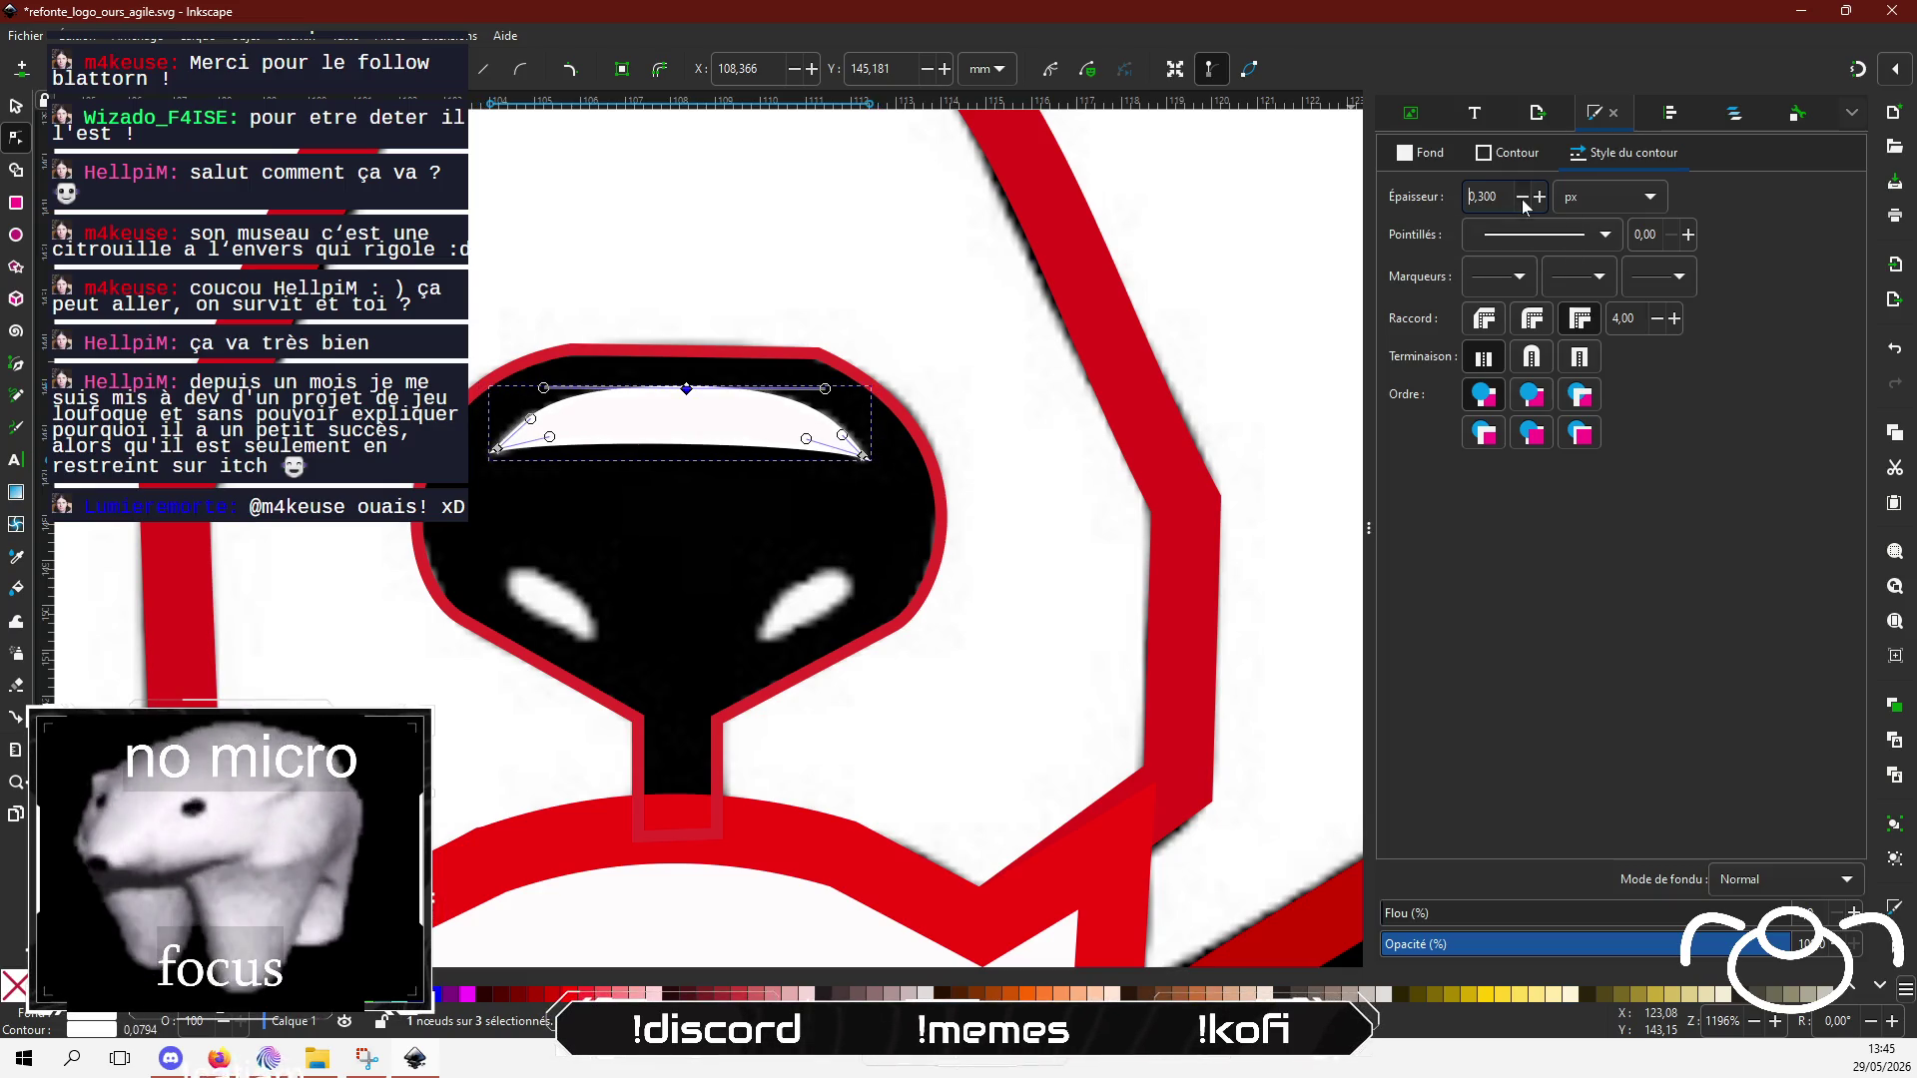
left_click(1521, 197)
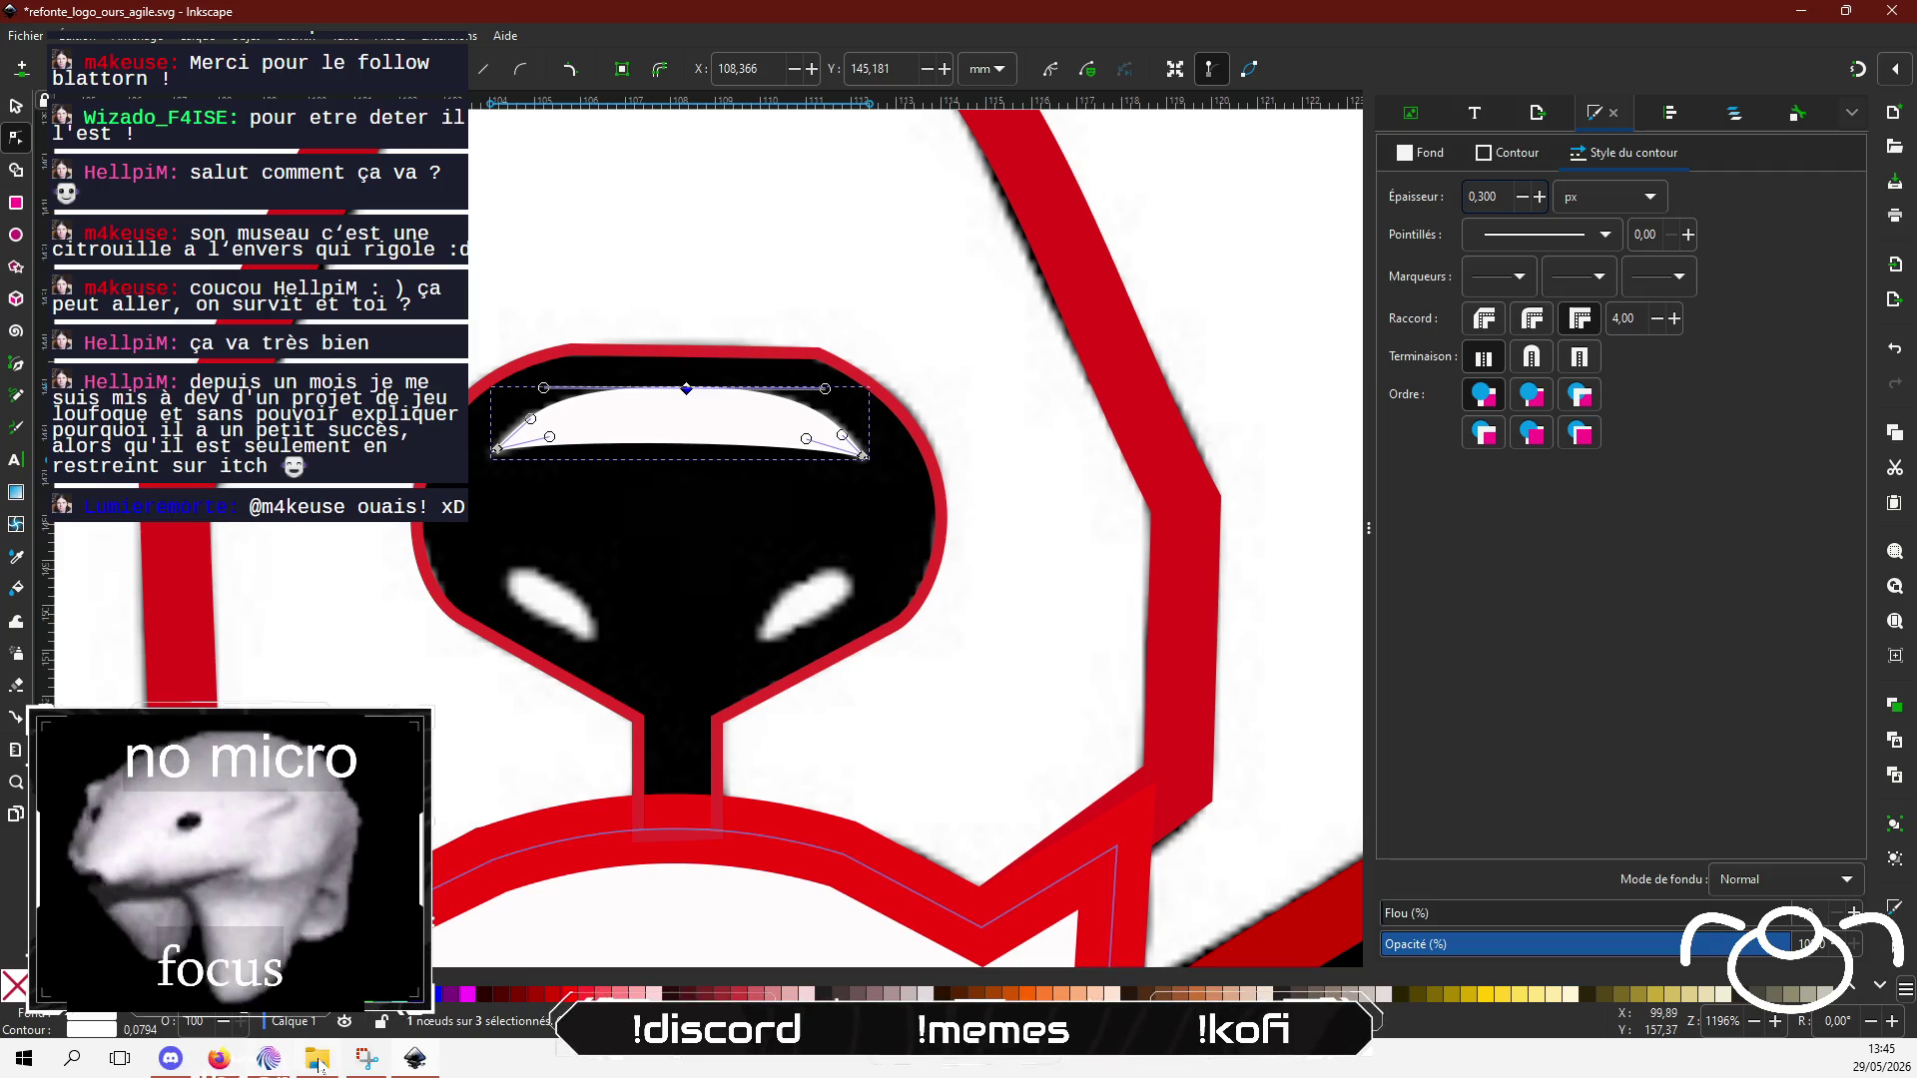
key("alt+Tab")
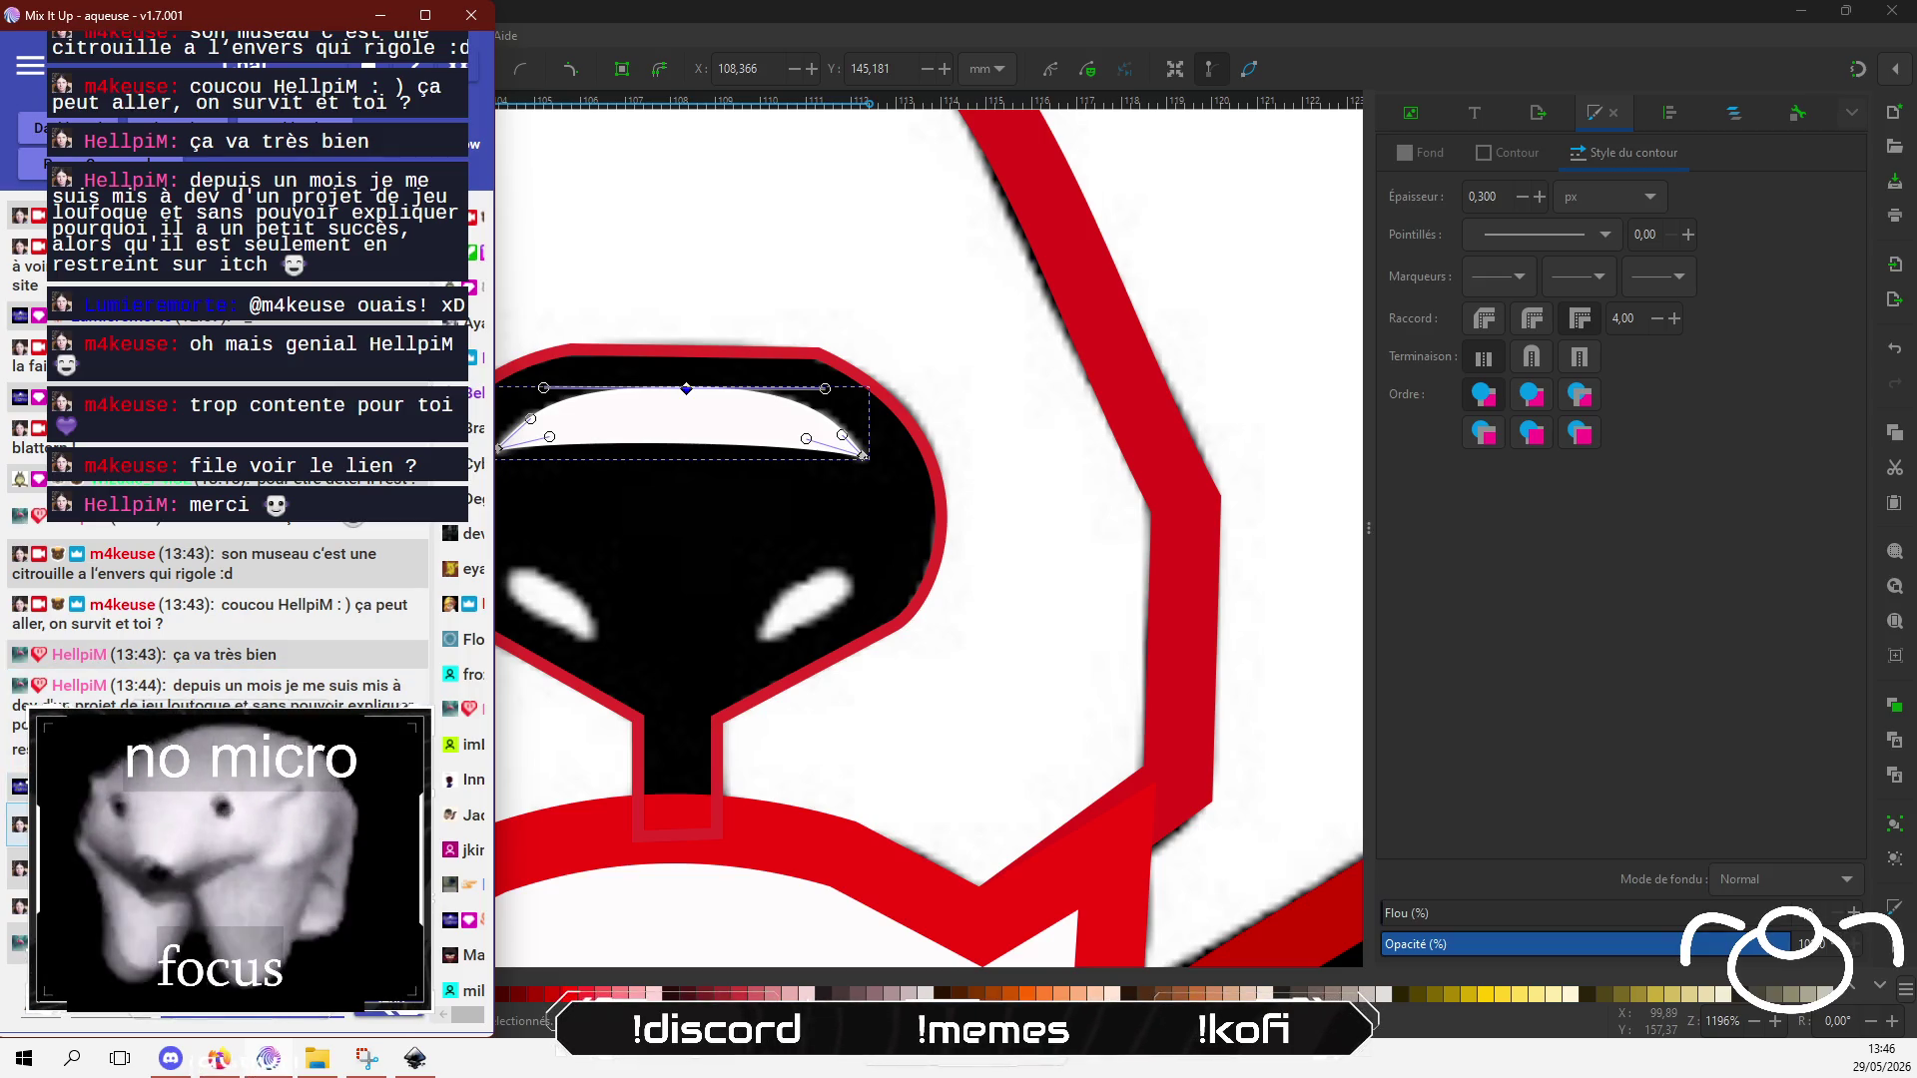
left_click(980, 16)
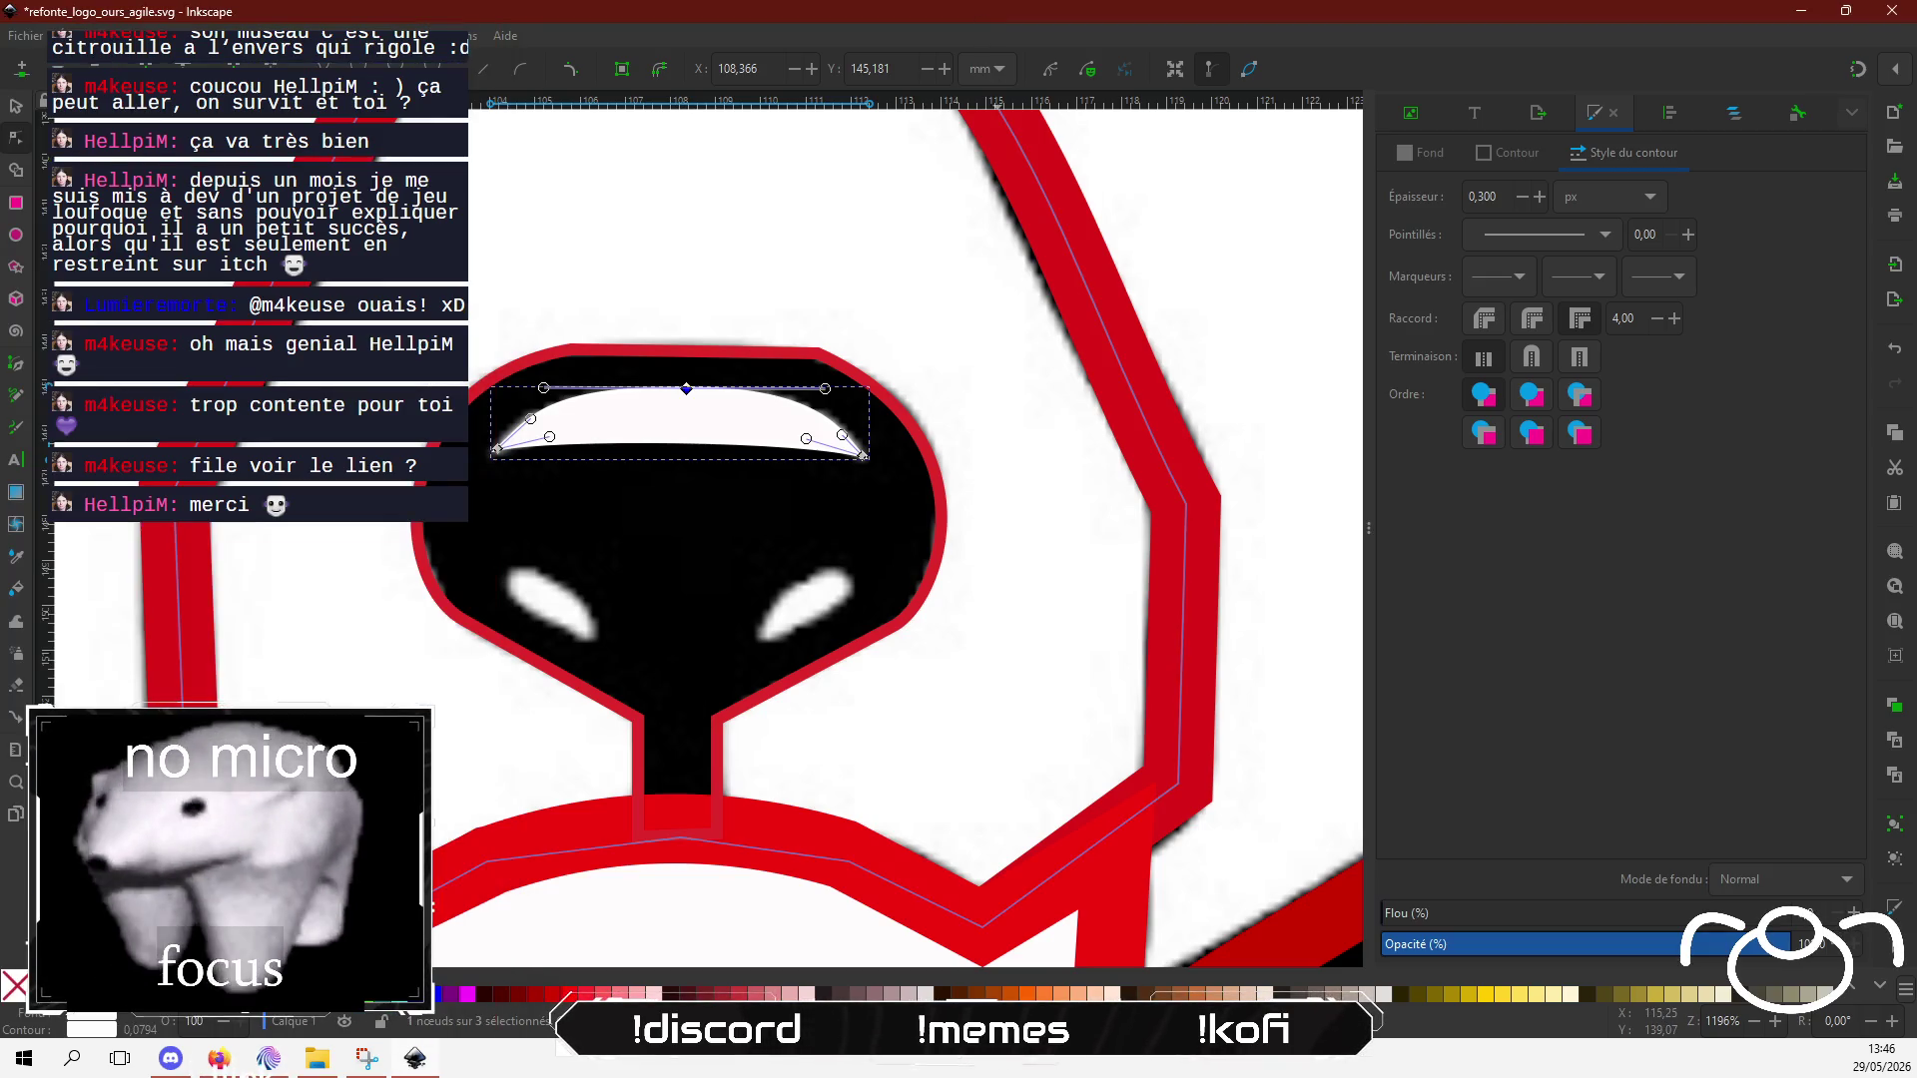
Step: Draw a triangular sliver over the left highlight spot with the Bezier pen
left_click(16, 365)
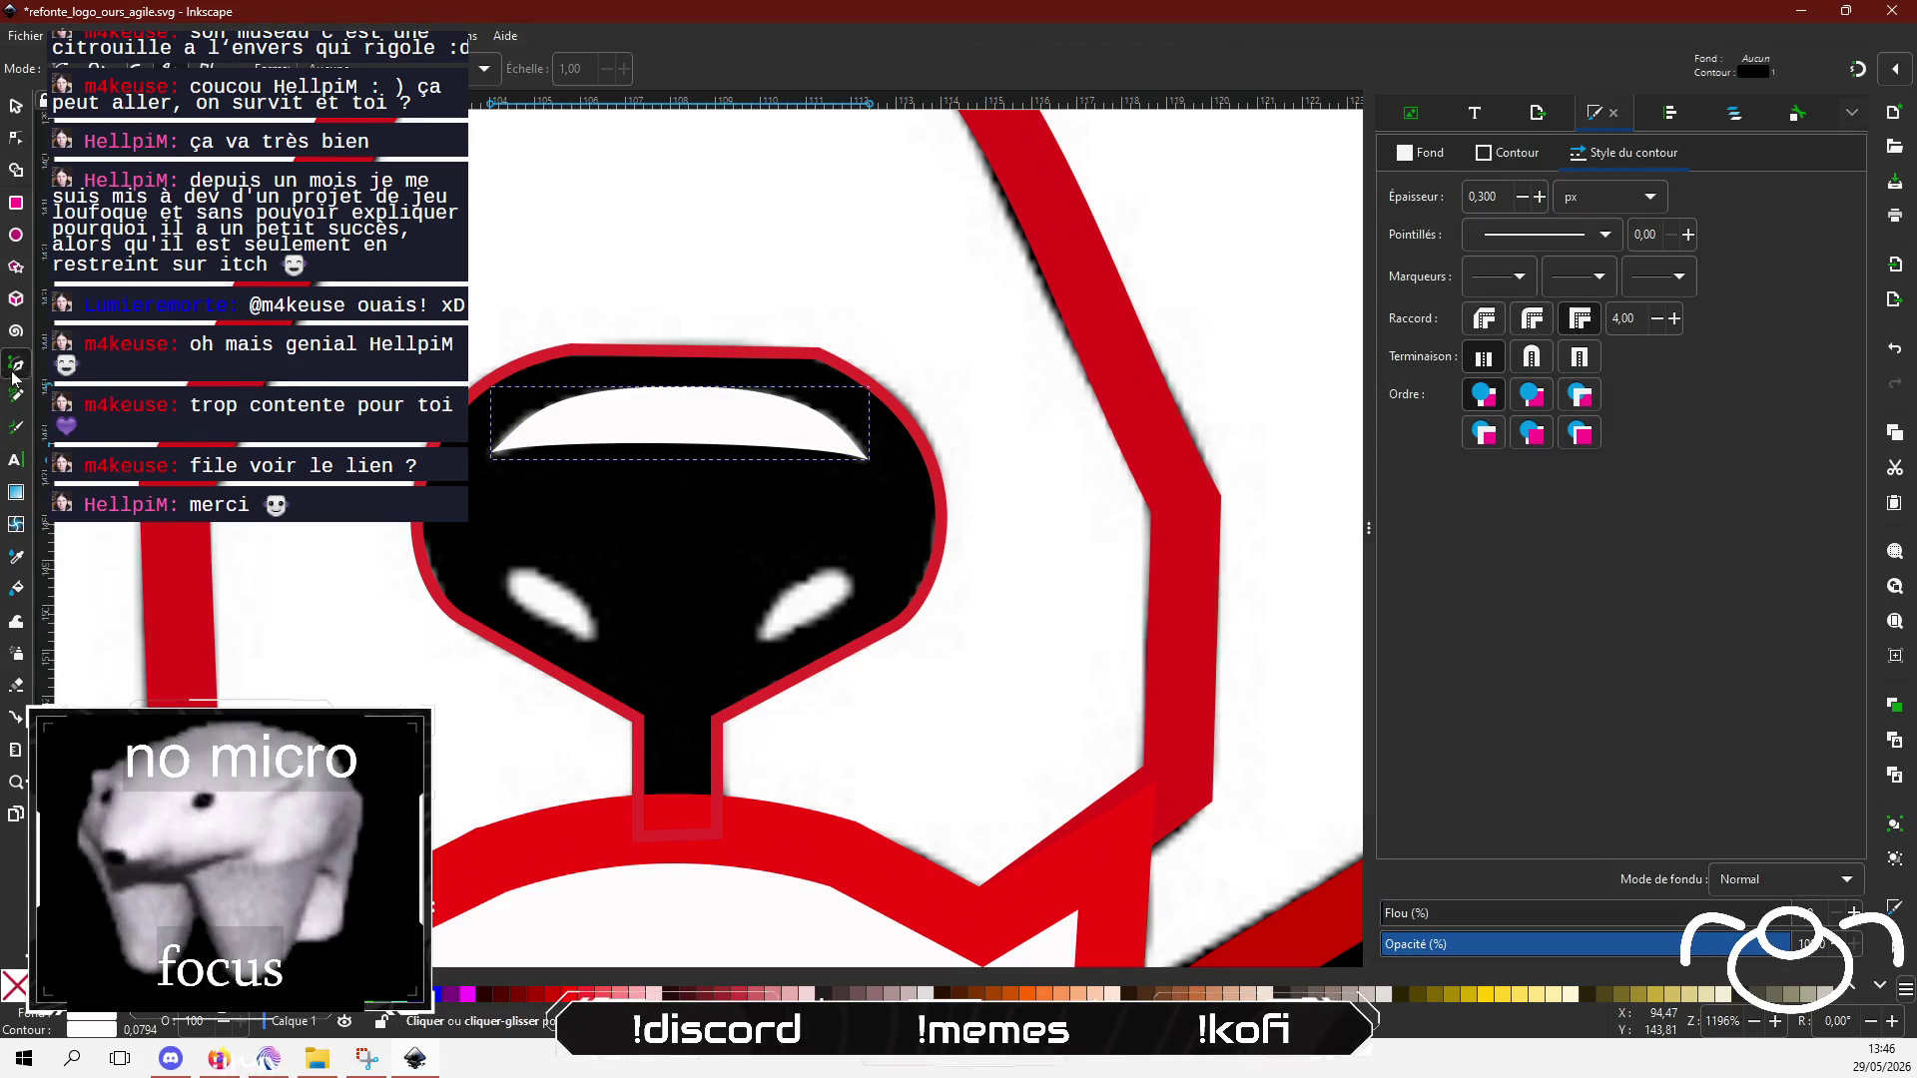
left_click(512, 570)
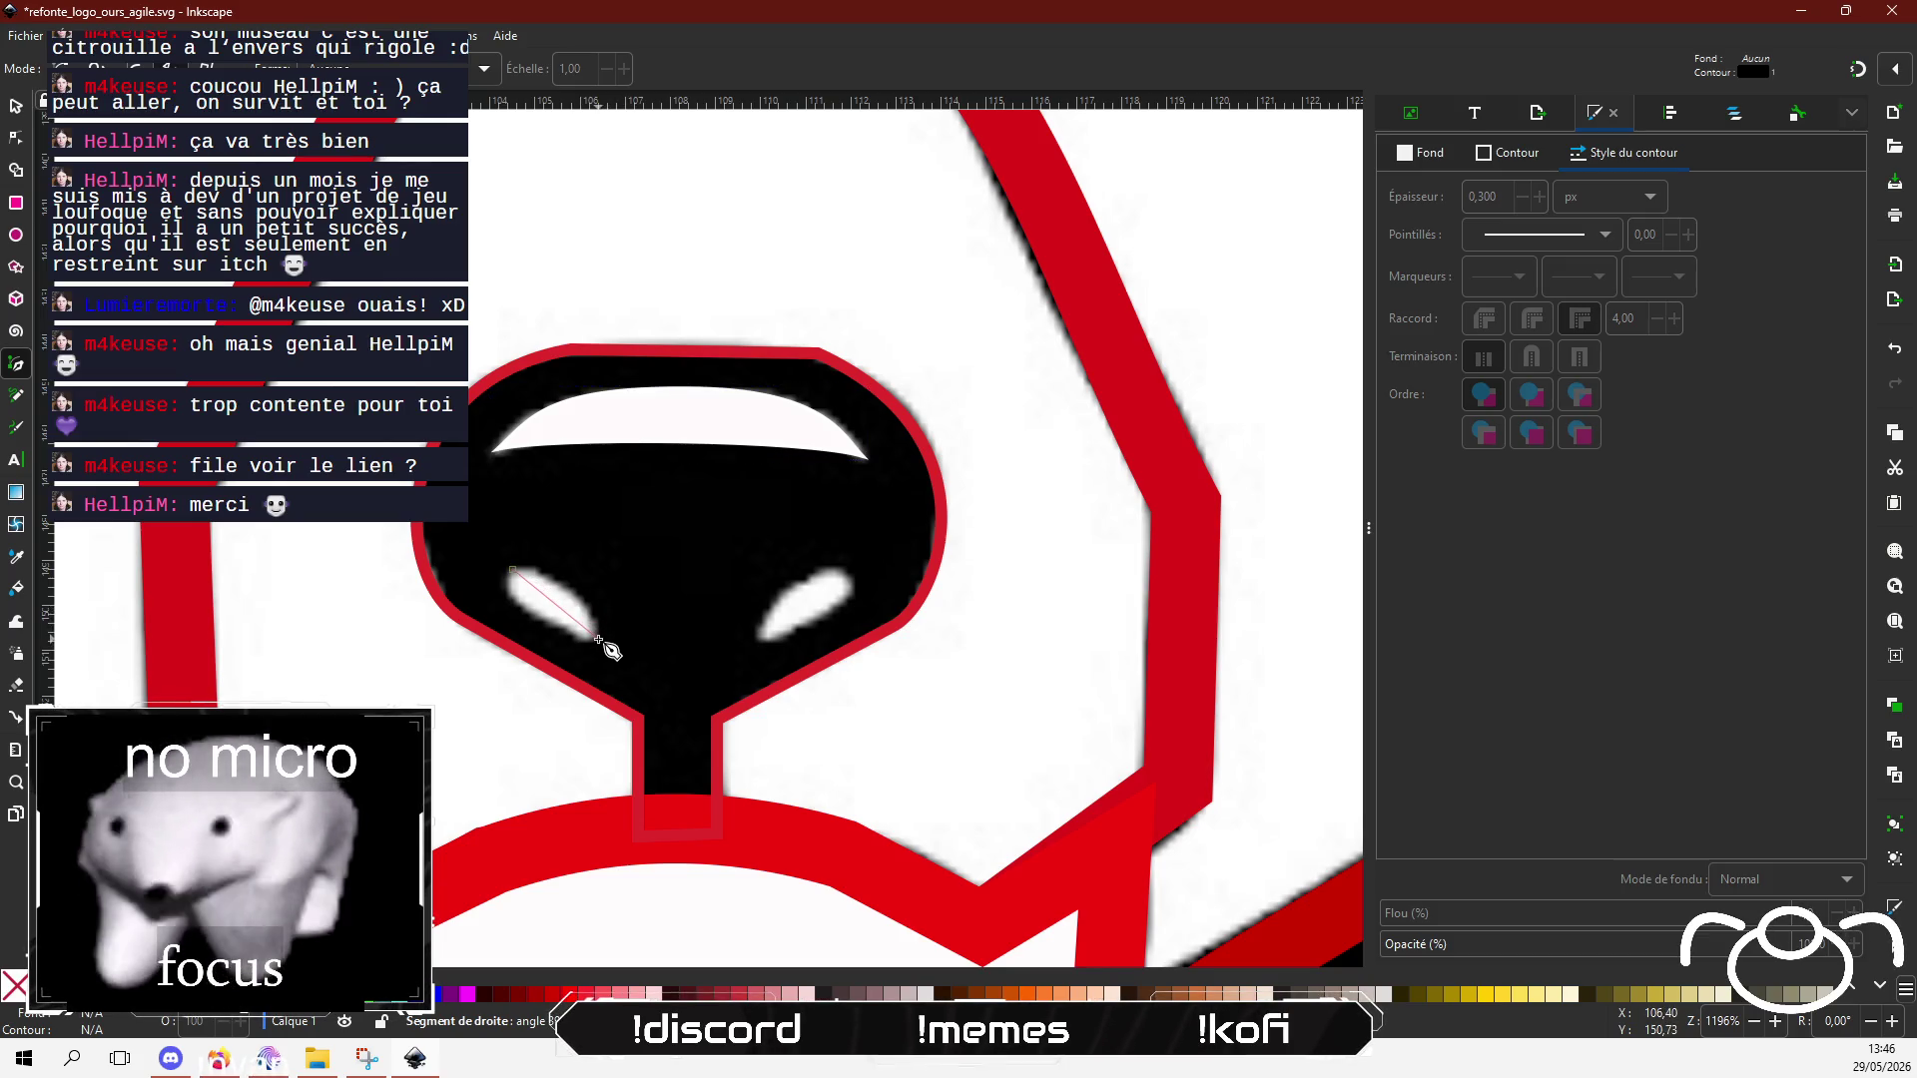
left_click(598, 639)
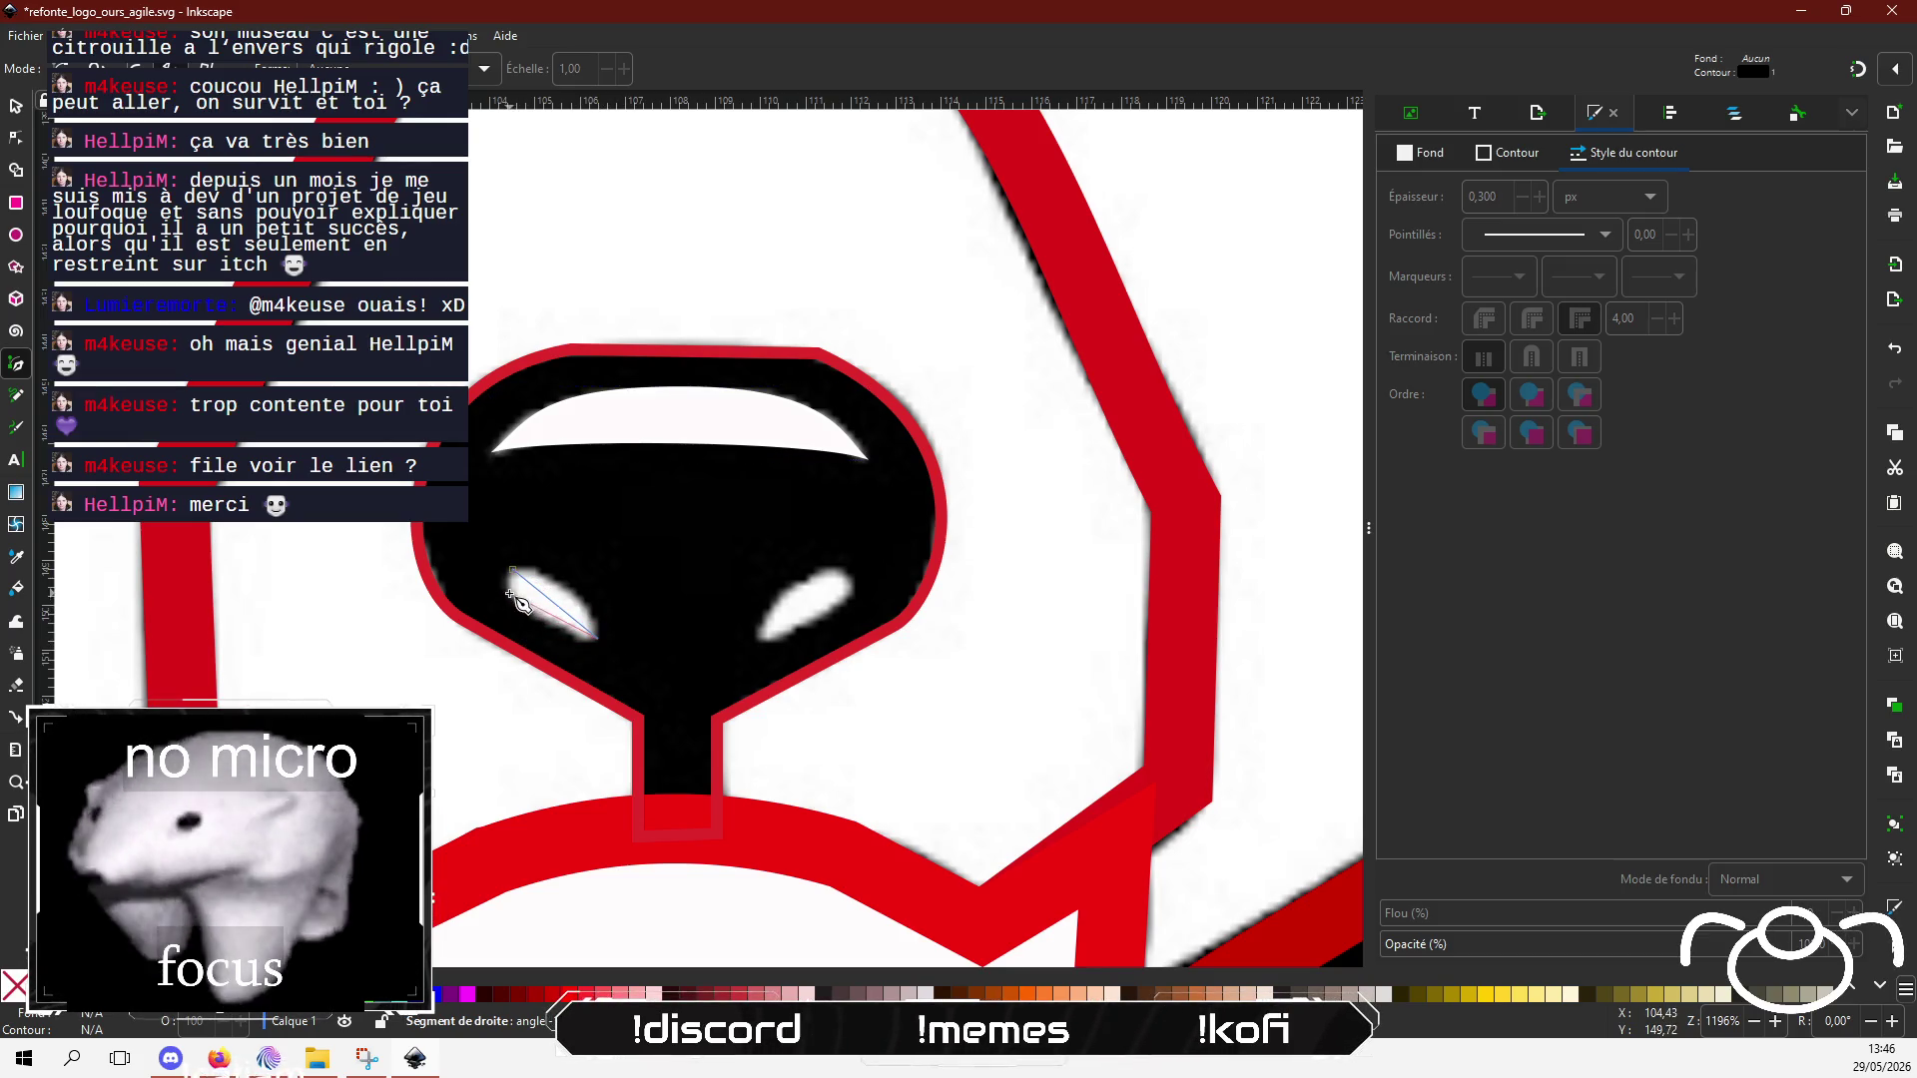
left_click(514, 568)
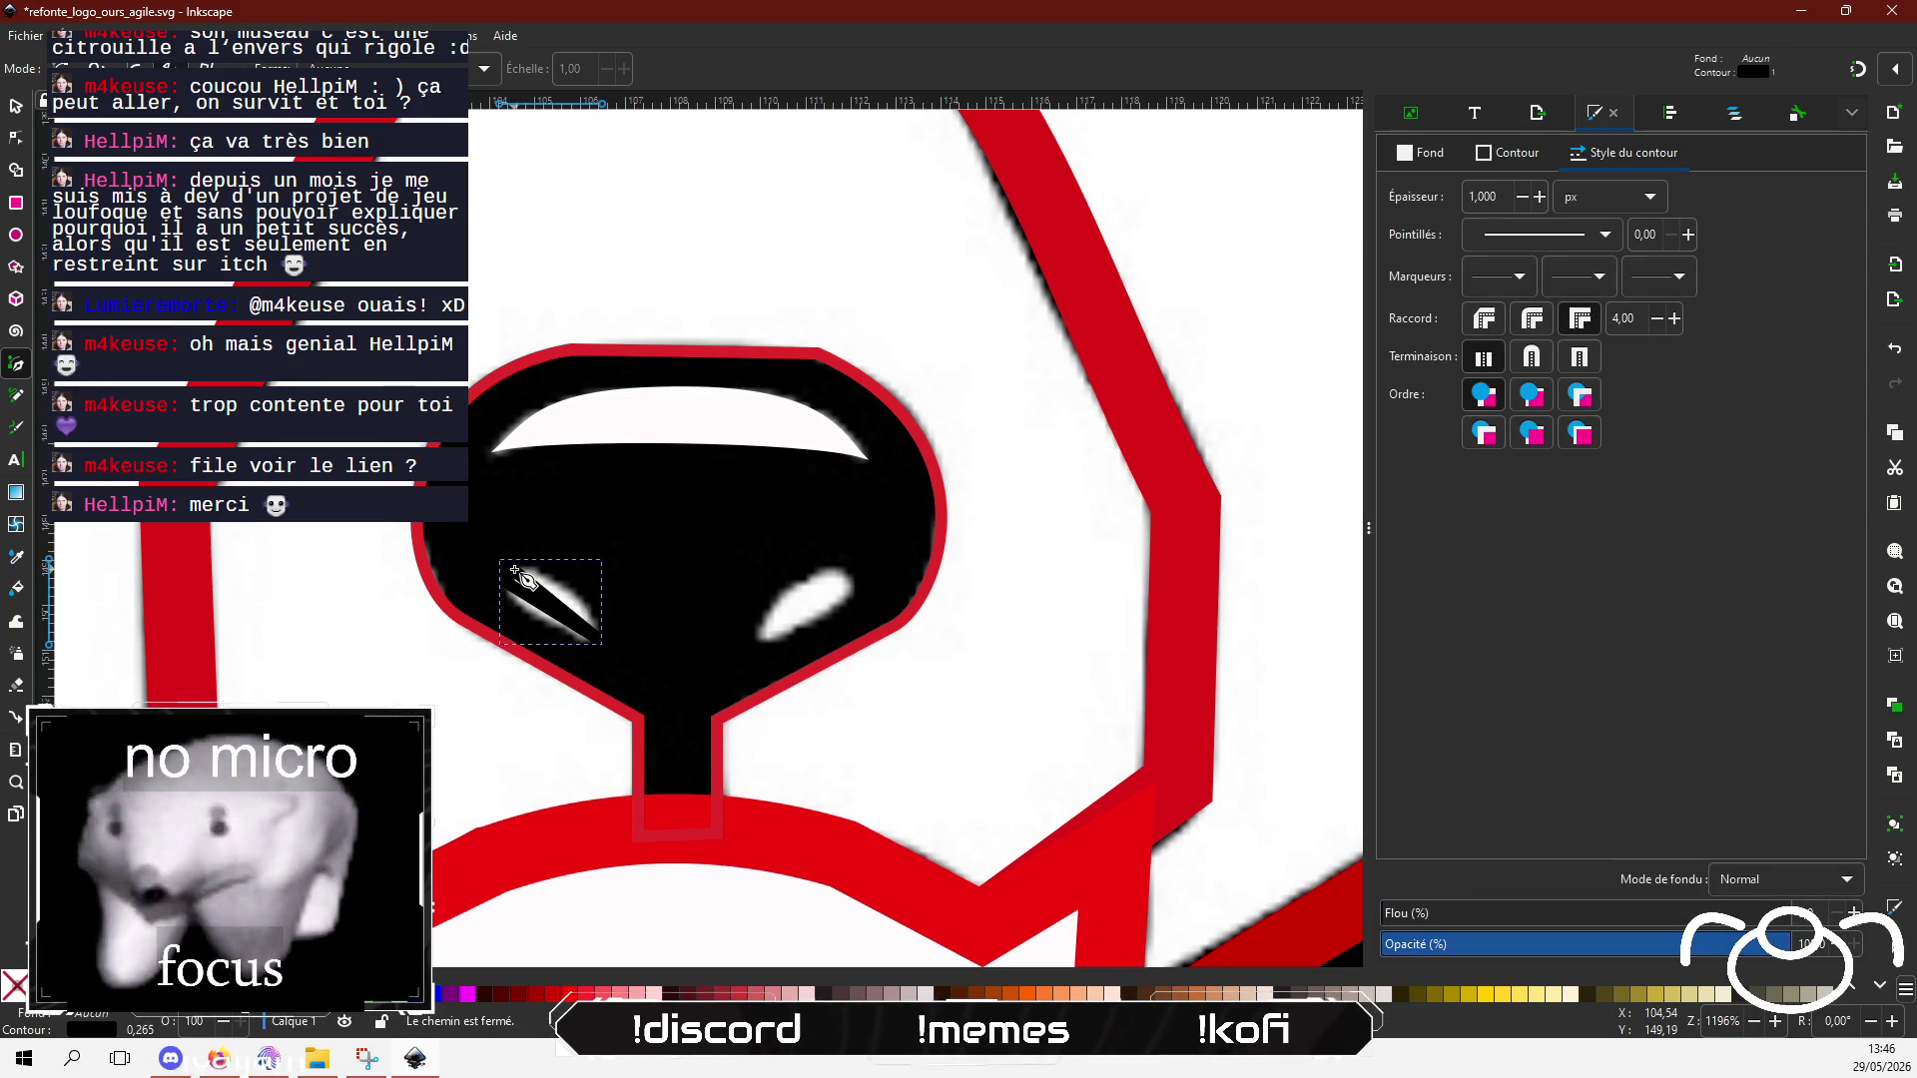
Step: Make the sliver's outline white, then select the top arc with the node tool
left_click(1542, 158)
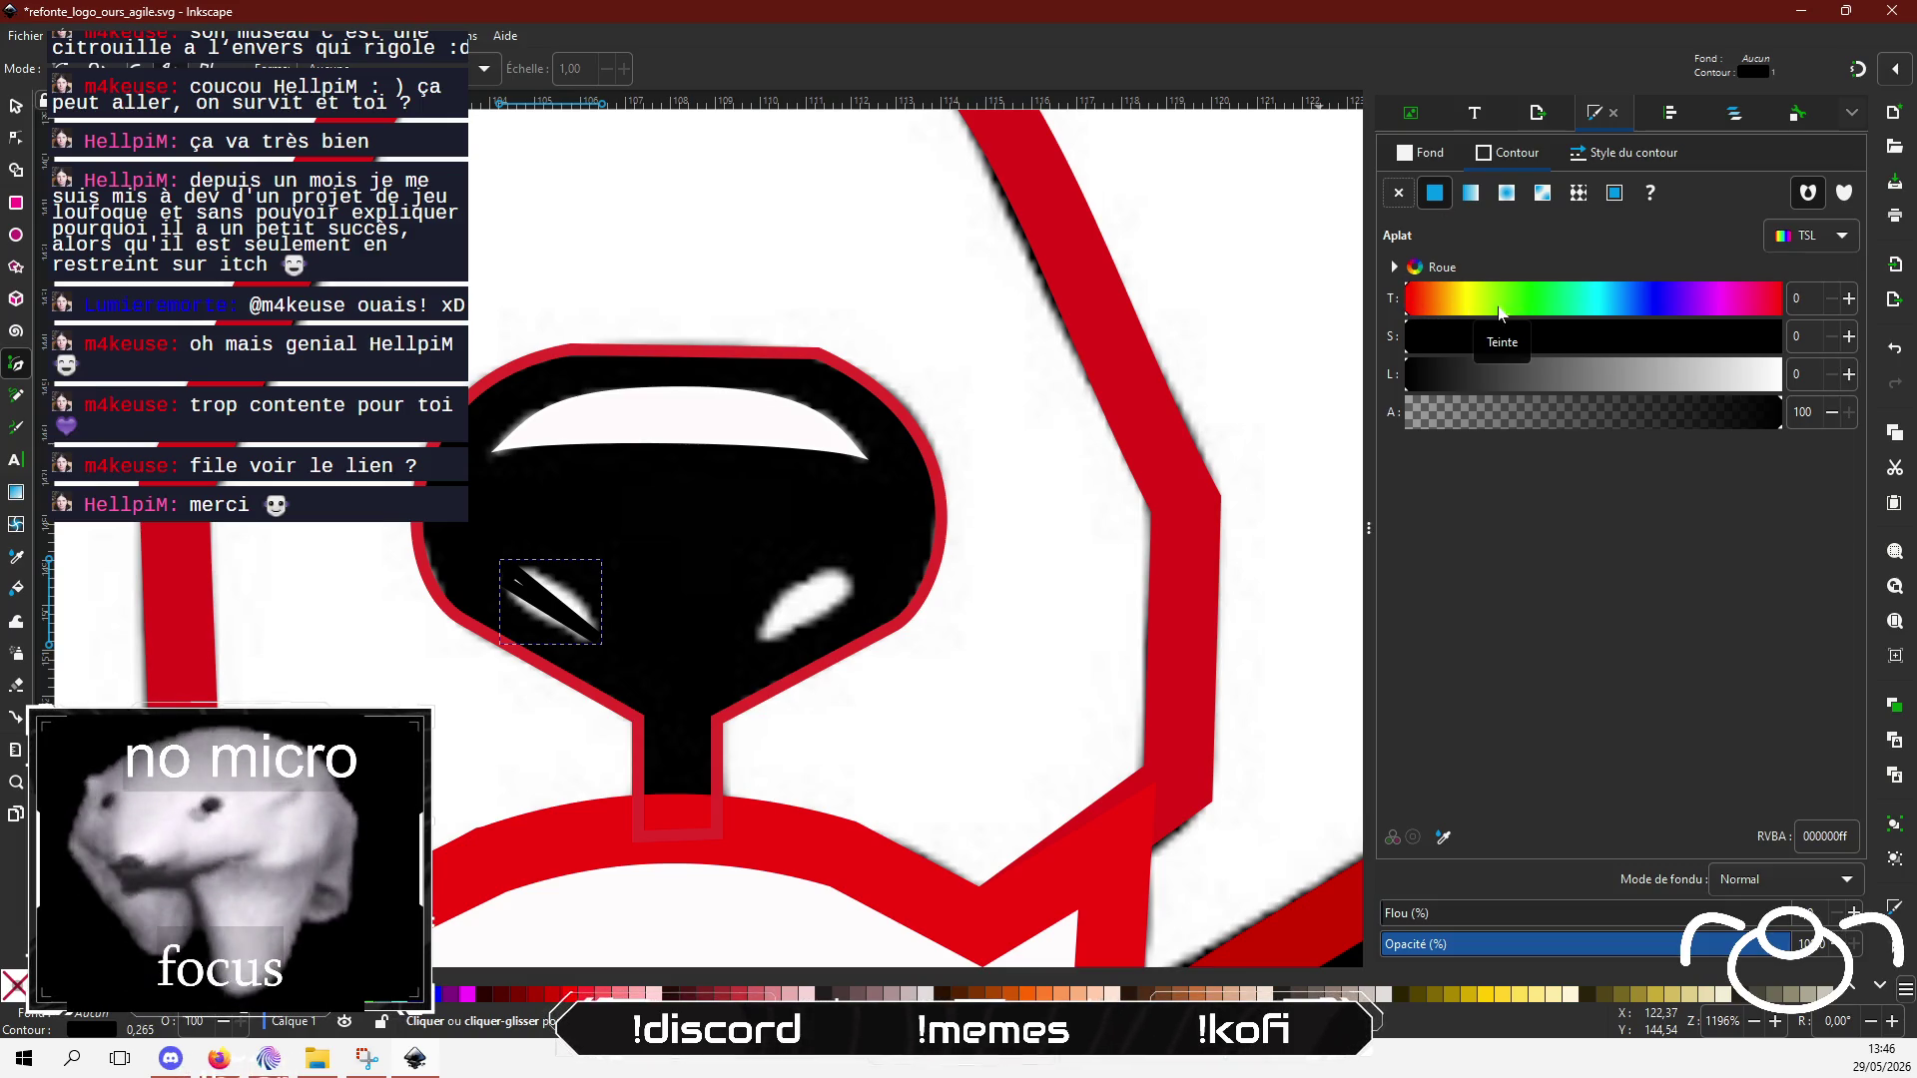
left_click_drag(1760, 380, 1784, 381)
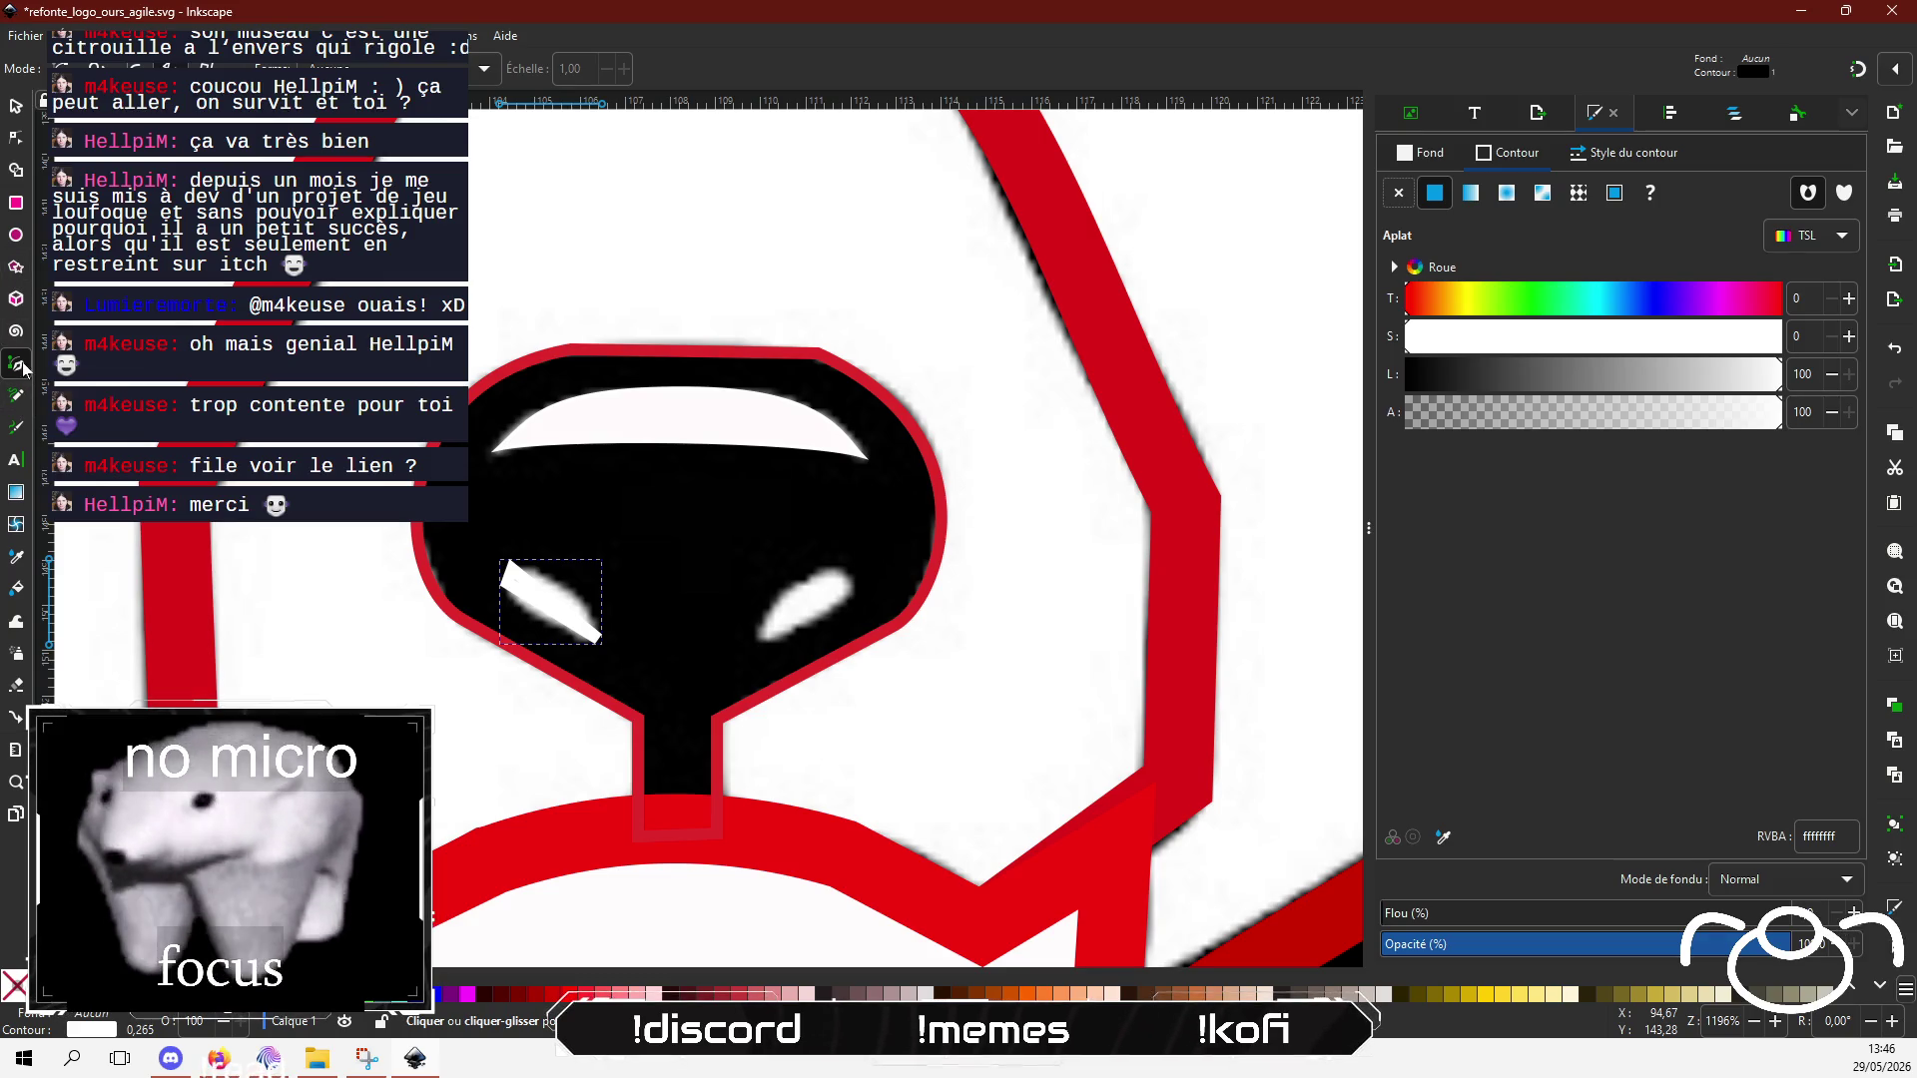
left_click(17, 138)
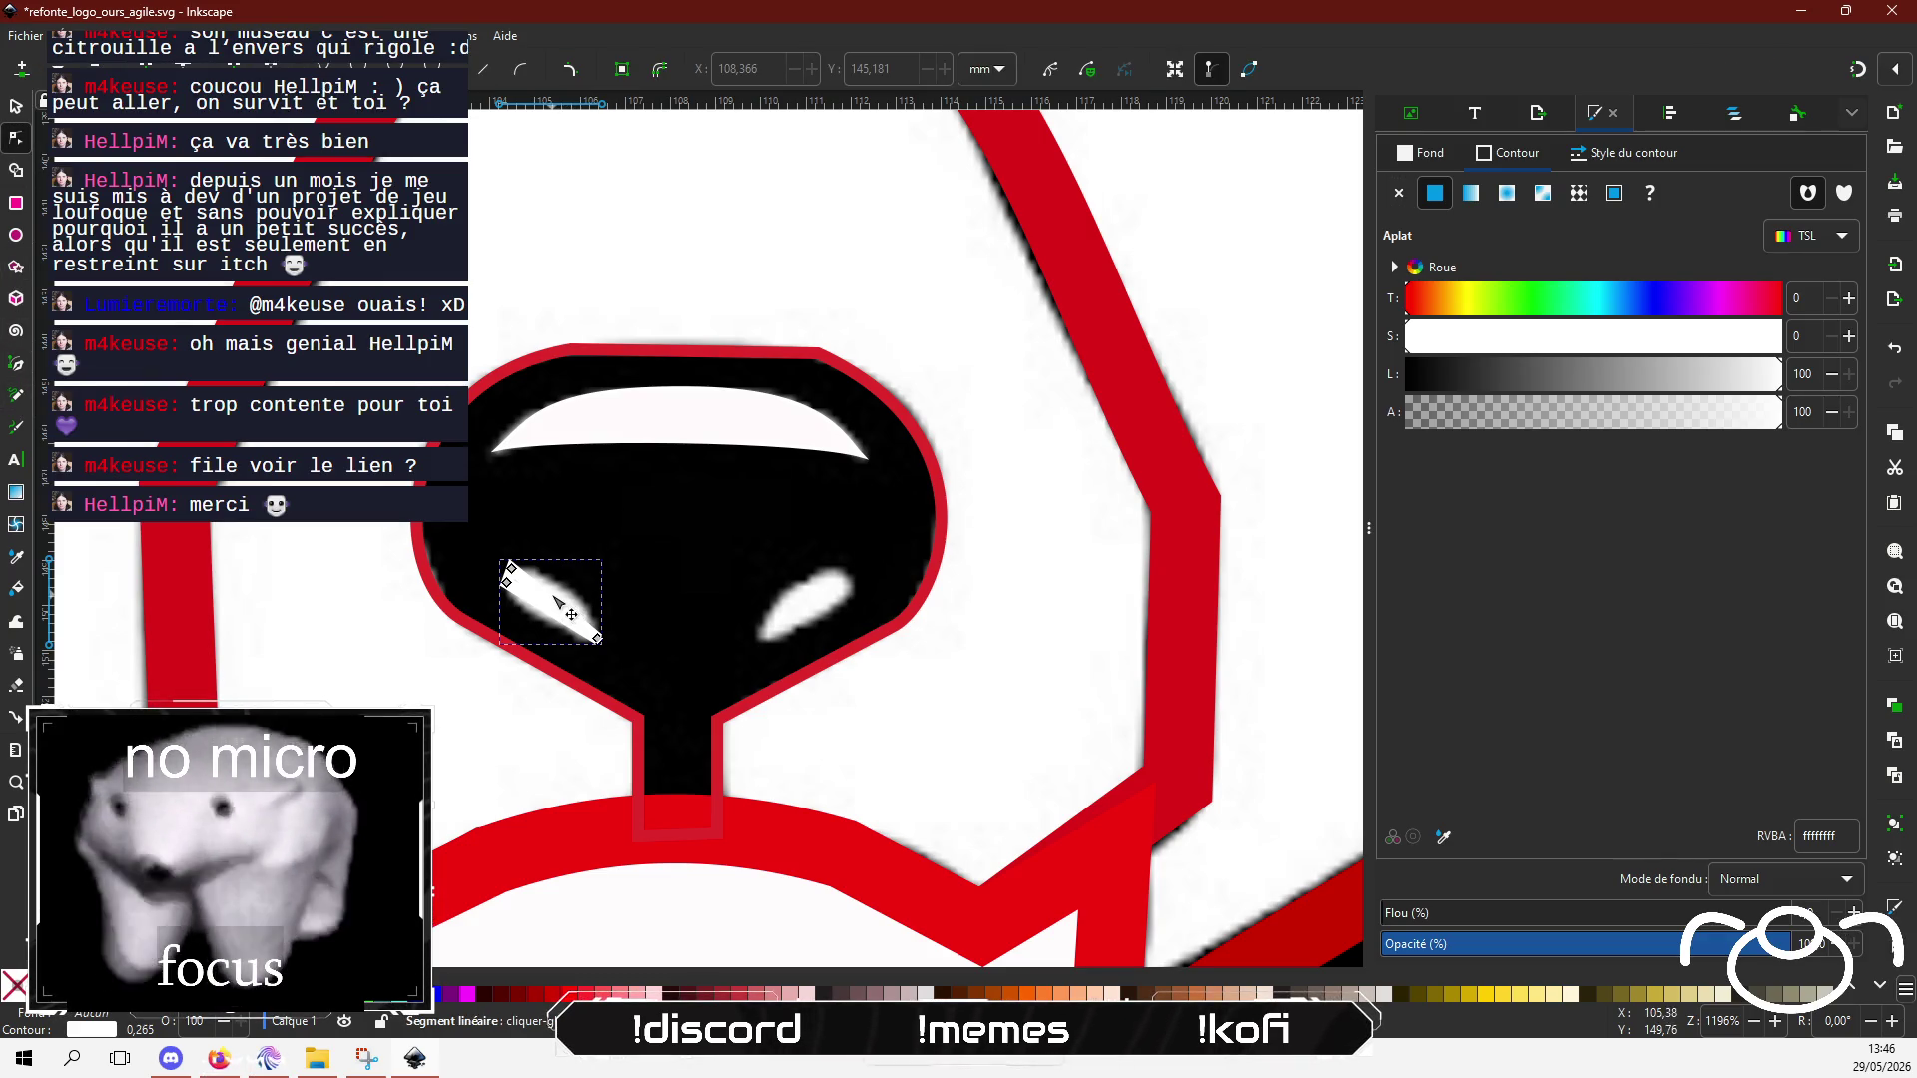
left_click(632, 415)
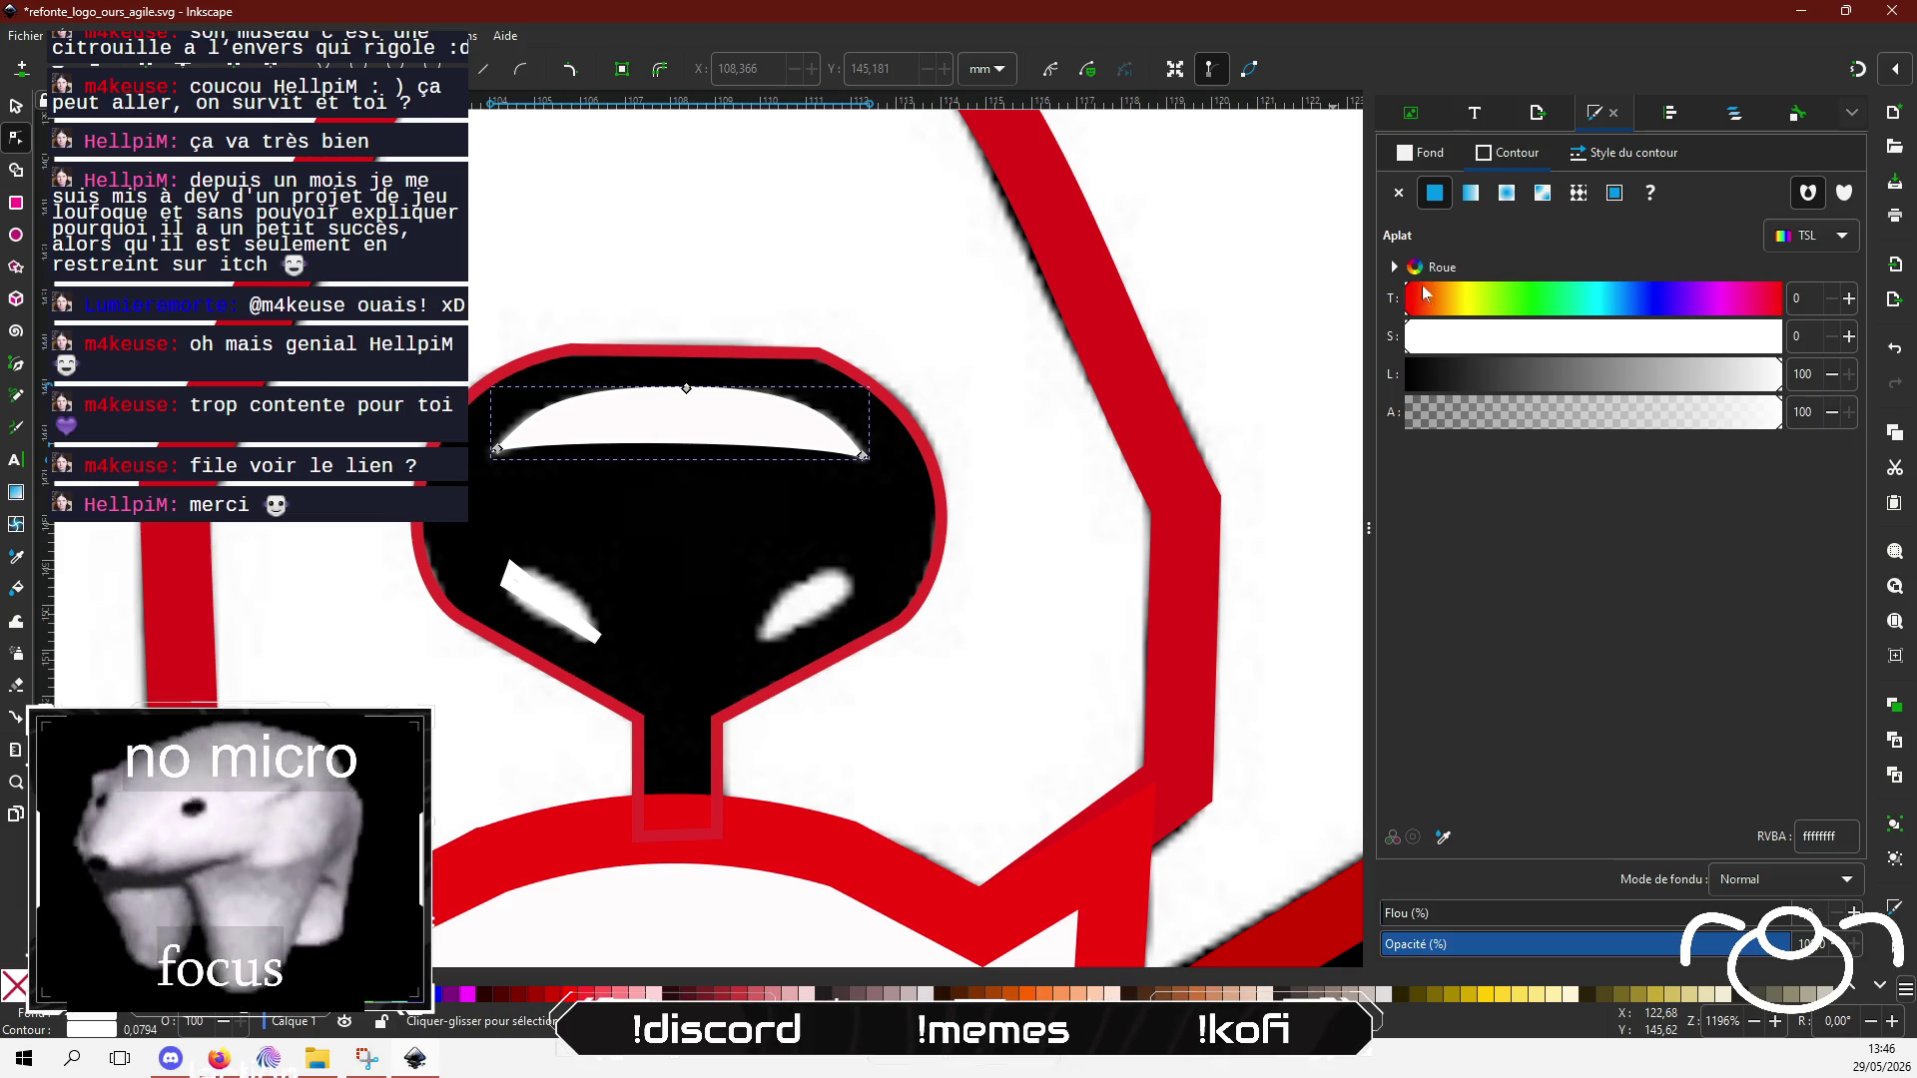
Step: Turn the top arc's outline red and its fill red (ff0d0dff)
left_click(1620, 366)
left_click_drag(1621, 344, 1801, 340)
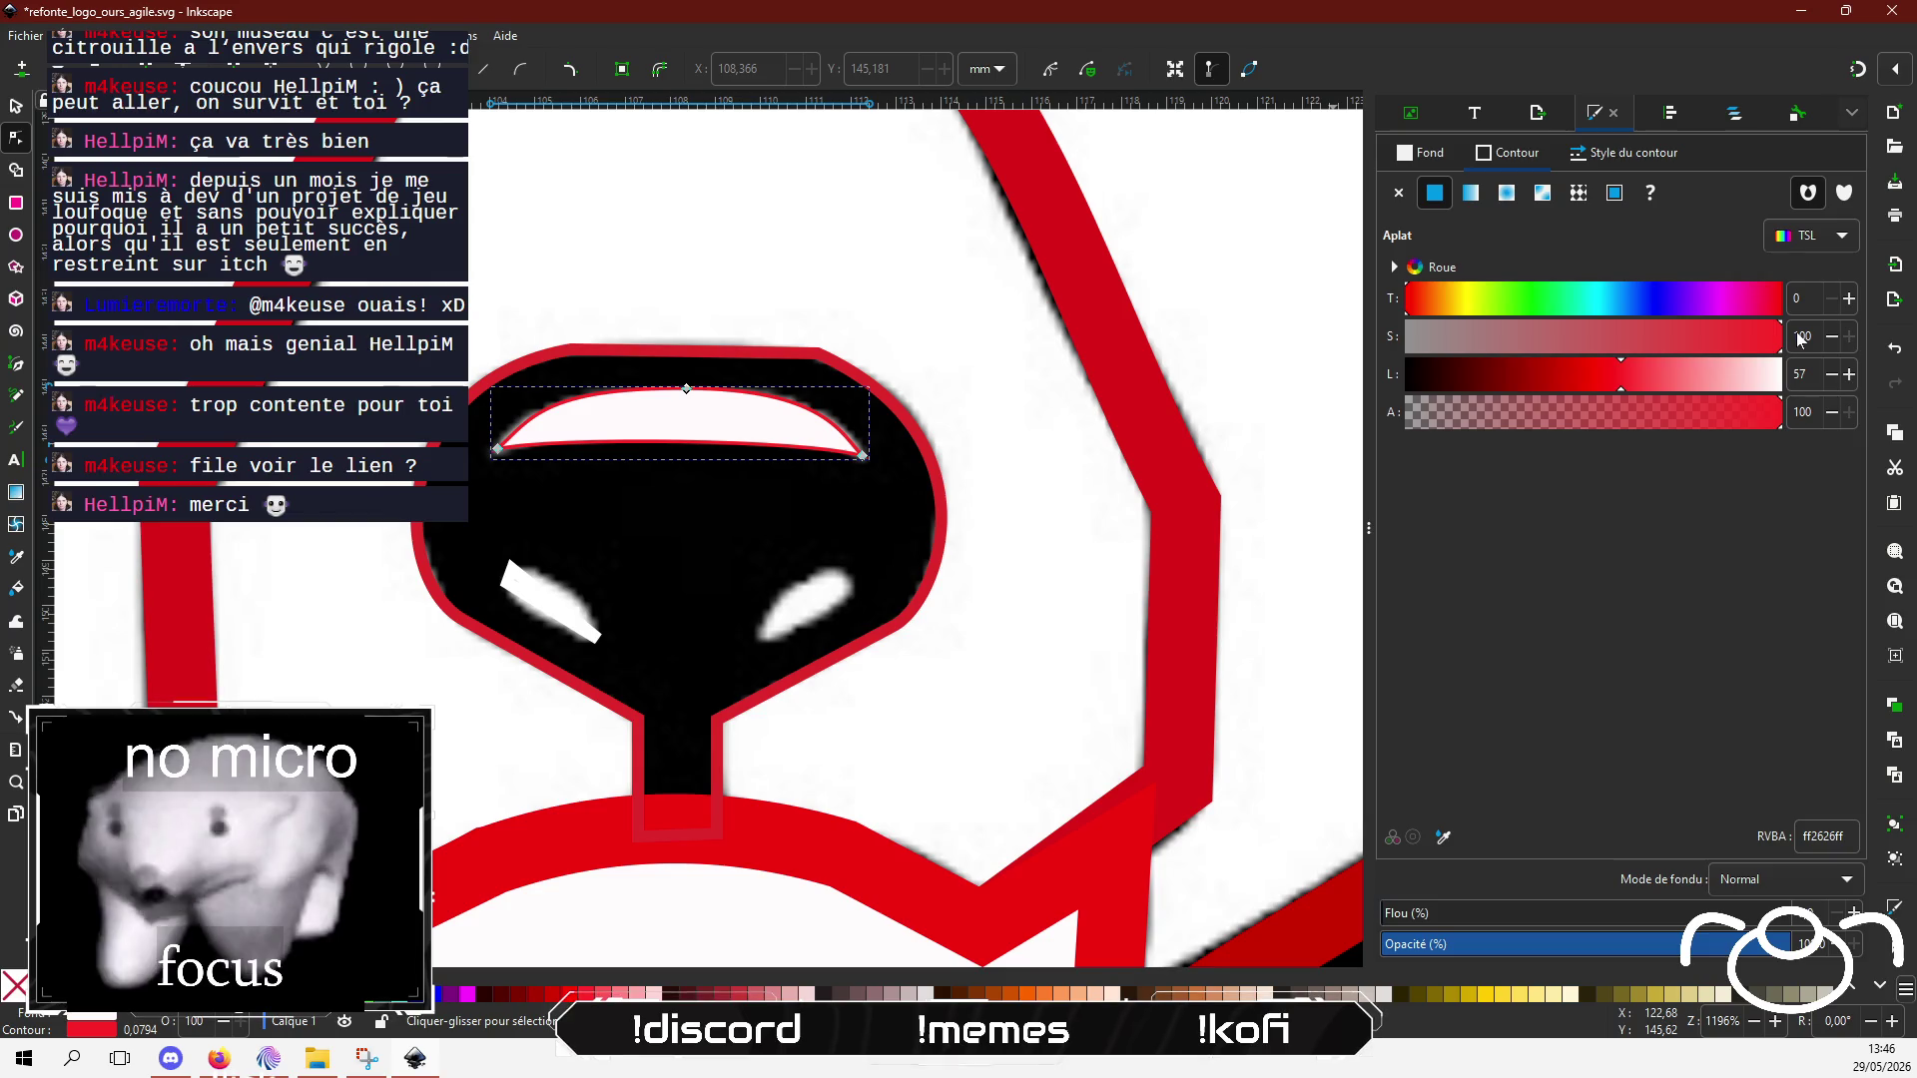
left_click(1525, 176)
mouse_move(1586, 369)
left_mouse_down()
mouse_move(1651, 369)
mouse_move(1602, 372)
left_mouse_up()
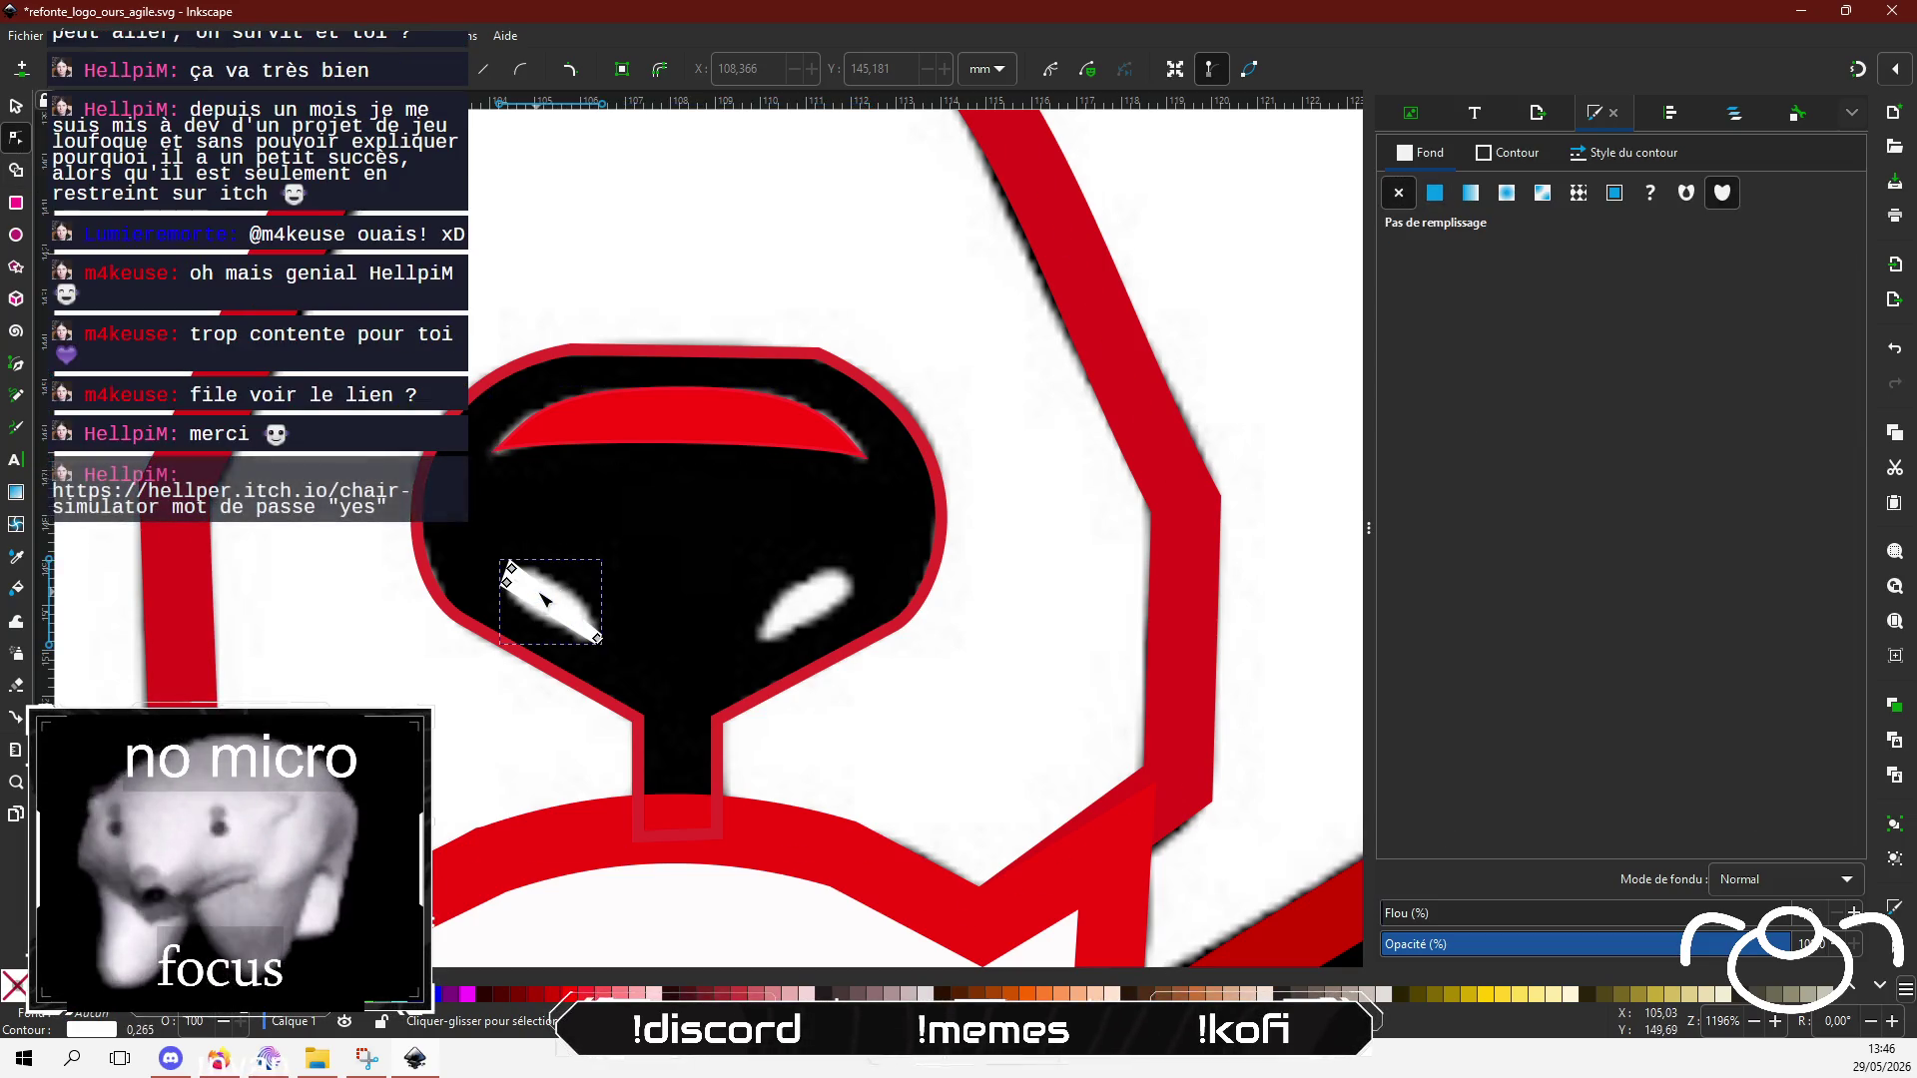
key("Return")
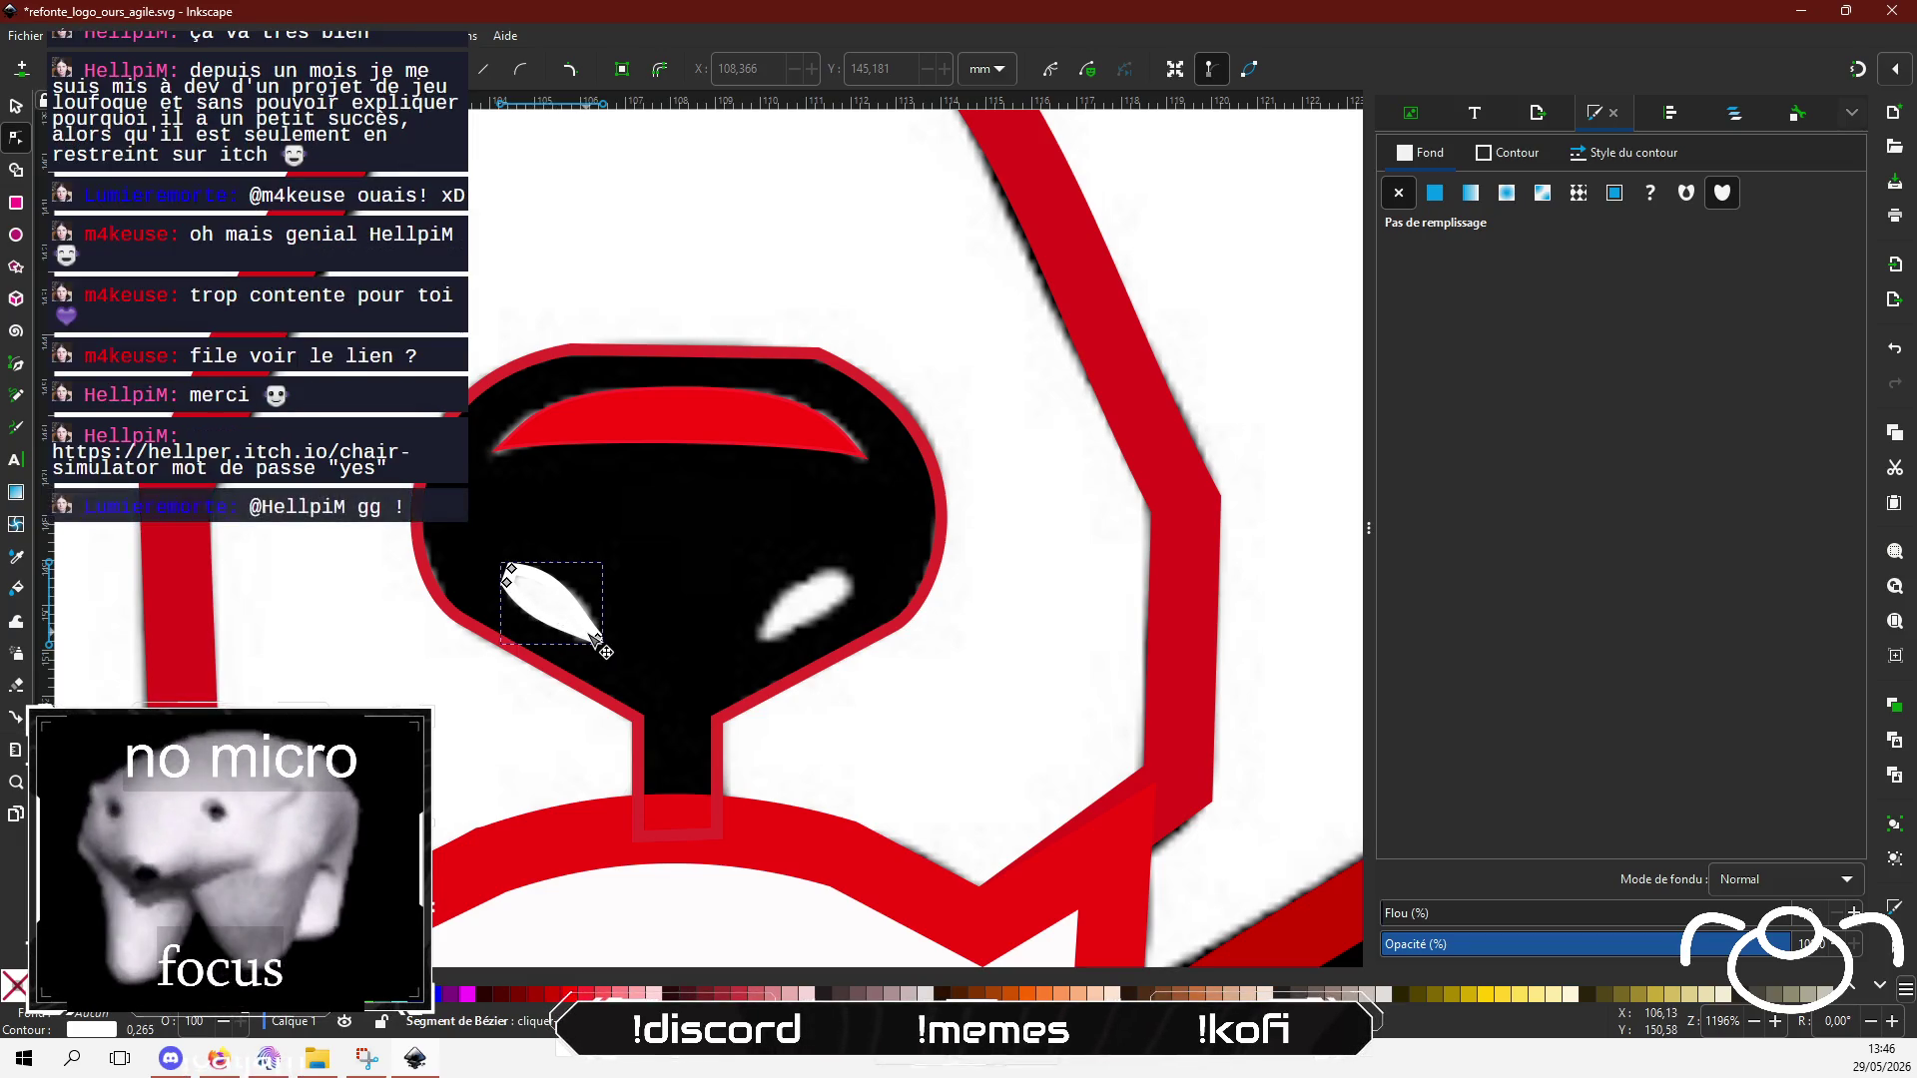
Step: Make the highlight's tip node smooth and round the curves around it
scroll(589, 636, "up", 4)
mouse_move(633, 661)
left_mouse_down()
mouse_move(595, 620)
mouse_move(604, 636)
left_mouse_up()
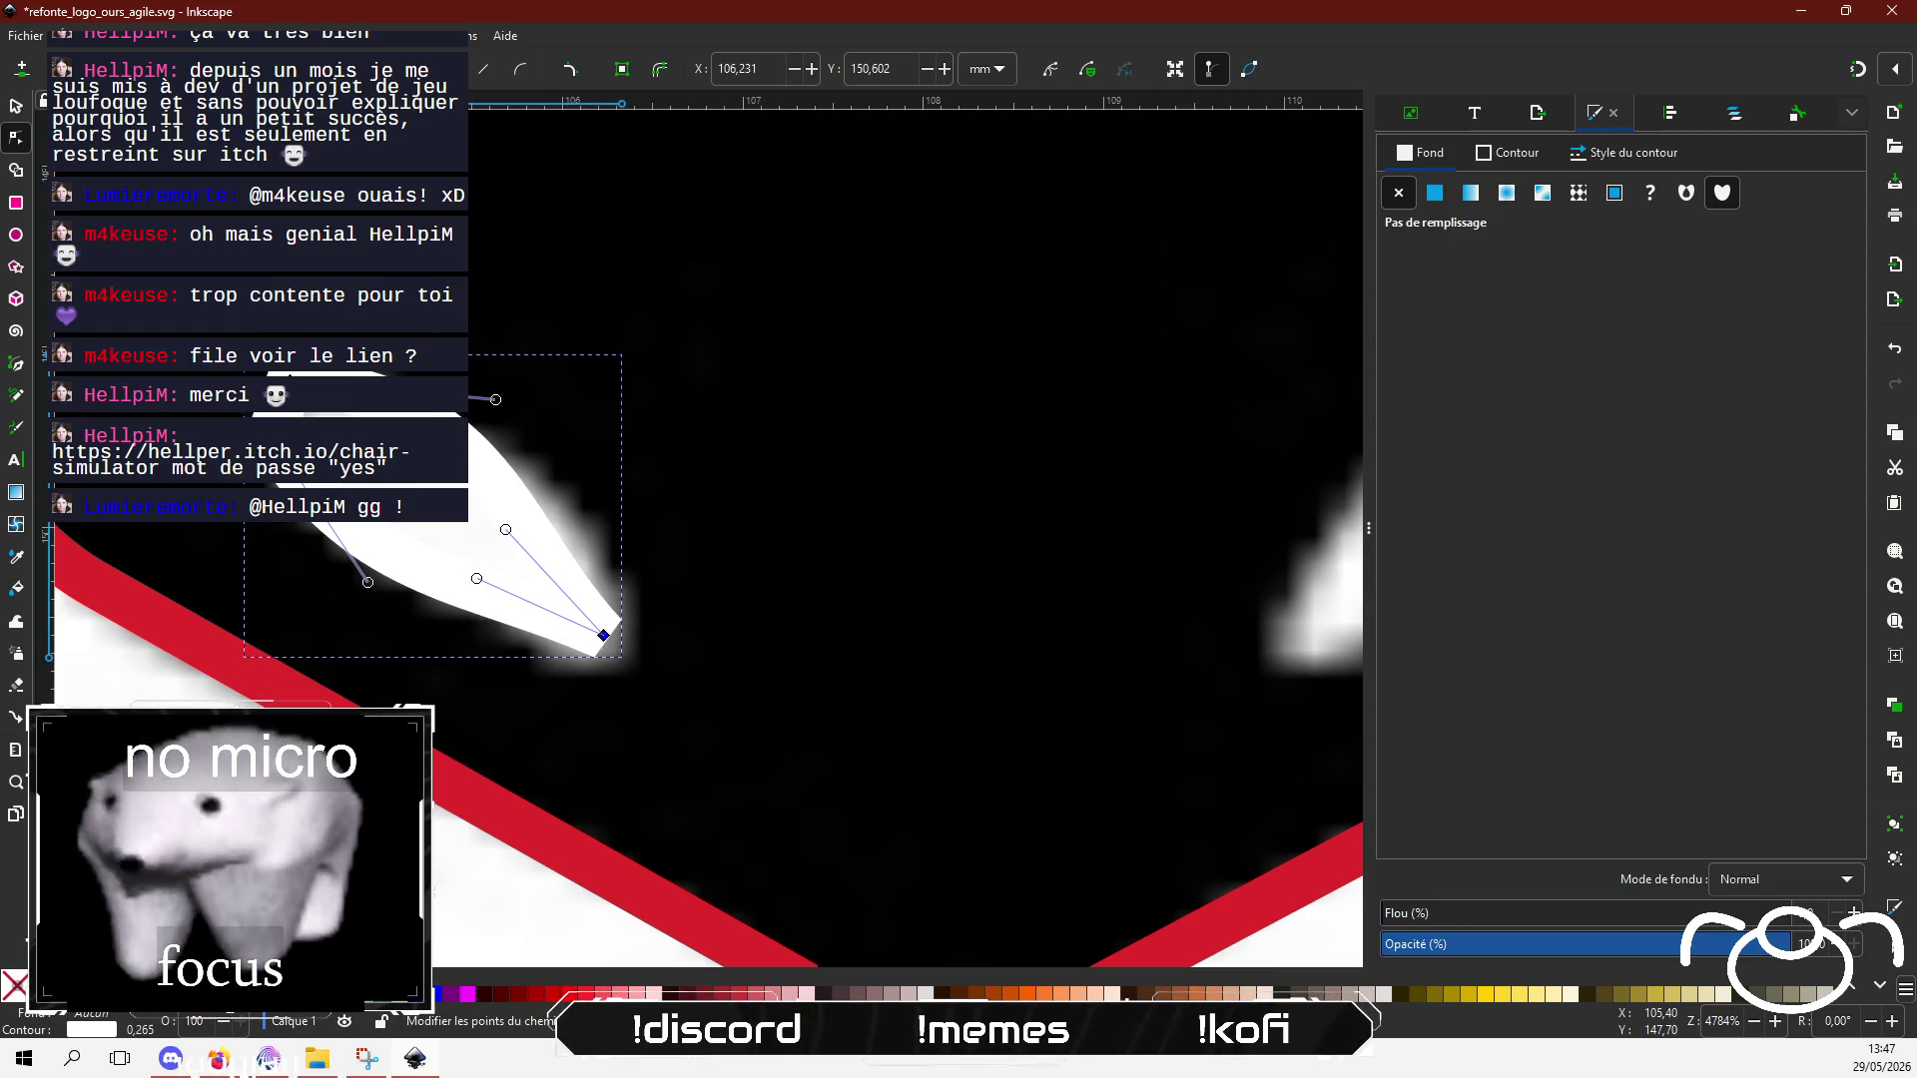
key("shift+s")
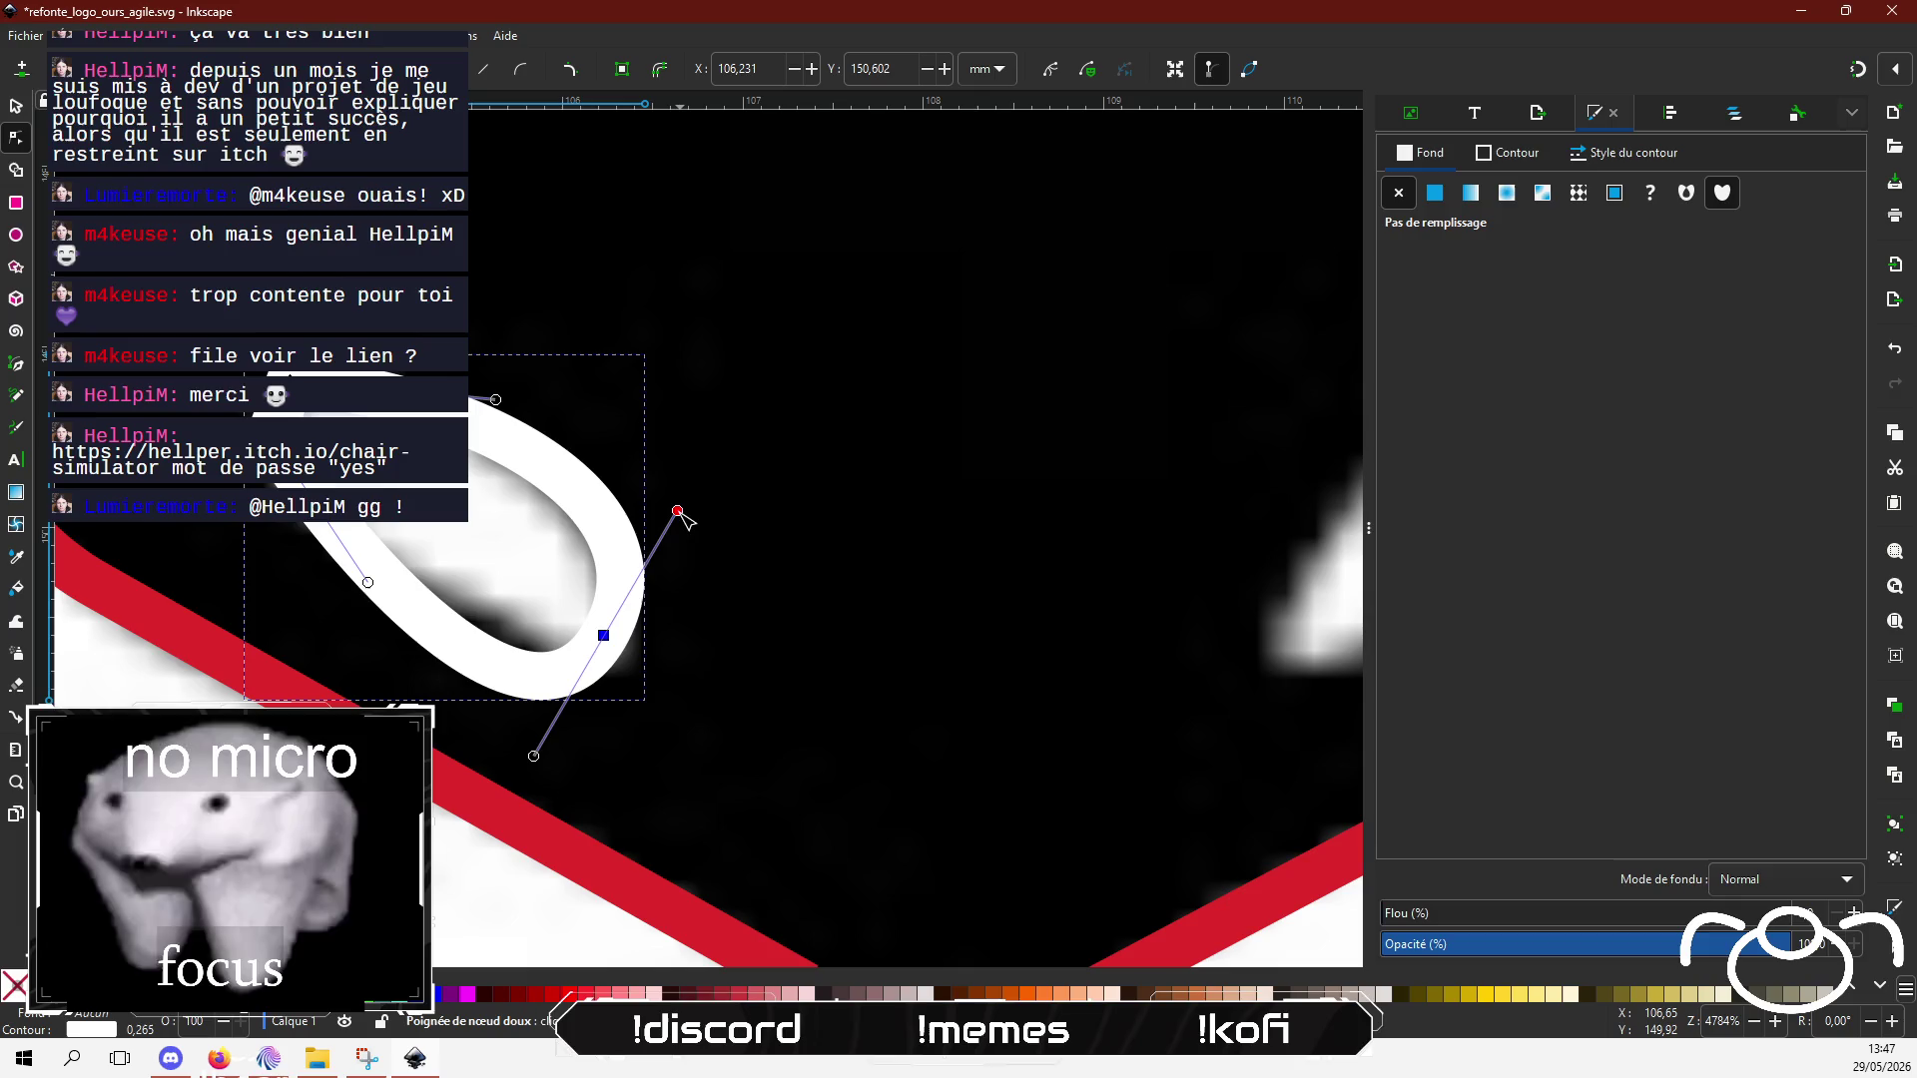
left_click_drag(678, 512, 615, 515)
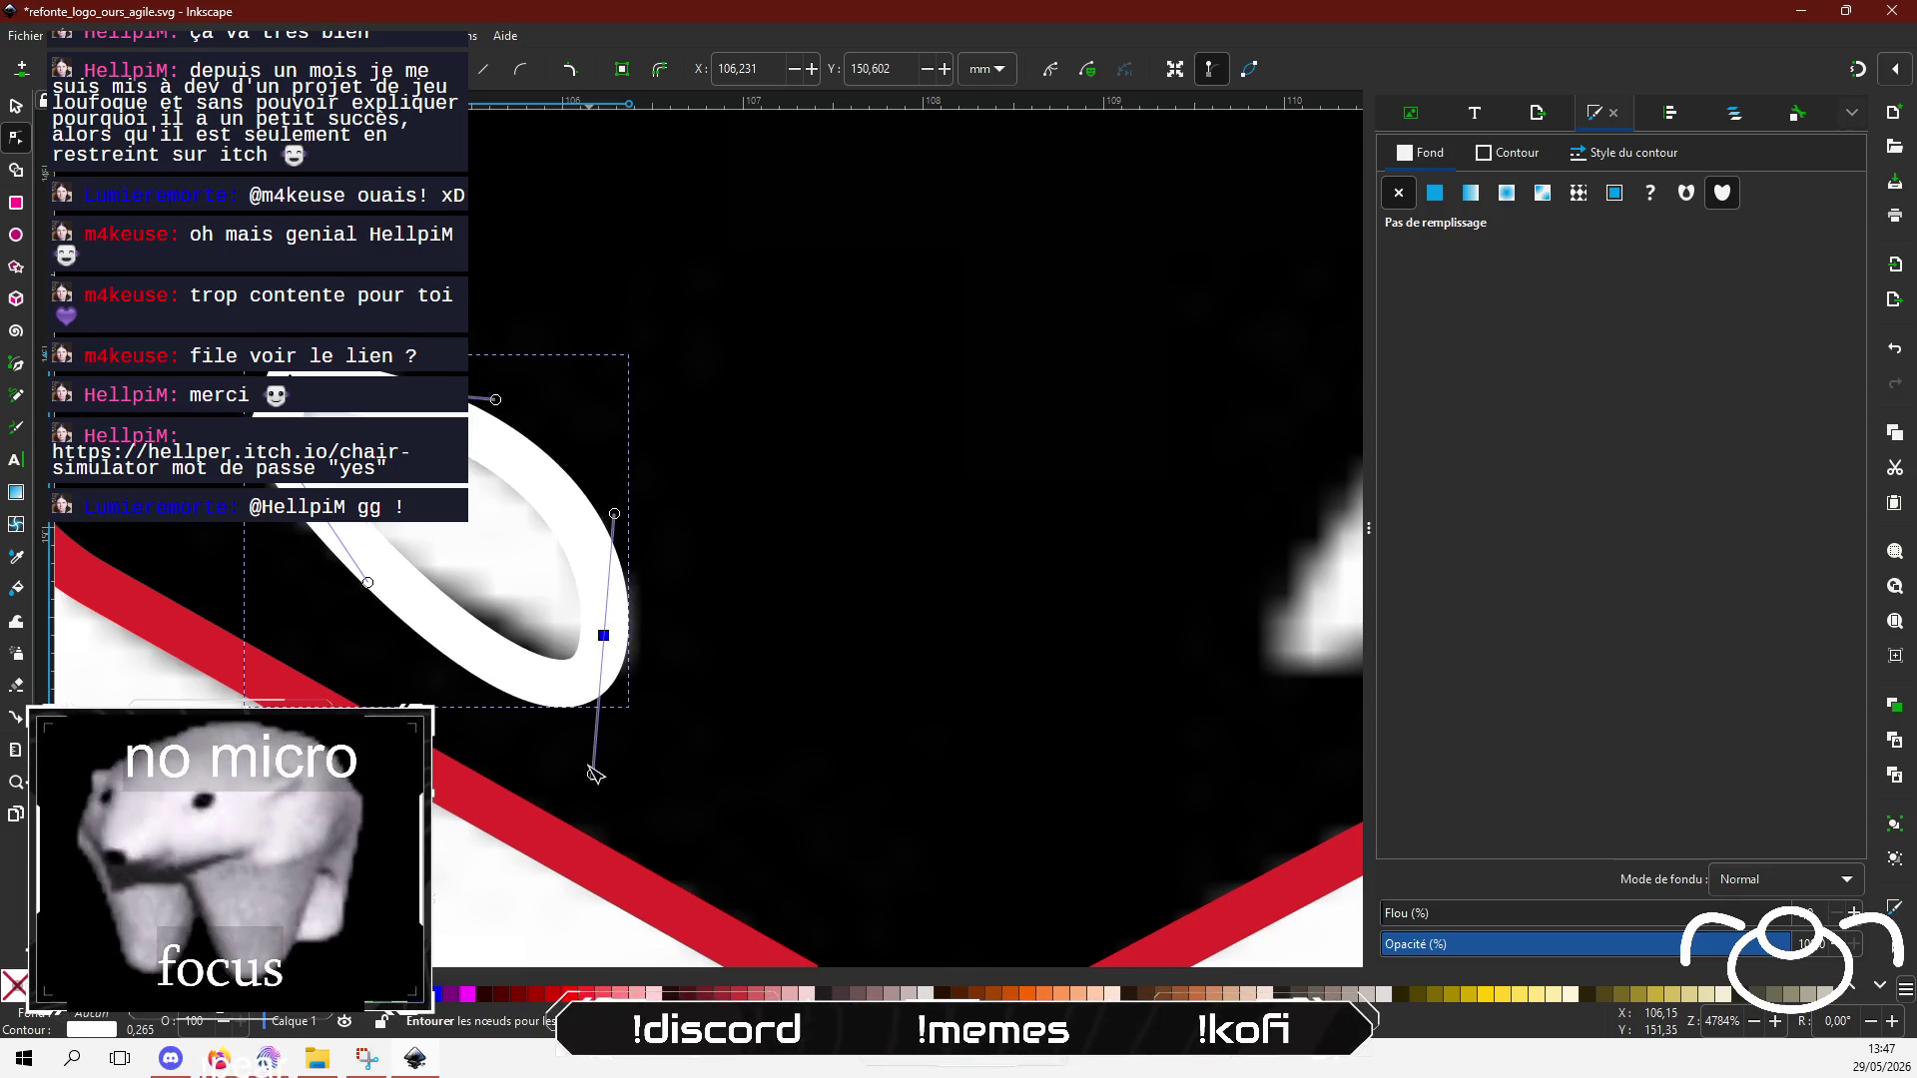
left_click(595, 737)
left_click(603, 635)
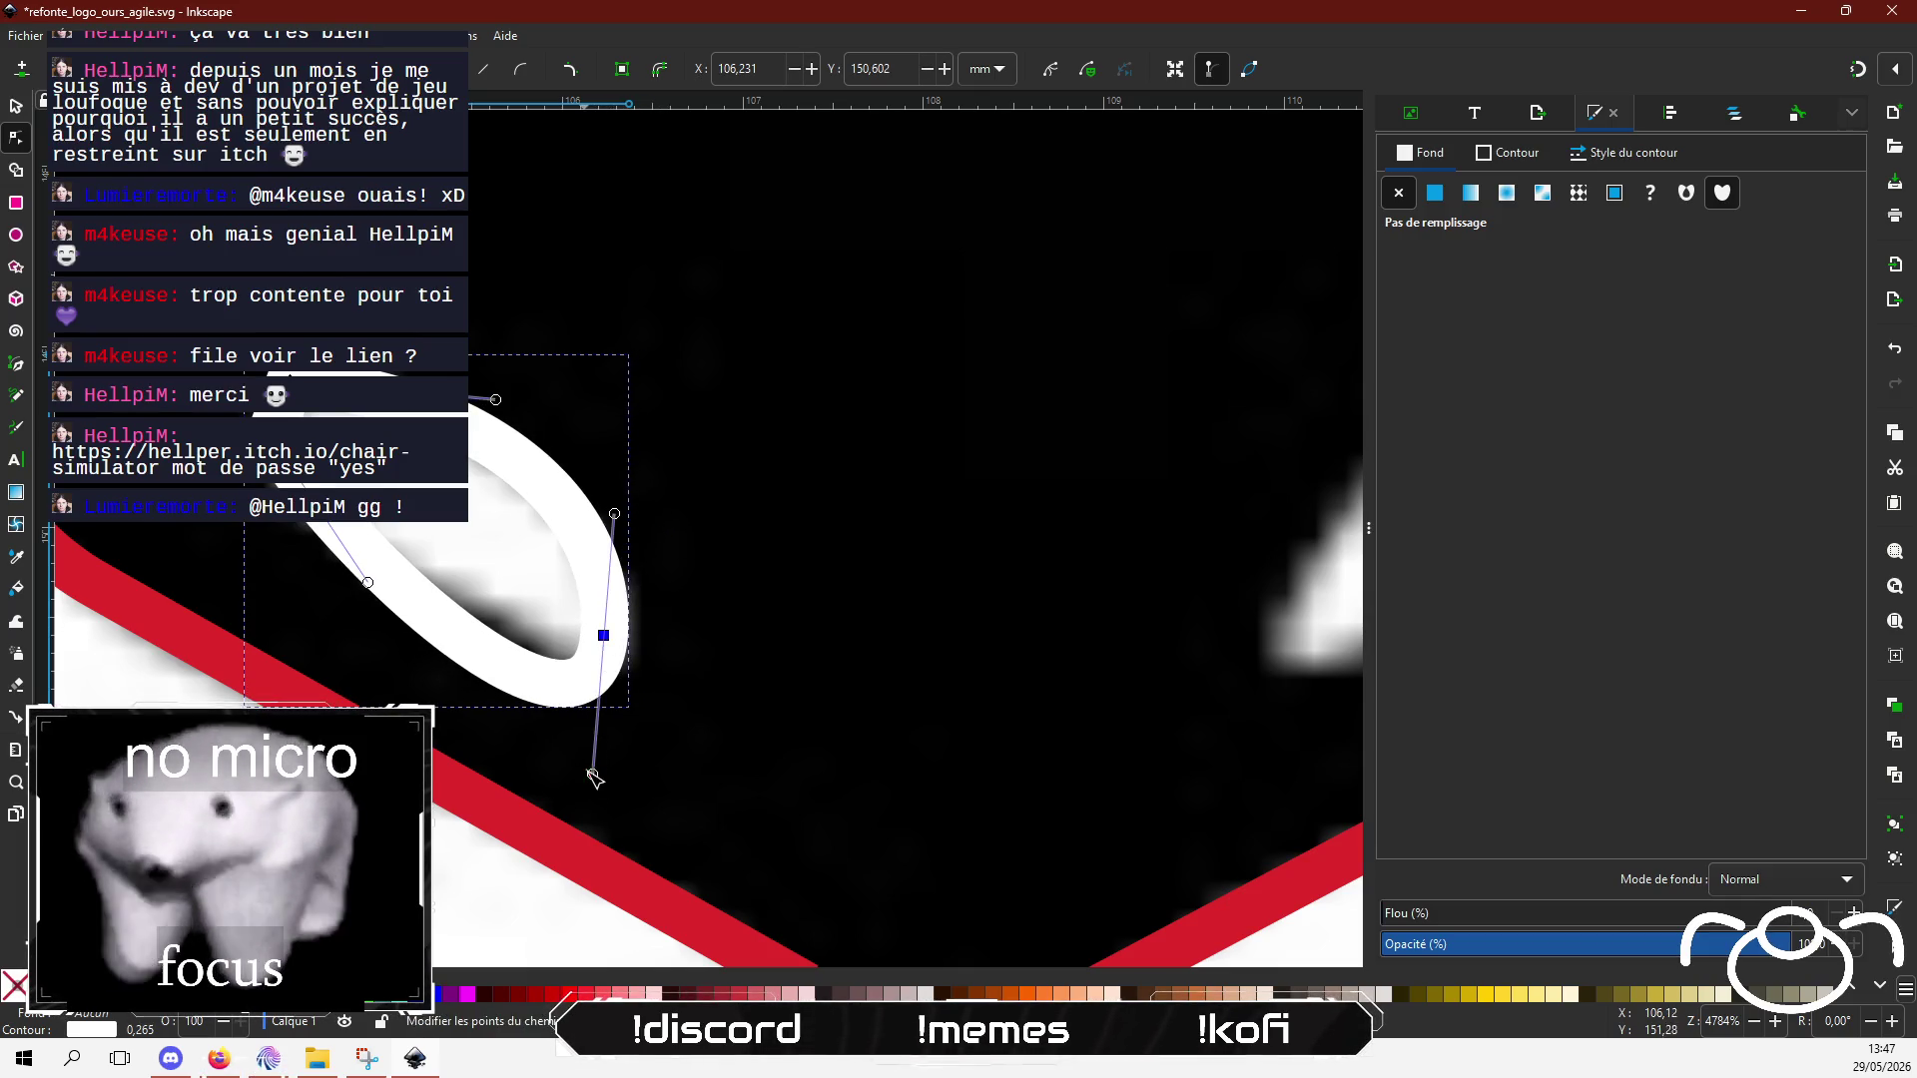
mouse_move(595, 765)
left_mouse_down()
mouse_move(579, 636)
mouse_move(580, 664)
left_mouse_up()
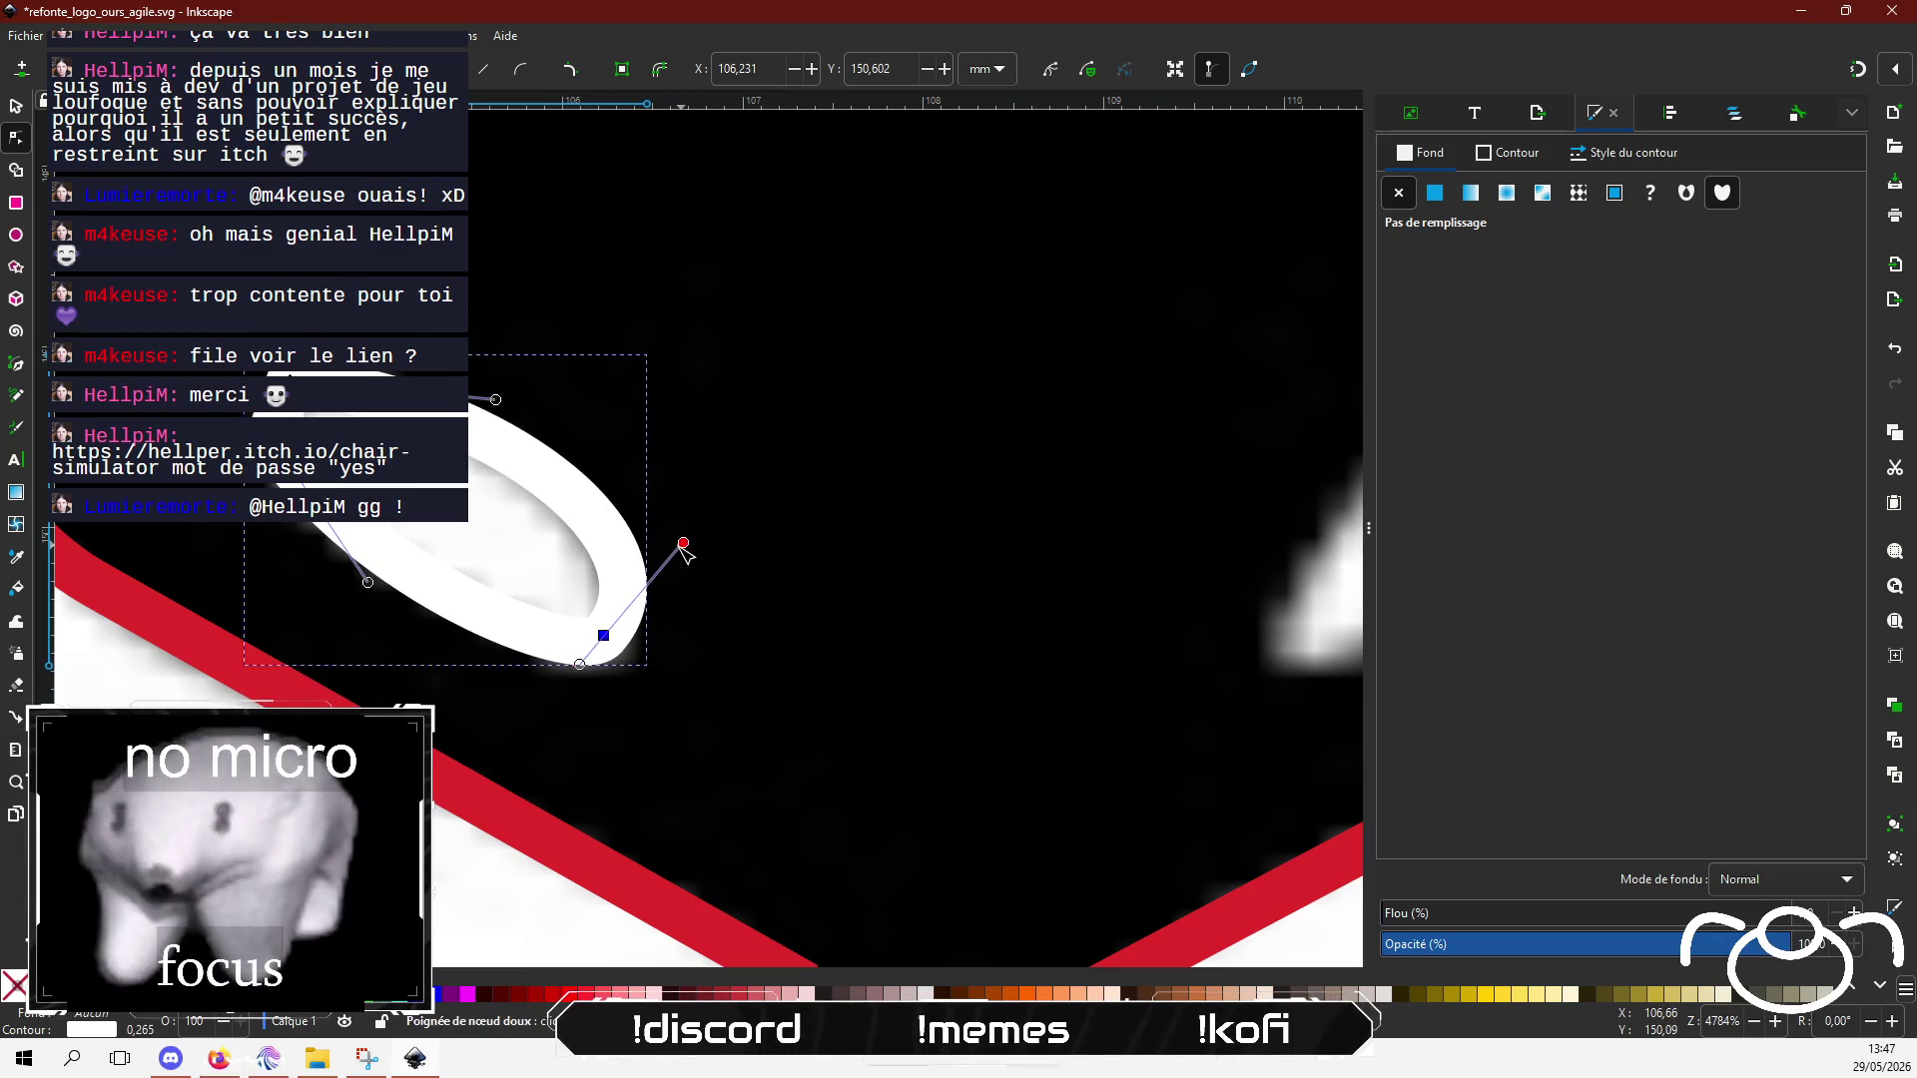
left_click_drag(683, 544, 630, 592)
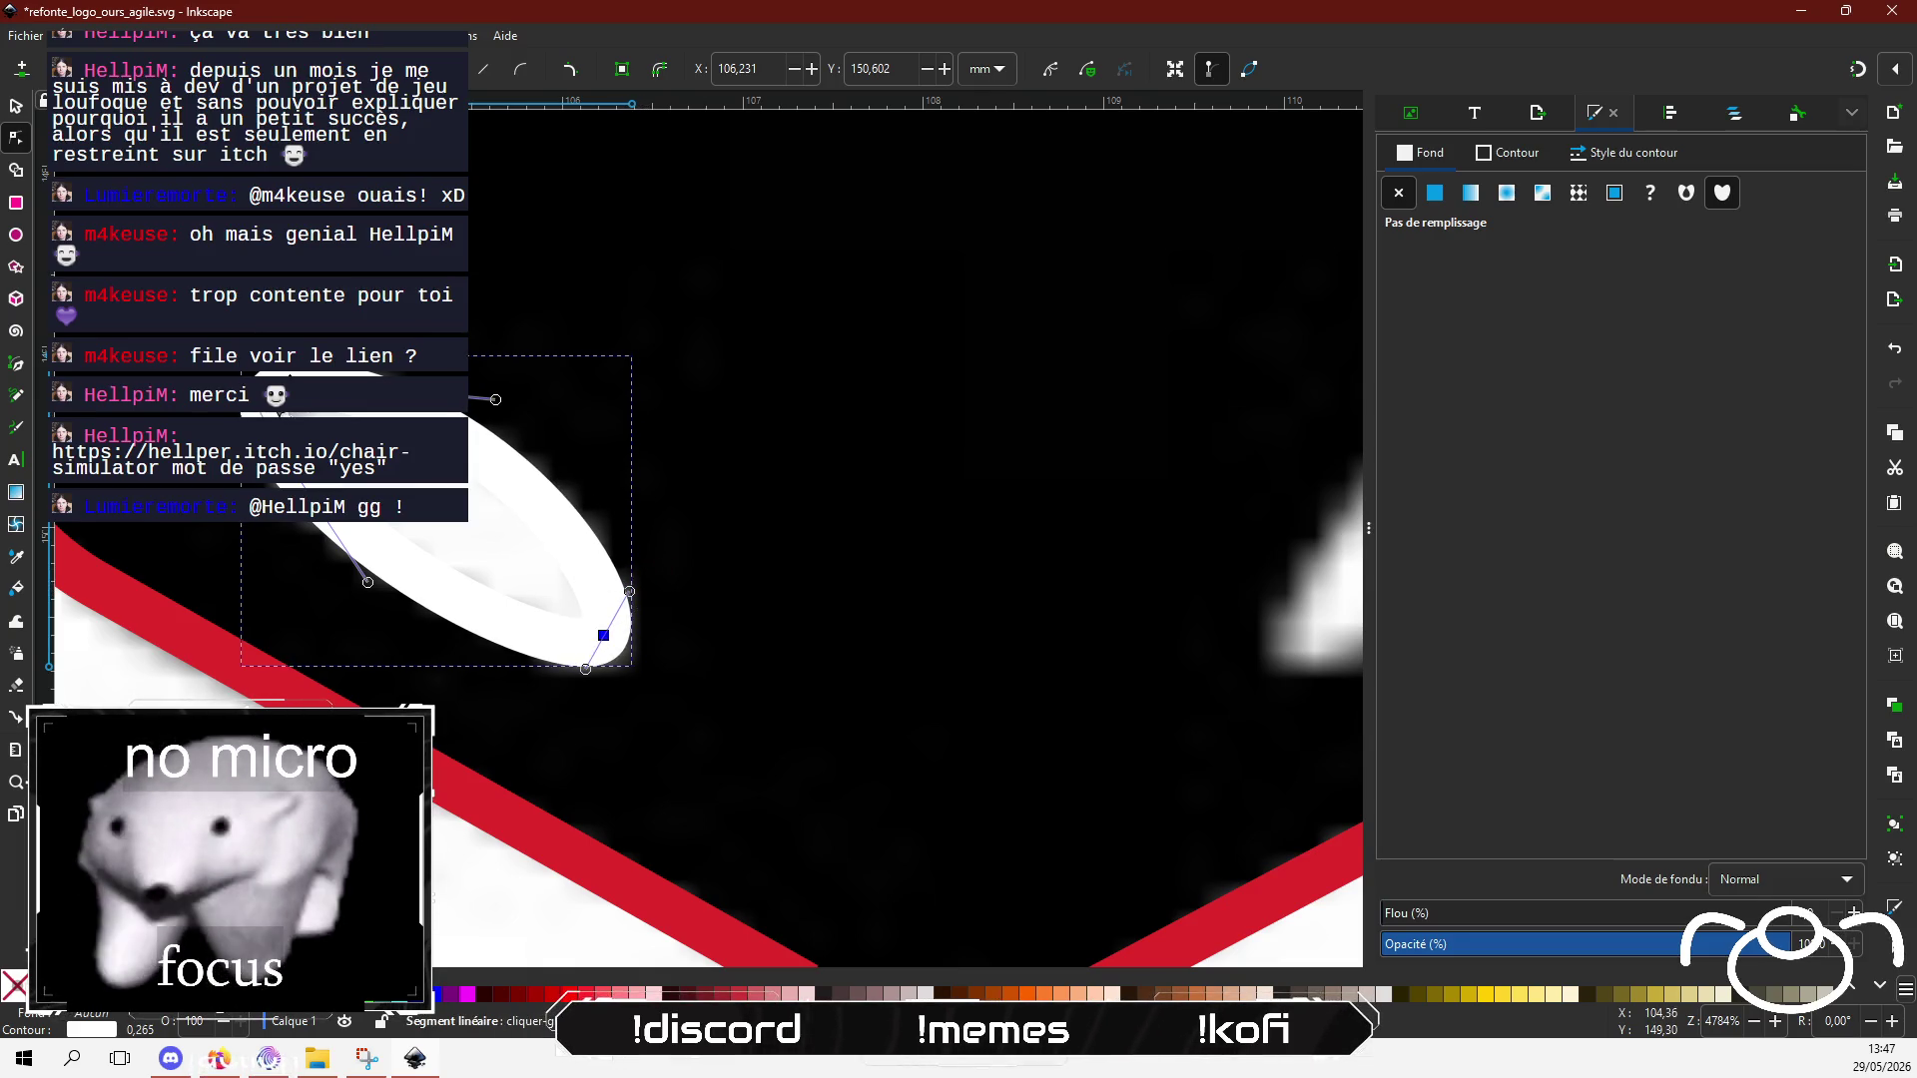
Step: Move the highlight's upper node and refine its upper curve into a teardrop
left_click_drag(290, 384, 332, 404)
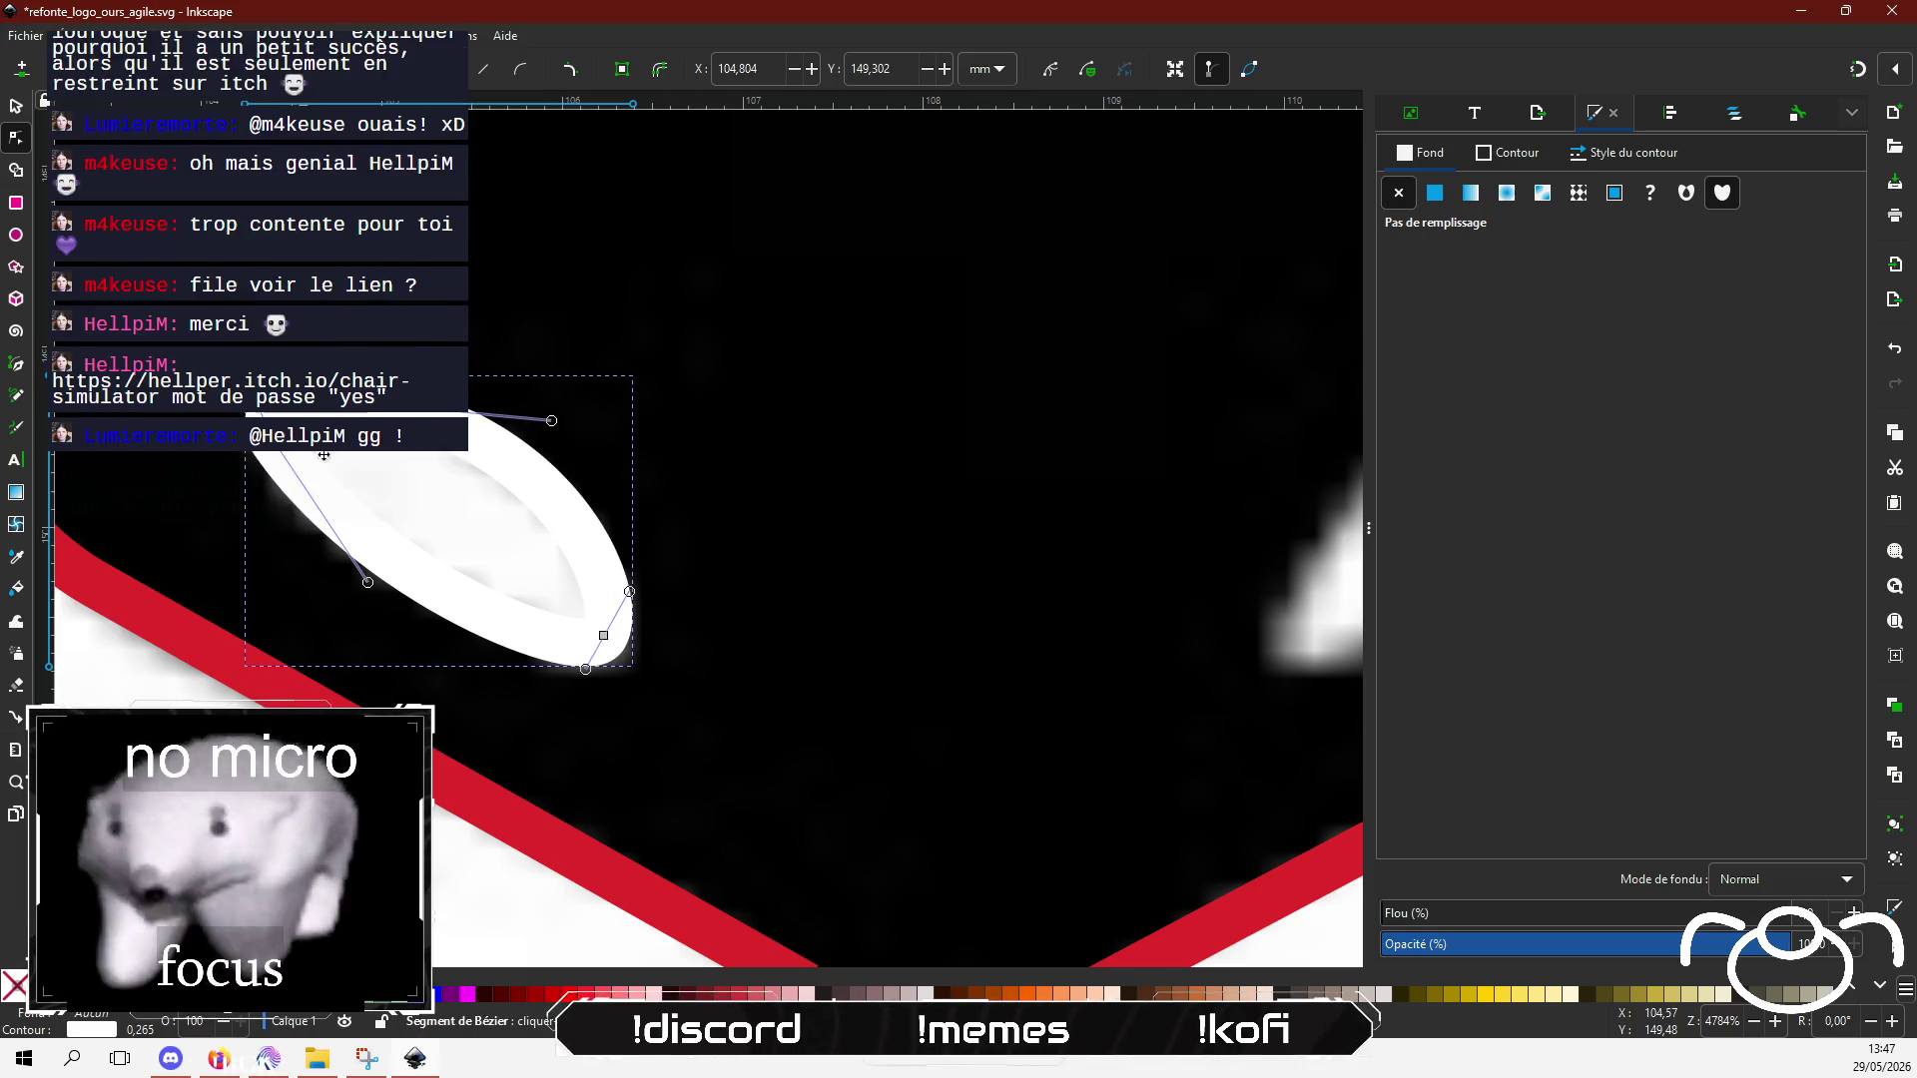
mouse_move(332, 404)
left_mouse_down()
mouse_move(315, 455)
mouse_move(340, 467)
left_mouse_up()
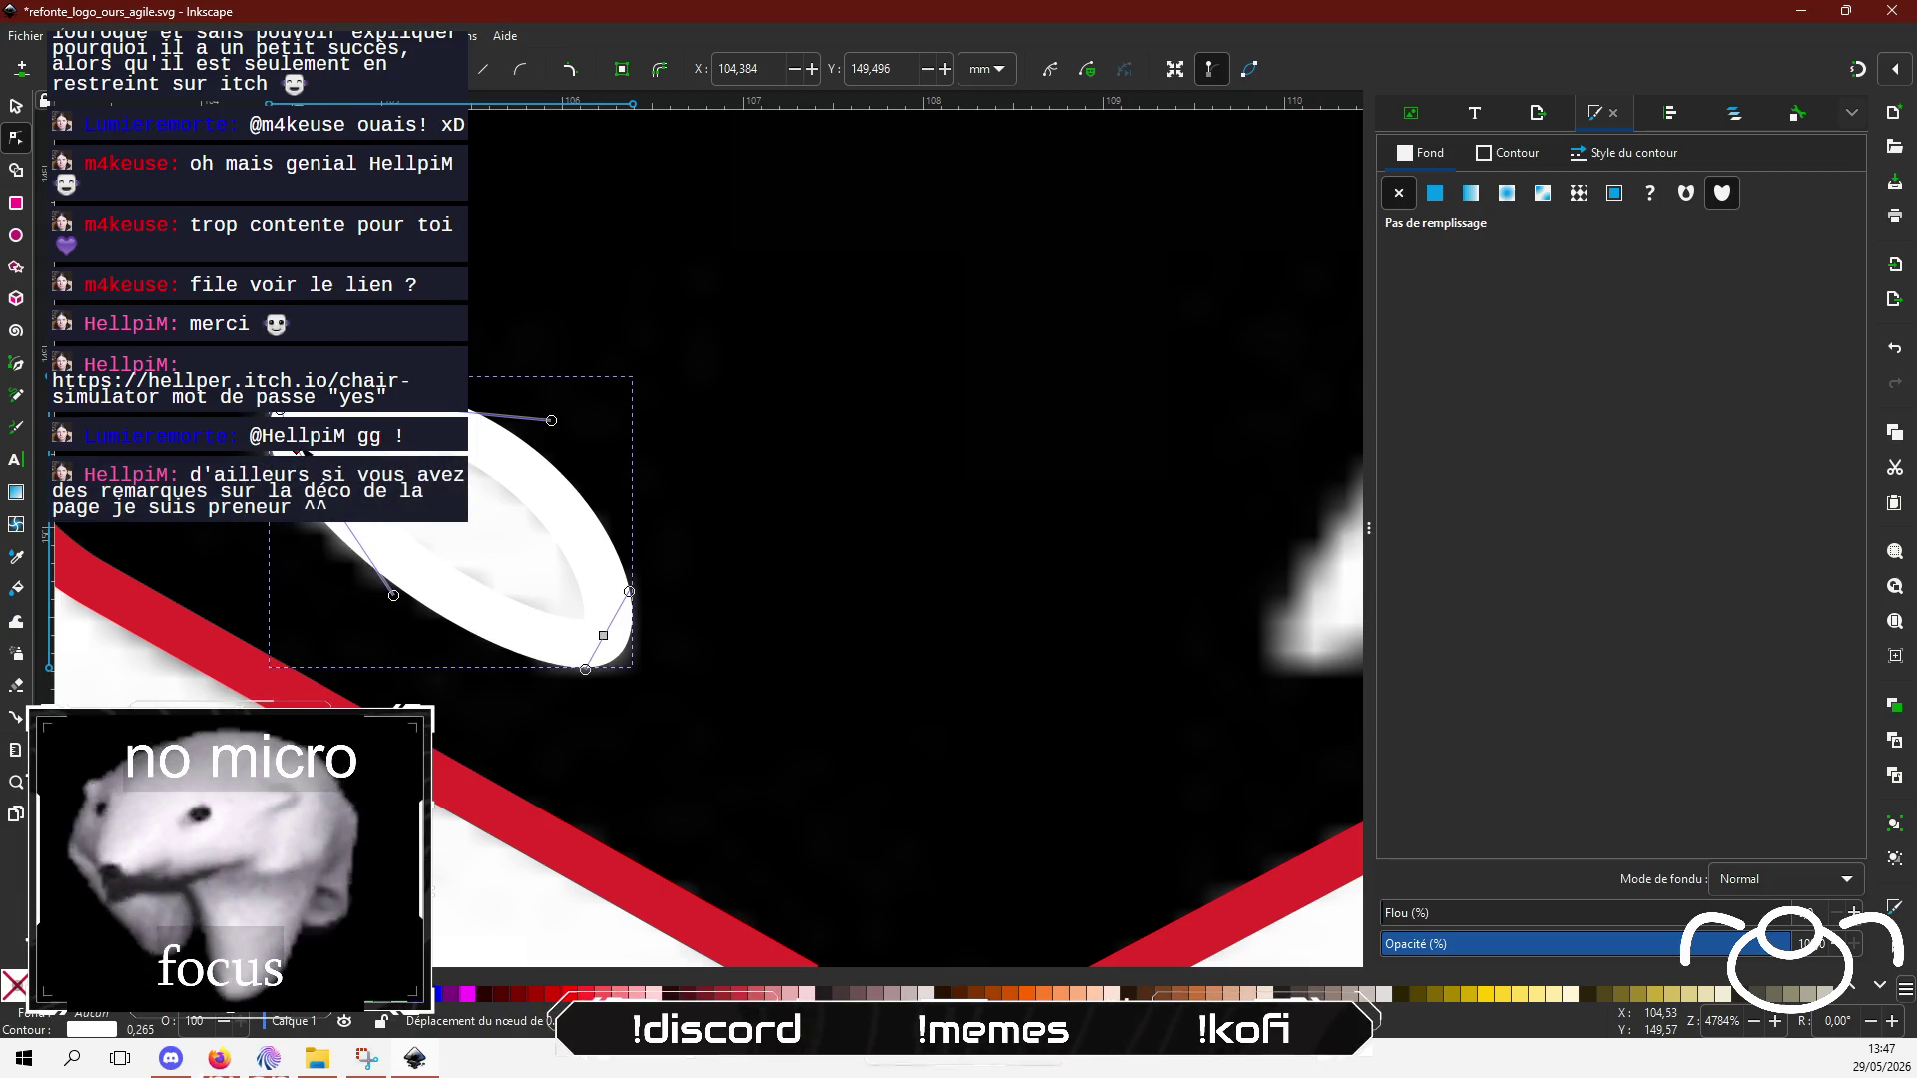
mouse_move(395, 597)
left_mouse_down()
mouse_move(445, 560)
mouse_move(564, 609)
mouse_move(359, 556)
left_mouse_up()
mouse_move(552, 422)
left_mouse_down()
mouse_move(455, 494)
mouse_move(517, 439)
left_mouse_up()
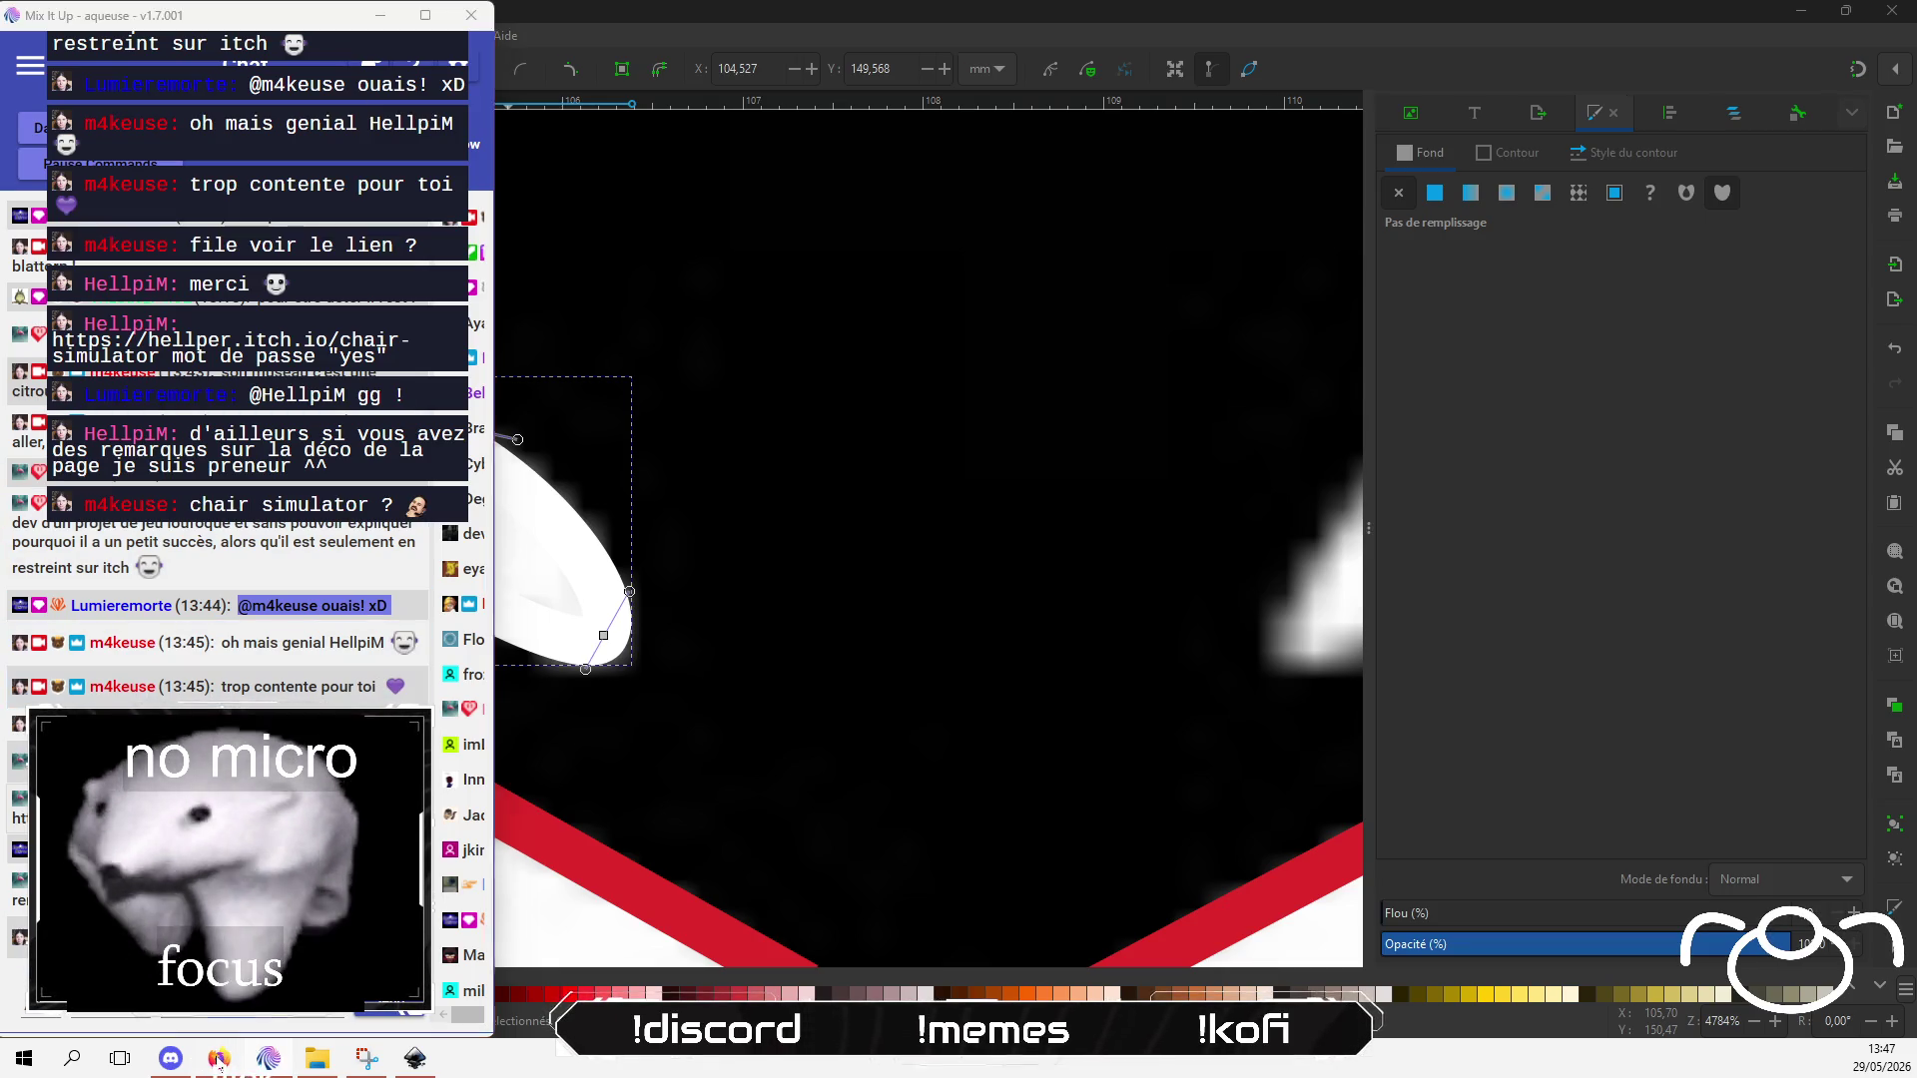
Step: Switch to Firefox and open a new empty tab beside the Gemini conversation
key("alt+Tab")
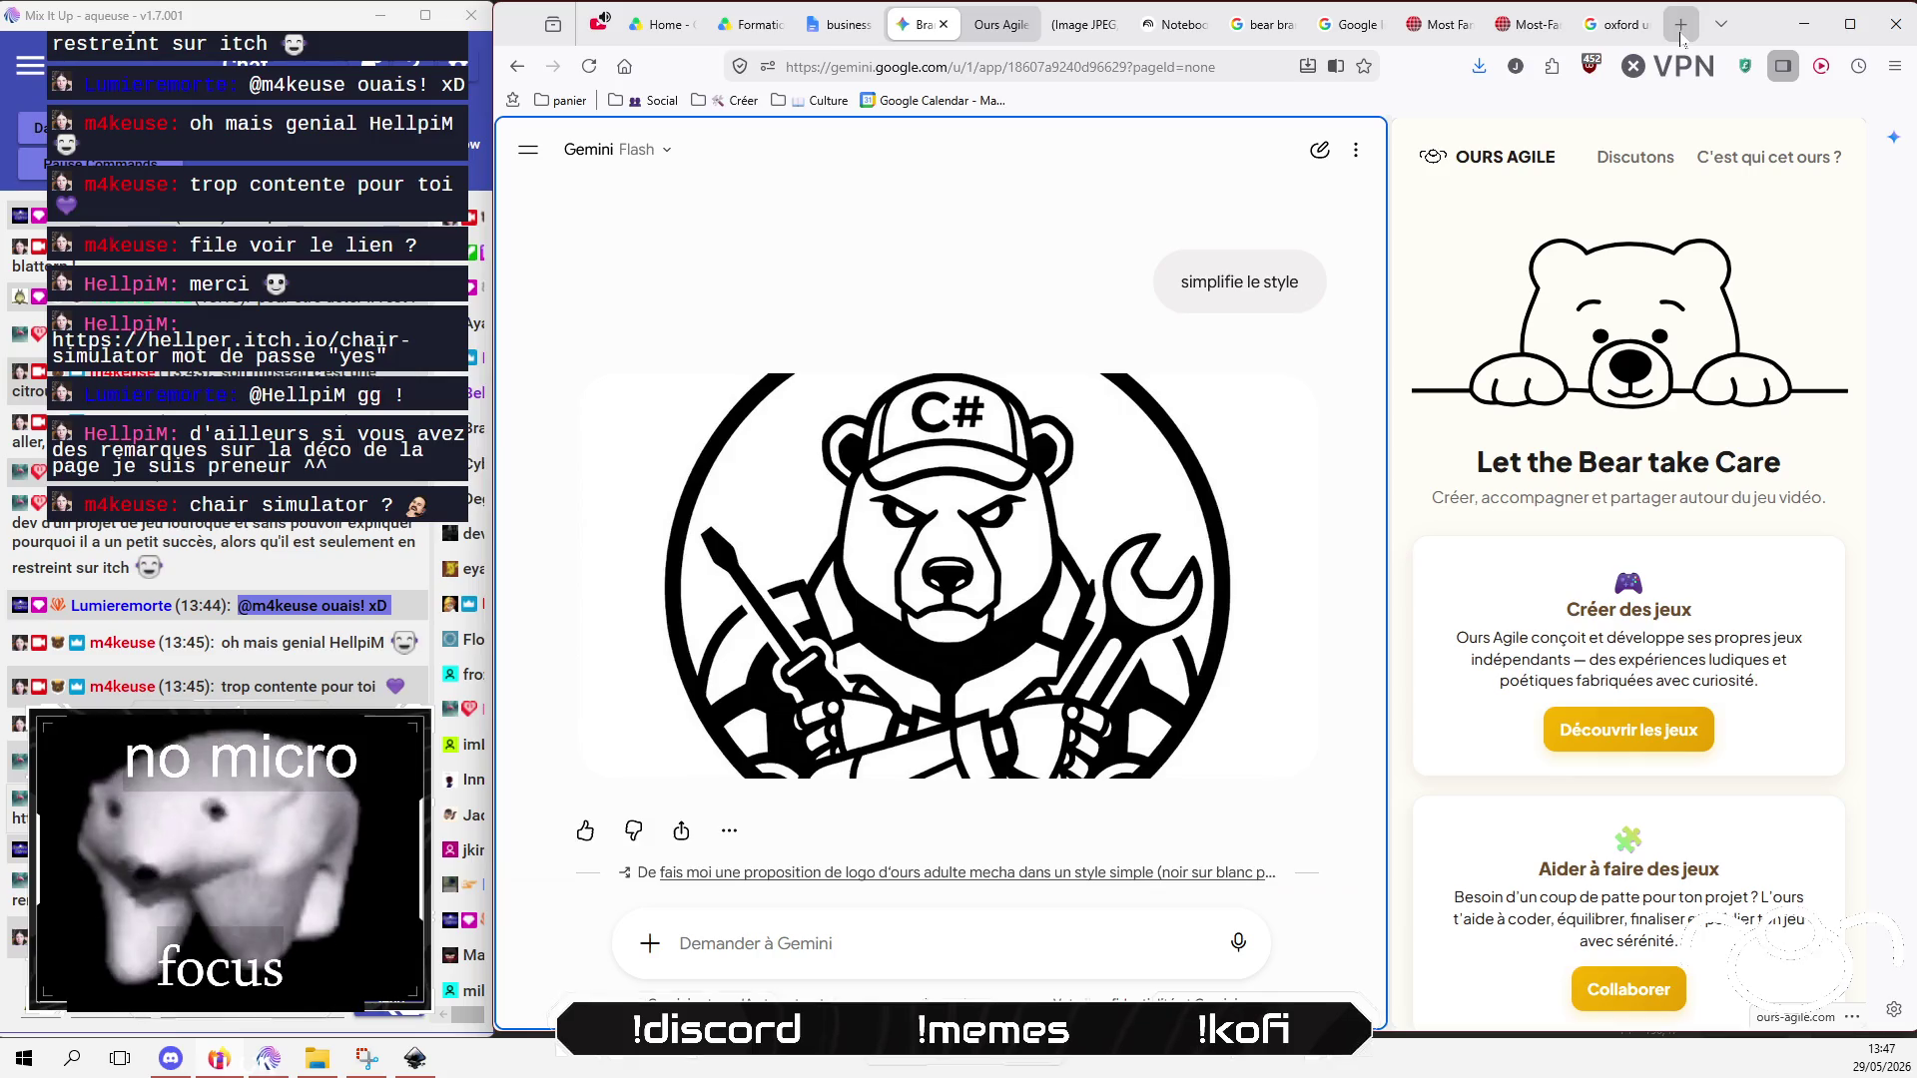
left_click(1681, 24)
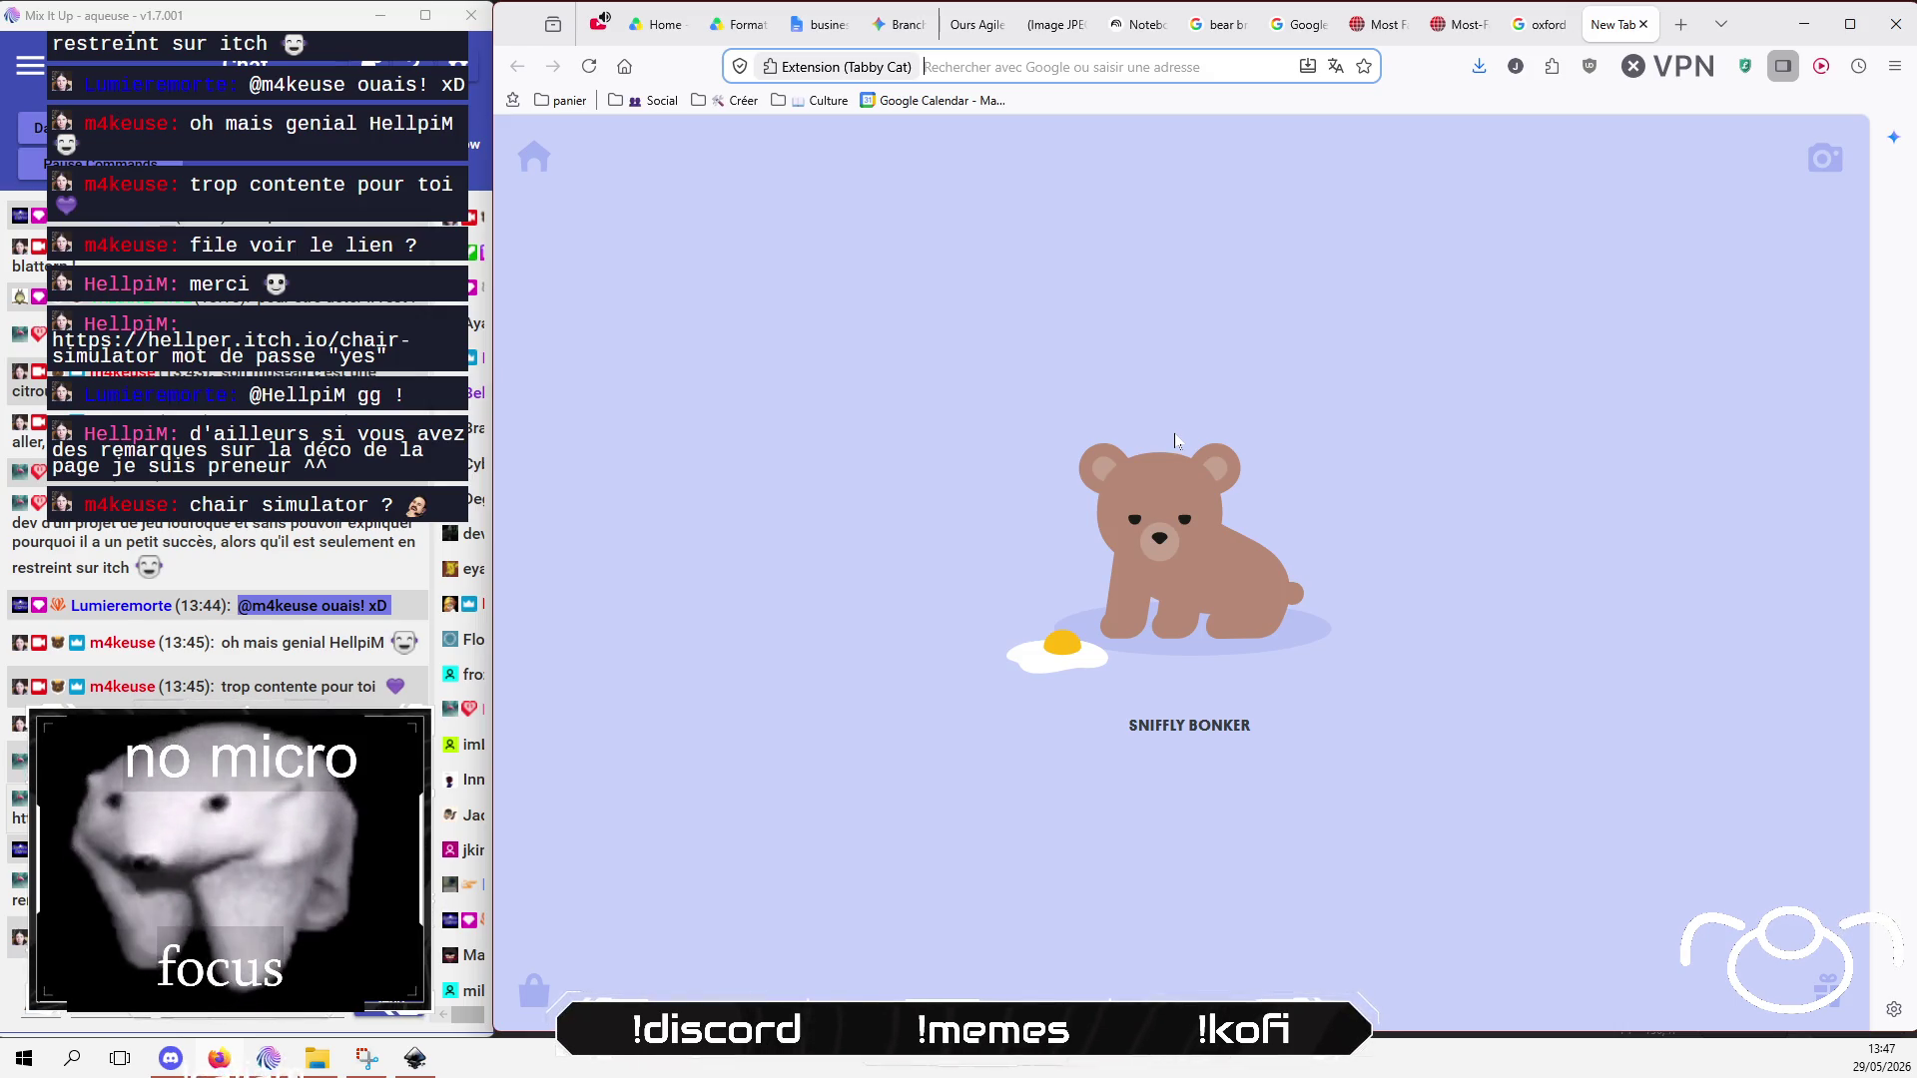
Step: Dismiss the OBS chat menu and load hellper.itch.io/chair-simulator in the new tab
key("alt+Tab")
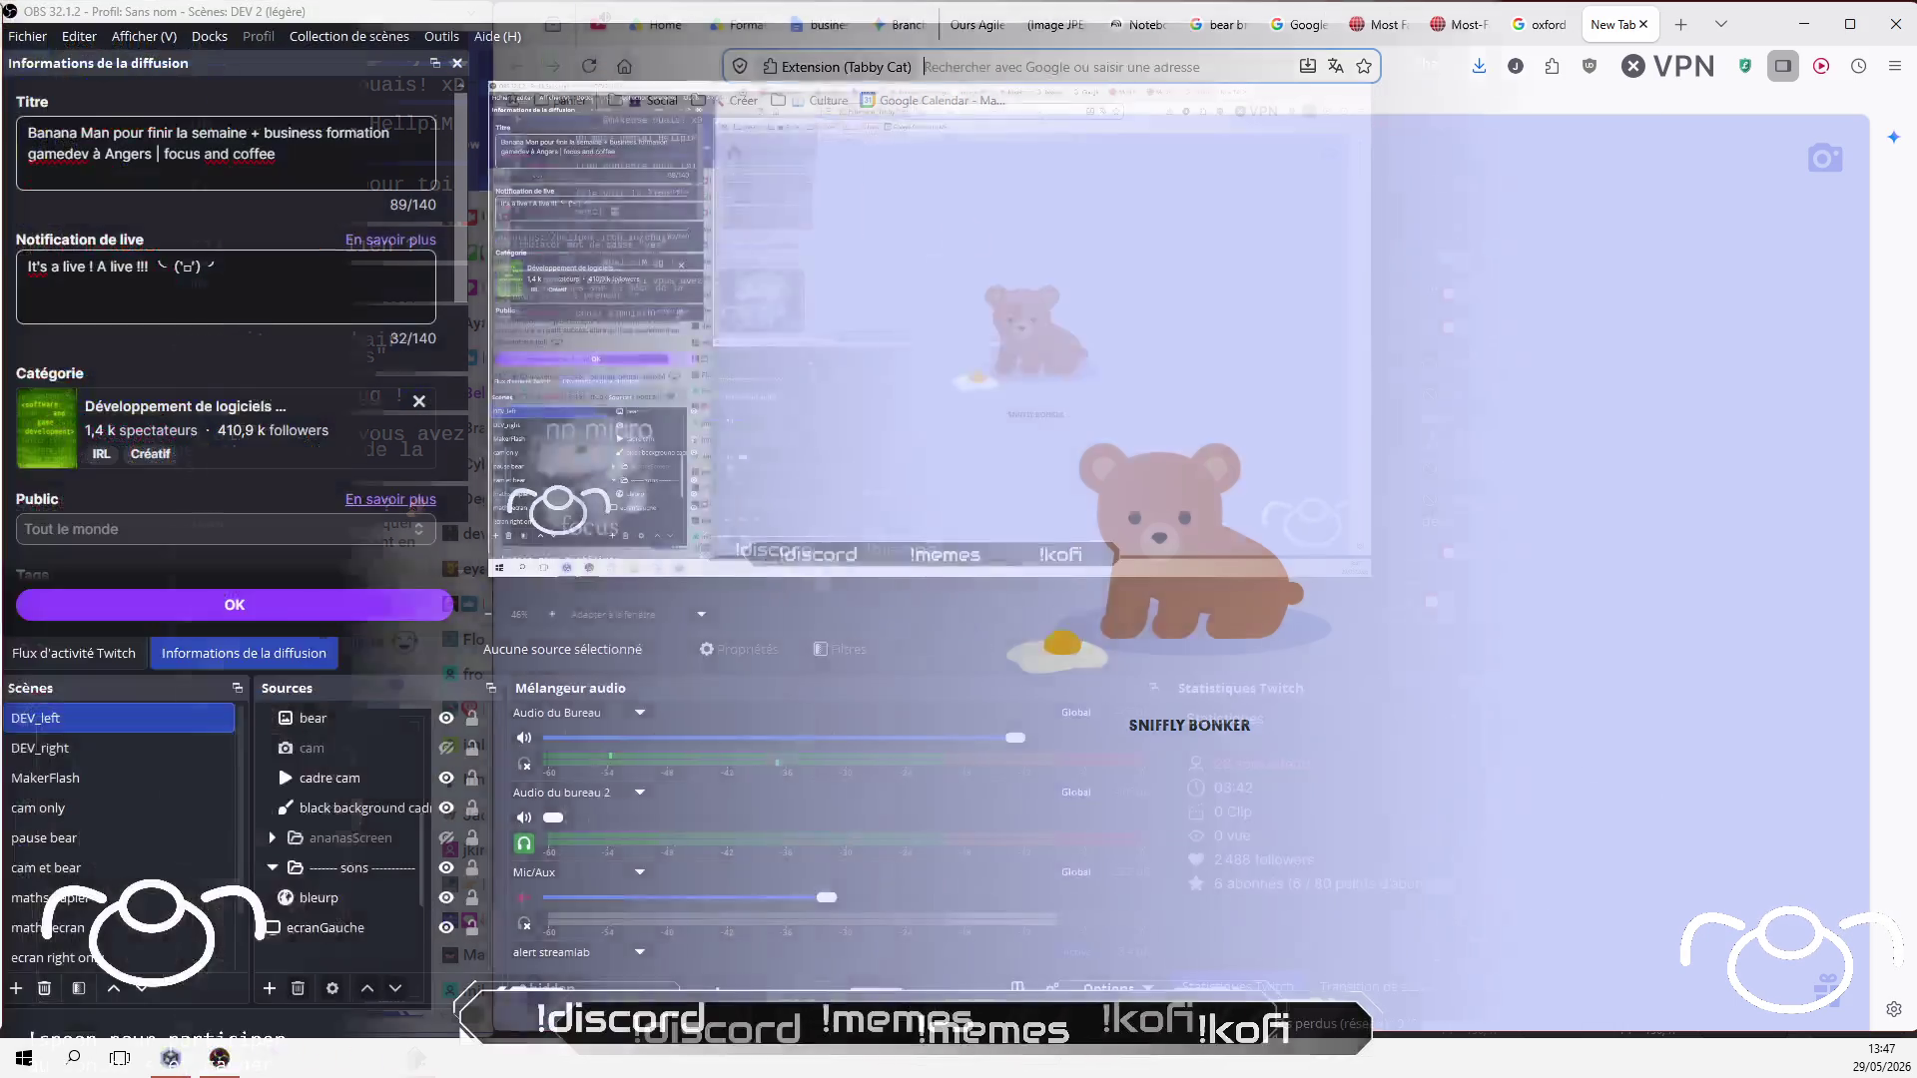
key("Escape")
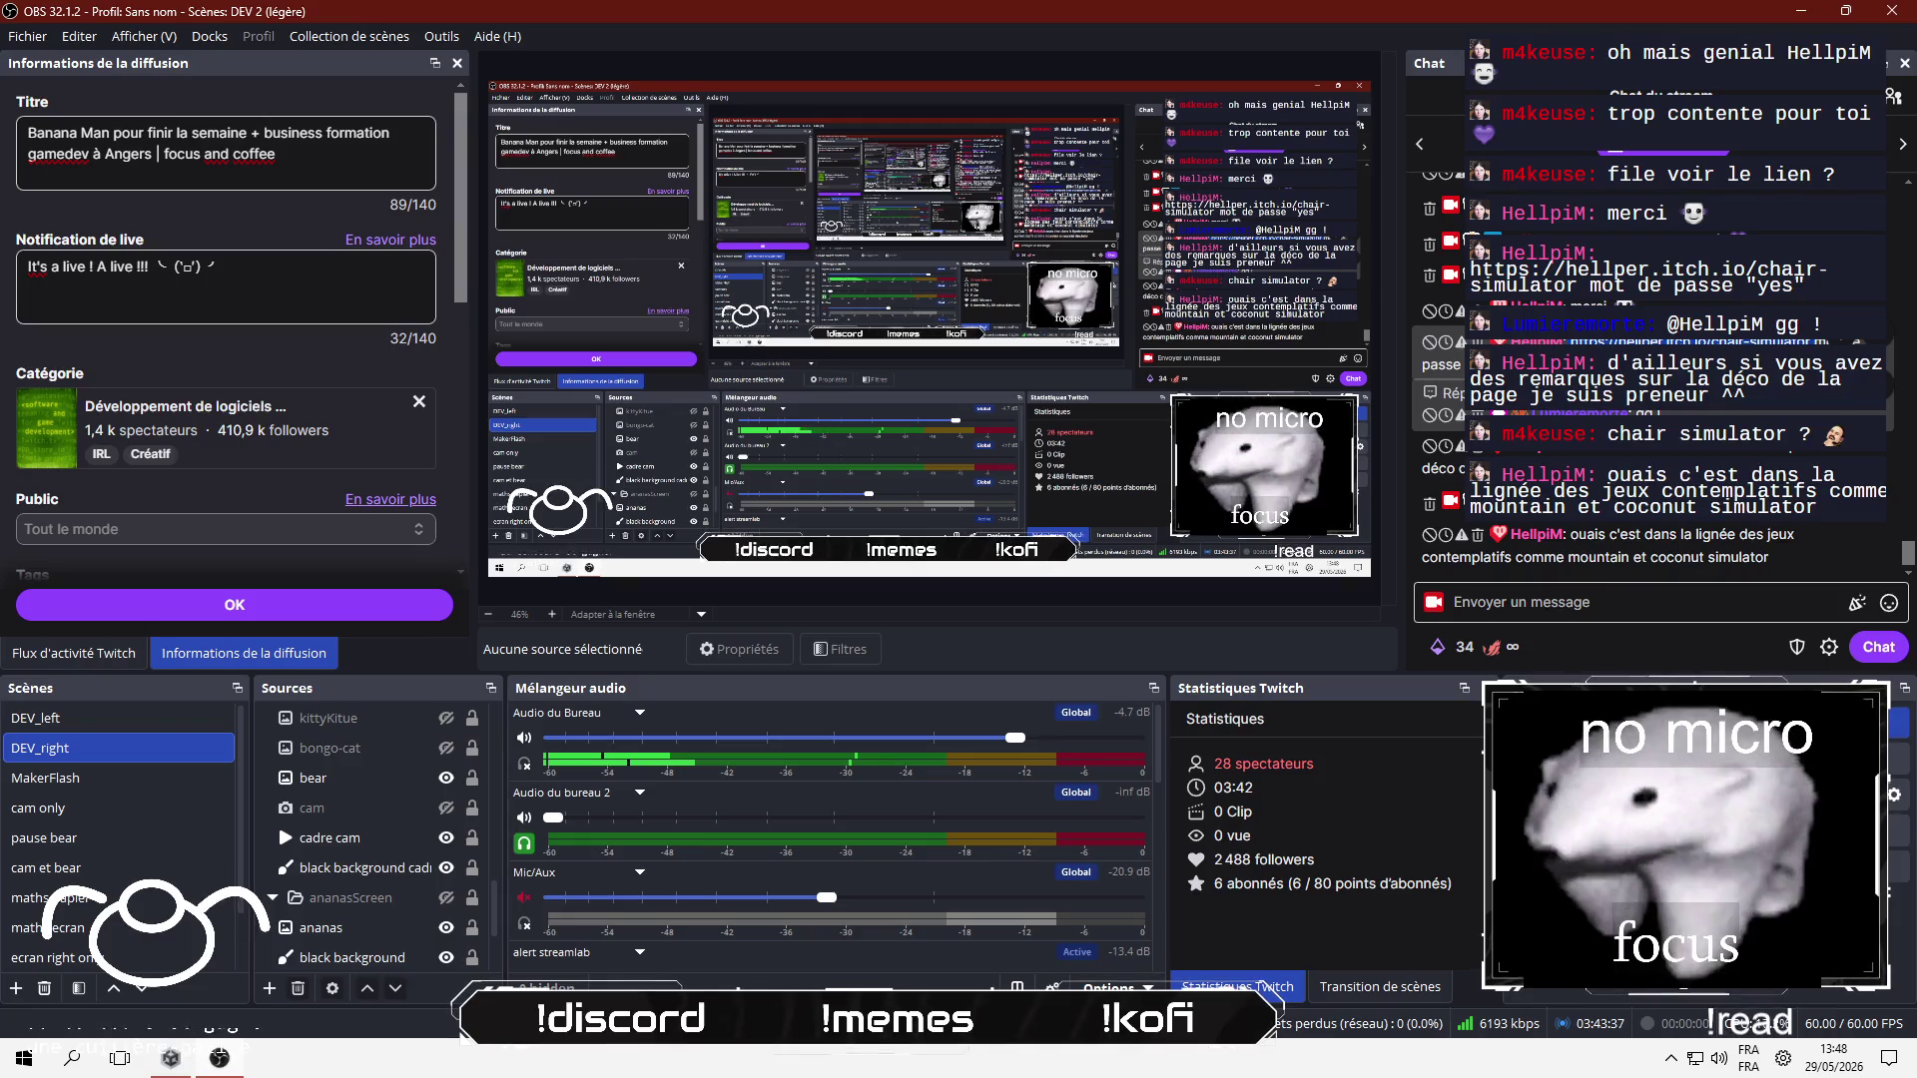
mouse_move(1647, 545)
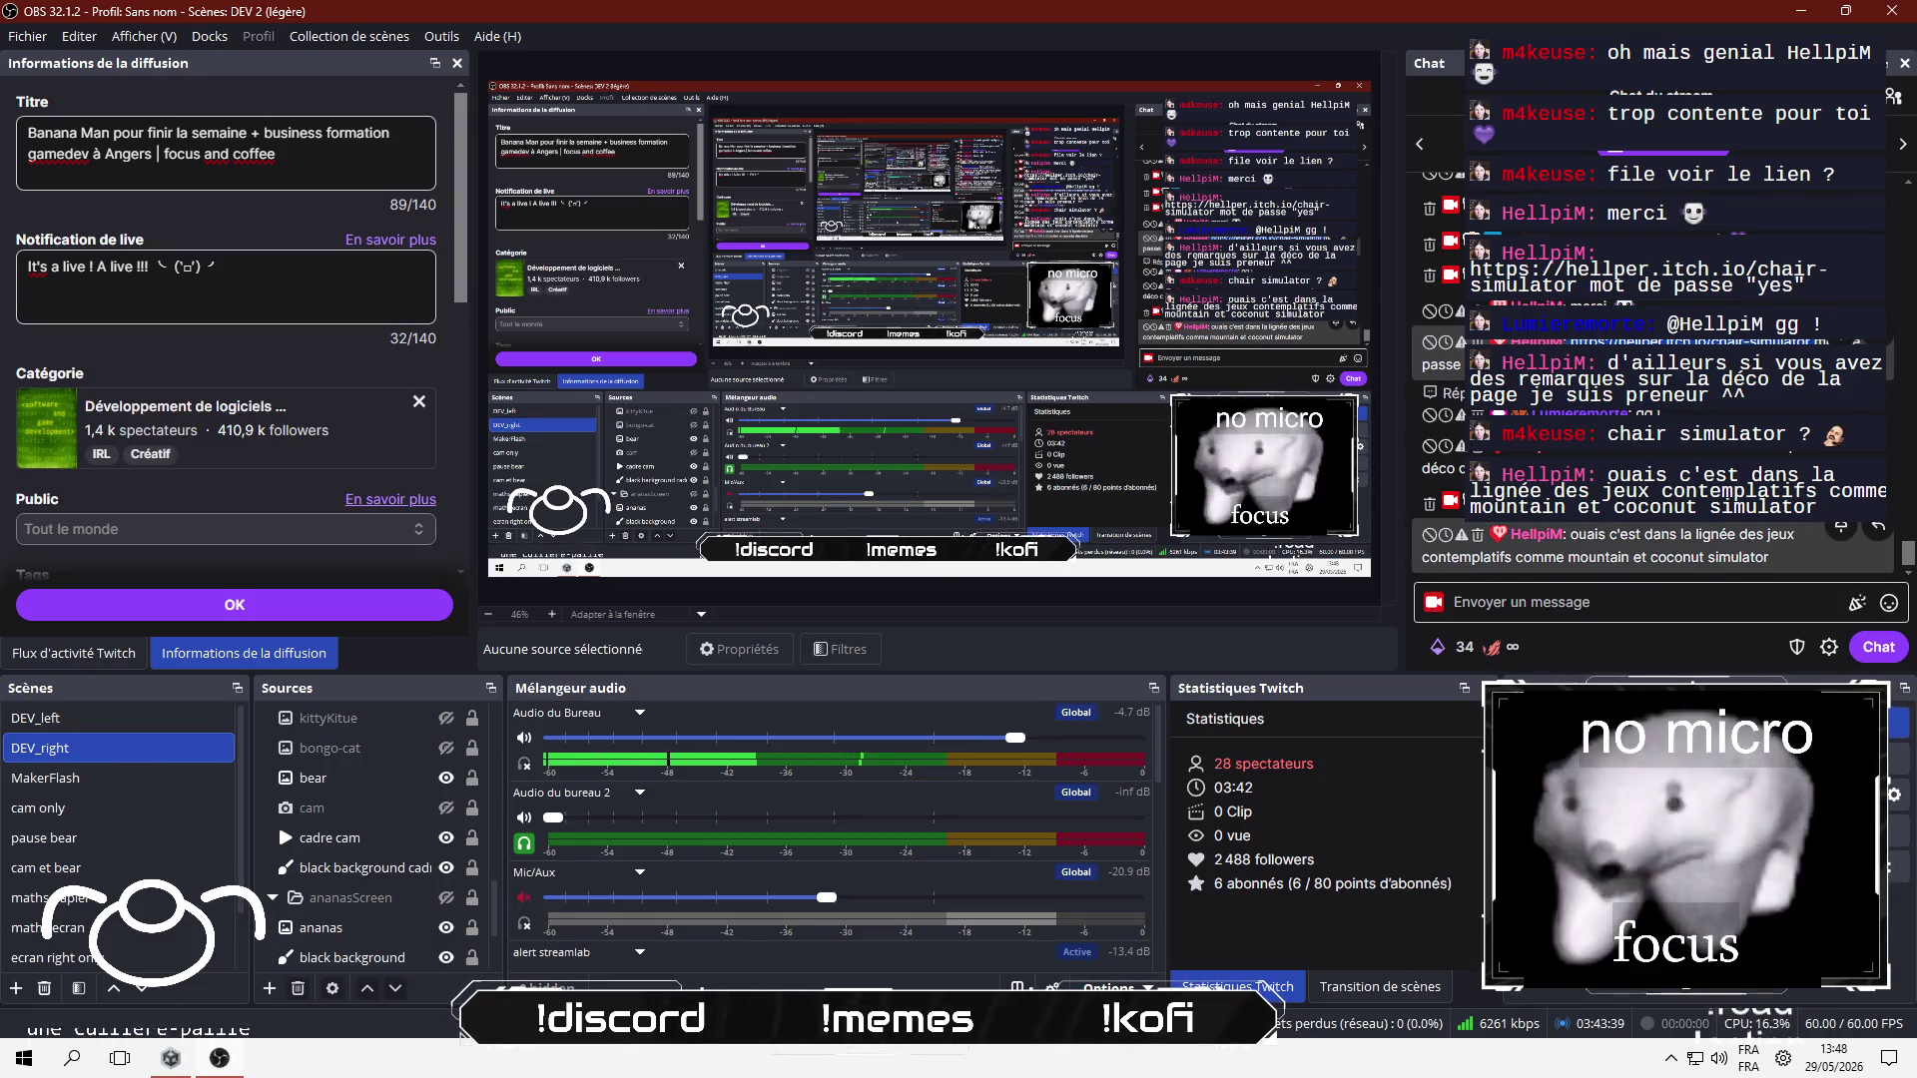
type("https://hellper.itch.io/chair-simulator")
key("Return")
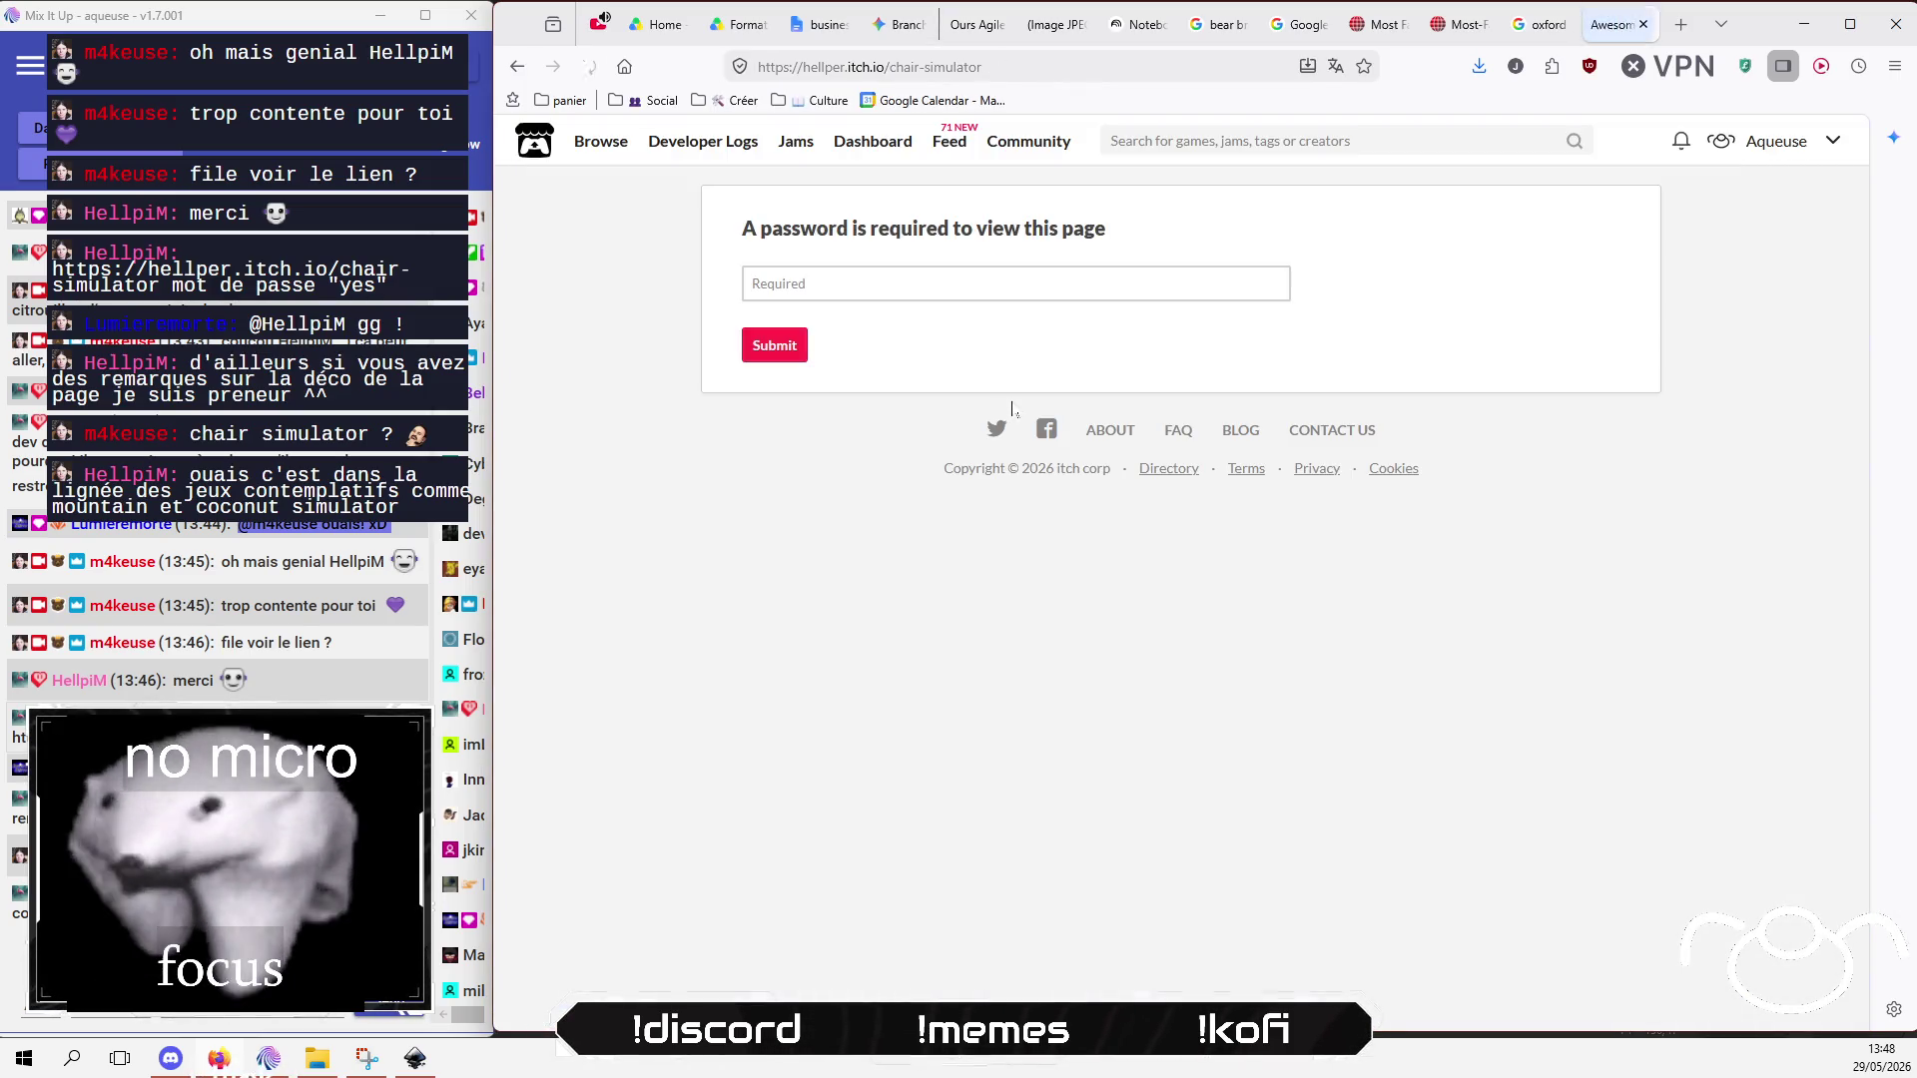
Step: Enter the page password to unlock the chair-simulator page, declining to save the login
left_click(1015, 284)
type("yes")
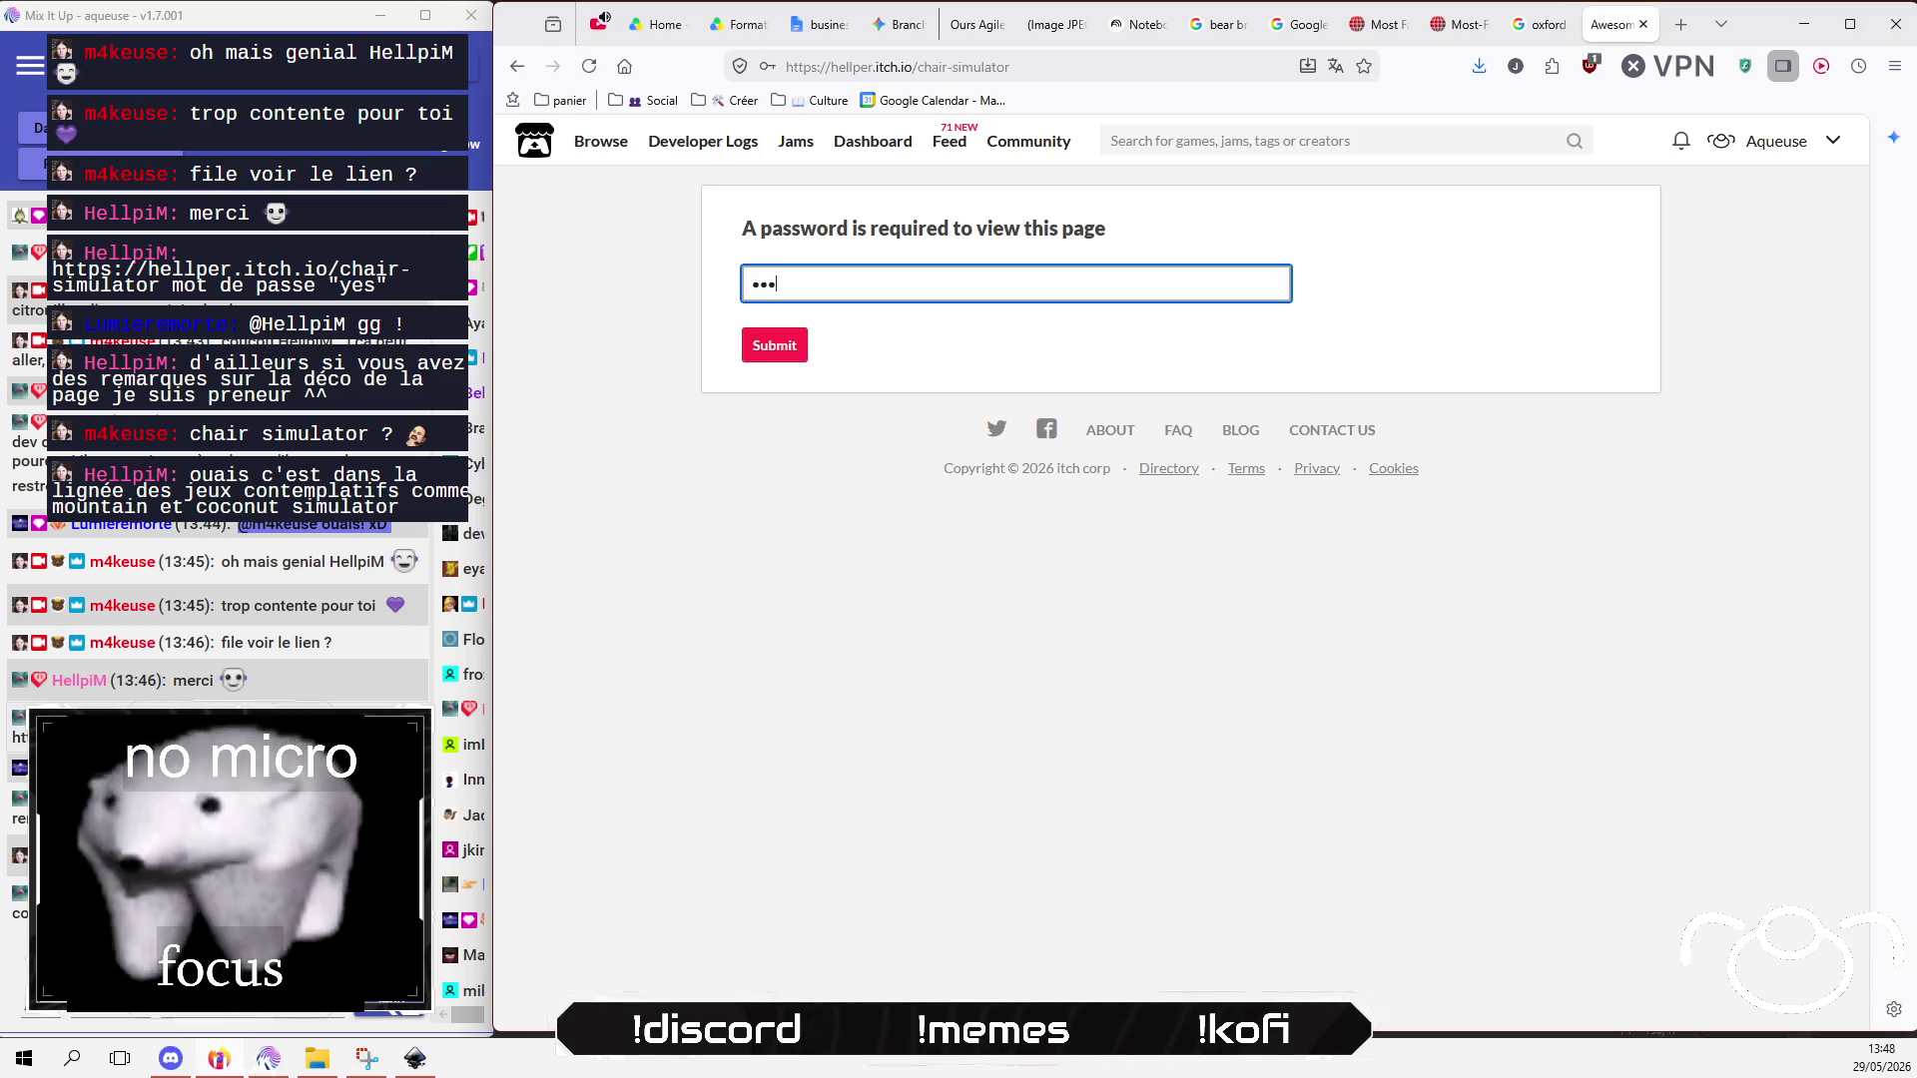
key("Return")
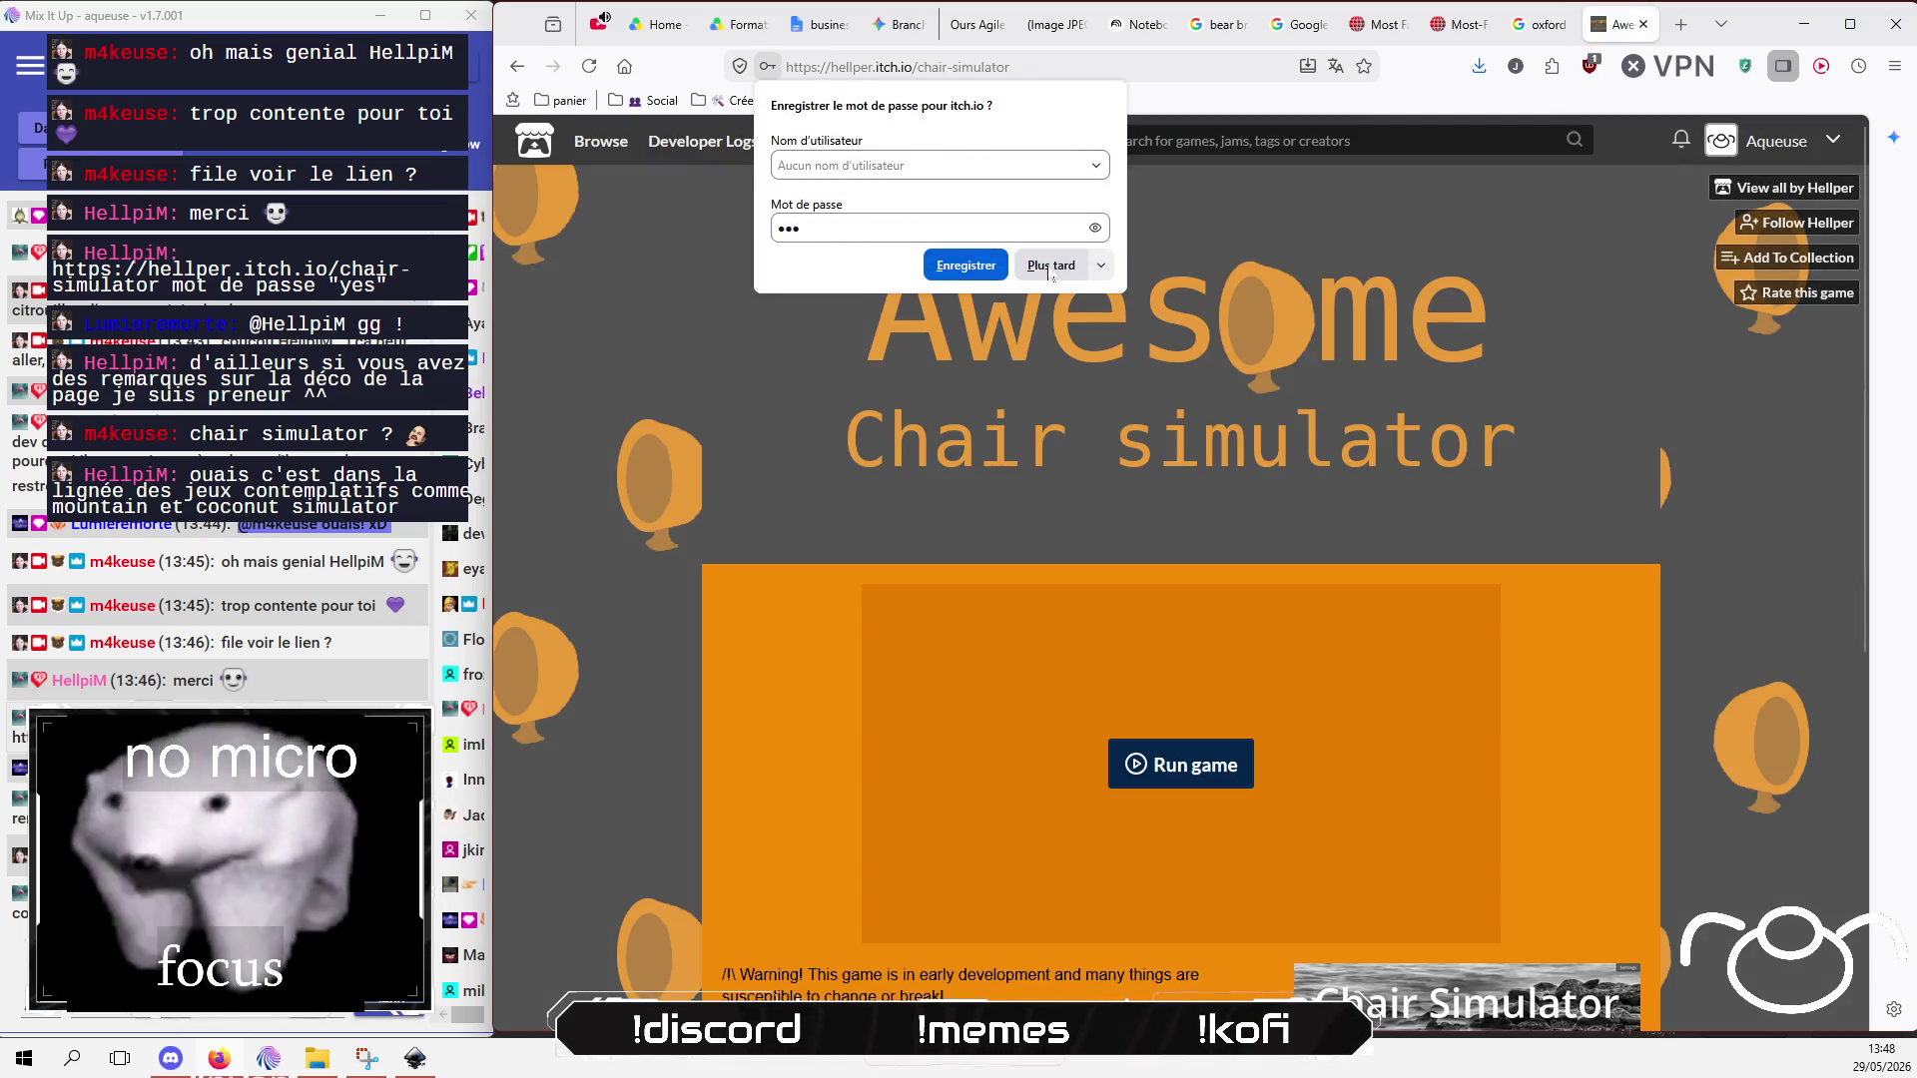
left_click(717, 397)
Step: Scroll through the Awesome Chair simulator page to read its description
left_click(411, 1016)
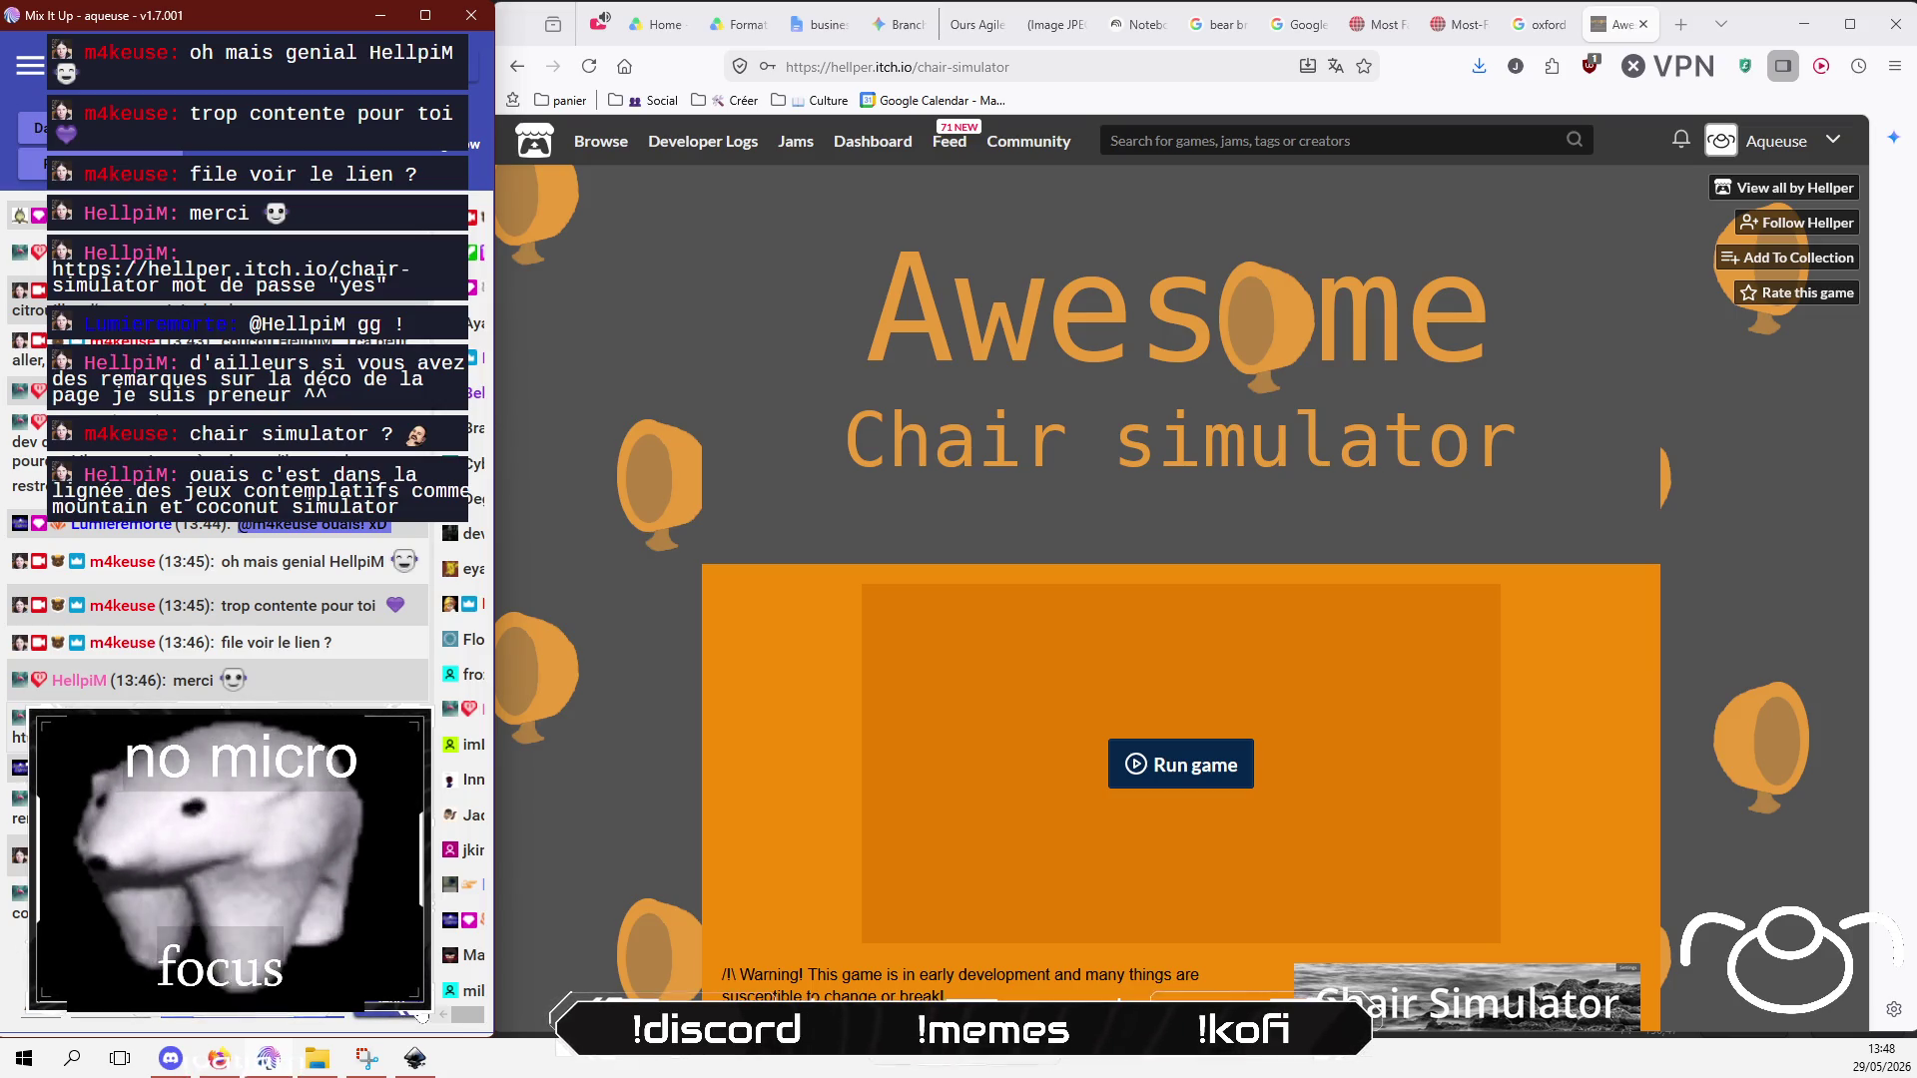
left_click(637, 781)
scroll(657, 651, "down", 3)
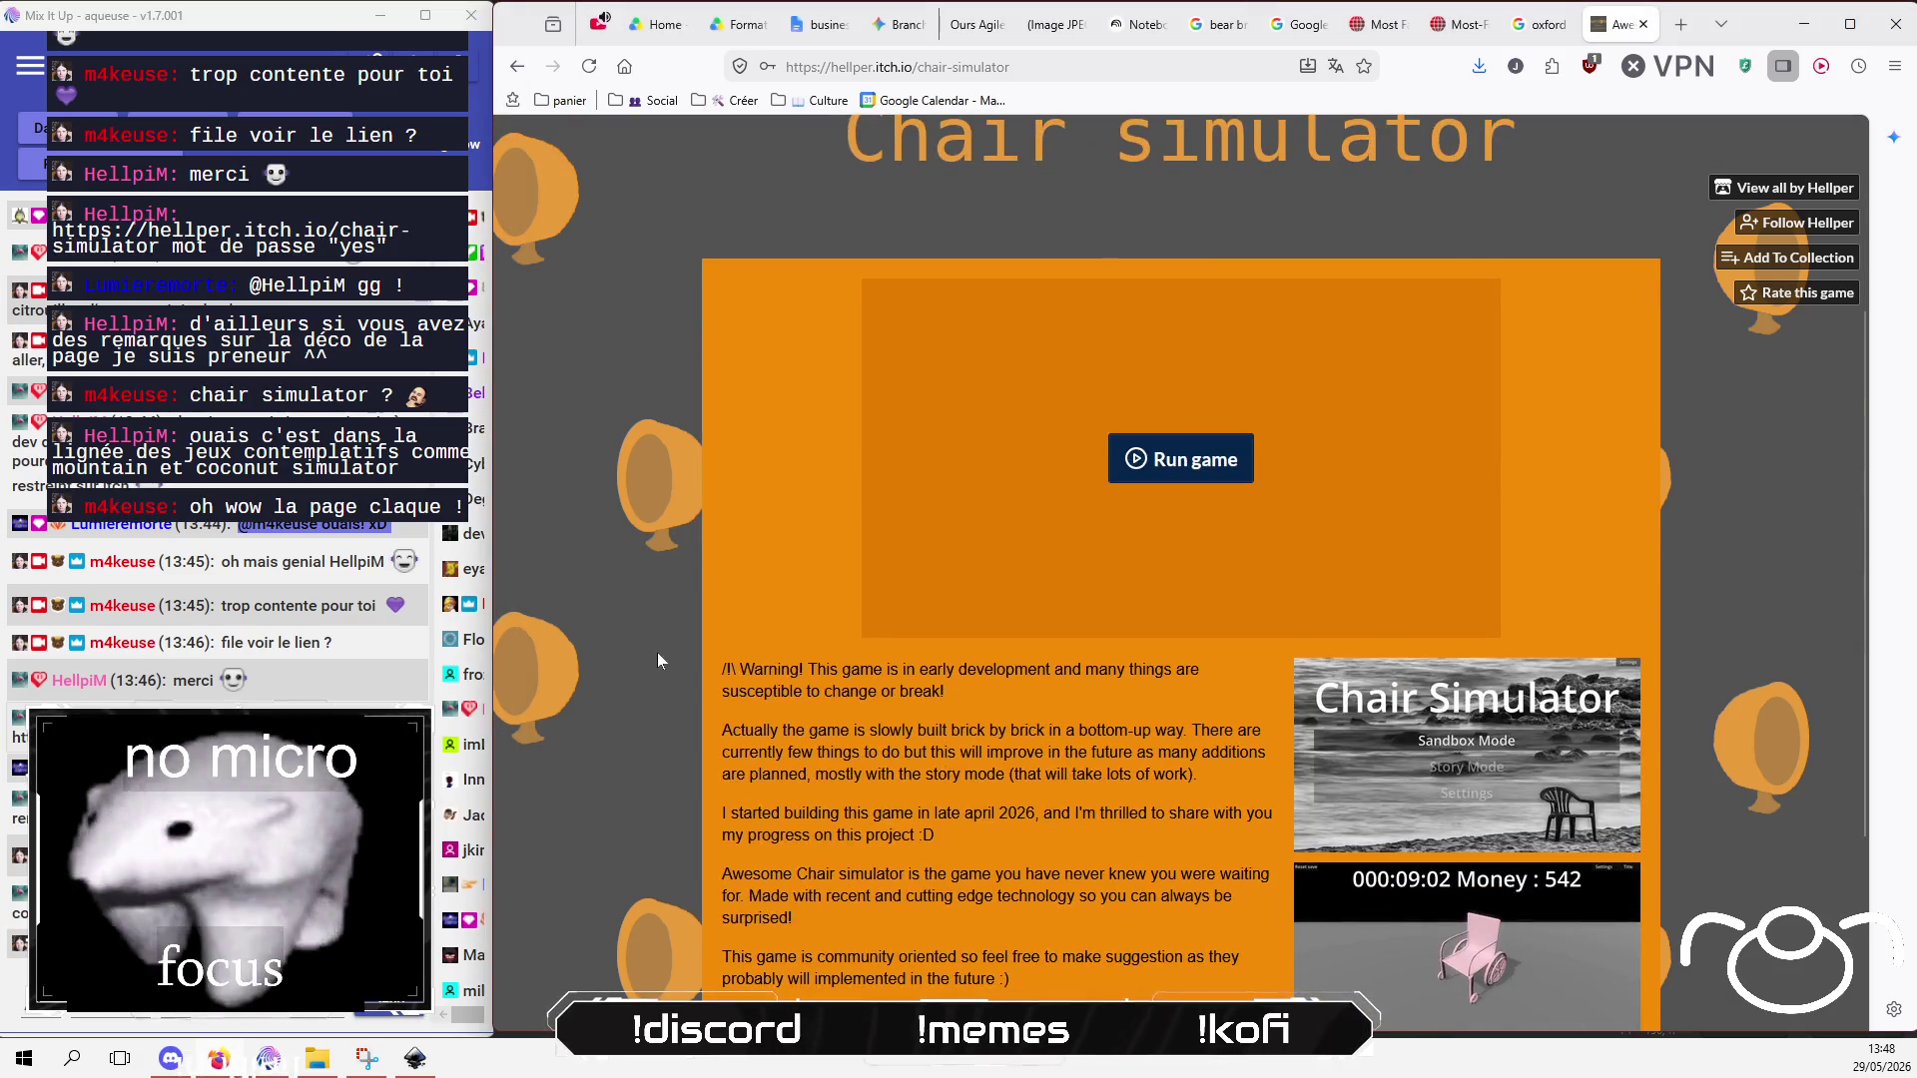
scroll(657, 650, "up", 3)
scroll(767, 314, "down", 4)
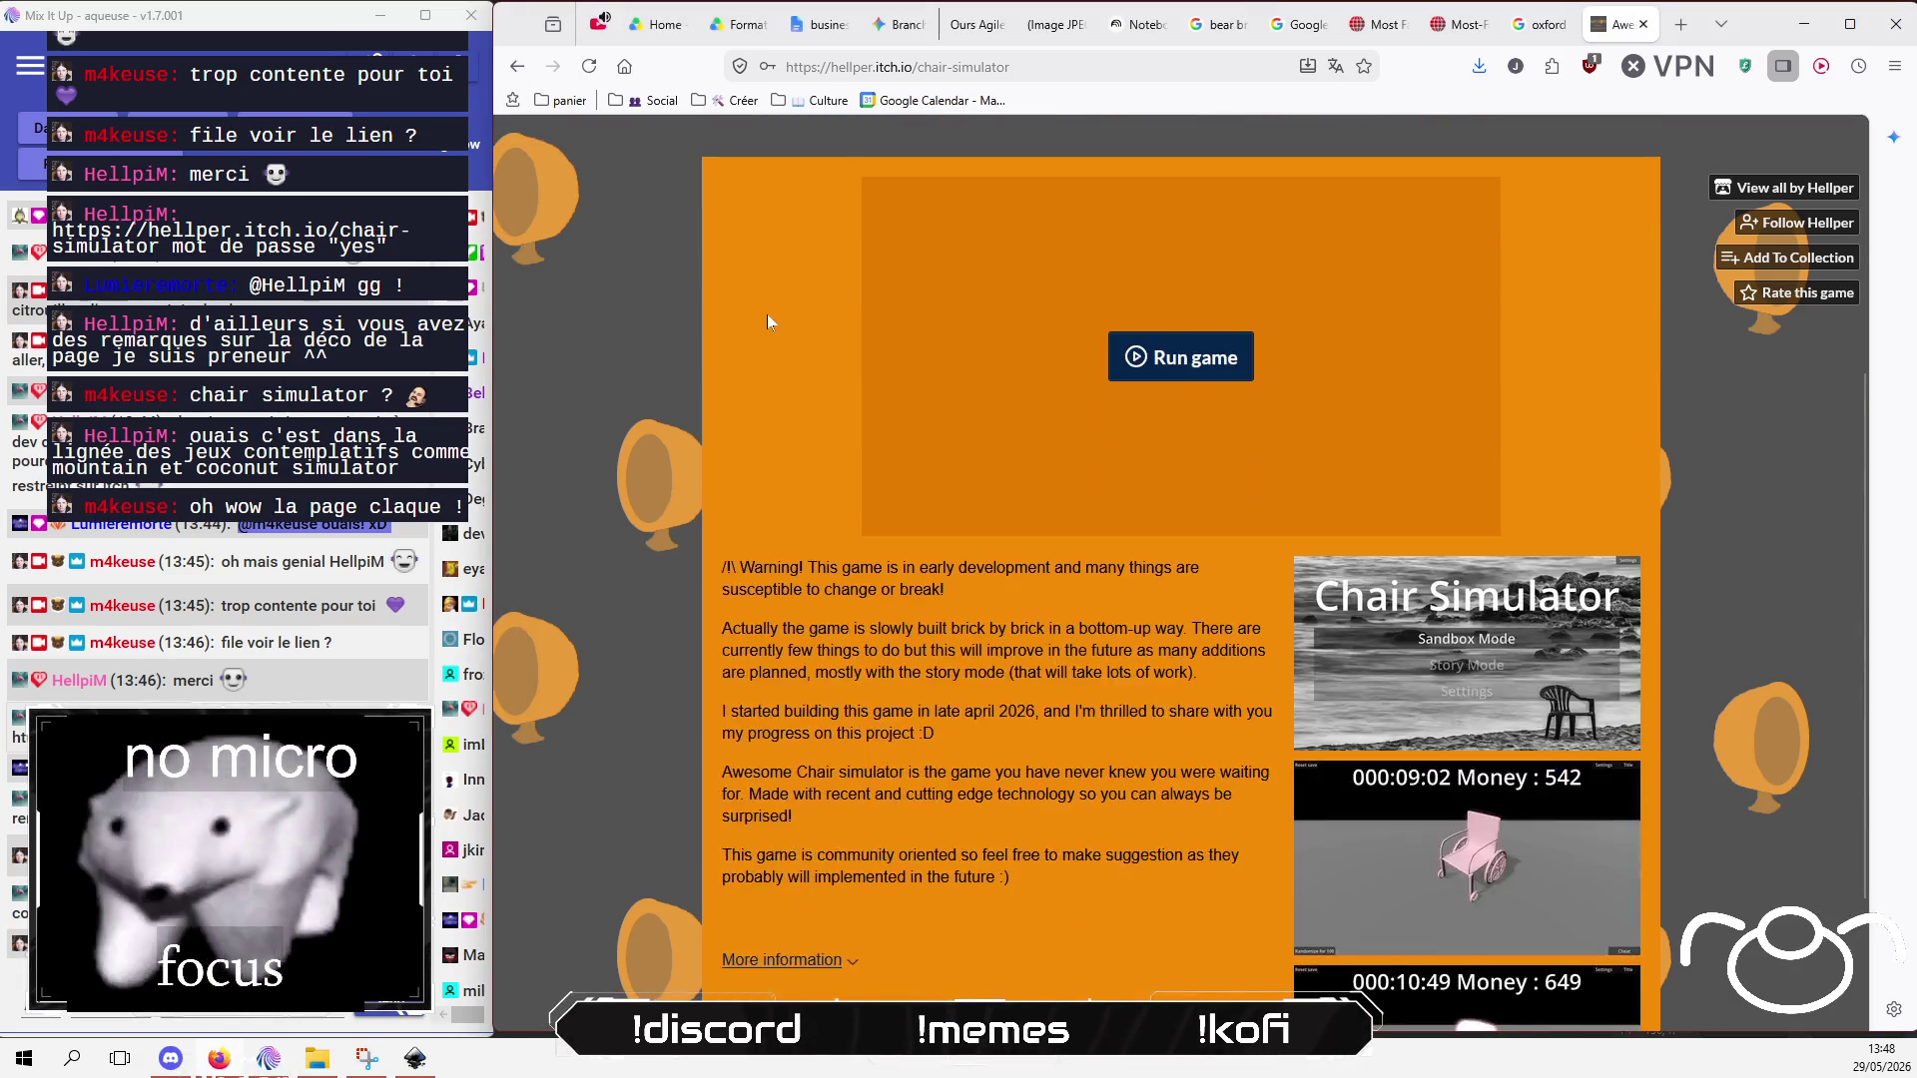
scroll(767, 315, "down", 2)
scroll(629, 628, "up", 6)
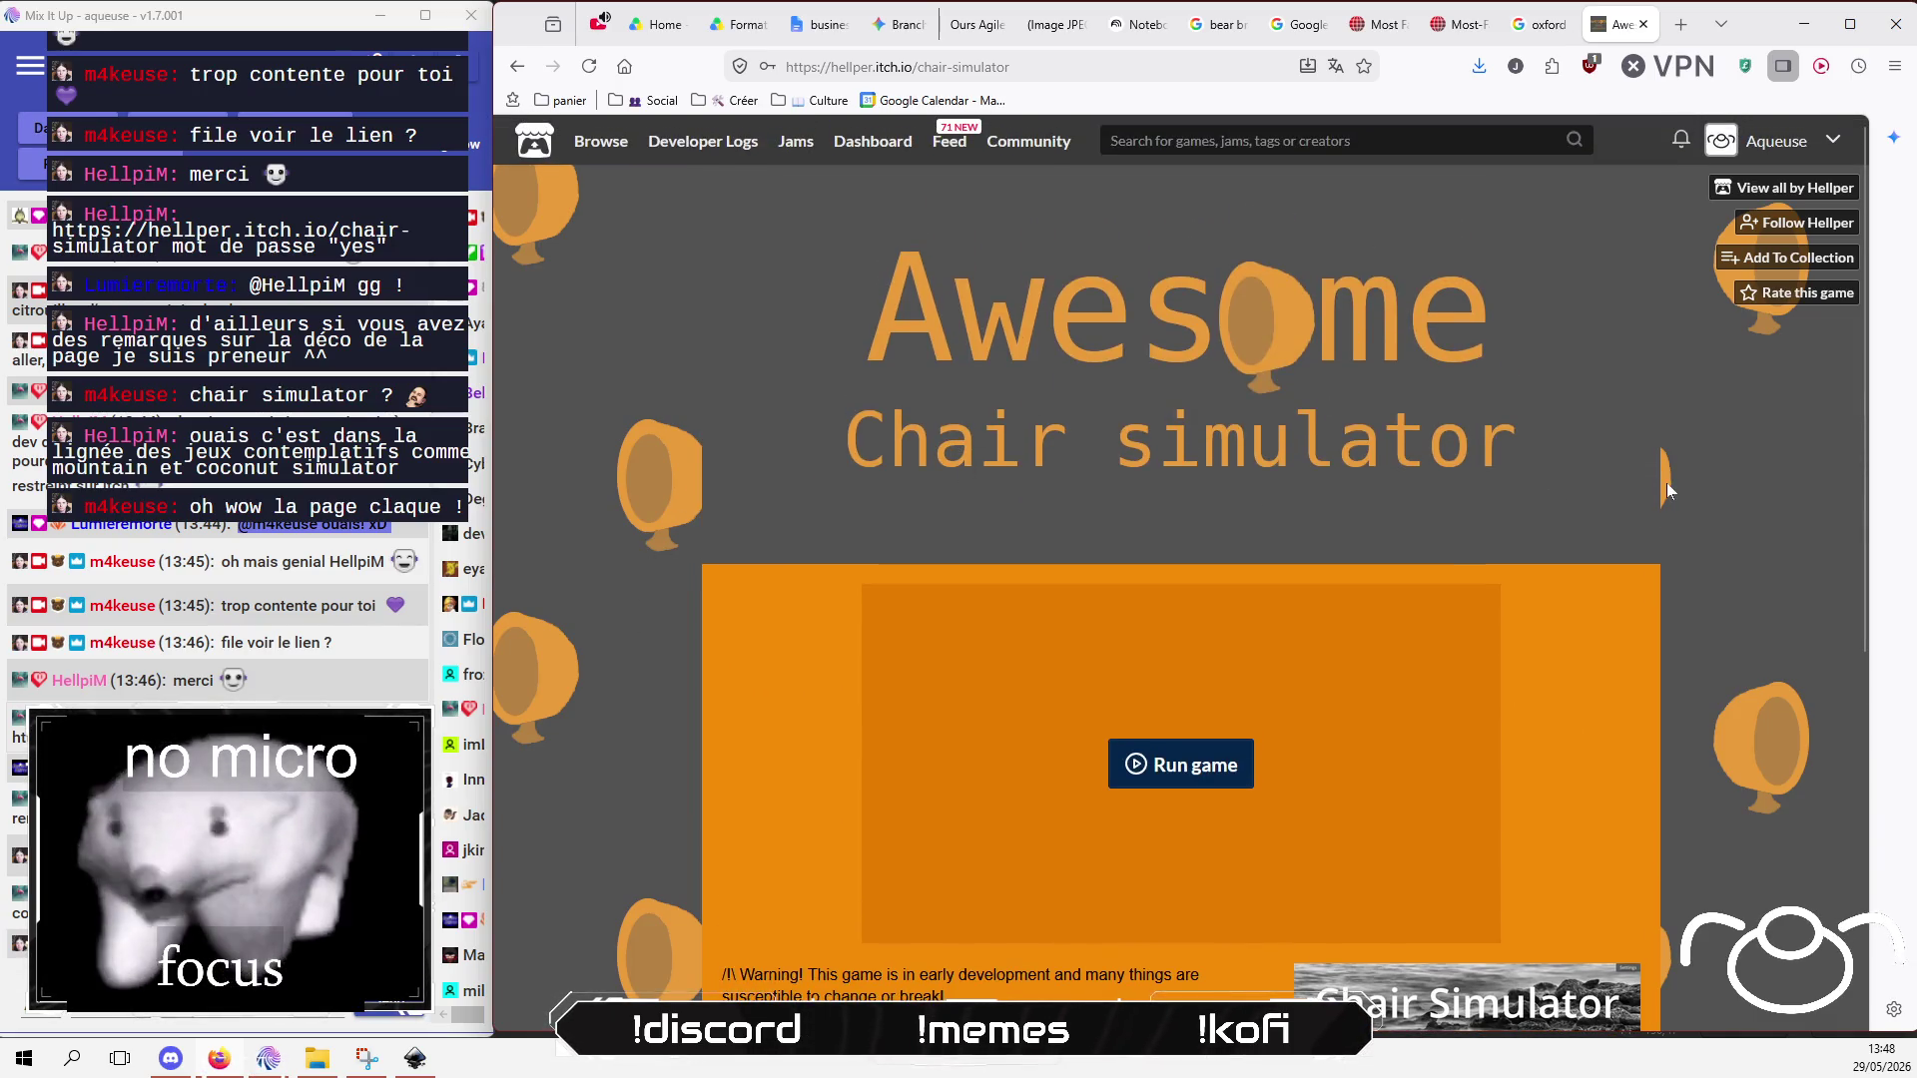
scroll(1645, 535, "down", 4)
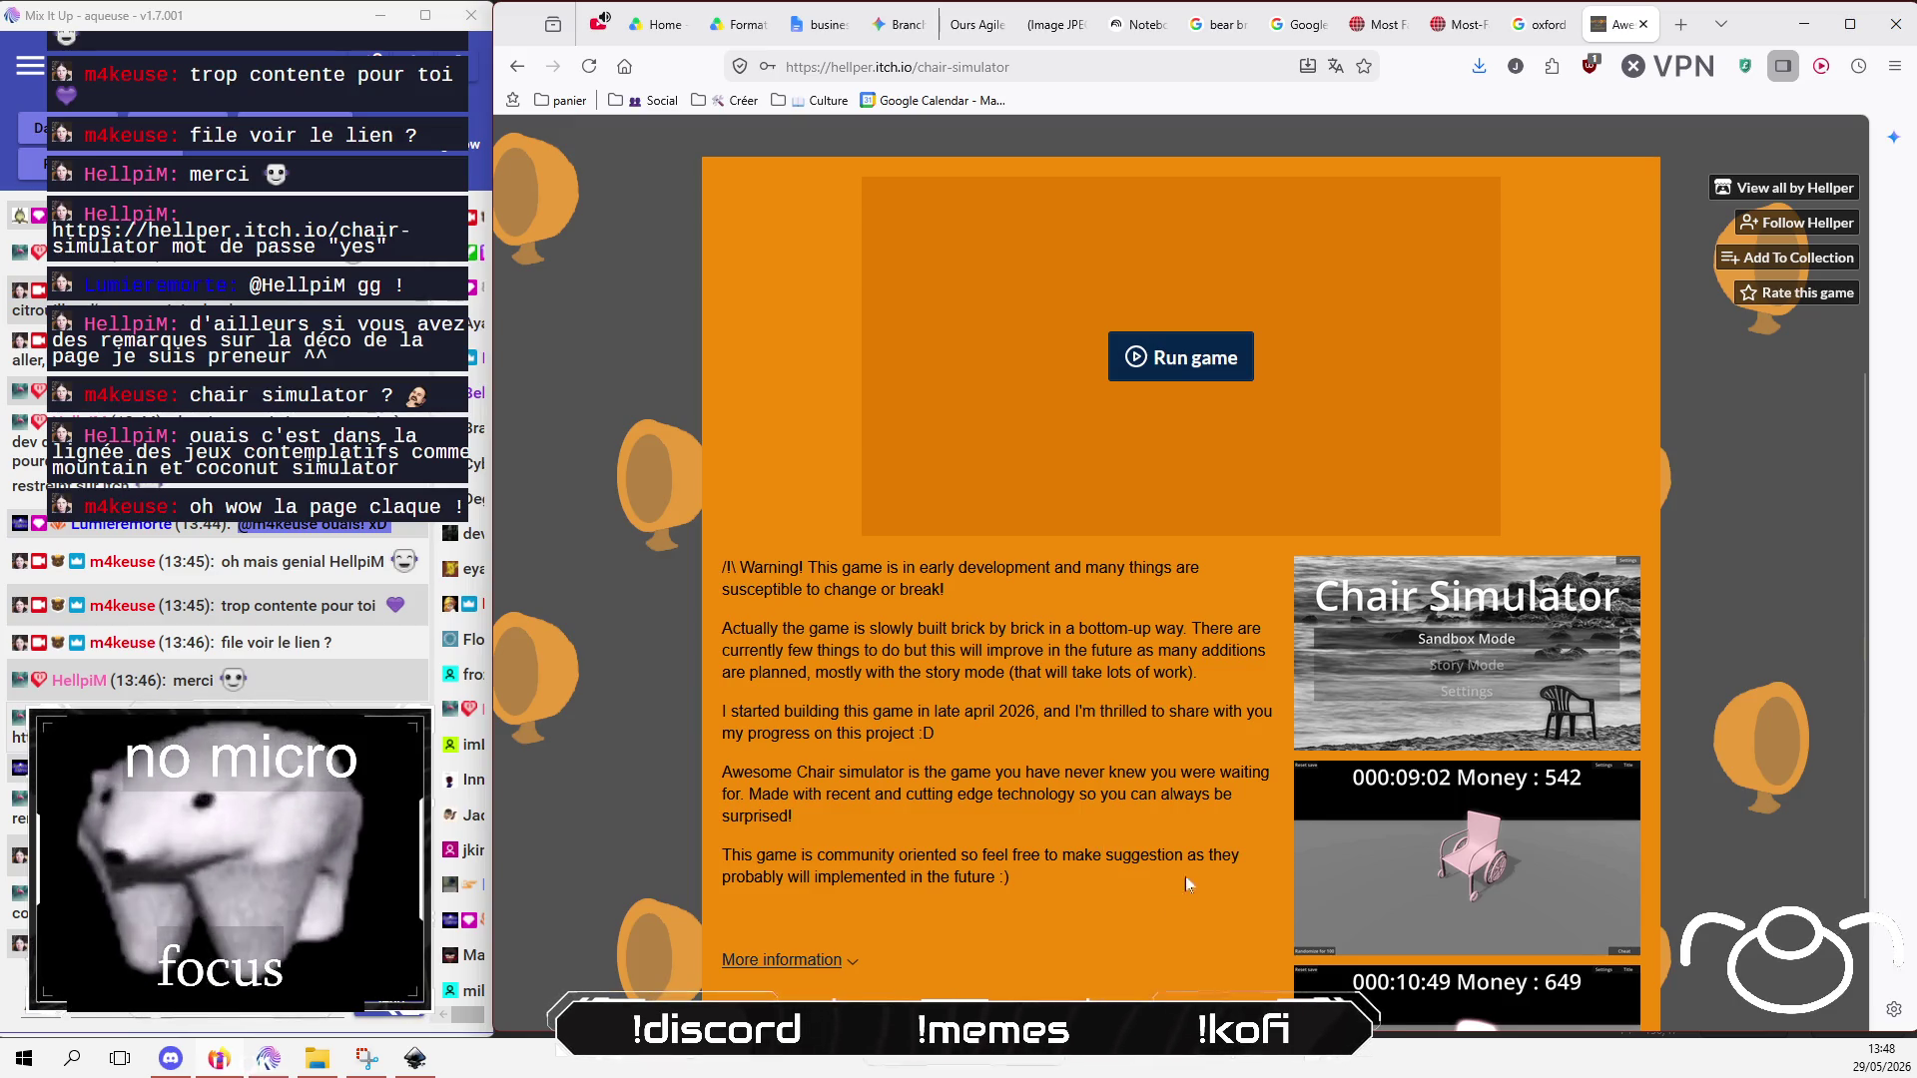
scroll(1034, 916, "down", 2)
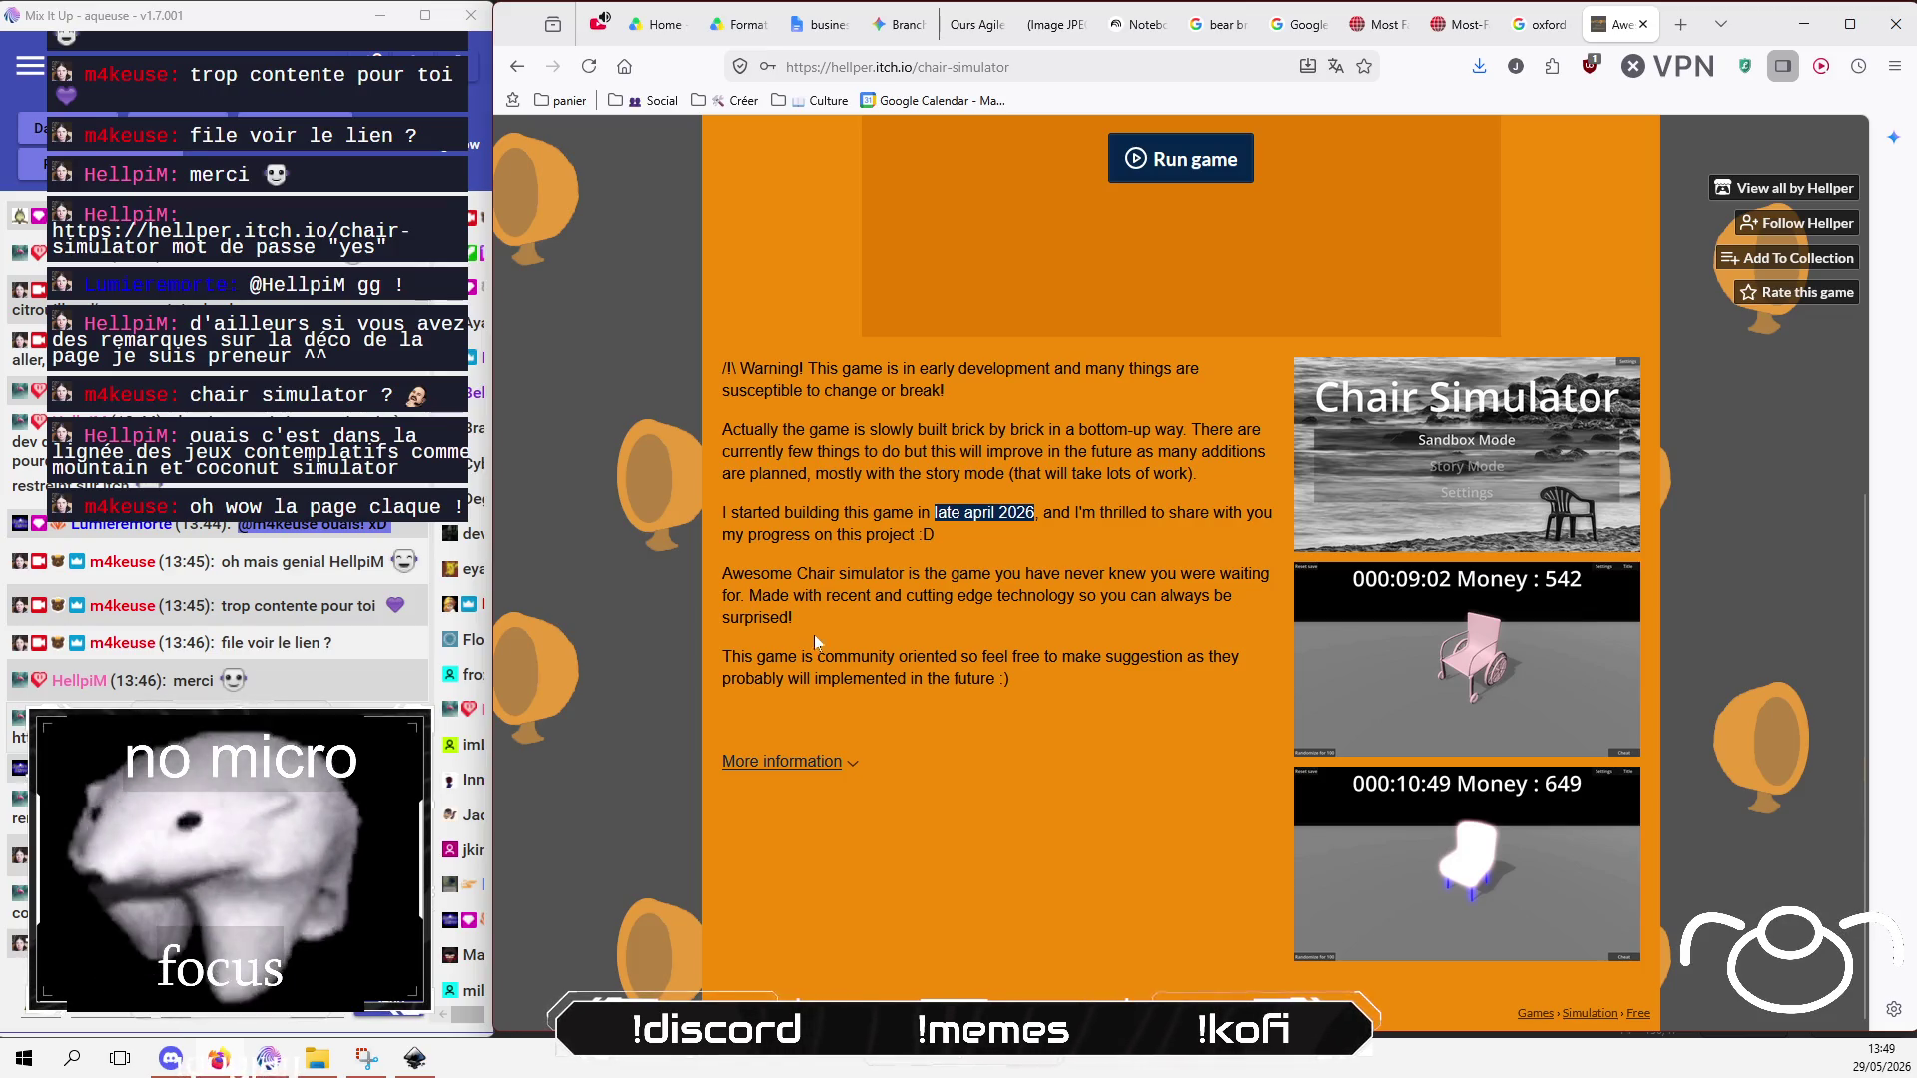
Step: Highlight the description paragraph, then switch to the YouTube music tab
mouse_move(812, 633)
left_mouse_down()
mouse_move(871, 596)
mouse_move(705, 579)
left_mouse_up()
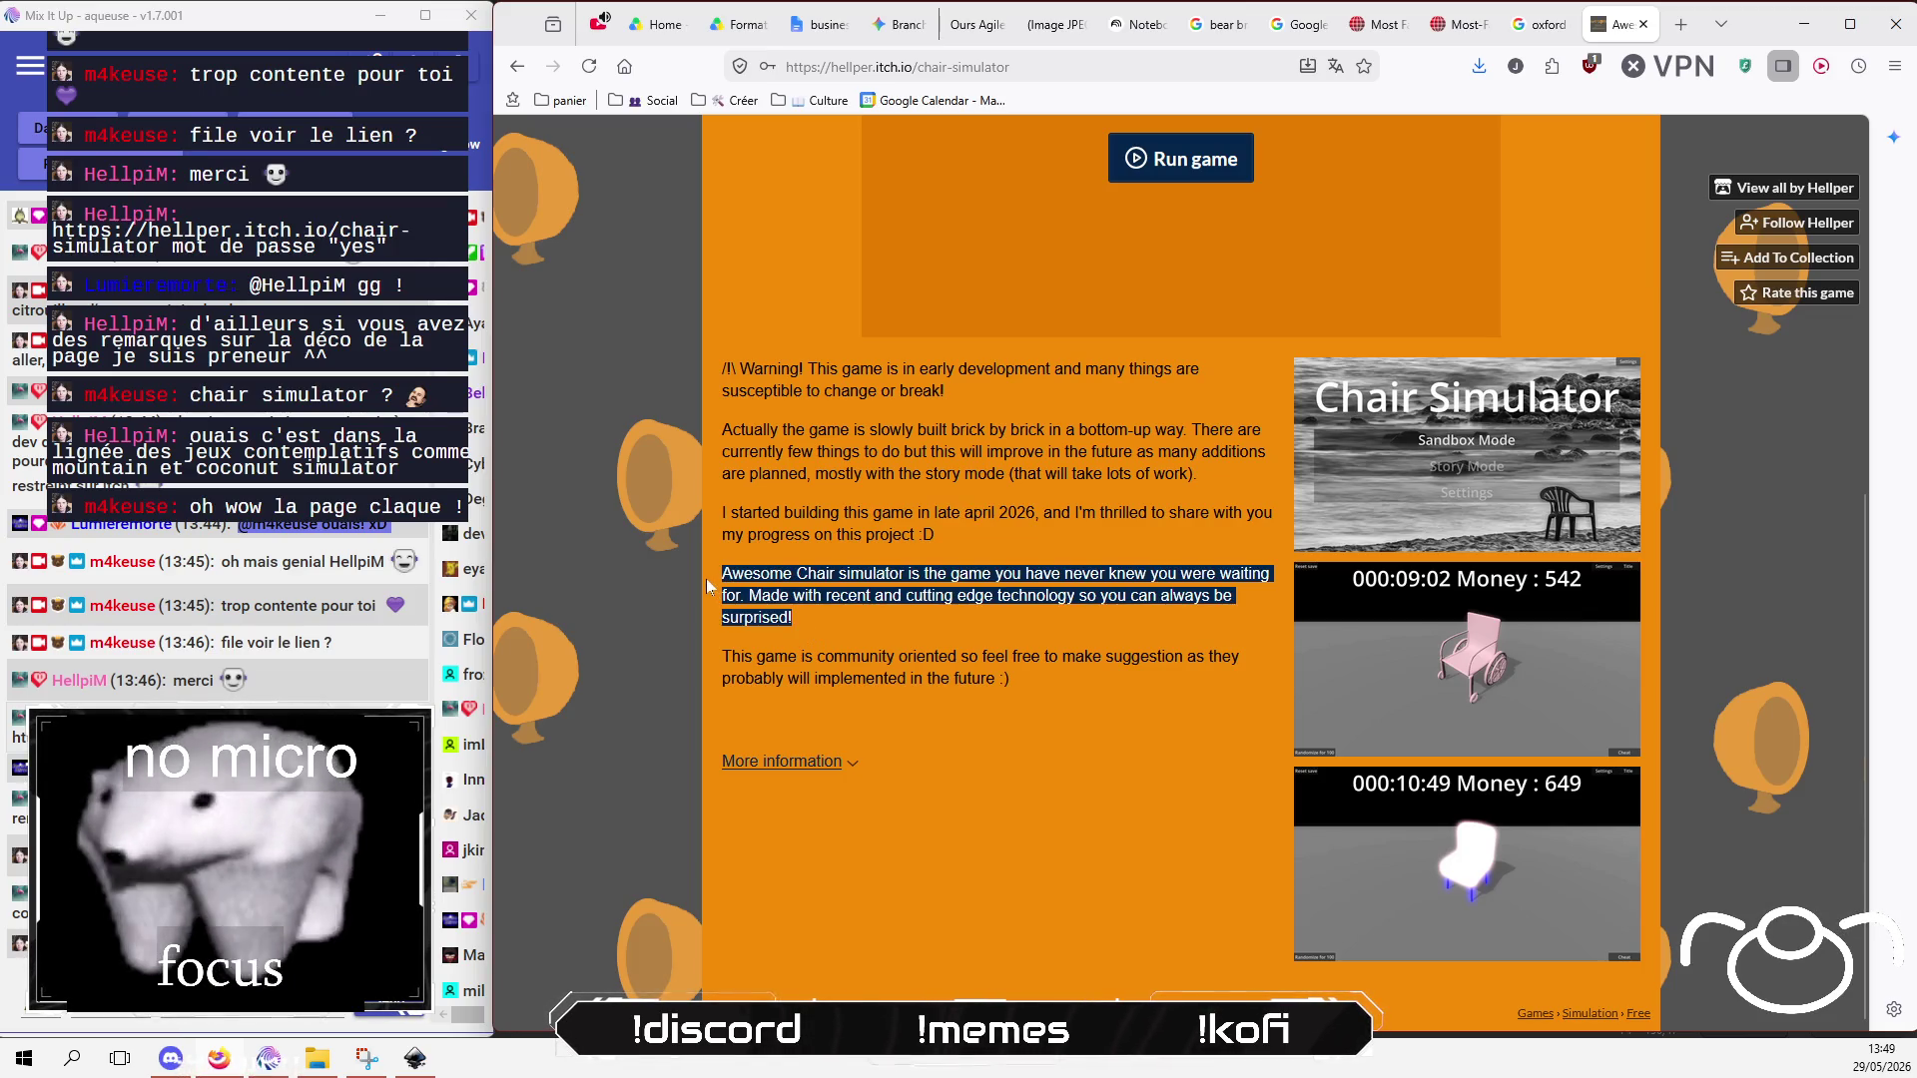
left_click(1120, 735)
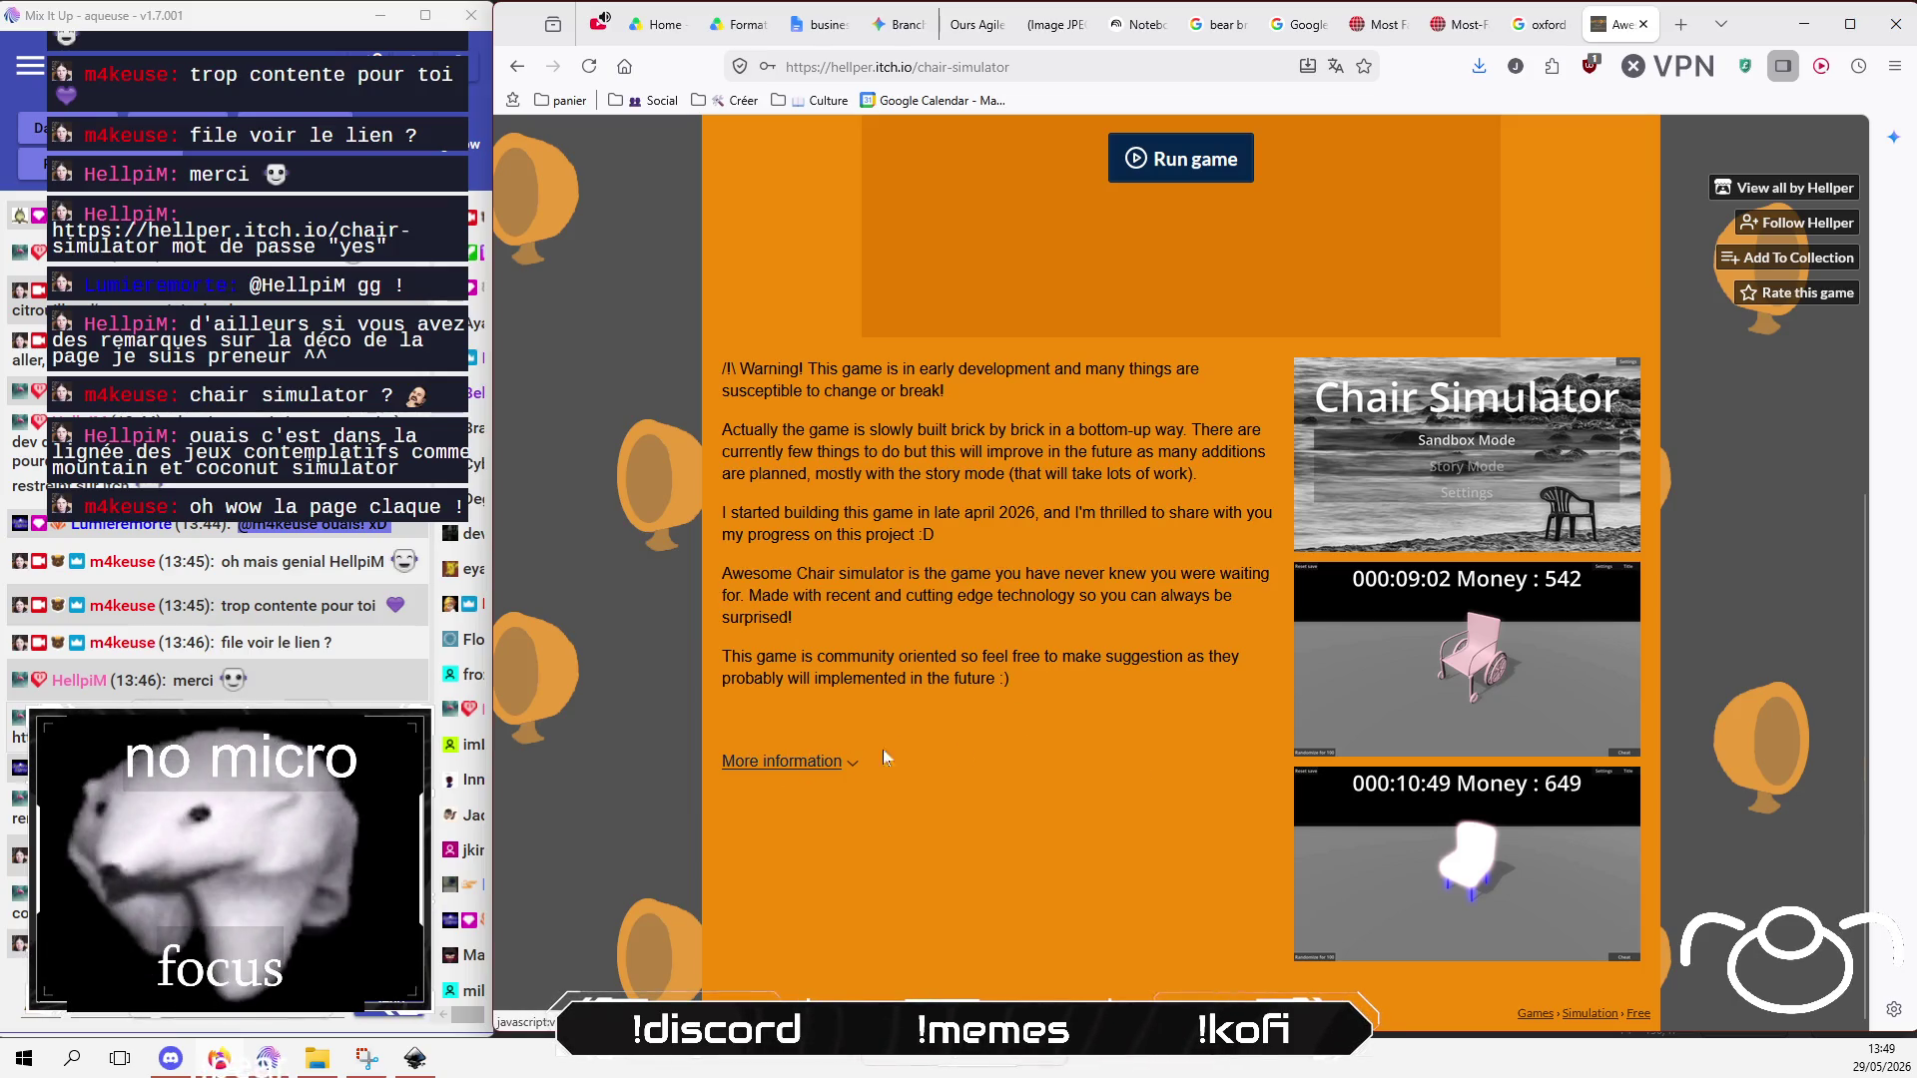
scroll(1023, 734, "up", 5)
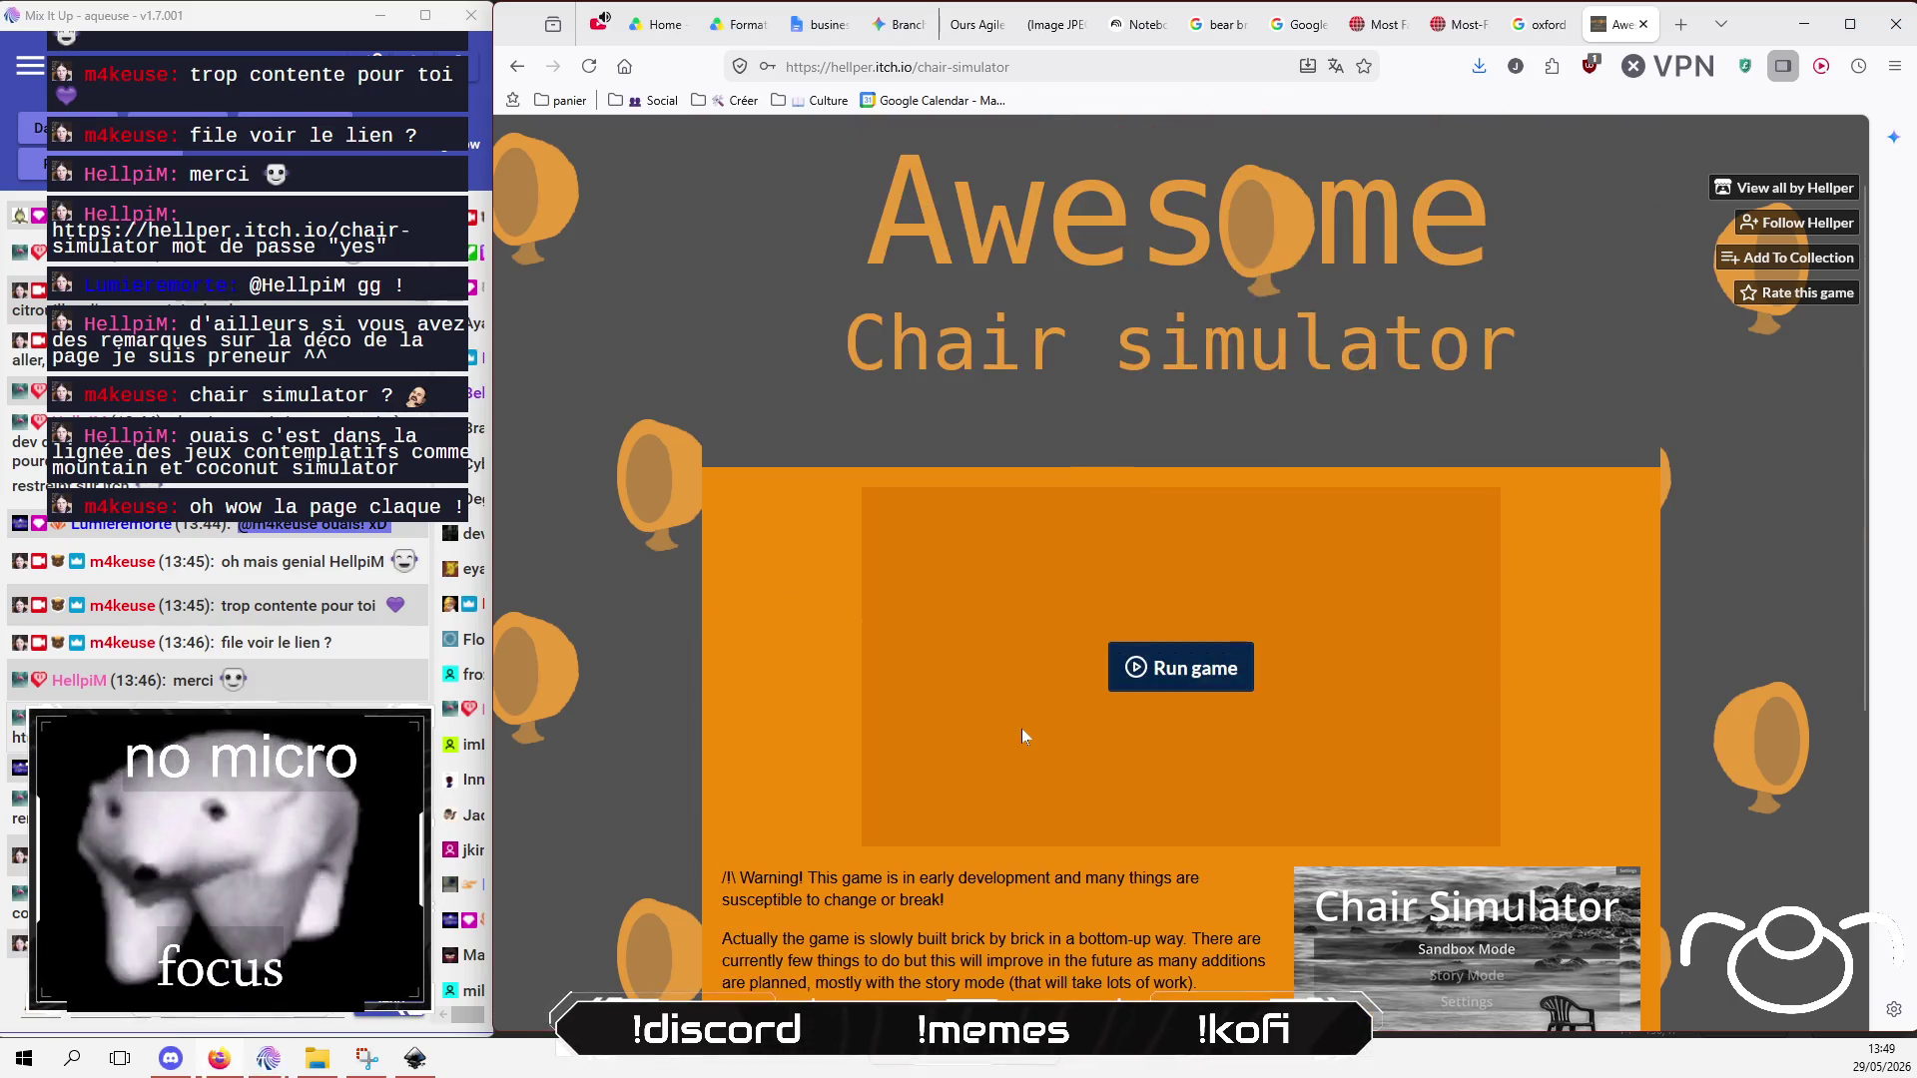
left_click(308, 1027)
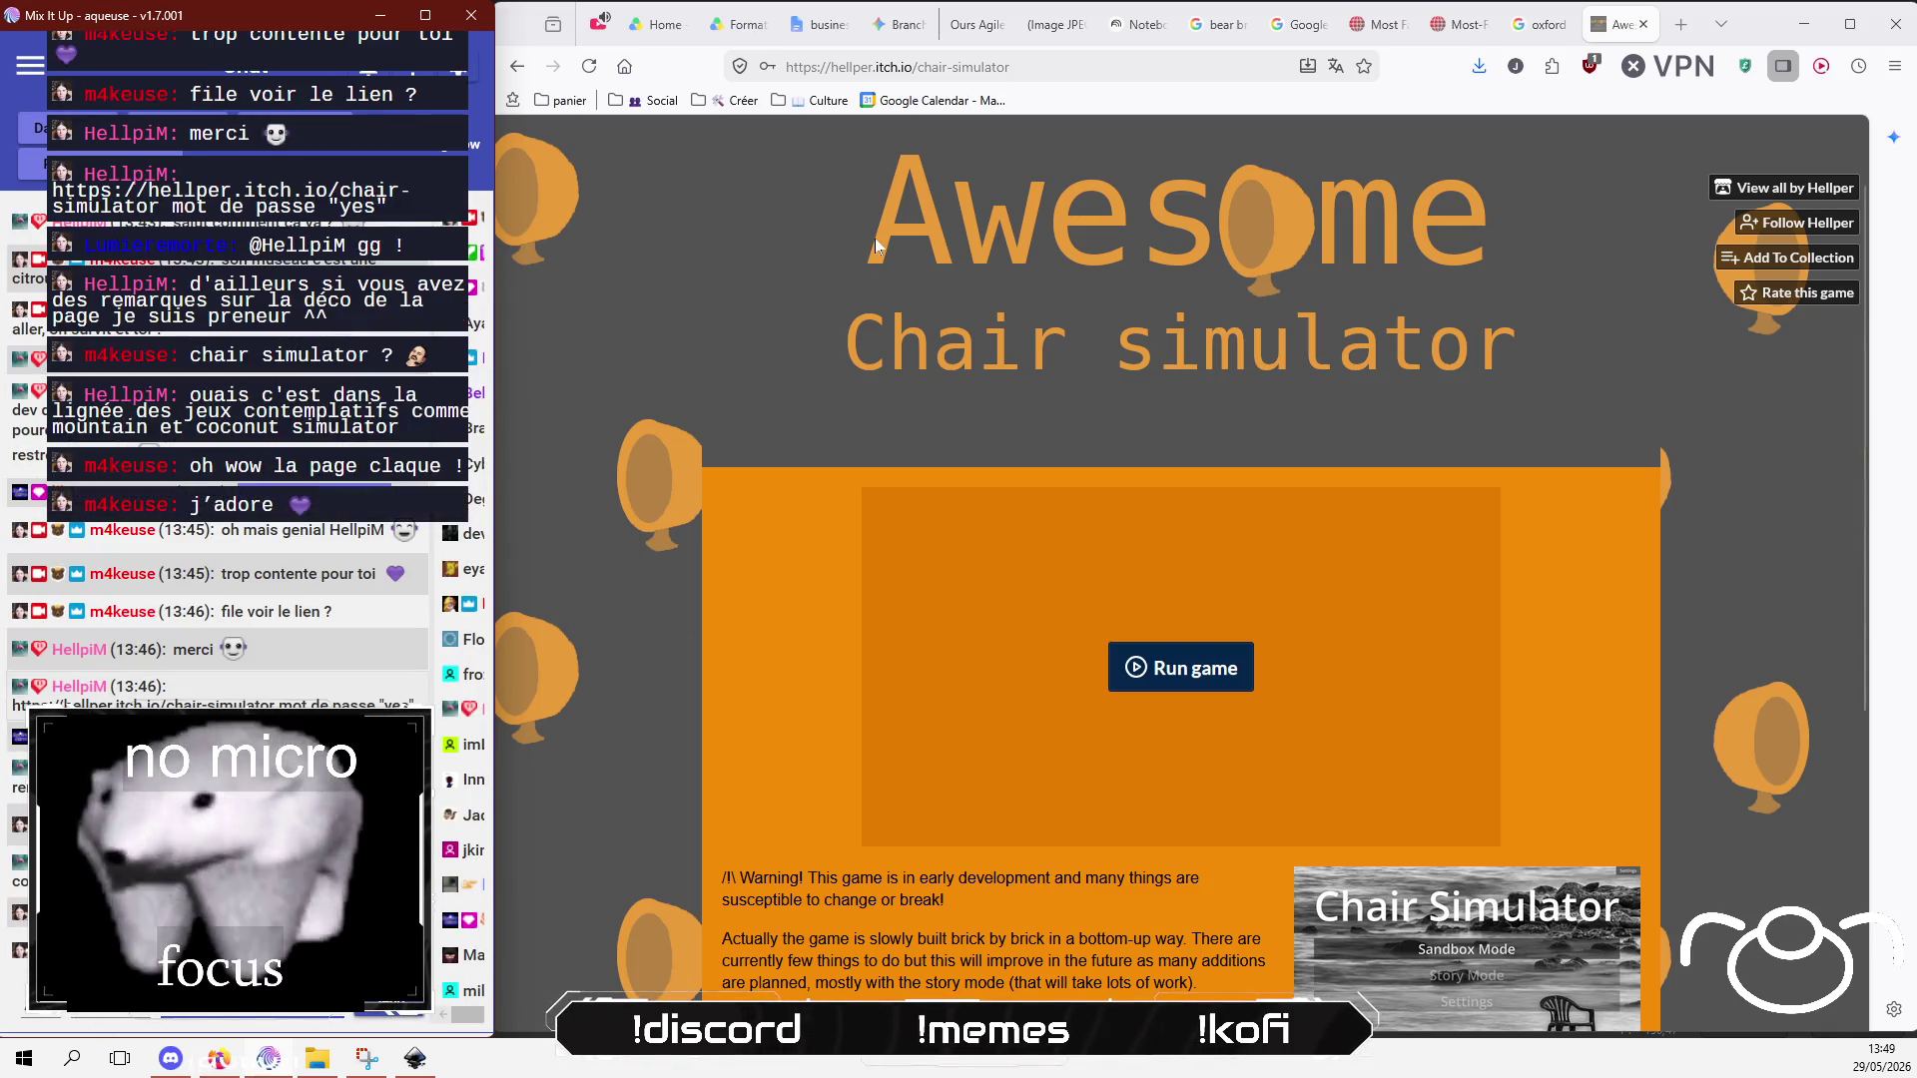
left_click(602, 25)
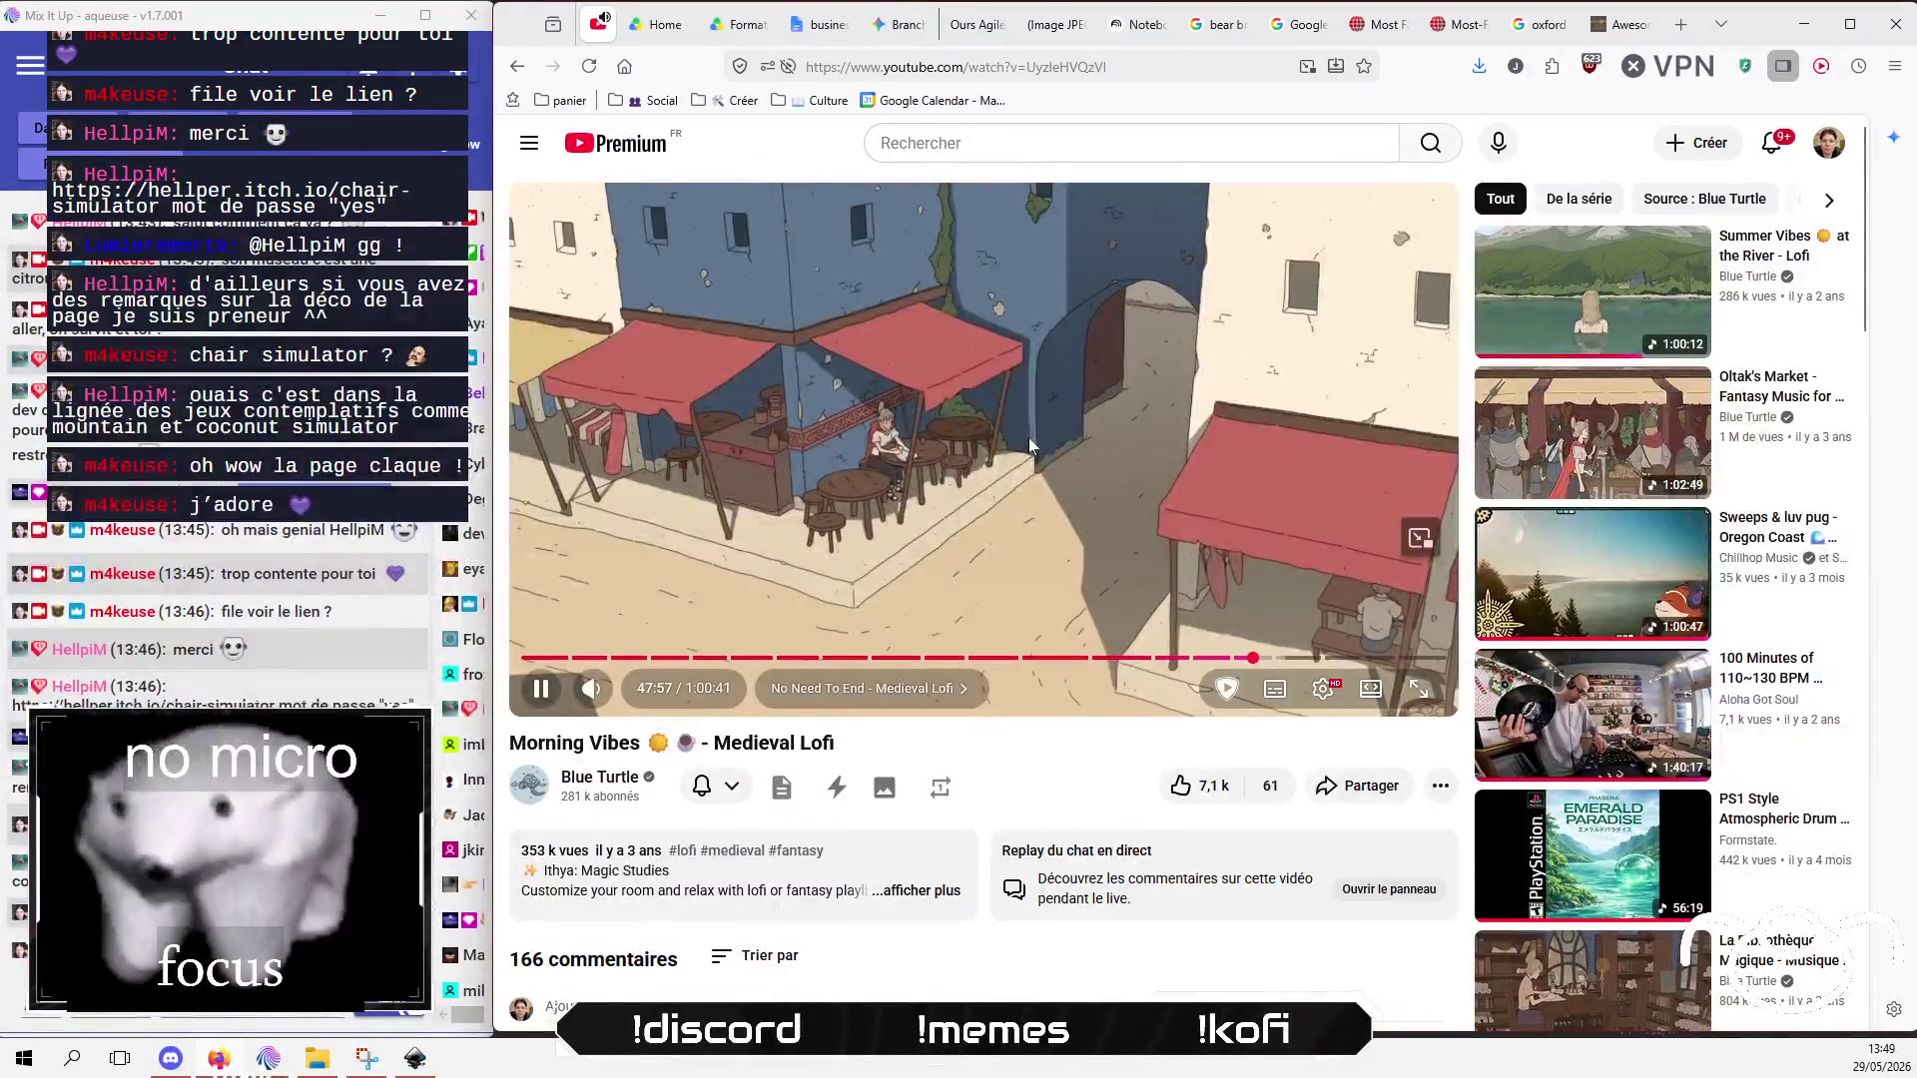
Step: Pause the lofi video, return to the Awesome Chair simulator tab and run the game
key("space")
left_click(1614, 27)
left_click(1176, 662)
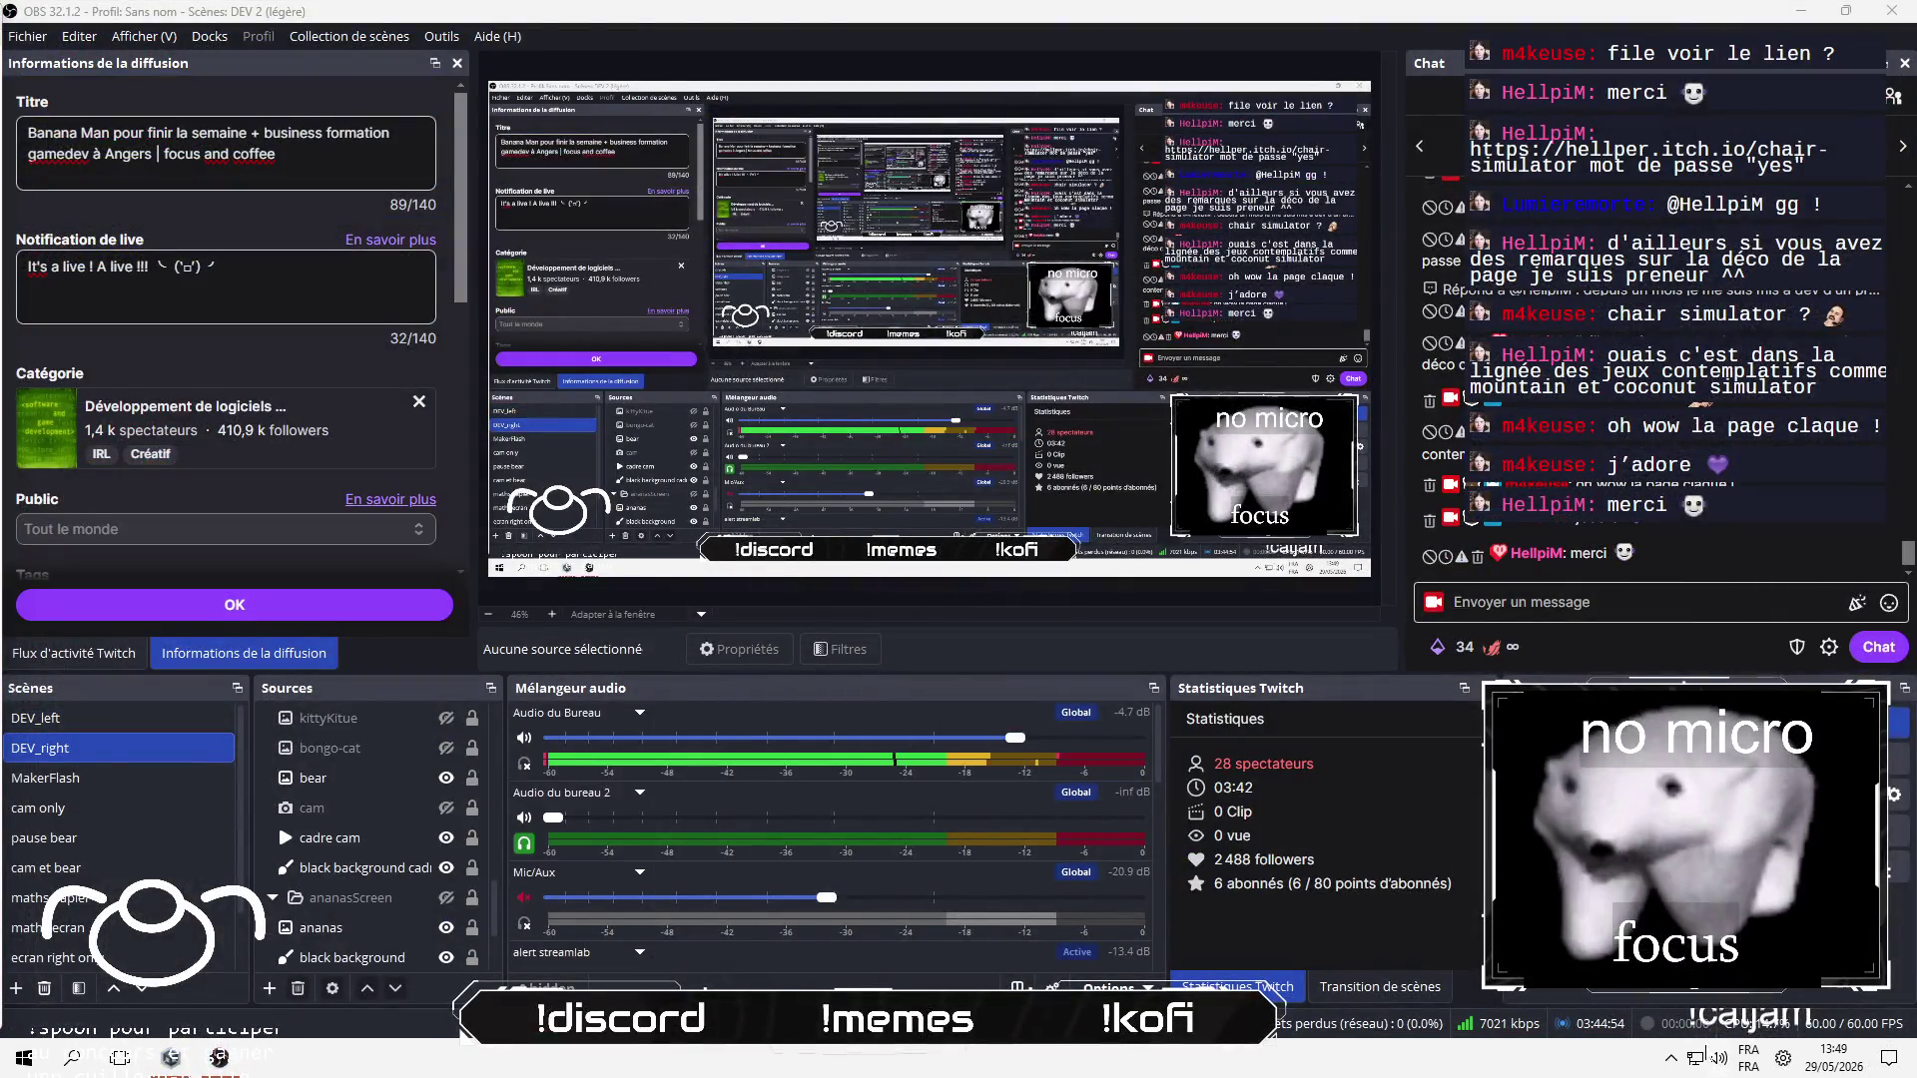
Step: Lower the system volume to 8 and post 'aie le son trop fort, classique ça' in chat
left_click(1718, 1059)
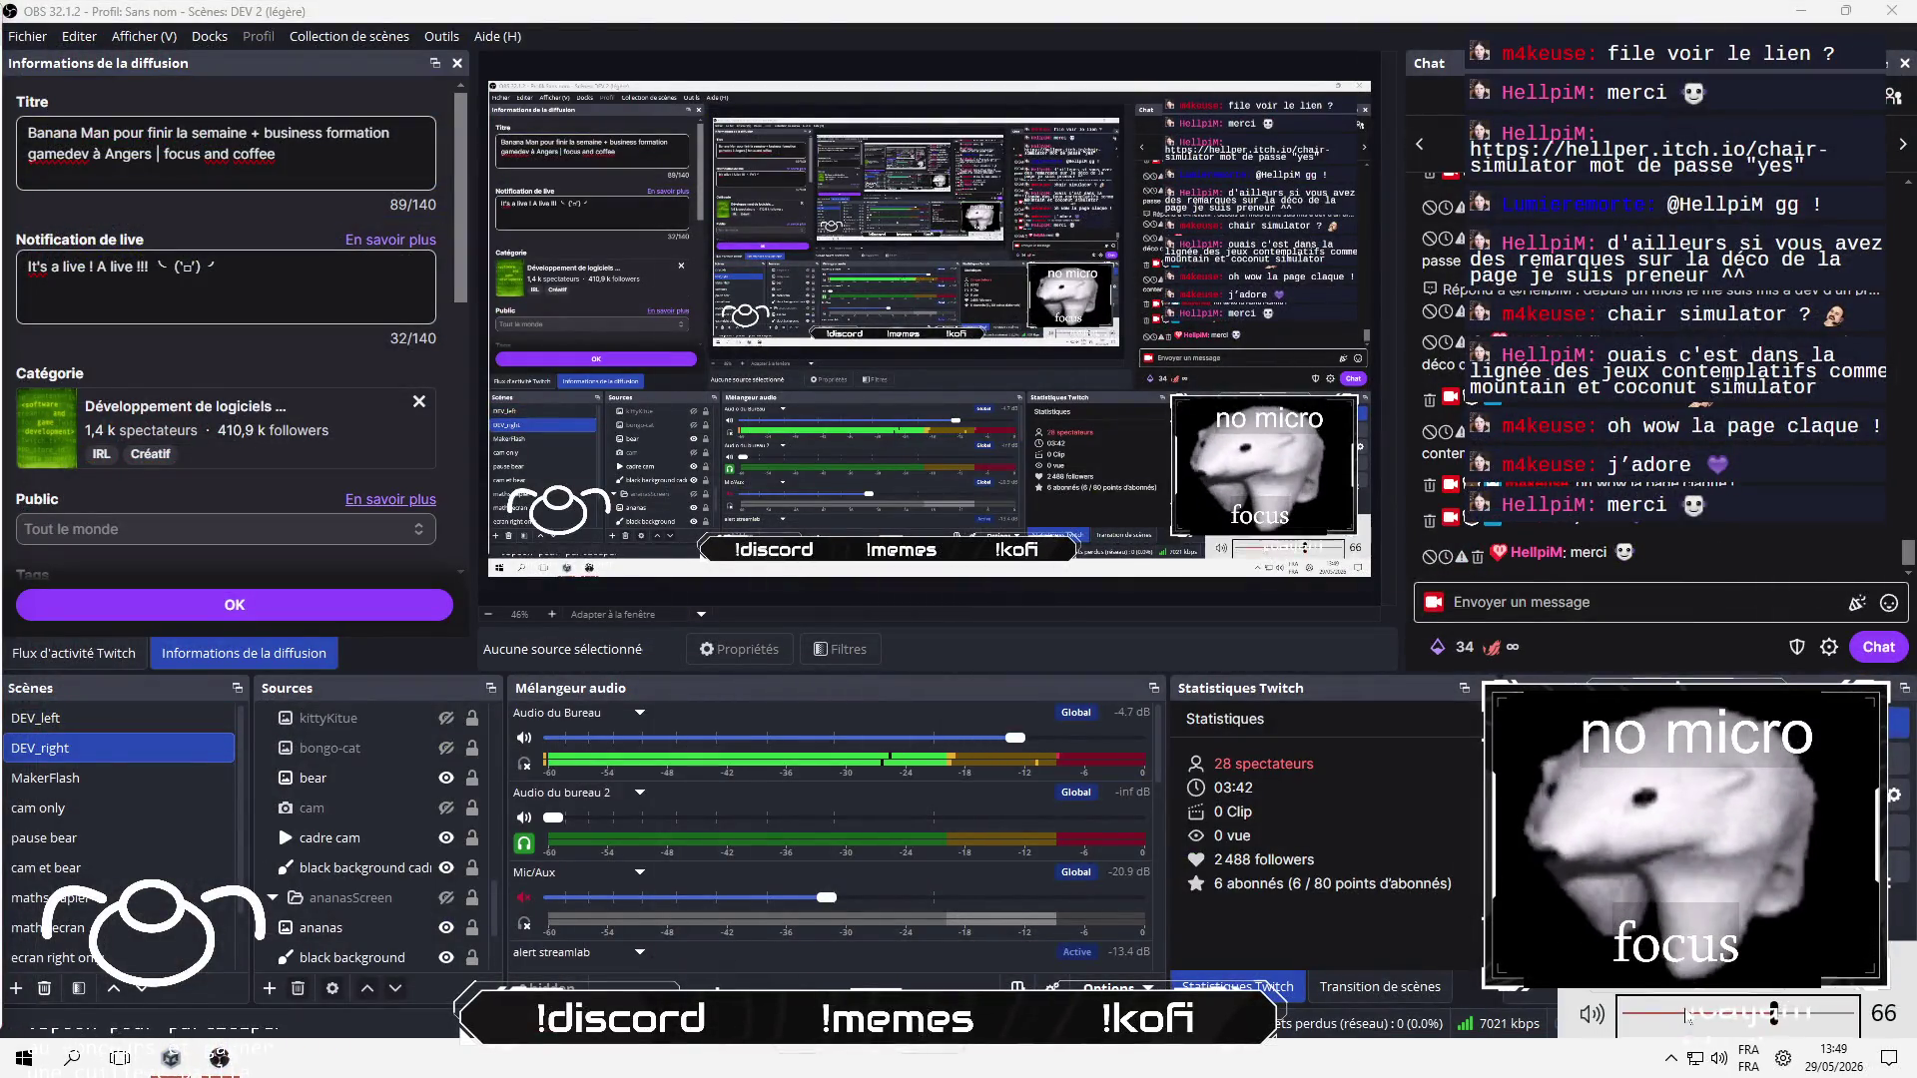
left_click(1656, 1013)
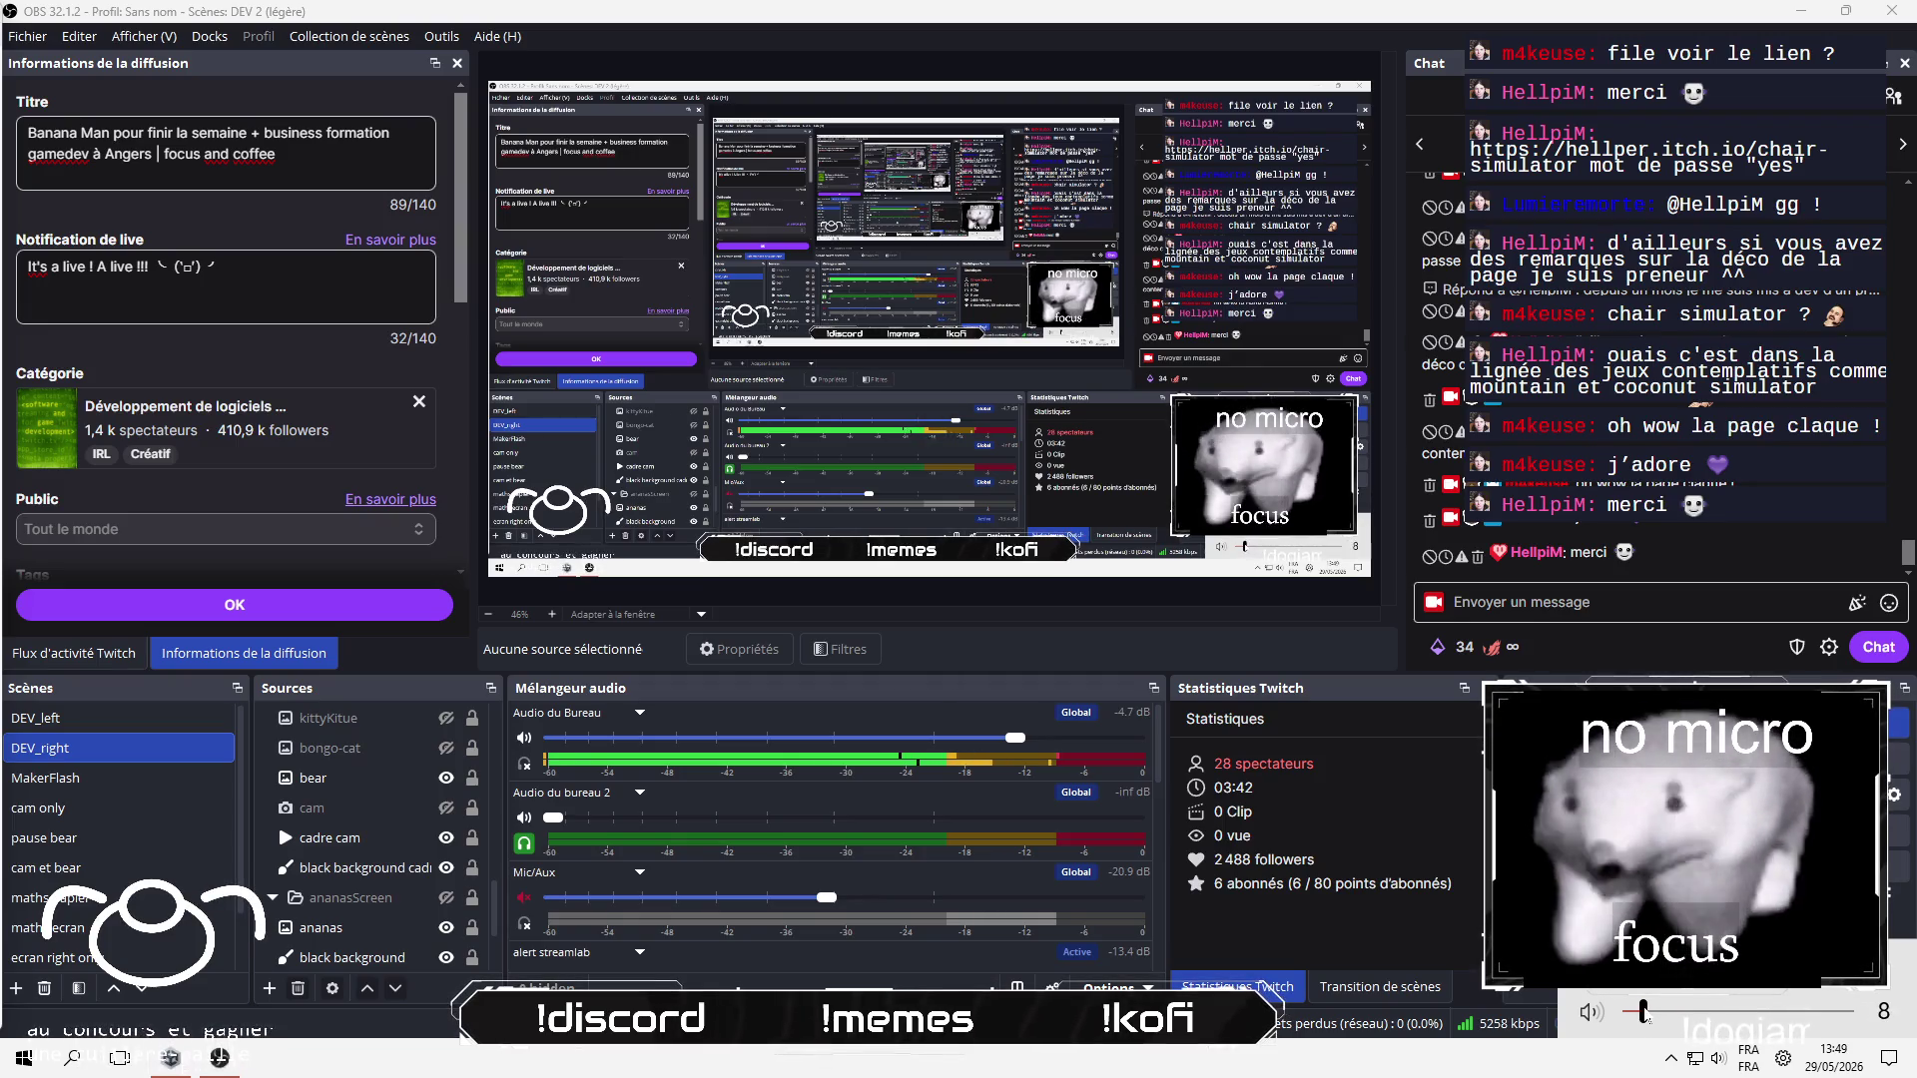
left_click(1548, 602)
type("aie ")
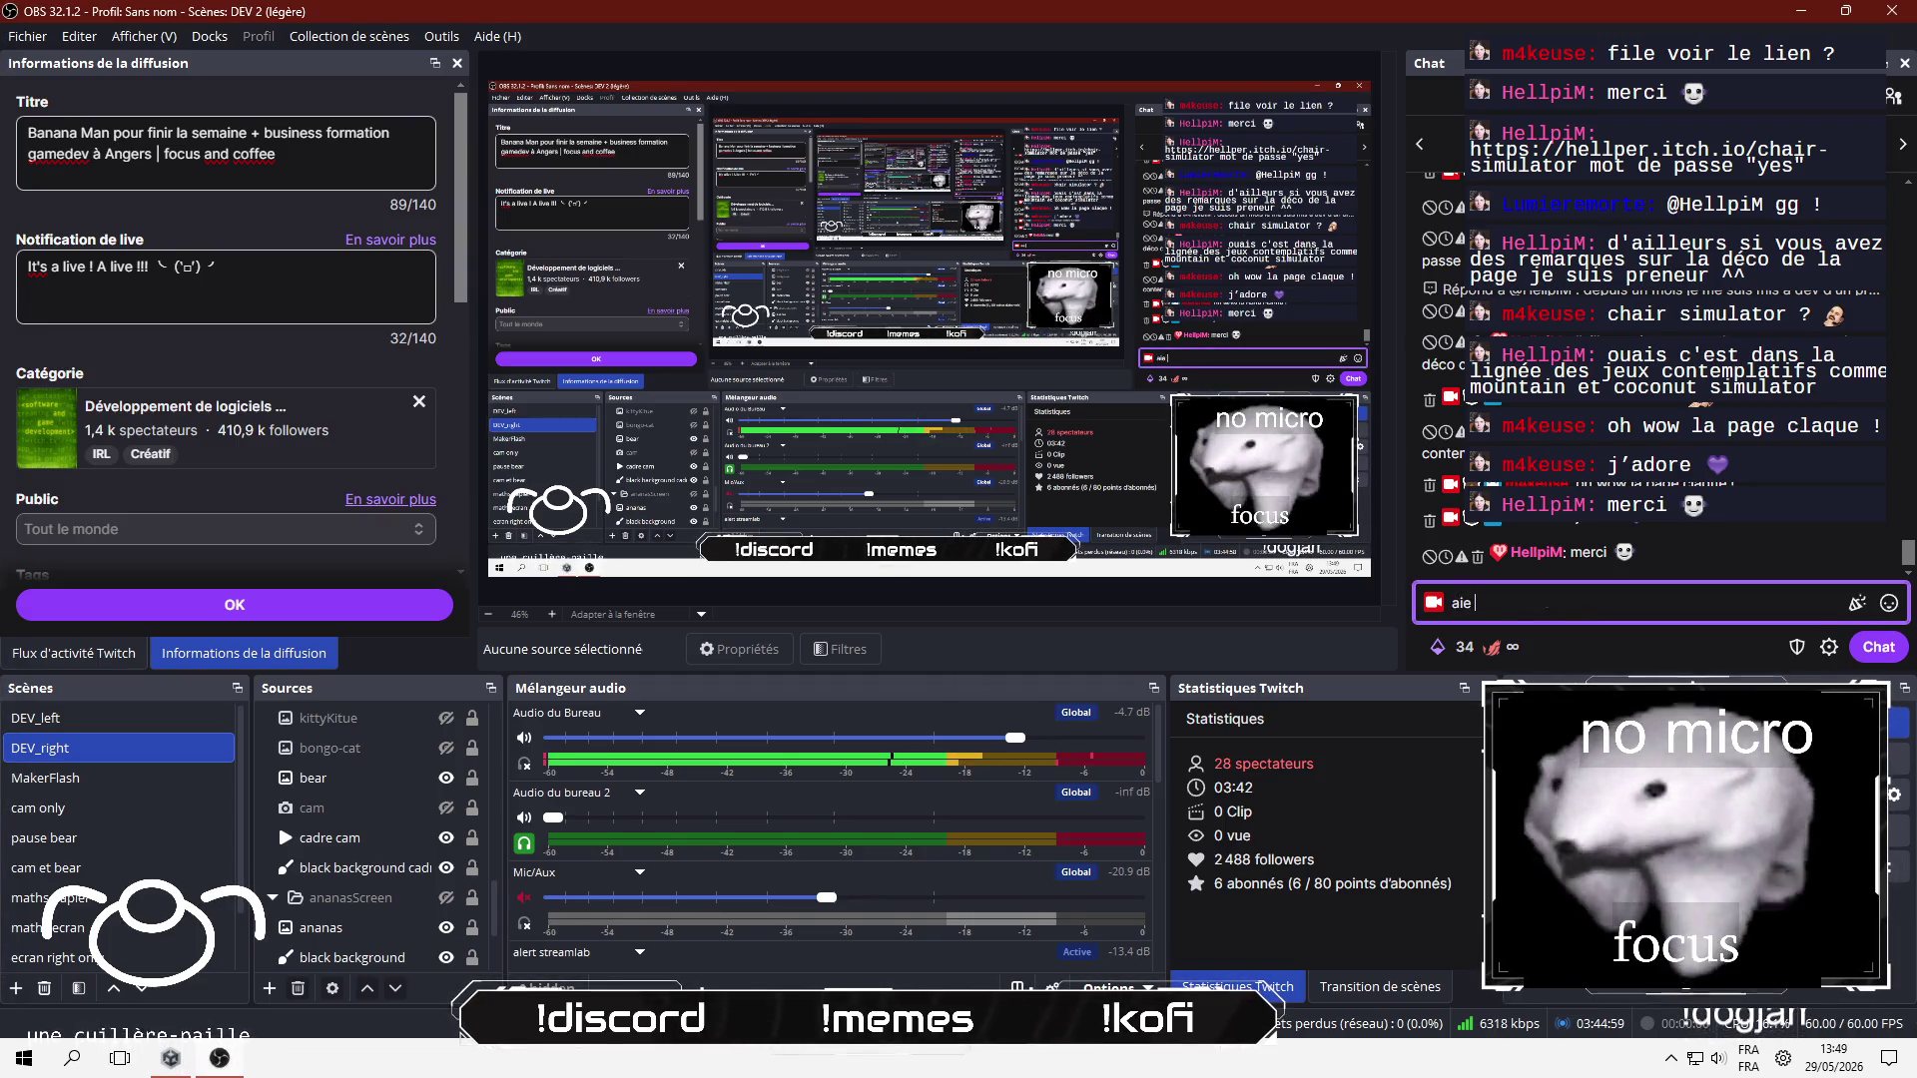
type("le son trop fort, c")
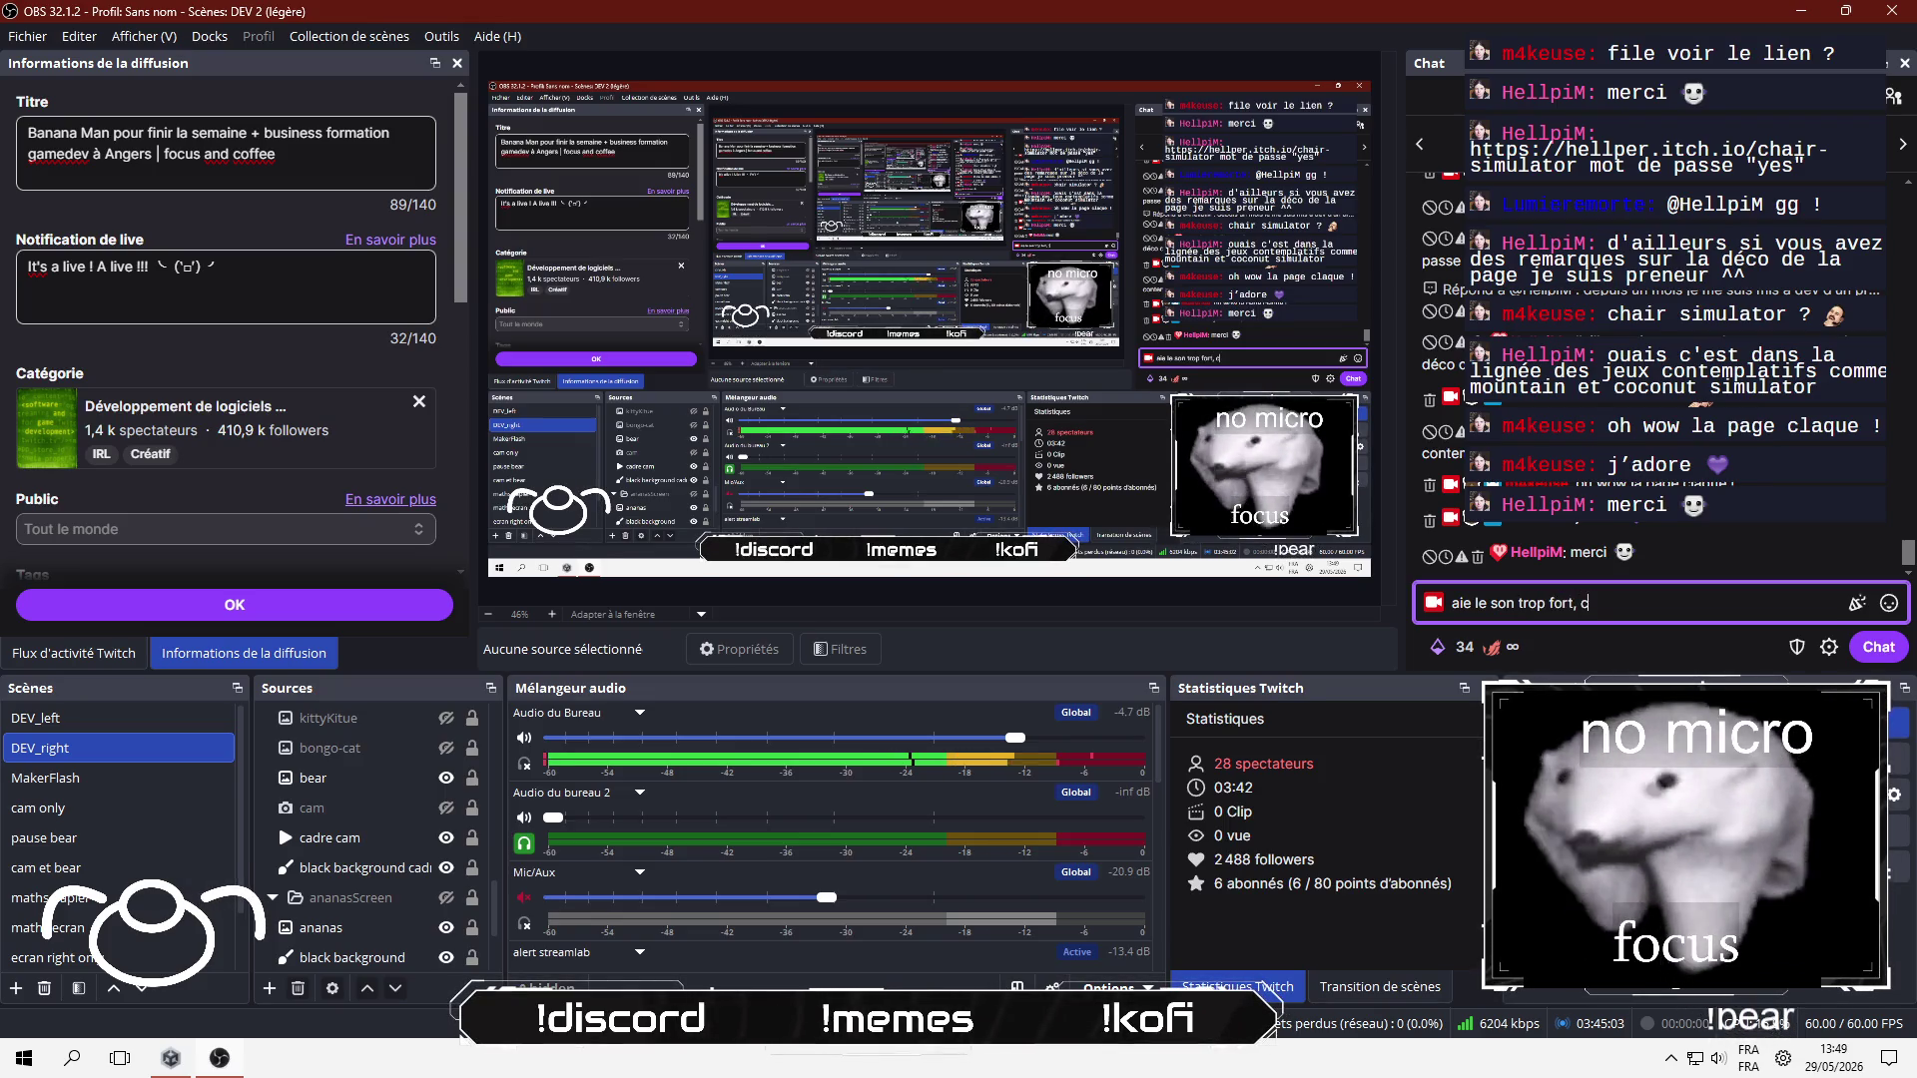
type("lassique ça")
key("Return")
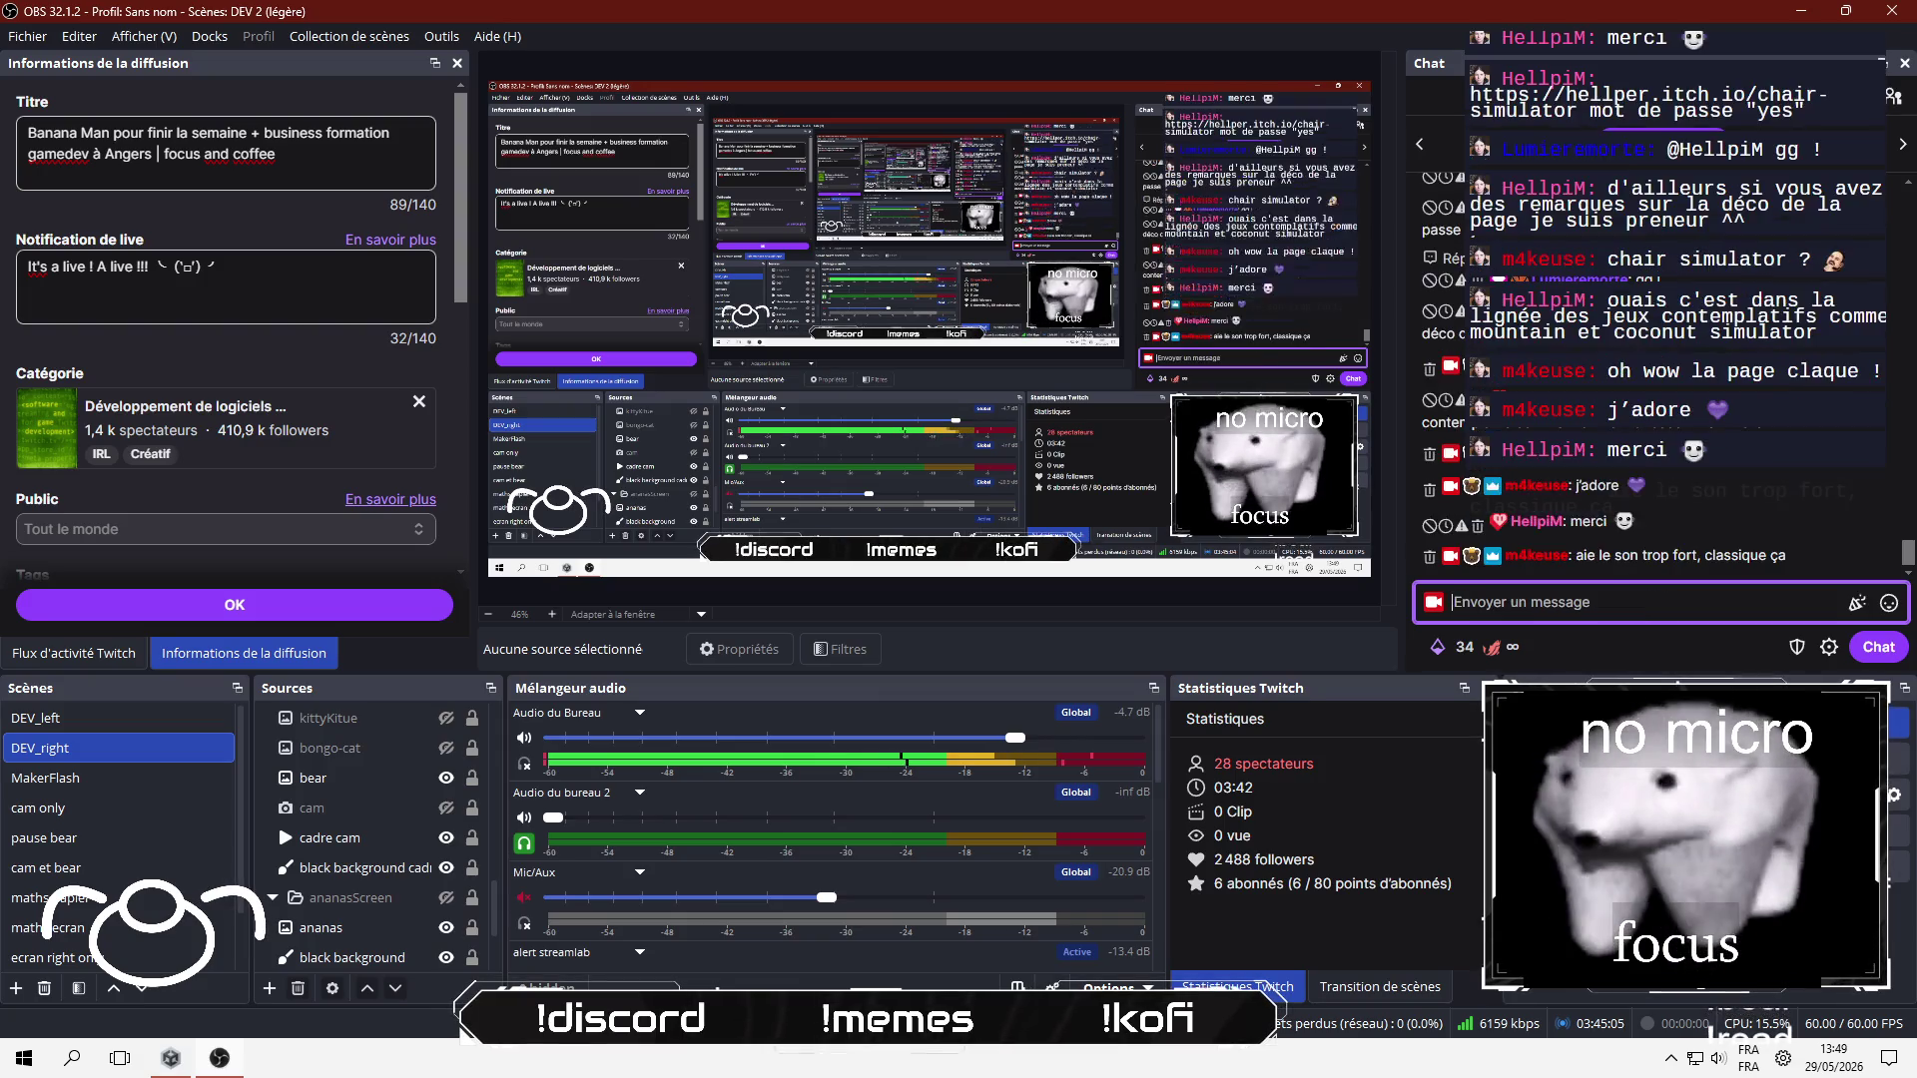
Step: Post 'désolé les gens' in chat and start Chair Simulator in Sandbox Mode
type("désolé")
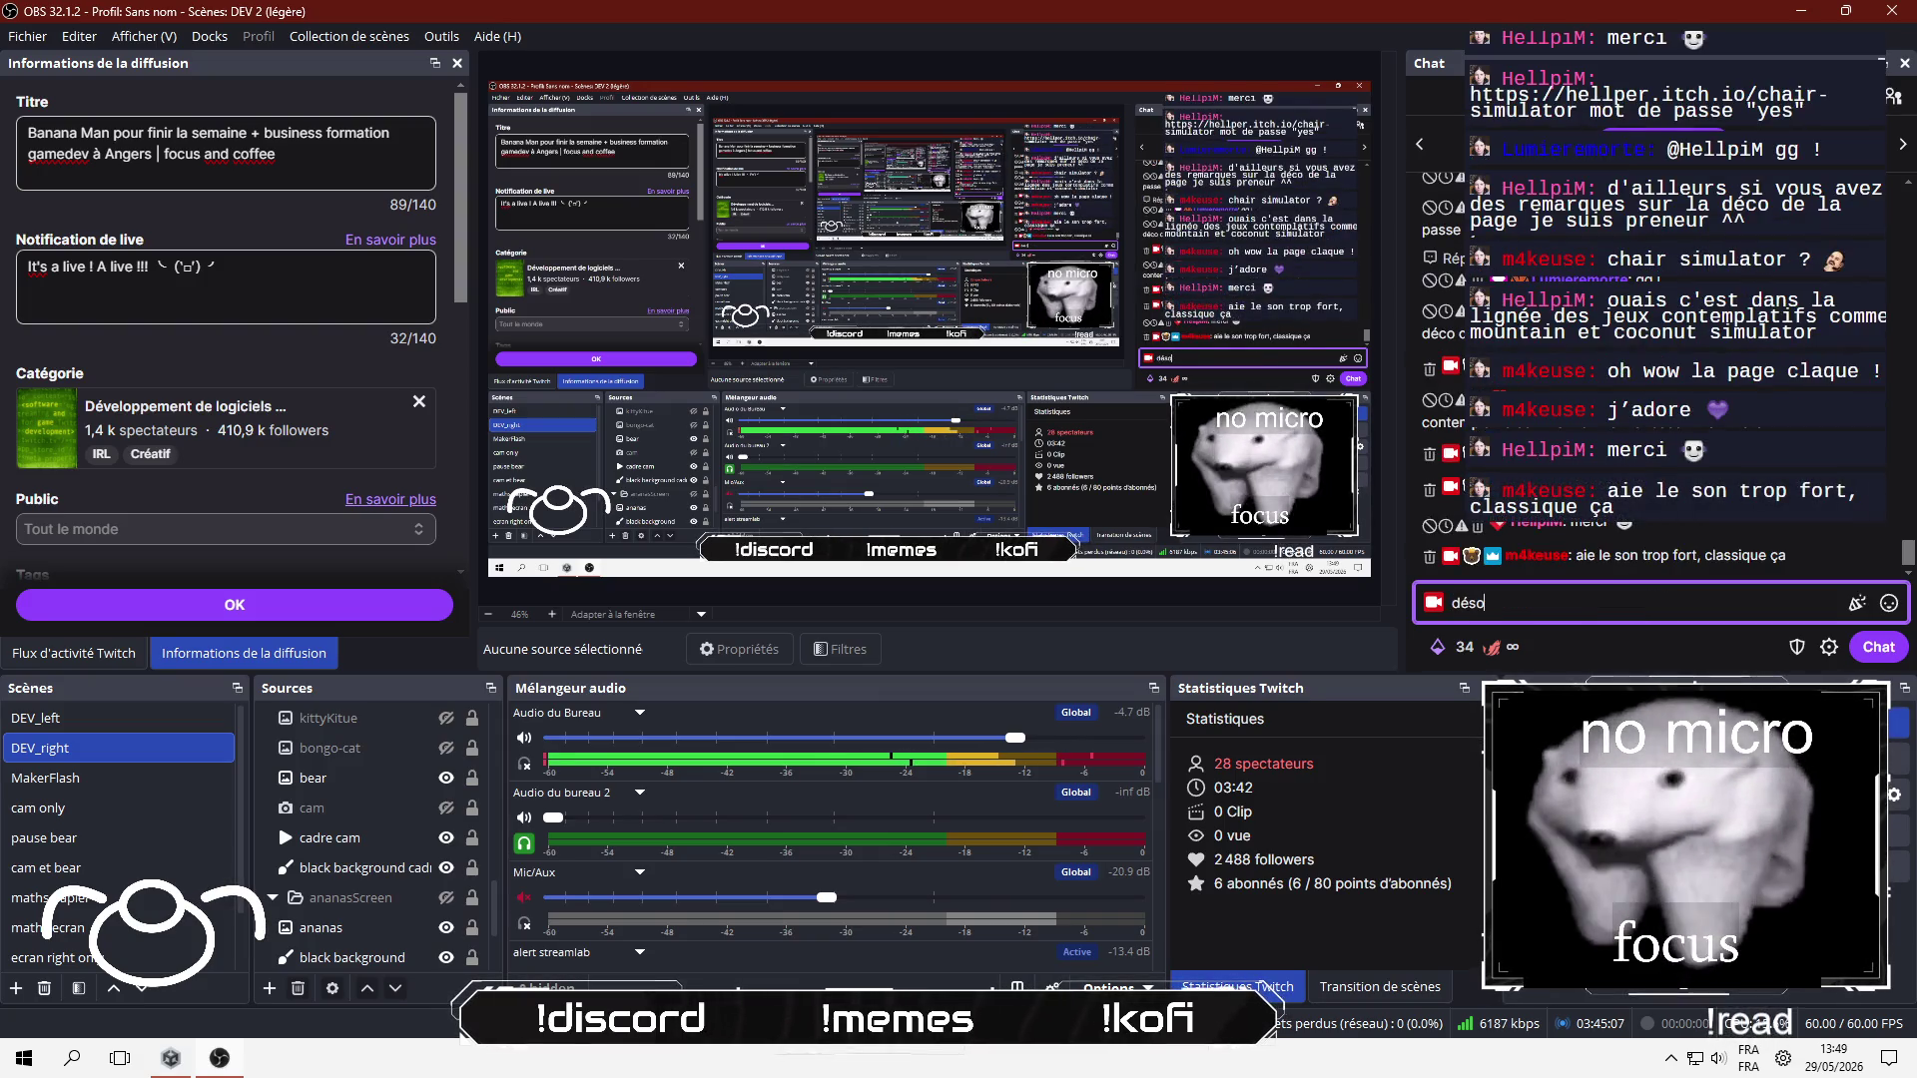
type(" les gens")
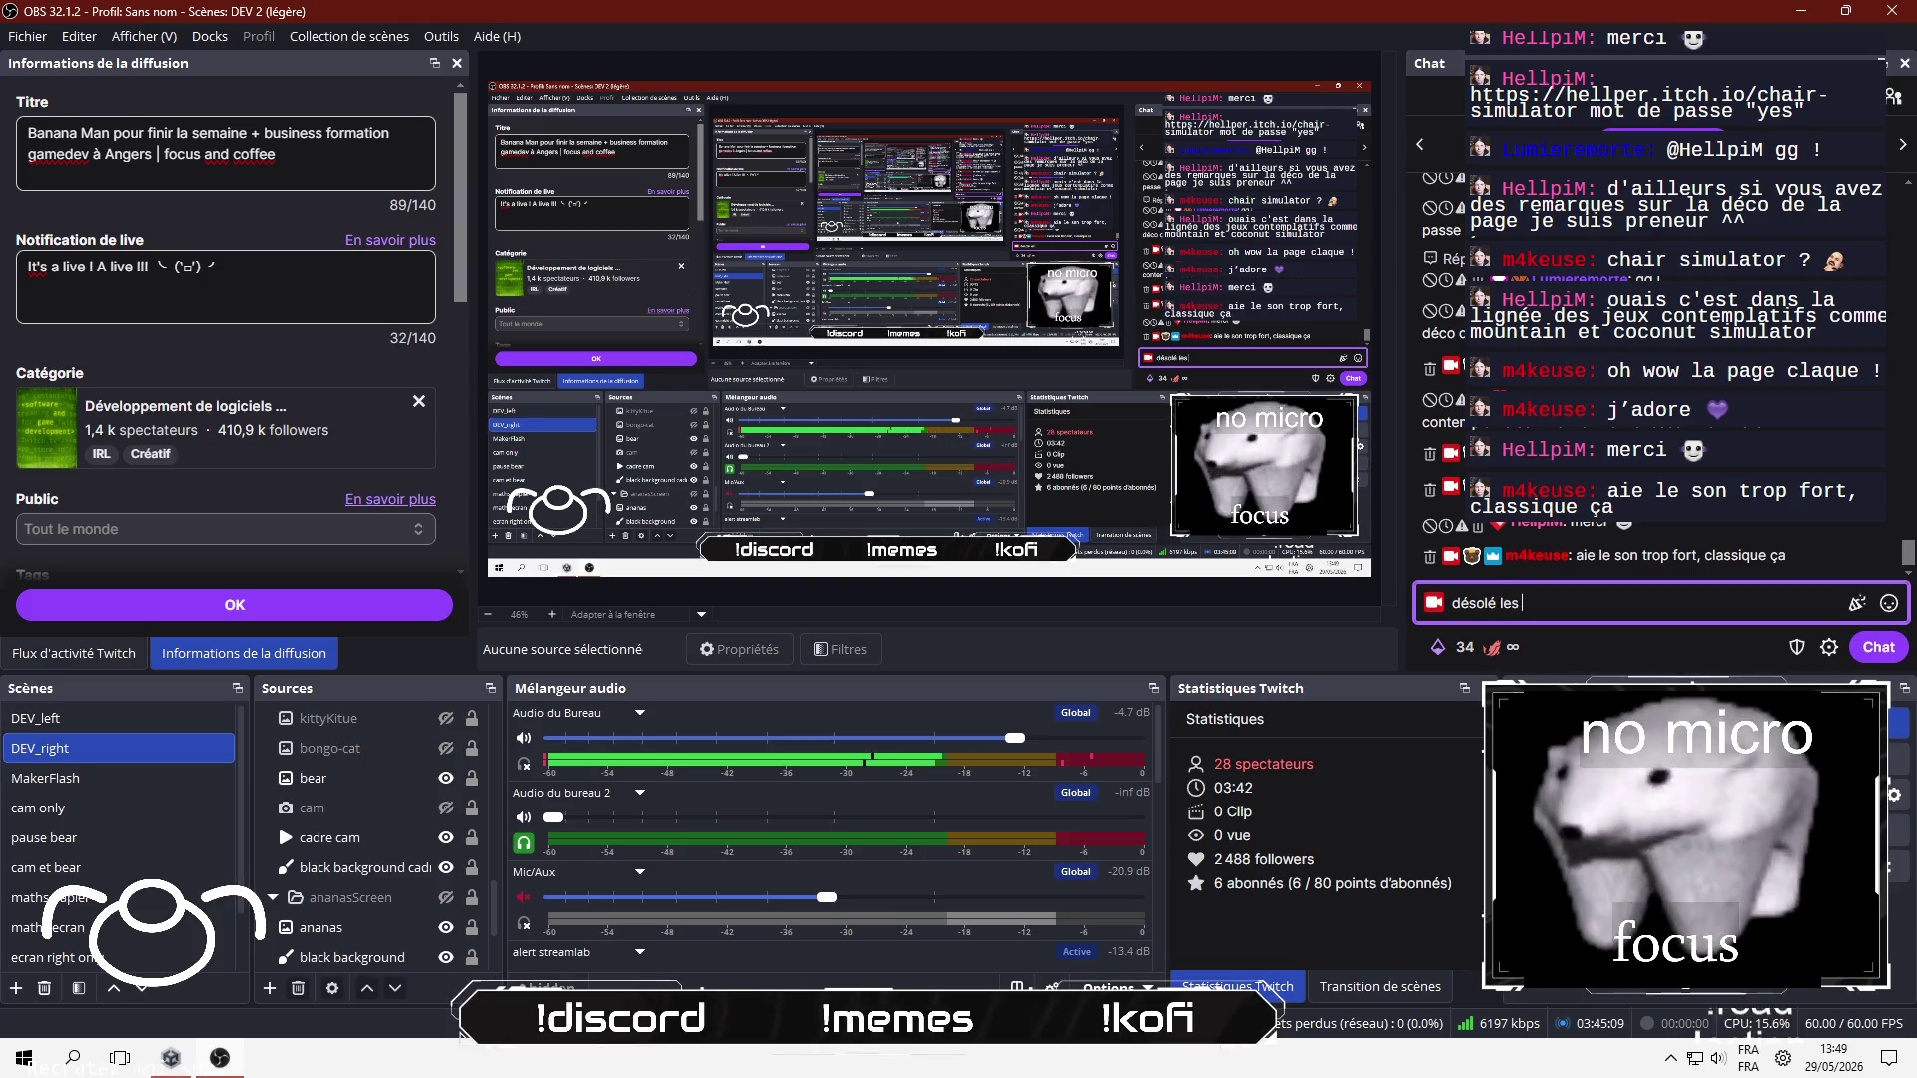
key("Return")
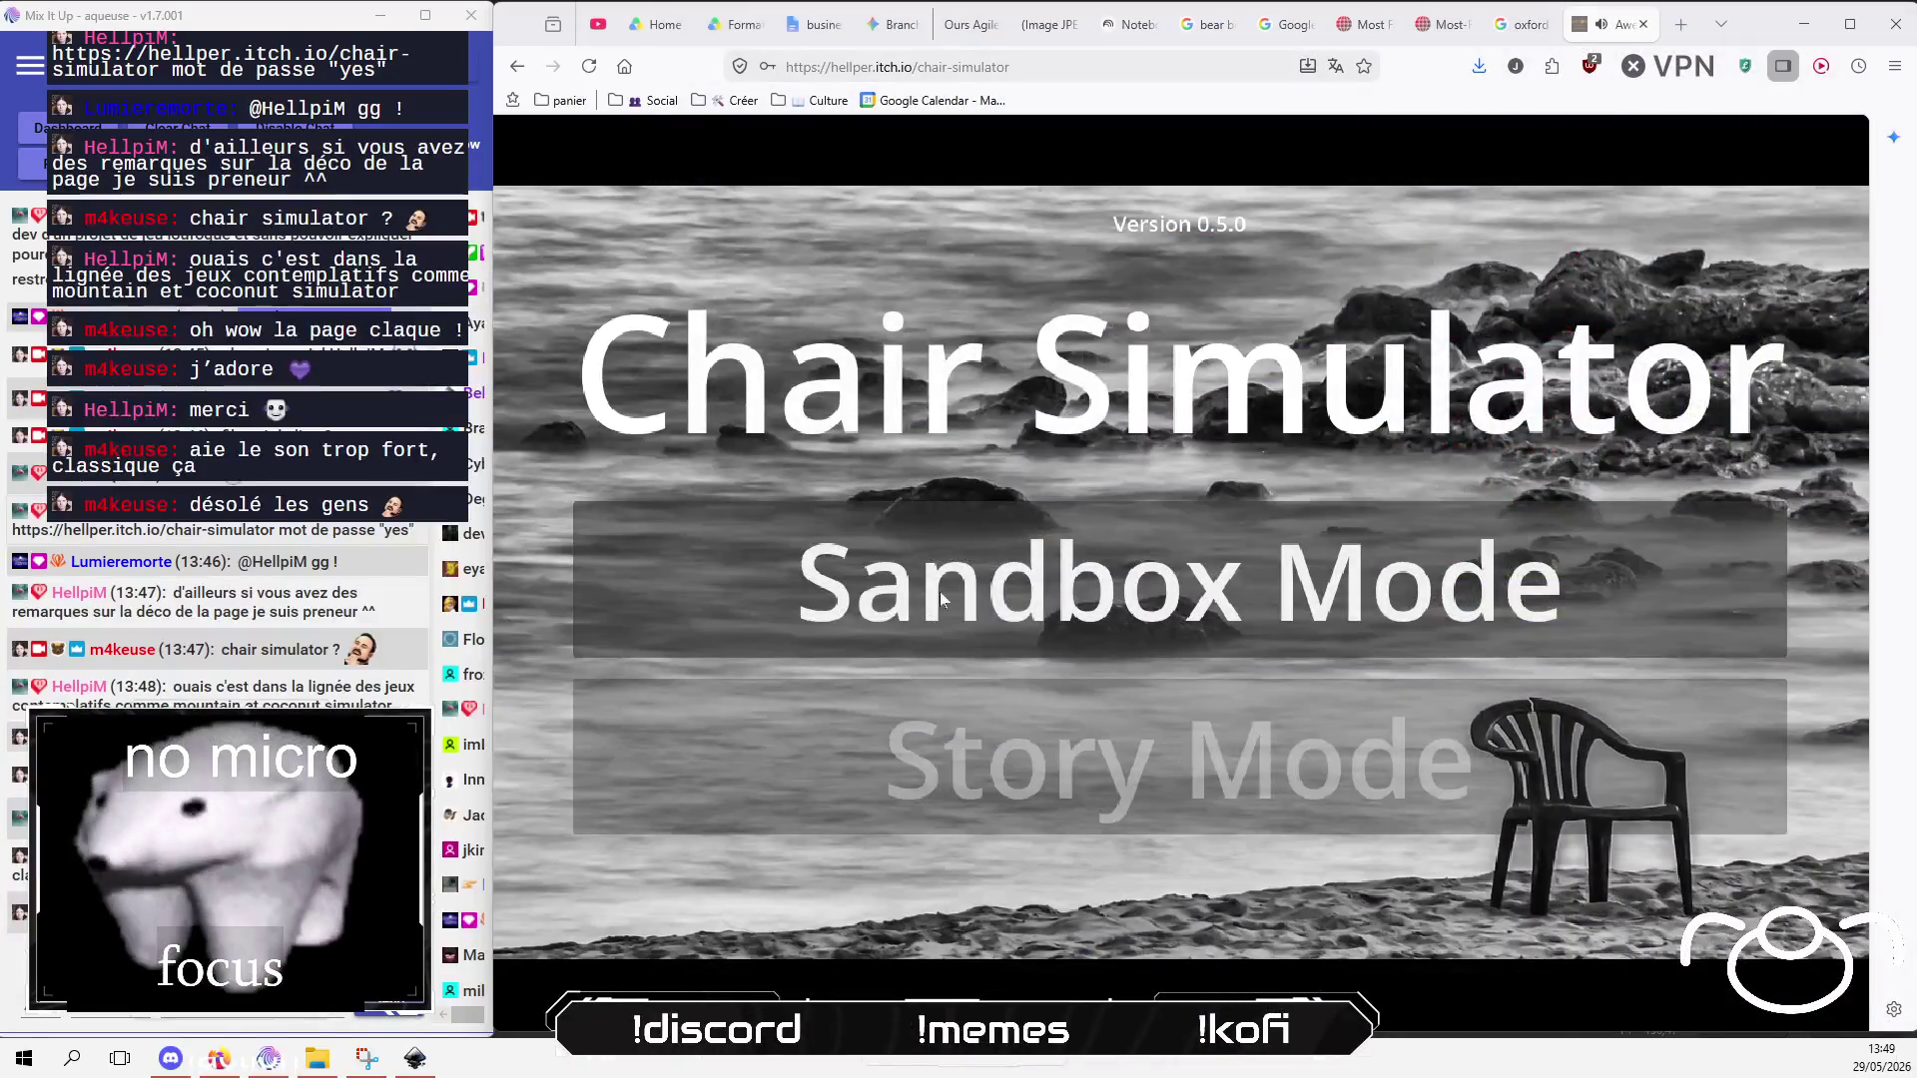
left_click(1045, 625)
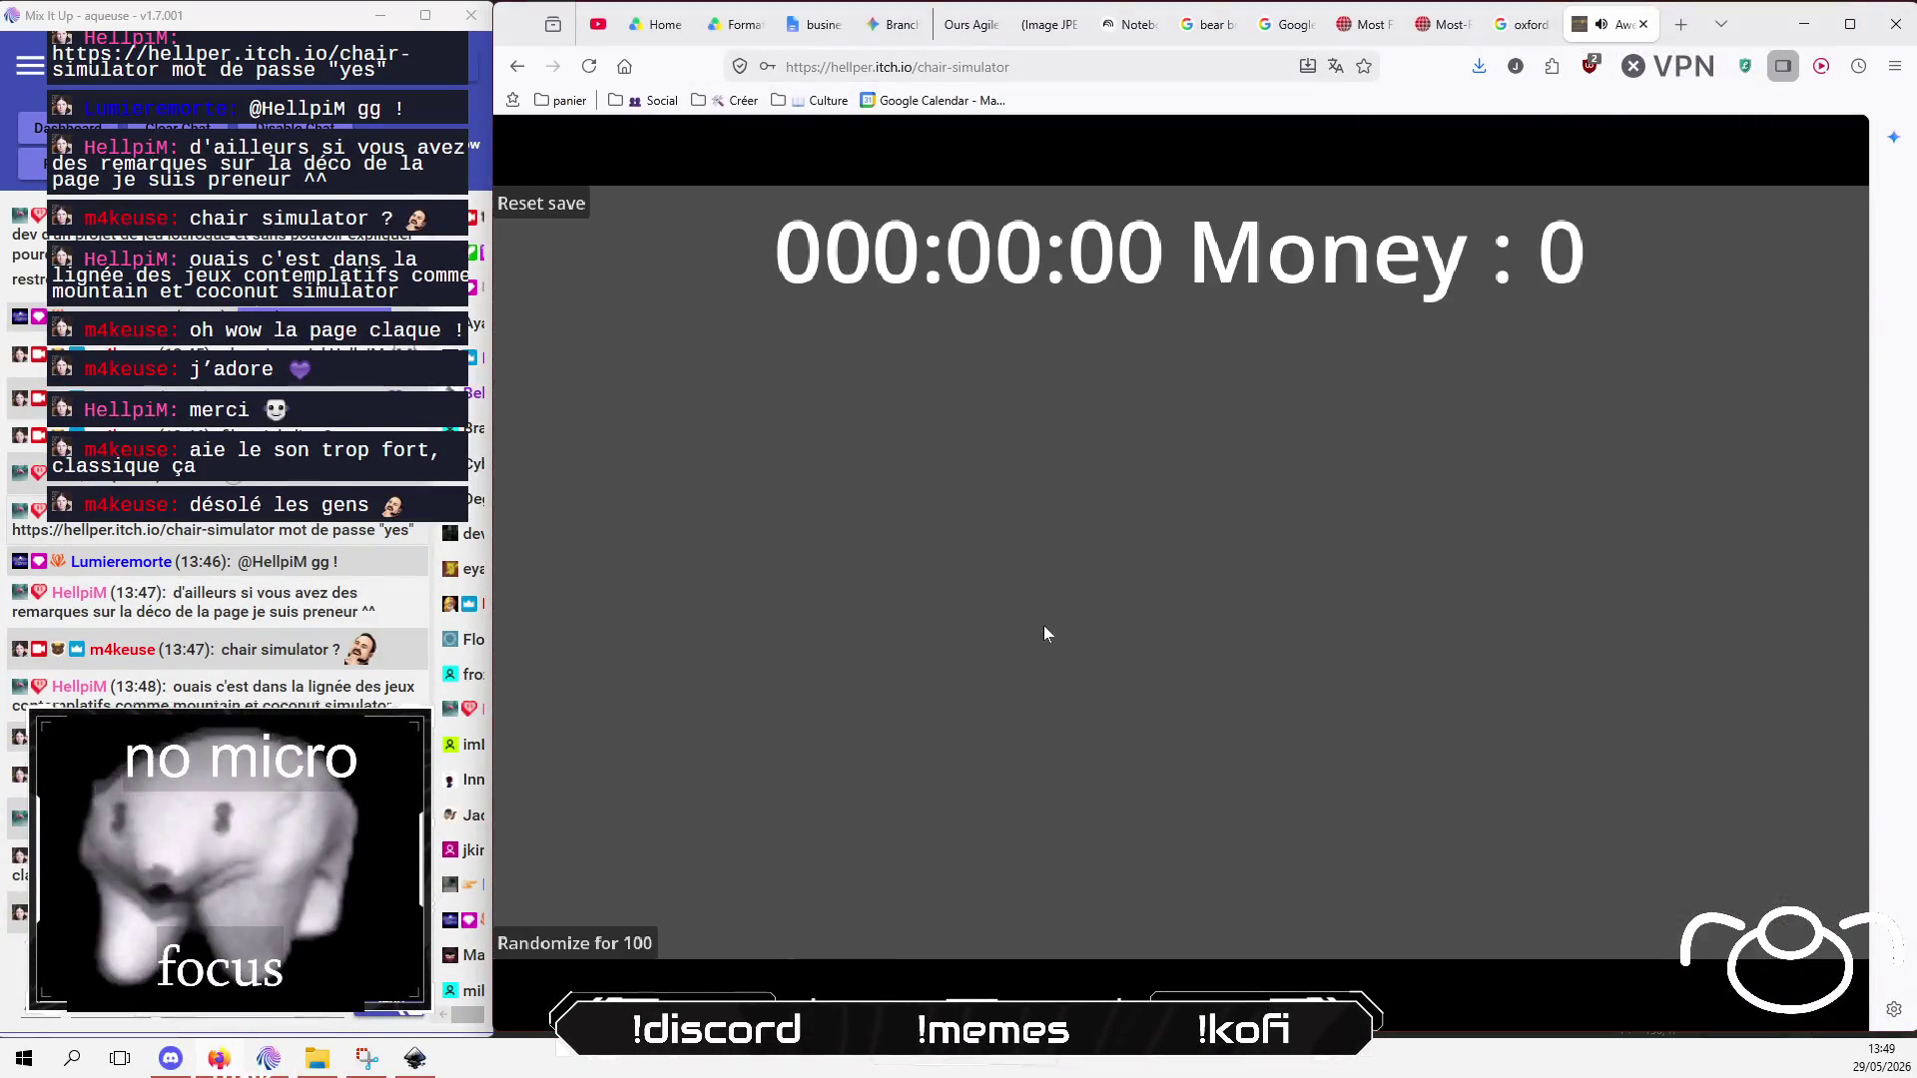
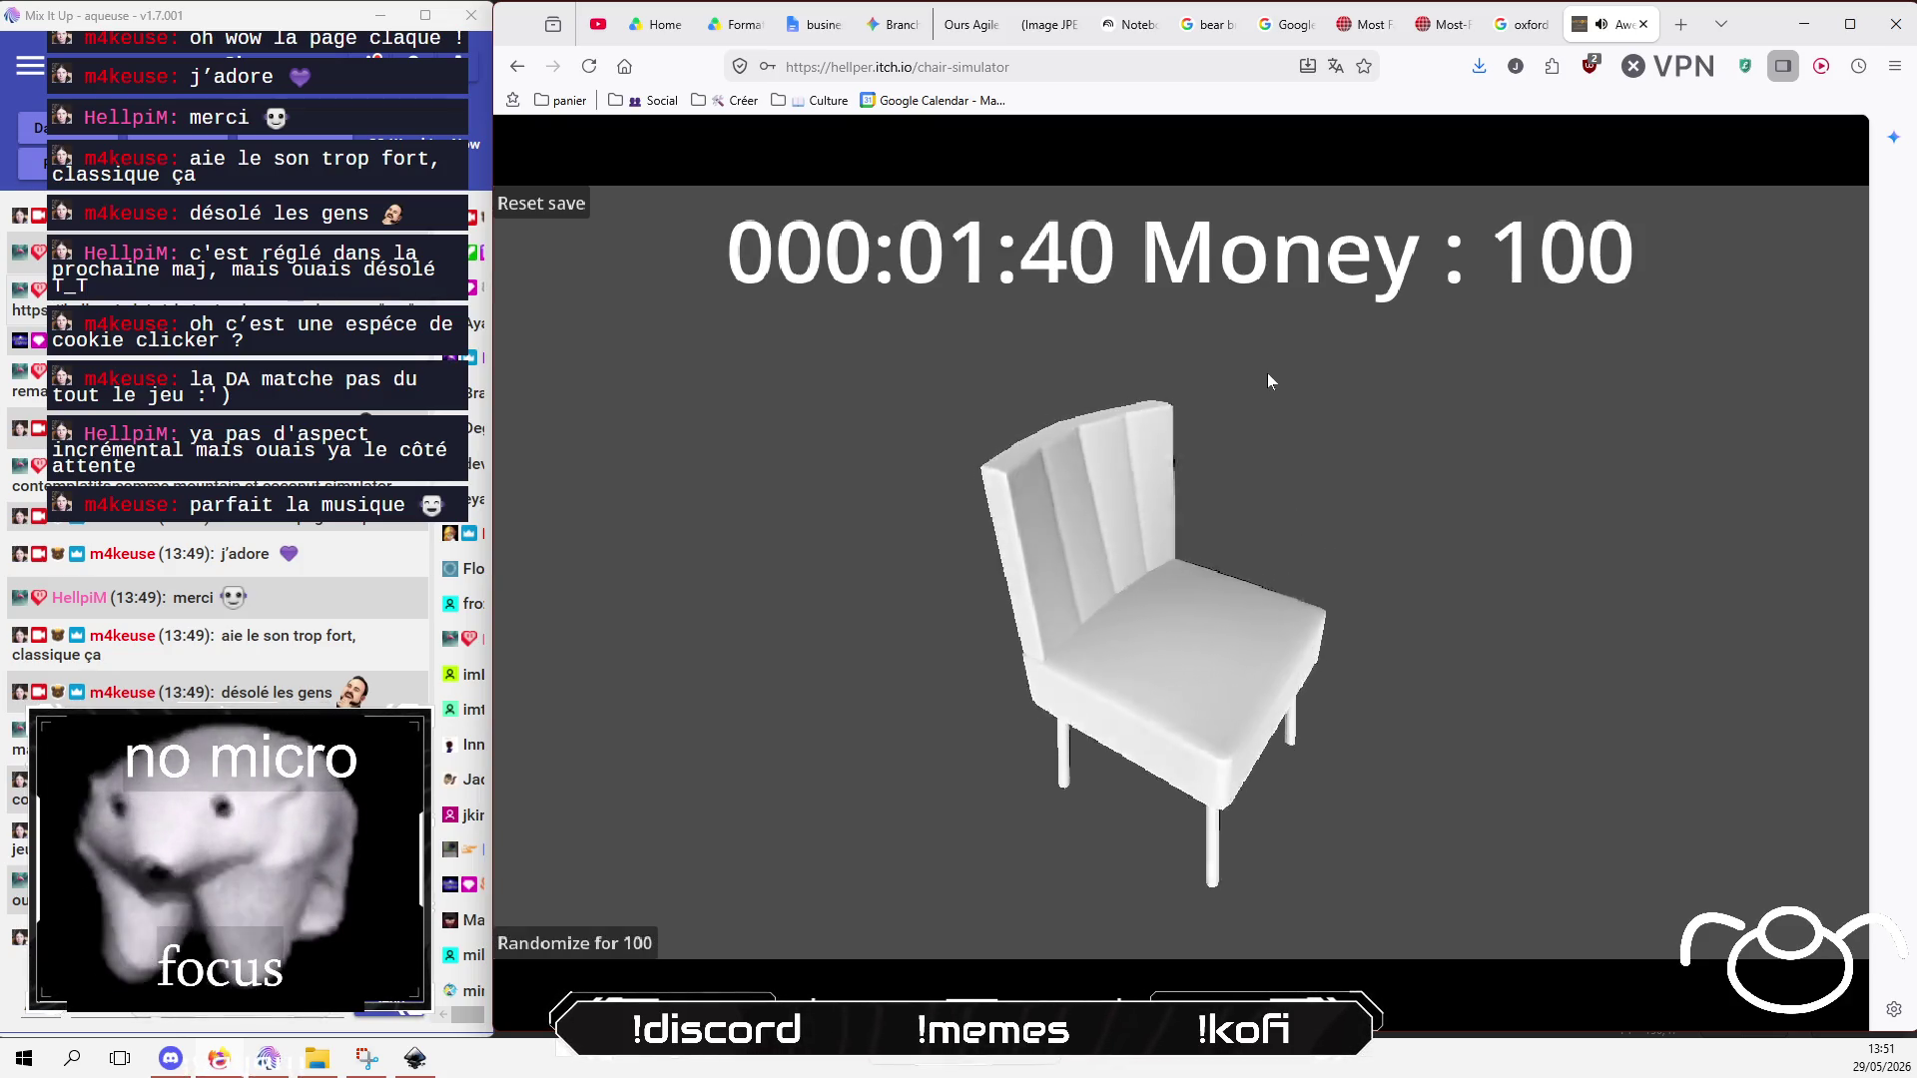
Step: Spend 100 money on a random chair, swapping the white armchair for a bentwood chair
left_click(593, 944)
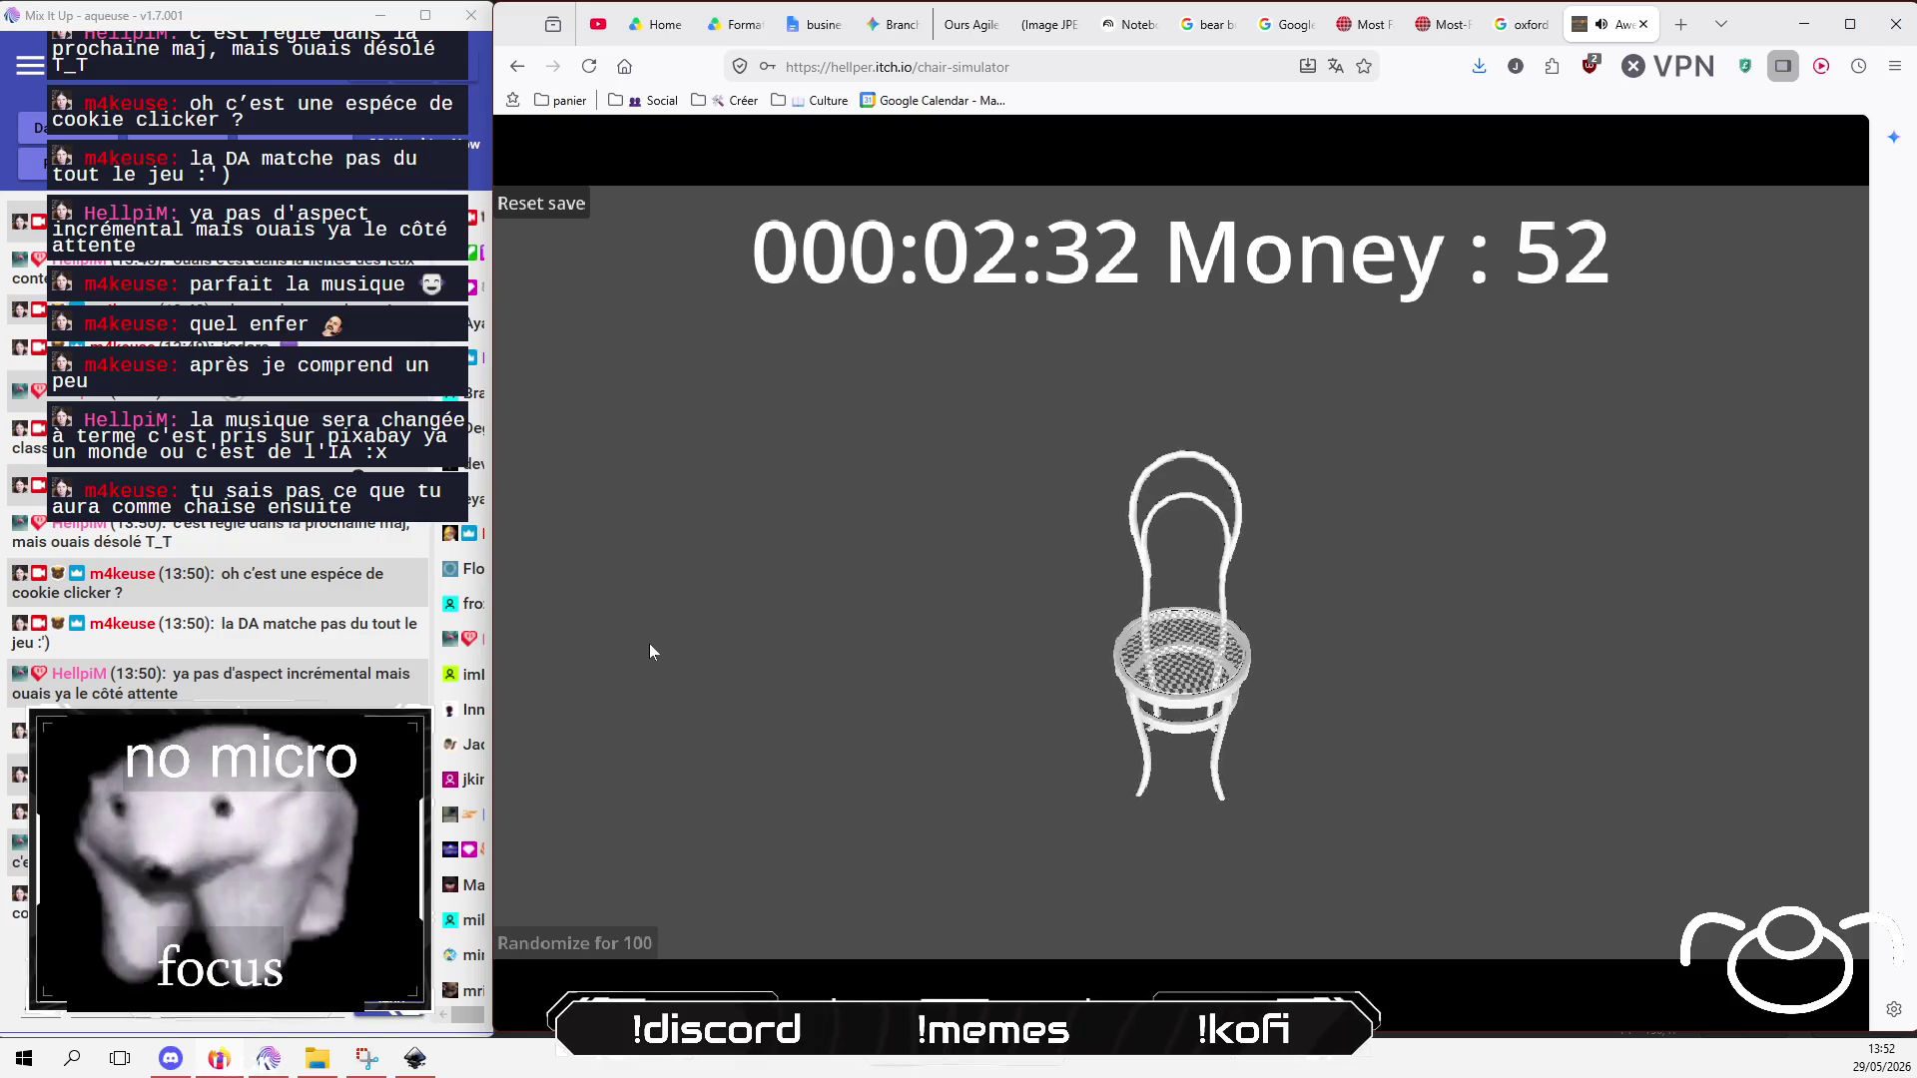
Step: Reset the game save twice so timer and money restart at zero with a purple armchair
left_click(535, 210)
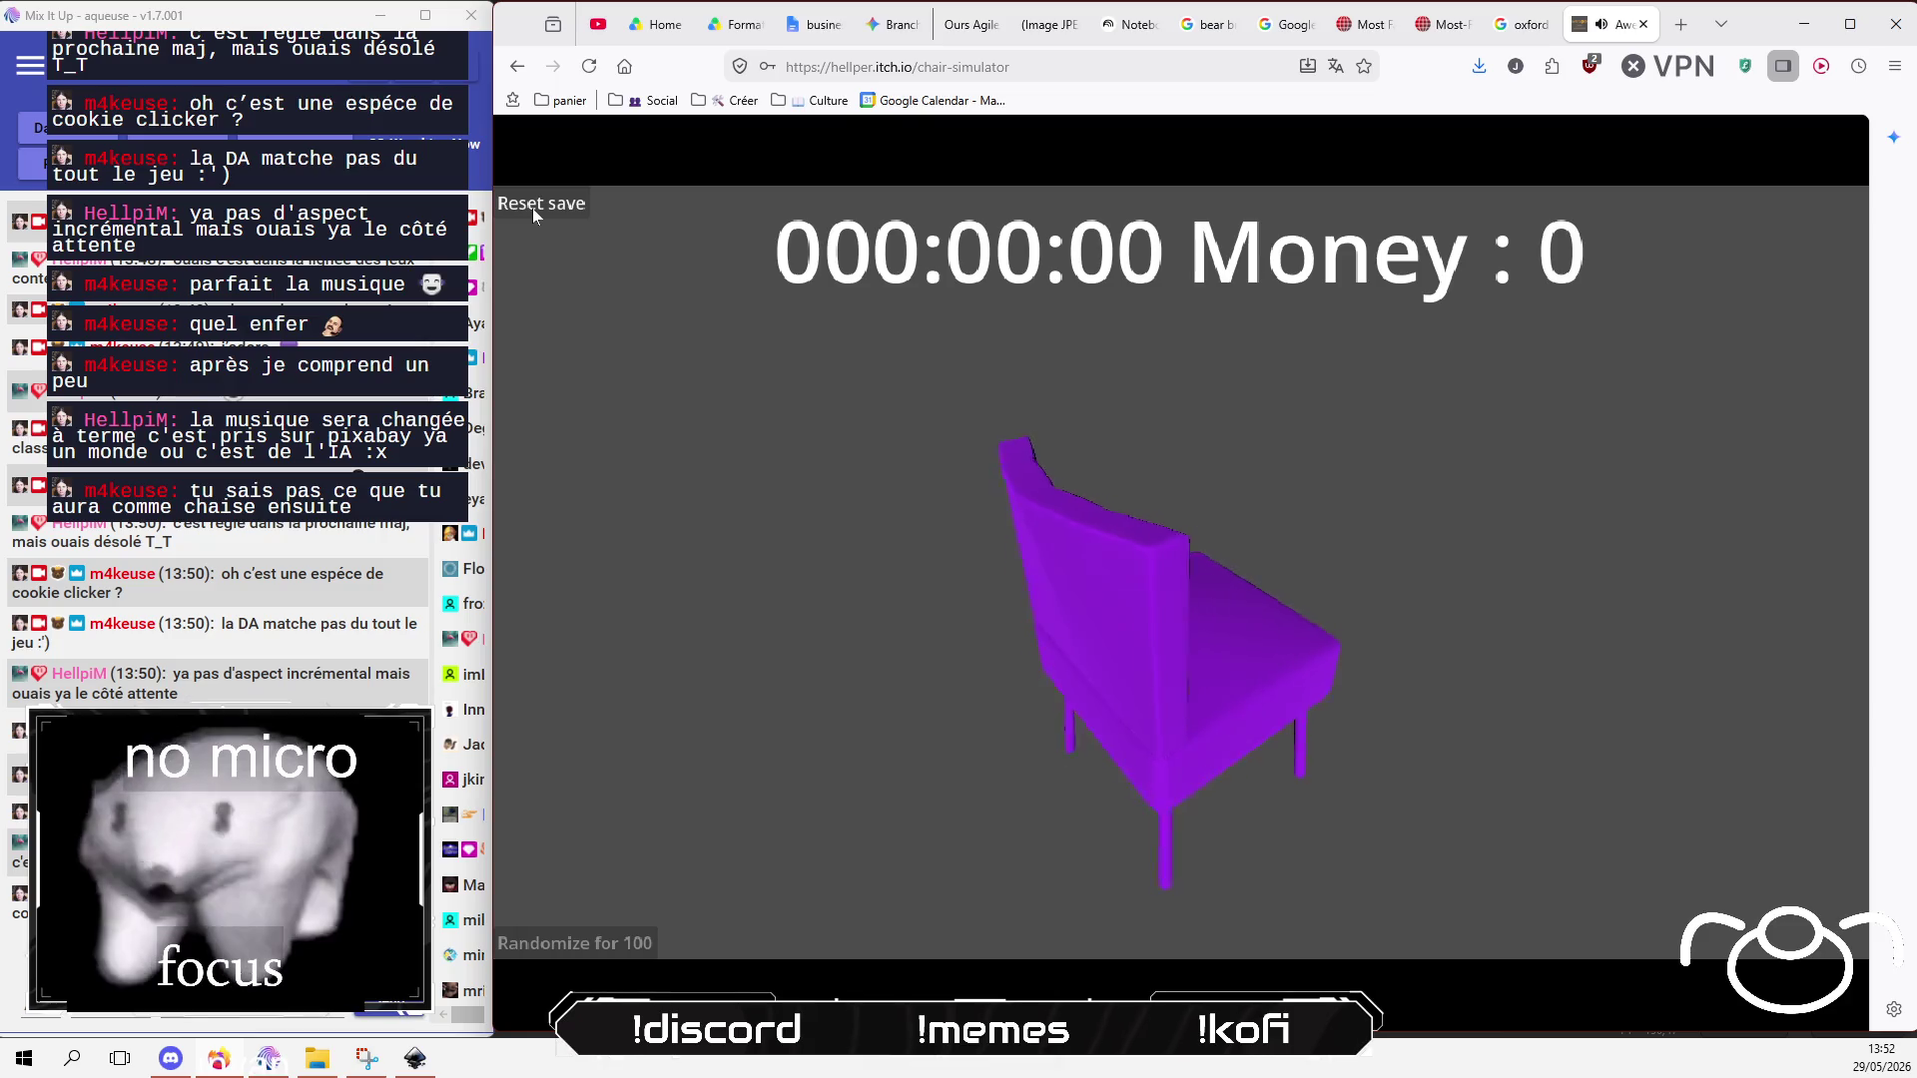
left_click(533, 212)
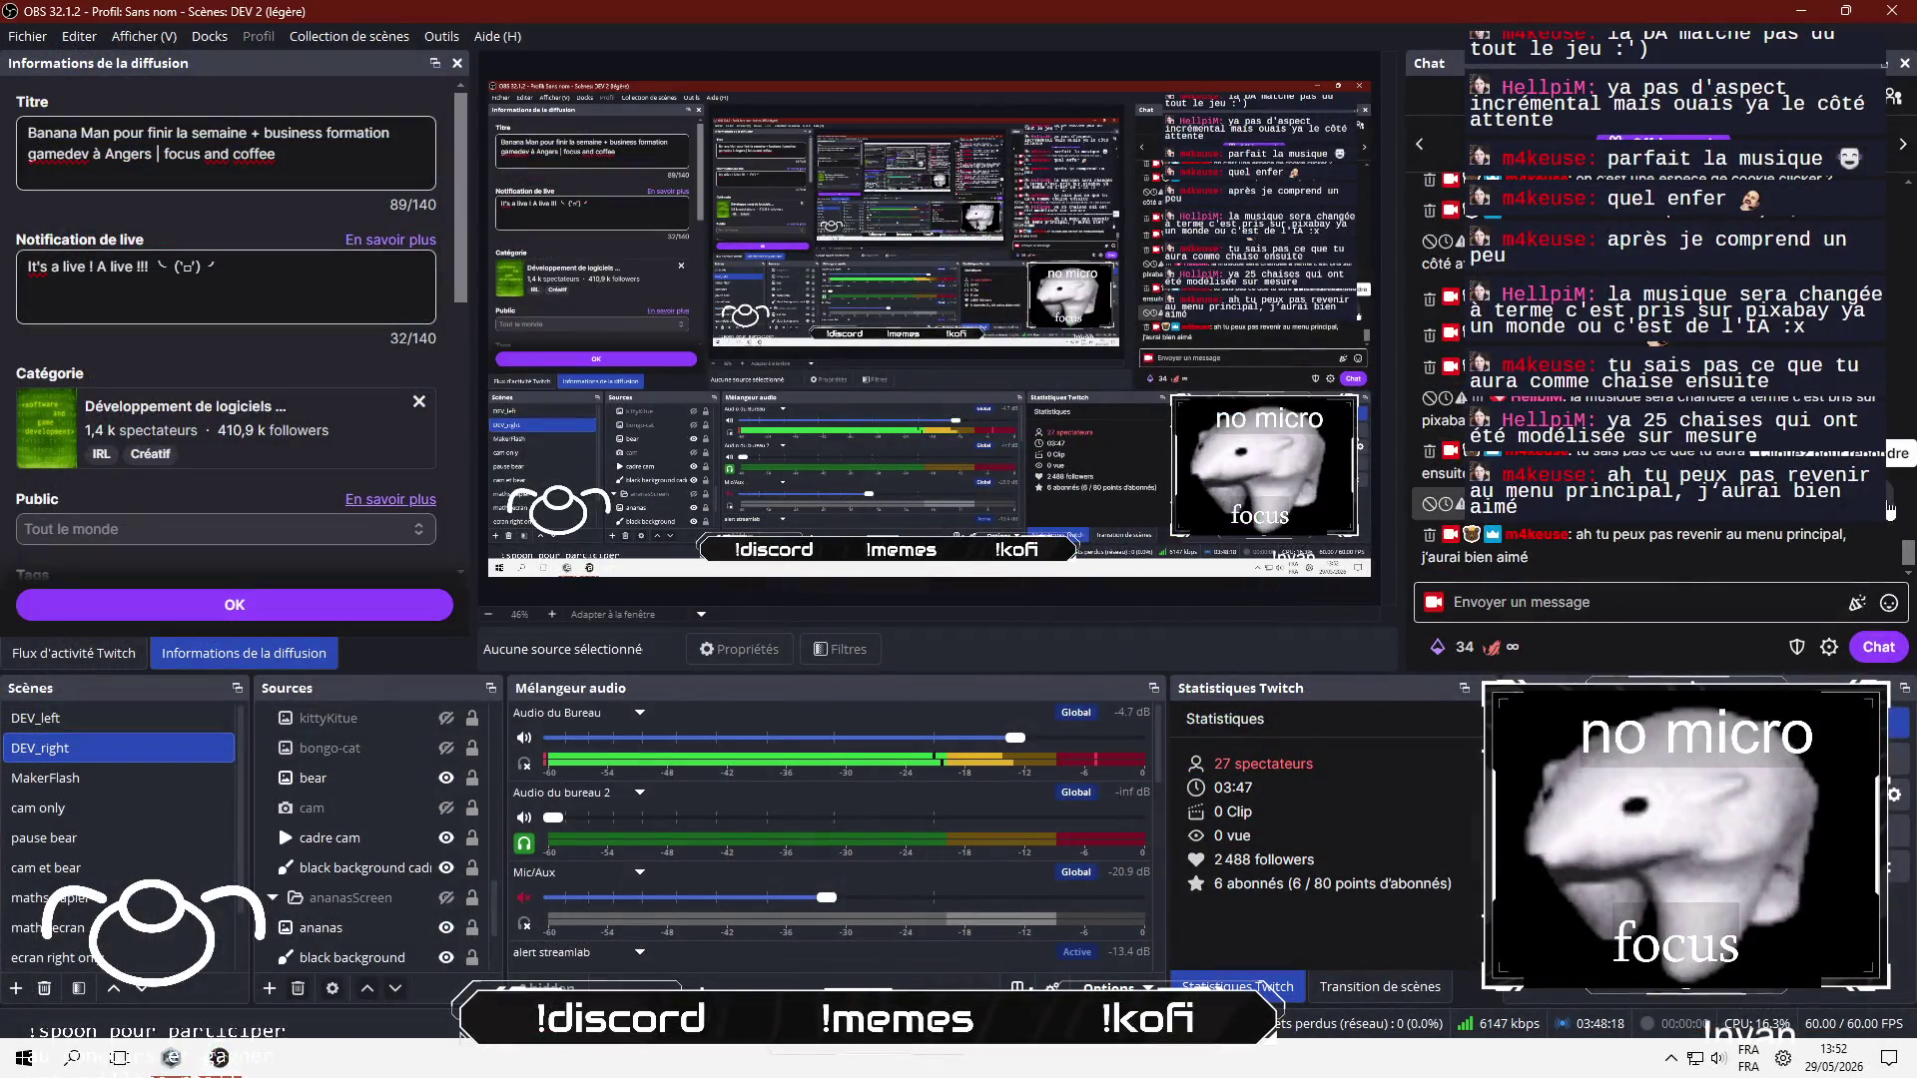
Step: Reply in Twitch chat about knowing whom to ask for a 'spéciale' chair, then return to the game
left_click(1883, 460)
type("3")
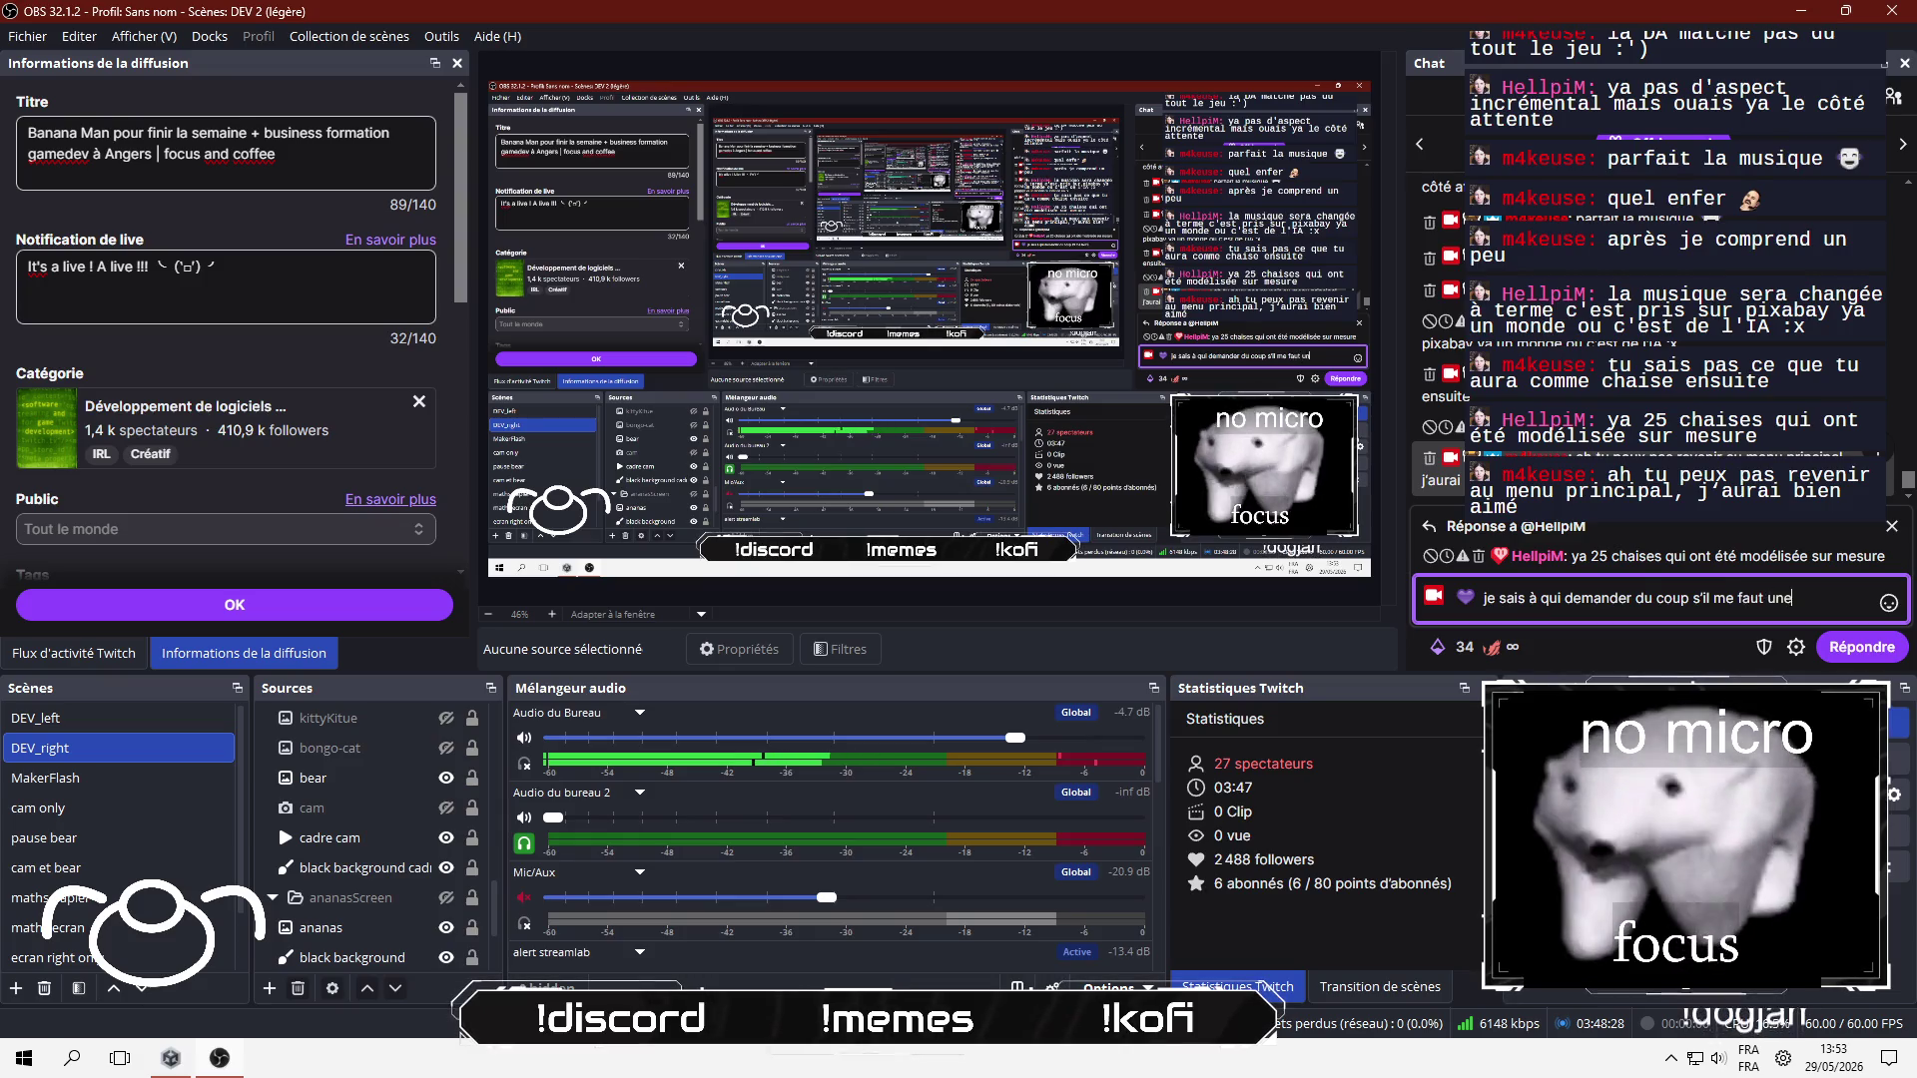
type("spéciale pour un jeu XD")
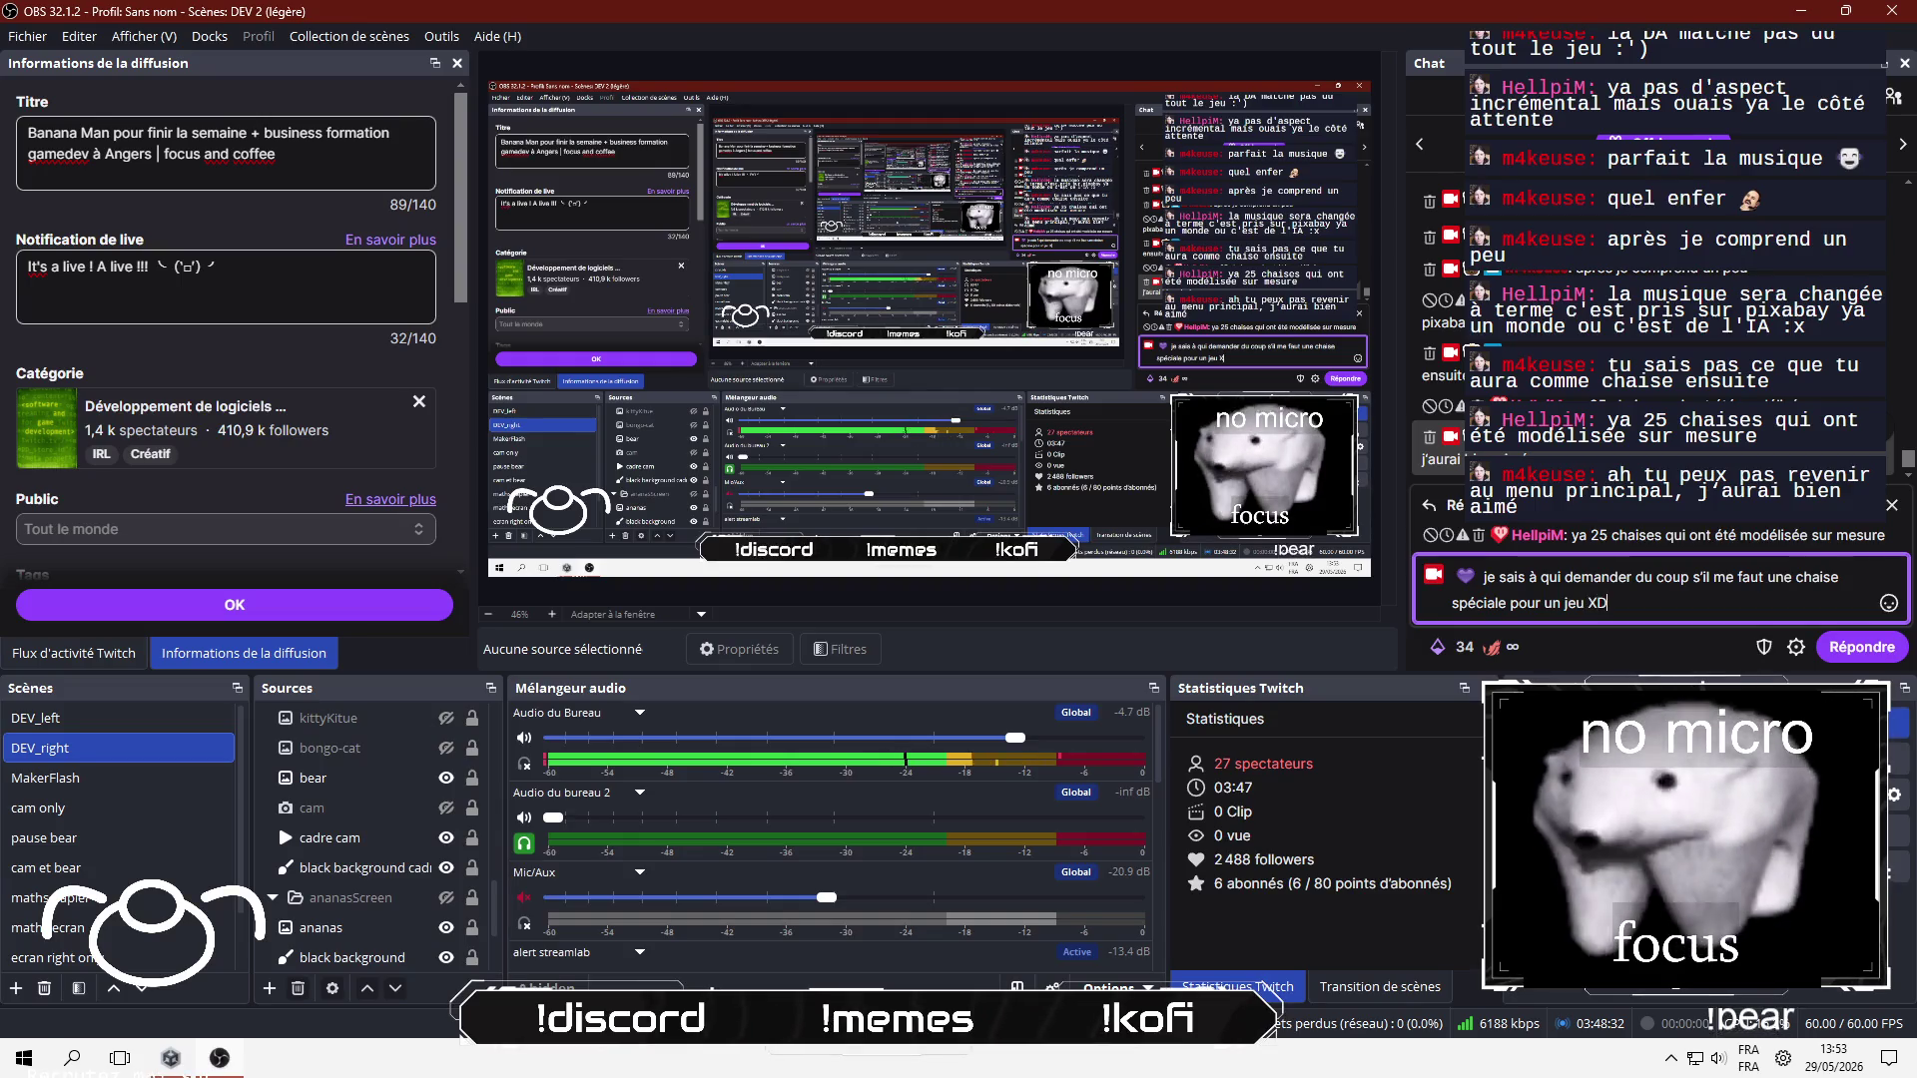
key("Return")
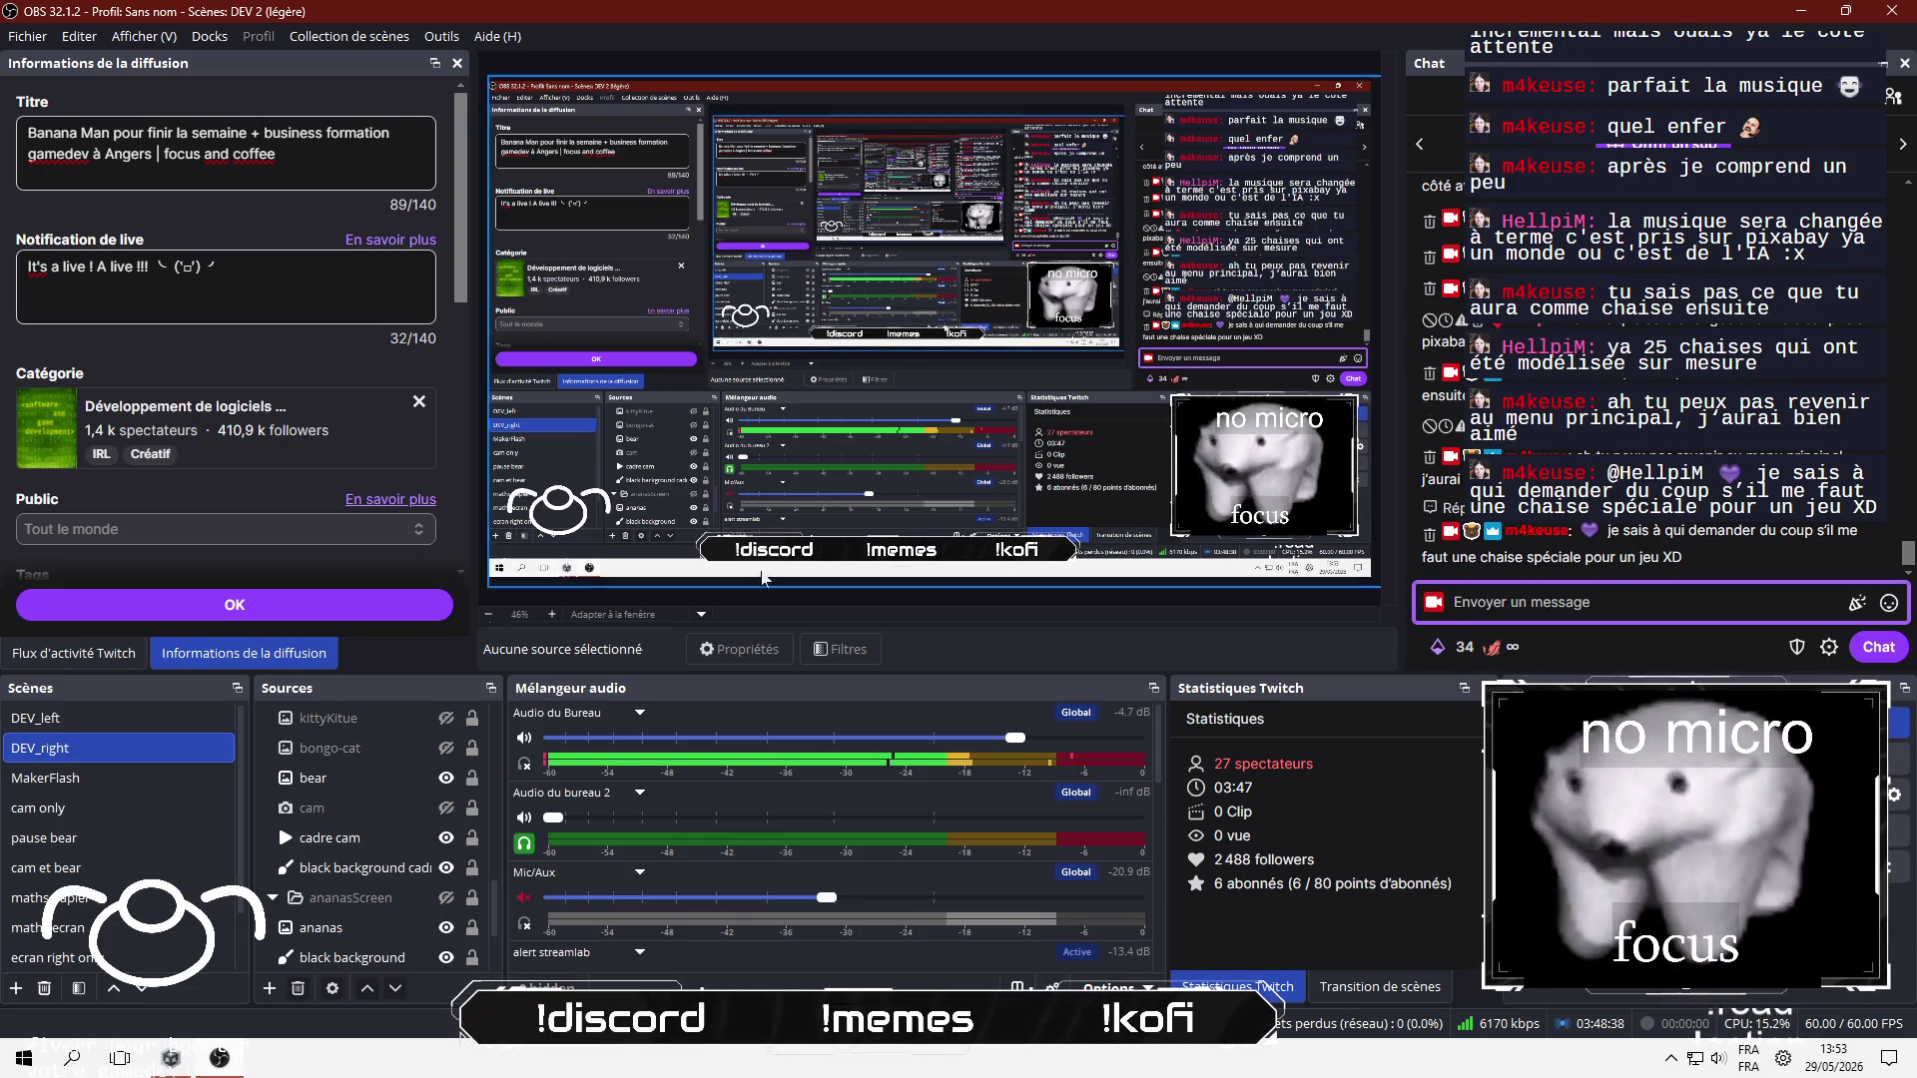
key("F1")
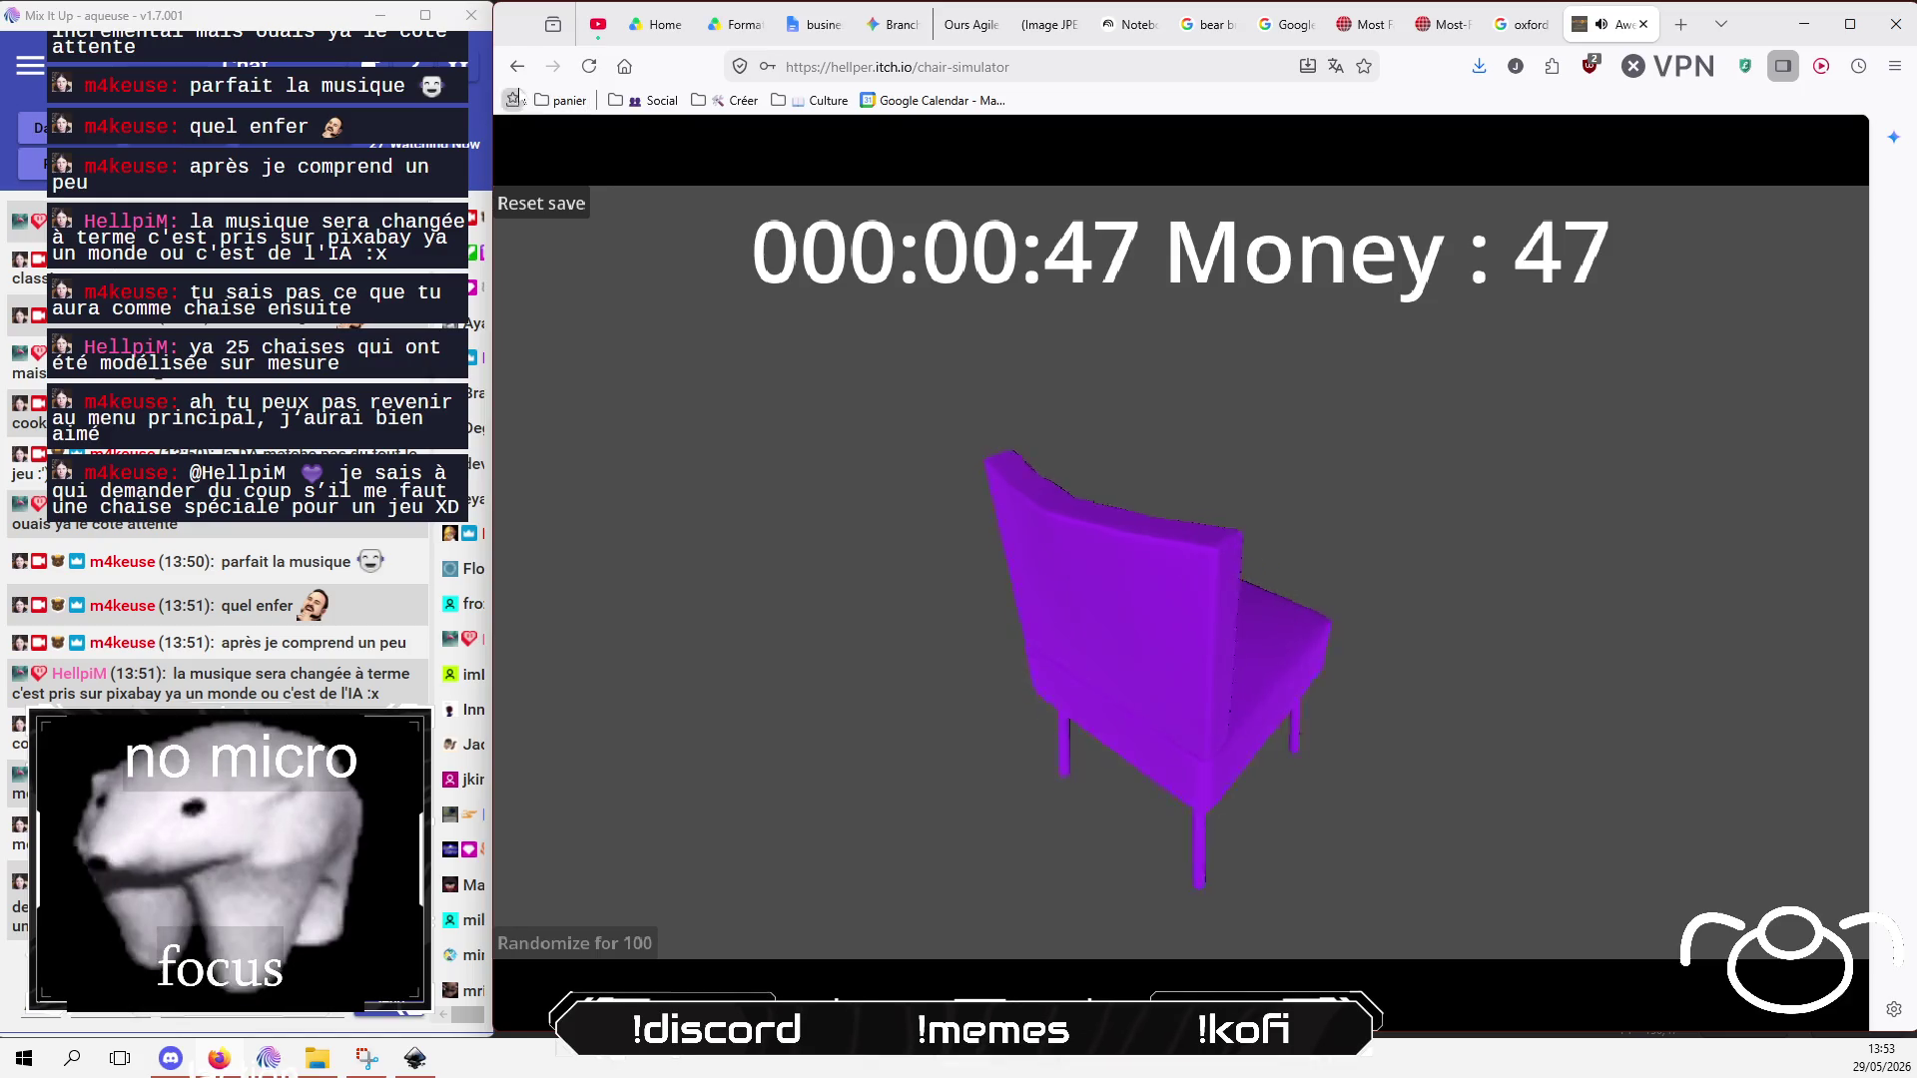
Step: Go back to the Awesome Chair Simulator itch.io page and relaunch the game with Run game
left_click(517, 70)
scroll(1402, 565, "down", 4)
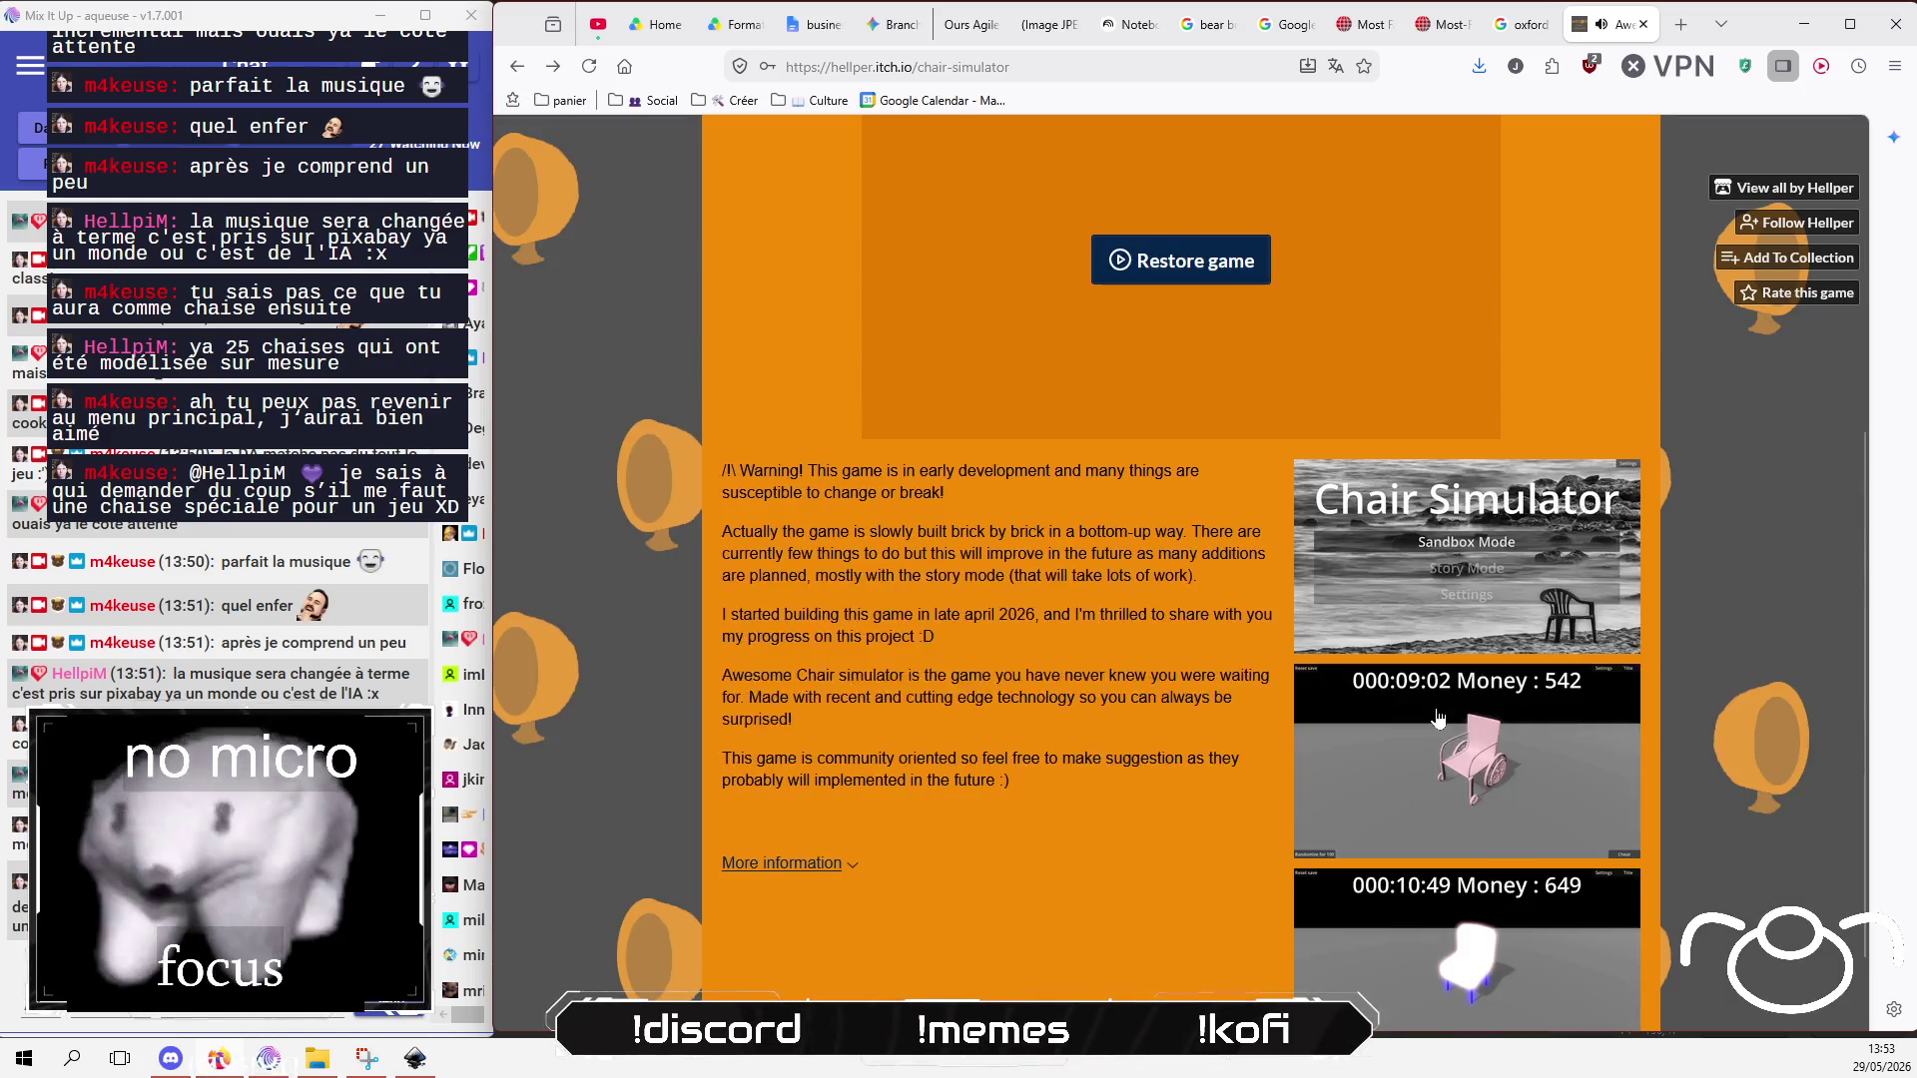
scroll(897, 740, "down", 1)
scroll(895, 741, "up", 6)
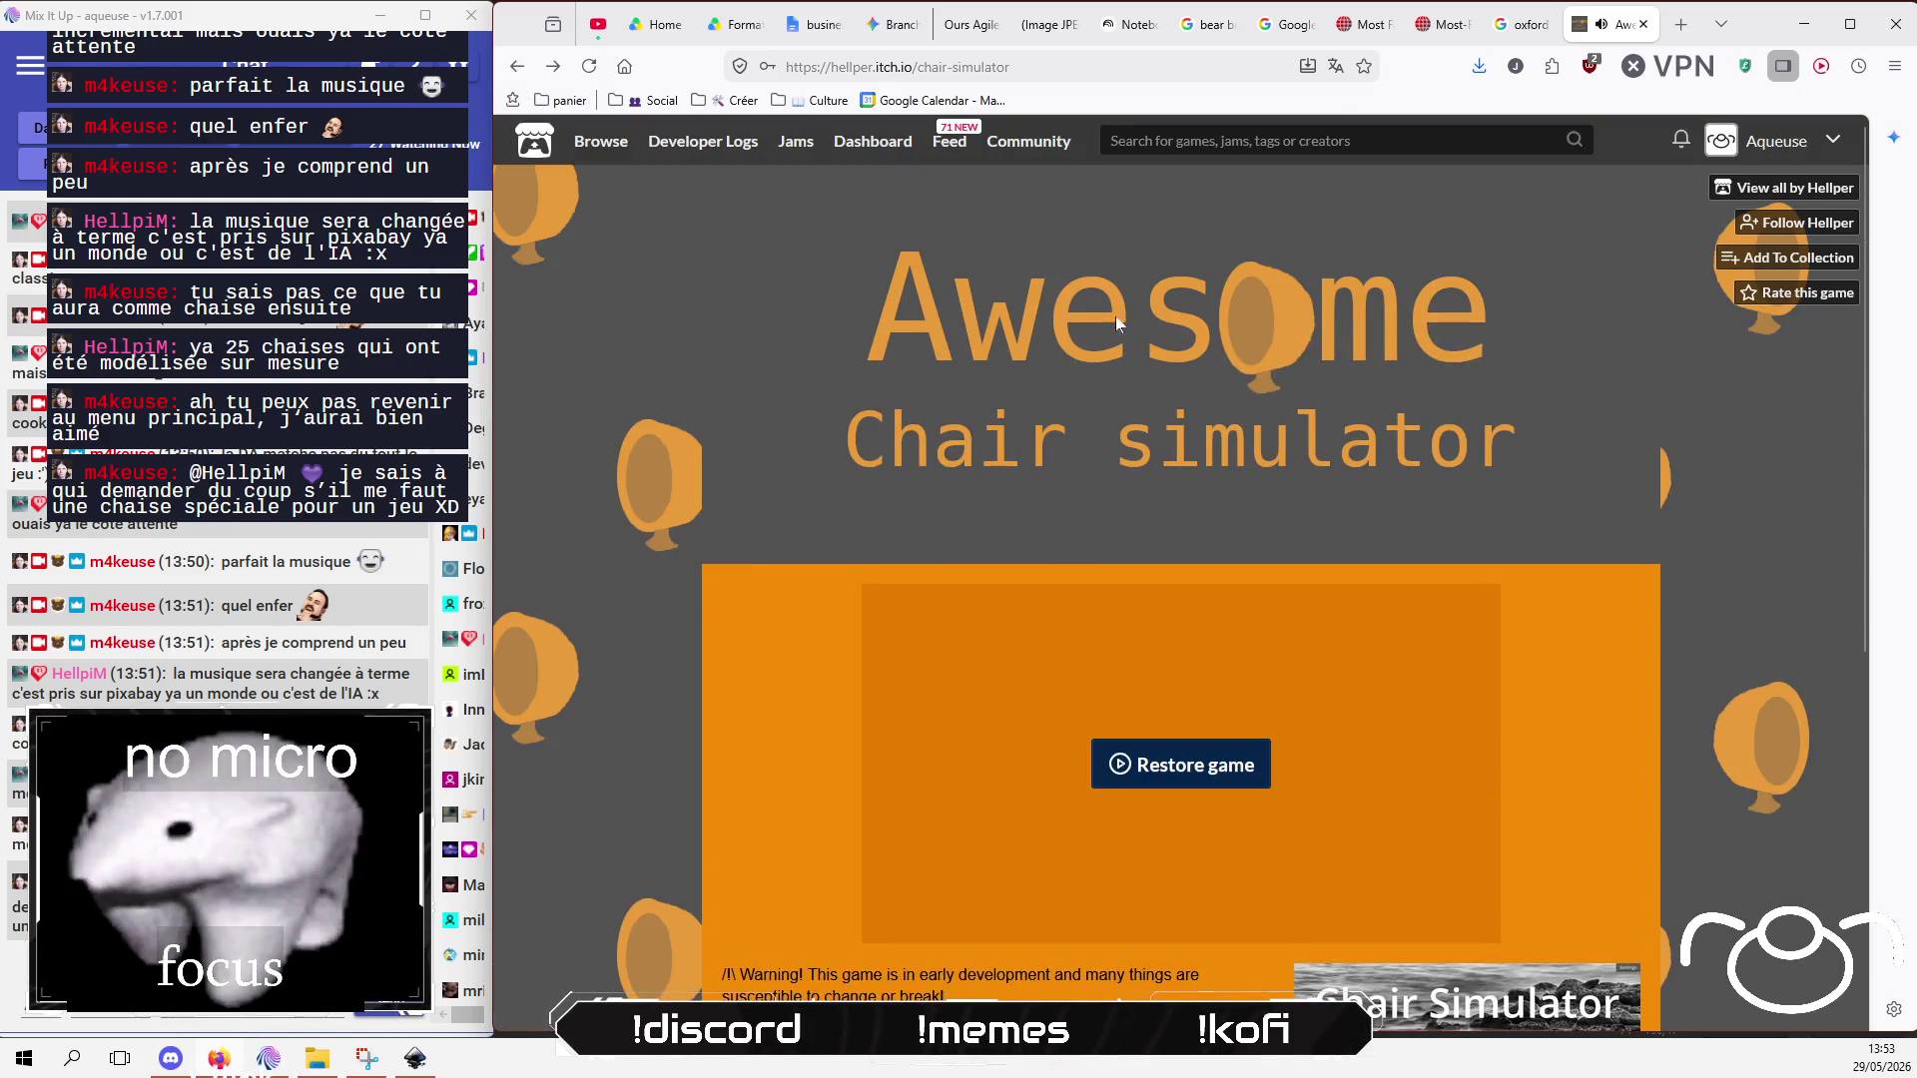
scroll(1280, 355, "down", 5)
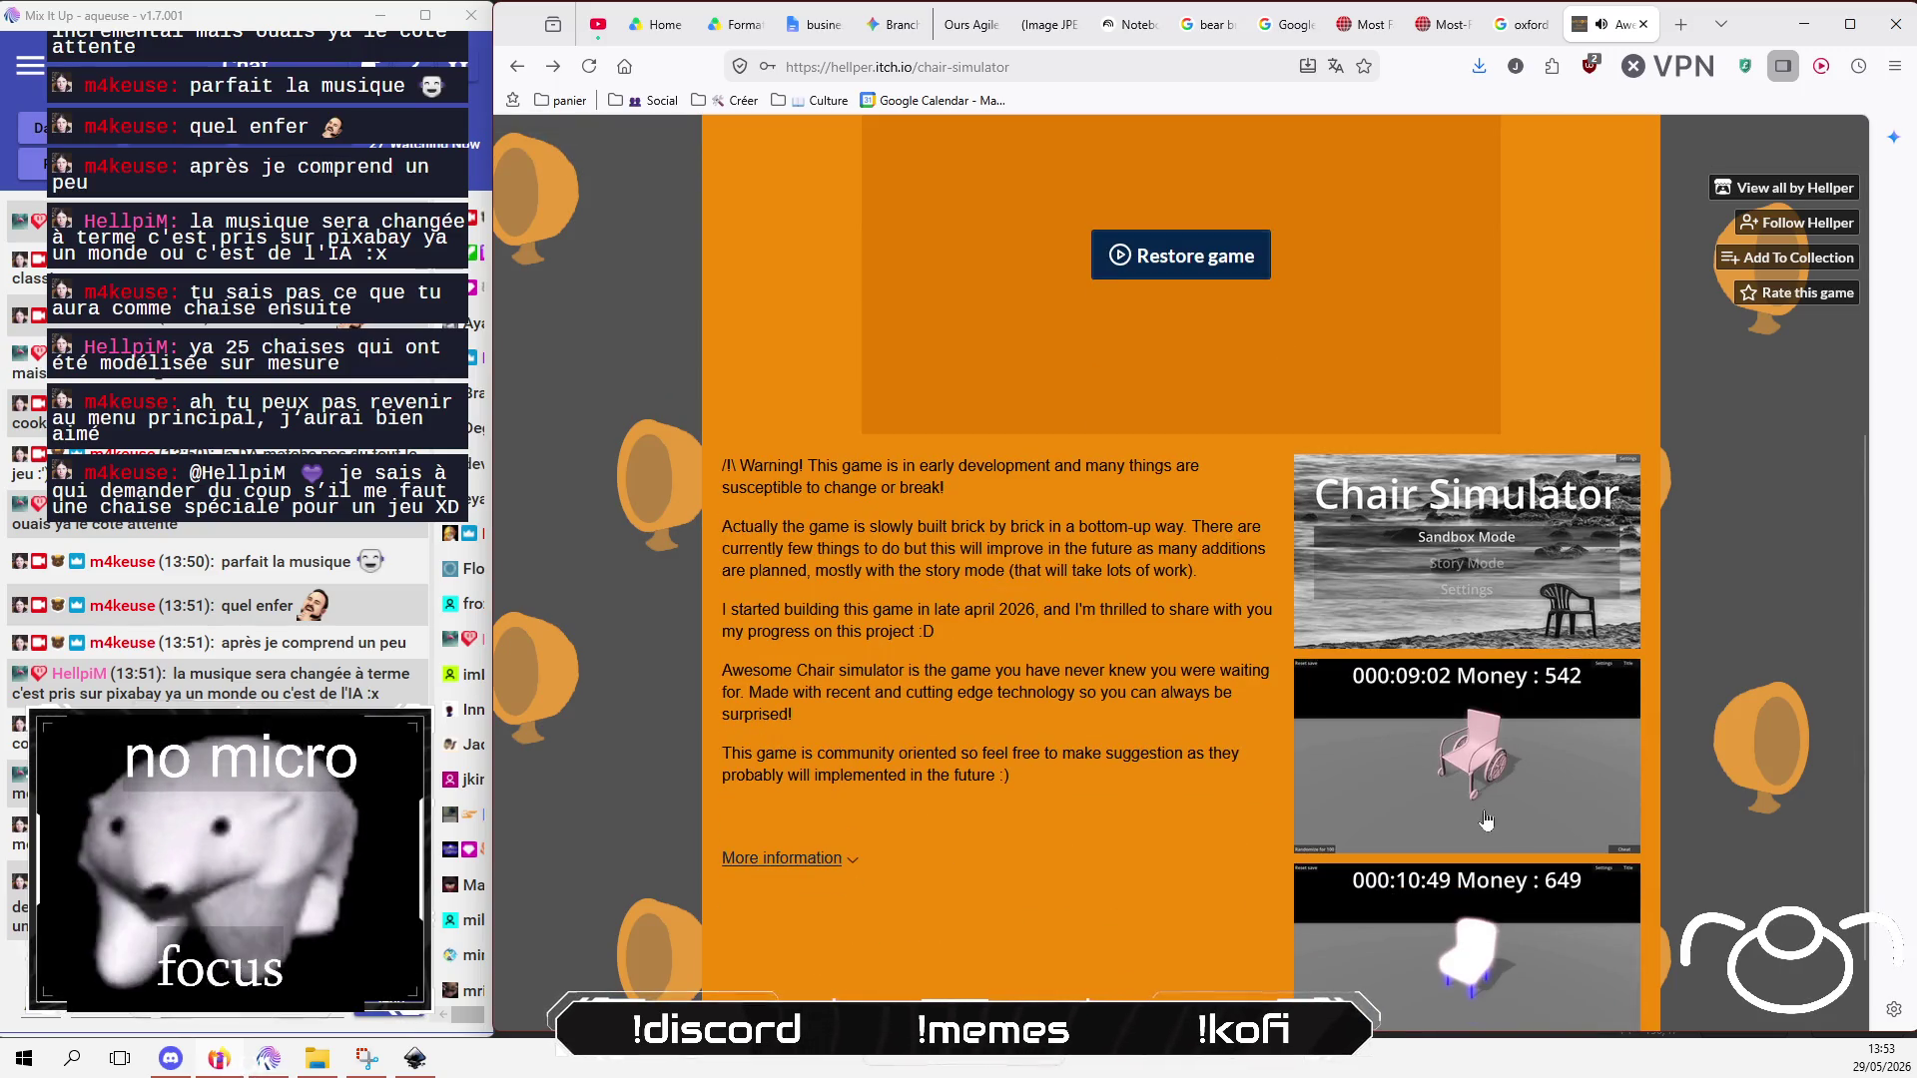
scroll(1504, 751, "down", 1)
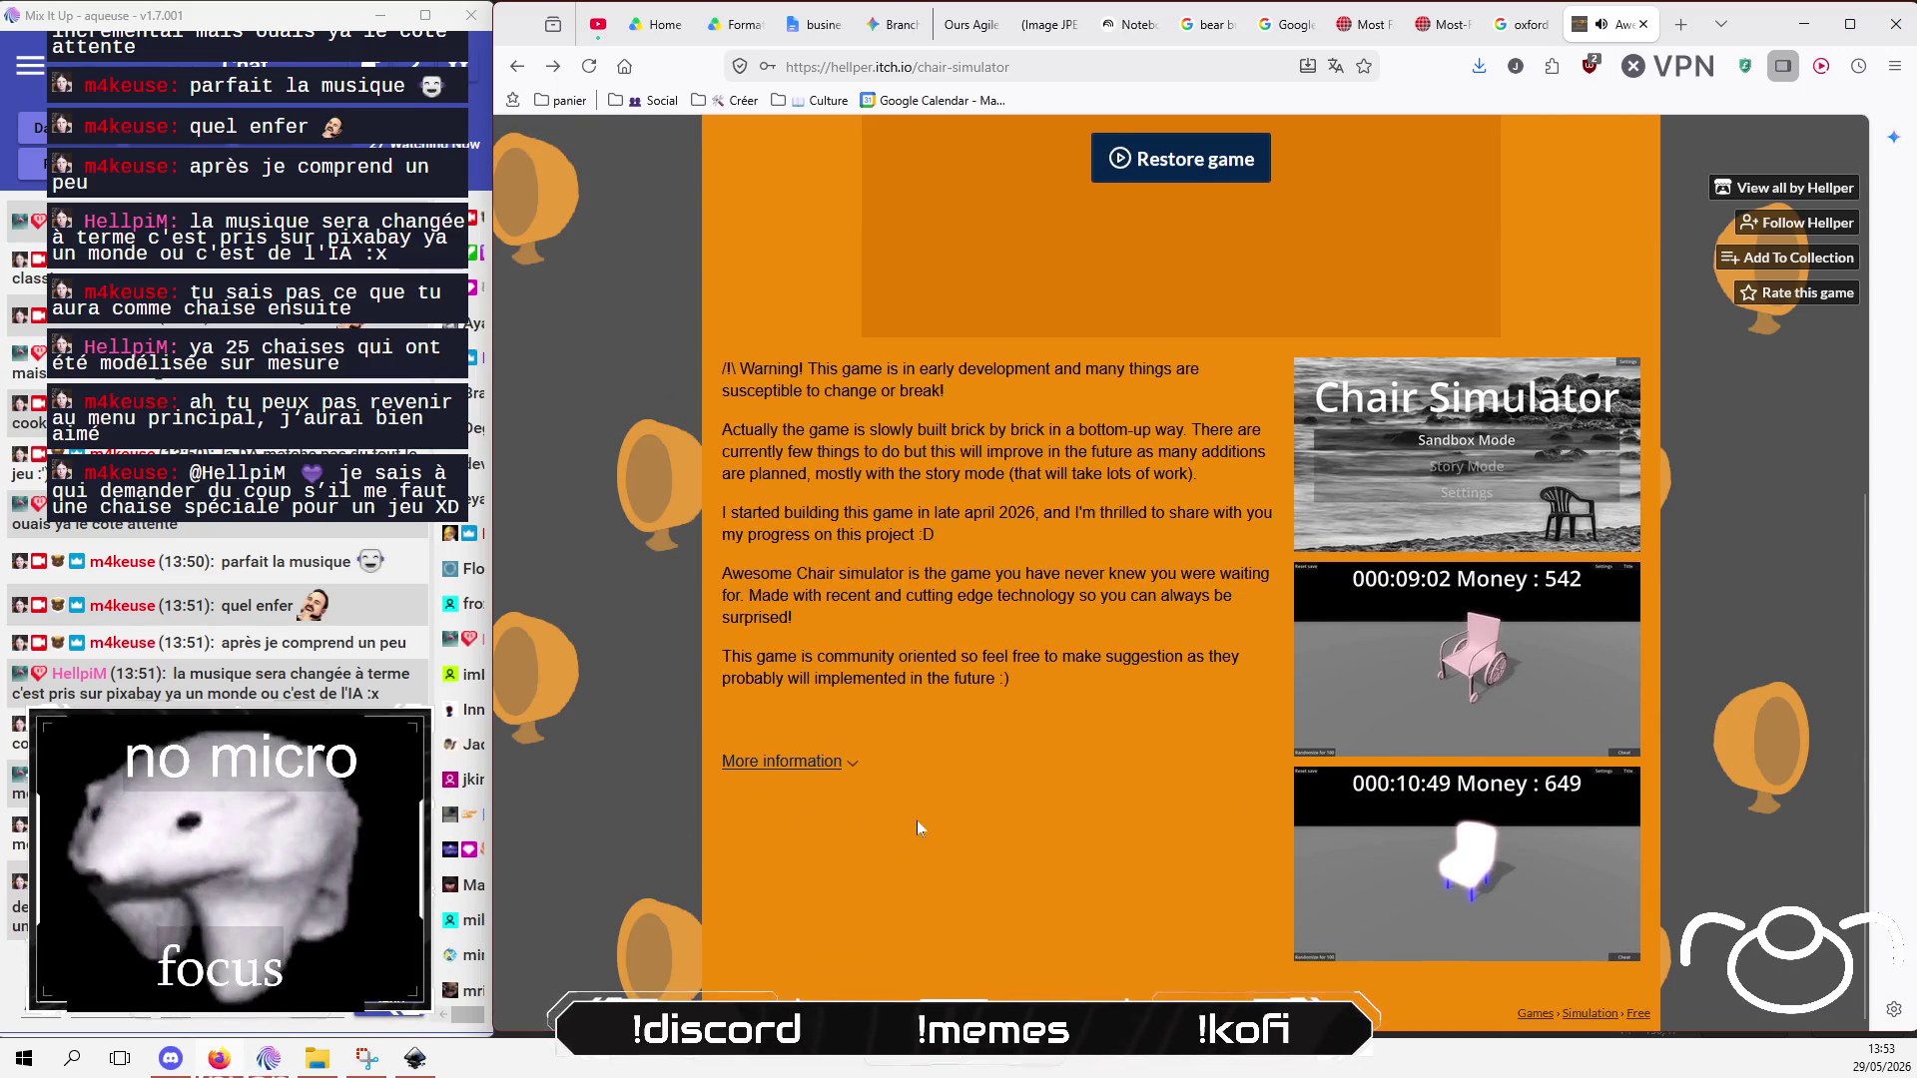
scroll(916, 820, "up", 2)
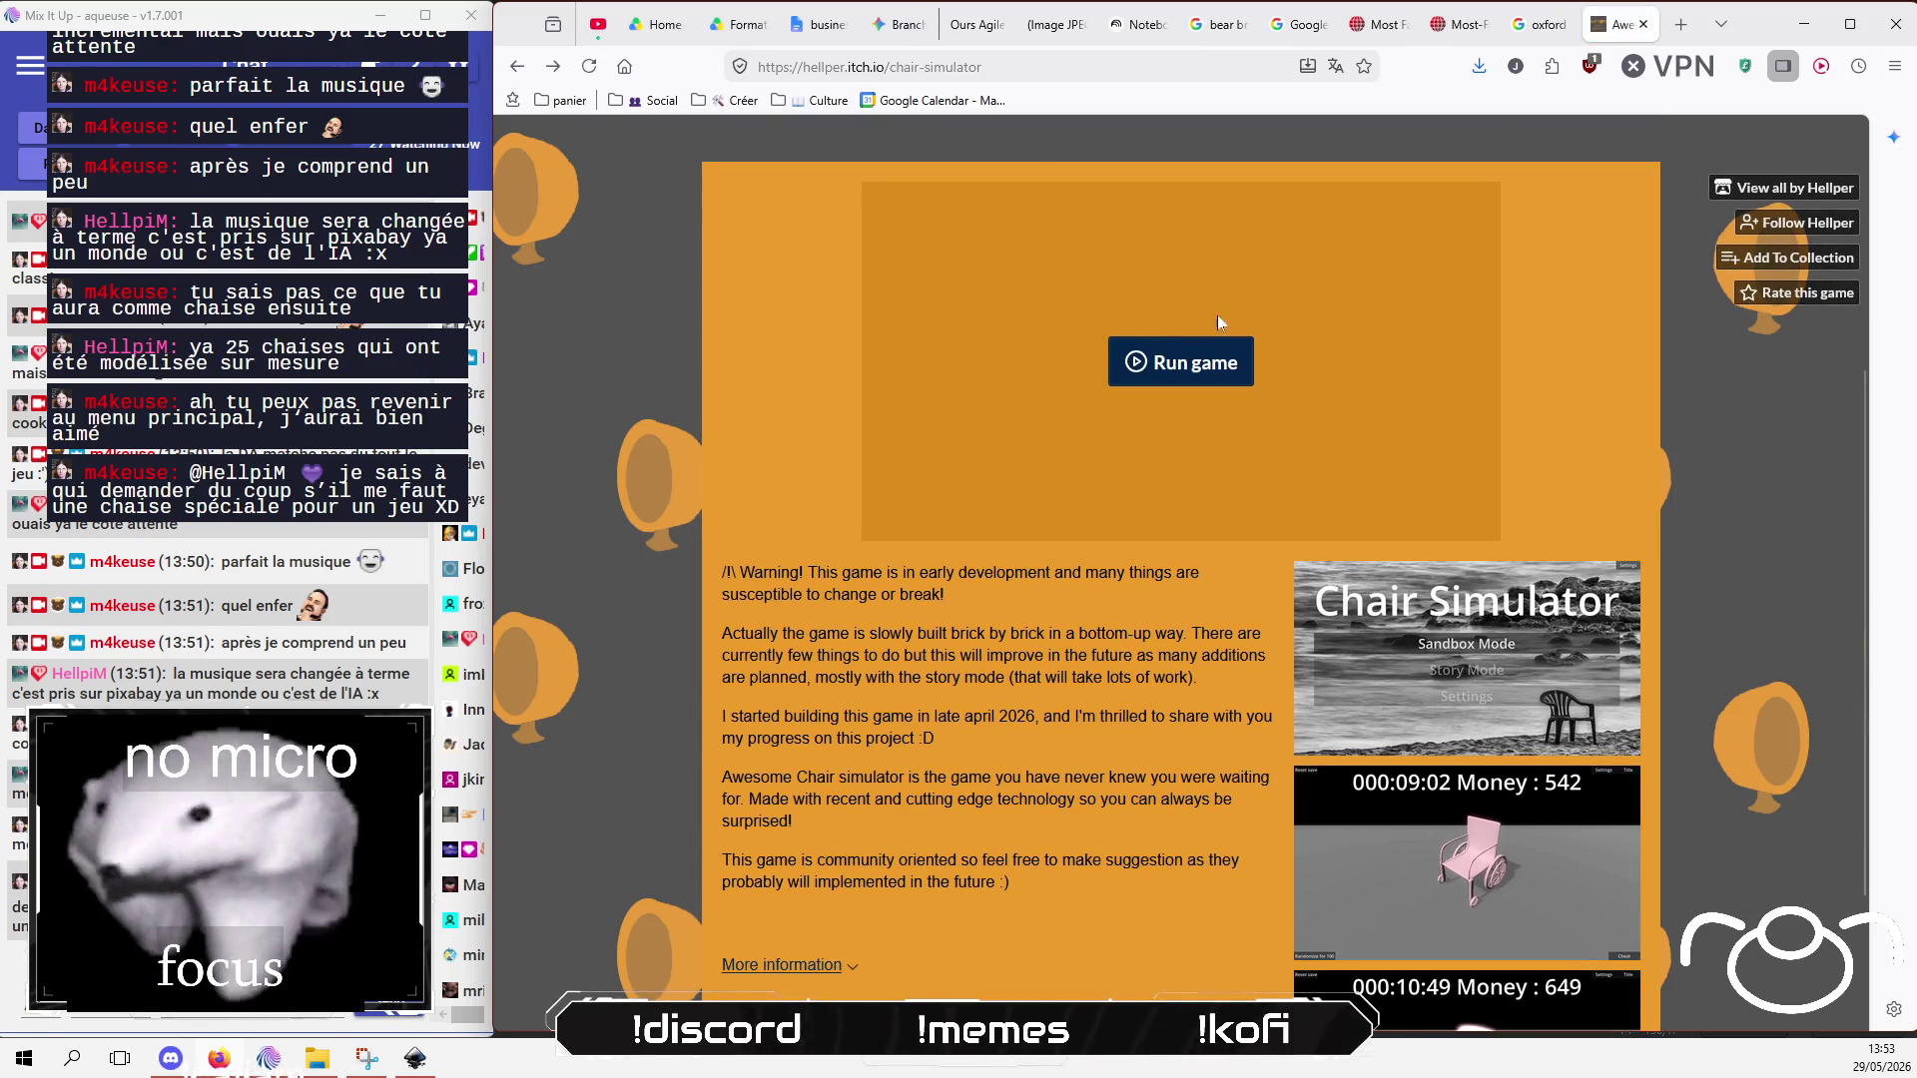
left_click(1194, 354)
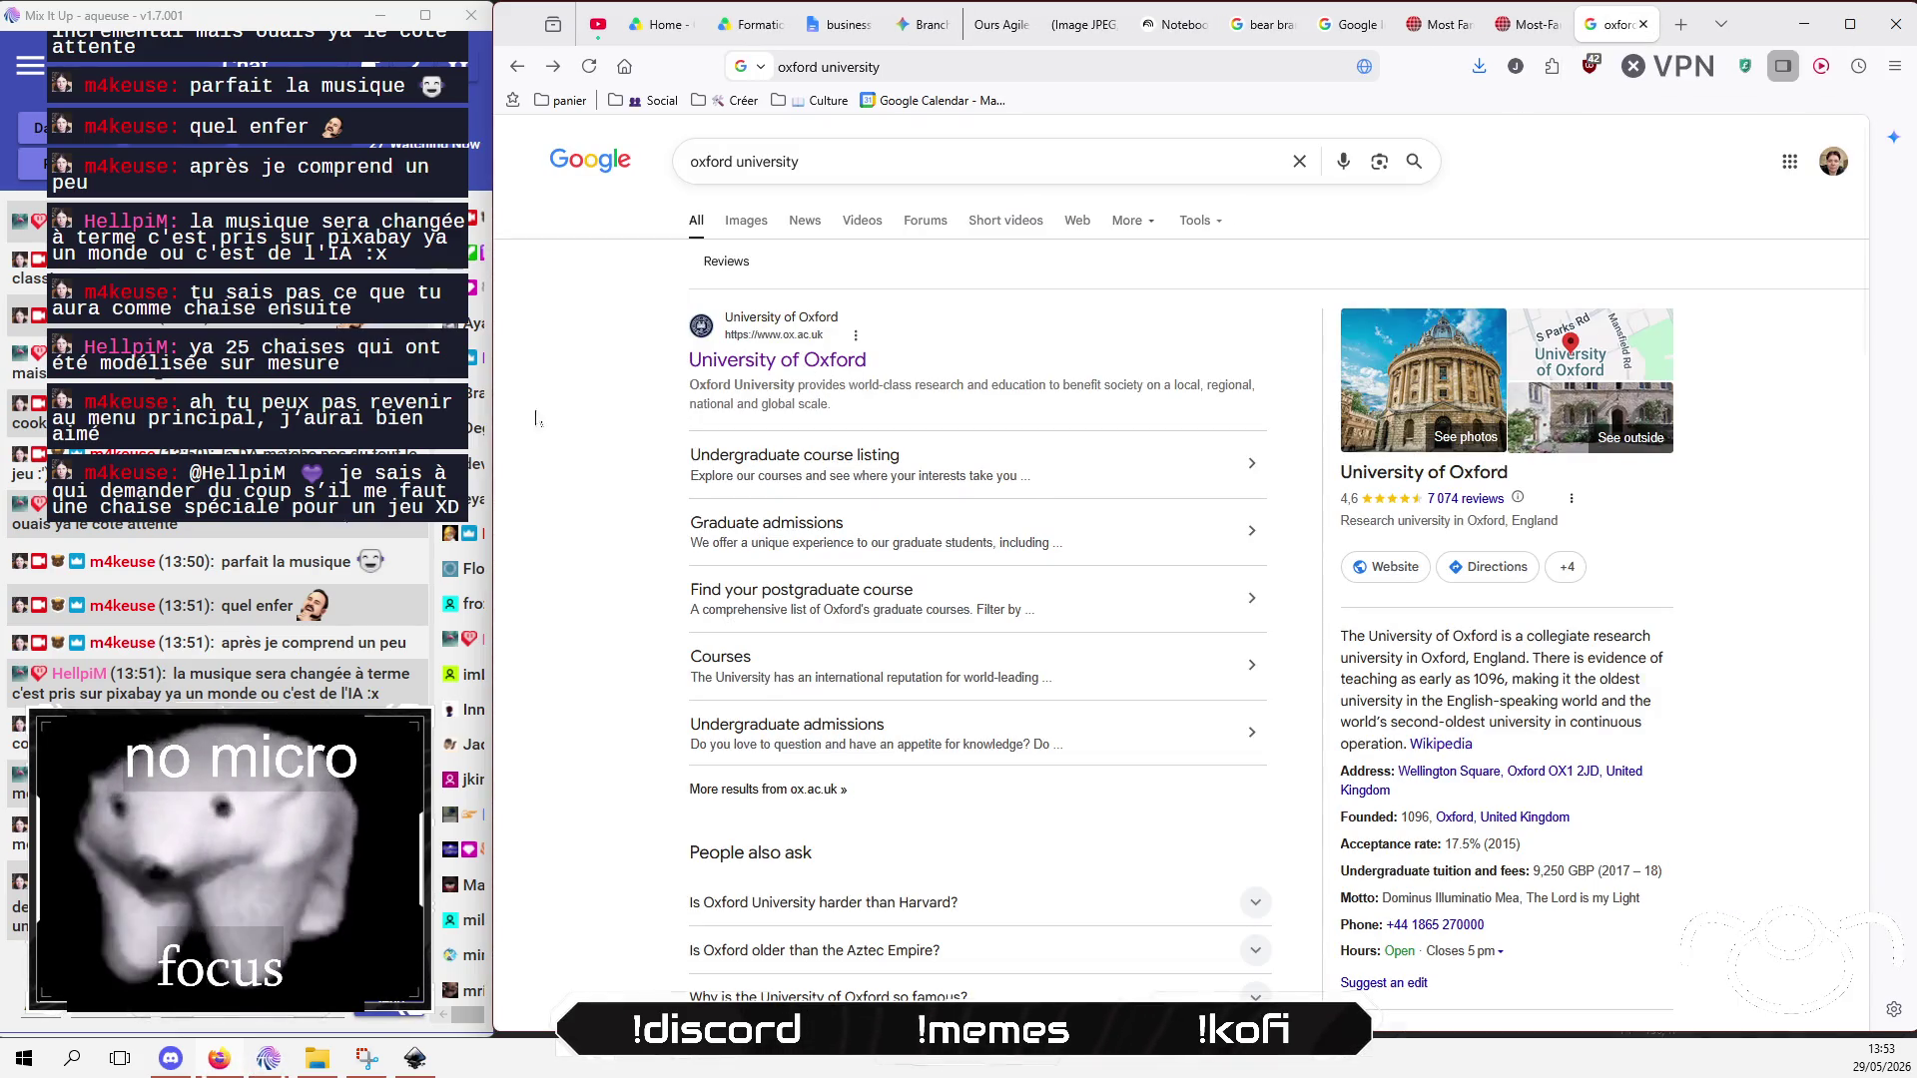
Step: Start the 'Morning Vibes - Medieval Lofi' YouTube video playing, then bring OBS Studio forward
left_click(604, 28)
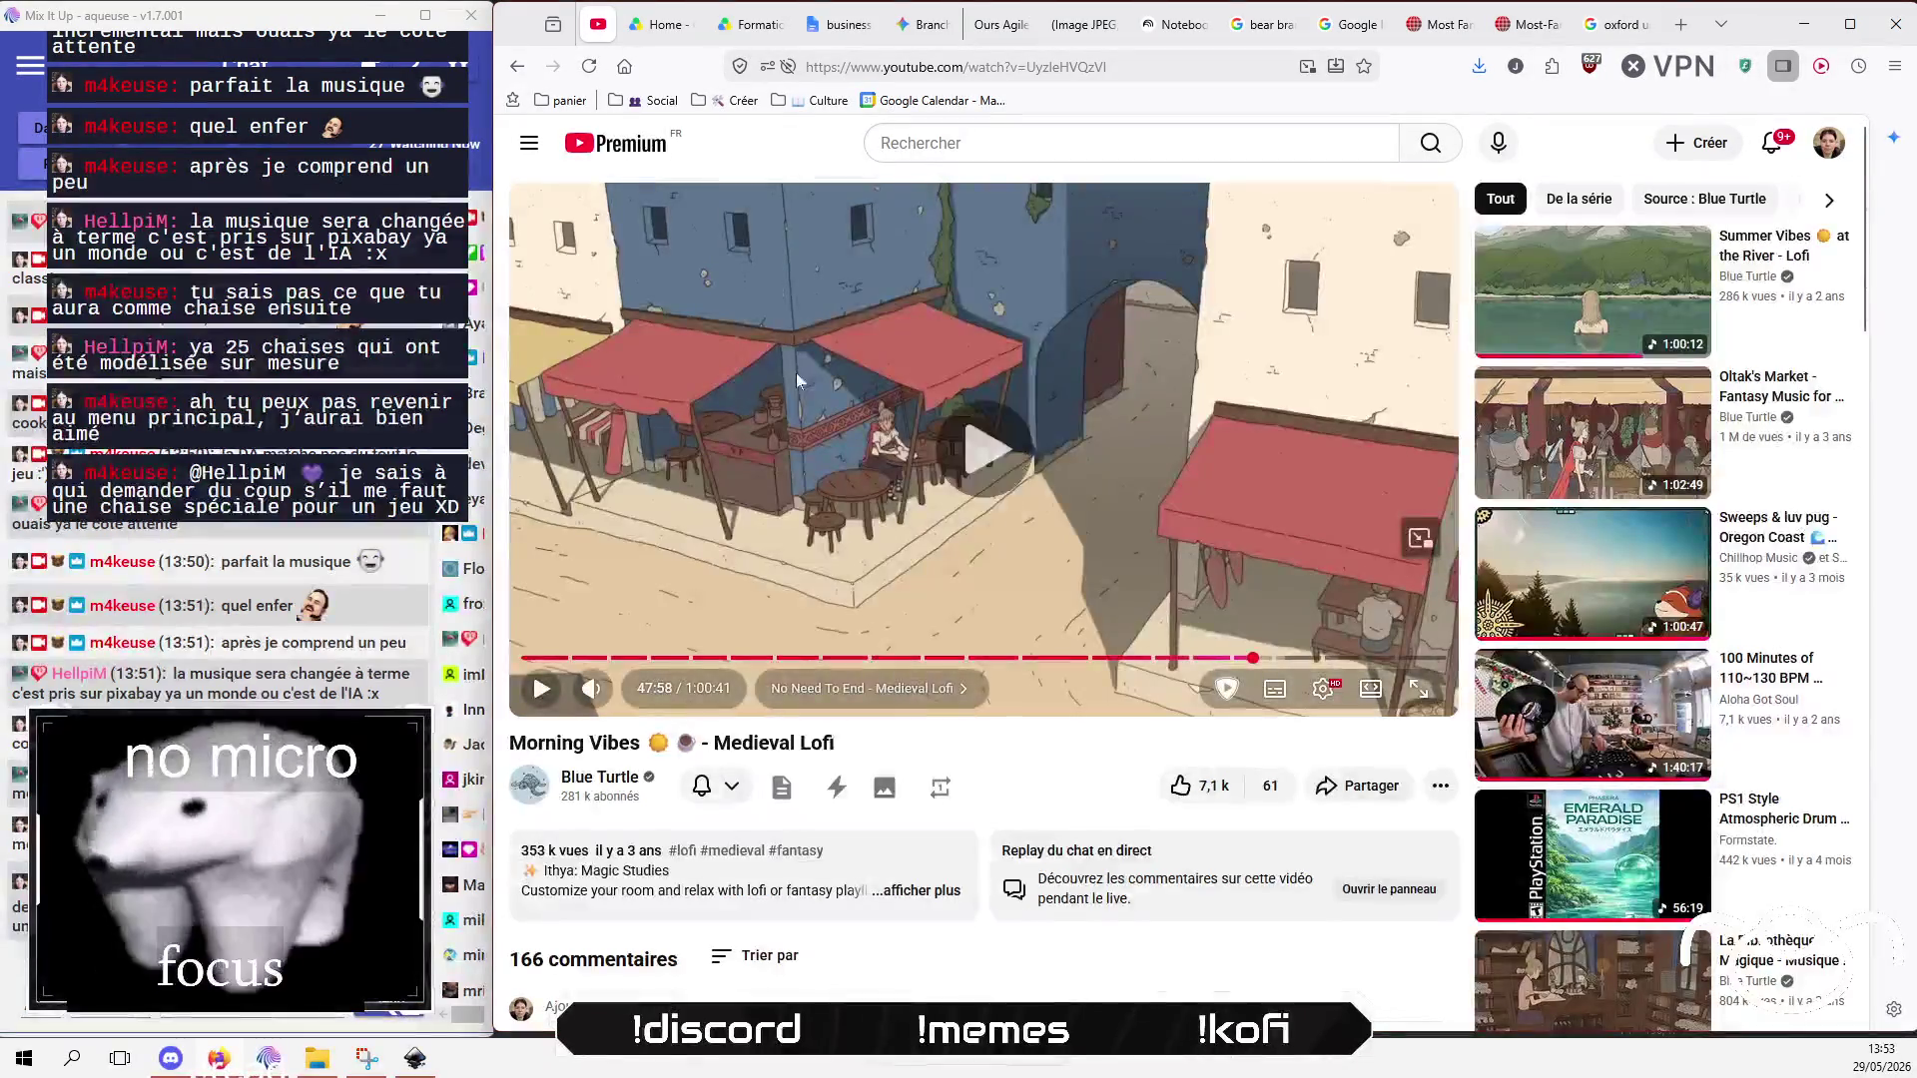
key("k")
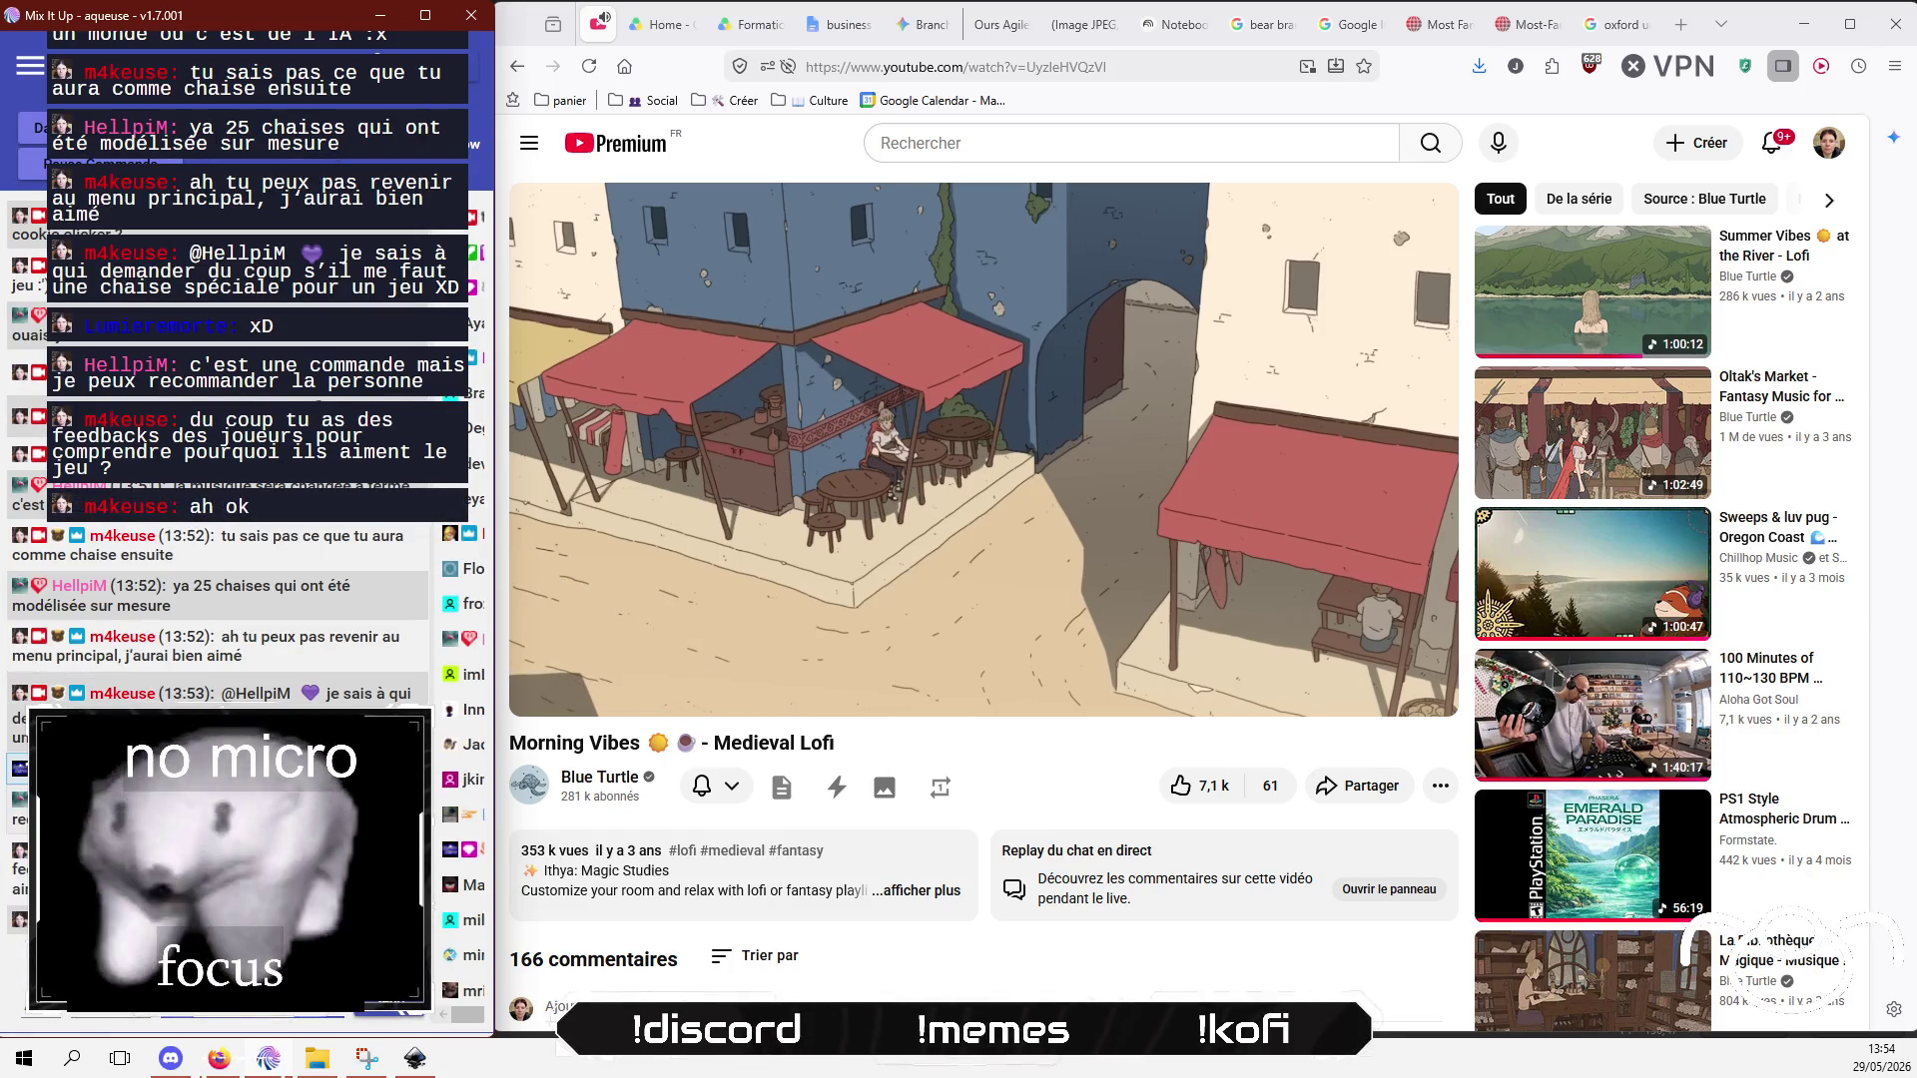
key("alt+Tab")
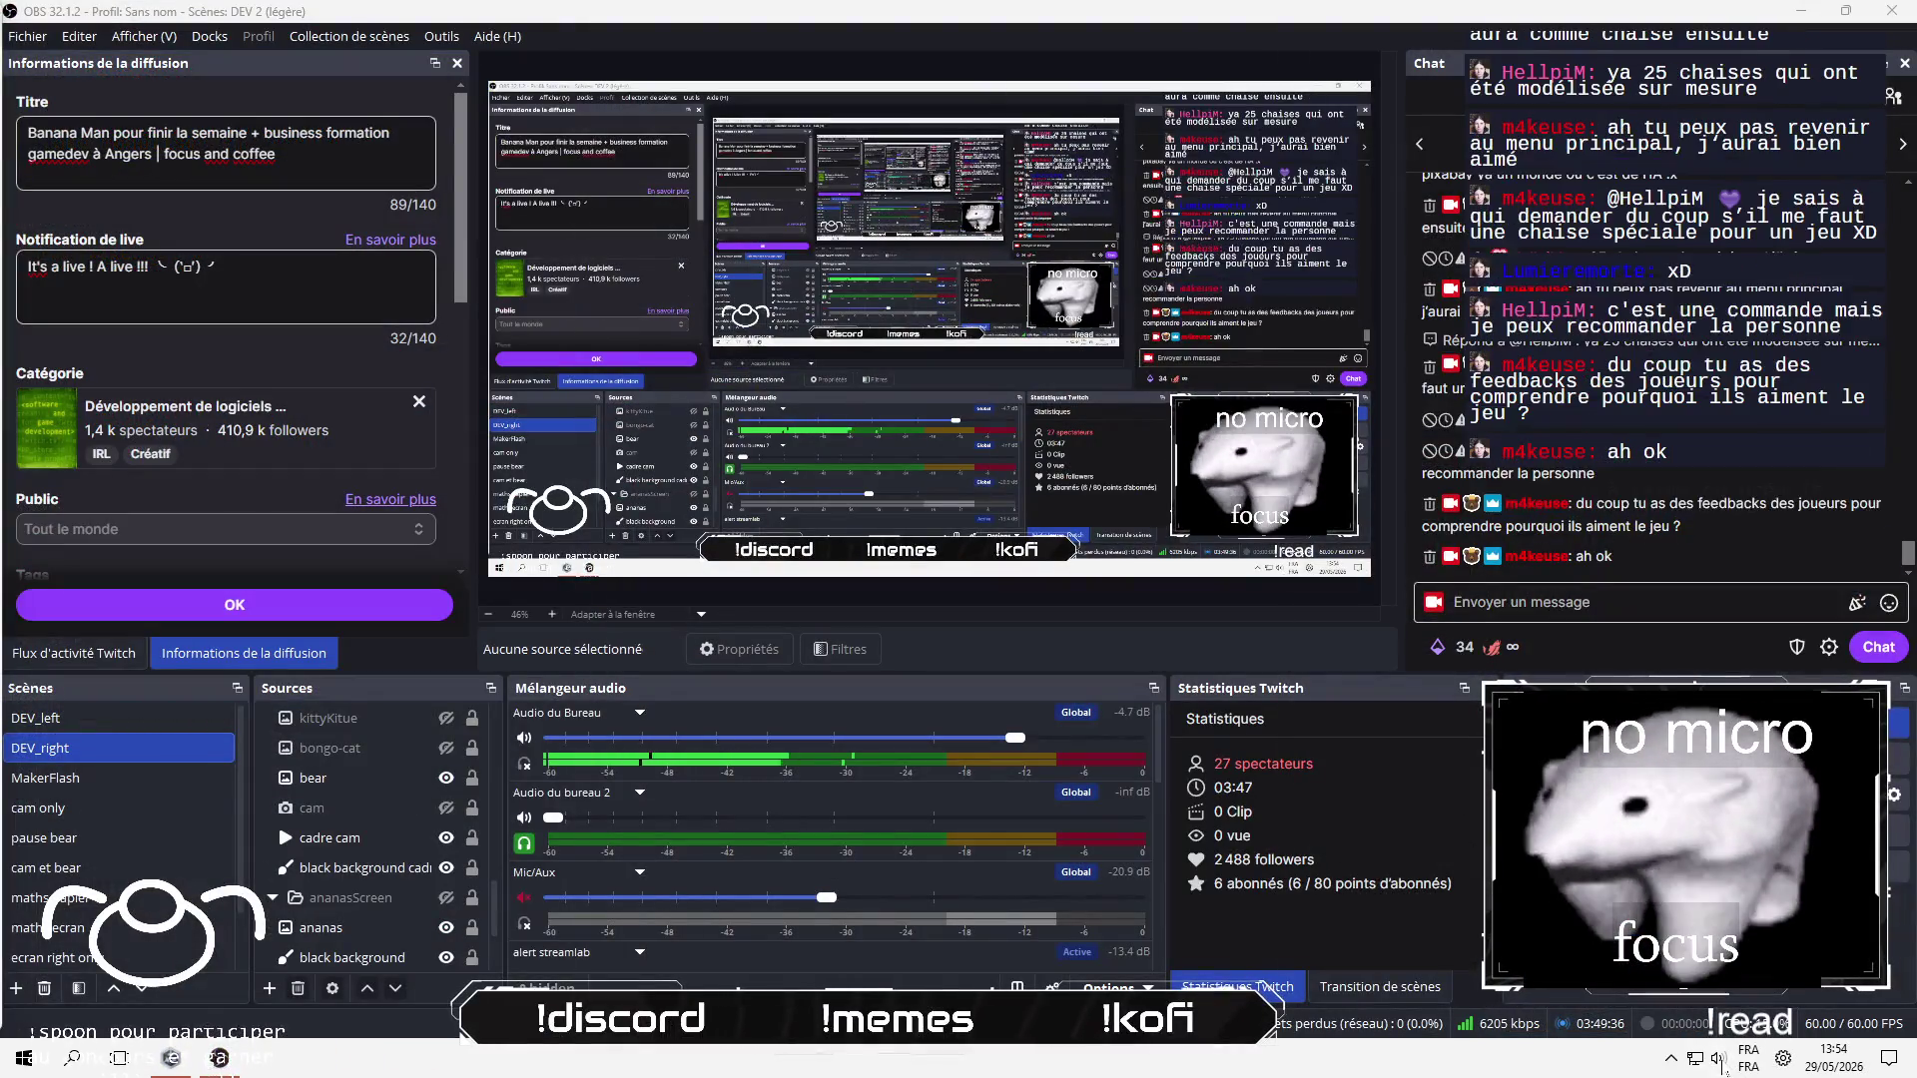
Step: Reply '^^' to the viewer's latest Twitch chat message
left_click(1719, 1058)
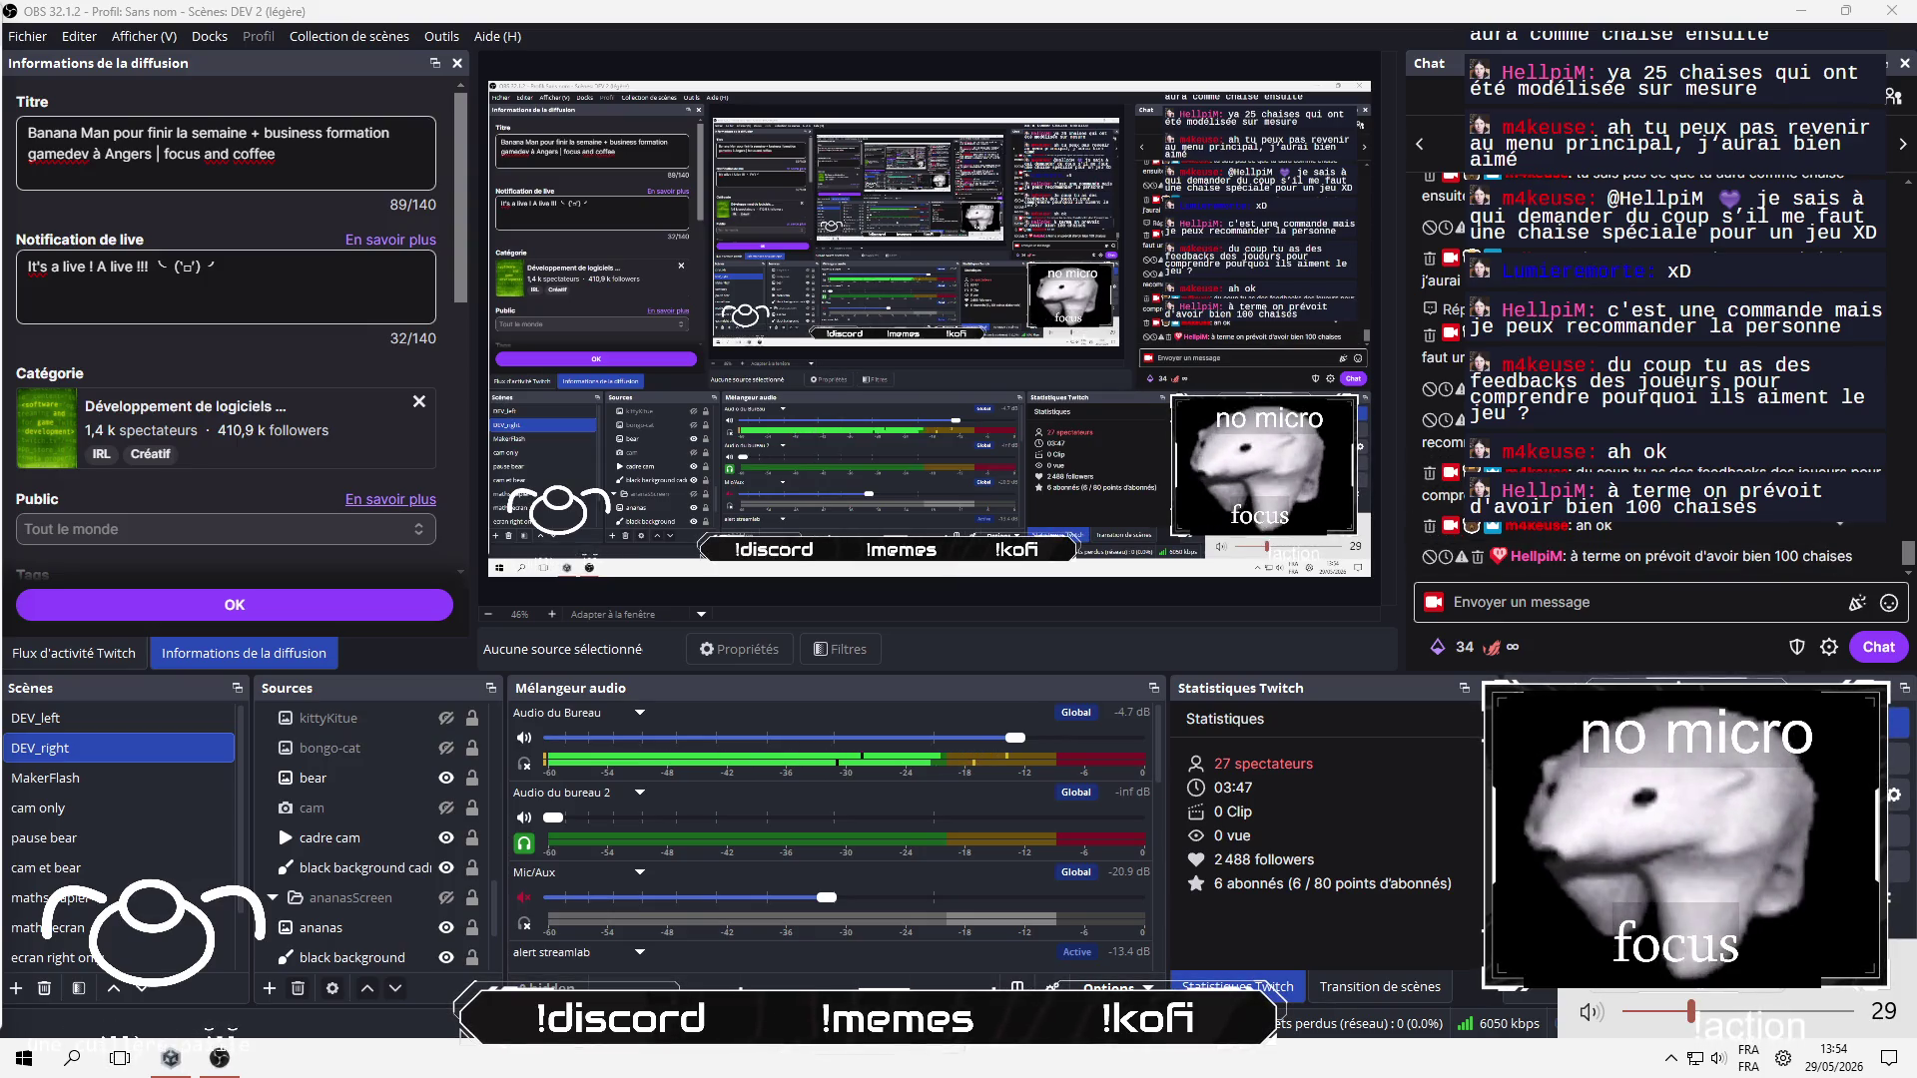
left_click(1889, 556)
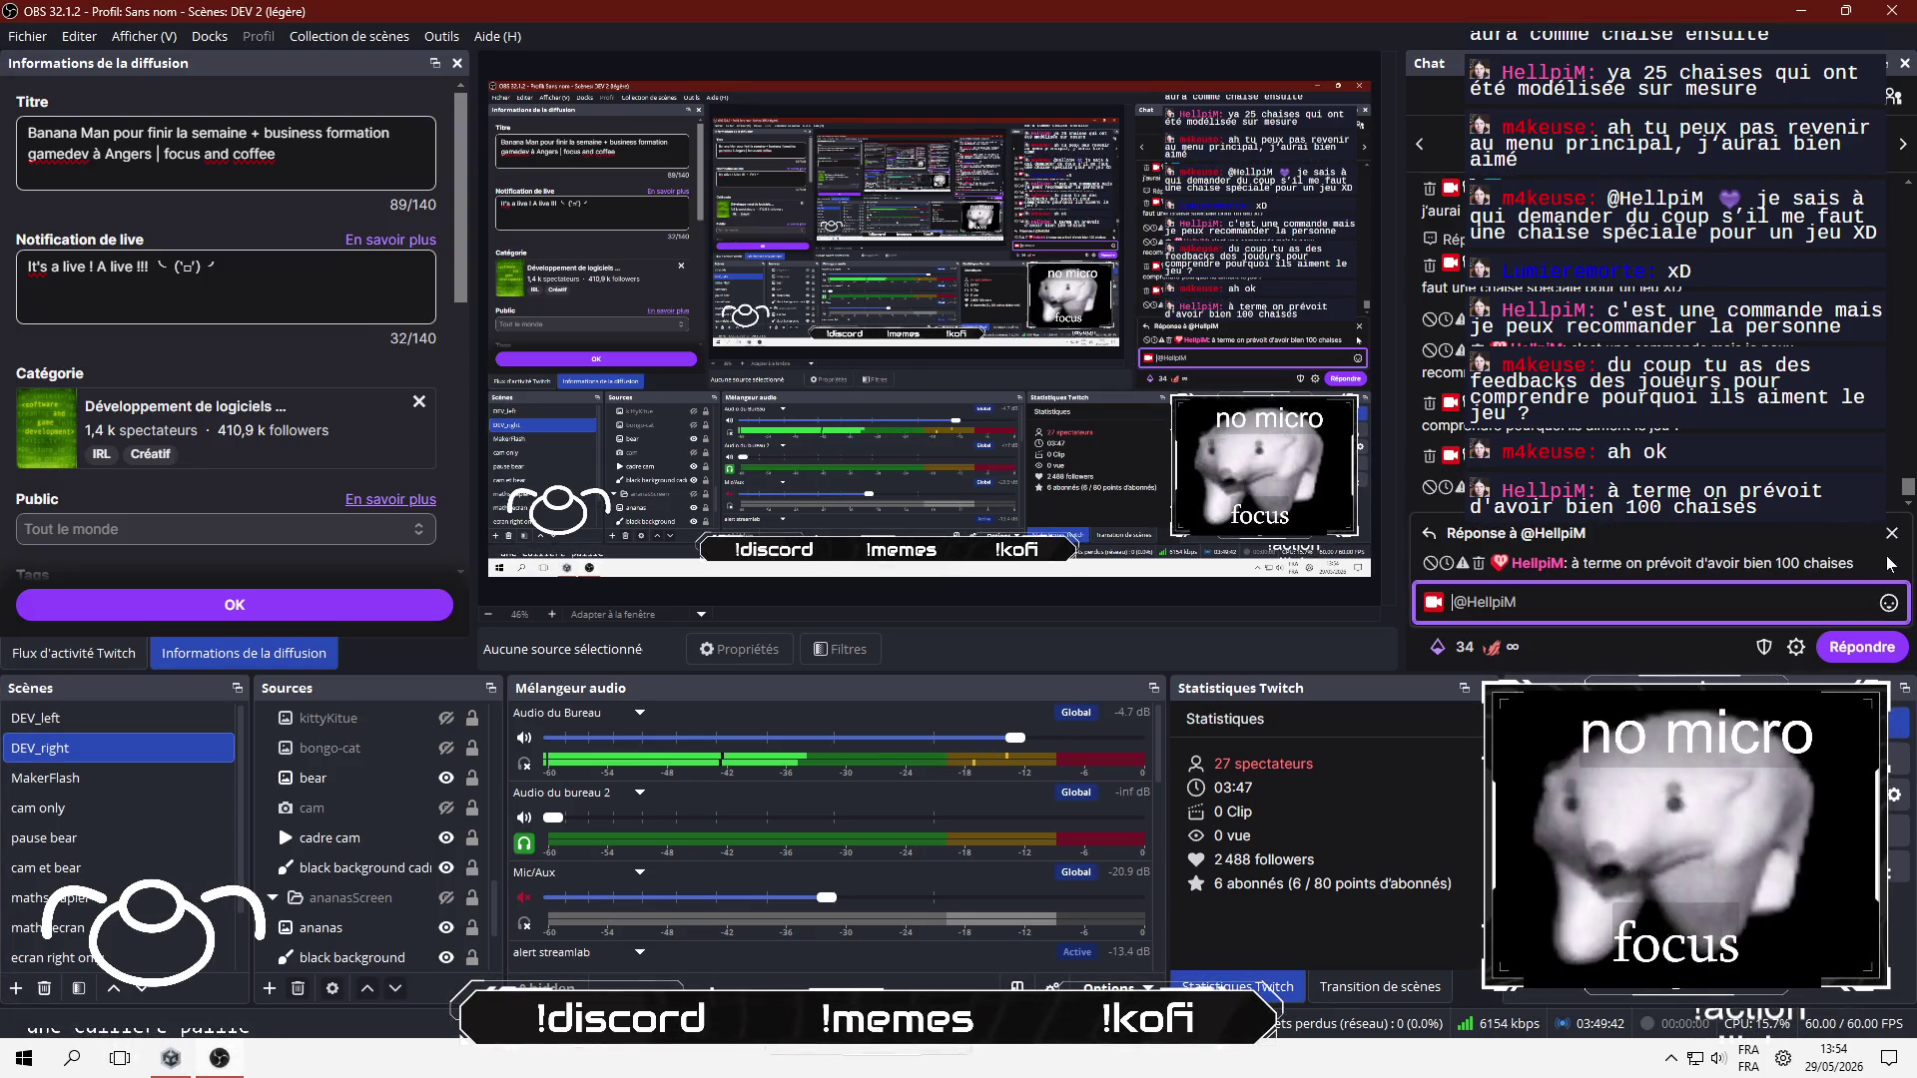
type("^^")
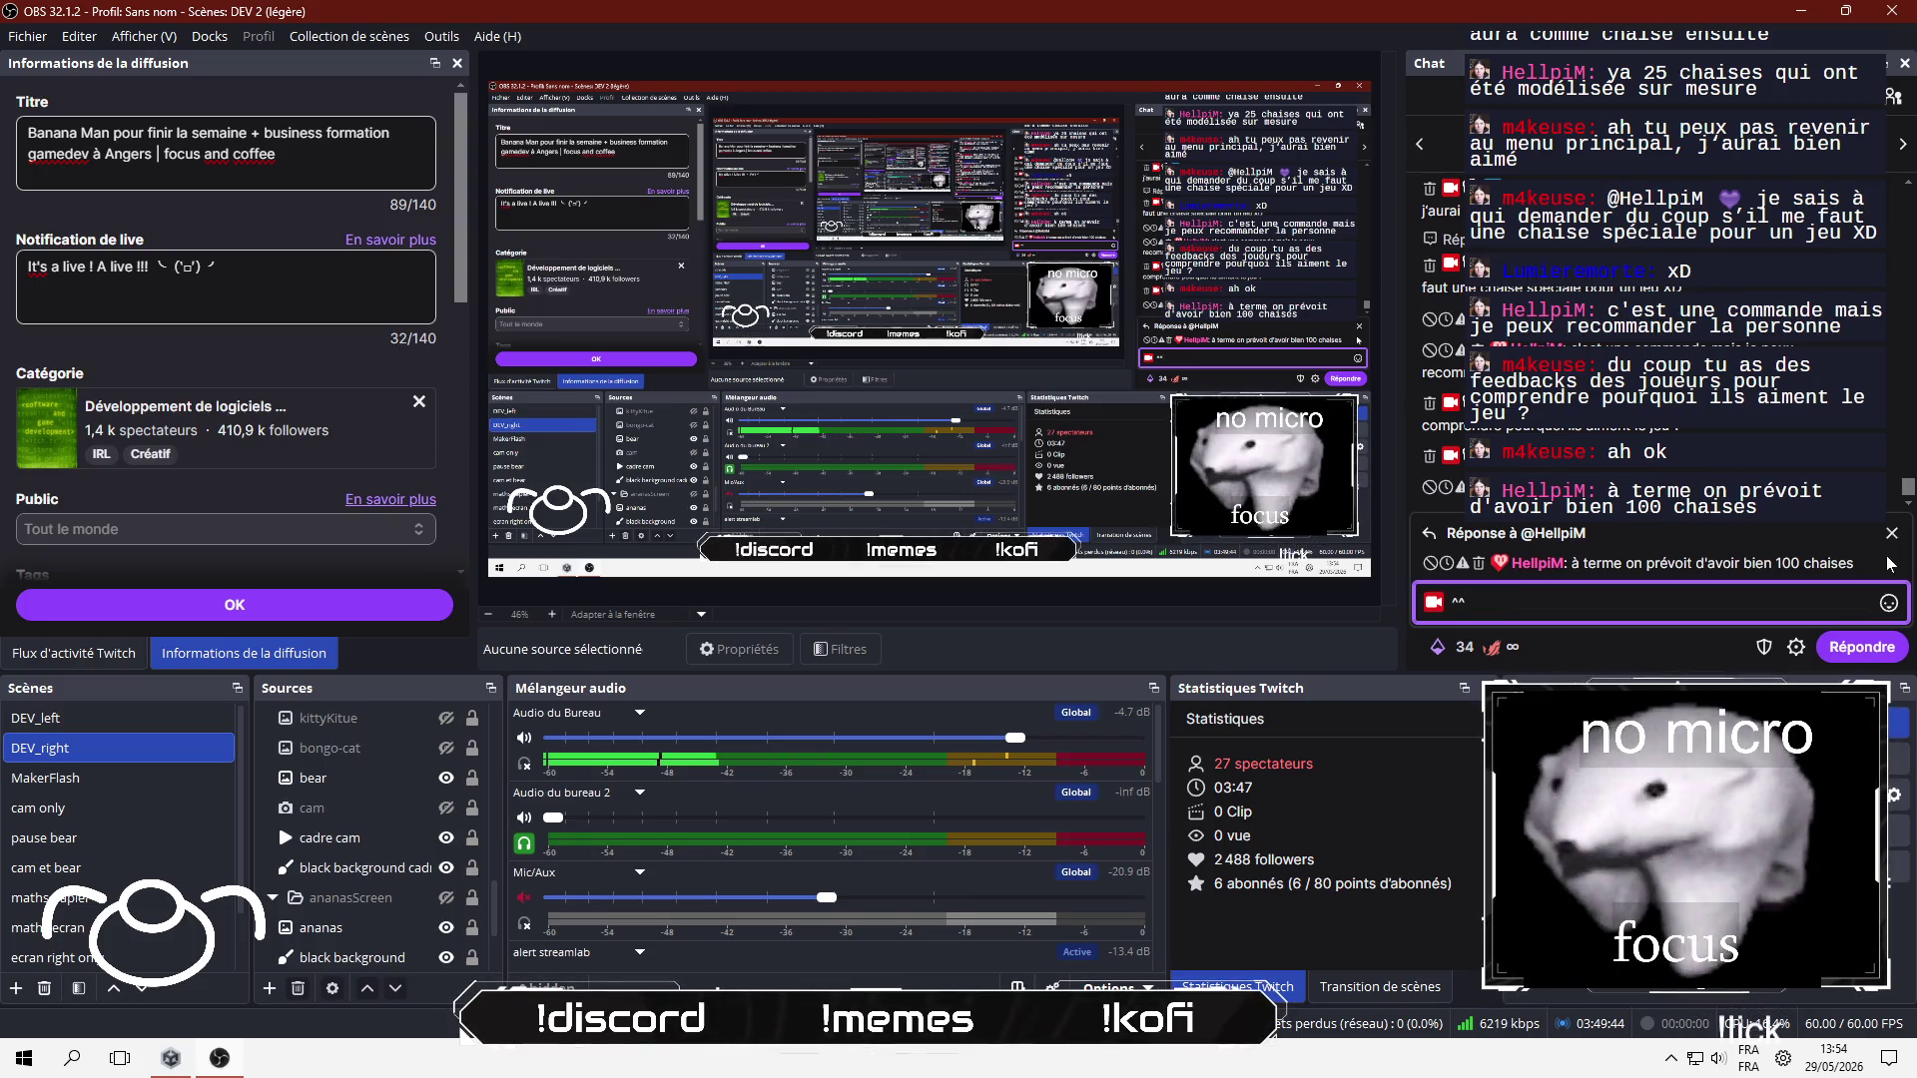
key("Return")
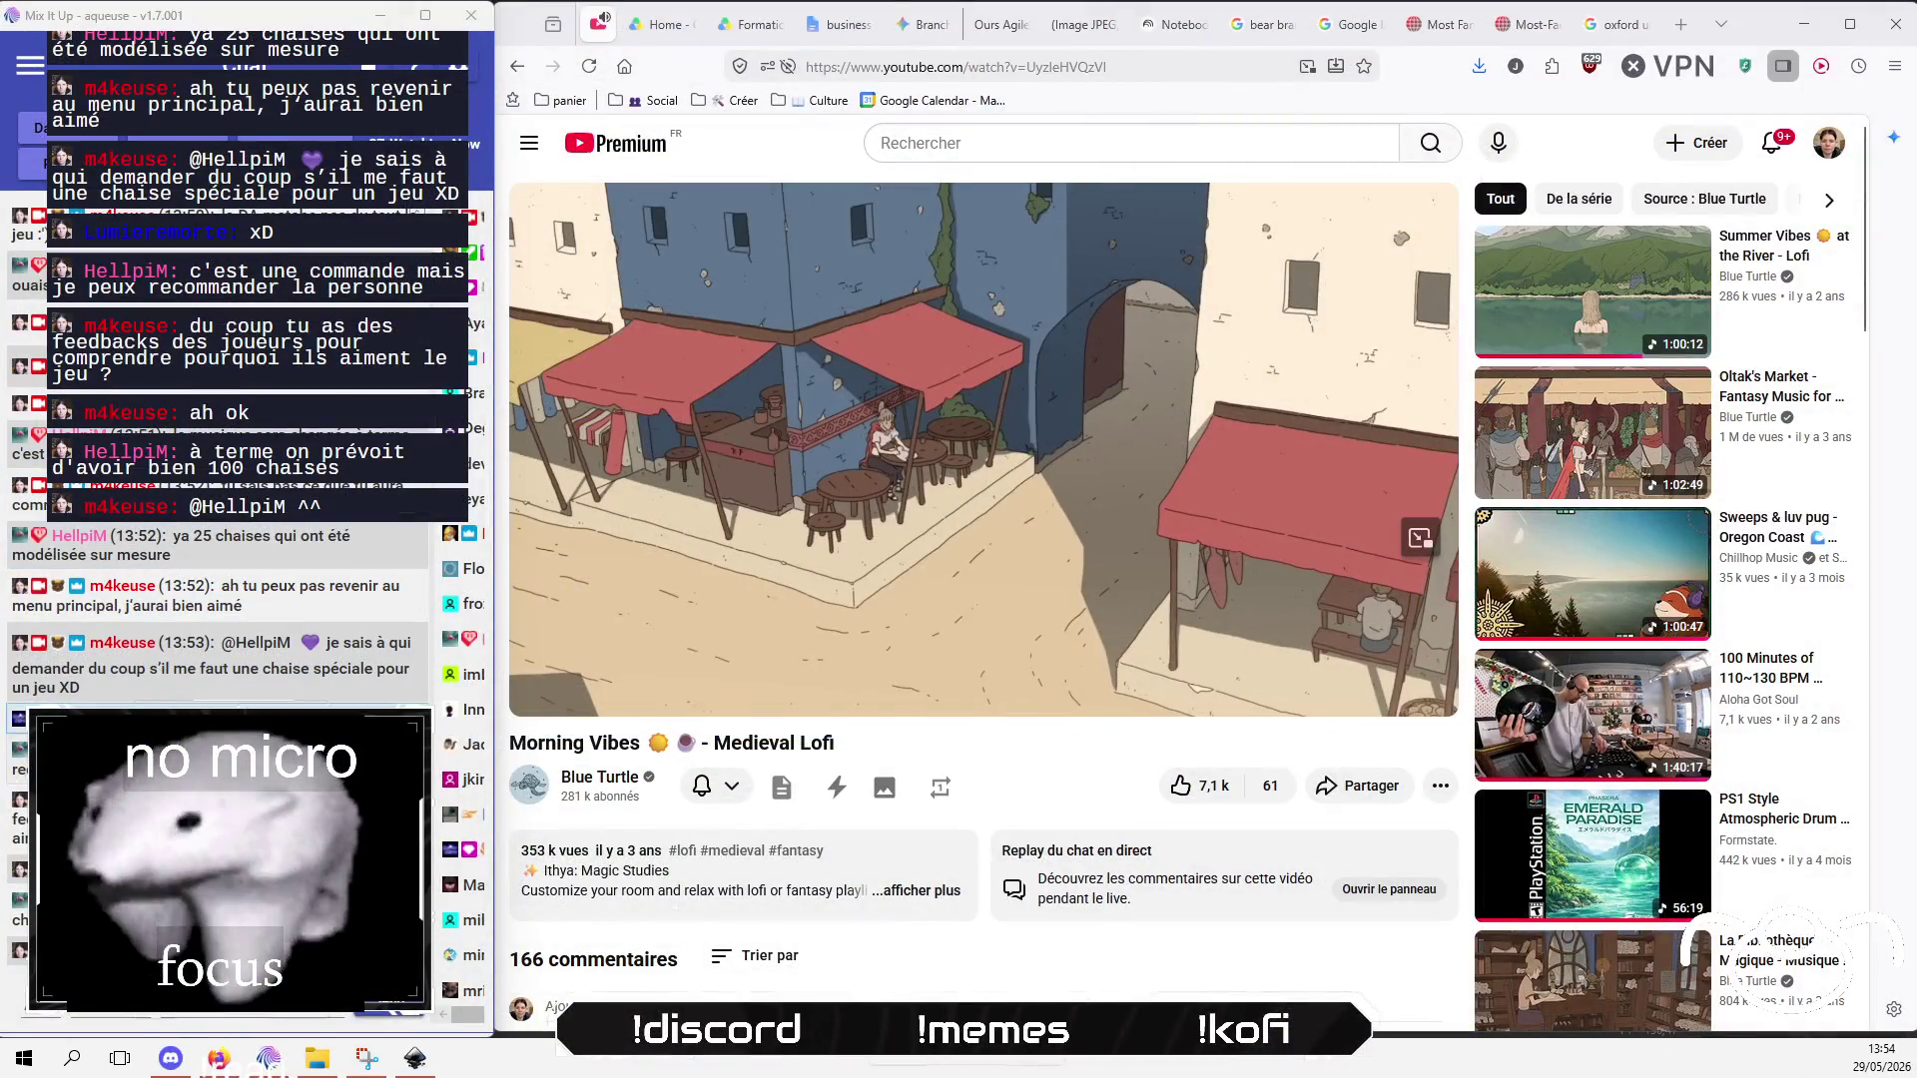
Step: Bring the bear logo drawing back up in Inkscape and switch to the Selector tool
left_click(430, 1067)
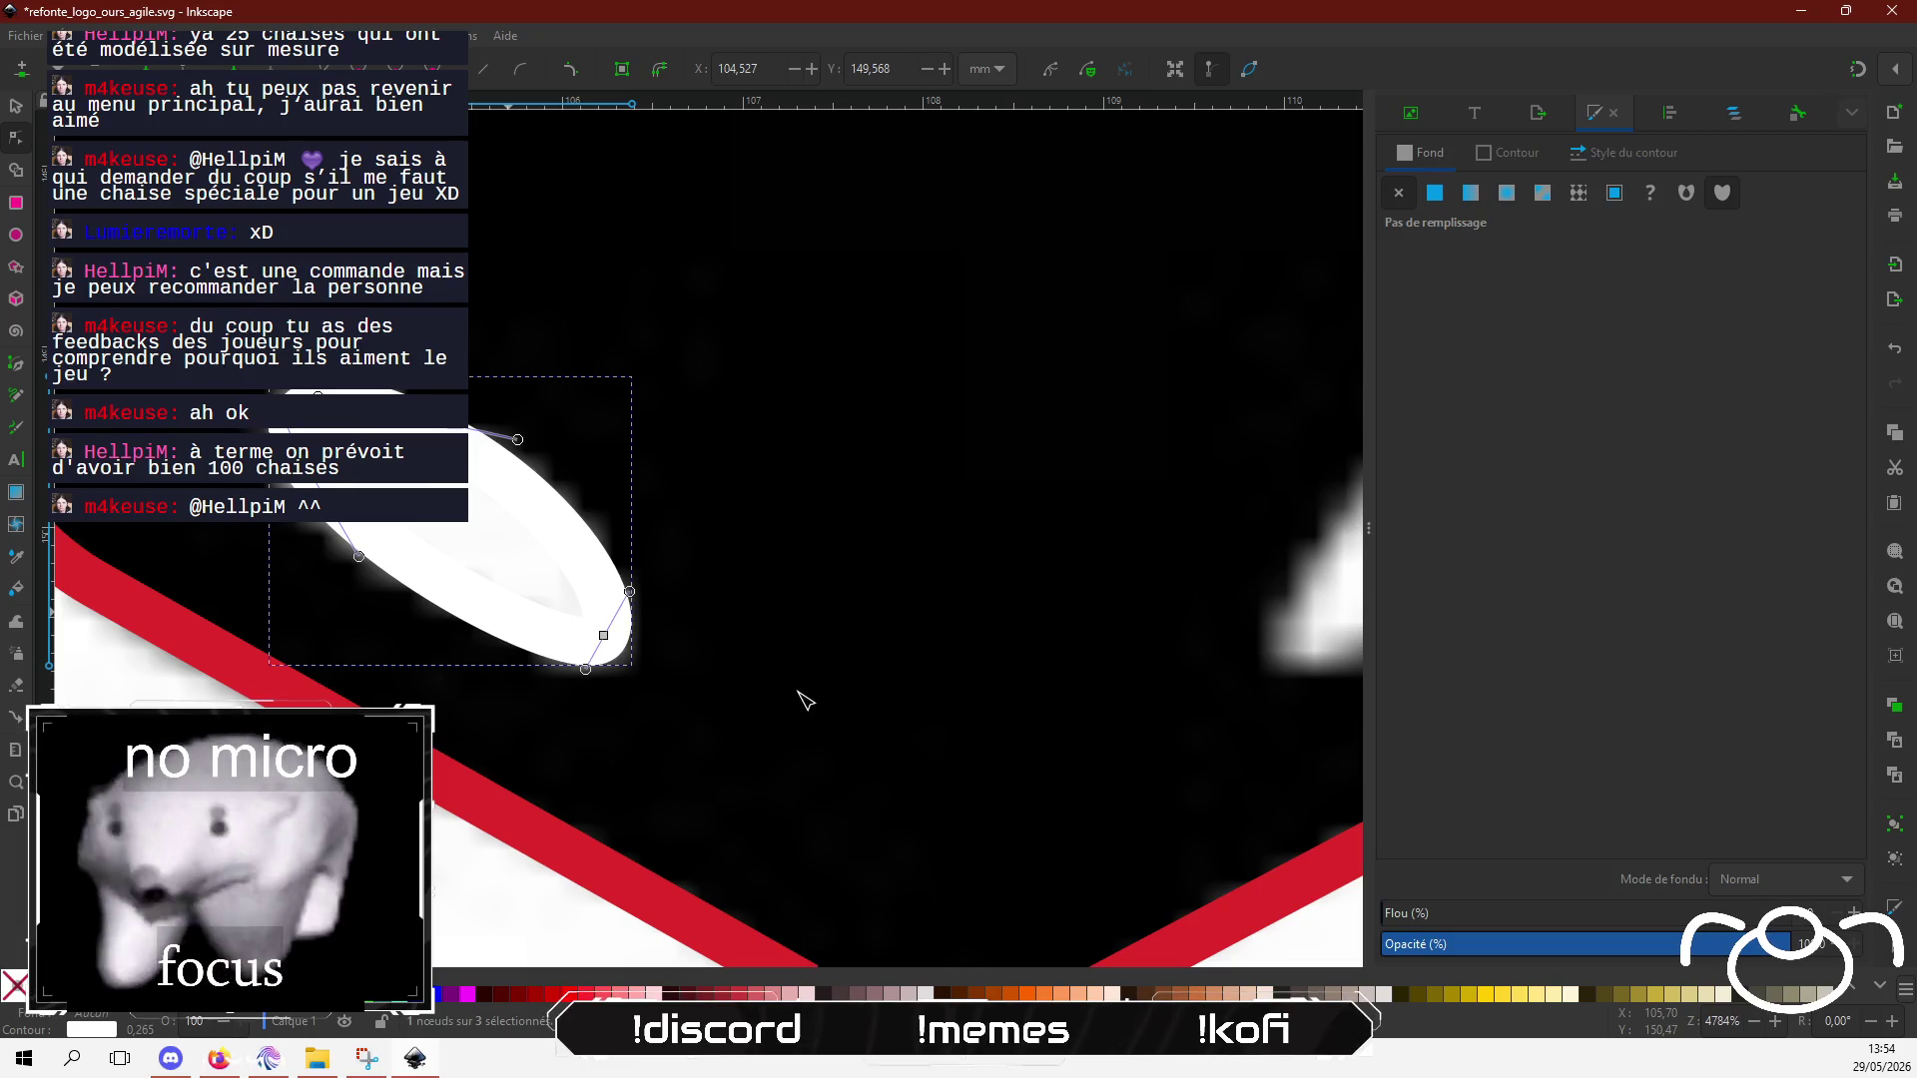
scroll(792, 665, "down", 2)
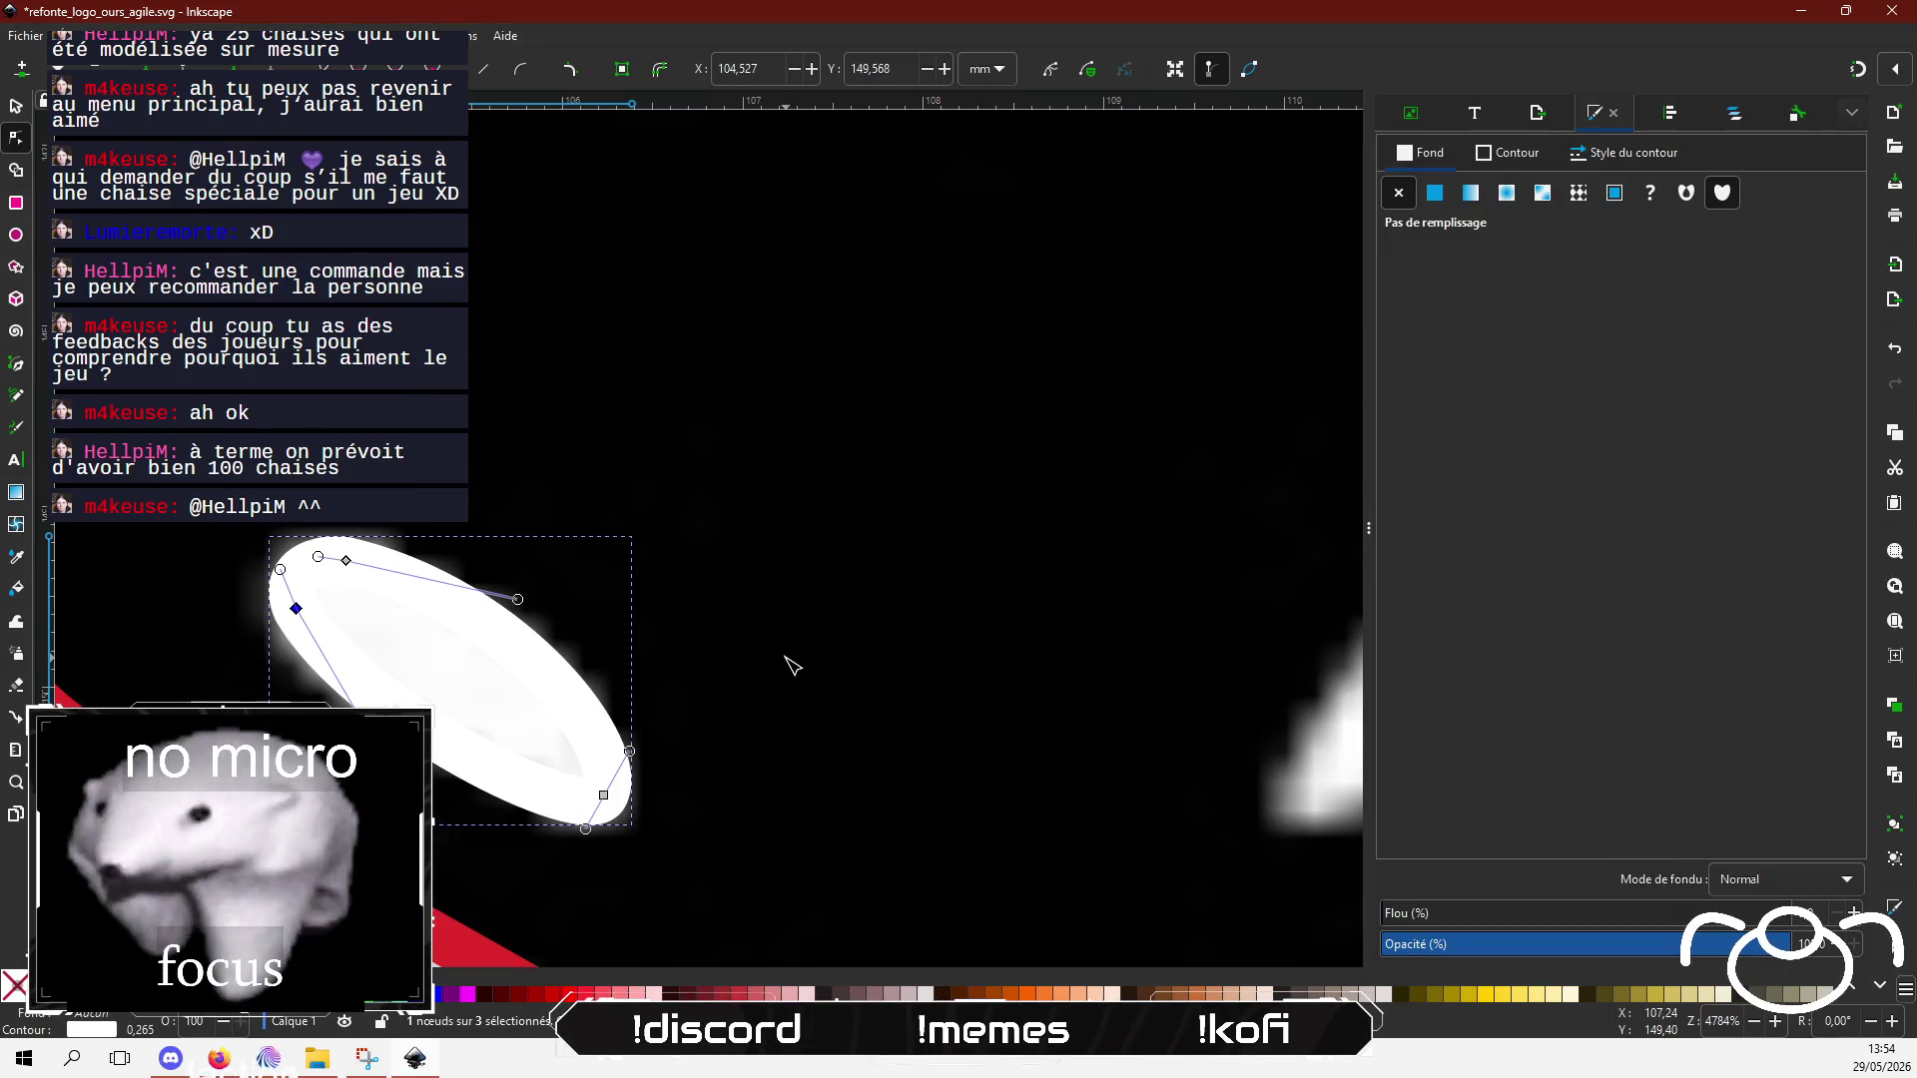
scroll(1044, 617, "down", 8)
scroll(1043, 617, "up", 4)
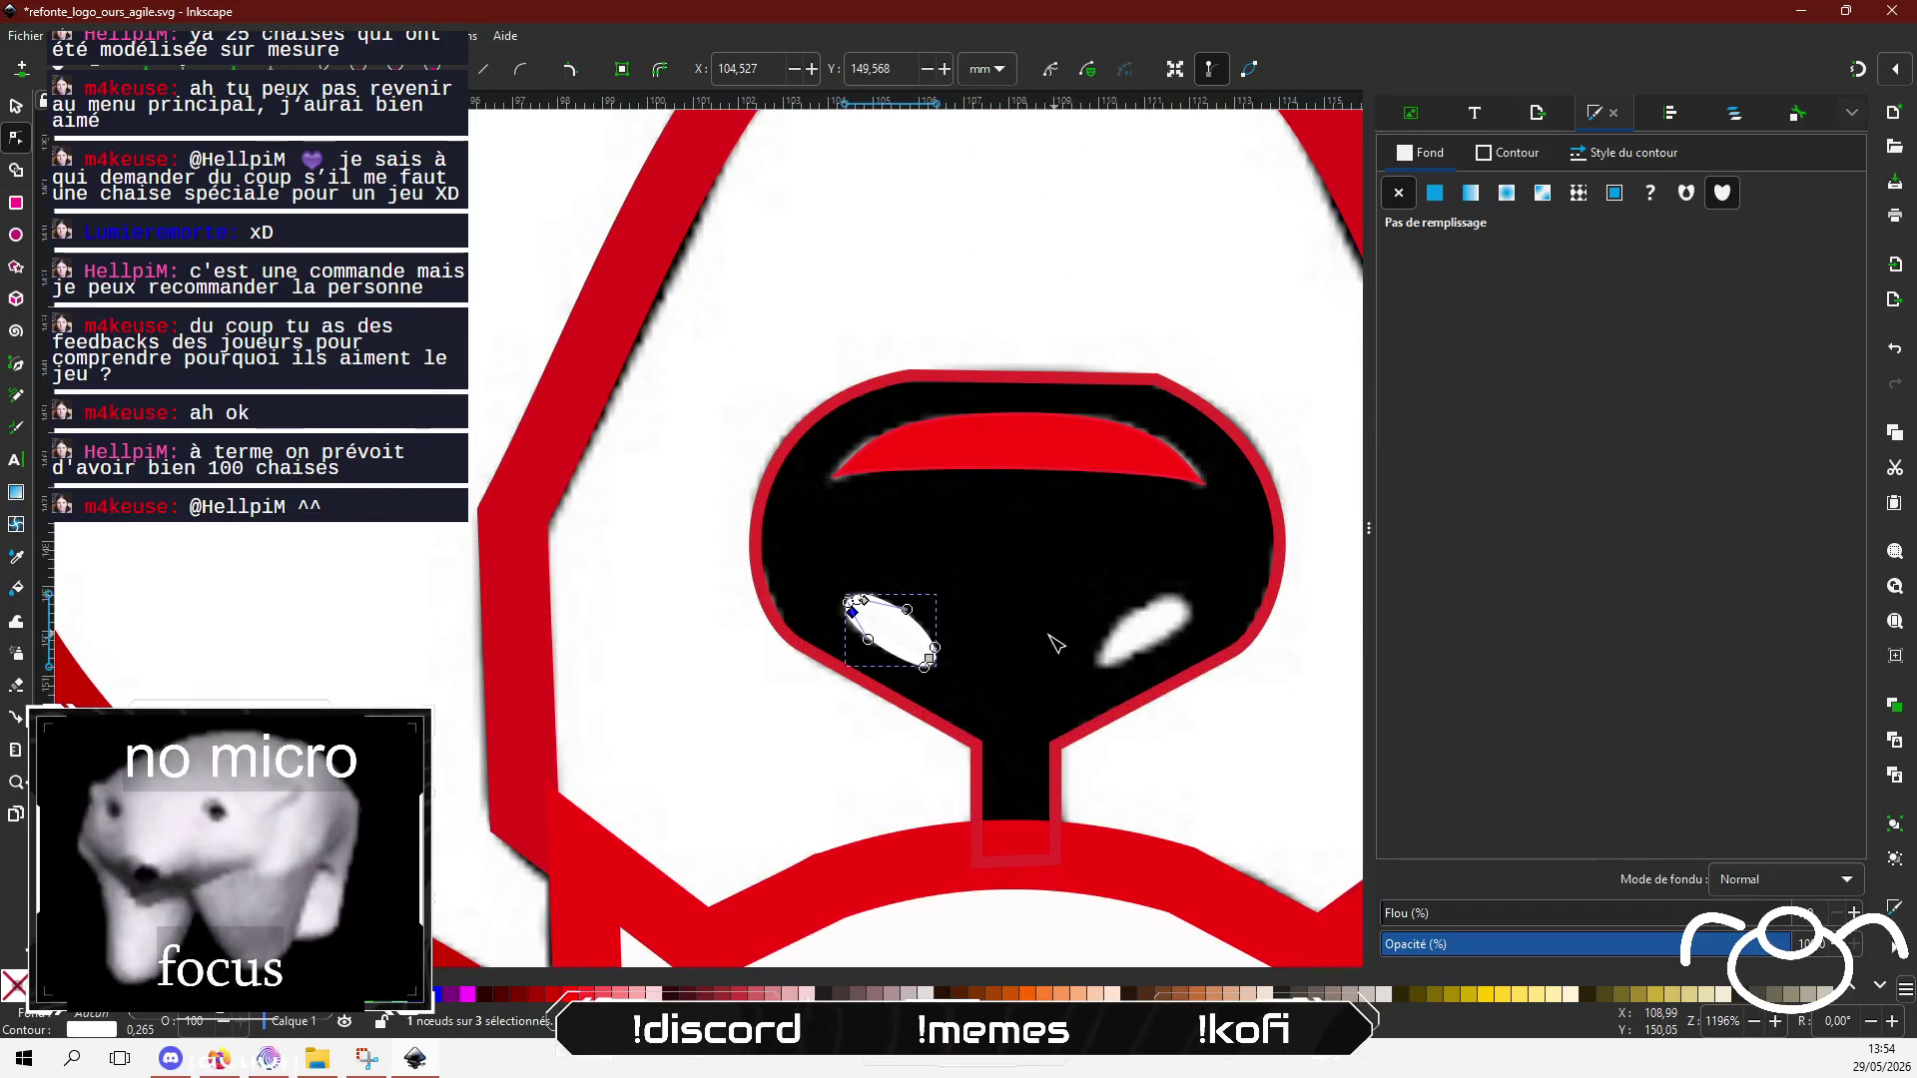
left_click(15, 107)
scroll(921, 526, "right", 2)
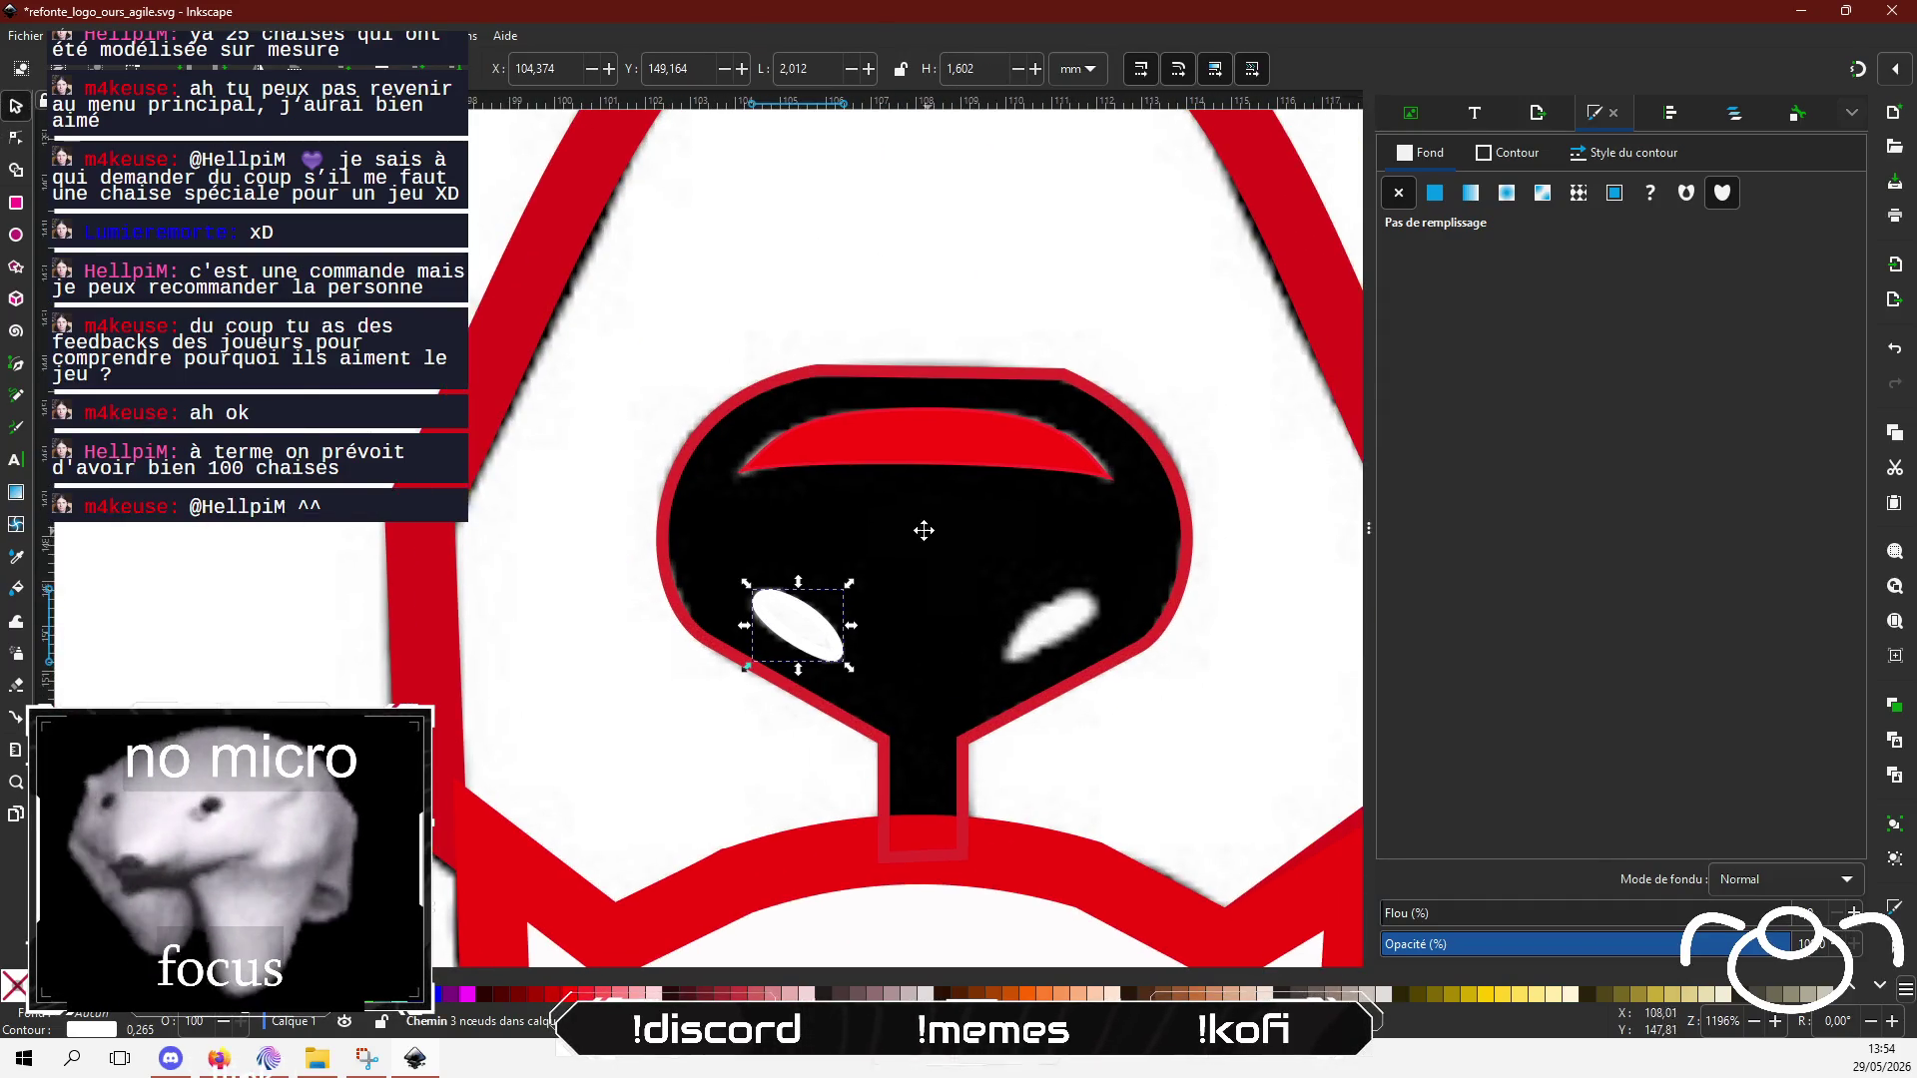
Step: Duplicate the white nose highlight, flip it horizontally, and drag it to the nose's other side
key("ctrl+v")
key("h")
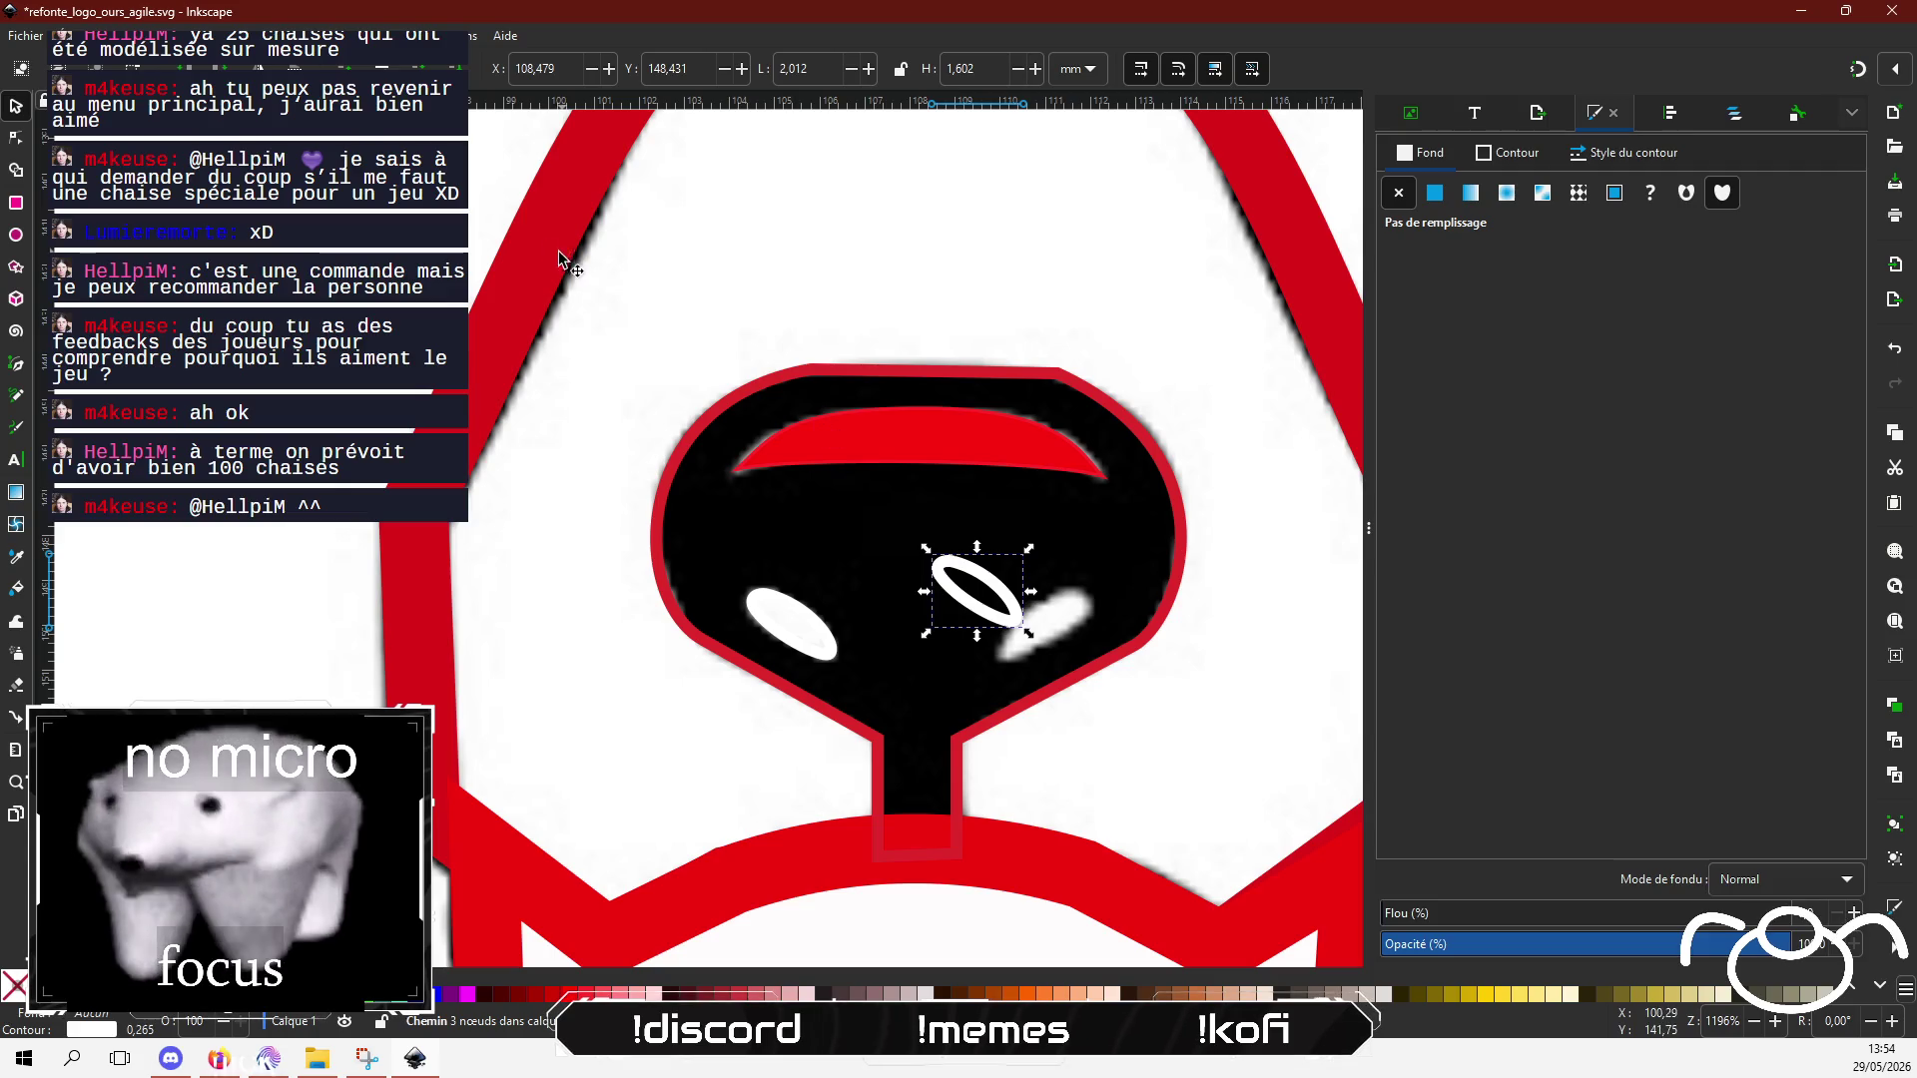
scroll(1089, 632, "up", 3)
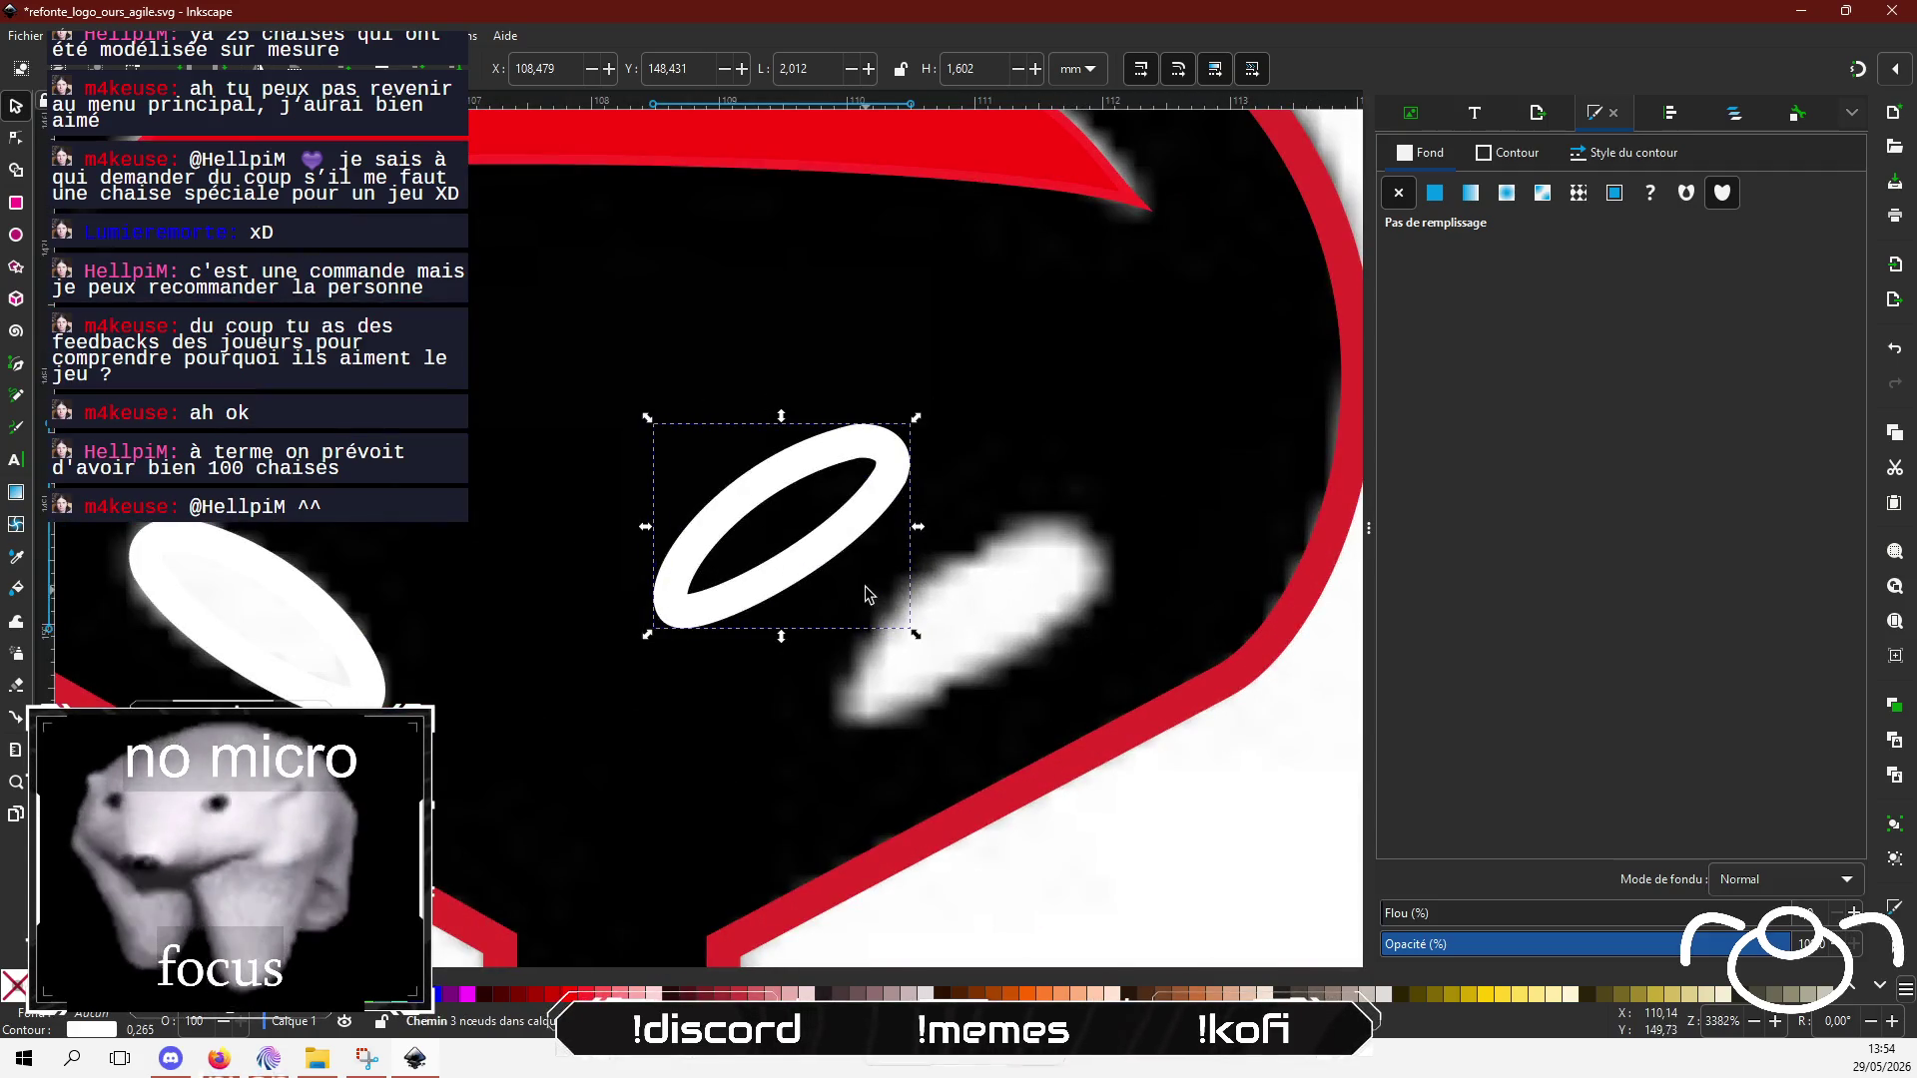
left_click_drag(844, 539, 1038, 635)
scroll(662, 597, "down", 5)
scroll(661, 597, "down", 3)
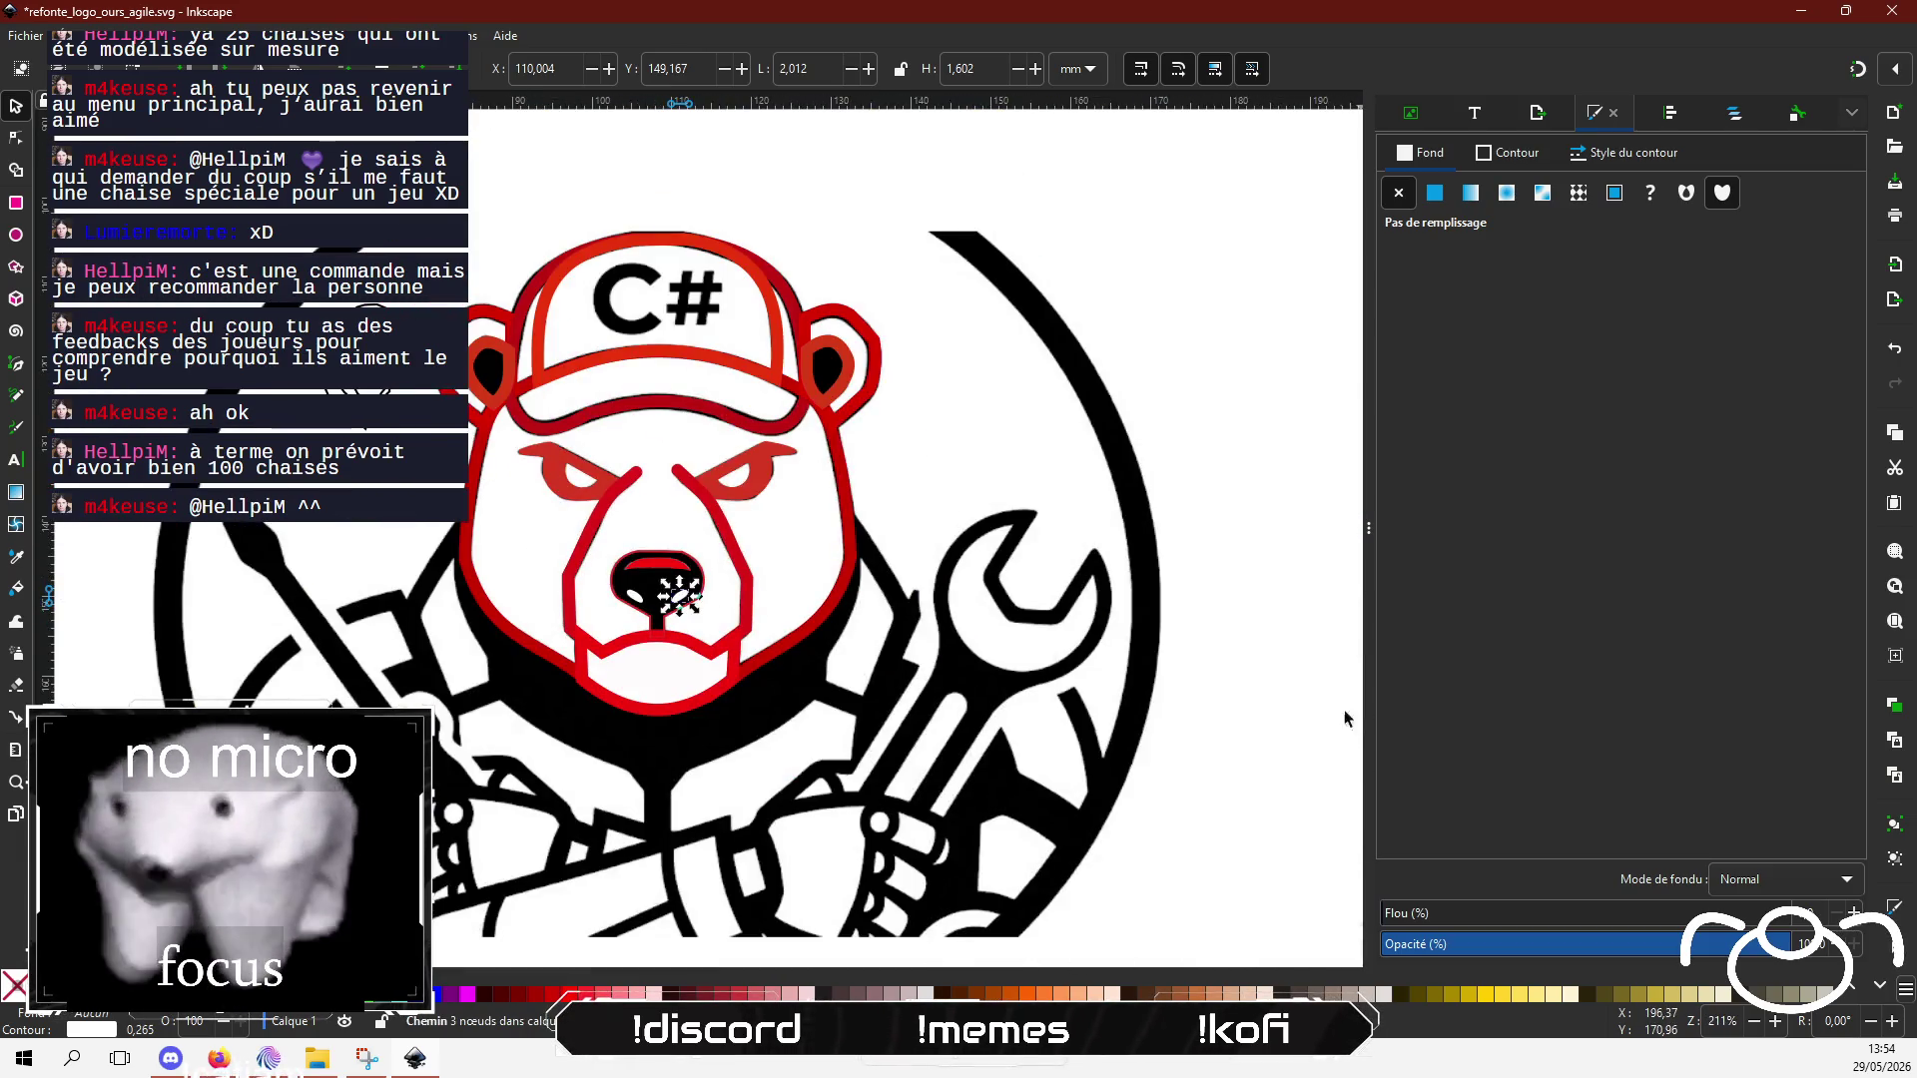
Step: Deselect, inspect the paths at the drawing's left edge, then clear the selection and pan the canvas
left_click(1224, 679)
scroll(813, 639, "up", 1)
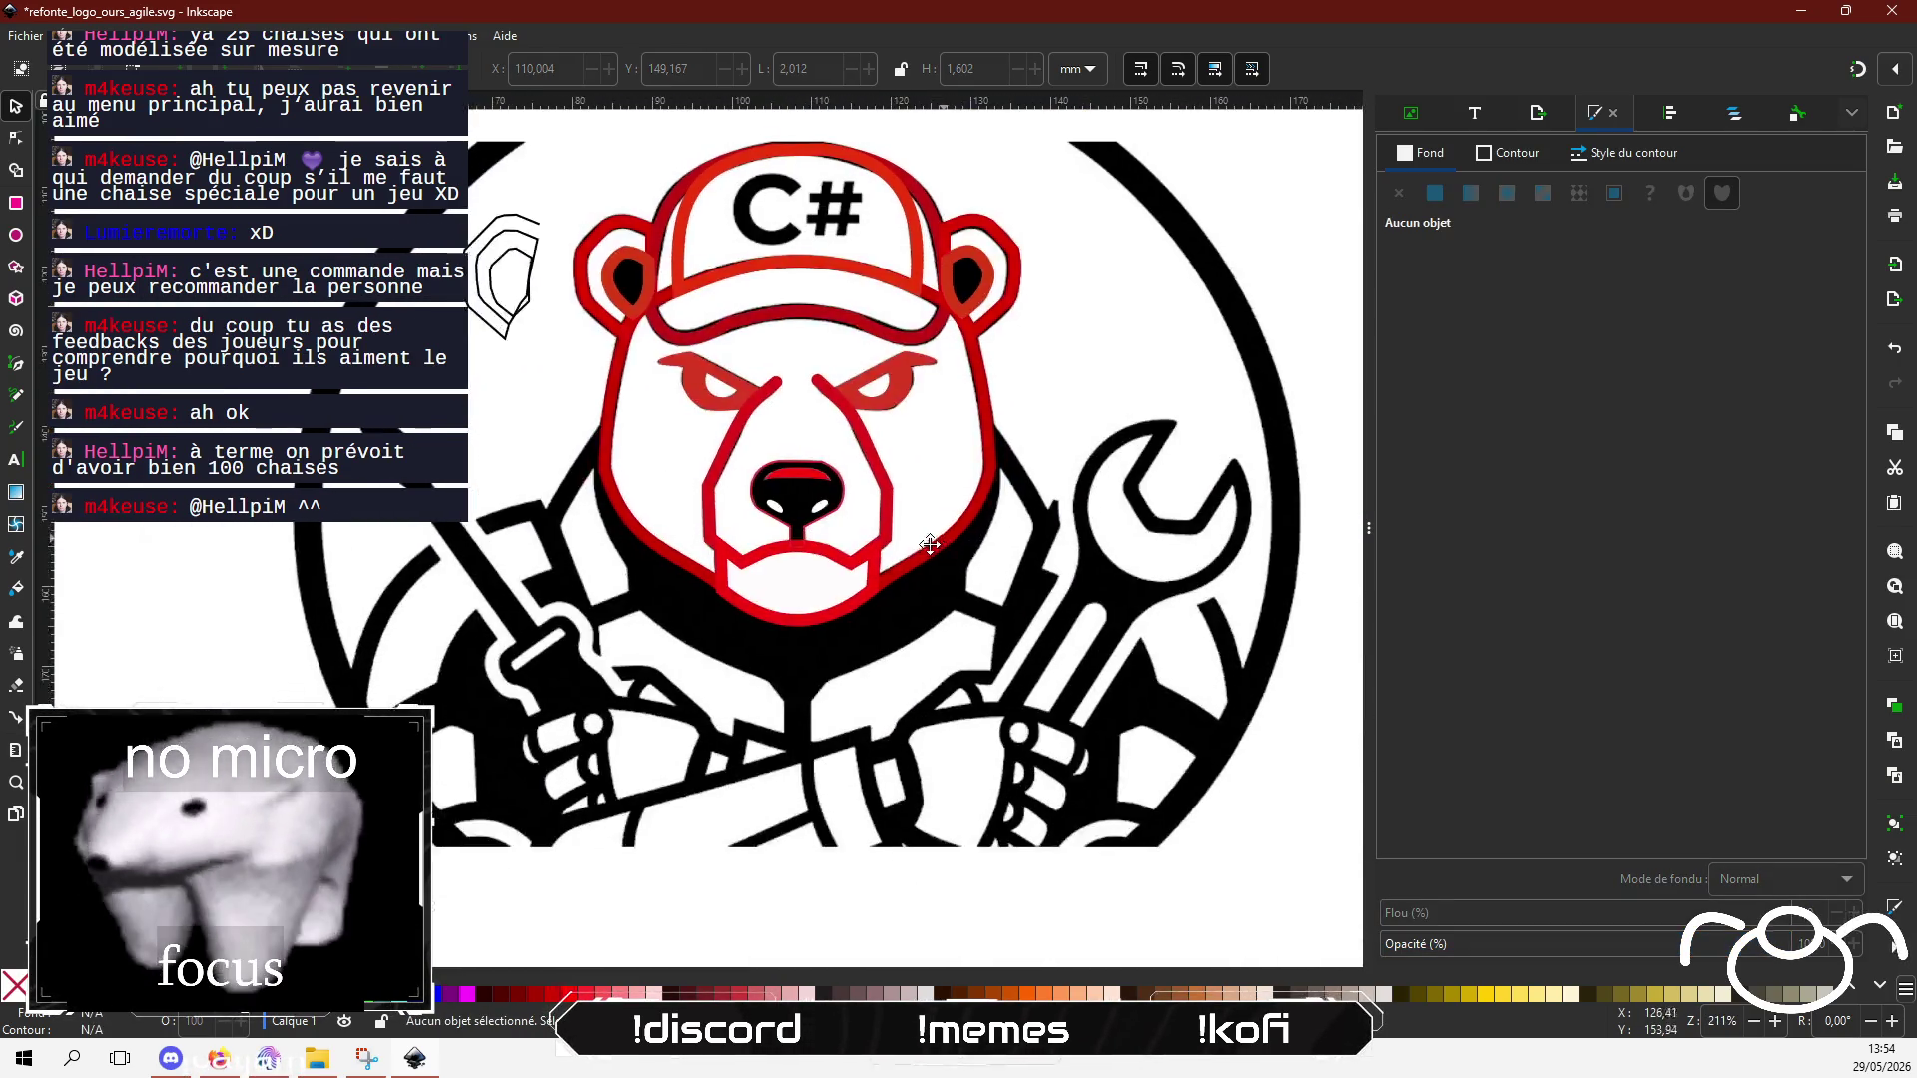
scroll(1041, 689, "down", 1)
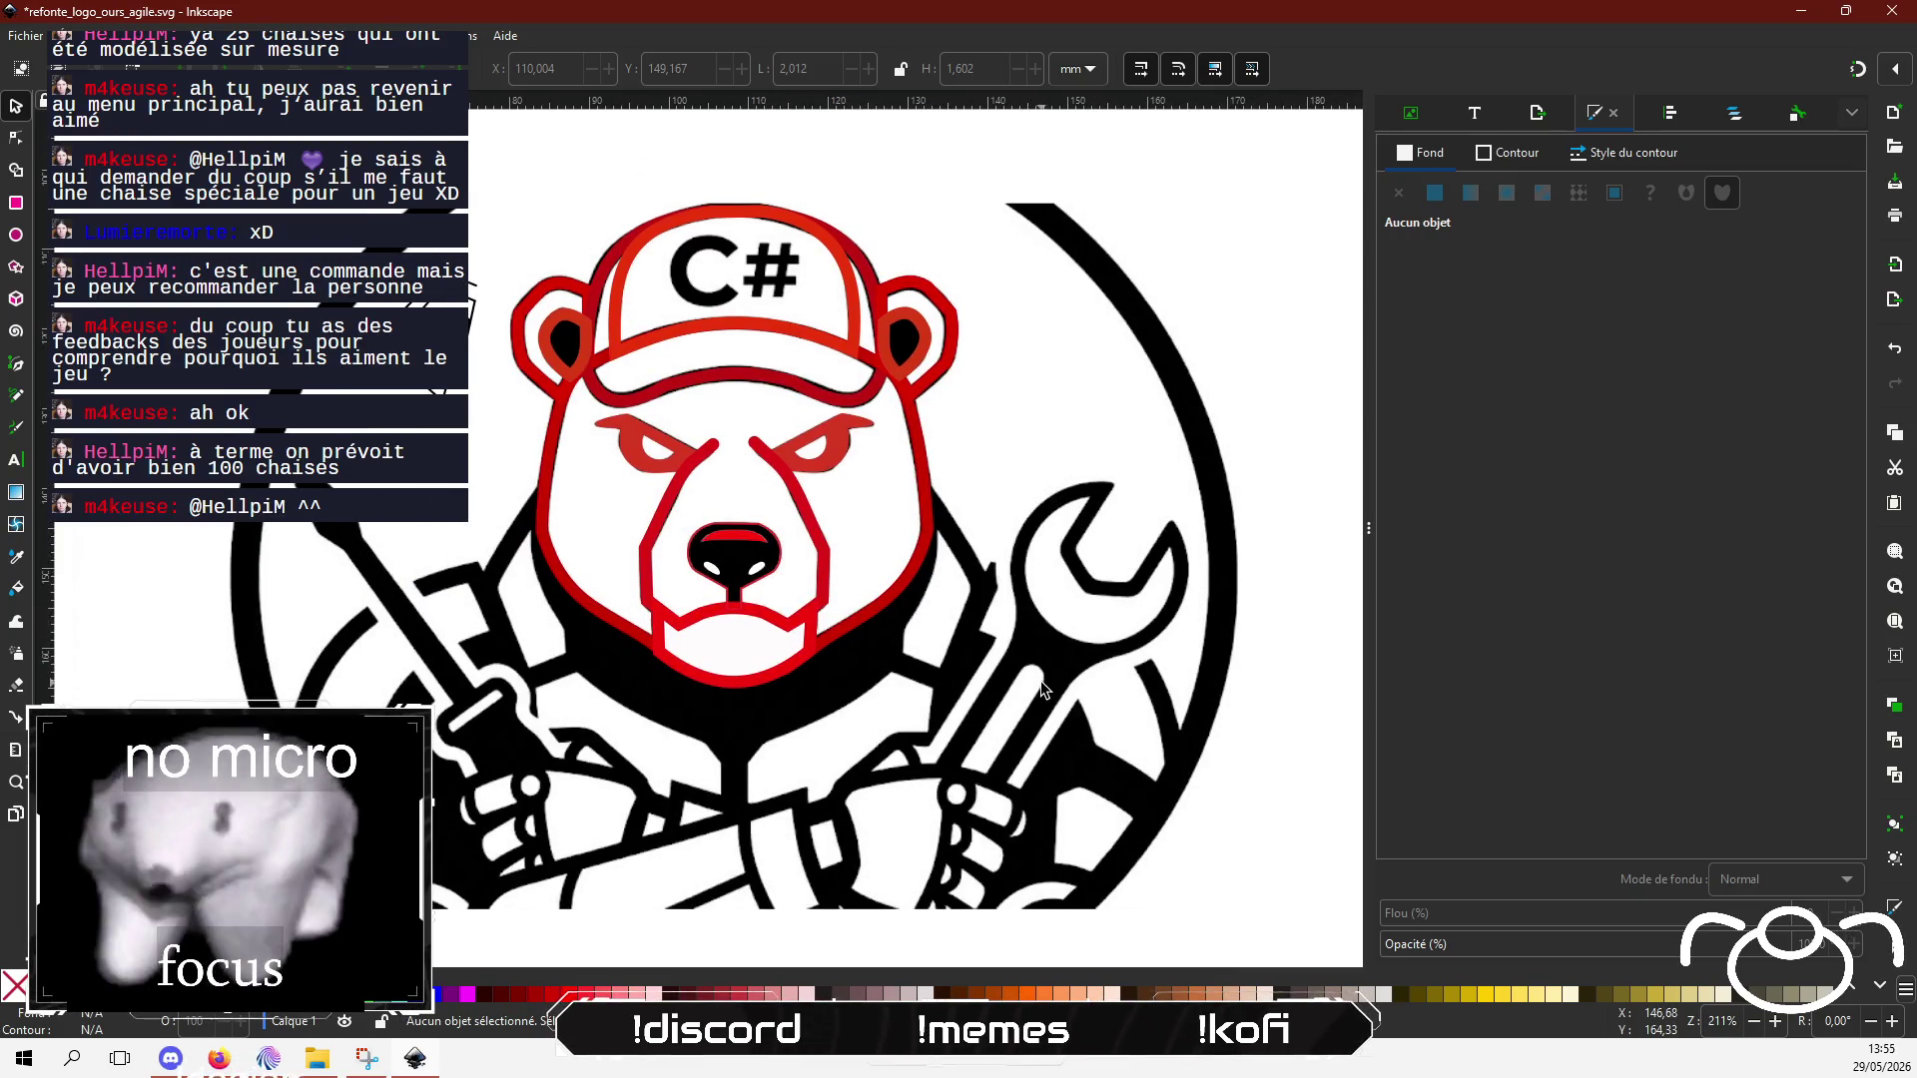
left_click(480, 404)
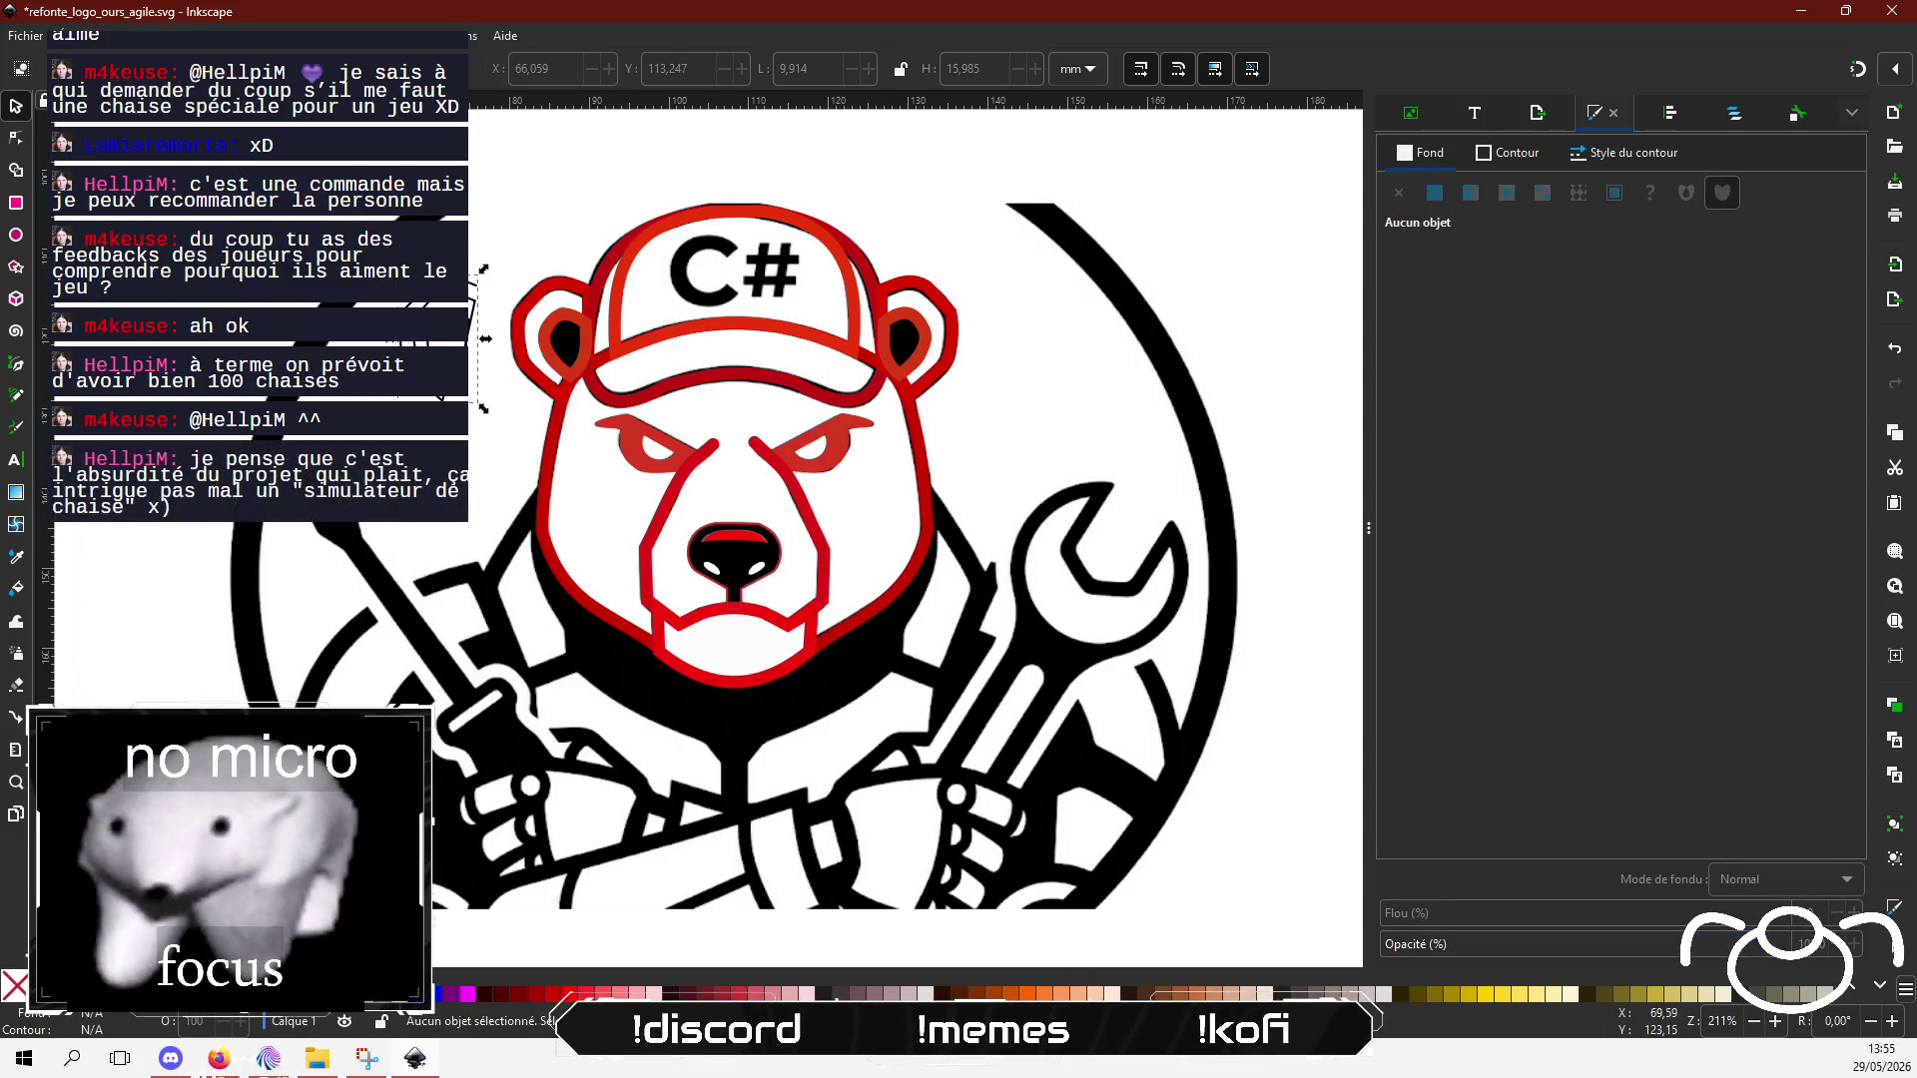
left_click(460, 344)
key("Escape")
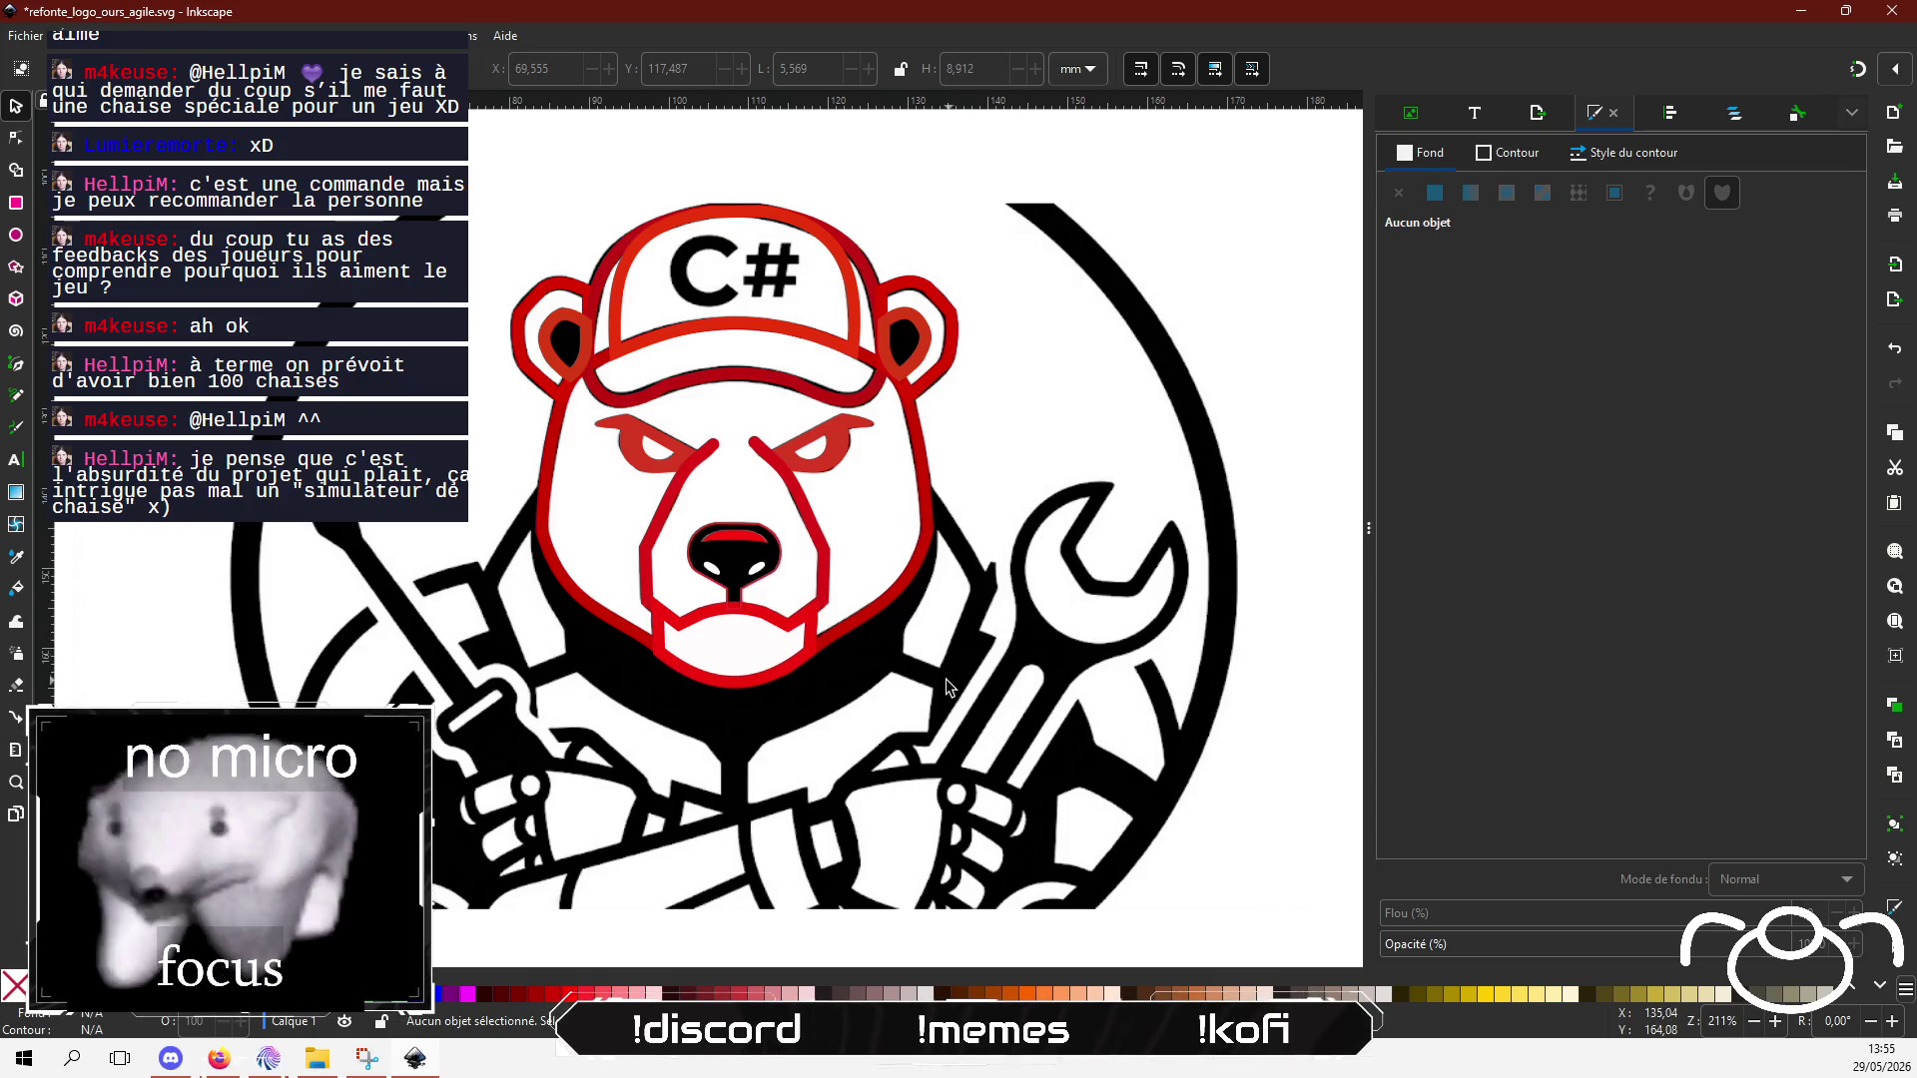
left_click_drag(931, 651, 911, 562)
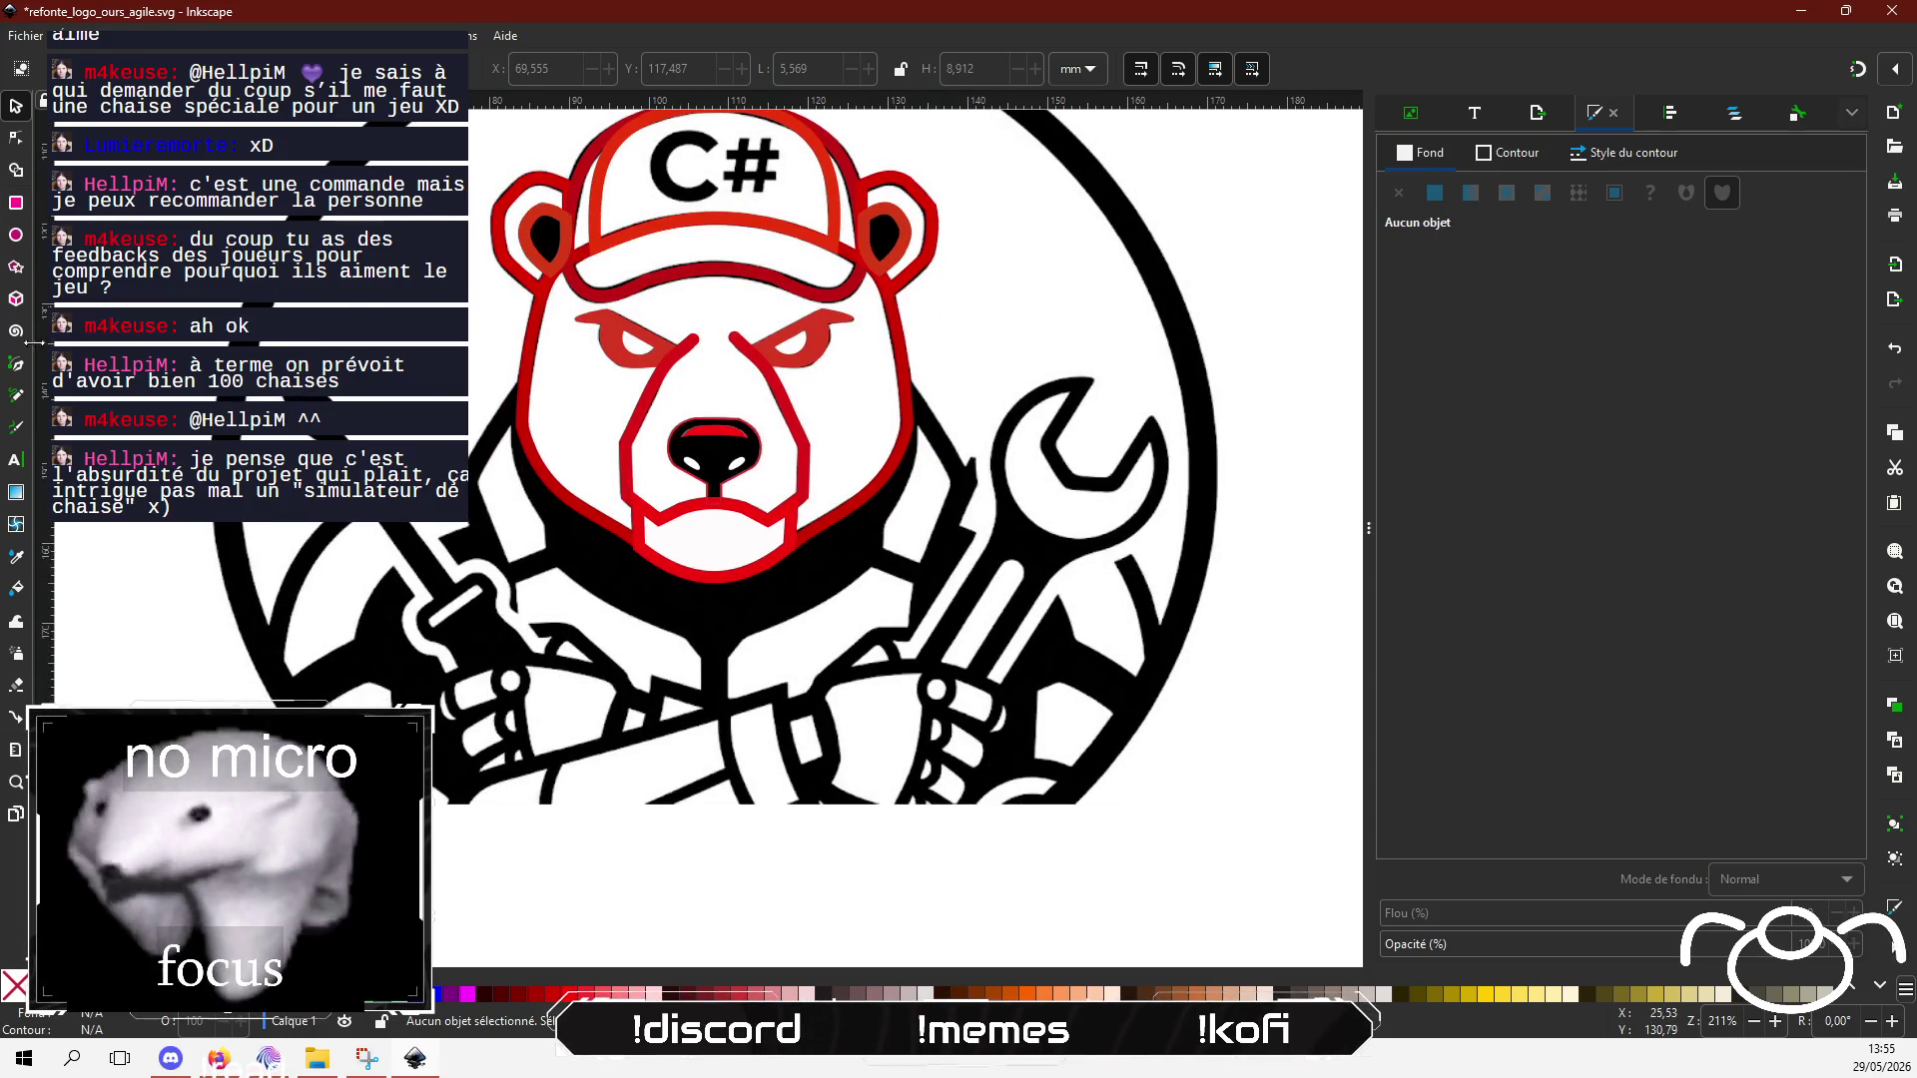
Step: Start a Bezier path at the bear's left cheek, then cancel it
key("b")
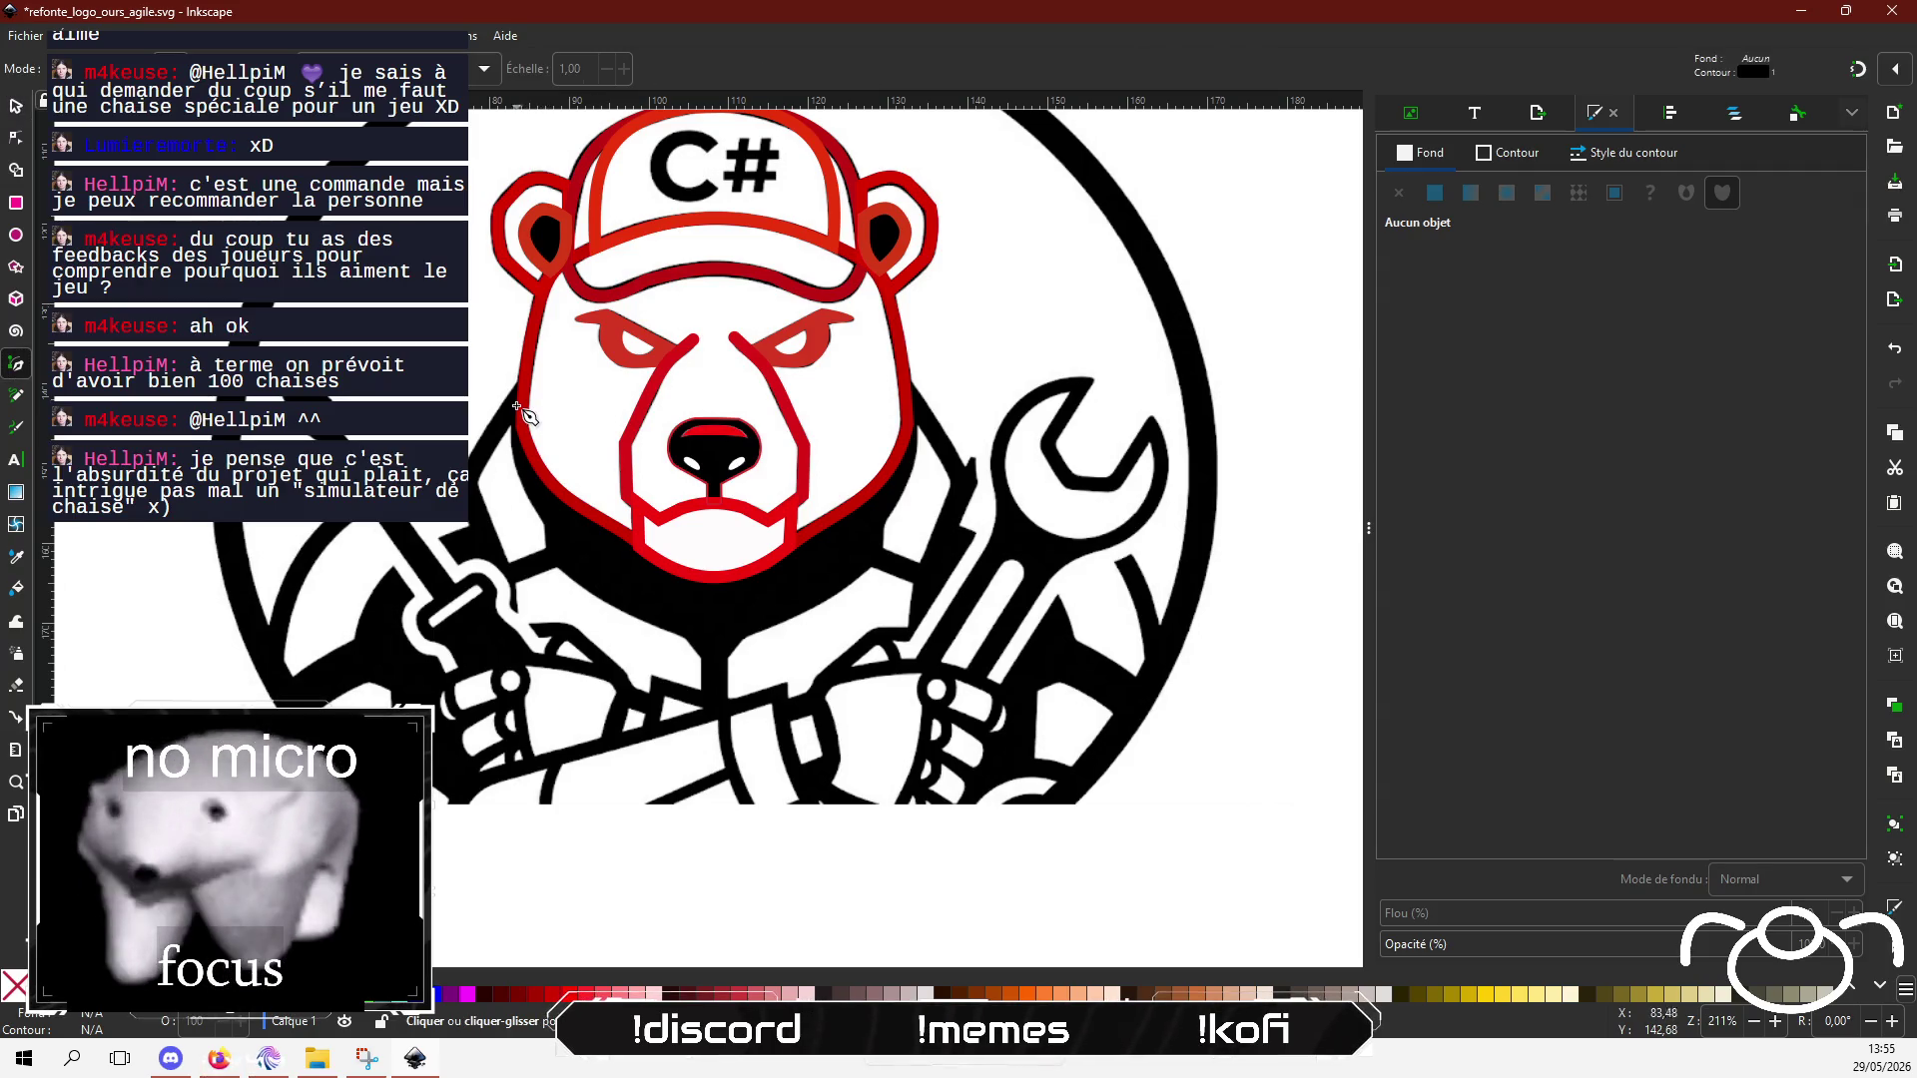
scroll(524, 415, "up", 2, "ctrl")
left_click(533, 371)
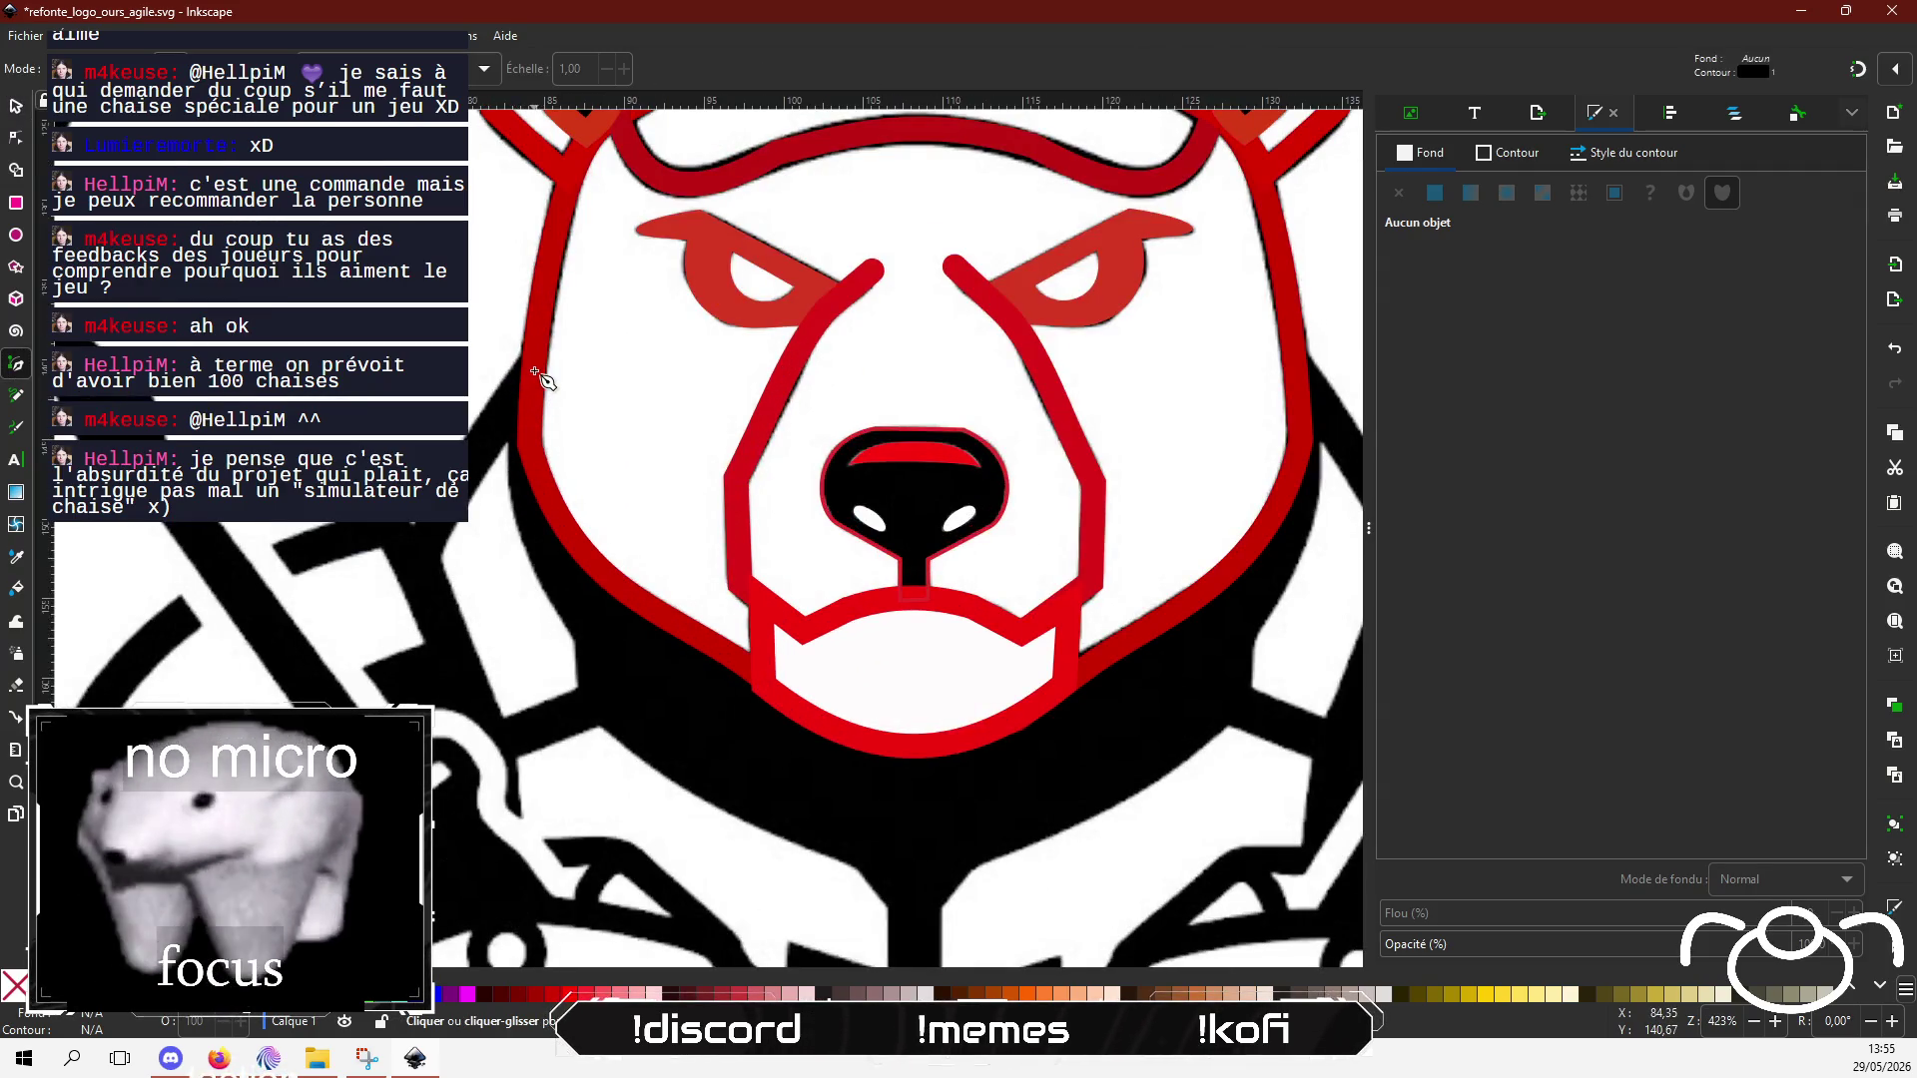
left_click(520, 483)
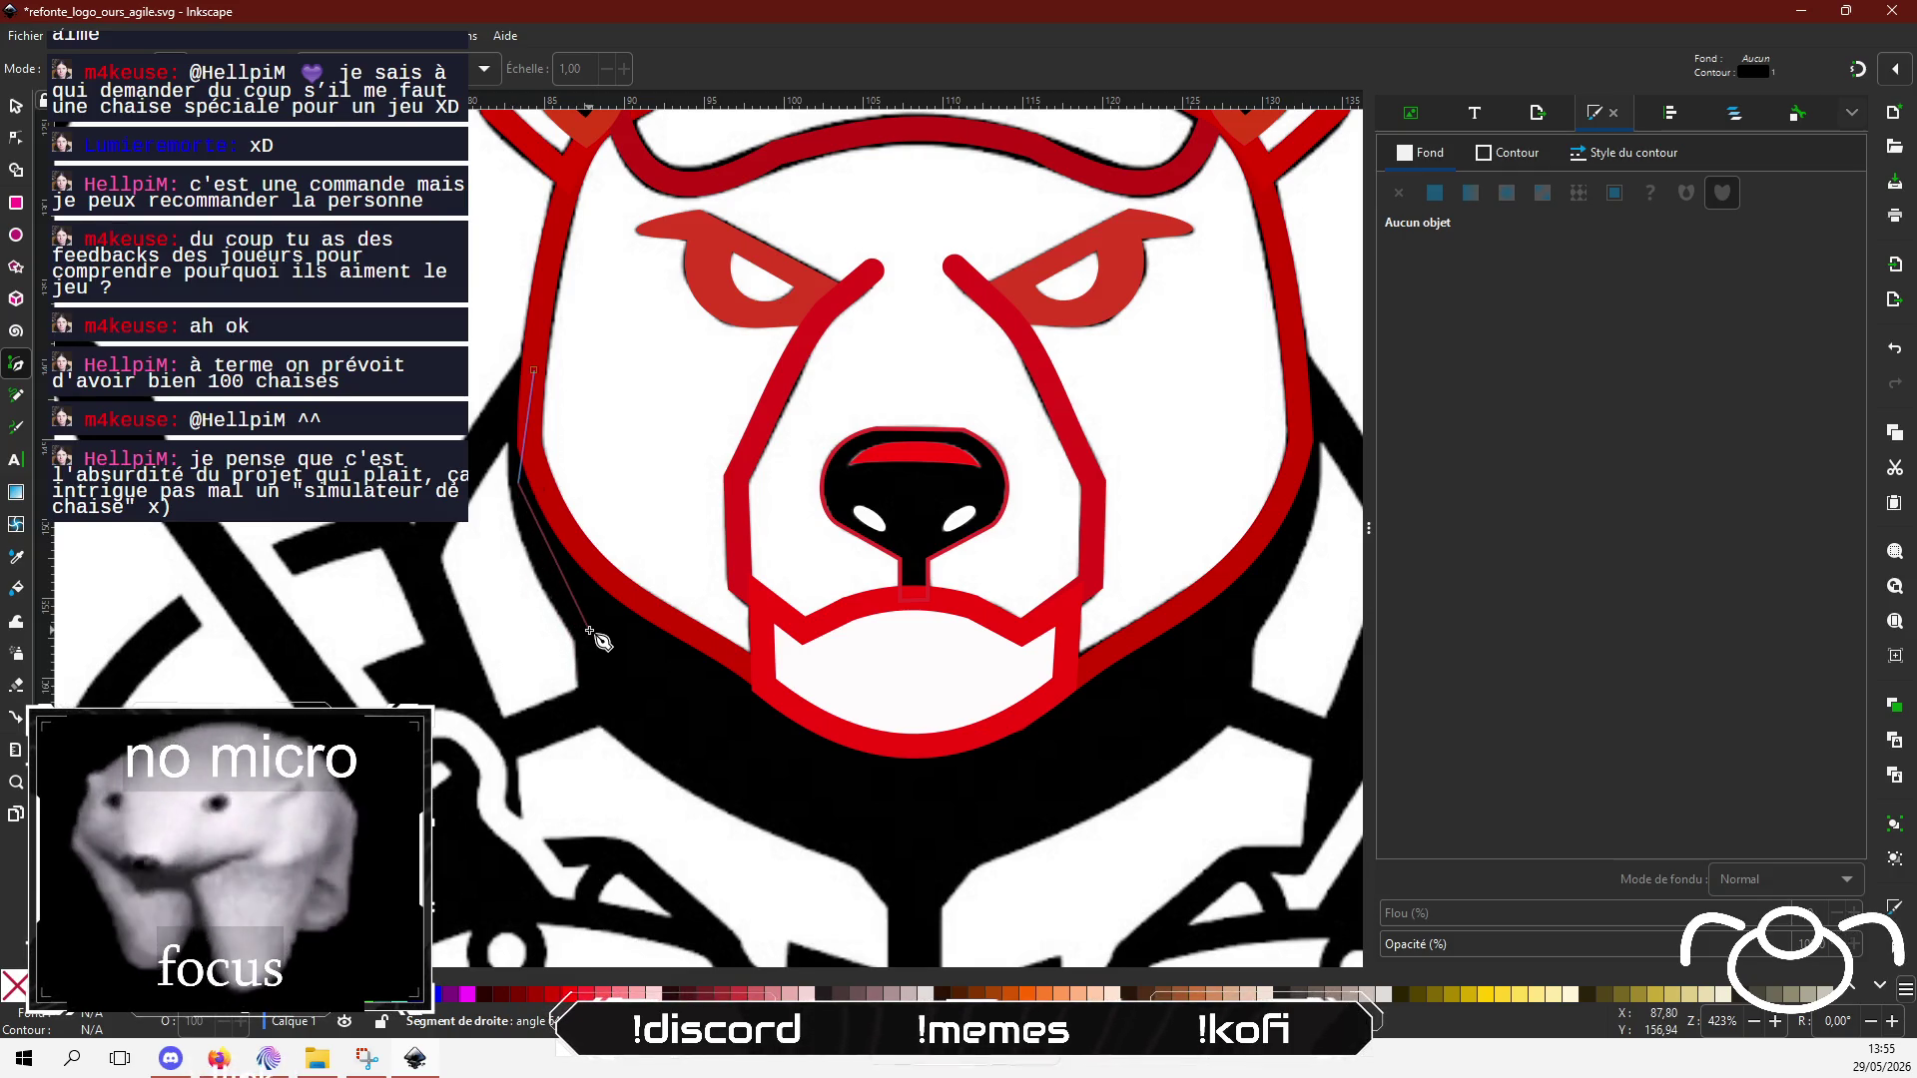
key("Escape")
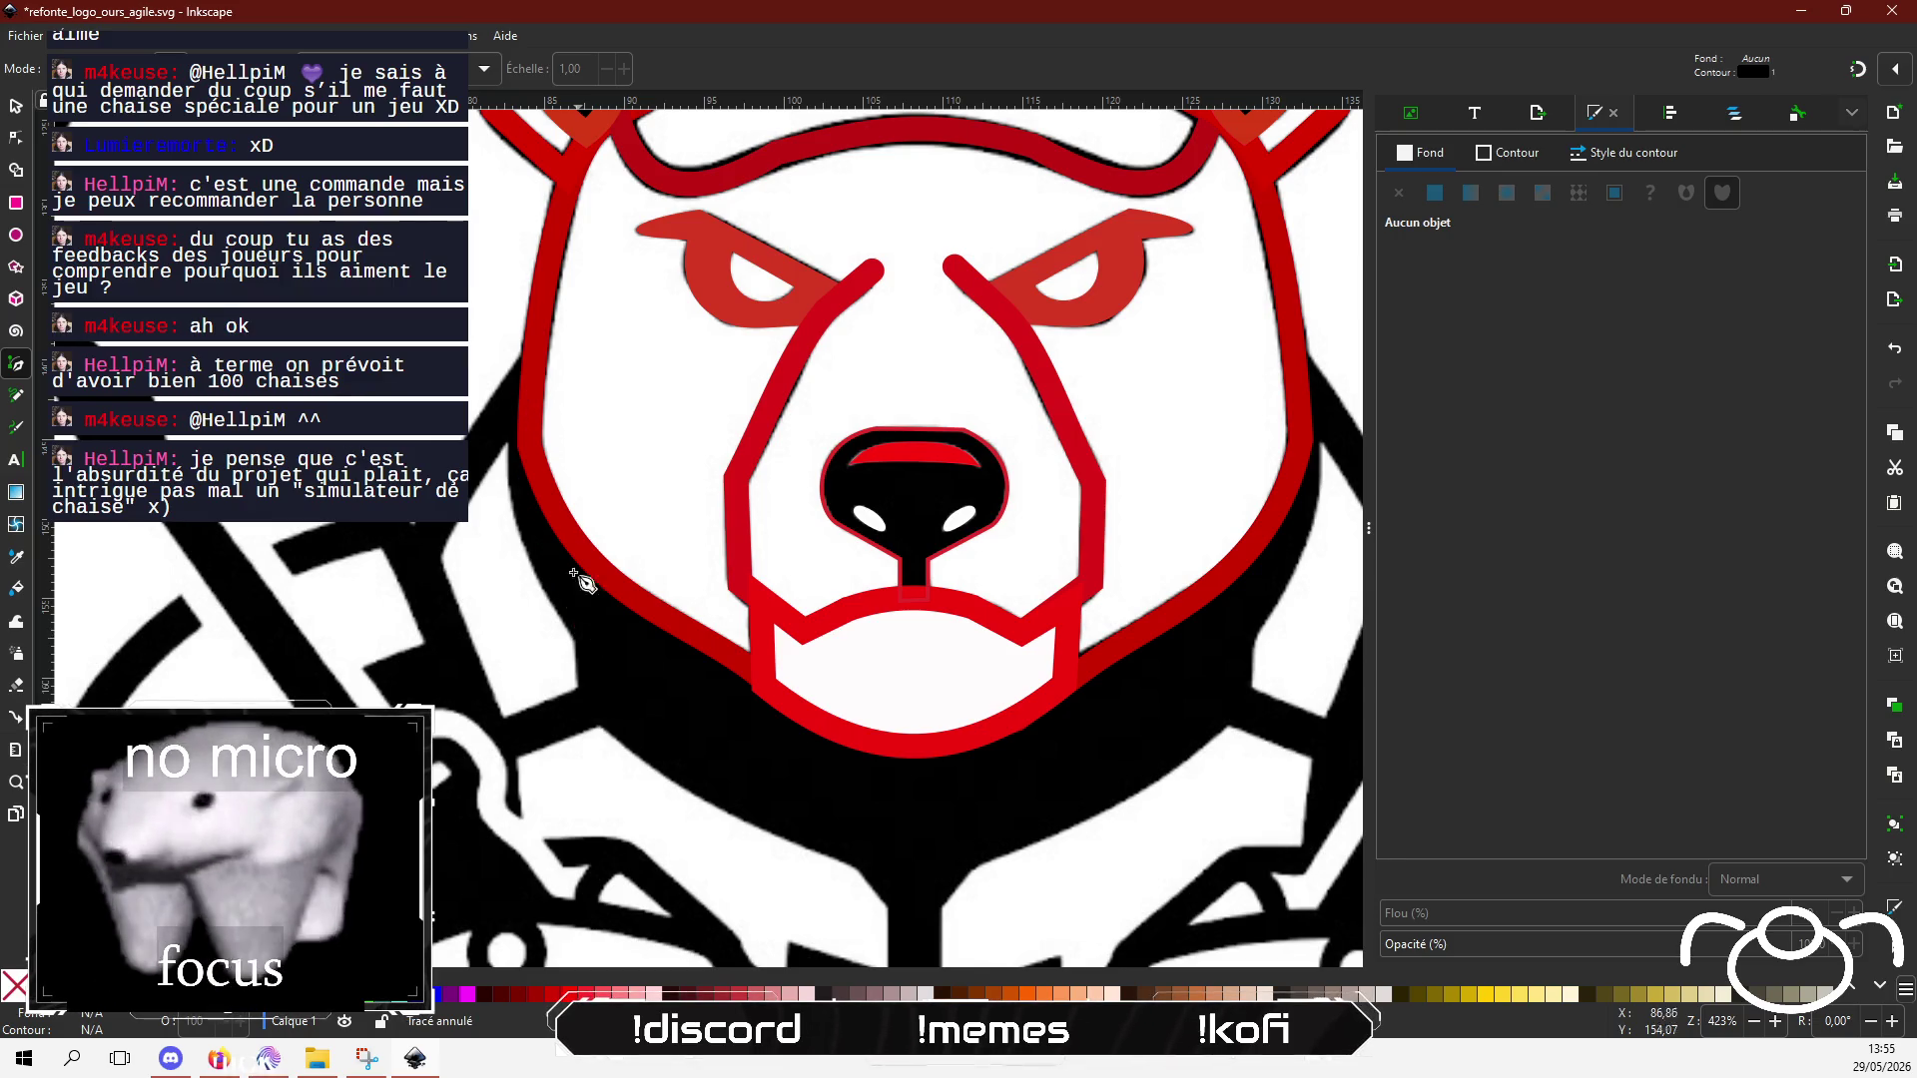
Step: Begin a new outline at the left cheek and trace it down the jaw shading to the chin
left_click(522, 356)
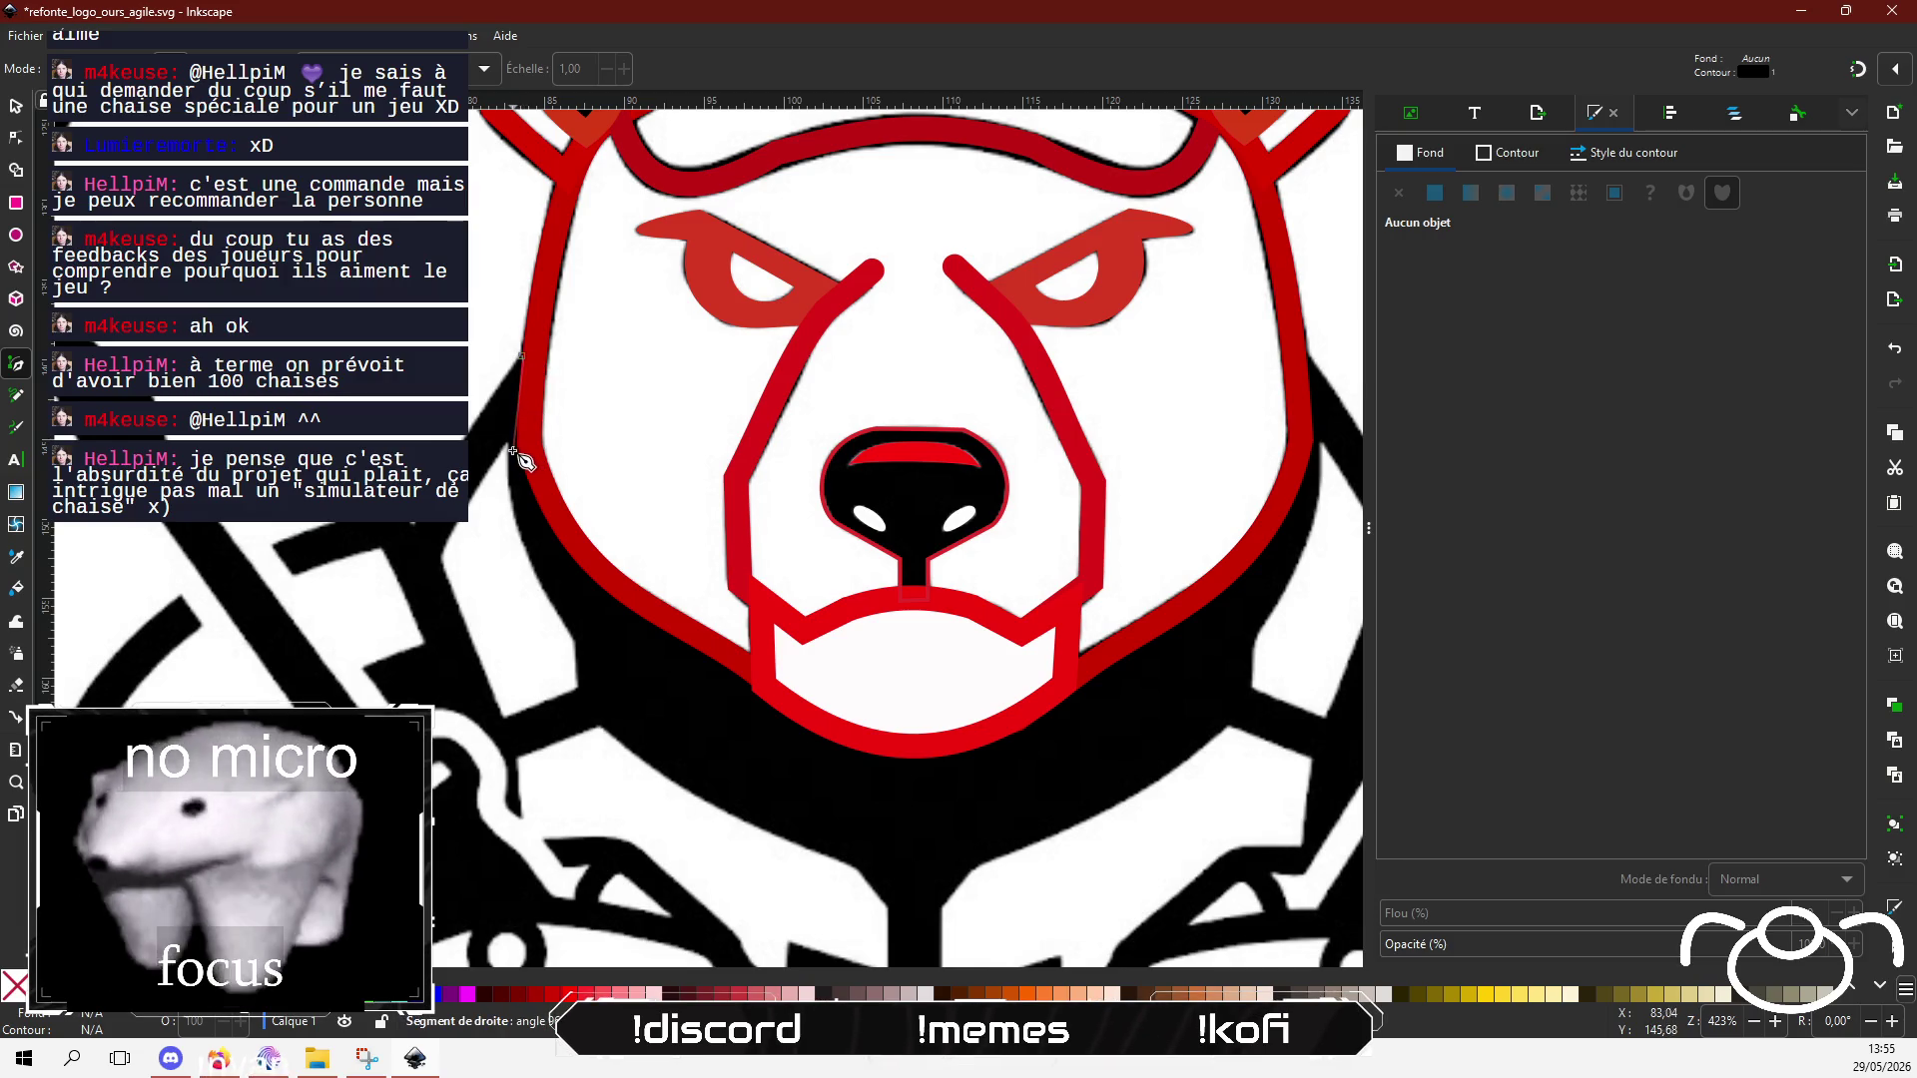
left_click(512, 440)
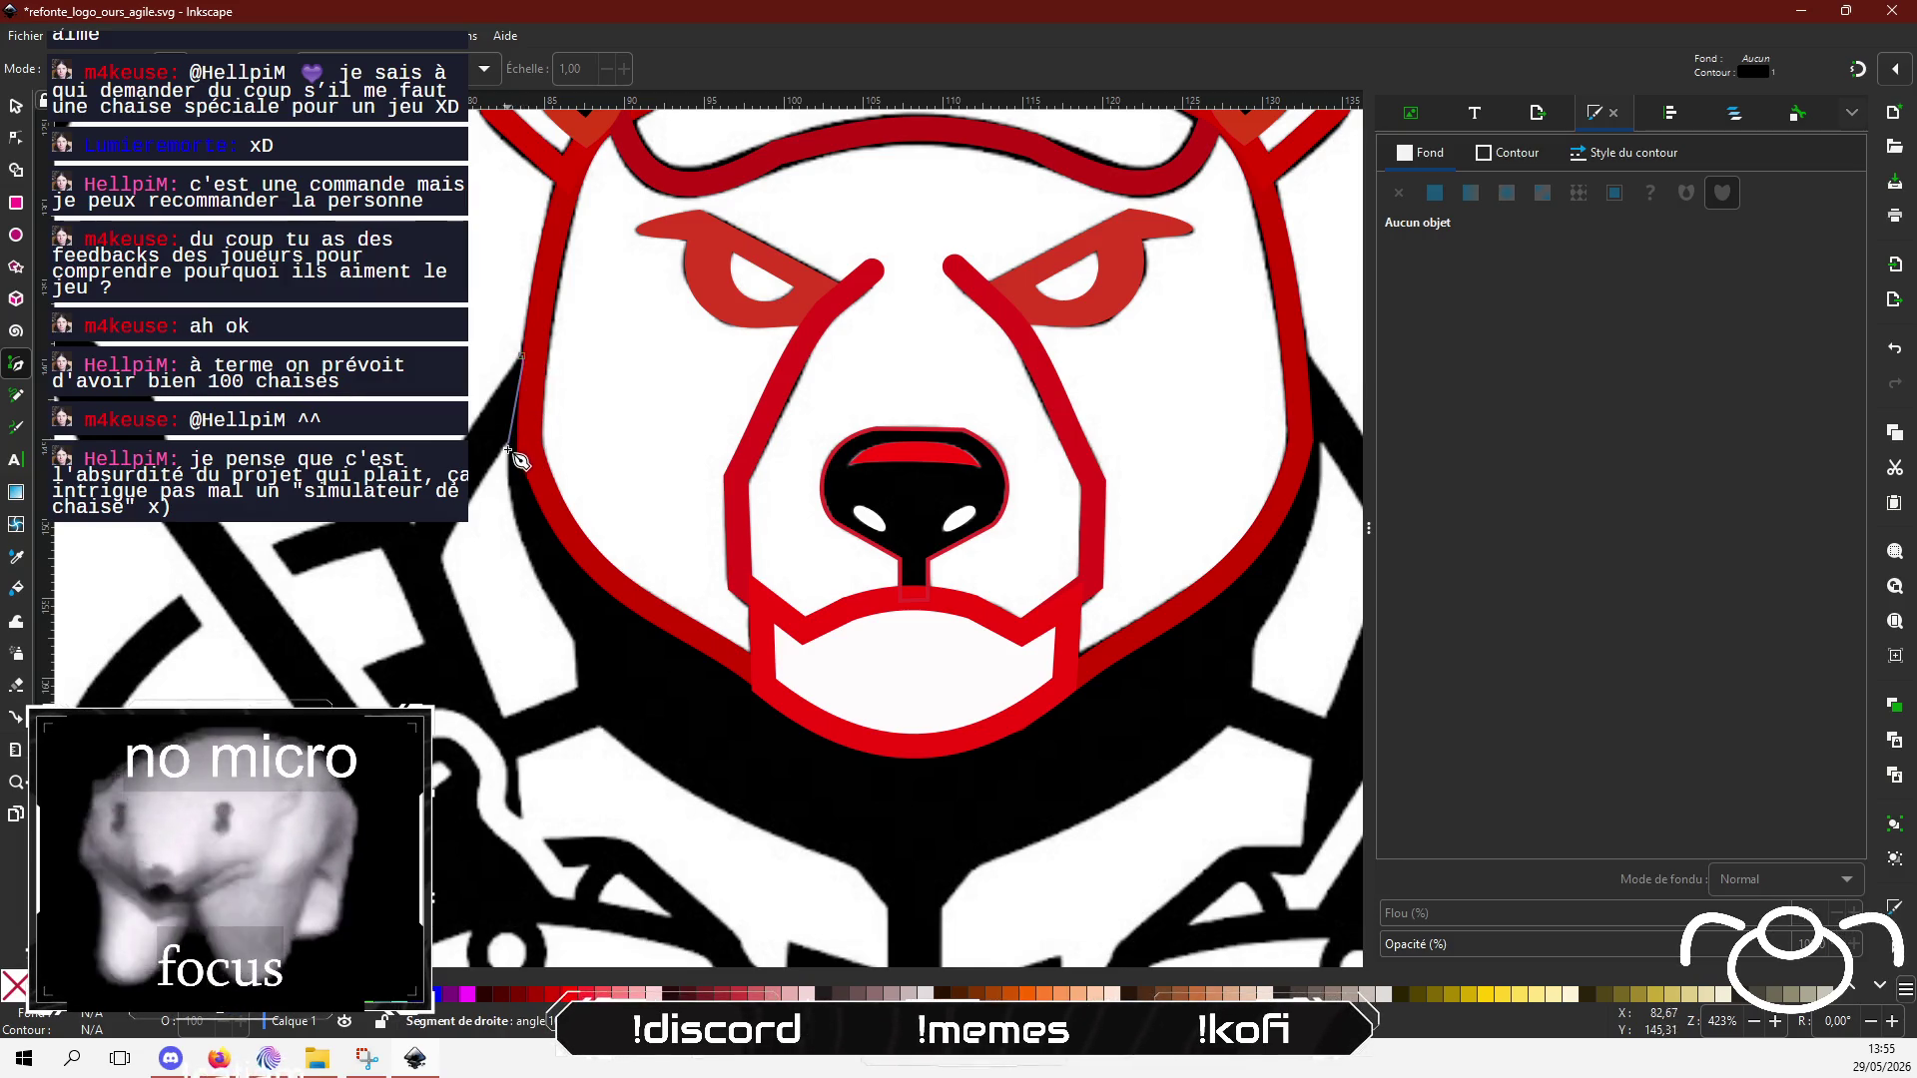
left_click(574, 640)
left_click(577, 702)
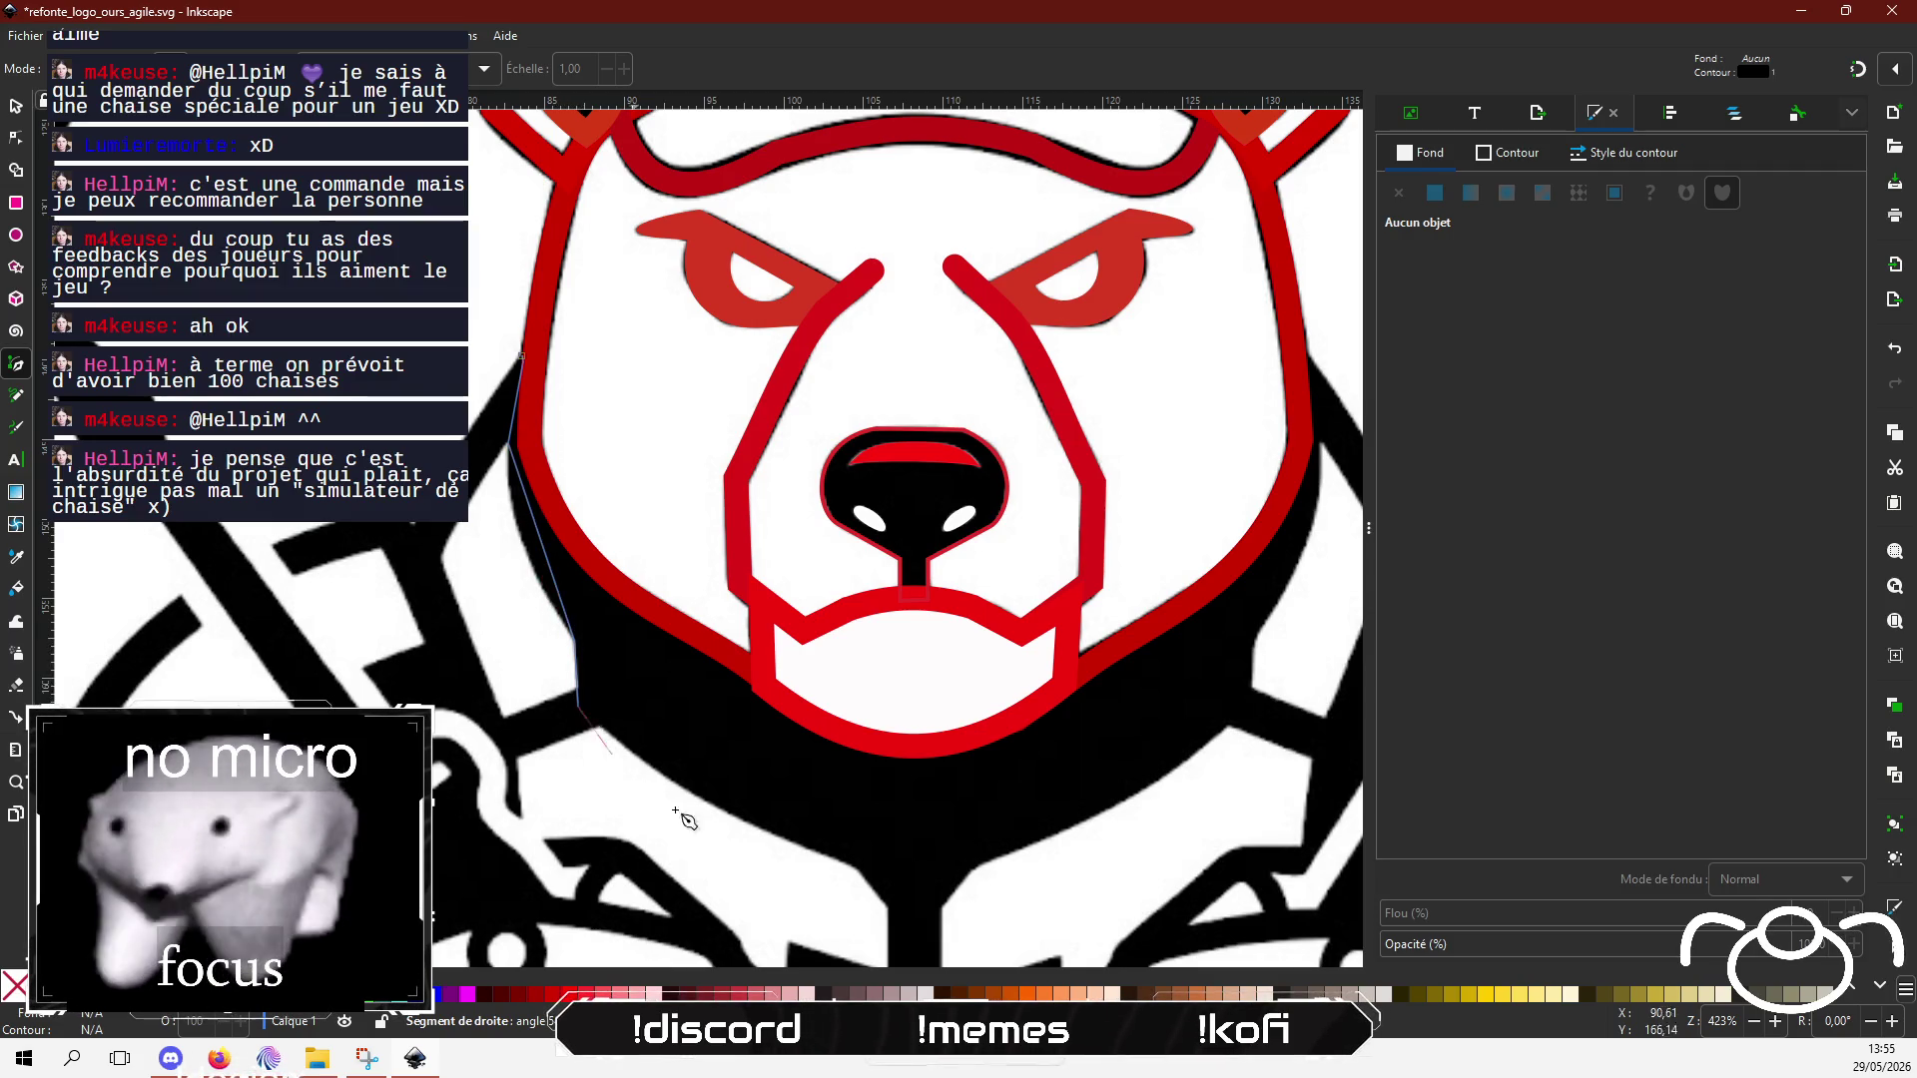
left_click(856, 865)
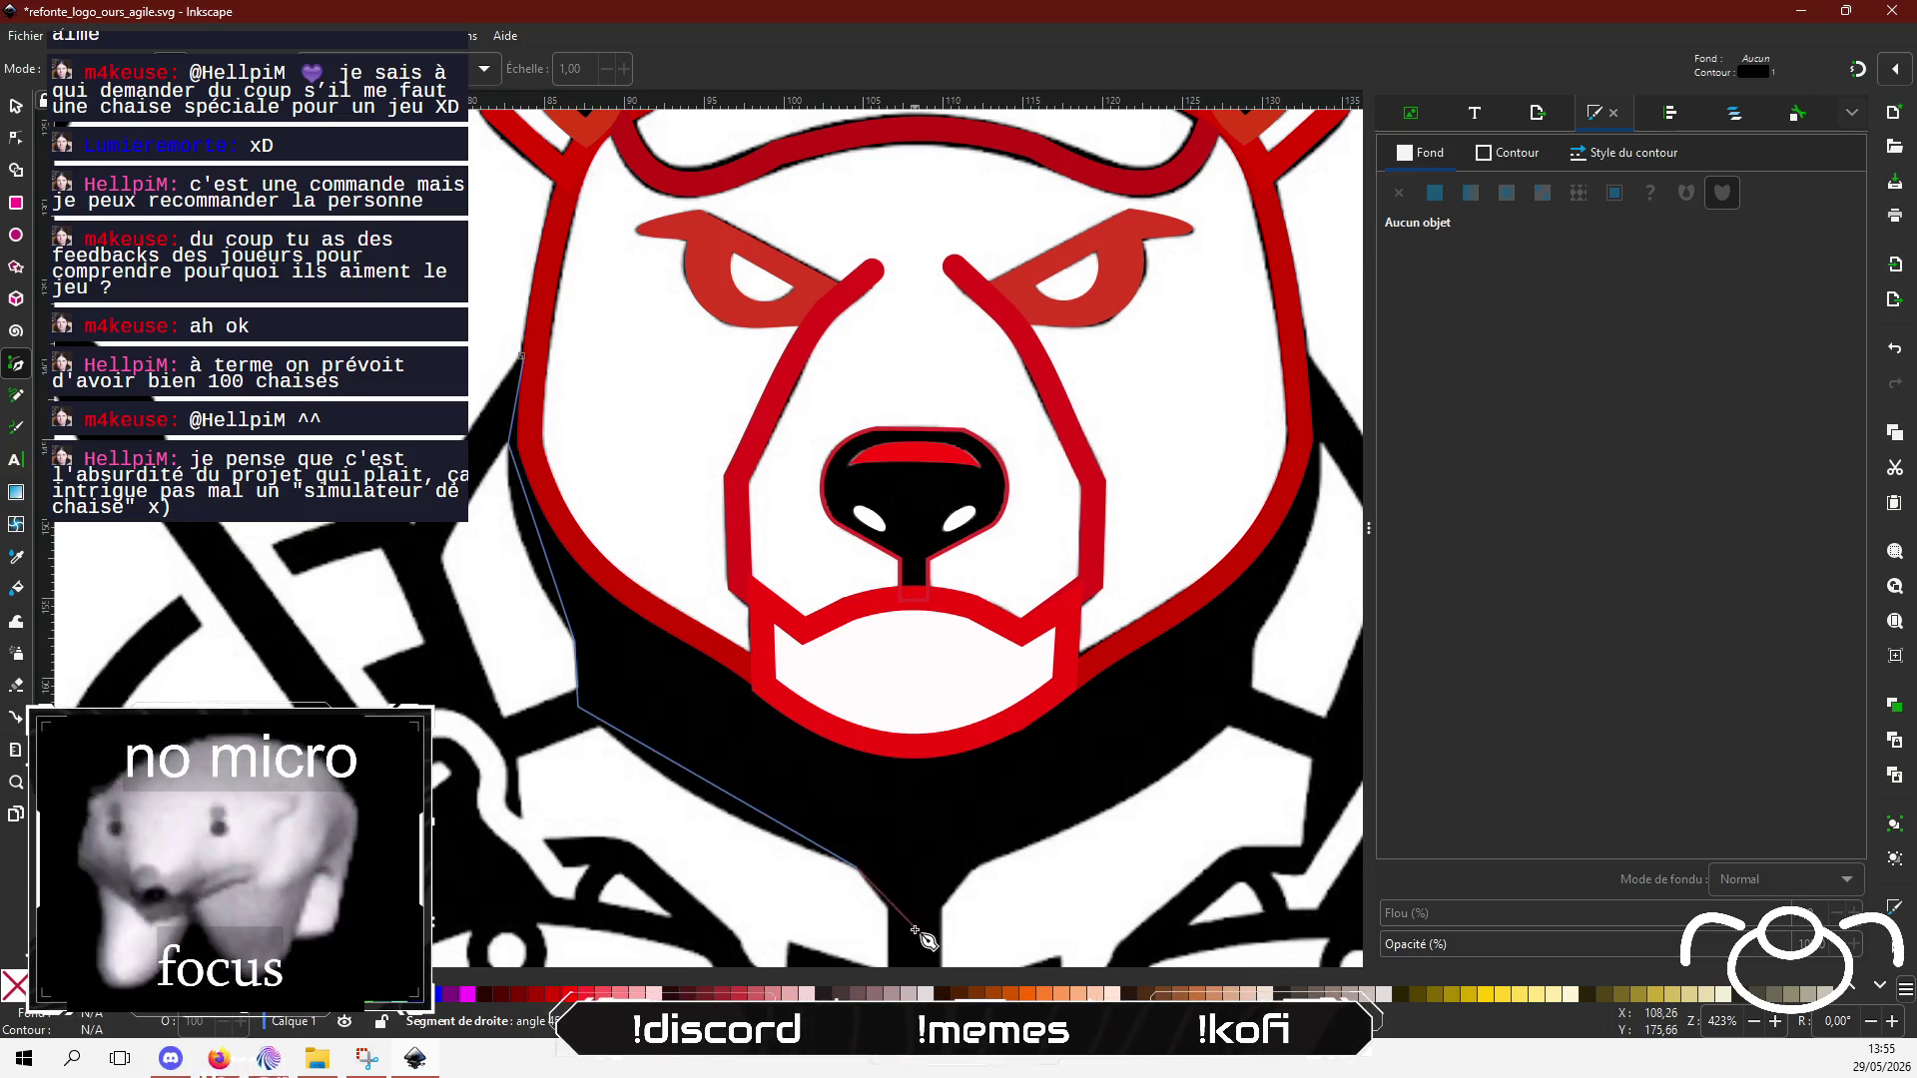
left_click(910, 928)
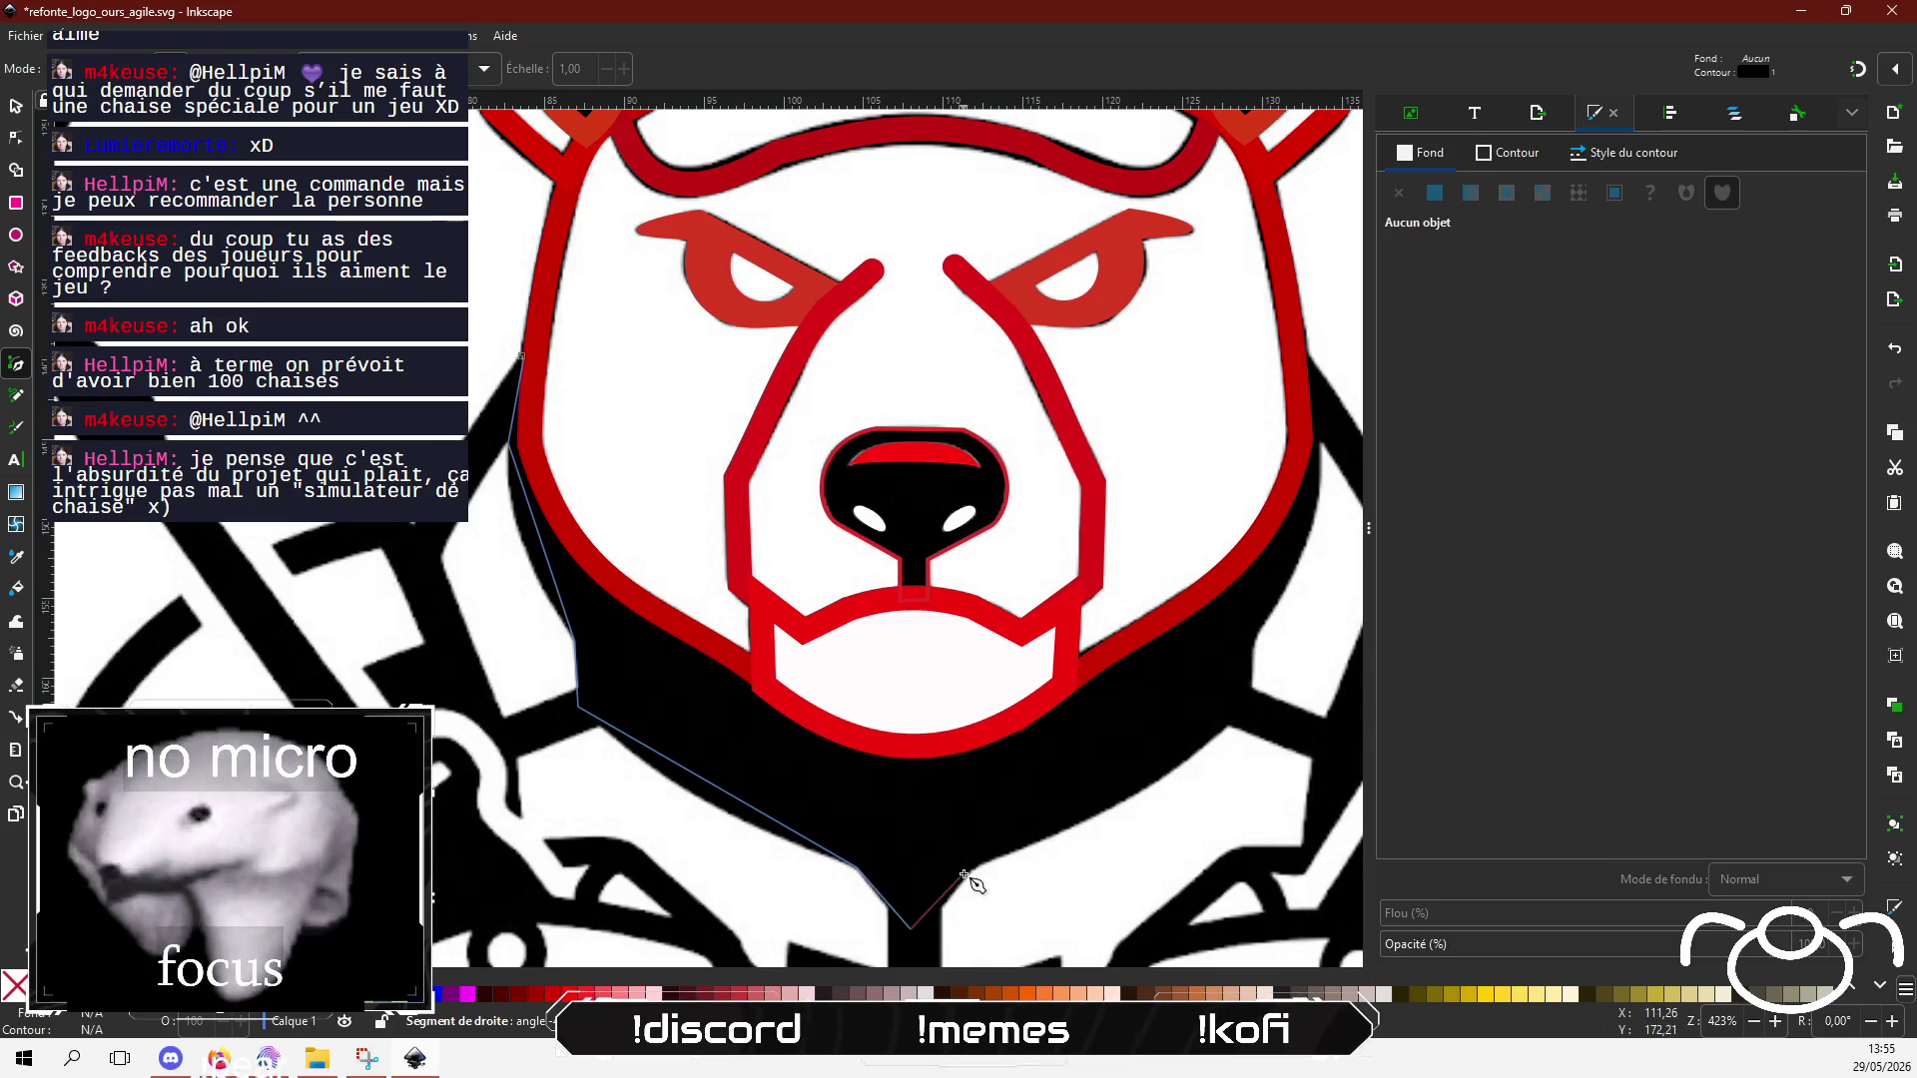
left_click(970, 870)
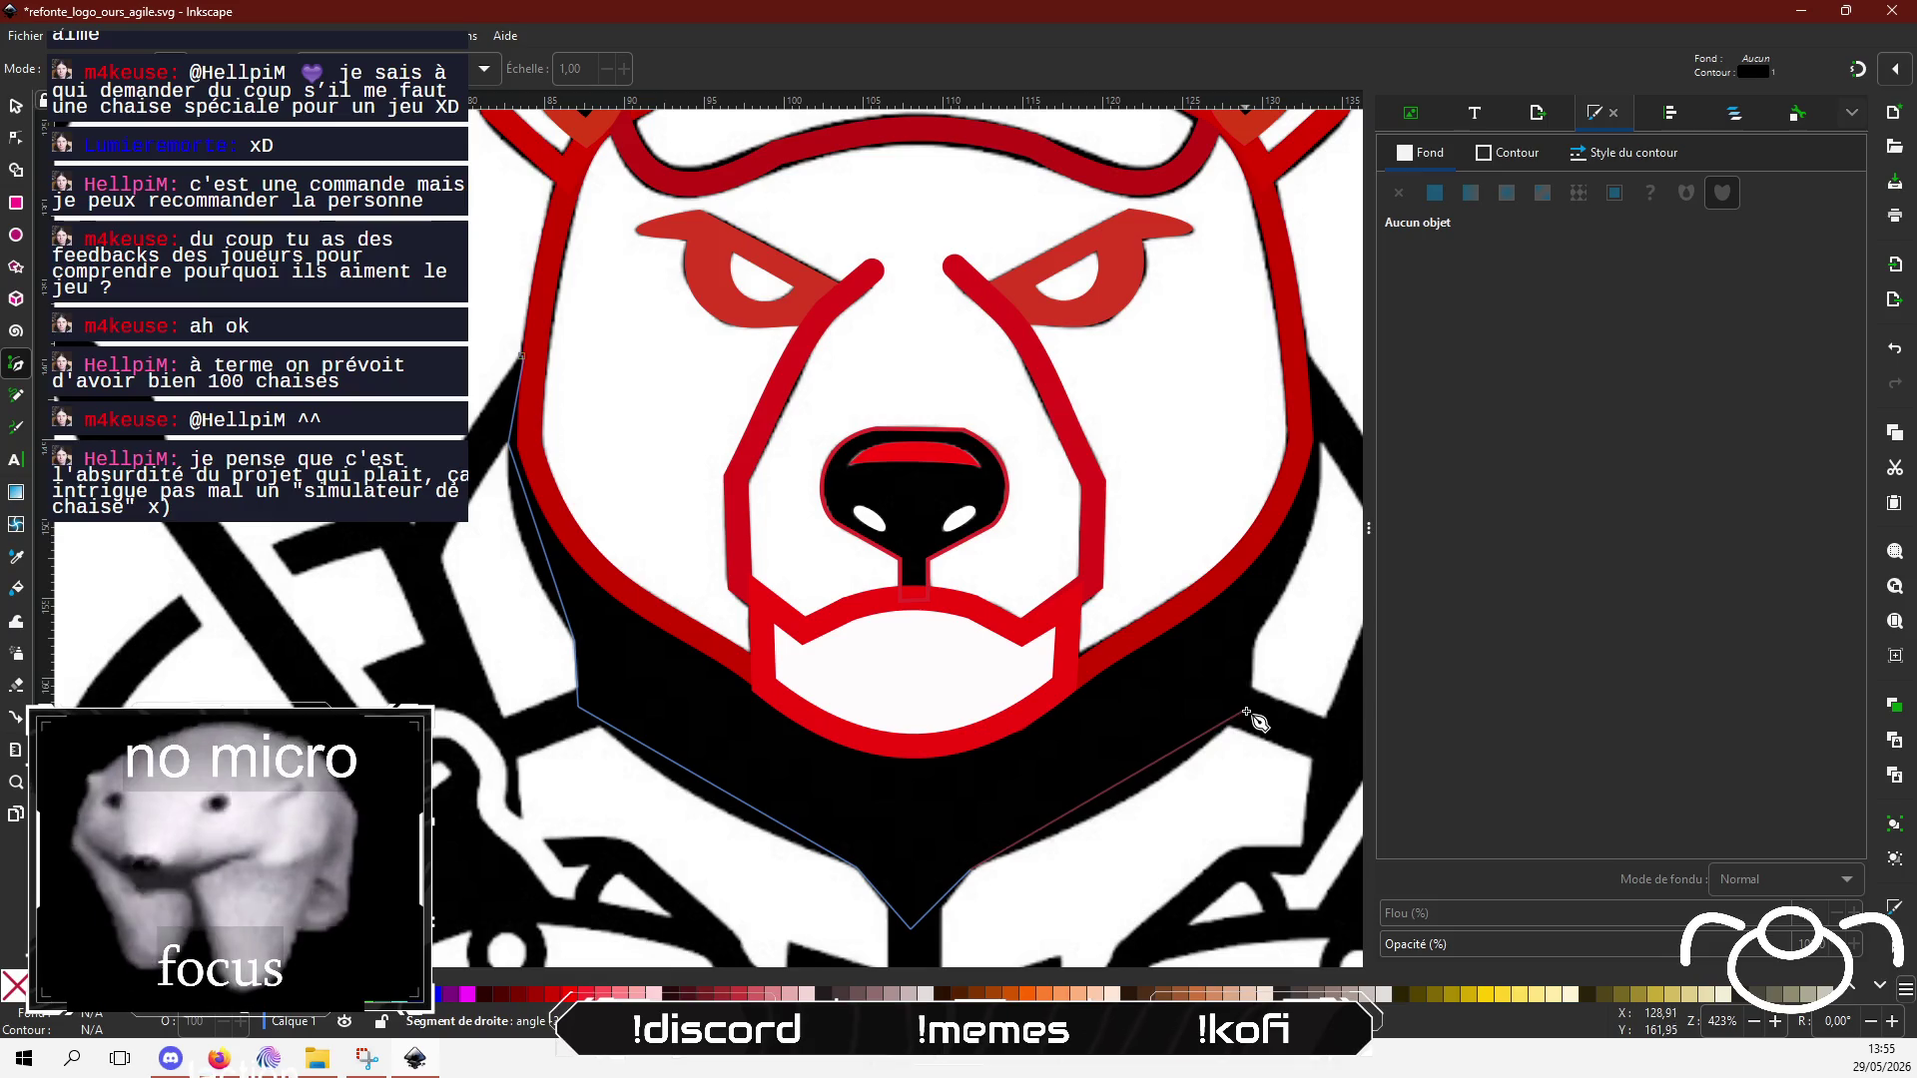
Step: Continue the outline up the right jaw to the cheek, back to the chin centre, and close it
left_click(1246, 715)
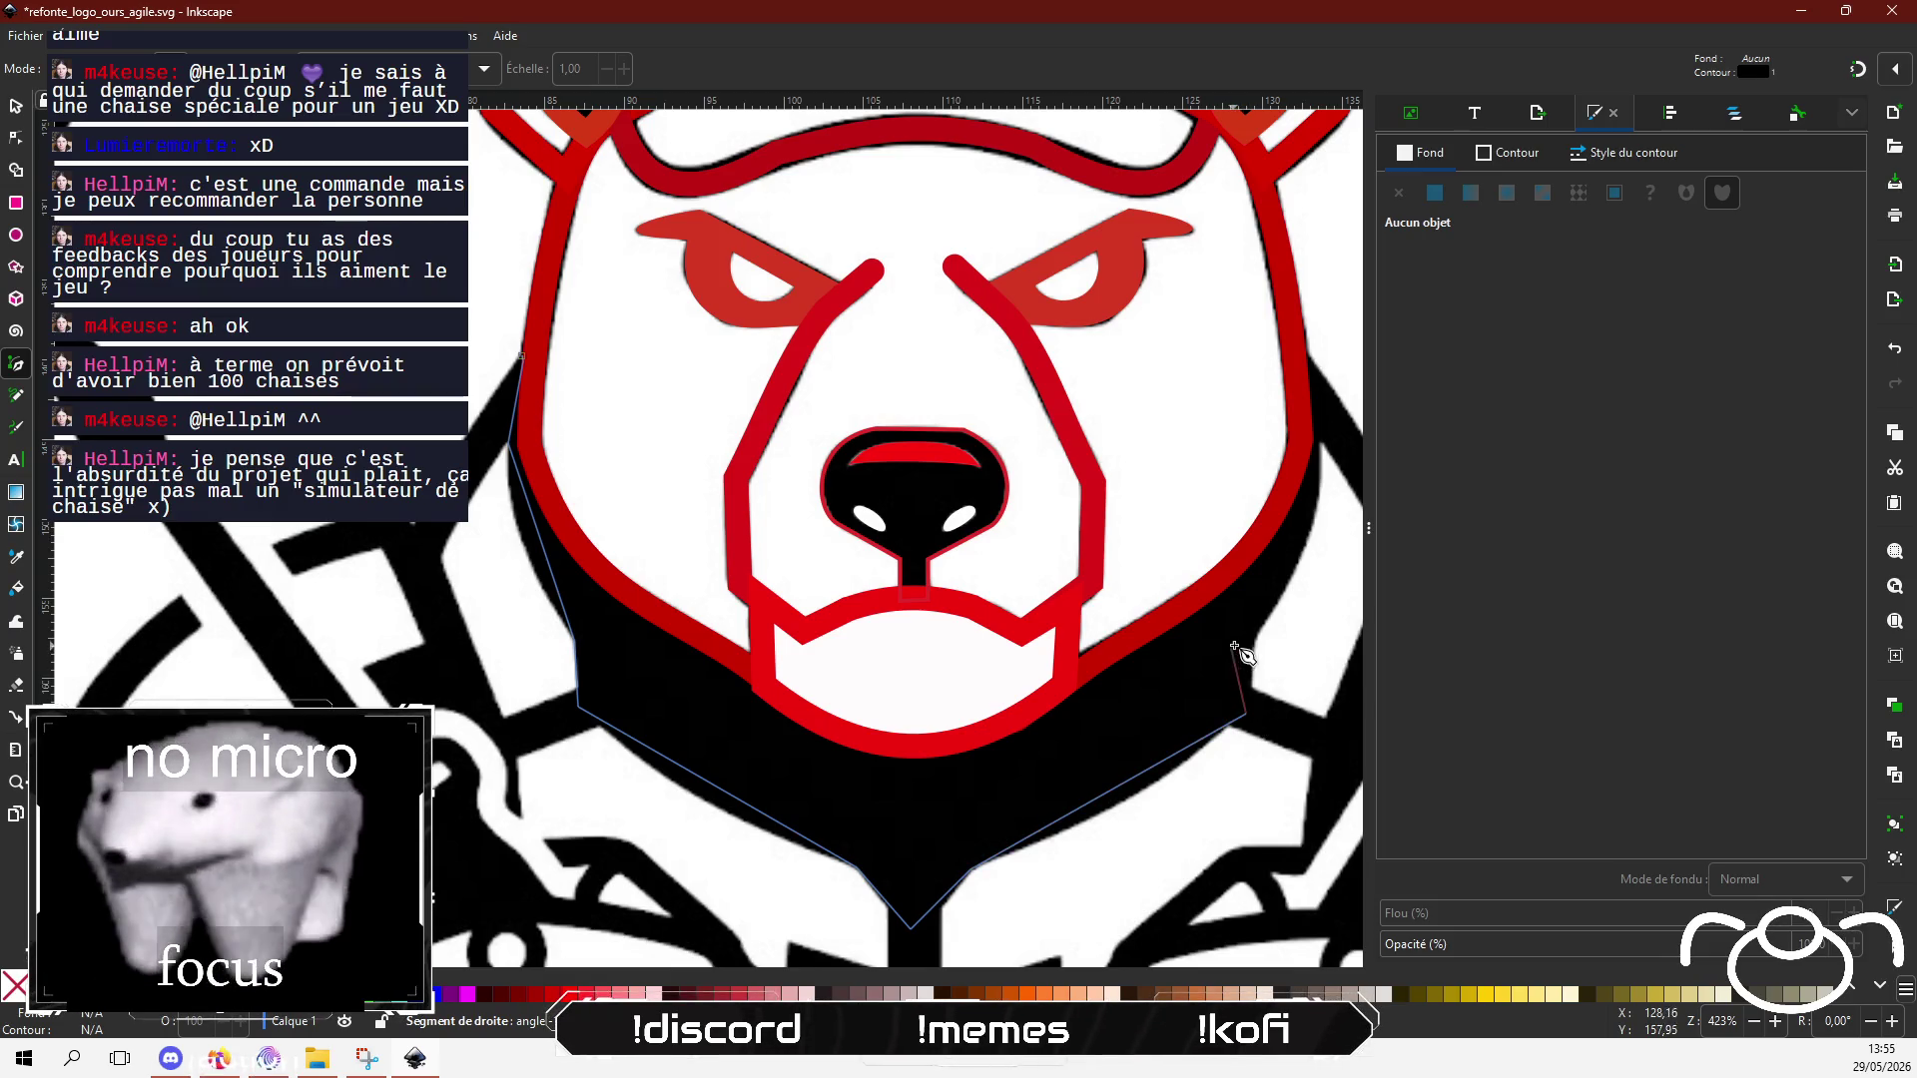
left_click(1255, 642)
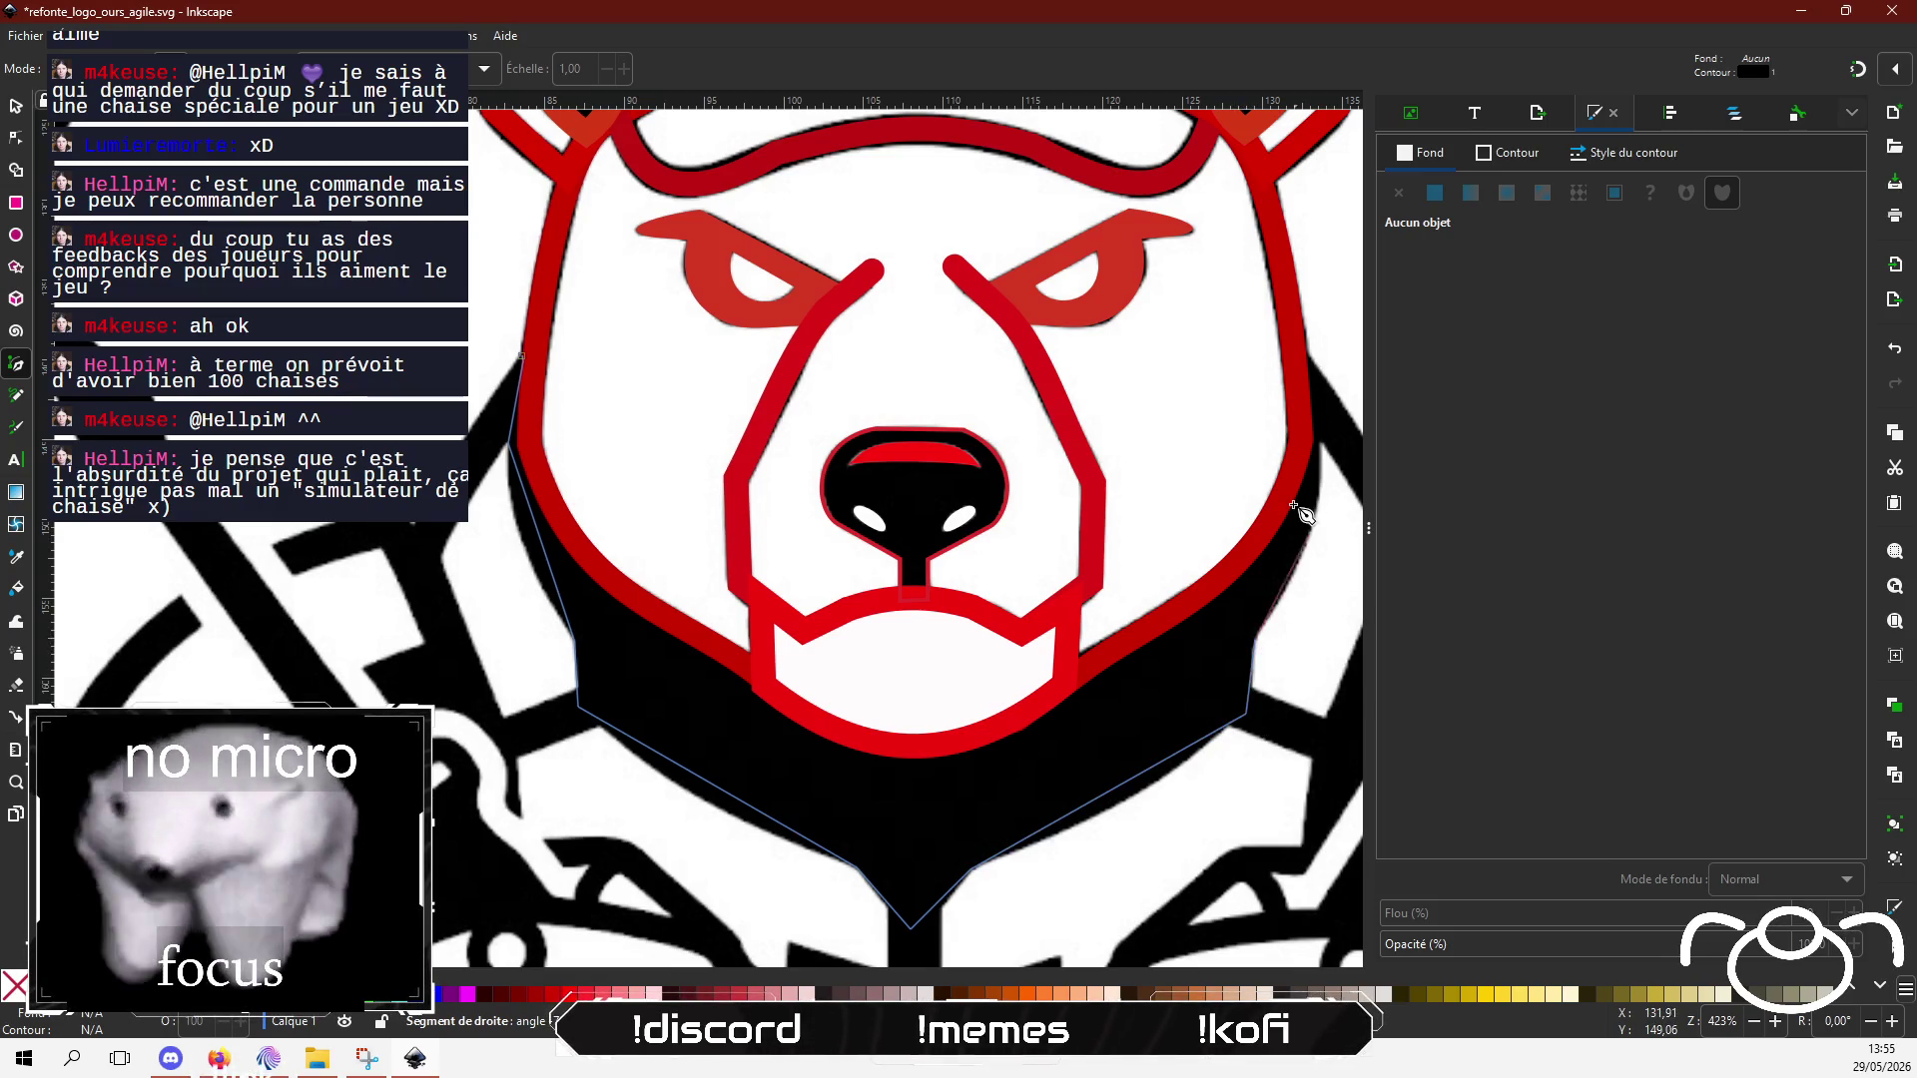
left_click(1321, 442)
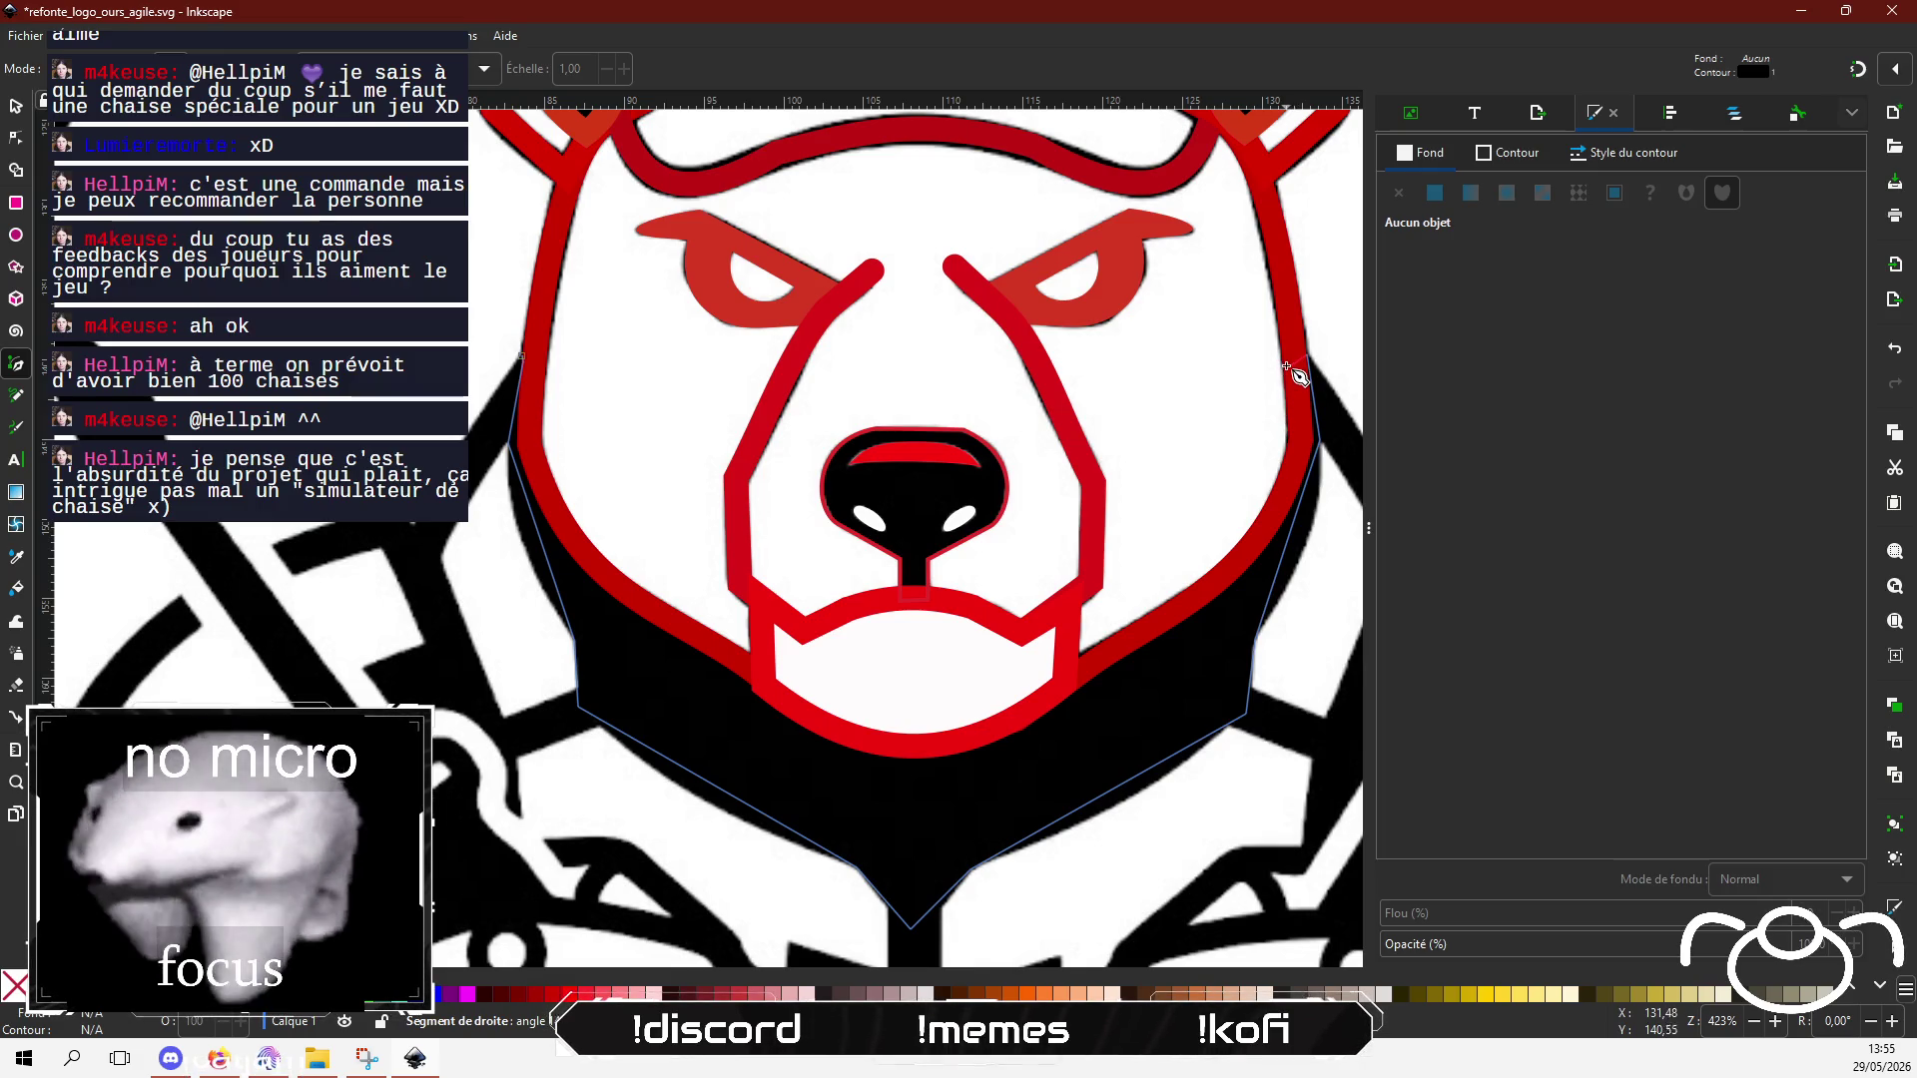
left_click(1287, 437)
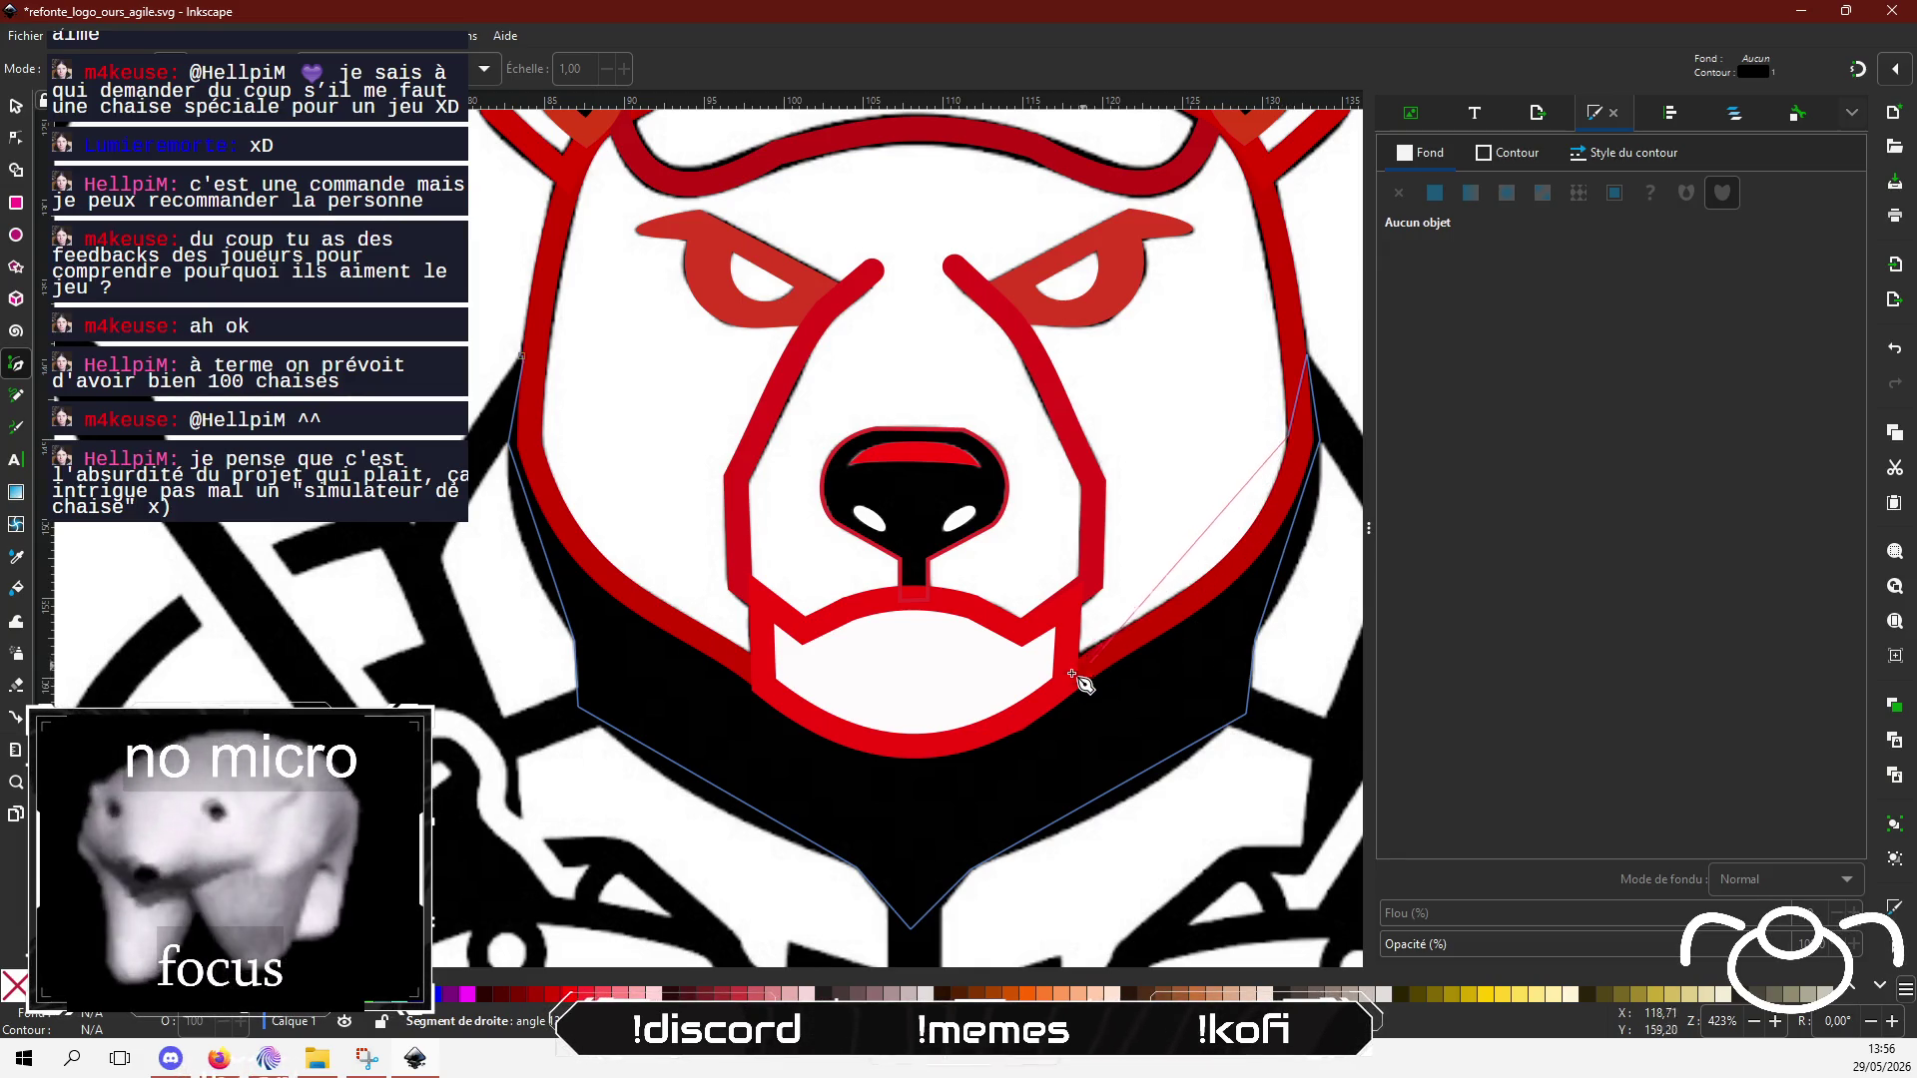
left_click(915, 750)
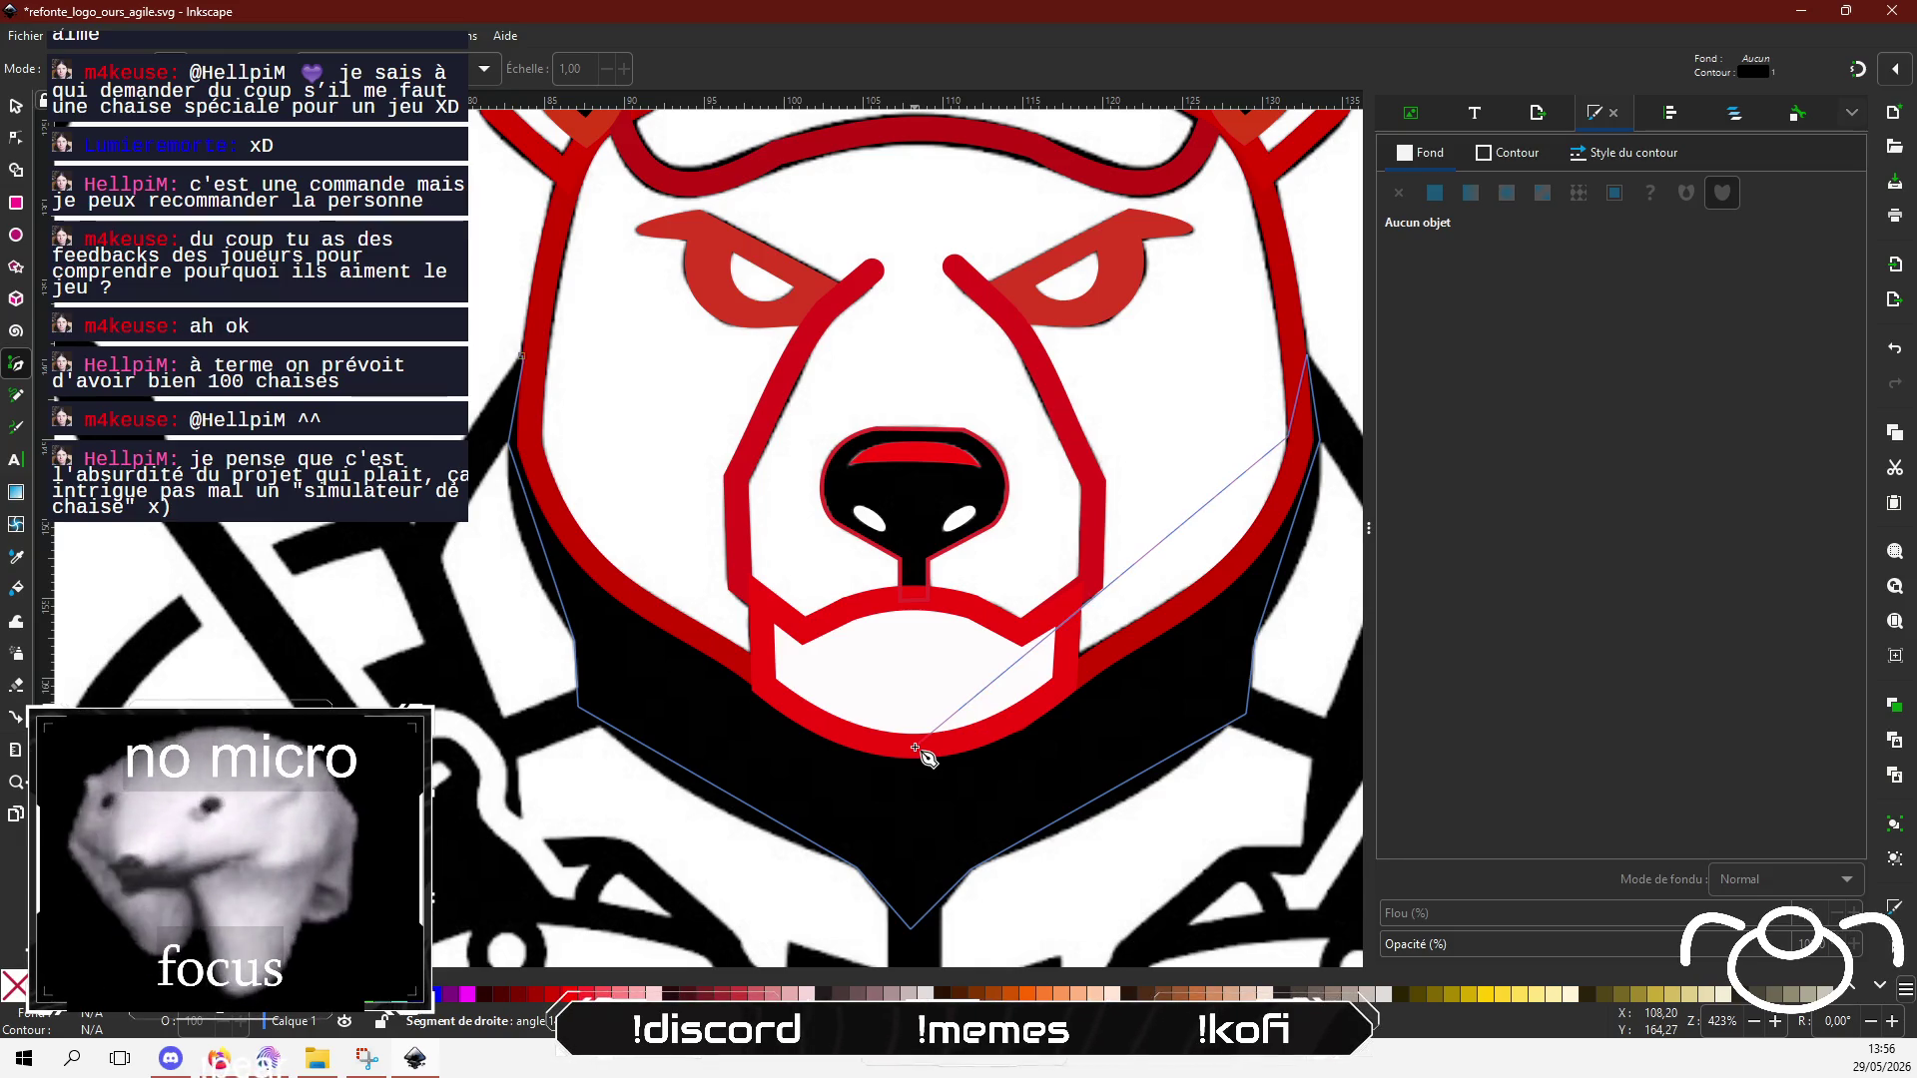
left_click(521, 354)
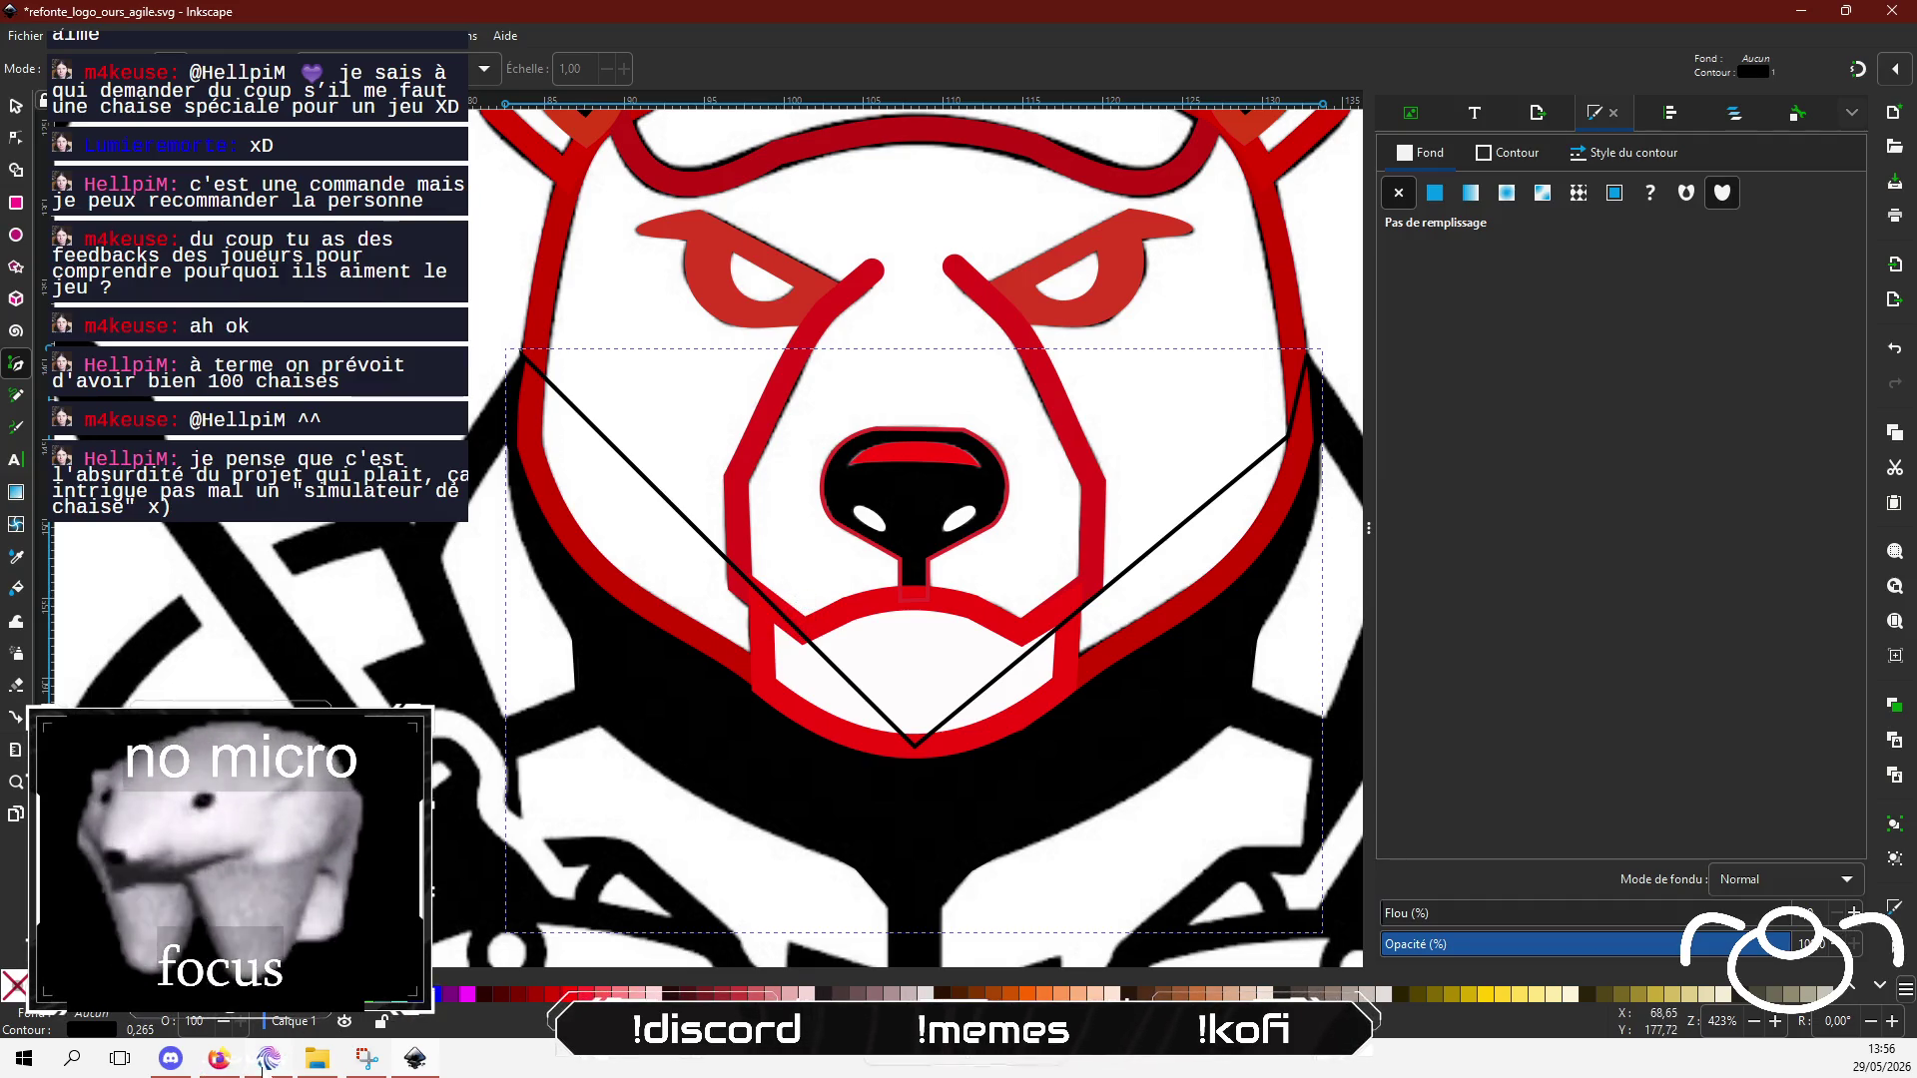
key("alt+Tab")
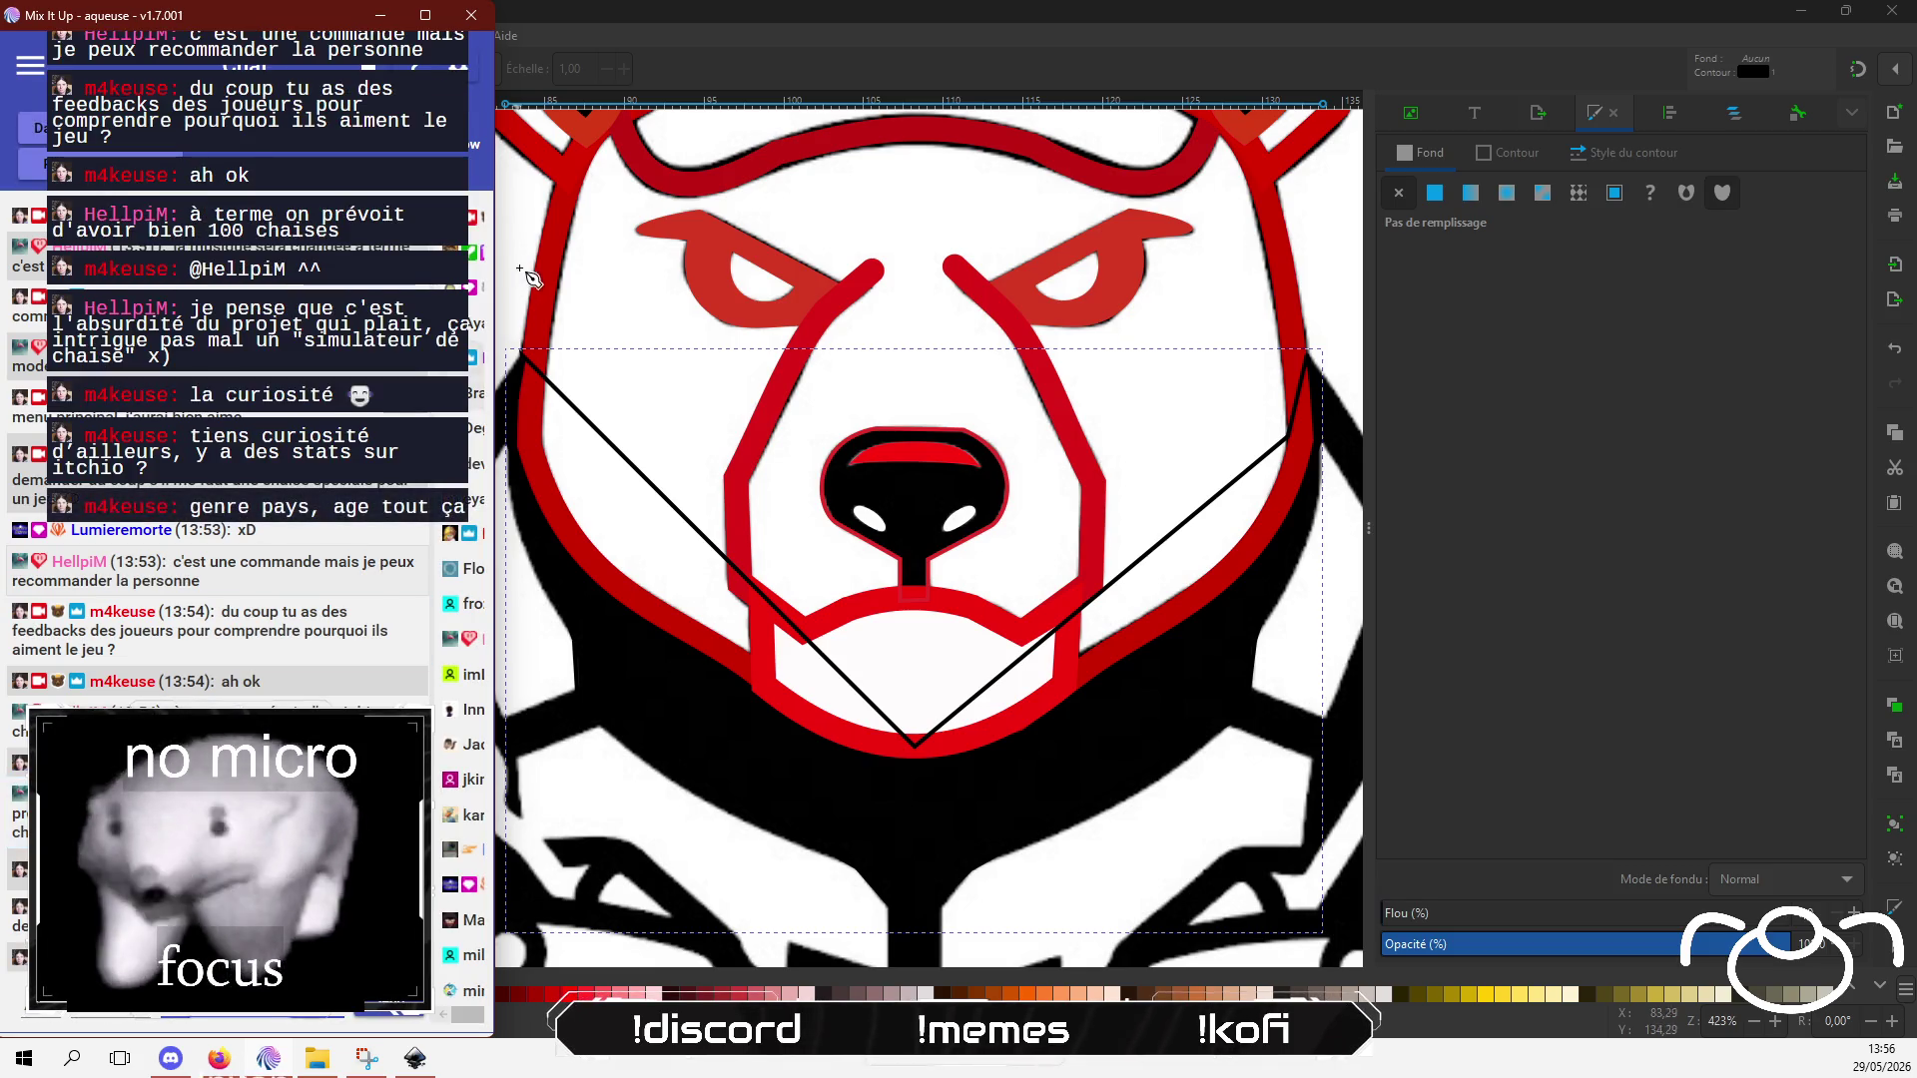
left_click(785, 28)
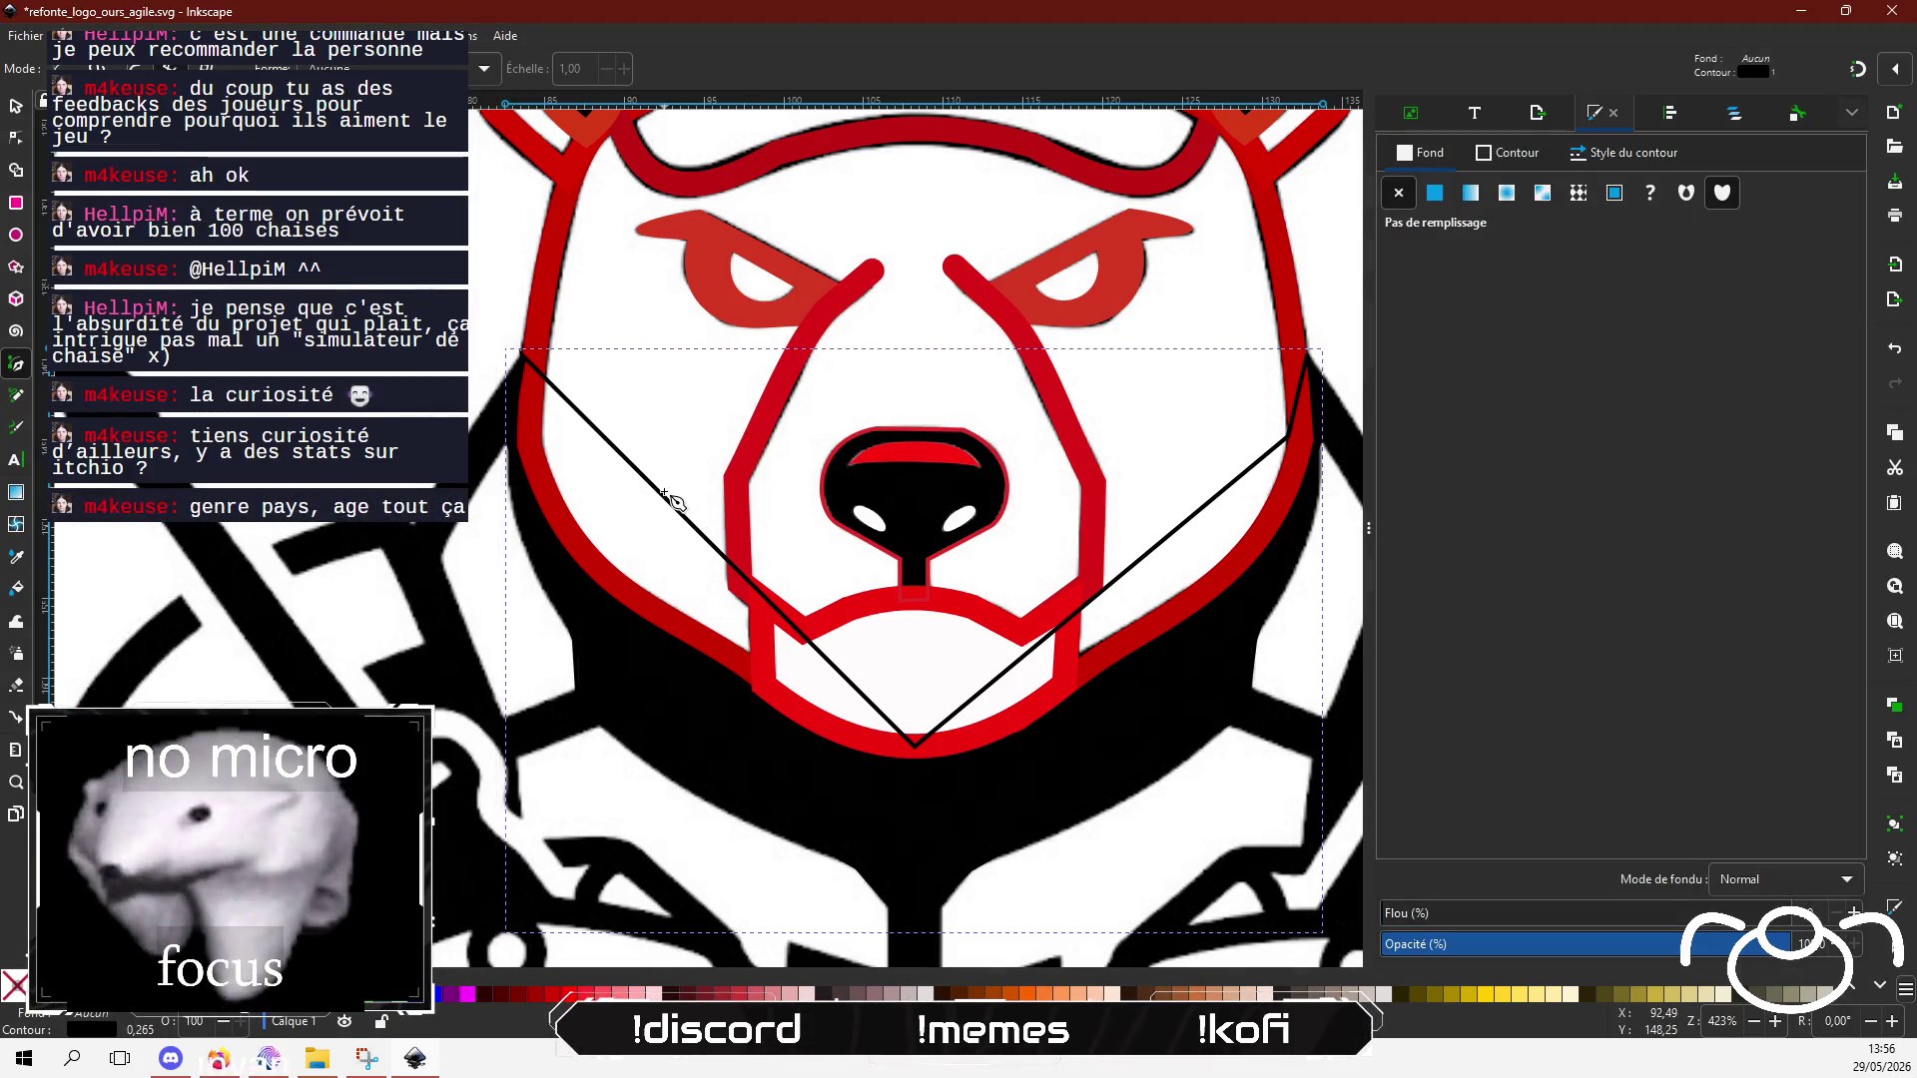
left_click(16, 137)
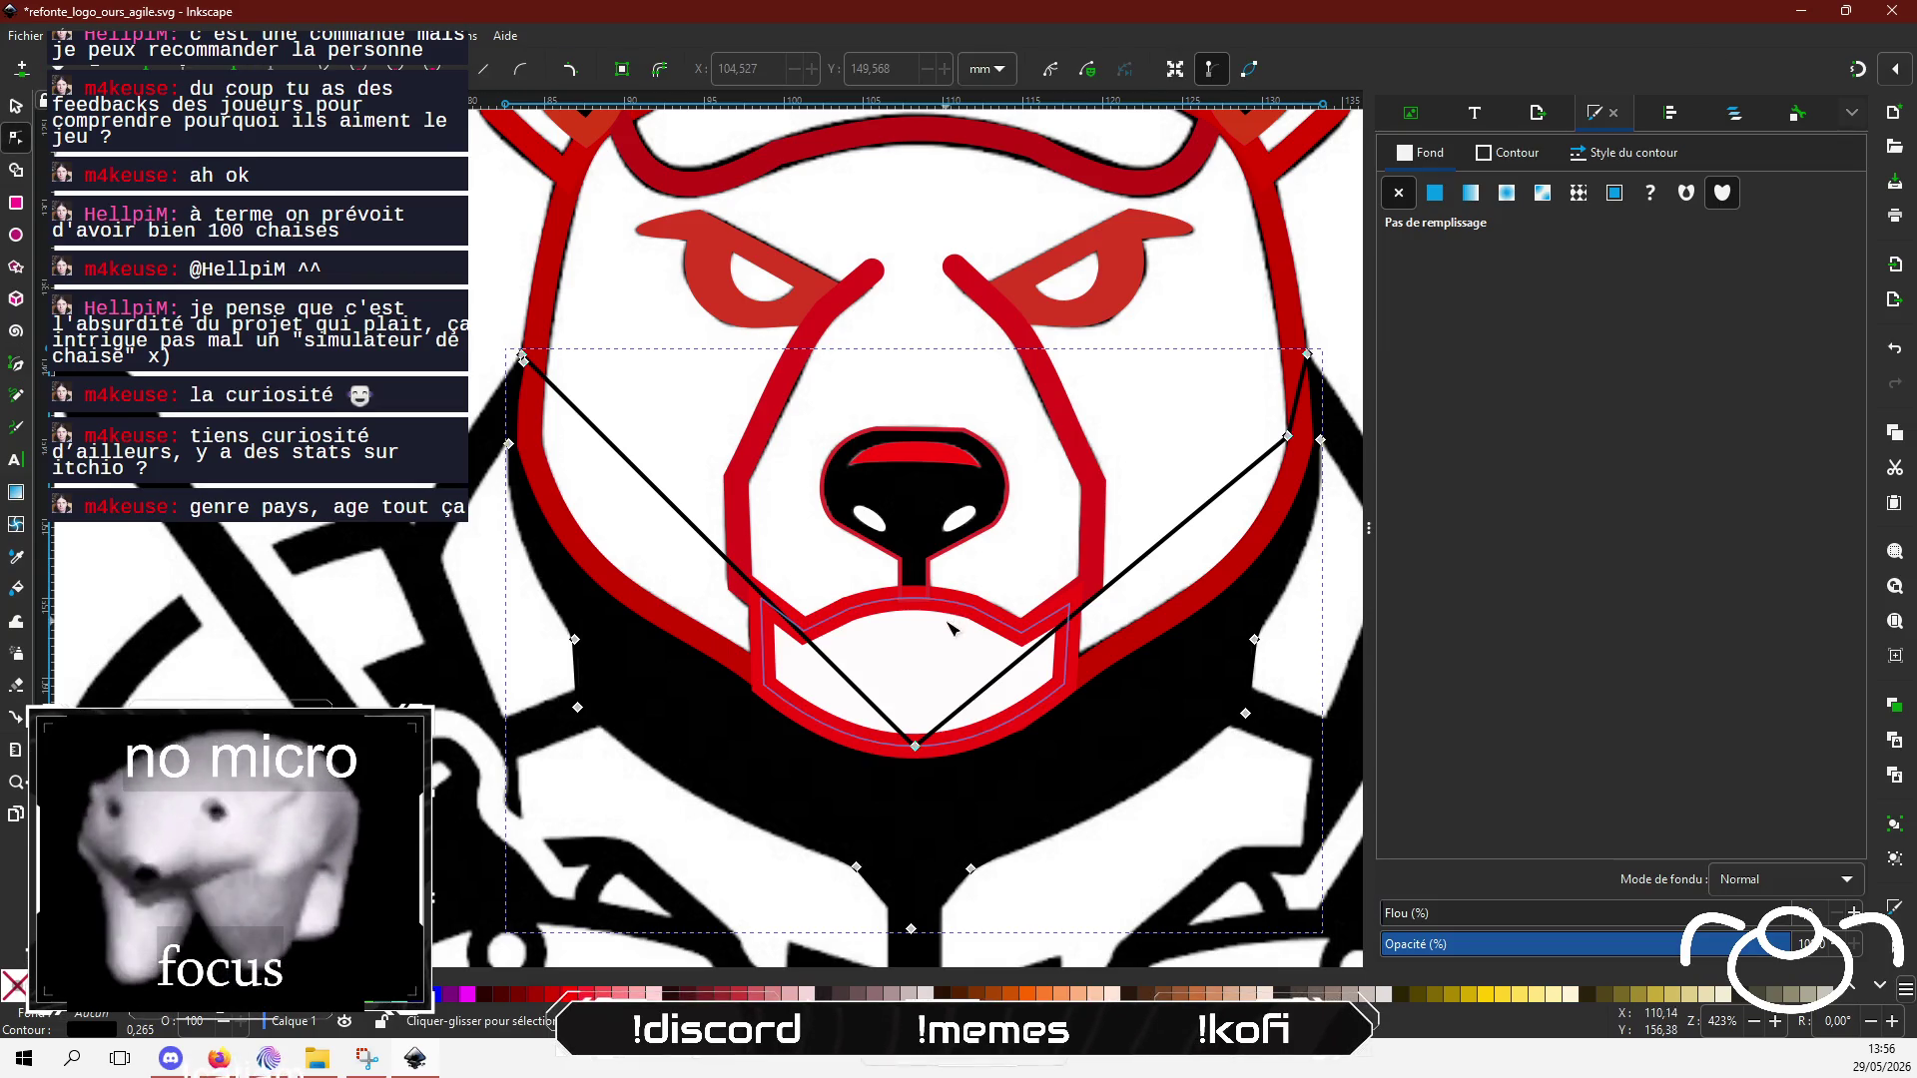
Step: Give the outline a pink fe7676ff stroke and bend its left edge along the red face outline
left_click(1484, 156)
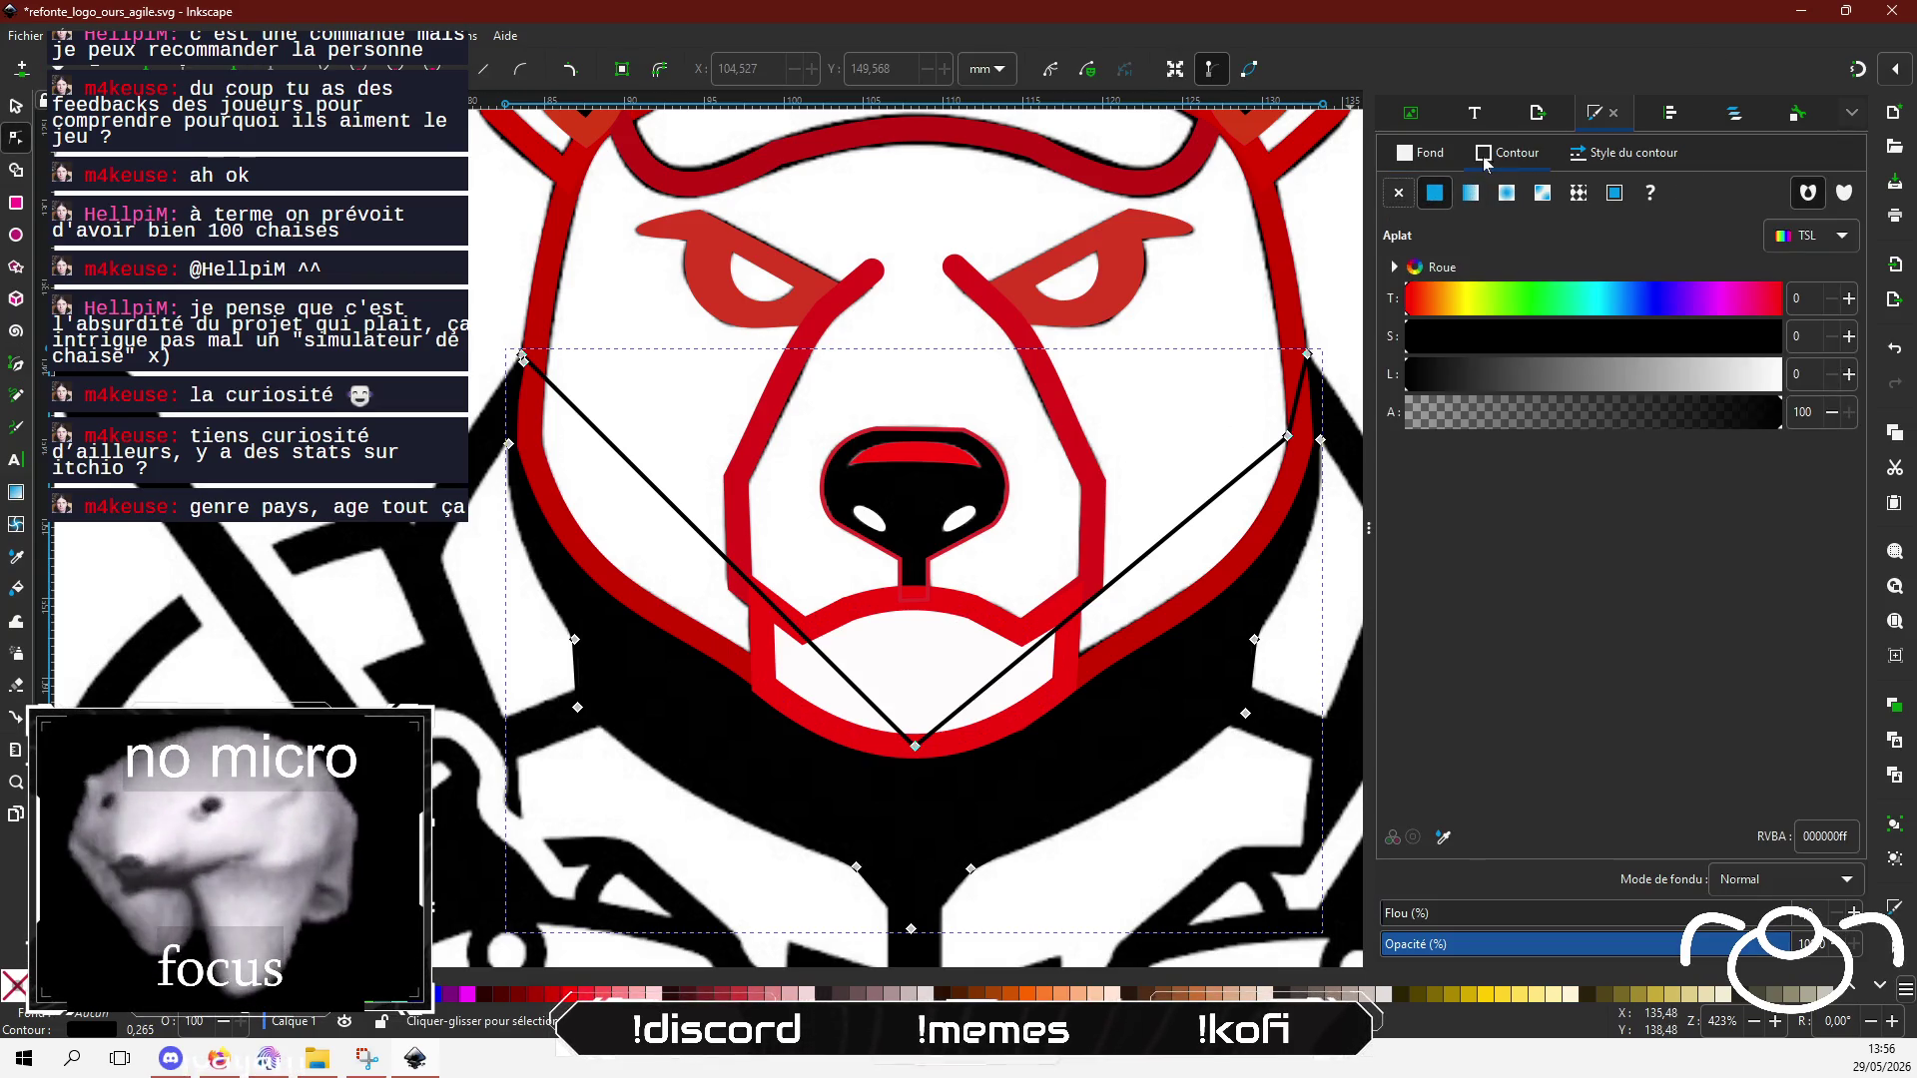
left_click(1757, 384)
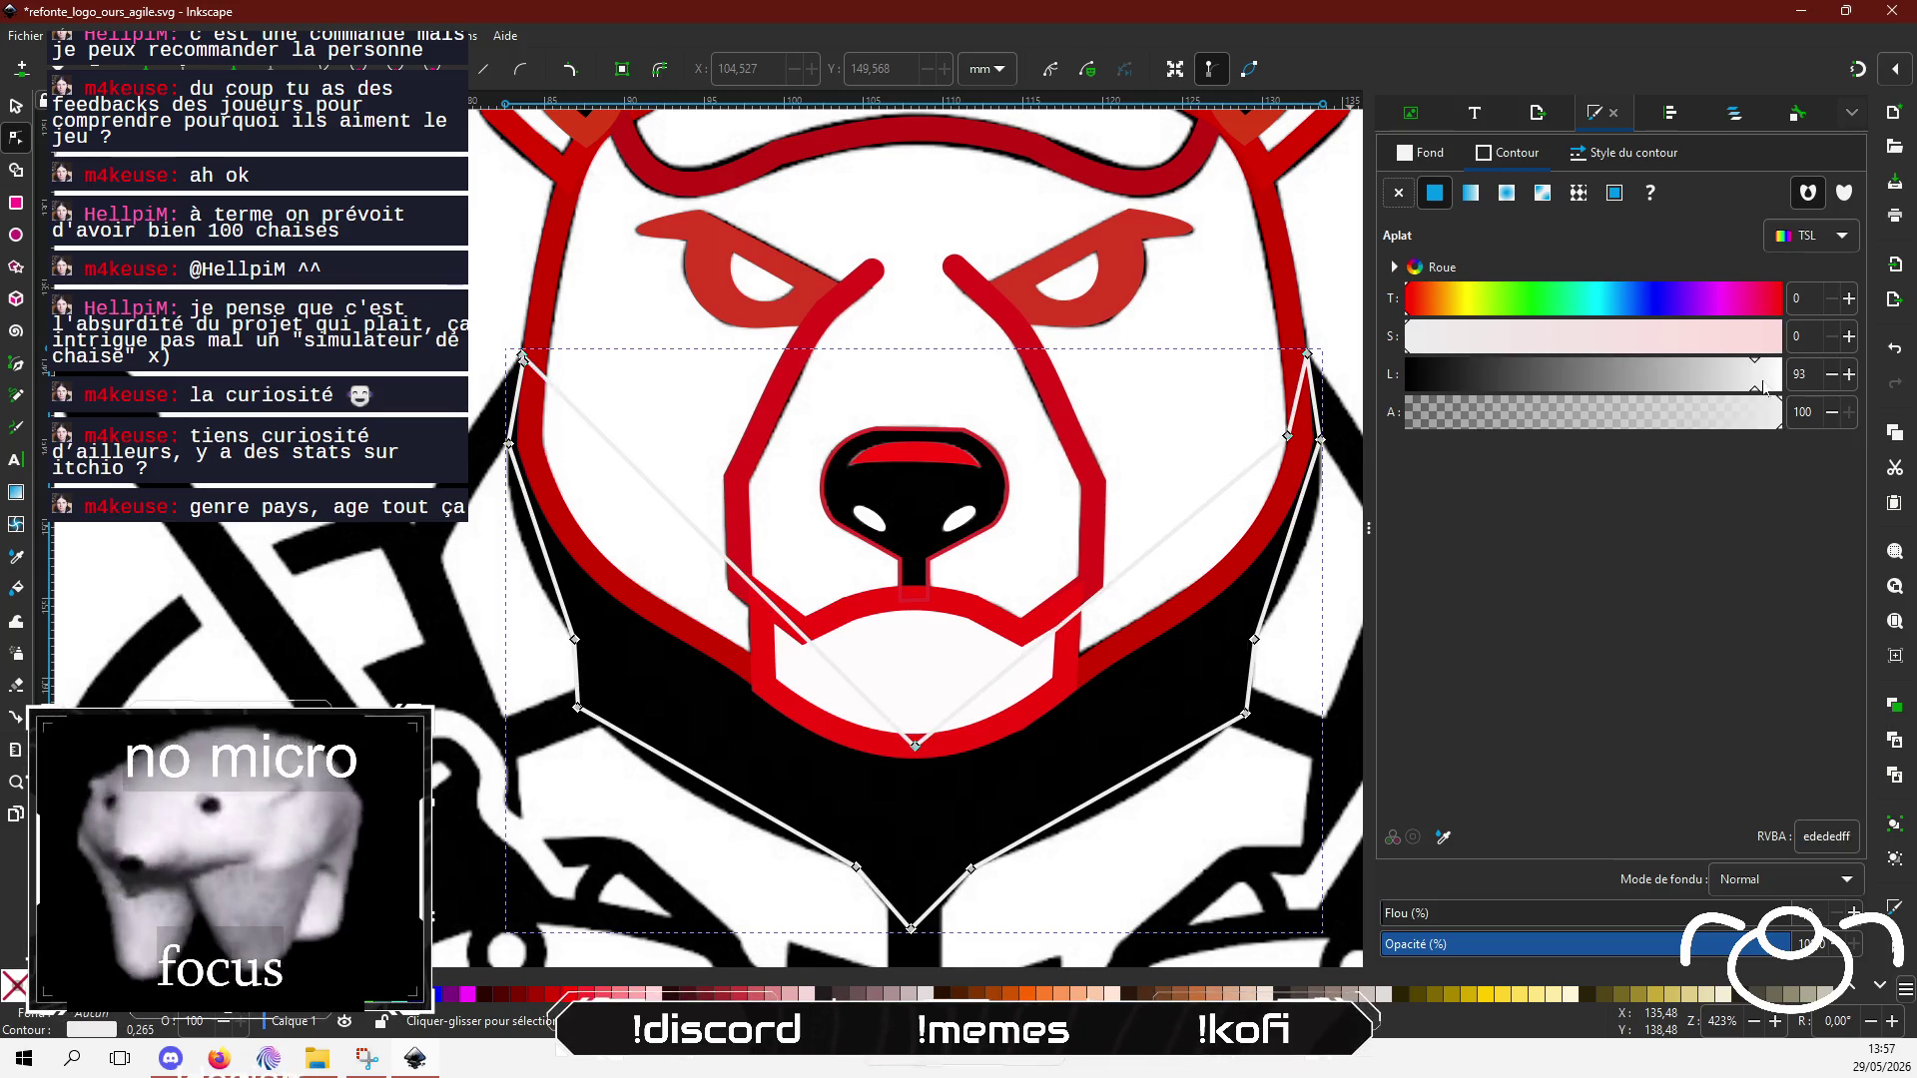
left_click(1681, 385)
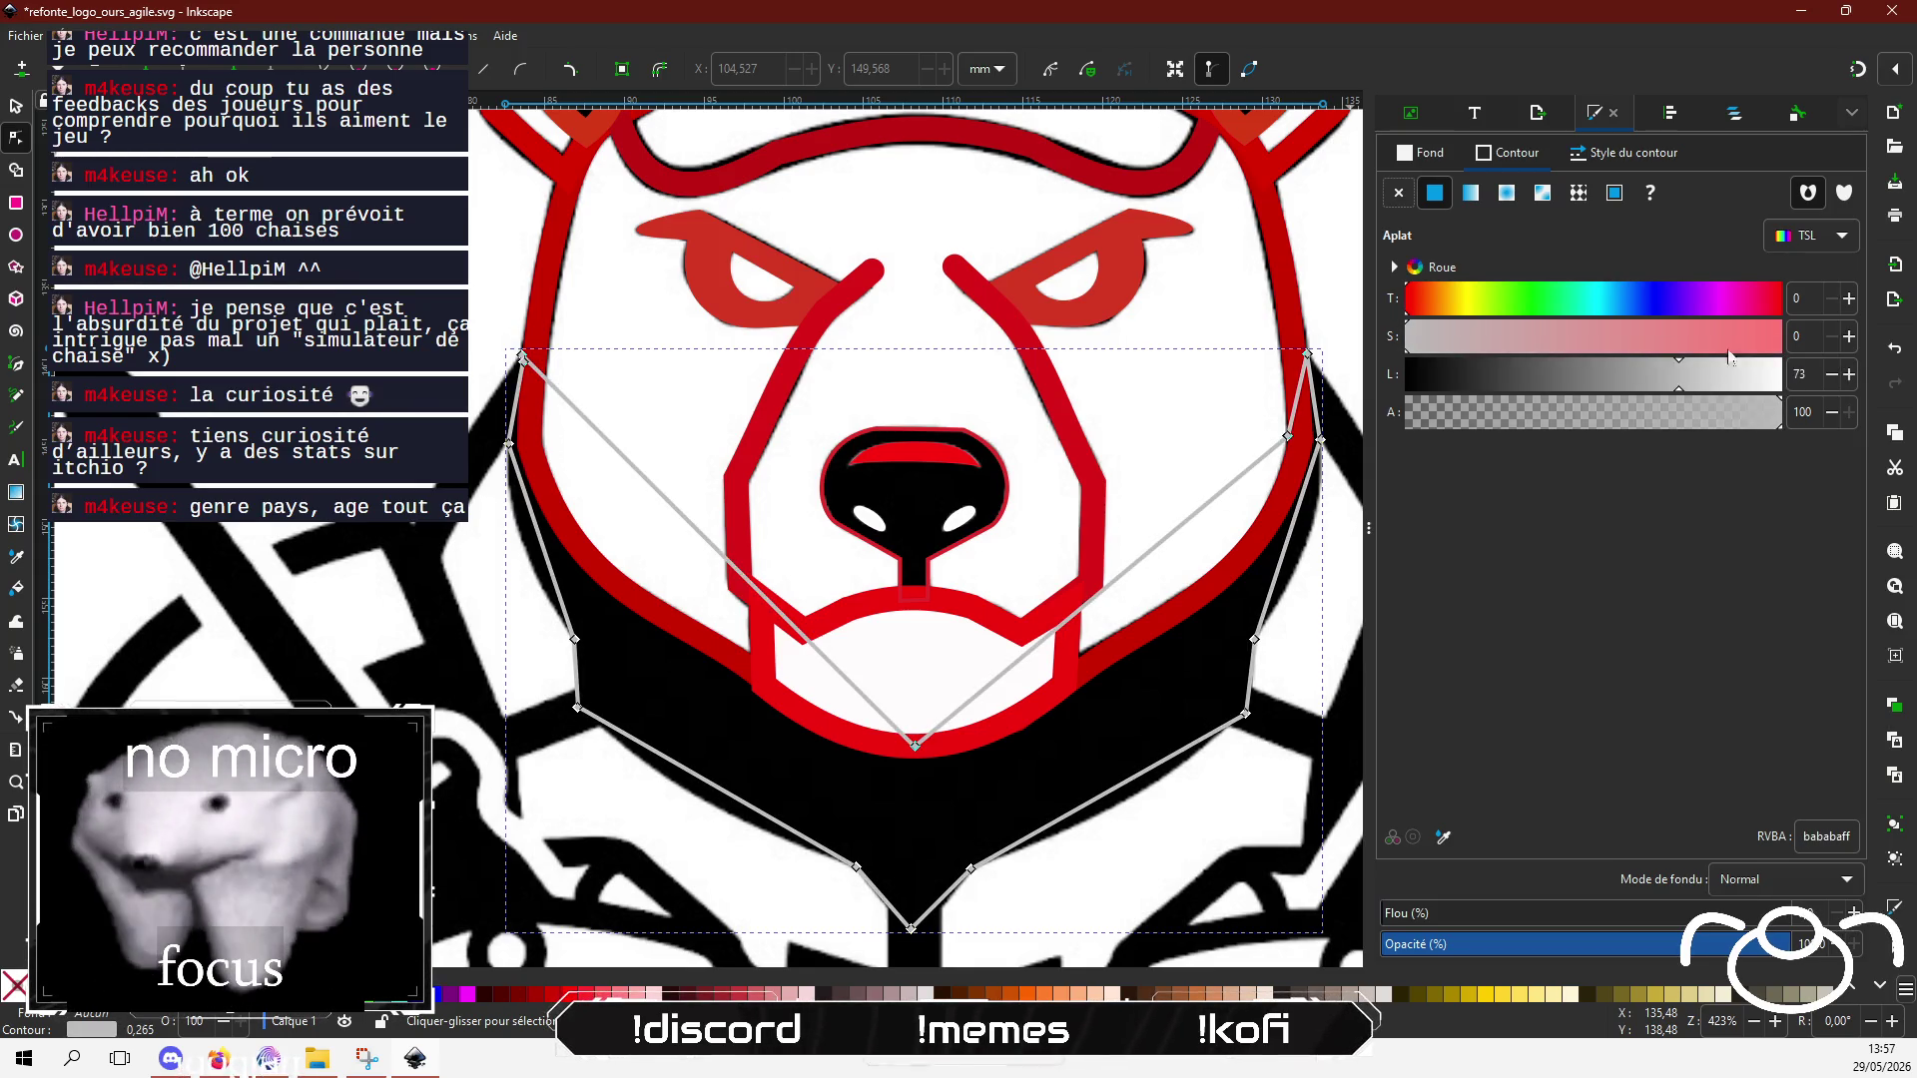
left_click(1780, 333)
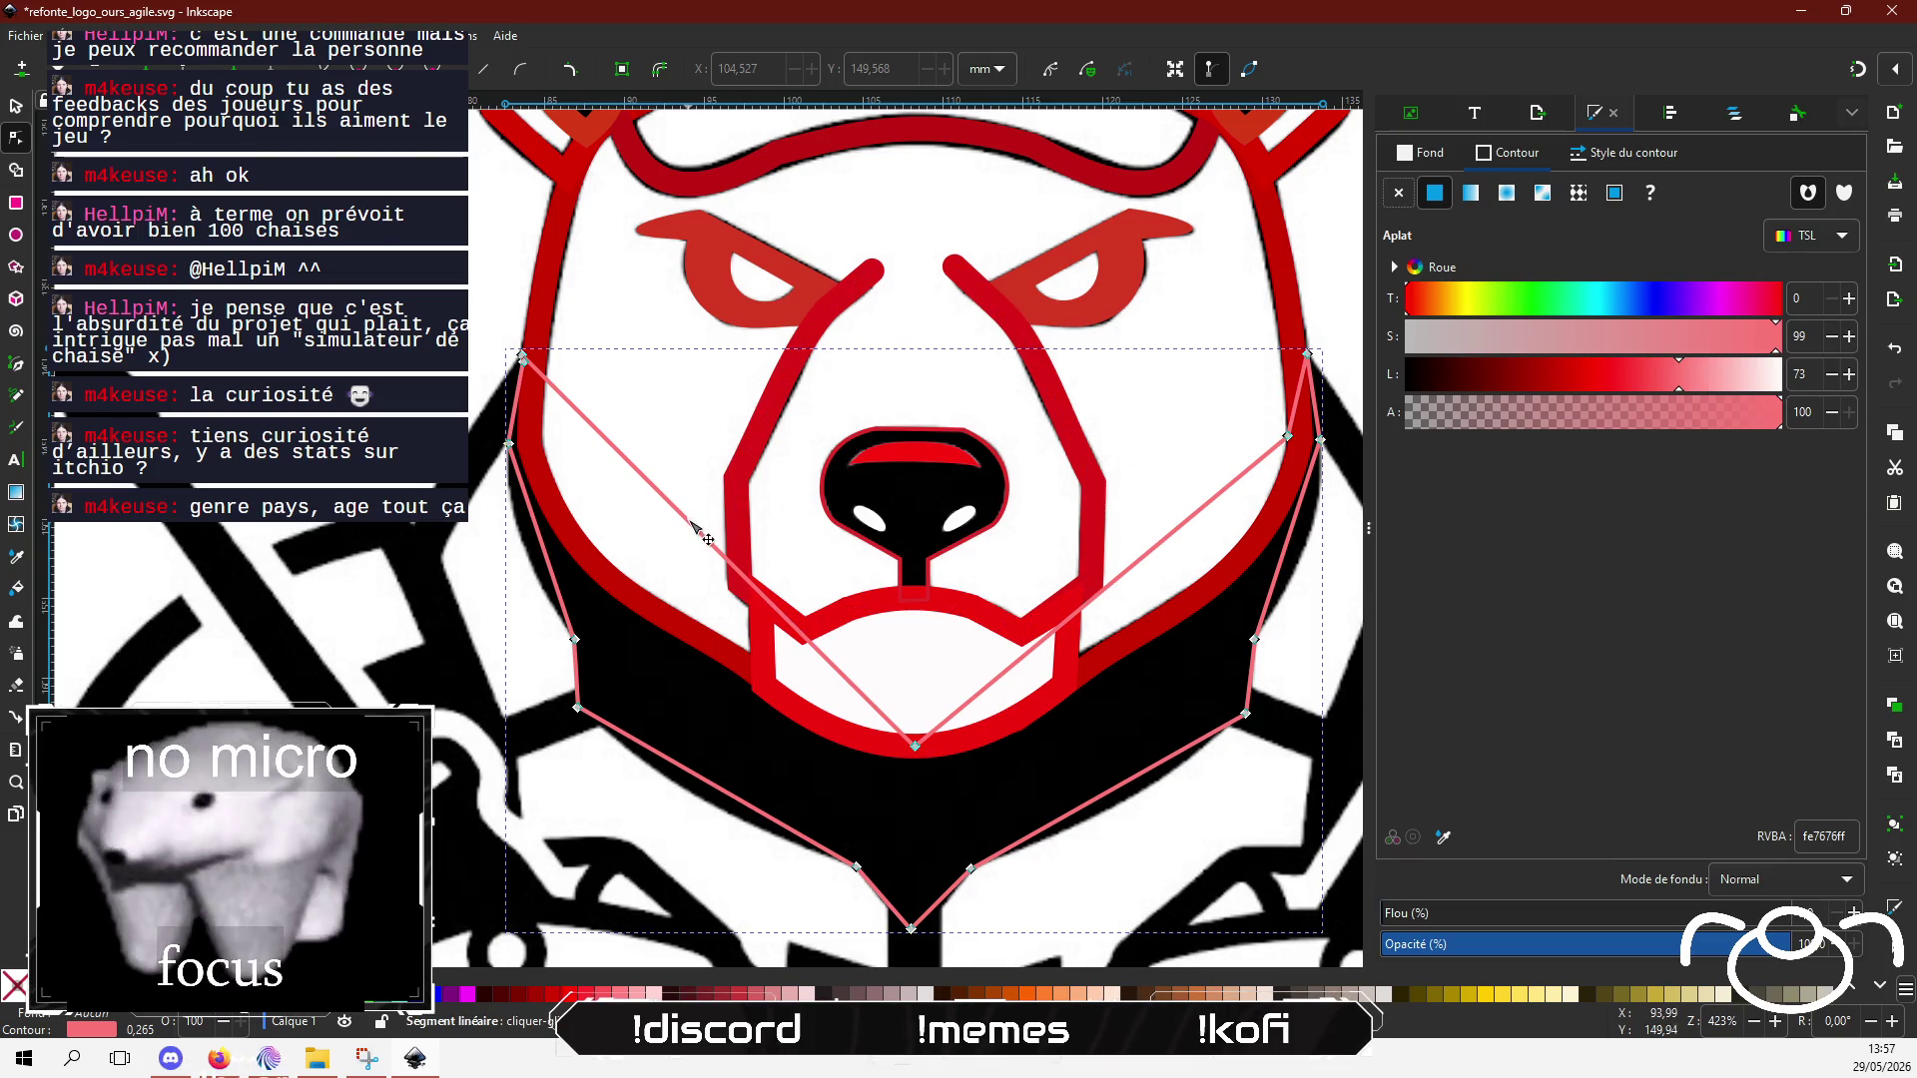
mouse_move(693, 527)
left_mouse_down()
mouse_move(614, 589)
mouse_move(628, 606)
mouse_move(607, 579)
left_mouse_up()
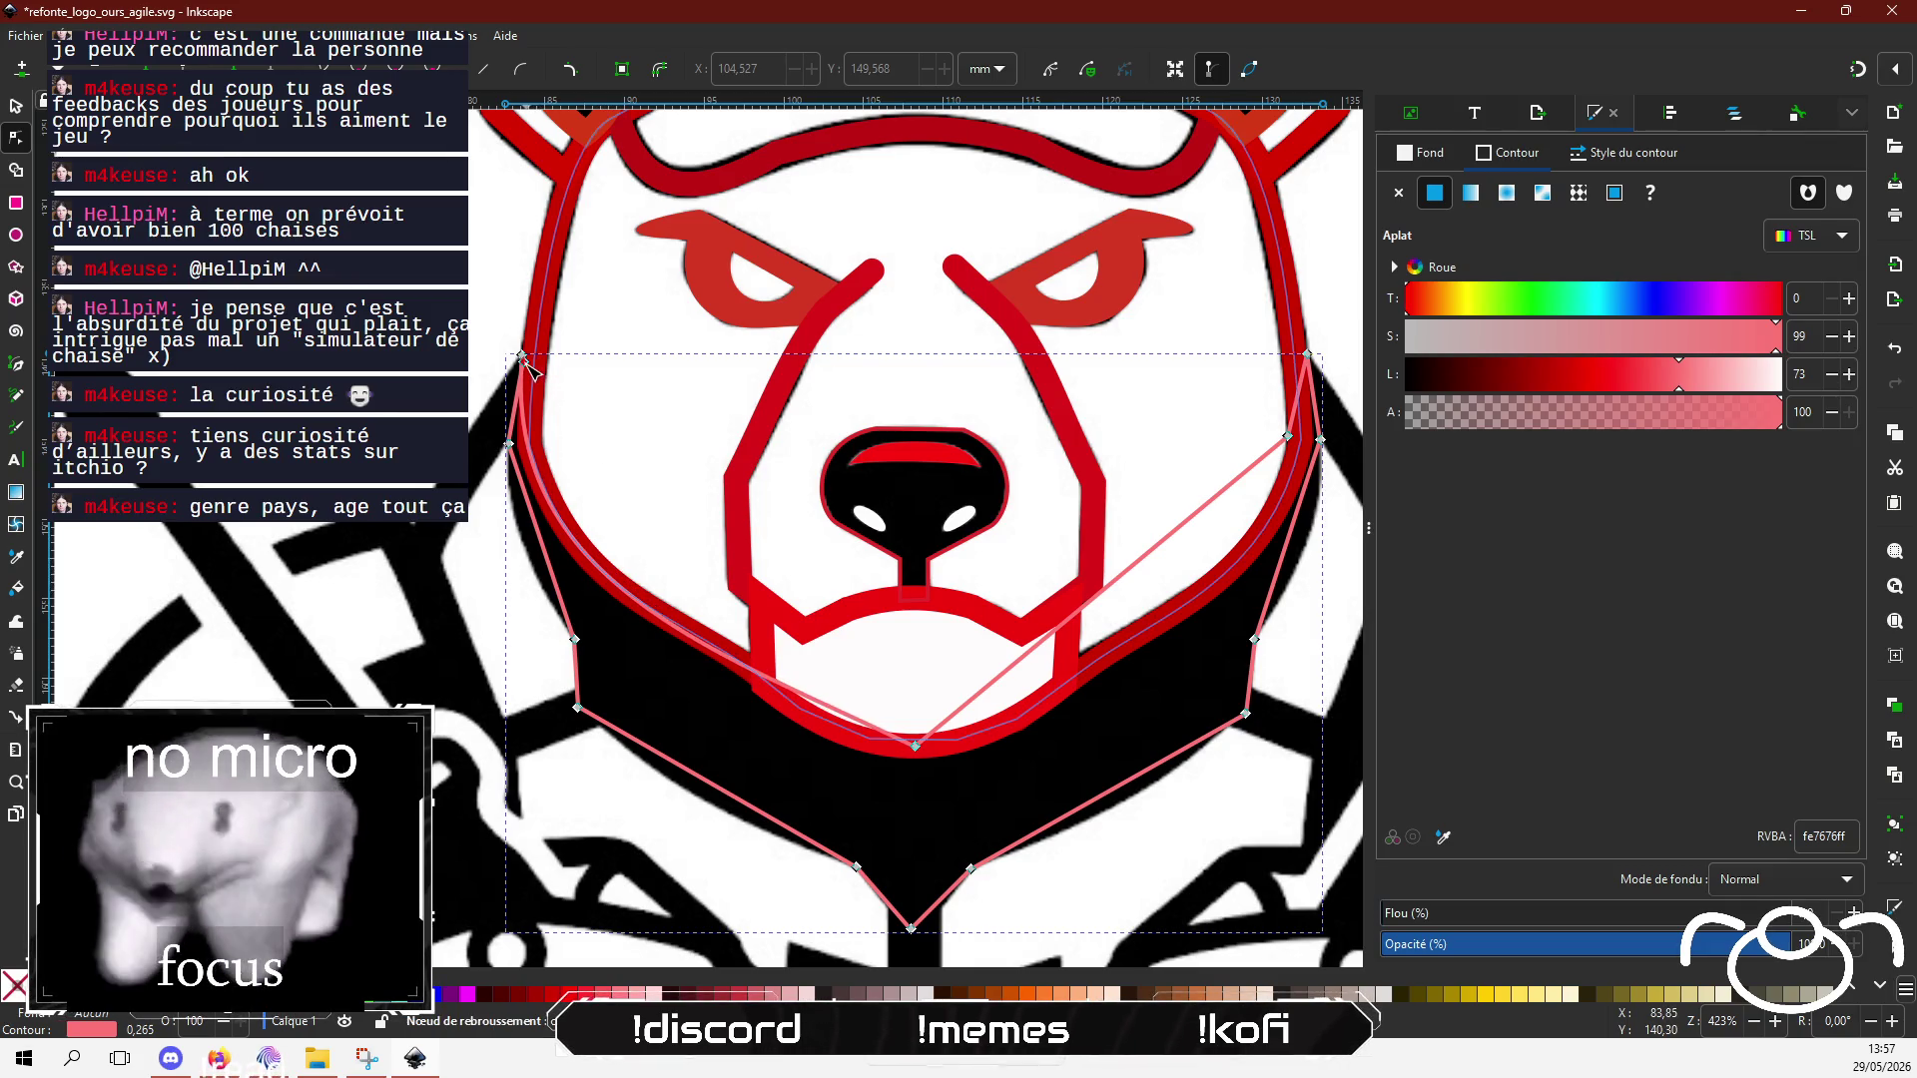
Step: Move the outline's top-left corner node onto the bear's red face line
left_click(523, 358)
scroll(529, 359, "down", 3)
scroll(447, 540, "up", 6)
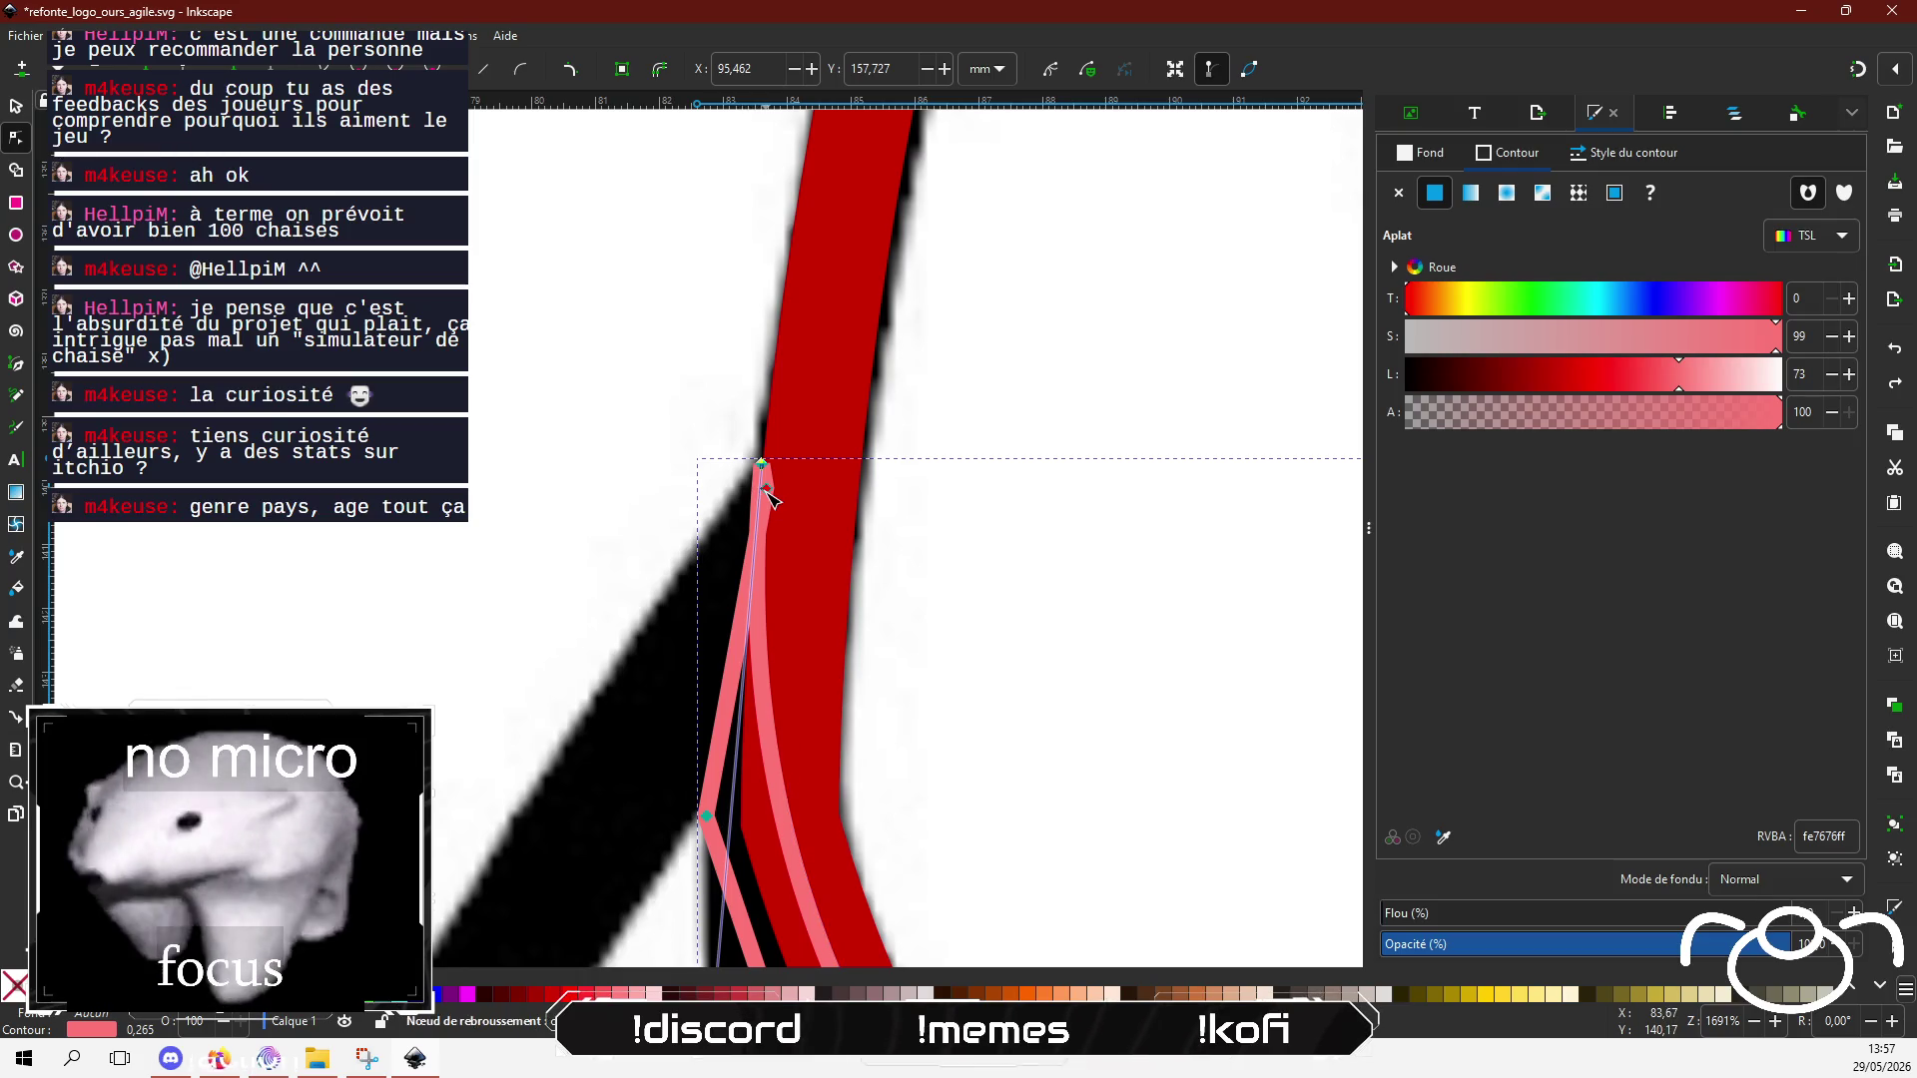
mouse_move(766, 489)
left_mouse_down()
mouse_move(821, 505)
mouse_move(731, 507)
mouse_move(785, 465)
mouse_move(857, 473)
mouse_move(861, 362)
left_mouse_up()
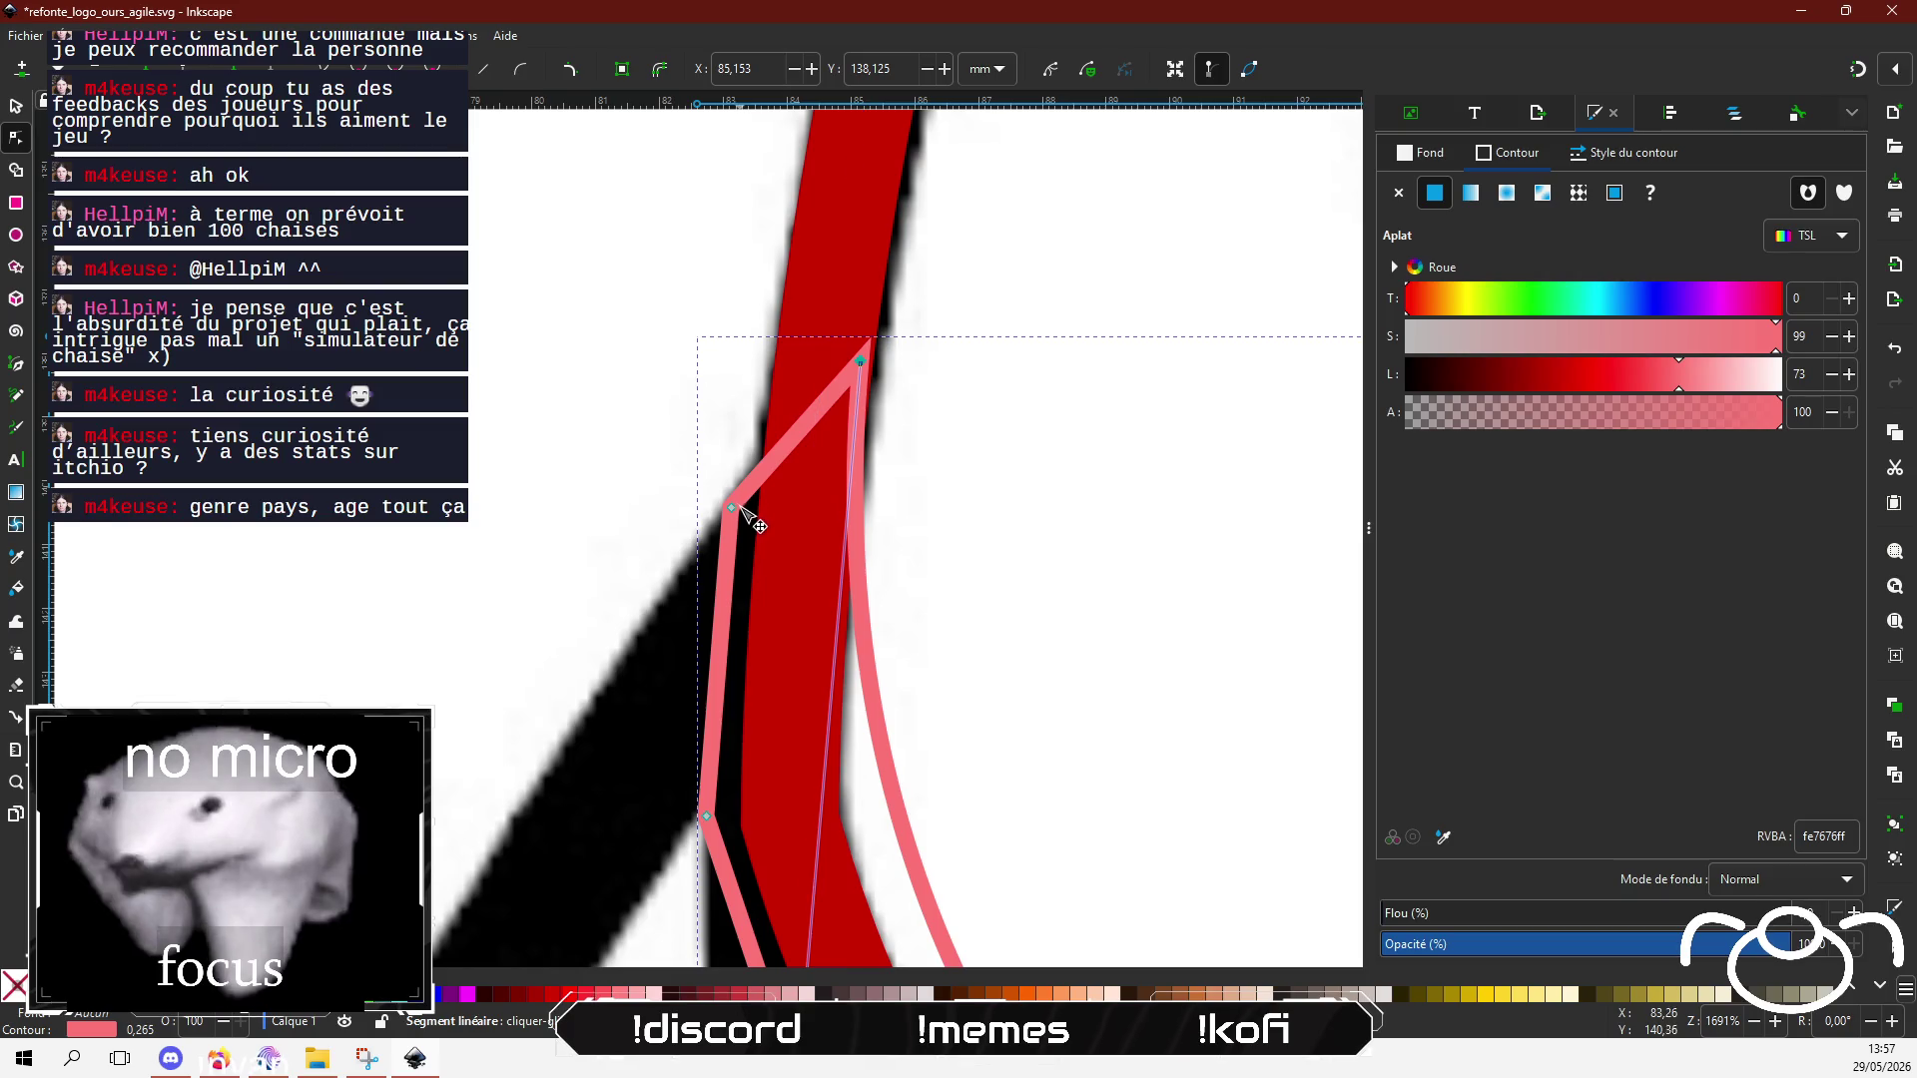
scroll(789, 531, "down", 3)
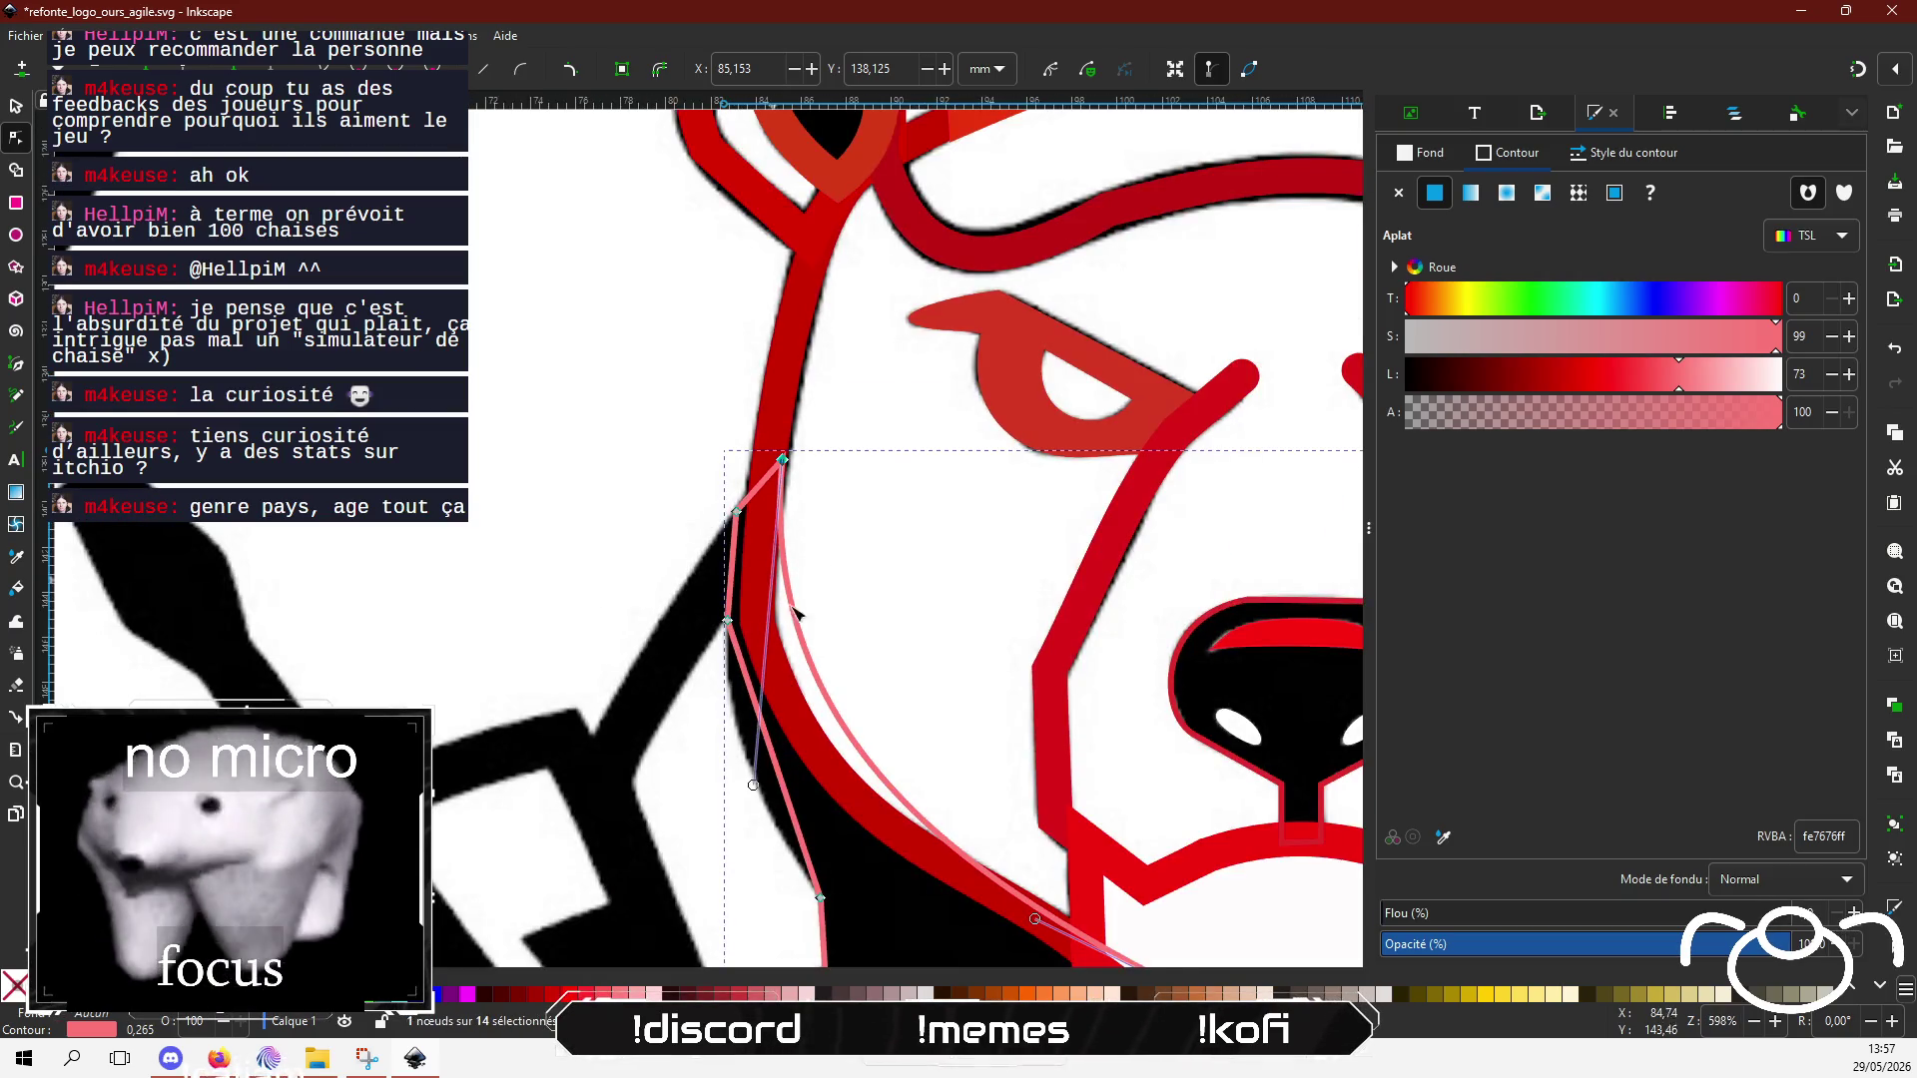
Step: Reshape the curve below the corner so the pink outline hugs the red cheek and jaw
mouse_move(709, 667)
left_mouse_down()
mouse_move(689, 735)
mouse_move(694, 591)
mouse_move(681, 637)
left_mouse_up()
mouse_move(990, 799)
left_mouse_down()
mouse_move(839, 719)
mouse_move(851, 759)
mouse_move(823, 679)
left_mouse_up()
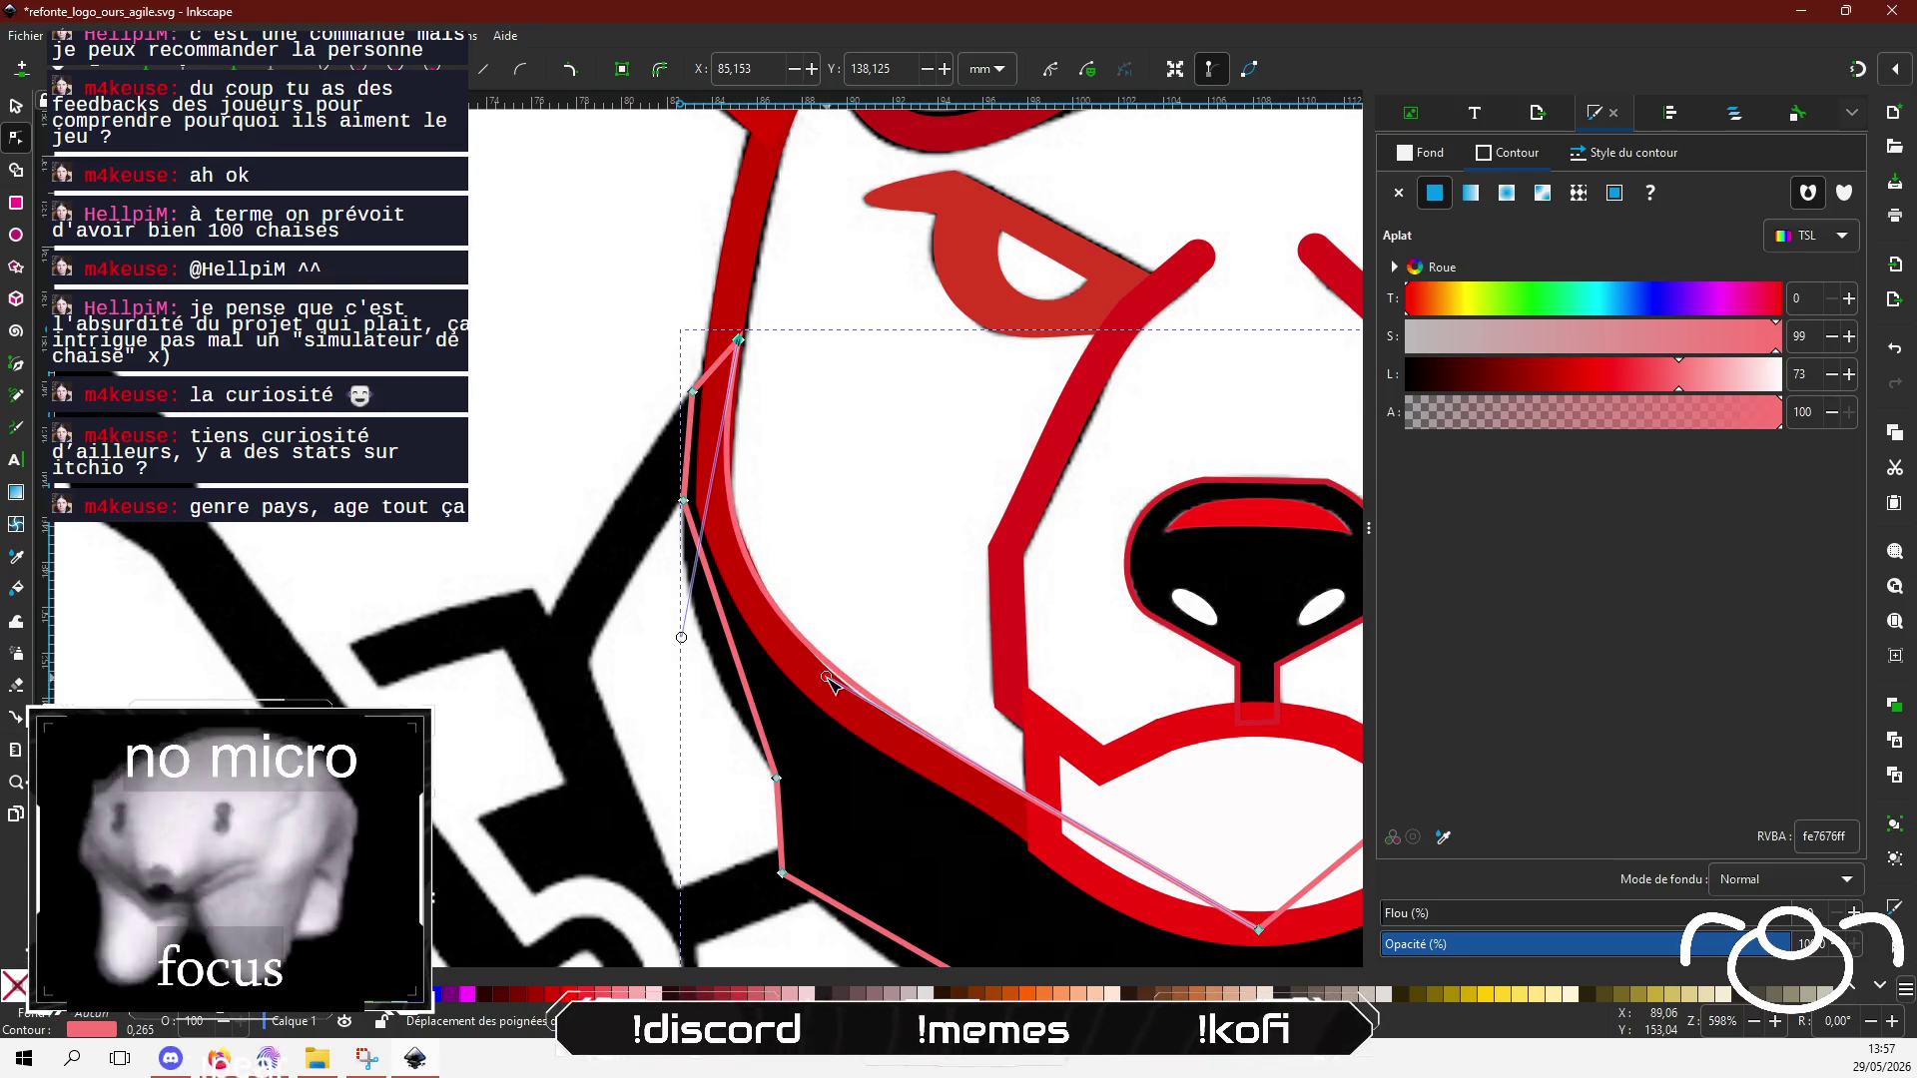
scroll(764, 357, "up", 3)
left_click_drag(686, 315, 690, 315)
scroll(782, 373, "down", 2)
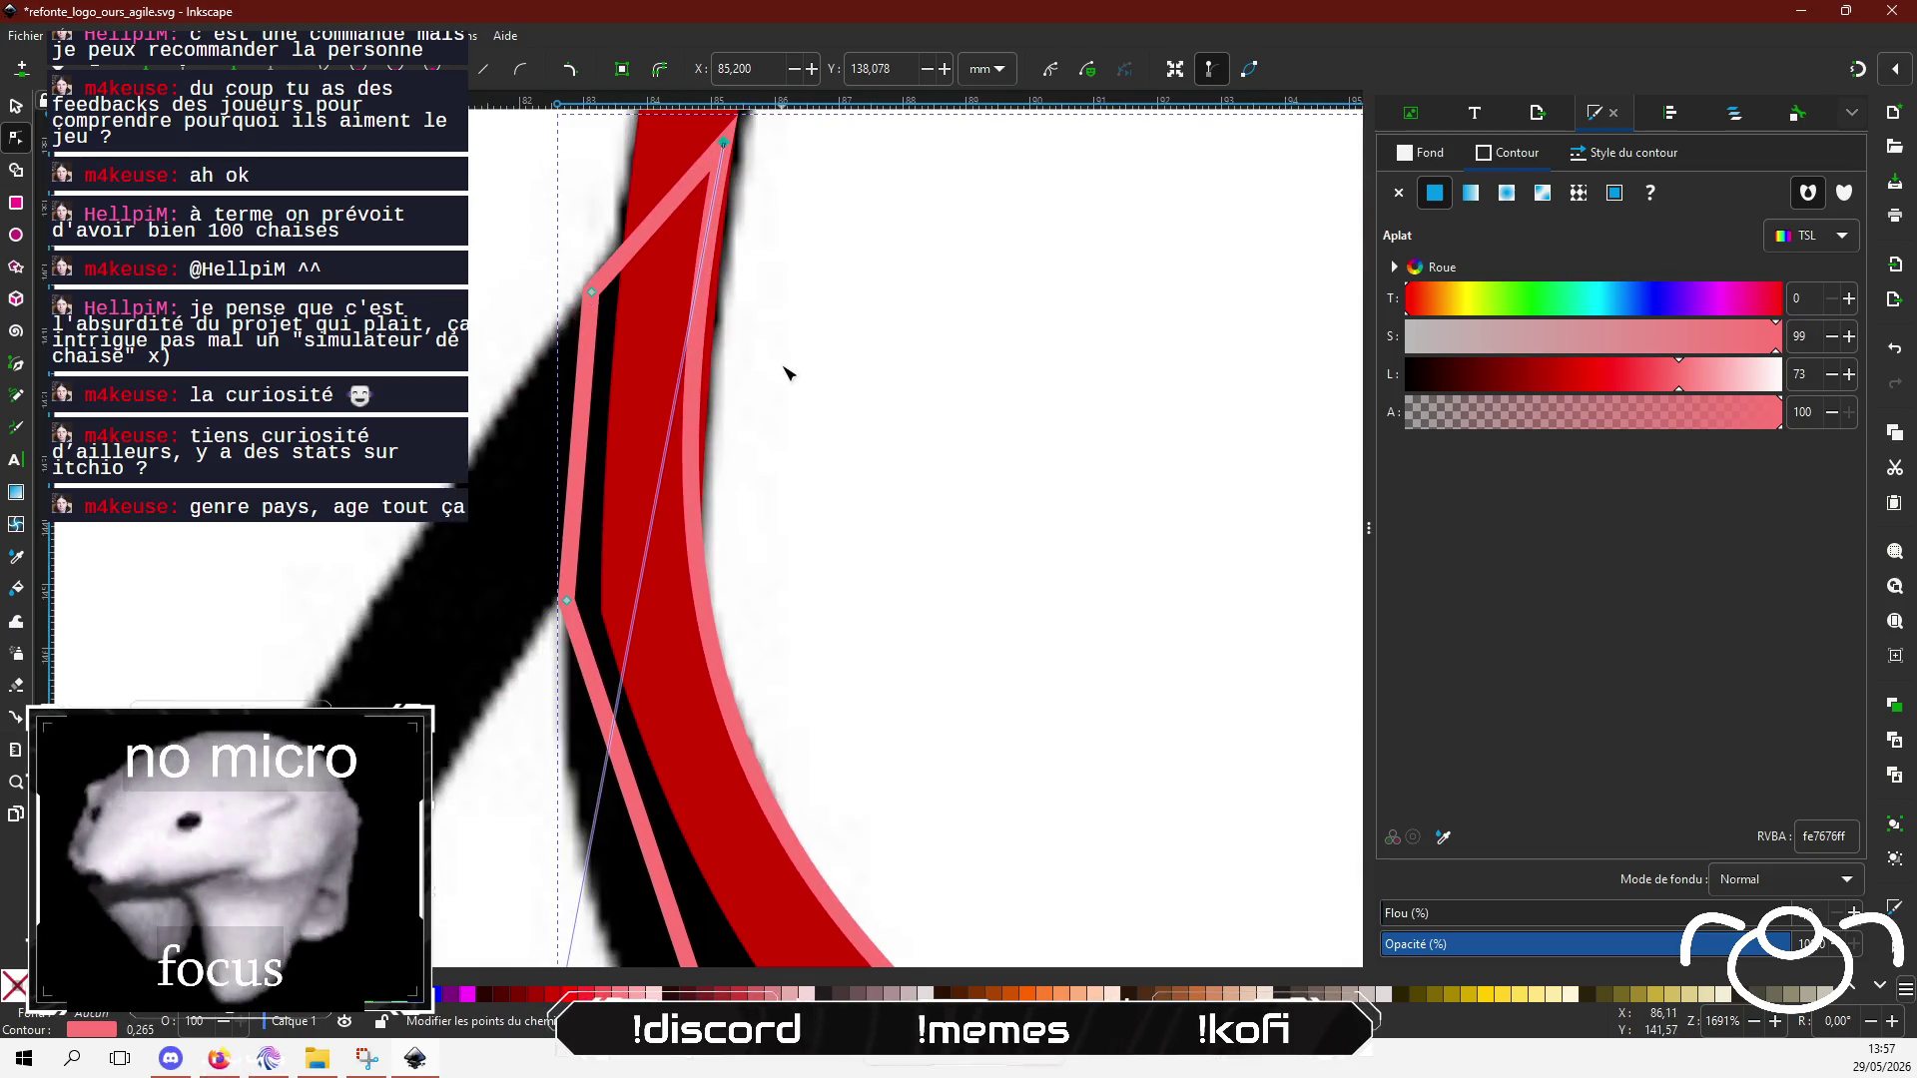
mouse_move(679, 660)
left_mouse_down()
mouse_move(681, 639)
mouse_move(694, 739)
mouse_move(691, 721)
left_mouse_up()
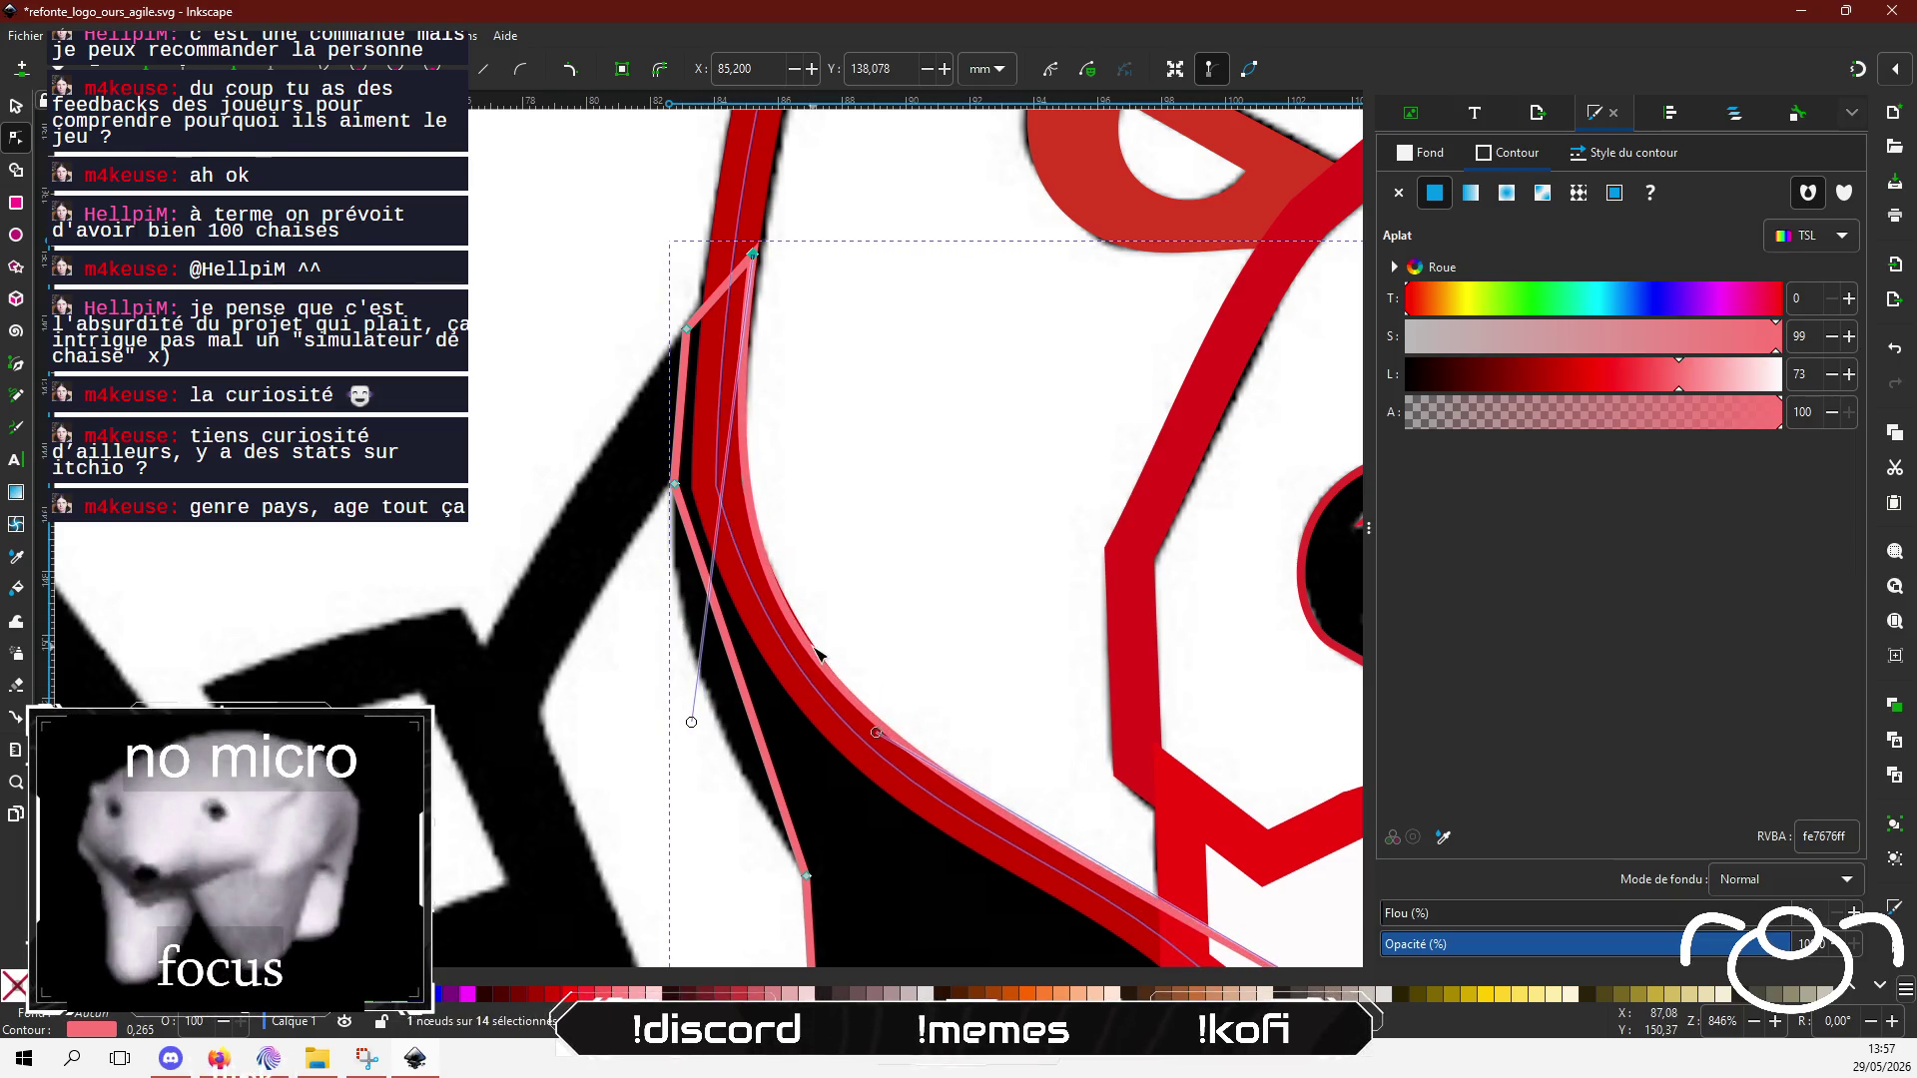
left_click_drag(734, 649, 707, 669)
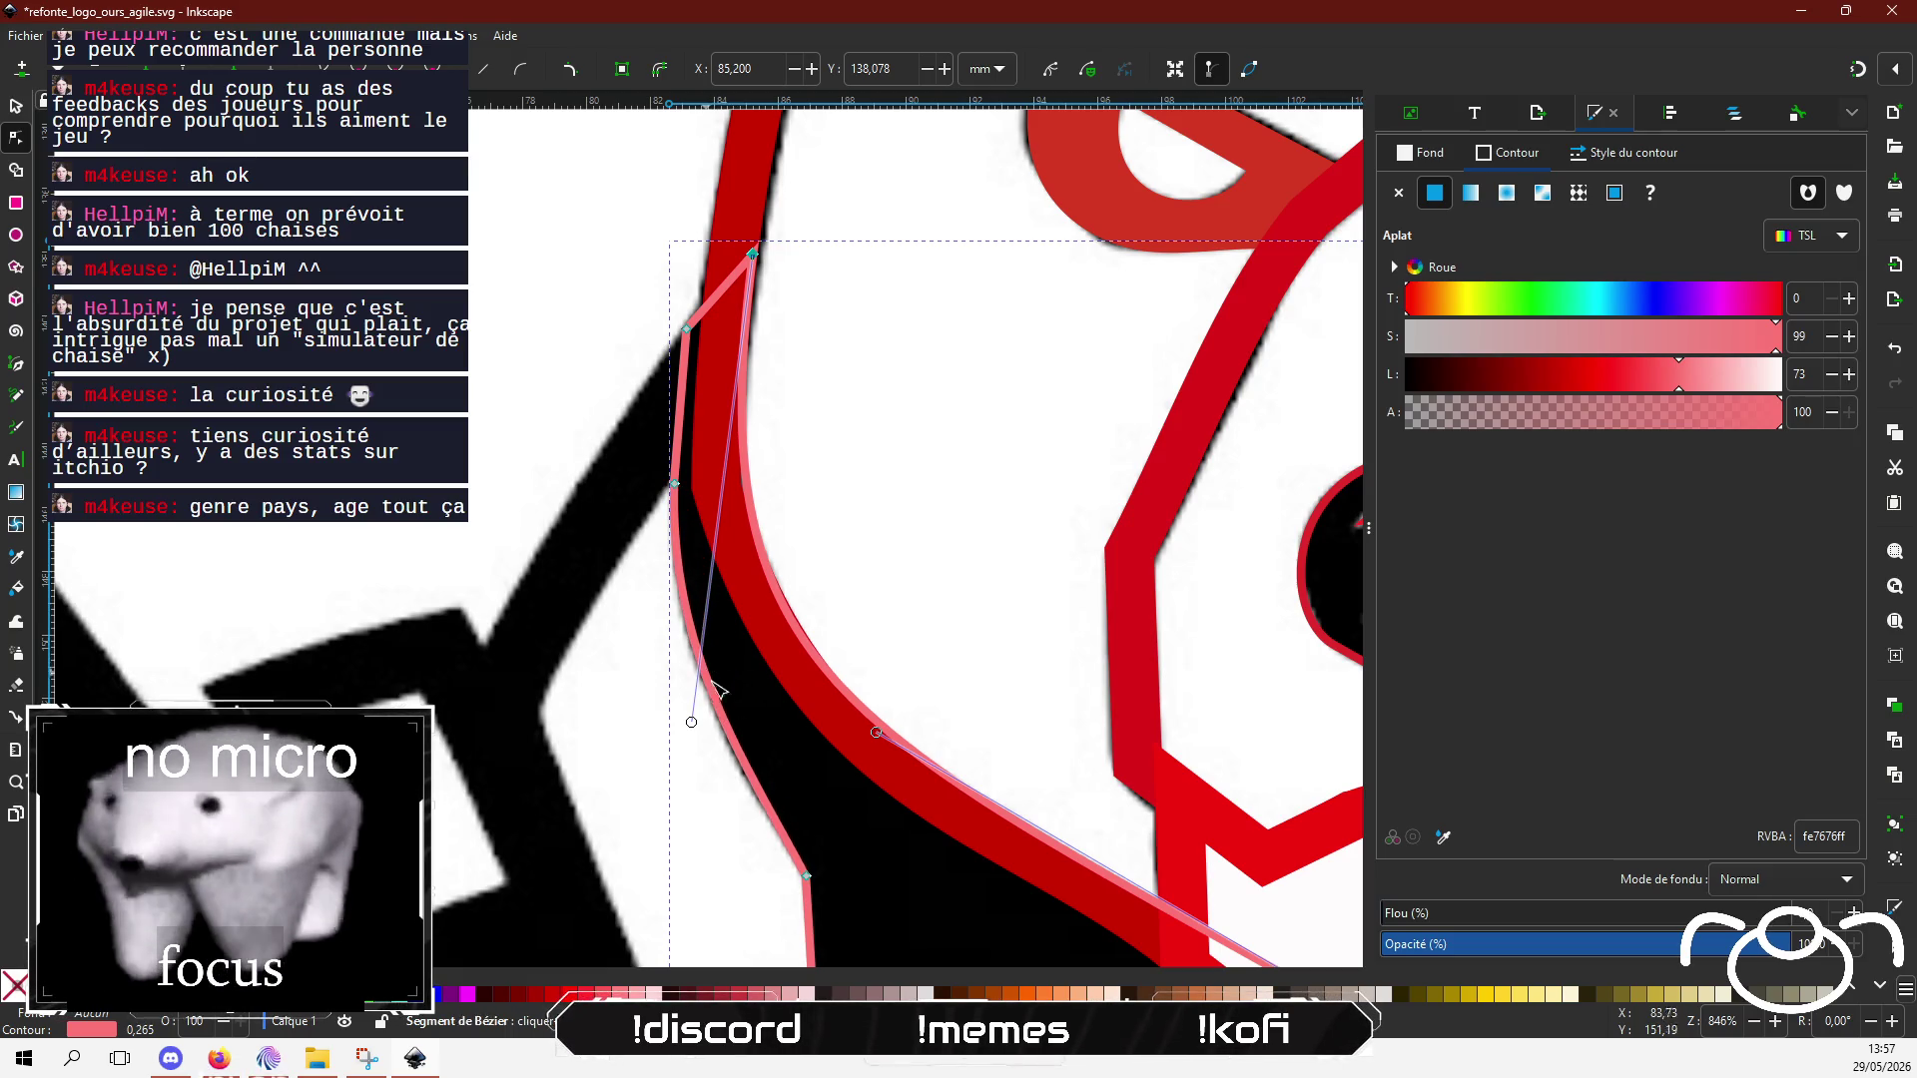
scroll(715, 689, "down", 8)
scroll(715, 689, "right", 4)
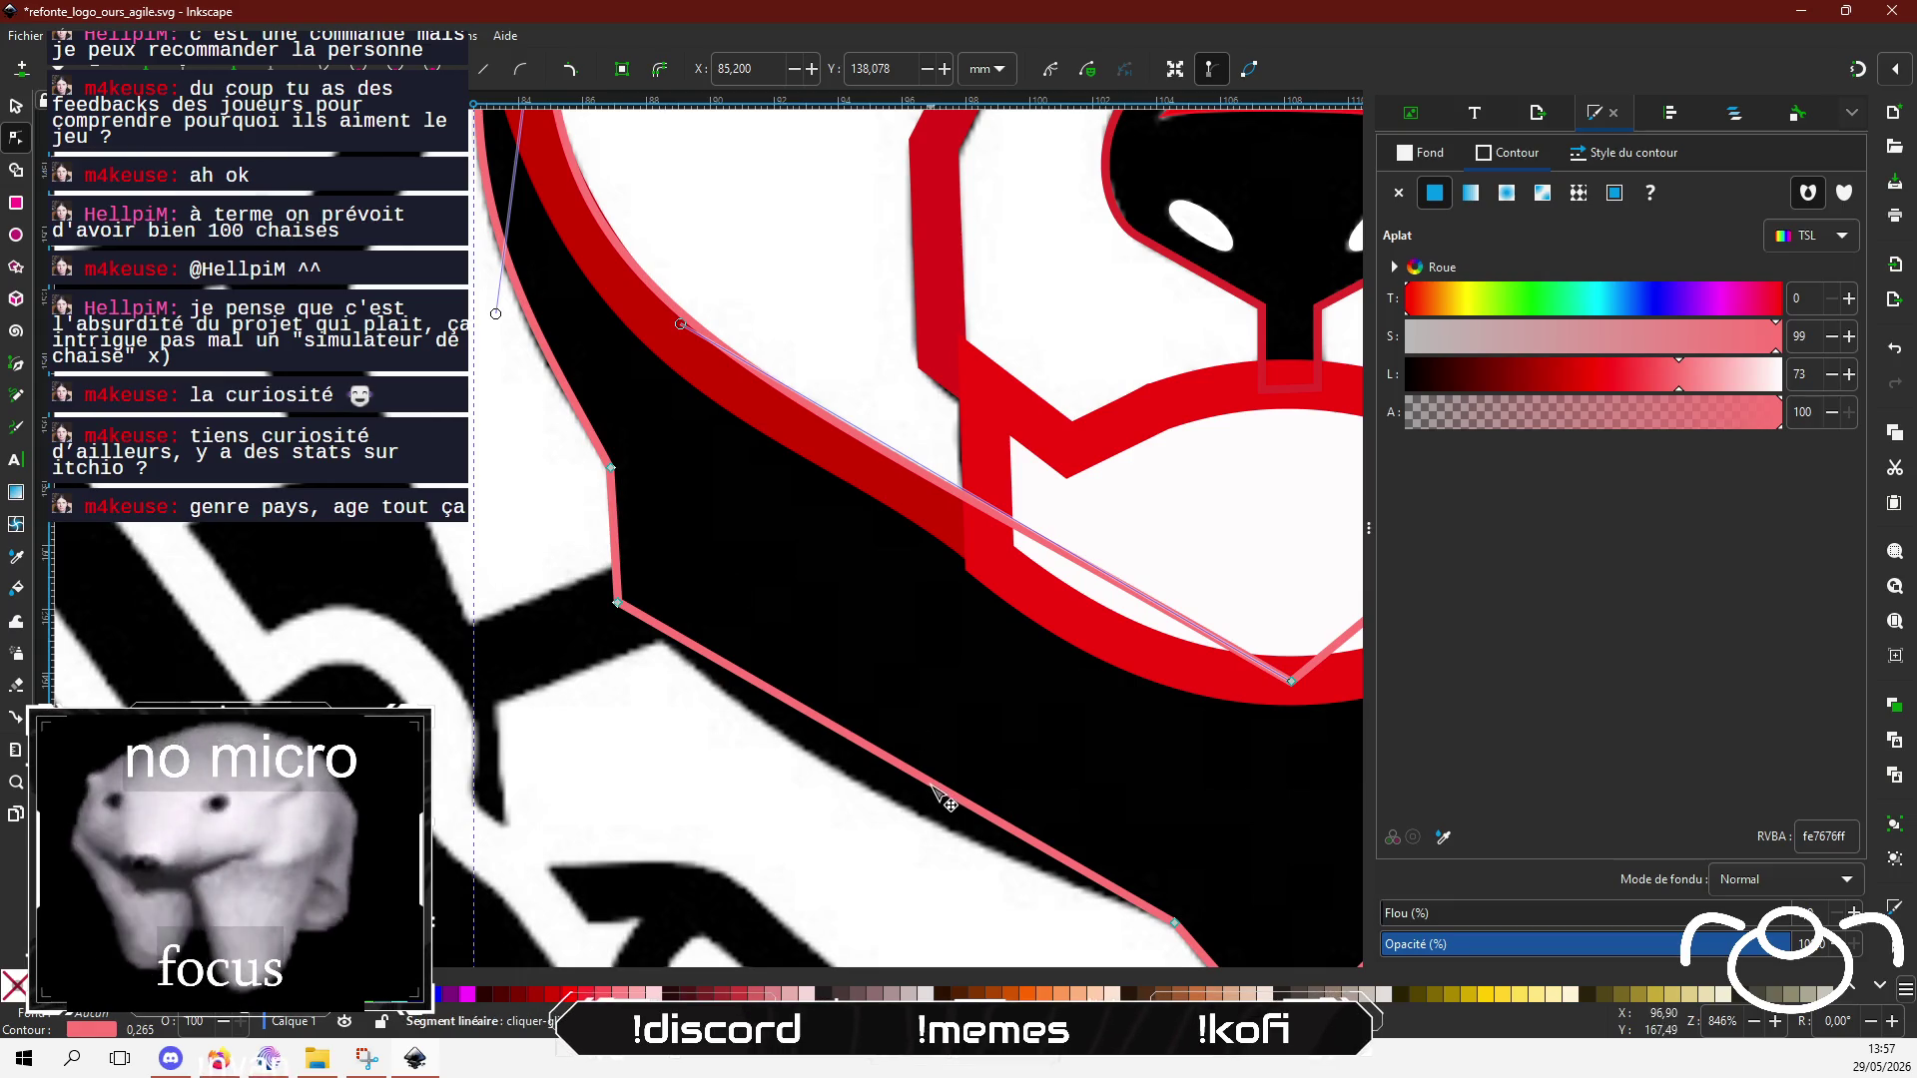
Step: Bend the jaw outline's left side into a curve and lower its bottom V node slightly
mouse_move(933, 788)
left_mouse_down()
mouse_move(914, 821)
mouse_move(873, 791)
left_mouse_up()
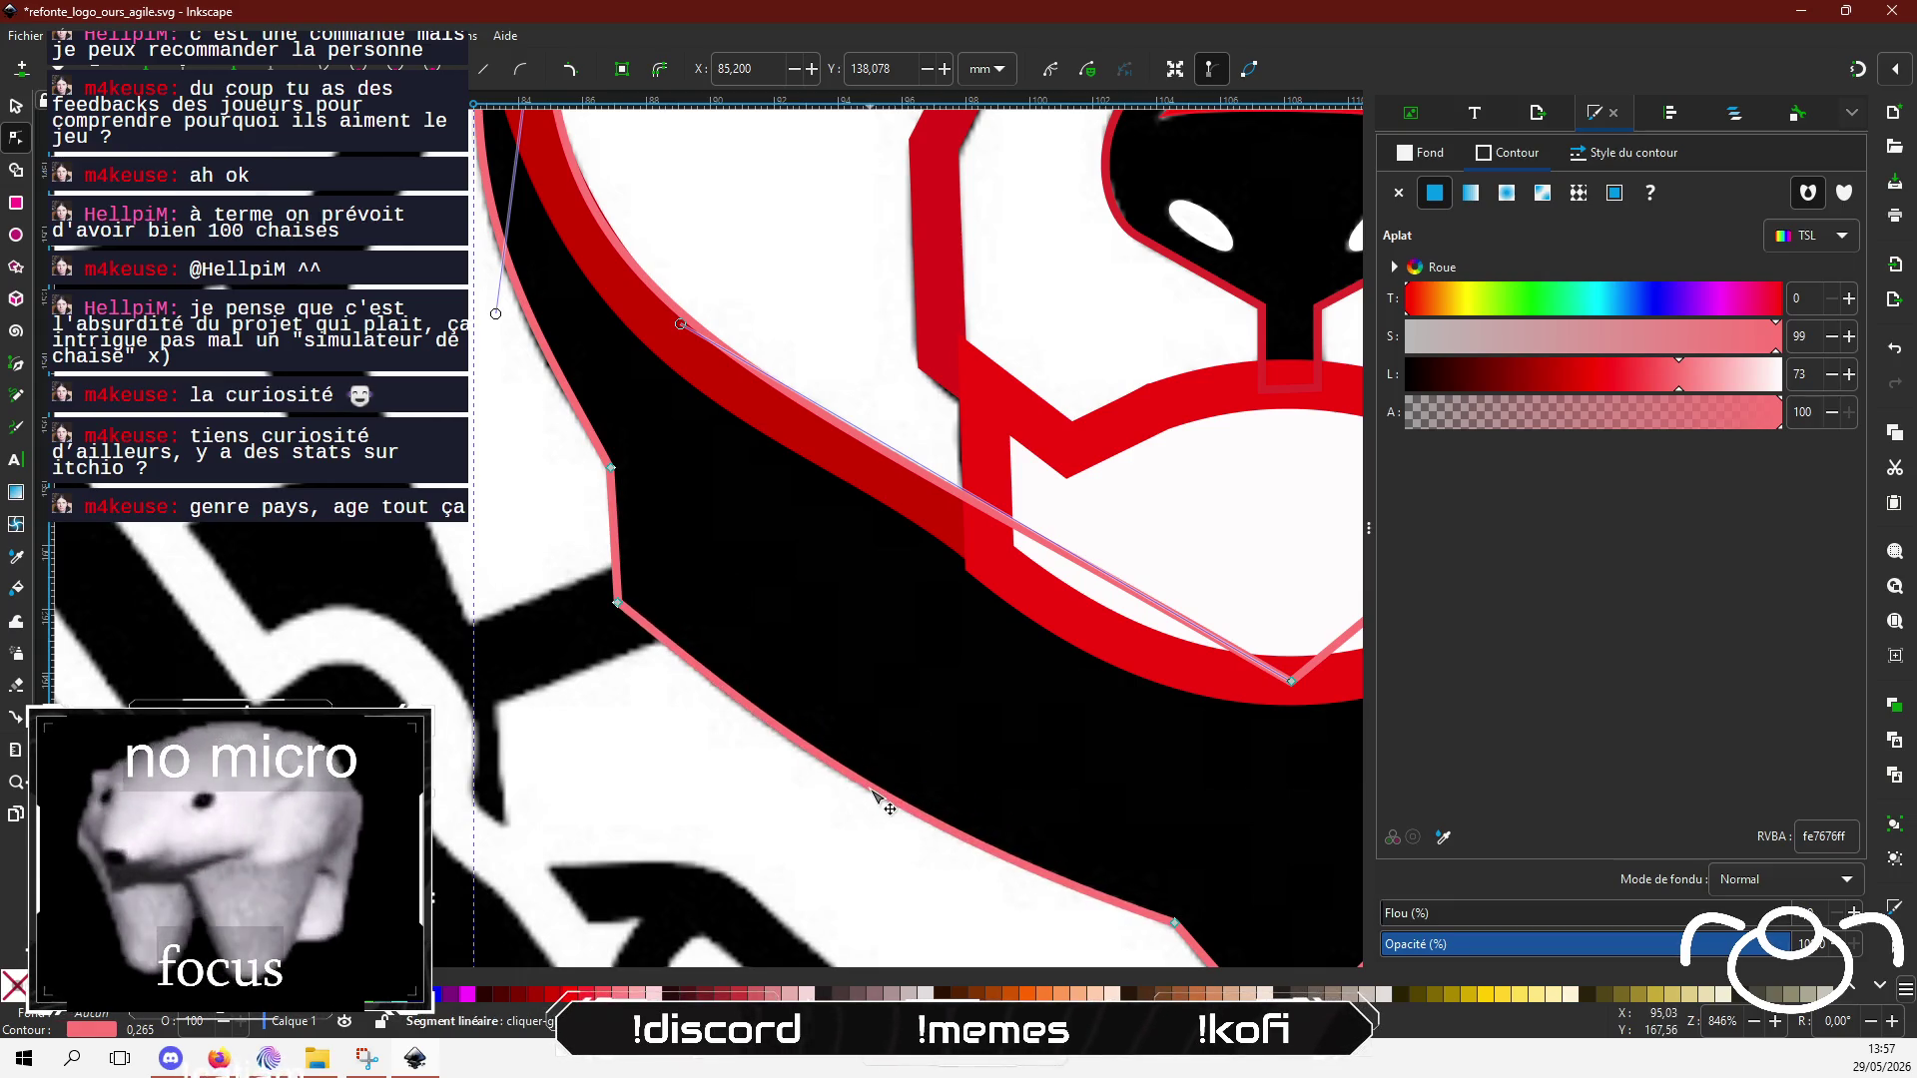
scroll(884, 769, "down", 7)
scroll(884, 769, "right", 7)
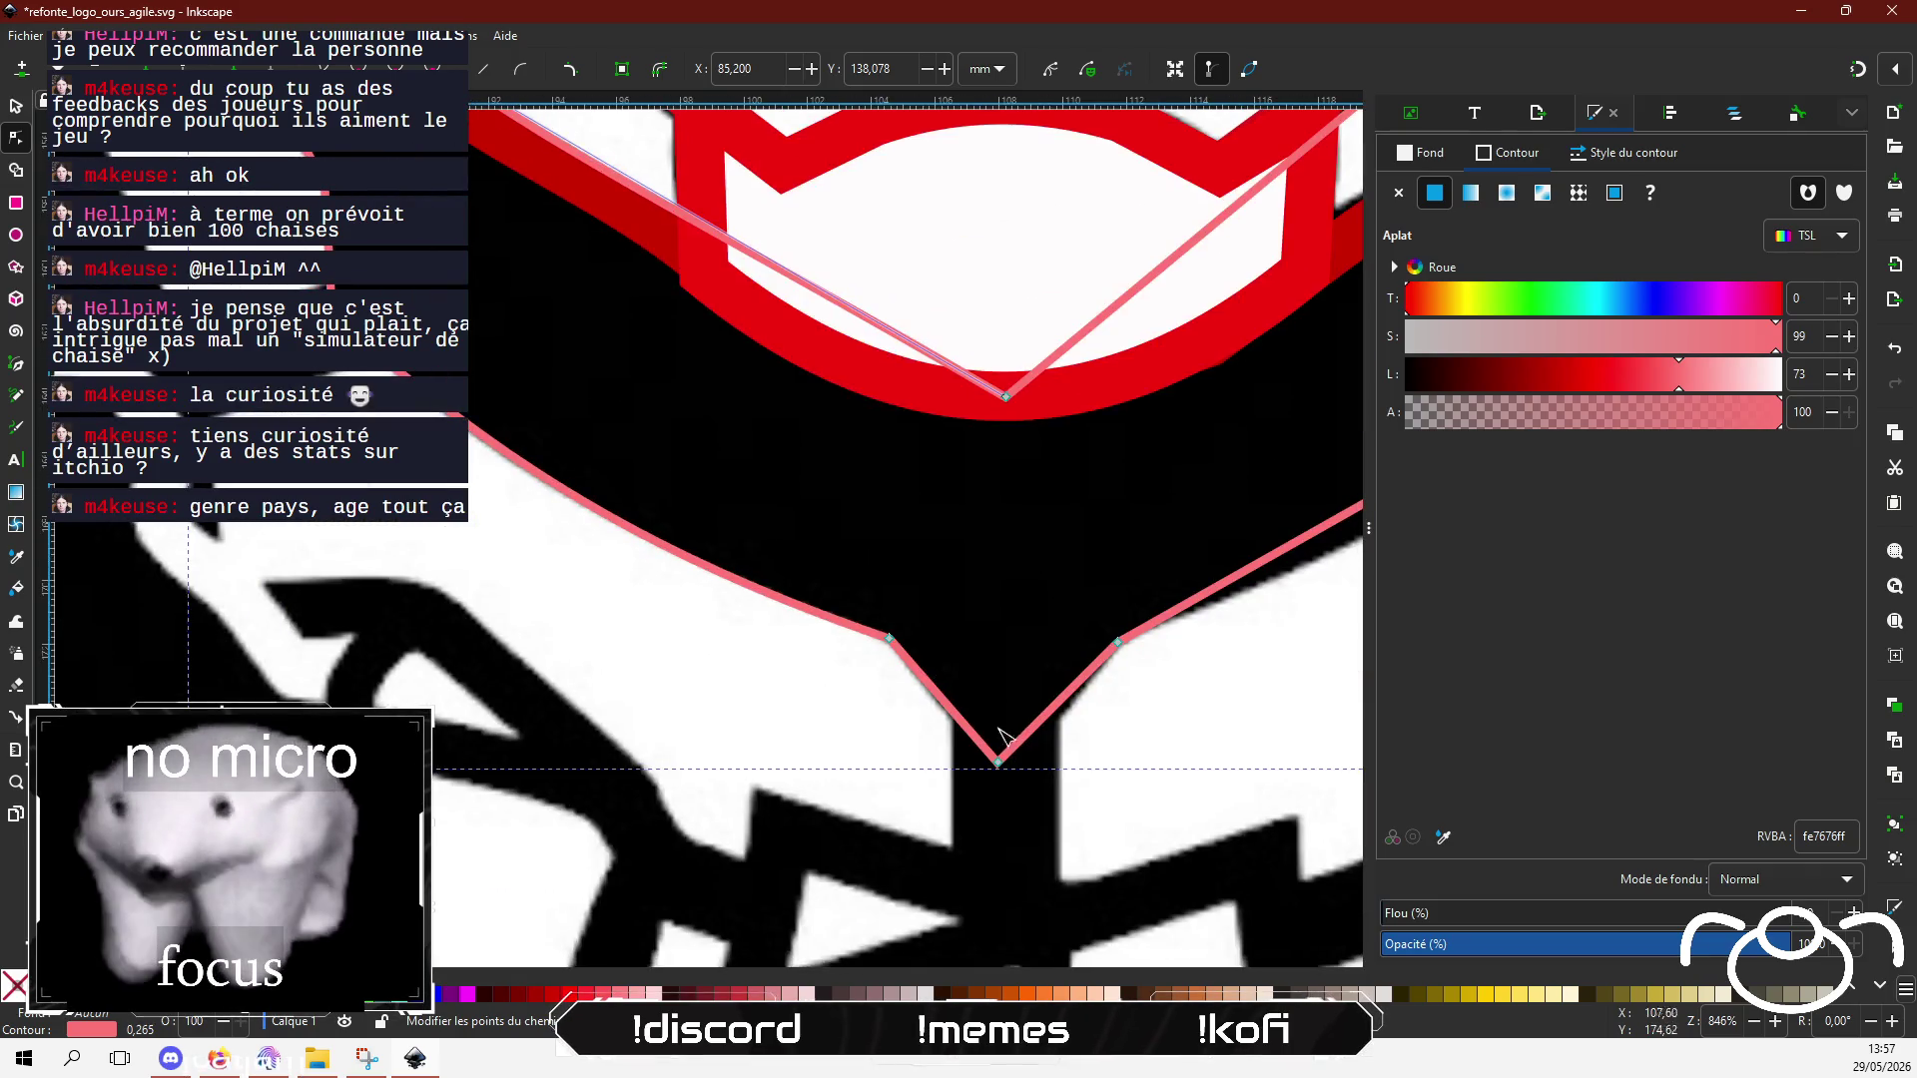
left_click_drag(1083, 546, 824, 592)
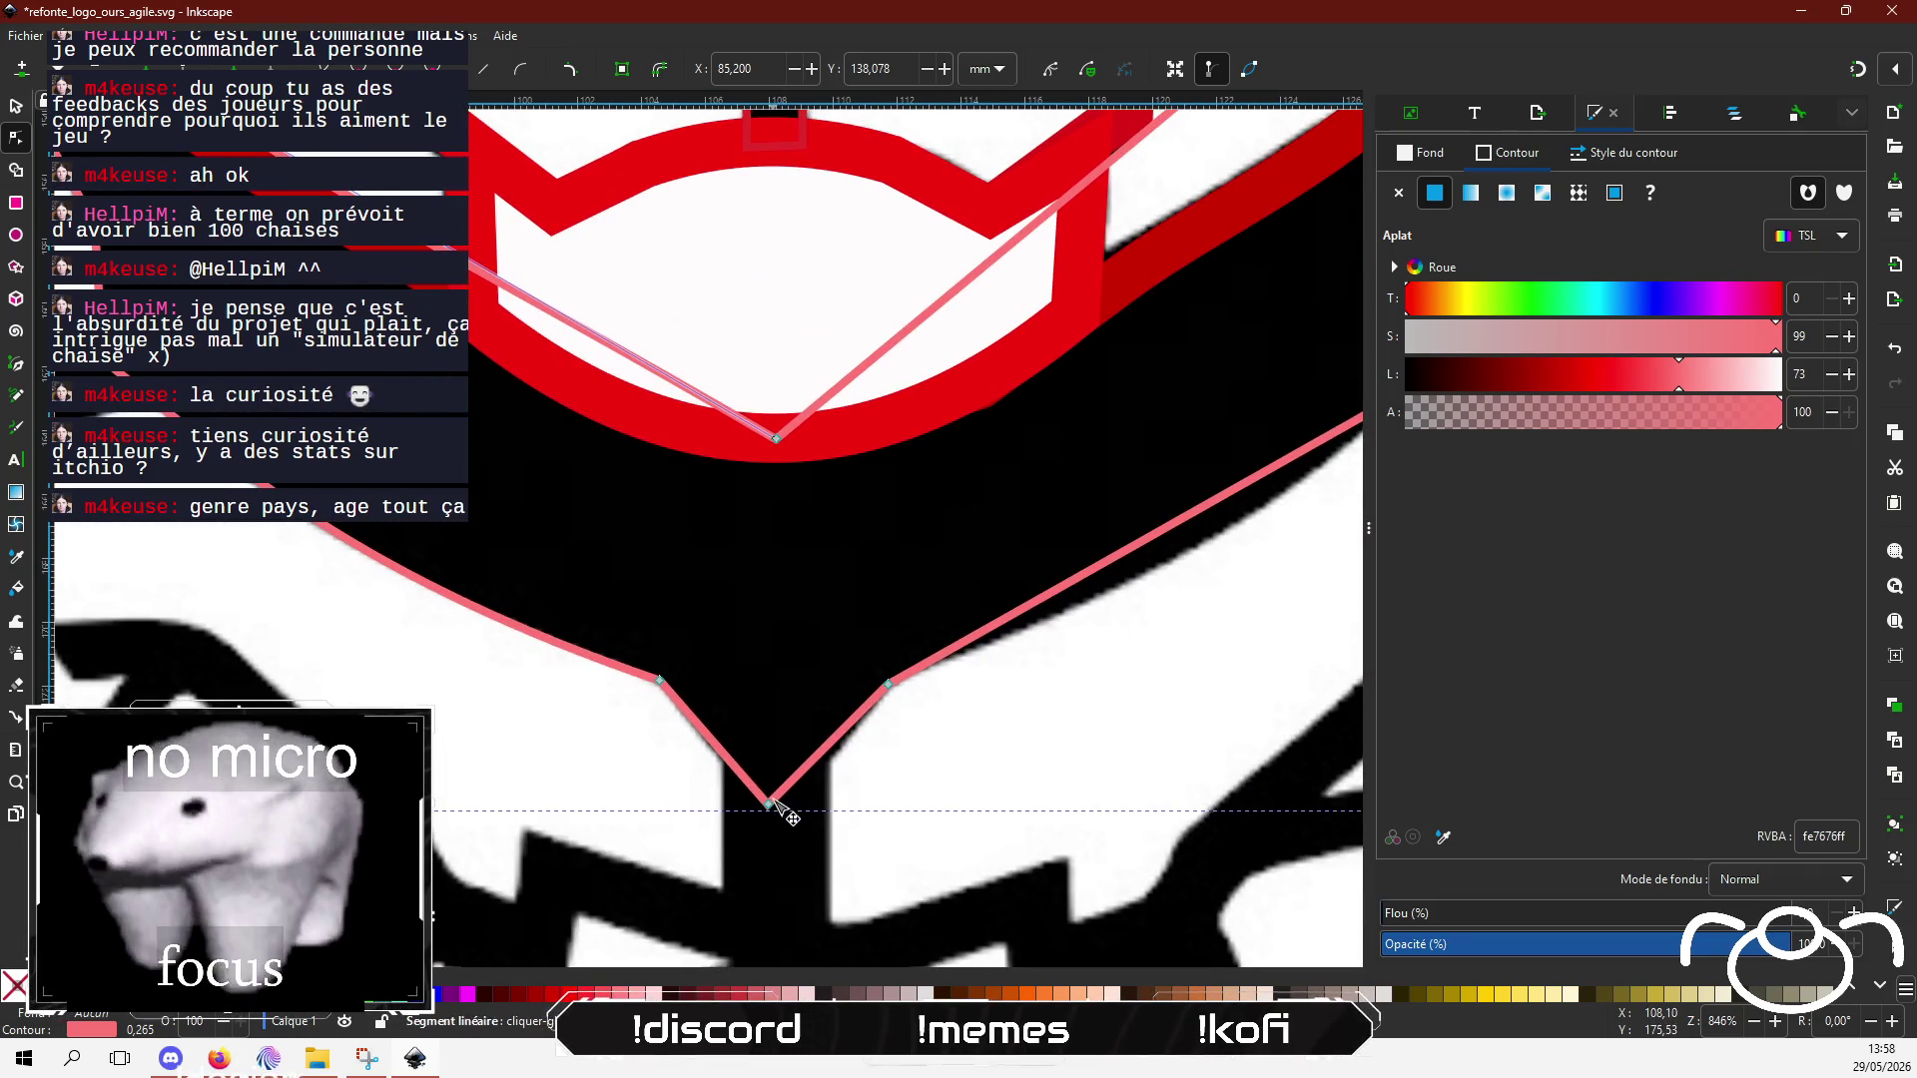
left_click_drag(776, 803, 777, 818)
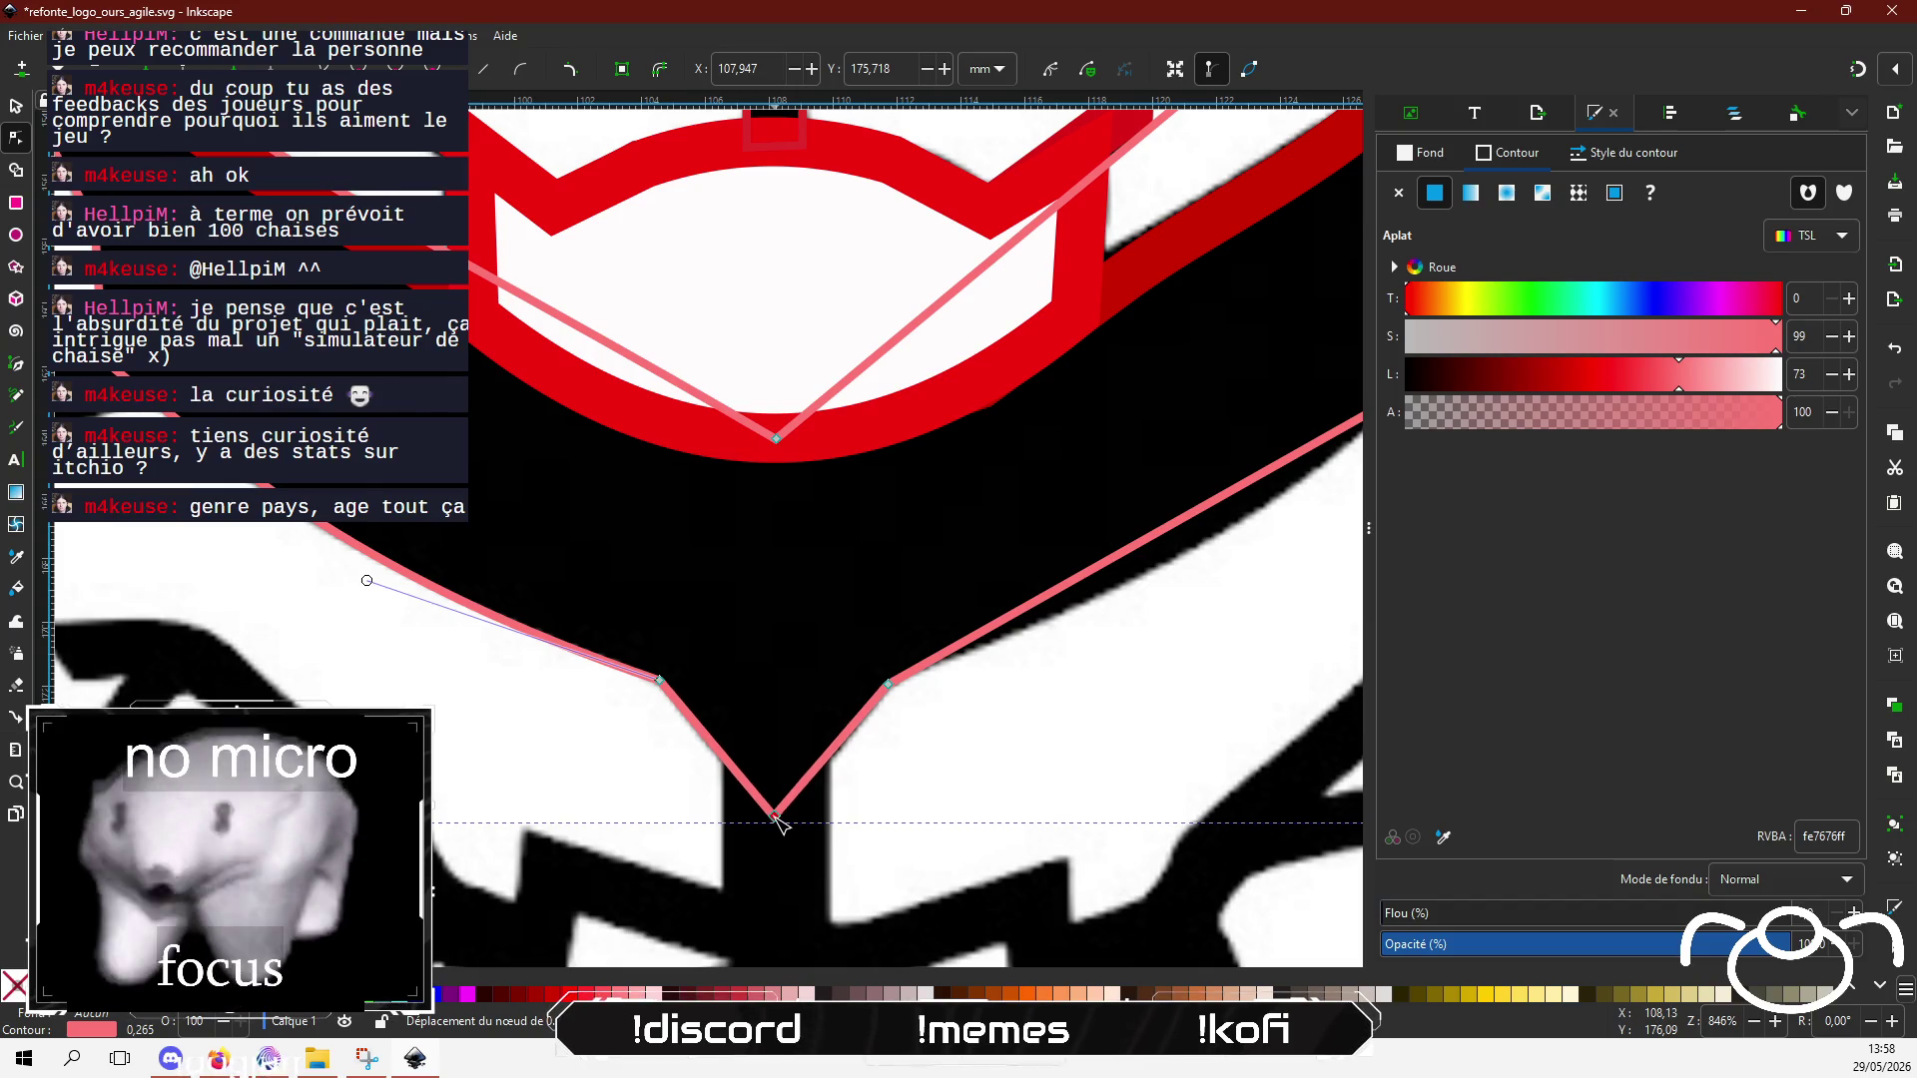
Step: Curve the jaw's lower right and right sides and bend the inner segment along the red stroke
scroll(1078, 688, "right", 4)
scroll(1038, 629, "up", 2)
left_click_drag(983, 604, 1011, 623)
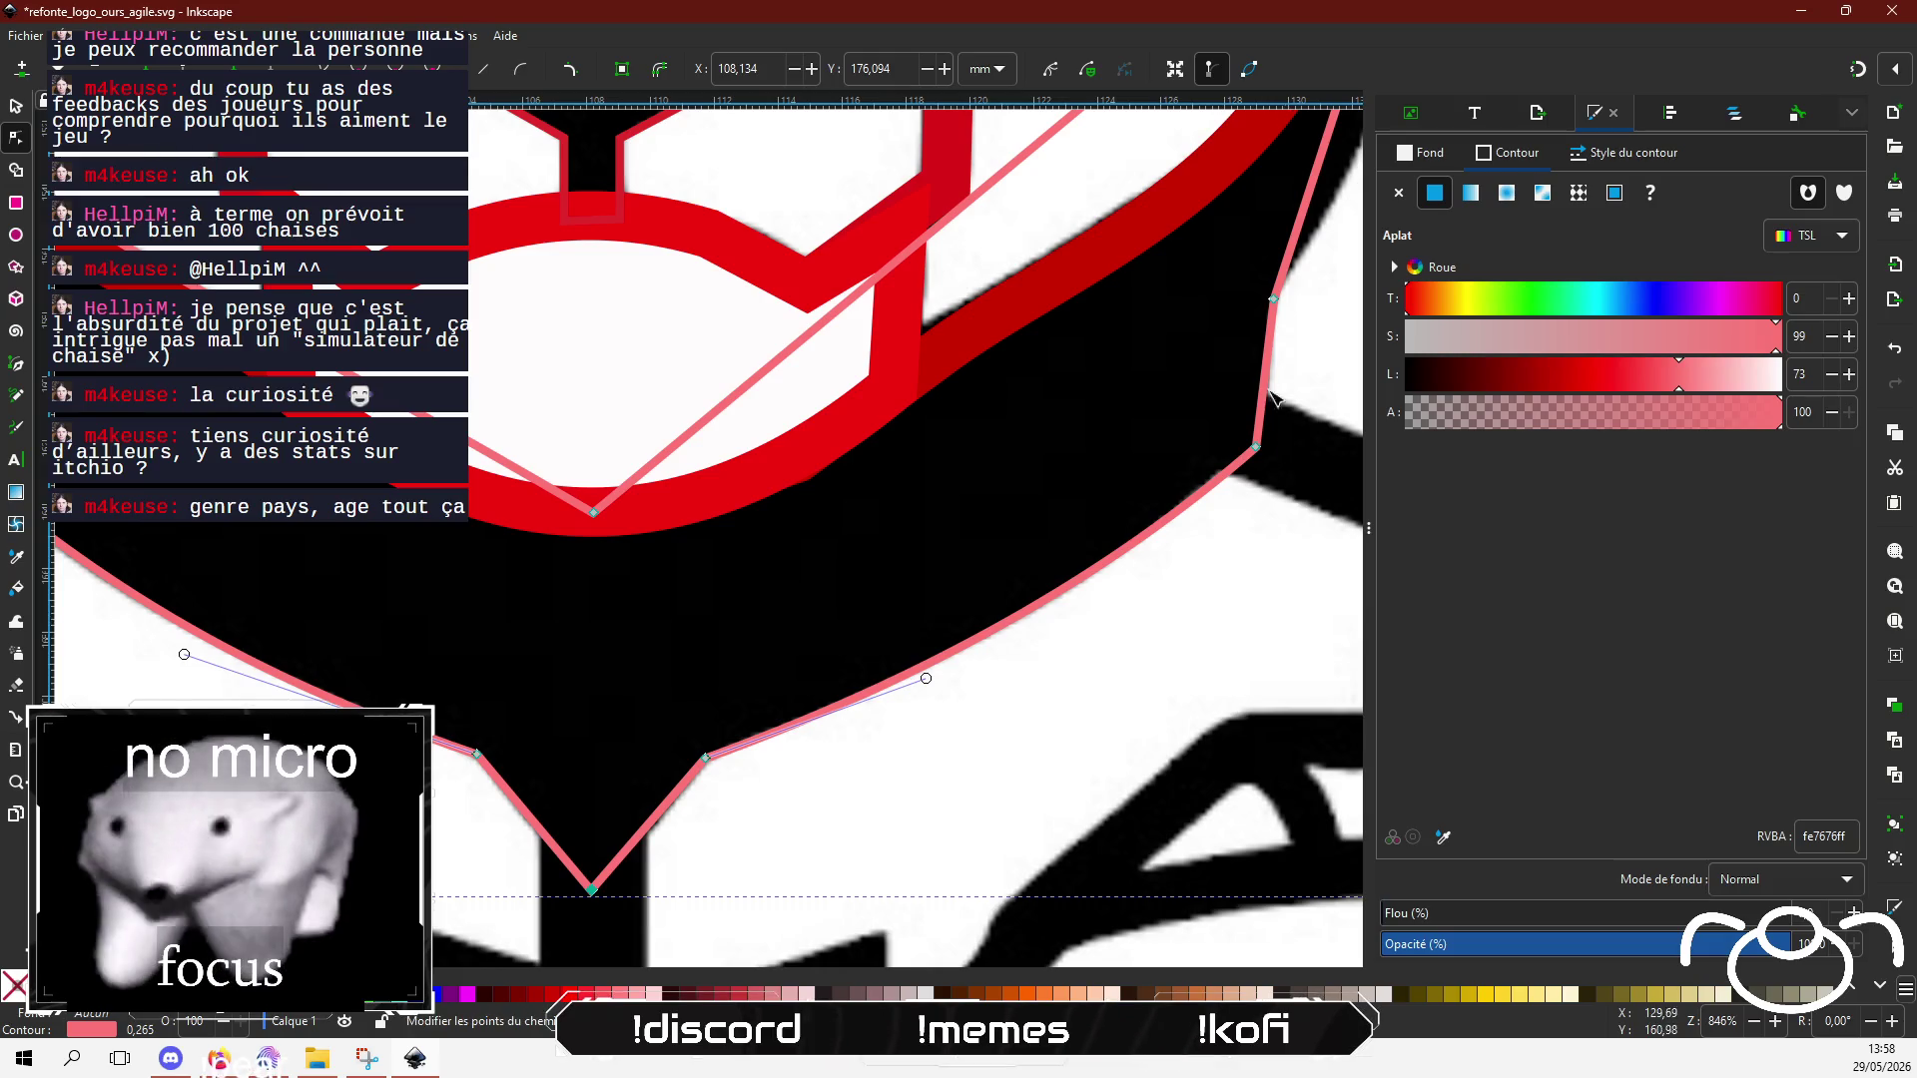
scroll(1035, 629, "up", 7)
scroll(1036, 629, "right", 4)
left_click_drag(1198, 414, 1226, 396)
scroll(1049, 549, "up", 15)
scroll(1048, 549, "right", 1)
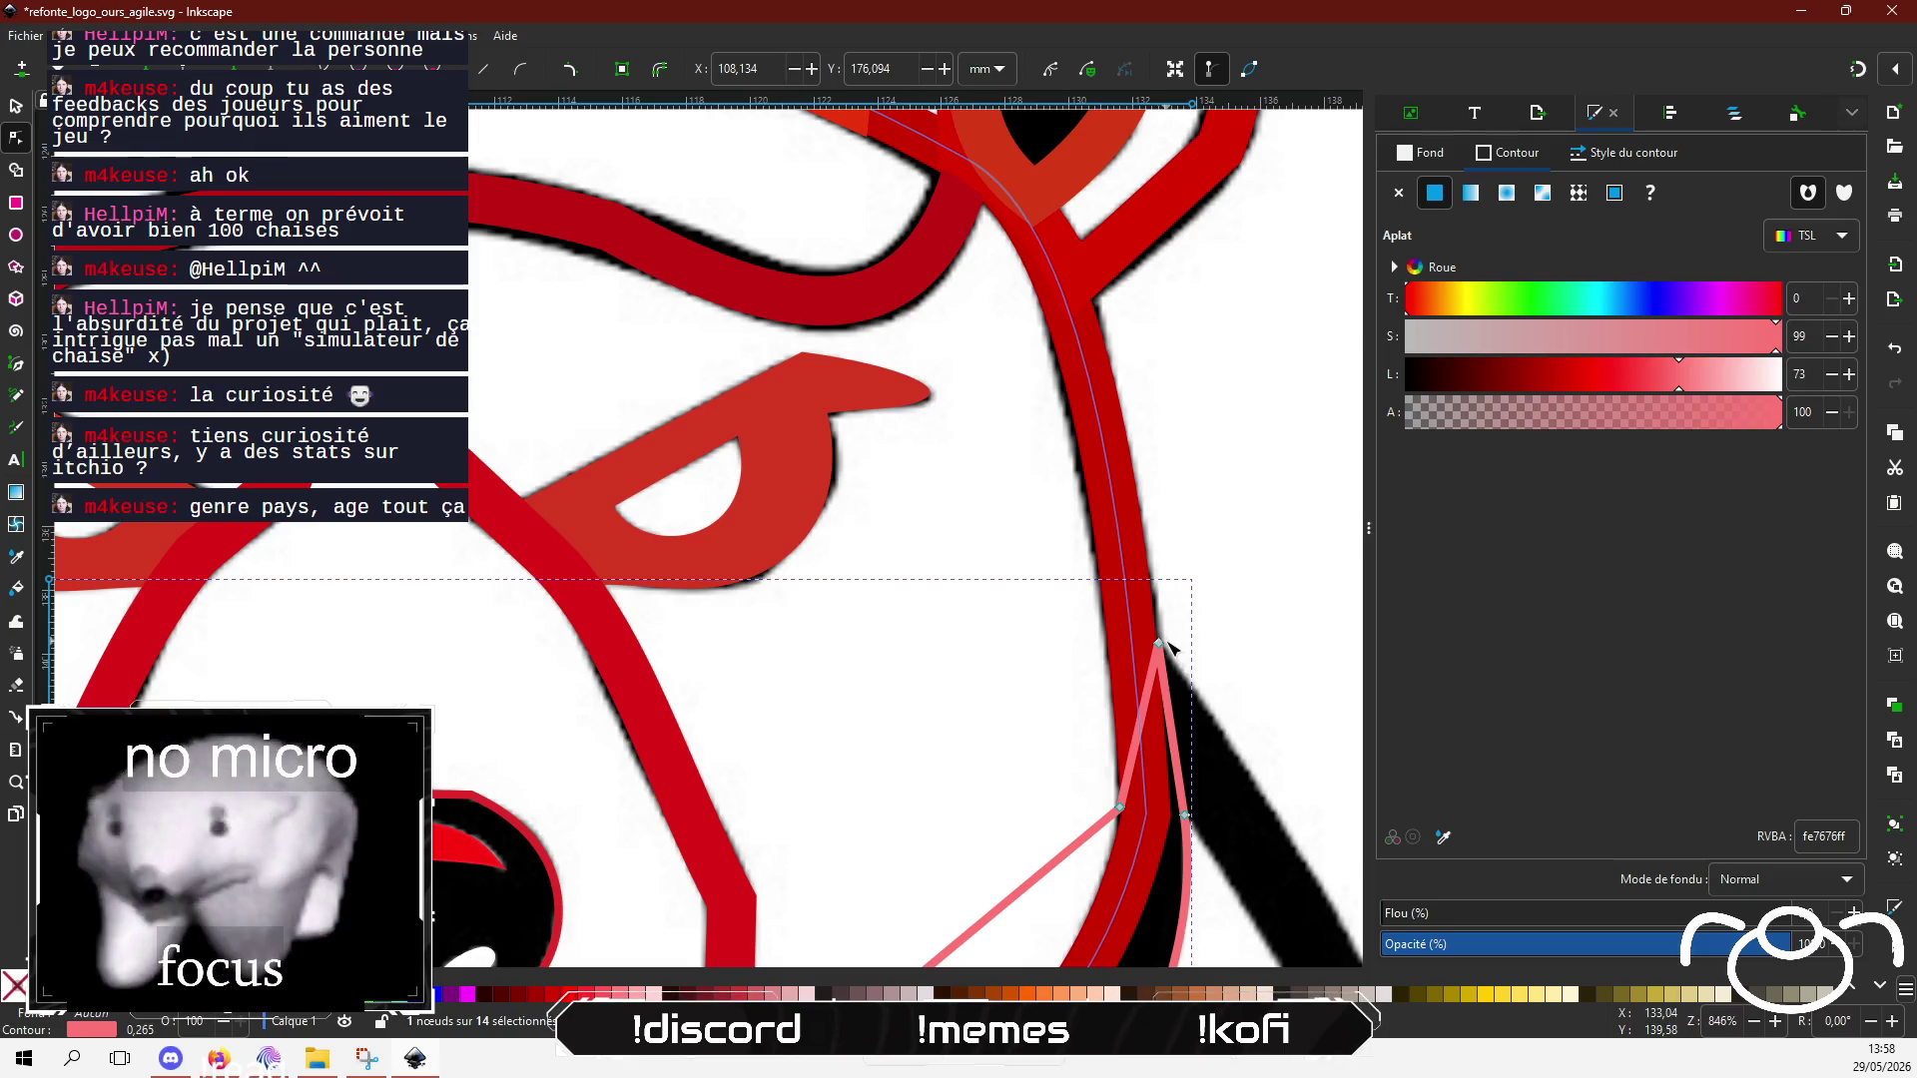
scroll(1024, 784, "down", 7)
scroll(1023, 783, "right", 1)
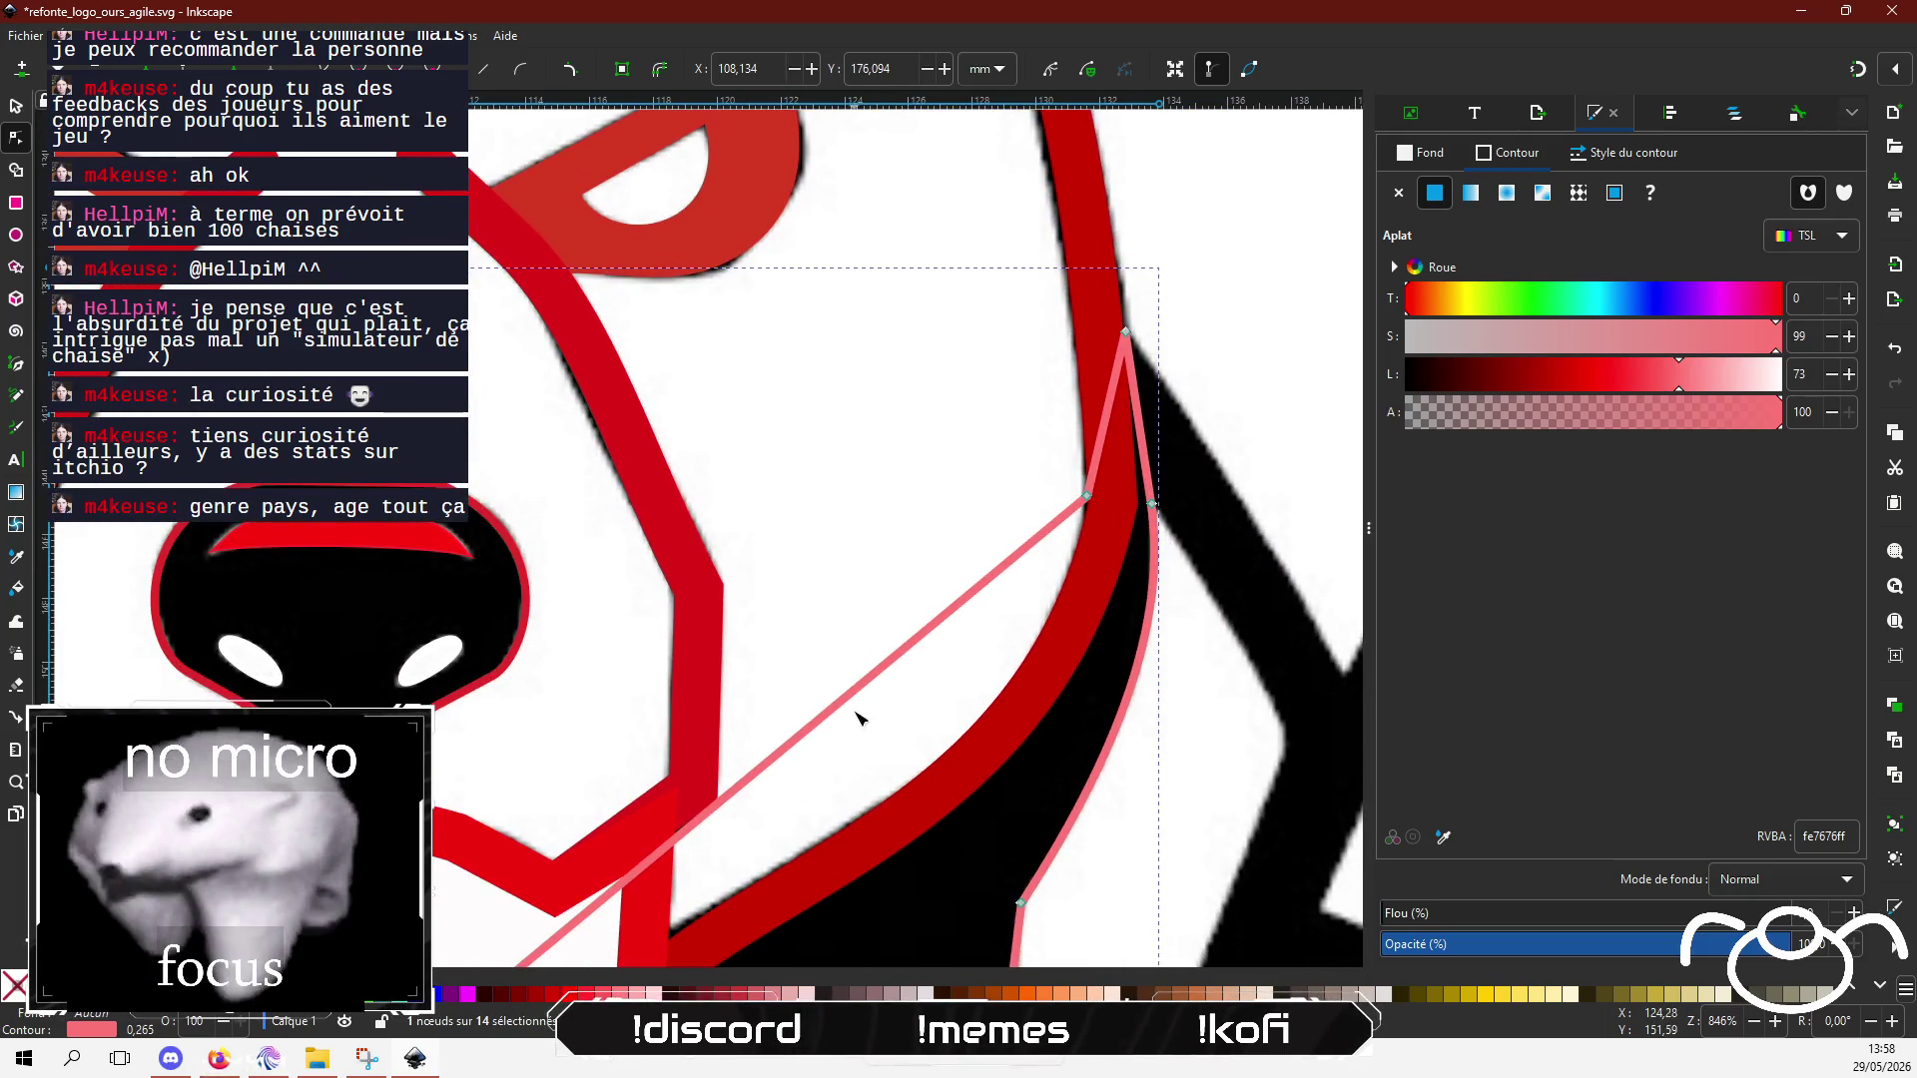
left_click_drag(860, 719, 928, 766)
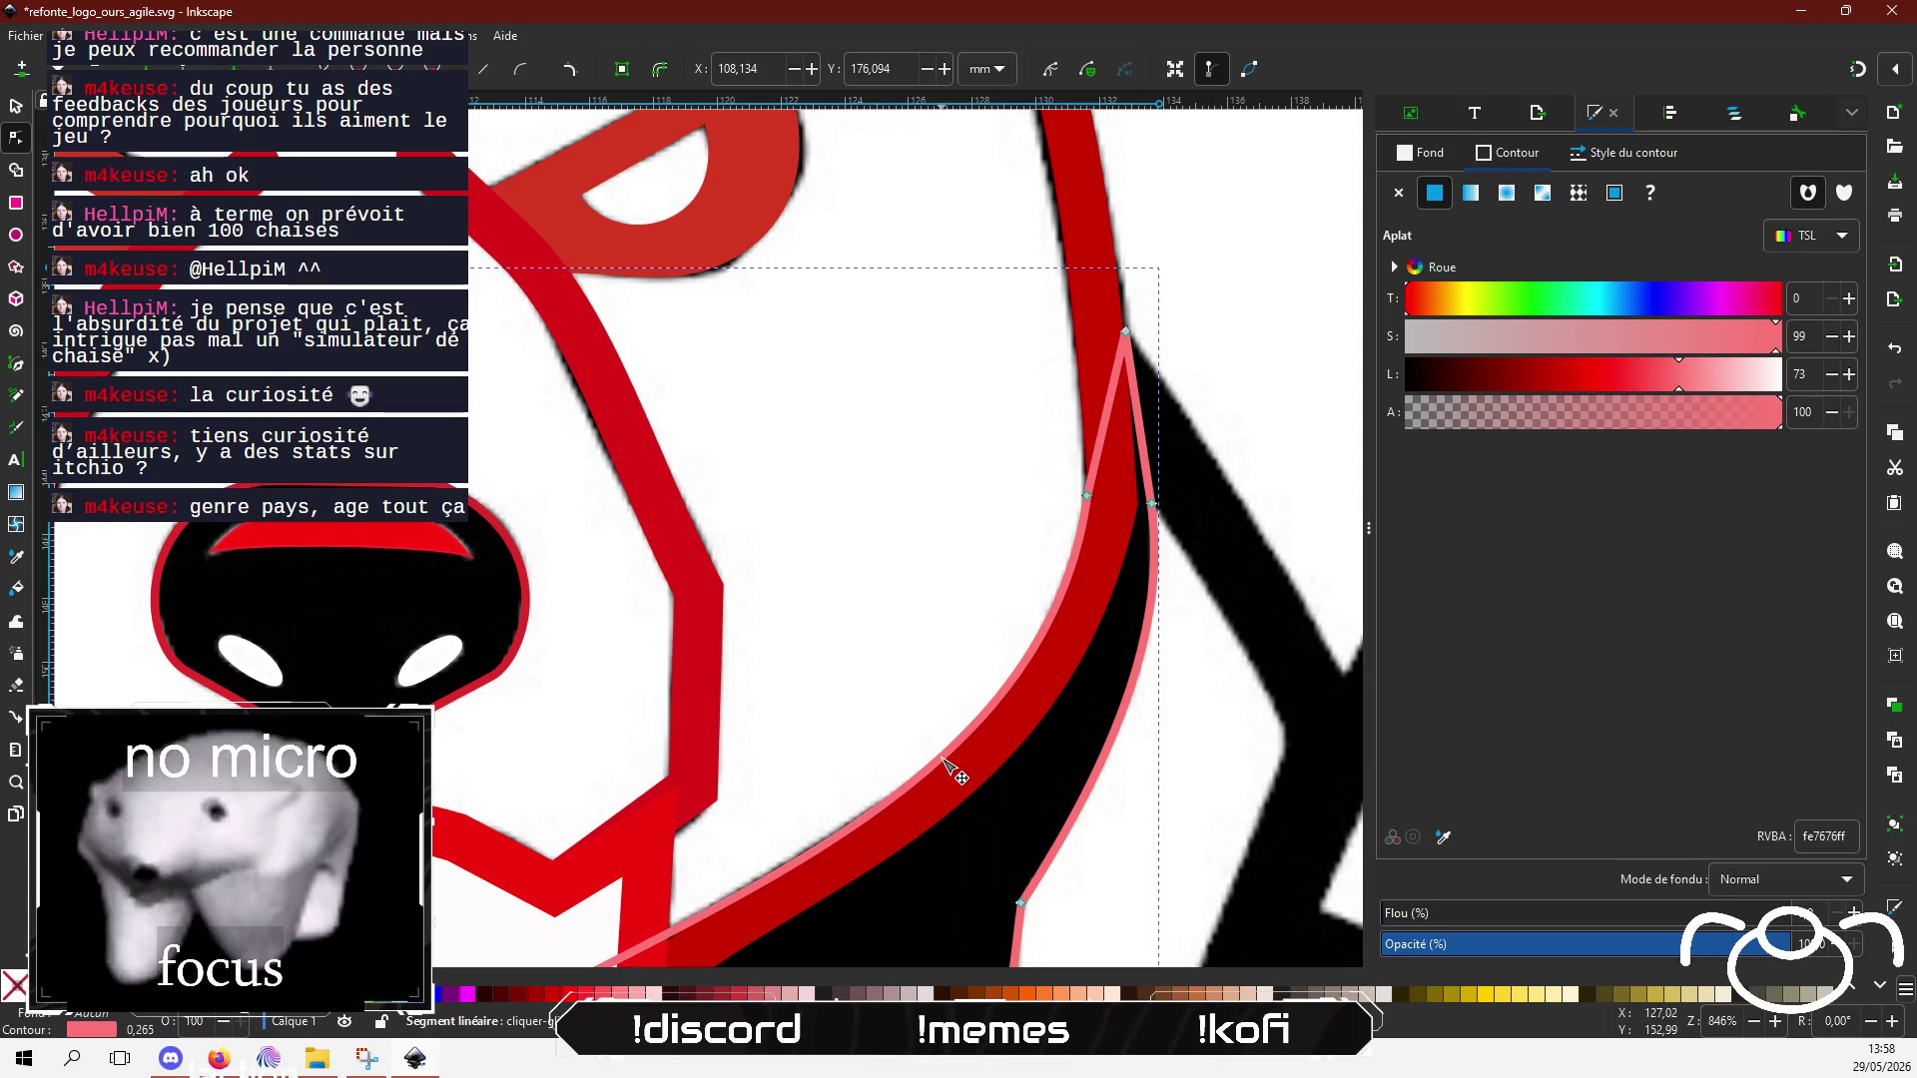
scroll(937, 484, "down", 7)
scroll(937, 484, "left", 3)
Step: Reshape the jaw's long upper curve to hug the red muzzle
left_click(670, 683)
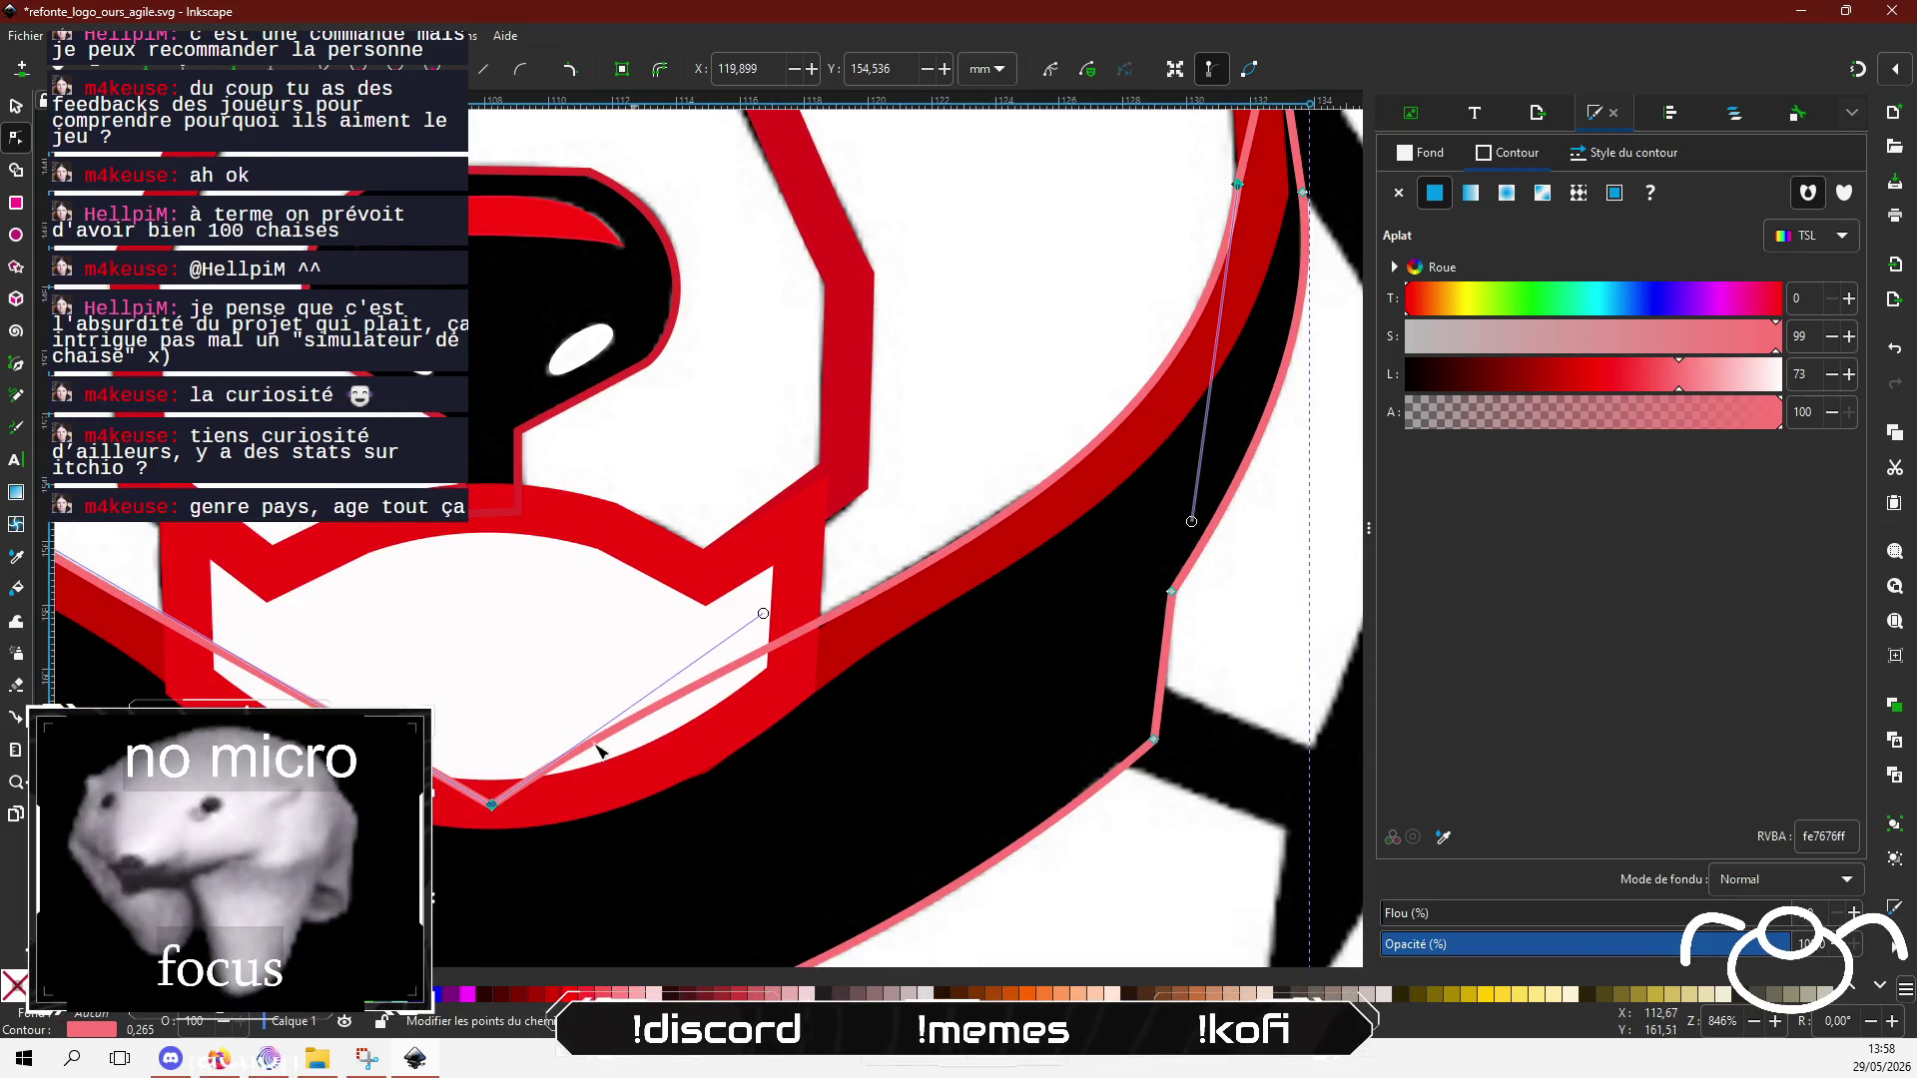
mouse_move(765, 615)
left_mouse_down()
mouse_move(674, 714)
mouse_move(613, 723)
mouse_move(680, 657)
left_mouse_up()
left_click_drag(547, 632, 827, 590)
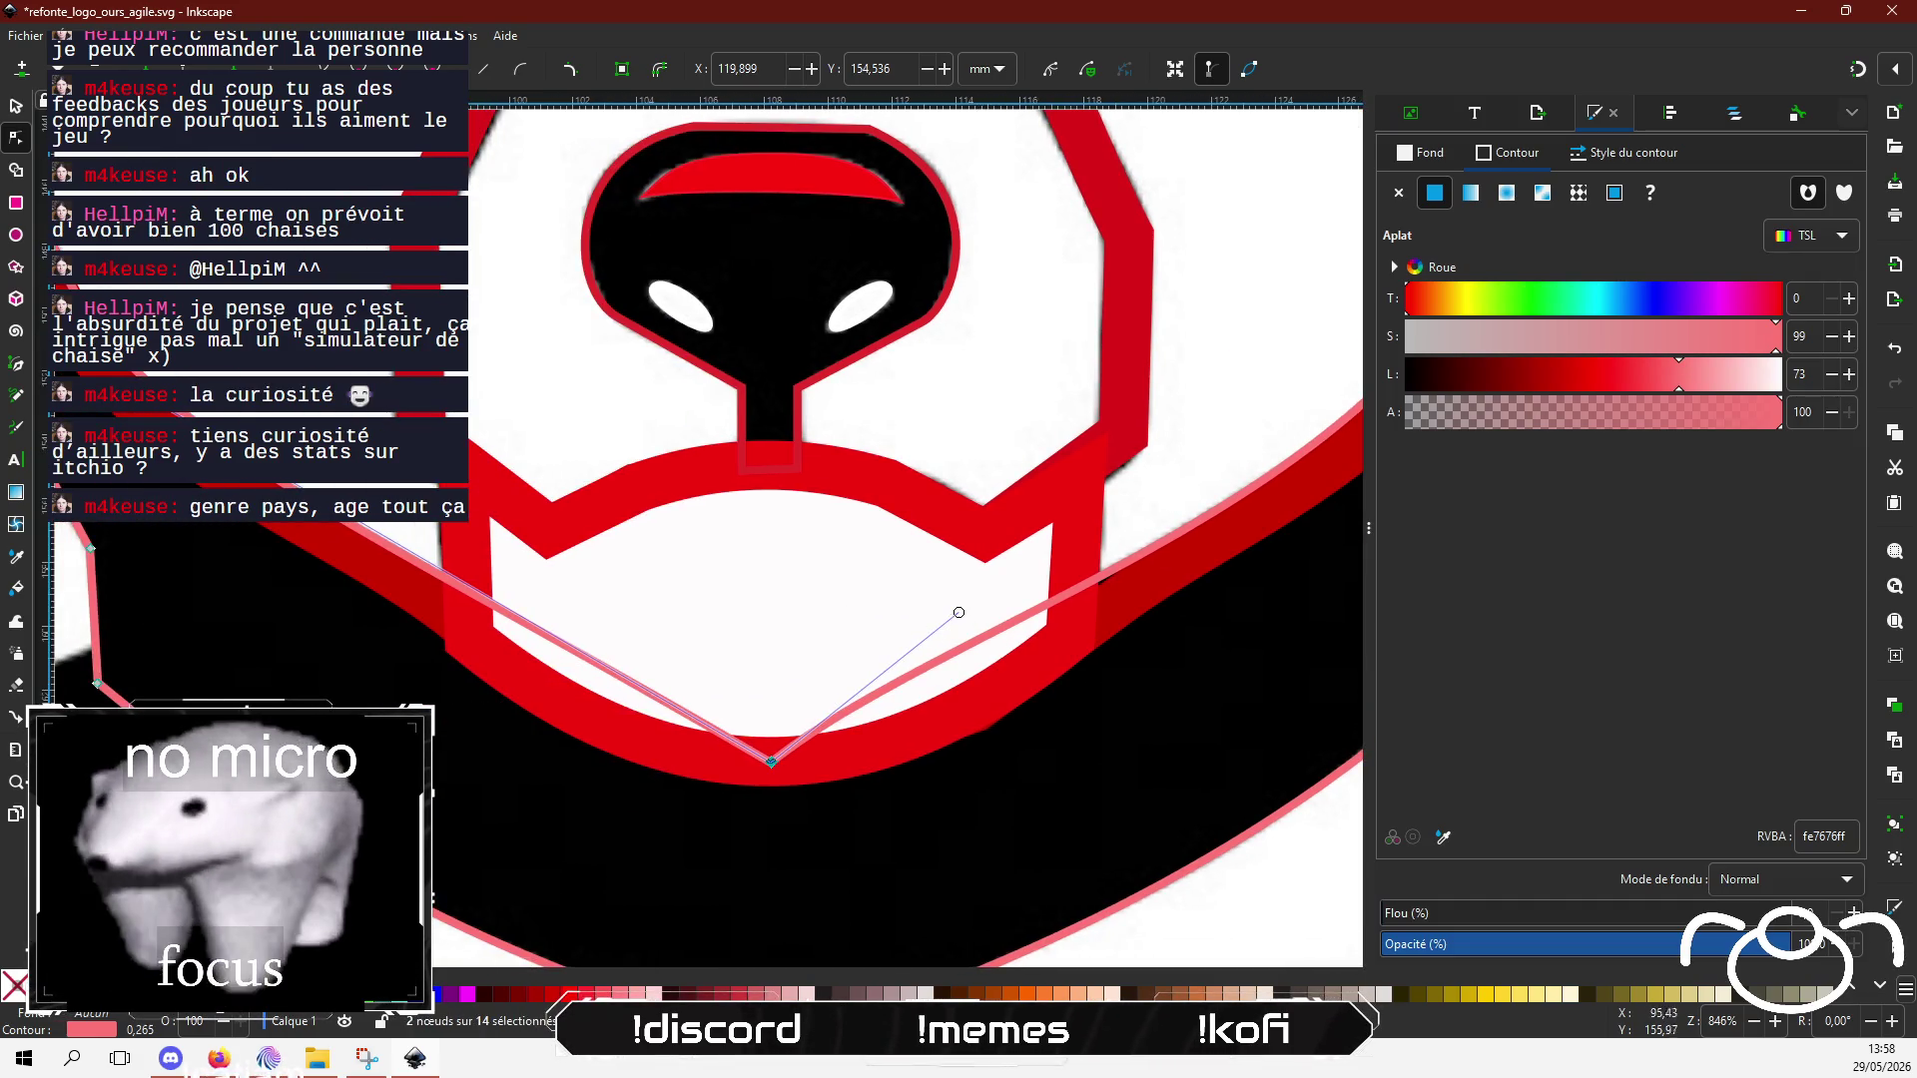
scroll(947, 621, "down", 3, "ctrl")
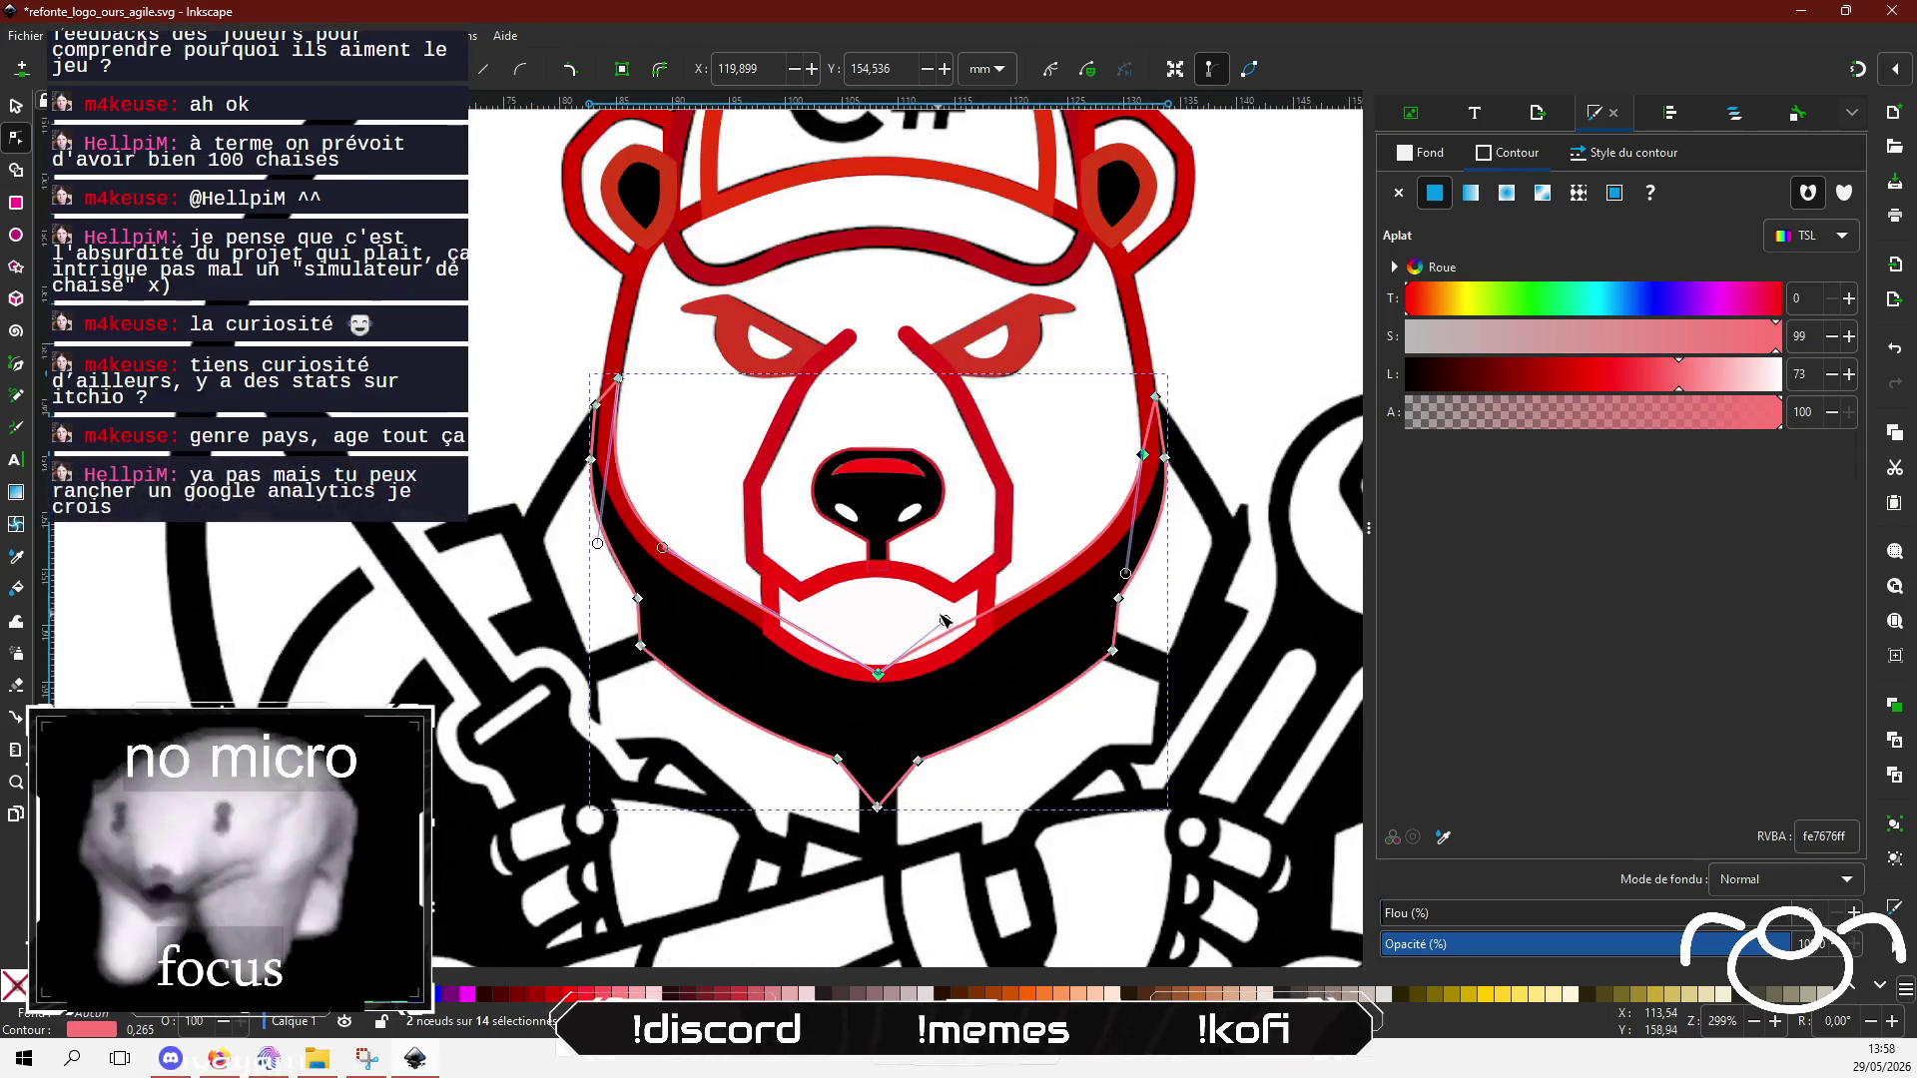
Step: Adjust the curves under the muzzle, undoing one attempt, so the left edge follows it
left_click_drag(945, 620, 1120, 560)
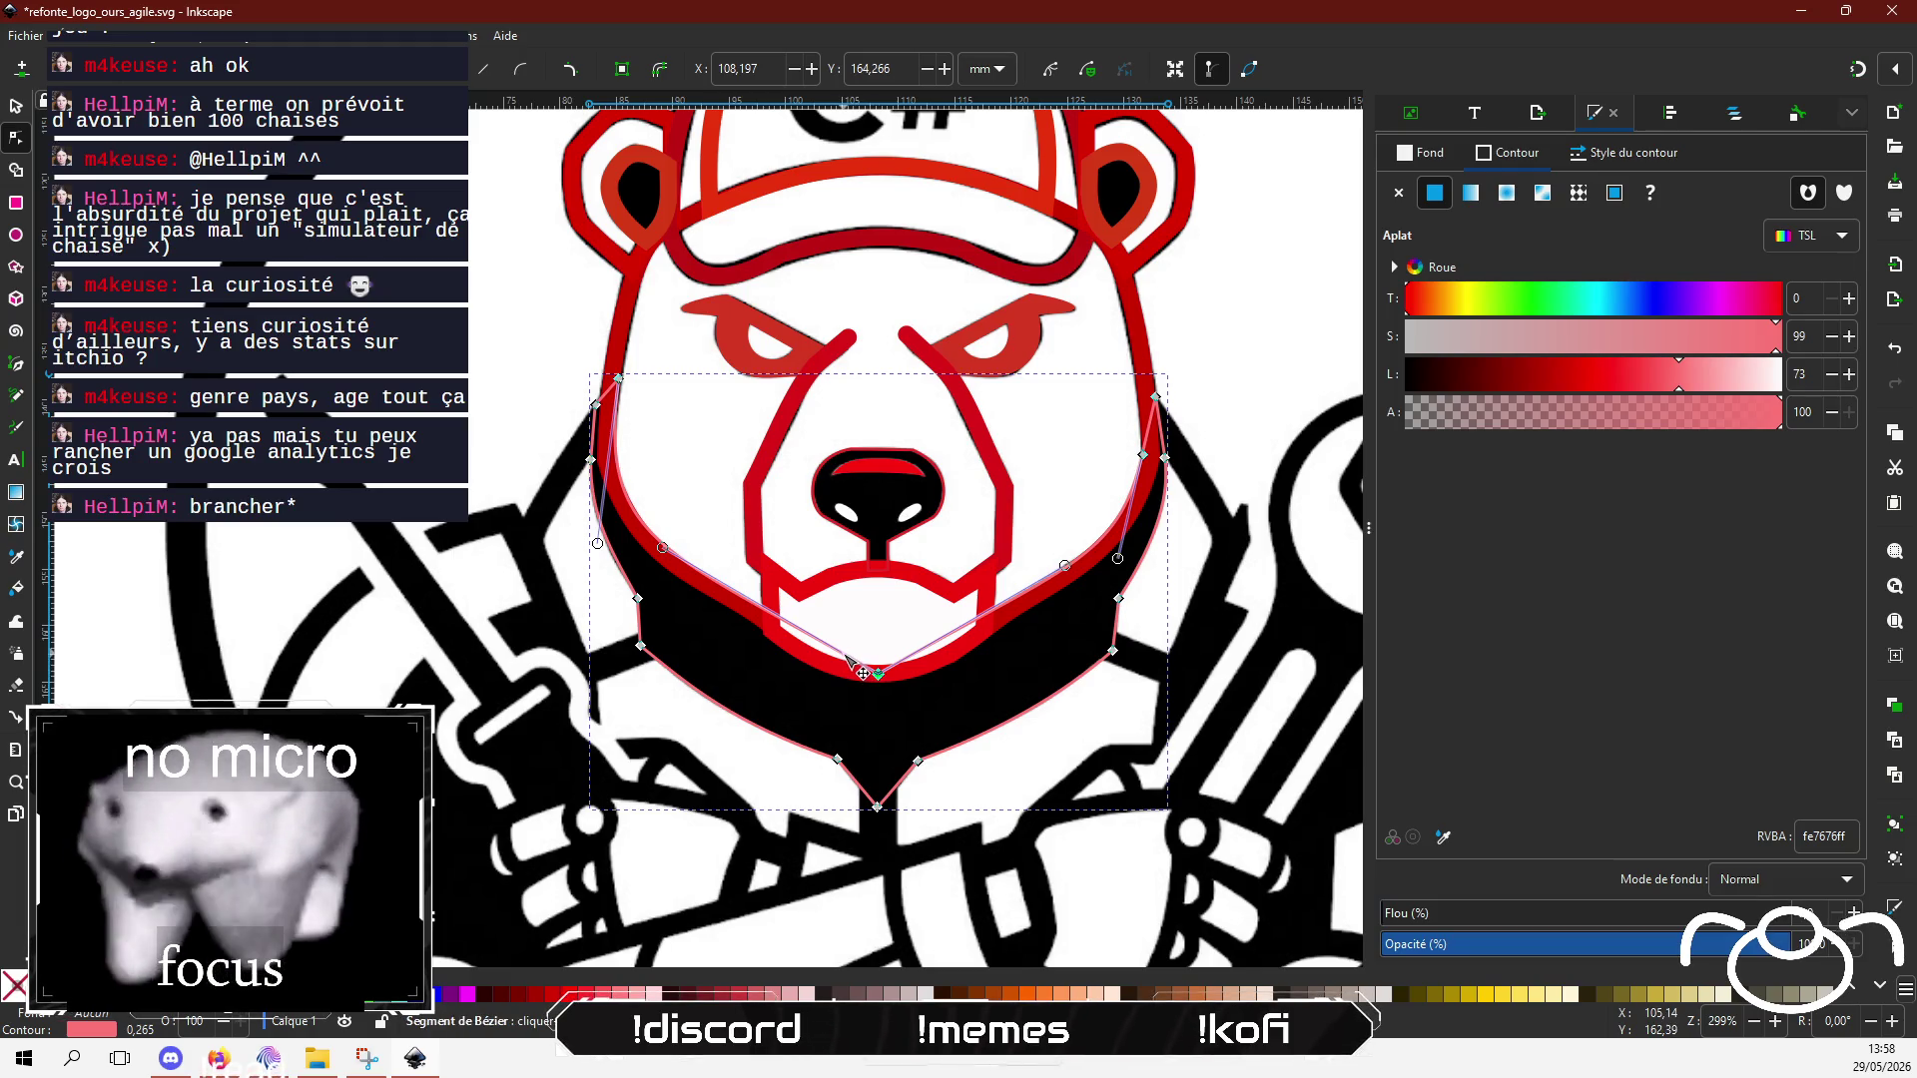
left_click(834, 655)
left_click_drag(665, 548, 680, 565)
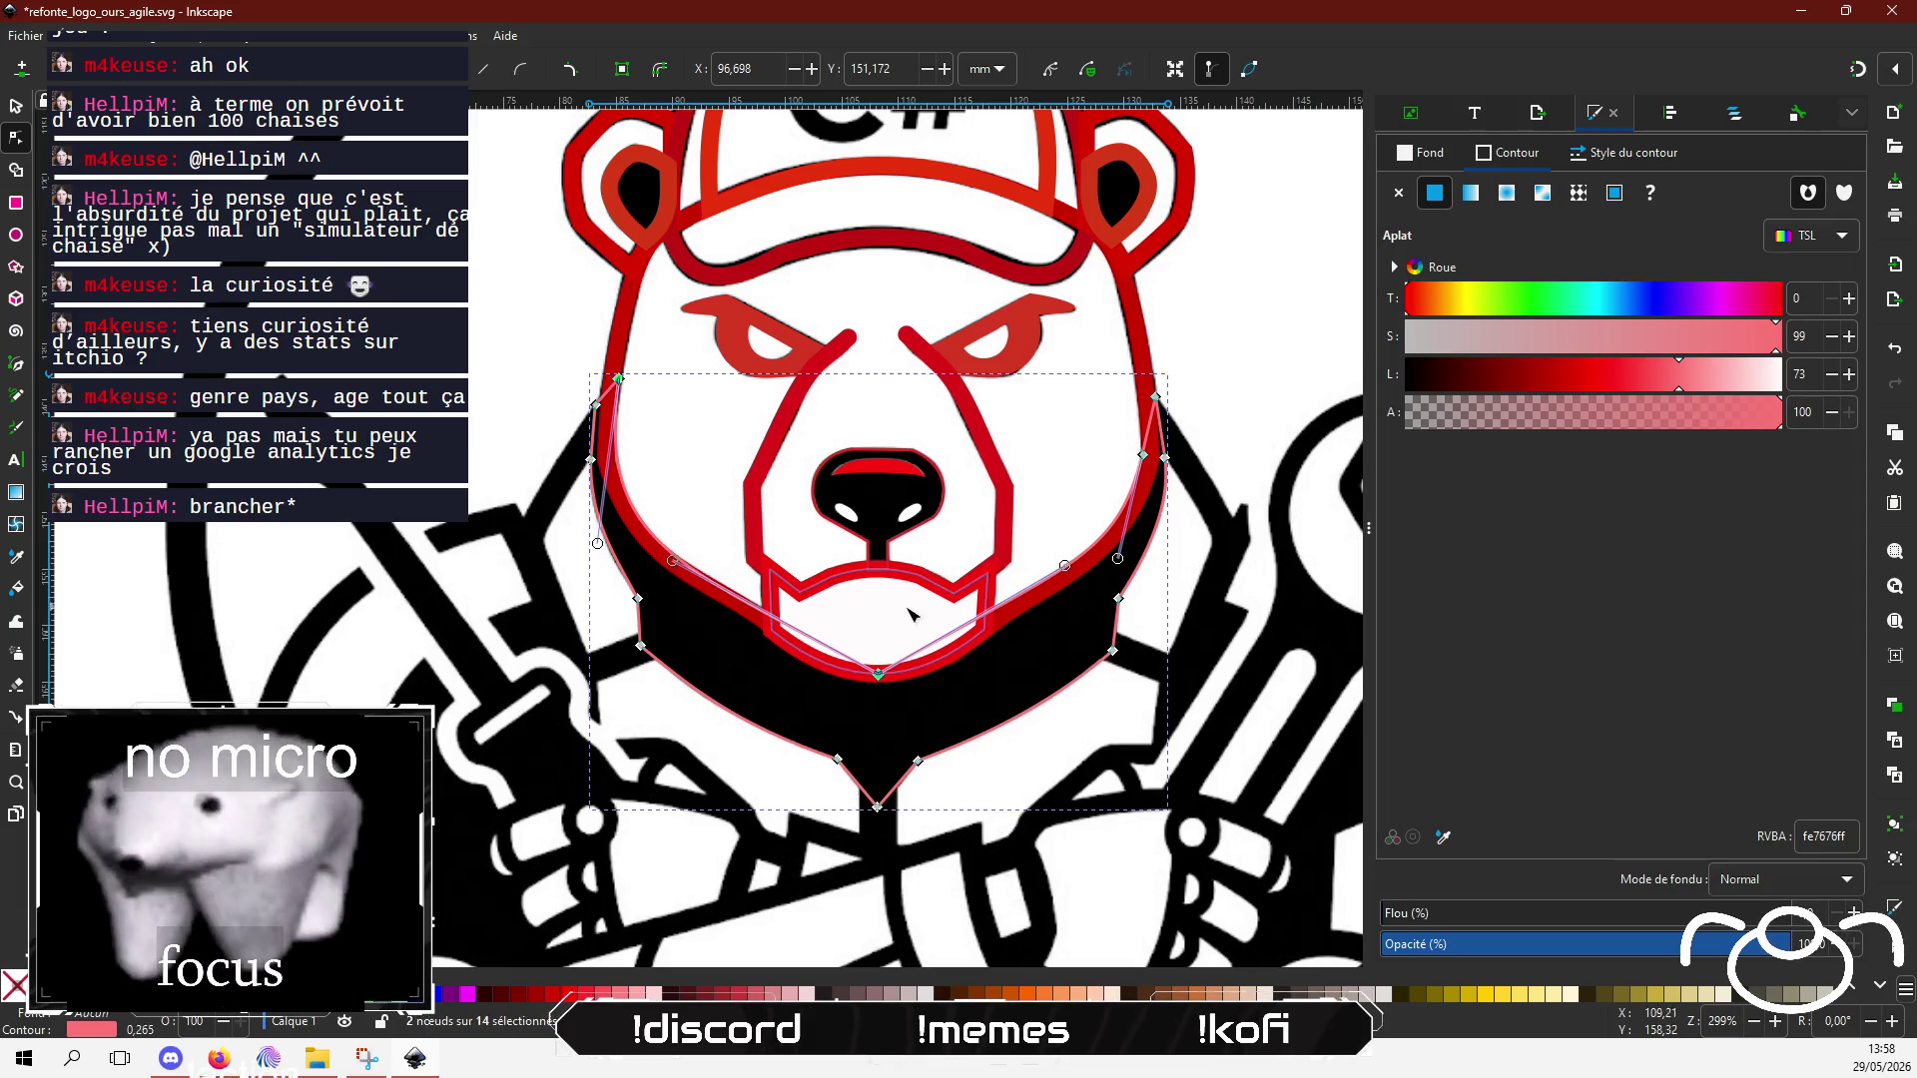
scroll(998, 619, "up", 1)
key("ctrl+z")
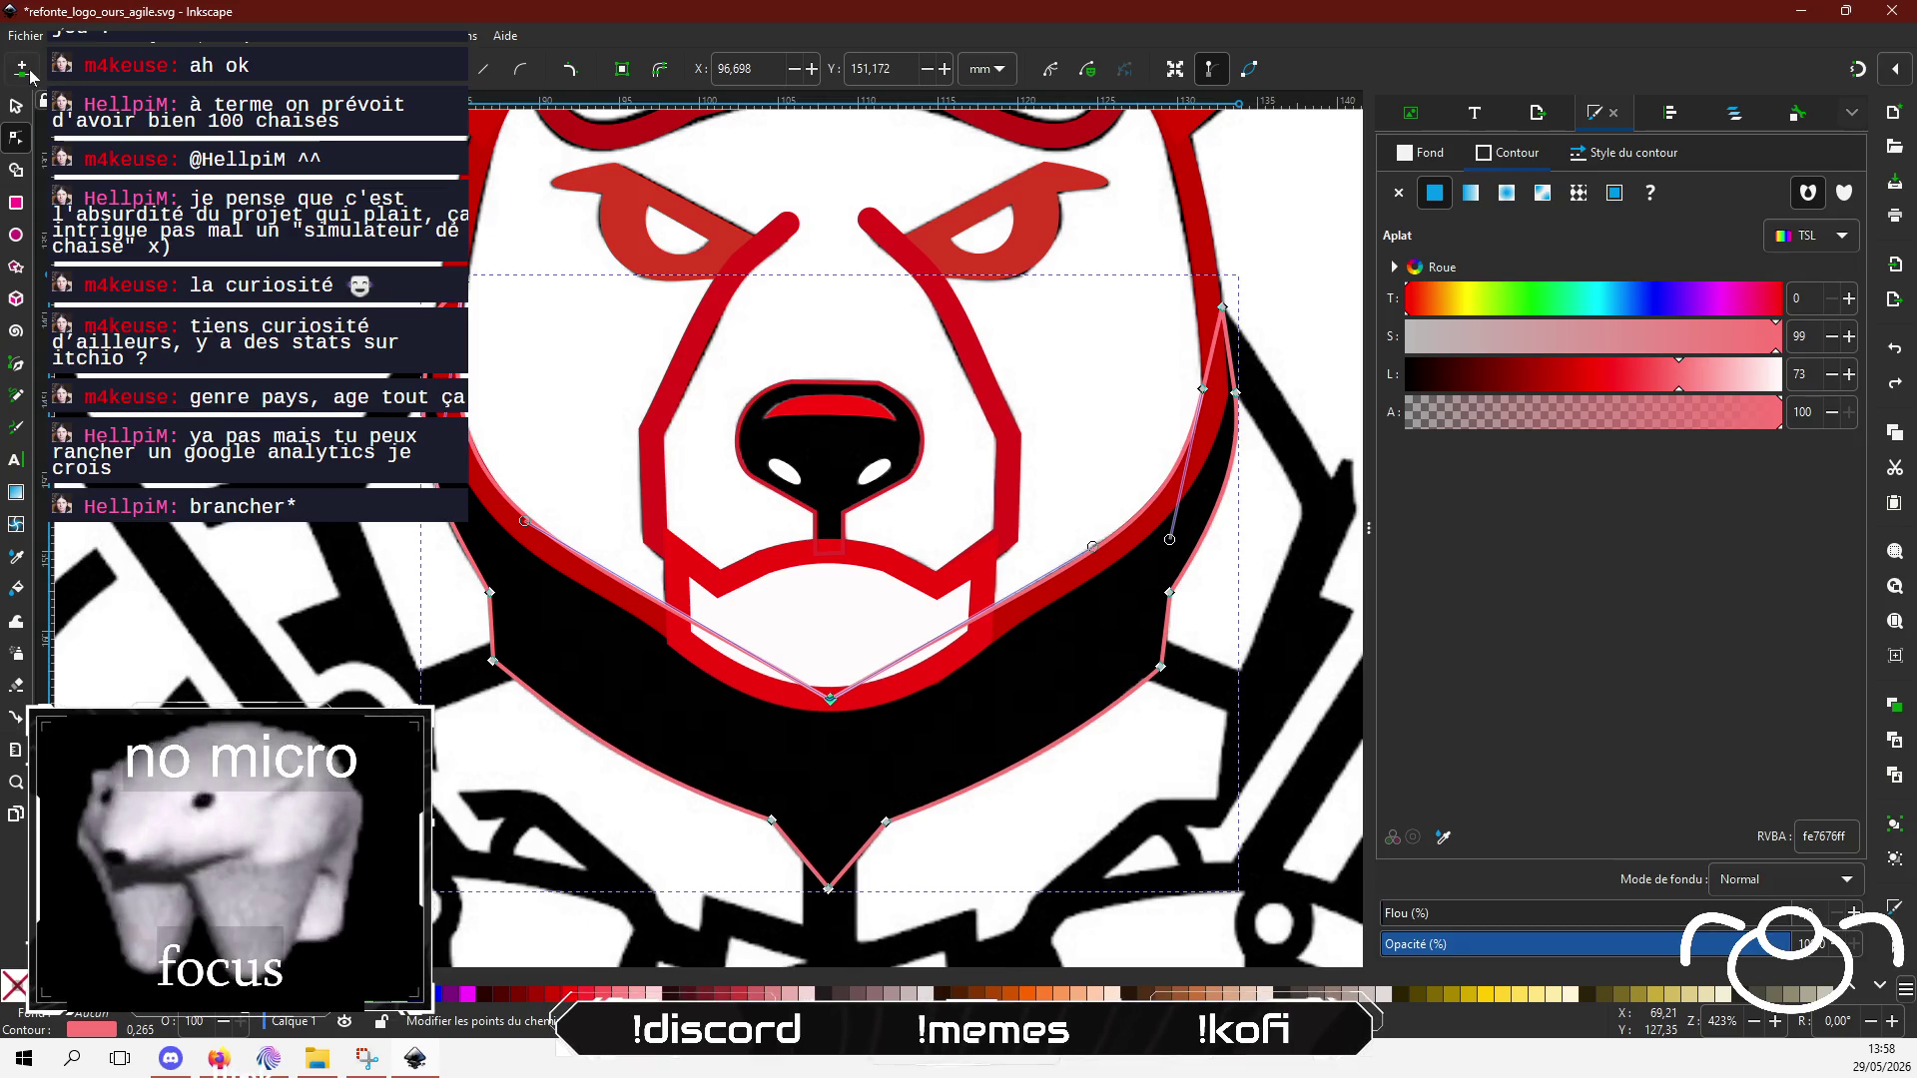
left_click_drag(524, 521, 577, 564)
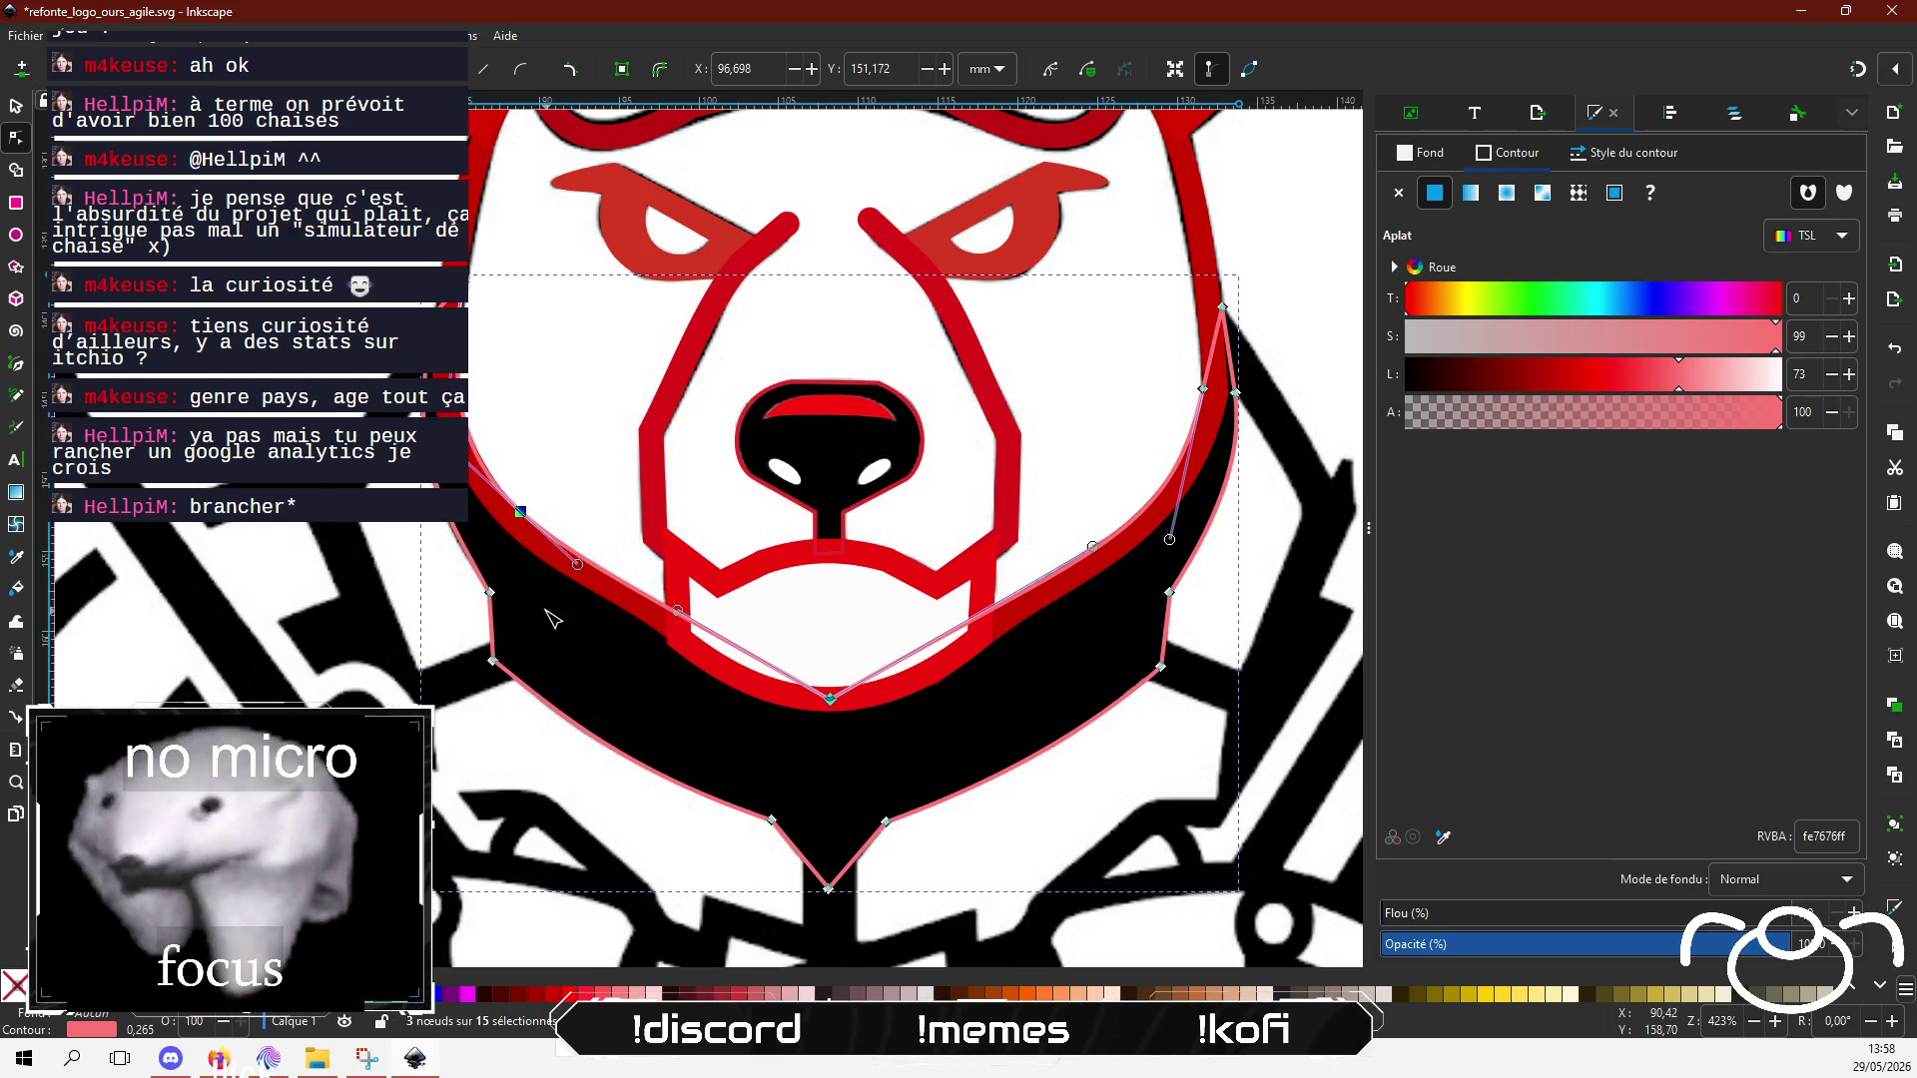
Step: Add a node on the lower-left jaw curve and move it onto the muzzle line
double_click(704, 629)
mouse_move(699, 633)
left_mouse_down()
mouse_move(770, 682)
mouse_move(830, 690)
left_mouse_up()
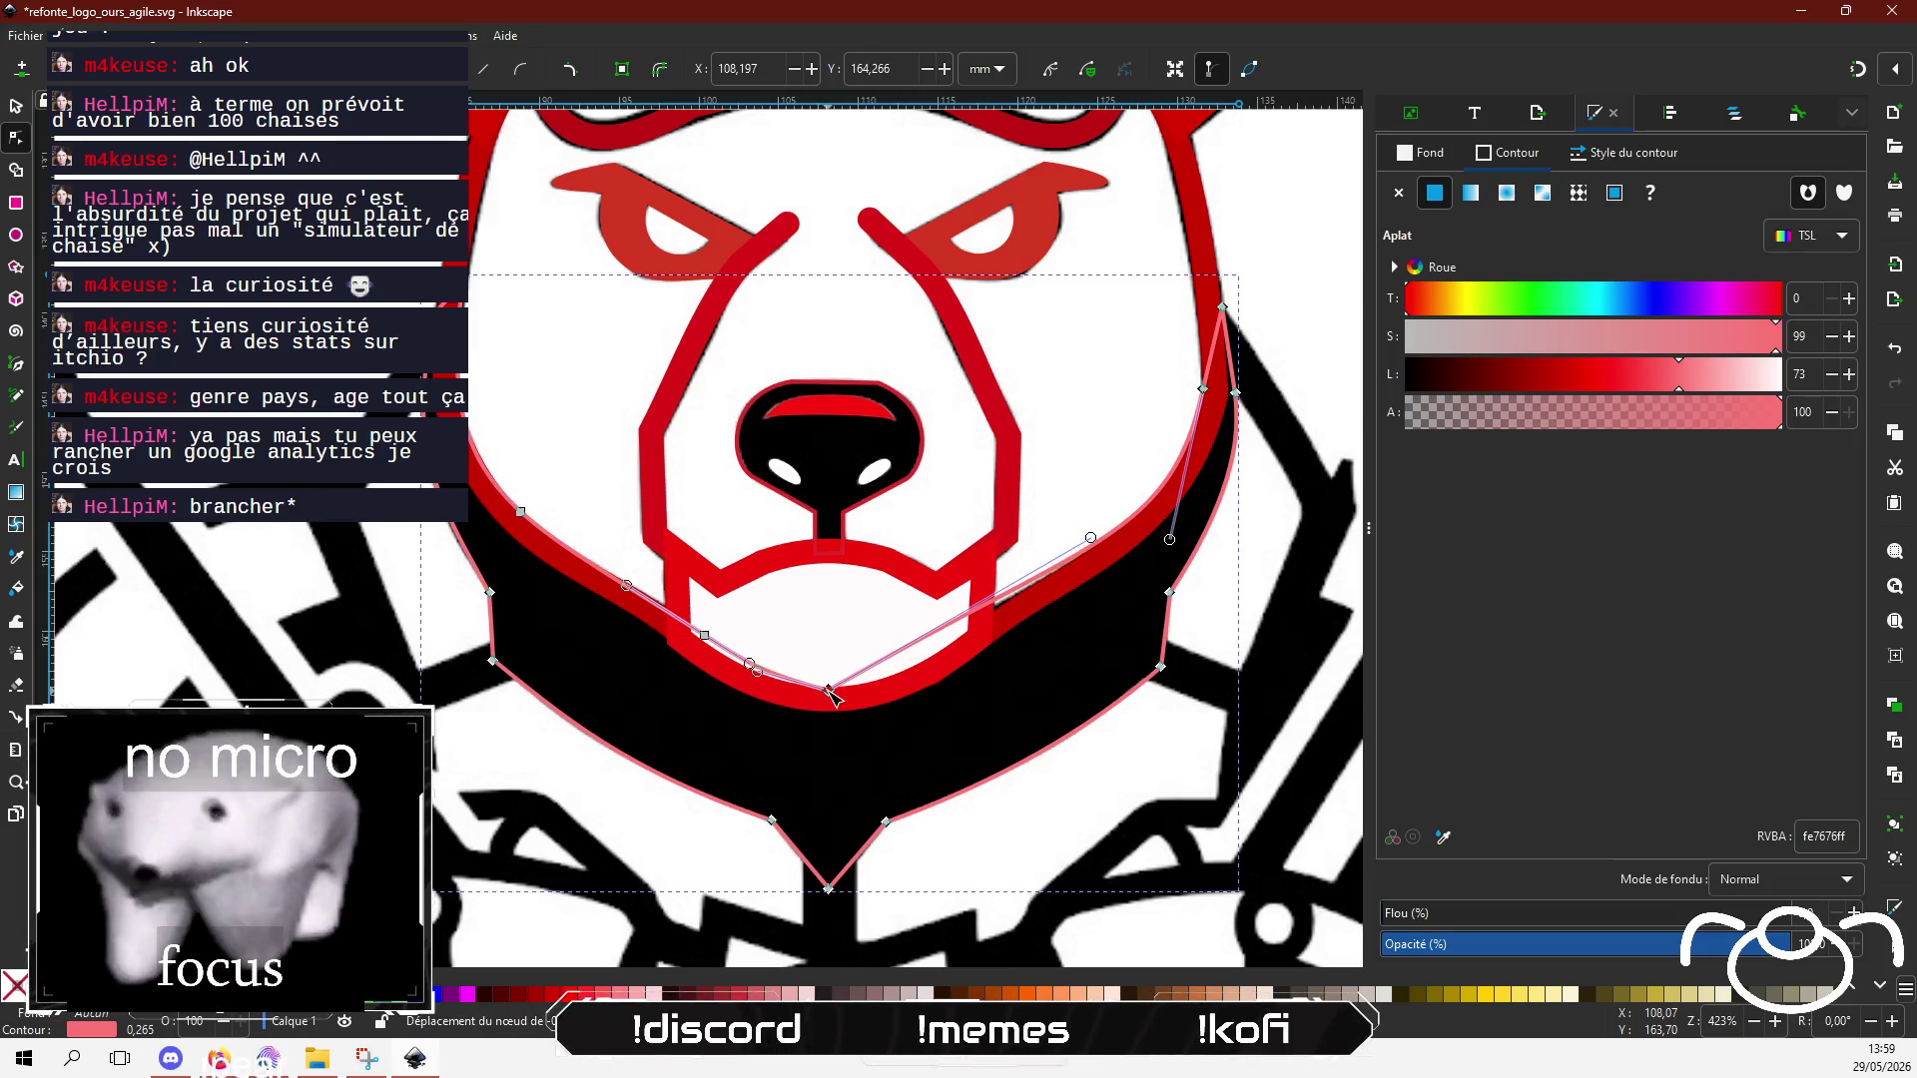
scroll(830, 690, "up", 4)
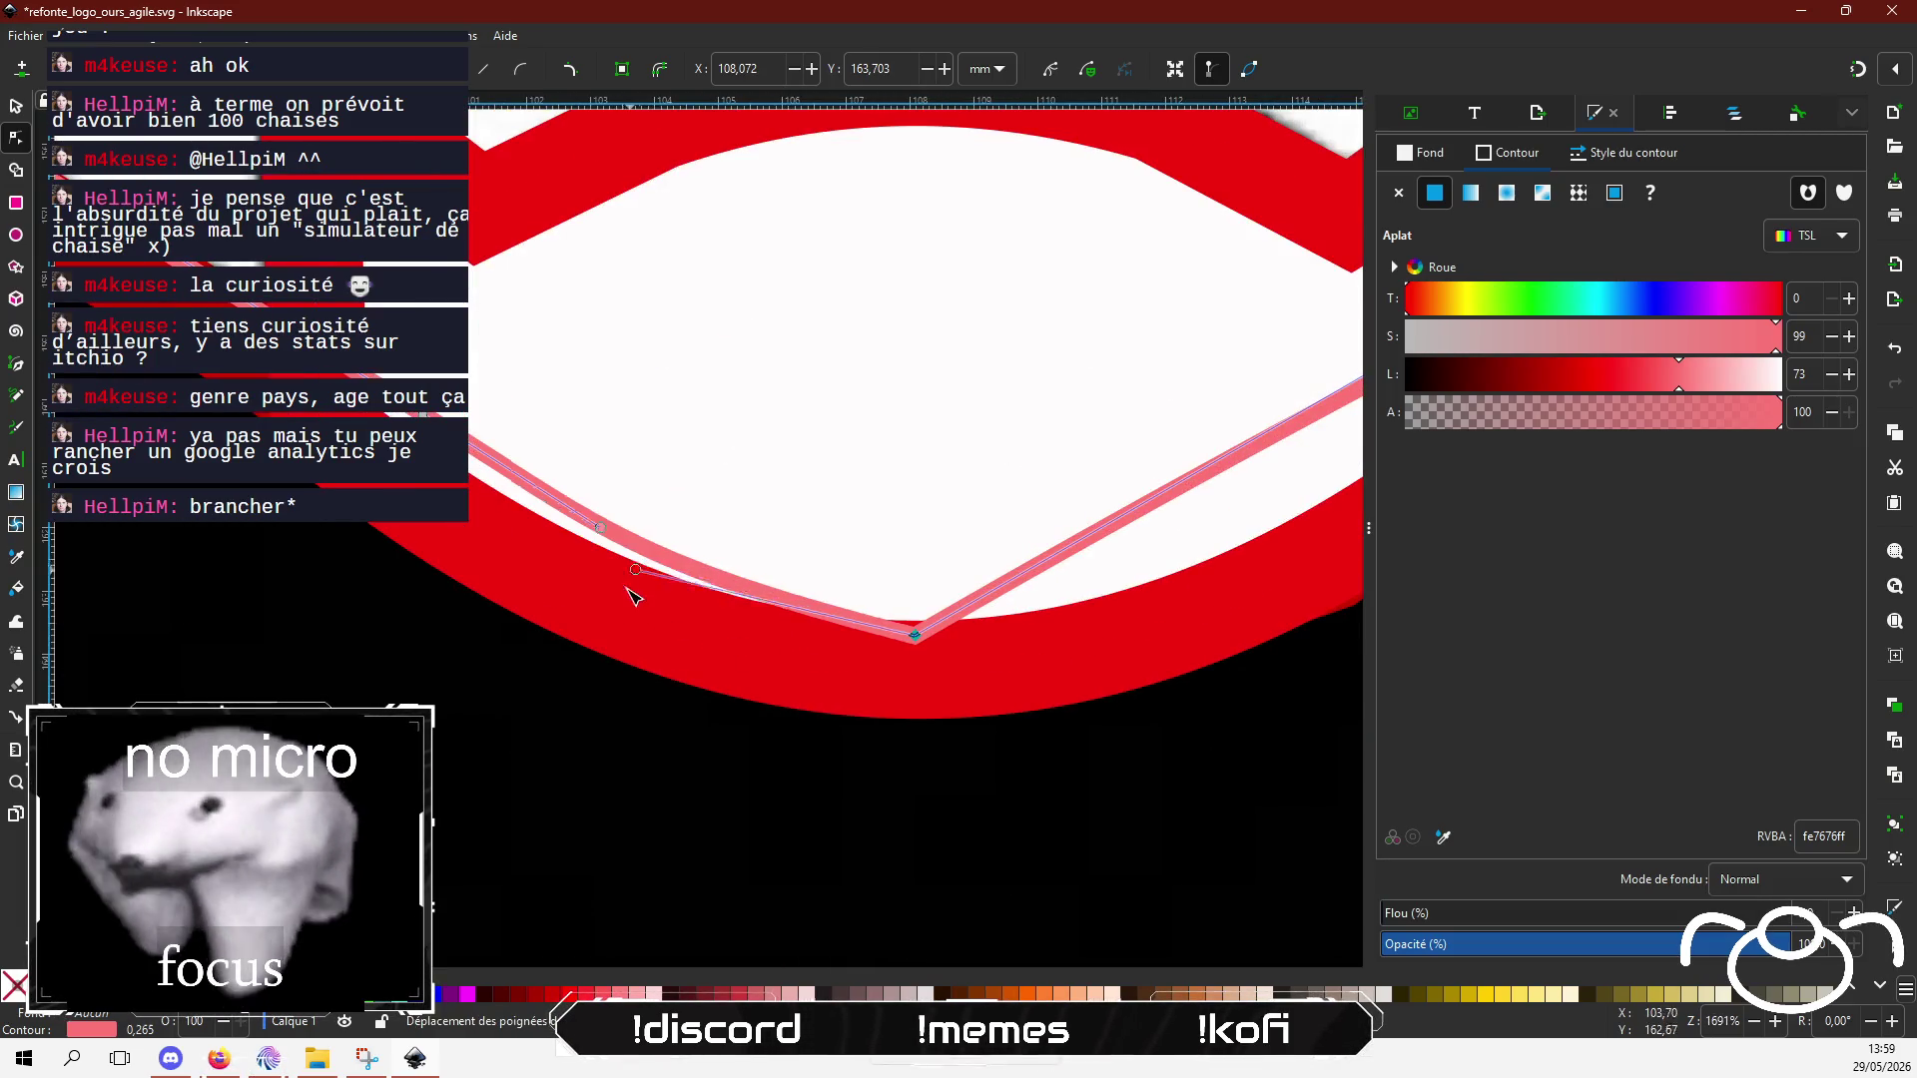
Step: Reshape the upper-left jaw edge along the muzzle, undoing and then redoing the change
left_click_drag(628, 589, 624, 594)
mouse_move(602, 529)
left_mouse_down()
mouse_move(499, 513)
mouse_move(557, 510)
left_mouse_up()
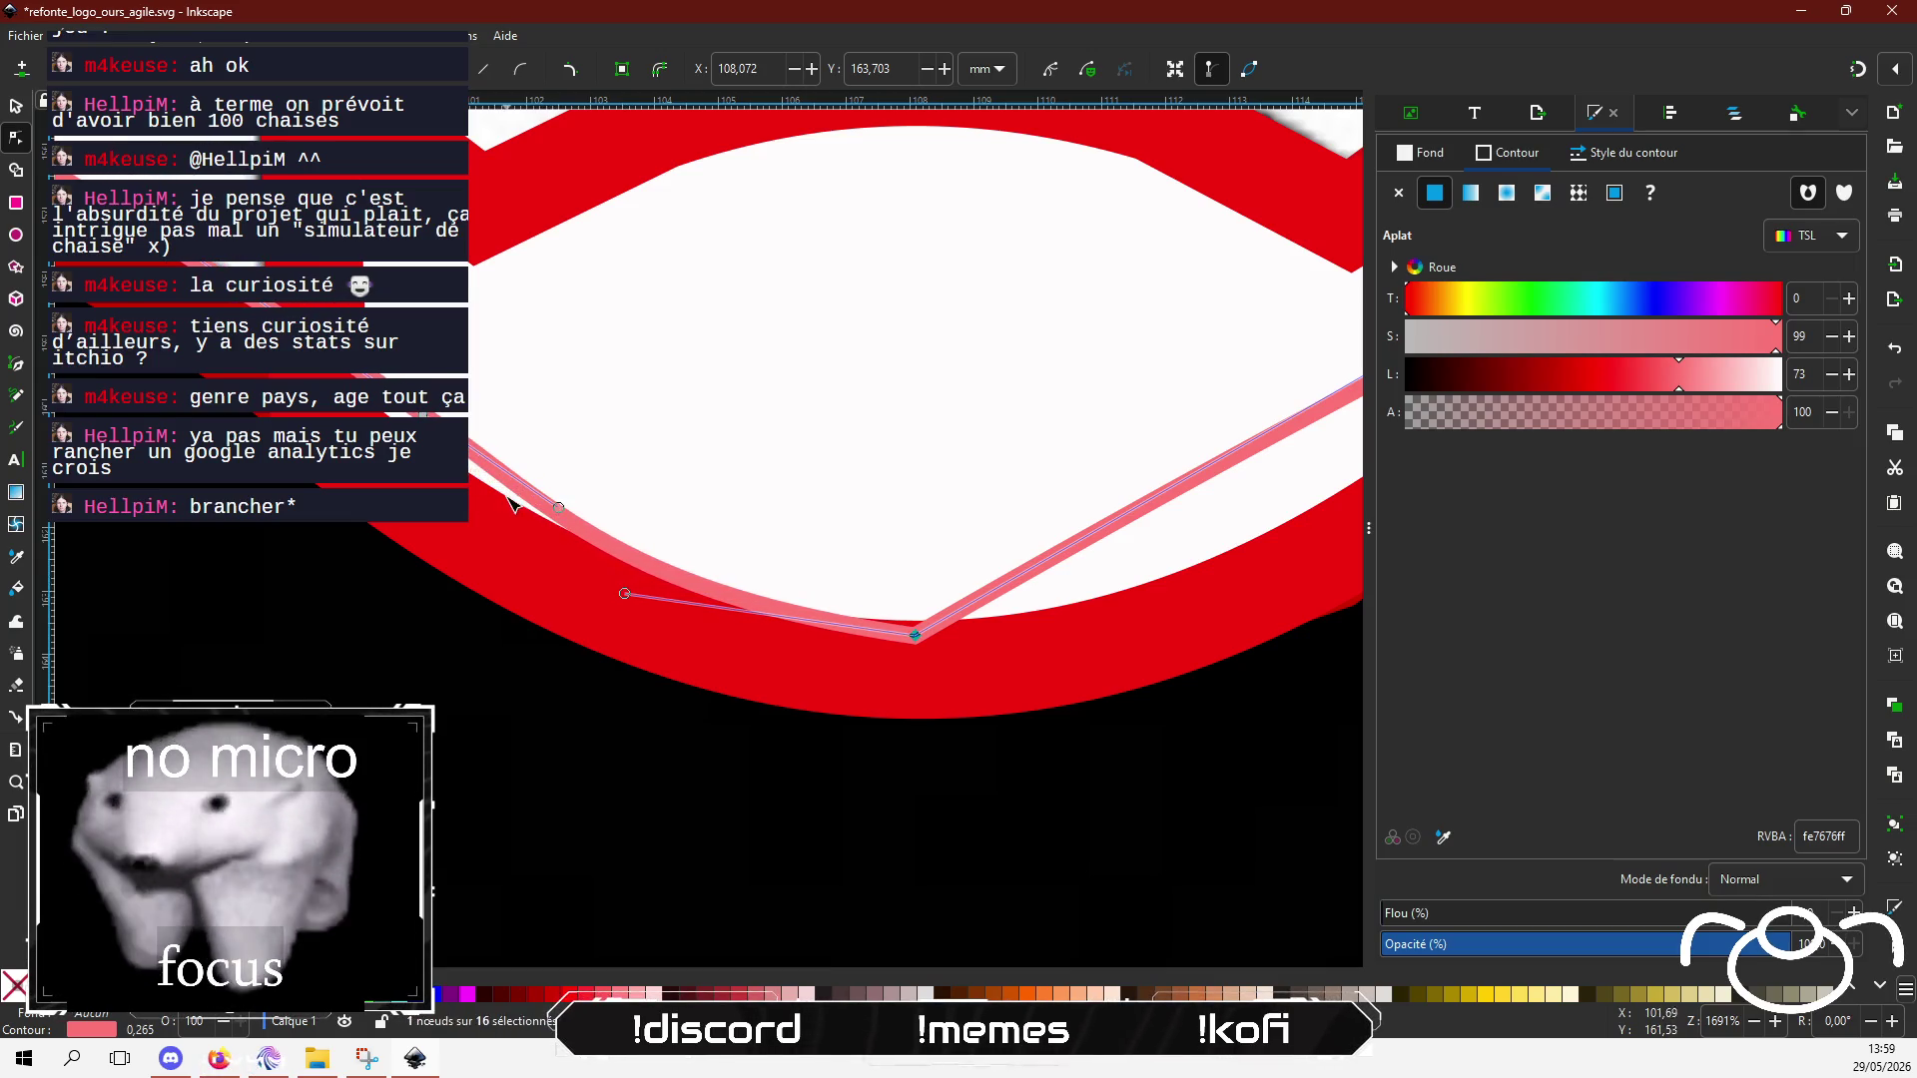
scroll(629, 494, "down", 3)
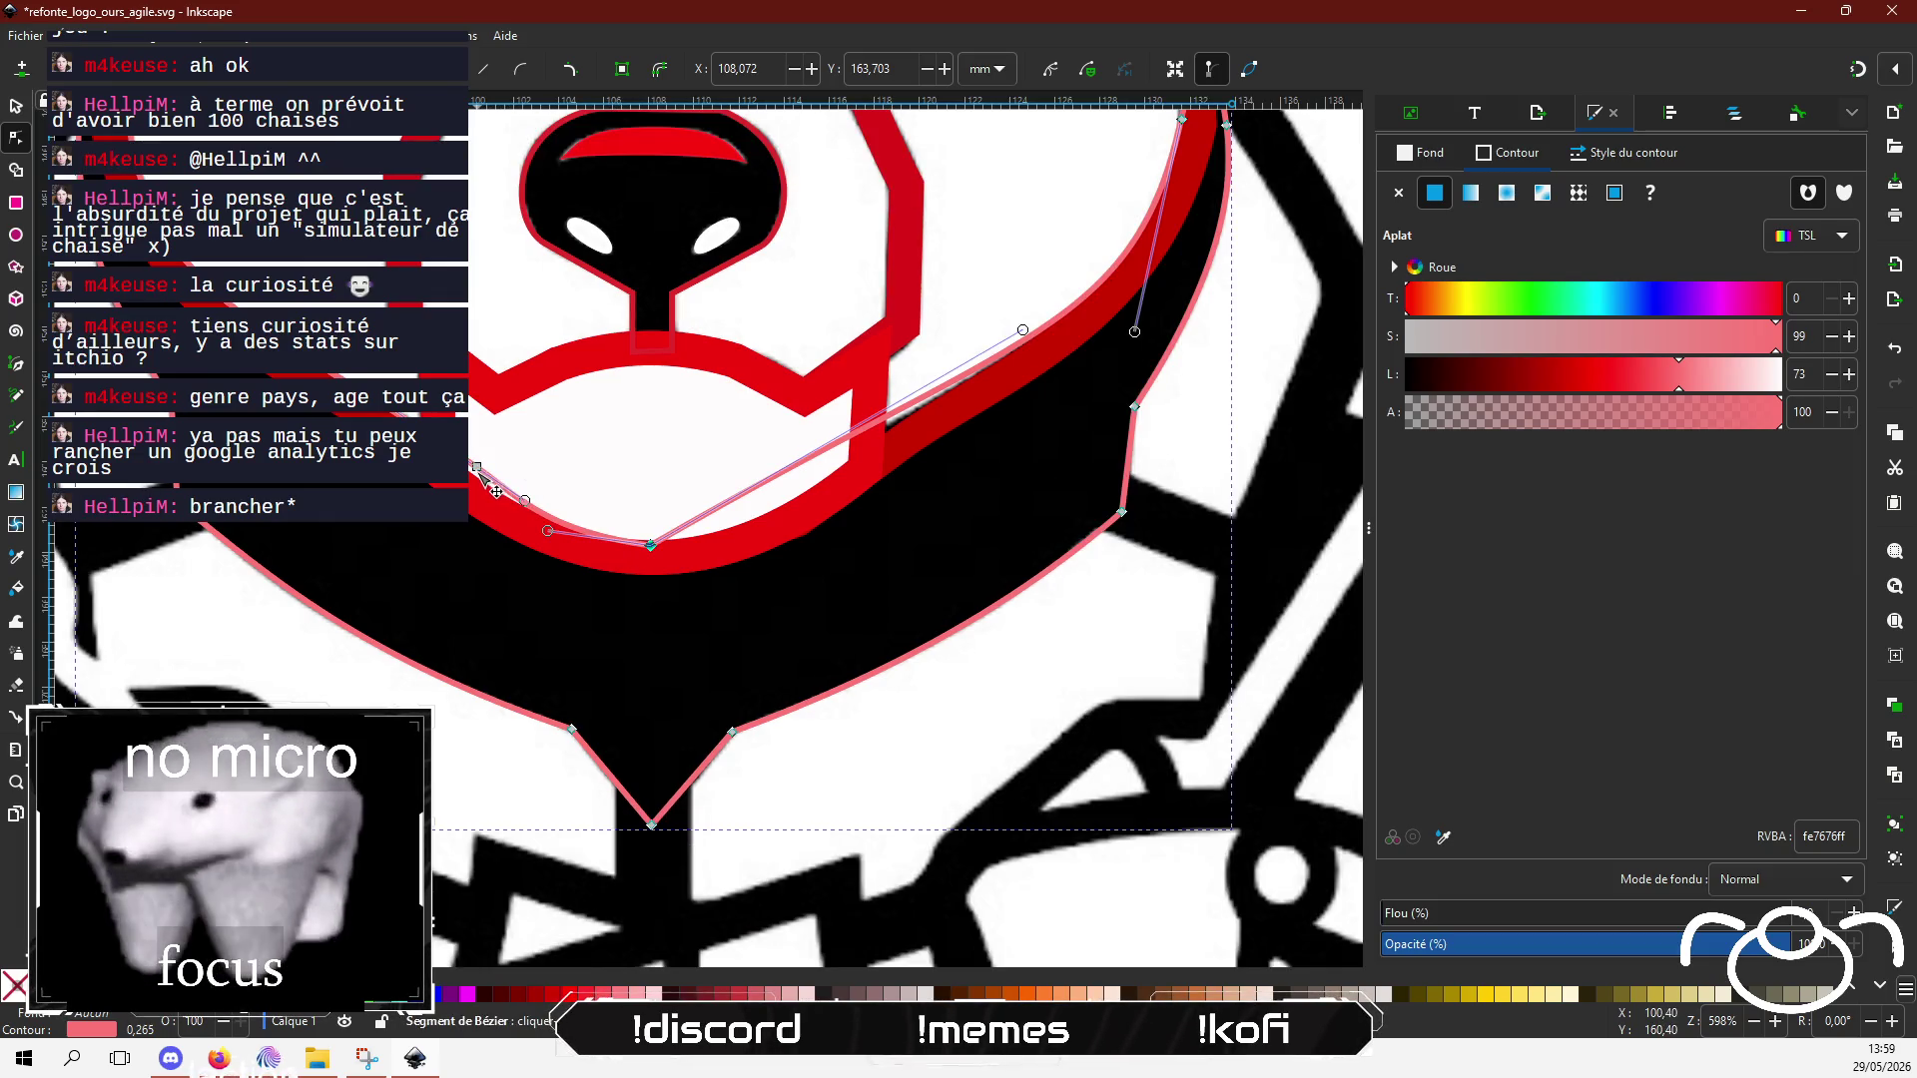
key("ctrl+z")
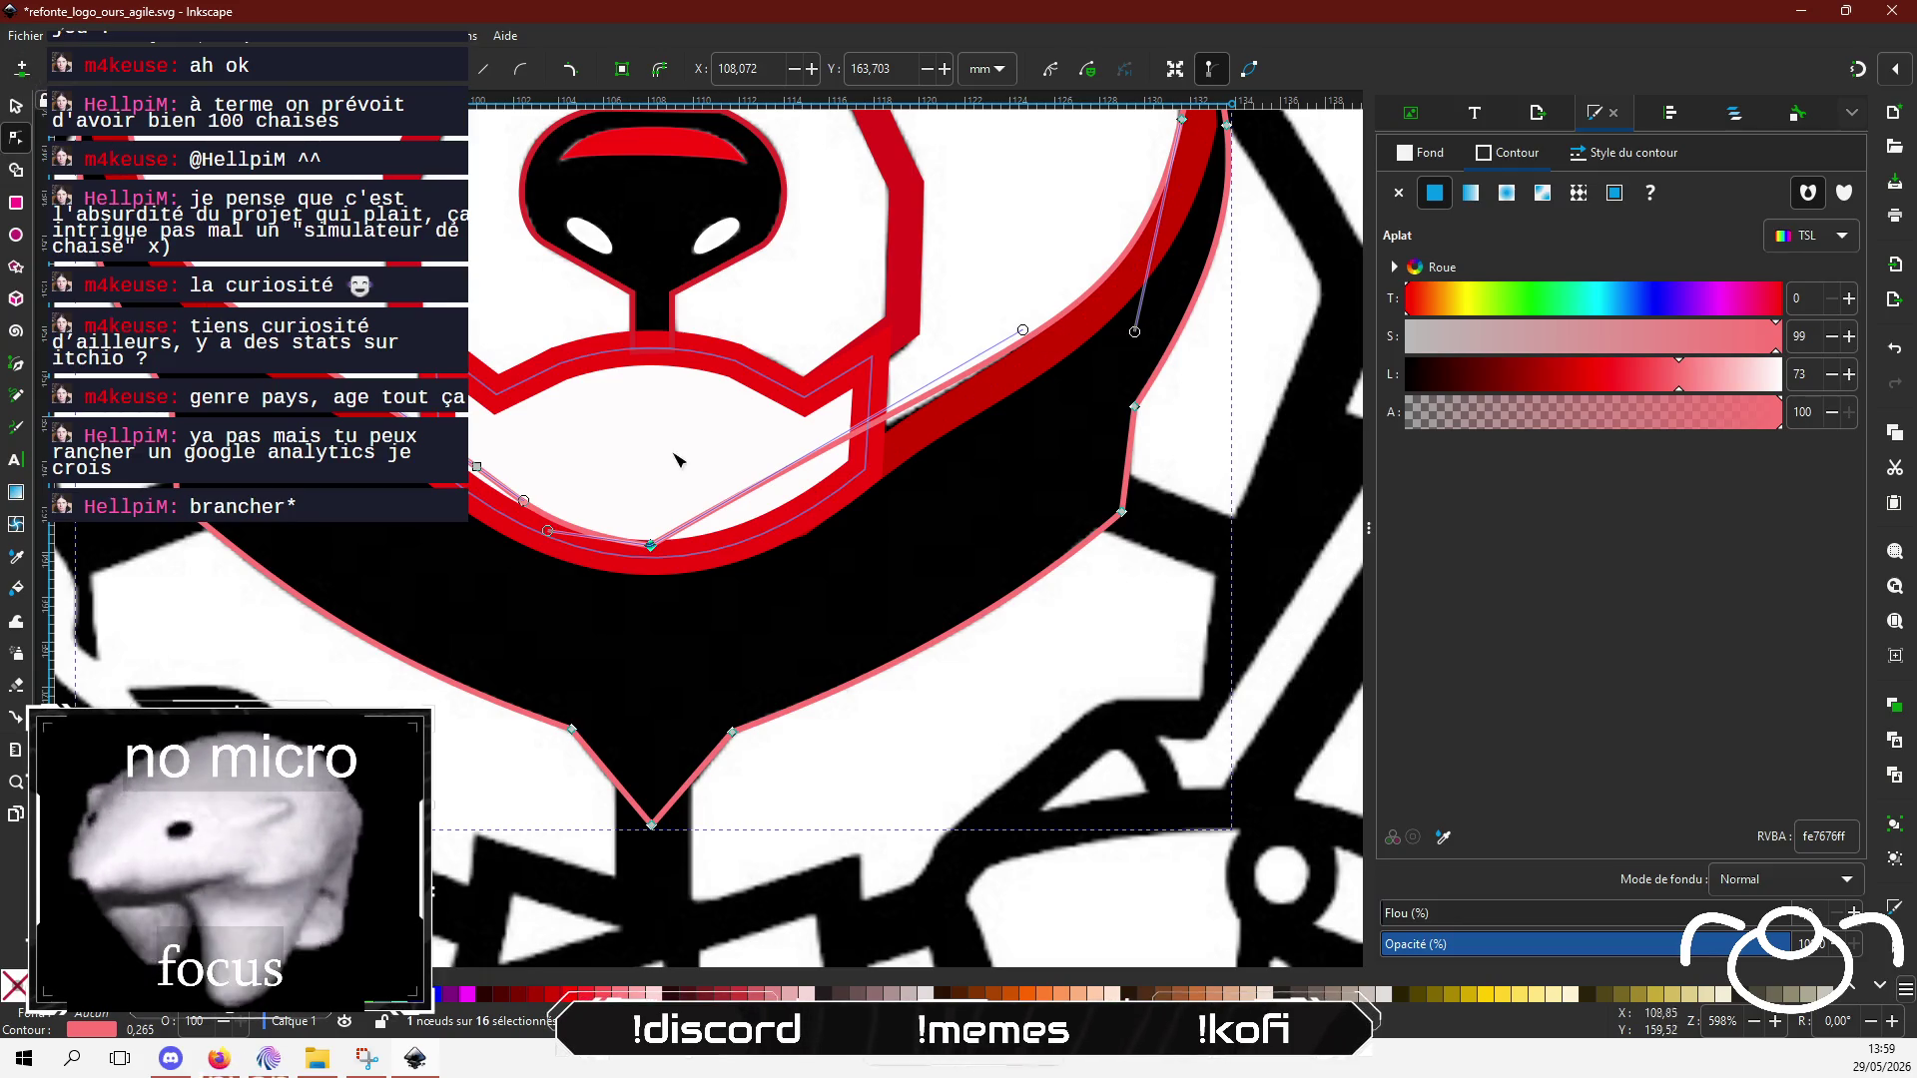
key("ctrl+shift+z")
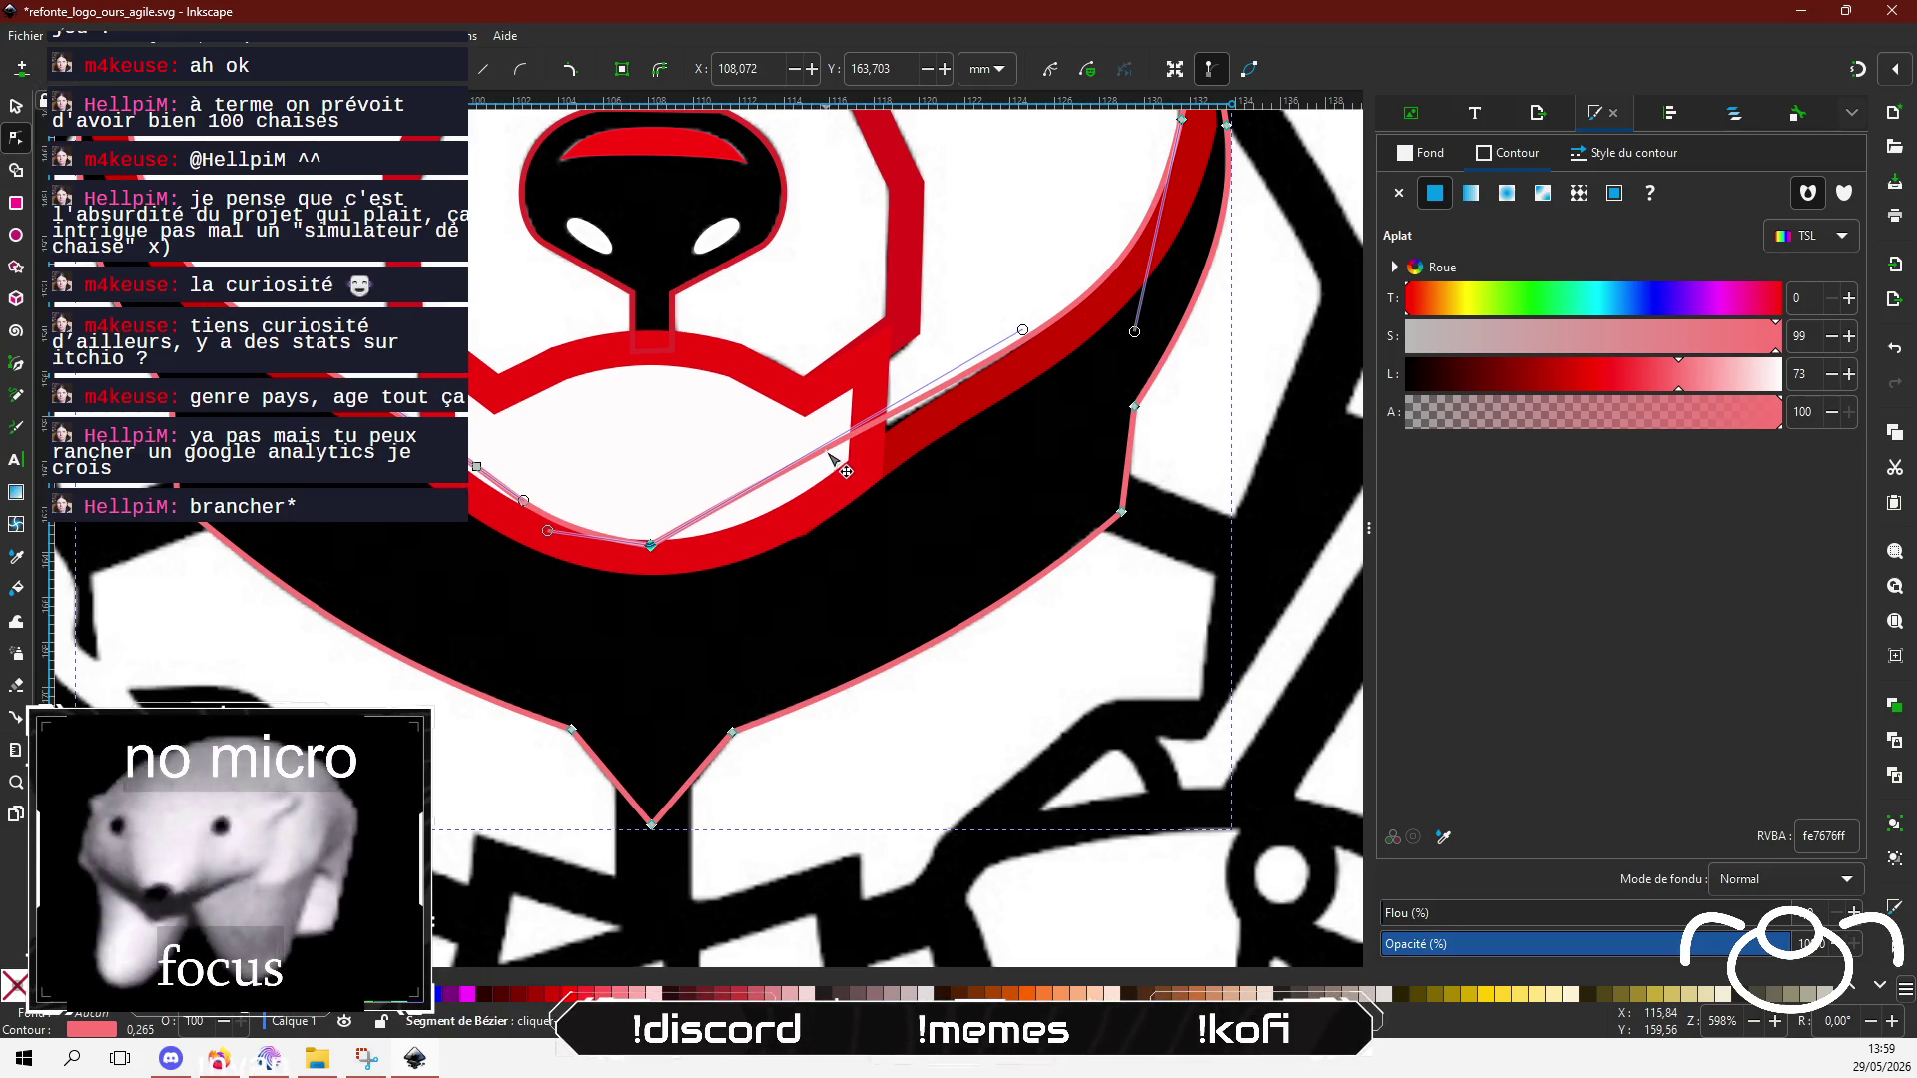
Step: Add a node on the right muzzle curve and set it and its handle onto the red line
double_click(810, 458)
left_click_drag(810, 457, 830, 481)
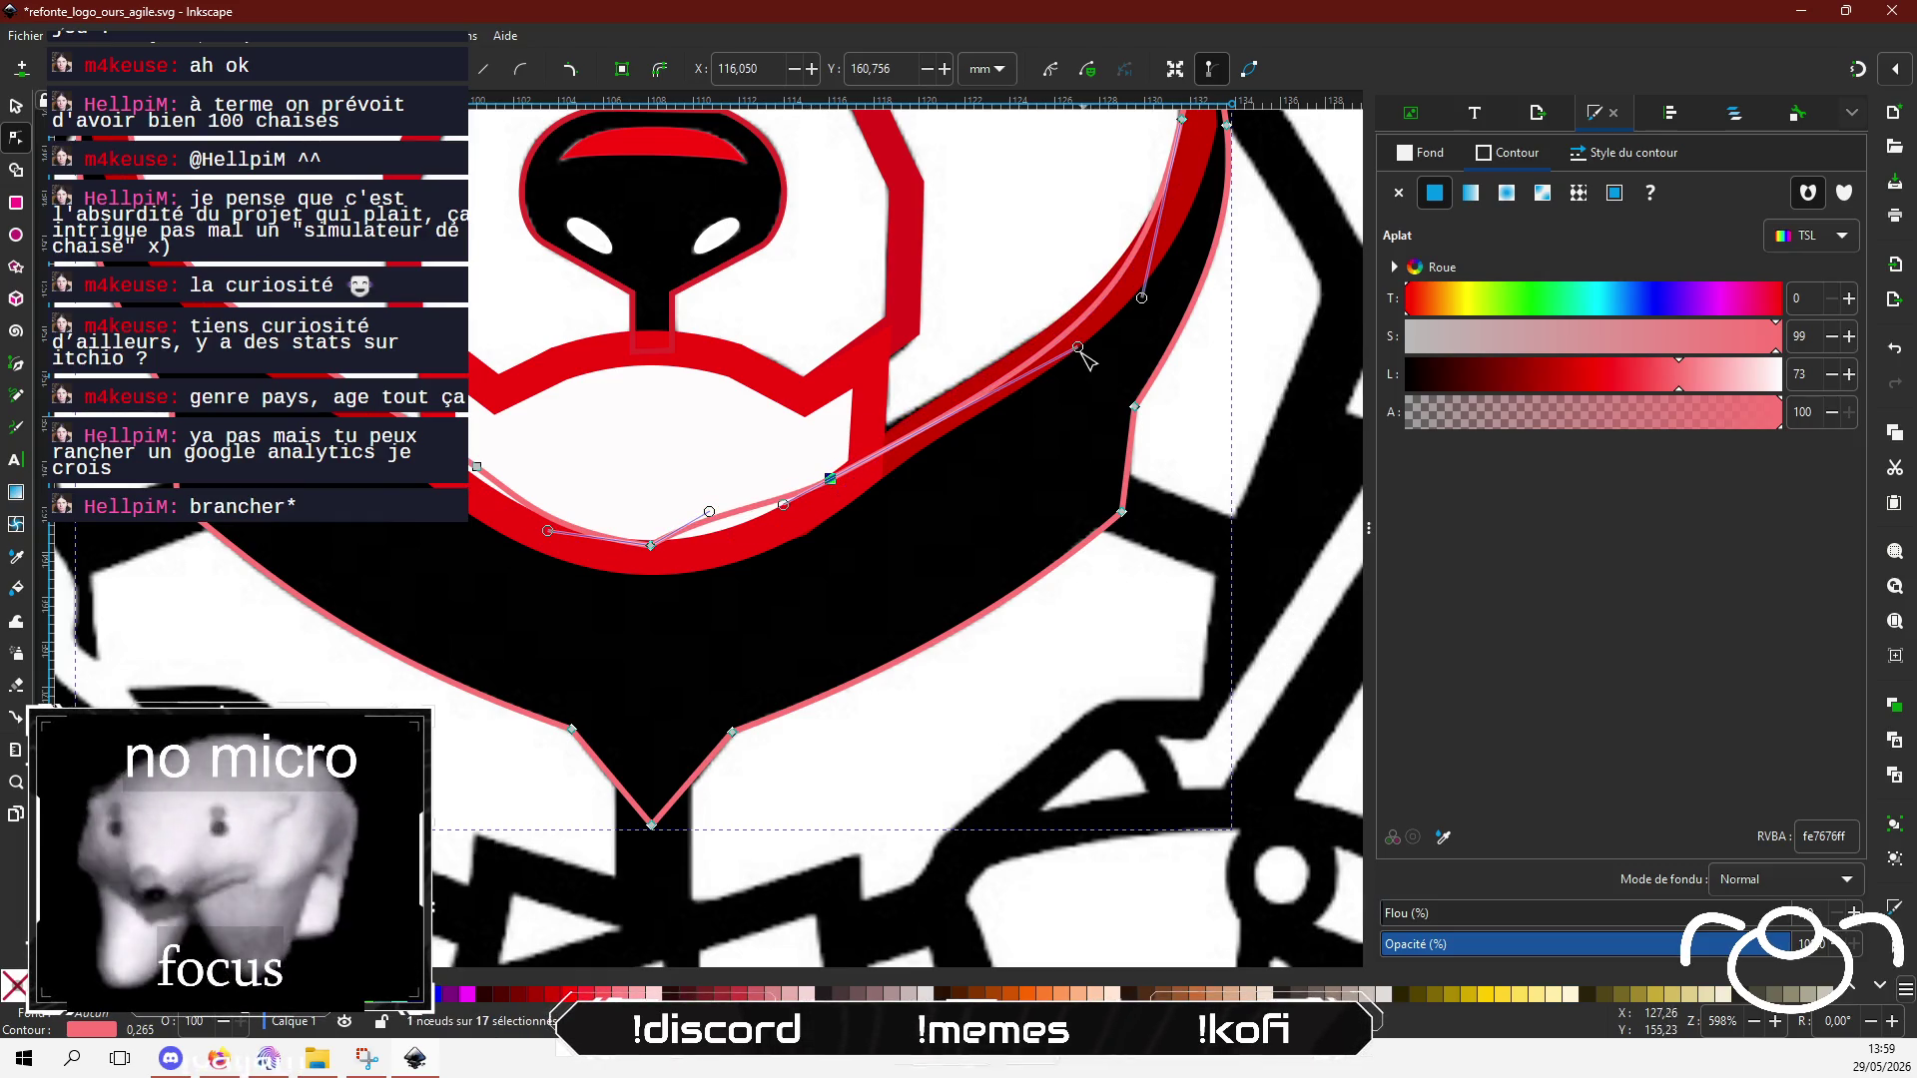
left_click_drag(1079, 348, 993, 363)
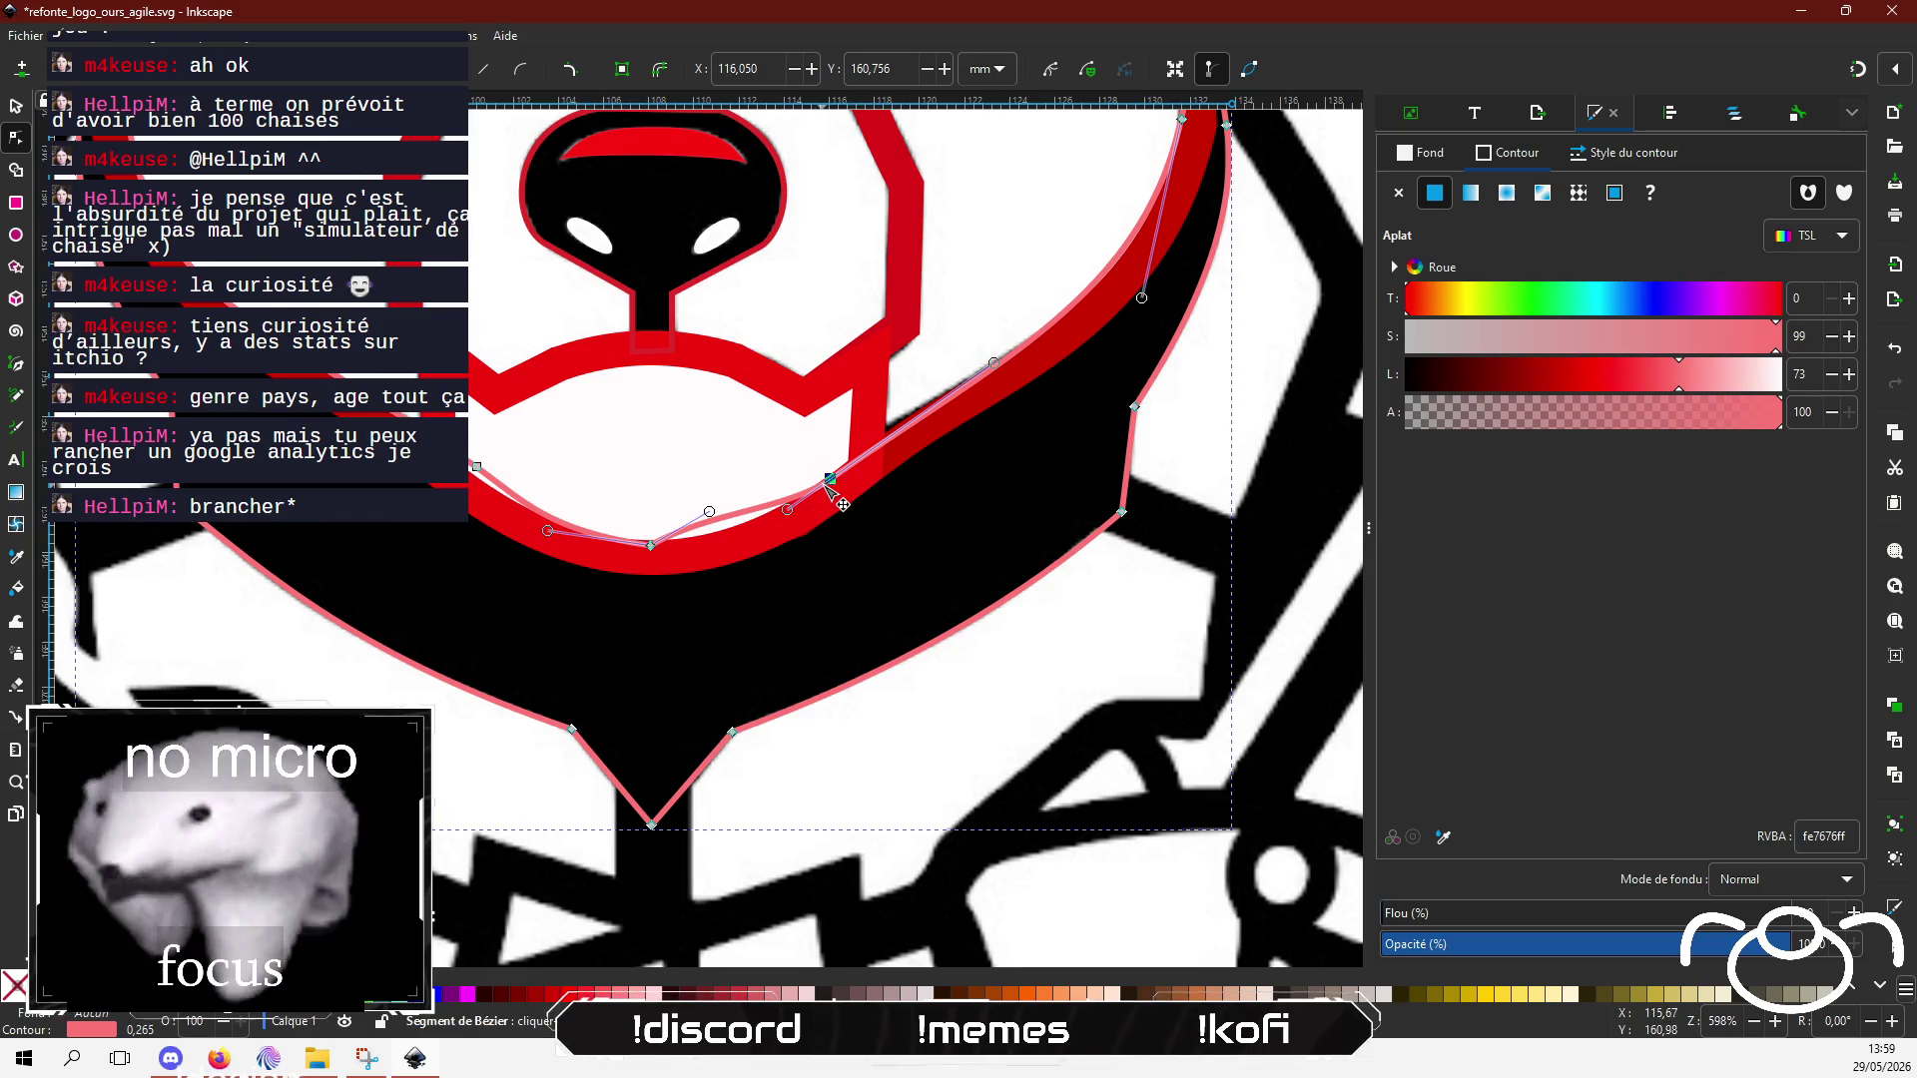
left_click_drag(829, 482, 828, 471)
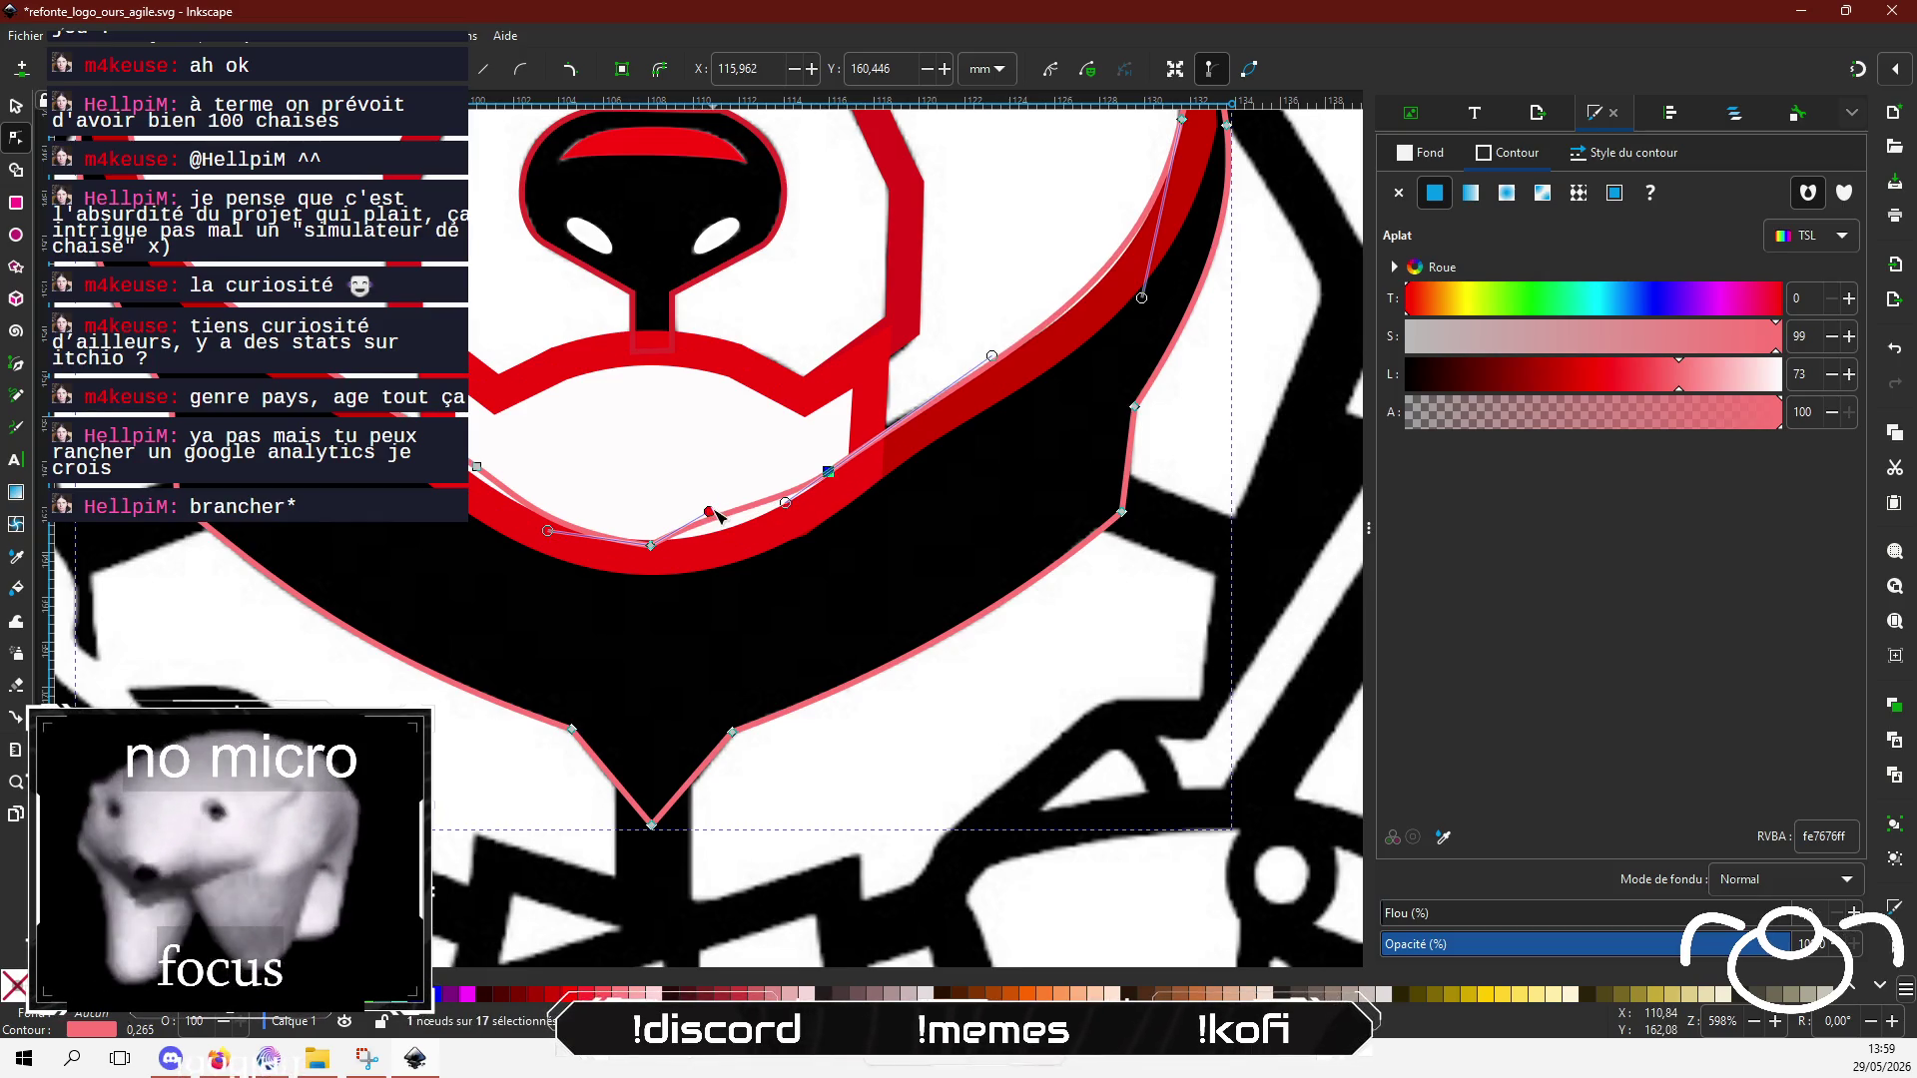
left_click_drag(713, 512, 744, 542)
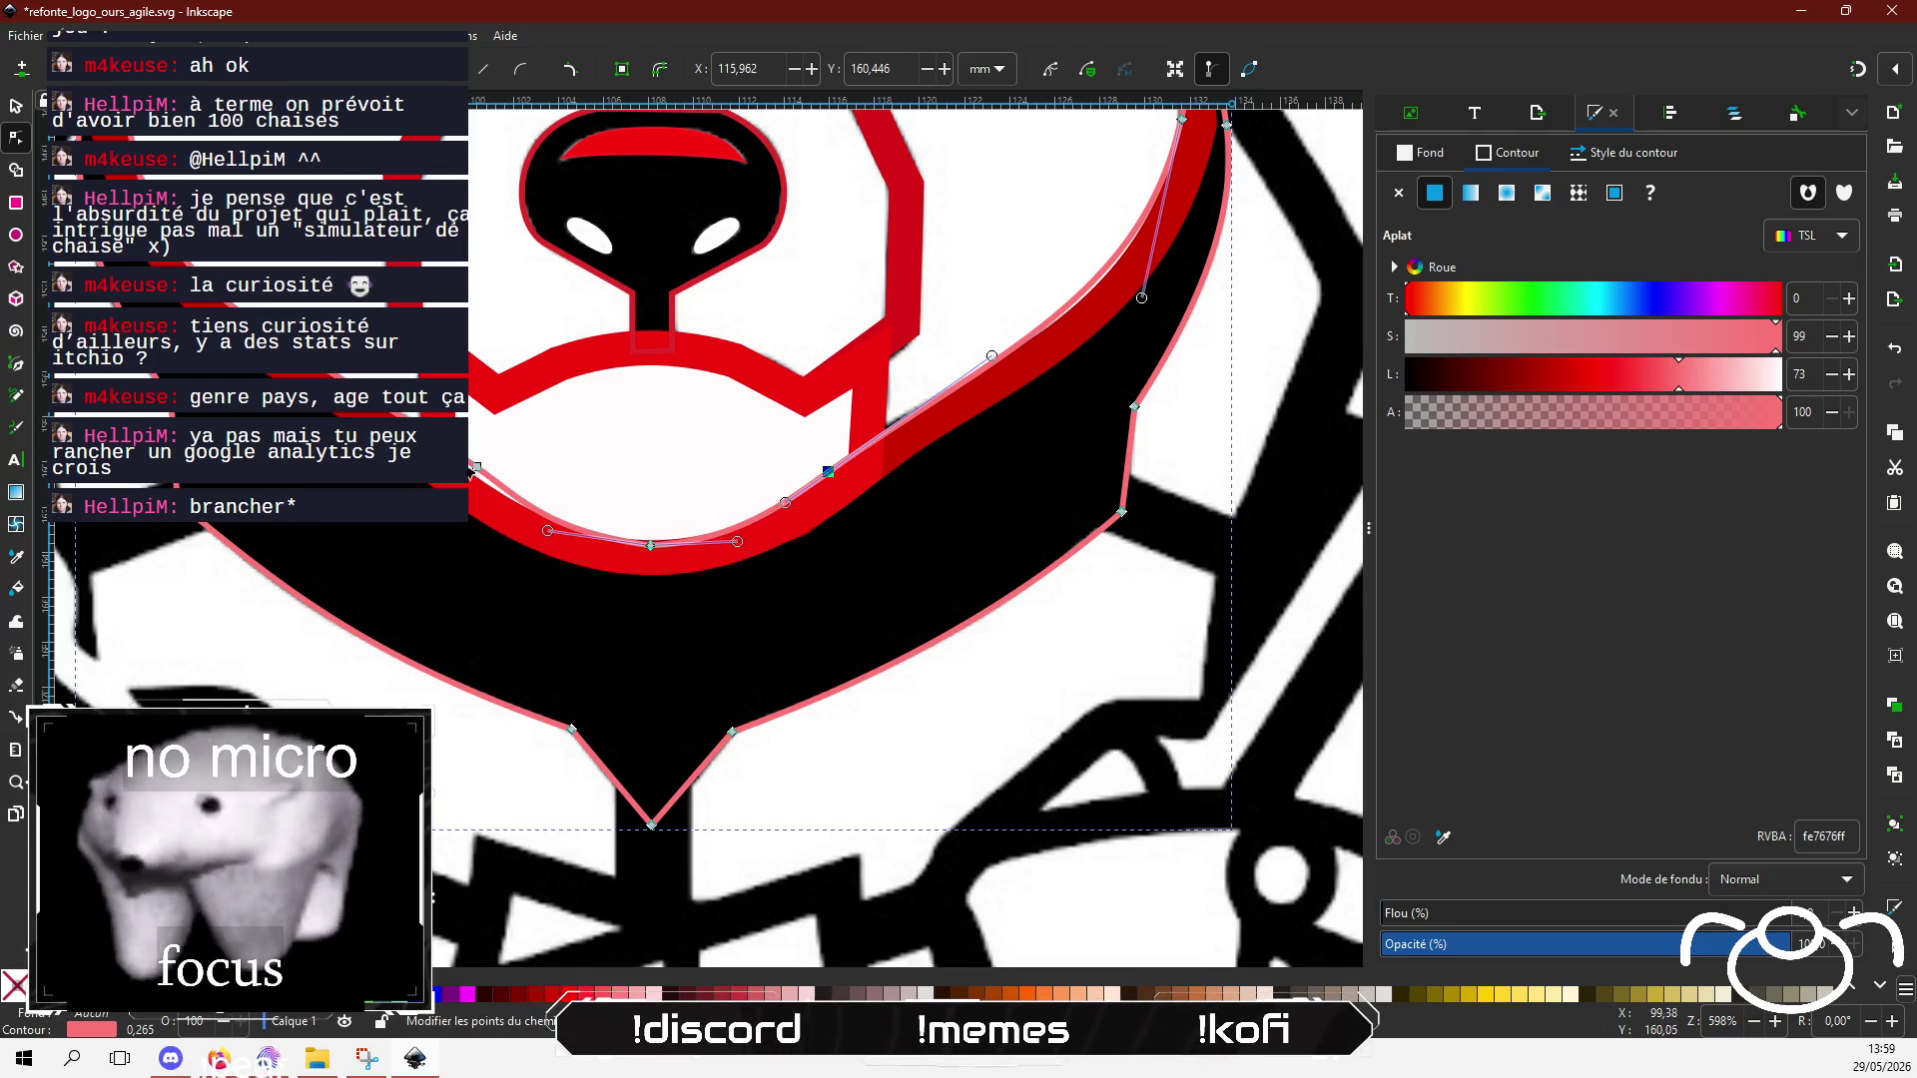
mouse_move(477, 472)
left_mouse_down()
mouse_move(528, 498)
mouse_move(512, 499)
left_mouse_up()
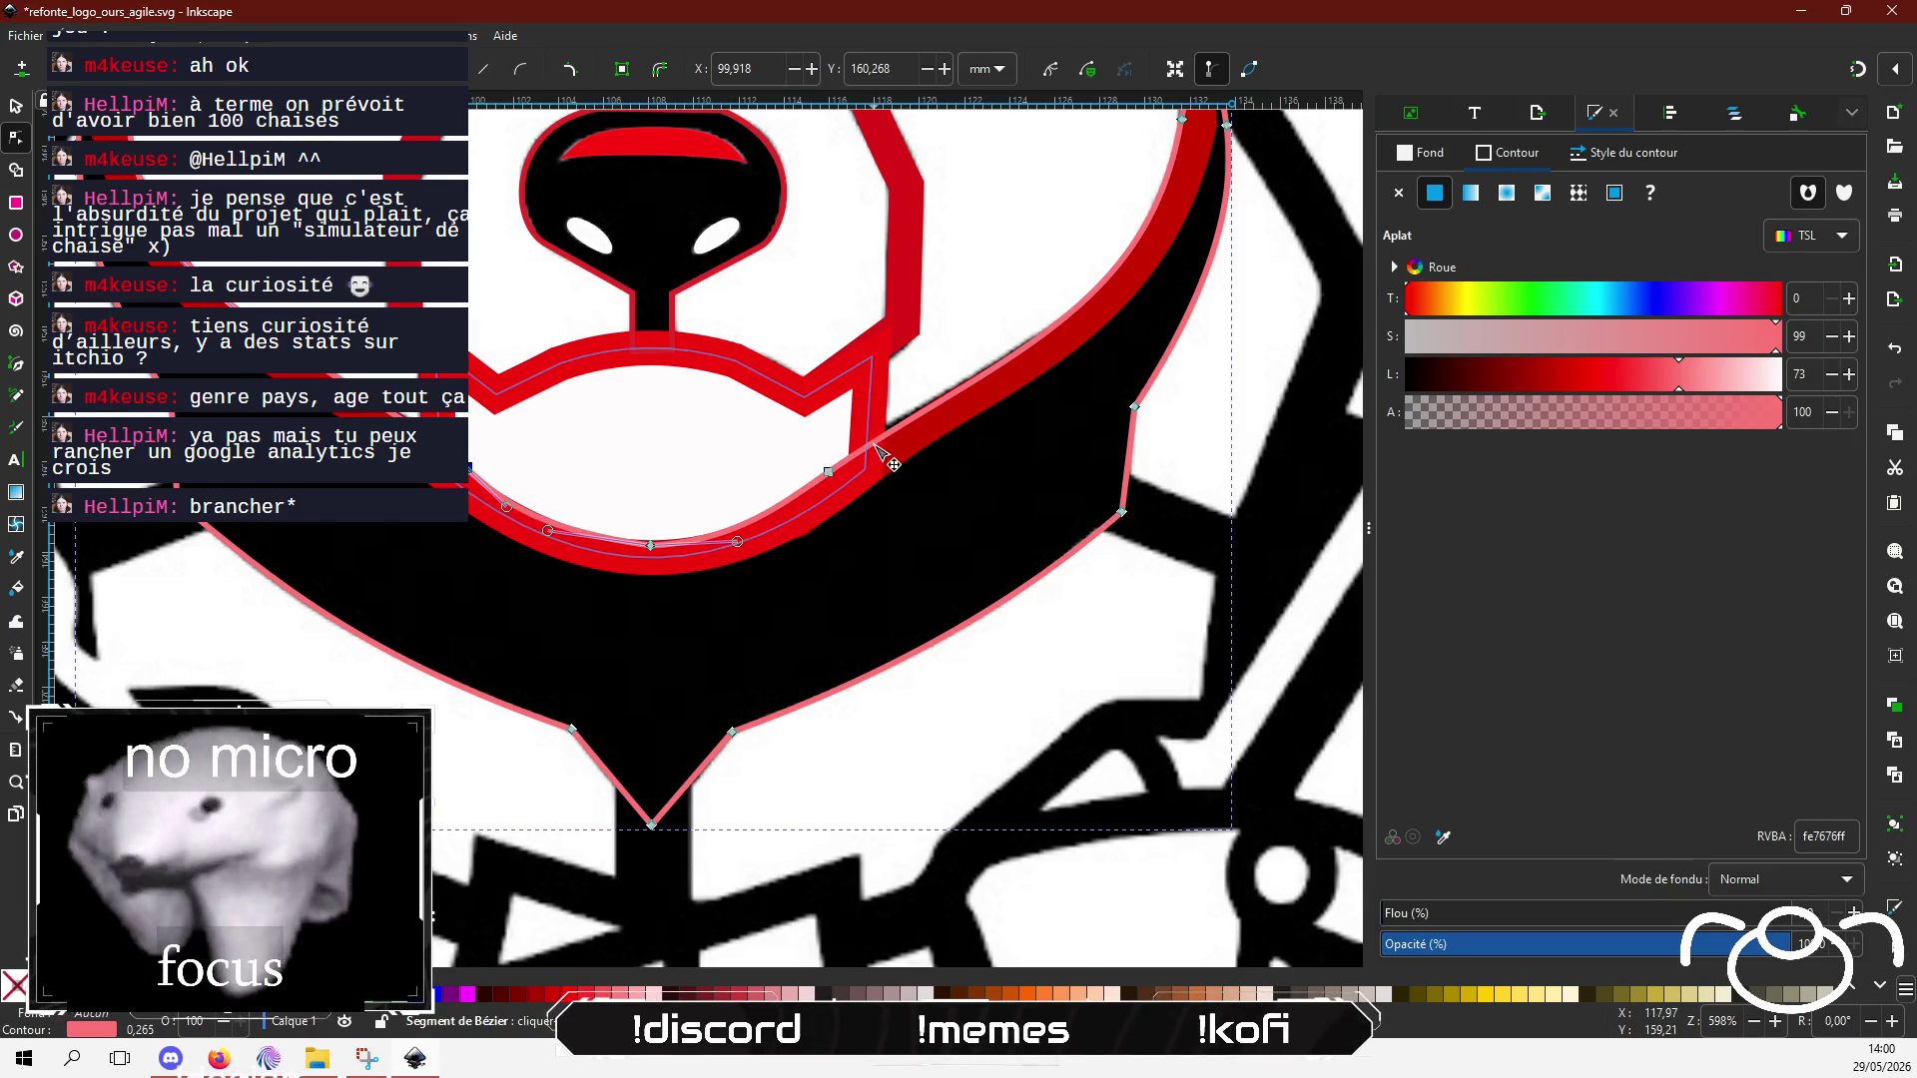
Step: Fine-tune the right muzzle node's curve along the red outline, then switch to the Mix It Up chat
left_click(828, 471)
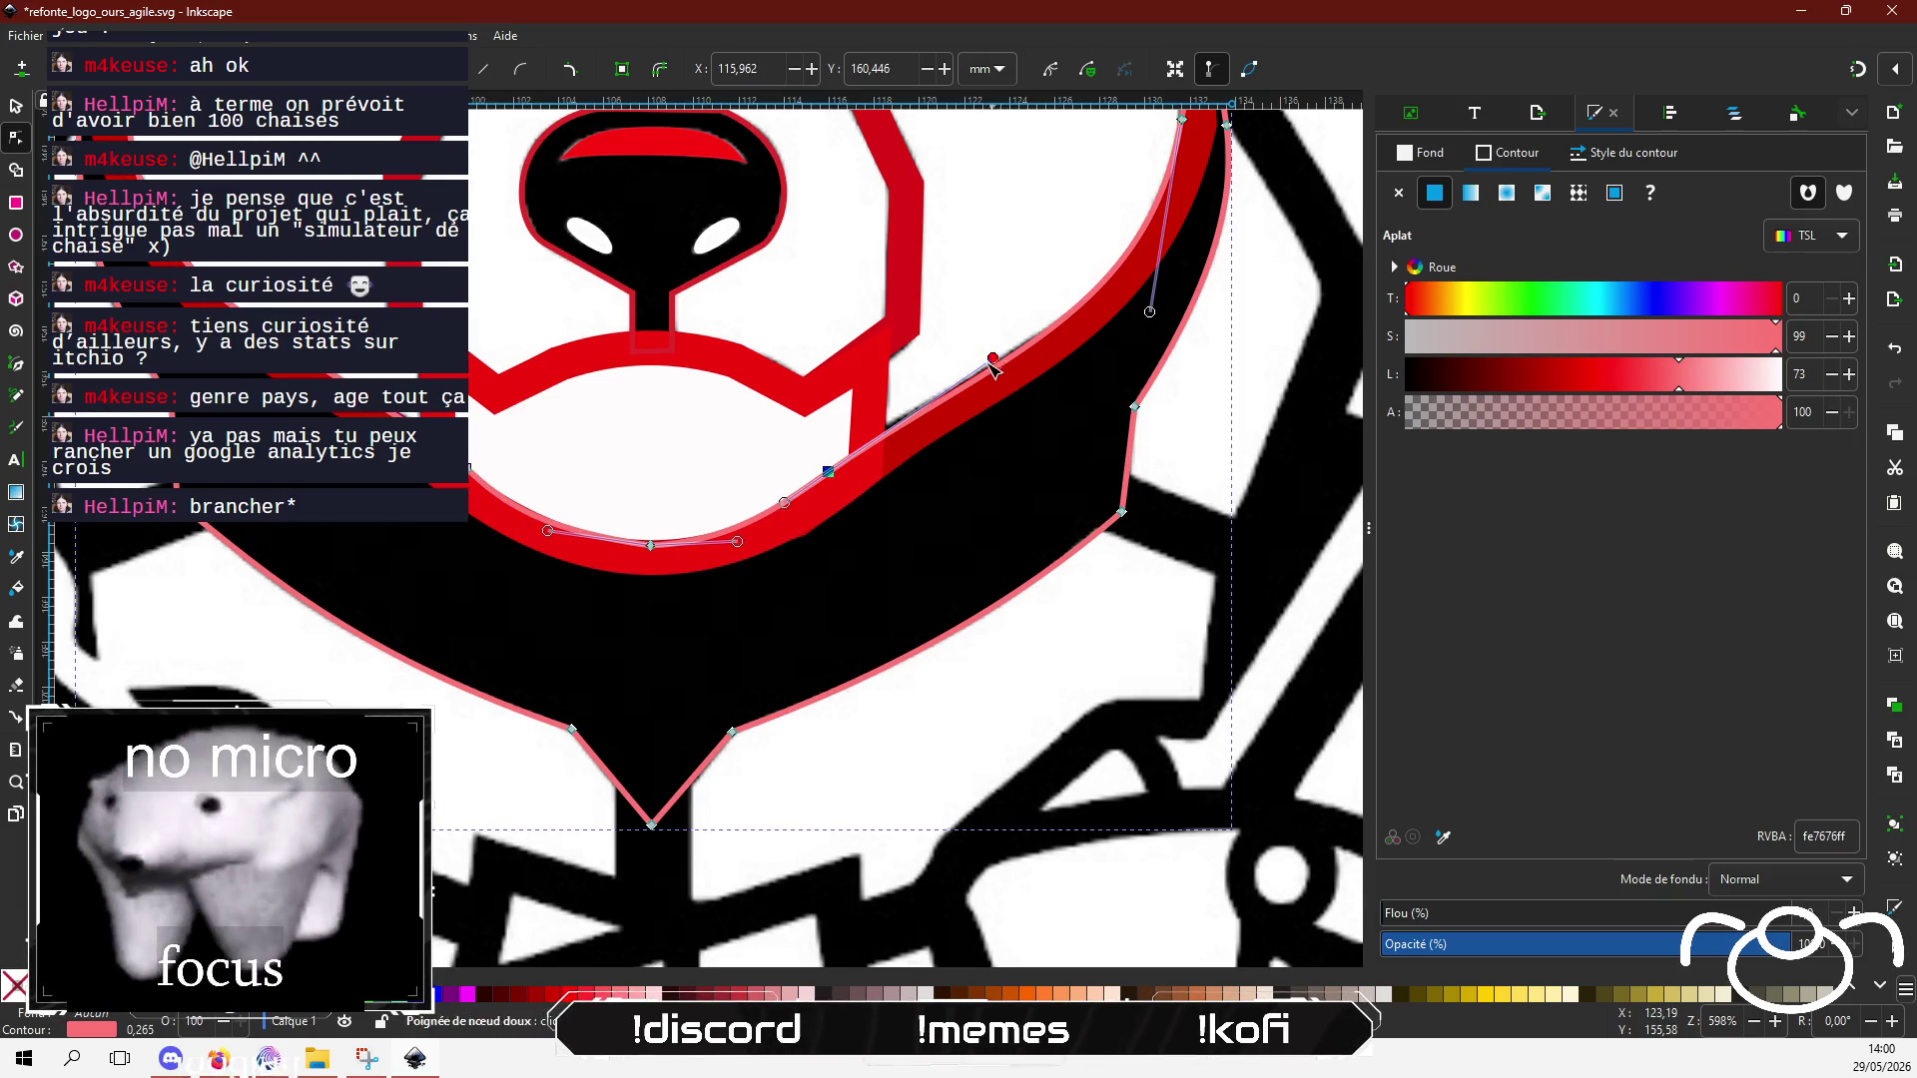
left_click_drag(993, 359, 969, 352)
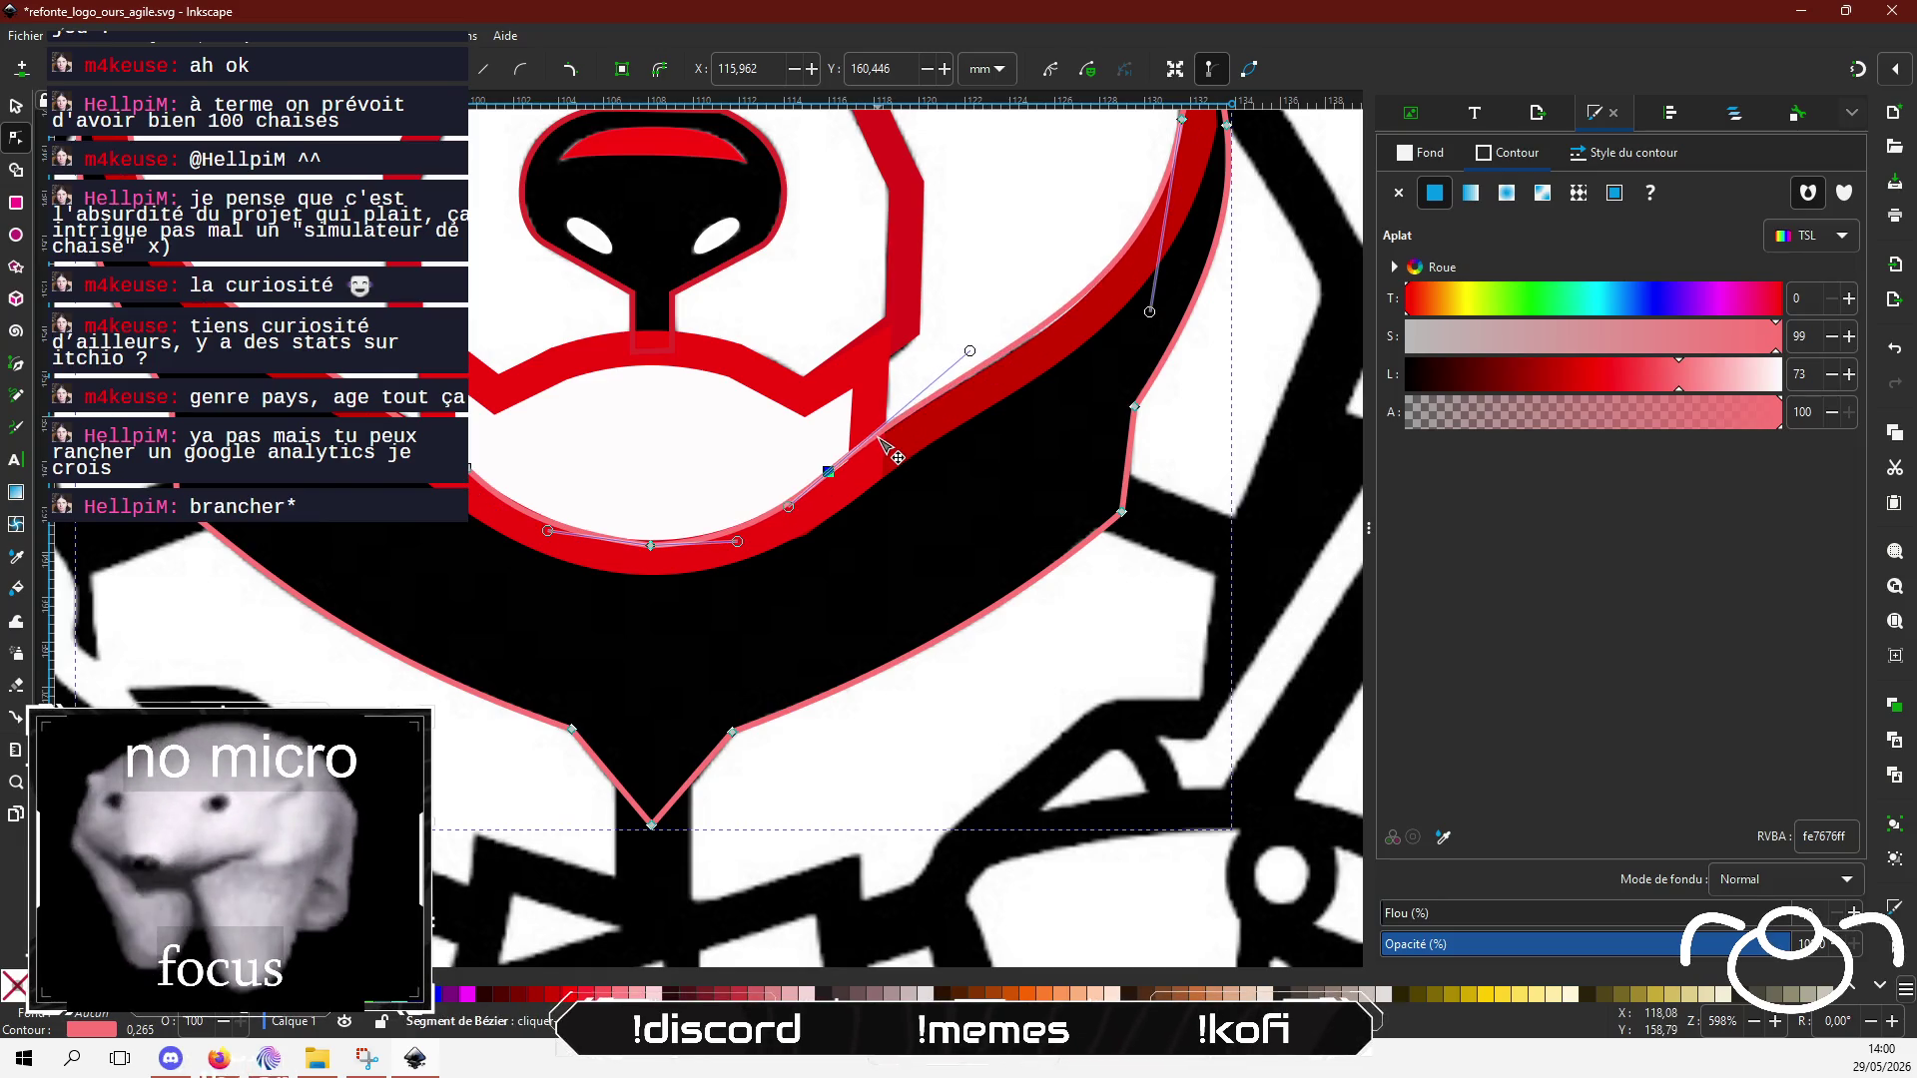
left_click_drag(879, 440, 880, 442)
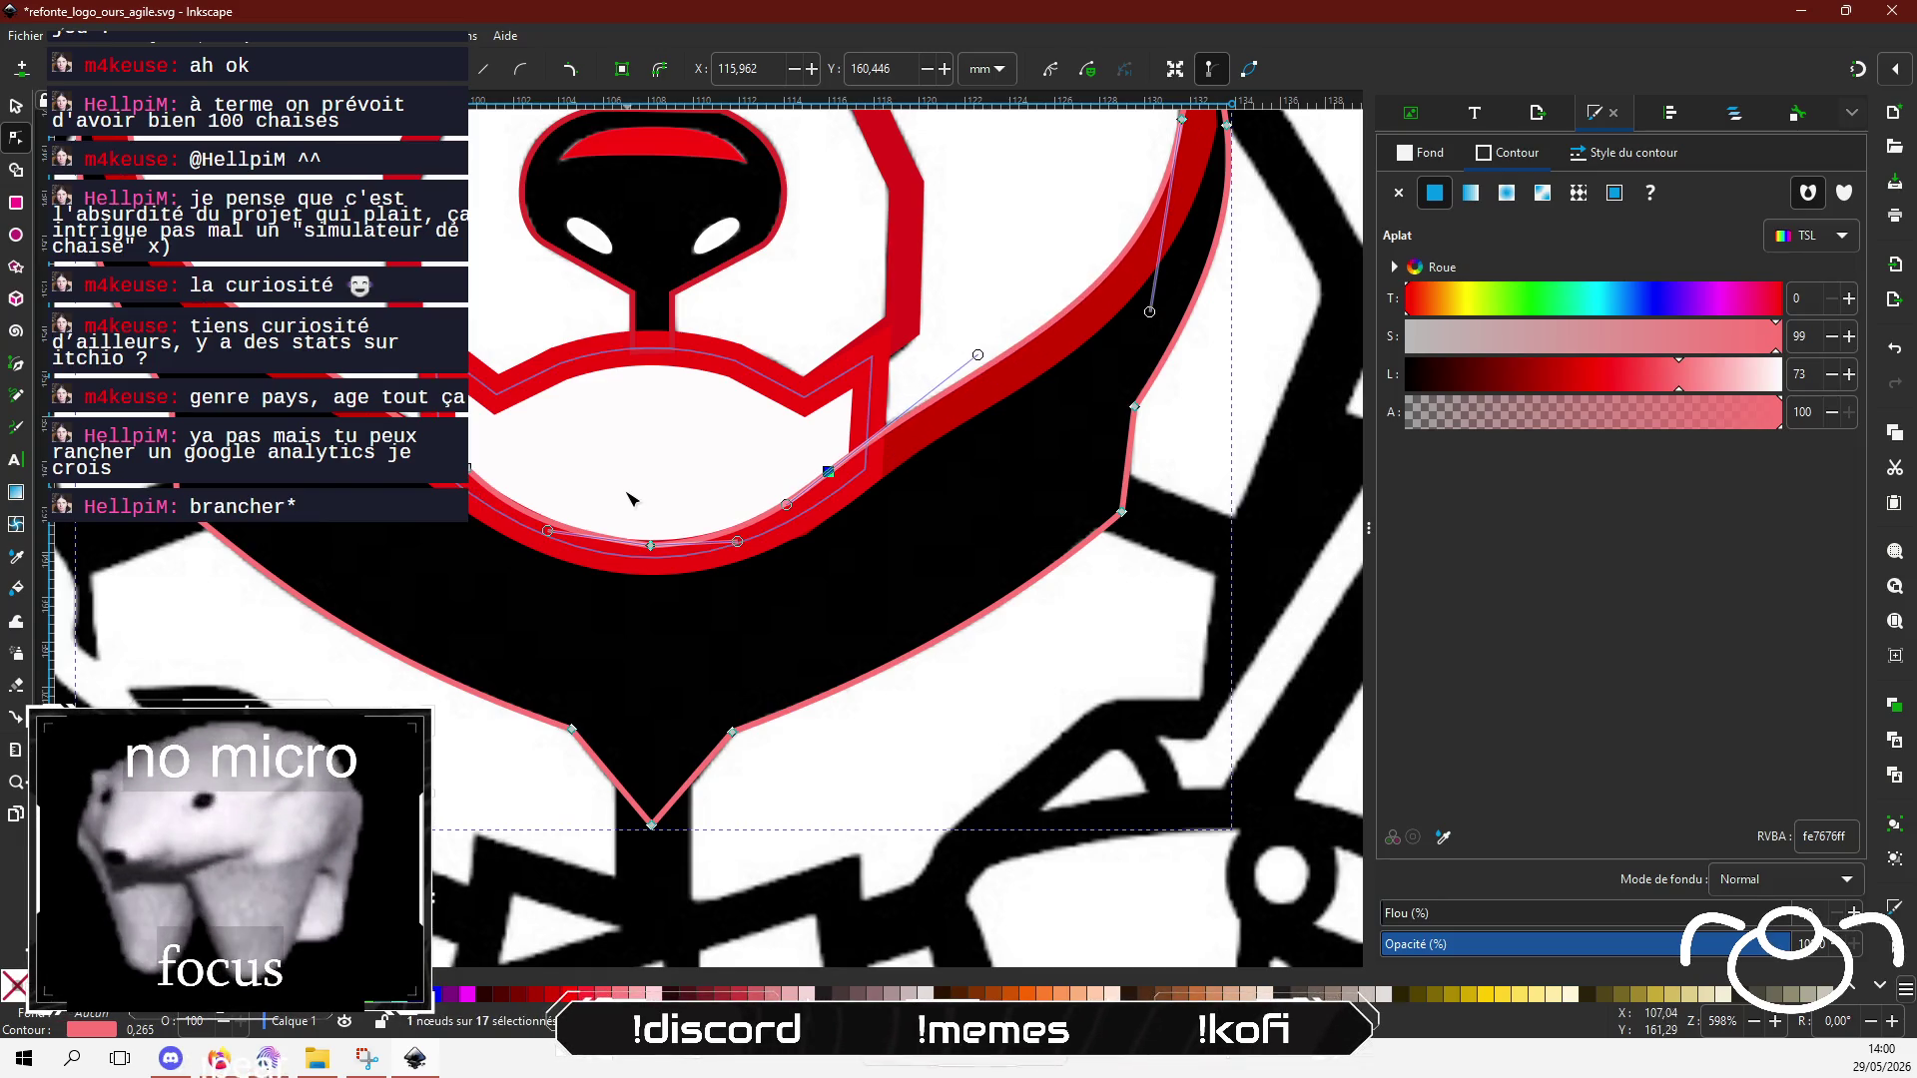
scroll(629, 499, "up", 6)
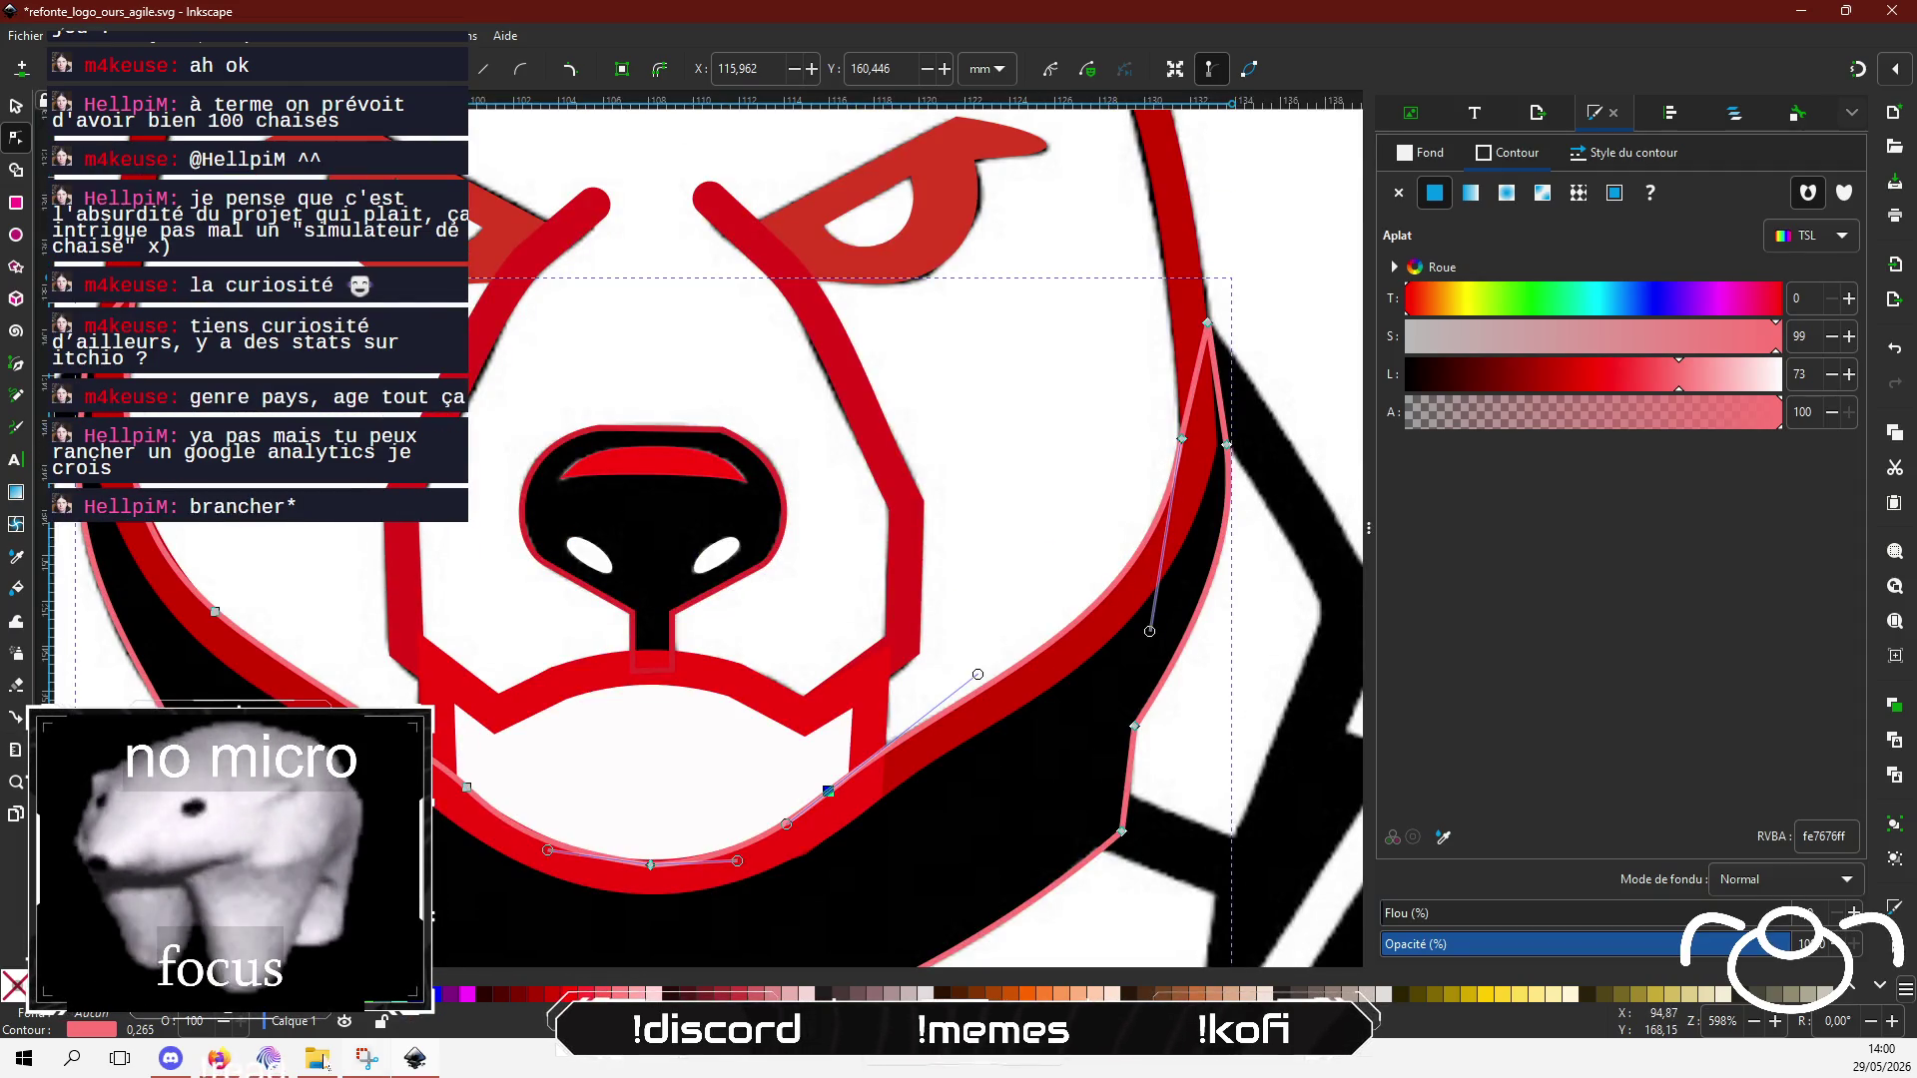
key("alt+Tab")
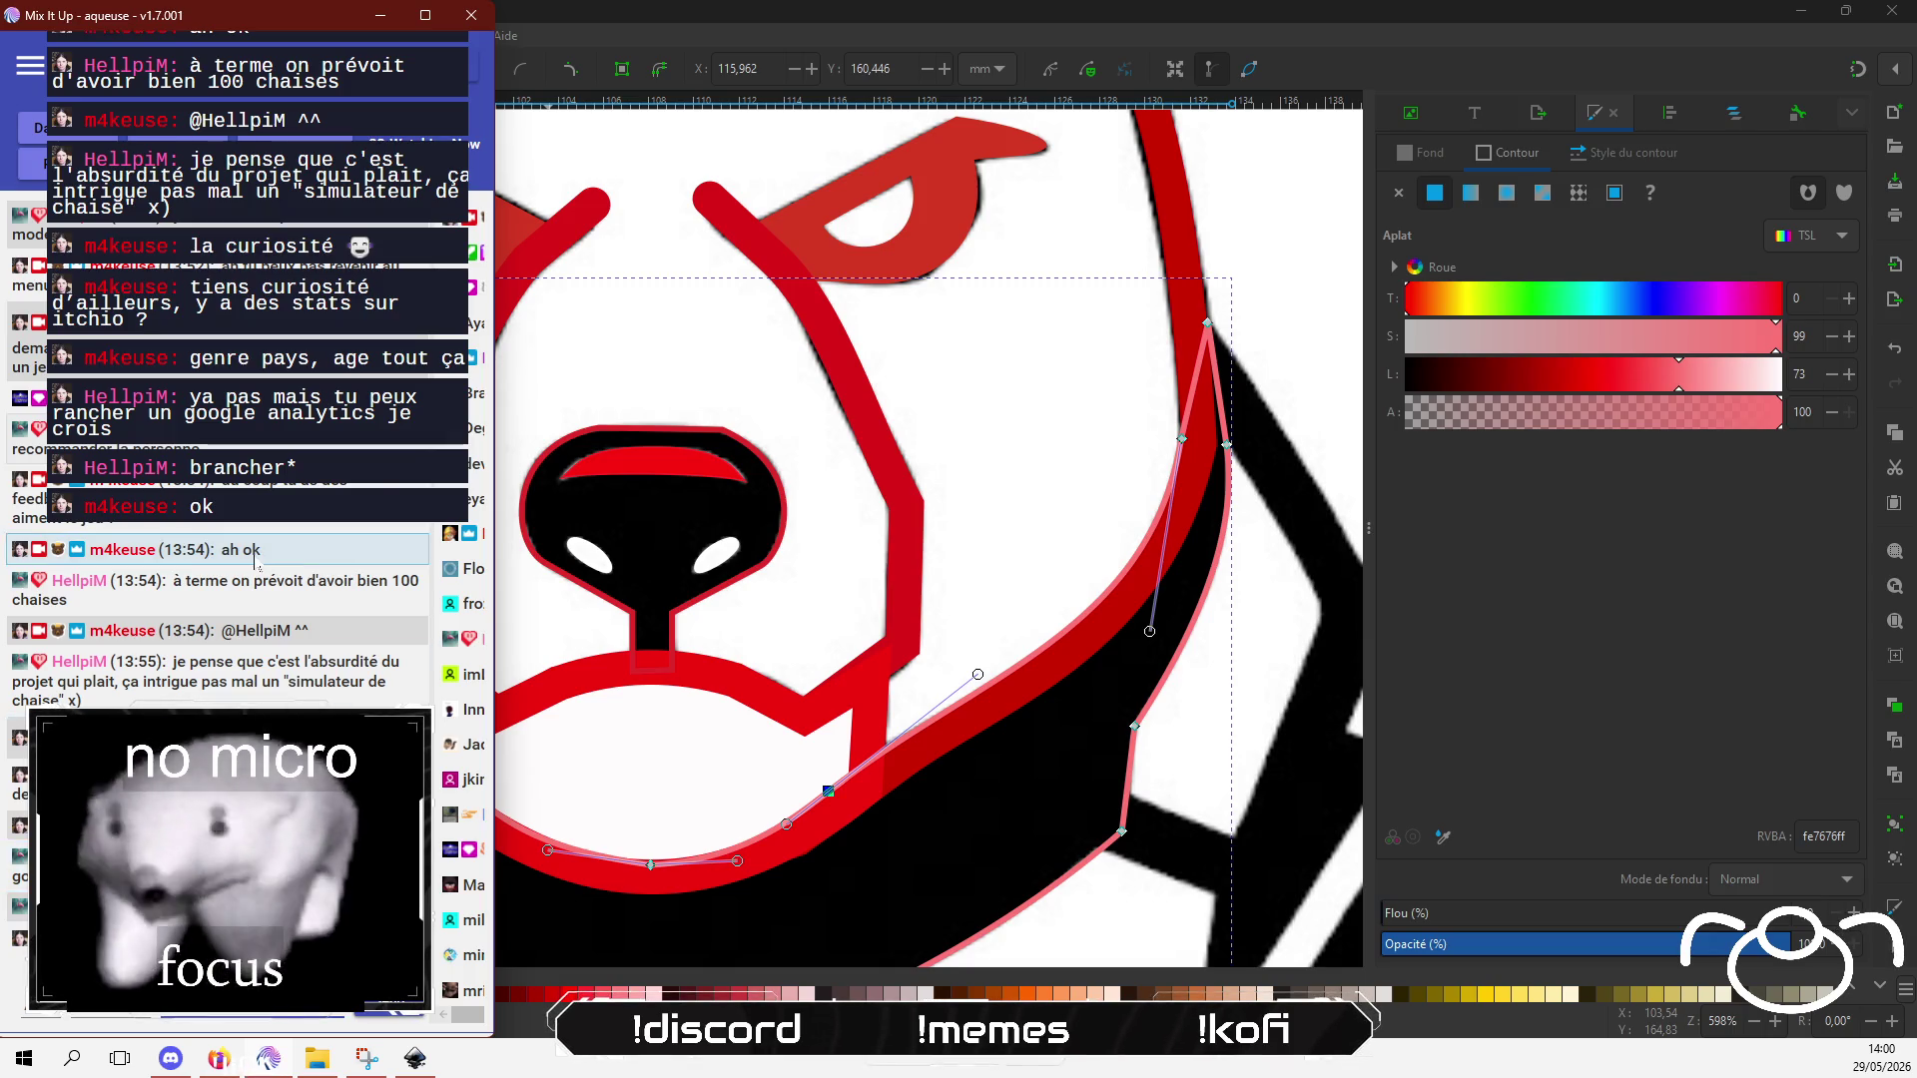
left_click(784, 613)
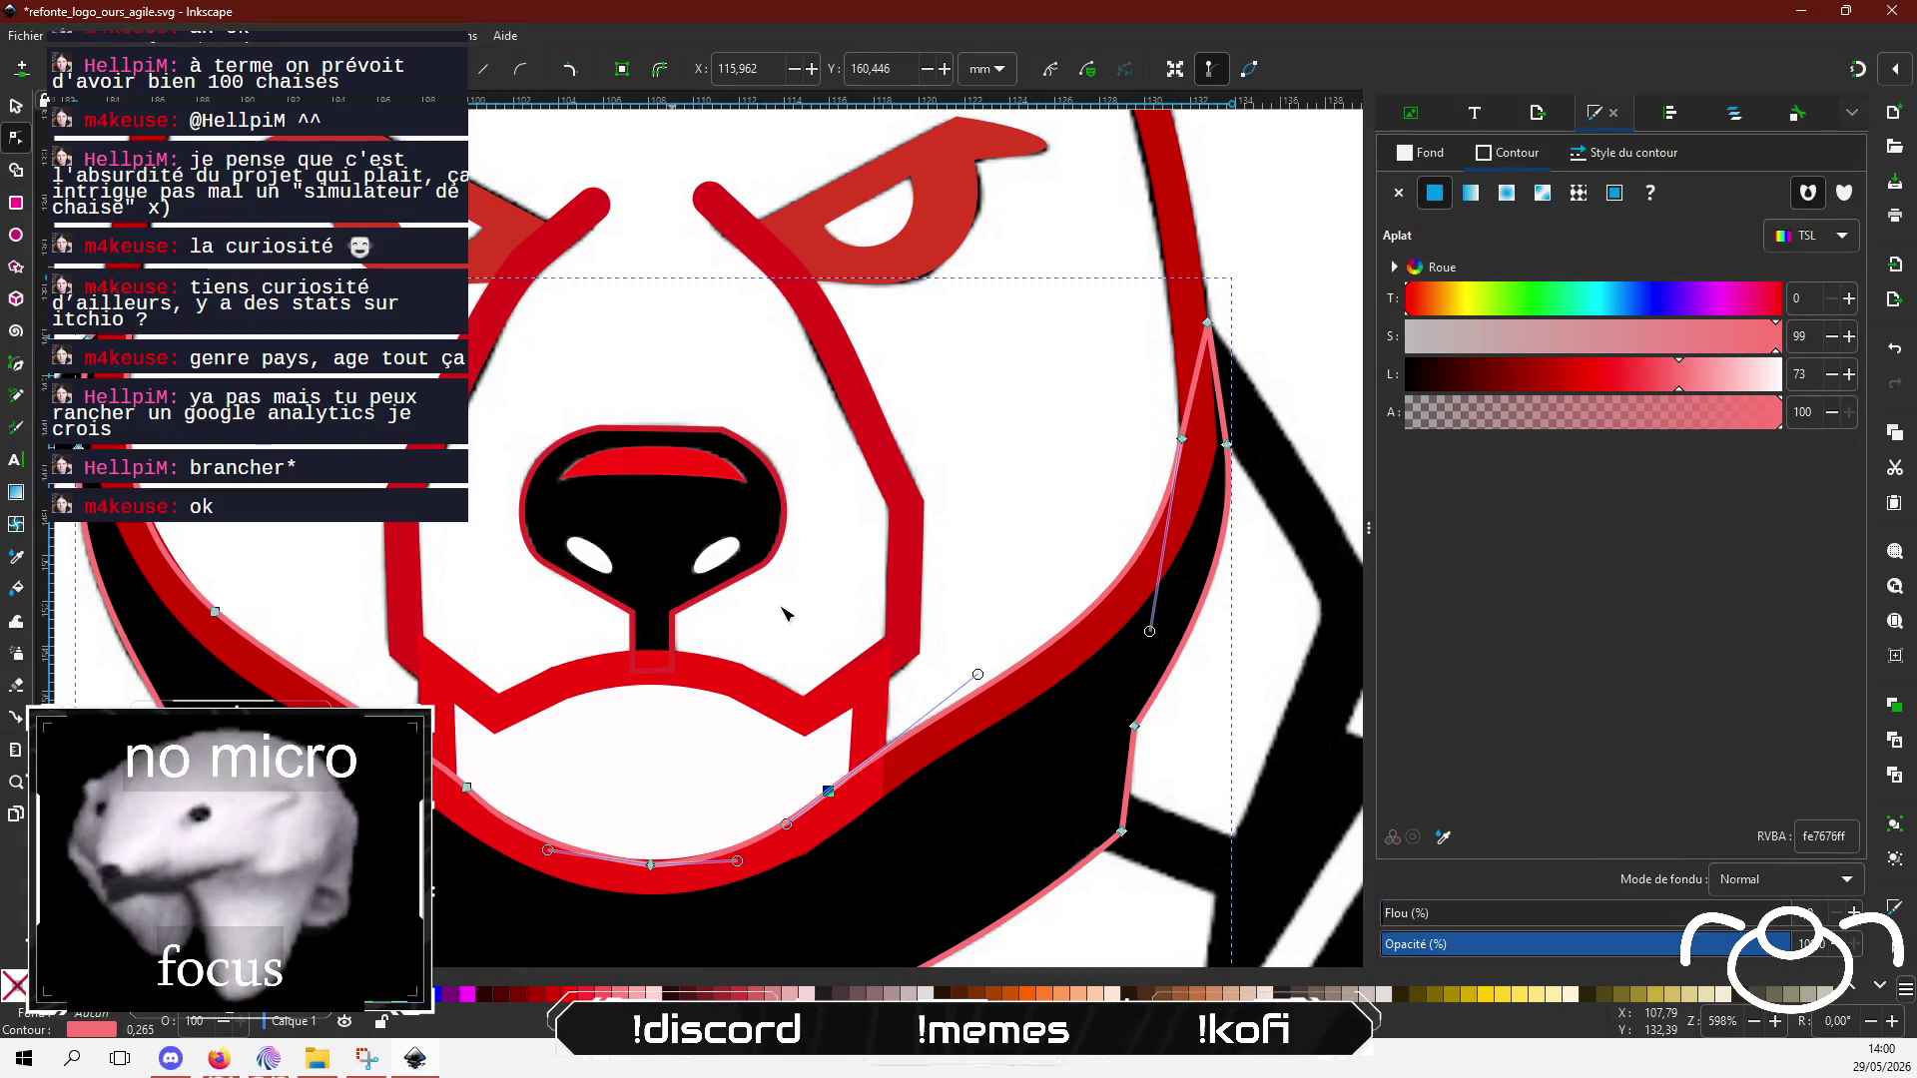
Step: Give the jaw shape a flat red fill and send it one level lower in the stack
left_click(1439, 160)
left_click(1437, 197)
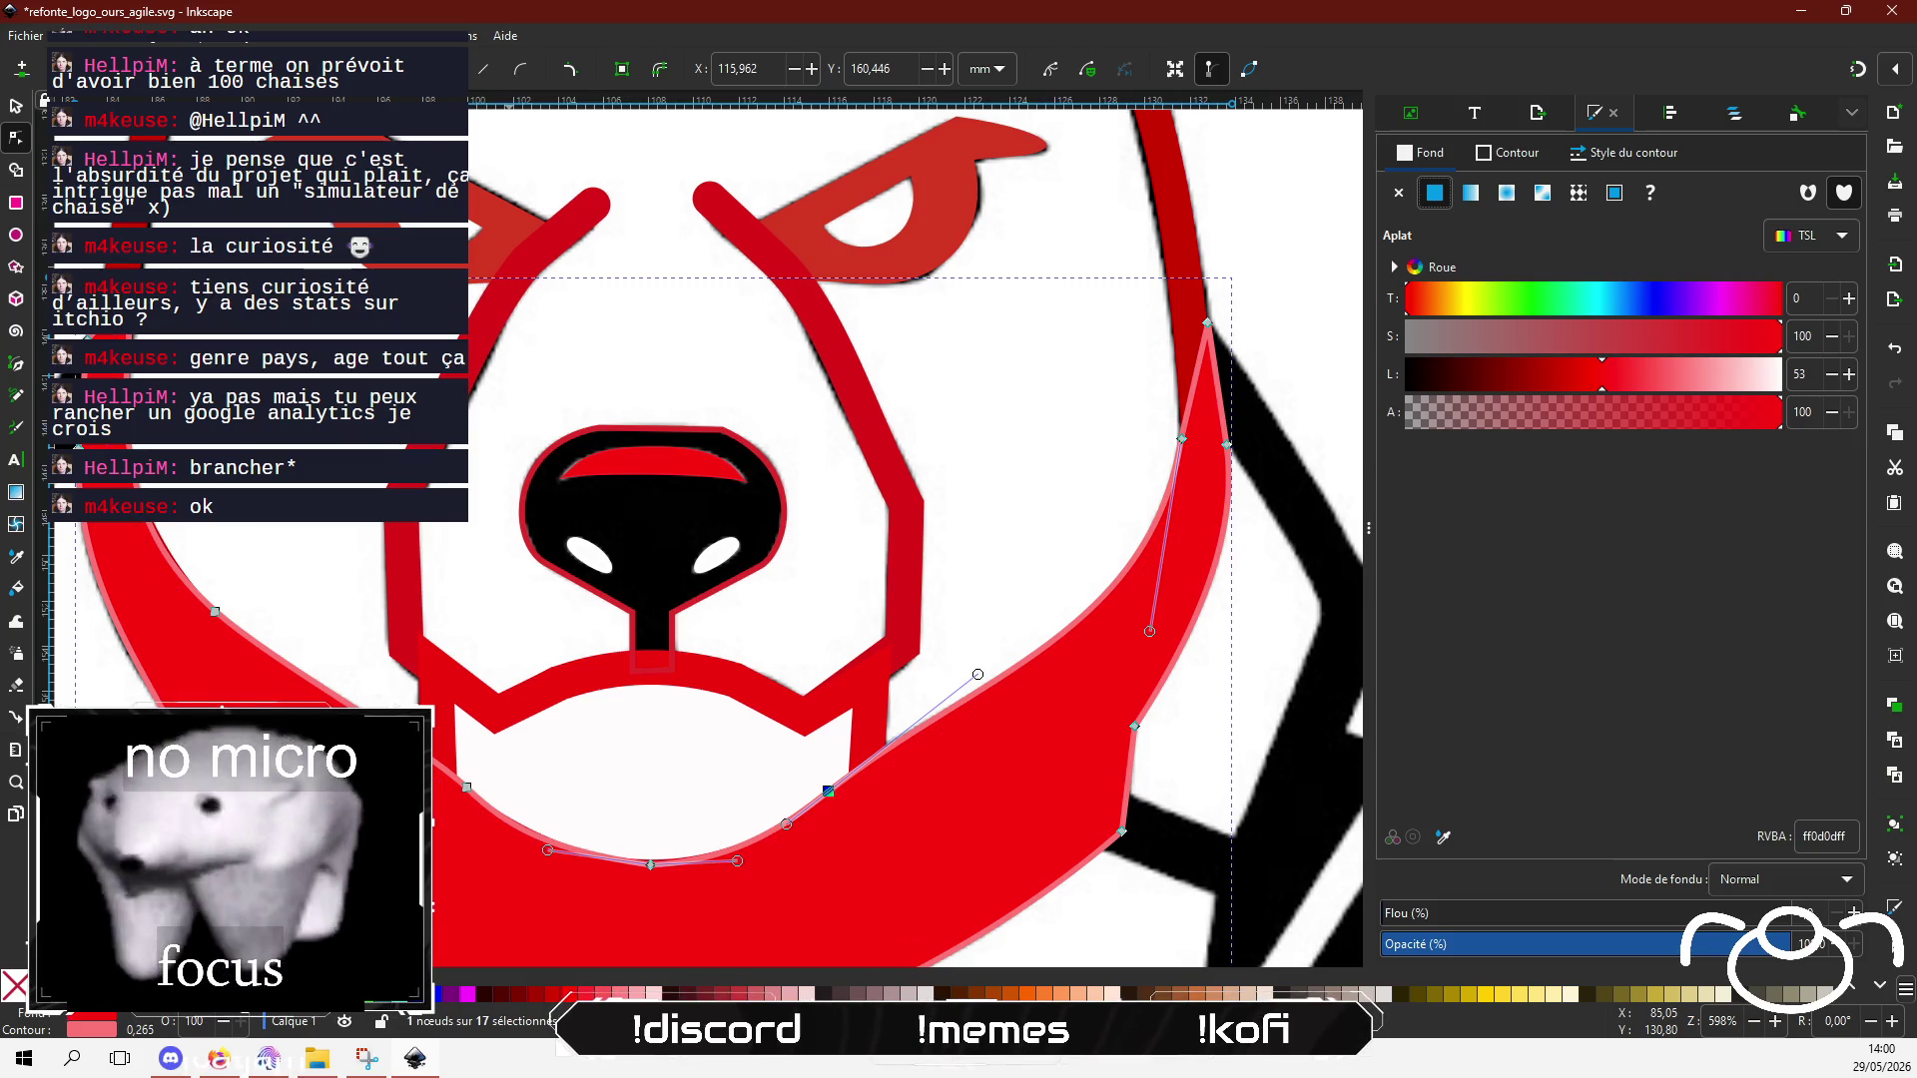
key("s")
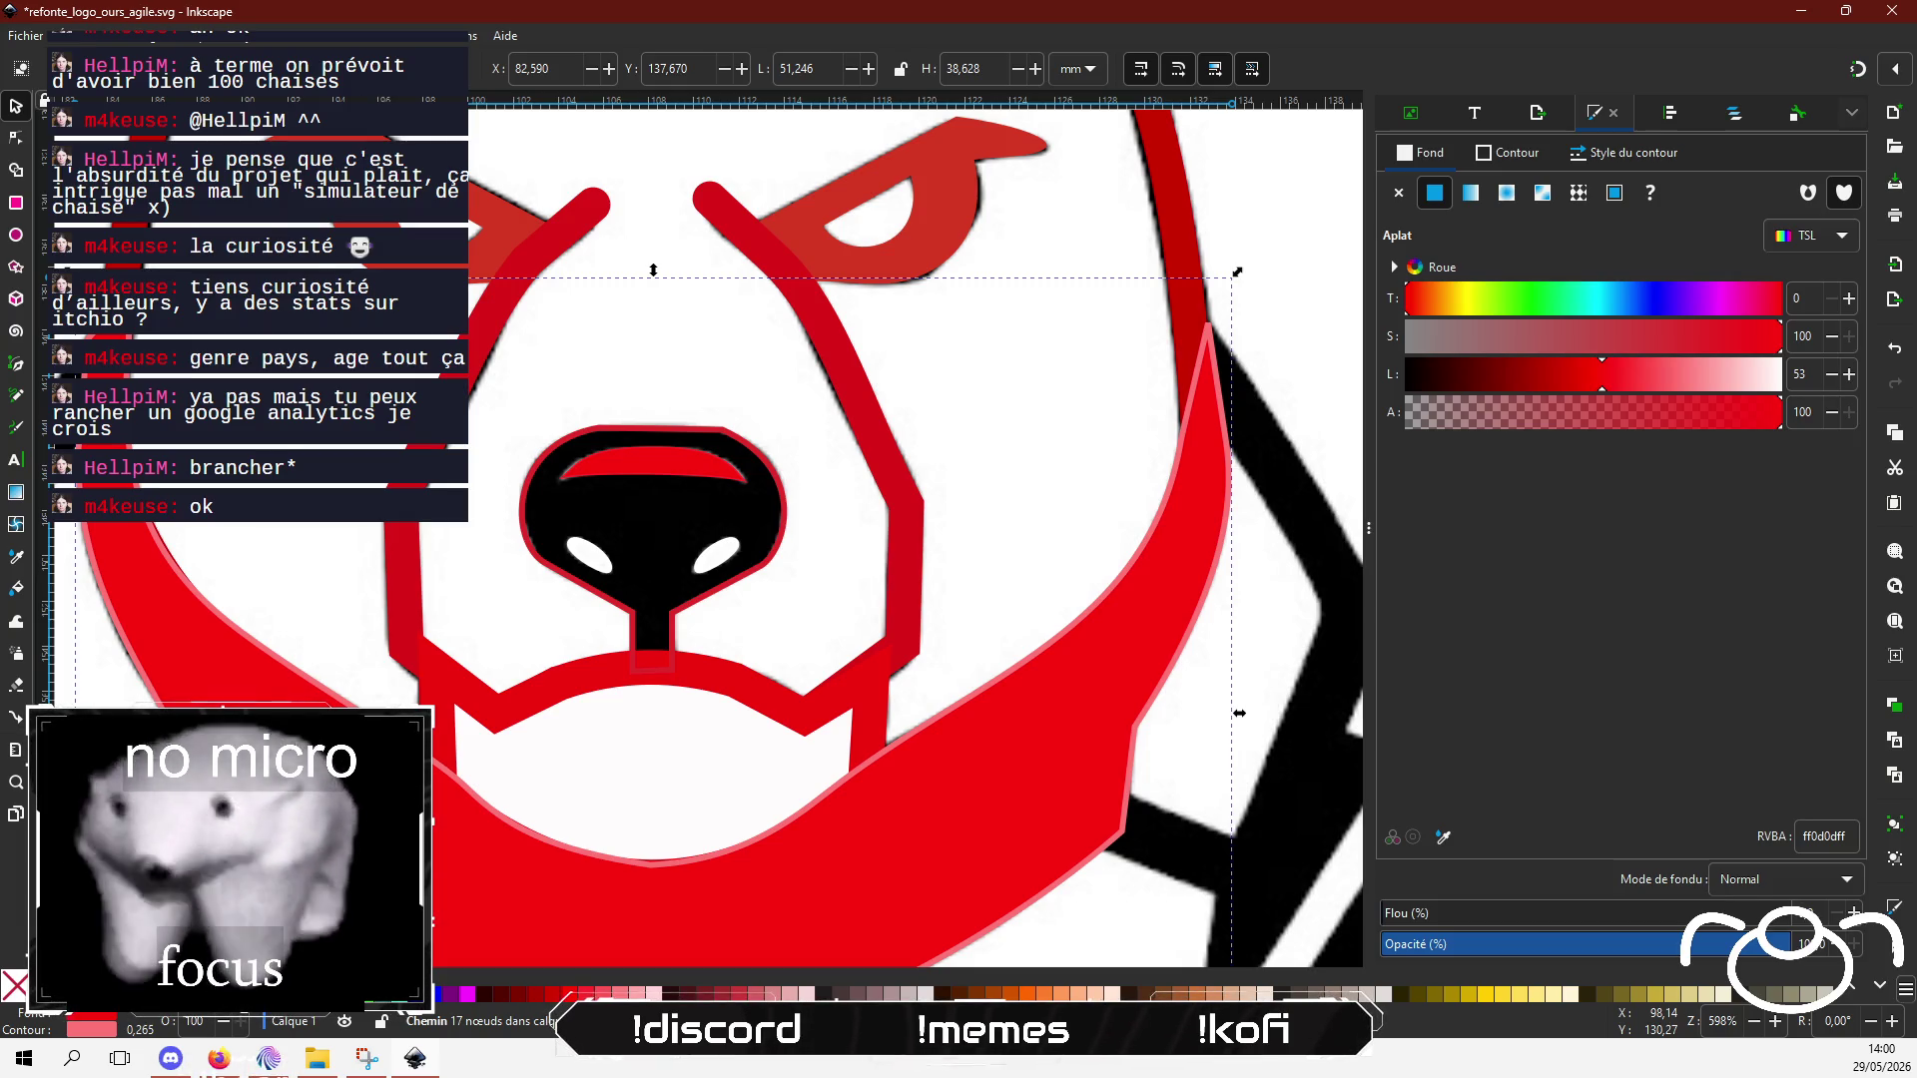
key("Page_Down")
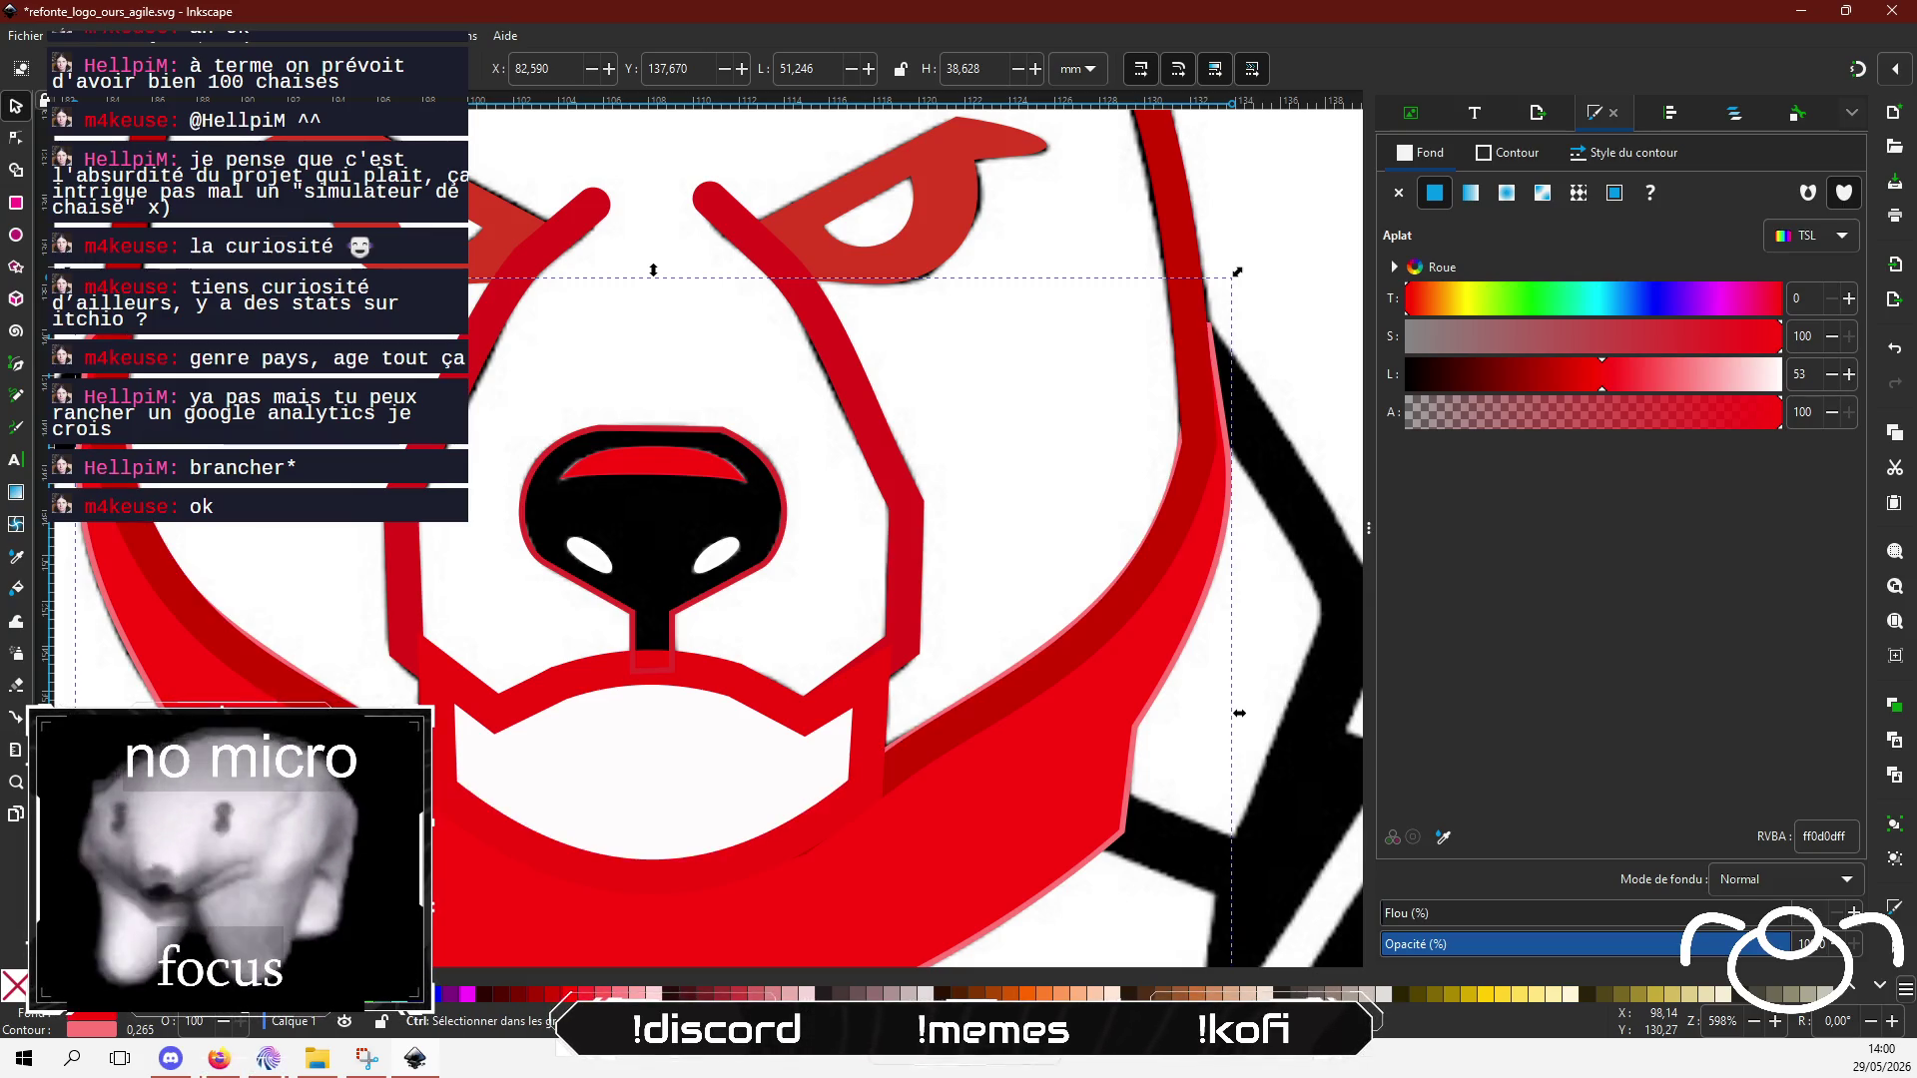
scroll(605, 404, "down", 4)
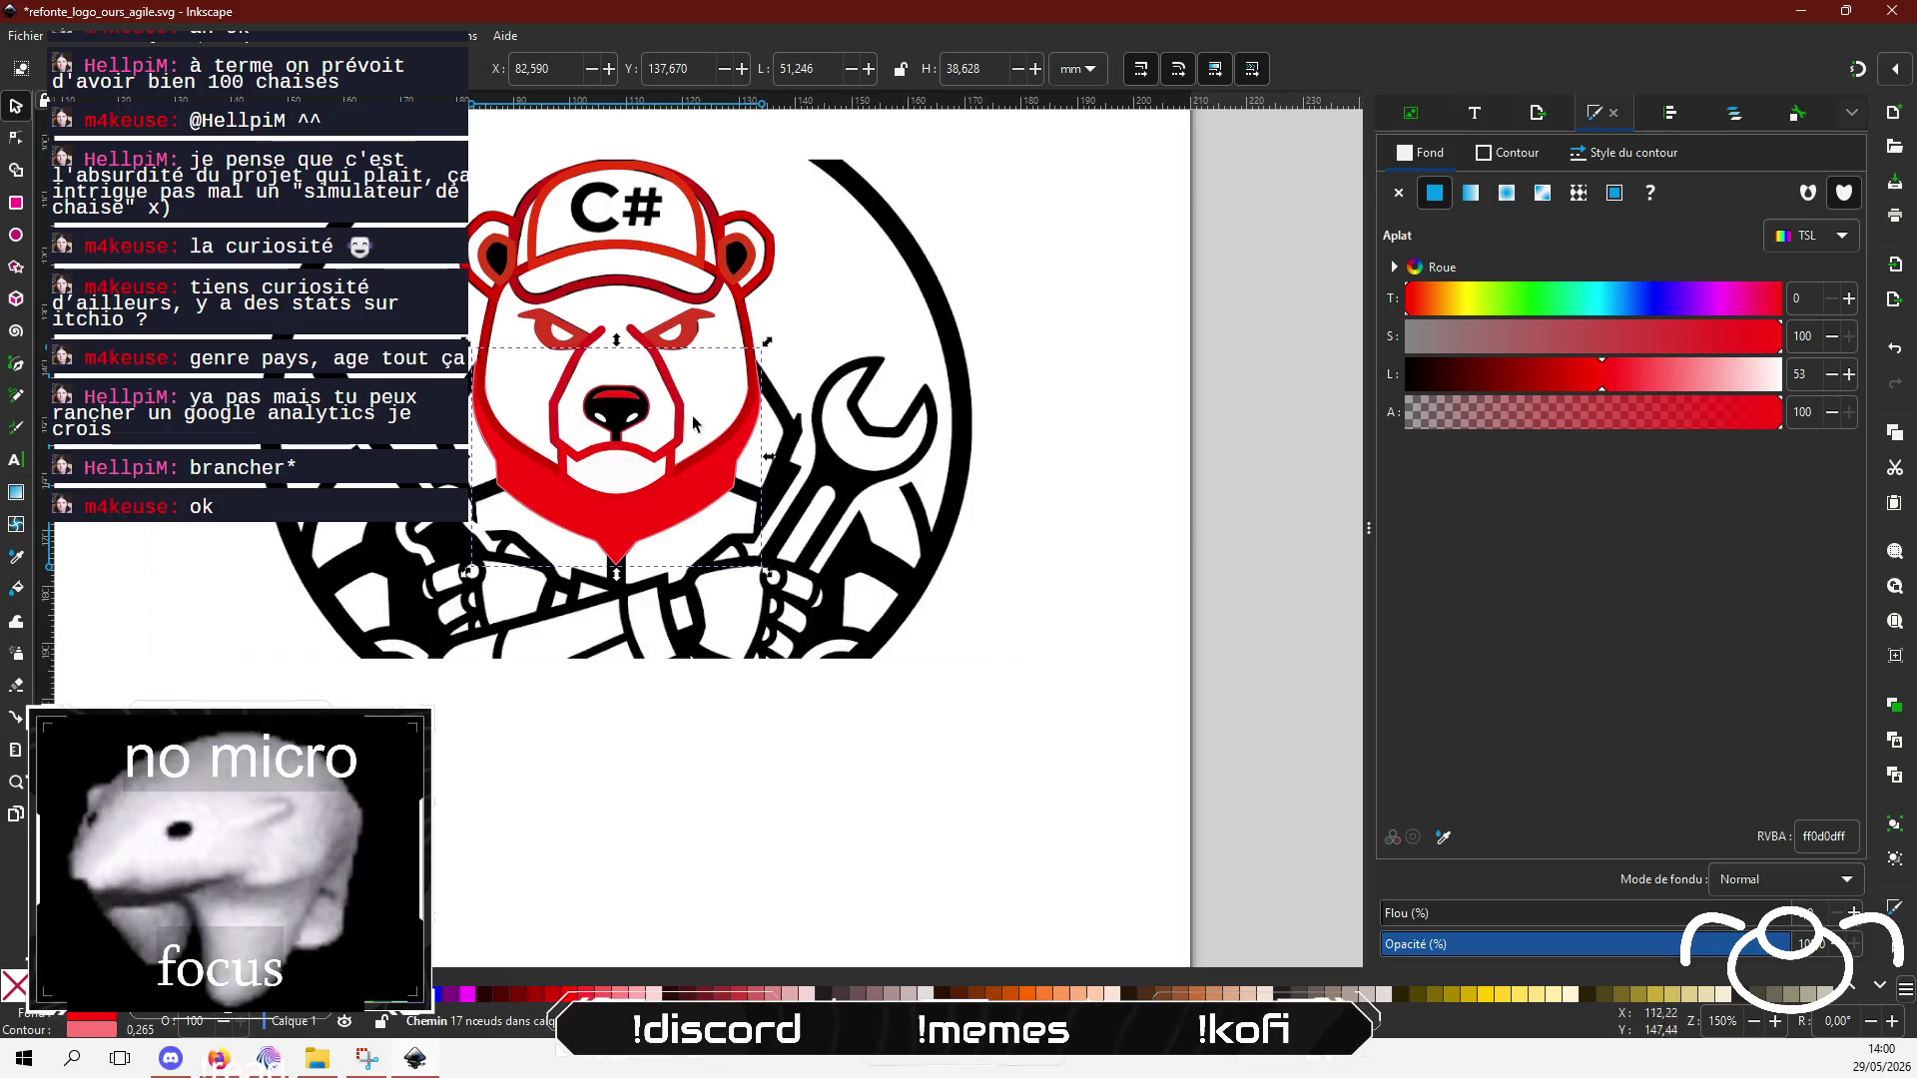
Step: Deselect the red band, move to the left cheek, and switch to the Pen (Bézier) tool
left_click(1254, 417)
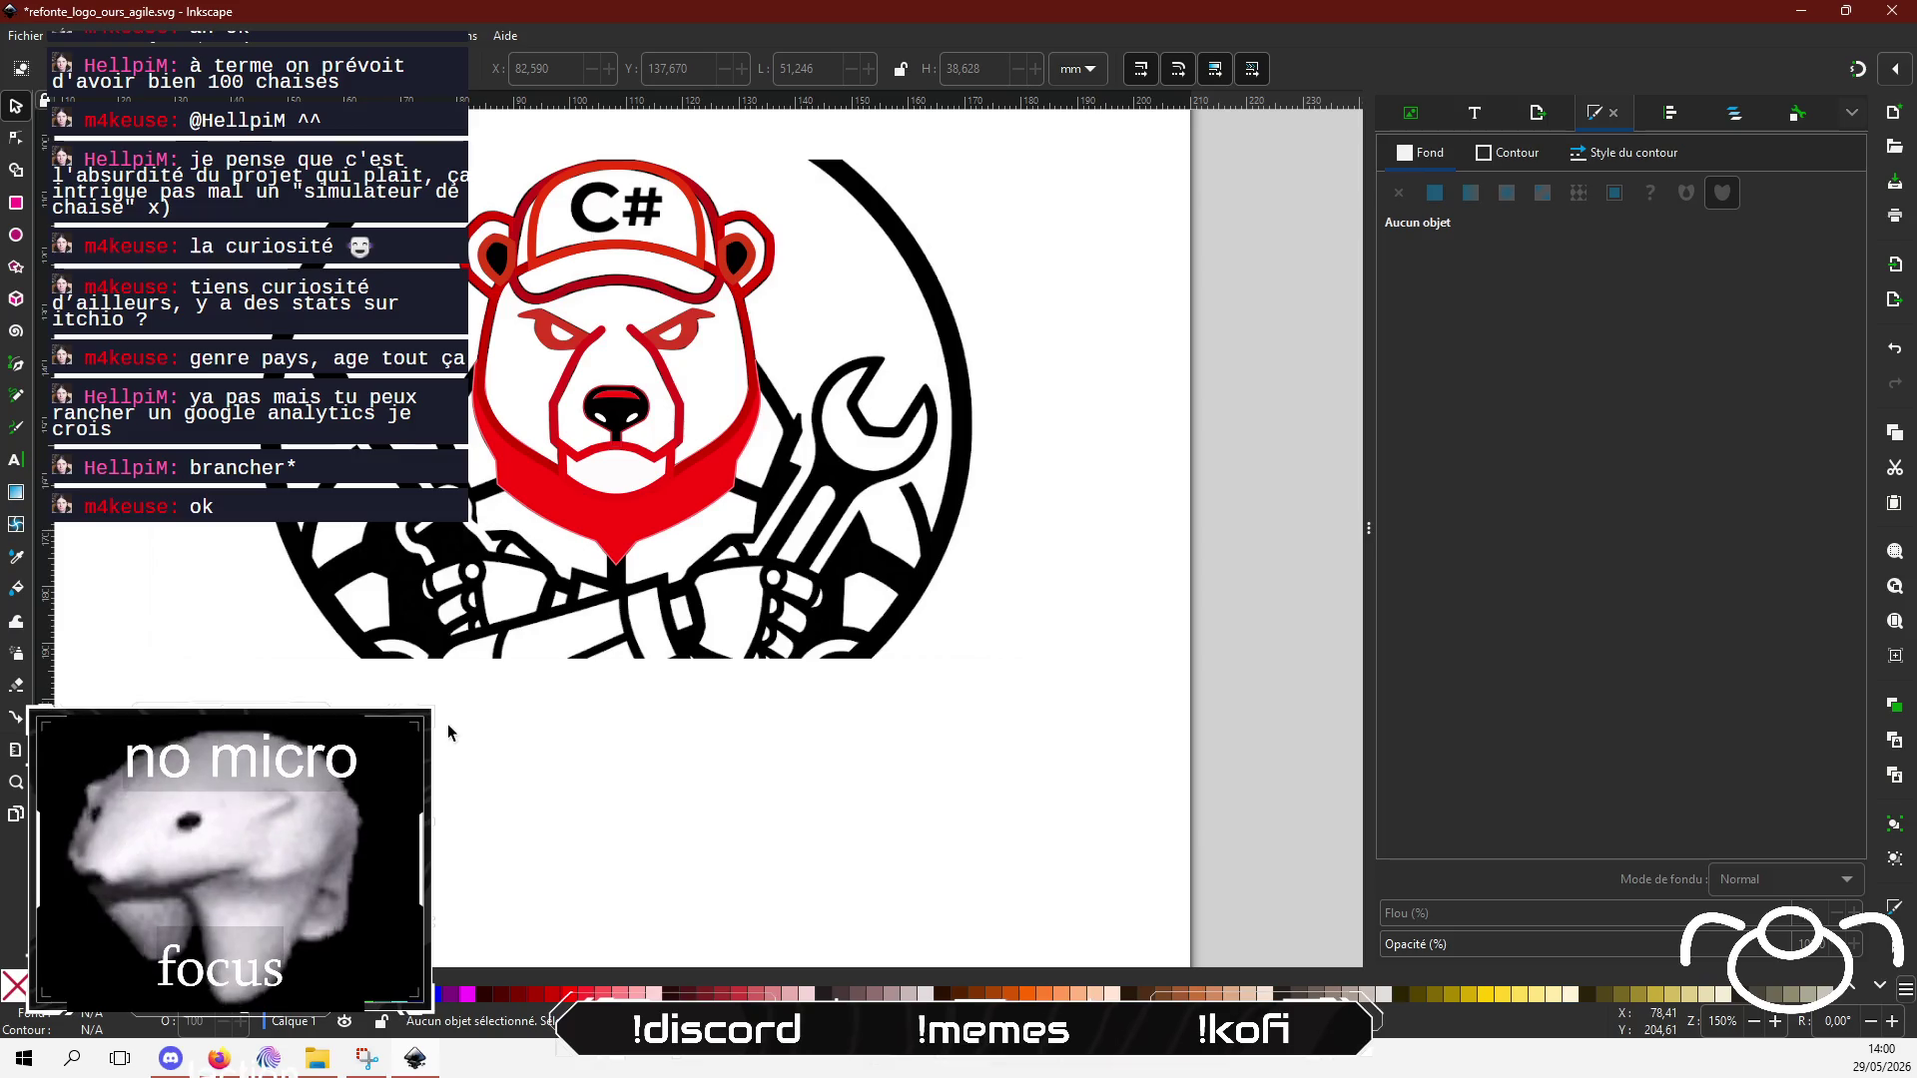
scroll(599, 505, "up", 3)
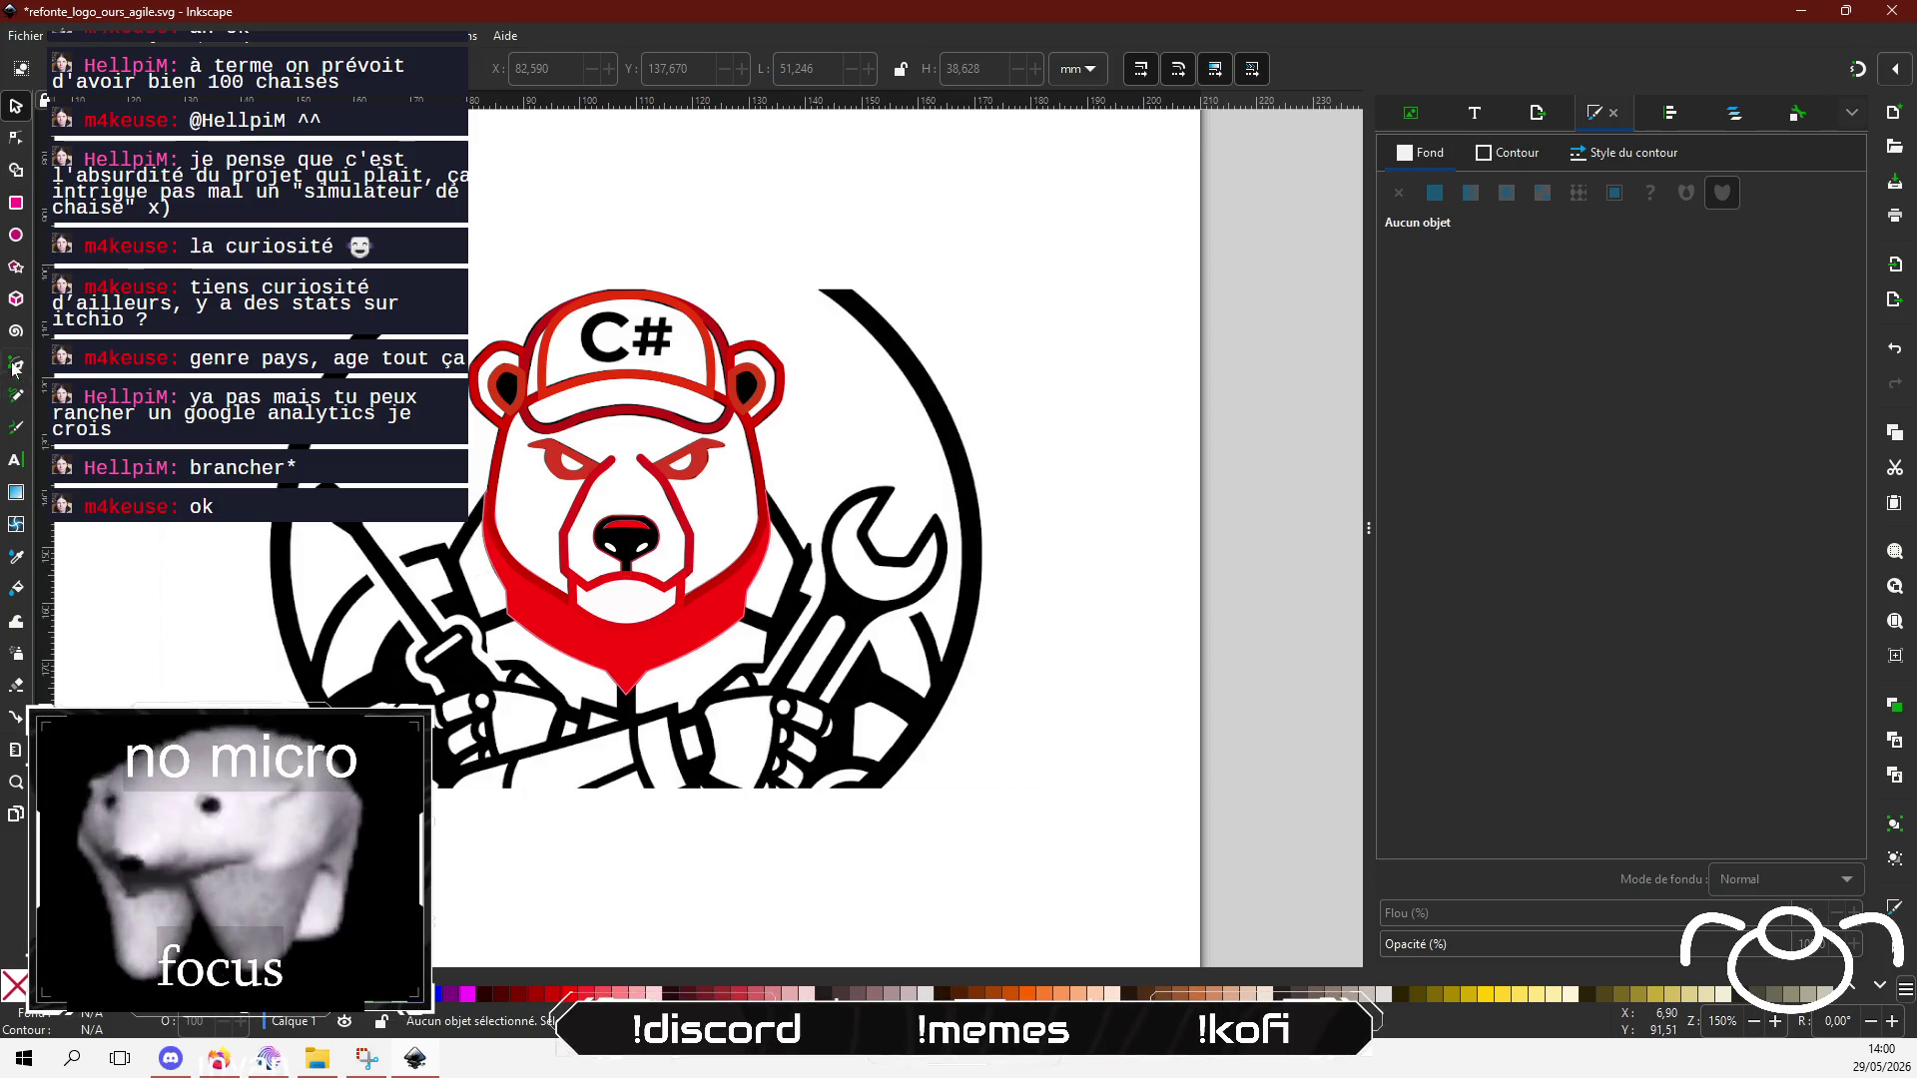
key("b")
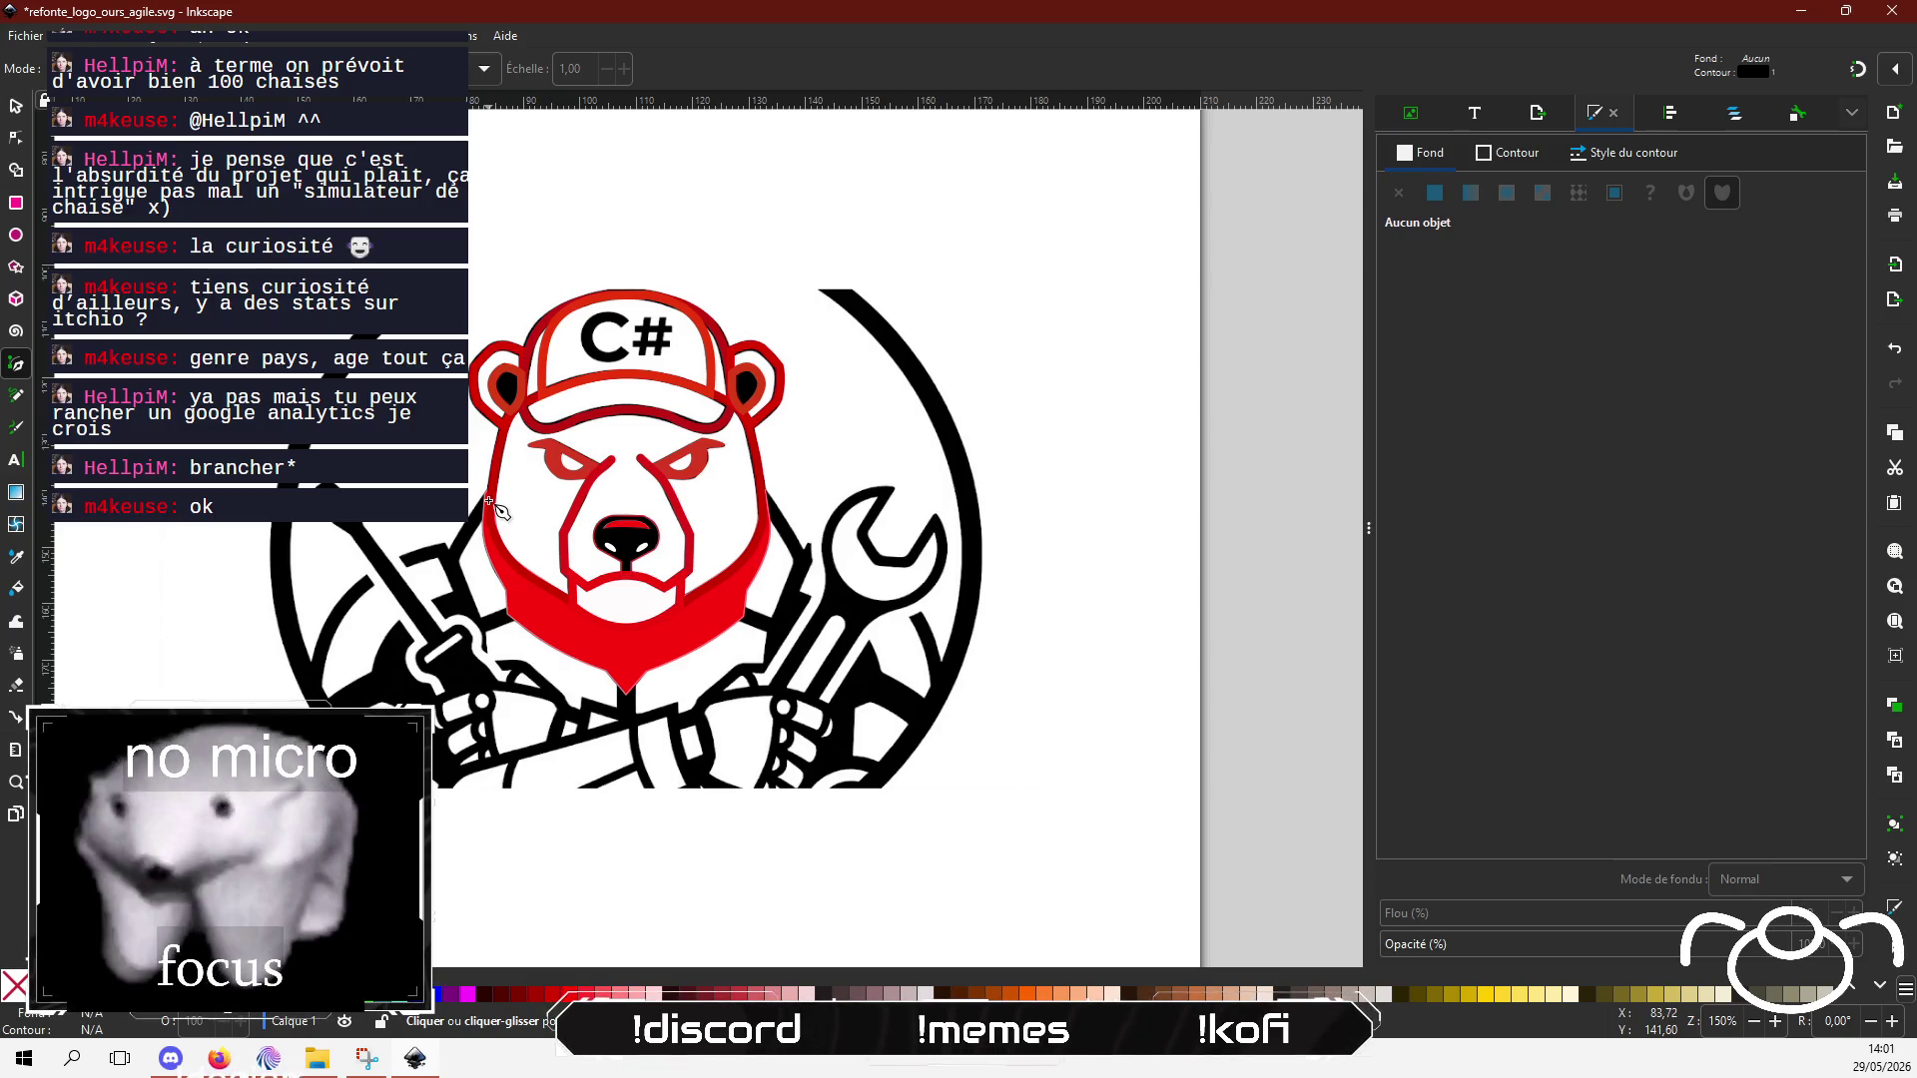
Step: Draw a closed four-corner lapel outline beside the left cheek and curve its inner edge
scroll(496, 511, "up", 1)
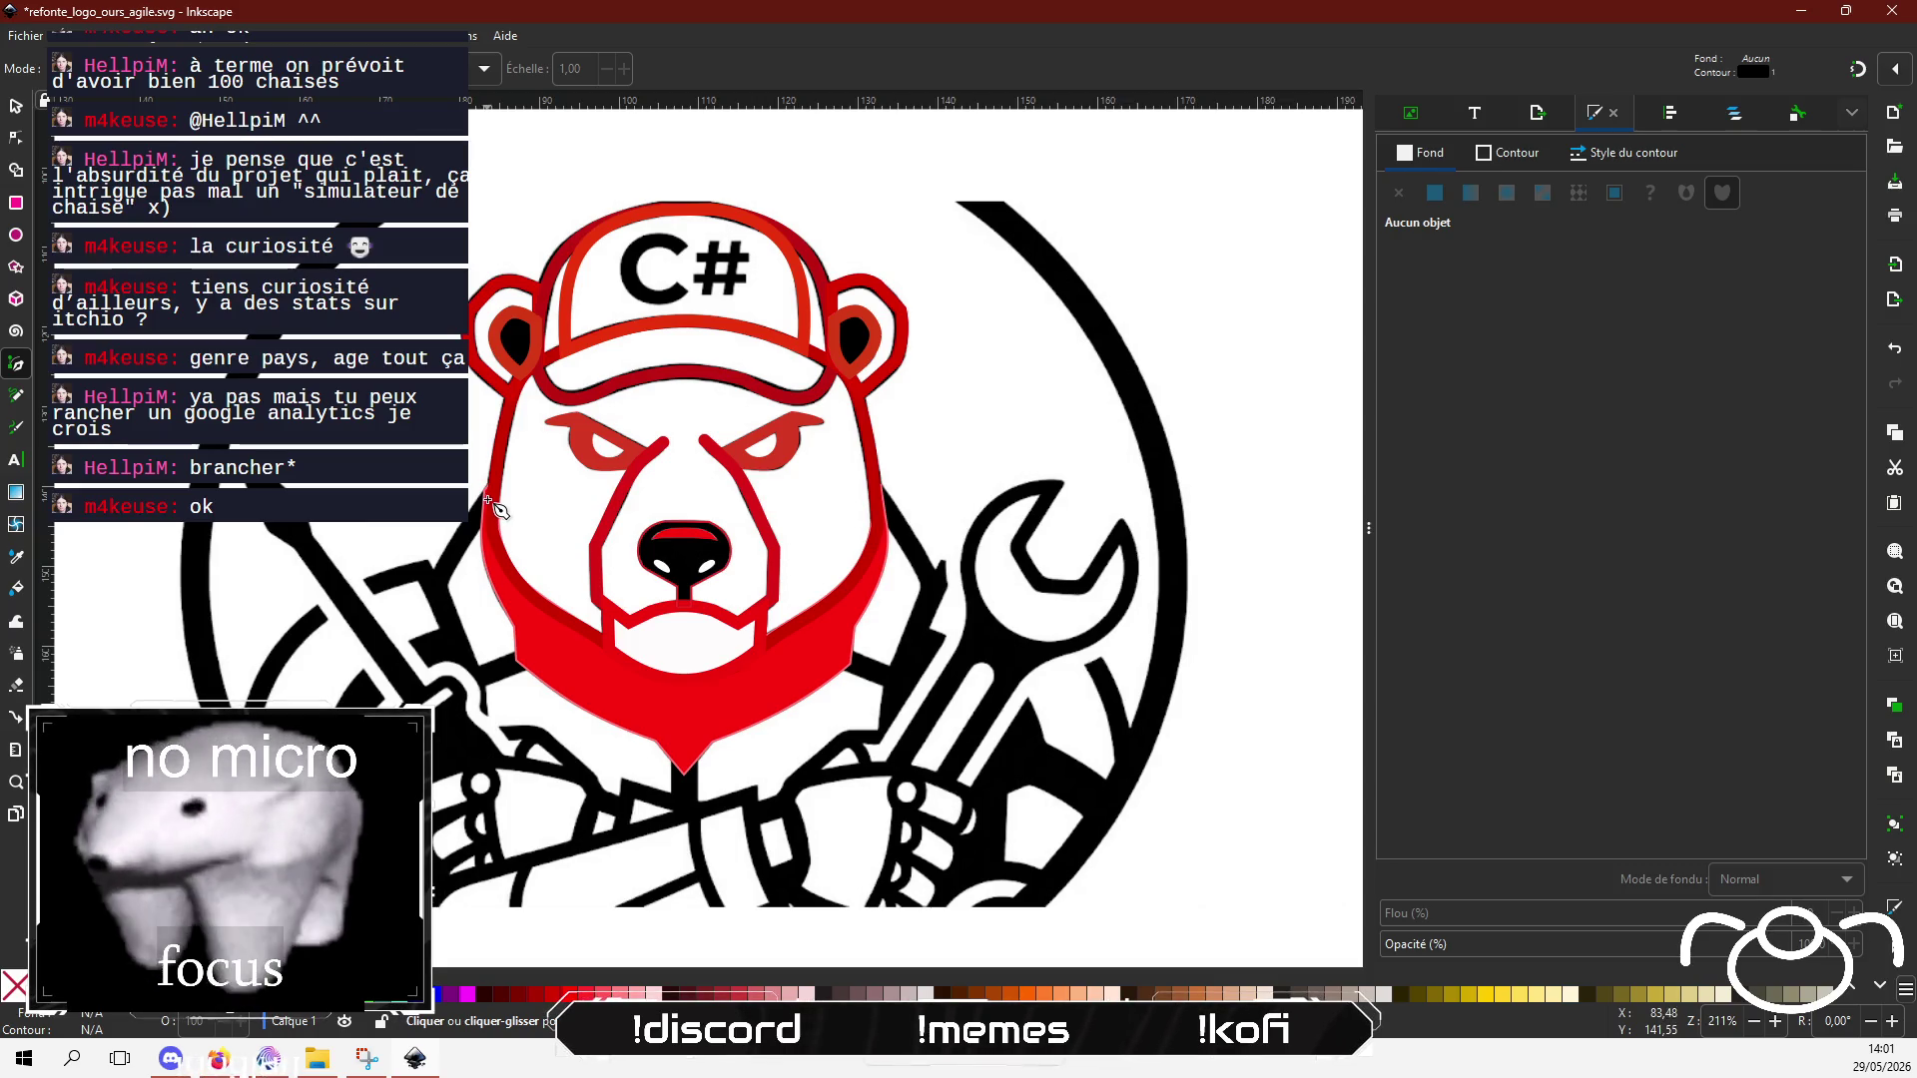
left_click(490, 493)
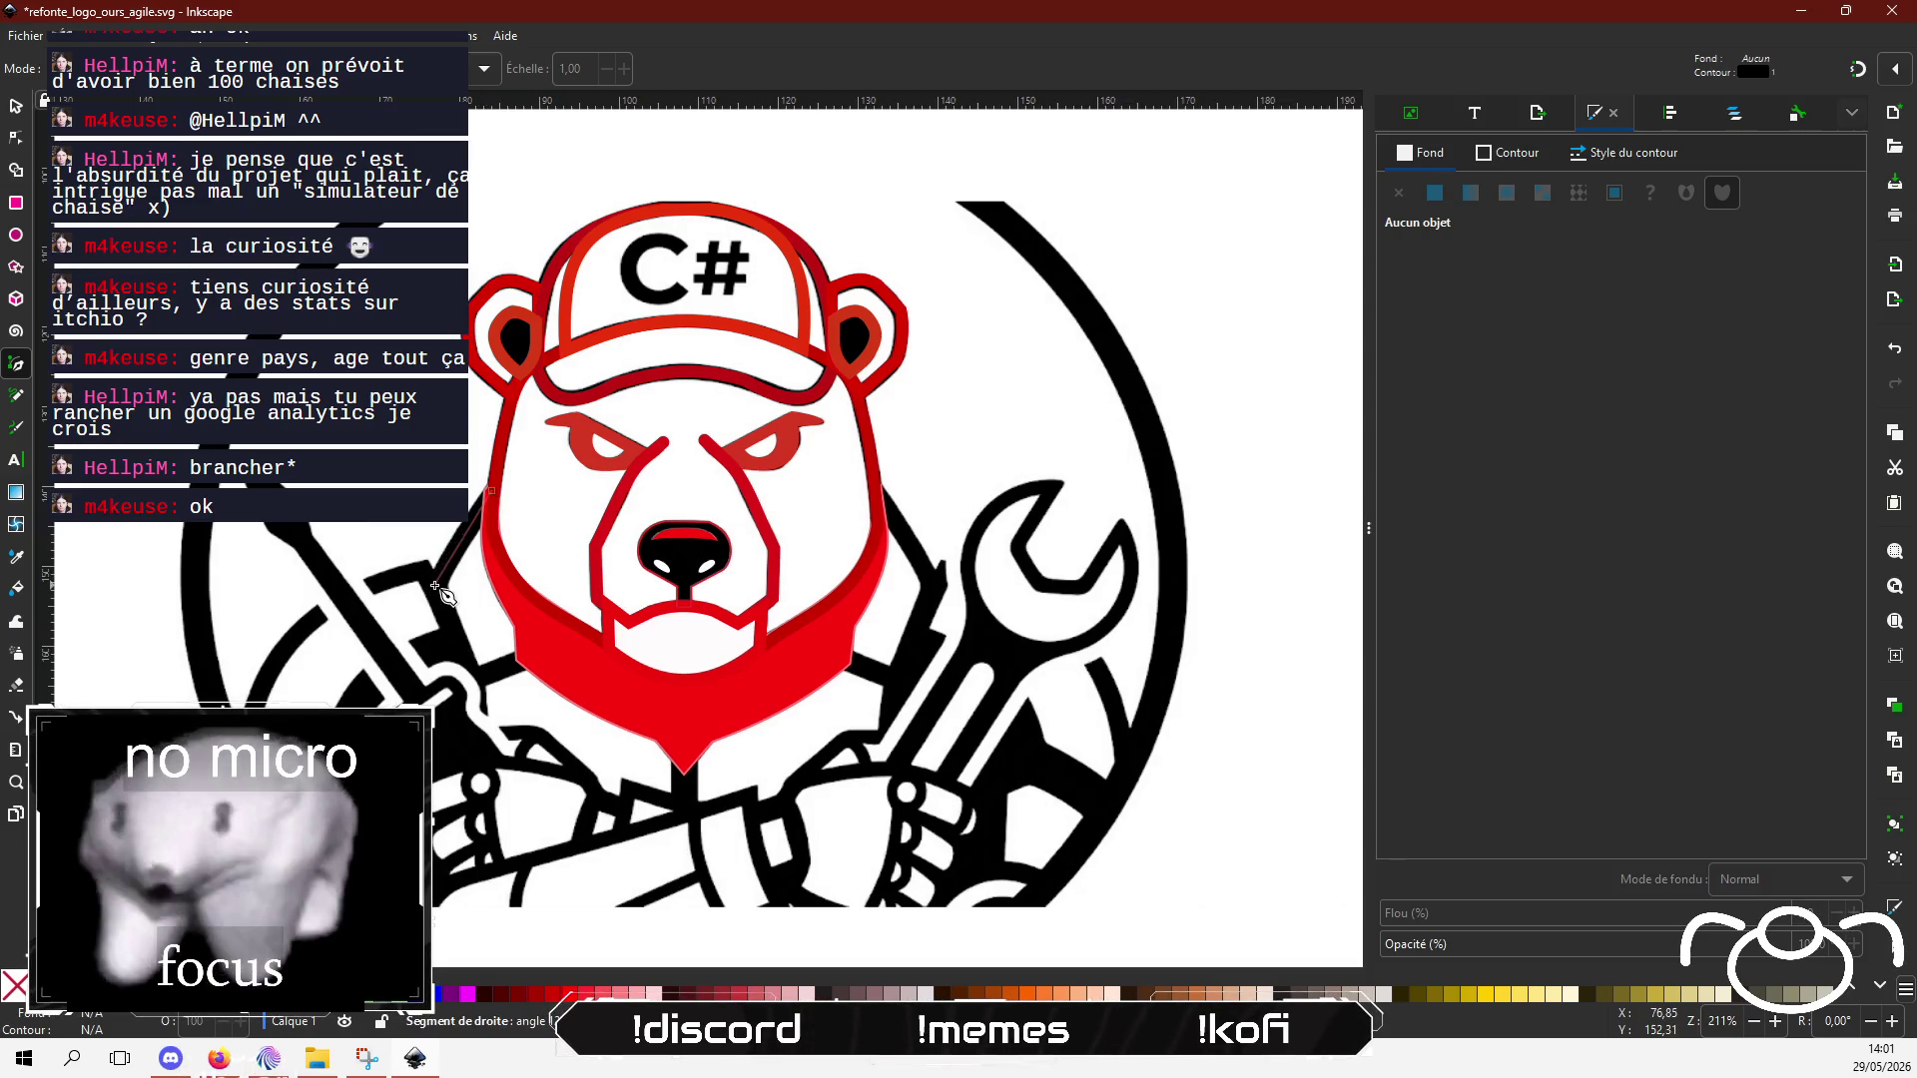
left_click(436, 586)
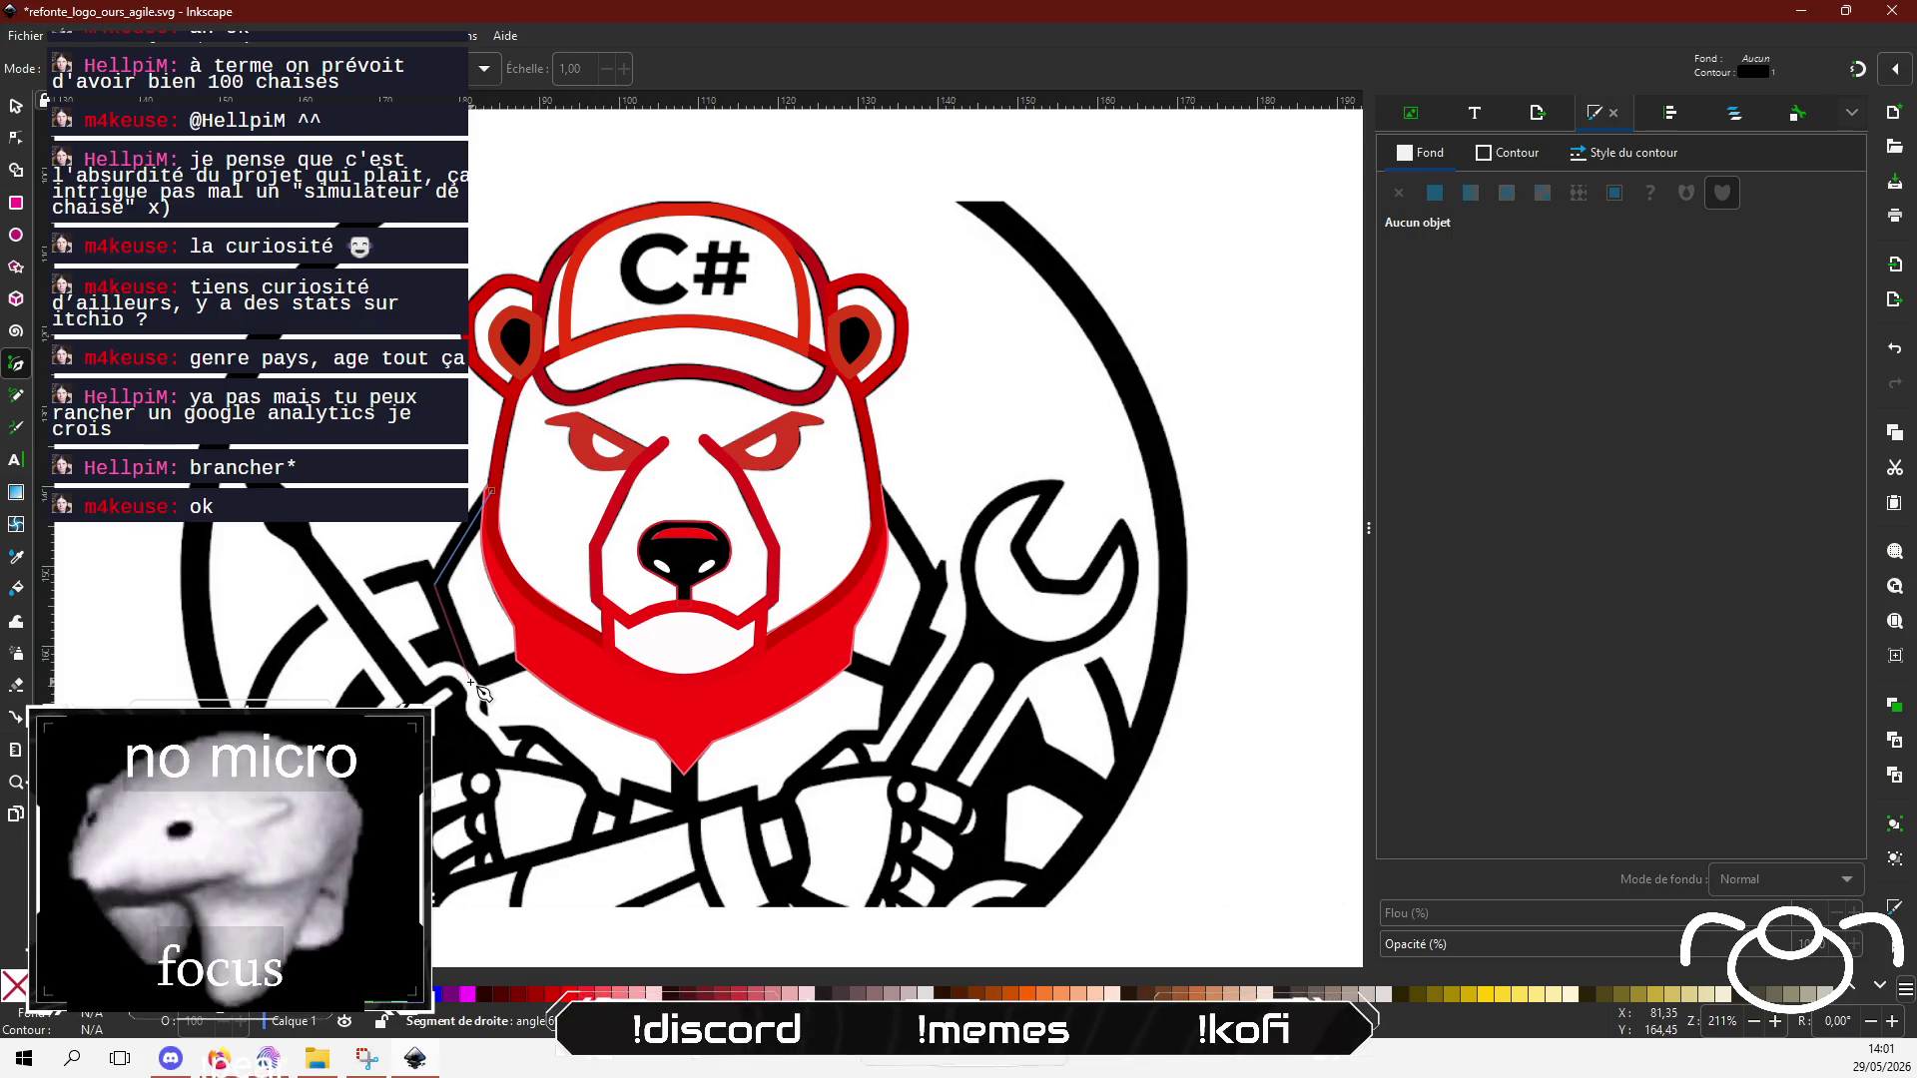
left_click(472, 681)
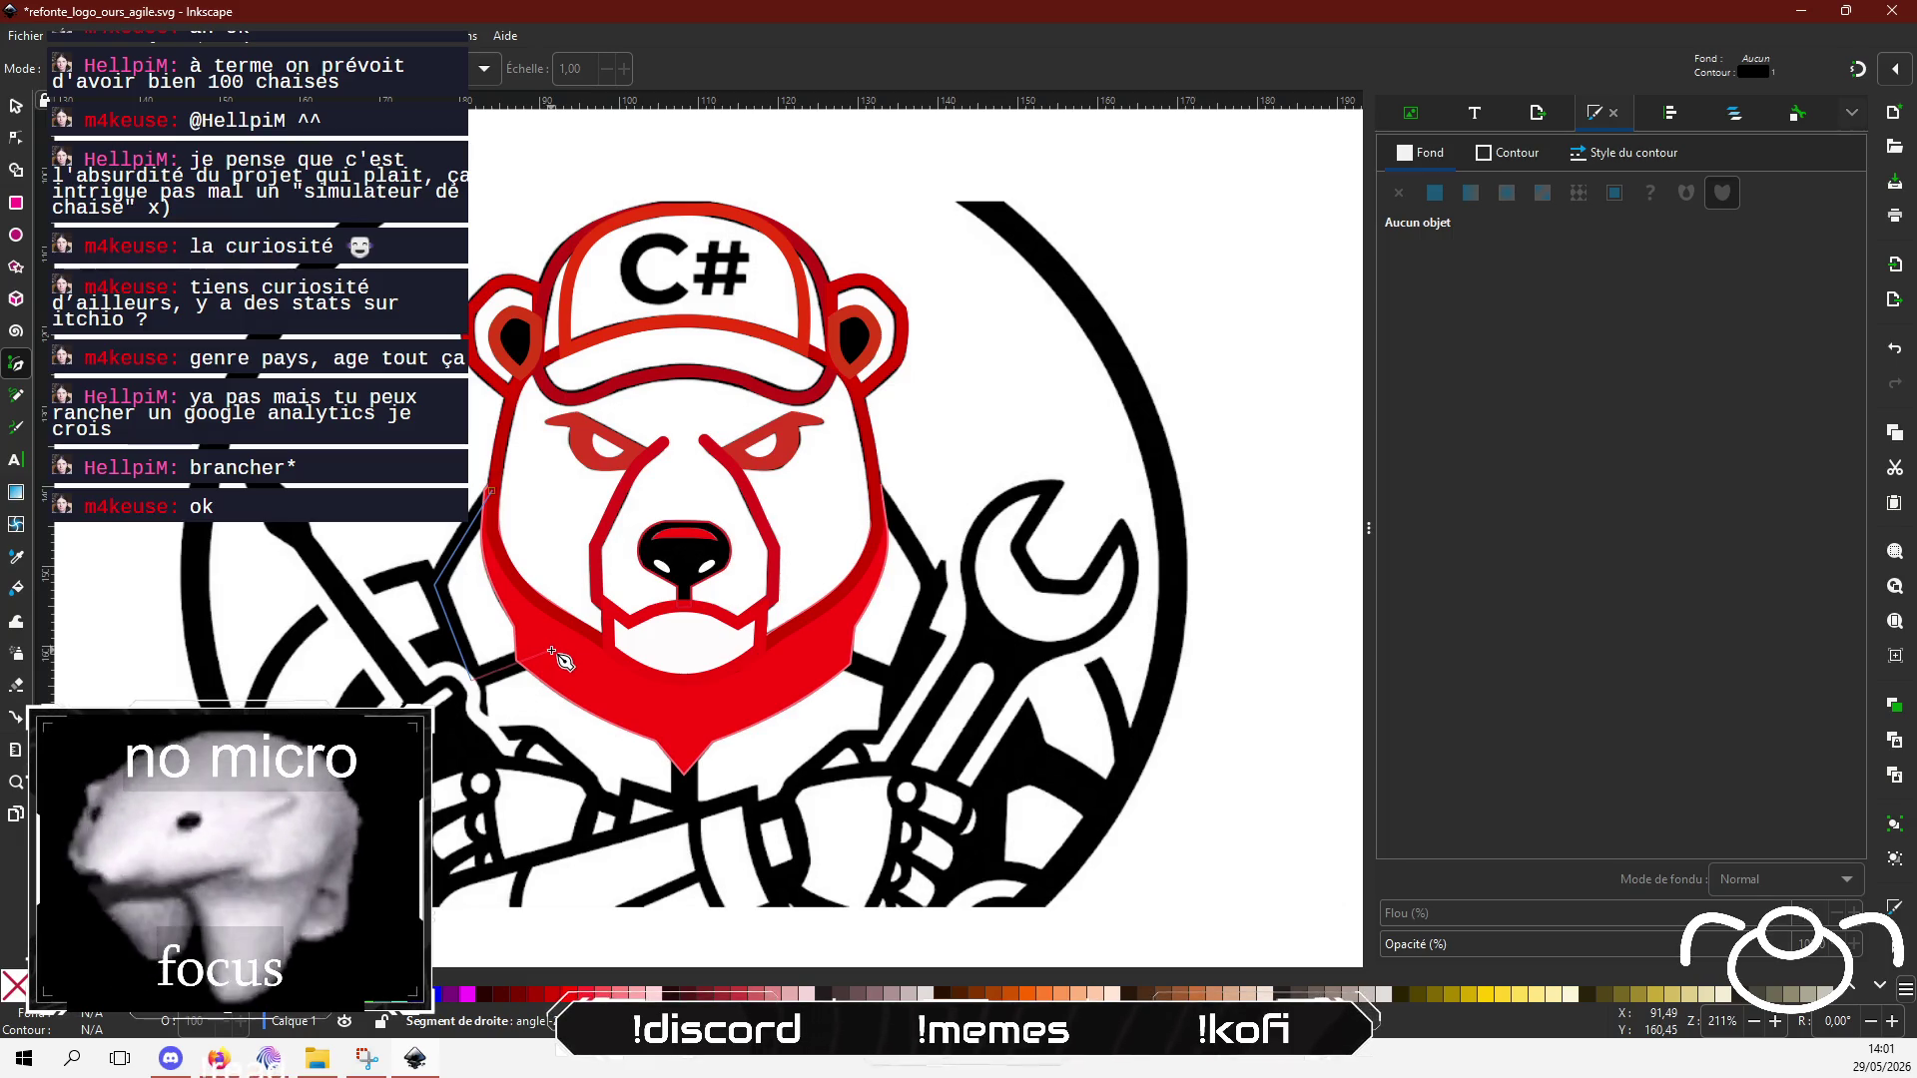
left_click(552, 652)
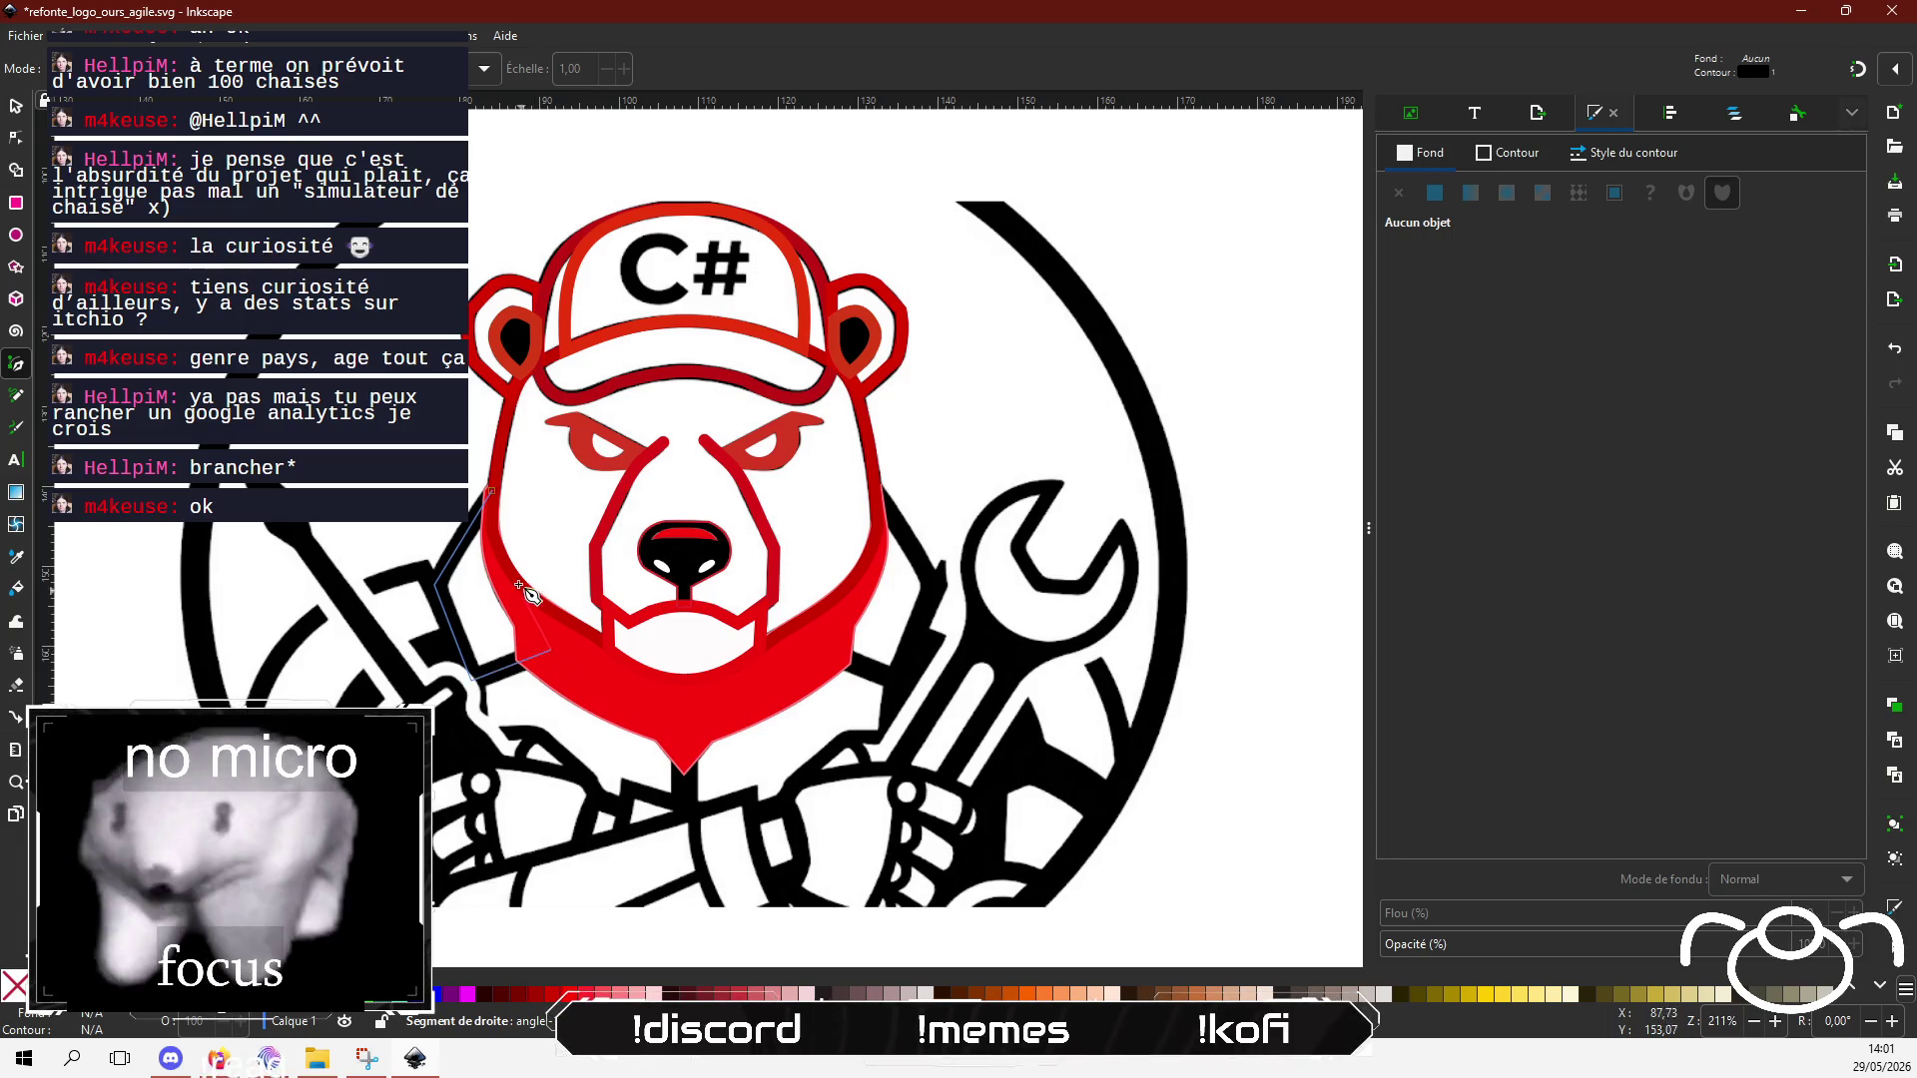
left_click(490, 492)
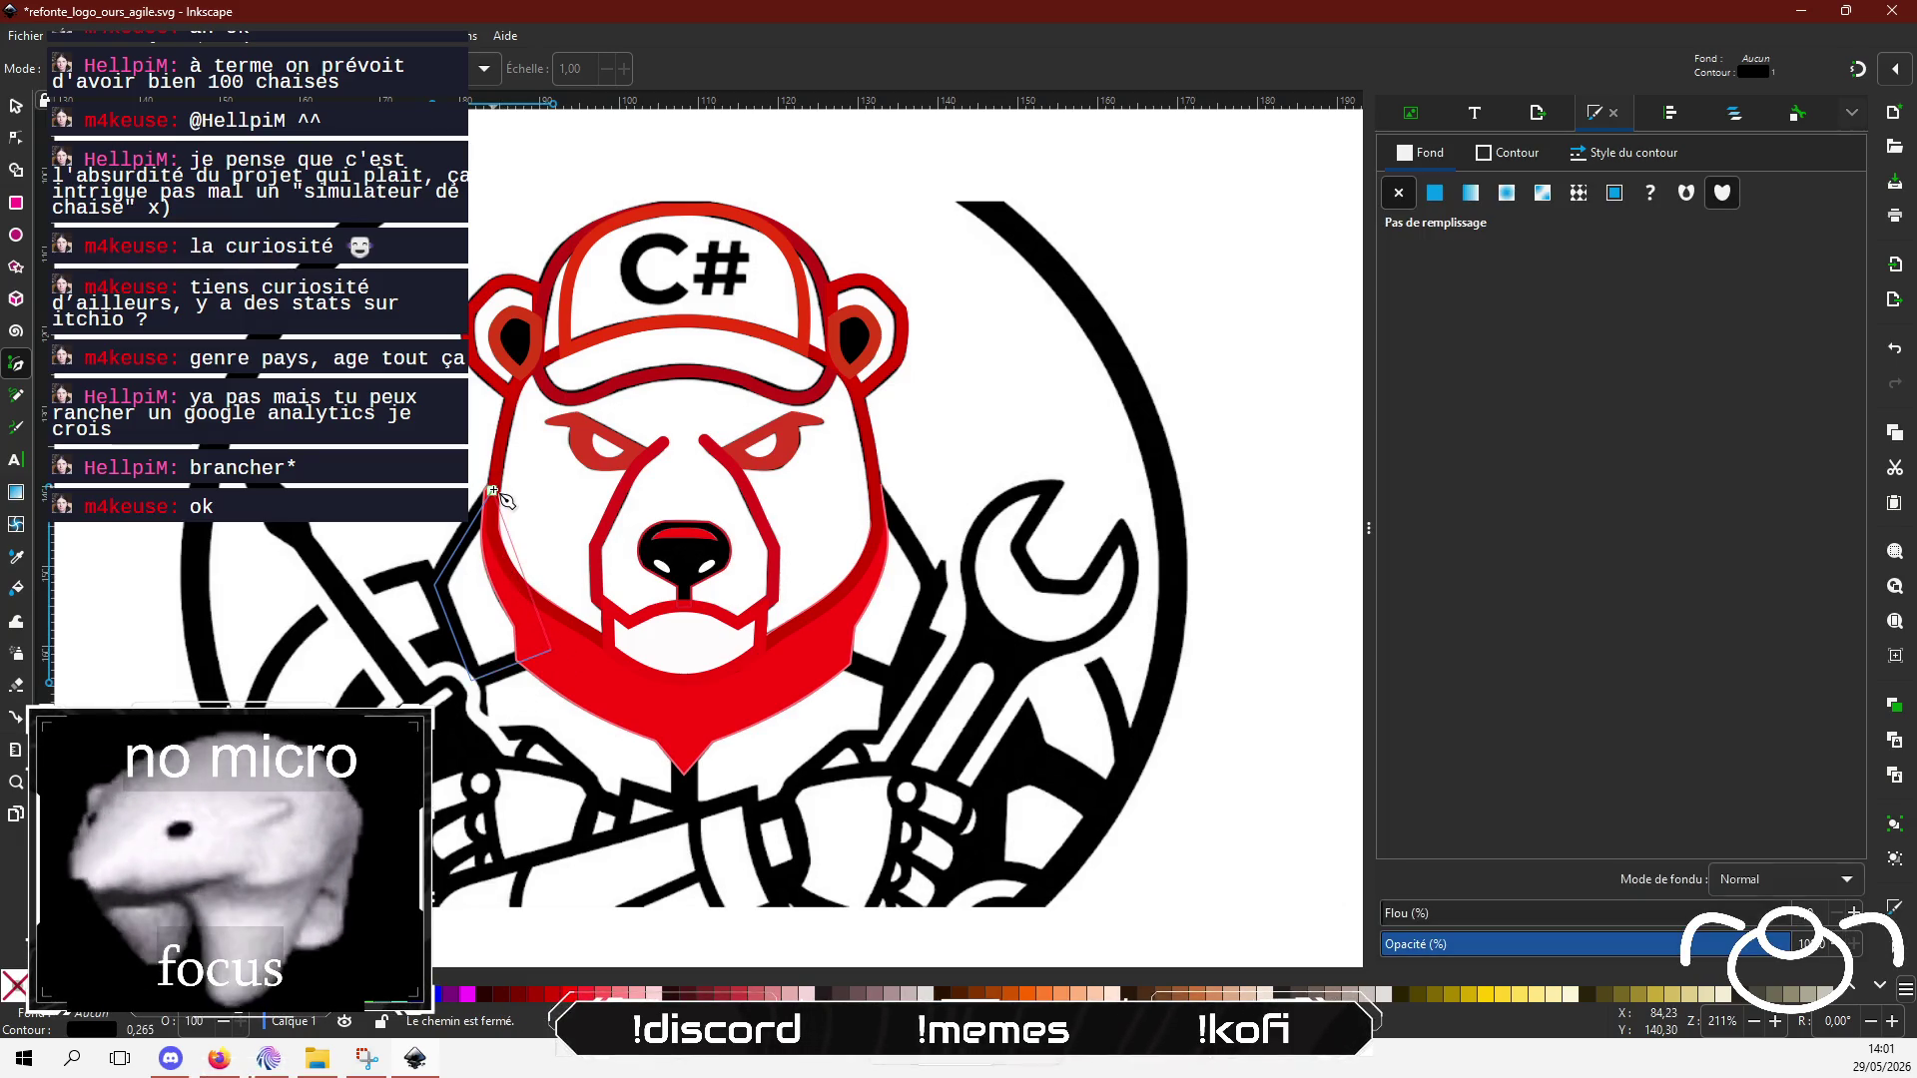
left_click(16, 138)
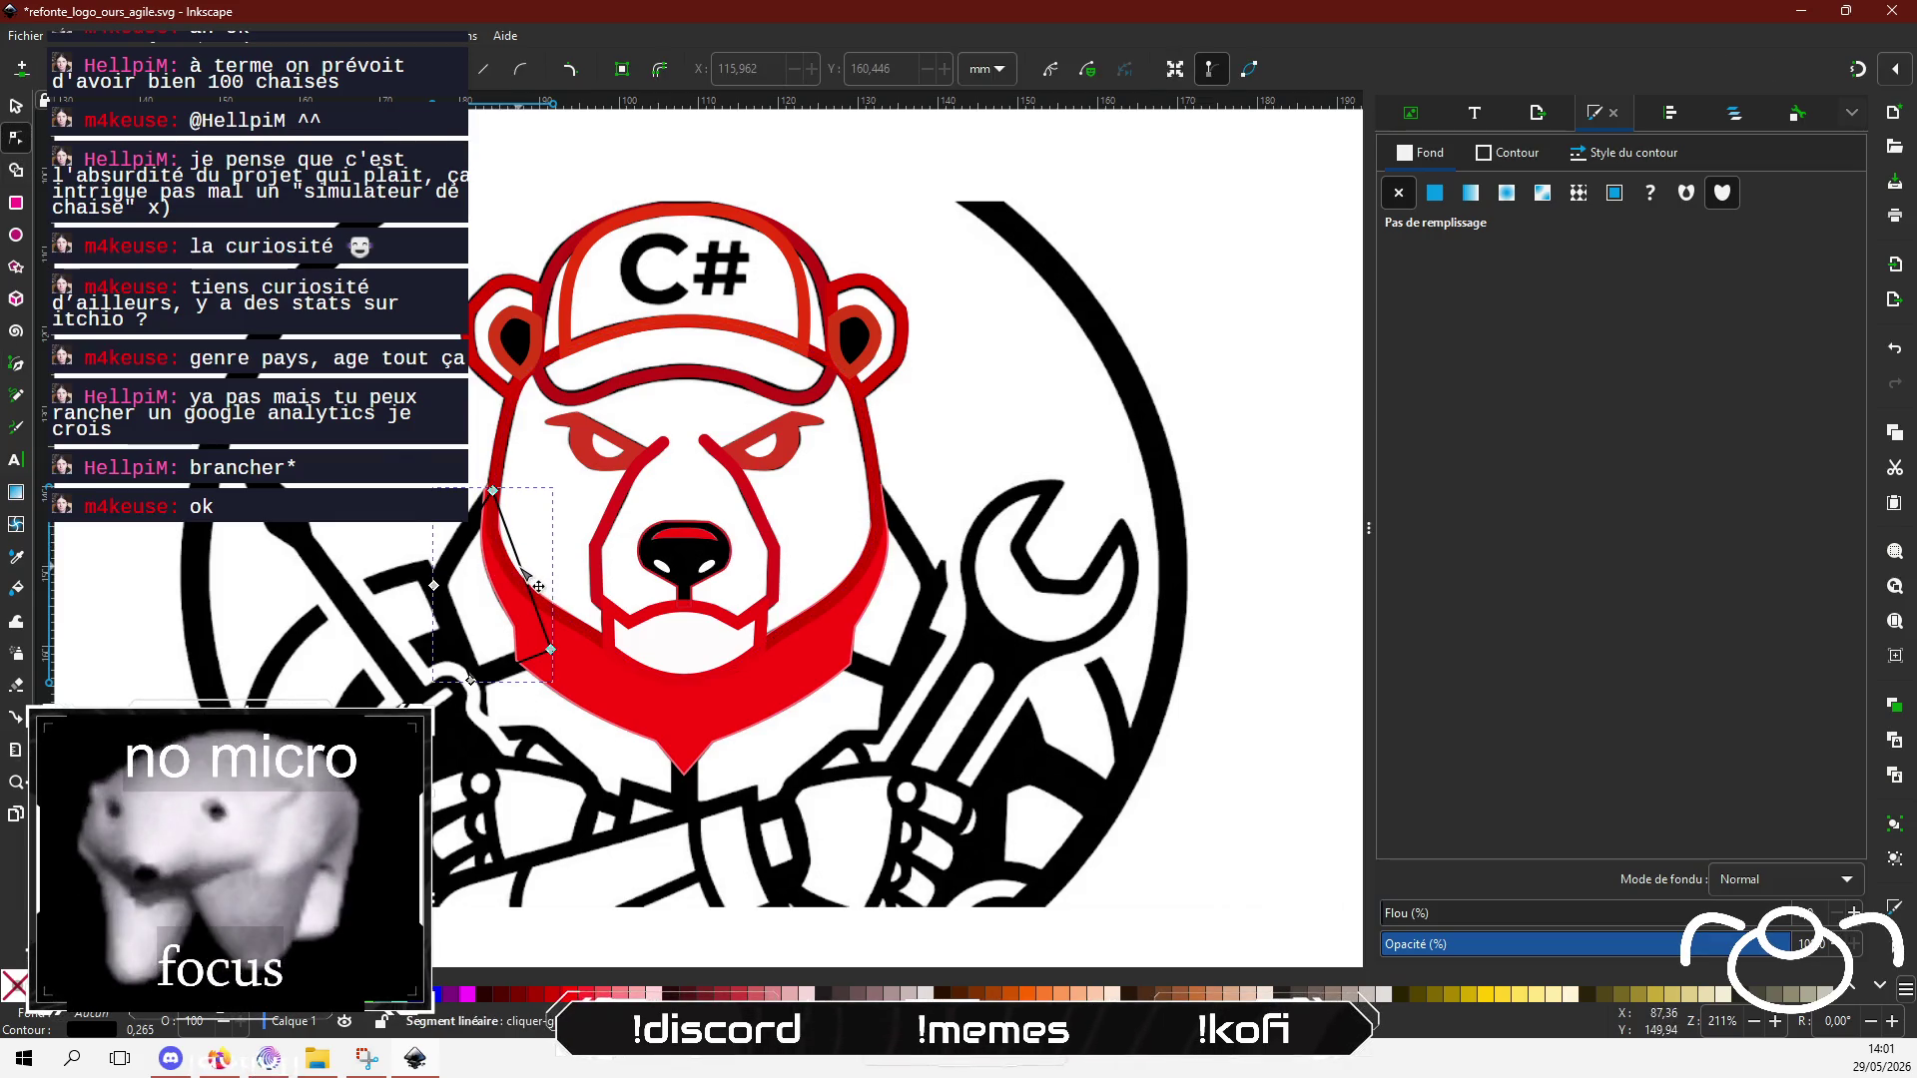
left_click_drag(527, 575, 504, 579)
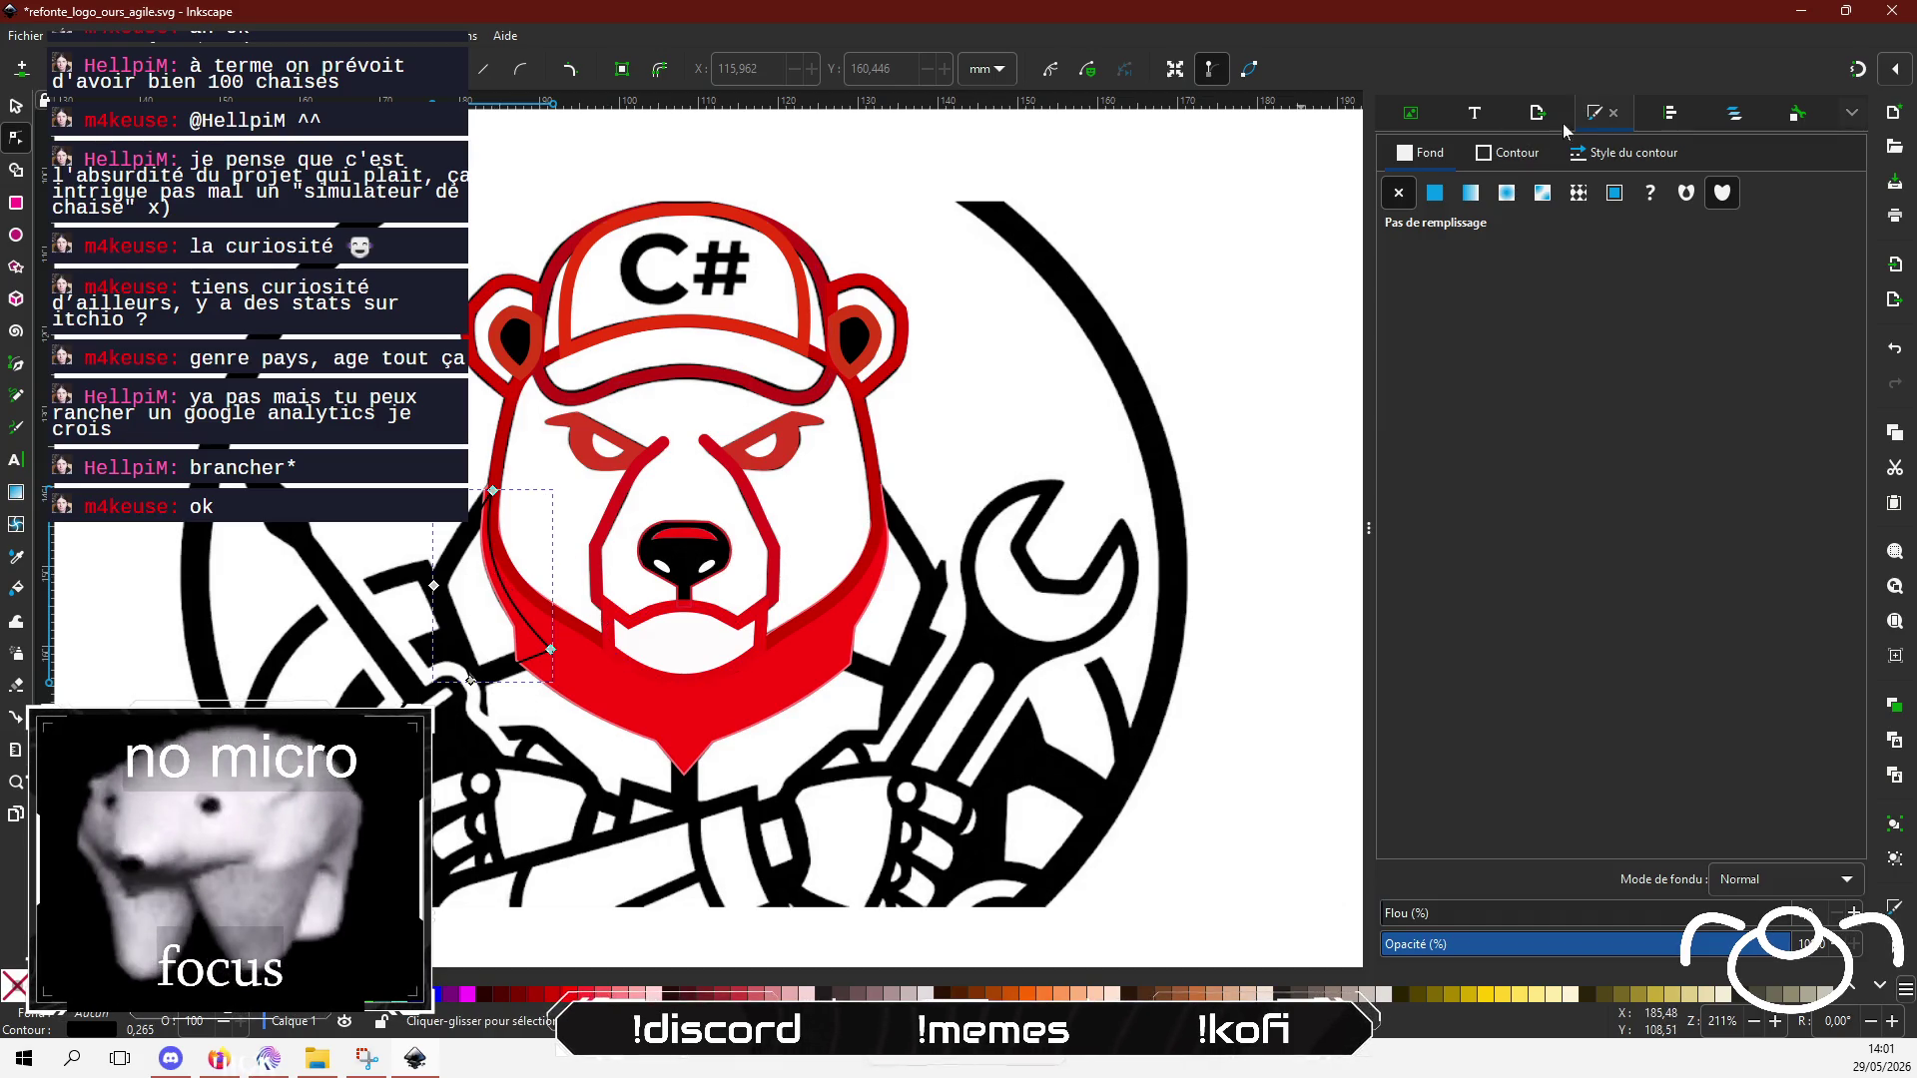
Step: Give the left lapel a 10.620 px stroke with round caps and reposition its top and lower corners
left_click(1619, 151)
key("ctrl+a")
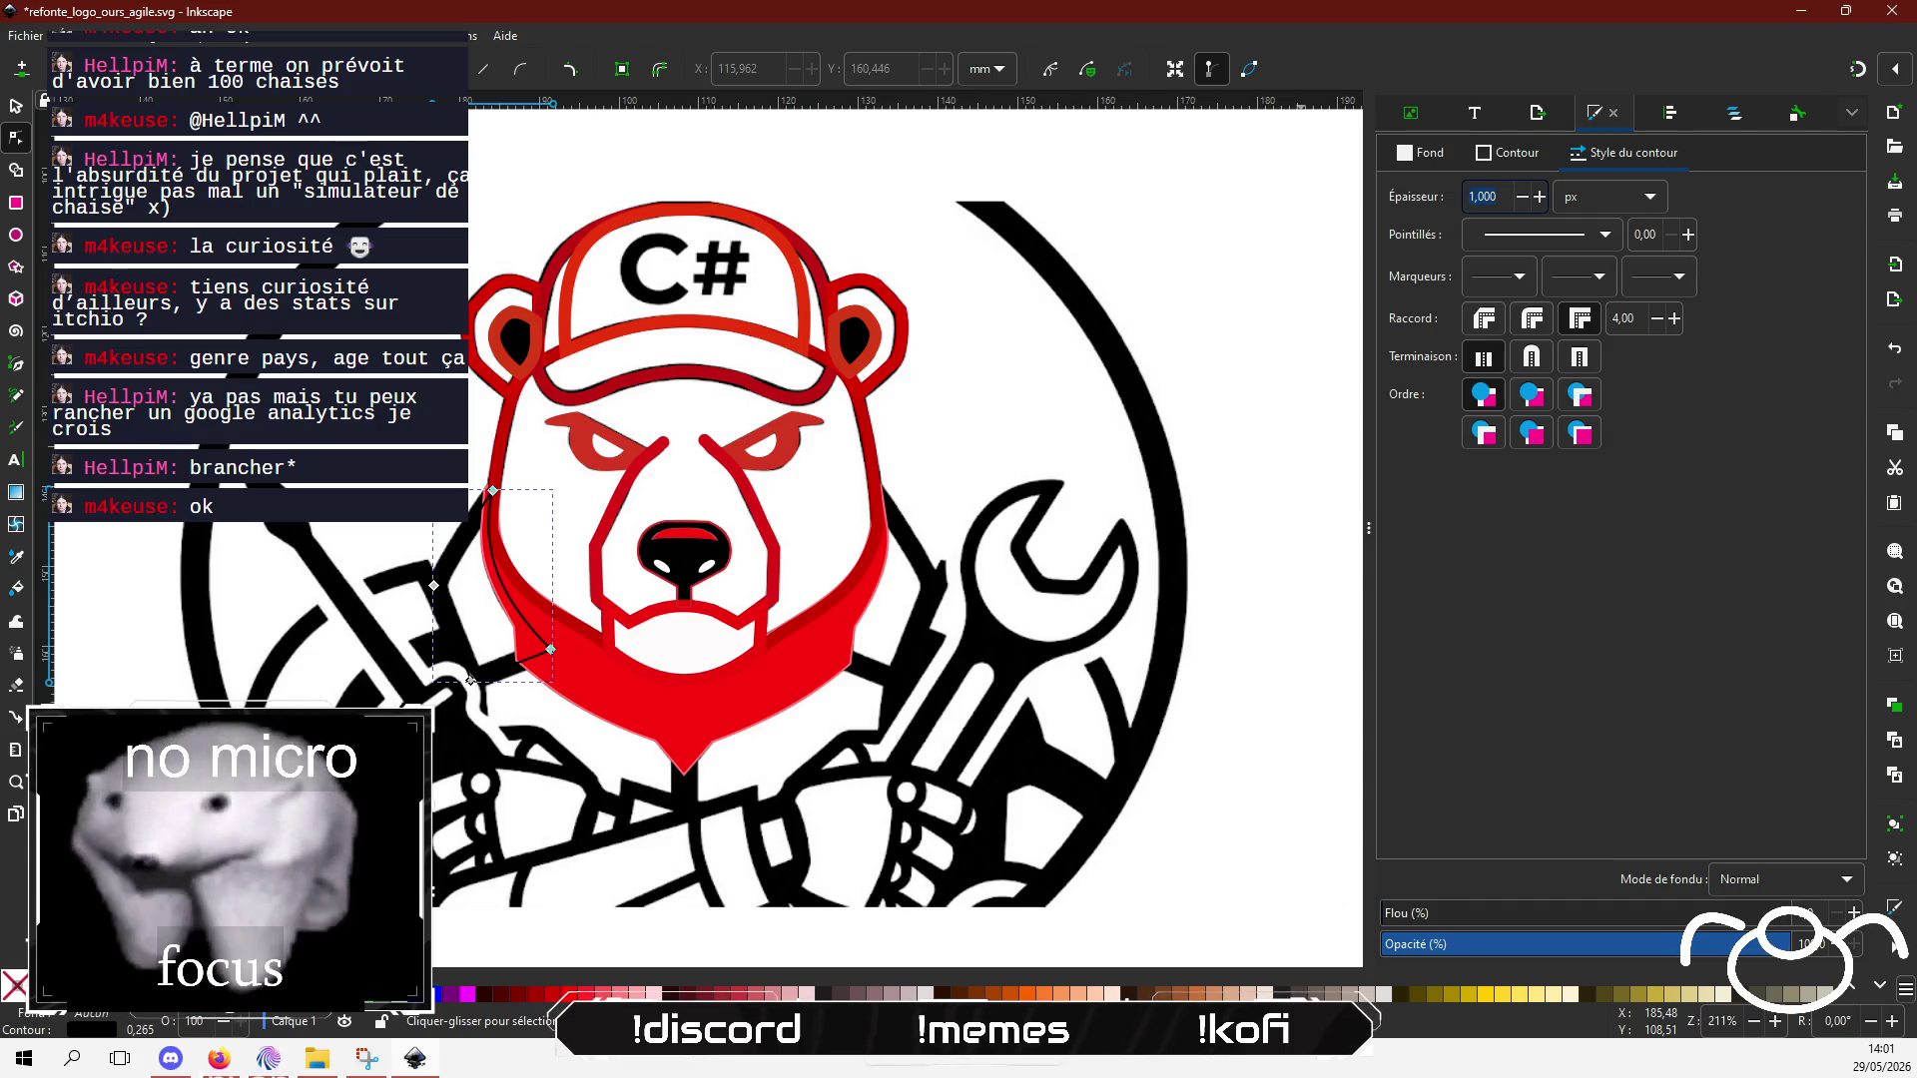
type("820")
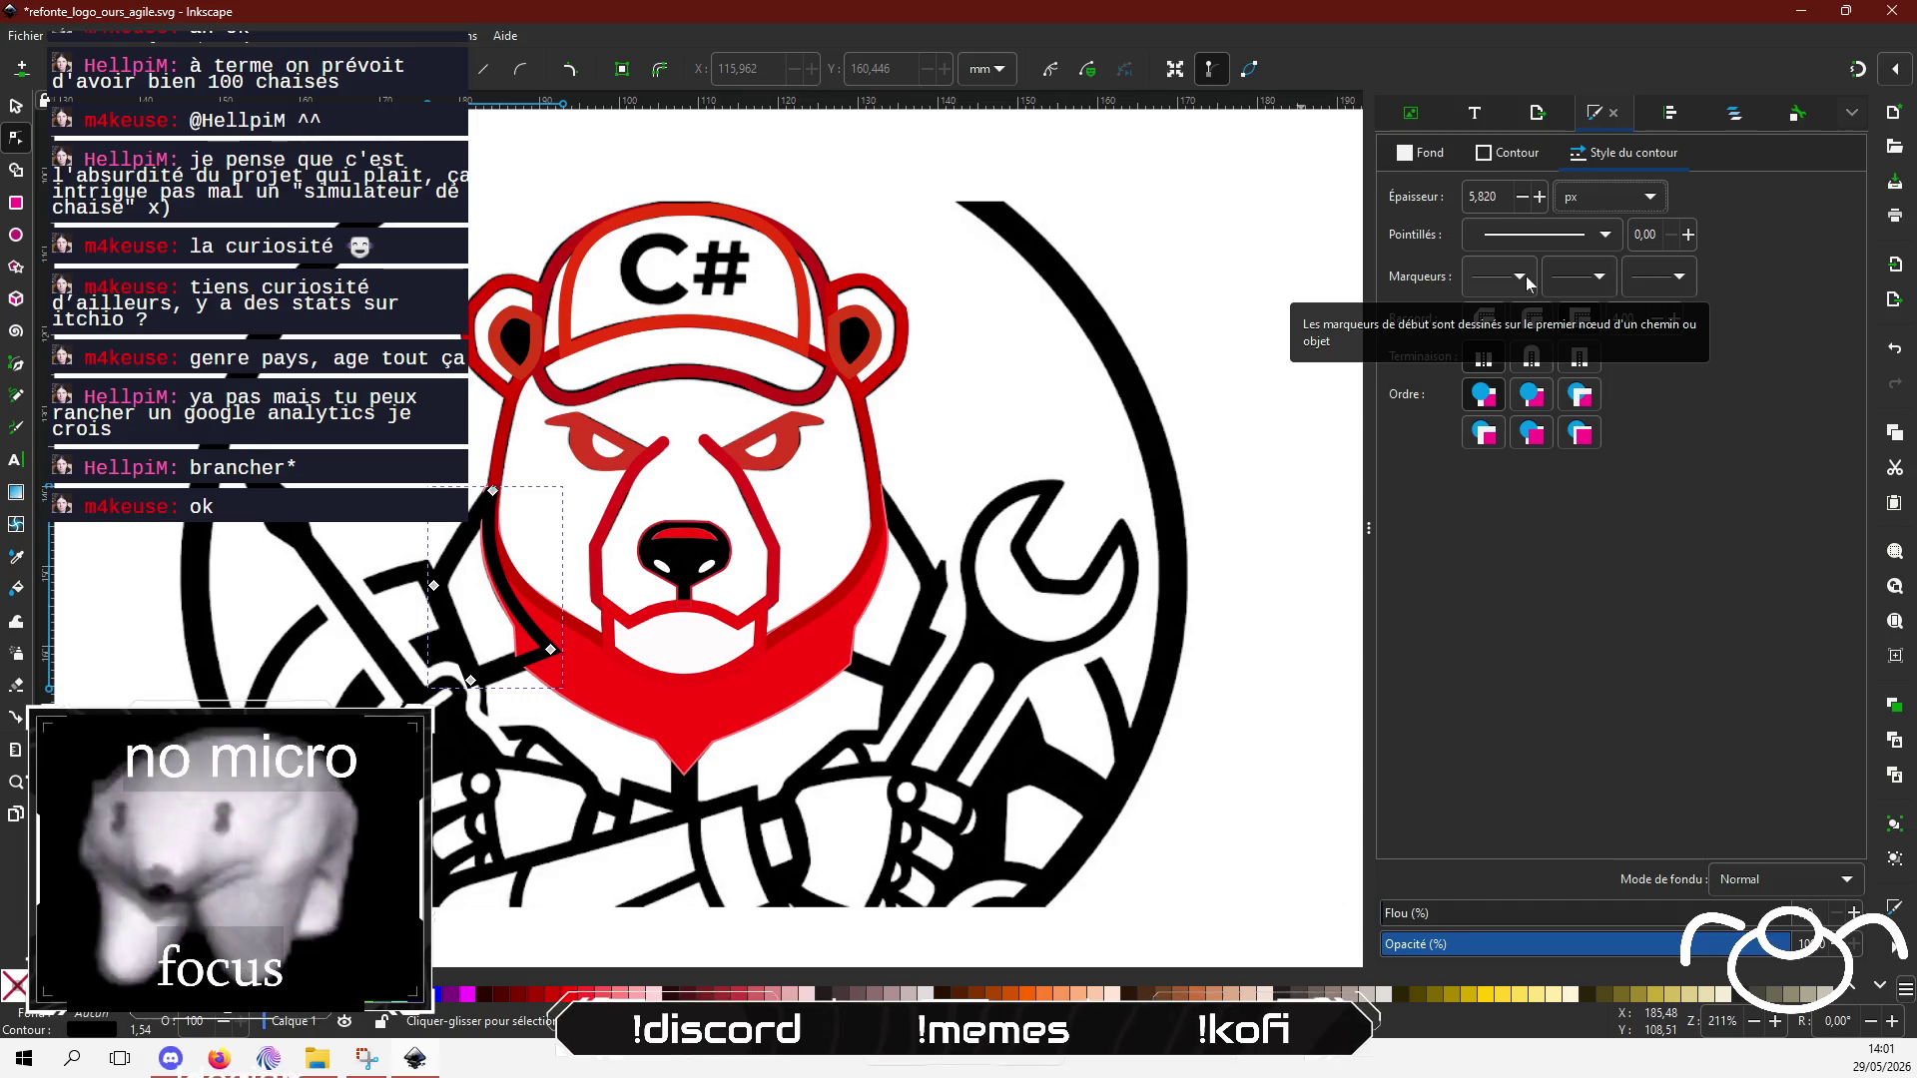
left_click(1537, 195)
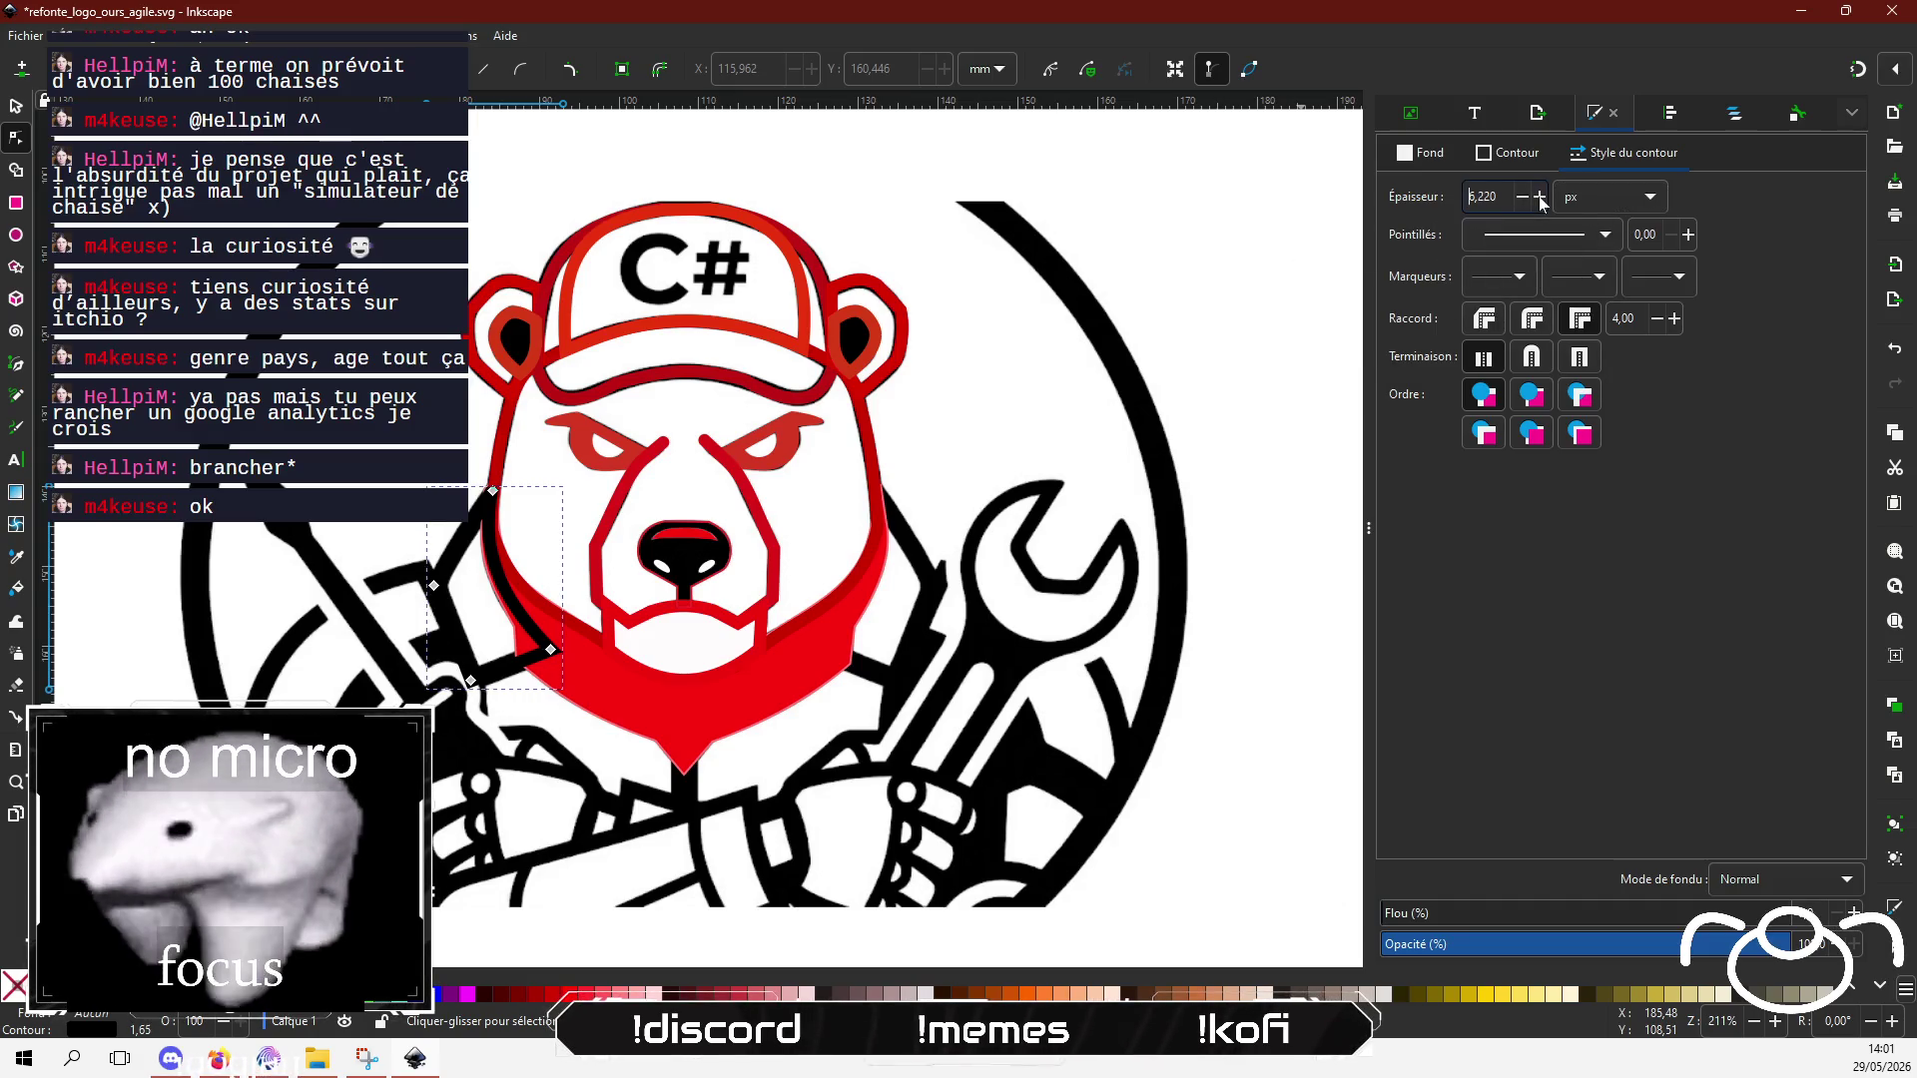
left_click(1537, 196)
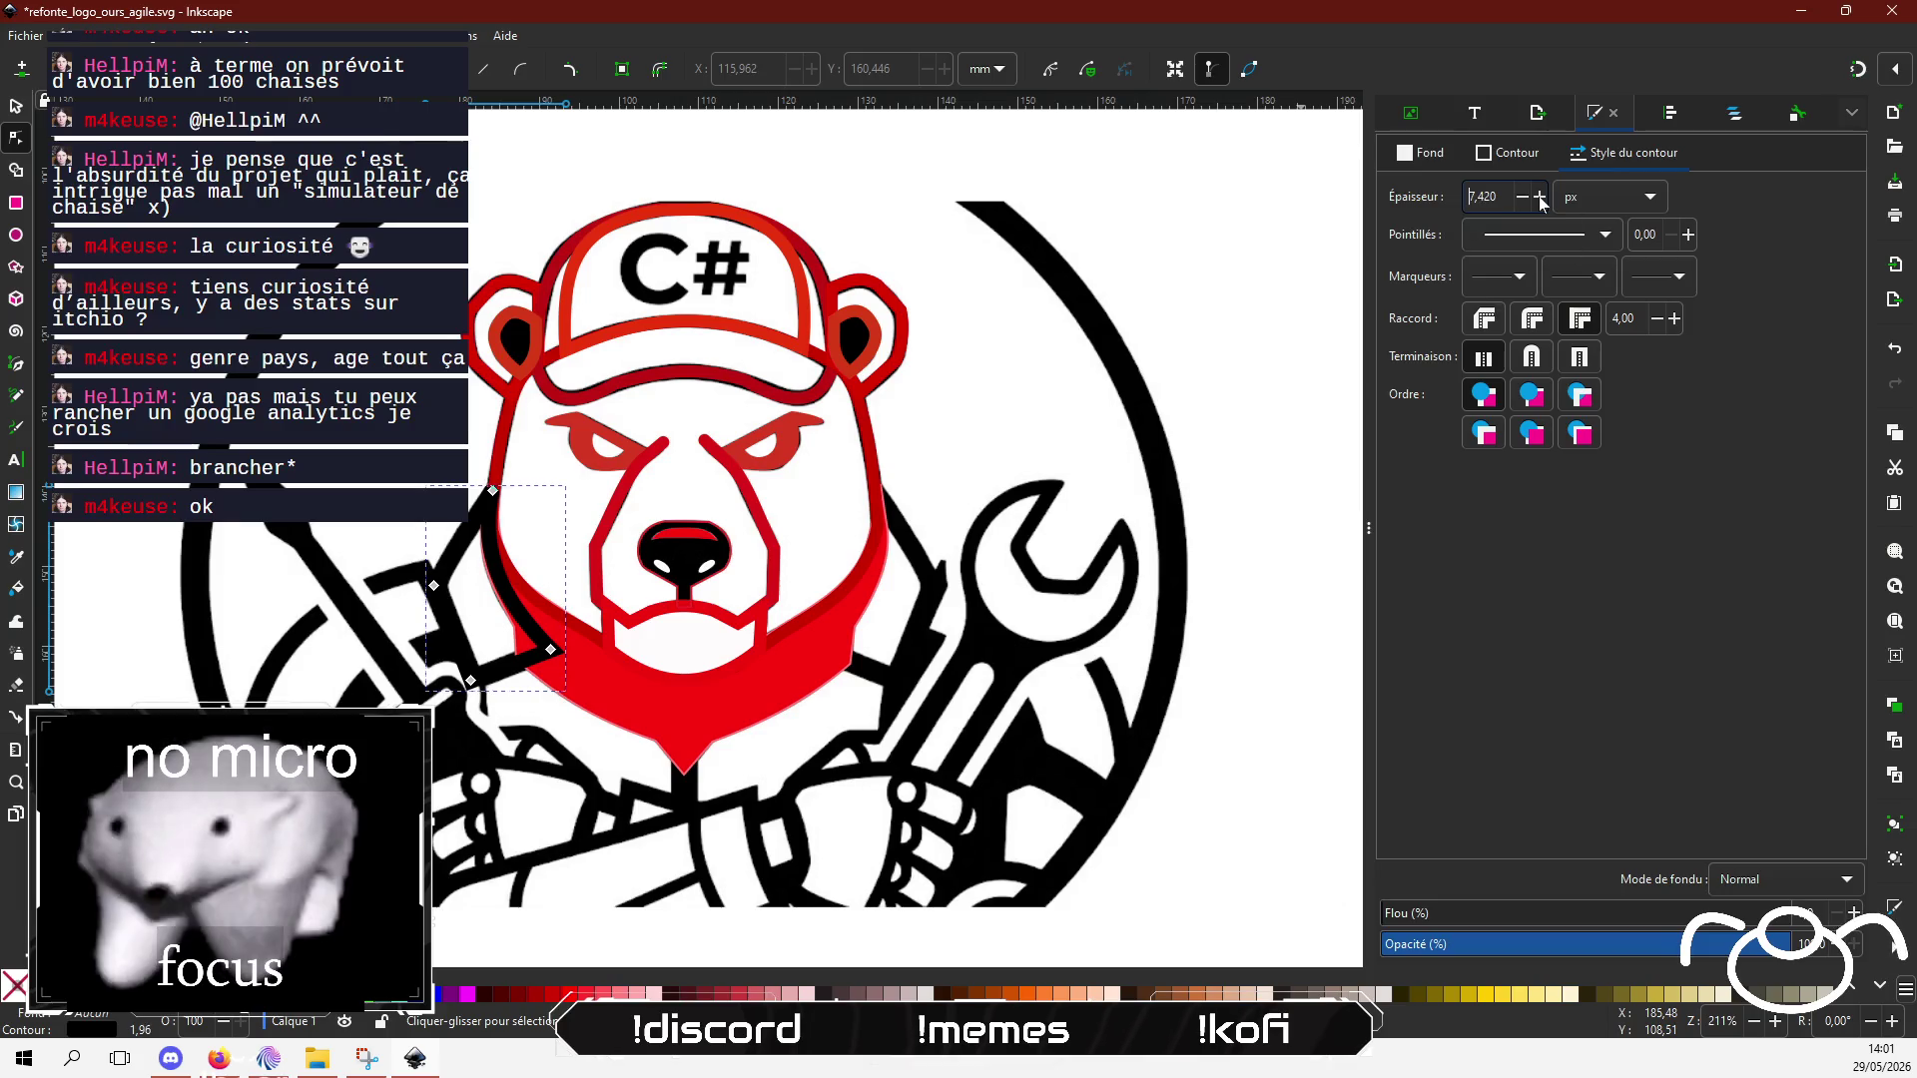
left_click(1538, 195)
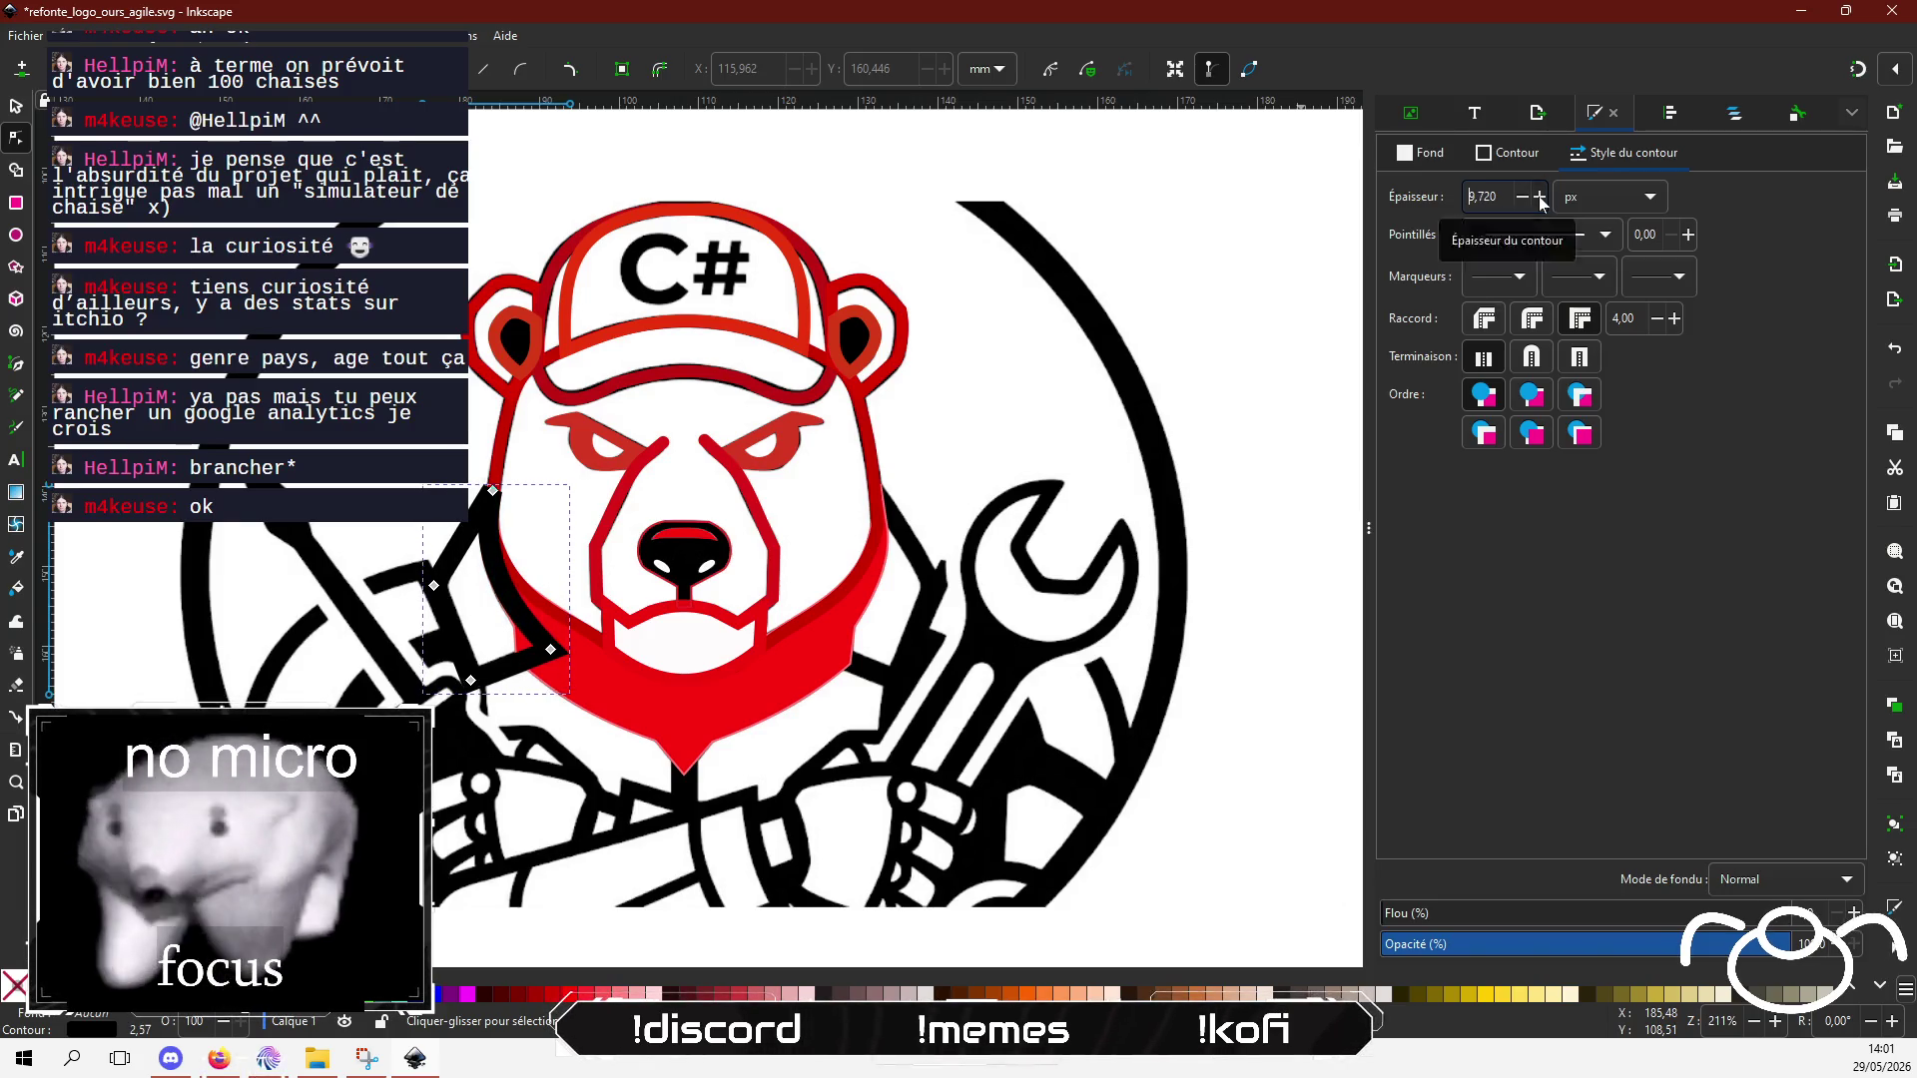
left_click(1538, 196)
left_click(1538, 196)
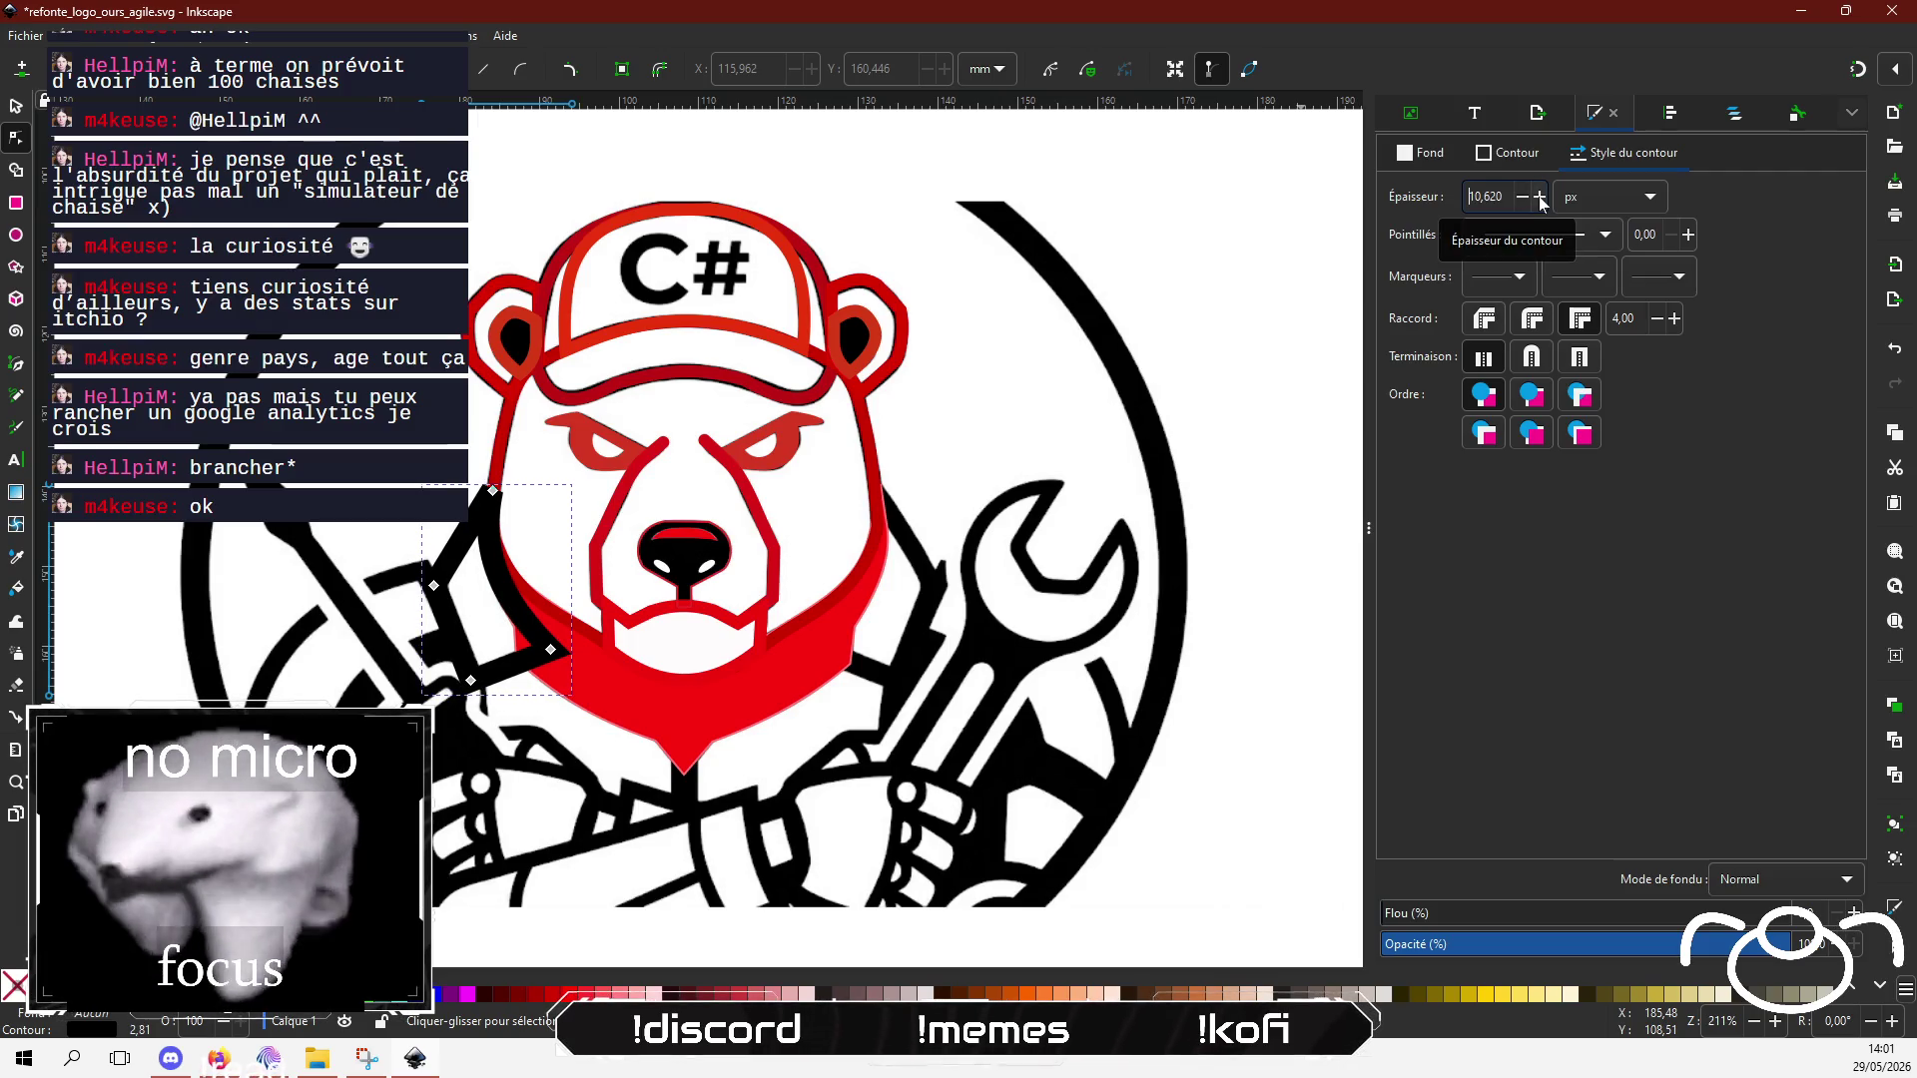
left_click(492, 489)
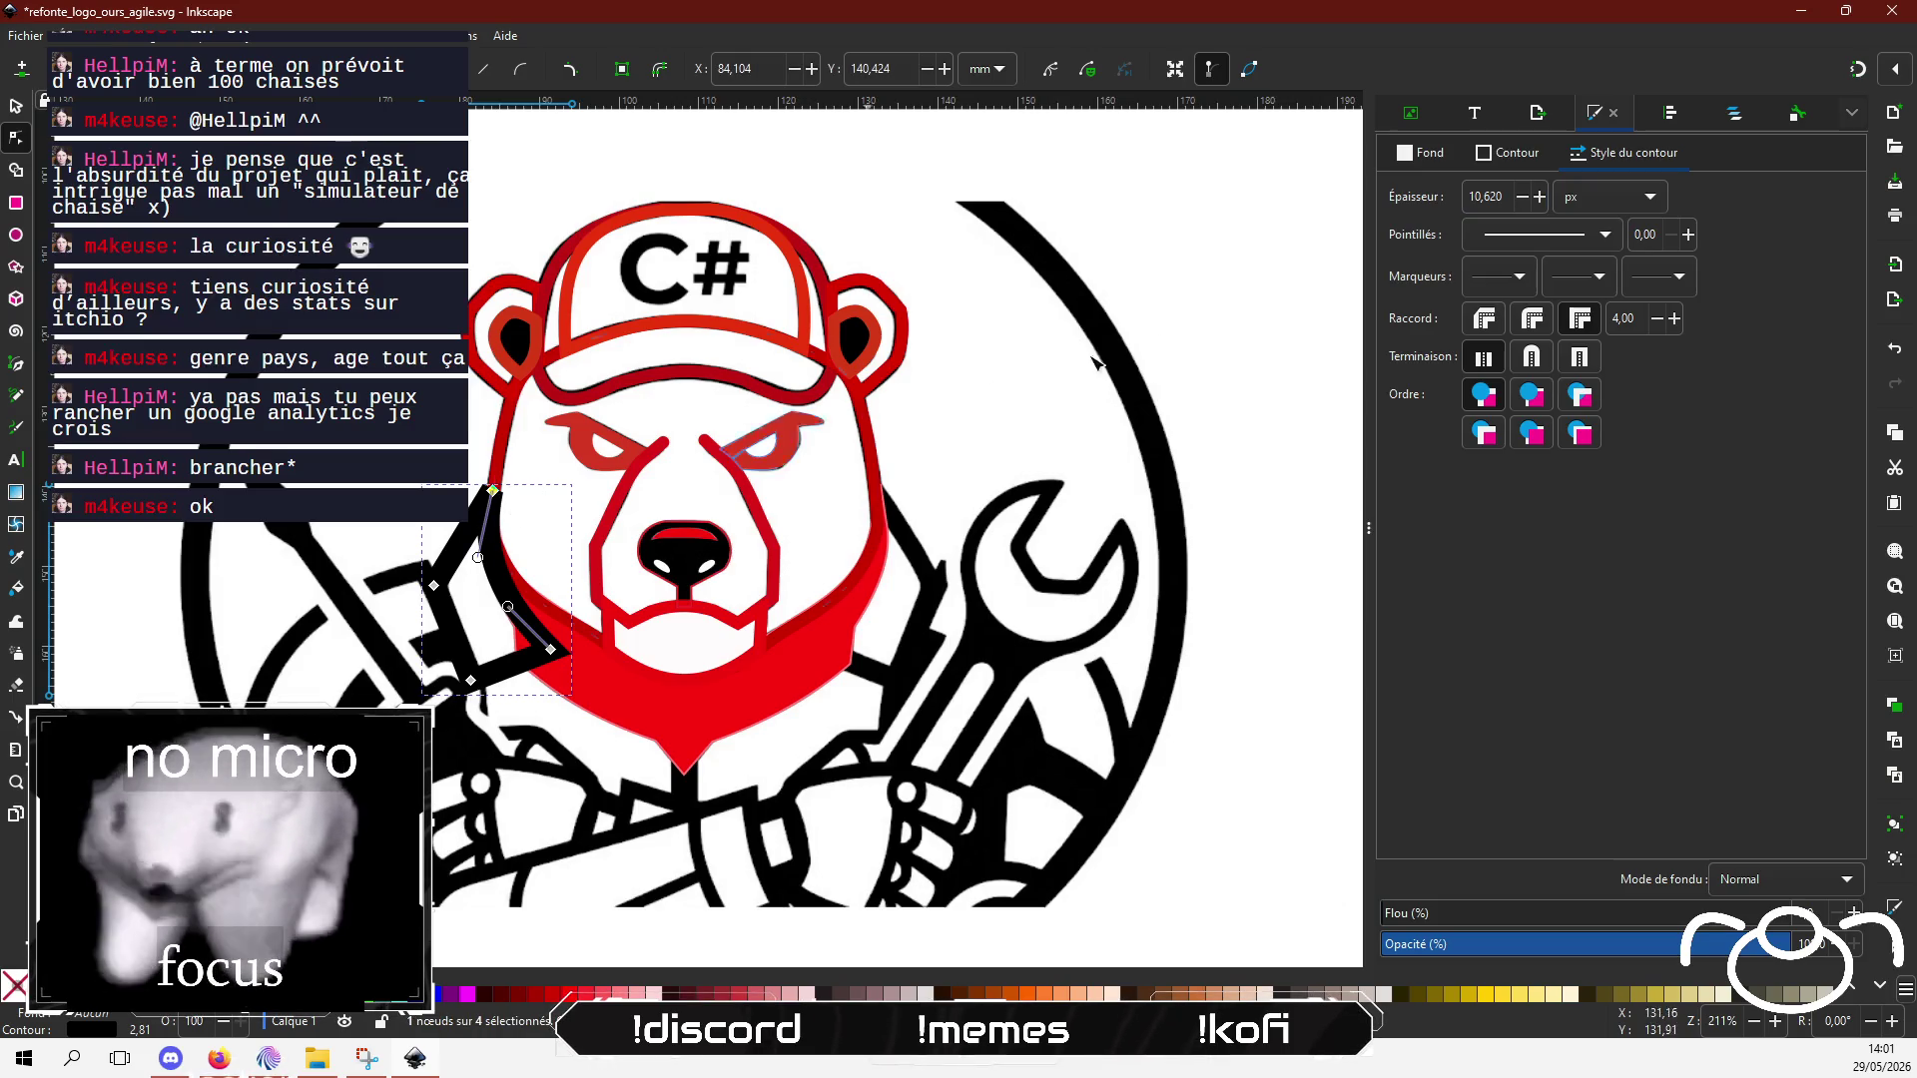
left_click(1534, 361)
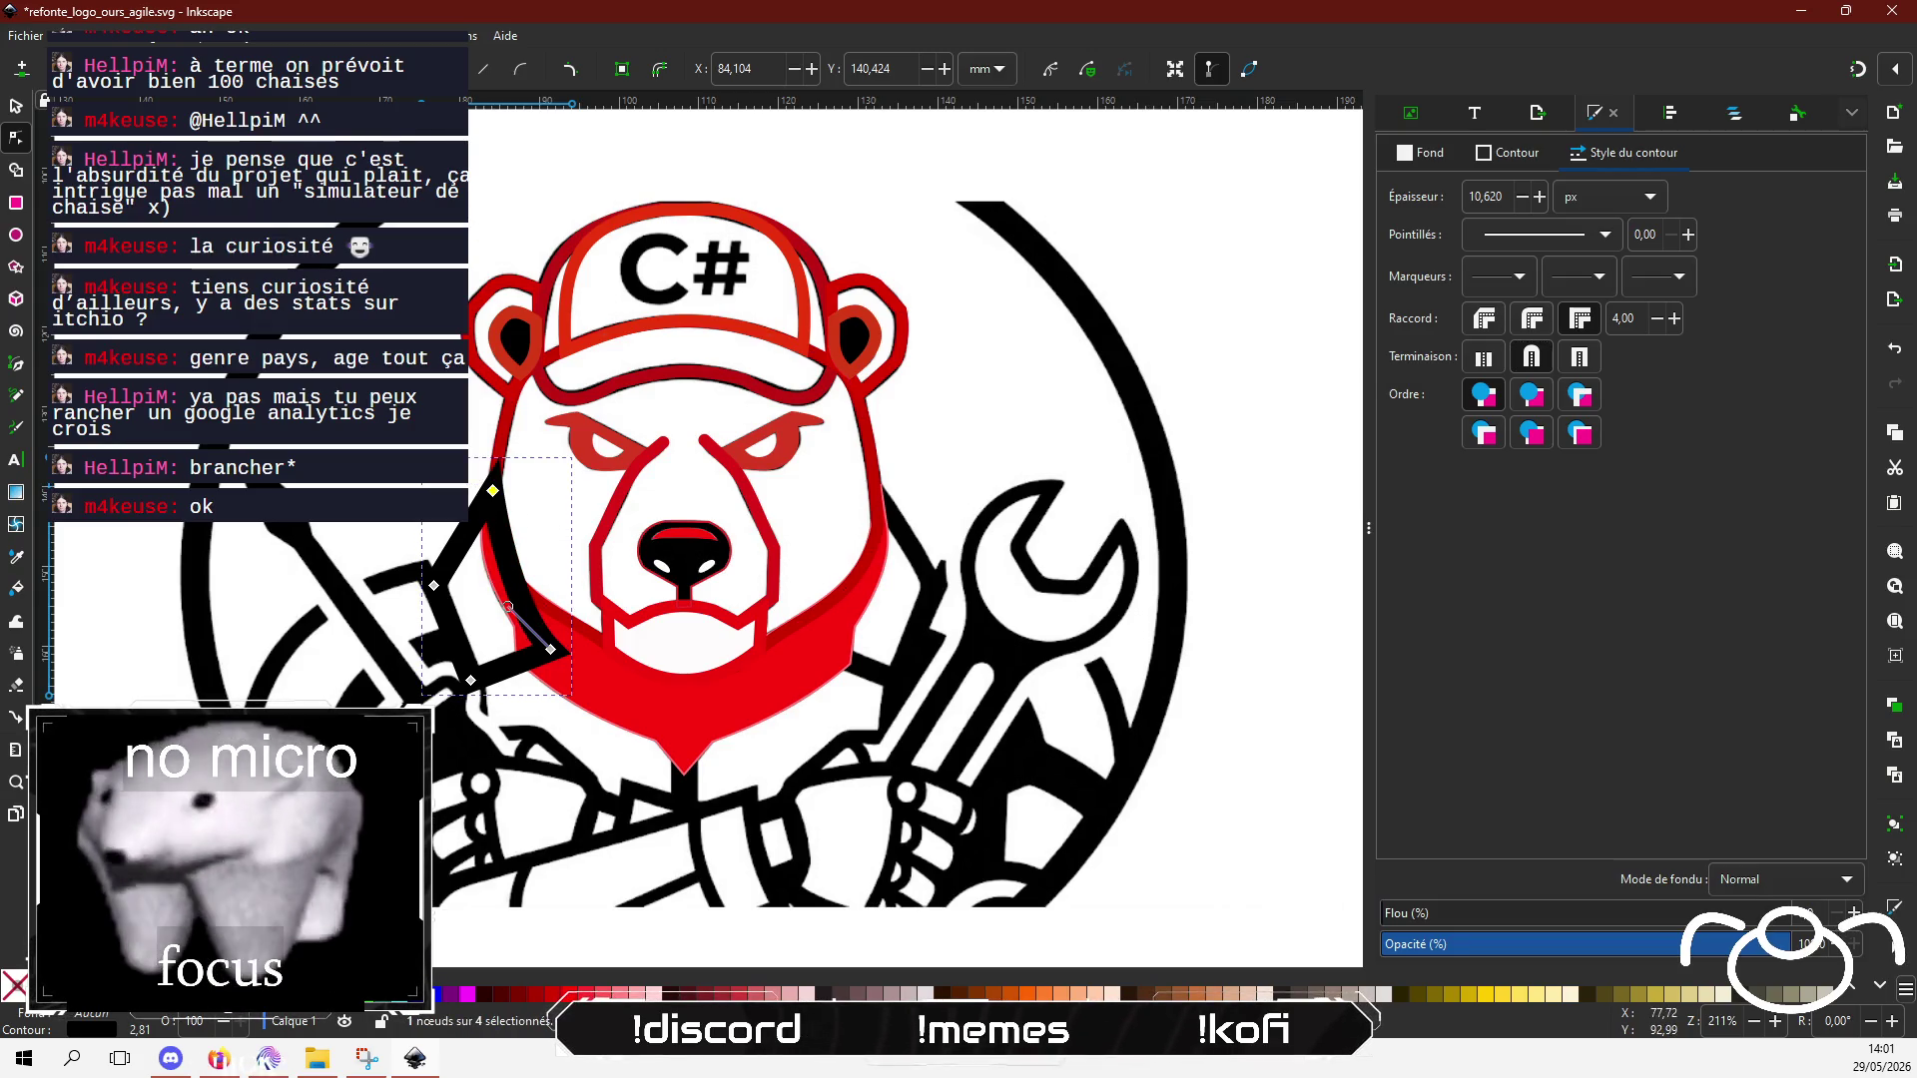
left_click_drag(492, 491, 484, 513)
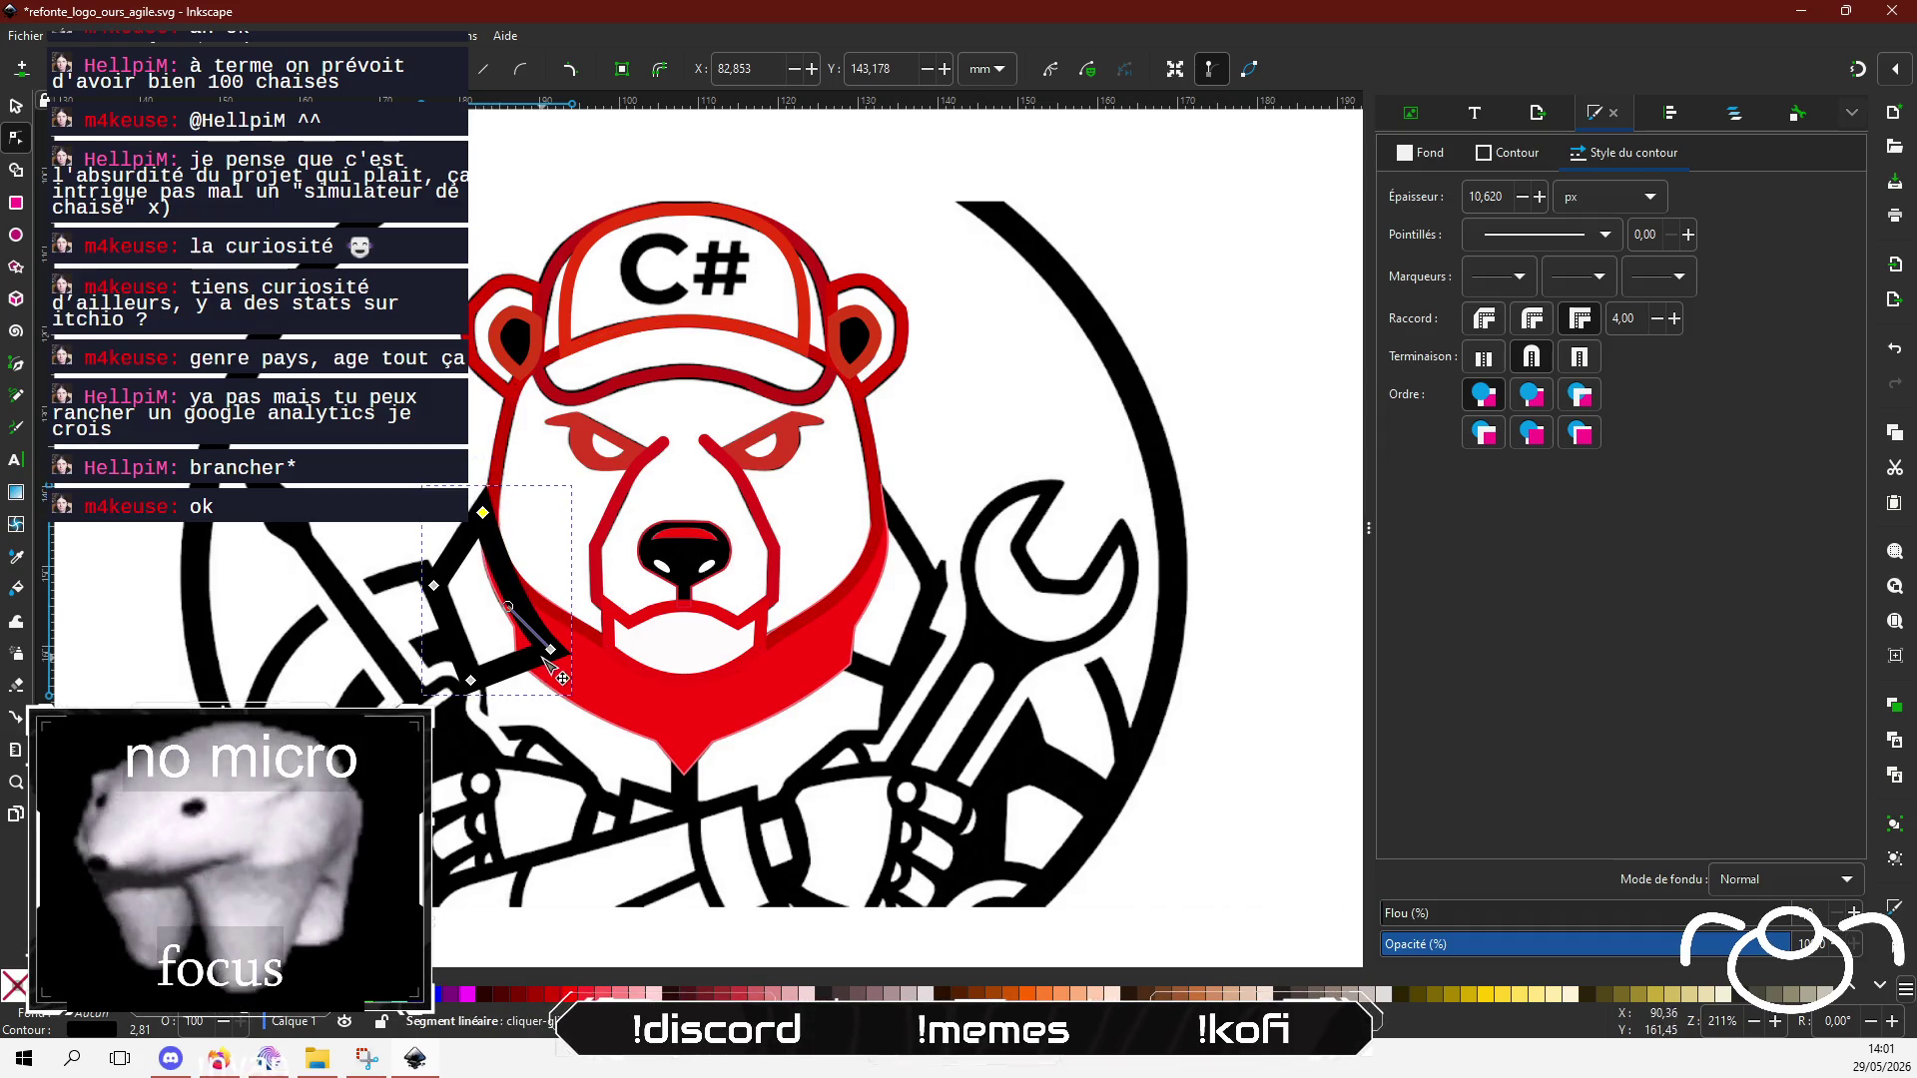
left_click_drag(554, 650, 548, 649)
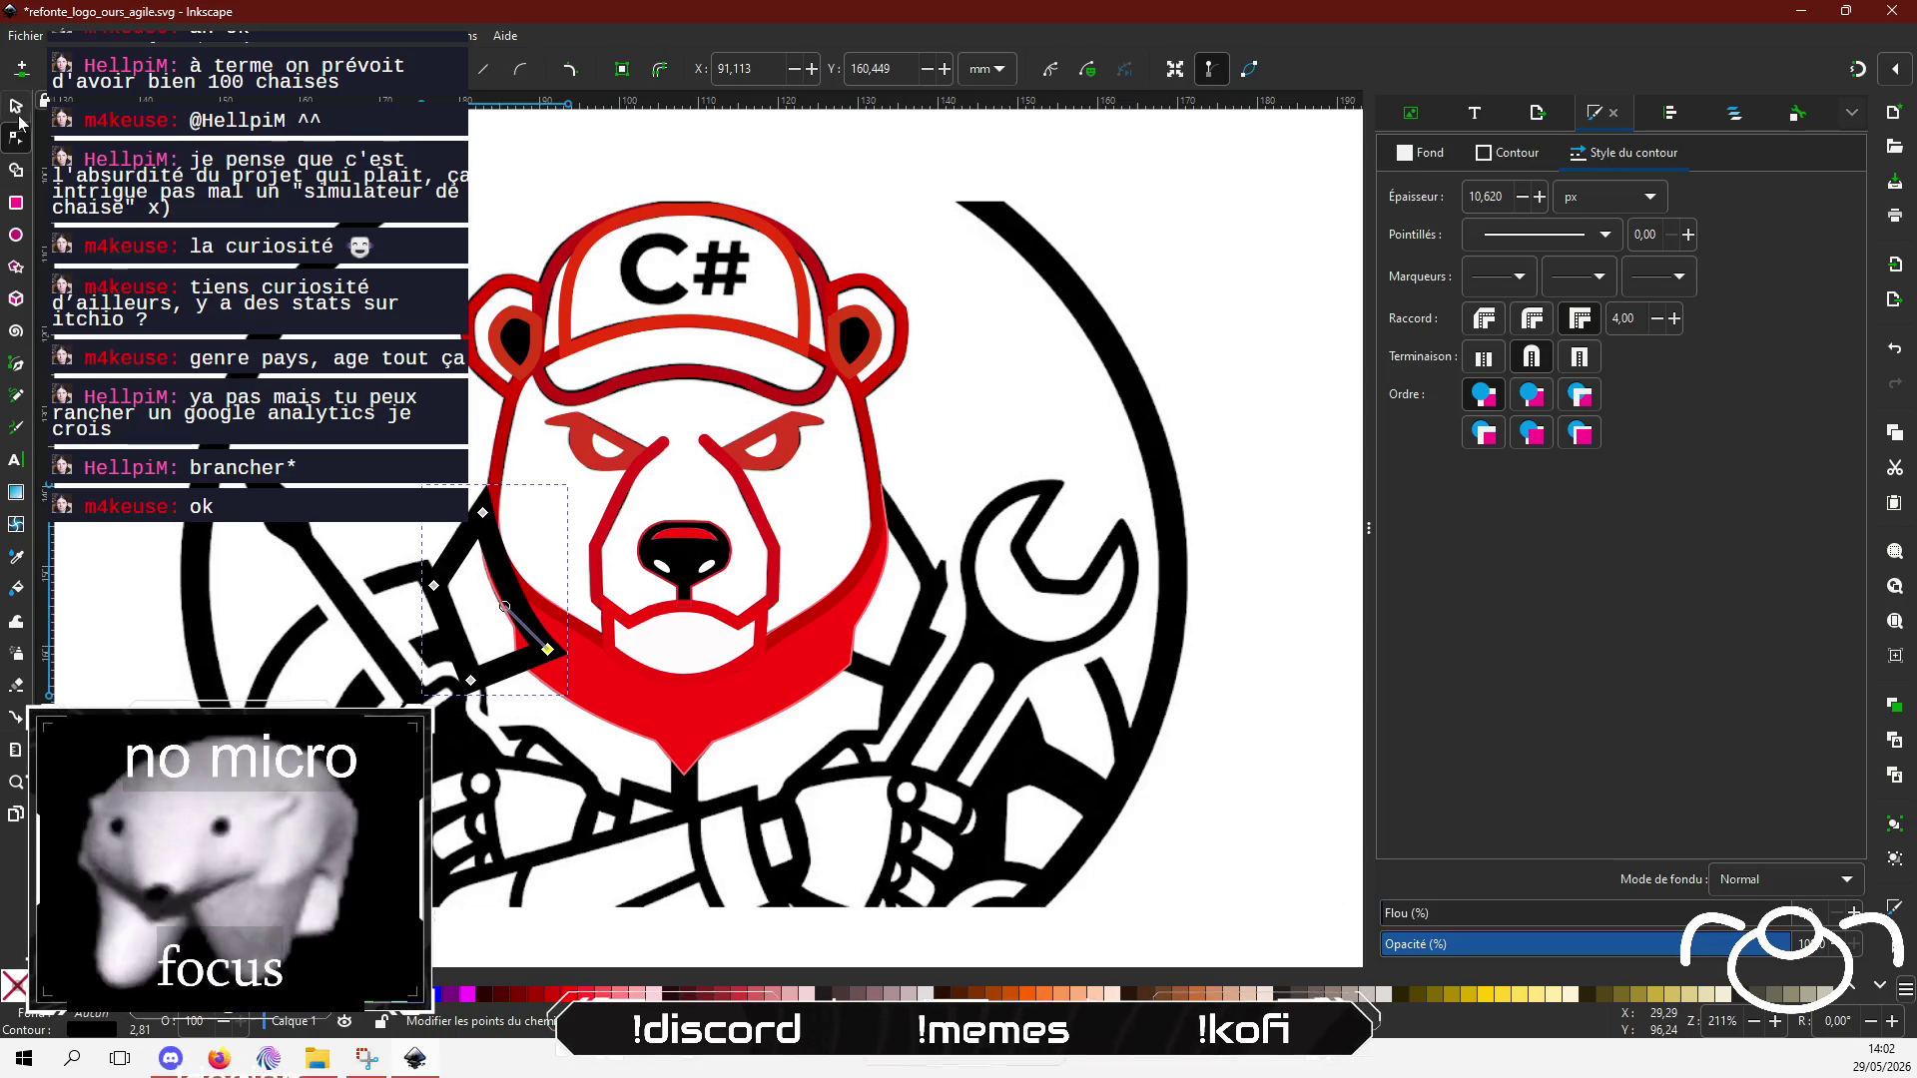
Step: Place the flipped lapel copy on the bear's right side, then bring the chat window forward
key("s")
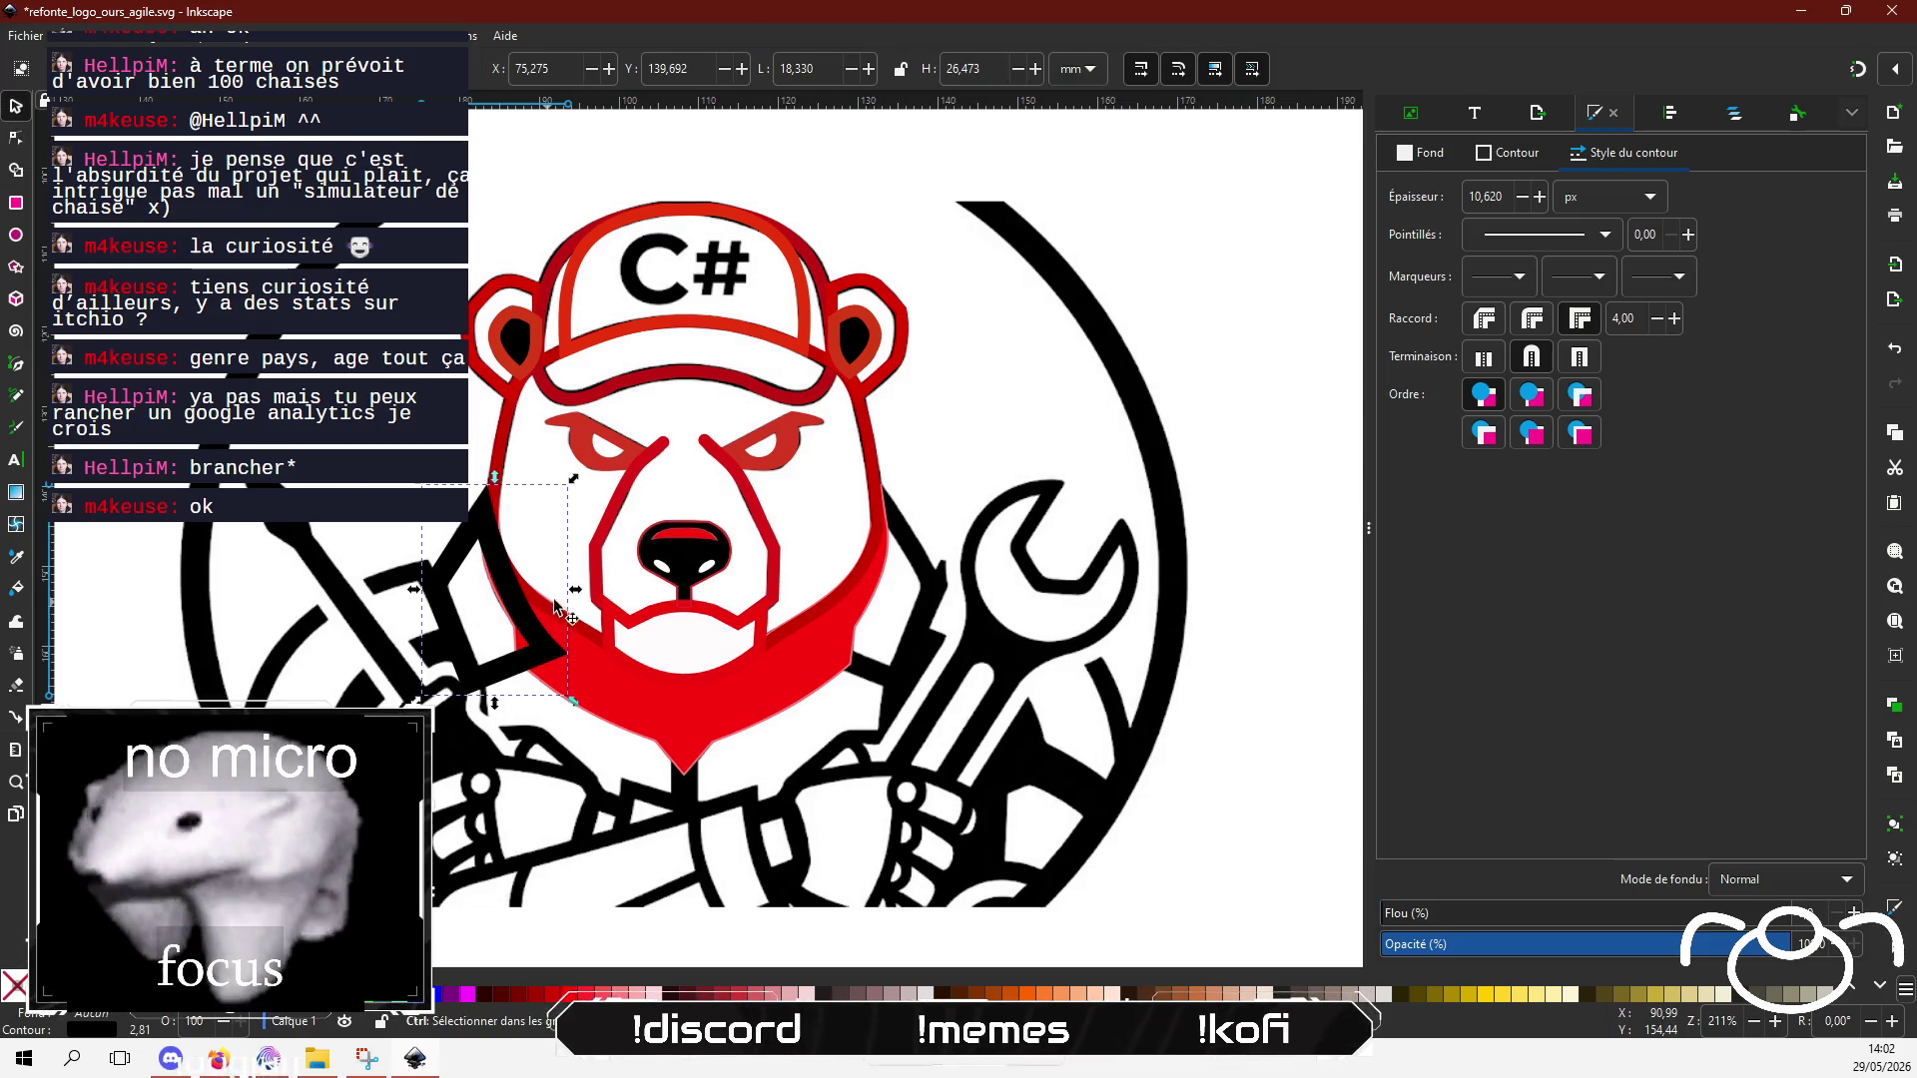
mouse_move(554, 604)
left_mouse_down()
mouse_move(771, 596)
mouse_move(891, 544)
left_mouse_up()
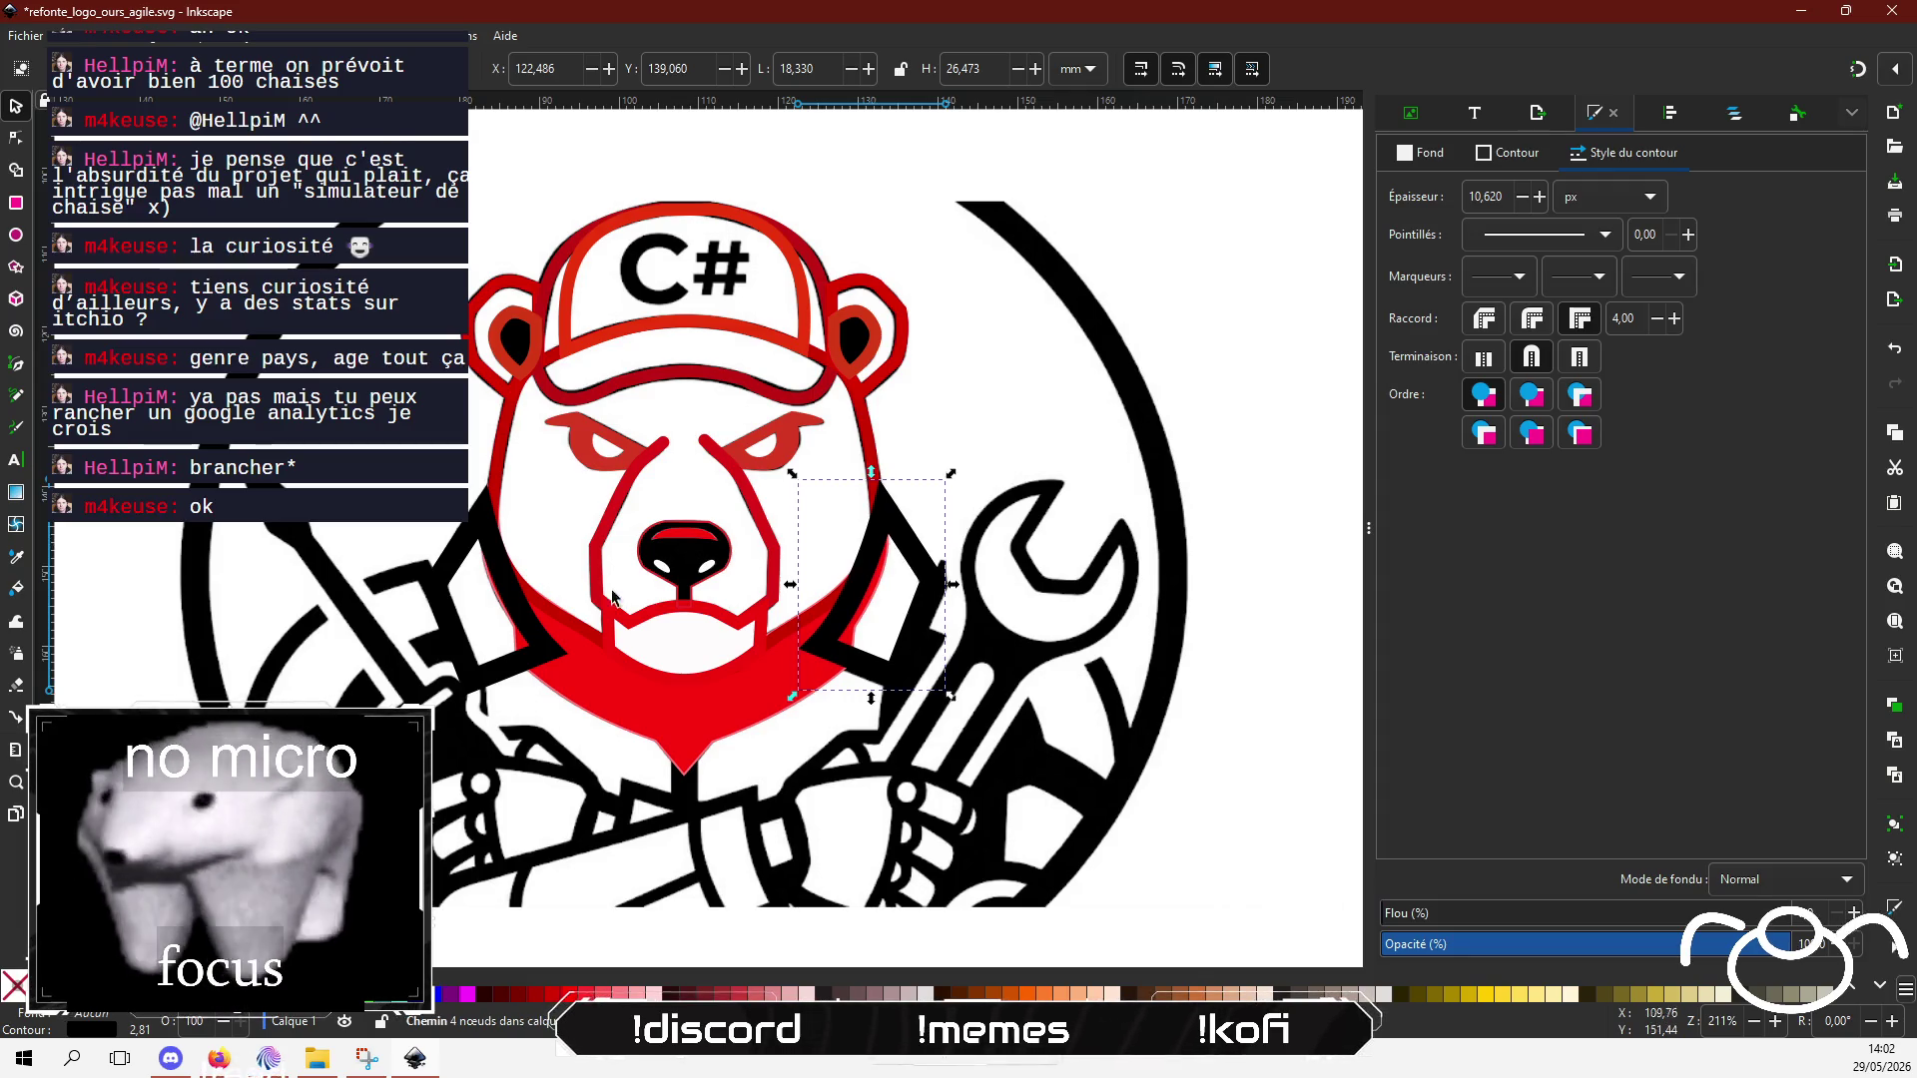
left_click(104, 520)
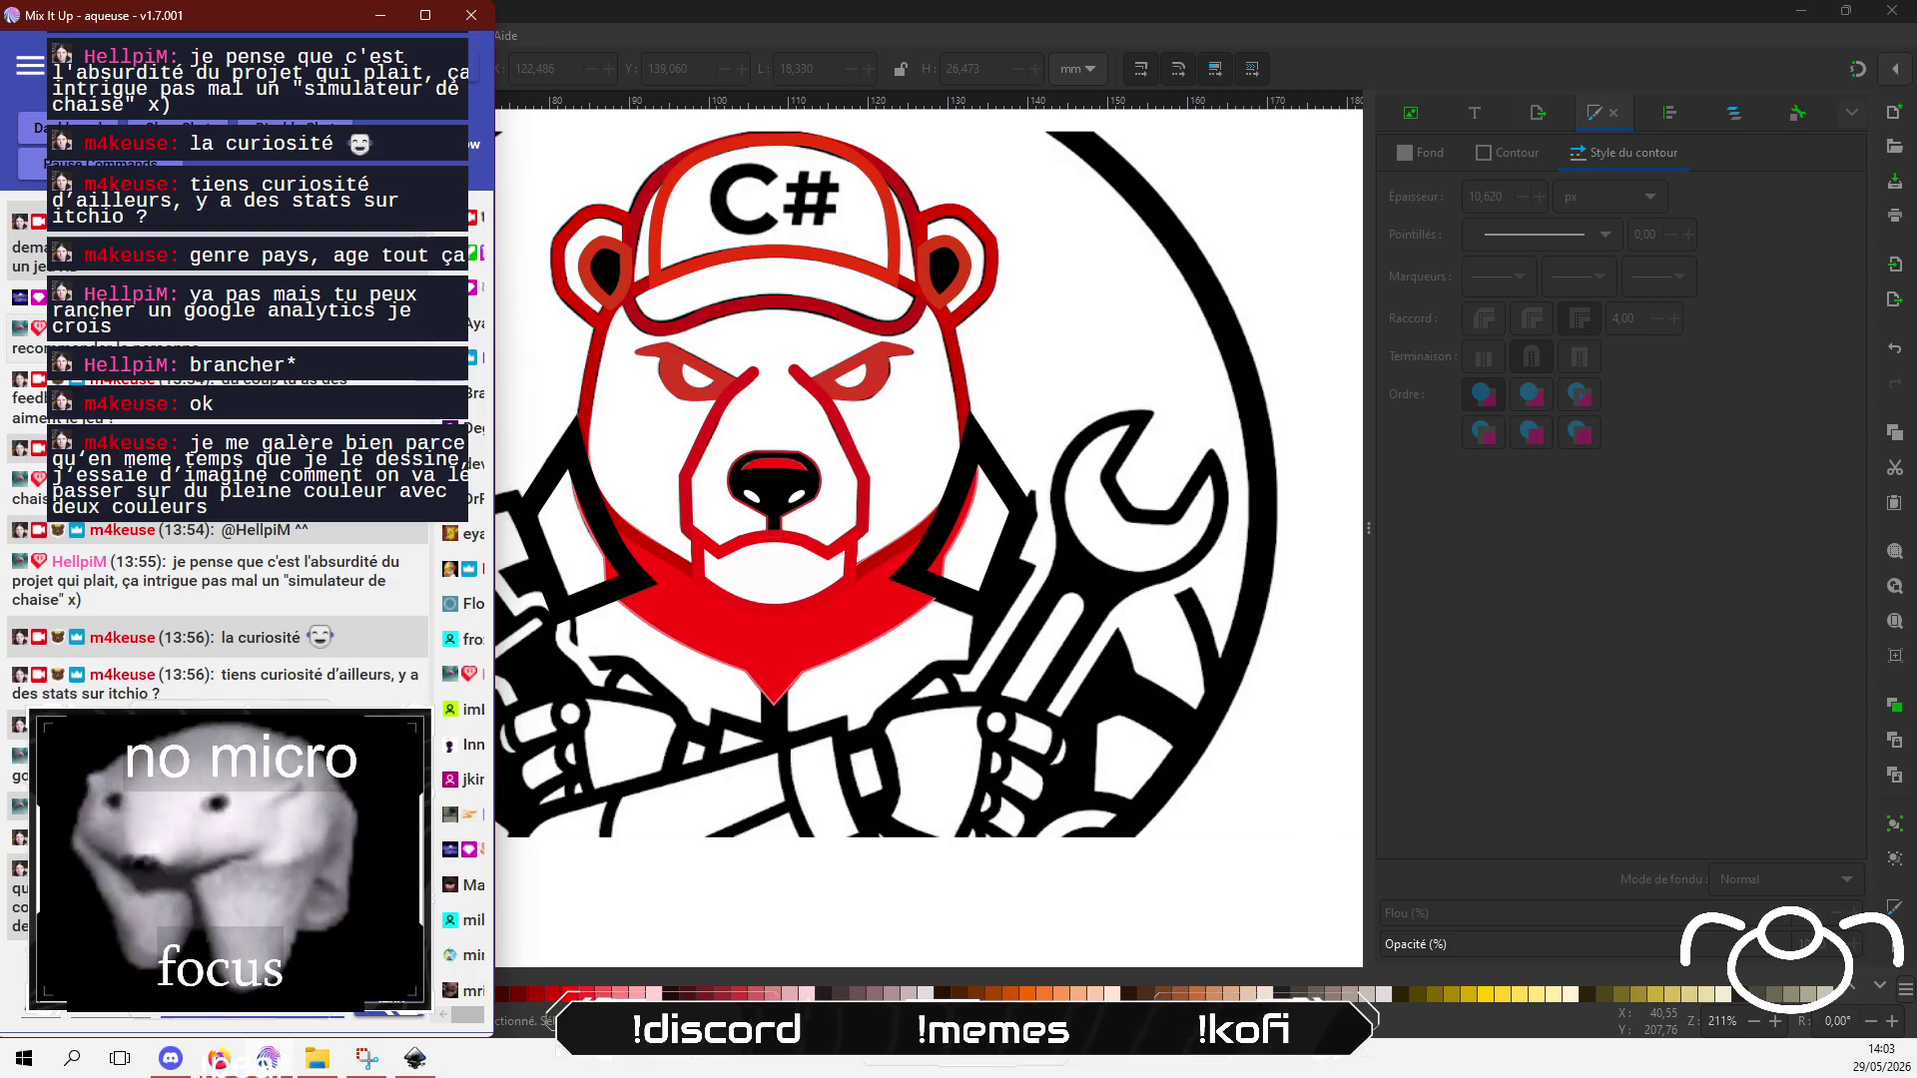
Step: Undo the left lapel's last nudge and curve its lower inner corner
key("alt+Tab")
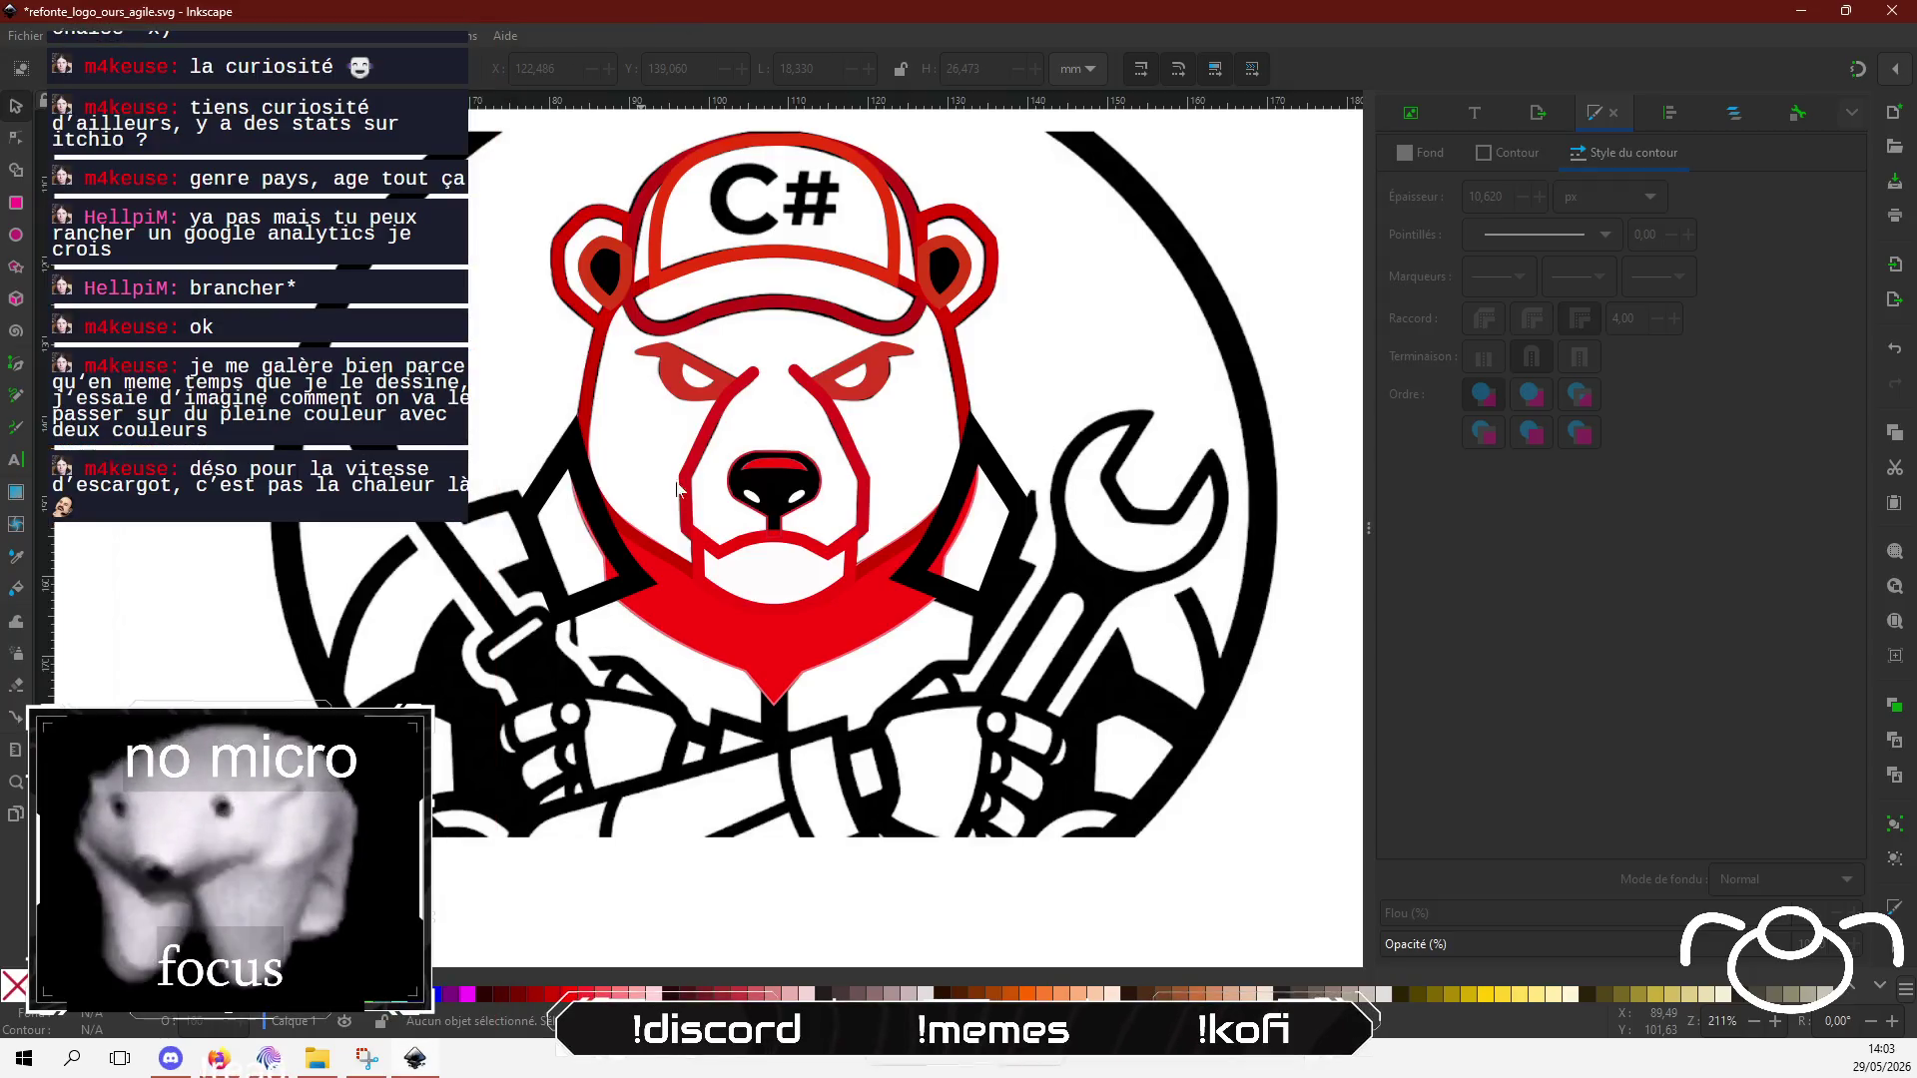
scroll(552, 537, "up", 1)
left_click(626, 514)
key("ctrl+z")
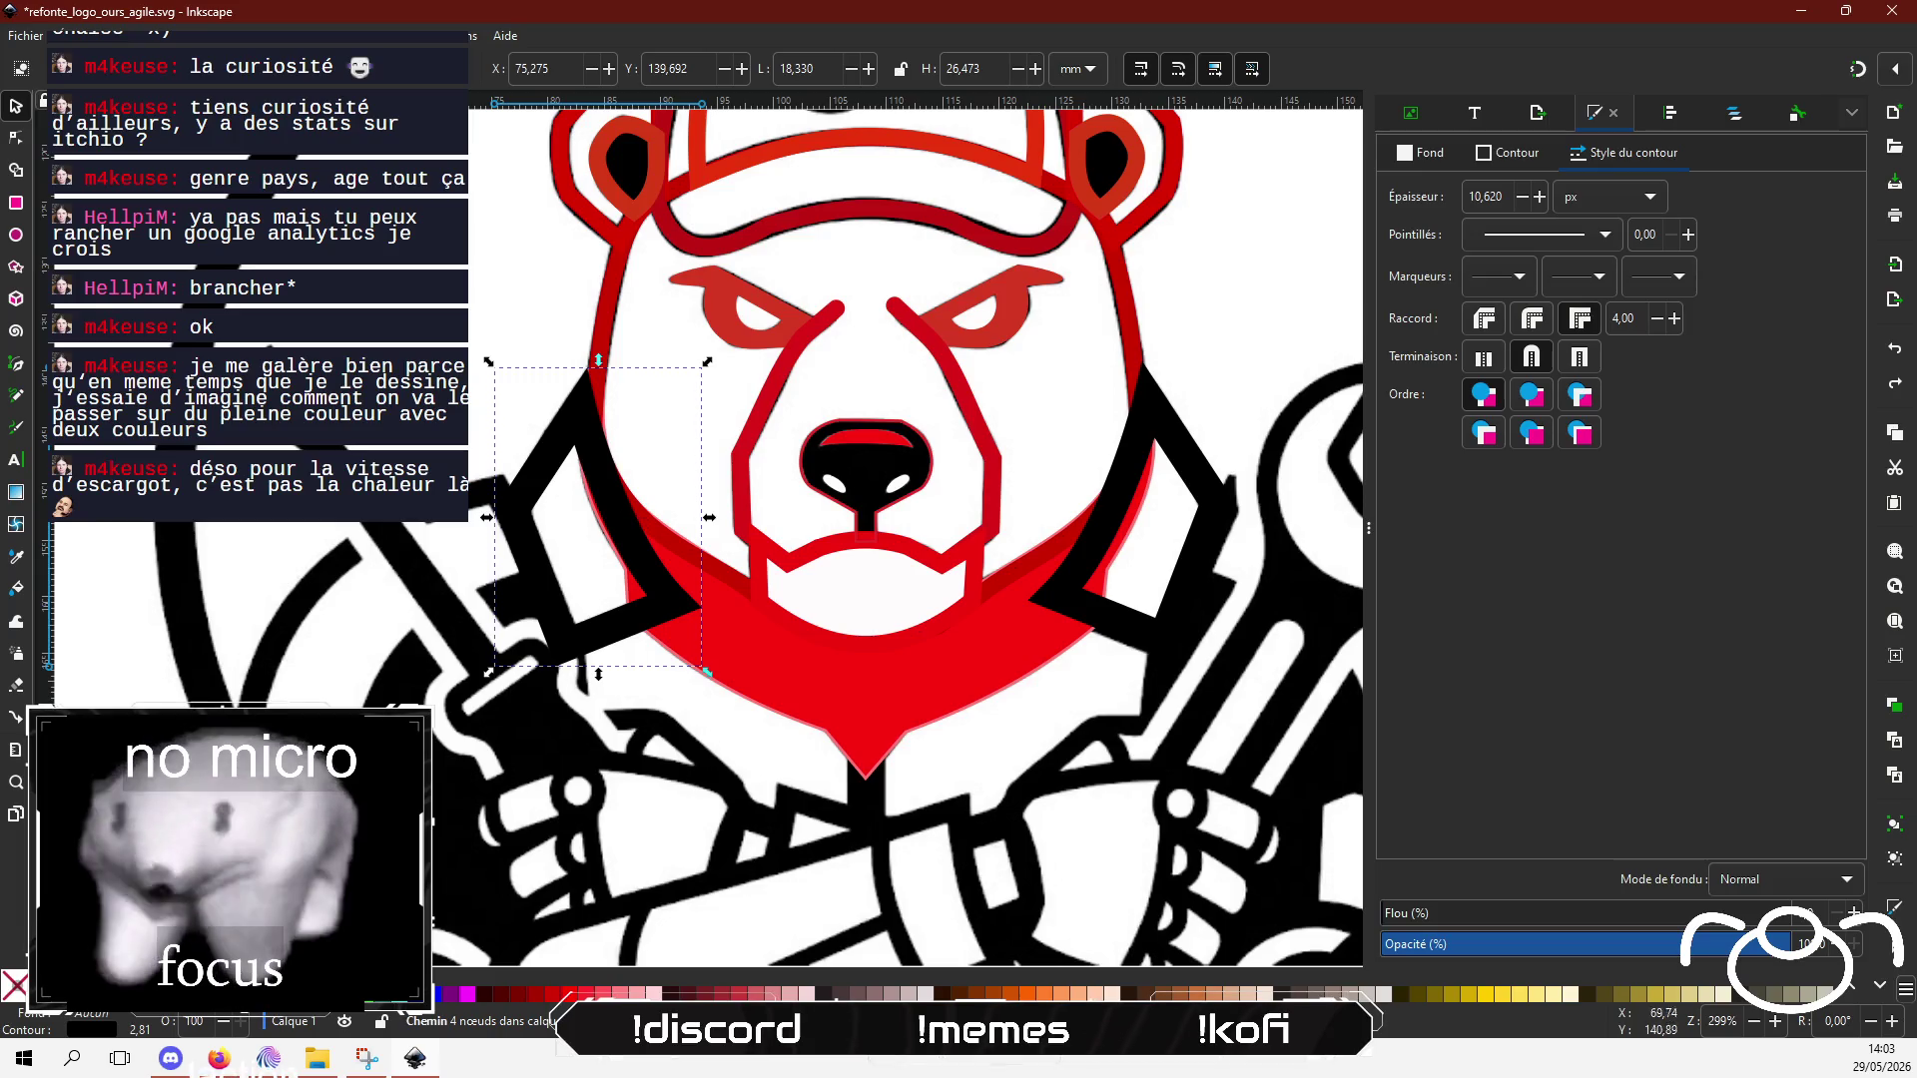
left_click(20, 143)
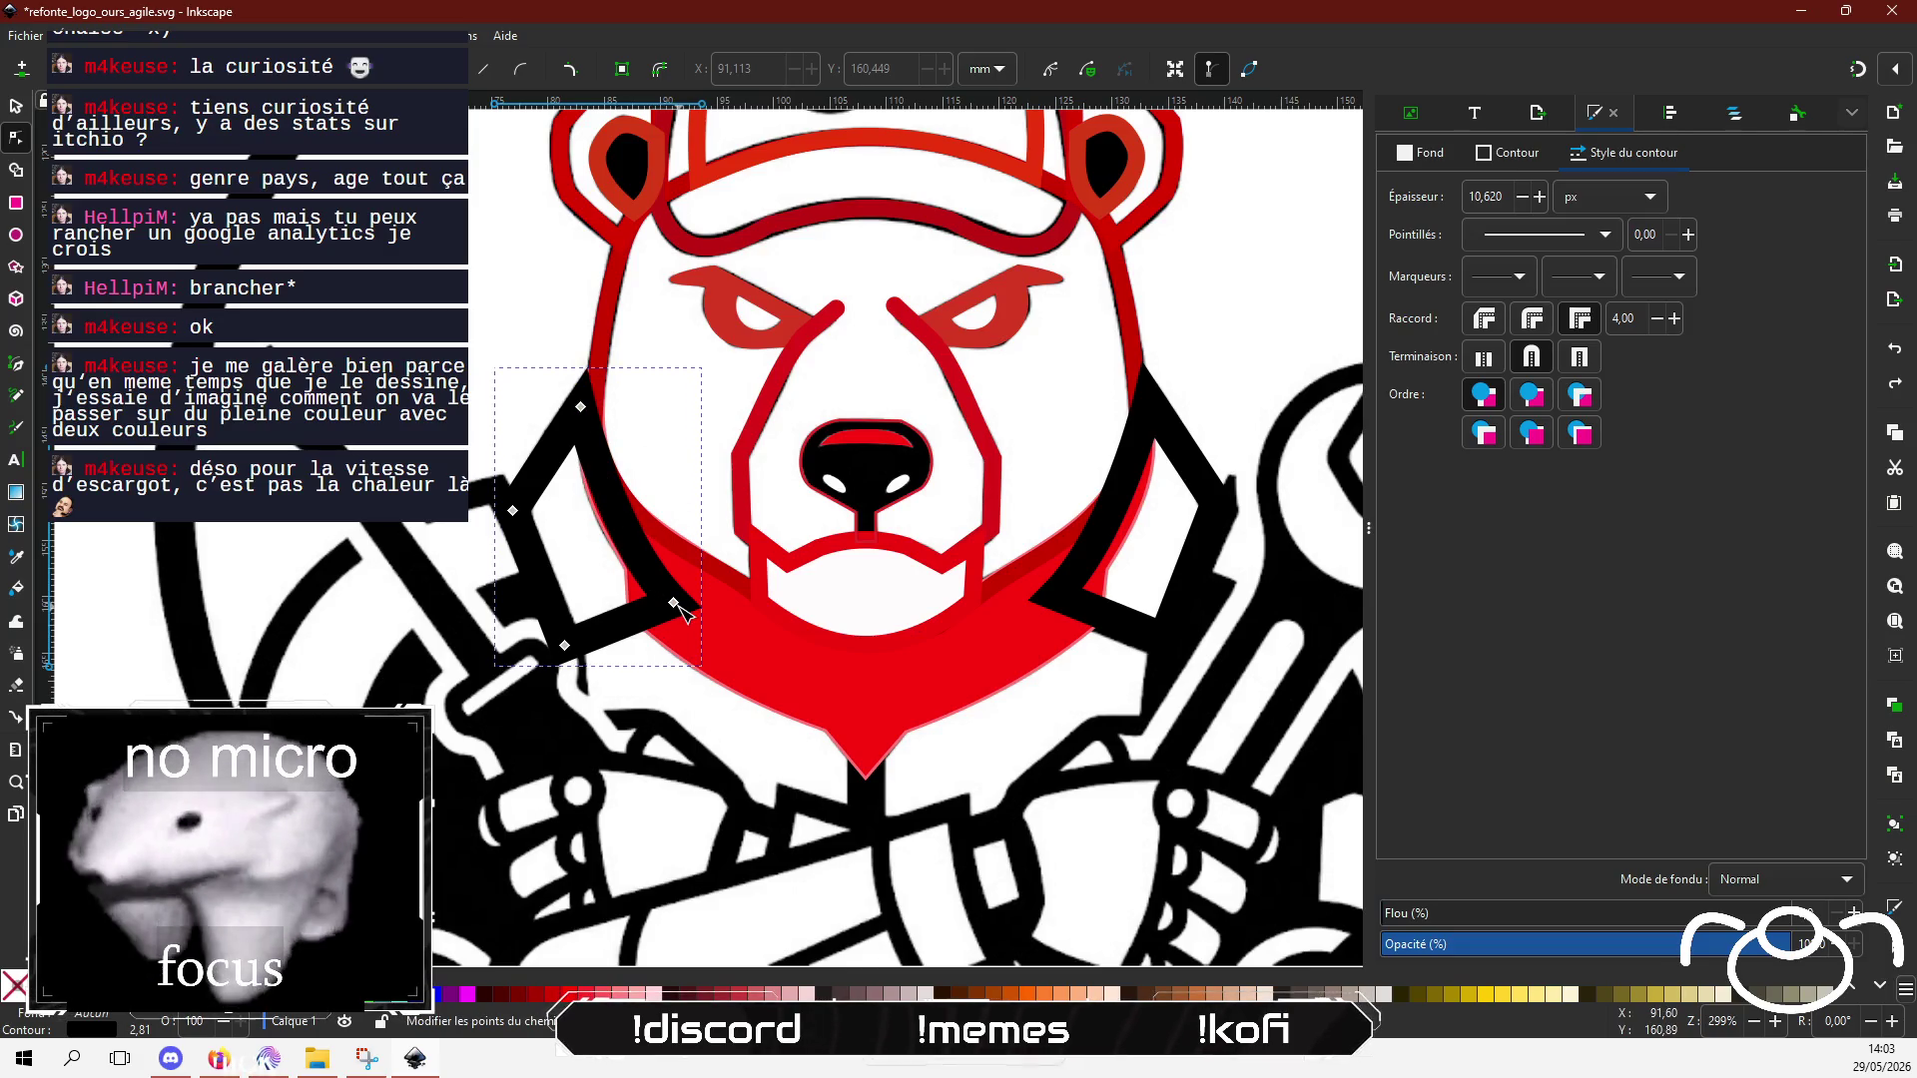
left_click_drag(674, 602, 599, 530)
Step: Reshape the right lapel by pulling a node's curve handle, after undoing an accidental bend
scroll(878, 589, "right", 3)
left_click(1018, 519)
left_click_drag(1012, 511, 1020, 515)
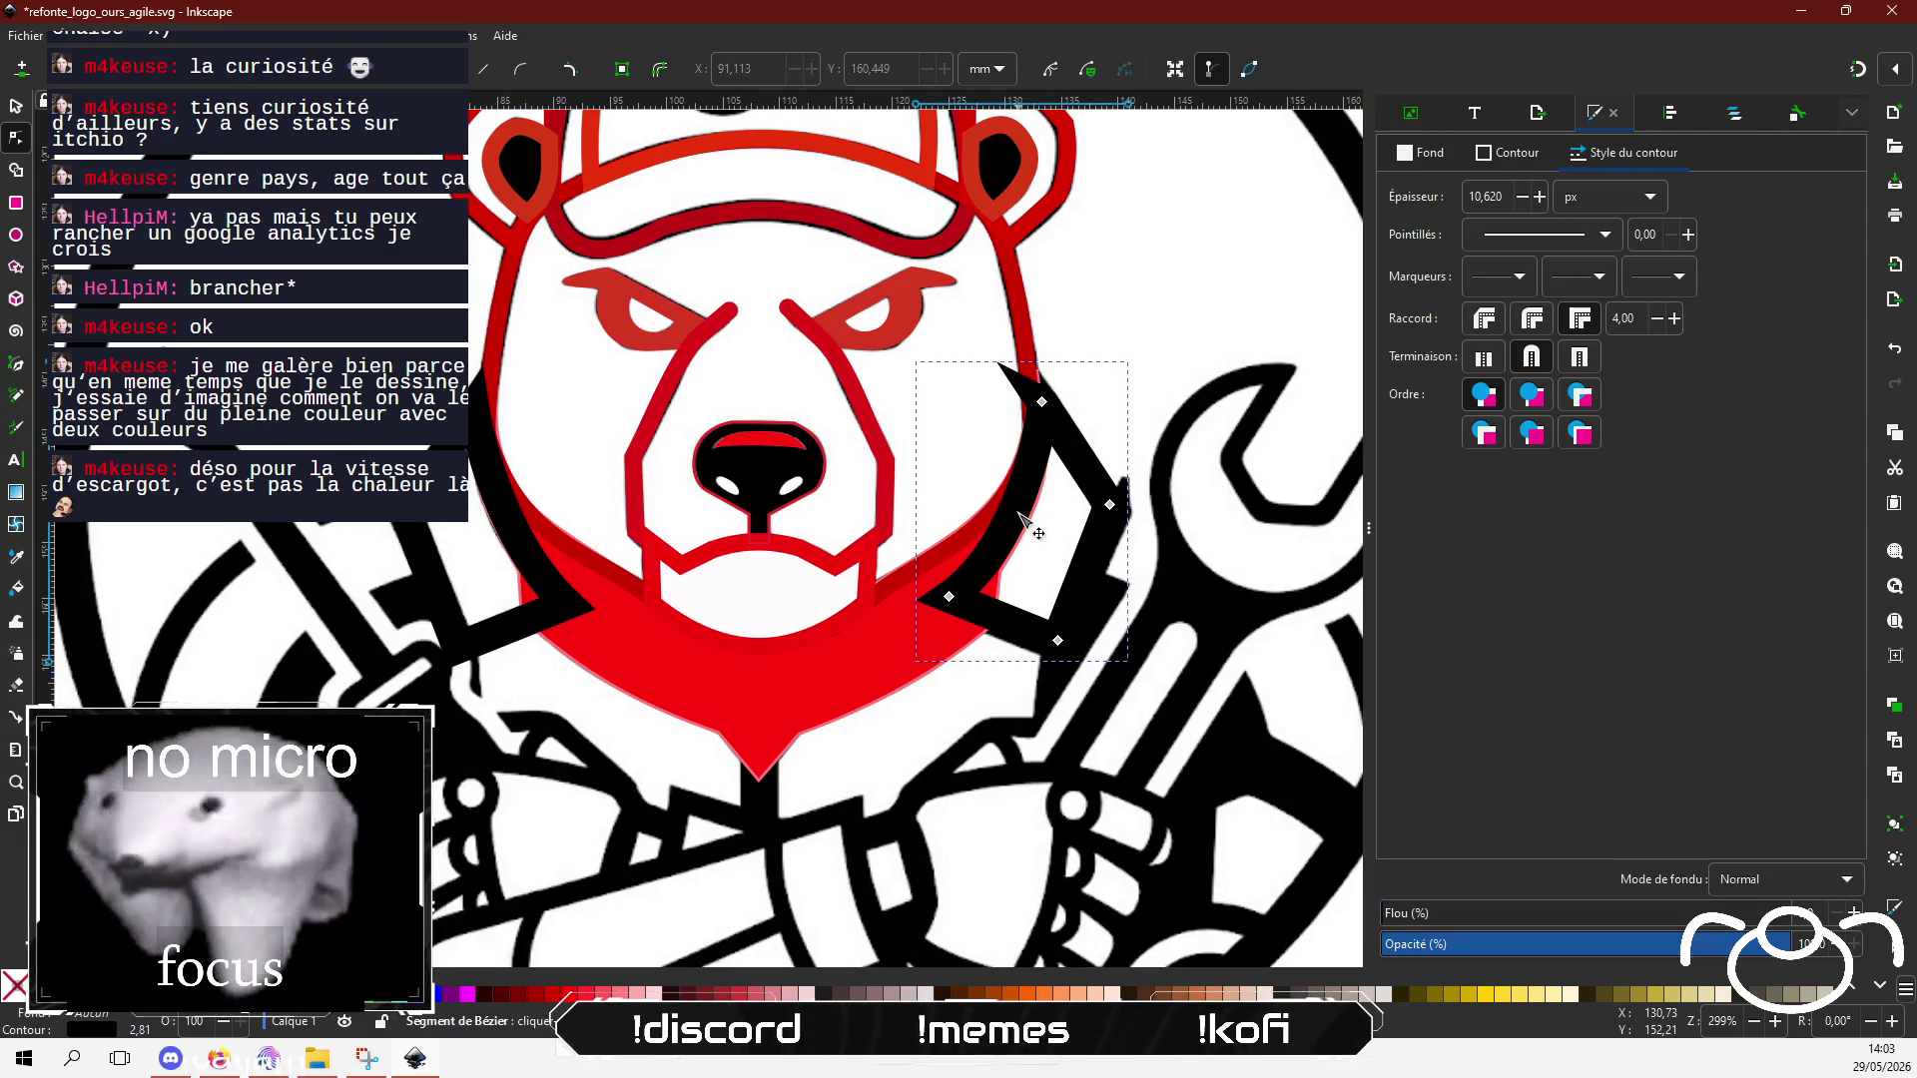
key("ctrl+z")
left_click(948, 596)
left_click_drag(1009, 535, 1039, 536)
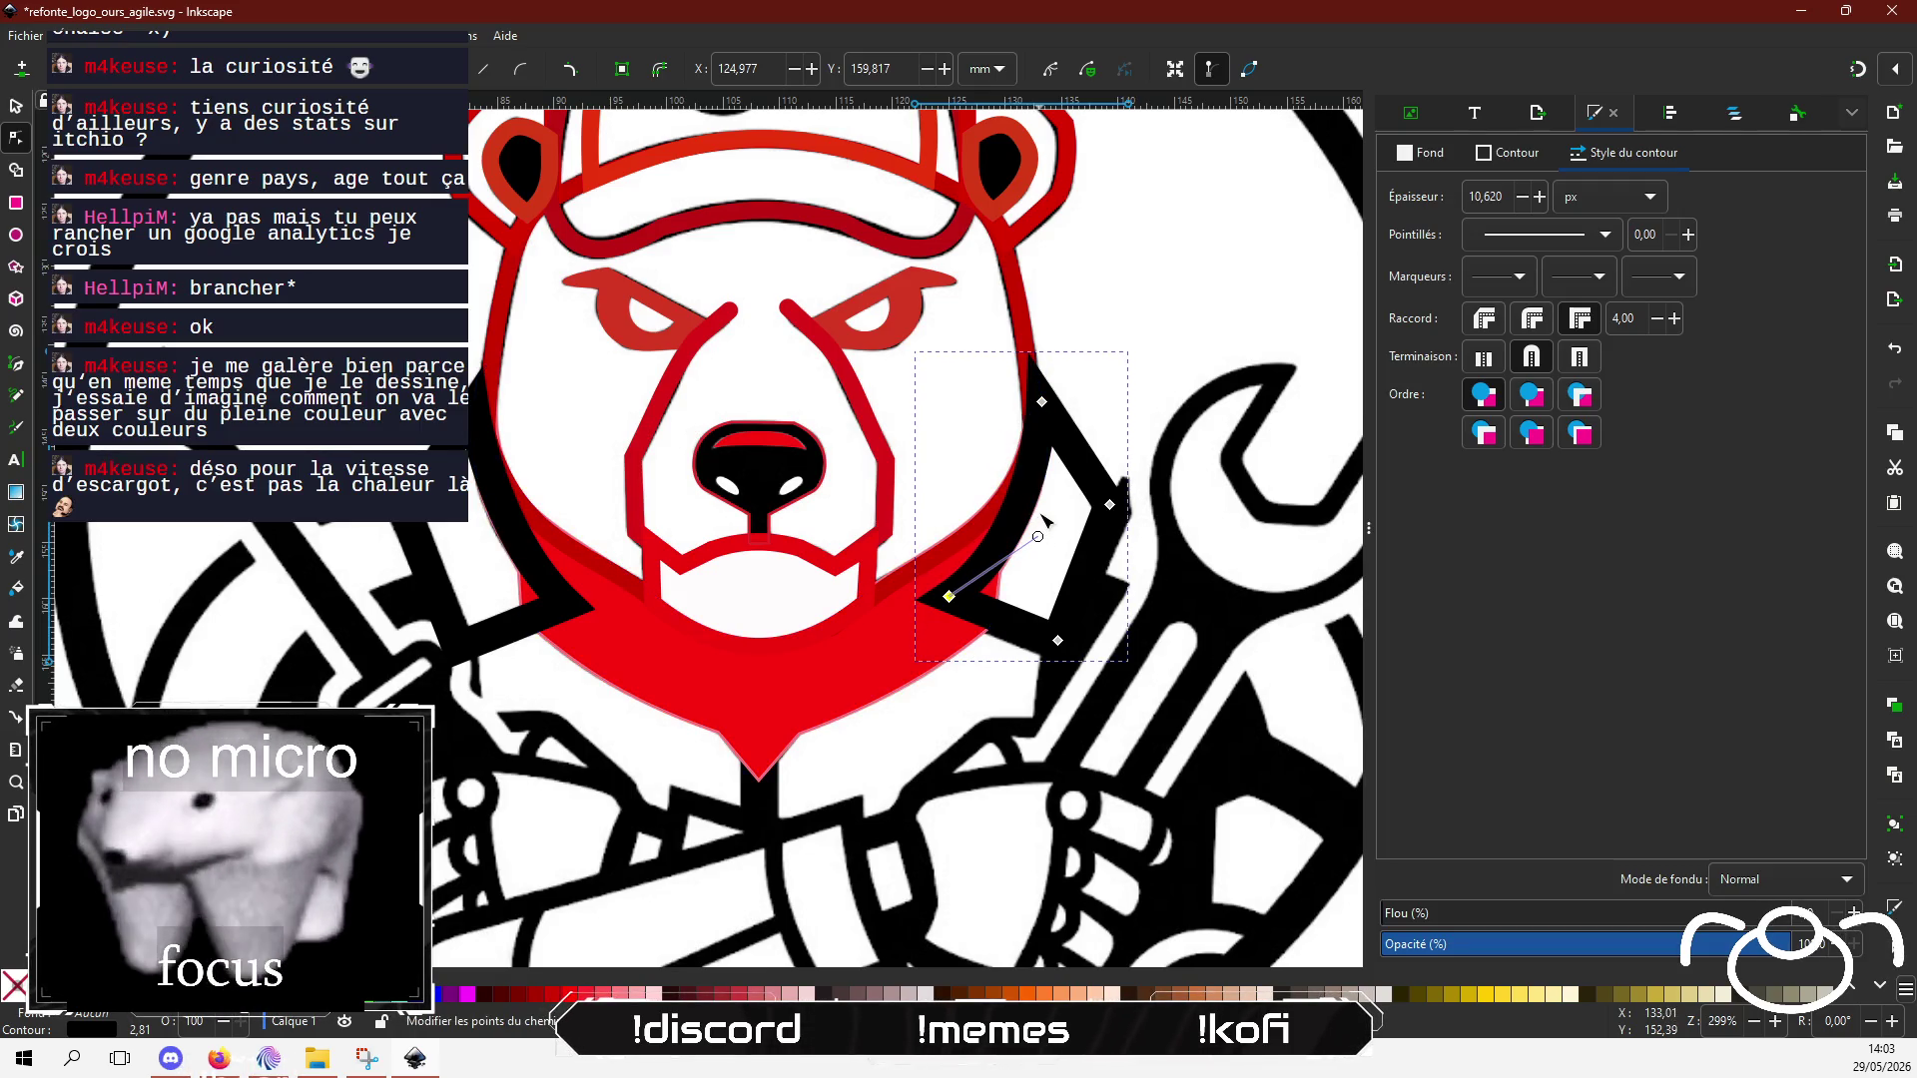
key("Escape")
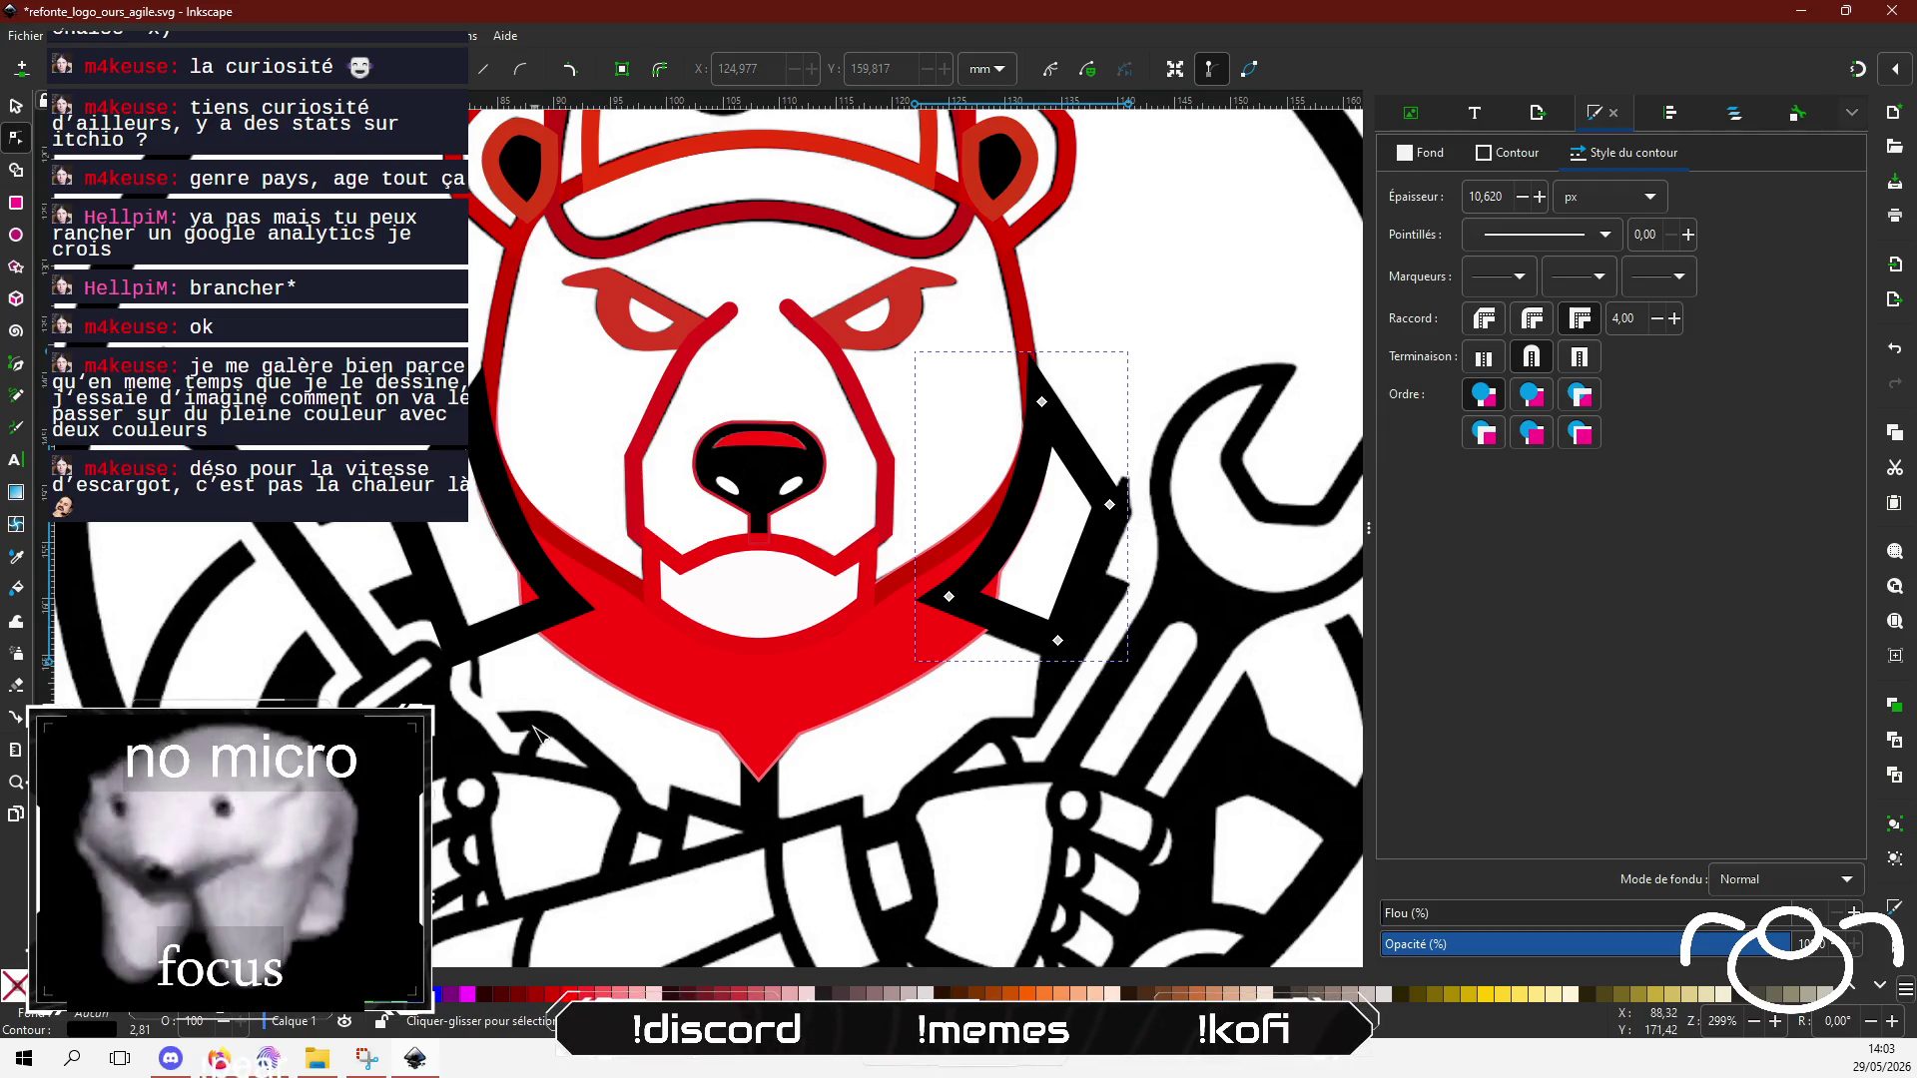
Step: Pan around the canvas to review both lapels and return to the Selector tool
scroll(559, 659, "down", 2)
scroll(579, 599, "left", 3)
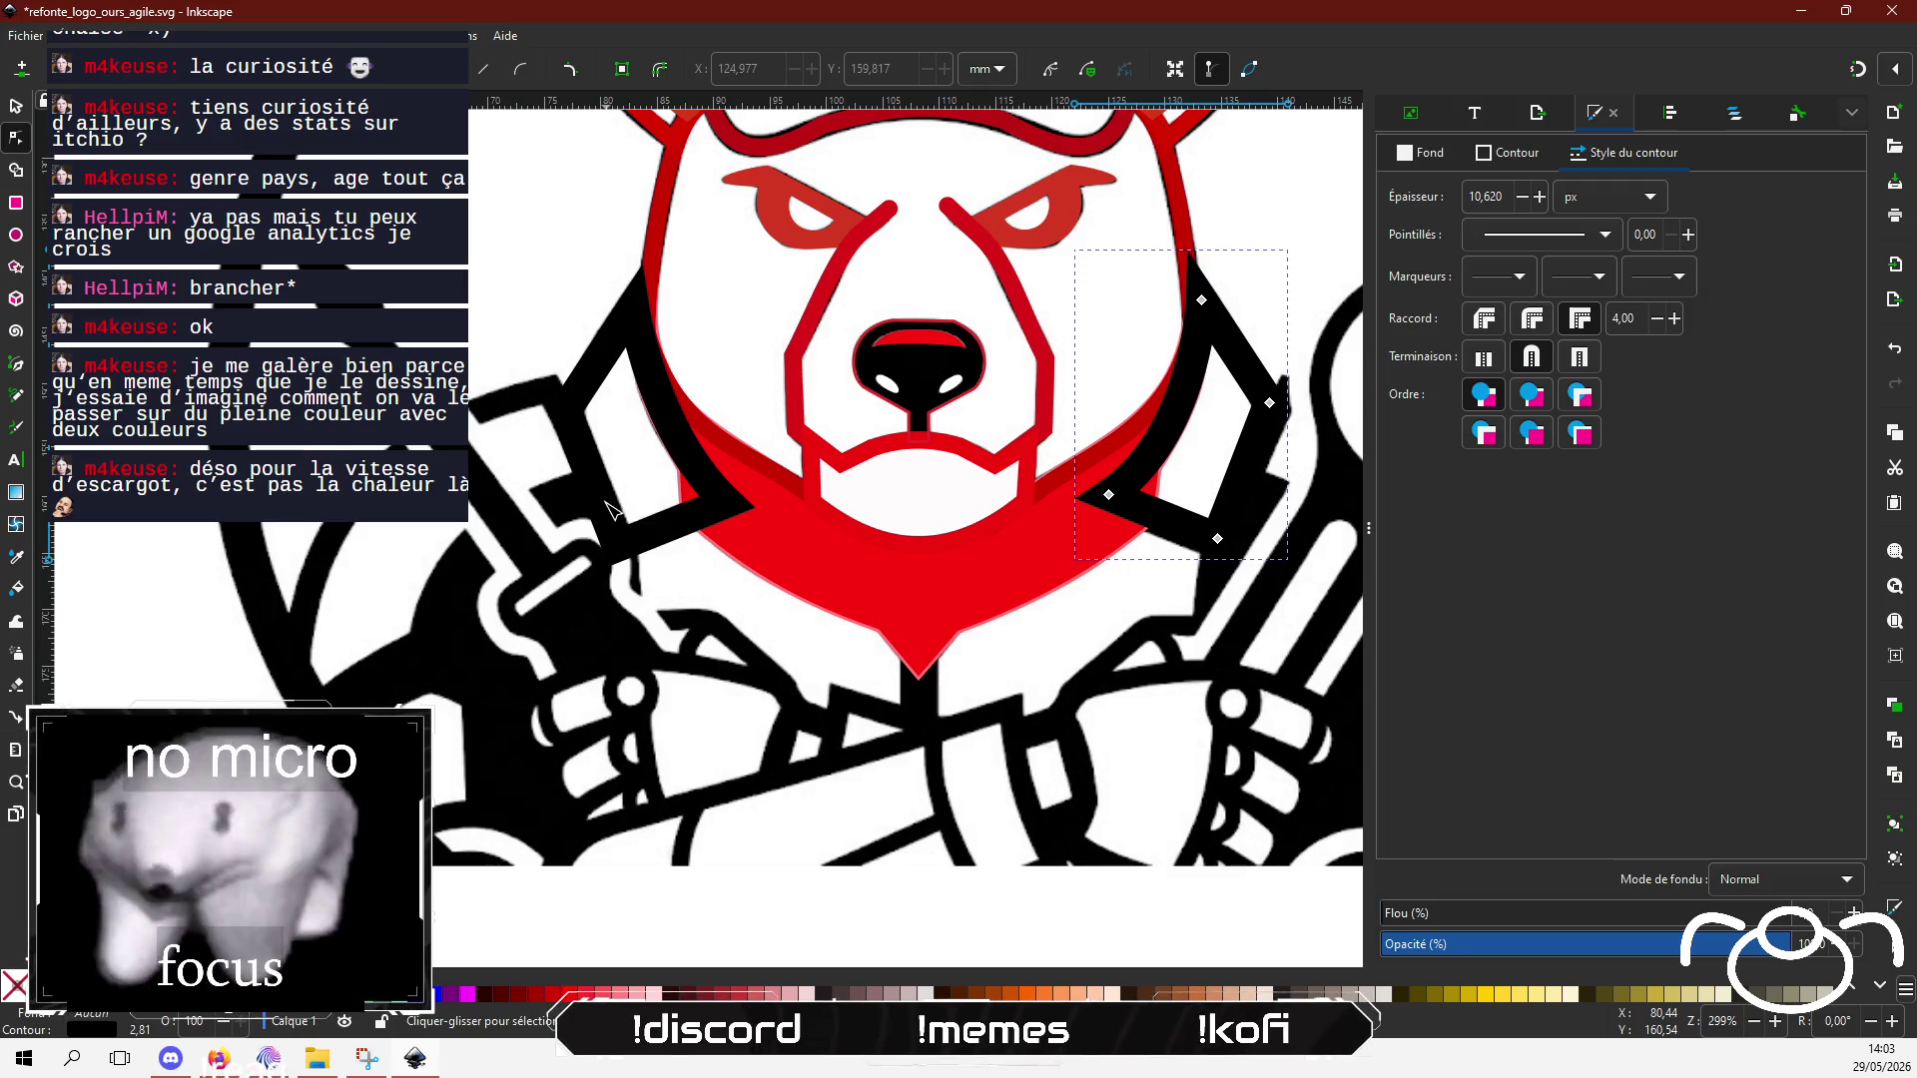
scroll(832, 698, "right", 4)
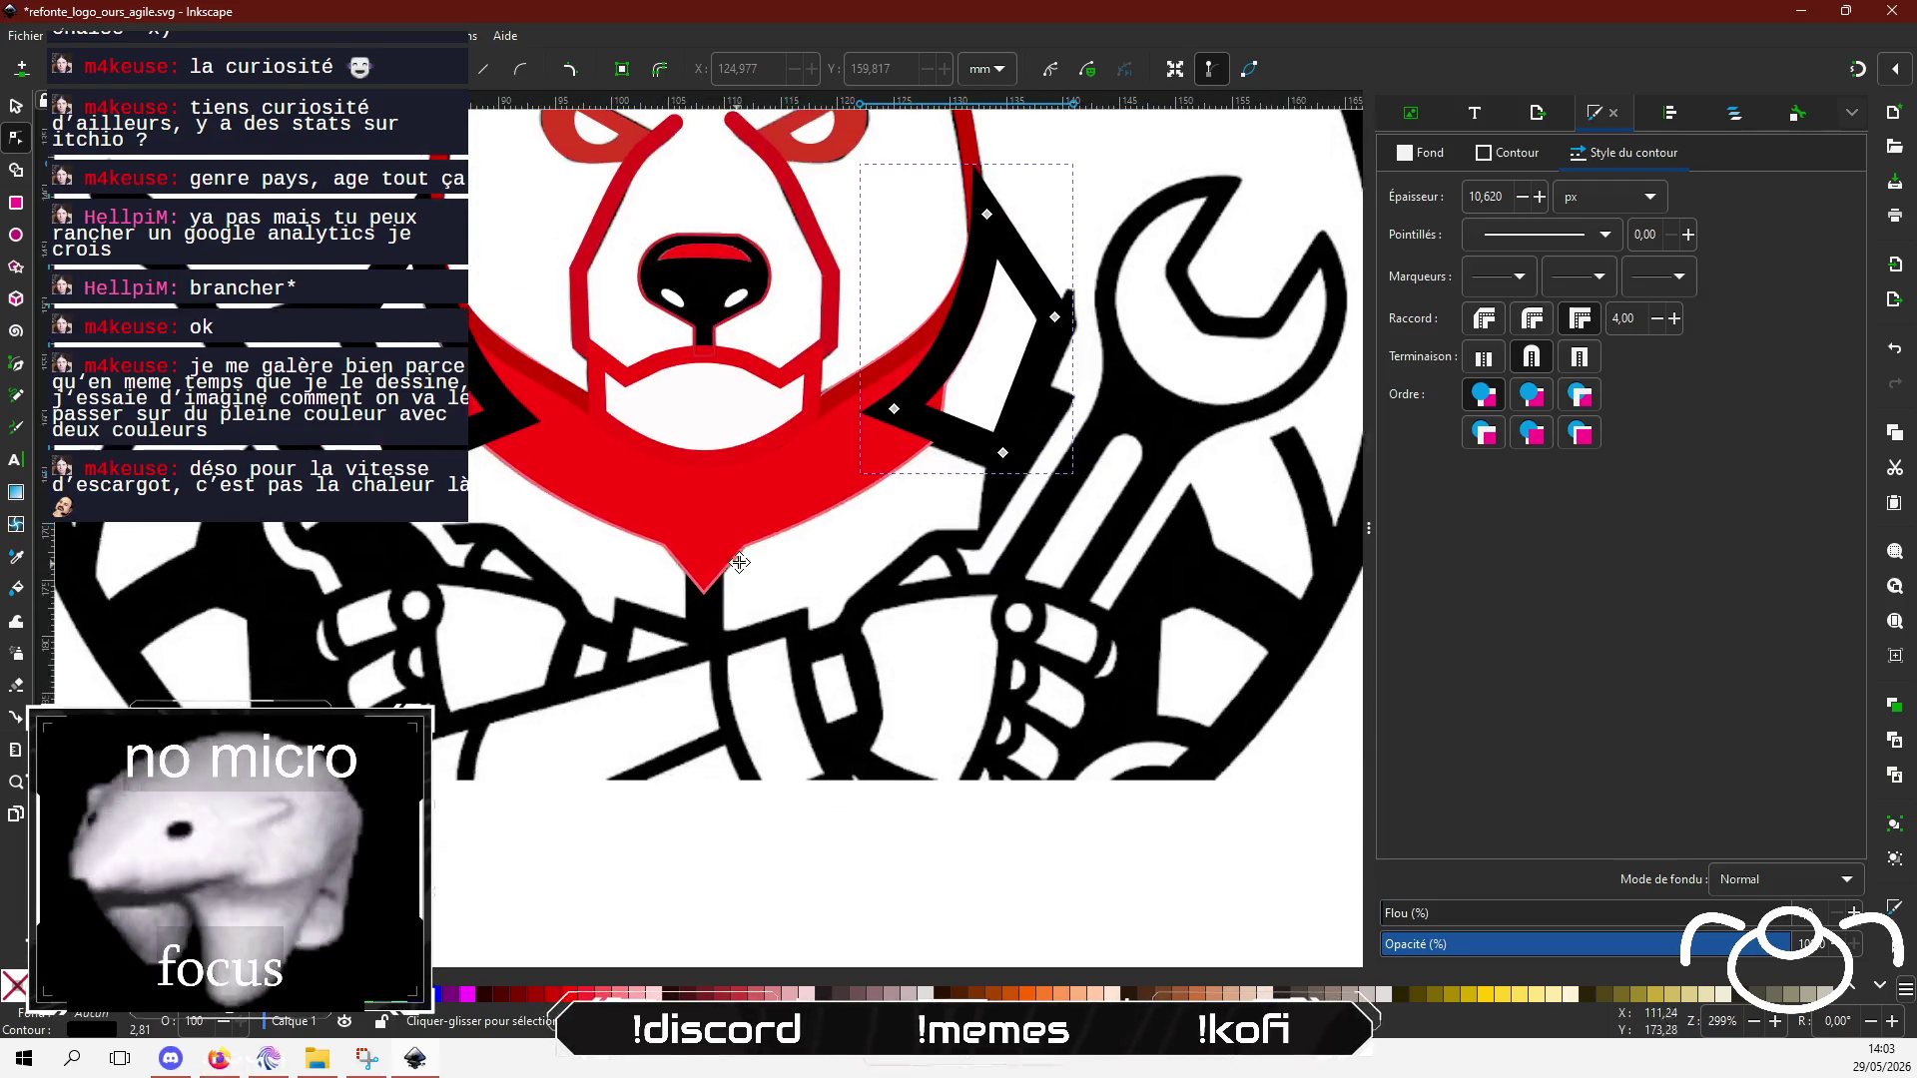
scroll(832, 698, "left", 2)
scroll(832, 698, "up", 1)
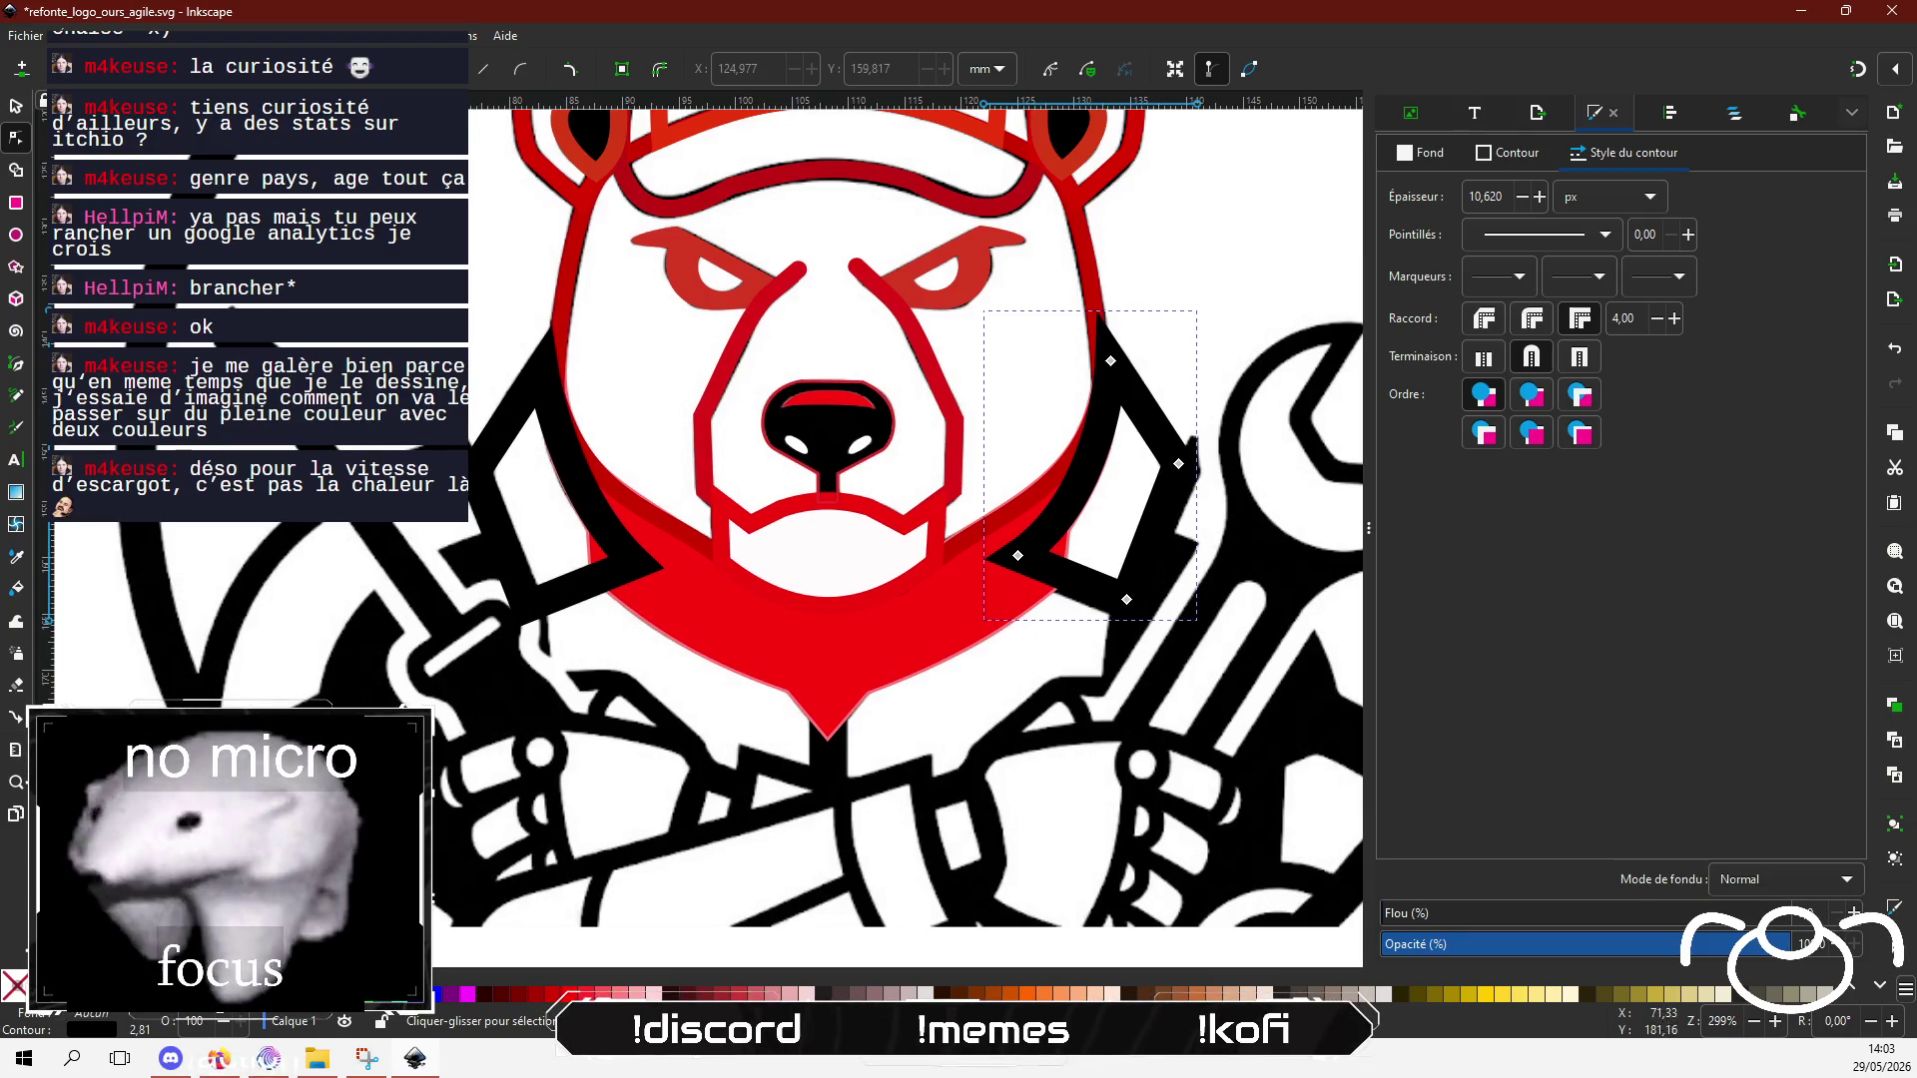
scroll(602, 566, "up", 3)
scroll(602, 565, "down", 3)
scroll(602, 565, "right", 3)
scroll(602, 565, "left", 1)
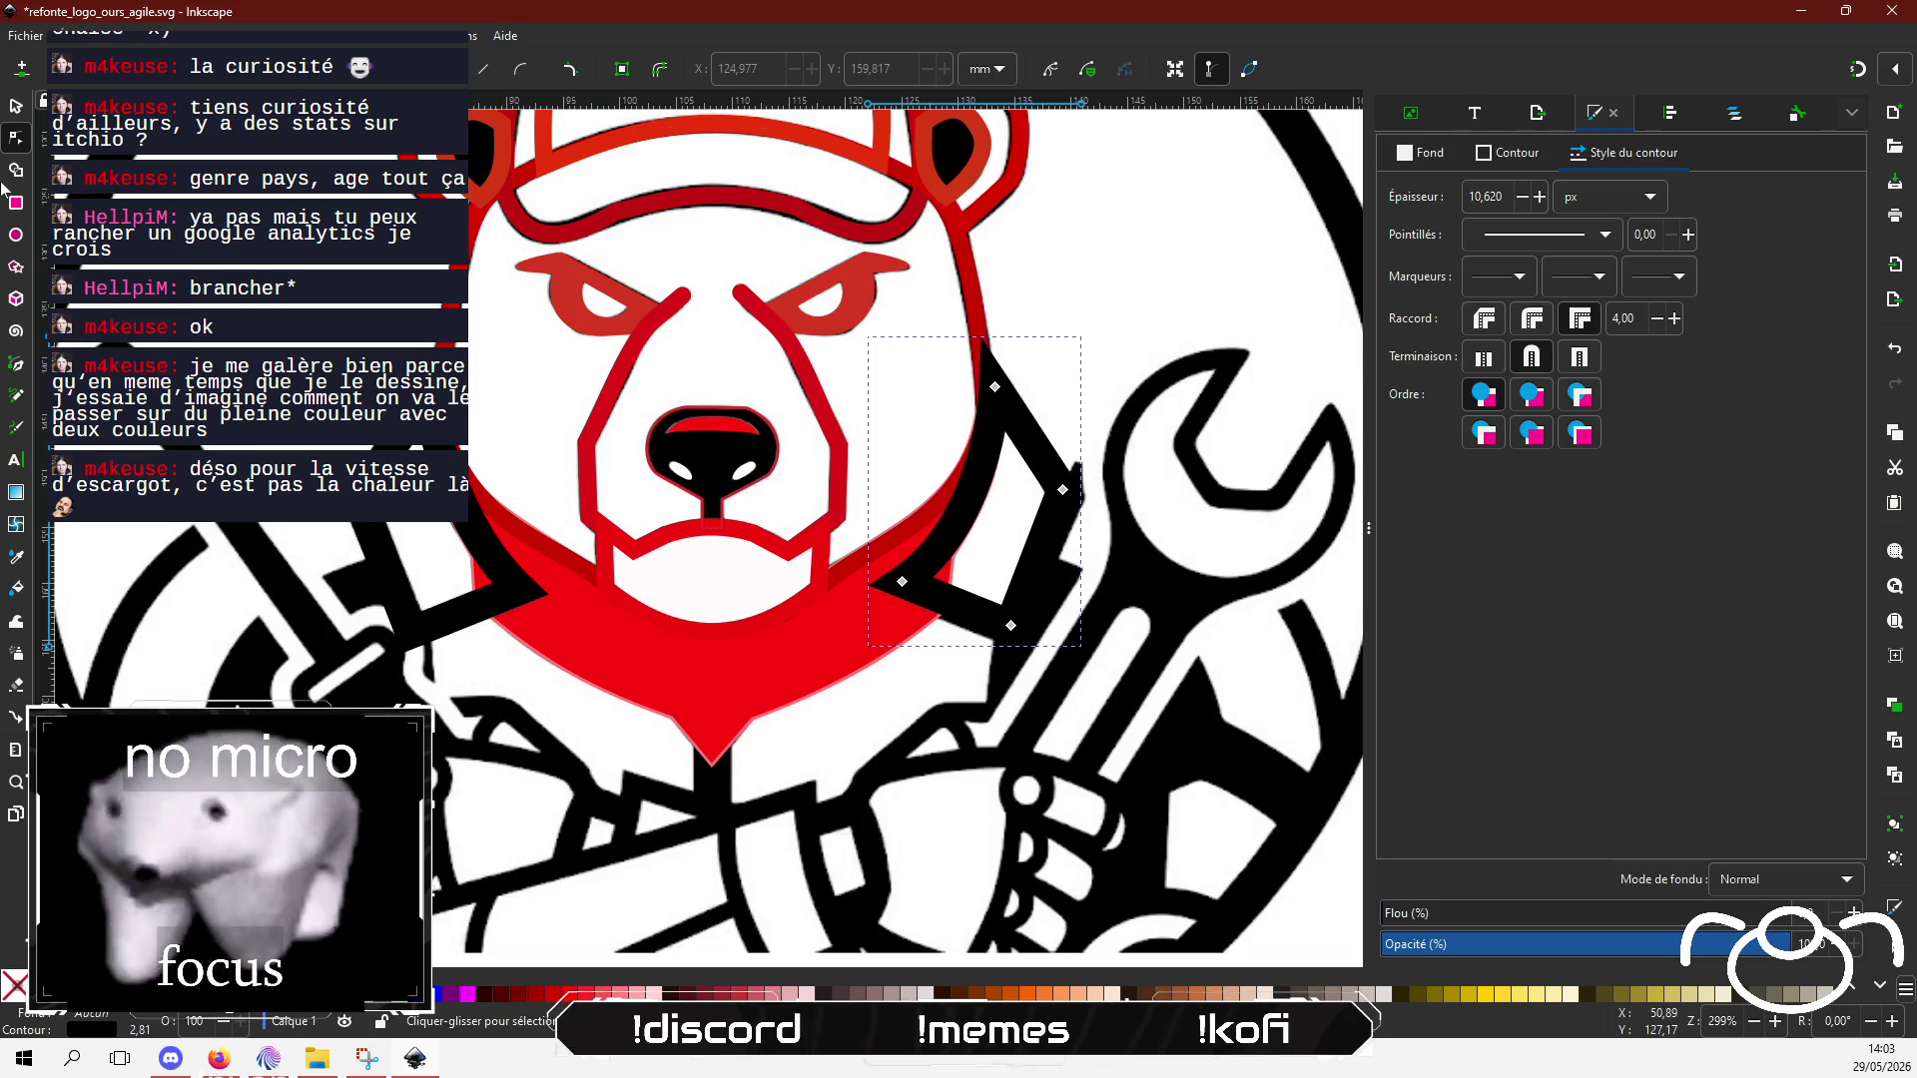
left_click(15, 107)
Step: Give the bear's head shape a flat navy fill
left_click(479, 277)
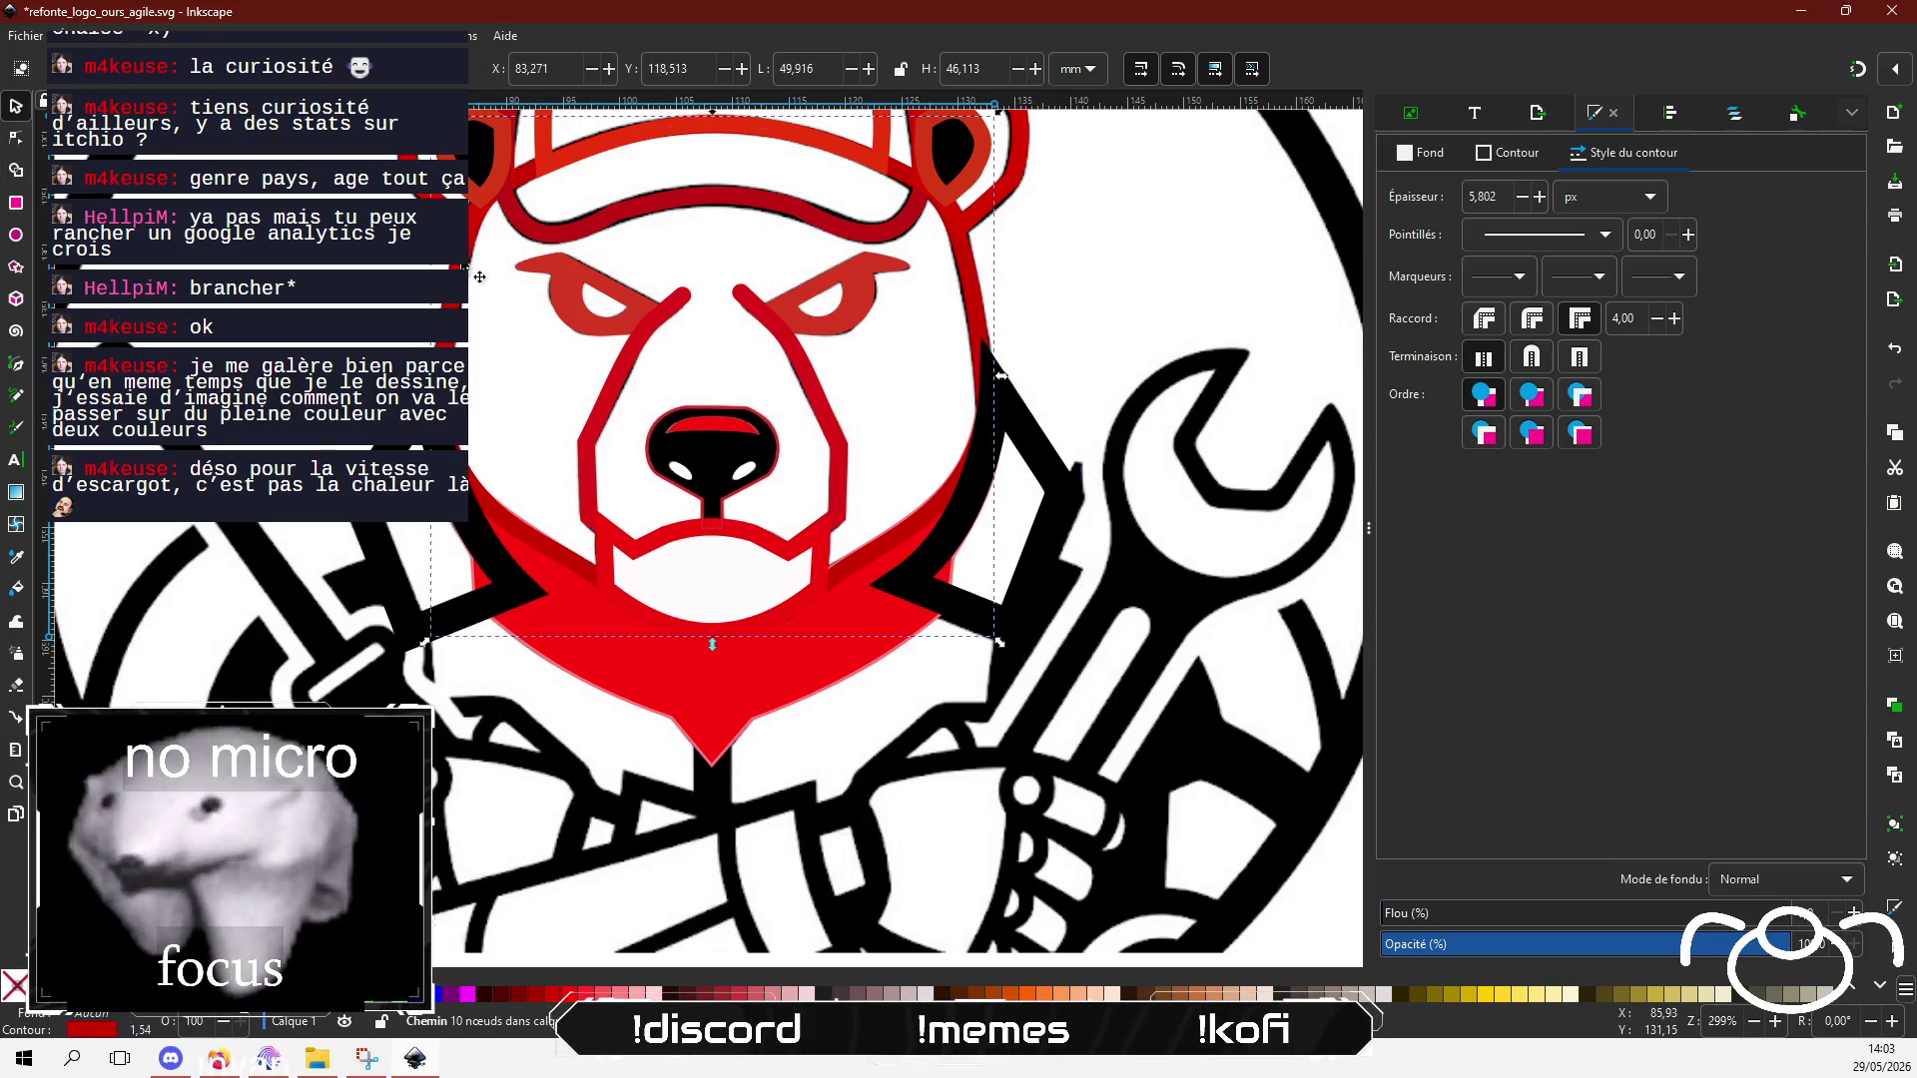
left_click(1429, 154)
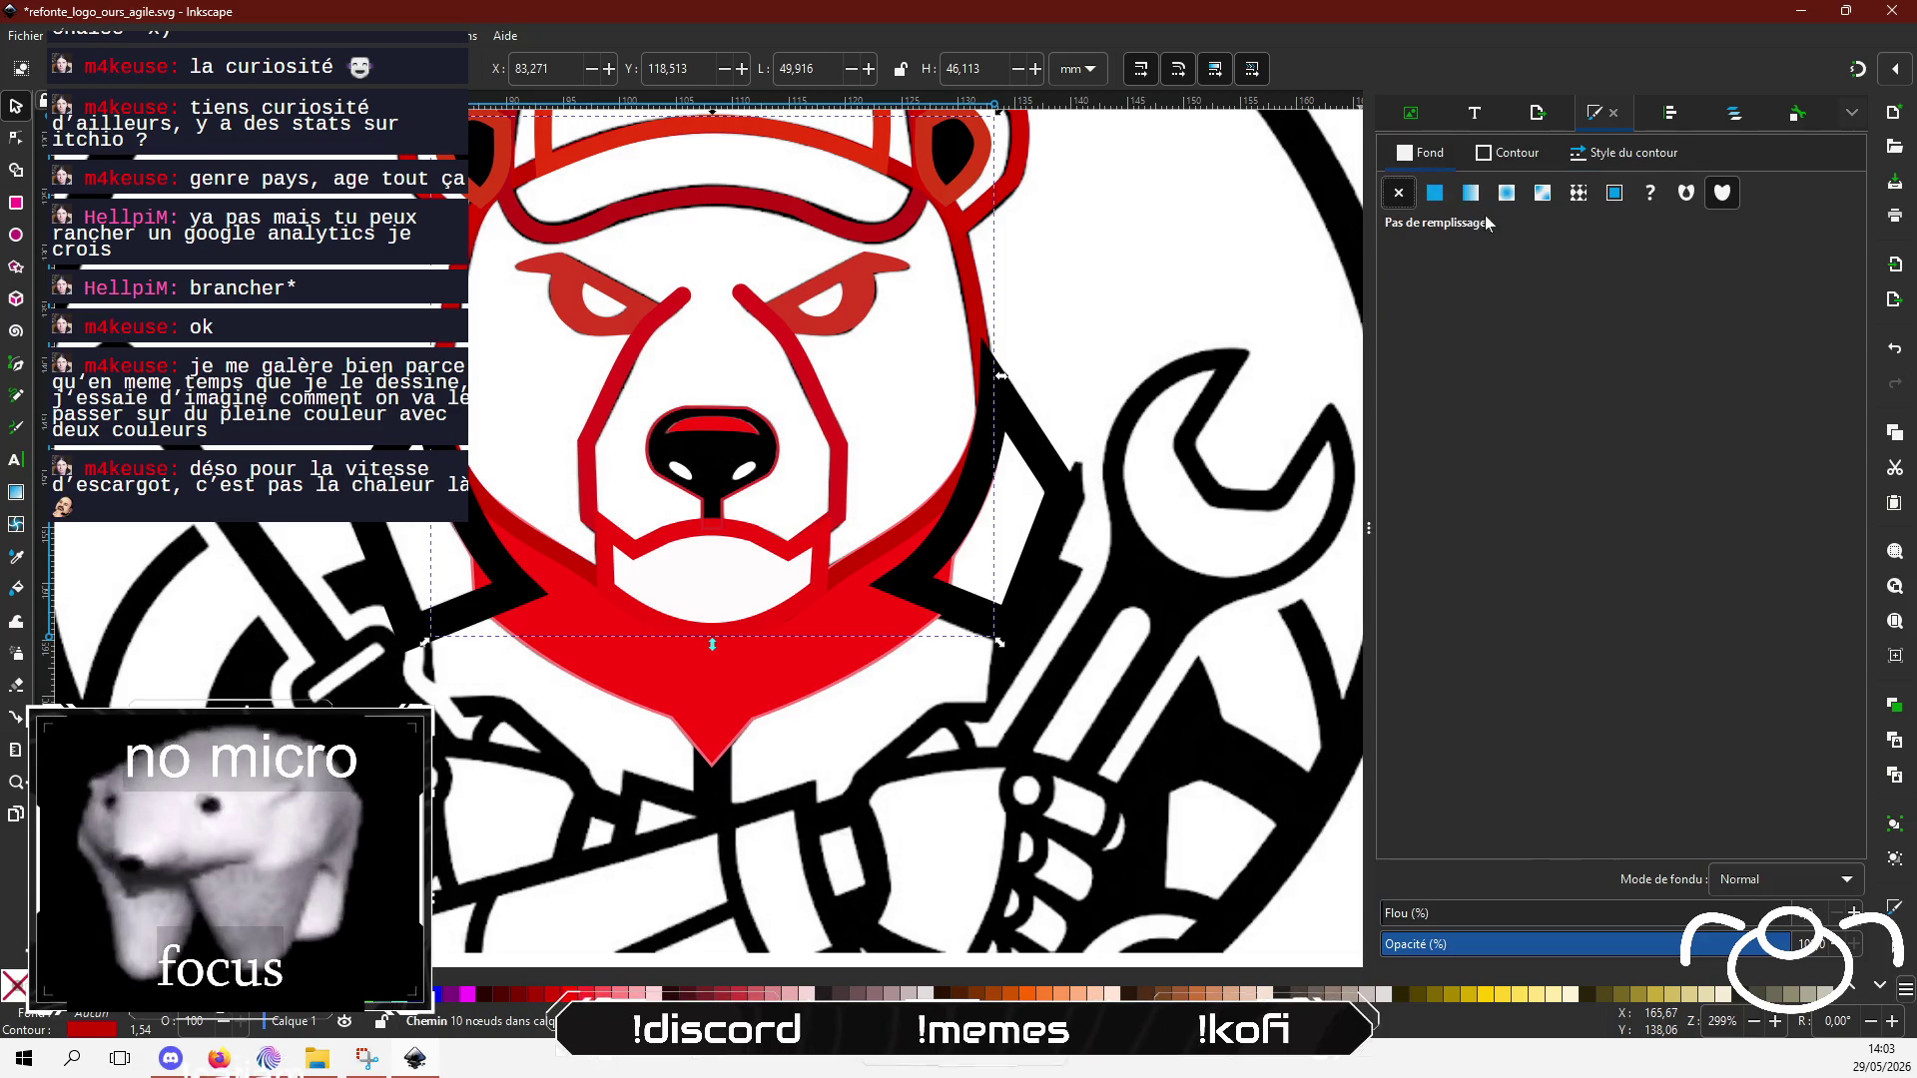
left_click(1435, 195)
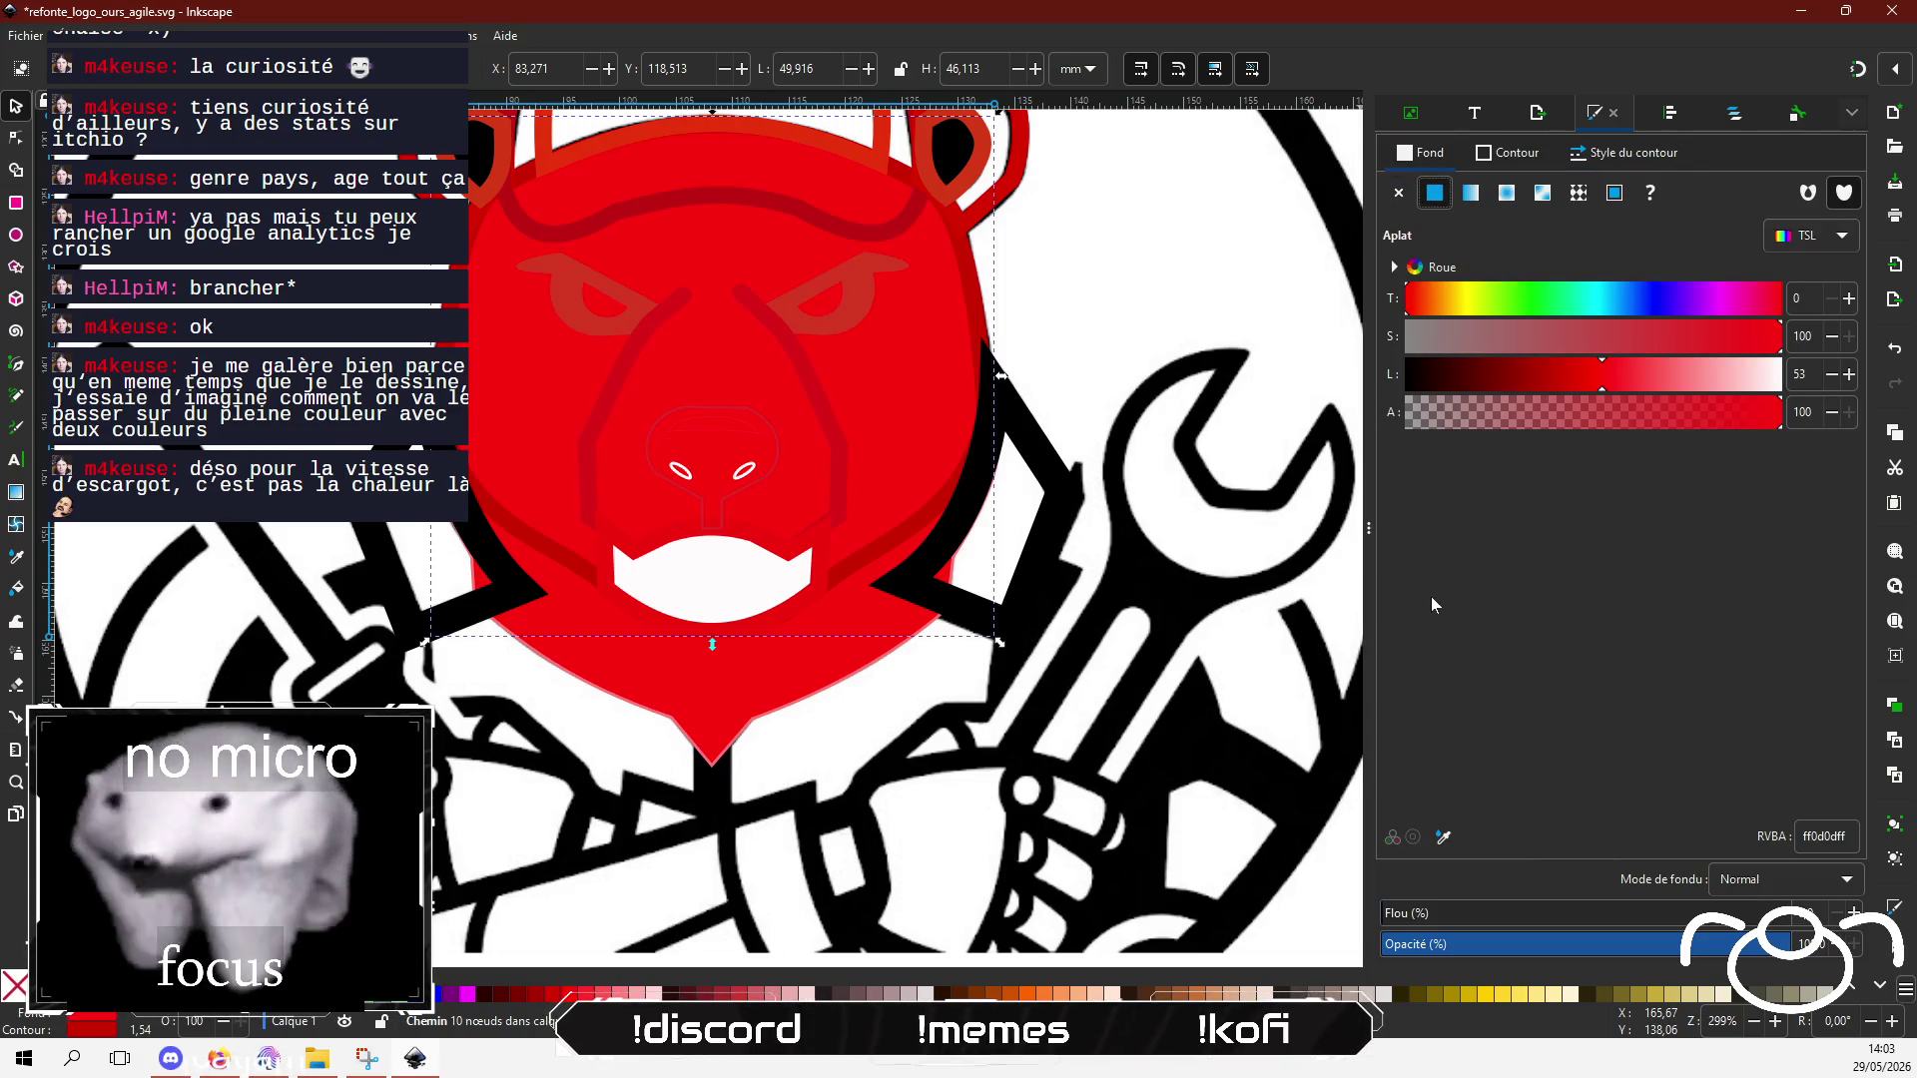
left_click(1660, 300)
left_click_drag(1561, 372, 1497, 378)
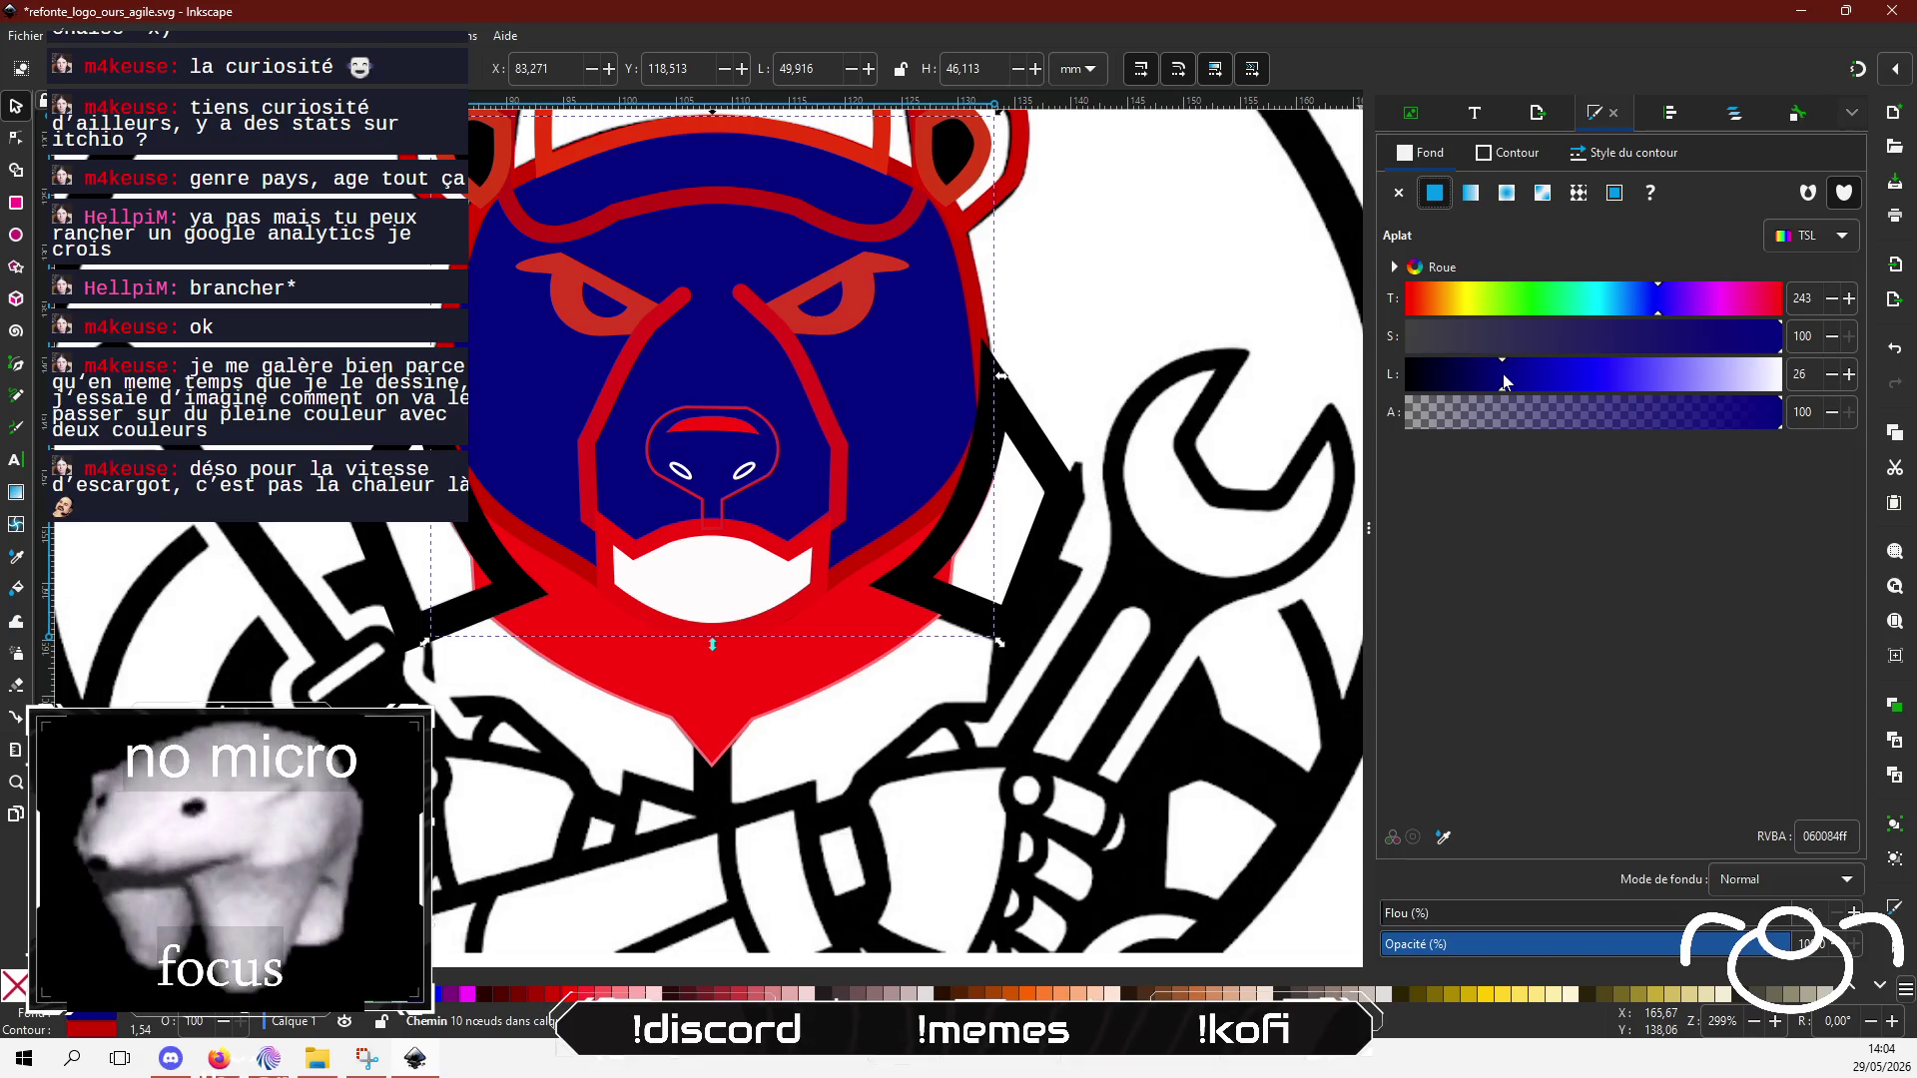
Step: Fill the nose red and the small shape on top of it dark blue
left_click(686, 497)
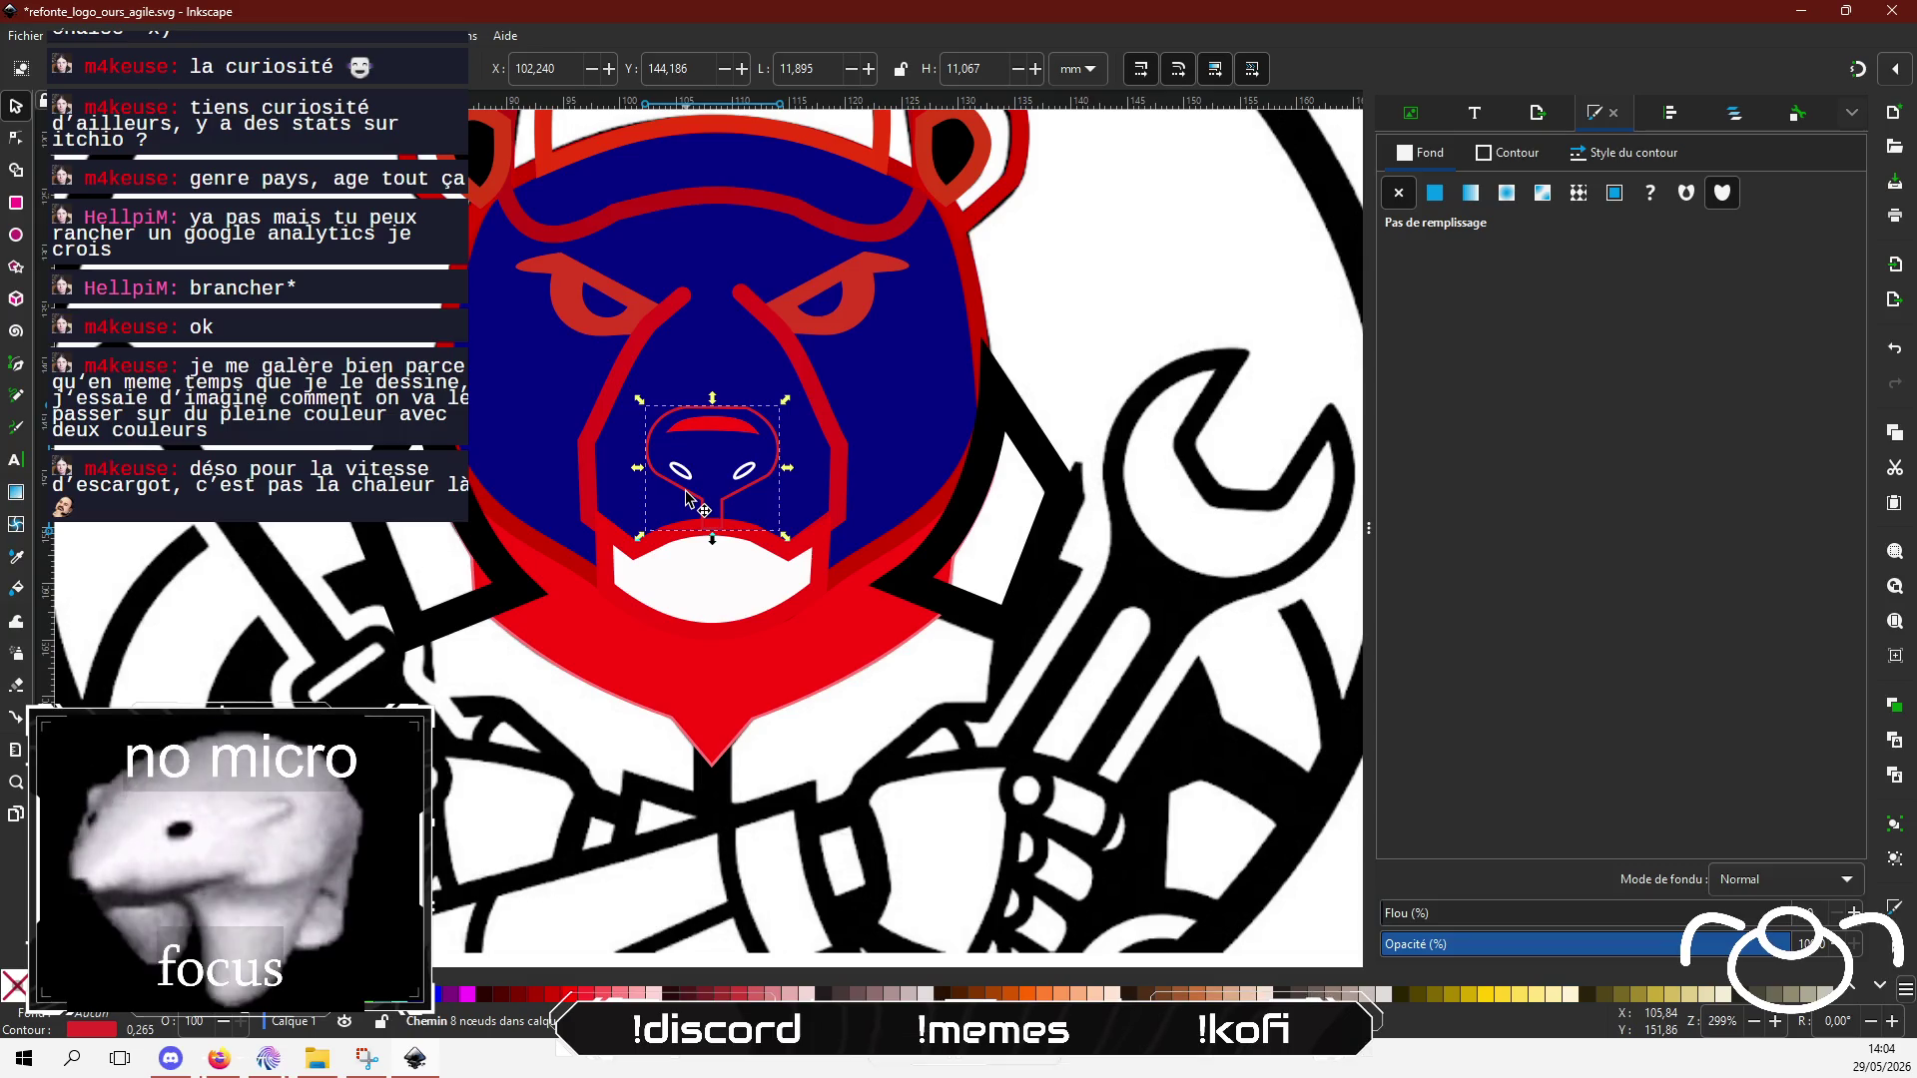
left_click(1447, 195)
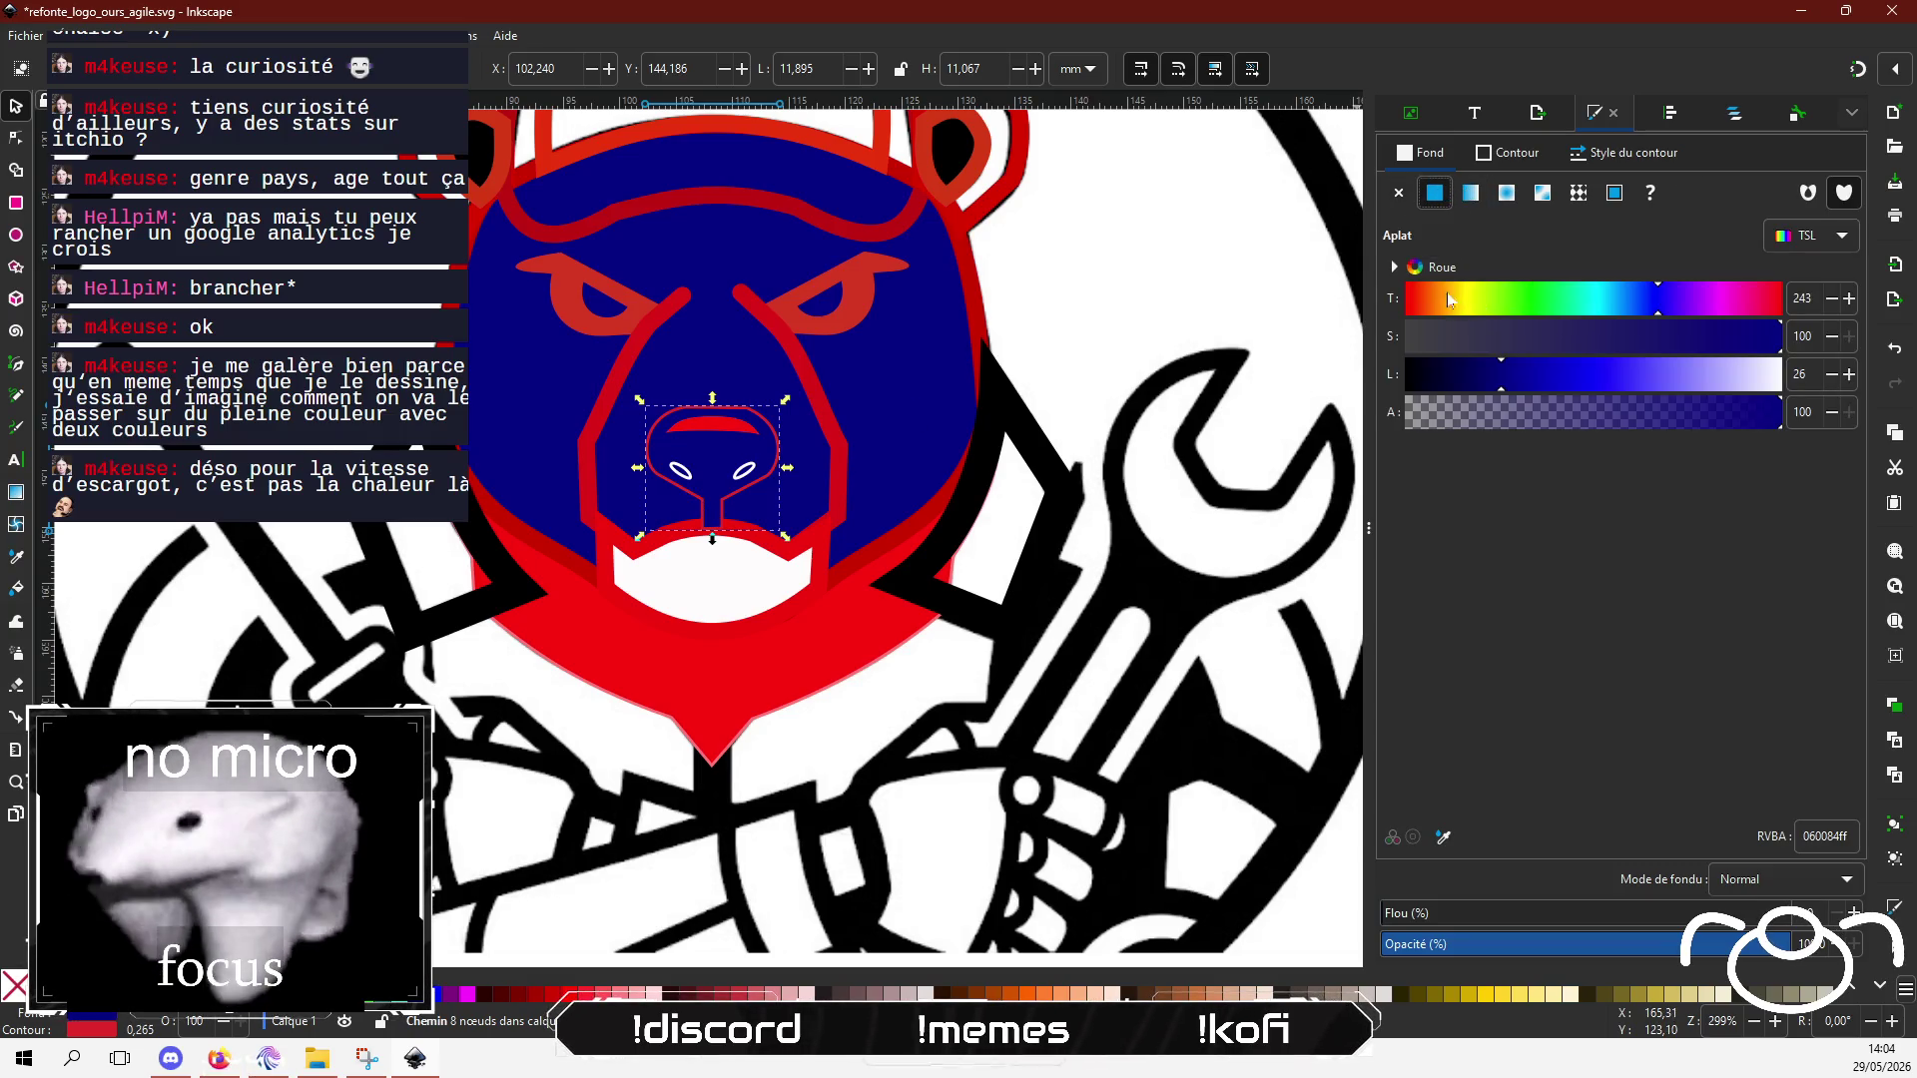
left_click(1412, 297)
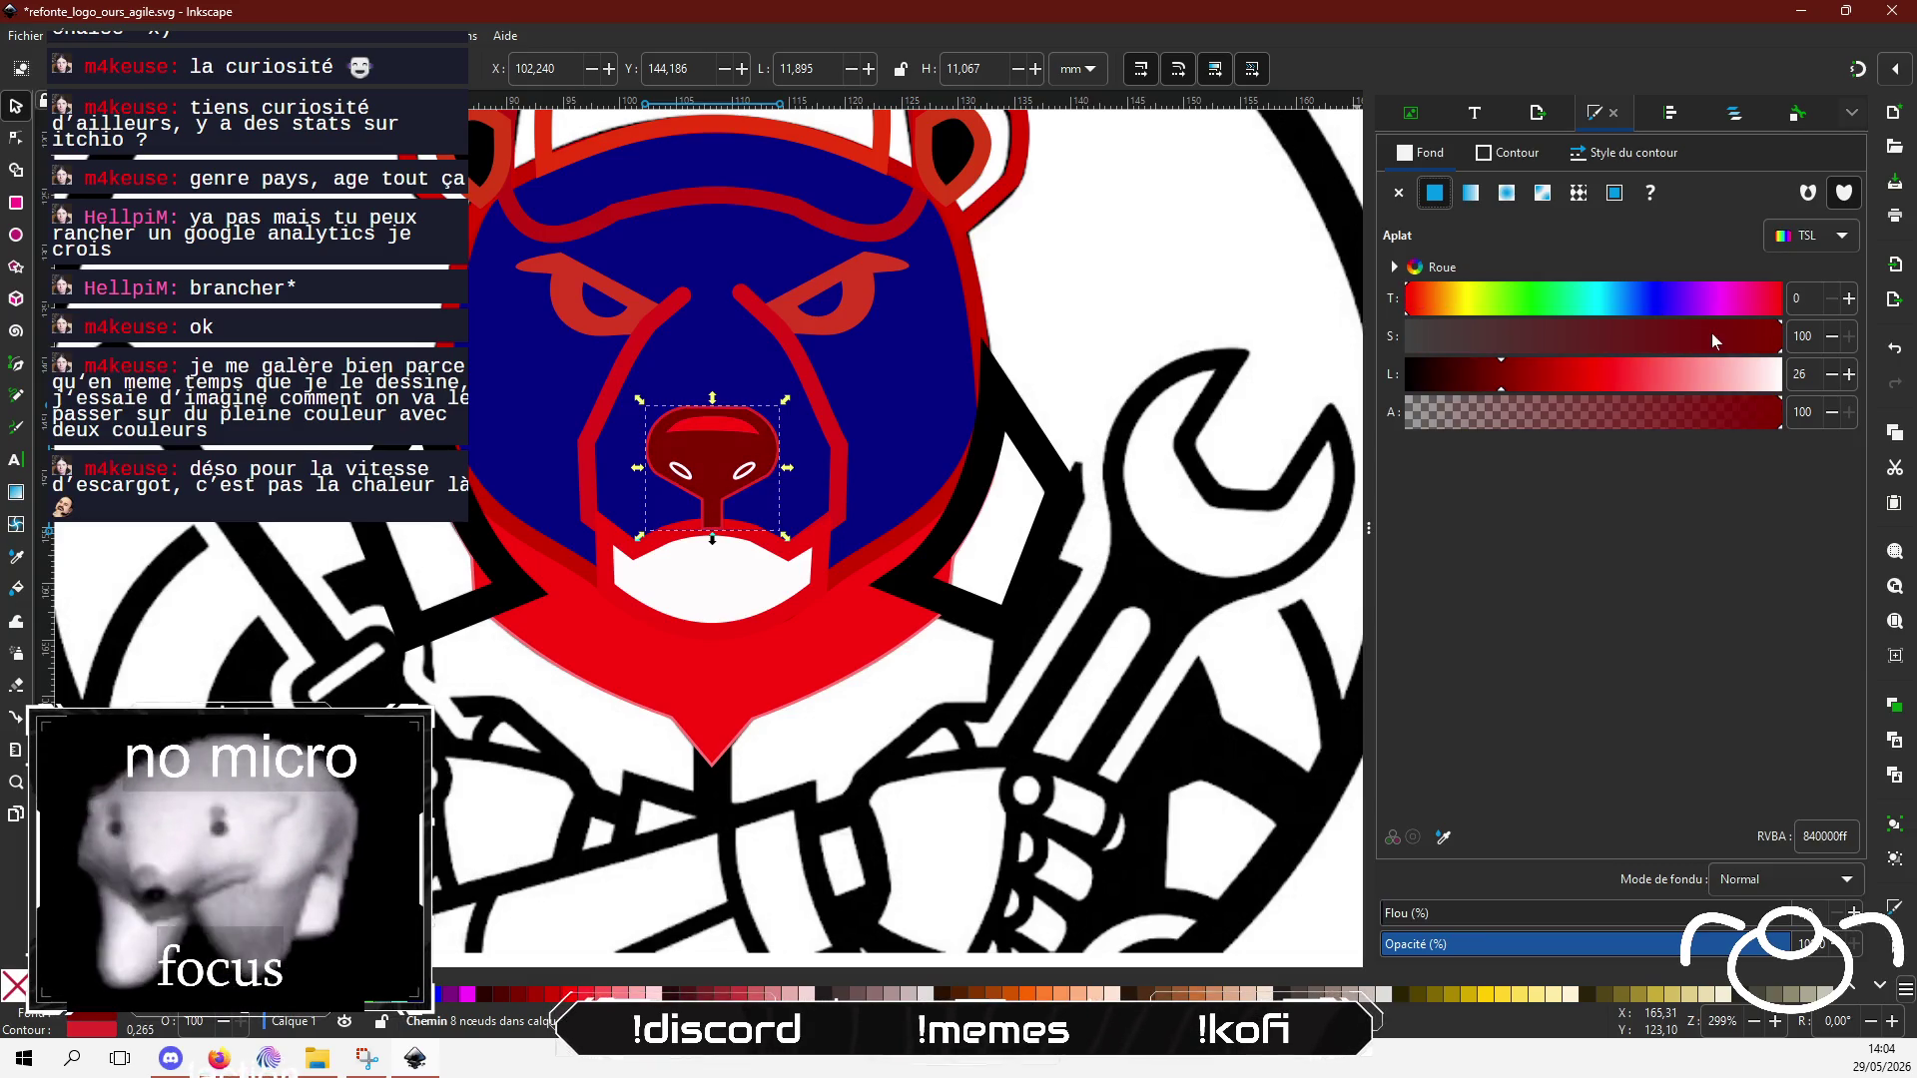
left_click(1585, 380)
left_click(1580, 379)
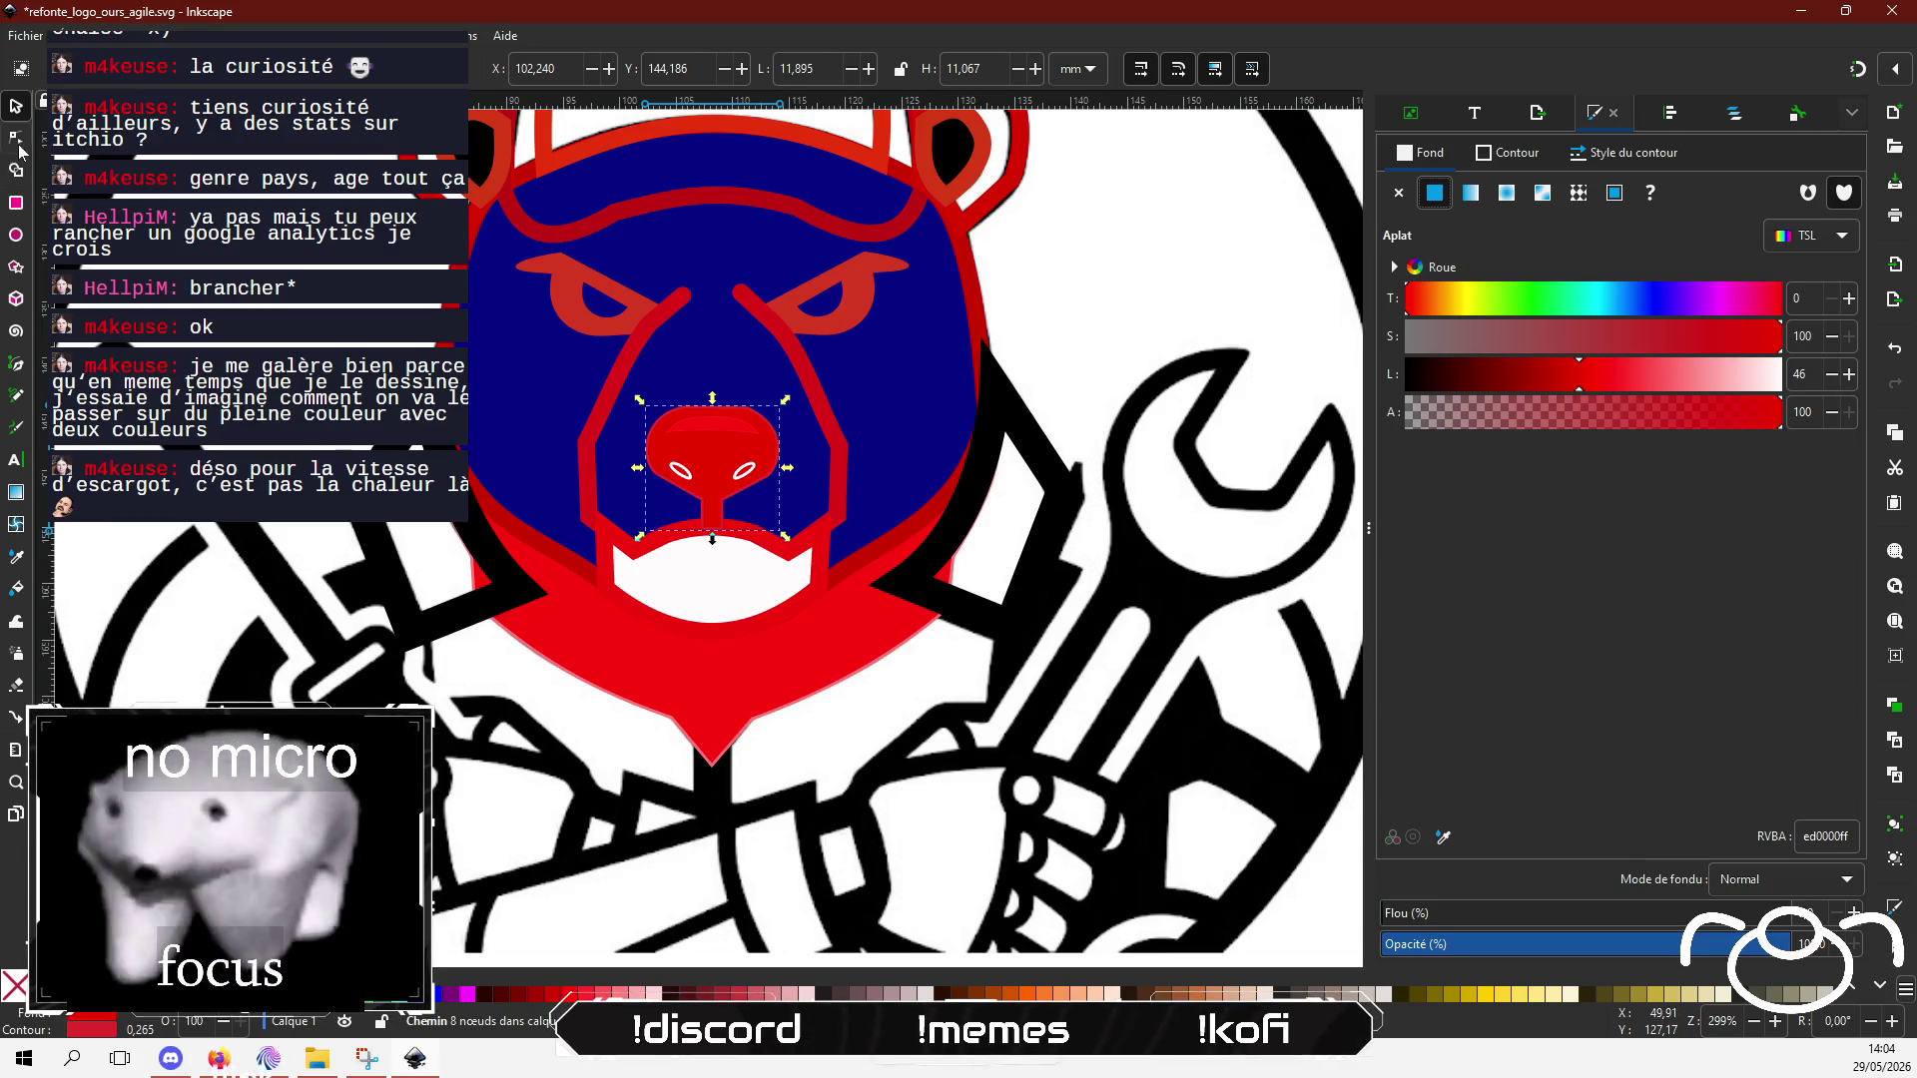
left_click(721, 427)
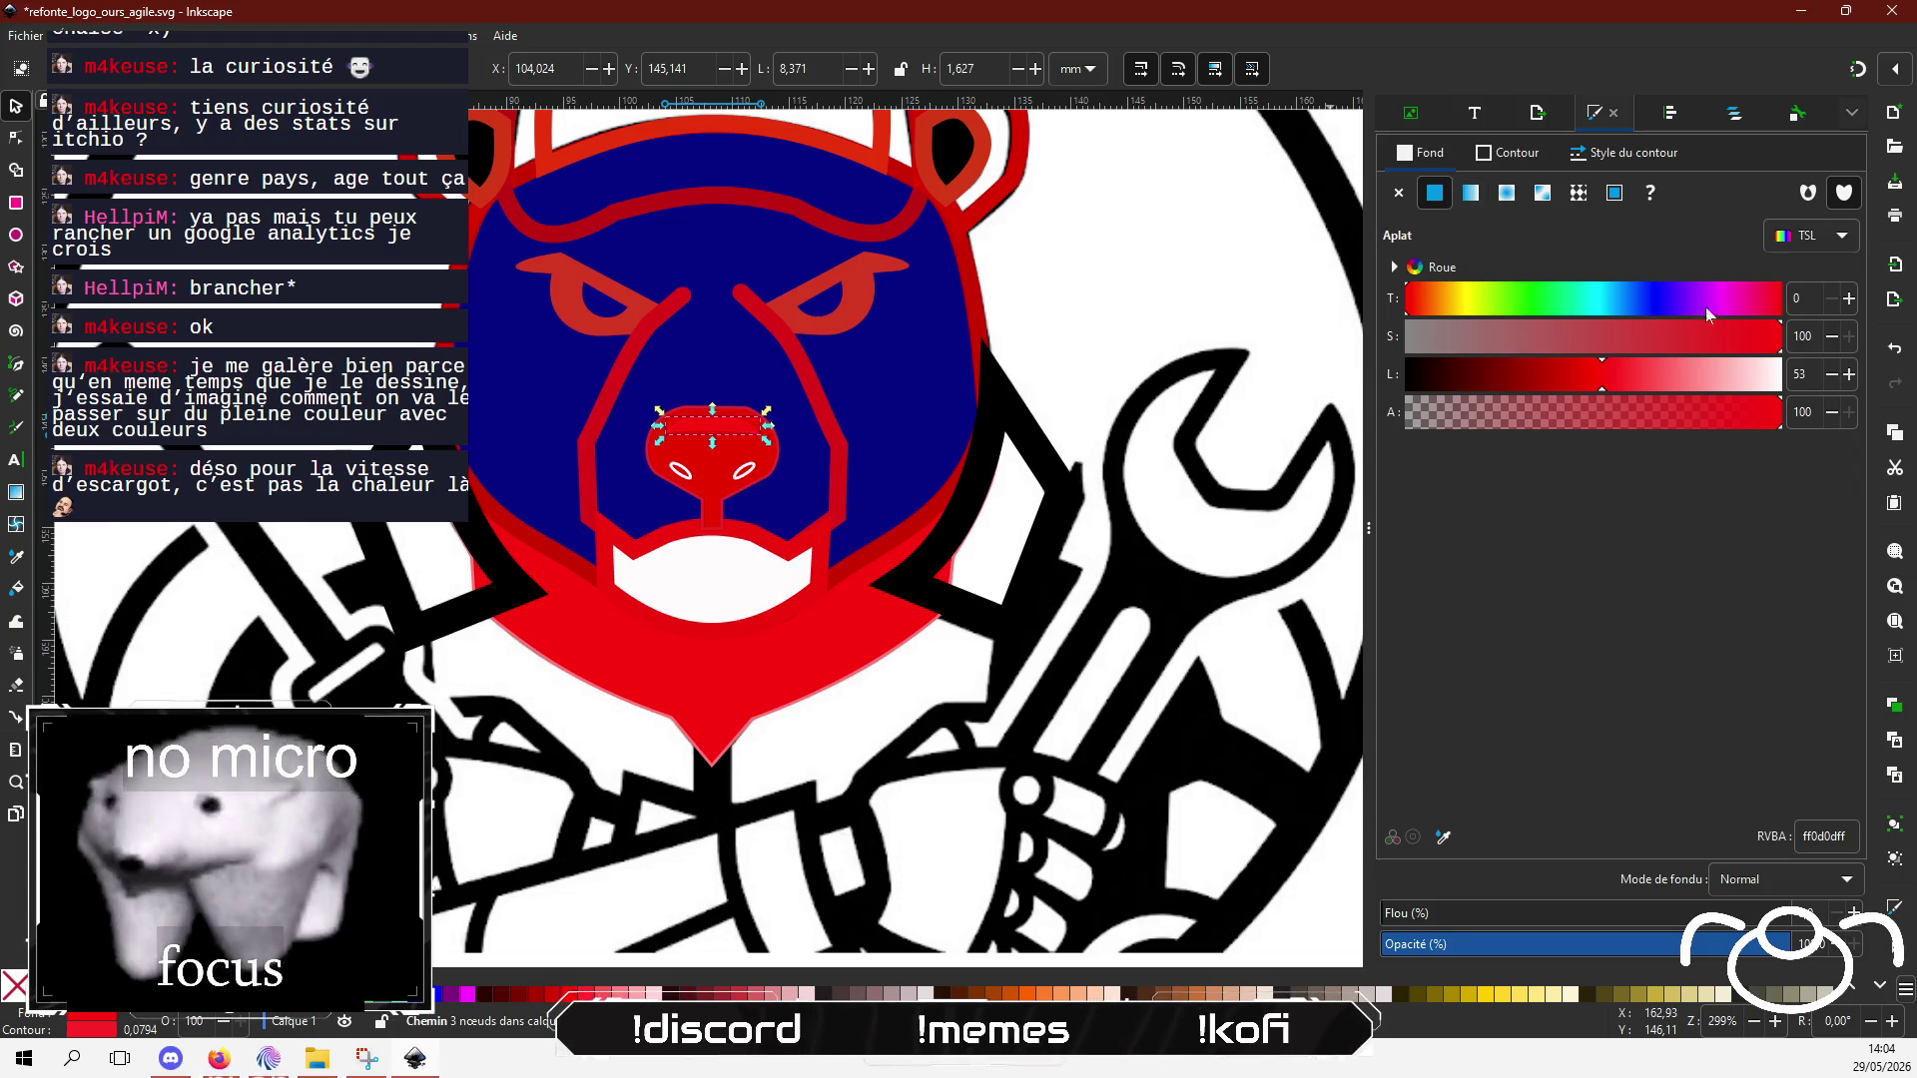
left_click(1668, 296)
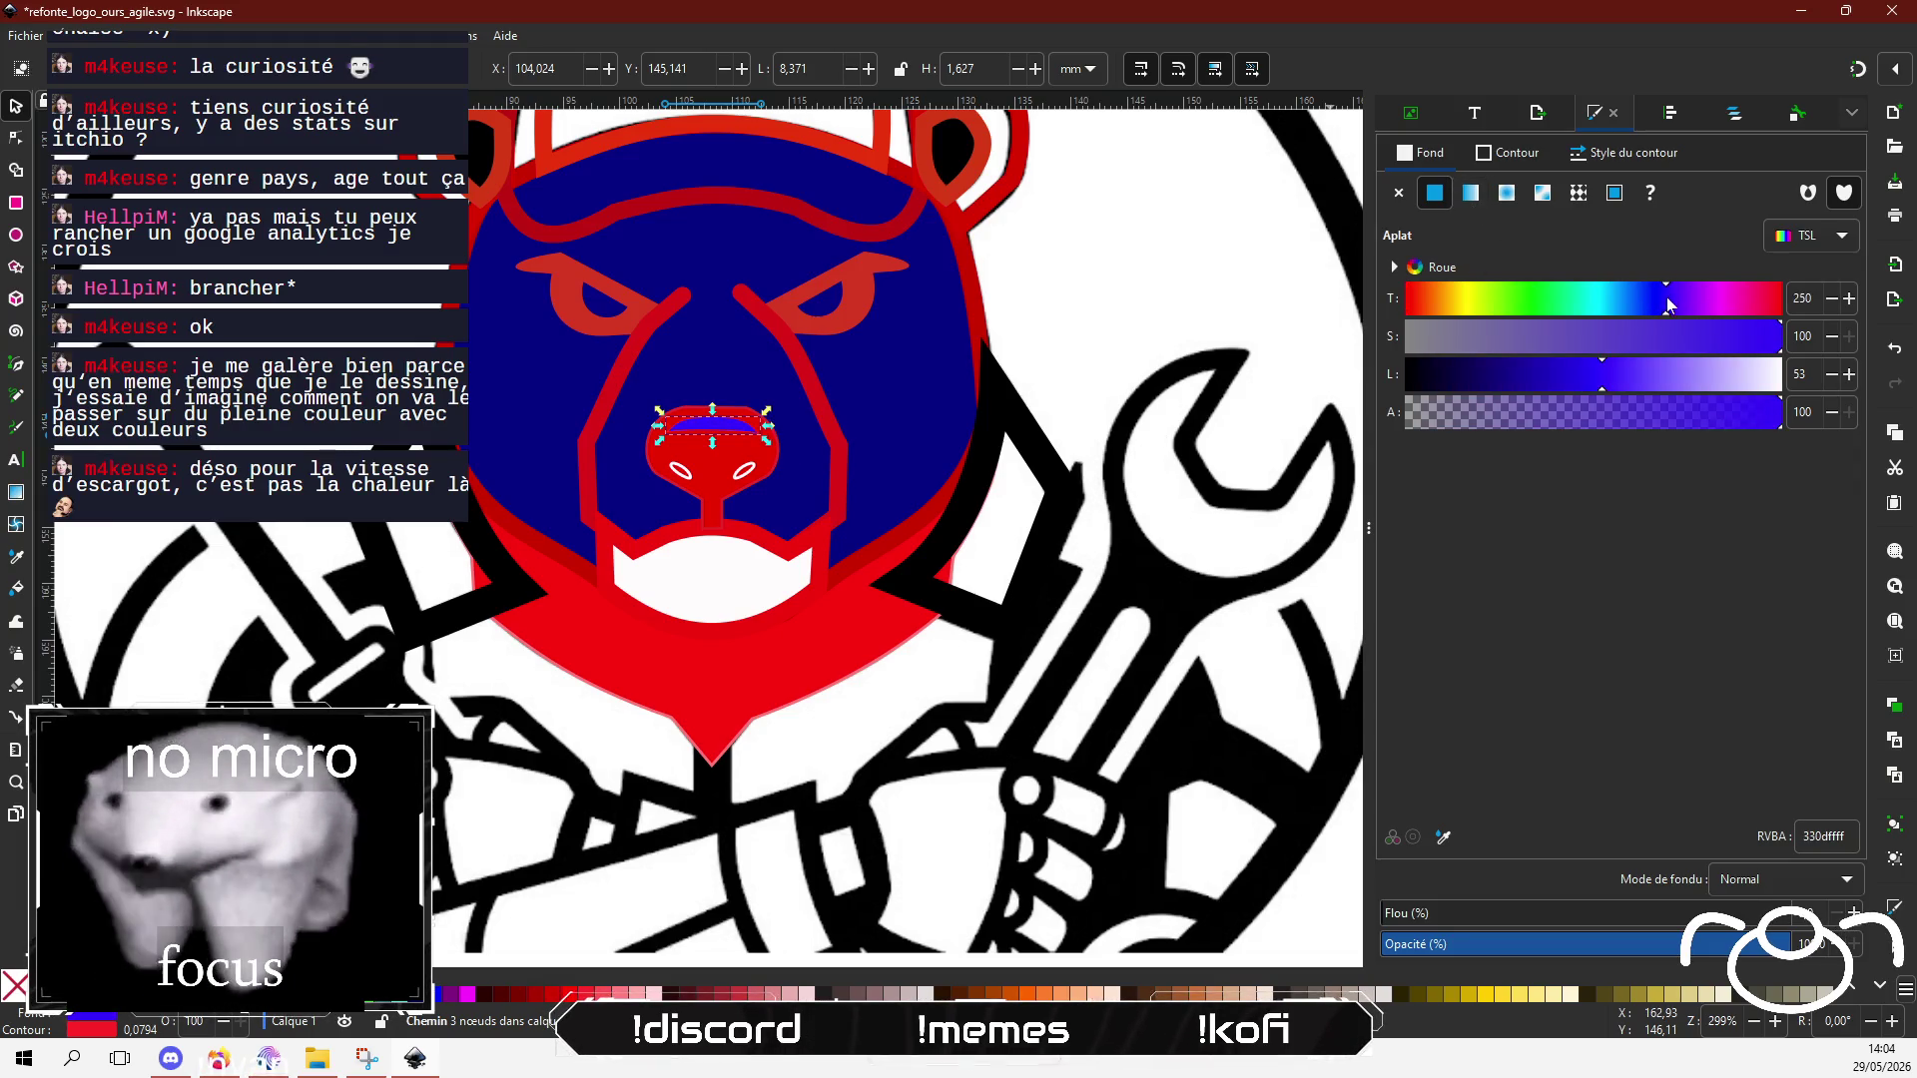
left_click(1567, 374)
Step: Give the right nostril a saturated blue stroke and a flat blue fill
left_click(744, 471)
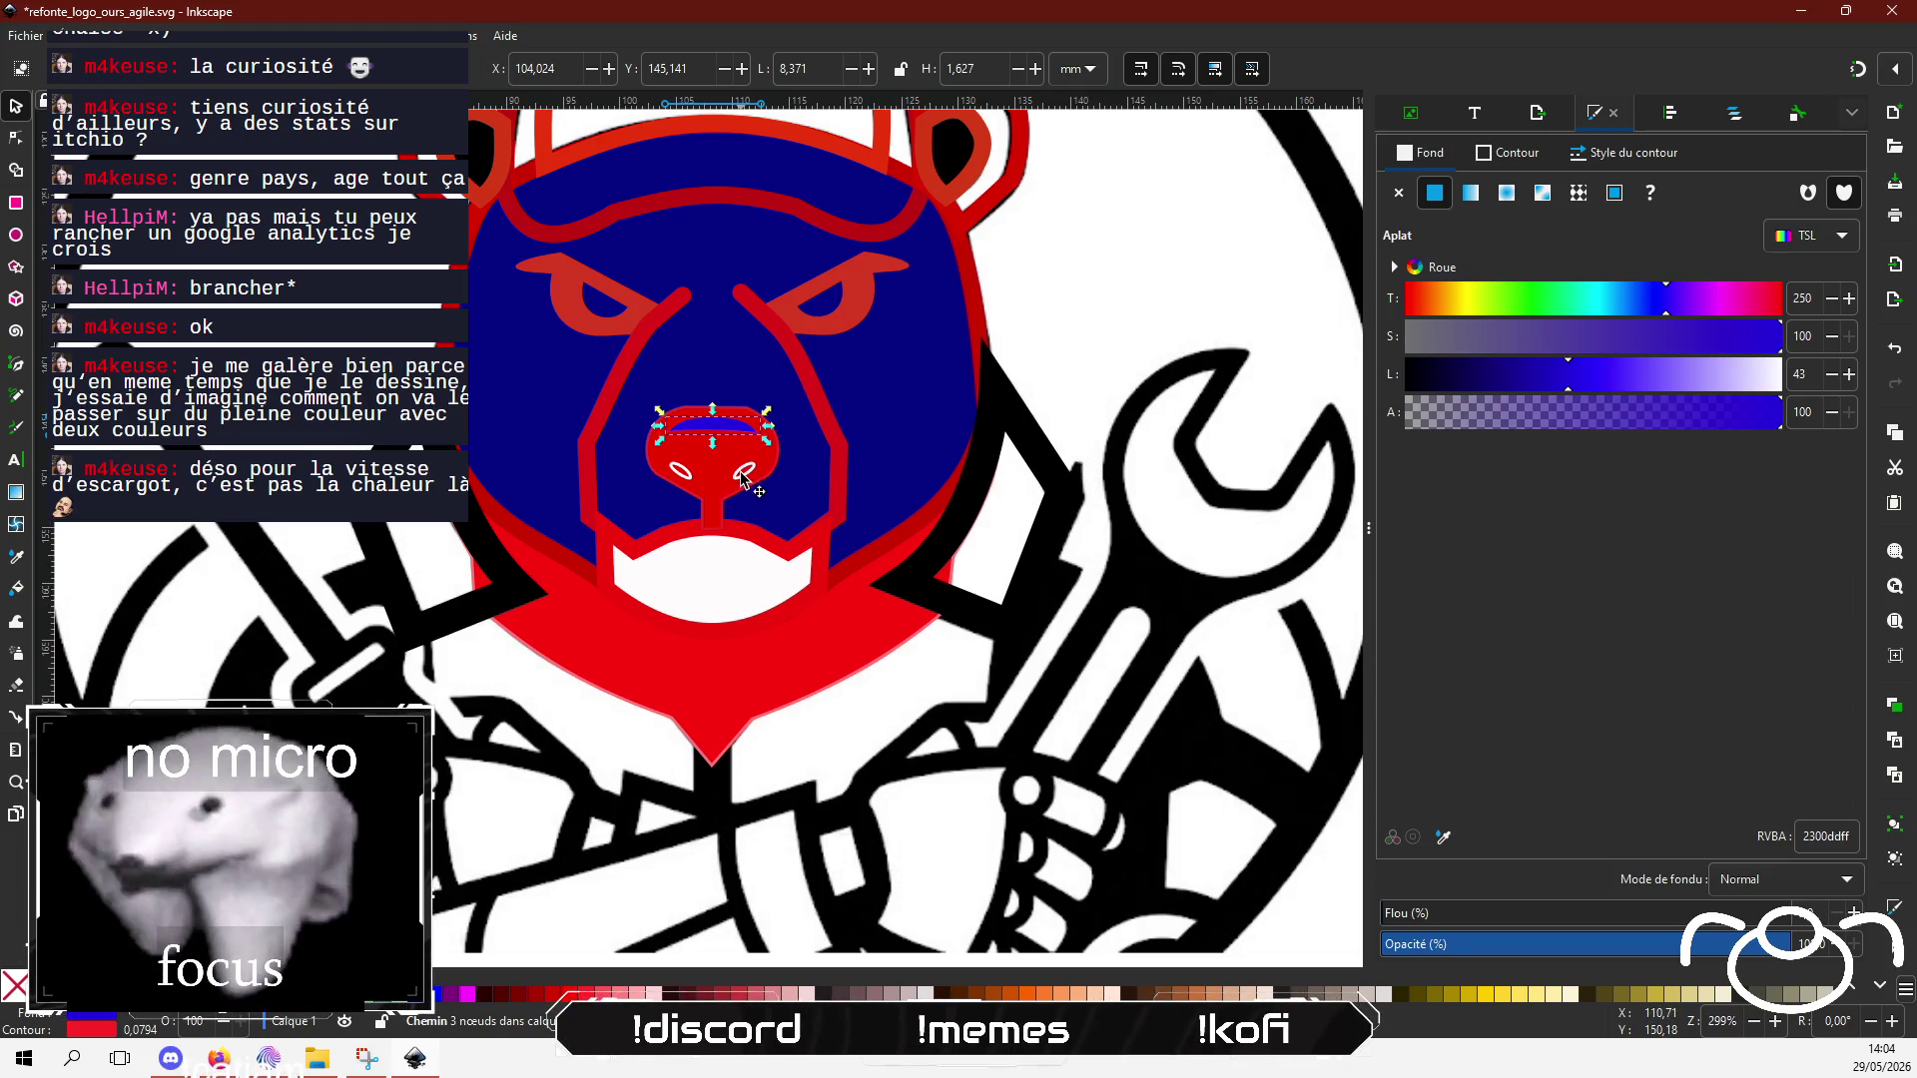
left_click(1503, 154)
left_click(1667, 314)
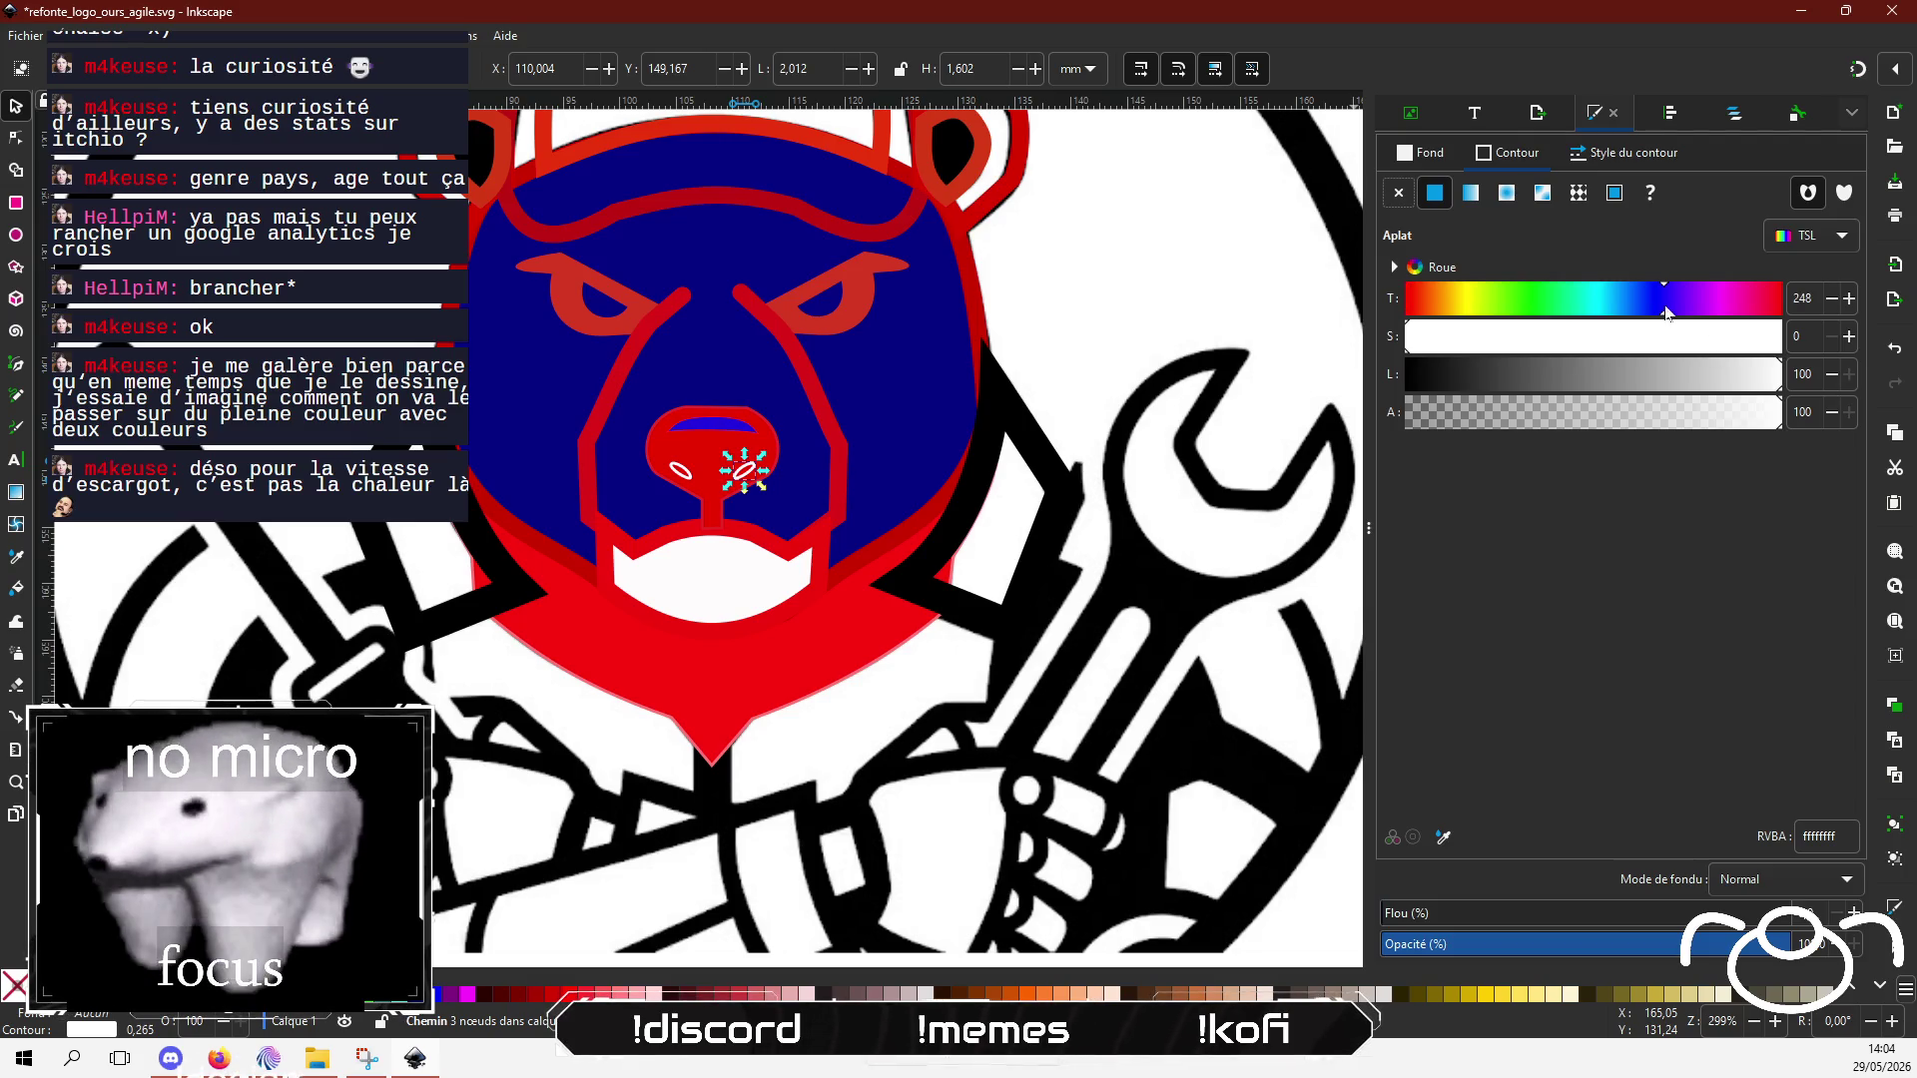
left_click(1661, 386)
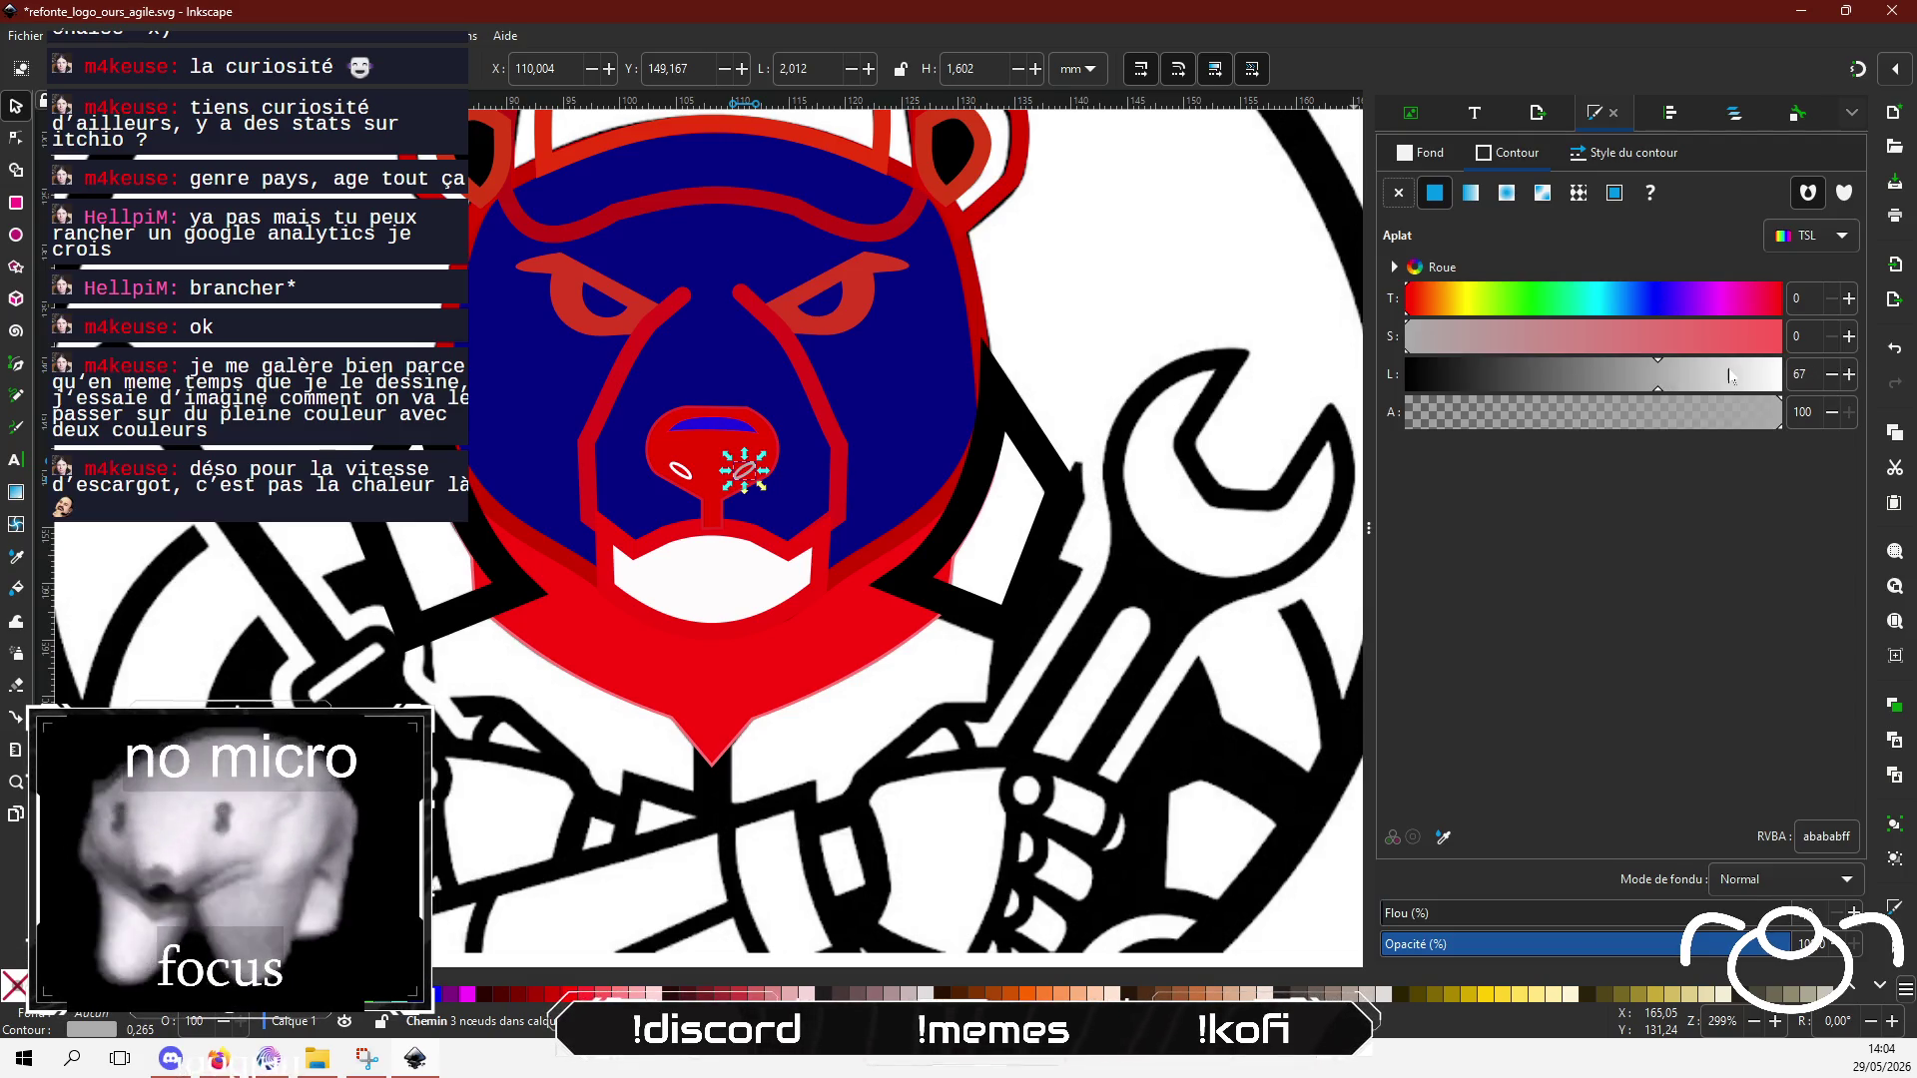
left_click(1740, 329)
left_click(1596, 375)
left_click(1550, 380)
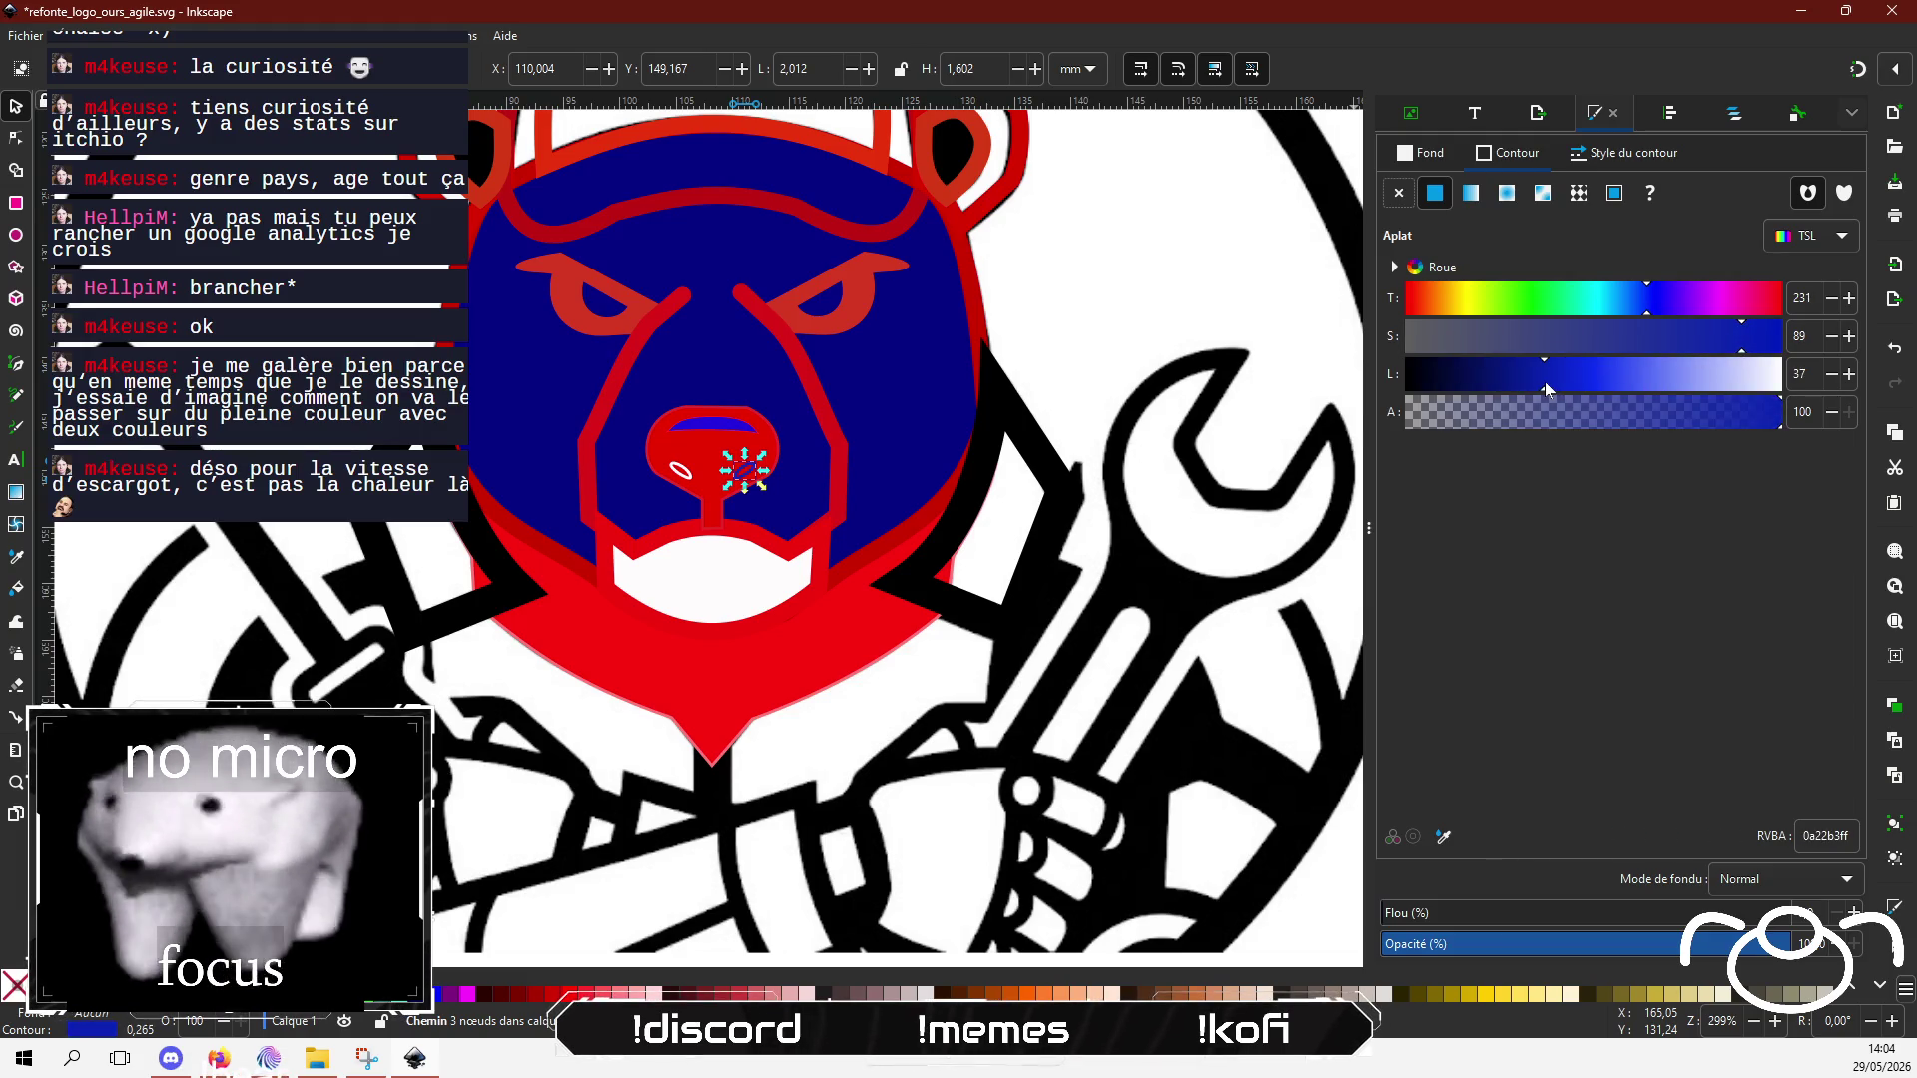
left_click(1437, 156)
left_click(1437, 194)
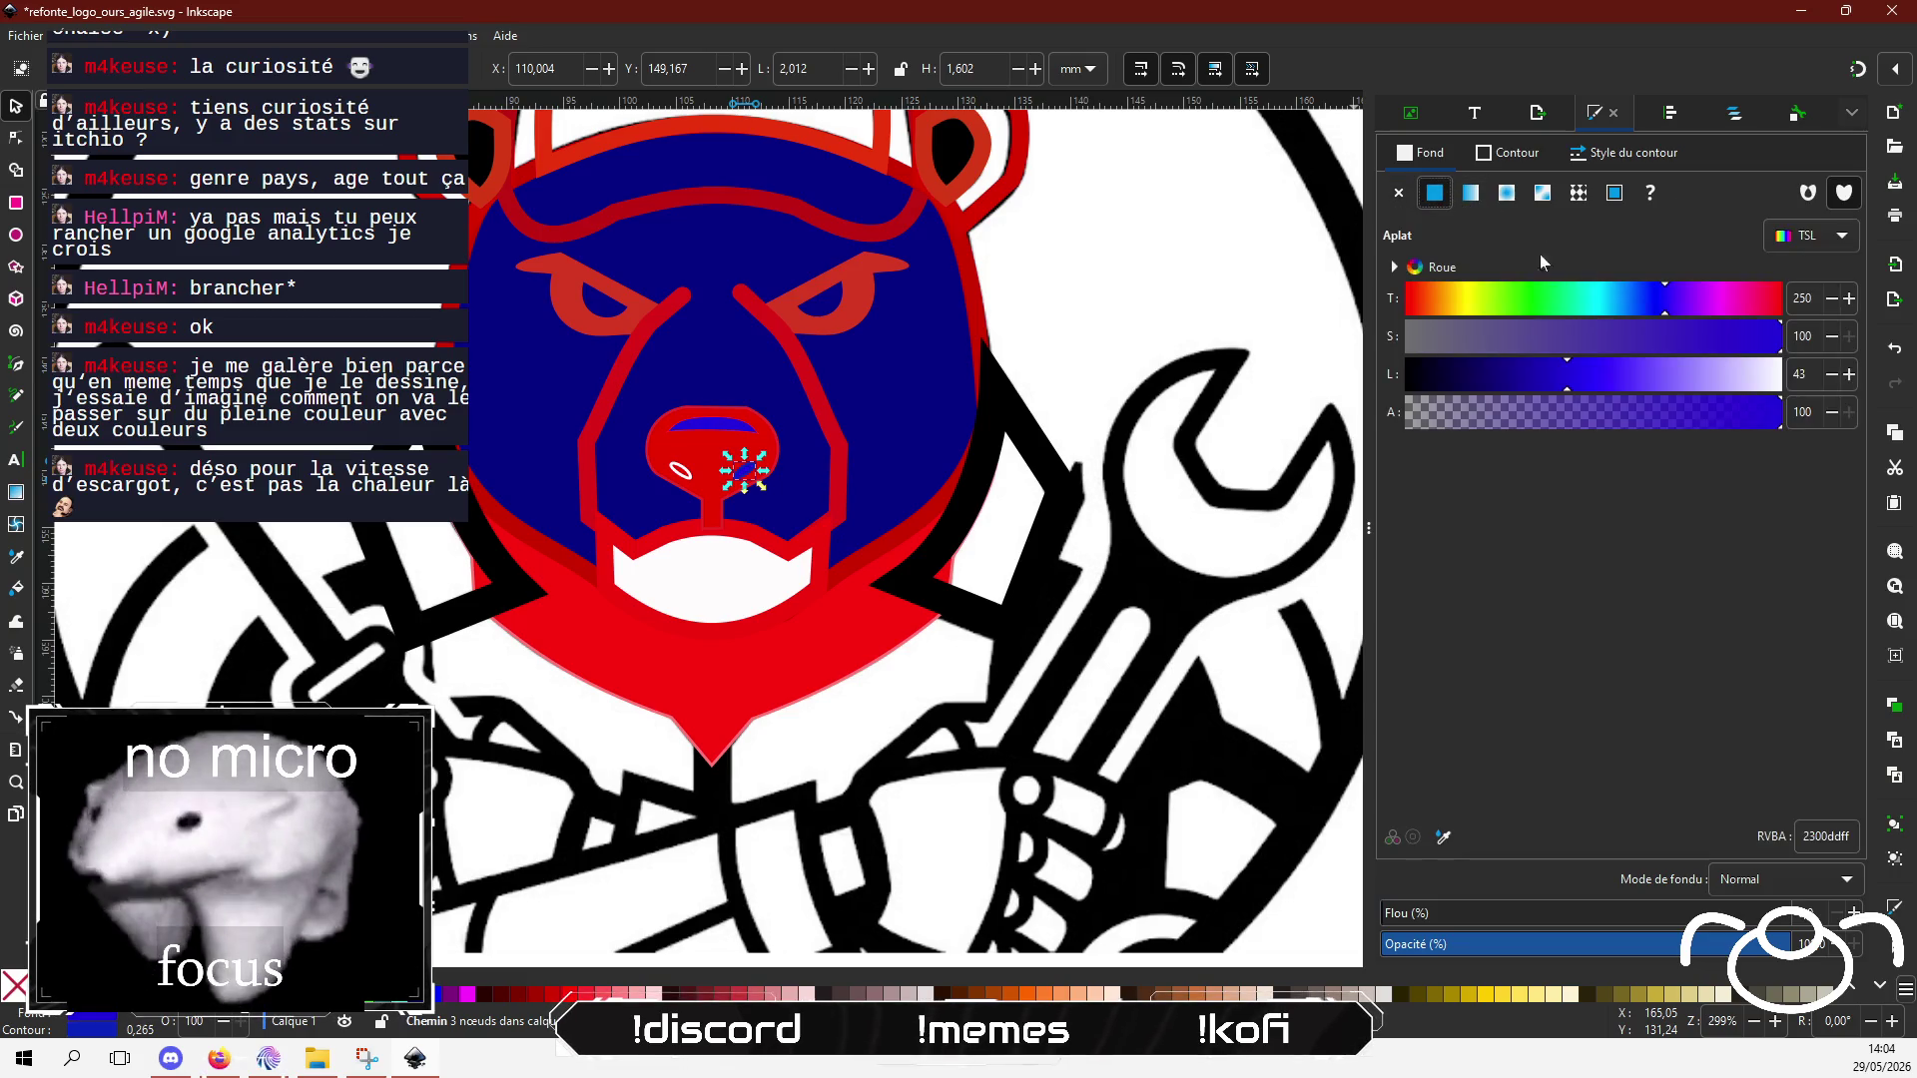
Step: Give the left nostril a flat fill and a dark saturated blue stroke
left_click(679, 473)
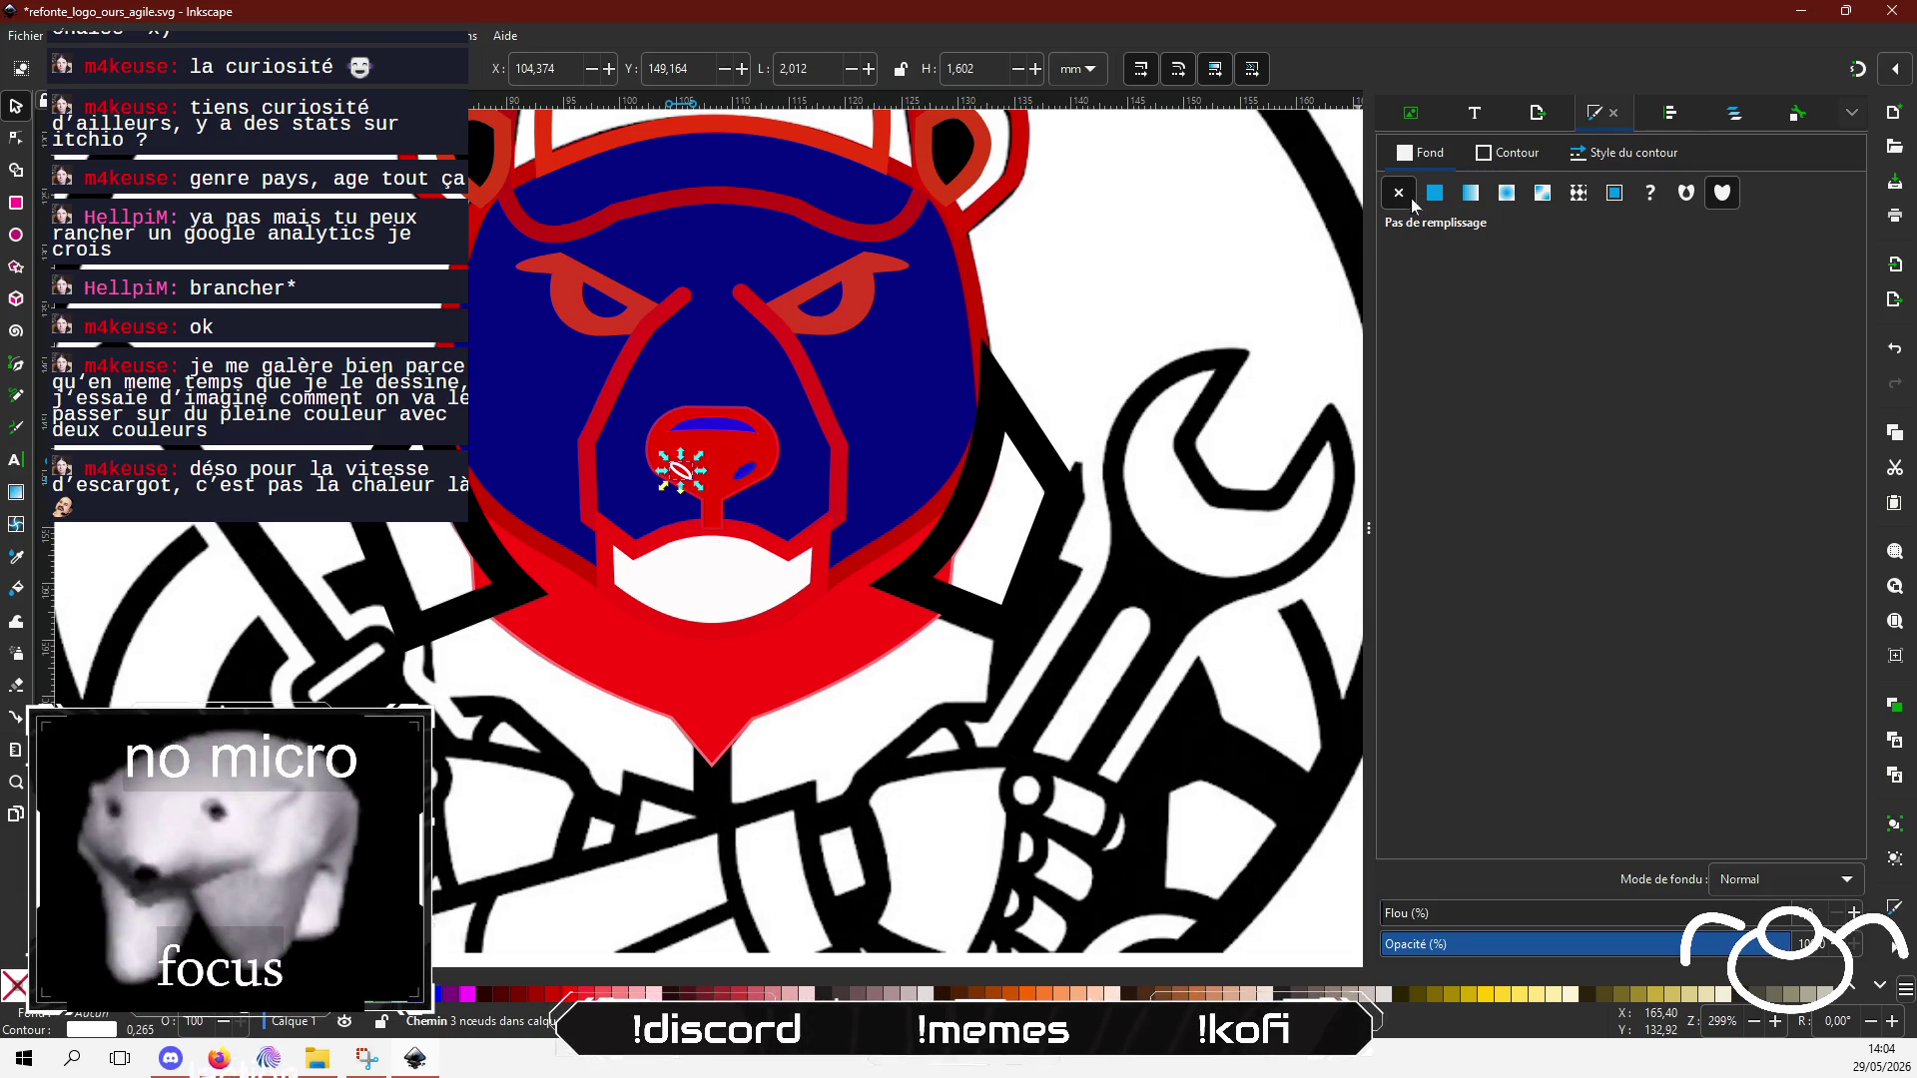
left_click(1437, 195)
left_click(1513, 158)
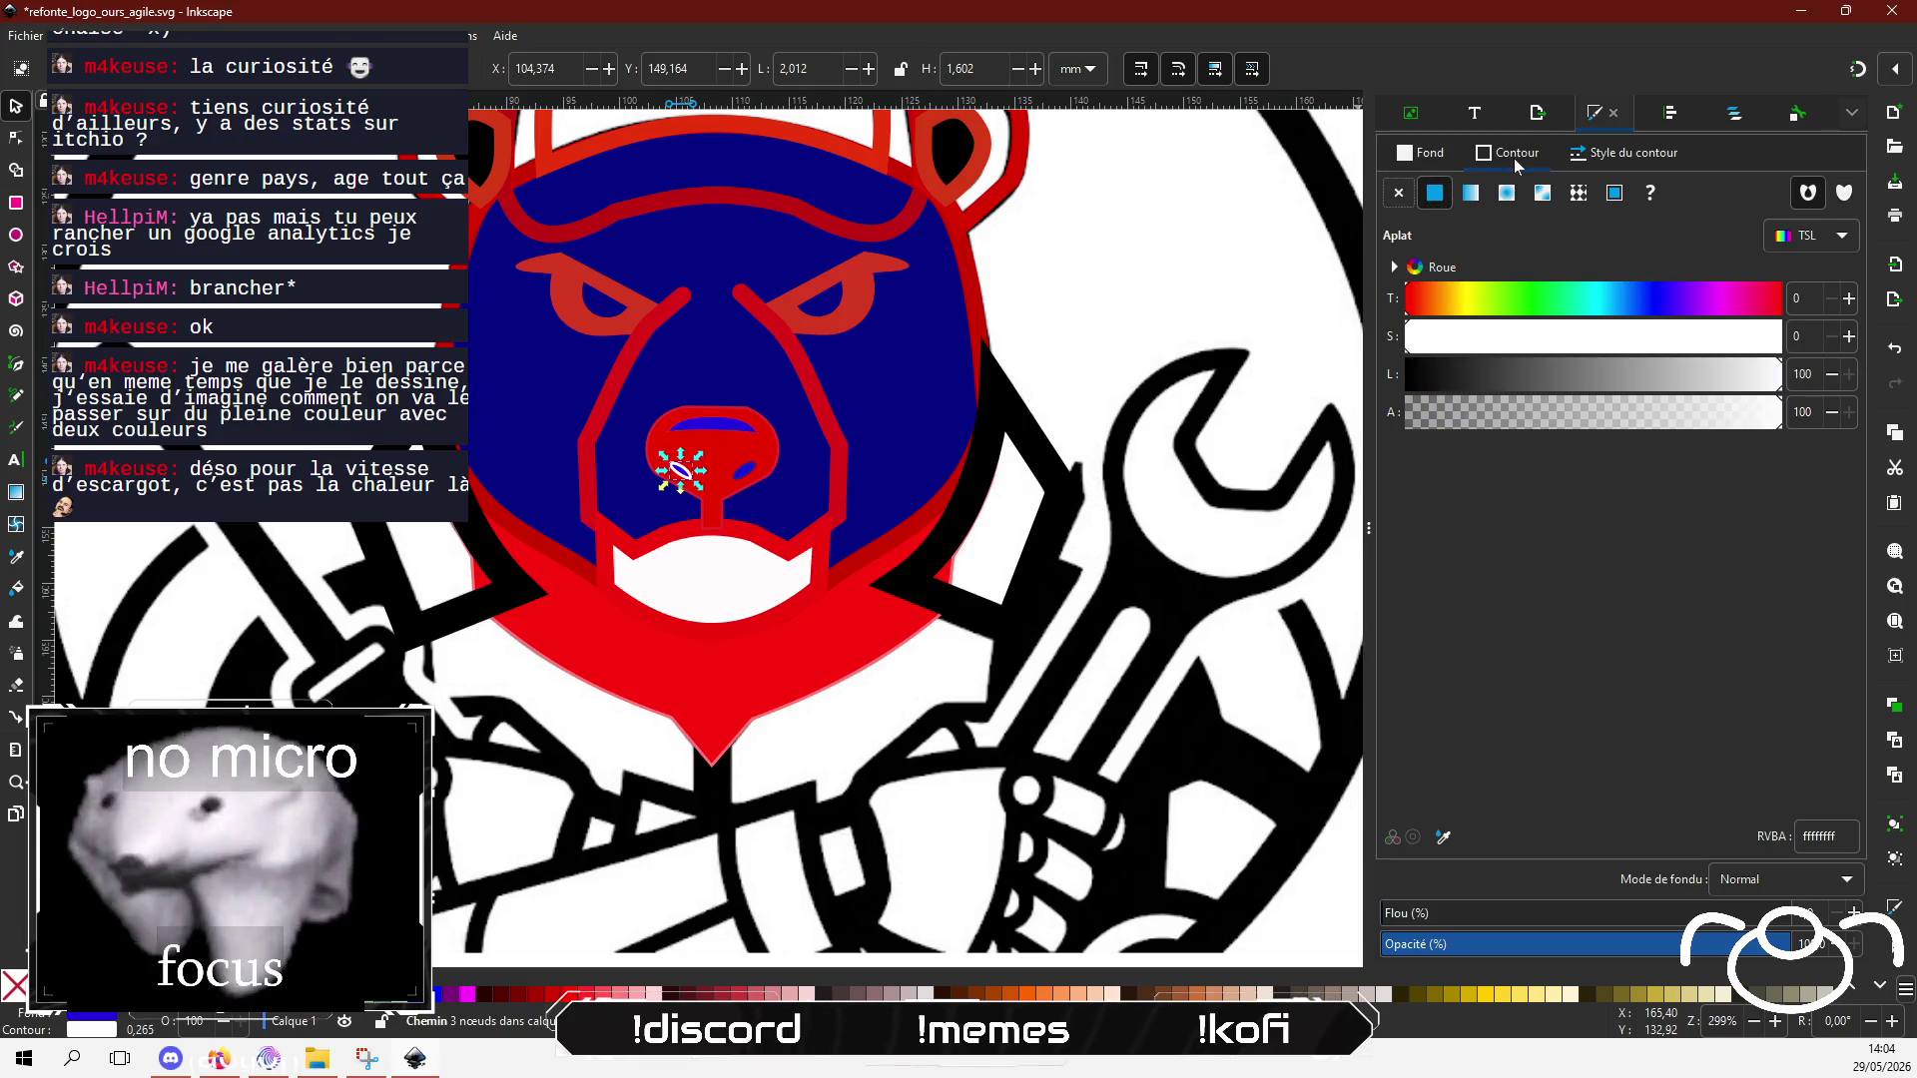
left_click(1710, 380)
left_click_drag(1669, 336, 1746, 333)
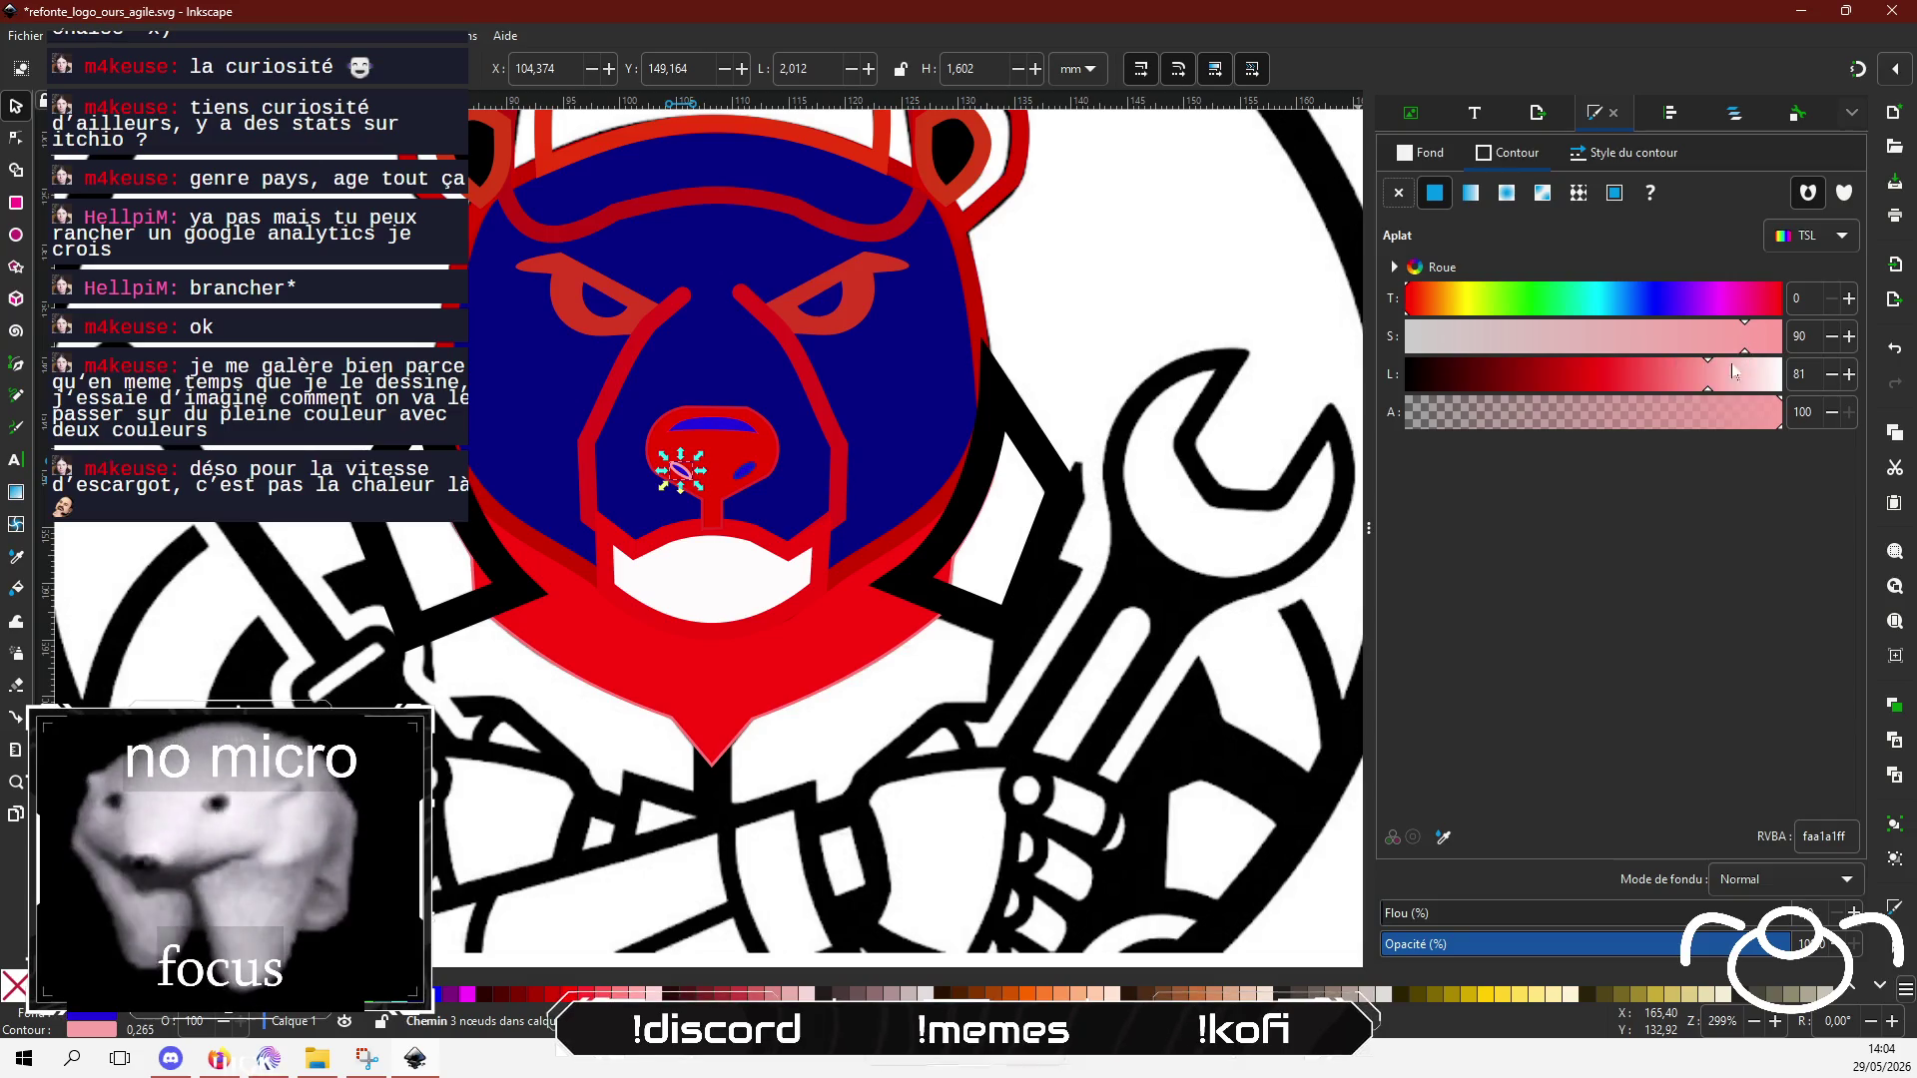
mouse_move(1615, 294)
left_mouse_down()
mouse_move(1677, 298)
mouse_move(1659, 301)
left_mouse_up()
left_click_drag(1635, 378, 1598, 380)
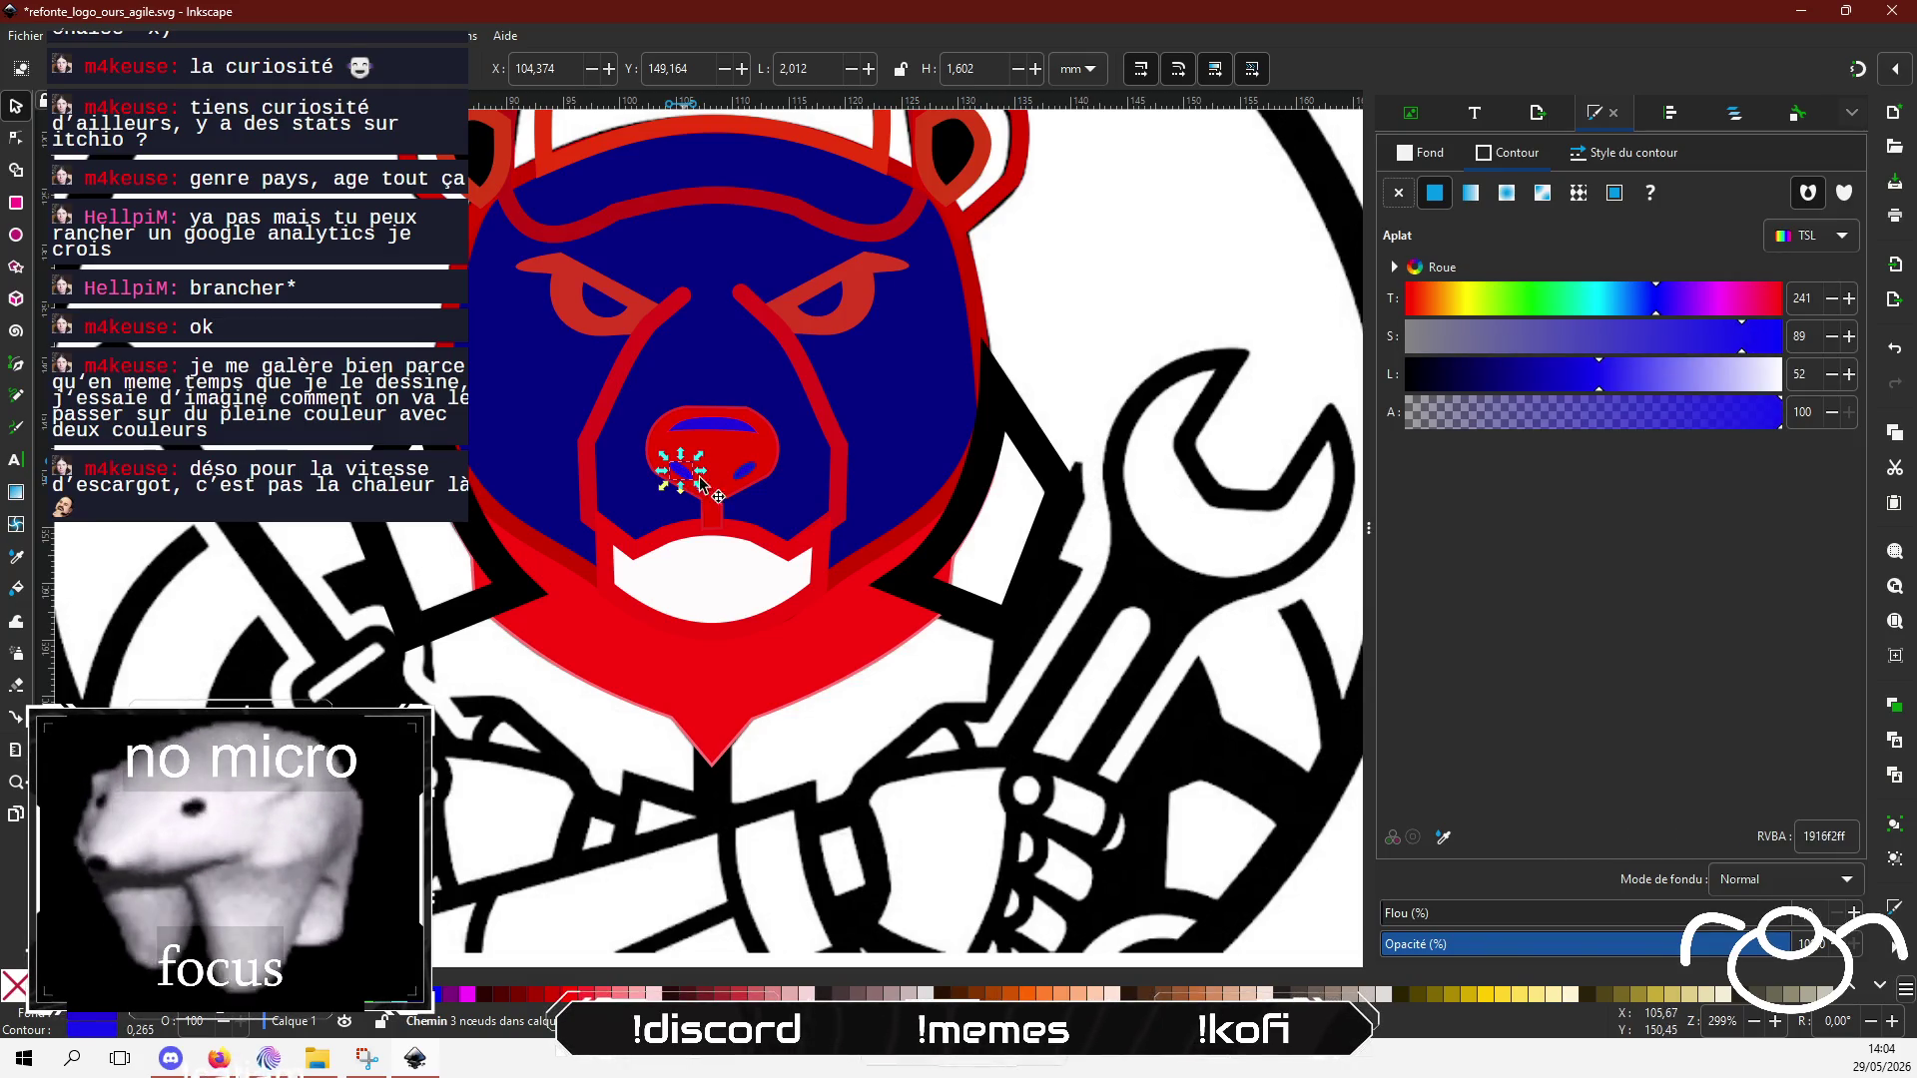
left_click(719, 560)
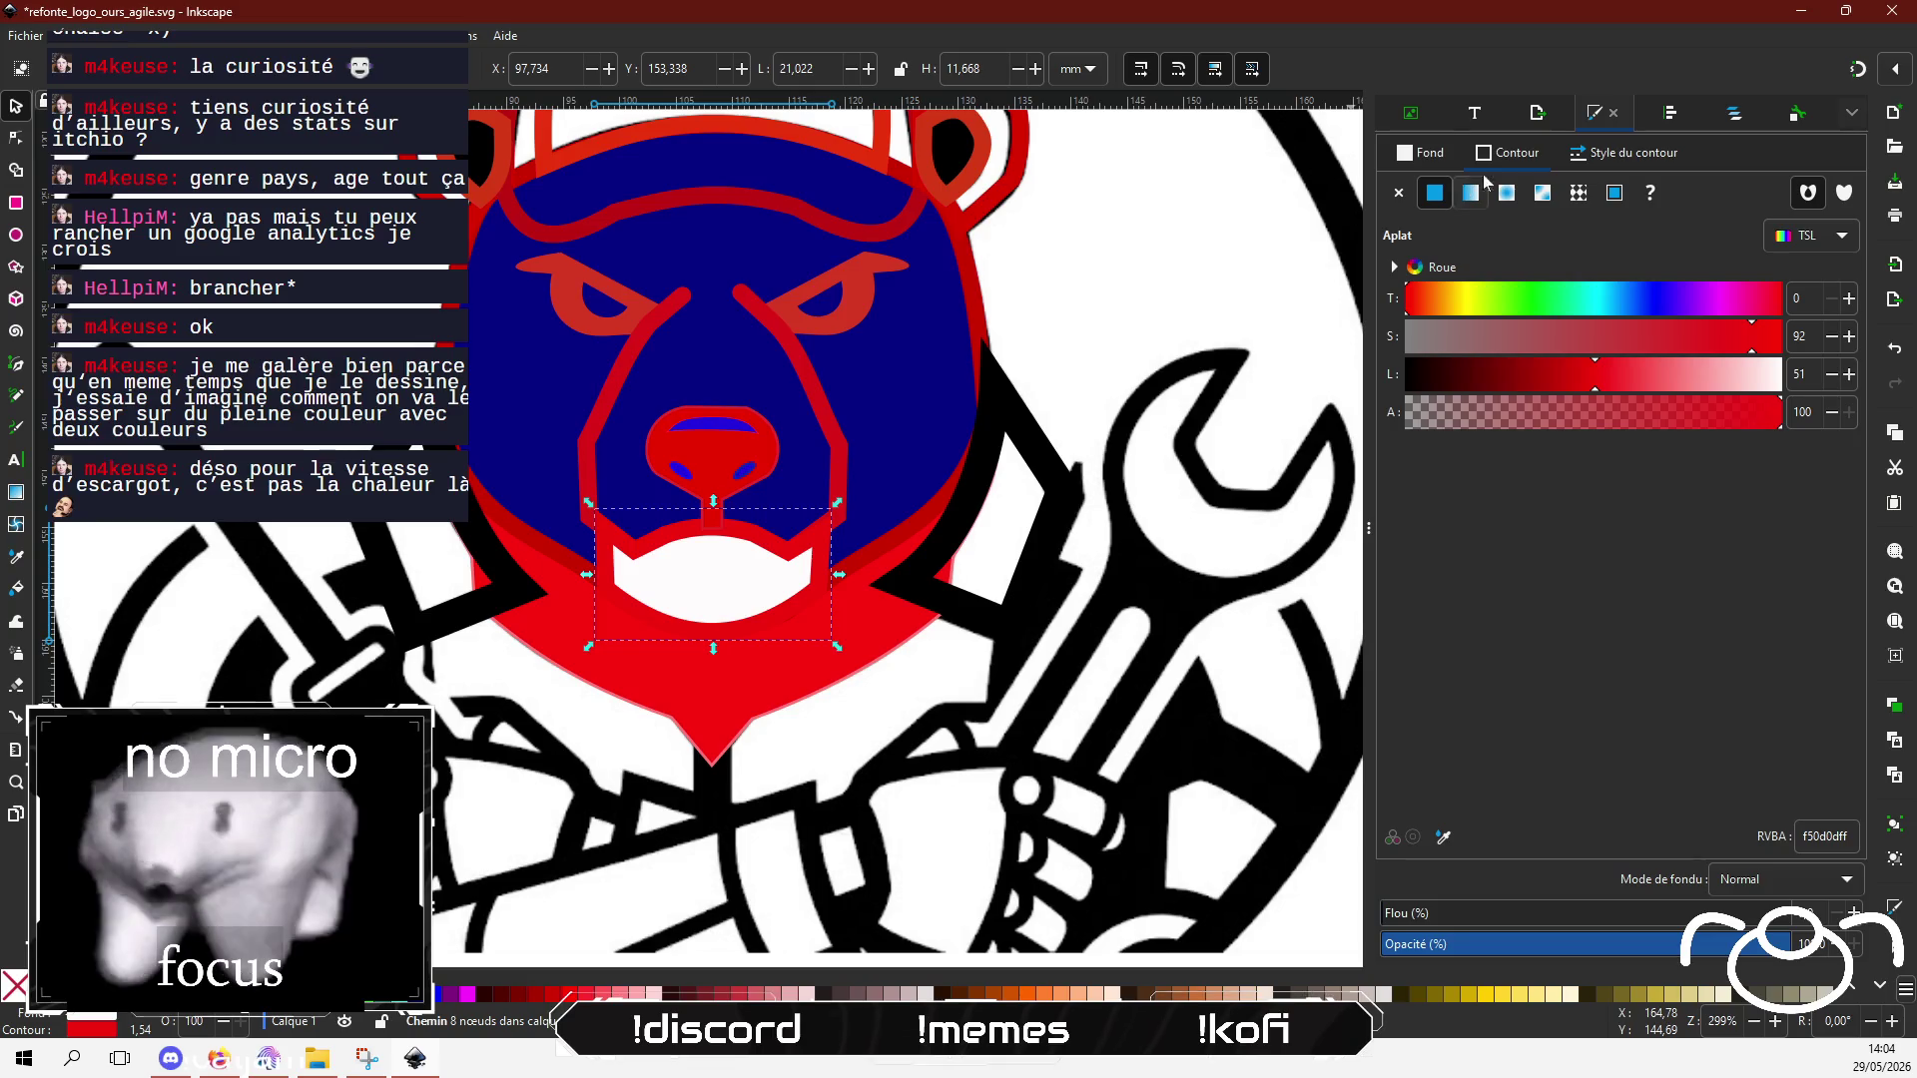
Step: Darken the muzzle's fill from purple toward navy with the colour sliders
left_click(1446, 158)
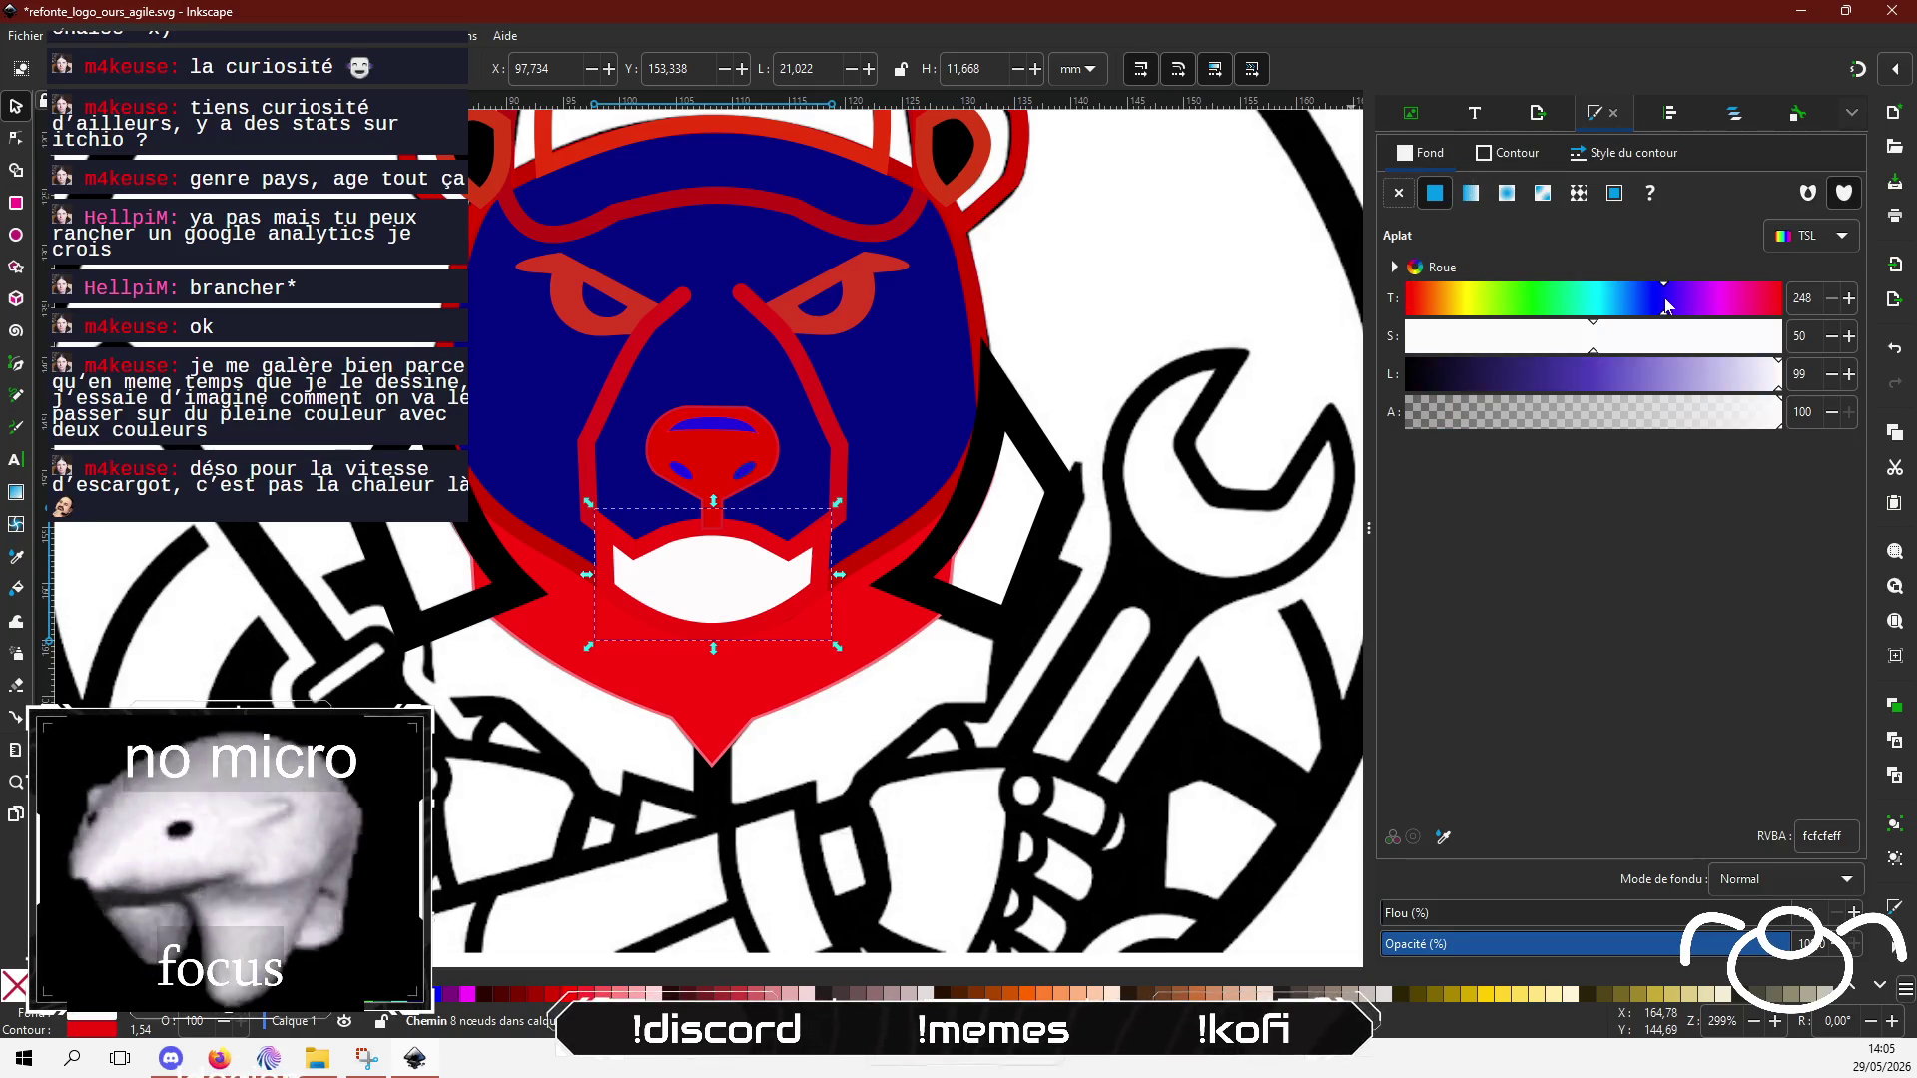
left_click(1647, 390)
left_click_drag(1647, 389, 1542, 386)
left_click_drag(1666, 340, 1687, 334)
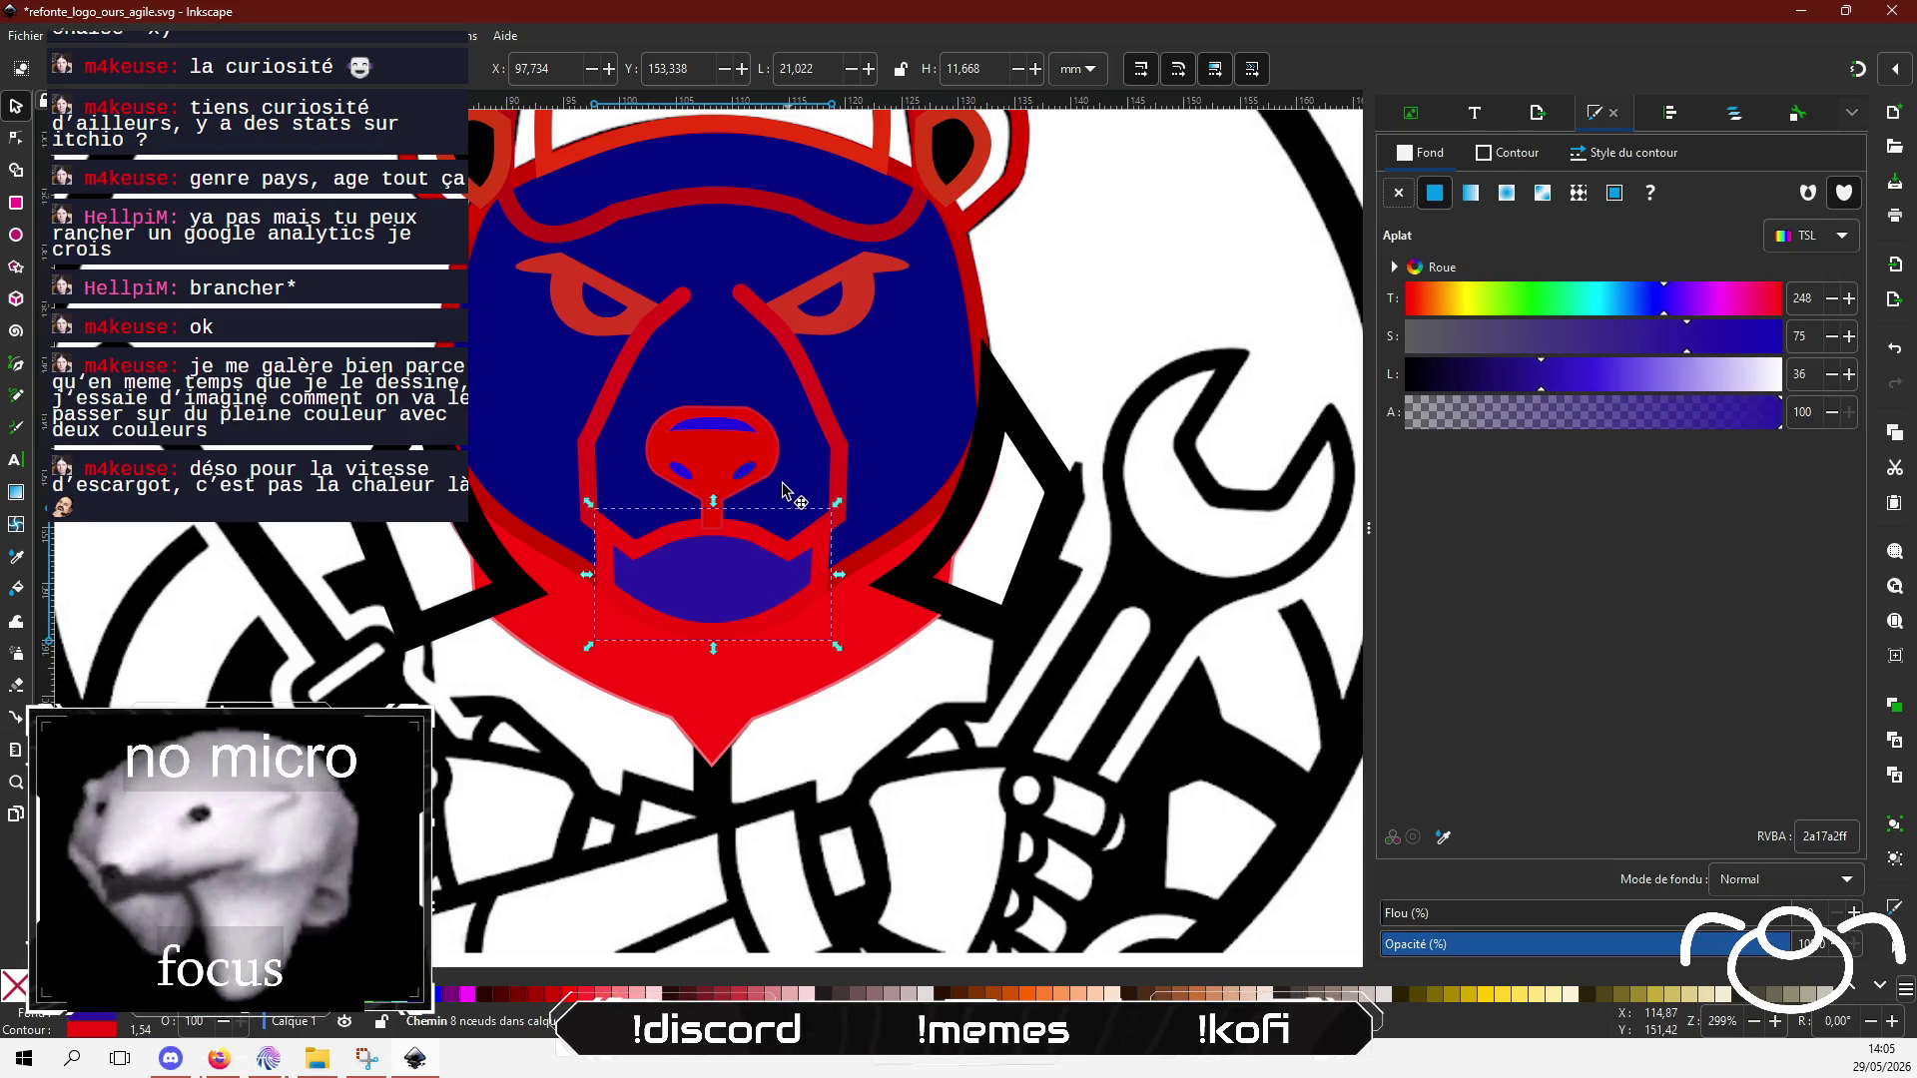
scroll(789, 500, "up", 3)
scroll(769, 539, "down", 2)
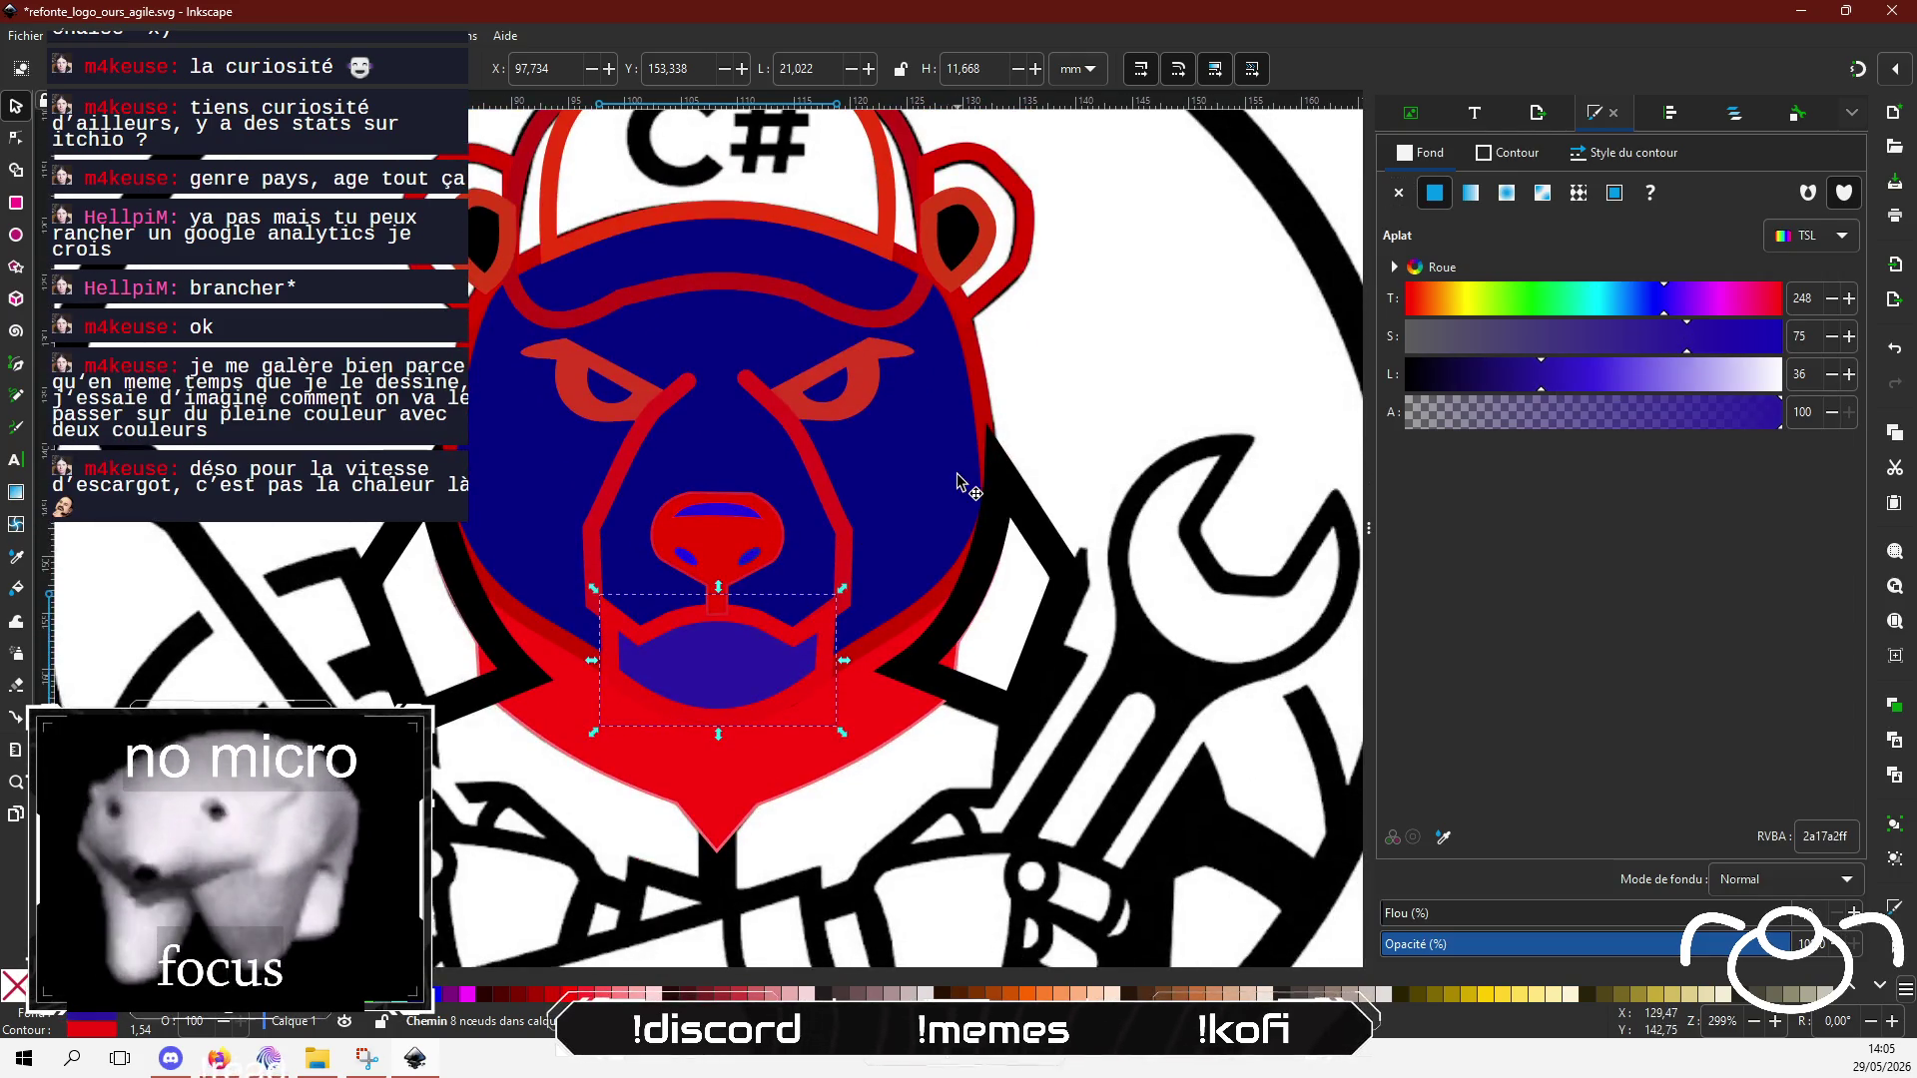
left_click_drag(1544, 384, 1510, 381)
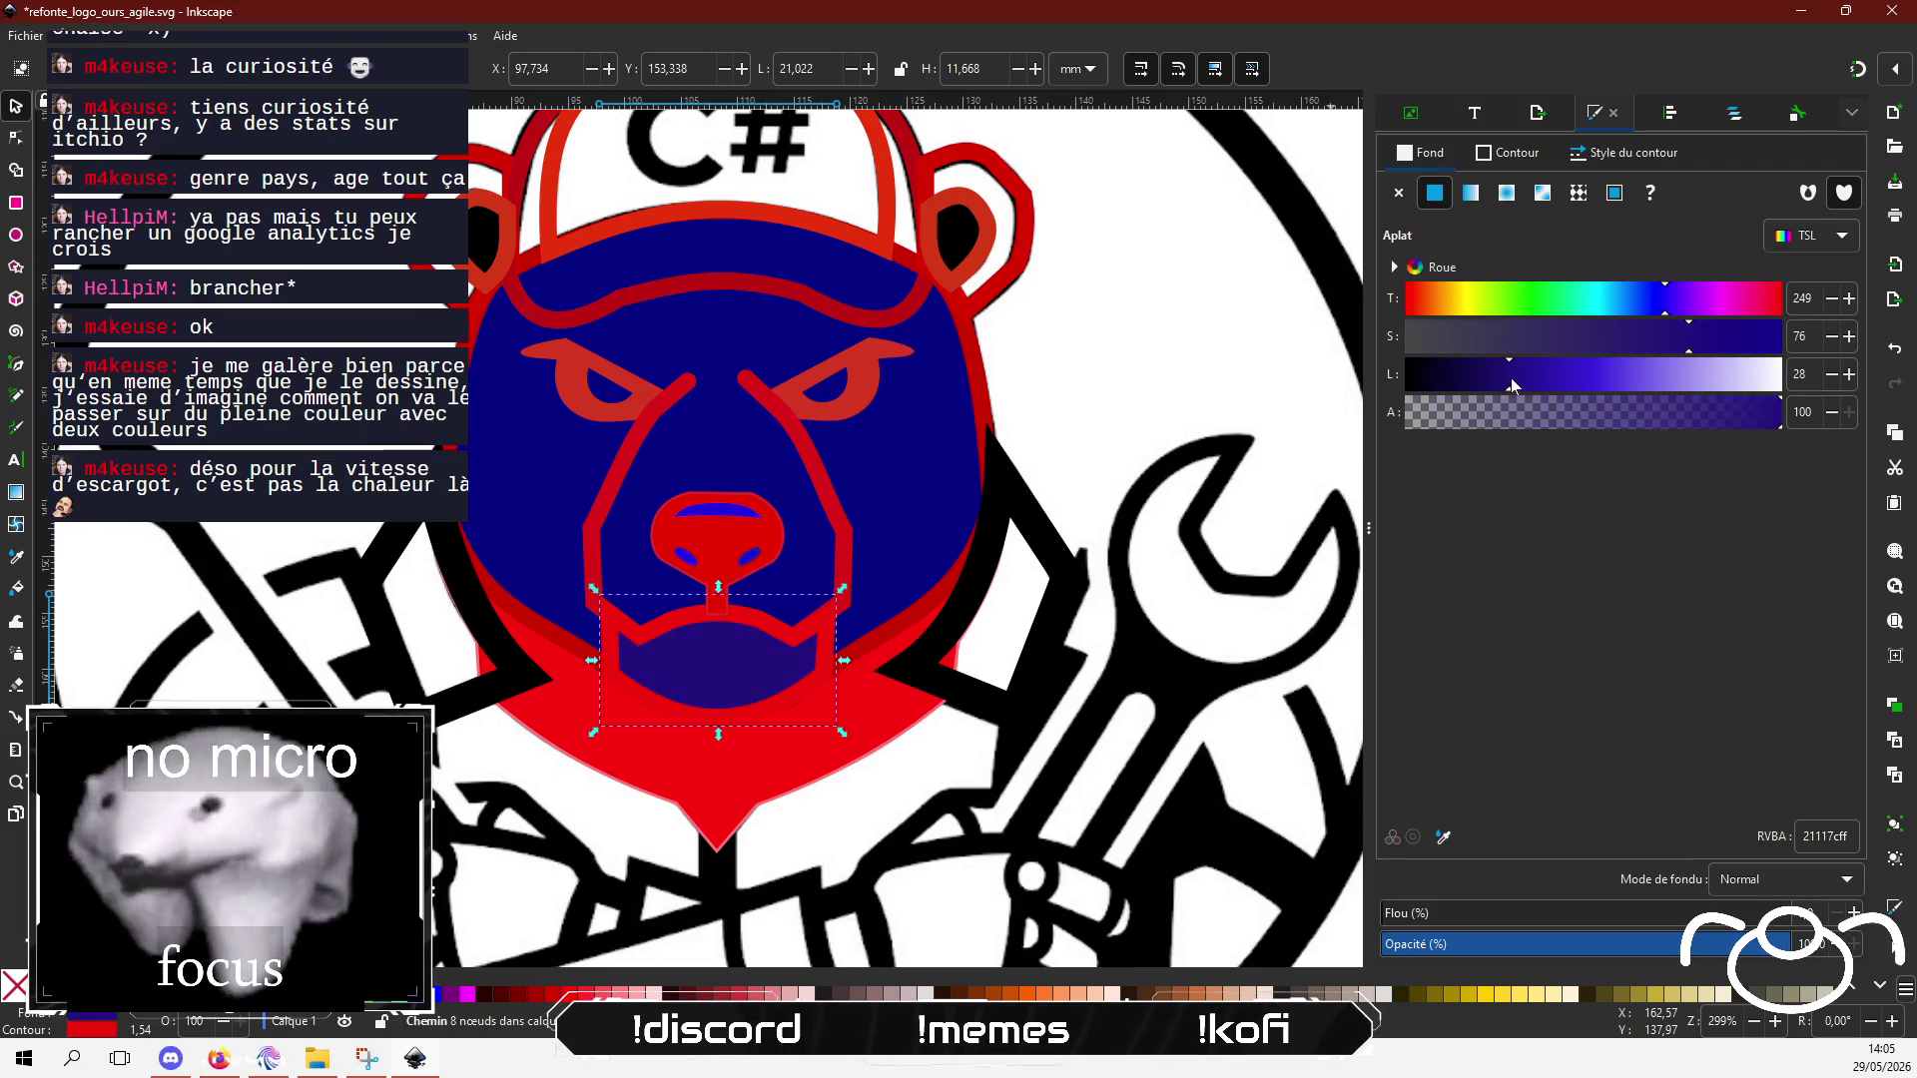
Step: Slightly darken the nose-top blue and lower the left nostril's Luminosity from 43 to 38
left_click(704, 519)
left_click_drag(1498, 386, 1547, 377)
left_click(749, 556)
left_click(689, 559)
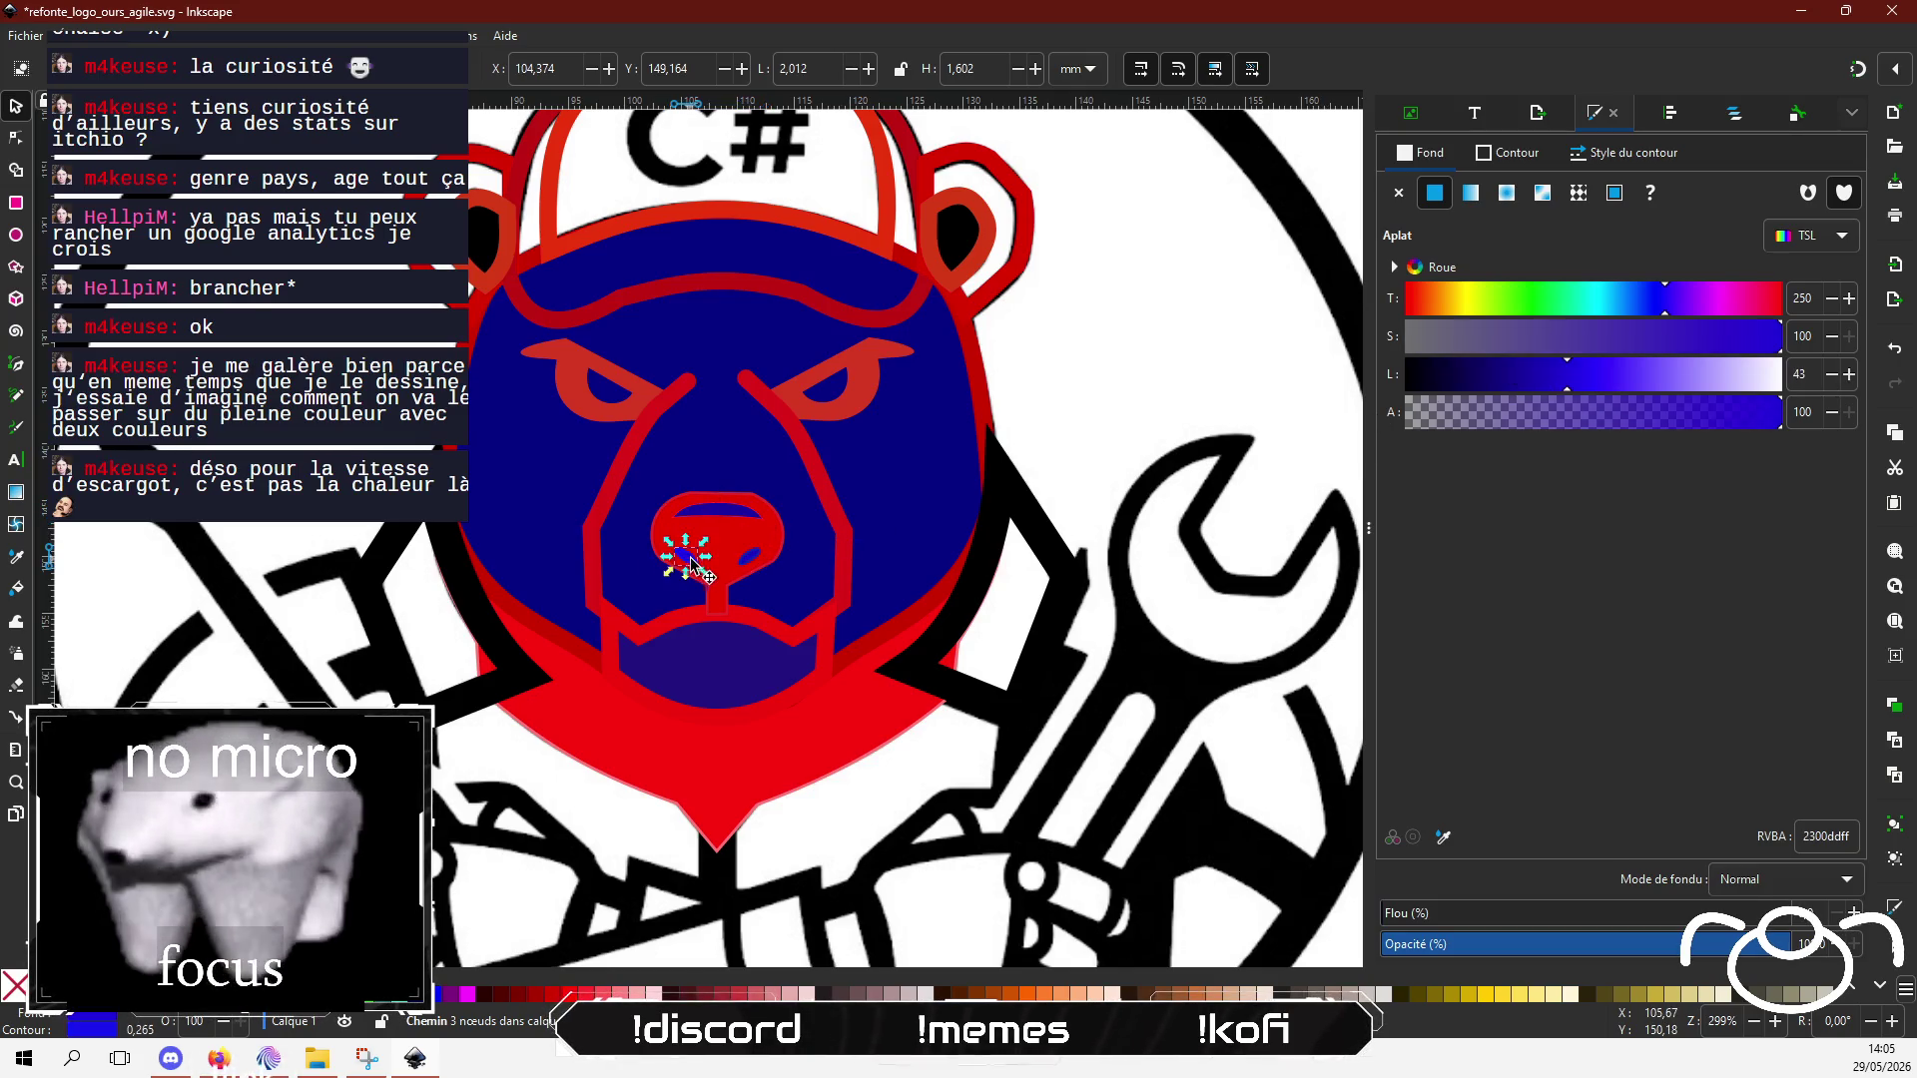
left_click(1545, 377)
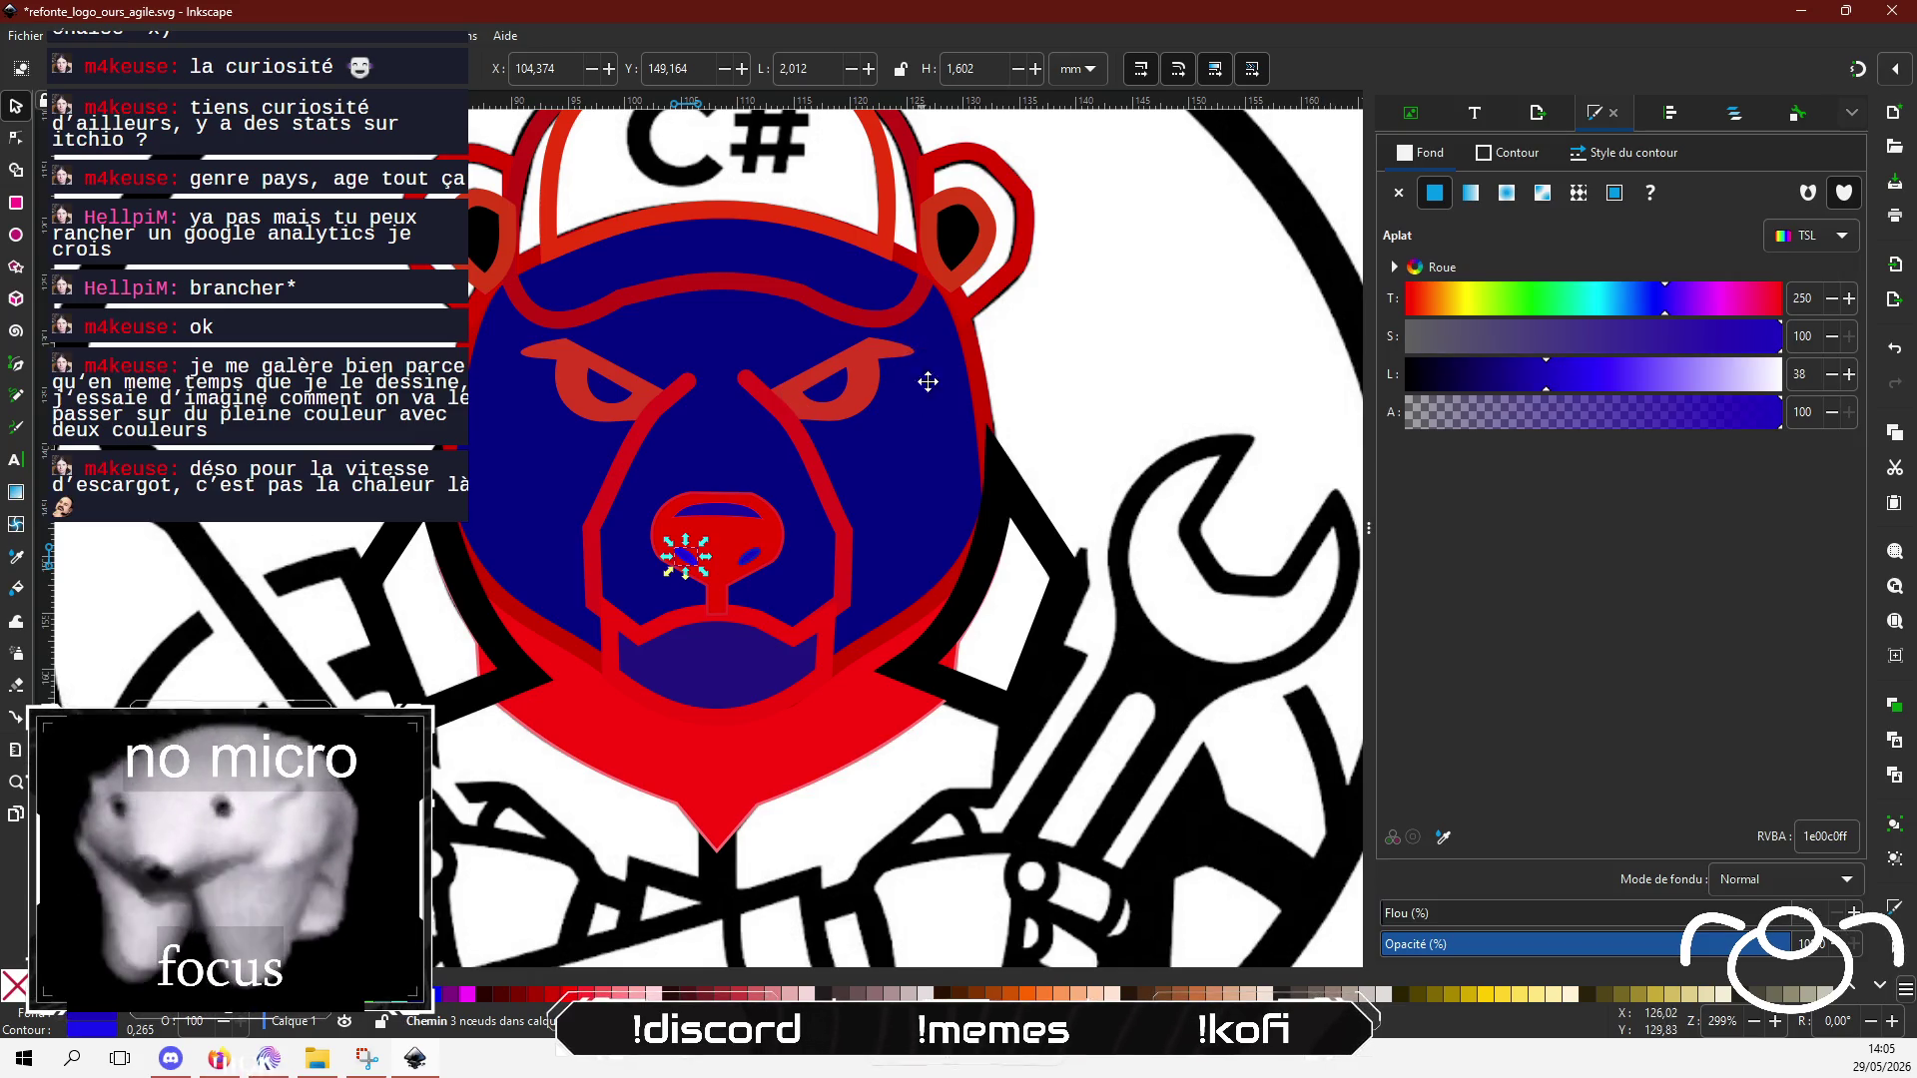
scroll(925, 370, "up", 2)
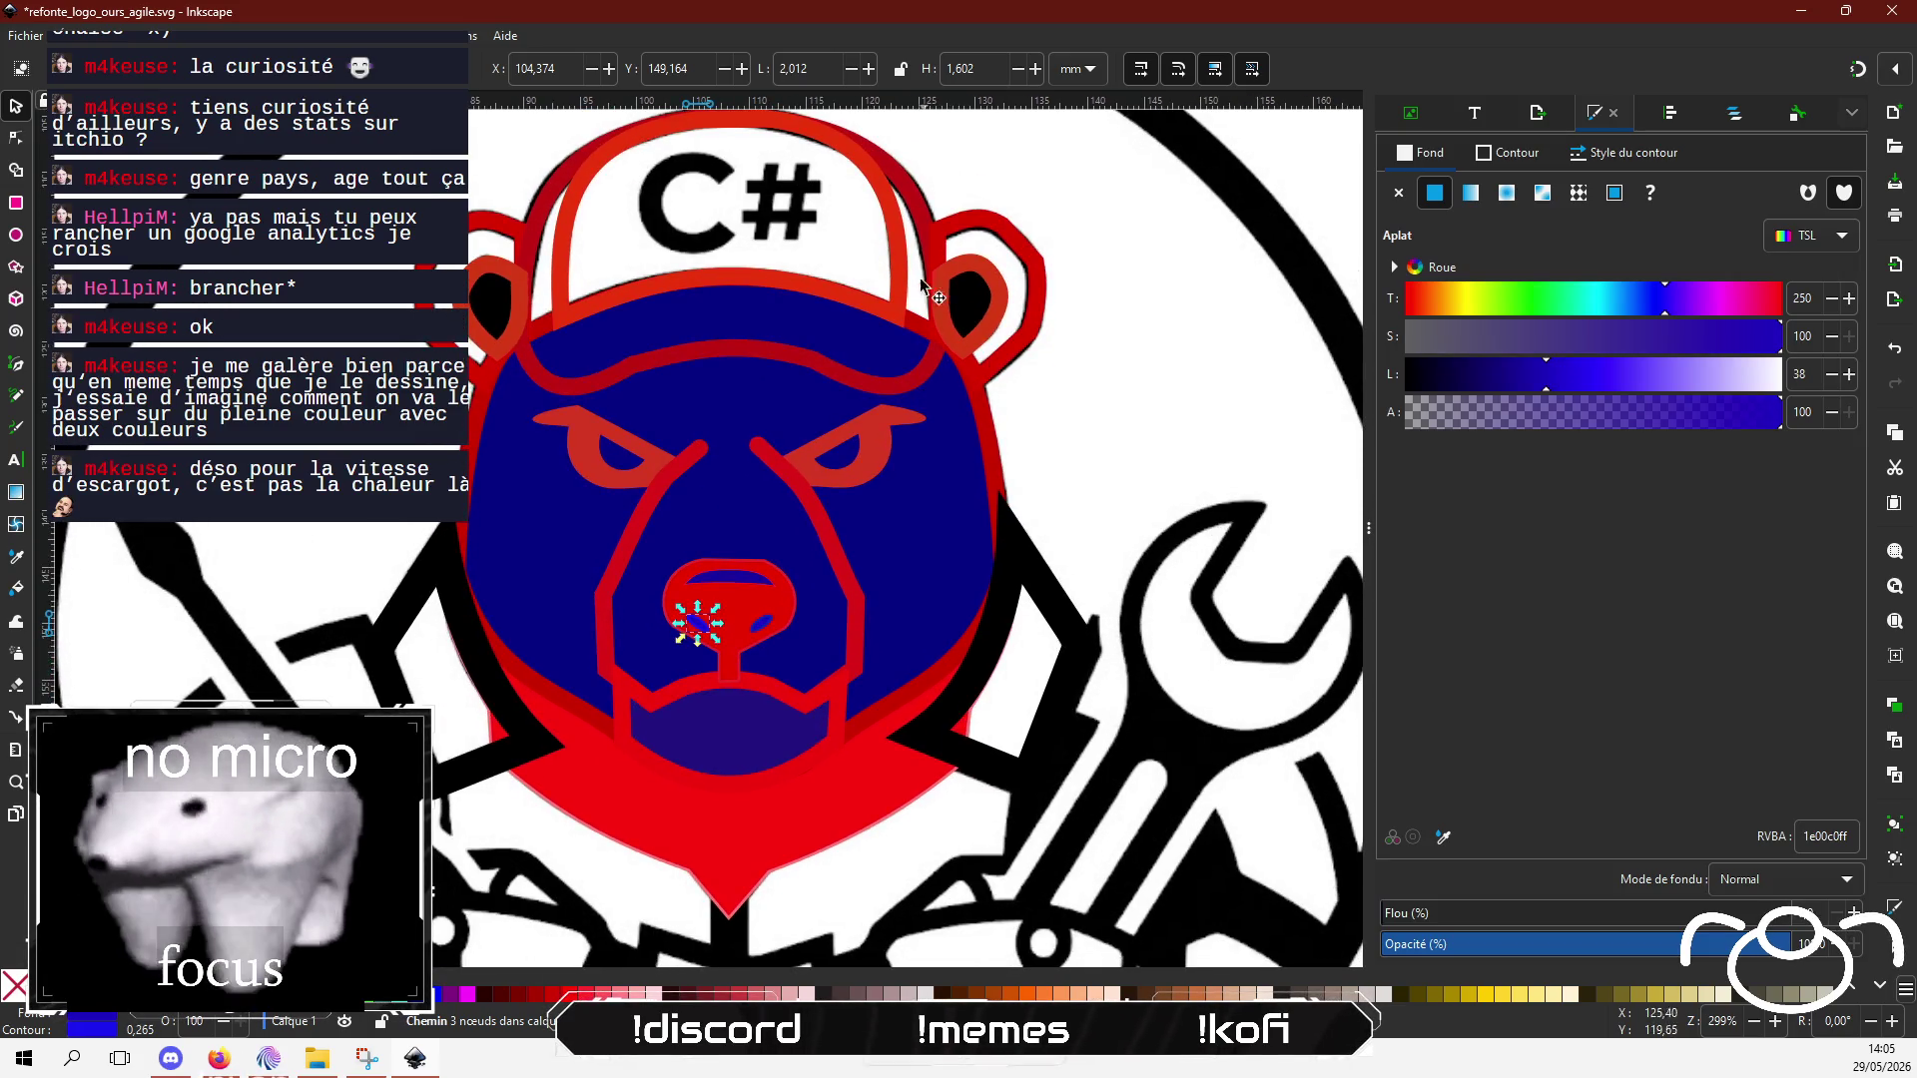
Step: Give the cap a flat blue fill and darken it to navy
left_click(904, 255)
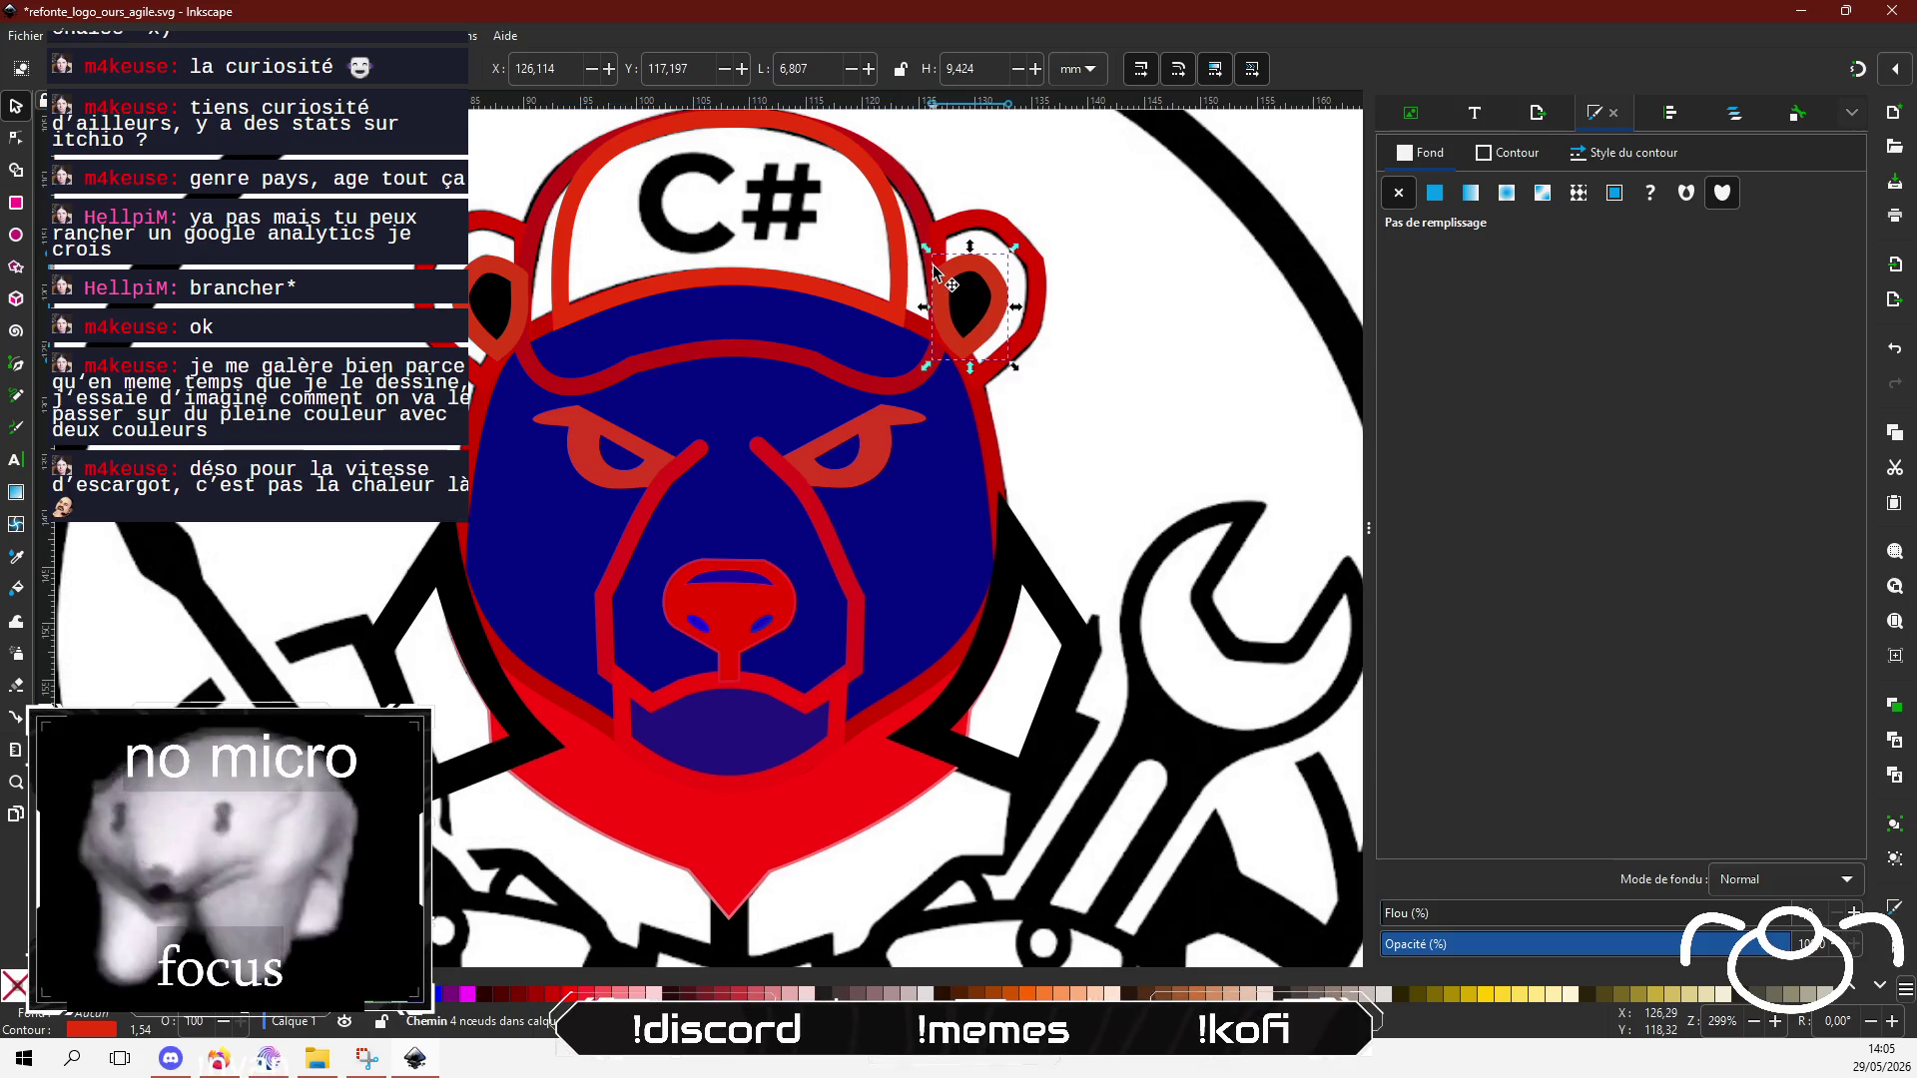
left_click(945, 272)
left_click(925, 222)
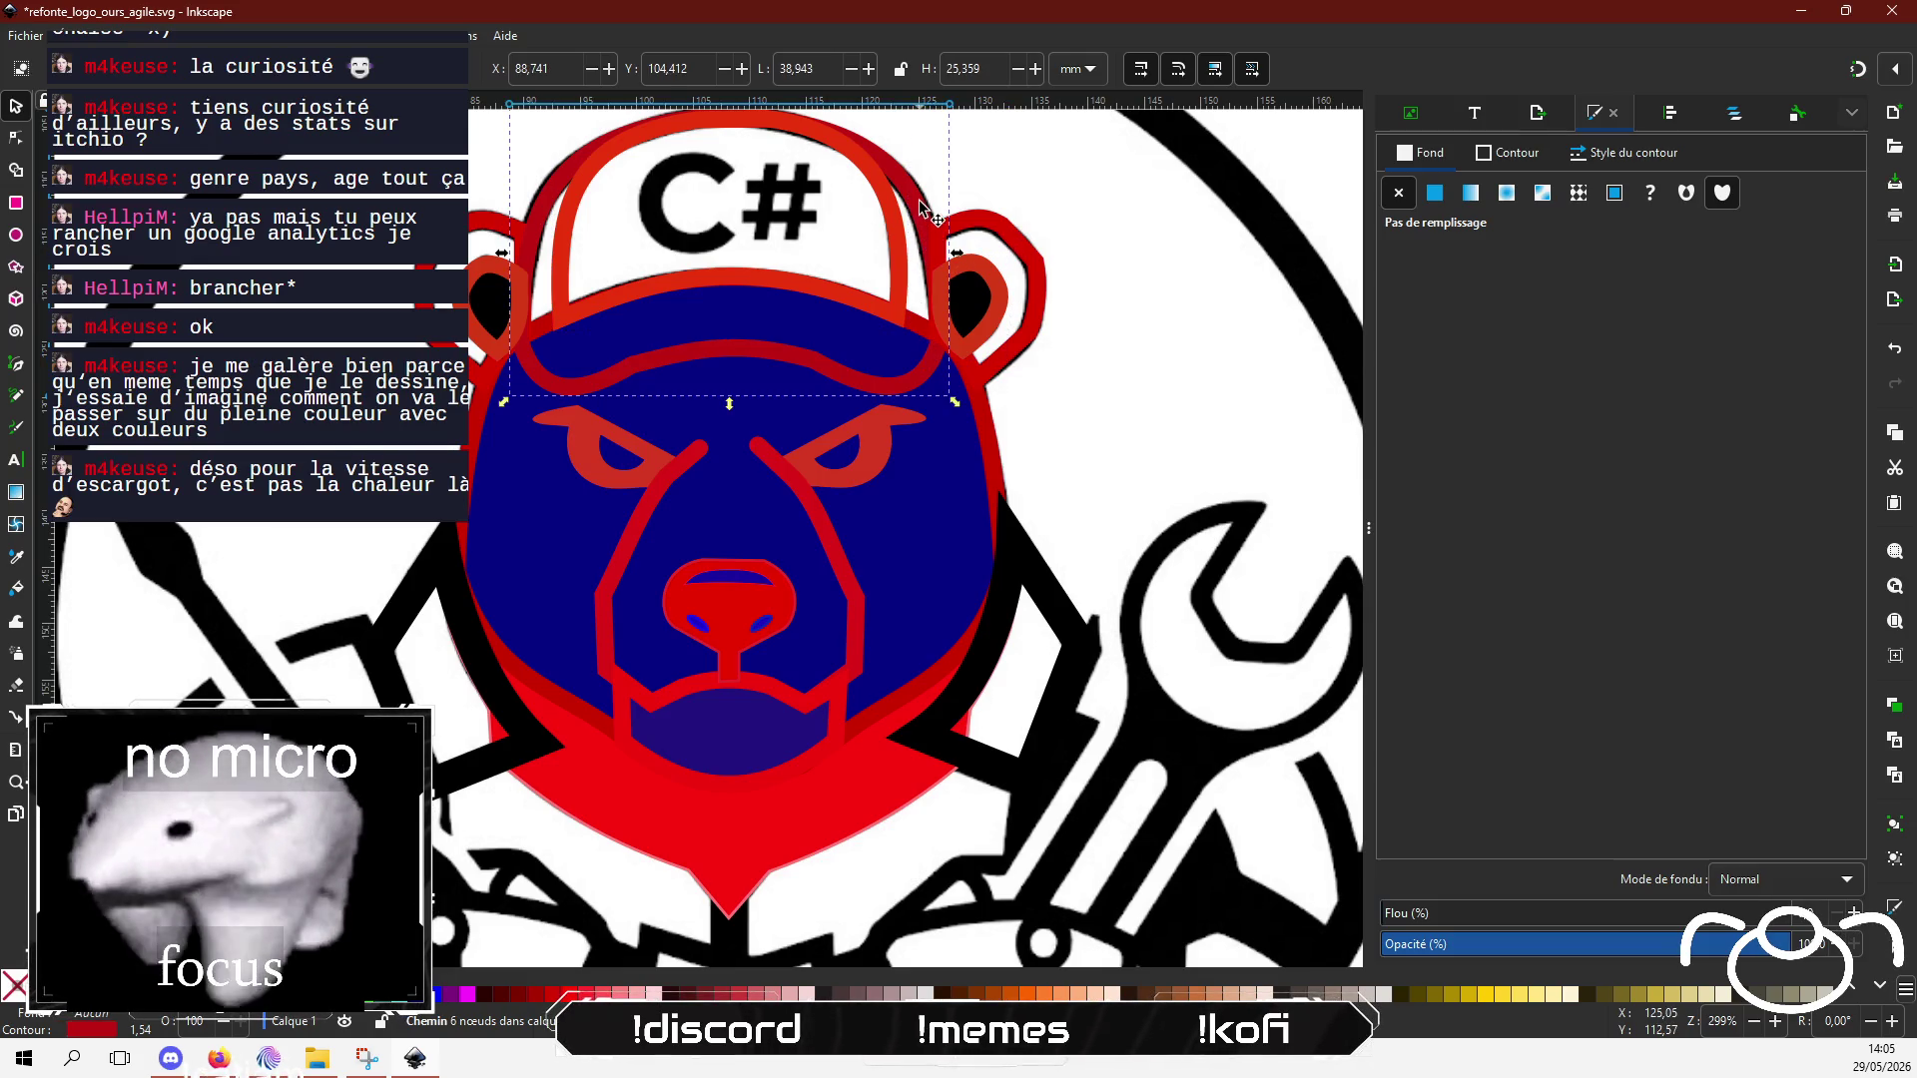
left_click(1435, 192)
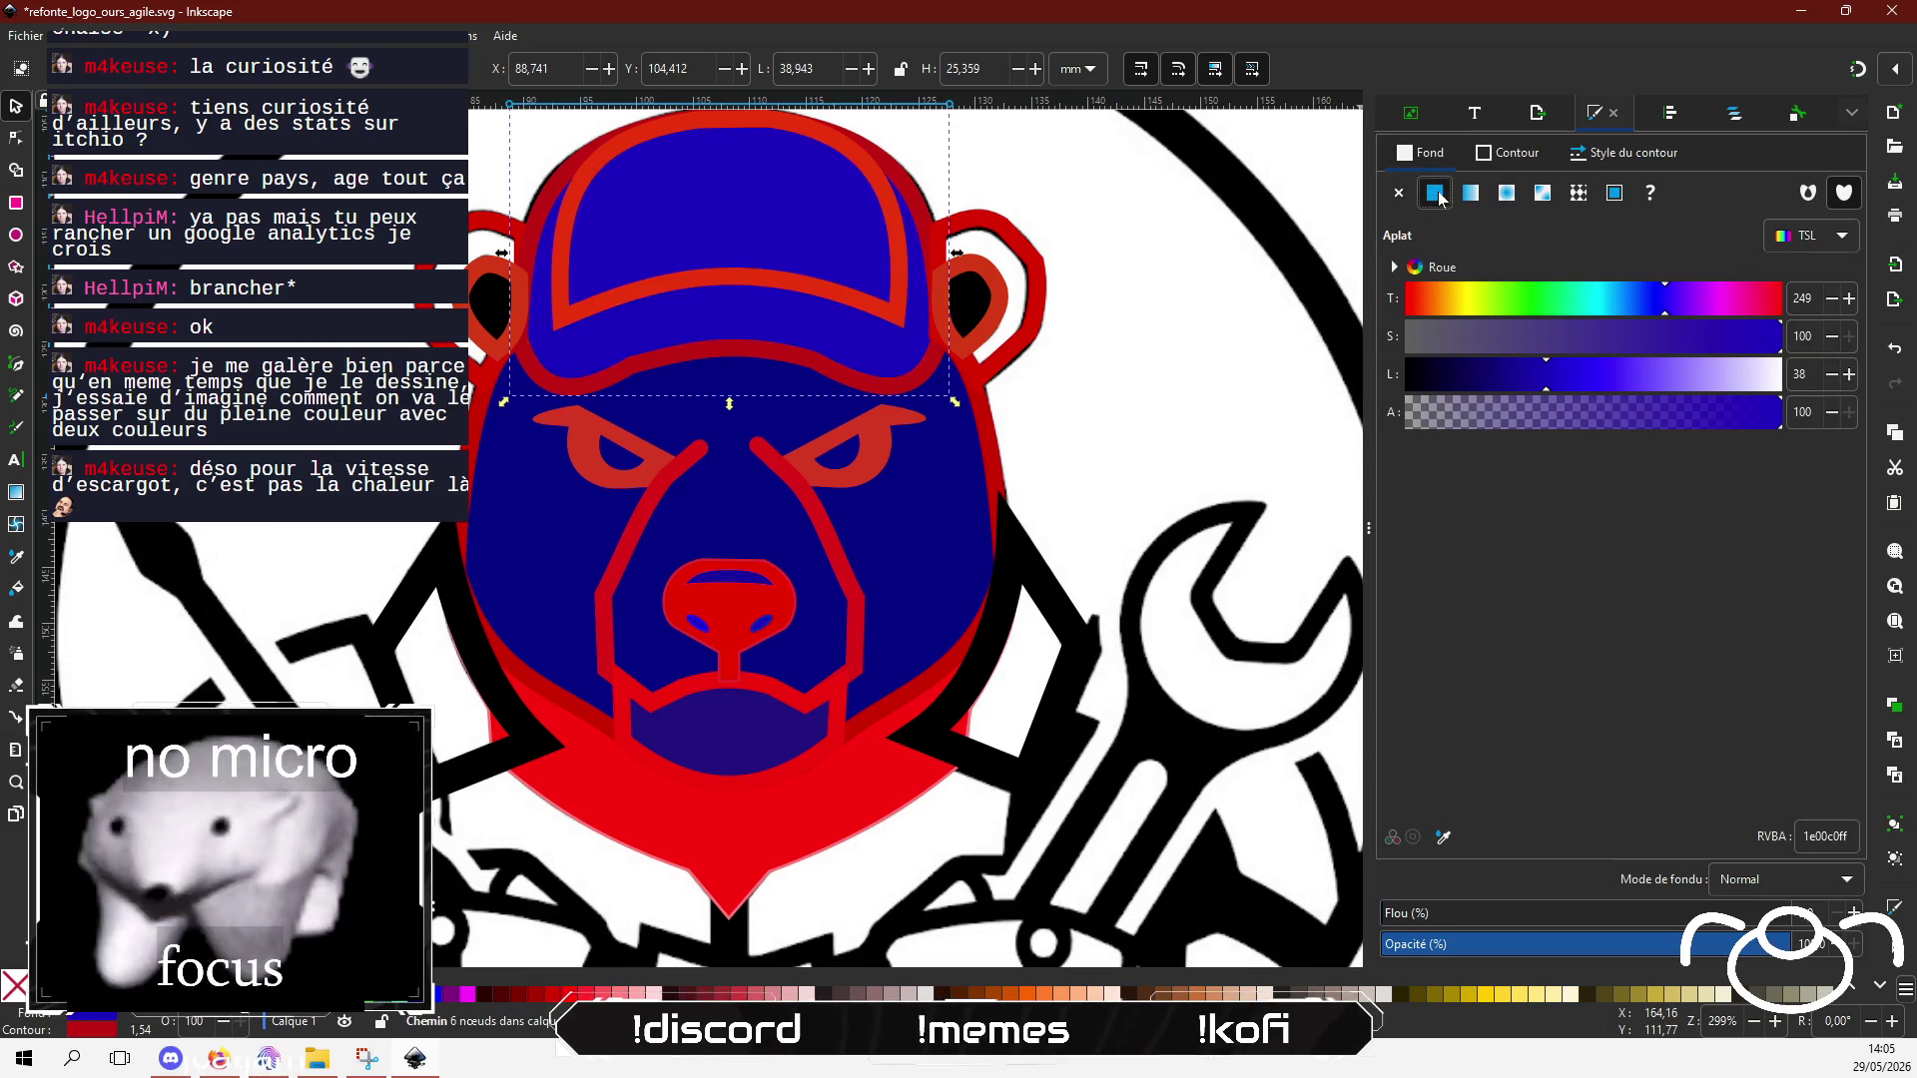
left_click(1515, 378)
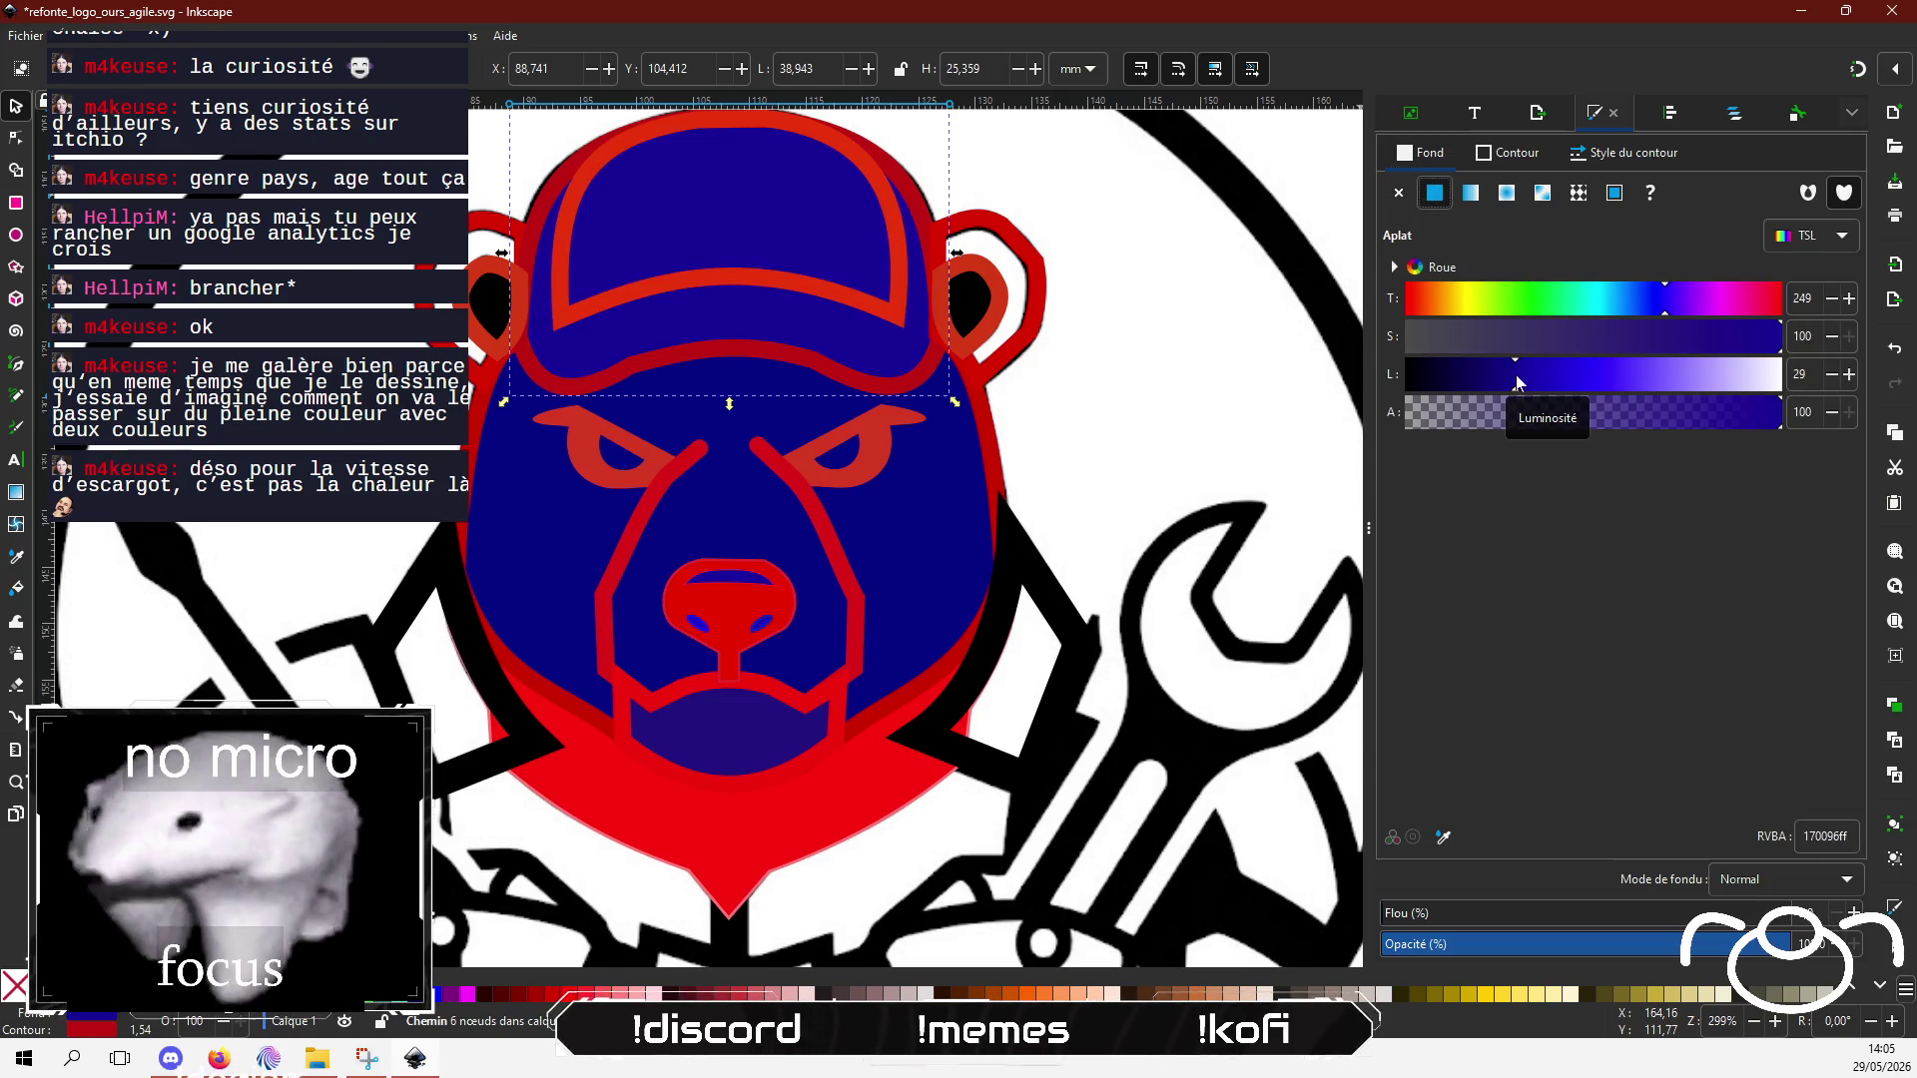
Step: Fill the right and left ears with the same navy blue
left_click(1006, 240)
left_click(1438, 195)
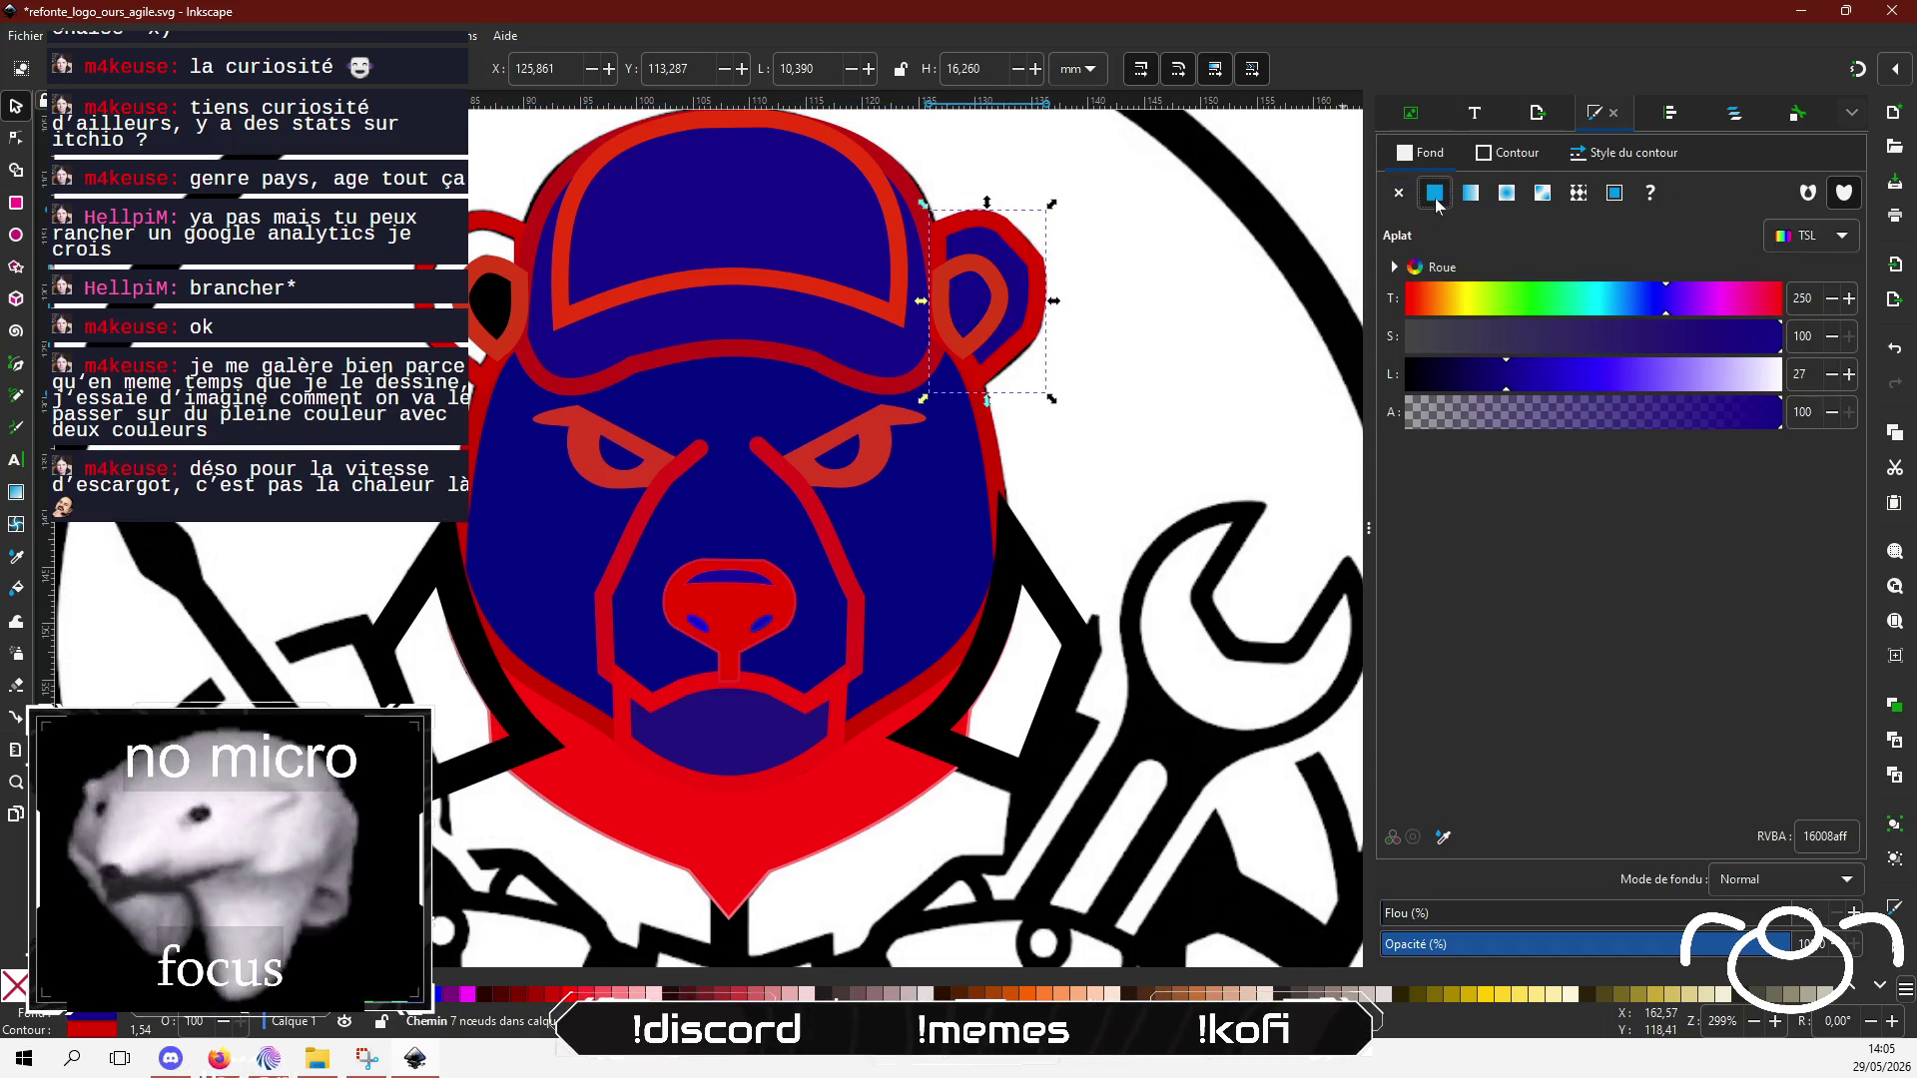
left_click(494, 228)
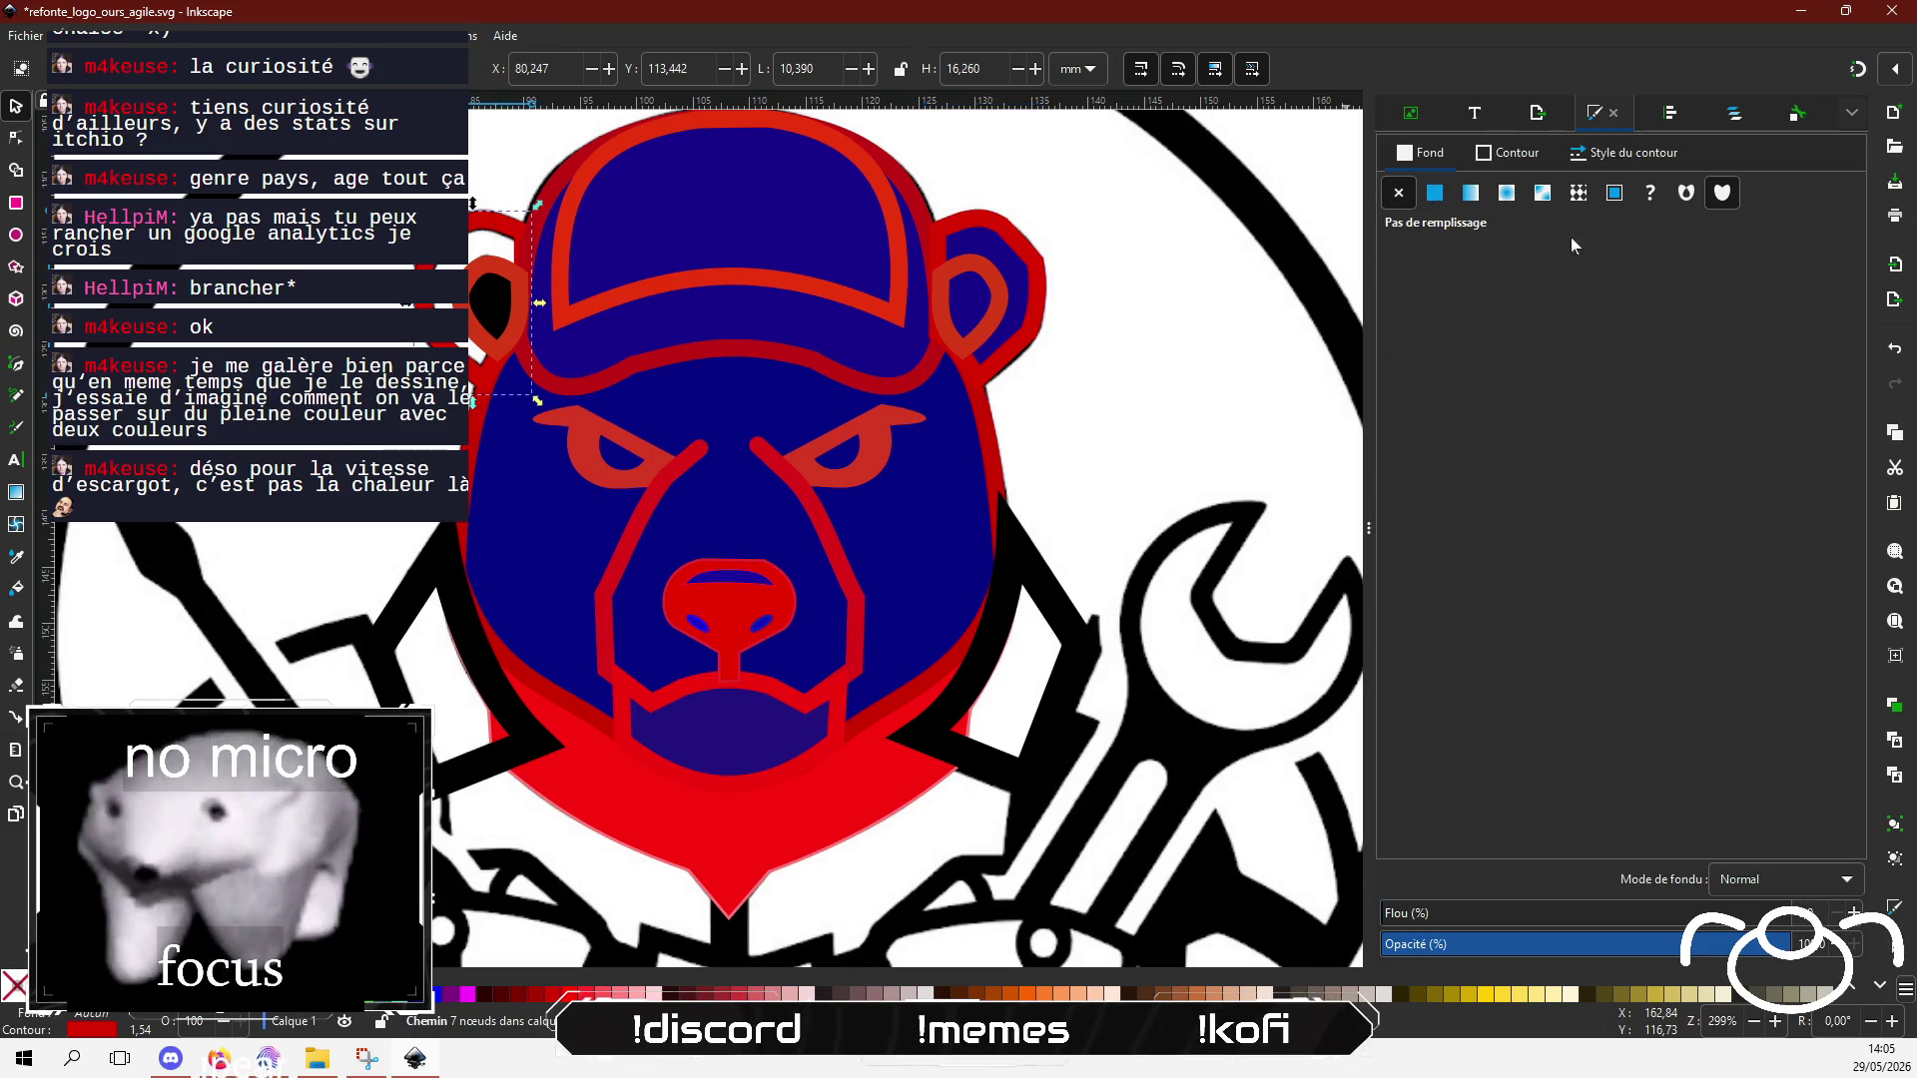
left_click(1435, 193)
Step: Darken the left nostril's blue outline to 0d0bc2, then deselect and switch windows
scroll(1138, 555, "down", 2)
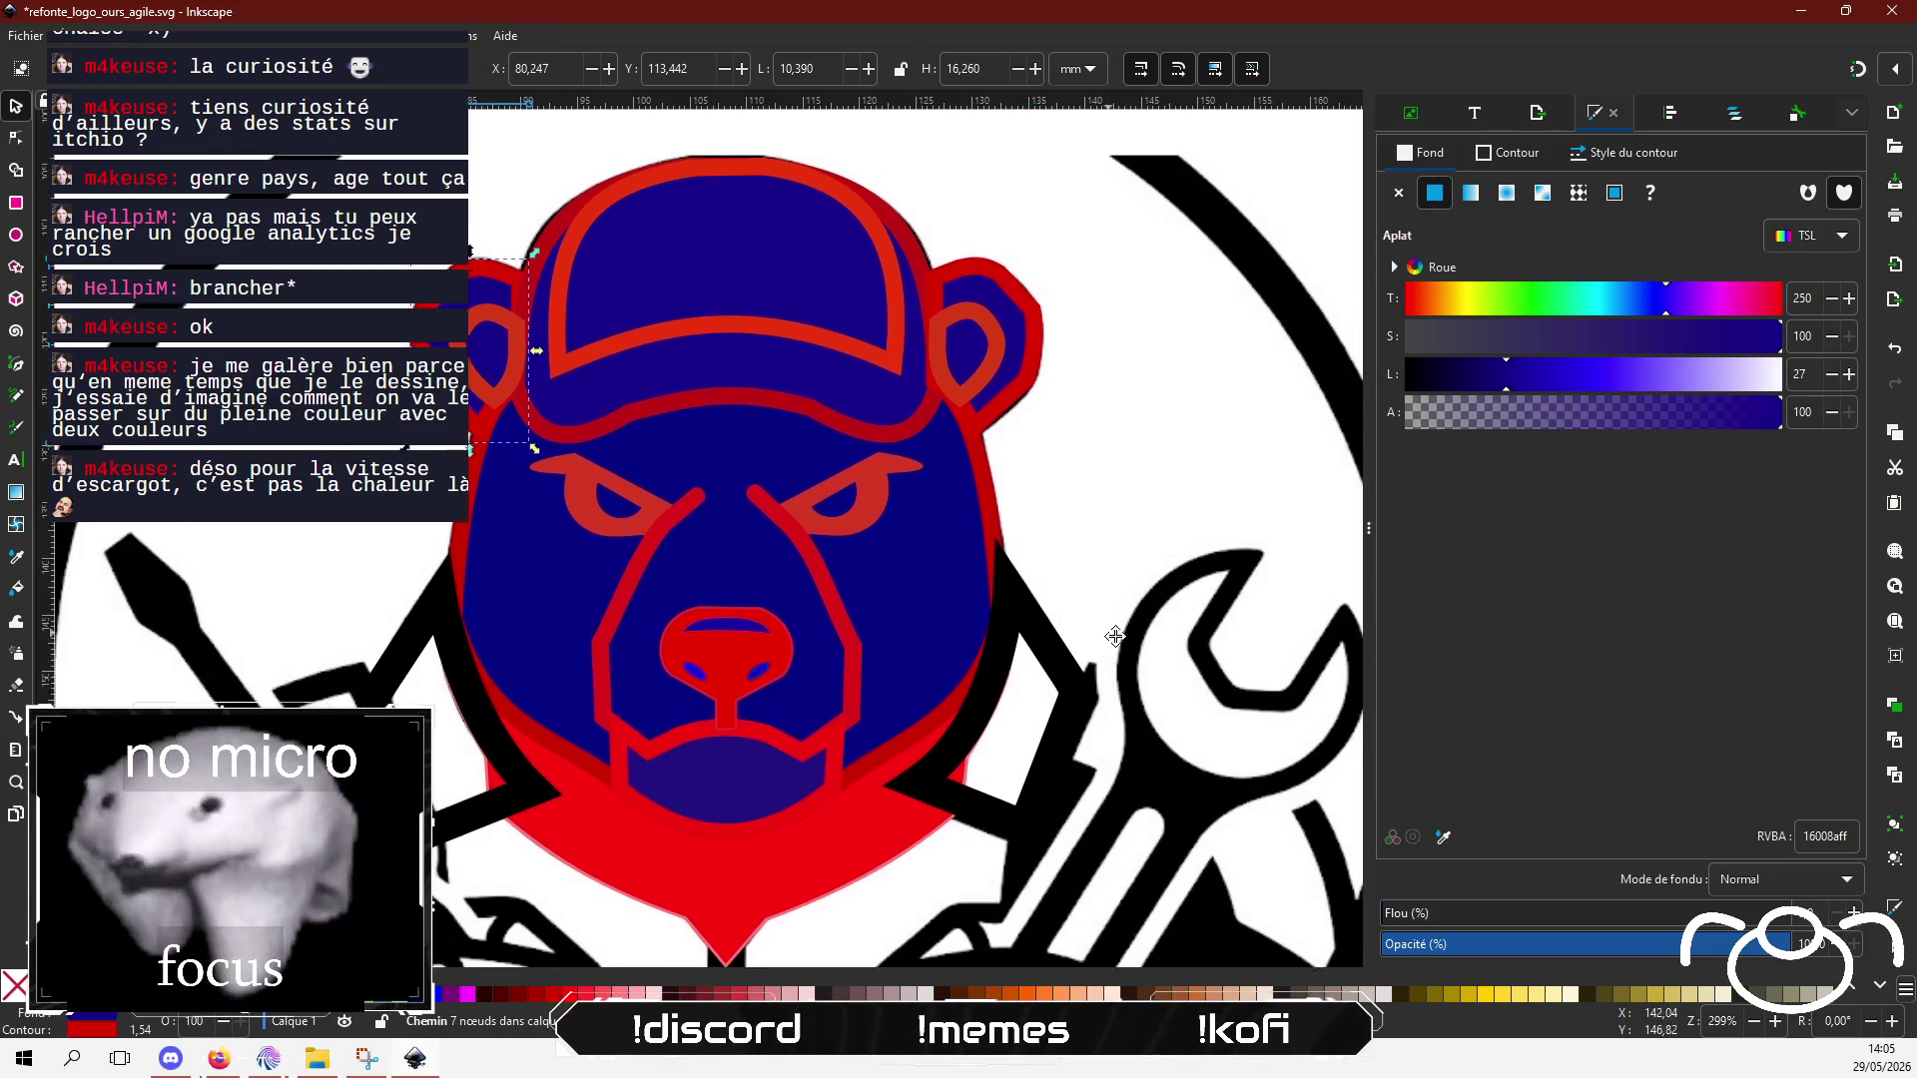
scroll(1223, 512, "right", 2)
left_click(737, 560)
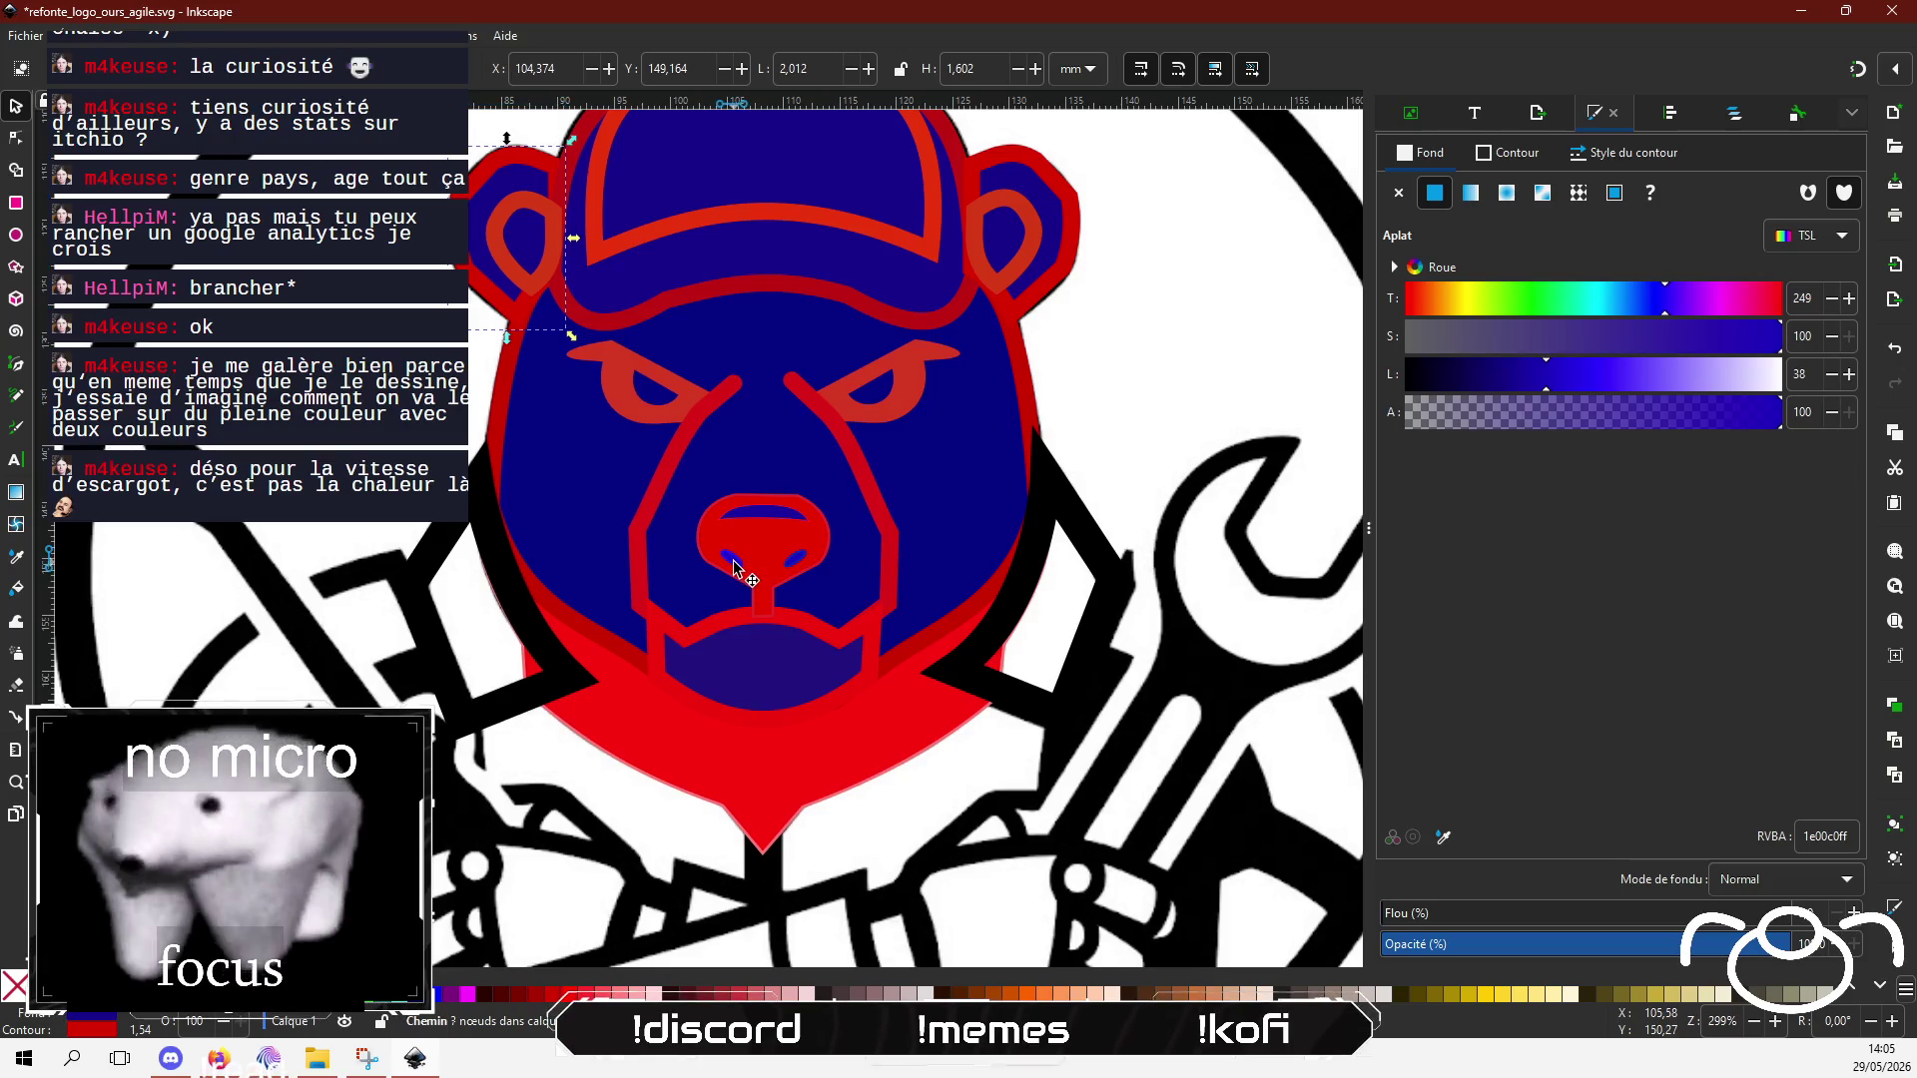
left_click(1508, 153)
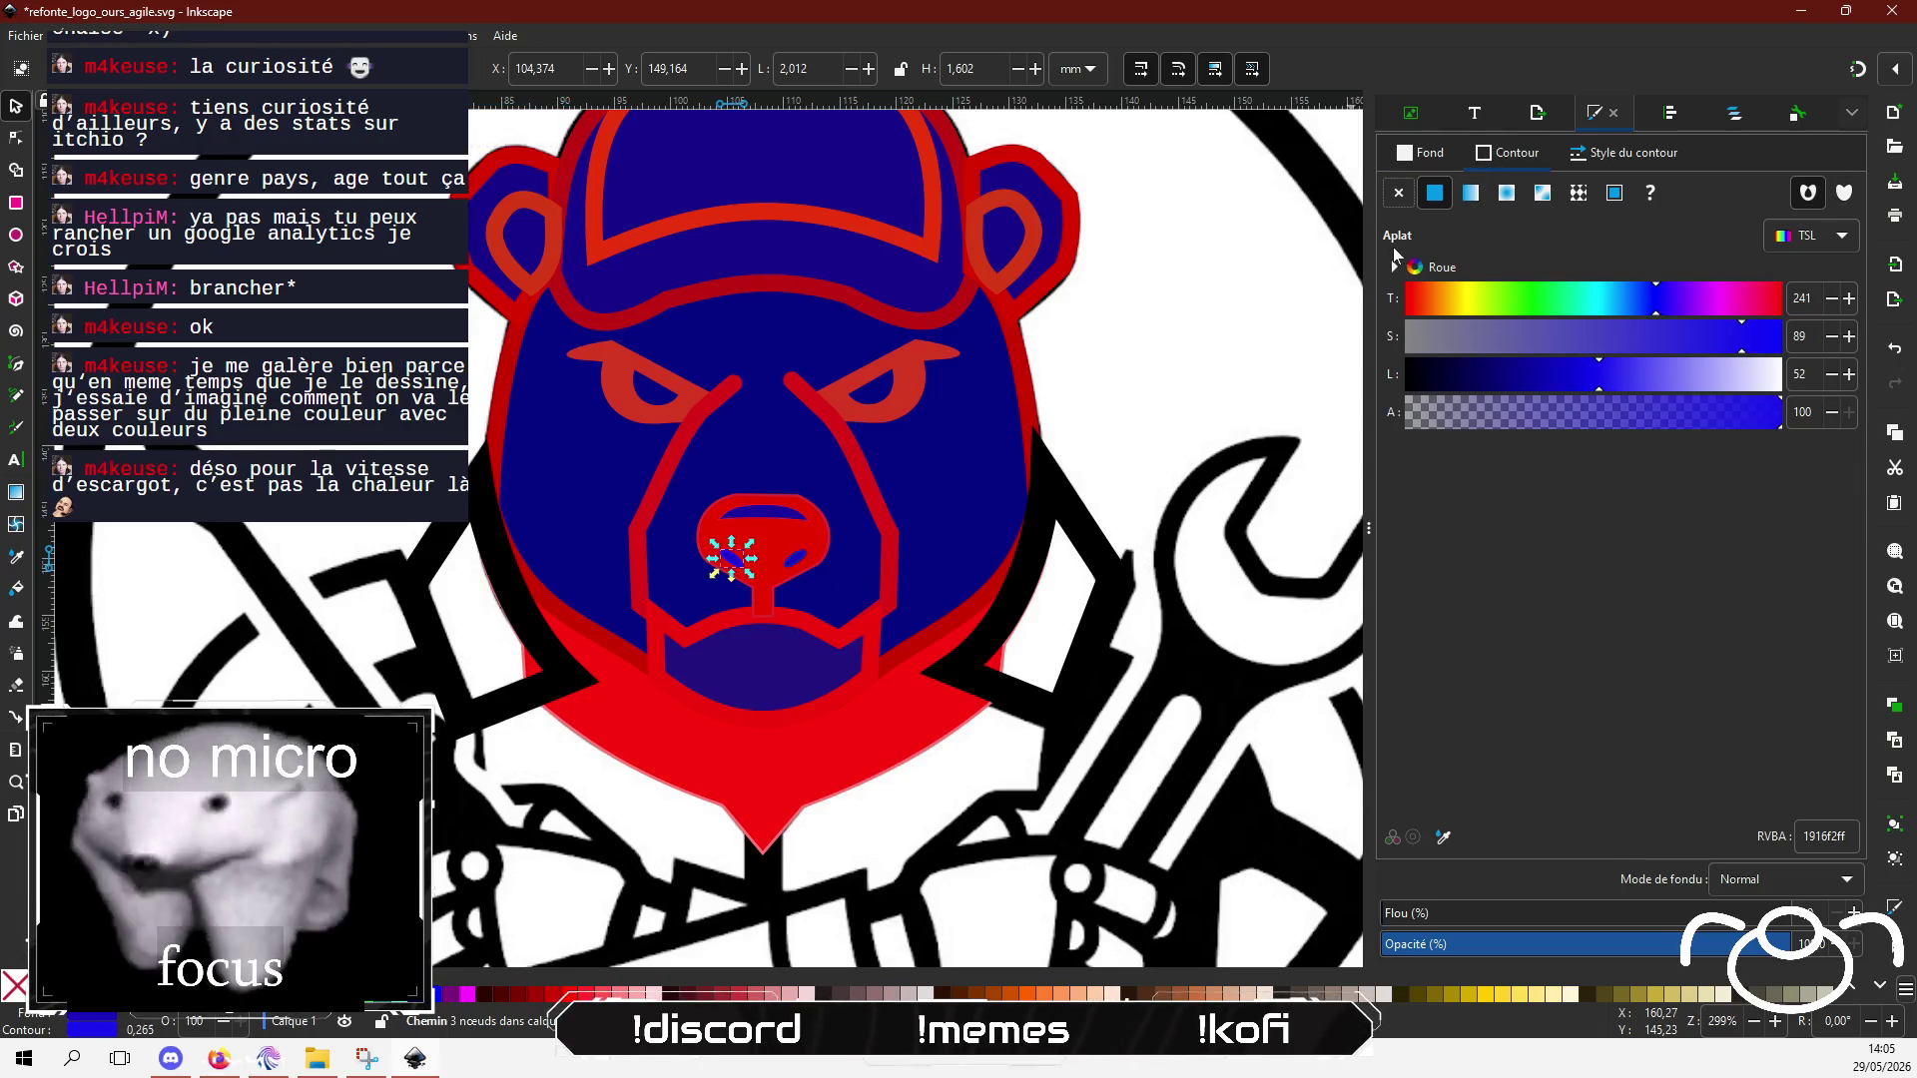
left_click(1558, 381)
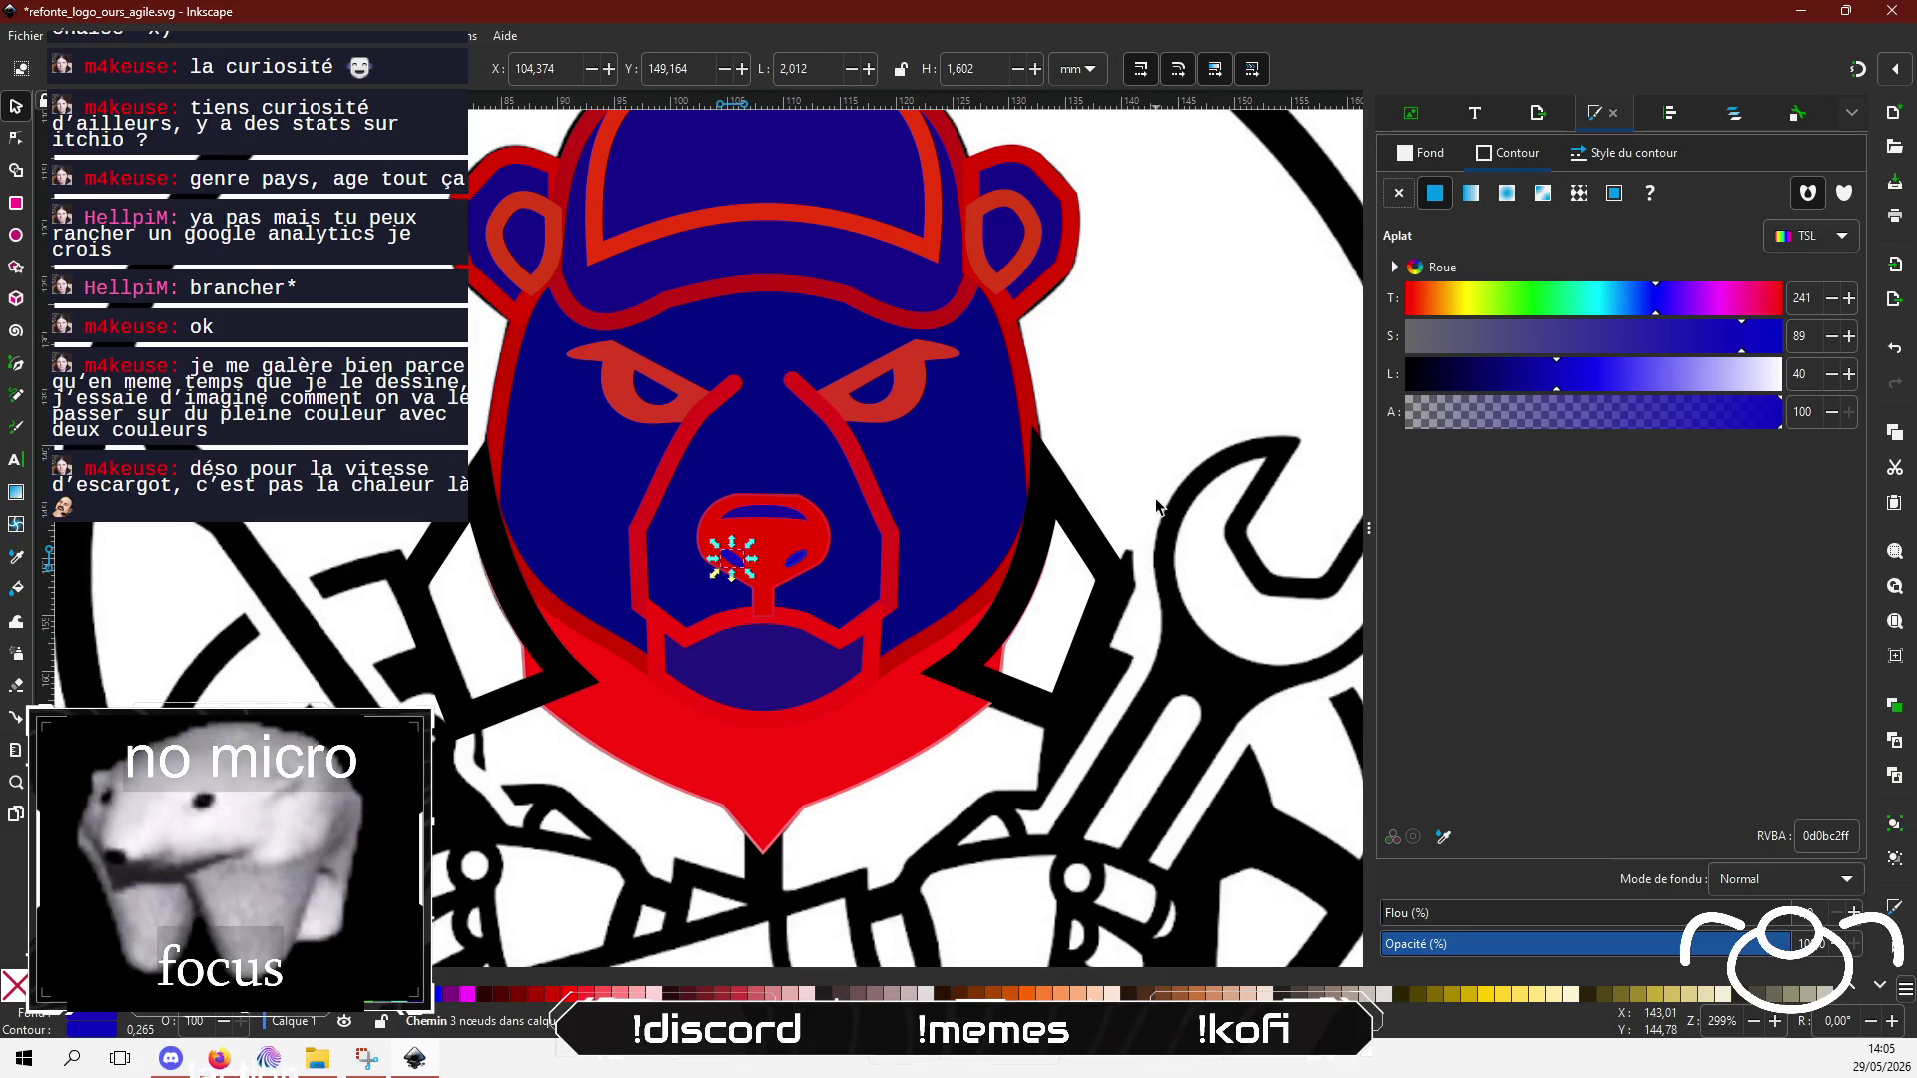
left_click(1119, 412)
scroll(1119, 469, "up", 2)
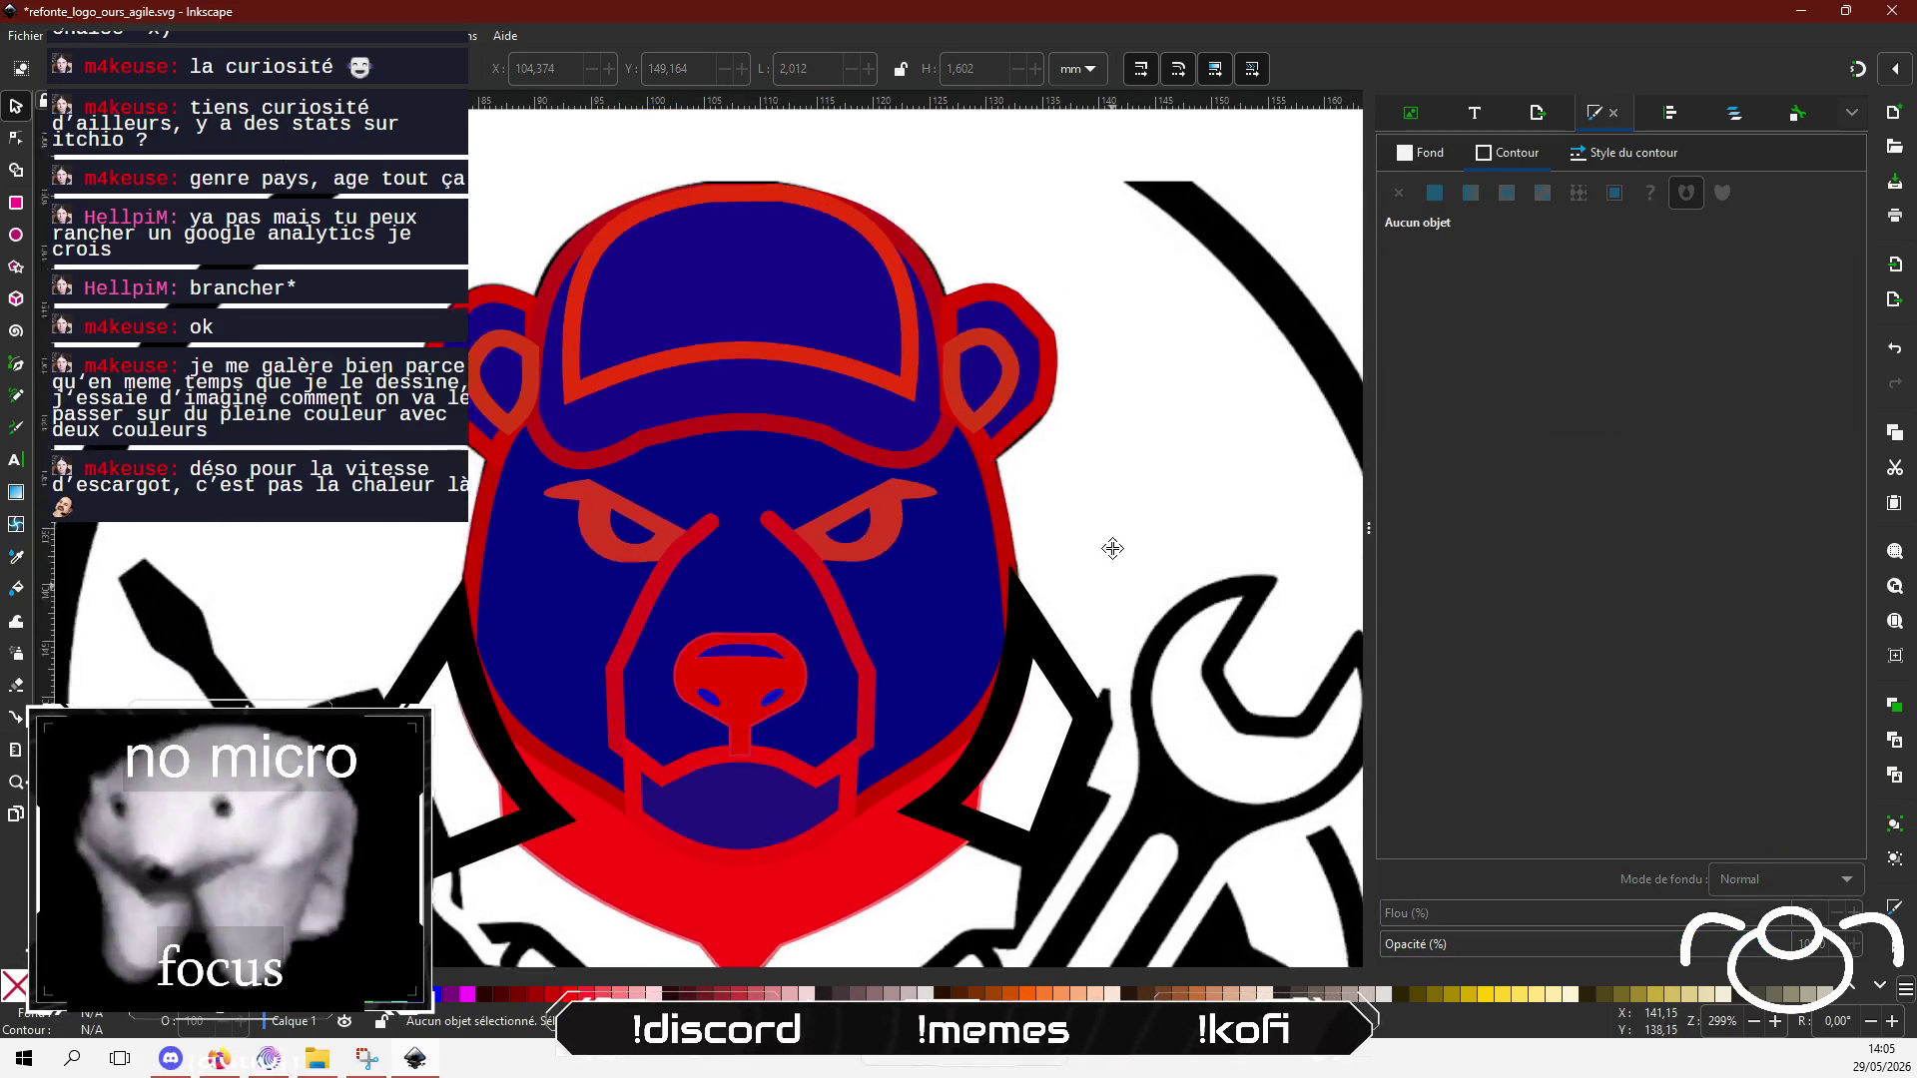
scroll(1117, 518, "down", 1)
scroll(1108, 509, "down", 1)
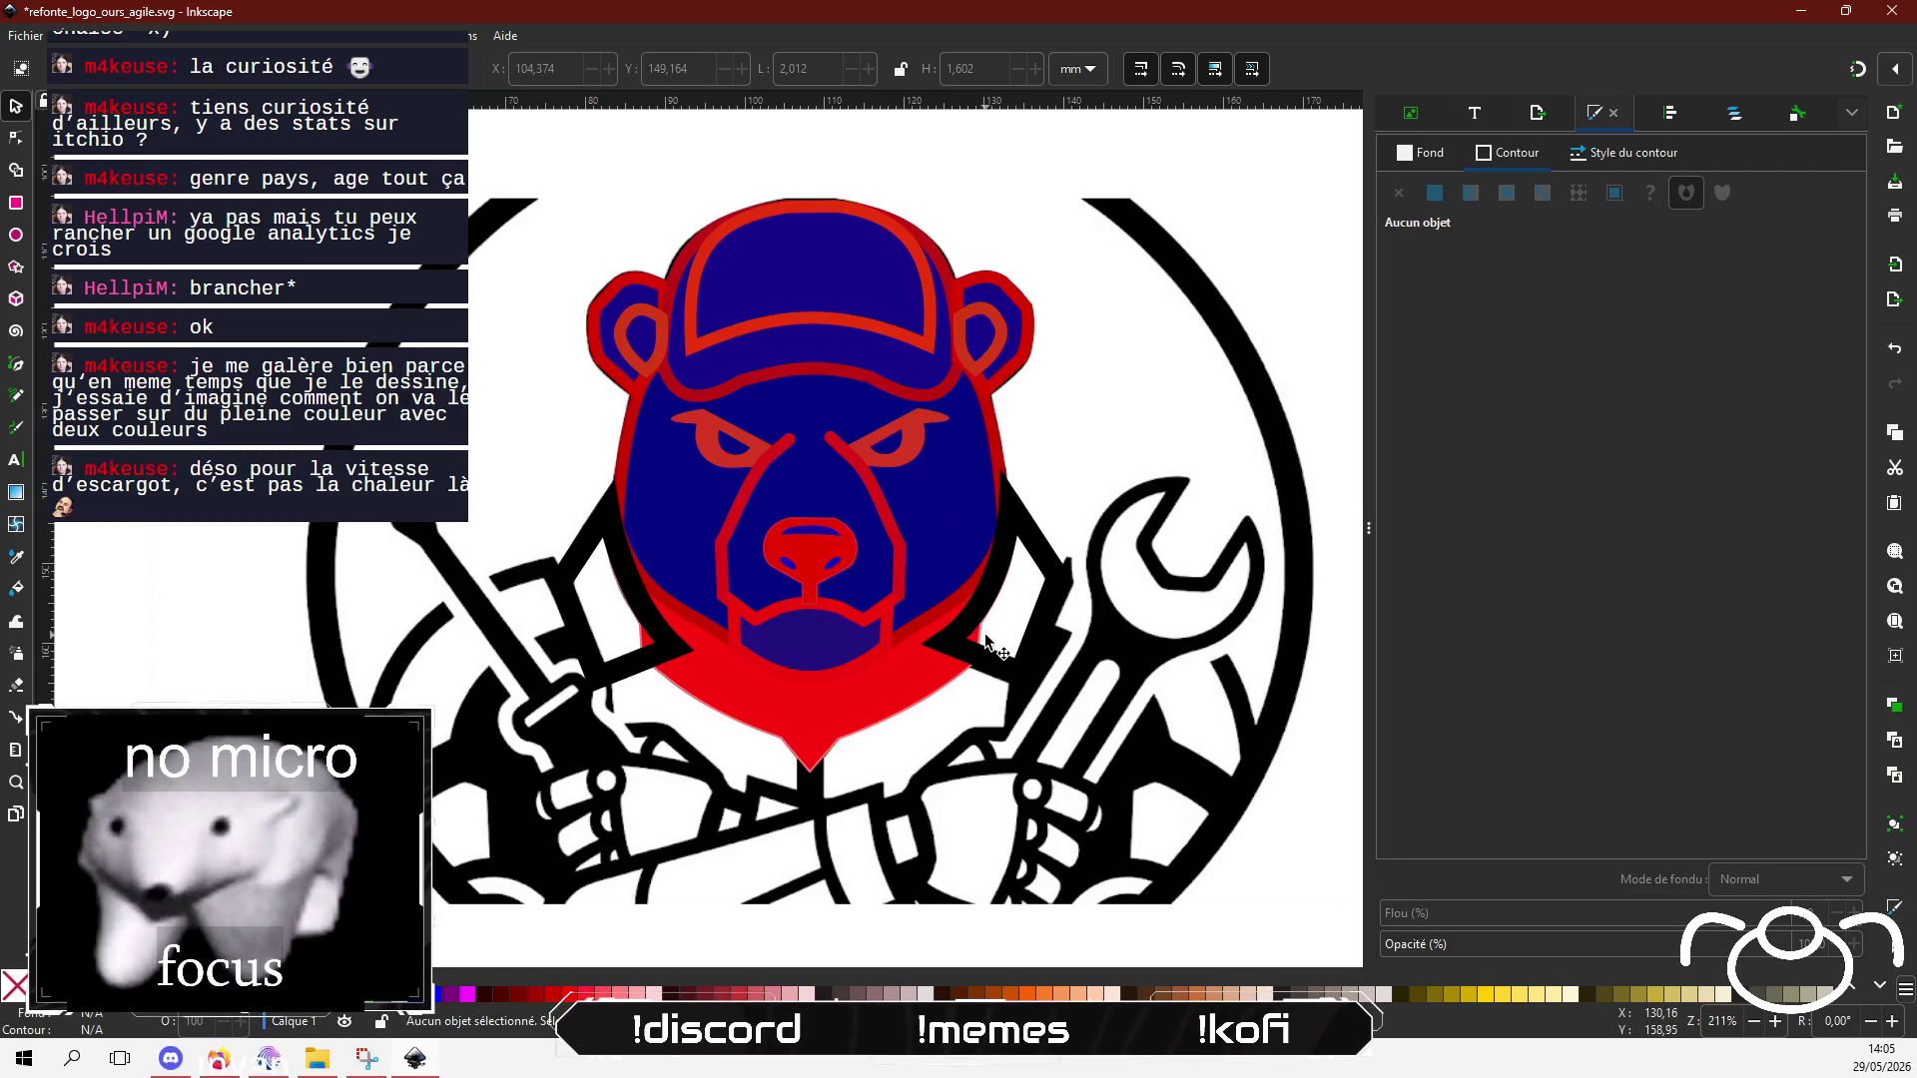
key("alt+Tab")
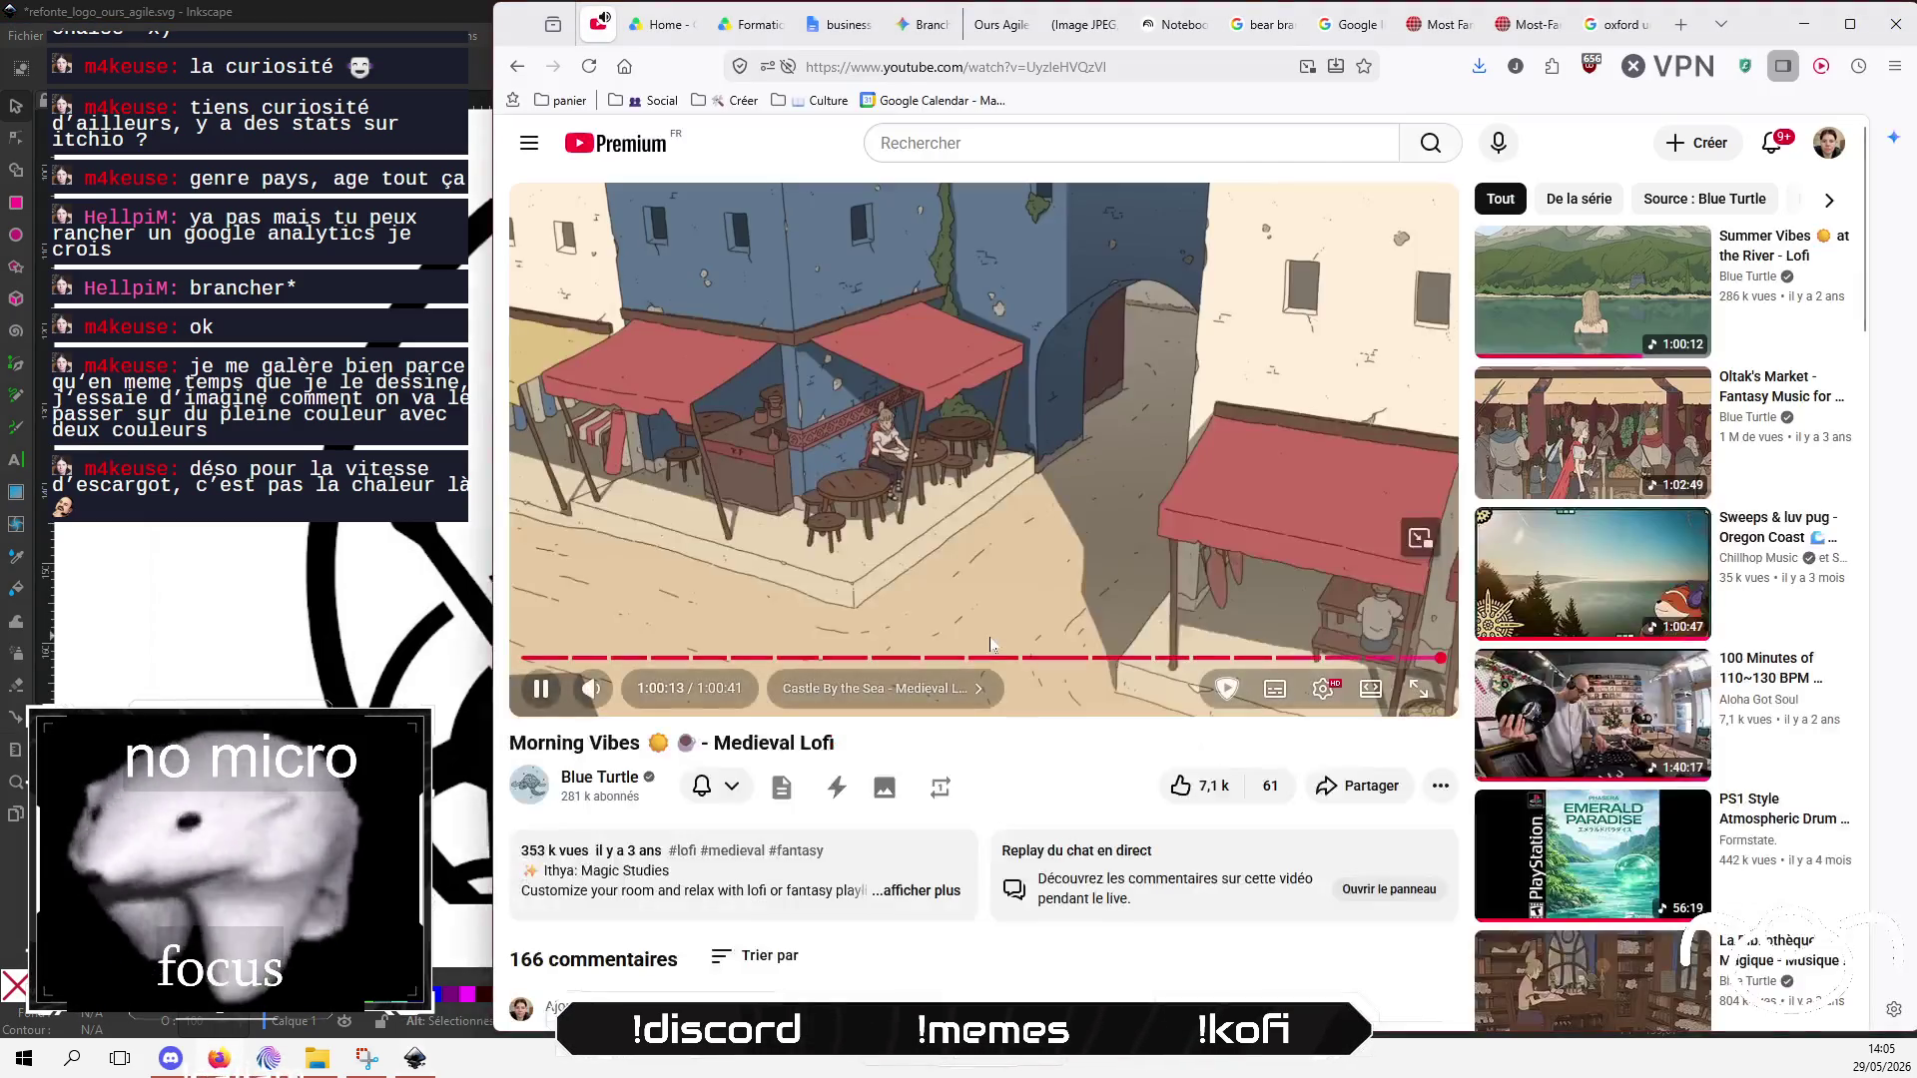
Step: Show the 1000logos.net famous bear logos page in Firefox alongside the Mix It Up chat
left_click(1544, 30)
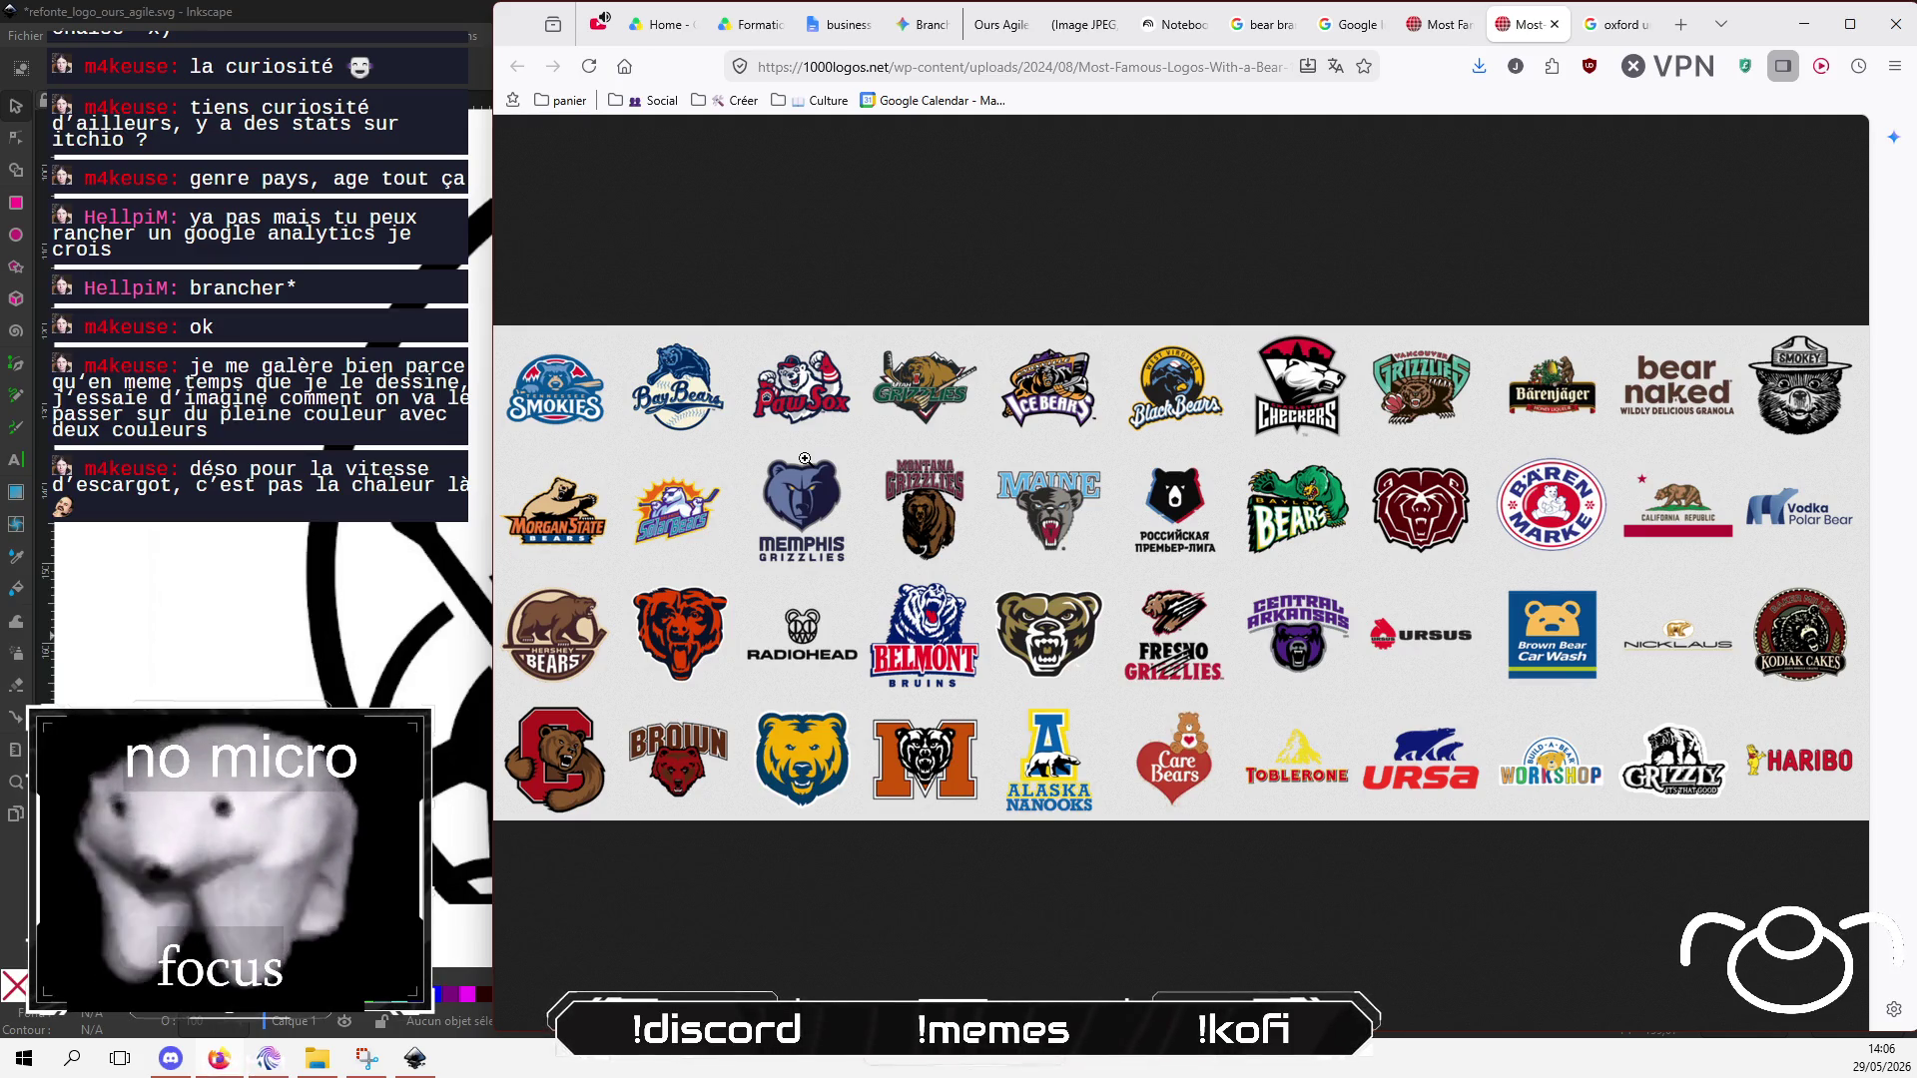
left_click(269, 1061)
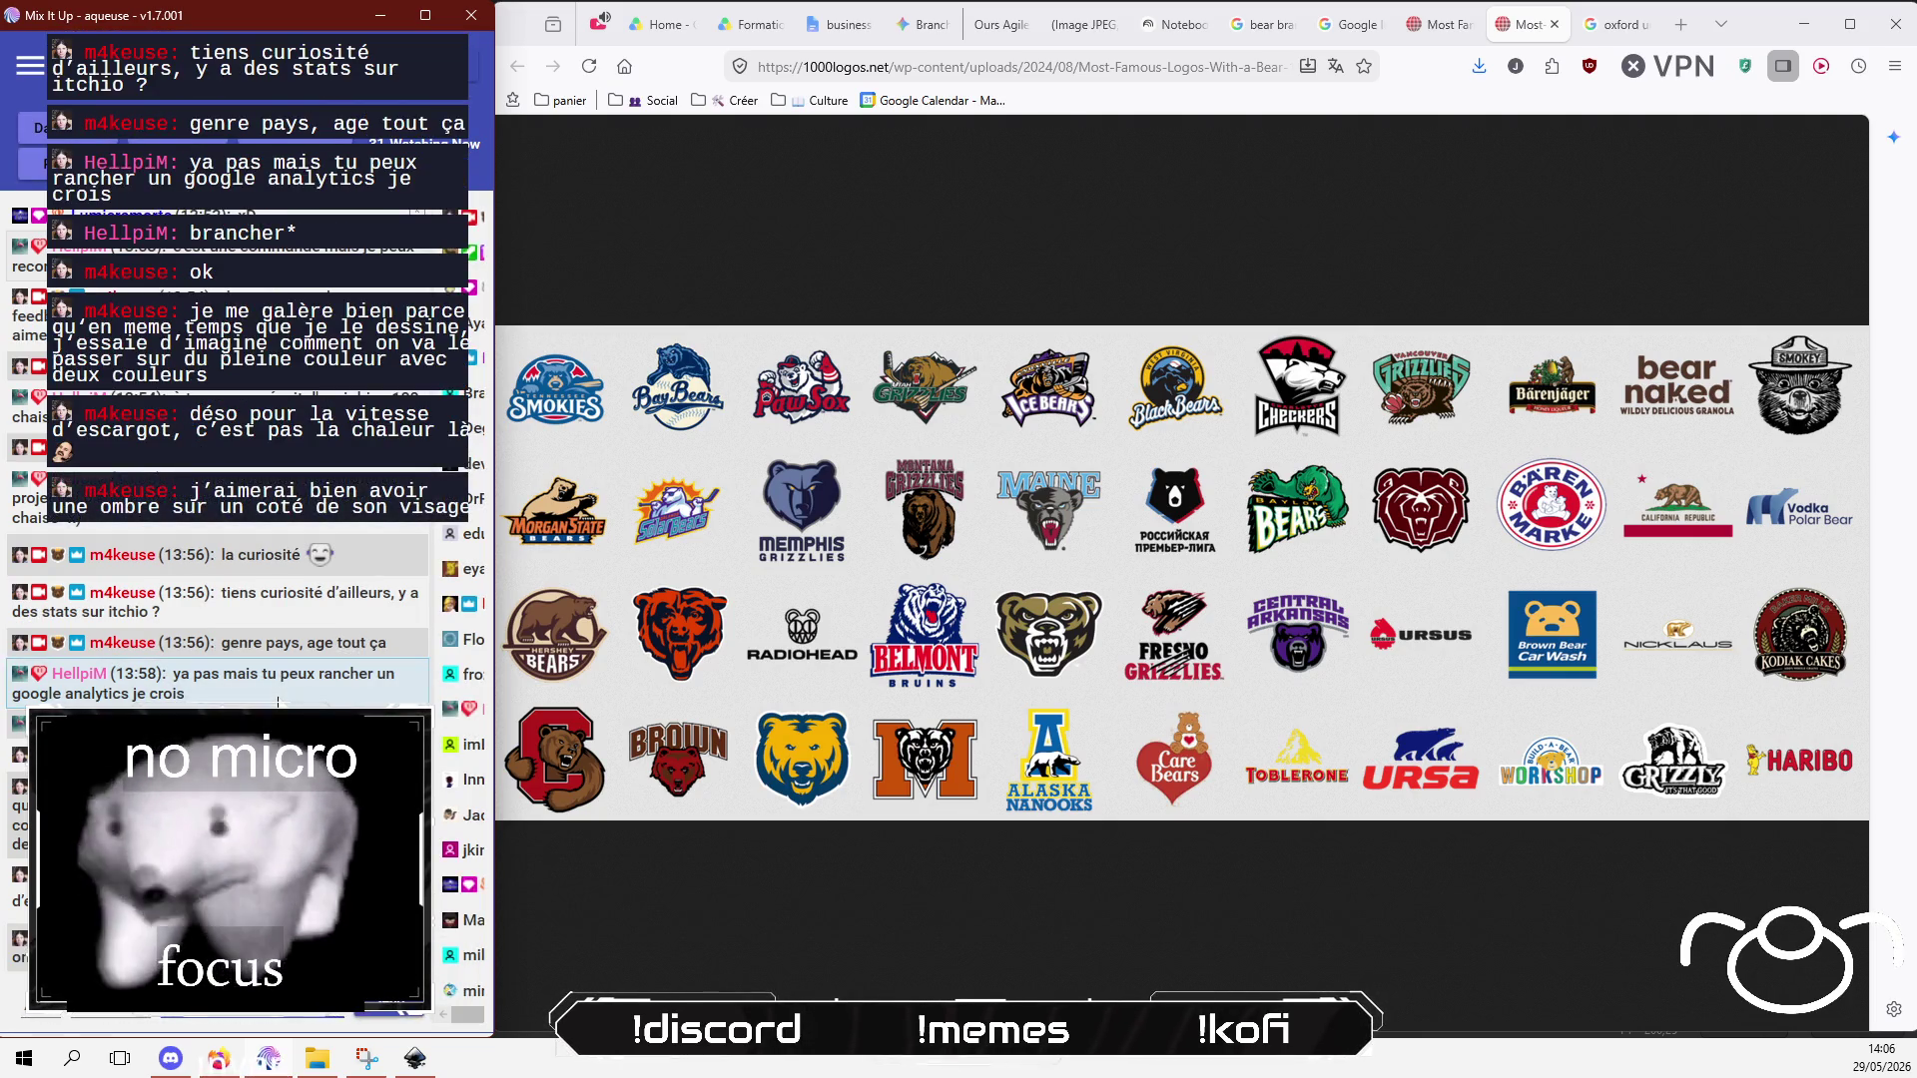
Step: Skip the lofi video to its end, play 'Oltak's Market - Fantasy Music for Inspiration', and return to Inkscape
left_click(601, 28)
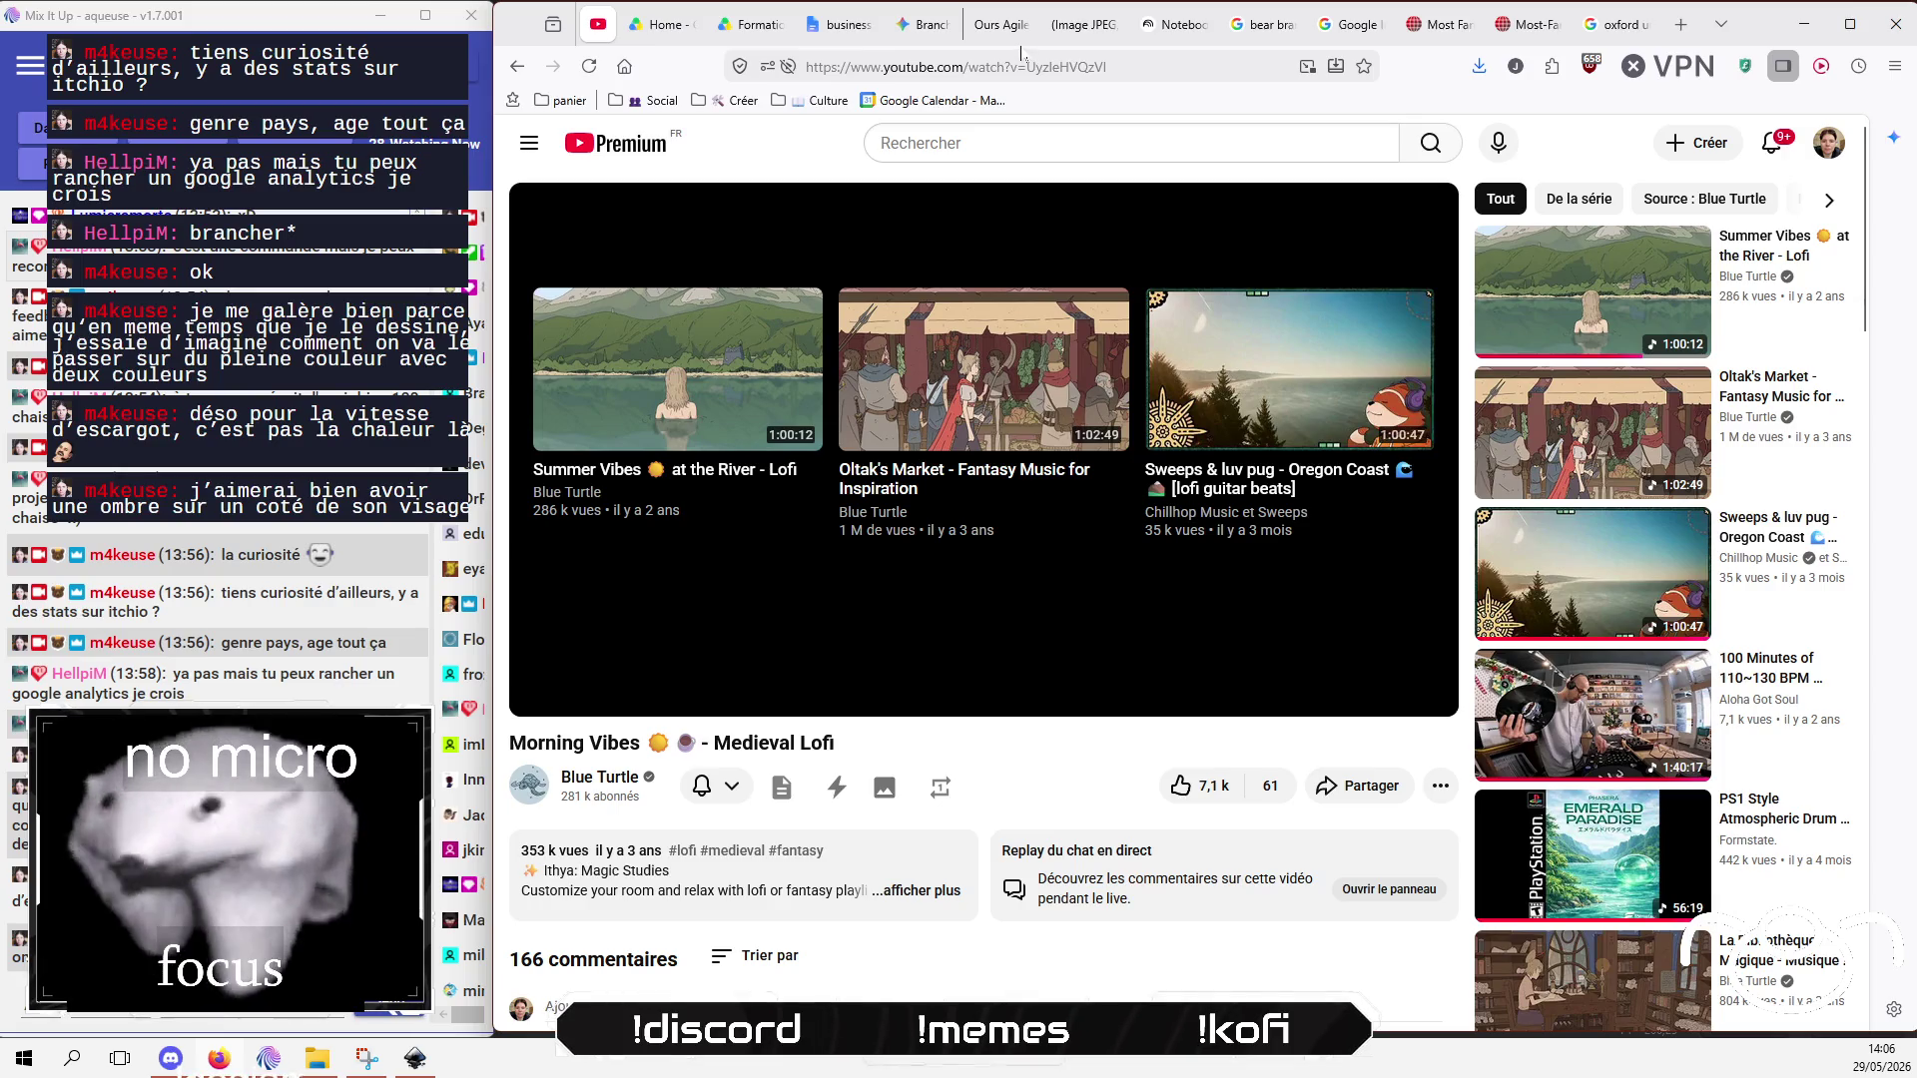
left_click_drag(1442, 663, 1444, 671)
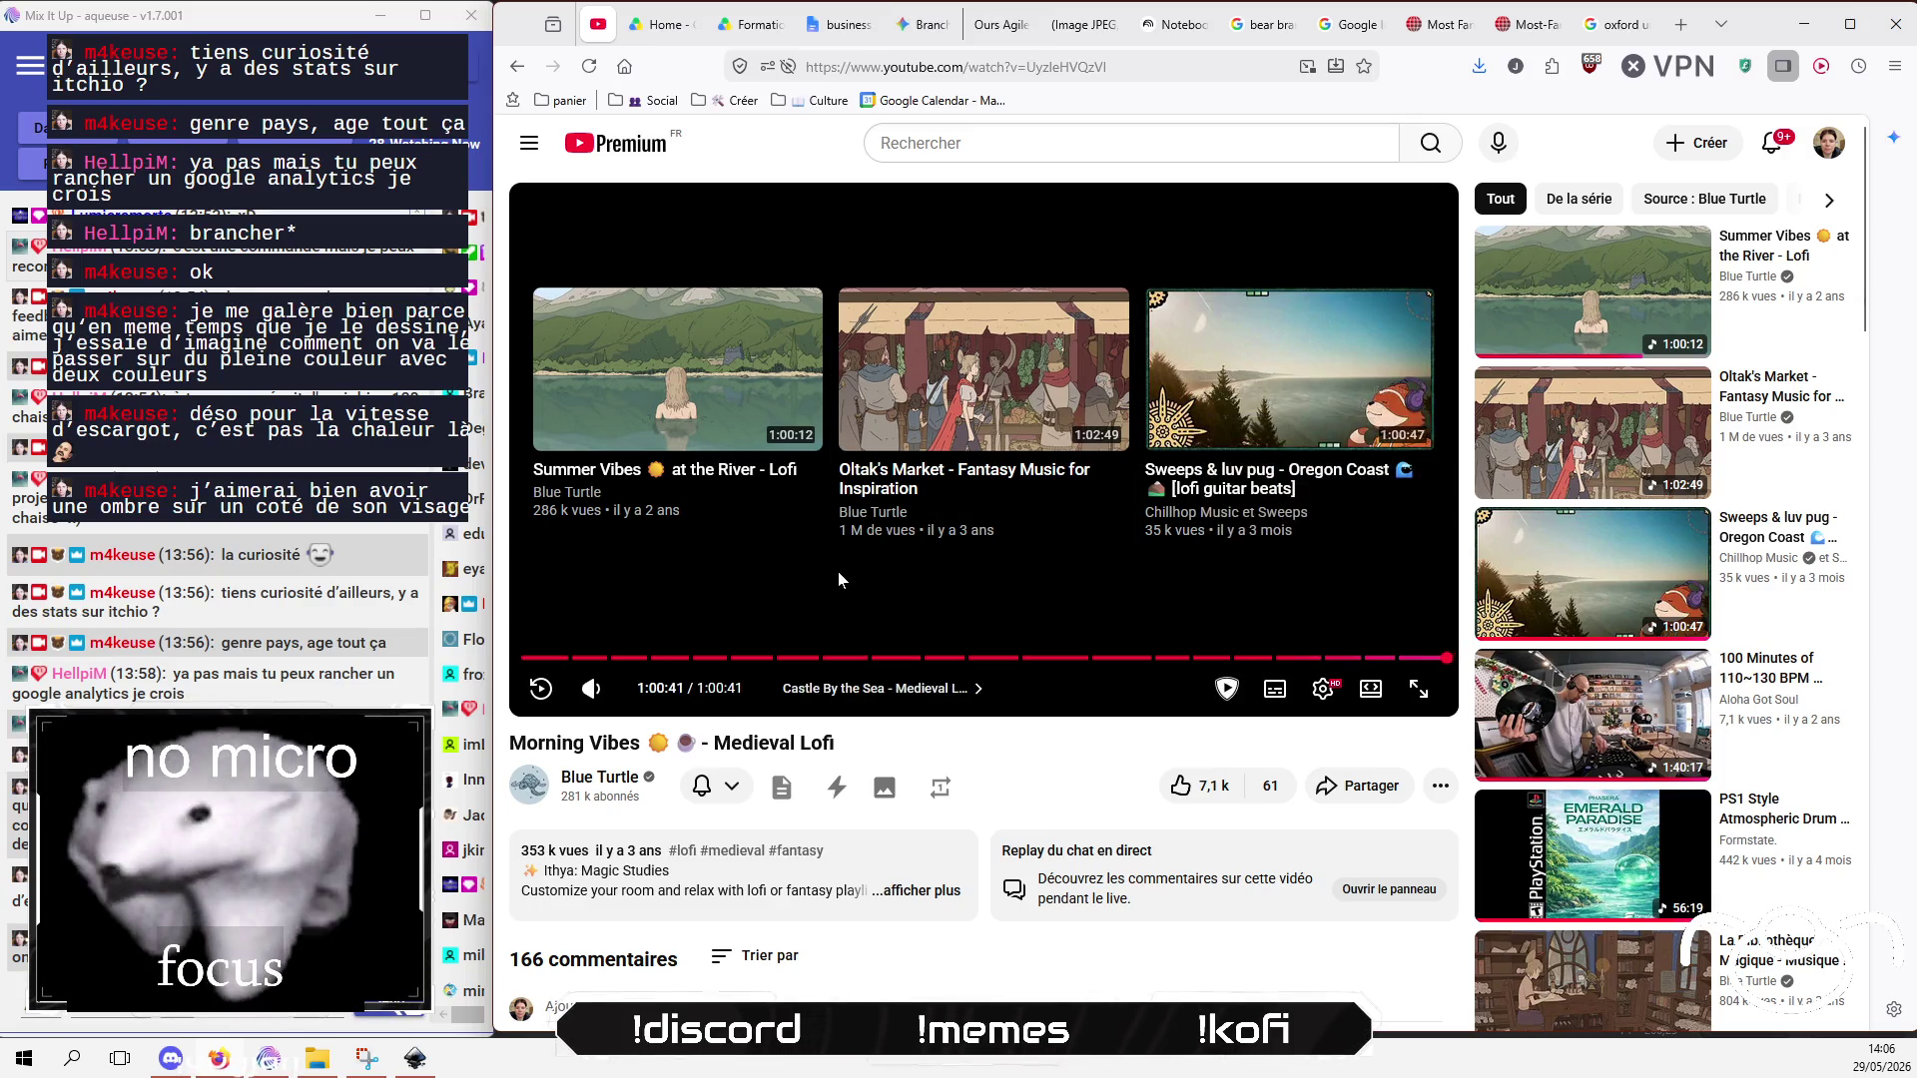
left_click(944, 482)
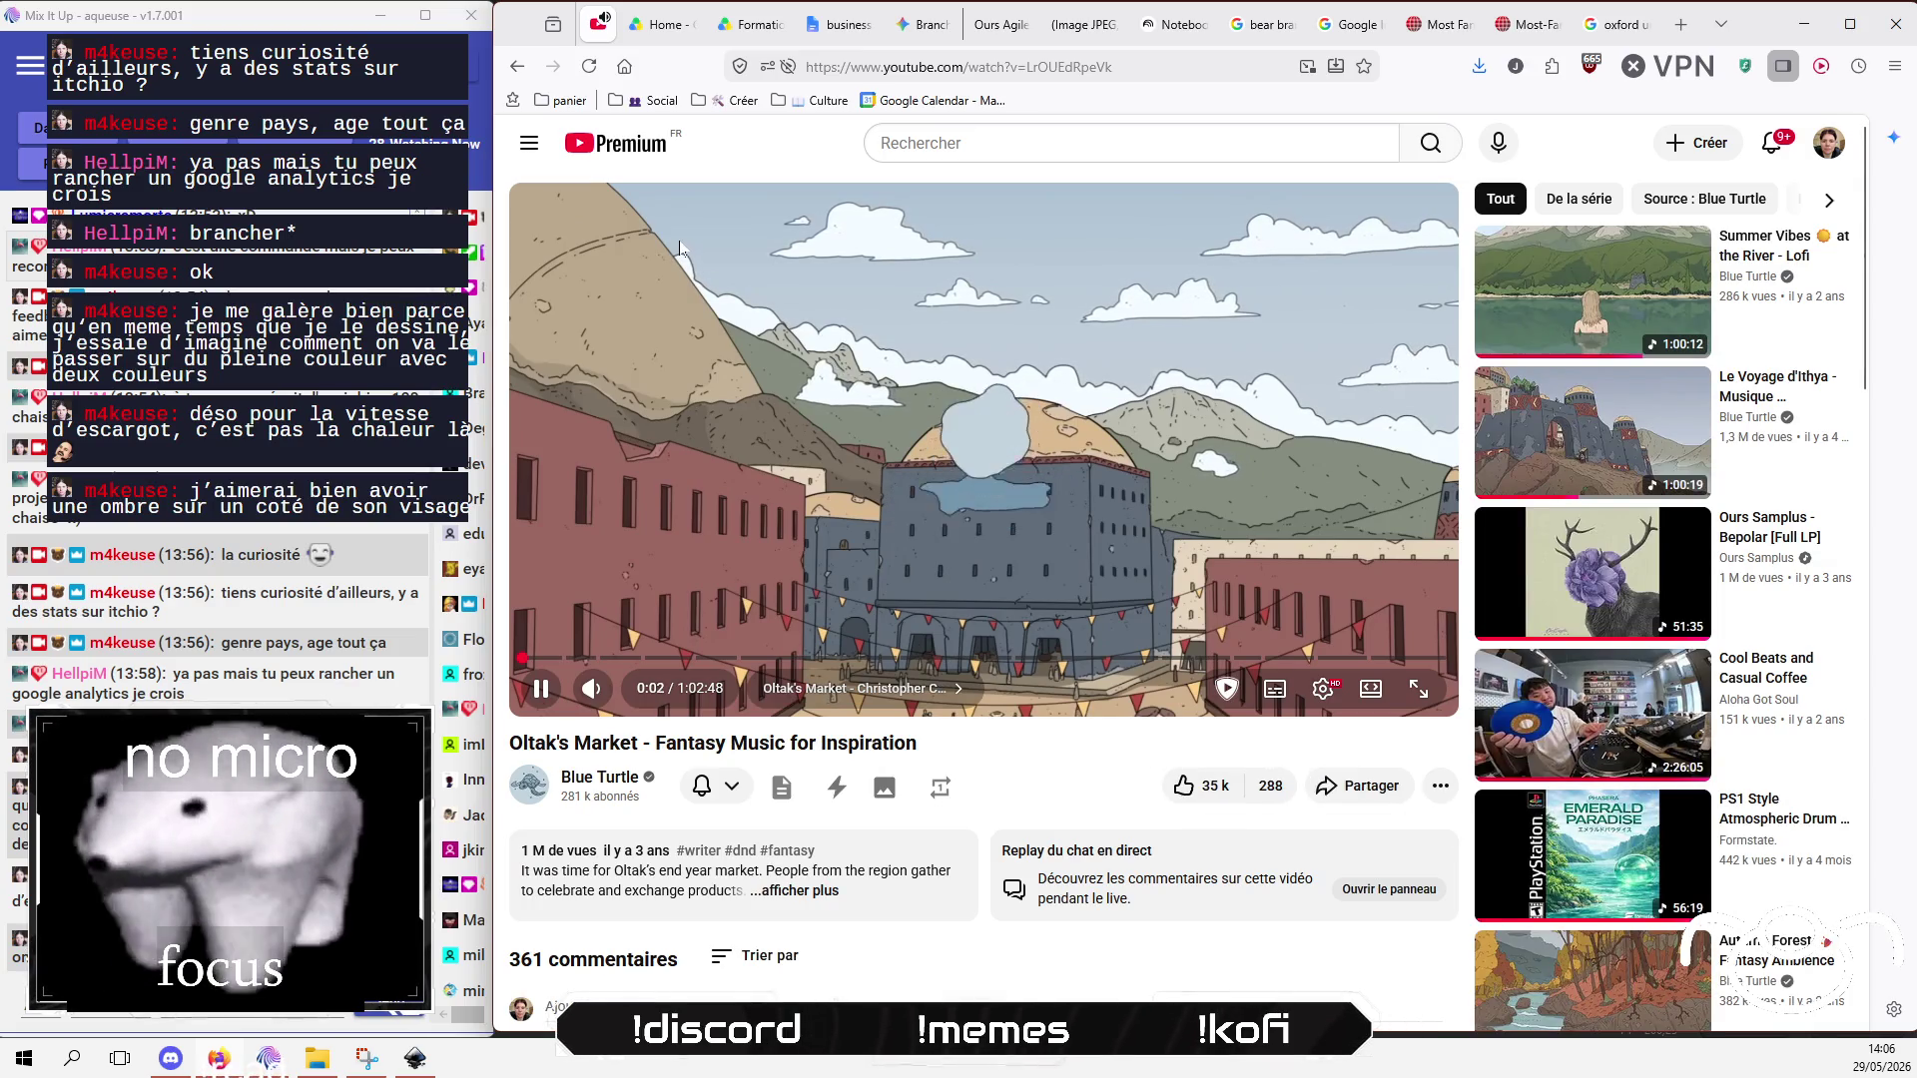
scroll(655, 289, "down", 5)
scroll(655, 286, "up", 5)
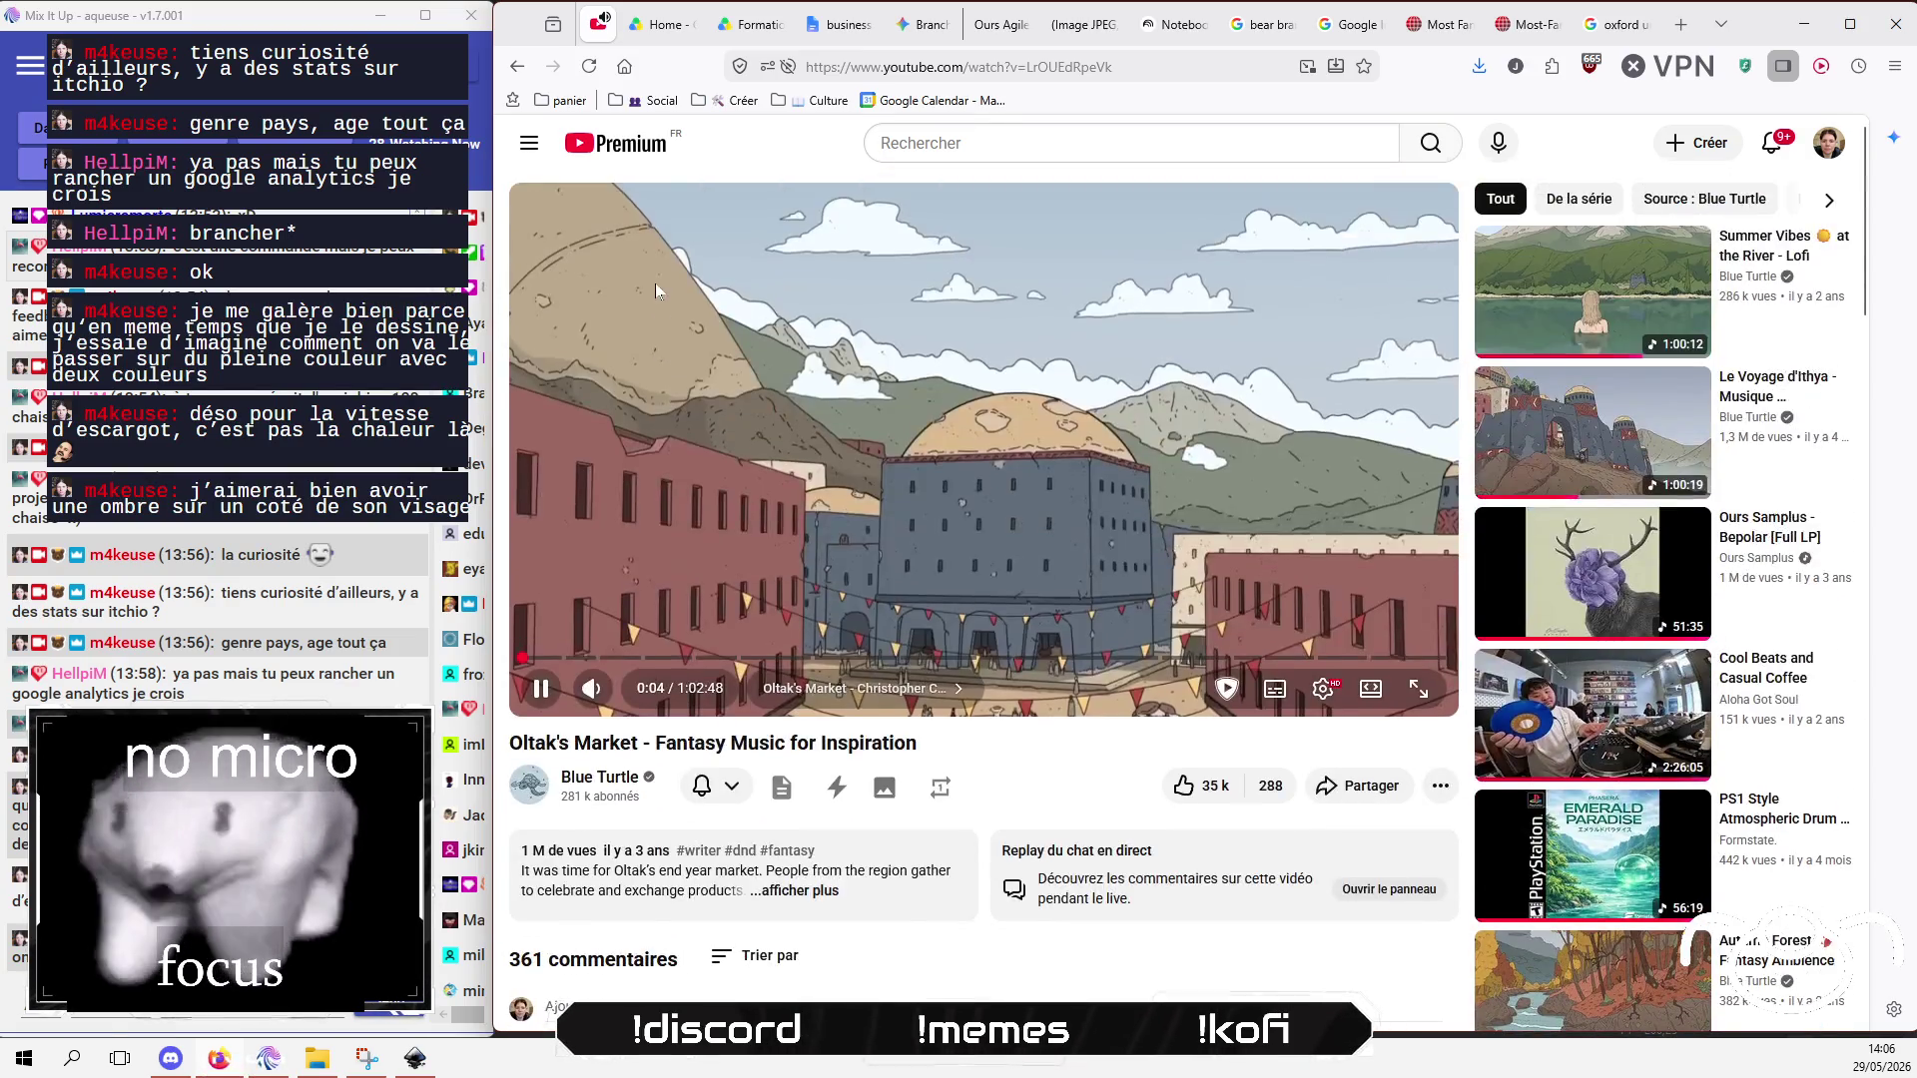
mouse_move(1598, 31)
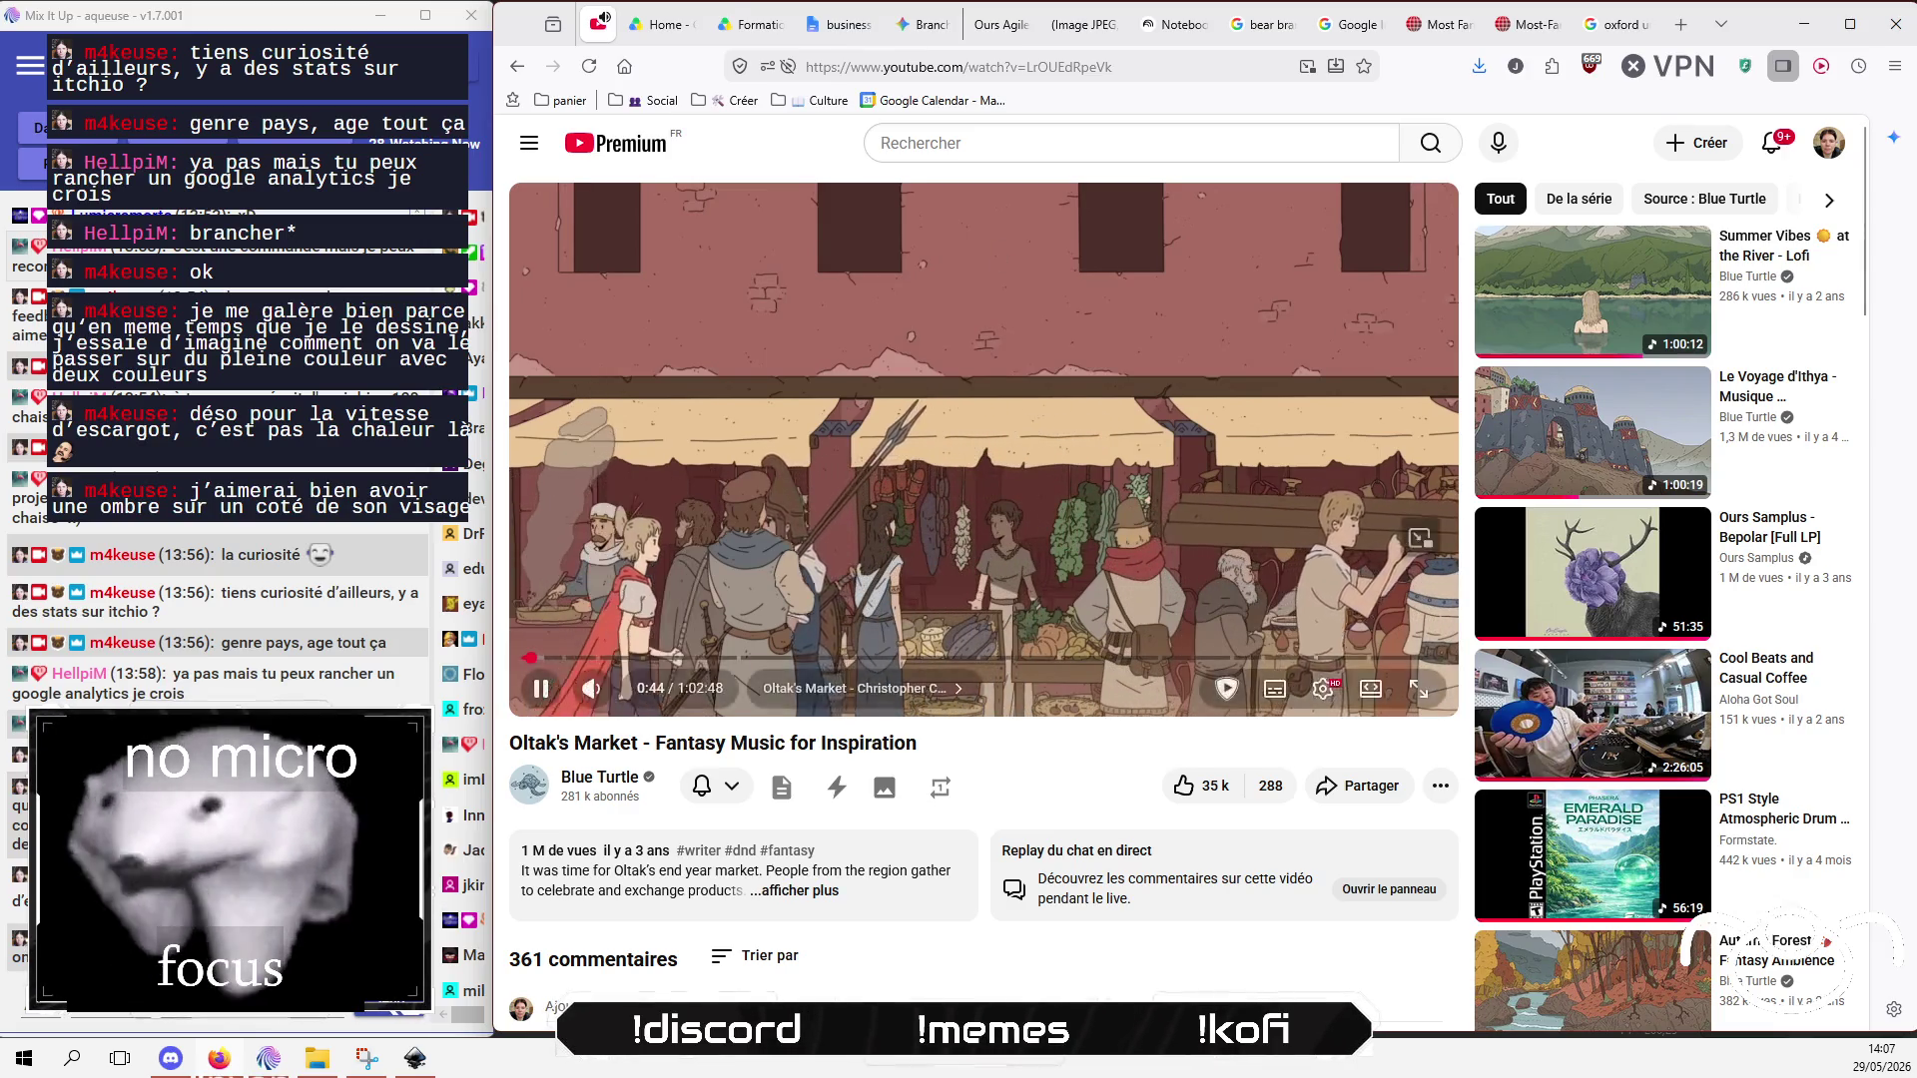
key("alt+Tab")
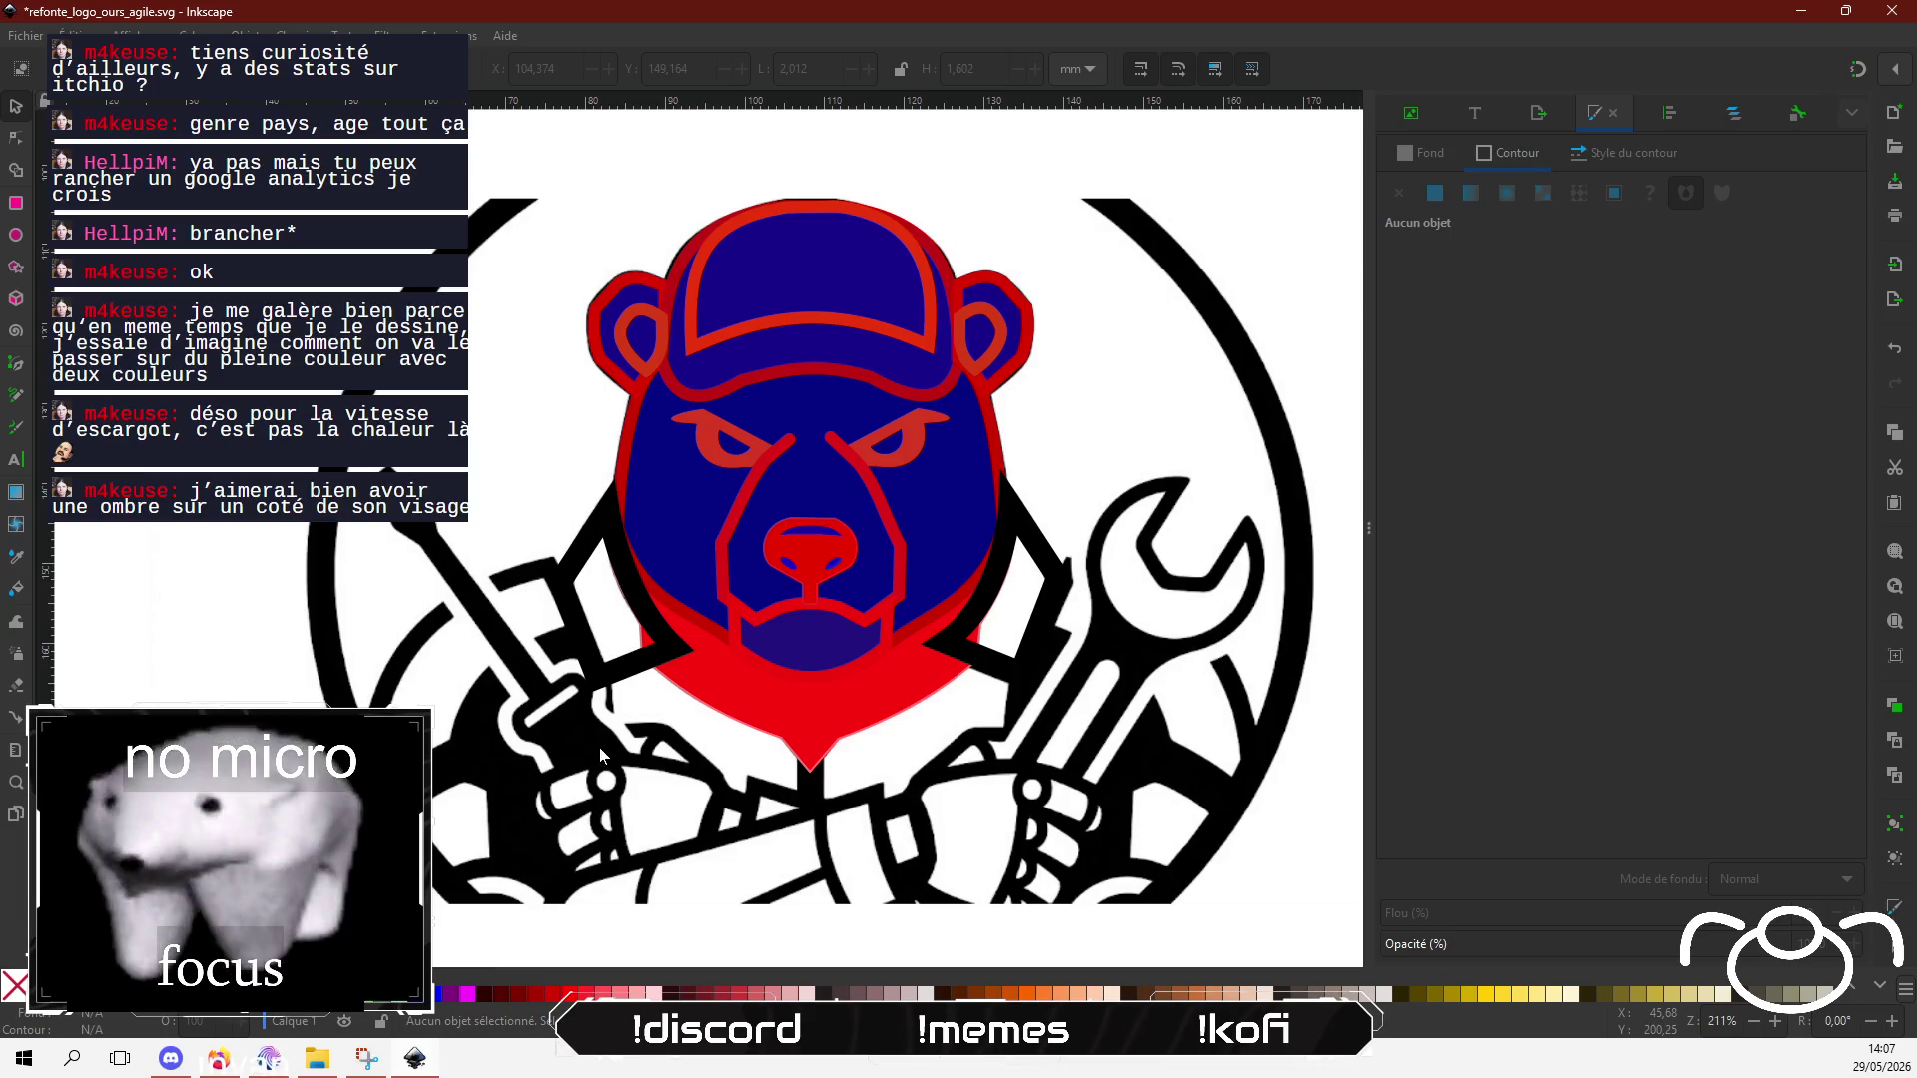
Step: Darken the red fill of the neck shading shape
left_click(860, 699)
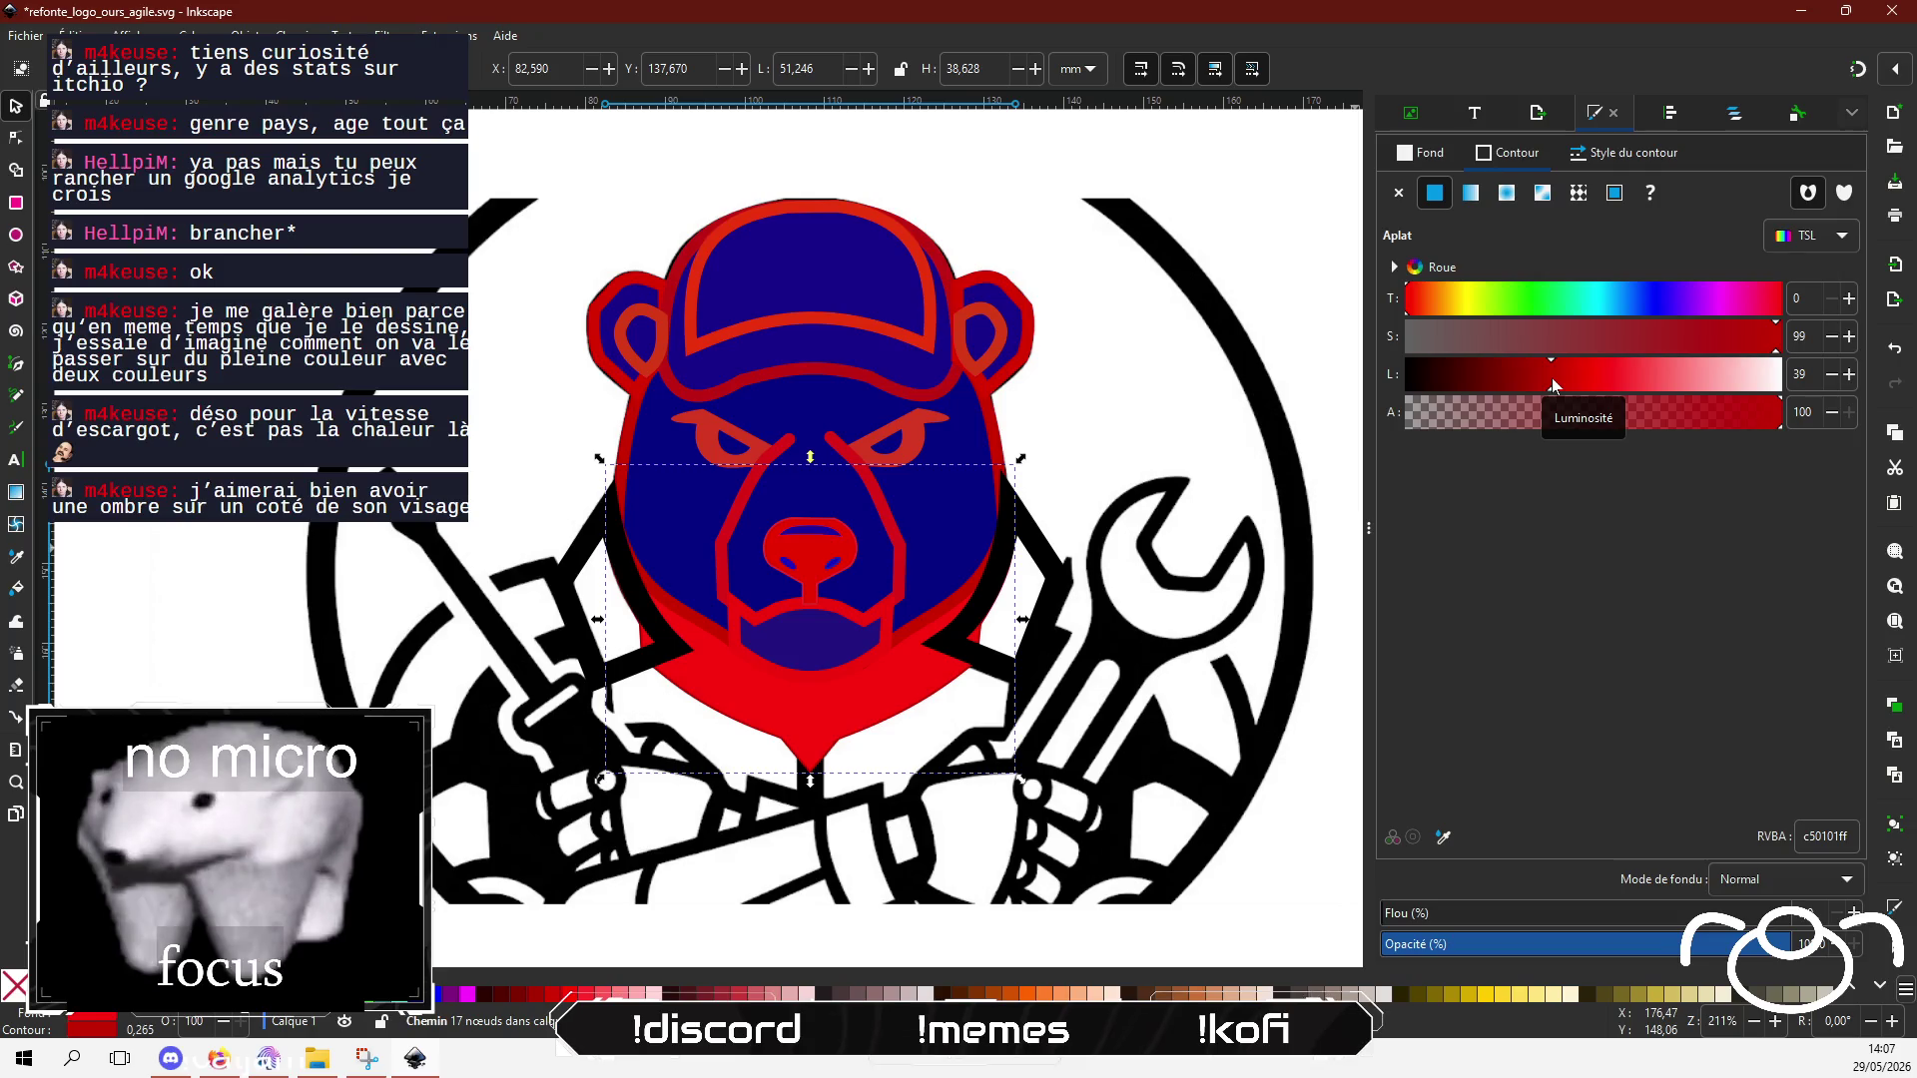
mouse_move(1553, 383)
left_mouse_down()
mouse_move(1601, 377)
mouse_move(1534, 380)
left_mouse_up()
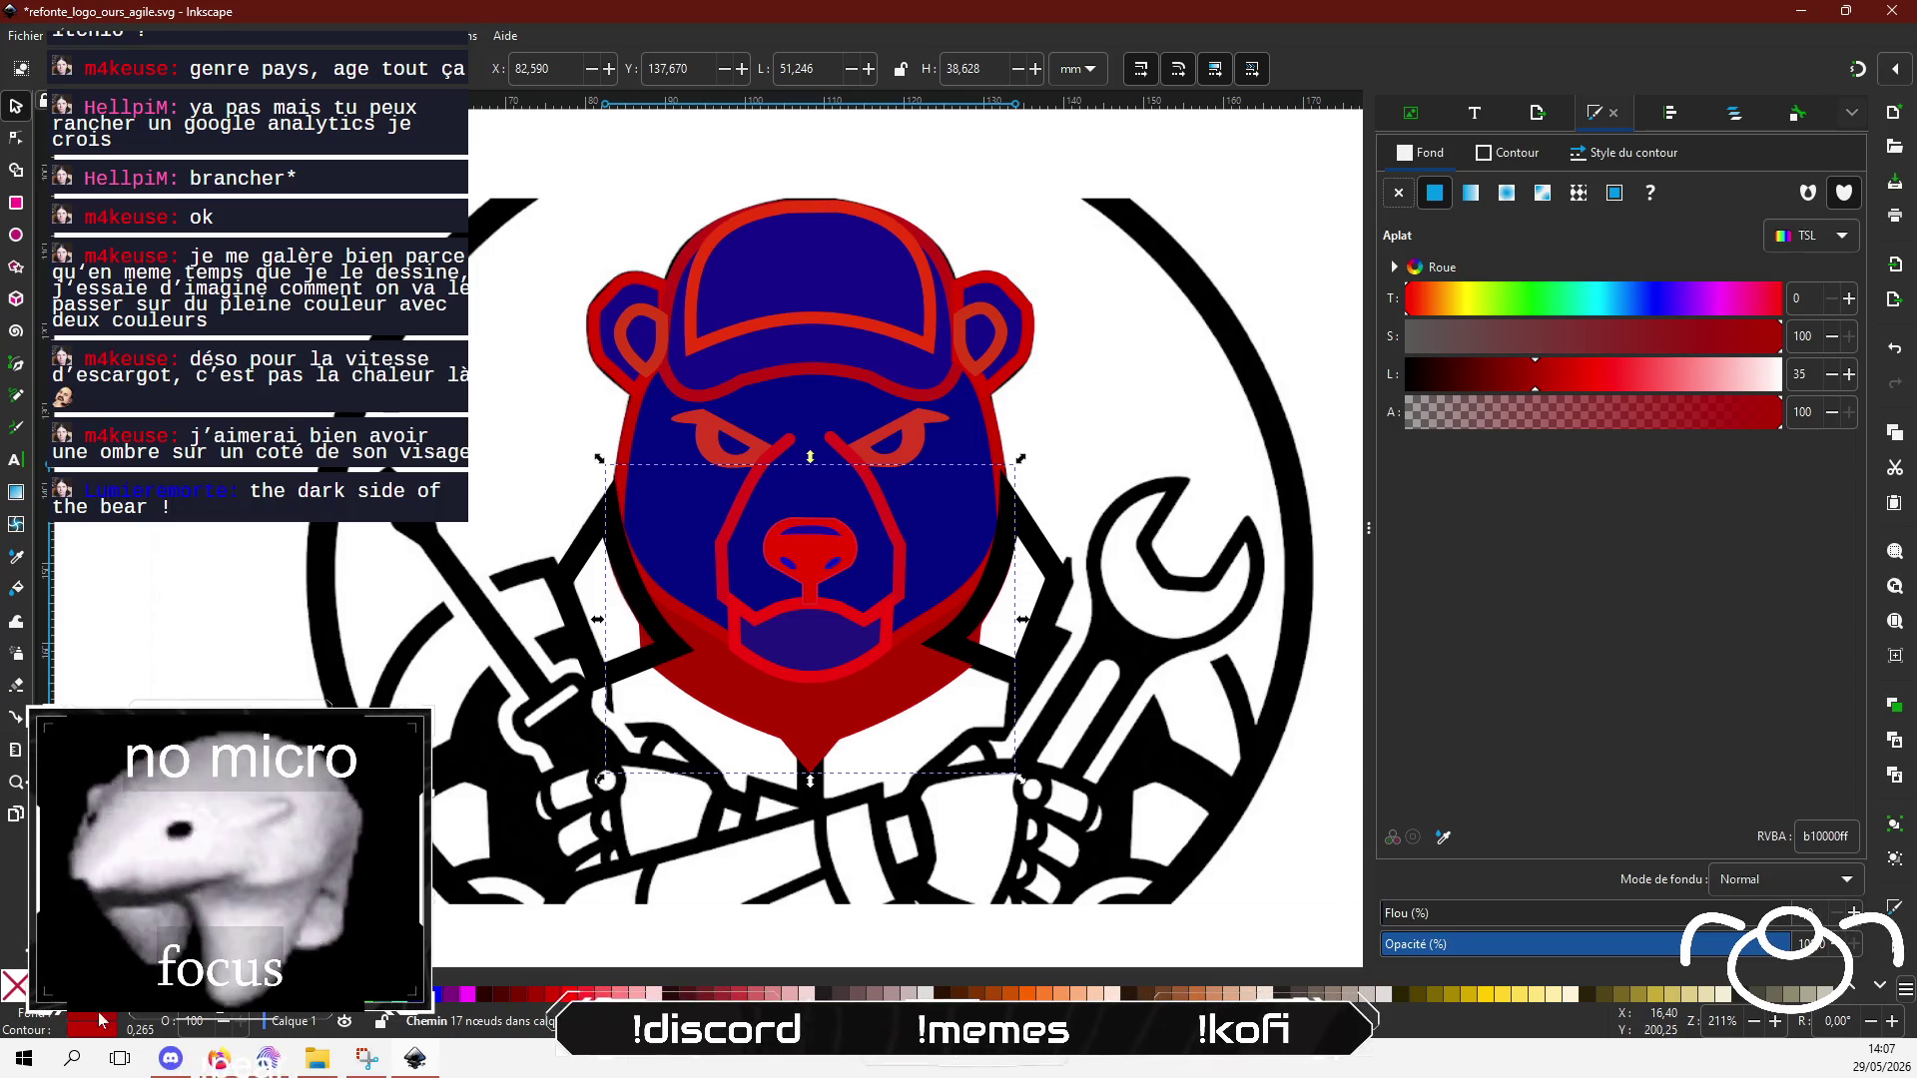
left_click(267, 1064)
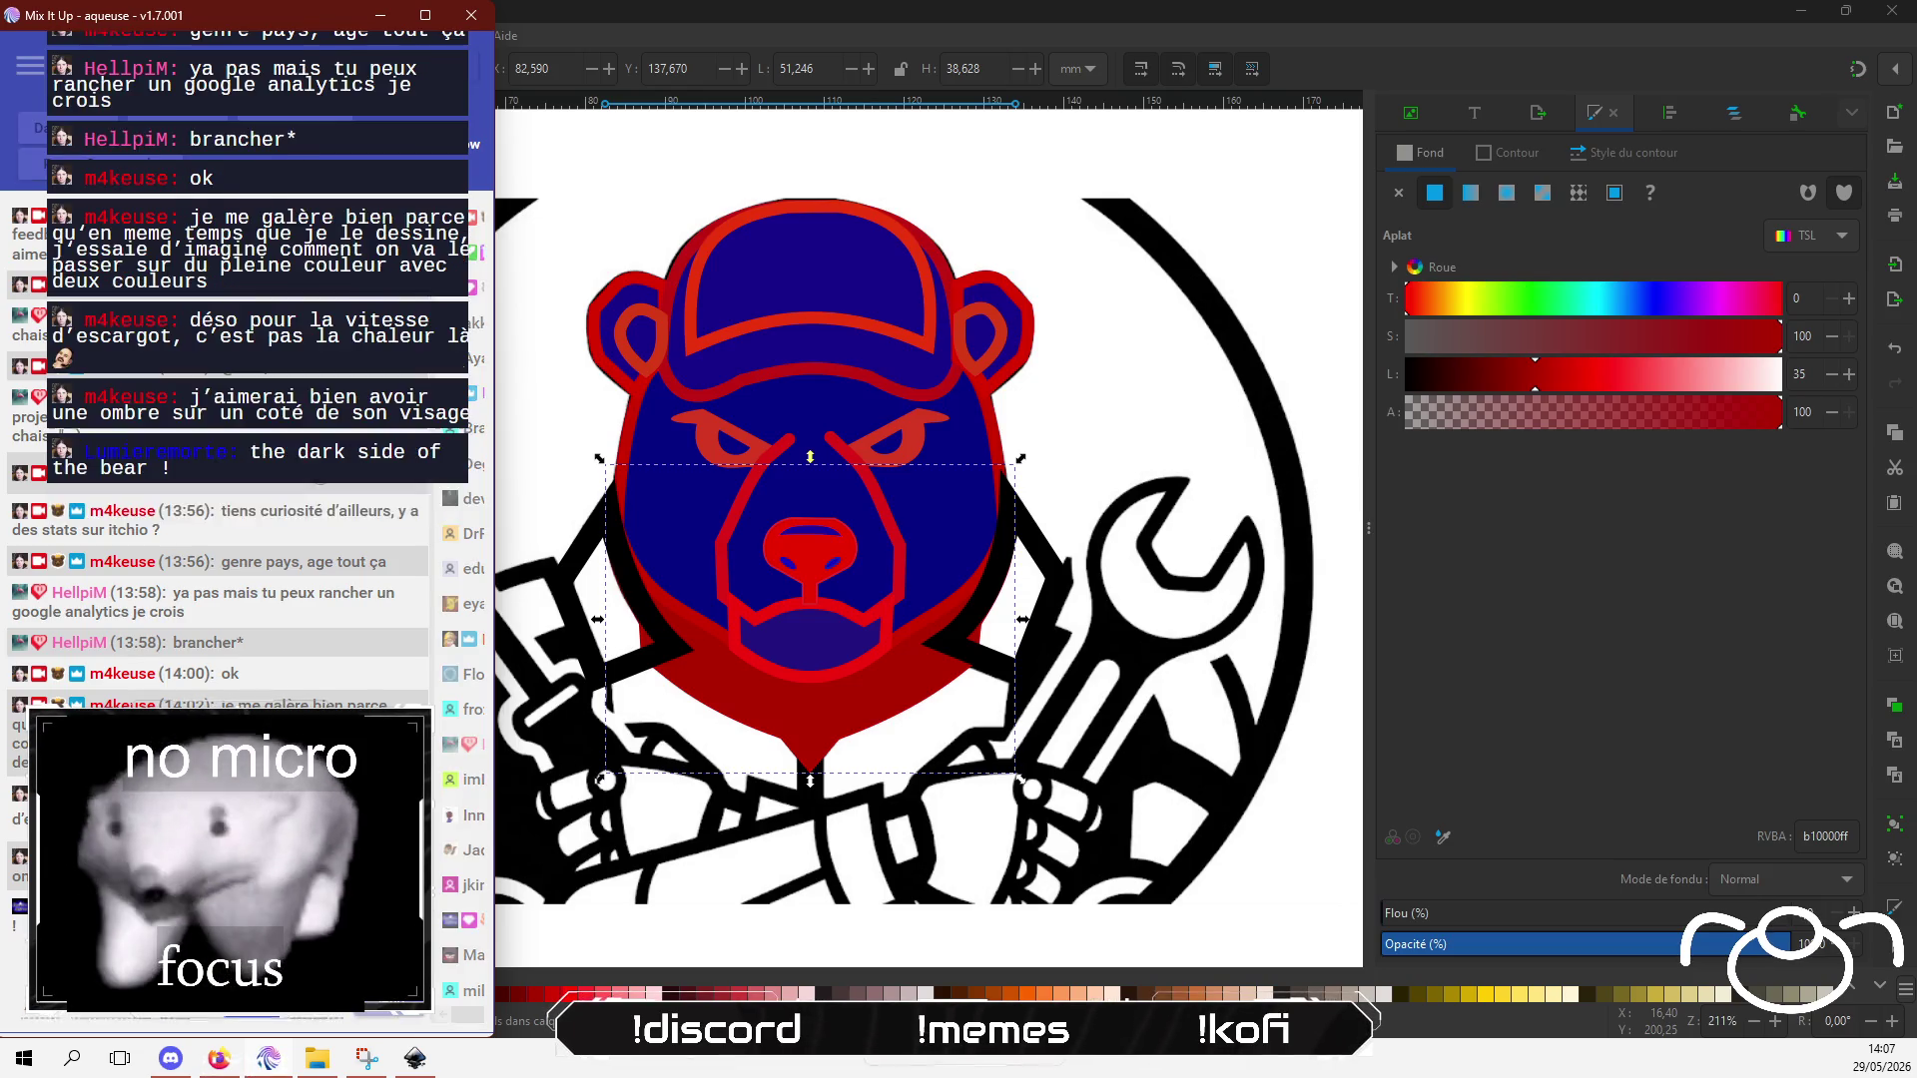
left_click(772, 14)
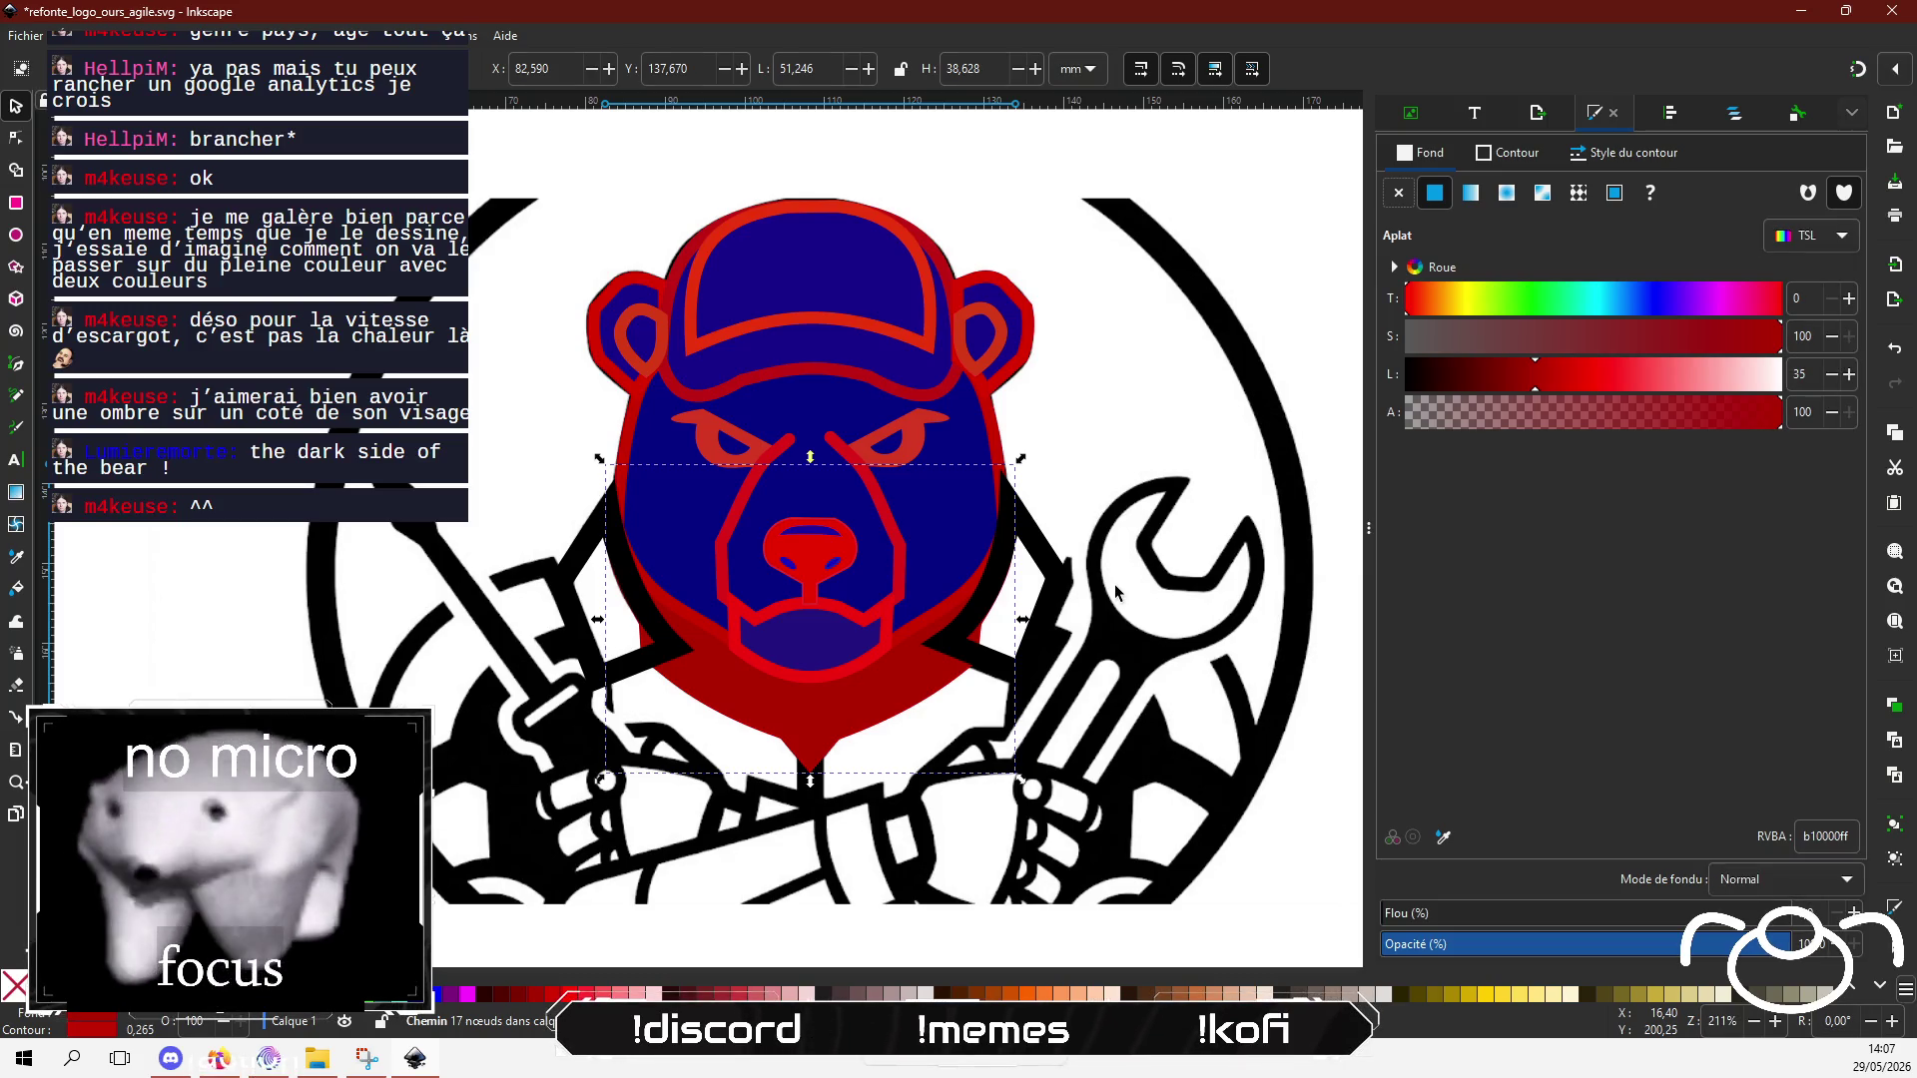
Step: Darken the red strokes of the eye-and-nose outline and the mouth outline to c70909
left_click(901, 593)
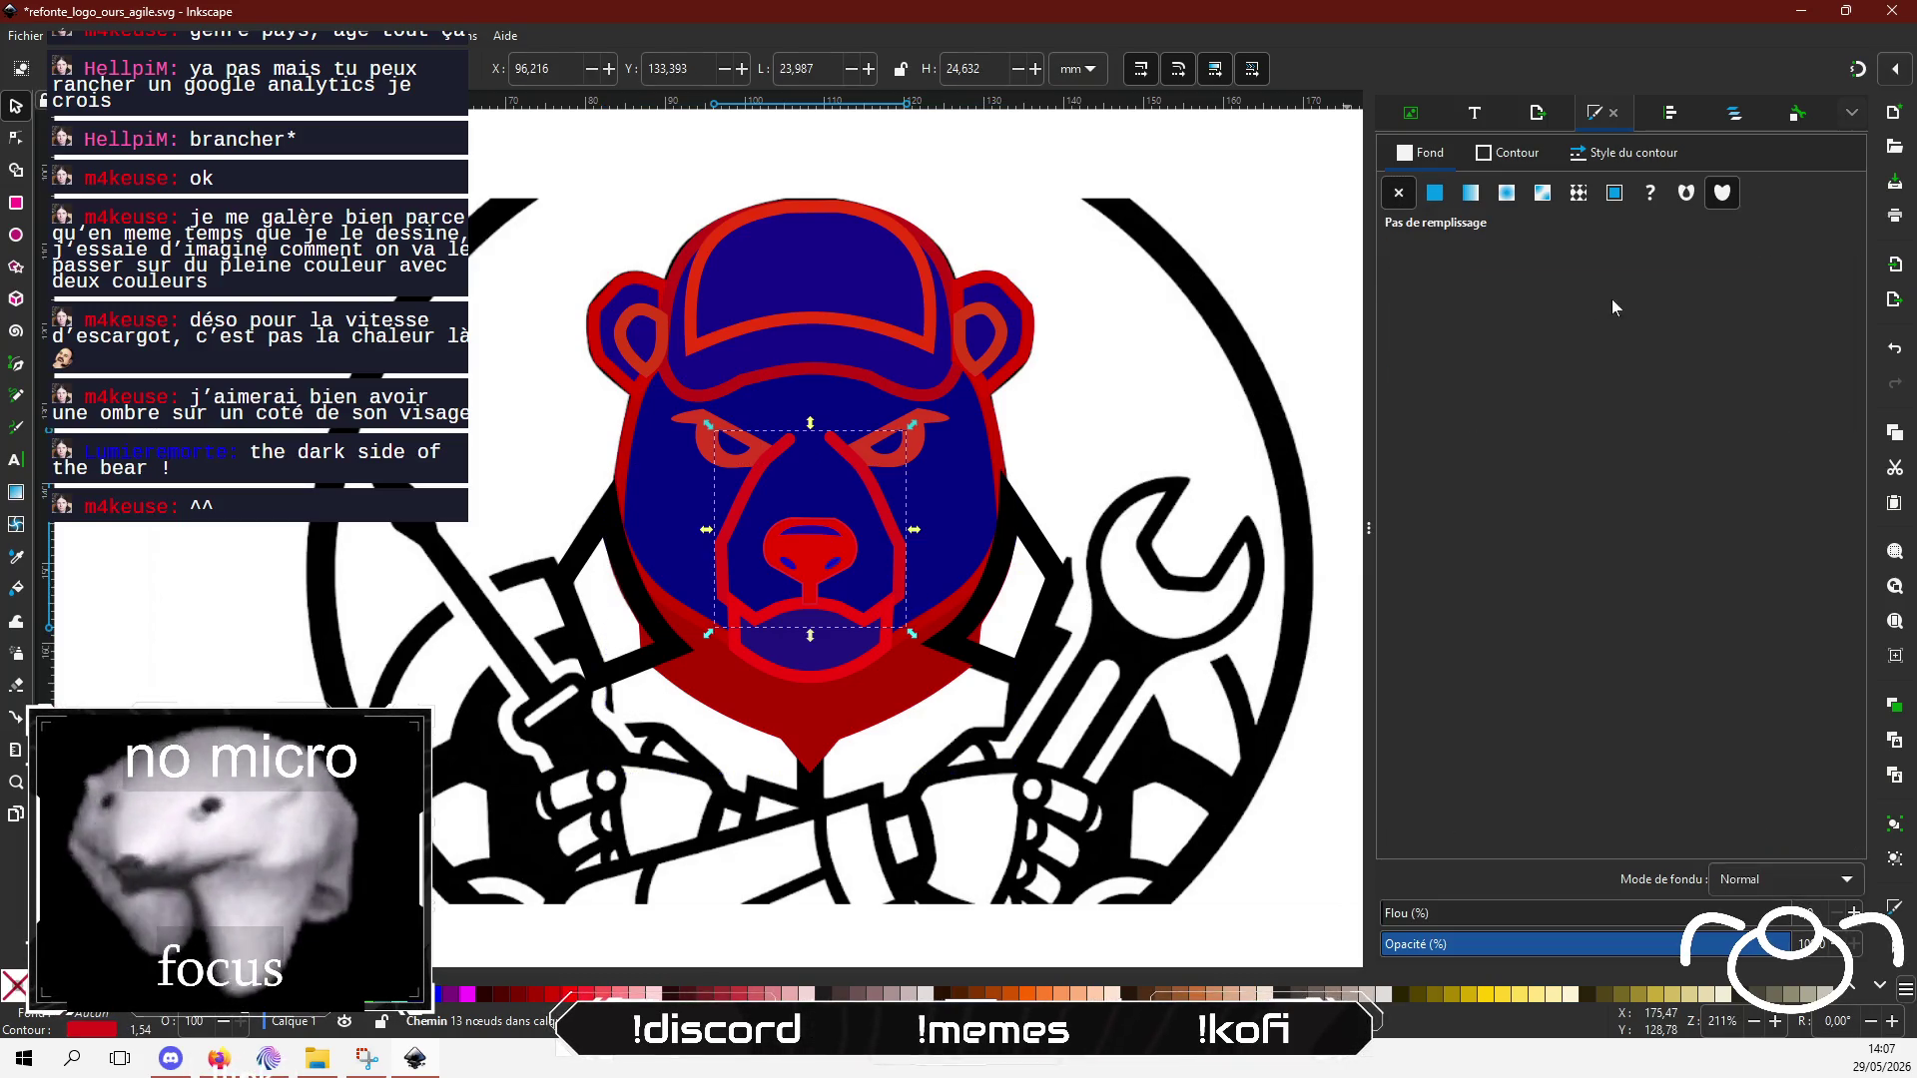
left_click(1517, 155)
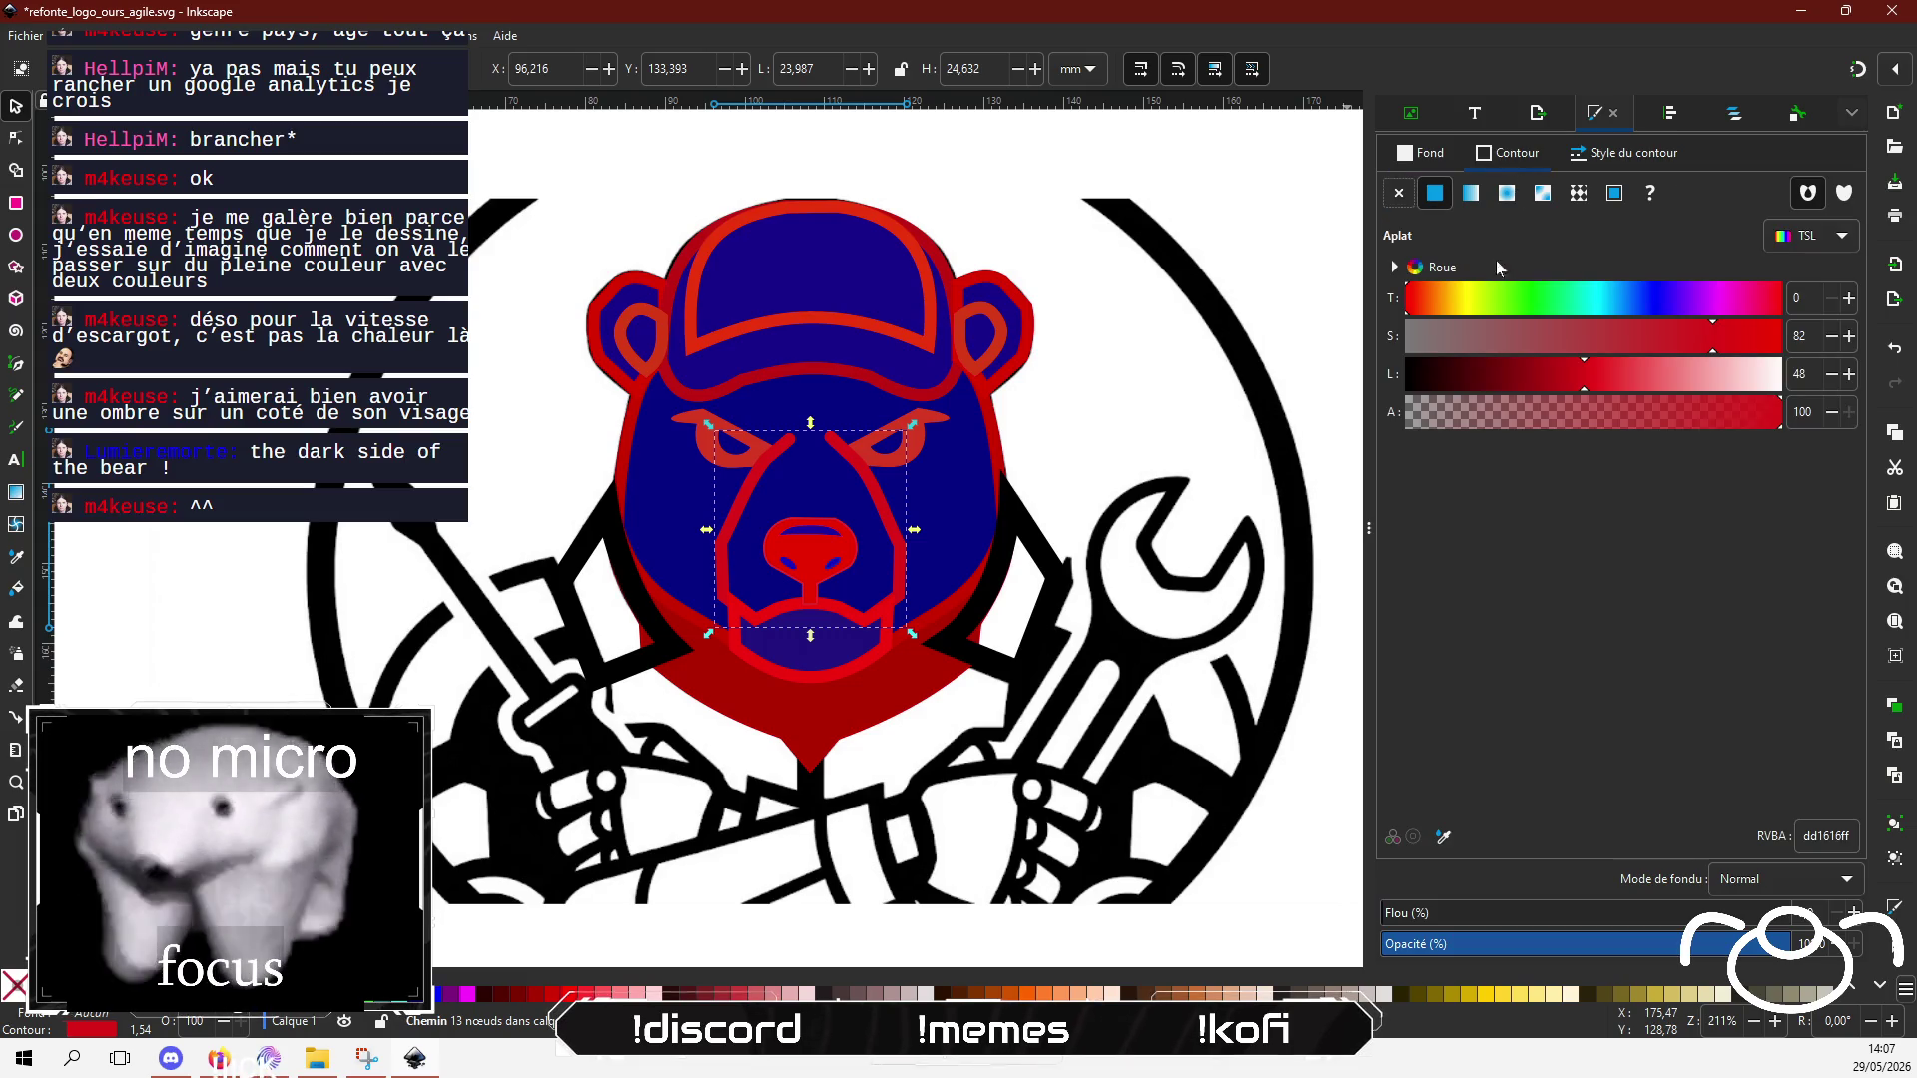
left_click(1553, 377)
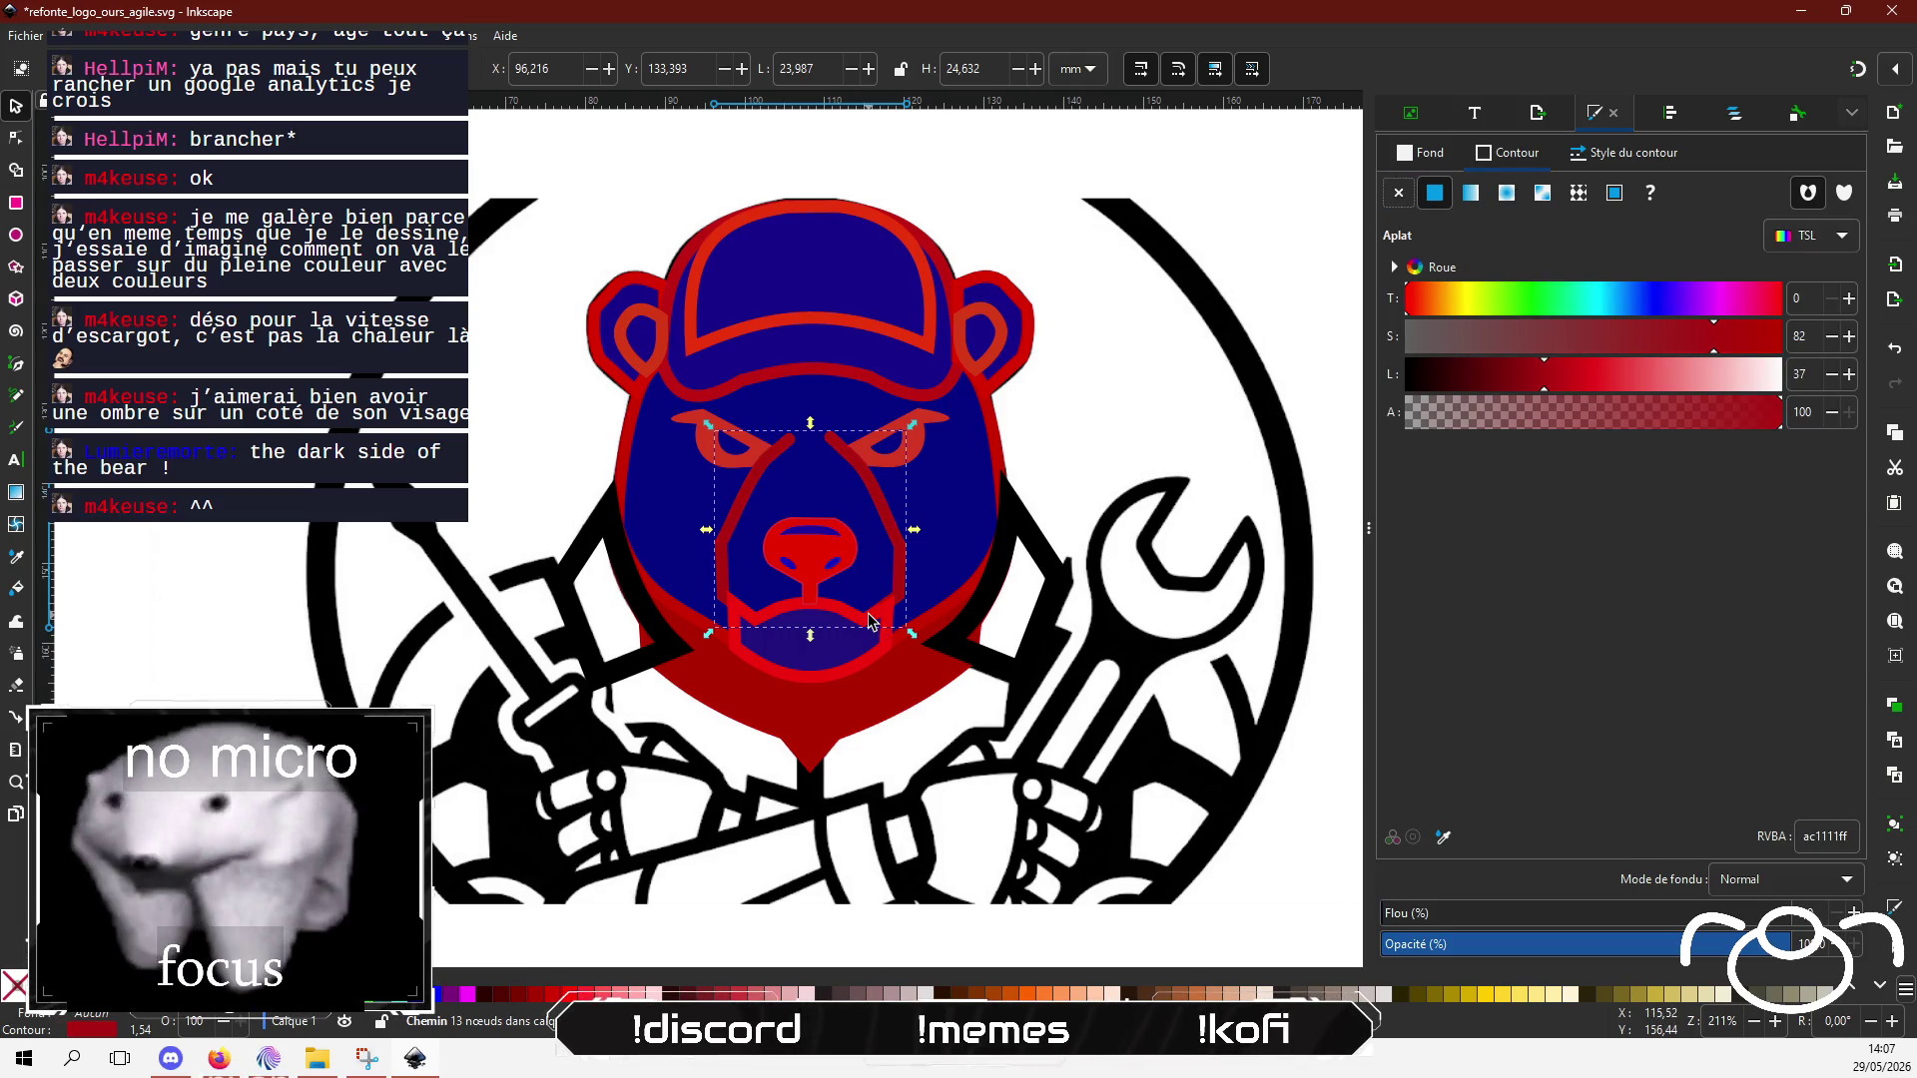
left_click(889, 631)
left_click(1559, 380)
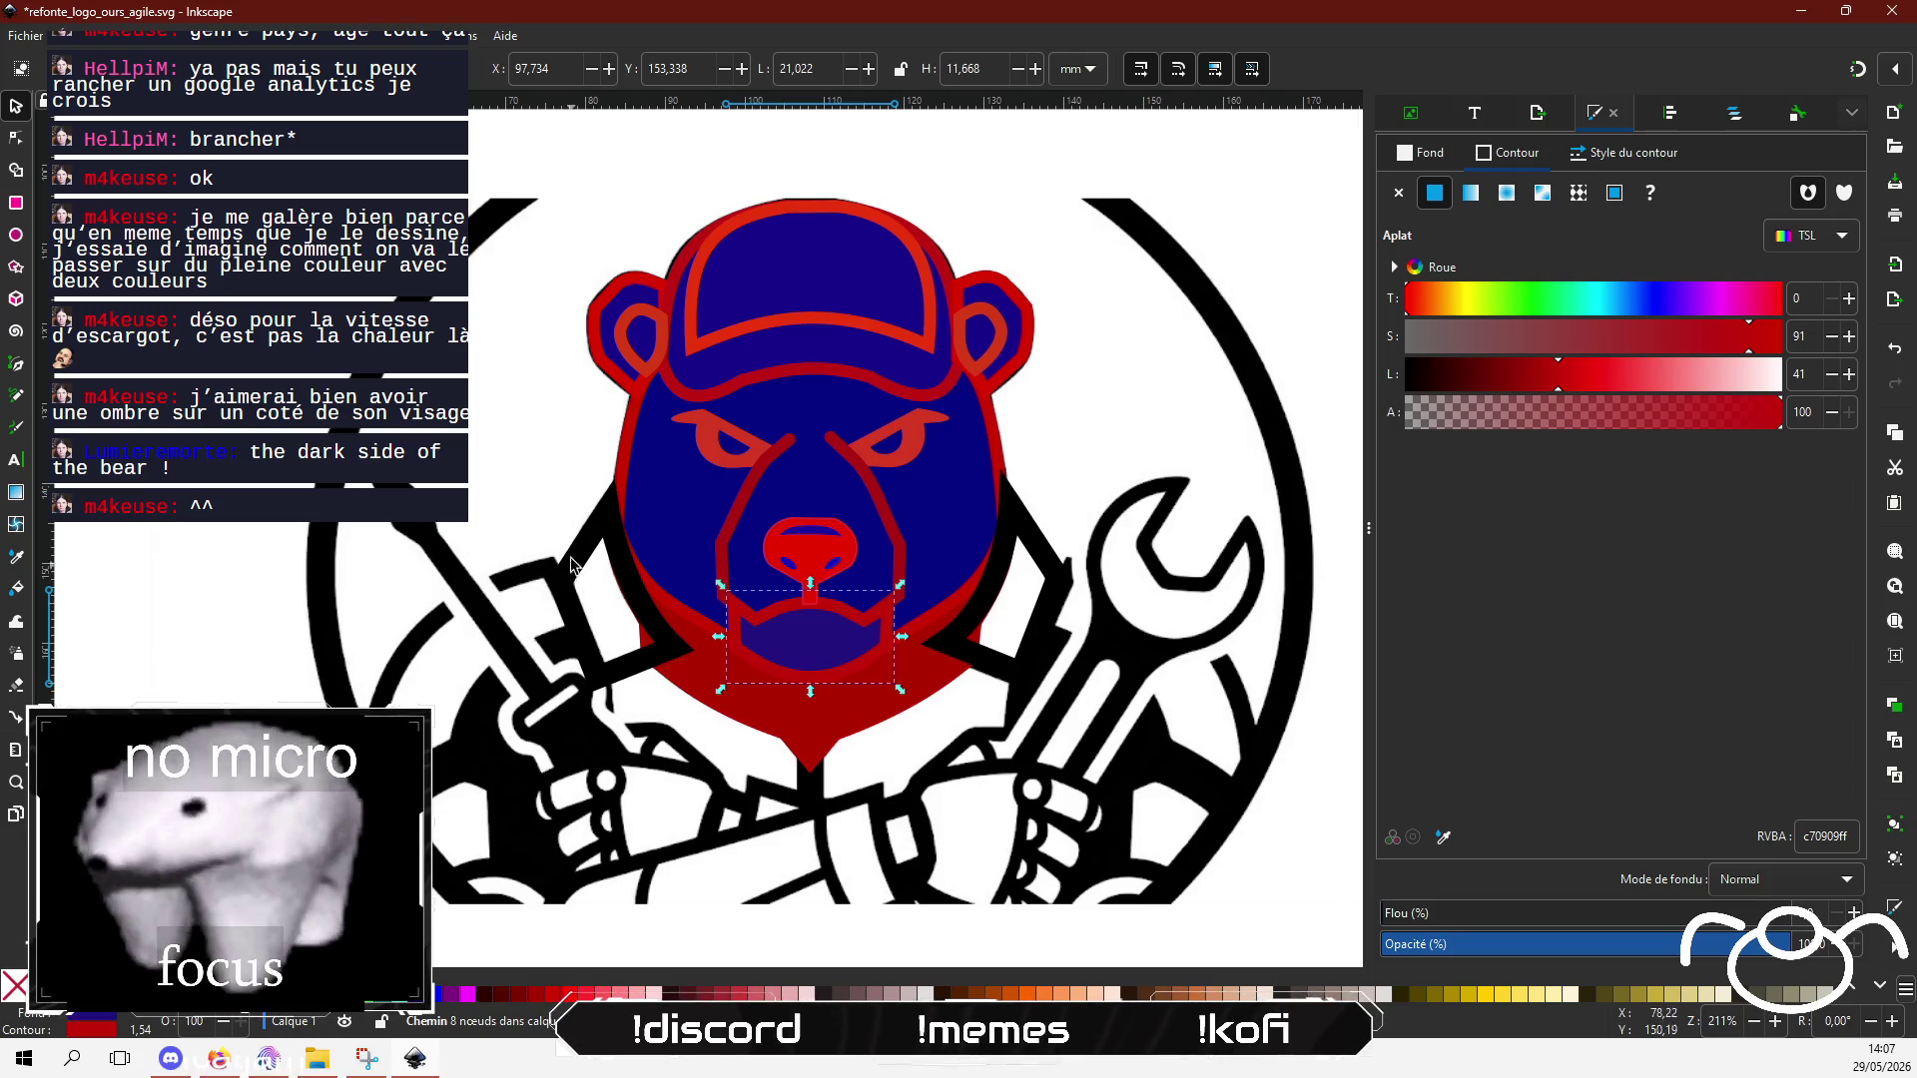
left_click(654, 644)
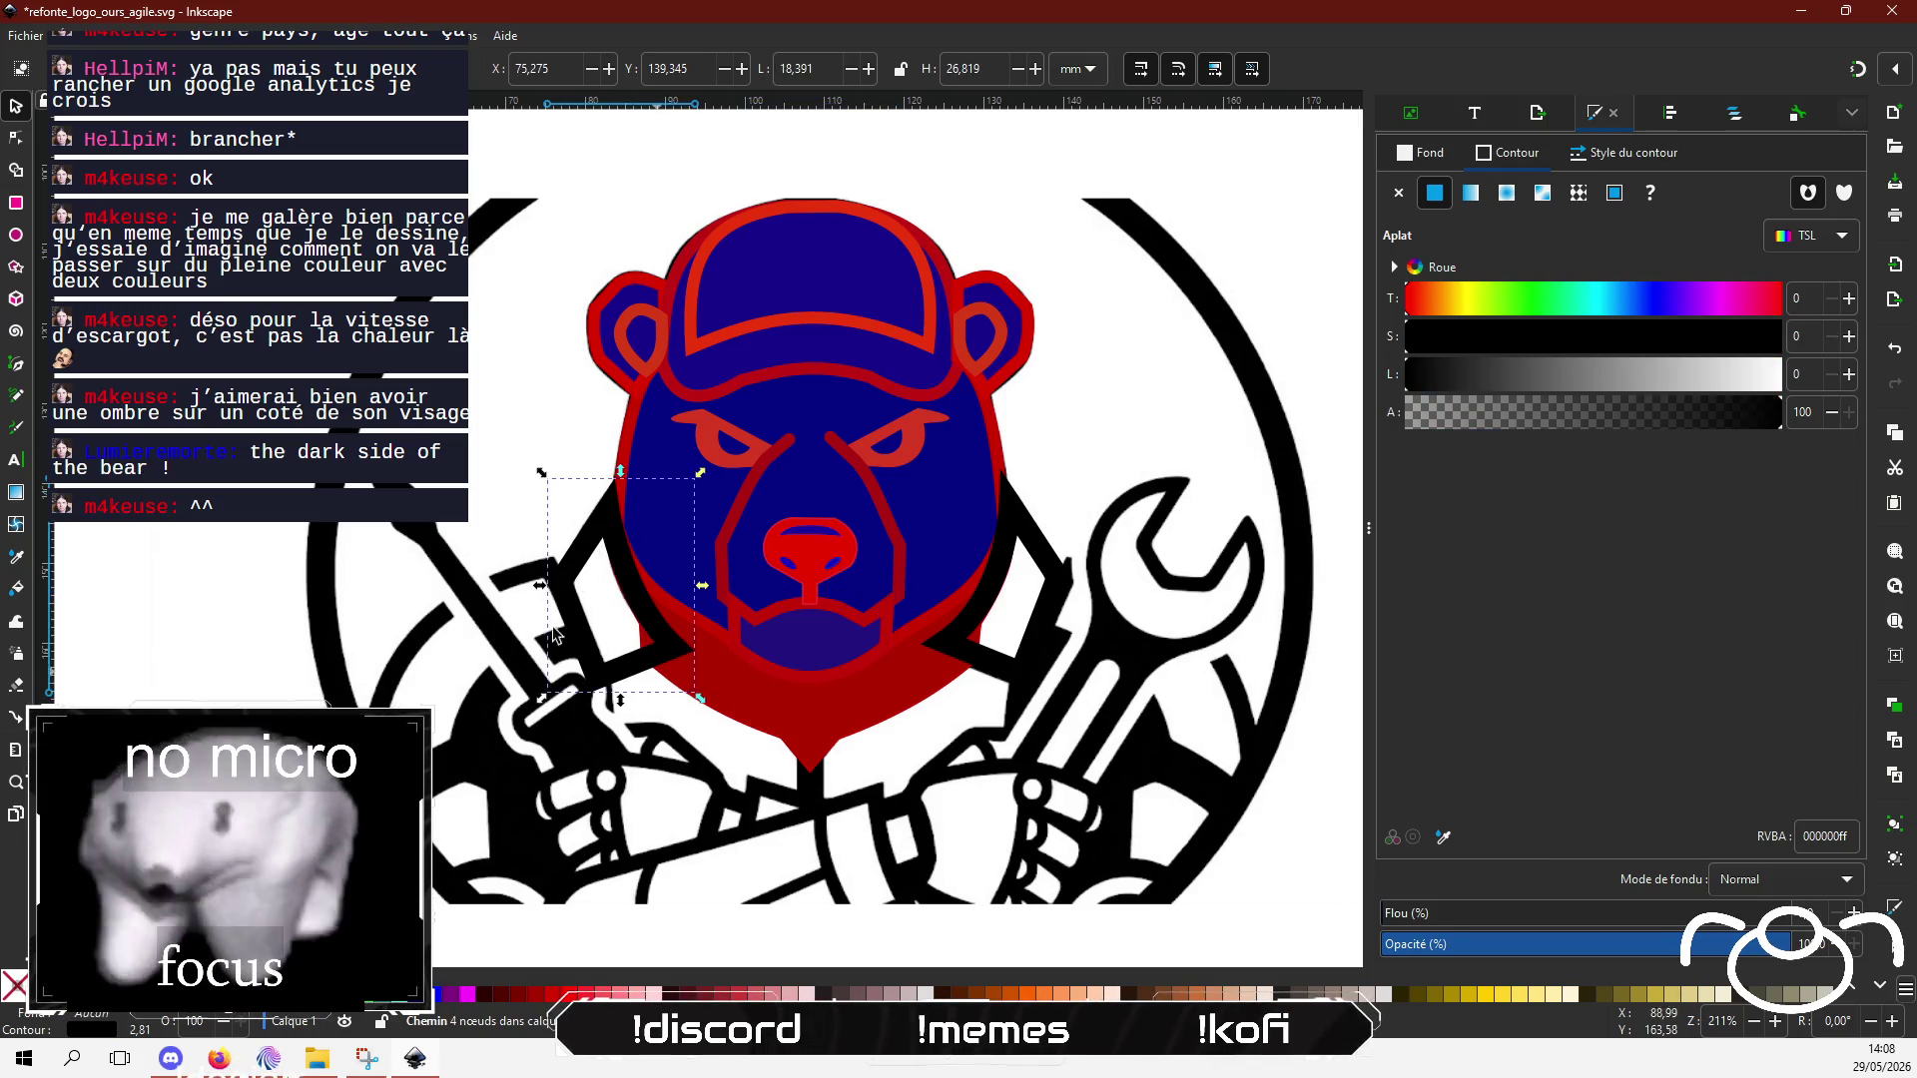
left_click(16, 139)
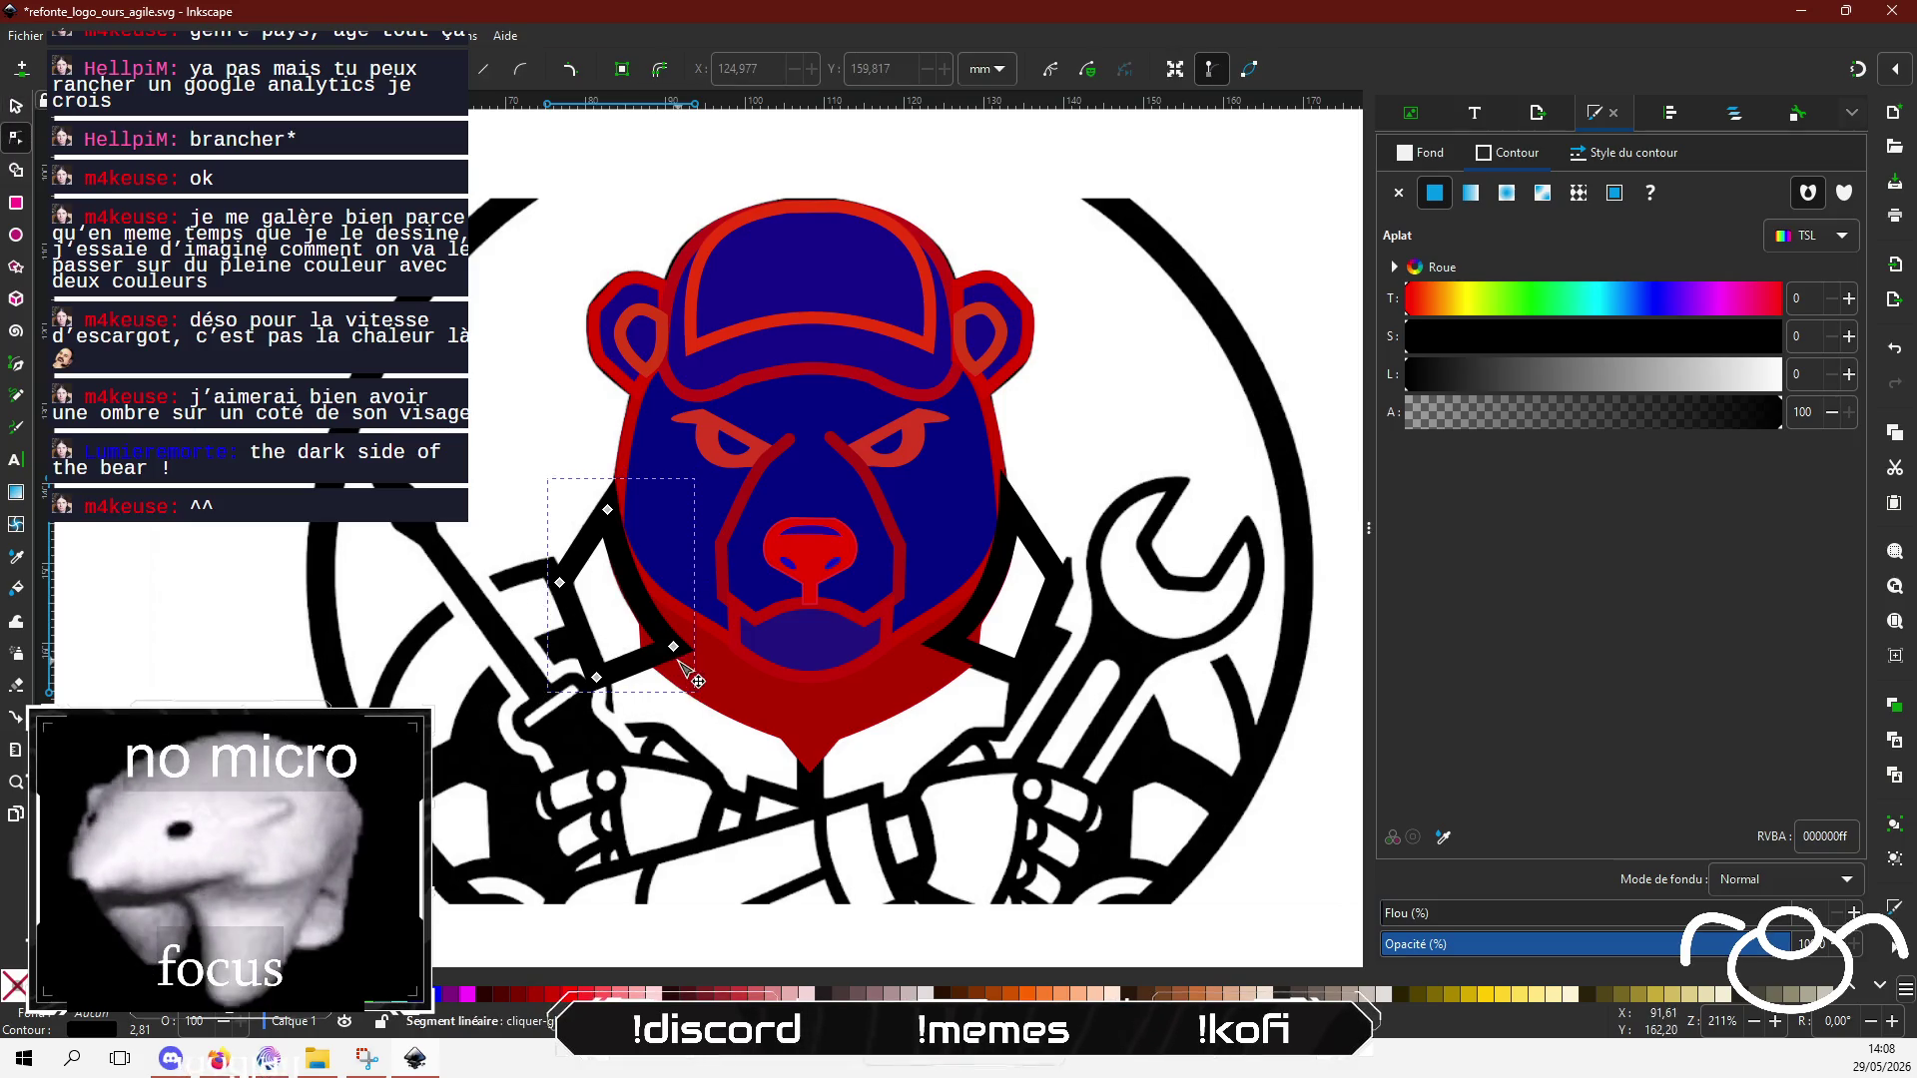
Step: Drag the left black stripe's nodes so its upper end follows the bear's red cheek outline
mouse_move(691, 659)
left_mouse_down()
mouse_move(699, 627)
mouse_move(619, 594)
left_mouse_up()
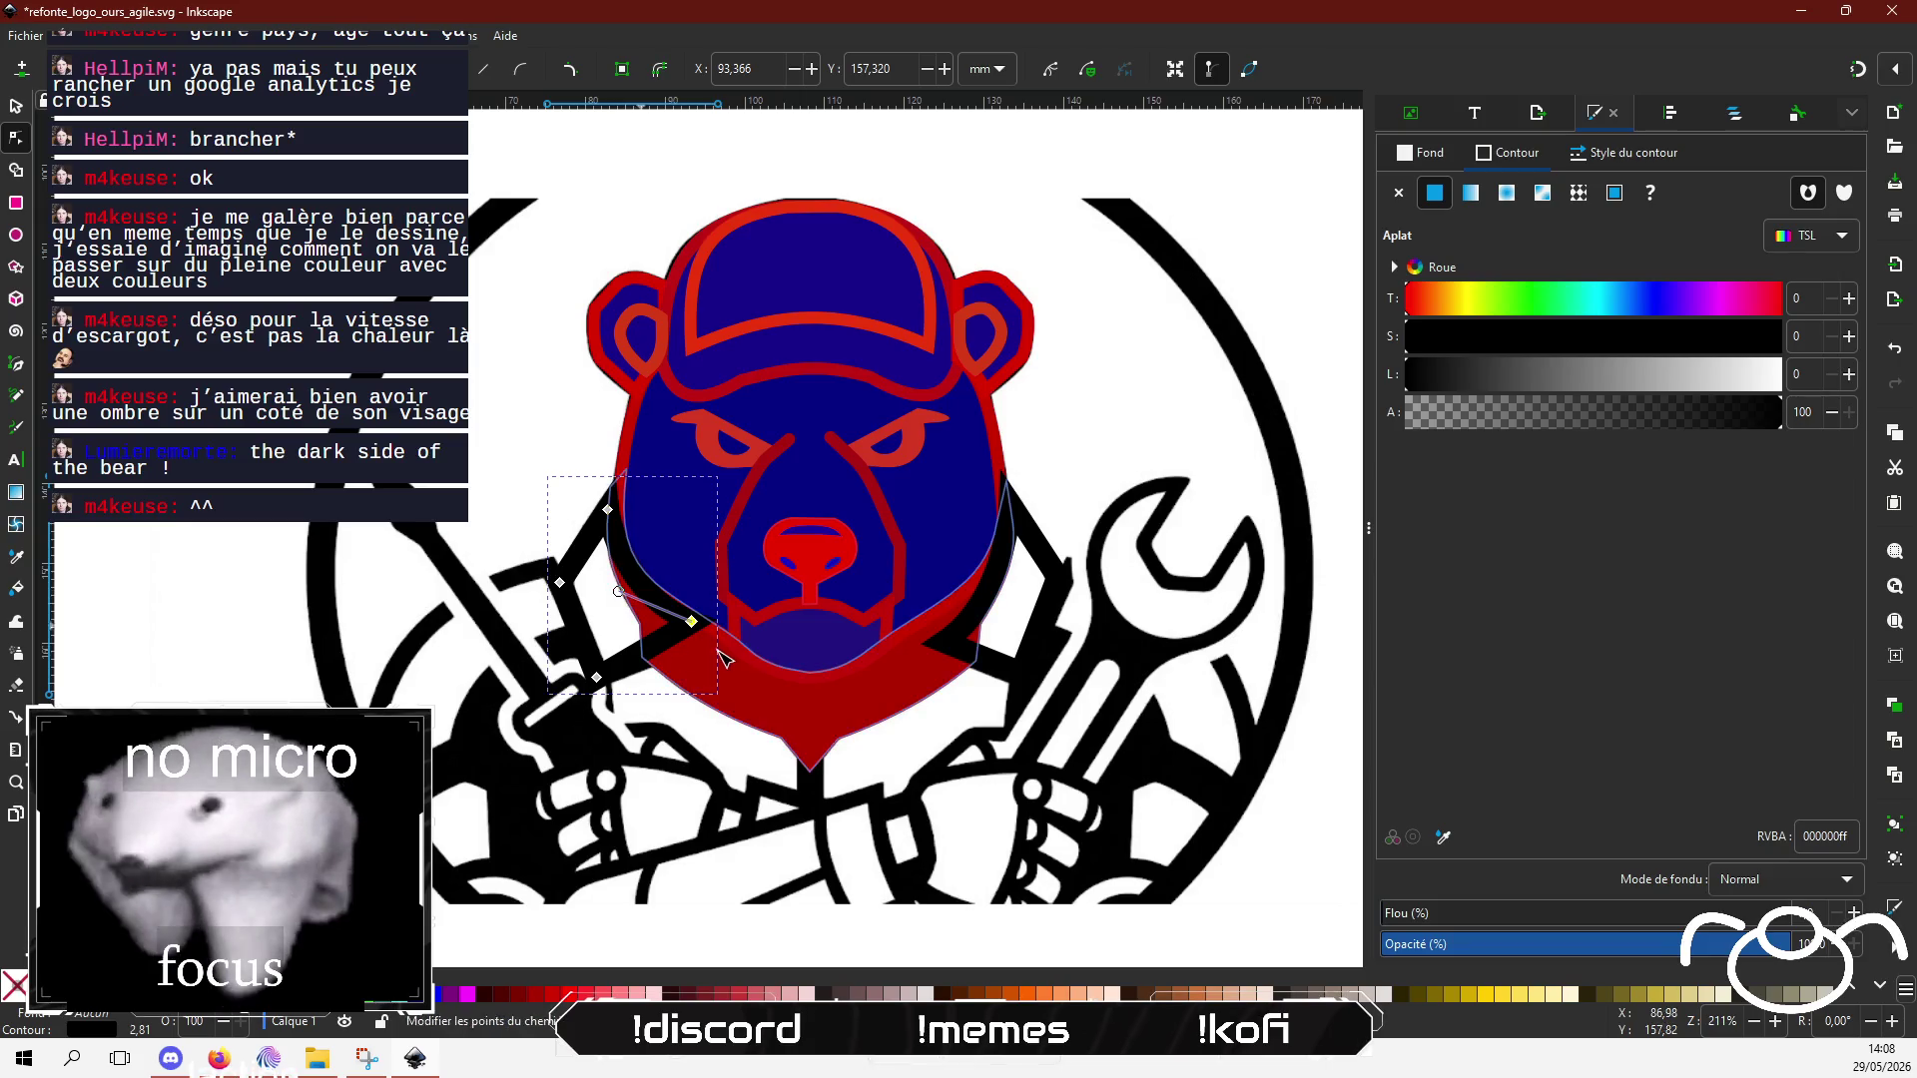
scroll(599, 547, "up", 3, "ctrl")
left_click_drag(631, 452, 649, 420)
mouse_move(659, 683)
left_mouse_down()
mouse_move(699, 699)
mouse_move(647, 689)
mouse_move(625, 646)
mouse_move(620, 676)
mouse_move(636, 655)
left_mouse_up()
left_click(649, 422)
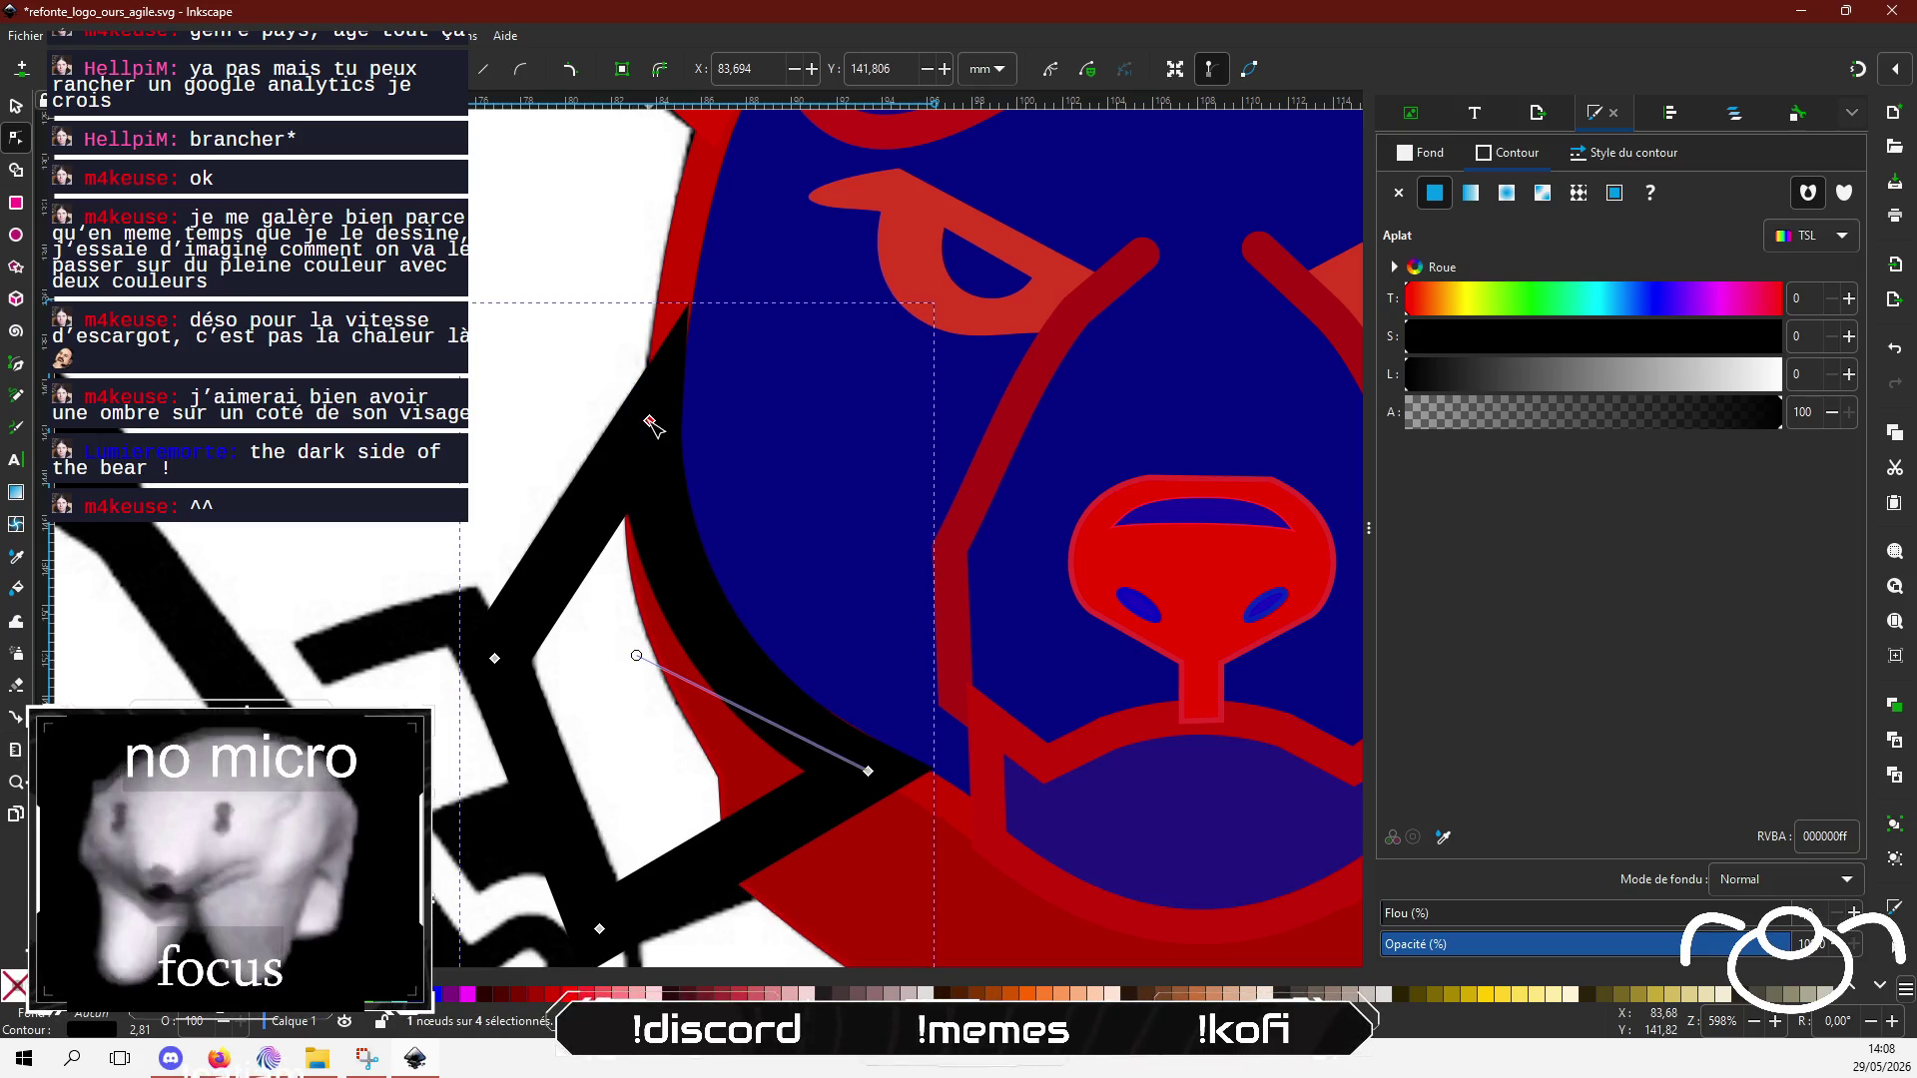
left_click_drag(649, 421, 654, 424)
scroll(712, 668, "down", 3)
scroll(973, 671, "down", 2)
scroll(974, 671, "right", 2)
left_click(1003, 524)
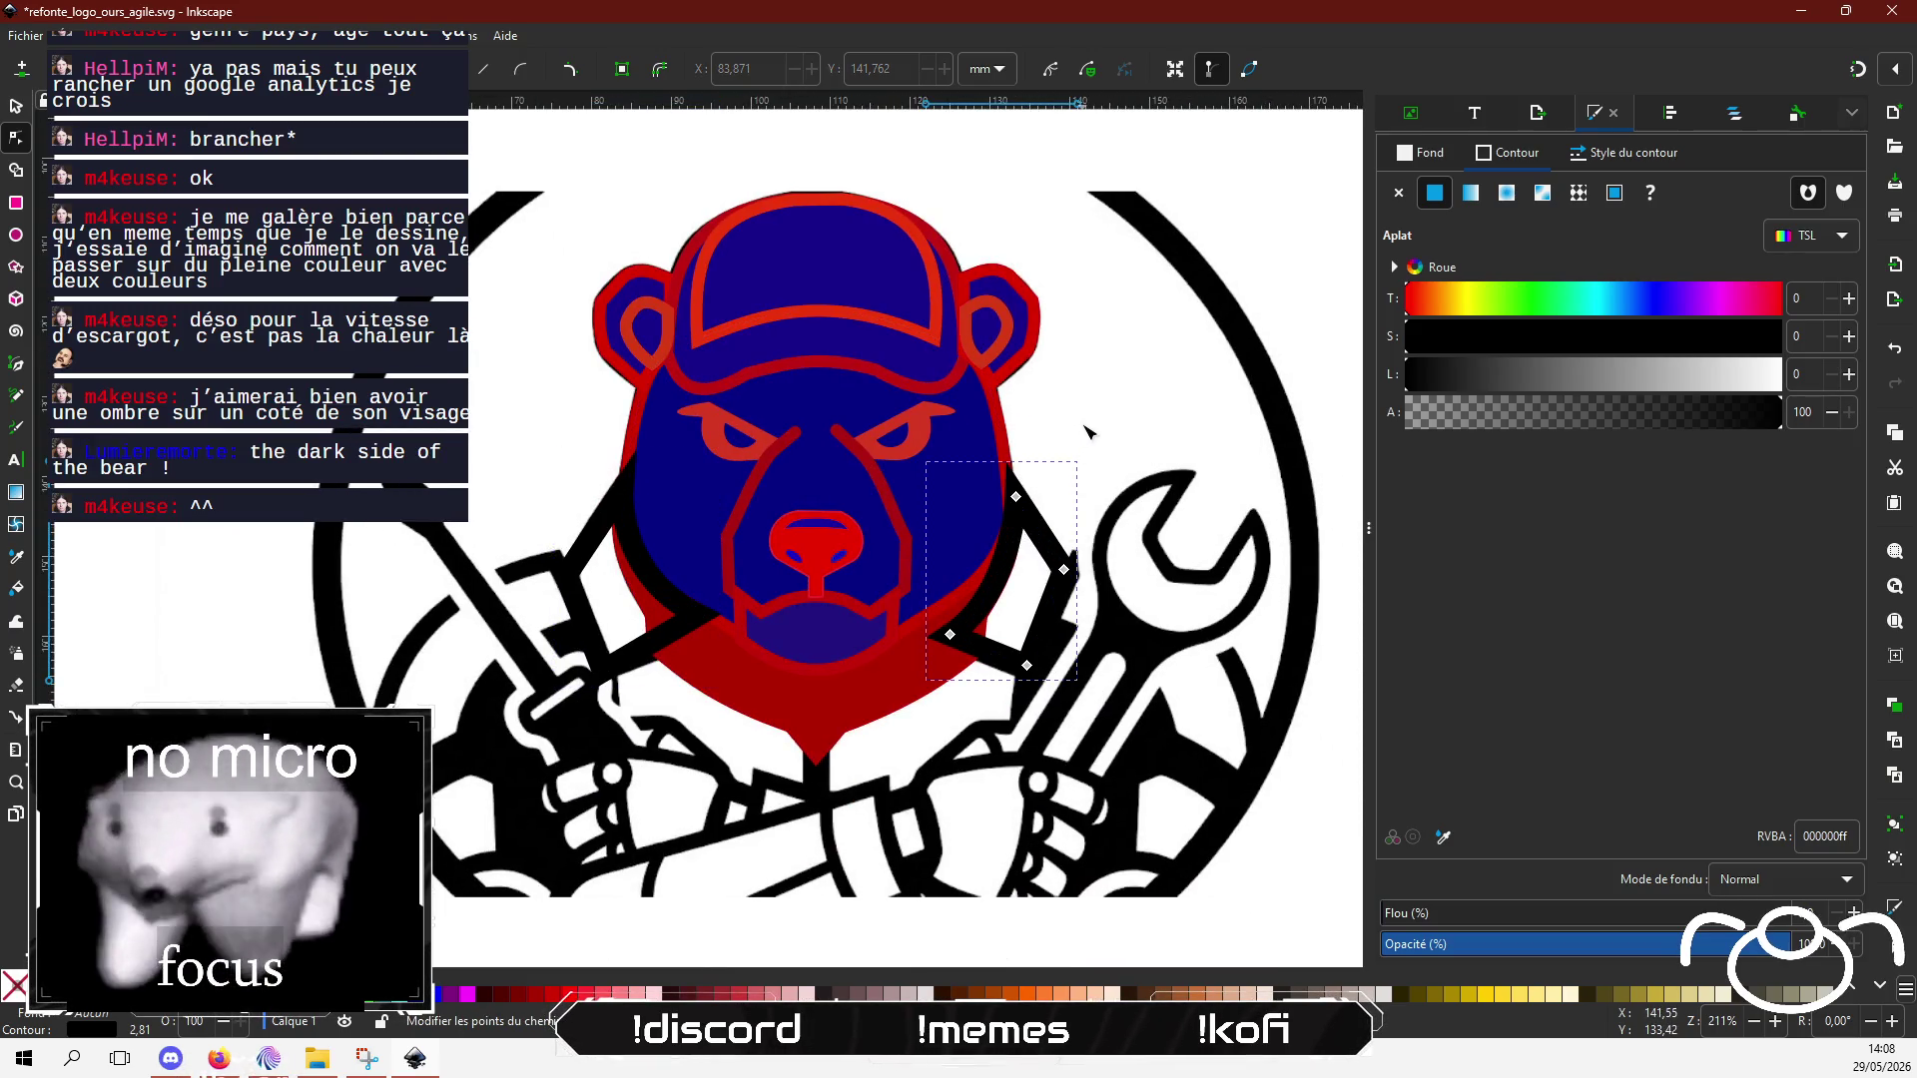
Step: Paste a horizontally mirrored copy of the black stripe onto the bear's right side
key("s")
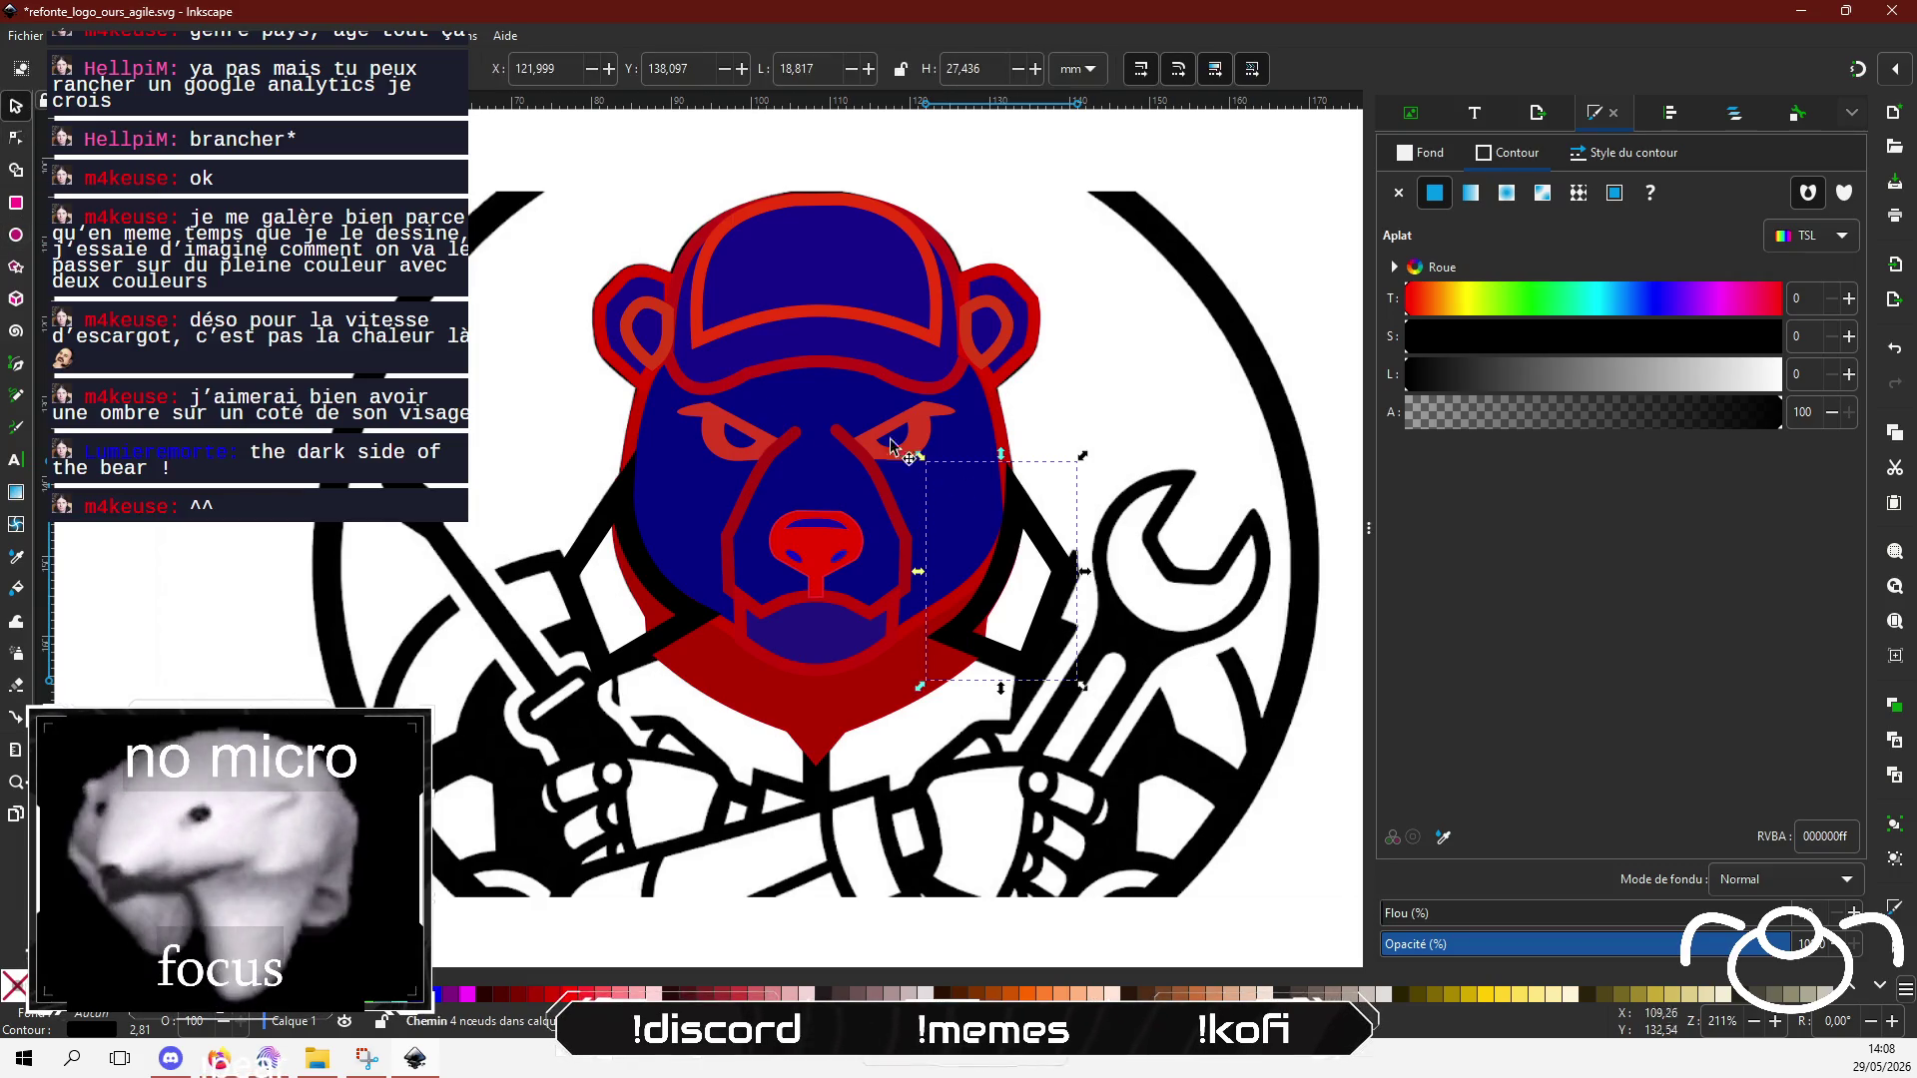
key("Escape")
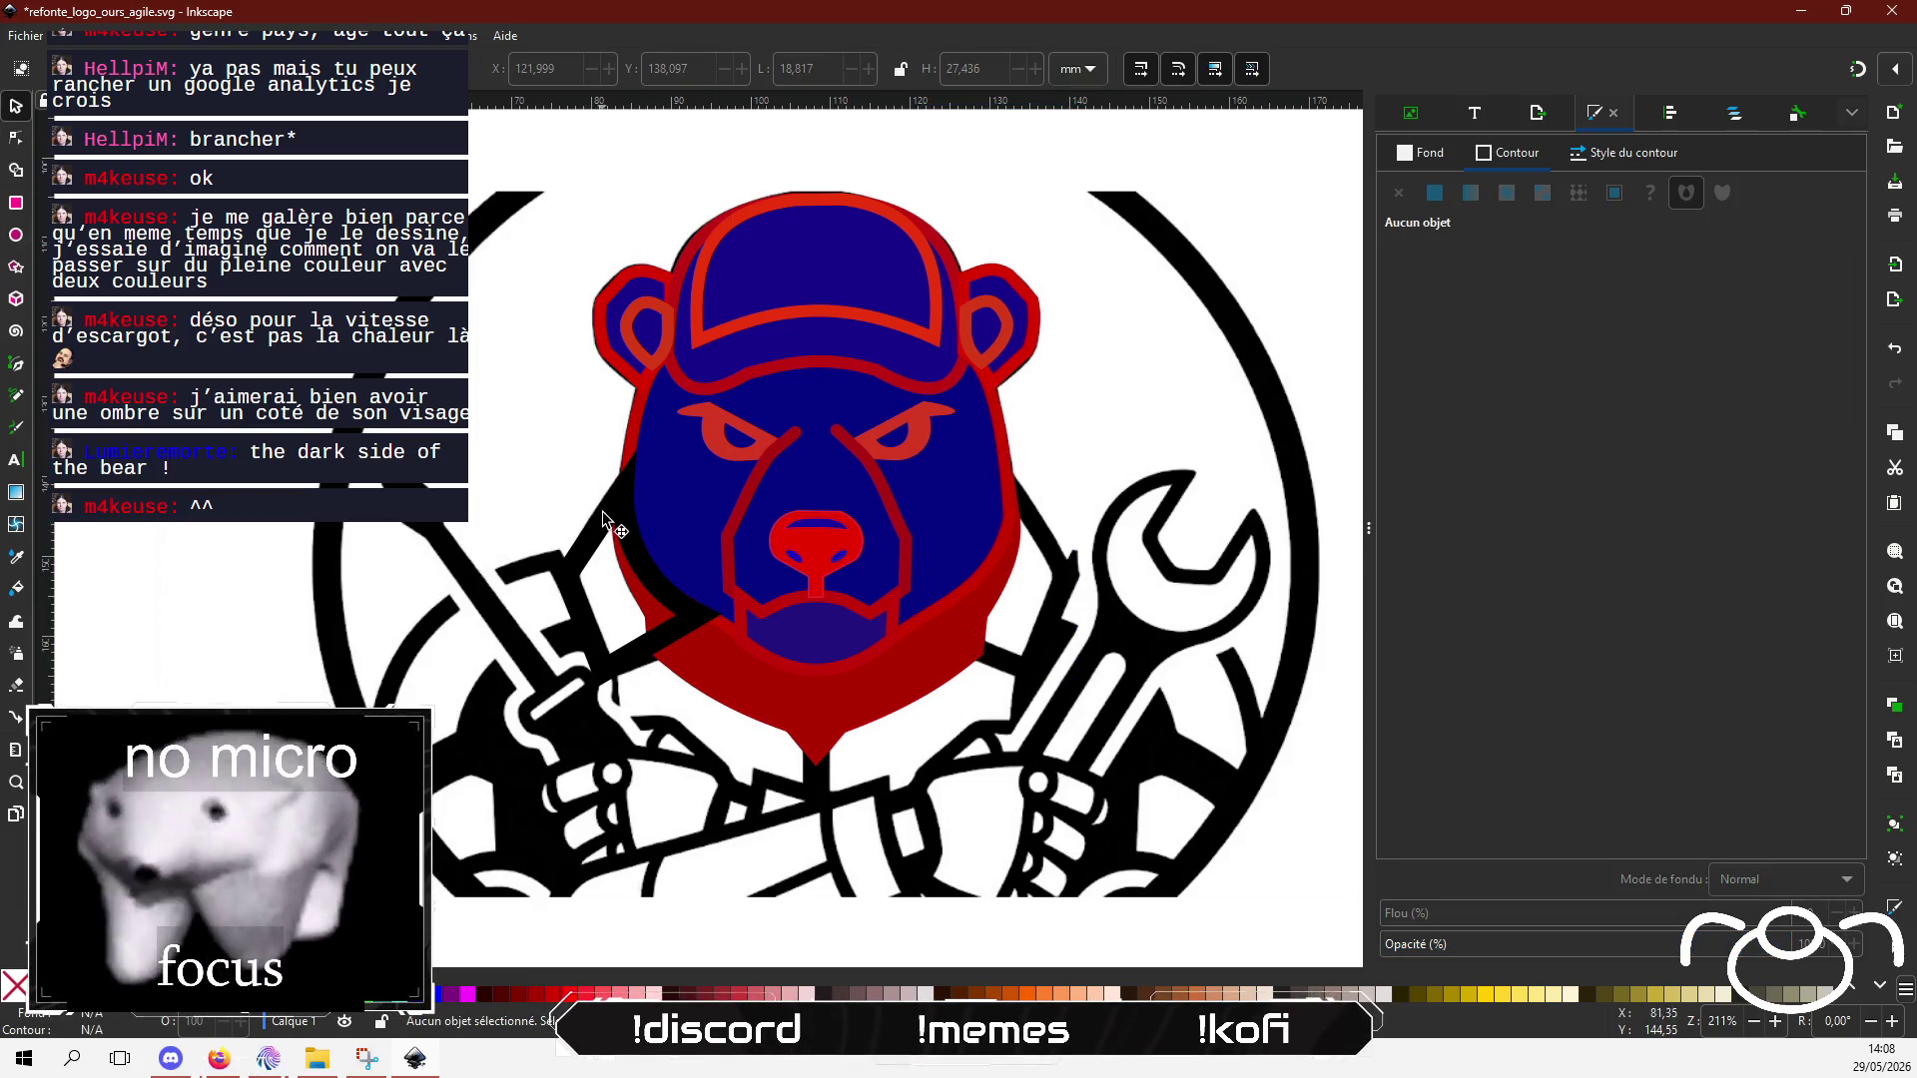
left_click(611, 519)
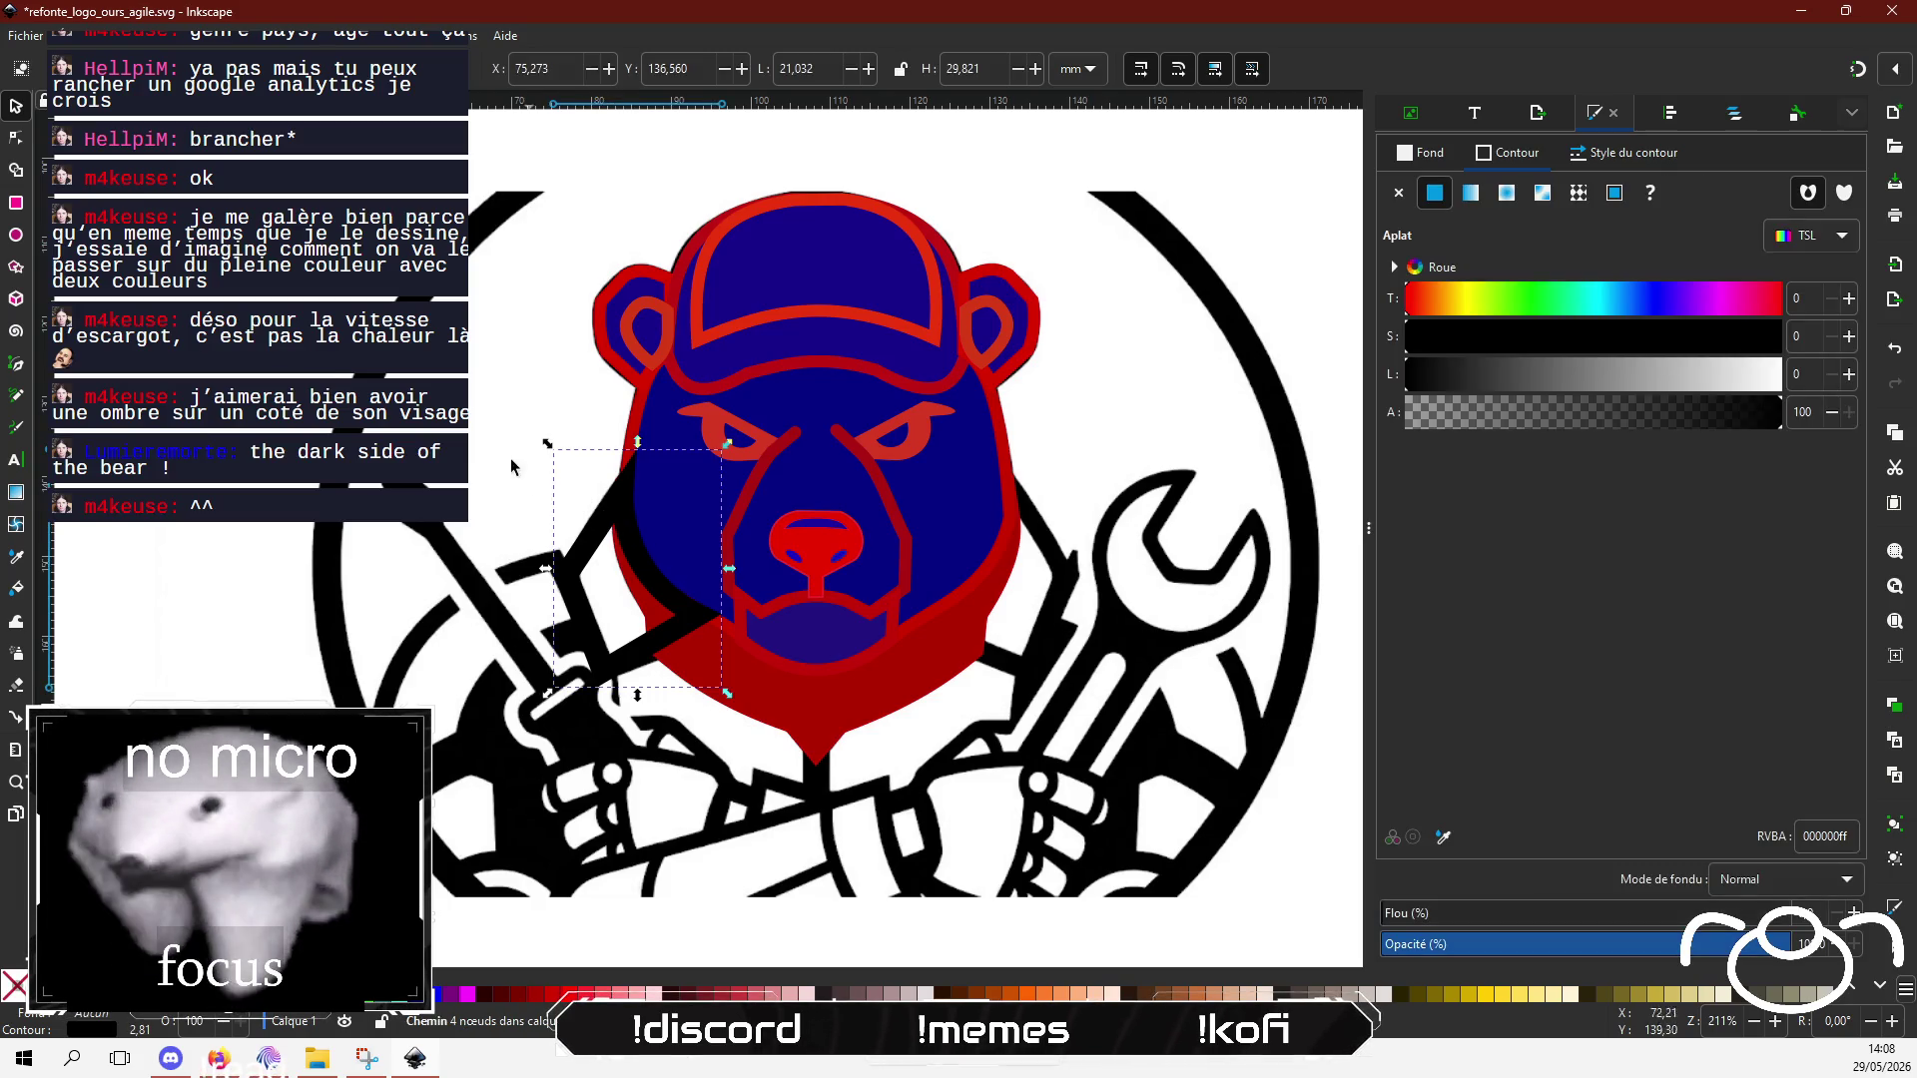
key("ctrl+v")
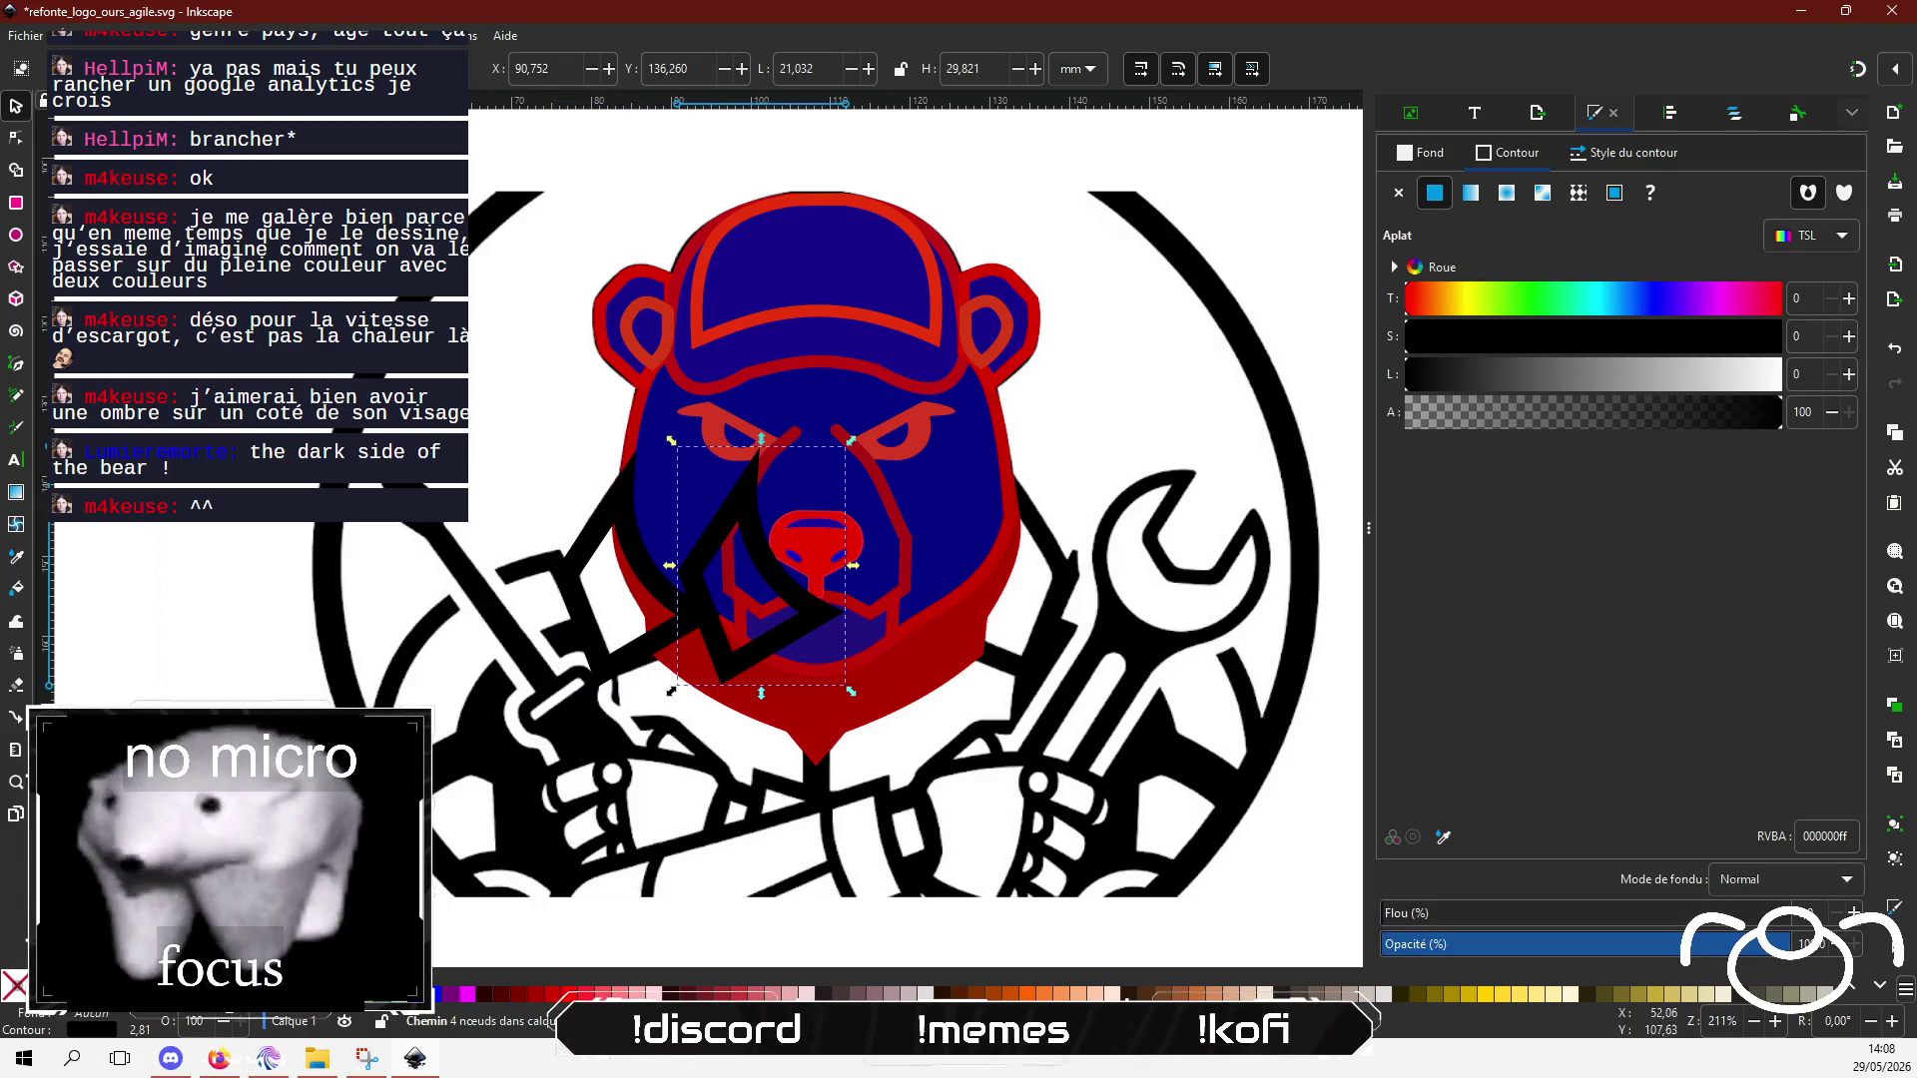
key("h")
mouse_move(779, 504)
left_mouse_down()
mouse_move(1039, 514)
mouse_move(1013, 505)
left_mouse_up()
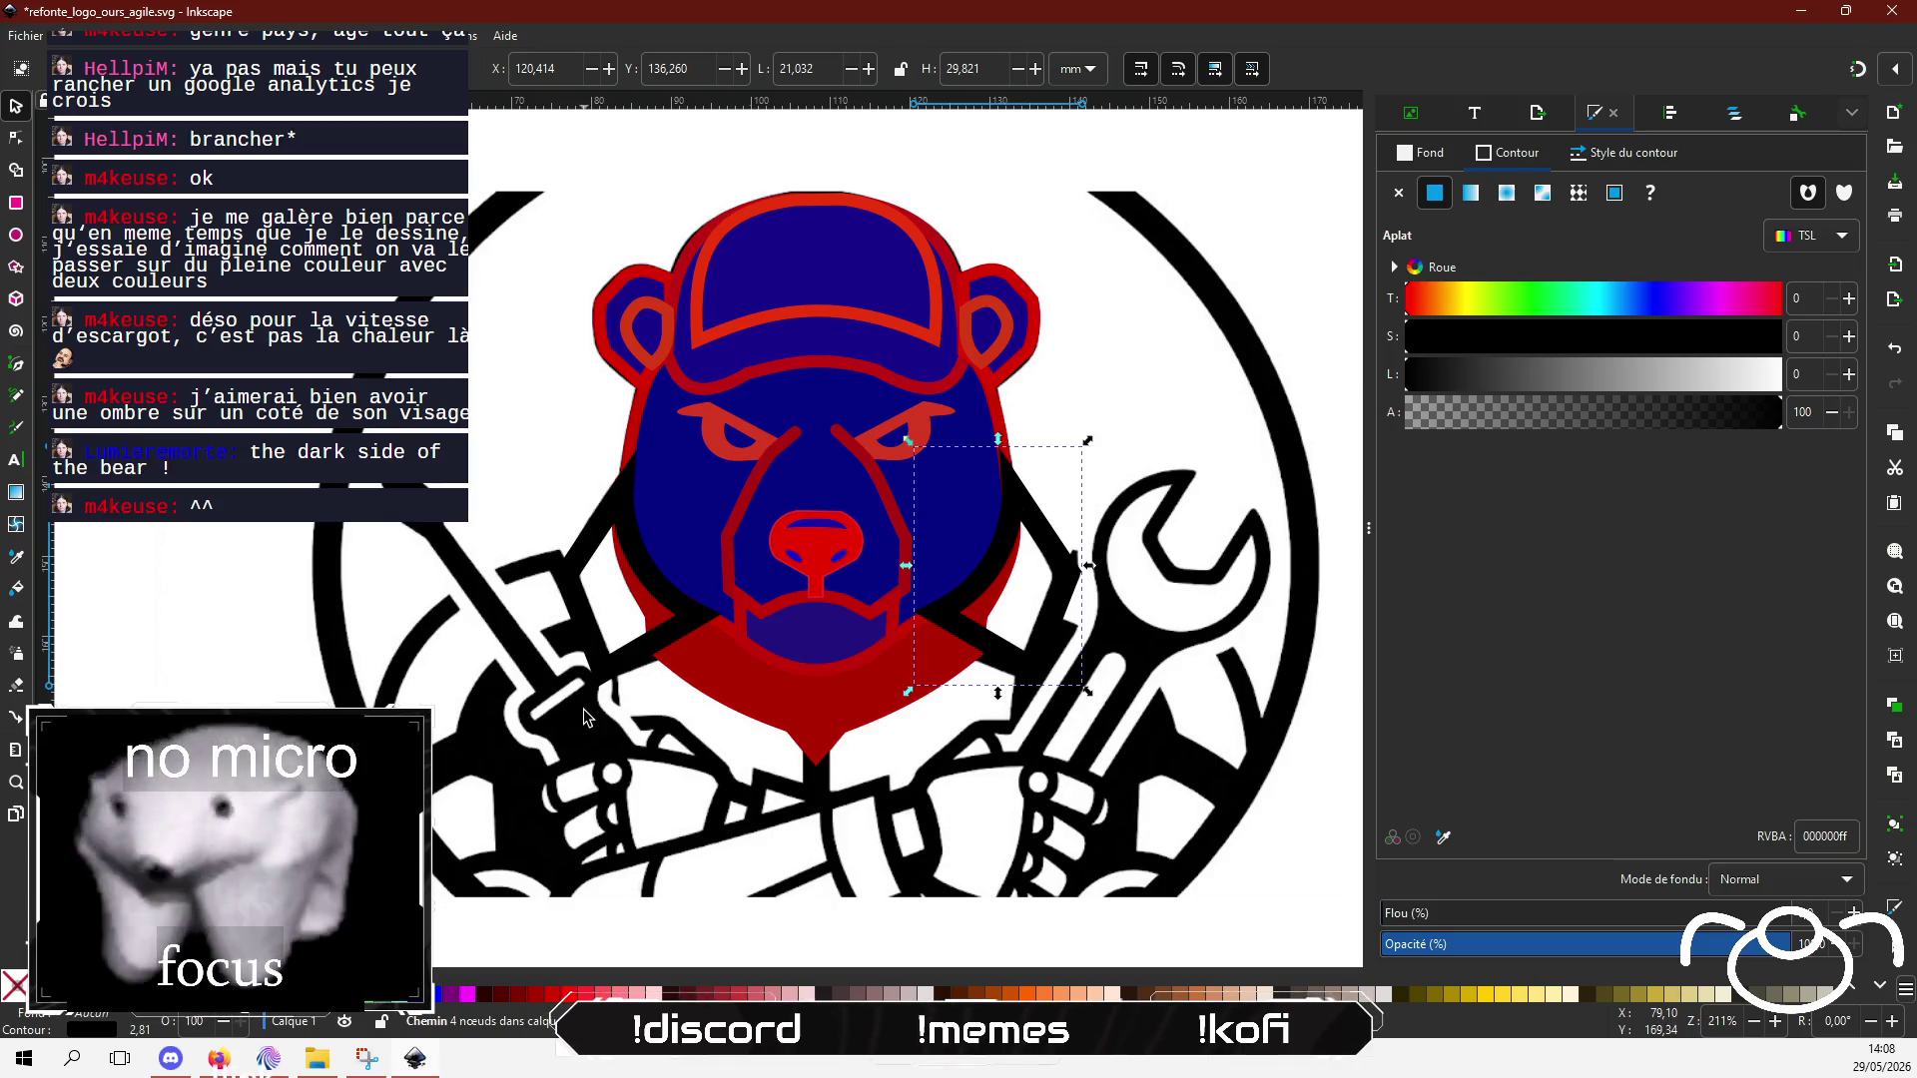
Step: Adjust the stripes' stacking order so the left stripe sits above the red lower head
left_click(604, 554, "shift")
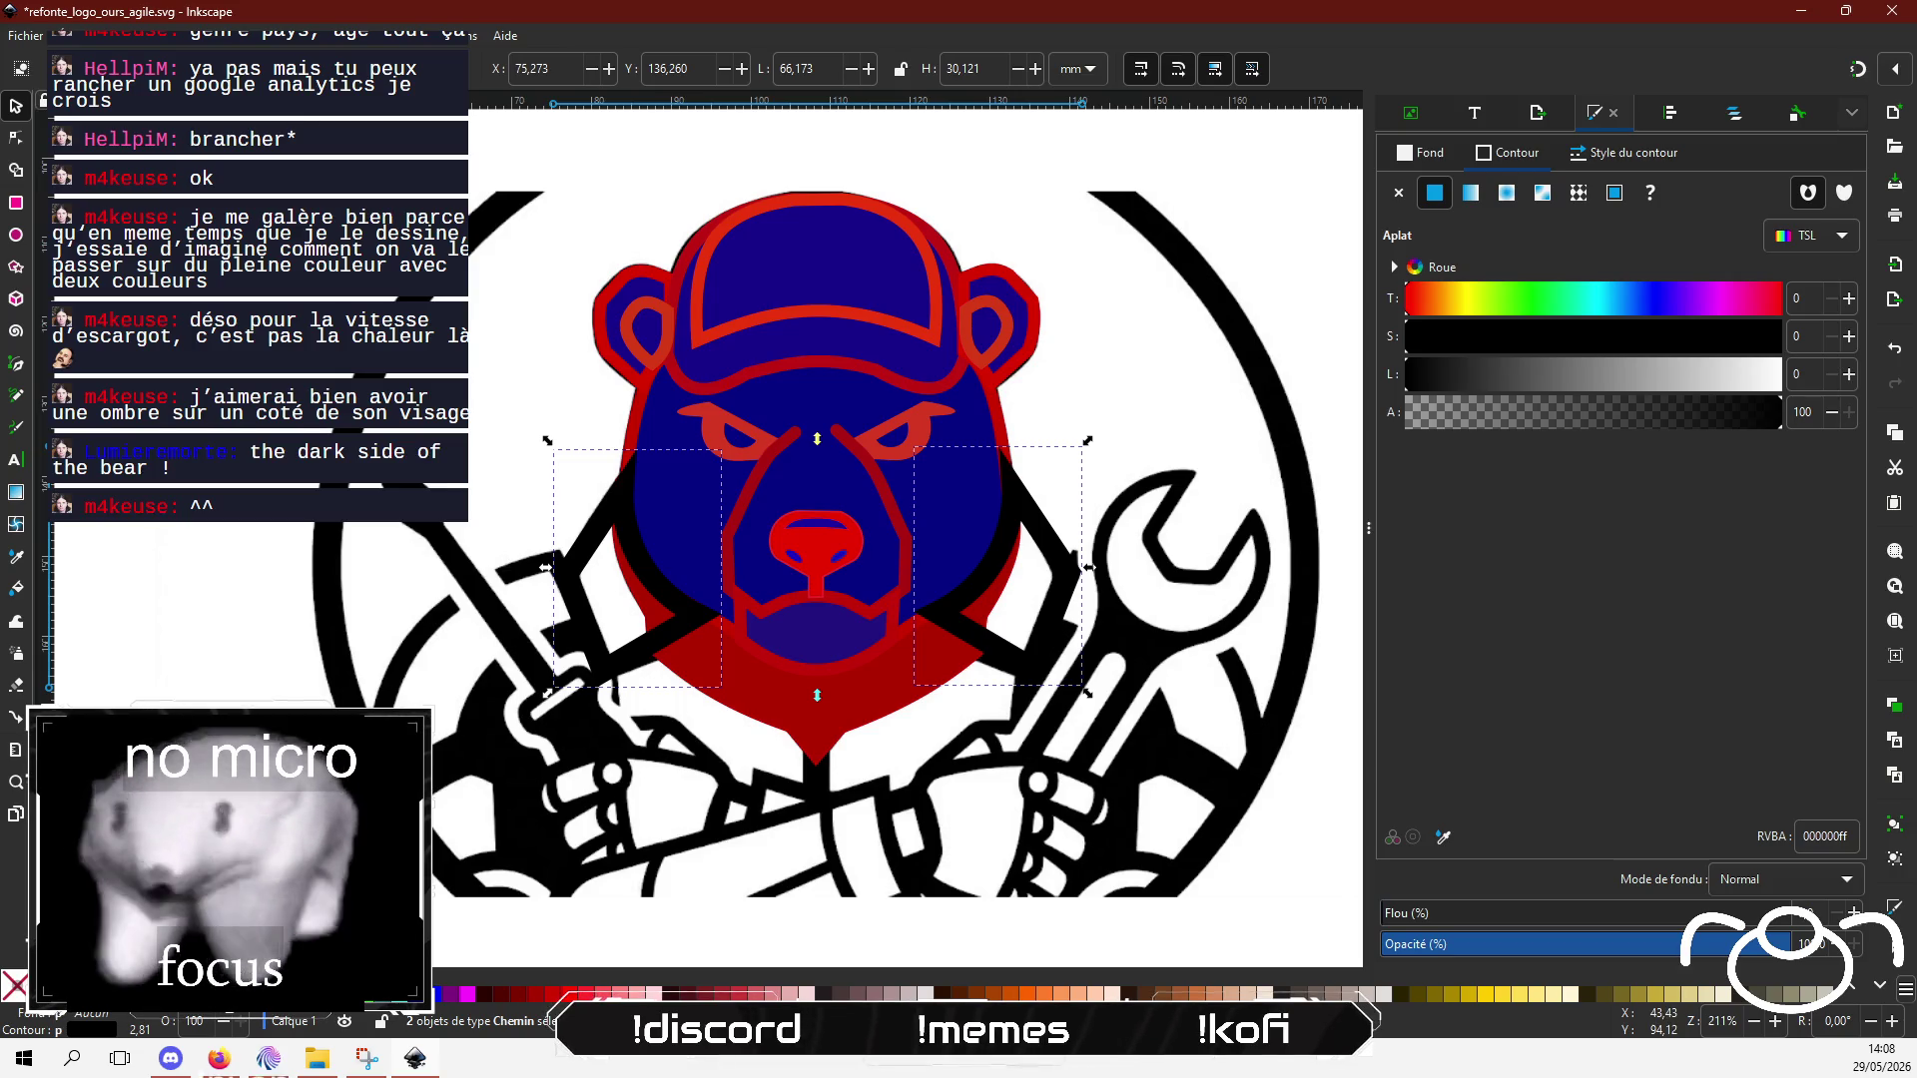
key("Page_Down")
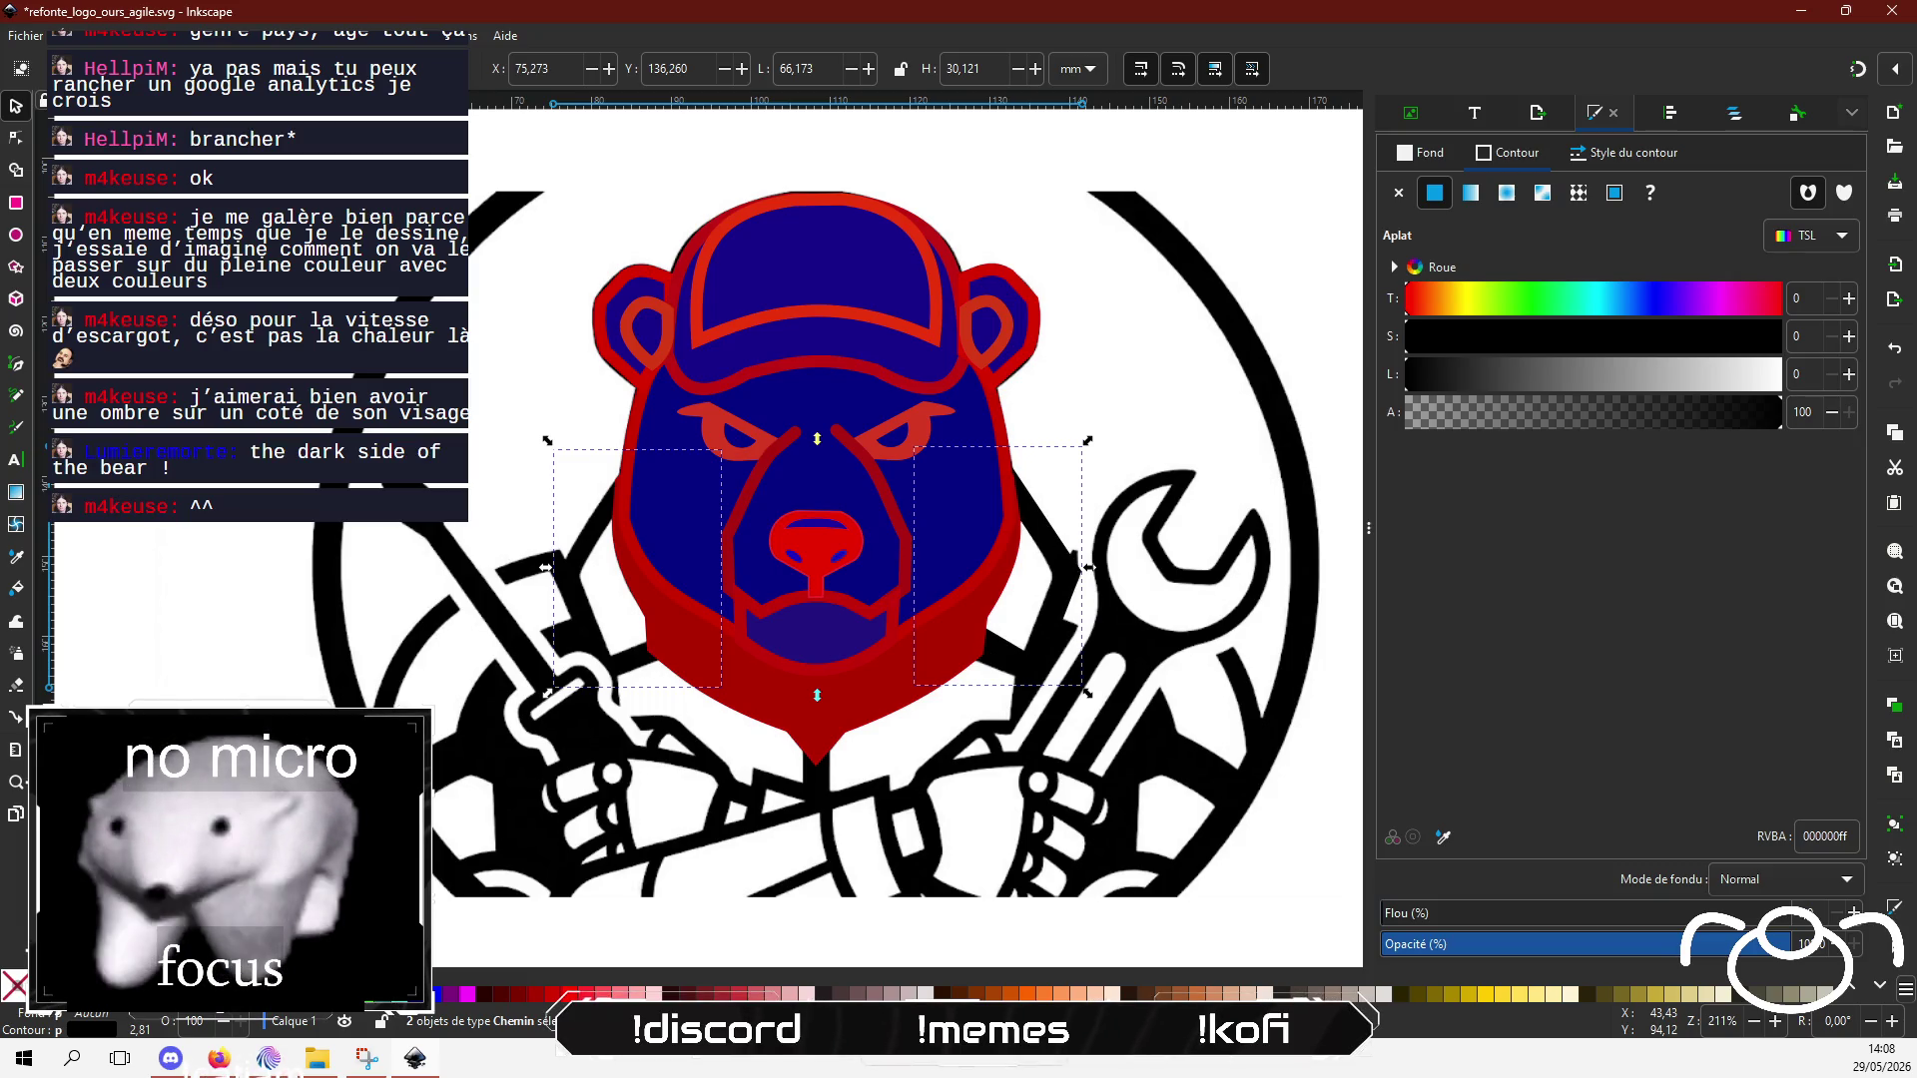
key("Page_Up")
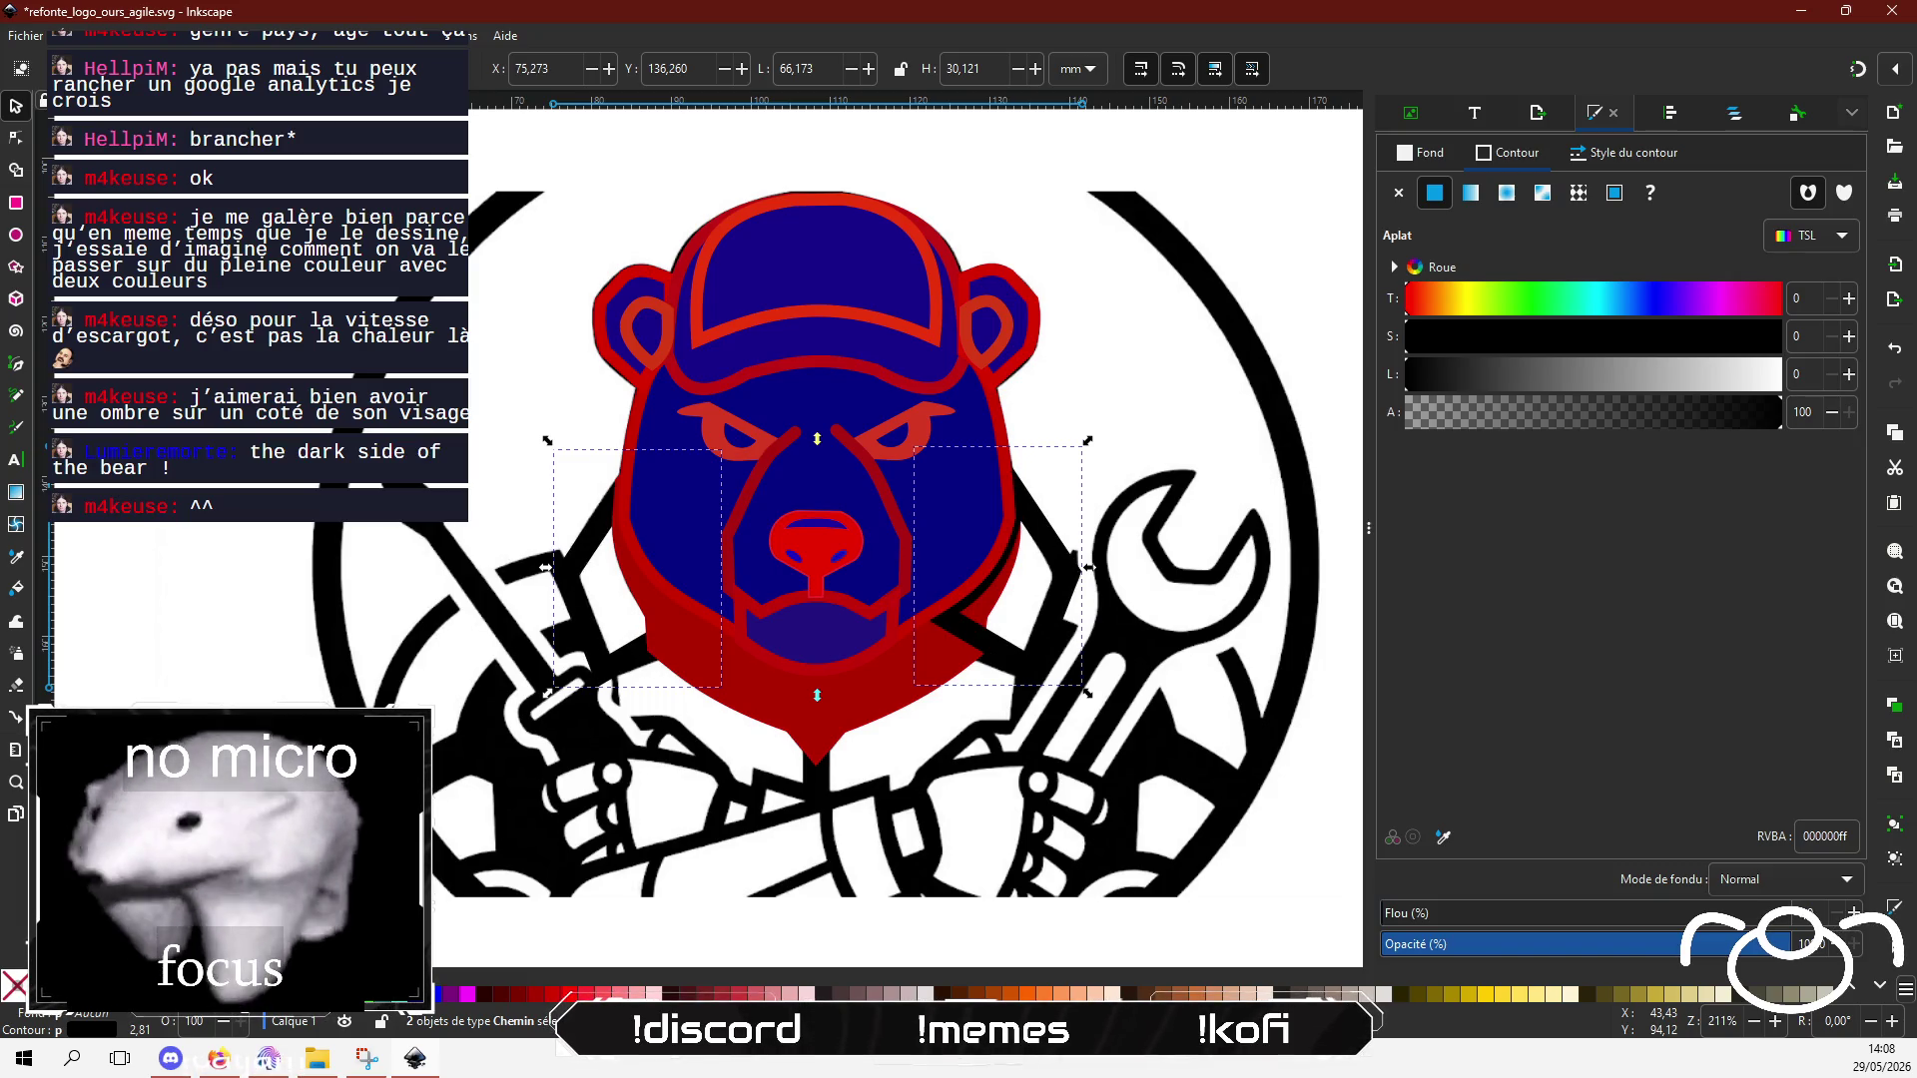
left_click(602, 536)
key("Page_Up")
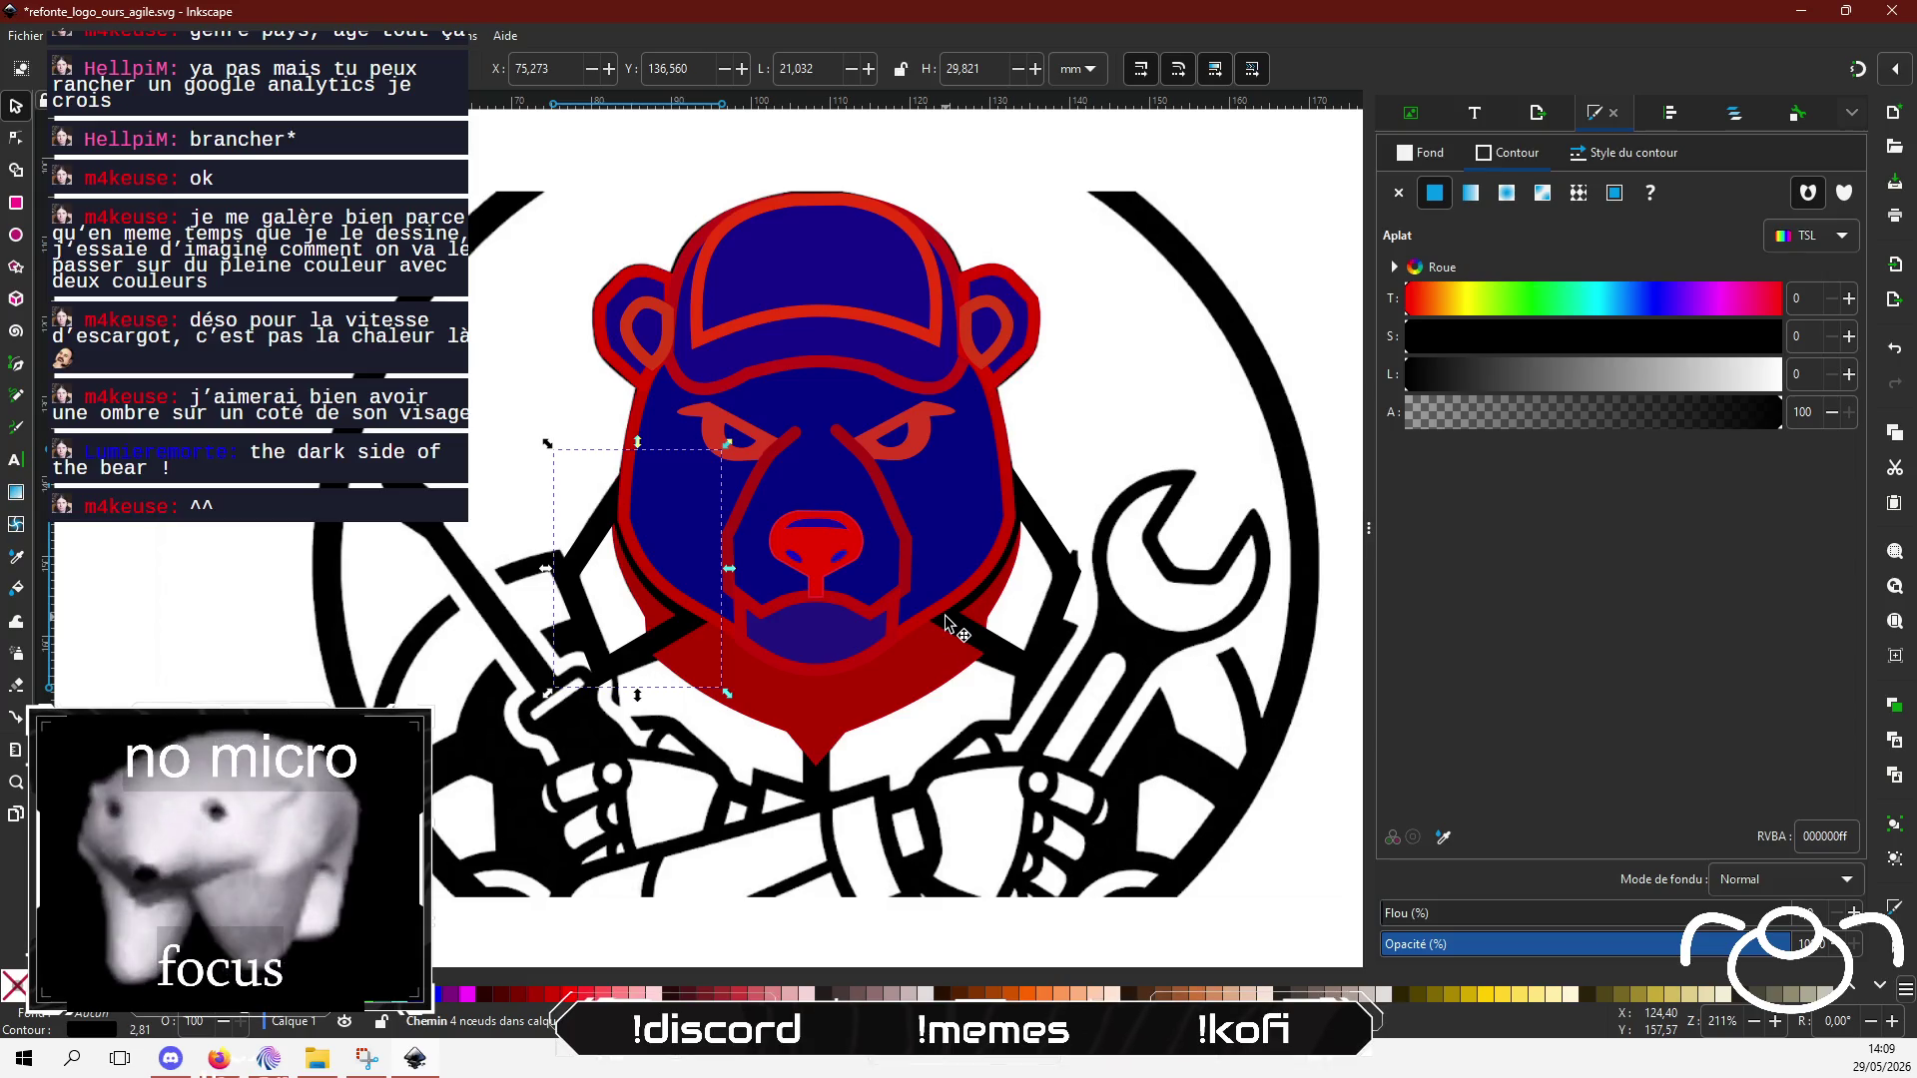
key("Escape")
scroll(928, 604, "down", 2)
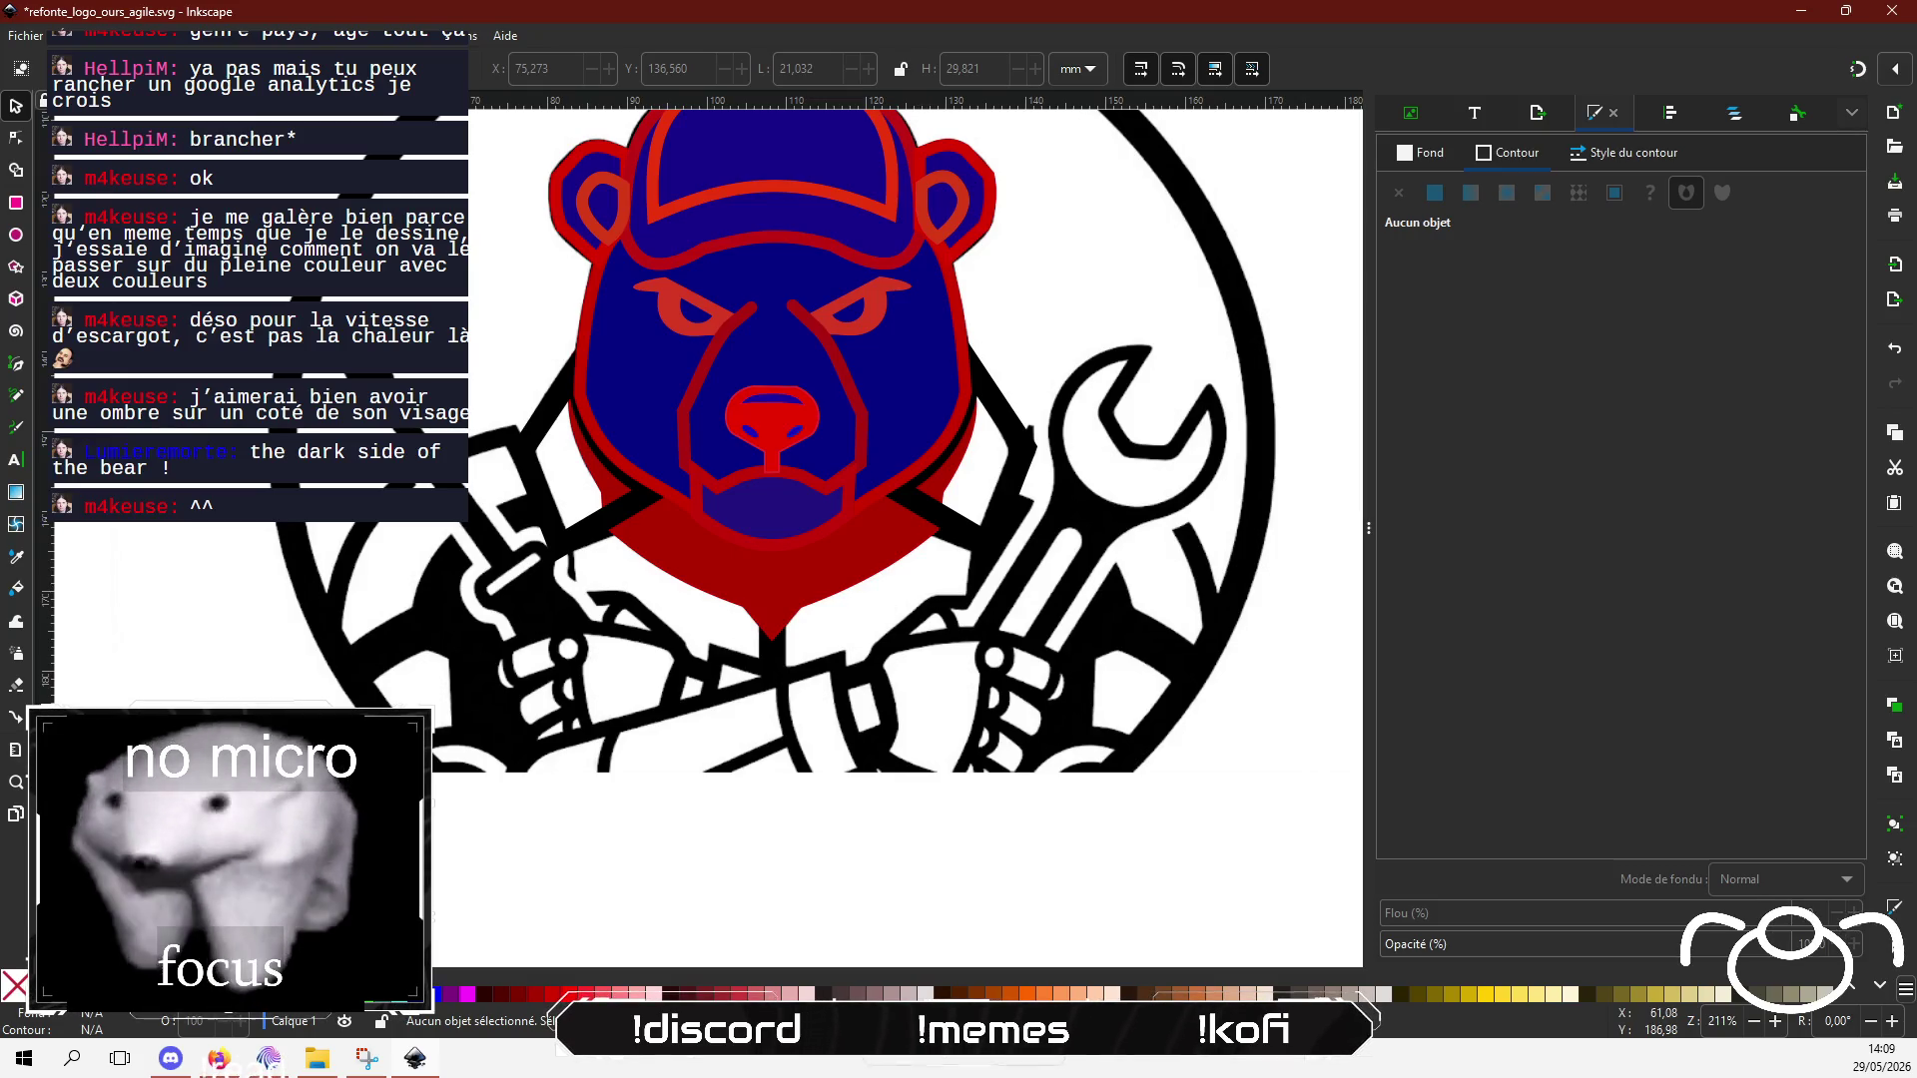
Step: Check the Ours Agile logo reference in the browser, then return to the drawing
left_click(219, 1058)
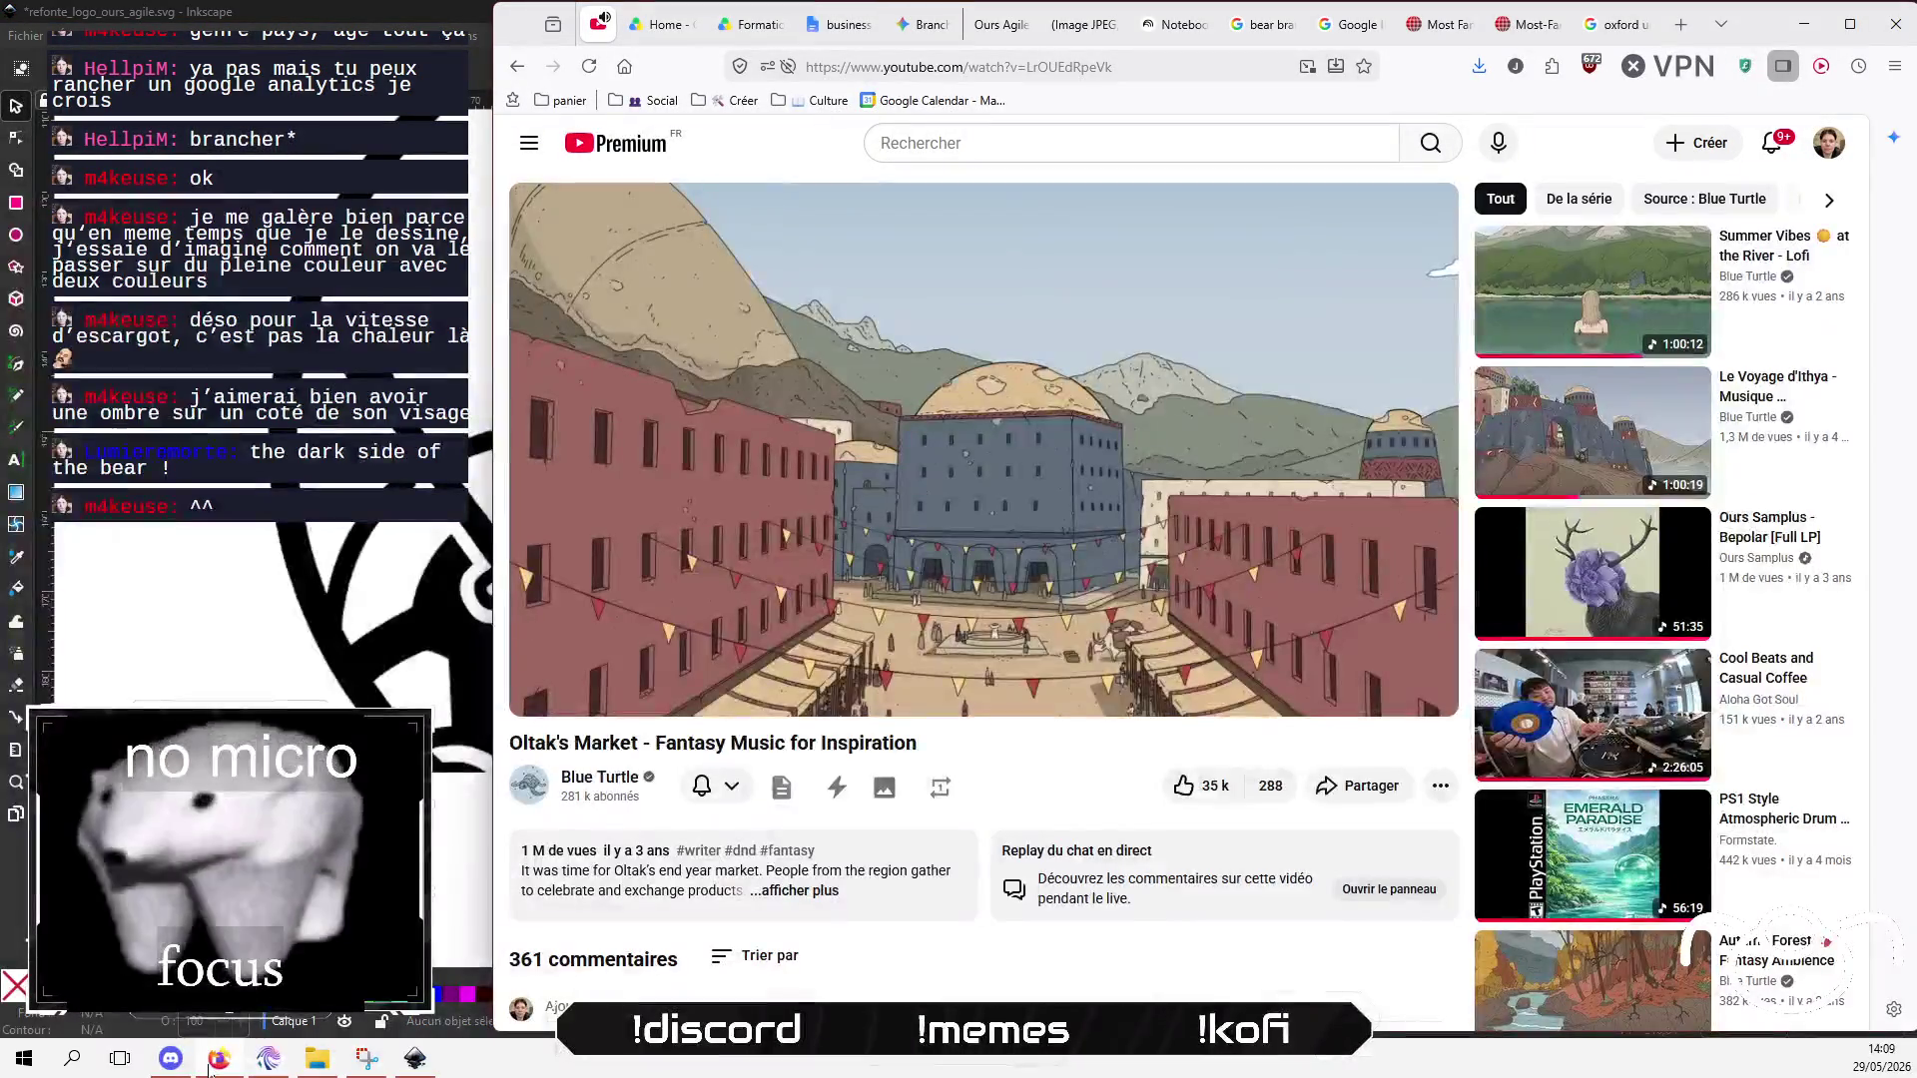
left_click(1009, 27)
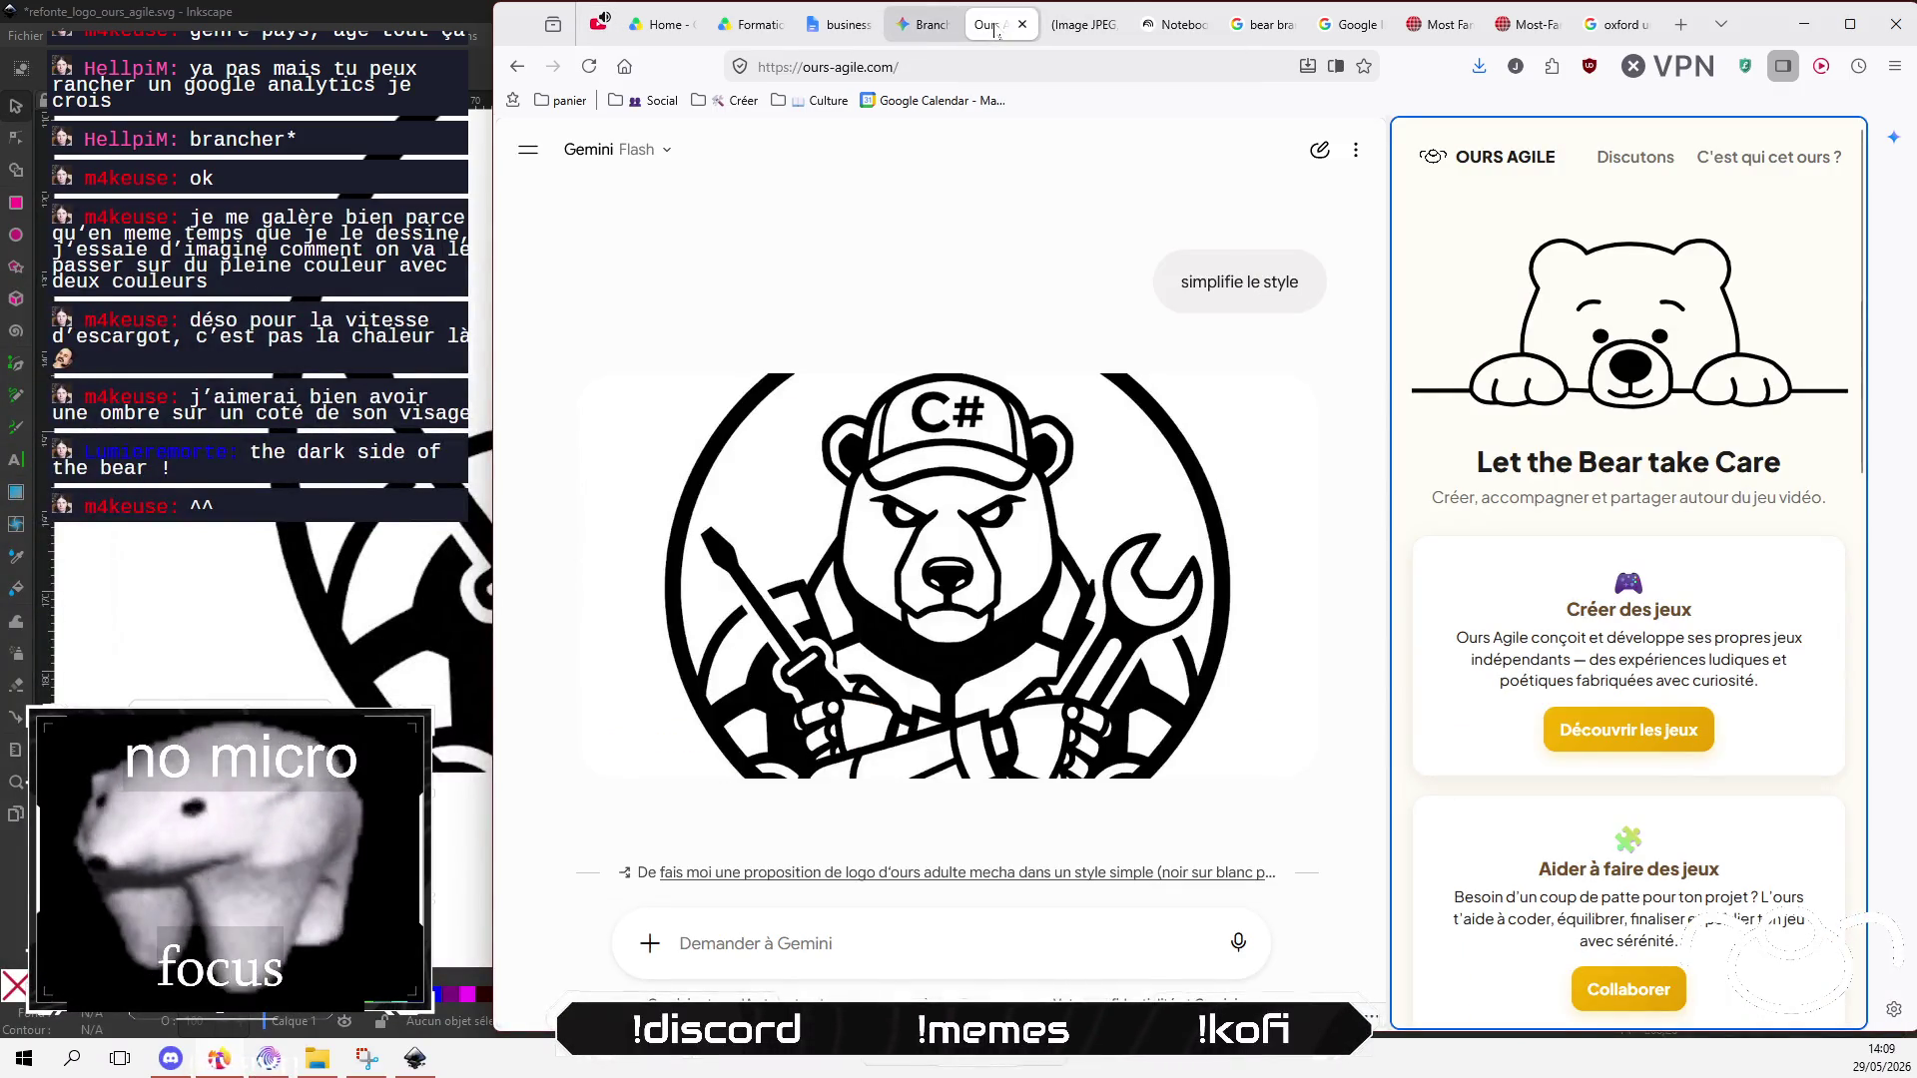
left_click(416, 1058)
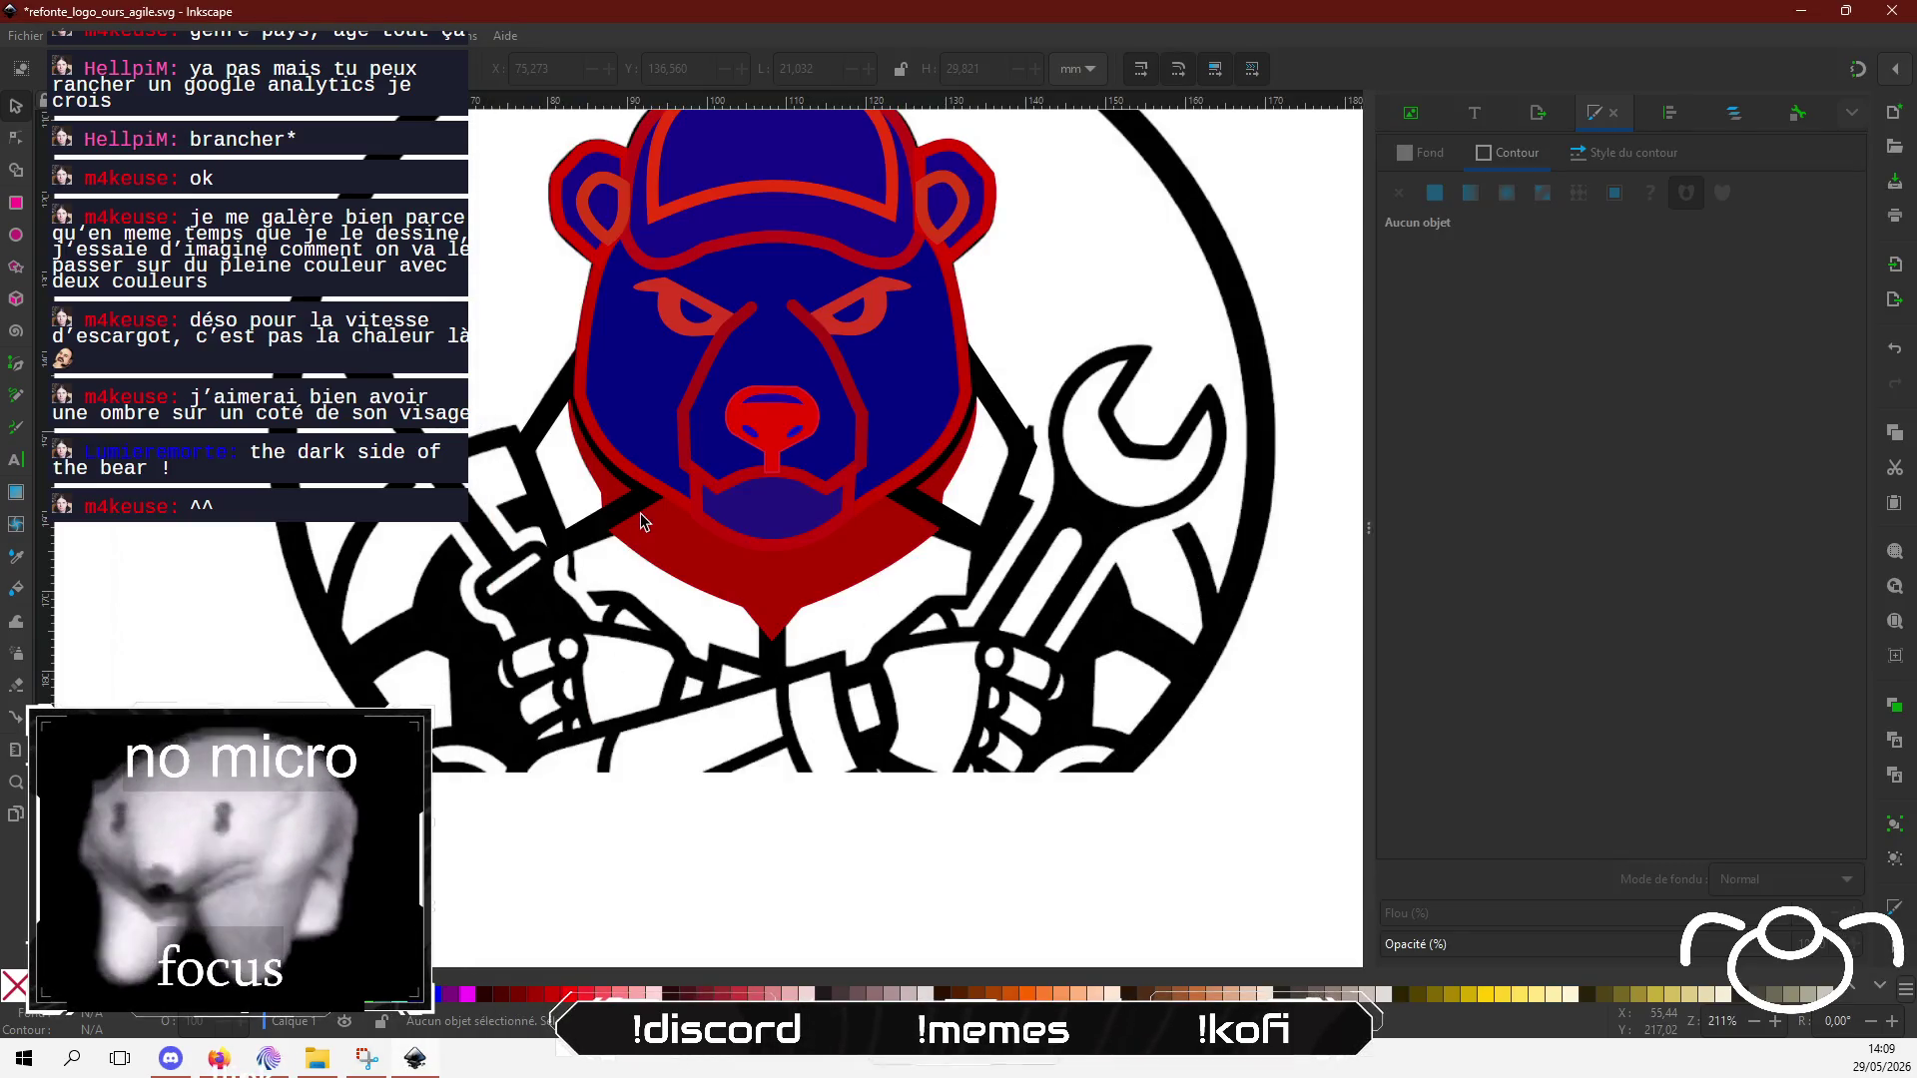
Step: Raise the red head path one level, then recolour the left stripe from black to deep red
left_click(699, 552)
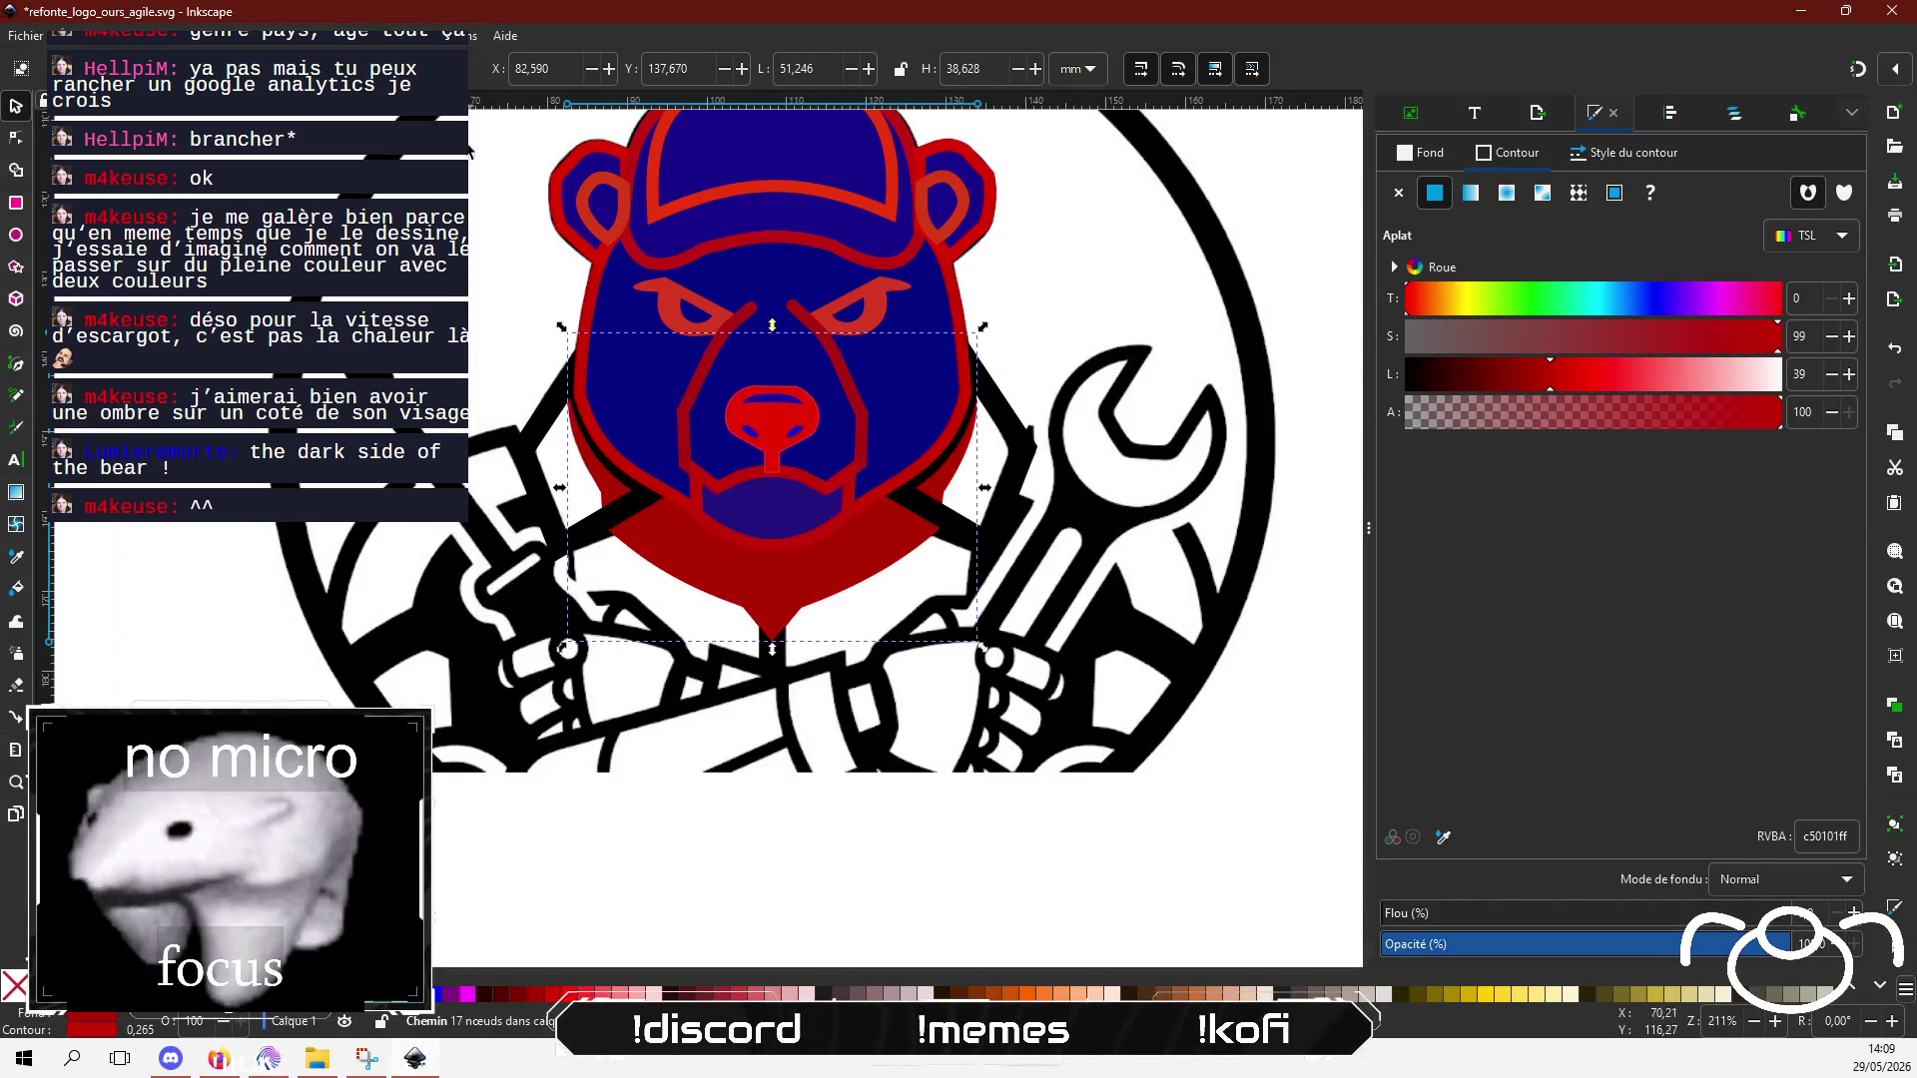
key("Page_Up")
key("Page_Up")
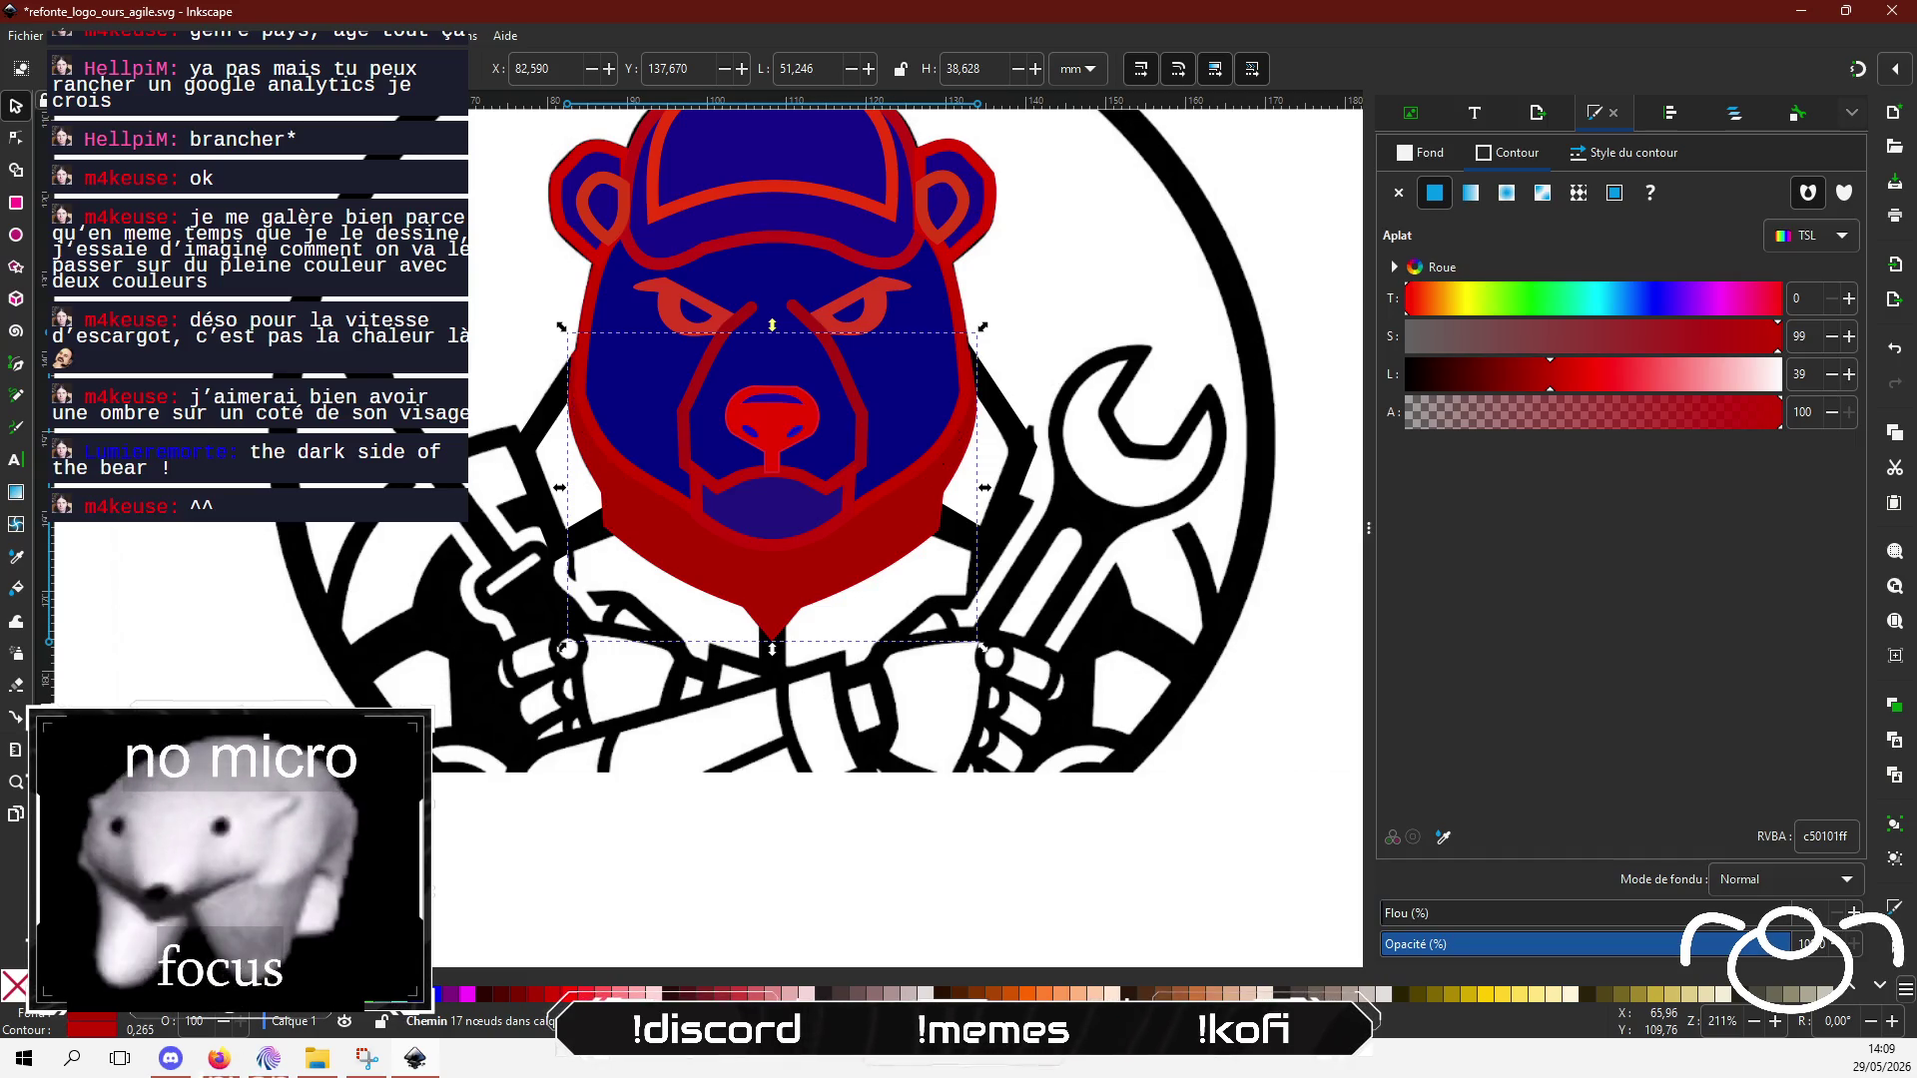
key("Escape")
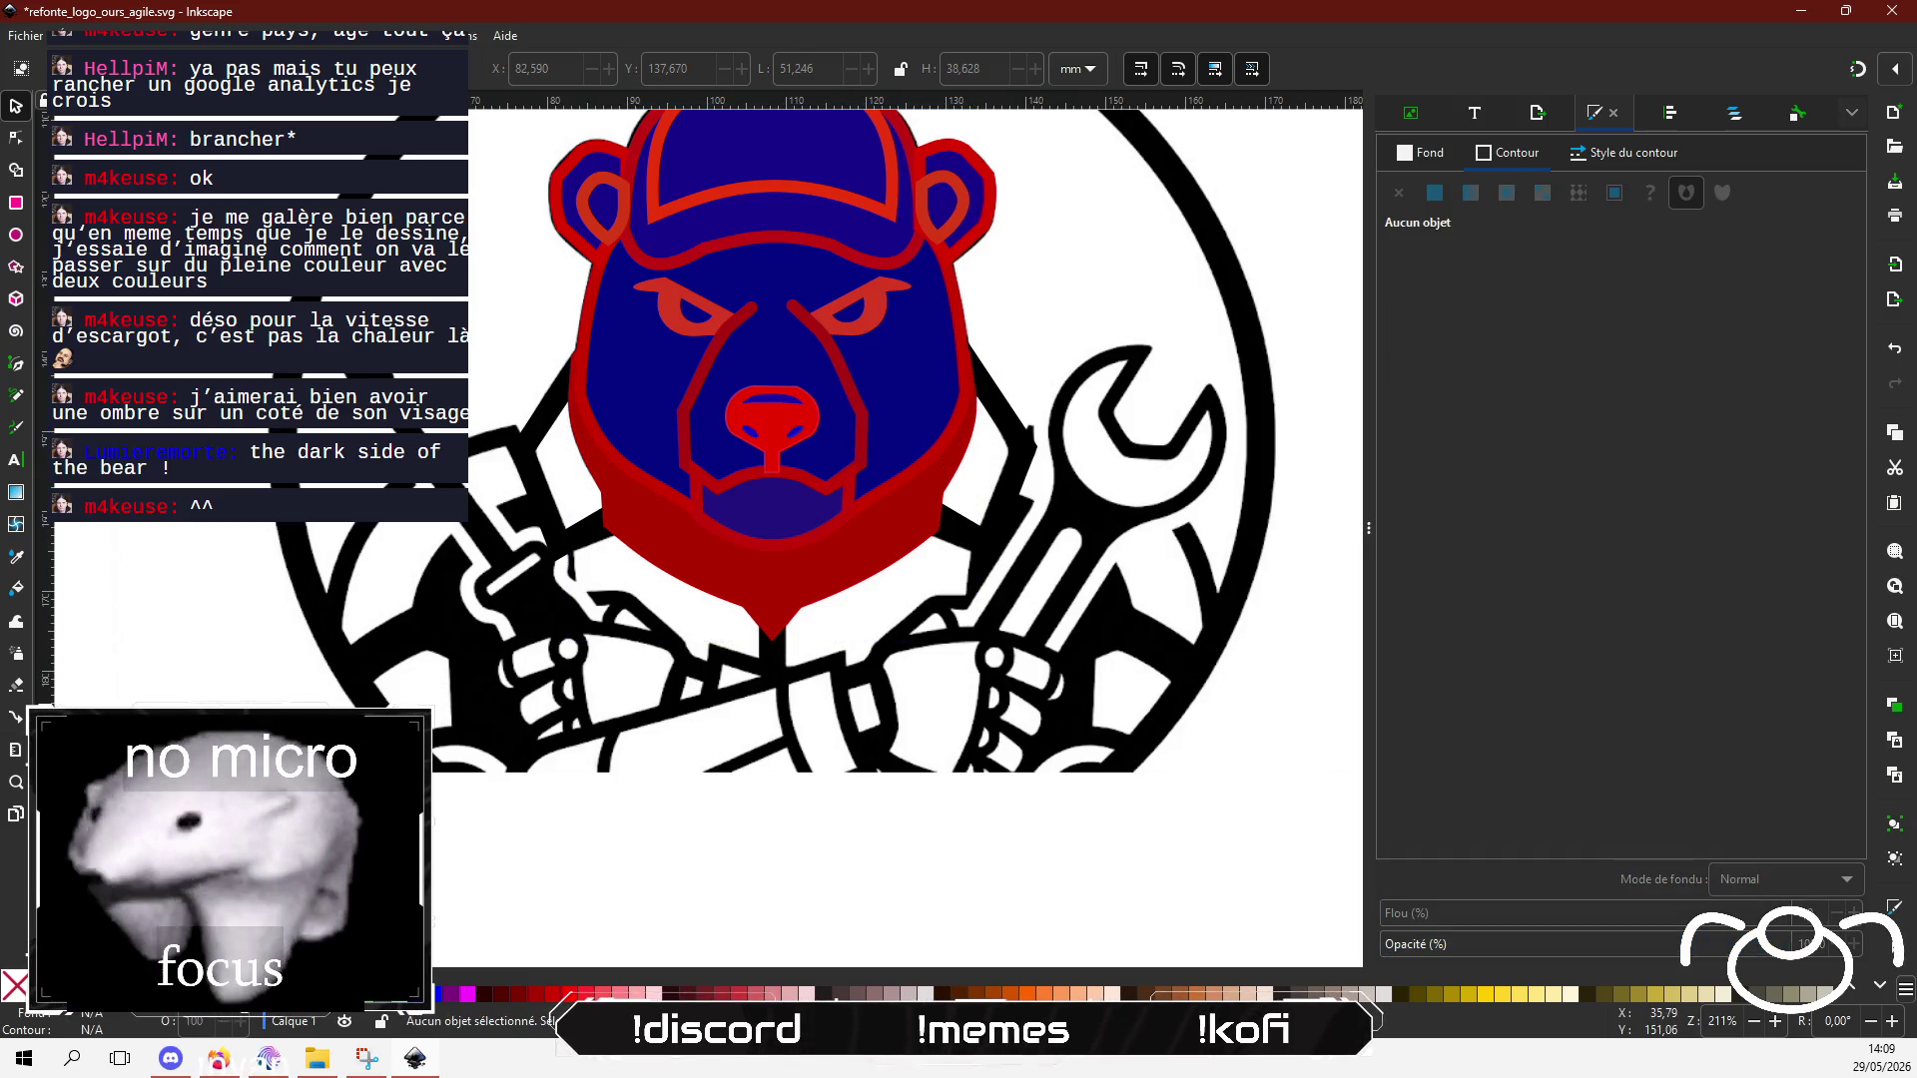
left_click(544, 436)
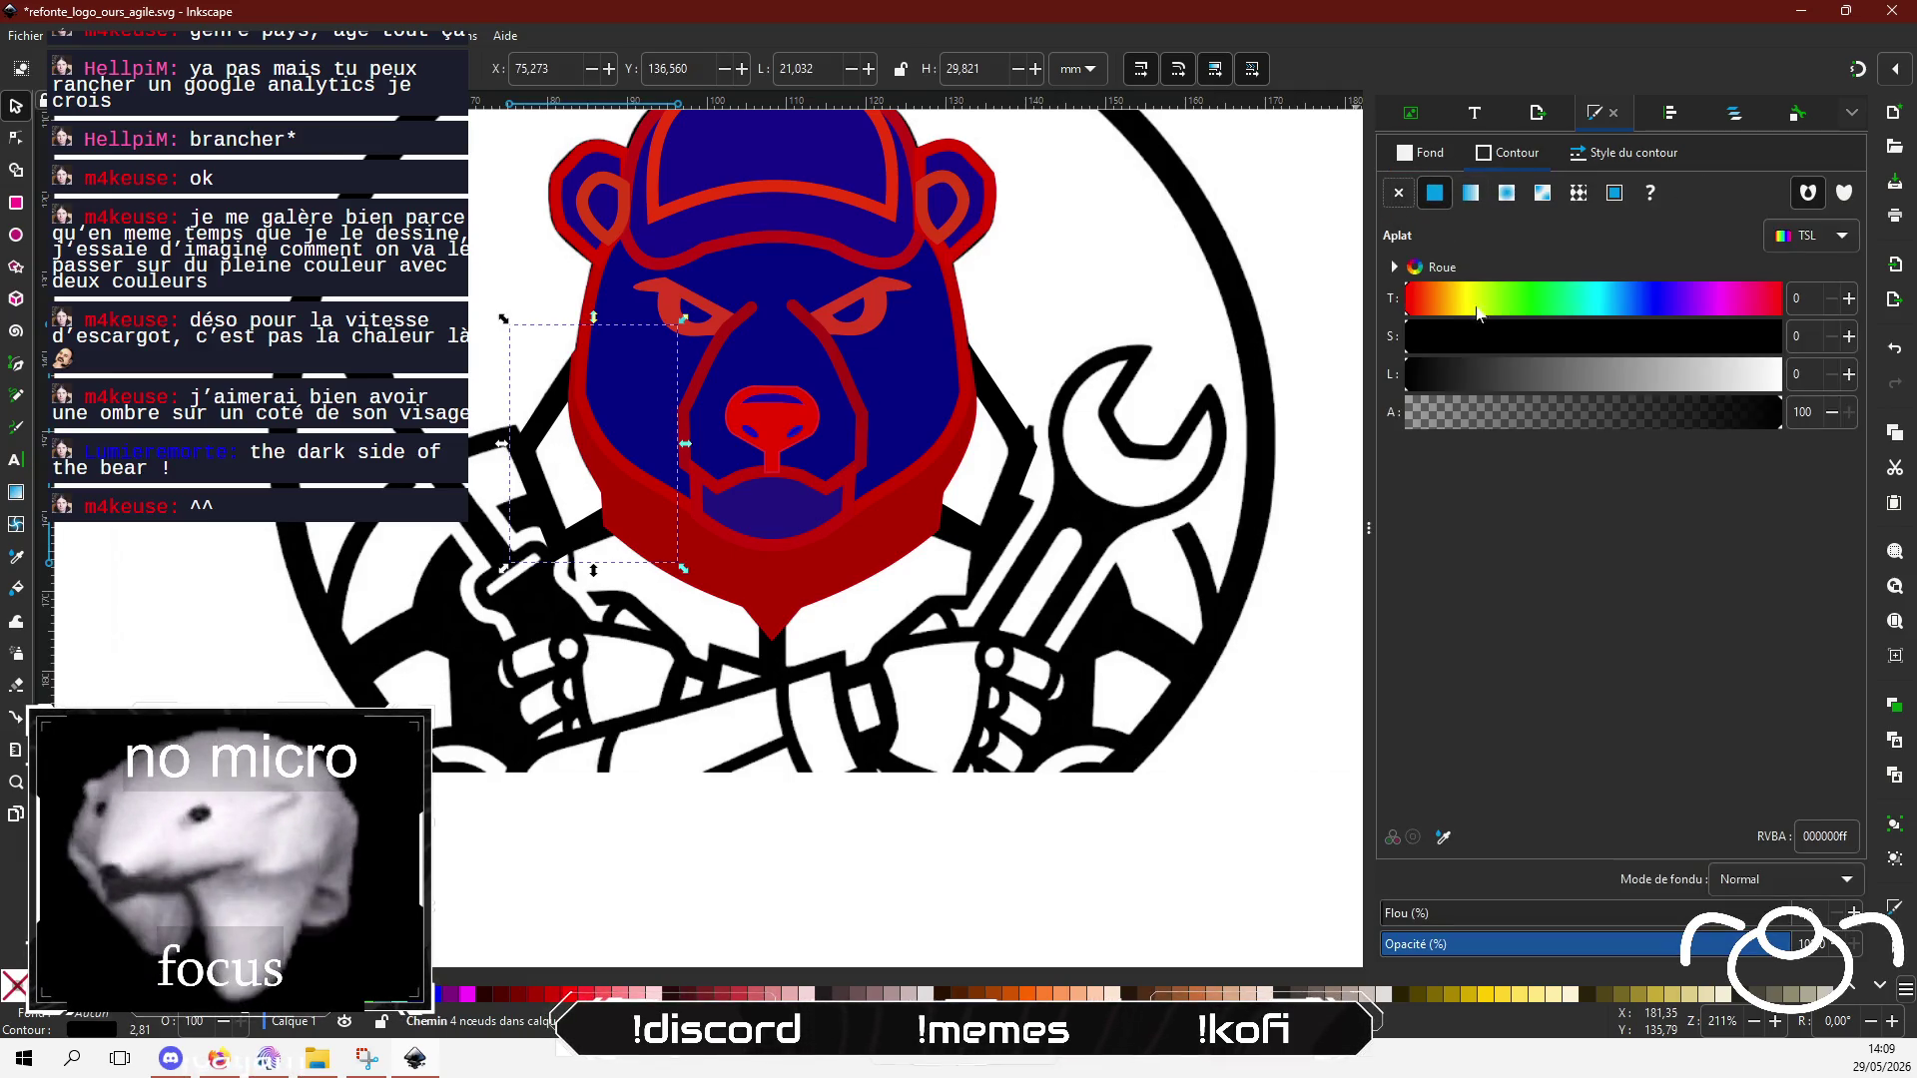
left_click(1717, 375)
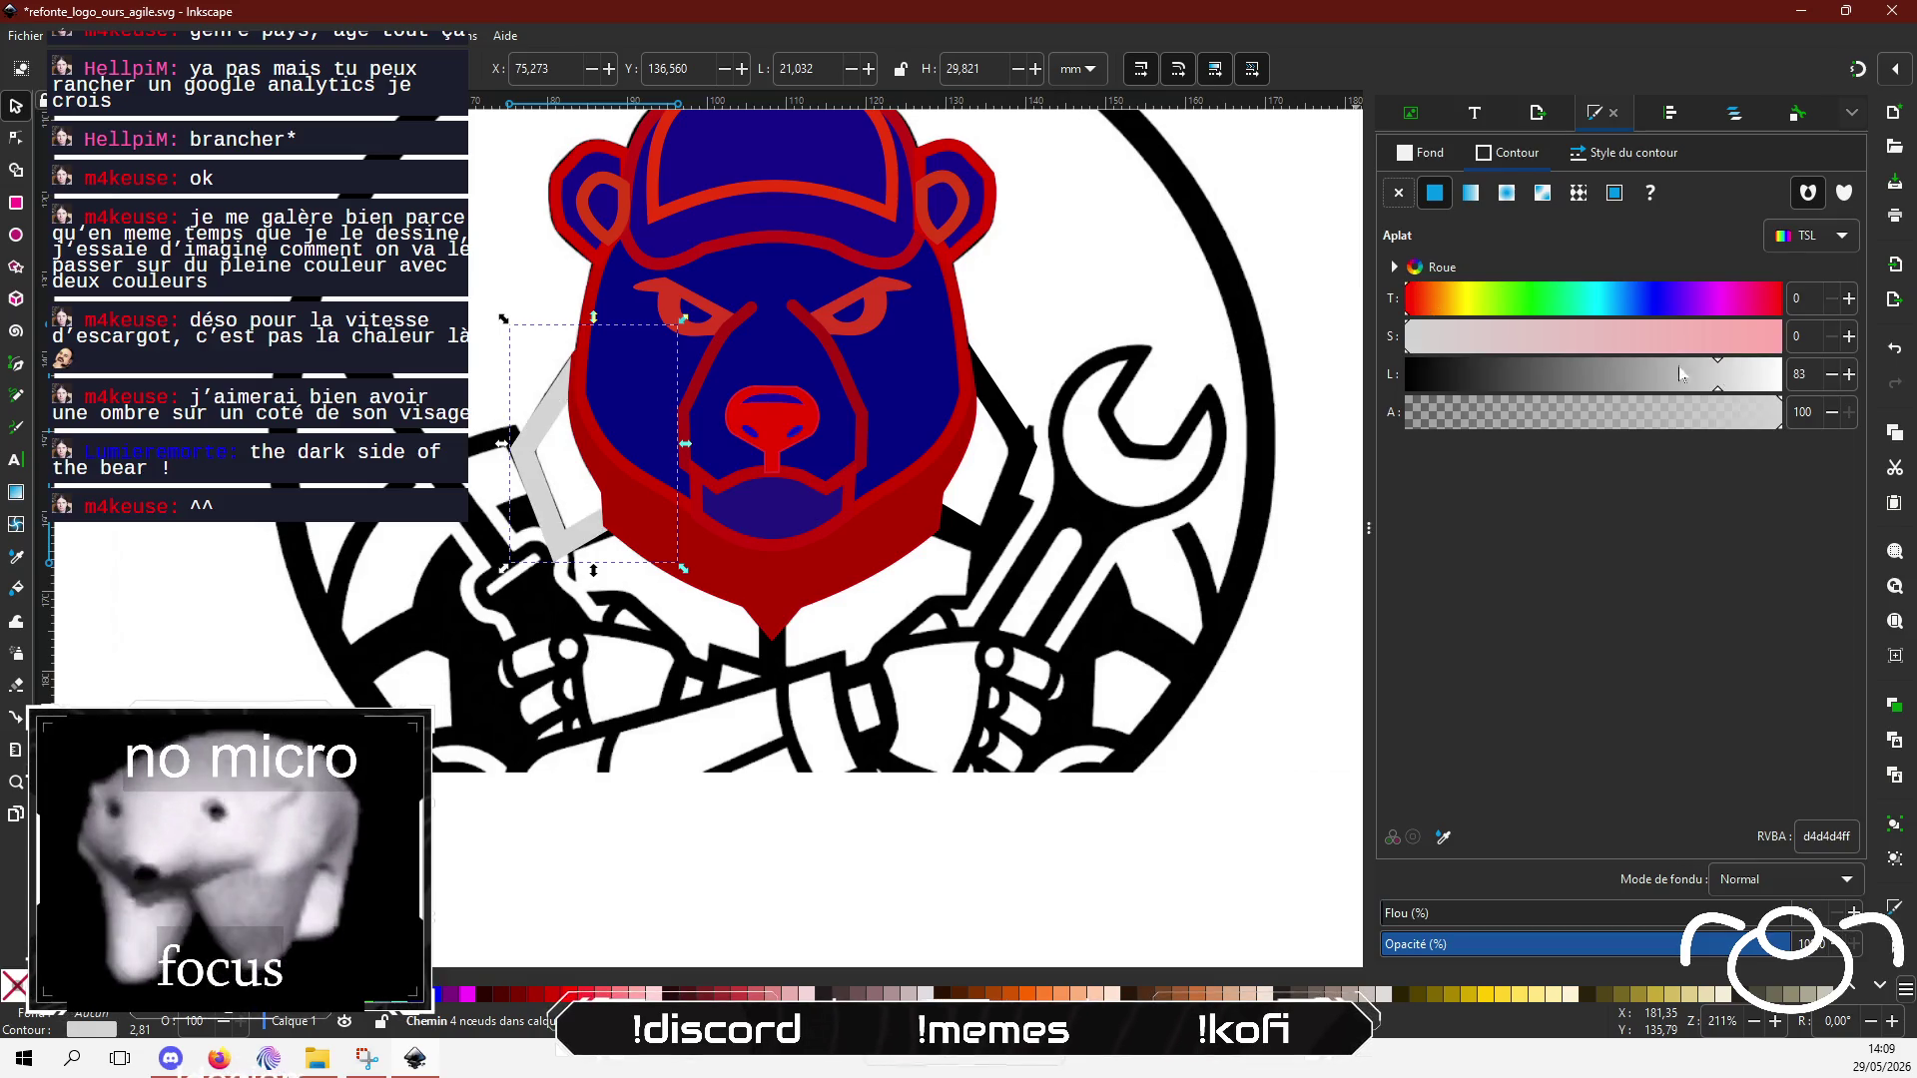
left_click(1739, 351)
left_click(1554, 383)
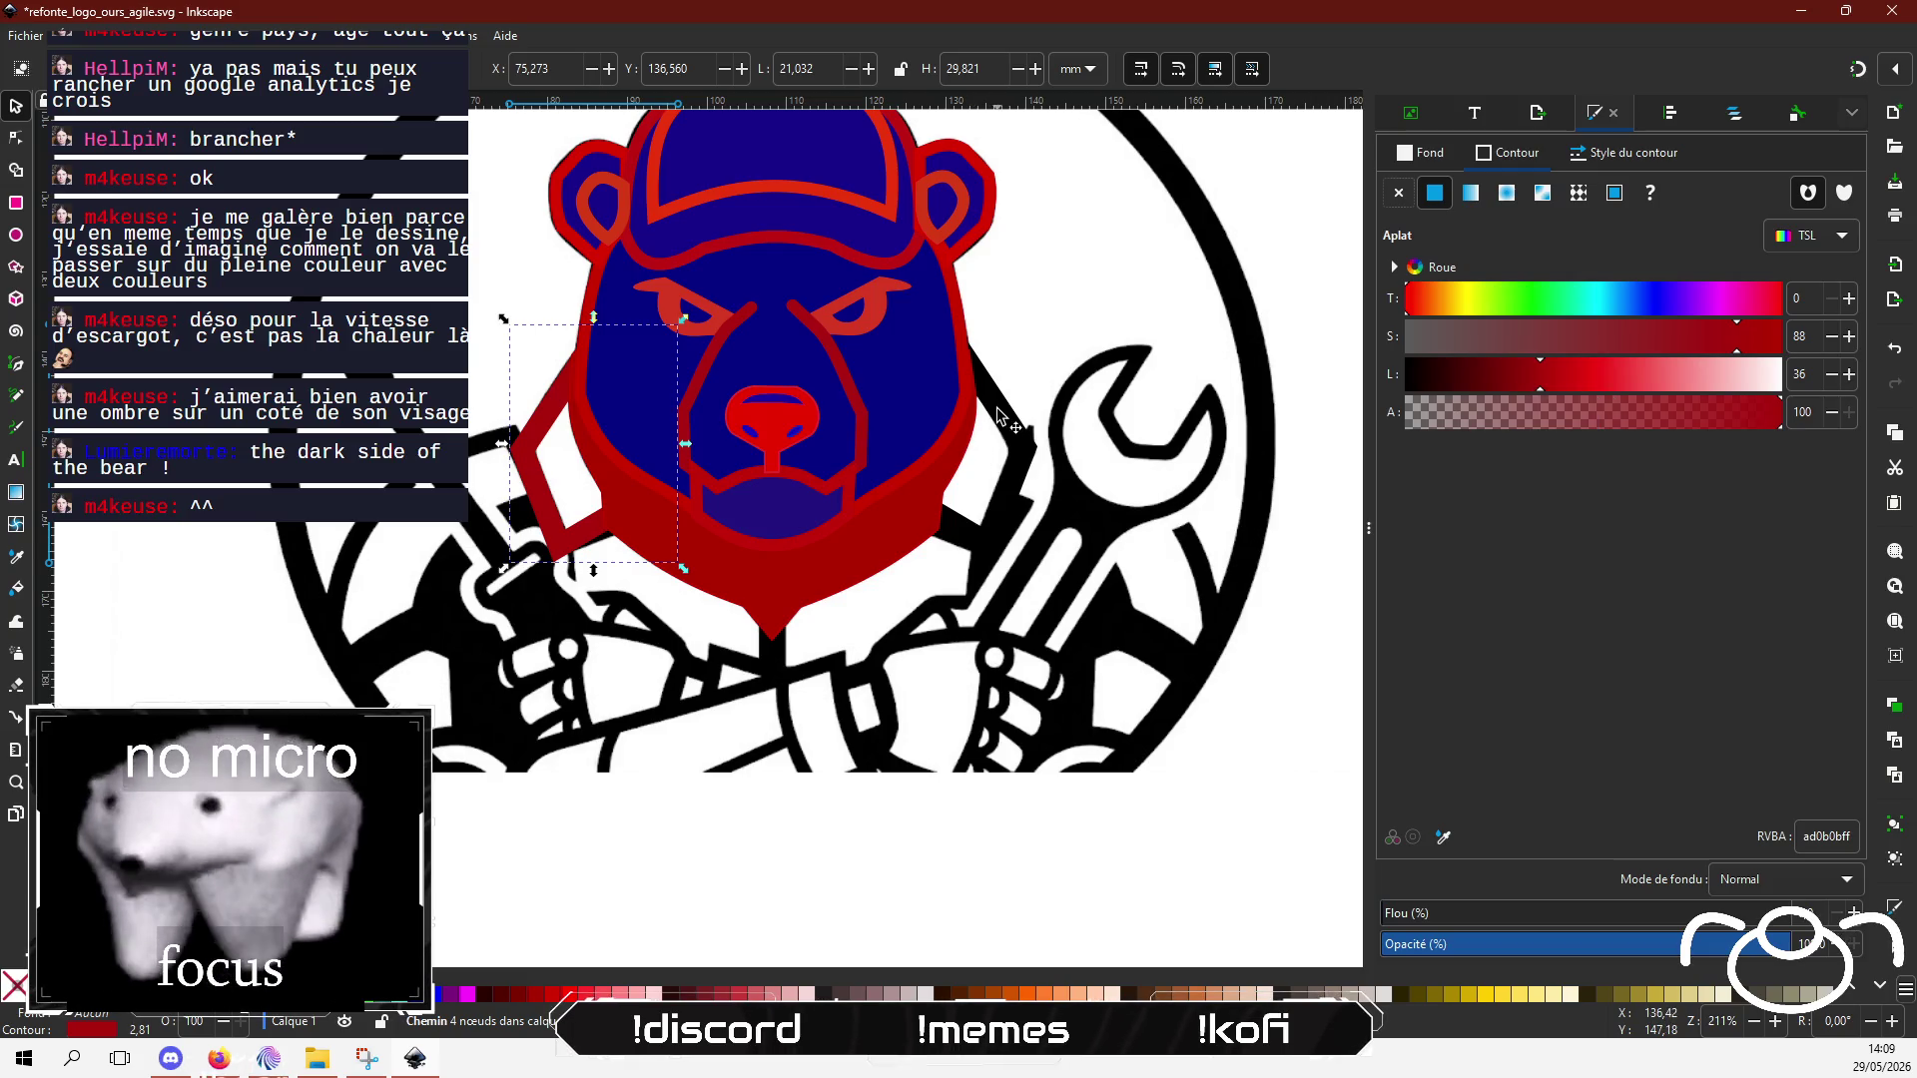
Step: Recolour the right lapel stripe from black to dark red a4170b
left_click(998, 414)
left_click(1734, 334)
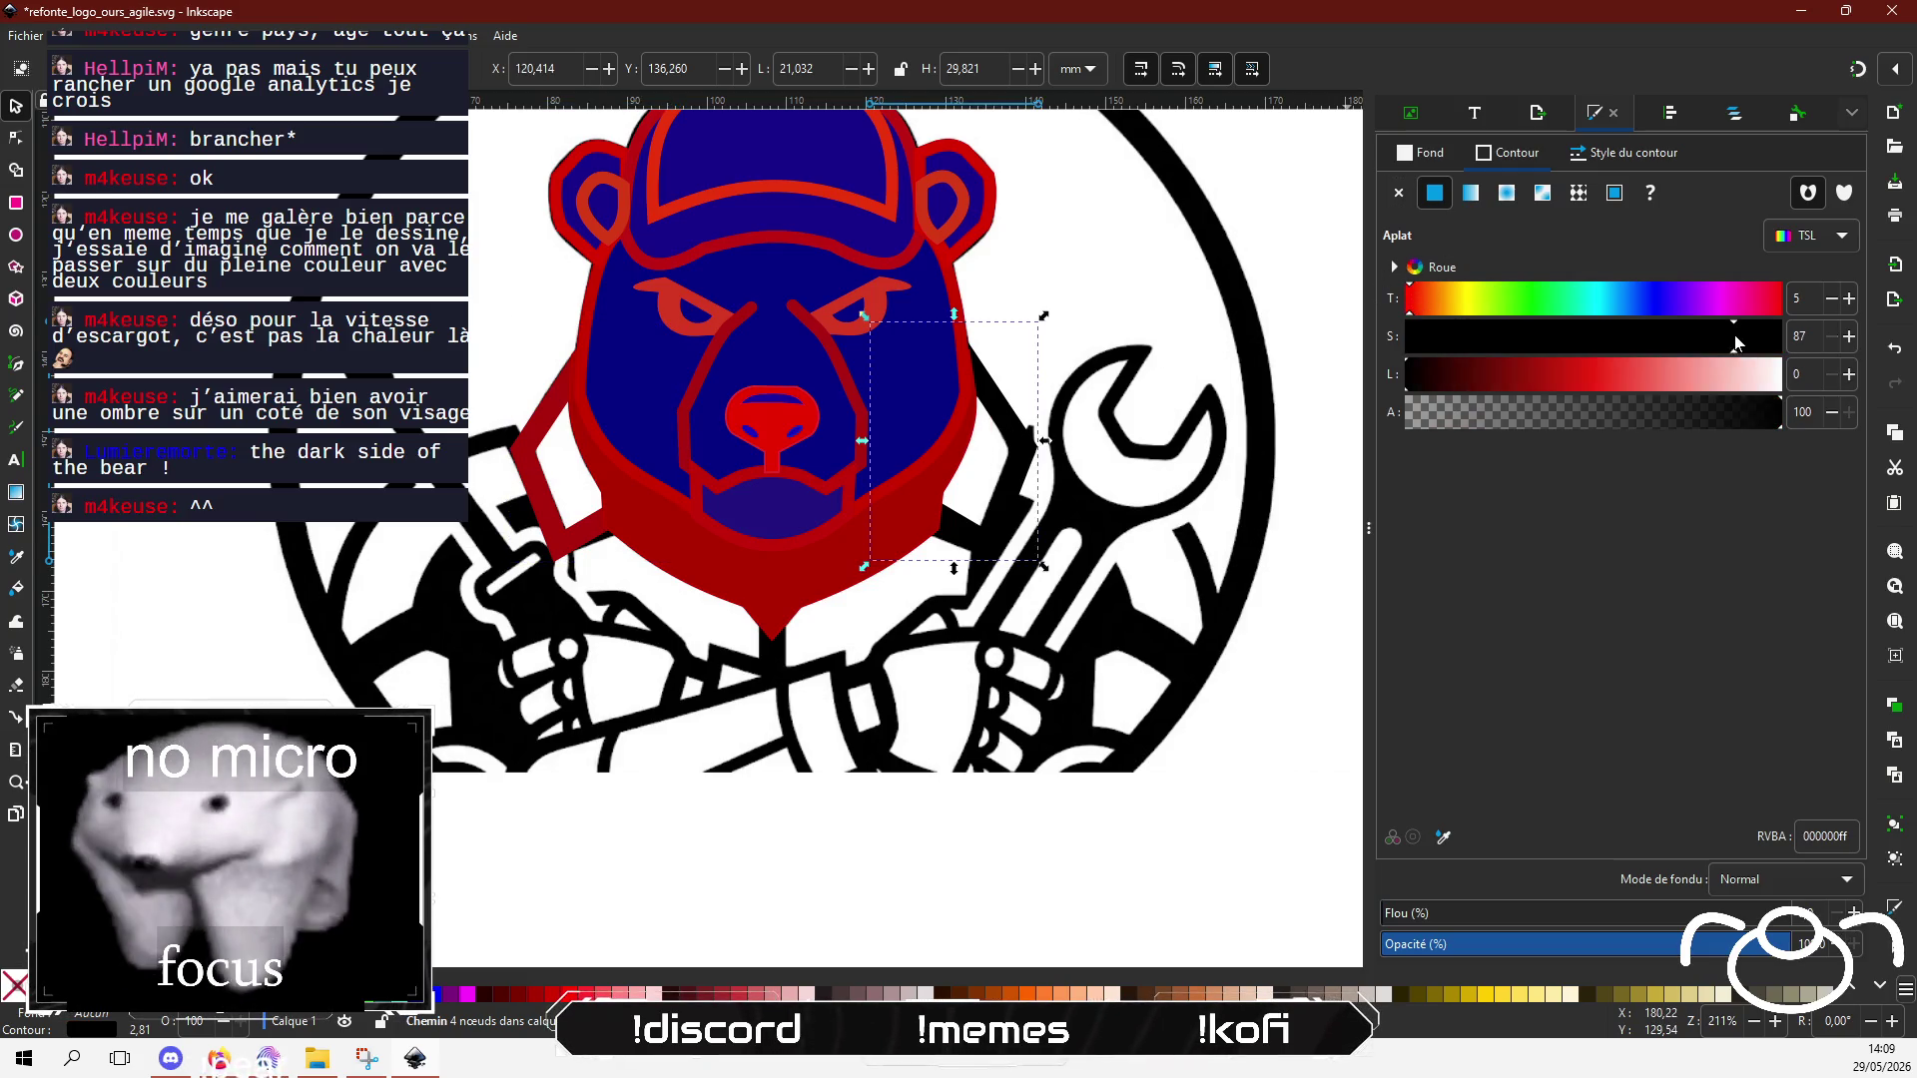
left_click_drag(1638, 381, 1536, 381)
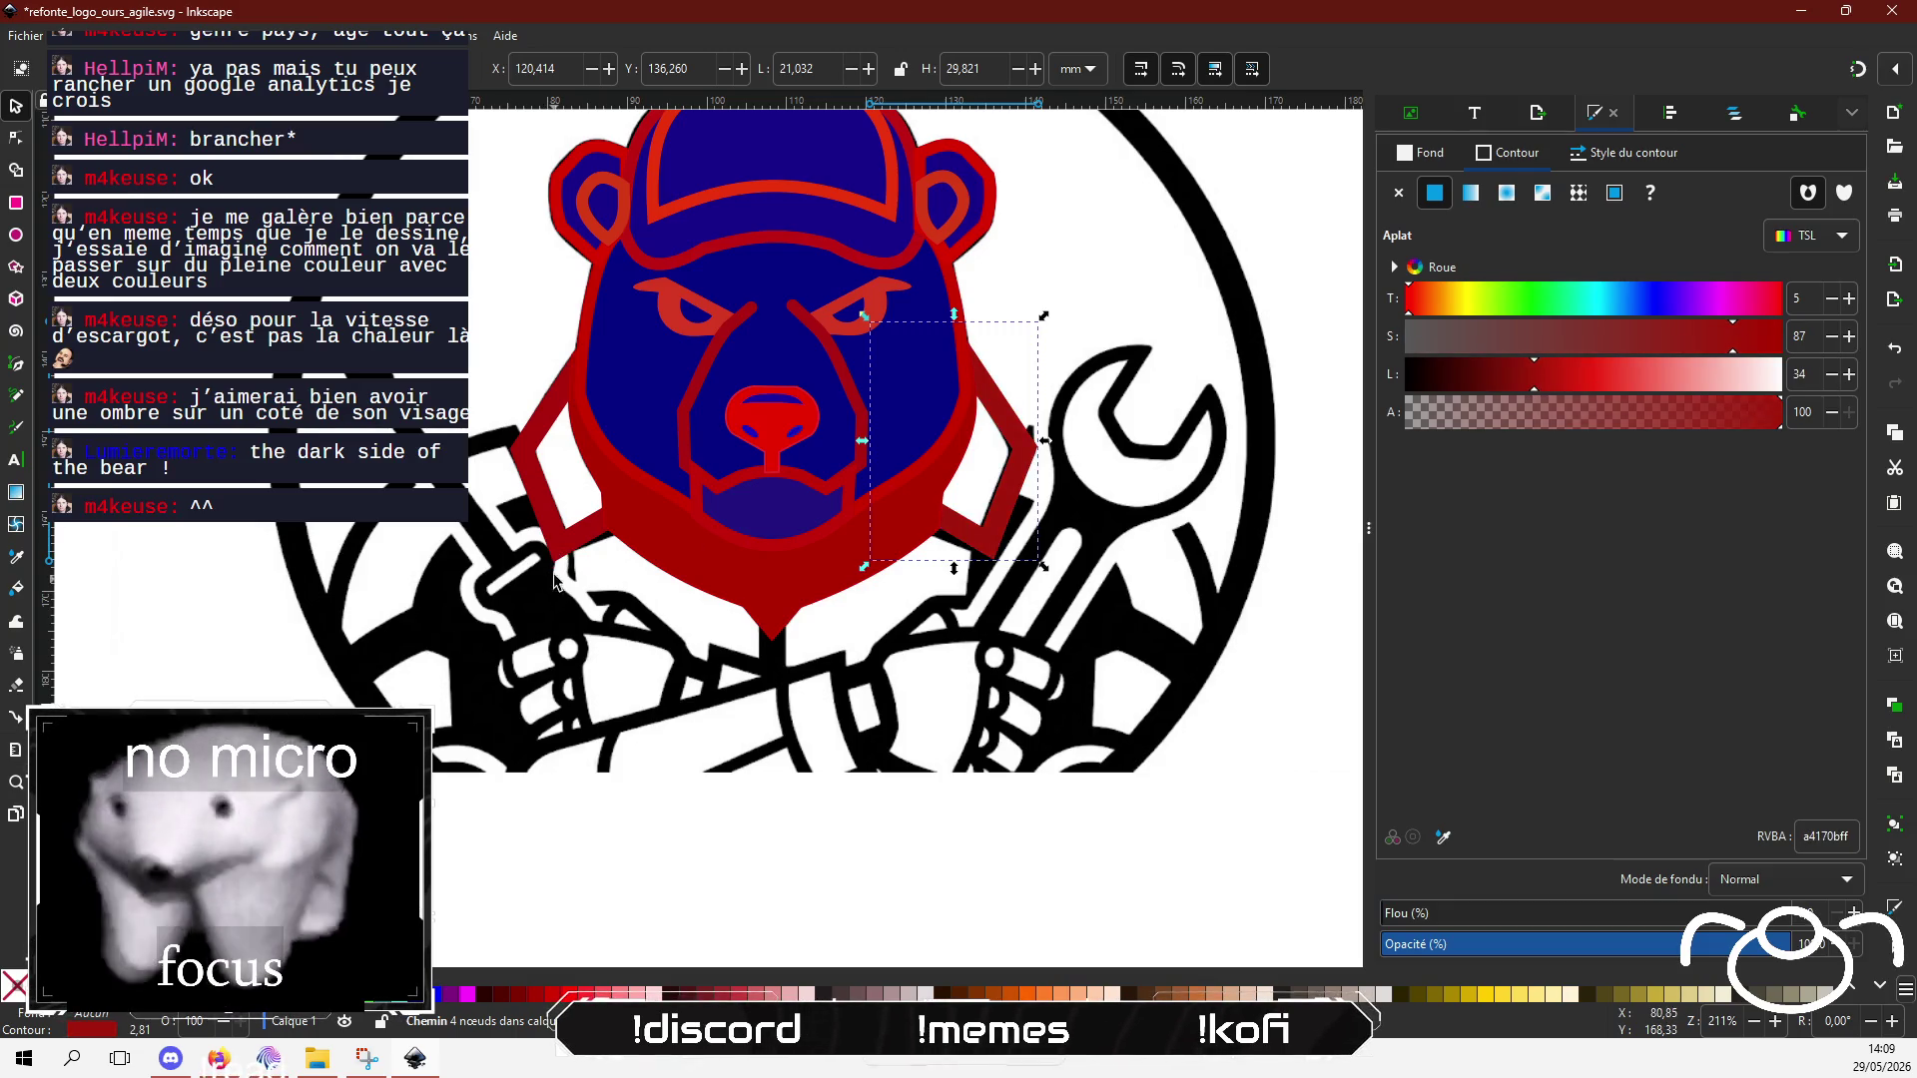
left_click(16, 137)
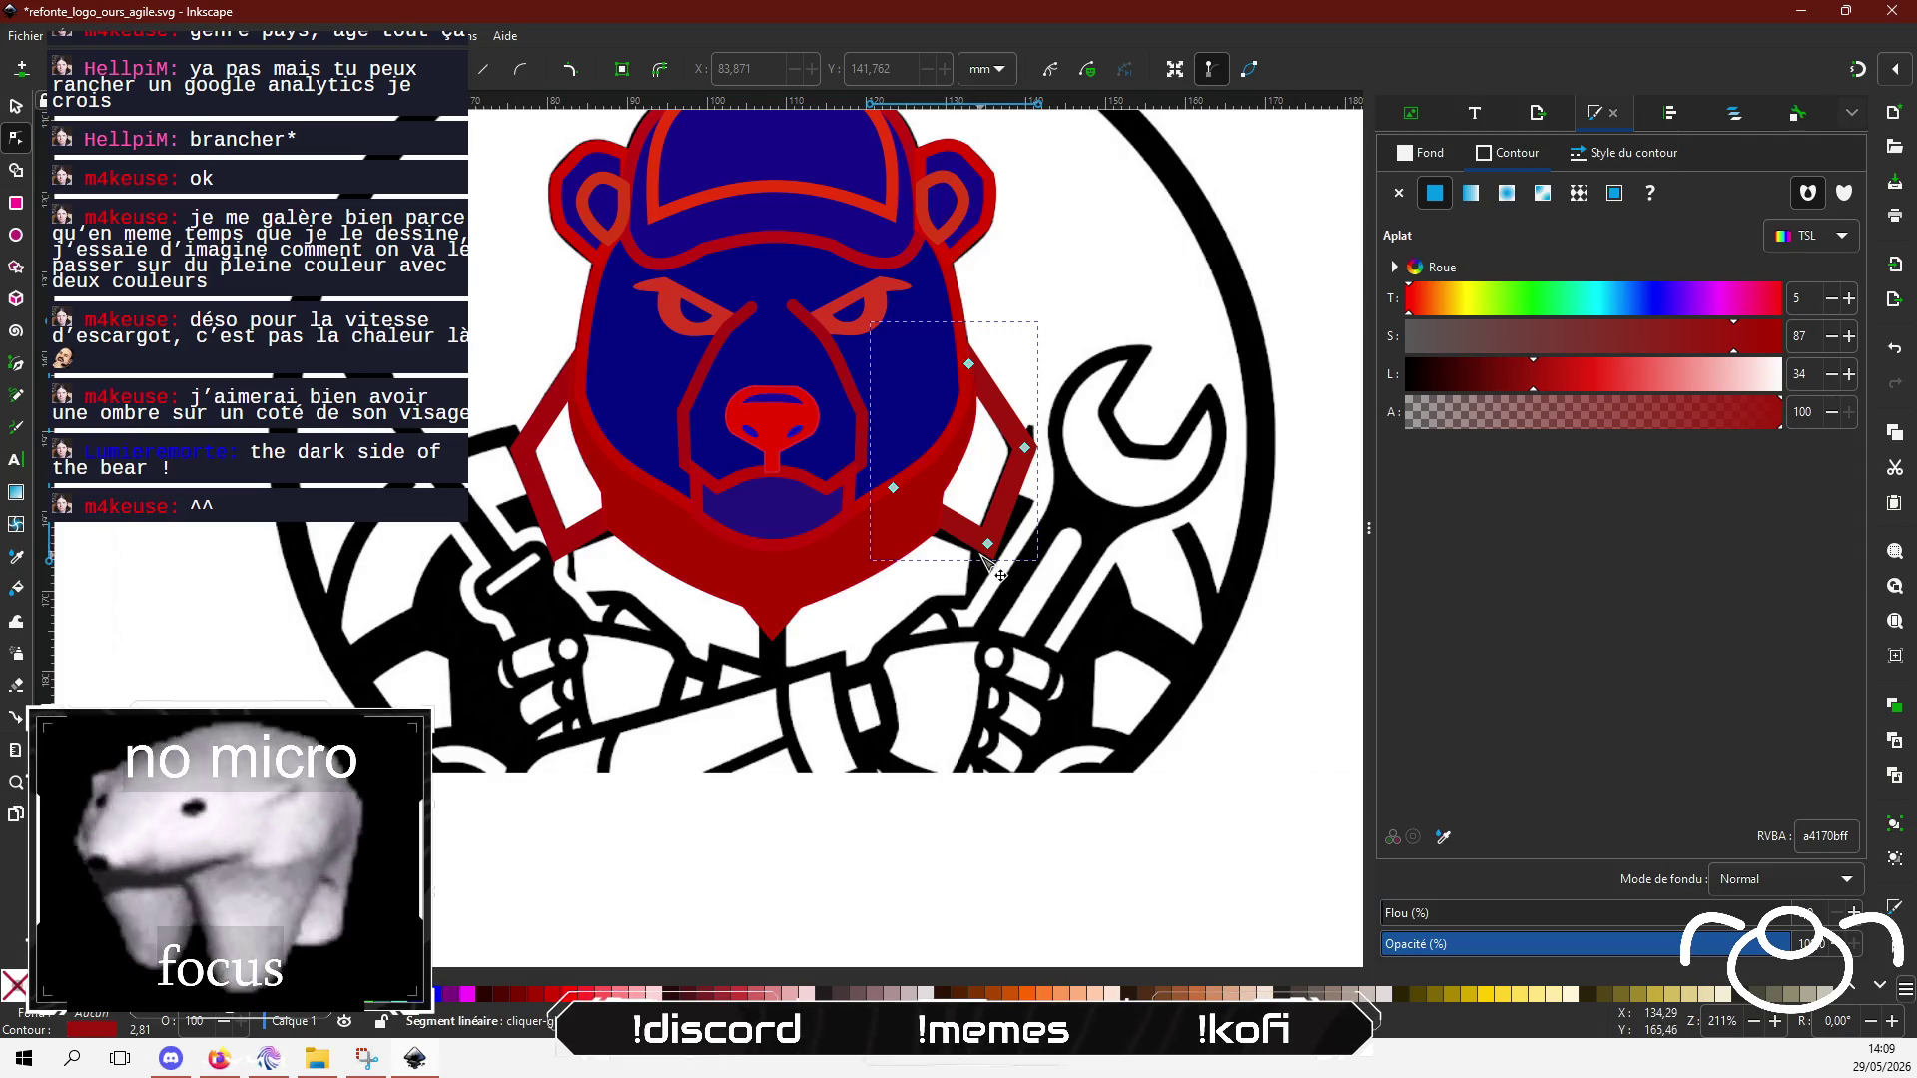
Step: Undo an accidental bend on the right stripe and move a left stripe corner down toward the jaw
mouse_move(968, 546)
left_mouse_down()
mouse_move(890, 501)
mouse_move(918, 542)
mouse_move(883, 506)
left_mouse_up()
key("ctrl+z")
left_click(893, 488)
left_click(611, 537)
left_click_drag(659, 494, 674, 509)
key("Escape")
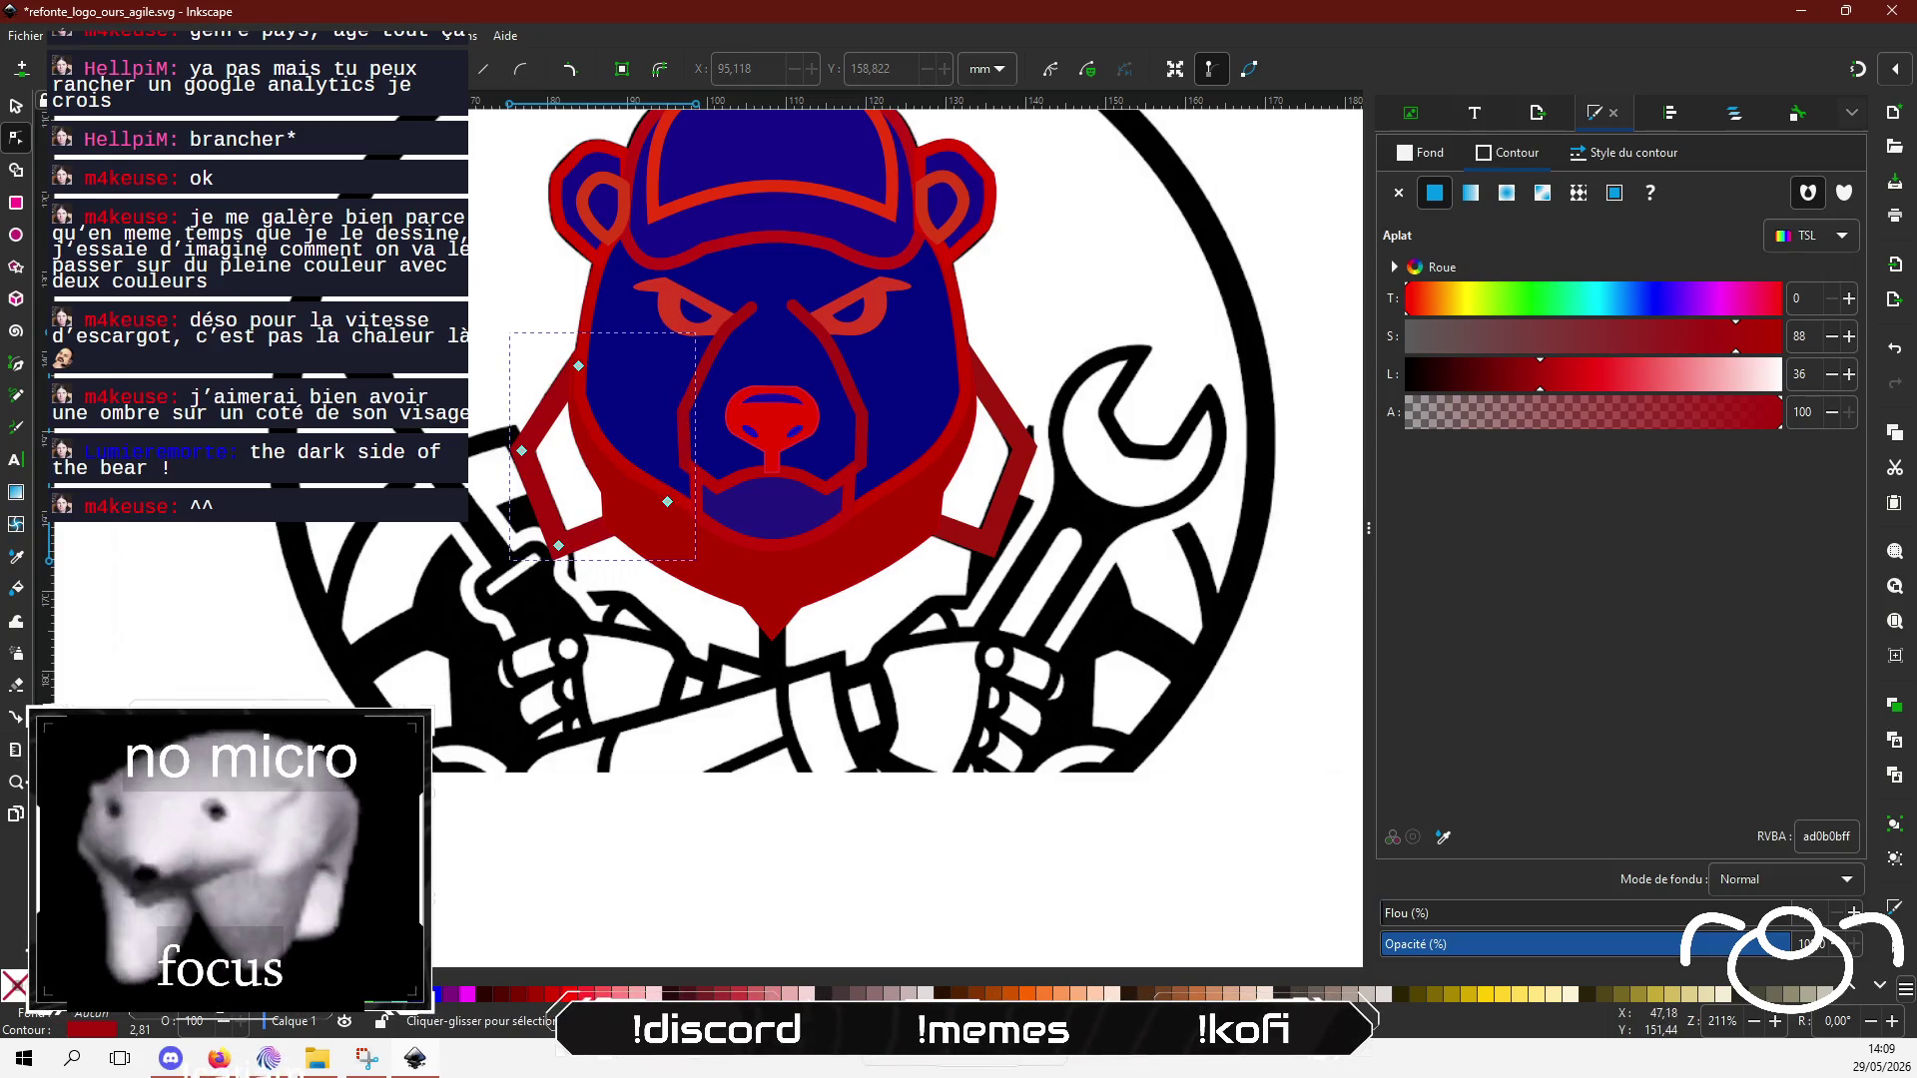
key("Escape")
scroll(379, 544, "up", 3)
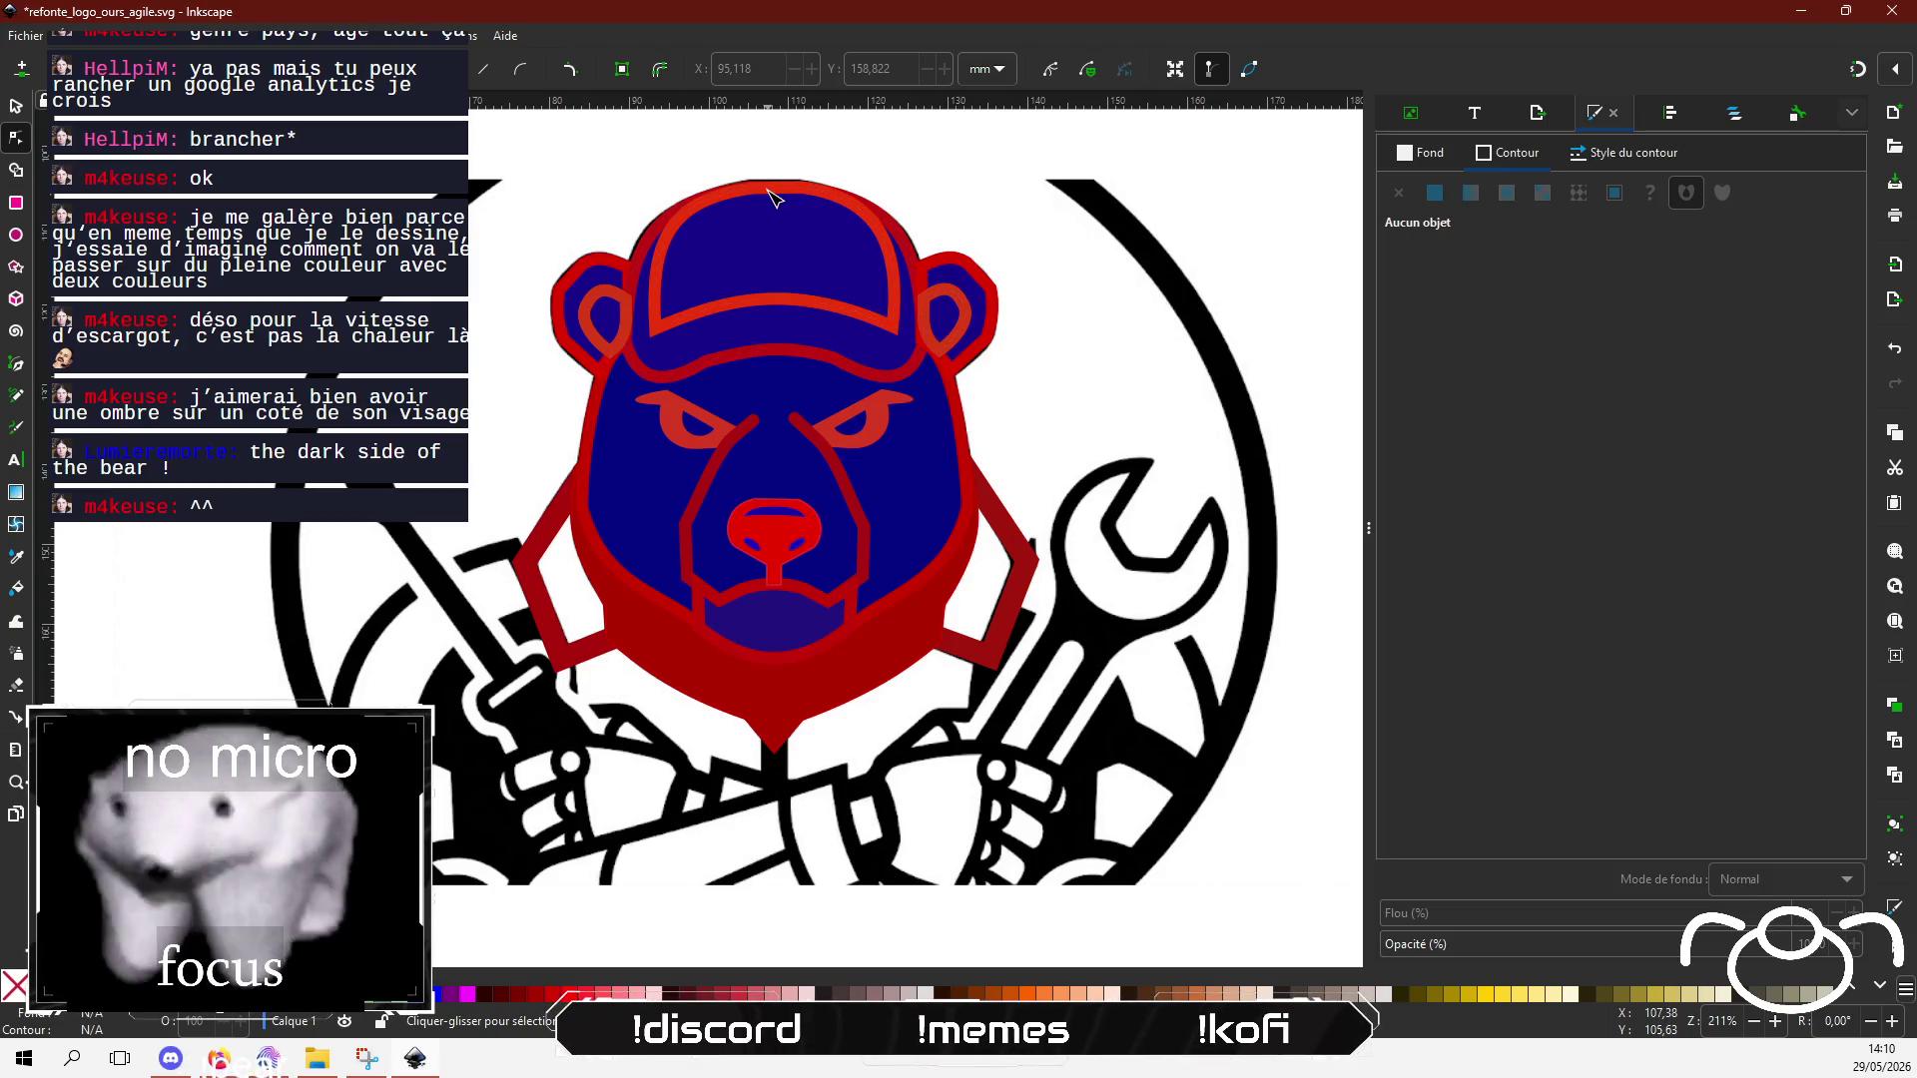
scroll(634, 409, "down", 4)
scroll(634, 410, "left", 2)
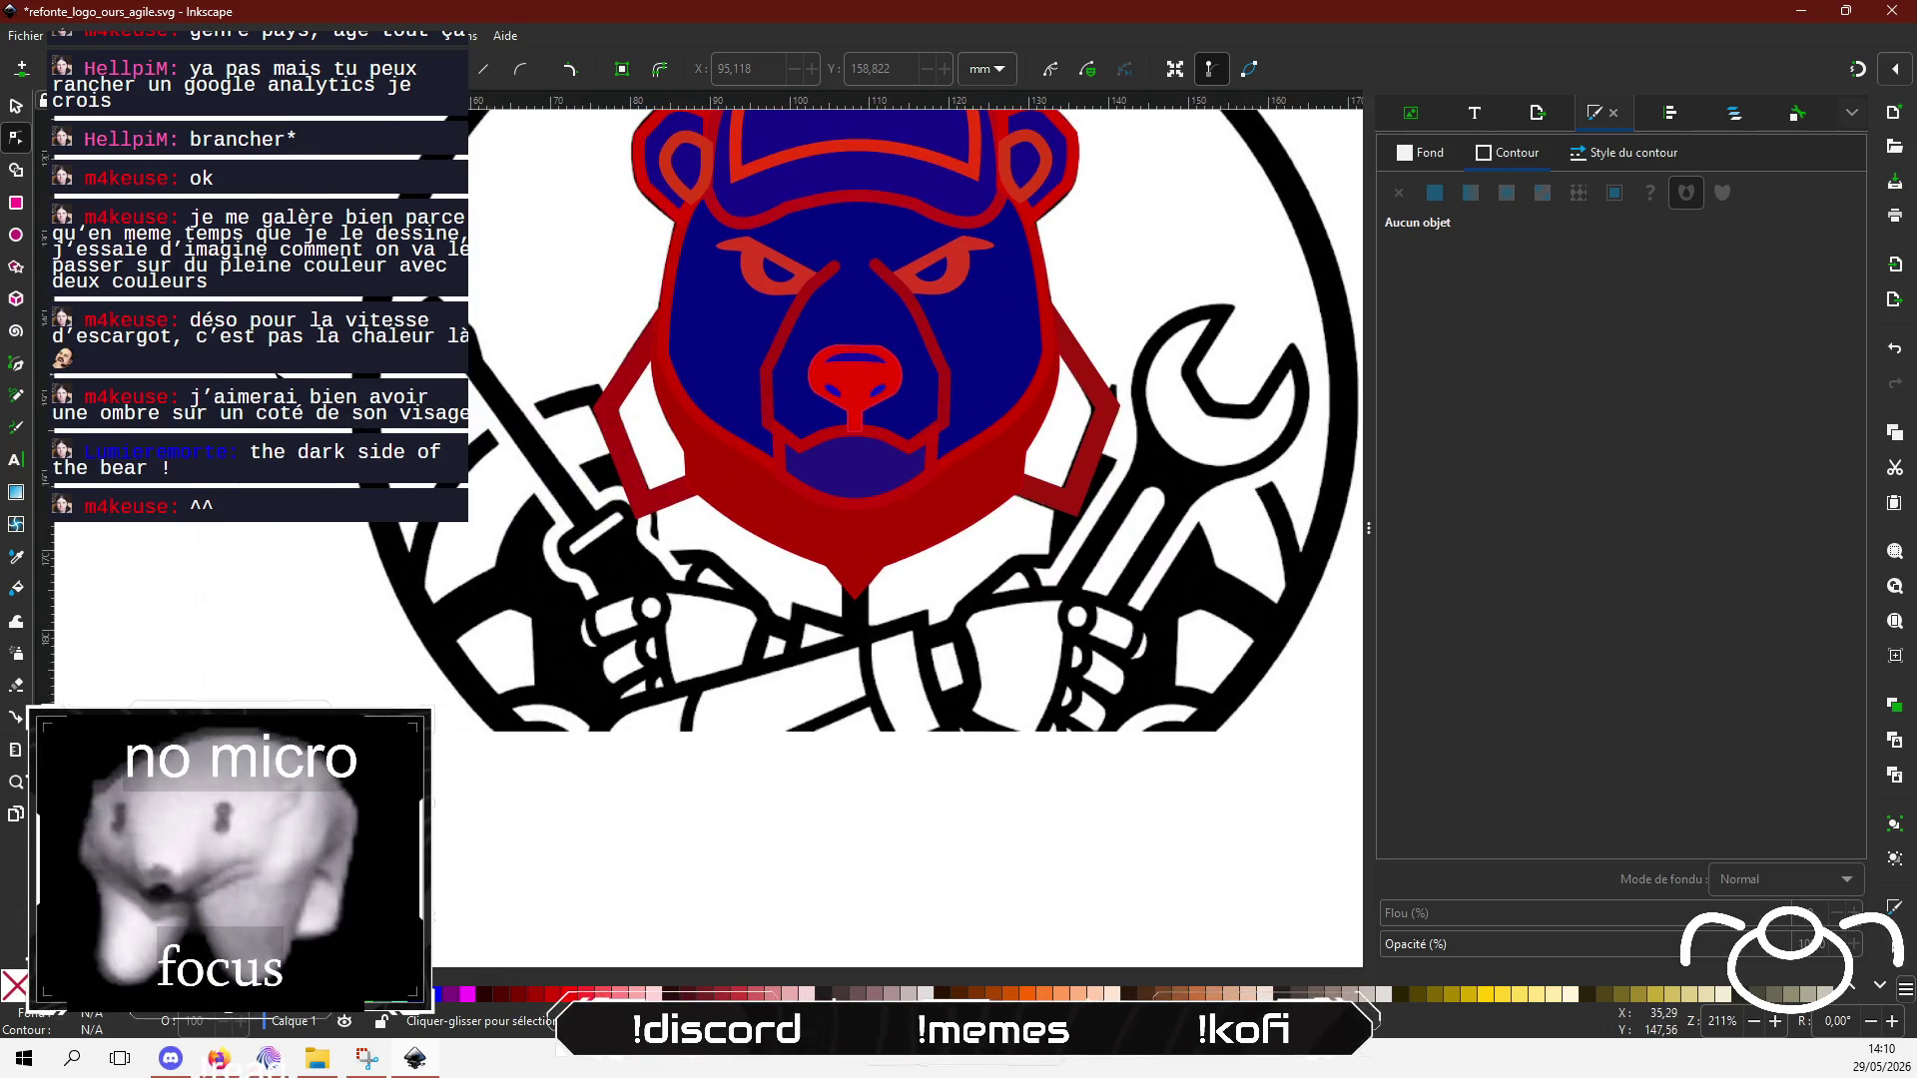
Step: Trace a closed outline along the left screwdriver up to the red lapel stripe, discarding a first attempt
left_click(16, 365)
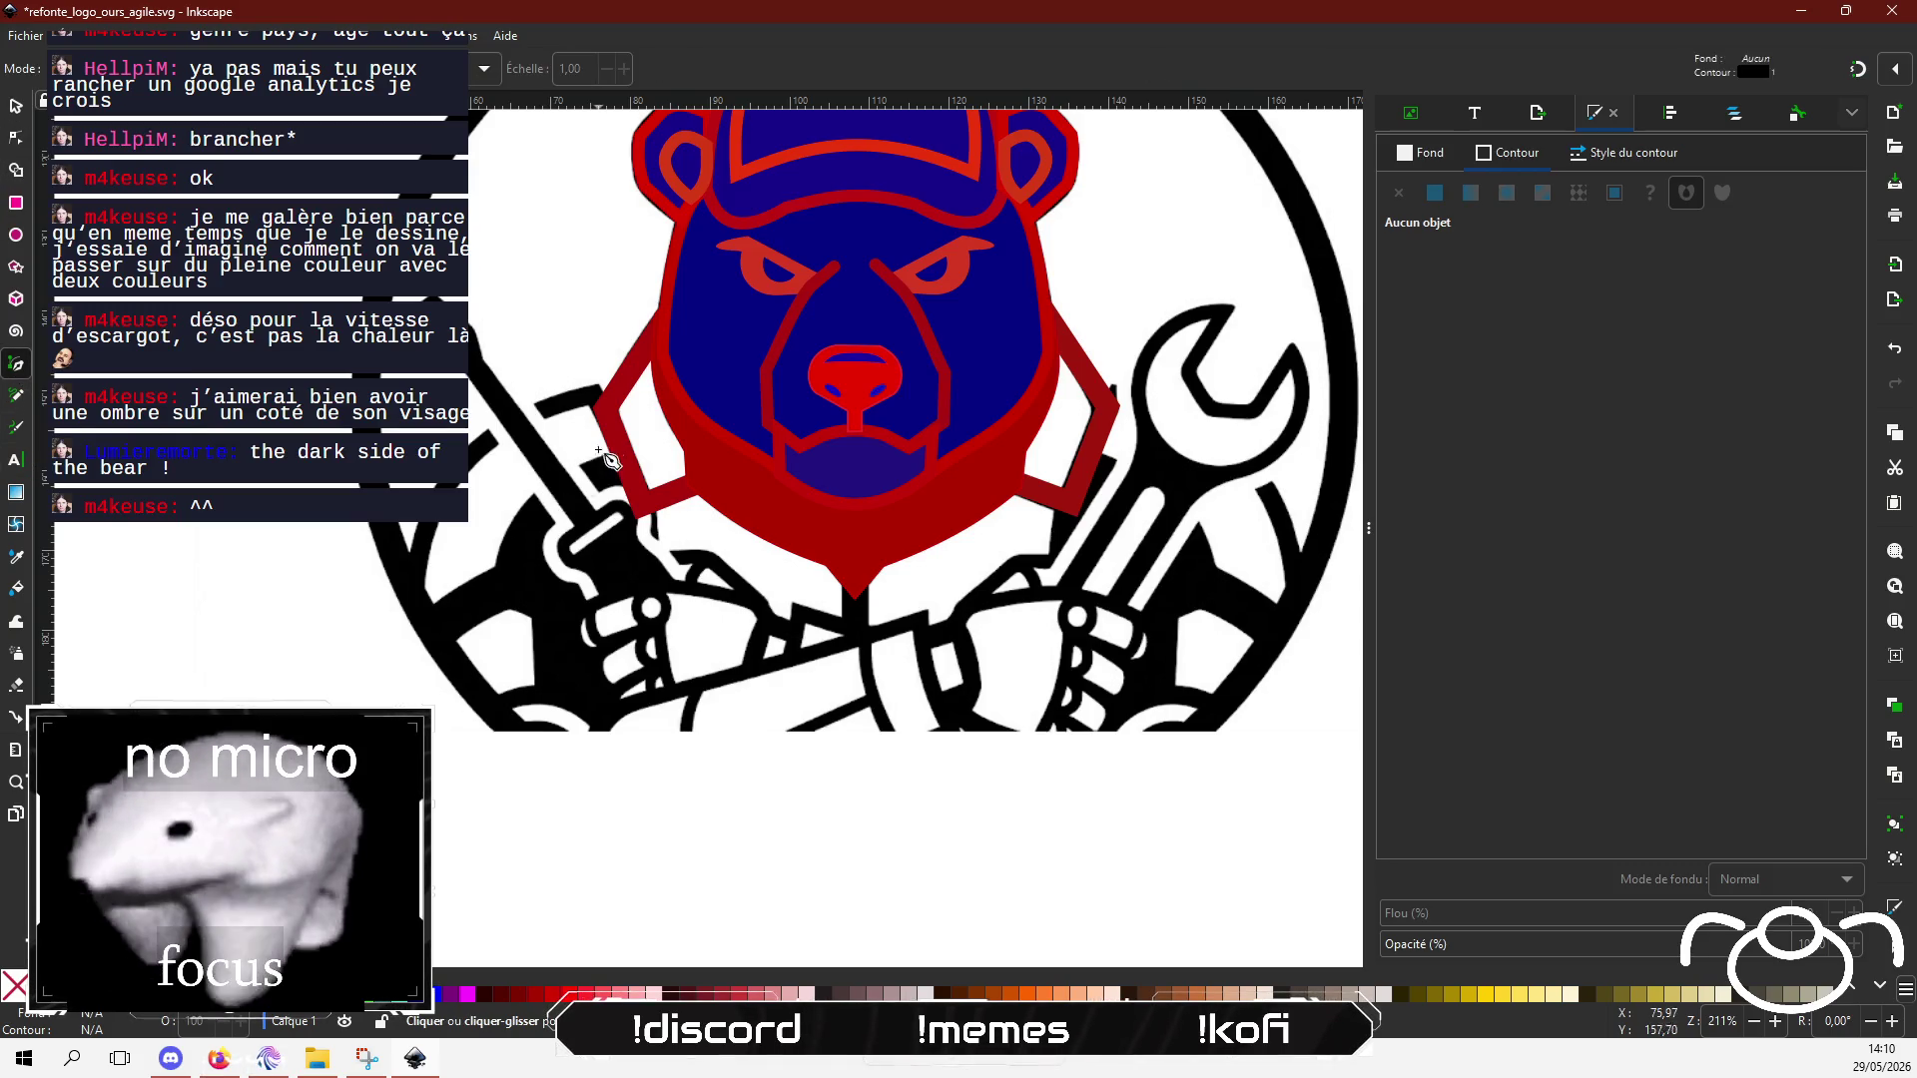
left_click(594, 392)
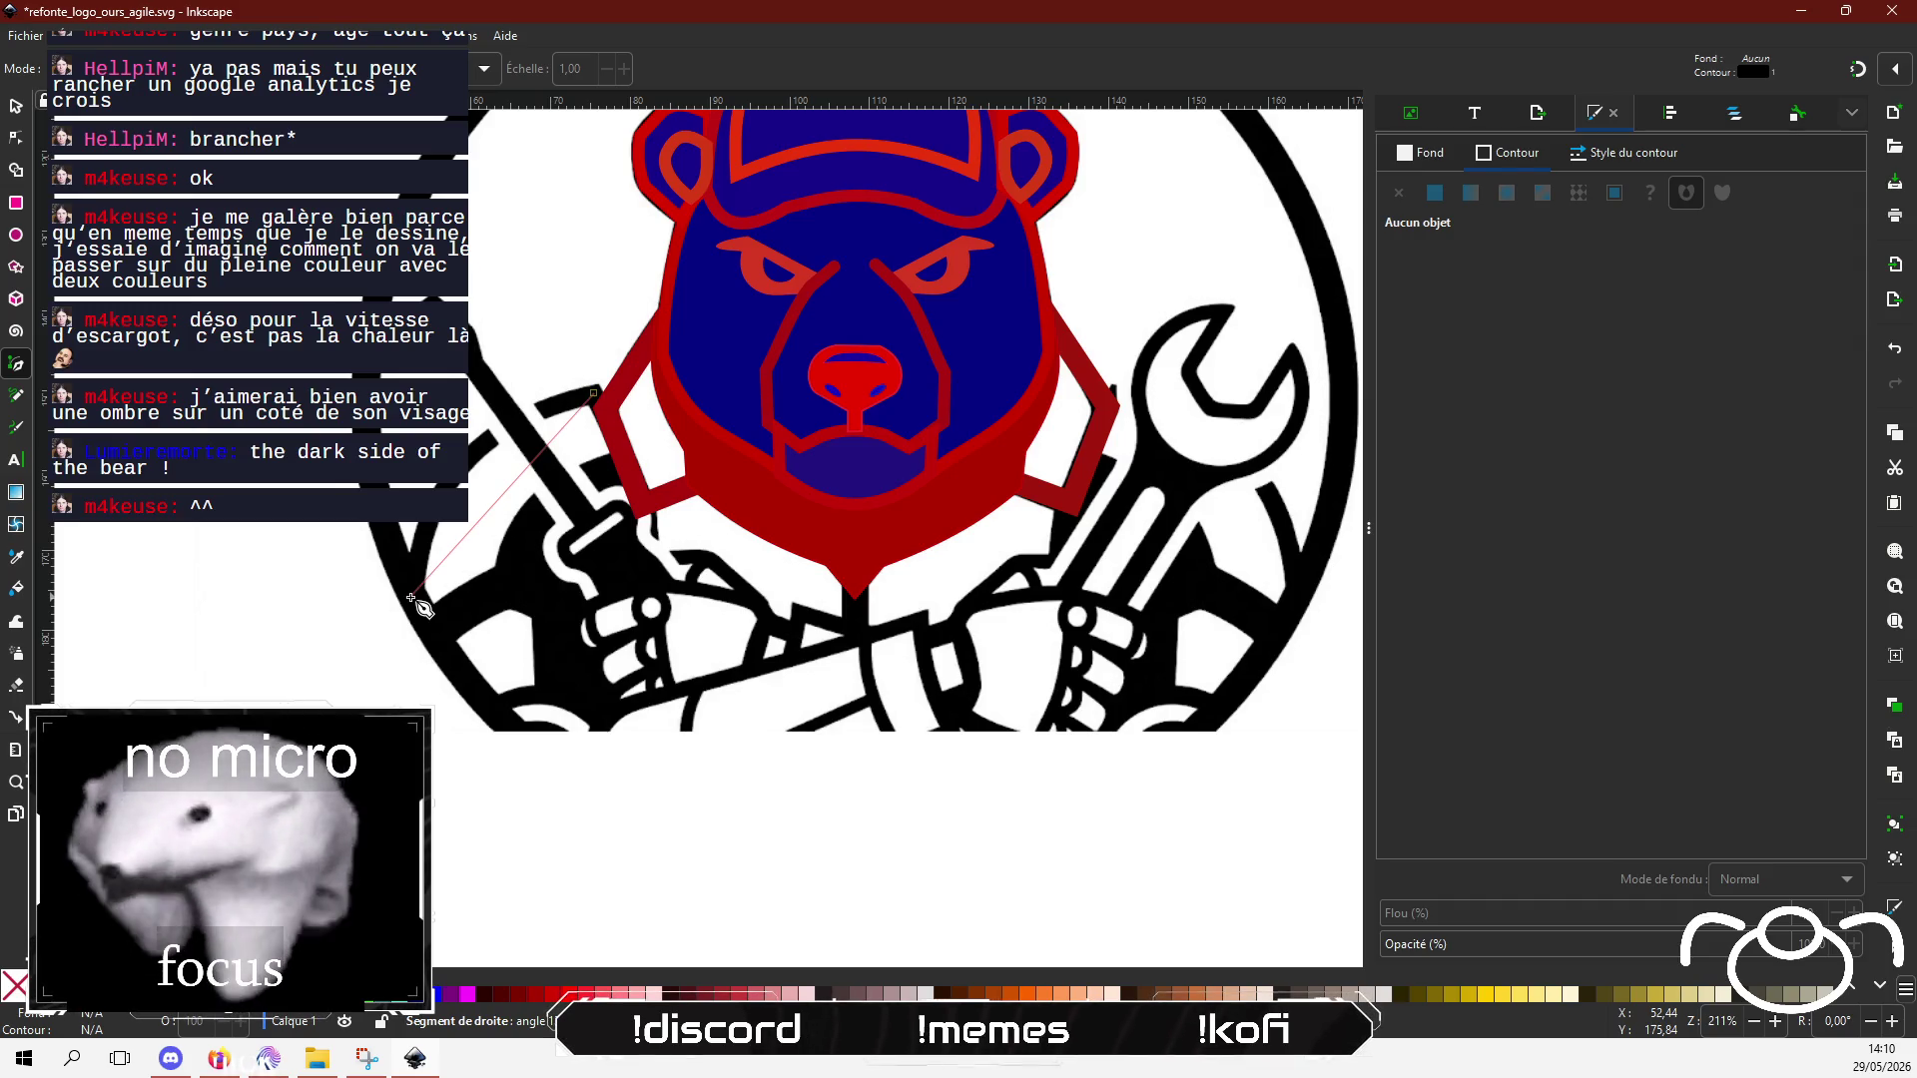
left_click(411, 597)
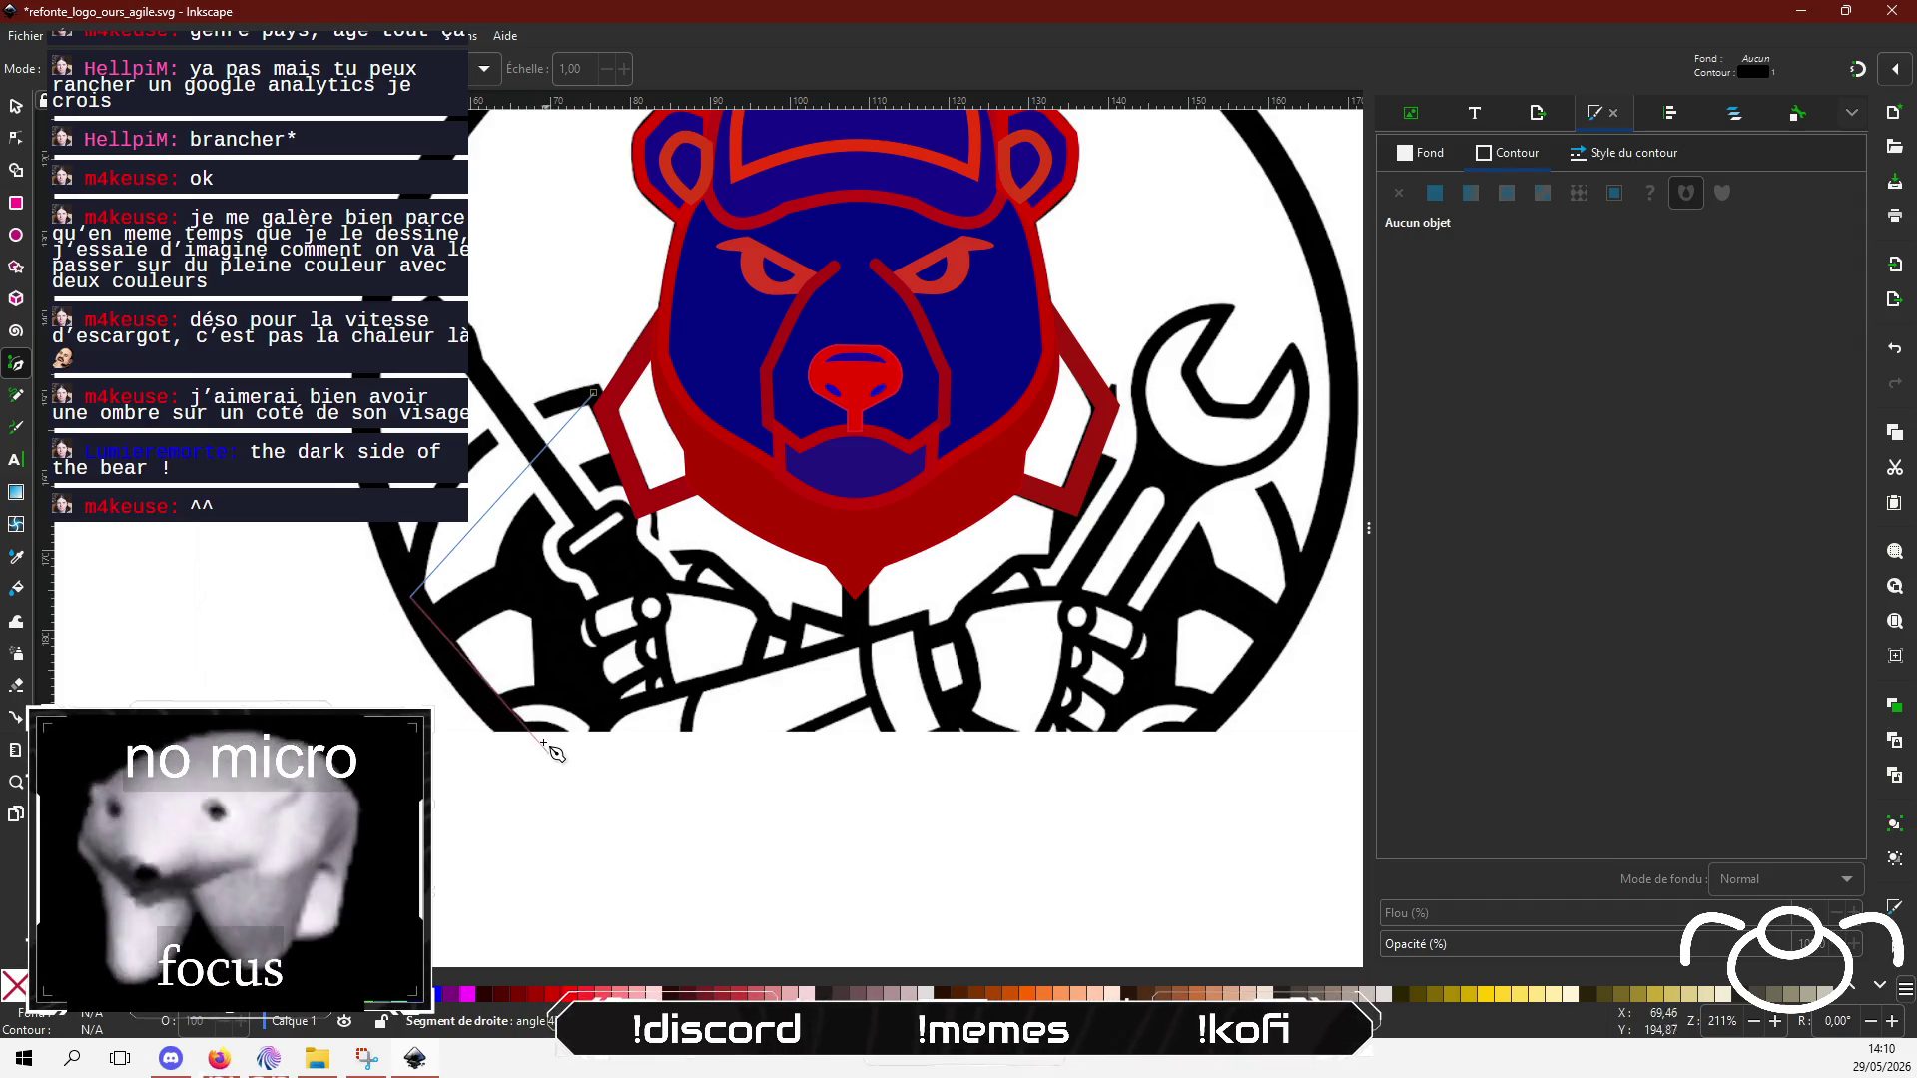
left_click(563, 805)
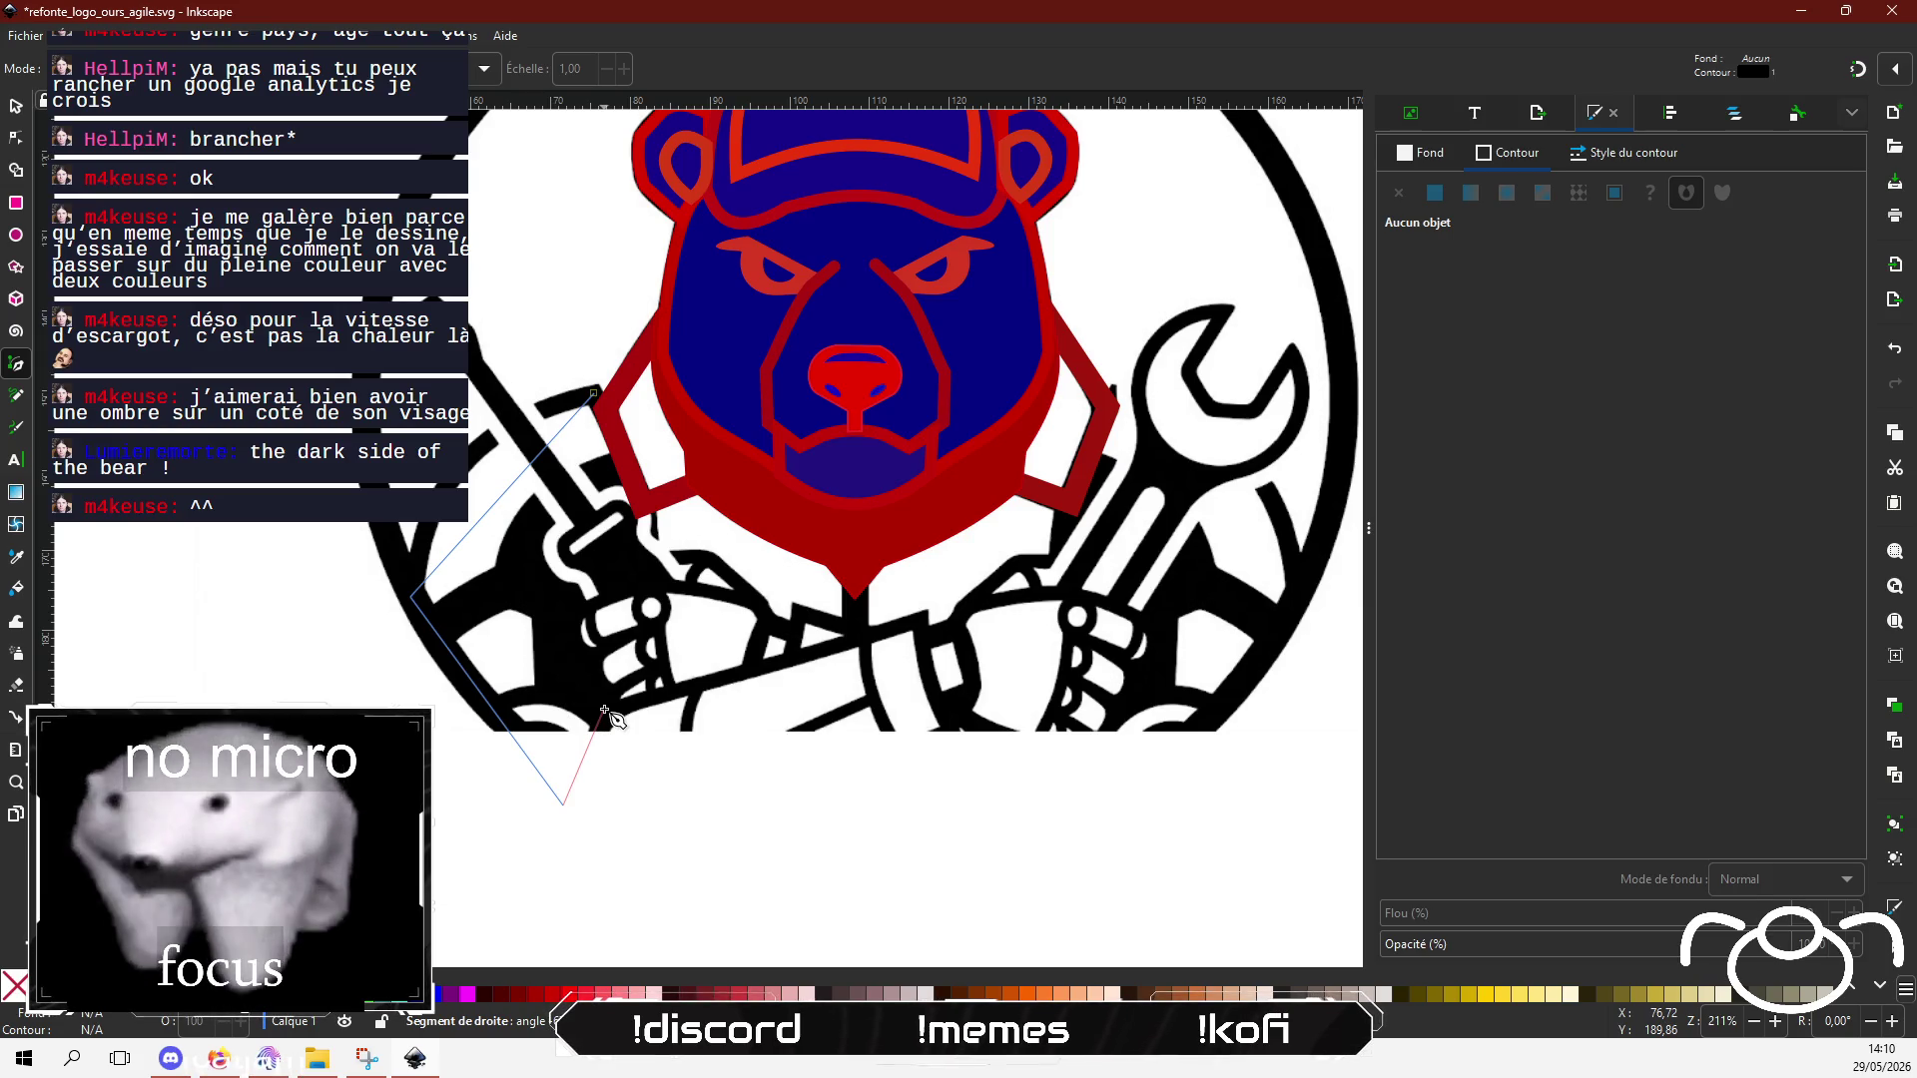
key("Escape")
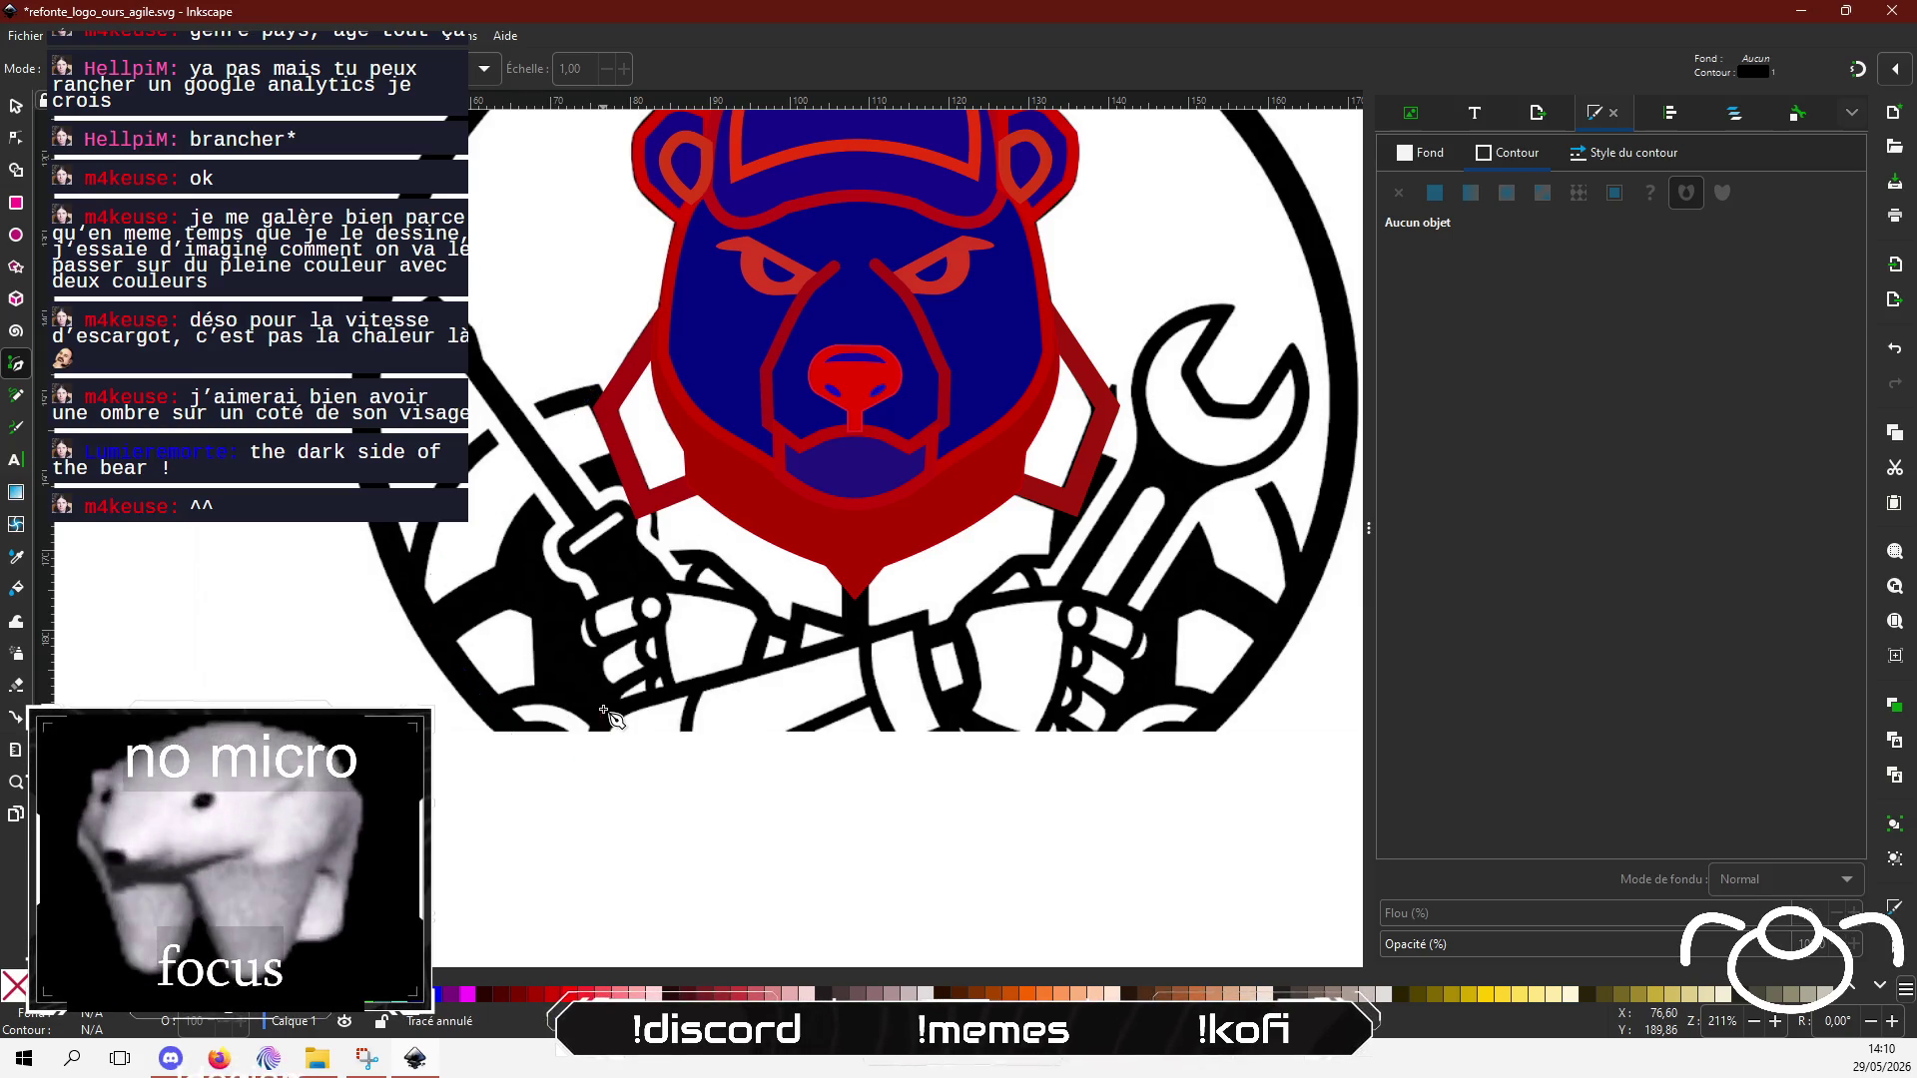
left_click(597, 392)
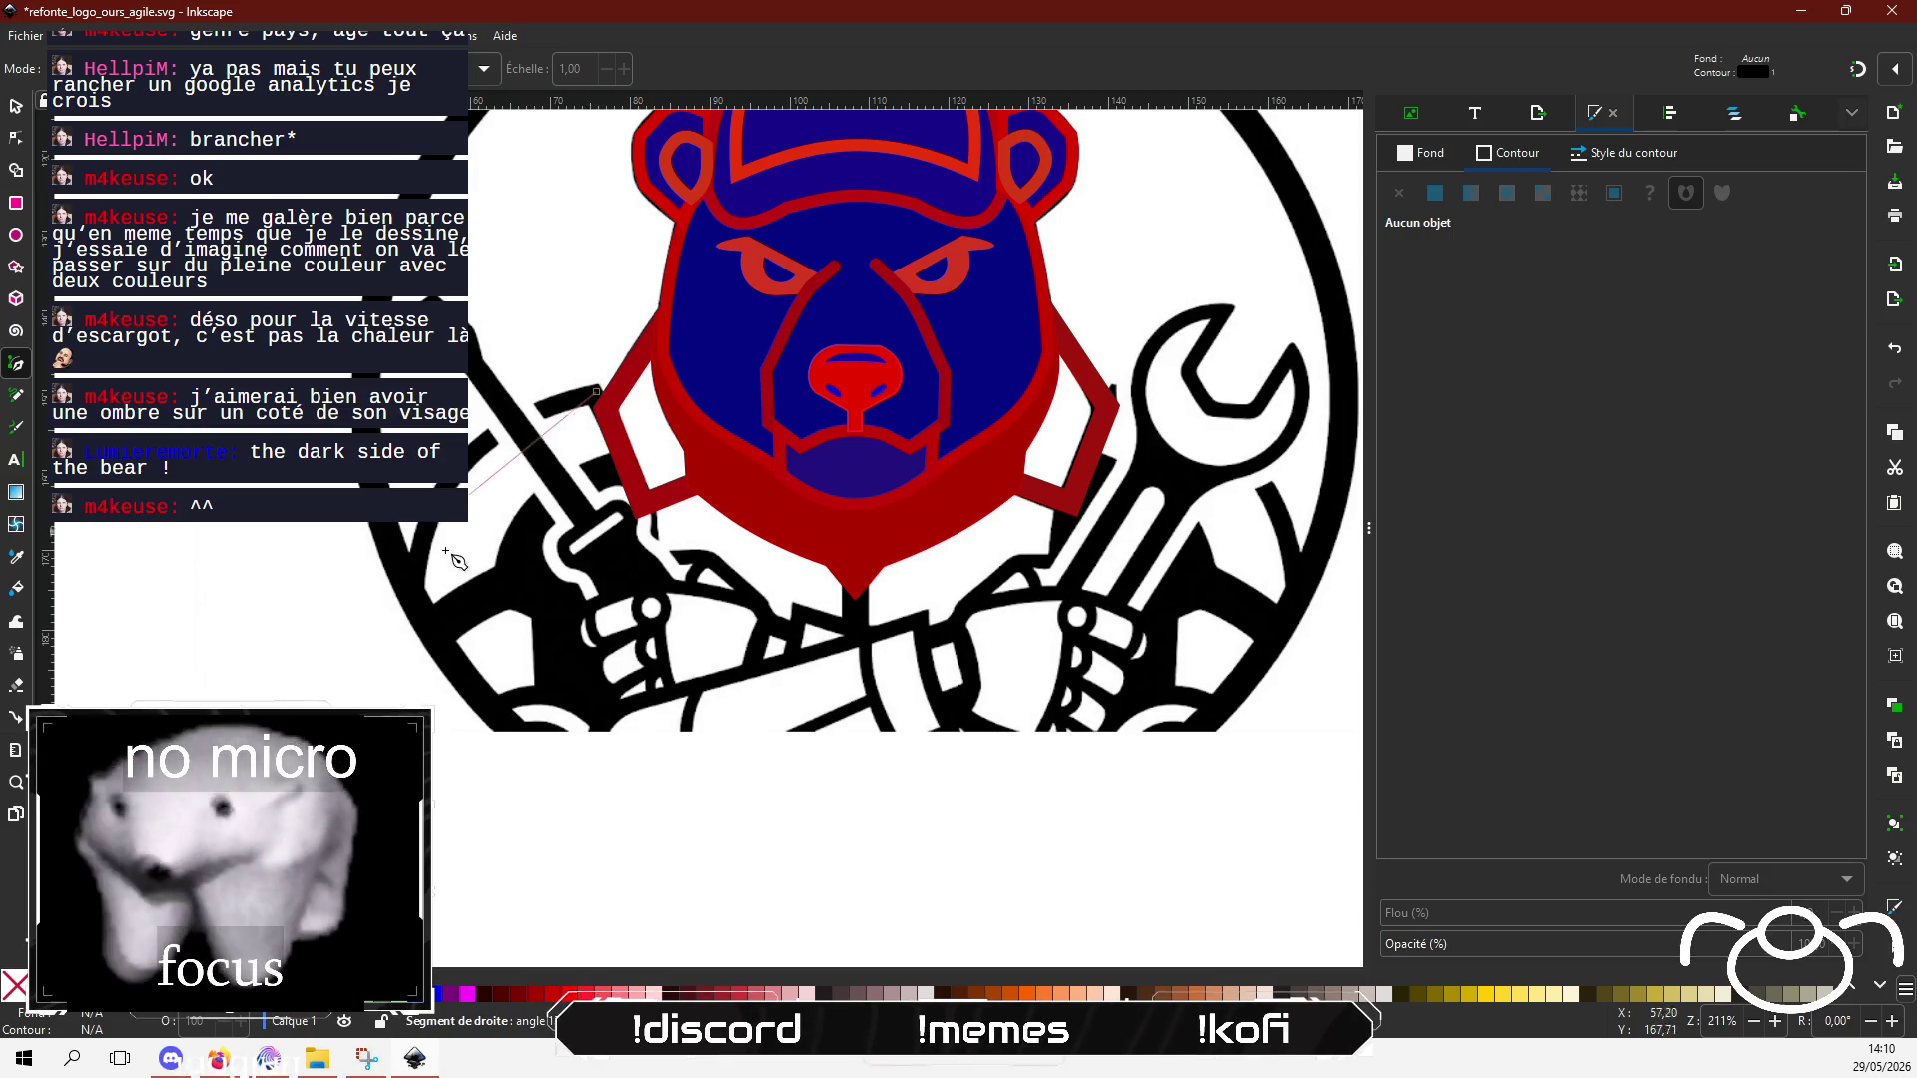
left_click(414, 601)
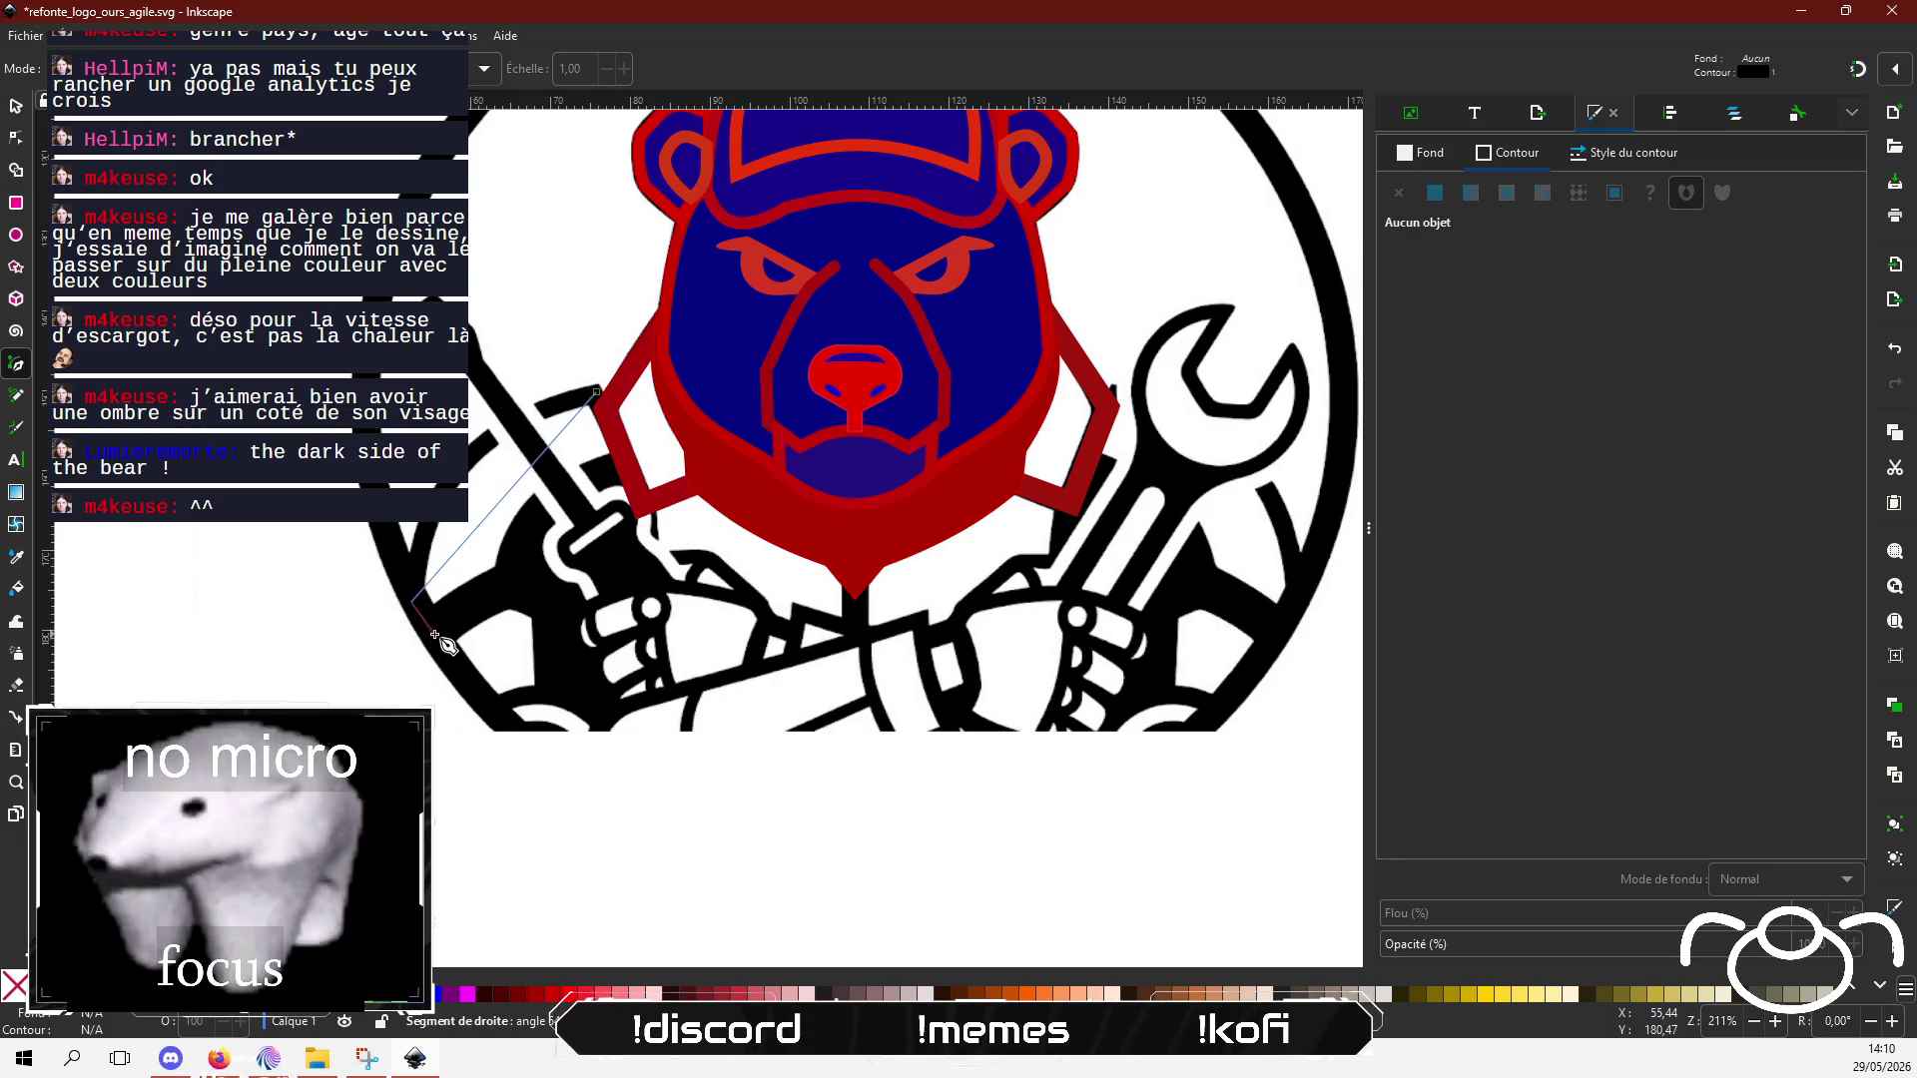
left_click(436, 633)
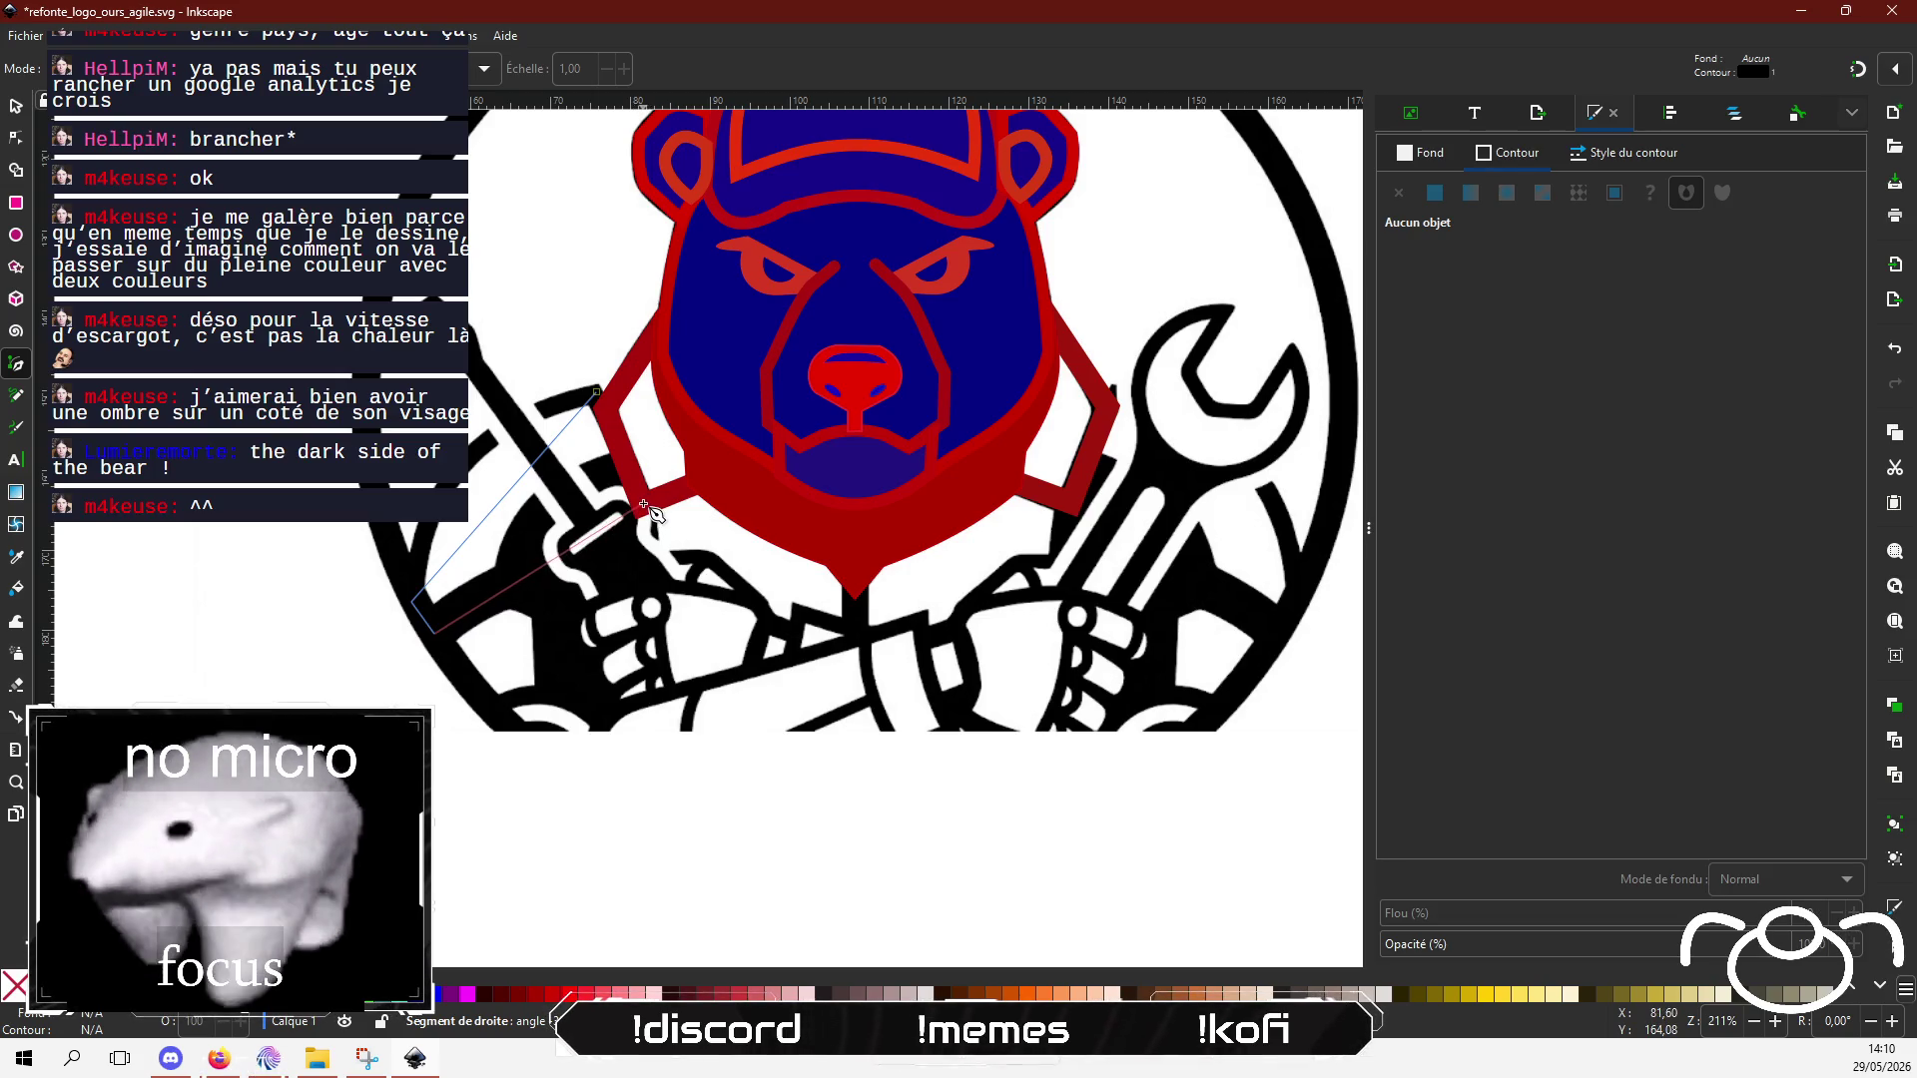
left_click(598, 391)
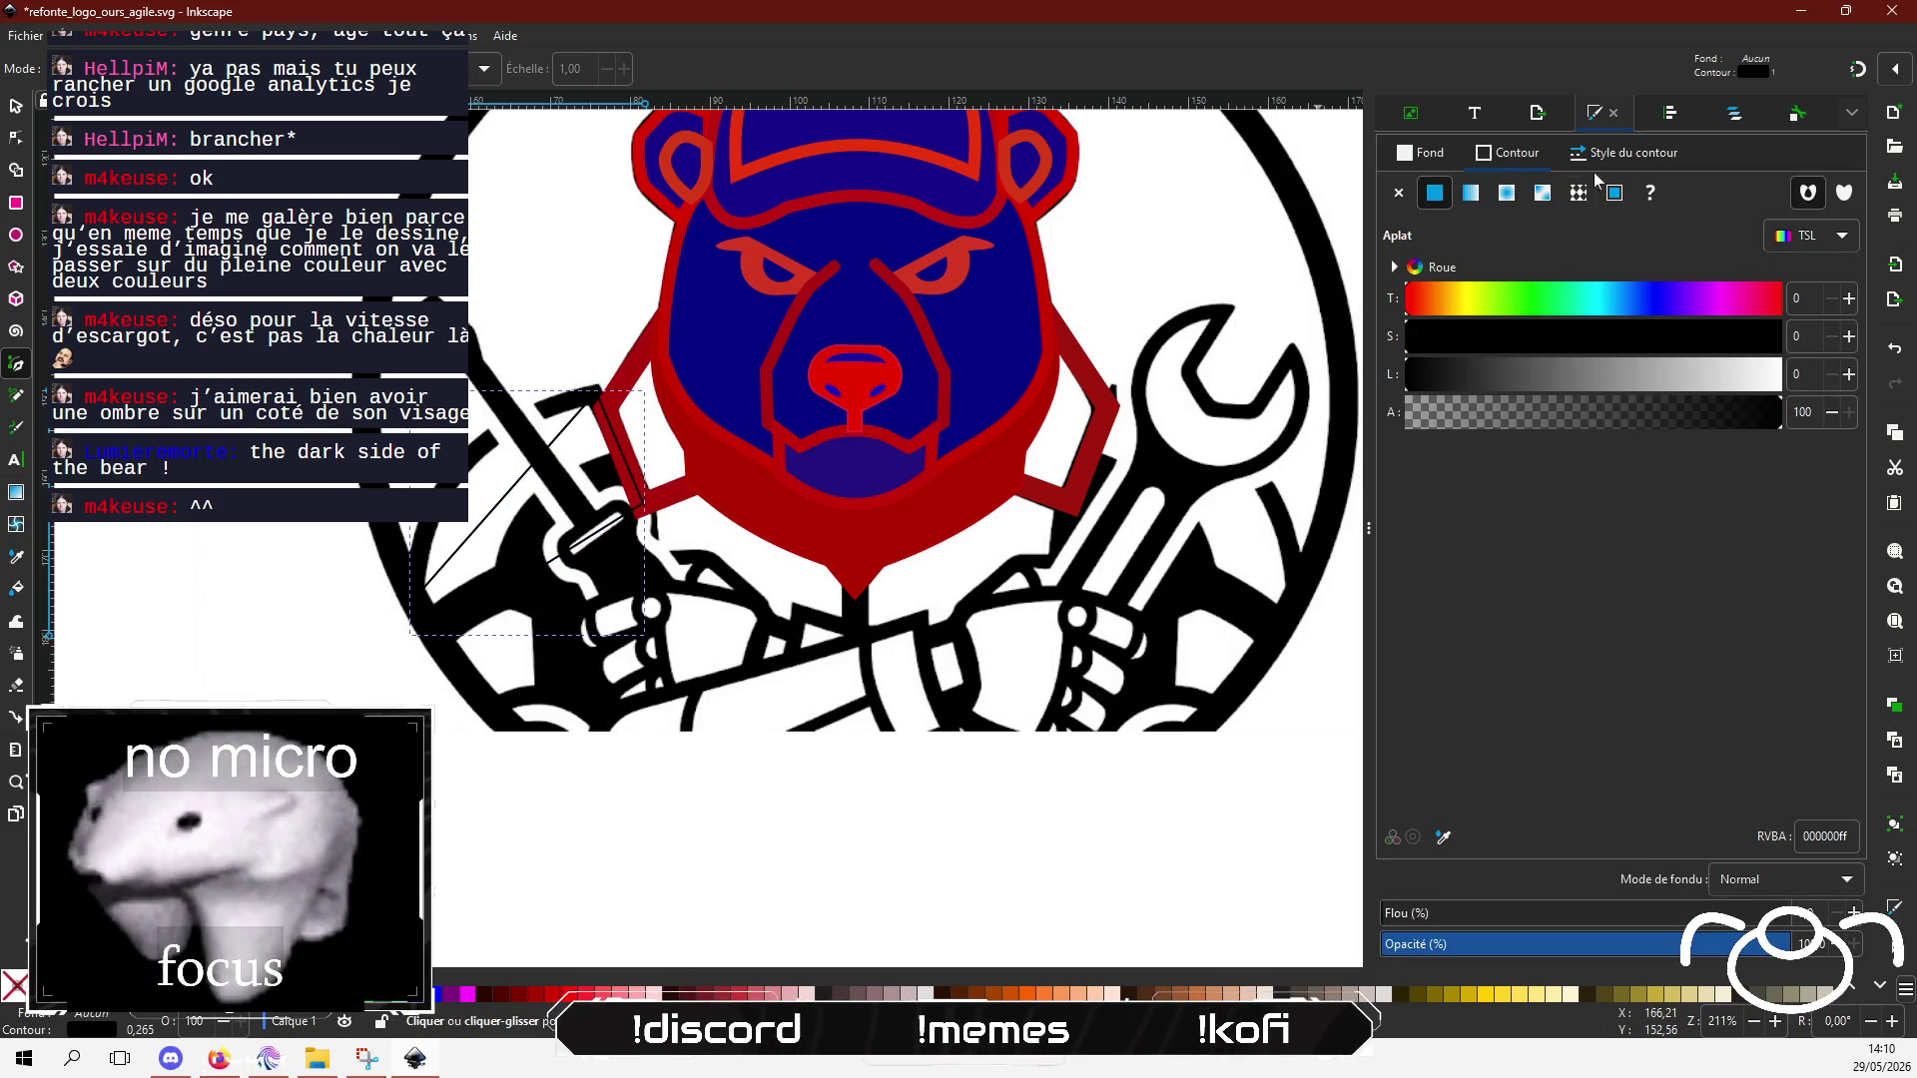
Step: Check the red cheek outline's width and give the new lapel shape a matching 10.62 px stroke
left_click(1627, 153)
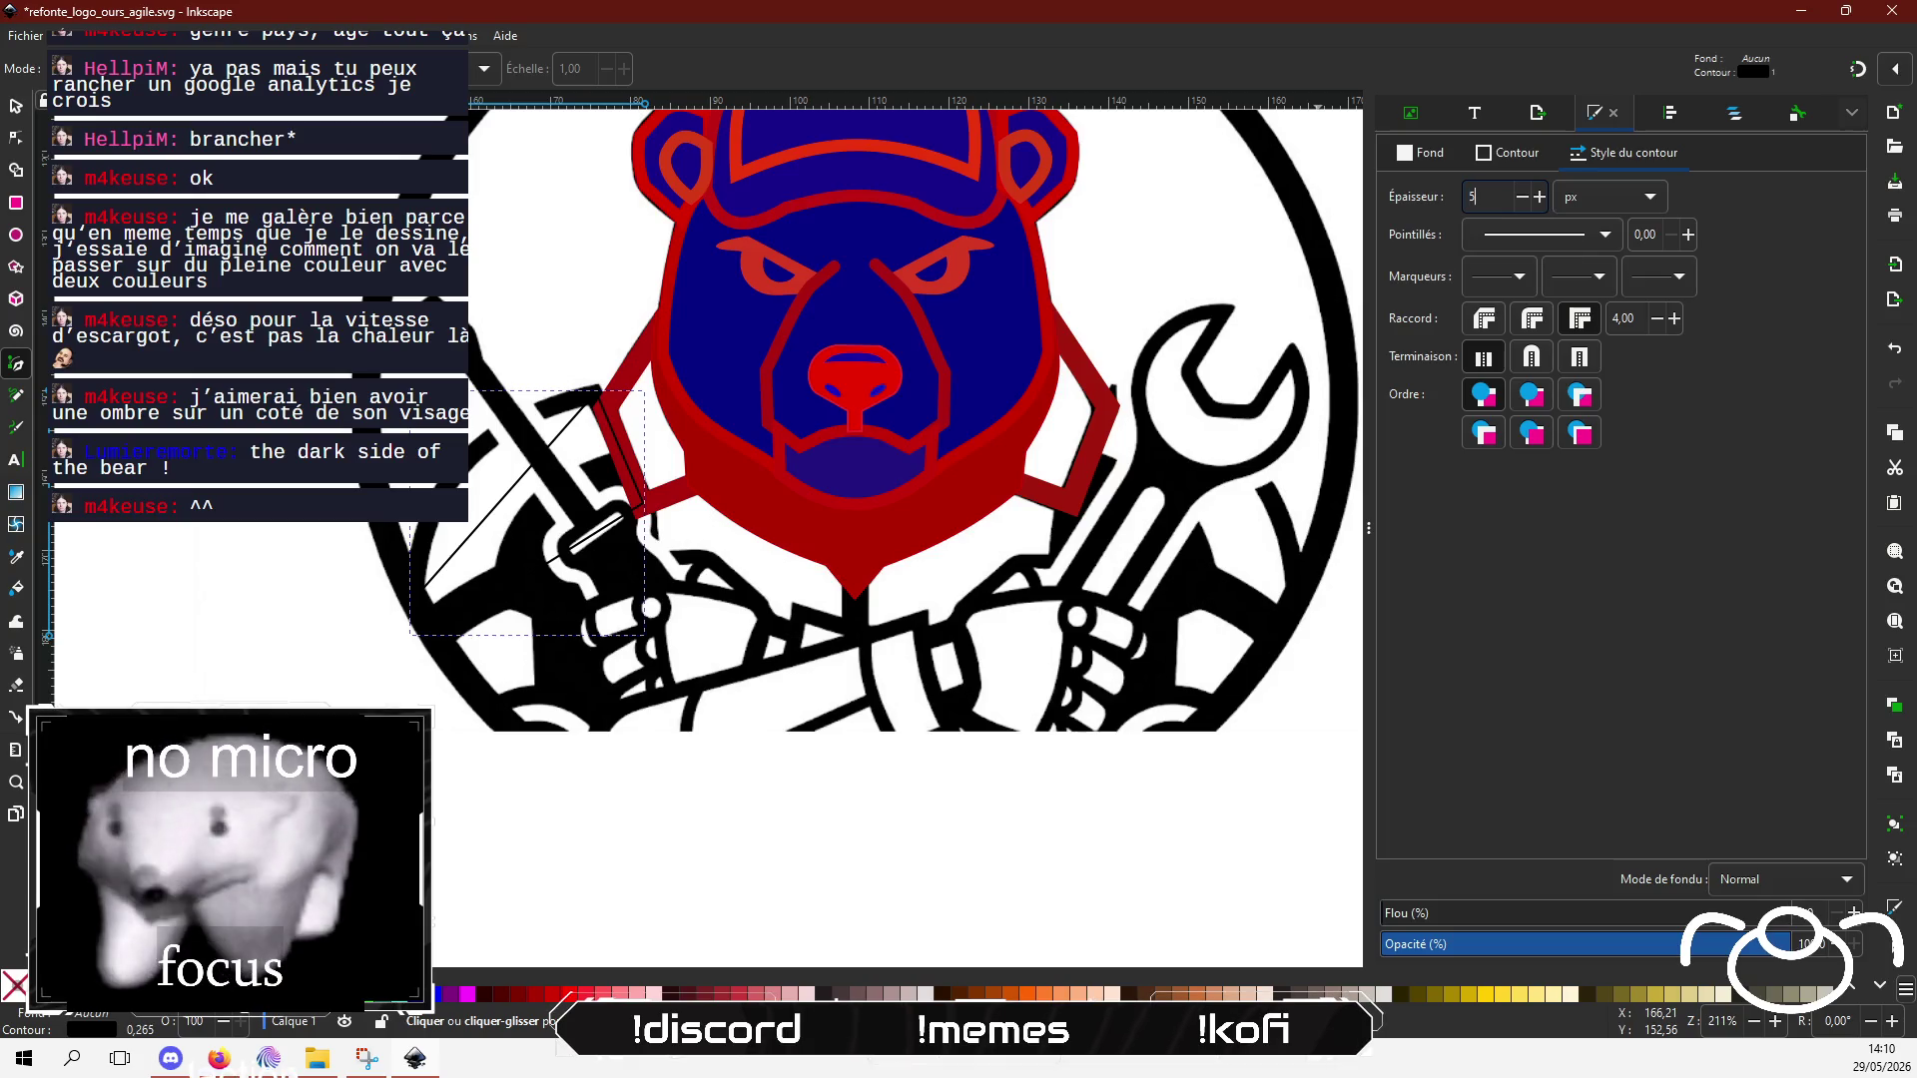
type("5")
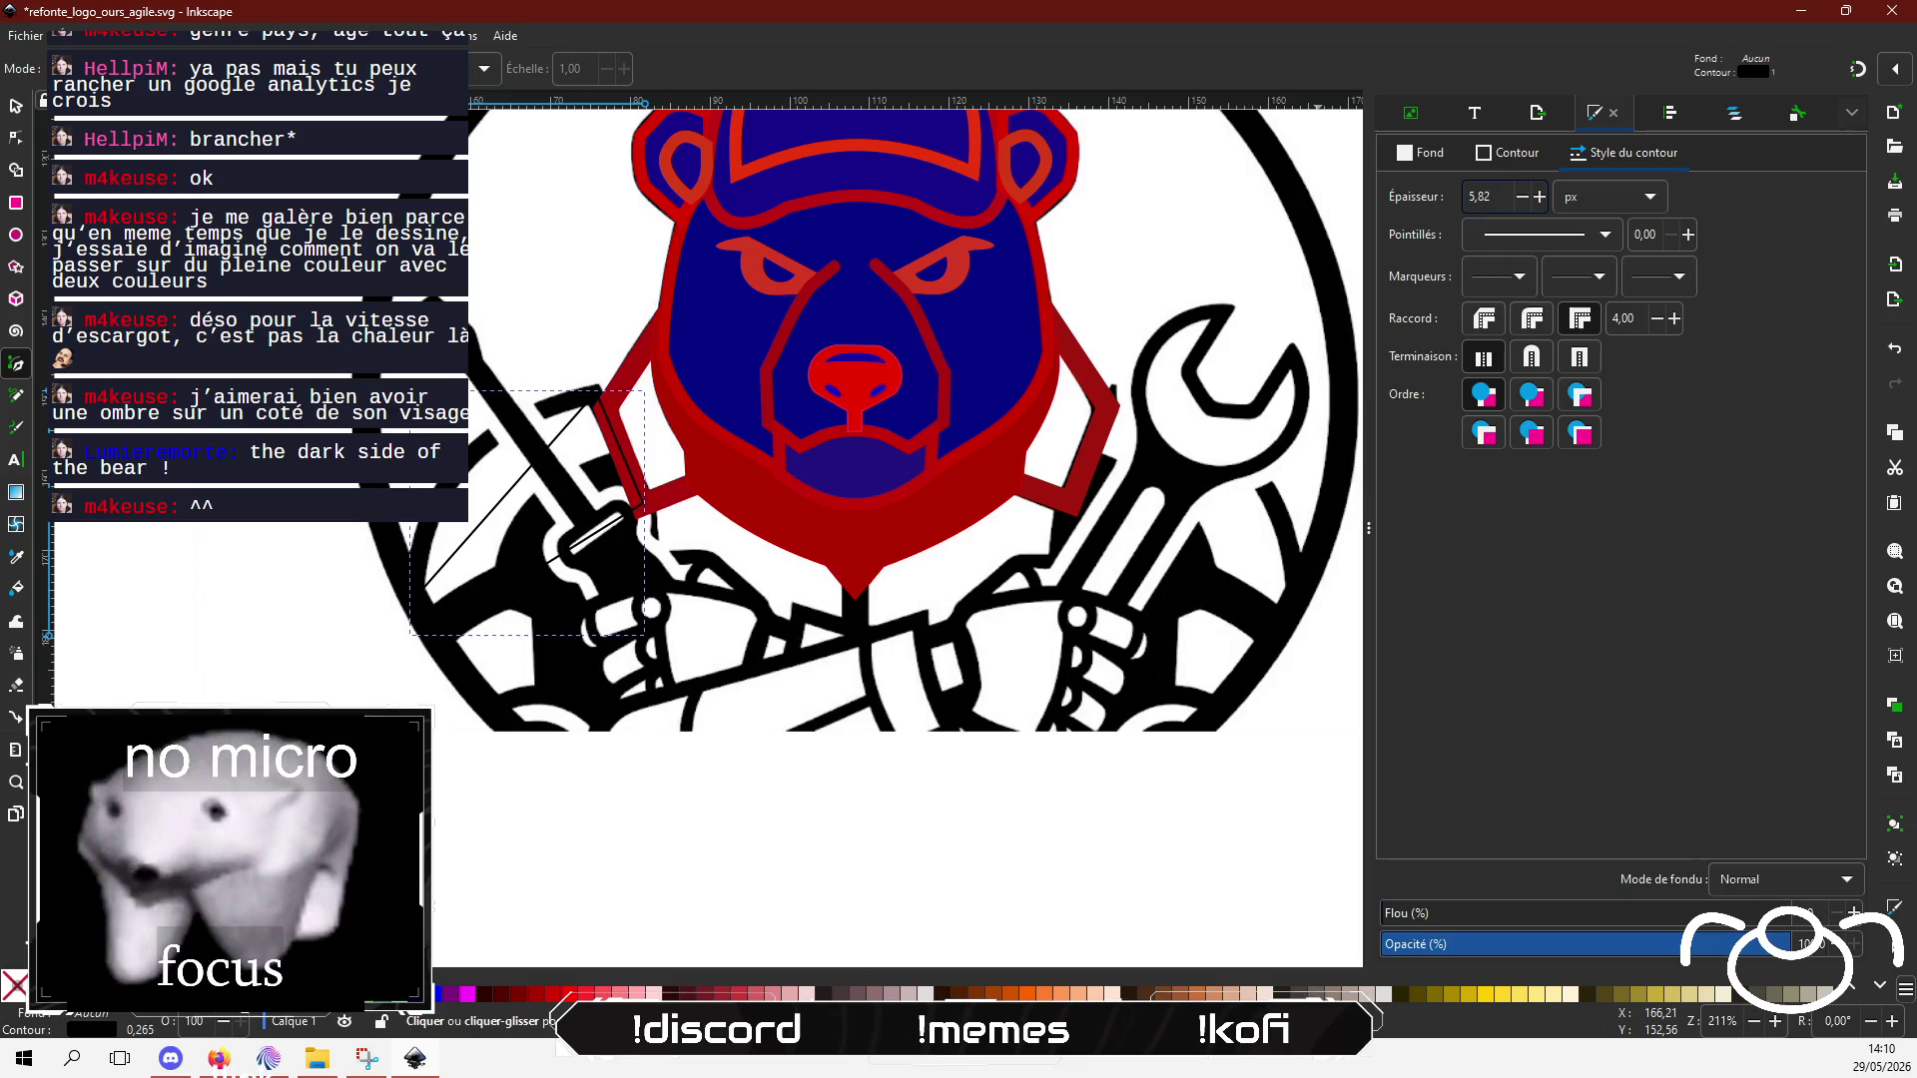
key("Return")
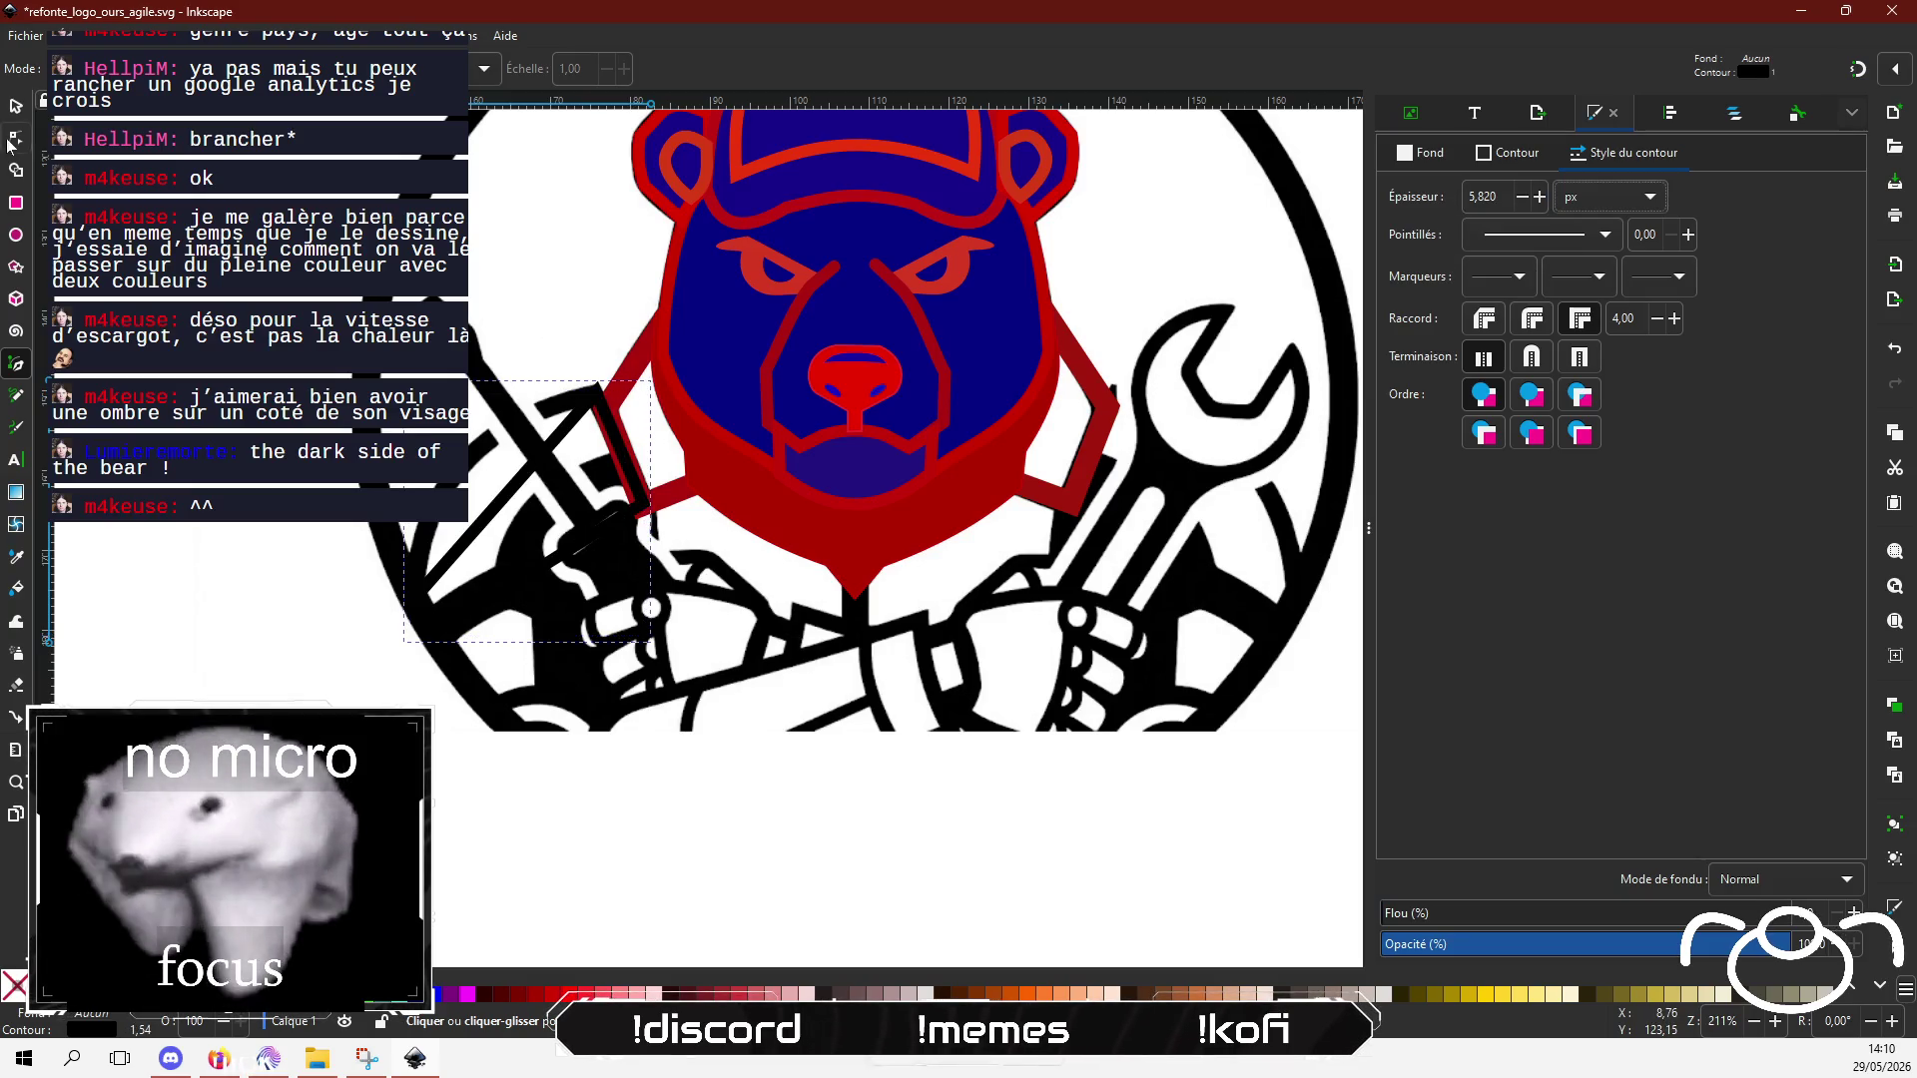
left_click(16, 106)
left_click(647, 384)
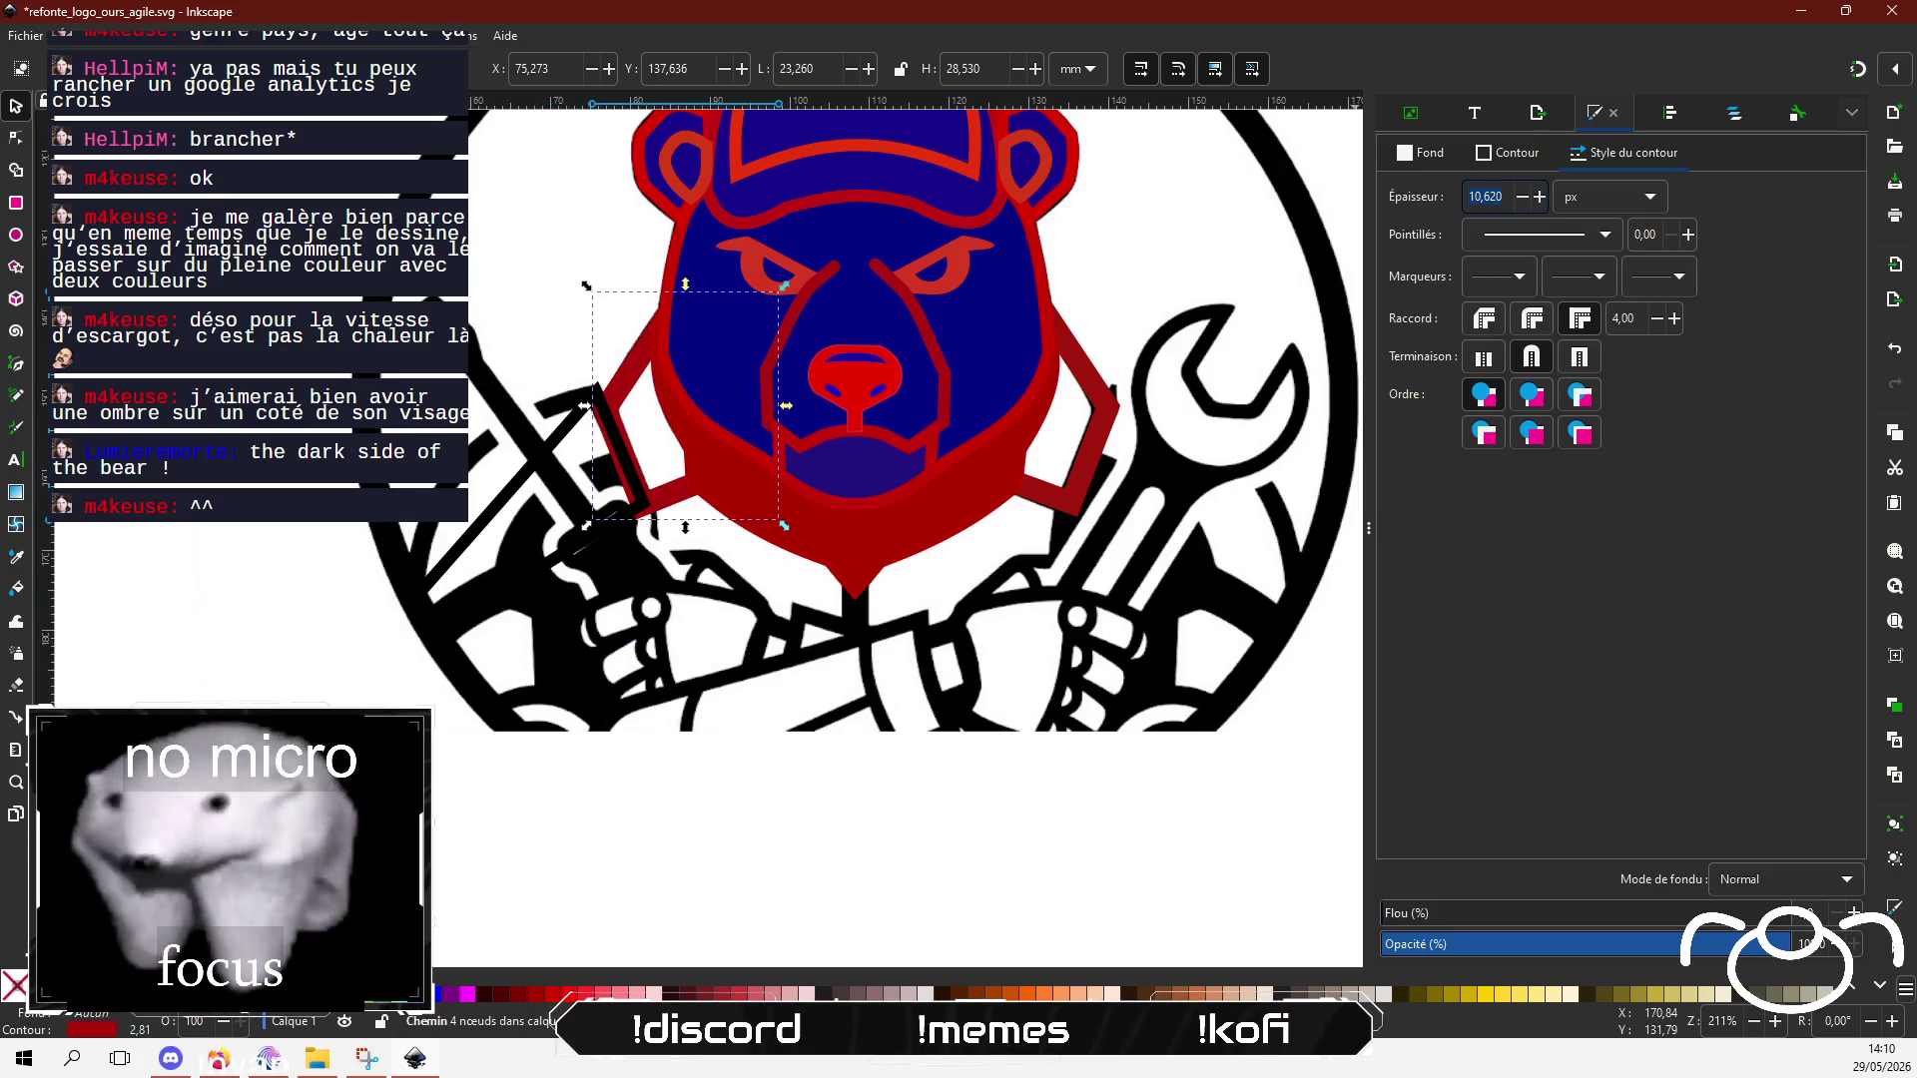
left_click(497, 534)
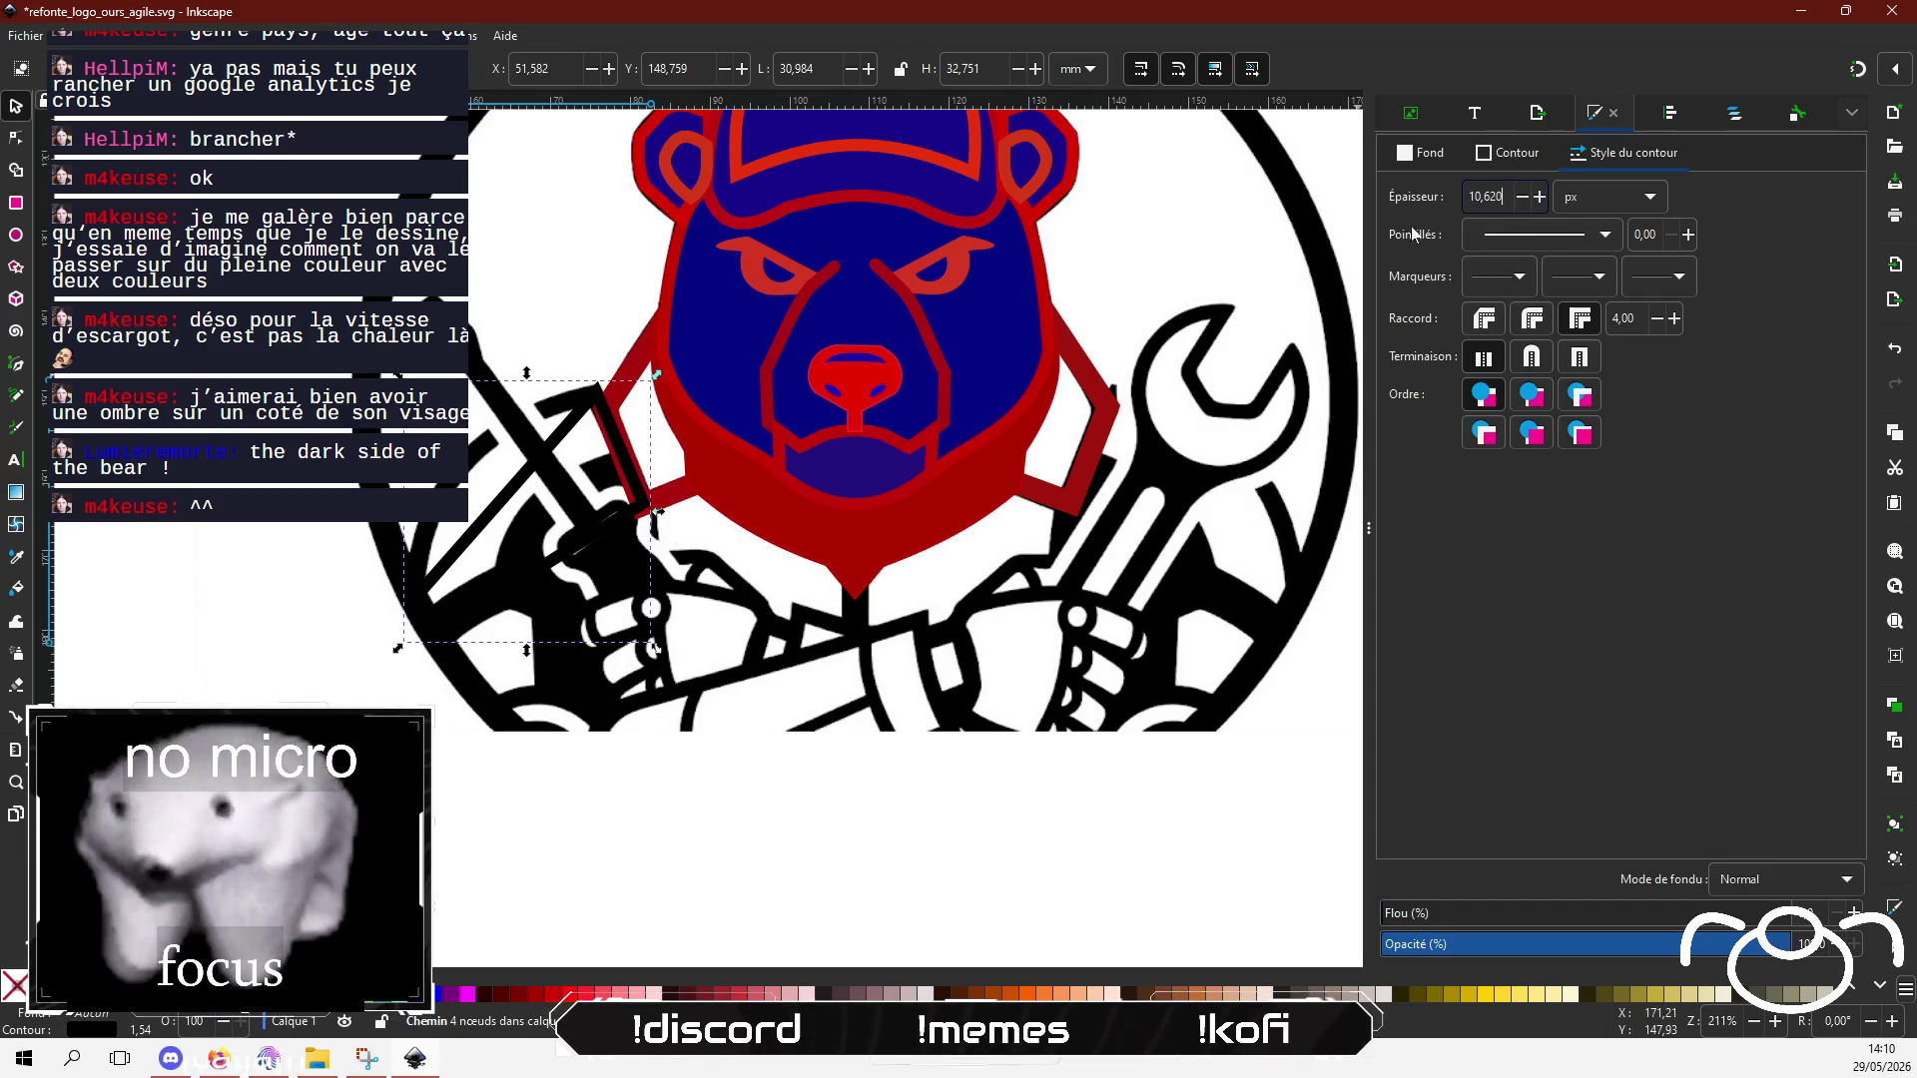
key("Return")
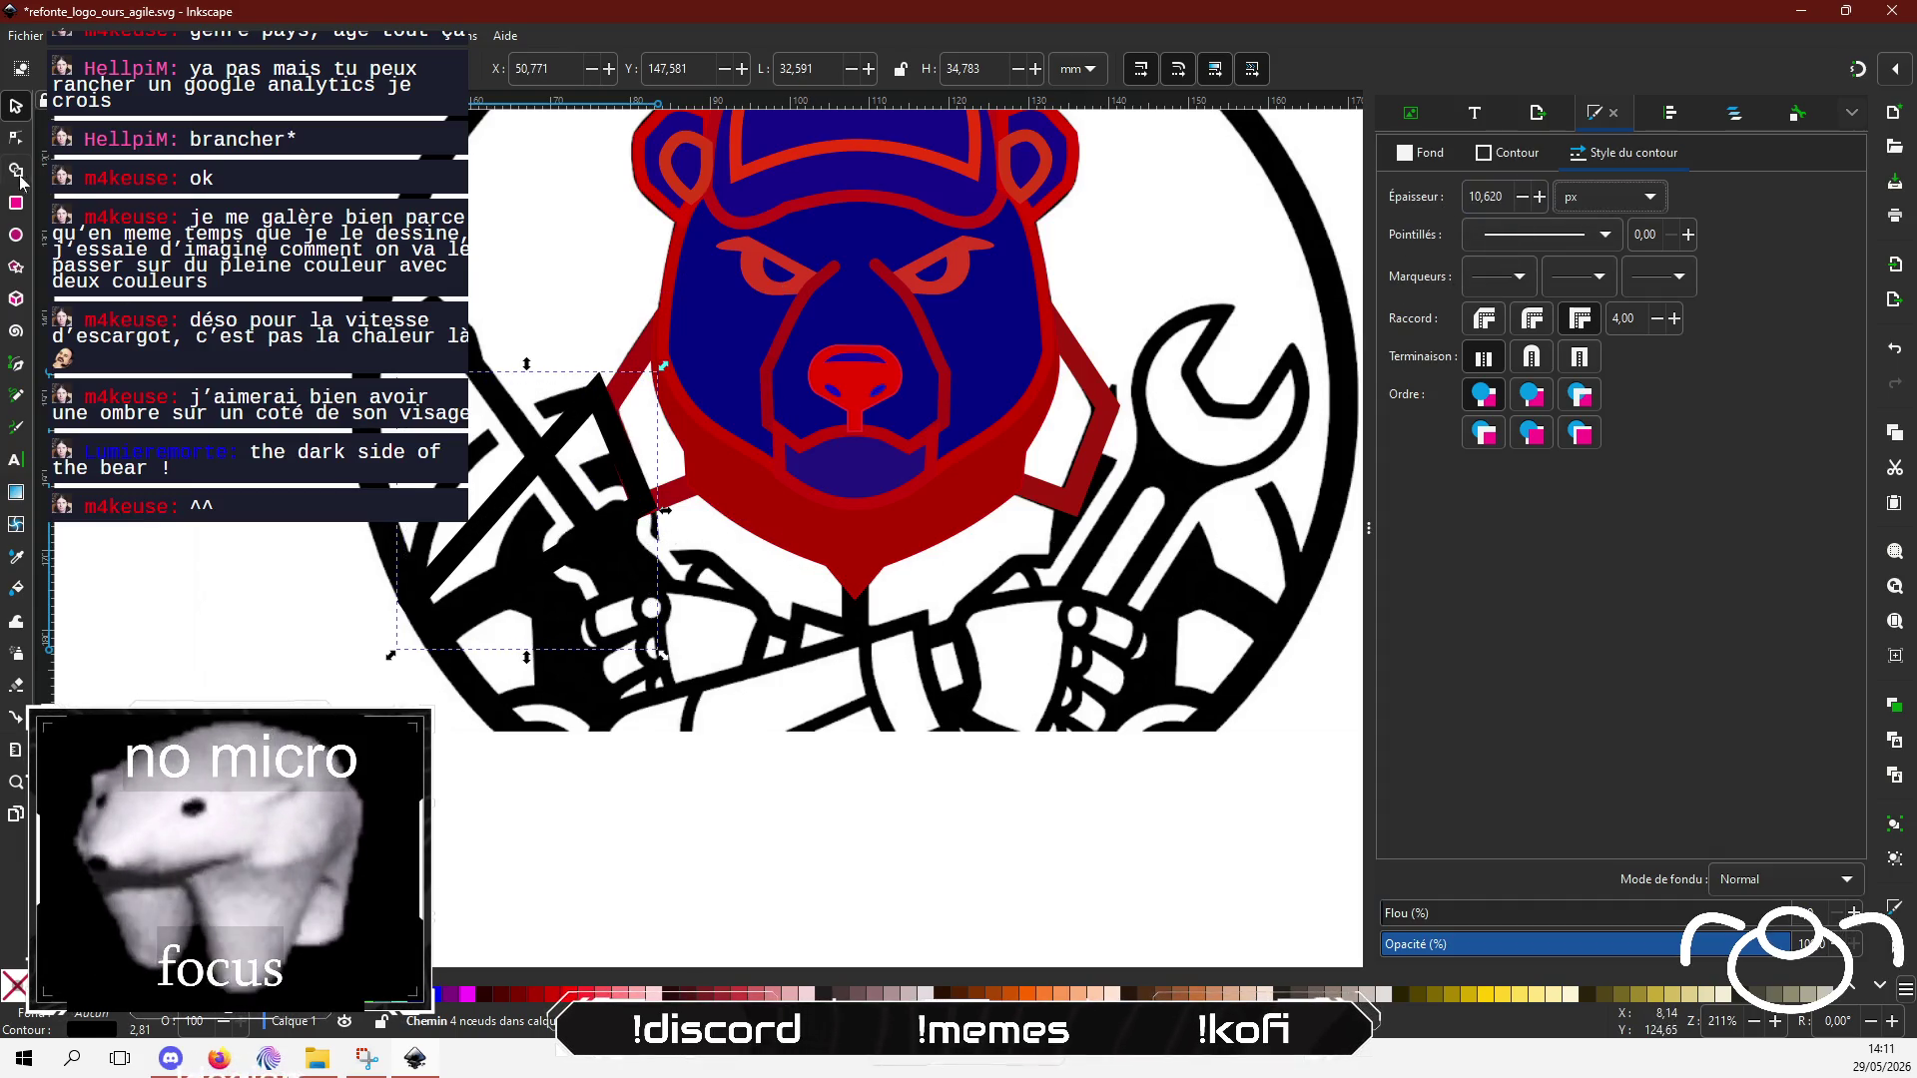
key("n")
scroll(476, 464, "up", 2)
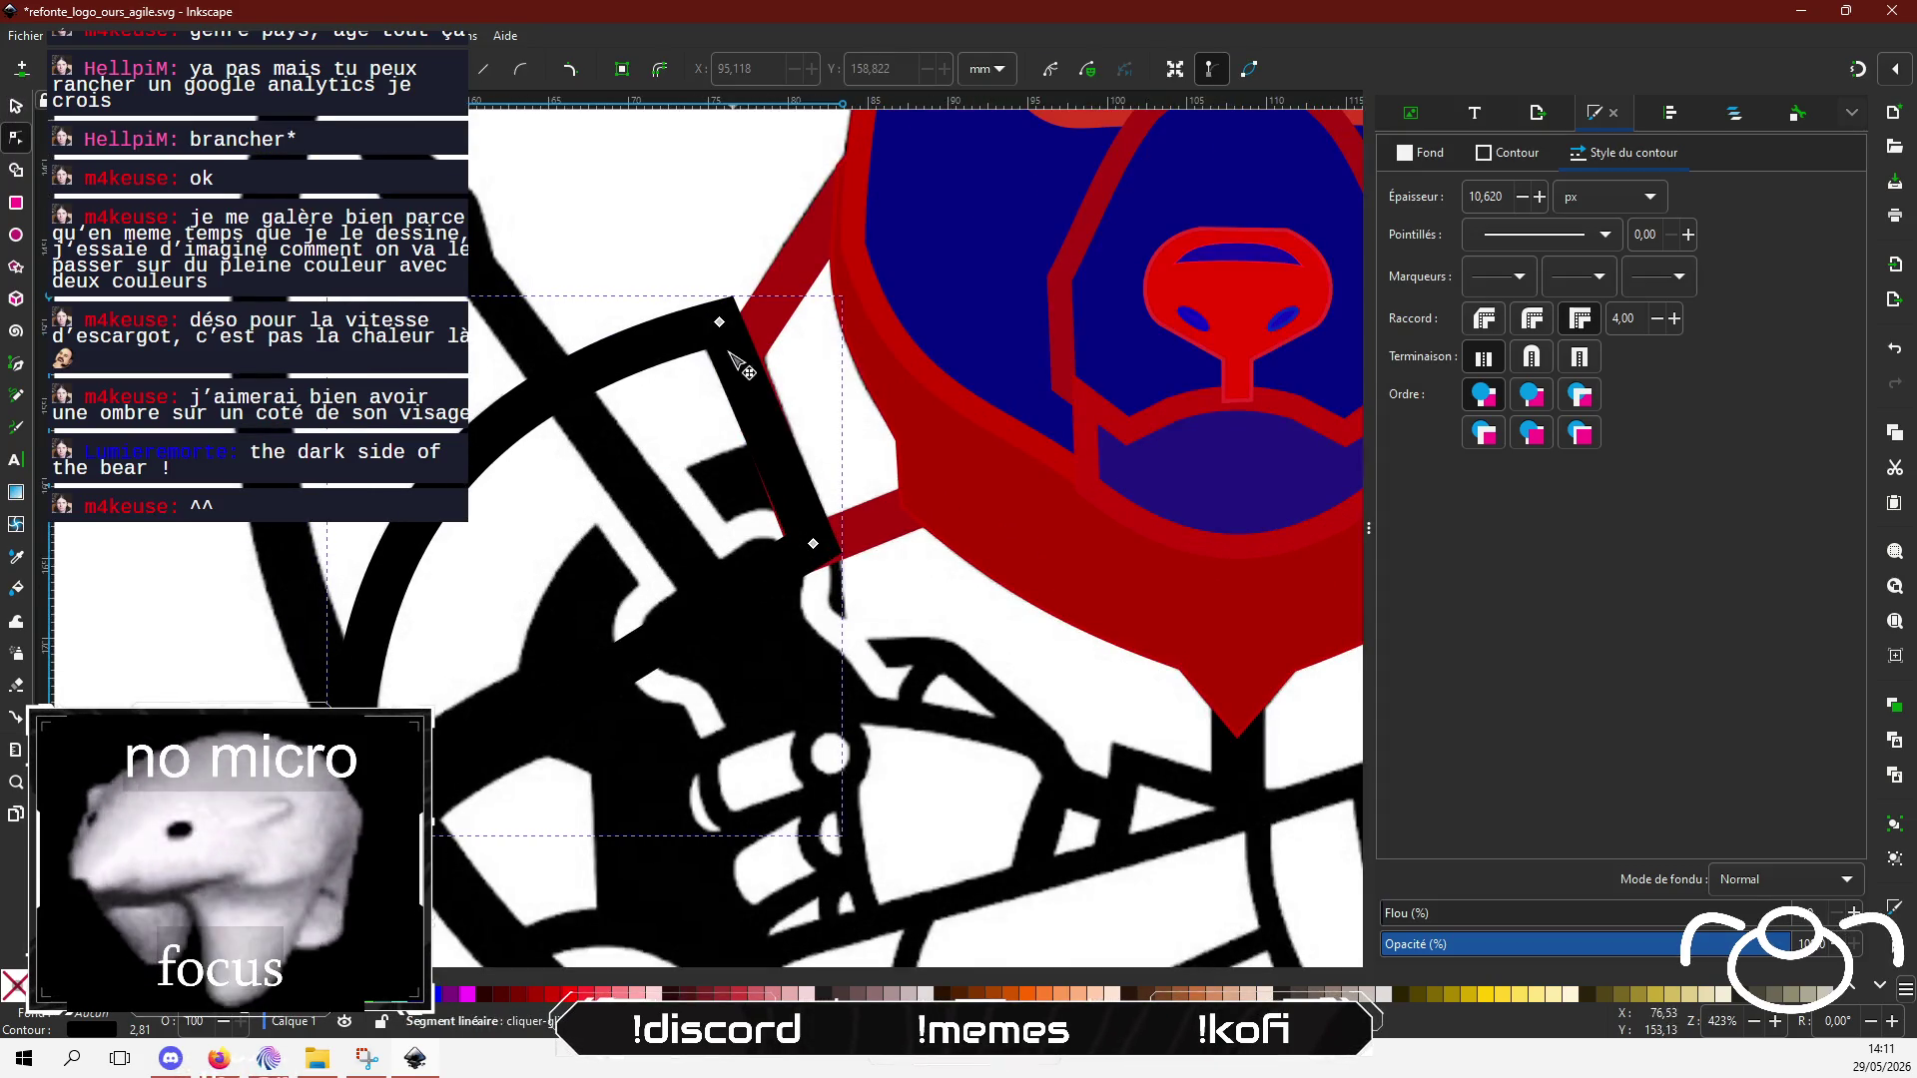
Step: Nudge the lapel outline's top corner and a lower corner slightly downward
left_click_drag(719, 321, 723, 328)
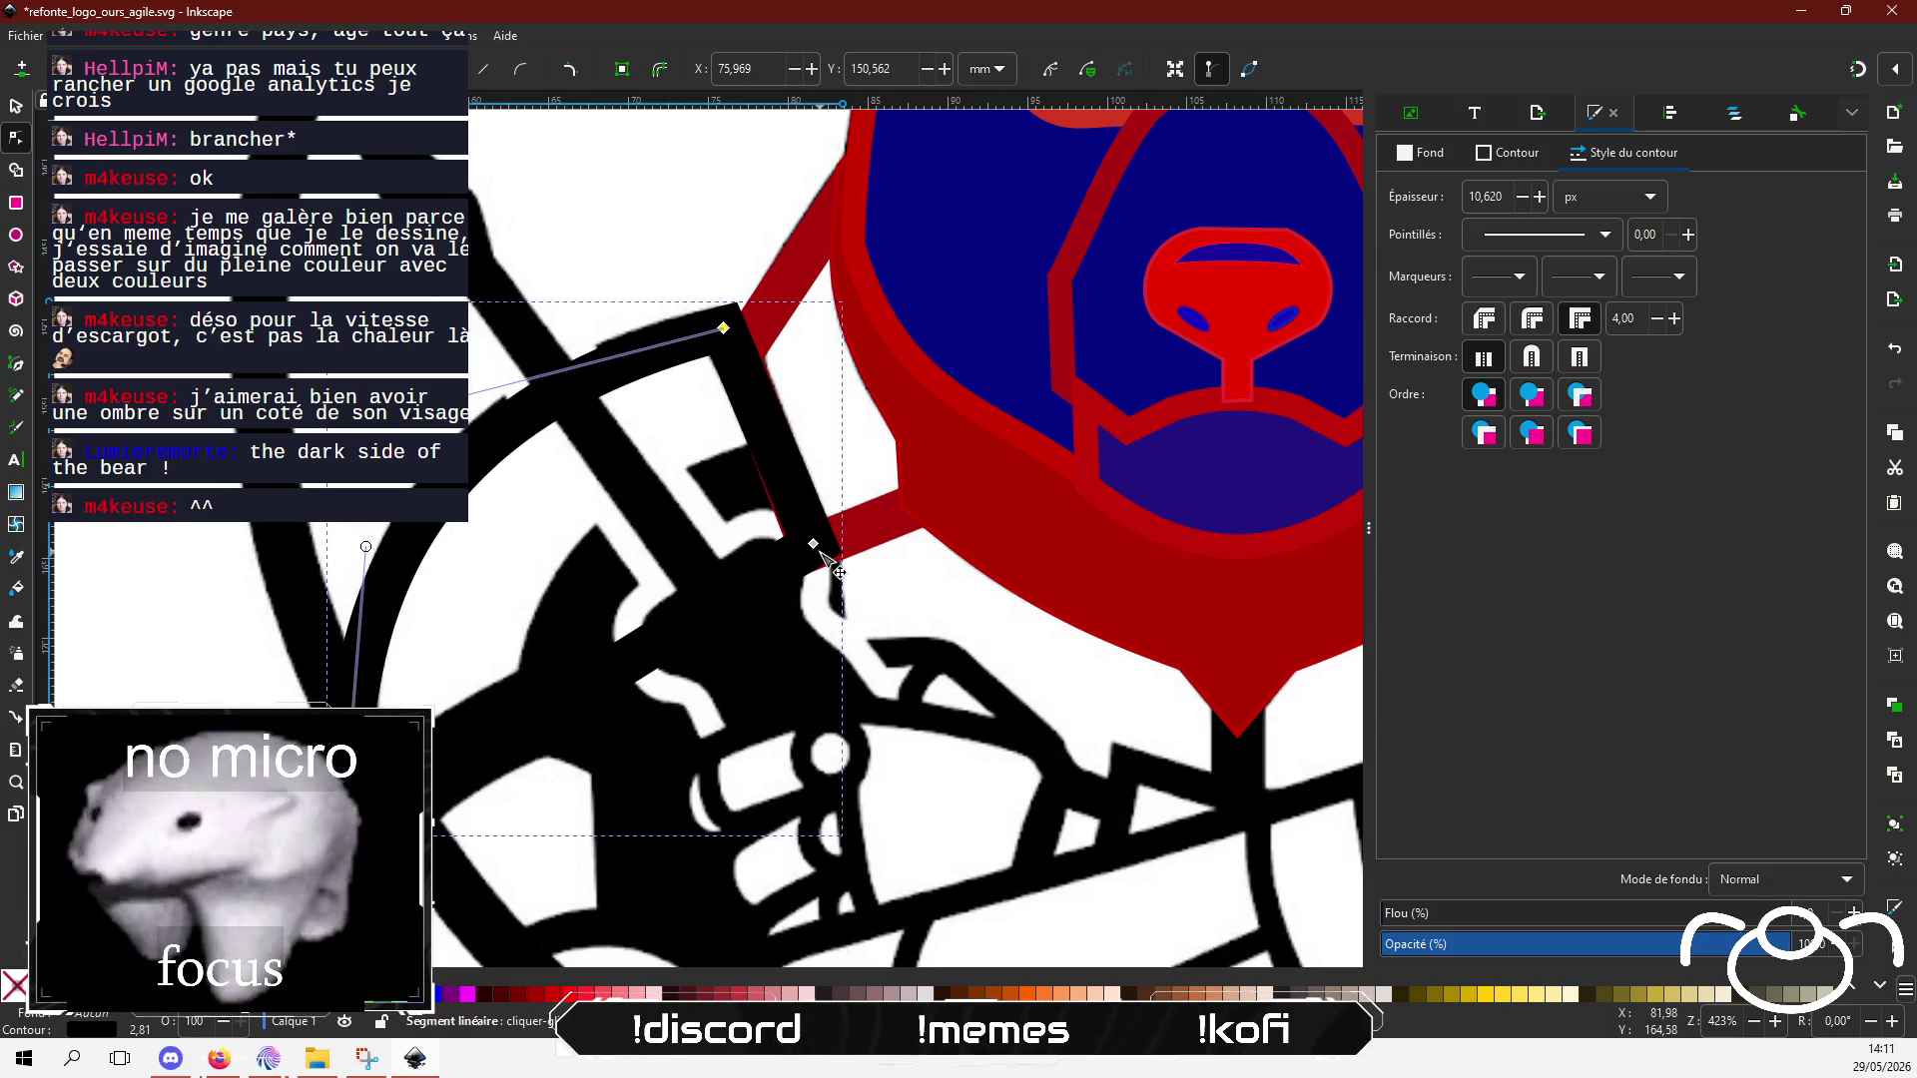
left_click_drag(814, 545, 813, 549)
scroll(524, 571, "down", 1, "ctrl")
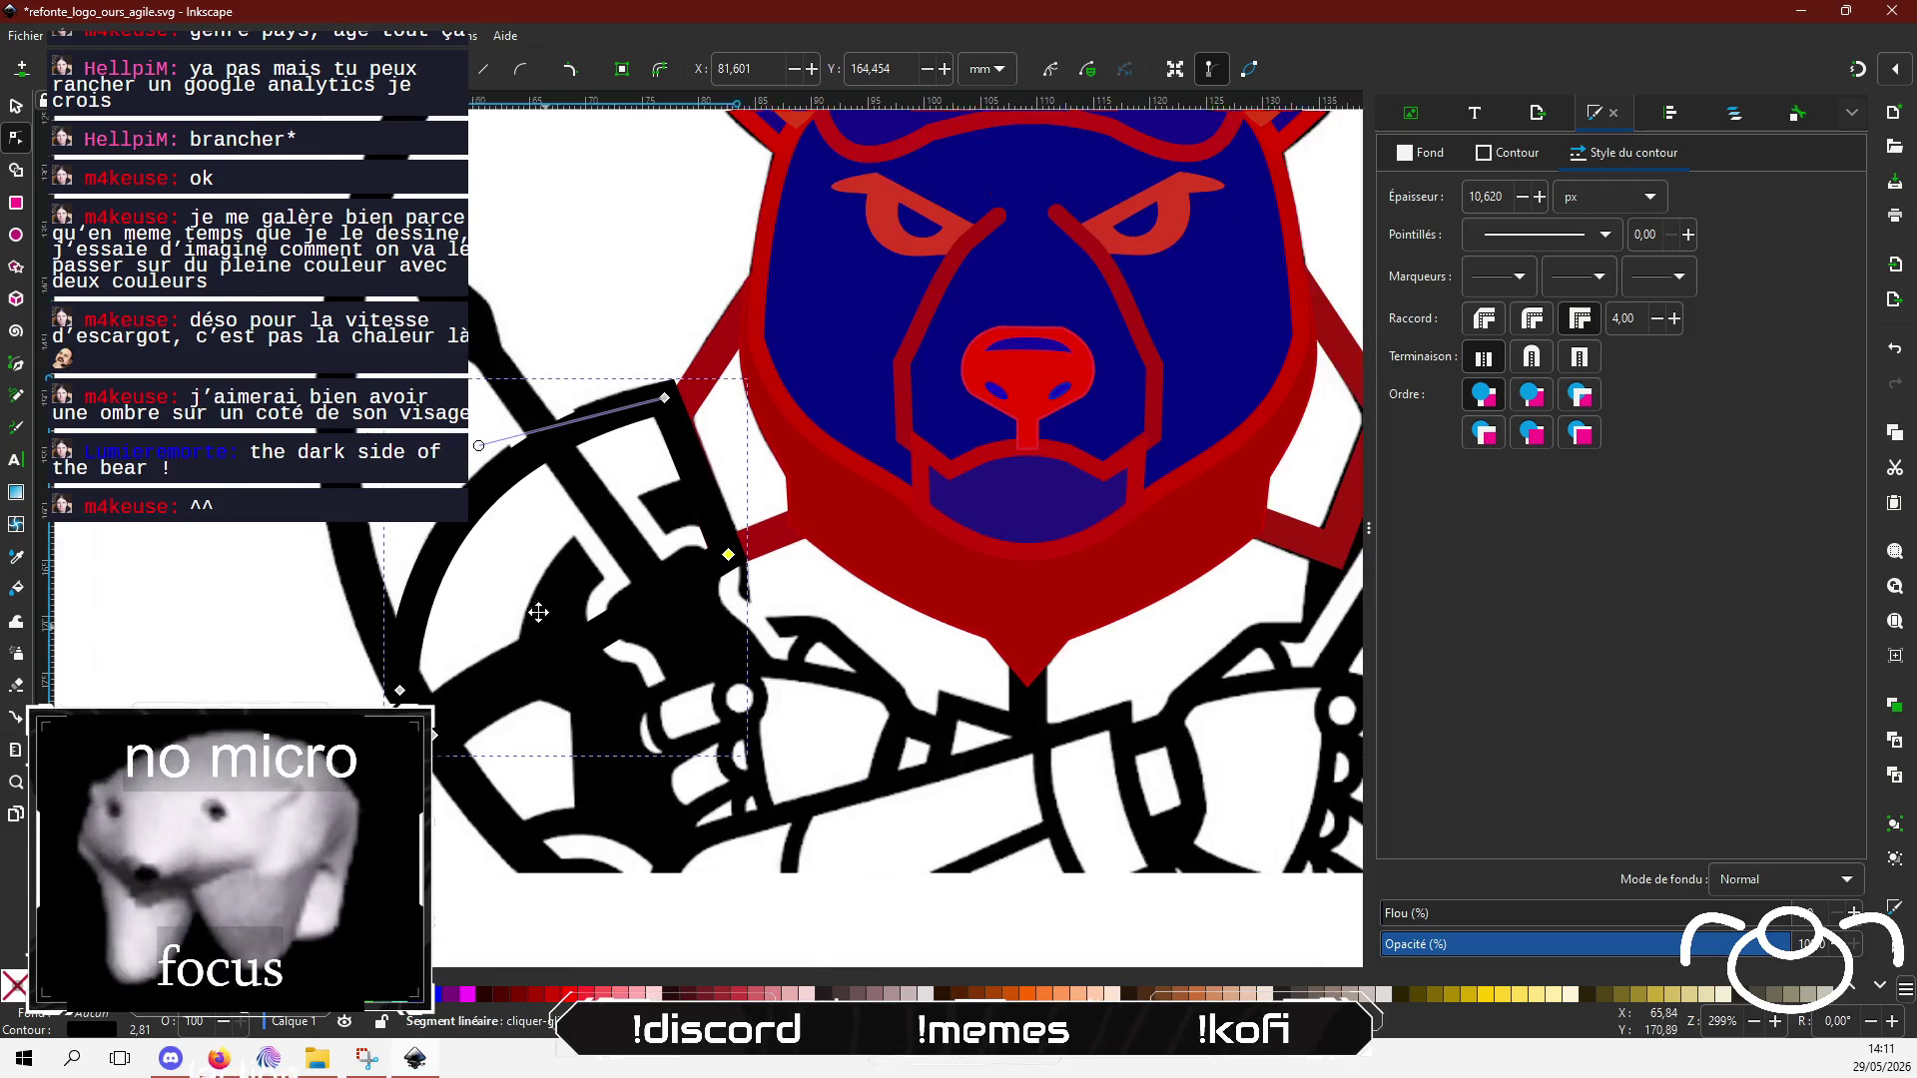
left_click_drag(542, 617, 442, 542)
Step: Set the lapel outline's stroke colour to dark red b01b1bff
left_click(1518, 156)
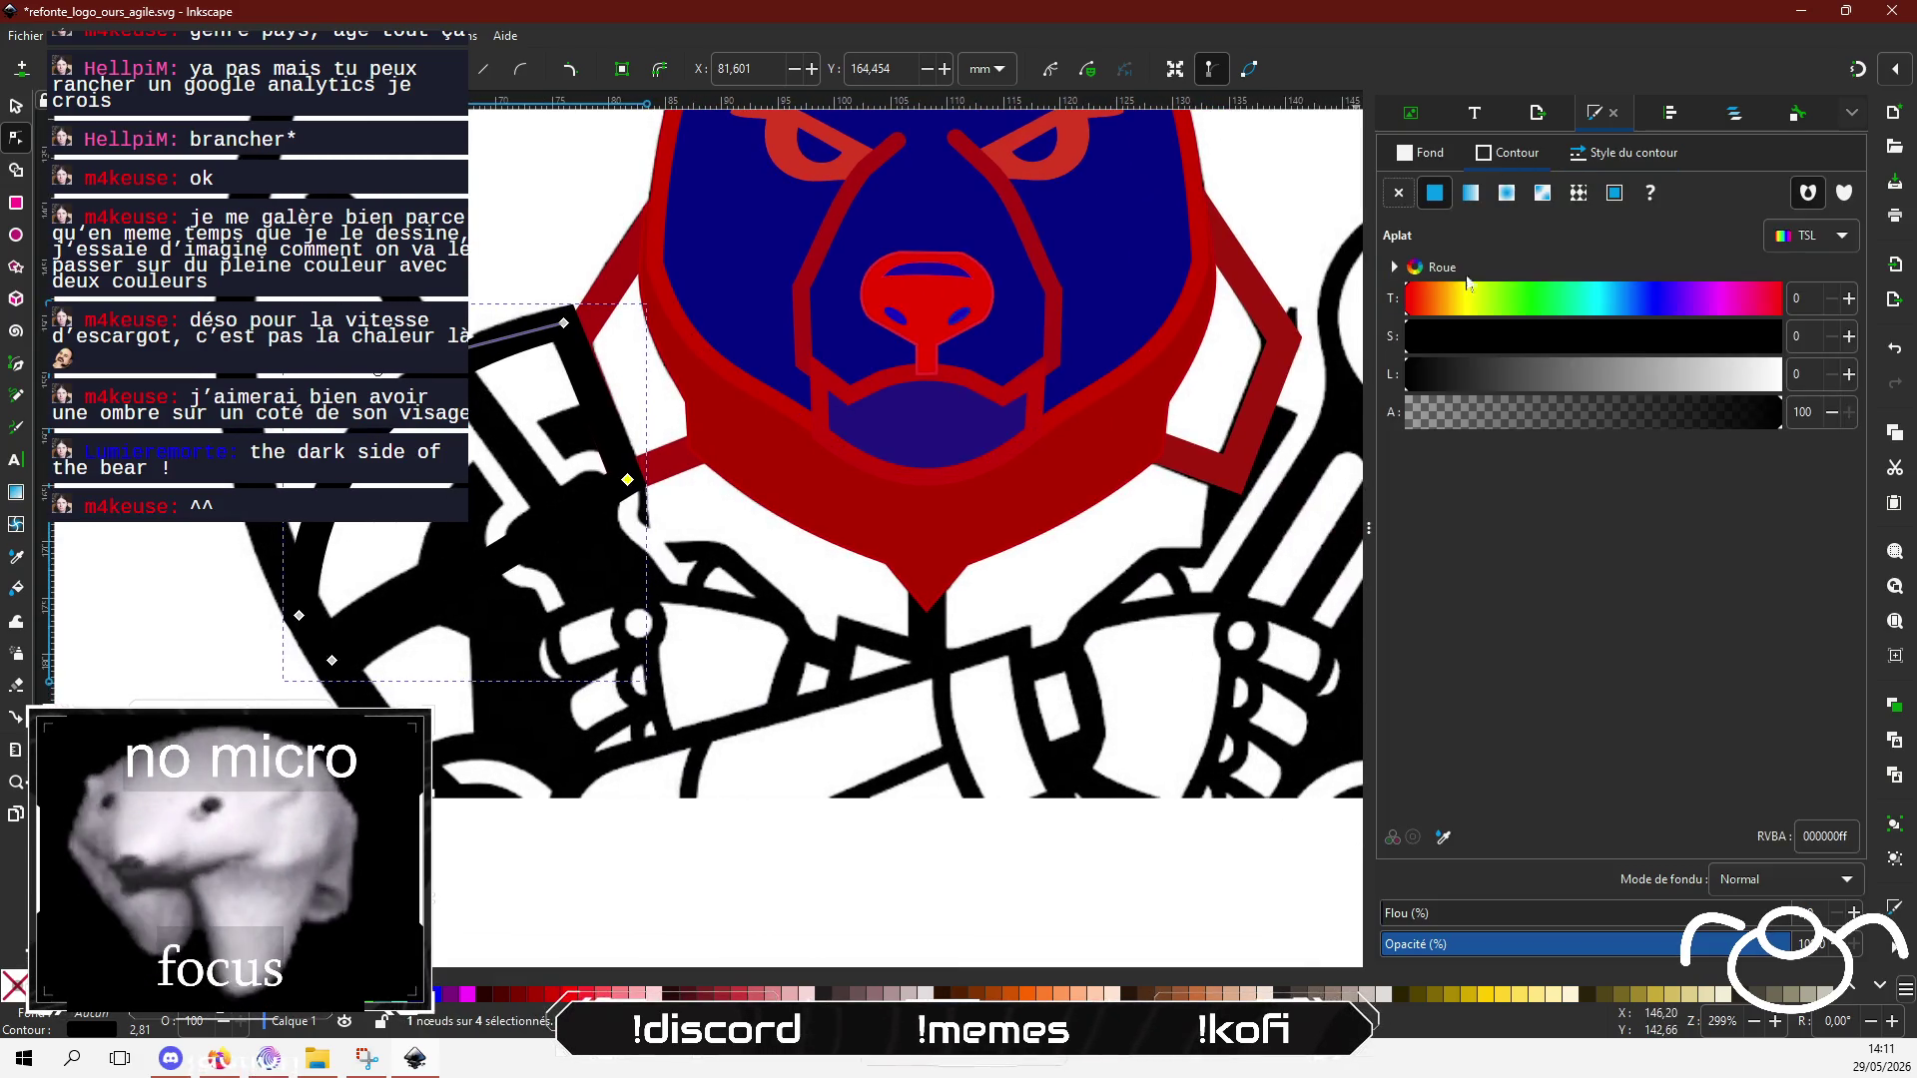
left_click(1715, 344)
left_click_drag(1529, 381, 1480, 375)
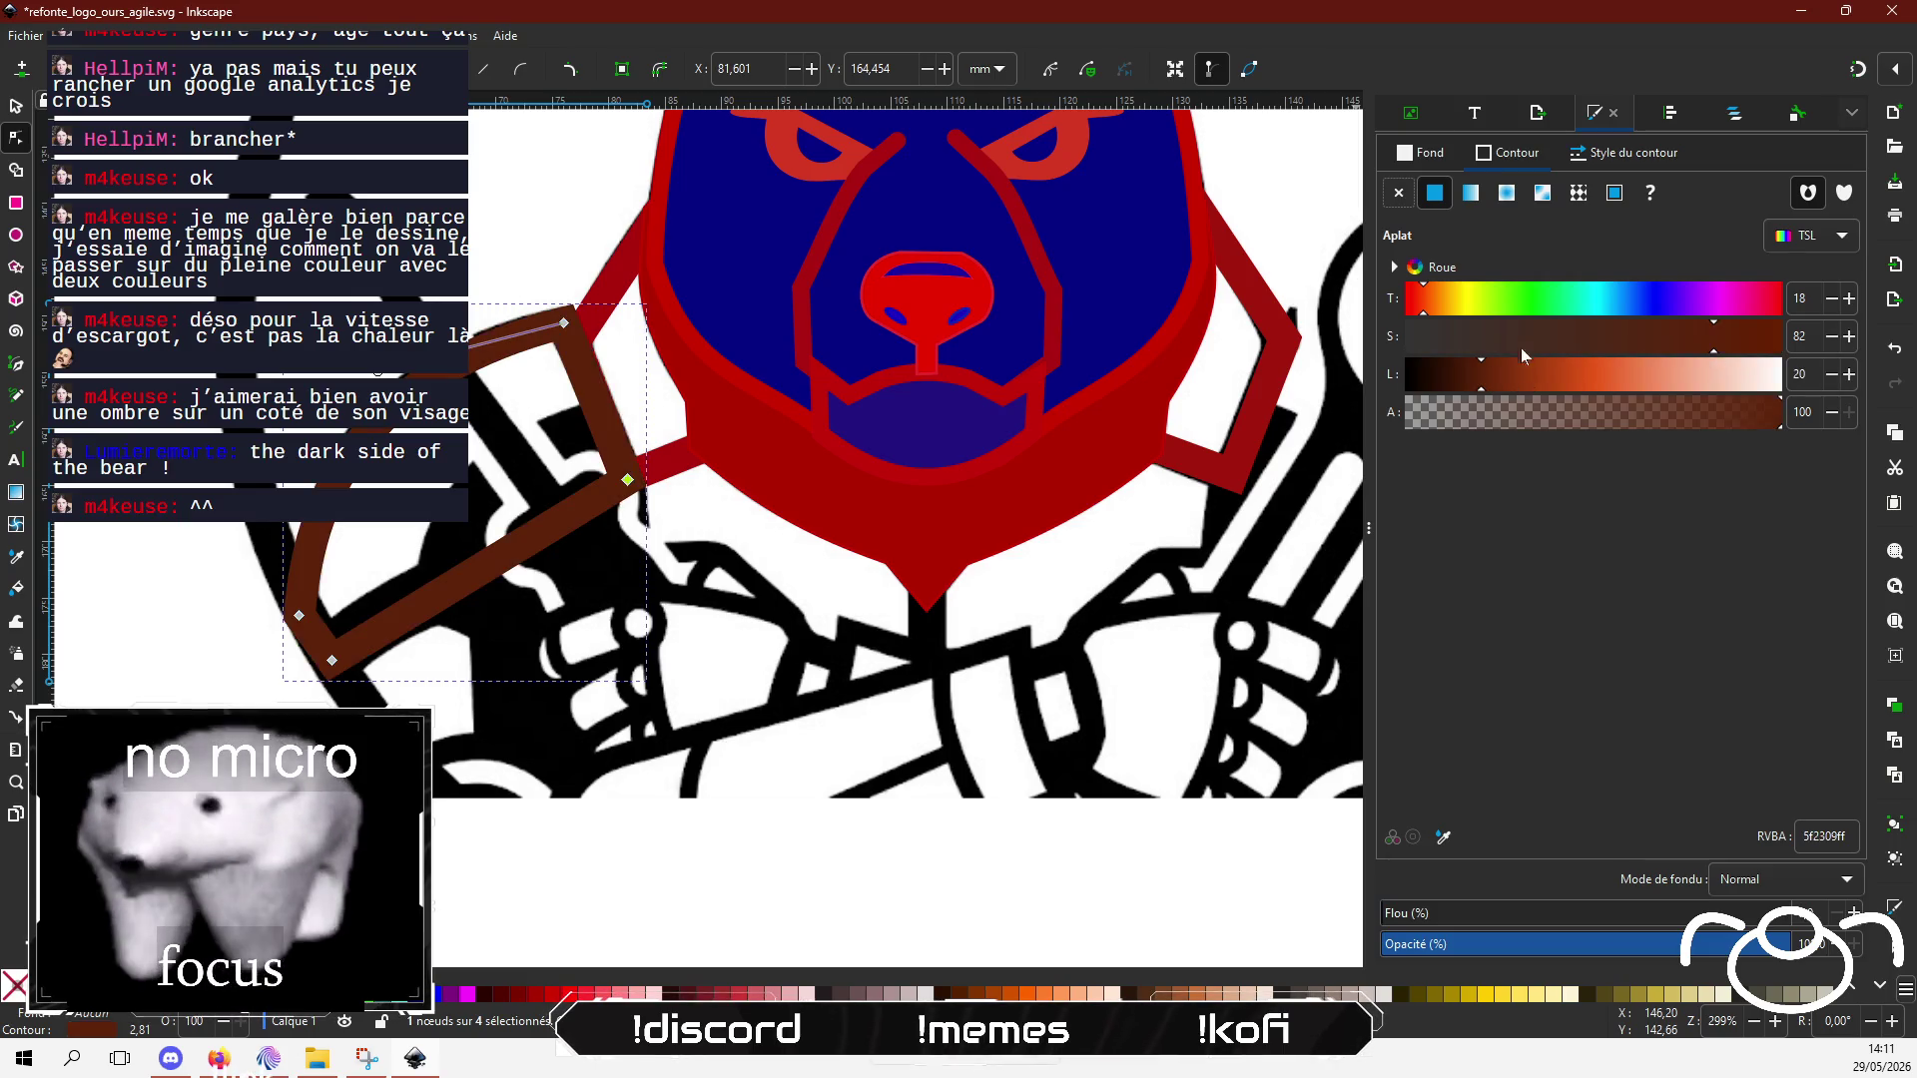
left_click_drag(1438, 308, 1406, 300)
mouse_move(1571, 369)
left_mouse_down()
mouse_move(1537, 371)
mouse_move(1557, 376)
left_mouse_up()
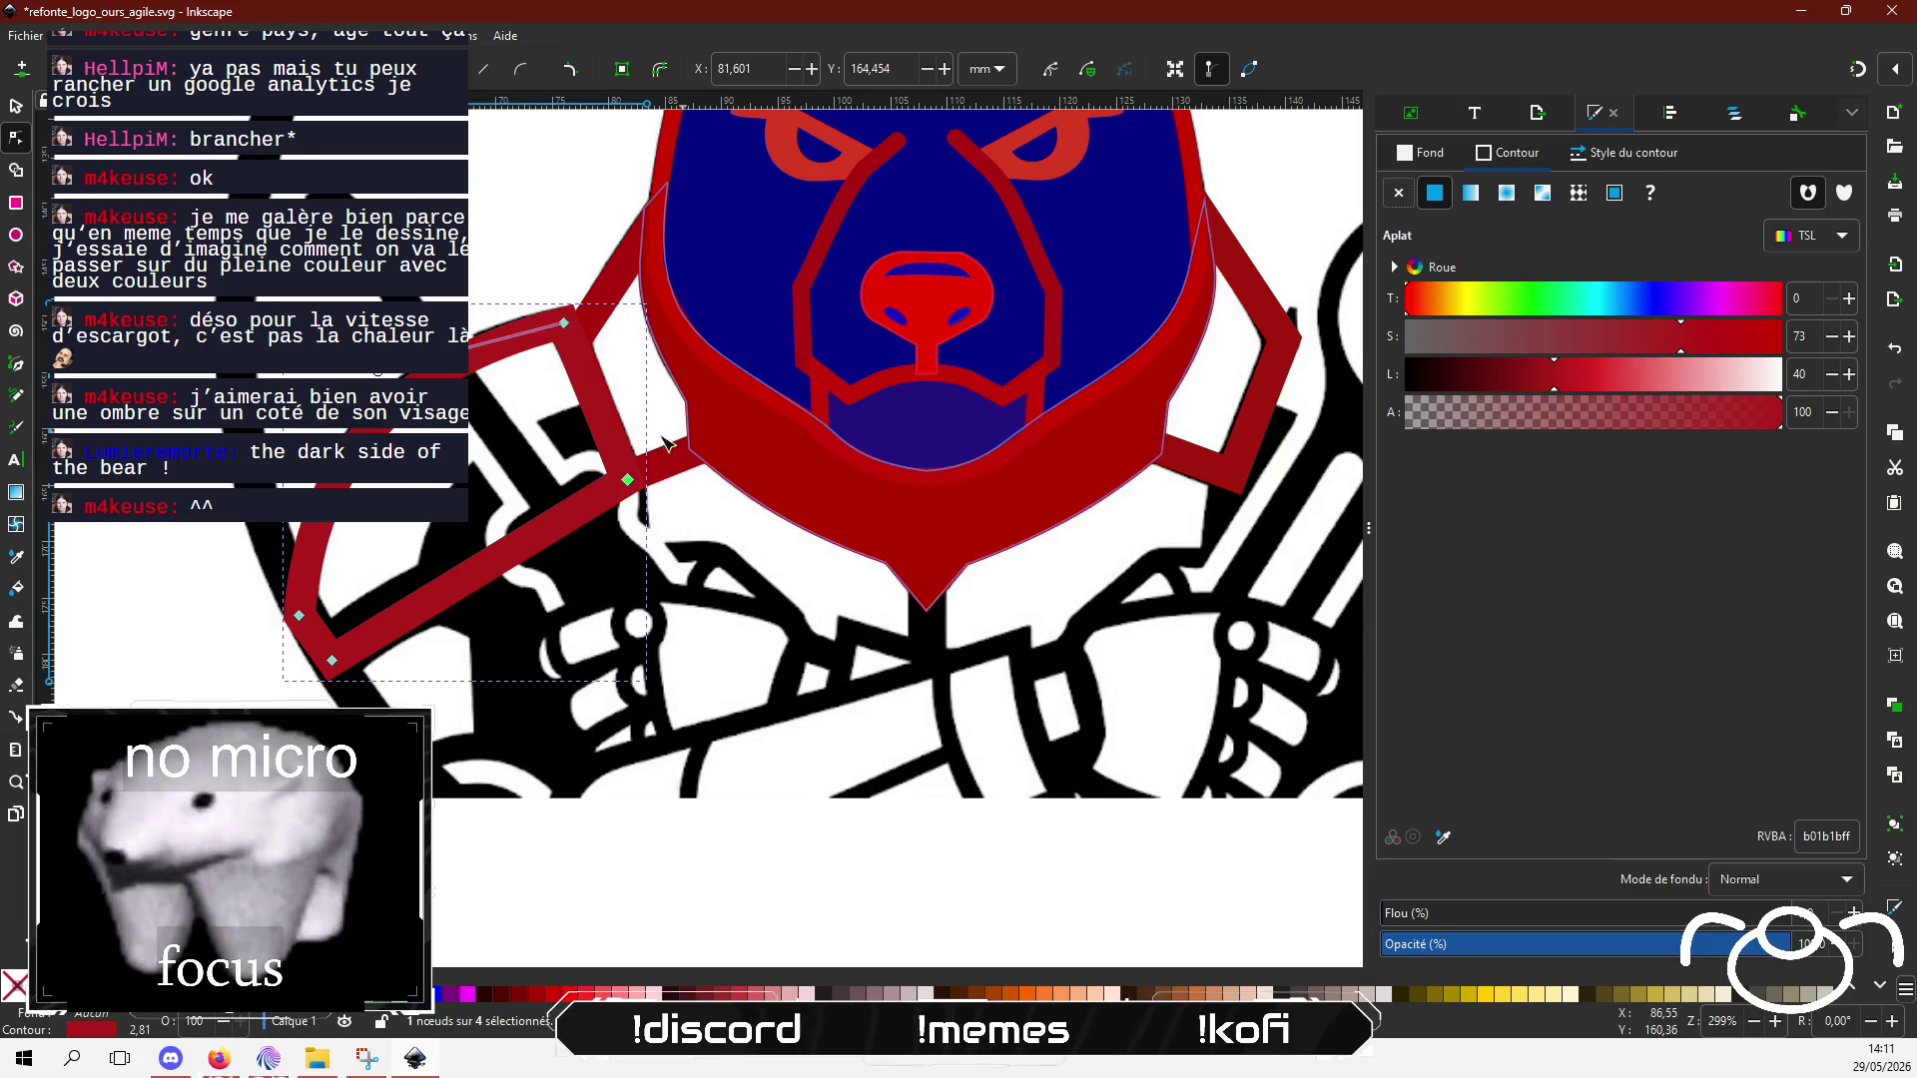
scroll(585, 508, "down", 2, "ctrl")
Step: Duplicate the red lapel outline, flip it horizontally and place it over the right wrench
key("s")
key("ctrl+v")
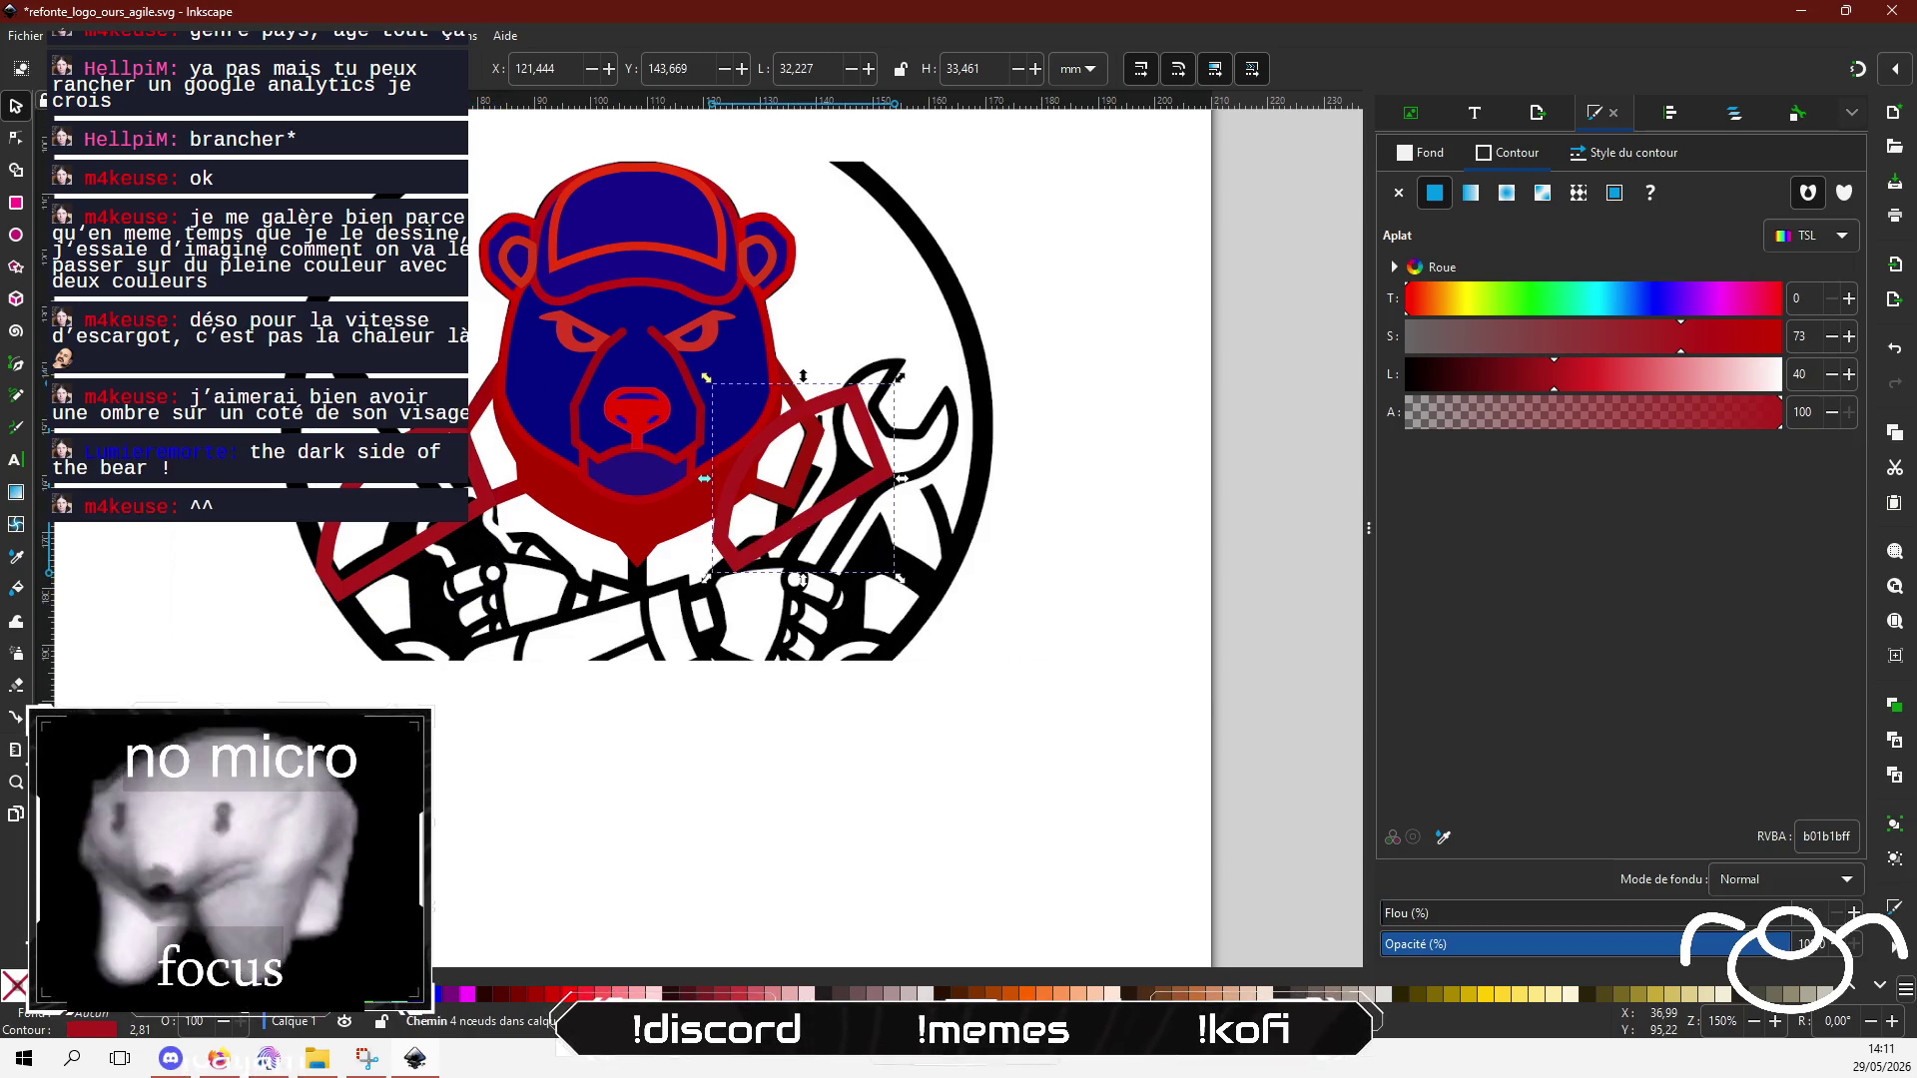
key("h")
left_click_drag(849, 451, 908, 470)
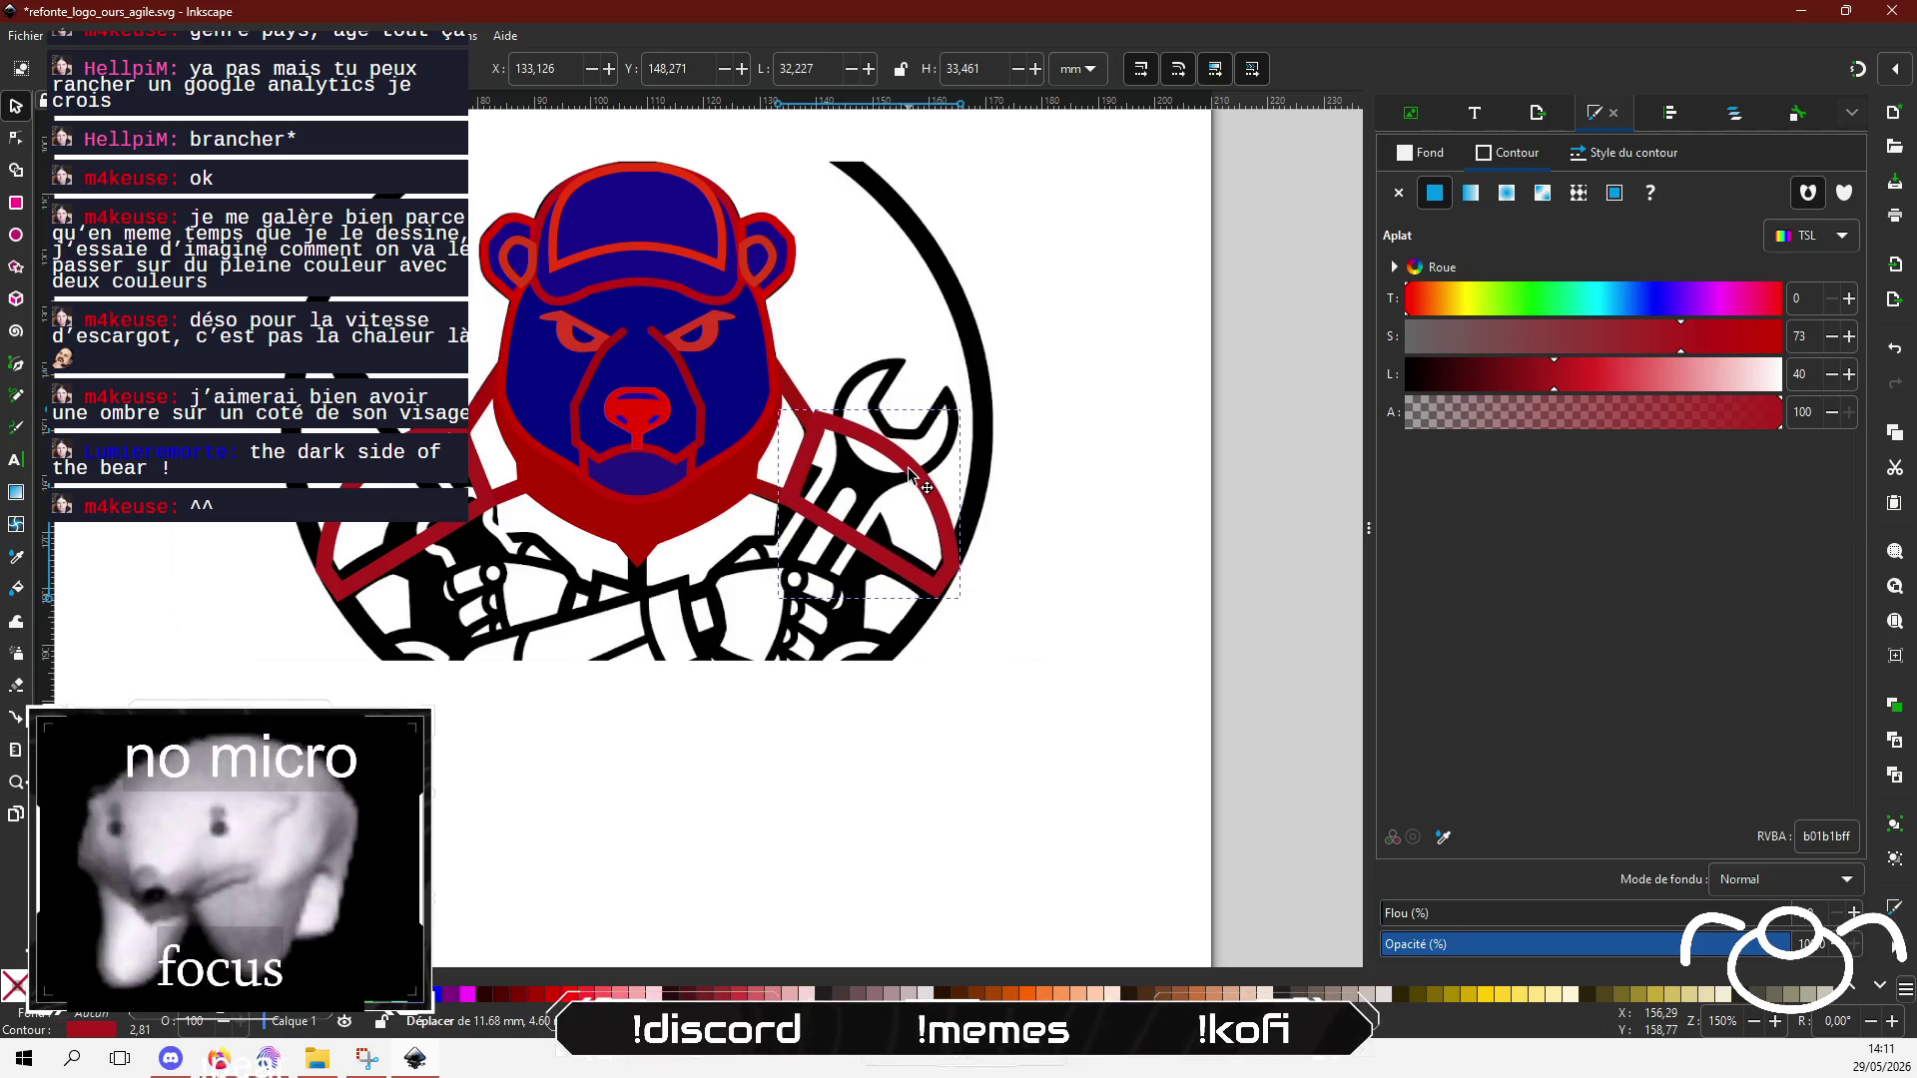
left_click(667, 756)
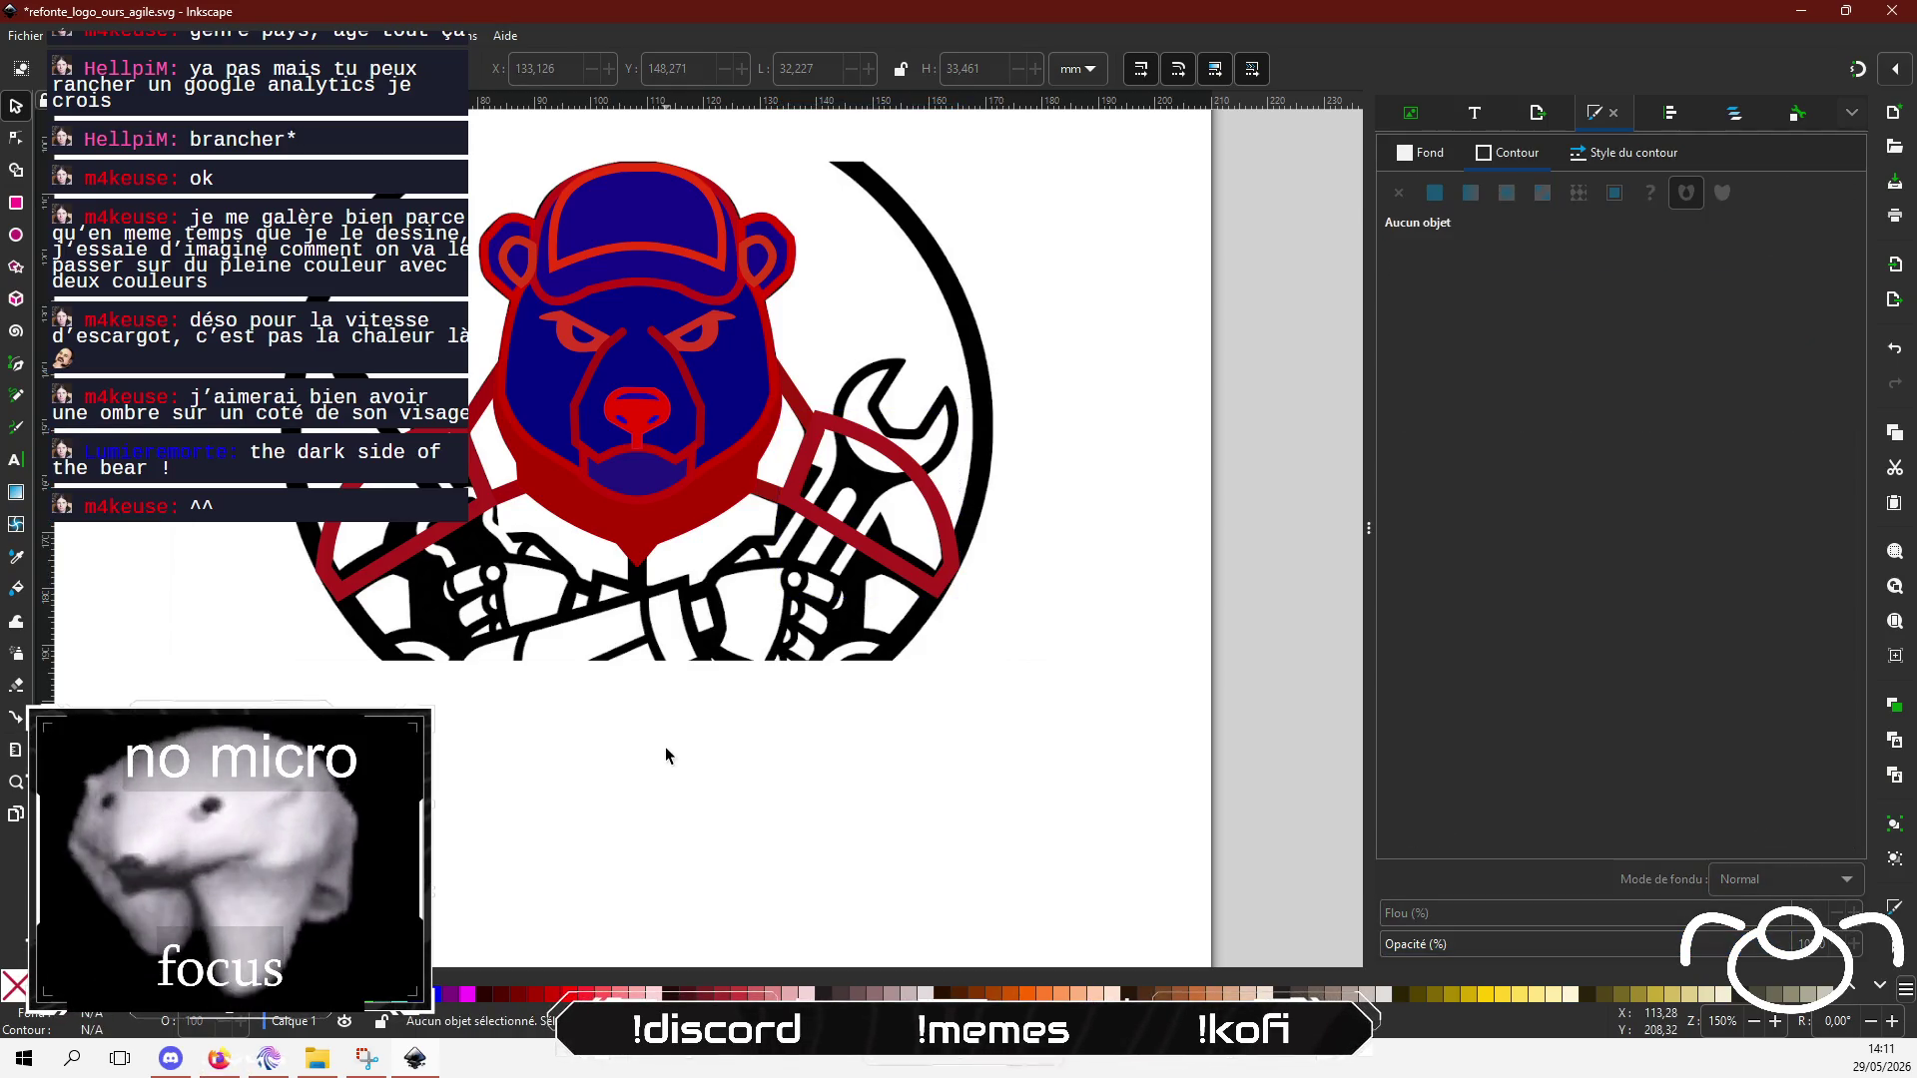
Step: Trace a closed five-point outline from below the chin down, left, and up to the collar
scroll(448, 613, "up", 1, "ctrl")
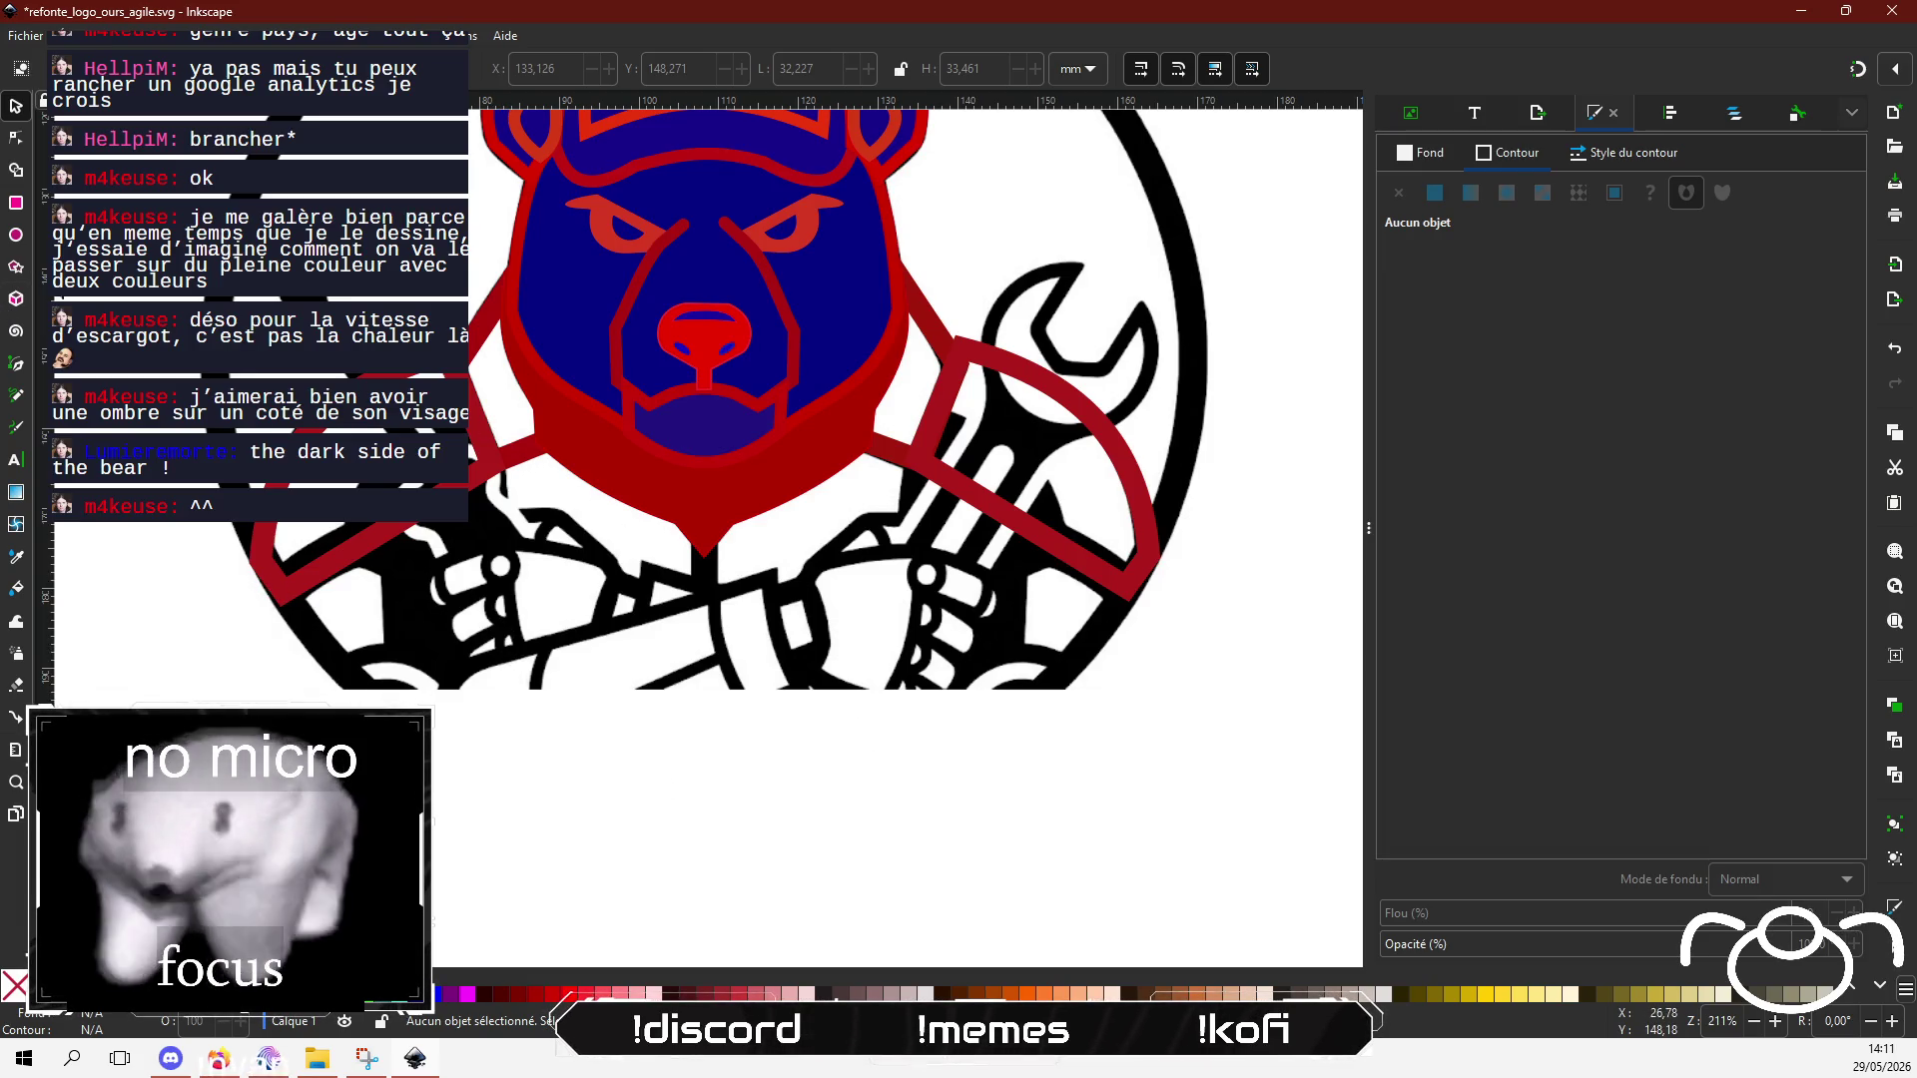
left_click(15, 366)
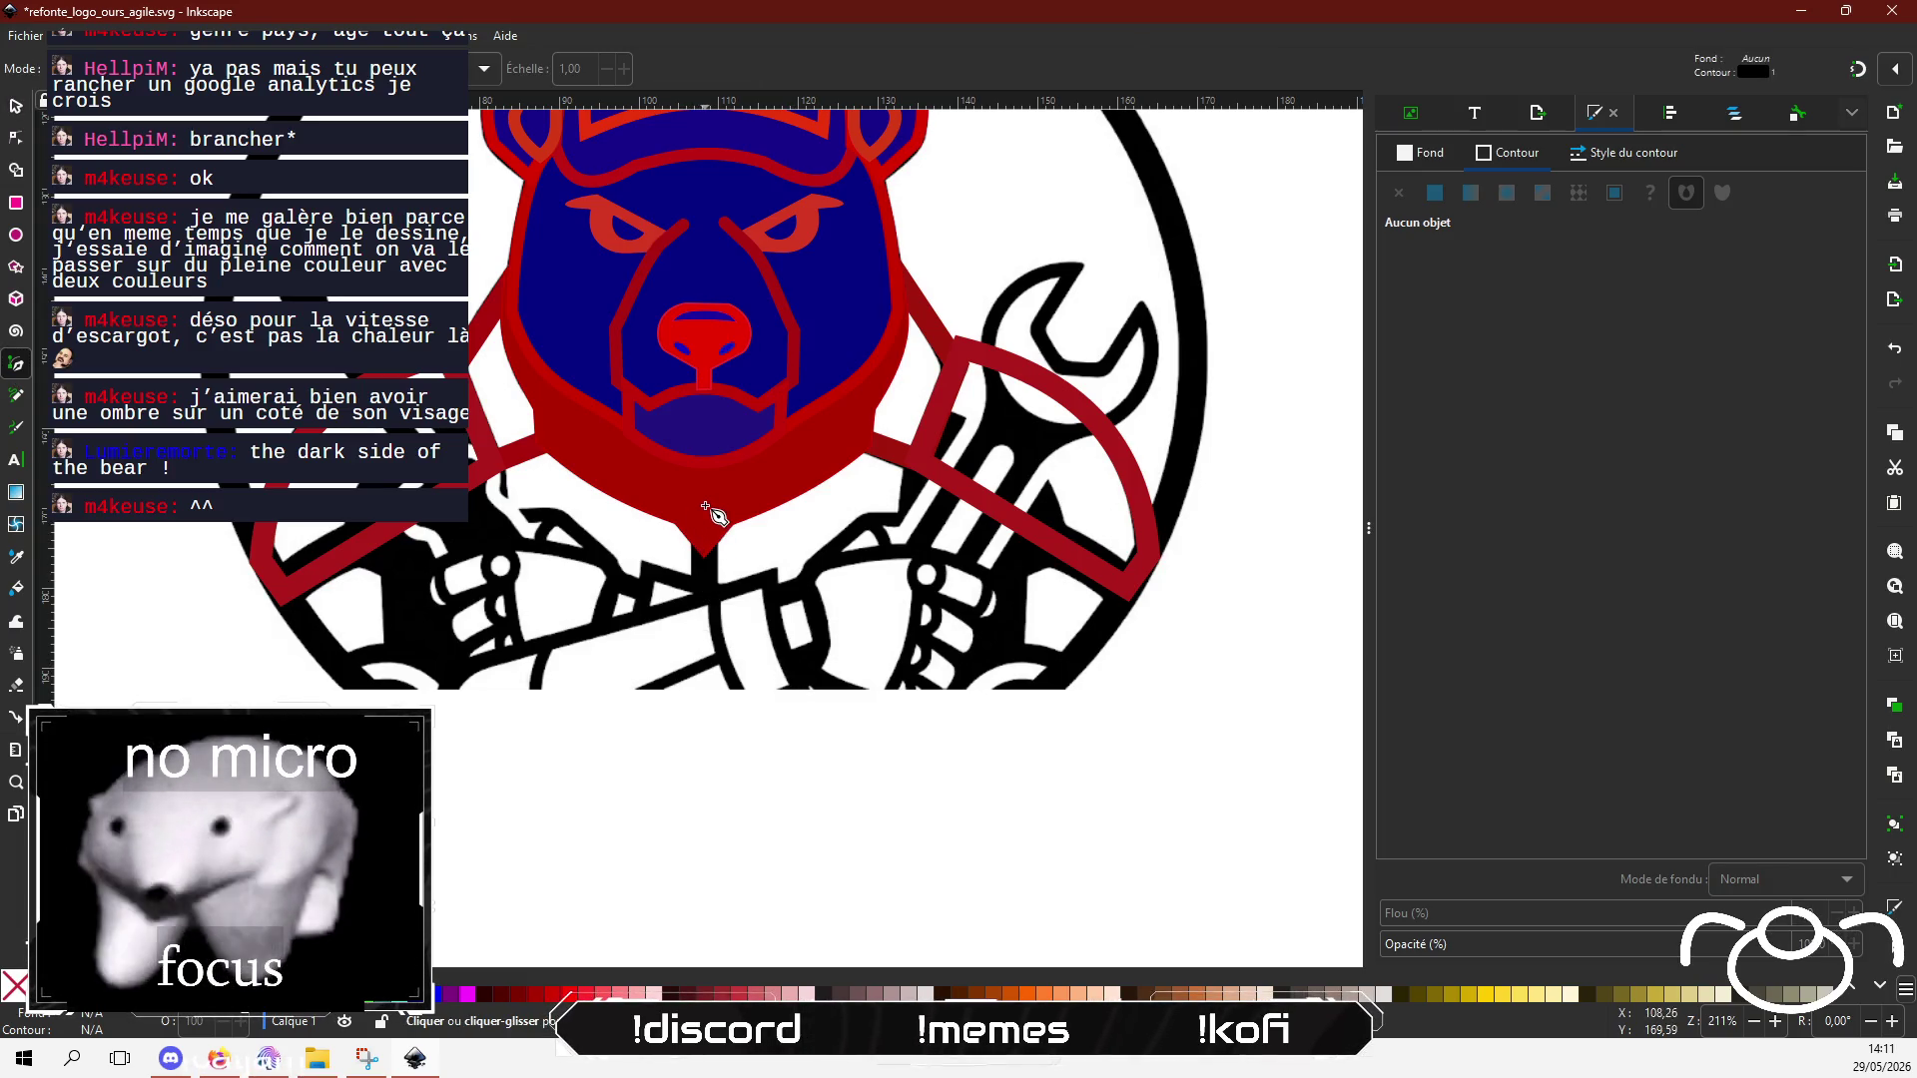
left_click(703, 502)
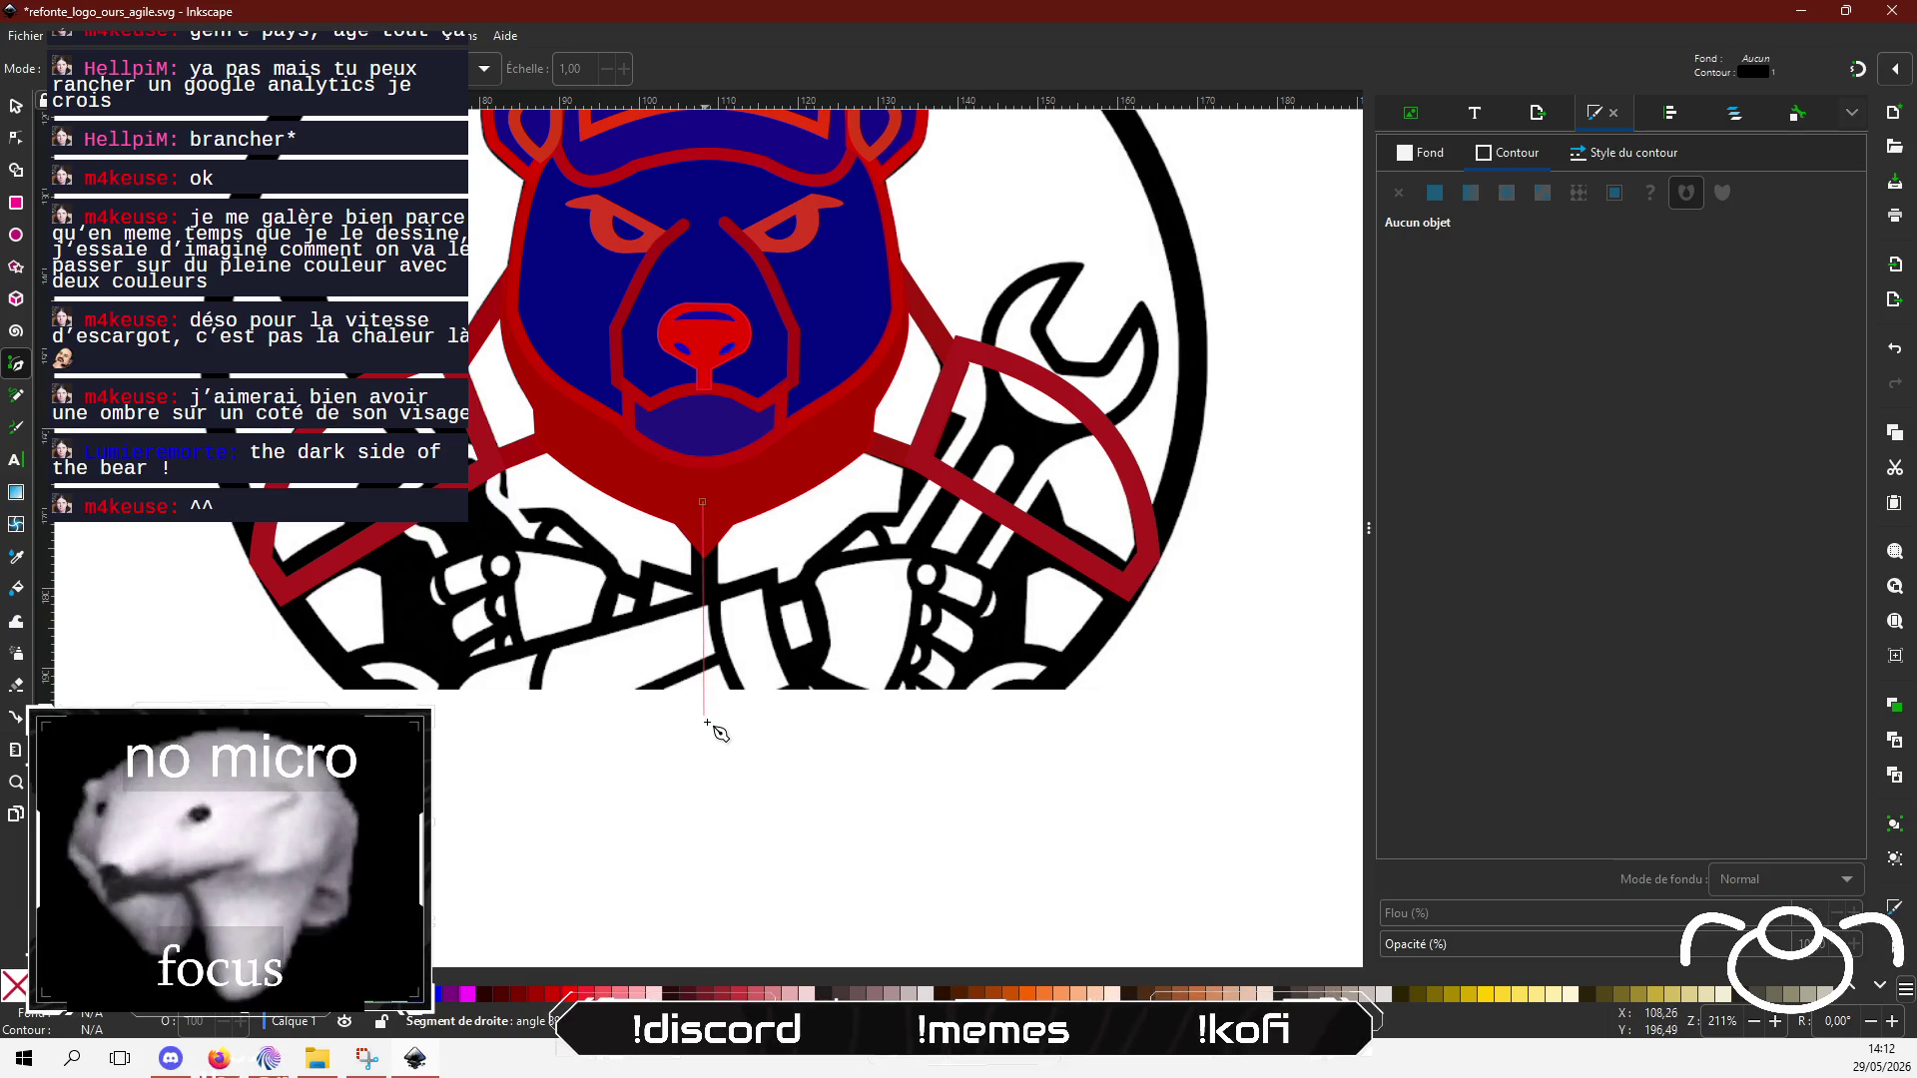
left_click(704, 723)
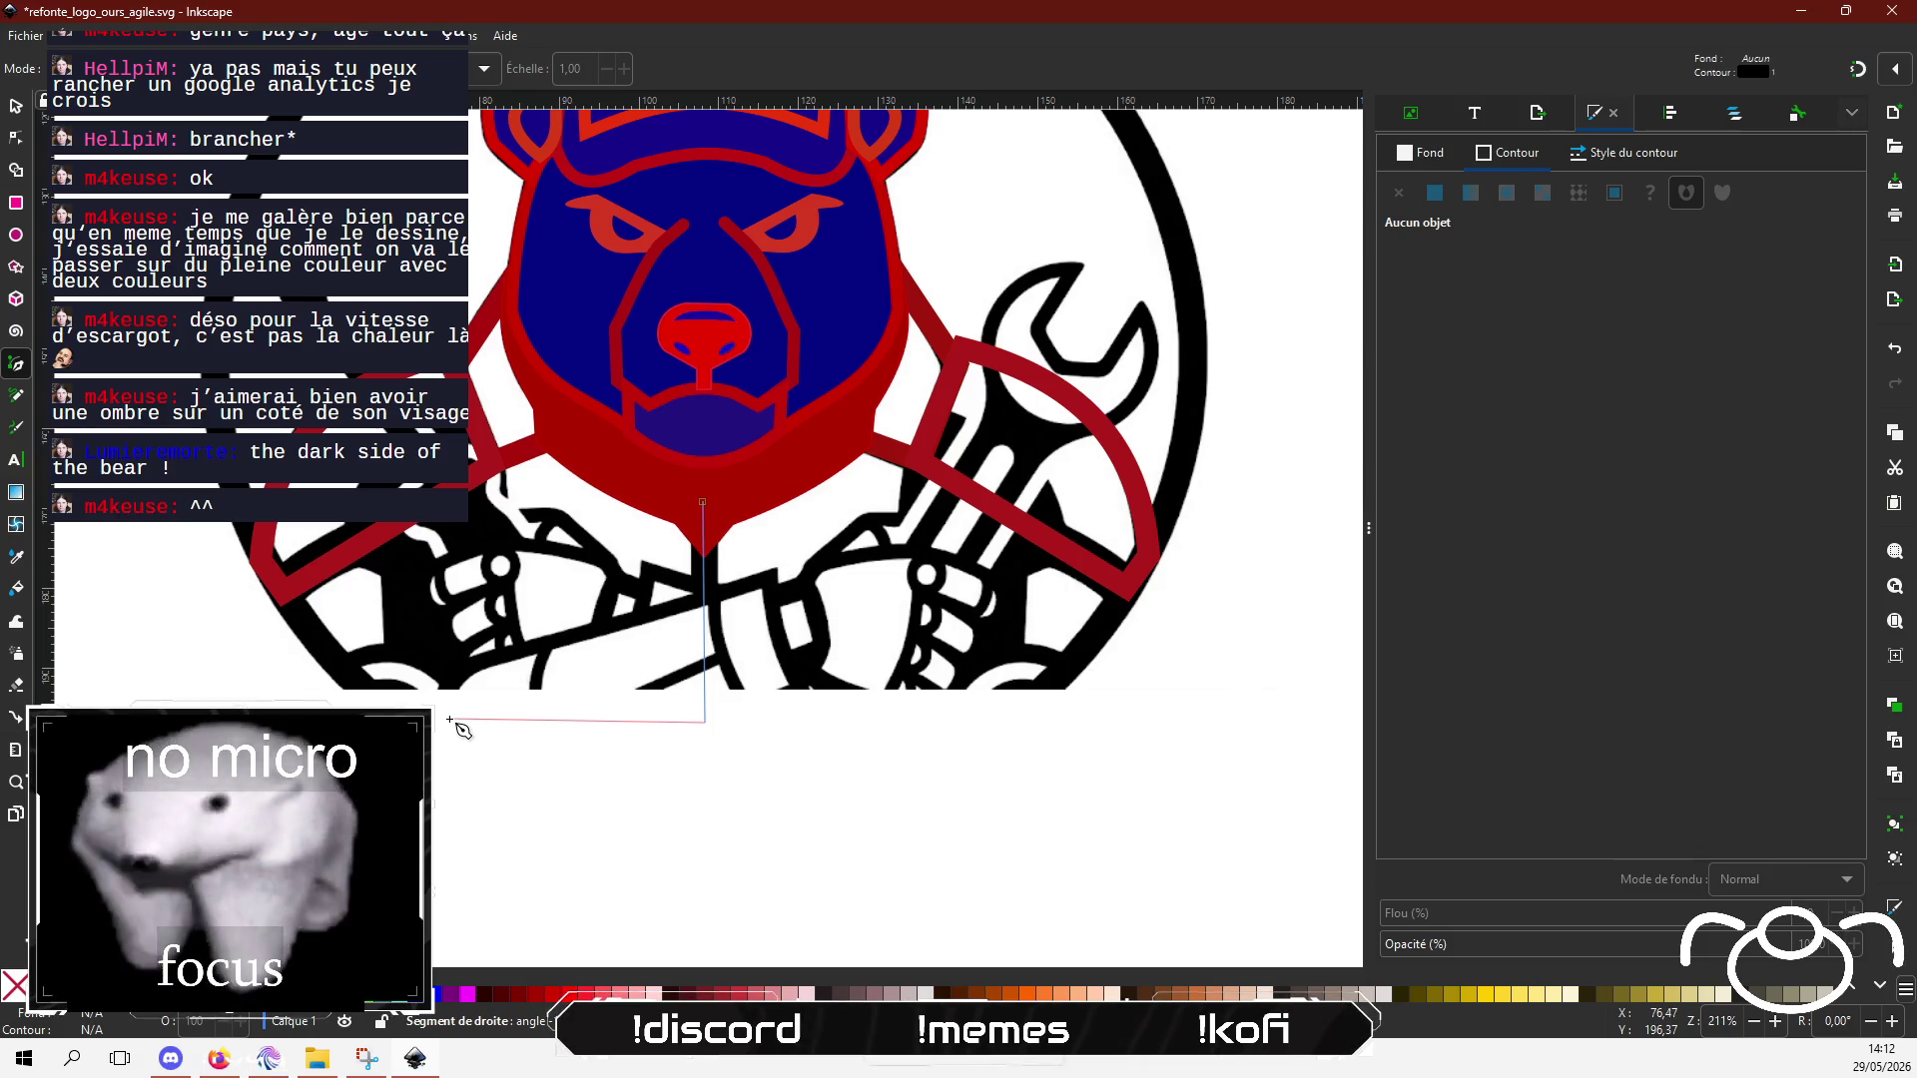
left_click(405, 719)
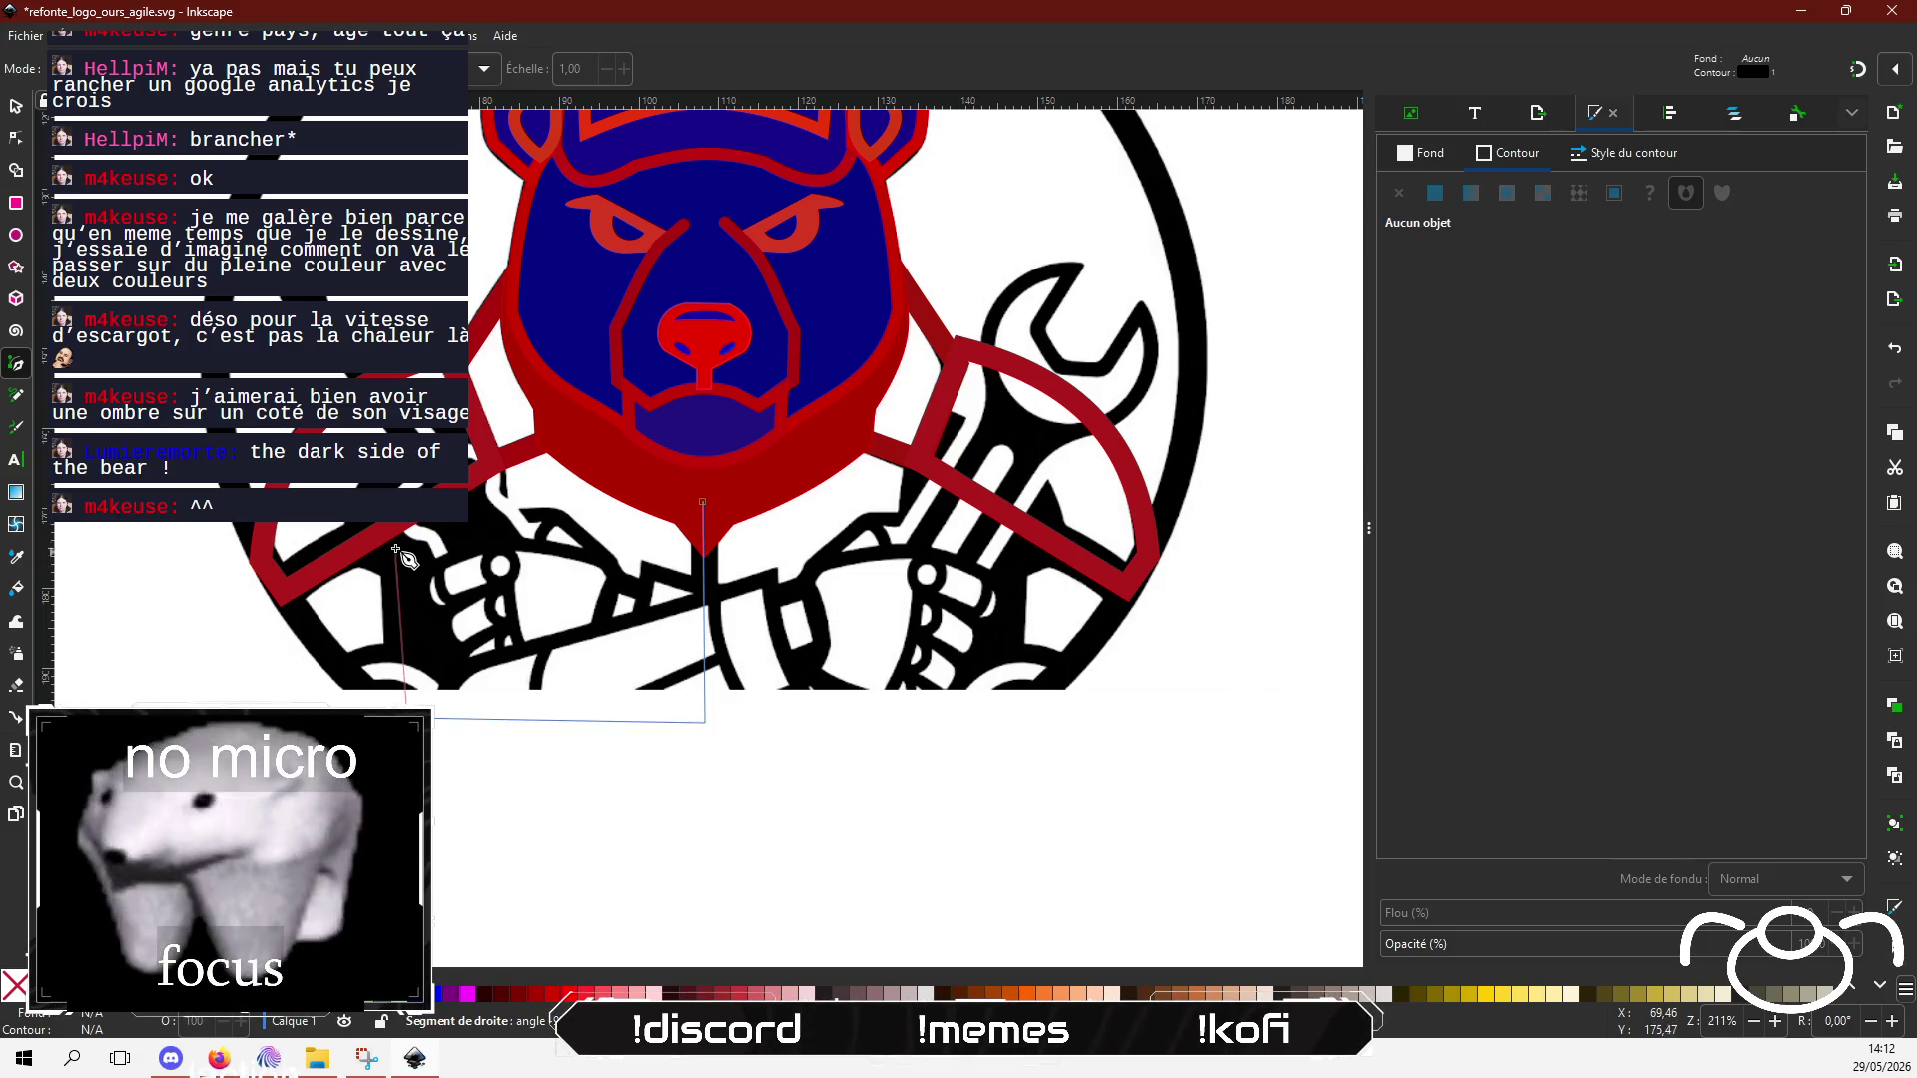
left_click(399, 522)
left_click(545, 437)
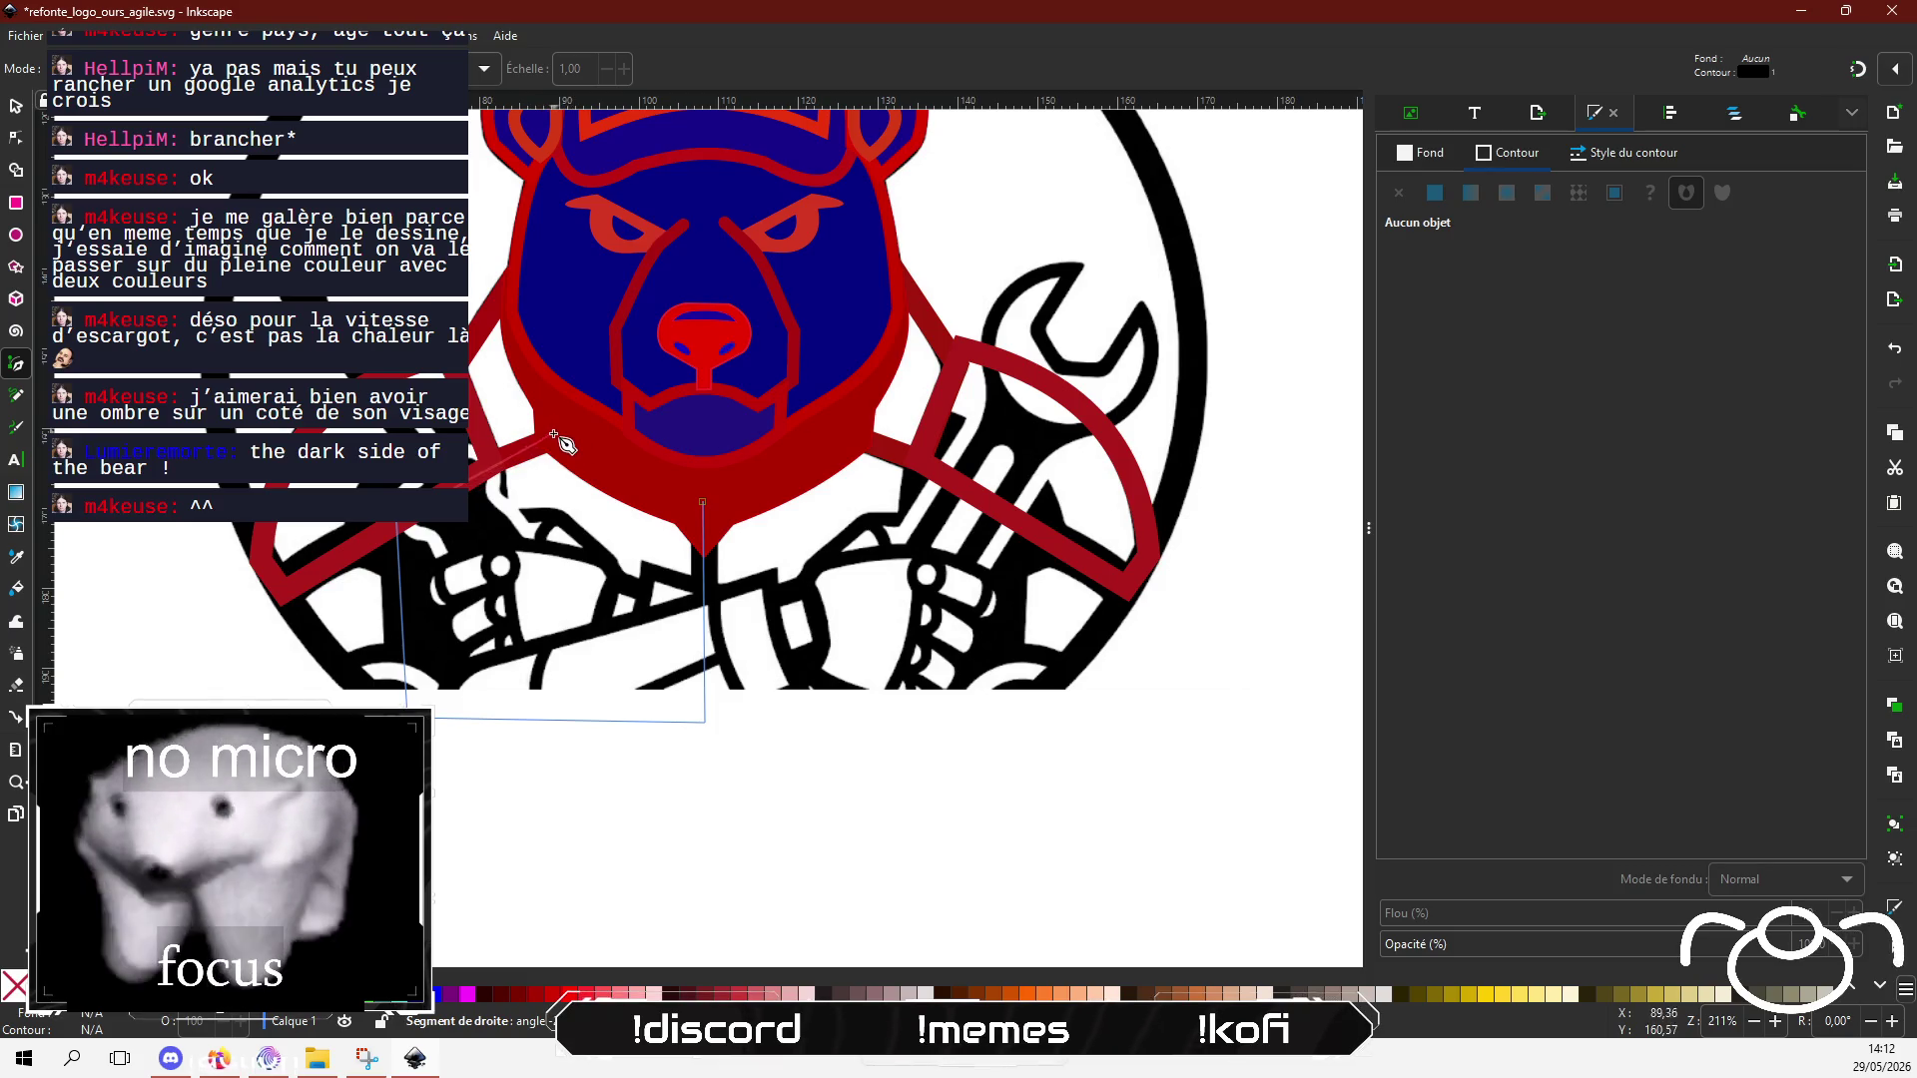
left_click(703, 501)
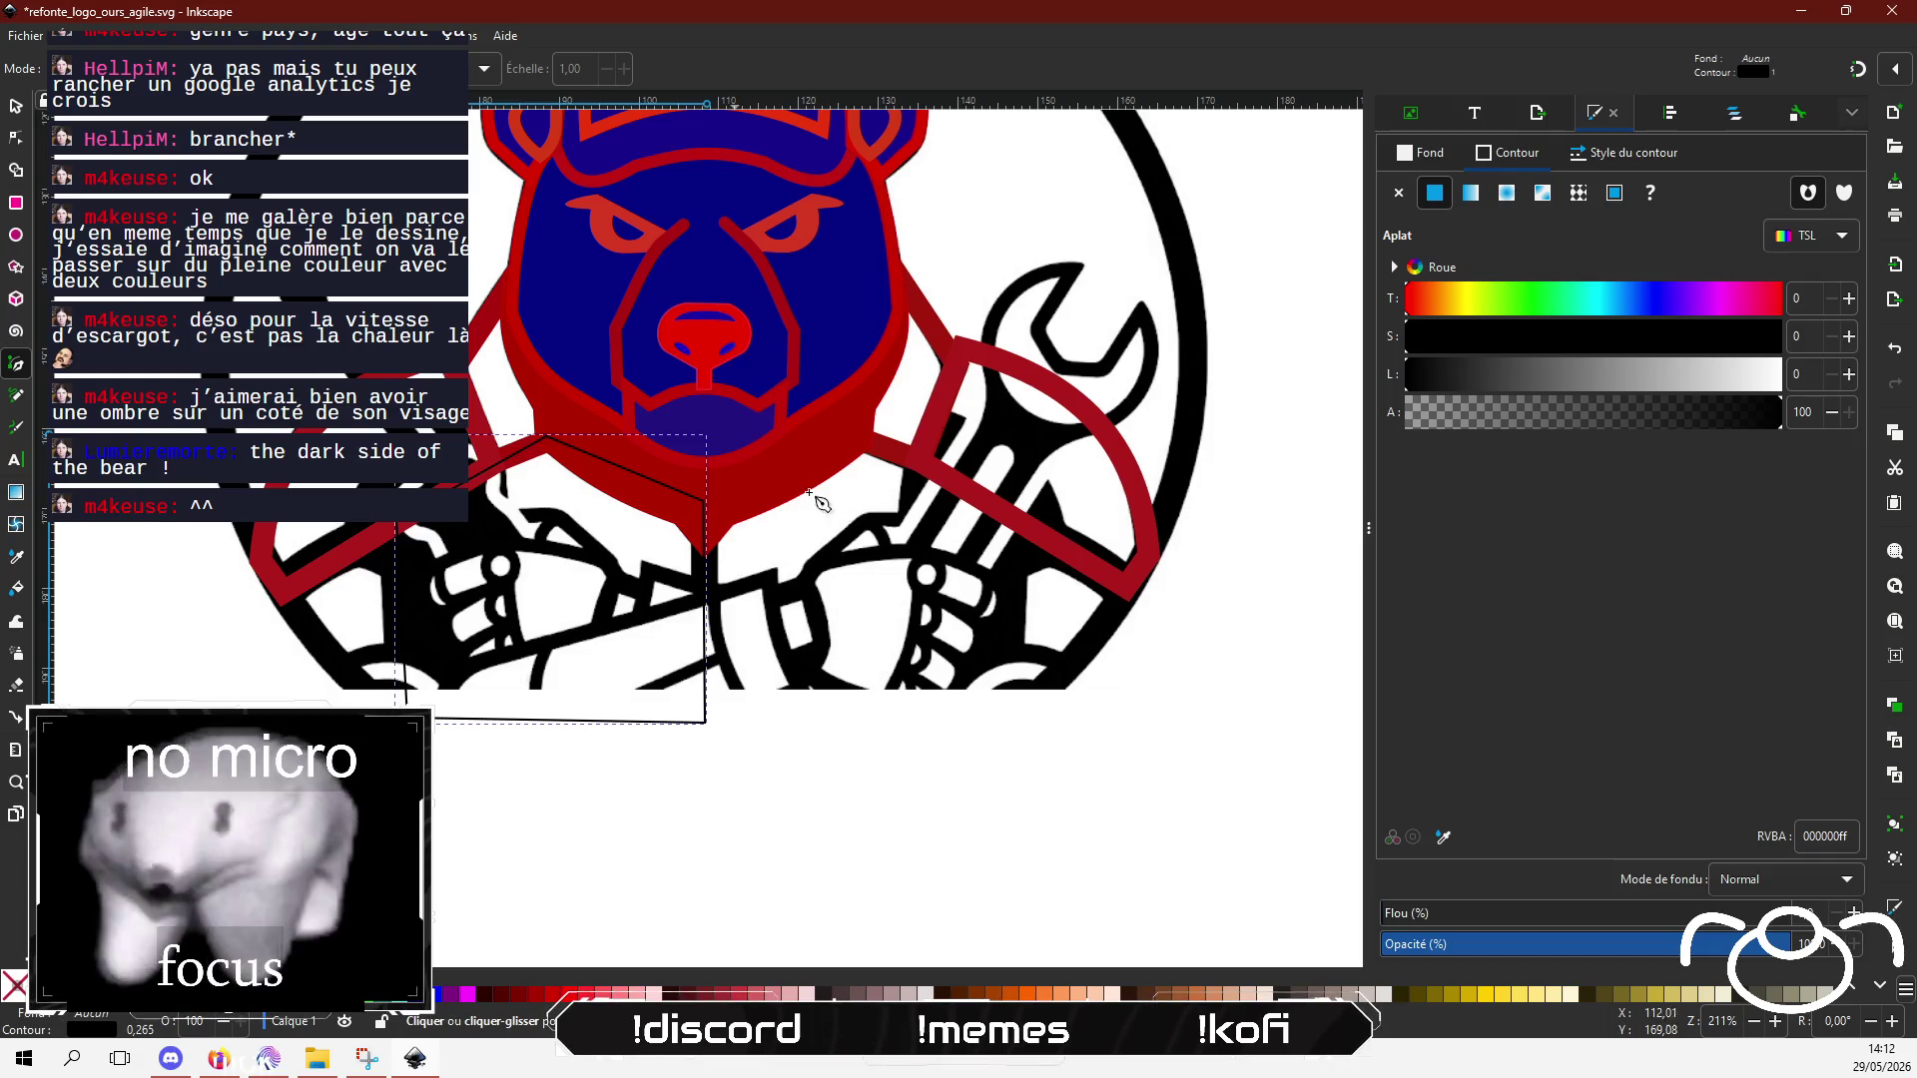
left_click(1648, 169)
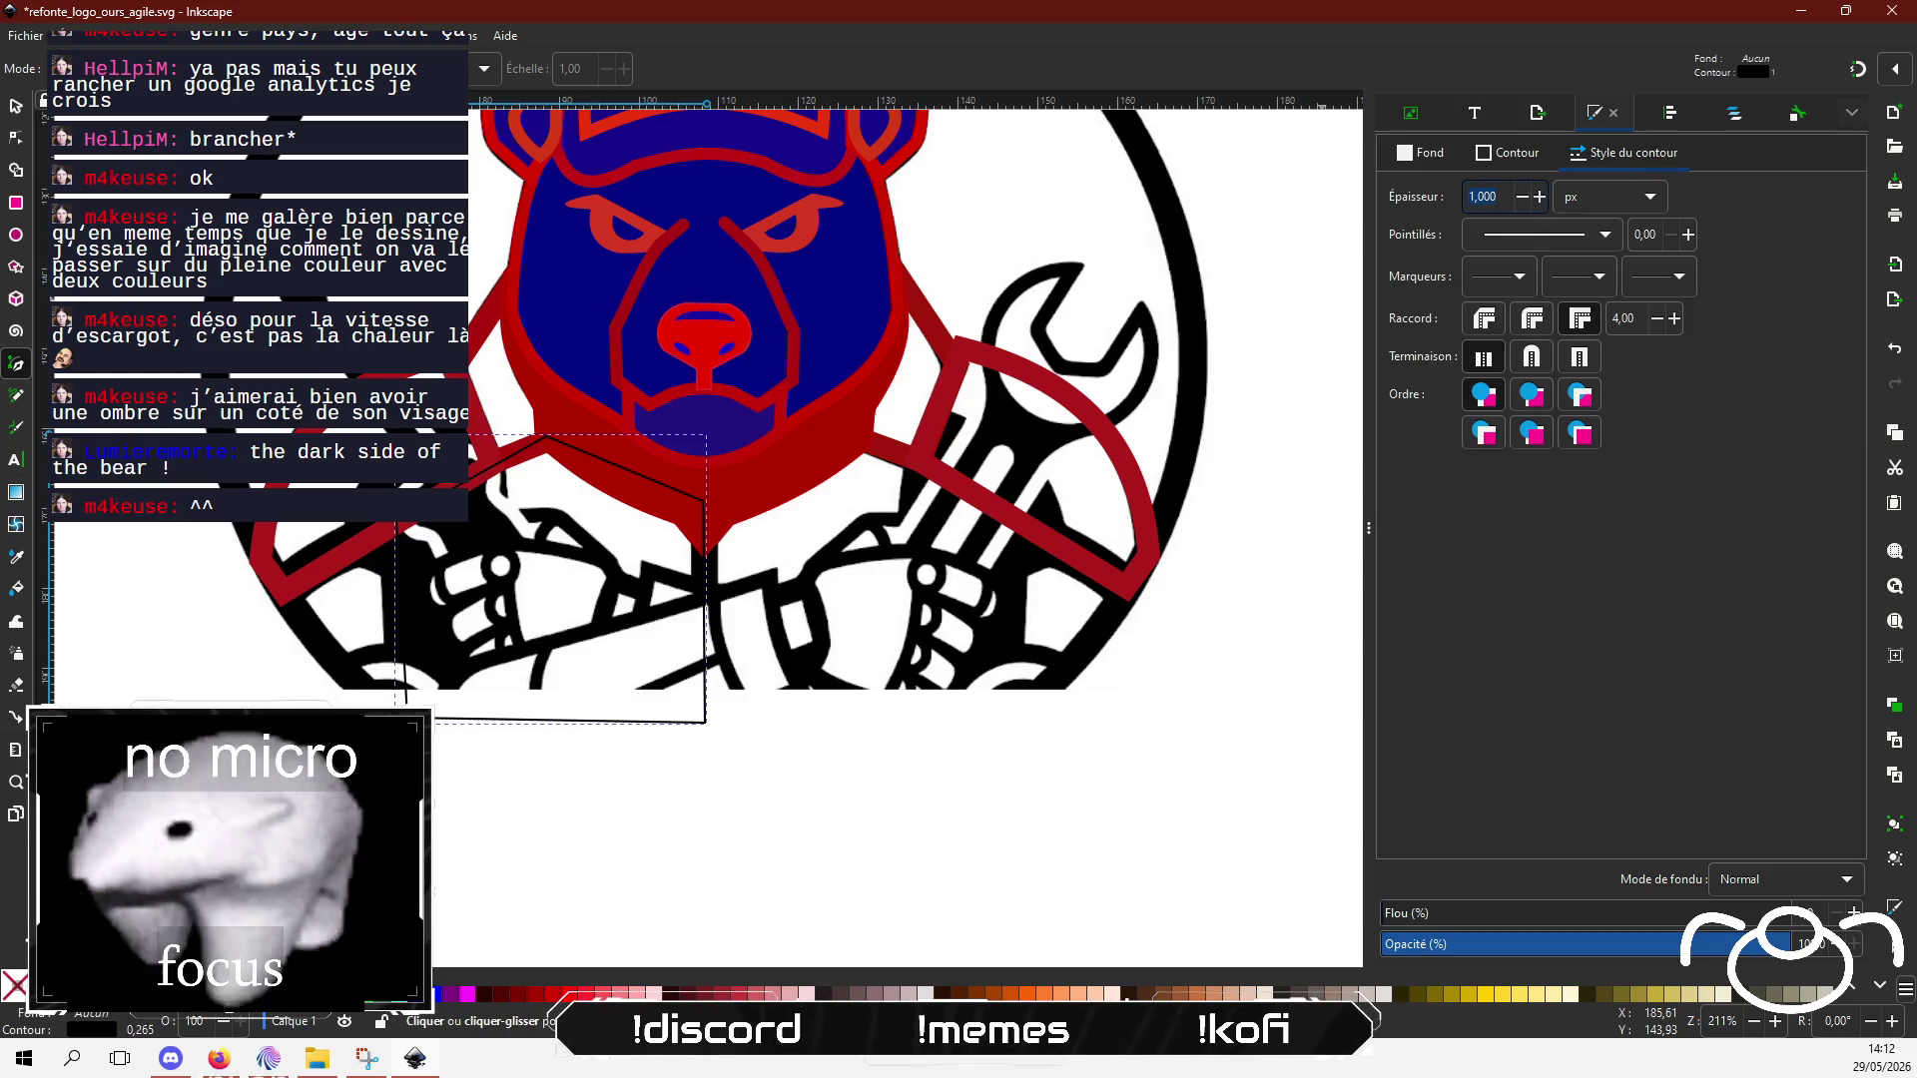
Step: Give the left jacket panel outline a red 10.6 px stroke to match the lapels
key("BackSpace")
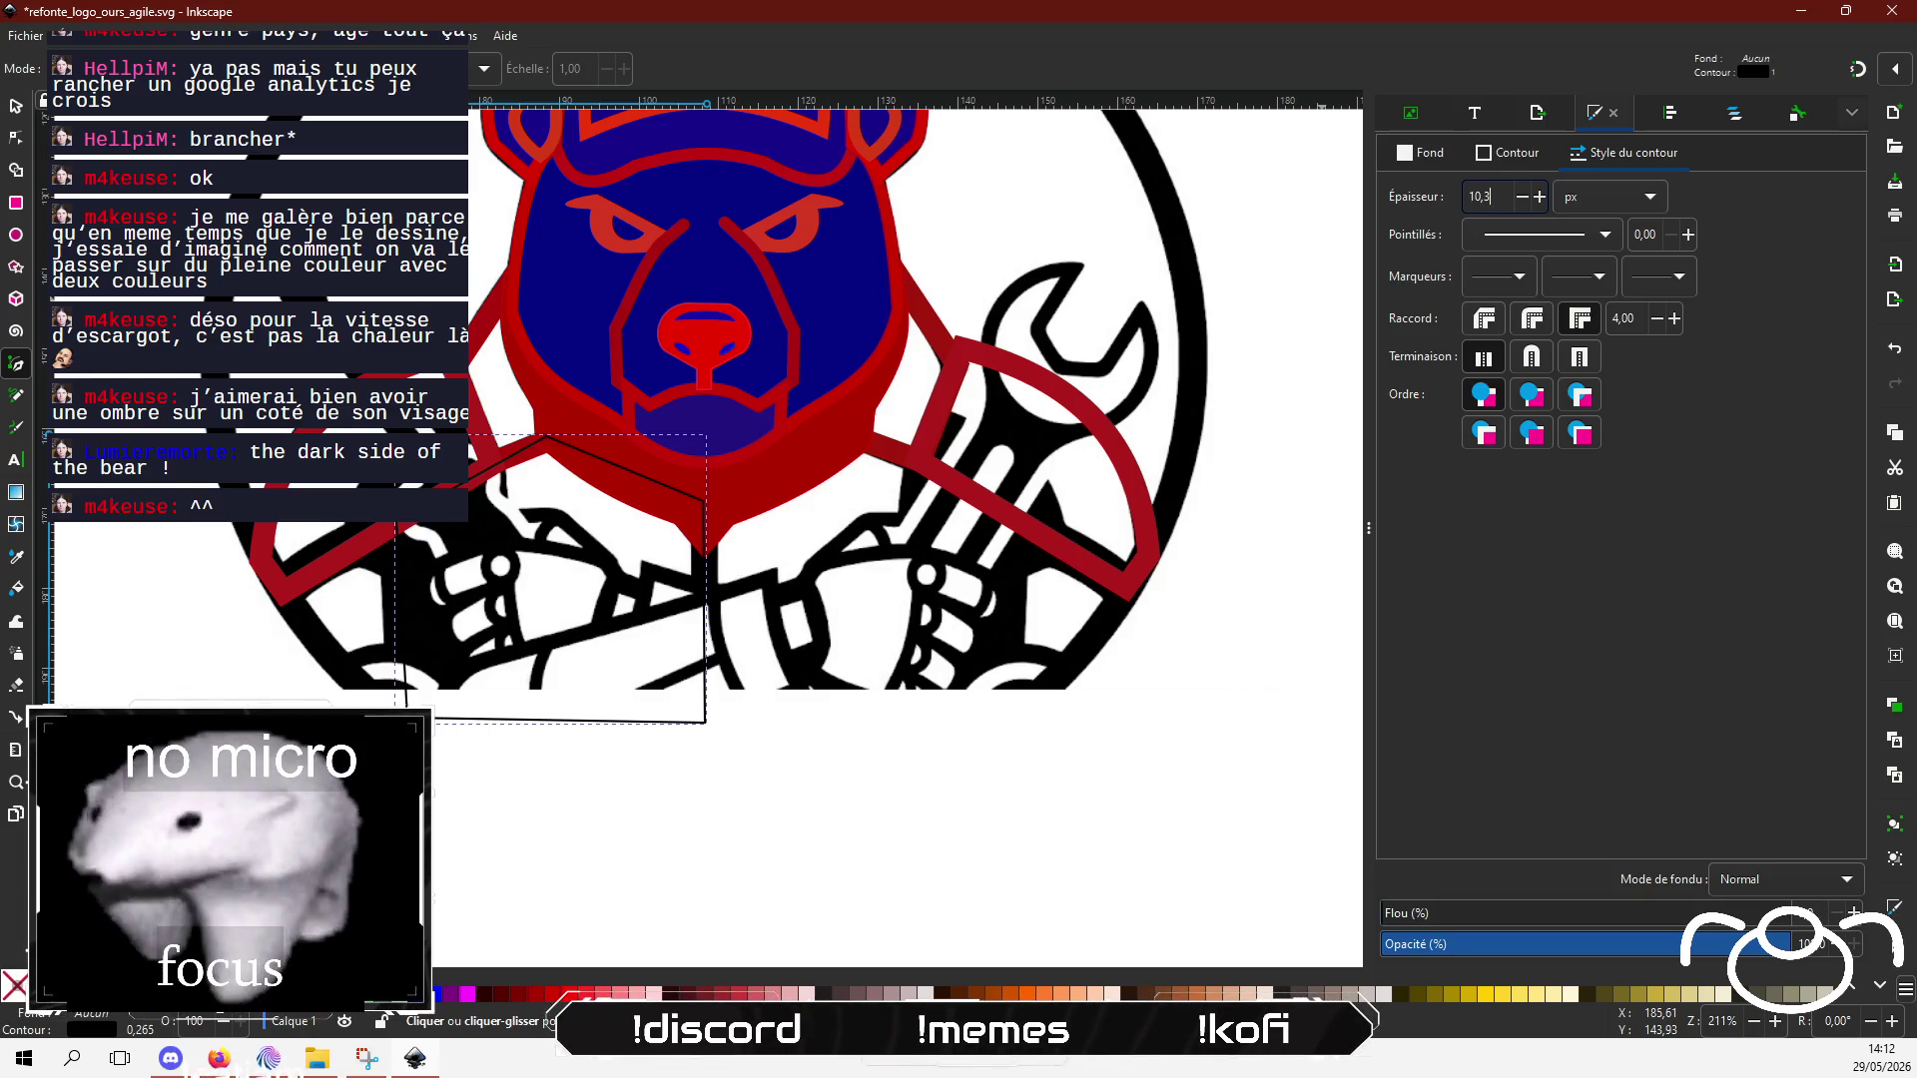
key("Return")
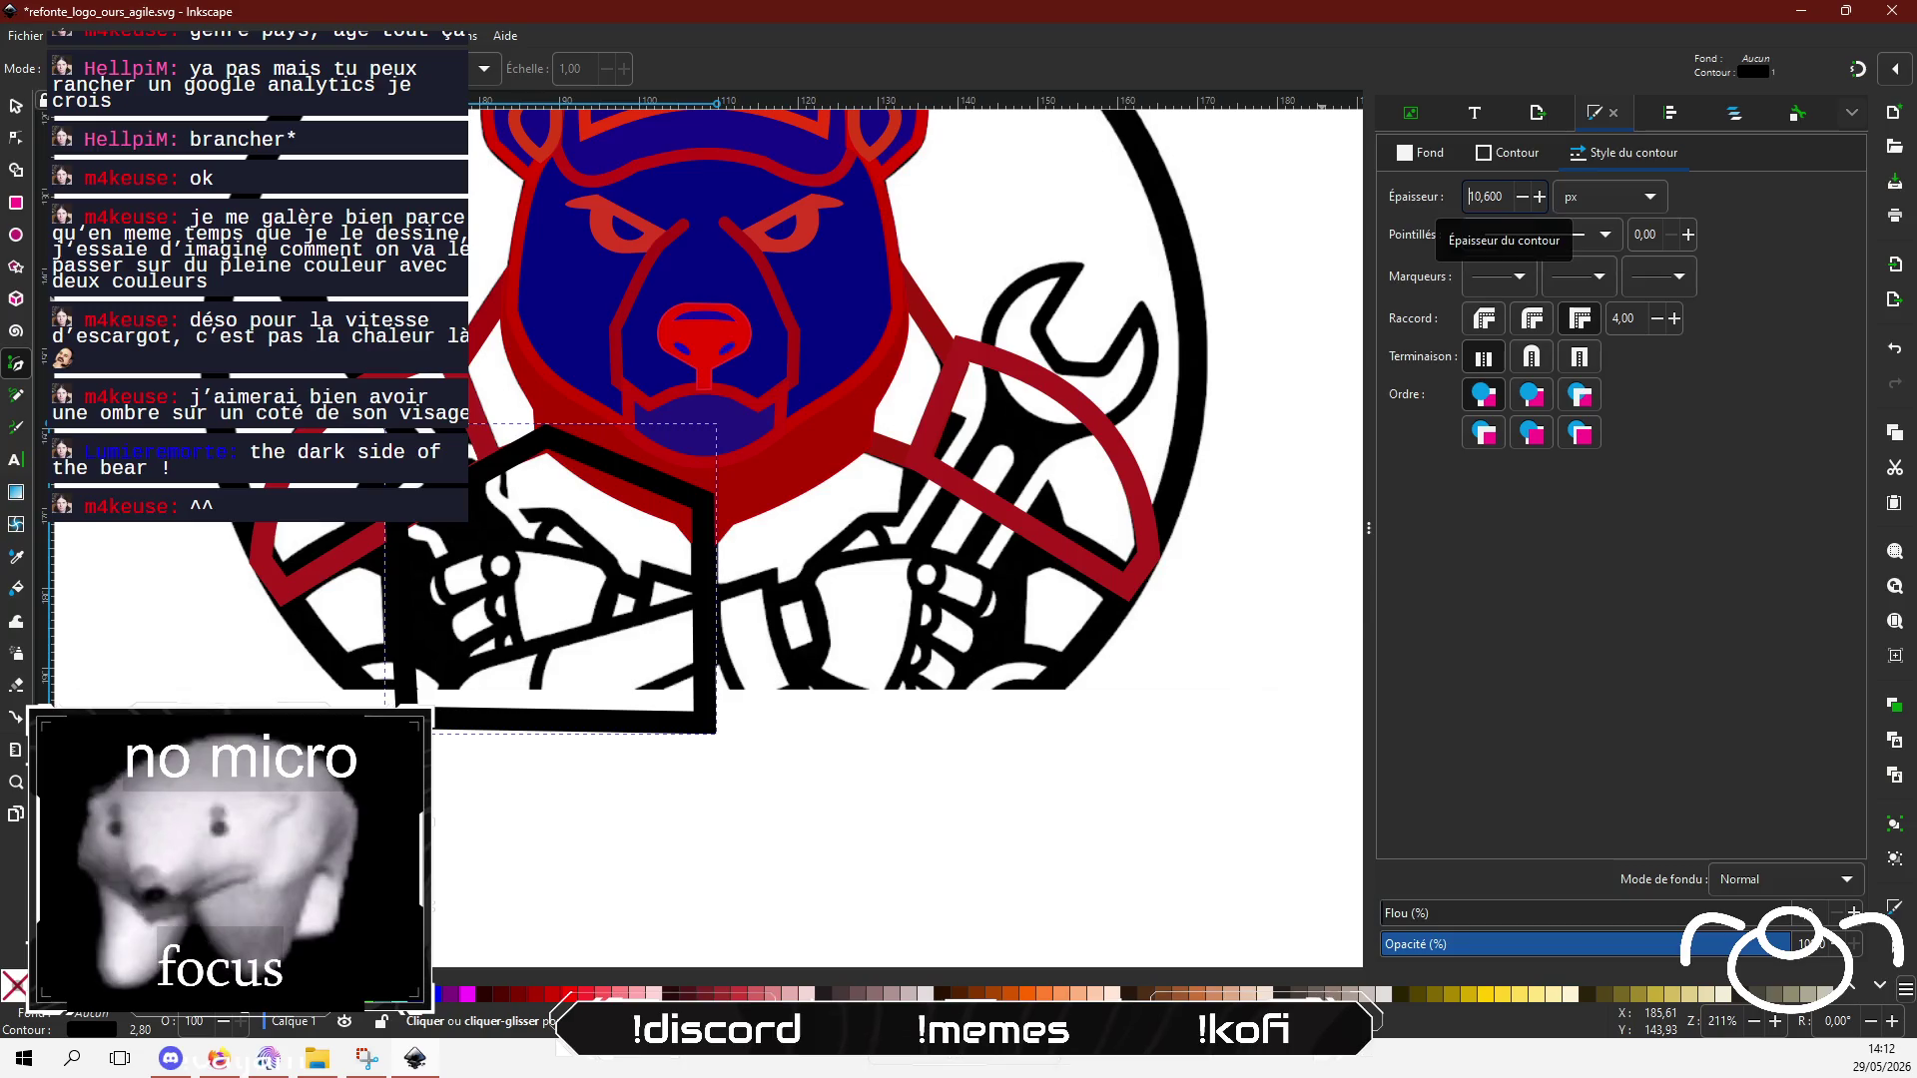
left_click(1508, 159)
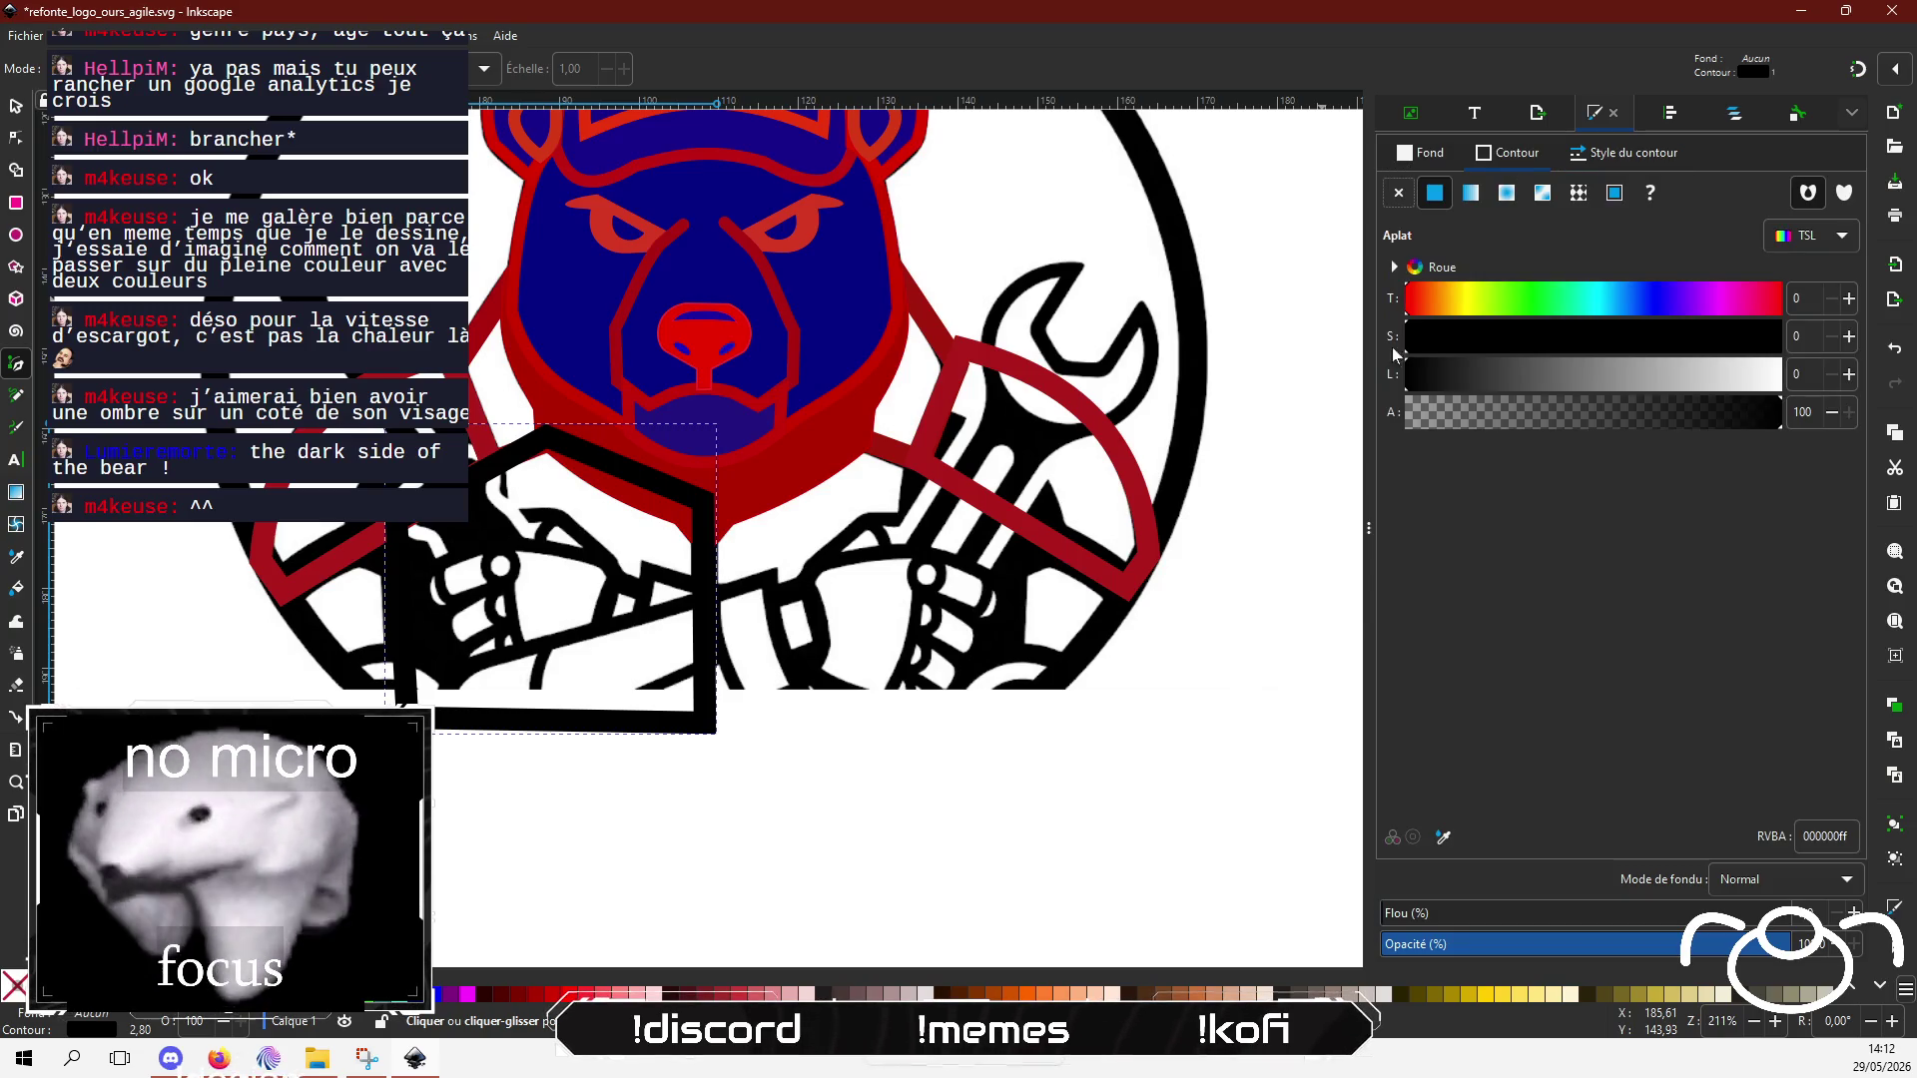
mouse_move(1547, 319)
left_mouse_down()
mouse_move(1687, 339)
mouse_move(1582, 374)
left_mouse_up()
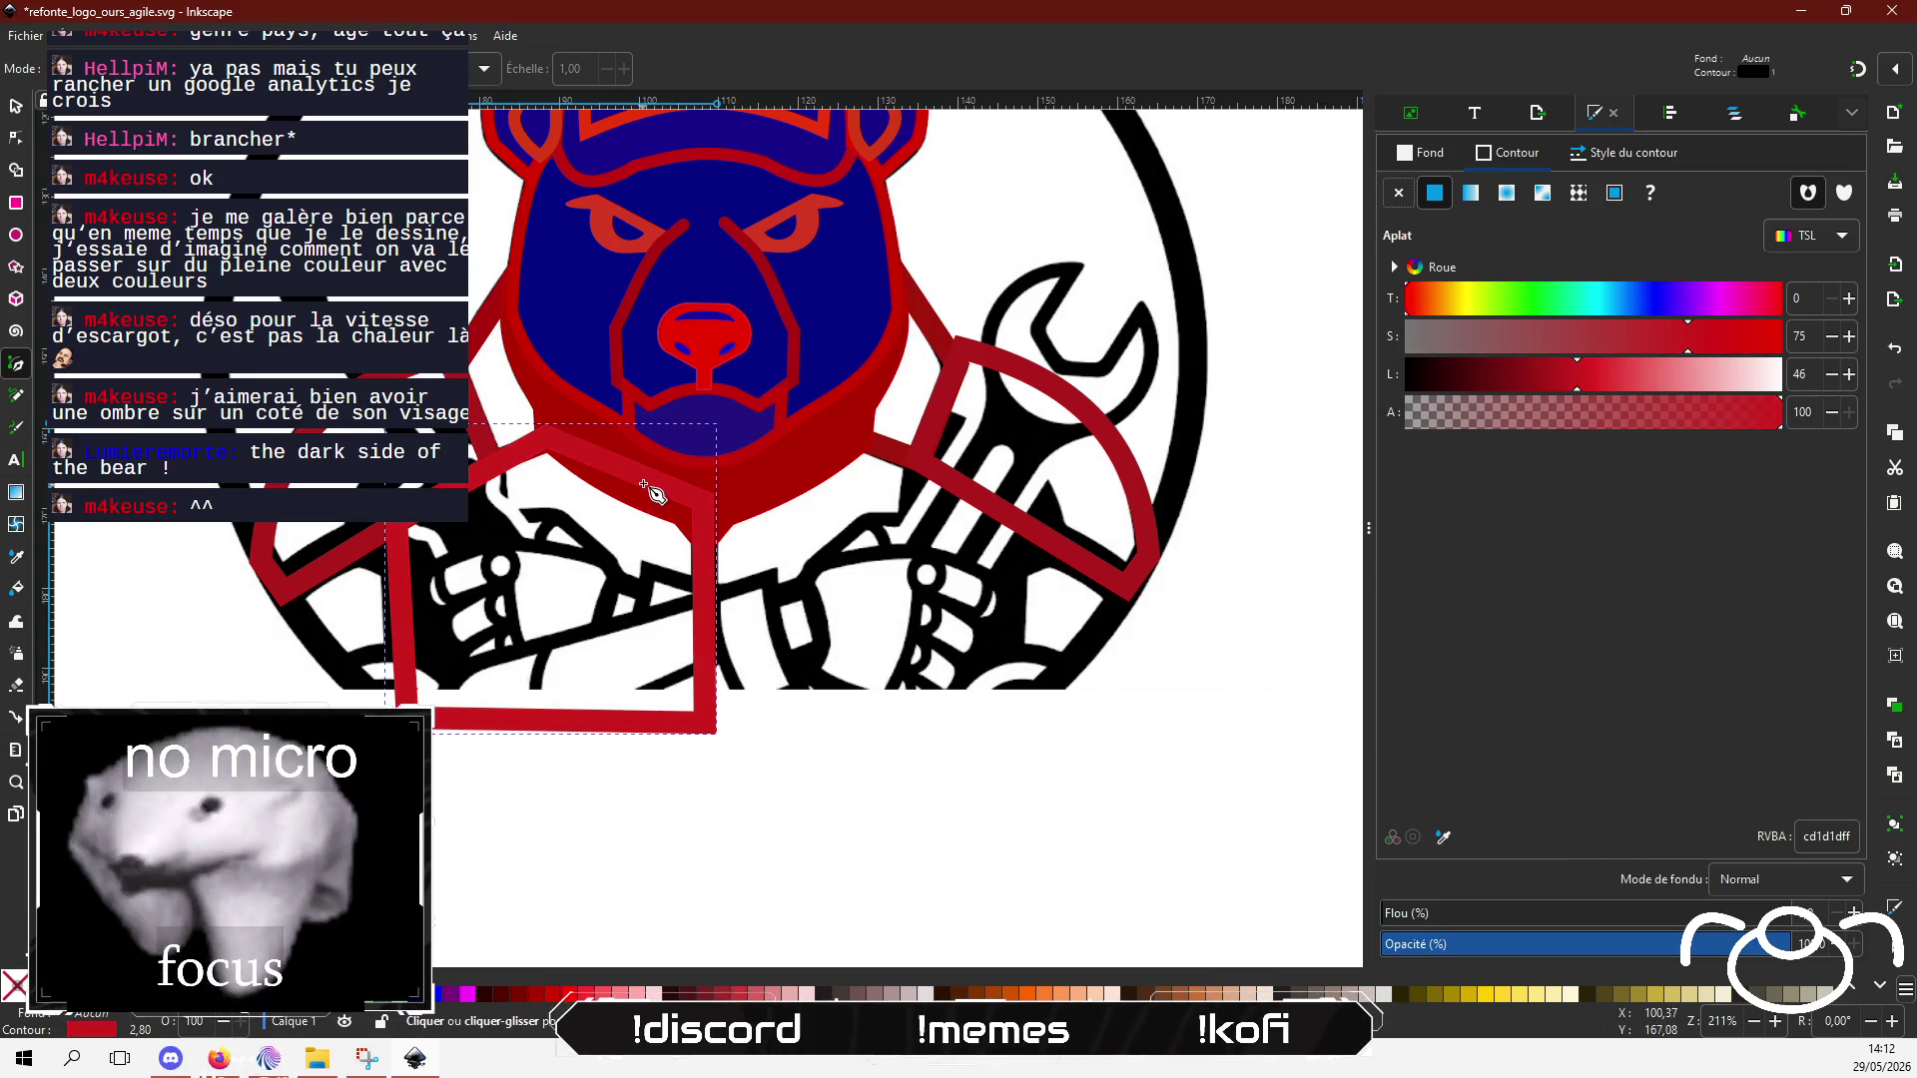
left_click(16, 145)
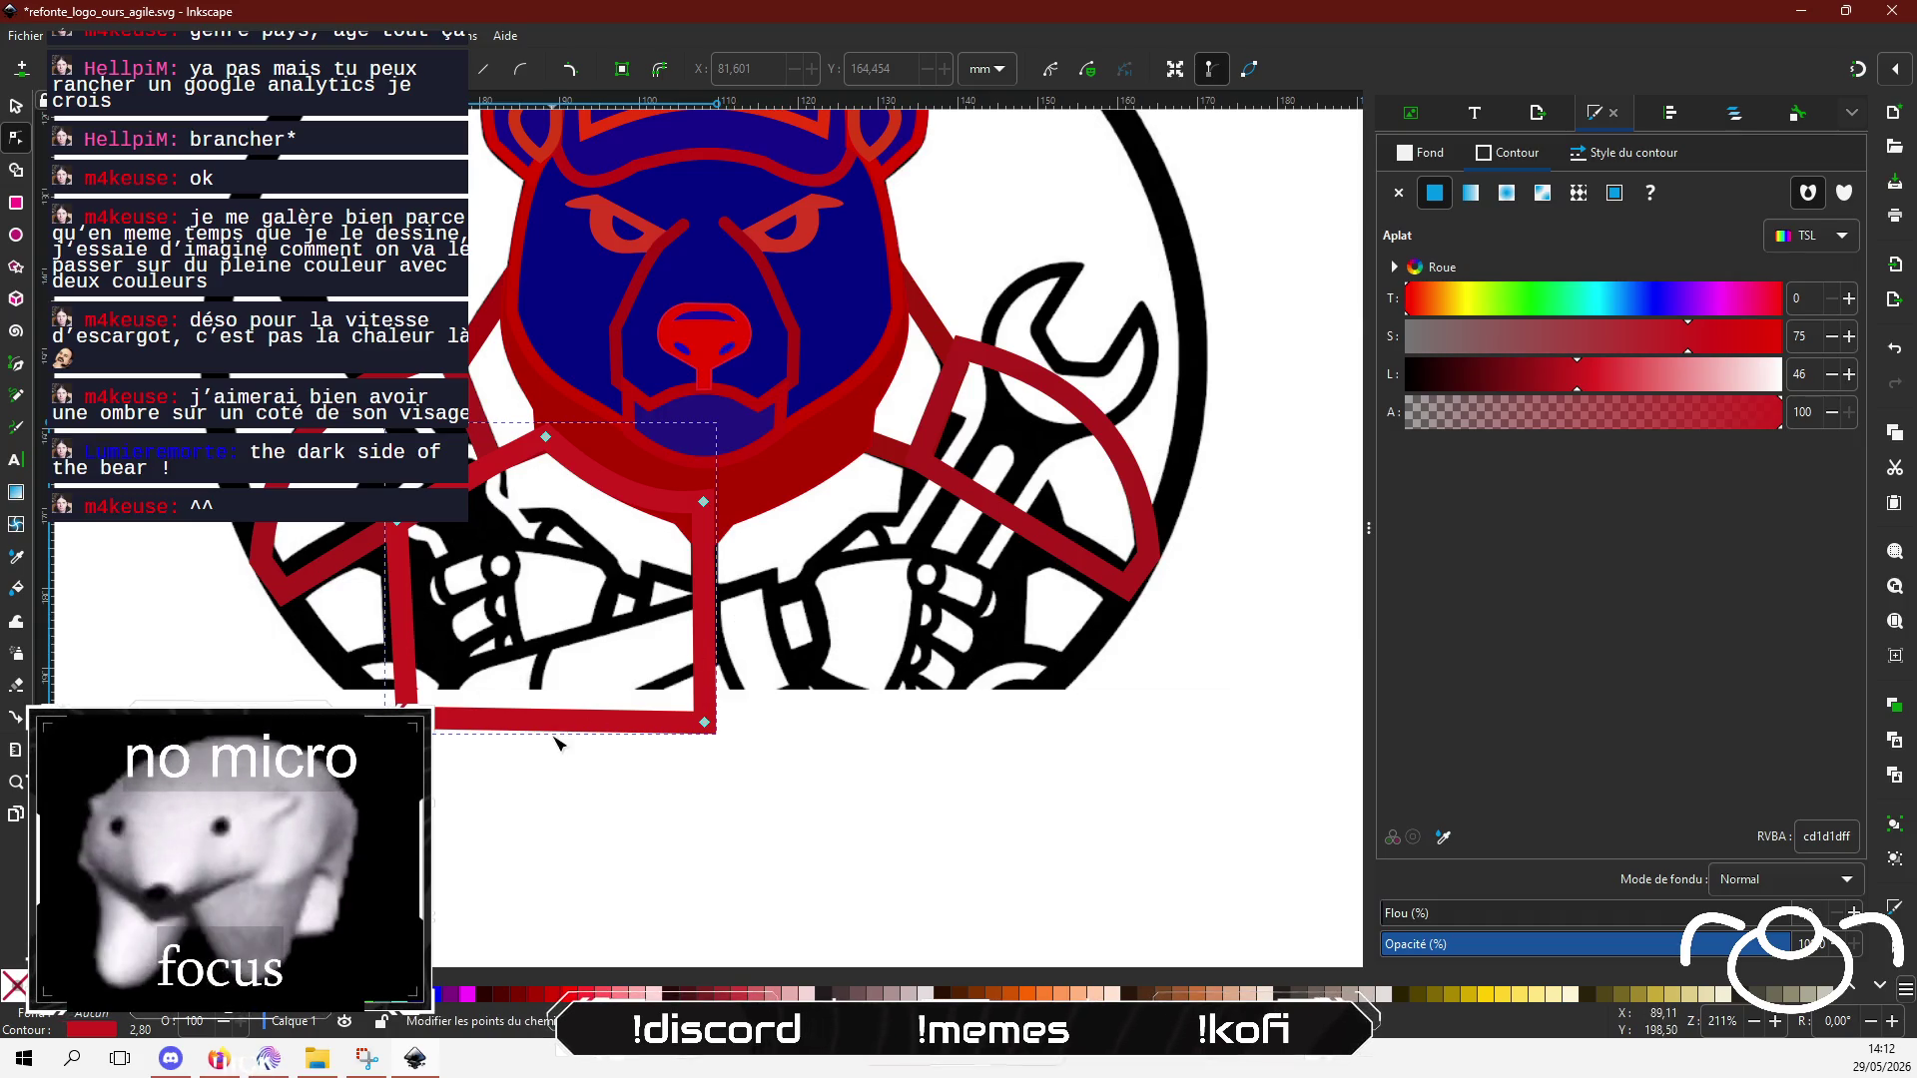
Step: Try curving the lapel's bottom edge downward, then undo it, leaving the outline as it was
left_click_drag(564, 725, 569, 840)
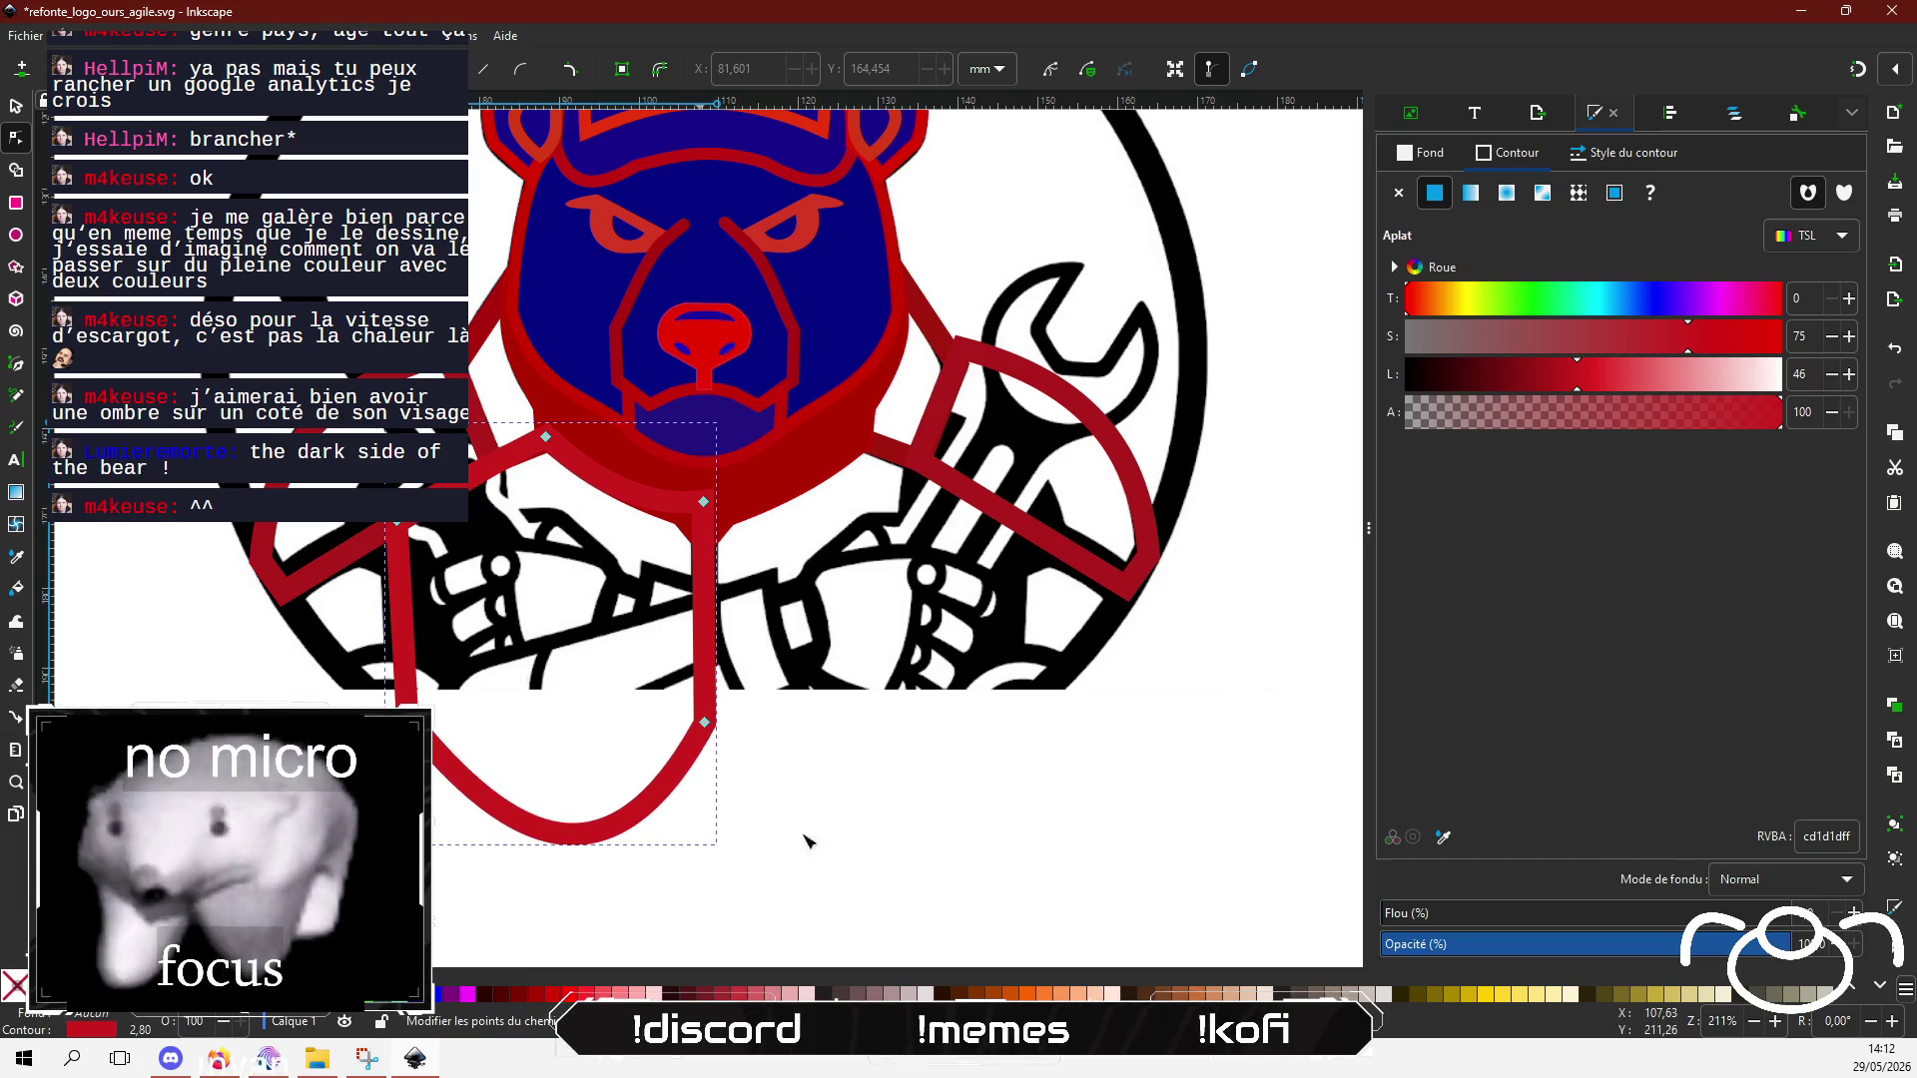
key("ctrl+z")
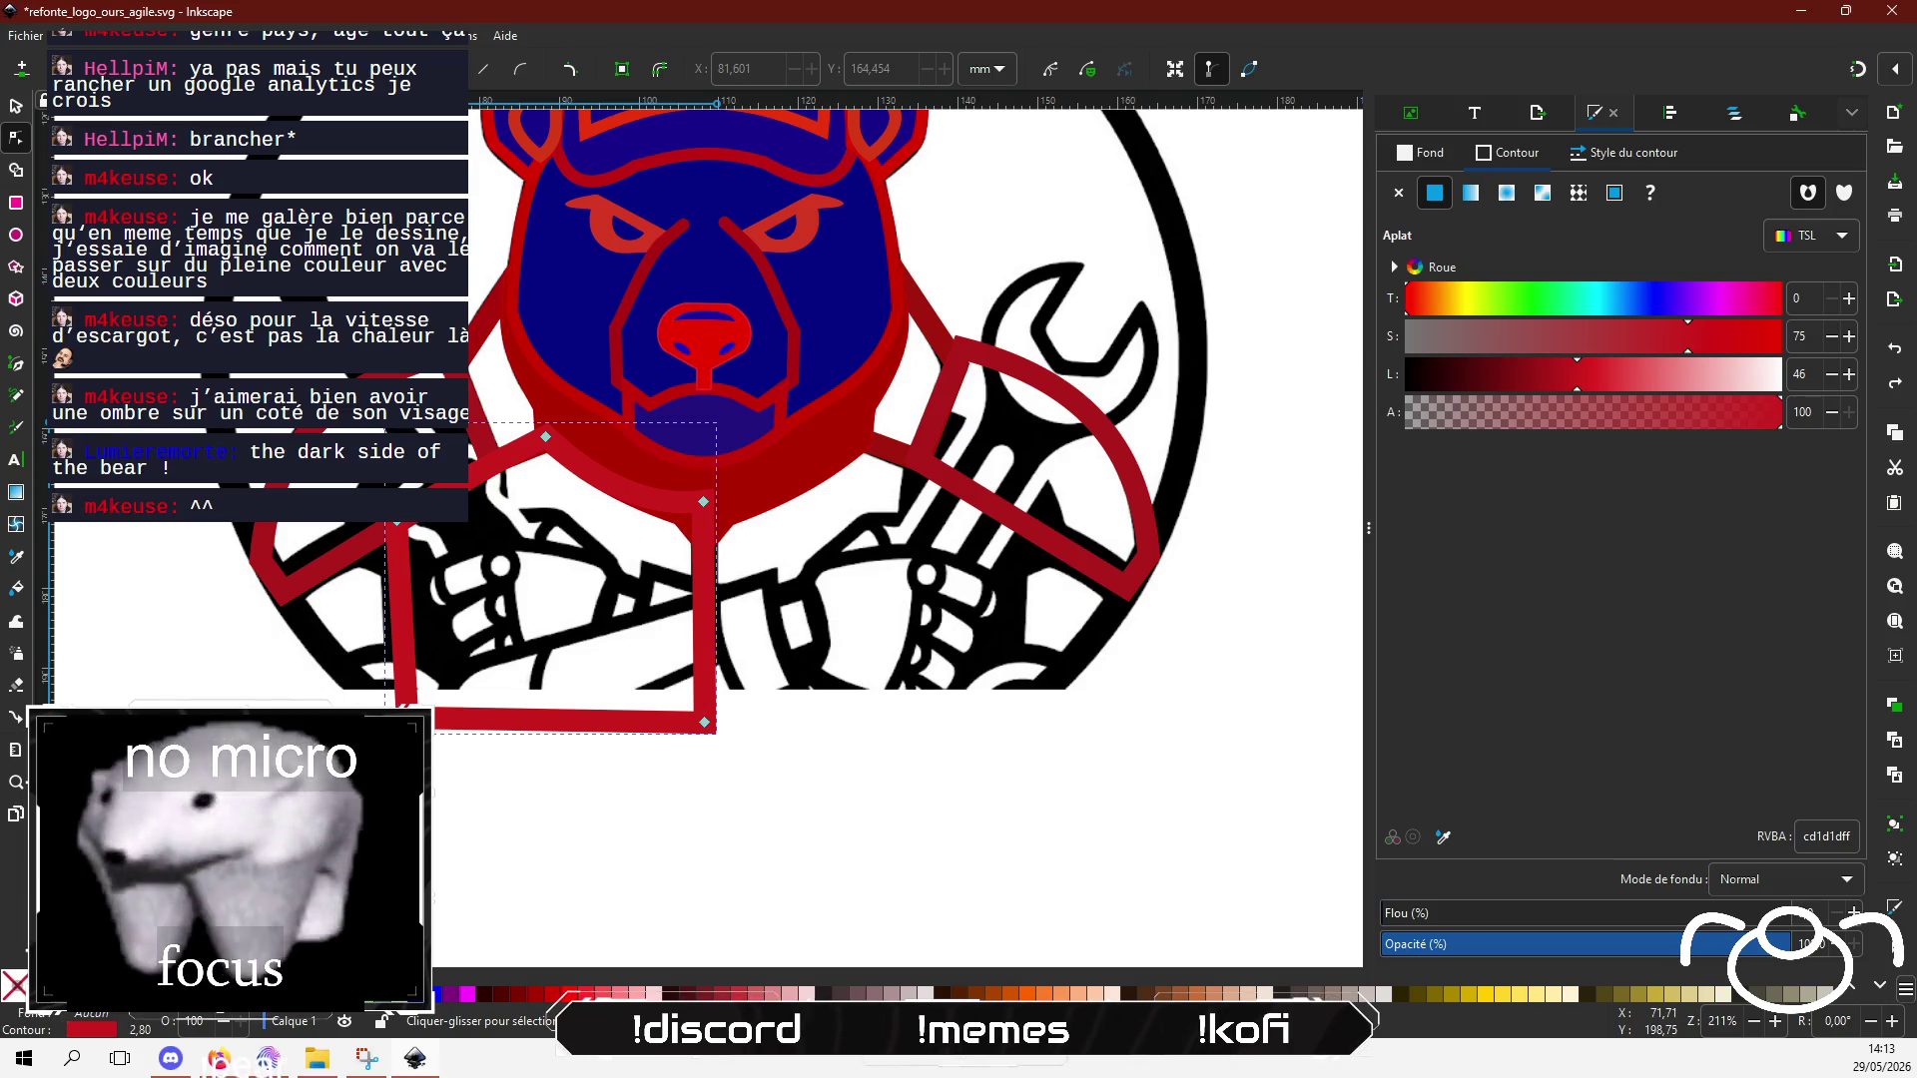
left_click(704, 514)
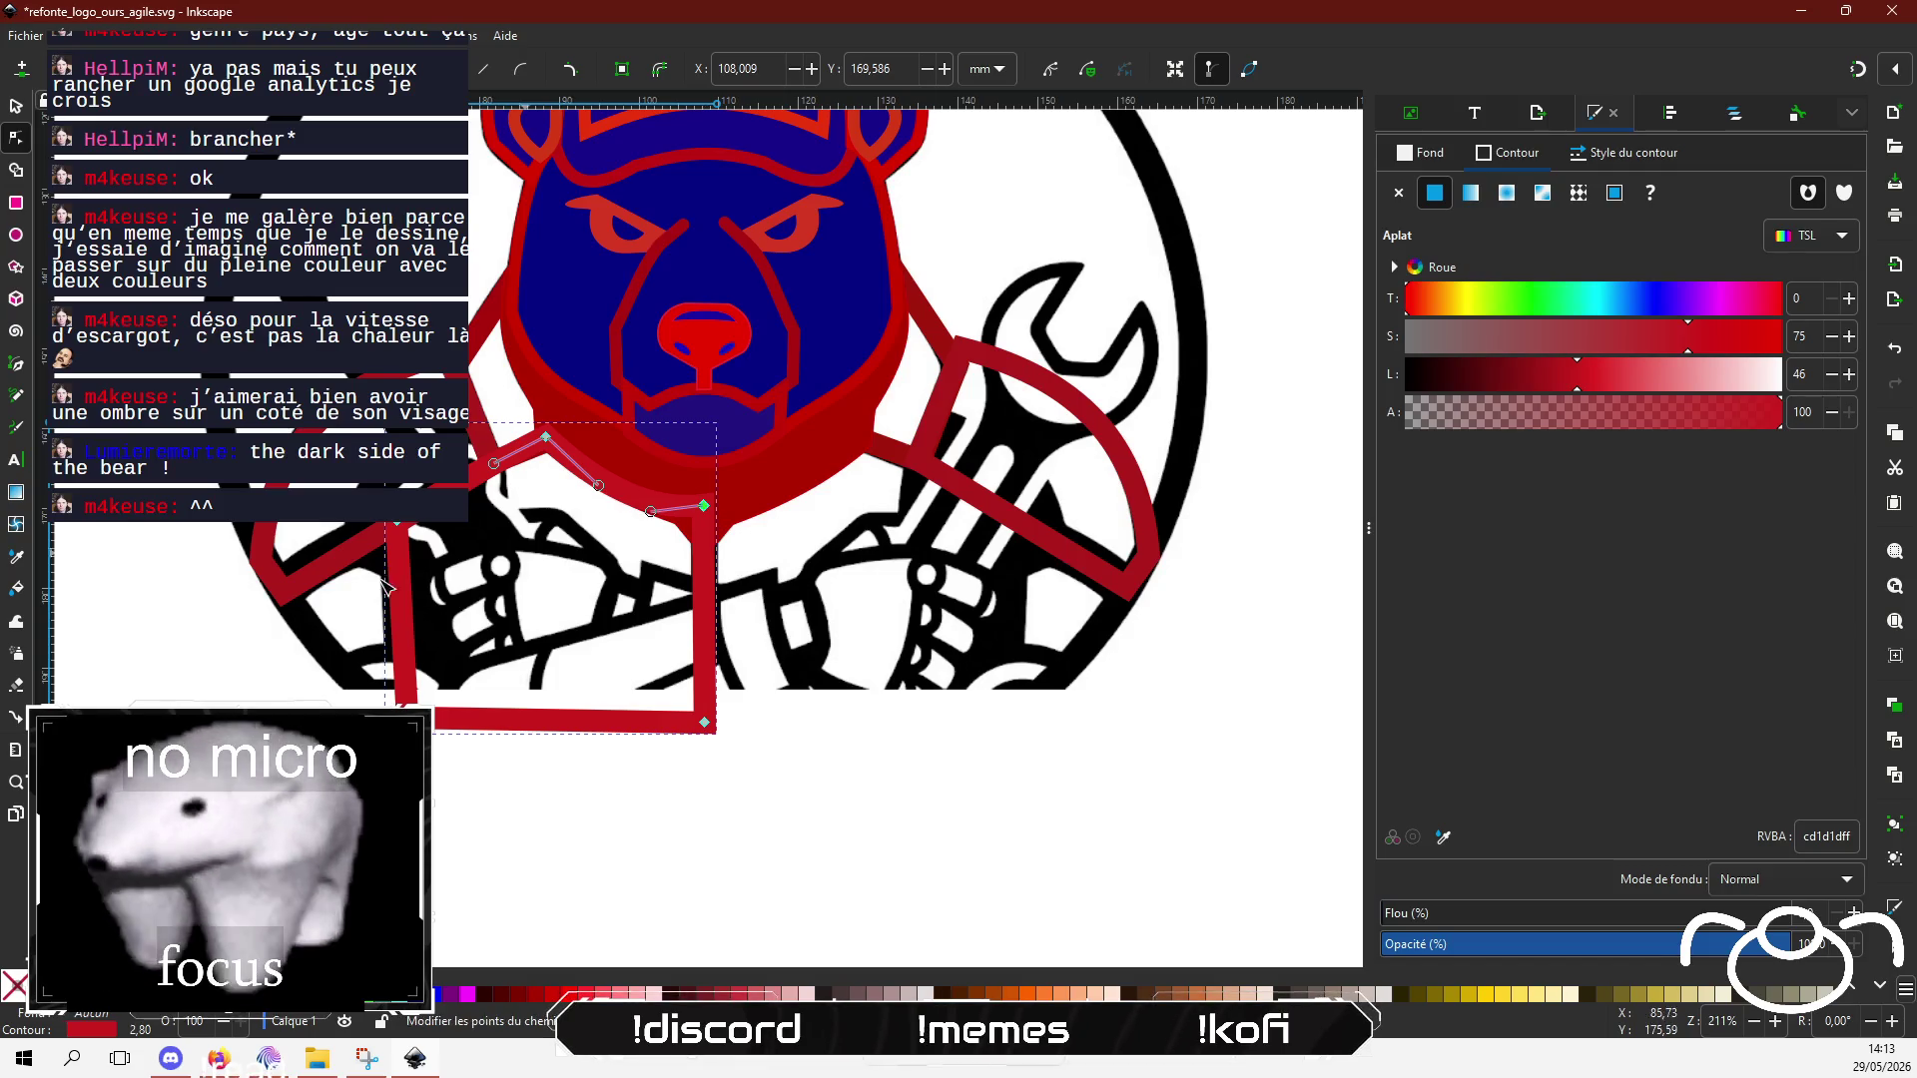
left_click(16, 364)
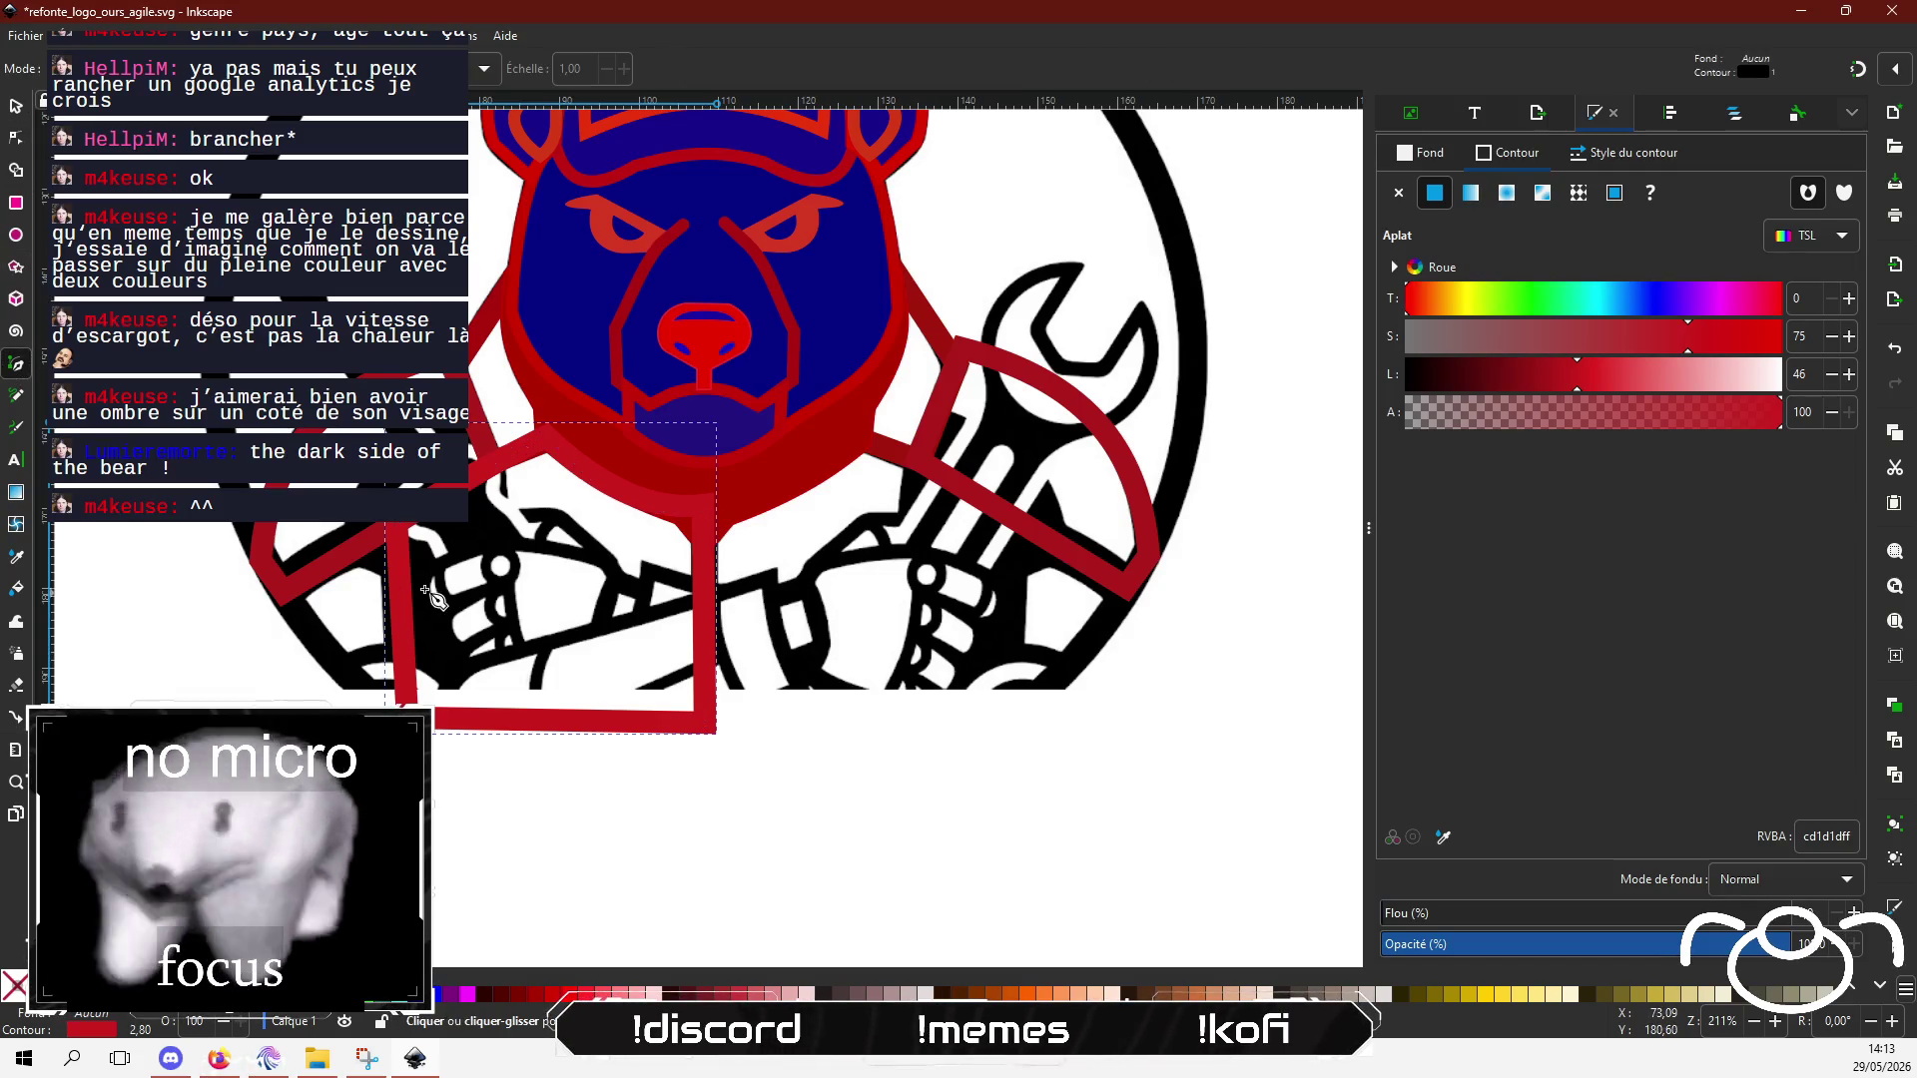
Step: Draw a closed triangle left of the lapel, from its upper-left corner out and down to its base
left_click(398, 521)
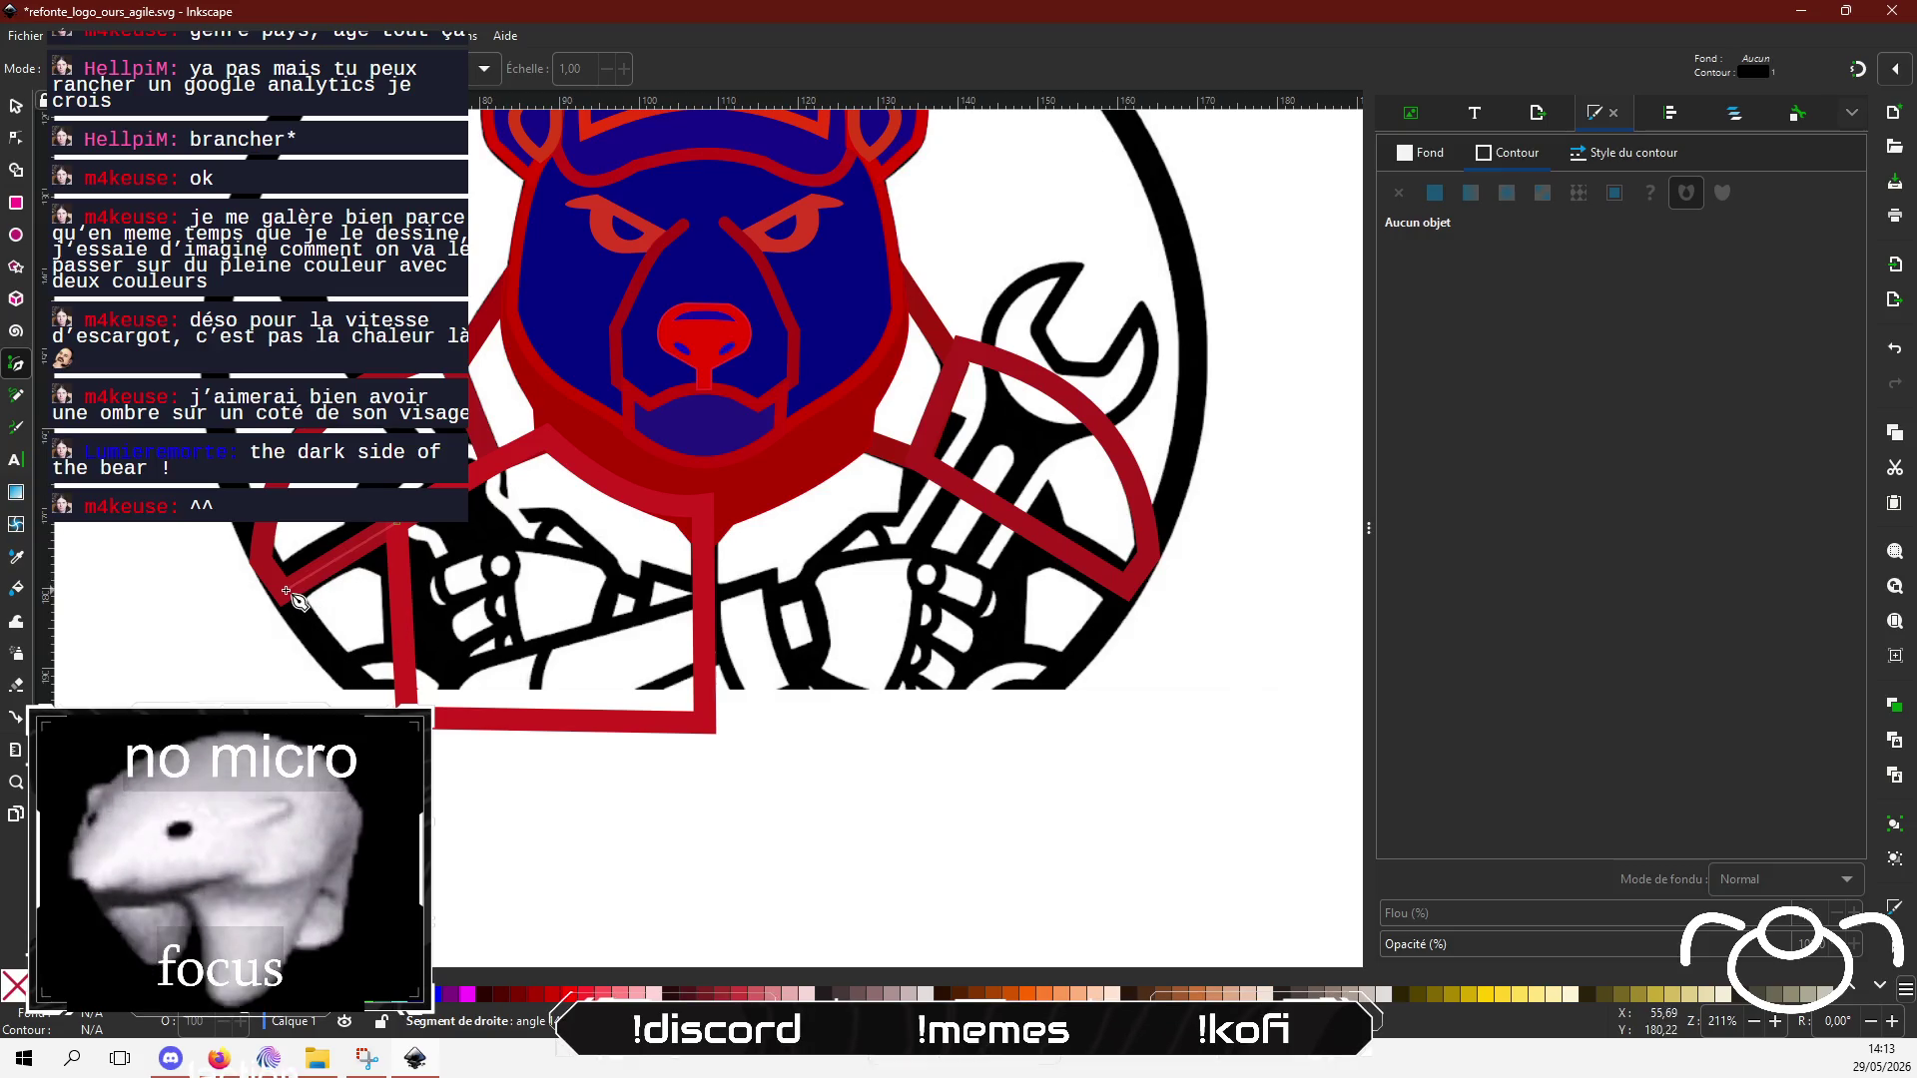
left_click(285, 594)
left_click(399, 702)
left_click(398, 522)
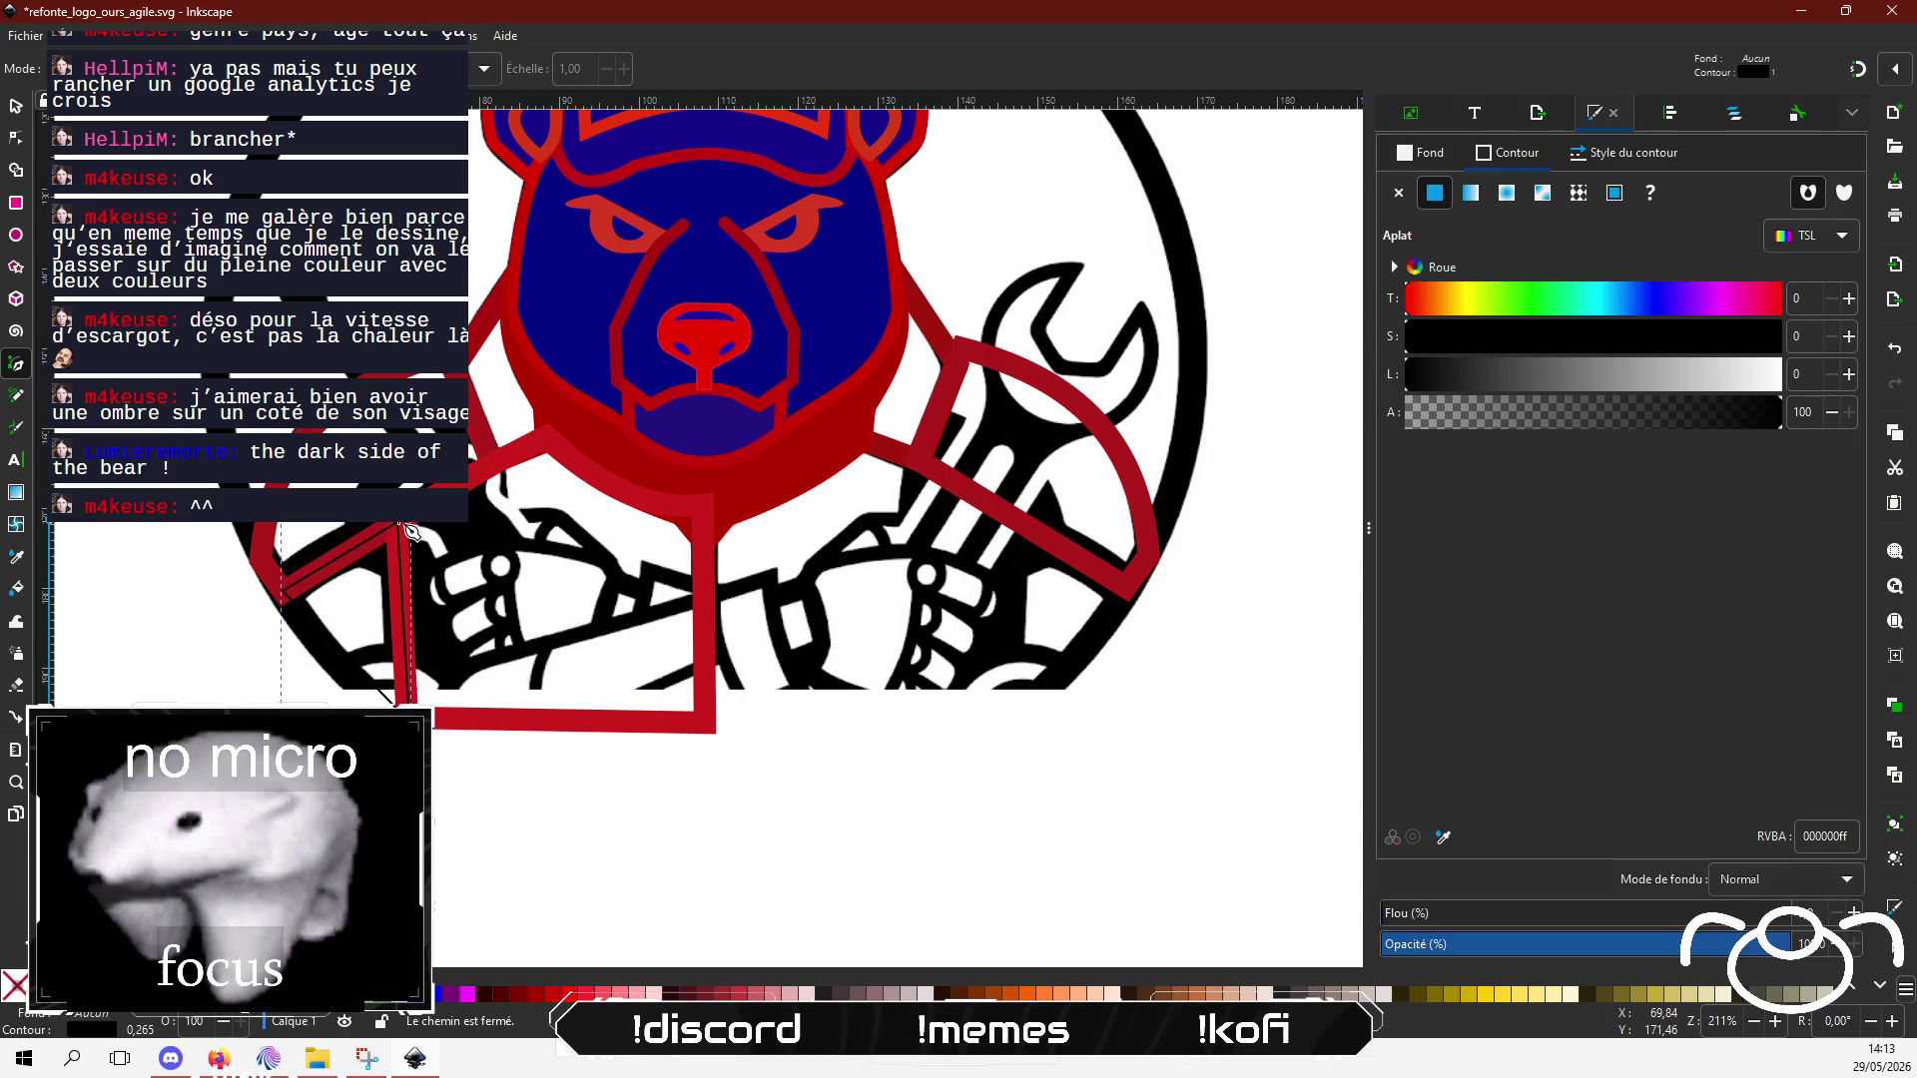
Step: Give the triangle a 10.6 px red cb1111 outline matching the lapel
left_click(1618, 160)
type("10,")
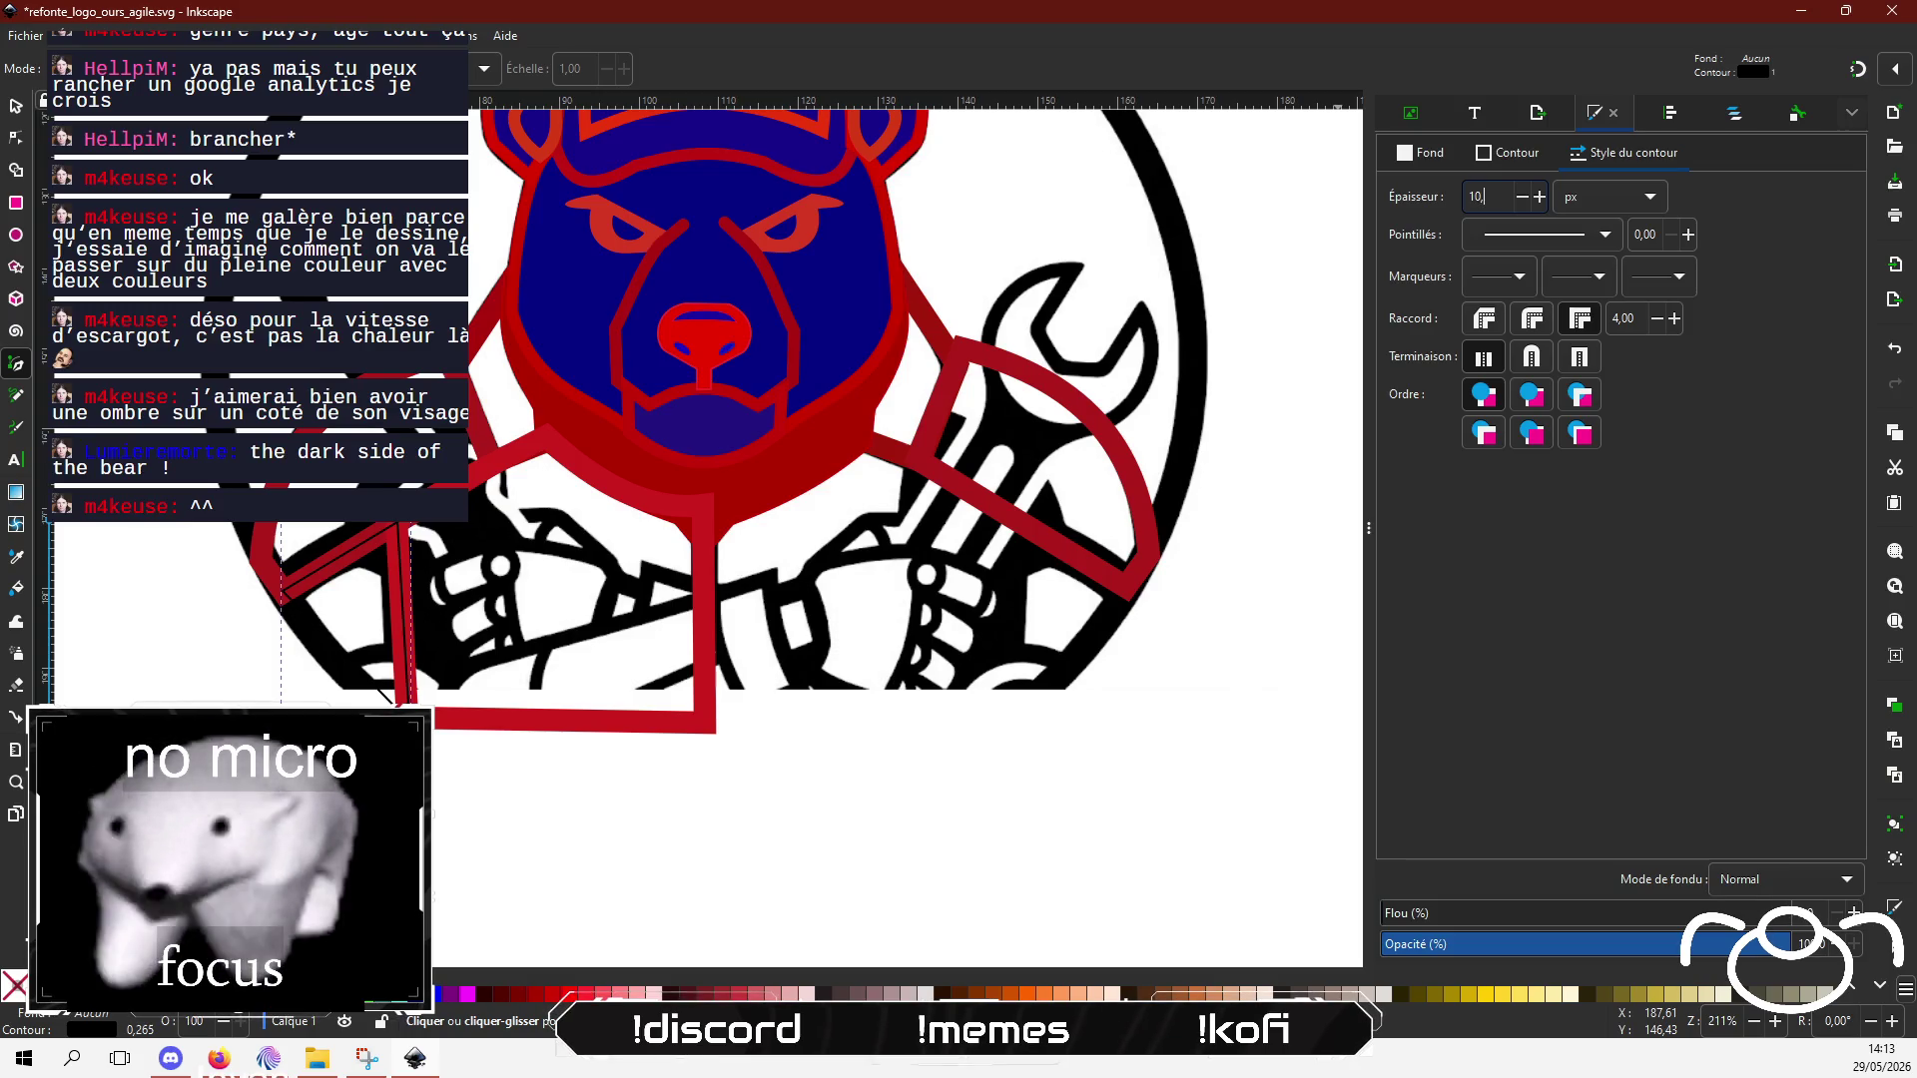
key("Return")
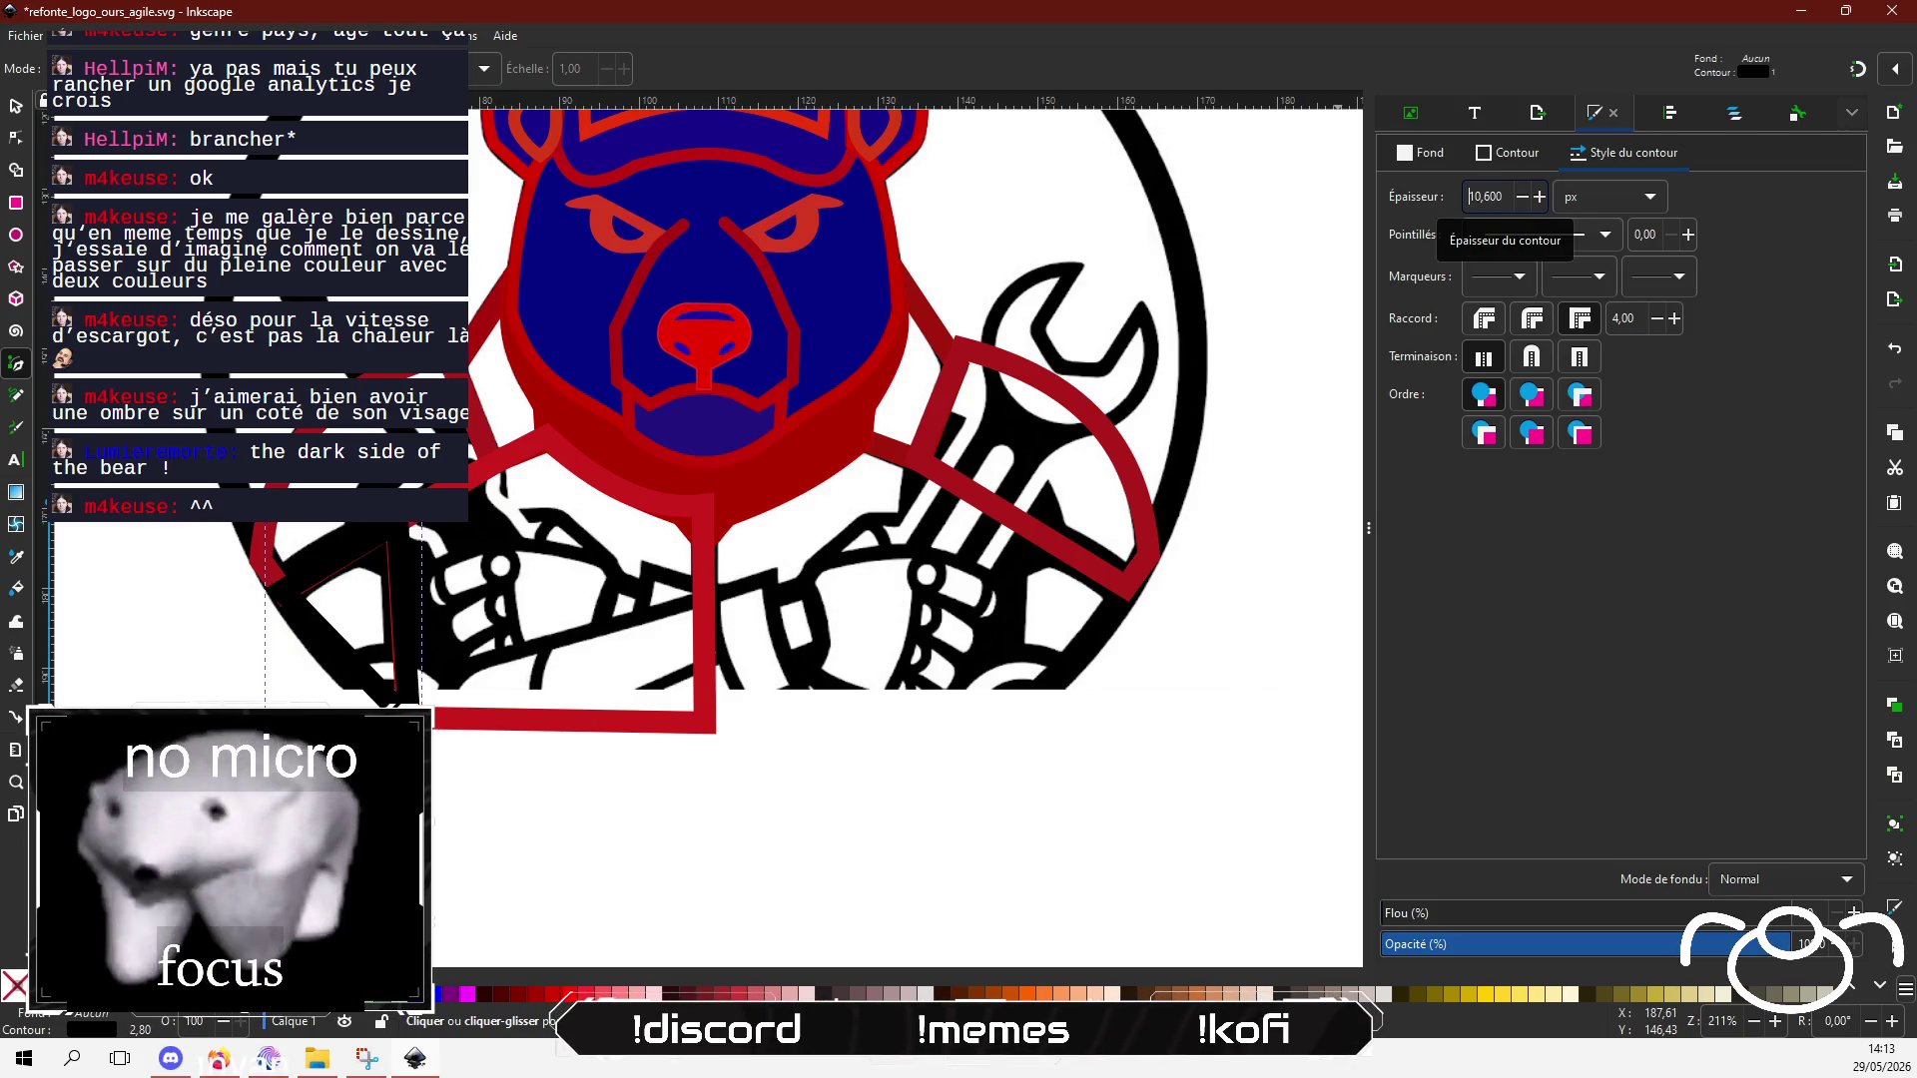
left_click(1488, 153)
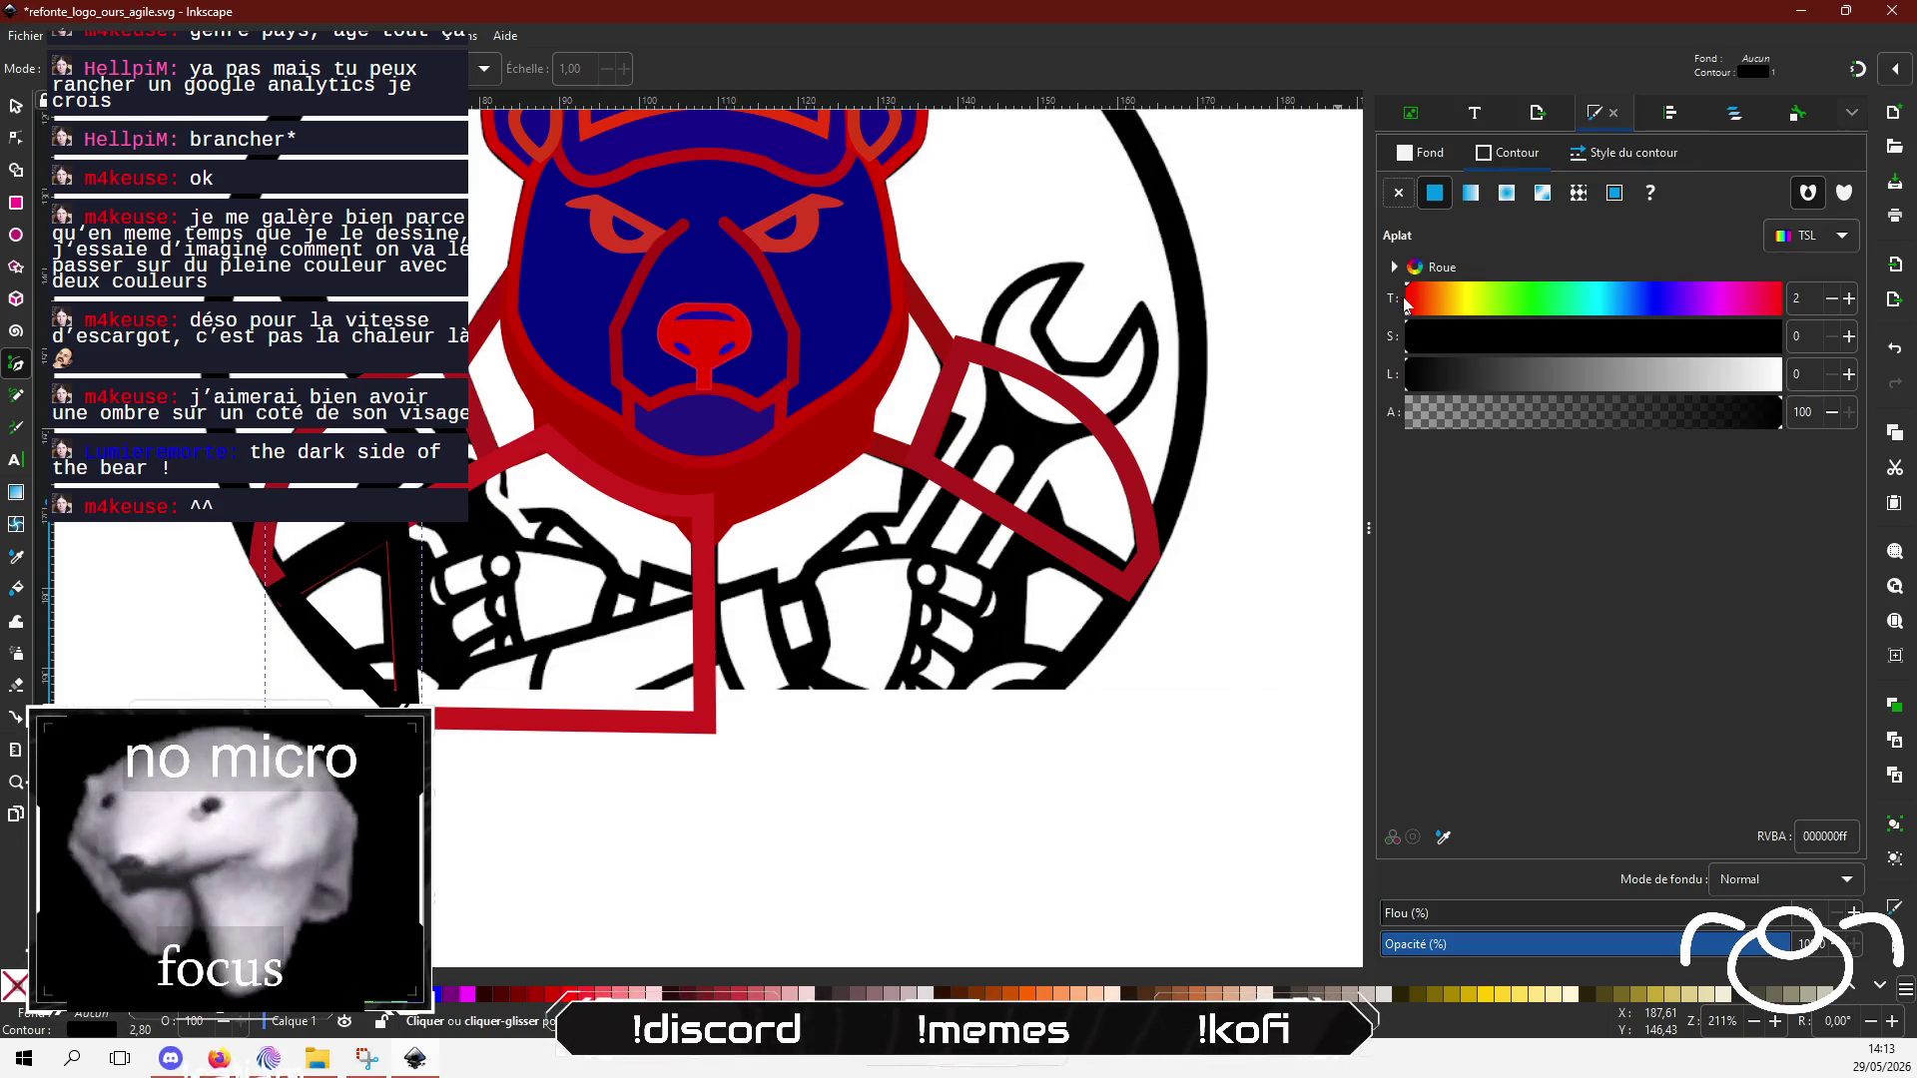
left_click(1723, 336)
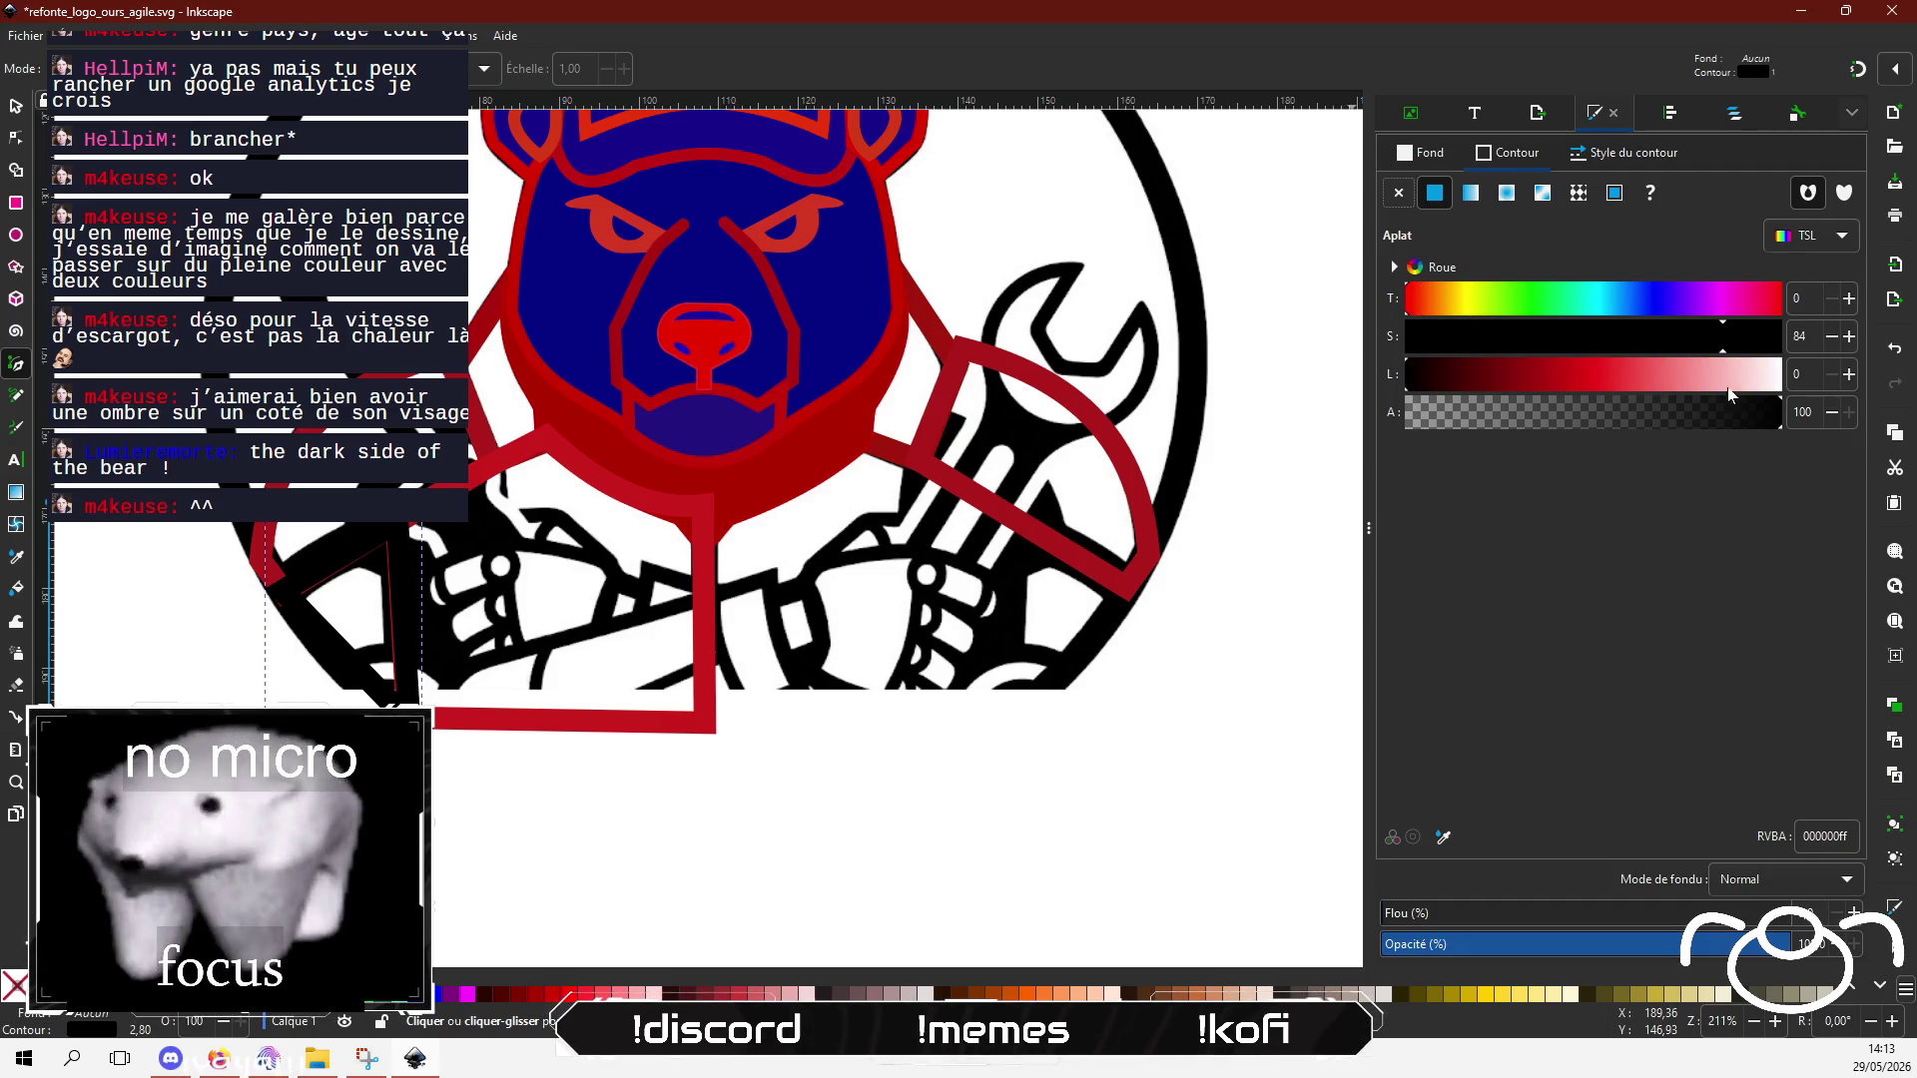
left_click(1576, 375)
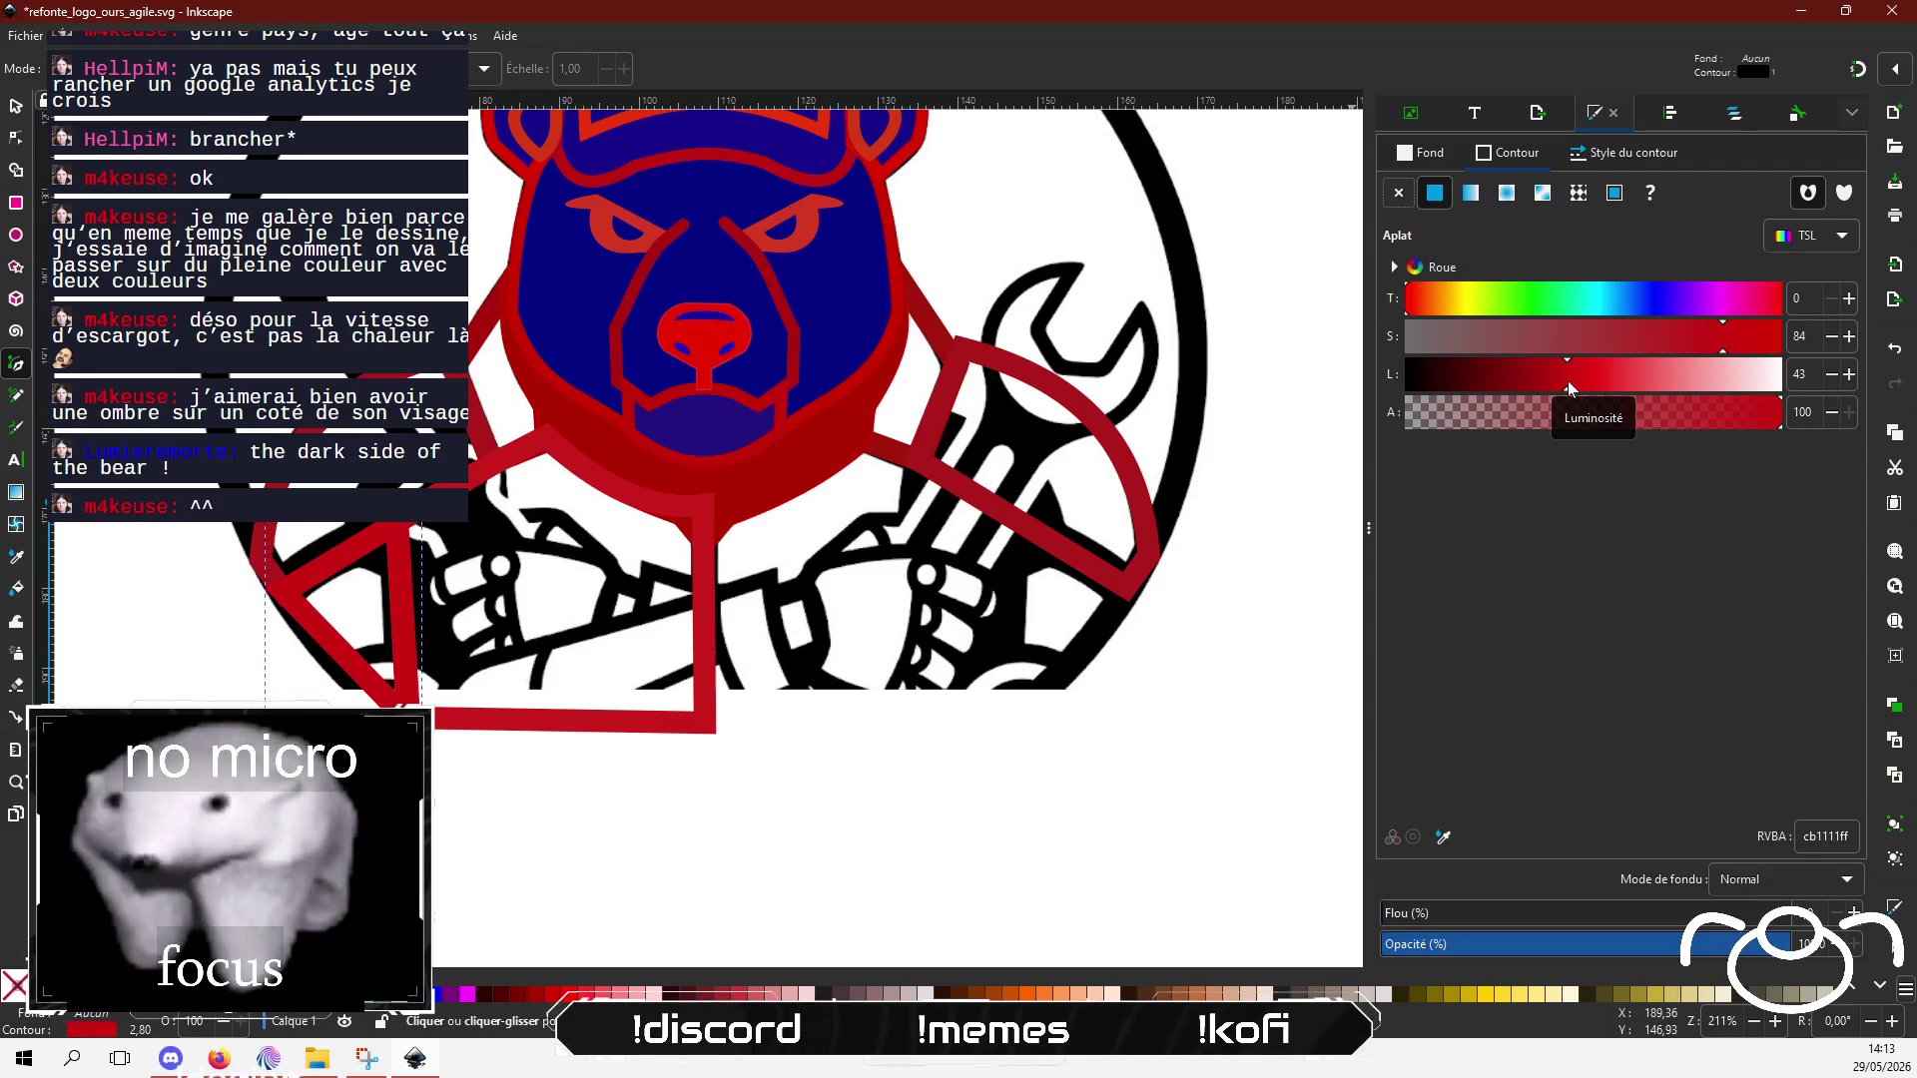
left_click(16, 137)
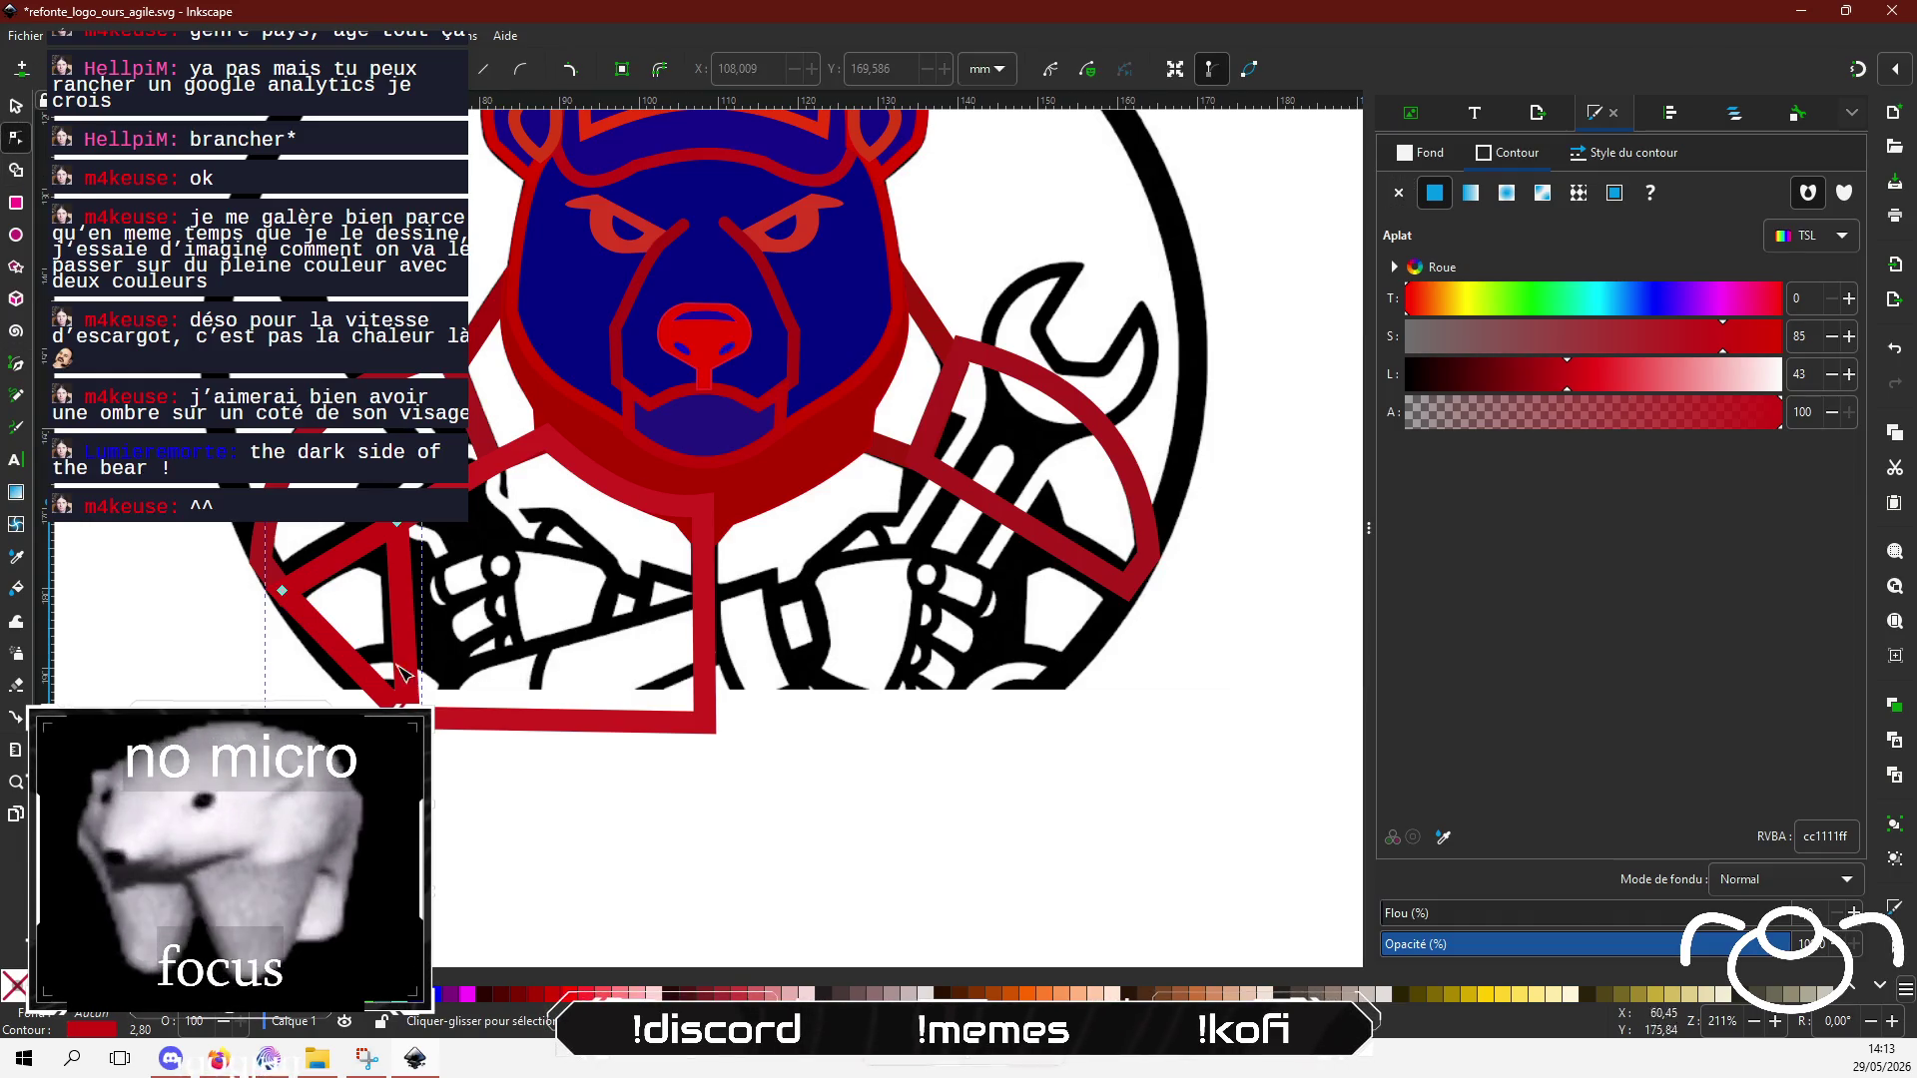
Step: Snap the triangle's bottom node onto the lapel's bottom-left corner
scroll(493, 833, "up", 2, "ctrl")
scroll(415, 663, "up", 1, "ctrl")
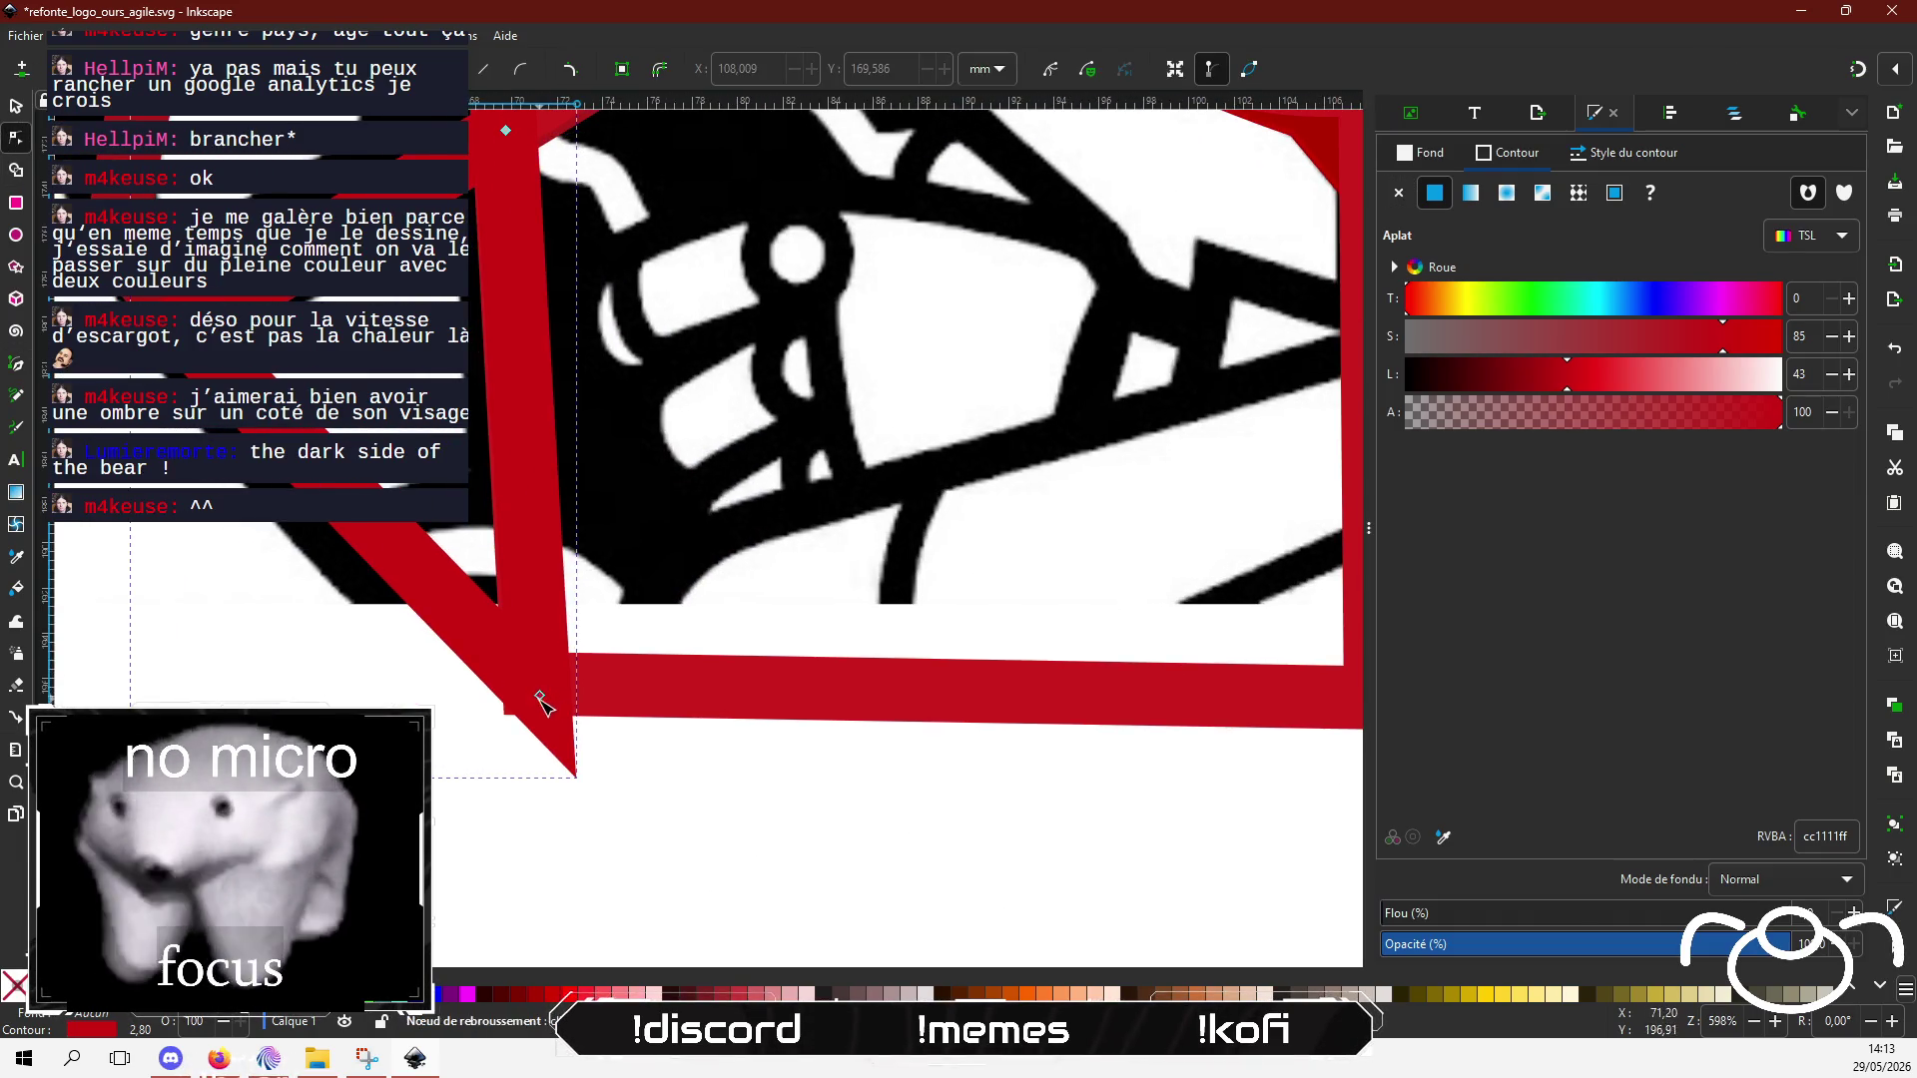
mouse_move(544, 701)
left_mouse_down()
mouse_move(500, 642)
mouse_move(483, 655)
mouse_move(506, 642)
mouse_move(521, 692)
left_mouse_up()
left_click_drag(523, 692, 523, 686)
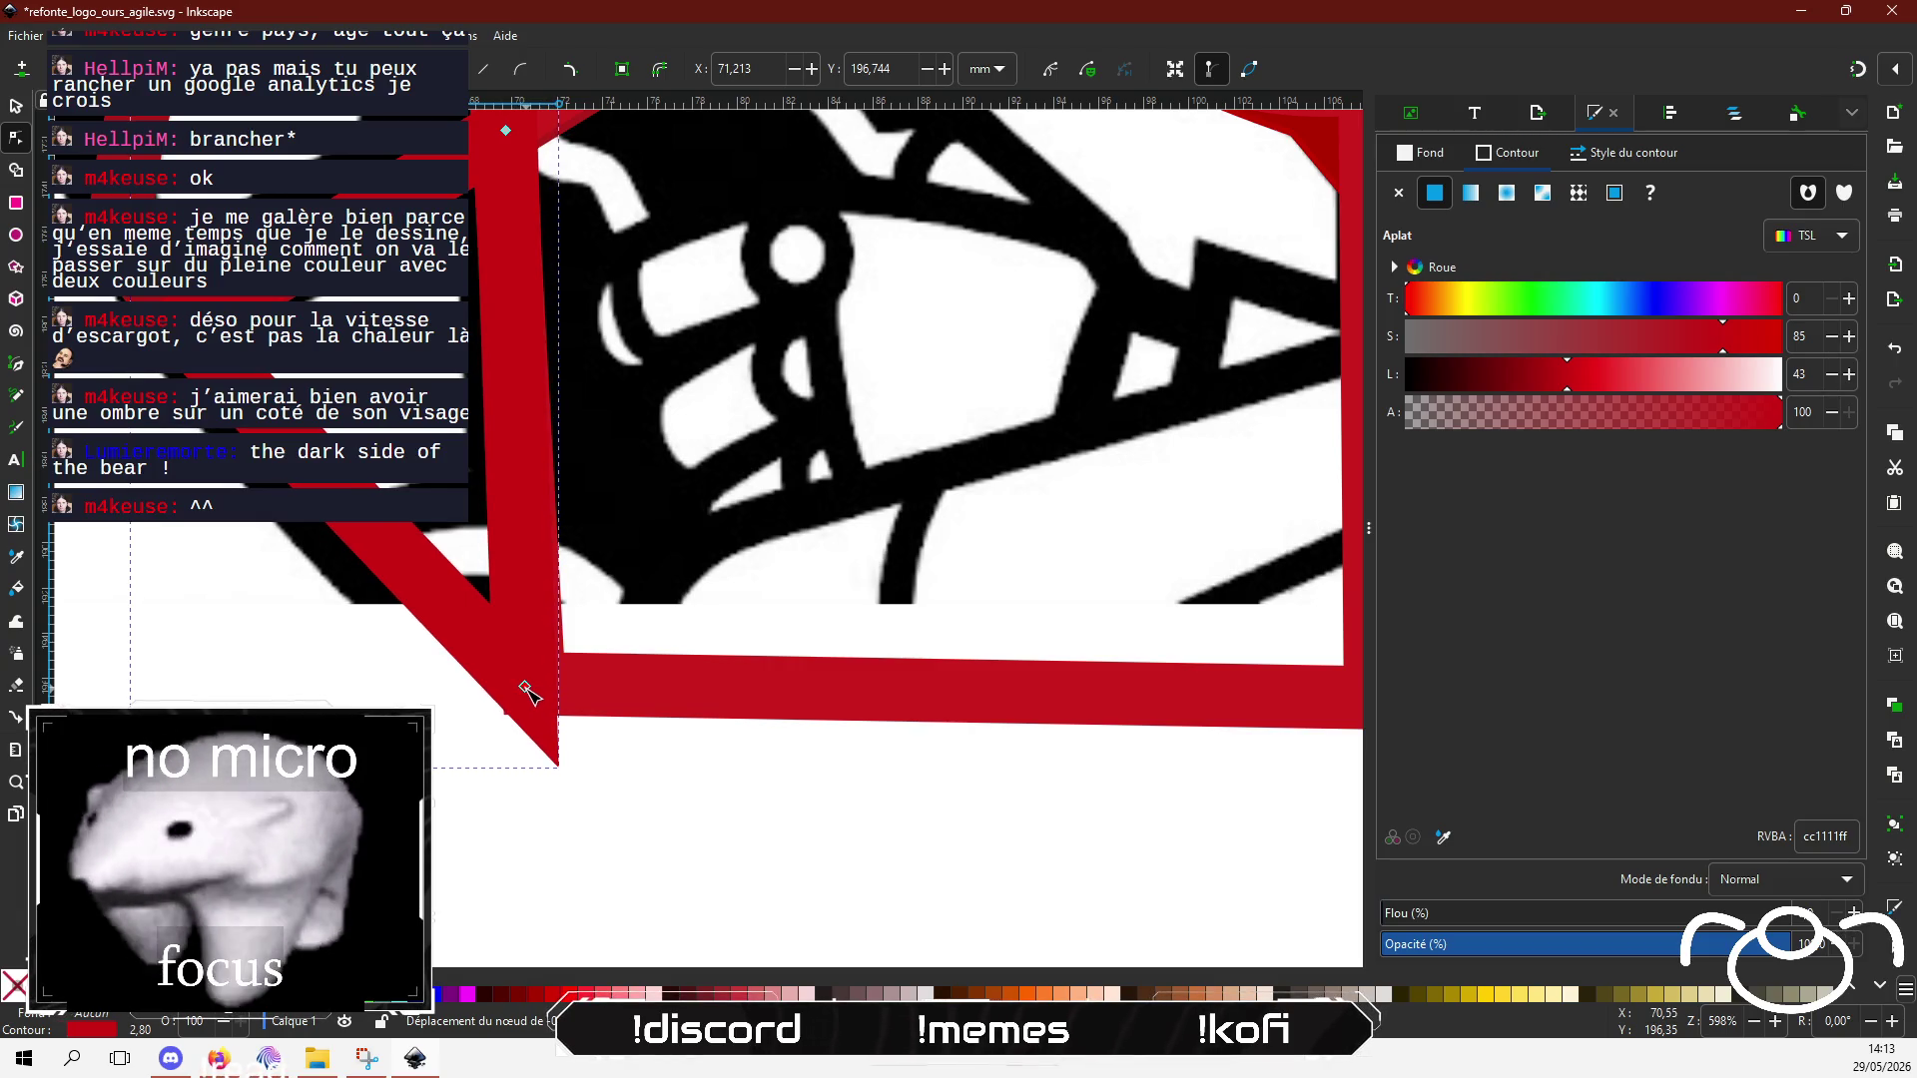
Step: Set the triangle outline's corner join to Bevel
left_click(1590, 156)
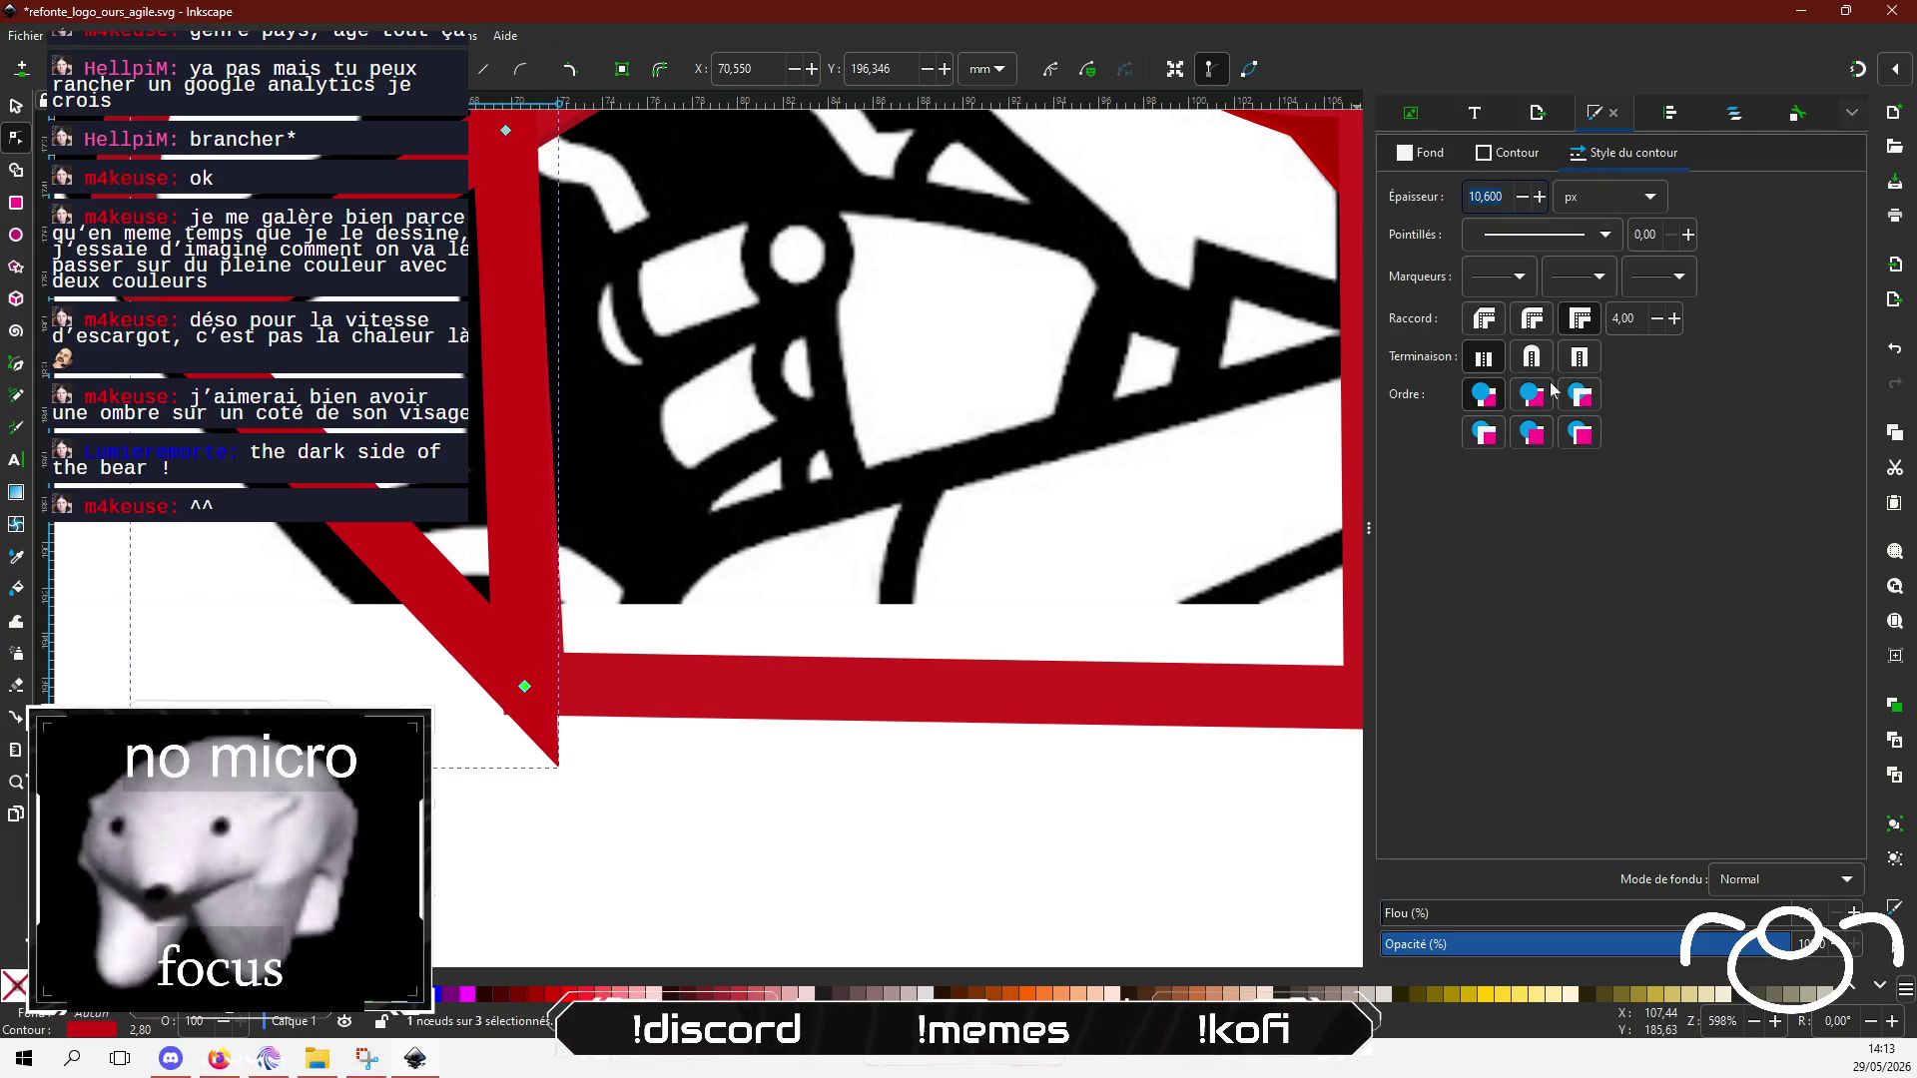
left_click(1582, 365)
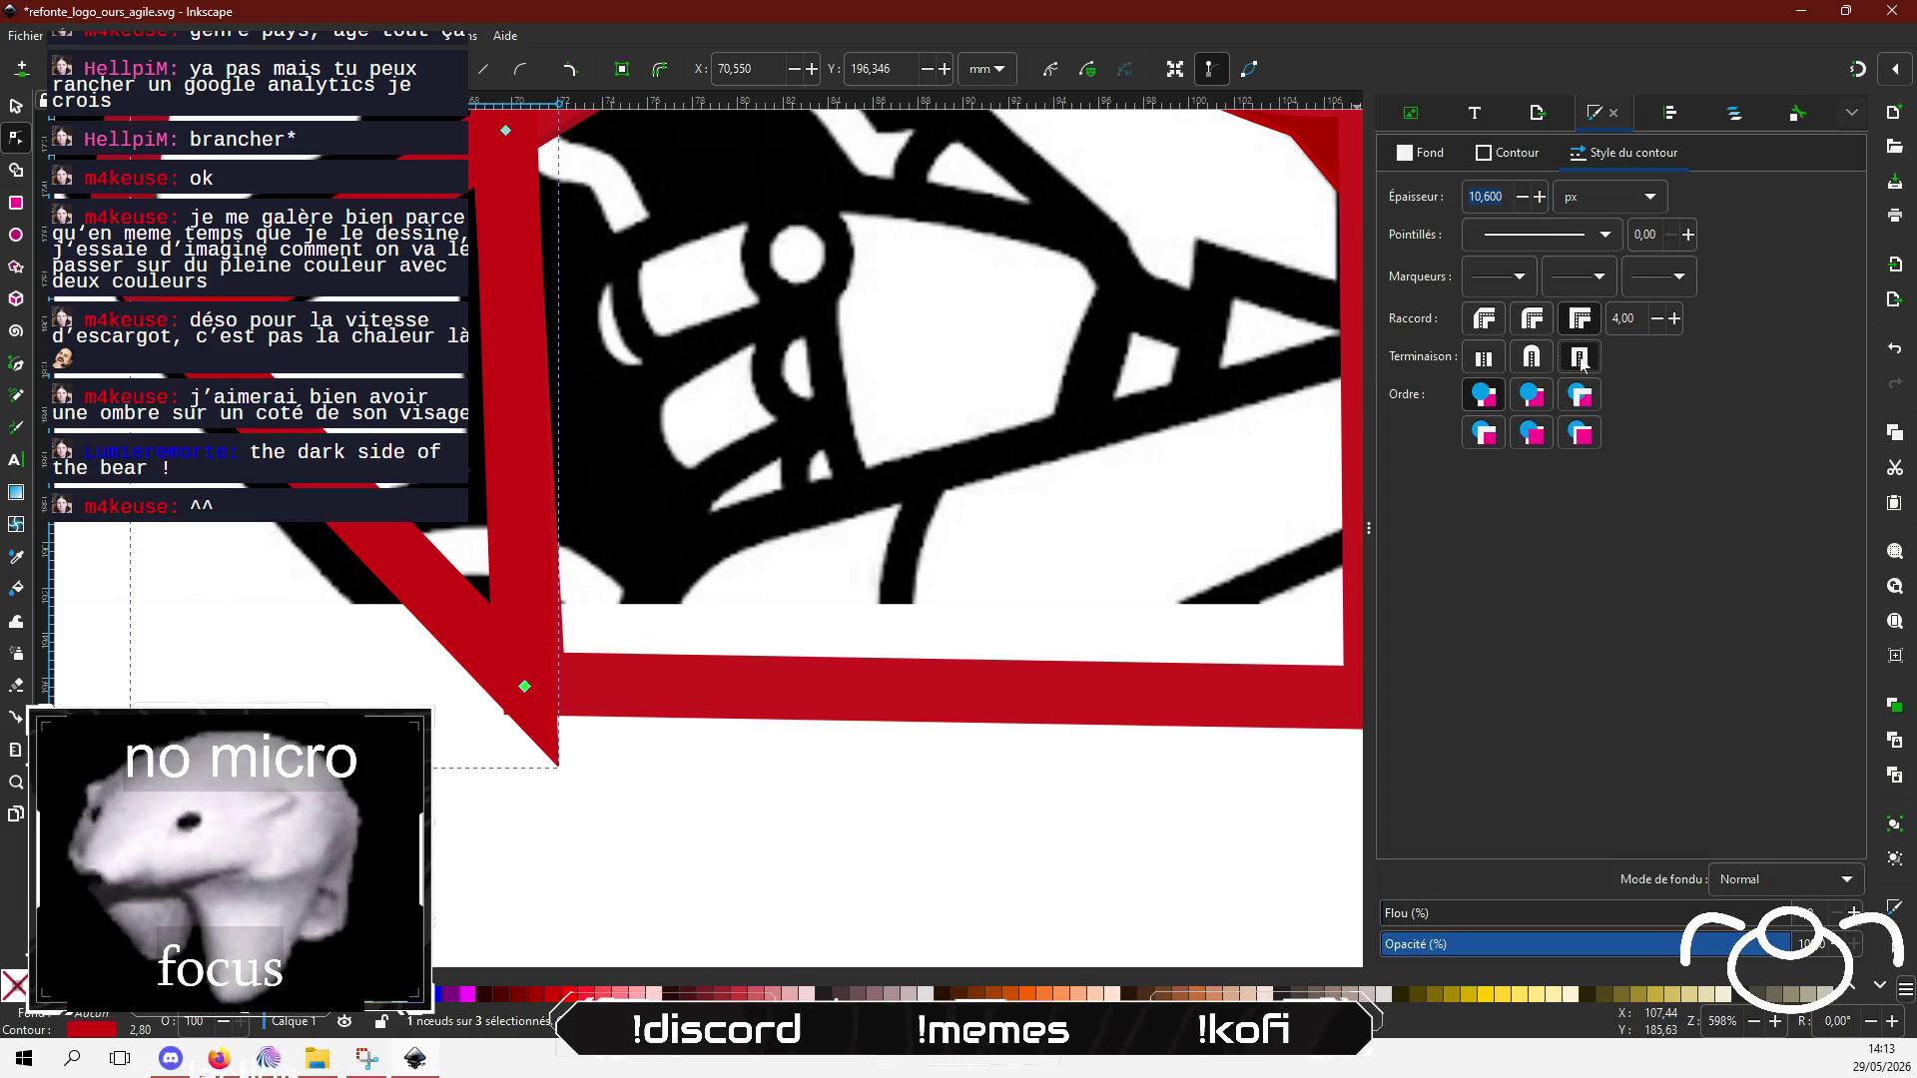
left_click(1485, 319)
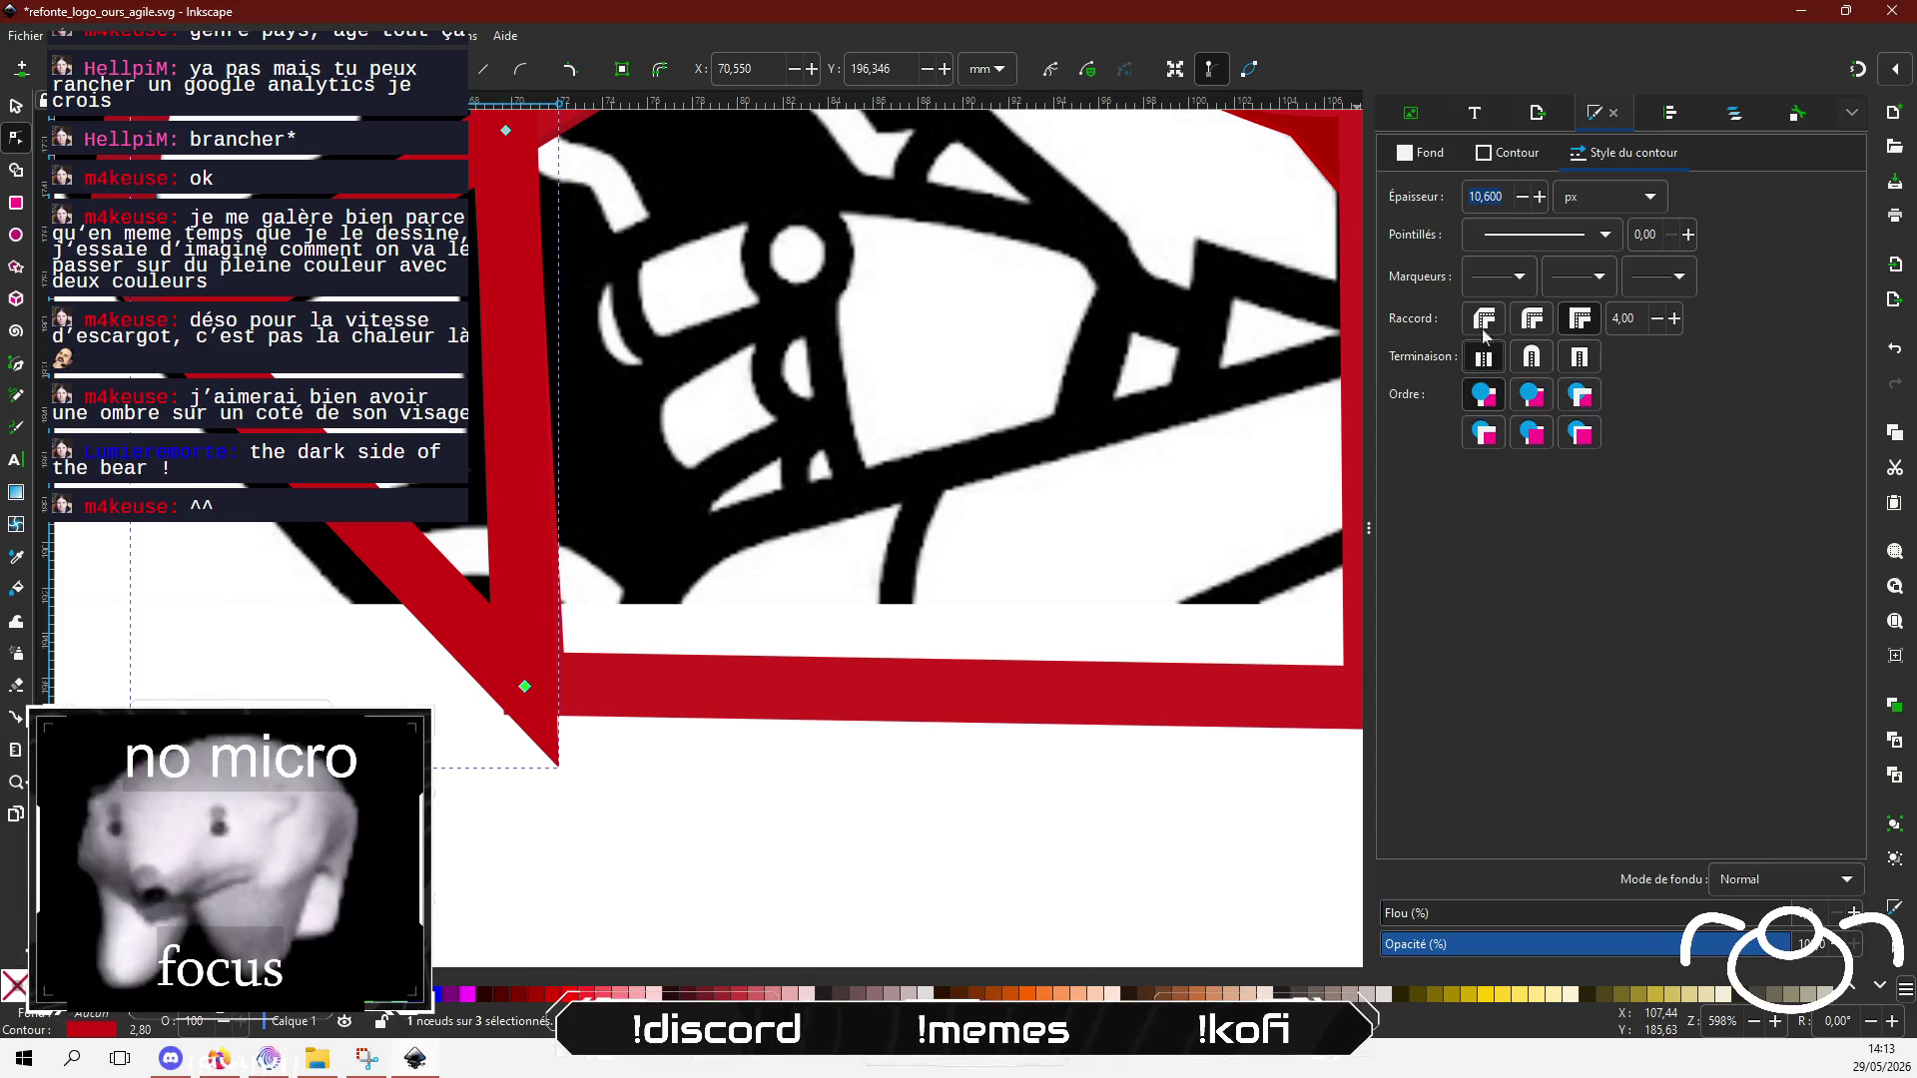
left_click(1532, 320)
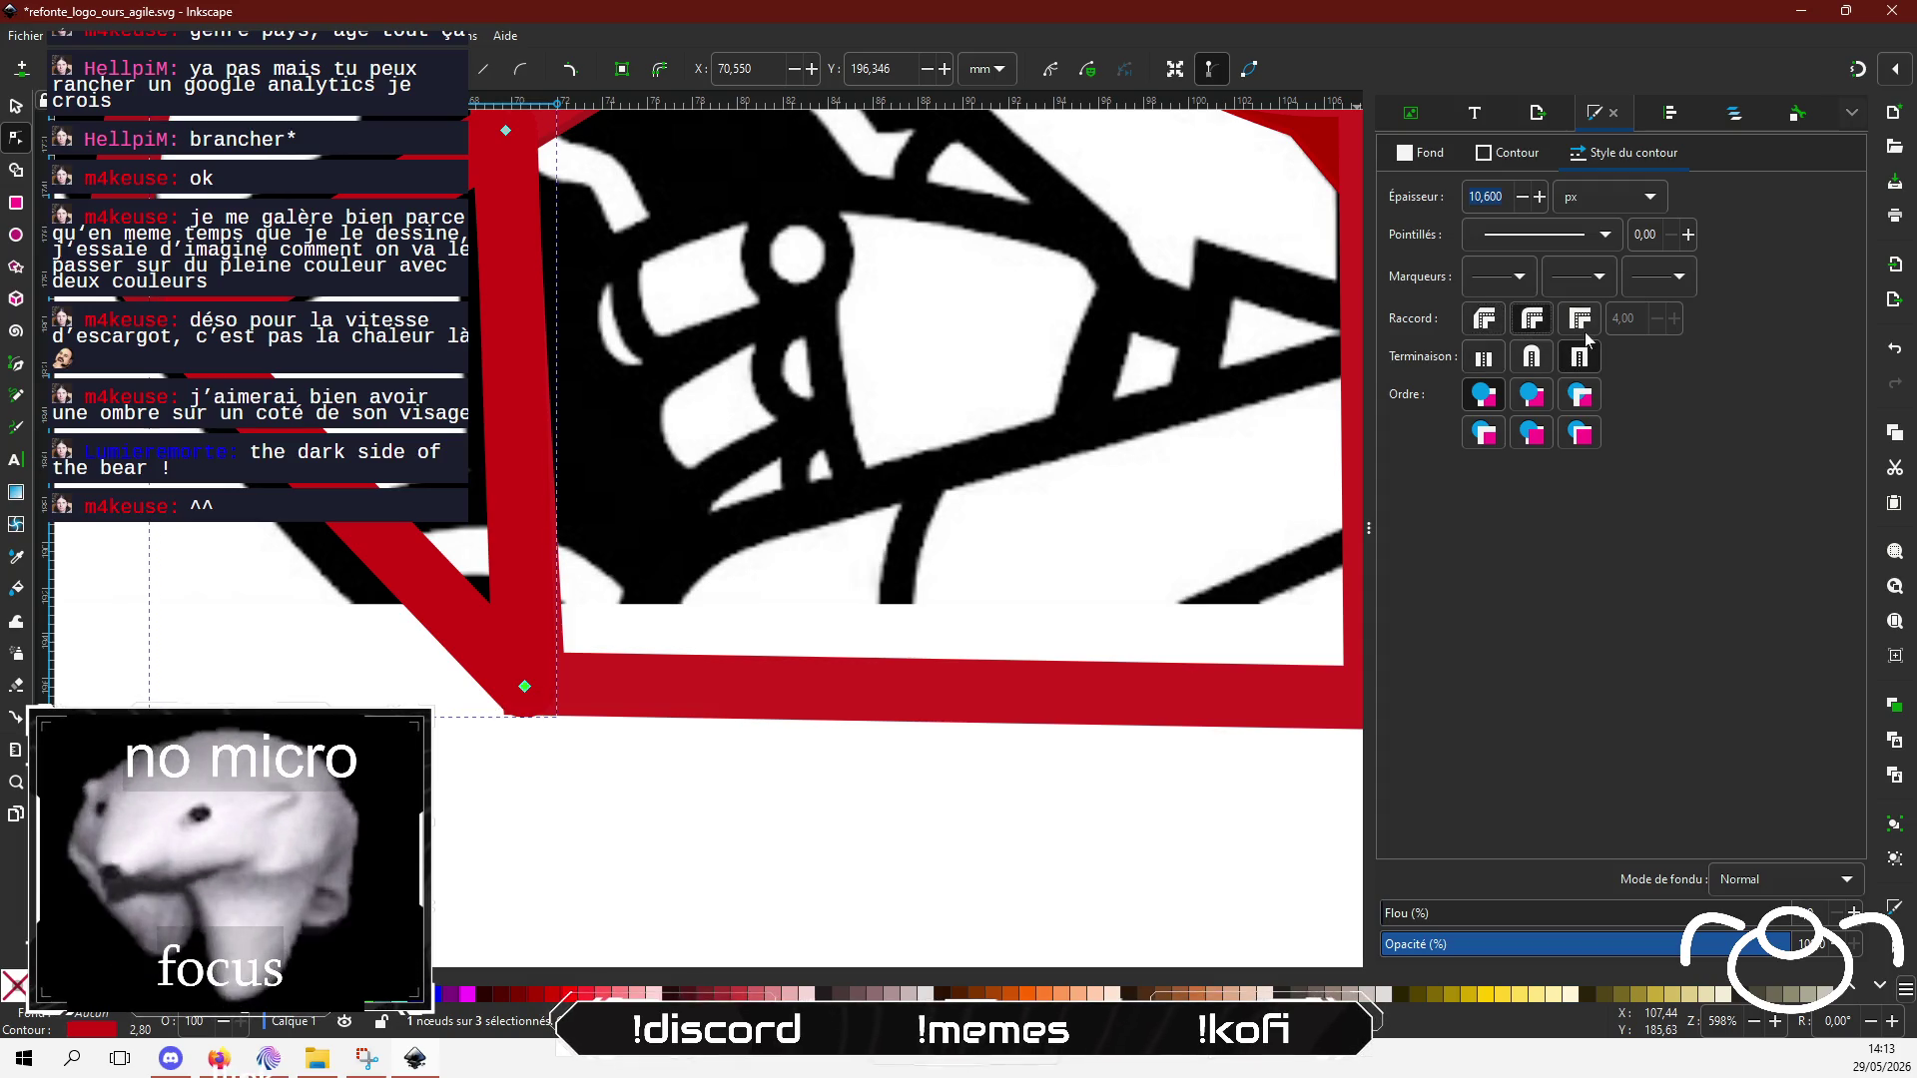
left_click(1581, 320)
left_click(1488, 320)
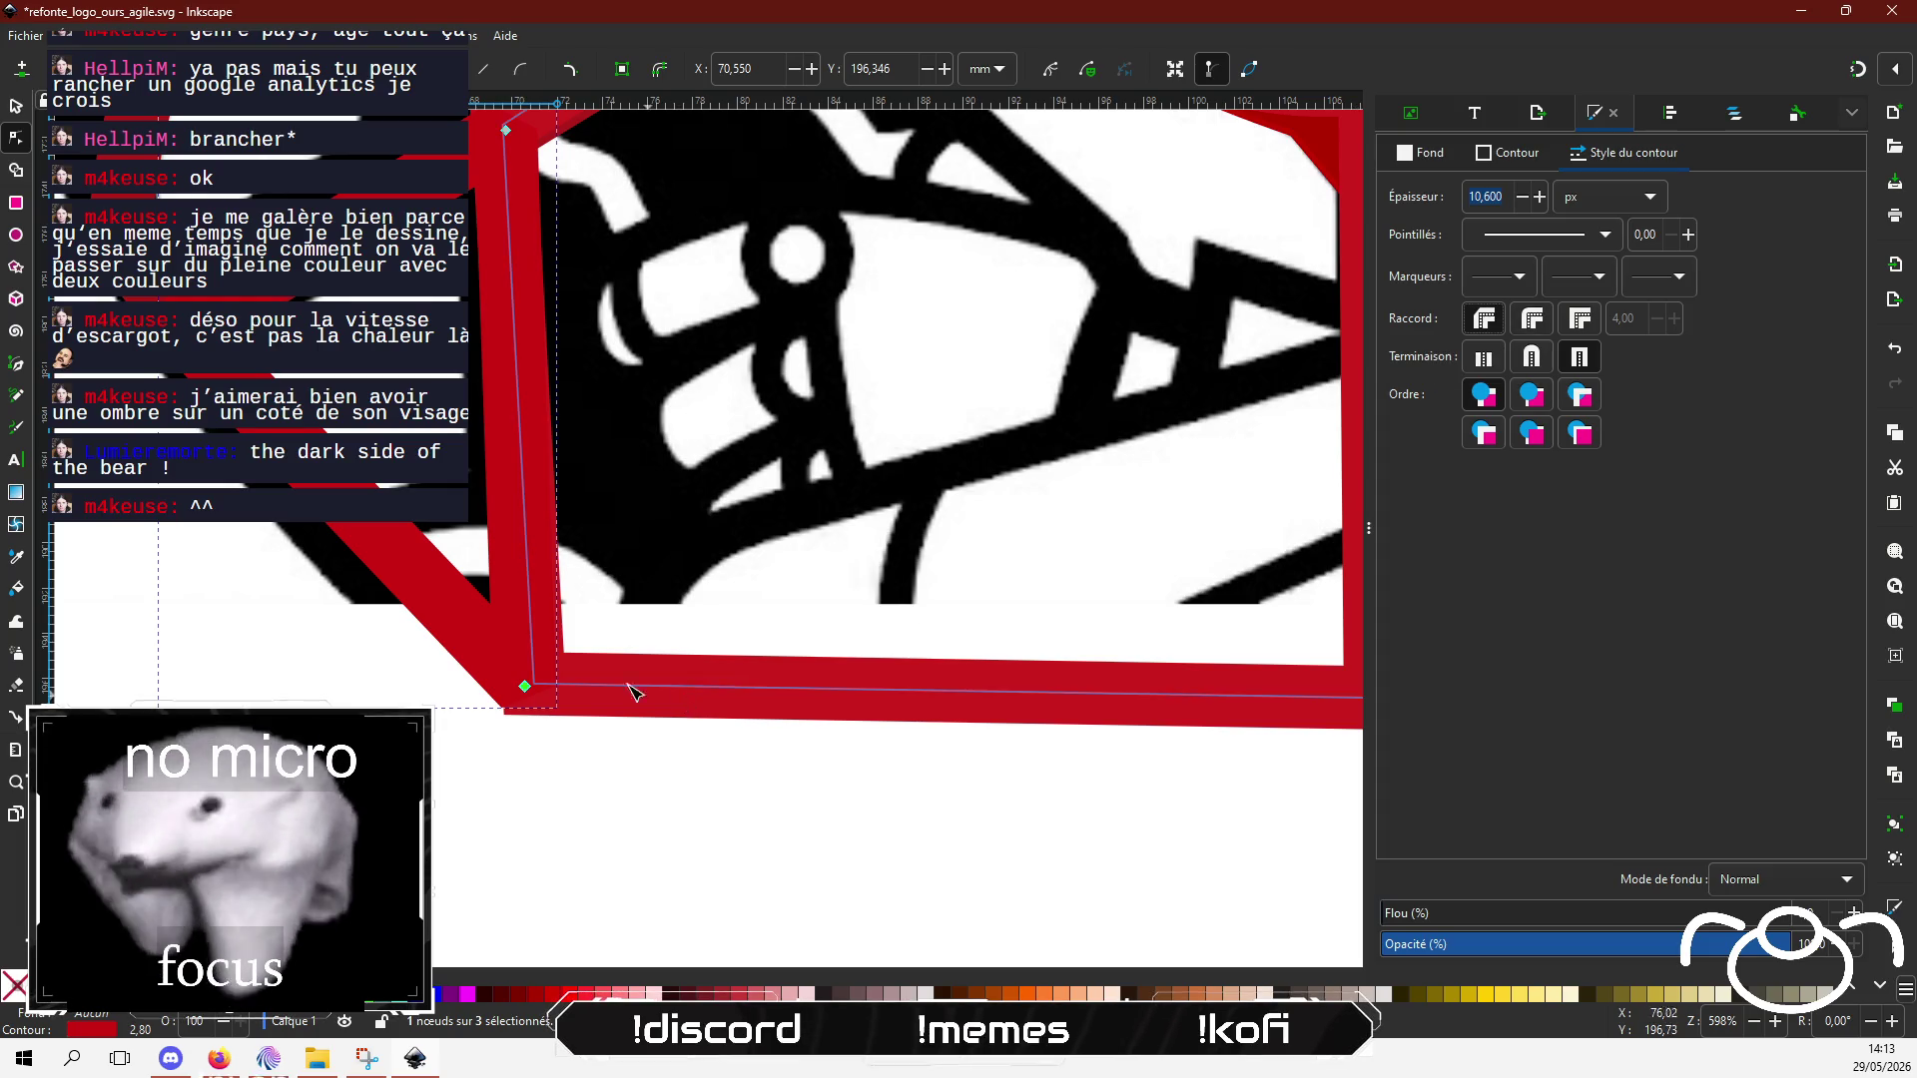
scroll(538, 682, "down", 2, "ctrl")
left_click(244, 579)
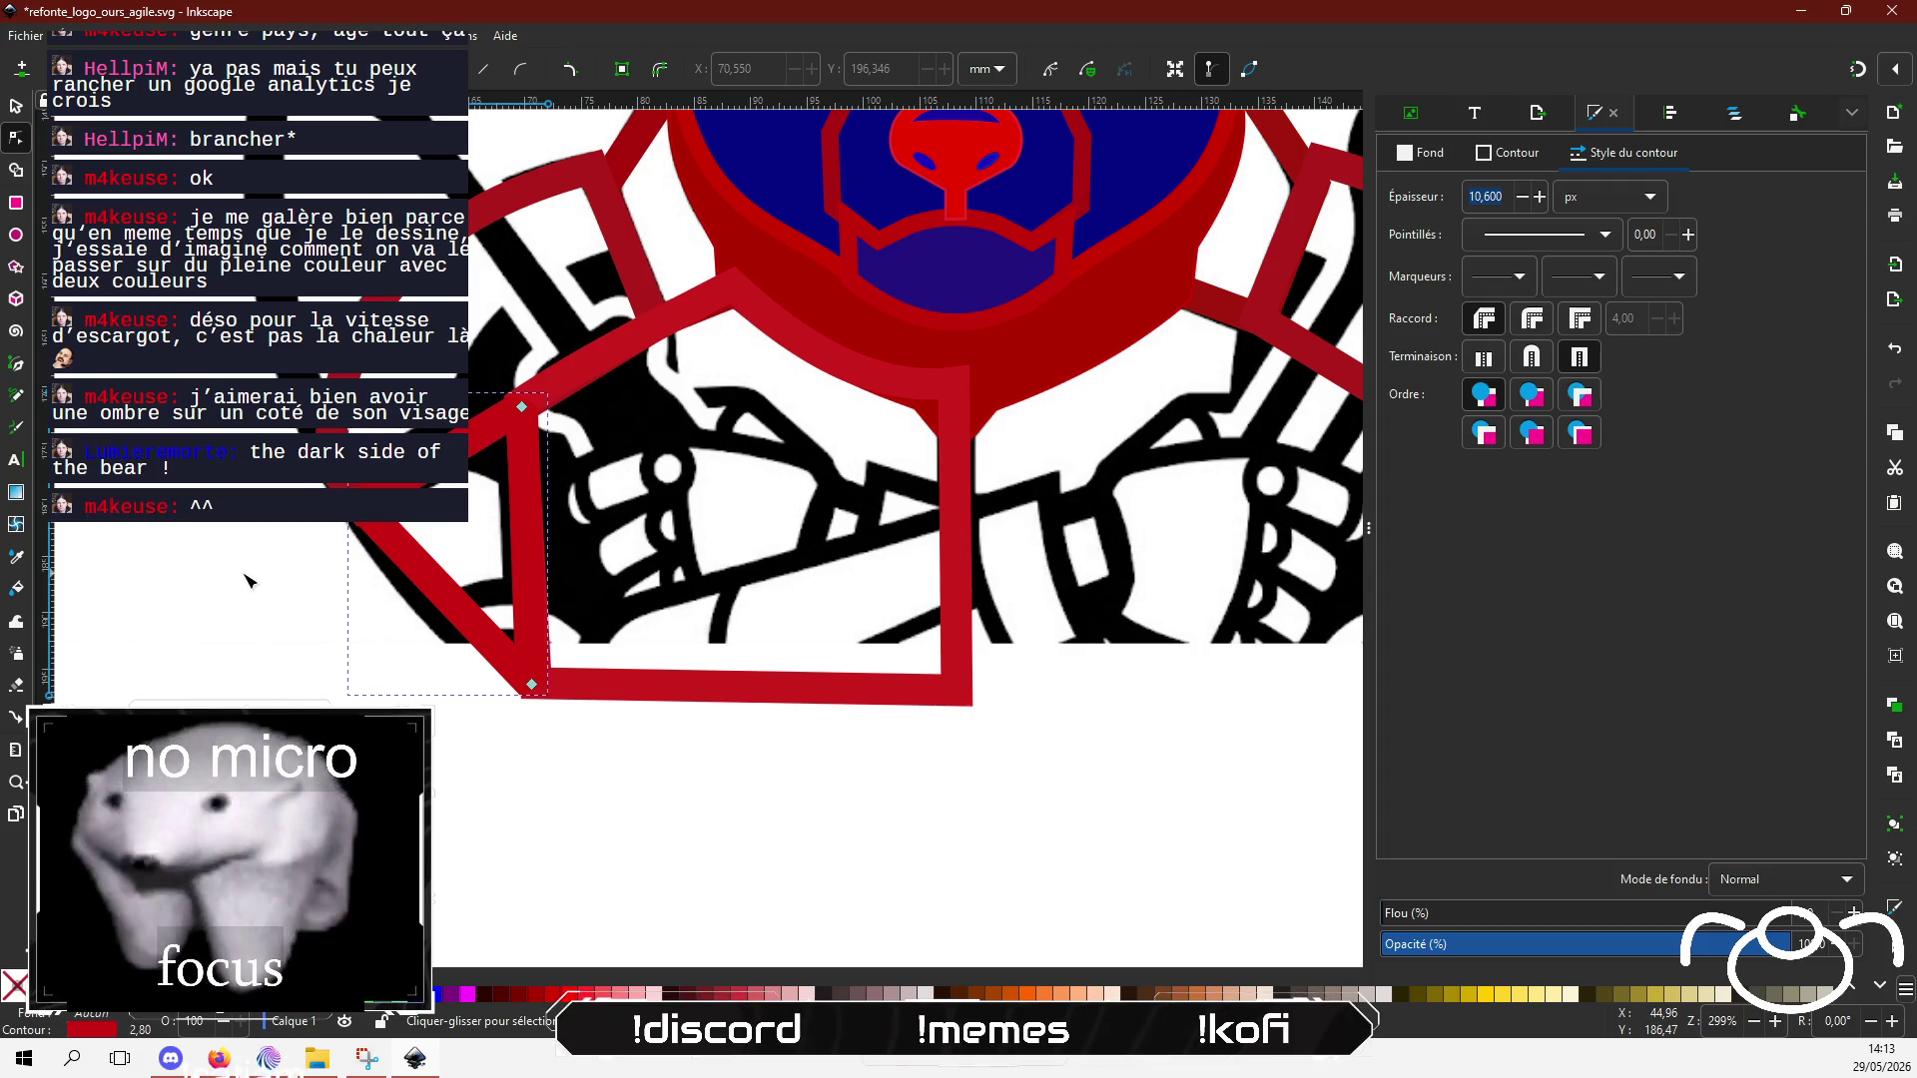
scroll(595, 775, "down", 1, "ctrl")
scroll(470, 788, "up", 2)
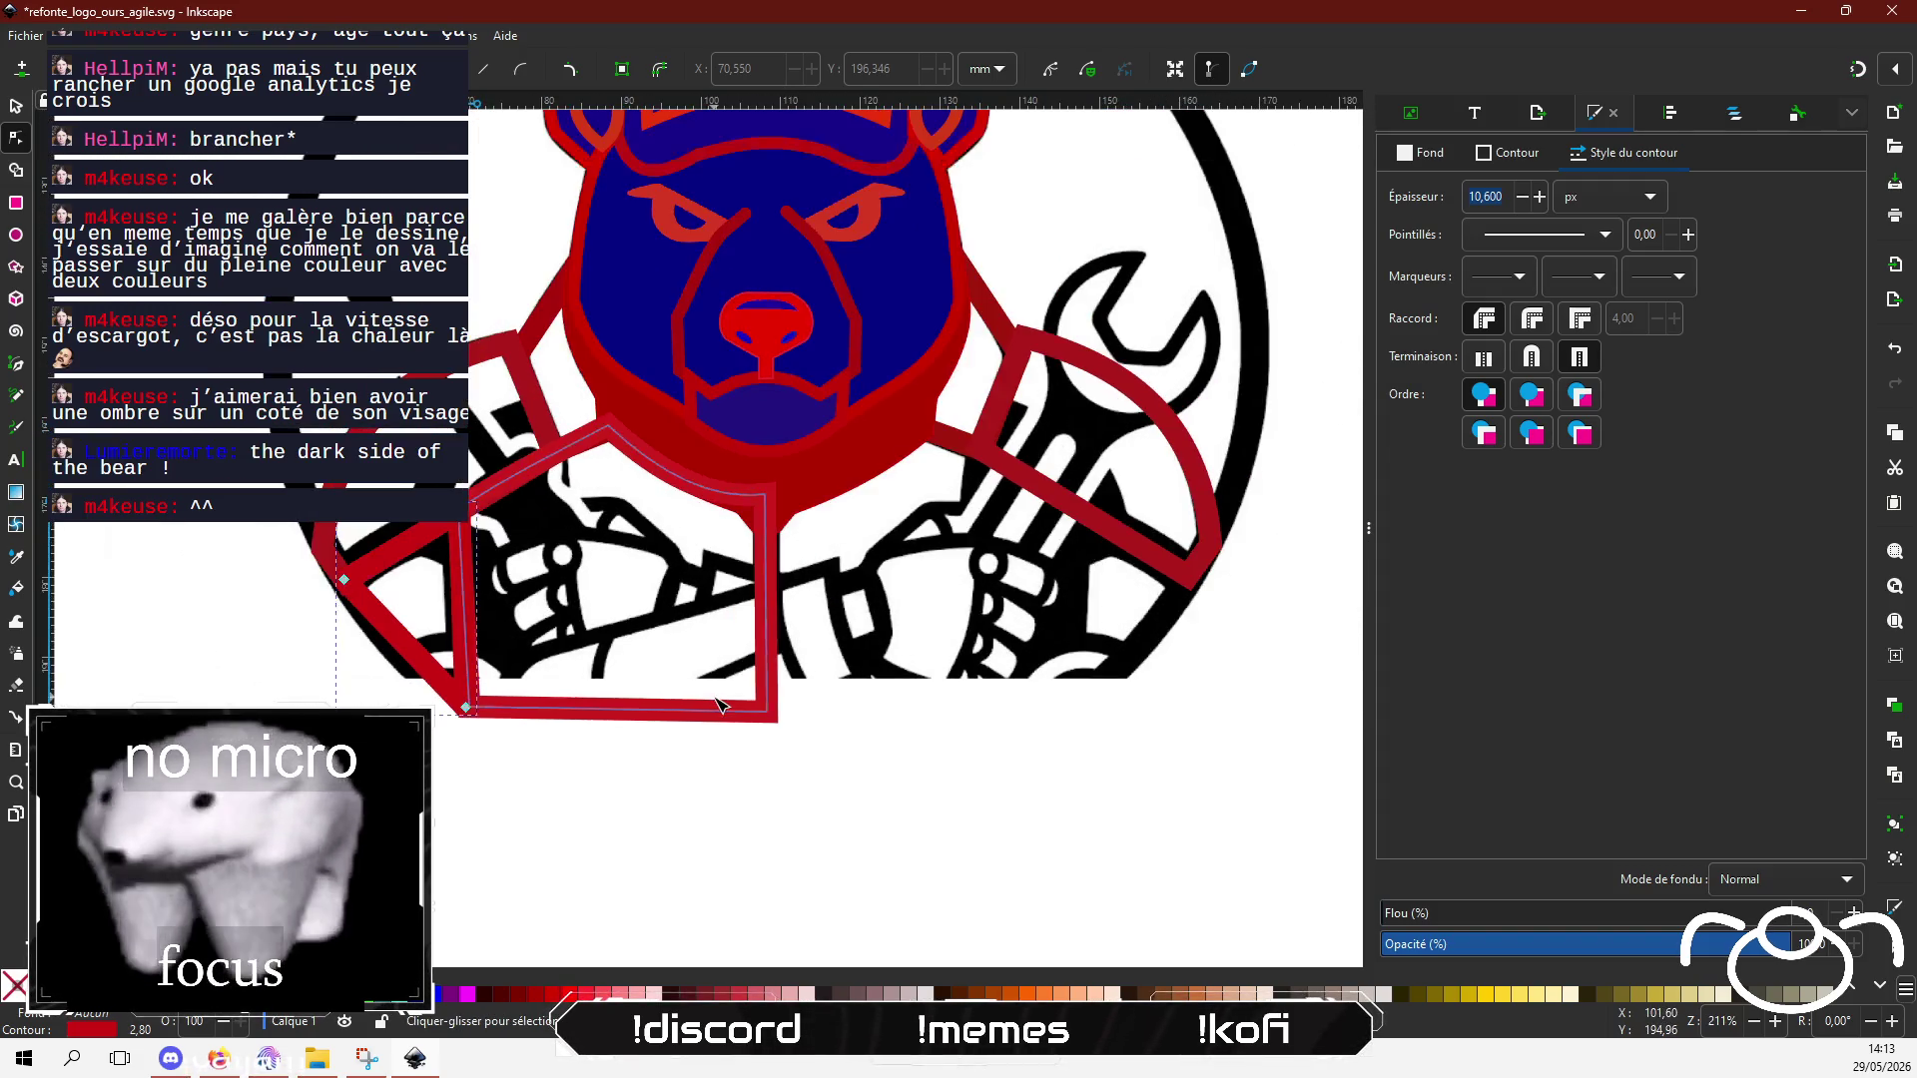
left_click(15, 105)
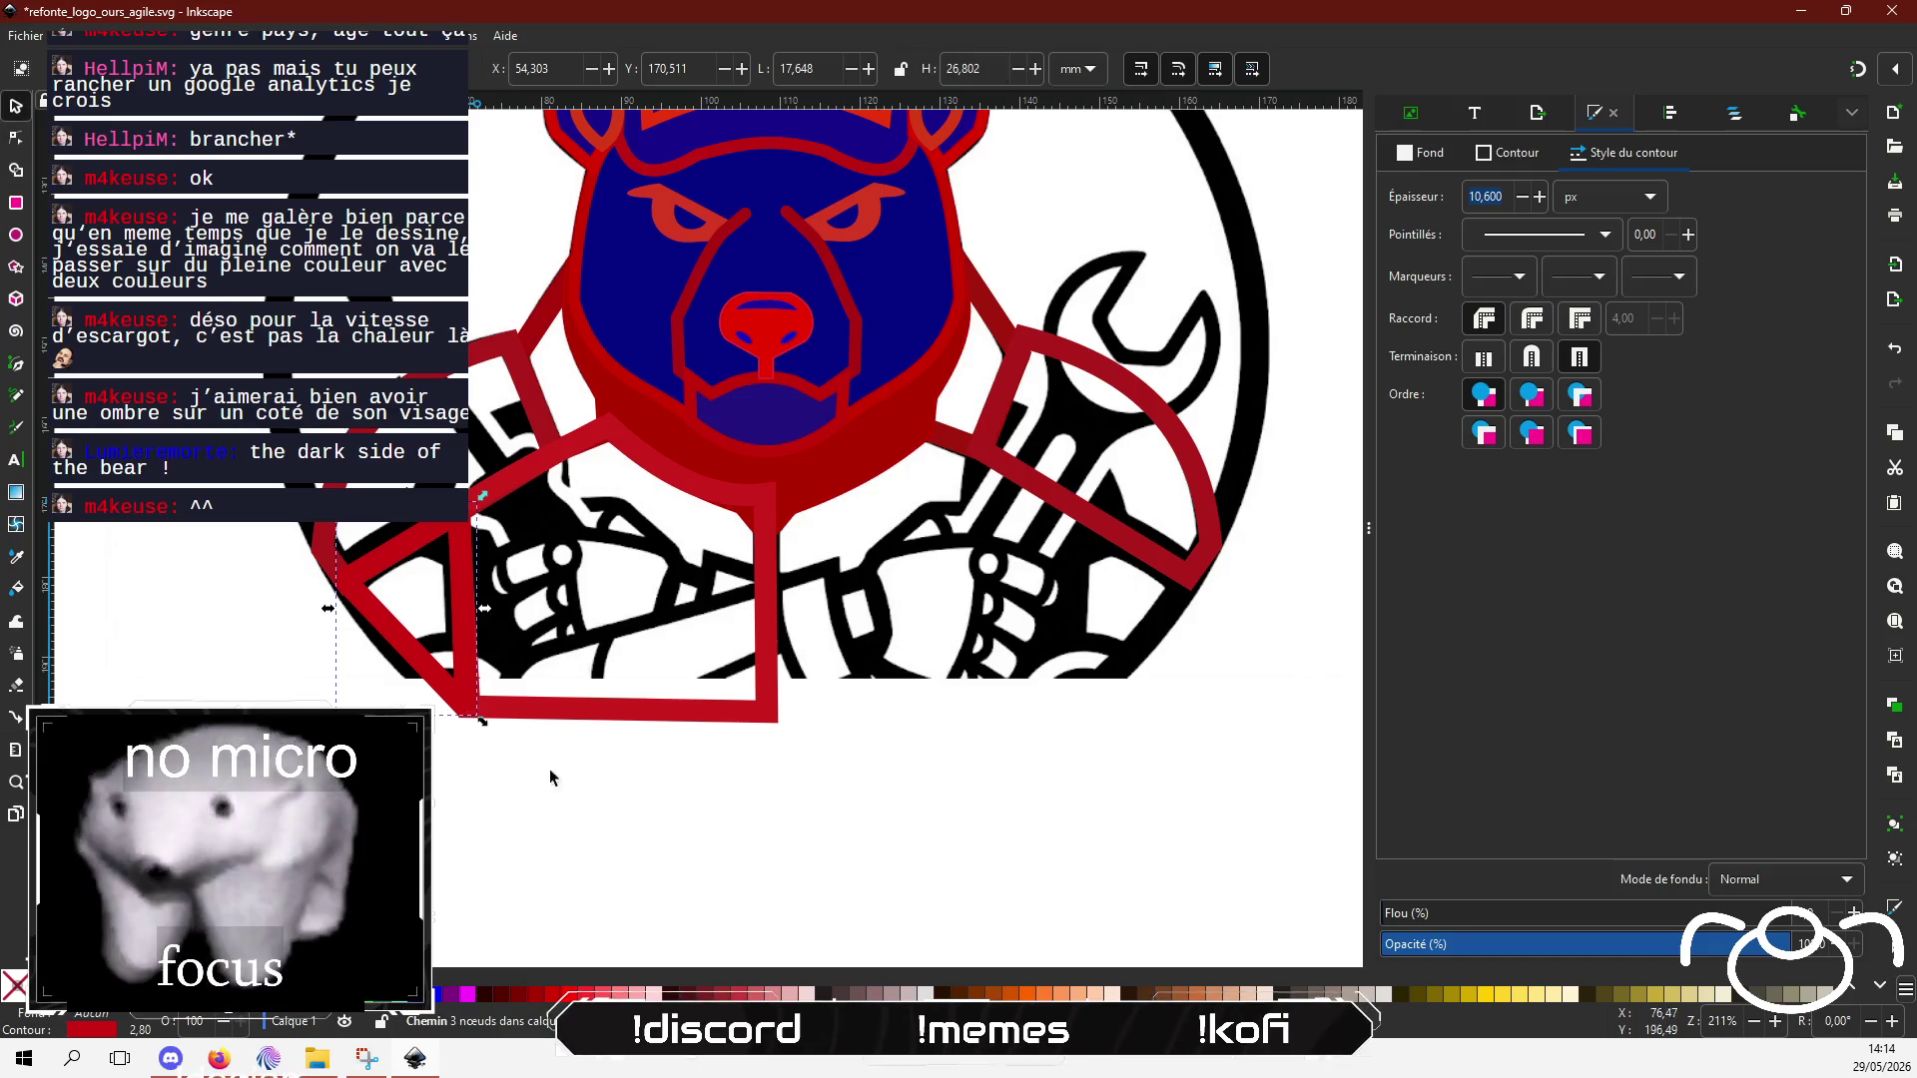
Step: Duplicate the lapel panel and triangle, flip them onto the jacket's right side, then switch to Mix It Up
left_click(585, 715, "shift")
key("ctrl+v")
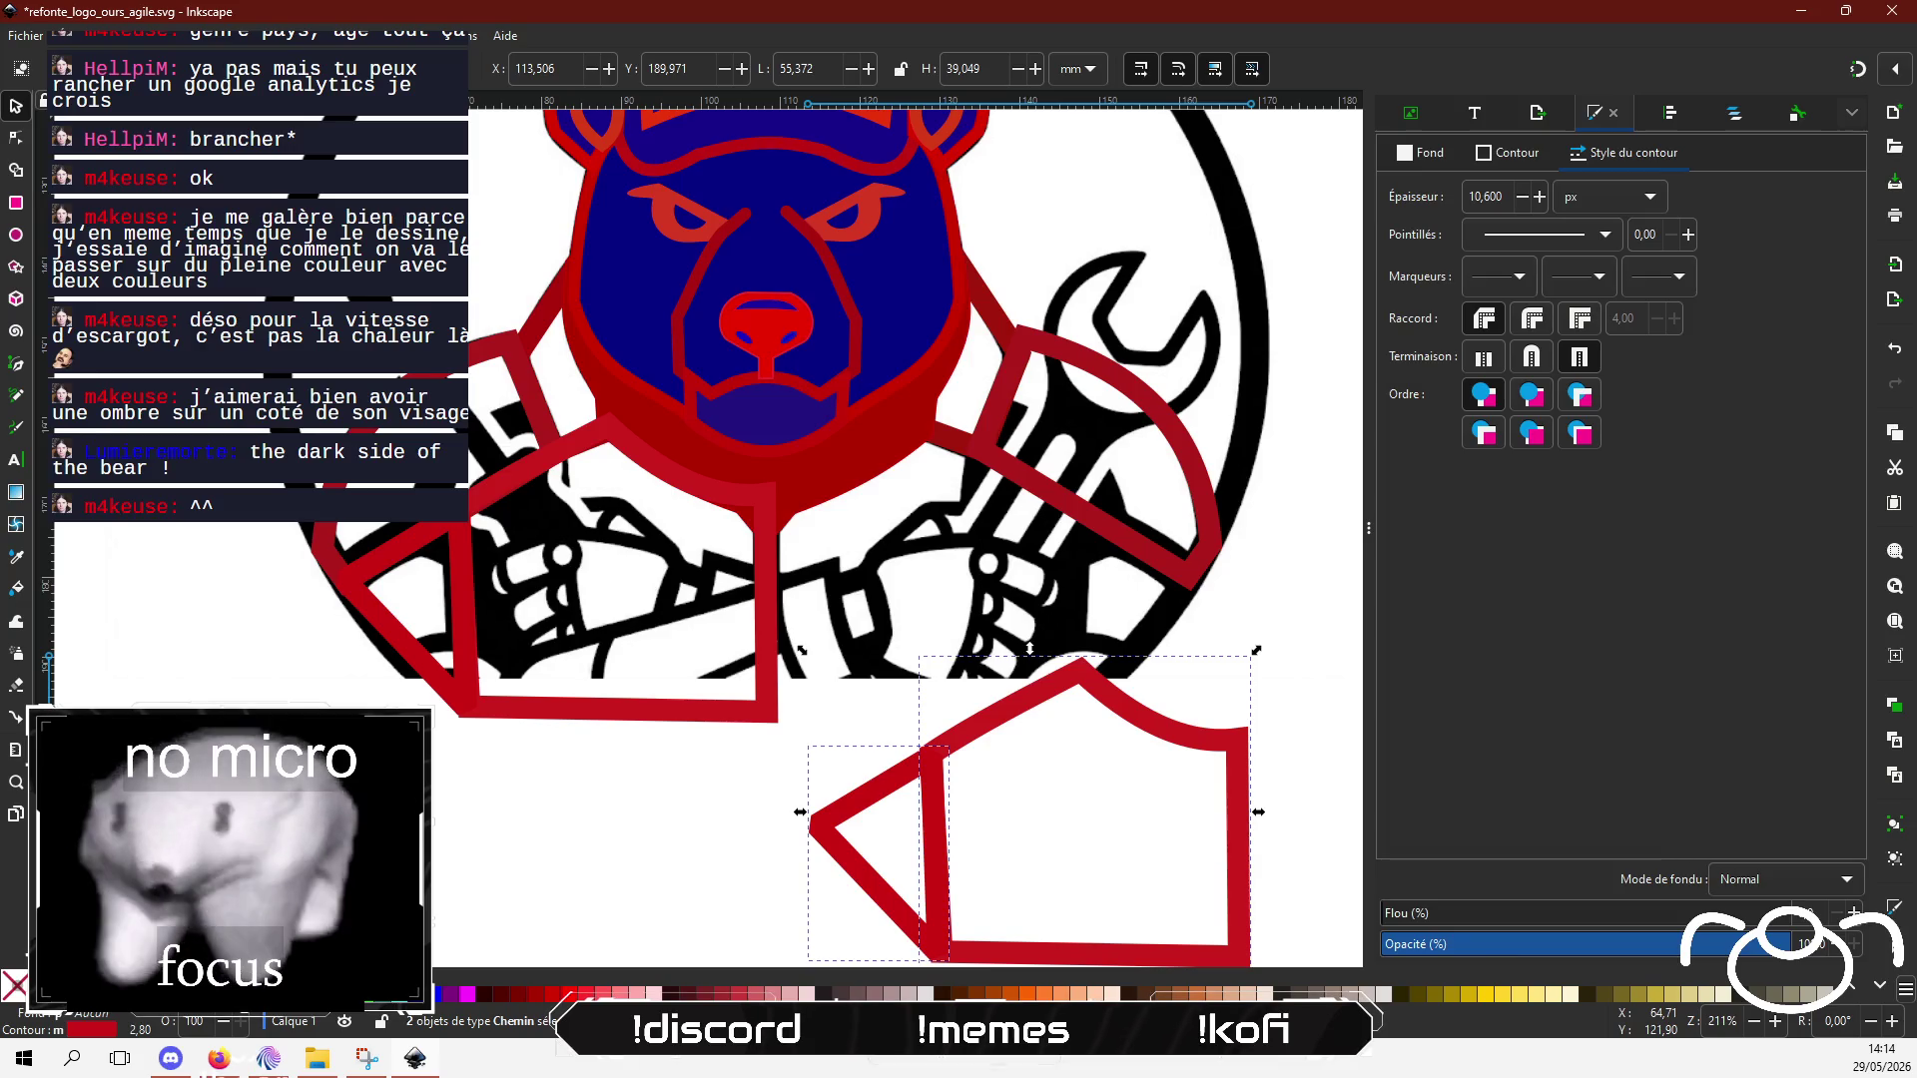
key("h")
left_click_drag(990, 660, 943, 439)
left_click(944, 810)
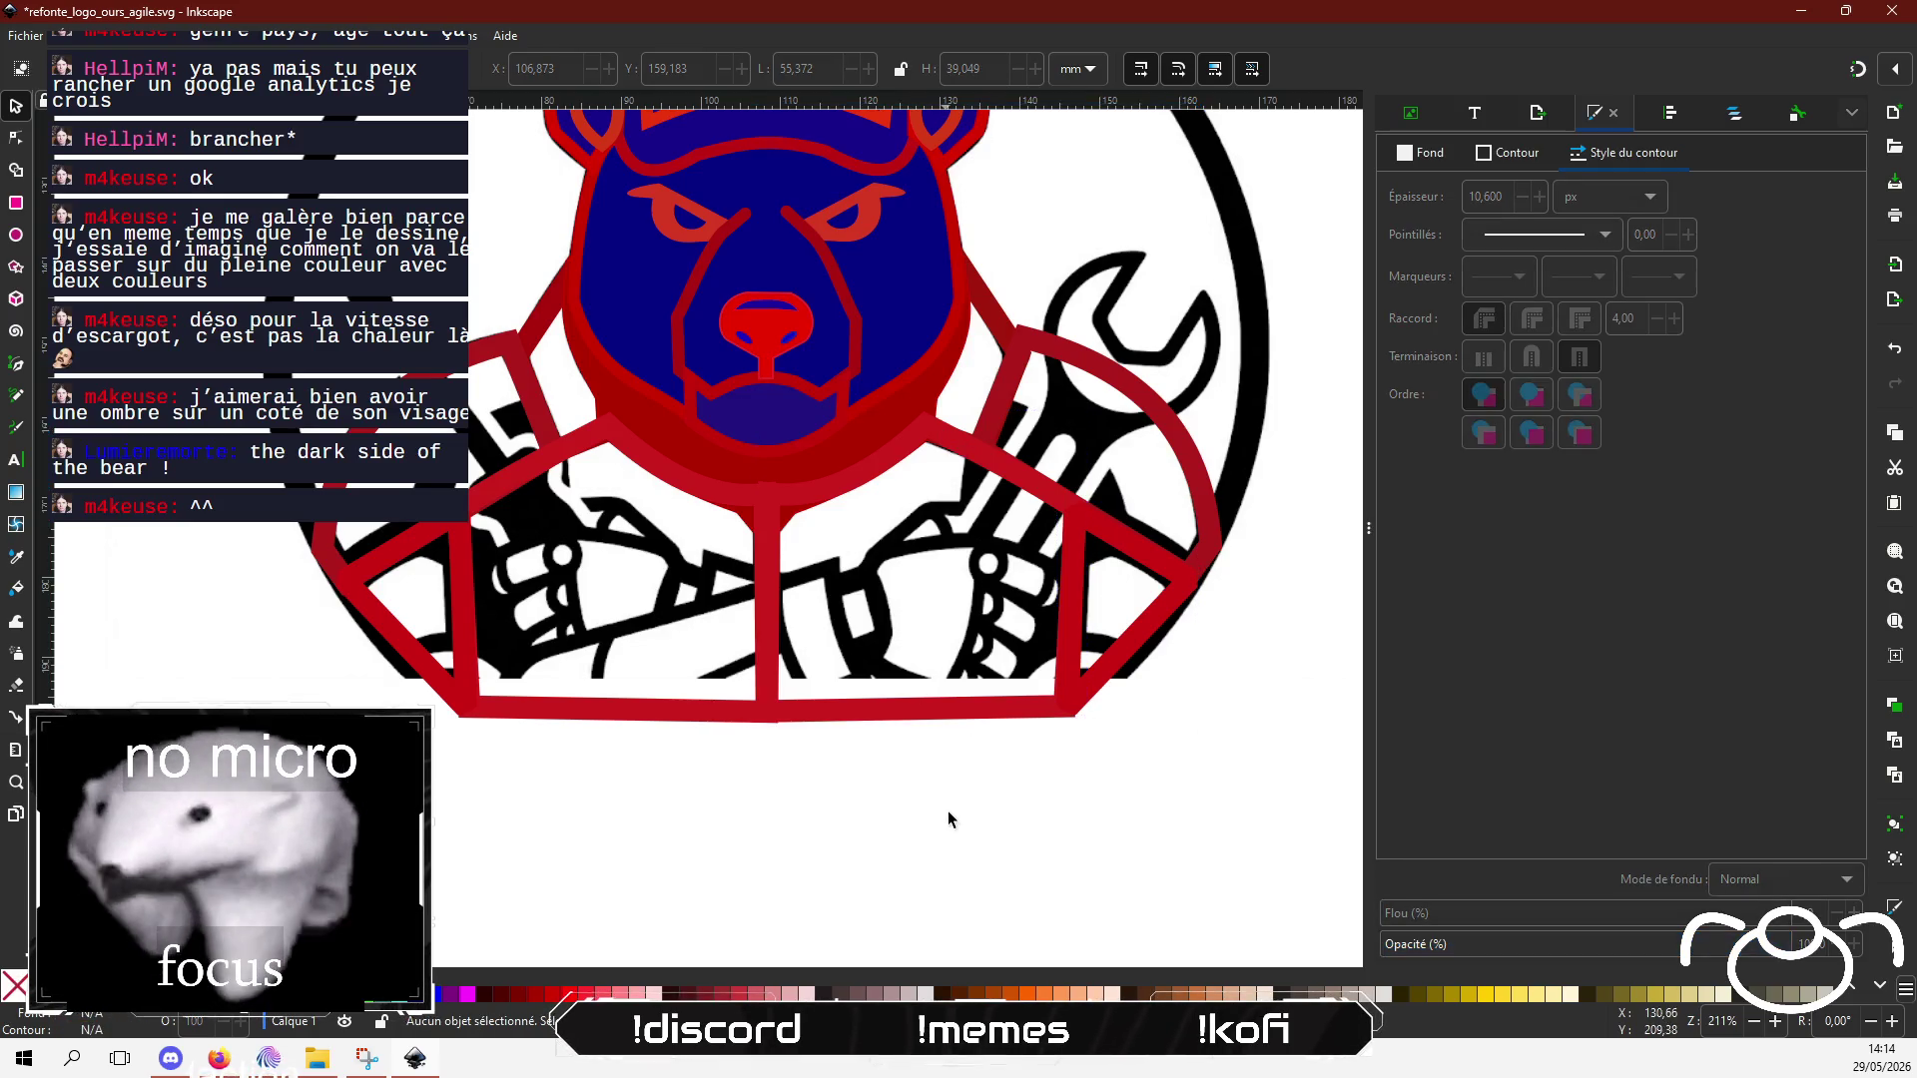
scroll(944, 811, "up", 1)
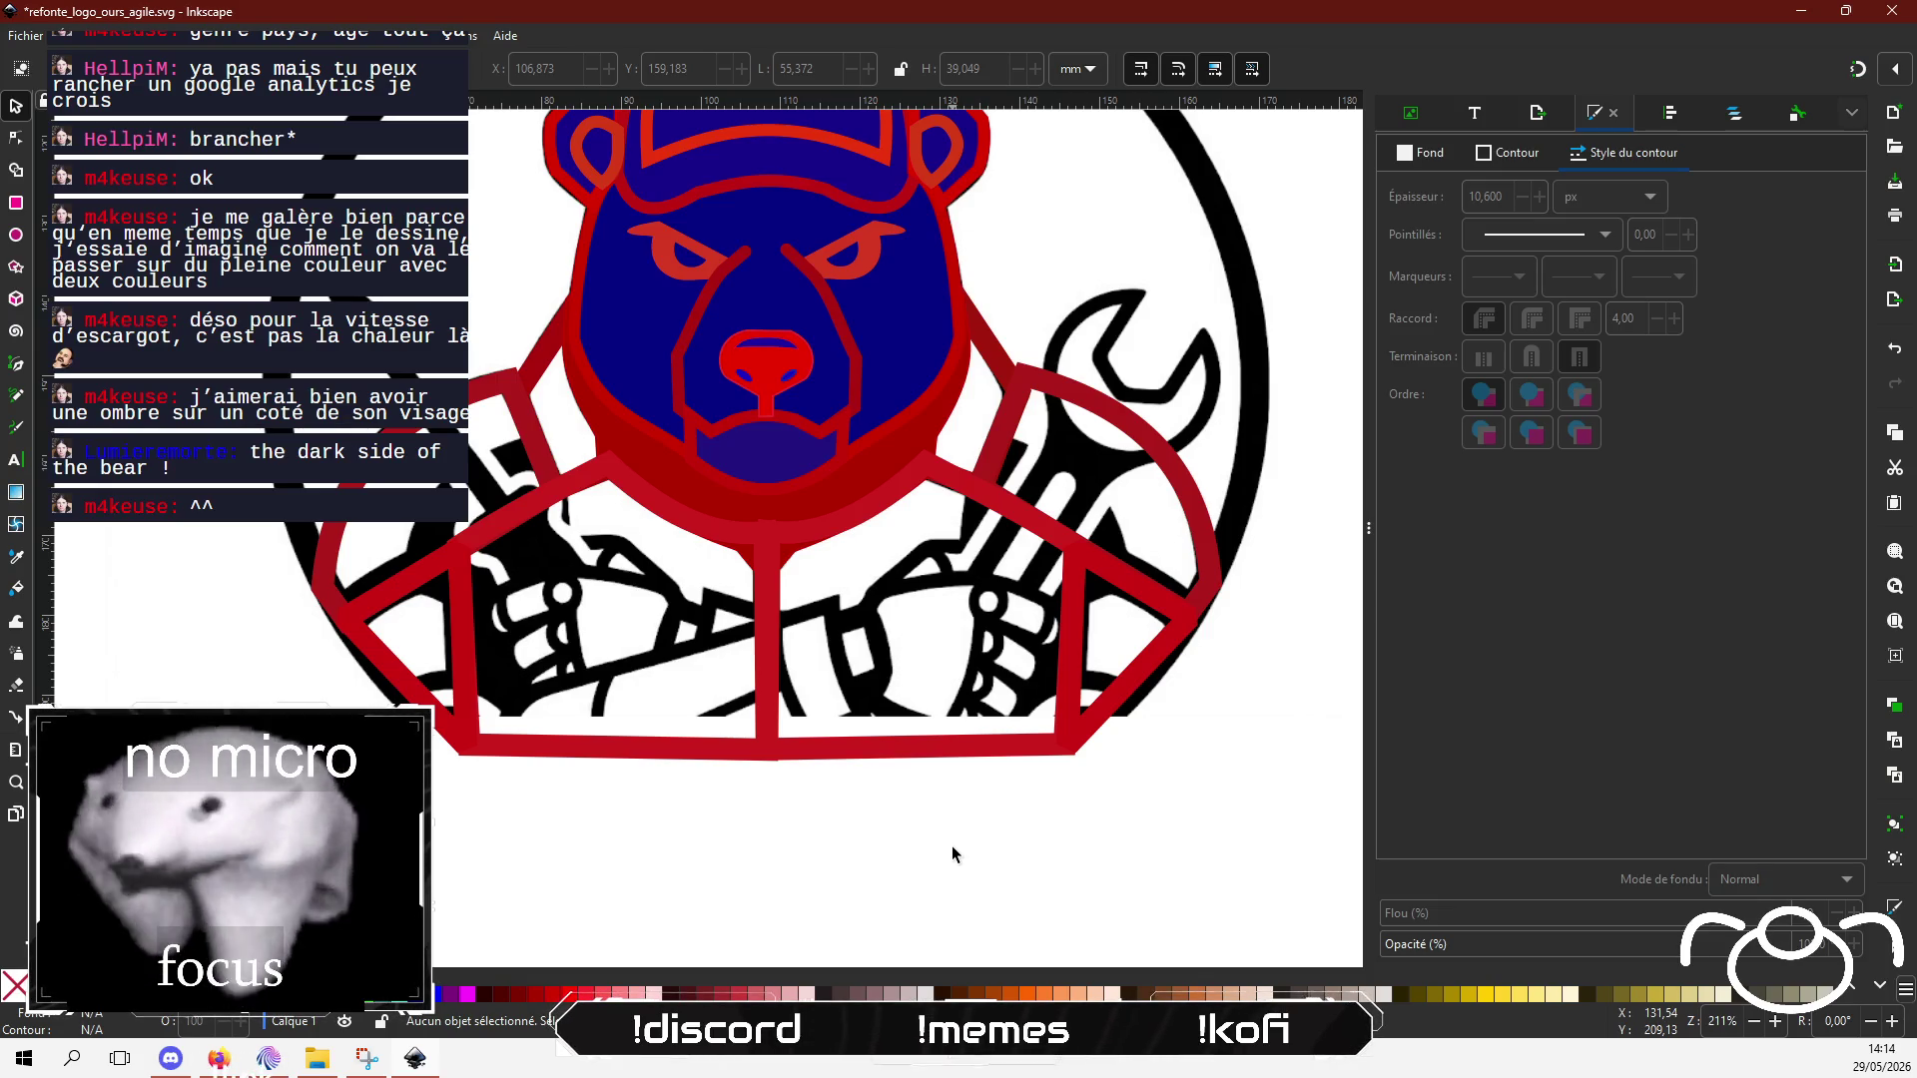
left_click(267, 1058)
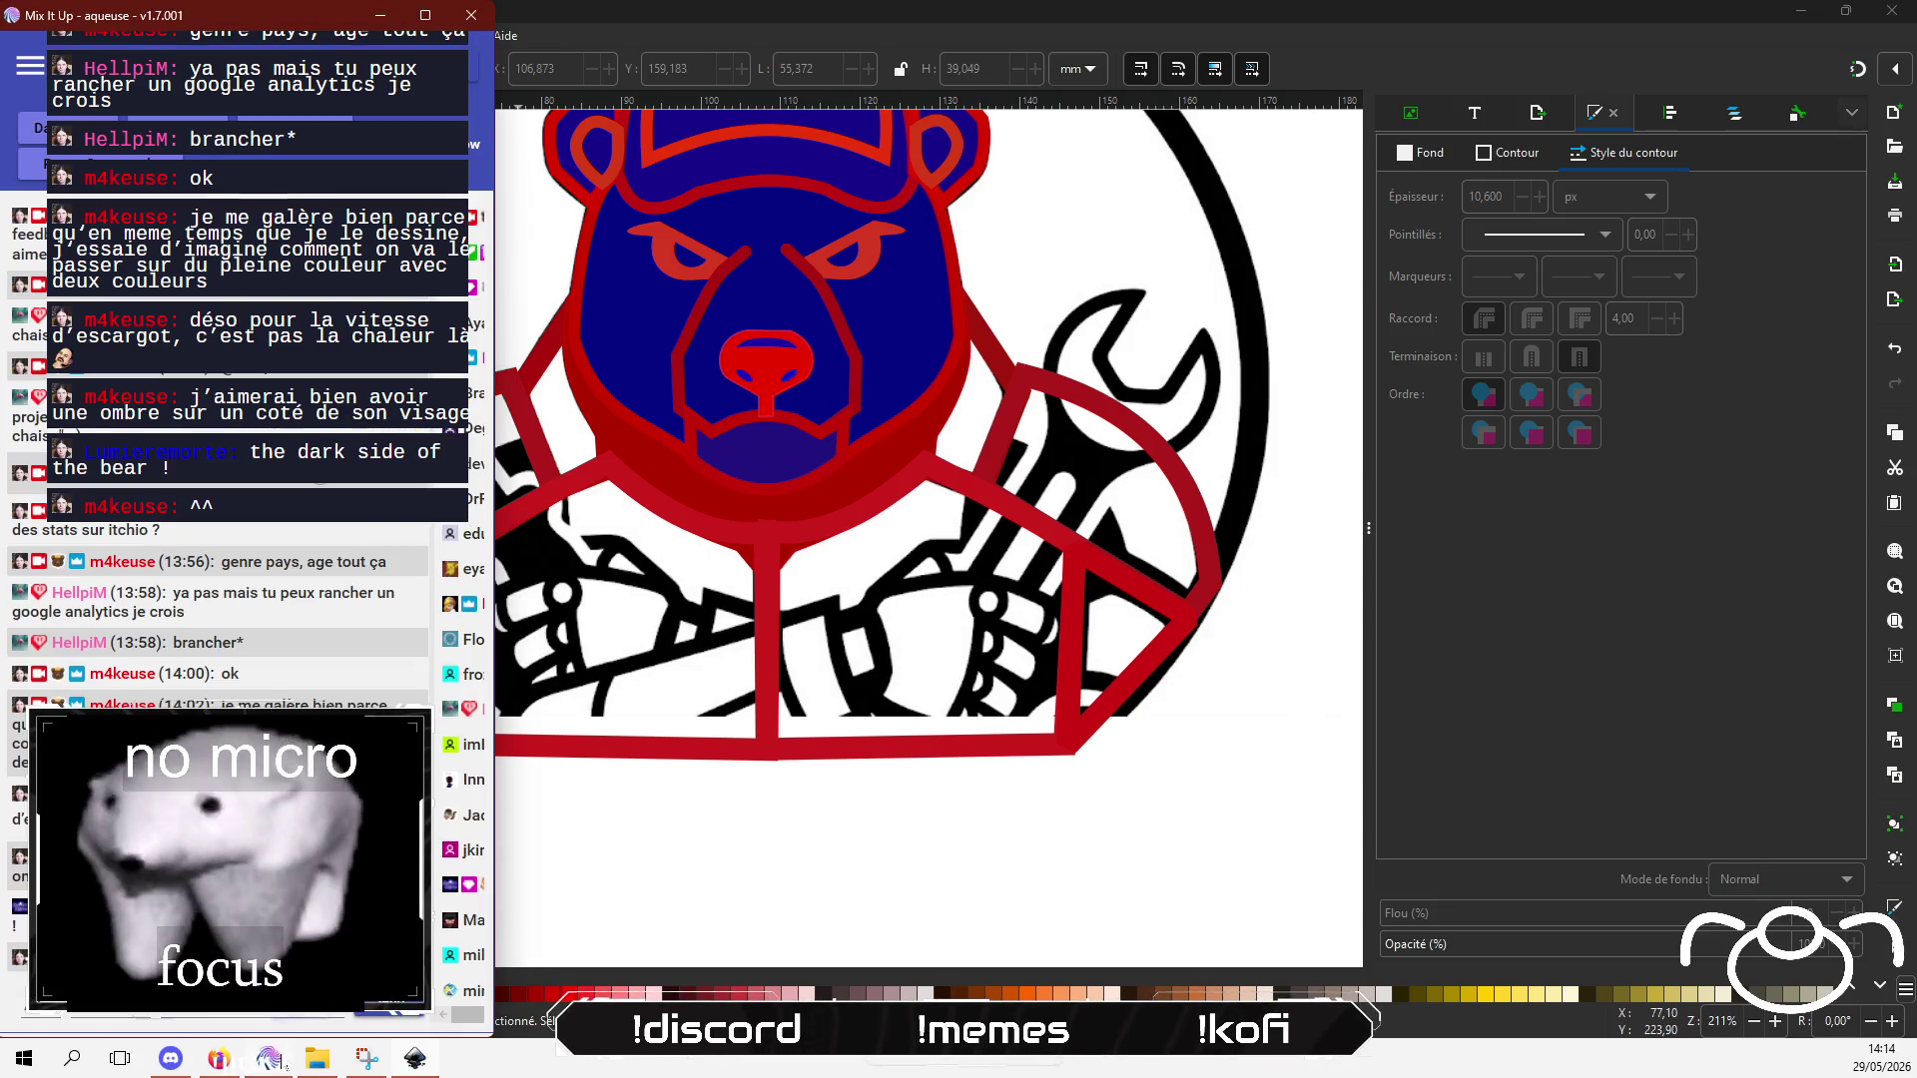
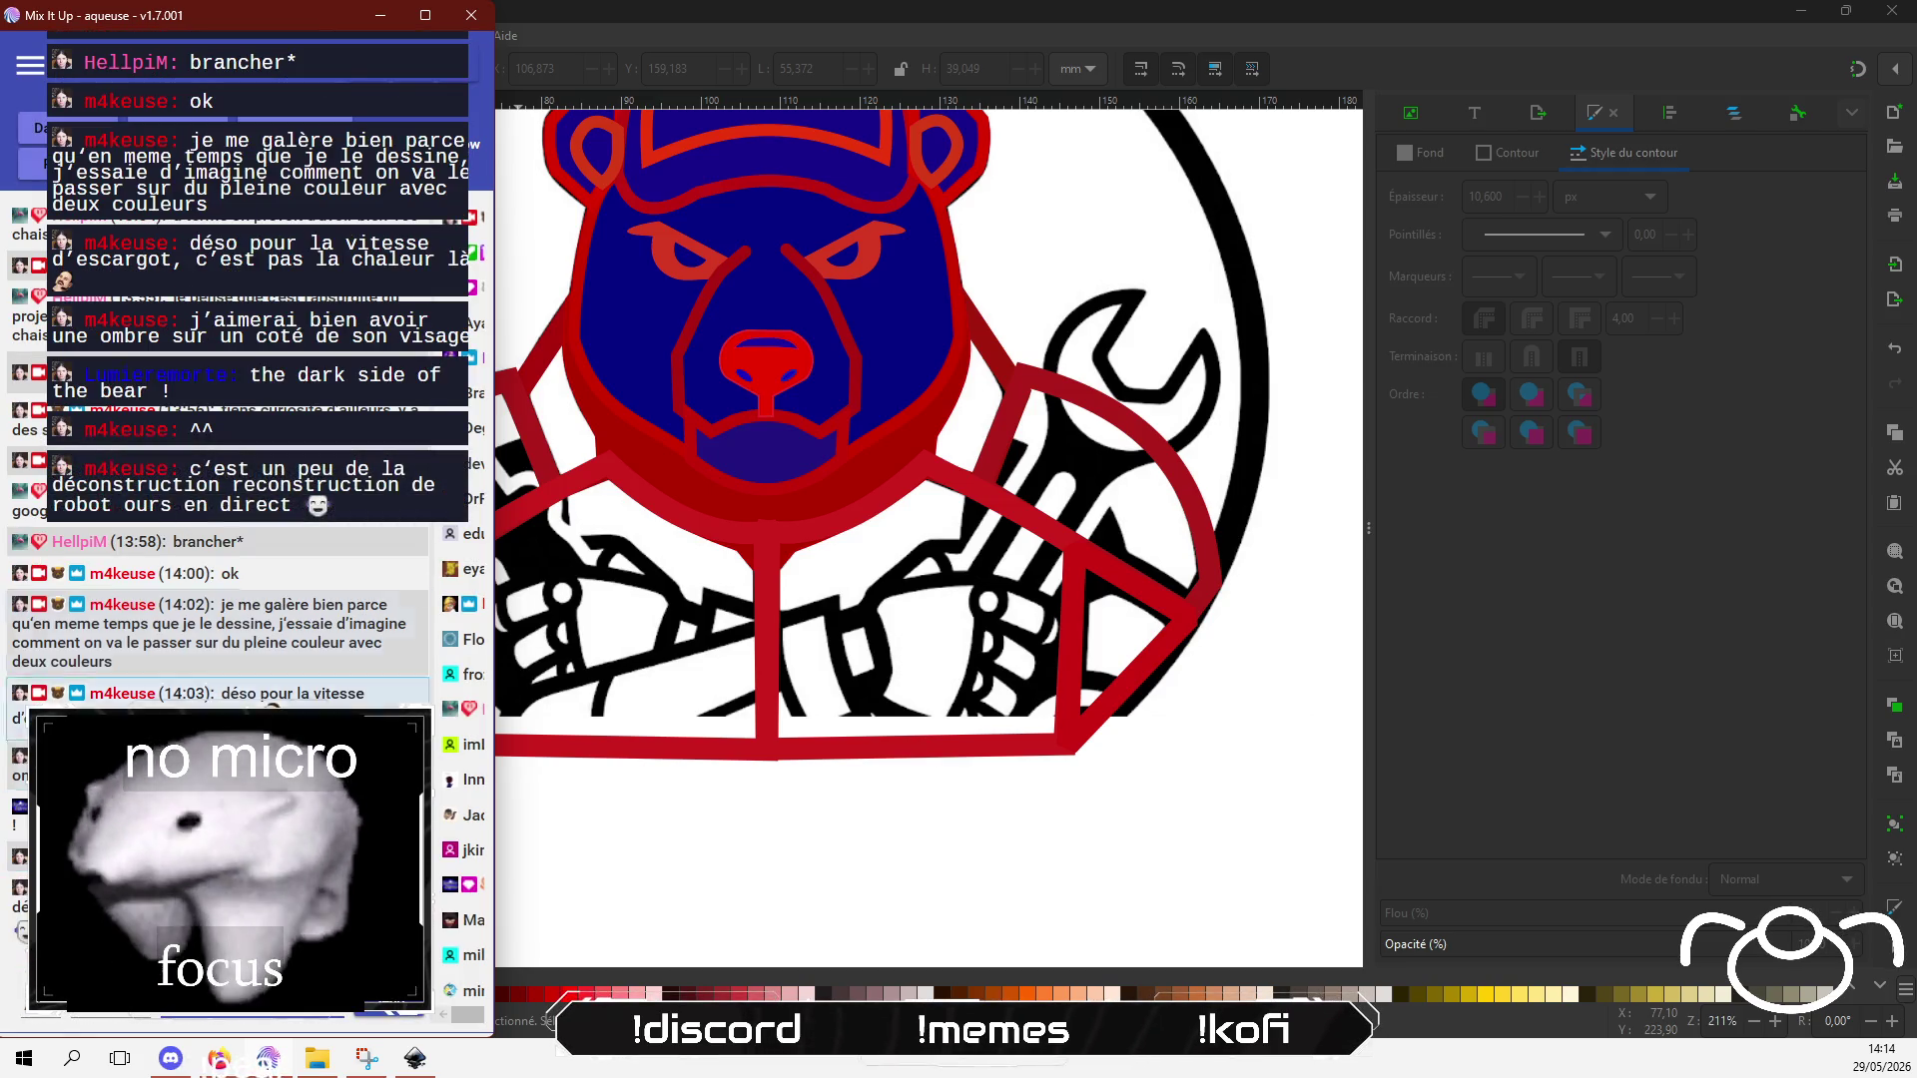
Step: Draw a closed, slanted four-cornered forearm path across the bear's lower left
left_click(810, 16)
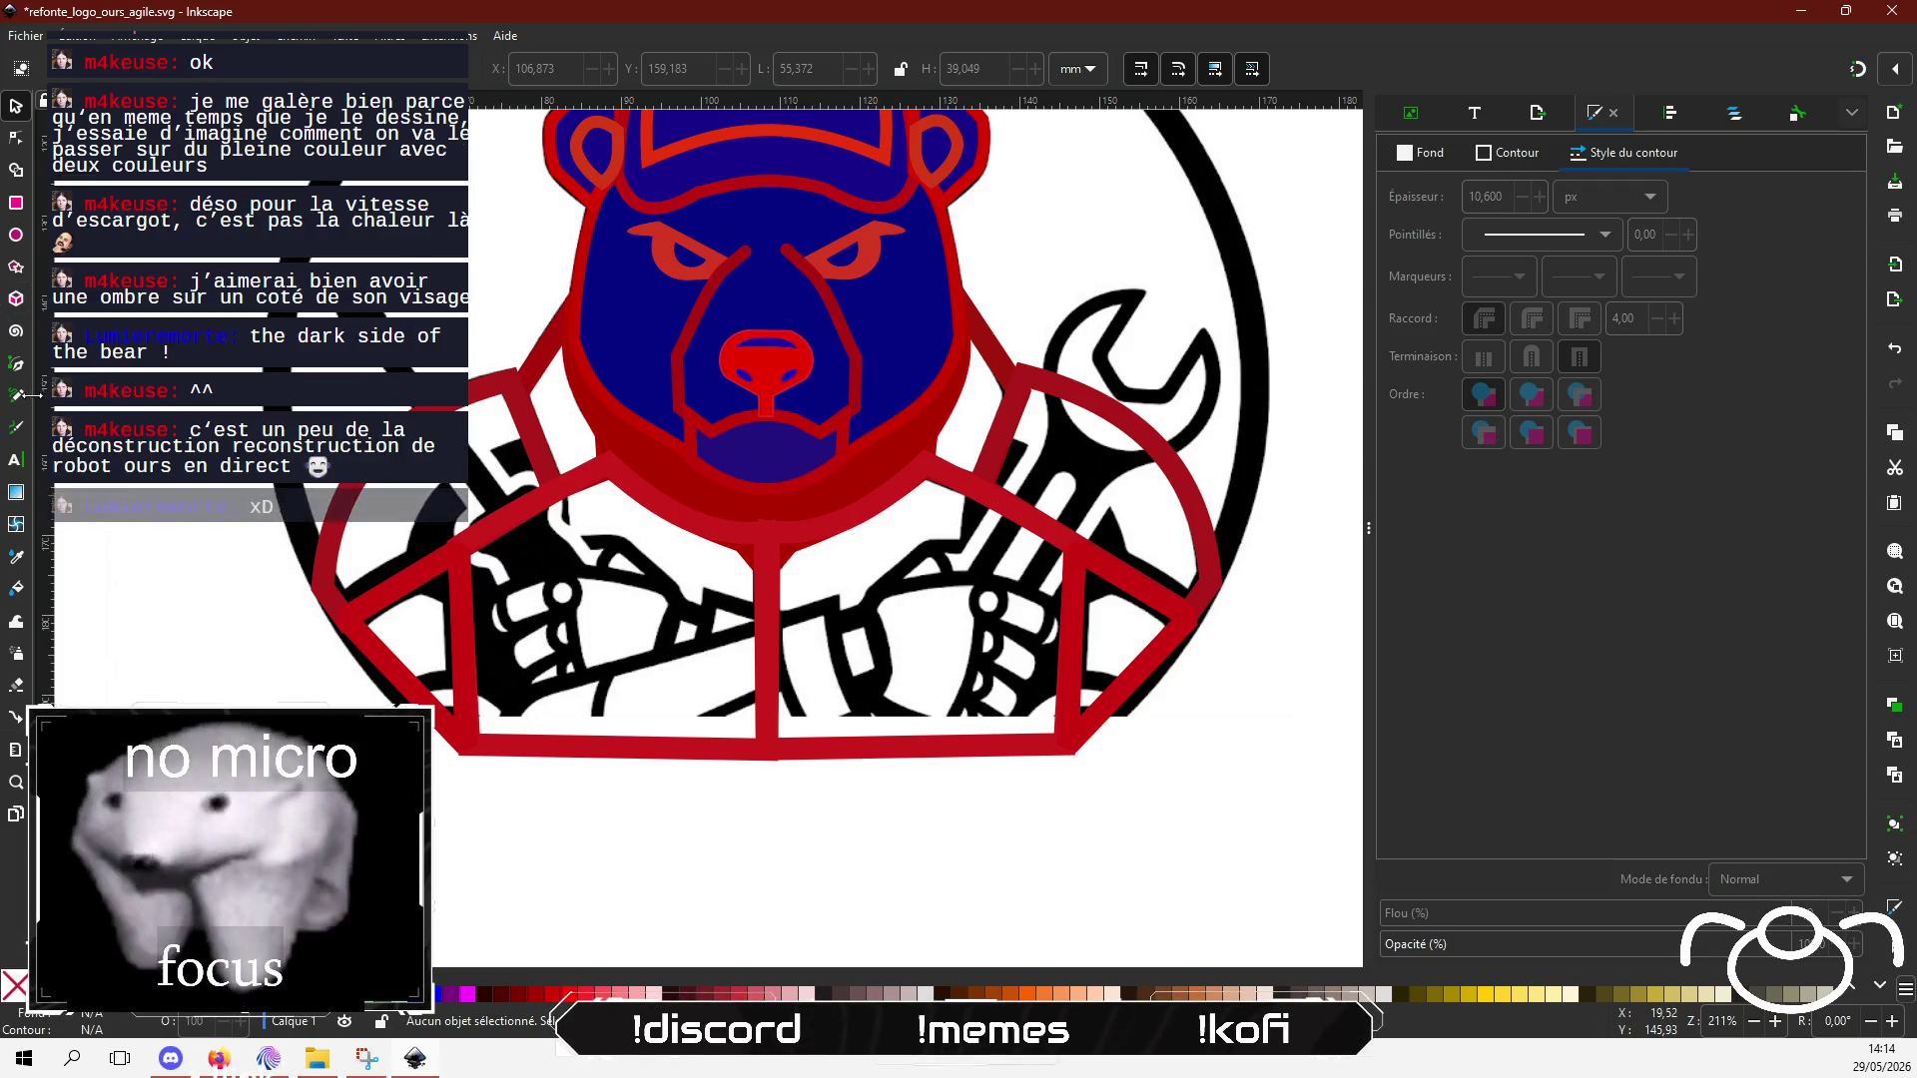
left_click(16, 365)
left_click(832, 604)
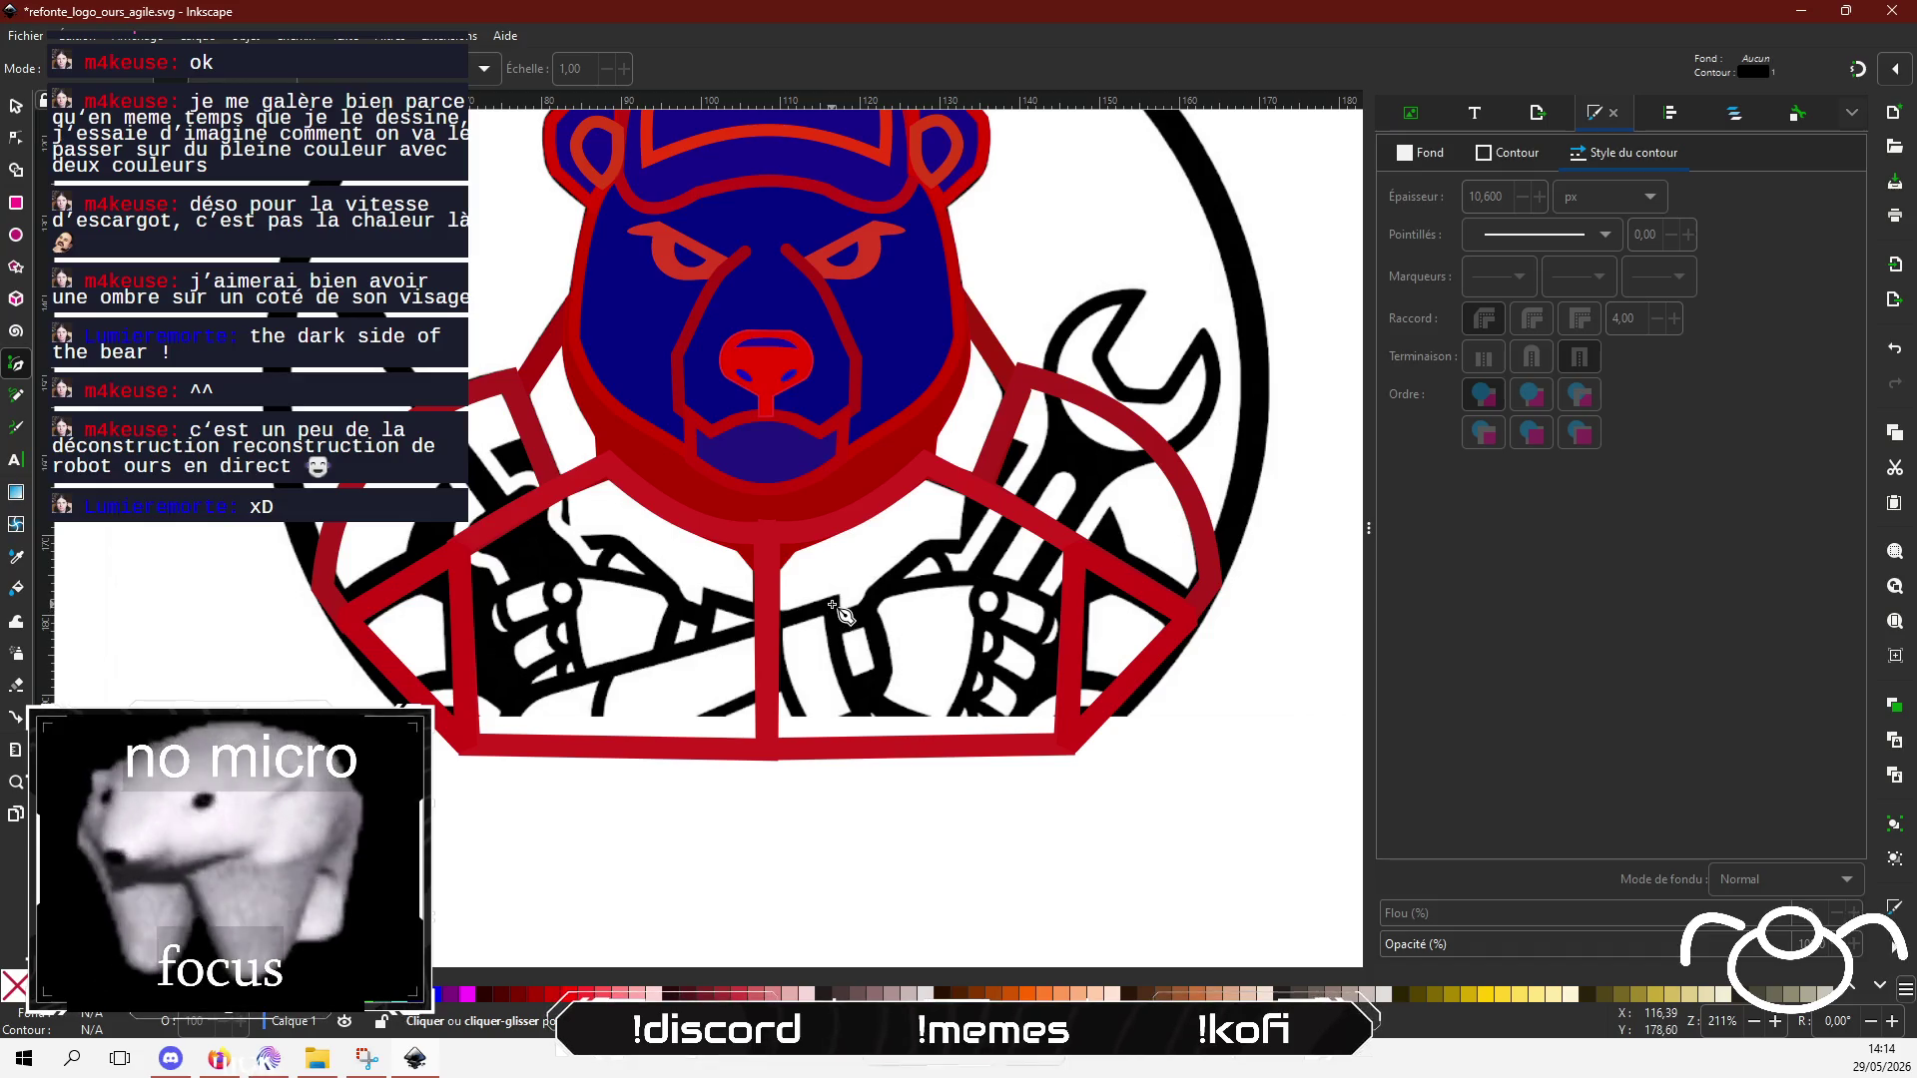
left_click(864, 732)
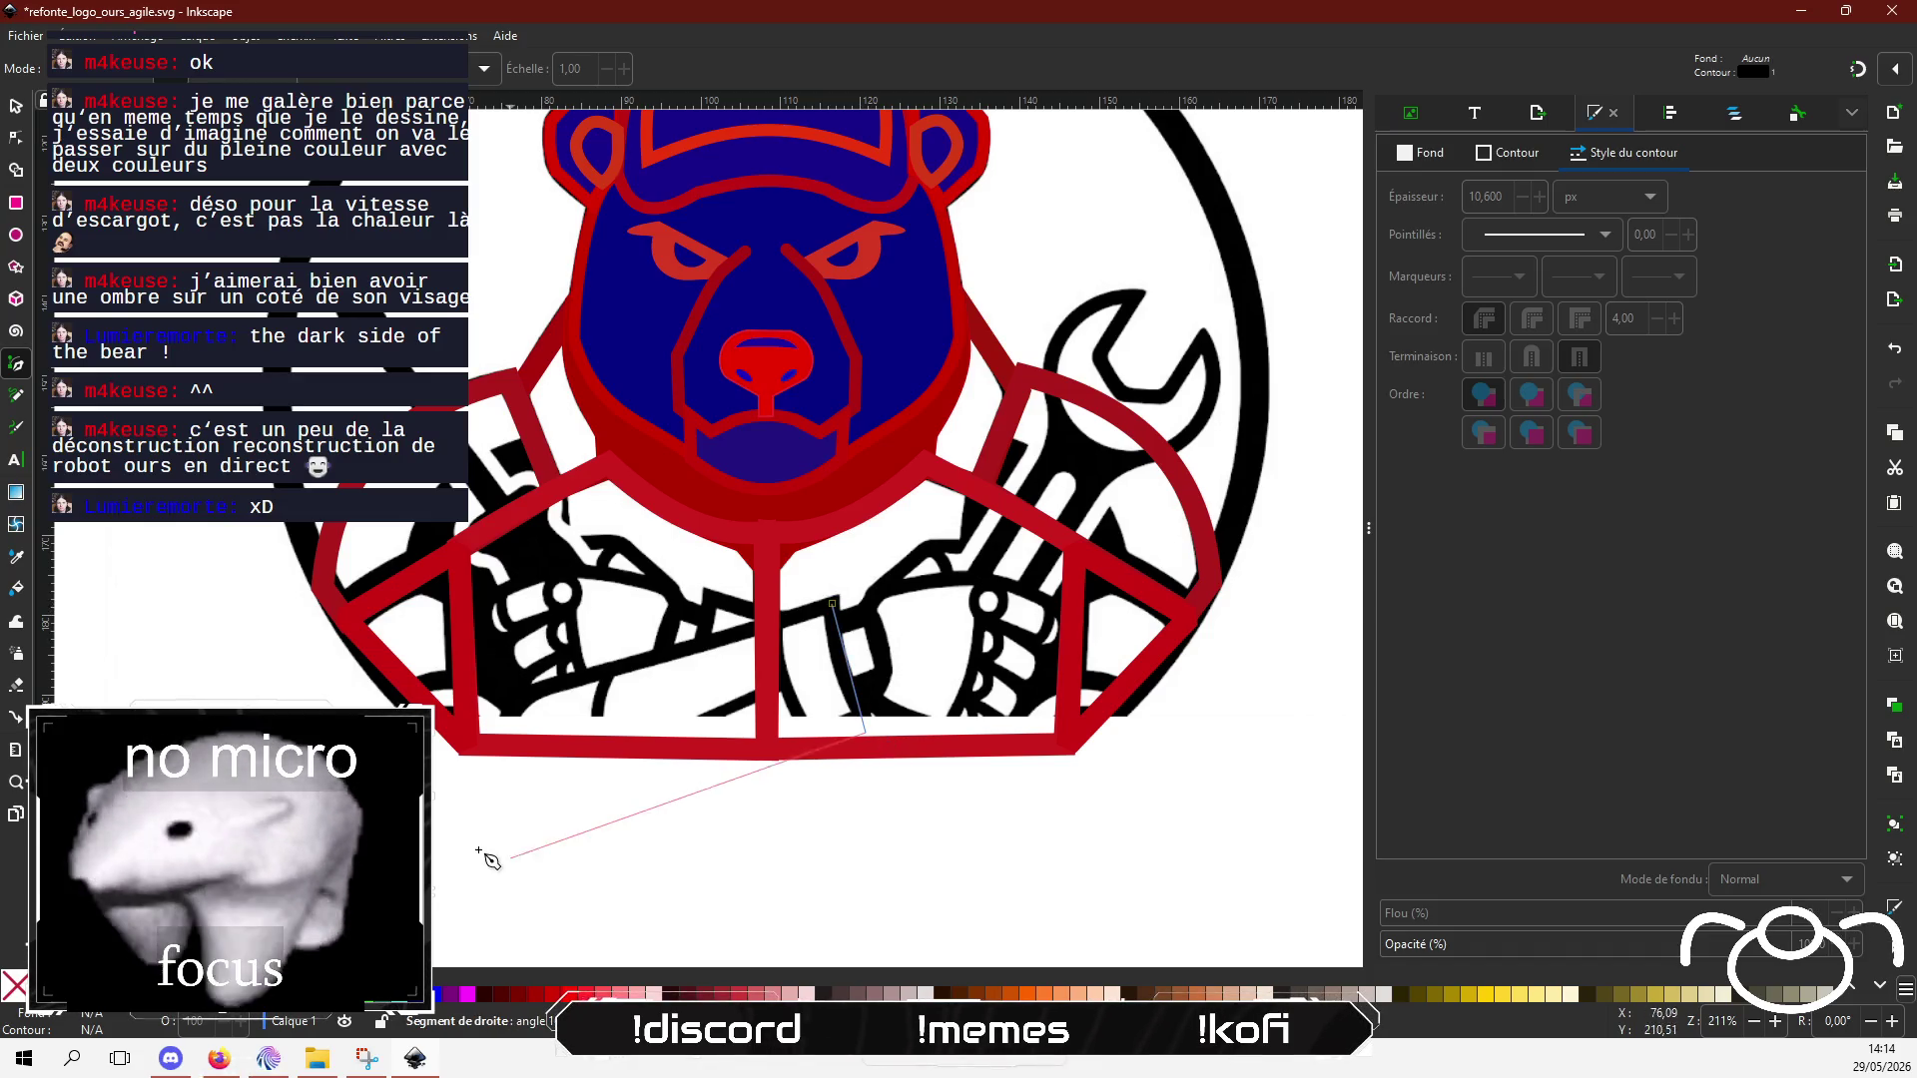
left_click(541, 815)
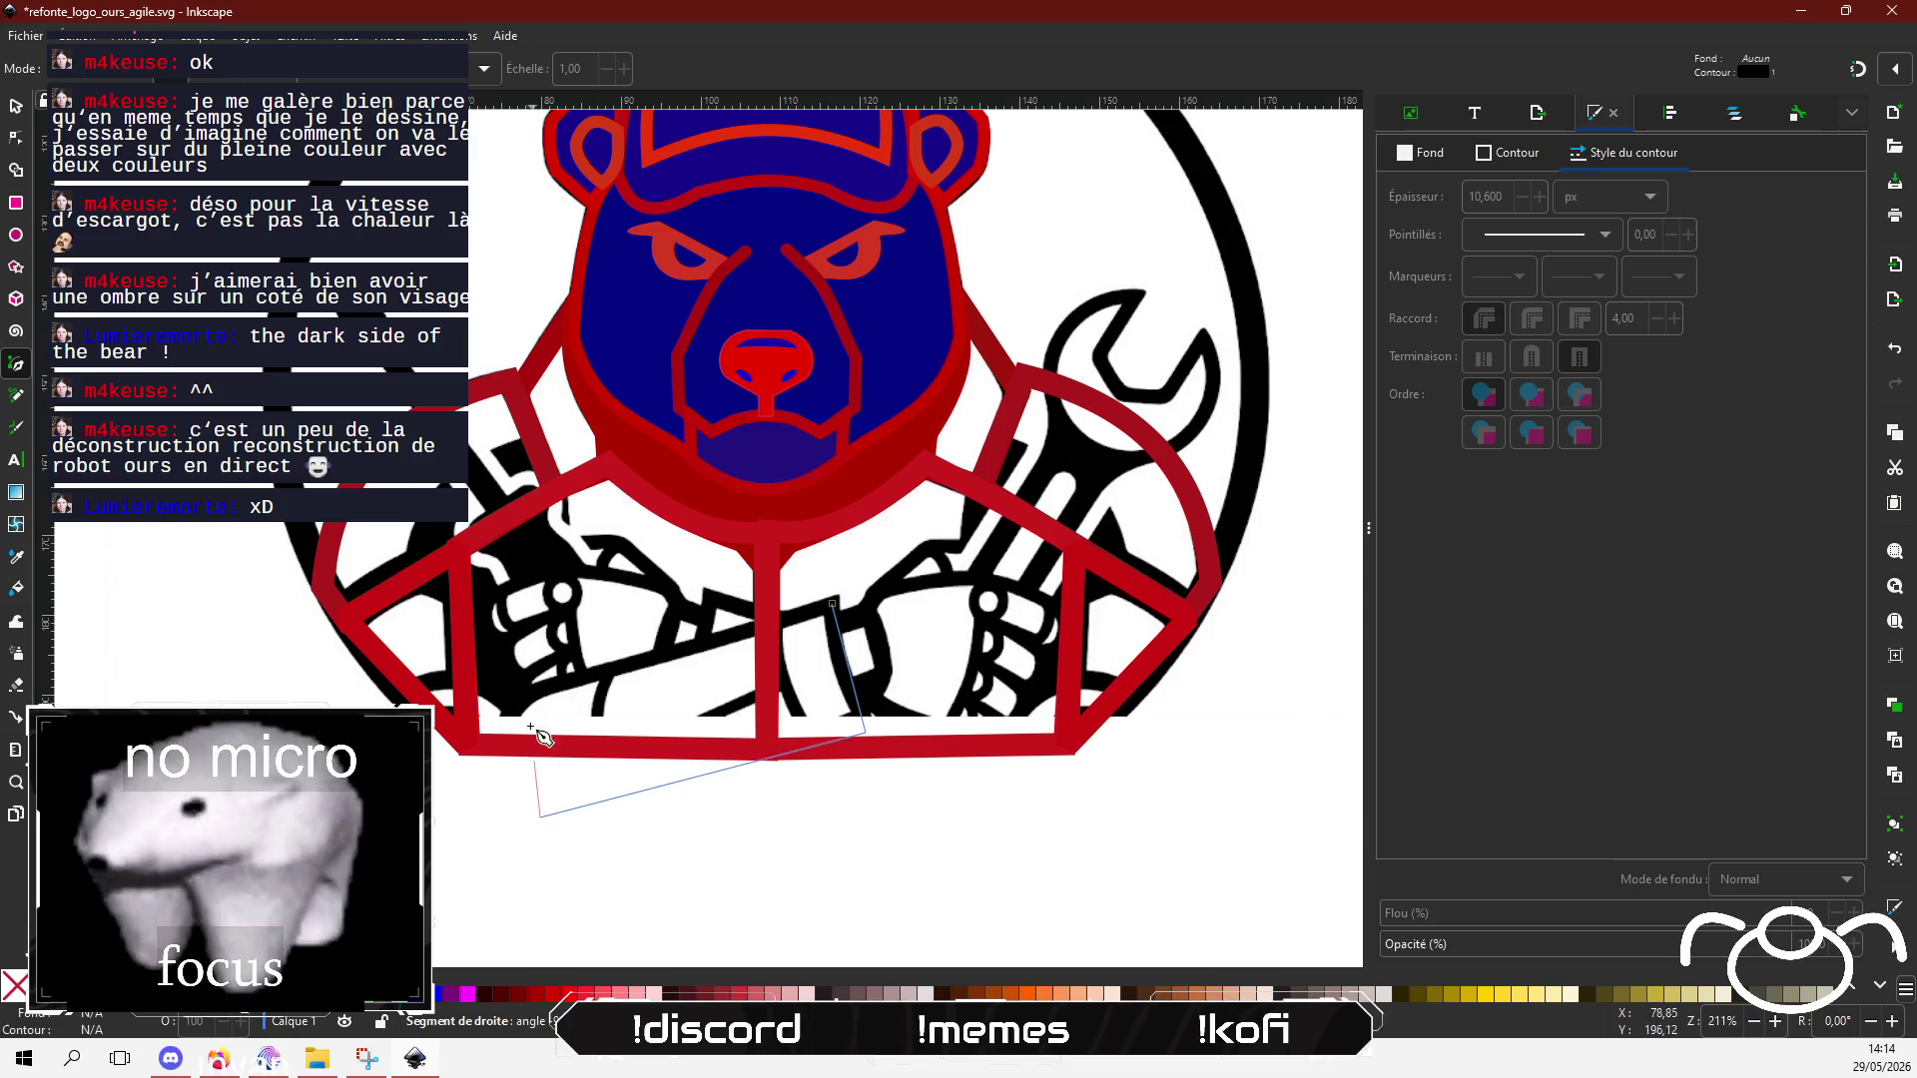
left_click(532, 691)
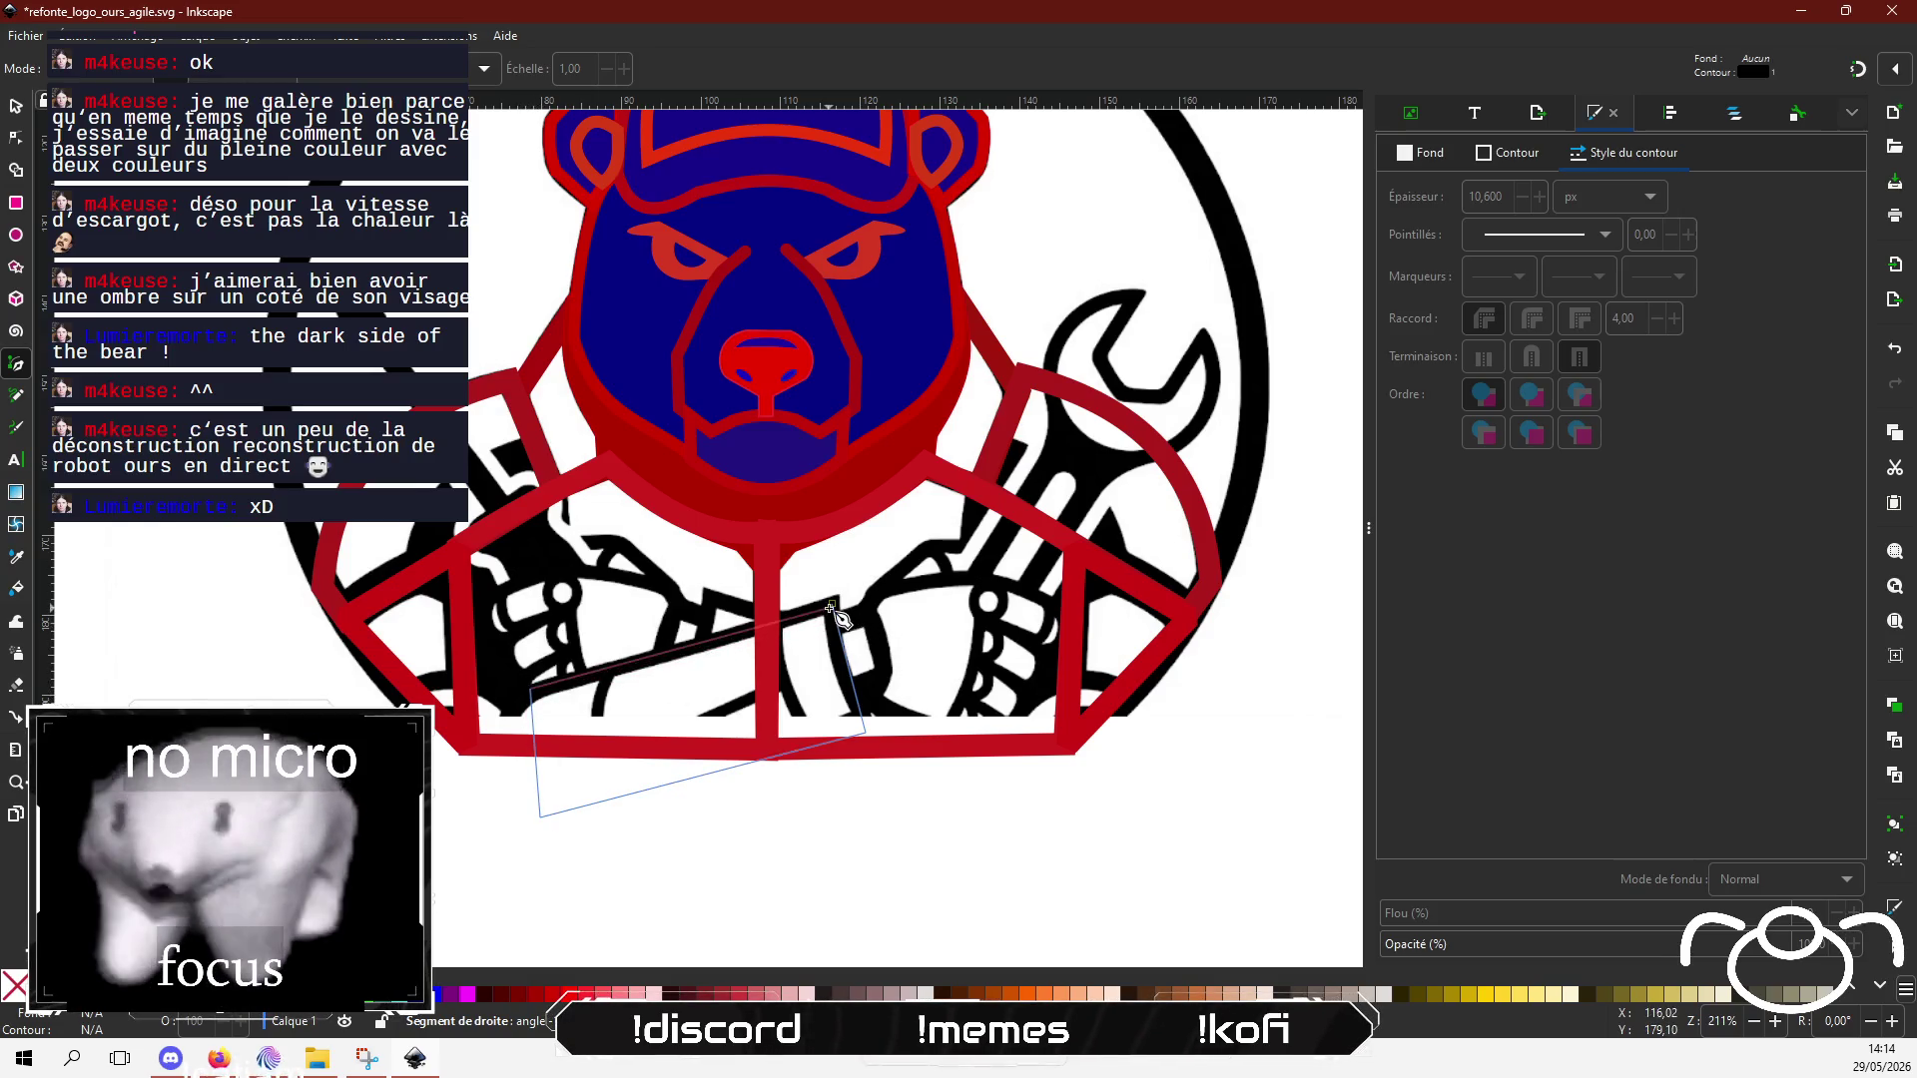
left_click(832, 604)
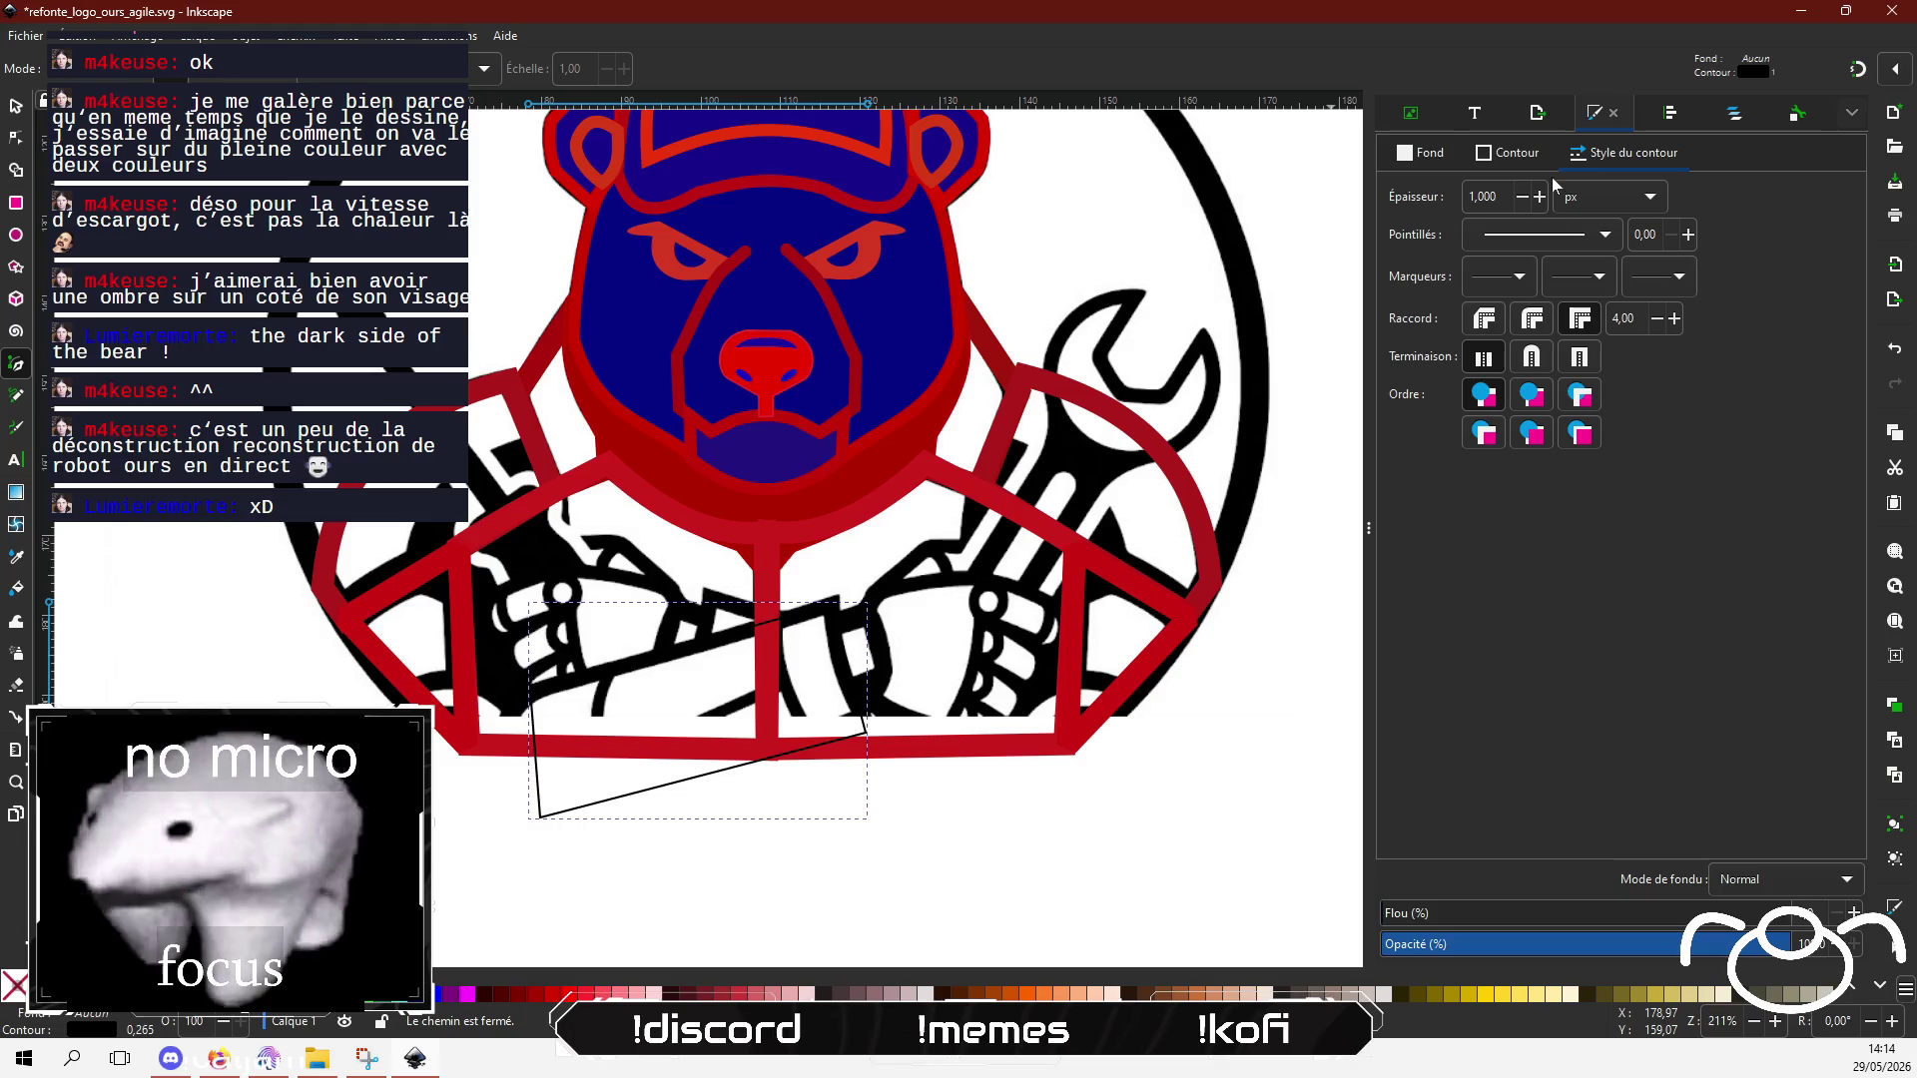
Step: Give the forearm shape a 10.6 px dark red (b80a0aff) stroke
left_click(1477, 196)
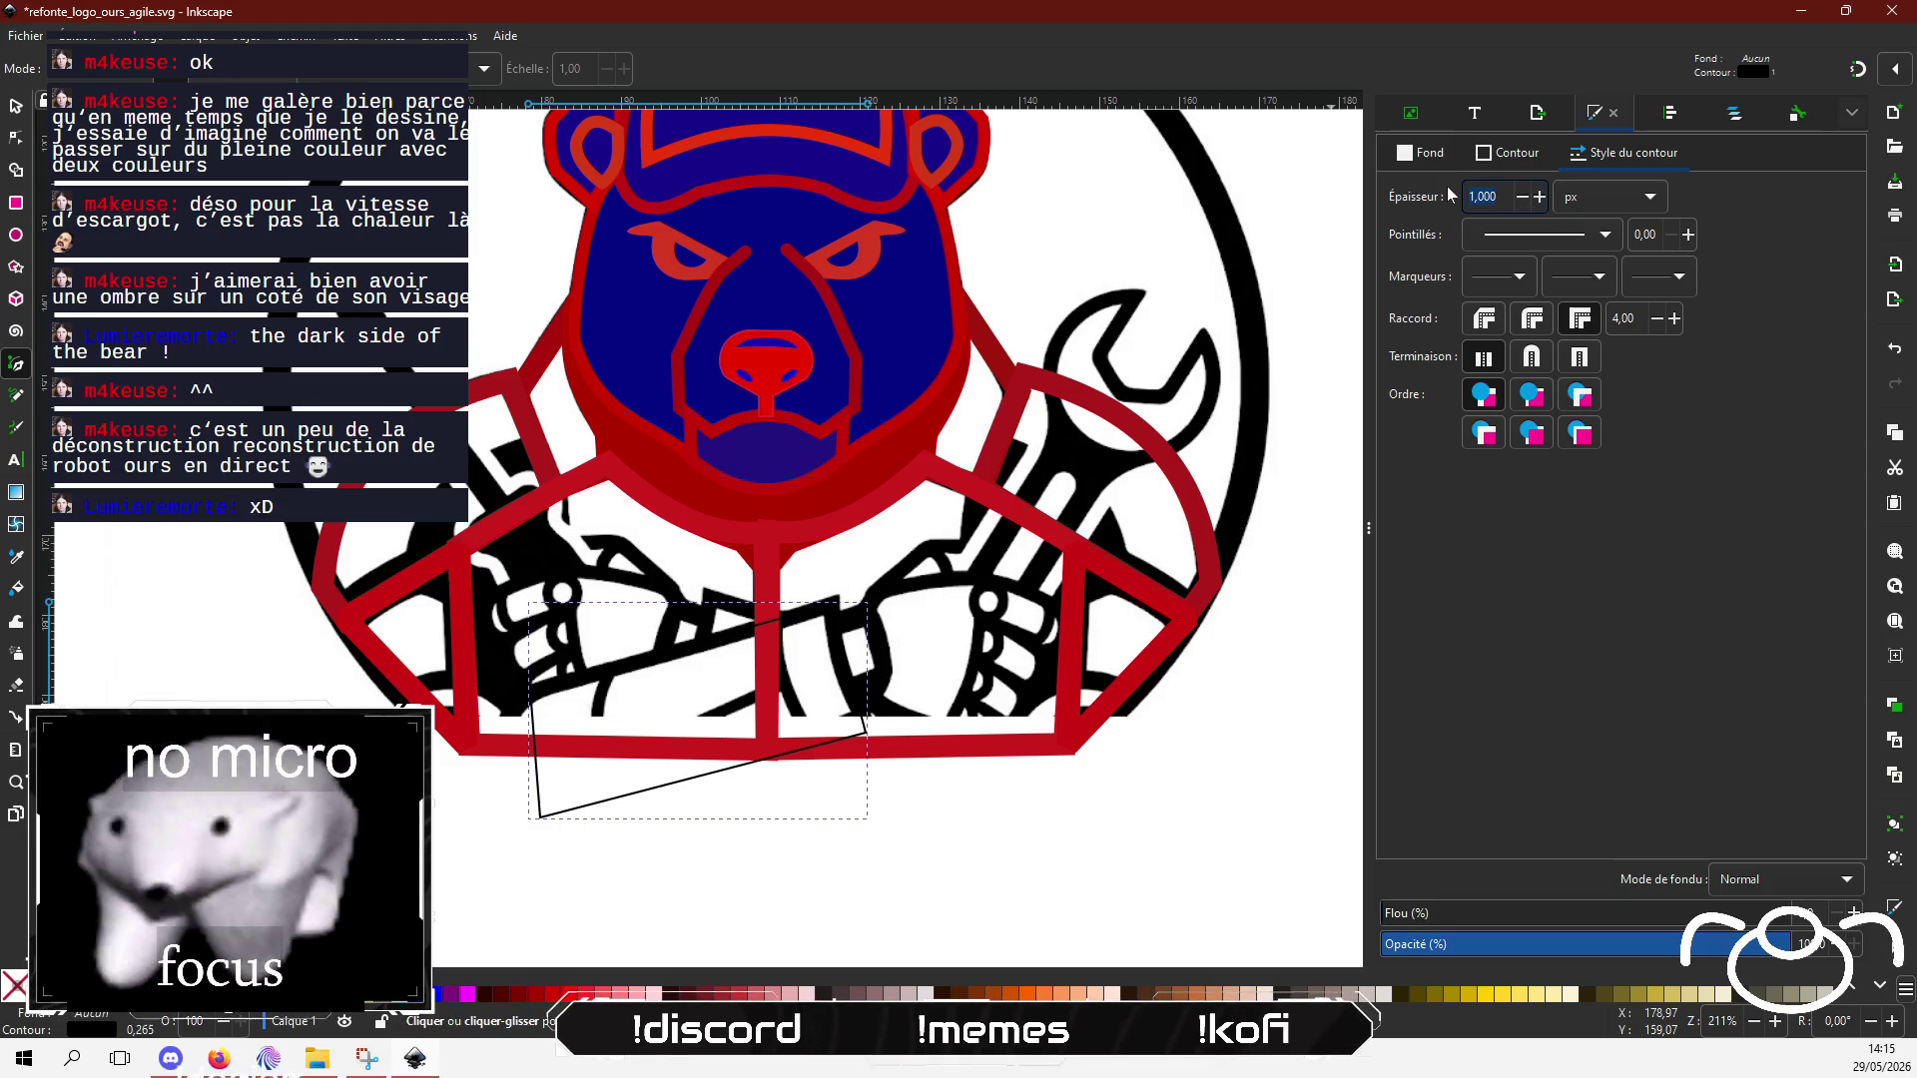
type("10,6")
key("Tab")
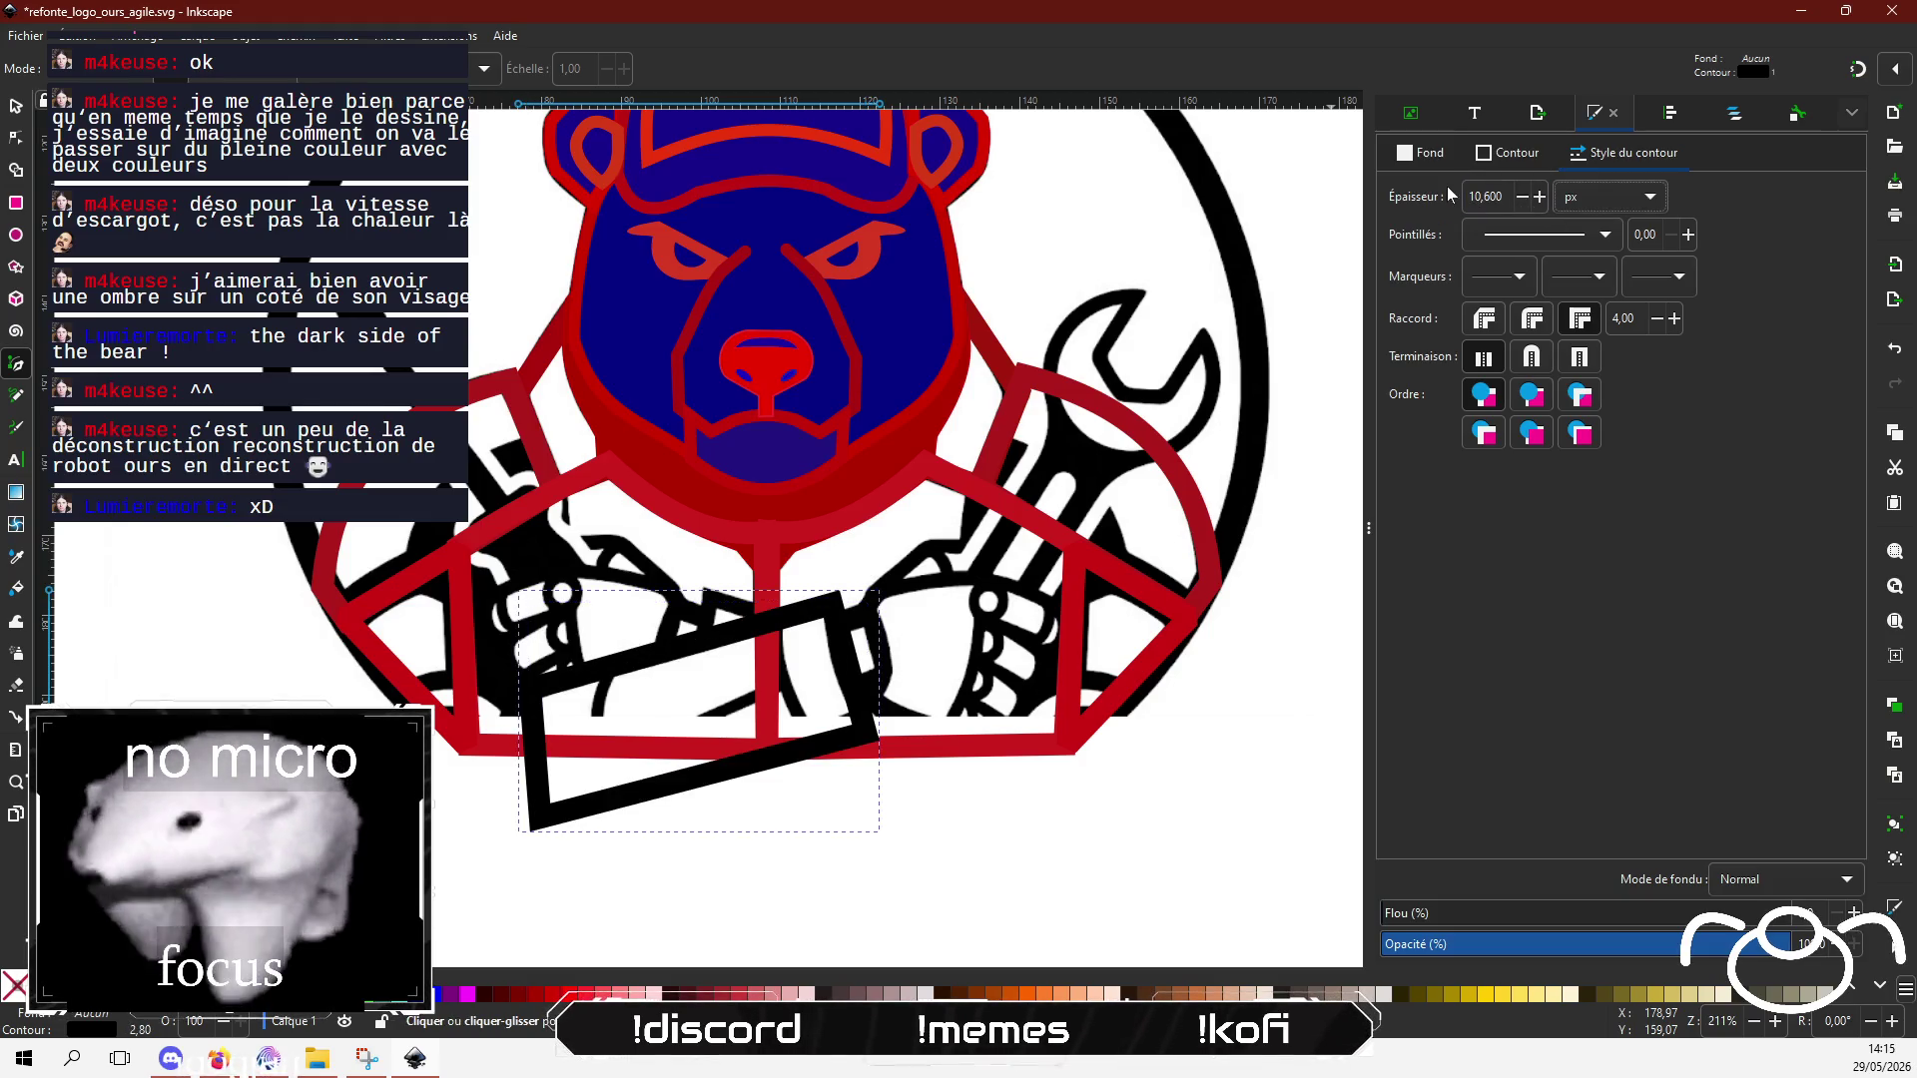
left_click(1505, 153)
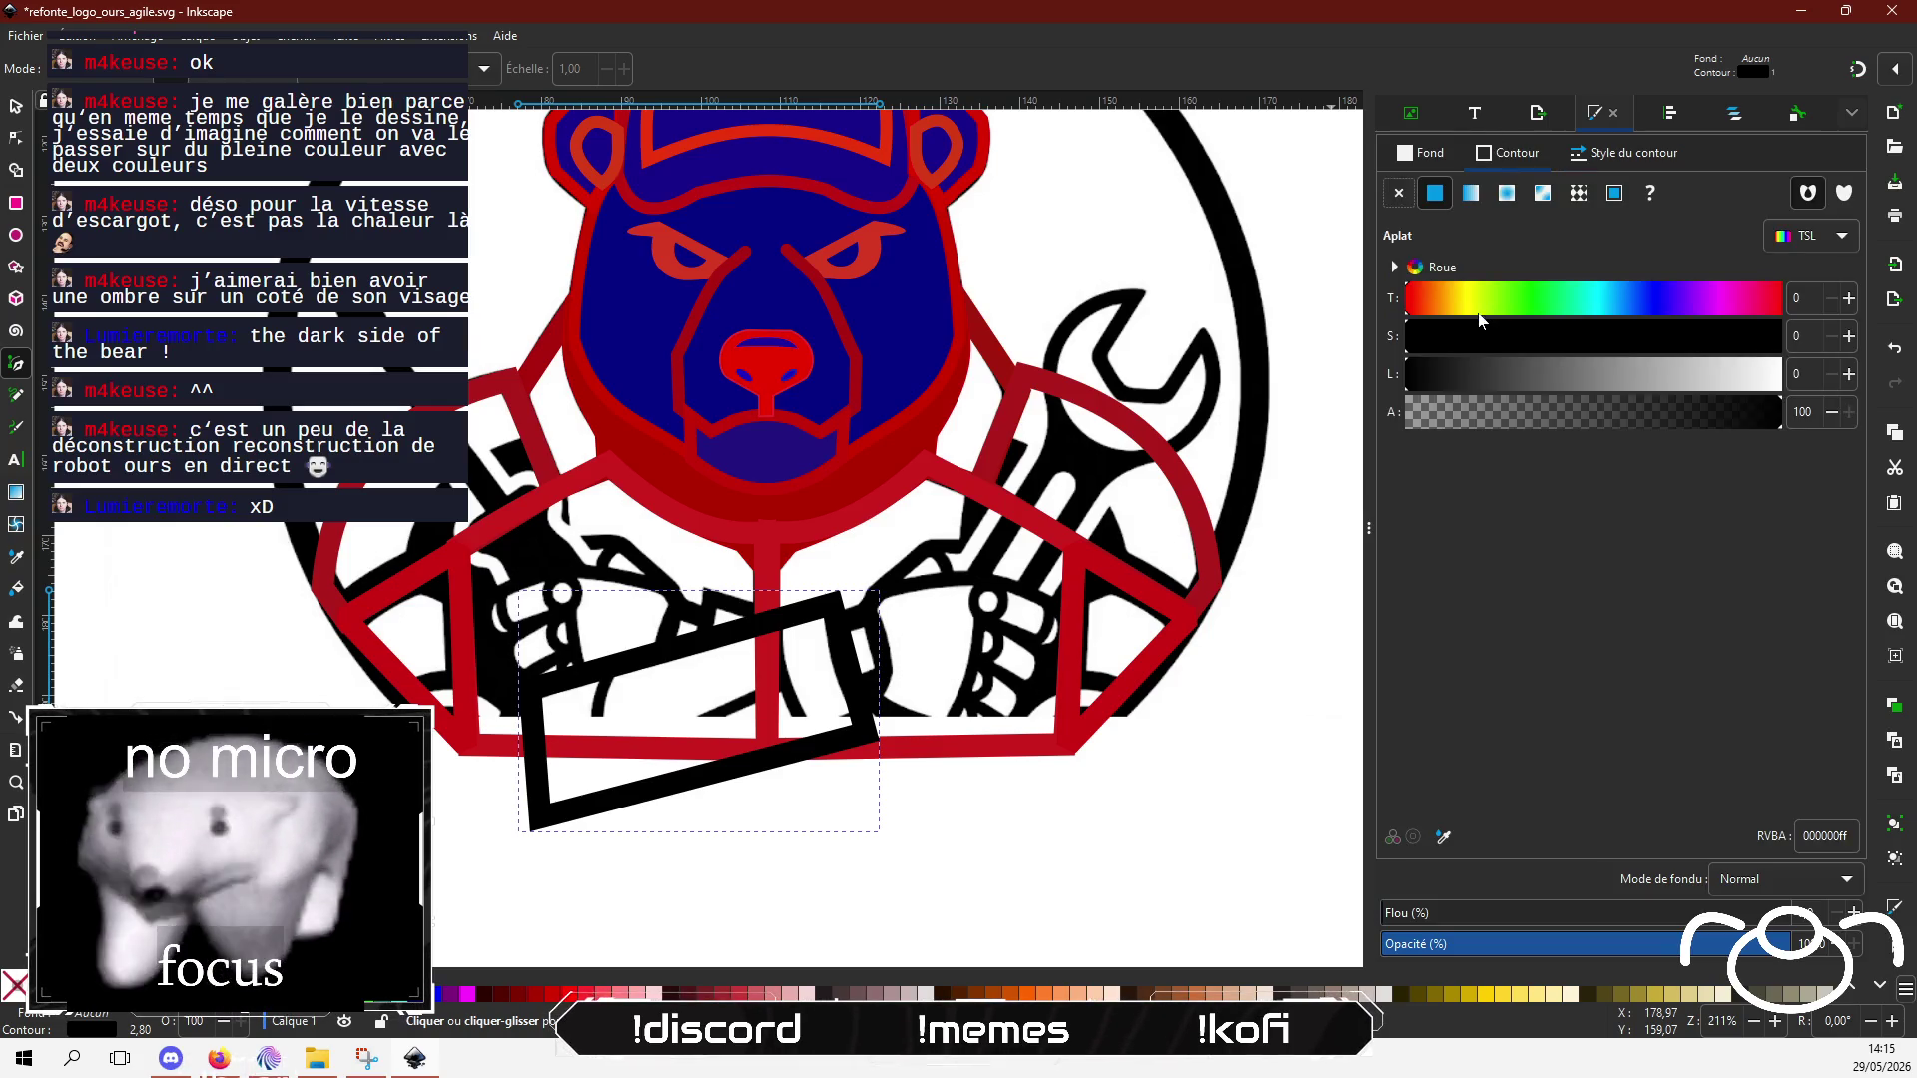
left_click_drag(1414, 310, 1406, 304)
left_click(1737, 337)
mouse_move(1662, 375)
left_mouse_down()
mouse_move(1506, 384)
mouse_move(1544, 371)
left_mouse_up()
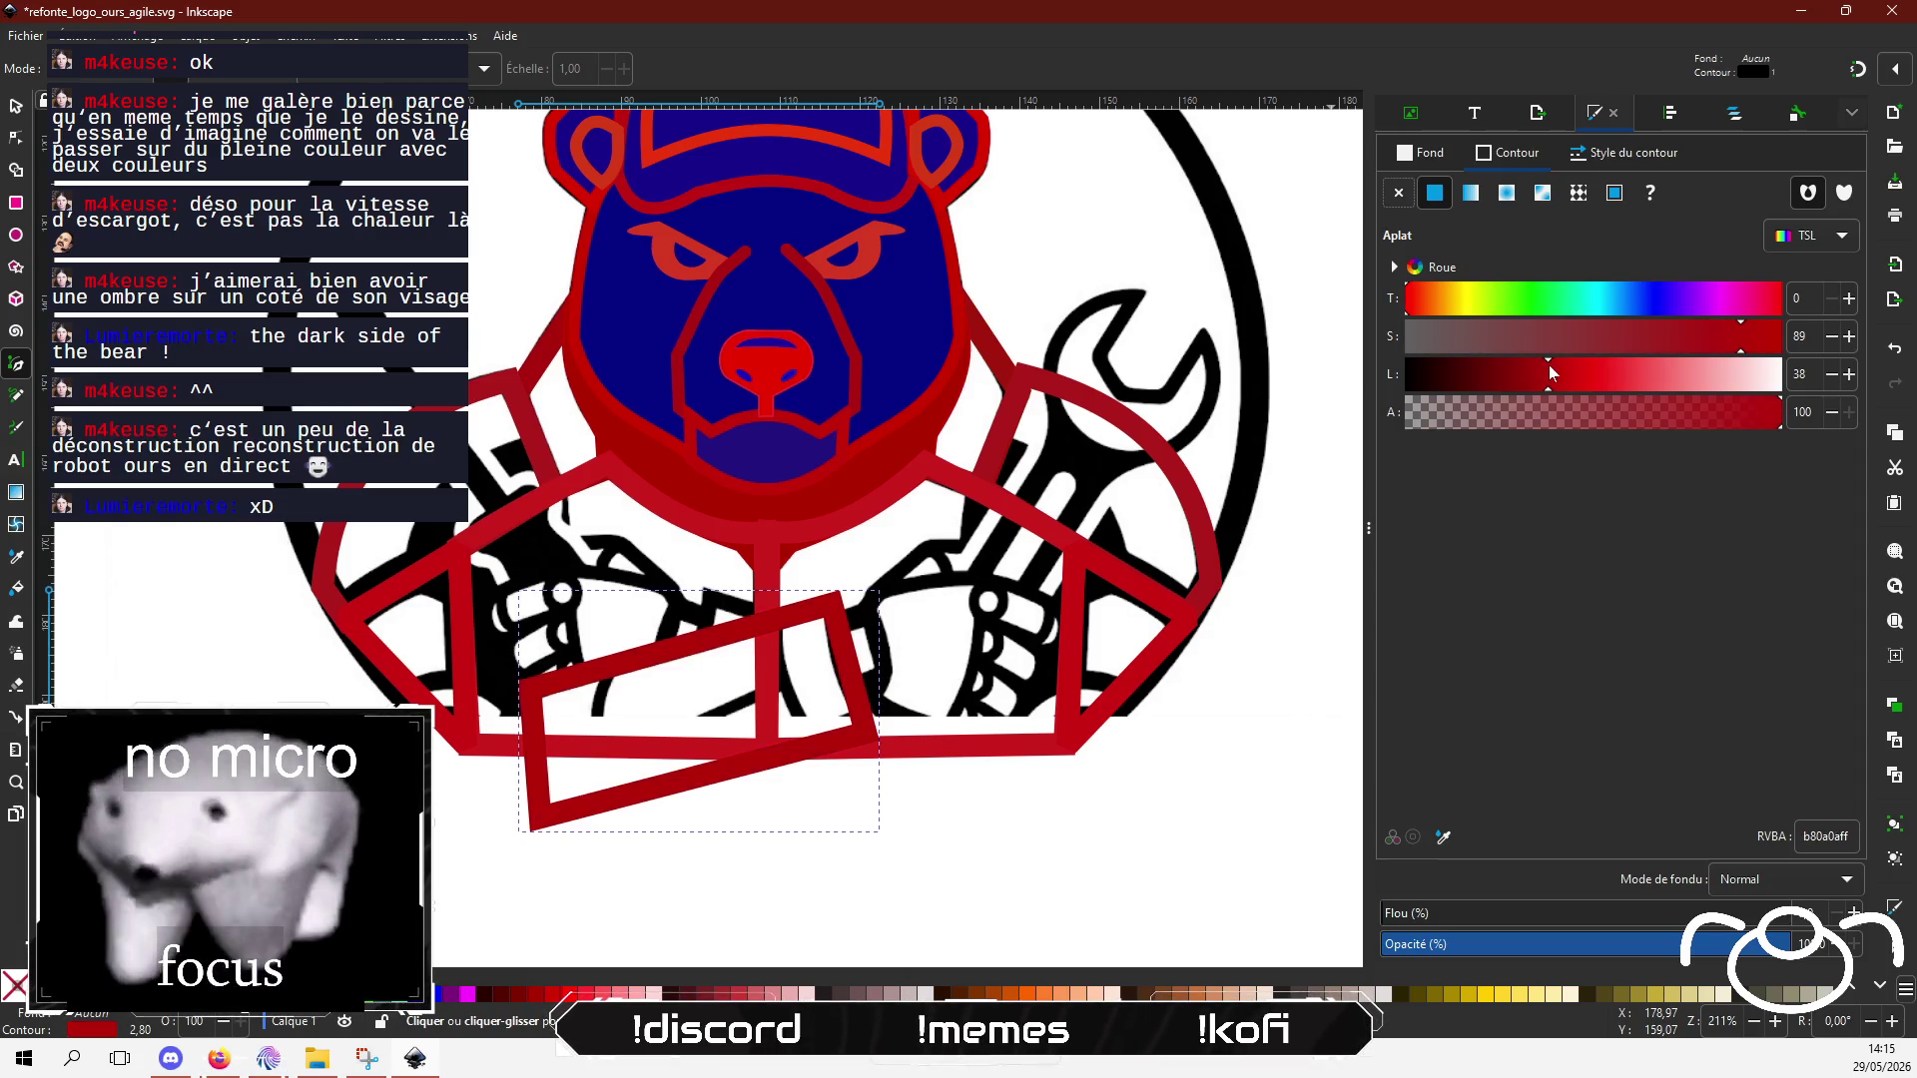
left_click(16, 172)
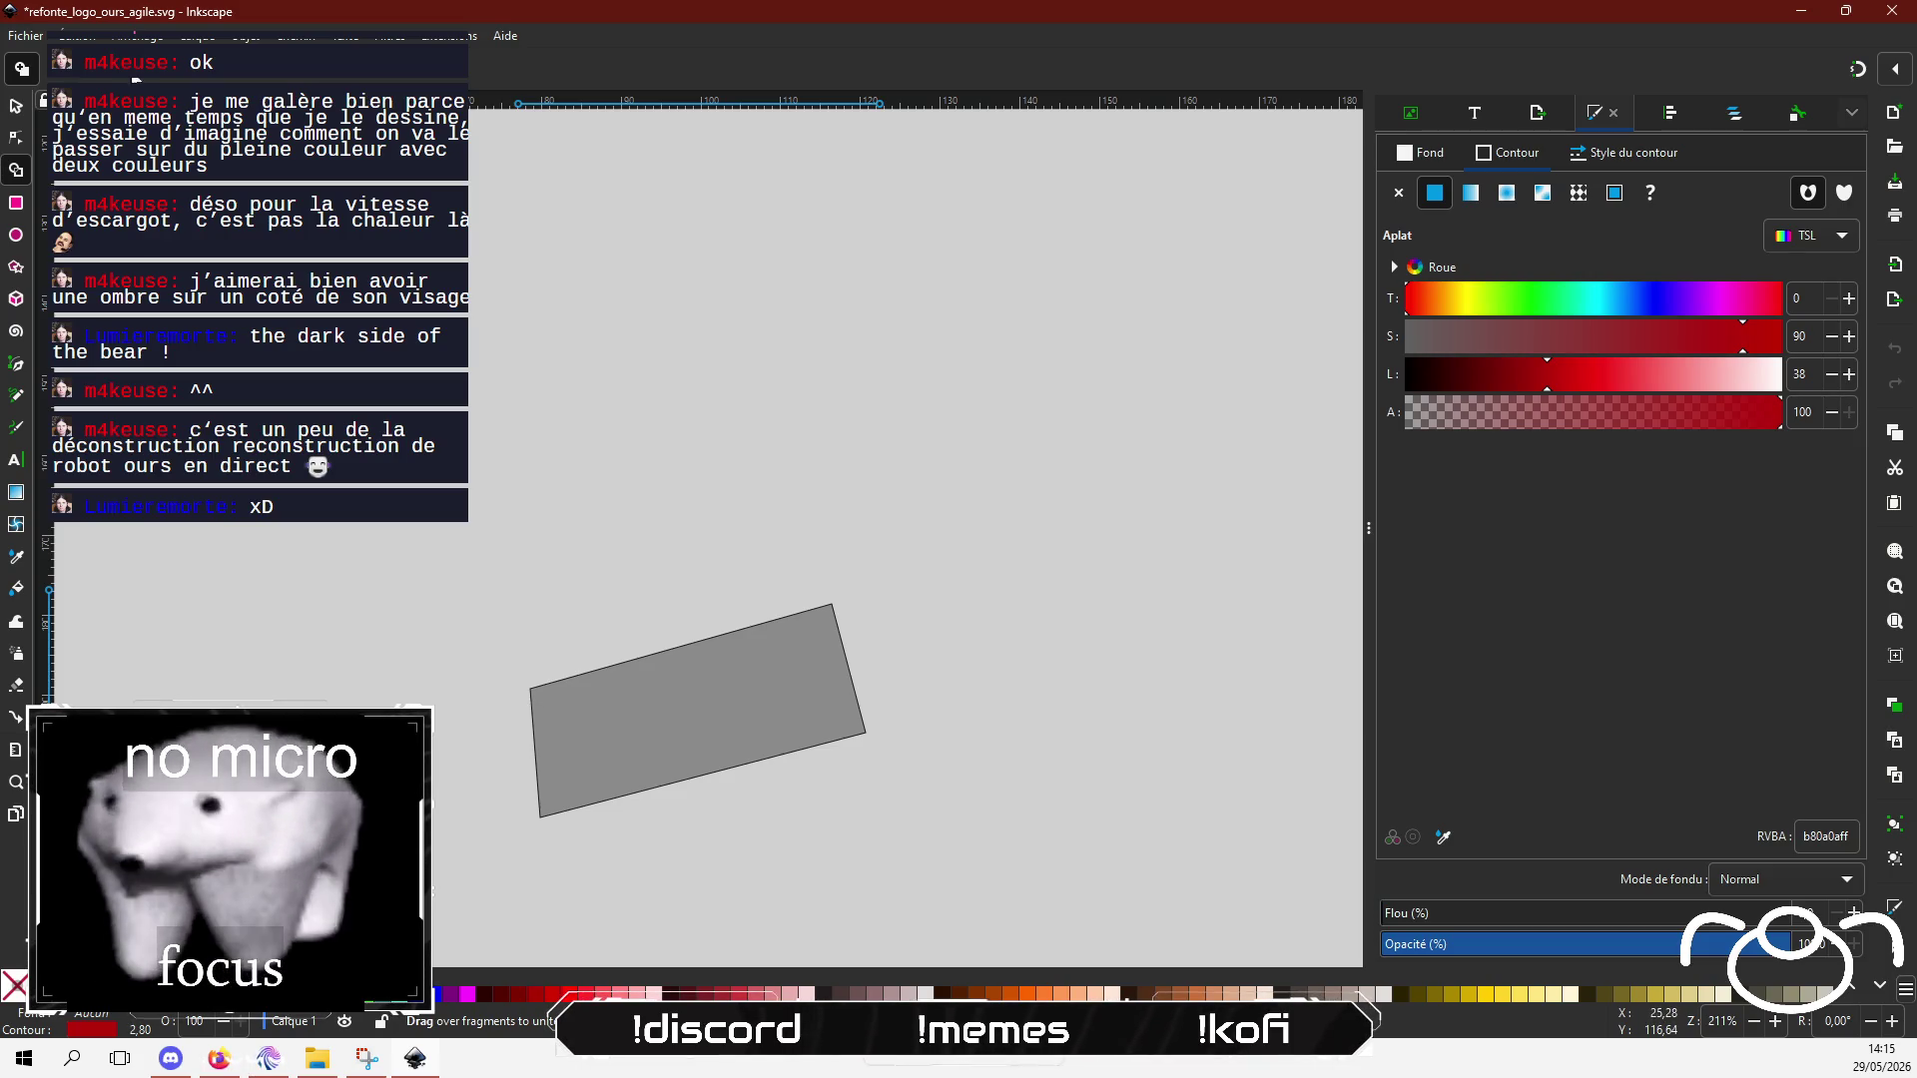
Step: Bend the forearm's left edge outward and adjust its corner nodes into a smooth rounded end
key("Escape")
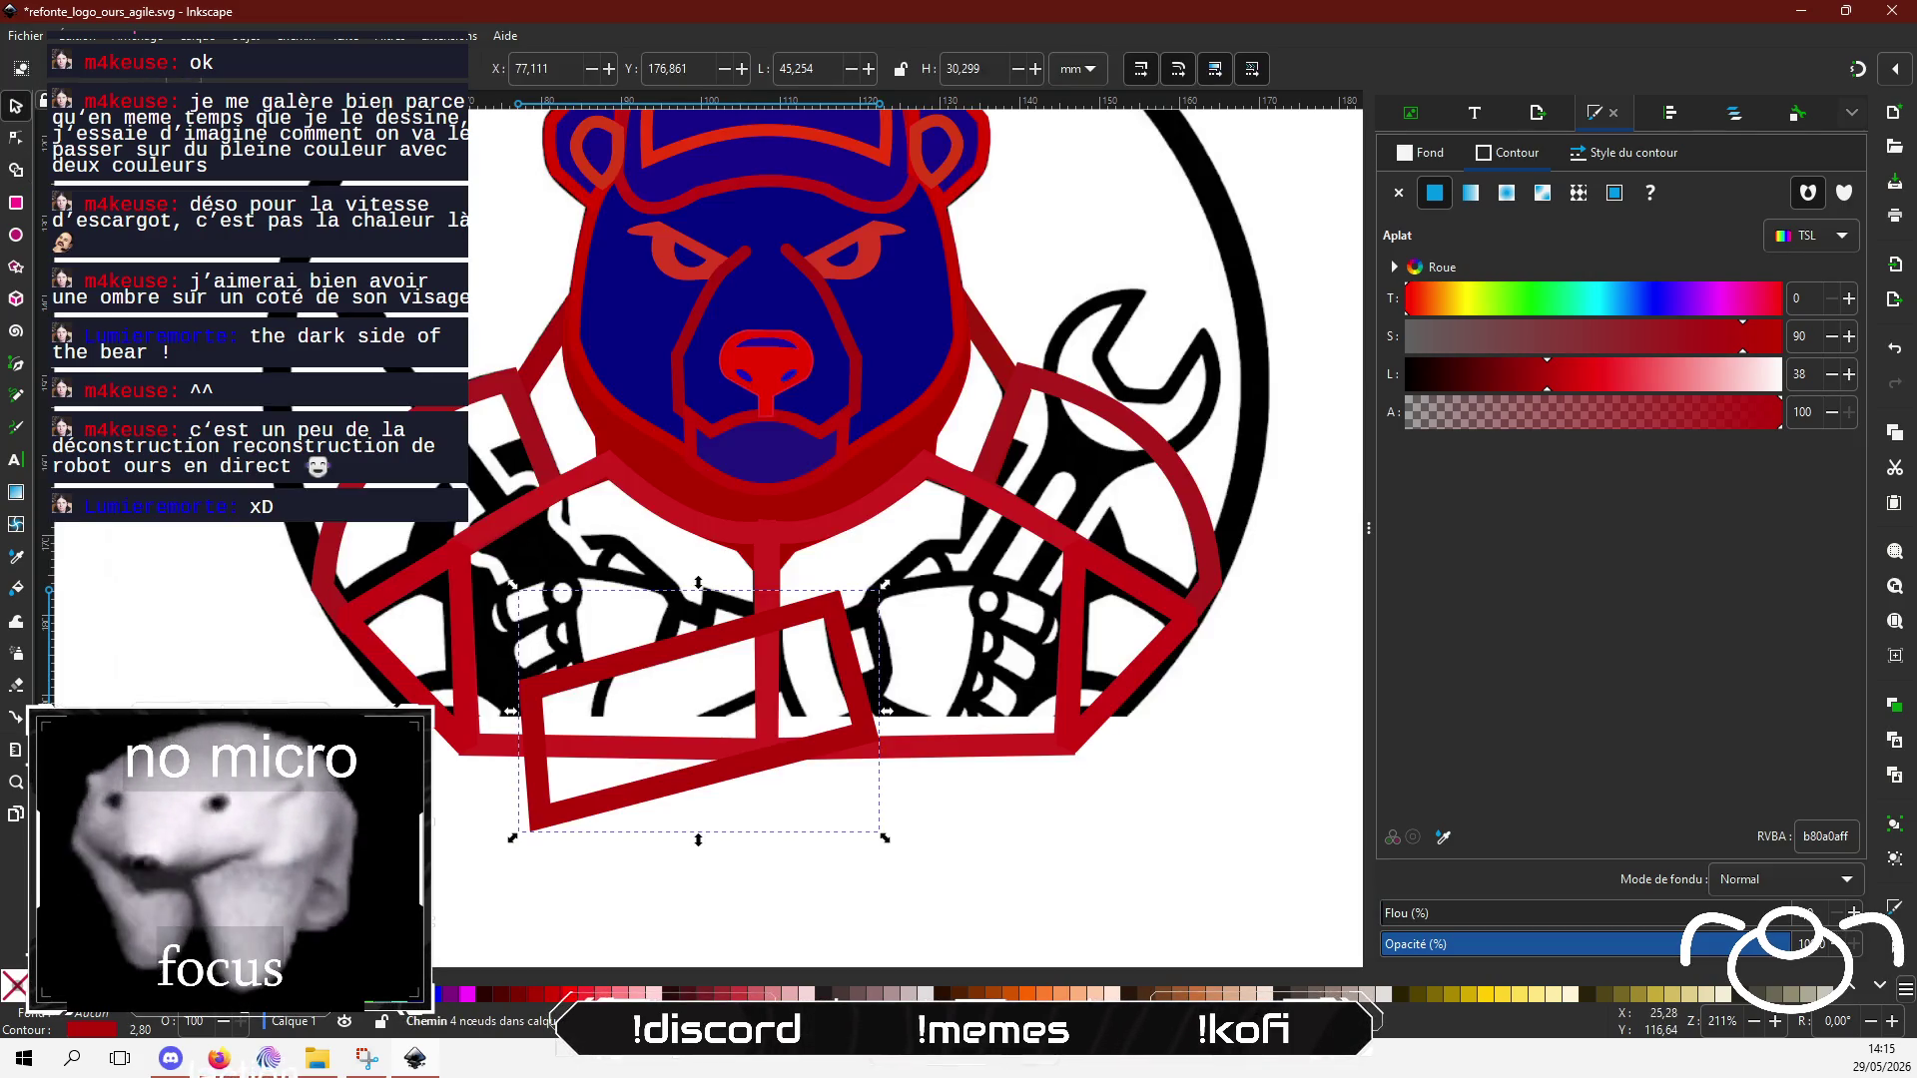
left_click(16, 140)
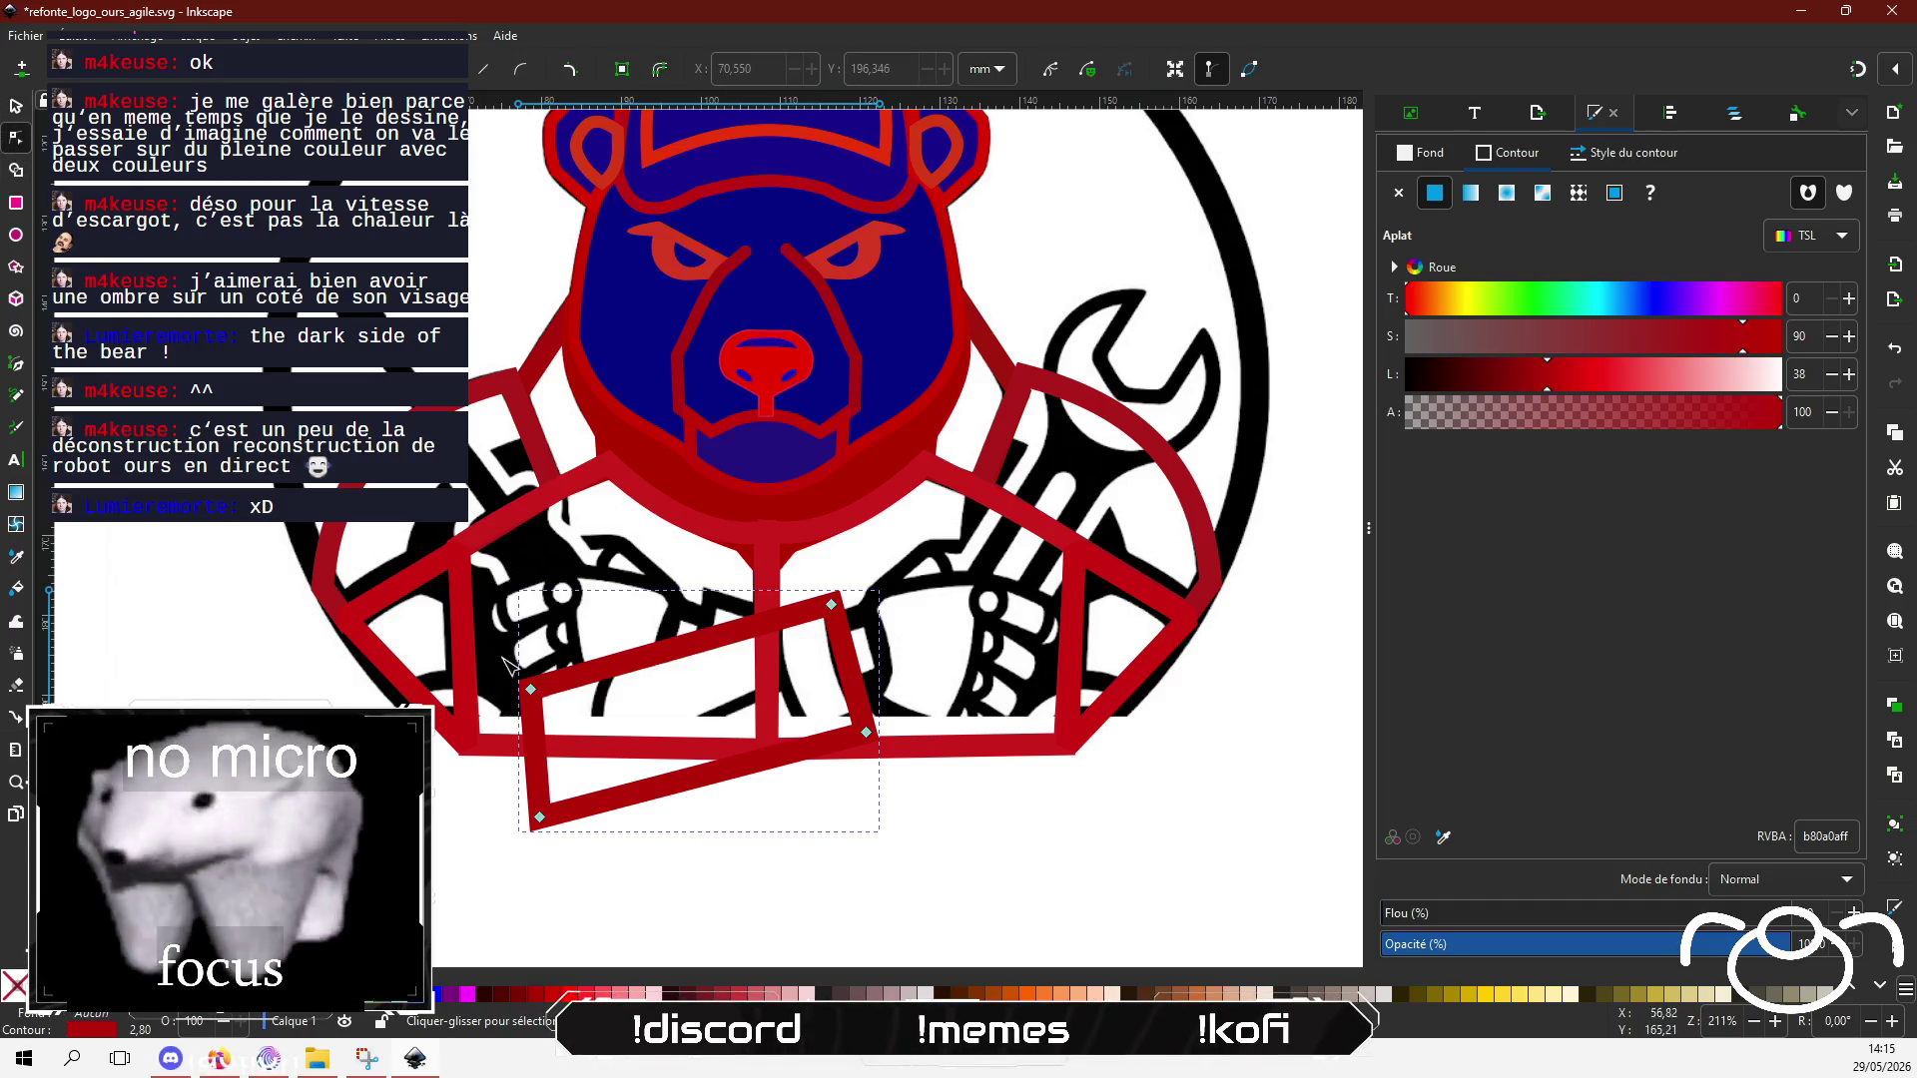
mouse_move(535, 754)
left_mouse_down()
mouse_move(490, 753)
mouse_move(462, 823)
left_mouse_up()
left_click(540, 817)
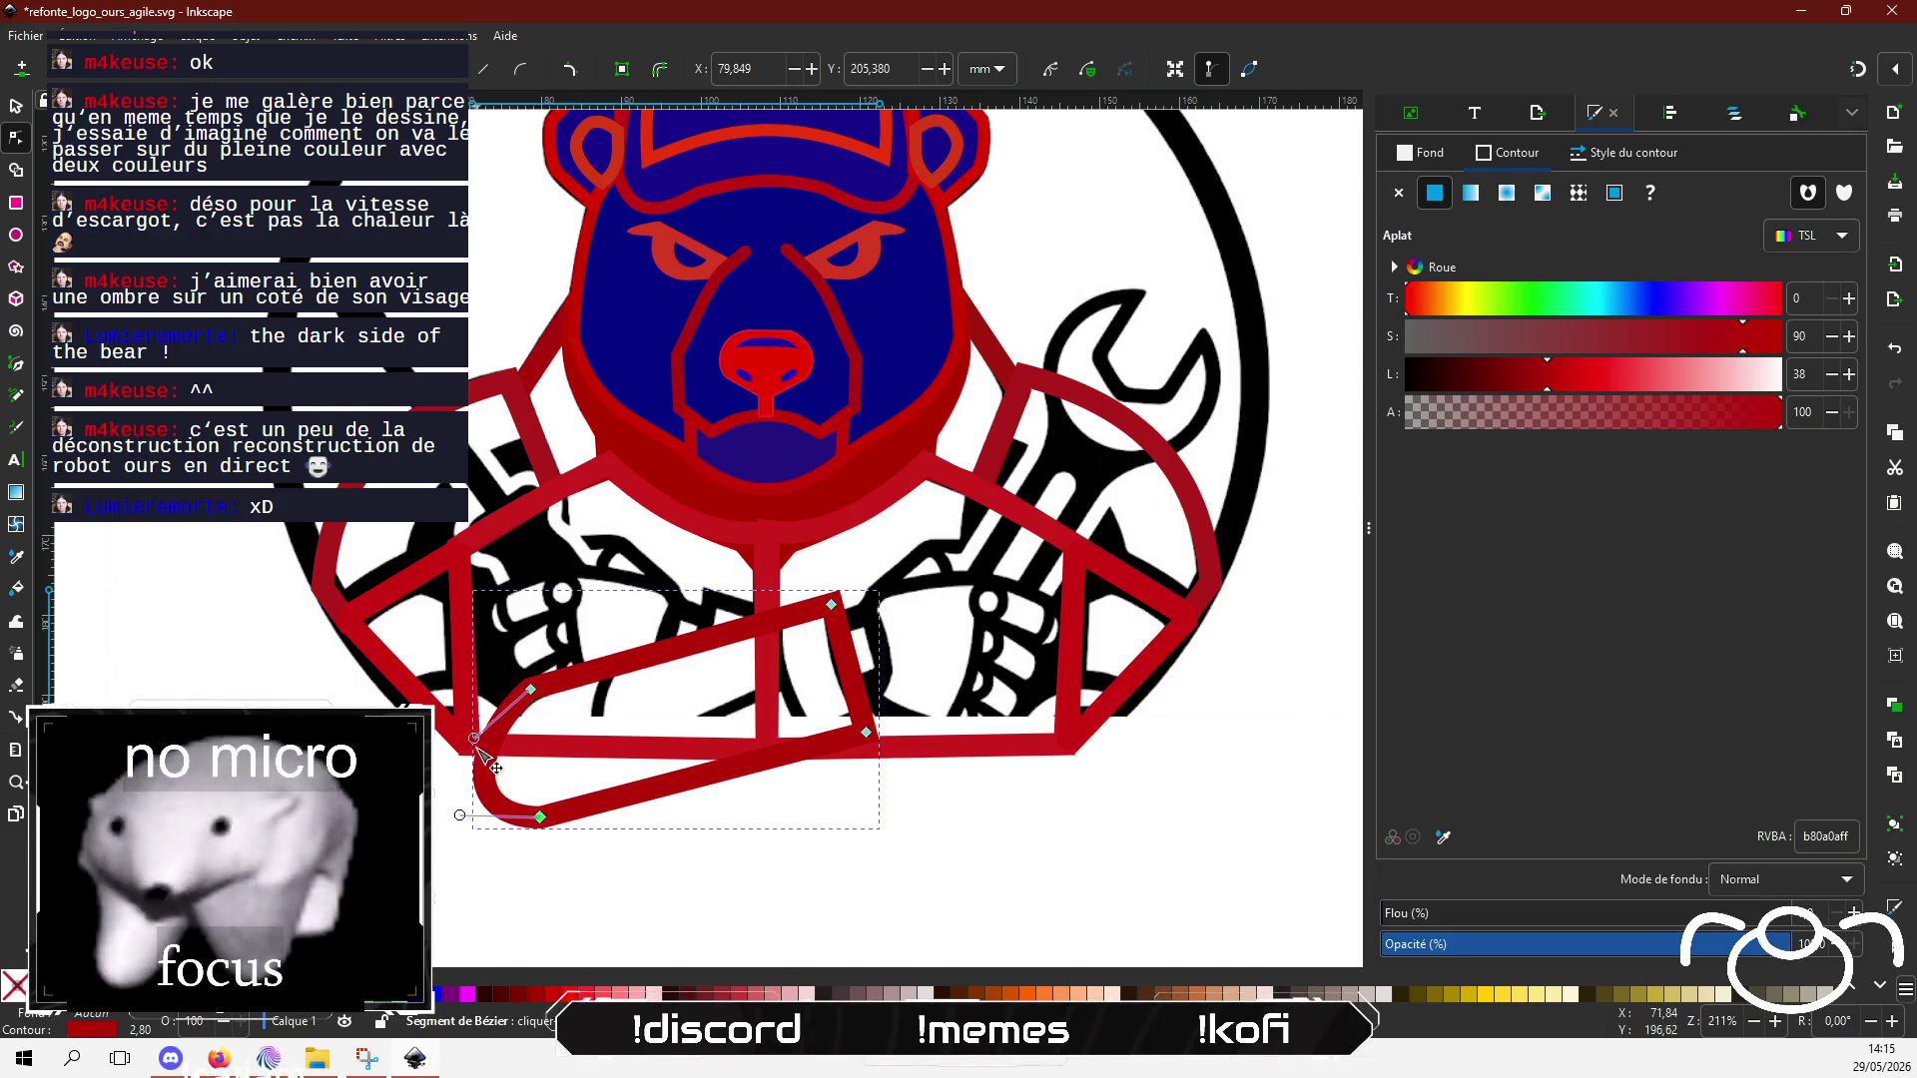
left_click(531, 689)
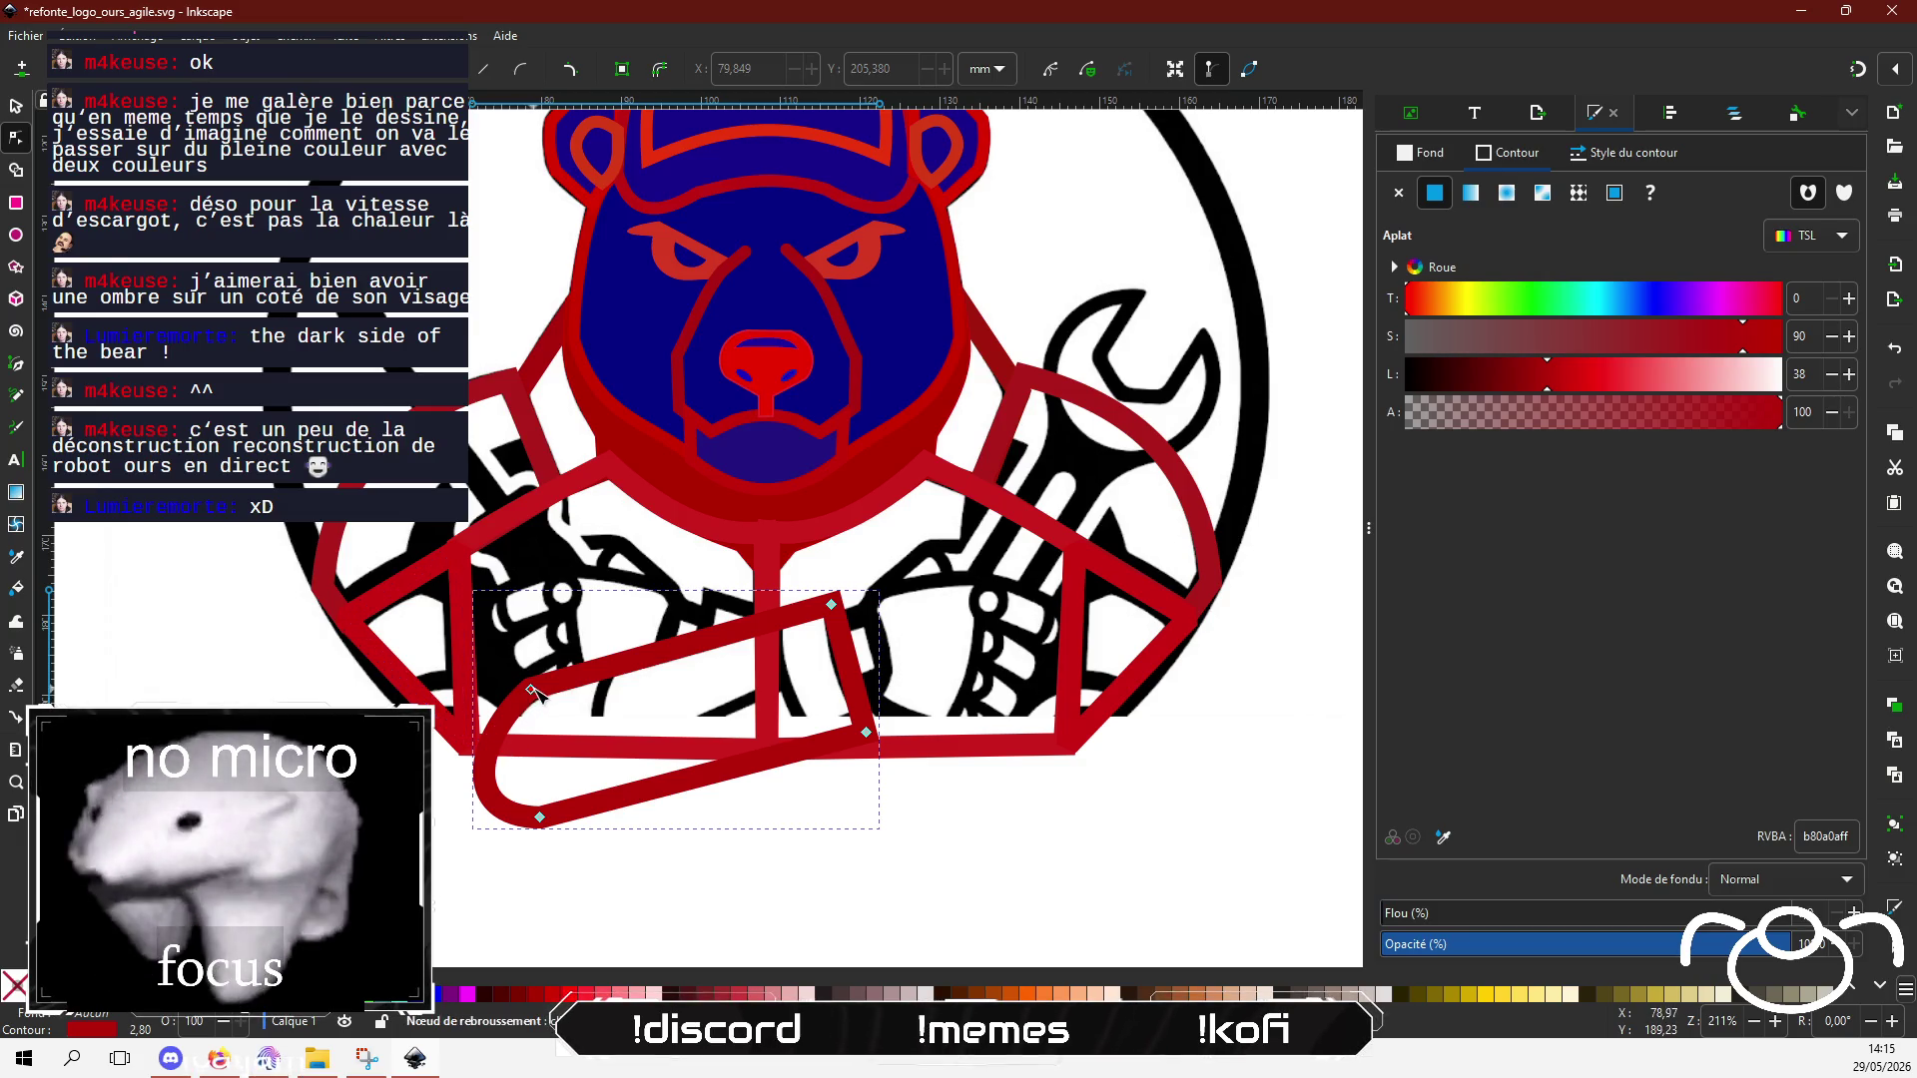
mouse_move(476, 739)
left_mouse_down()
mouse_move(456, 720)
mouse_move(551, 687)
left_mouse_up()
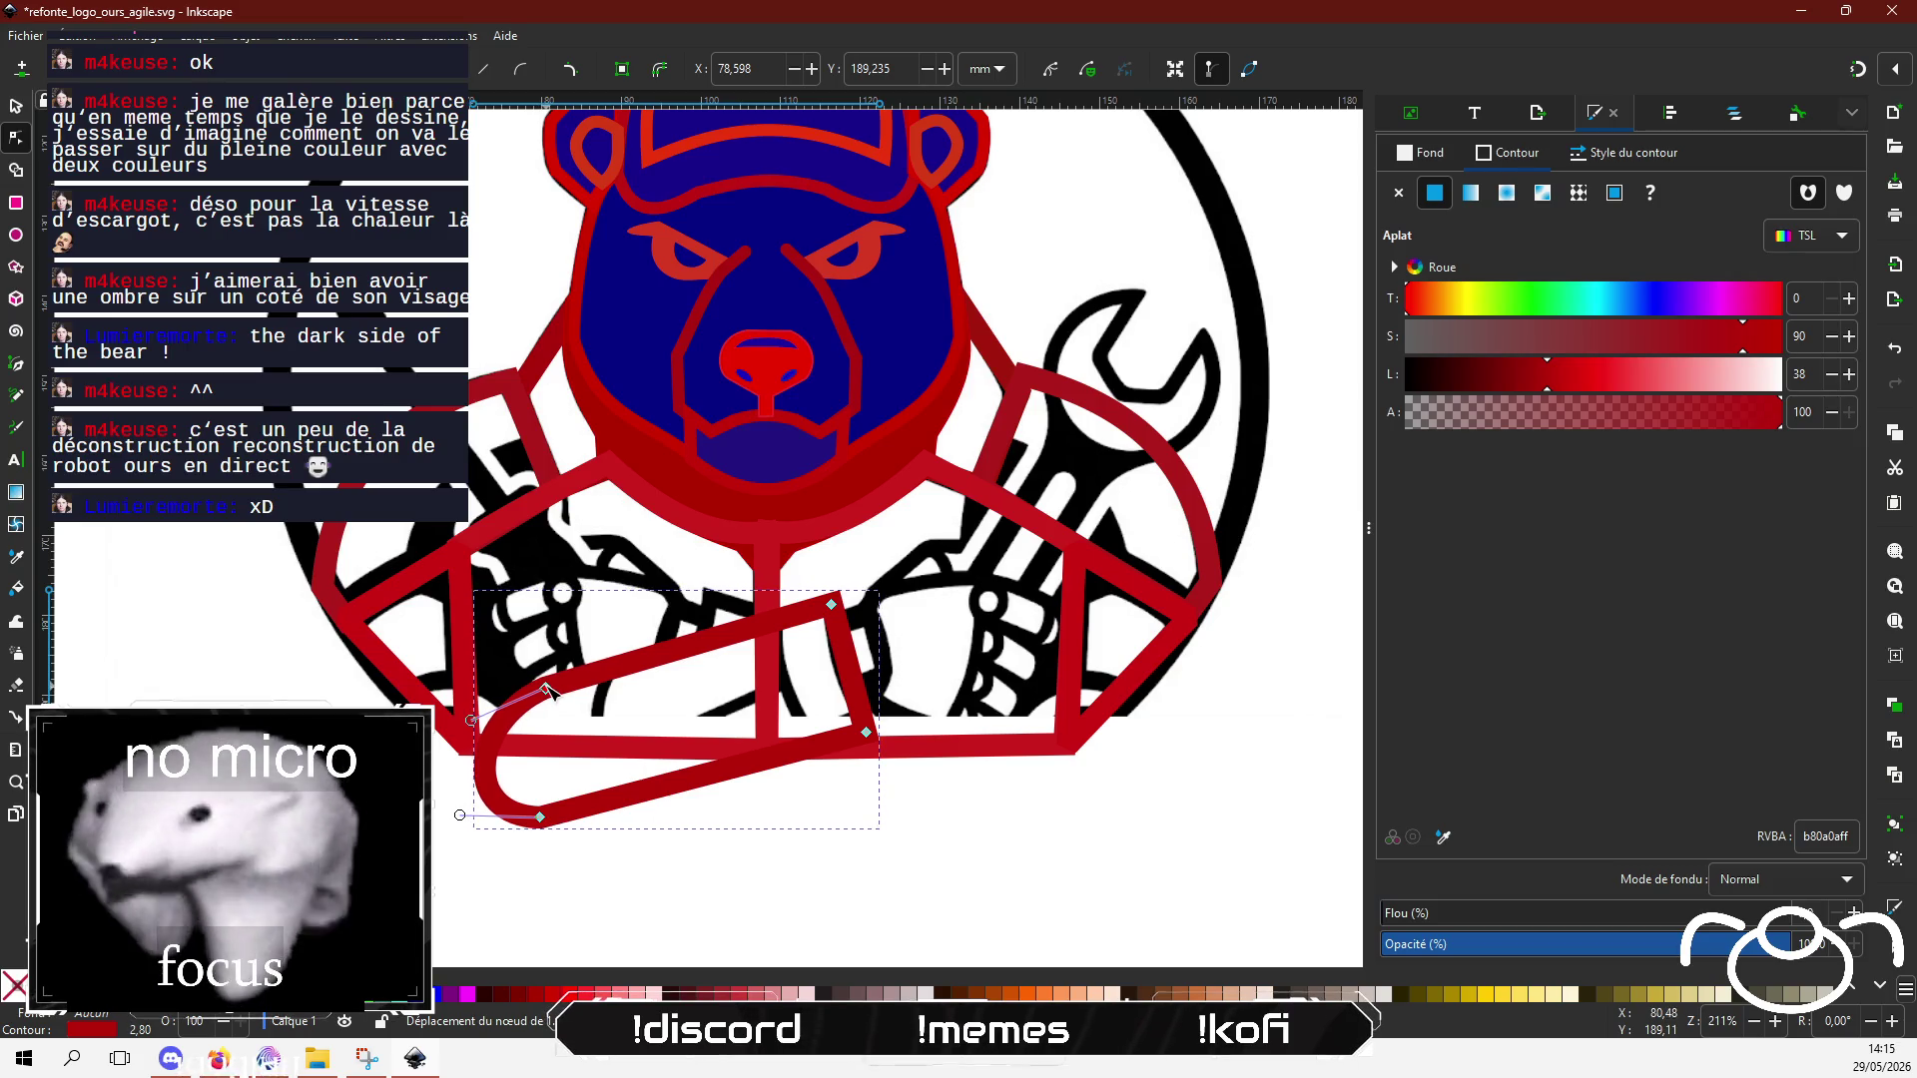
mouse_move(539, 819)
left_mouse_down()
mouse_move(548, 805)
mouse_move(495, 805)
mouse_move(572, 808)
left_mouse_up()
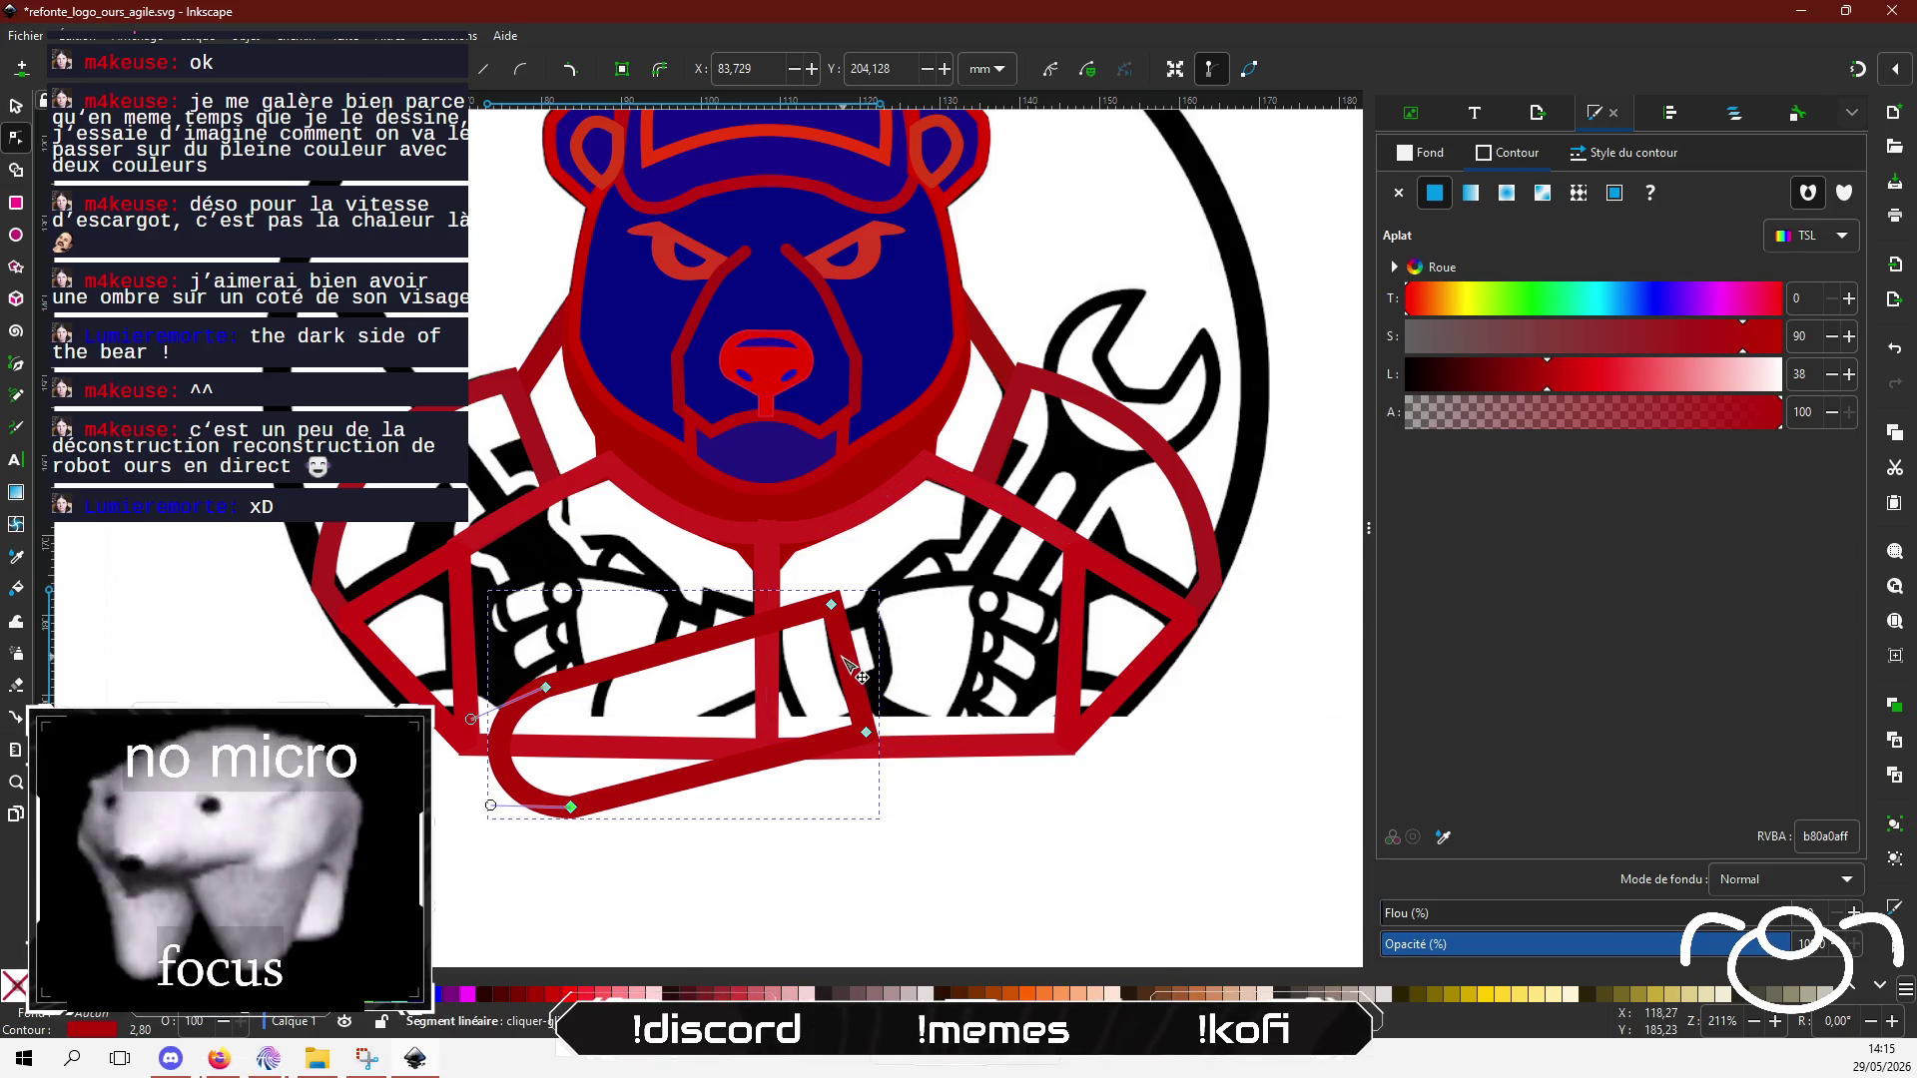
left_click(815, 823)
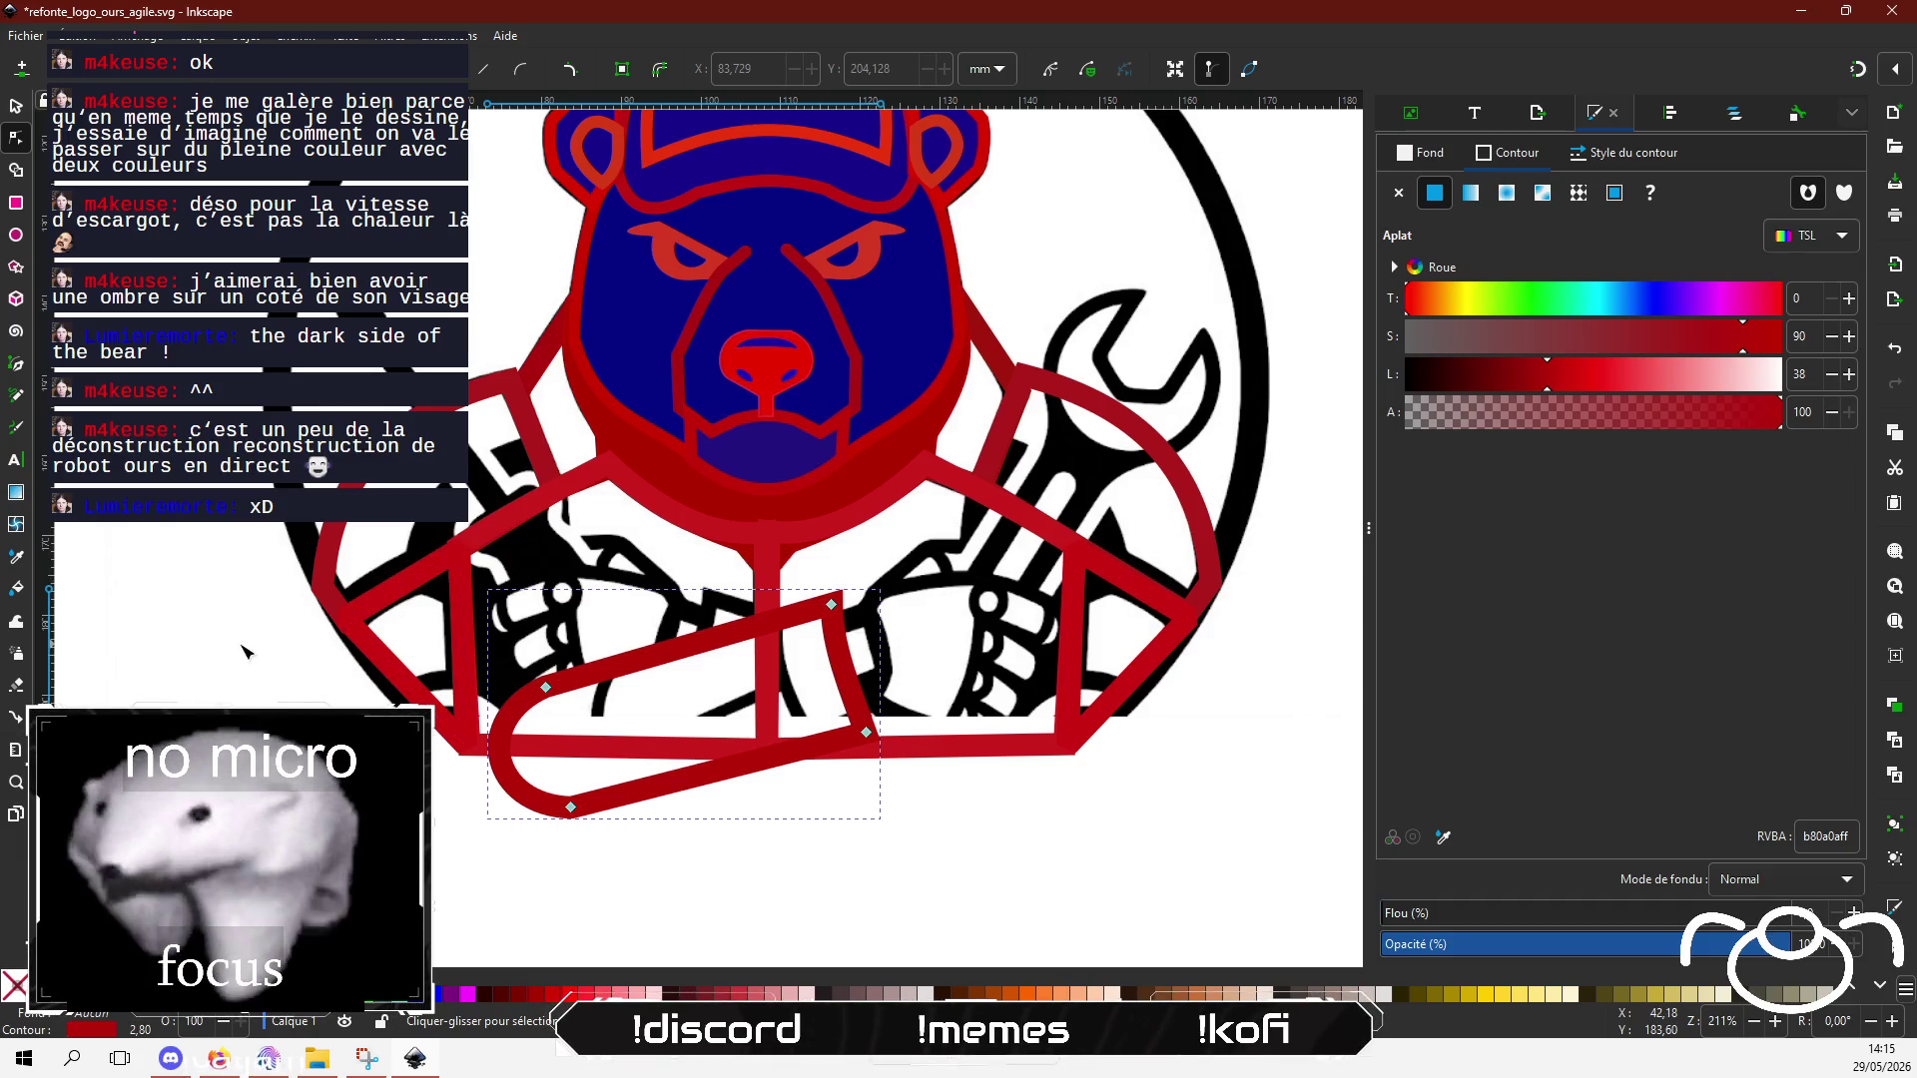
scroll(243, 650, "up", 1)
Step: Add a node to the upper-arm path and nudge its top corner, undoing misplaced moves
left_click(557, 566)
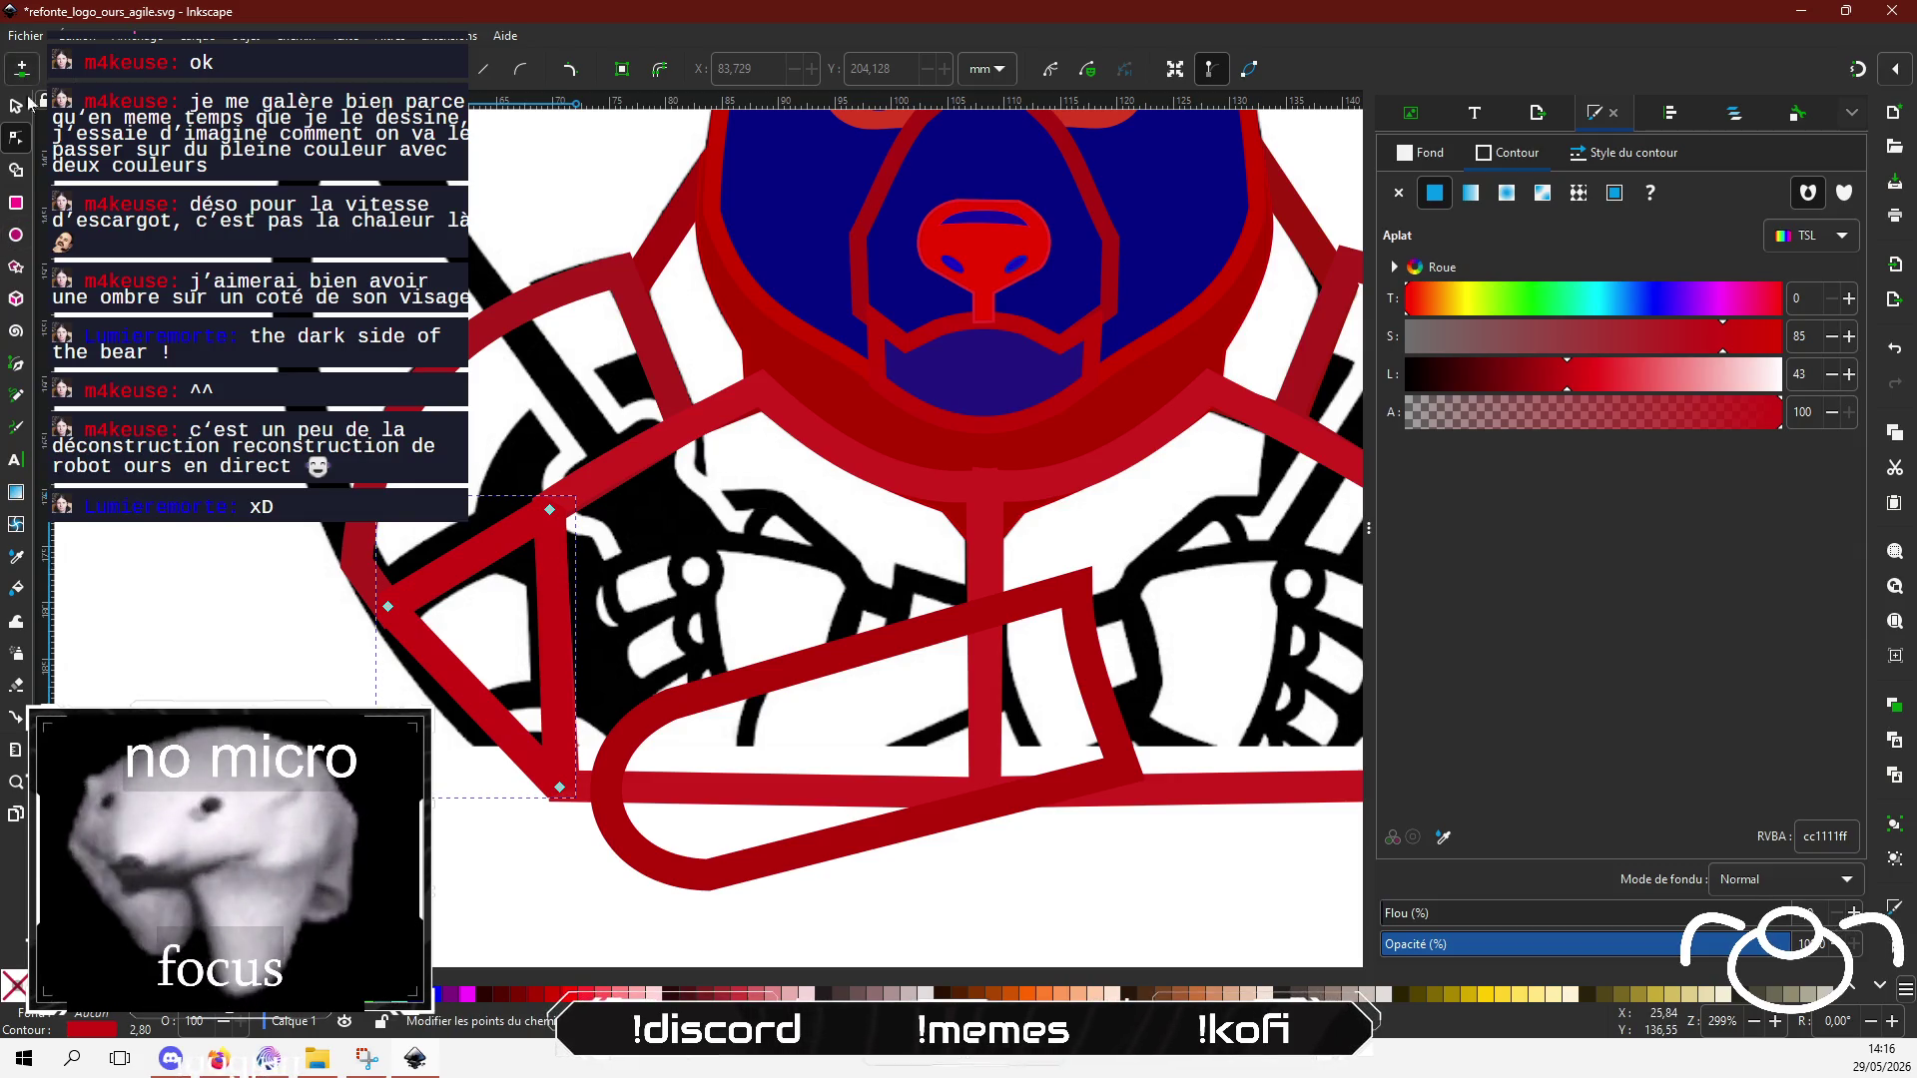
left_click(552, 569)
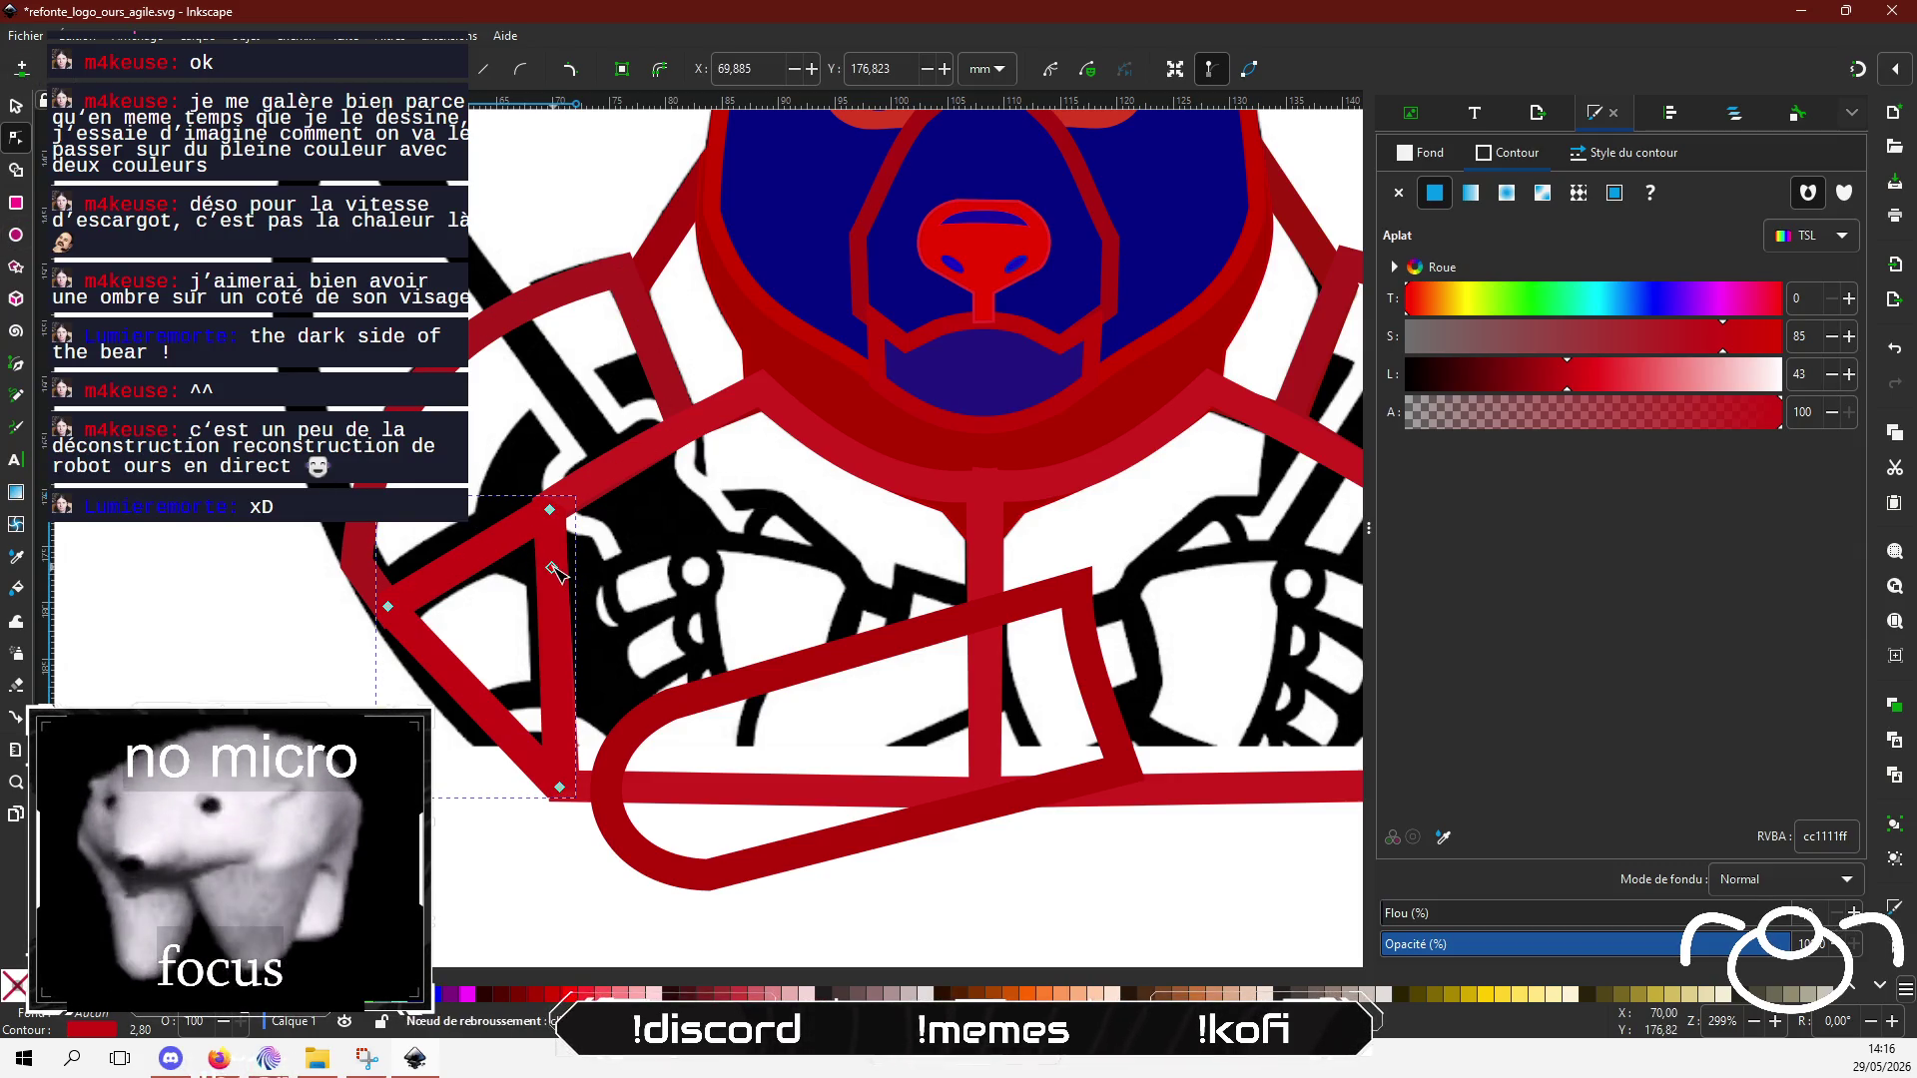
double_click(497, 544)
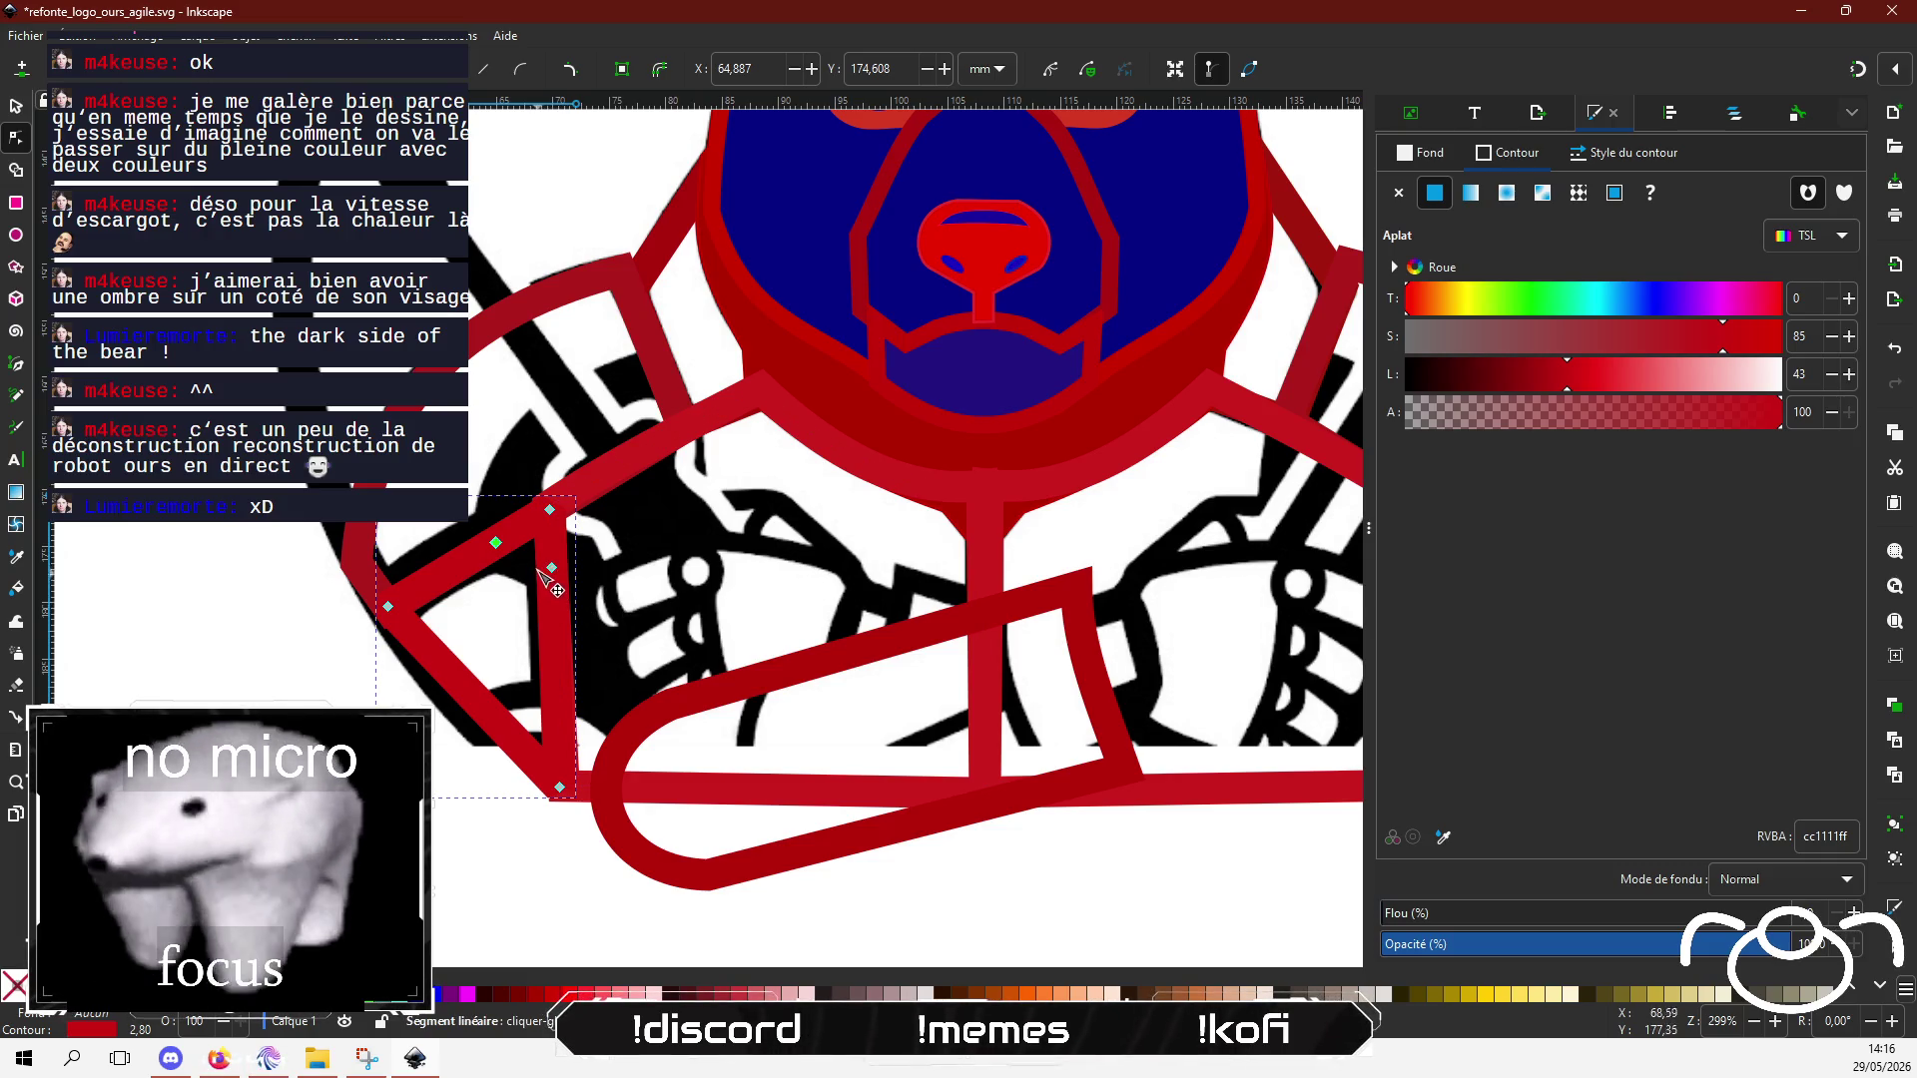
mouse_move(550, 511)
left_mouse_down()
mouse_move(537, 545)
mouse_move(490, 556)
mouse_move(545, 581)
left_mouse_up()
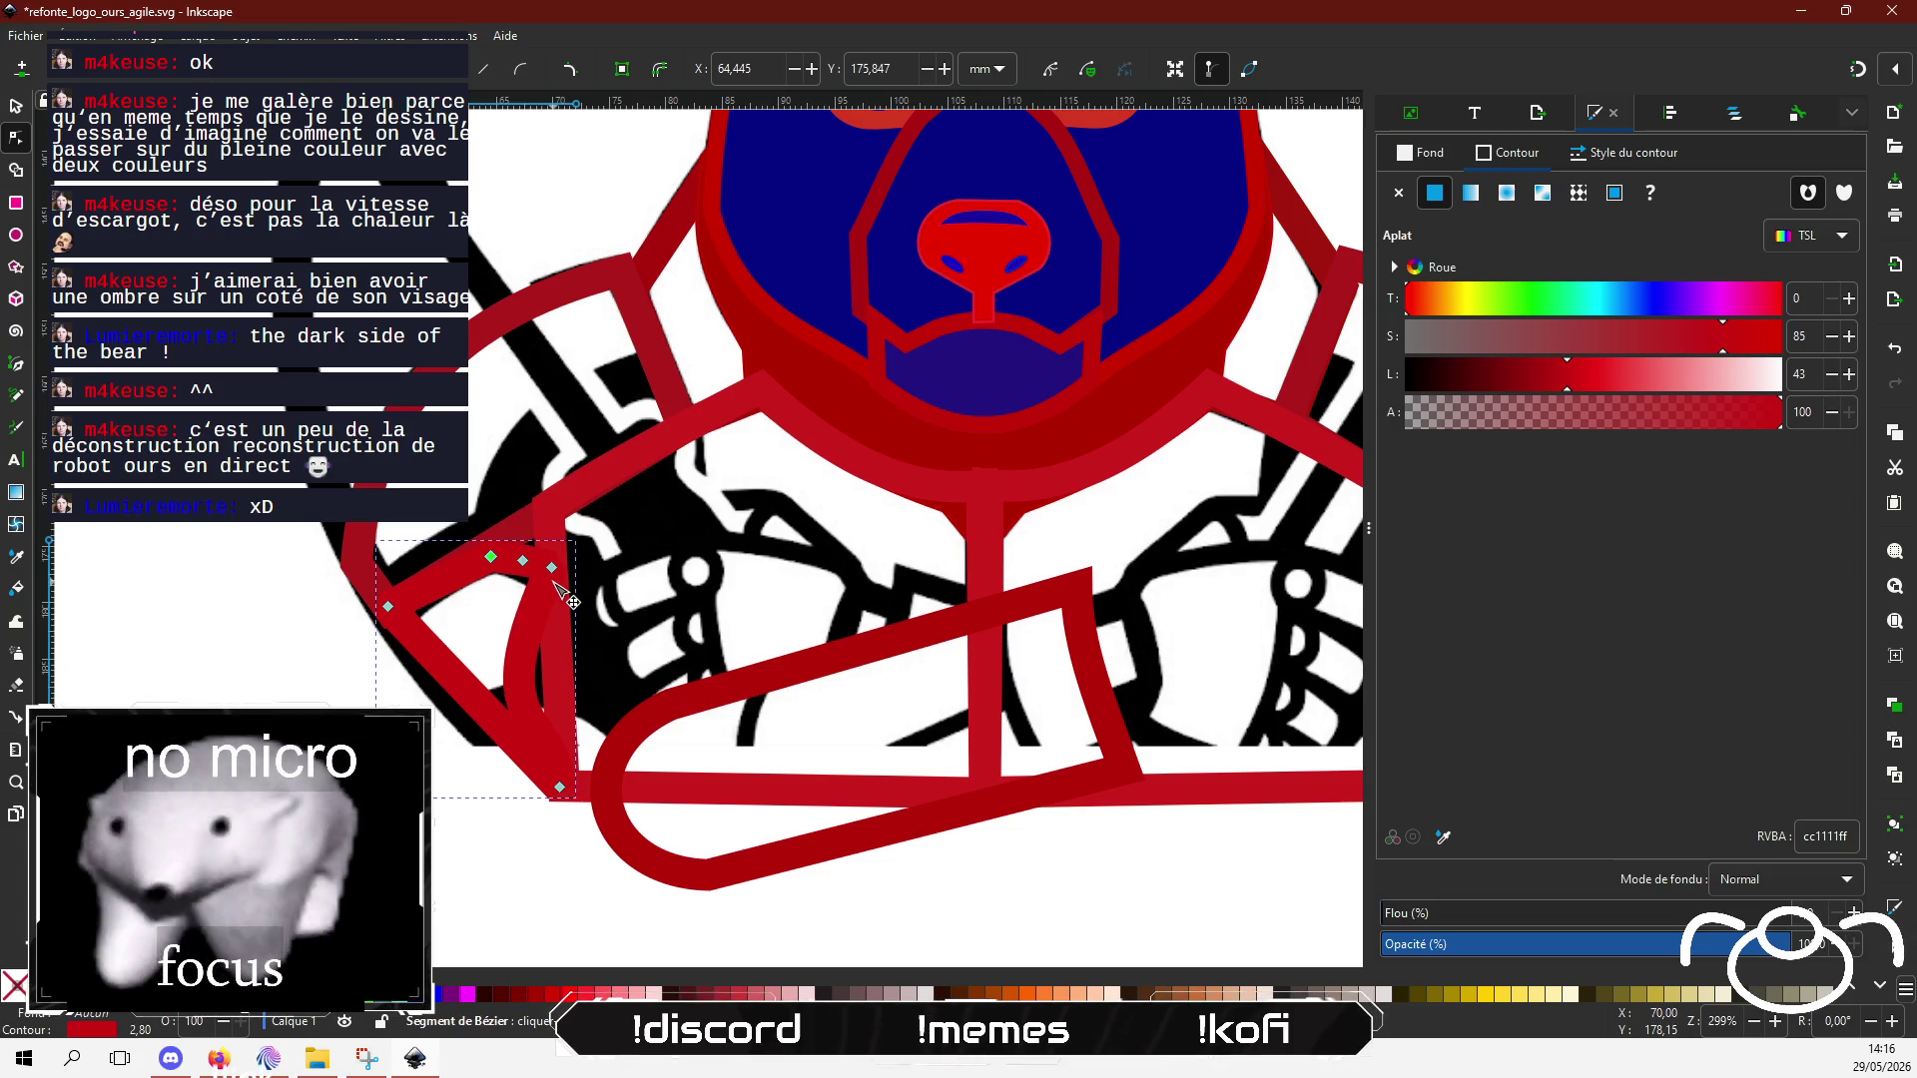
key("ctrl+z")
key("ctrl+z")
key("ctrl+z")
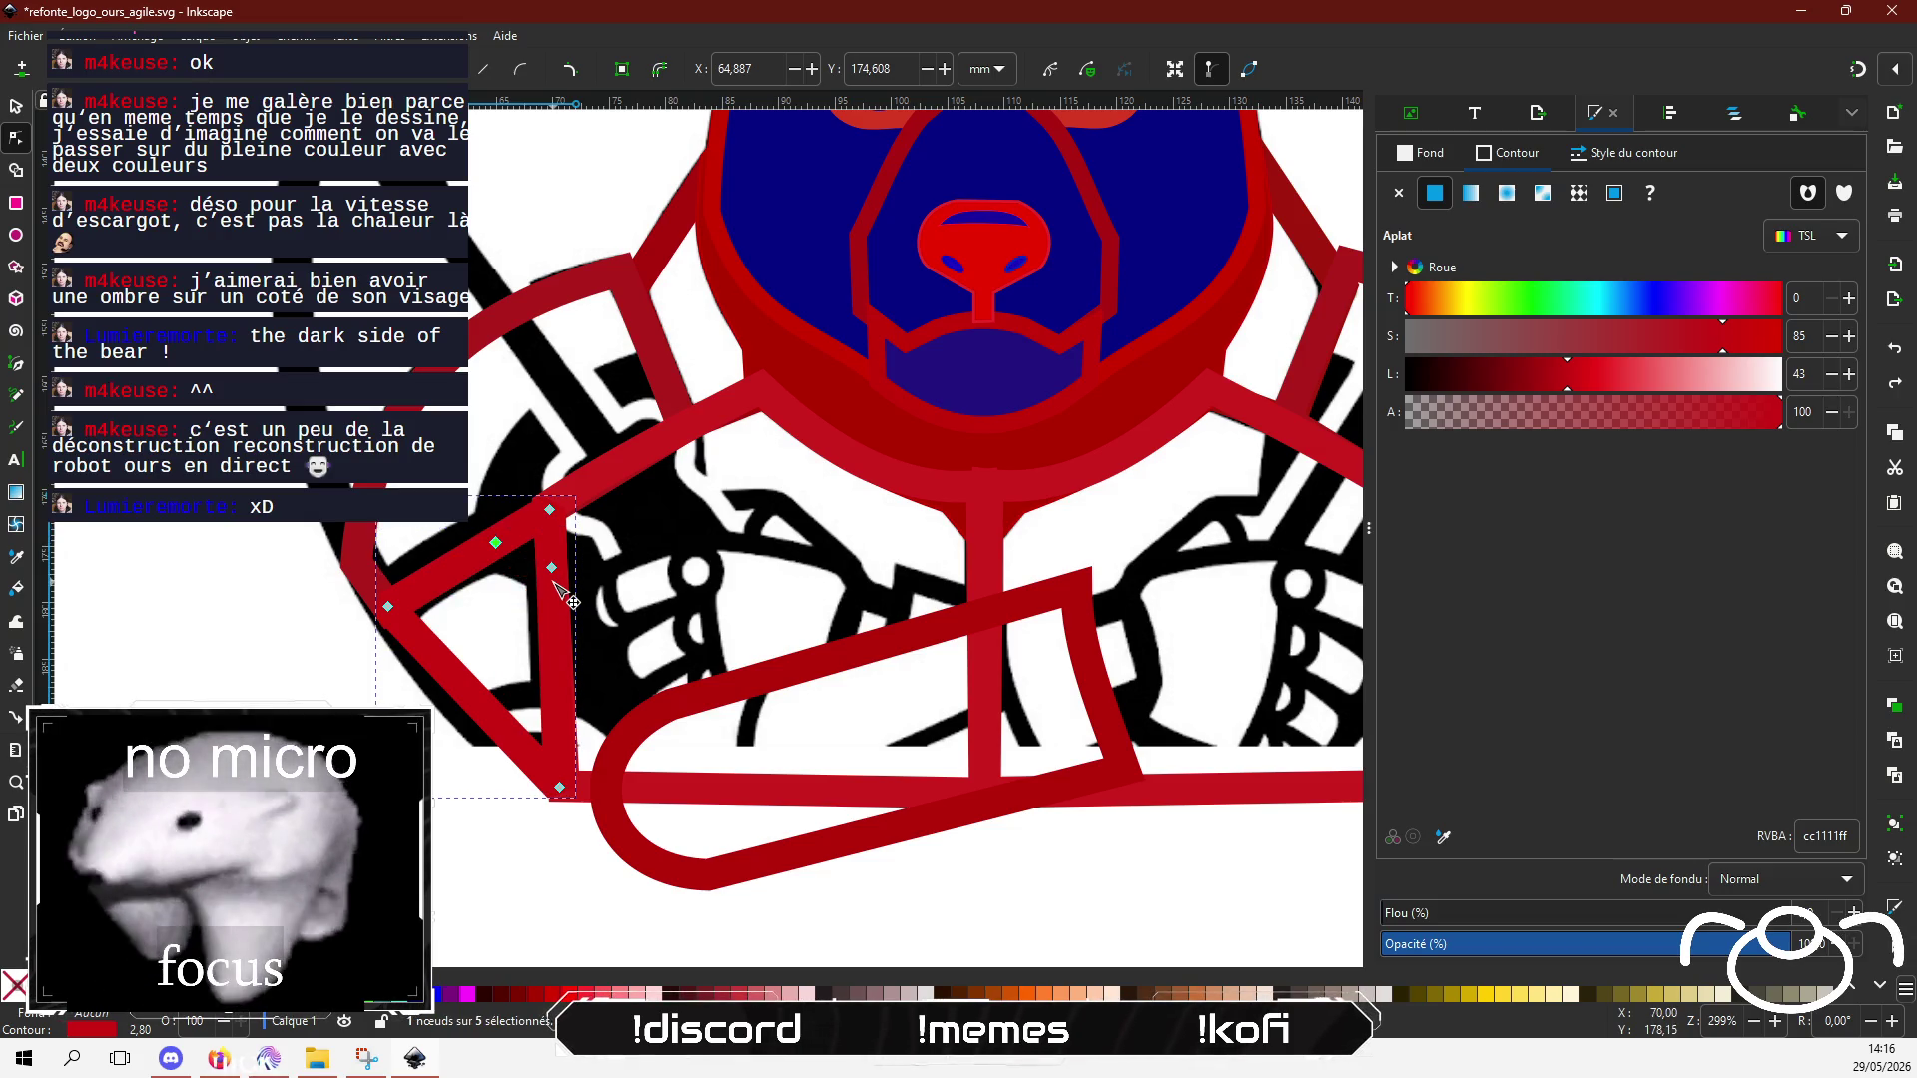
mouse_move(537, 510)
left_mouse_down()
mouse_move(521, 552)
mouse_move(330, 654)
left_mouse_up()
key("ctrl+z")
mouse_move(497, 545)
left_mouse_down()
mouse_move(545, 586)
mouse_move(521, 564)
left_mouse_up()
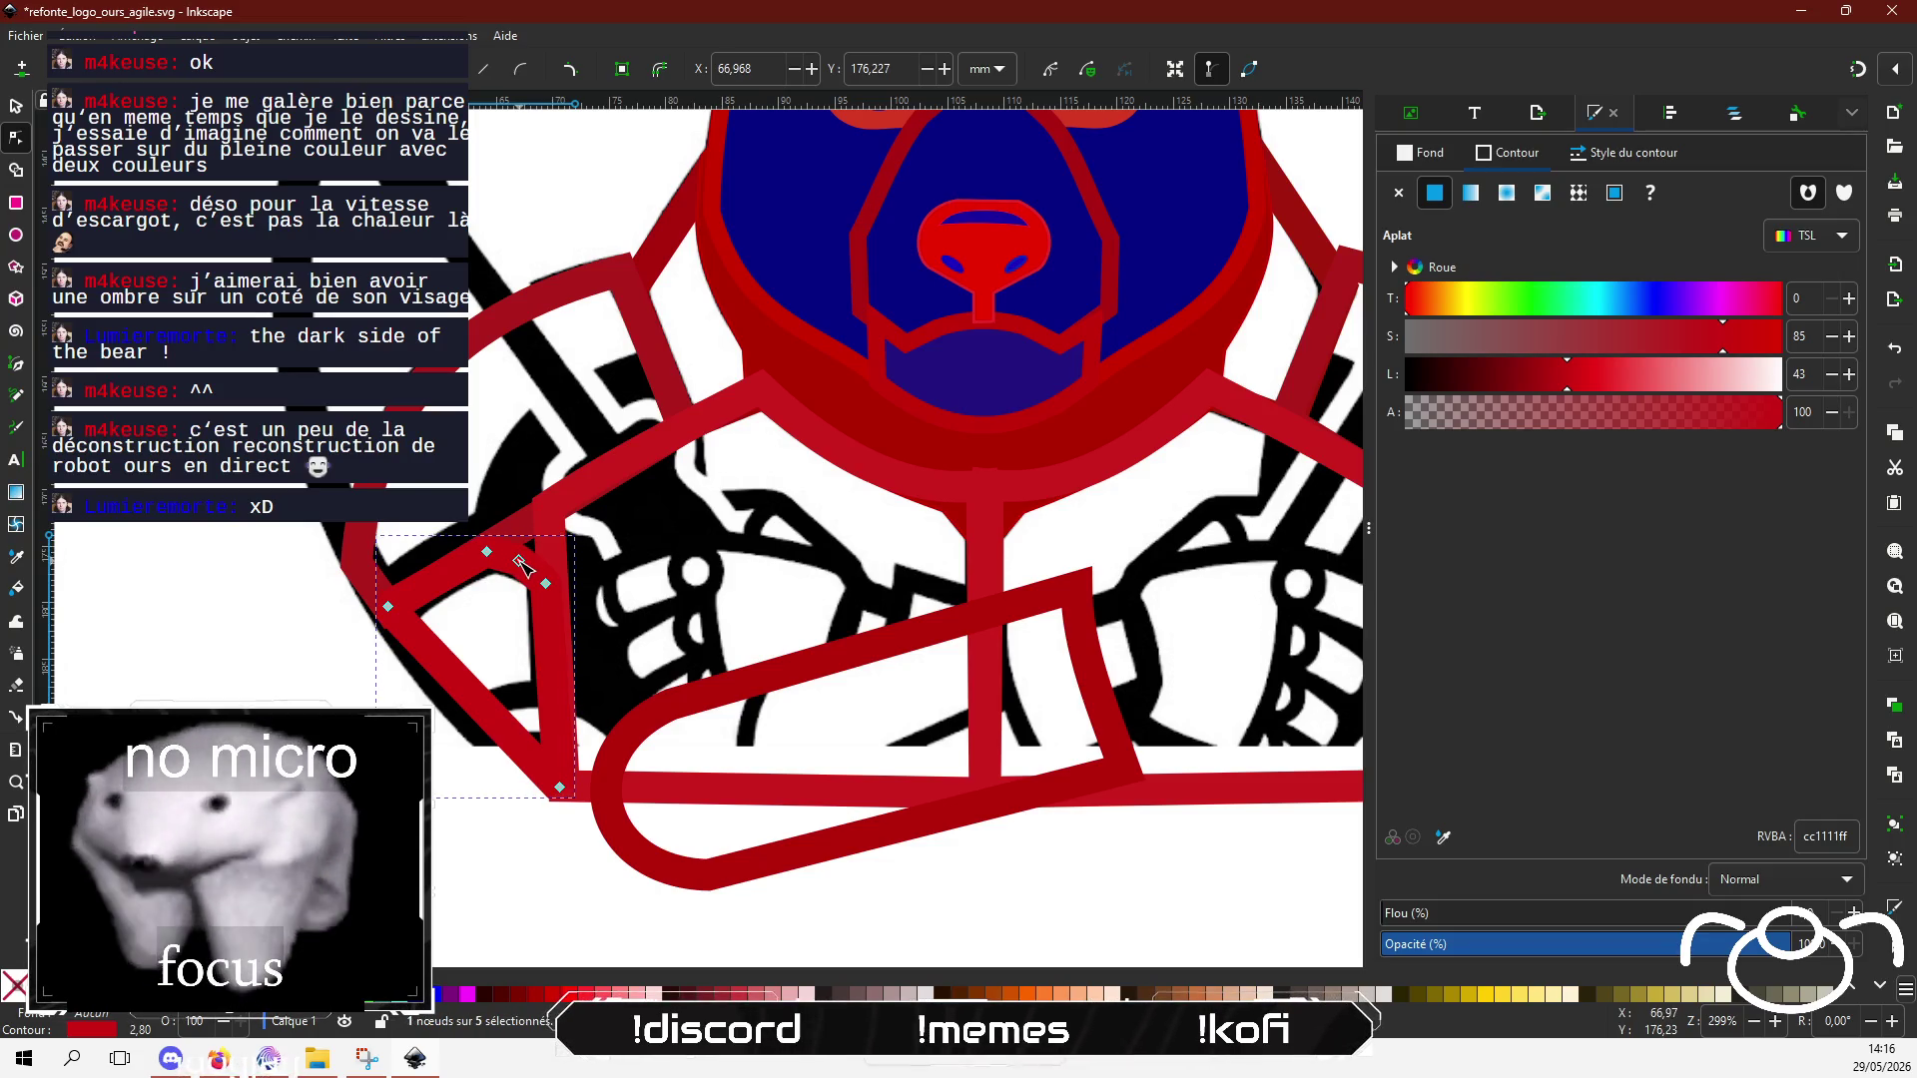
key("Escape")
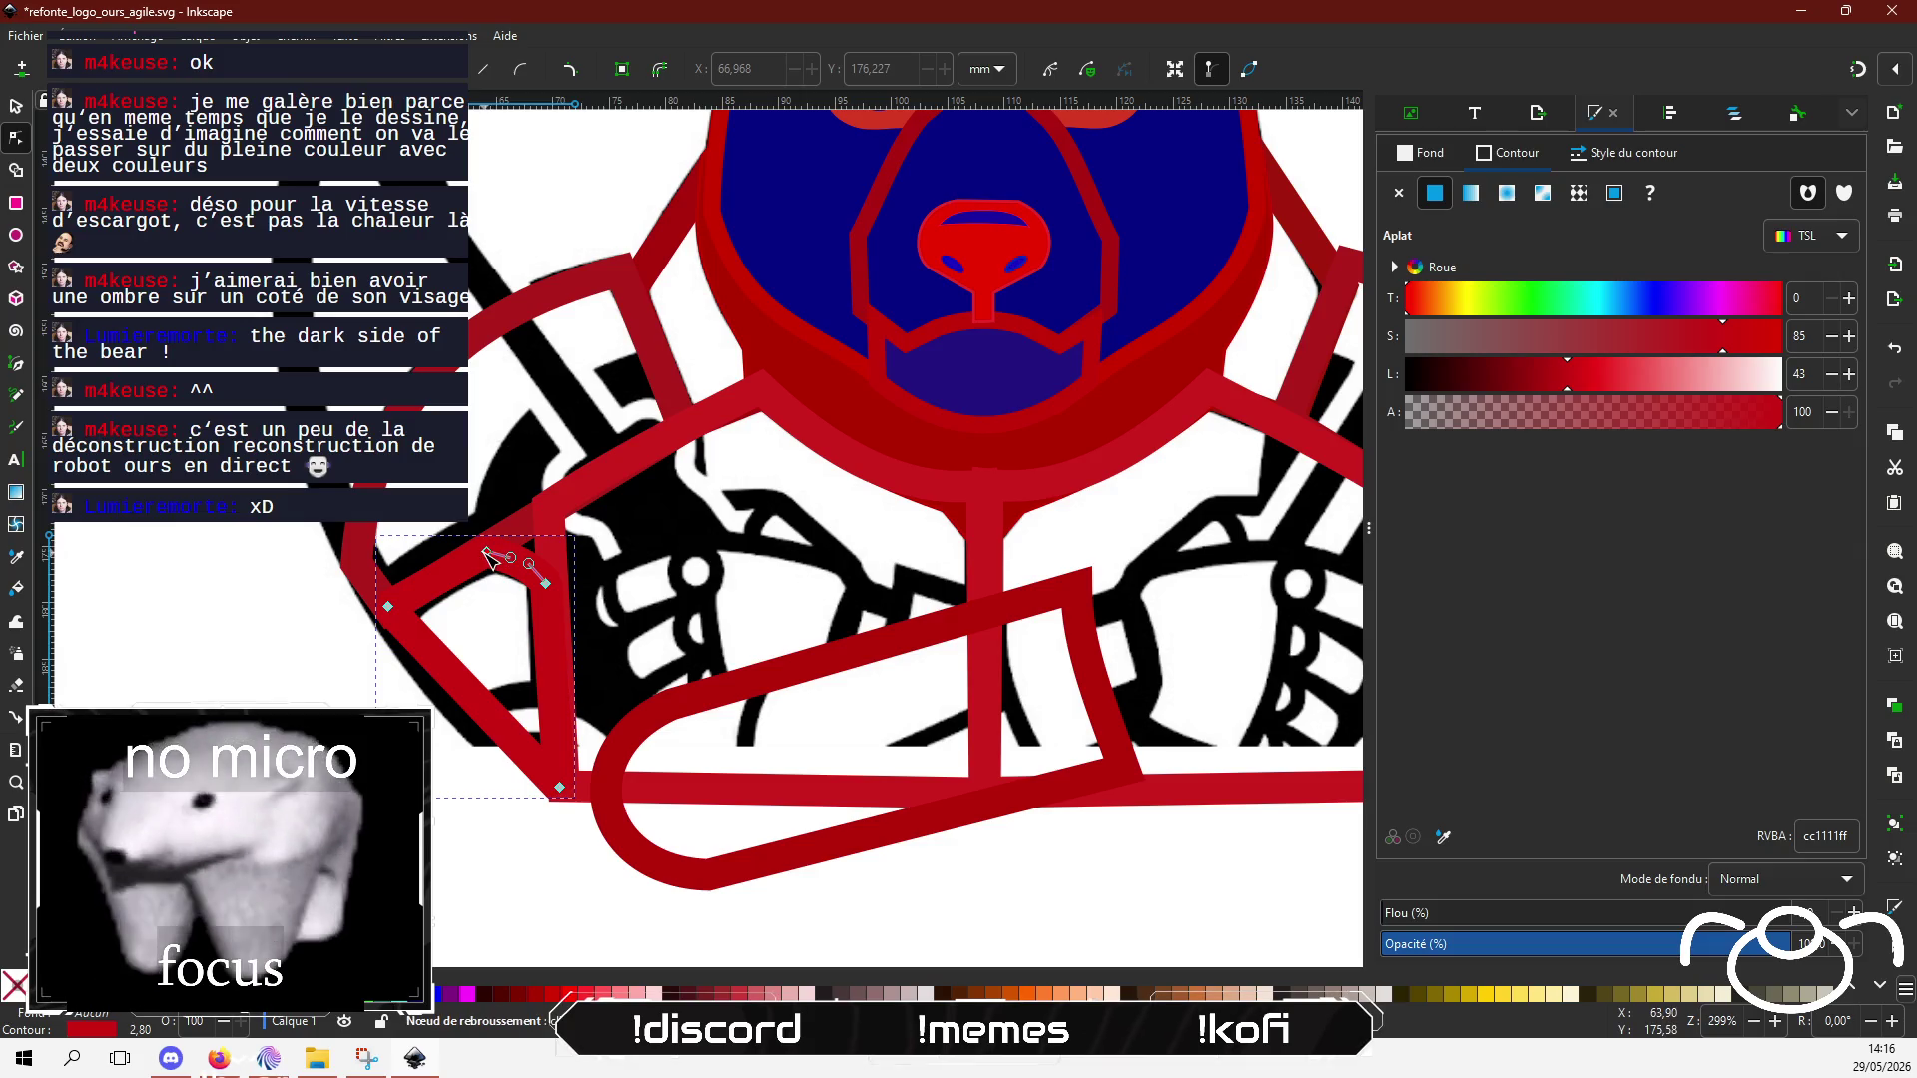
Step: Refine the upper-arm outline's top and left nodes so it joins the shoulder cleanly
left_click_drag(488, 552, 493, 559)
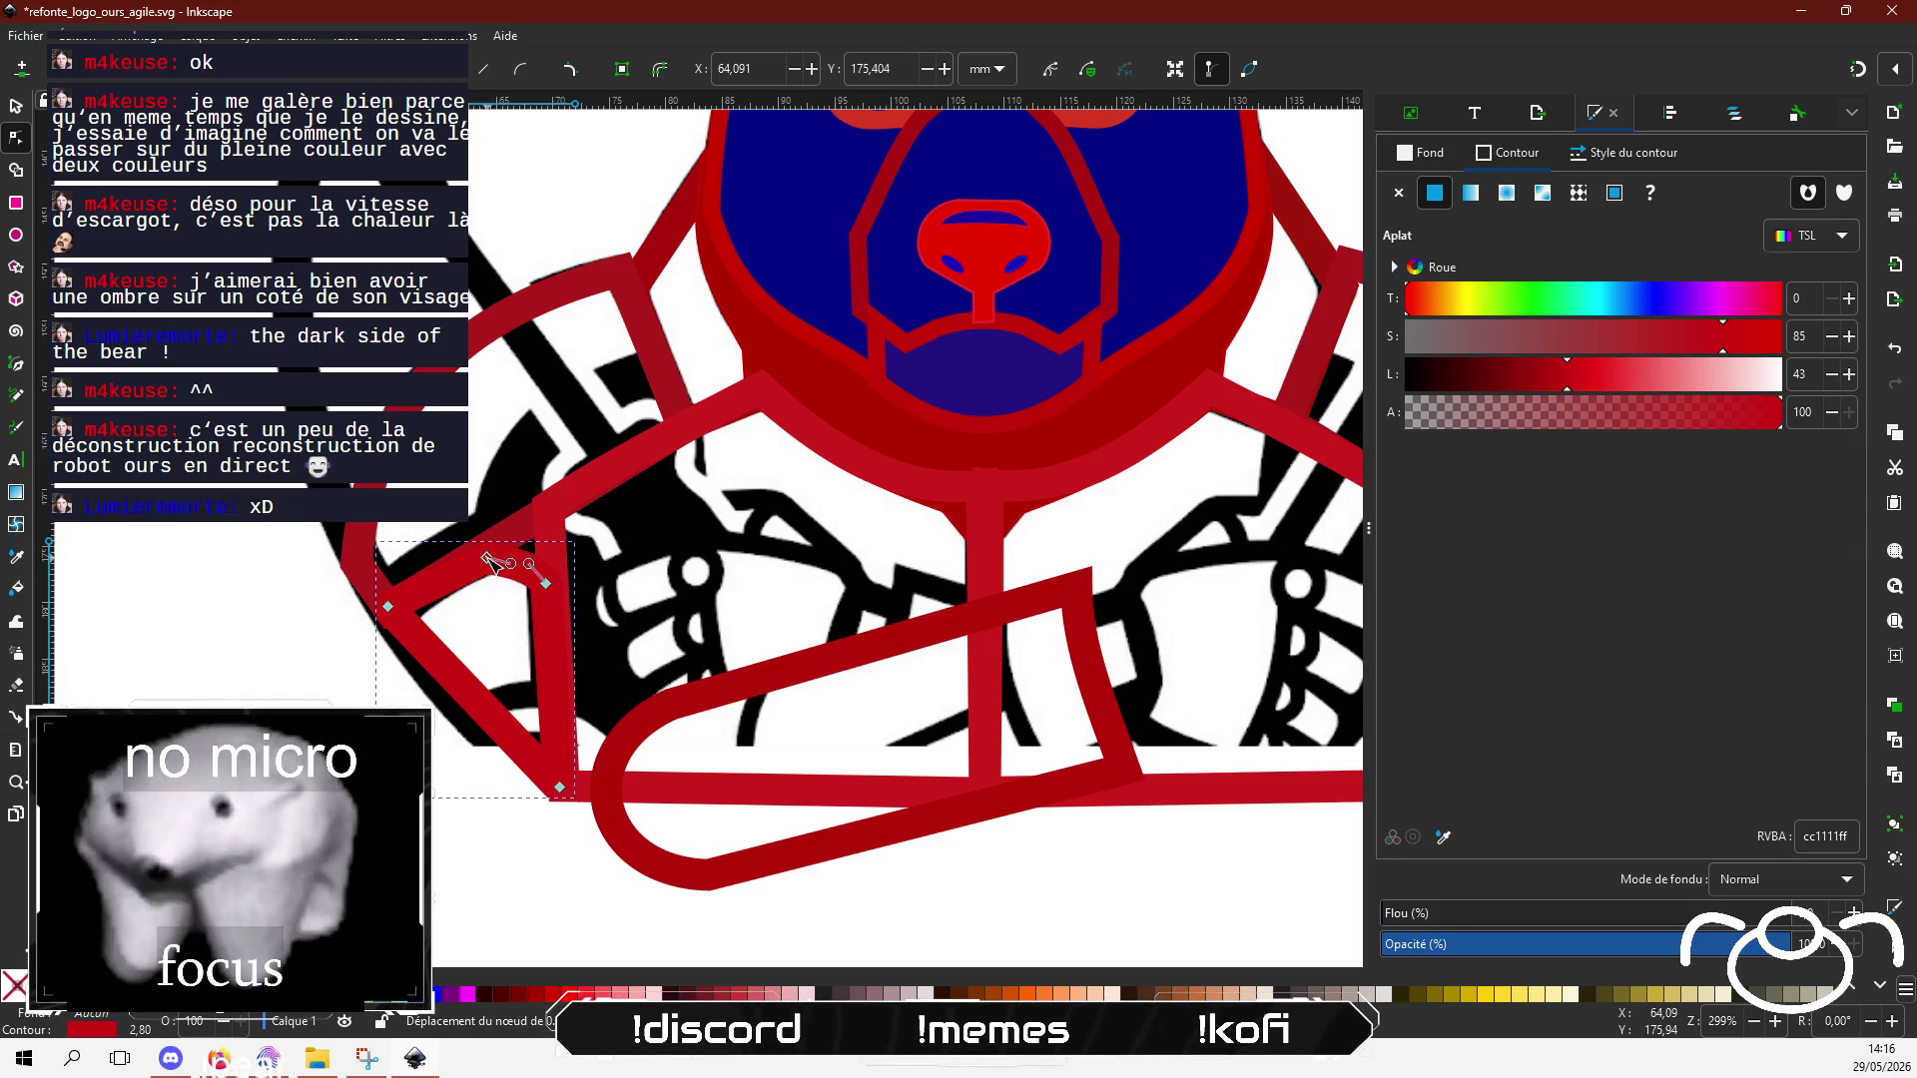
left_click_drag(388, 606, 394, 612)
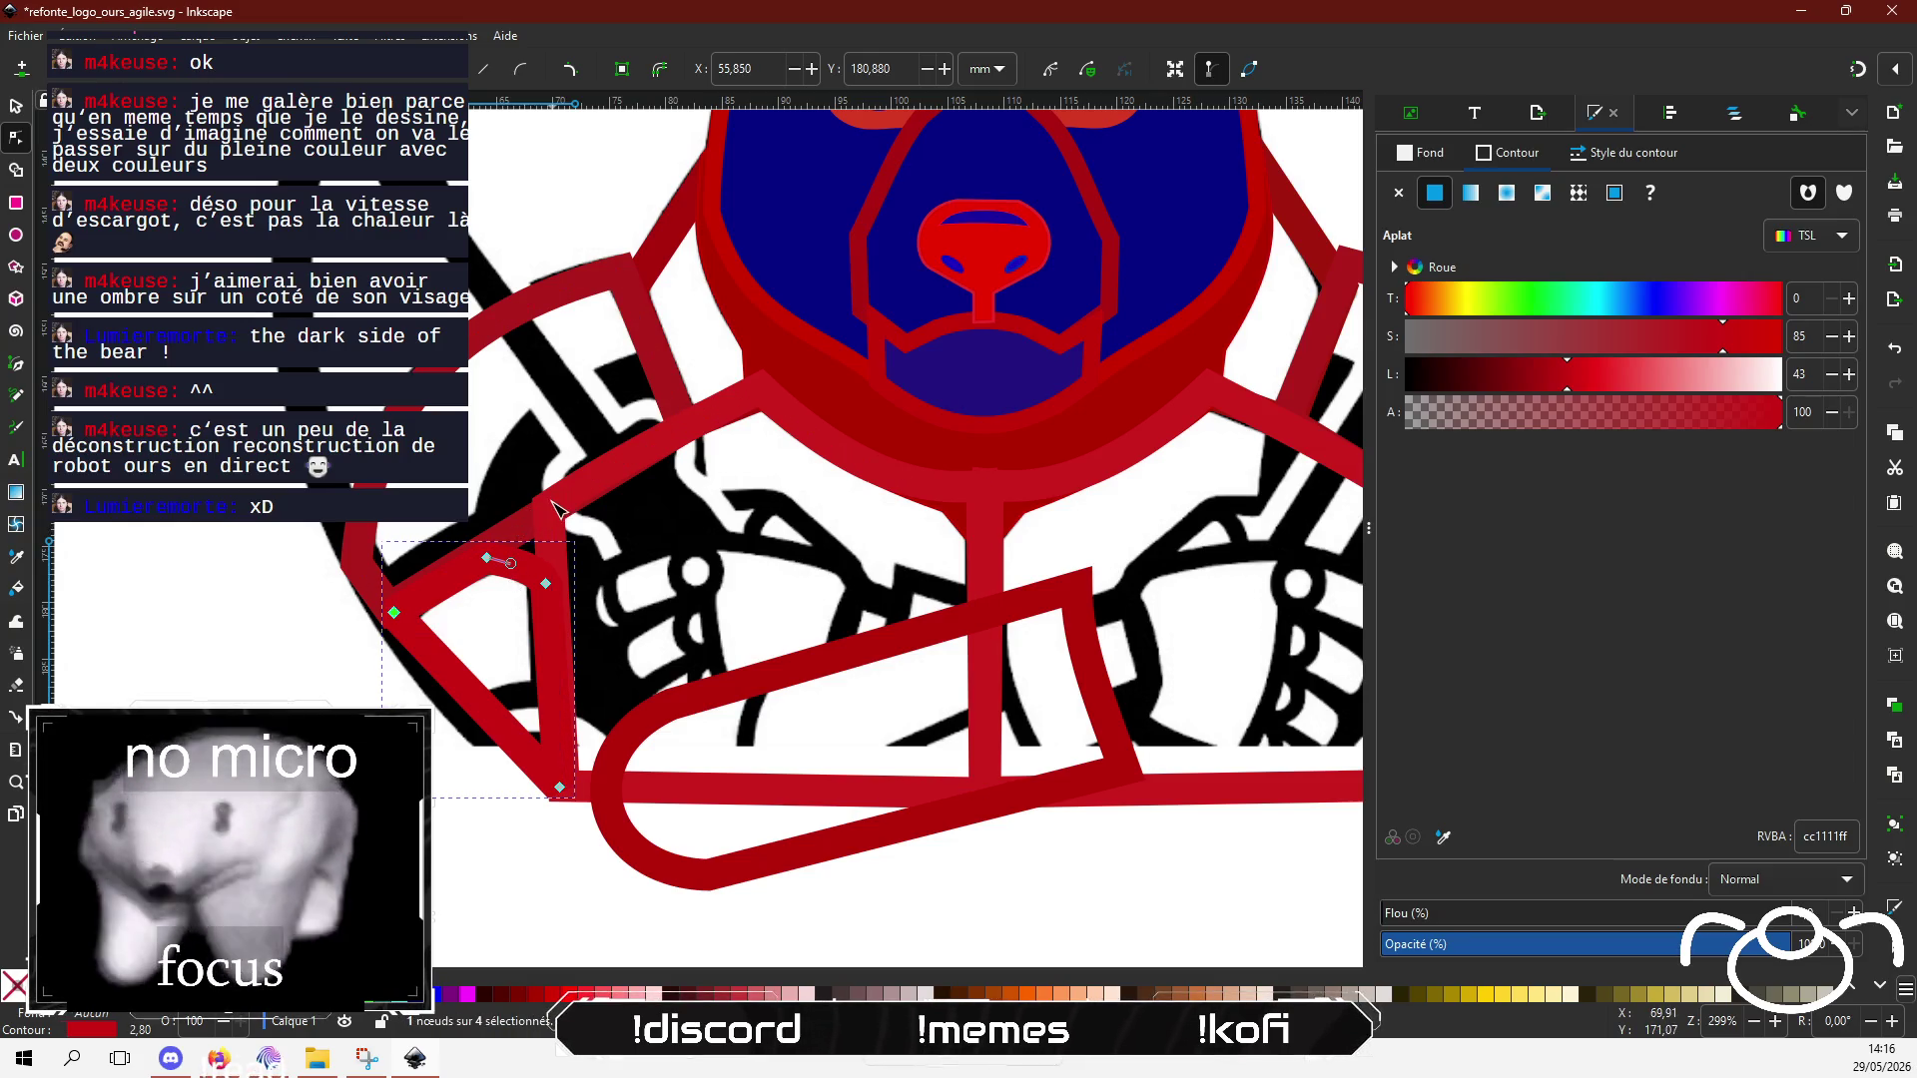
key("Escape")
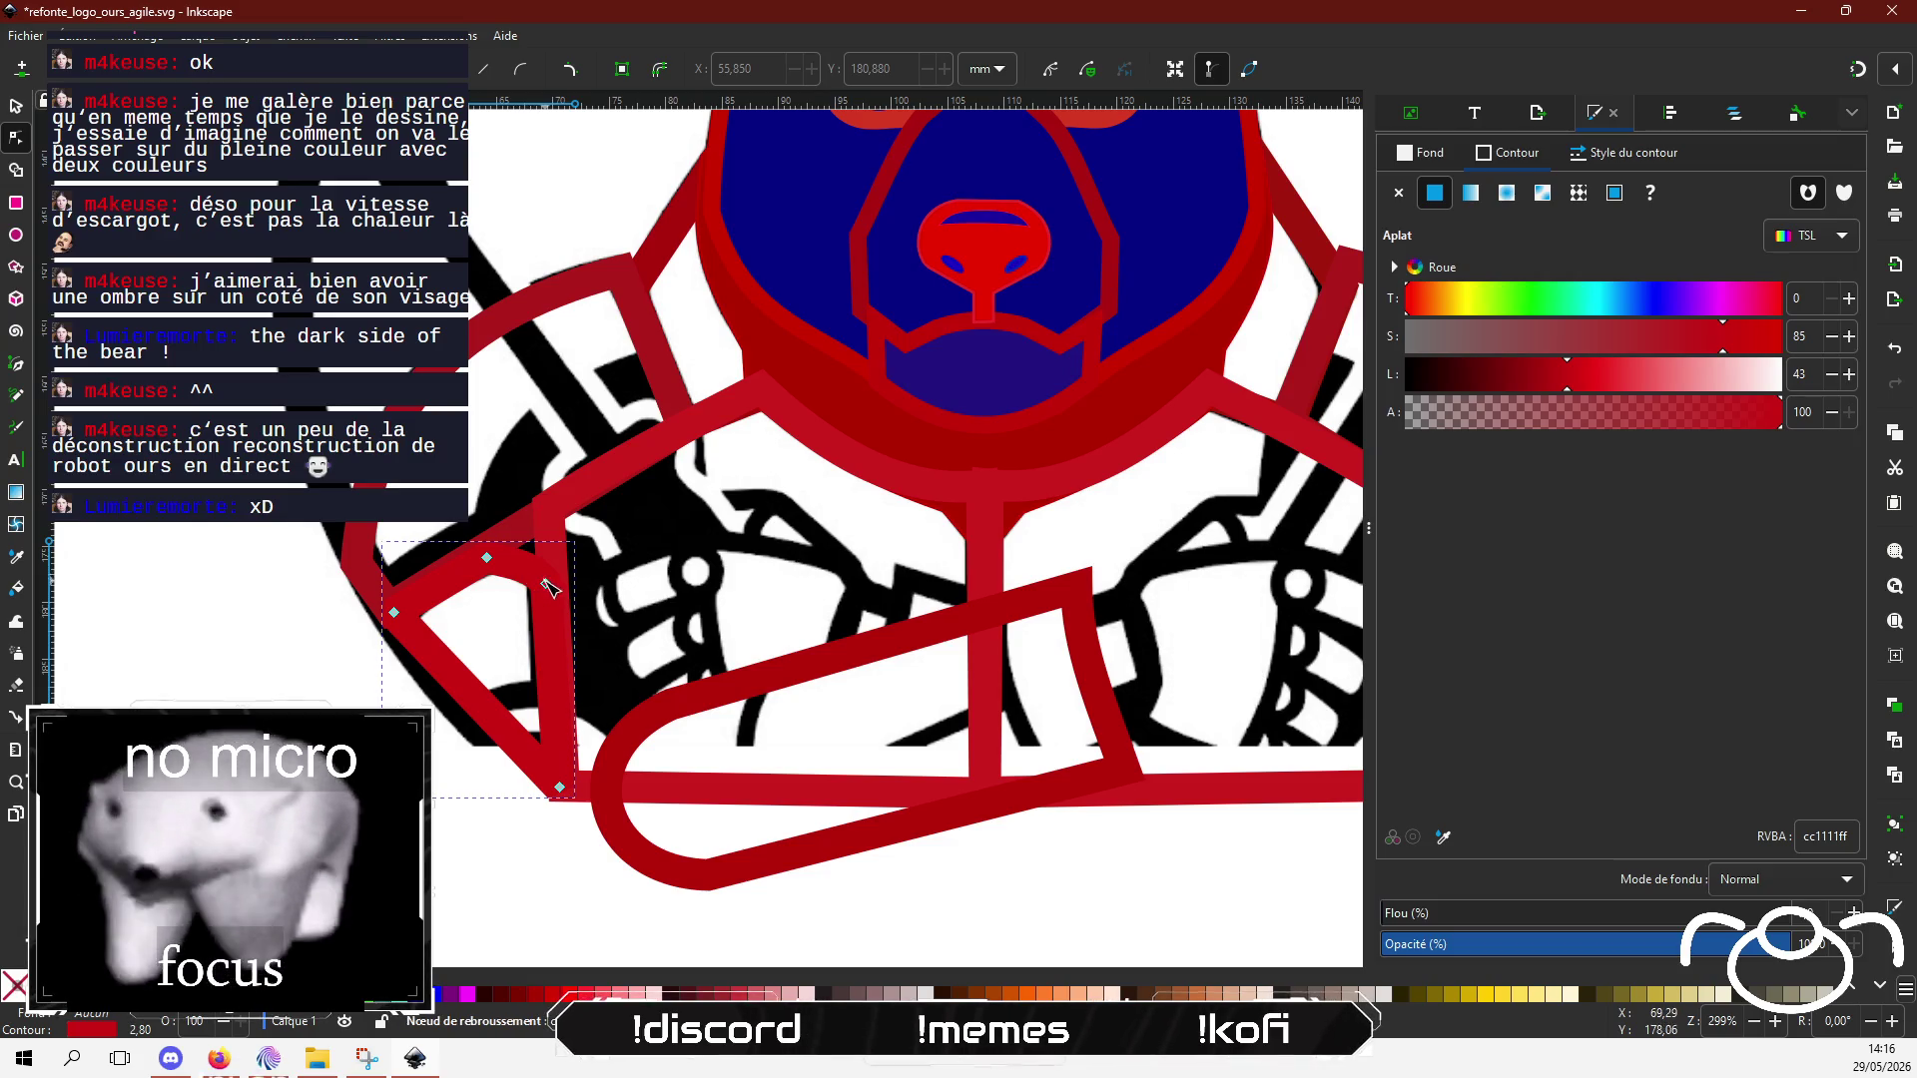
left_click_drag(546, 581, 545, 542)
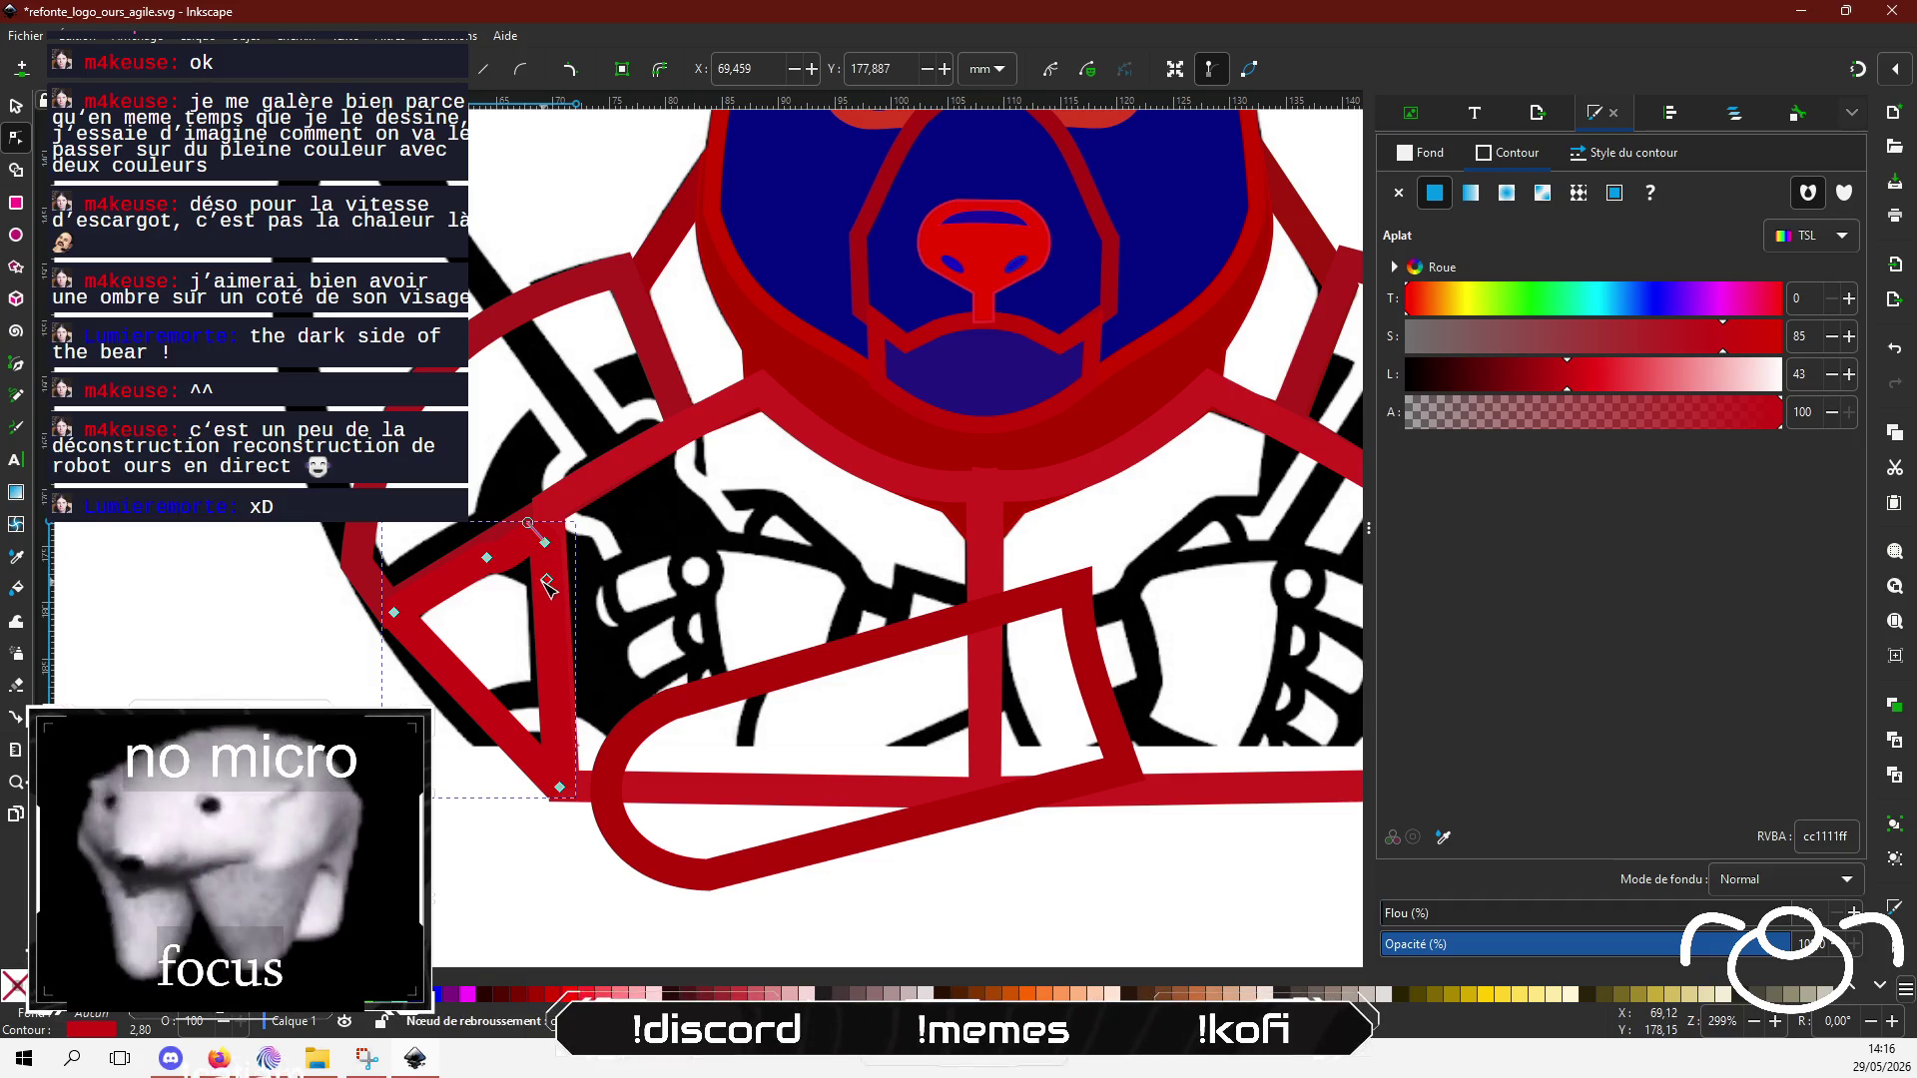
left_click_drag(544, 542, 535, 569)
left_click_drag(534, 576, 532, 582)
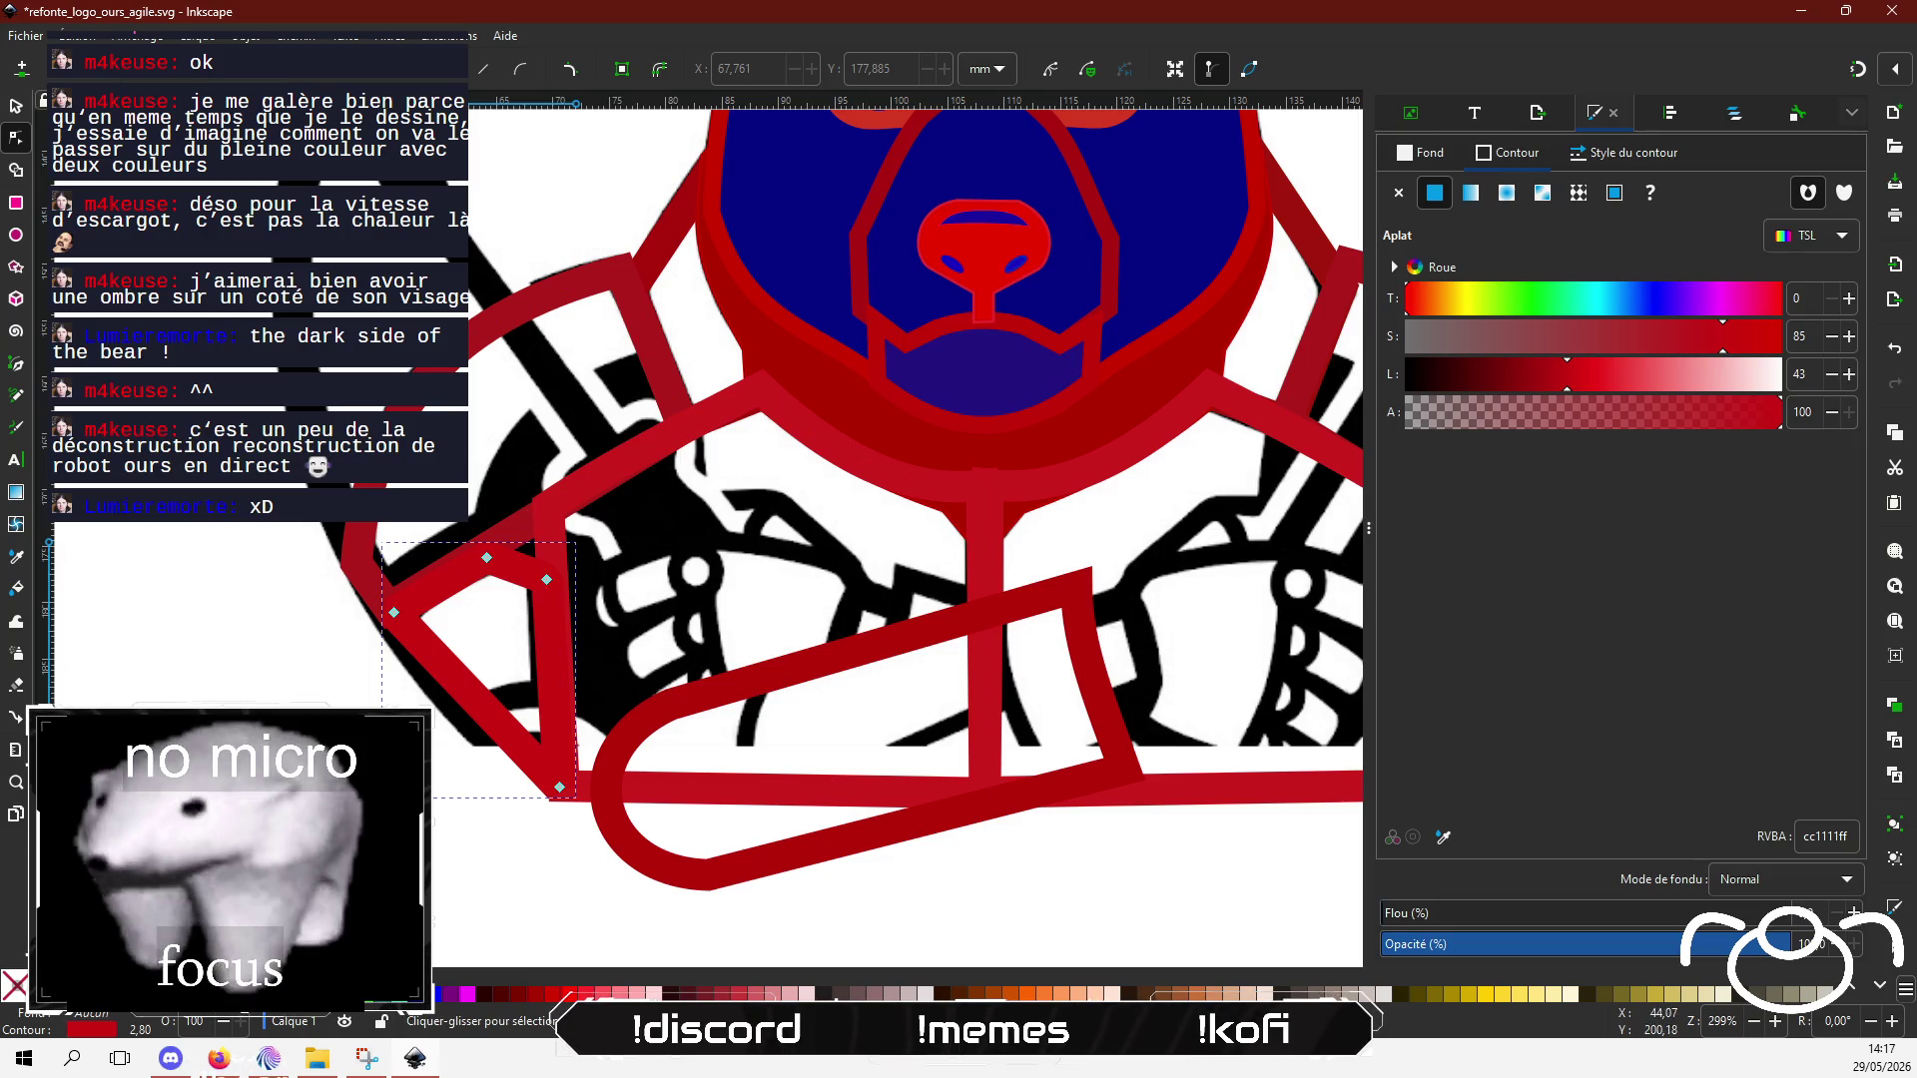
key("Escape")
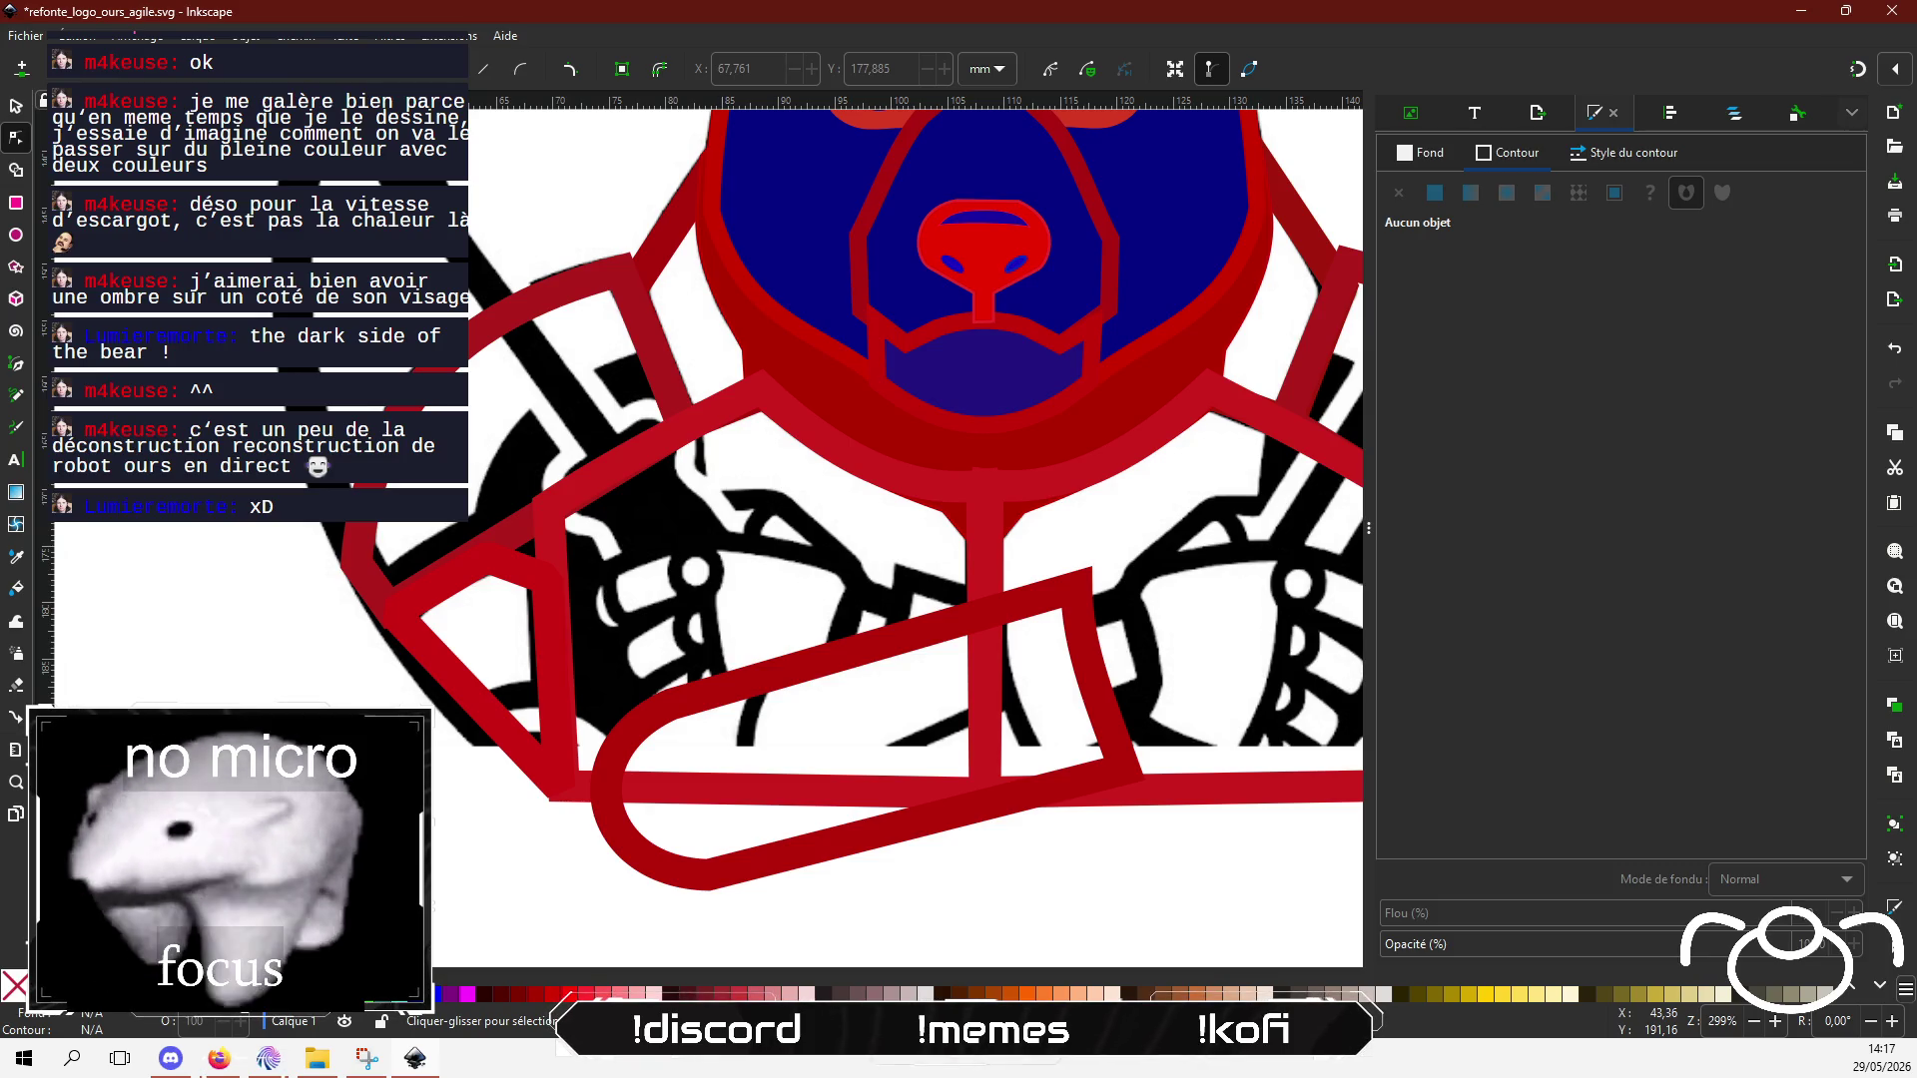
Step: Draw a closed diamond path at the forearm band's left end
mouse_move(376, 743)
left_mouse_down()
mouse_move(282, 806)
mouse_move(218, 699)
mouse_move(352, 648)
left_mouse_up()
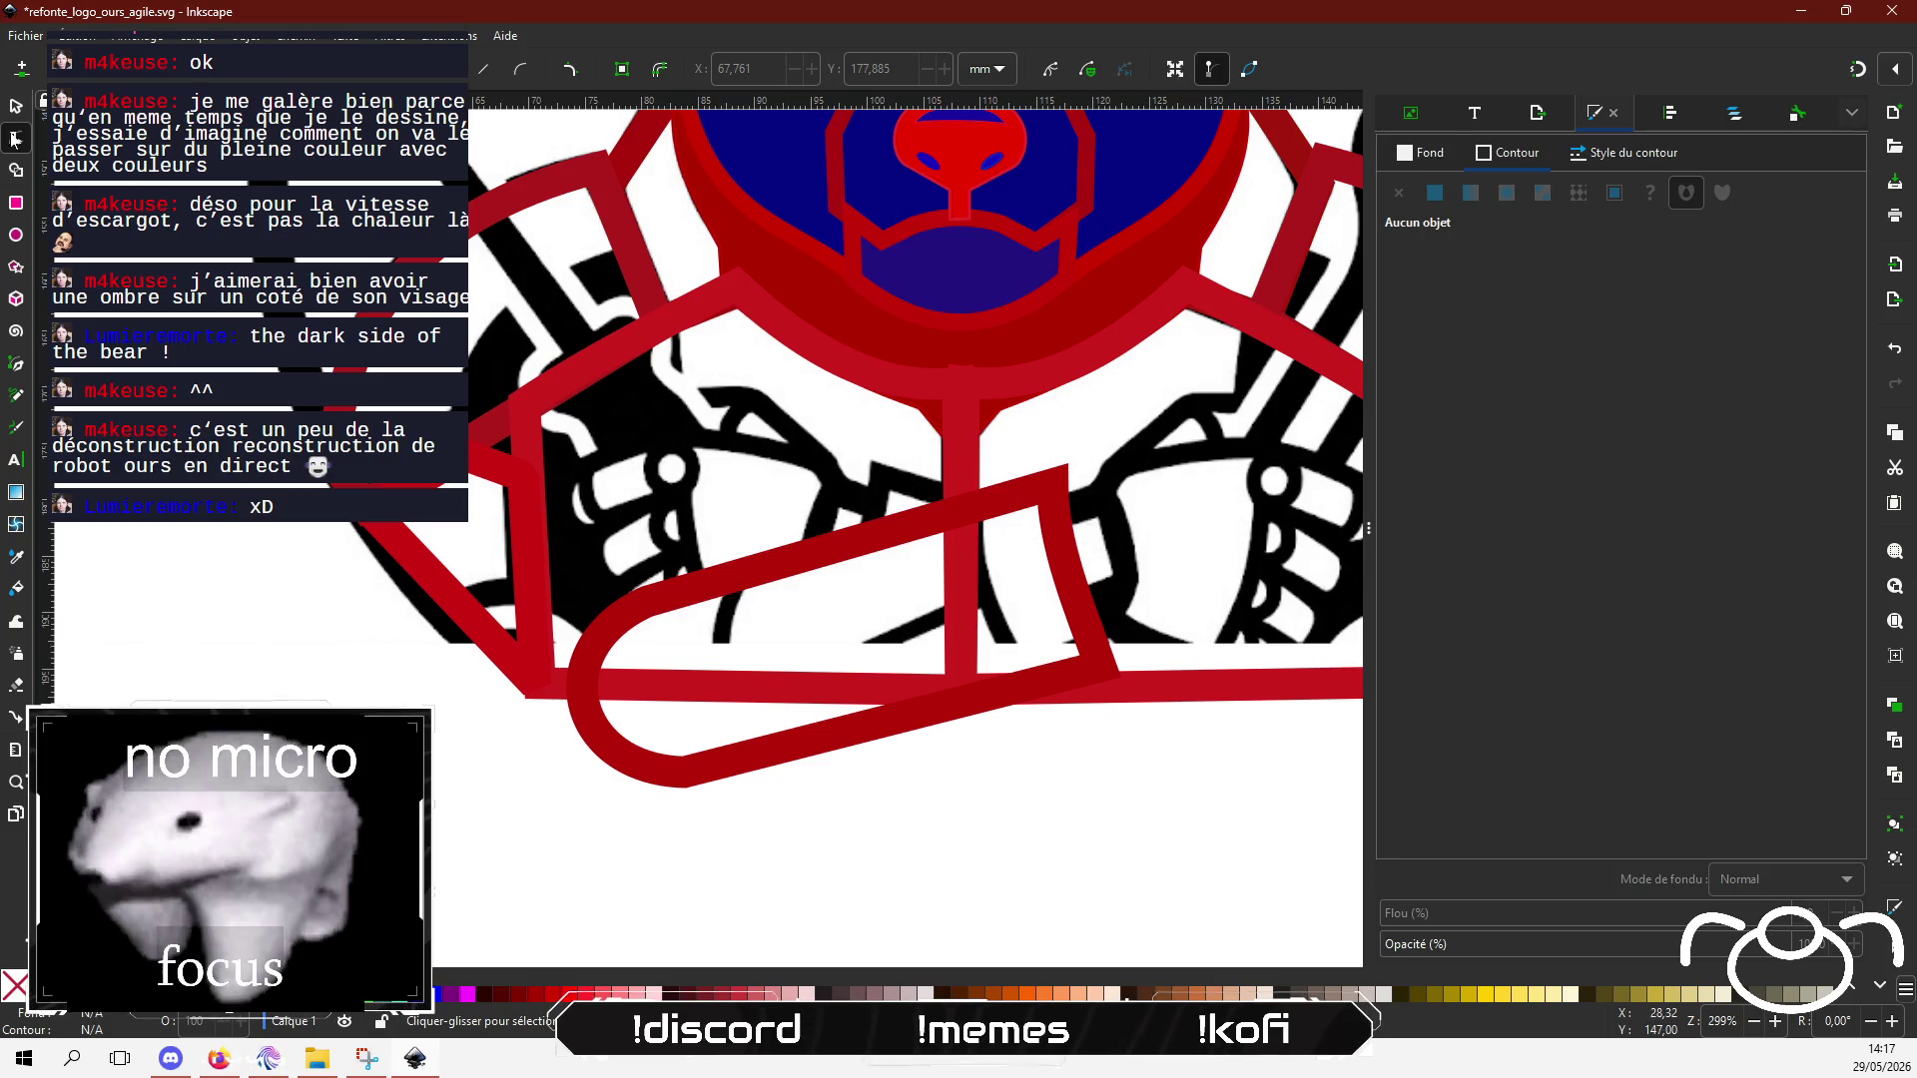
key("b")
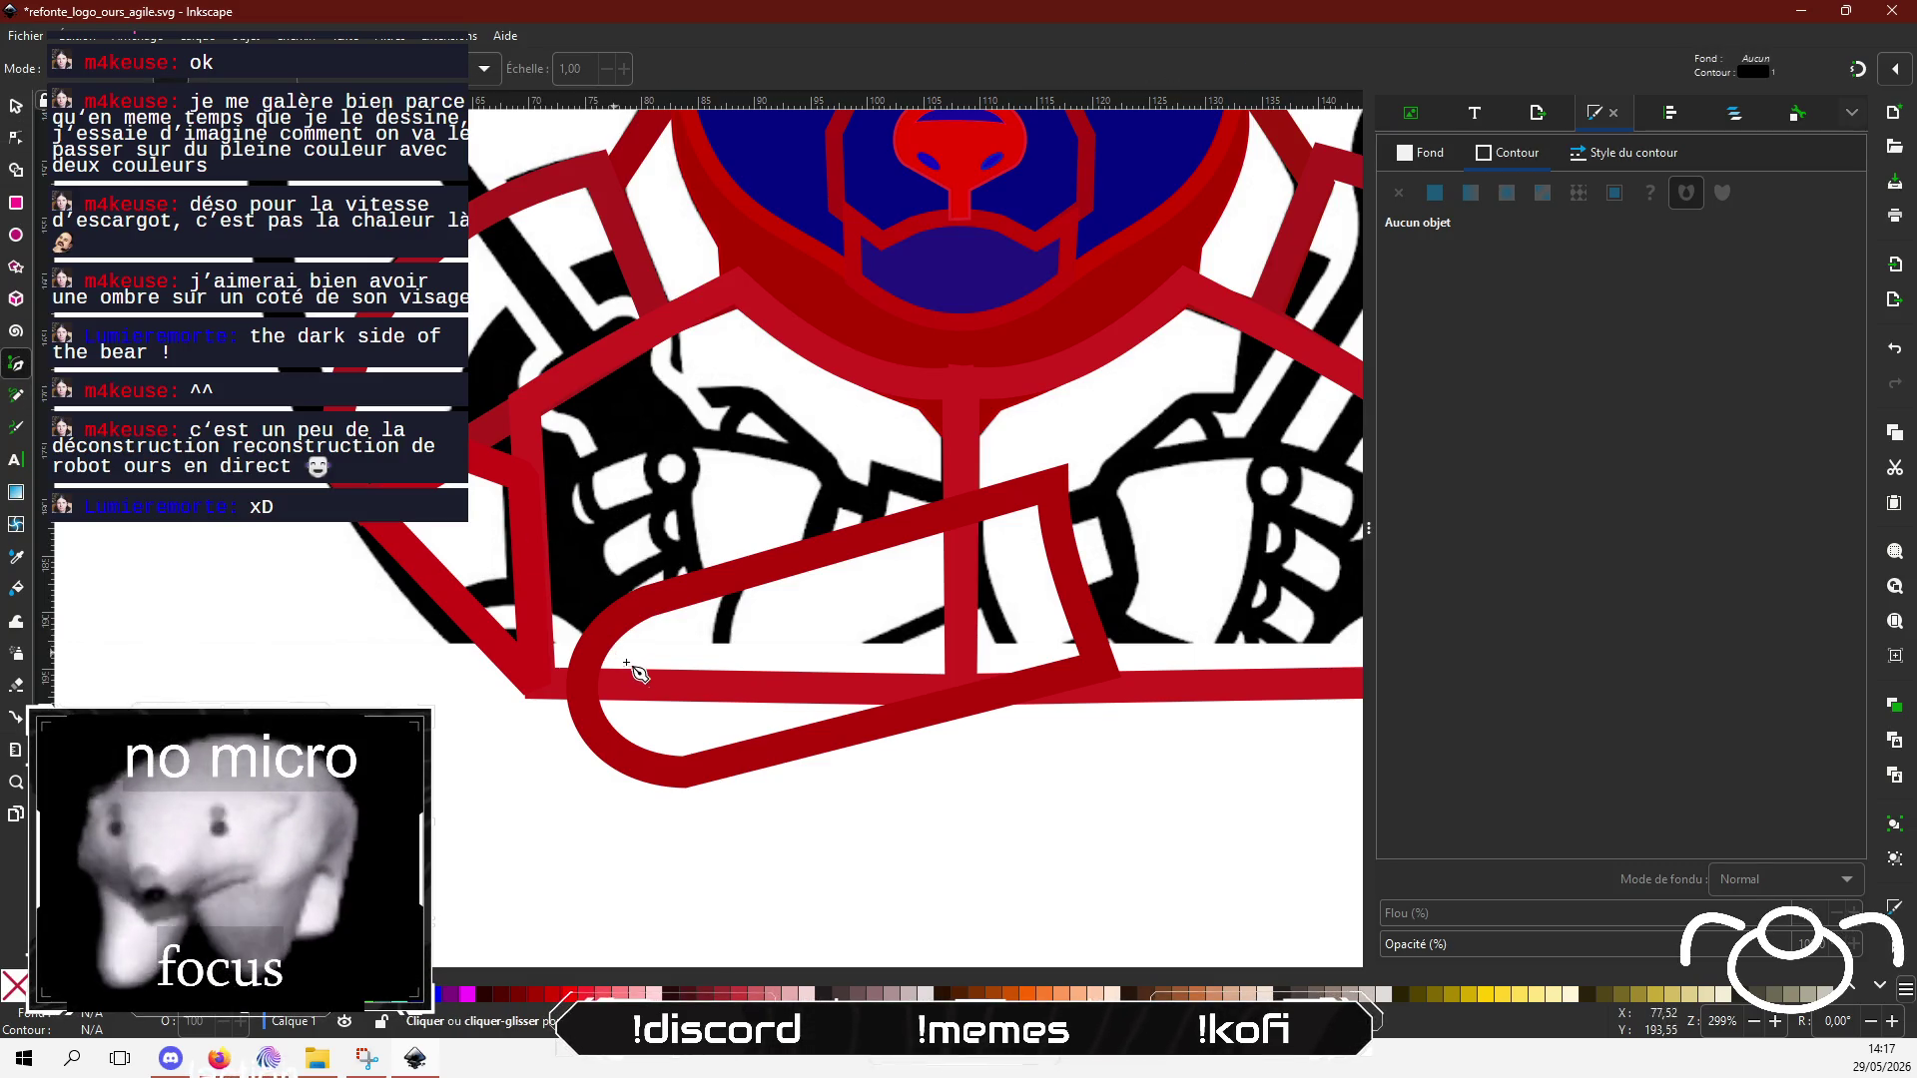
left_click(542, 591)
left_click(639, 659)
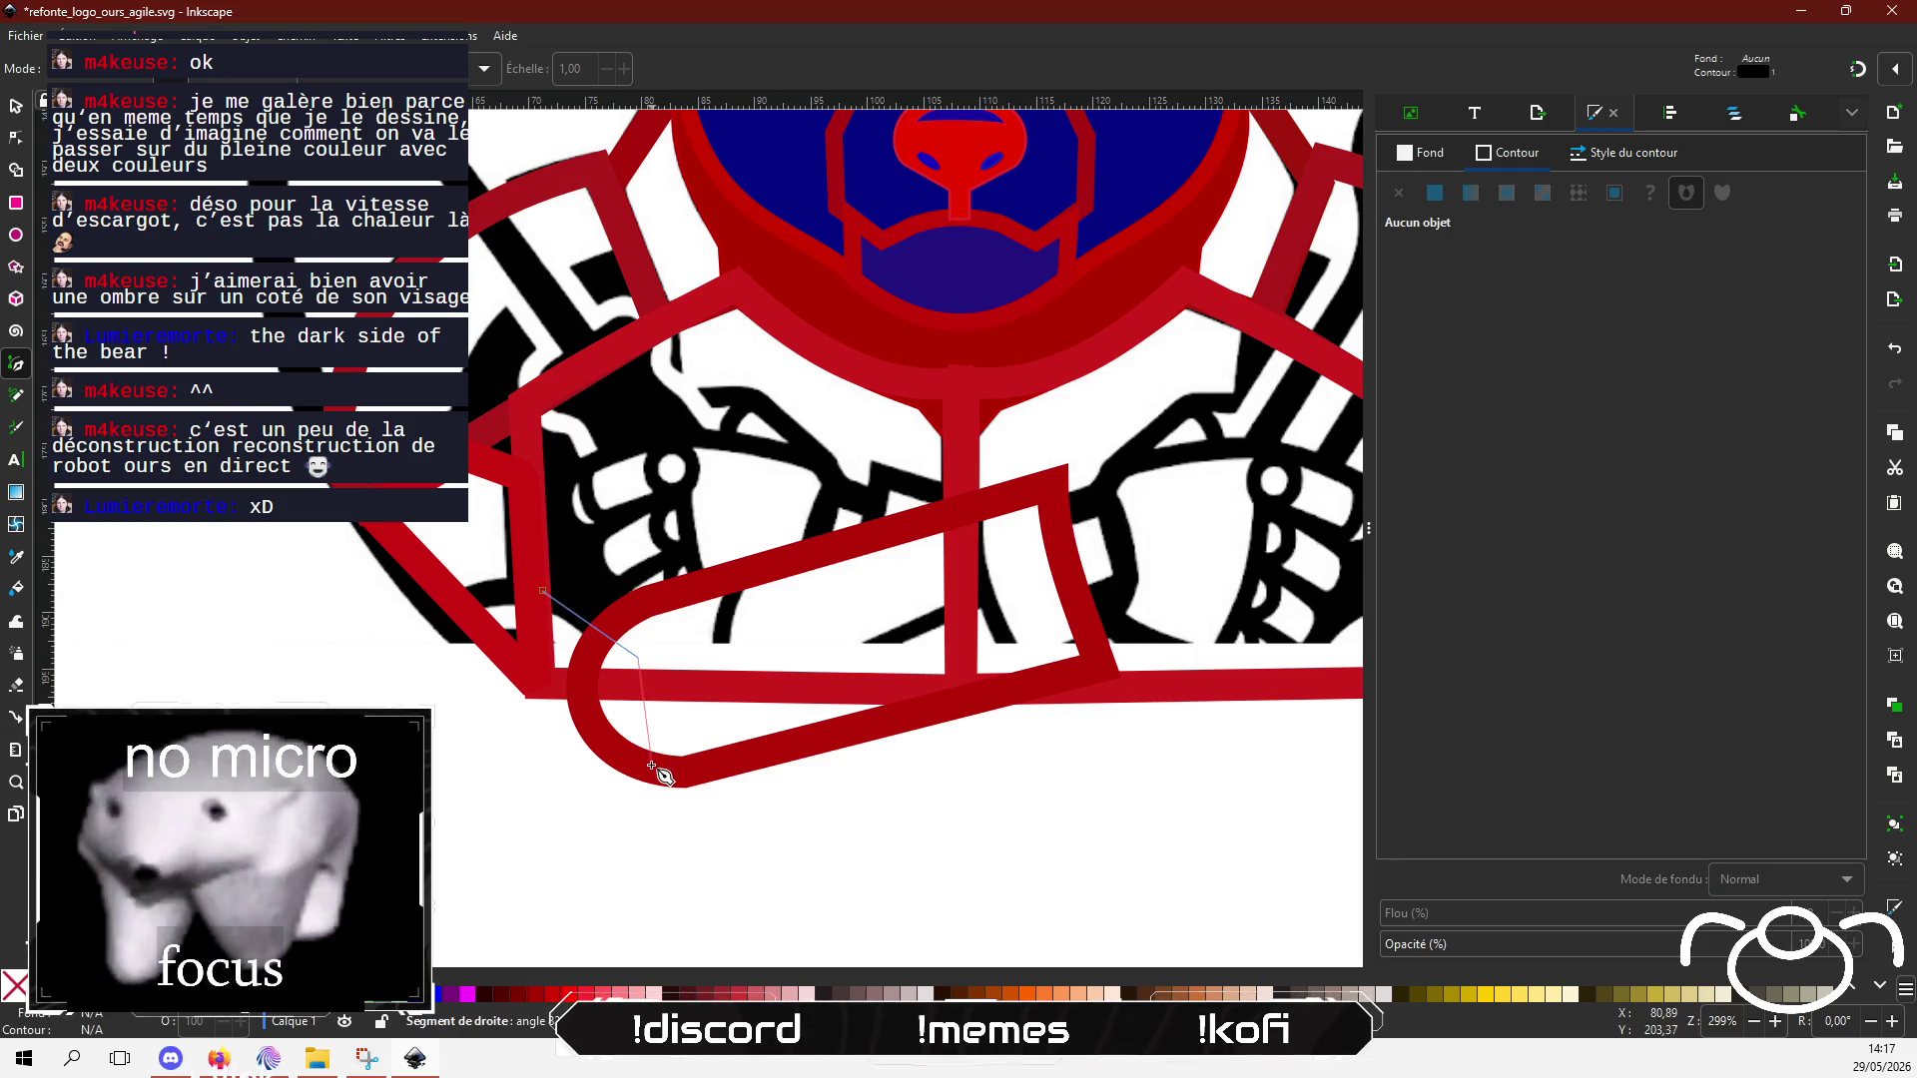
left_click(559, 769)
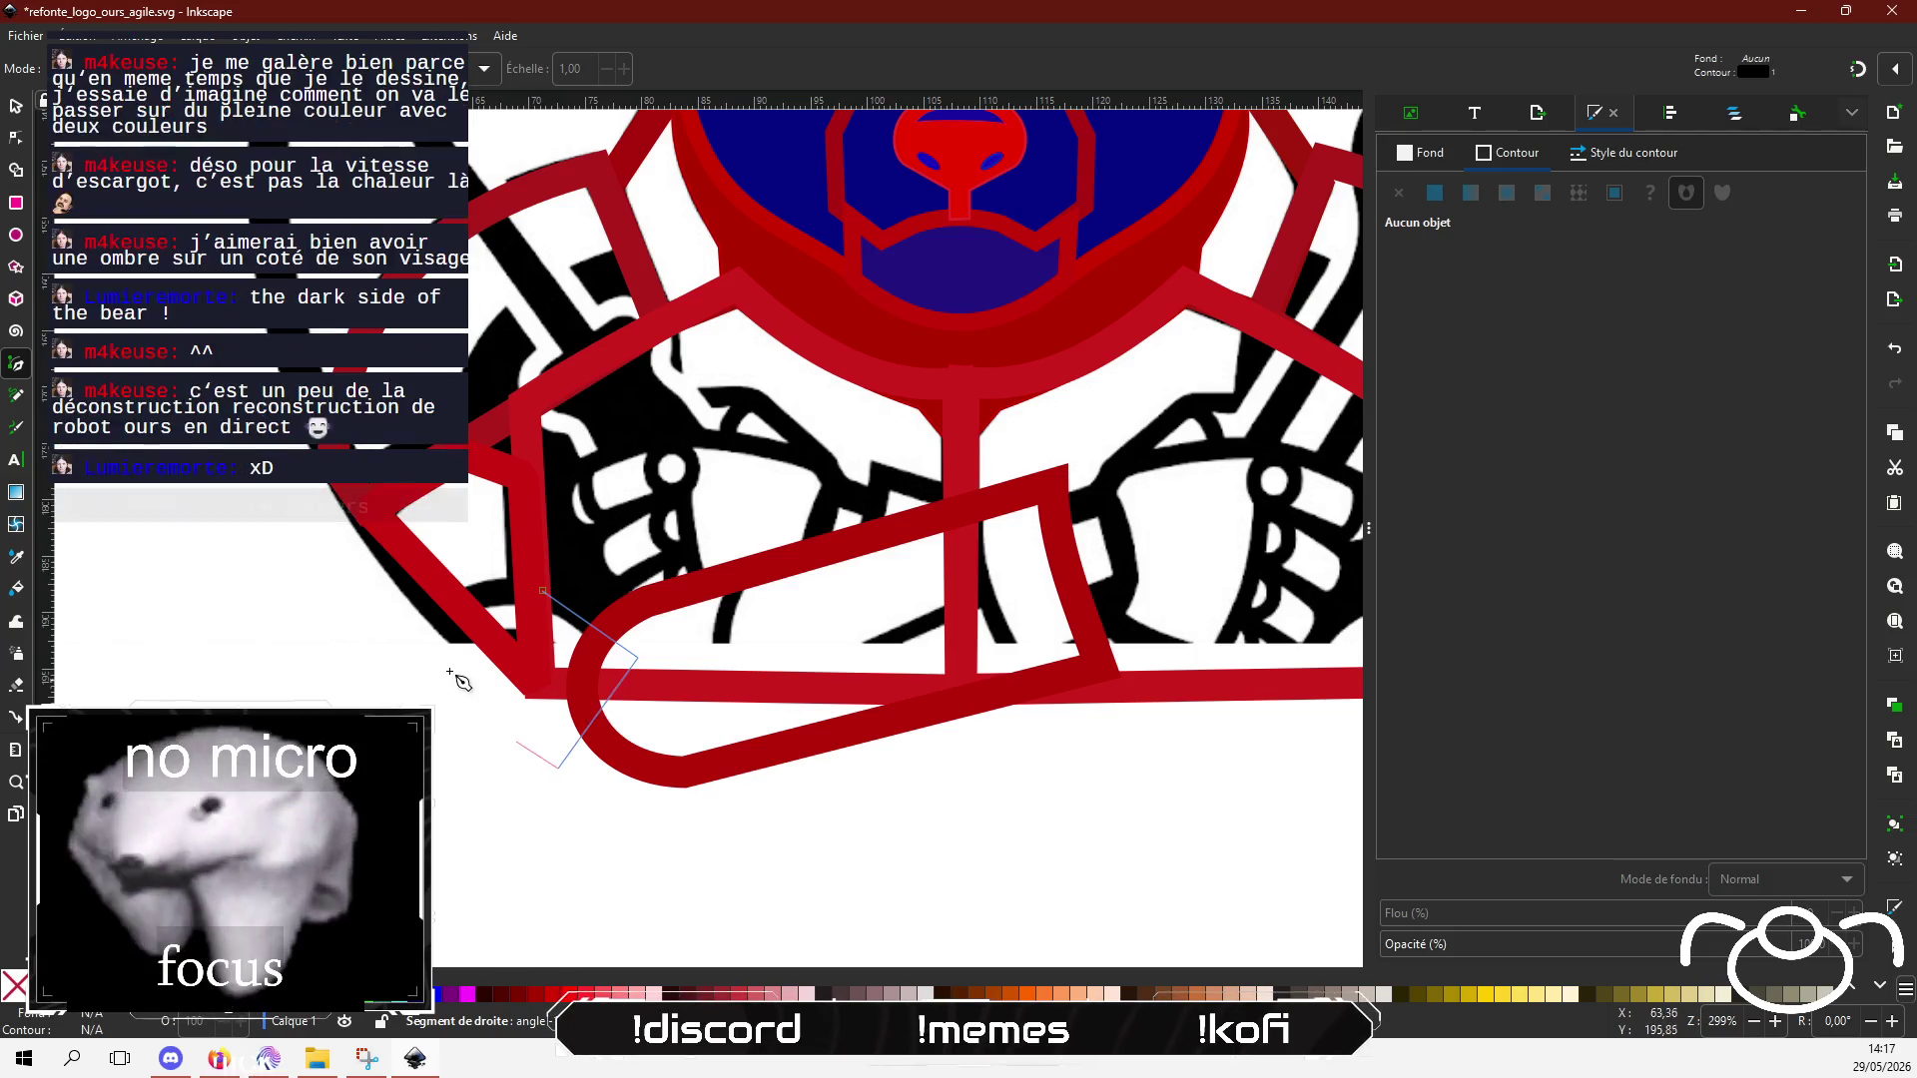
left_click(448, 659)
left_click(538, 591)
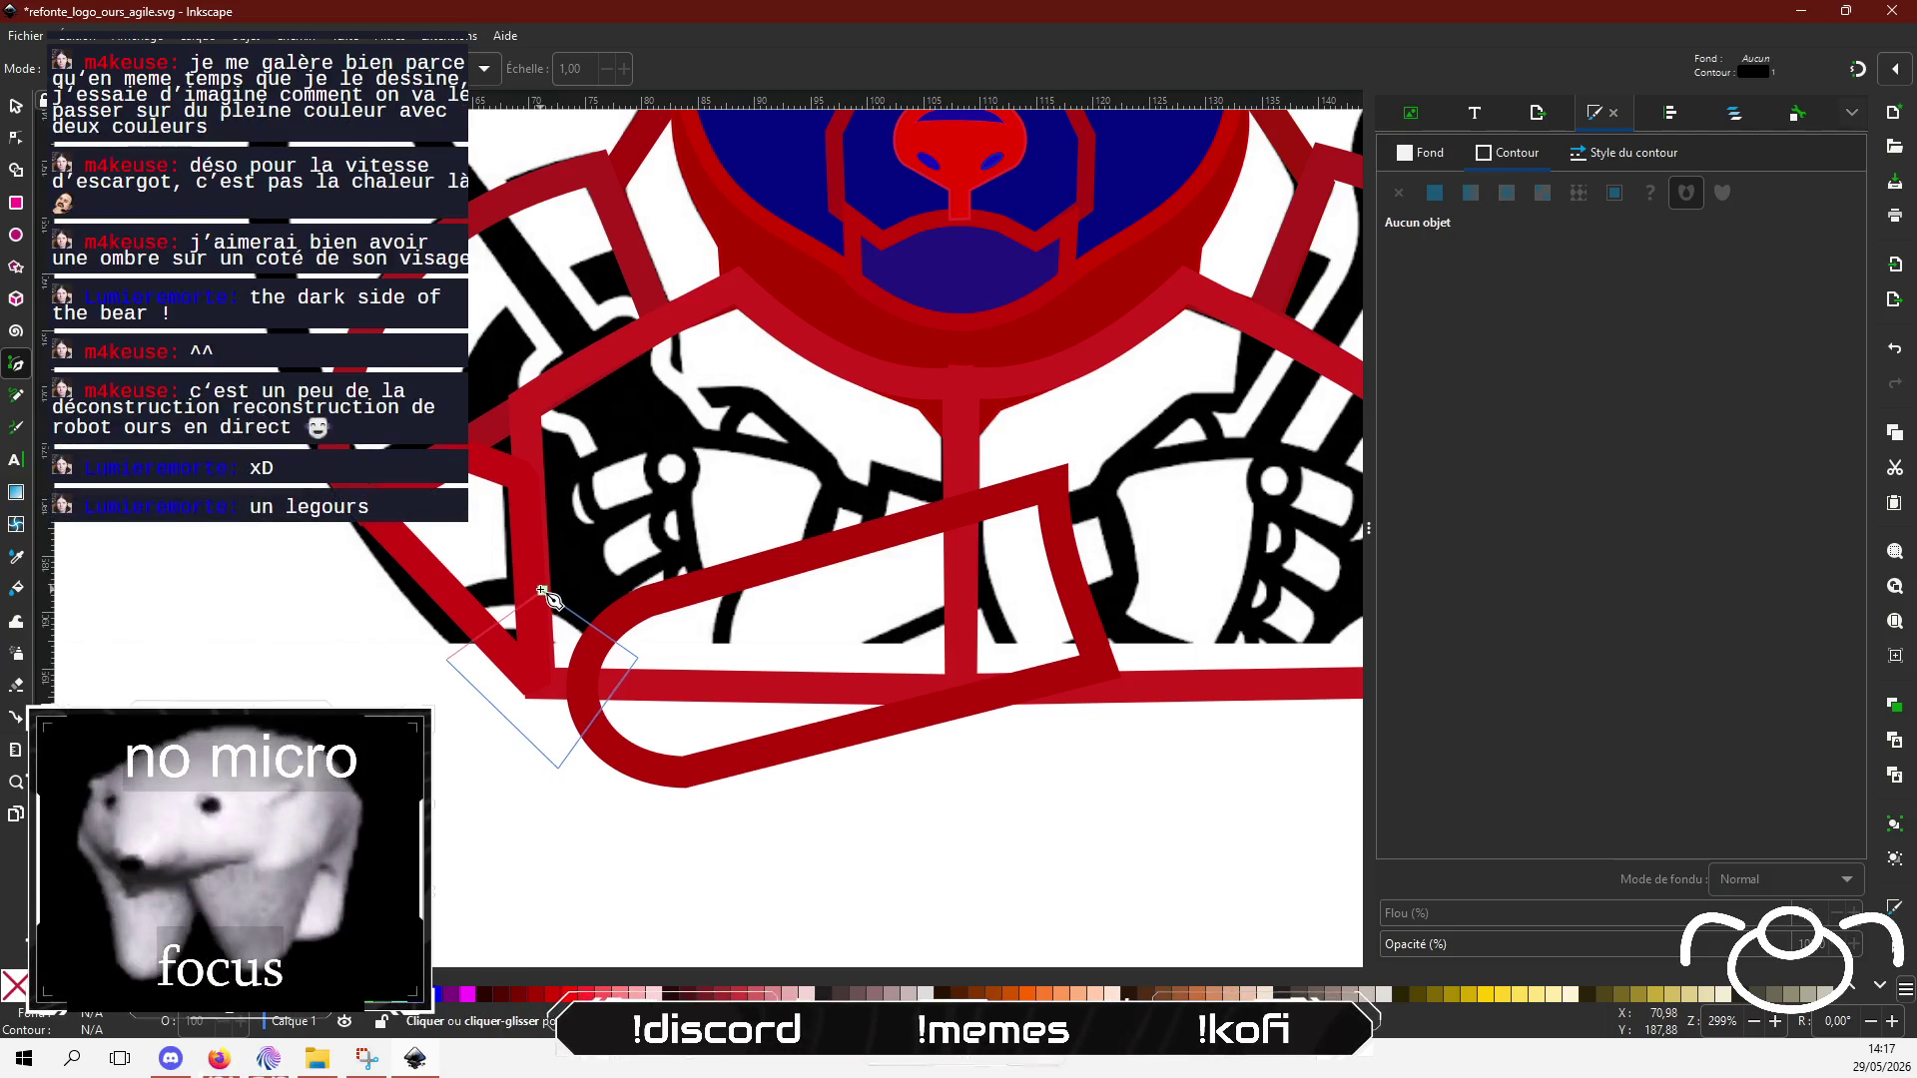
Step: Set the diamond's outline width to 10.62 px
left_click(1595, 157)
type("10,6")
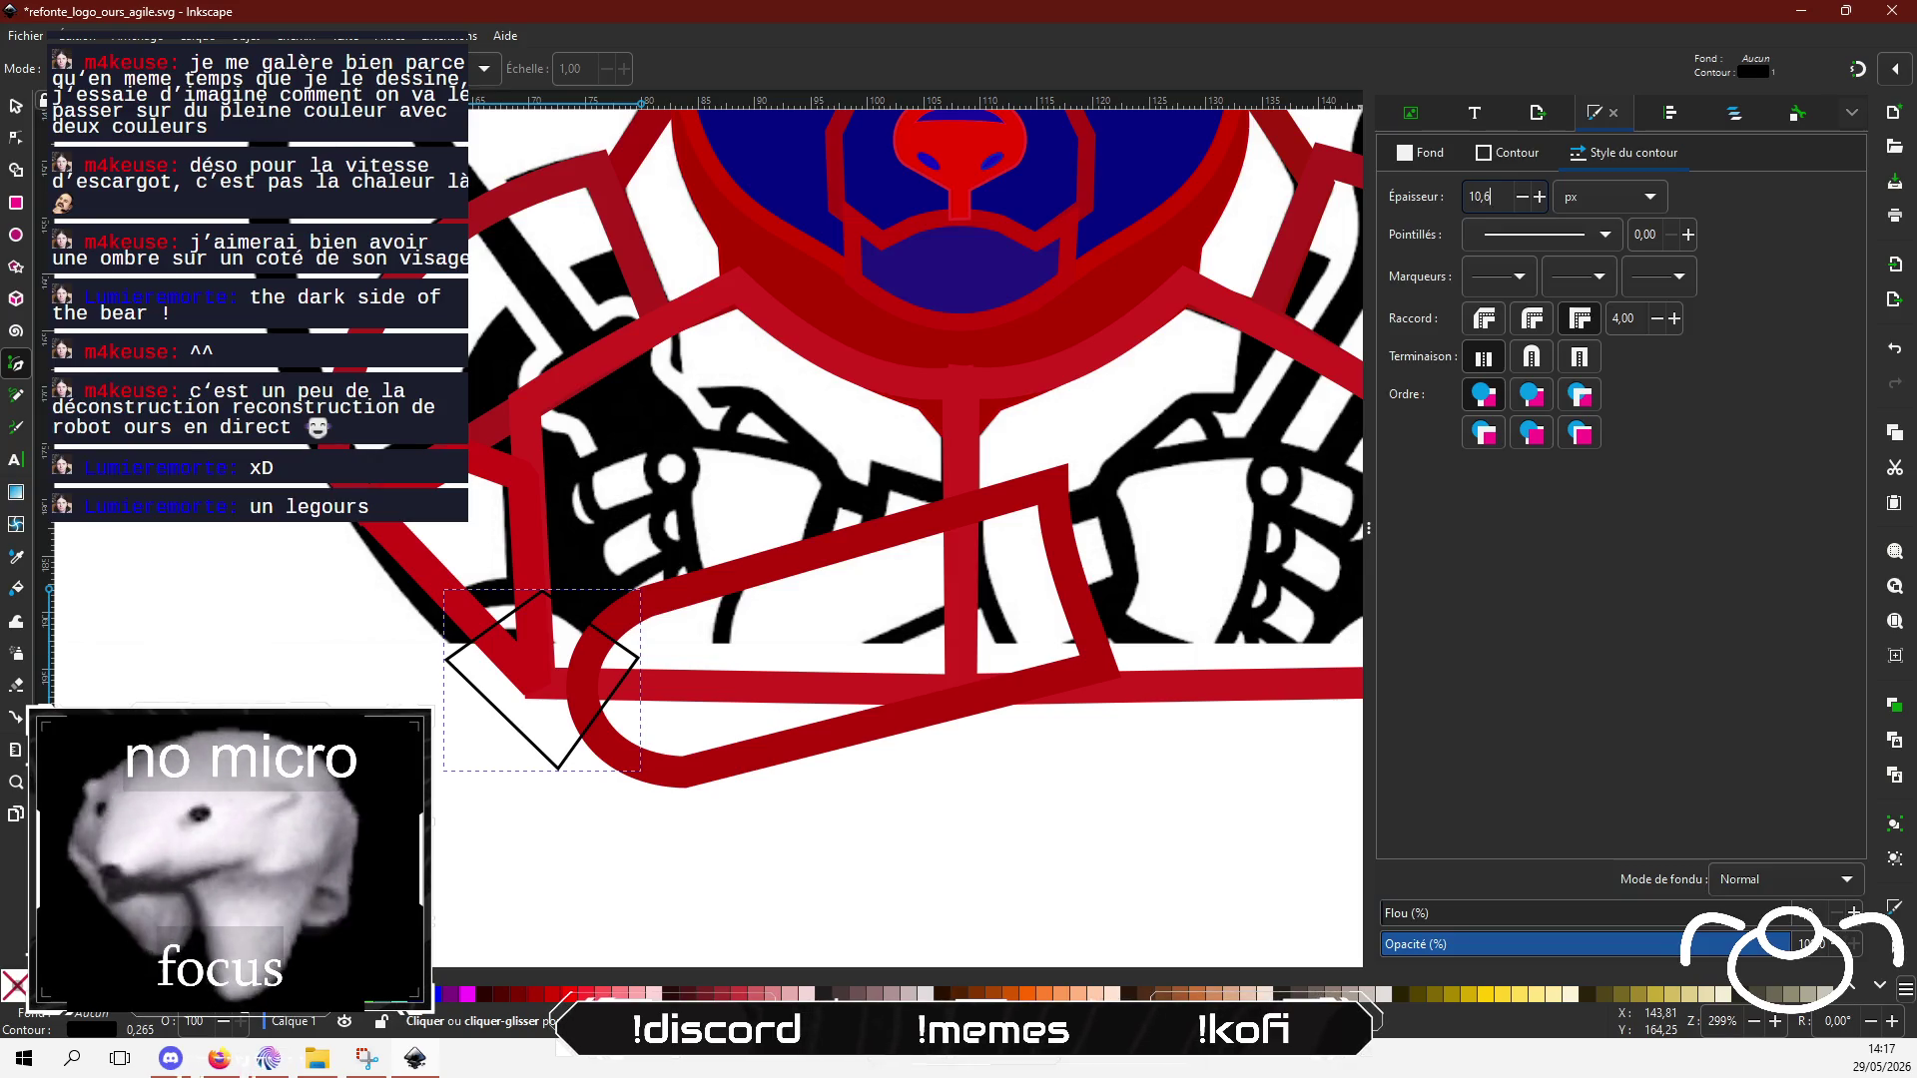
key("Return")
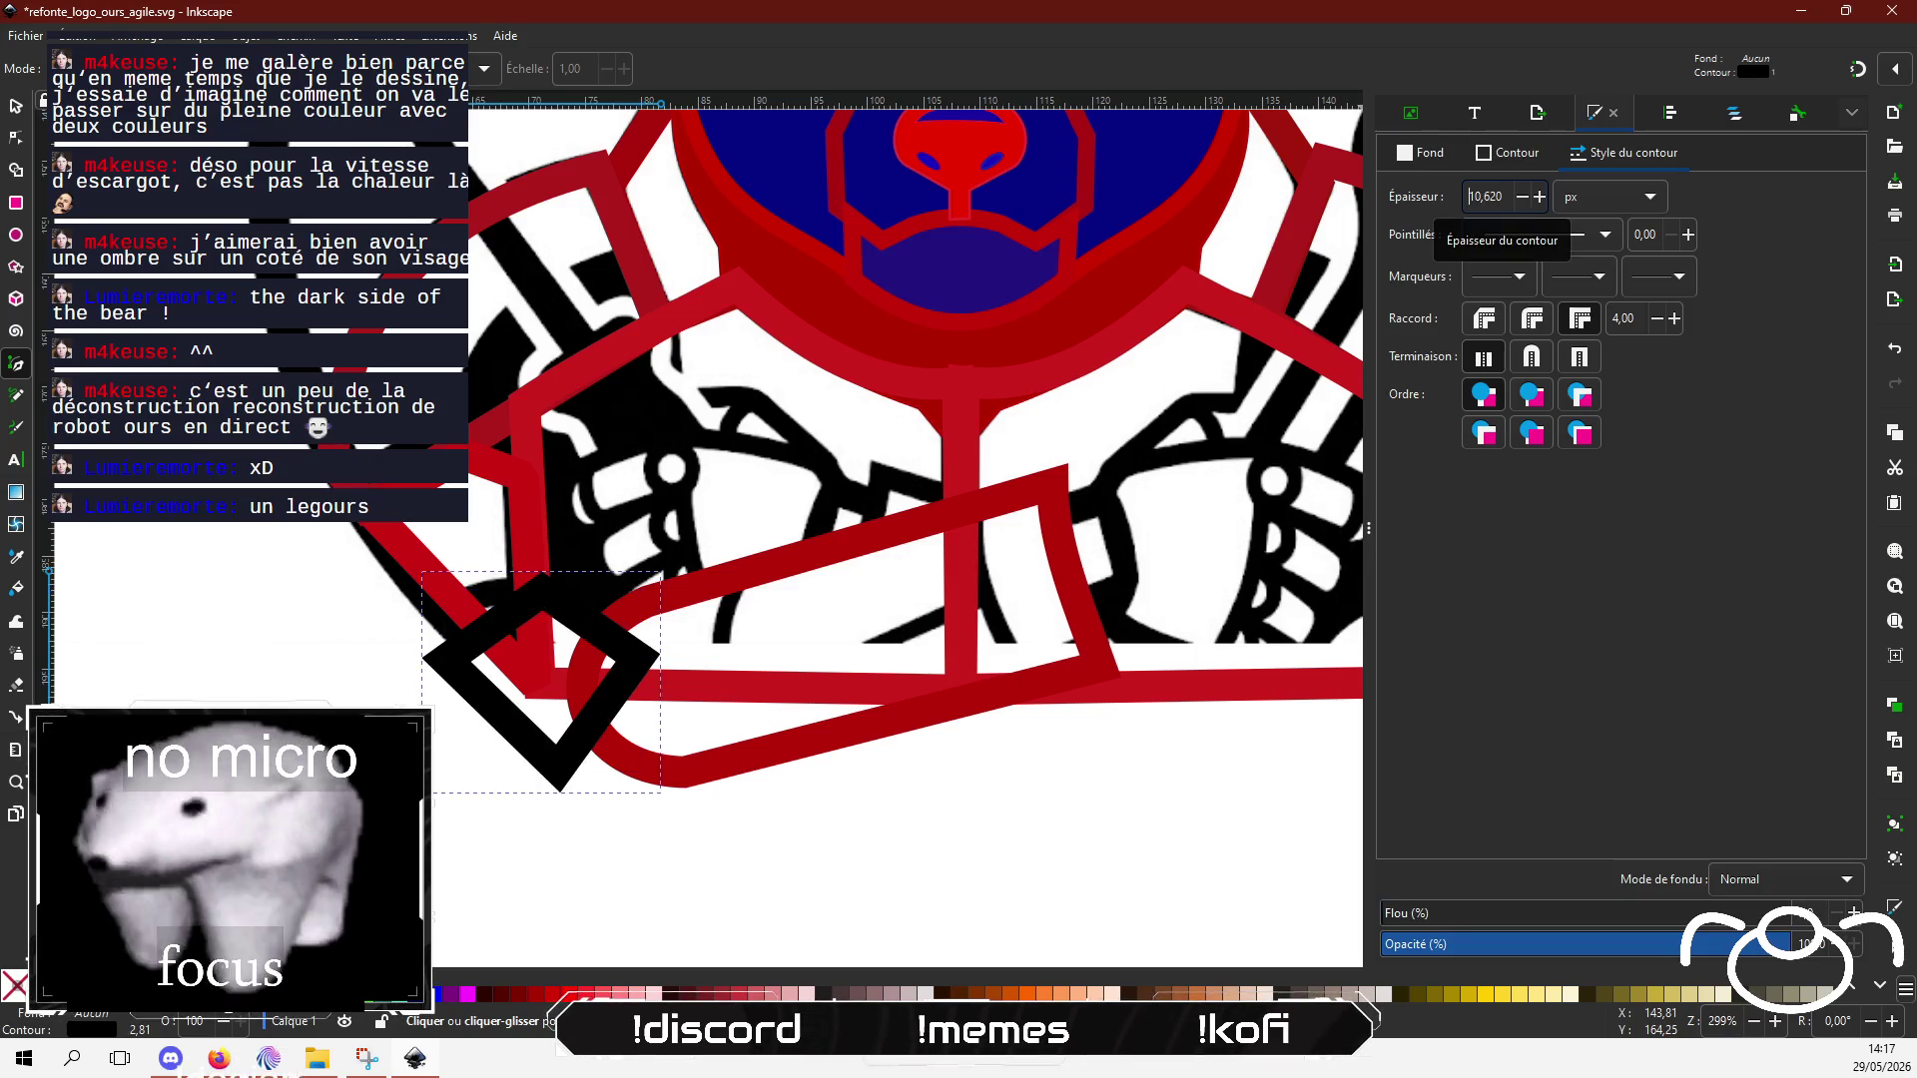
left_click(12, 139)
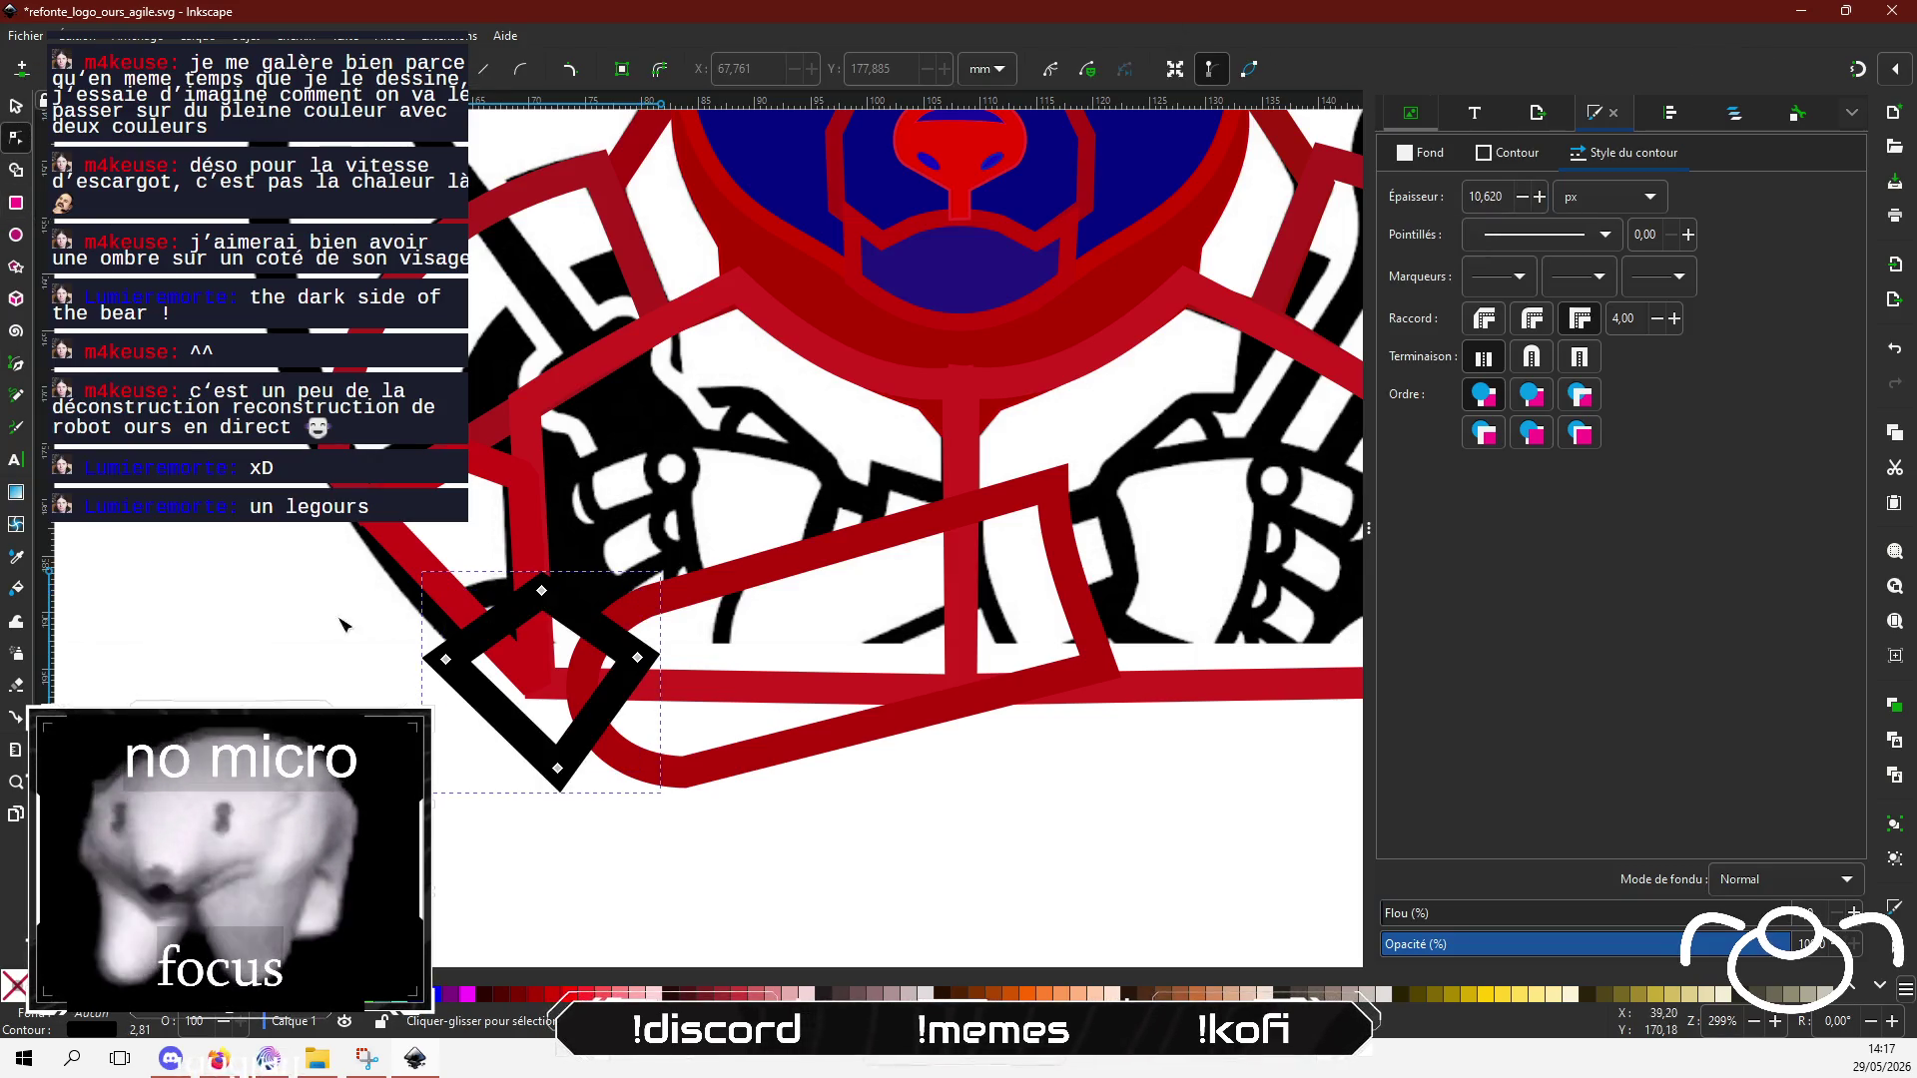
Step: Curve the diamond's sides and handles into a rounded loop at the elbow
left_click_drag(519, 644, 492, 624)
left_click_drag(609, 722, 657, 756)
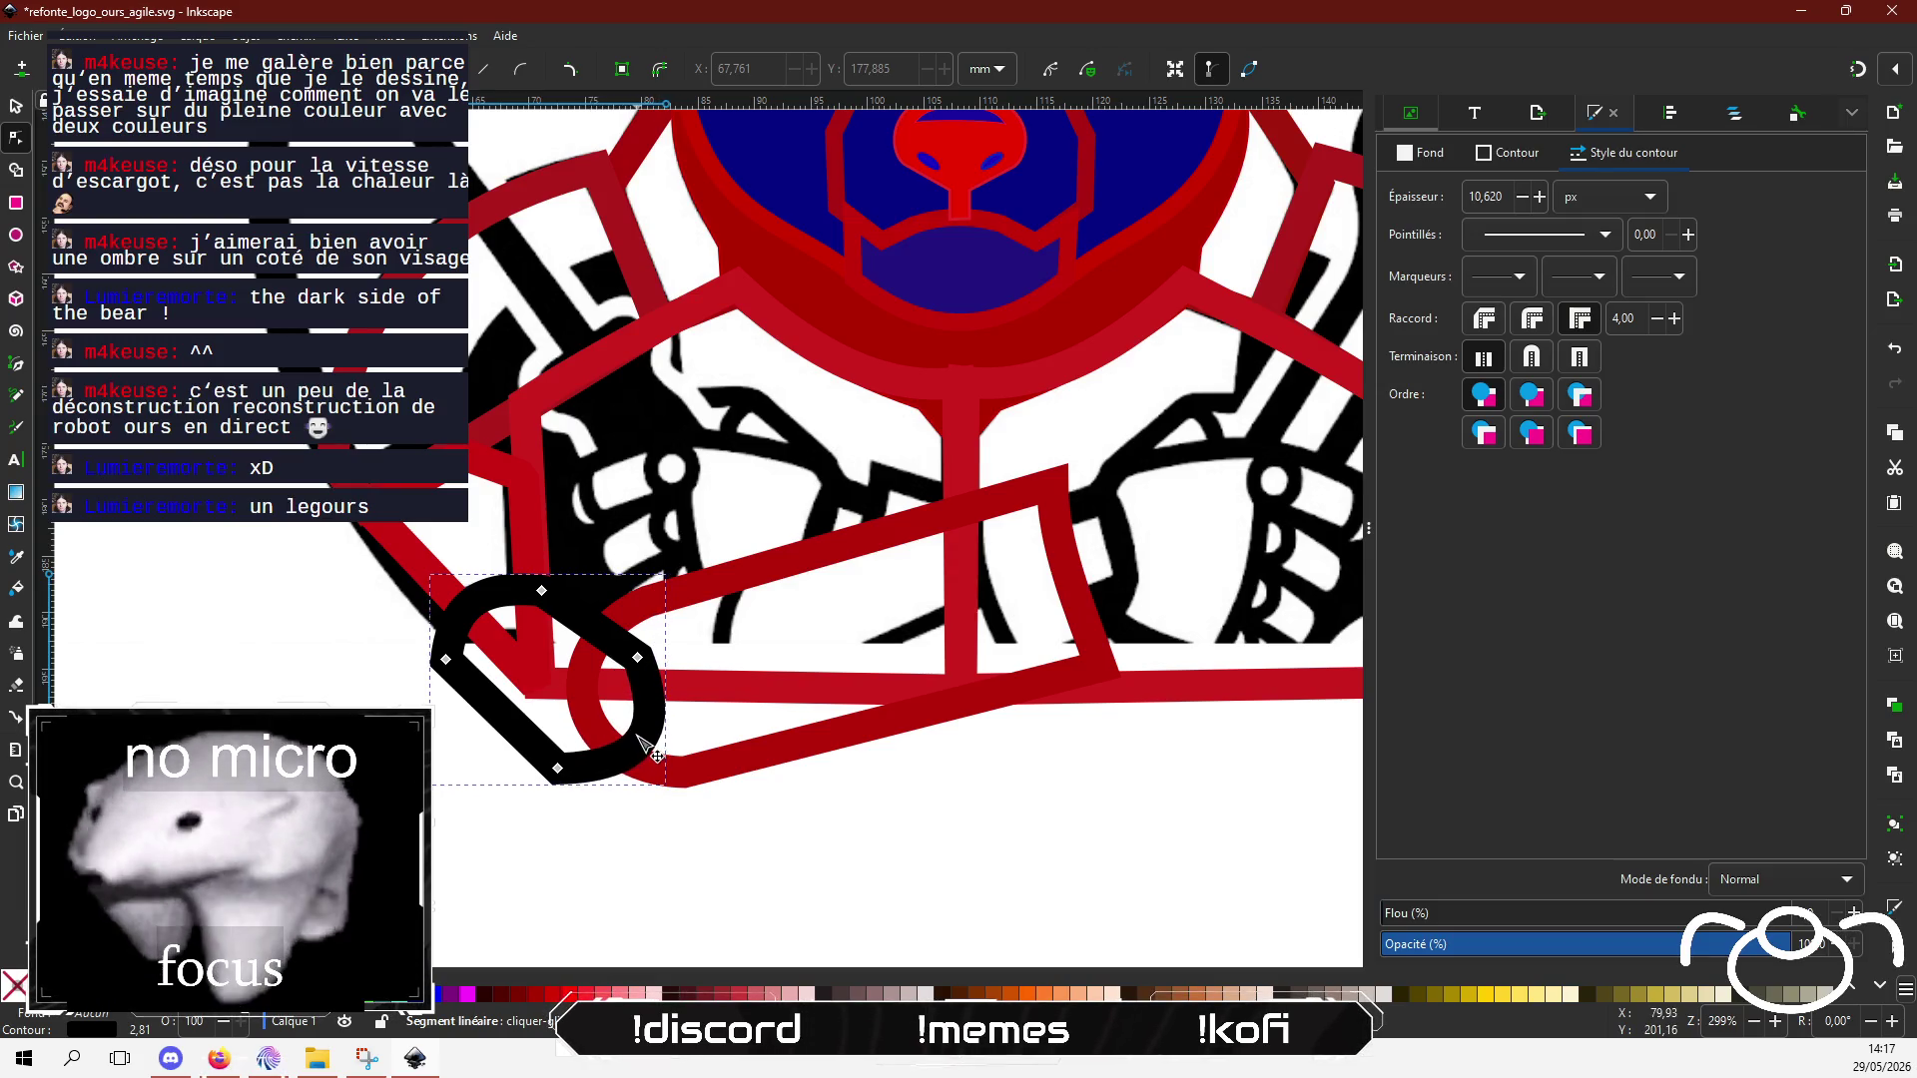
left_click(663, 687)
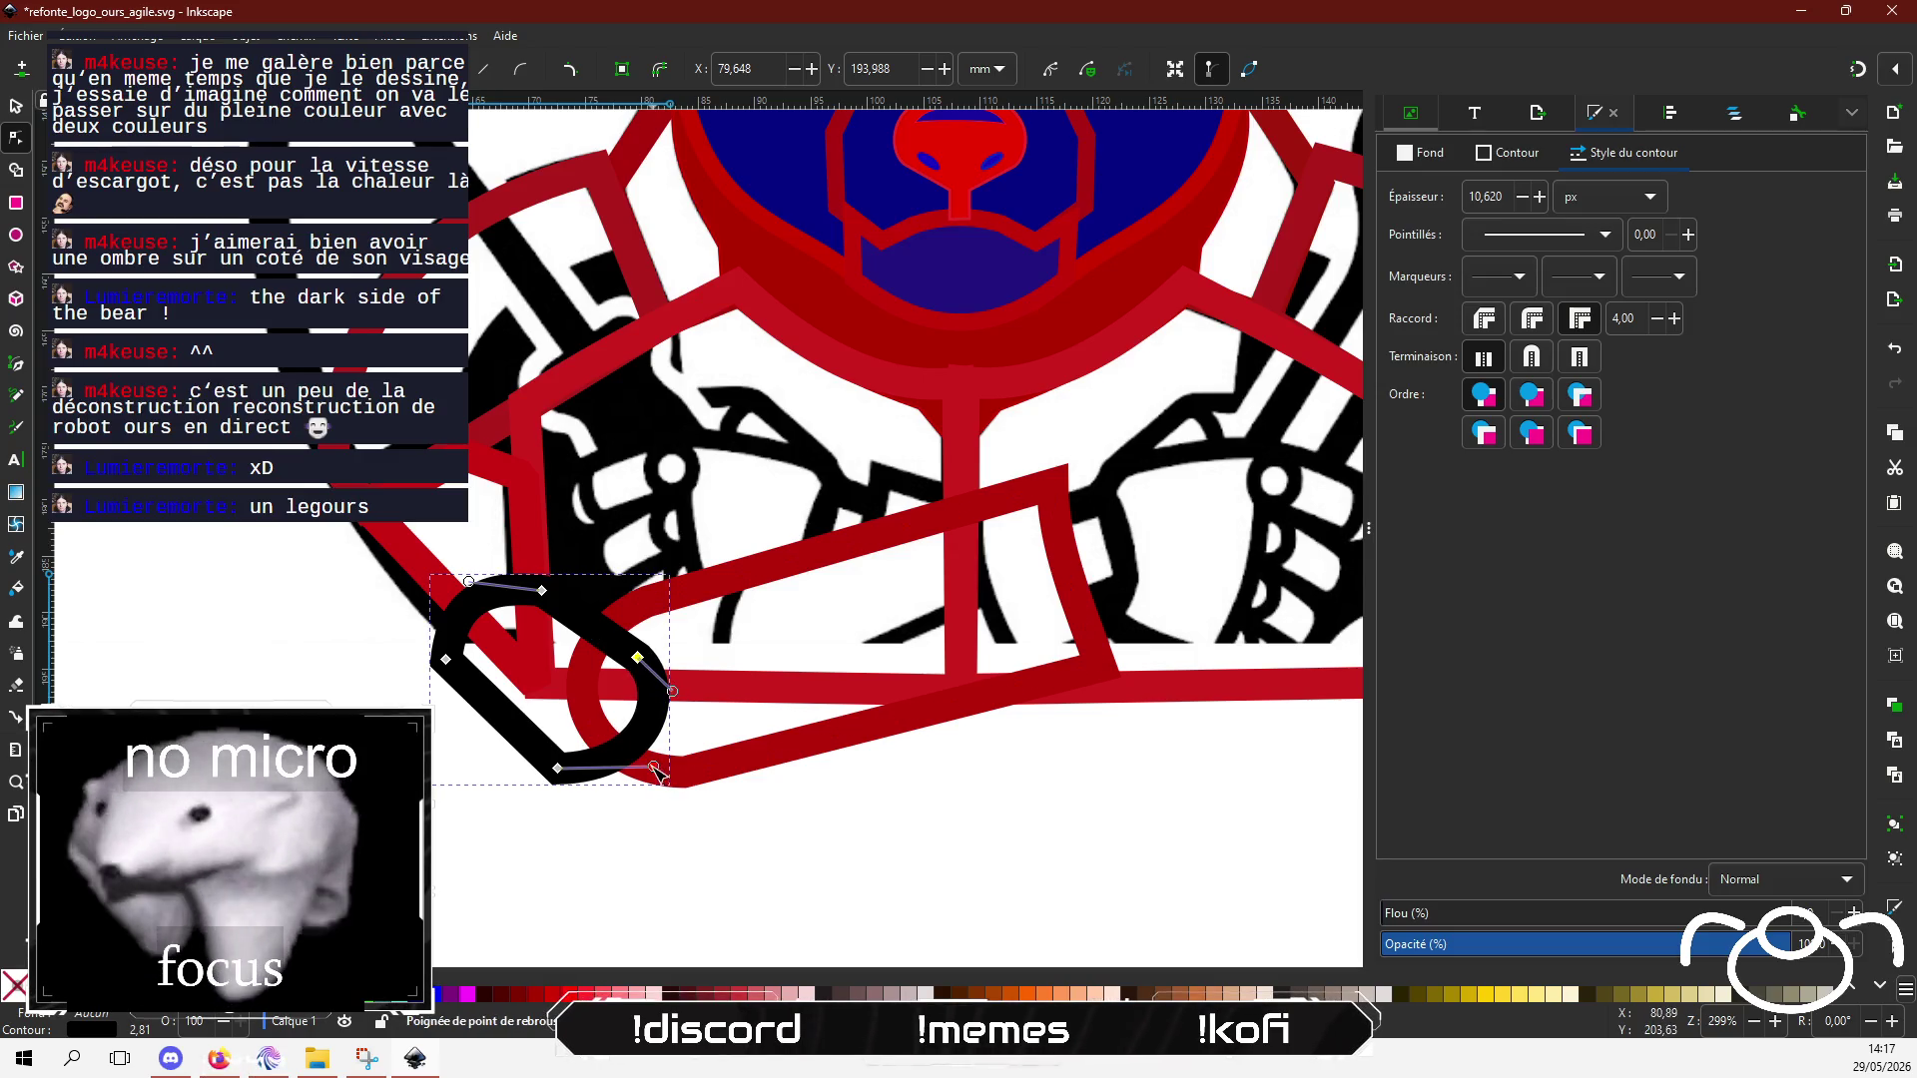
left_click_drag(653, 766, 635, 802)
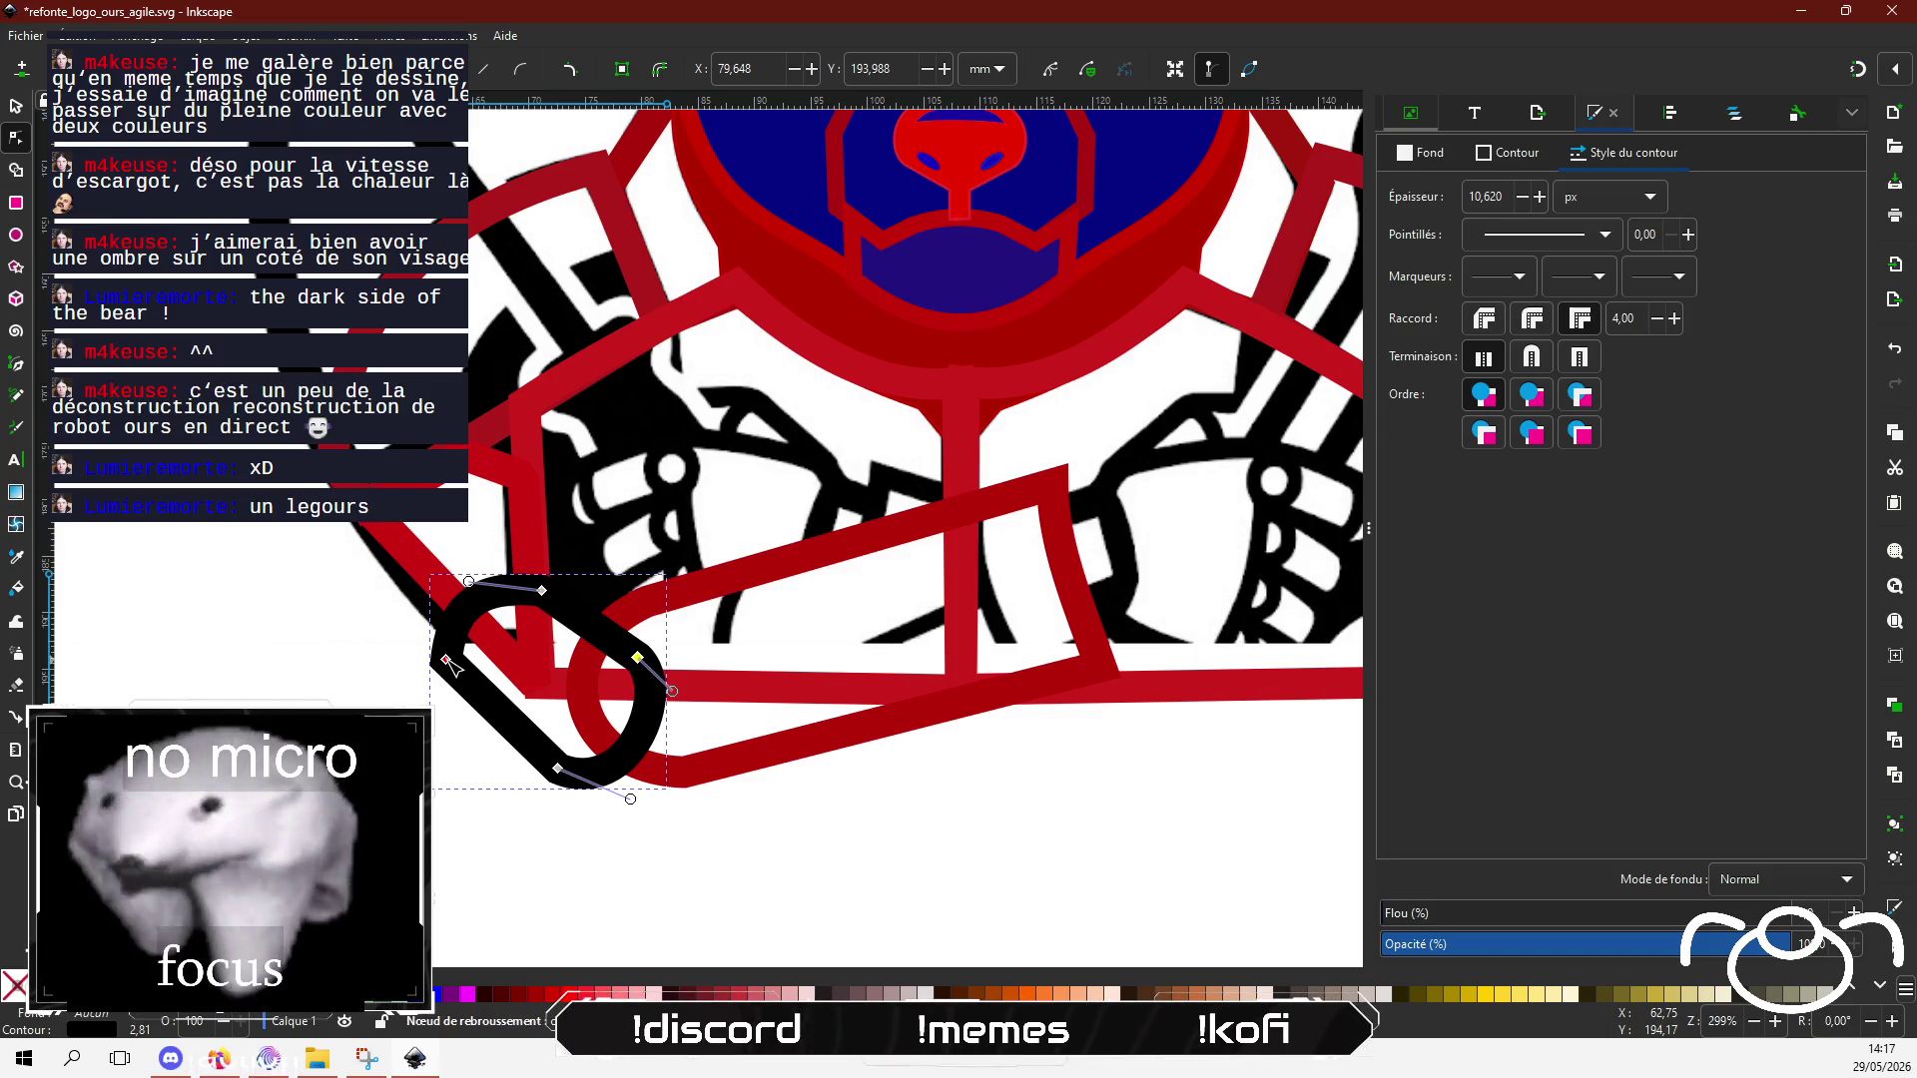
left_click_drag(446, 660, 454, 662)
left_click(478, 700)
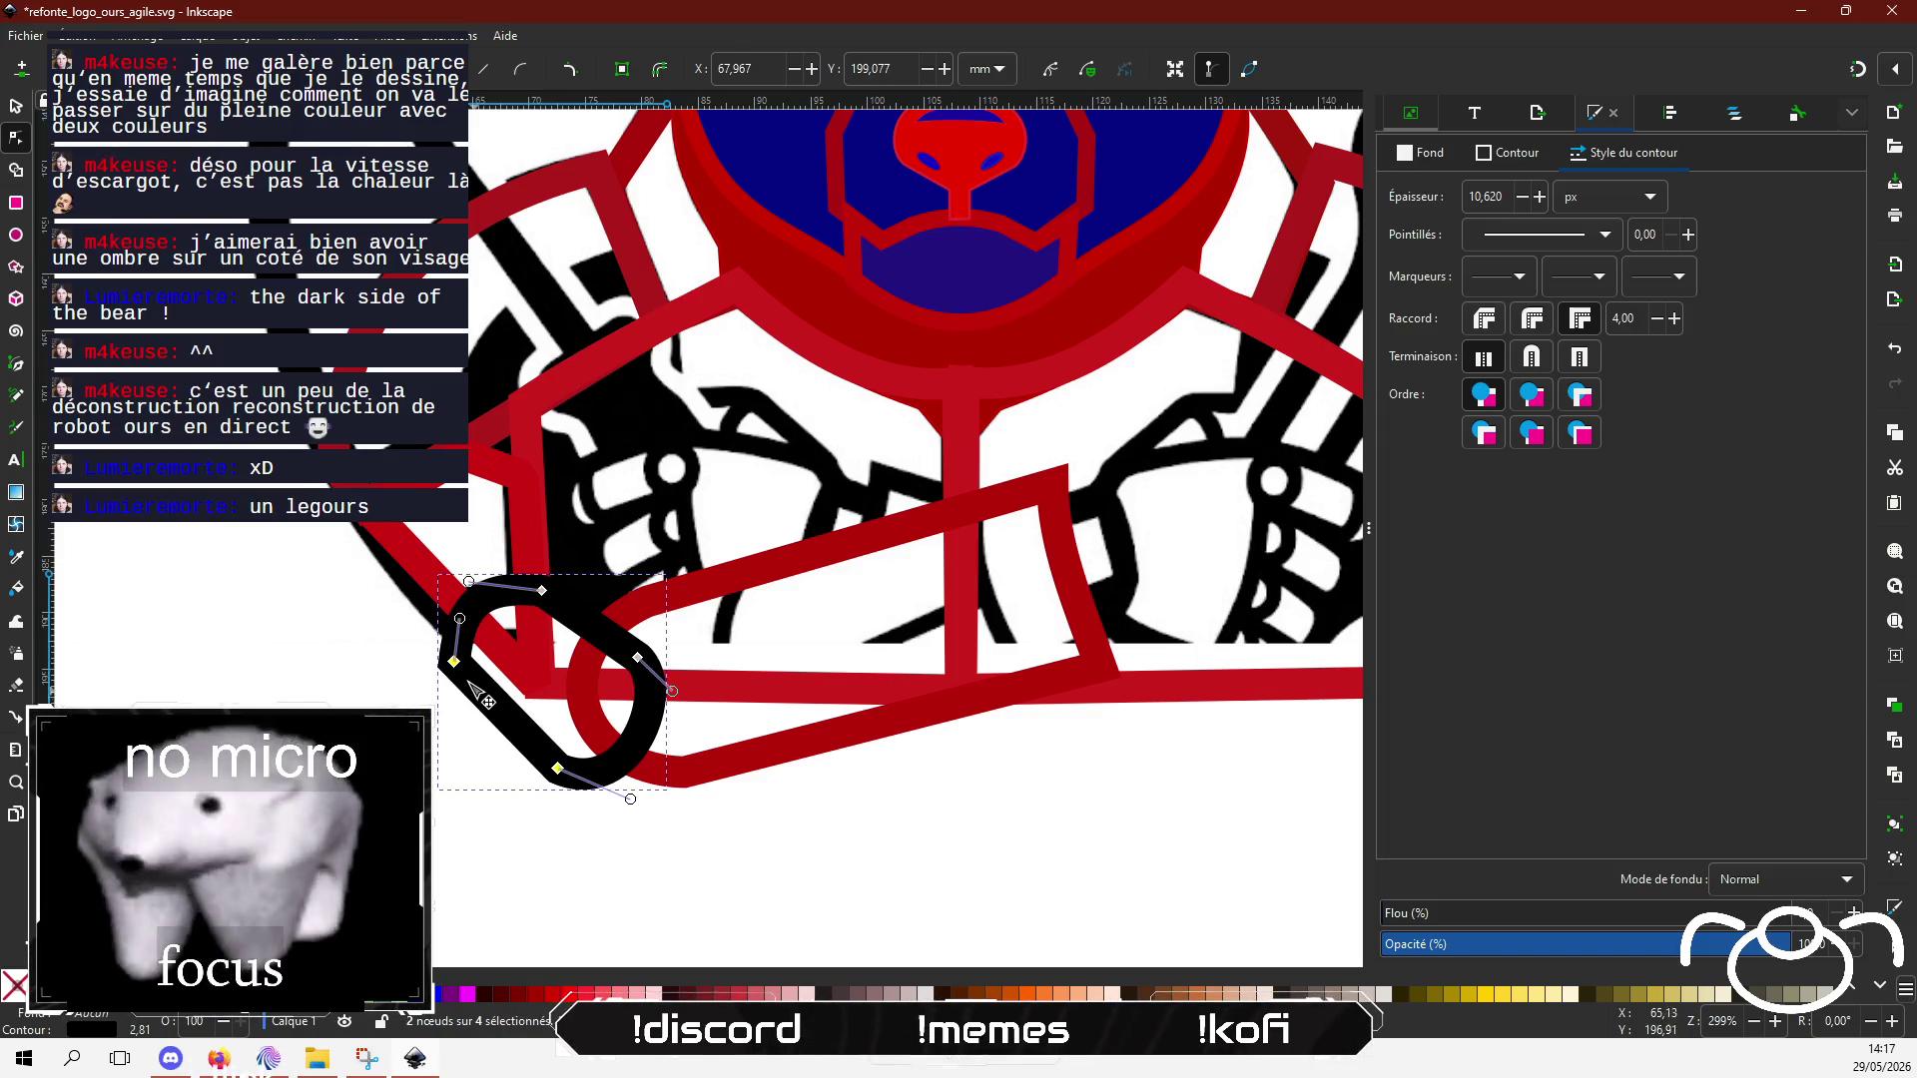
double_click(478, 683)
left_click_drag(479, 683, 465, 684)
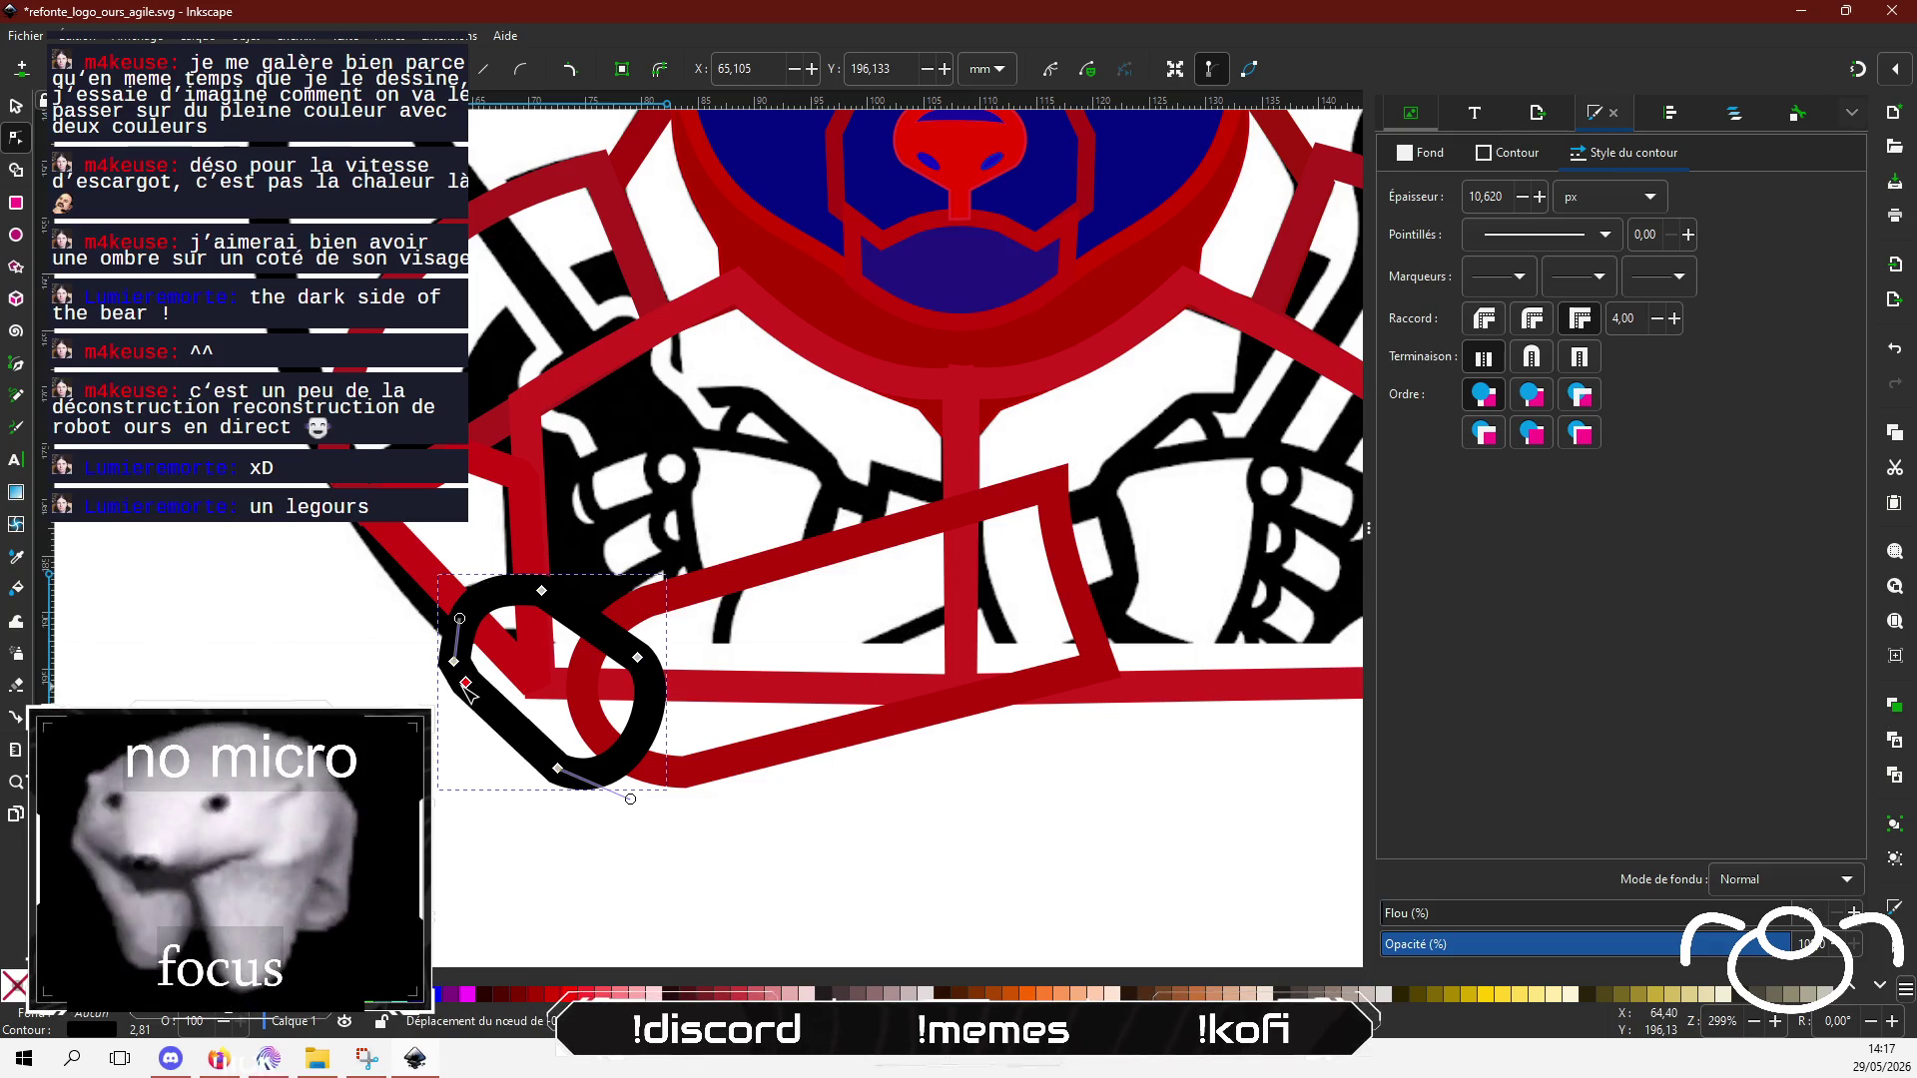
key("Delete")
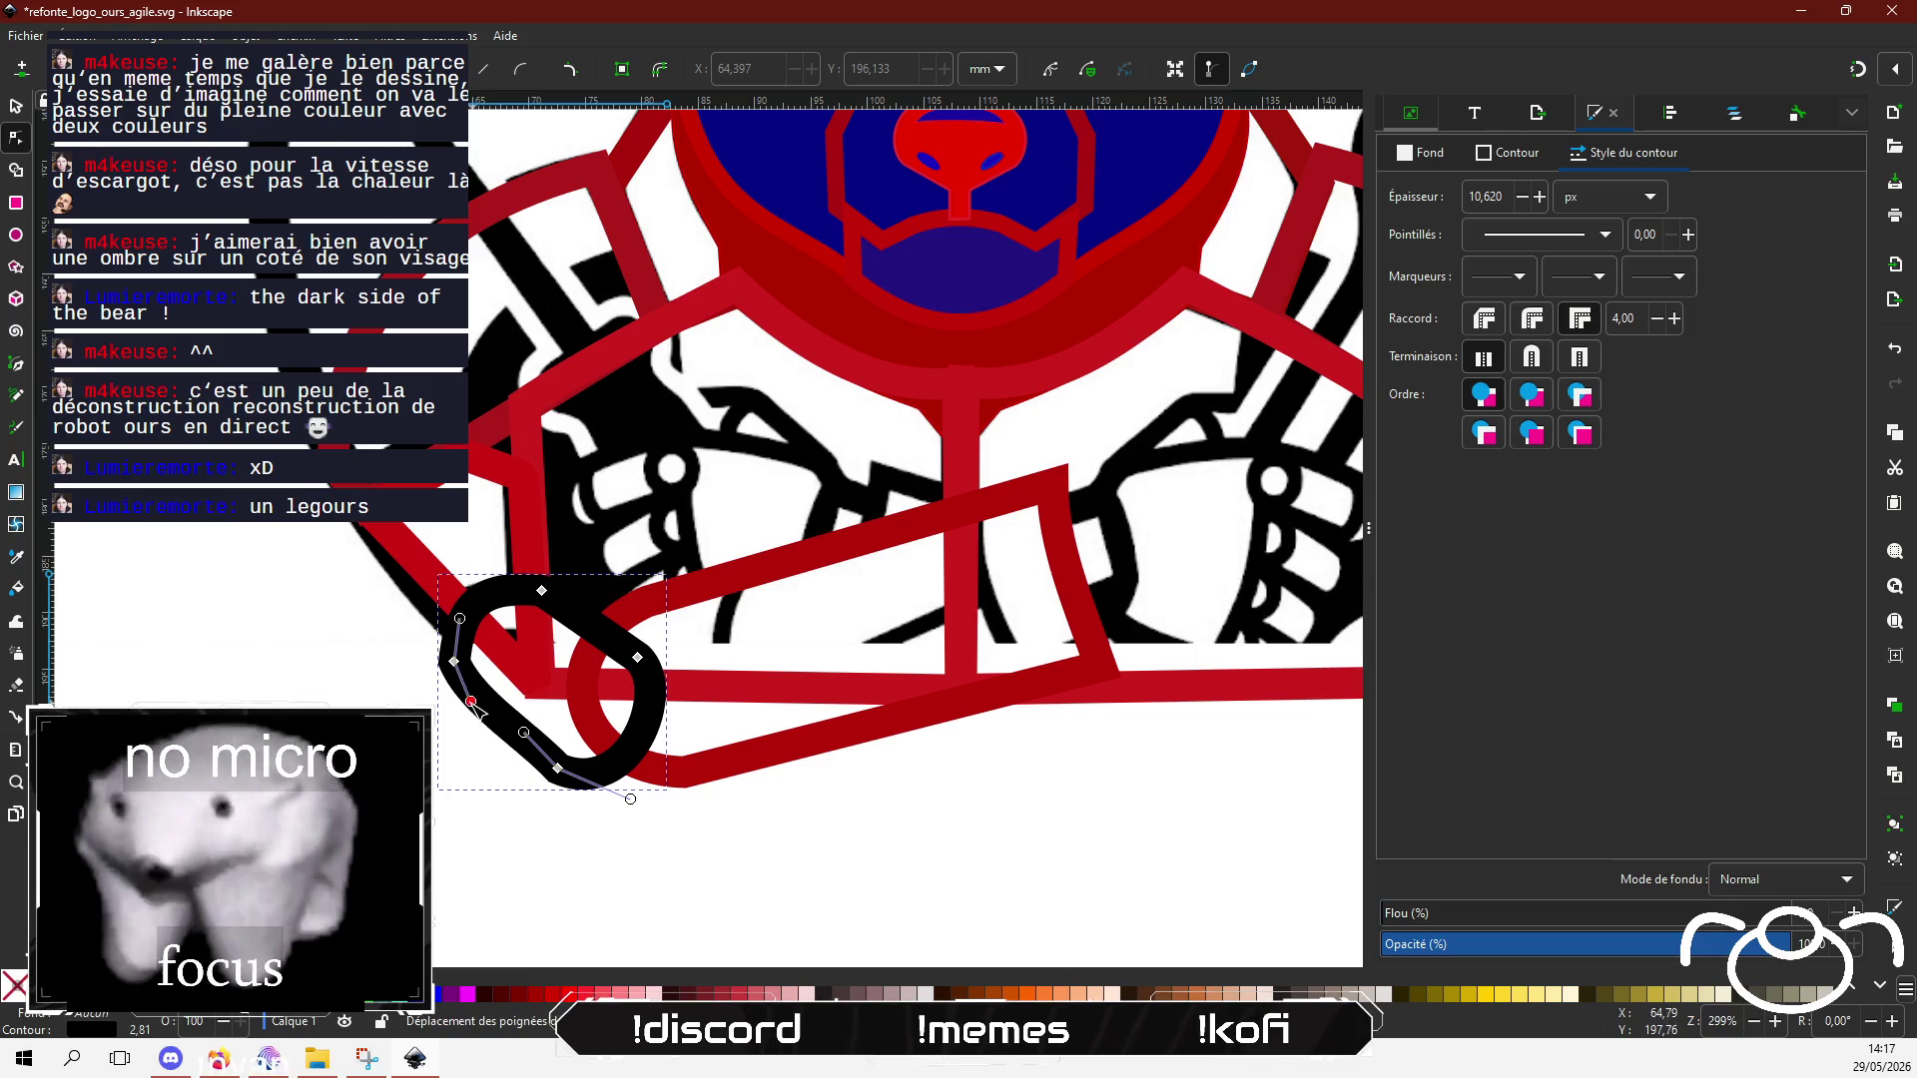
left_click_drag(524, 732, 523, 754)
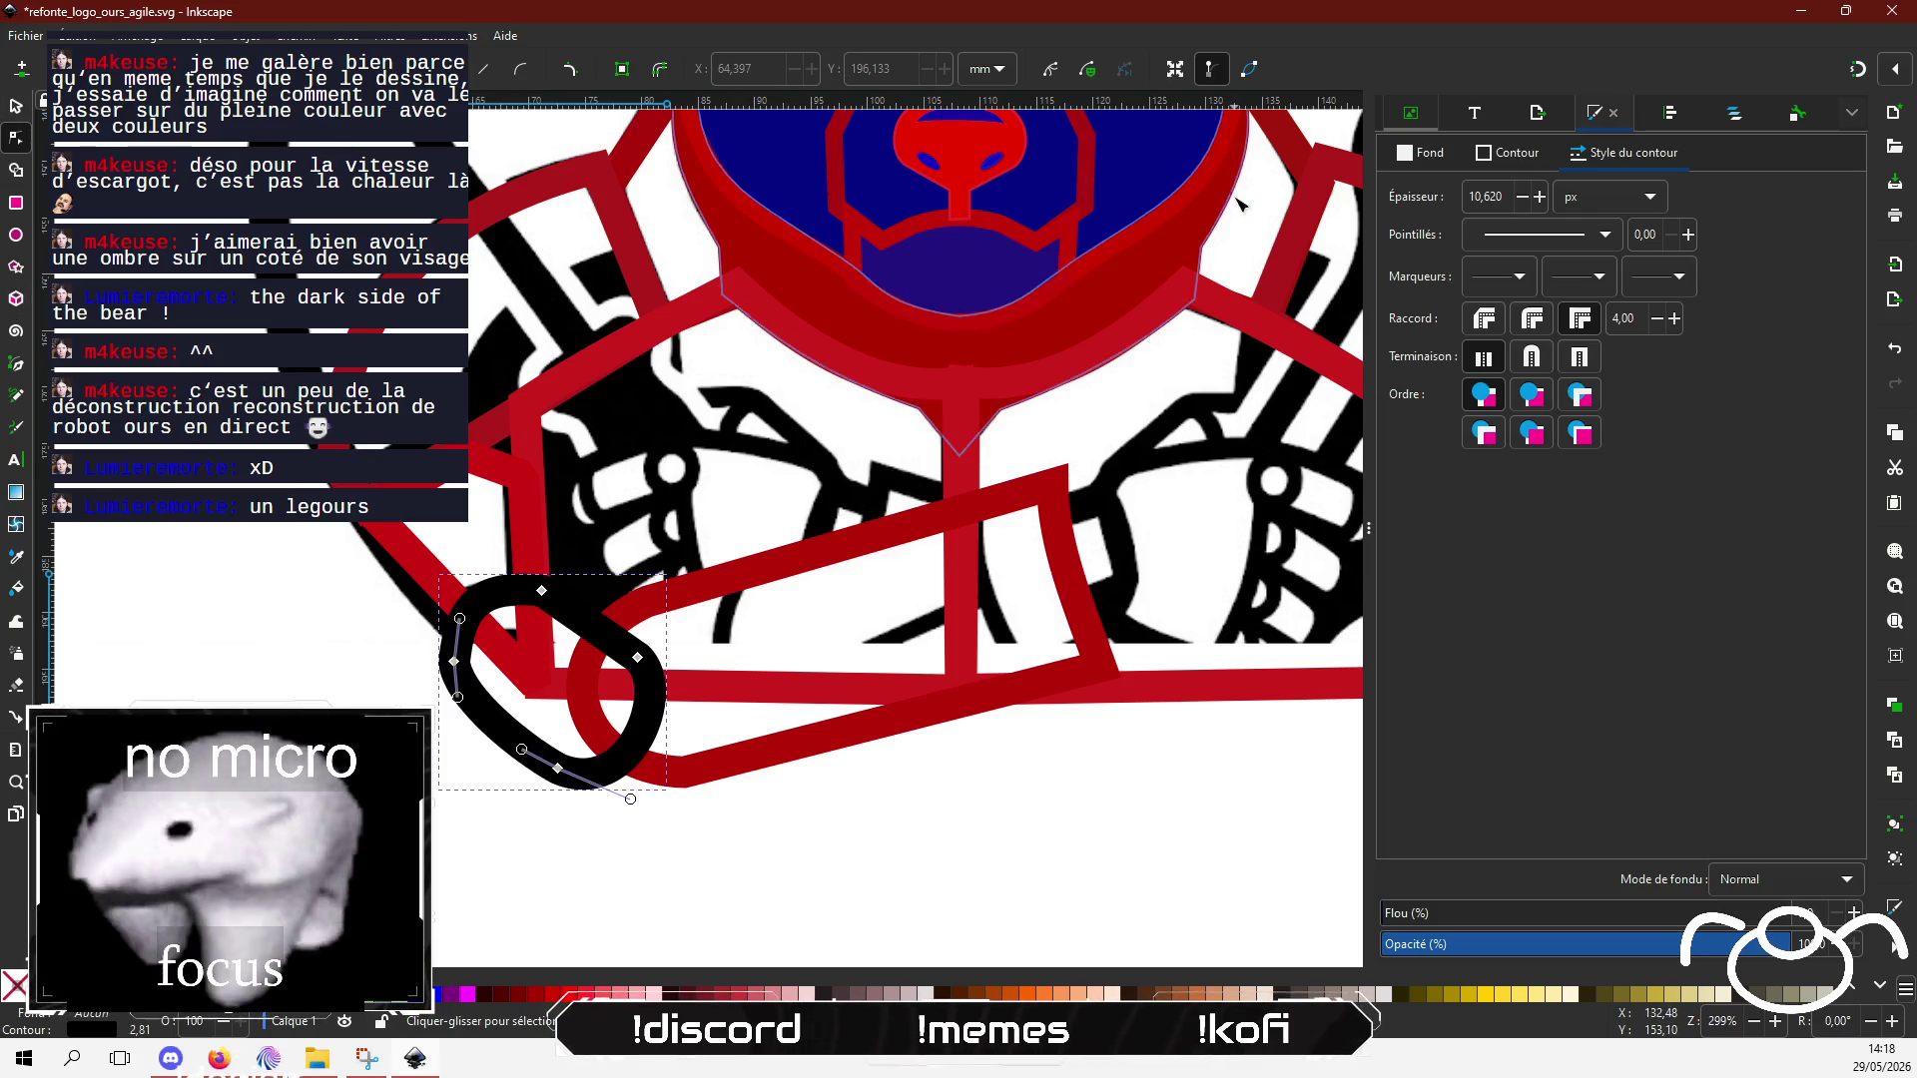
Step: Set the ring's outline colour to dark red 8b1e1eff
left_click(1438, 153)
left_click(1518, 156)
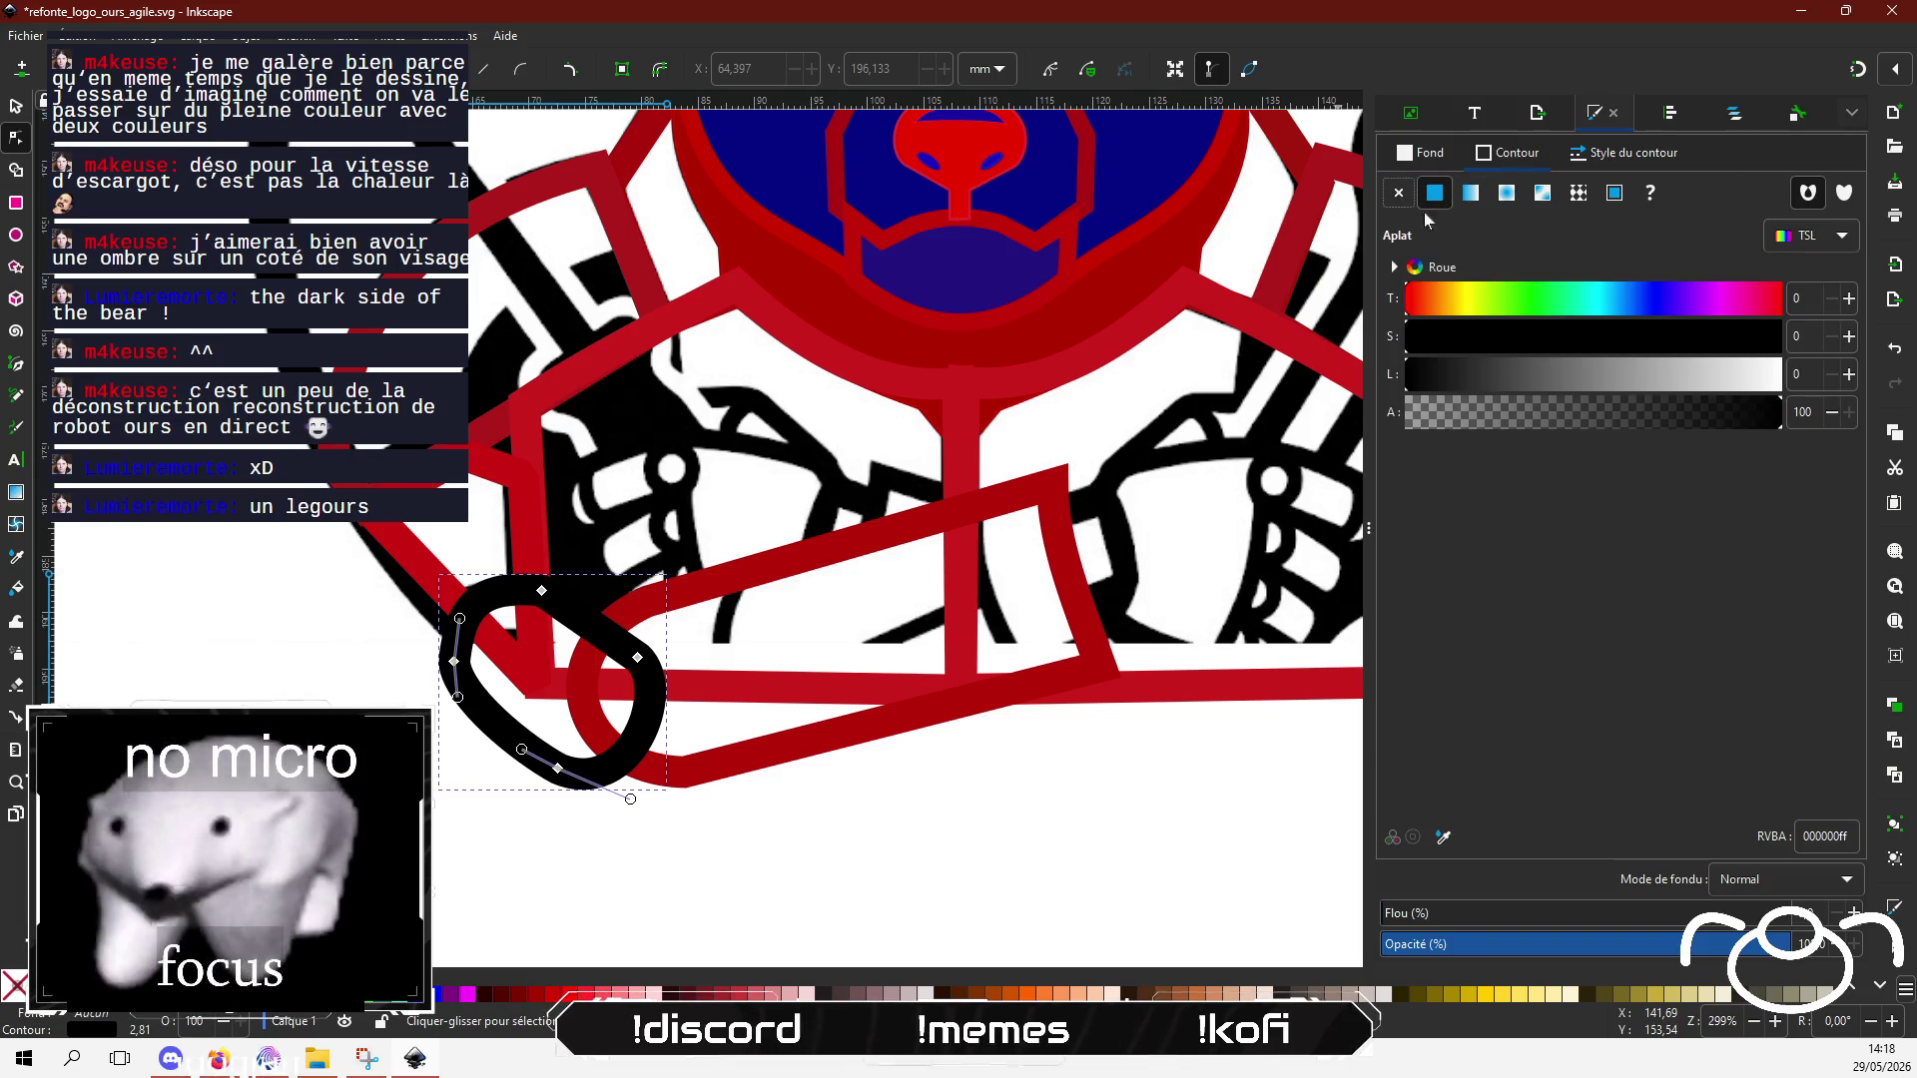
left_click(1646, 340)
left_click(1545, 376)
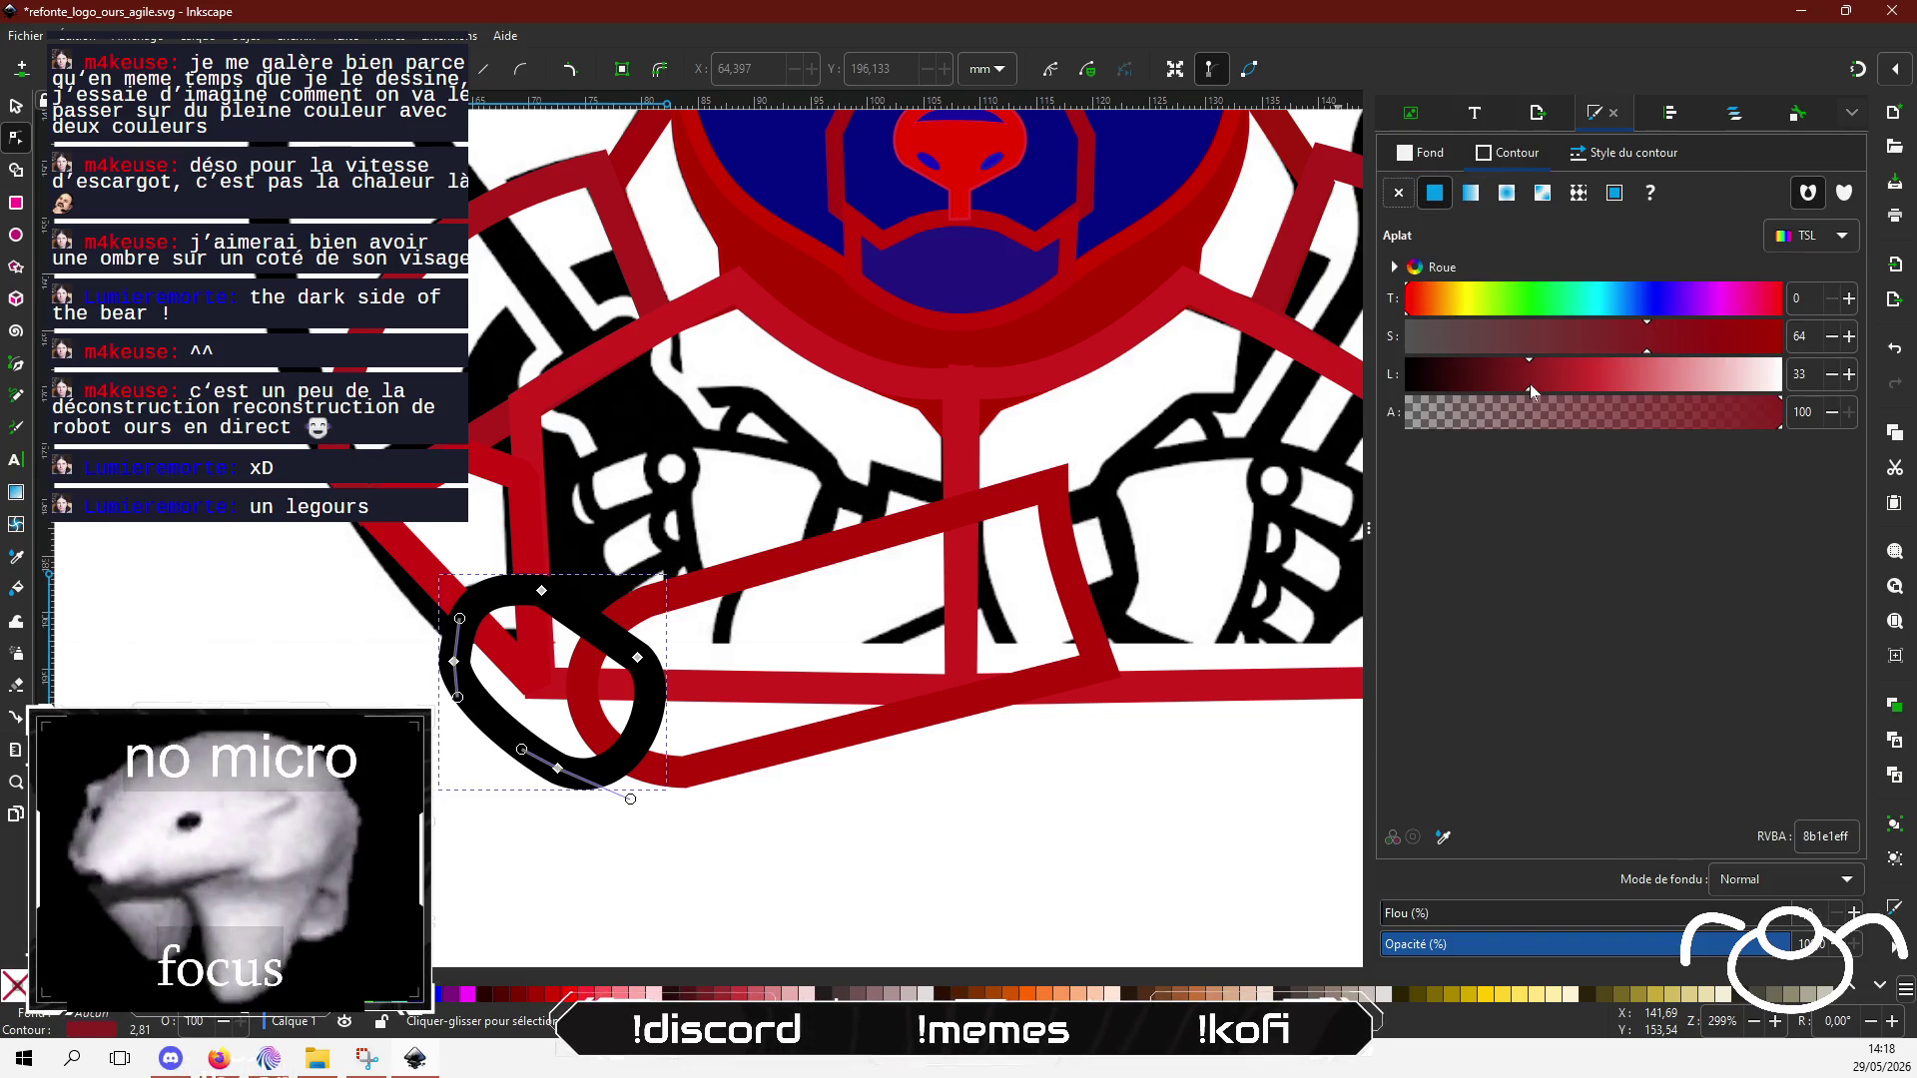
Step: Lighten the ring's red outline and give the forearm band a flat near-white fill
left_click_drag(1543, 375, 1568, 374)
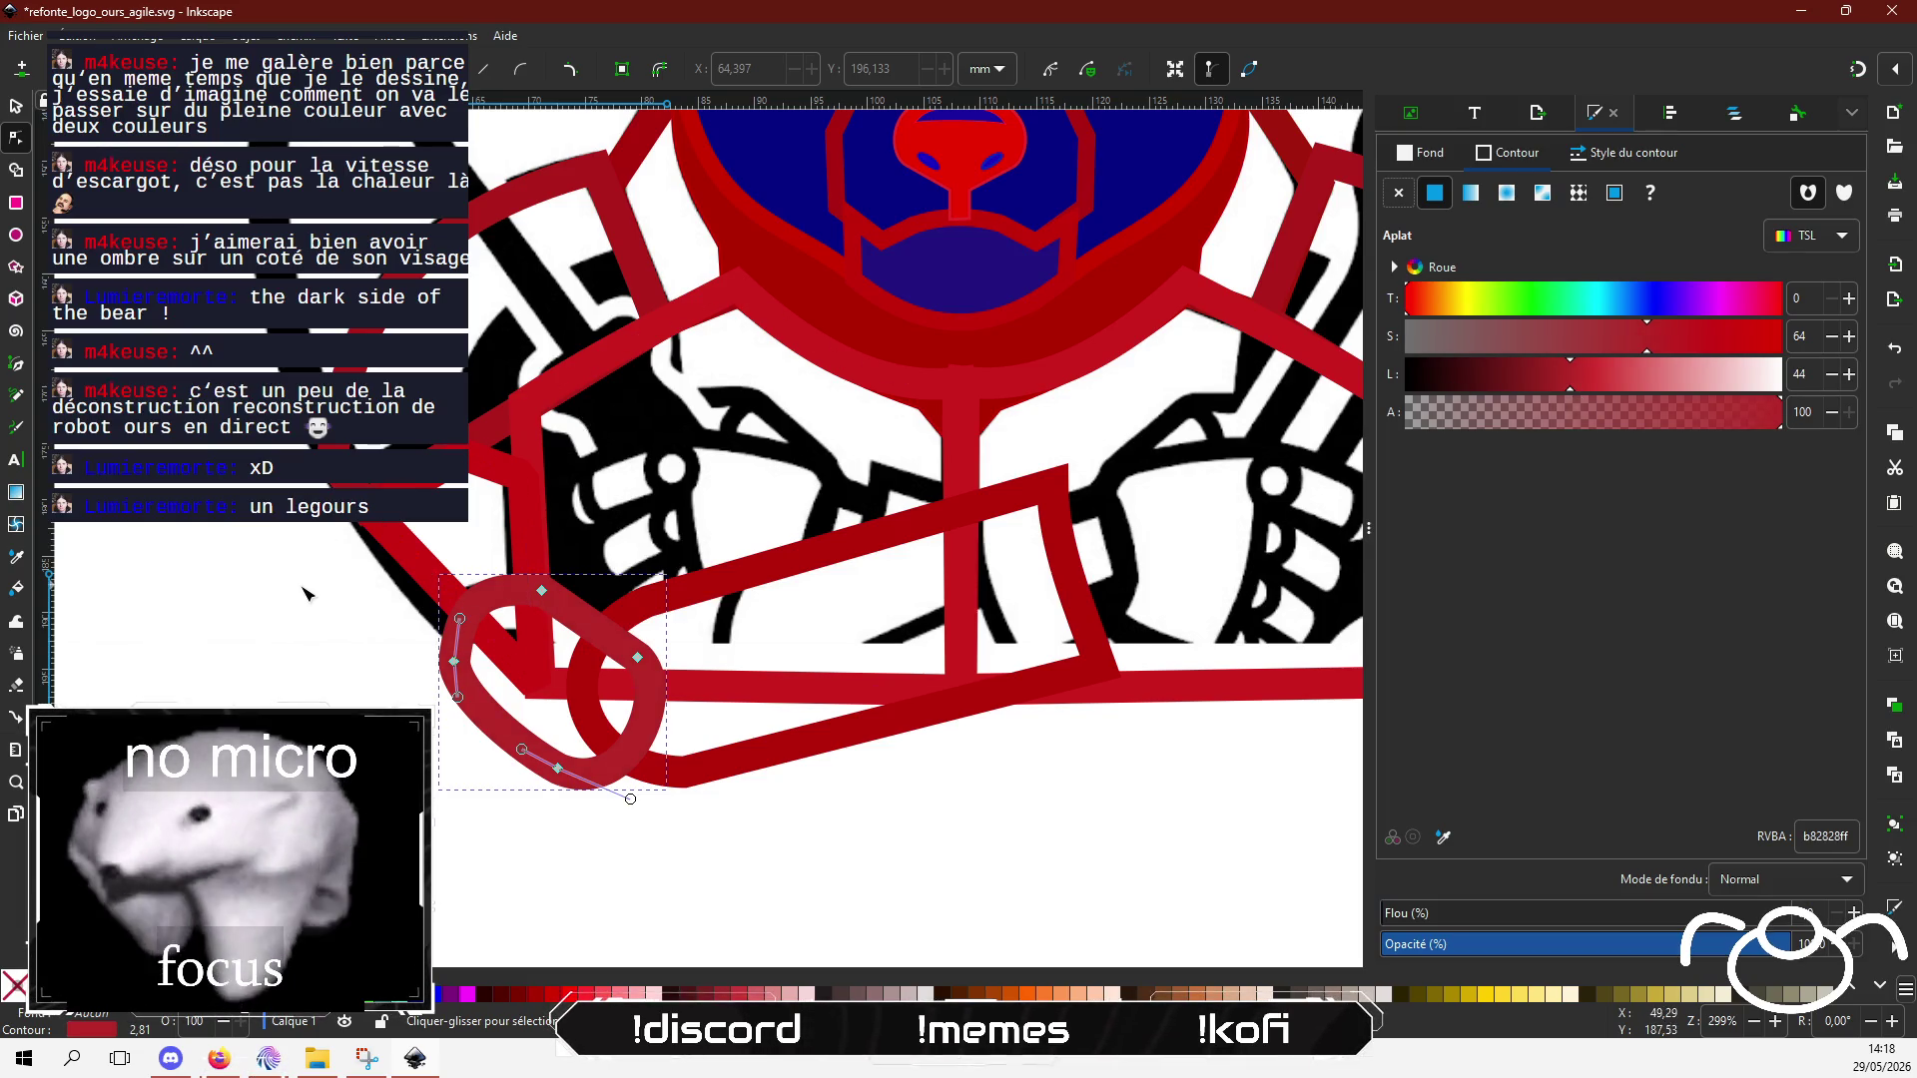
left_click(796, 576)
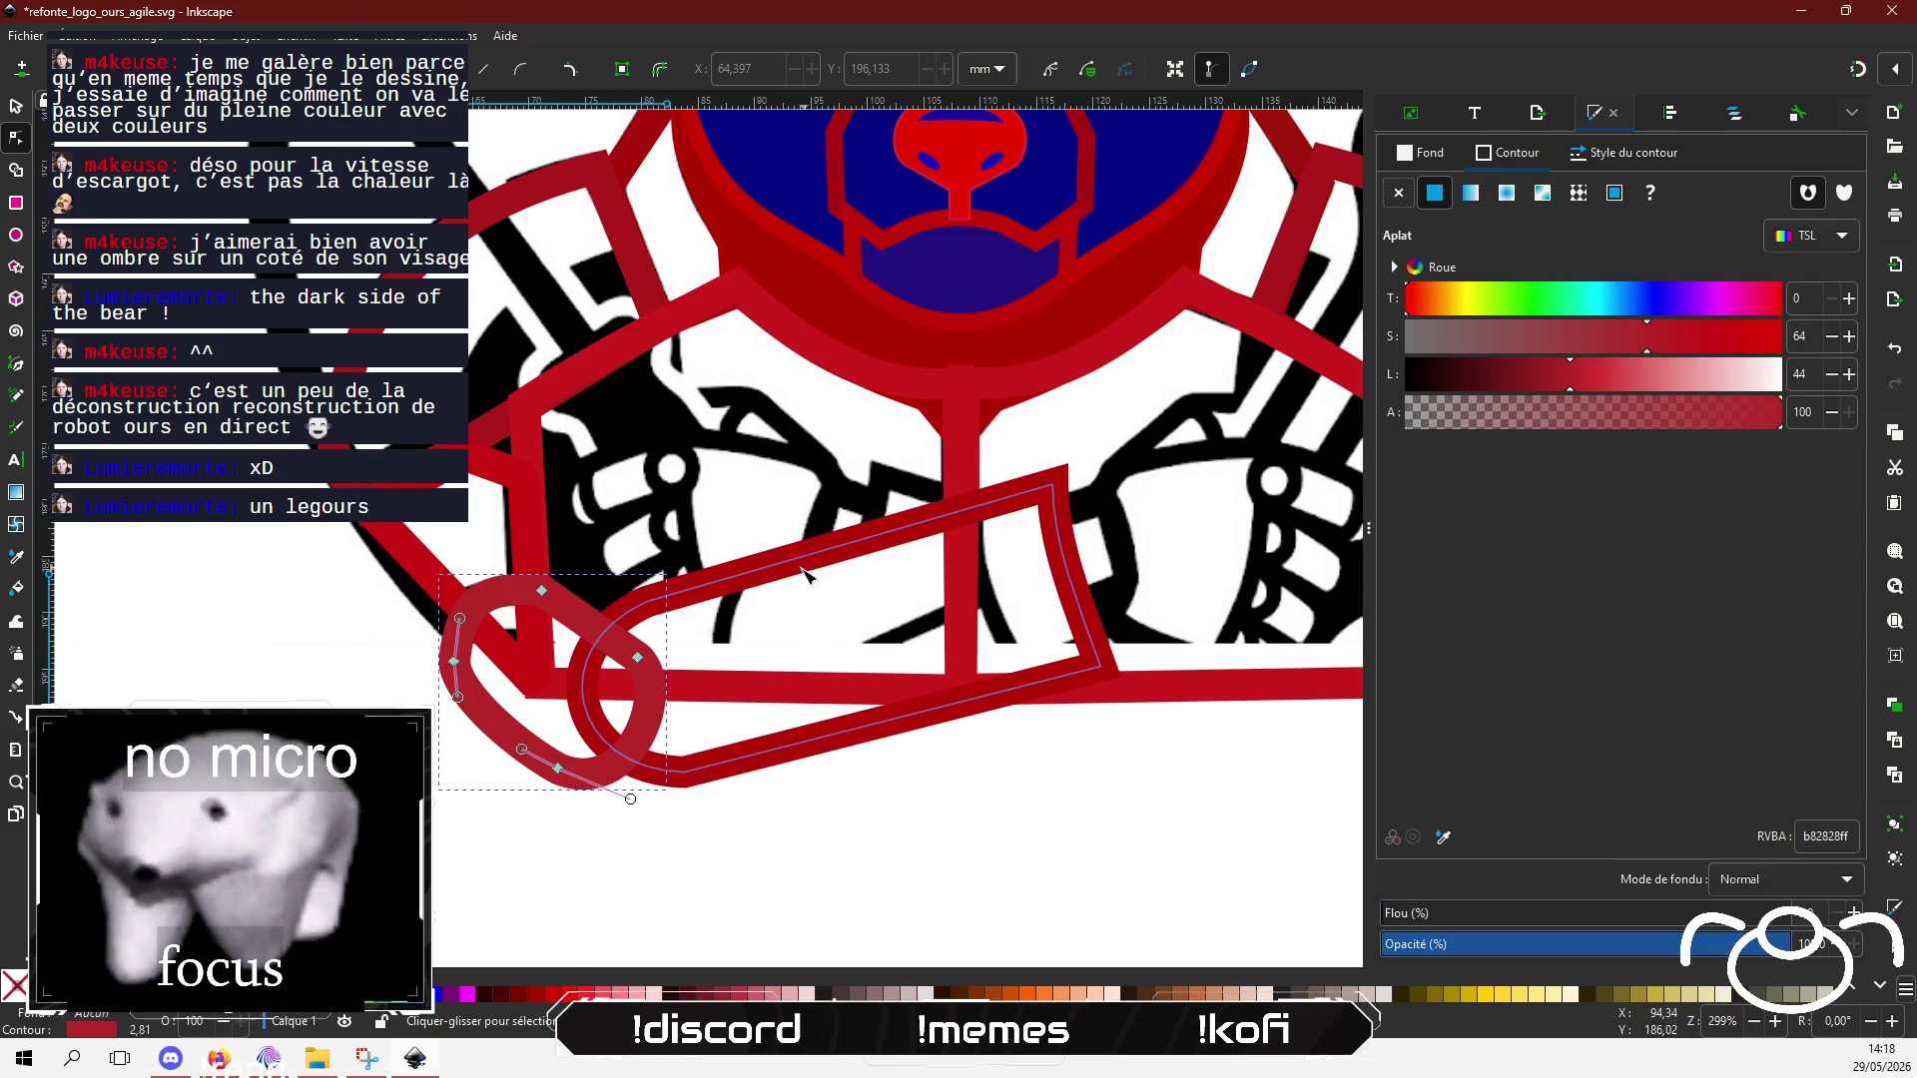
left_click(1422, 153)
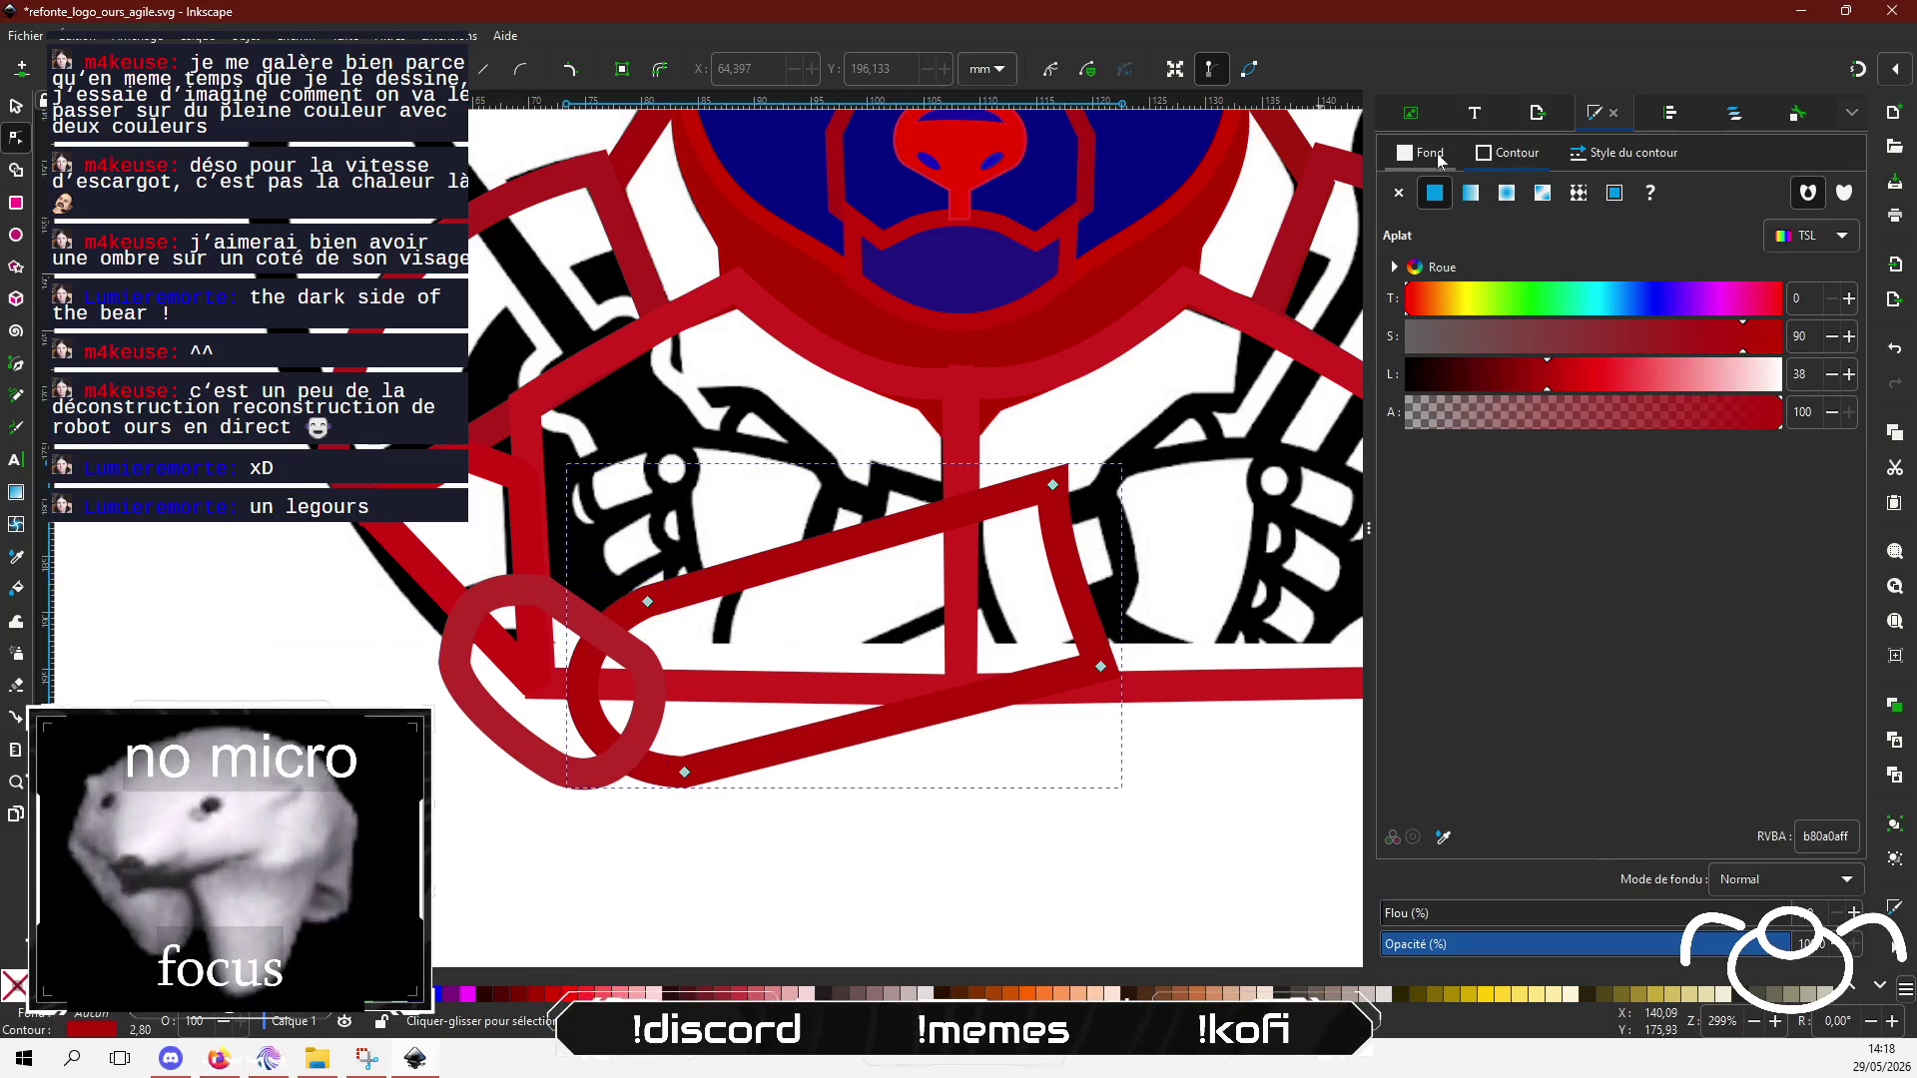
left_click(1435, 194)
left_click_drag(1682, 351, 1778, 384)
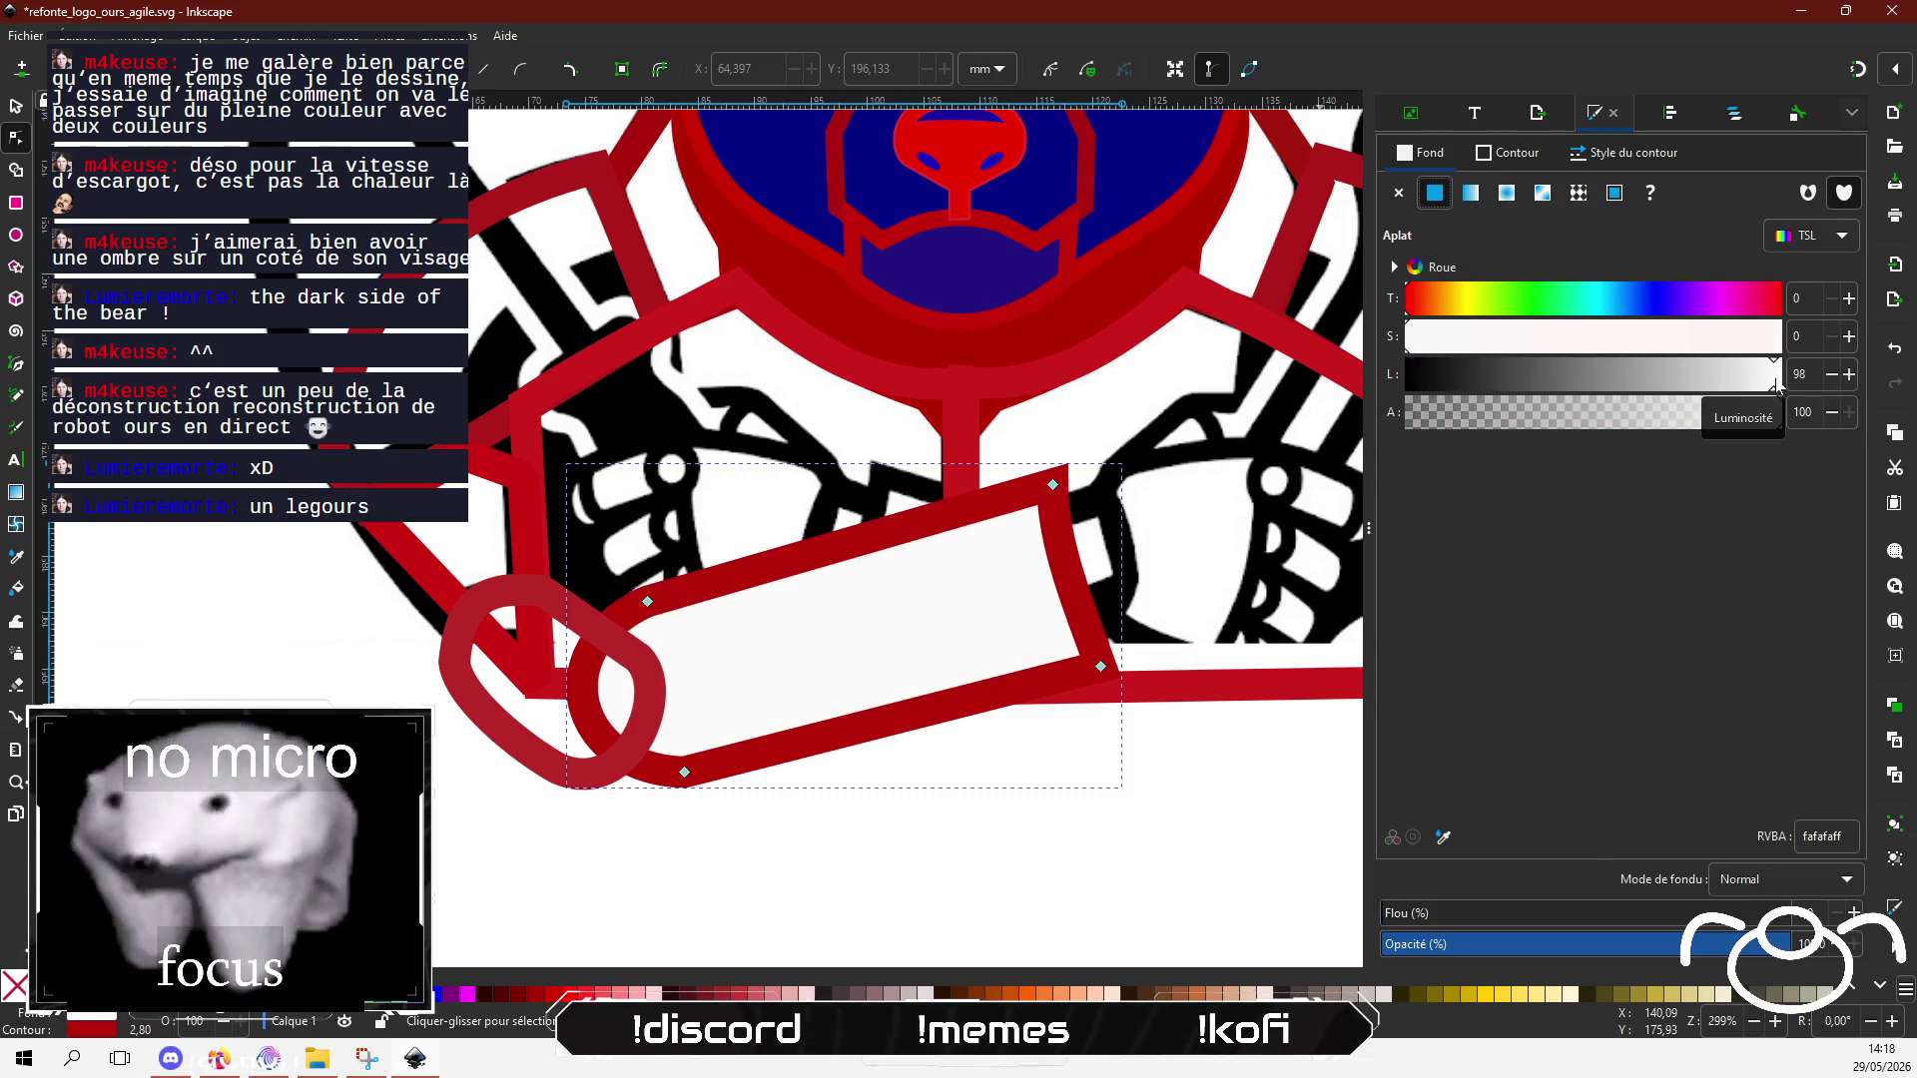
Step: Raise the band above the ring and fill the ring near-white fafafaff too
left_click(13, 106)
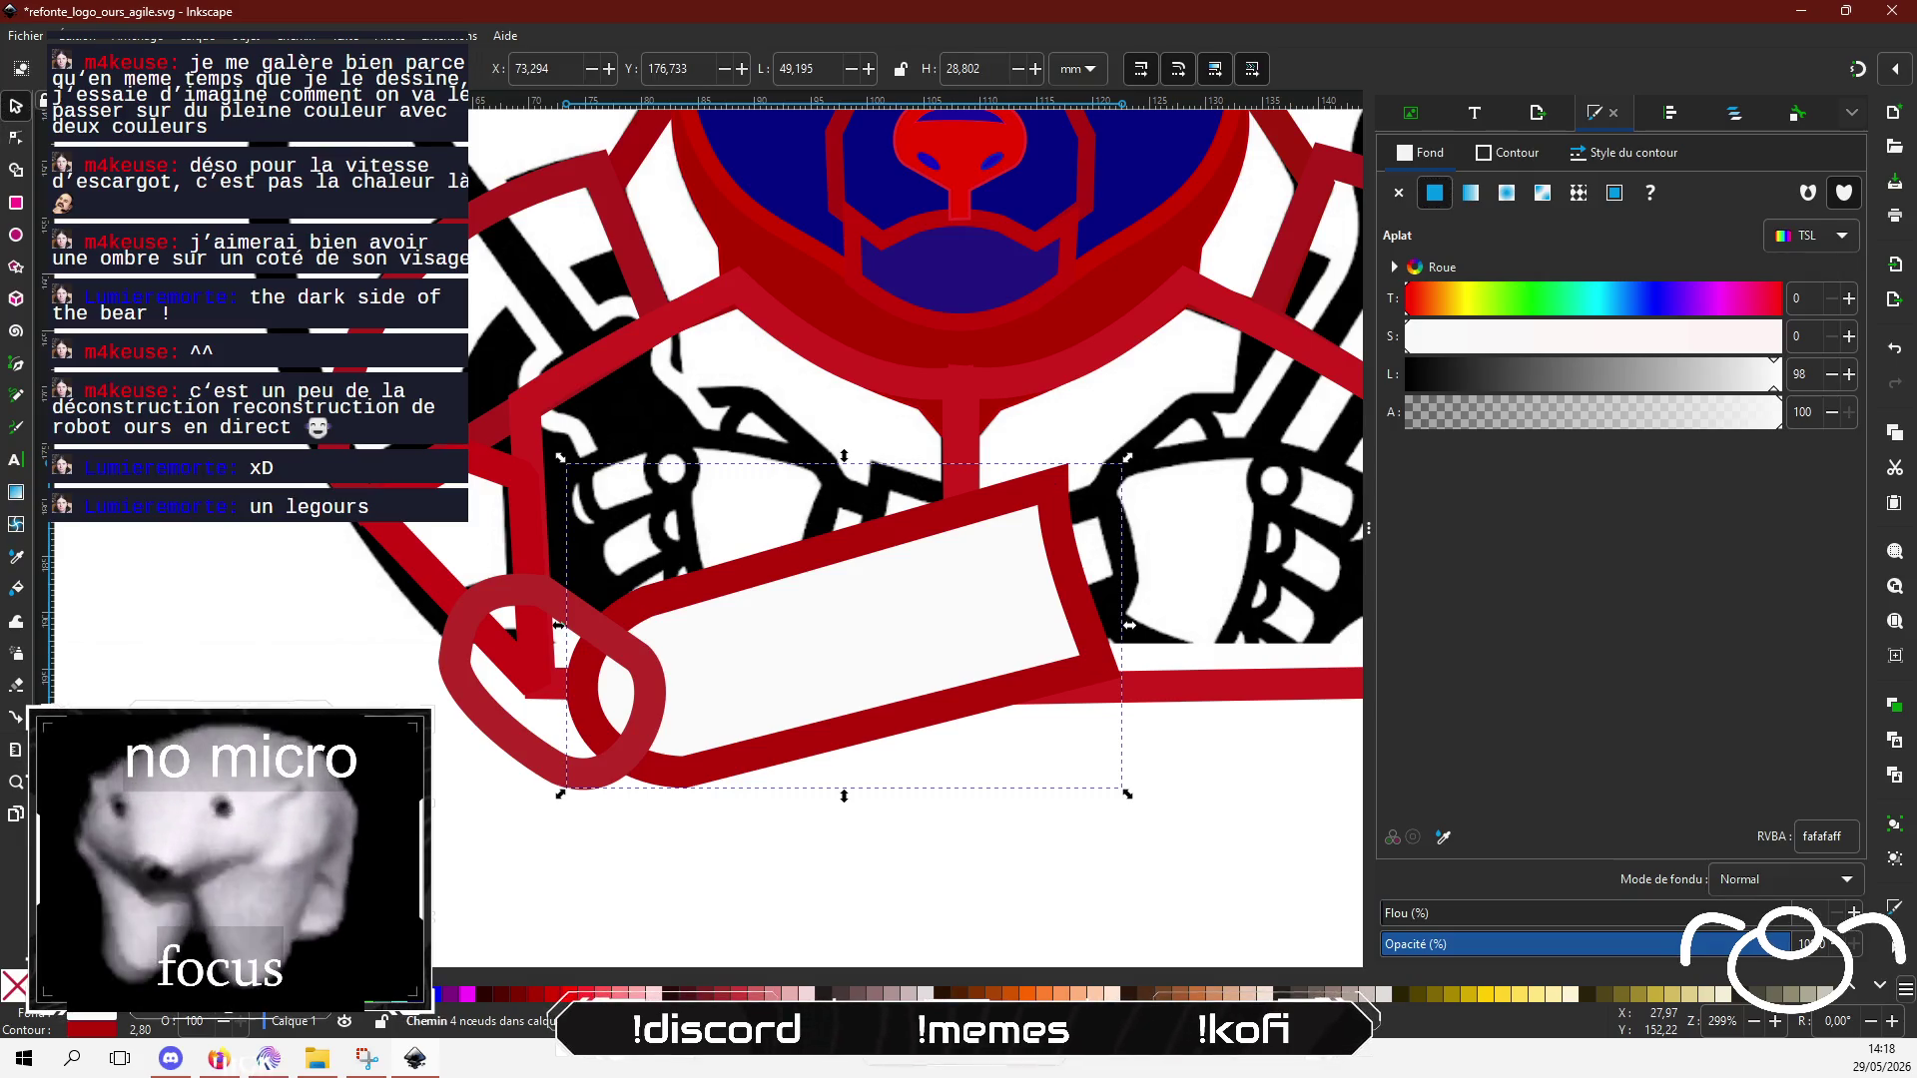
key("Page_Up")
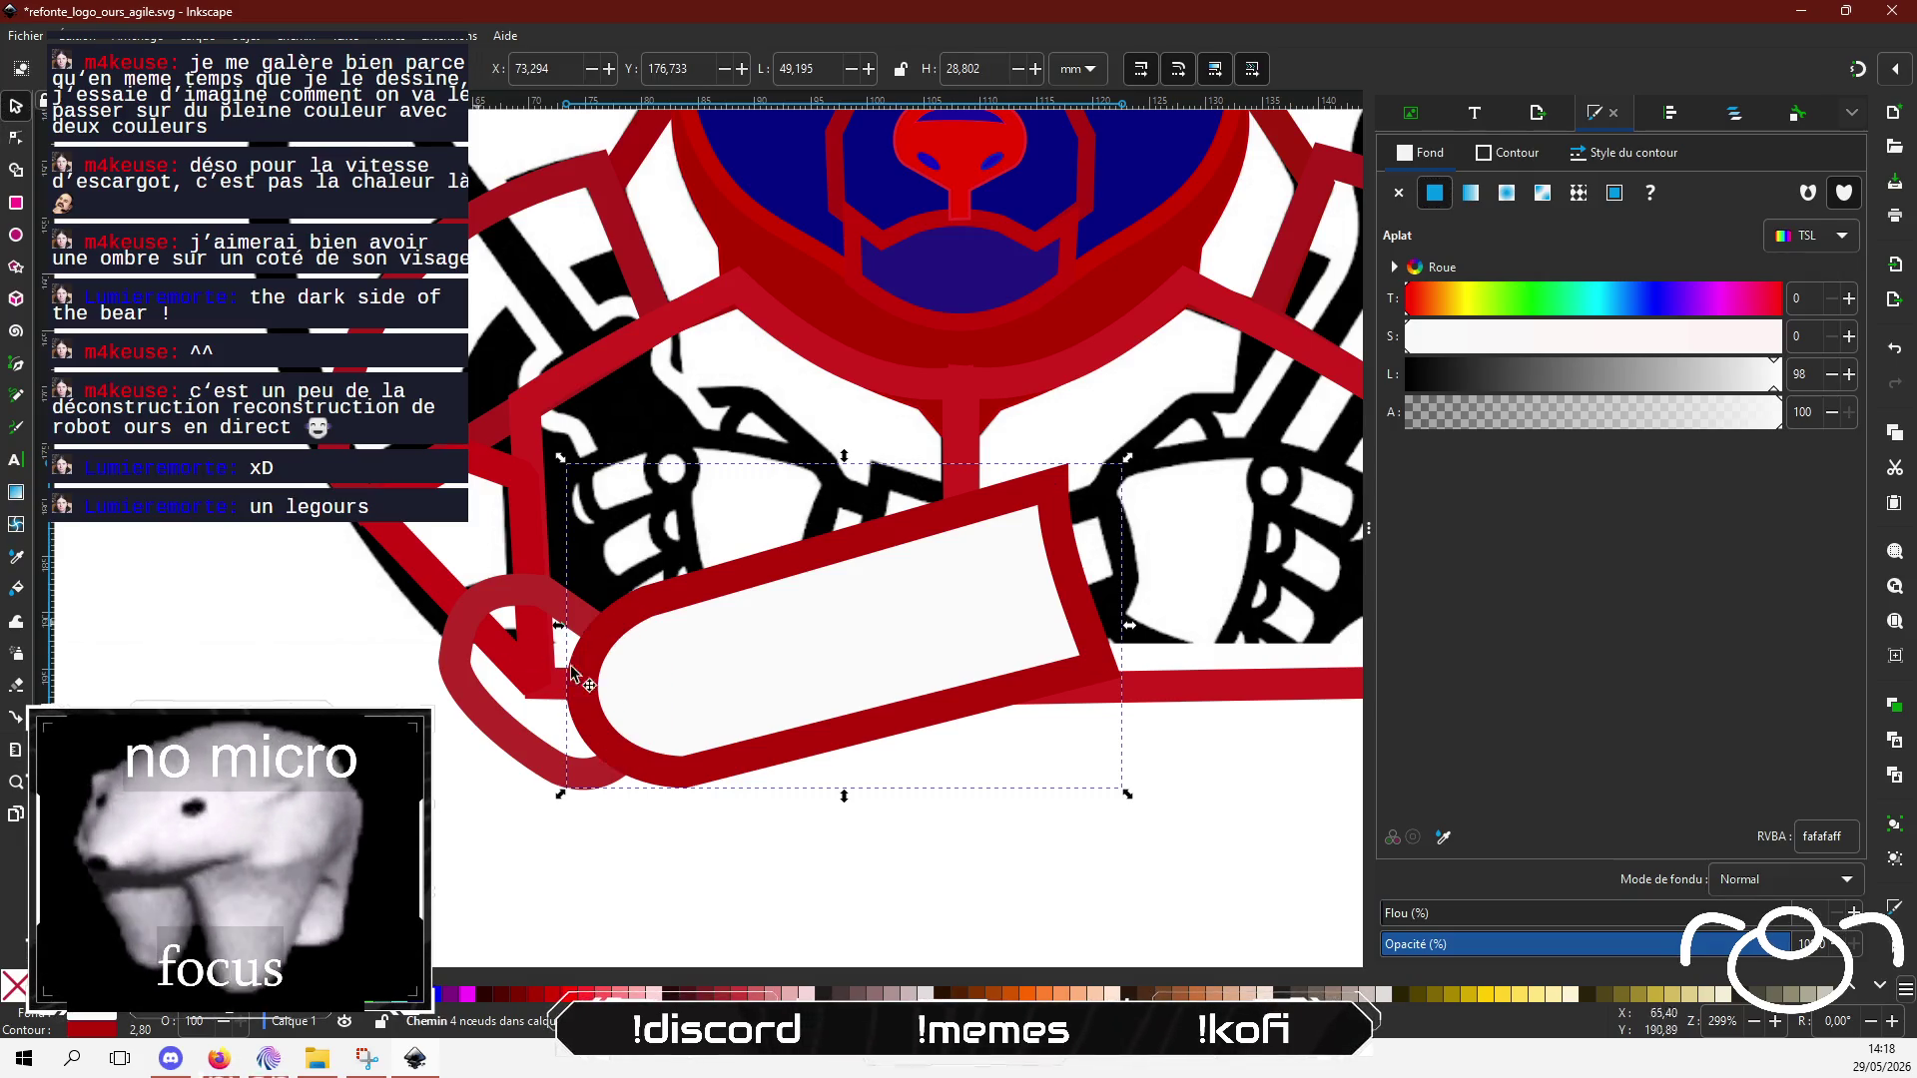
left_click(461, 639)
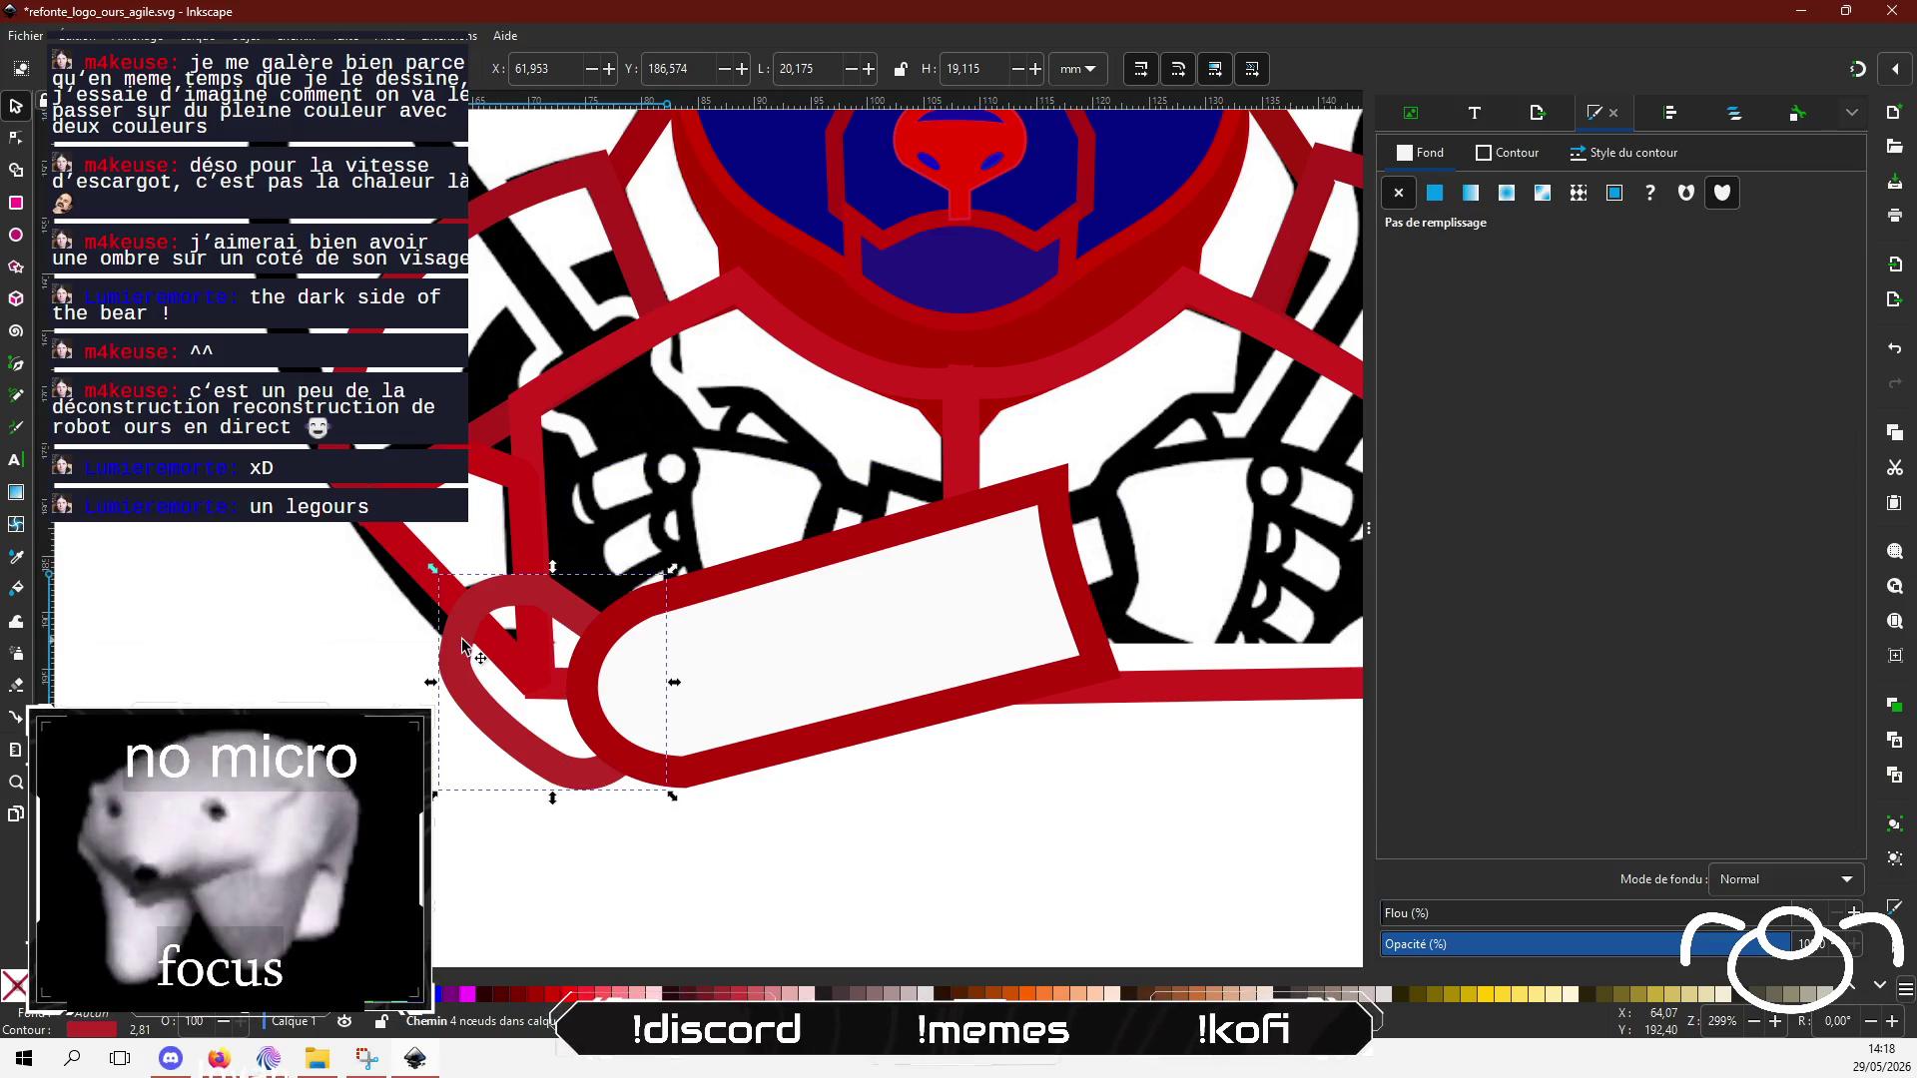
left_click(1436, 197)
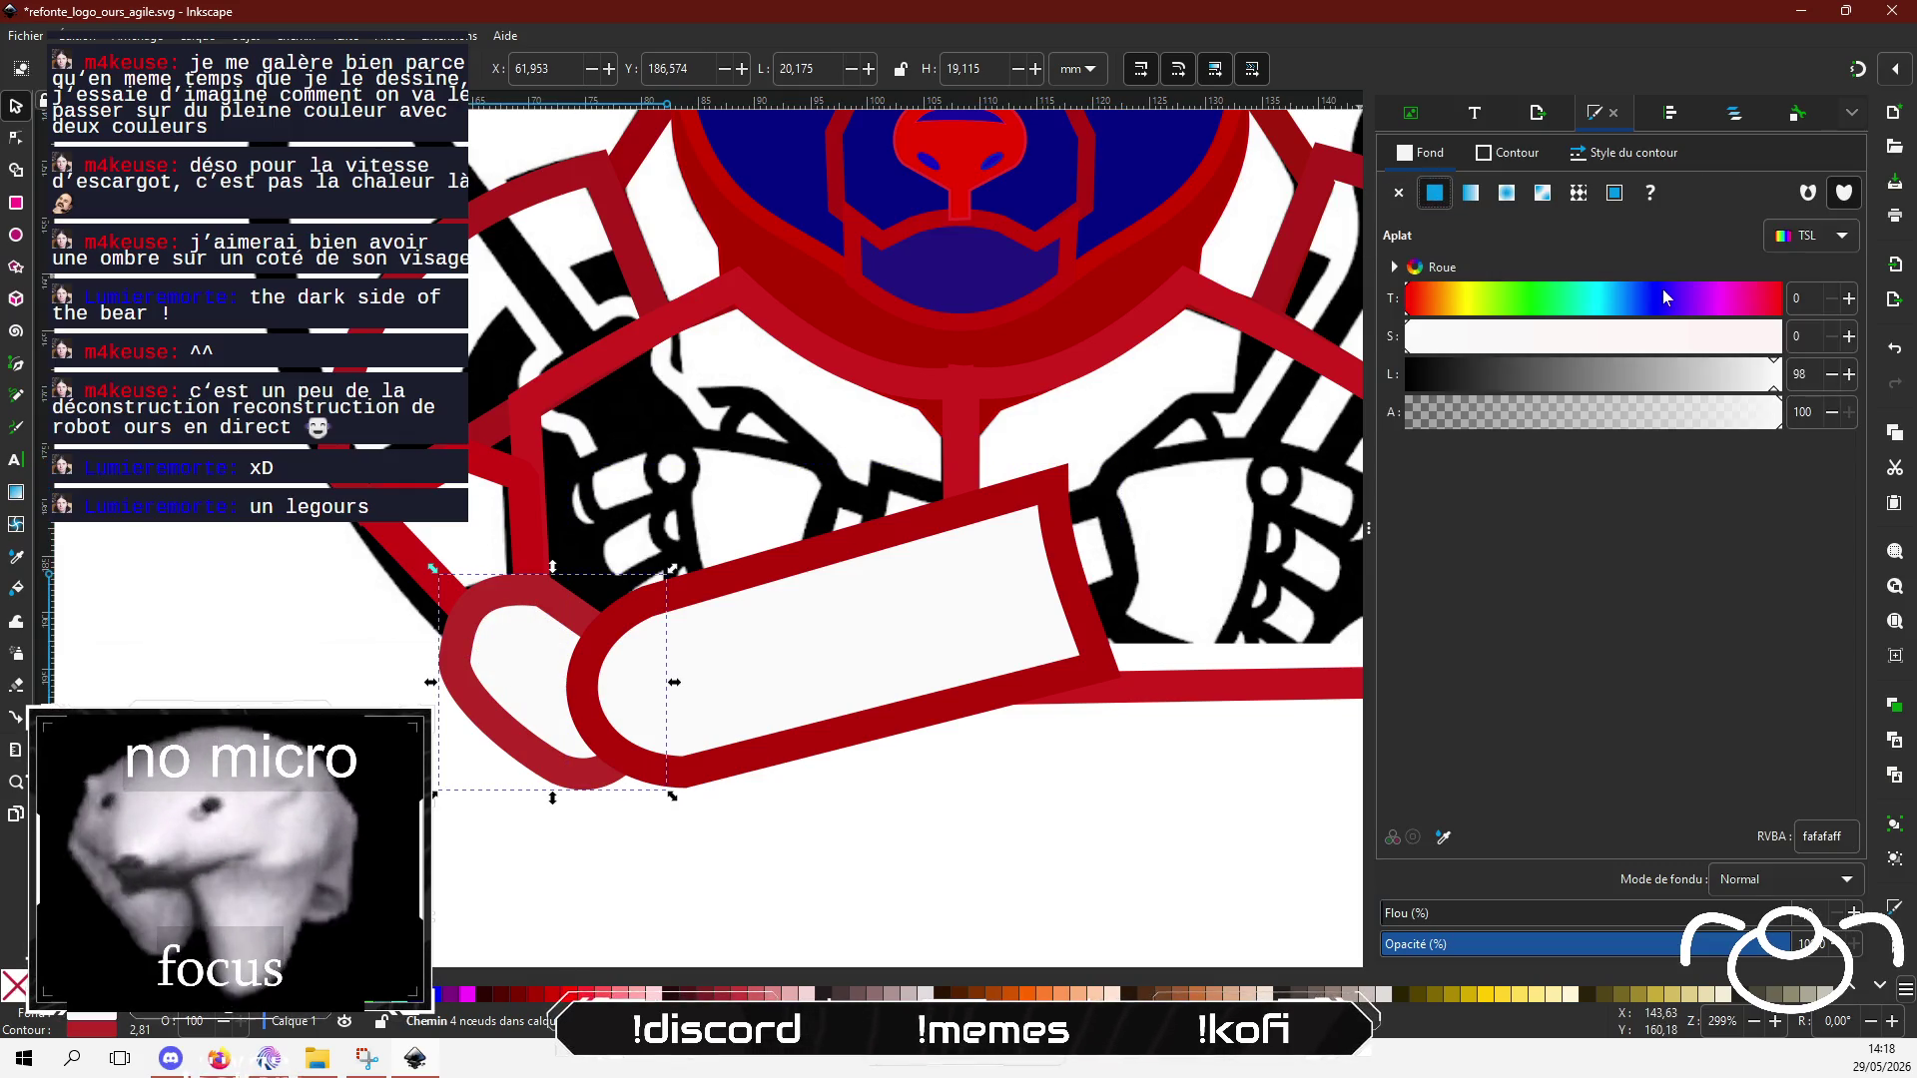
left_click(232, 639)
scroll(171, 672, "up", 2)
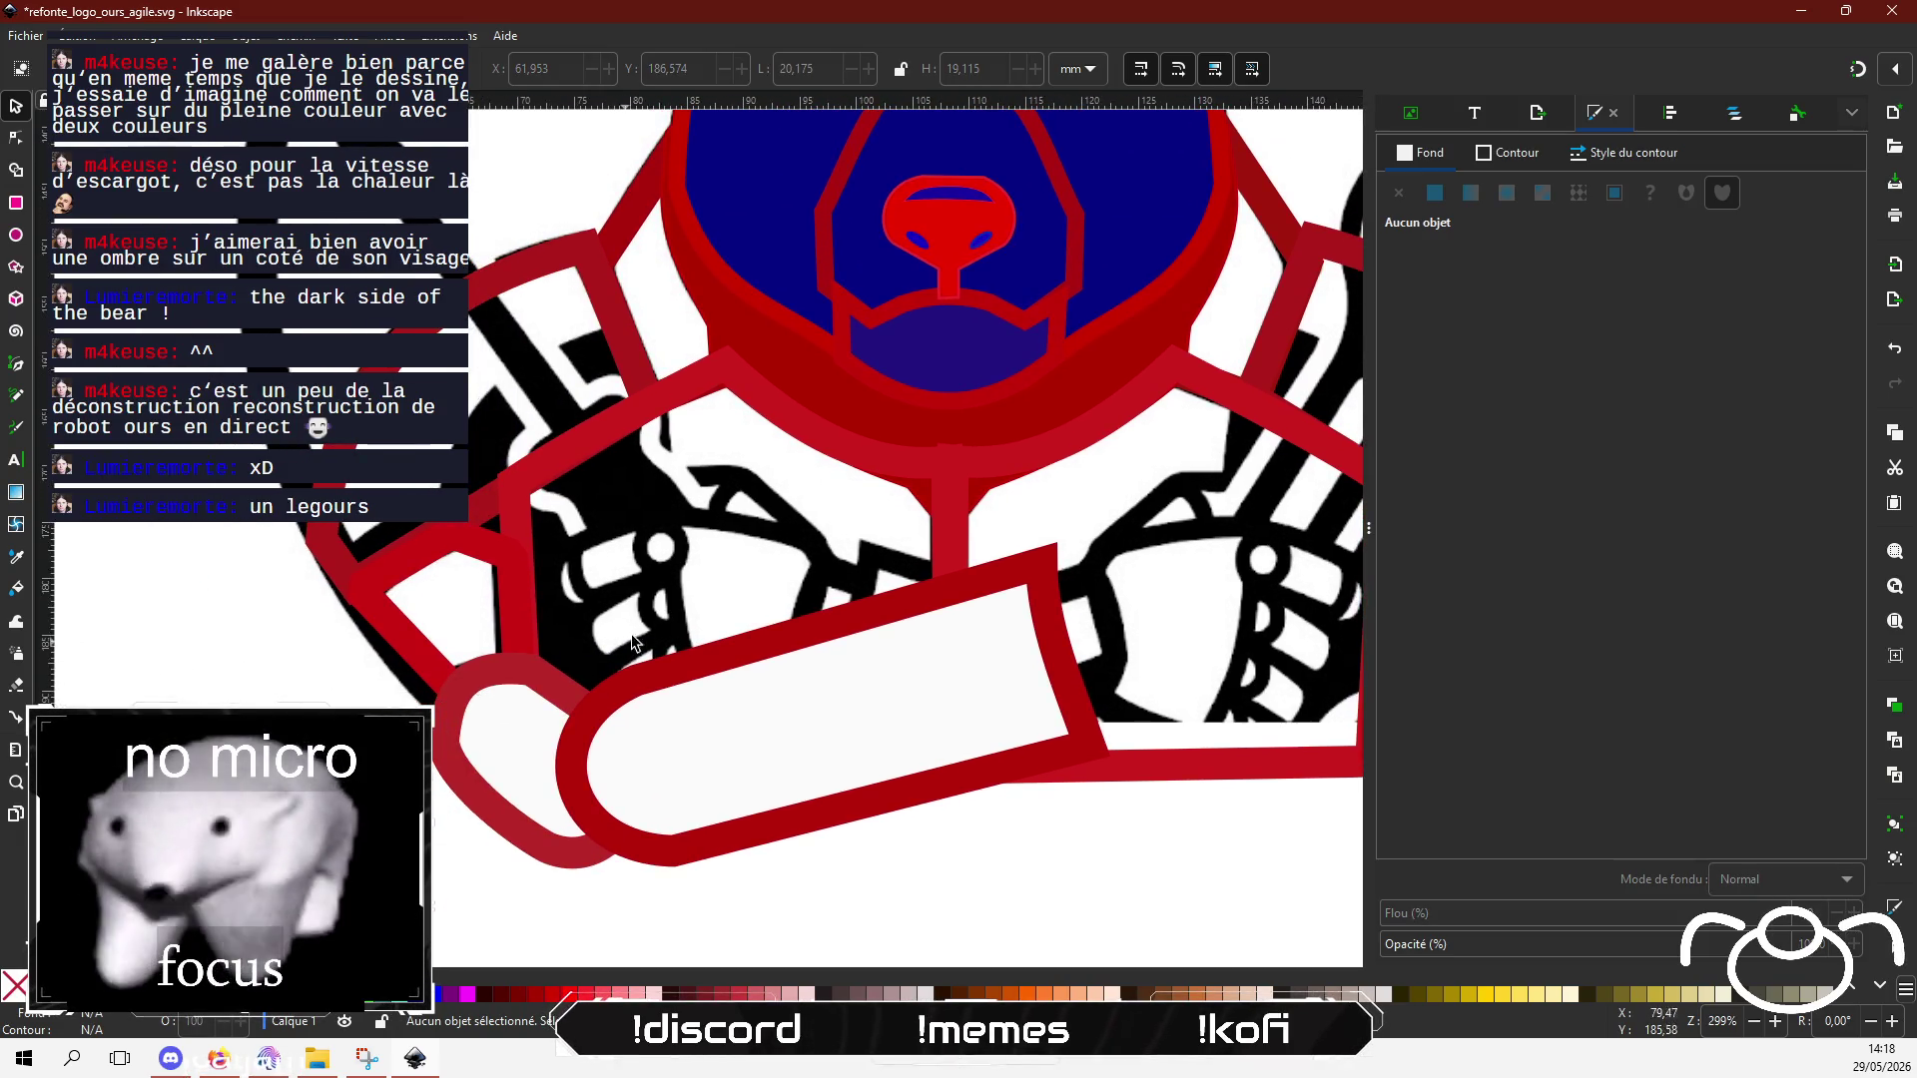
Step: Zoom out to 211% to see the whole logo, glance at the stream chat, then return
scroll(834, 564, "up", 2)
scroll(834, 564, "down", 2)
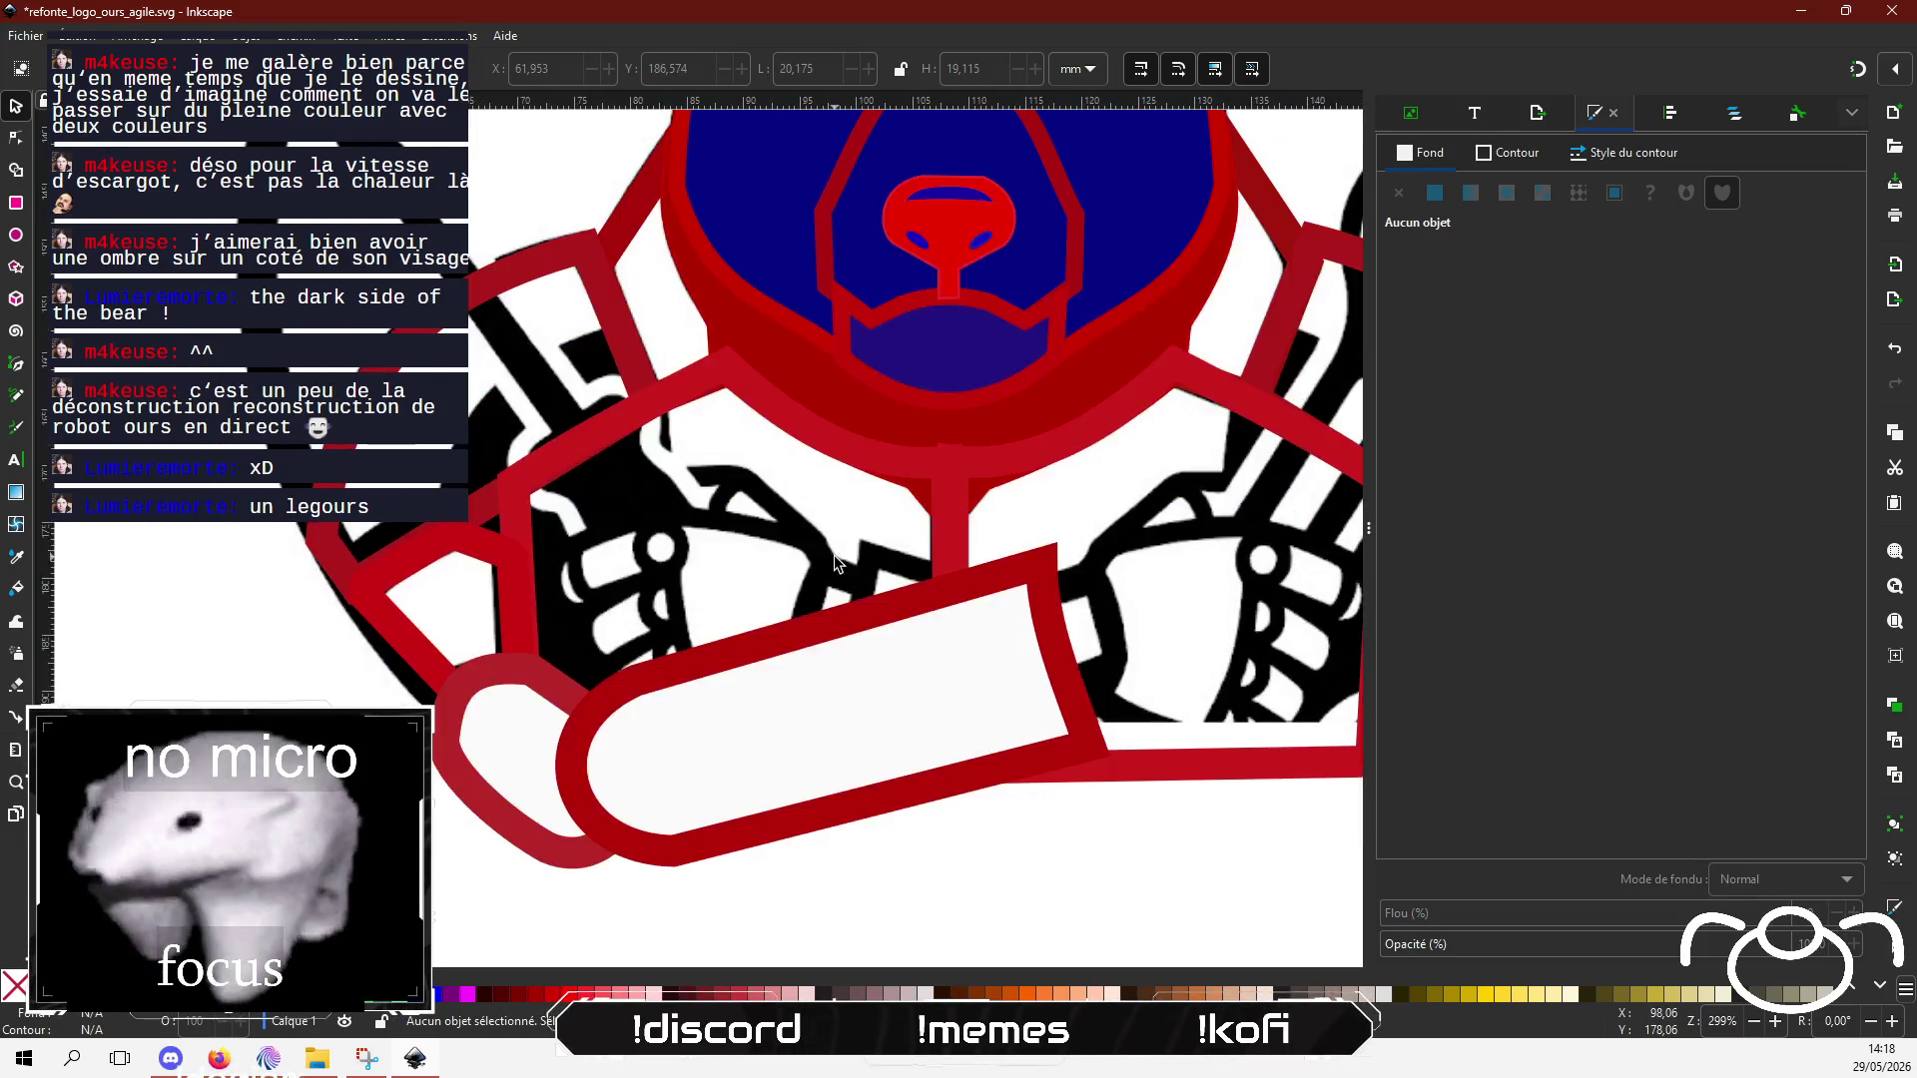
mouse_move(835, 564)
left_mouse_down()
mouse_move(691, 628)
mouse_move(571, 435)
mouse_move(570, 506)
mouse_move(822, 350)
mouse_move(860, 445)
mouse_move(691, 549)
left_mouse_up()
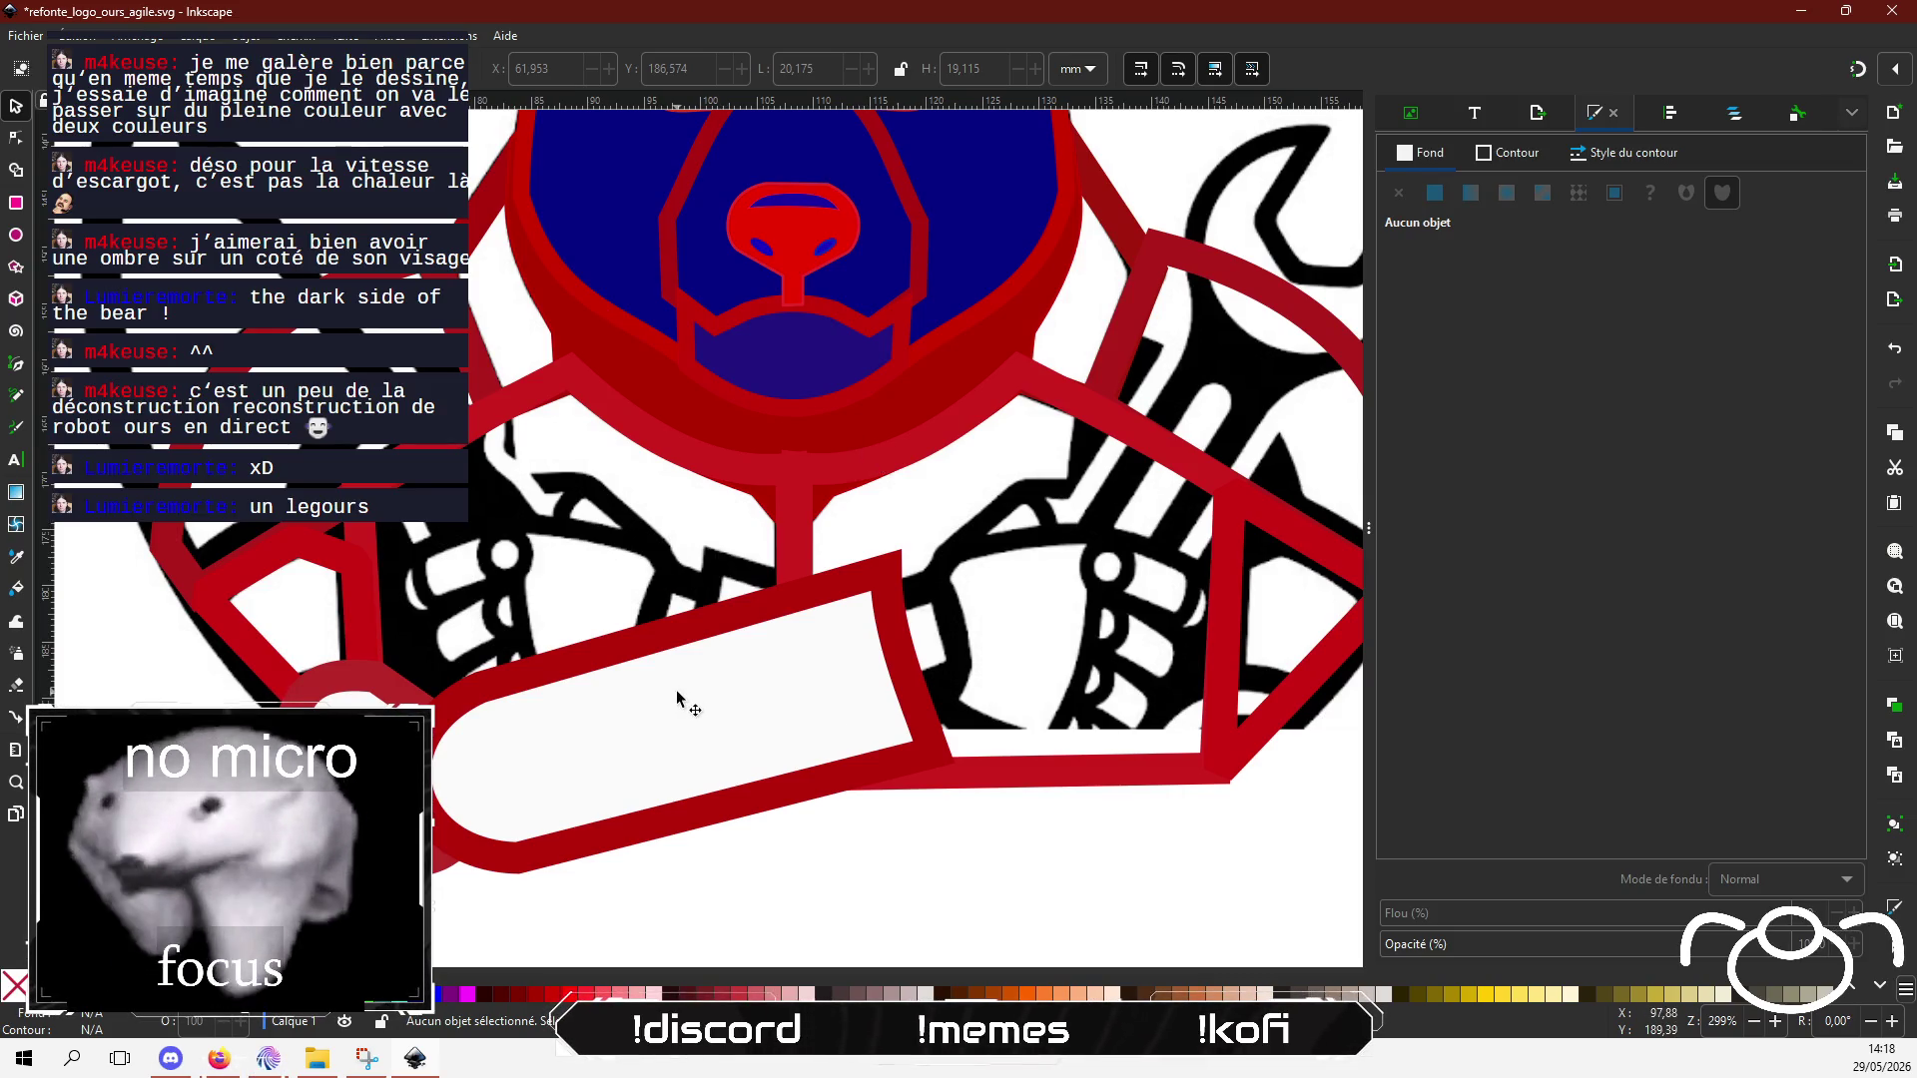
scroll(677, 699, "up", 4)
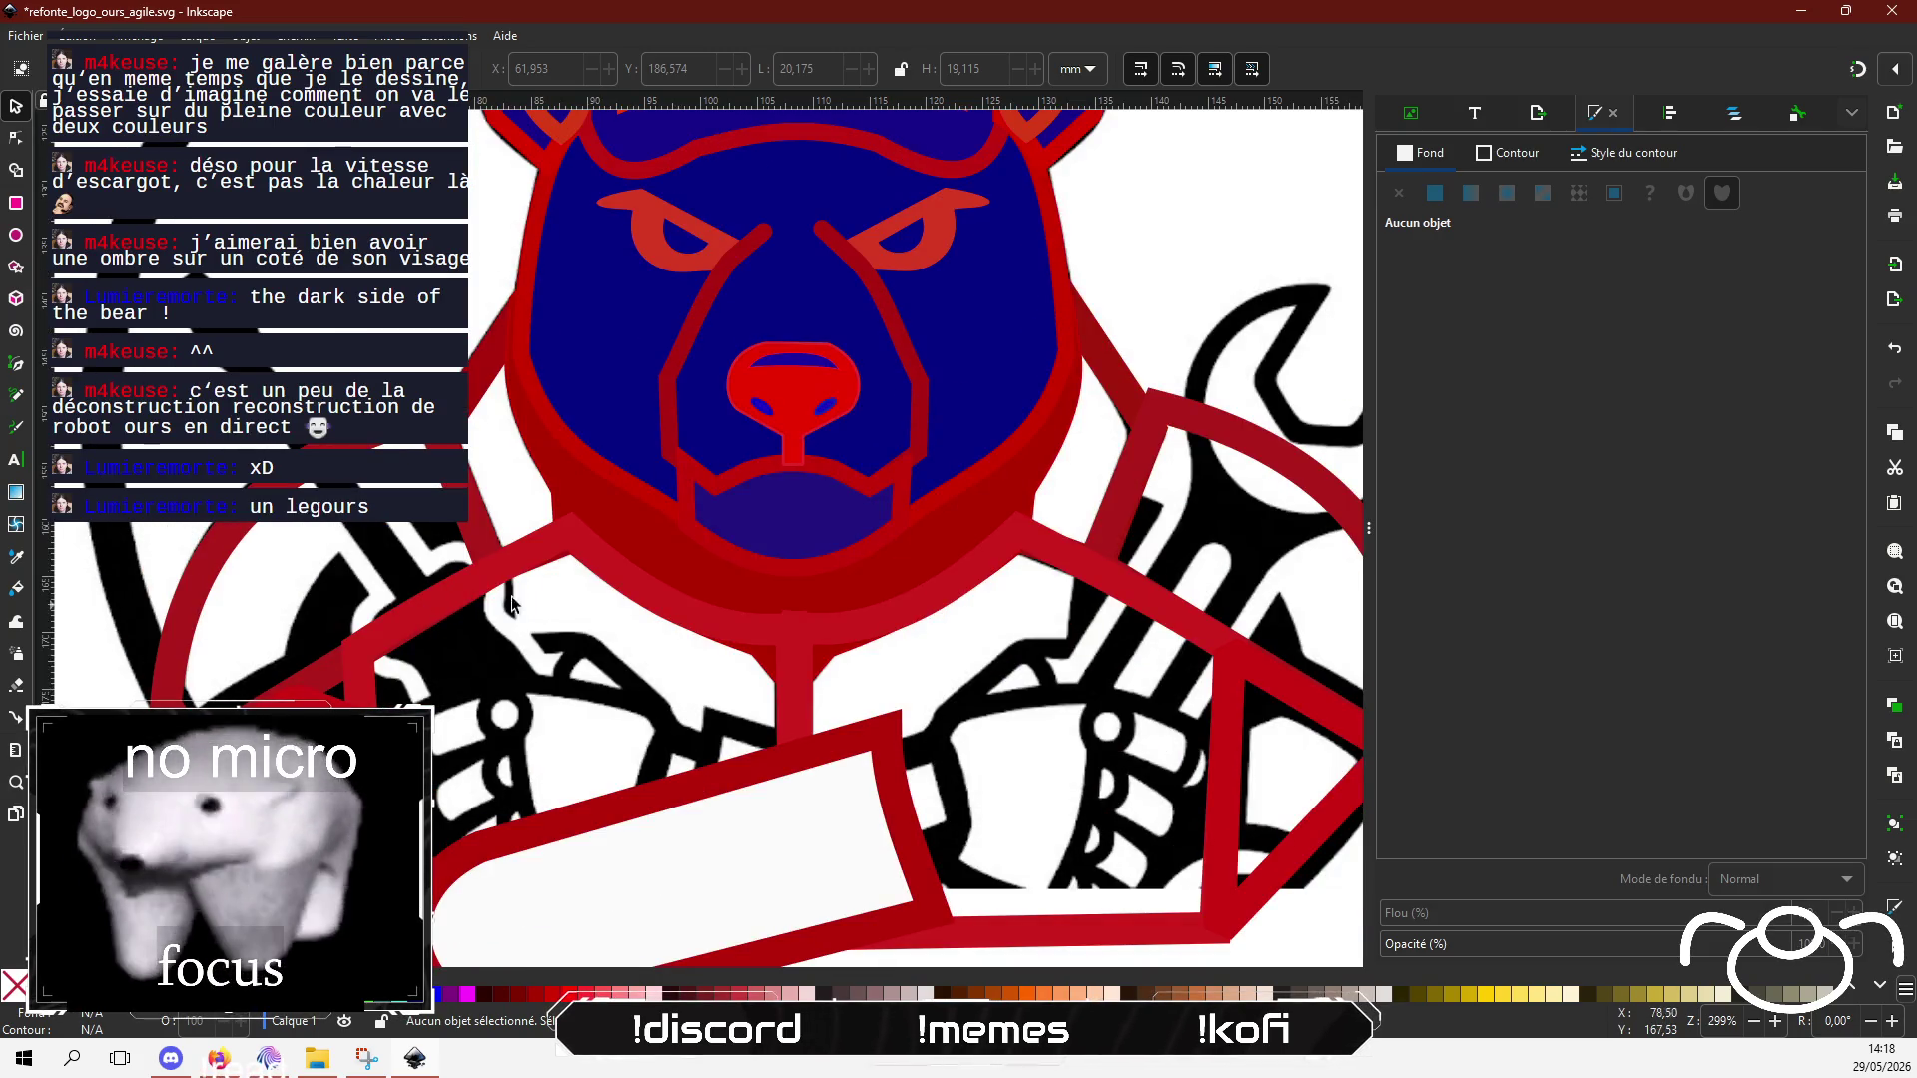
scroll(490, 606, "up", 3)
scroll(592, 579, "down", 3)
scroll(592, 579, "down", 1)
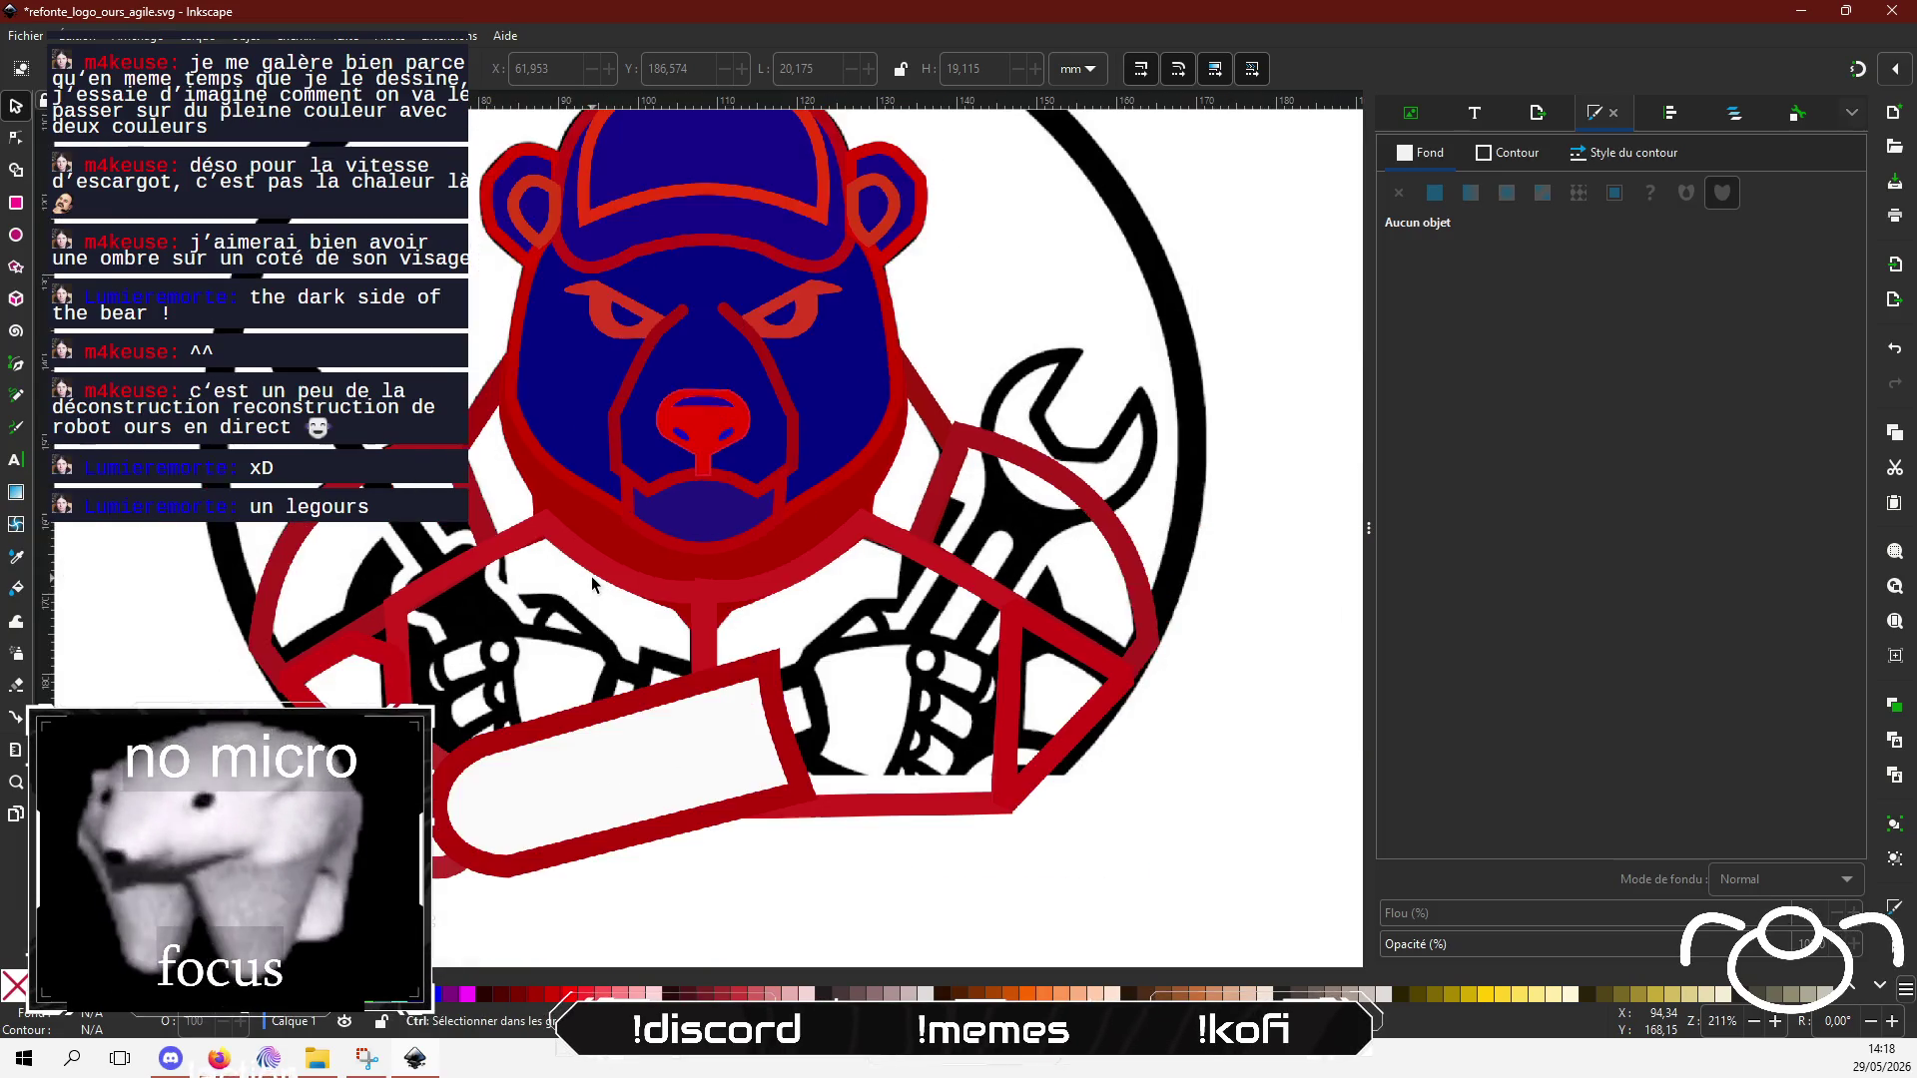
left_click(267, 1059)
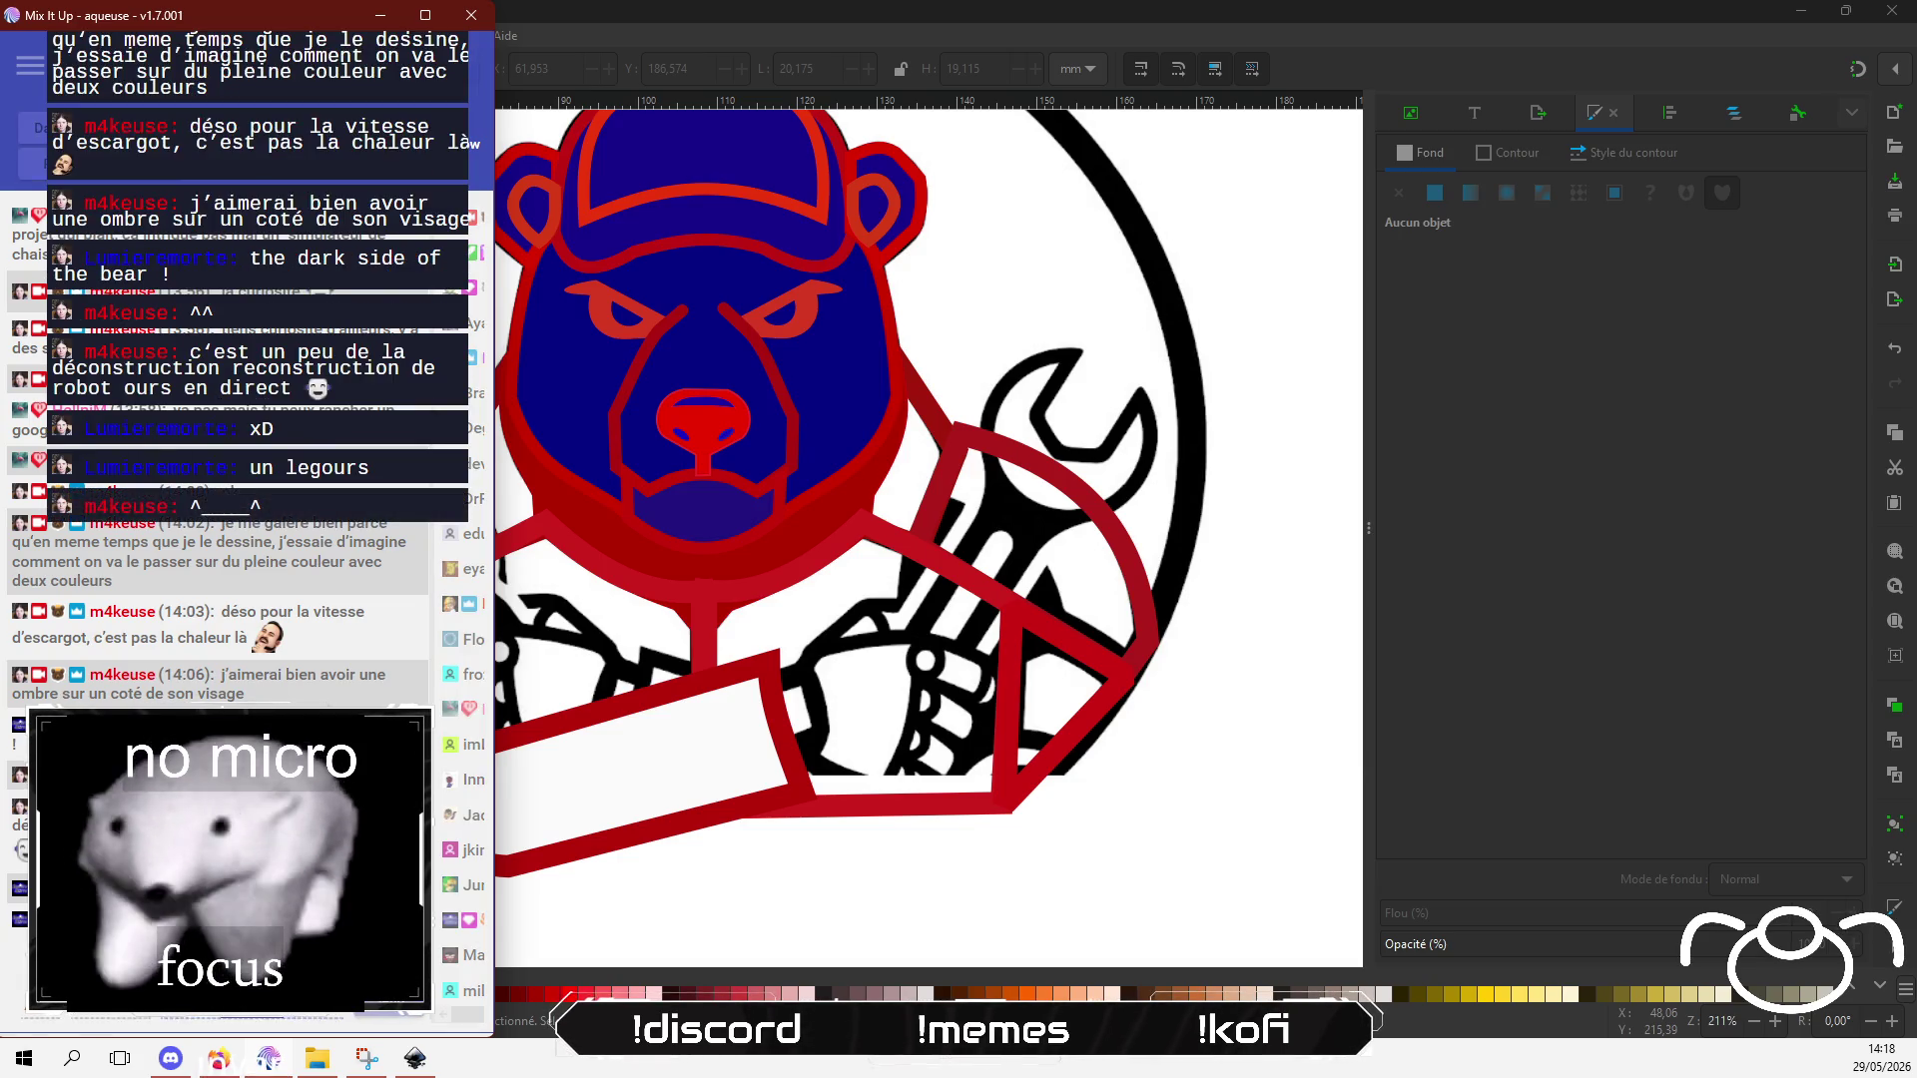
left_click(673, 792)
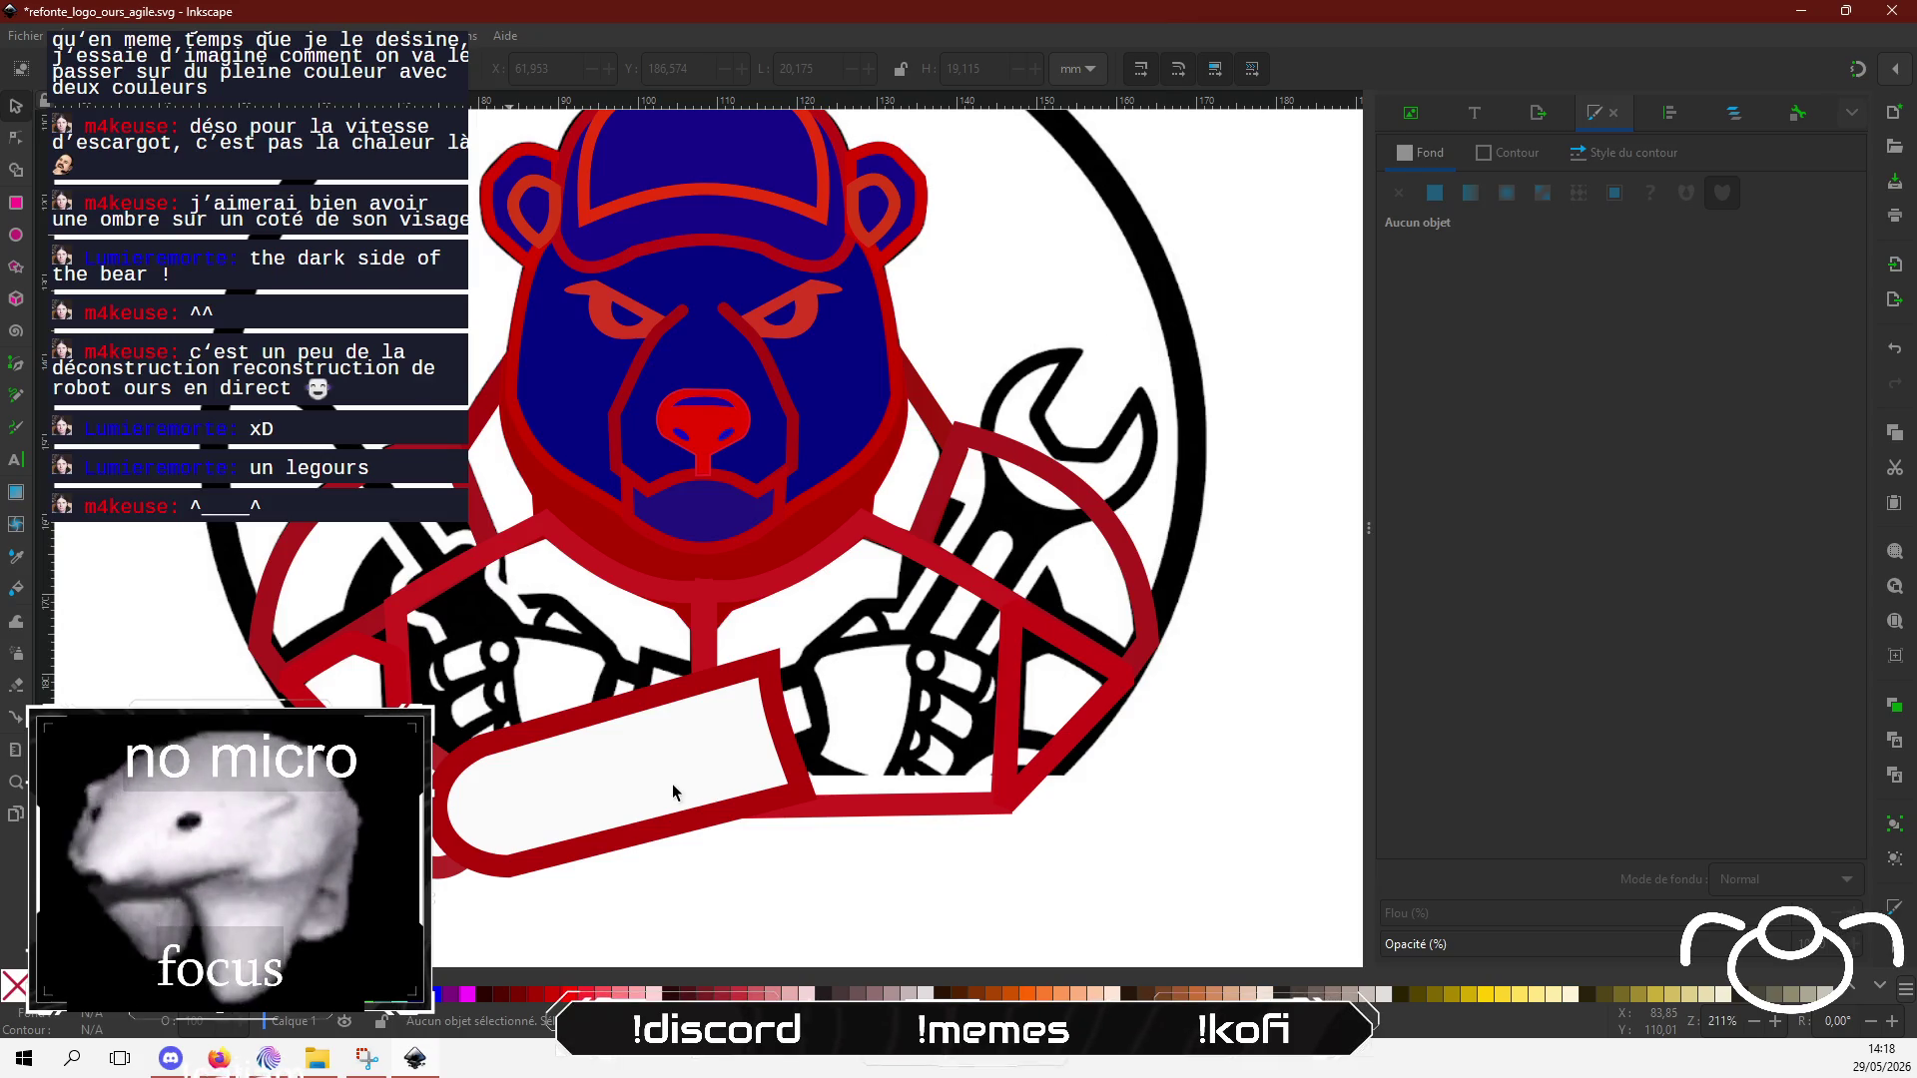
Step: Fill the piece on the bear's left side with flat dark blue 21157c
left_click(491, 397)
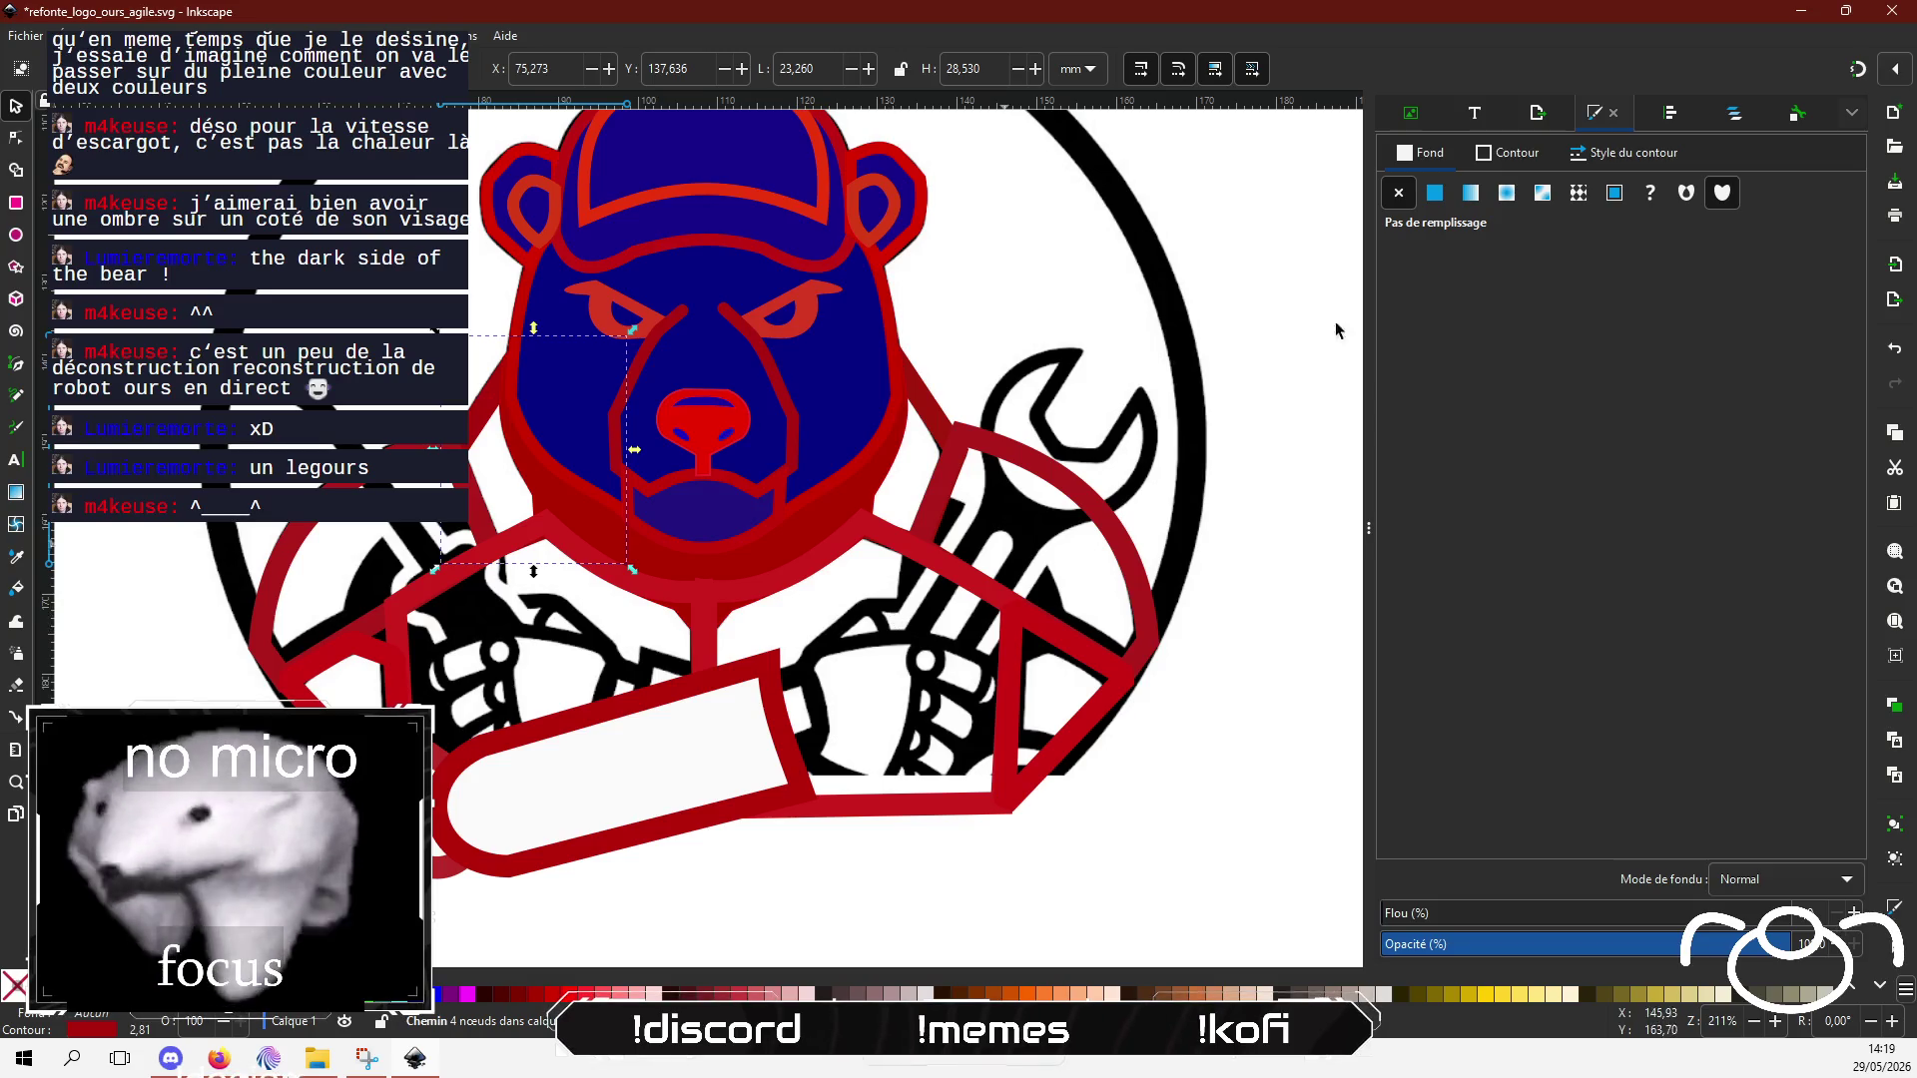
left_click(1435, 193)
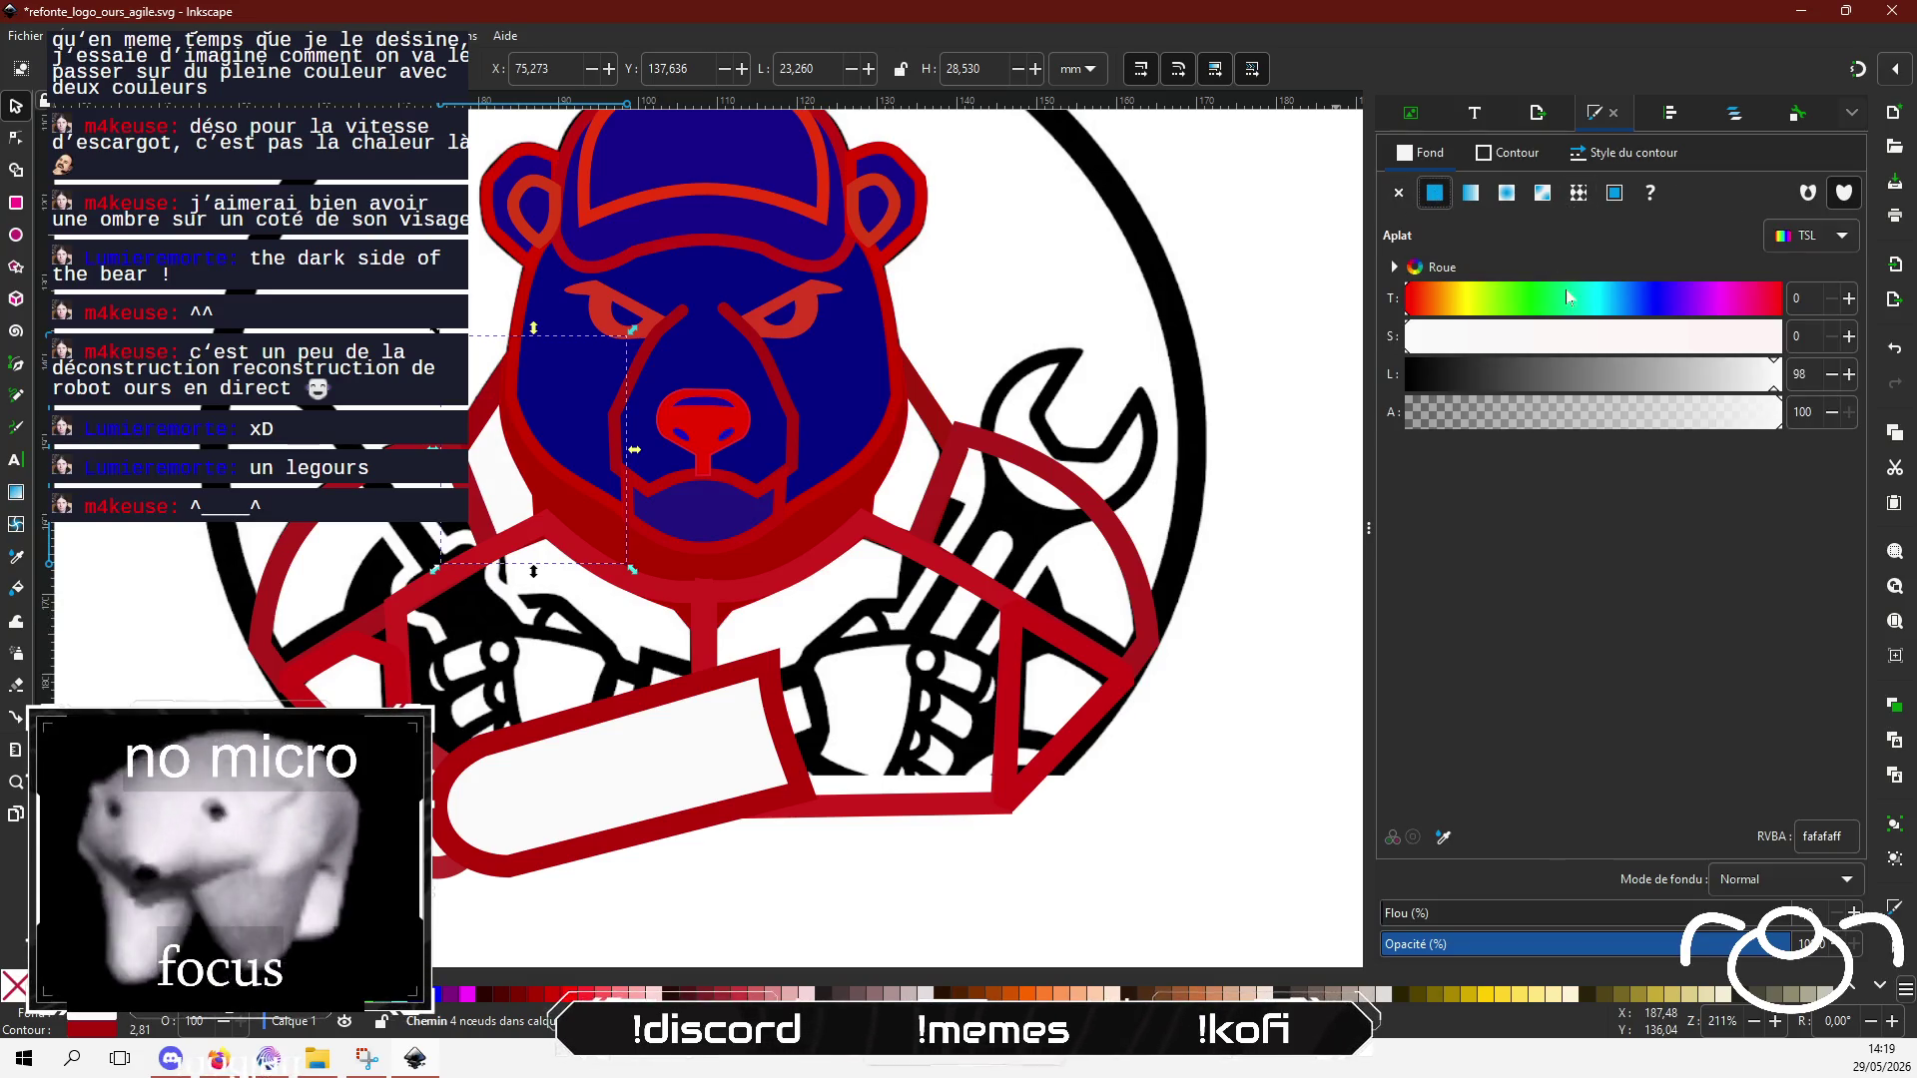
left_click(1662, 297)
left_click(1671, 336)
left_click_drag(1667, 390, 1510, 387)
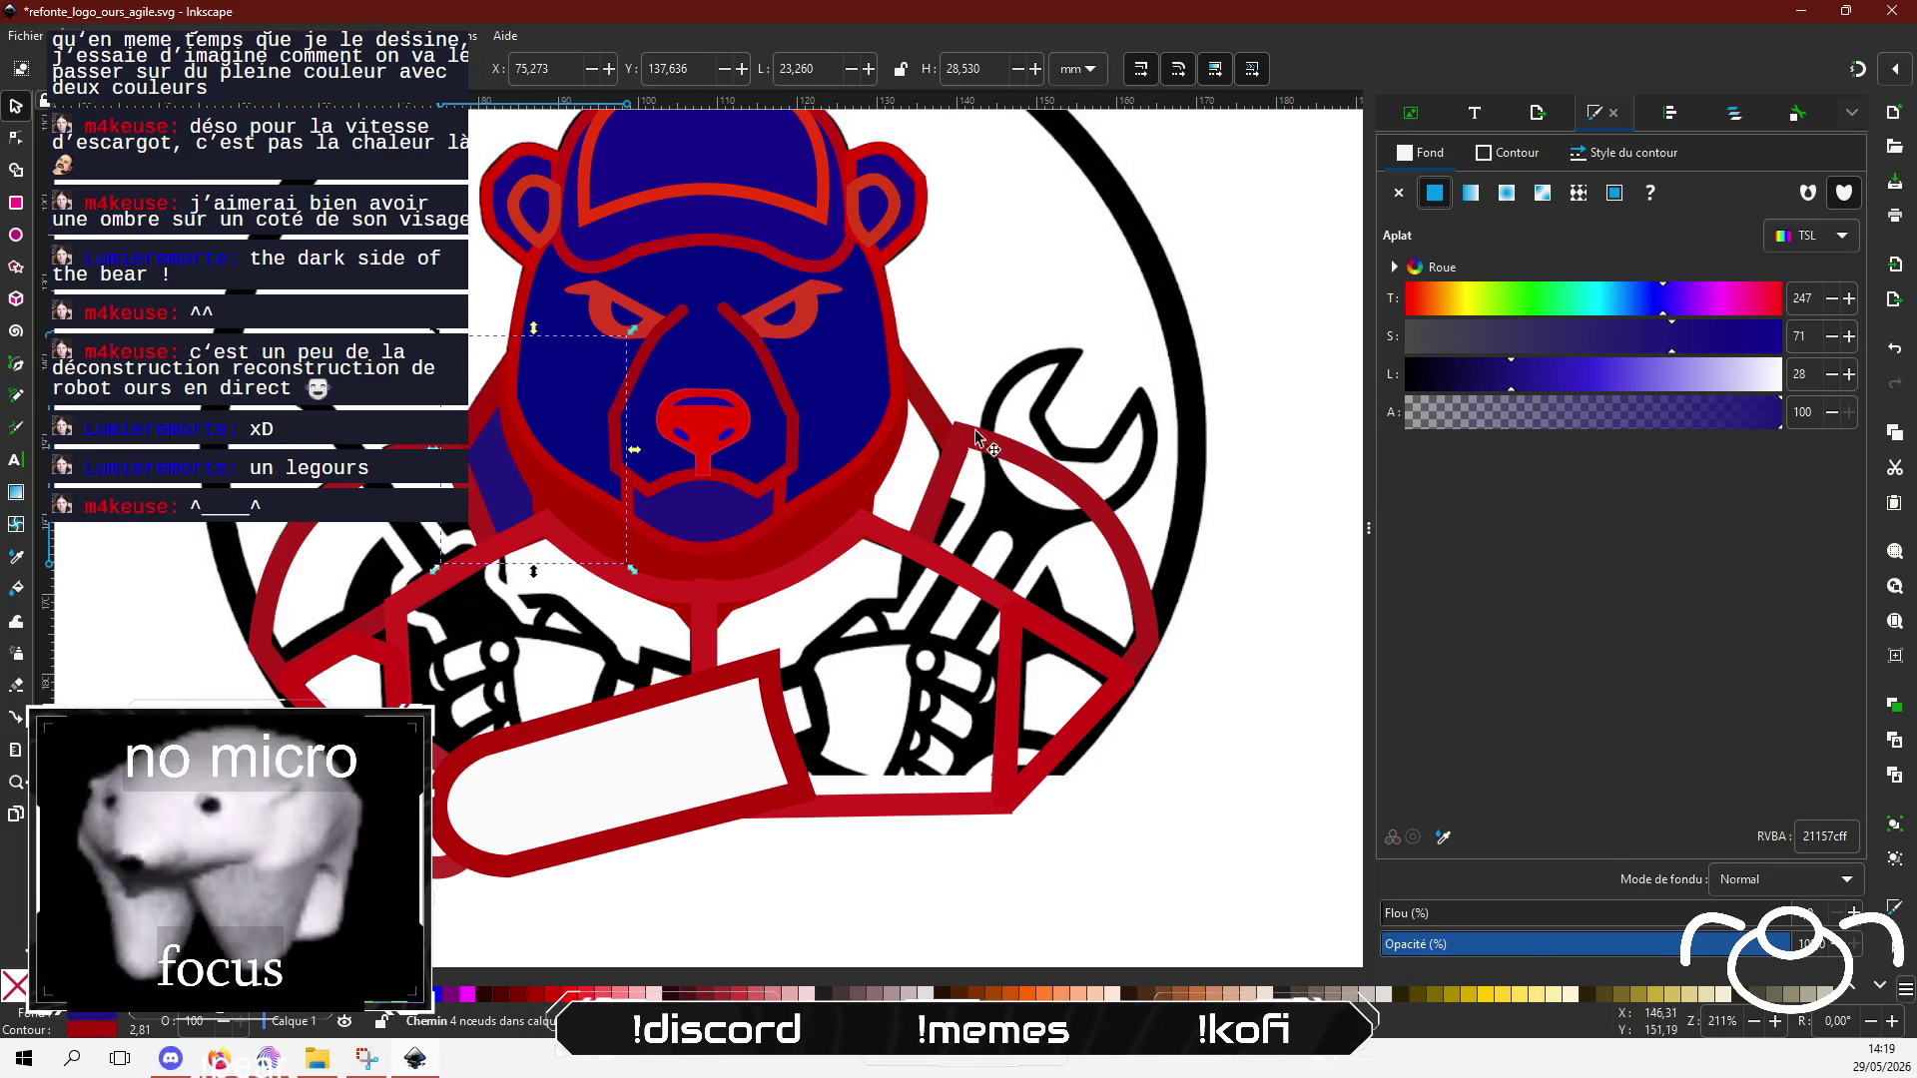
Step: Apply the same dark blue fill to the right side piece and both shoulder pieces
left_click(898, 440)
left_click(1470, 192)
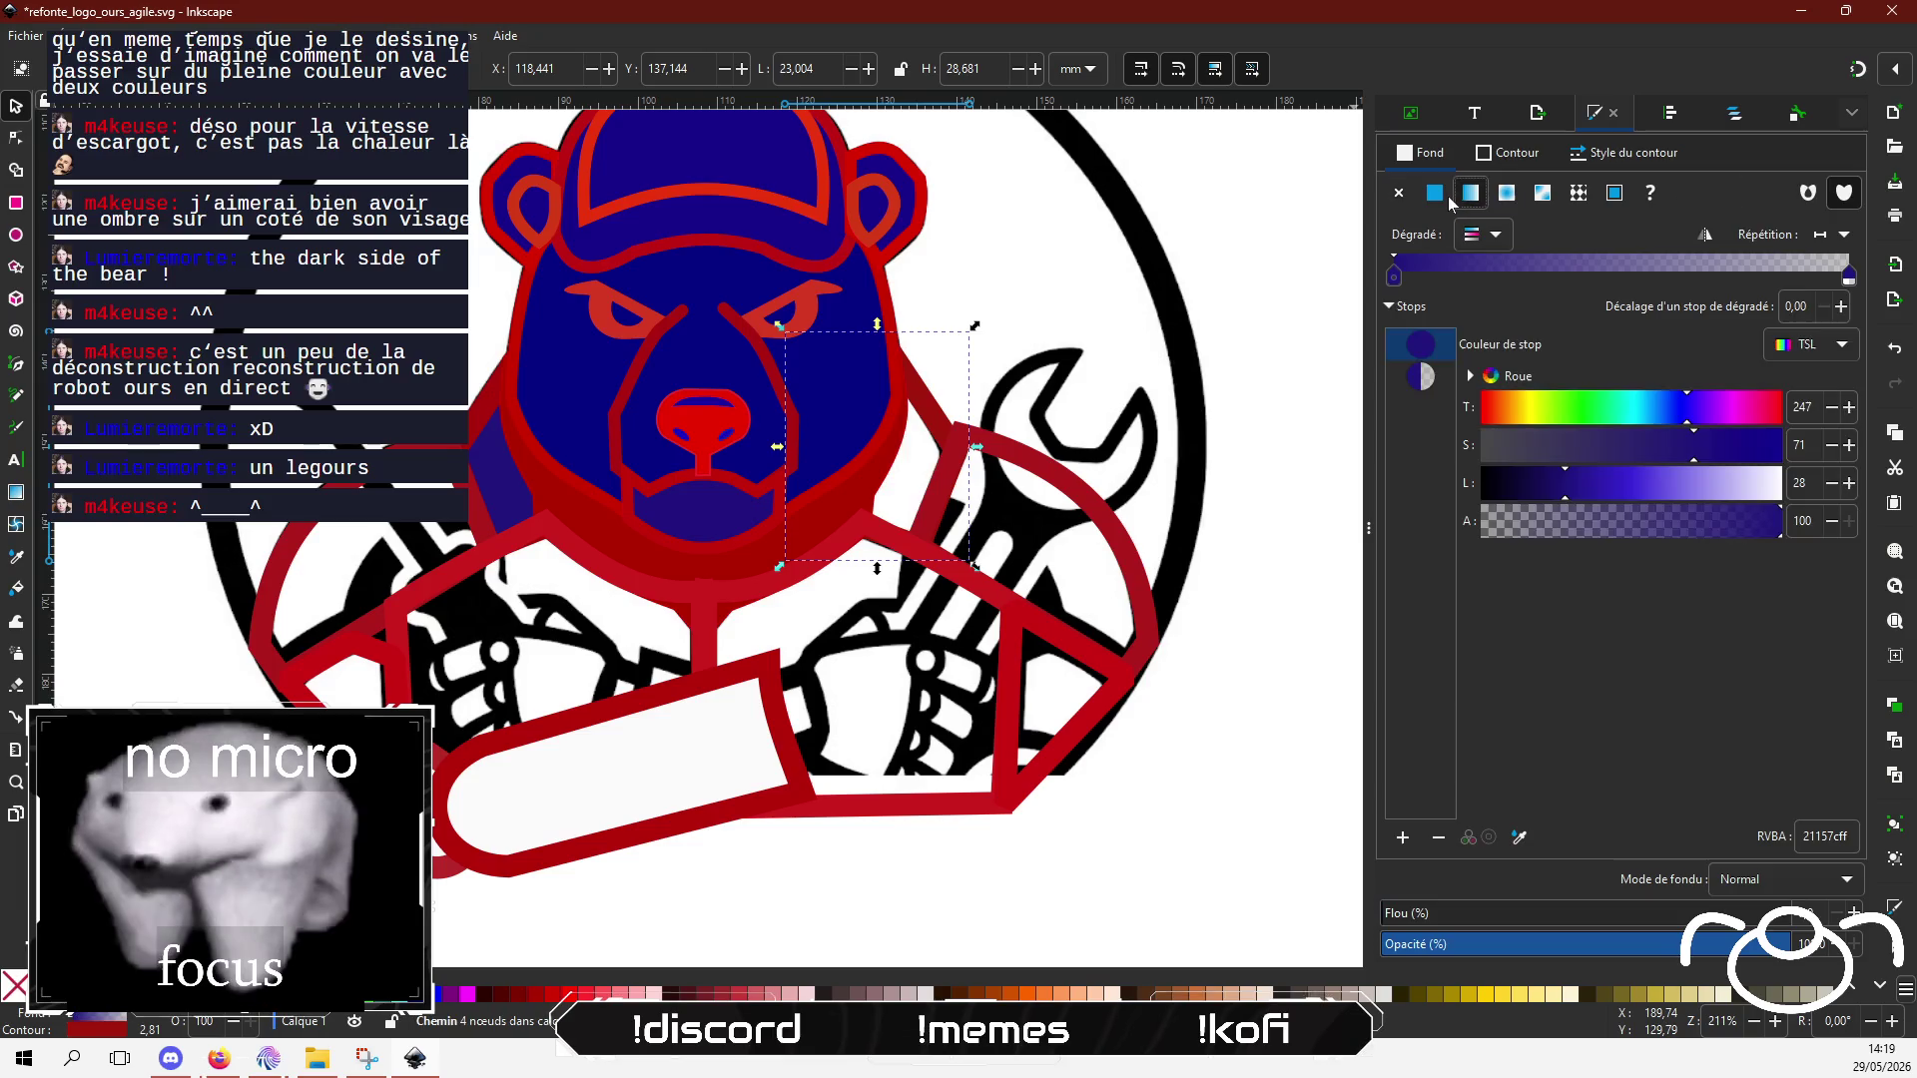
left_click(1435, 193)
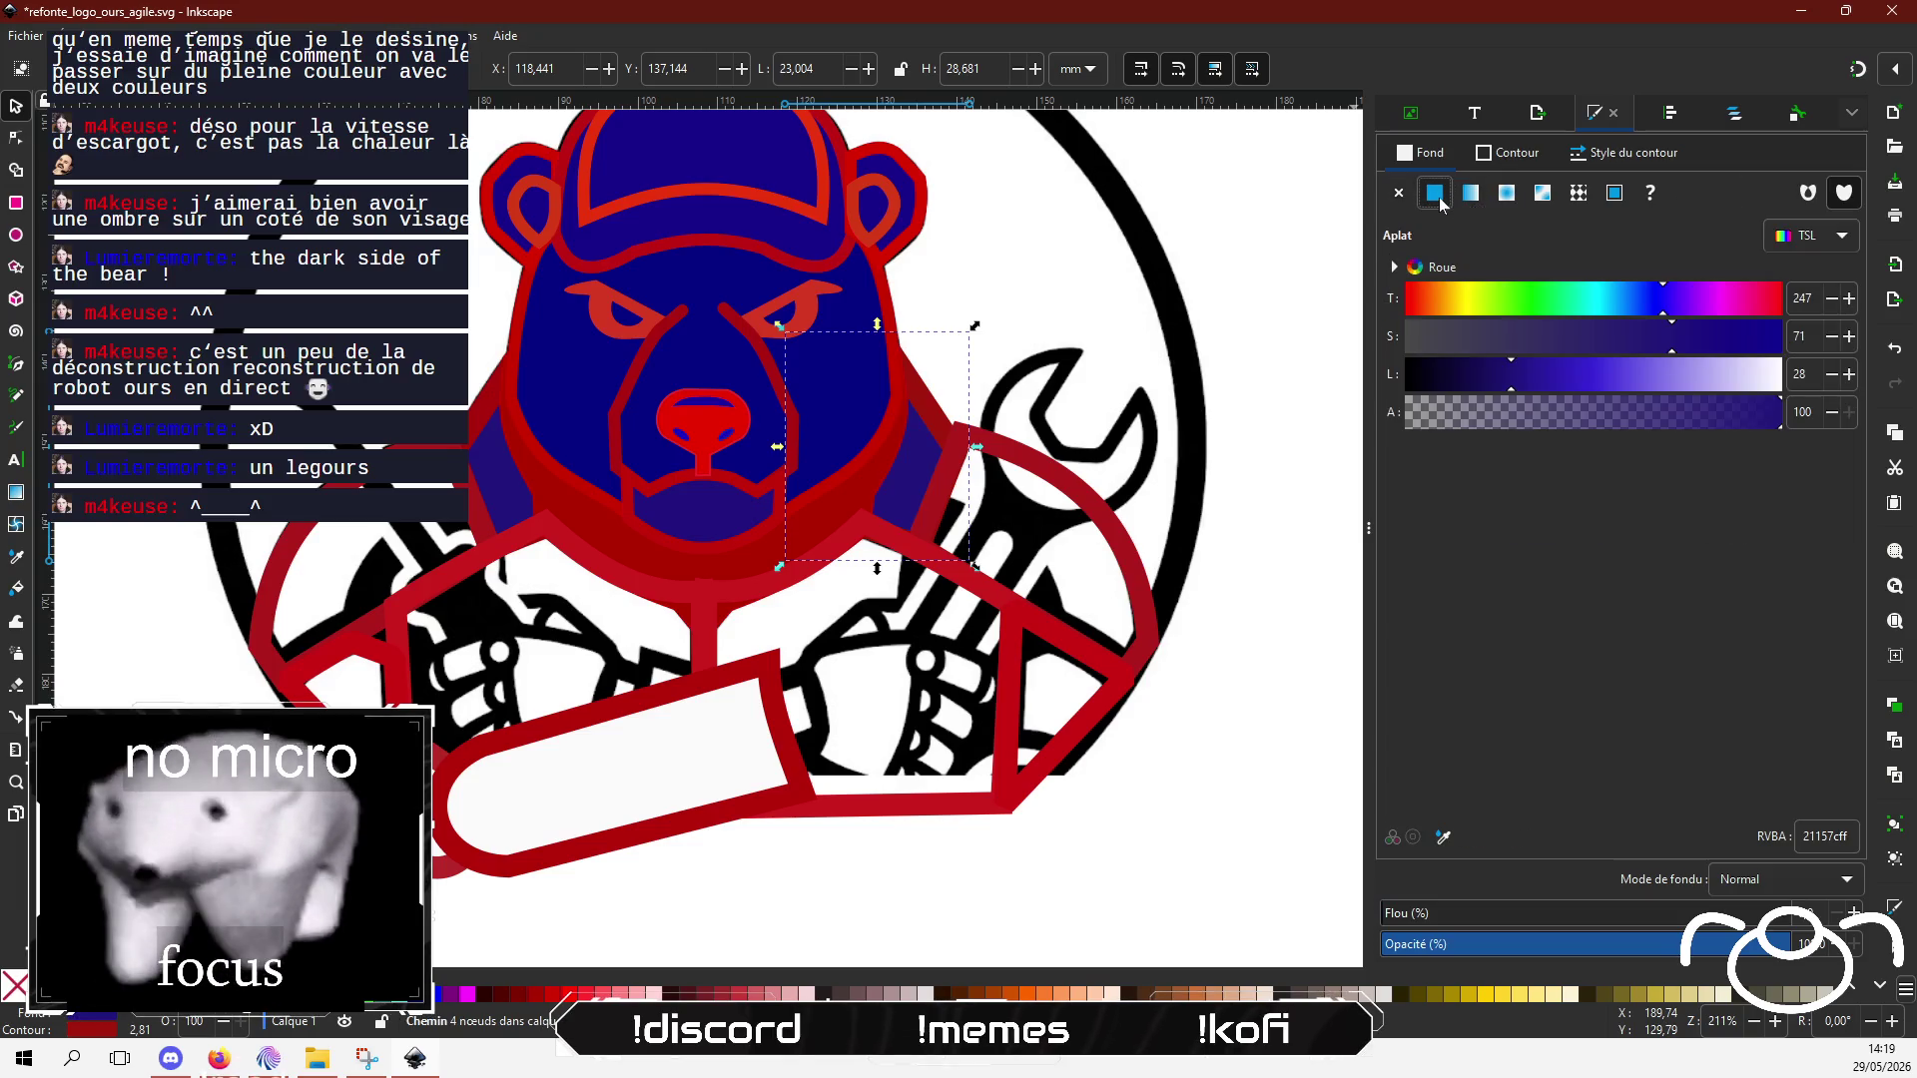
left_click(1033, 487)
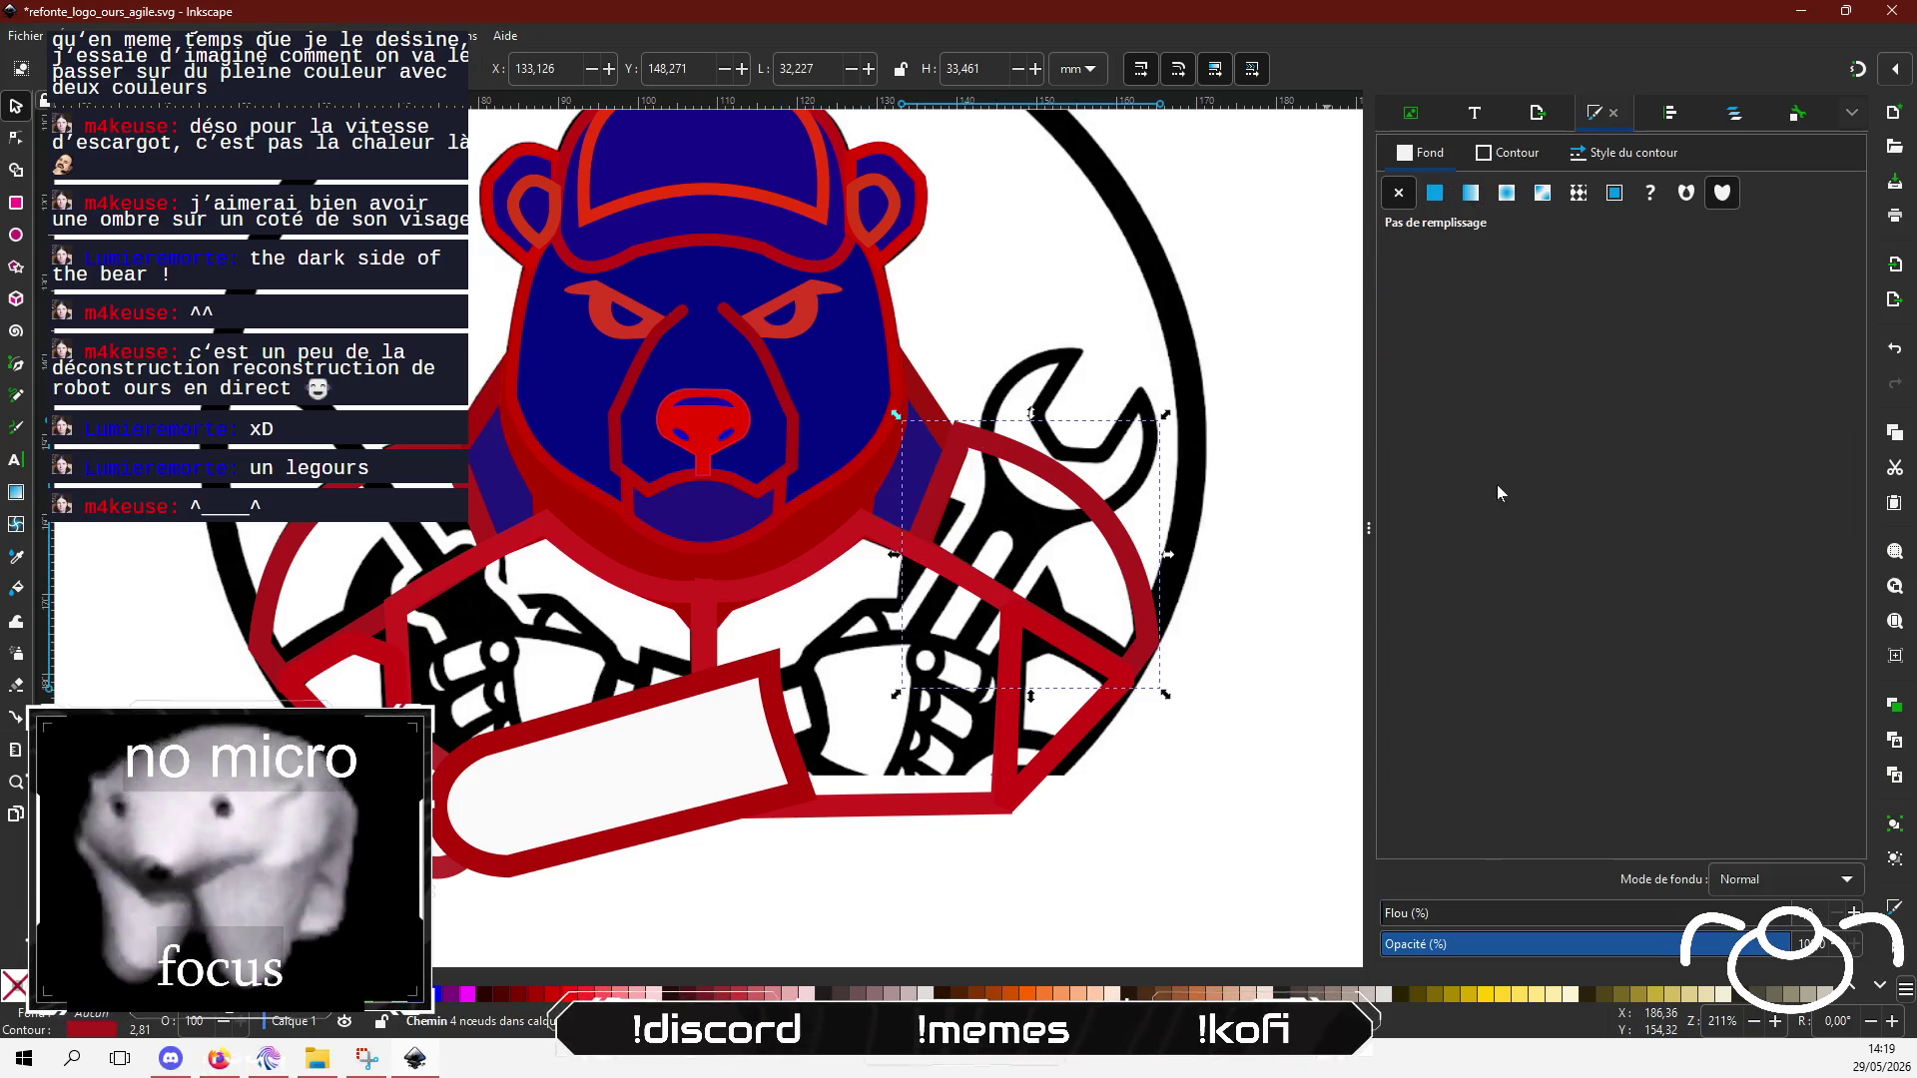
left_click(1435, 193)
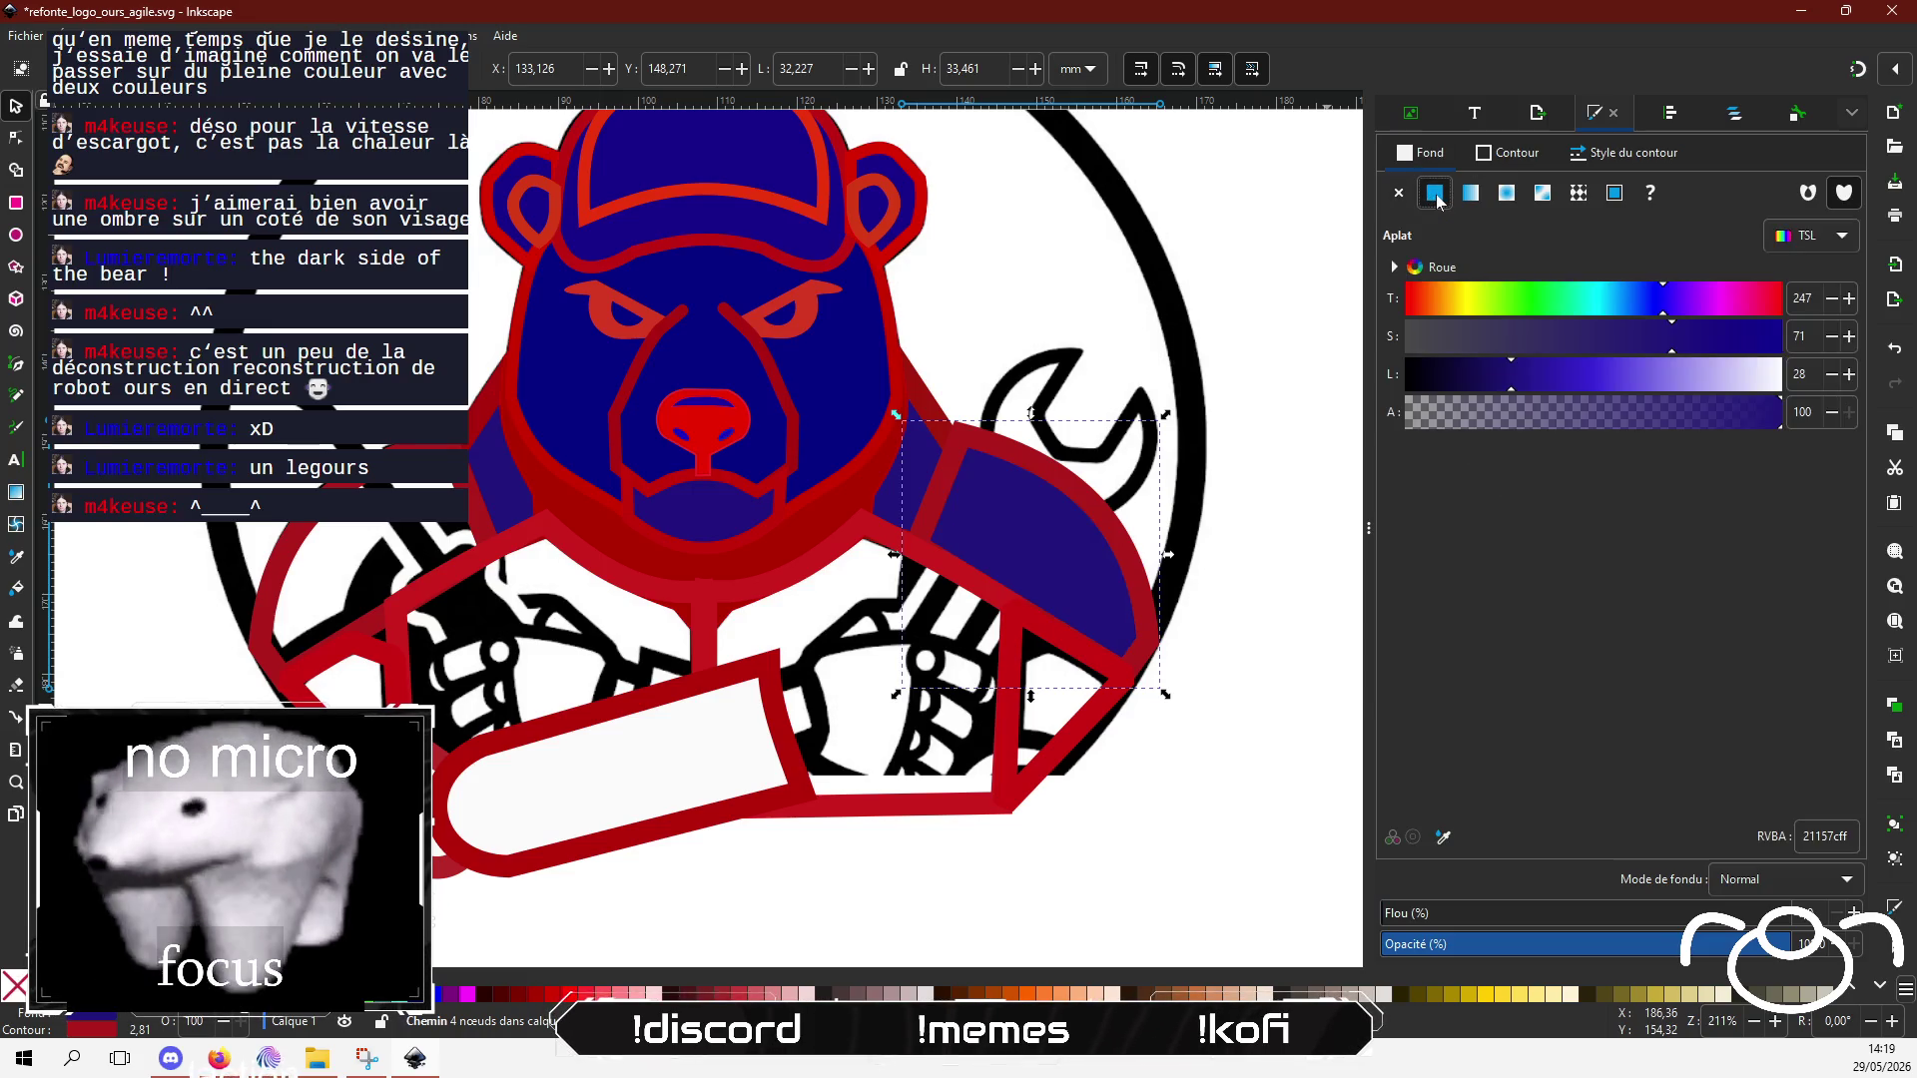
key("Tab")
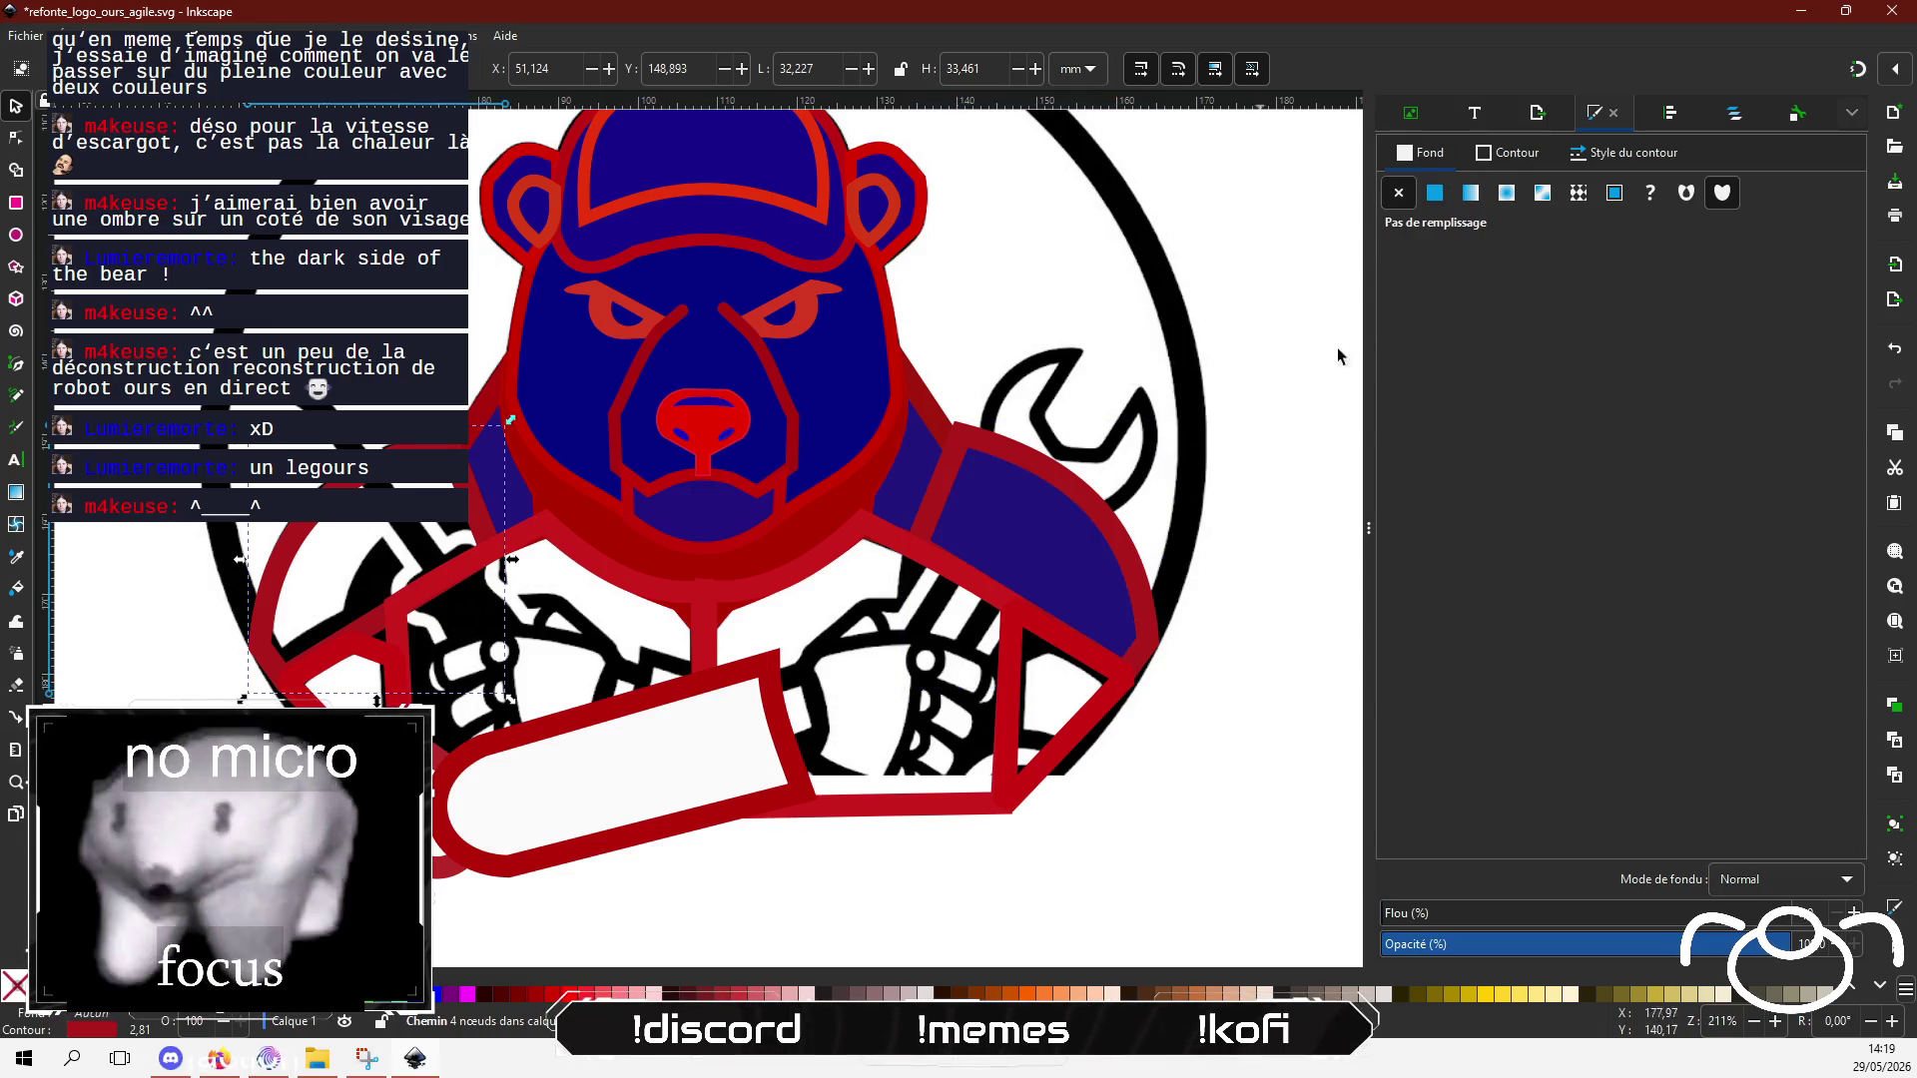
left_click(1442, 197)
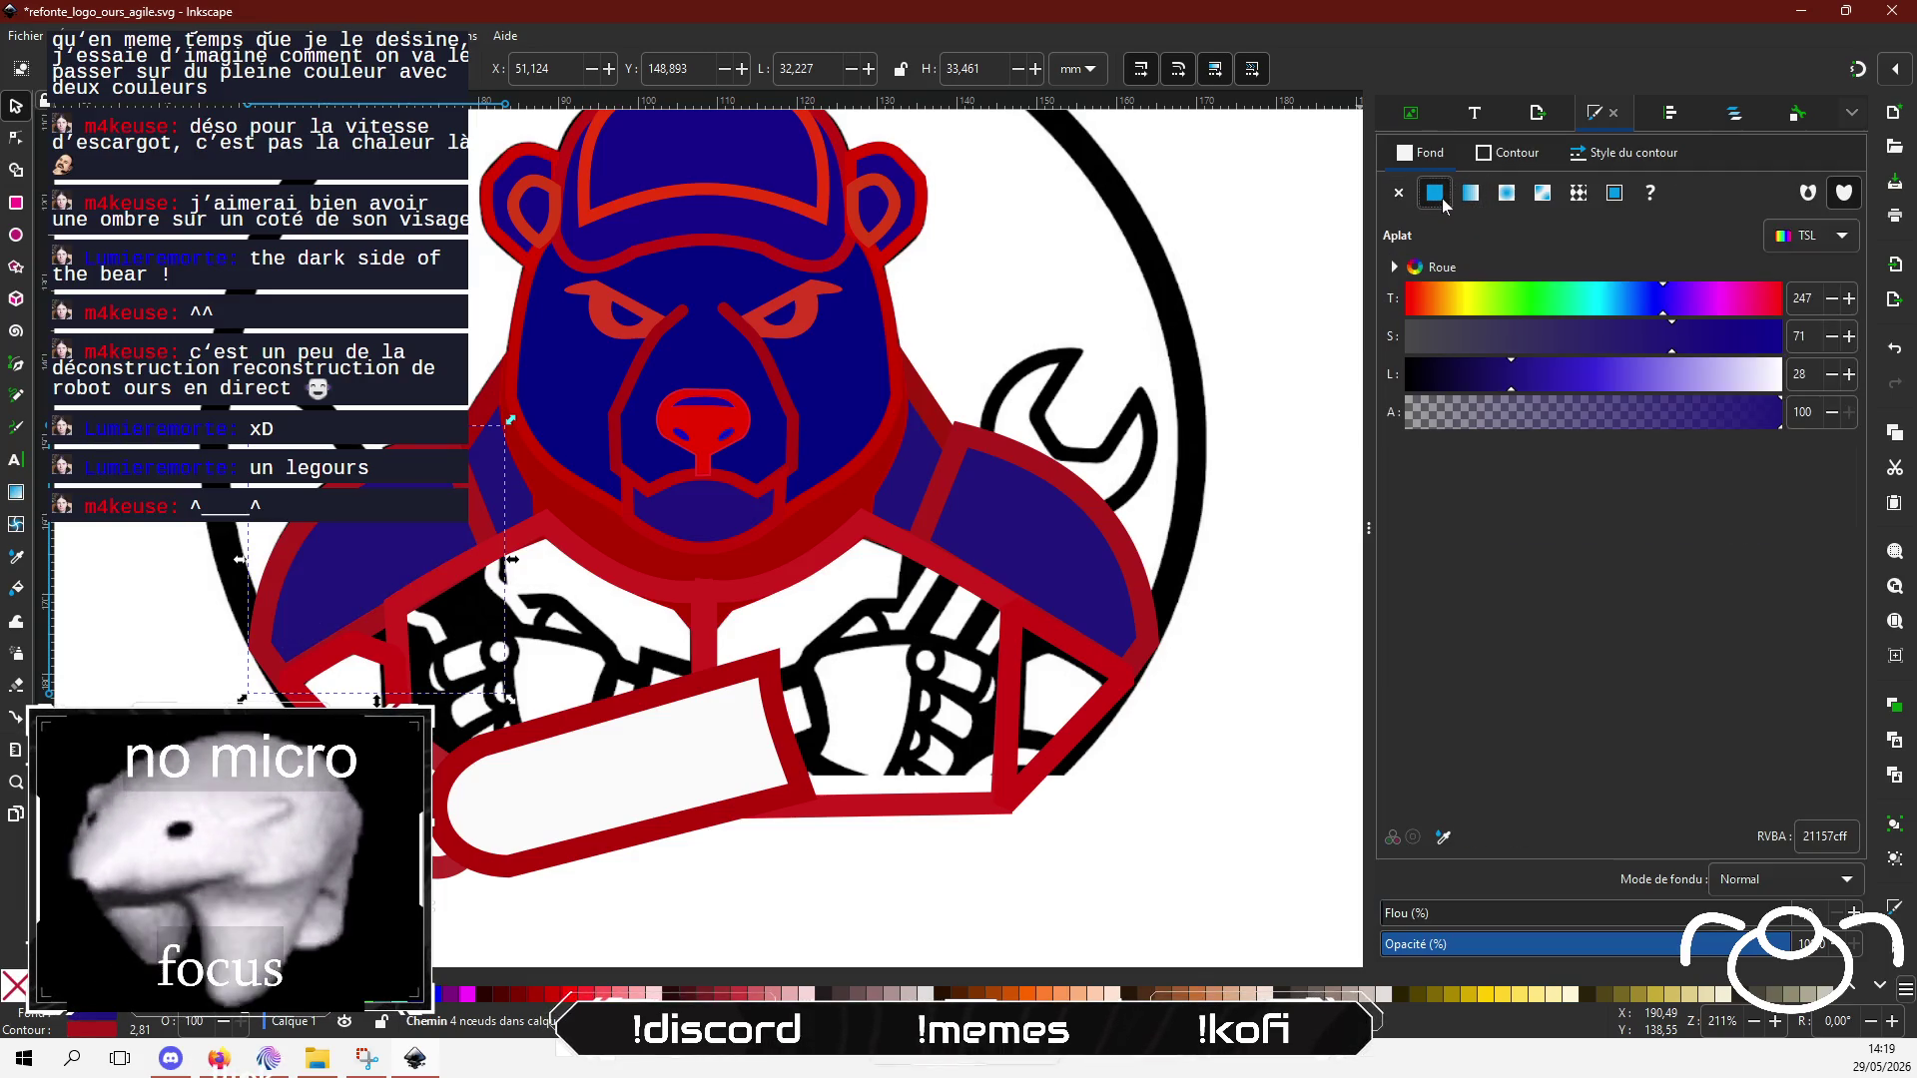
left_click(1312, 657)
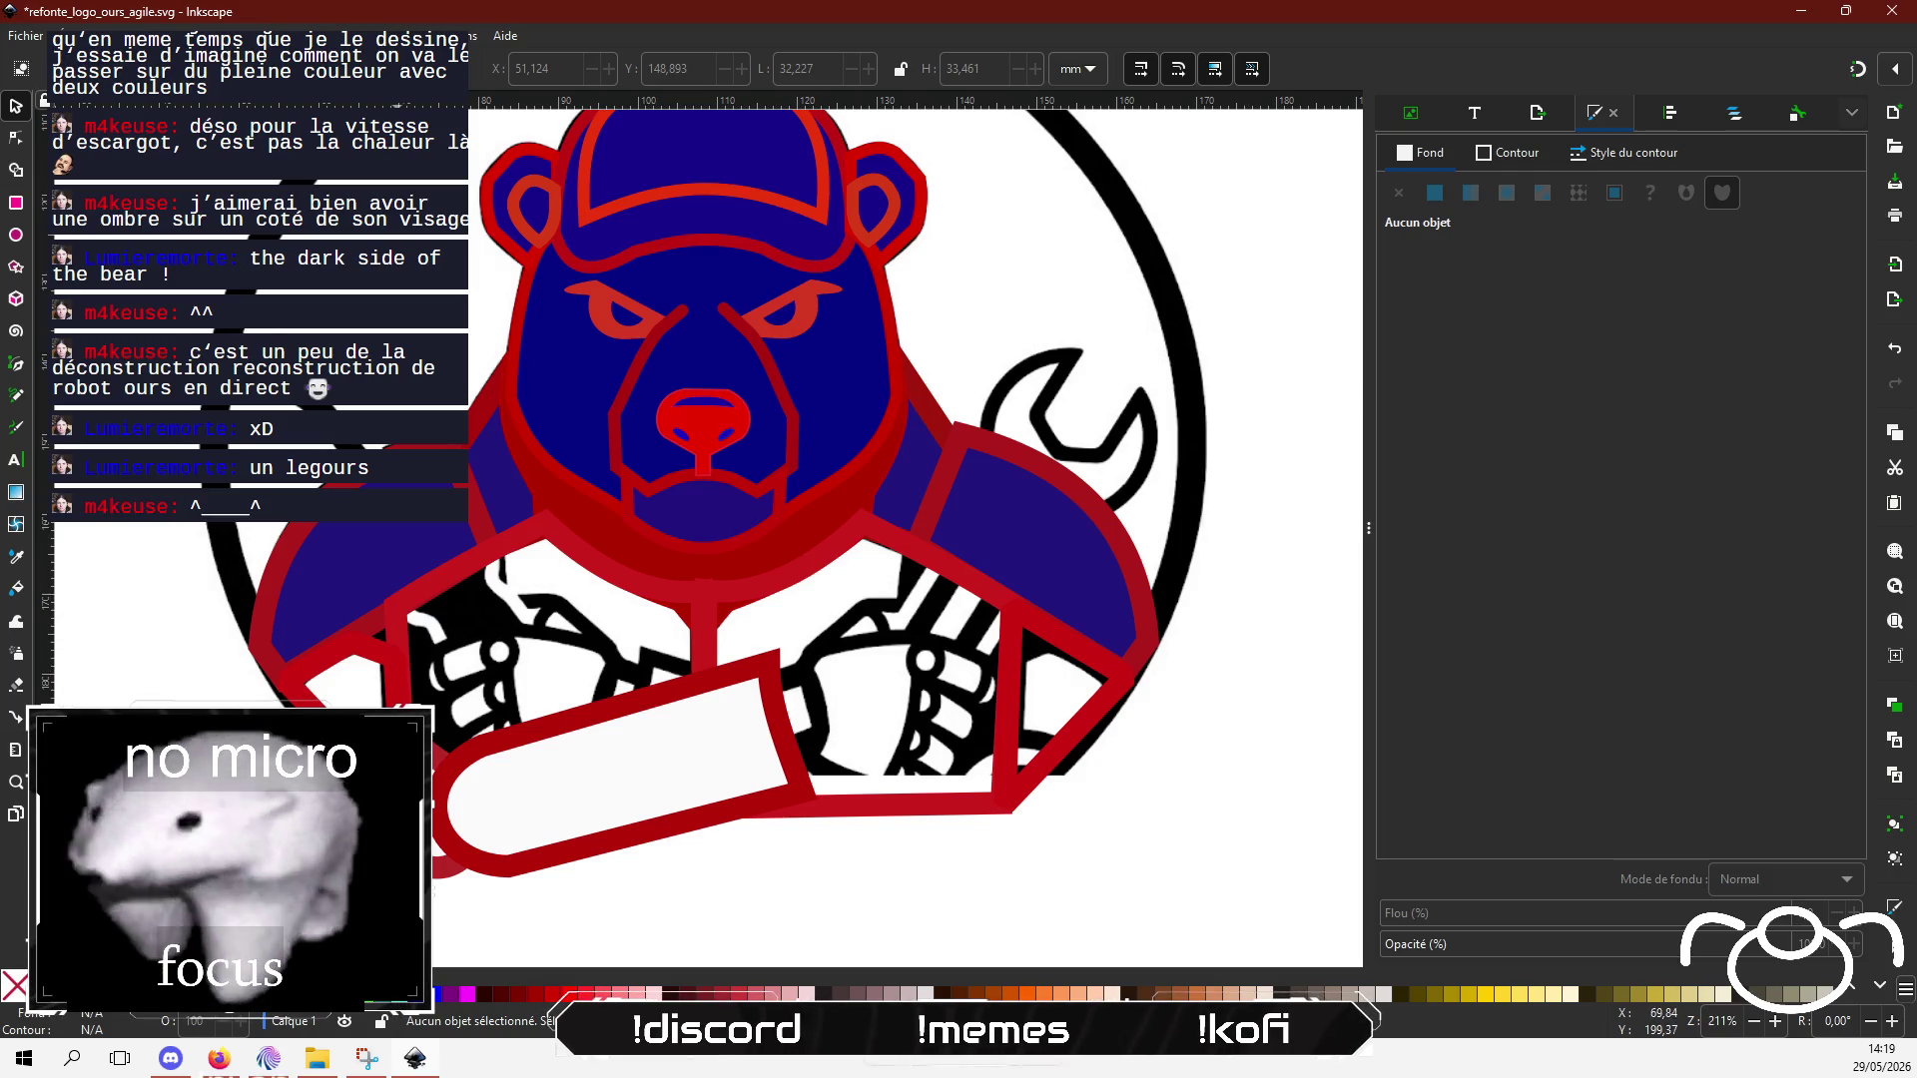
left_click(276, 1064)
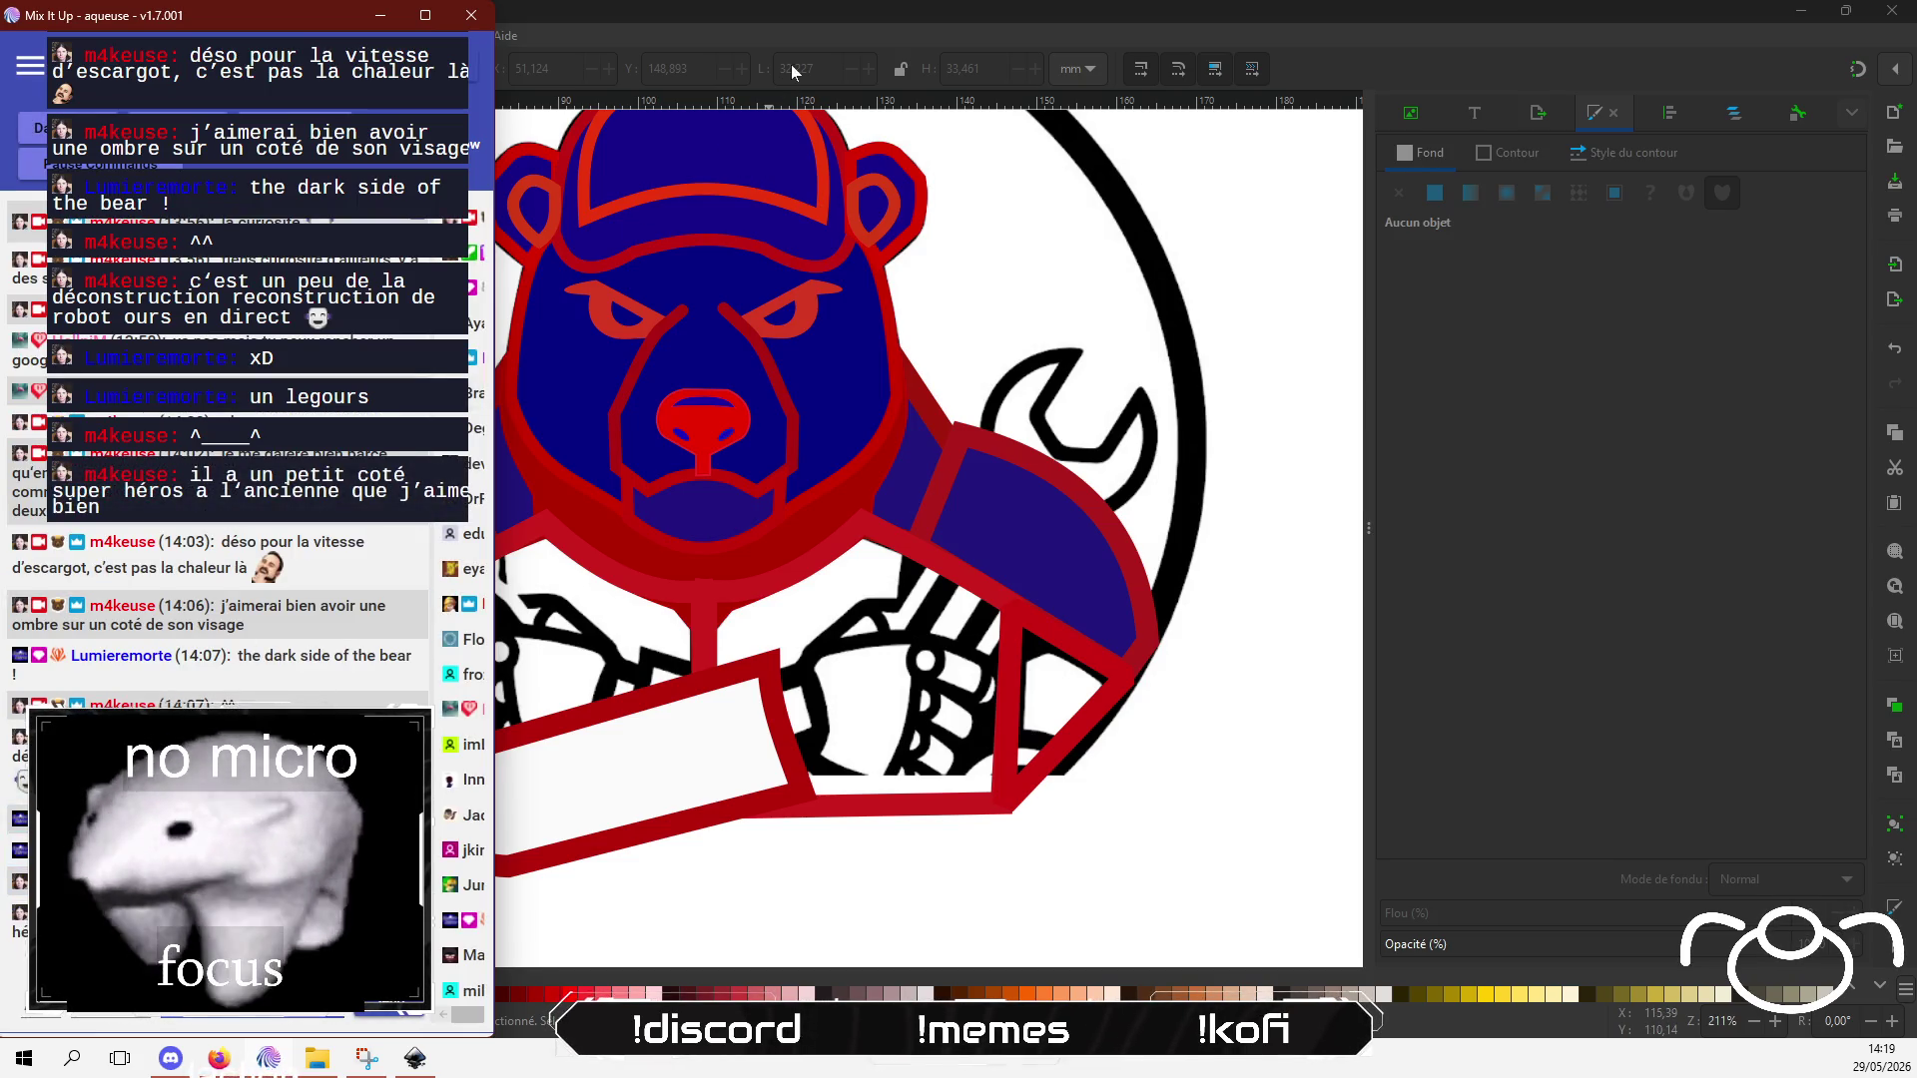
left_click(808, 15)
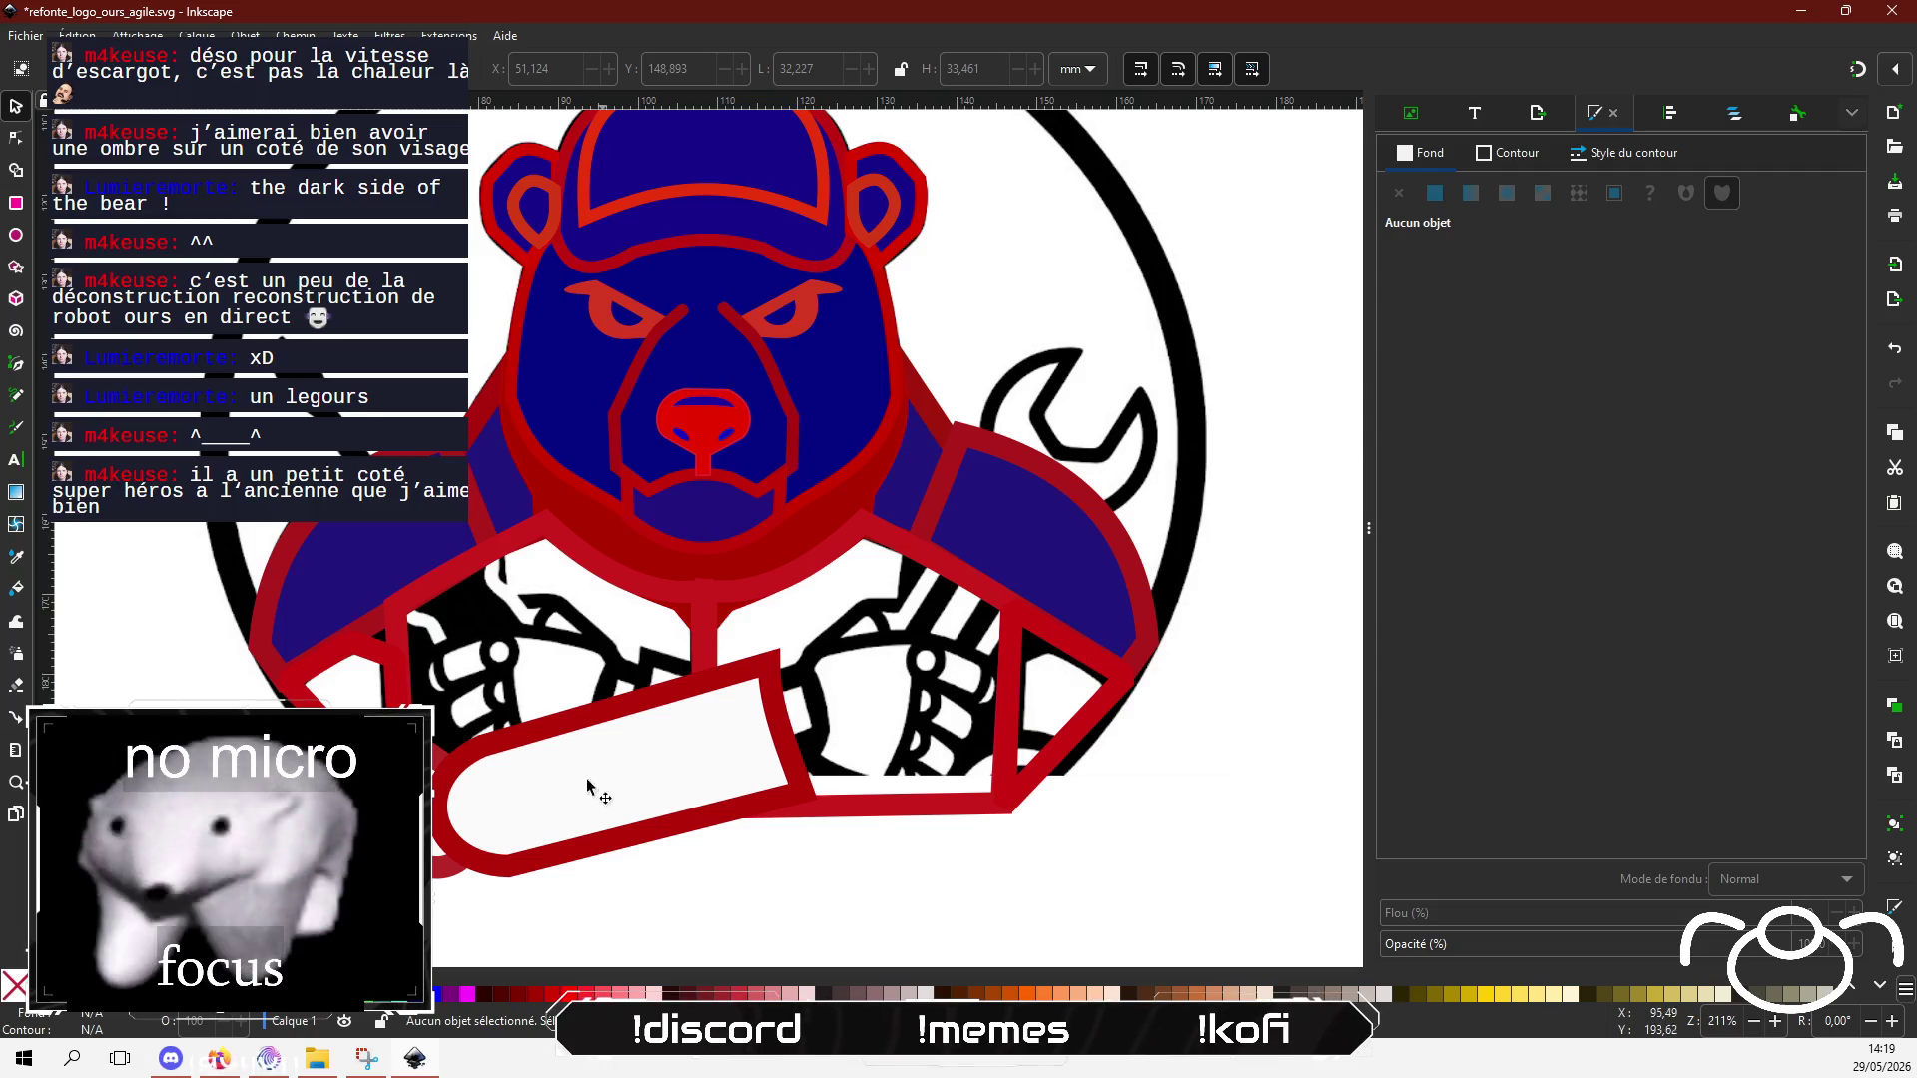
Step: Delete the right red piece and place a horizontally mirrored copy of the left piece there
left_click(1075, 650)
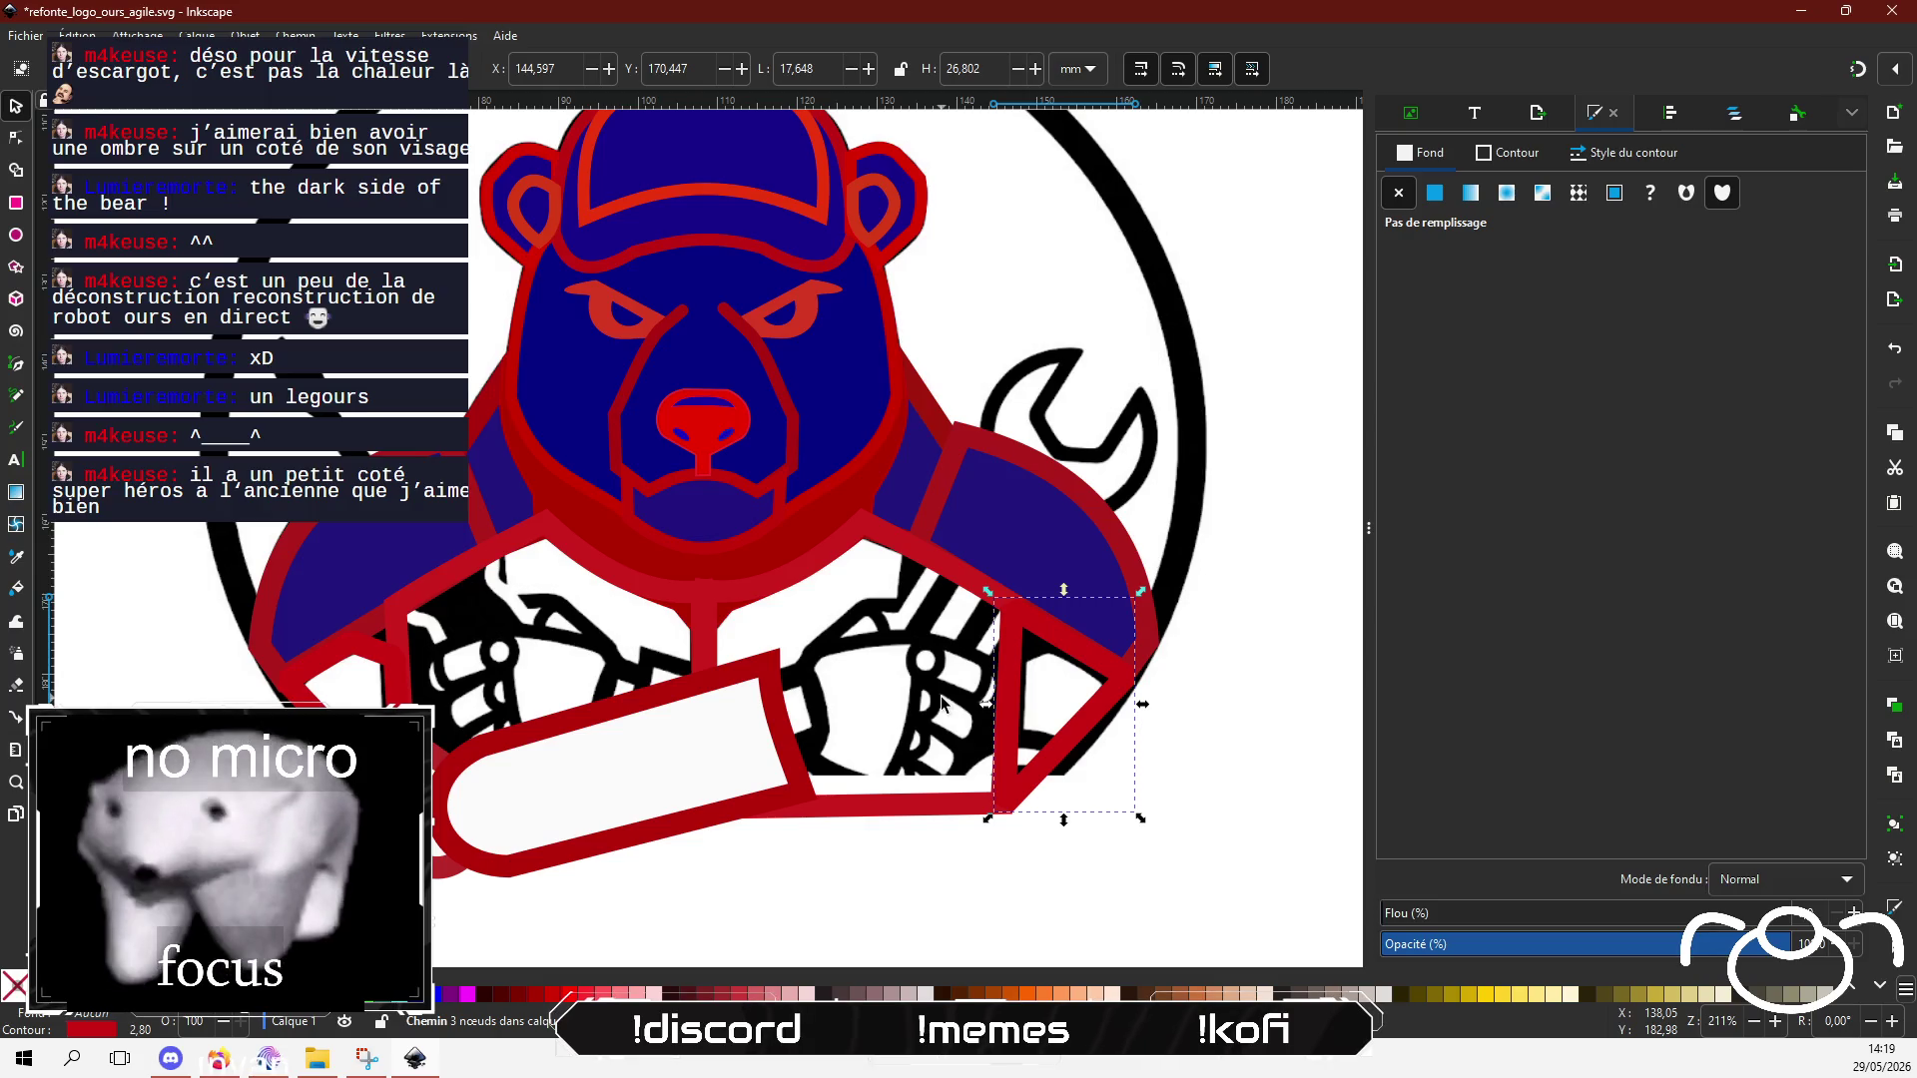
key("Delete")
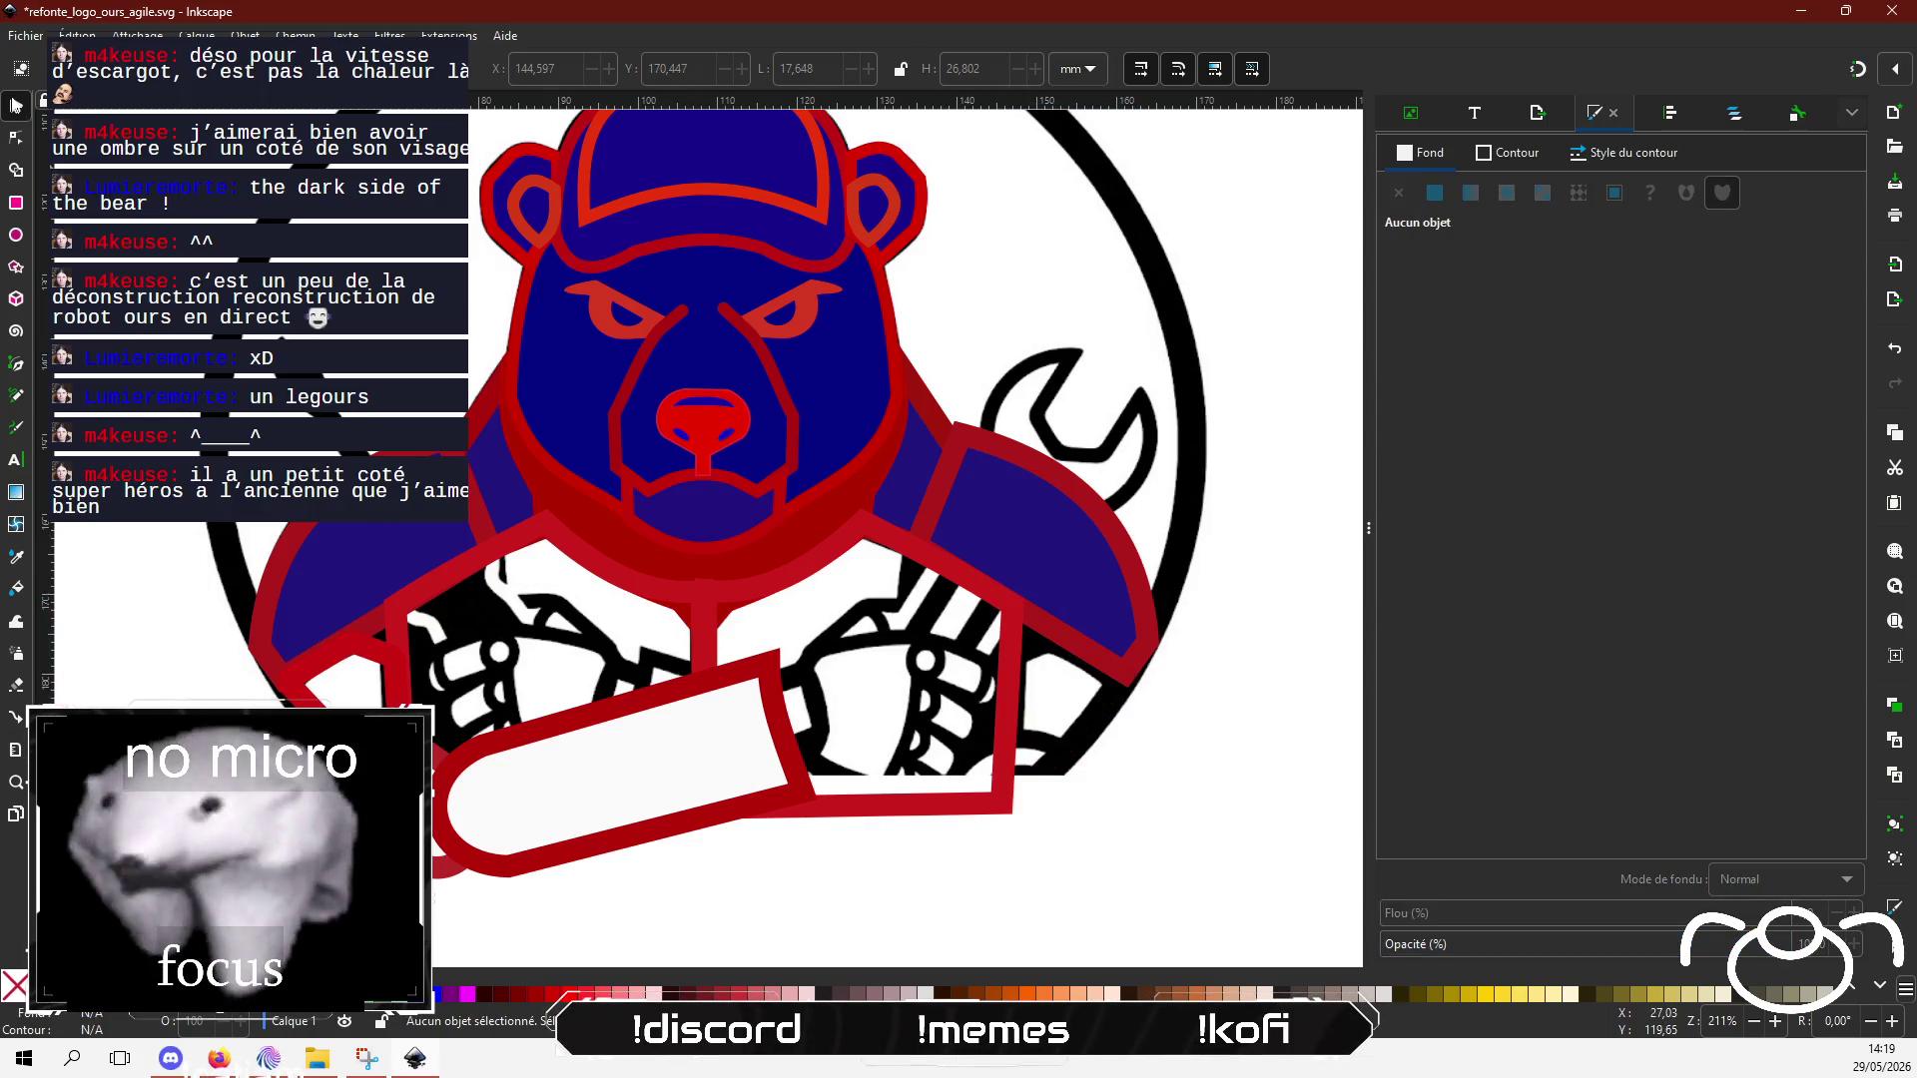
key("ctrl+z")
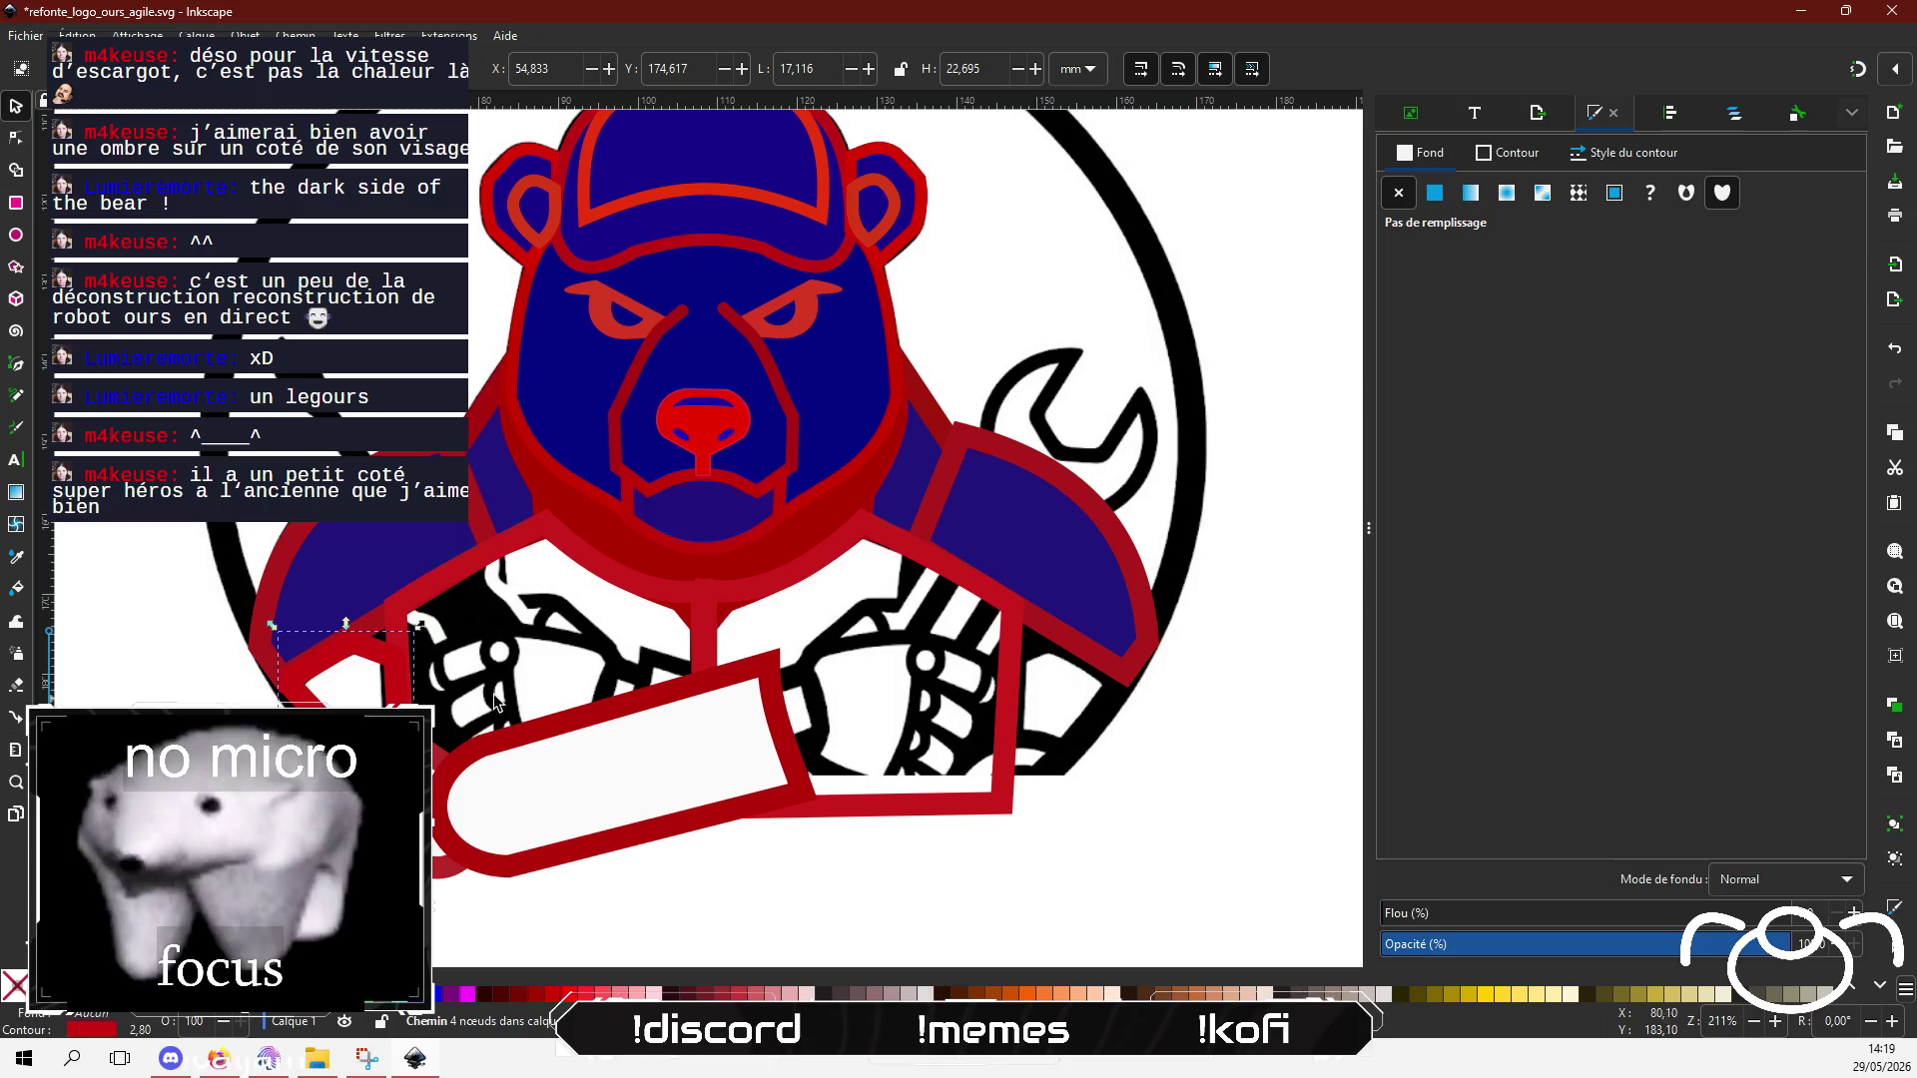
key("ctrl+v")
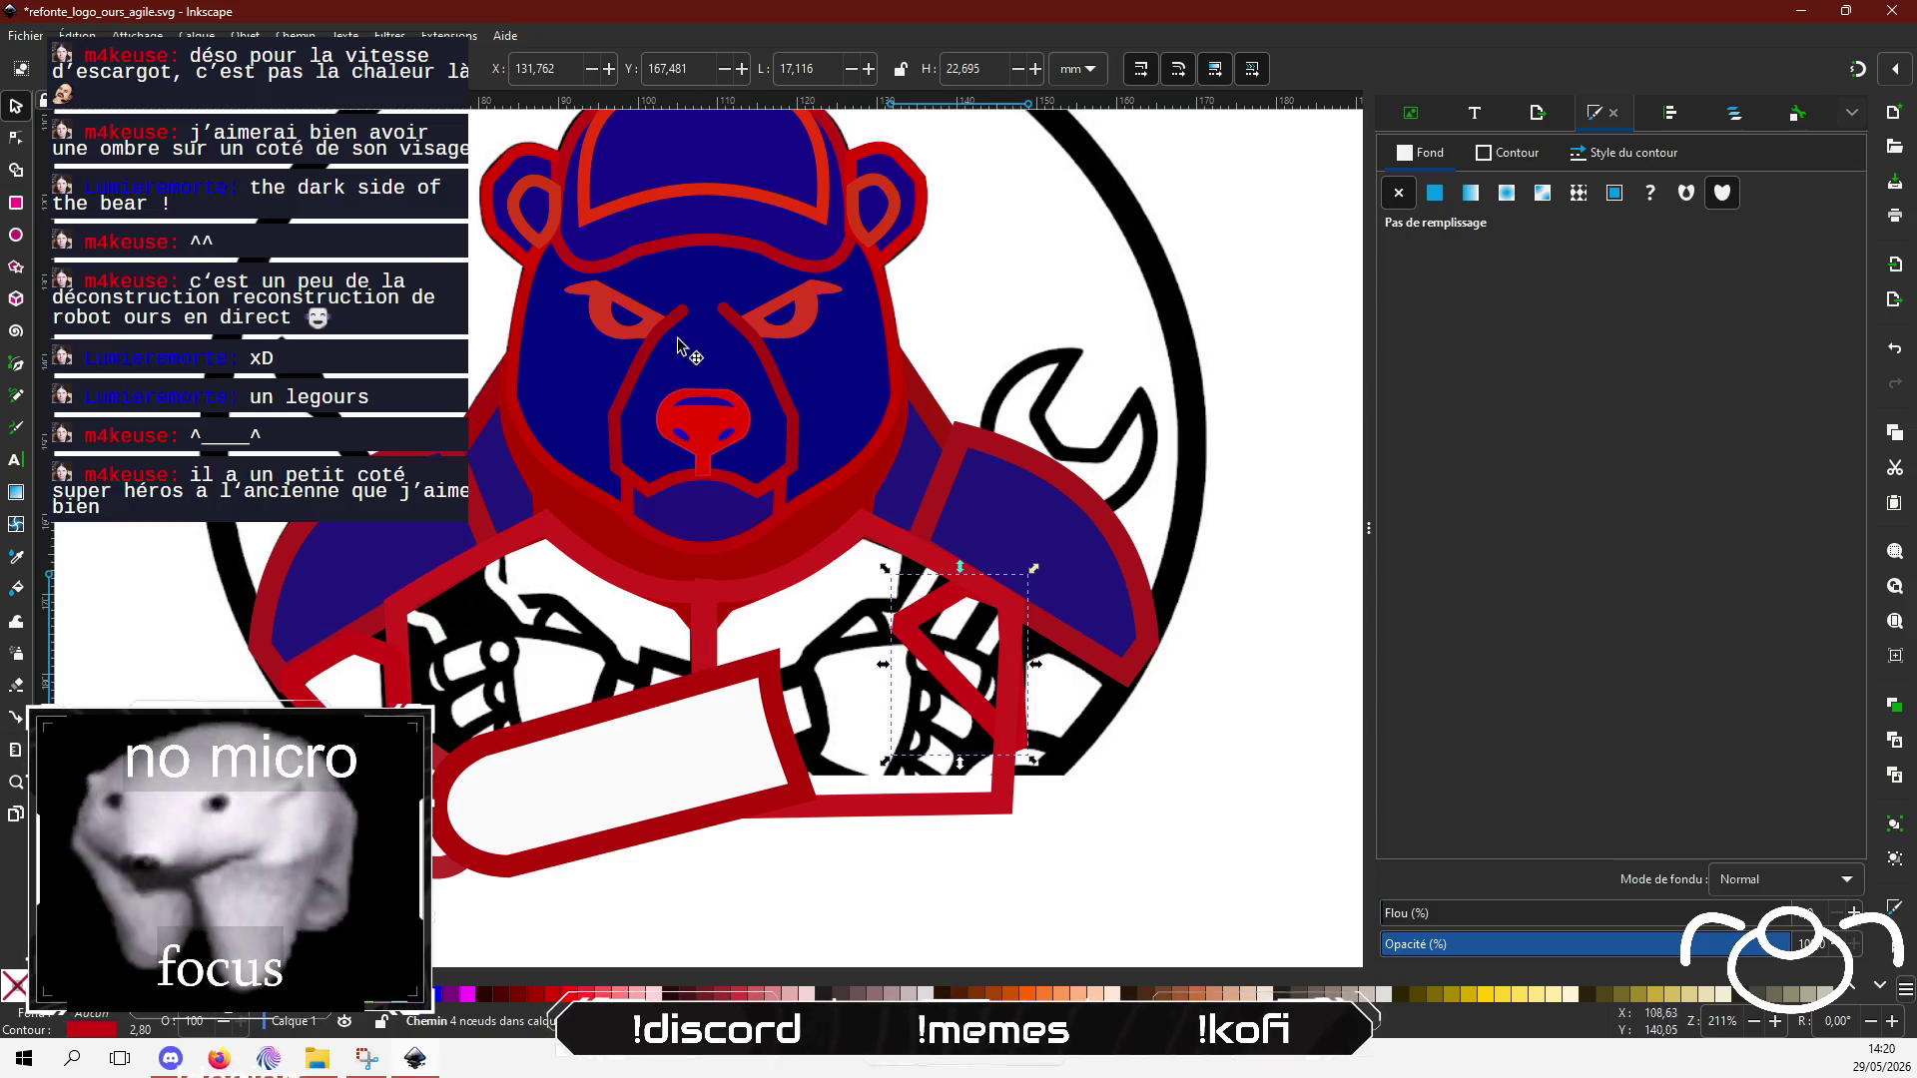
key("h")
left_click_drag(971, 715, 1079, 753)
Step: Deselect and inspect the nodes of the left shoulder piece
scroll(1106, 865, "up", 1, "ctrl")
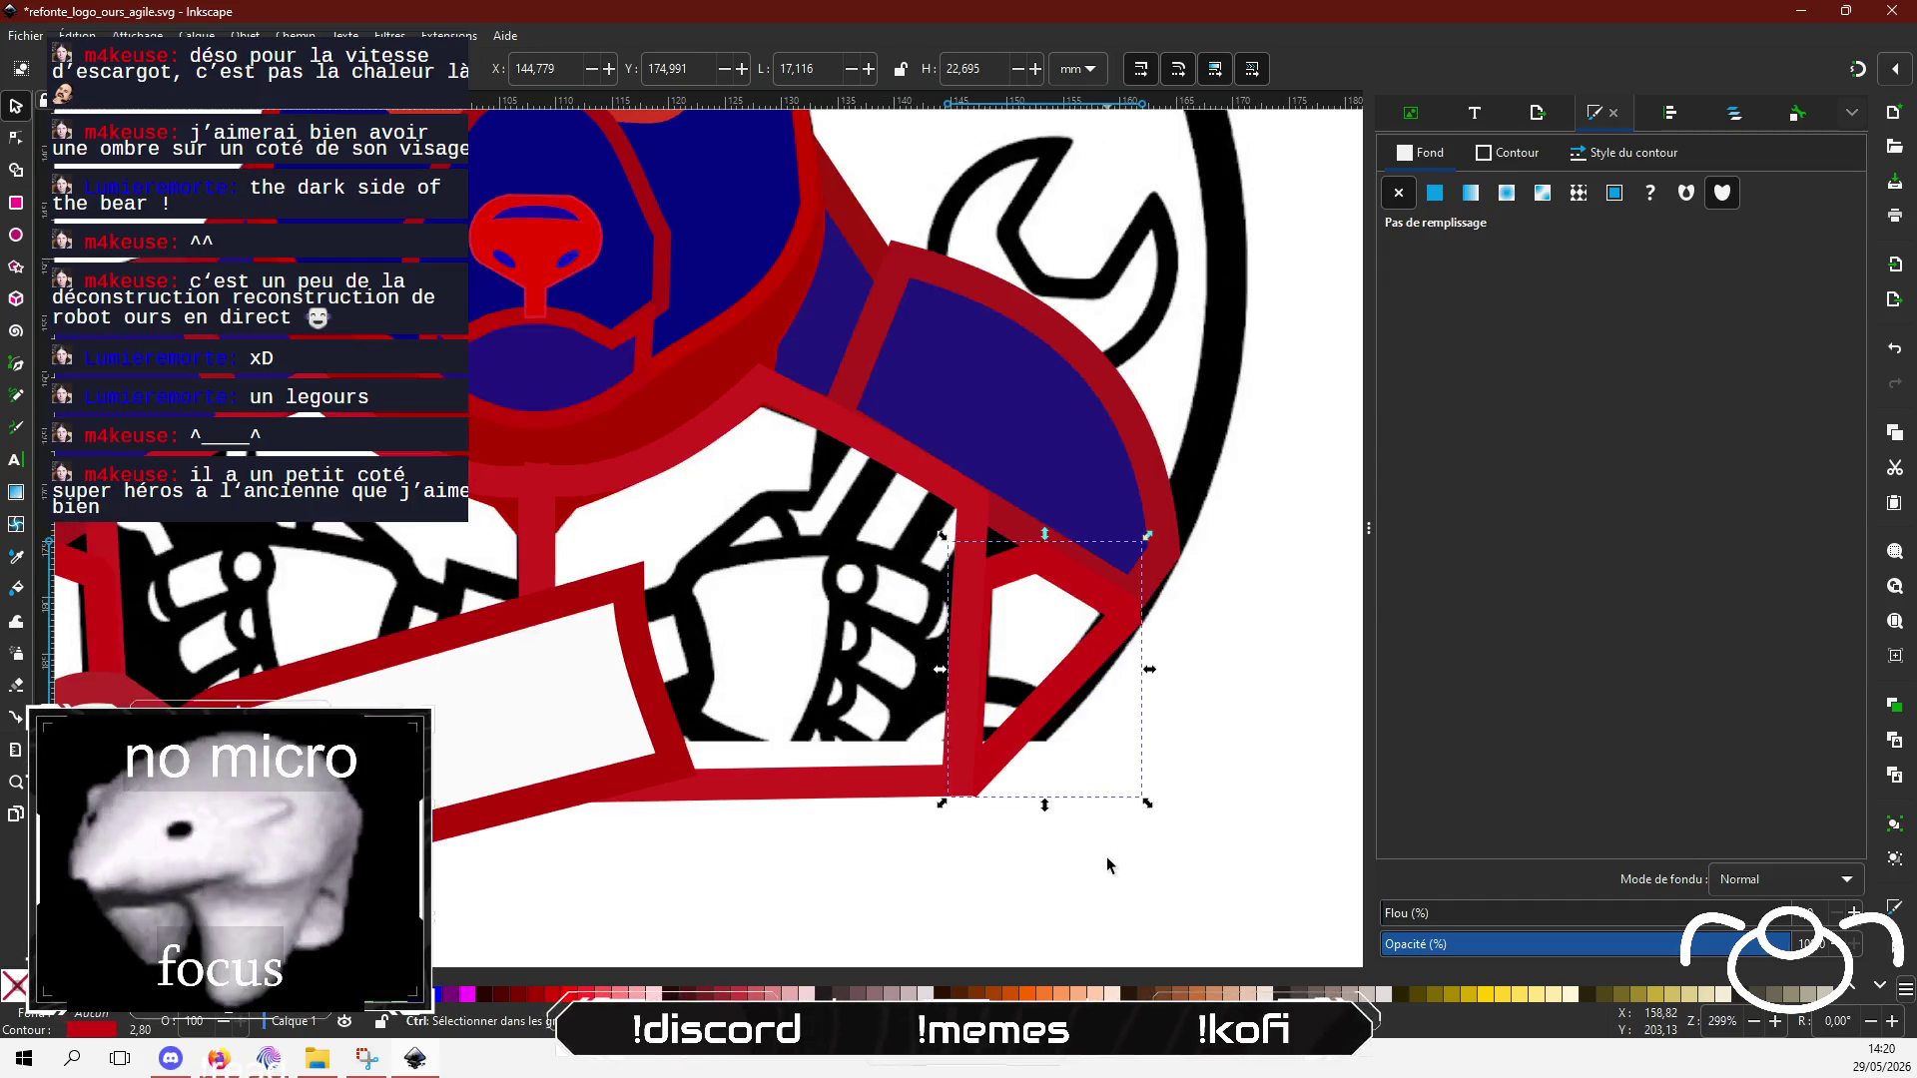
left_click(1082, 813)
scroll(1083, 813, "left", 3)
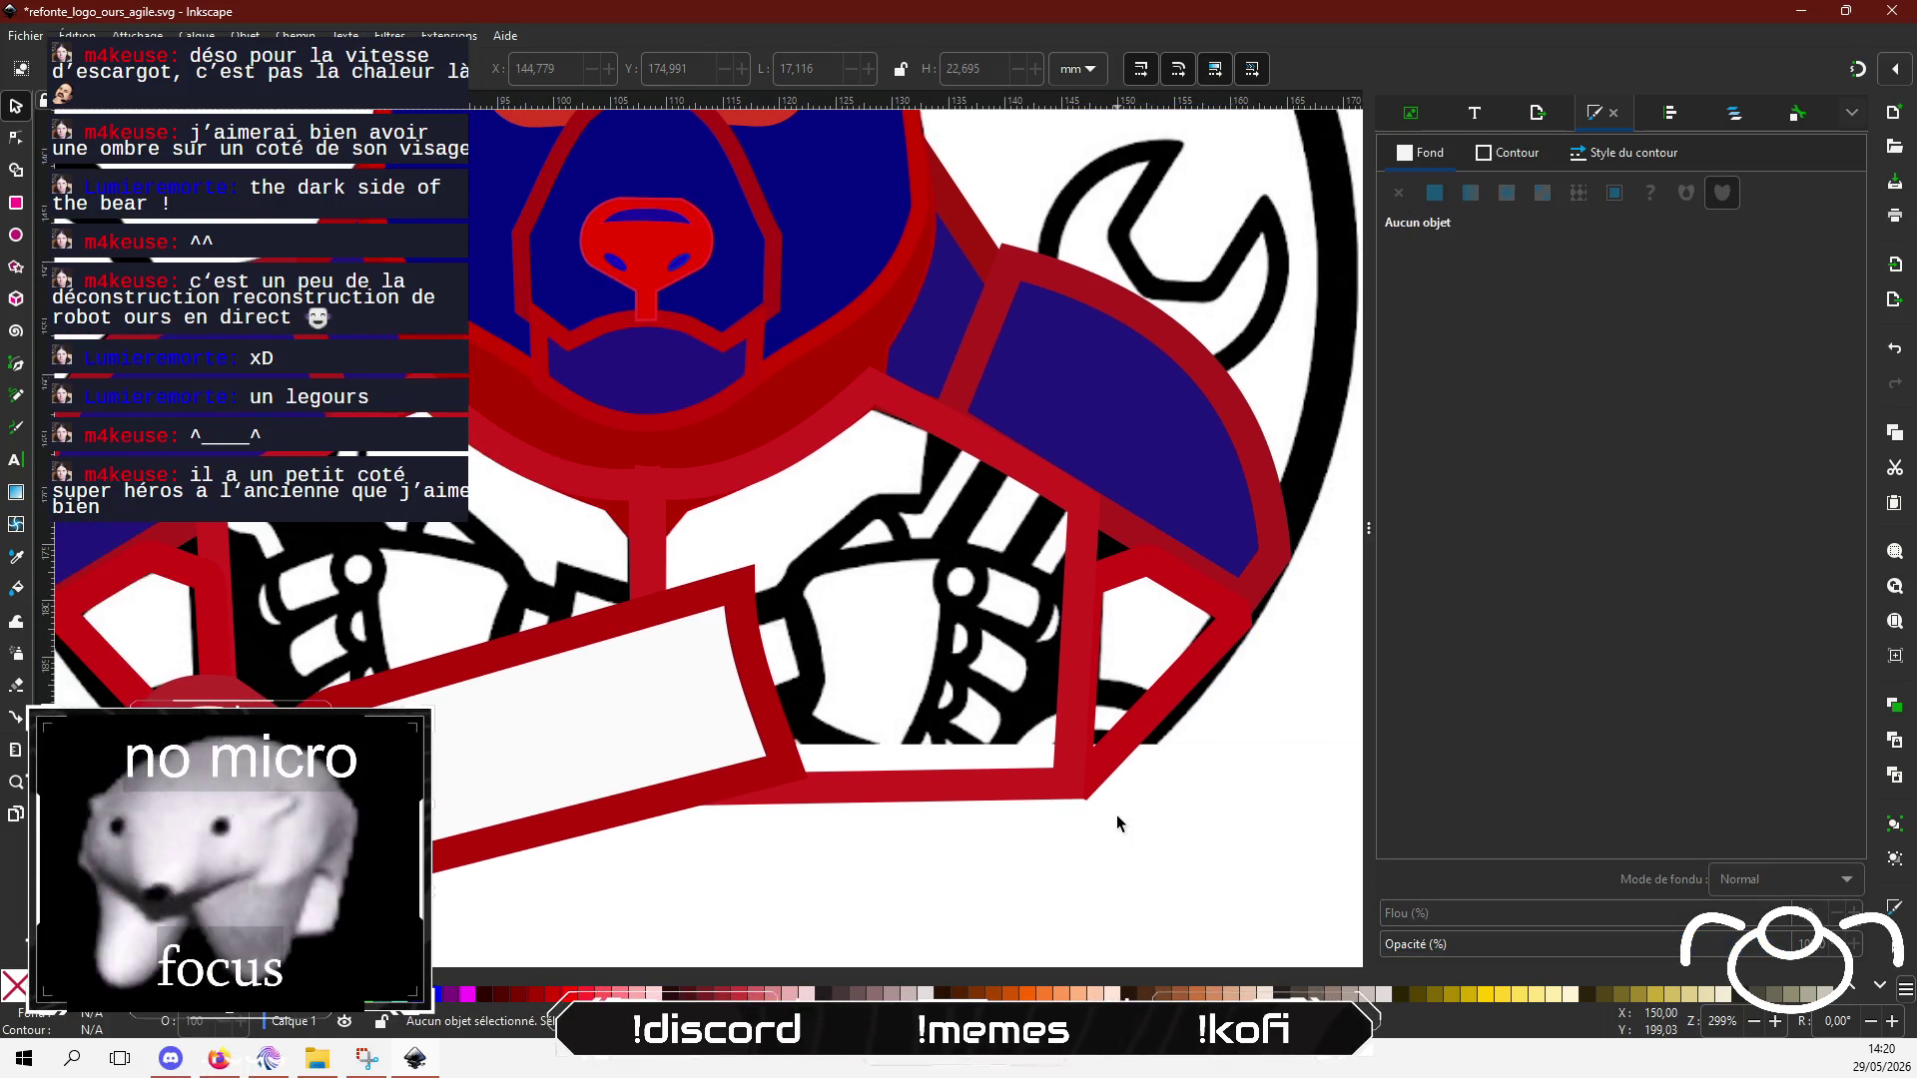
scroll(1112, 826, "down", 1, "ctrl")
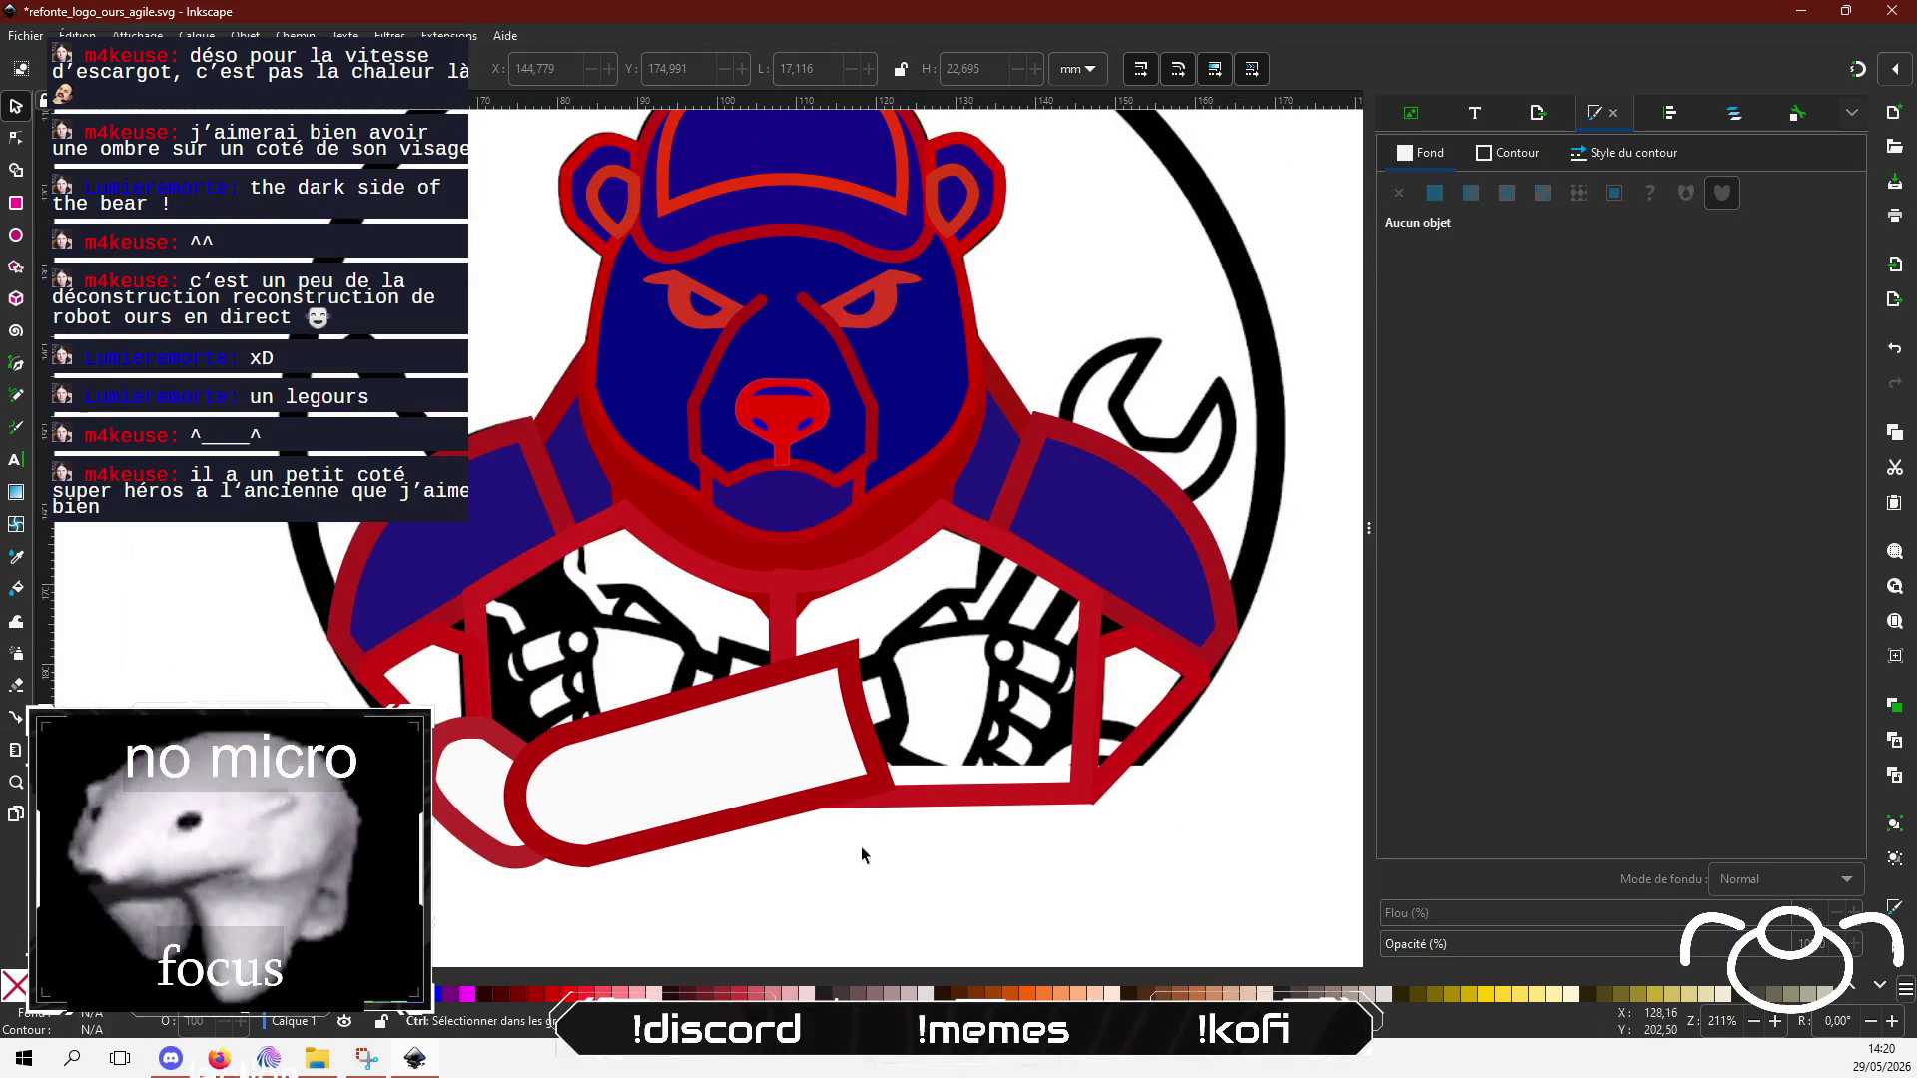
double_click(419, 738)
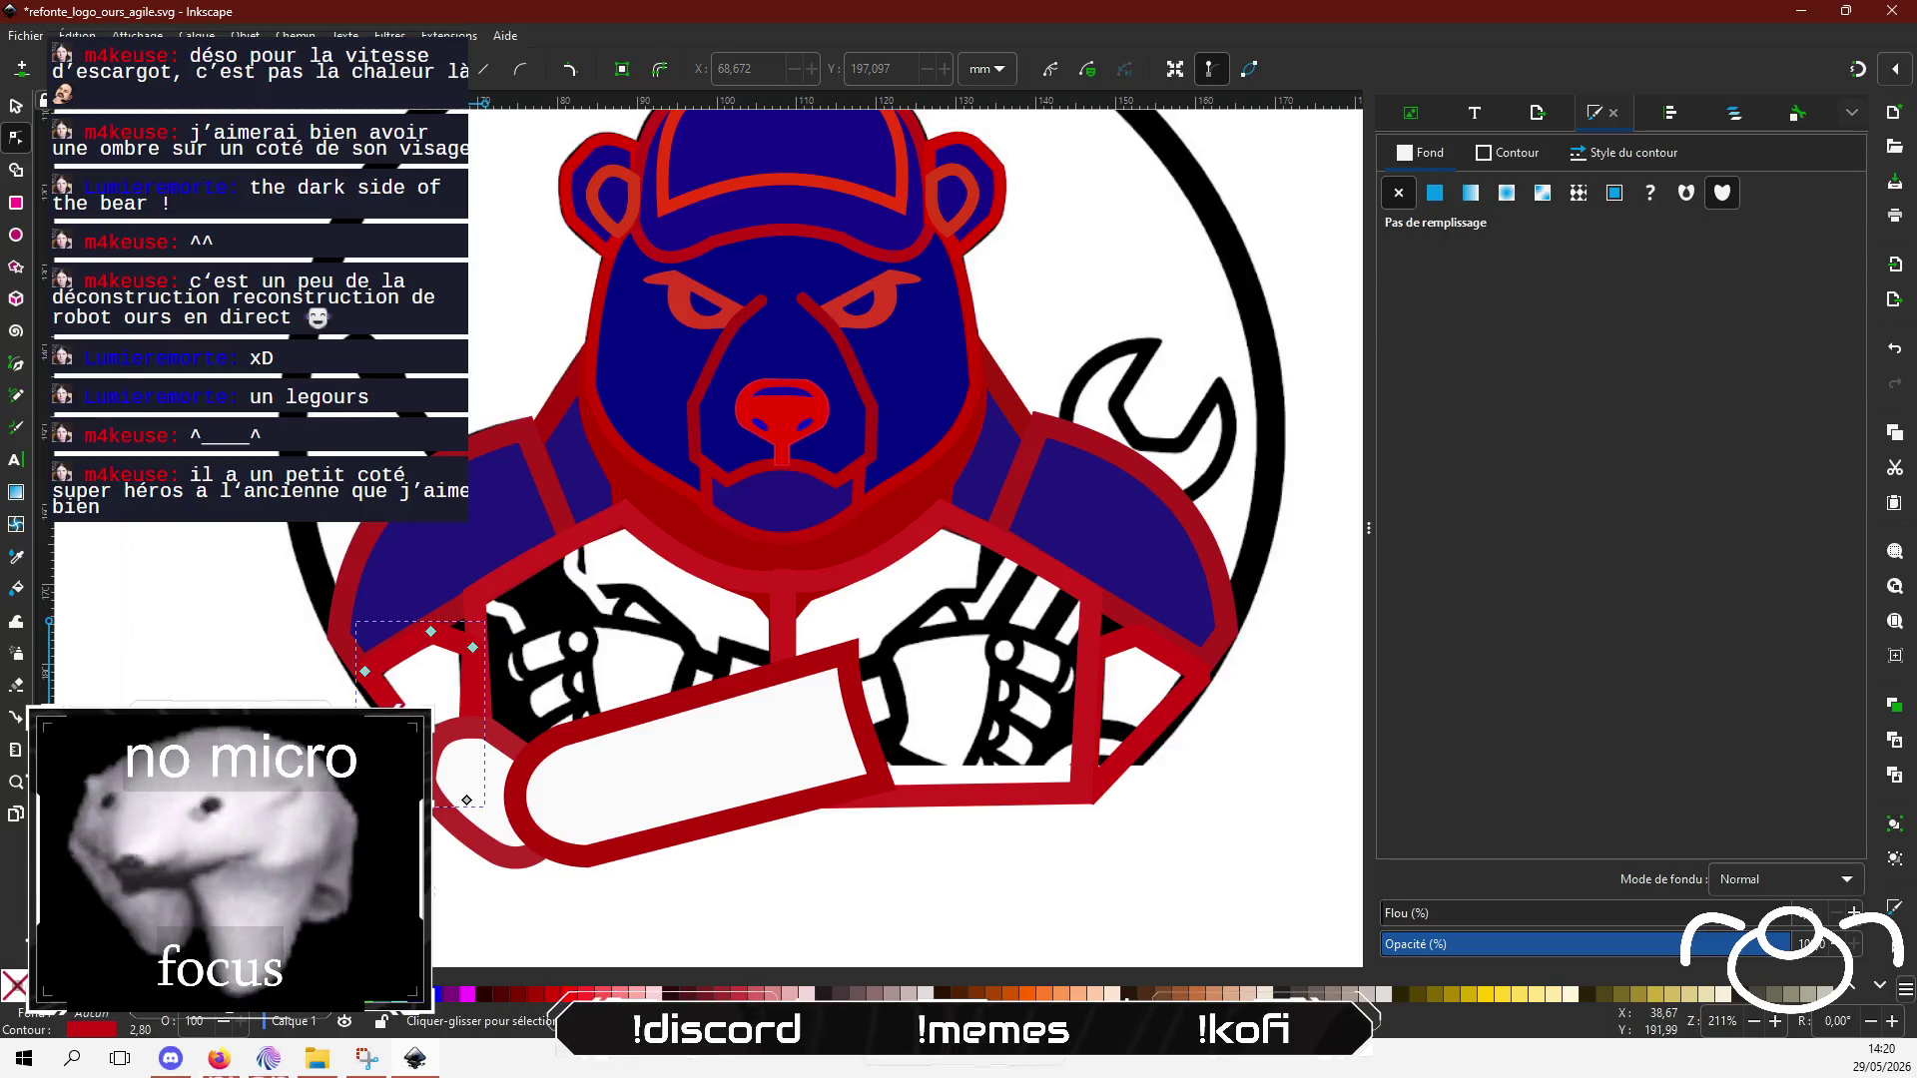
Step: Check the chest outline's nodes, then select the blade's rounded left end plus the white blade
key("Escape")
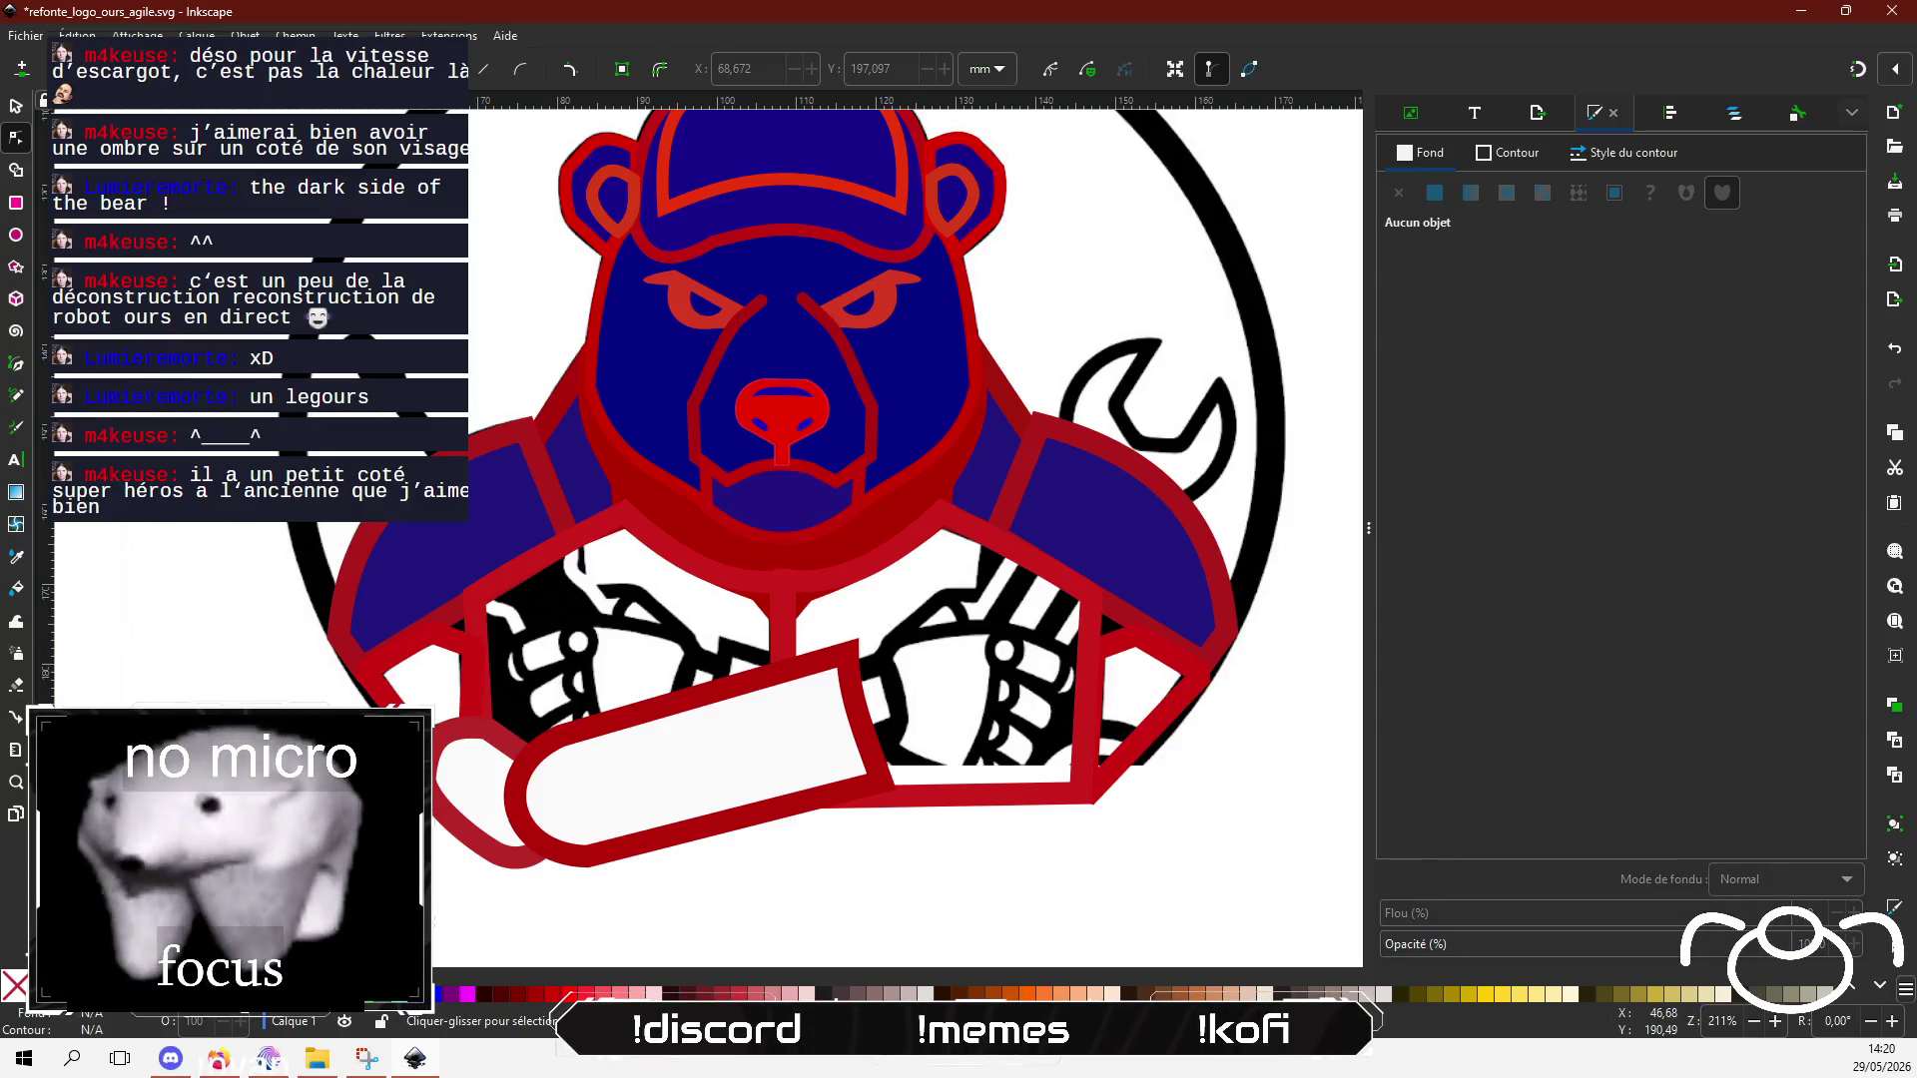
mouse_move(1100, 603)
left_mouse_down()
mouse_move(1052, 685)
mouse_move(1017, 639)
left_mouse_up()
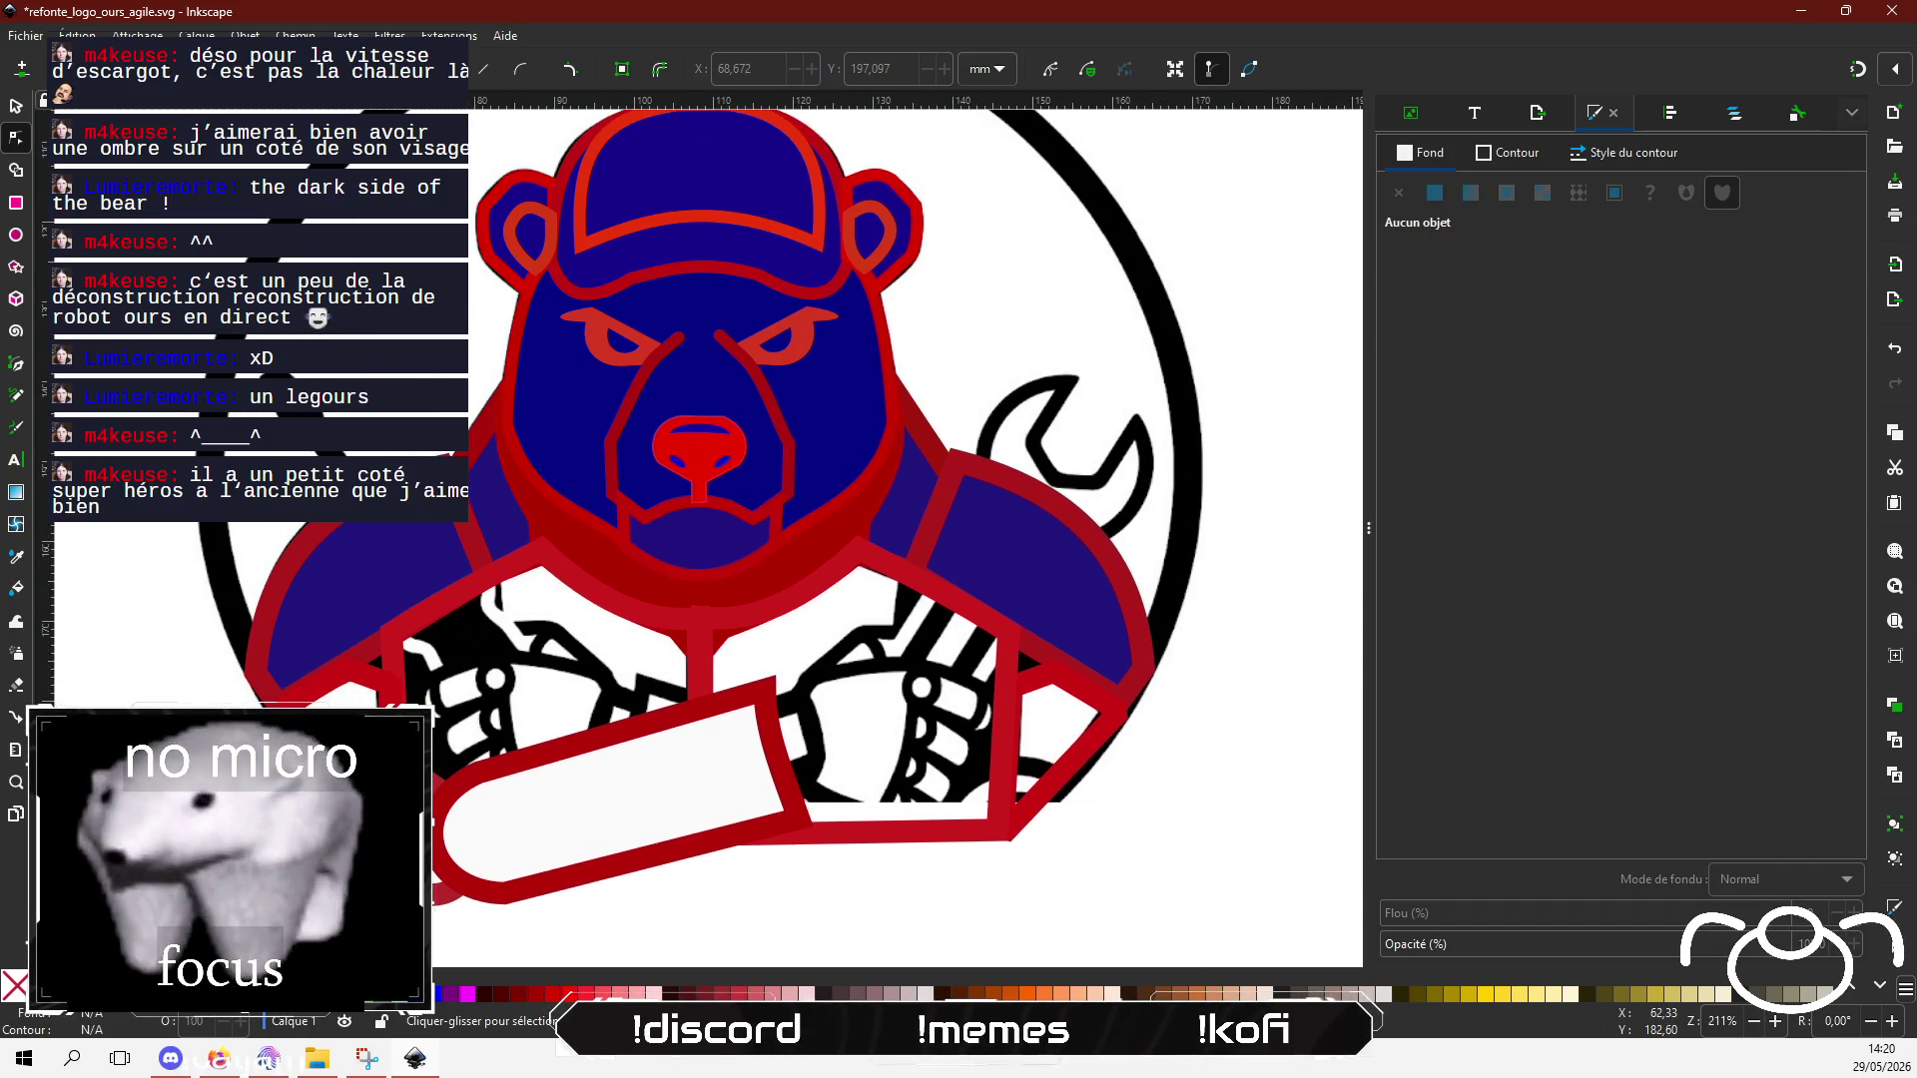
left_click(431, 607)
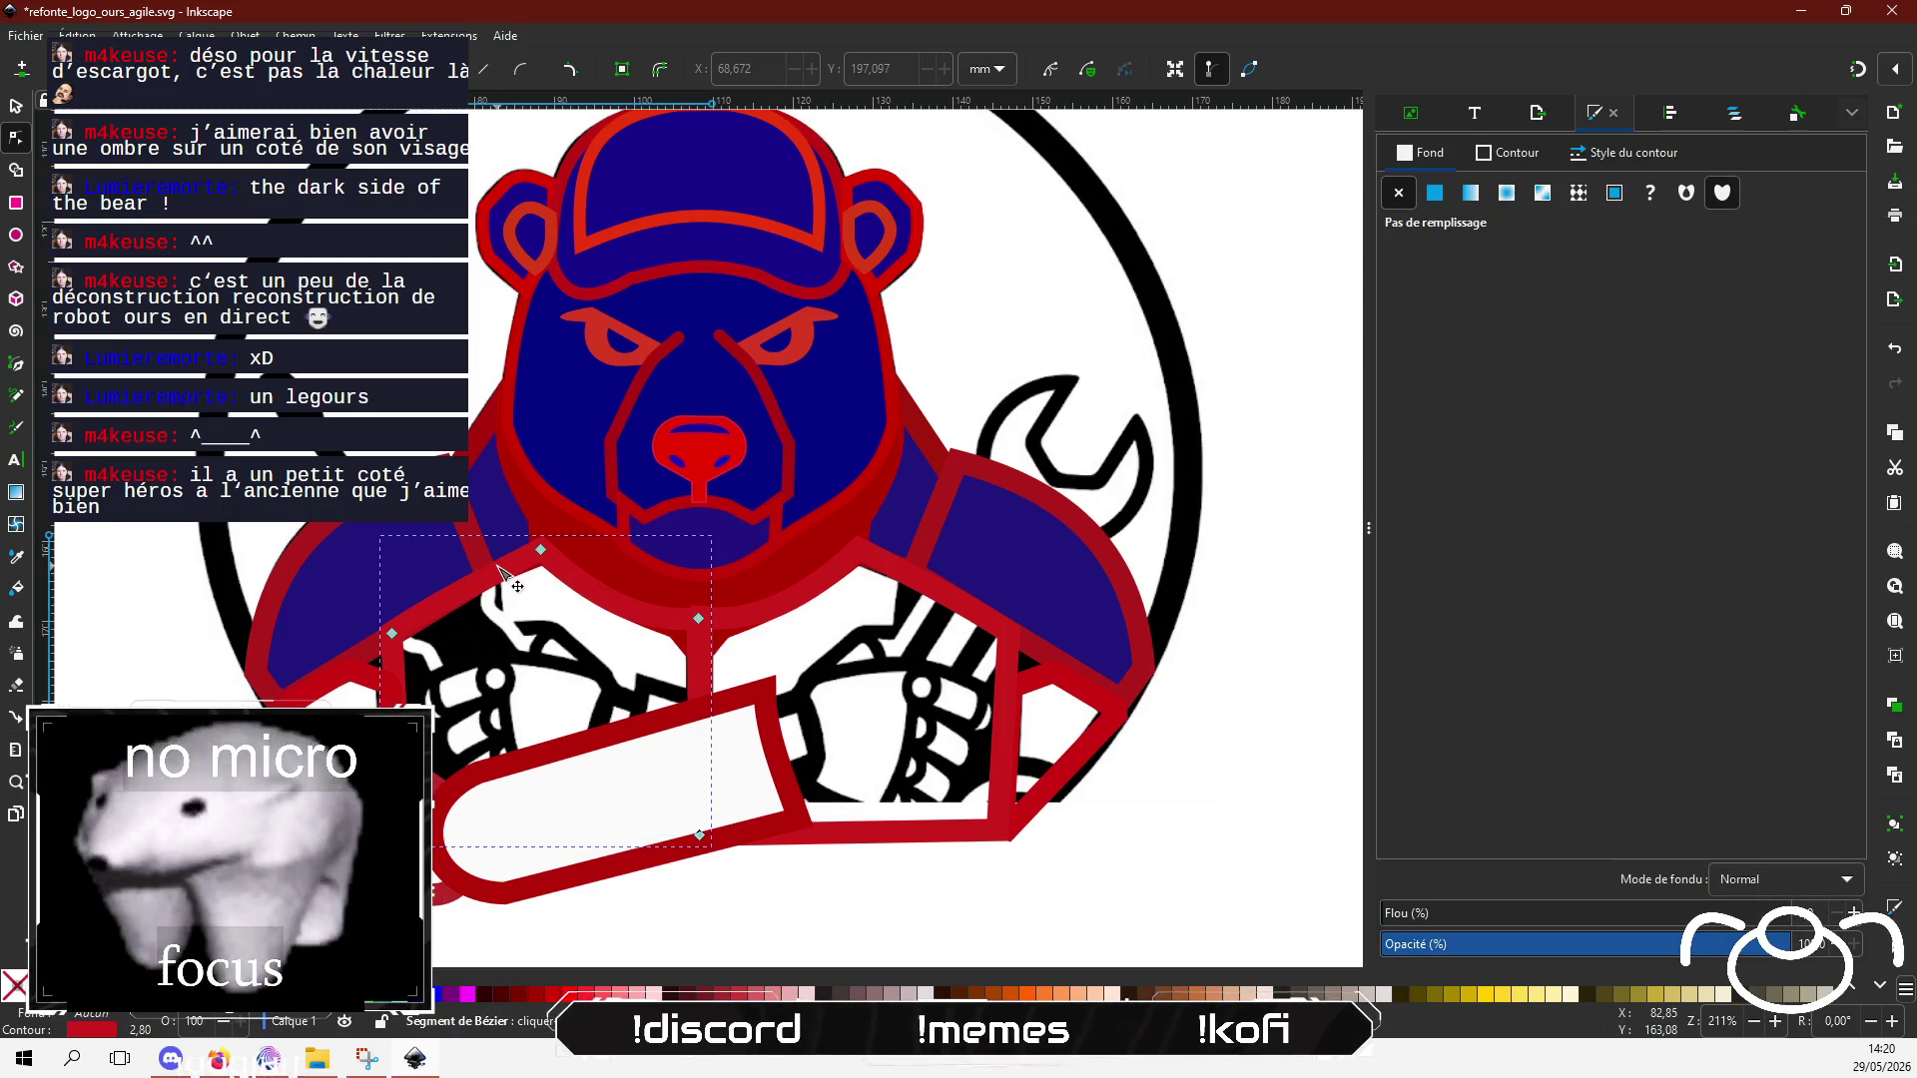
key("Escape")
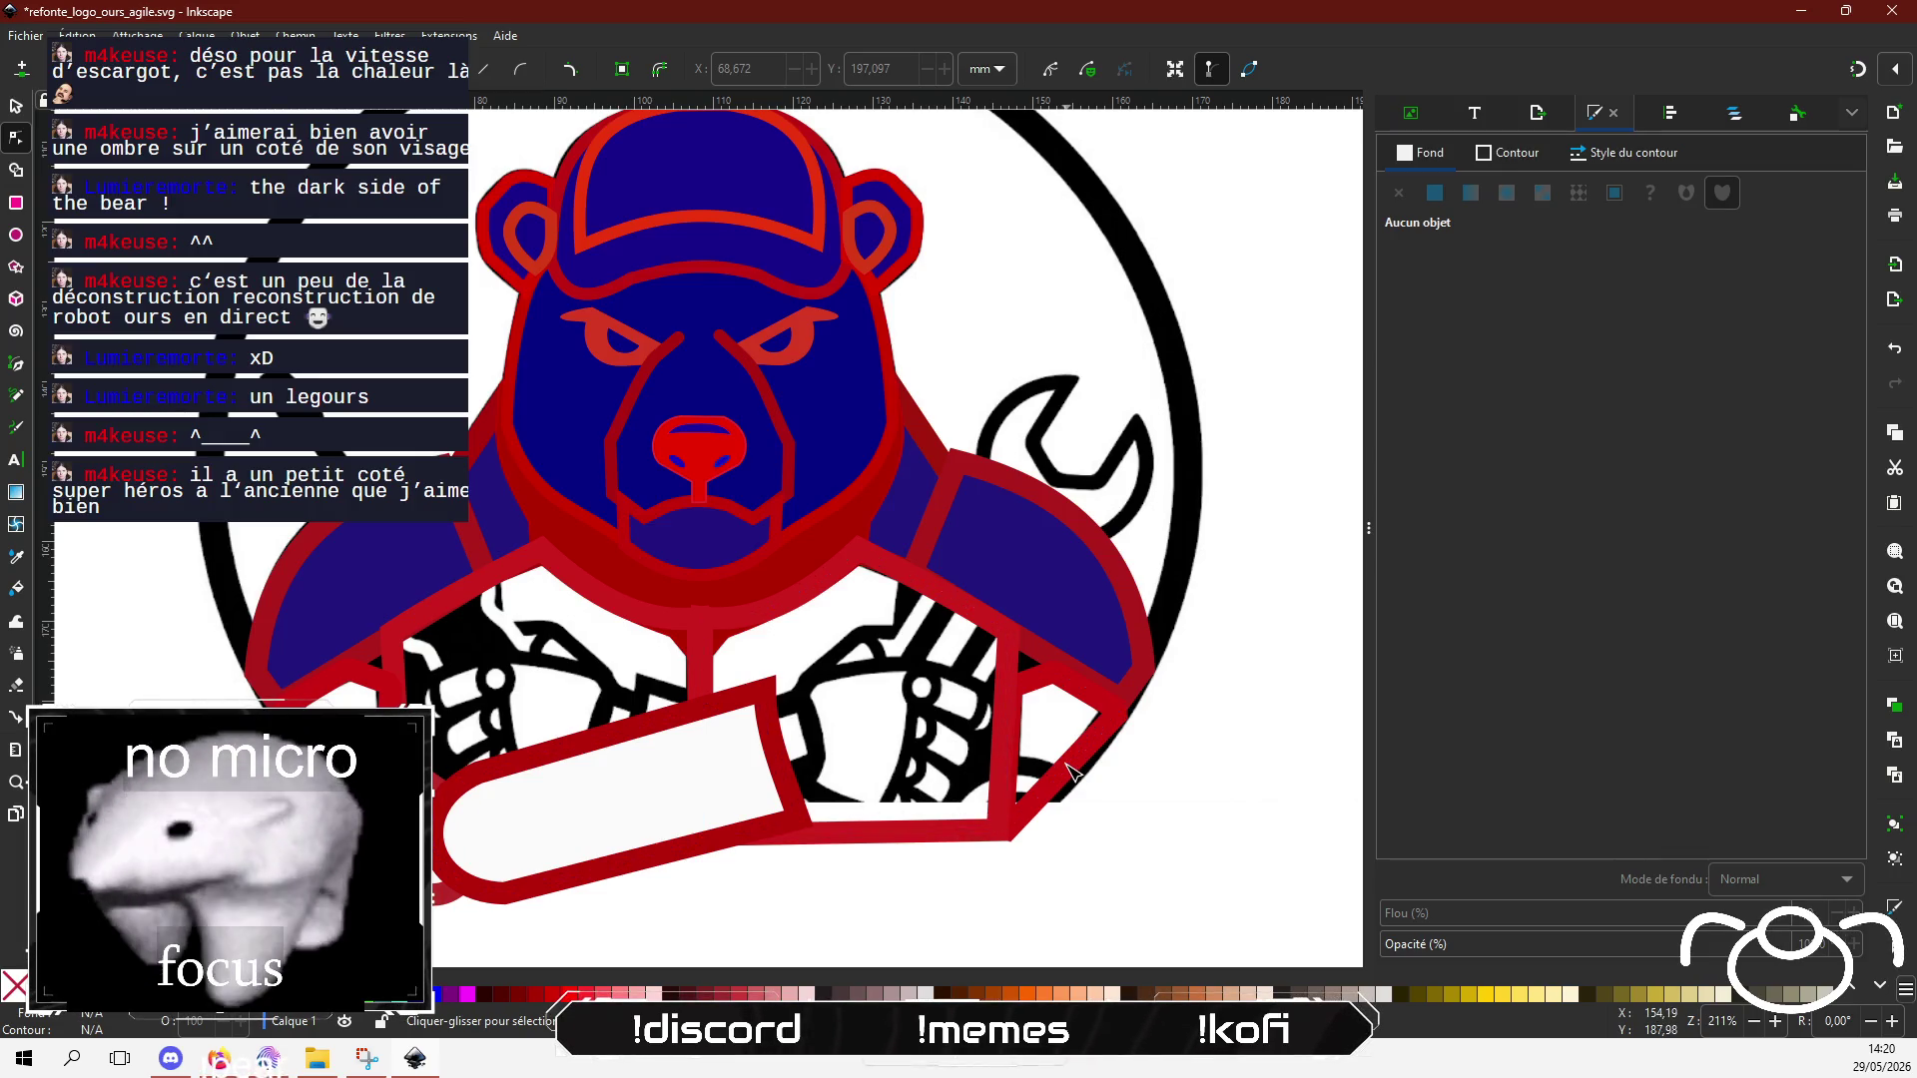
scroll(822, 805, "down", 2)
scroll(821, 805, "down", 1)
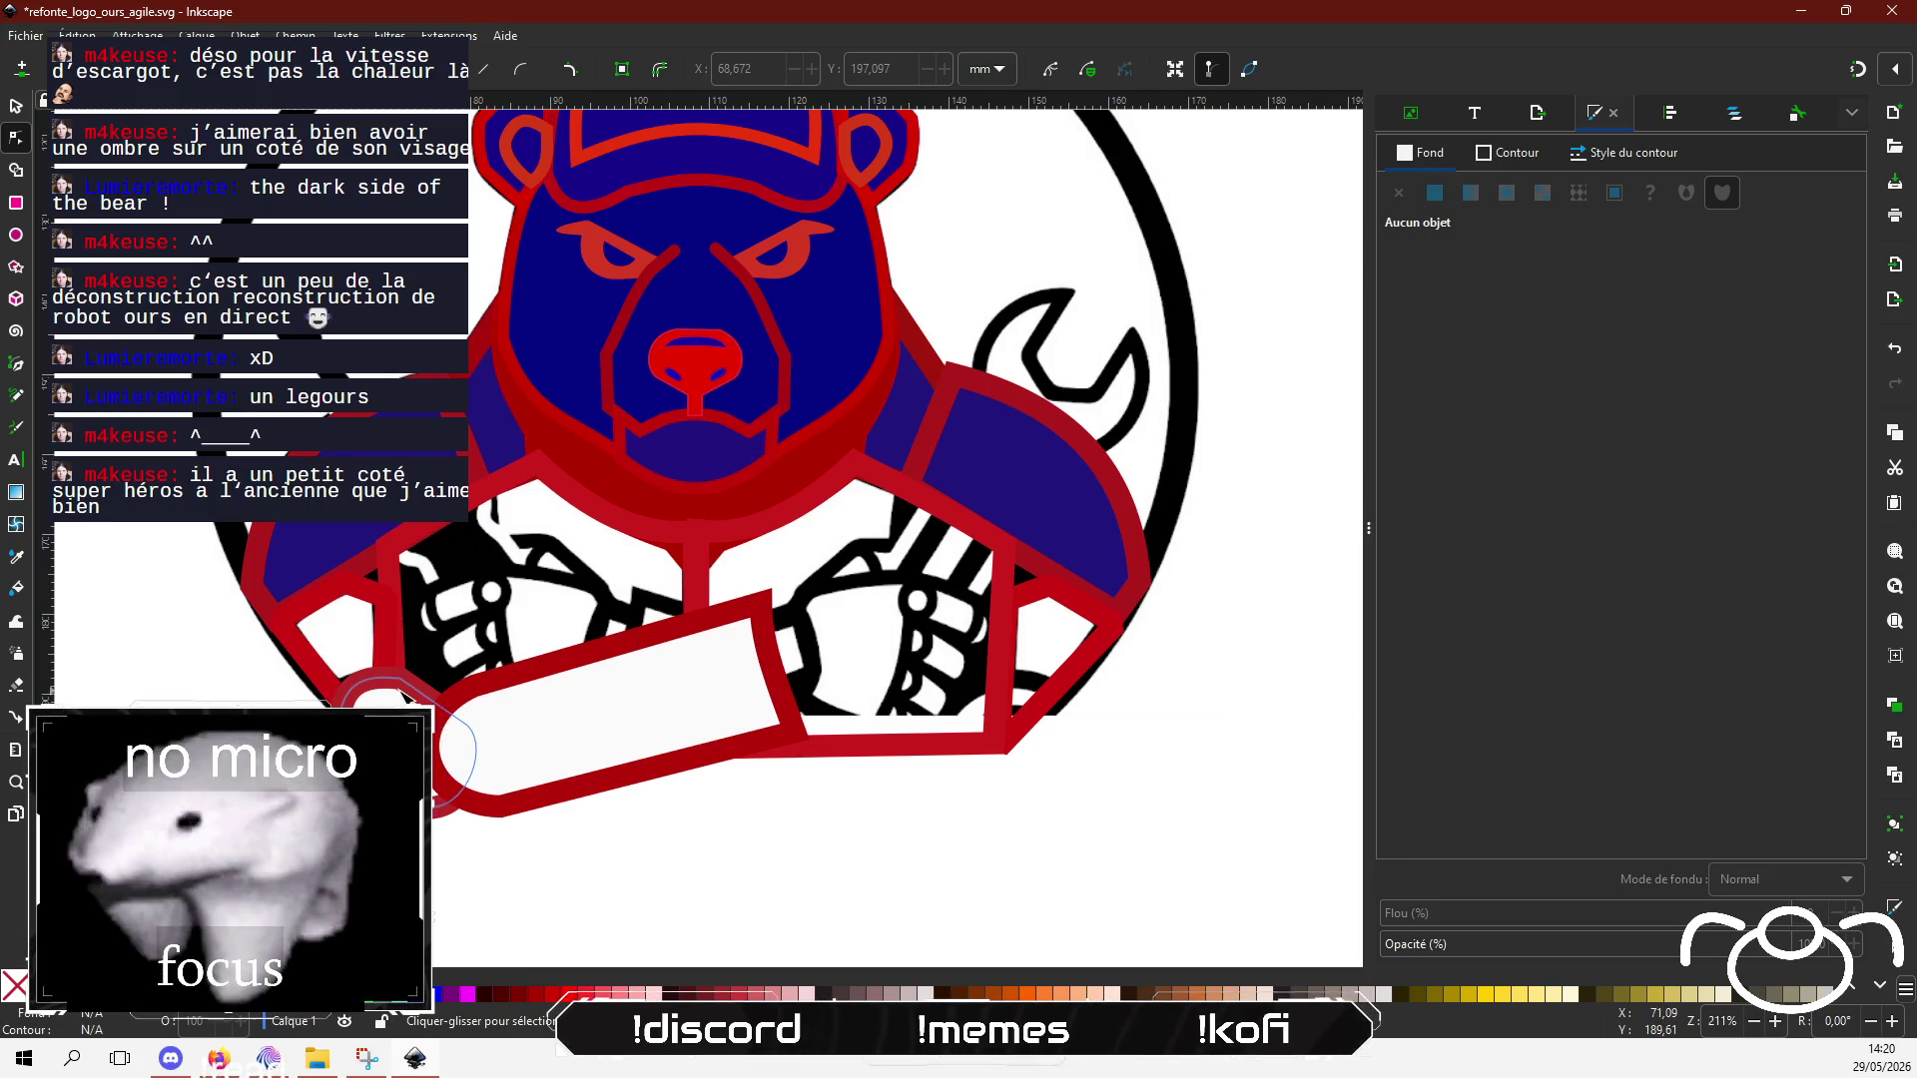
left_click(442, 729)
left_click(16, 106)
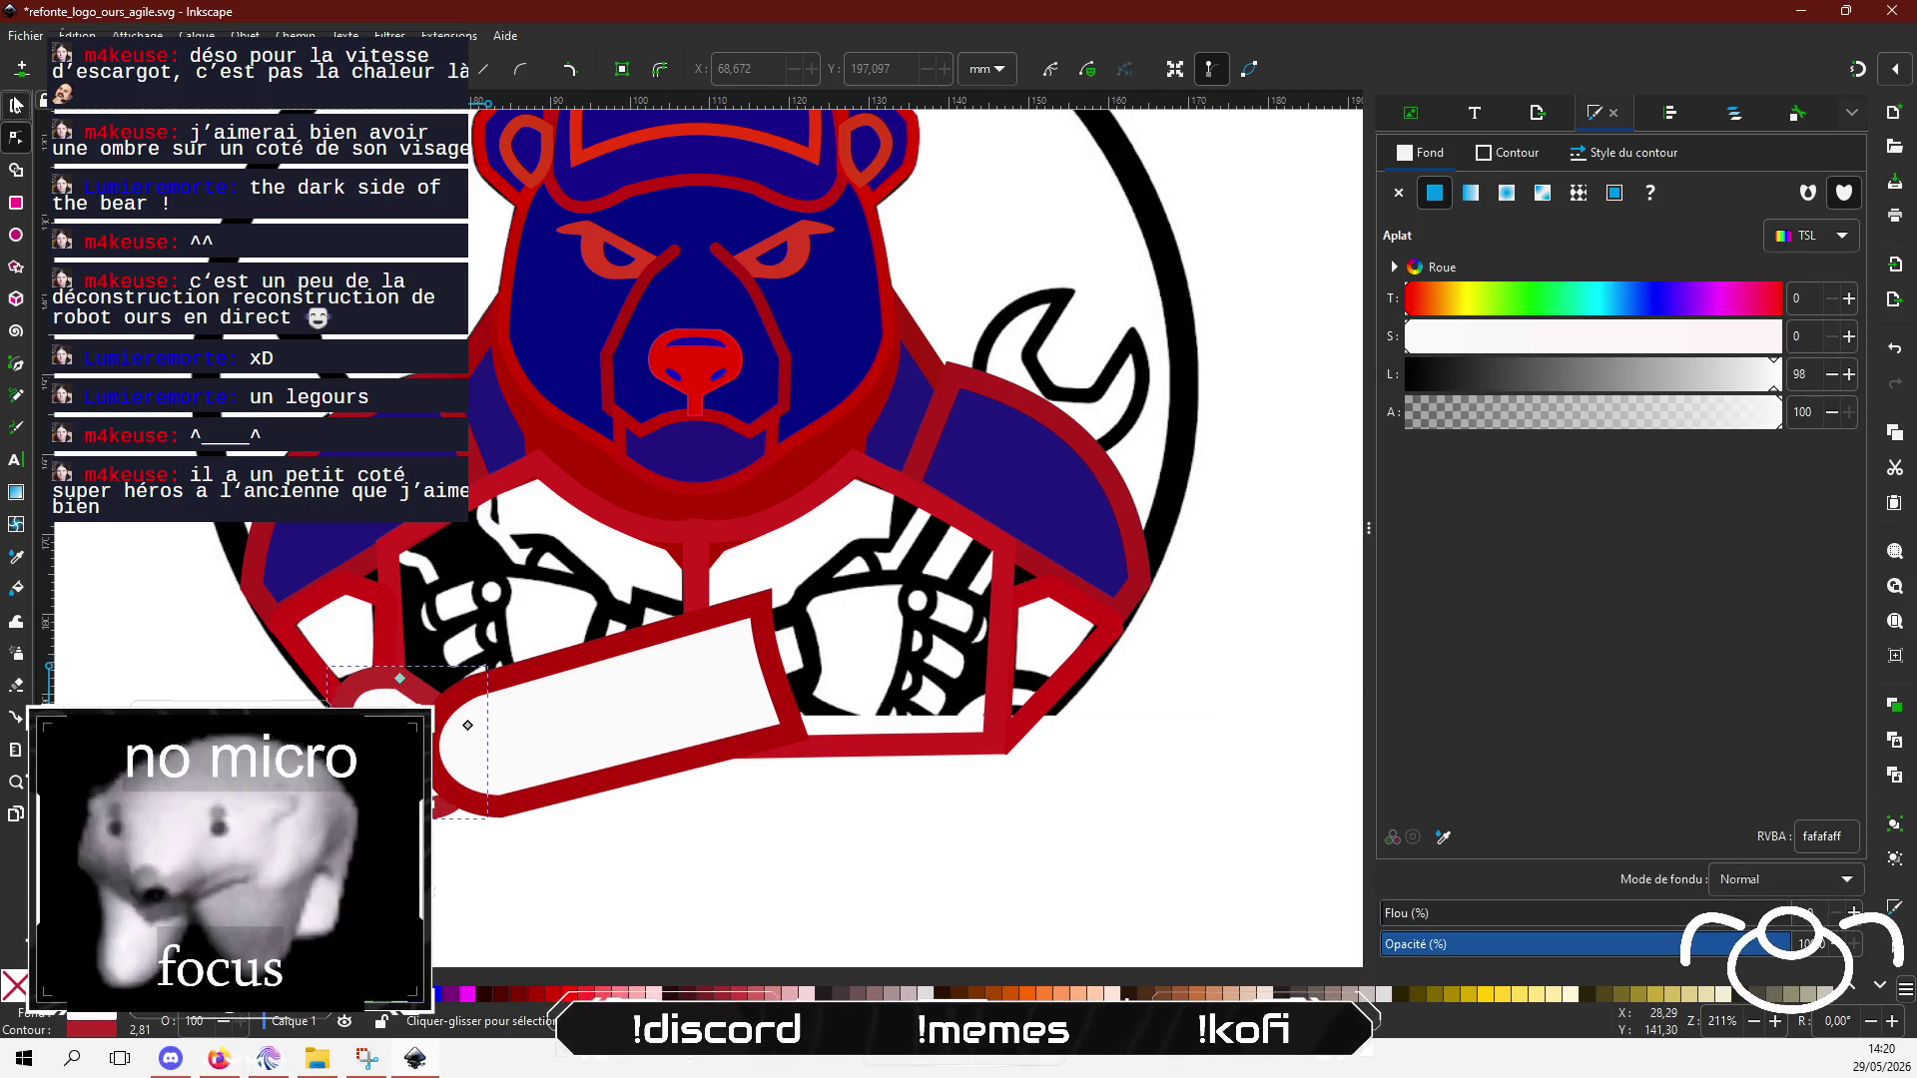
Step: Move both white forearm pieces to cross over the gears, raising the up-tilted one above the other
left_click(577, 664, "shift")
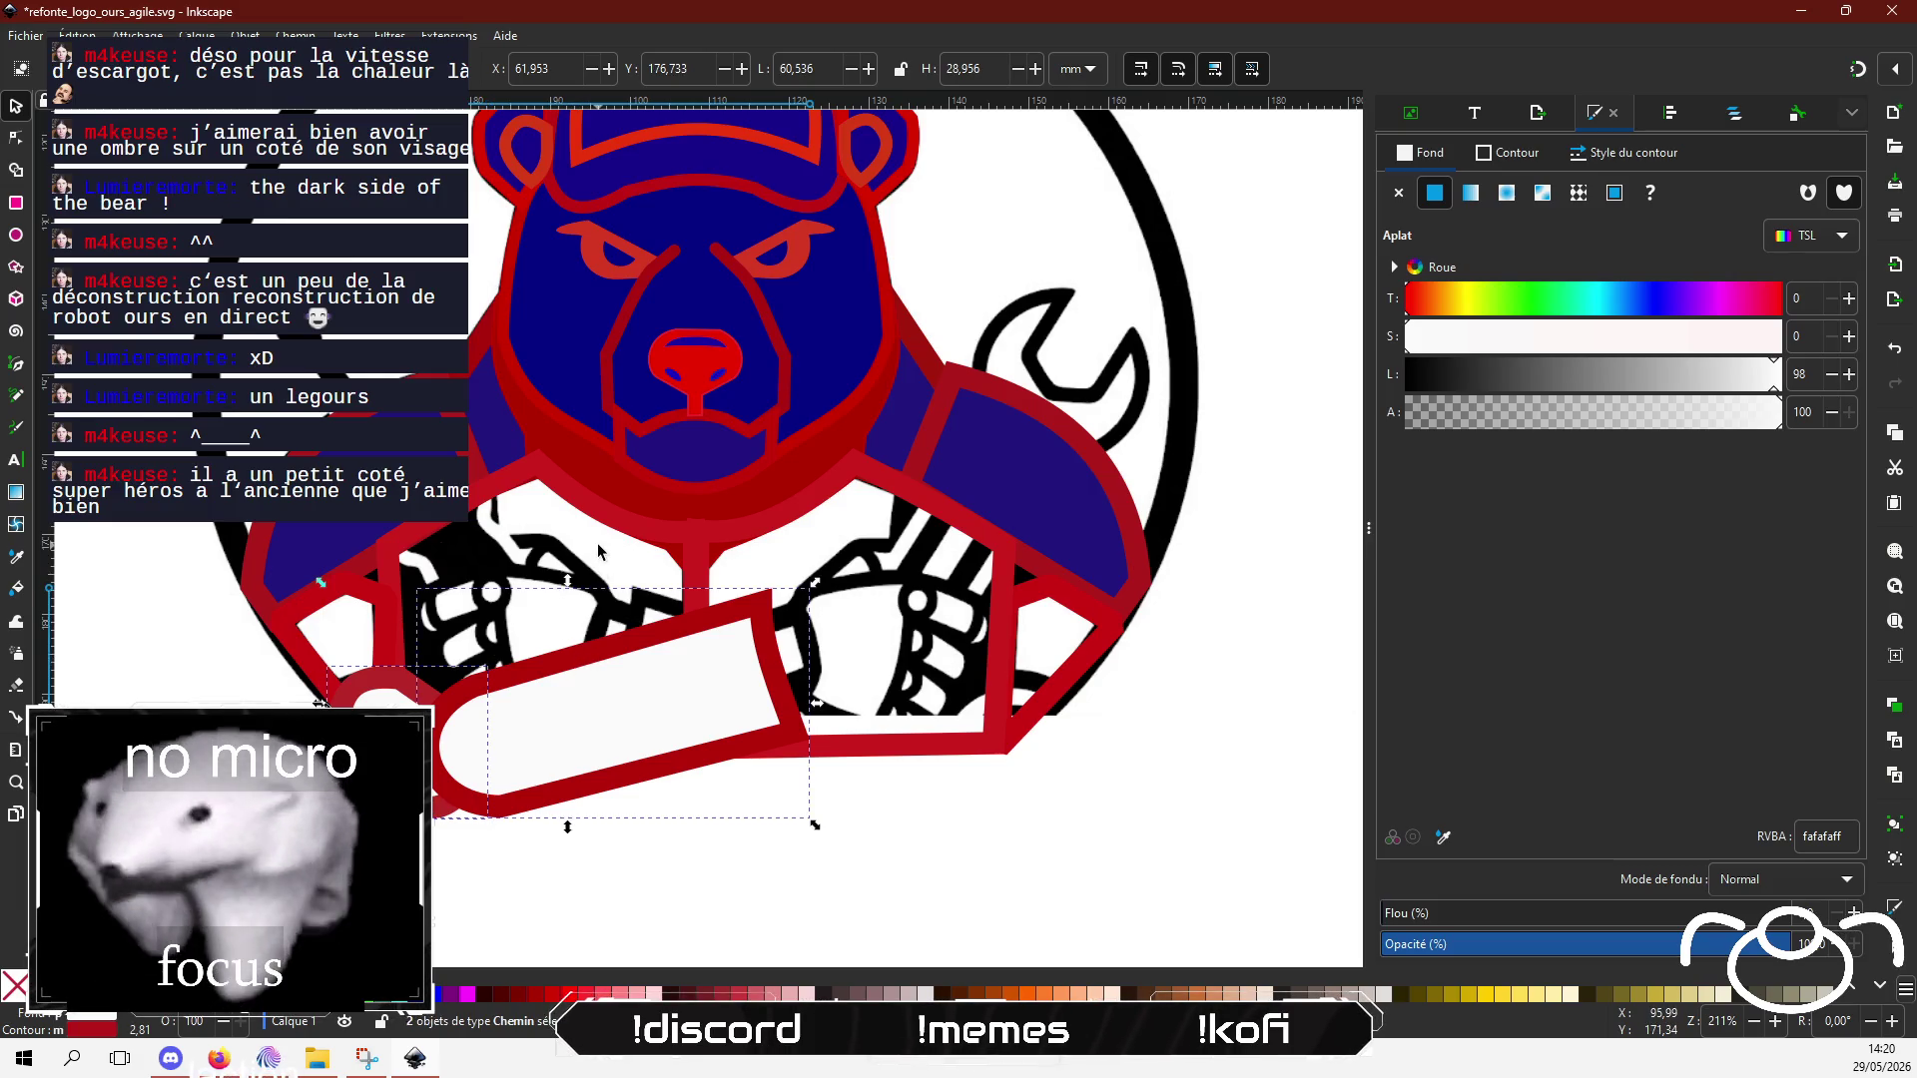
left_click_drag(599, 552, 520, 321)
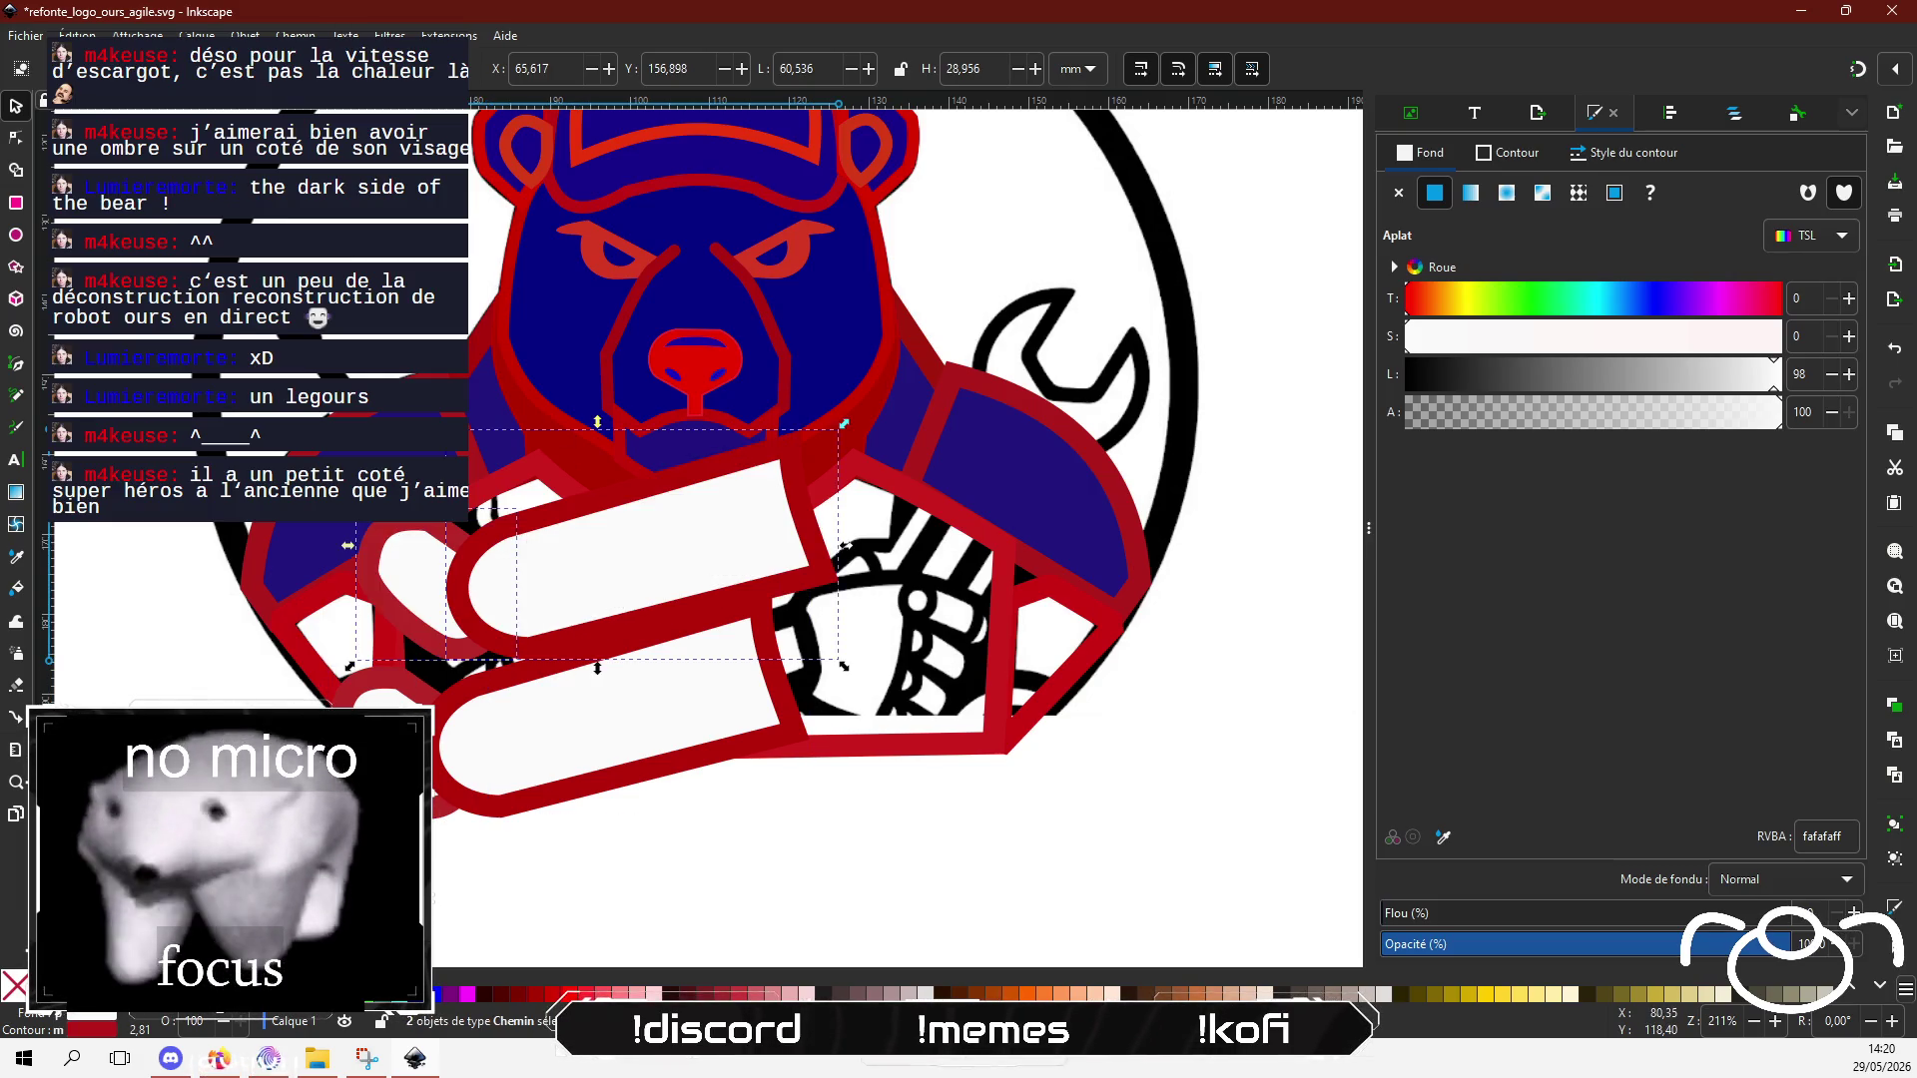
key("Page_Down")
mouse_move(602, 521)
left_mouse_down()
mouse_move(826, 713)
mouse_move(834, 667)
left_mouse_up()
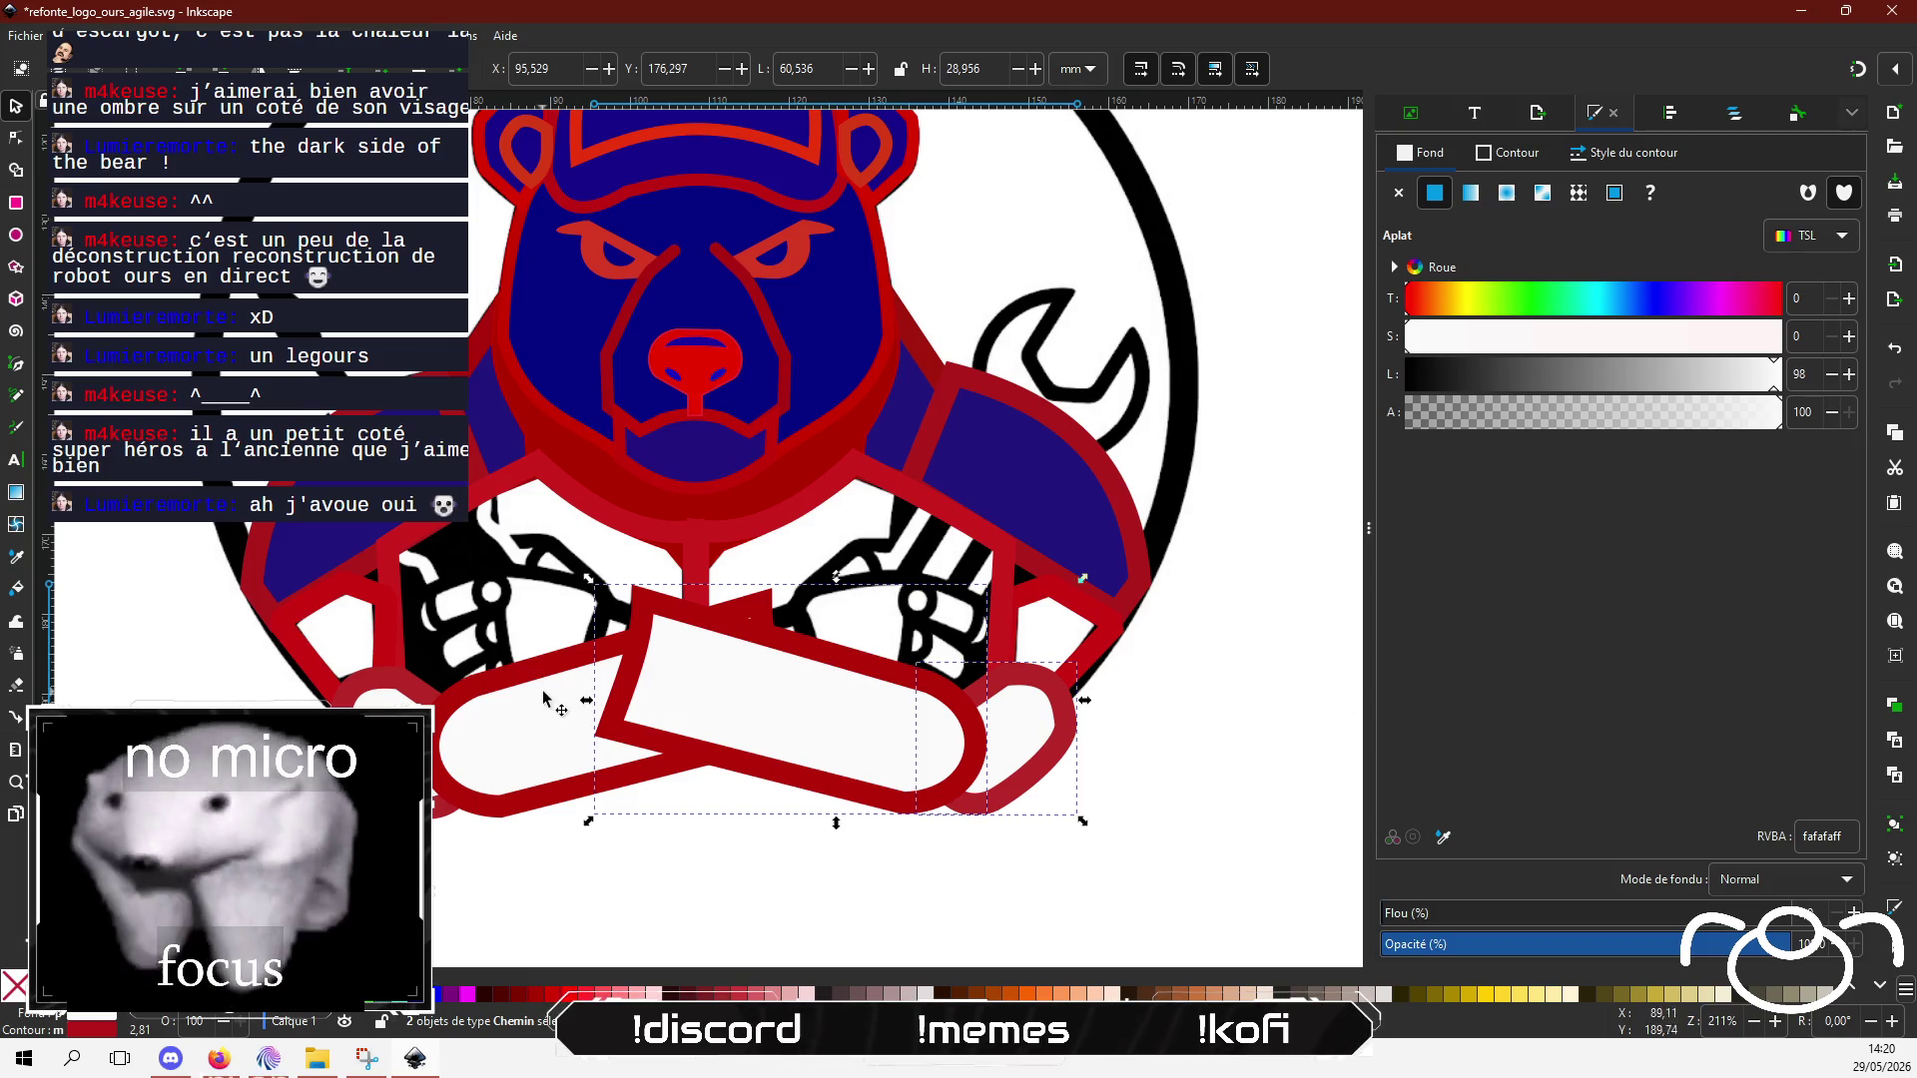
left_click_drag(544, 696, 361, 694)
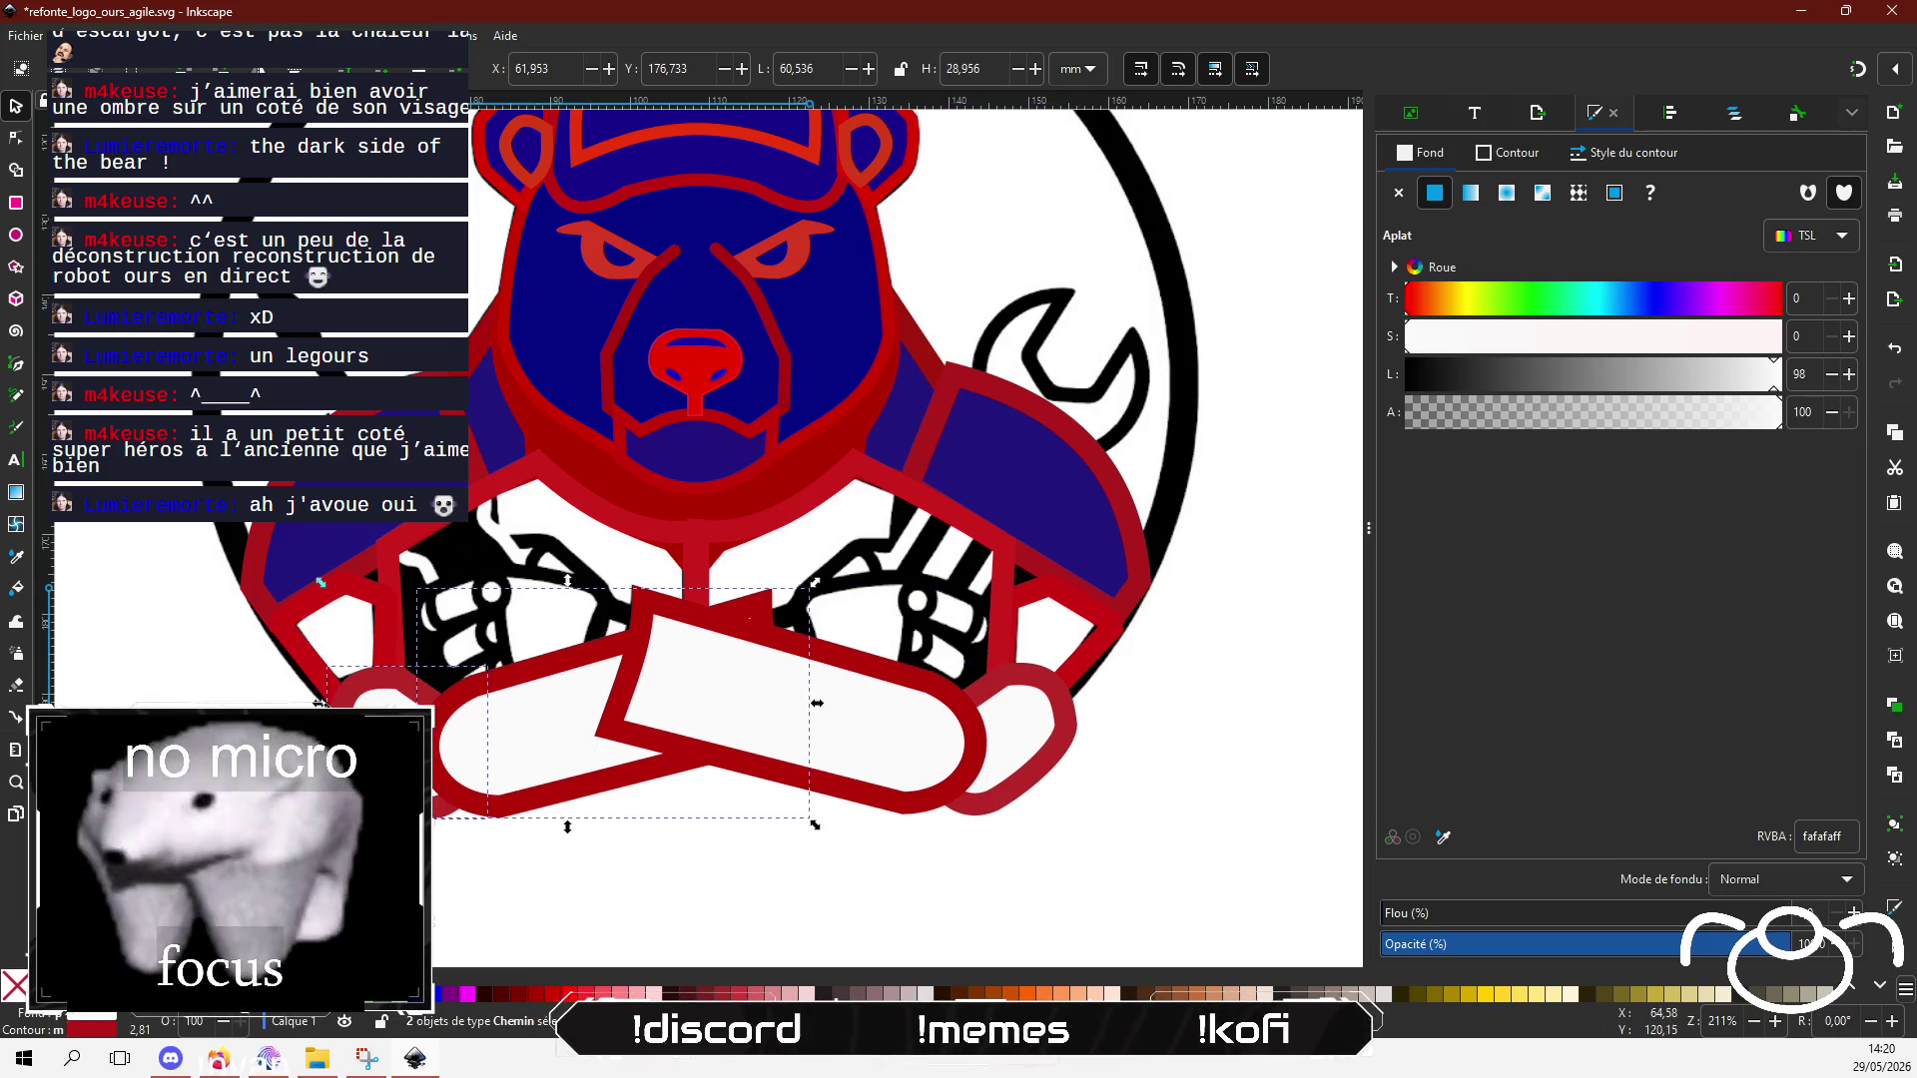
key("Page_Up")
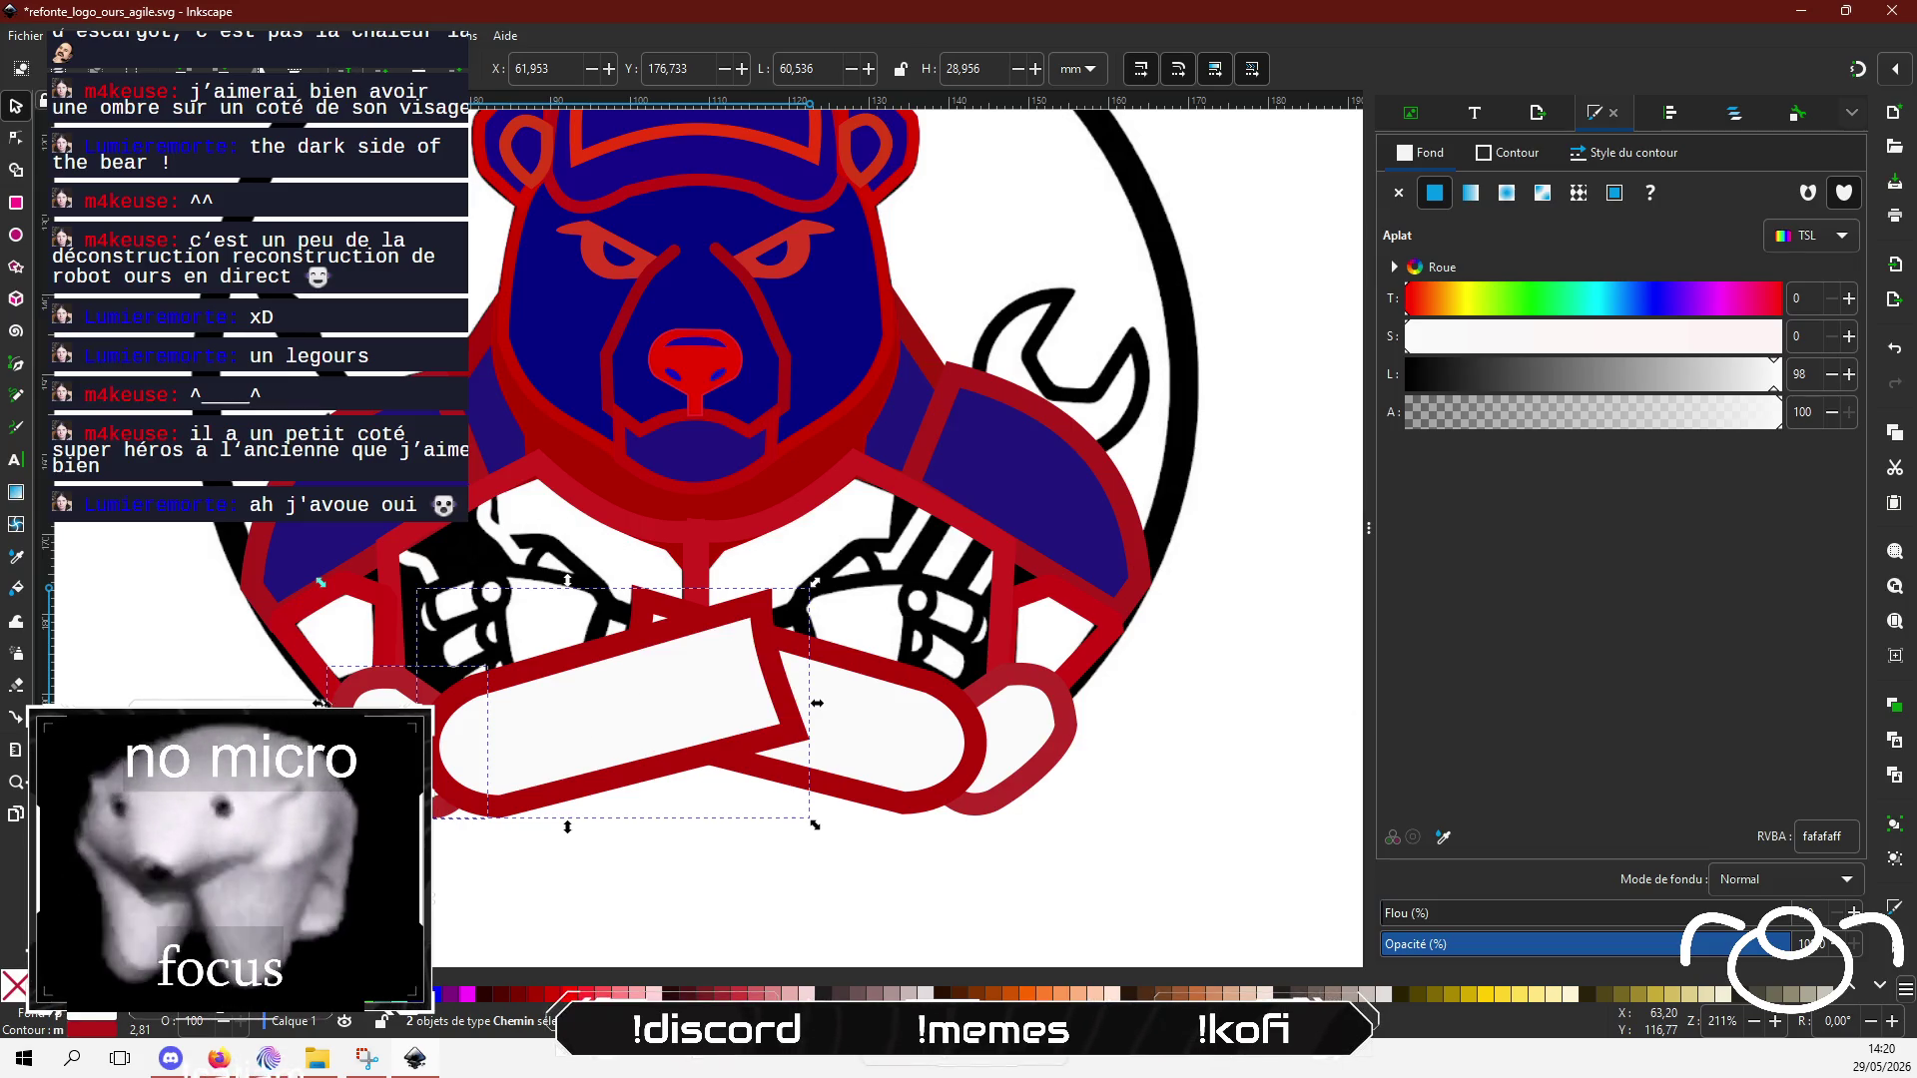
left_click(1188, 689)
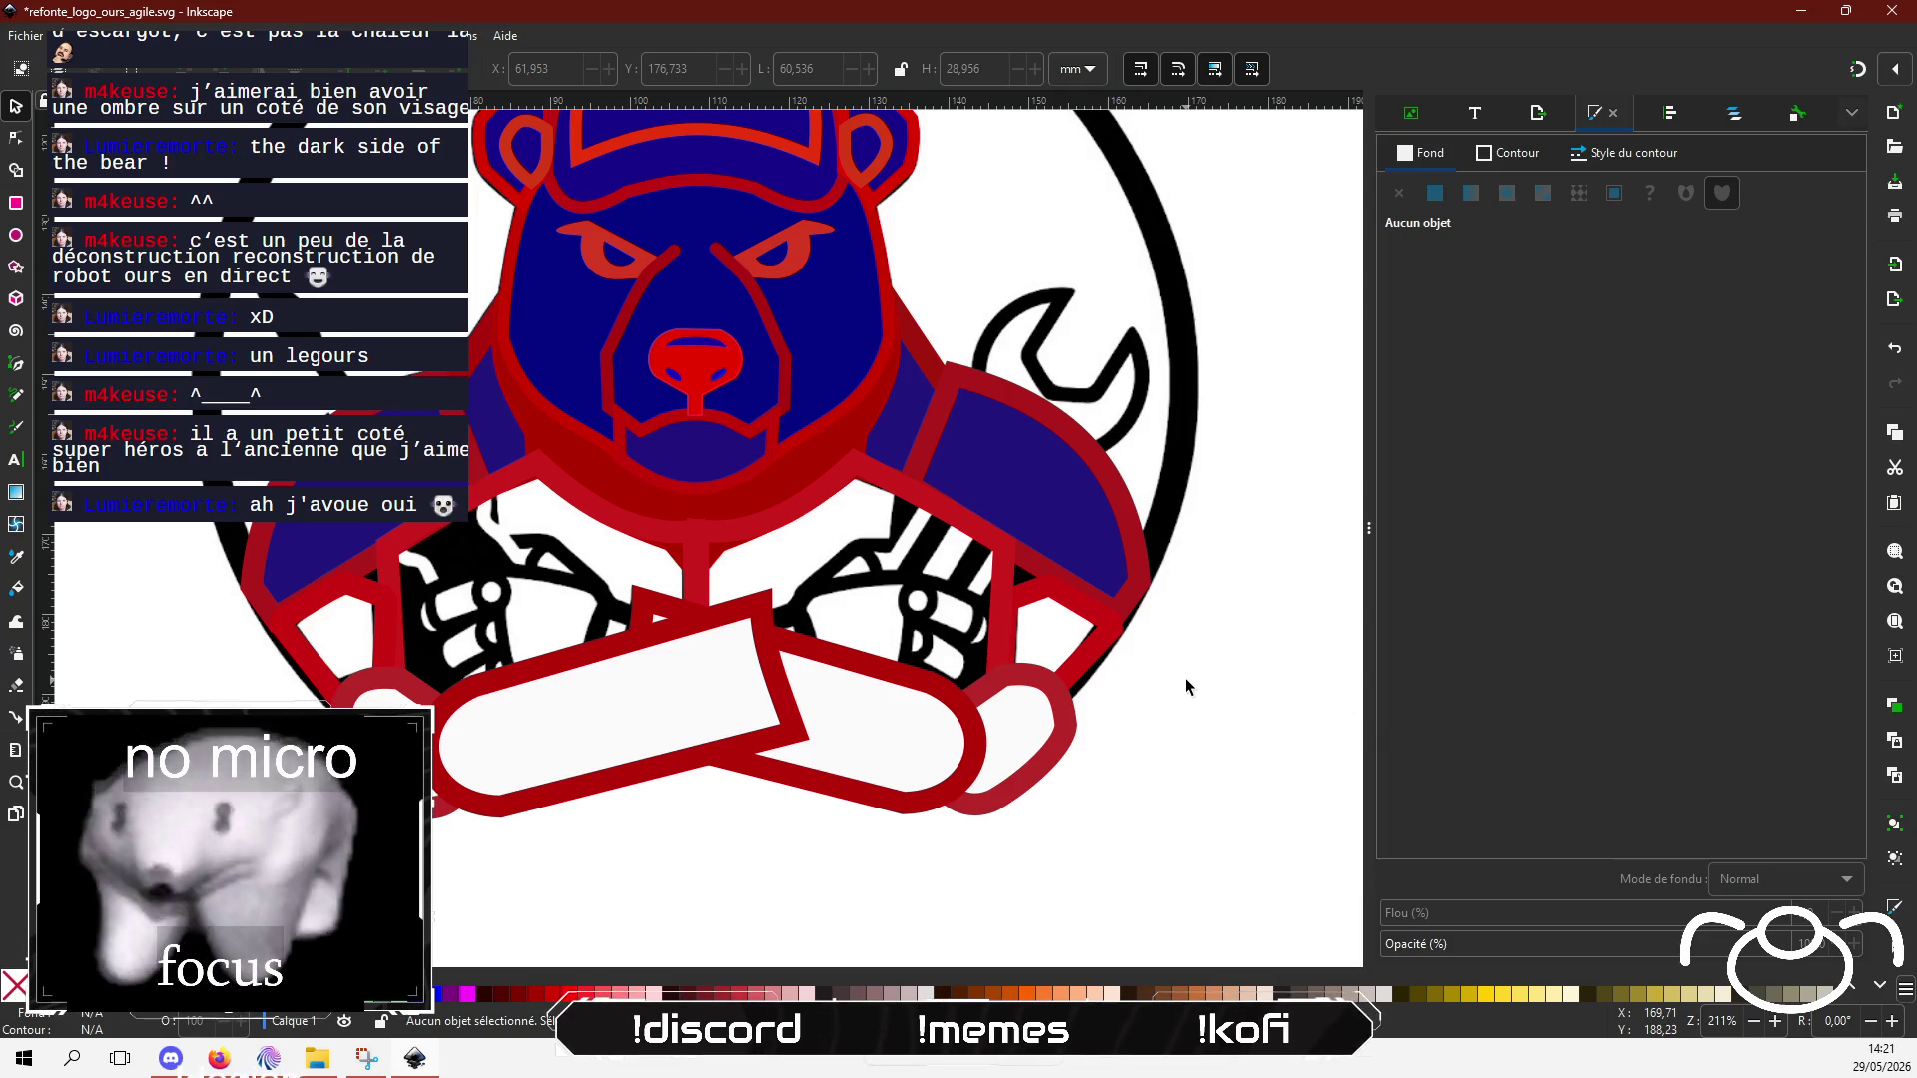
left_click(1081, 671)
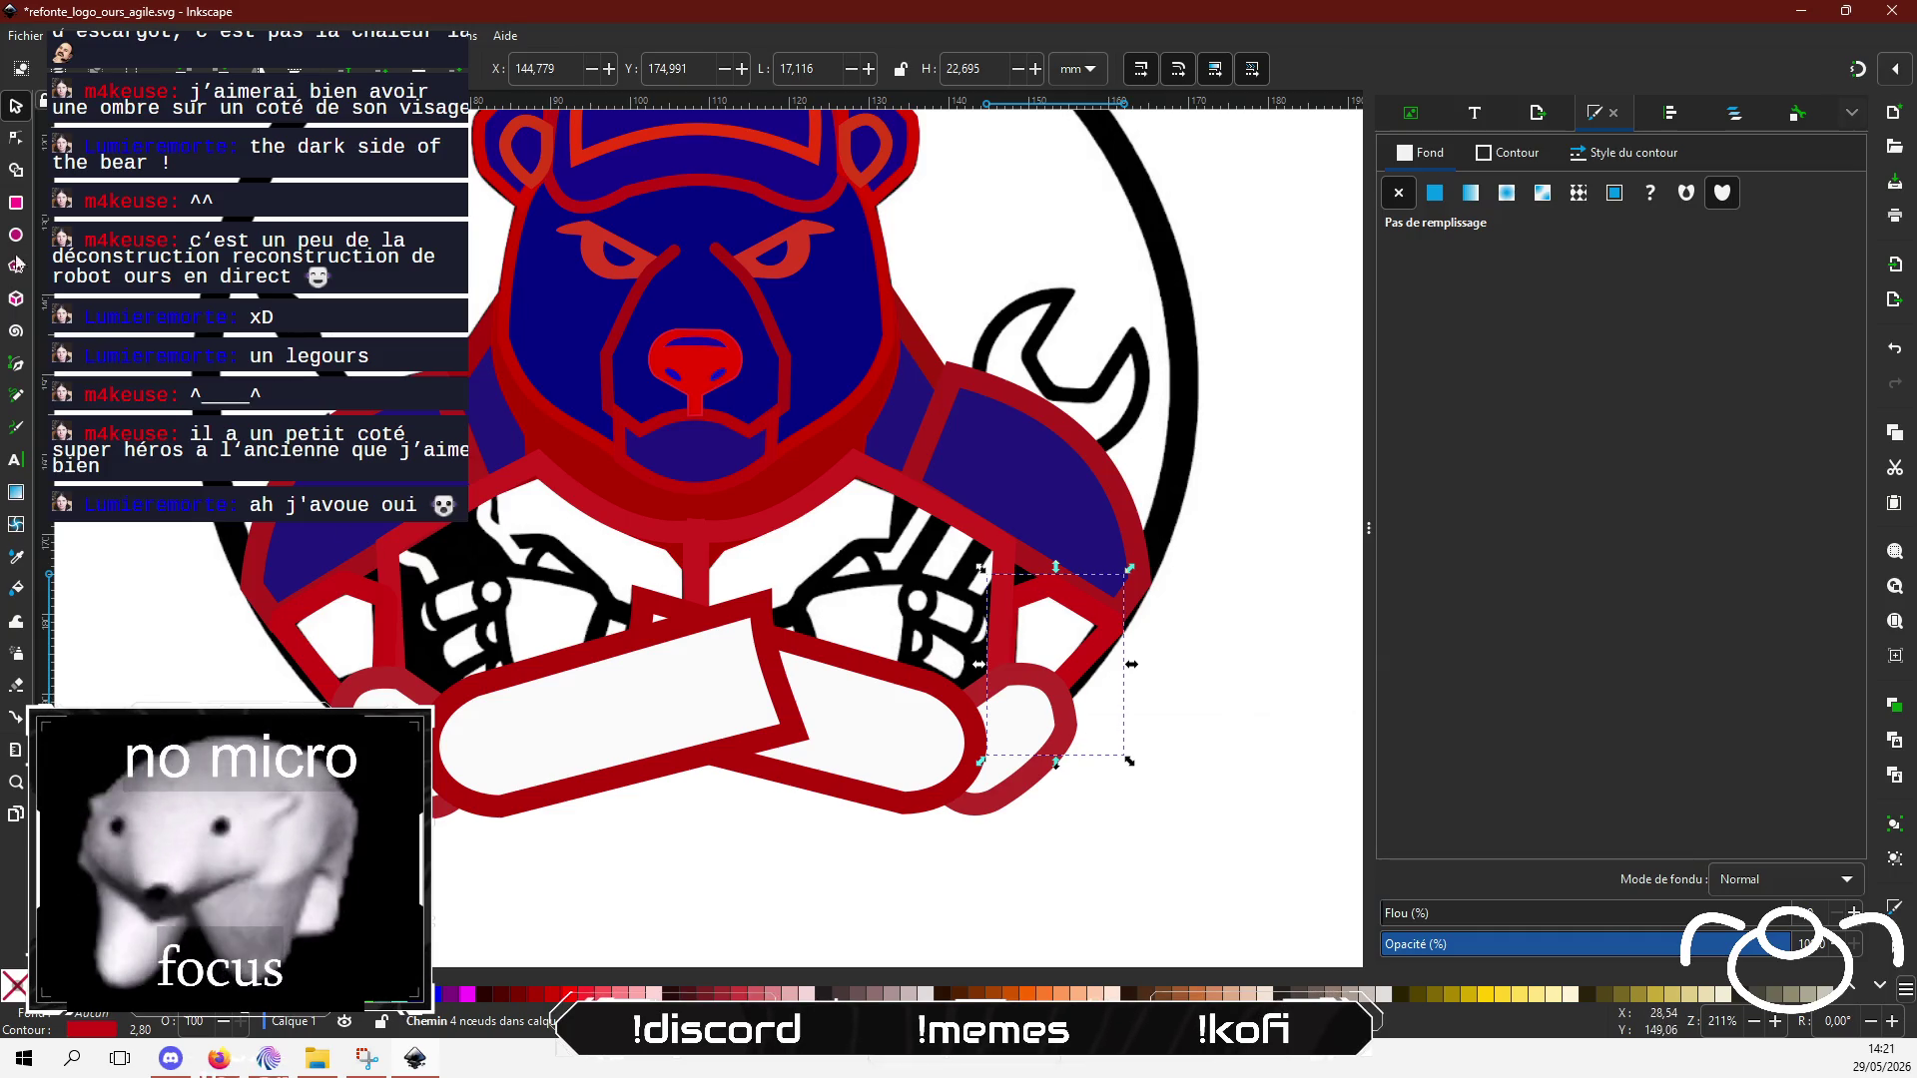
Step: Pull a corner of the right arm outline down and adjust a node on the left shoulder outline
left_click(16, 137)
mouse_move(998, 749)
left_mouse_down()
mouse_move(1038, 775)
mouse_move(1061, 740)
left_mouse_up()
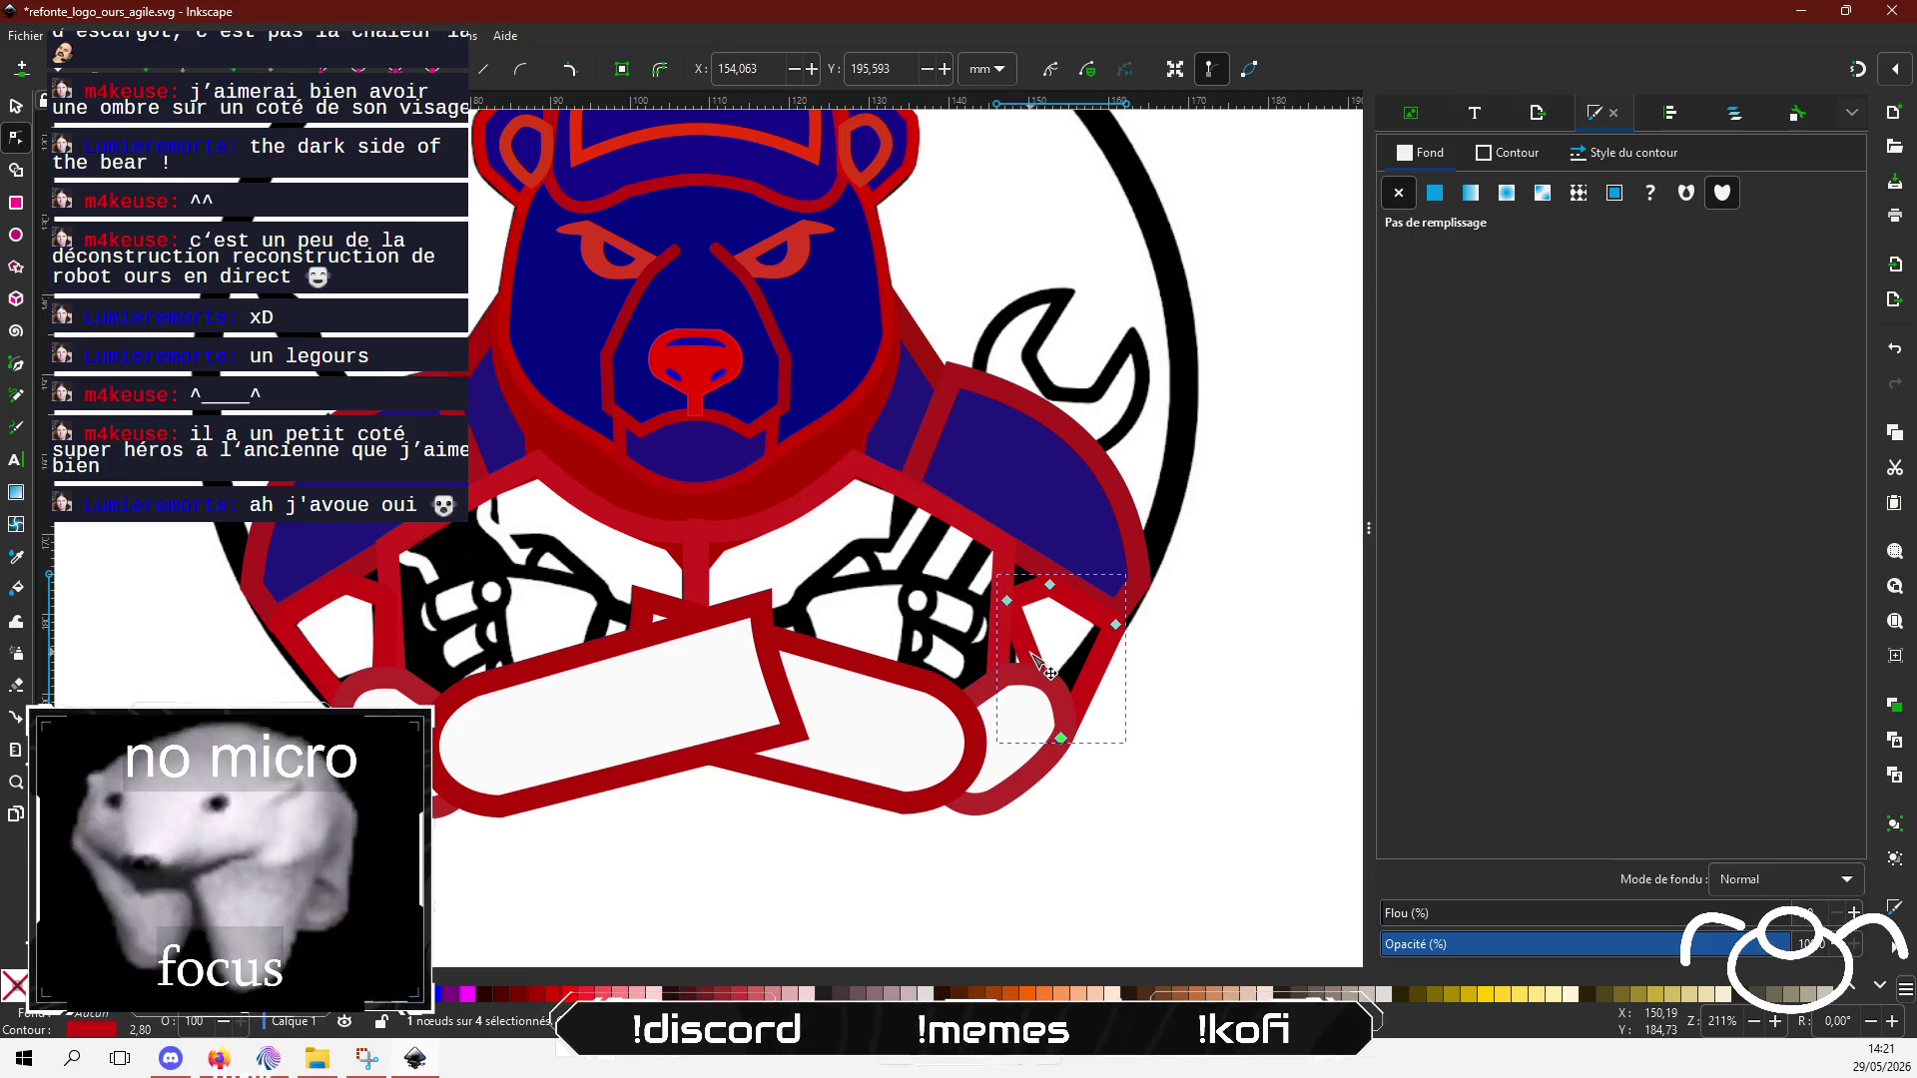
left_click(311, 679)
left_click_drag(380, 754, 382, 754)
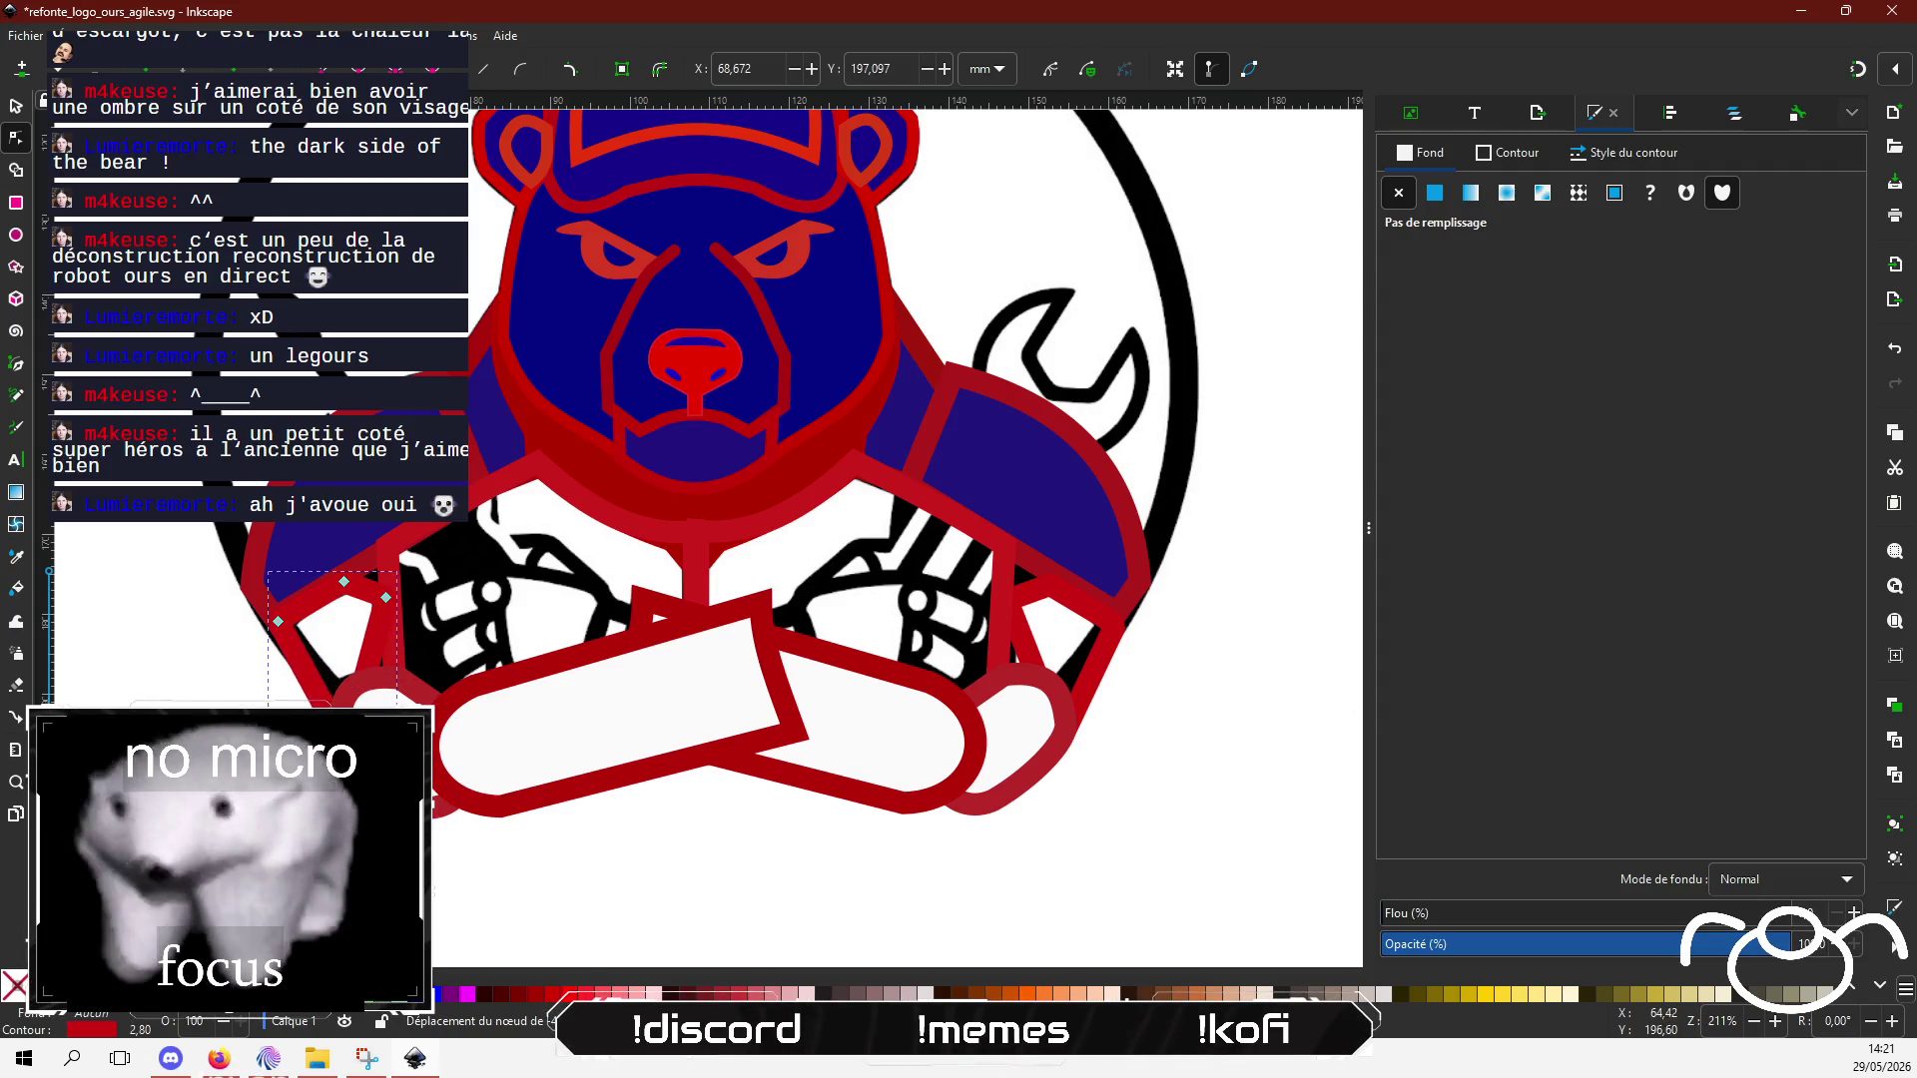
left_click(185, 692)
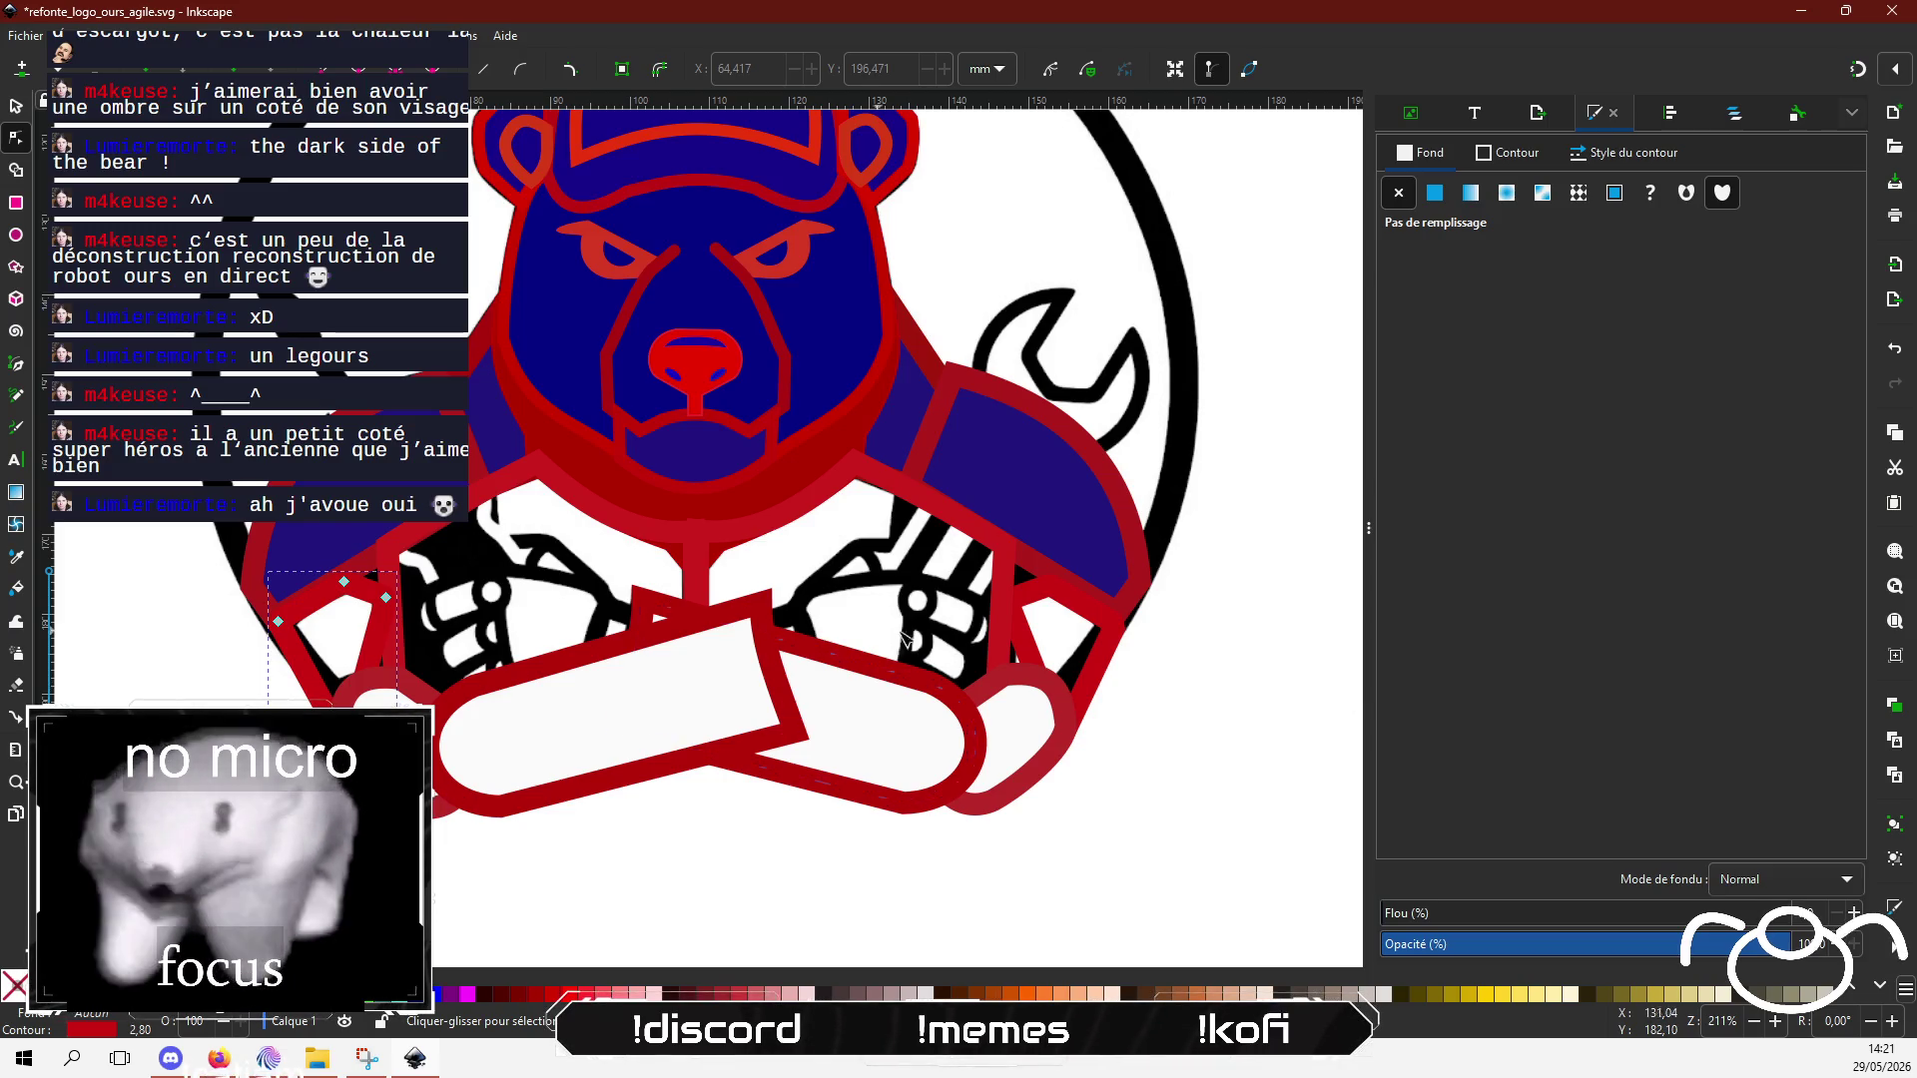
Step: Reshape the triangular right-hand outline, pulling one corner down-left and nudging another
scroll(953, 641, "up", 1, "ctrl")
left_click(1062, 669)
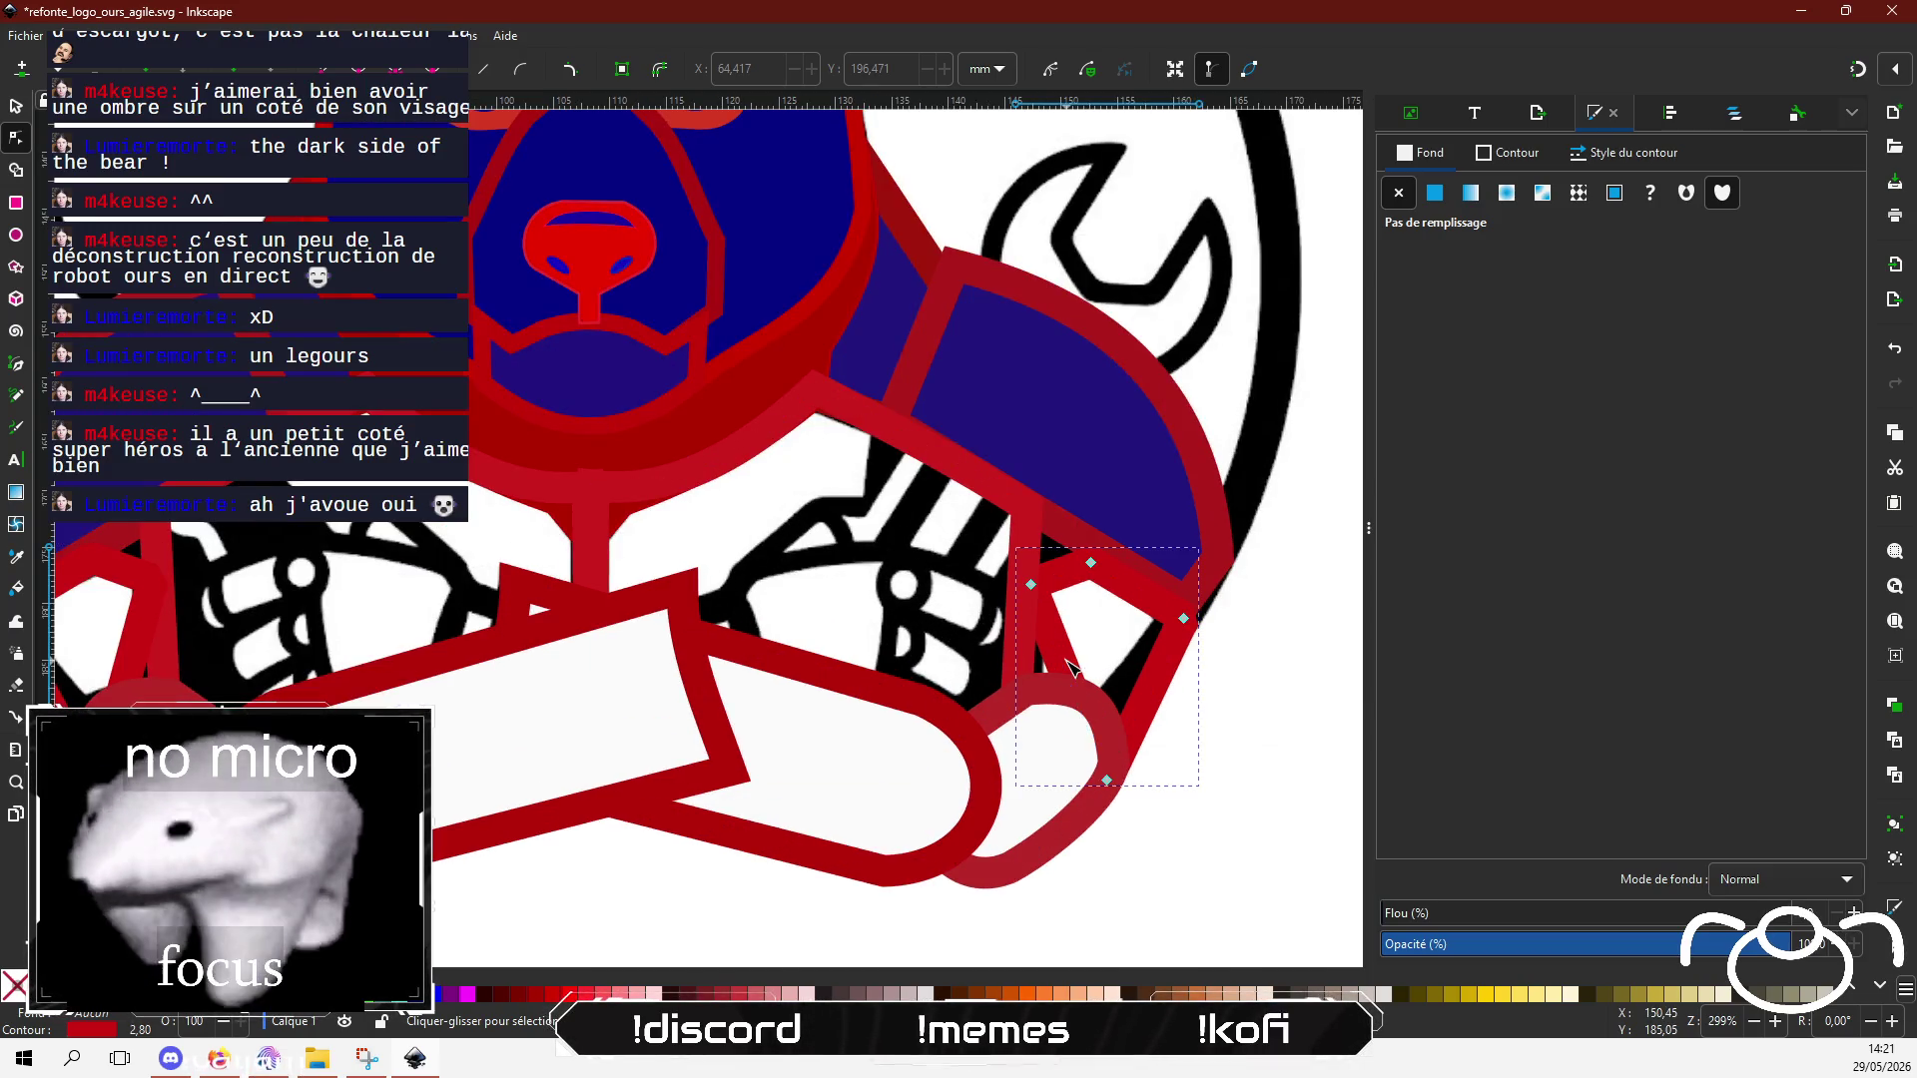
left_click(1063, 667)
left_click_drag(1061, 667, 1027, 713)
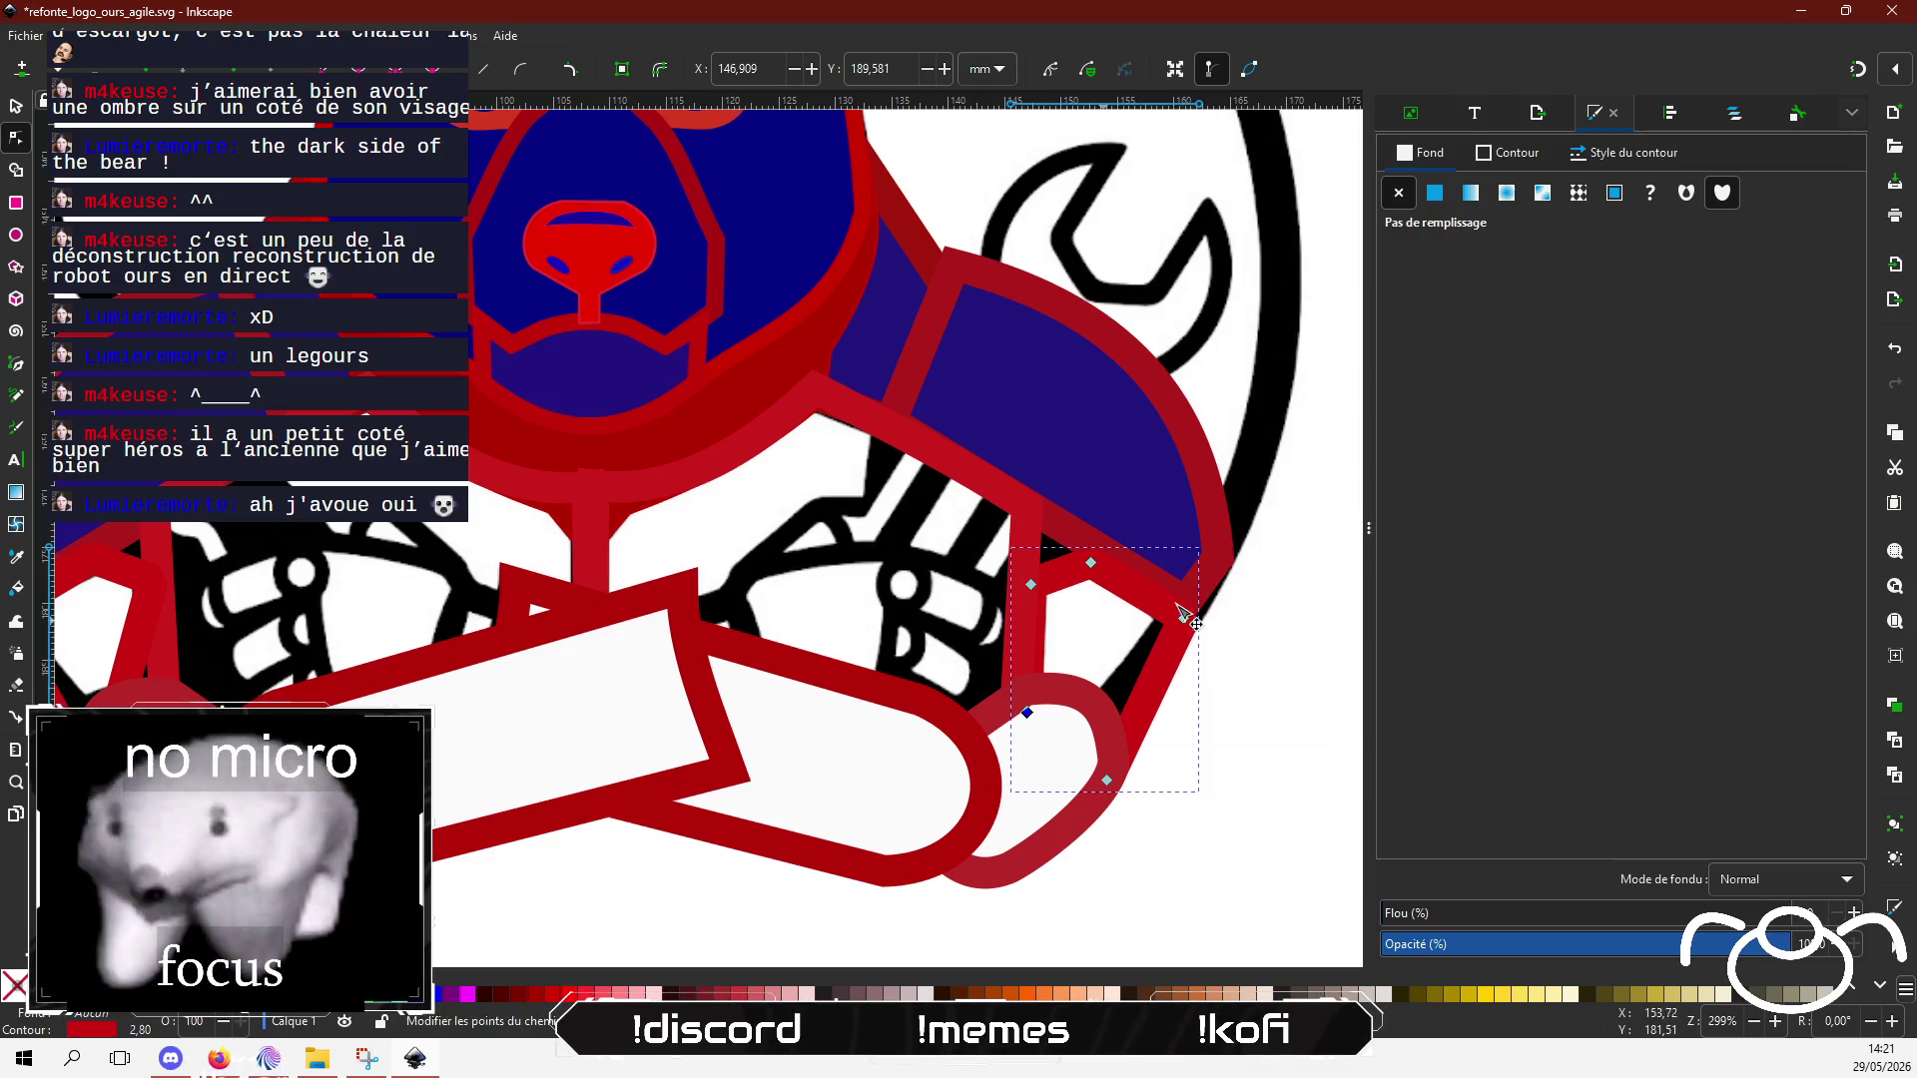
left_click_drag(1183, 618, 1173, 614)
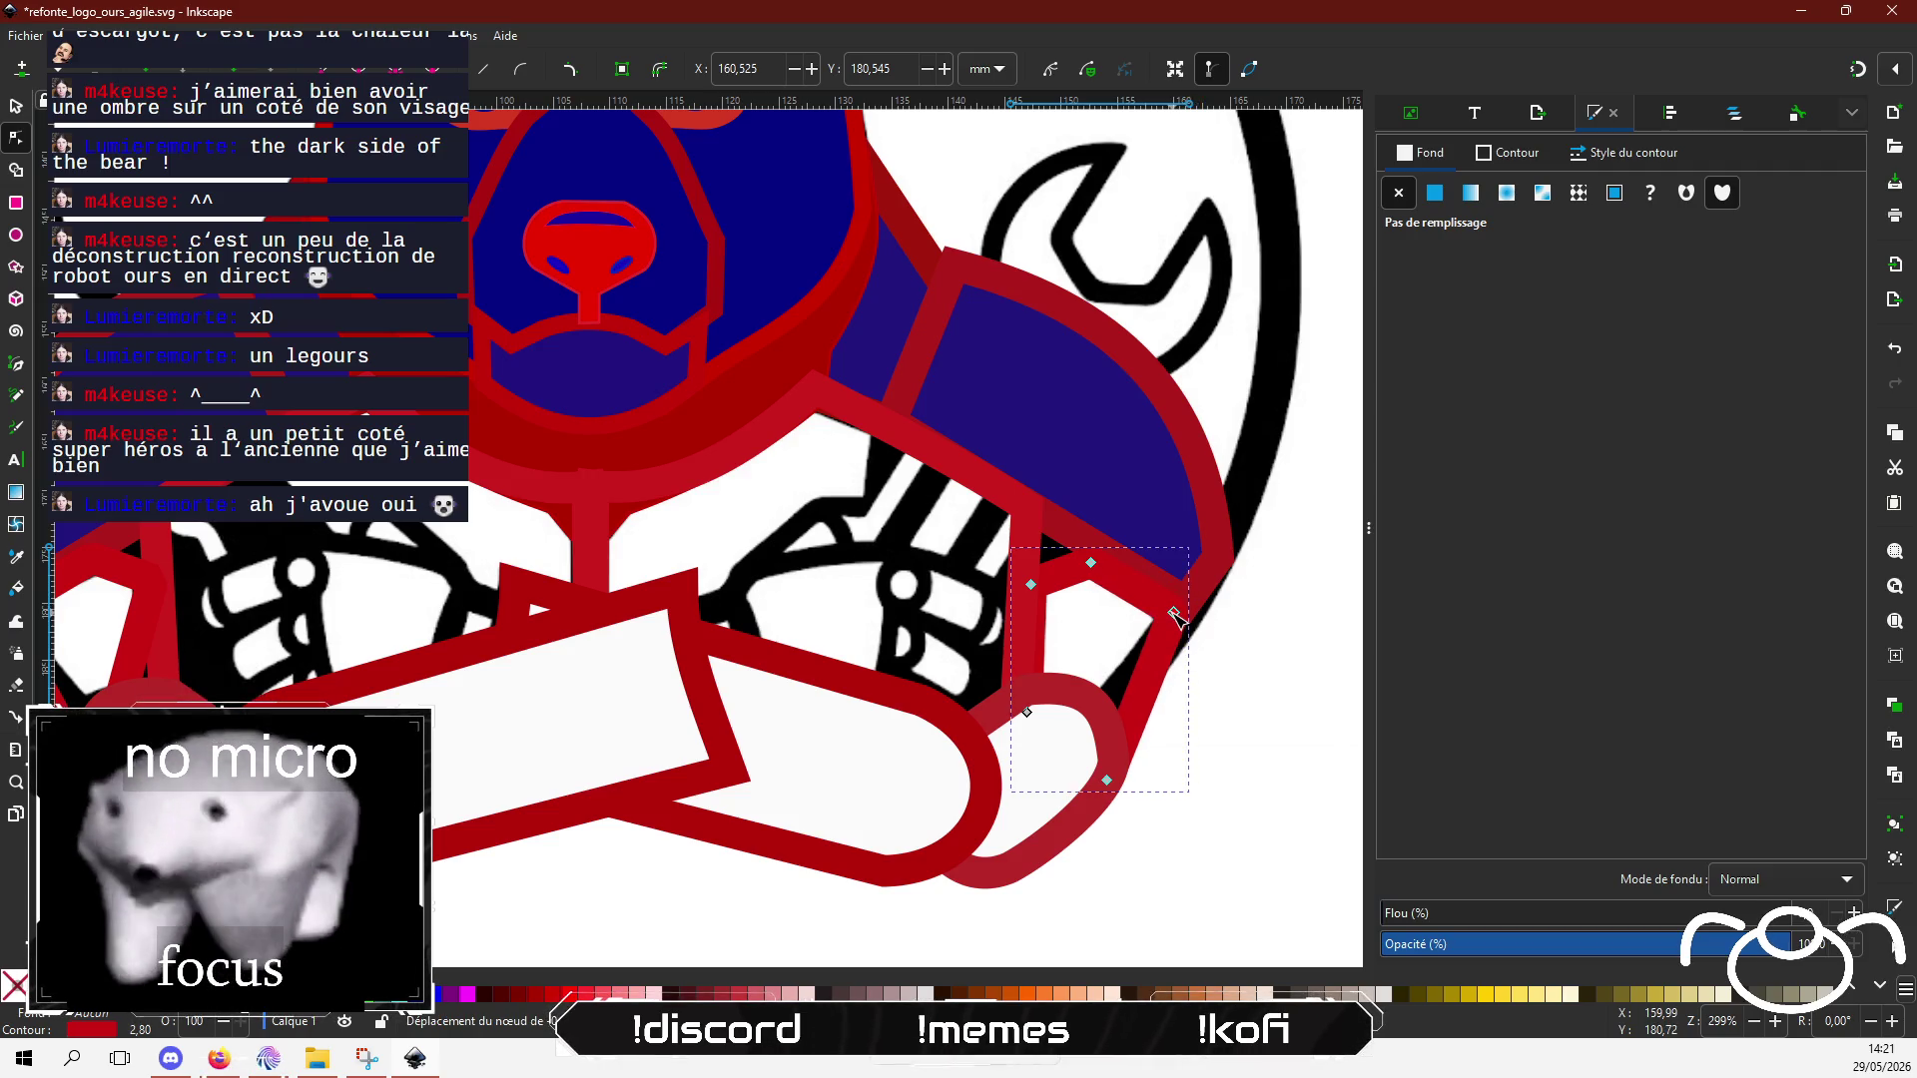
Step: Pull a node of the left red arm outline down onto the crossed forearm
scroll(872, 664, "left", 3)
scroll(872, 663, "left", 2)
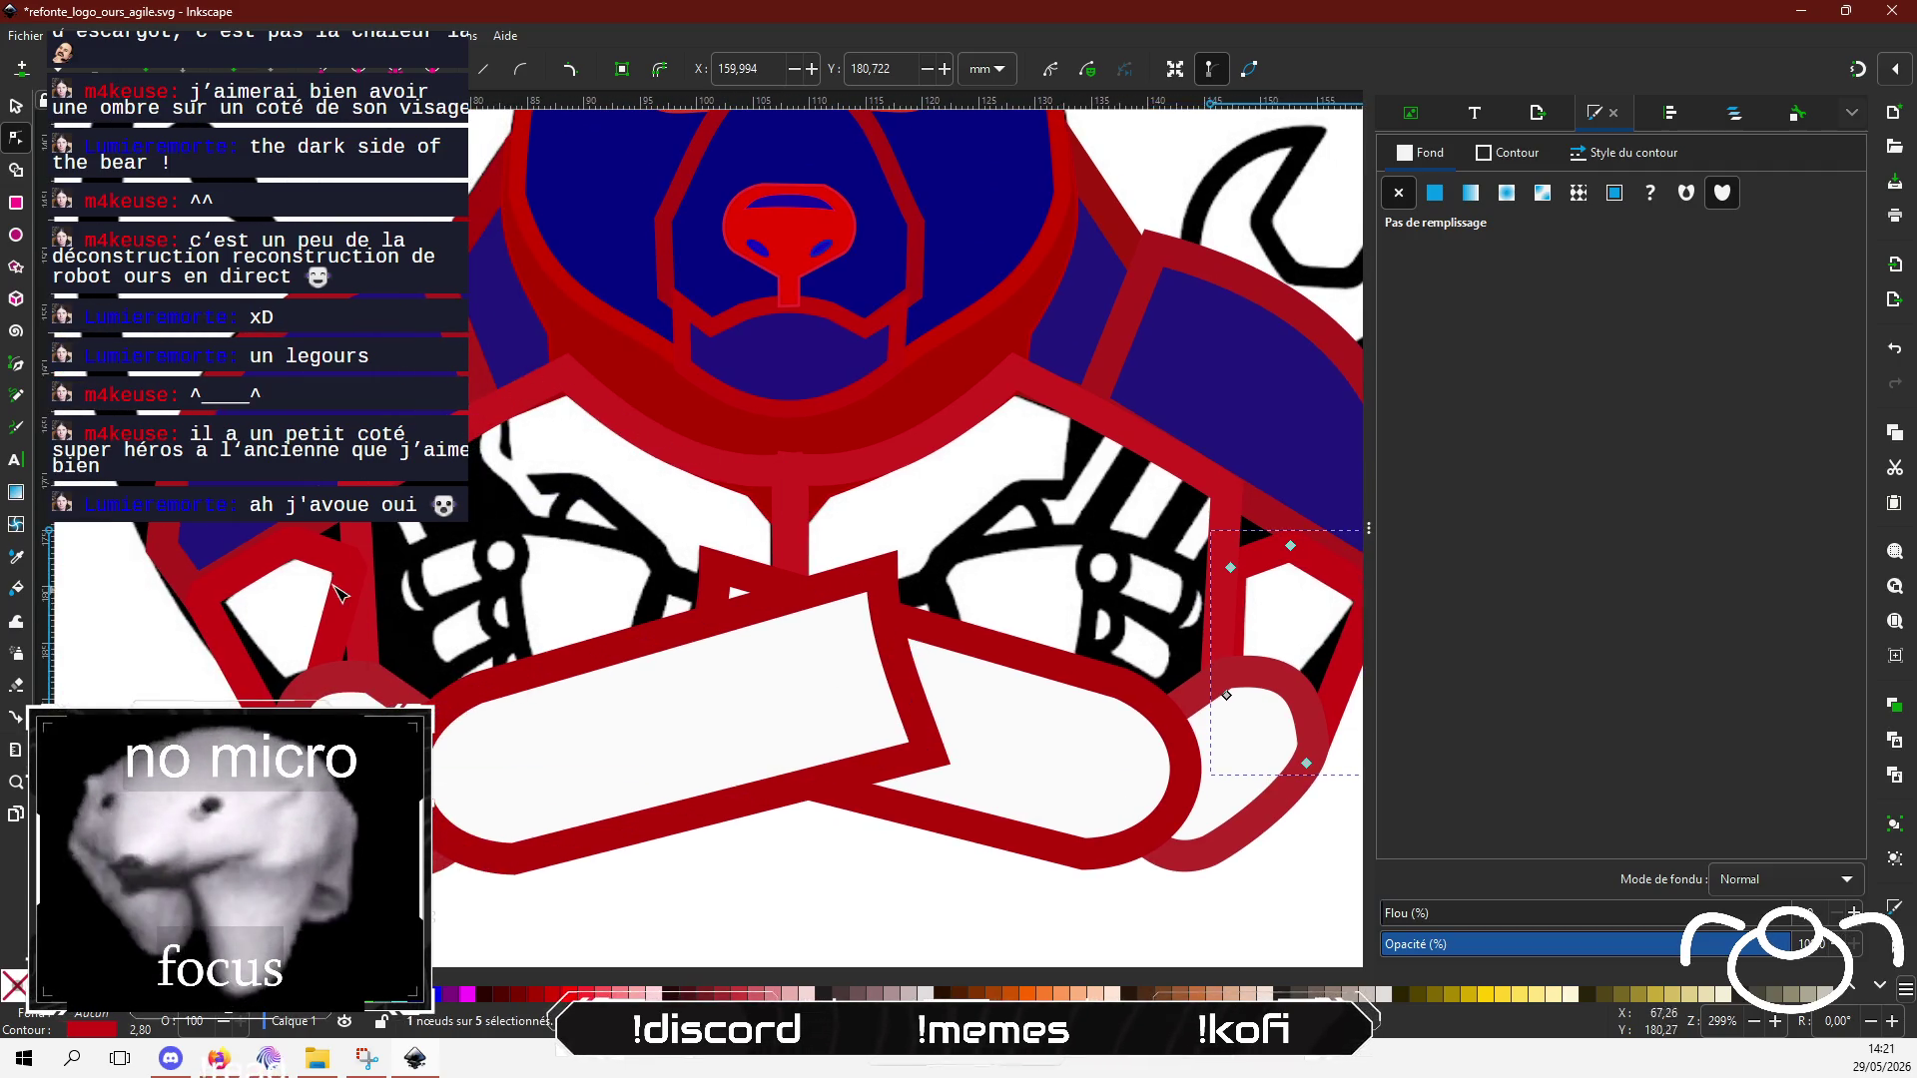
scroll(436, 651, "right", 2)
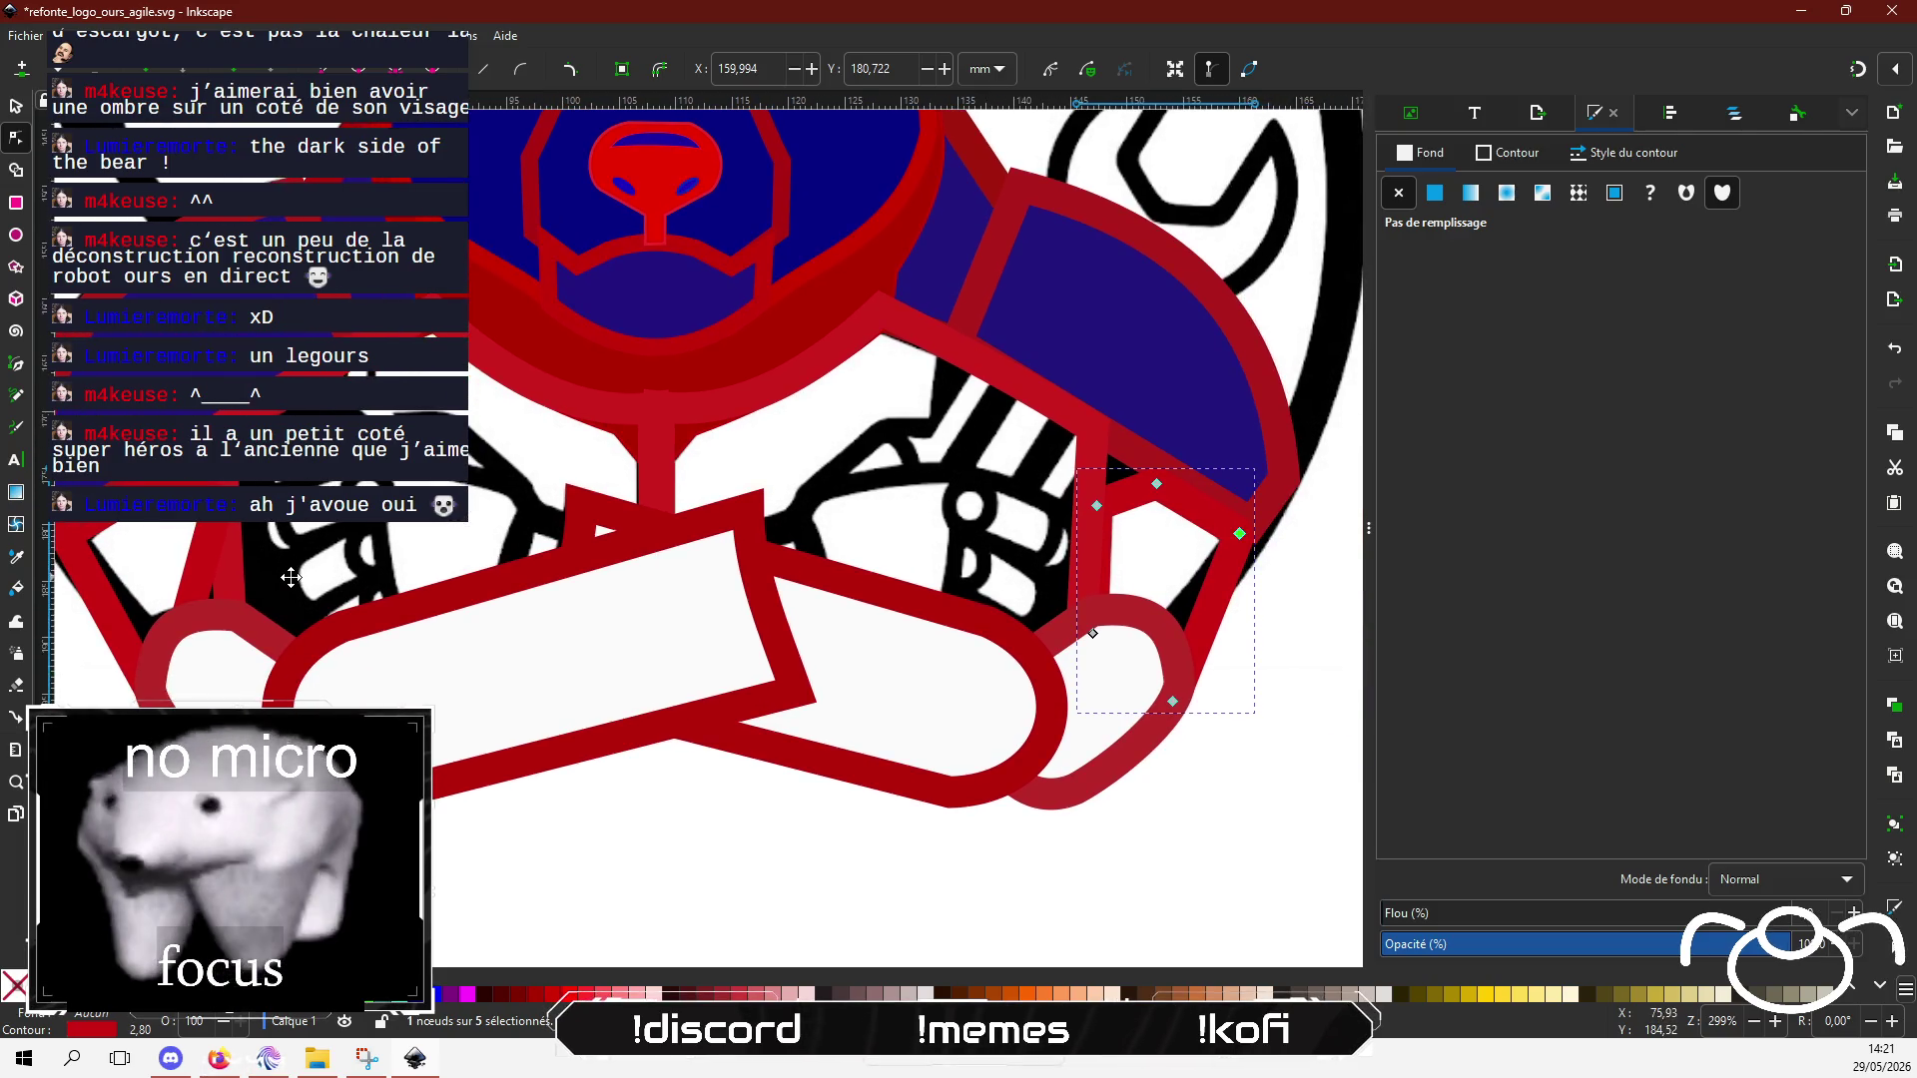
scroll(333, 563, "down", 2)
left_click(190, 637)
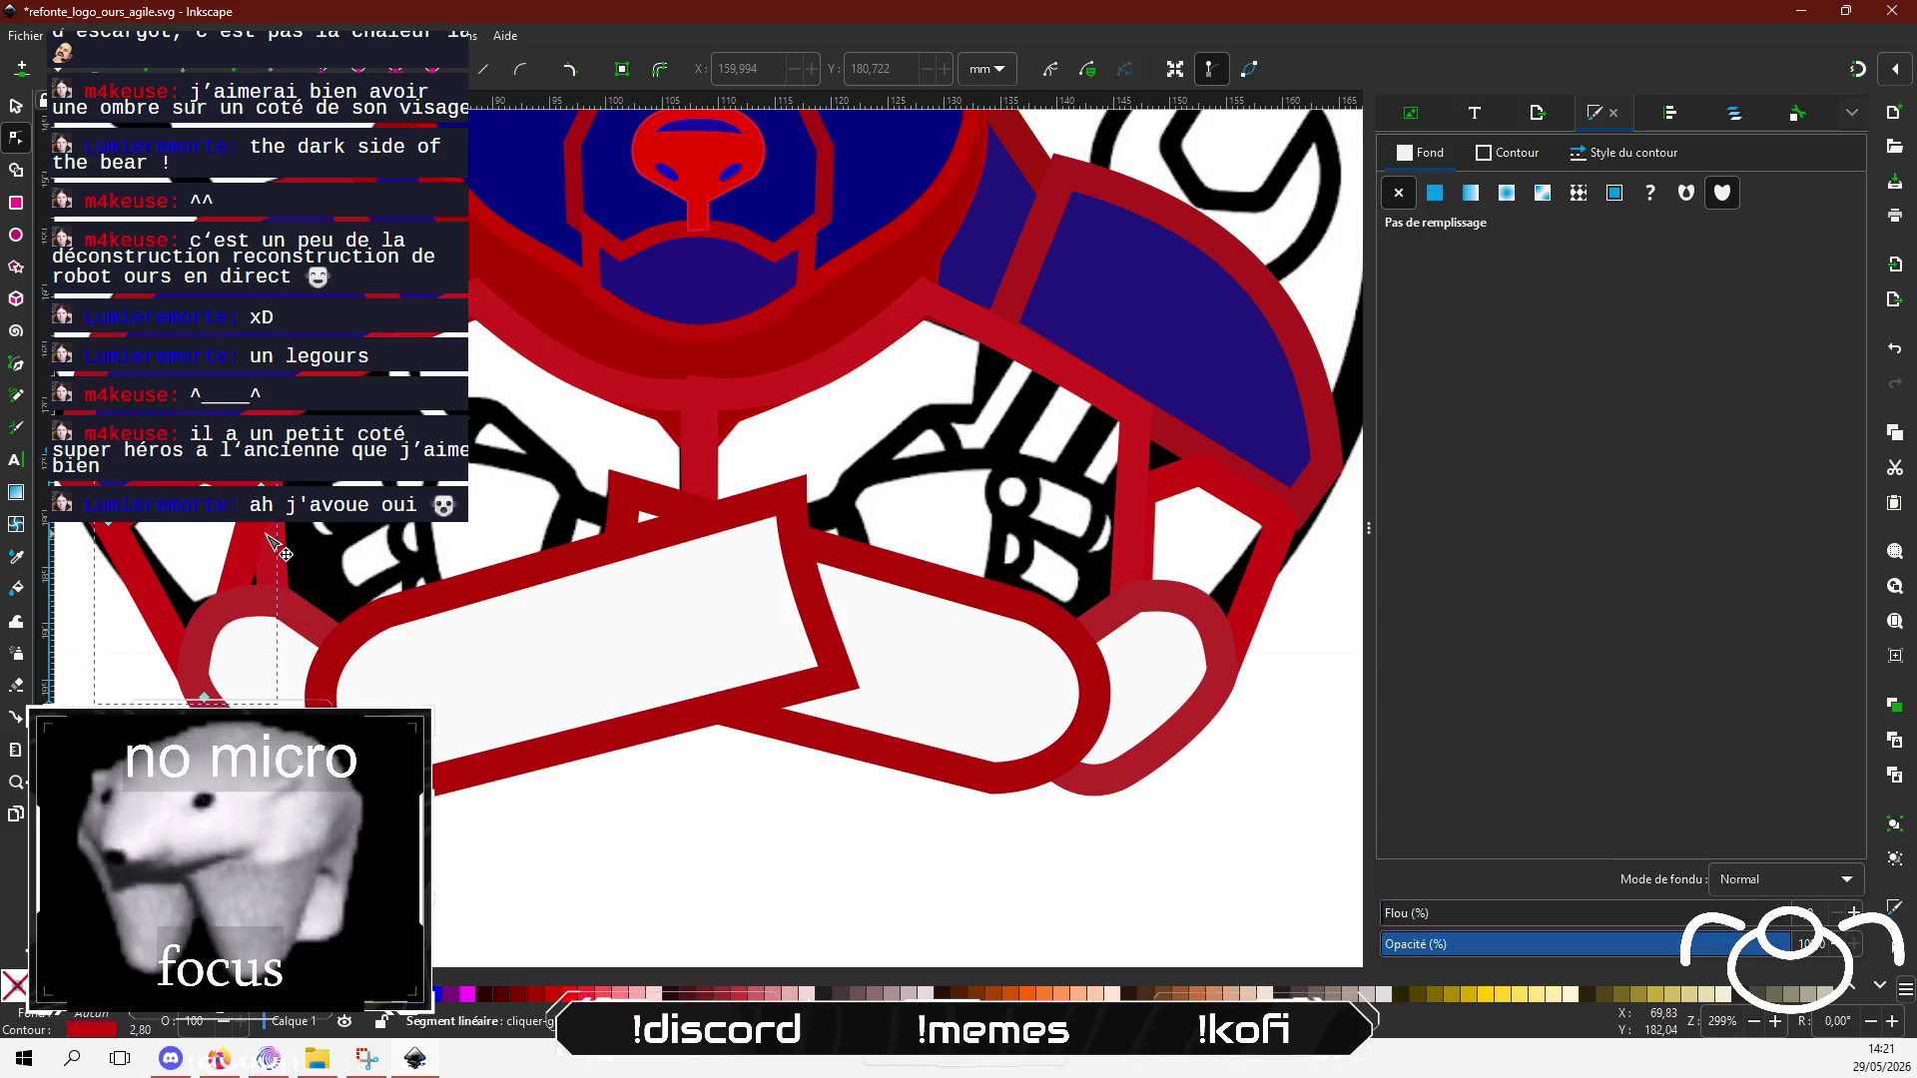
left_click_drag(253, 545, 264, 586)
key("Escape")
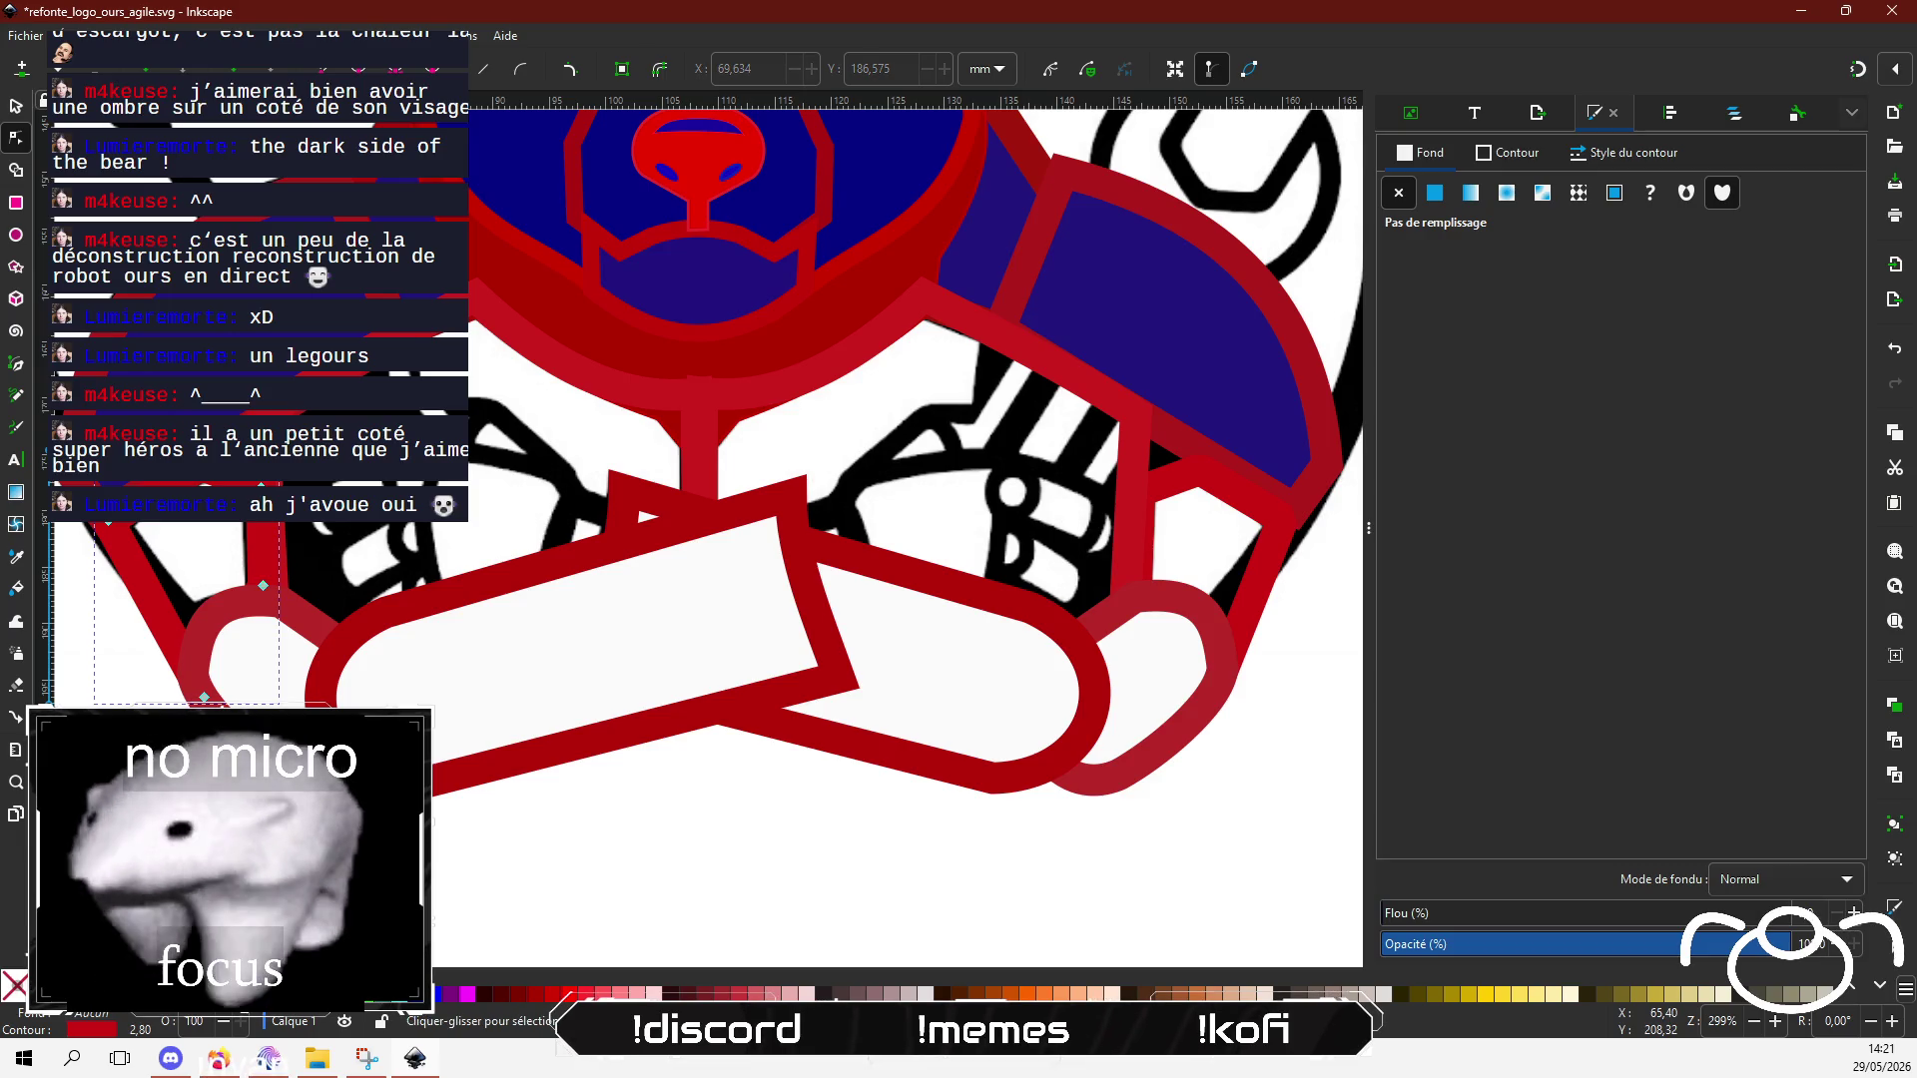
key("Escape")
scroll(629, 812, "down", 1)
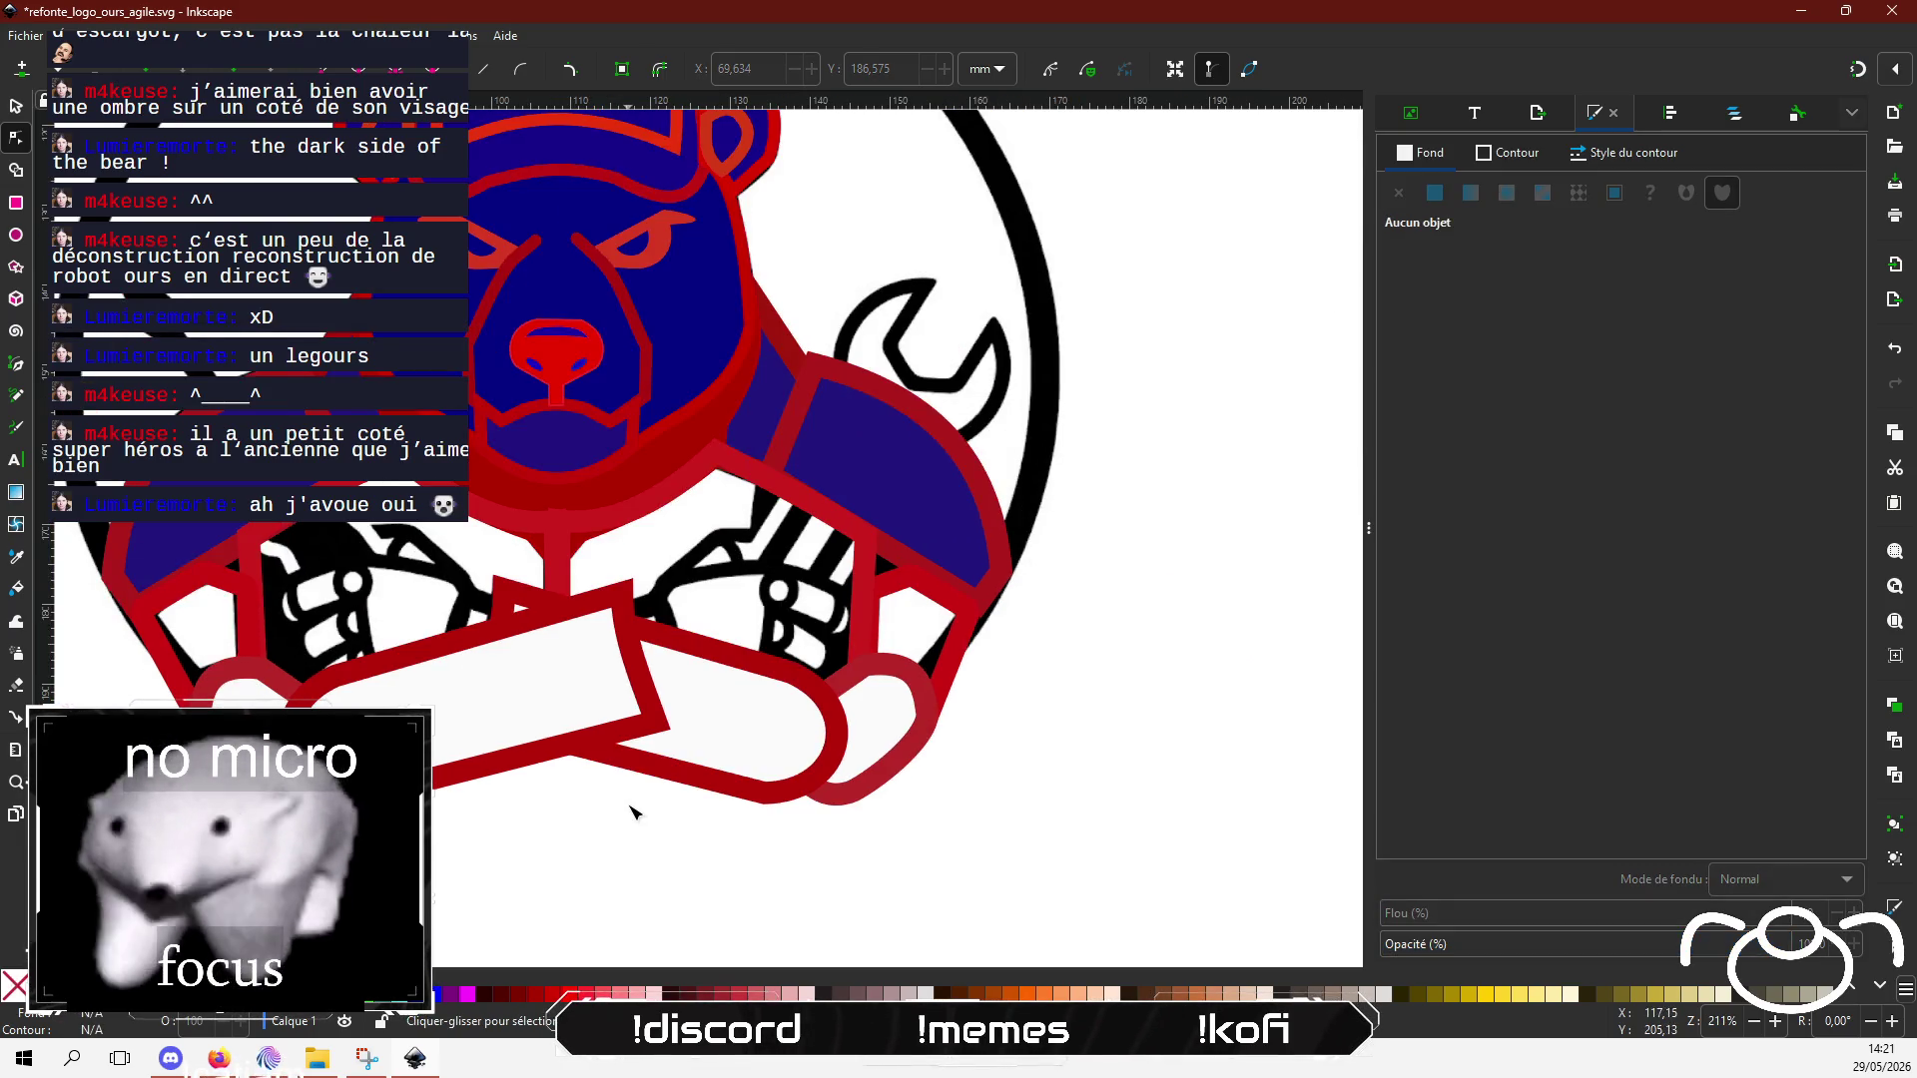
Step: Bring the Mix It Up chat window in front of the bear logo with Alt+Tab
scroll(629, 813, "down", 1)
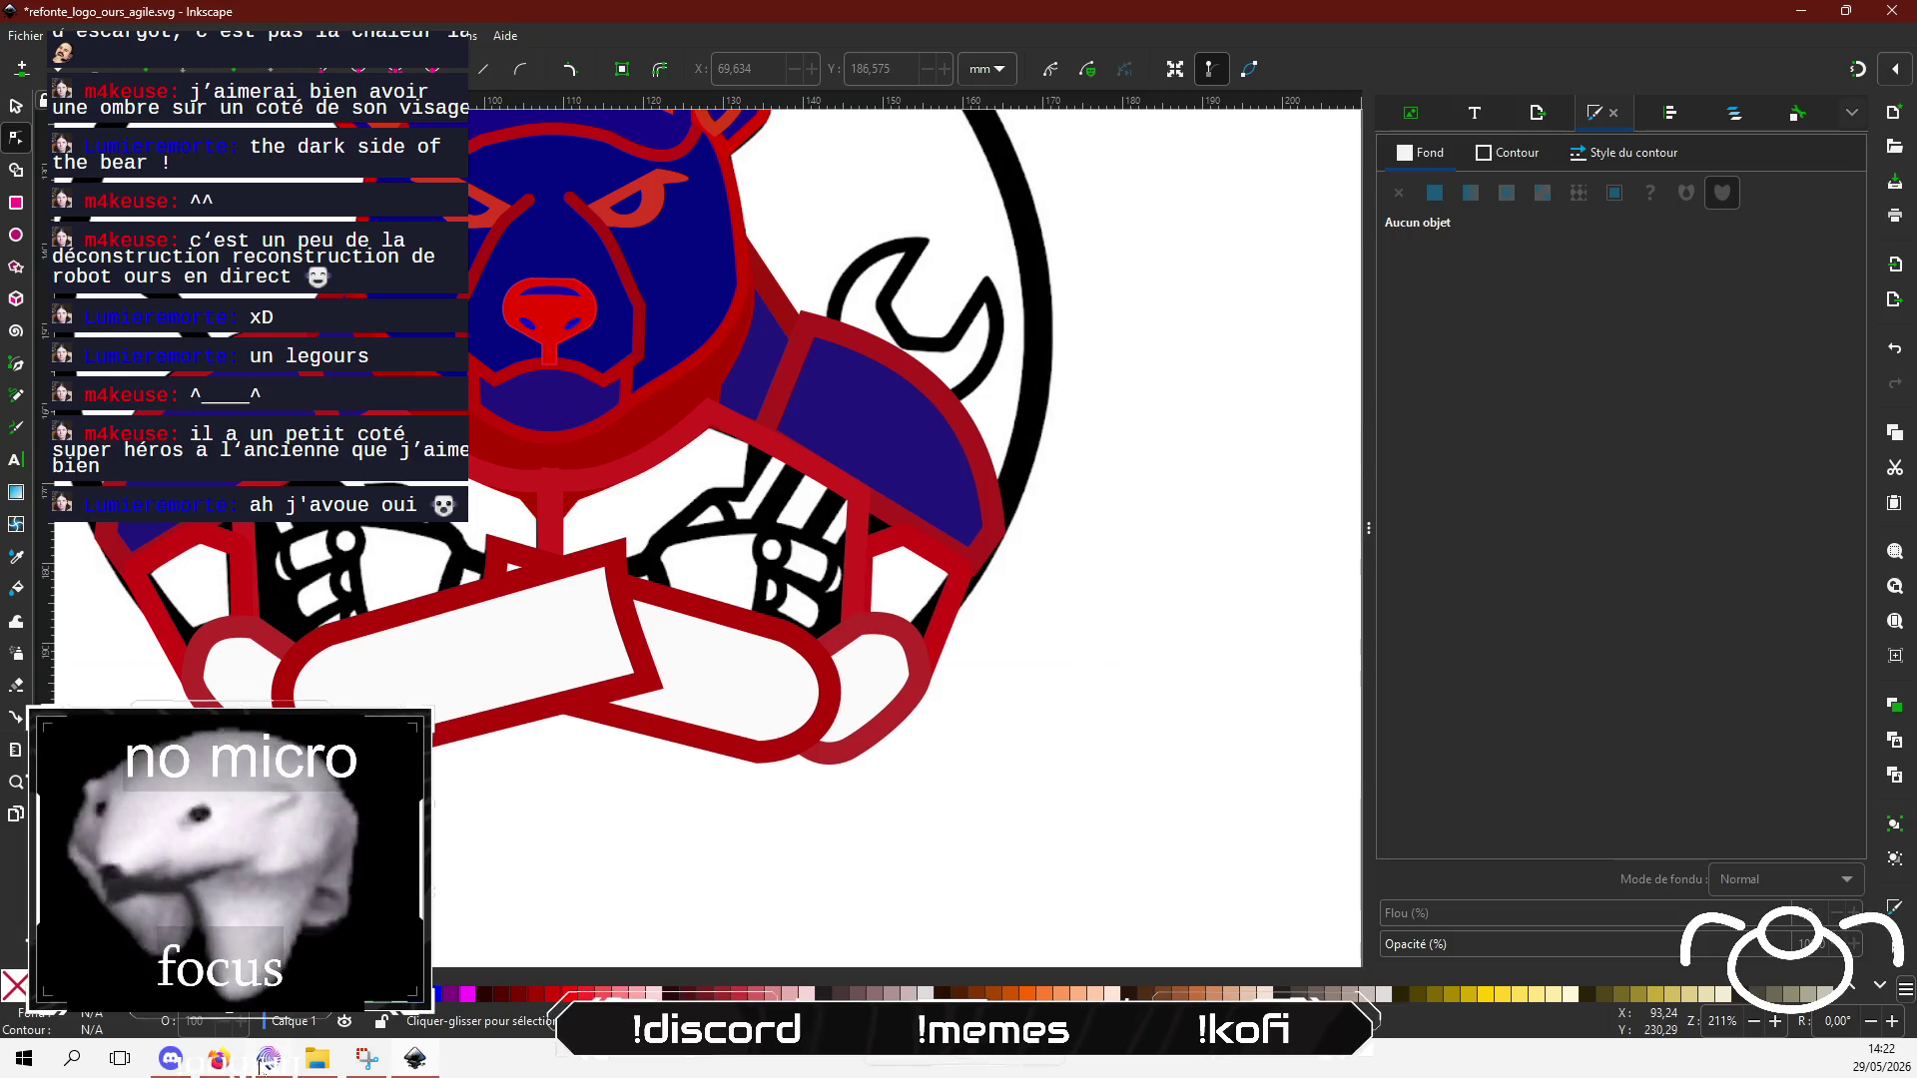
key("alt+Tab")
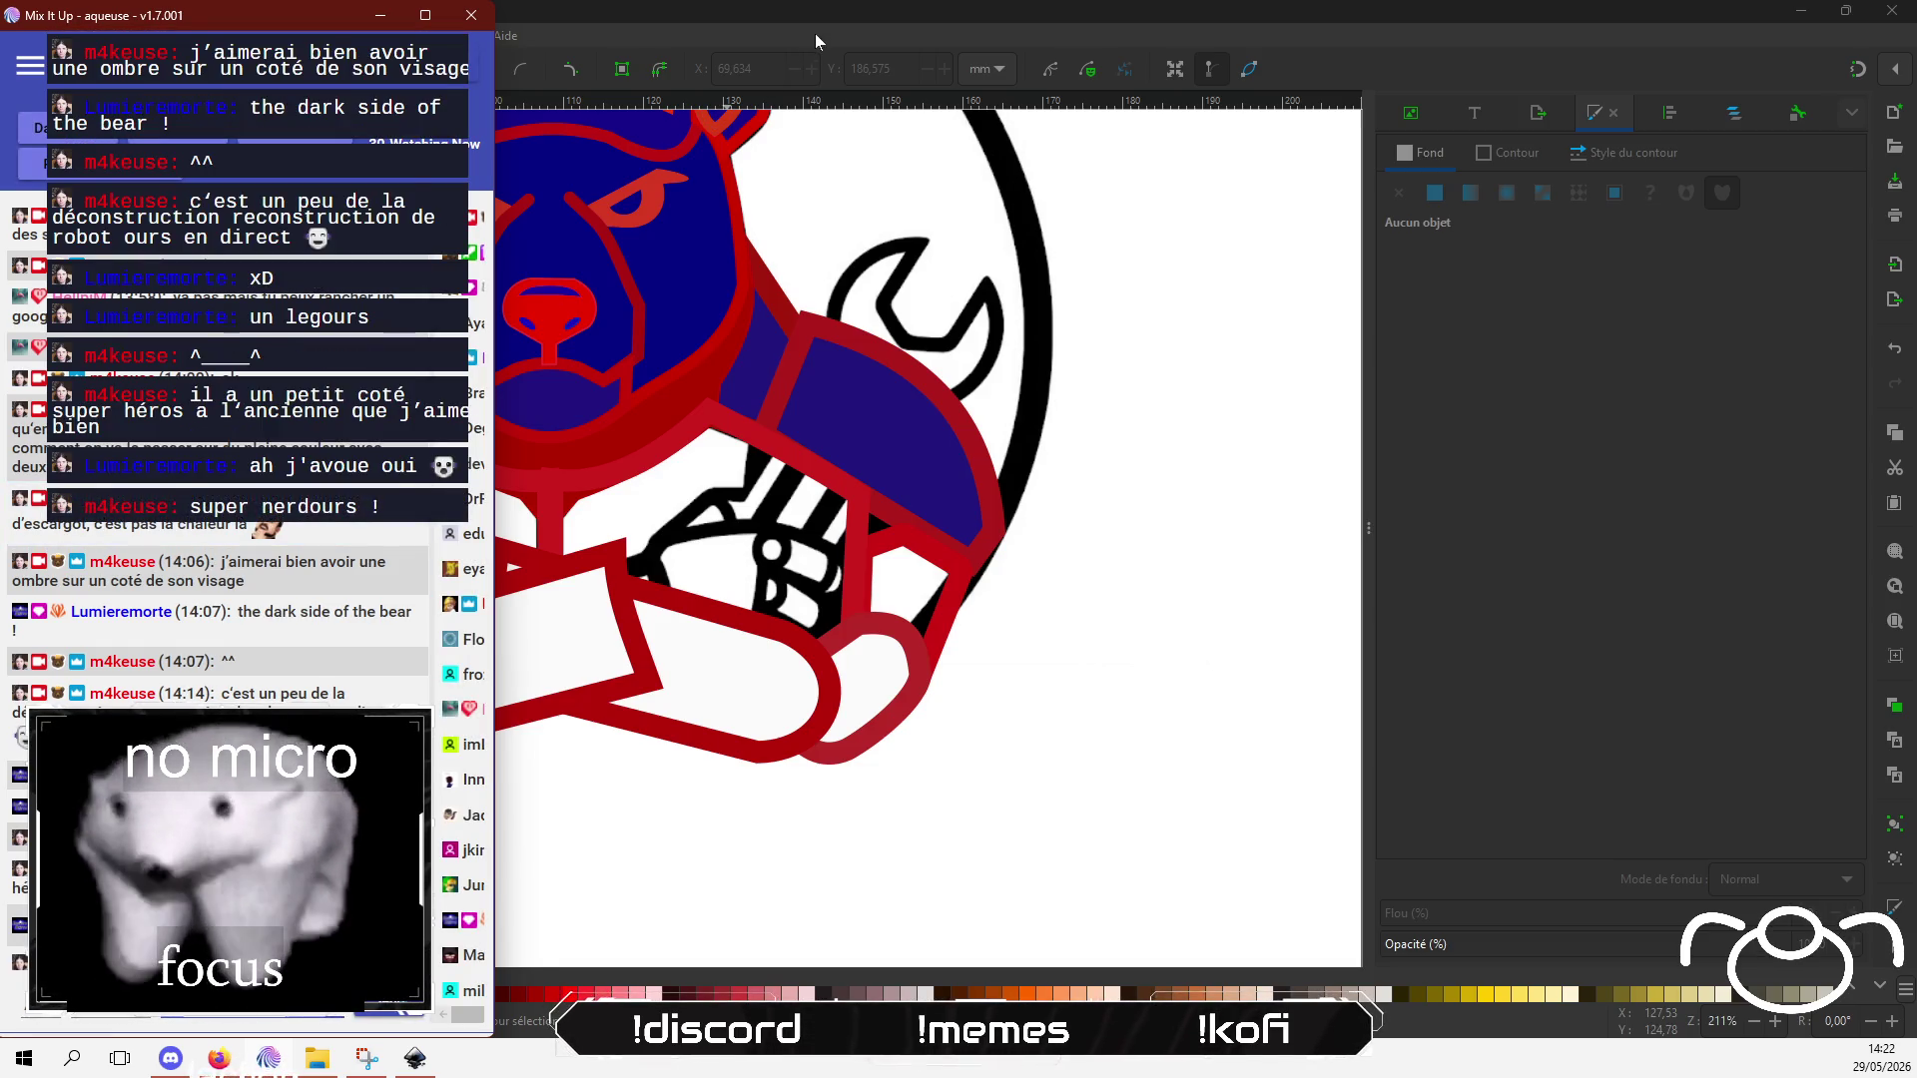
Step: Return to the Inkscape canvas and pan the bear logo slightly right and down
left_click(923, 884)
left_click_drag(642, 821, 719, 869)
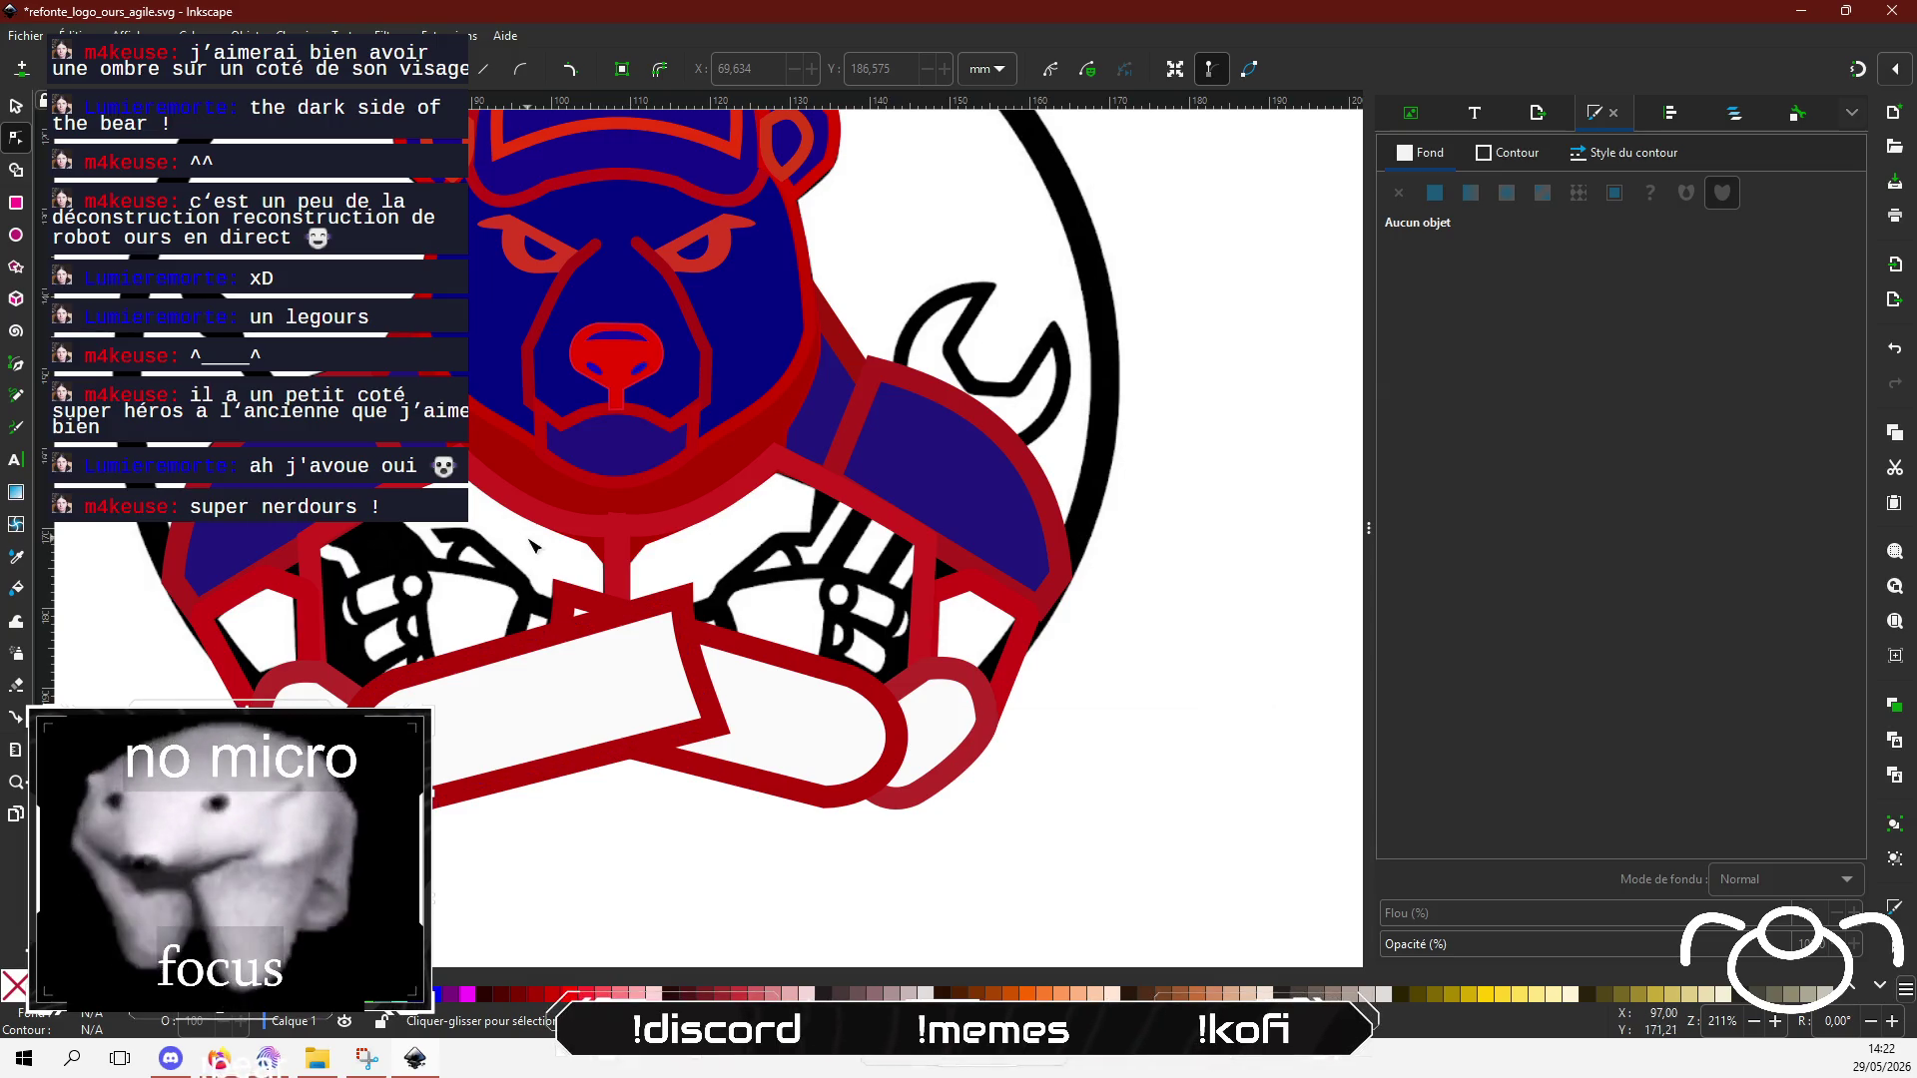
Step: Draw a closed four-sided straight-segment shape at the end of the left forearm
left_click(18, 398)
left_click(18, 366)
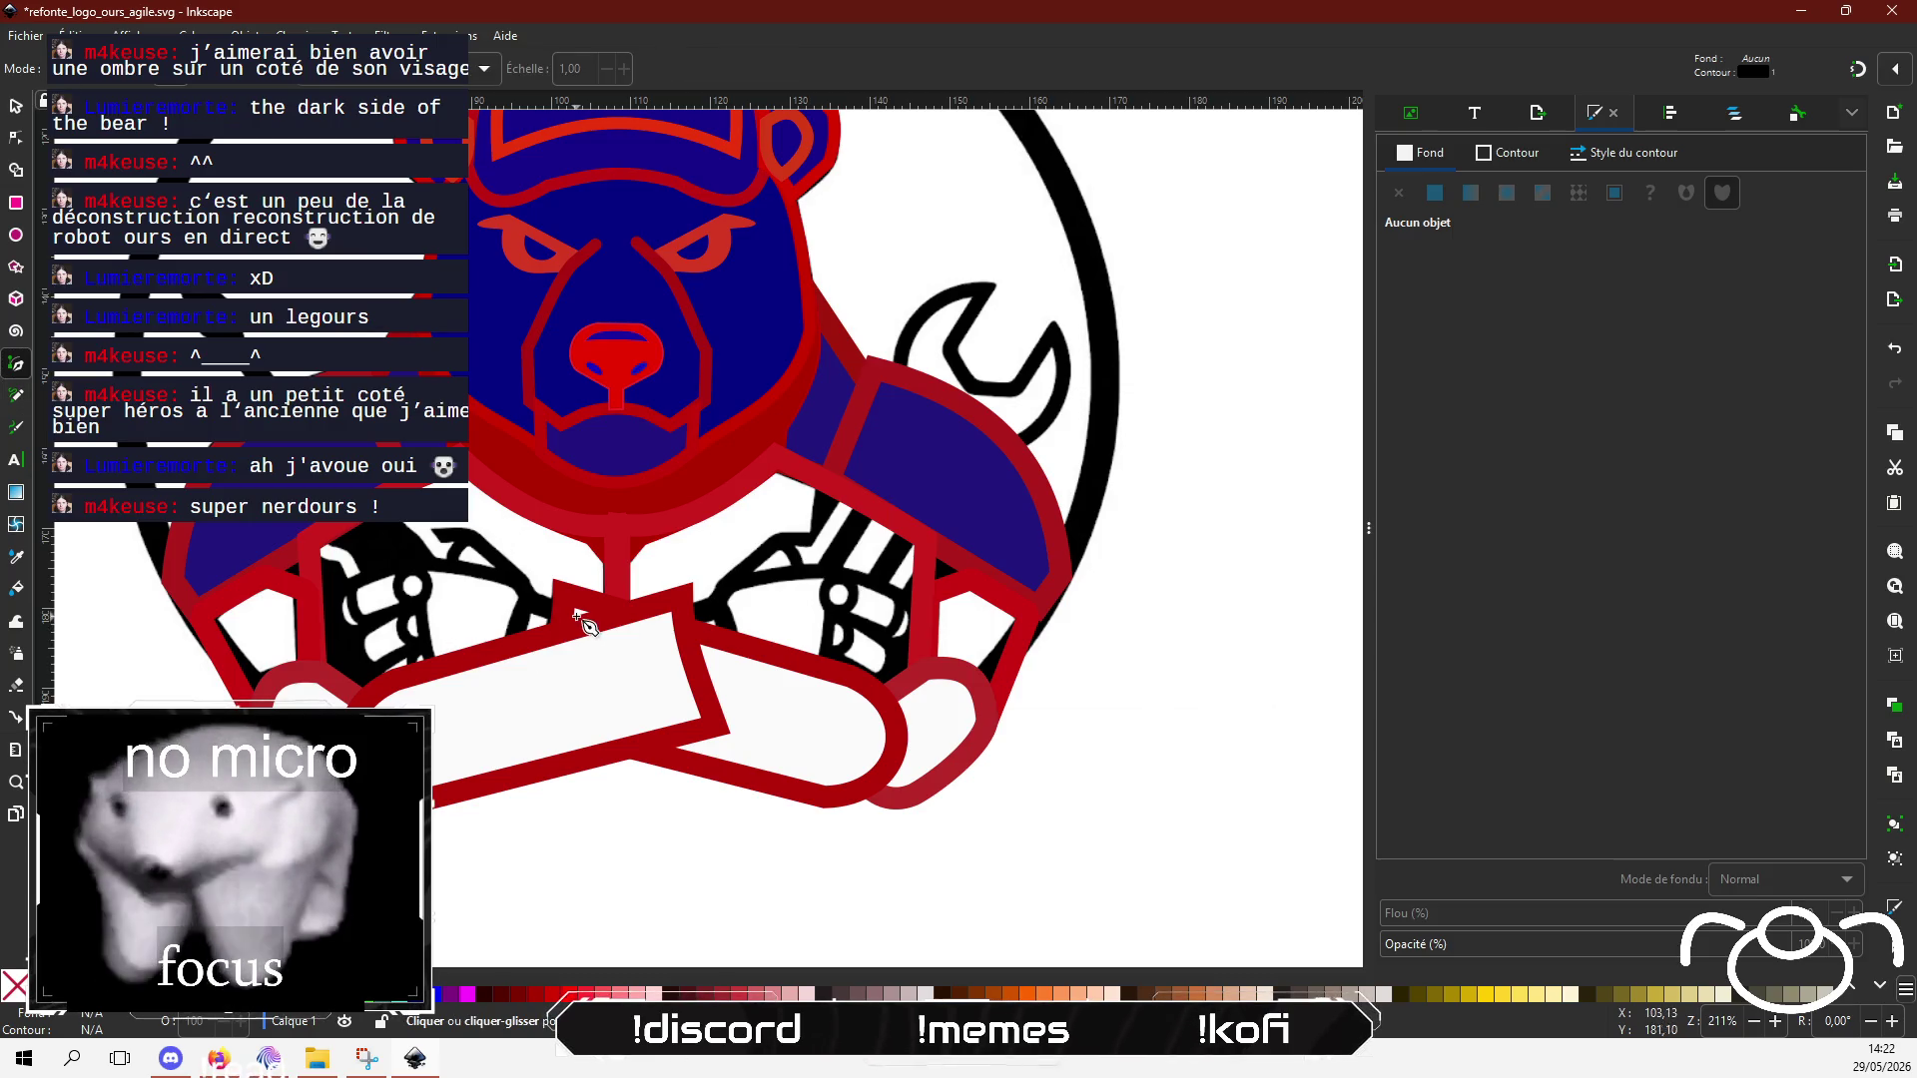
left_click(566, 613)
left_click(524, 599)
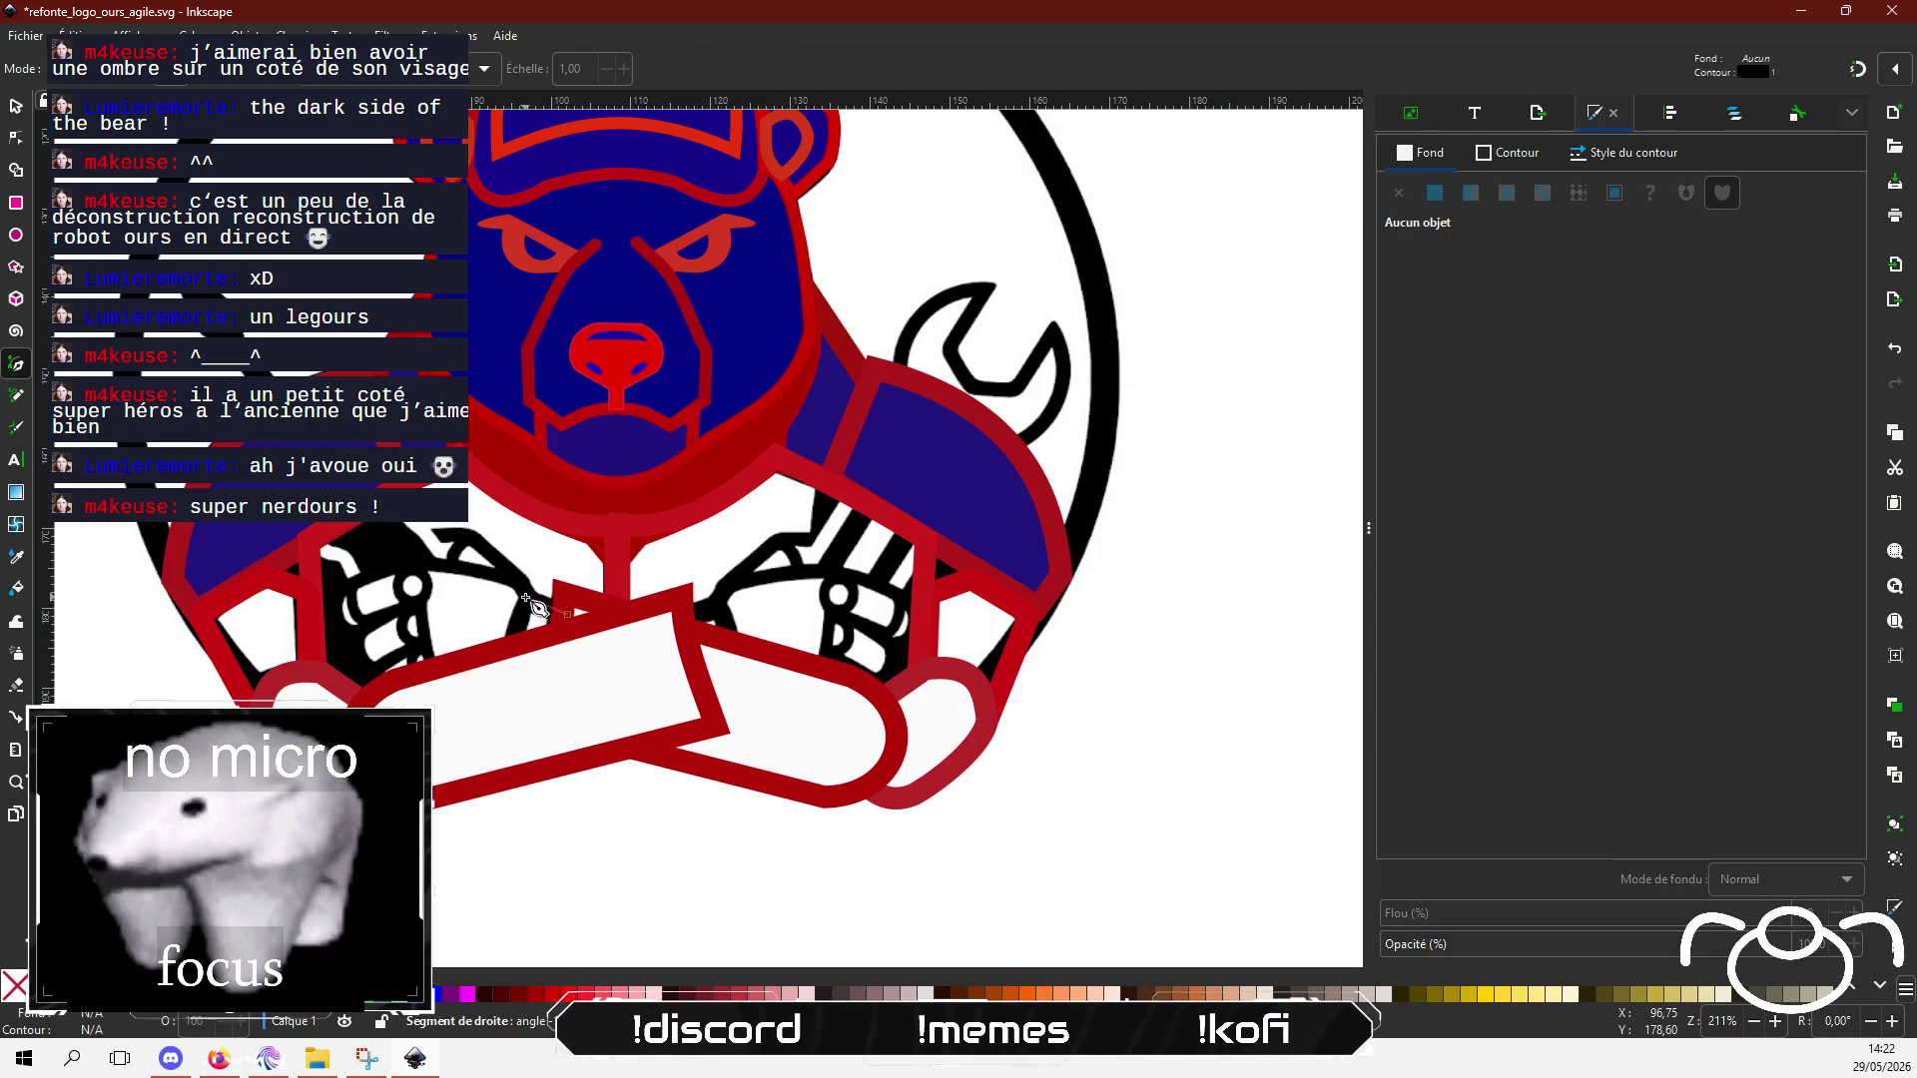
left_click(497, 695)
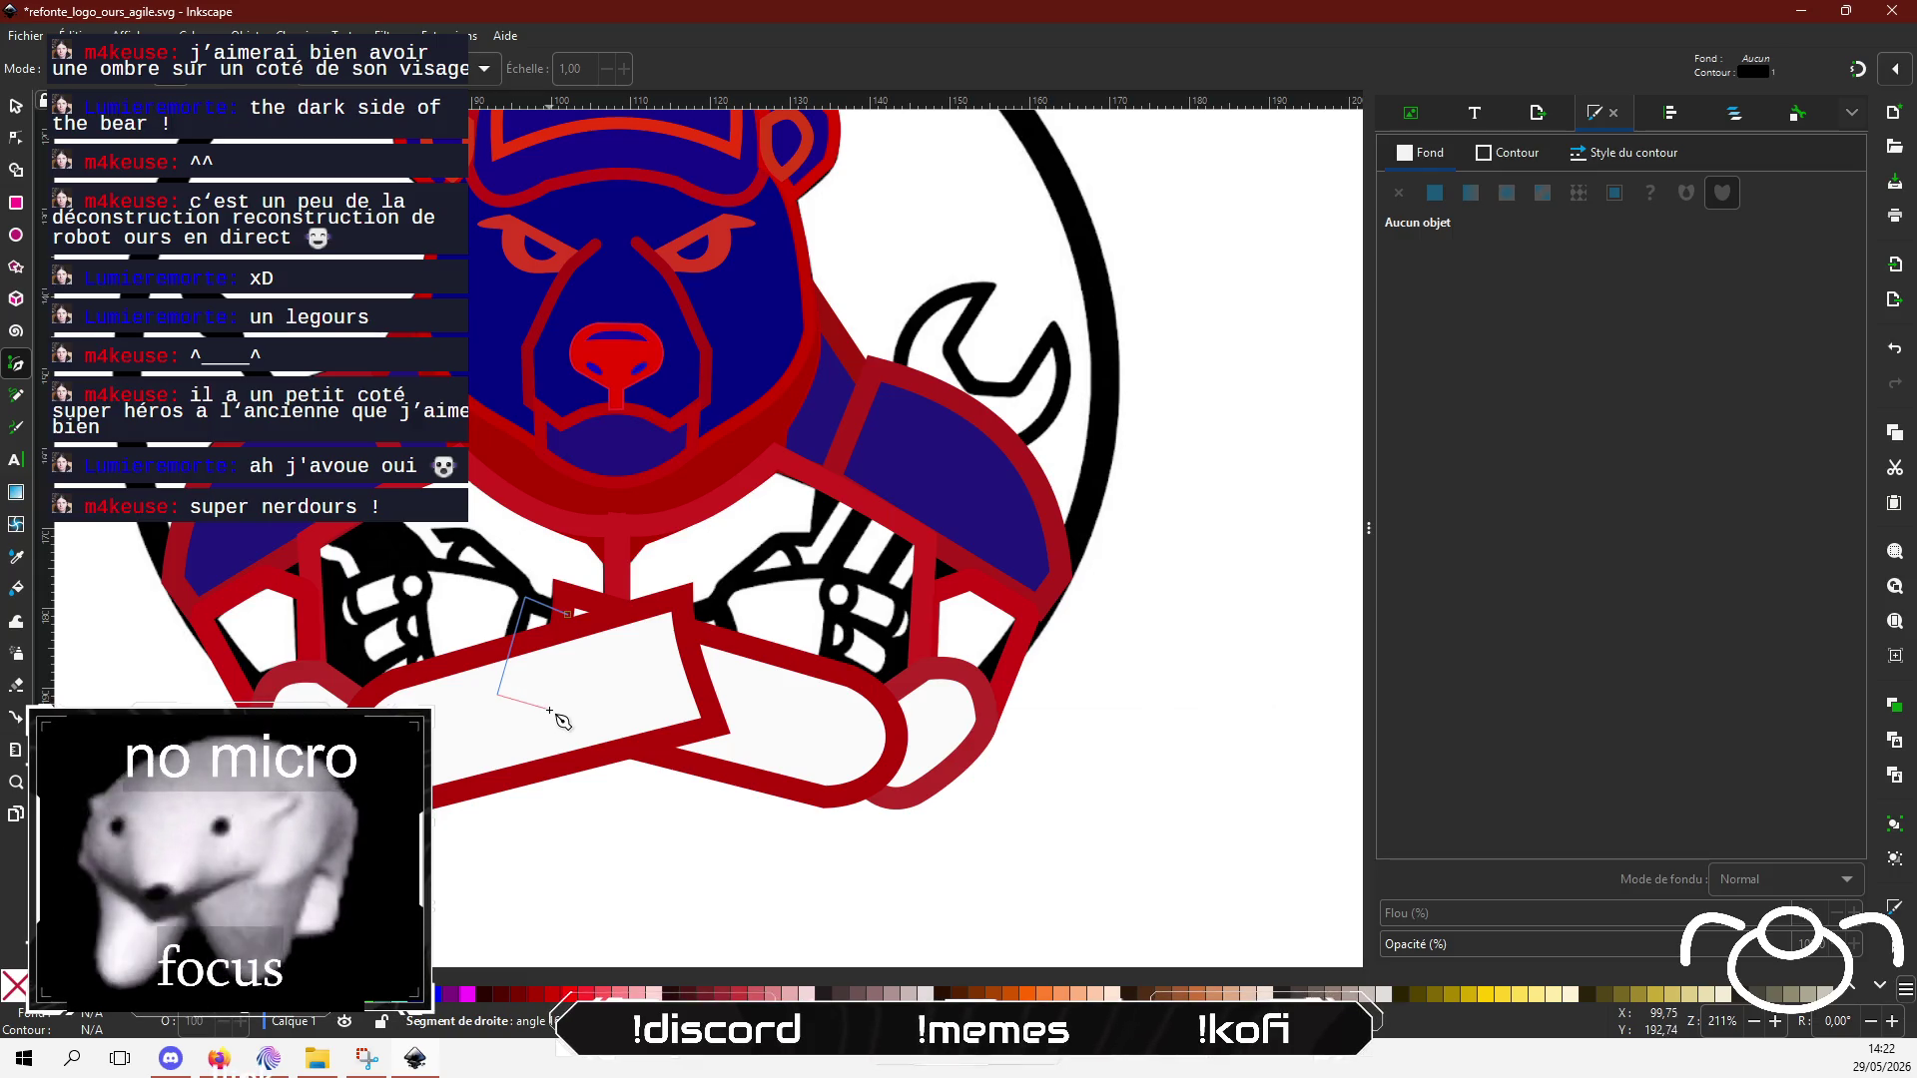
left_click(553, 710)
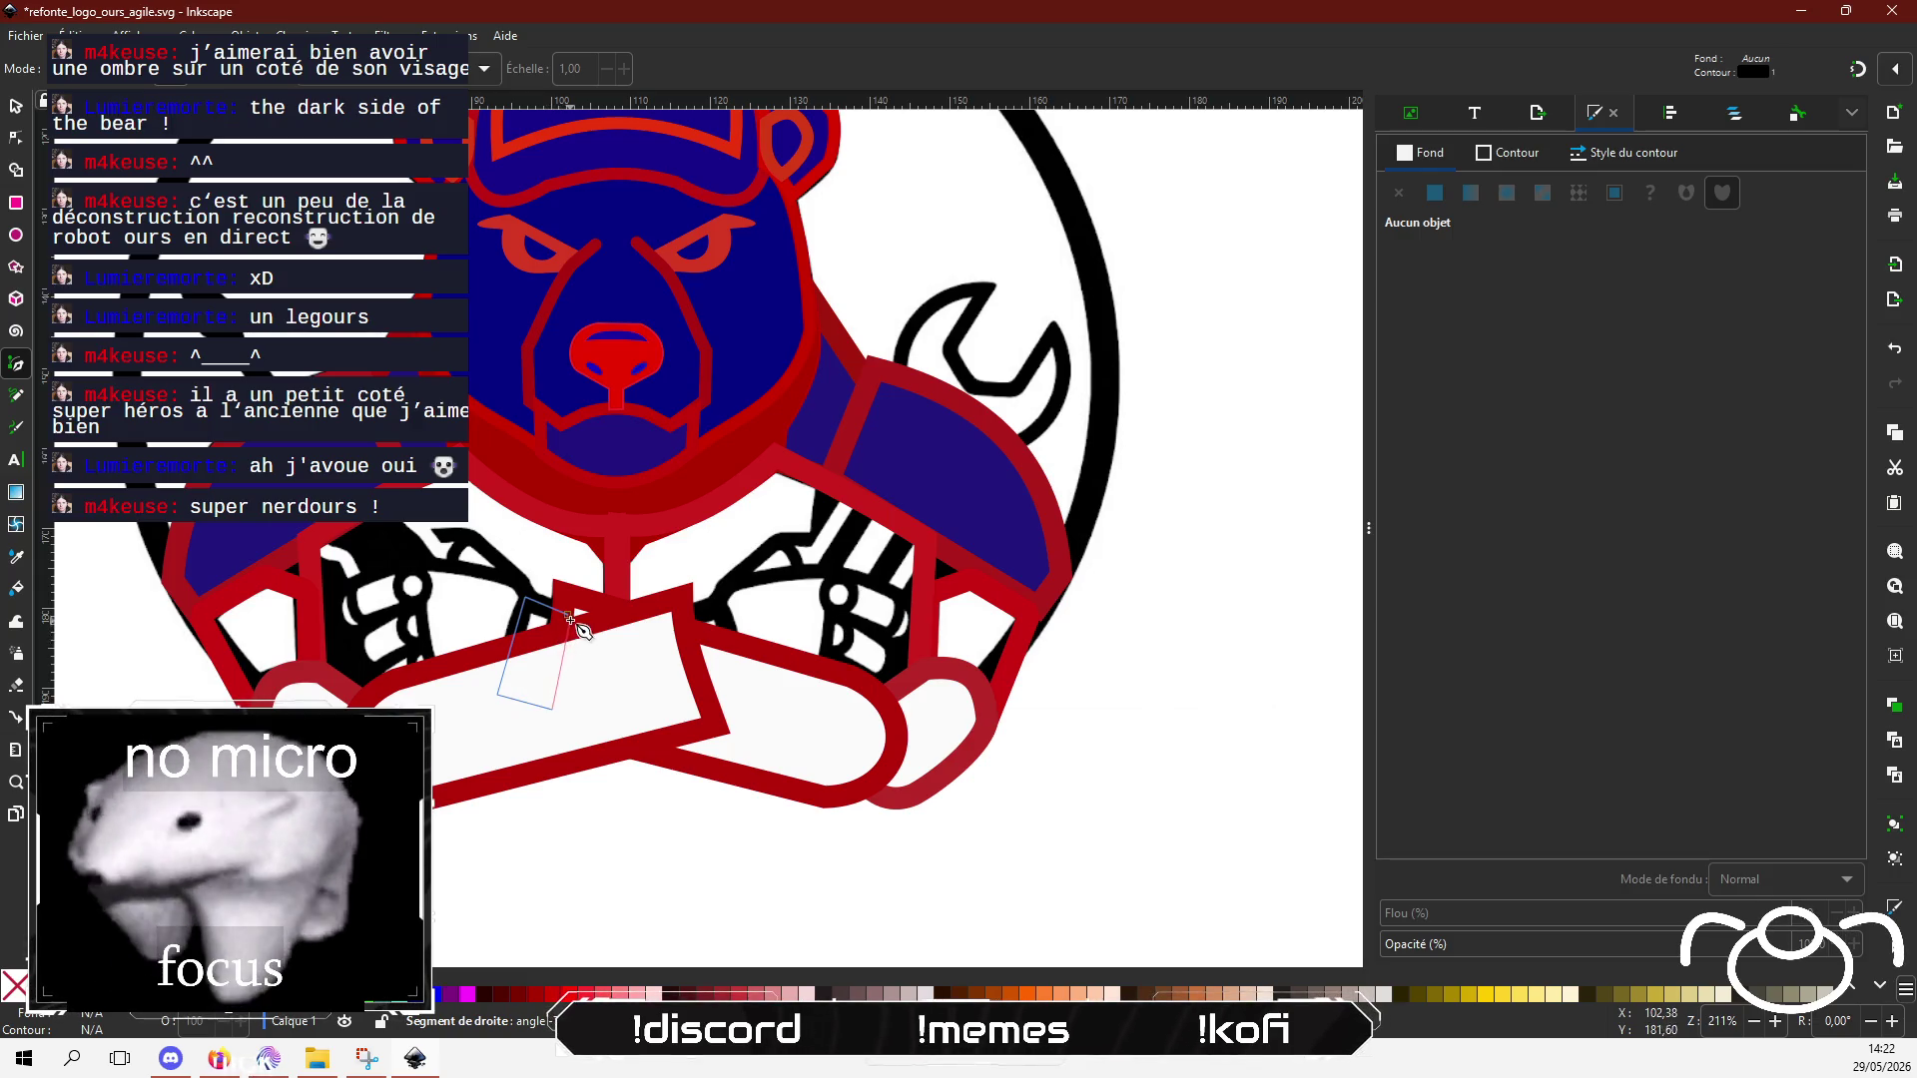
left_click(569, 614)
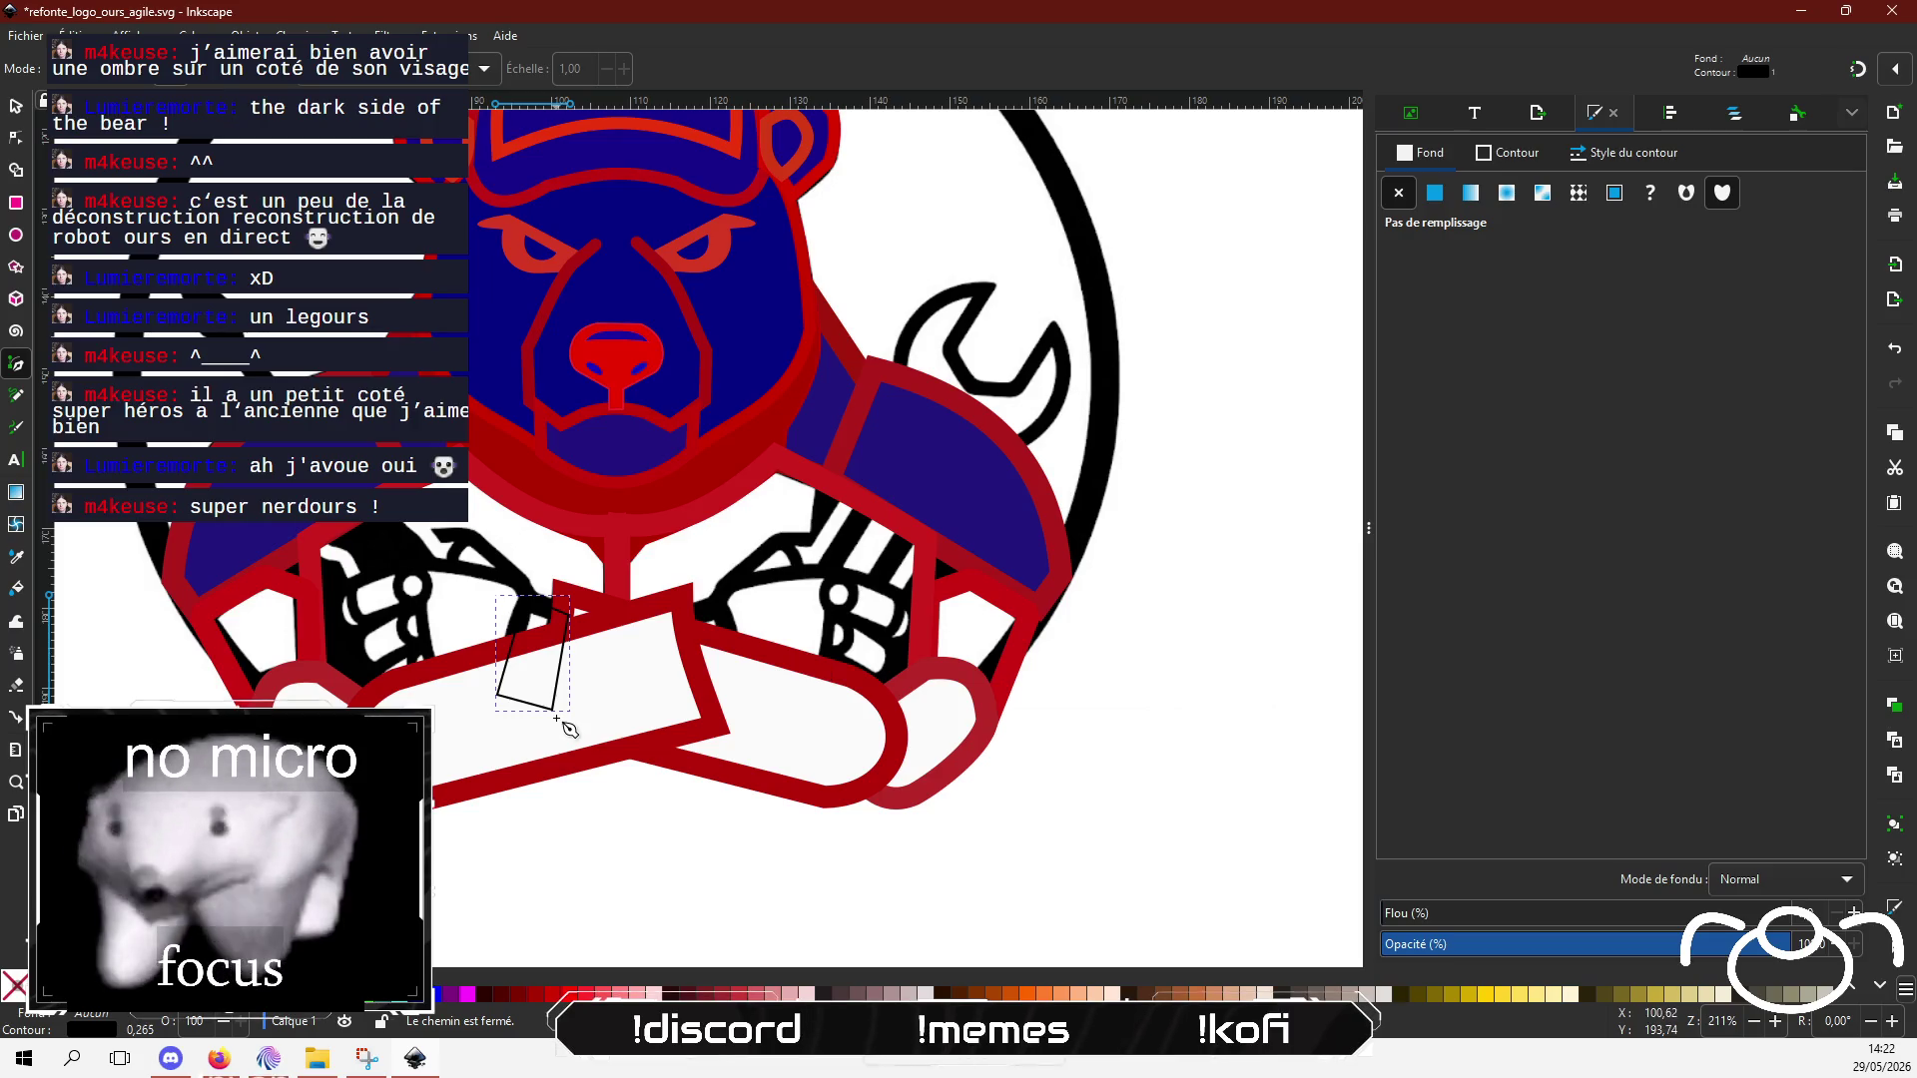
Step: Set the new shape's black stroke width to 10.62 px
scroll(566, 711, "up", 2)
left_click(1623, 152)
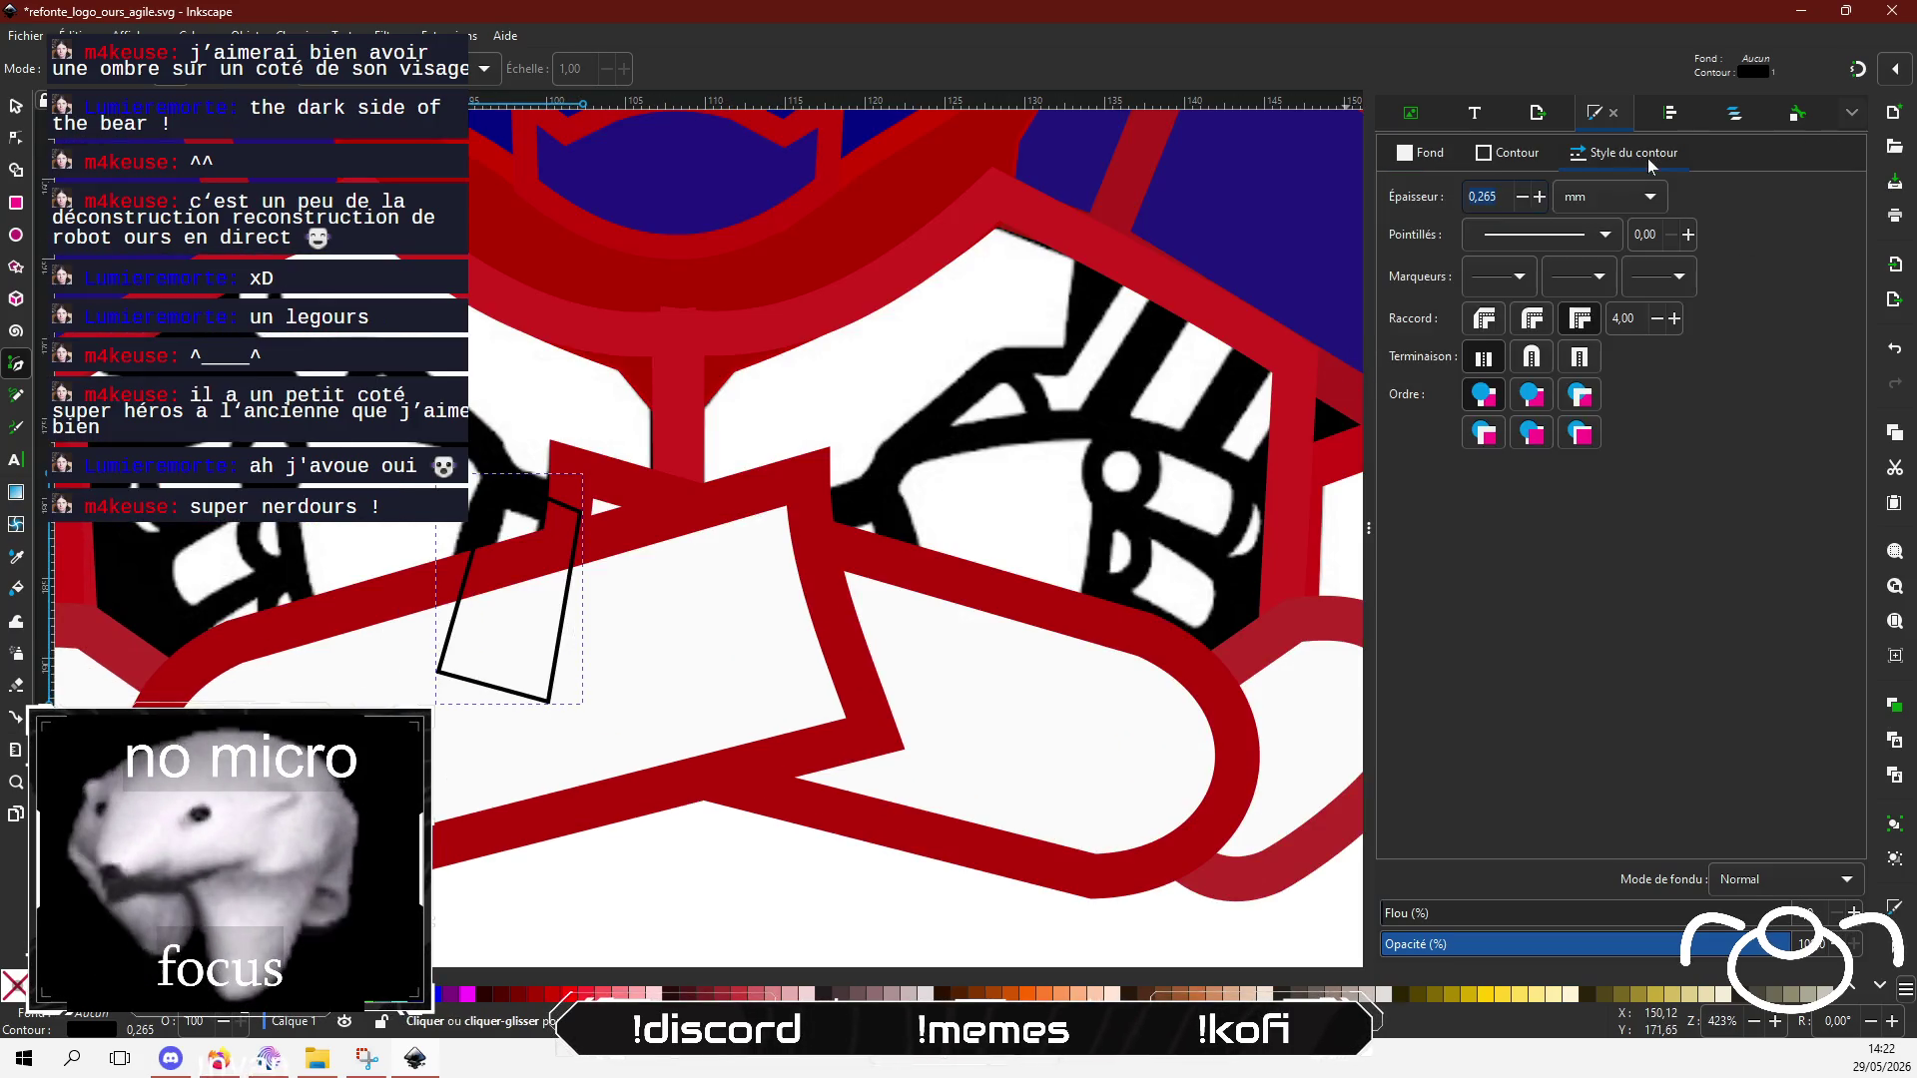
left_click(1595, 204)
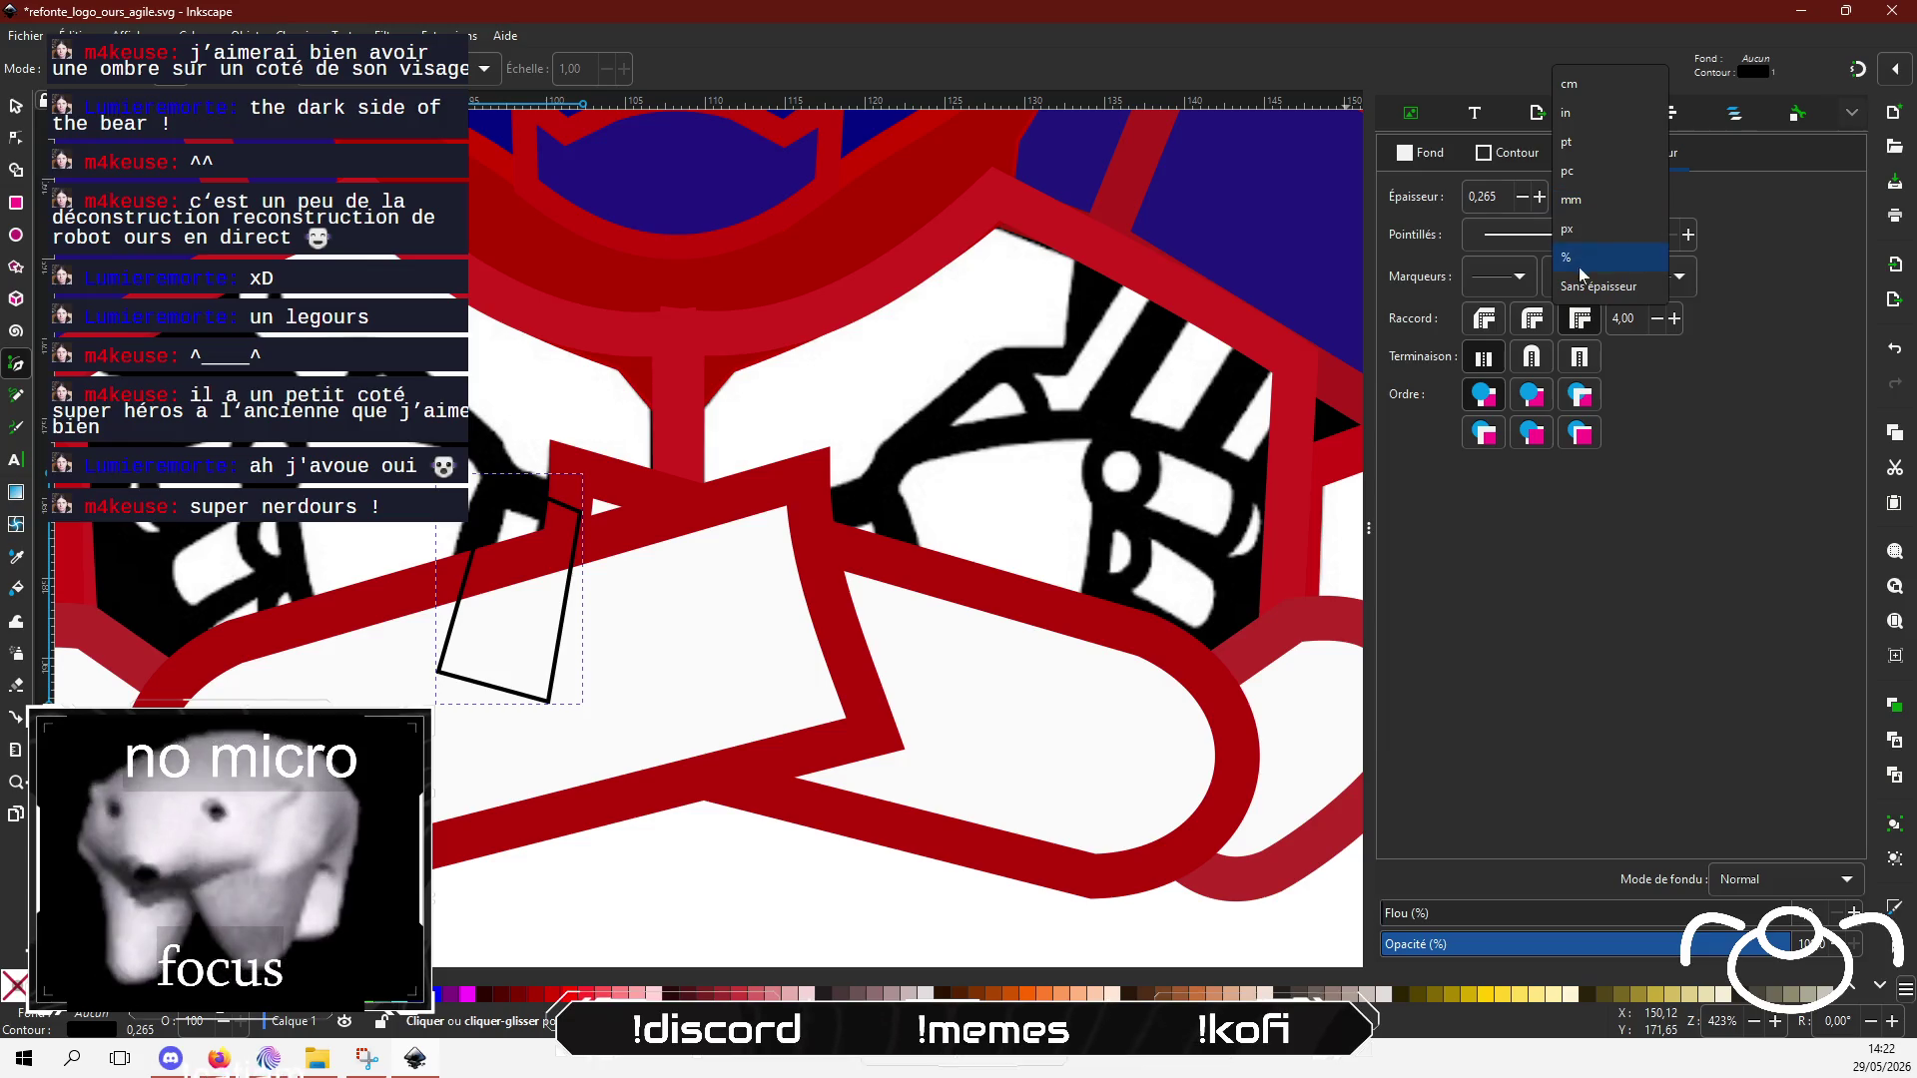
left_click(1587, 234)
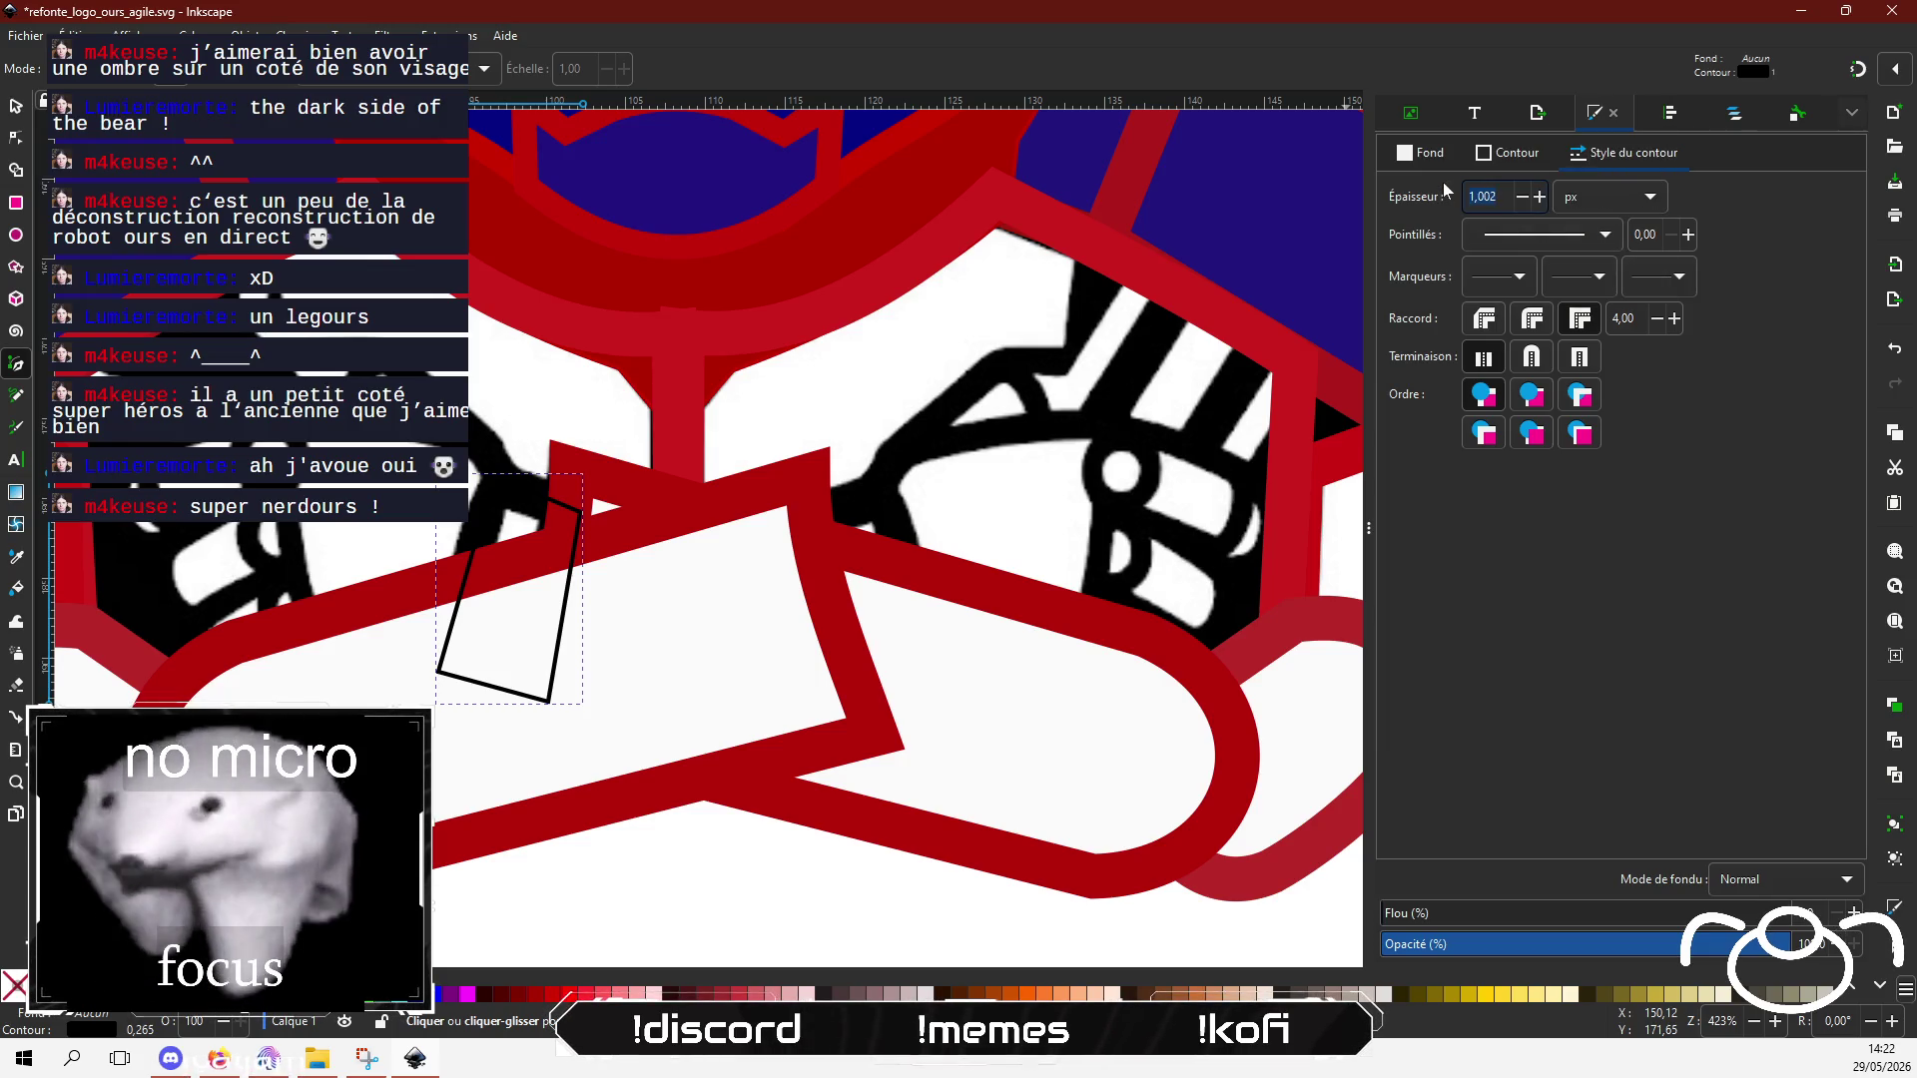
type("10,620")
key("Return")
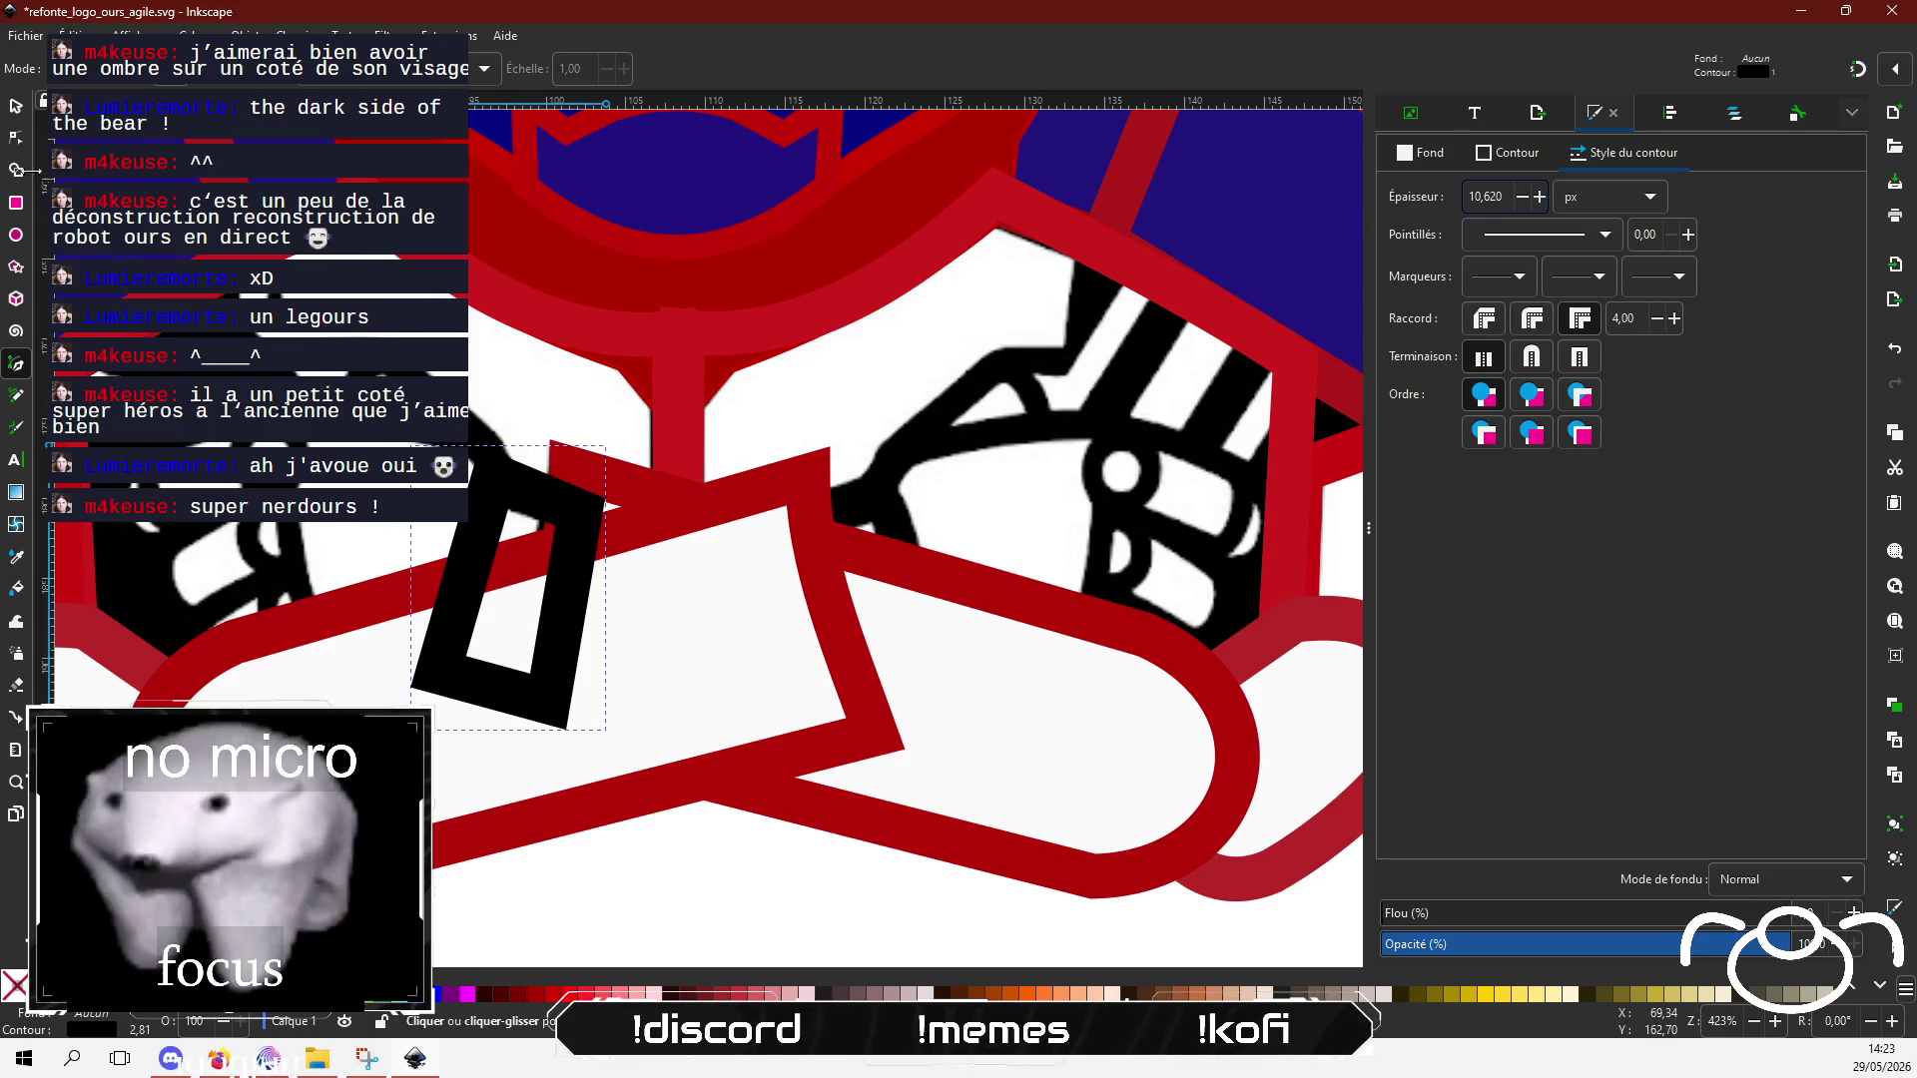
Step: Reshape the strap's nodes, curving its right side and pulling its corners inward
left_click(16, 137)
mouse_move(496, 577)
left_mouse_down()
mouse_move(477, 571)
mouse_move(514, 488)
left_mouse_up()
key("ctrl+z")
left_click_drag(440, 672, 447, 679)
left_click_drag(584, 595, 594, 605)
left_click_drag(596, 520, 570, 517)
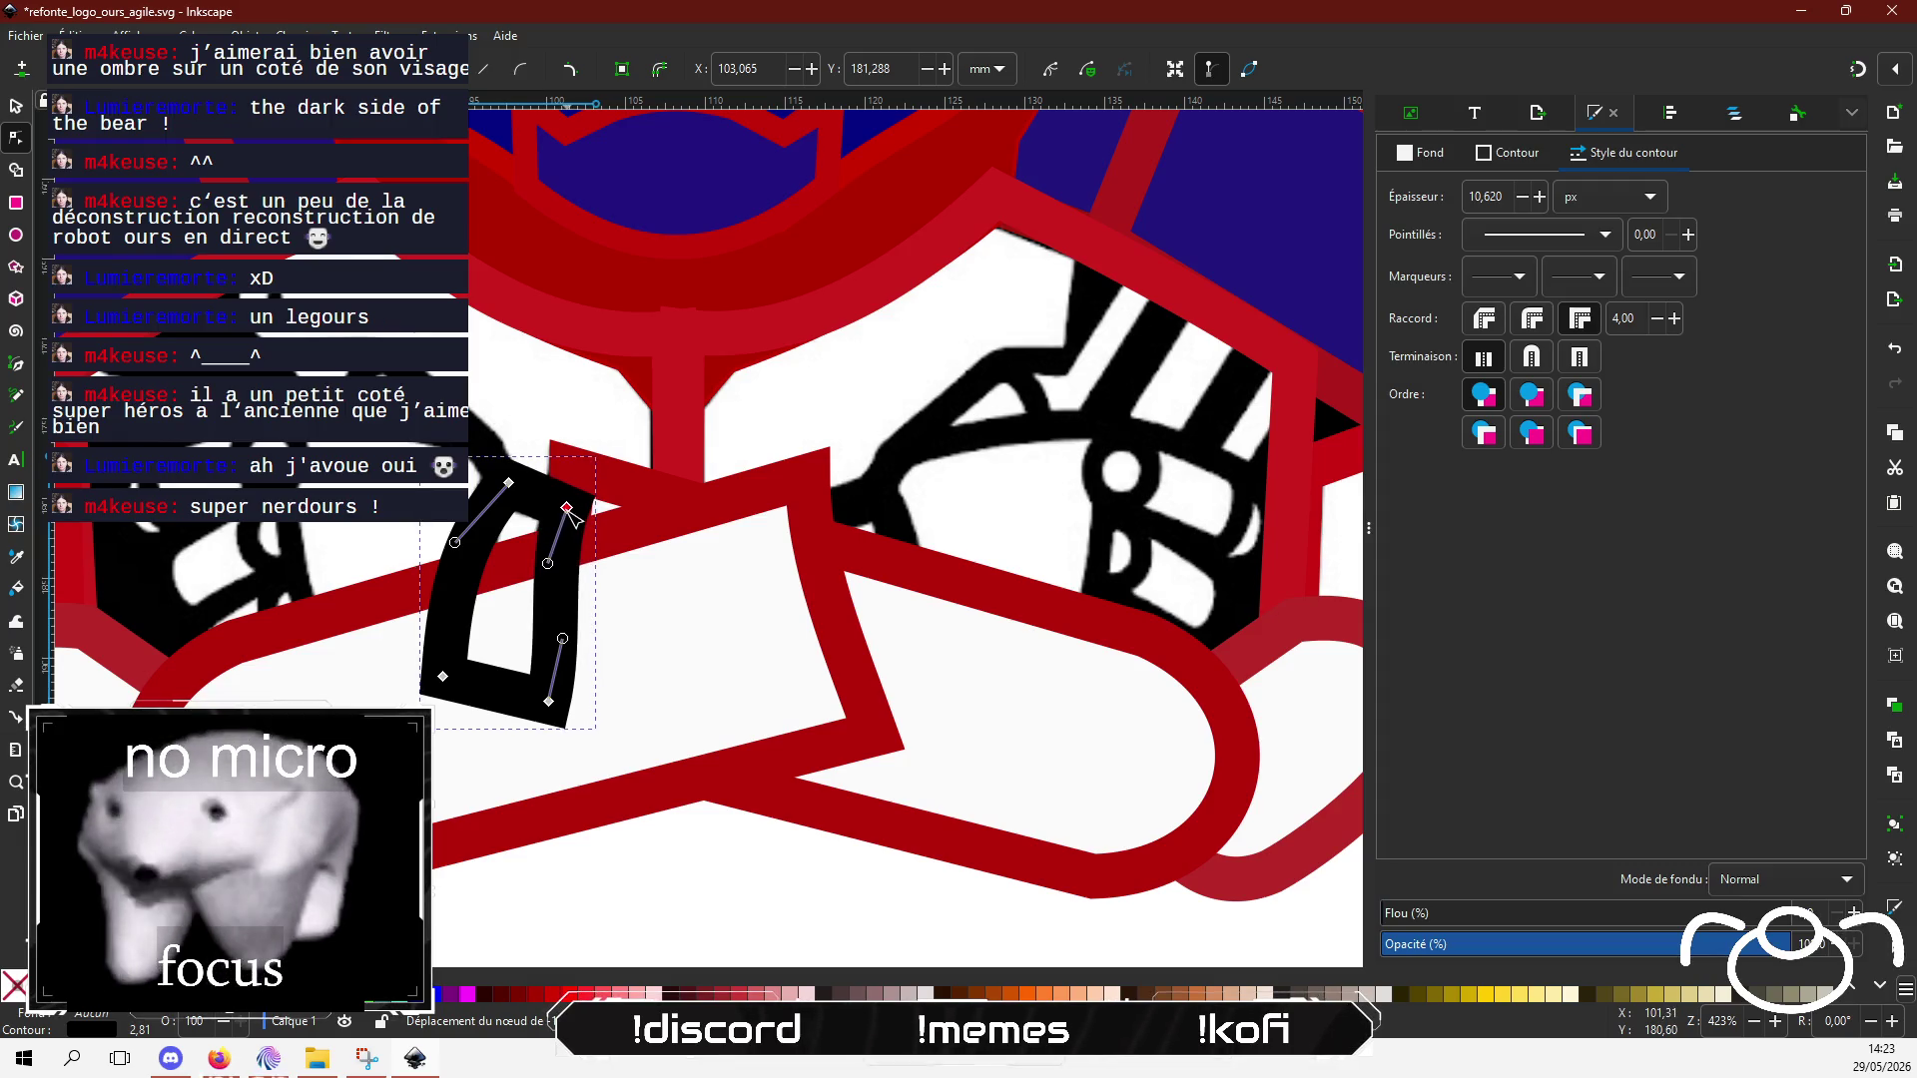
key("Escape")
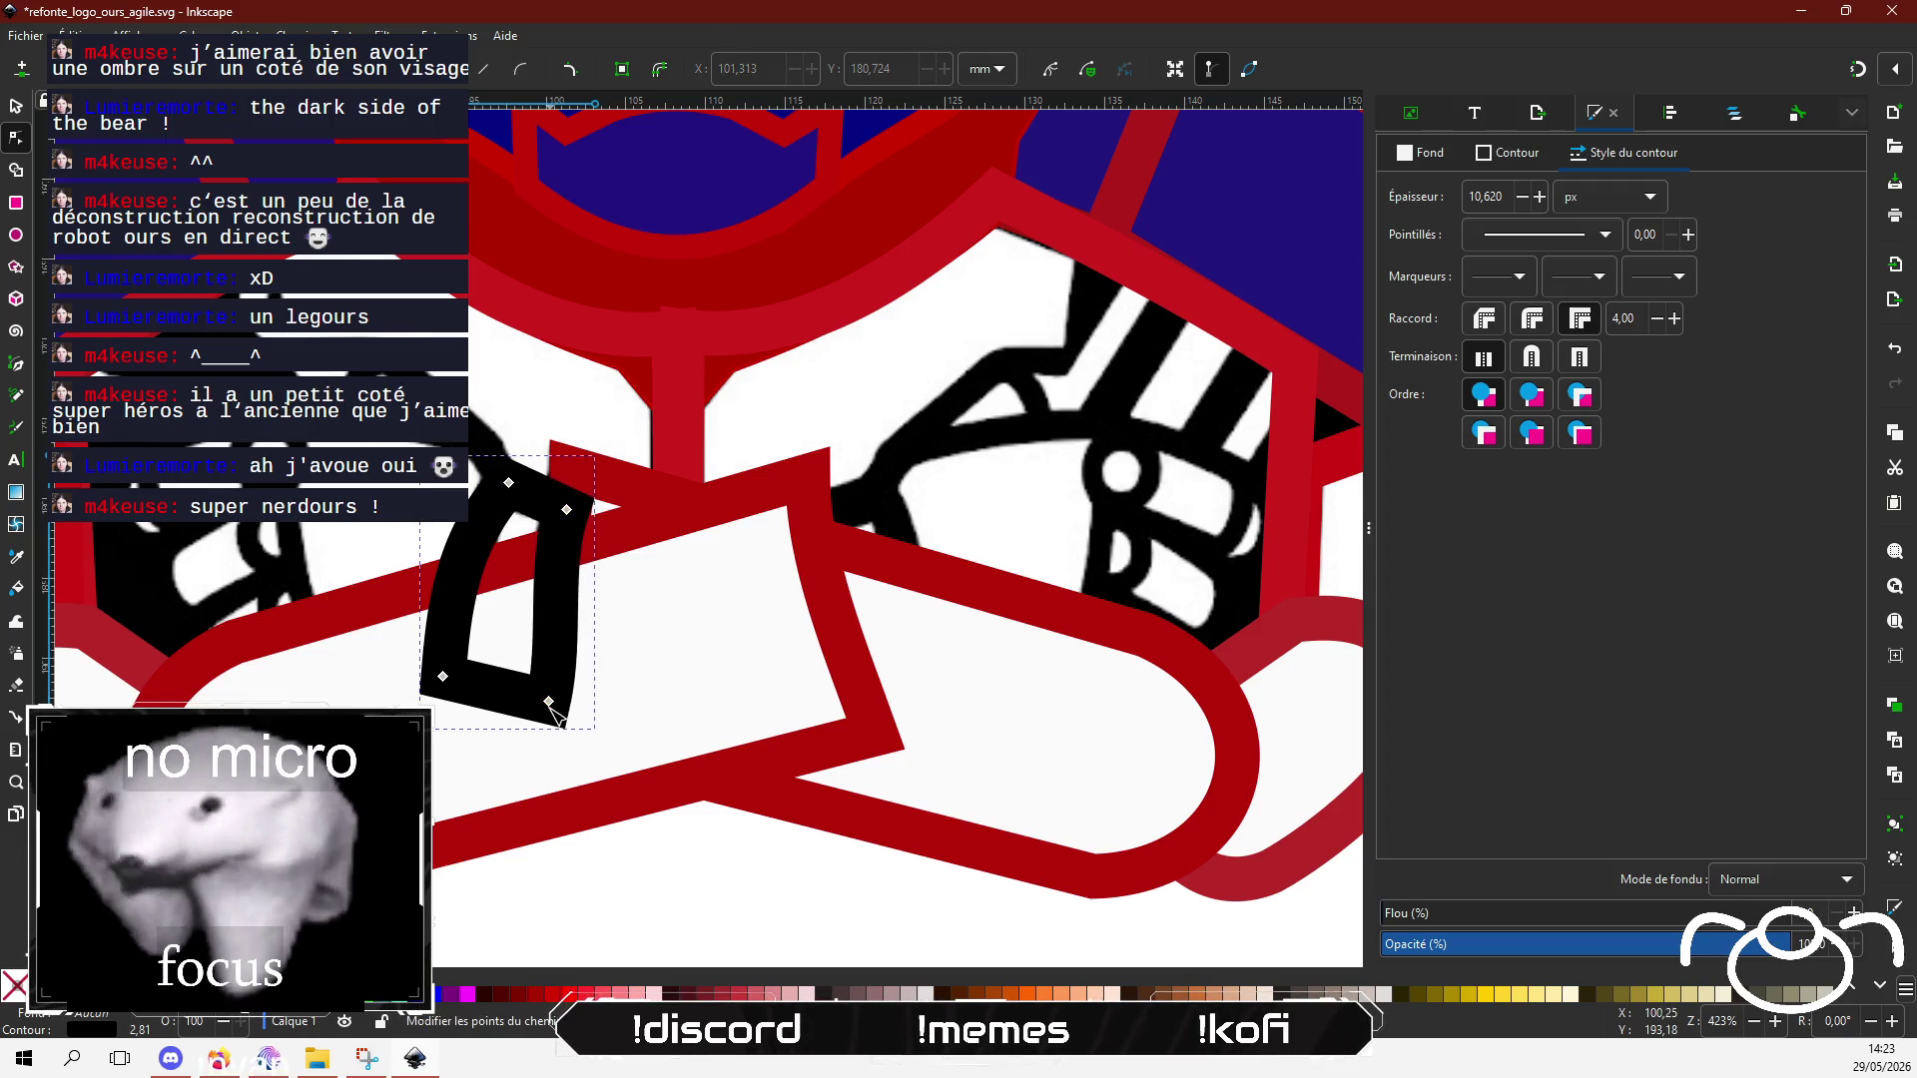
left_click_drag(550, 705, 533, 701)
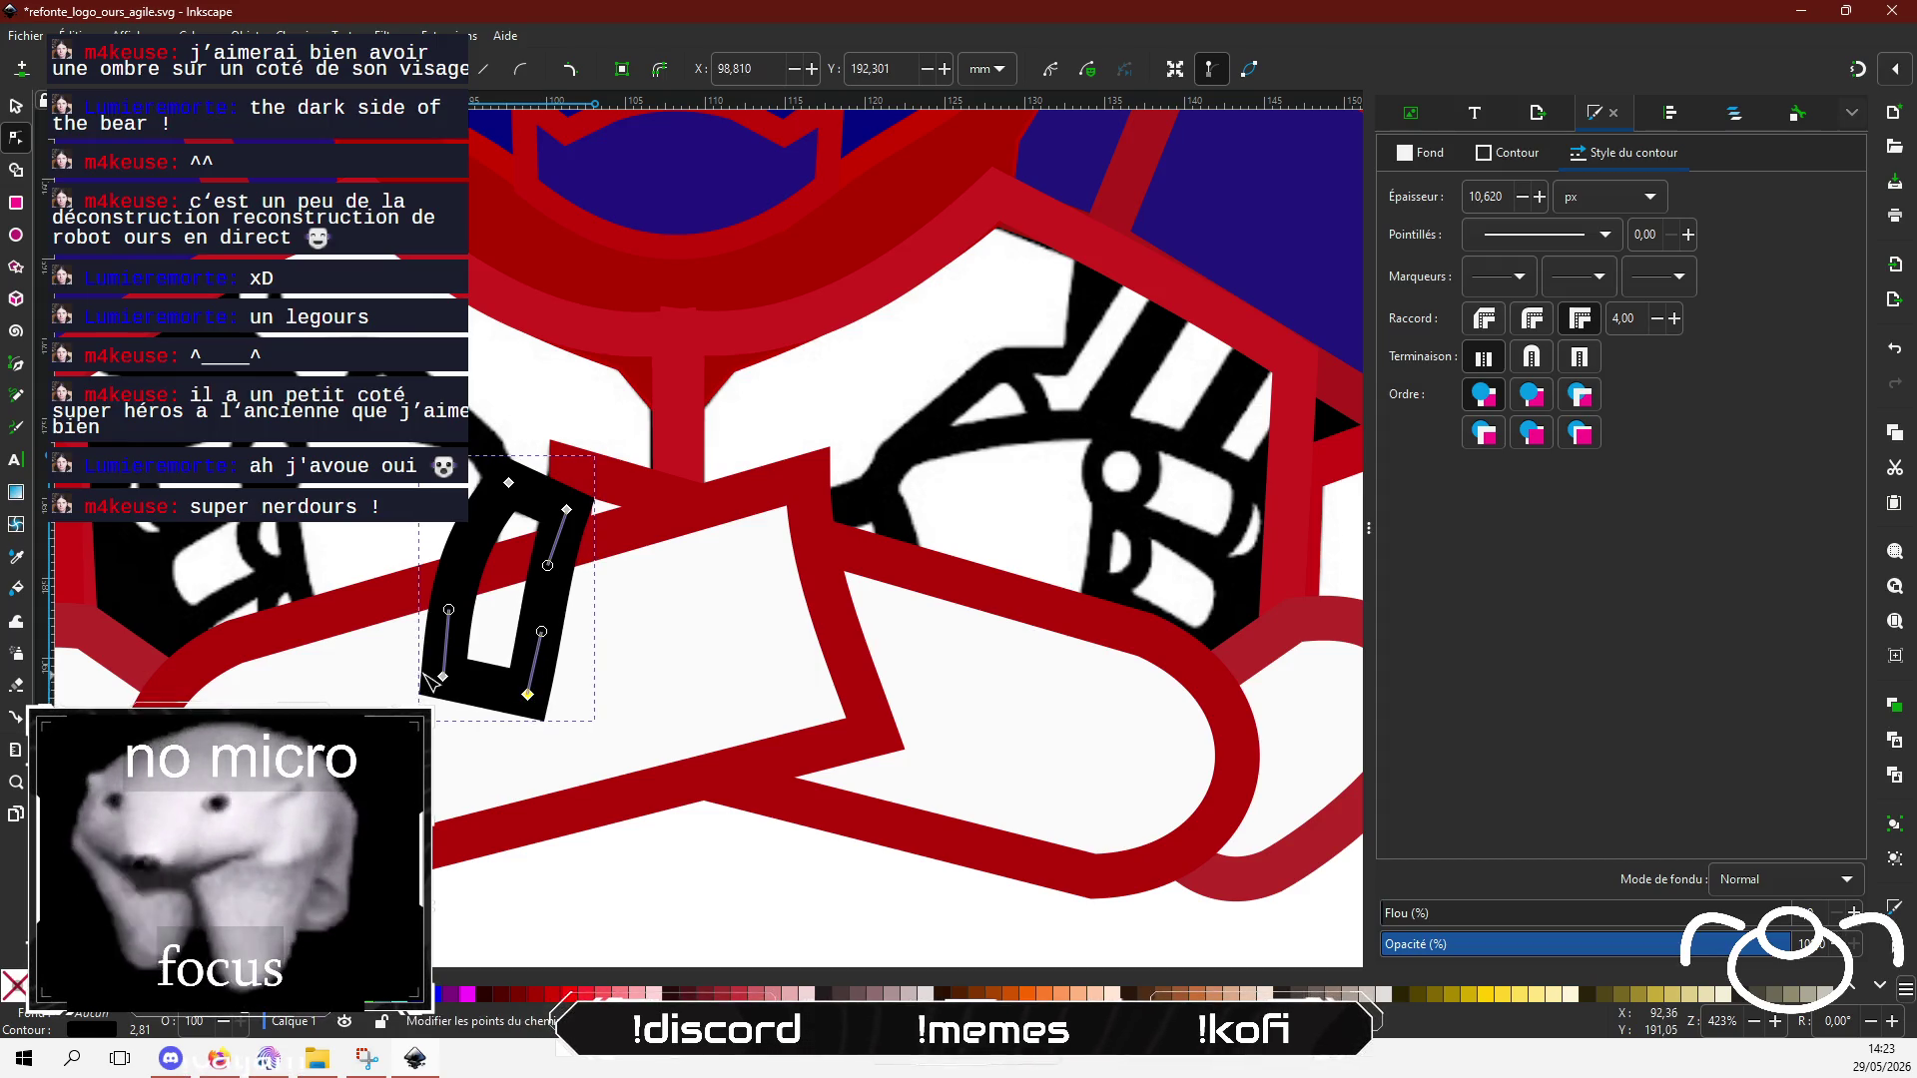
scroll(867, 525, "down", 2)
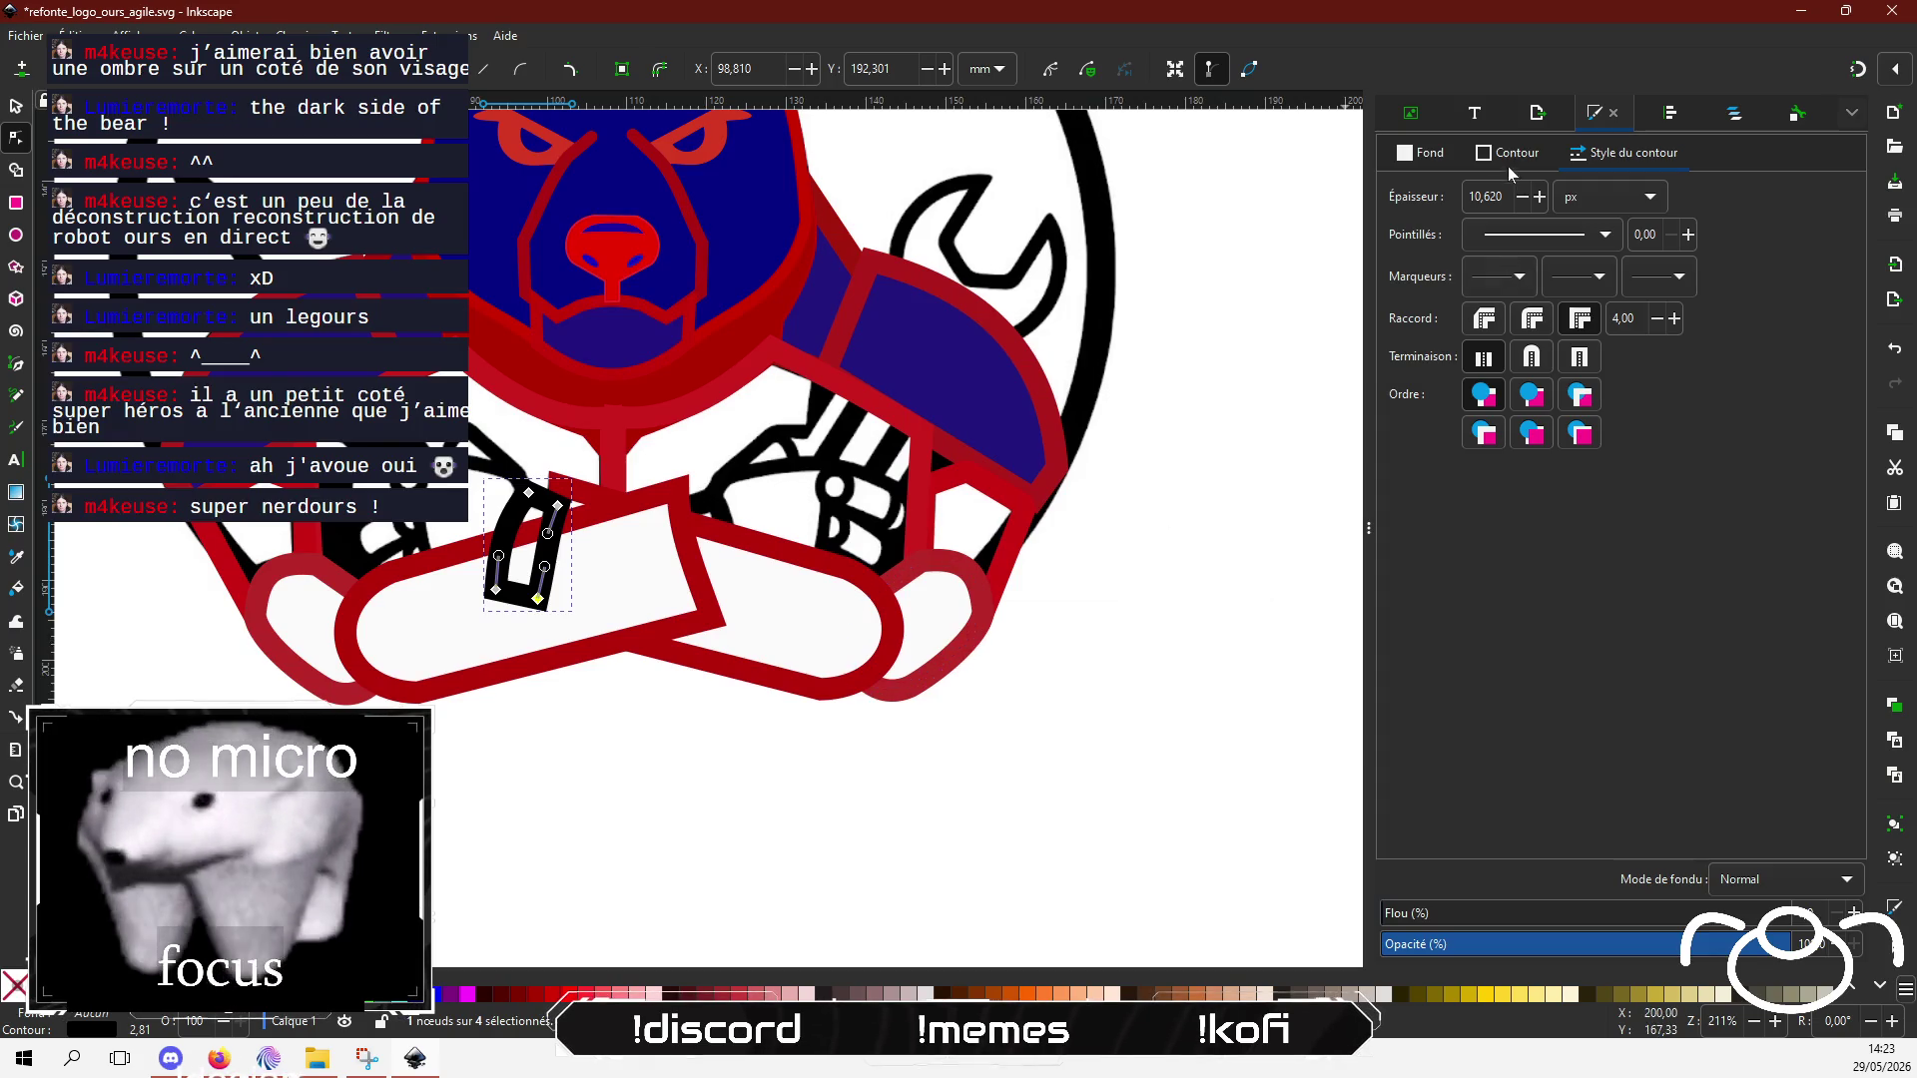
Step: Change the strap's outline colour from black to red bc0606ff
left_click(1512, 158)
left_click(1758, 336)
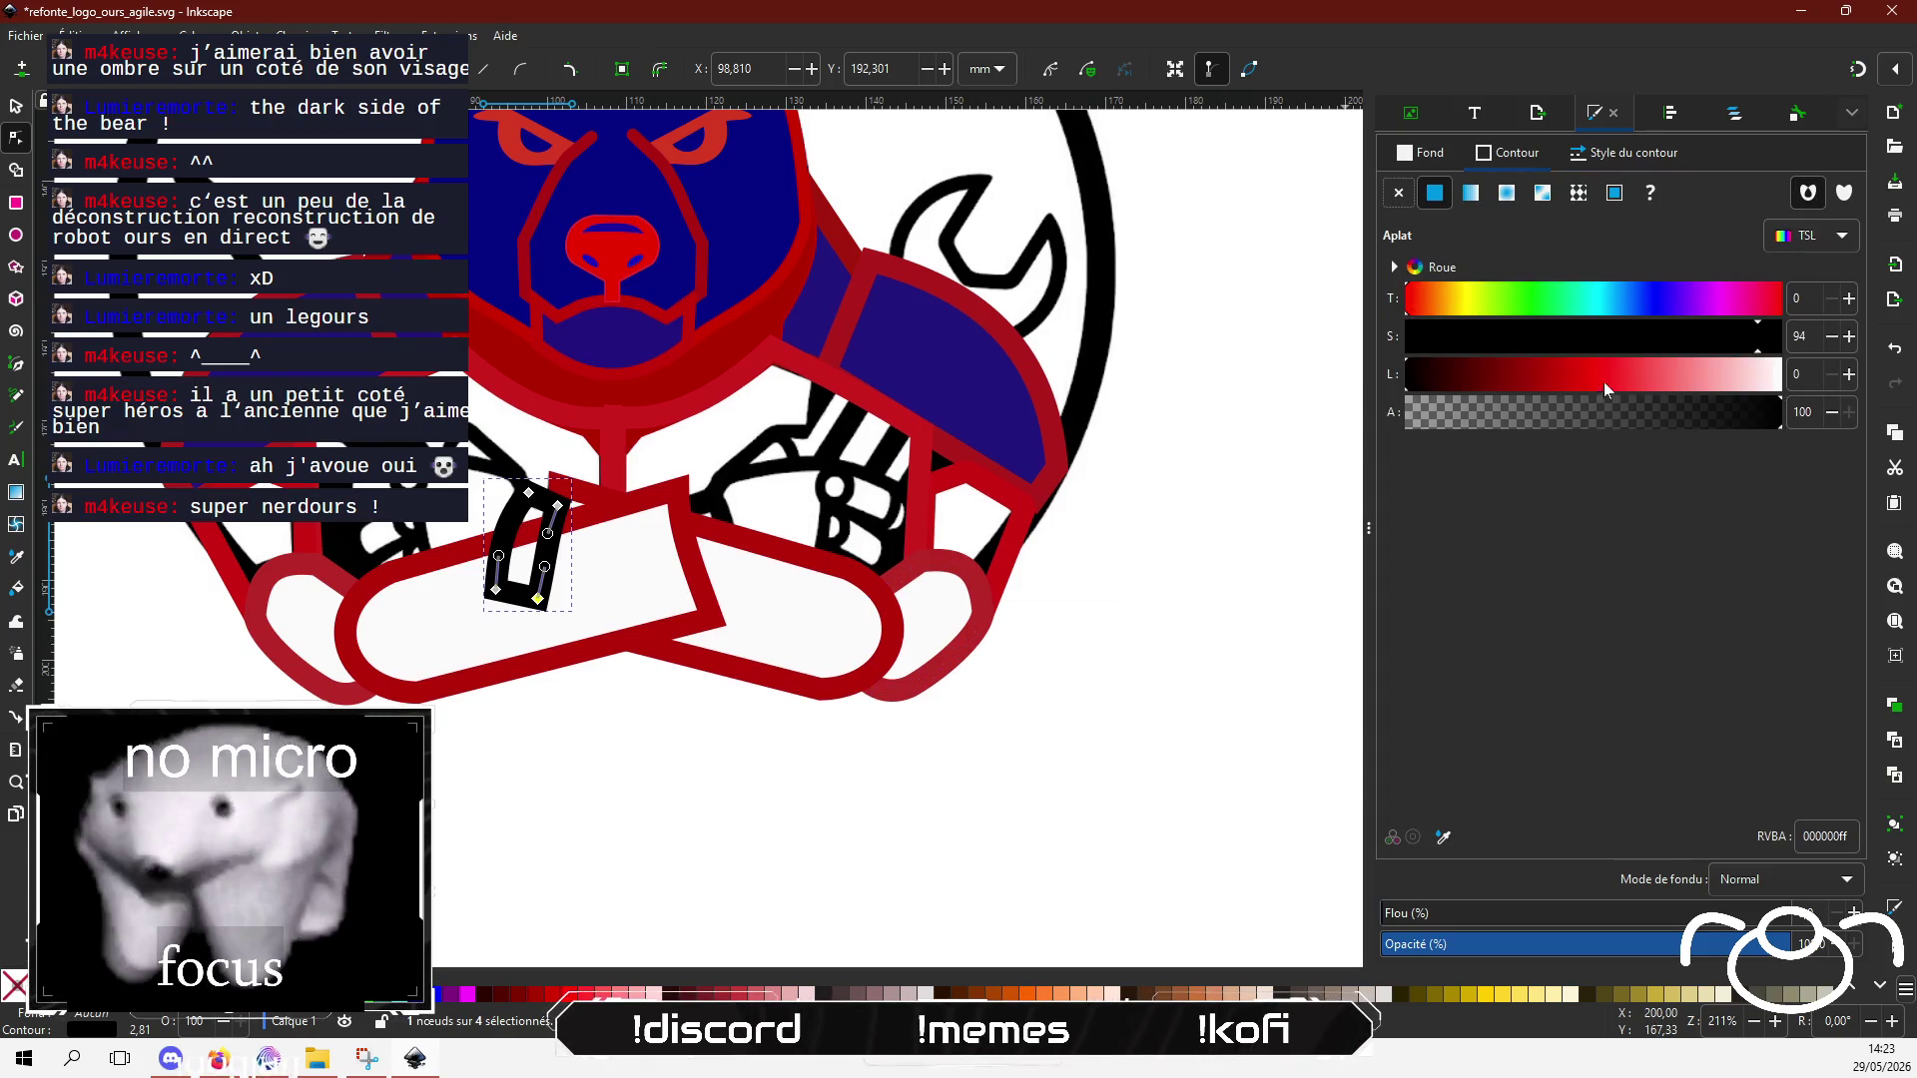
left_click(1549, 376)
left_click(520, 736)
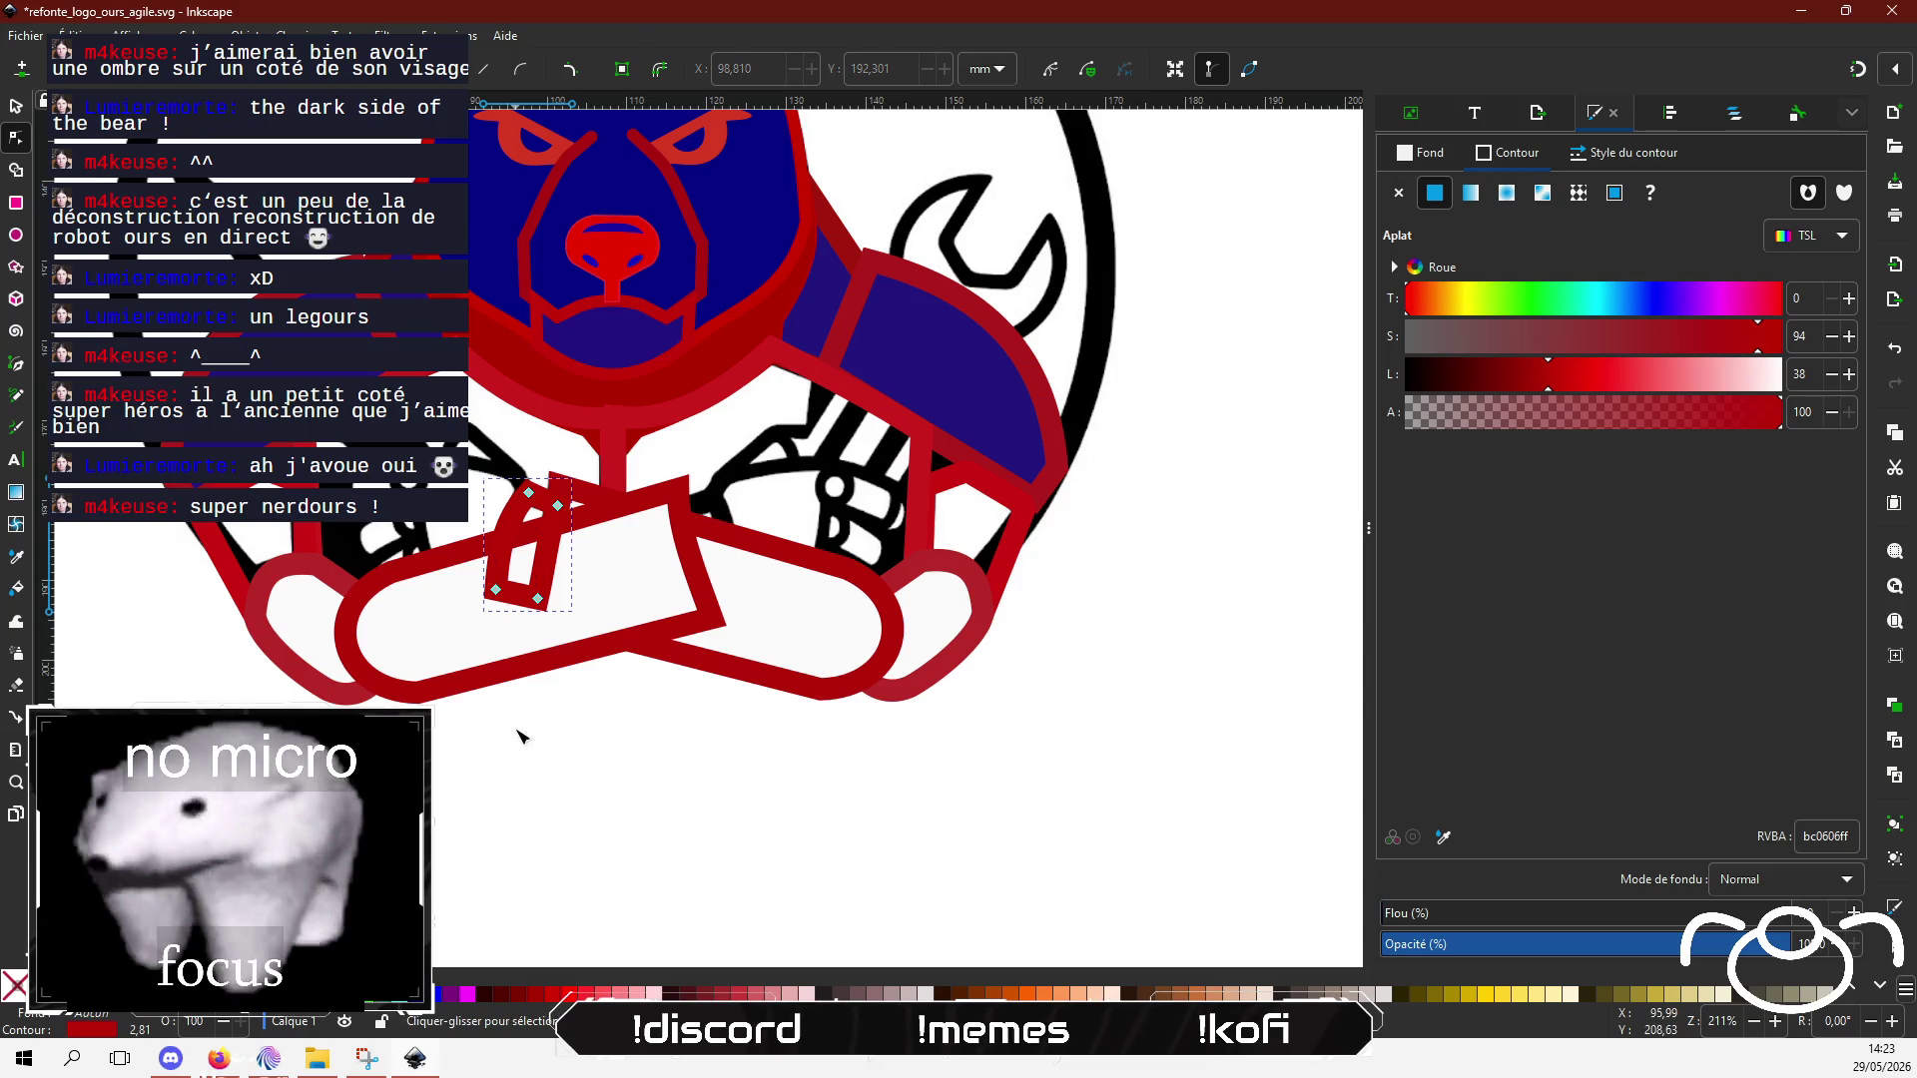
left_click(520, 735)
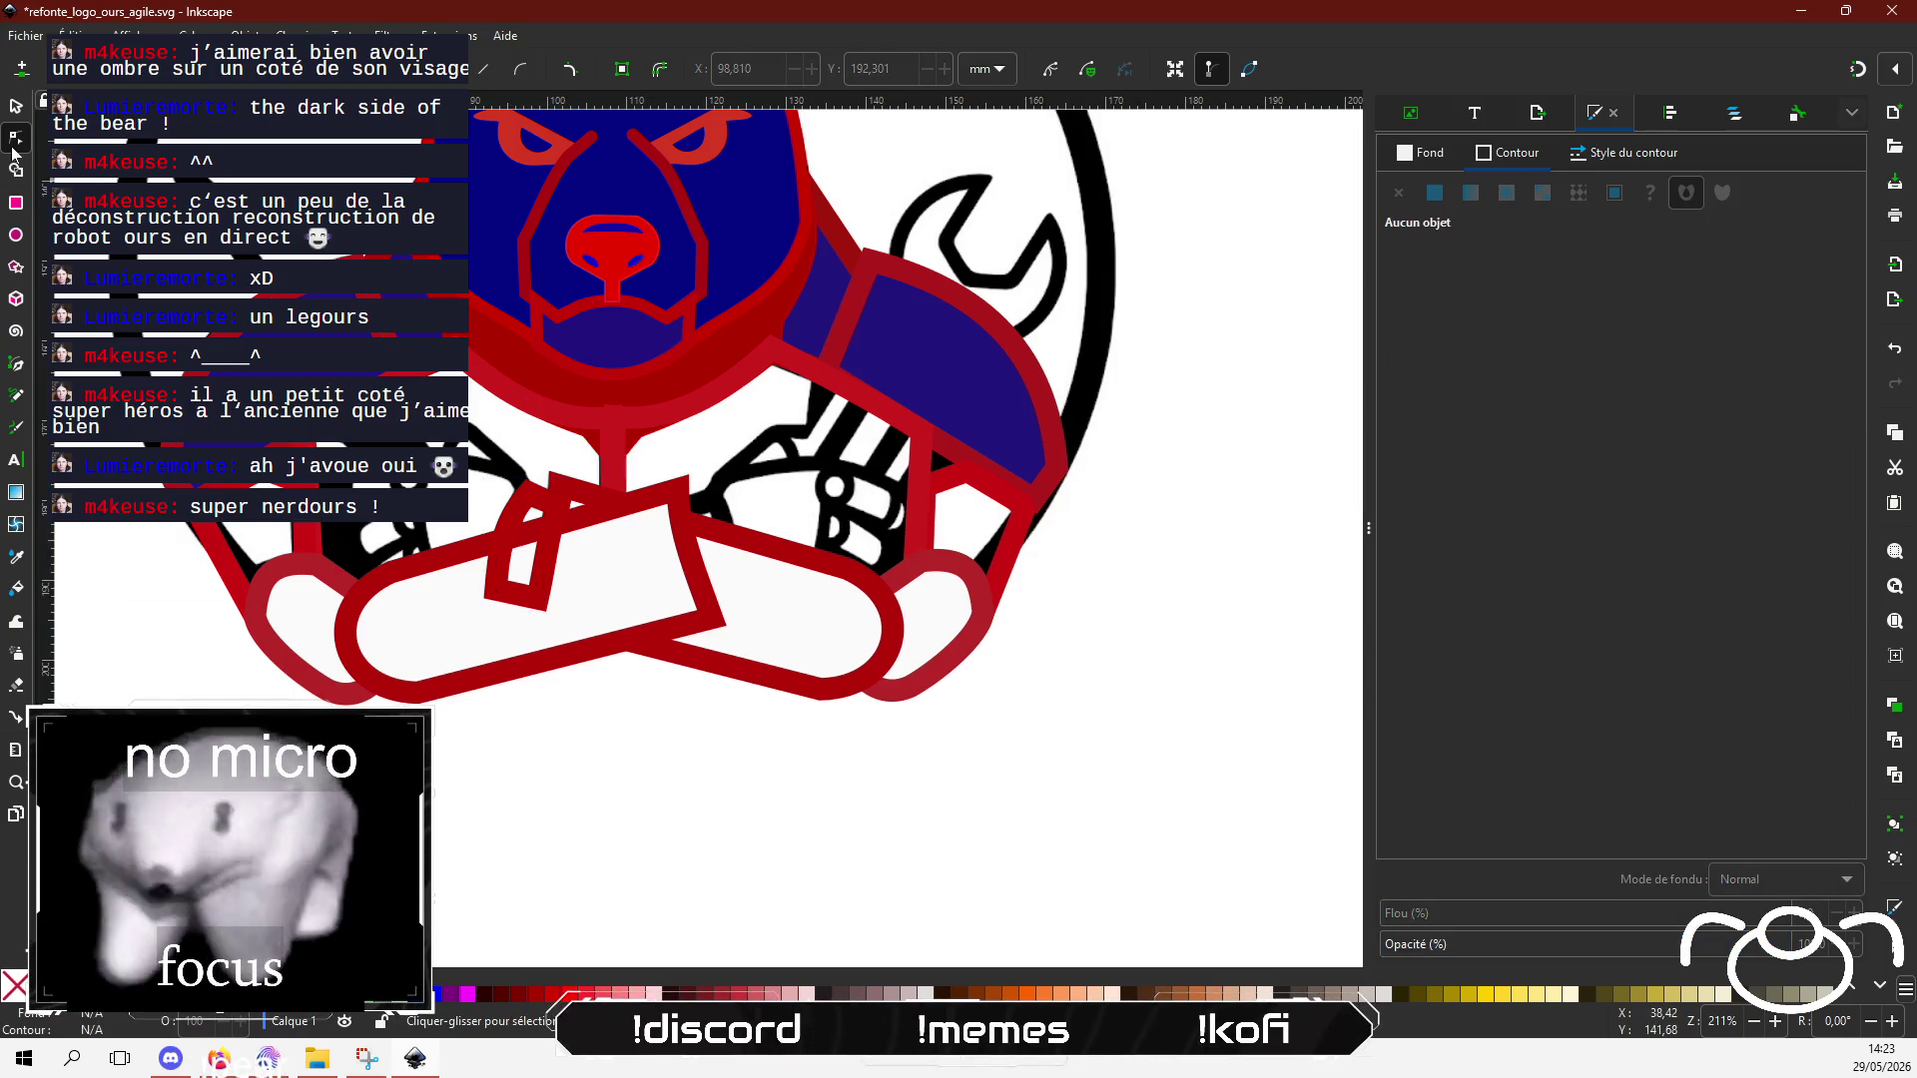
left_click(16, 106)
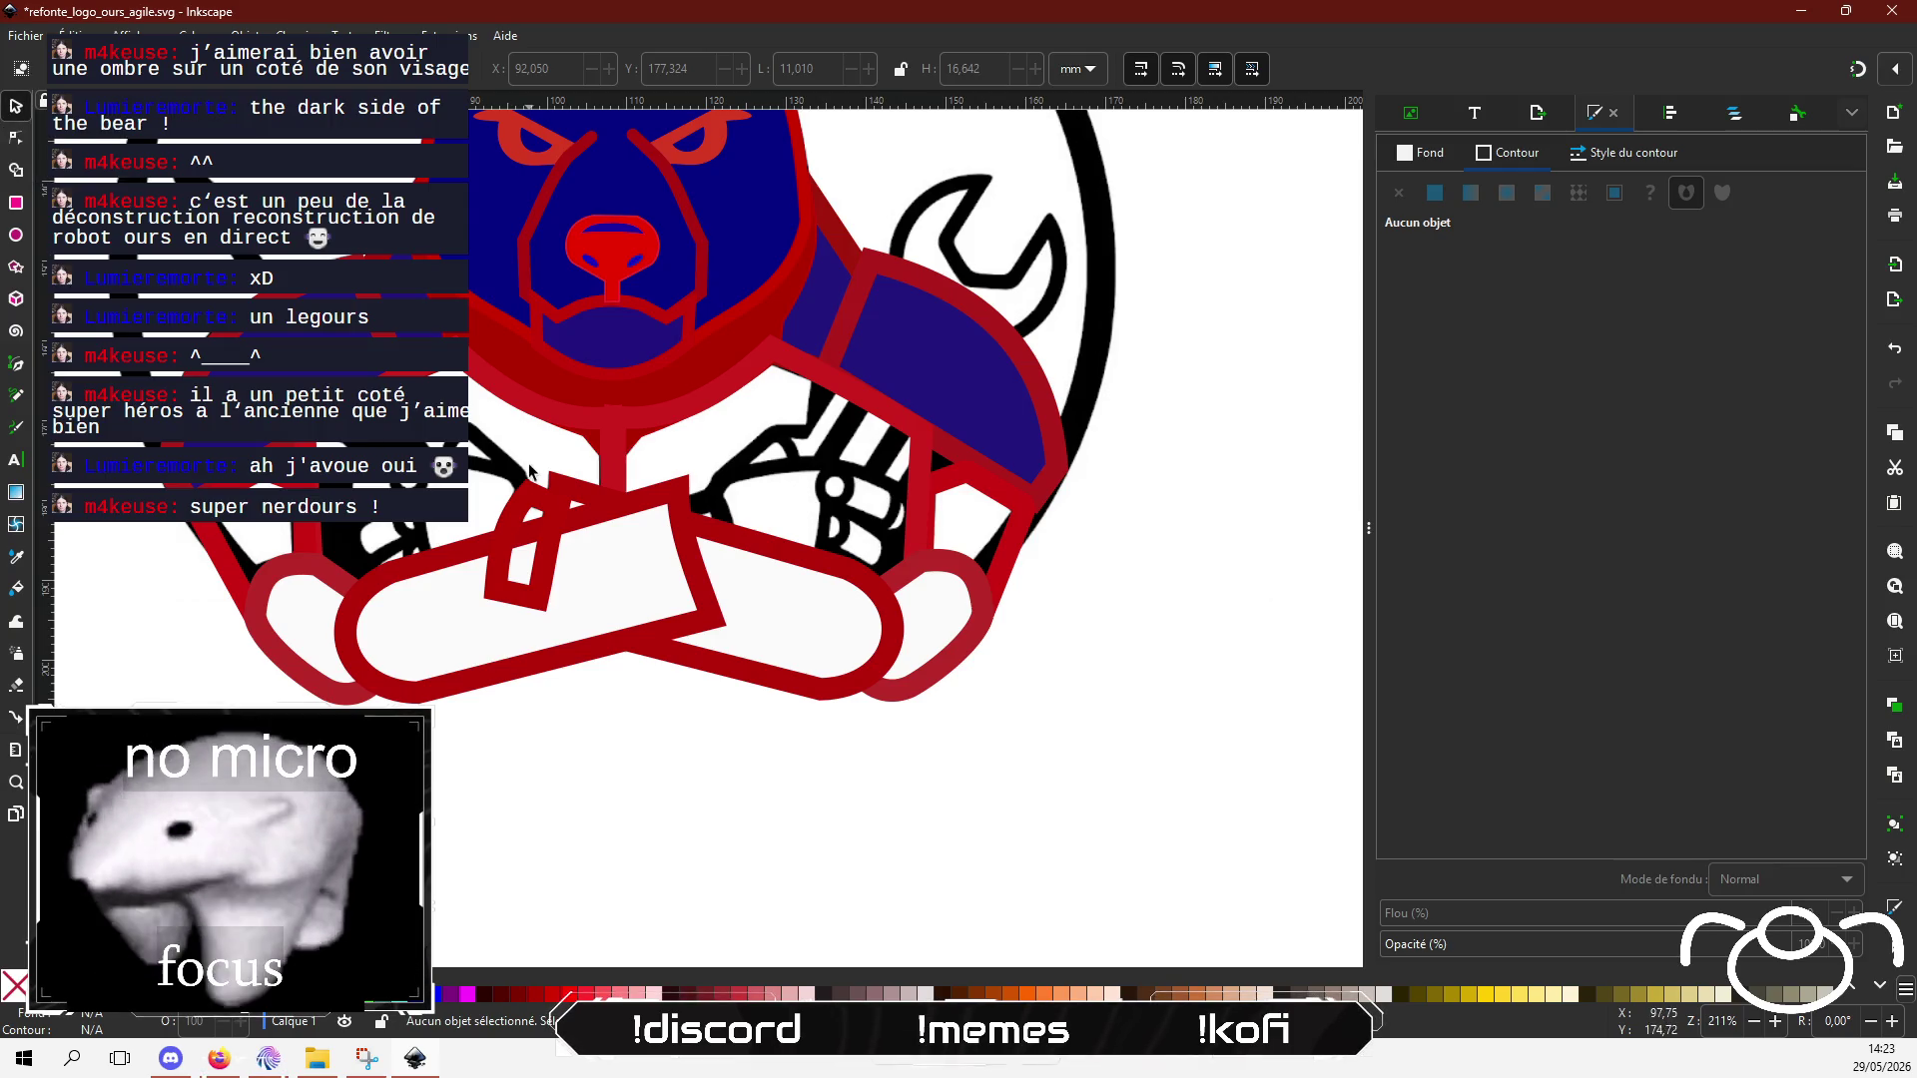
Step: Duplicate the red strap, mirror it horizontally and tilt it about 32° onto the other forearm
left_click(539, 504)
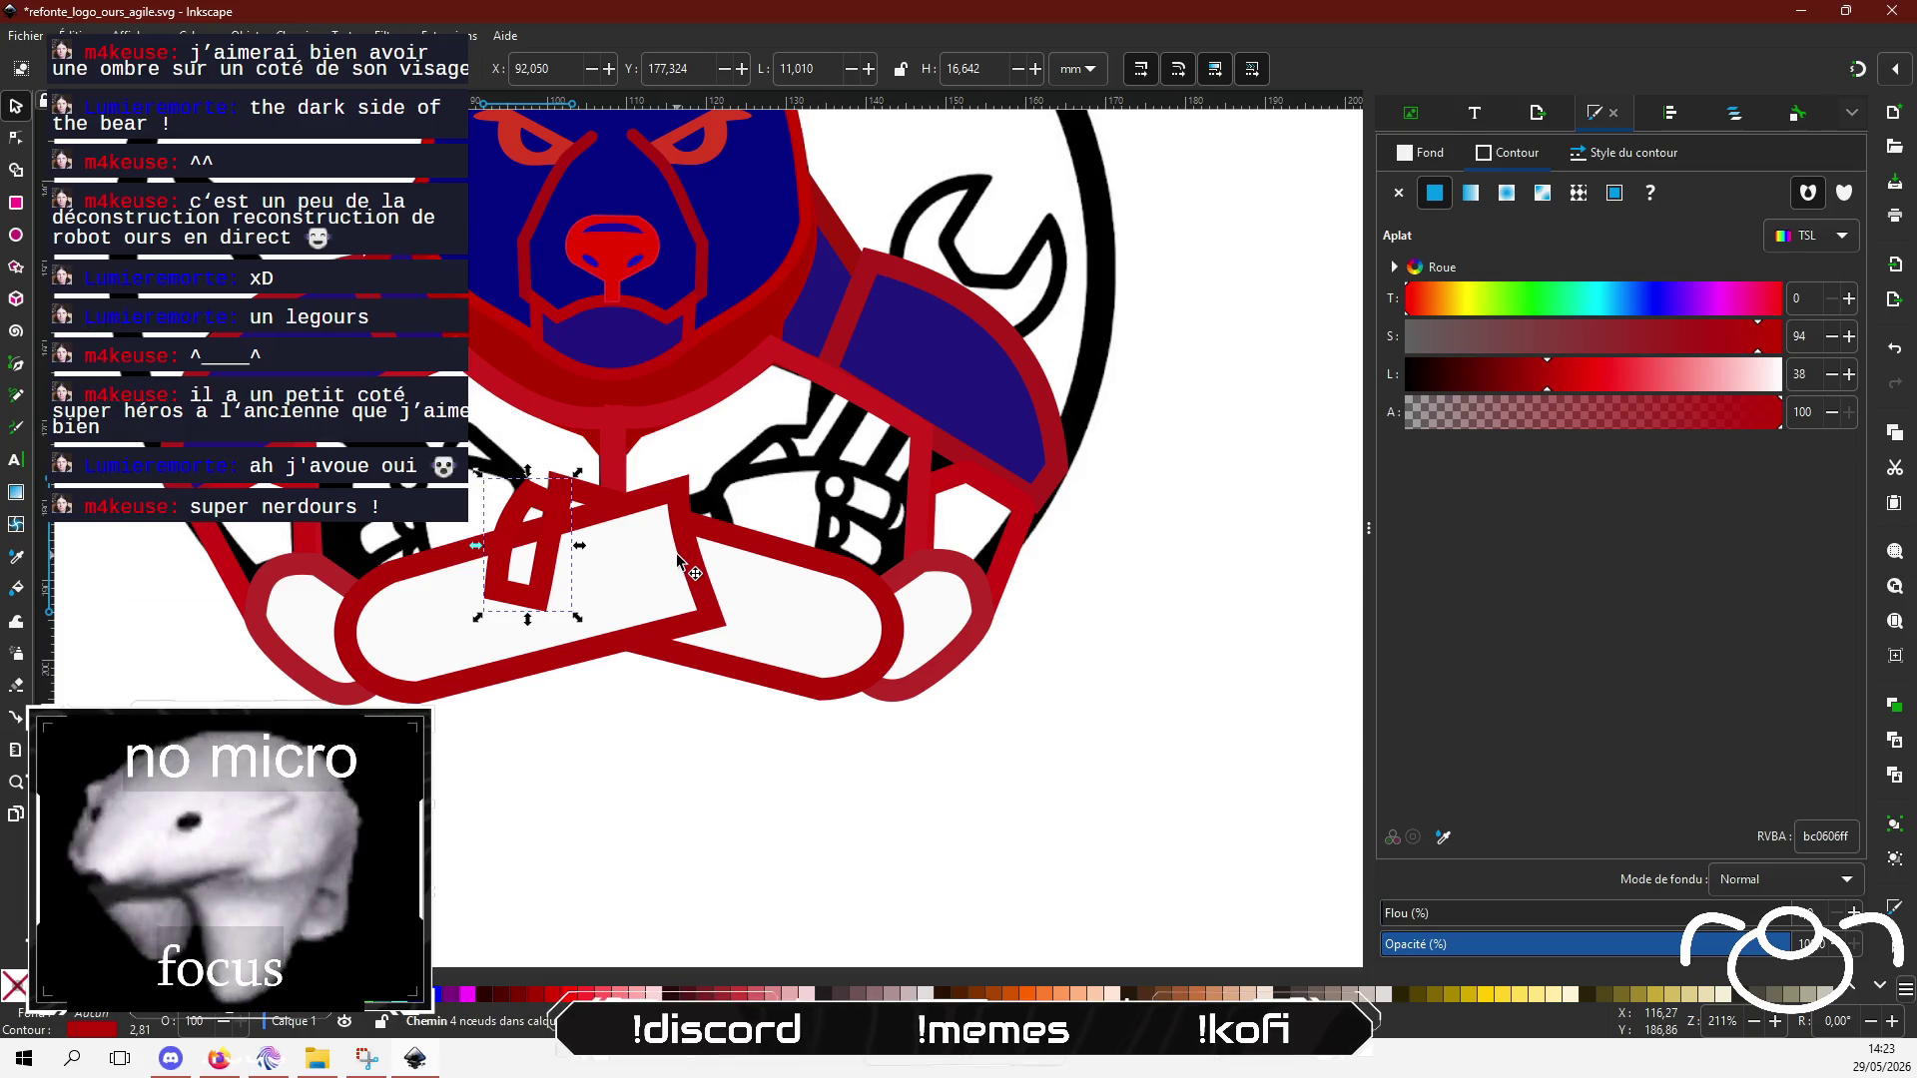
key("ctrl+v")
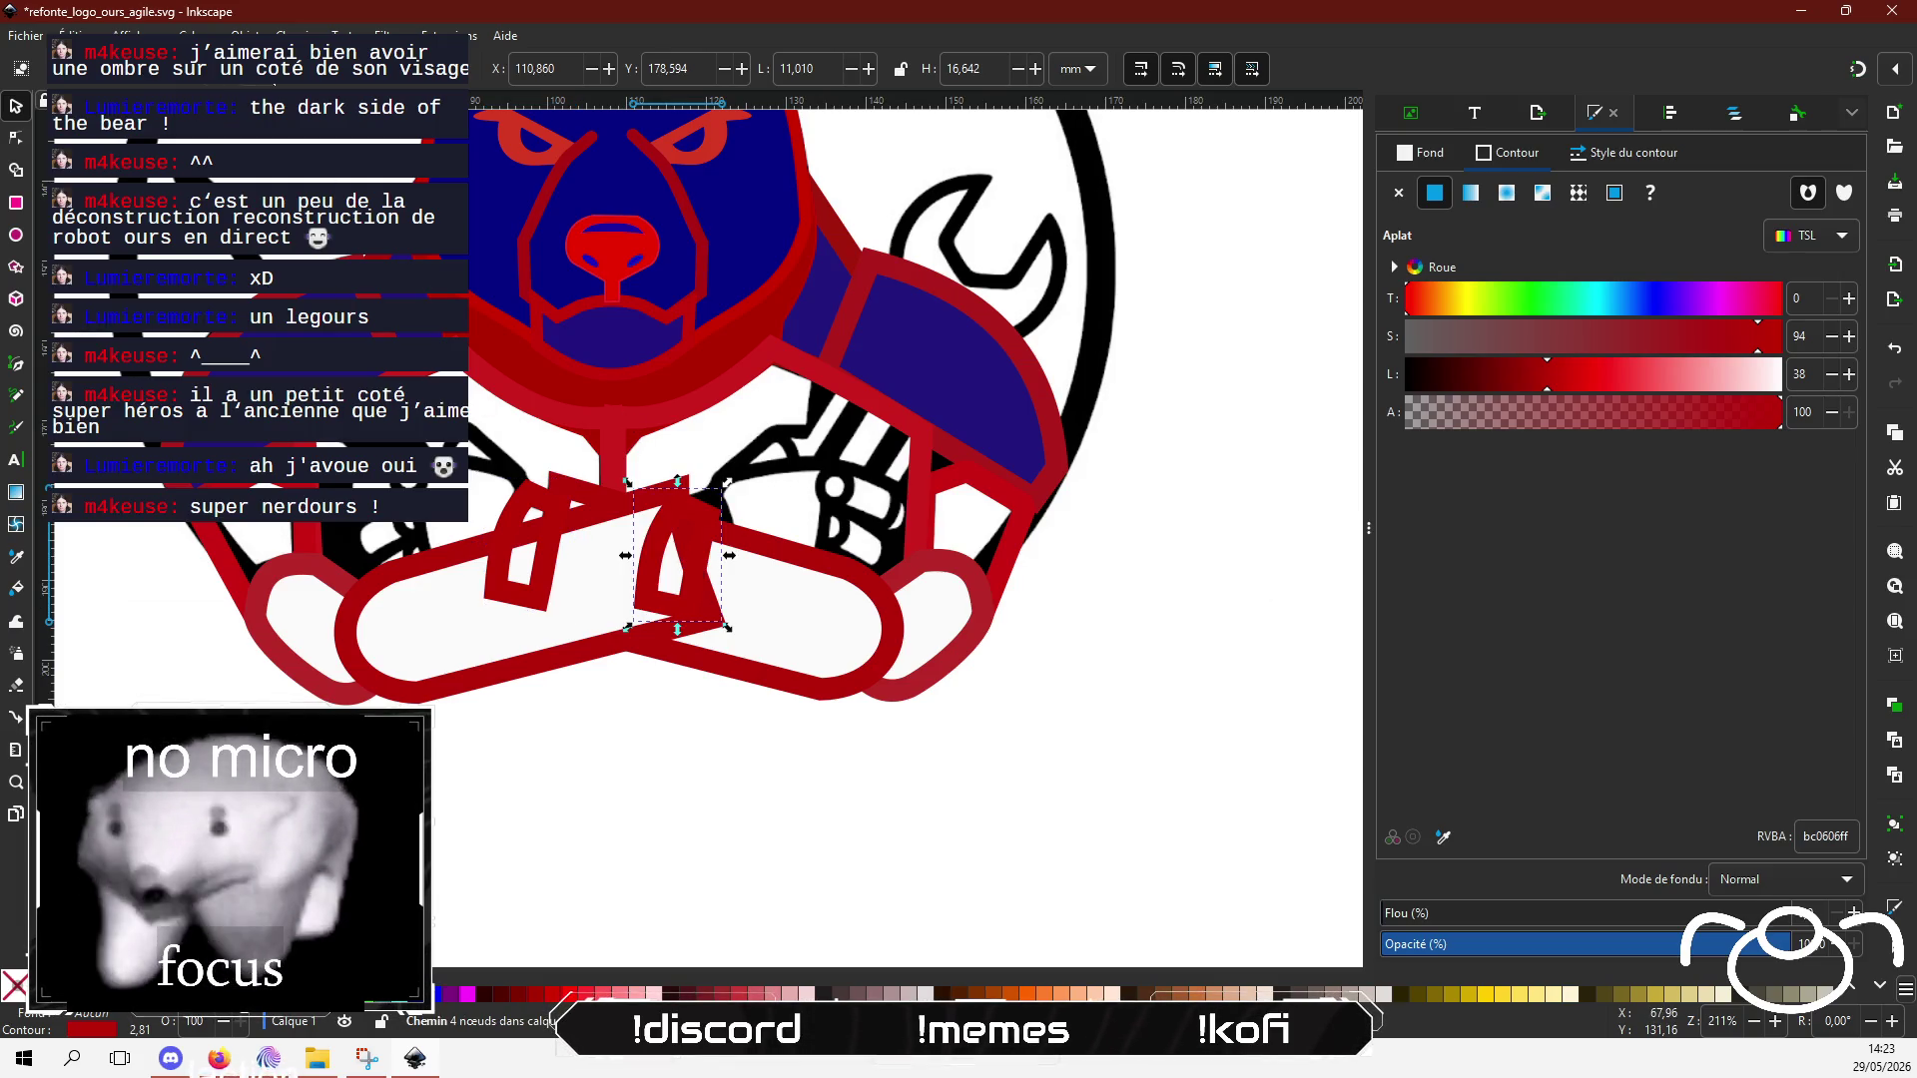
scroll(717, 519, "up", 2)
left_click_drag(620, 518, 696, 506)
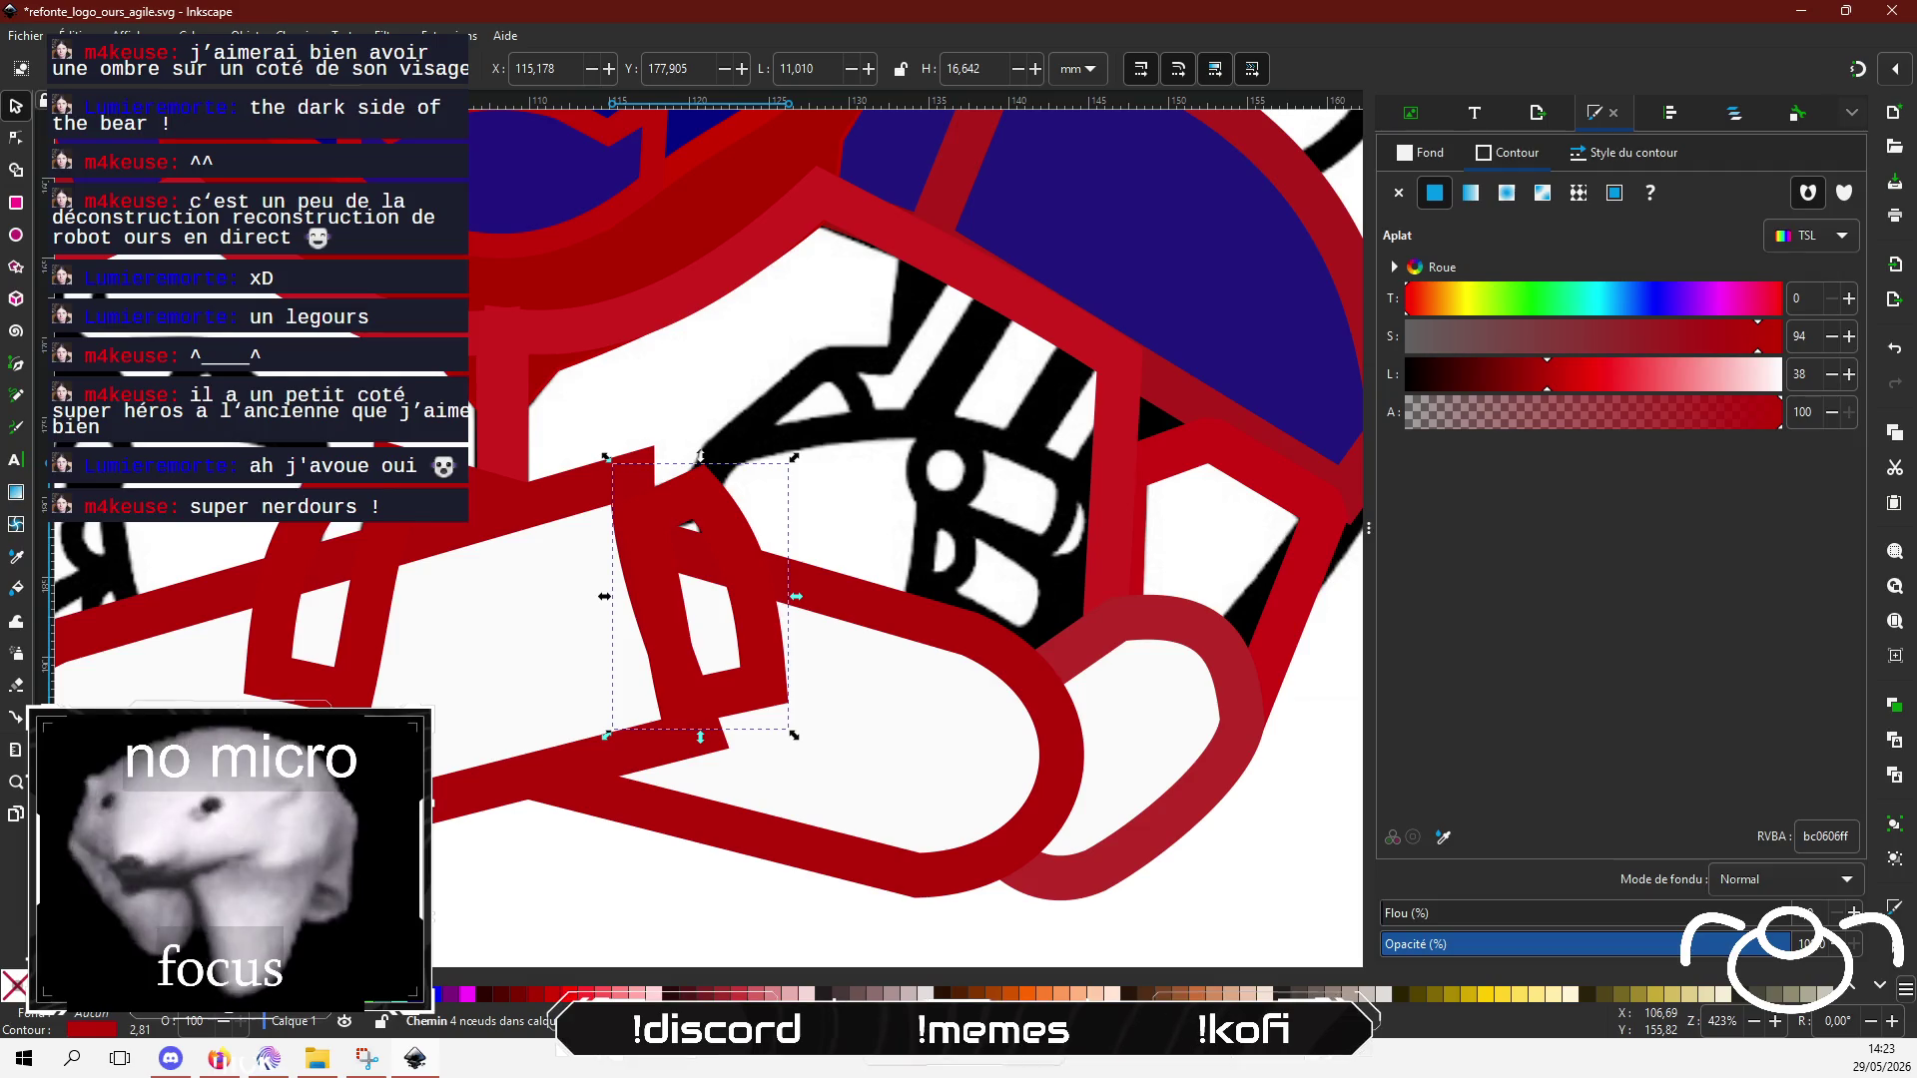
key("h")
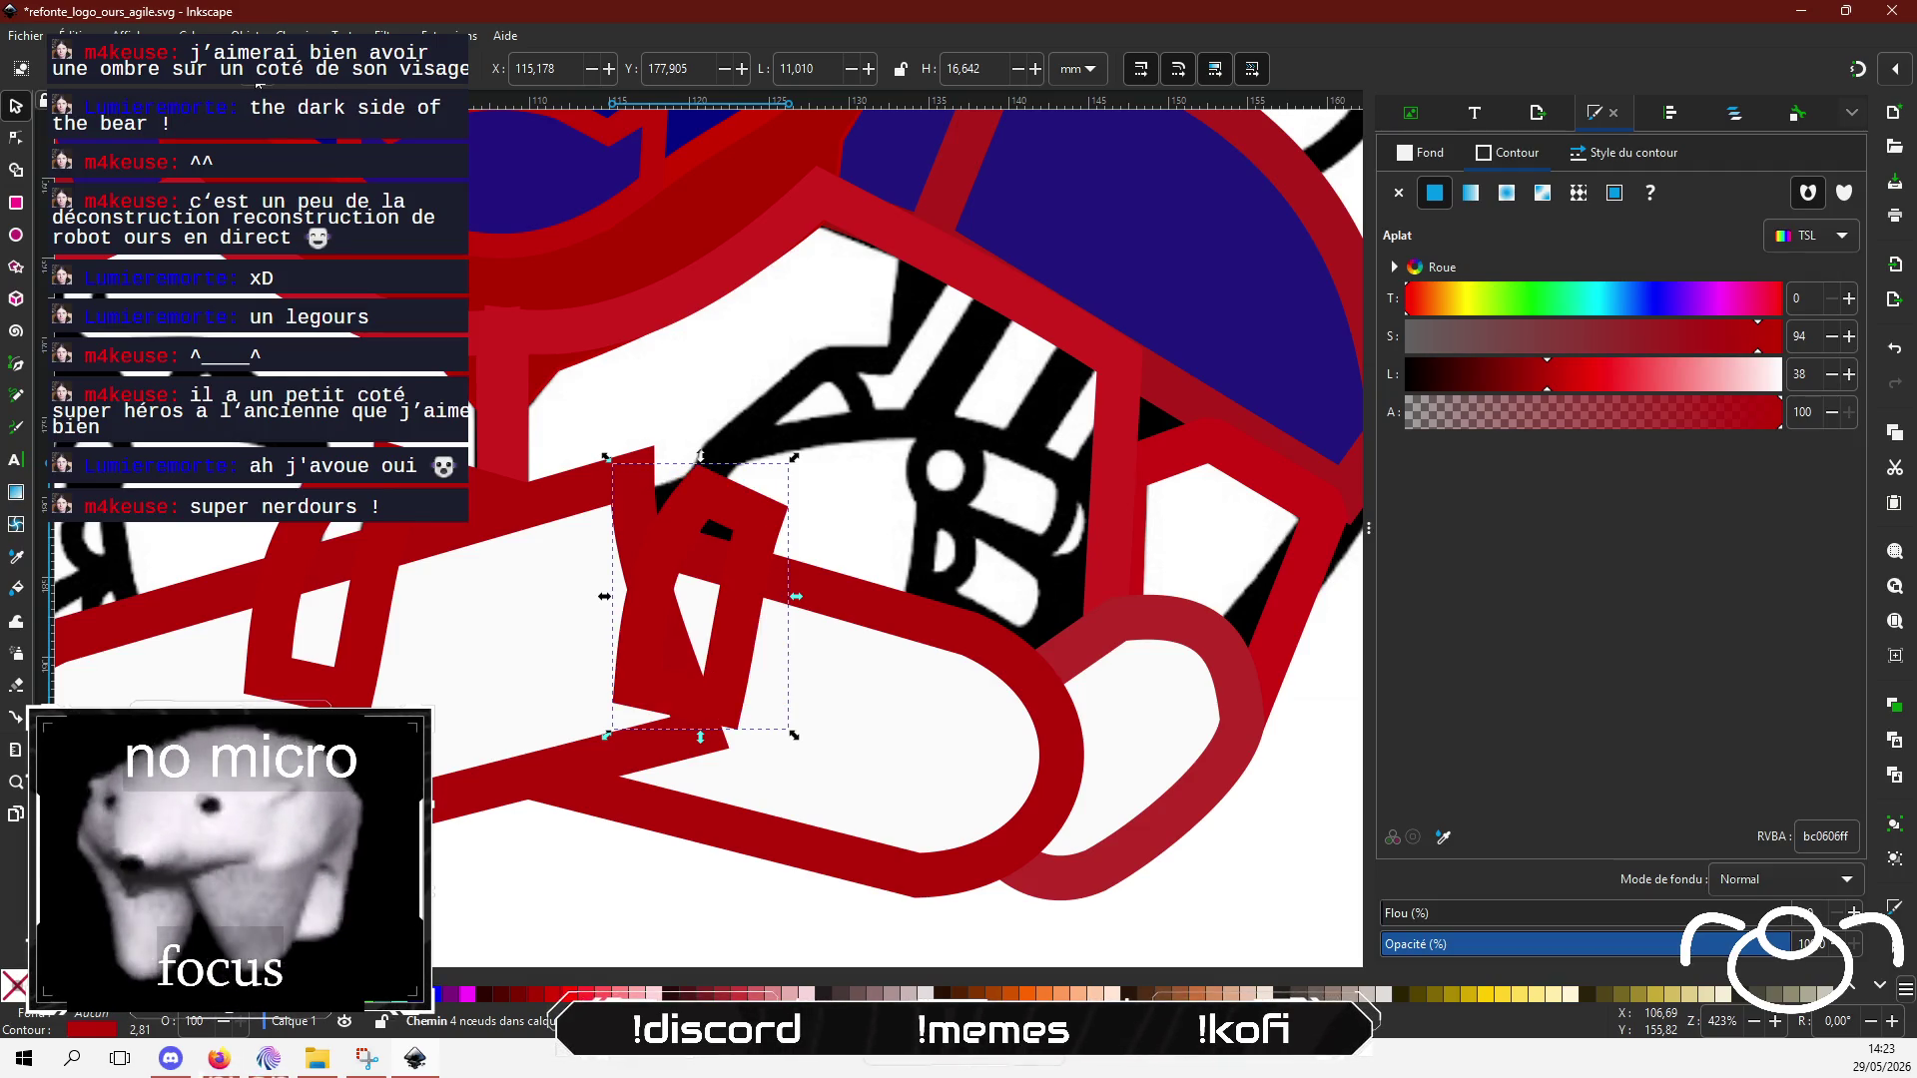
left_click(698, 535)
left_click_drag(609, 462, 488, 497)
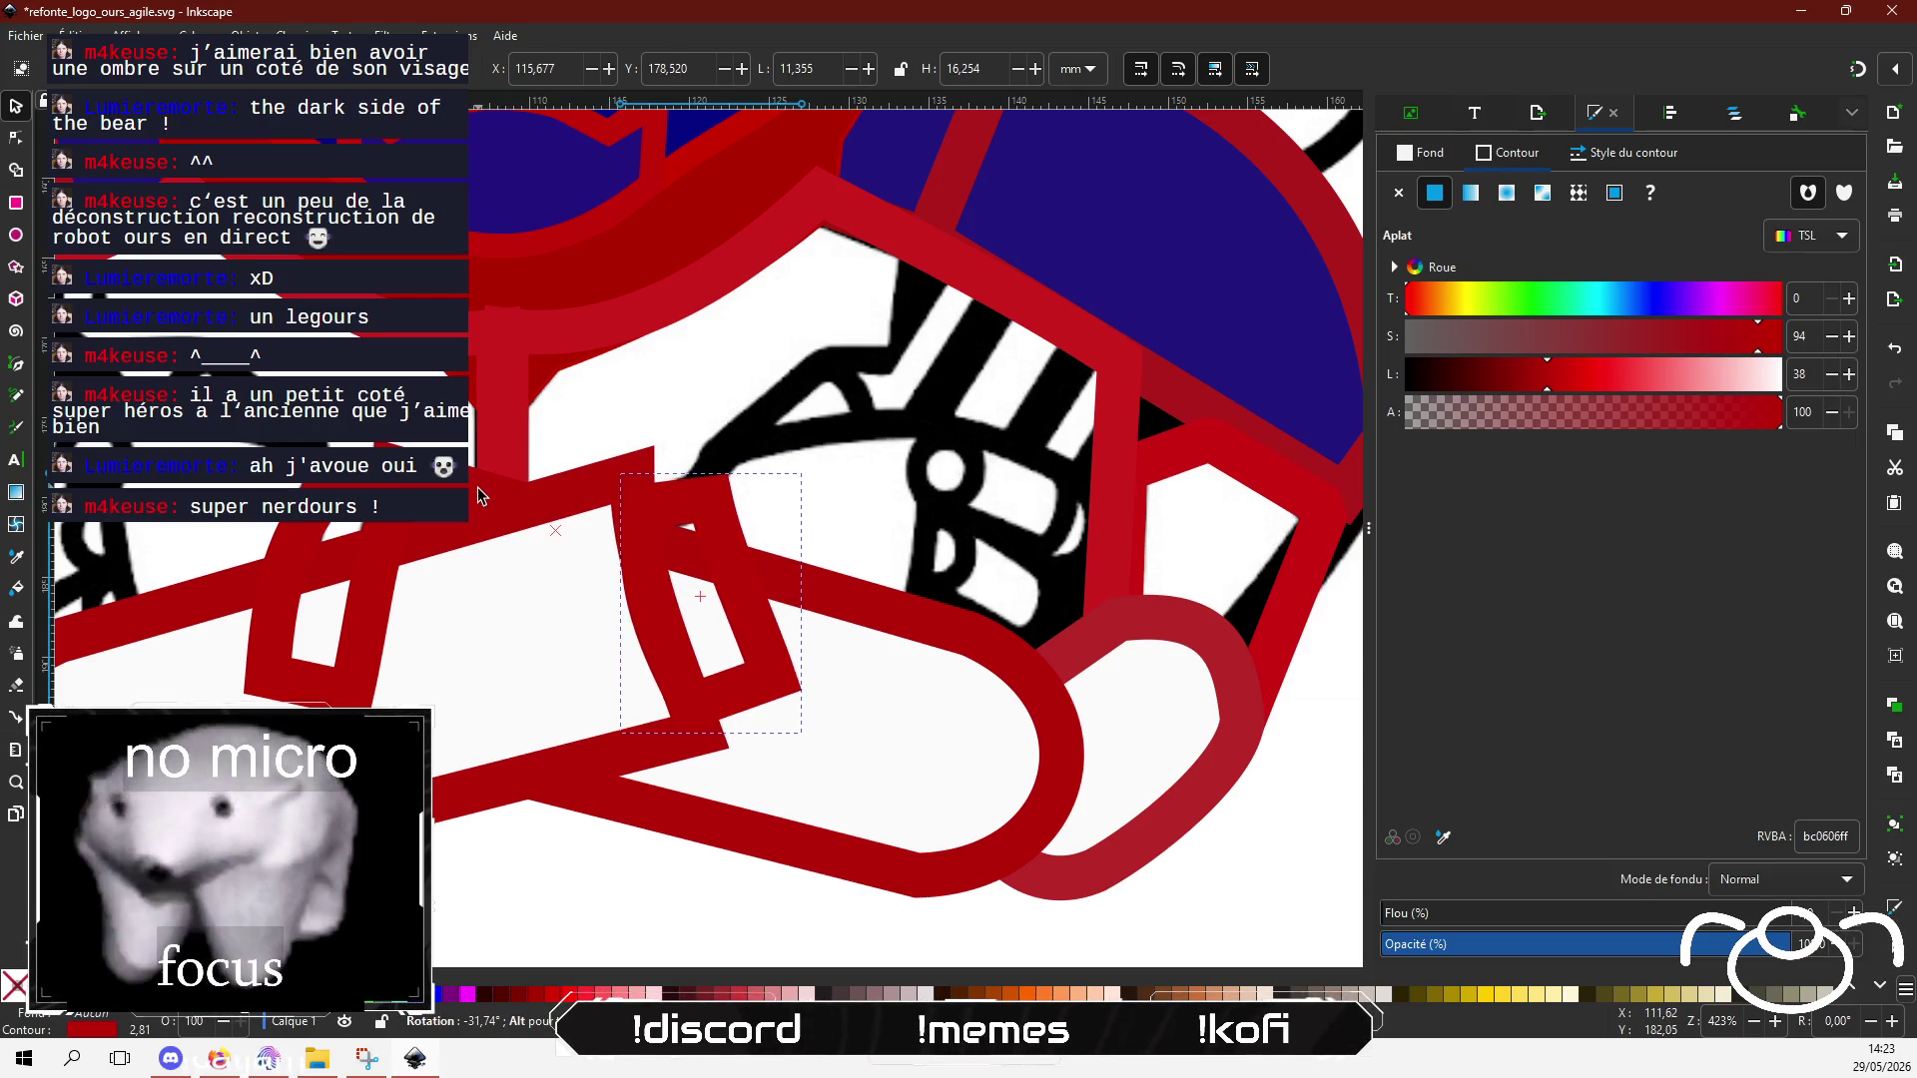
left_click(620, 883)
Step: Fix the stacking order between the red straps and the white arm bar's red outline
scroll(748, 744, "down", 2)
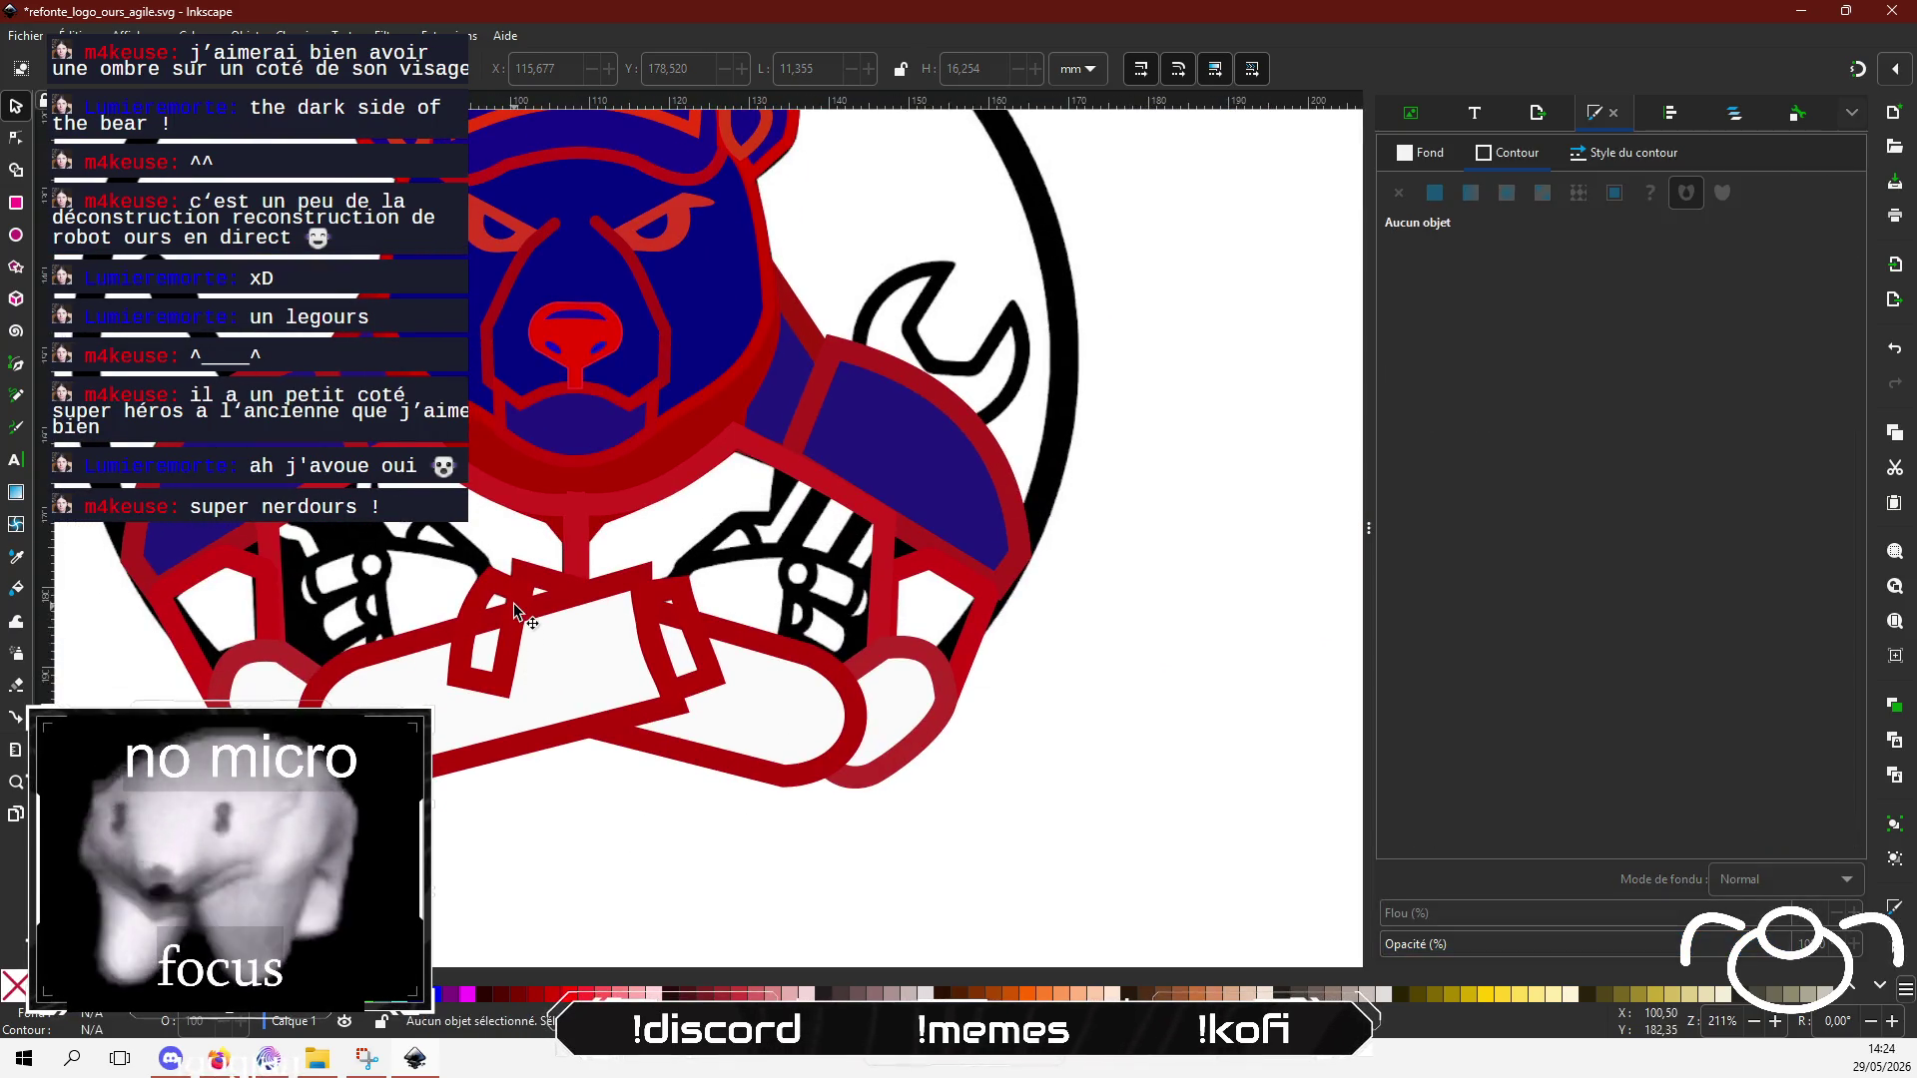
left_click(520, 601)
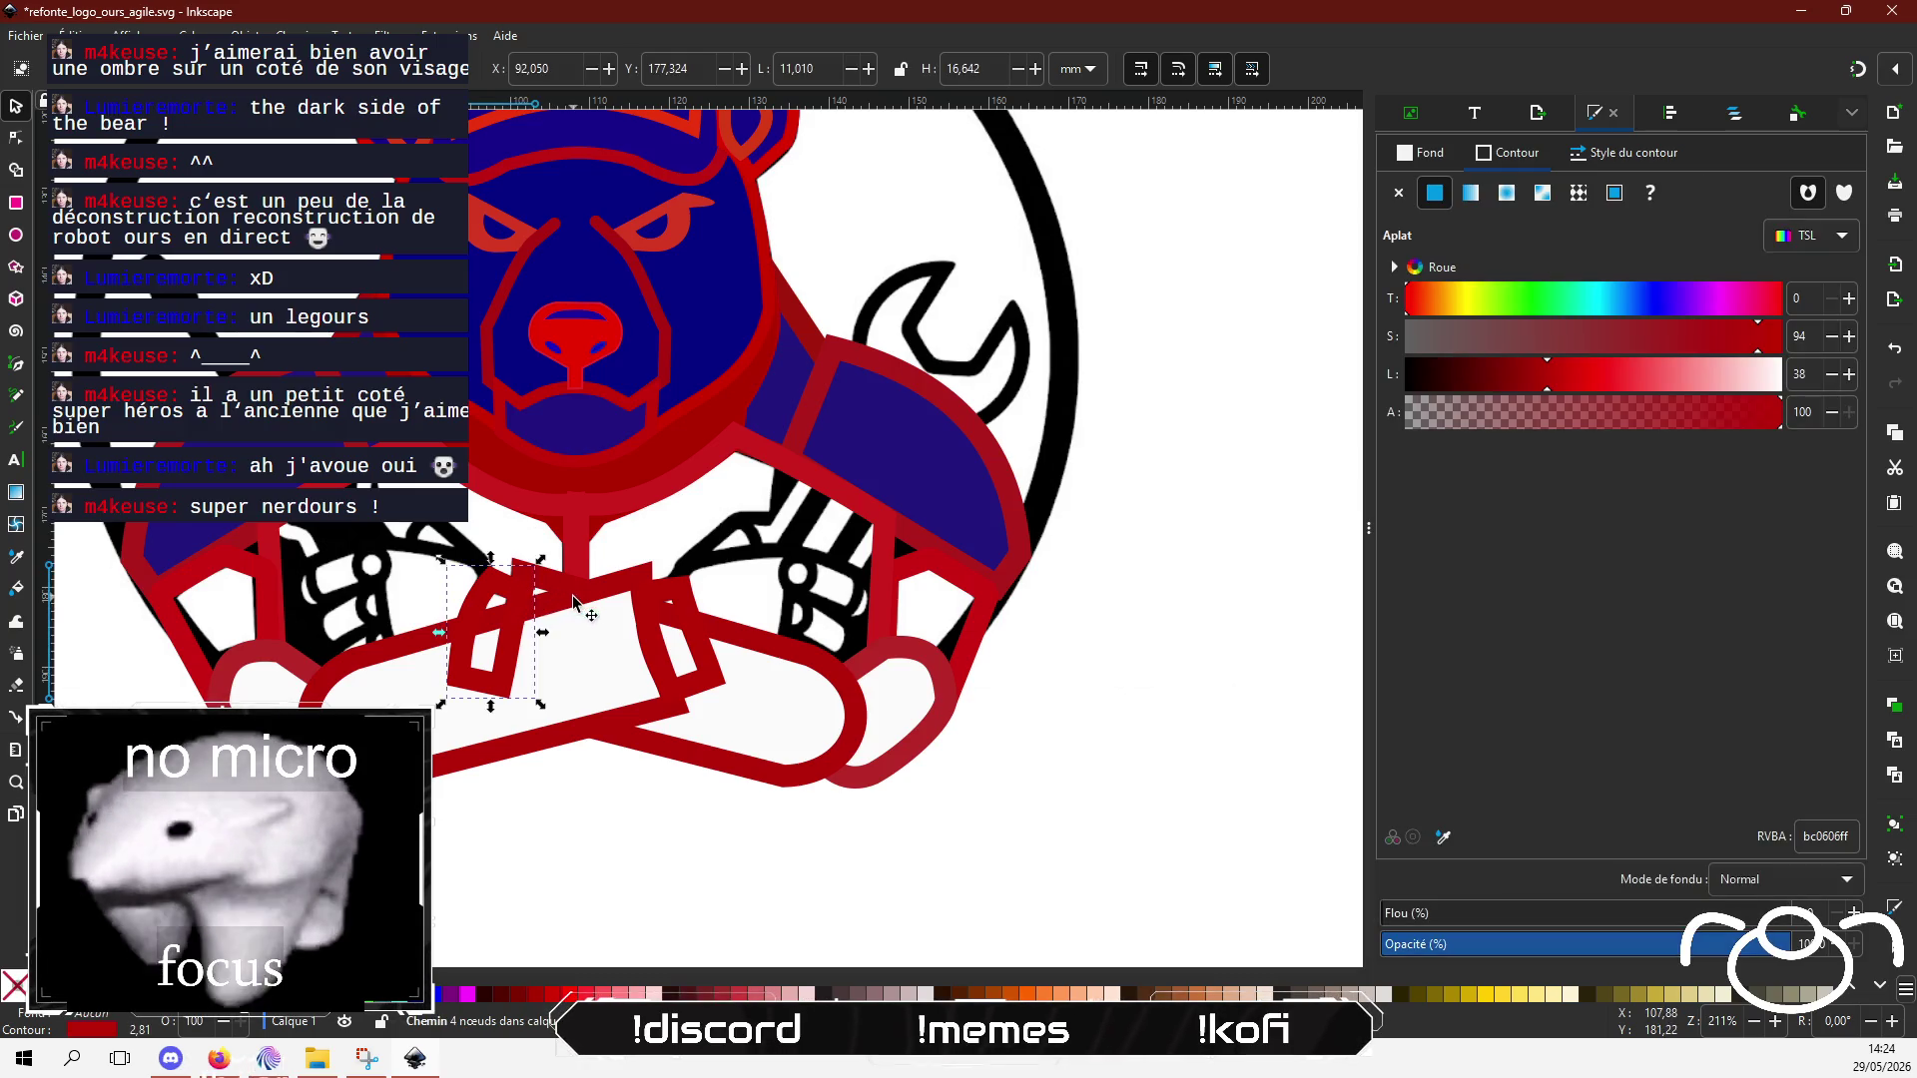
key("Page_Down")
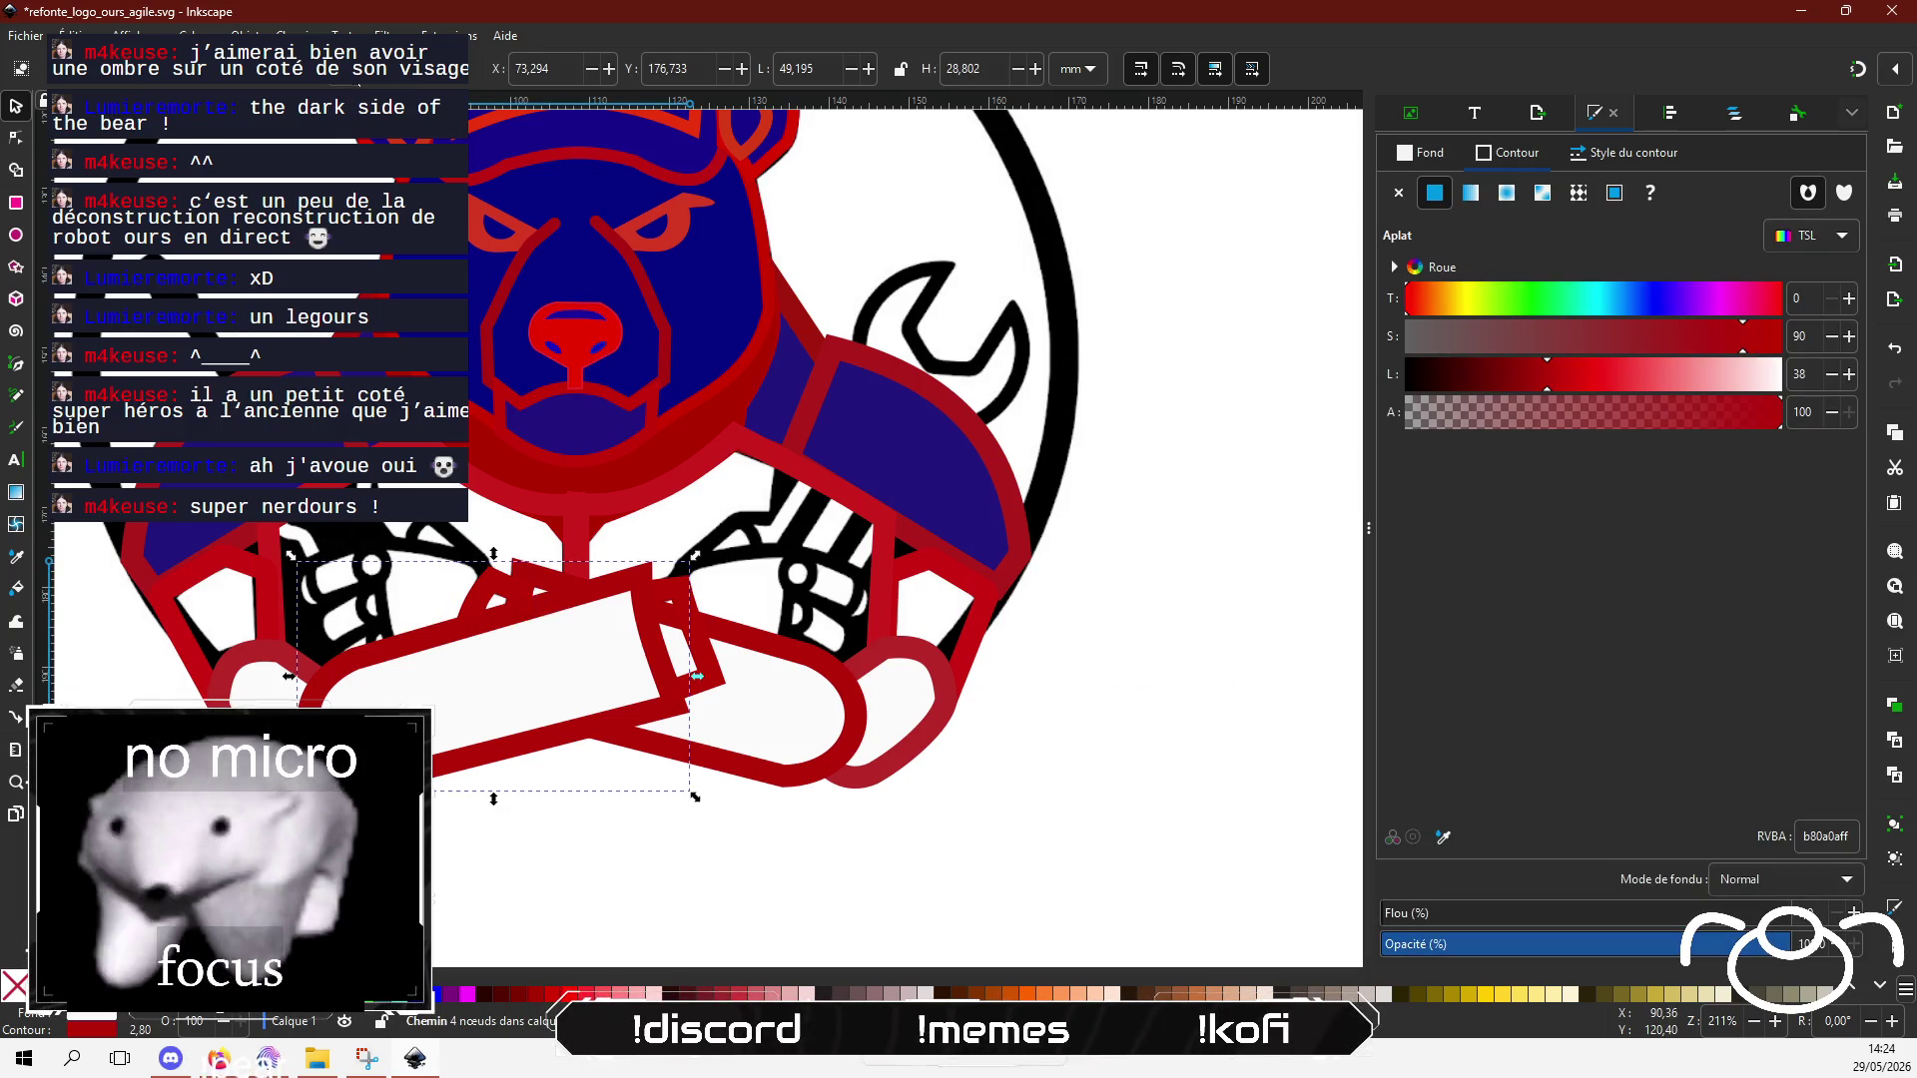
left_click(699, 657)
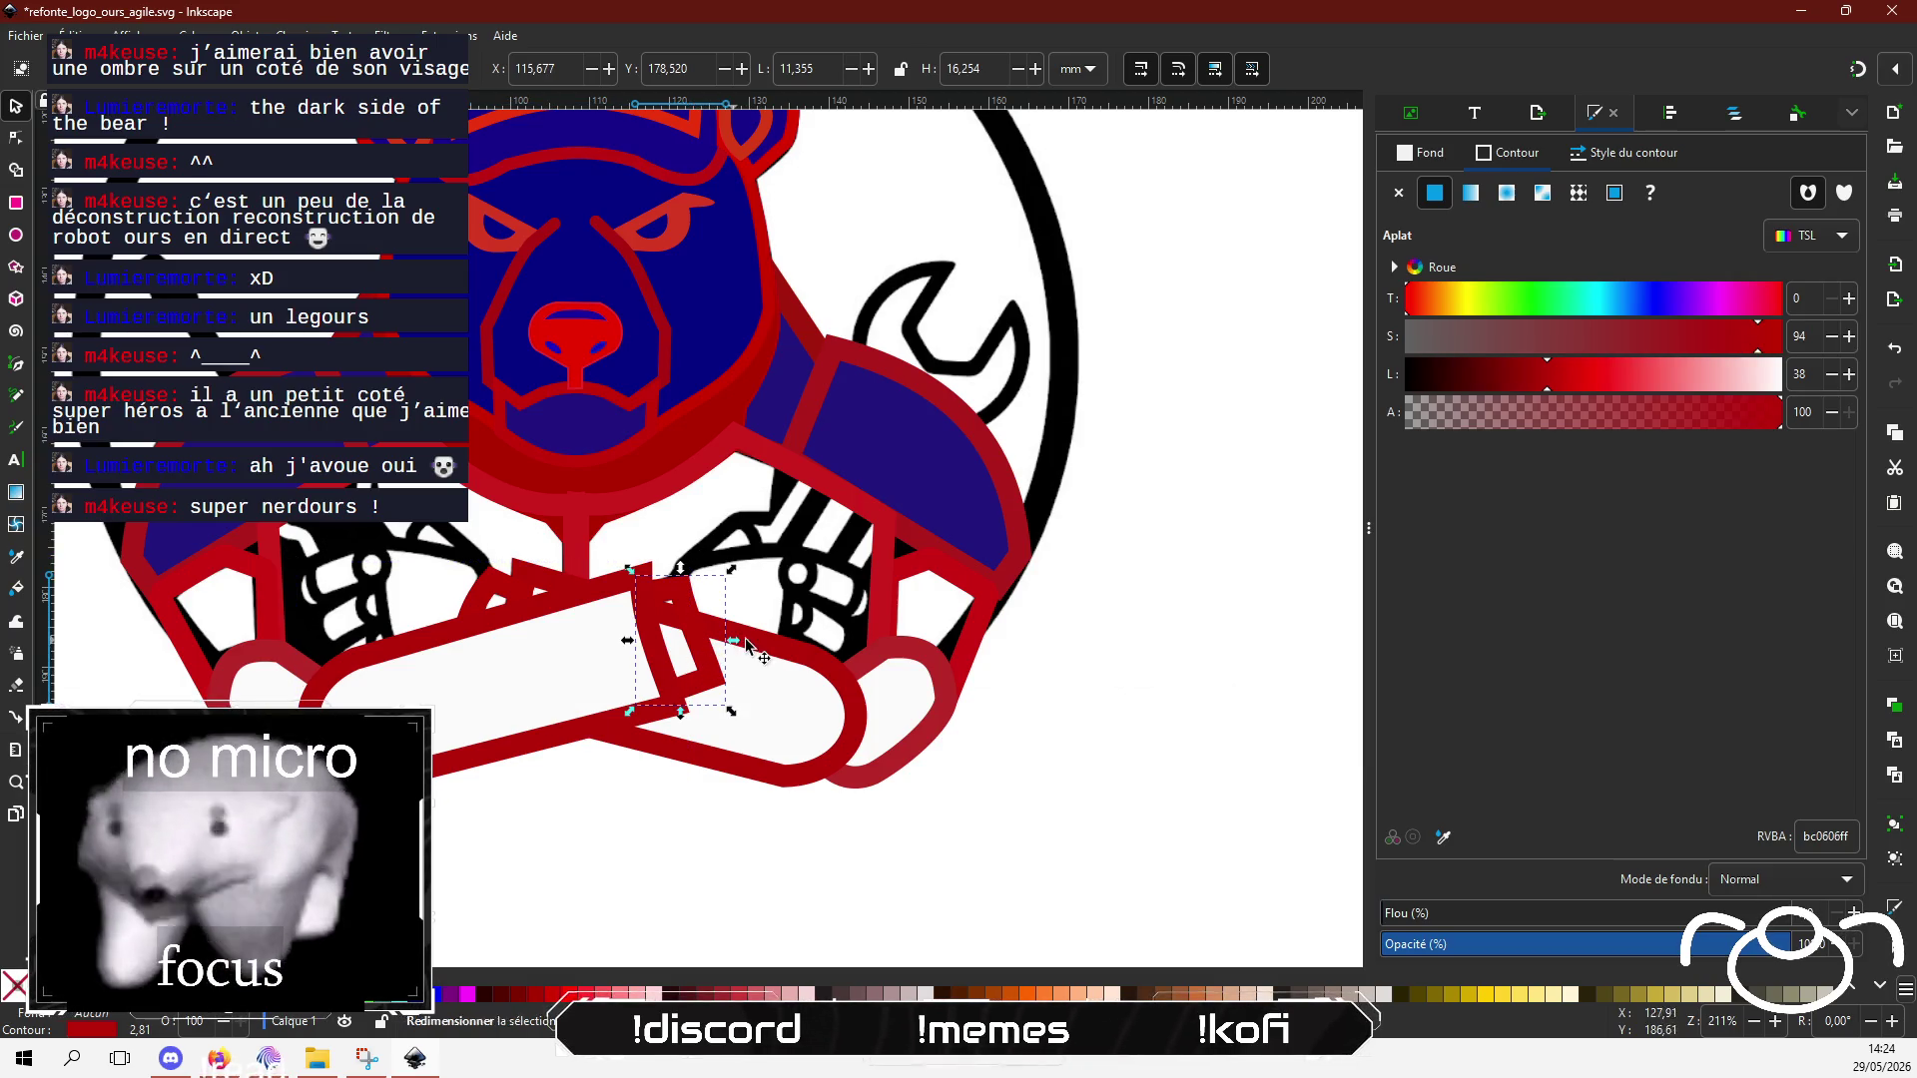
left_click(771, 655)
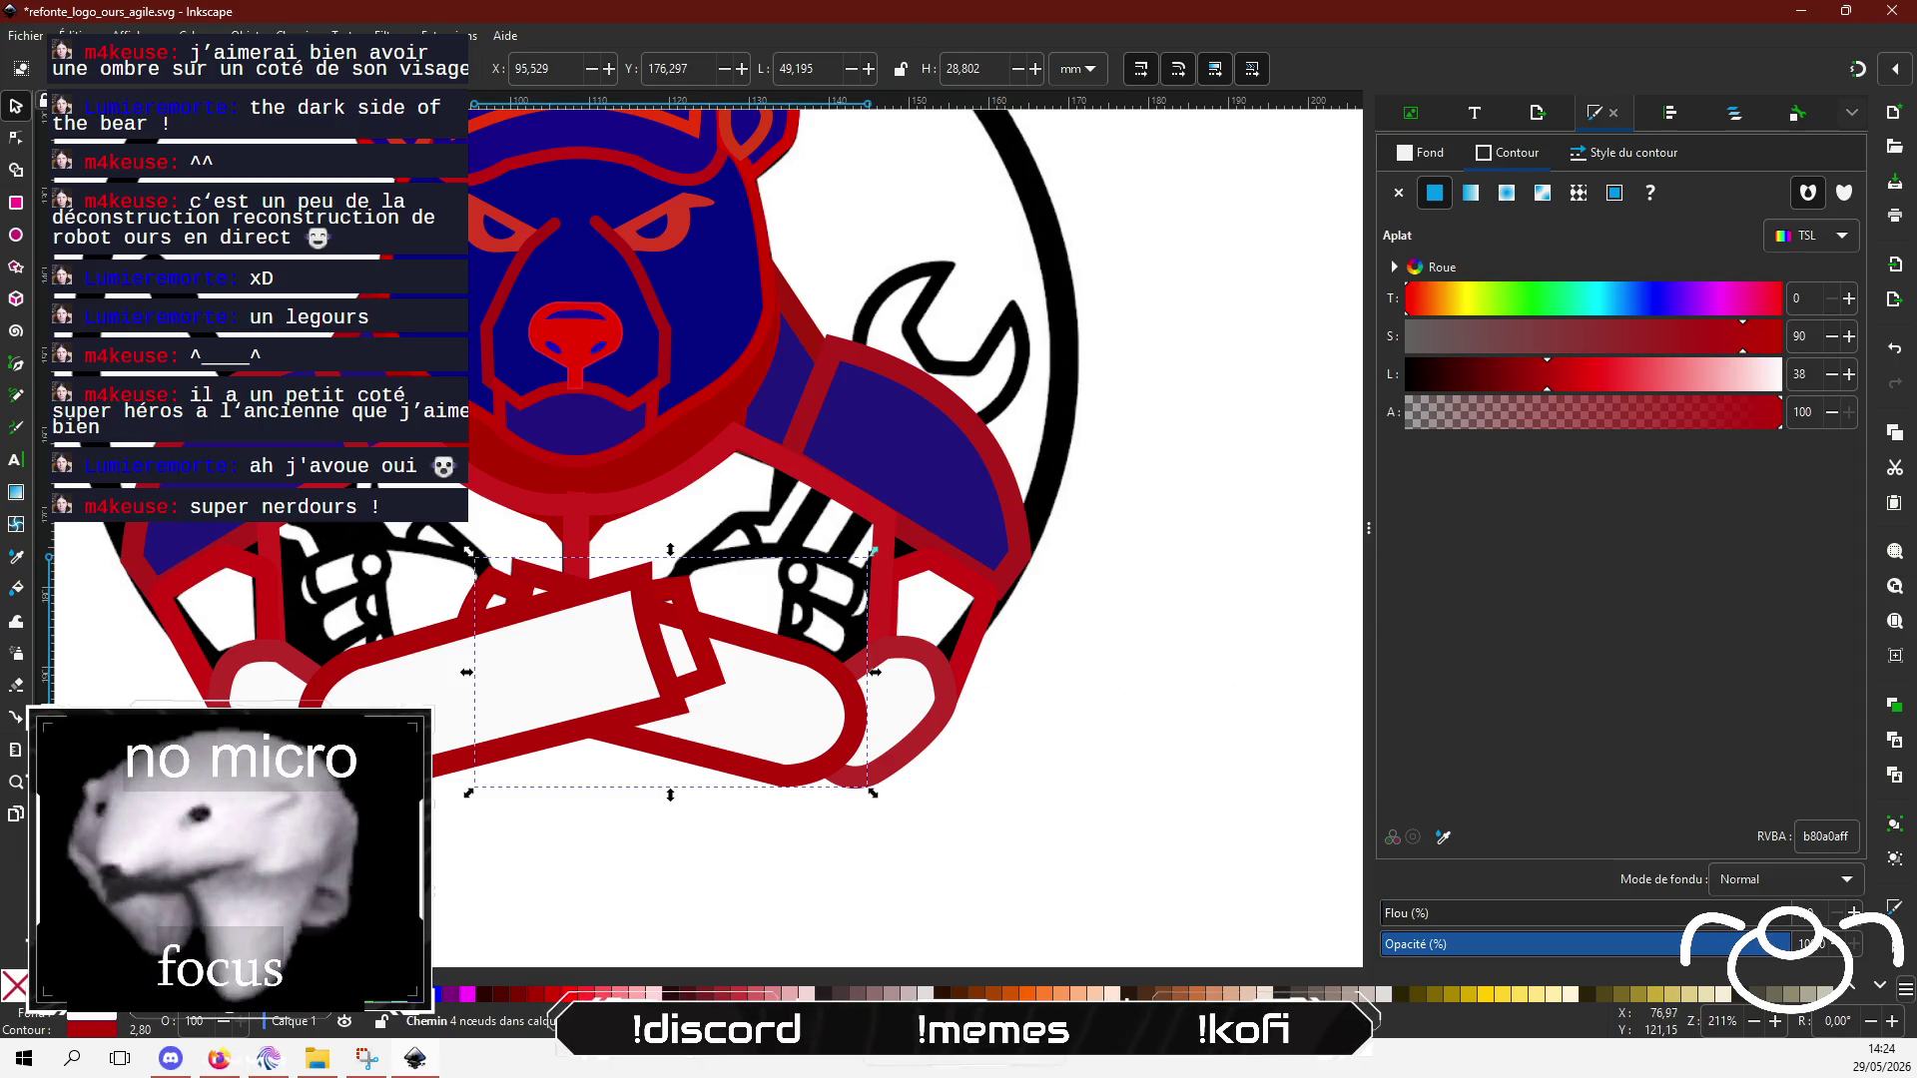
key("Home")
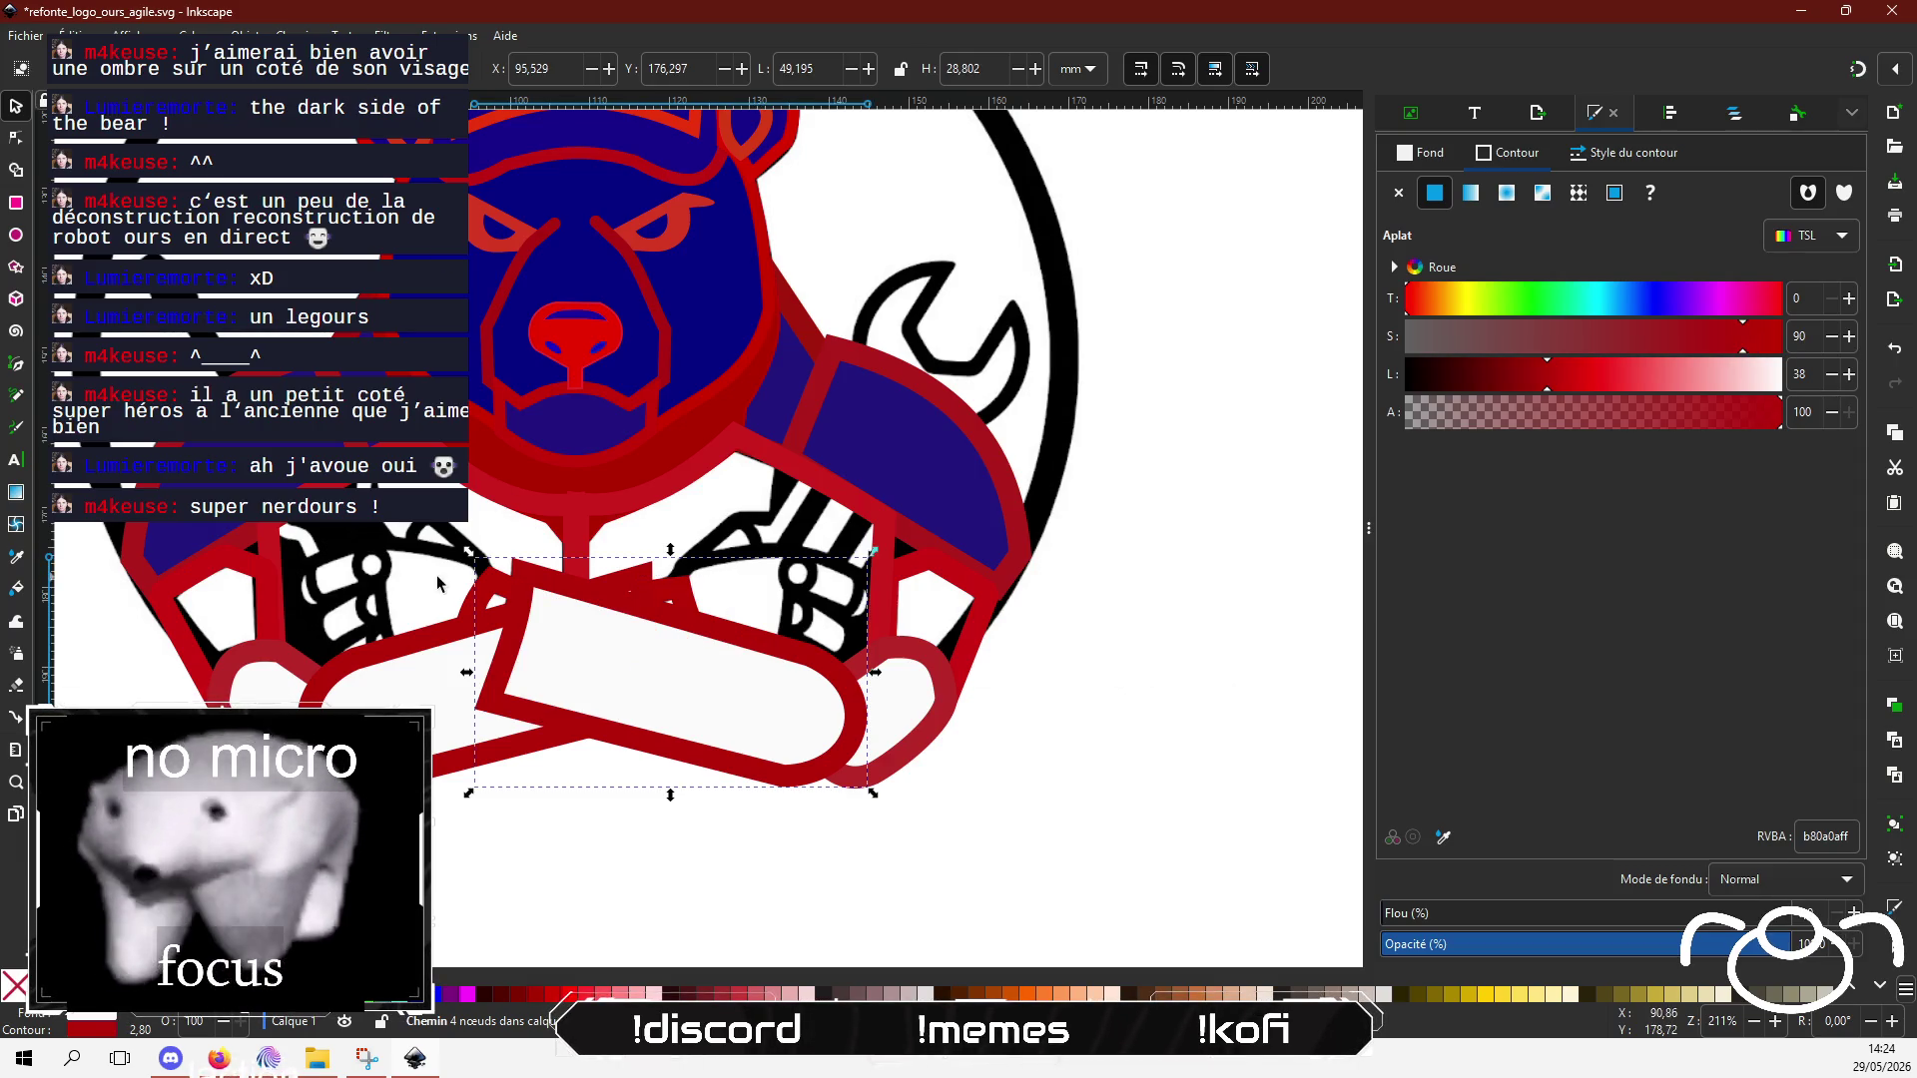
left_click_drag(469, 658, 292, 662)
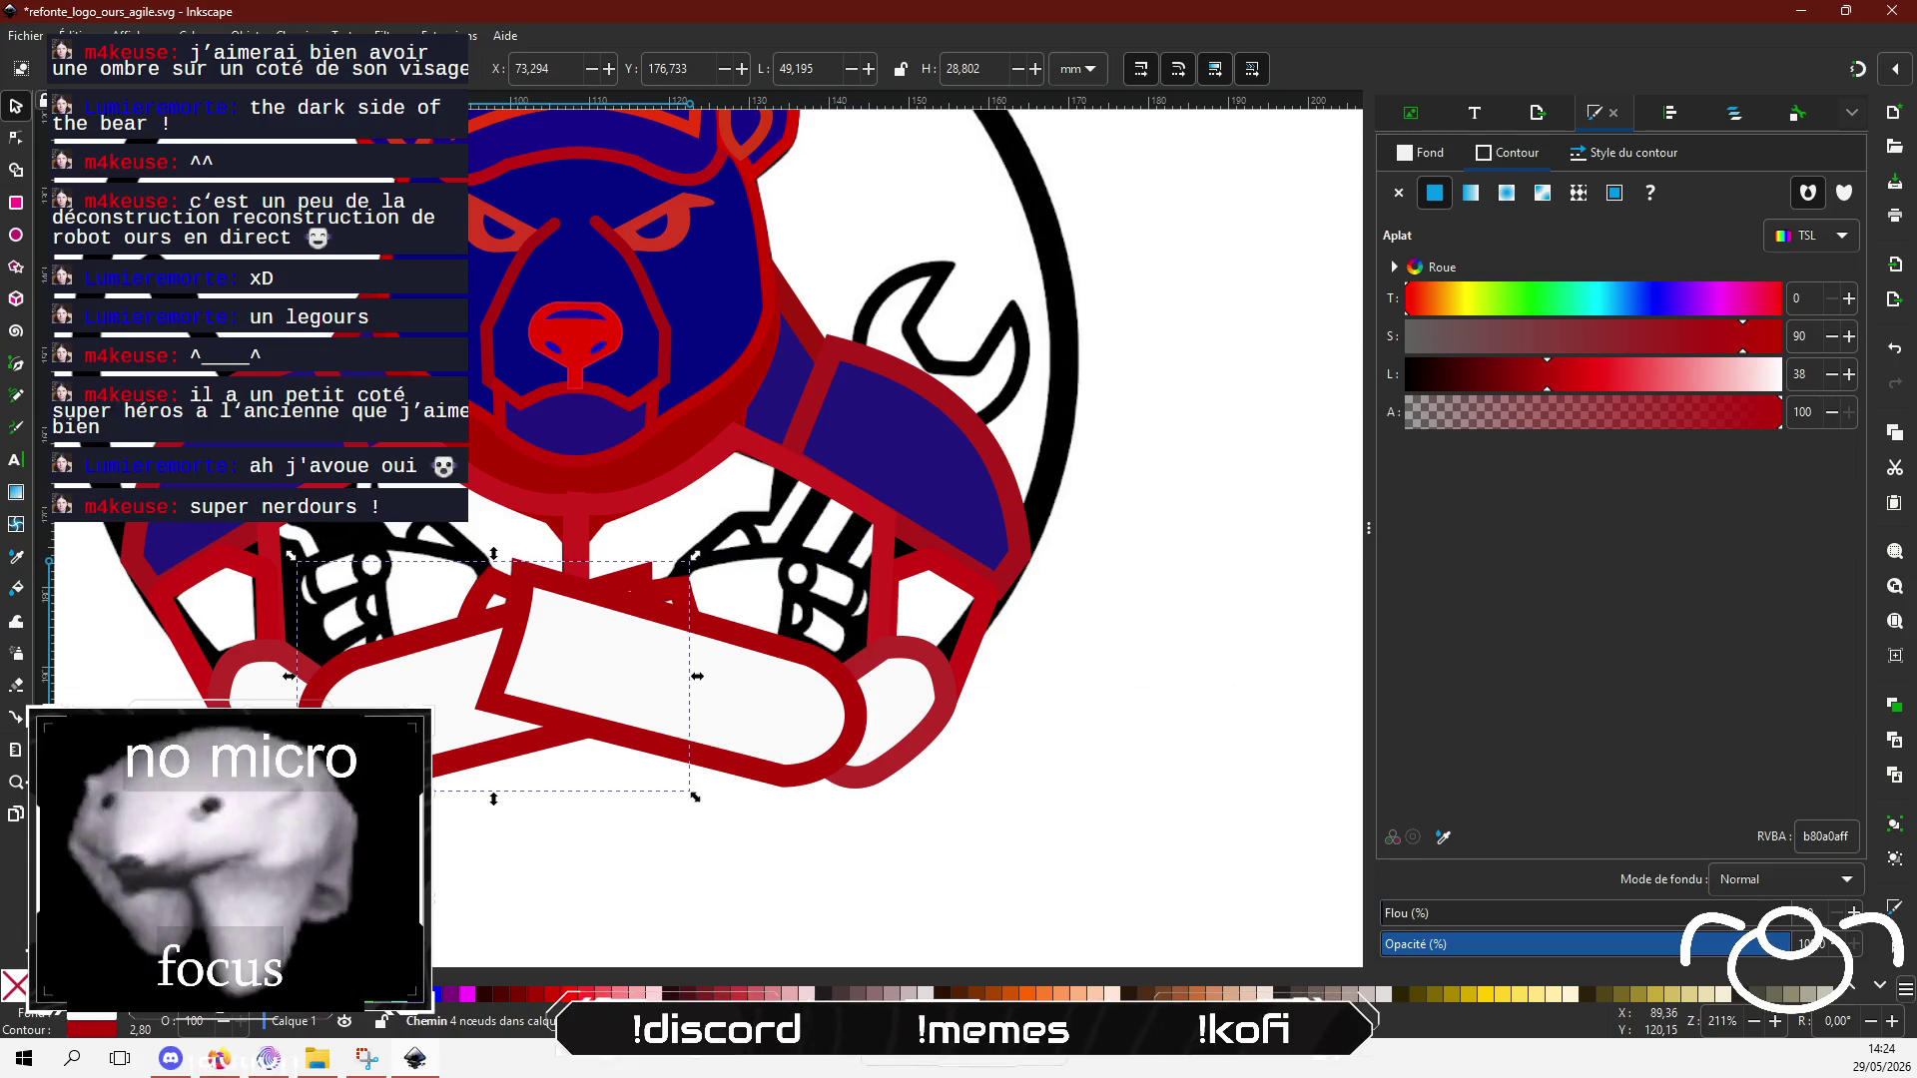
key("Page_Down")
left_click(1058, 704)
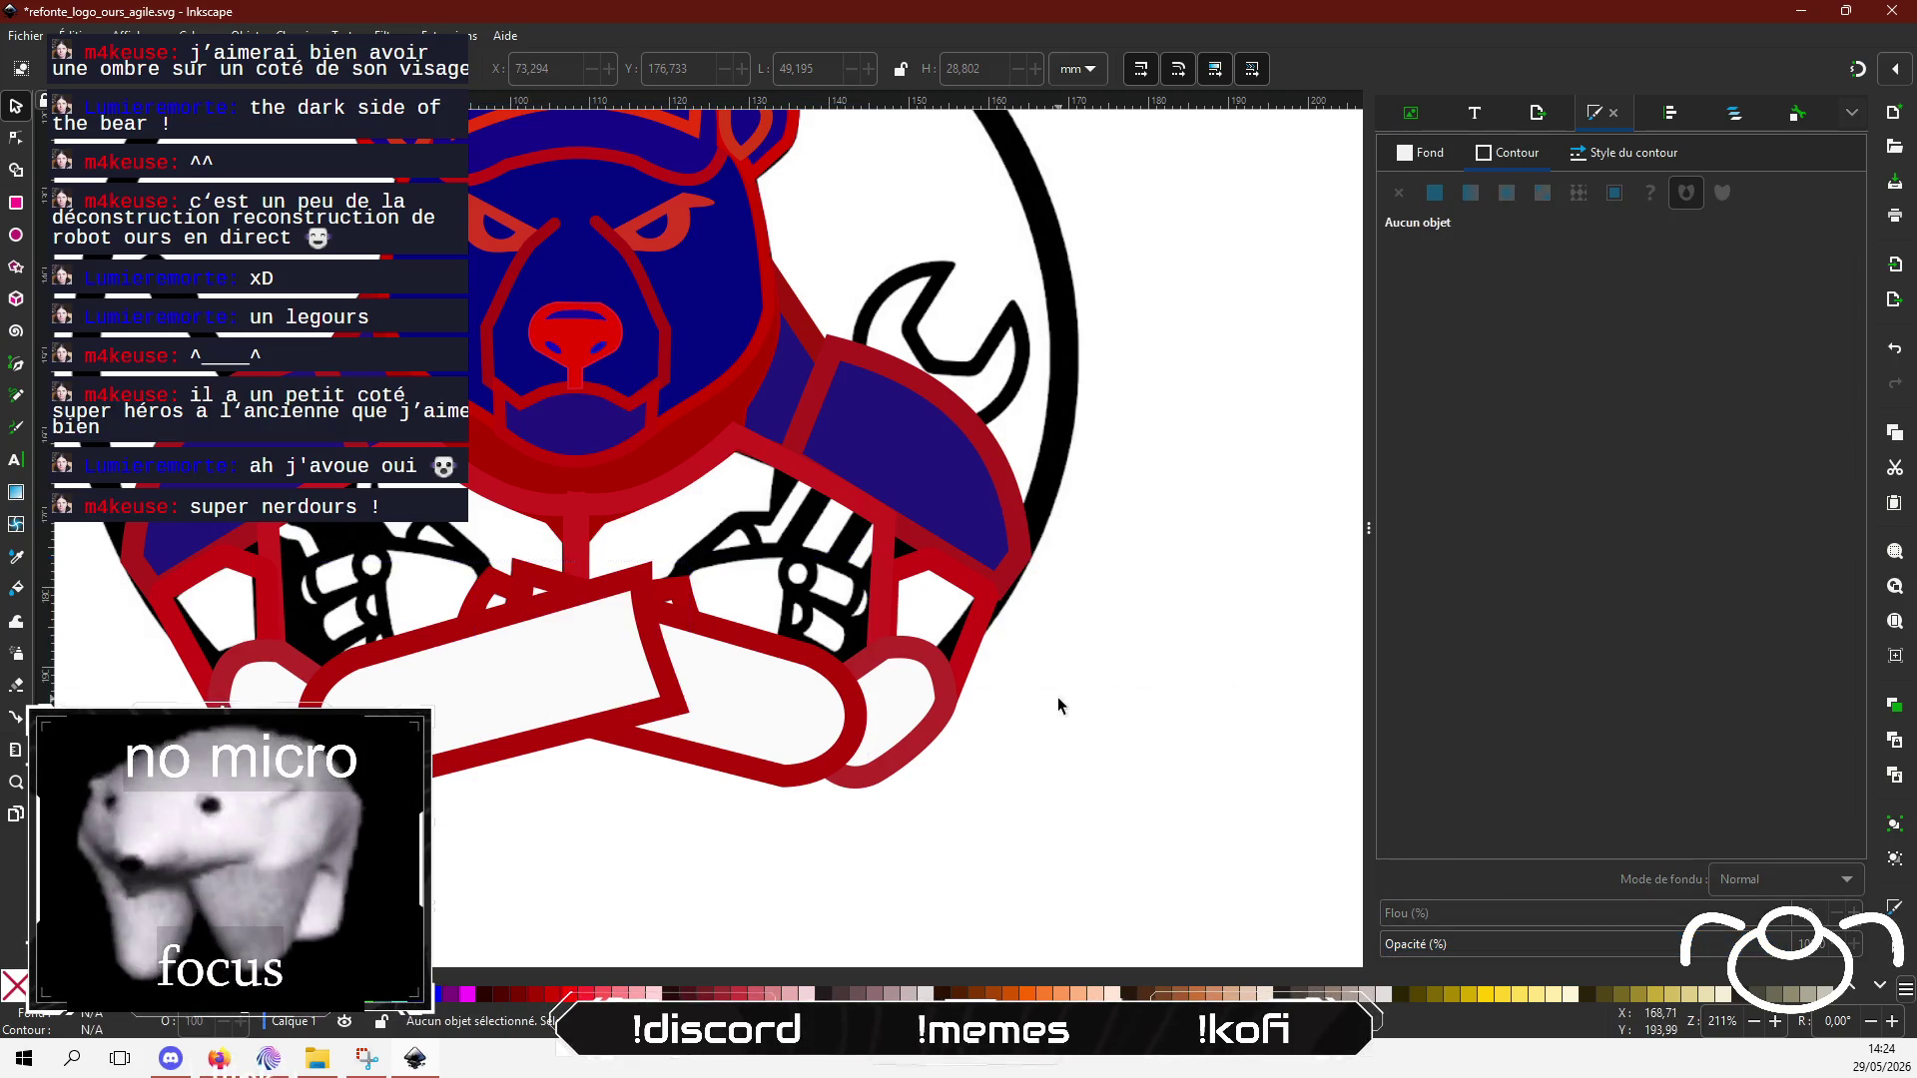
Step: Glance at the stream chat window, then return to the Inkscape logo
left_click_drag(1058, 705, 1048, 648)
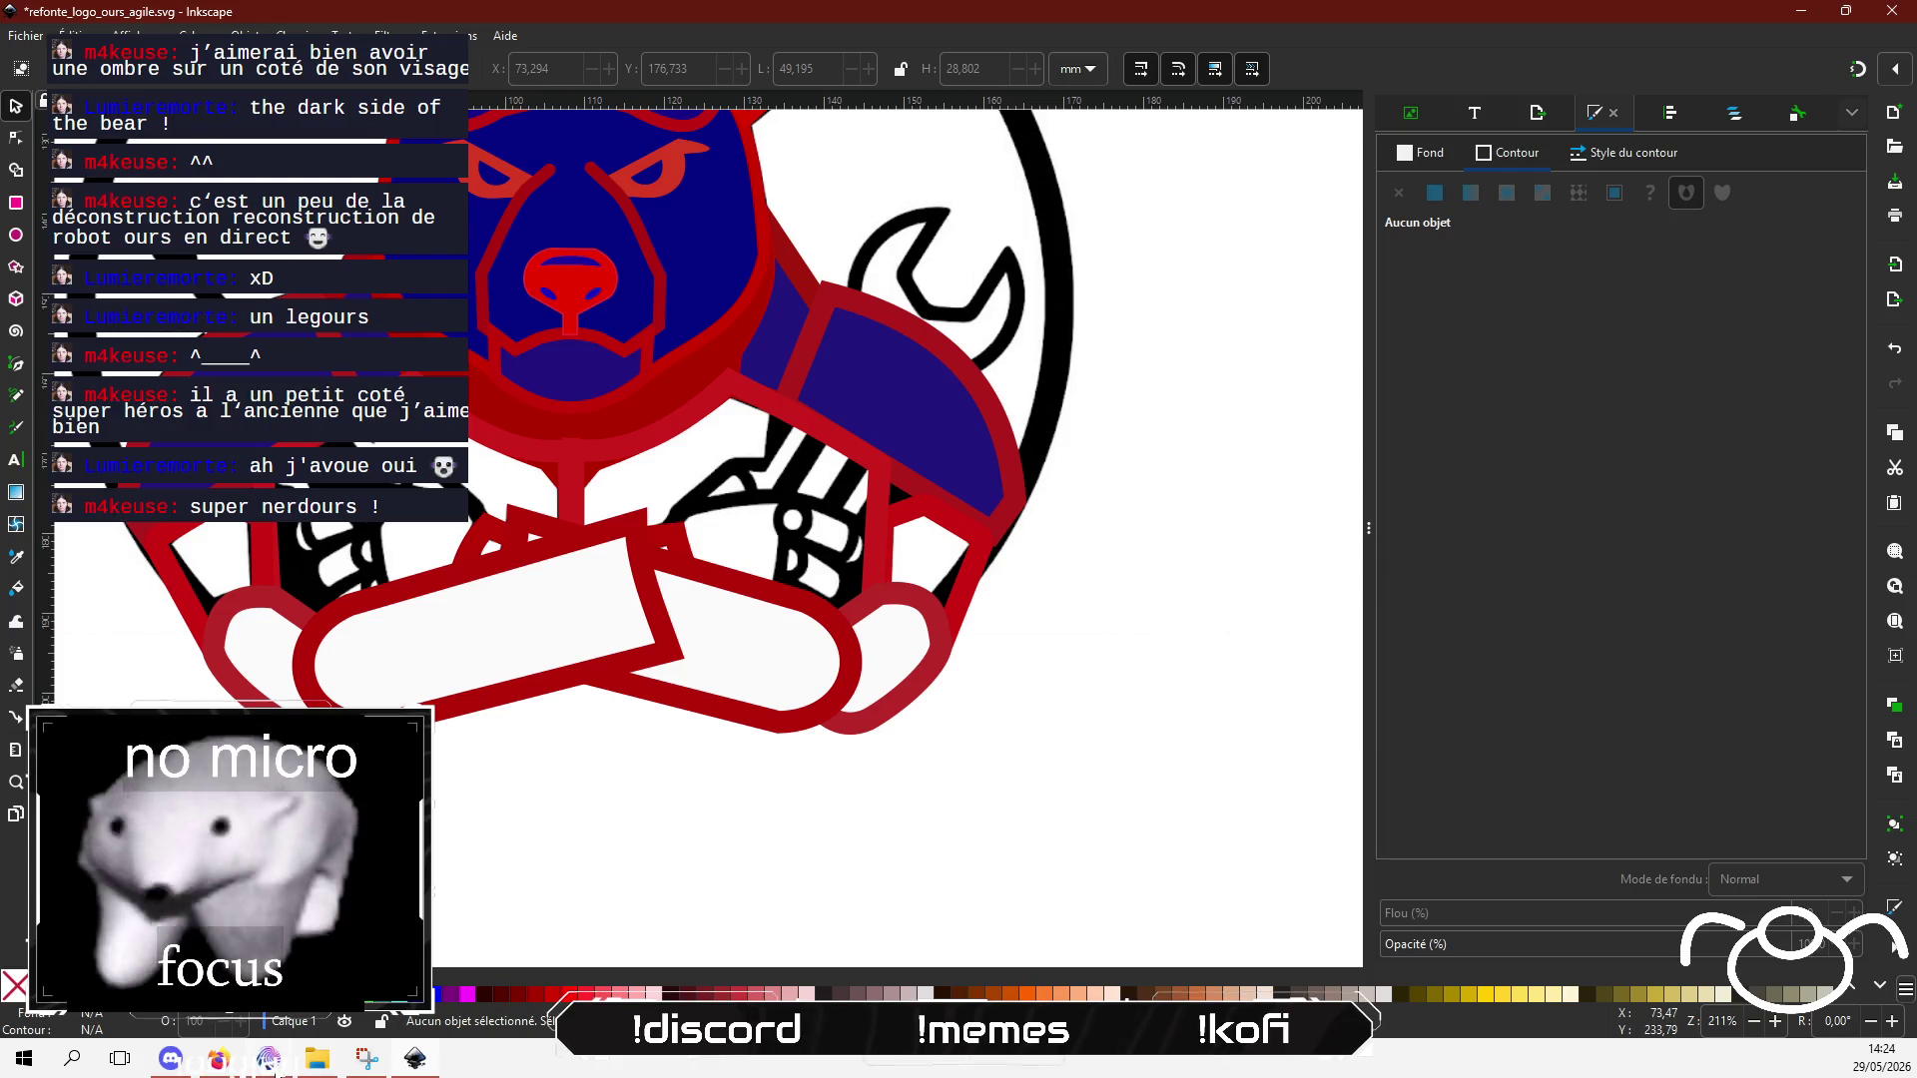
left_click(268, 1058)
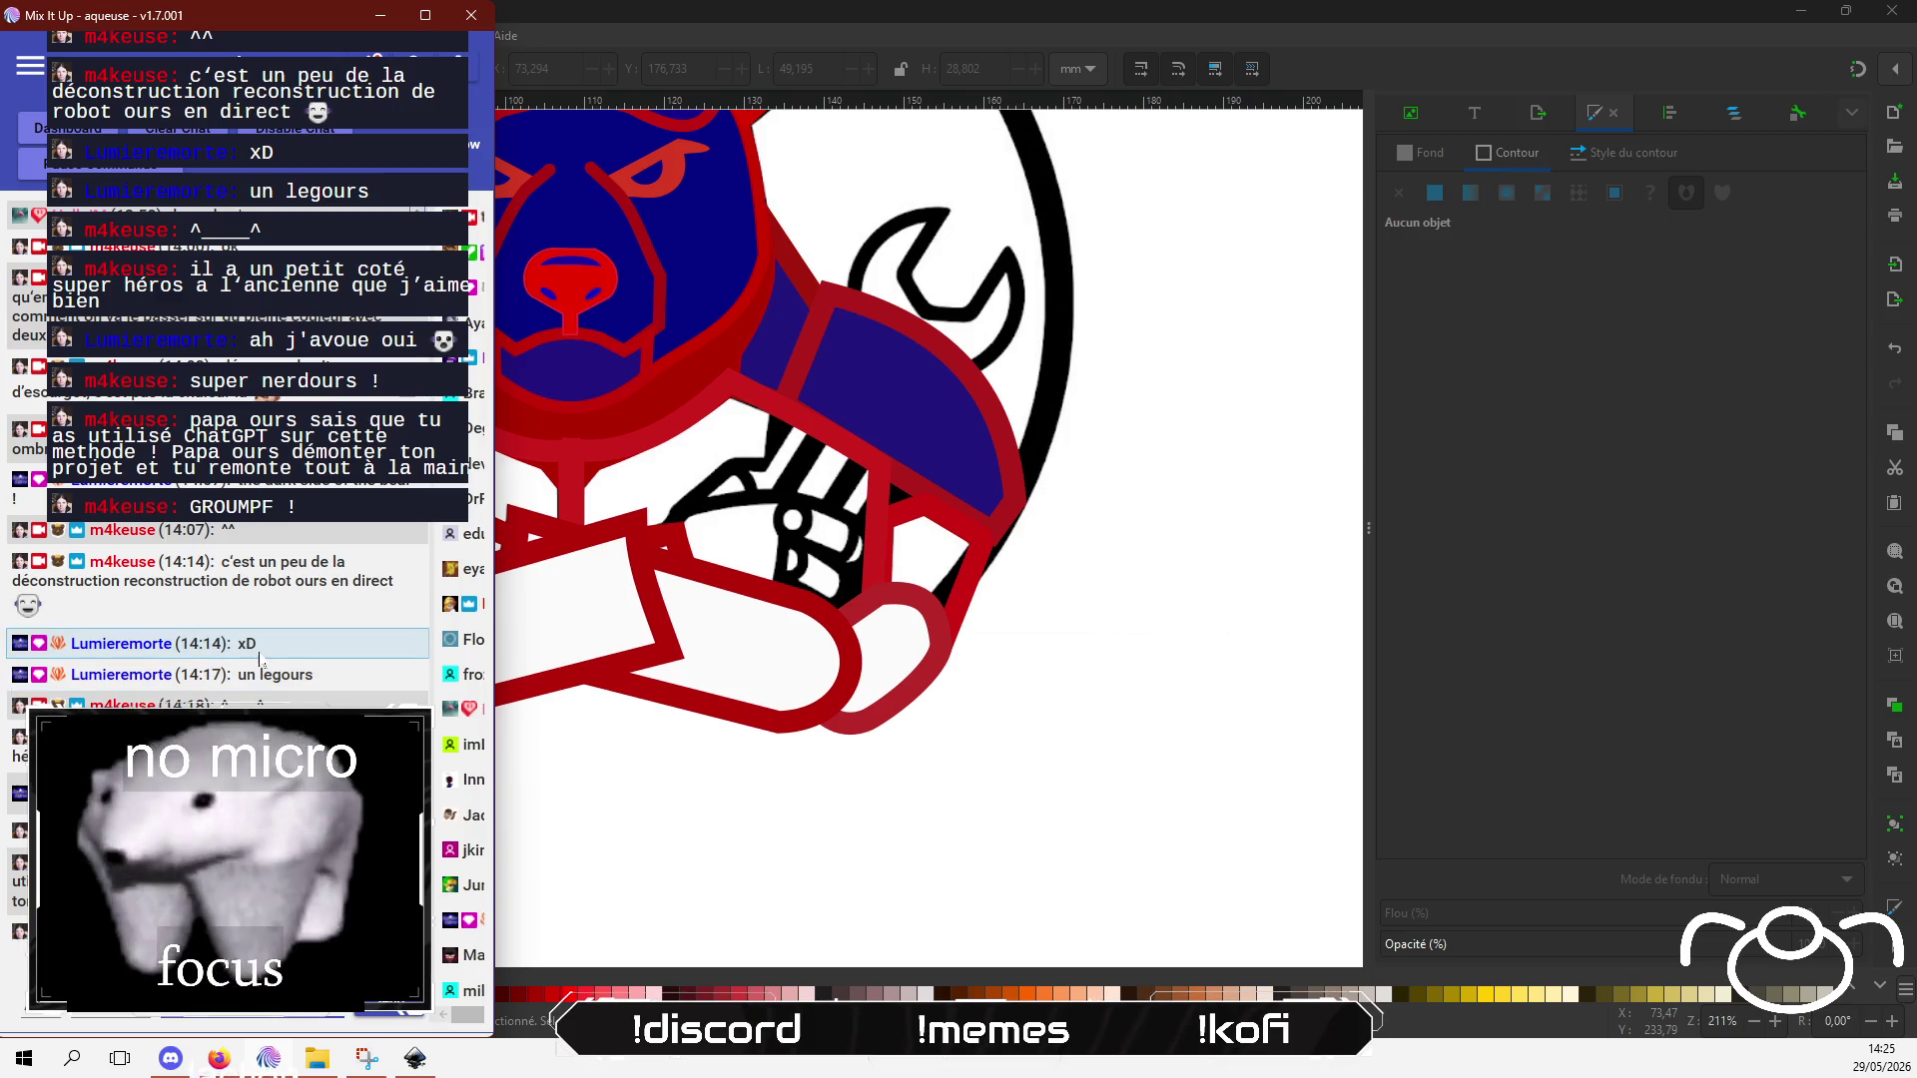
left_click(743, 545)
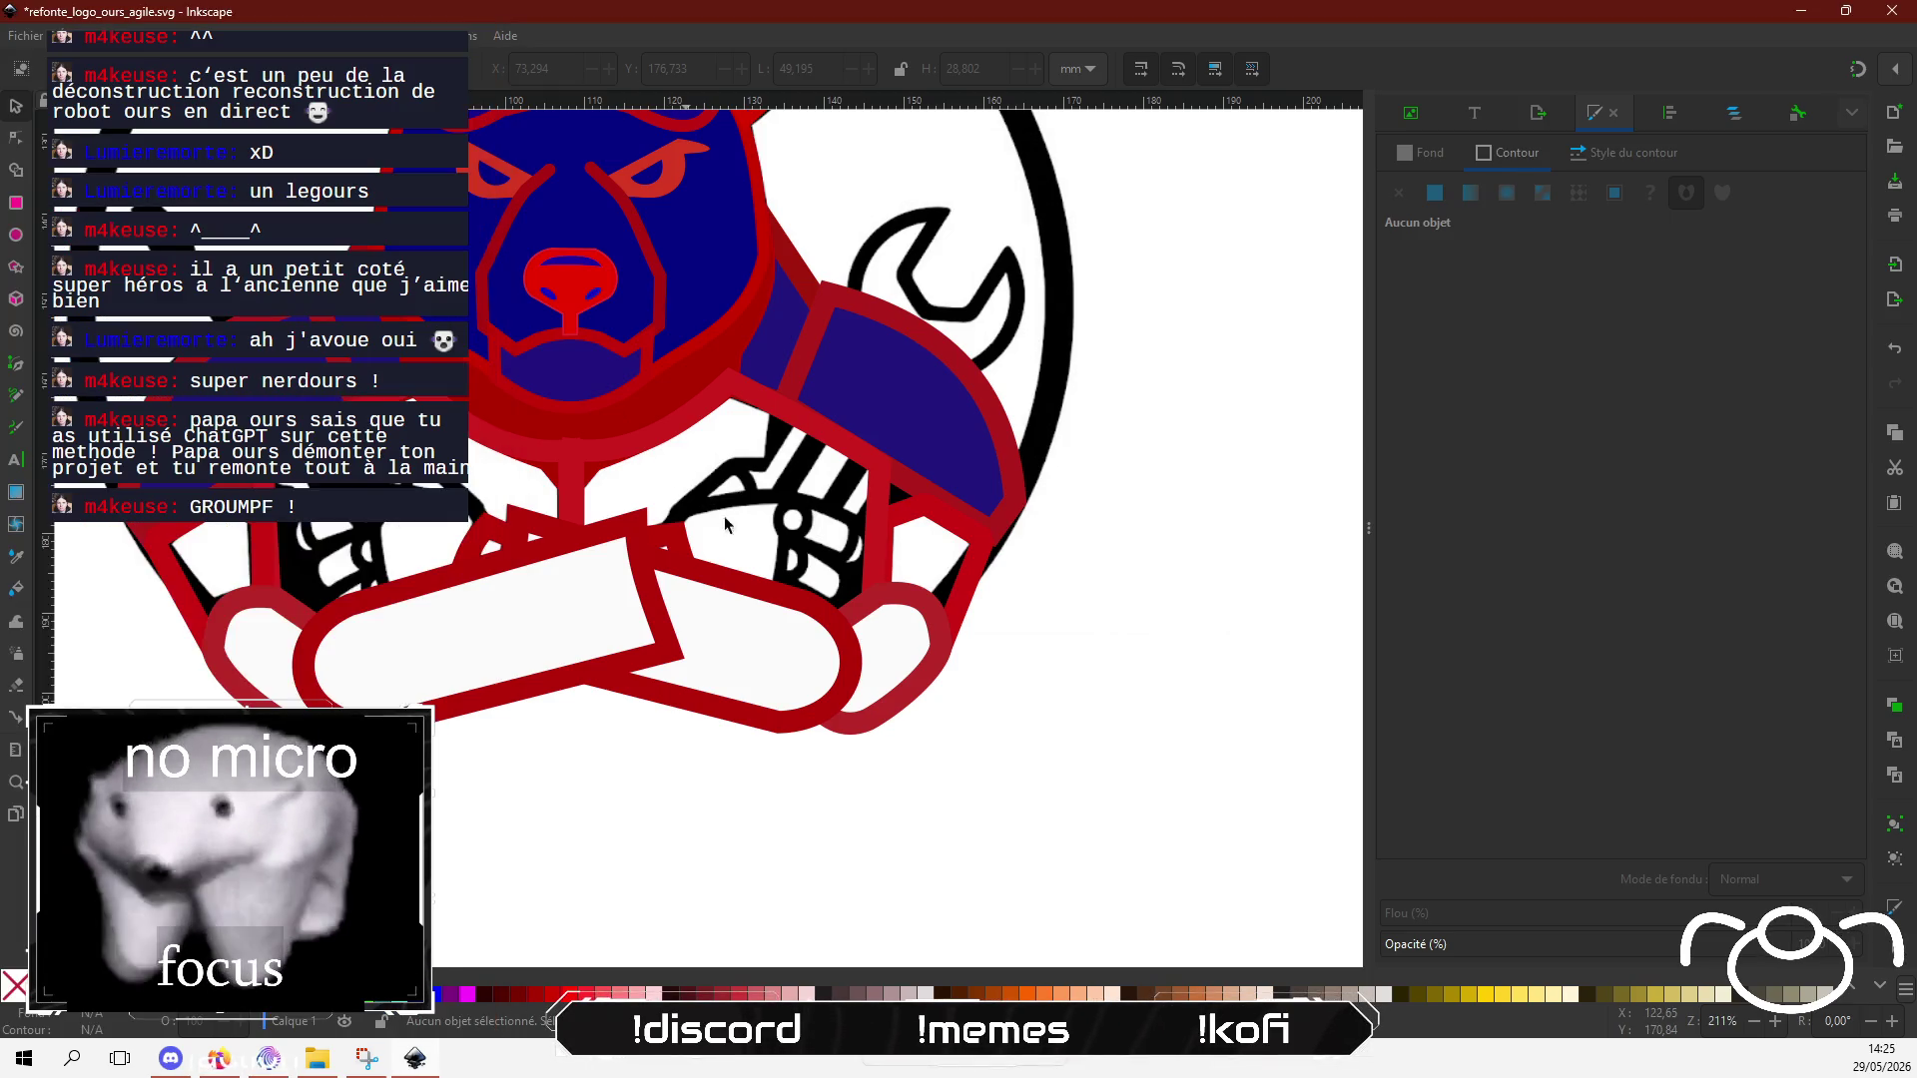
Step: Pan around the bear logo and pick the Bézier pen tool
scroll(903, 666, "up", 3)
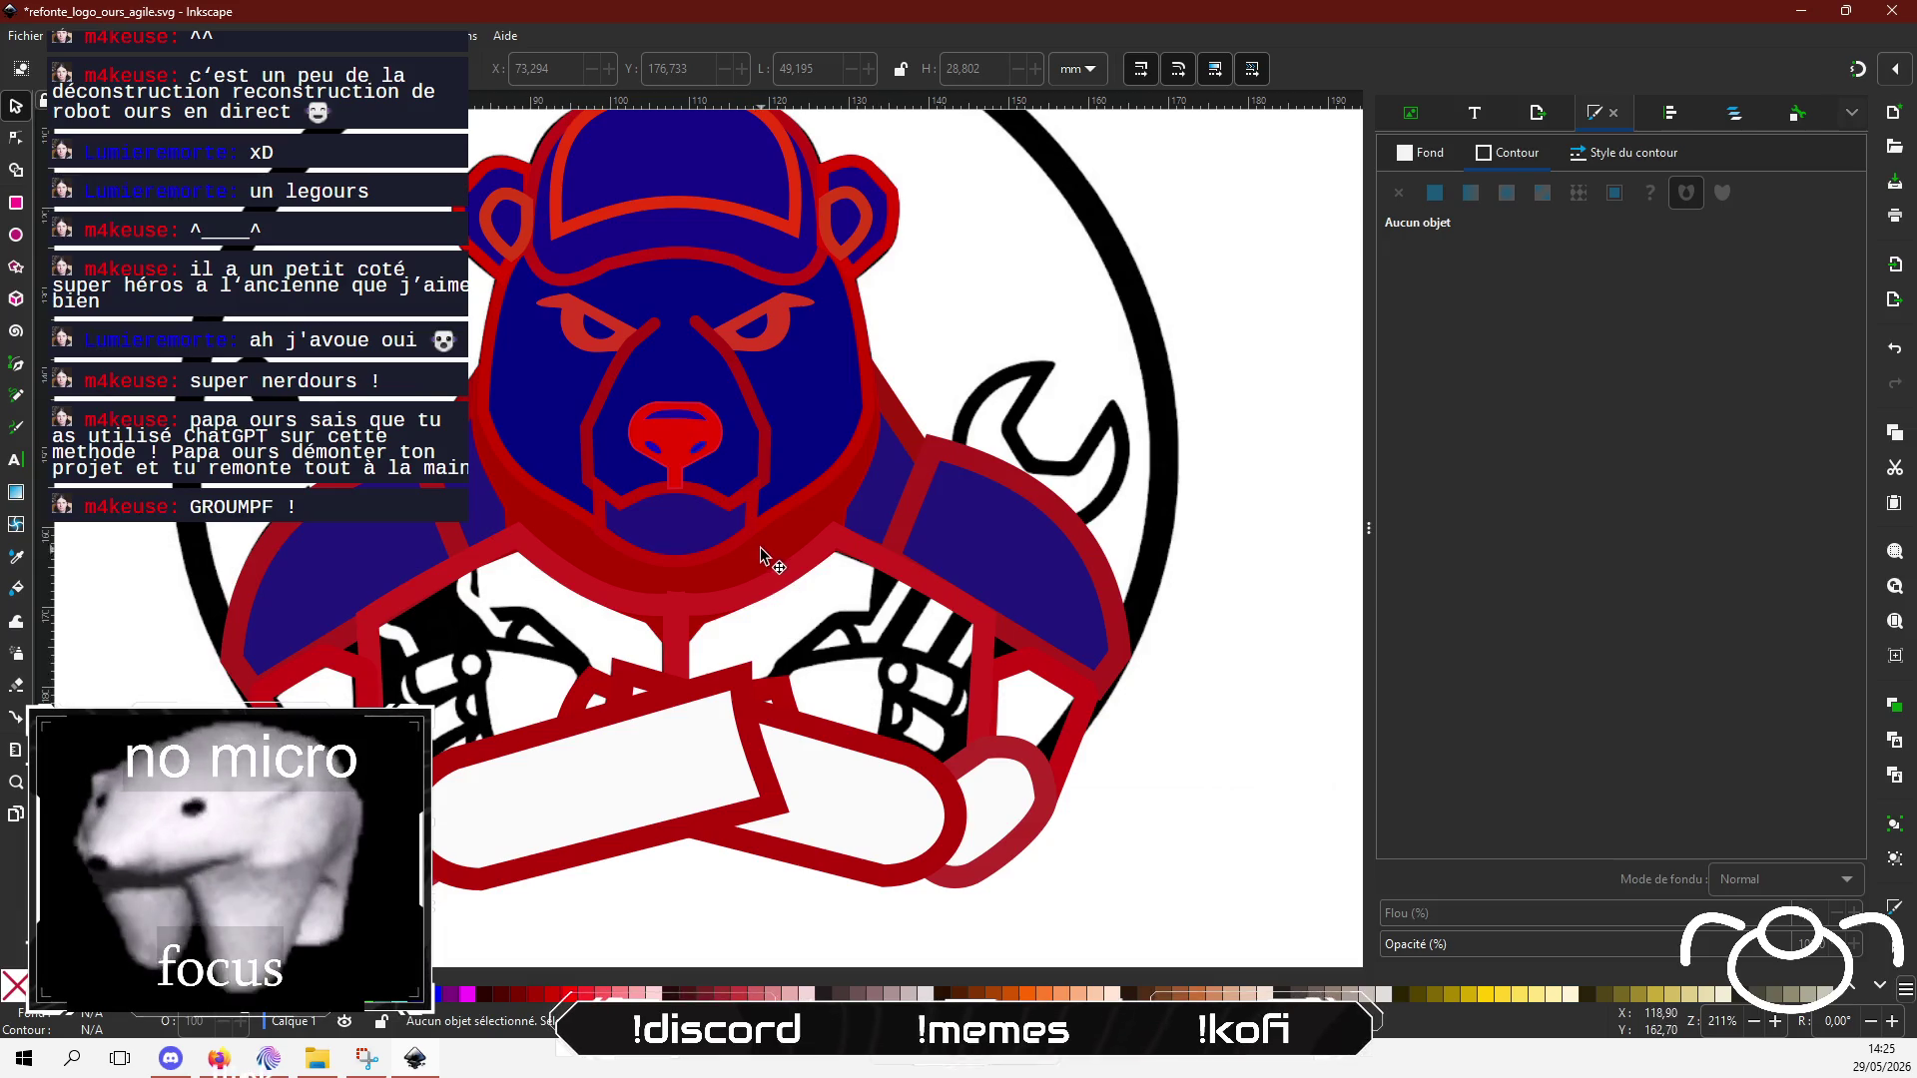
scroll(920, 599, "up", 1)
scroll(921, 599, "left", 4)
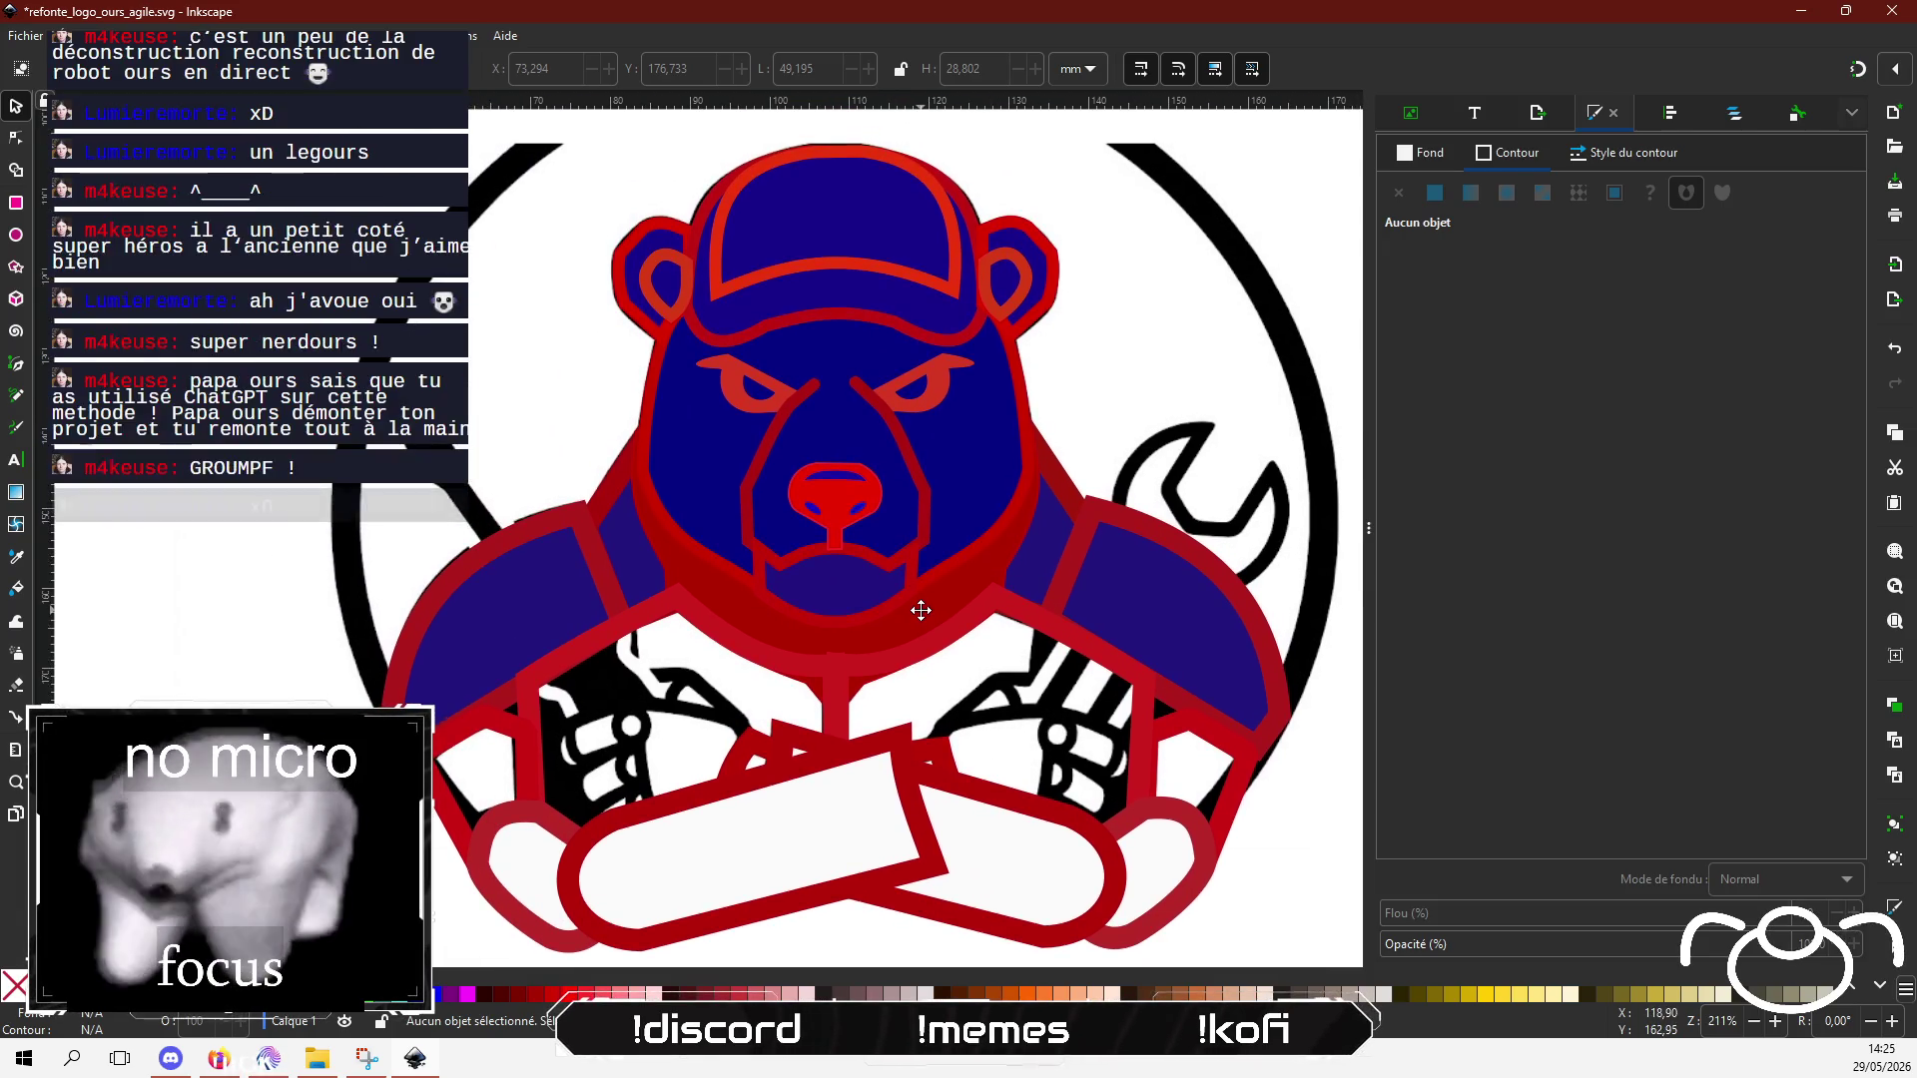
scroll(758, 564, "up", 1)
scroll(764, 561, "right", 1)
scroll(765, 561, "left", 2)
scroll(765, 562, "down", 1)
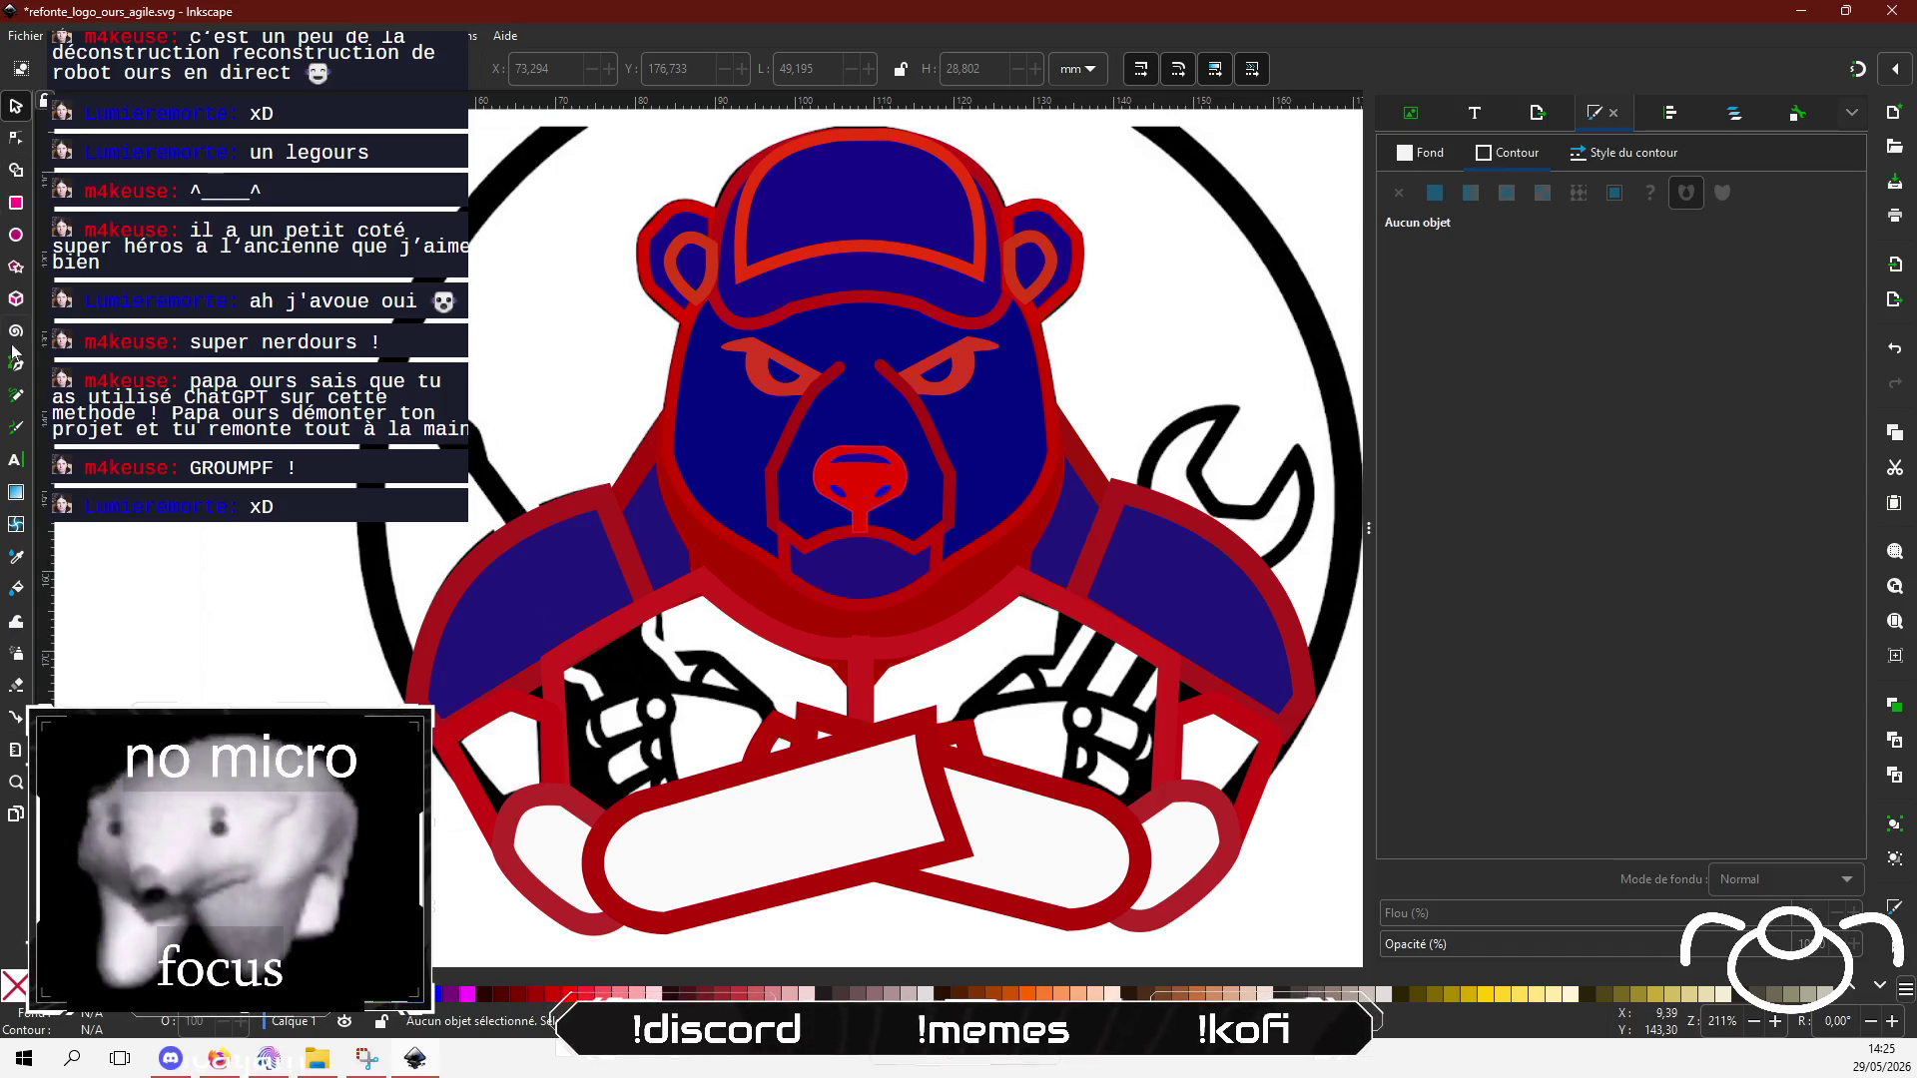
left_click(15, 368)
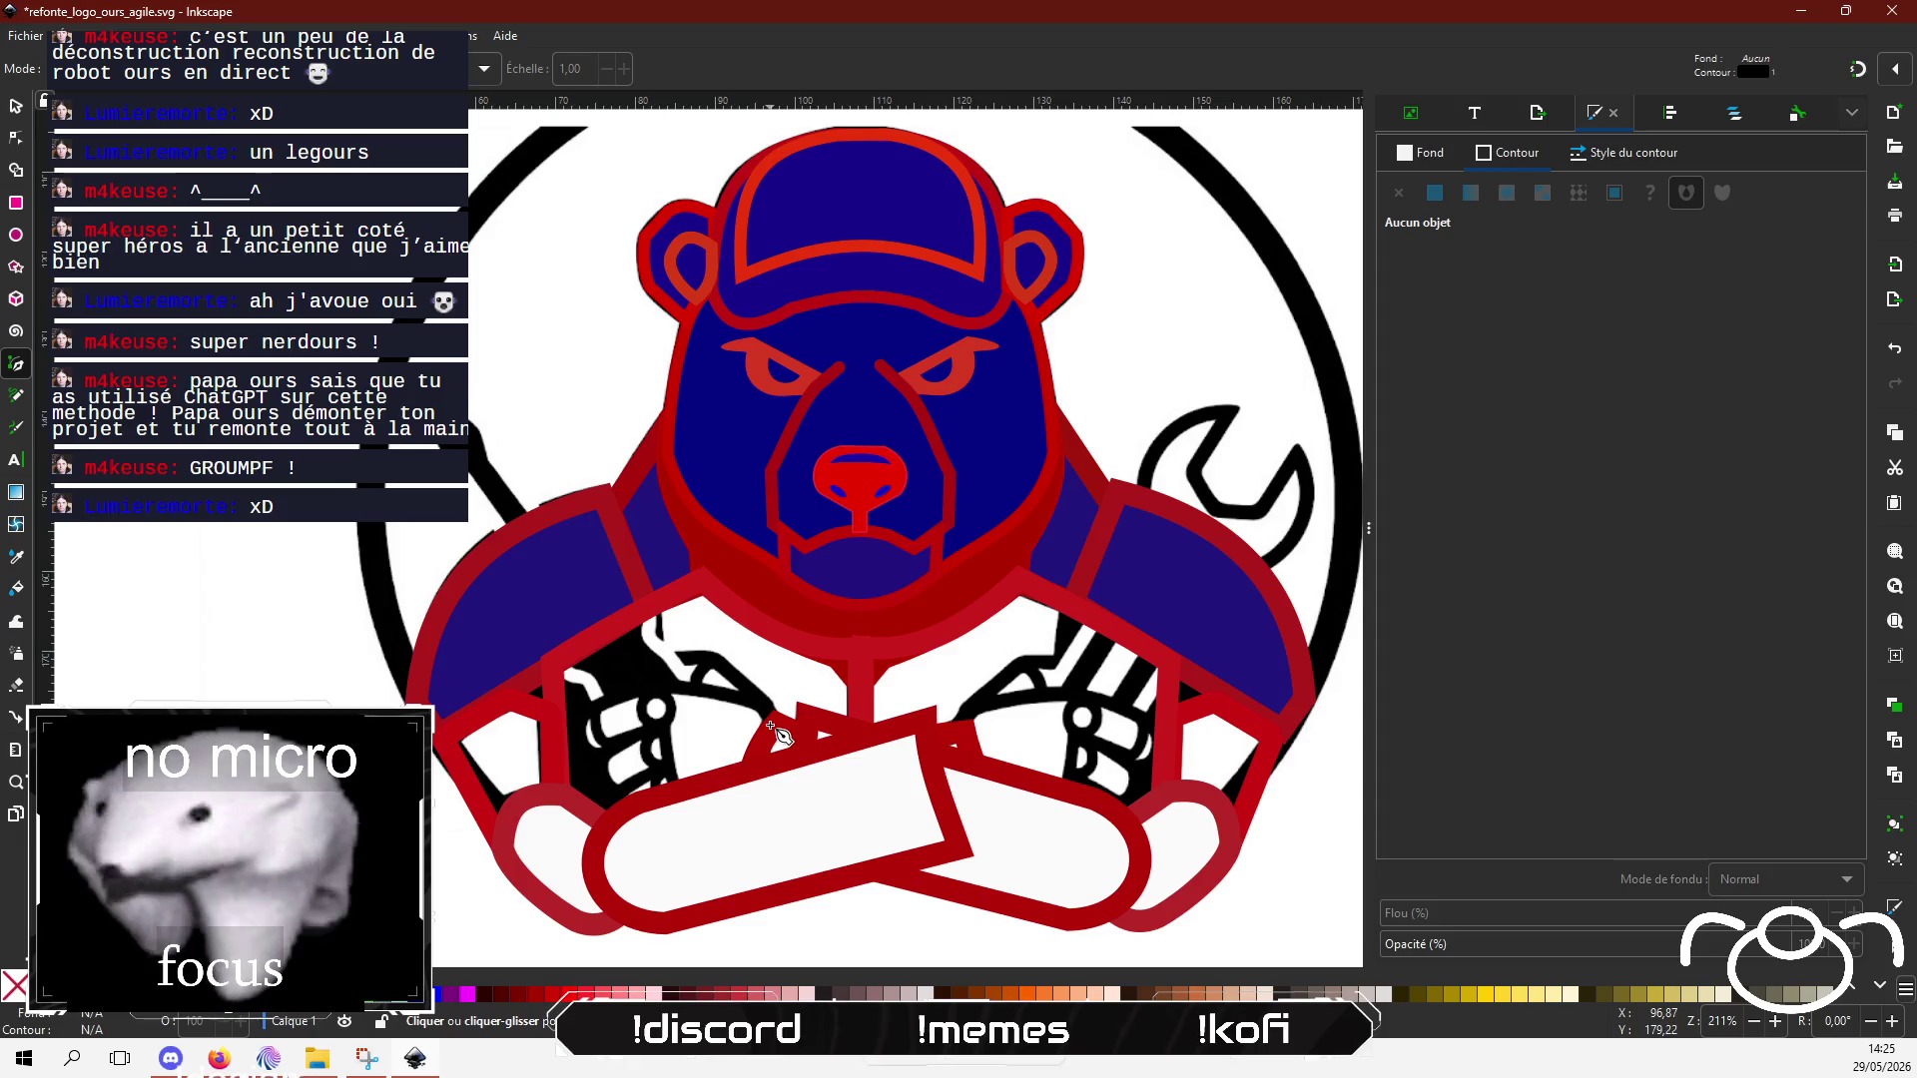
Step: Draw a closed Bézier outline around the left fist over the white arm bar
scroll(769, 728, "down", 2)
scroll(782, 732, "up", 2)
left_click(766, 579)
left_click(750, 530)
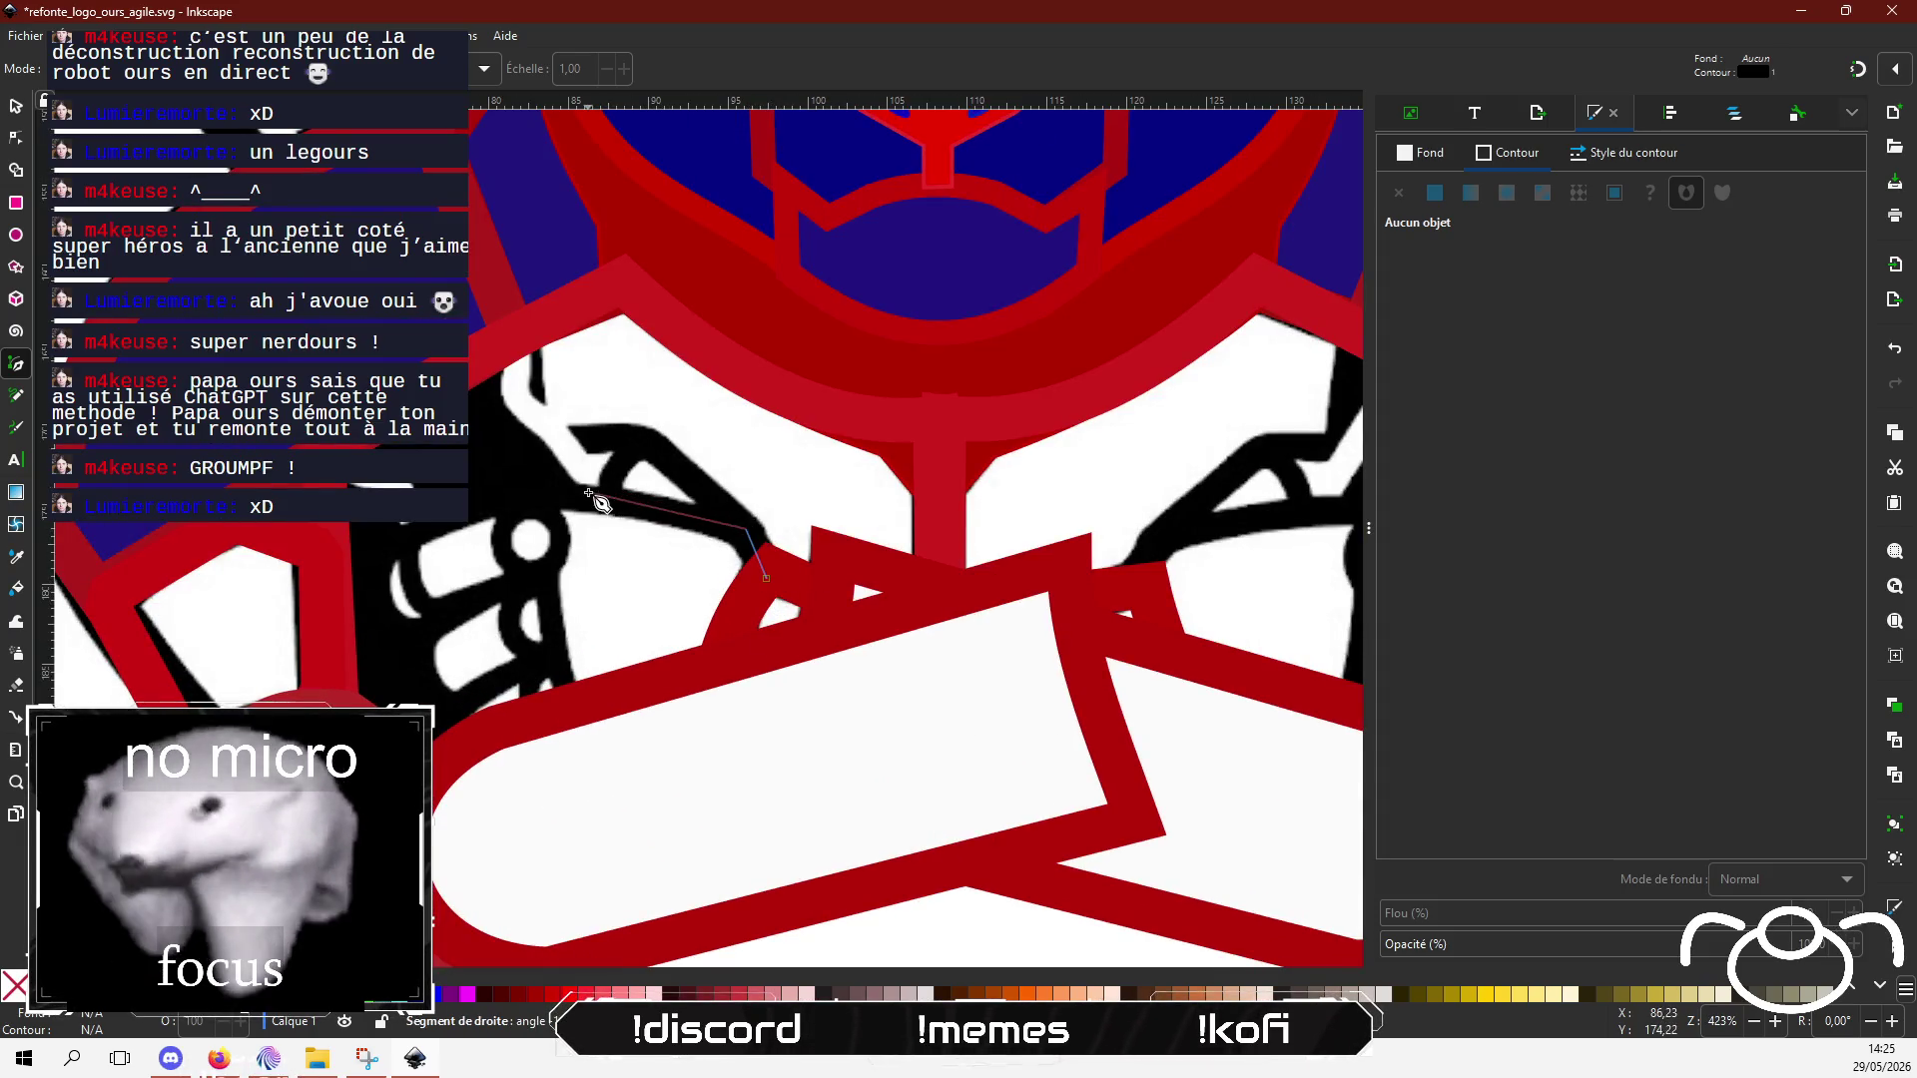
left_click(521, 495)
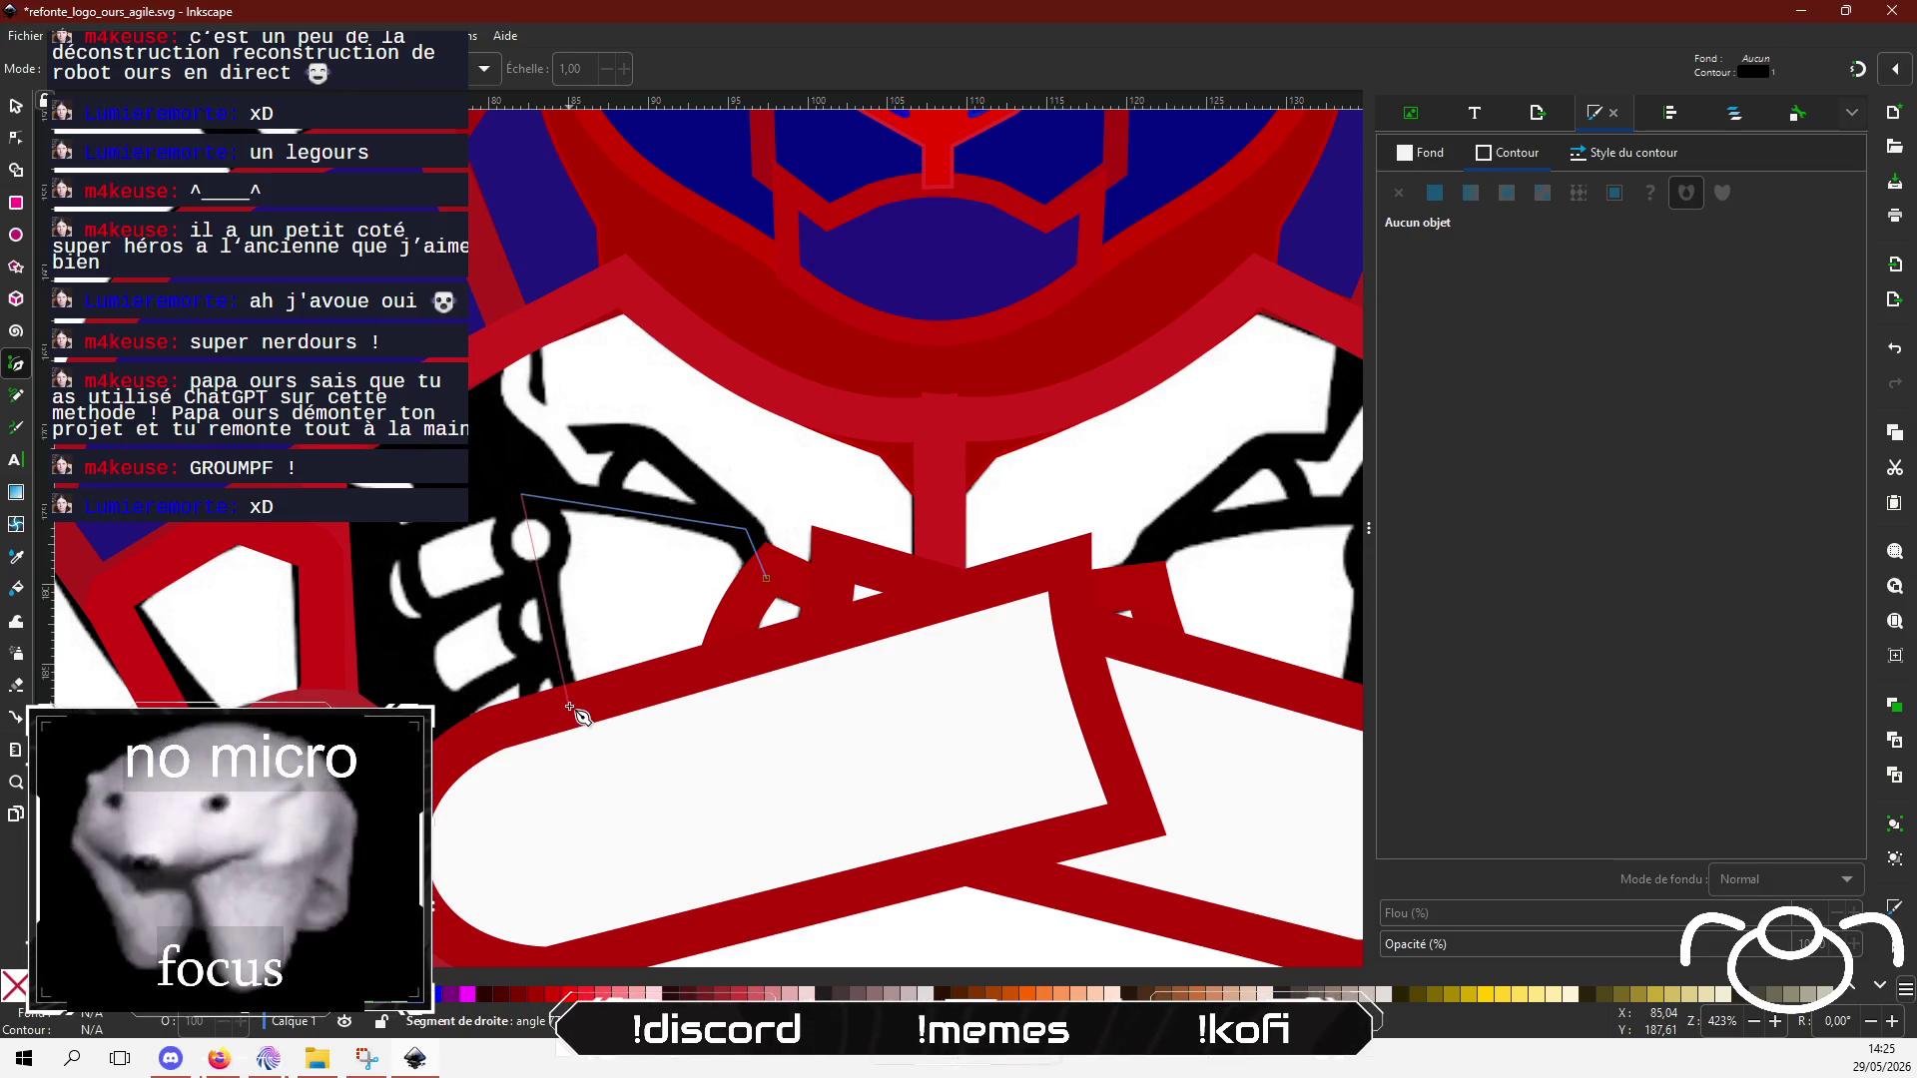
left_click(569, 705)
left_click(726, 659)
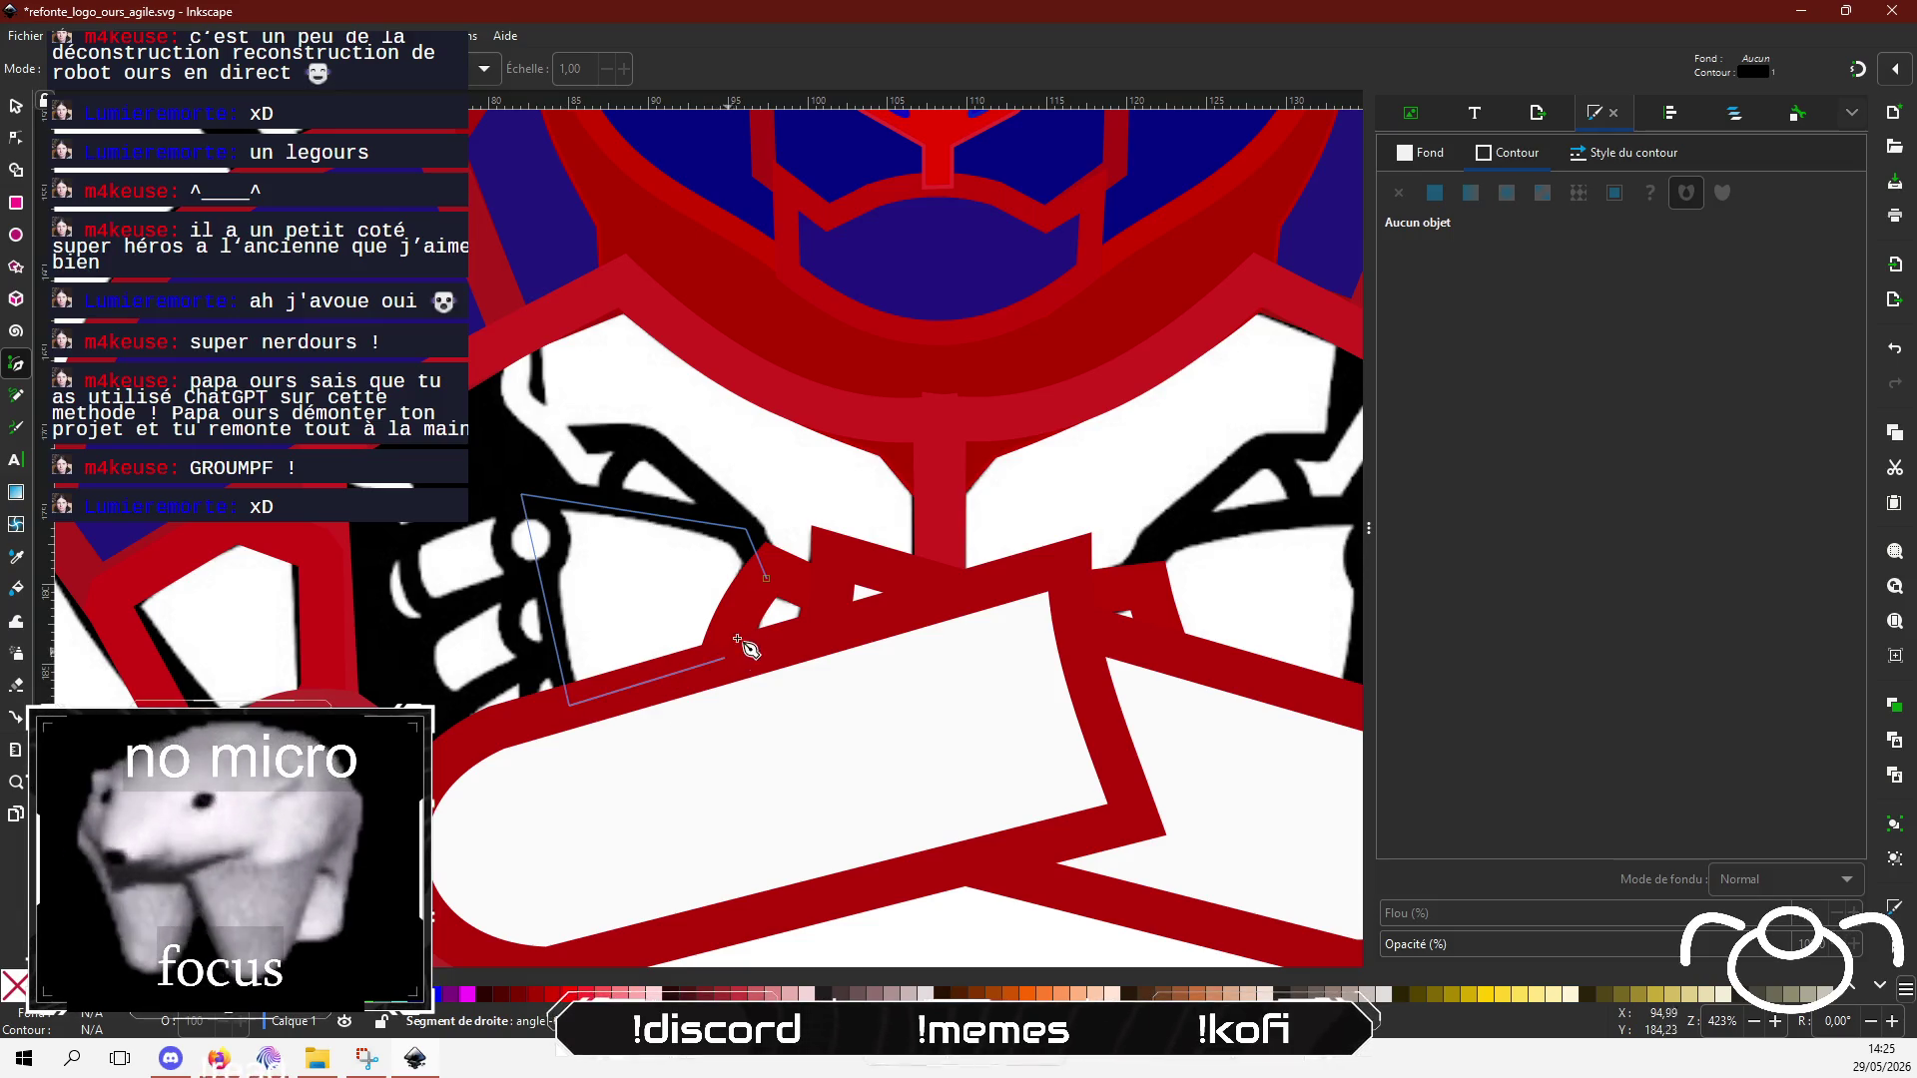
left_click(767, 582)
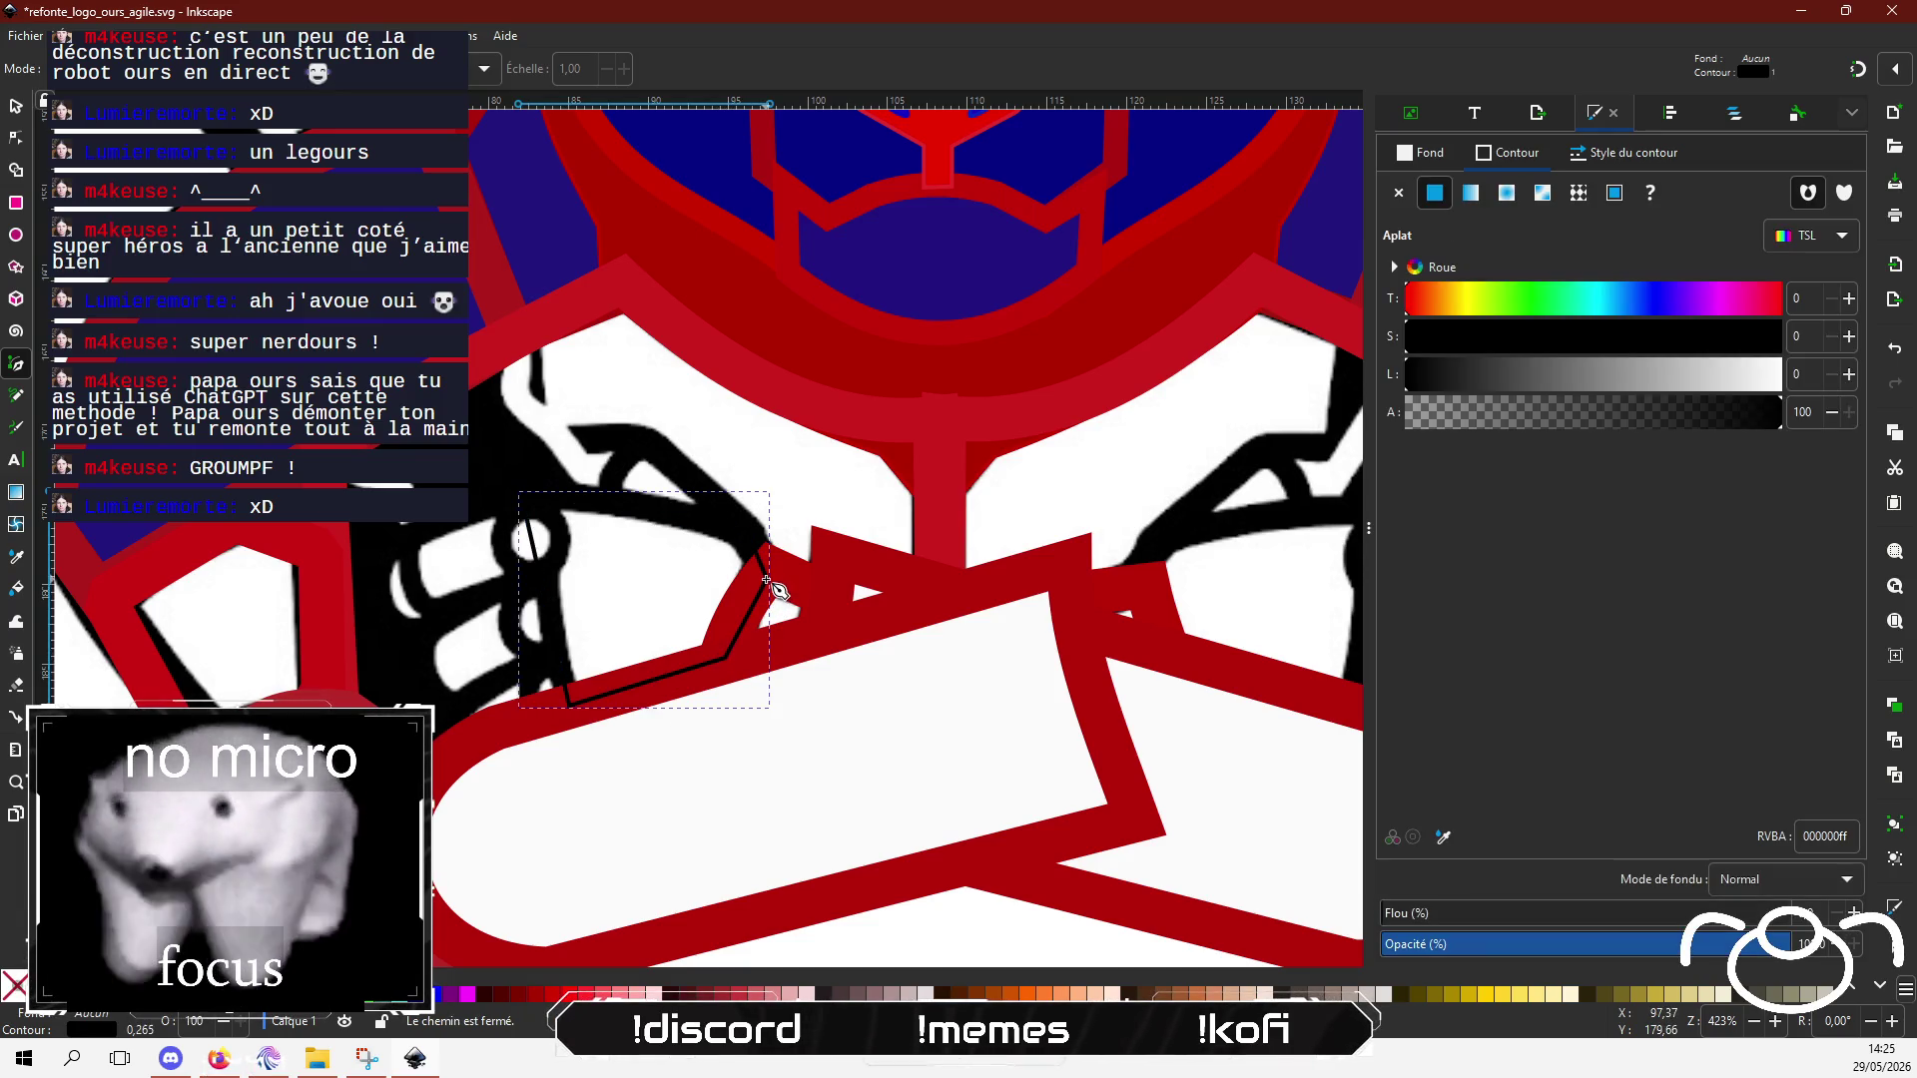
Step: Give the fist outline a 10.62 px semi-transparent dark red ae22228c stroke
left_click(1617, 153)
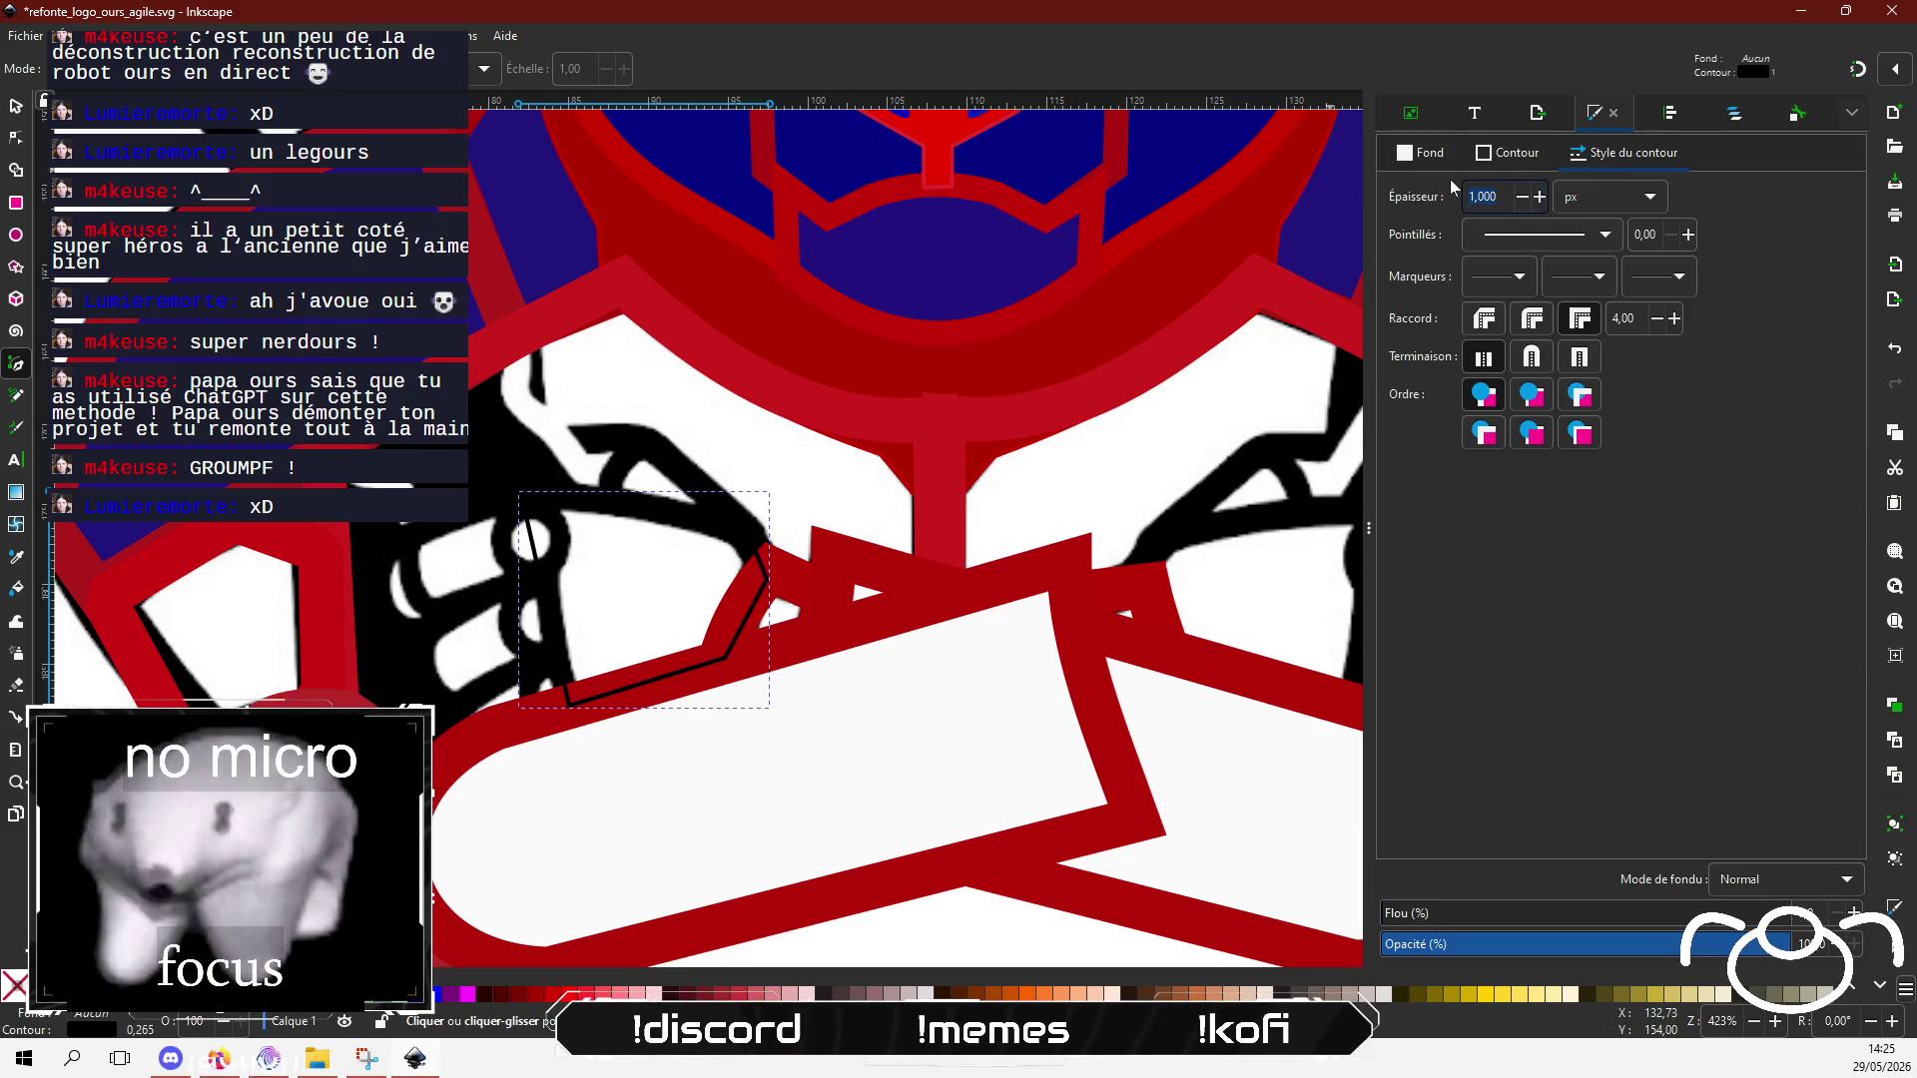
key("Return")
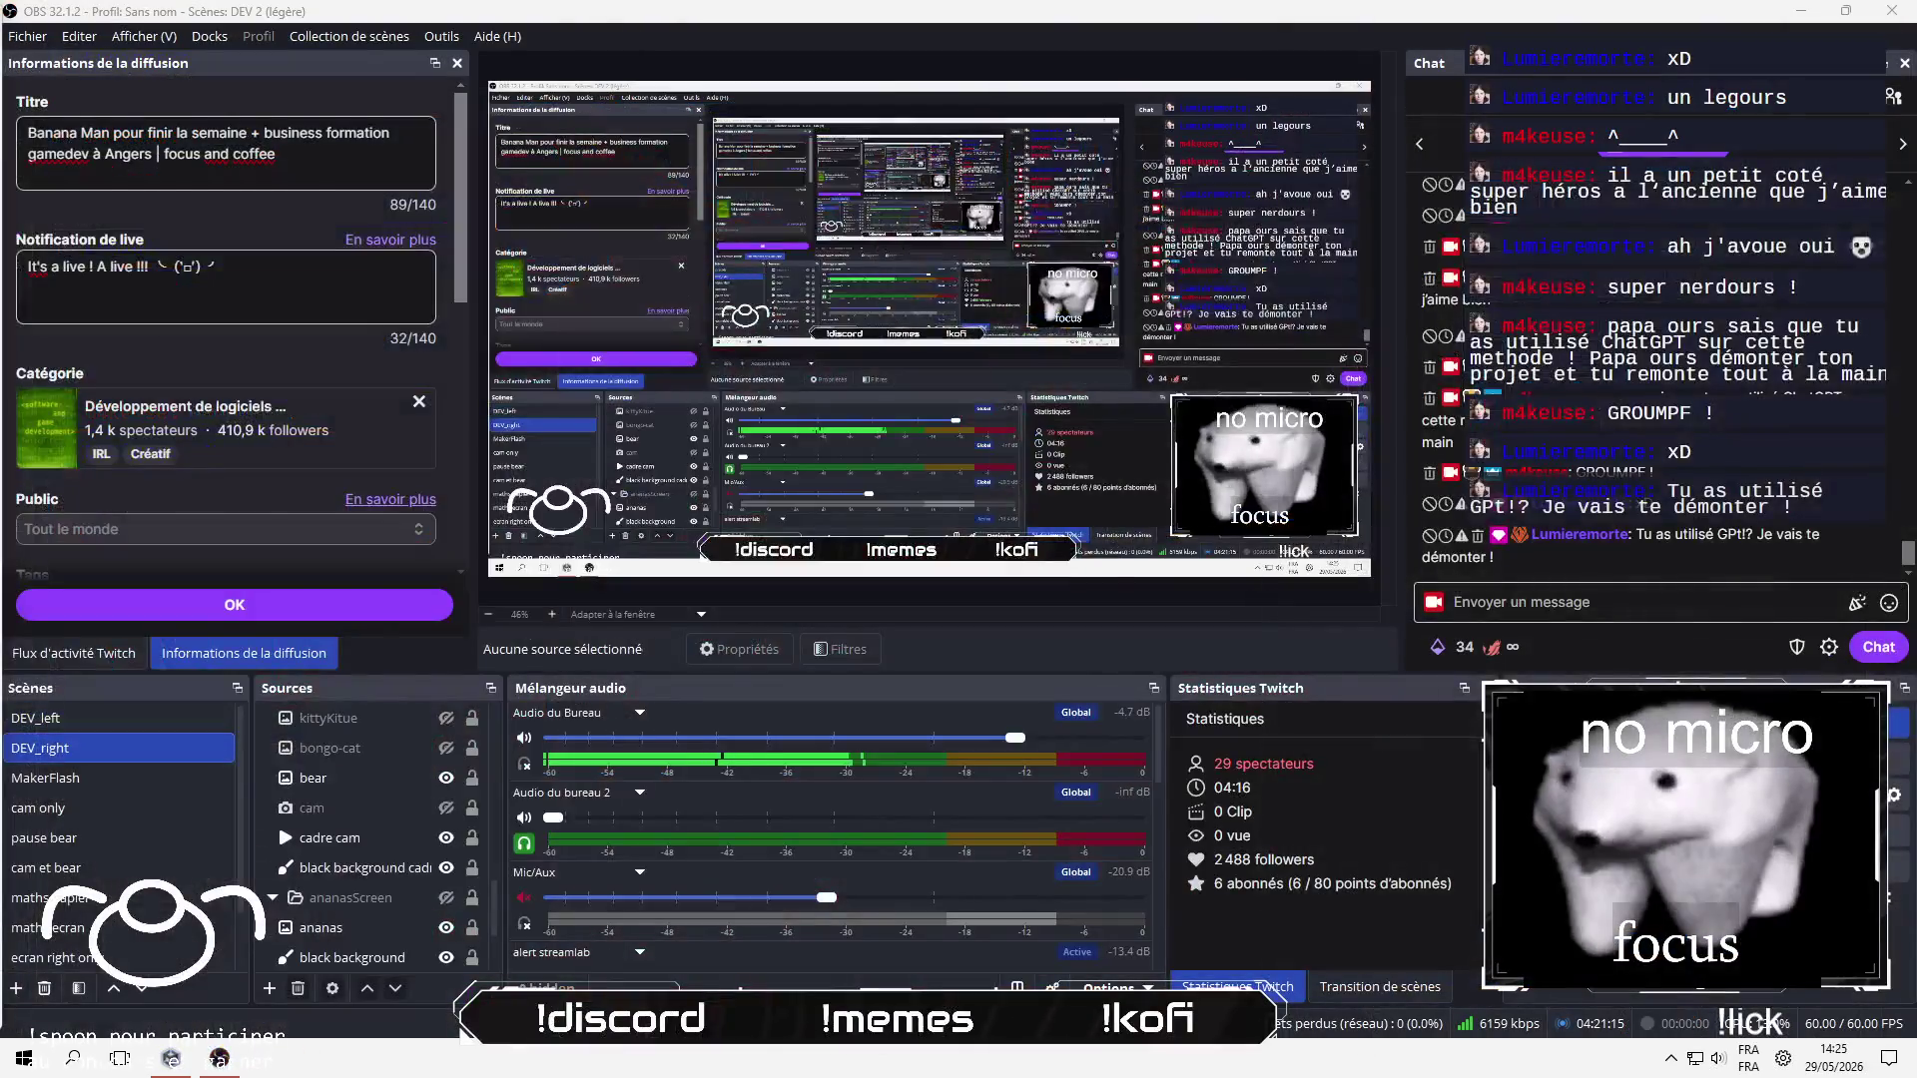
left_click(1514, 155)
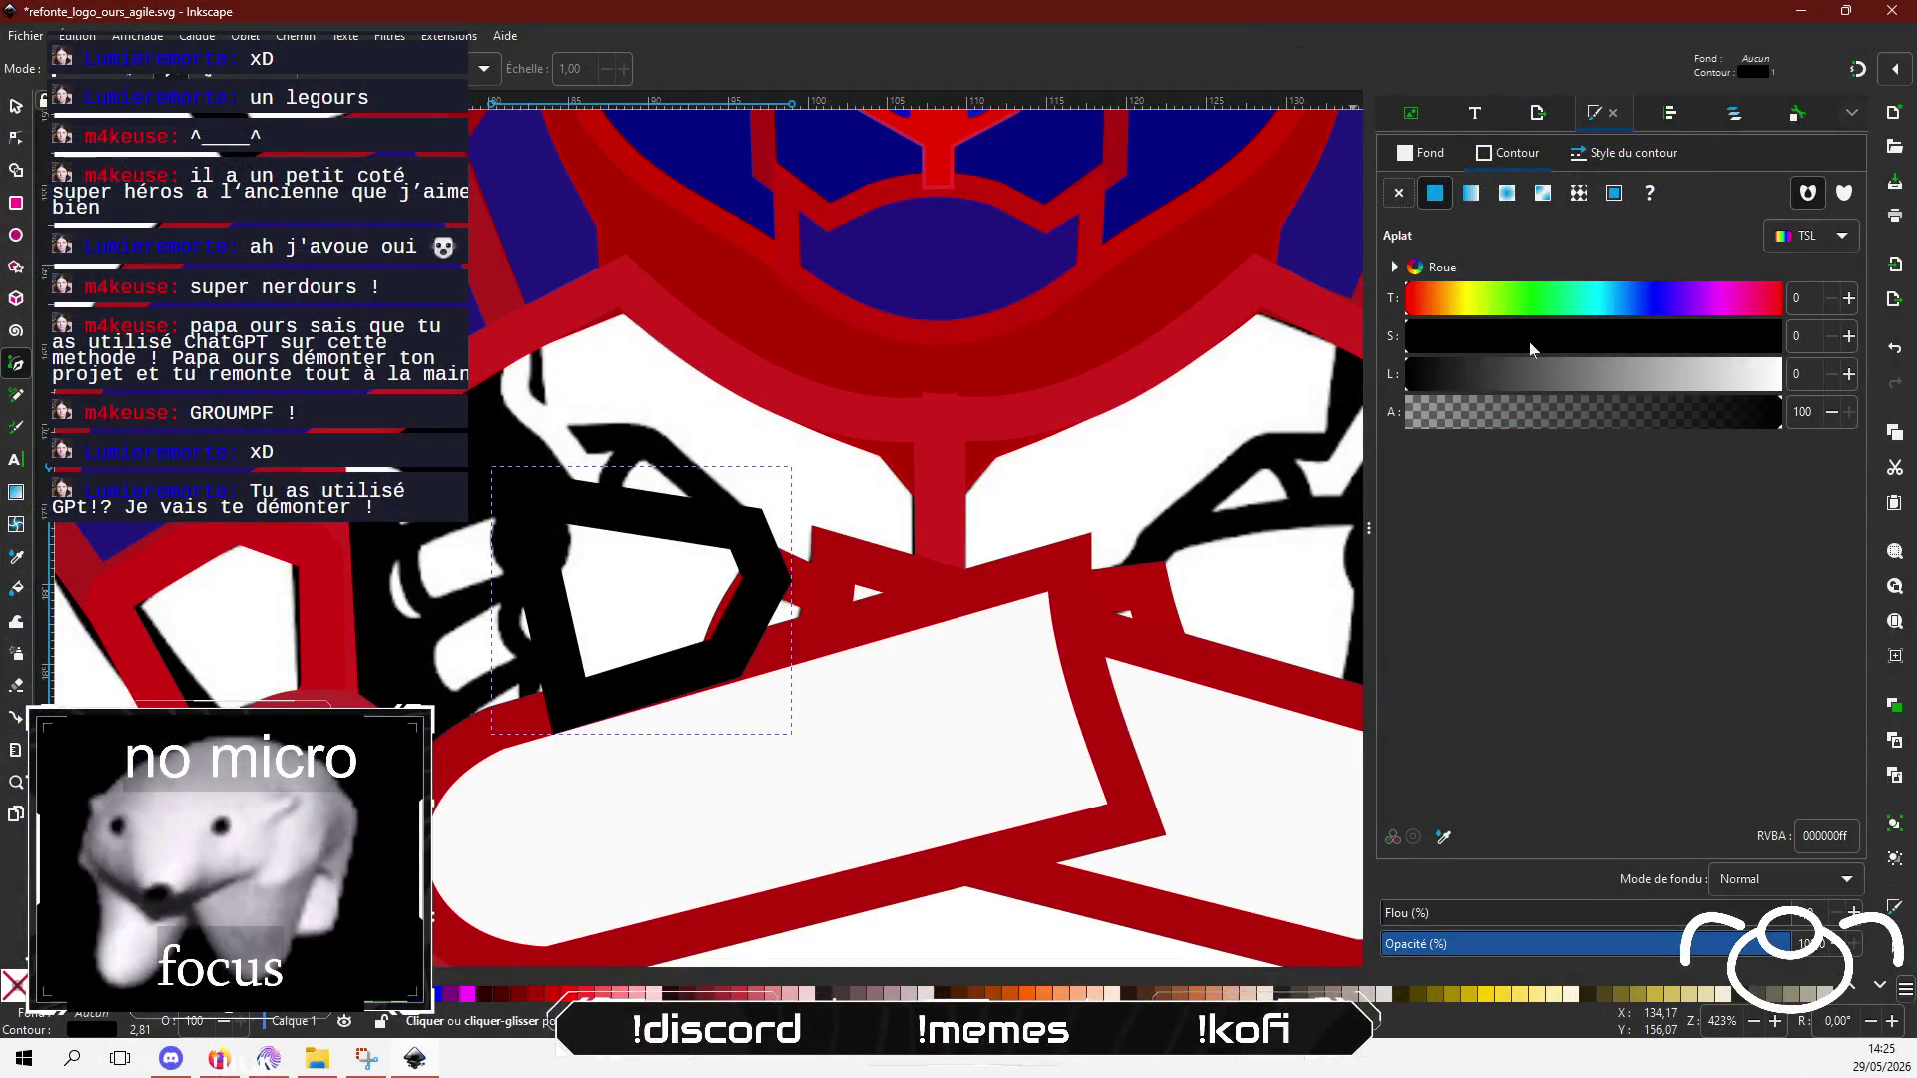
left_click(1657, 336)
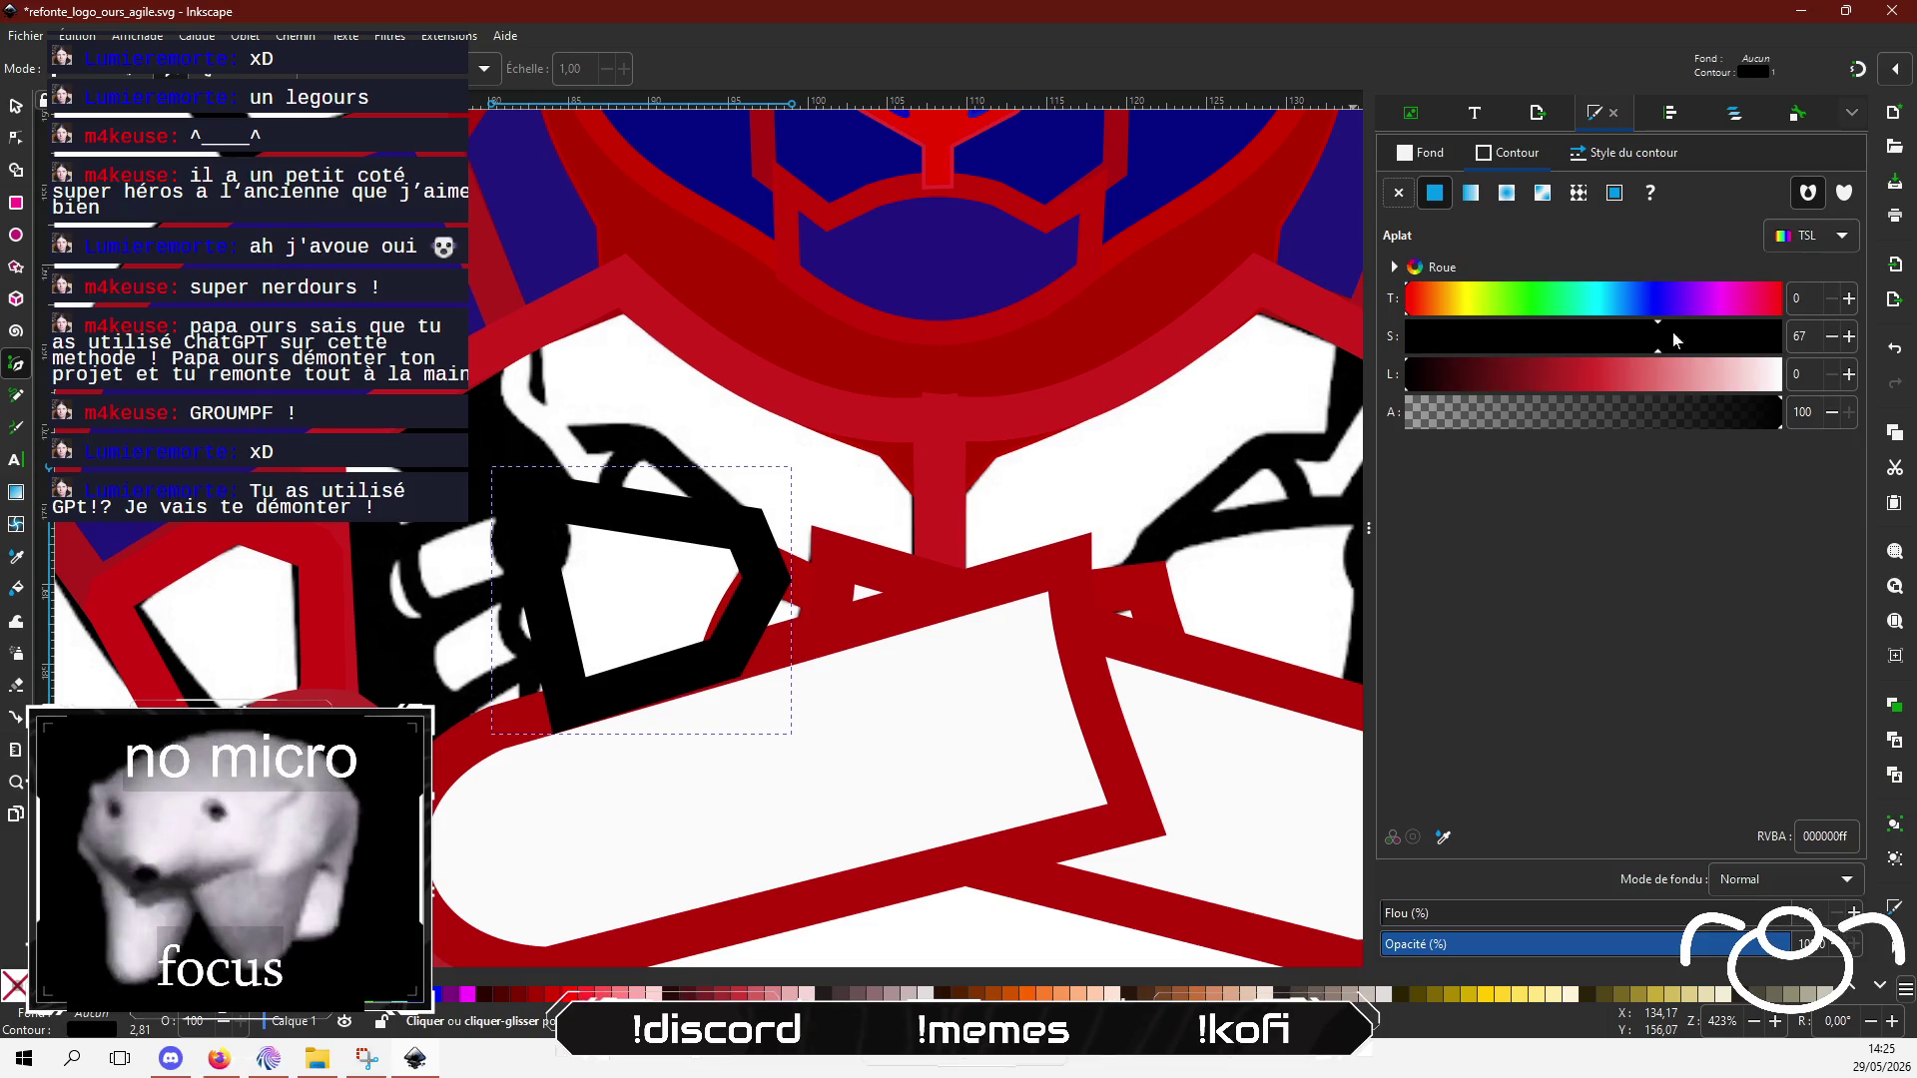
left_click(1559, 373)
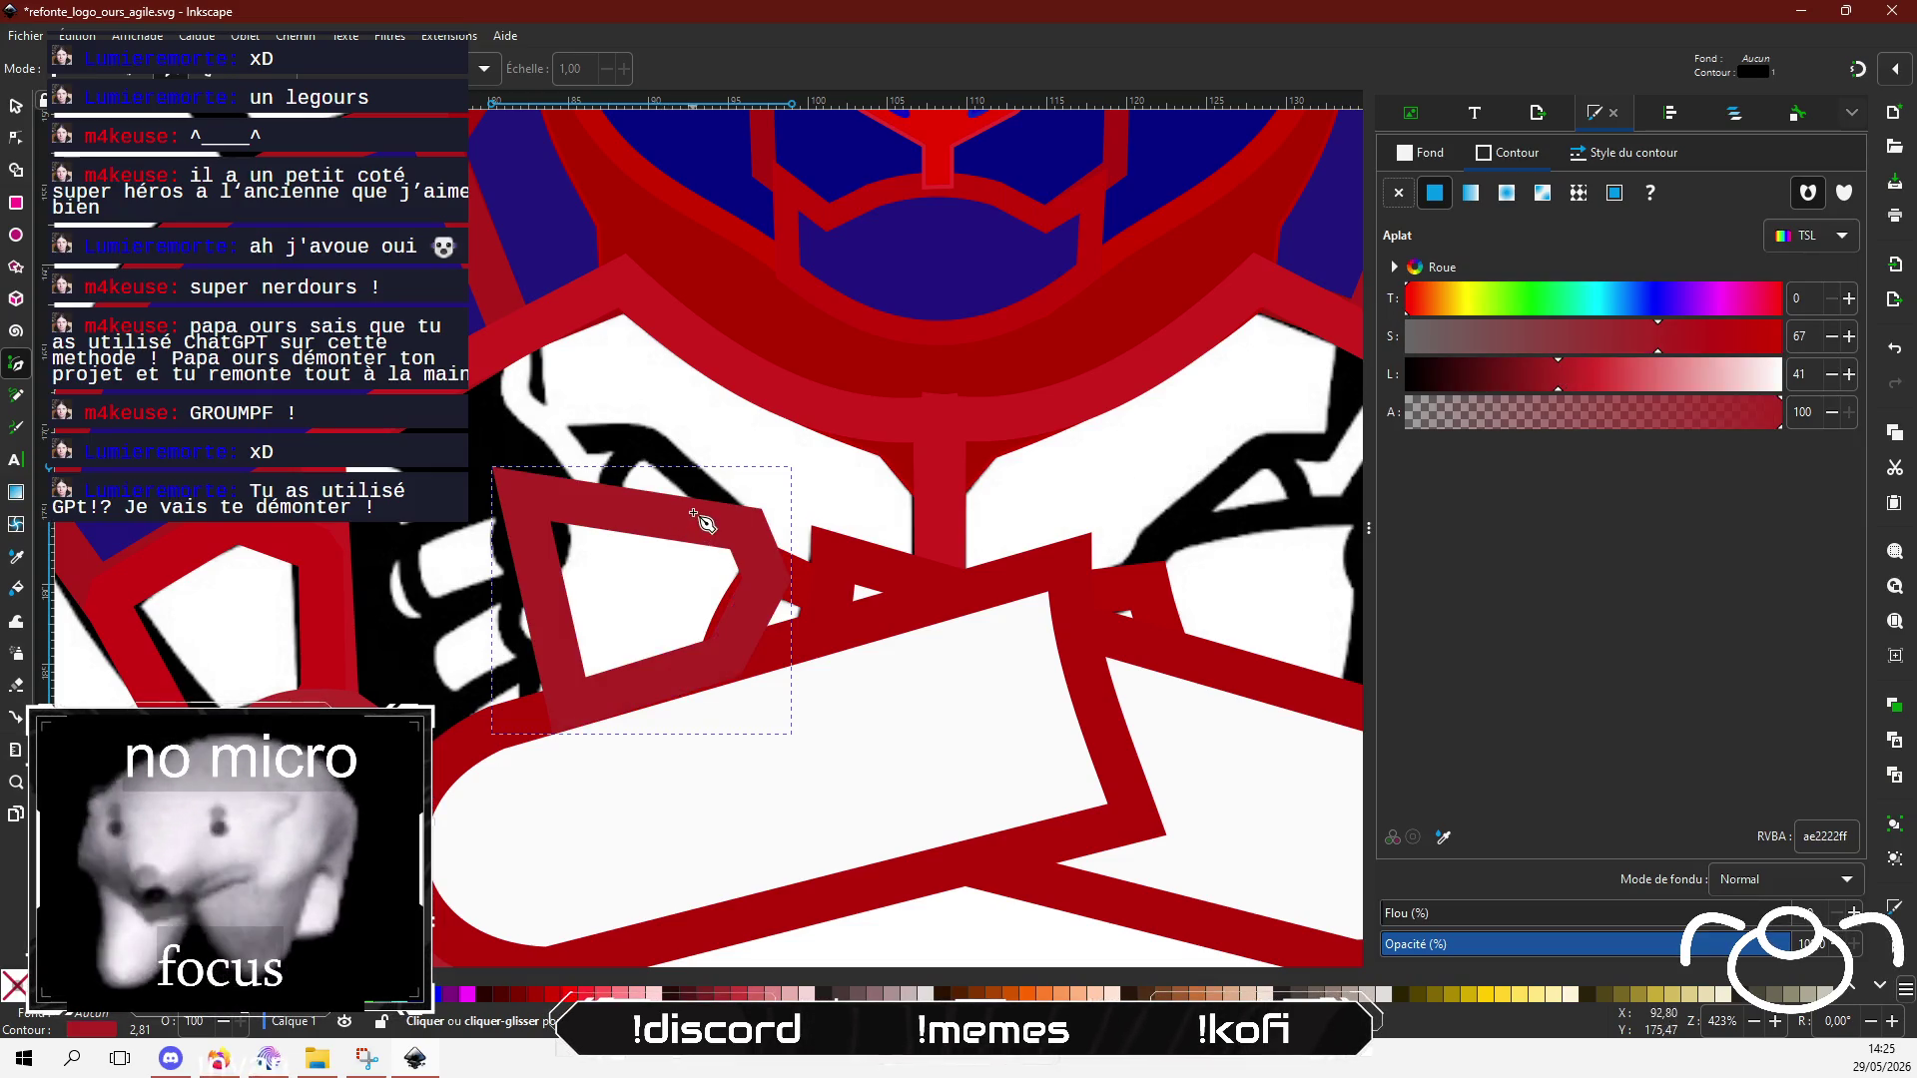
left_click(1434, 403)
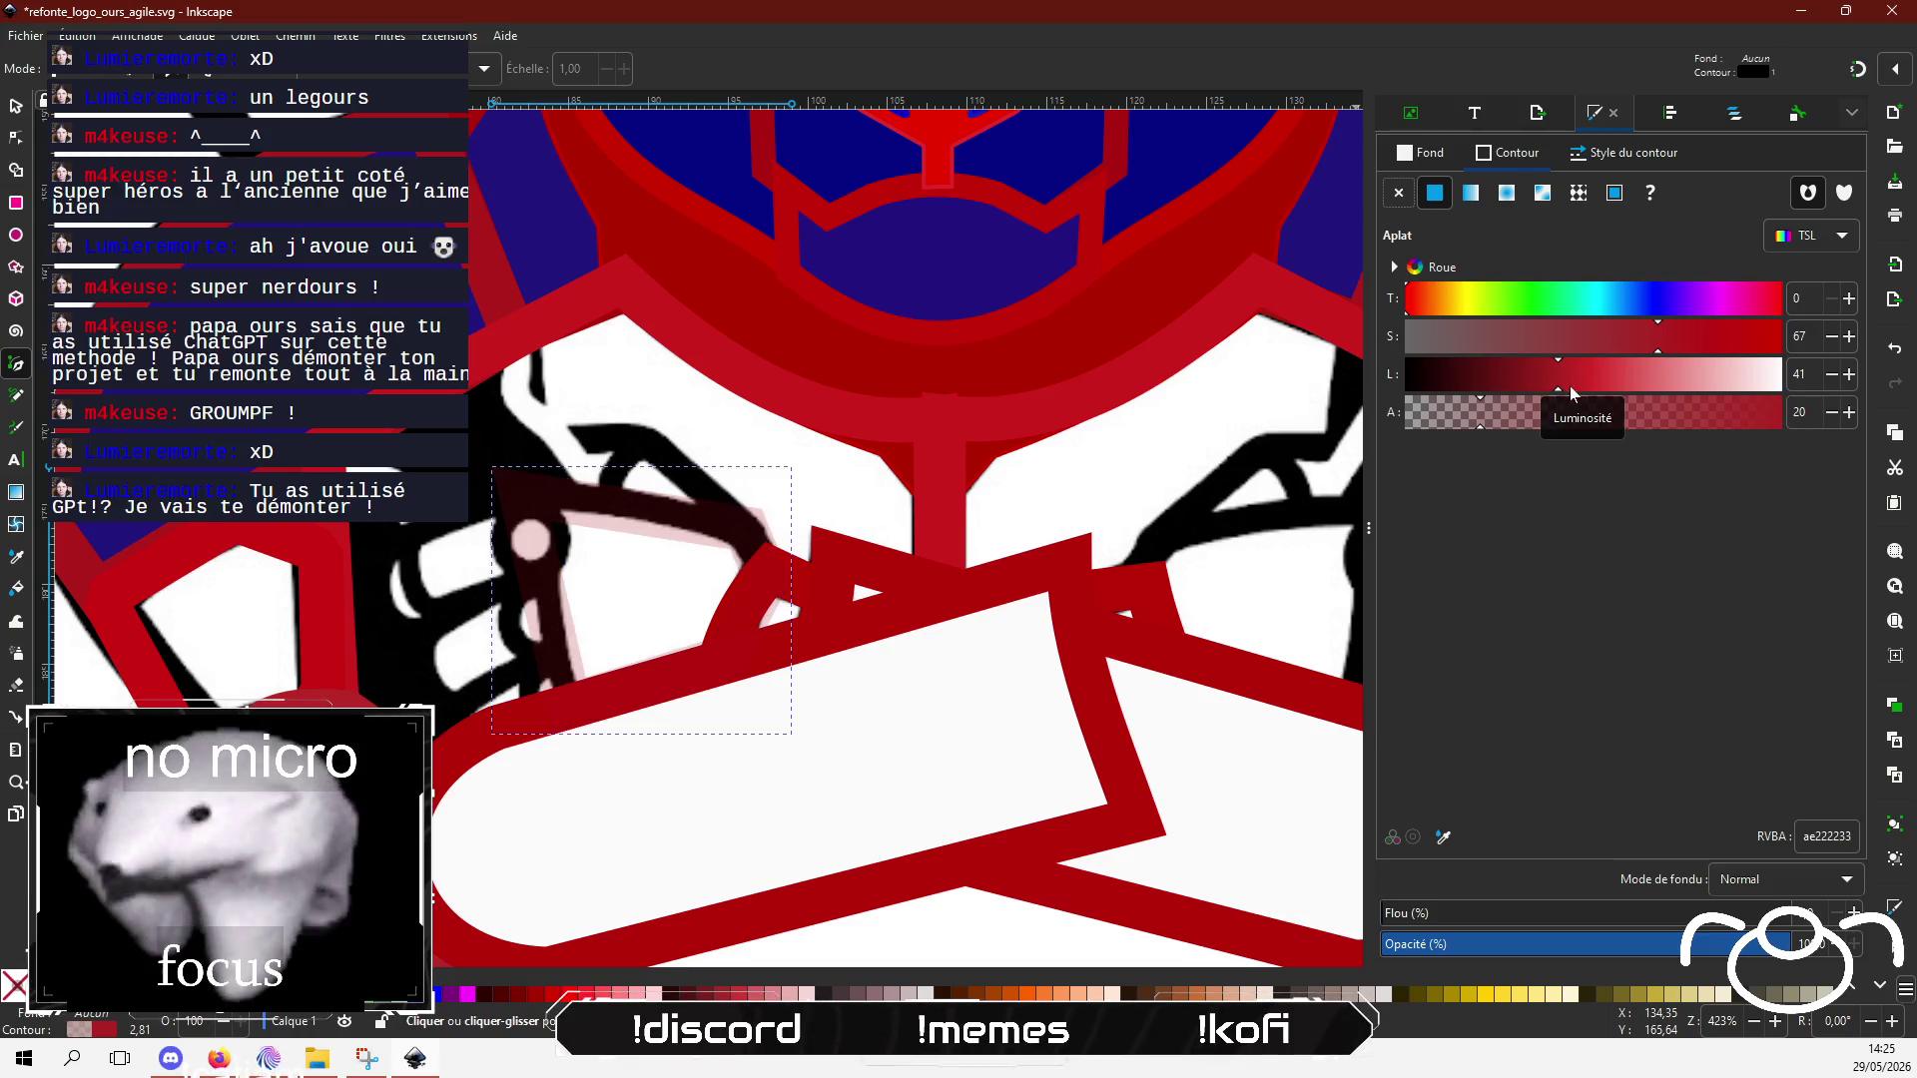
left_click(1610, 411)
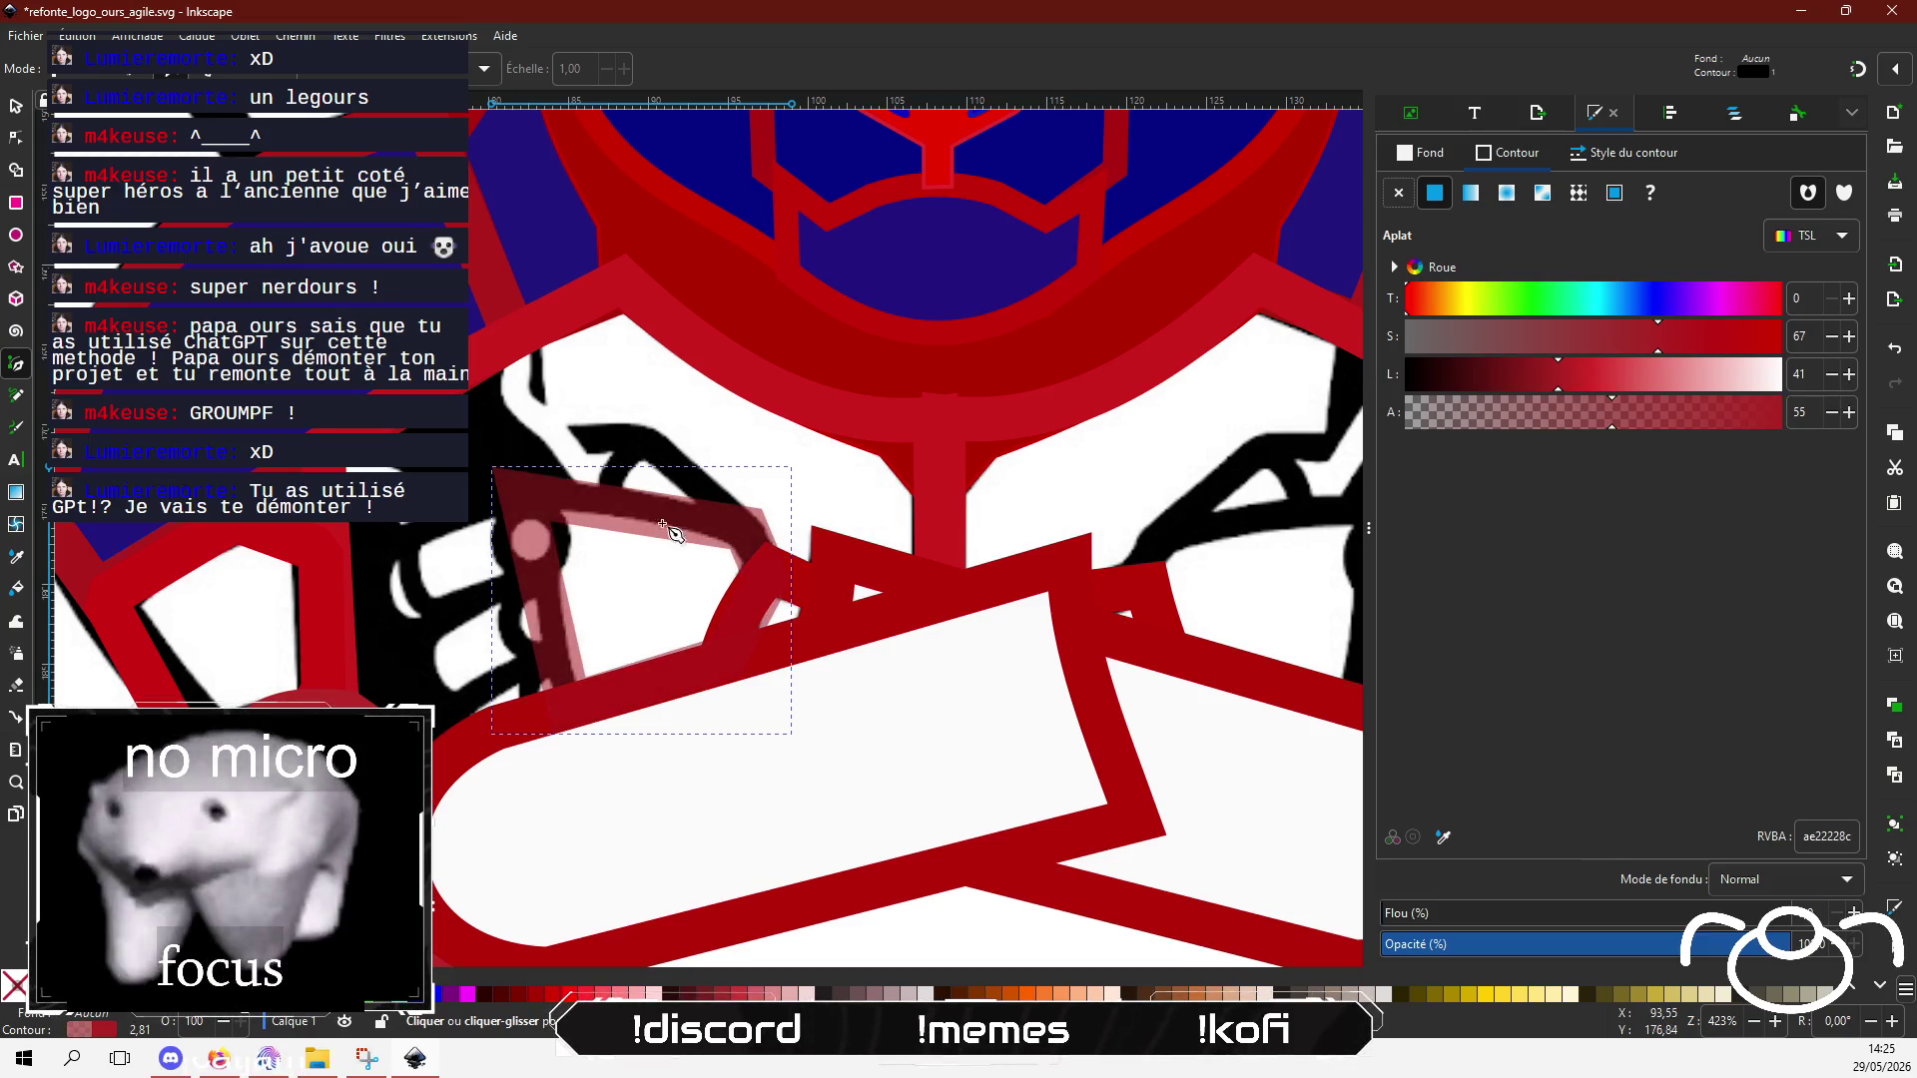
key("n")
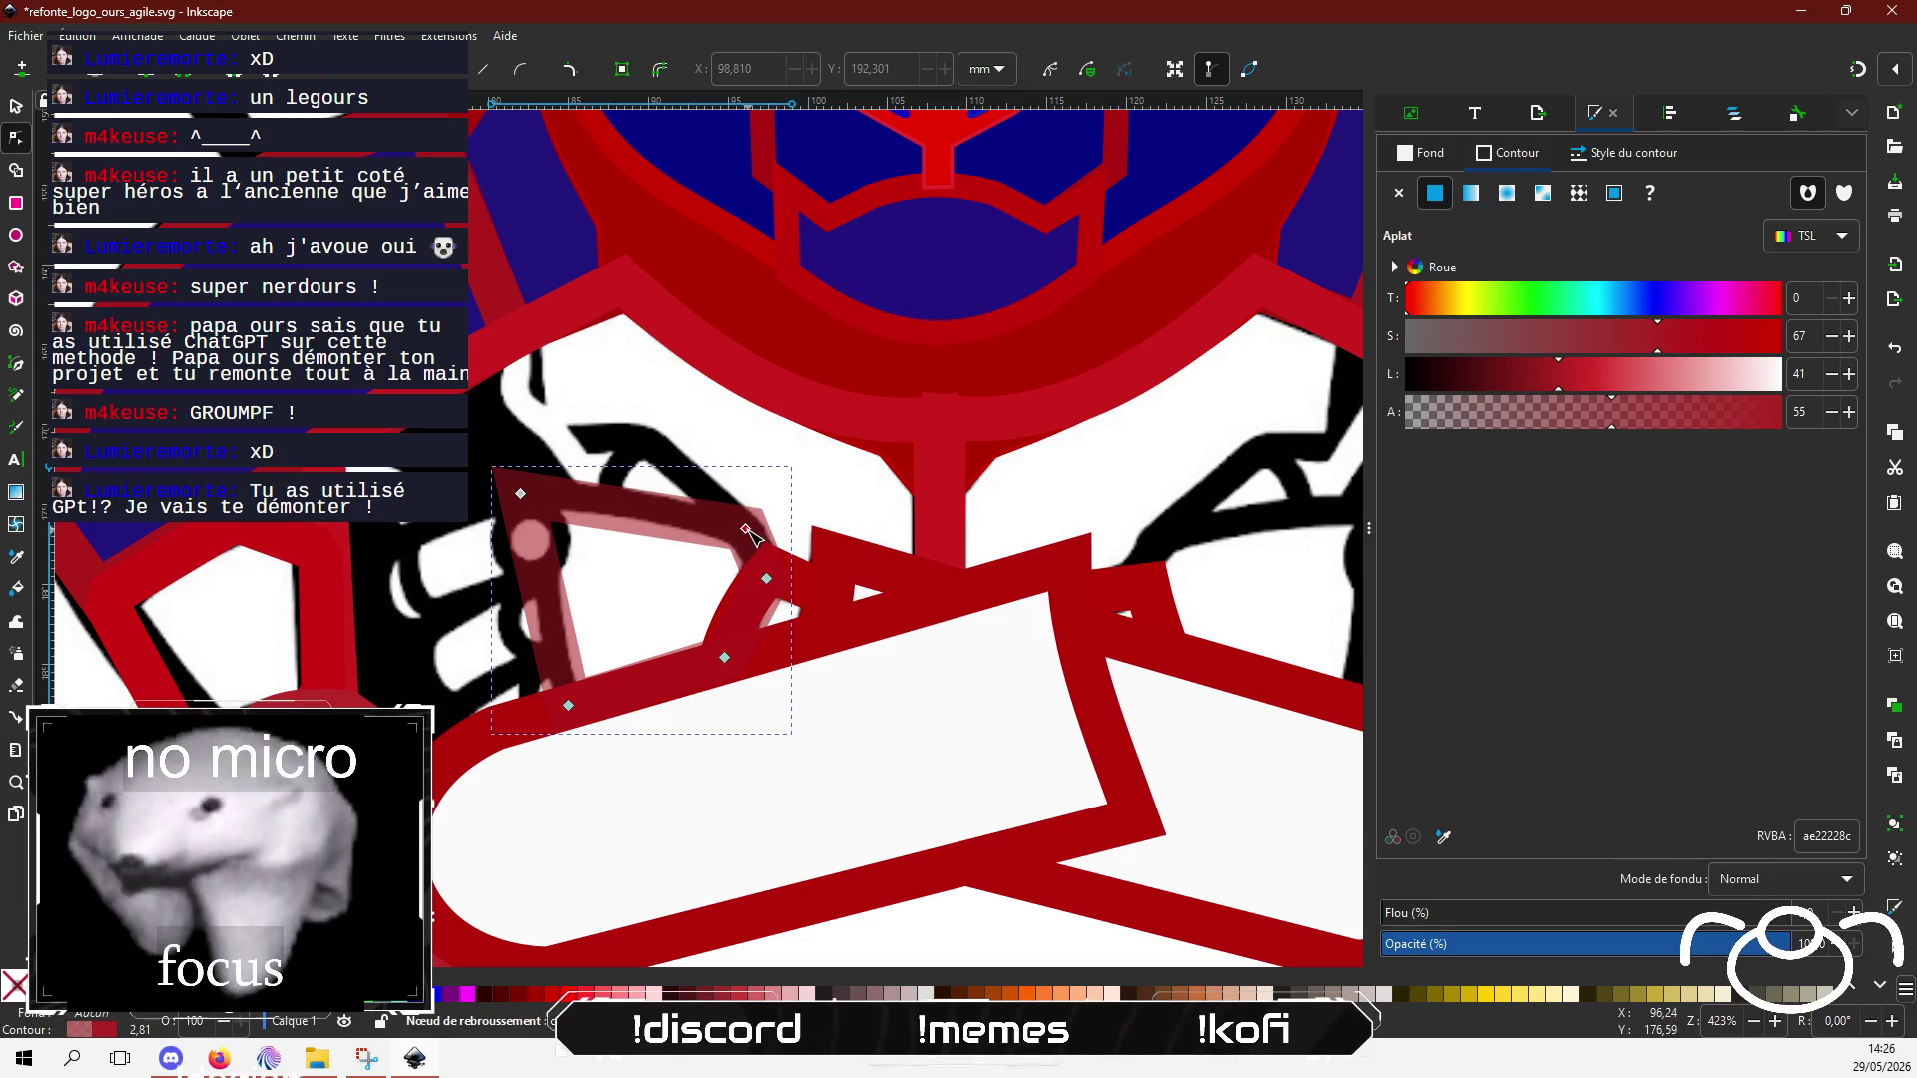
Step: Try making the outline's upper right corner a smooth curve, then undo the bend
left_click(746, 530)
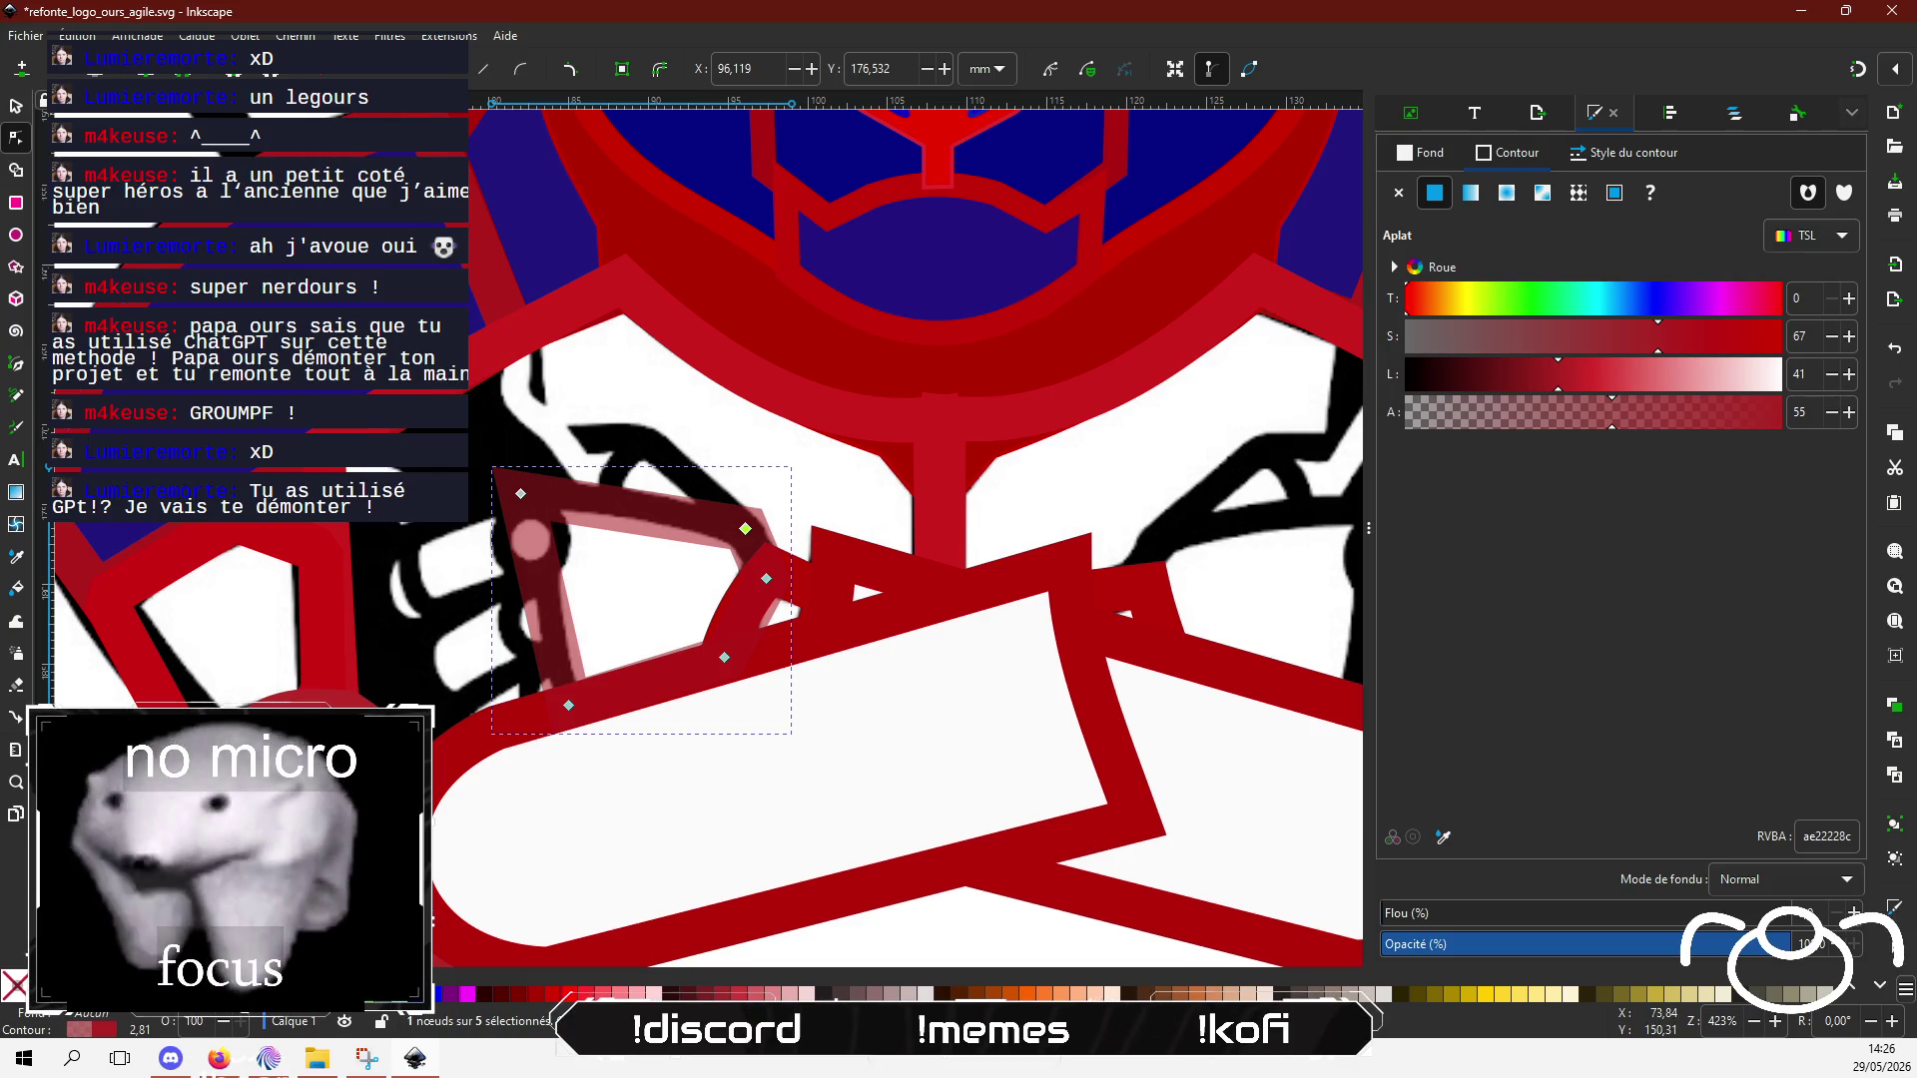
key("shift+s")
left_click_drag(754, 547, 741, 538)
key("ctrl+z")
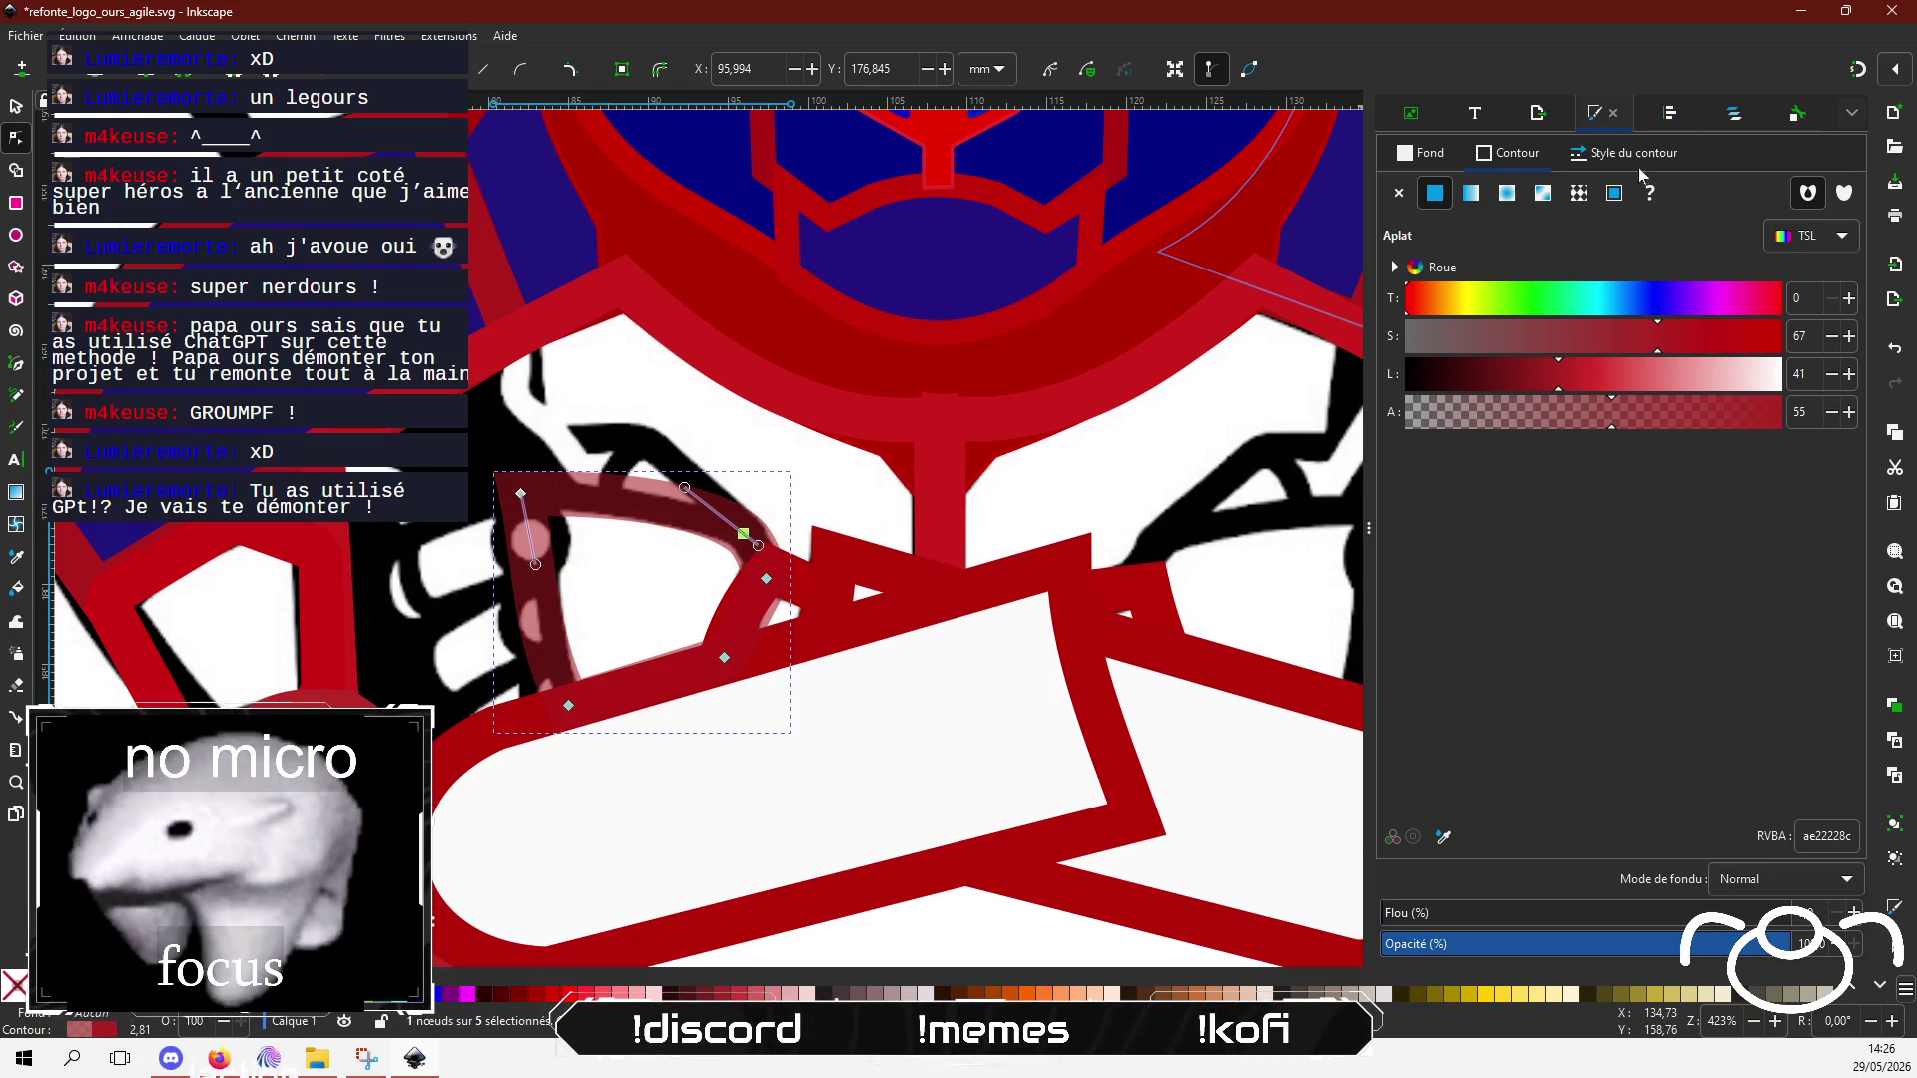
Step: Thin the fist guard's stroke to 5.82 px and curve its top edge
left_click(1623, 152)
left_click(1523, 197)
left_click_drag(1524, 197, 1524, 197)
double_click(1468, 197)
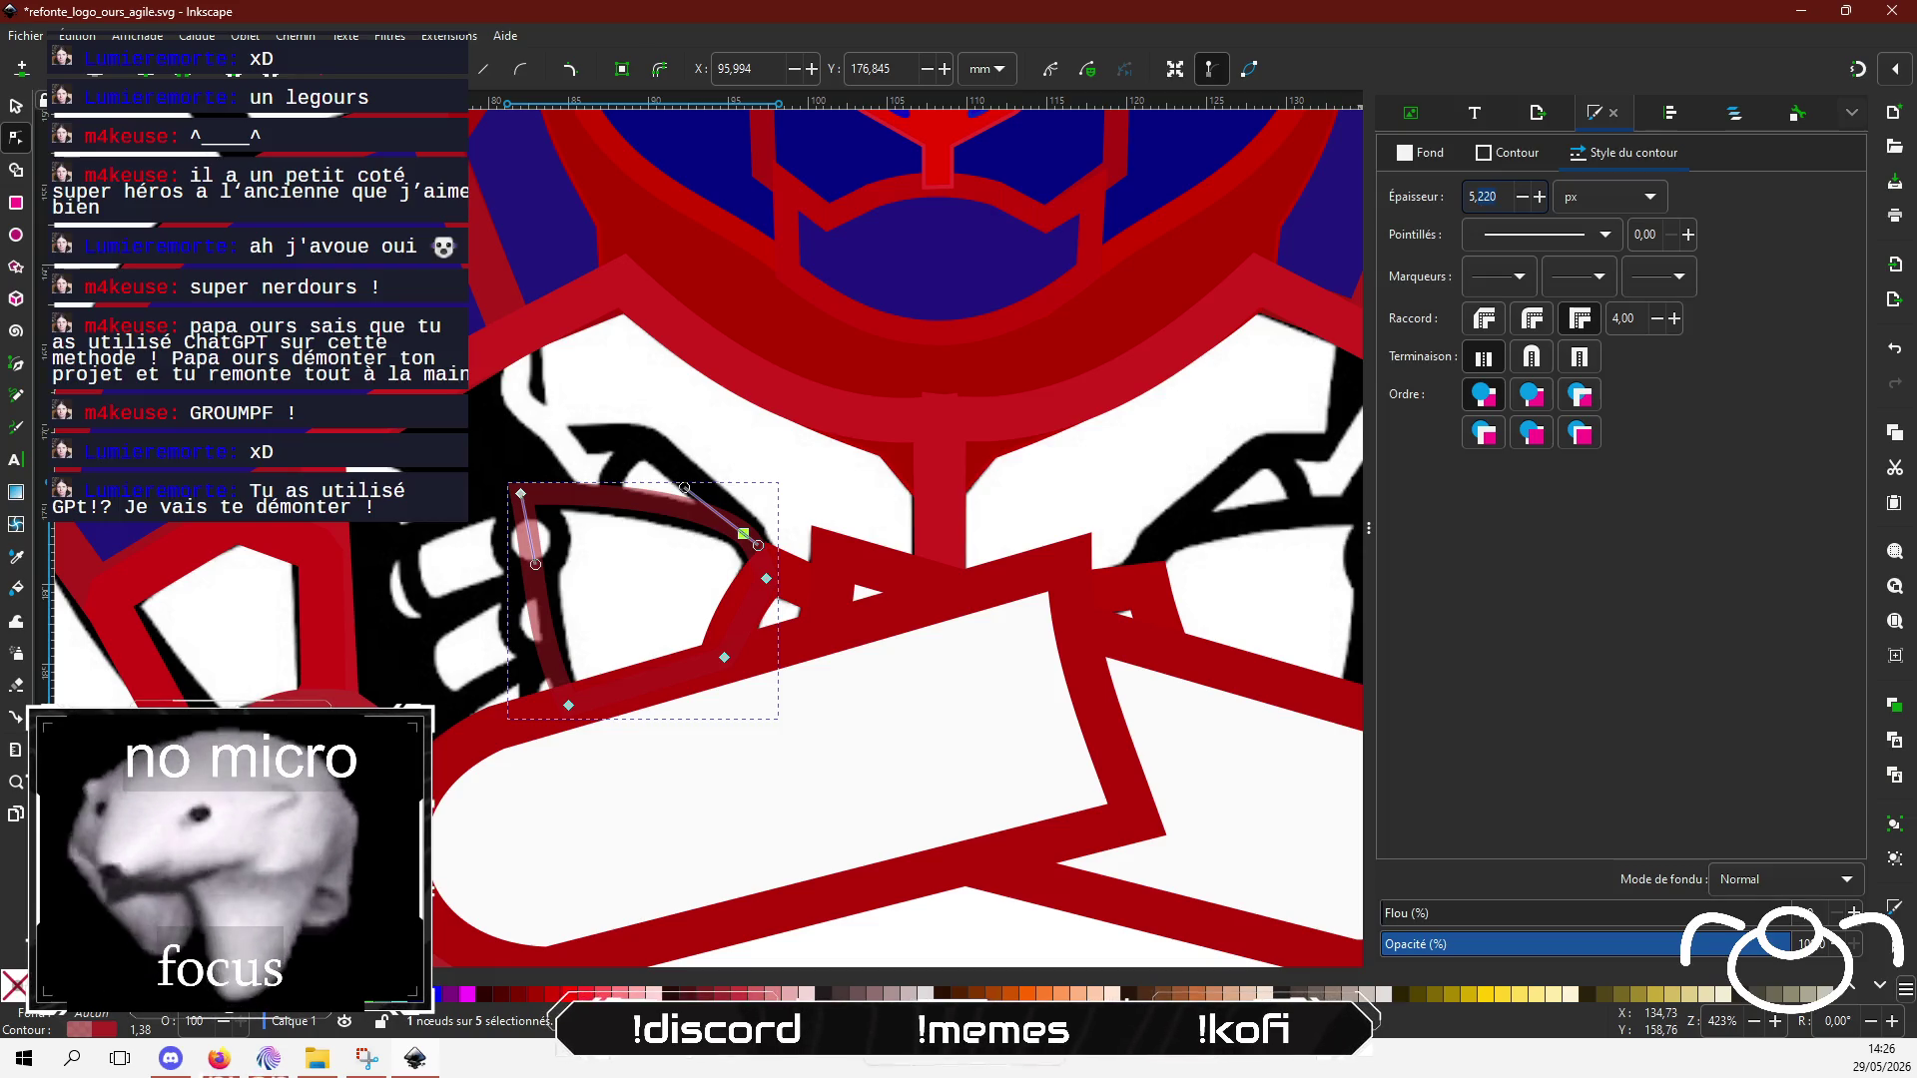
type("5,820")
key("Return")
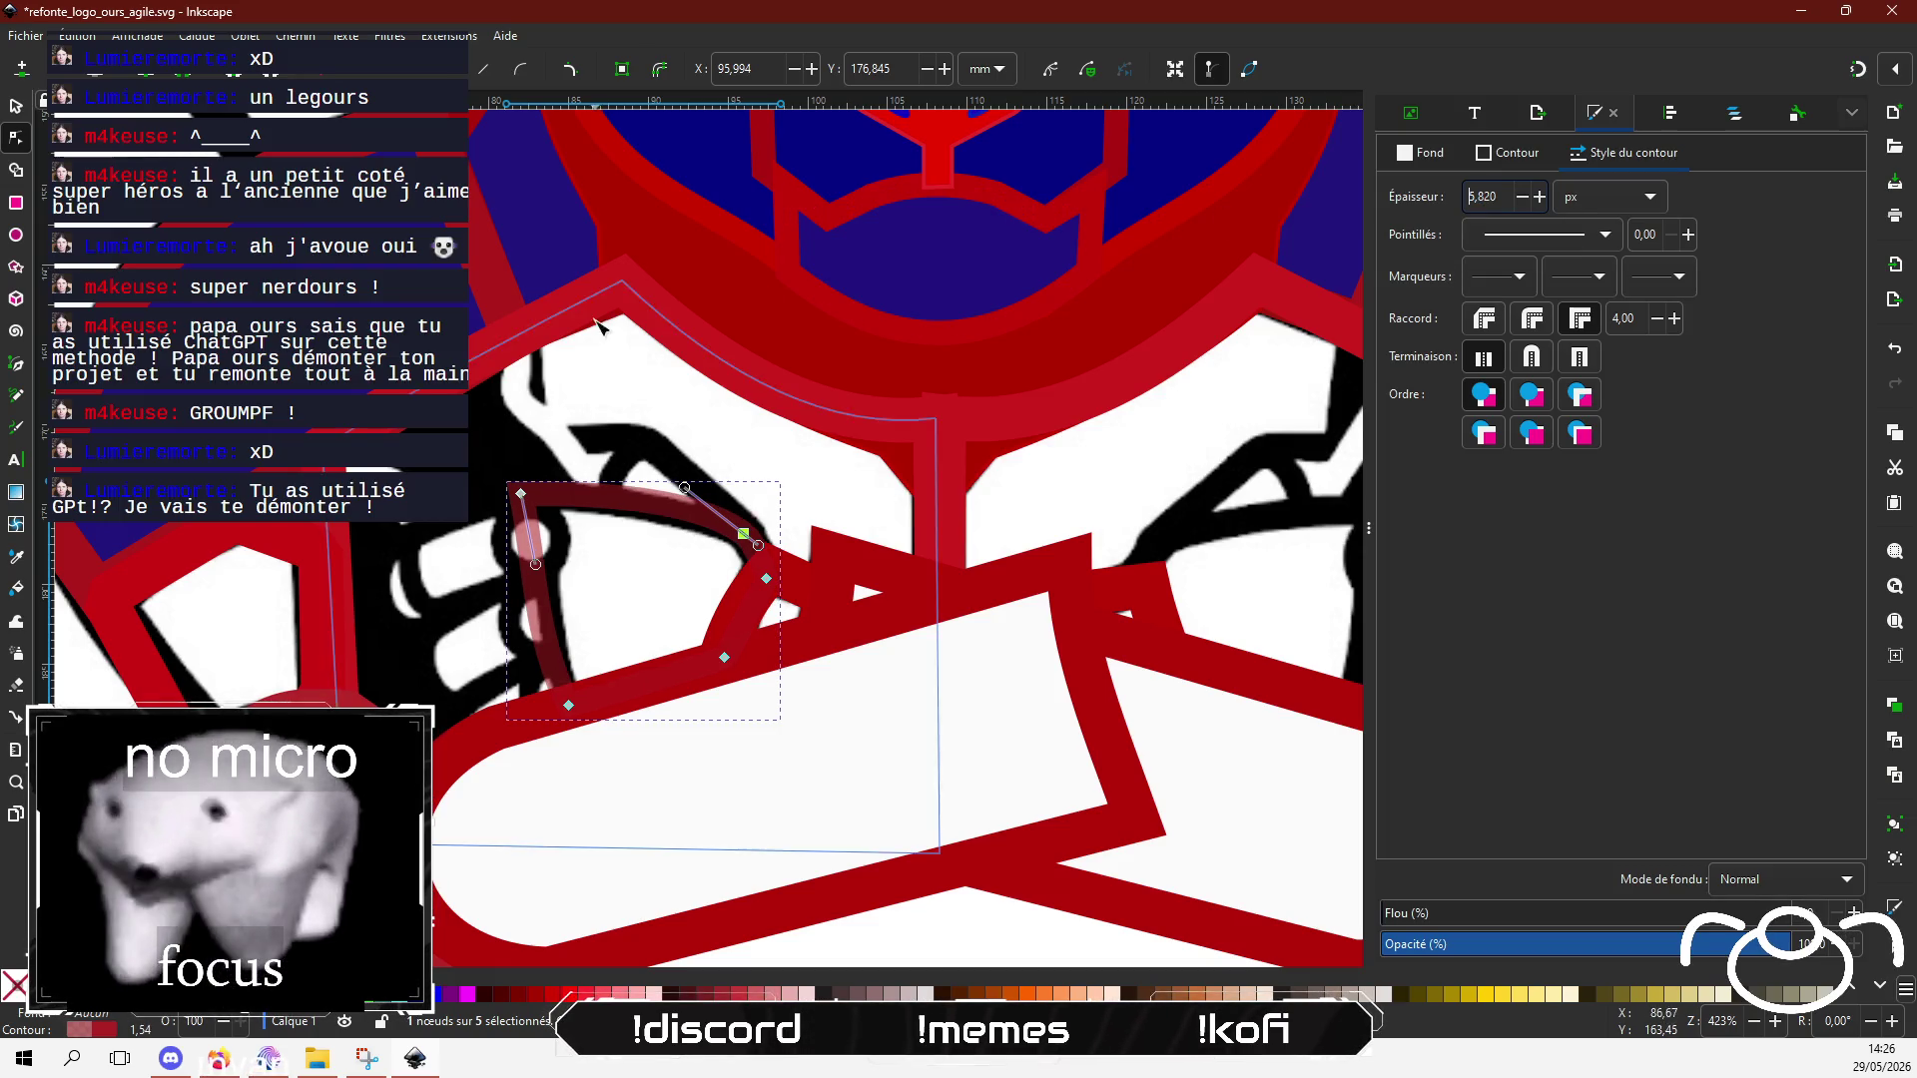
left_click_drag(520, 493, 534, 498)
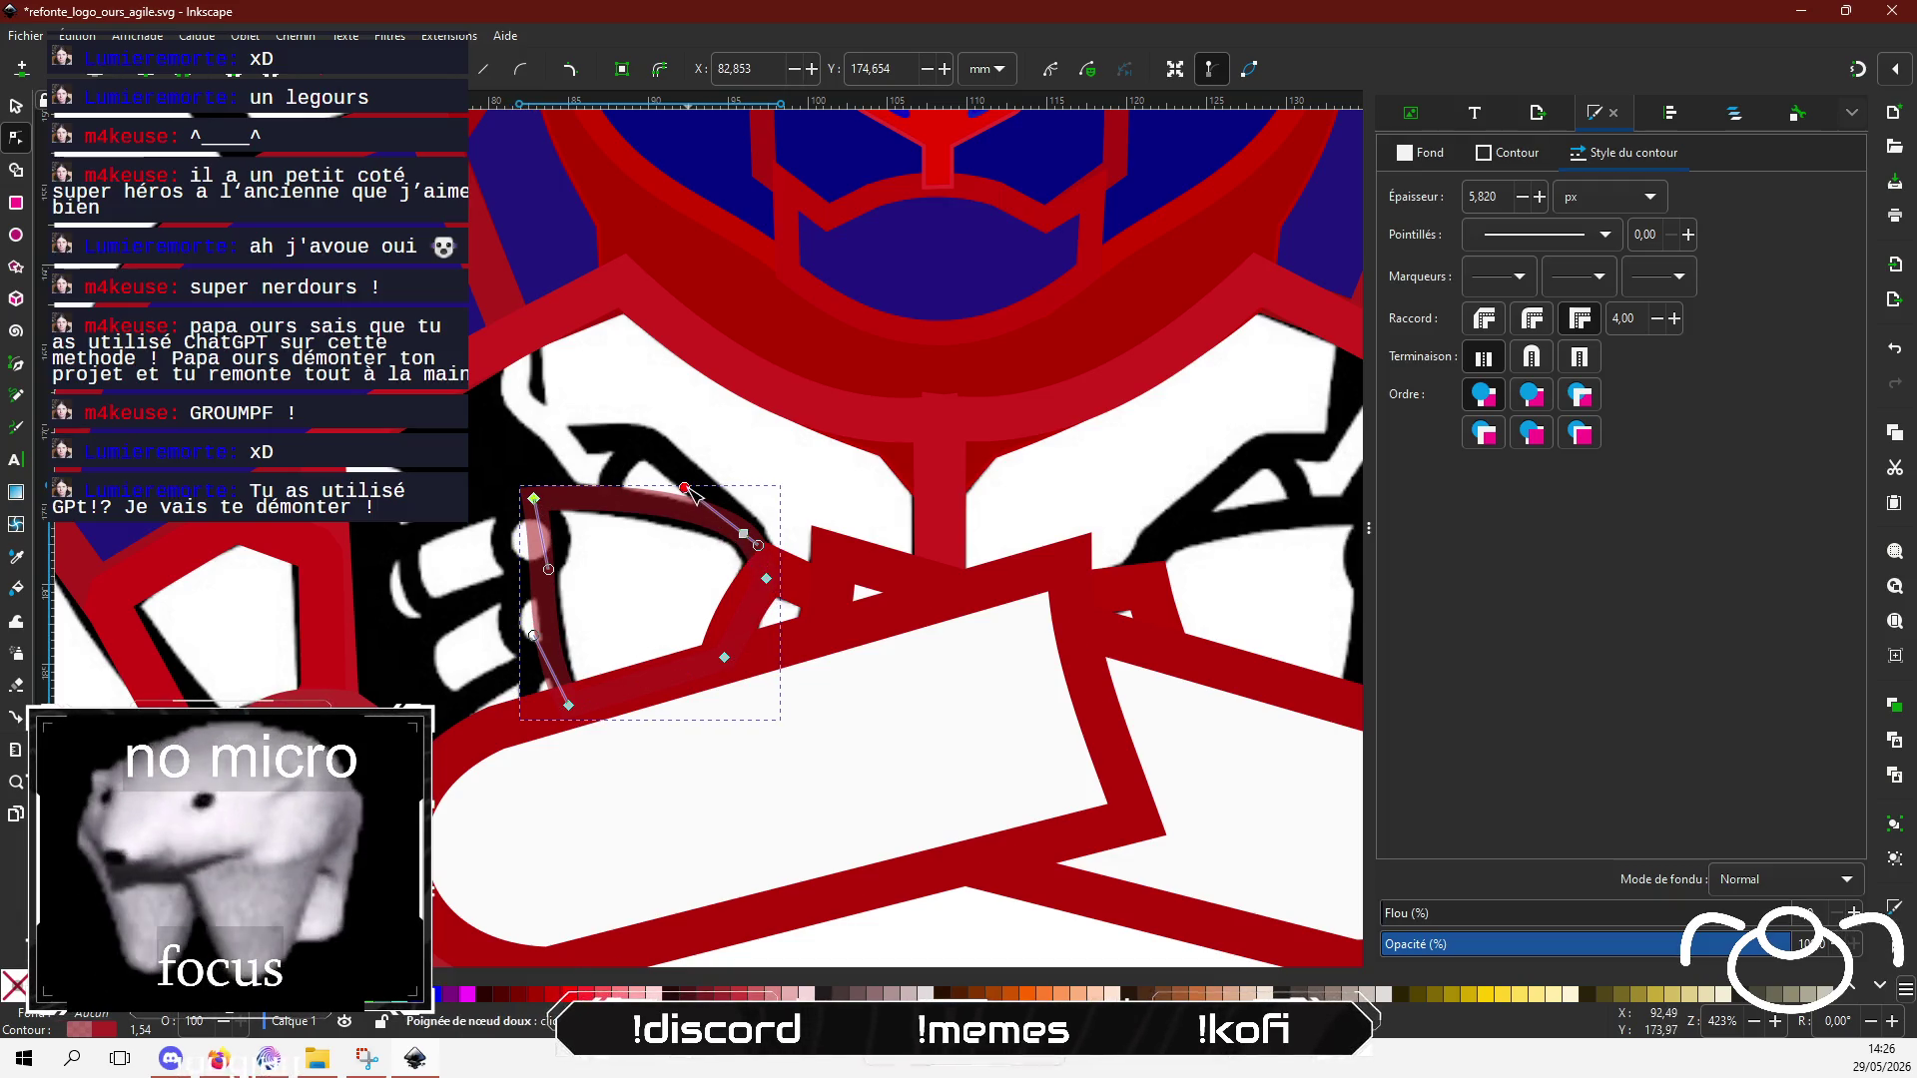
left_click_drag(687, 488, 688, 496)
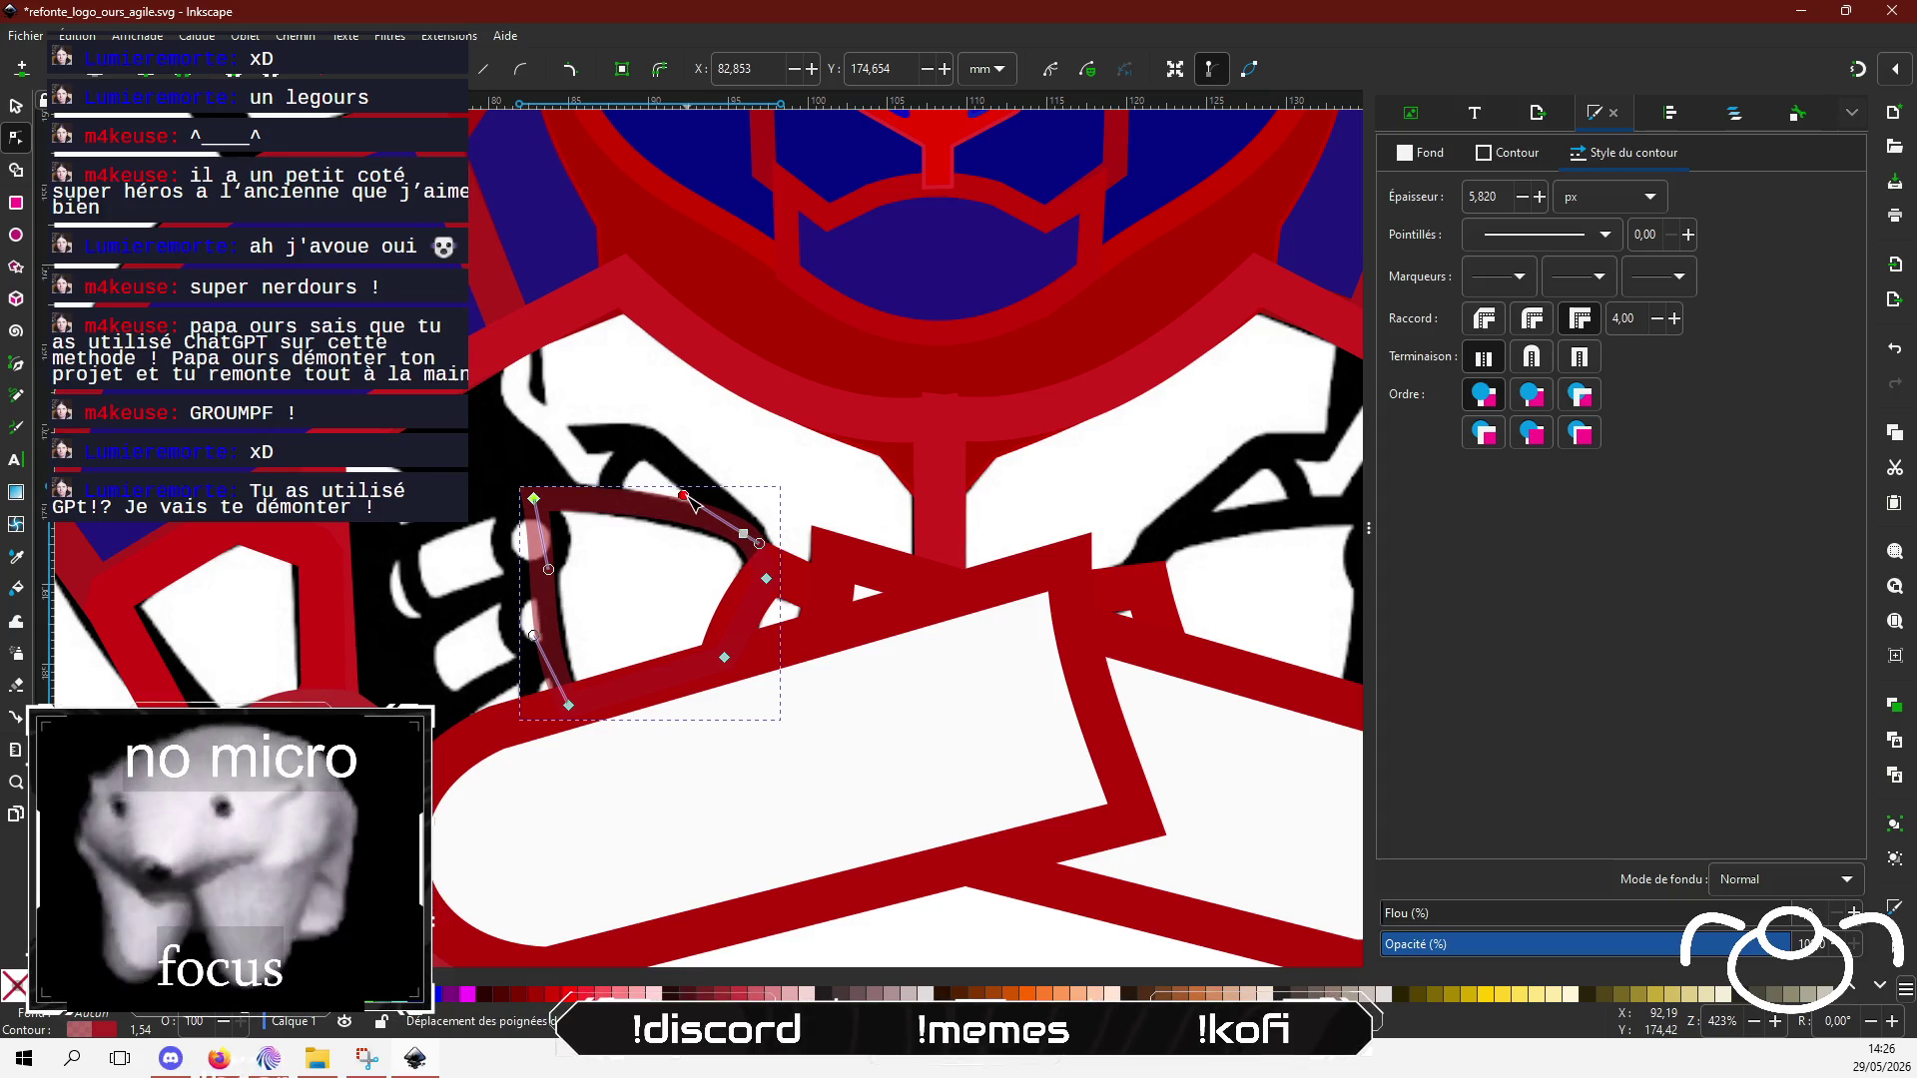
Step: Make the fist guard's outline fully opaque red ae2222fe
left_click(1539, 163)
left_click(1782, 424)
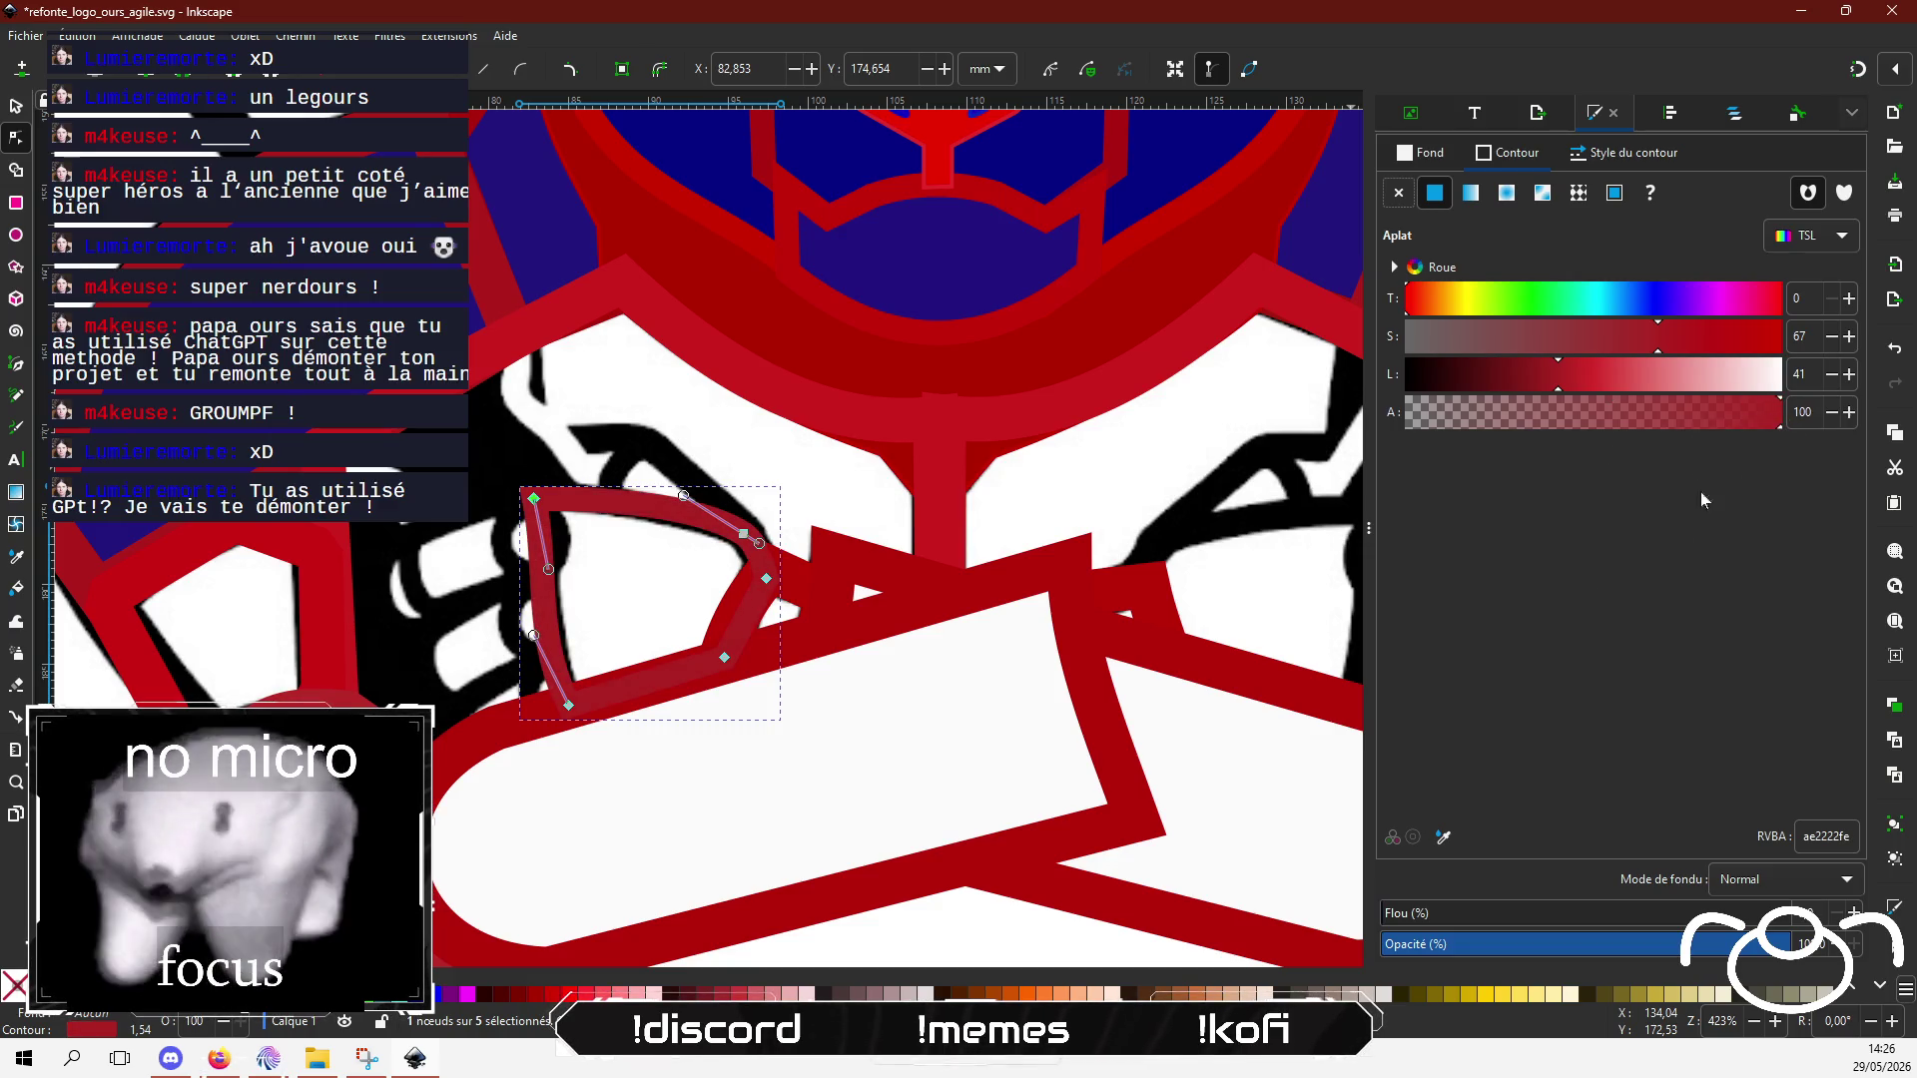
scroll(416, 672, "up", 1)
scroll(416, 672, "left", 2)
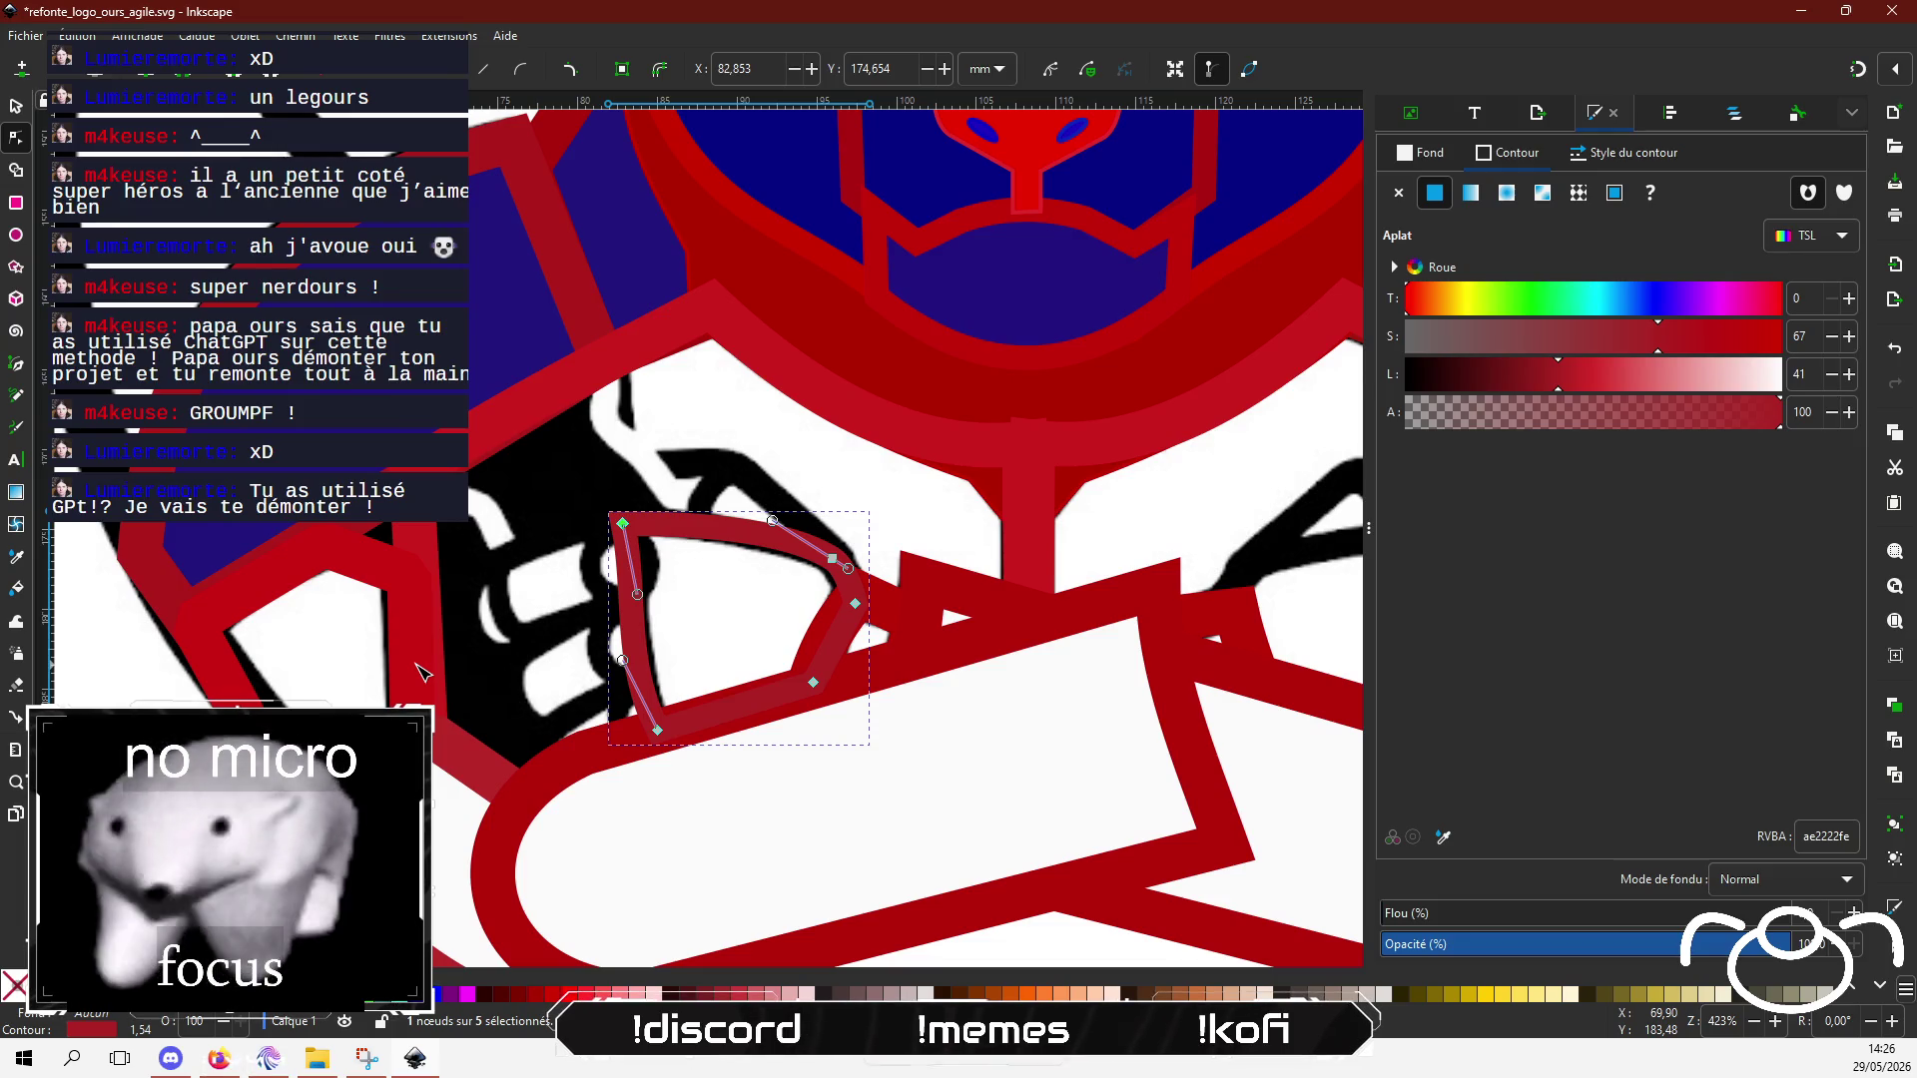
scroll(420, 659, "down", 1)
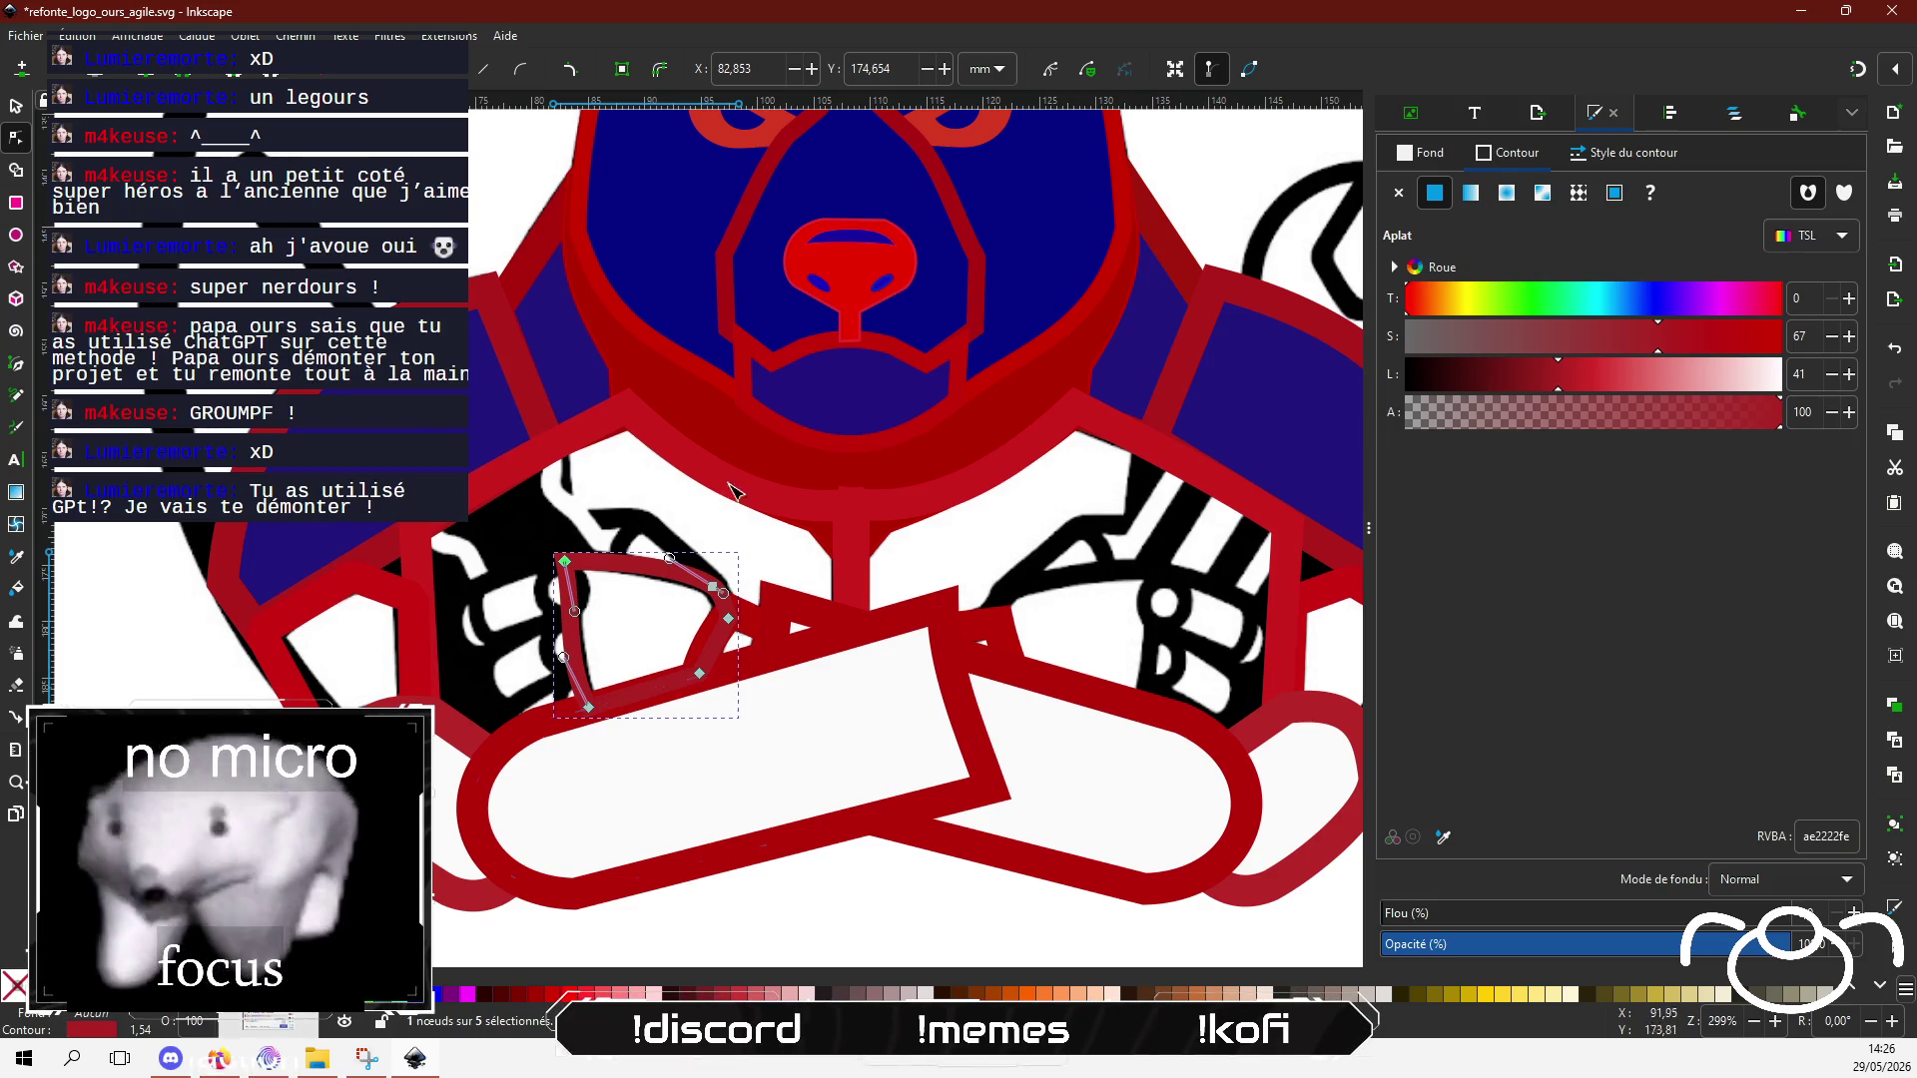
left_click(865, 510)
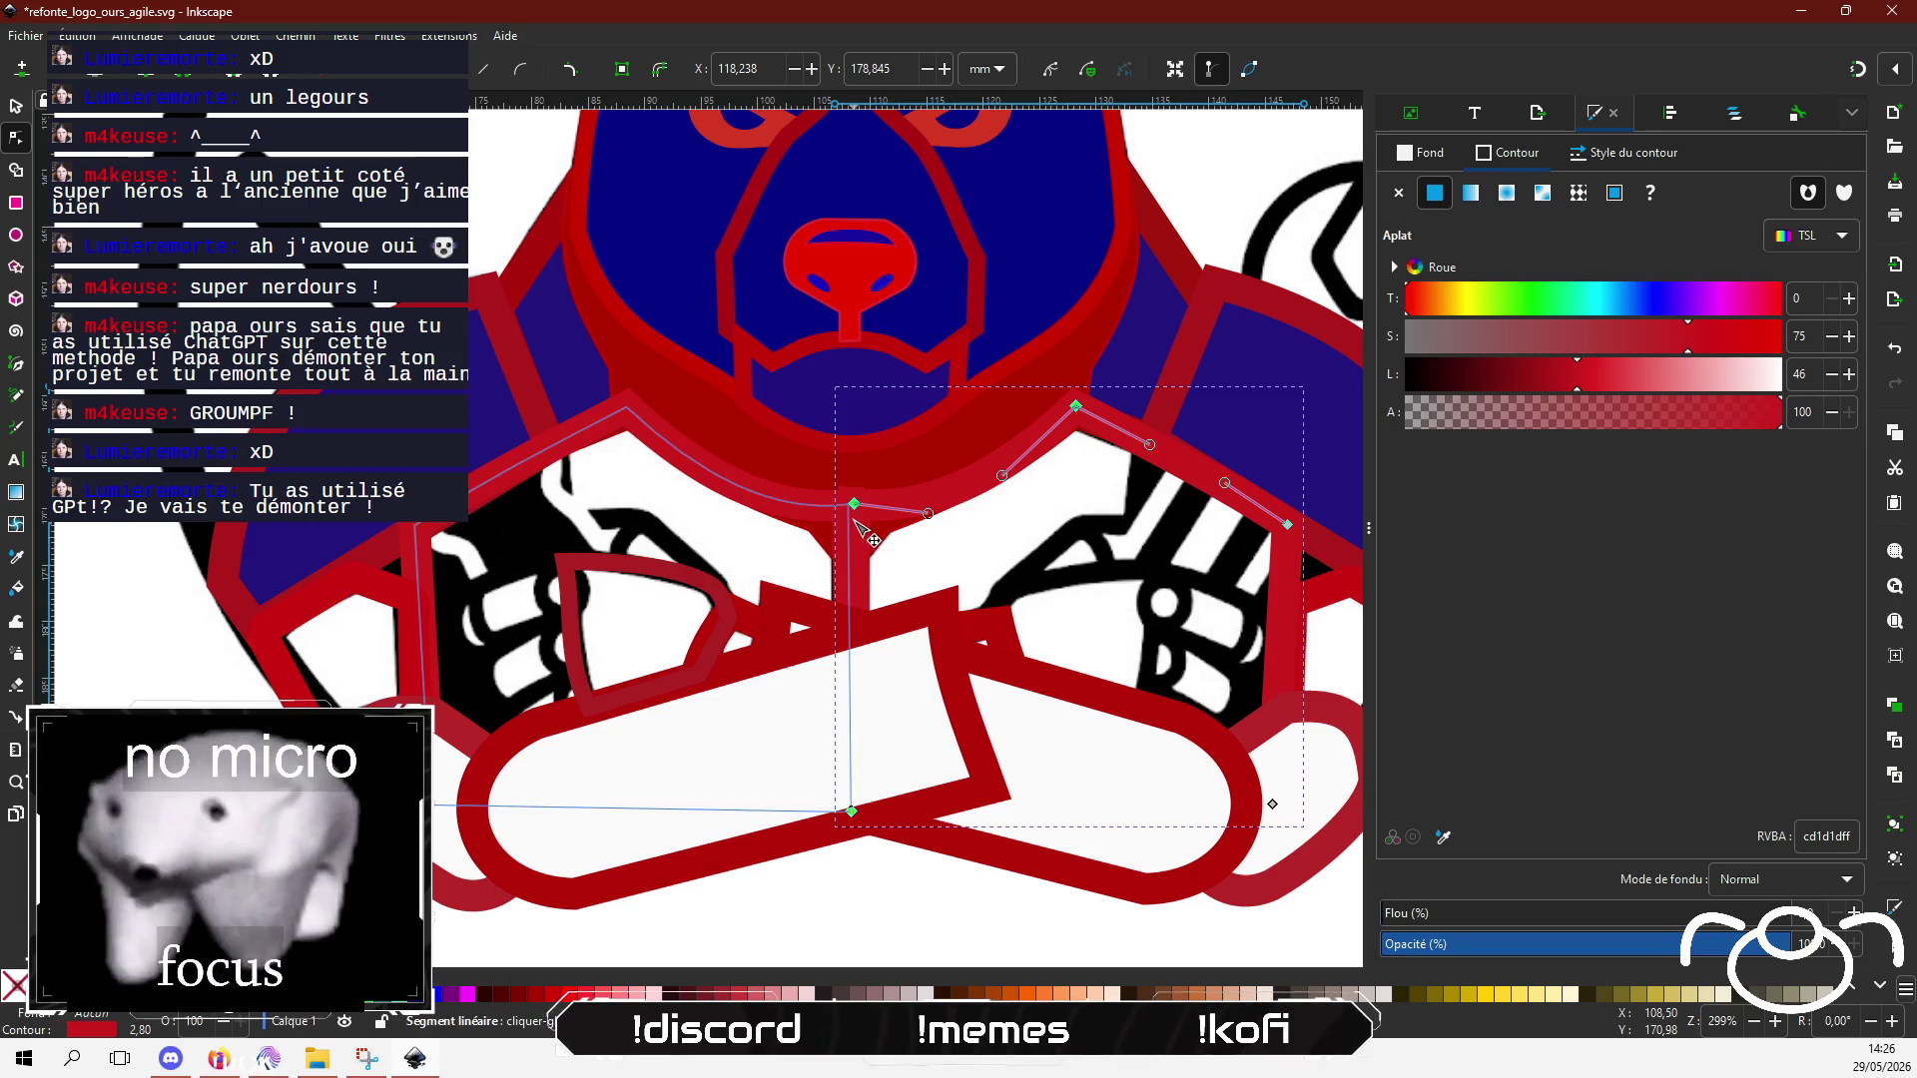
Step: Shift one node of the chest outline slightly to the left
scroll(856, 506, "up", 3)
left_click_drag(856, 489, 837, 487)
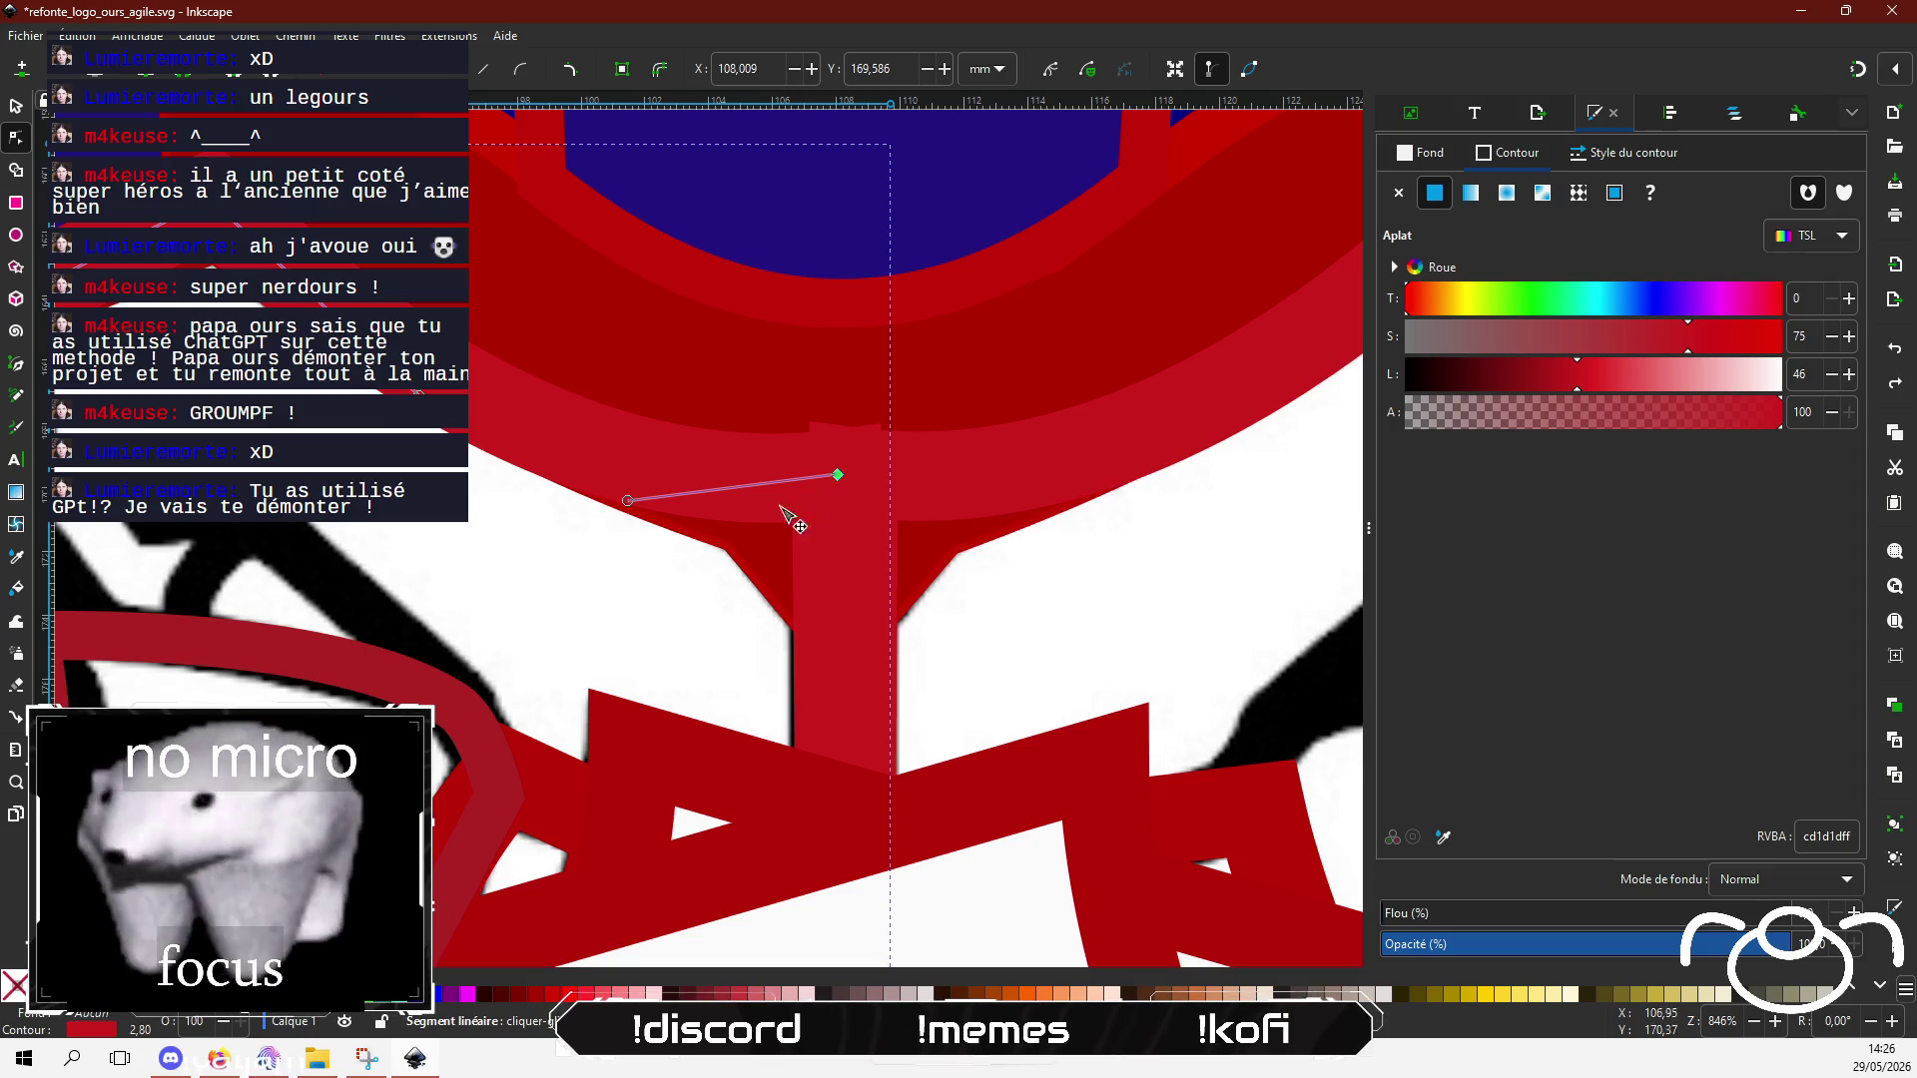
key("alt+Tab")
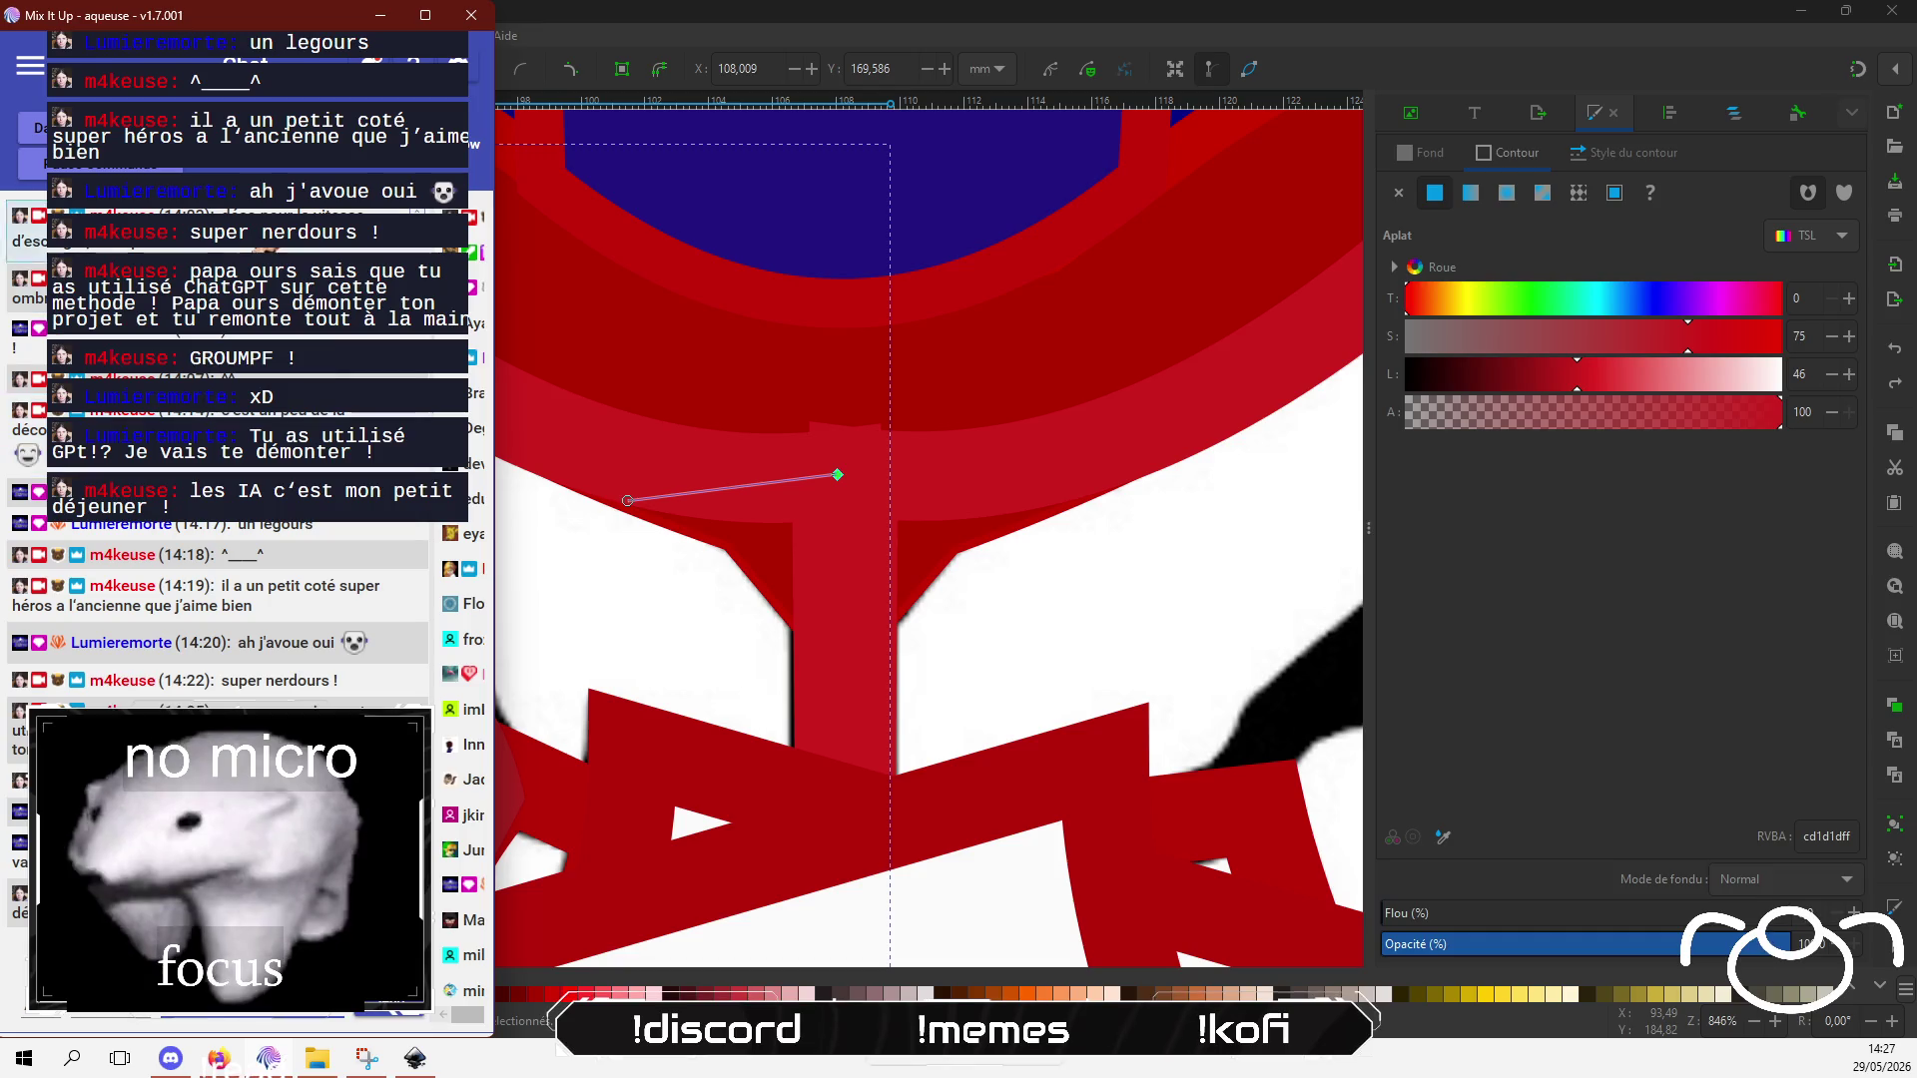
key("alt+Tab")
scroll(547, 577, "down", 1)
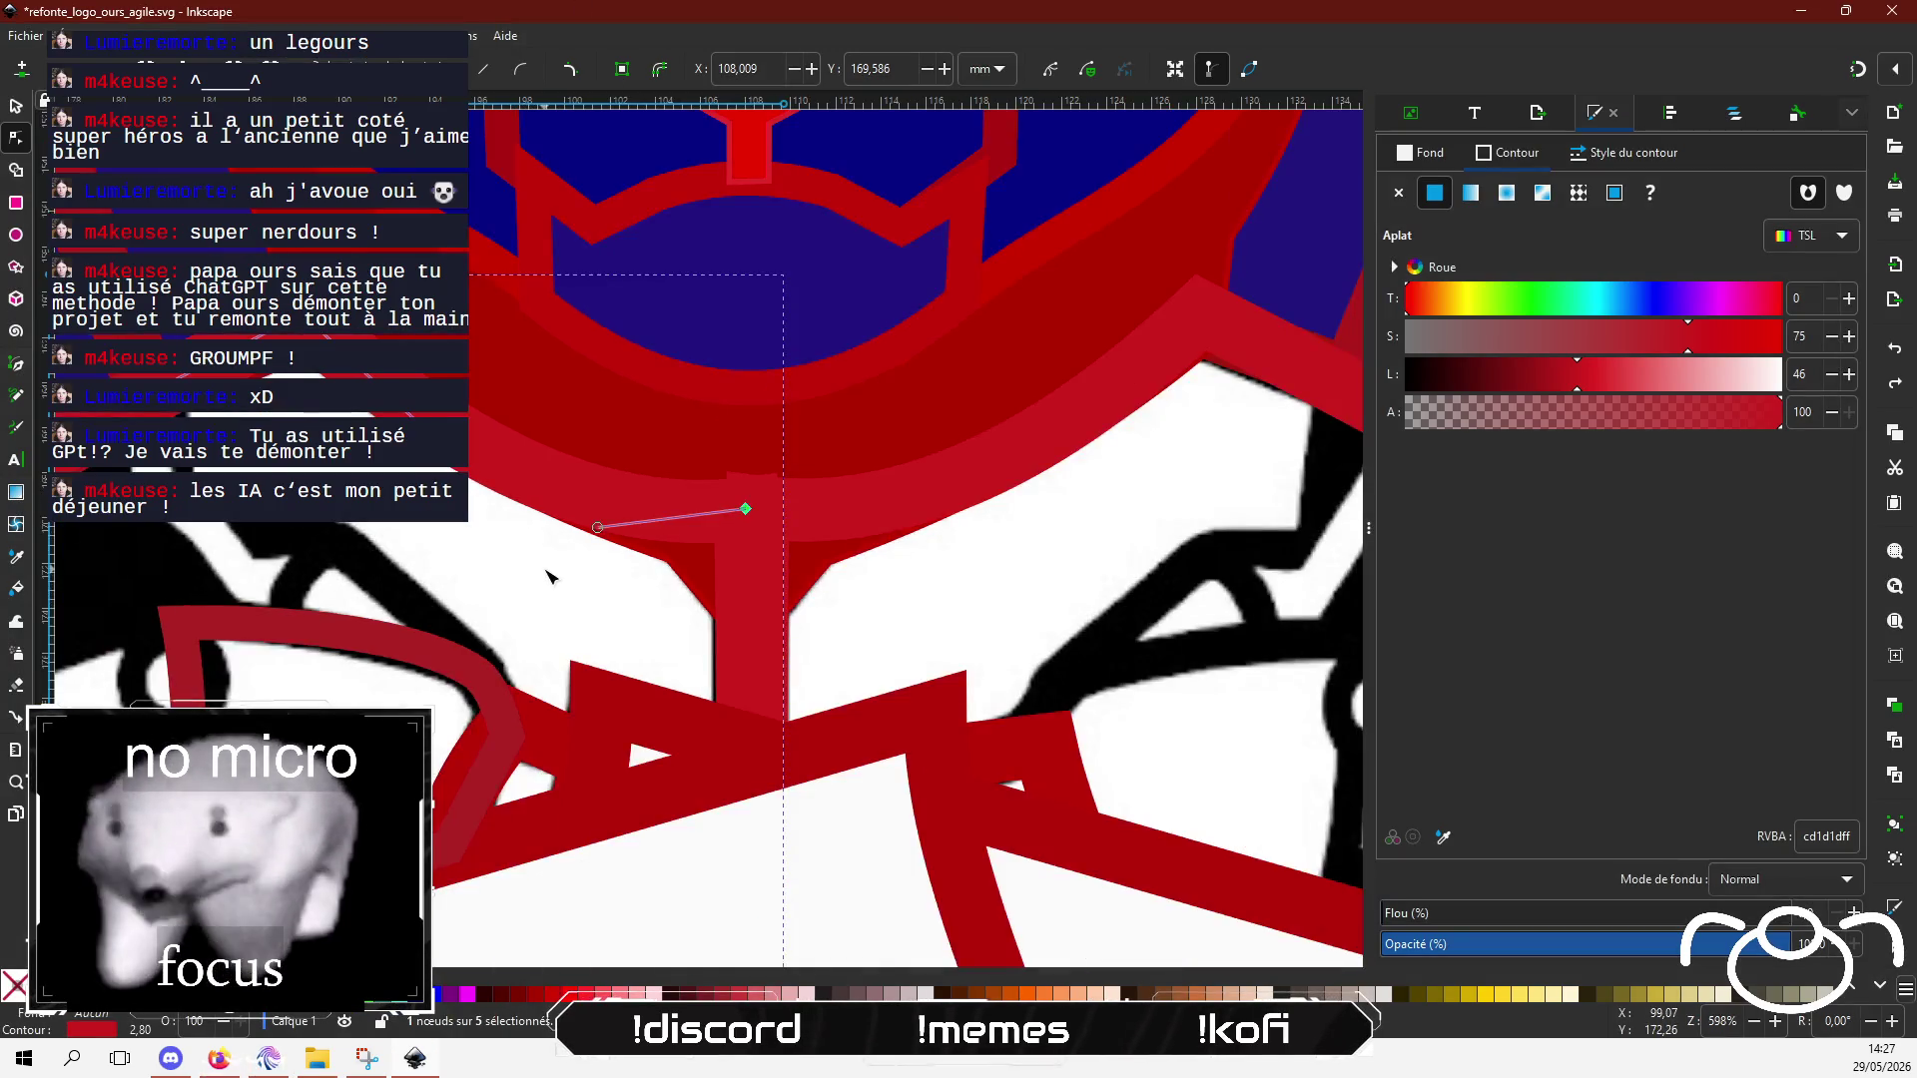
scroll(547, 577, "down", 2)
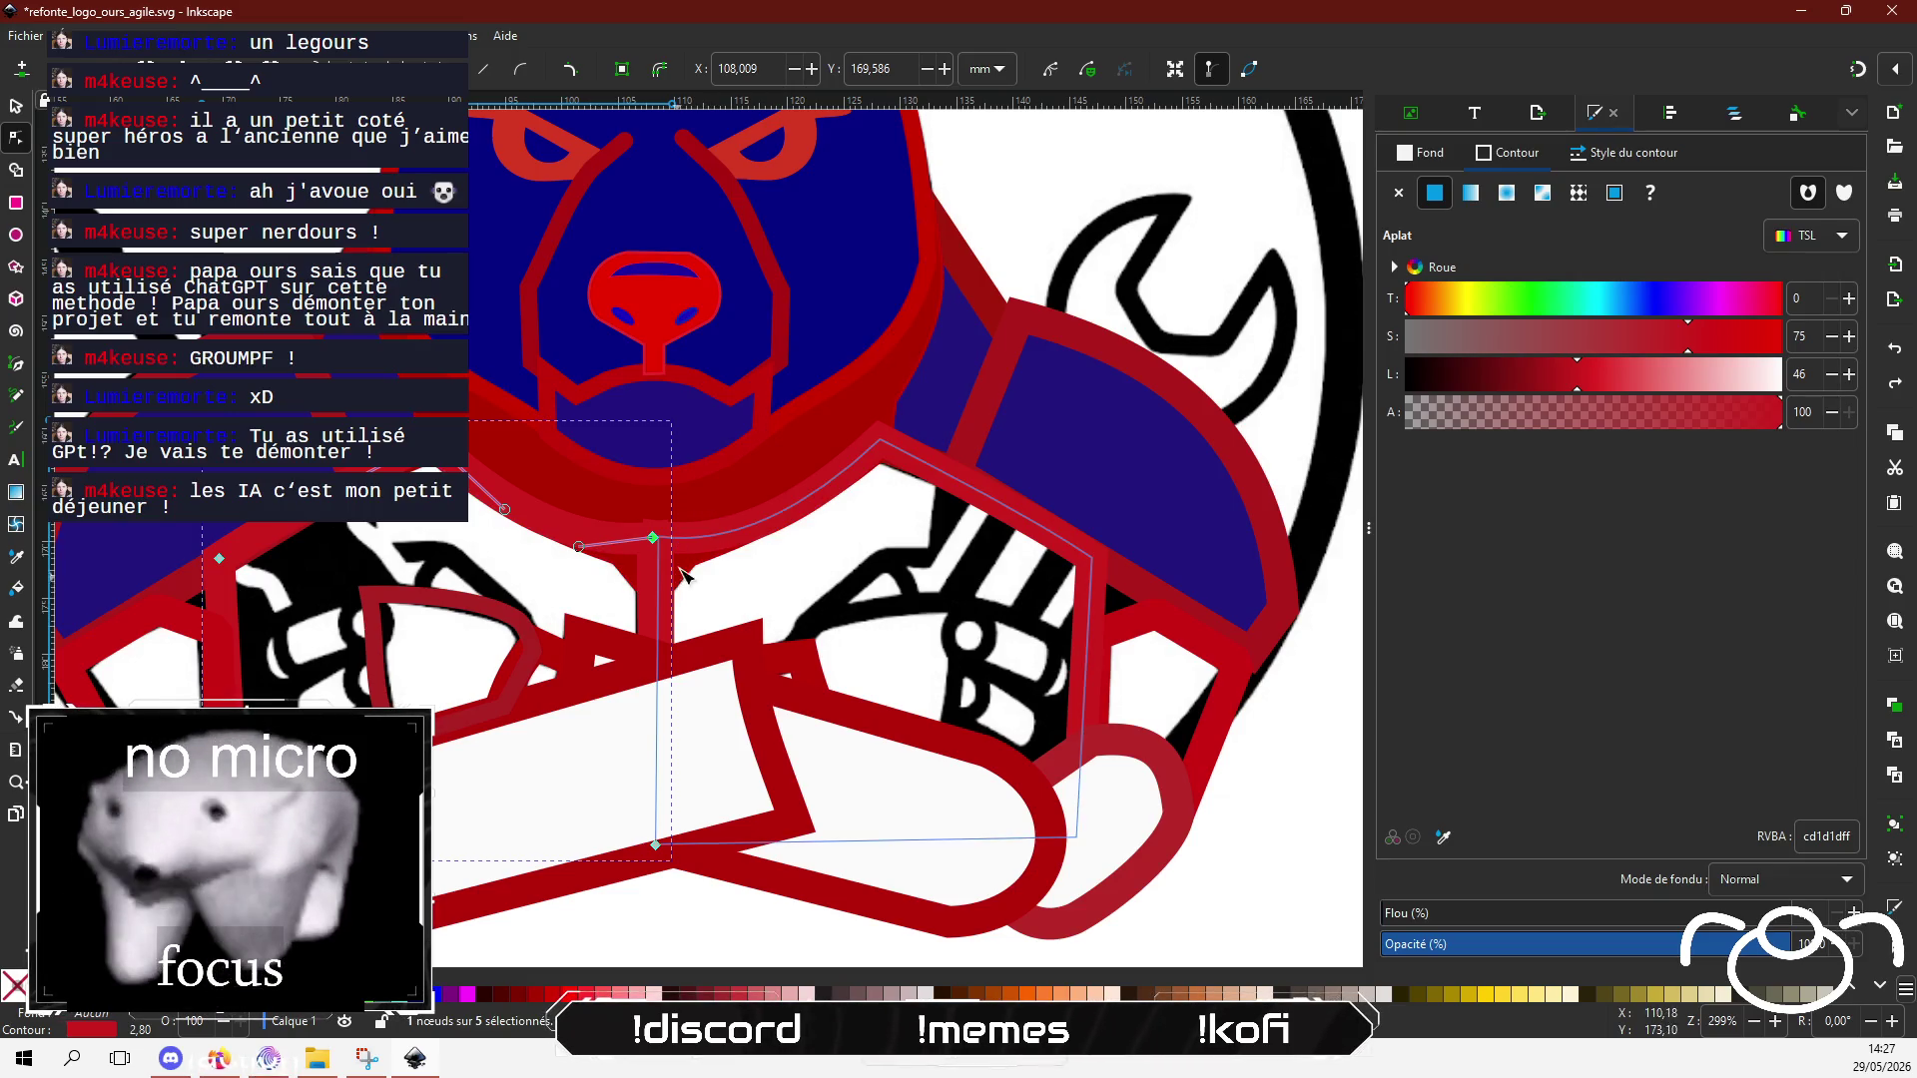
scroll(649, 555, "up", 2)
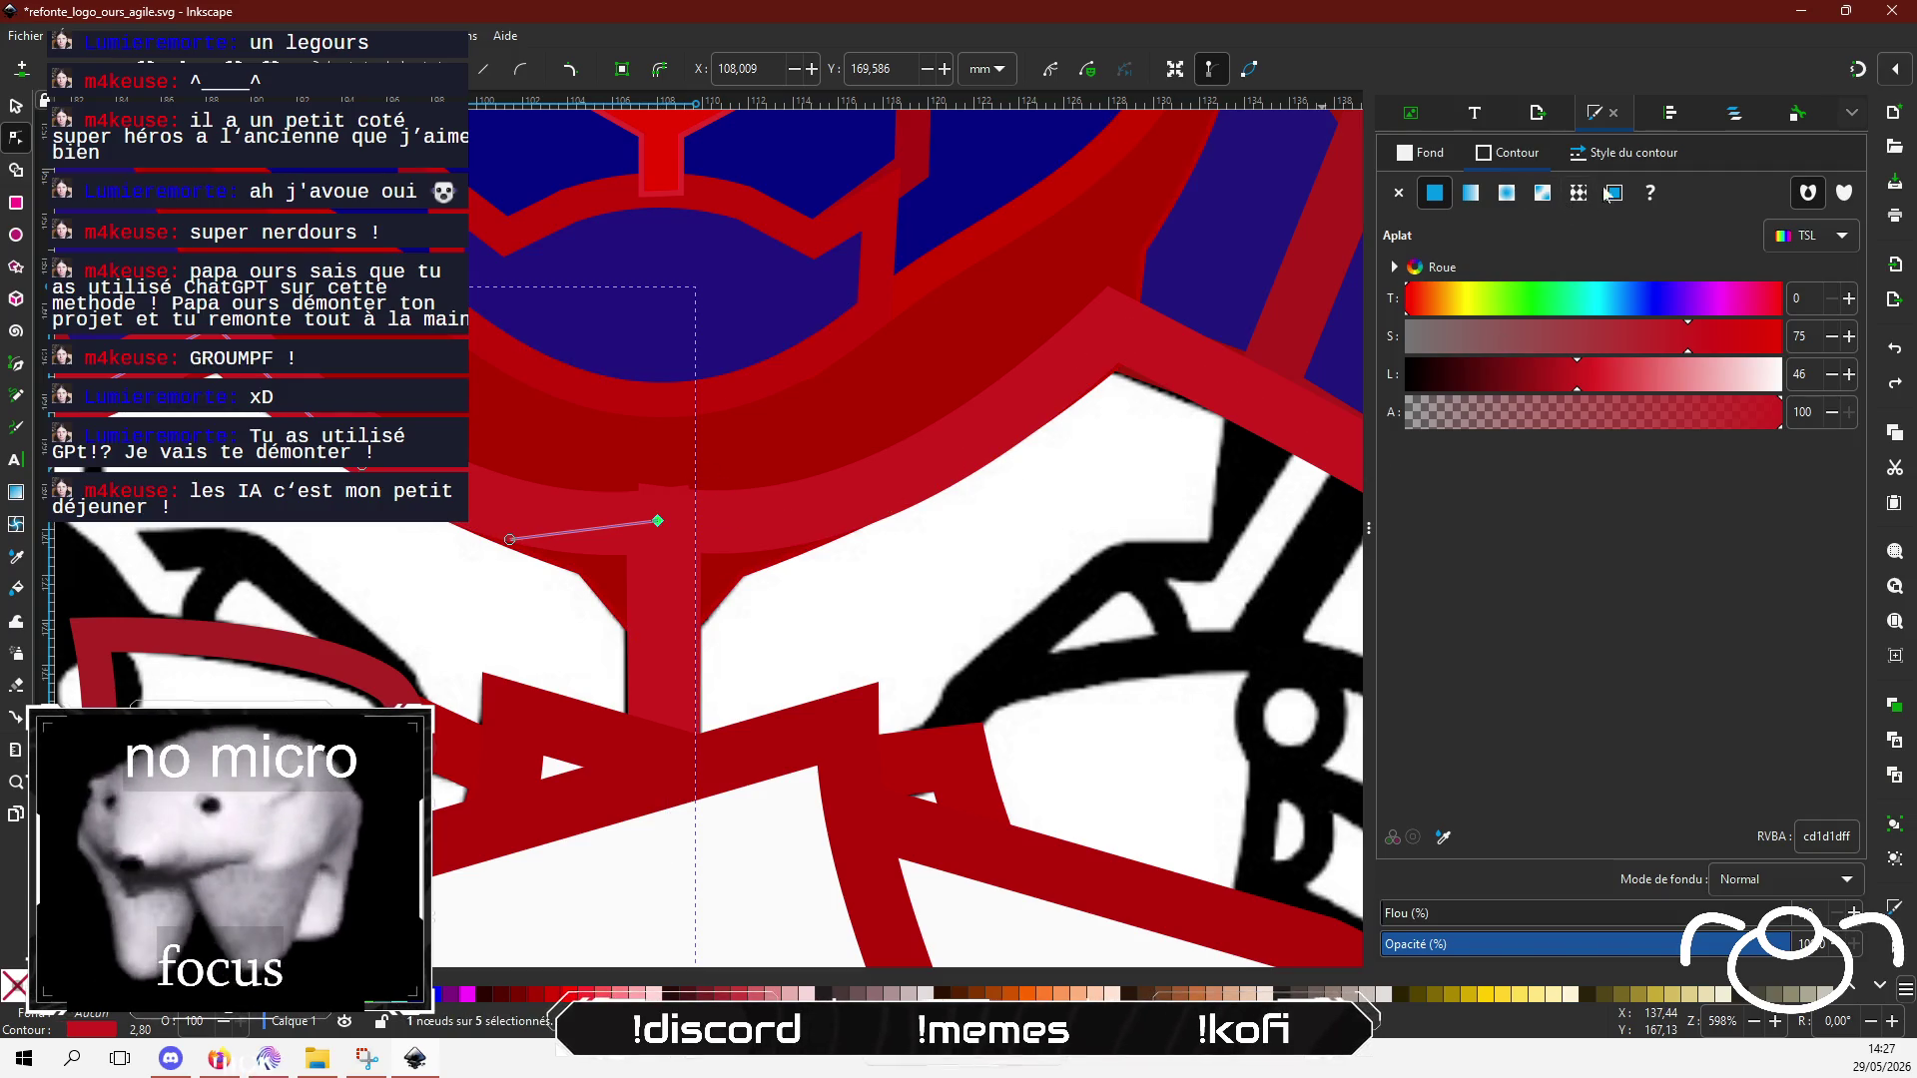
Step: Give the red chest outlines square caps and bevel joins, then deselect
left_click(1623, 153)
left_click(1582, 358)
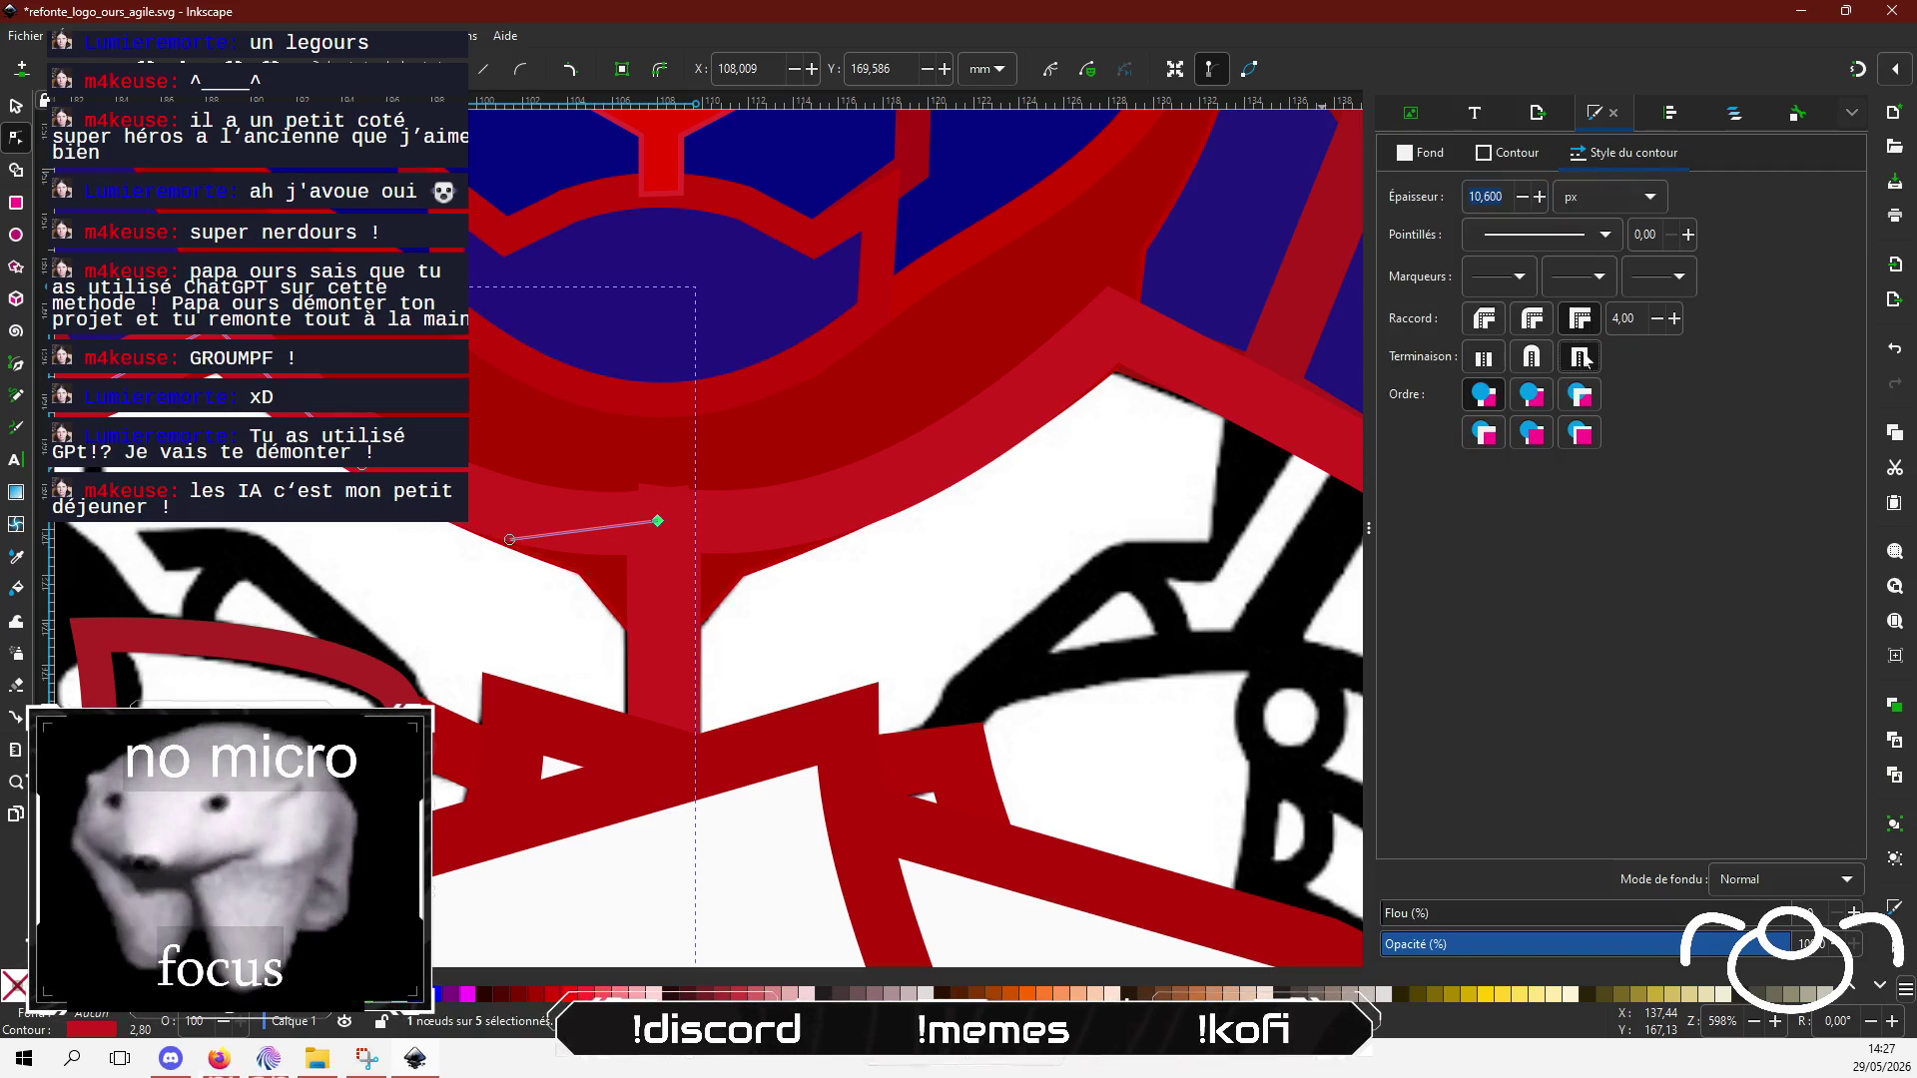
left_click(1481, 320)
left_click(827, 516)
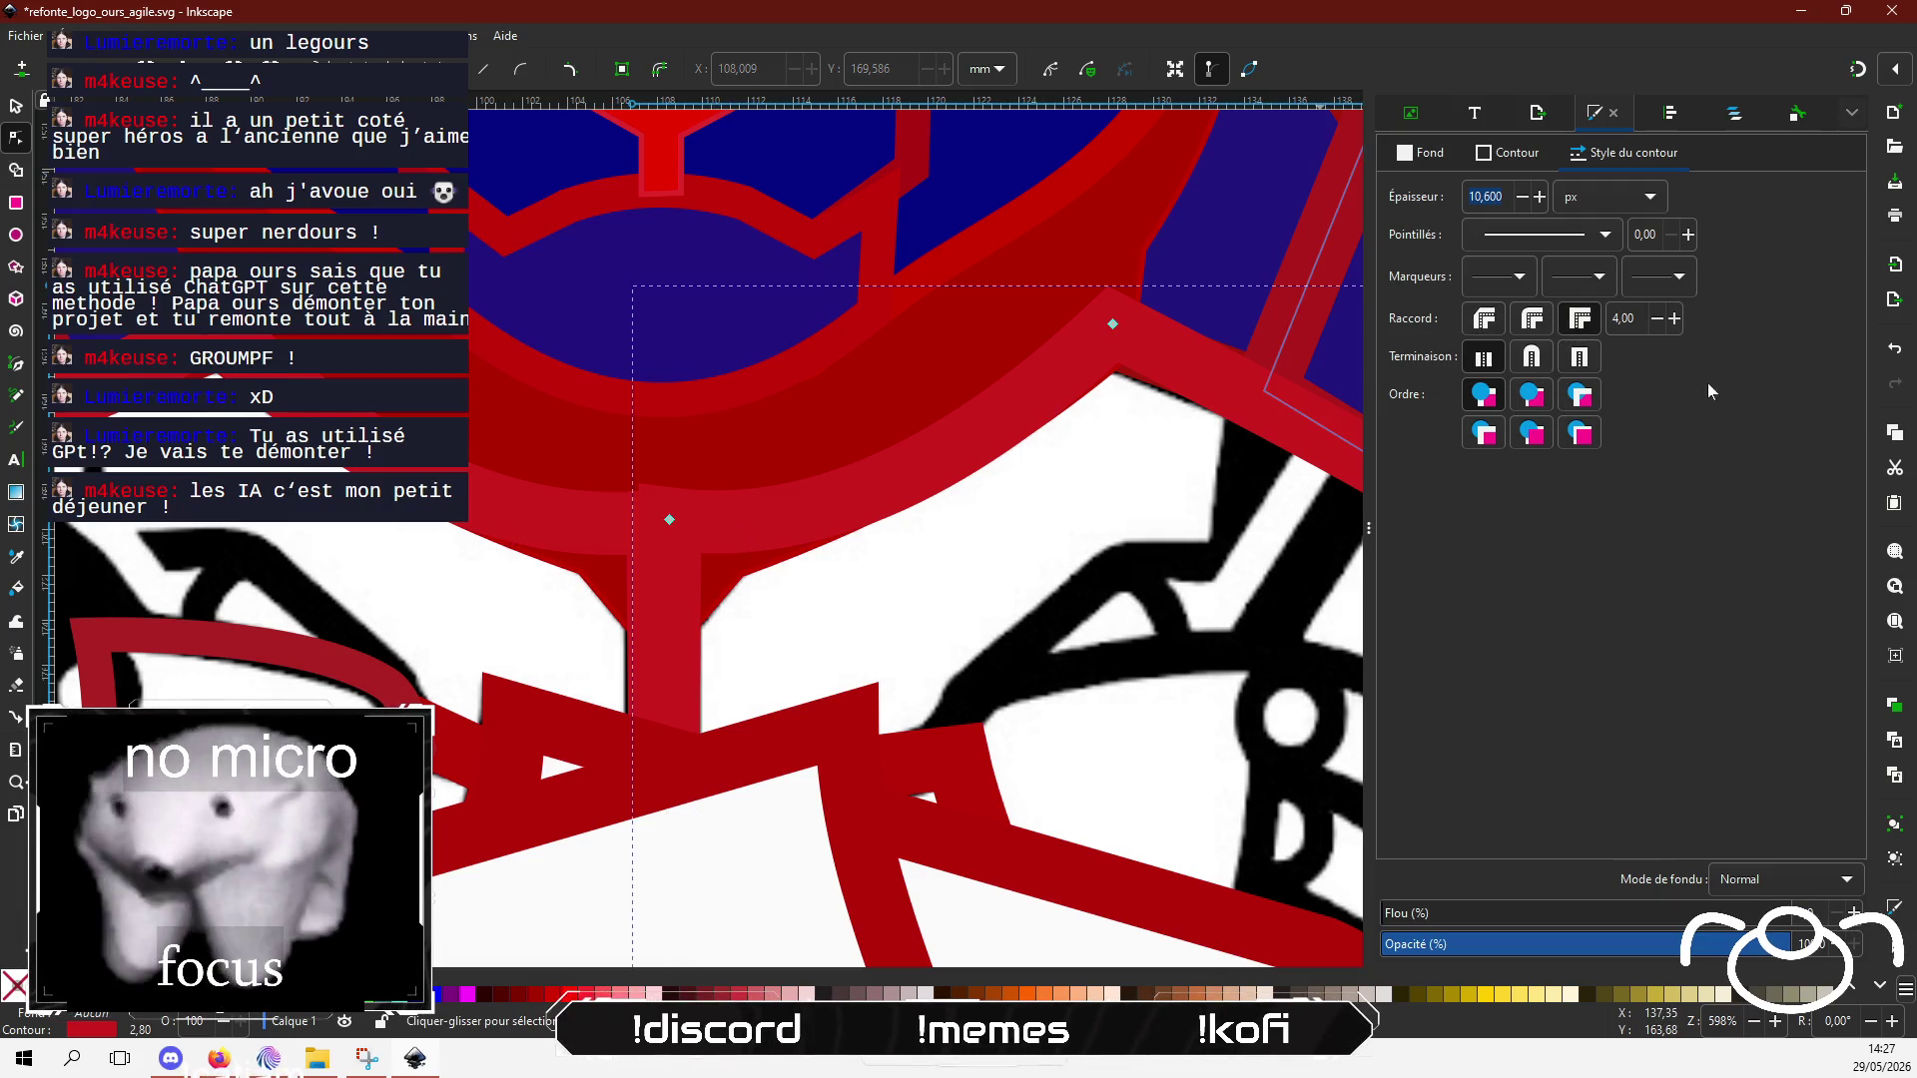
left_click(1484, 322)
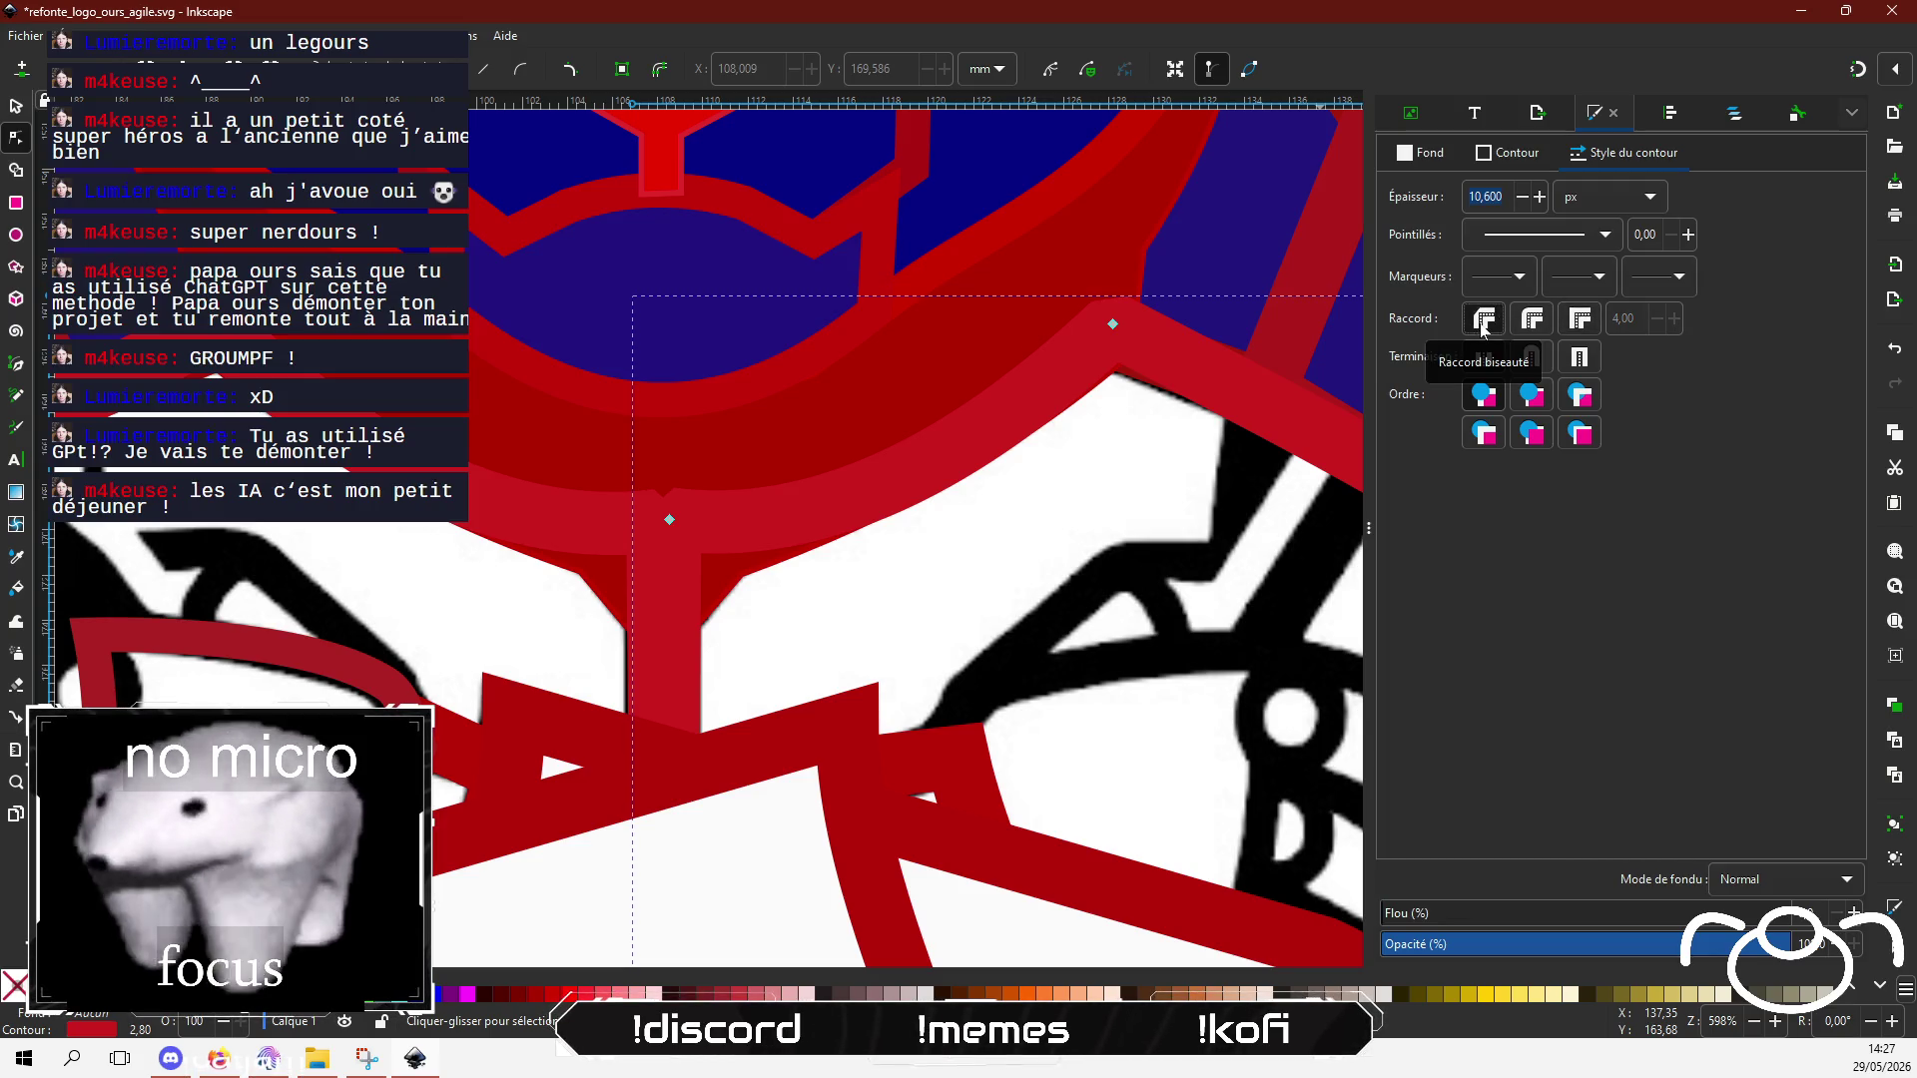
scroll(644, 626, "down", 2)
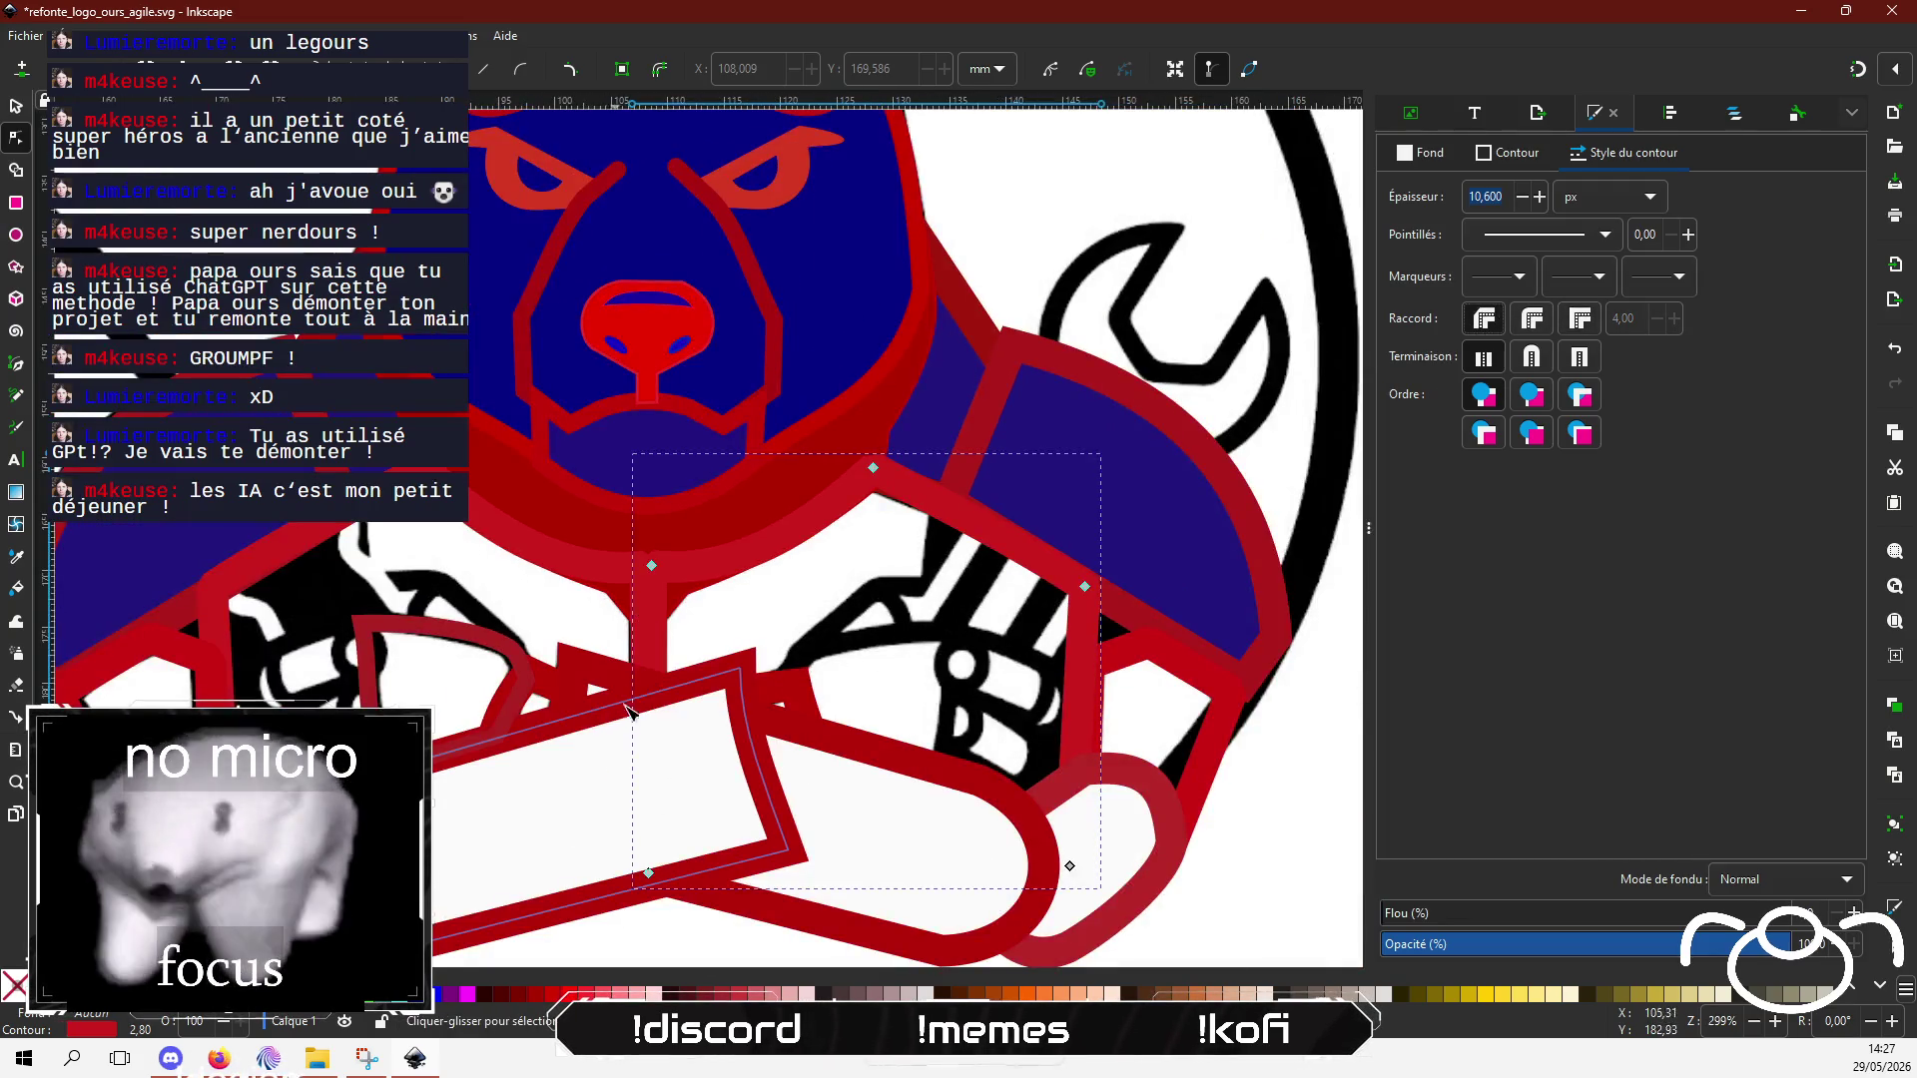
scroll(644, 626, "down", 2)
scroll(644, 626, "left", 2)
key("Escape")
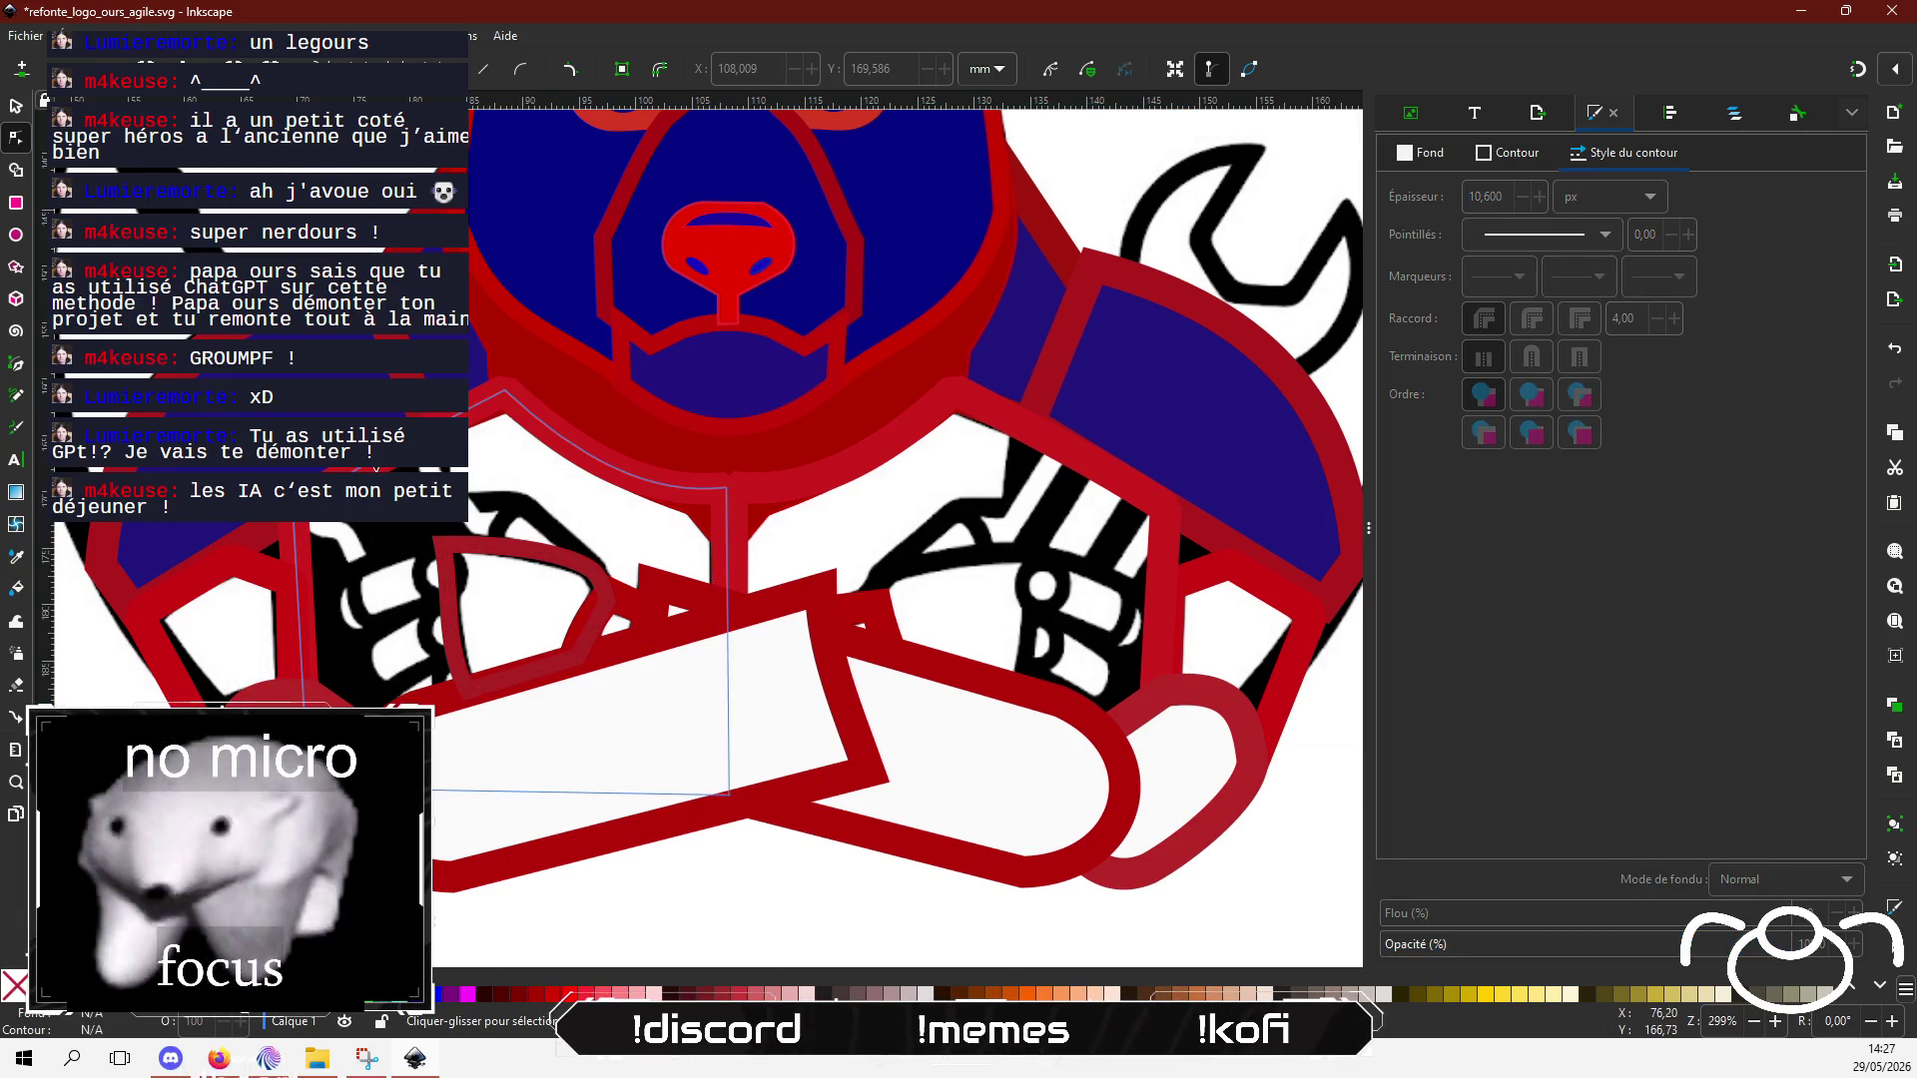
Step: Draw a small ellipse rivet on the left hand guard and nudge it into place
left_click(16, 235)
scroll(379, 575, "up", 2)
left_click_drag(475, 550, 549, 607)
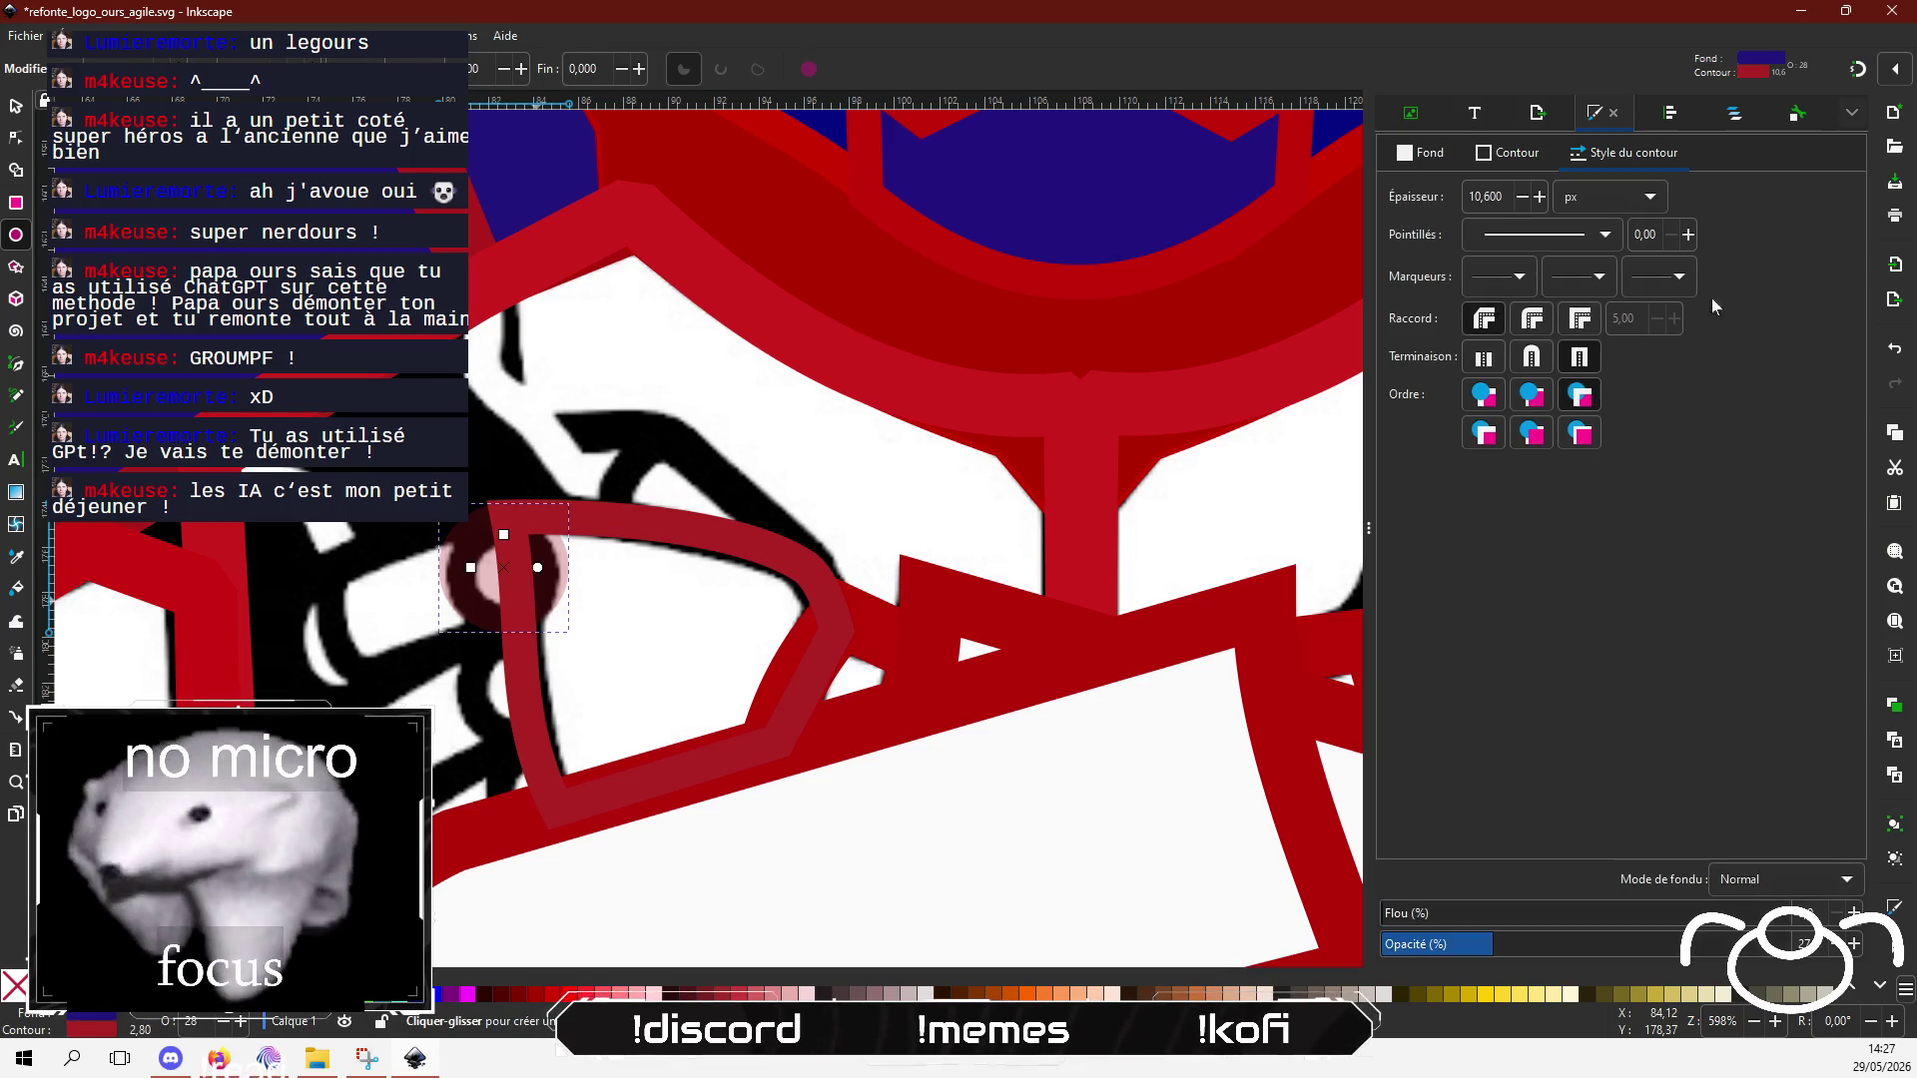
left_click(1508, 152)
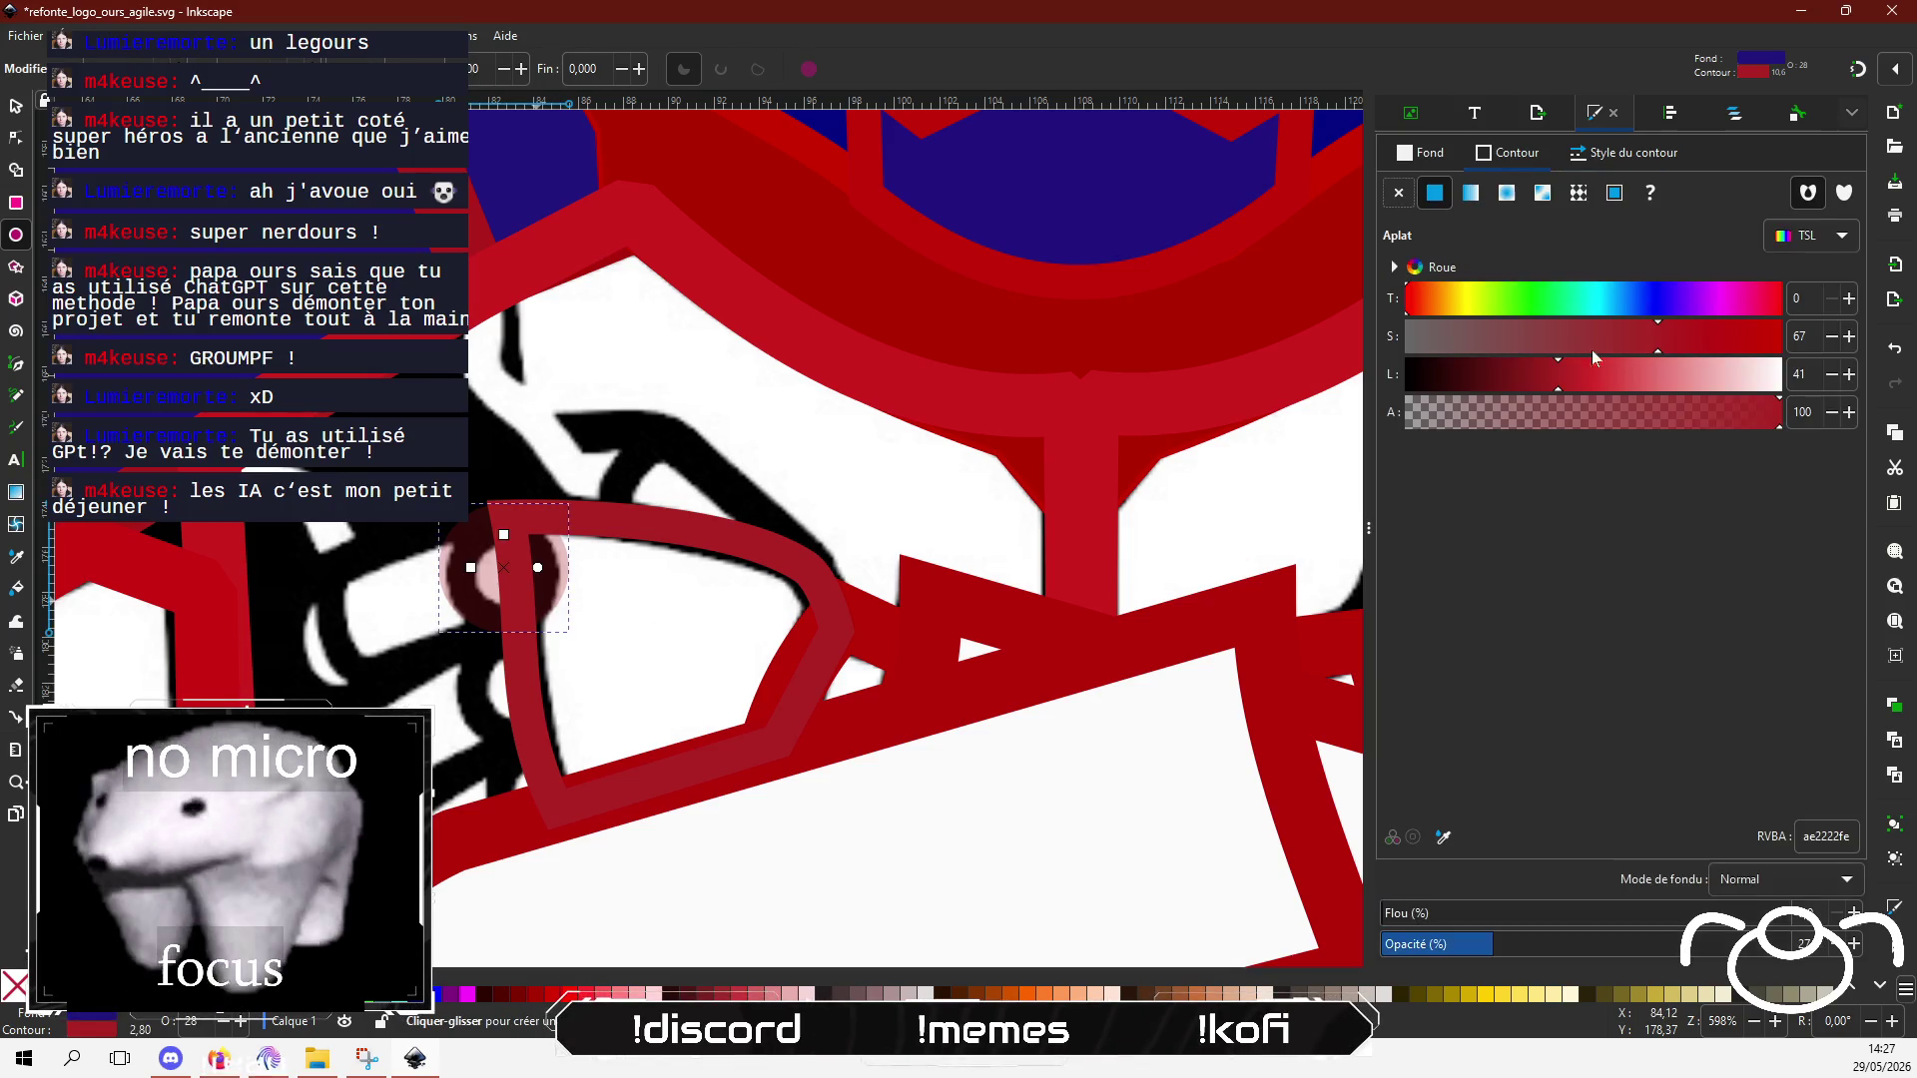
left_click(1438, 164)
left_click(1521, 162)
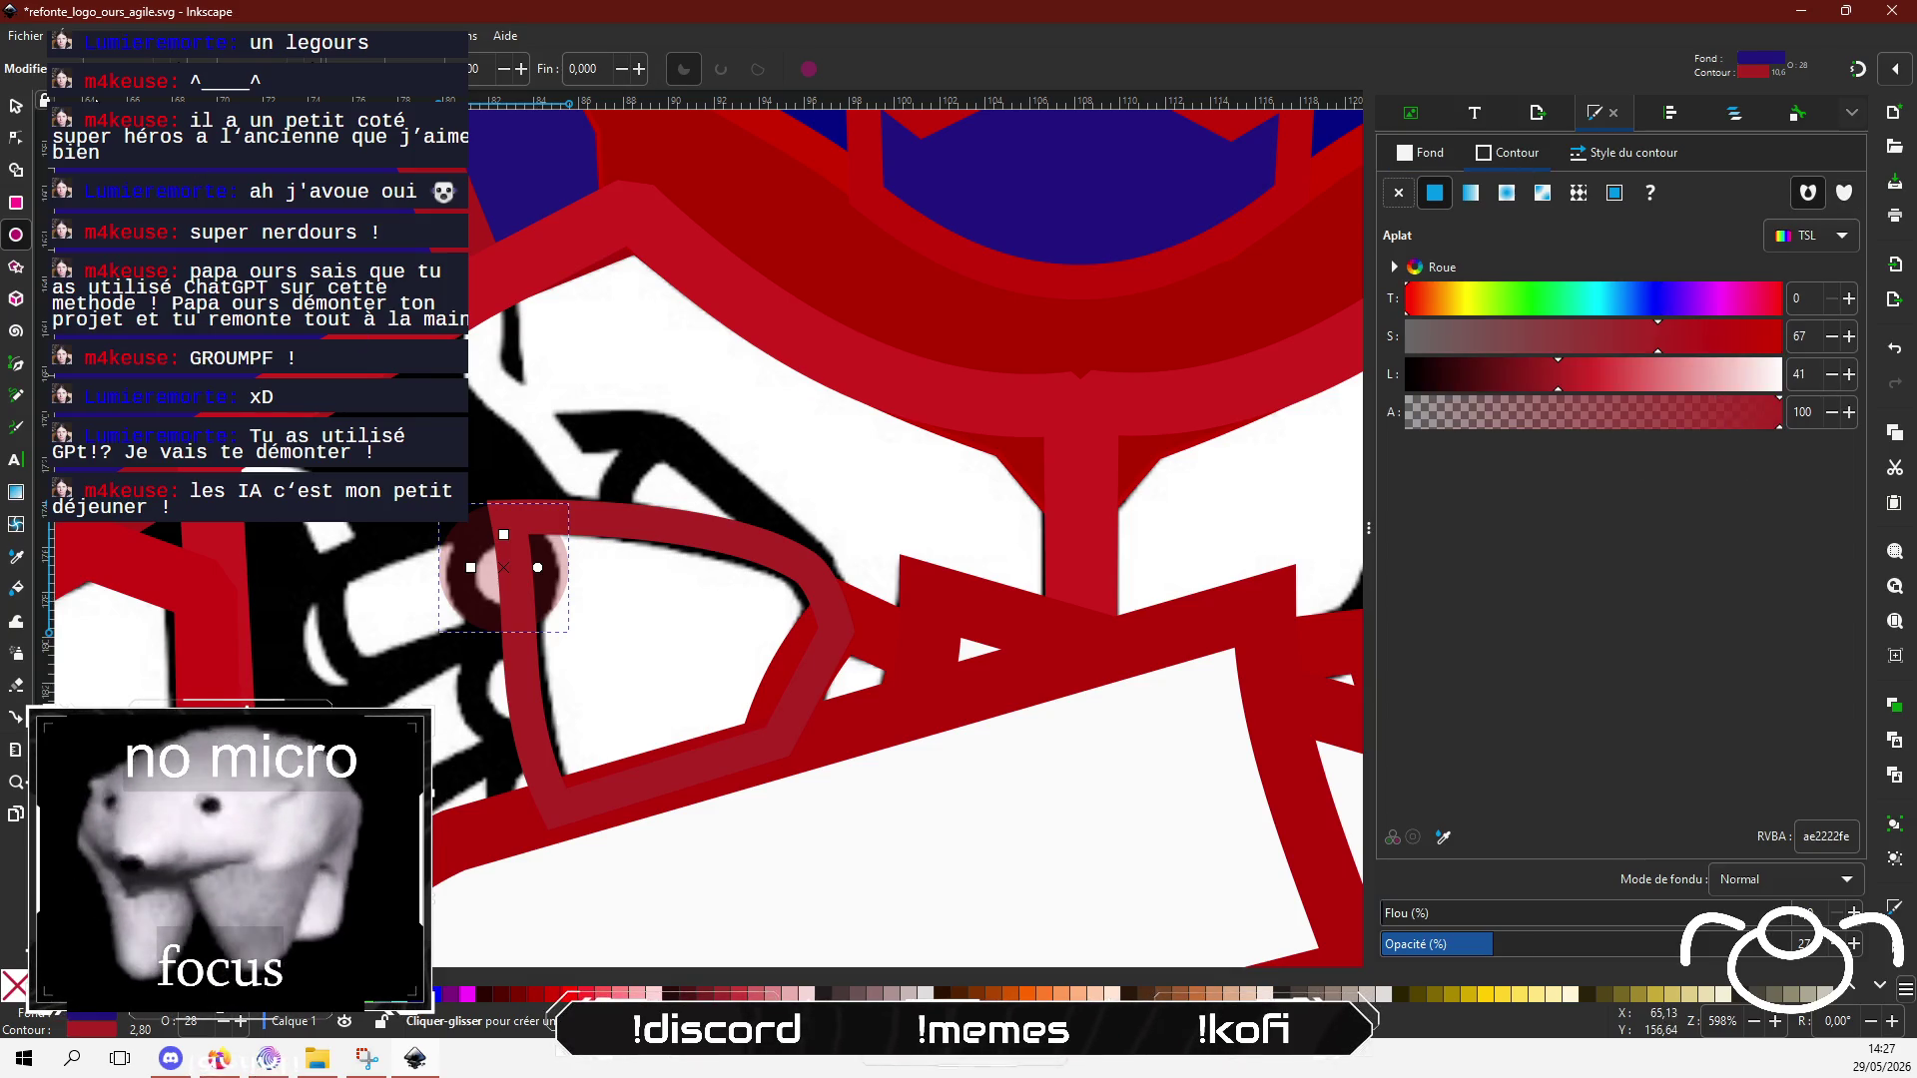
left_click(18, 108)
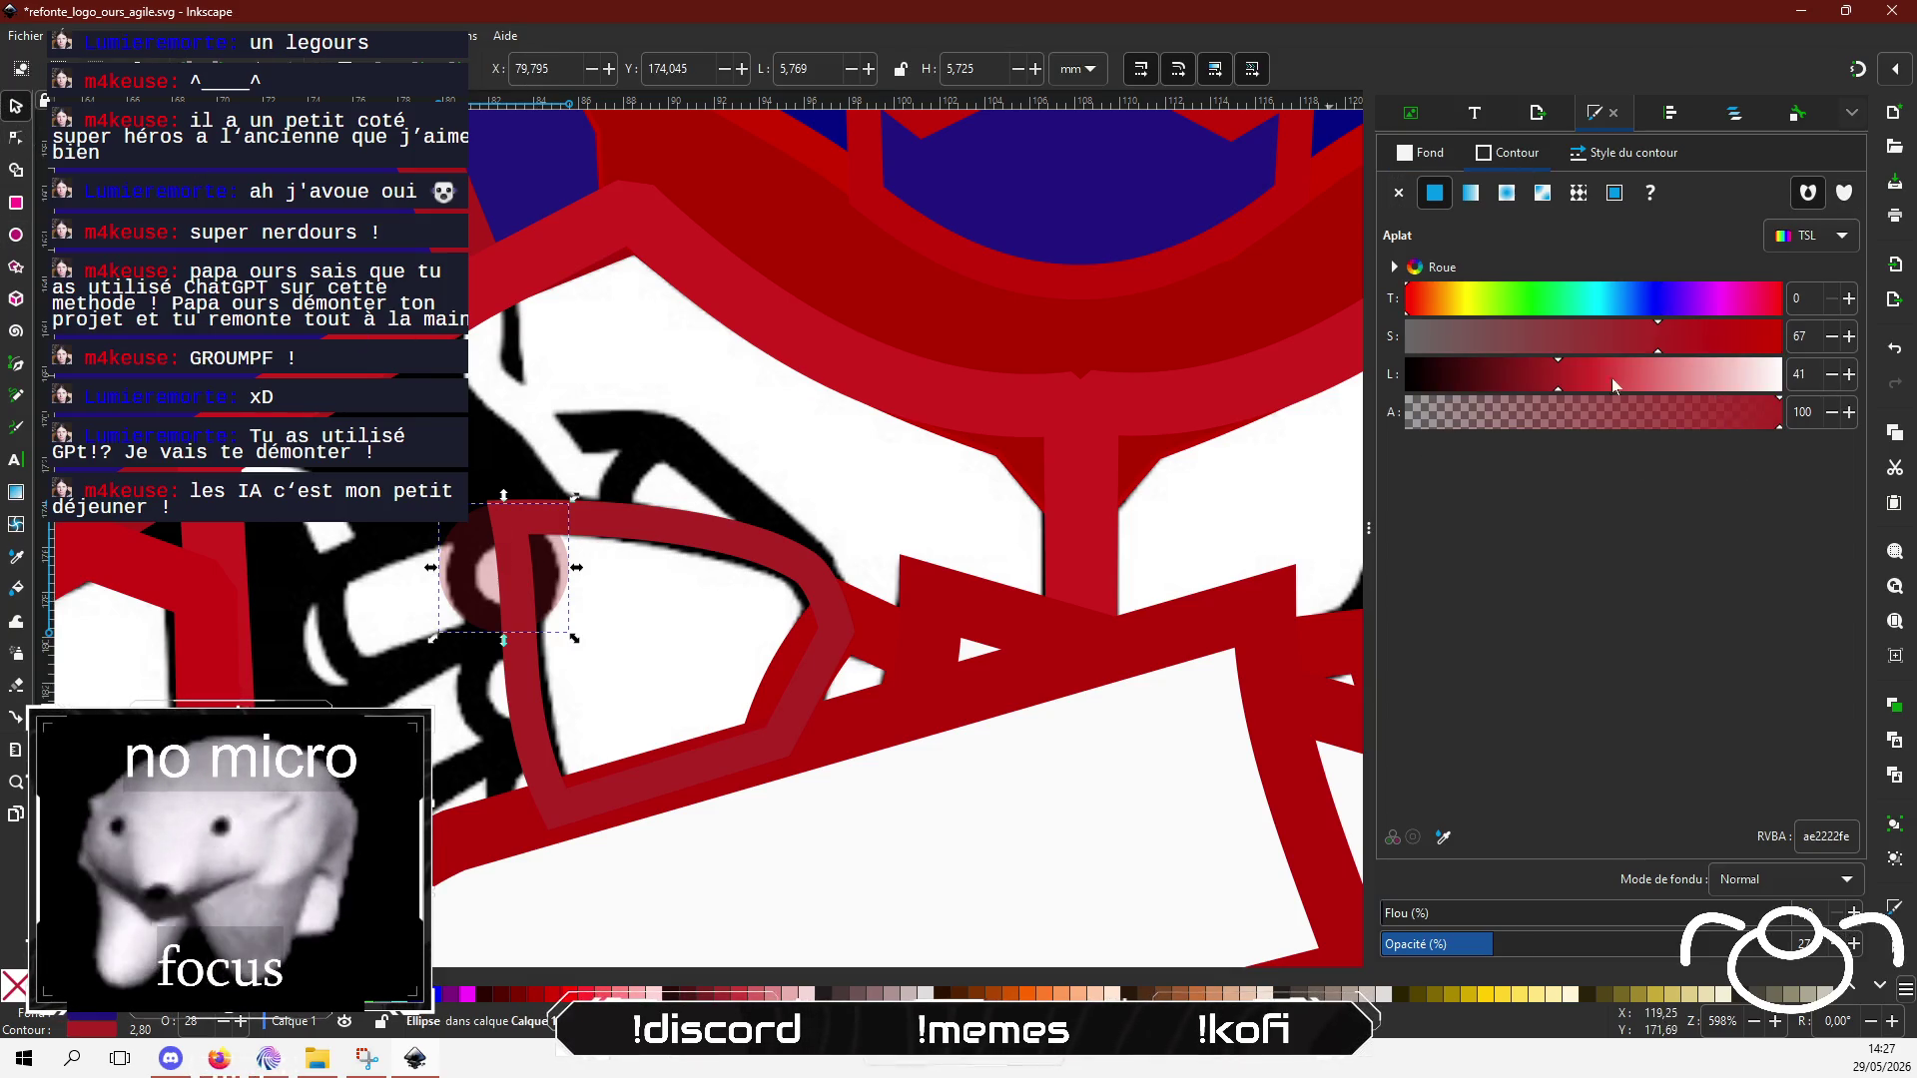
left_click(1446, 154)
left_click(459, 574)
left_click_drag(458, 566, 457, 580)
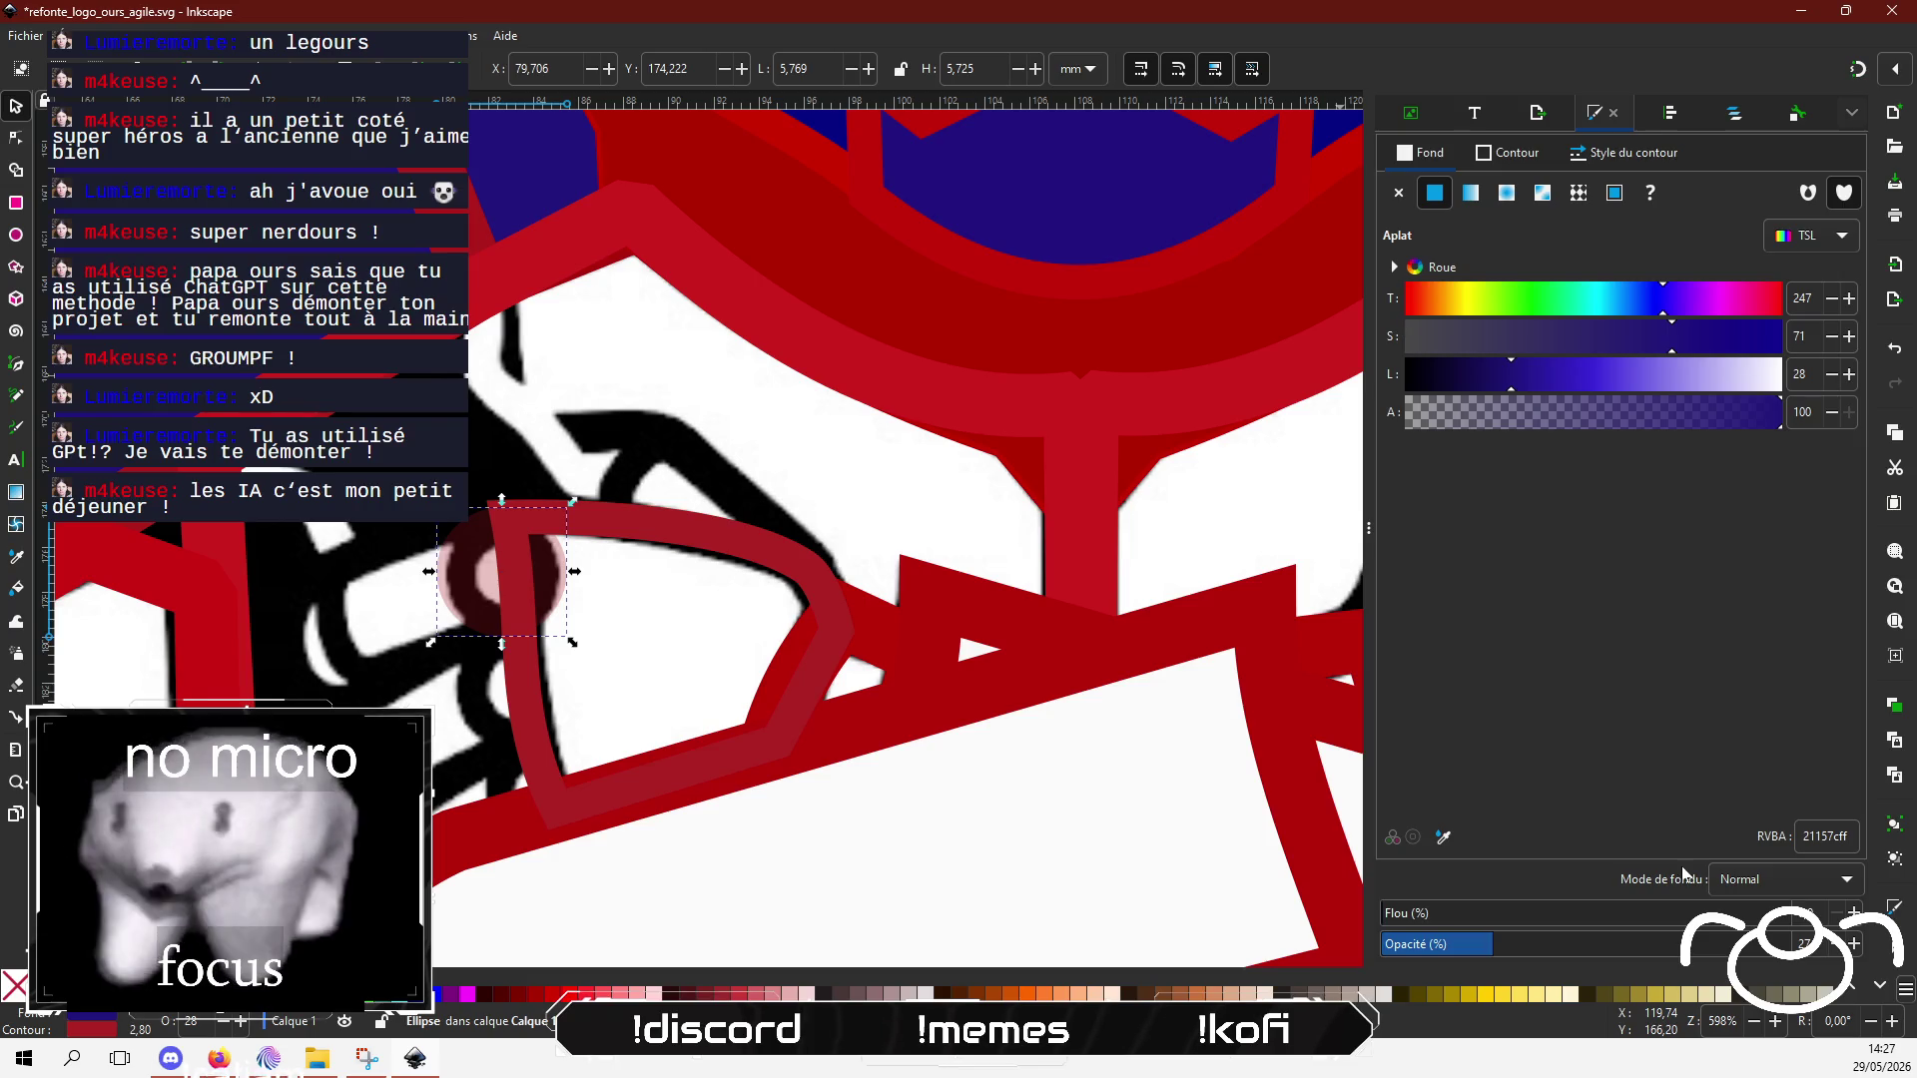
Step: Make the rivet a fully opaque ring with no fill and a 5,82 px stroke, slightly enlarged
left_click_drag(1641, 940, 1842, 942)
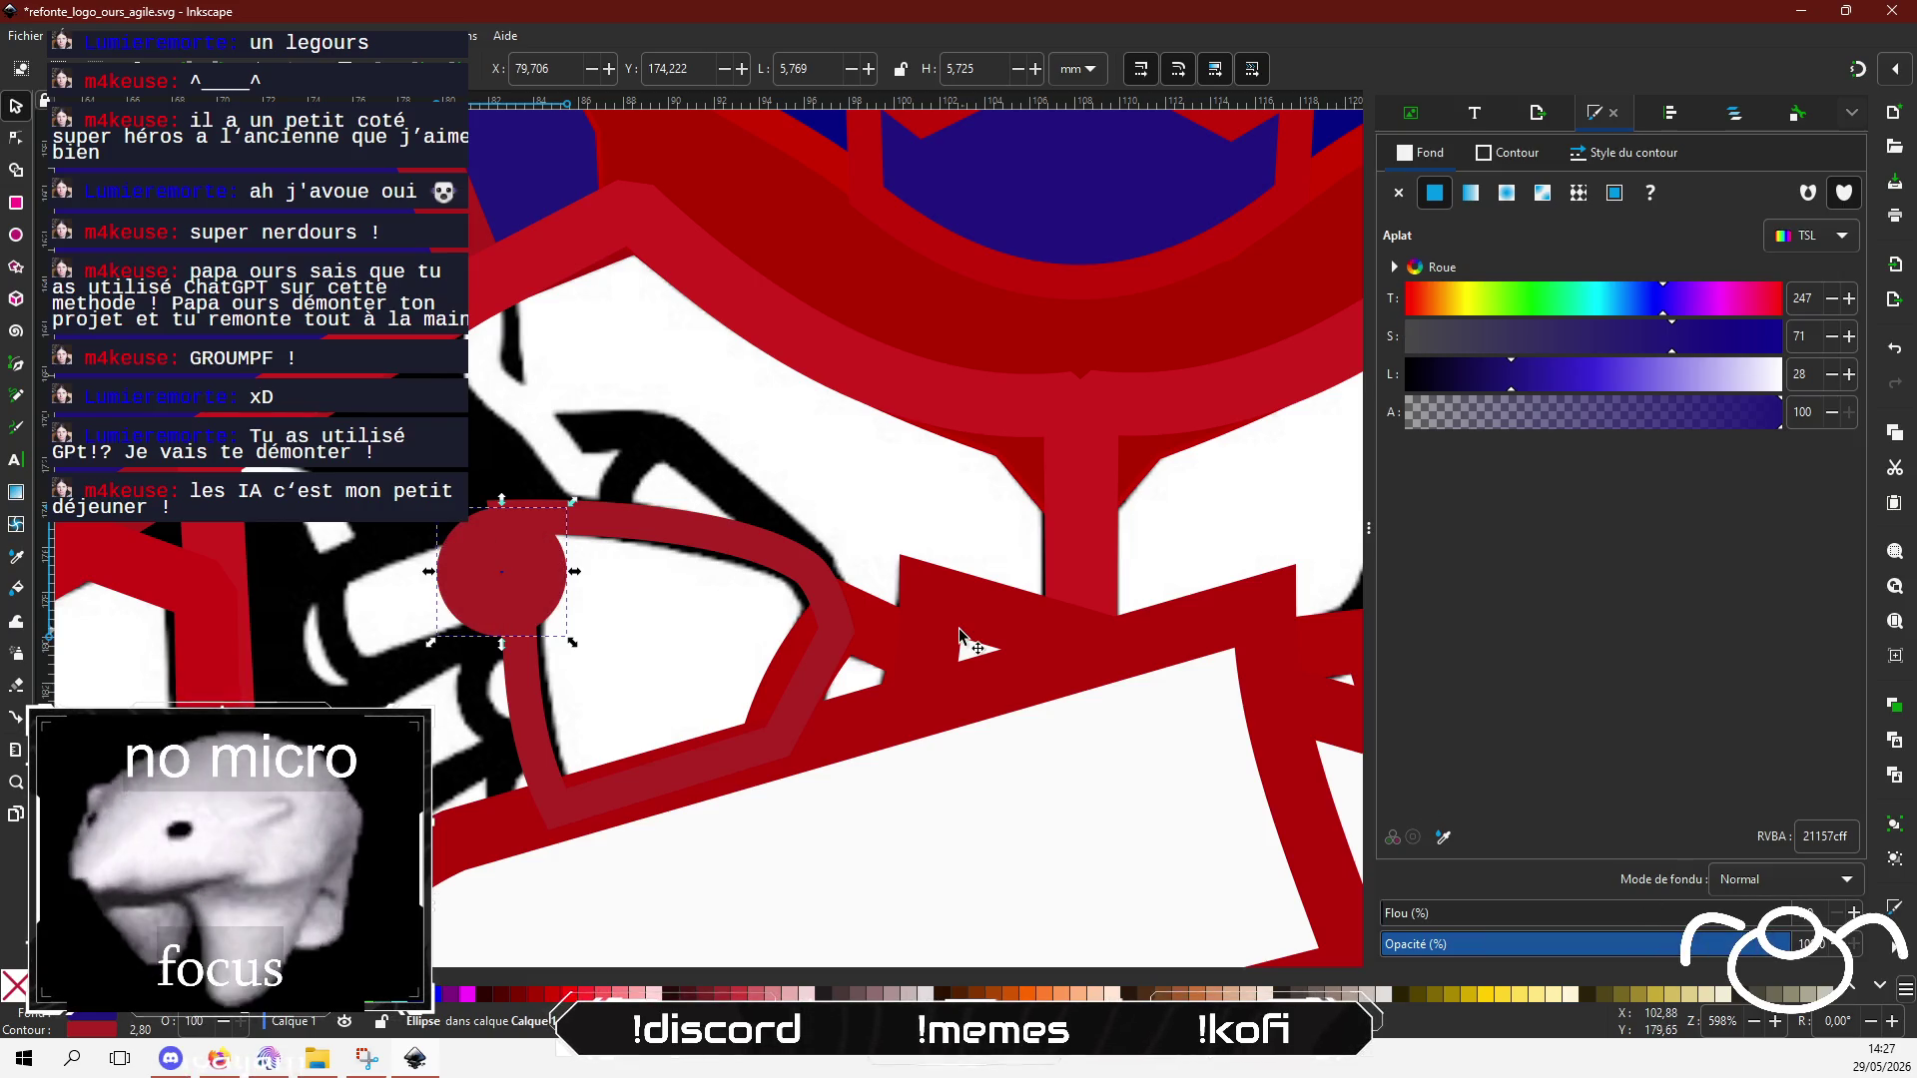
left_click(1399, 193)
left_click(1507, 151)
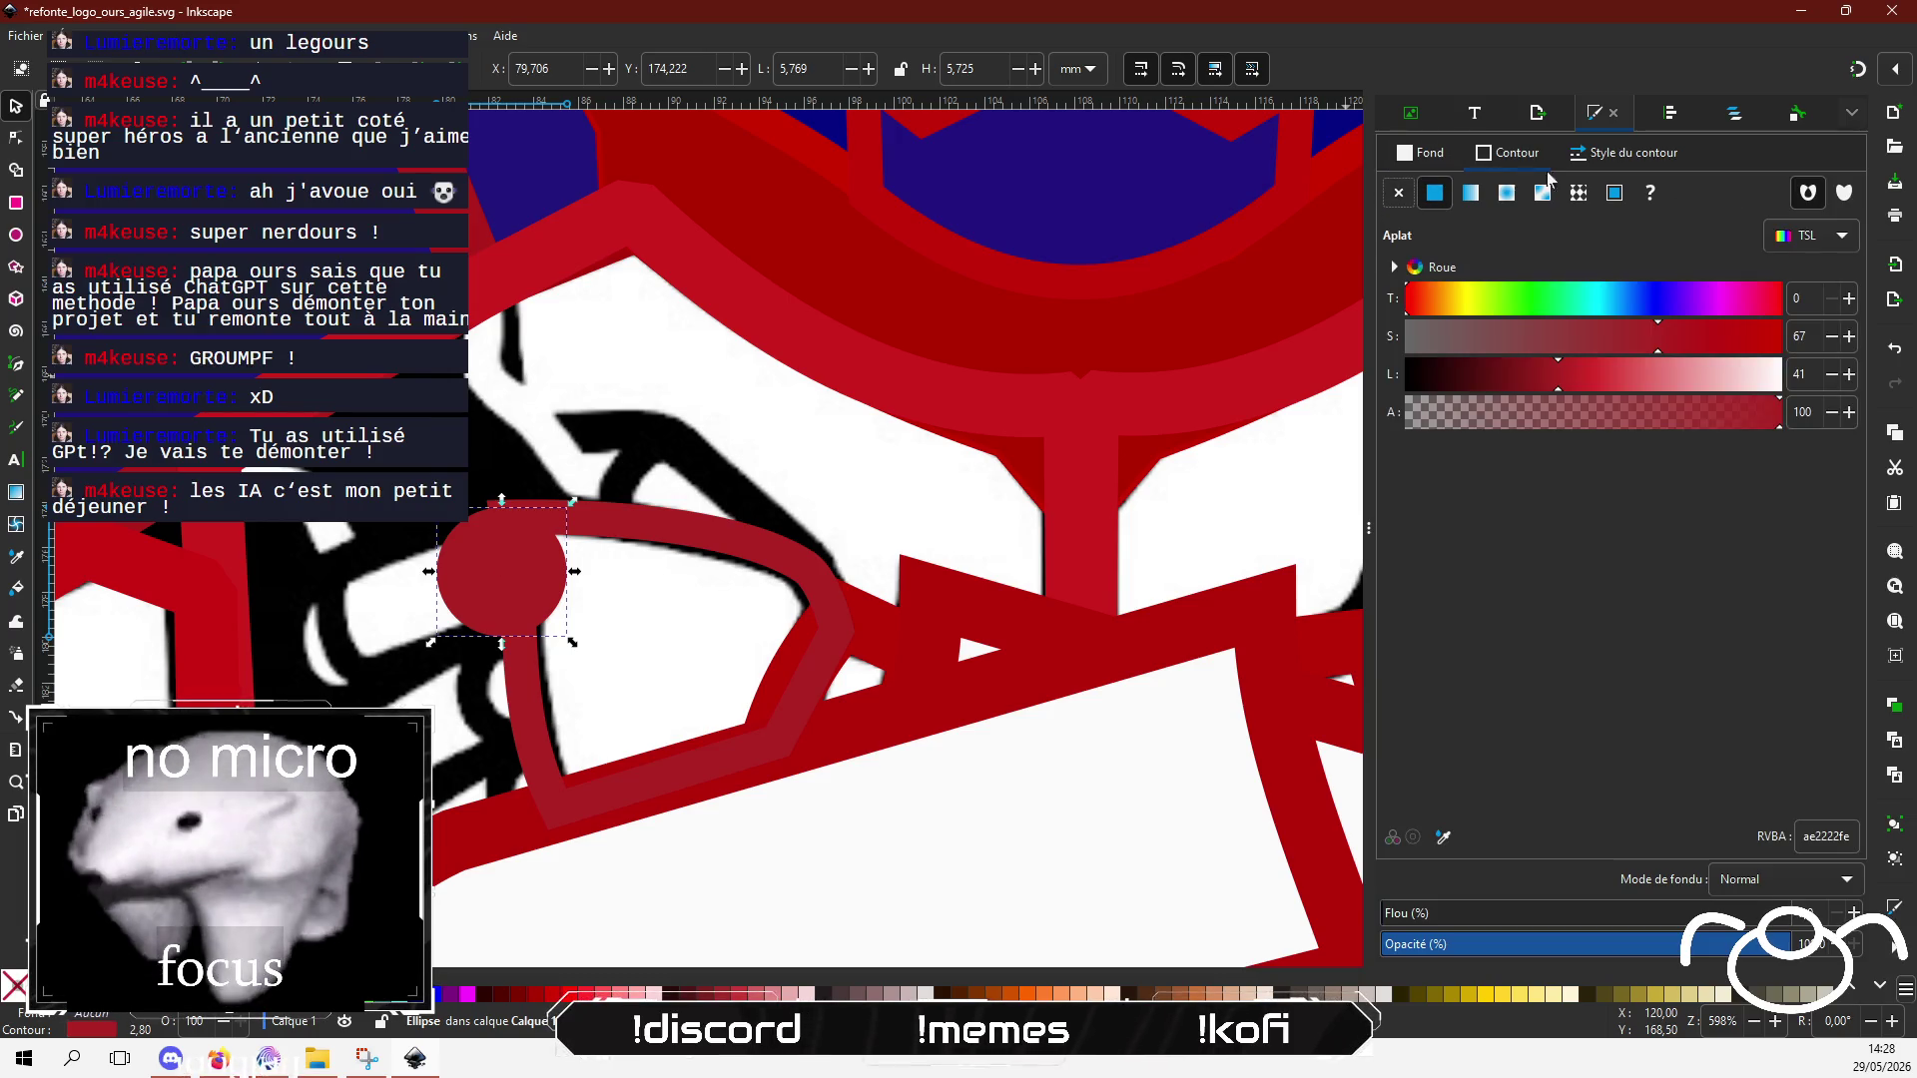
left_click(1647, 155)
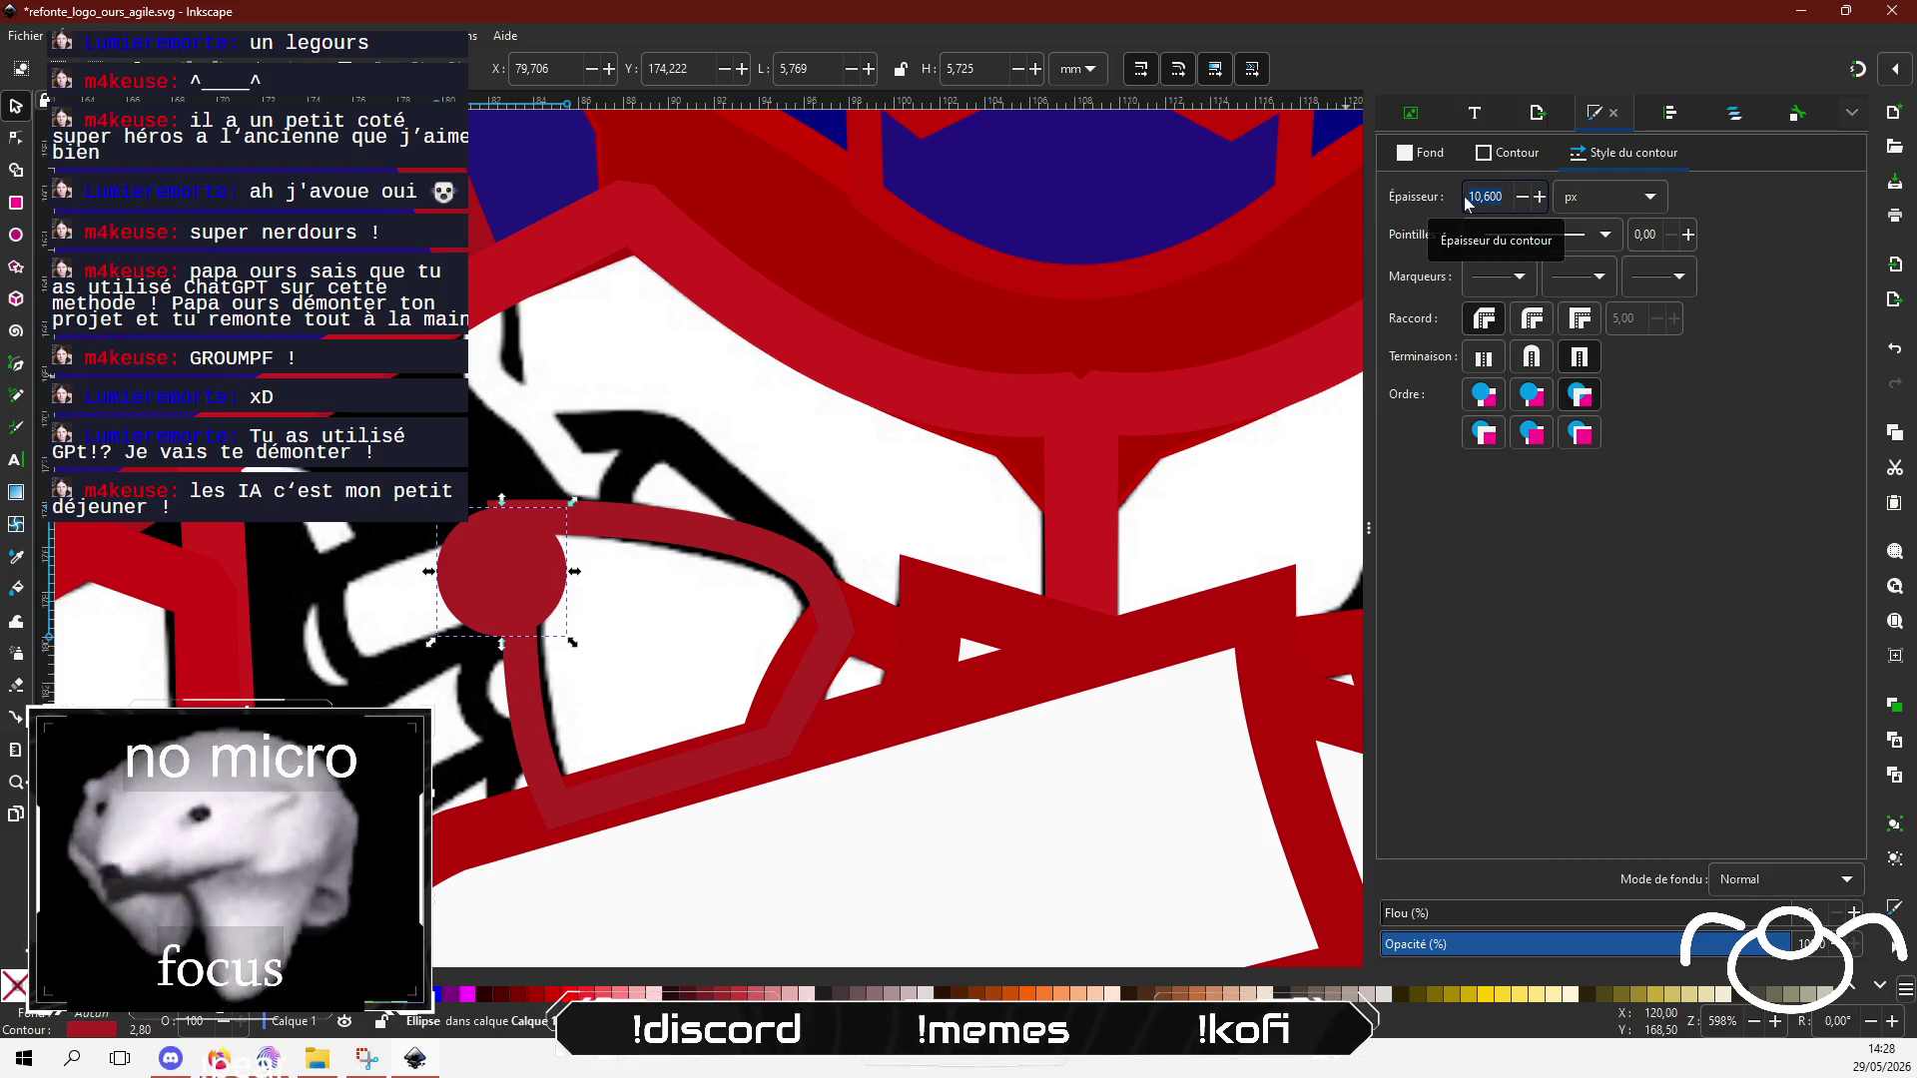
type("5,82")
key("Return")
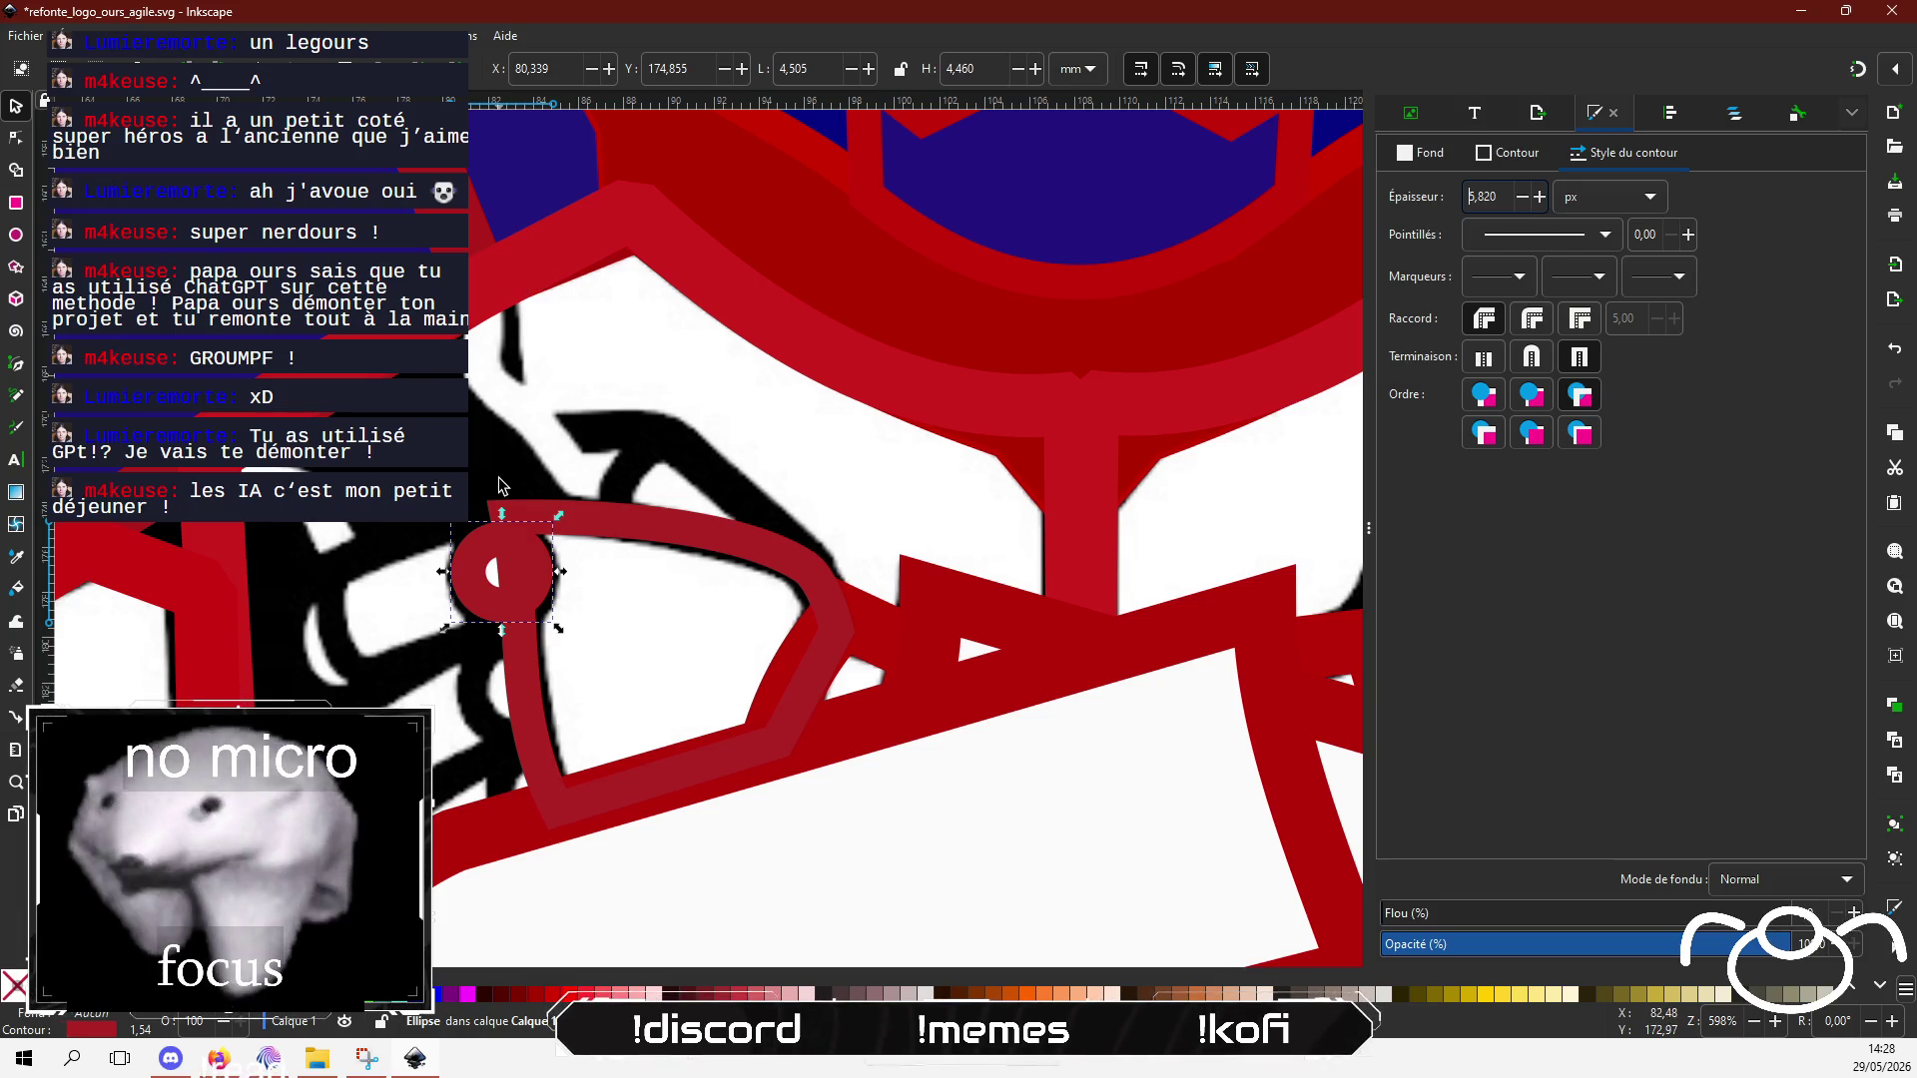
mouse_move(560, 635)
left_mouse_down()
mouse_move(547, 621)
mouse_move(566, 633)
left_mouse_up()
left_click_drag(446, 522, 439, 517)
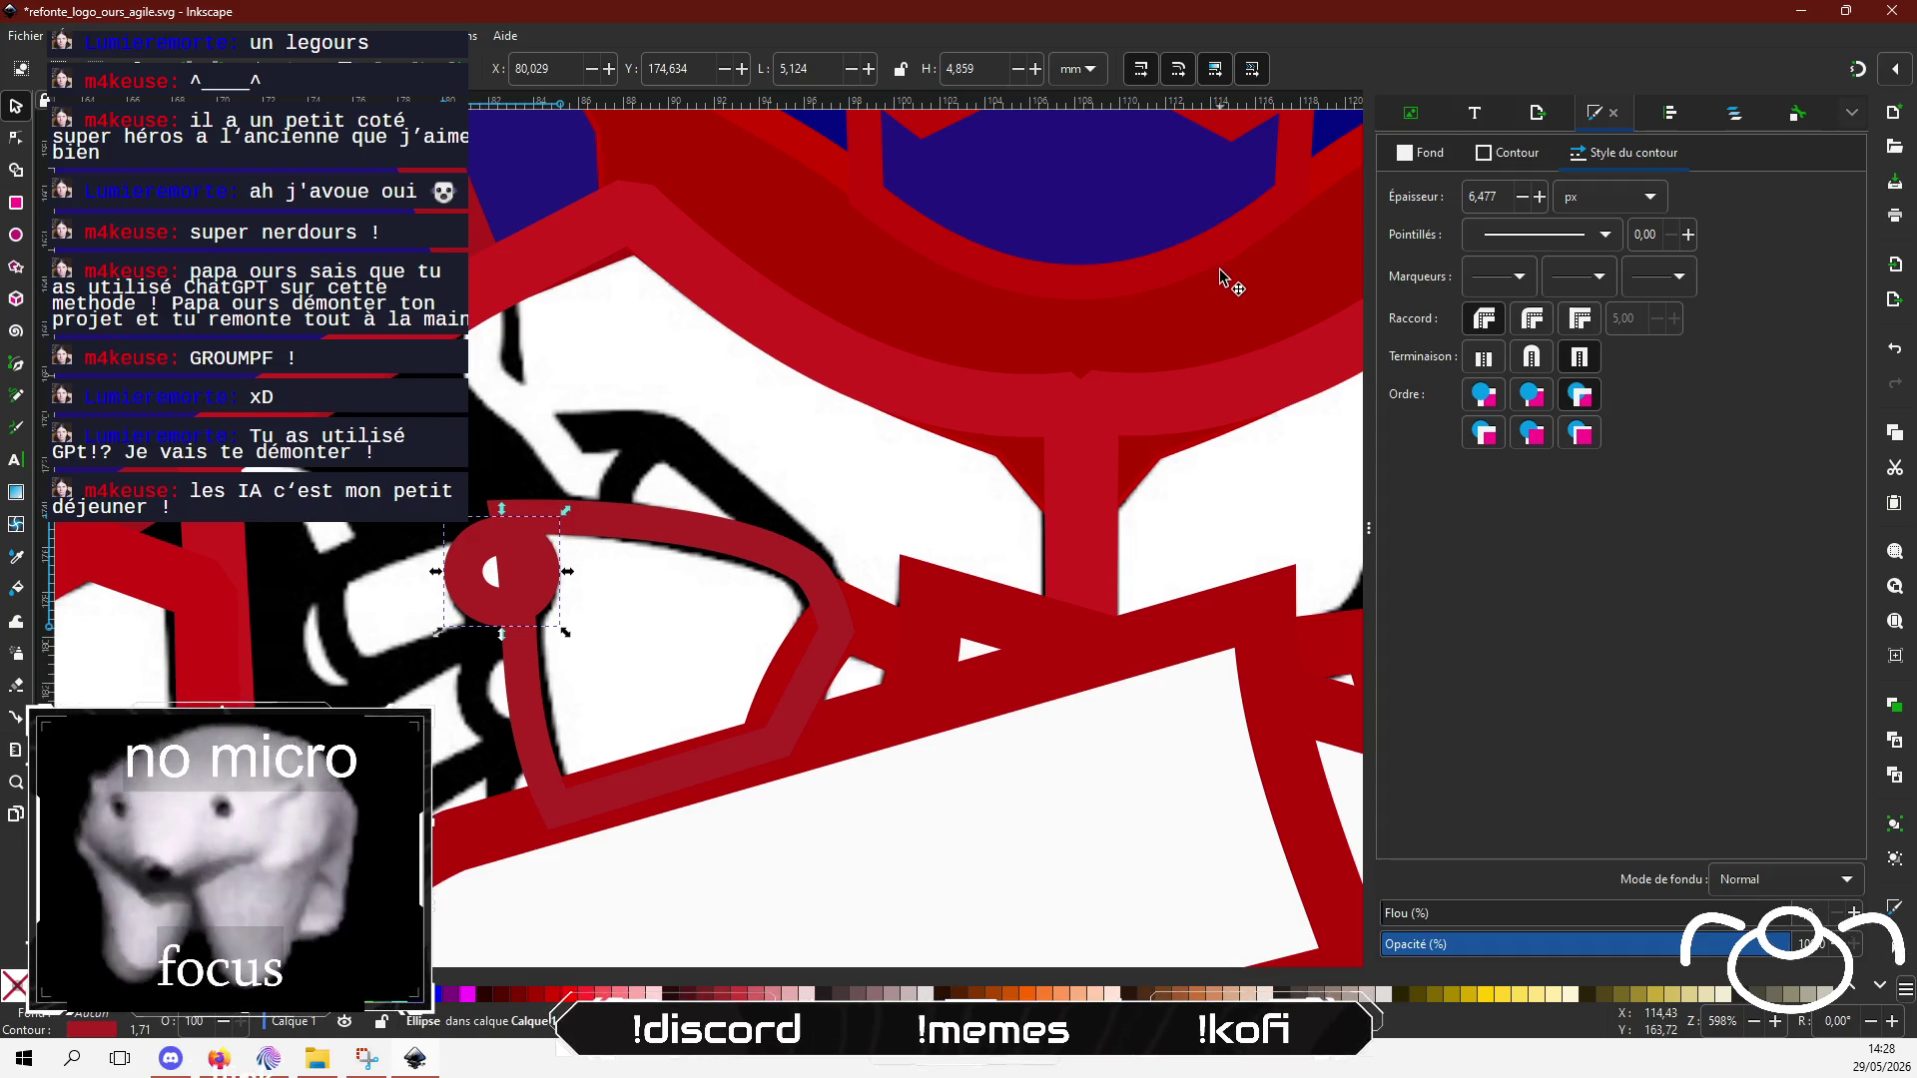
Step: Fill the rivet centre white and place a second rivet lower on the guard
left_click(1448, 151)
left_click(1435, 193)
left_click_drag(1620, 390, 1763, 394)
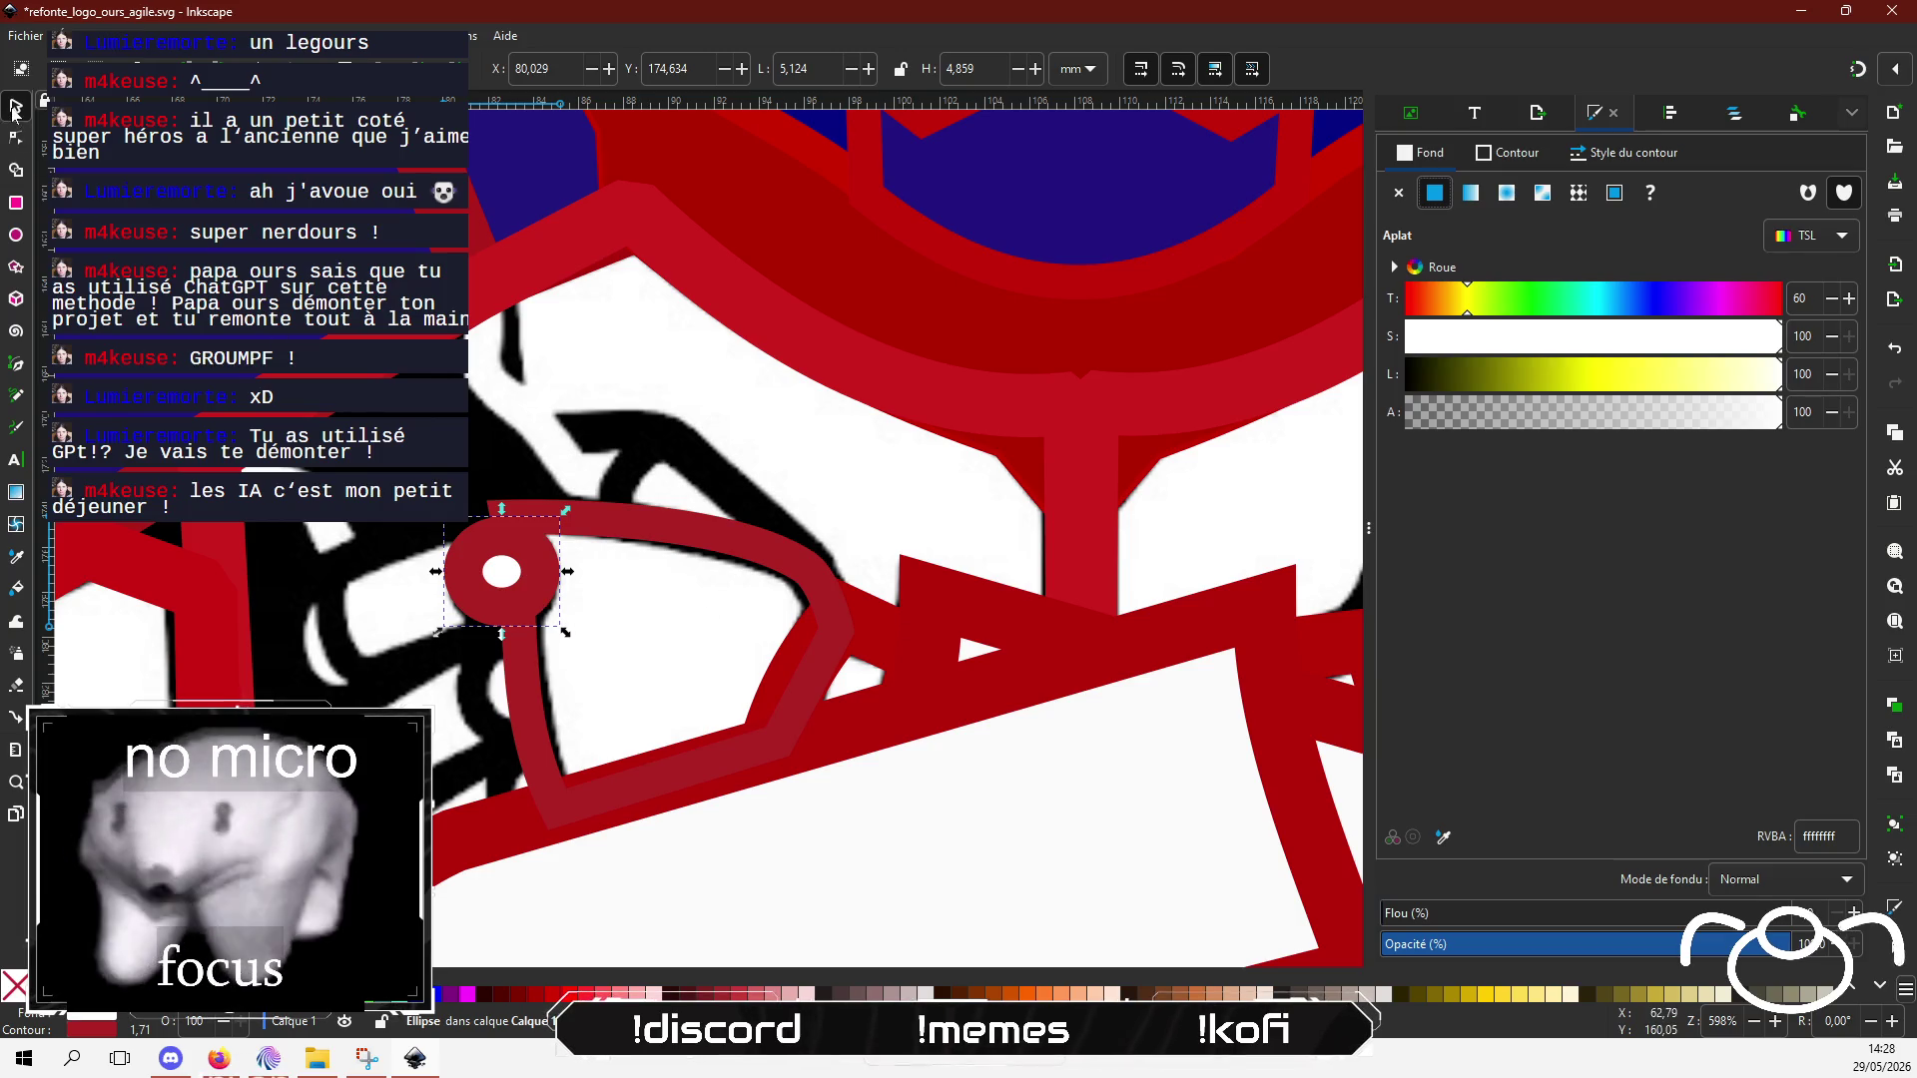
left_click_drag(529, 557, 518, 742)
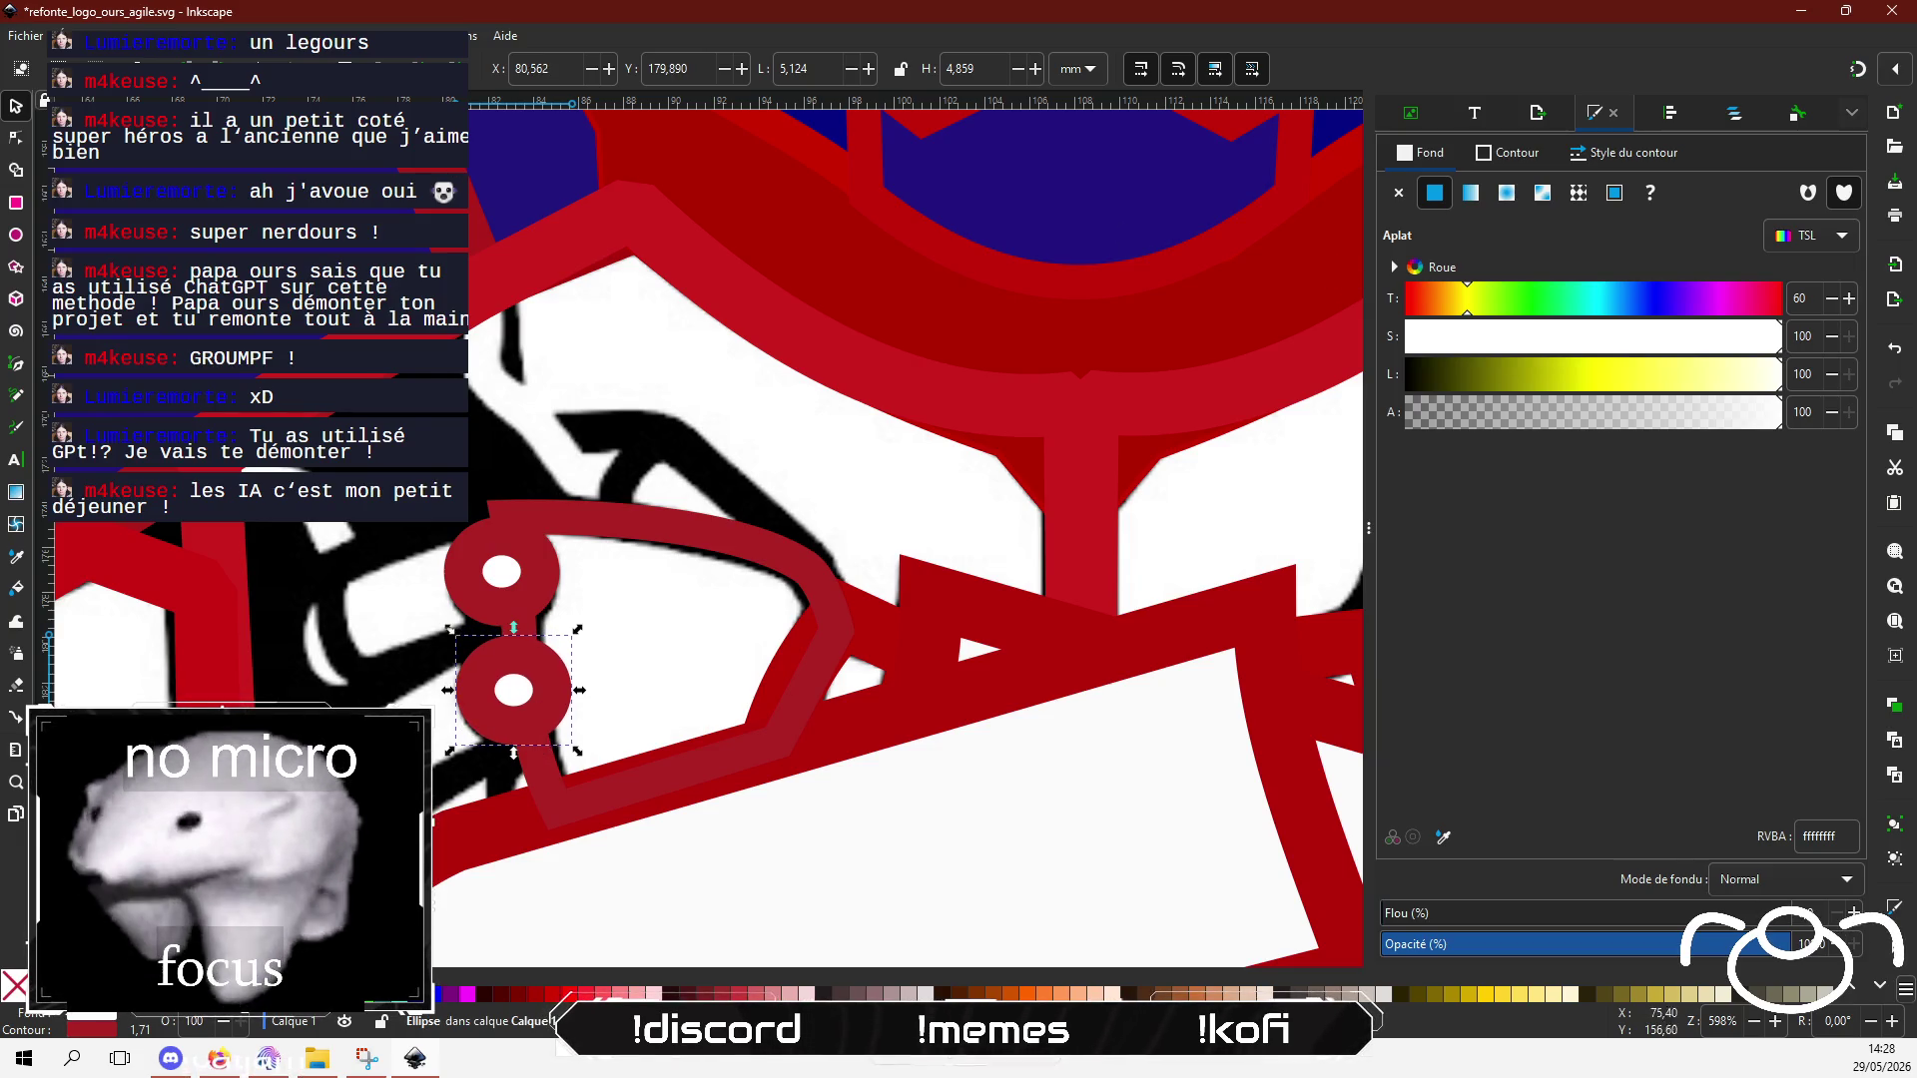
Step: Fill the hand guard white and raise the upper rivet to the top of the stack
left_click(615, 529)
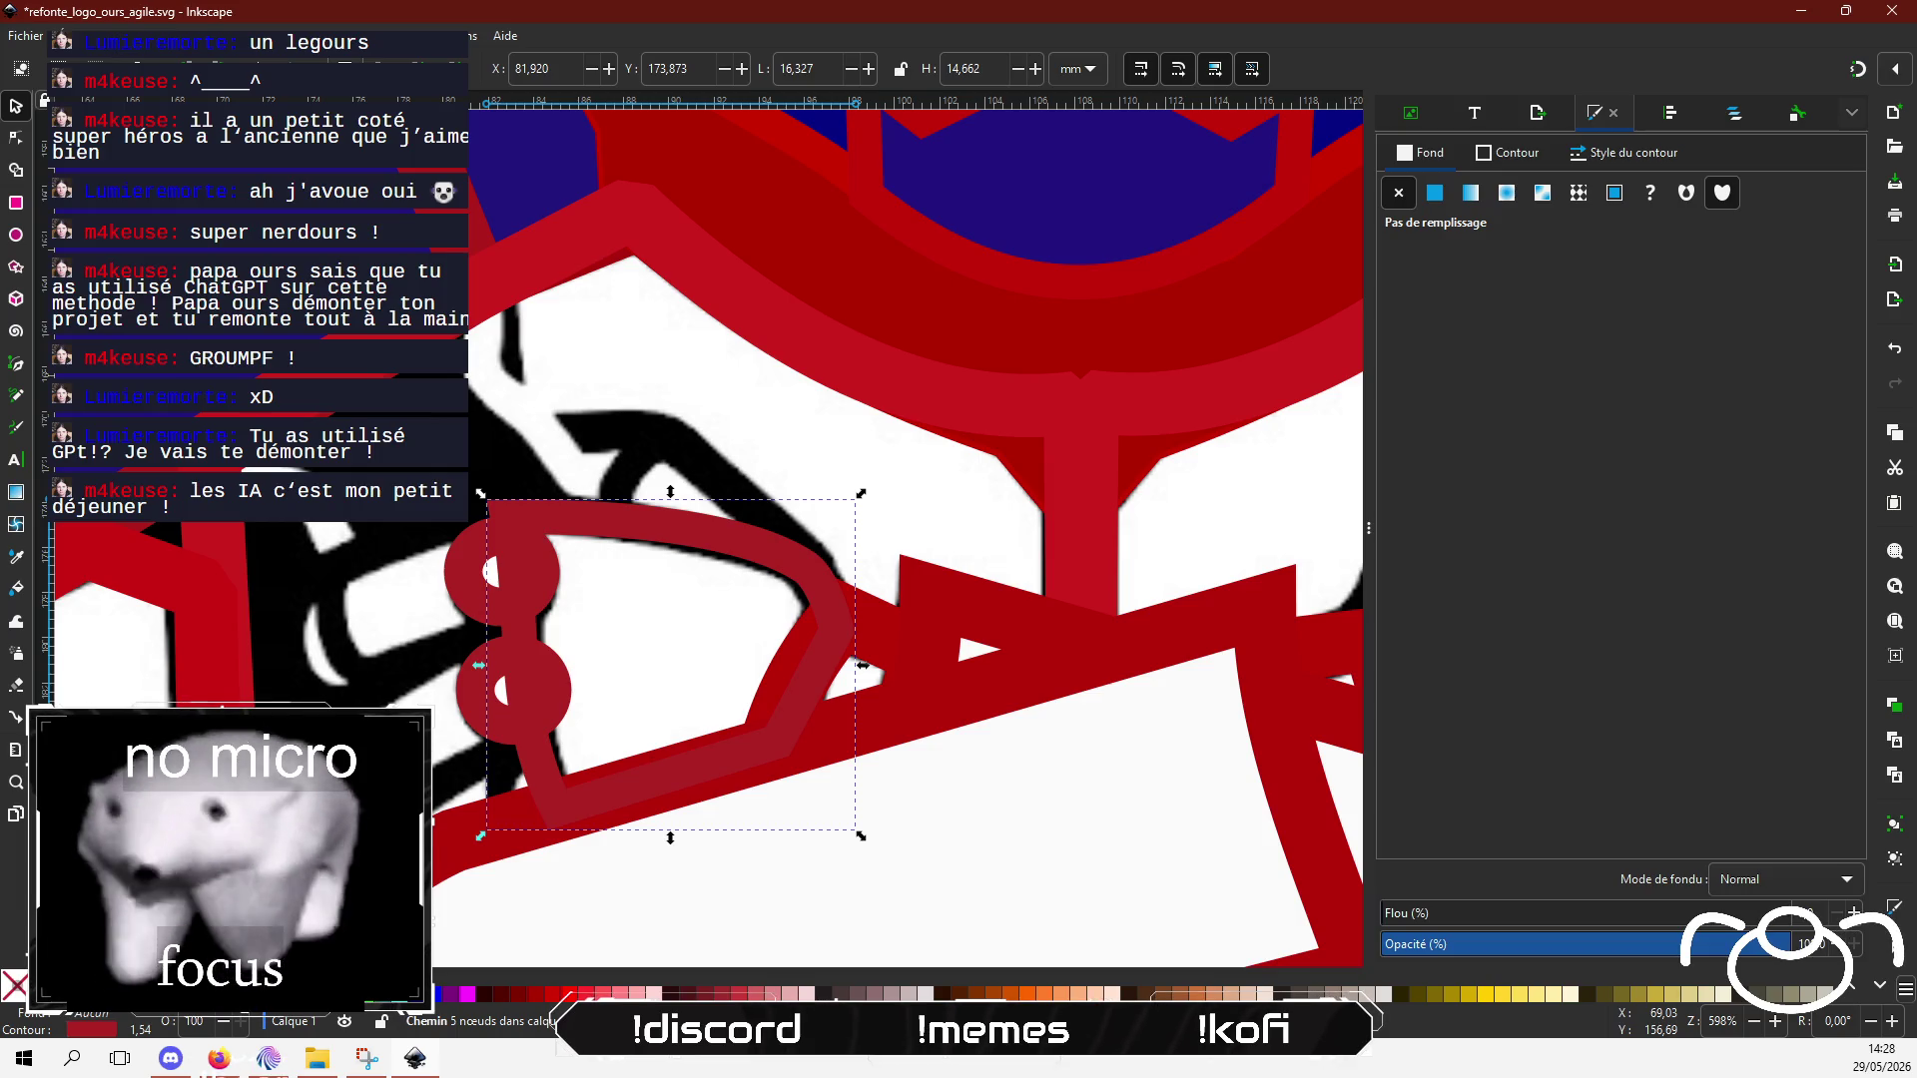
left_click(1435, 194)
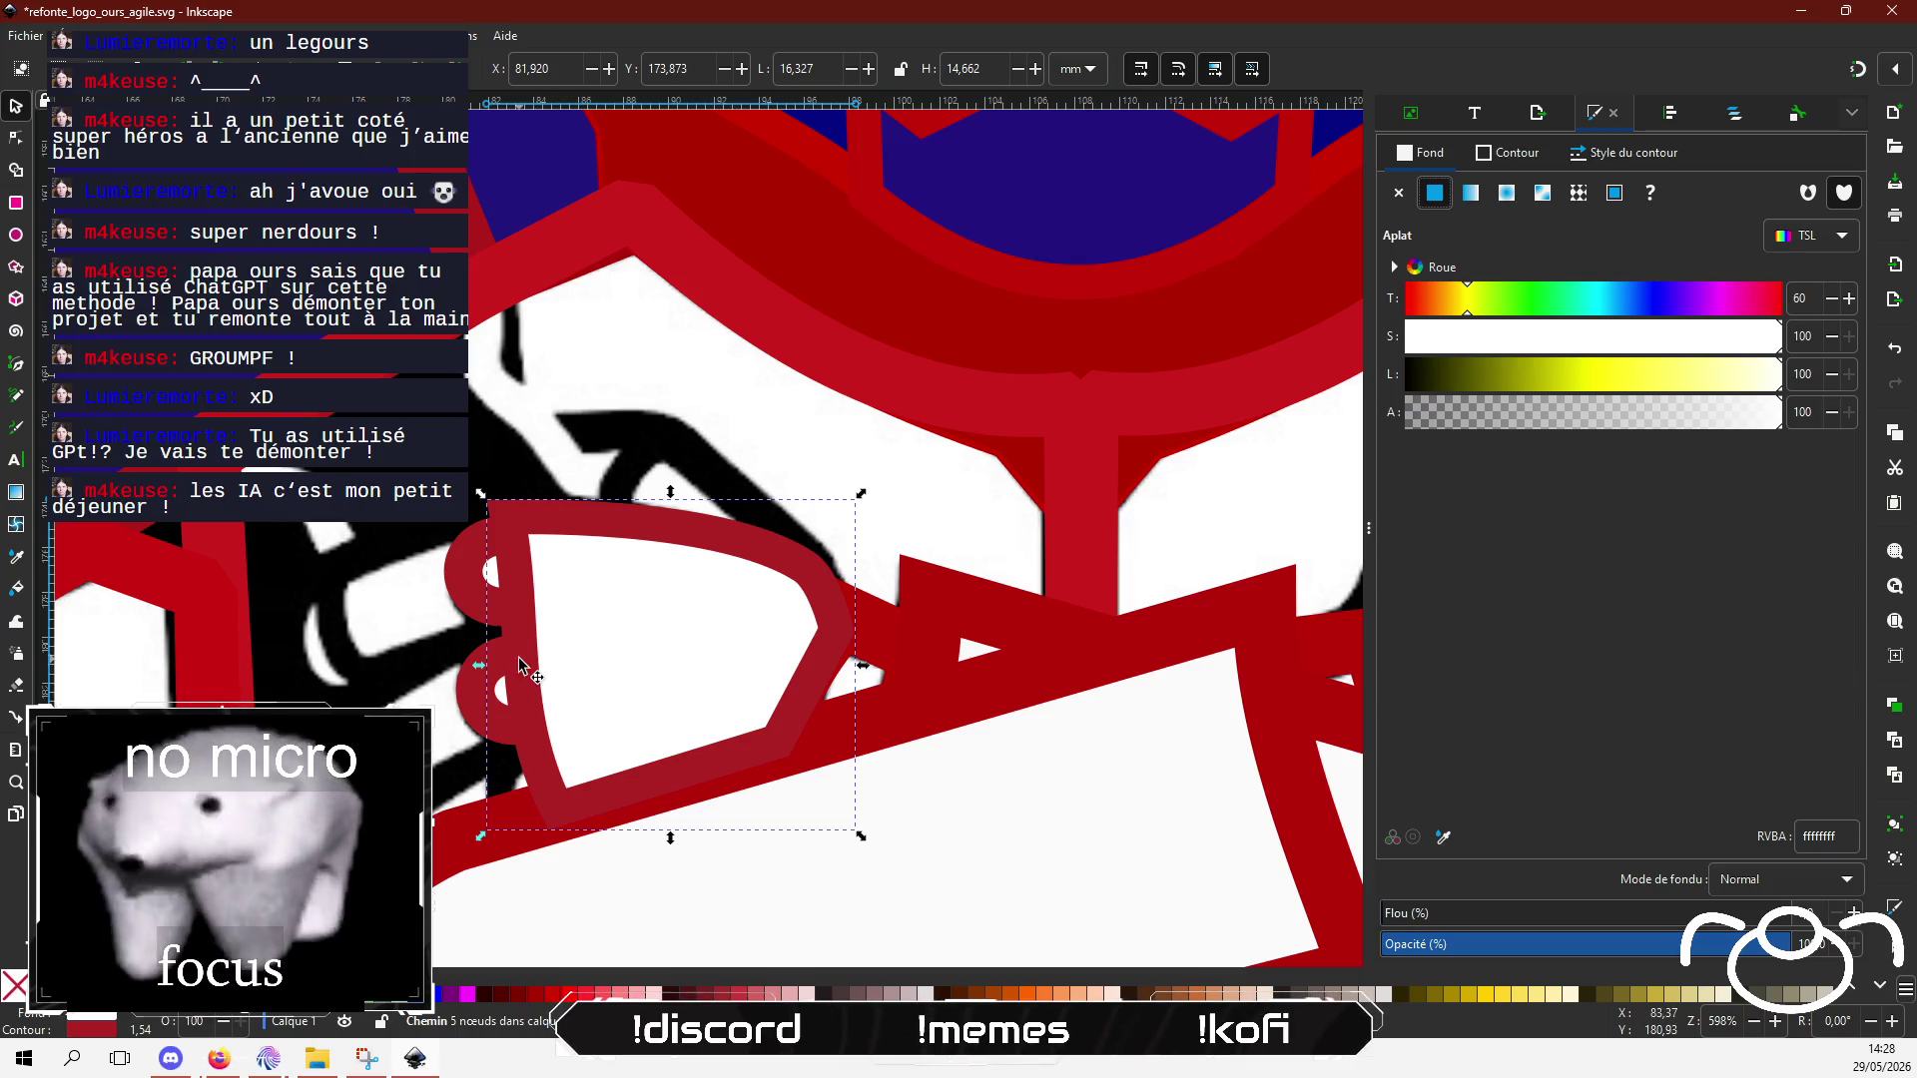
left_click(474, 591)
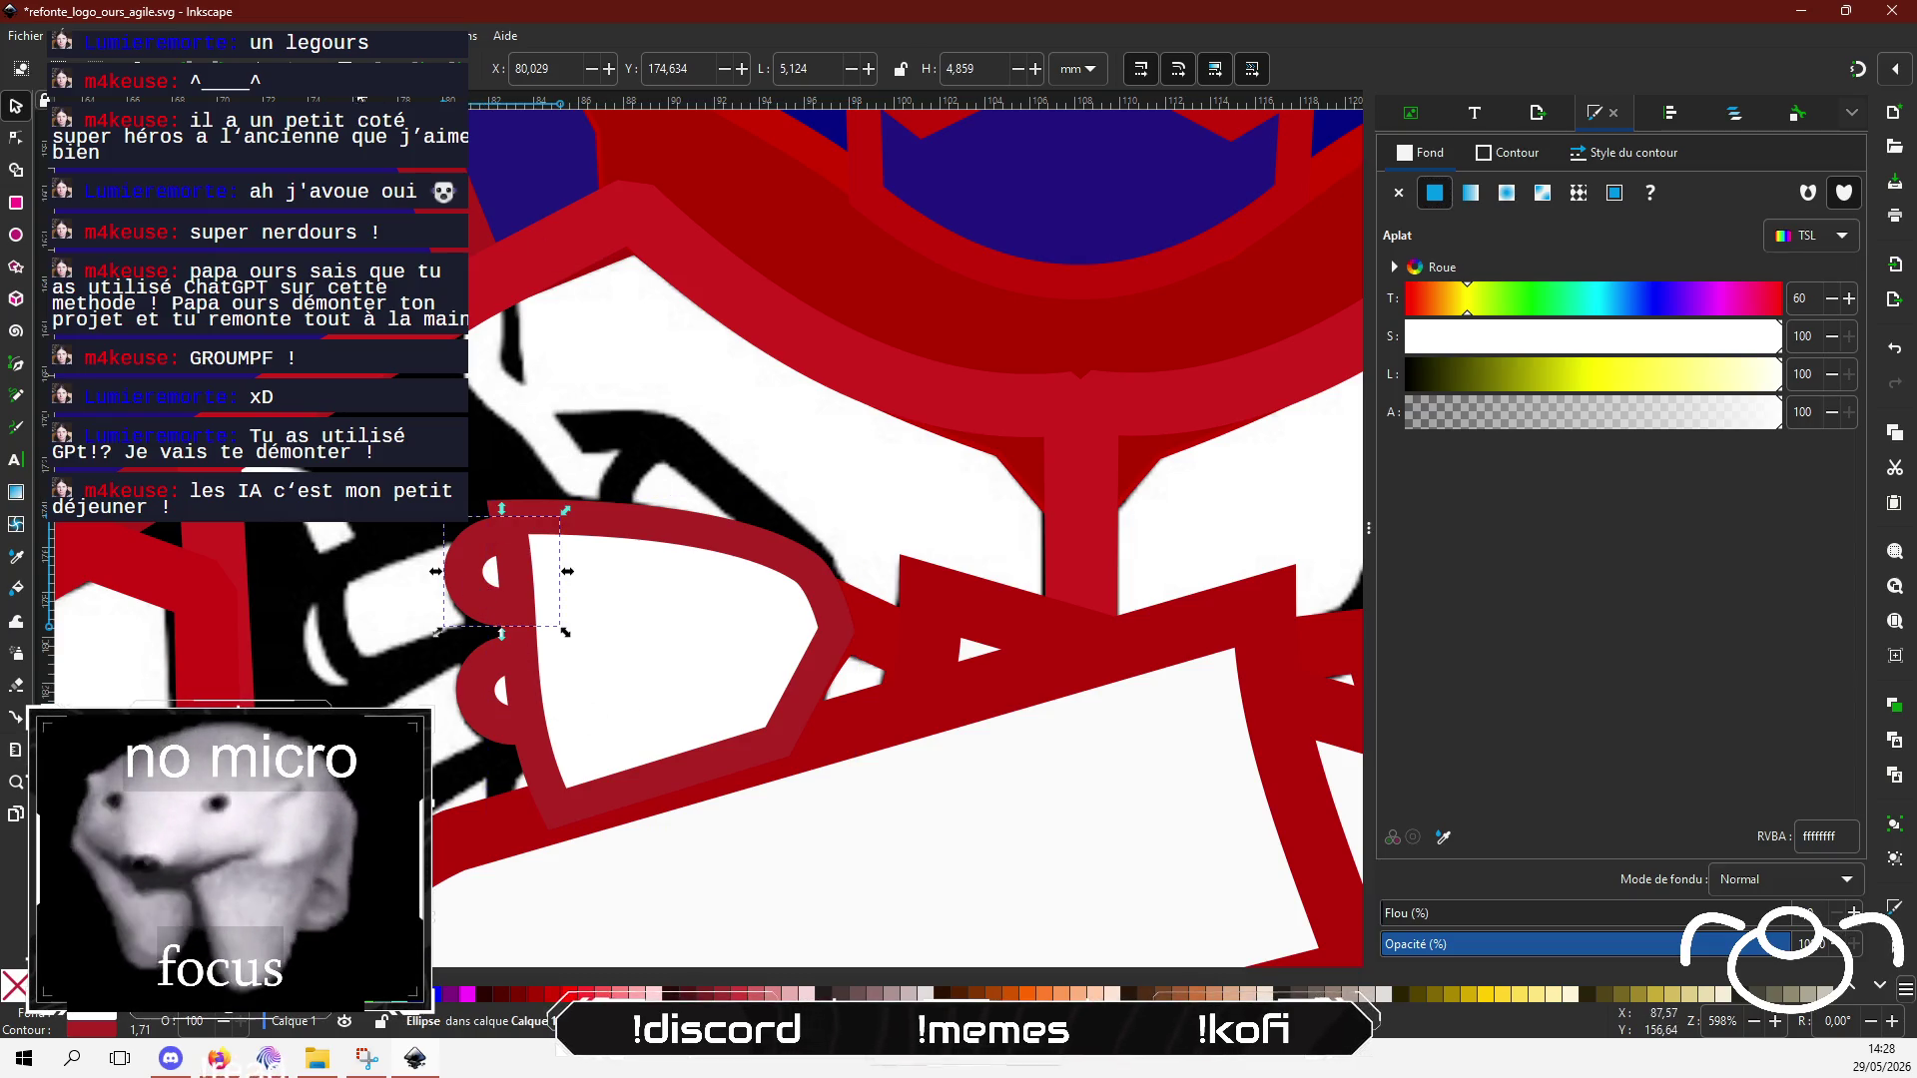
key("Home")
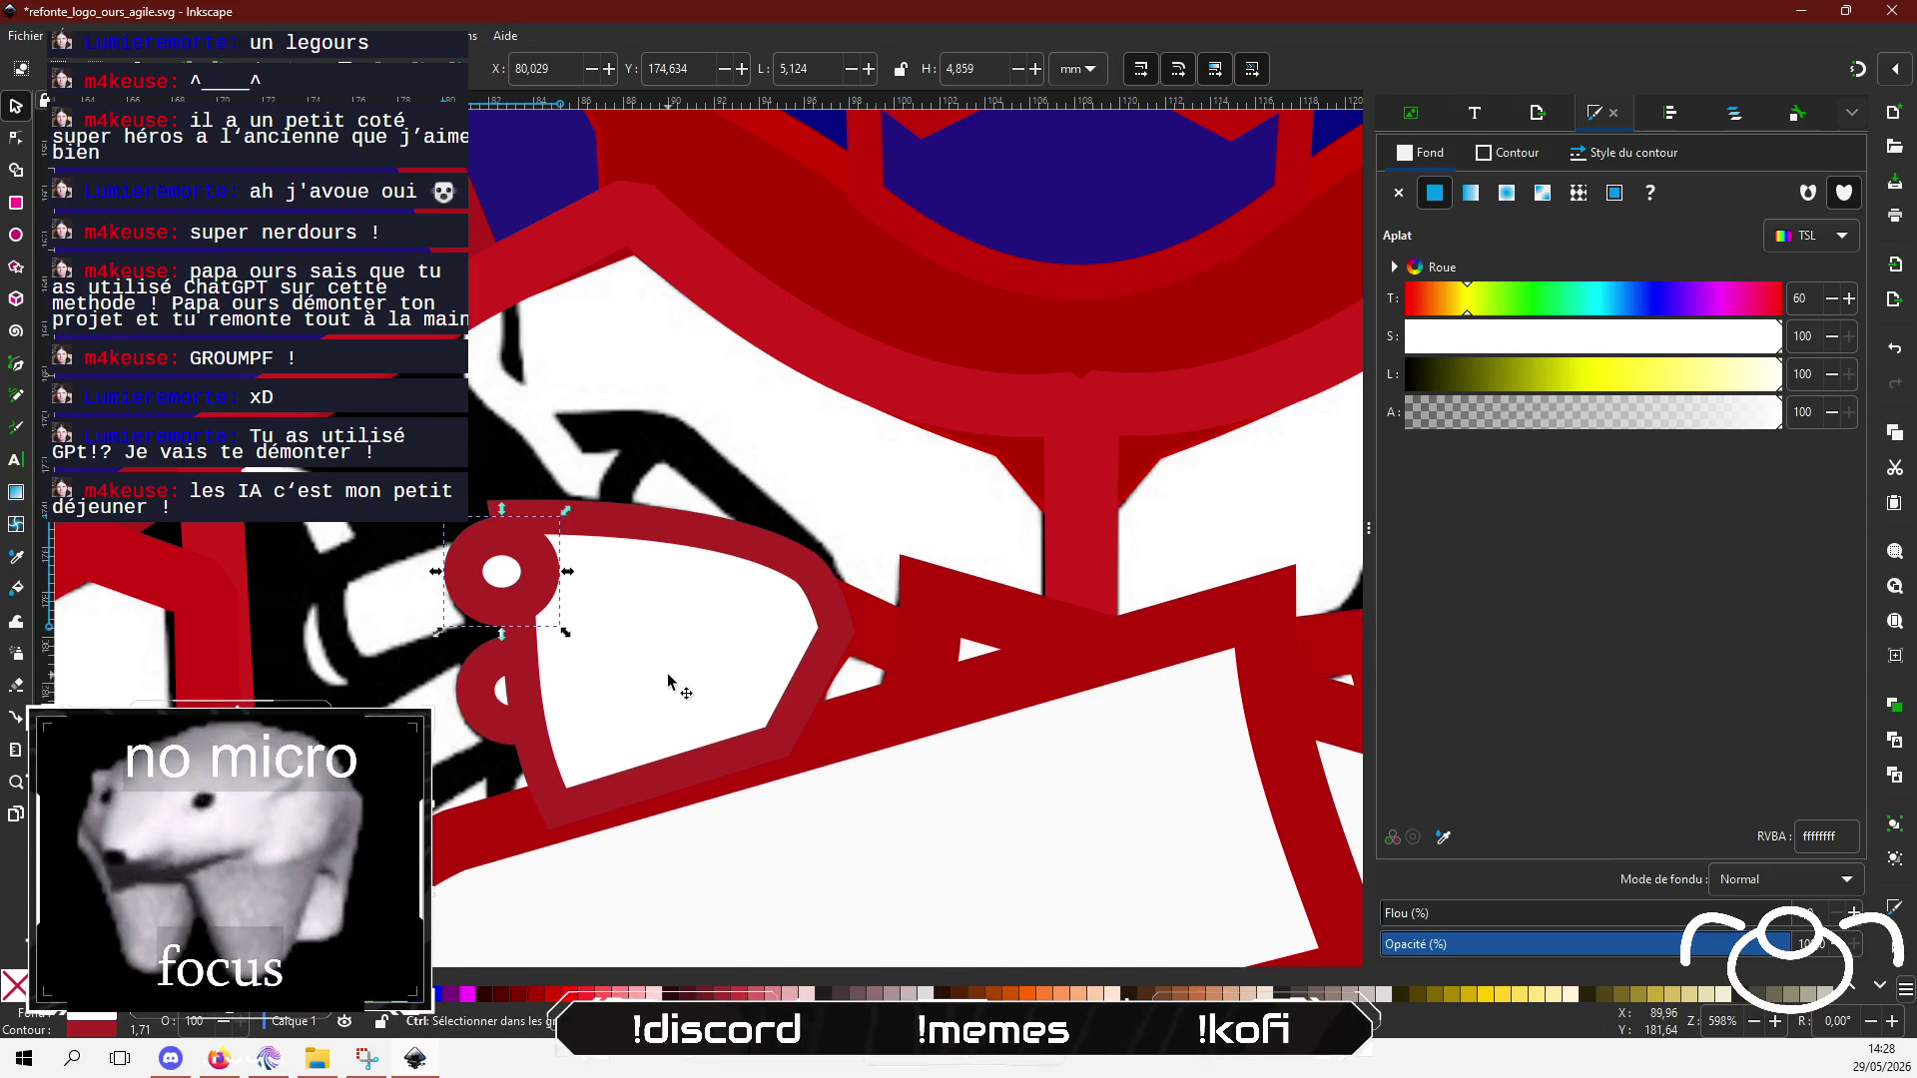
scroll(649, 687, "down", 3, "ctrl")
key("Escape")
scroll(1118, 505, "up", 2)
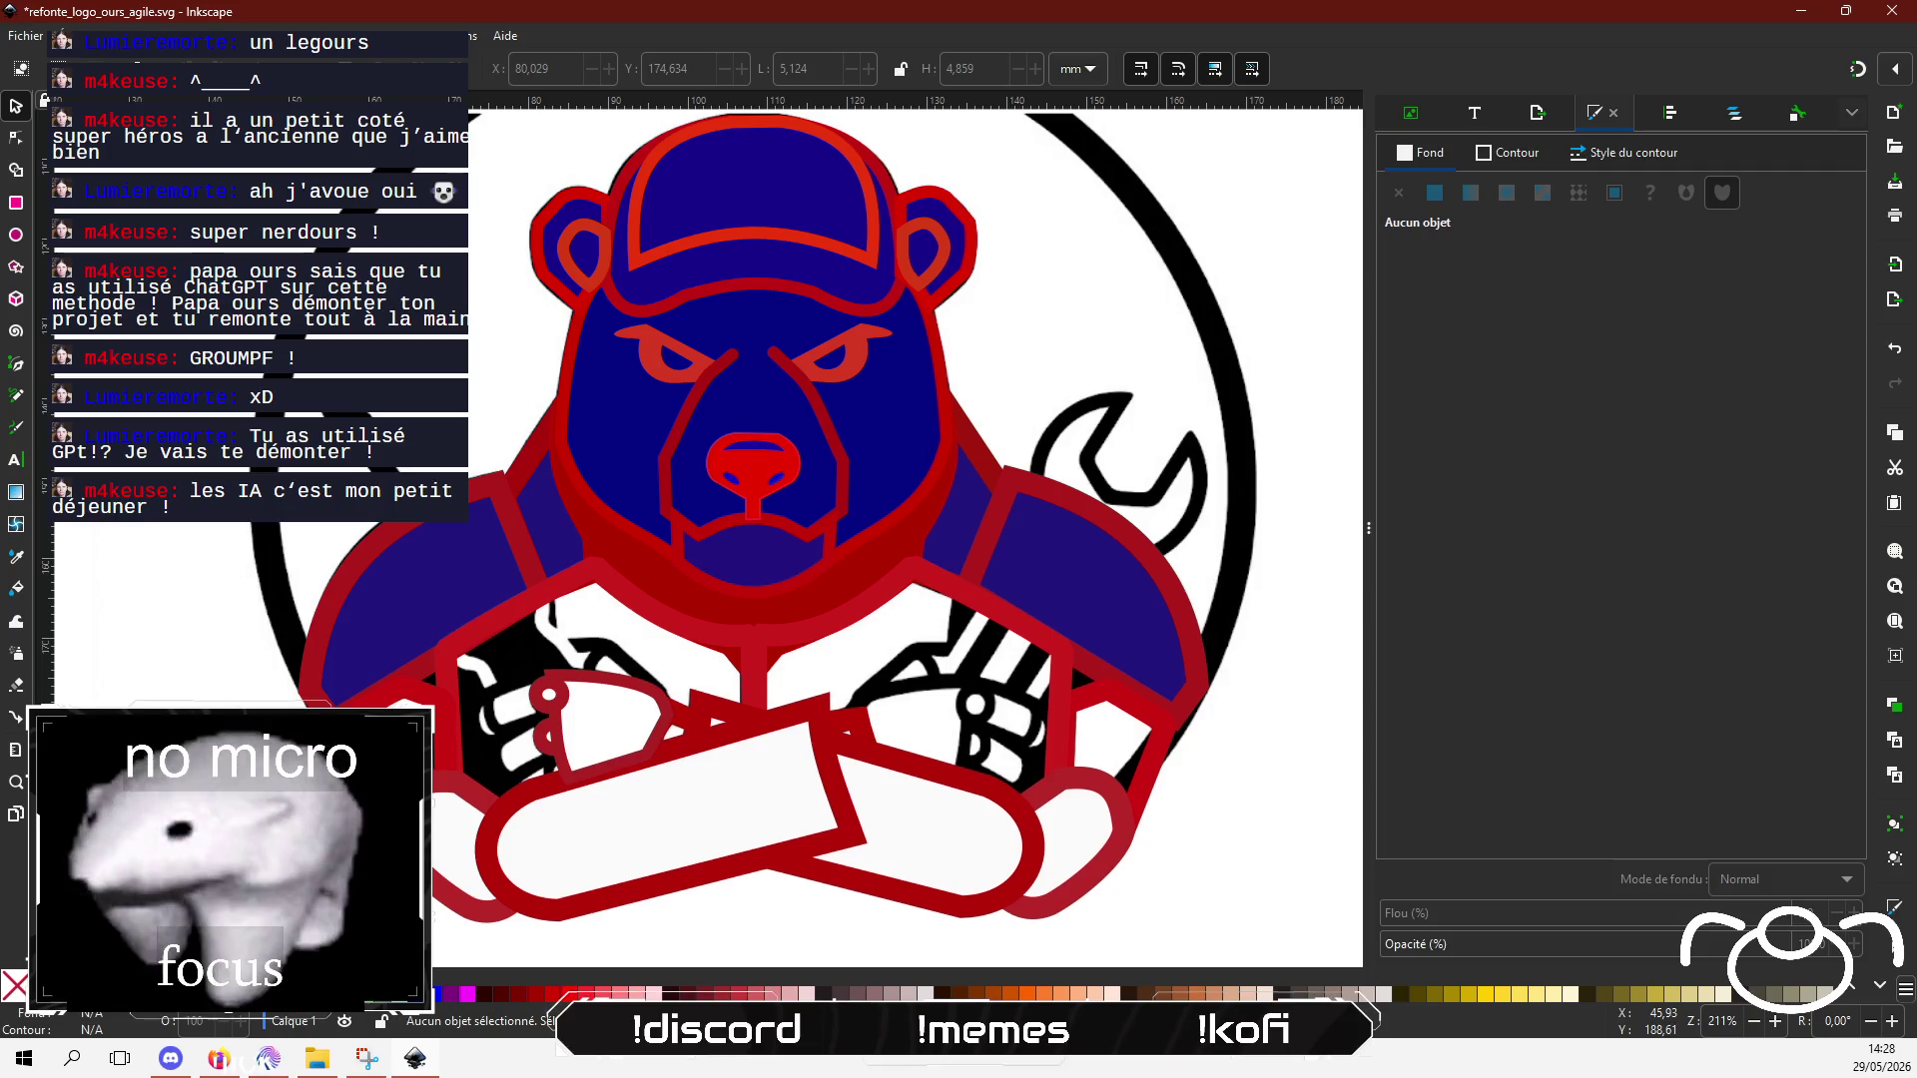
Step: Recolour both crossed forearms from white to dark blue
left_click(789, 727)
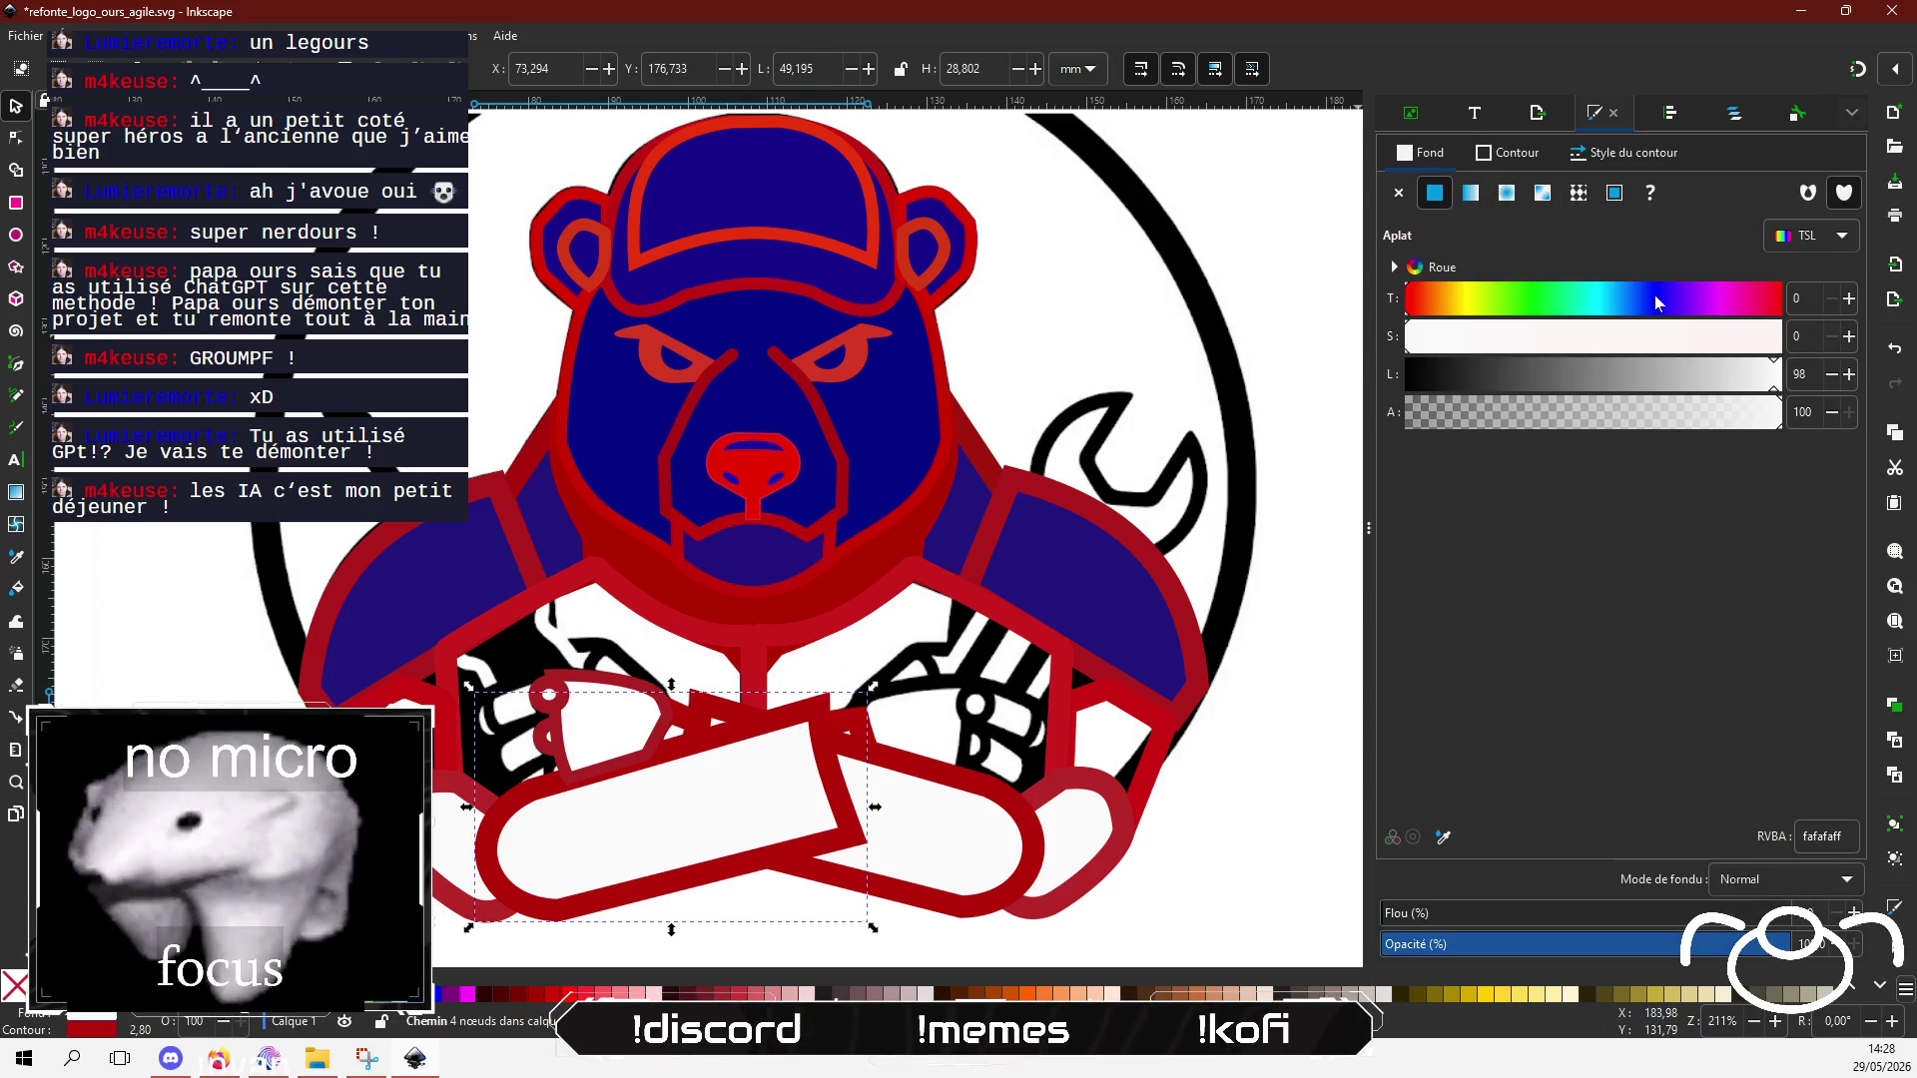
left_click_drag(1694, 375, 1512, 390)
left_click(1680, 343)
left_click(1670, 299)
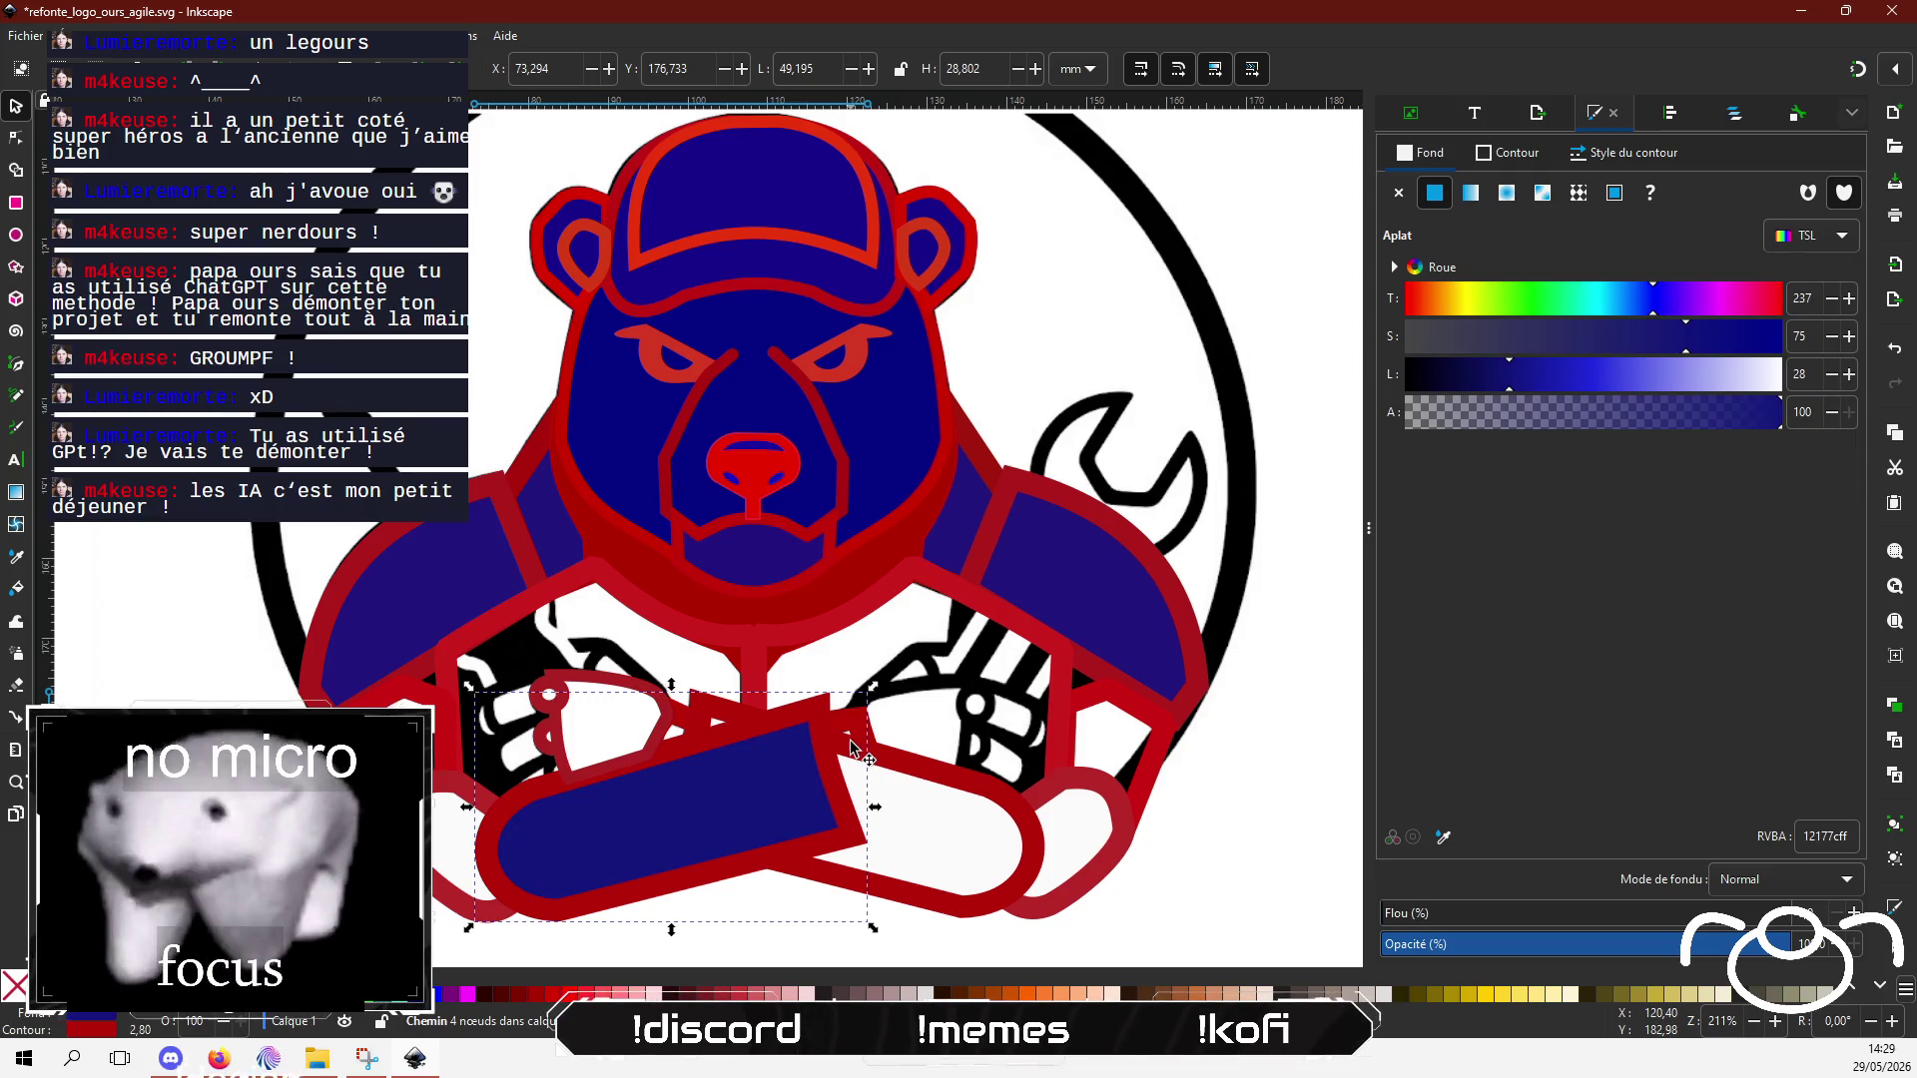
left_click(891, 764)
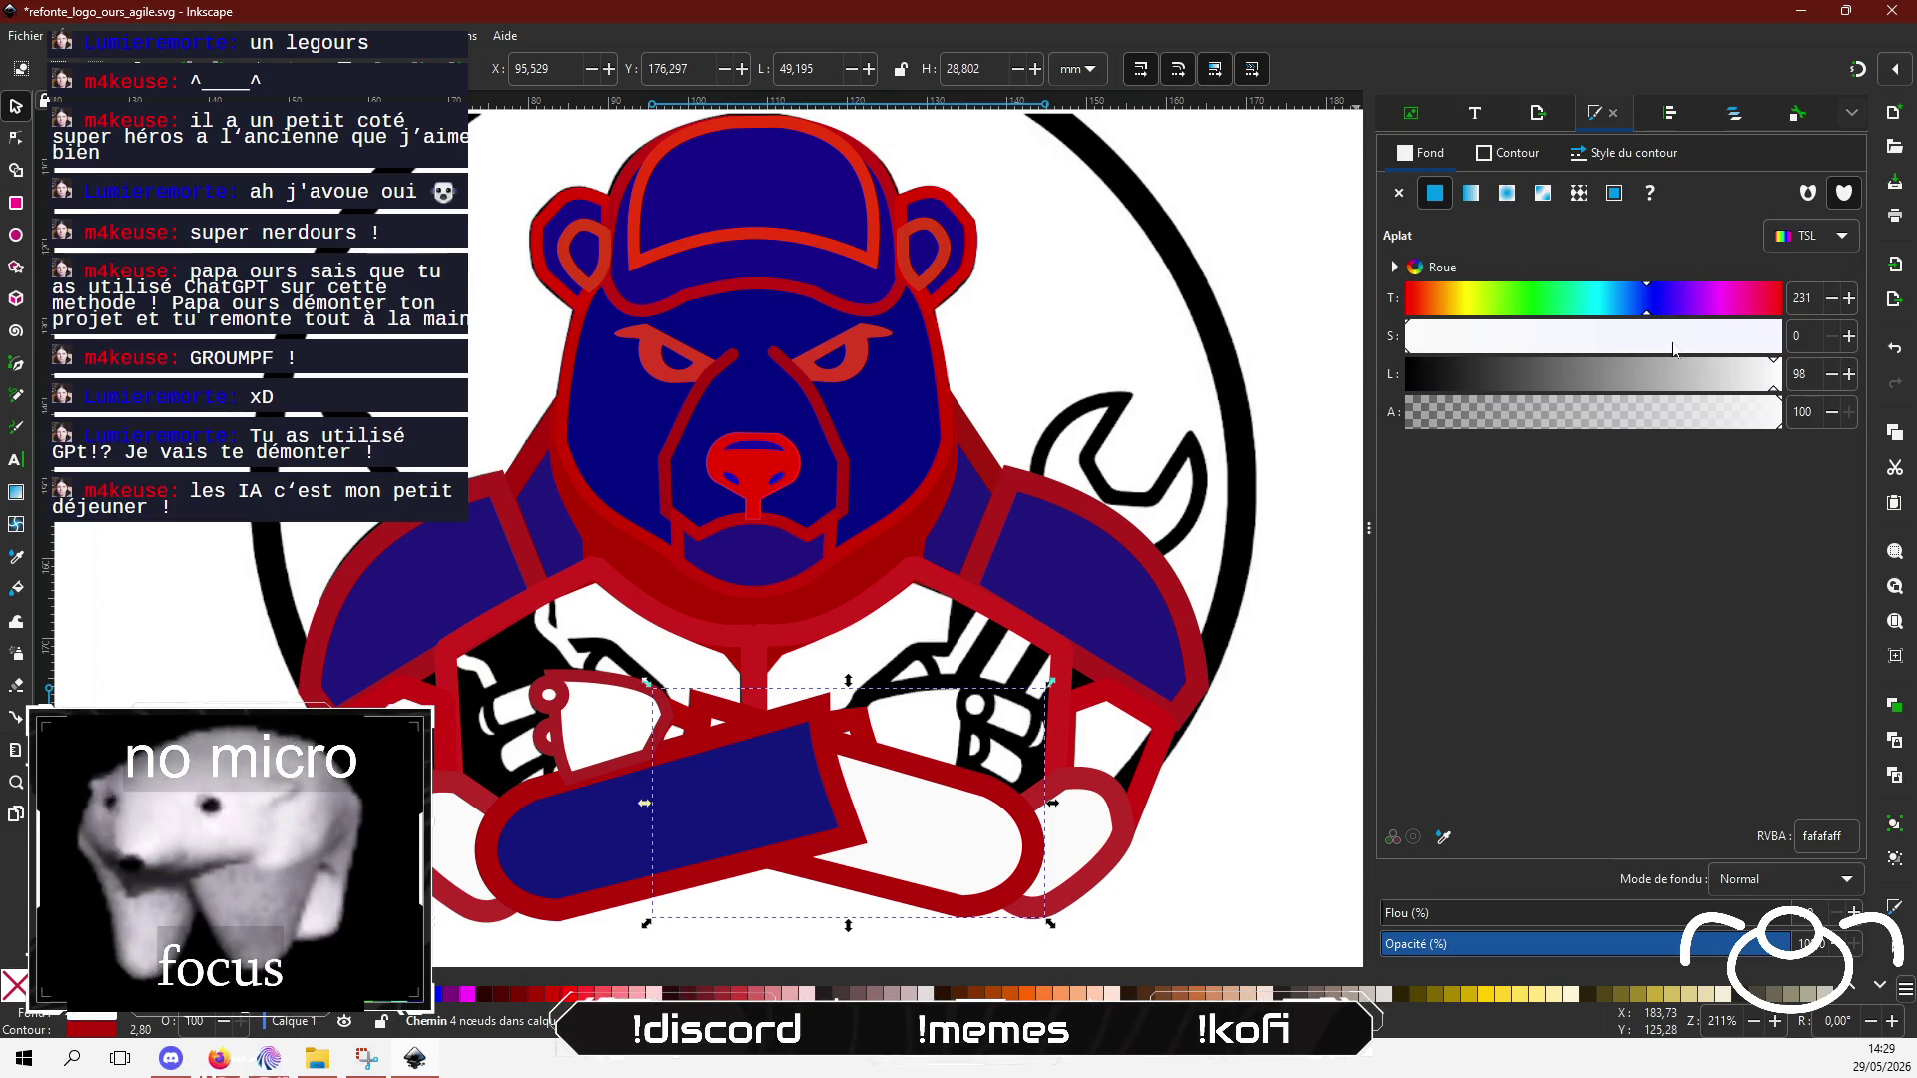
left_click(1673, 337)
left_click_drag(1657, 376, 1521, 389)
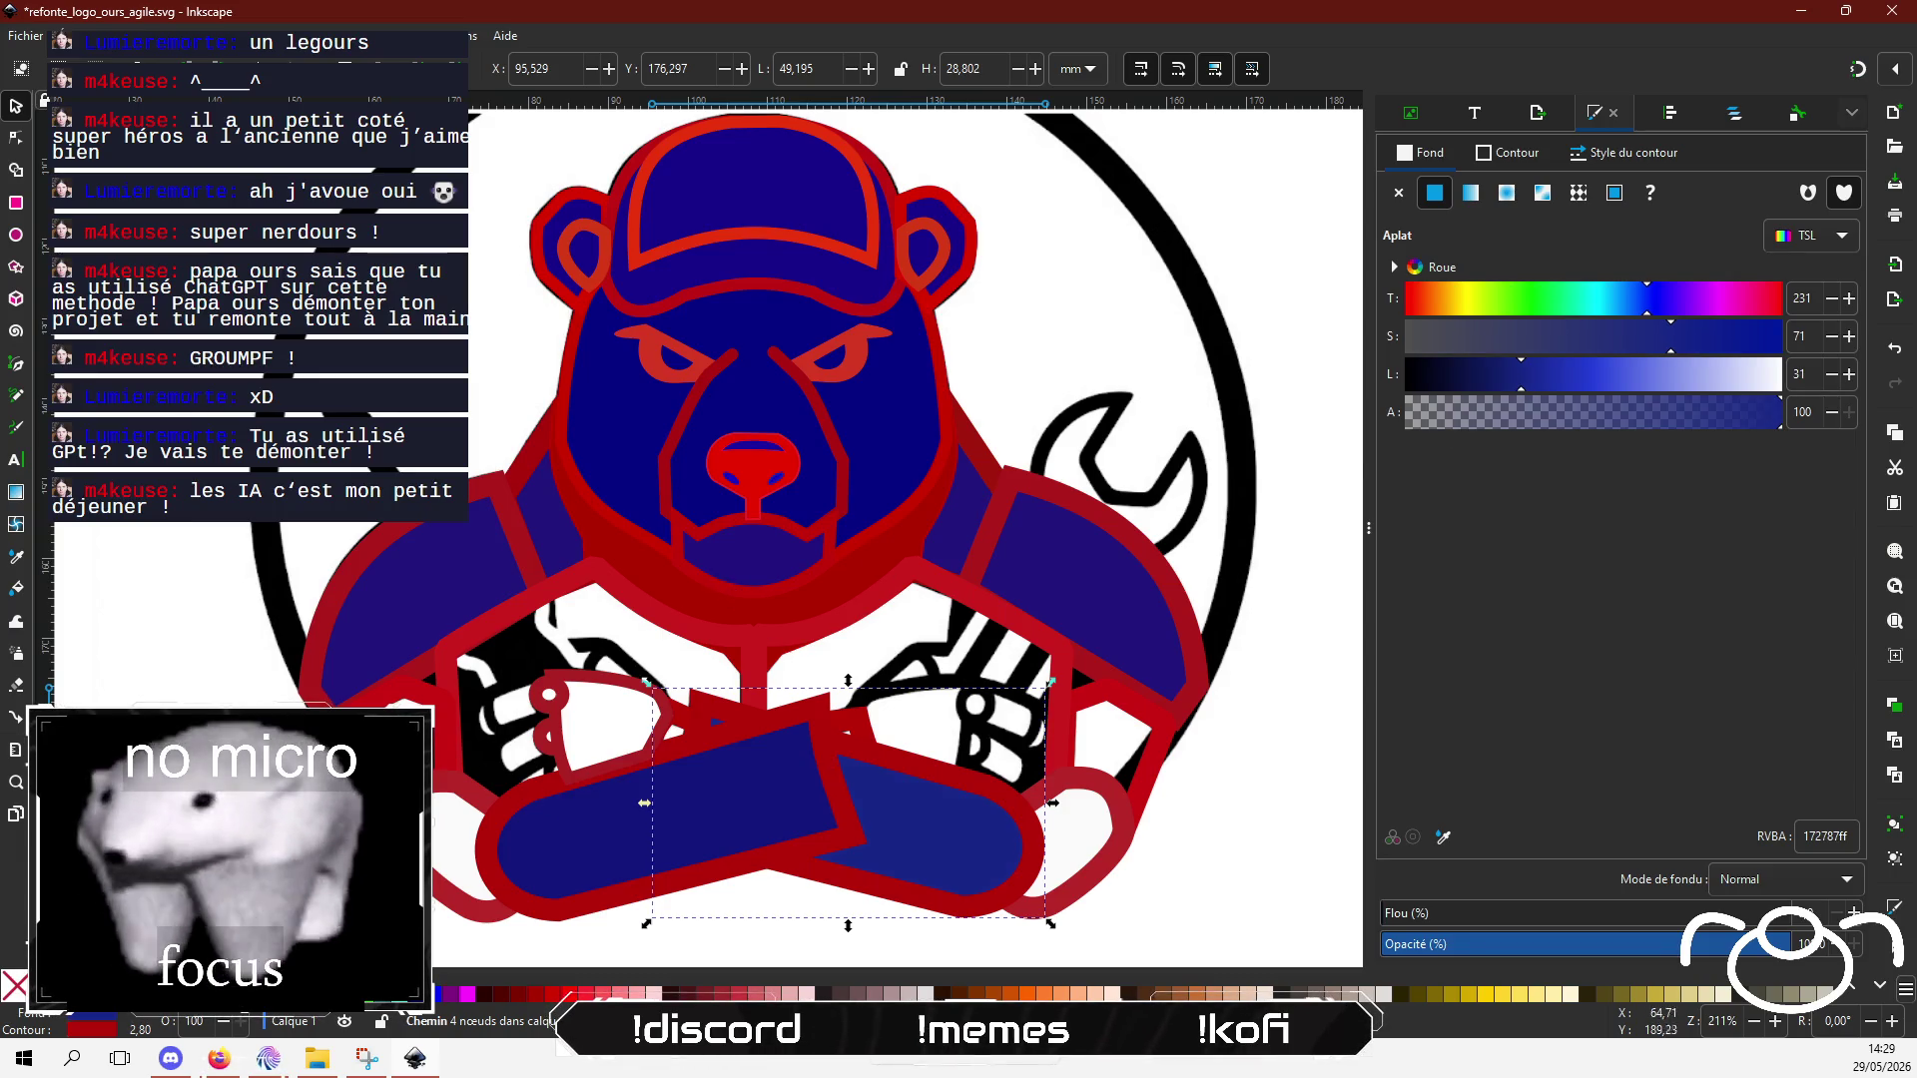
Step: Fill the small end piece and the left hand piece with dark blue 130697ff
key("Tab")
left_click(1435, 193)
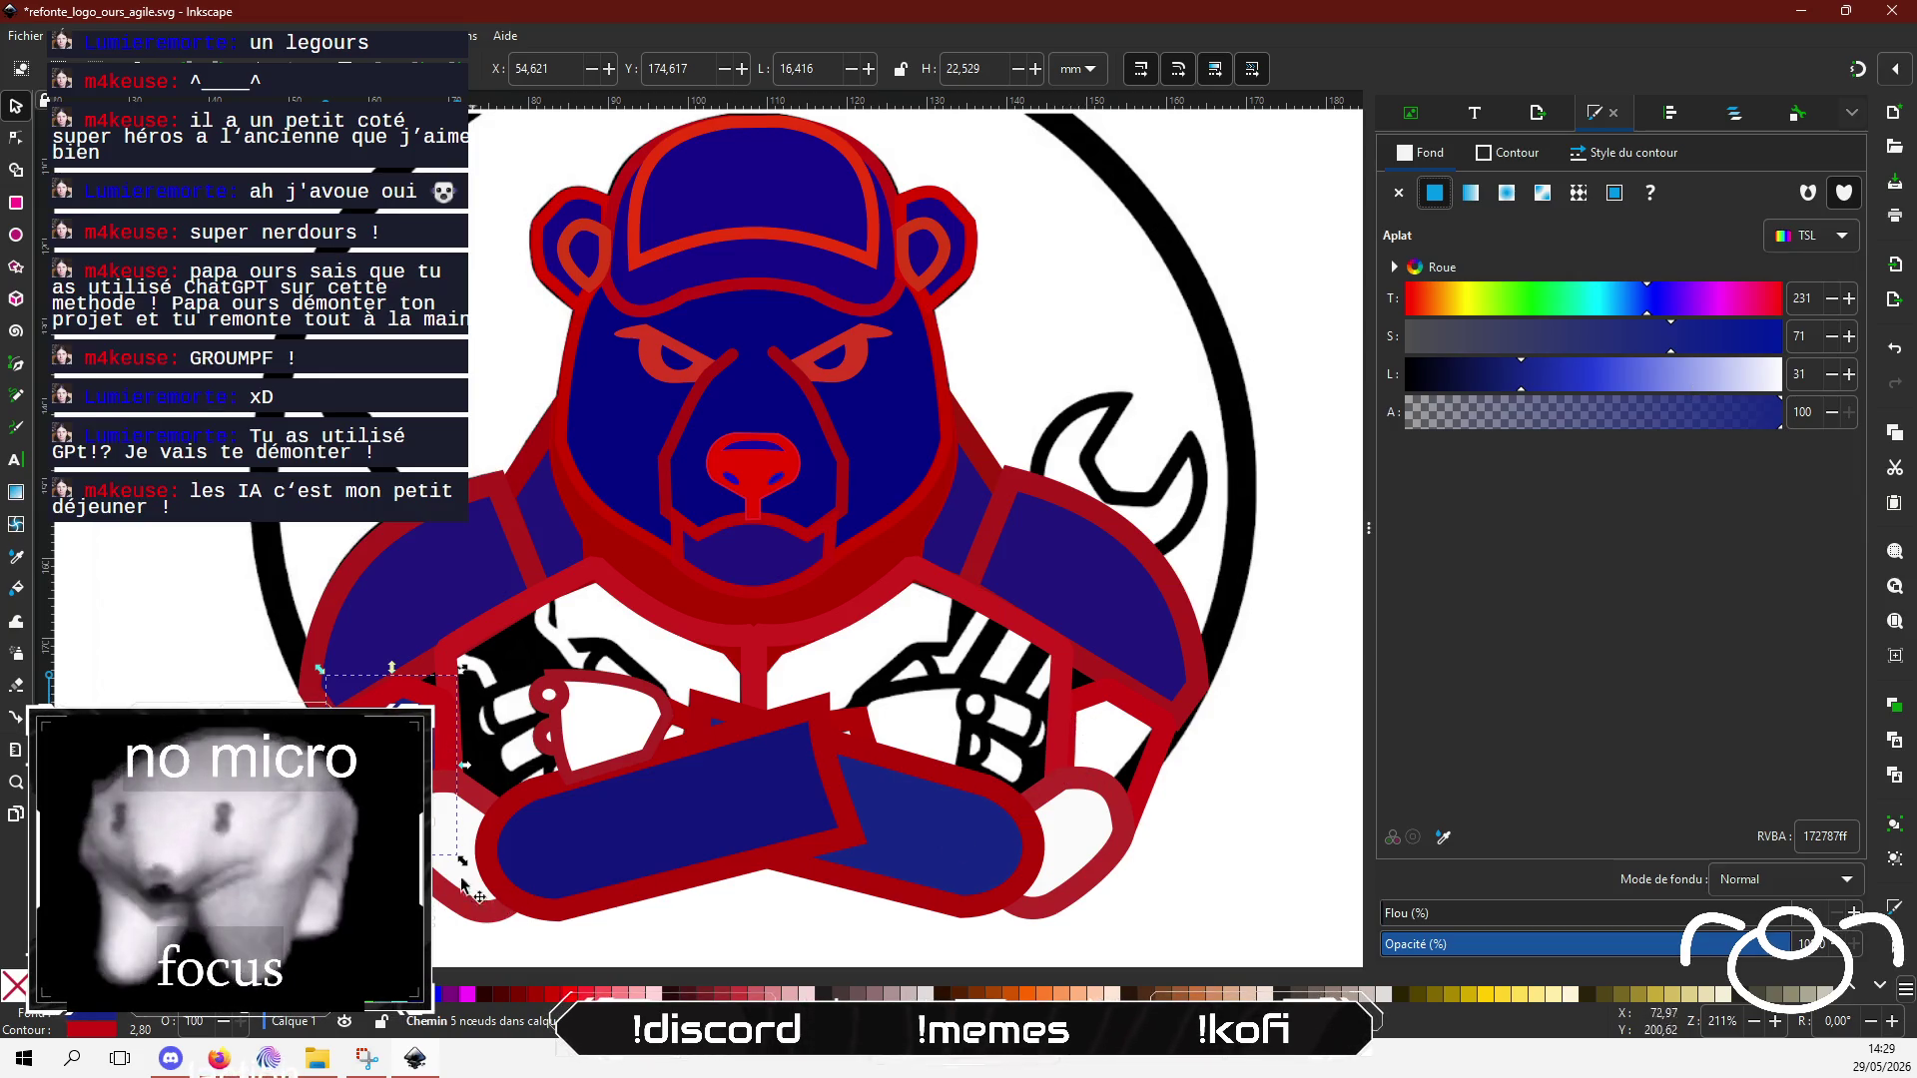
left_click(450, 906)
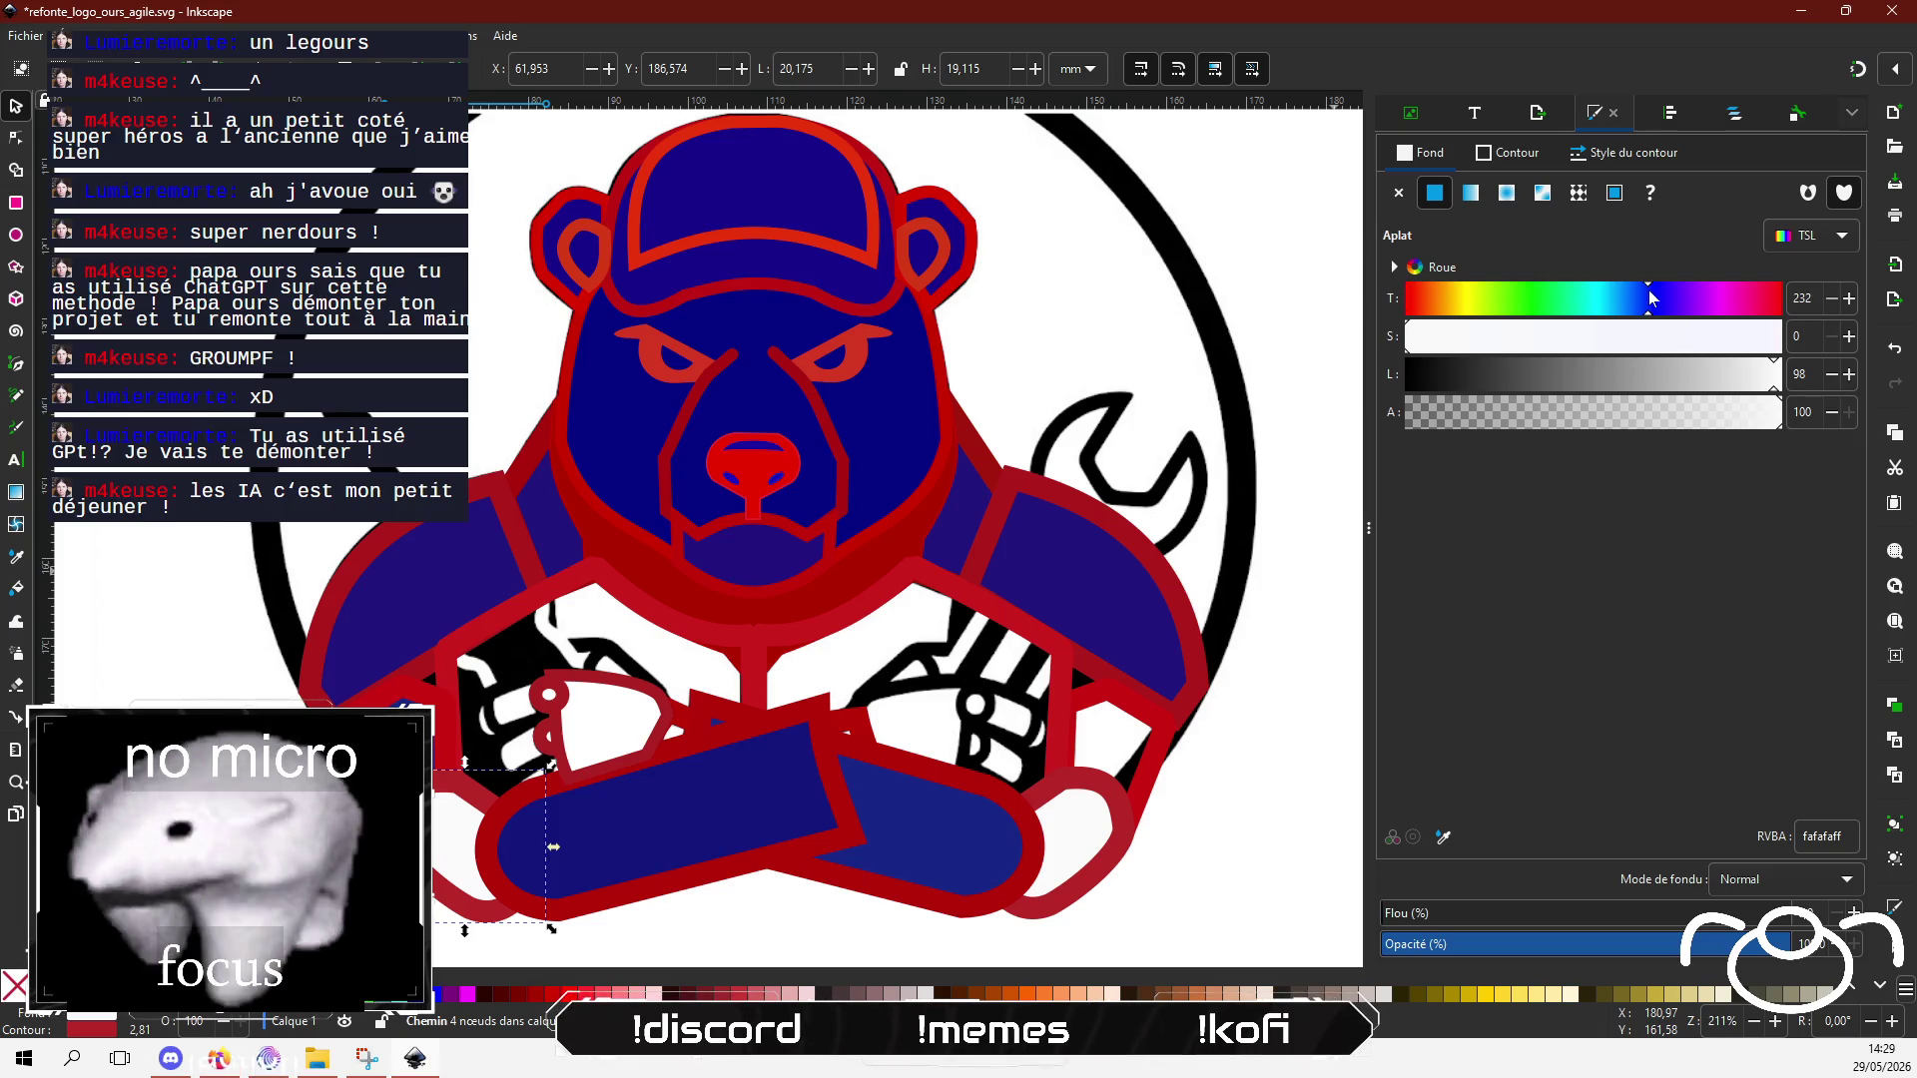
left_click(1668, 374)
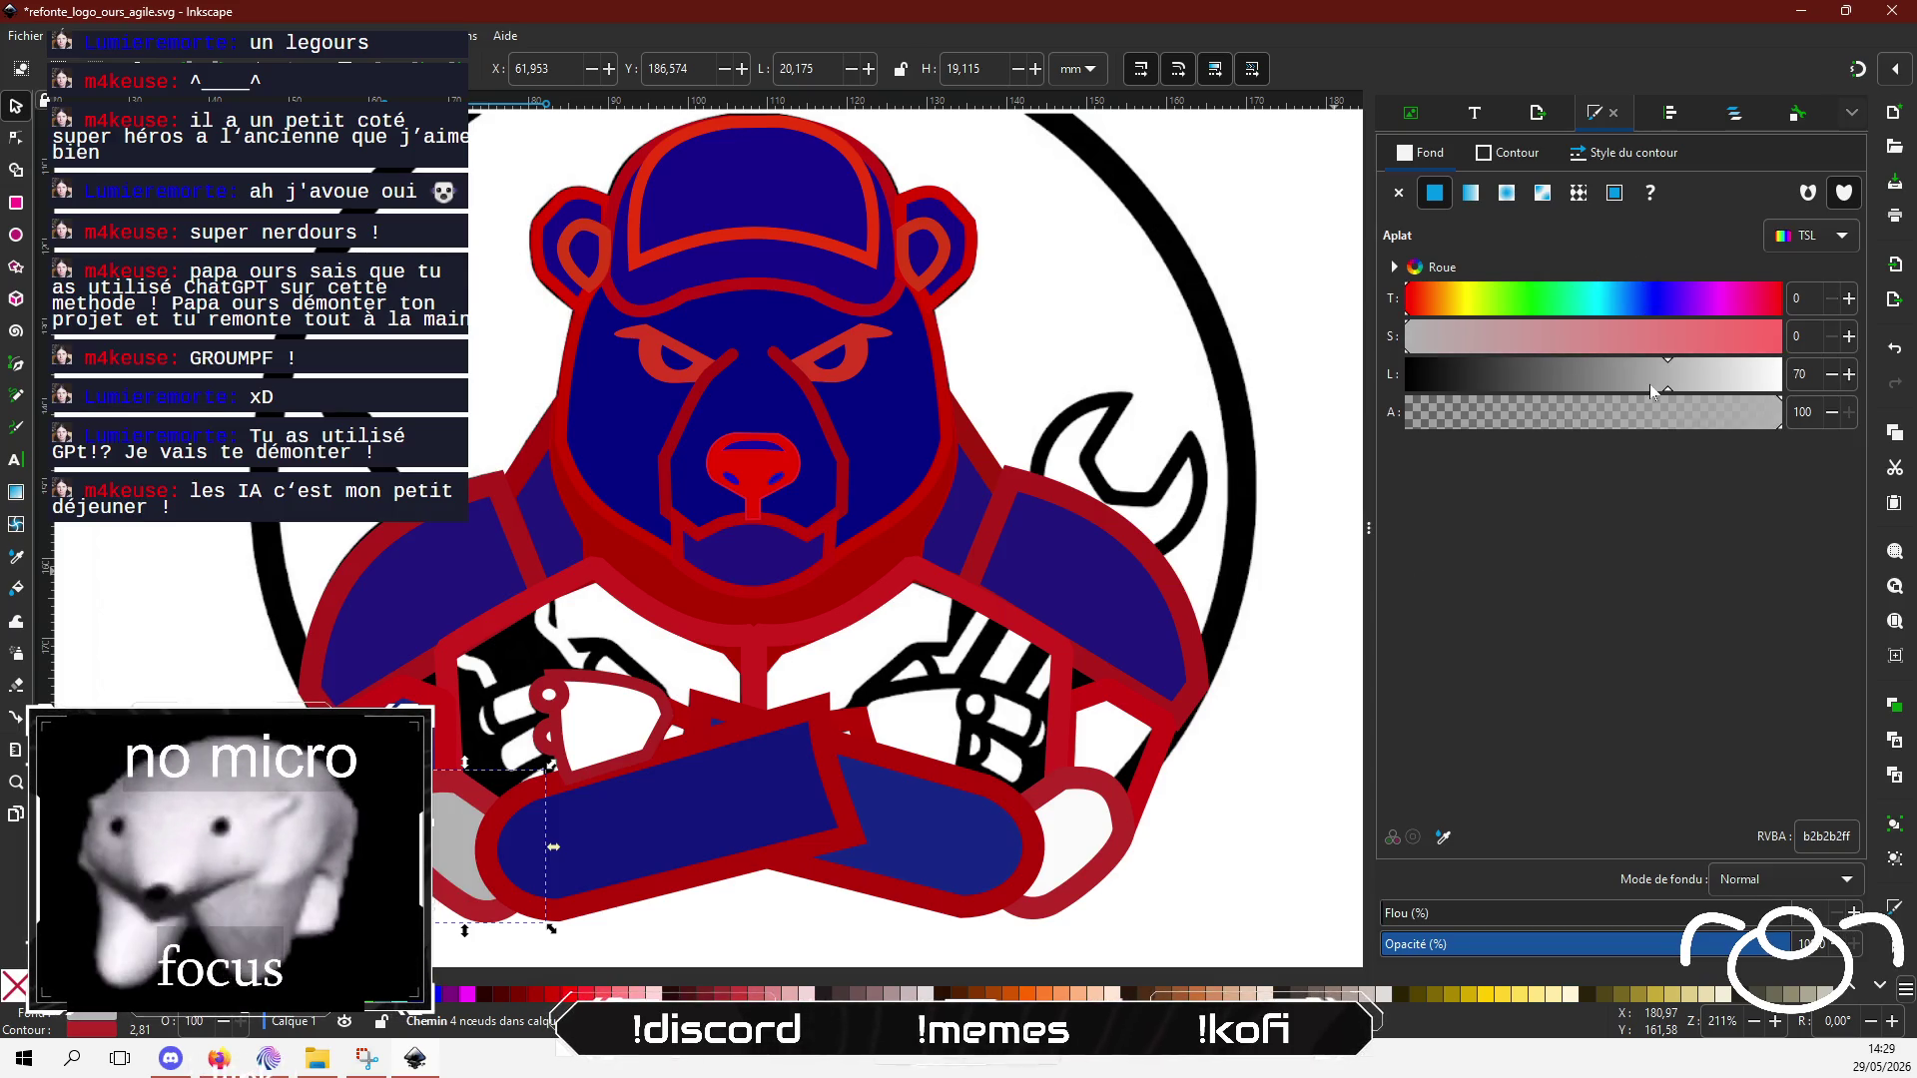
mouse_move(1686, 306)
left_mouse_down()
mouse_move(1662, 307)
mouse_move(1754, 336)
left_mouse_up()
left_click_drag(1618, 376, 1520, 390)
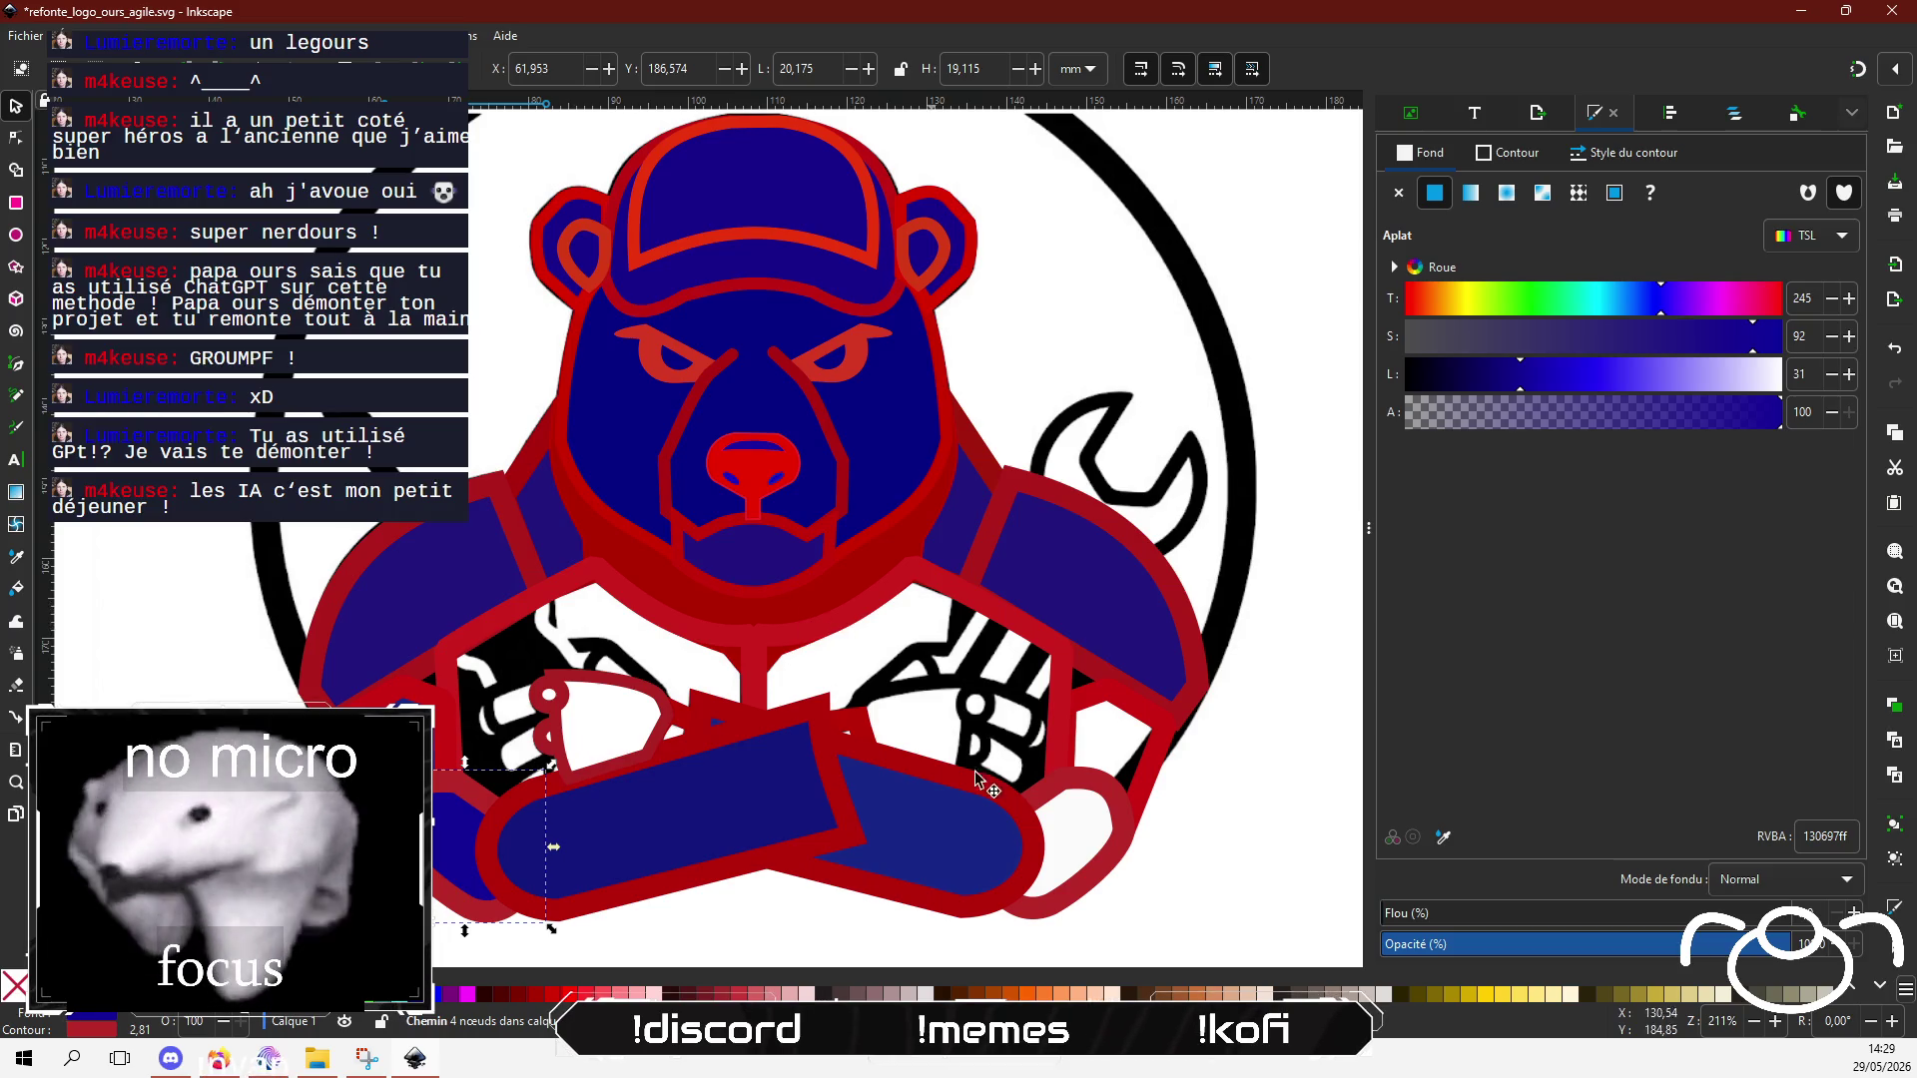
left_click(1072, 764)
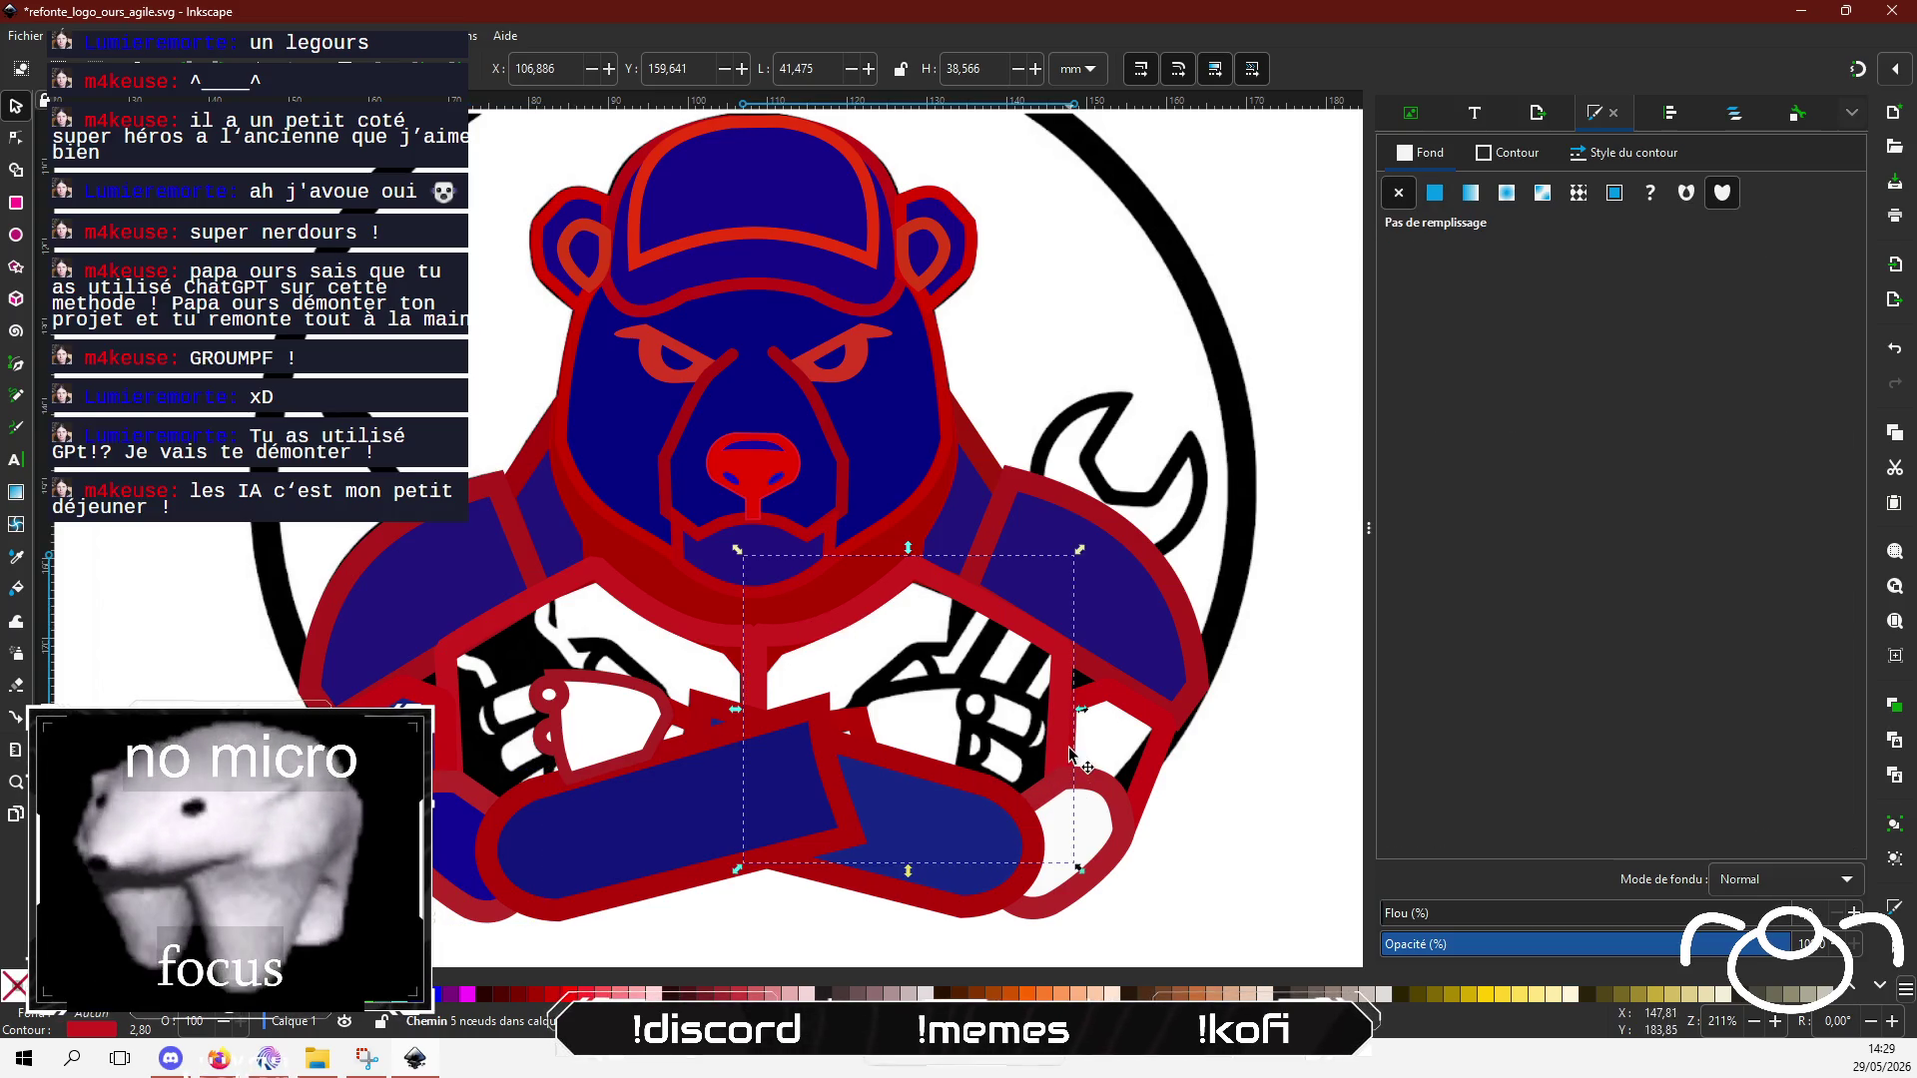
Step: Fill the right hand outline blue and make the grey end piece opaque blue-violet 361ea1ff (HSL 251/69/37)
left_click(1434, 193)
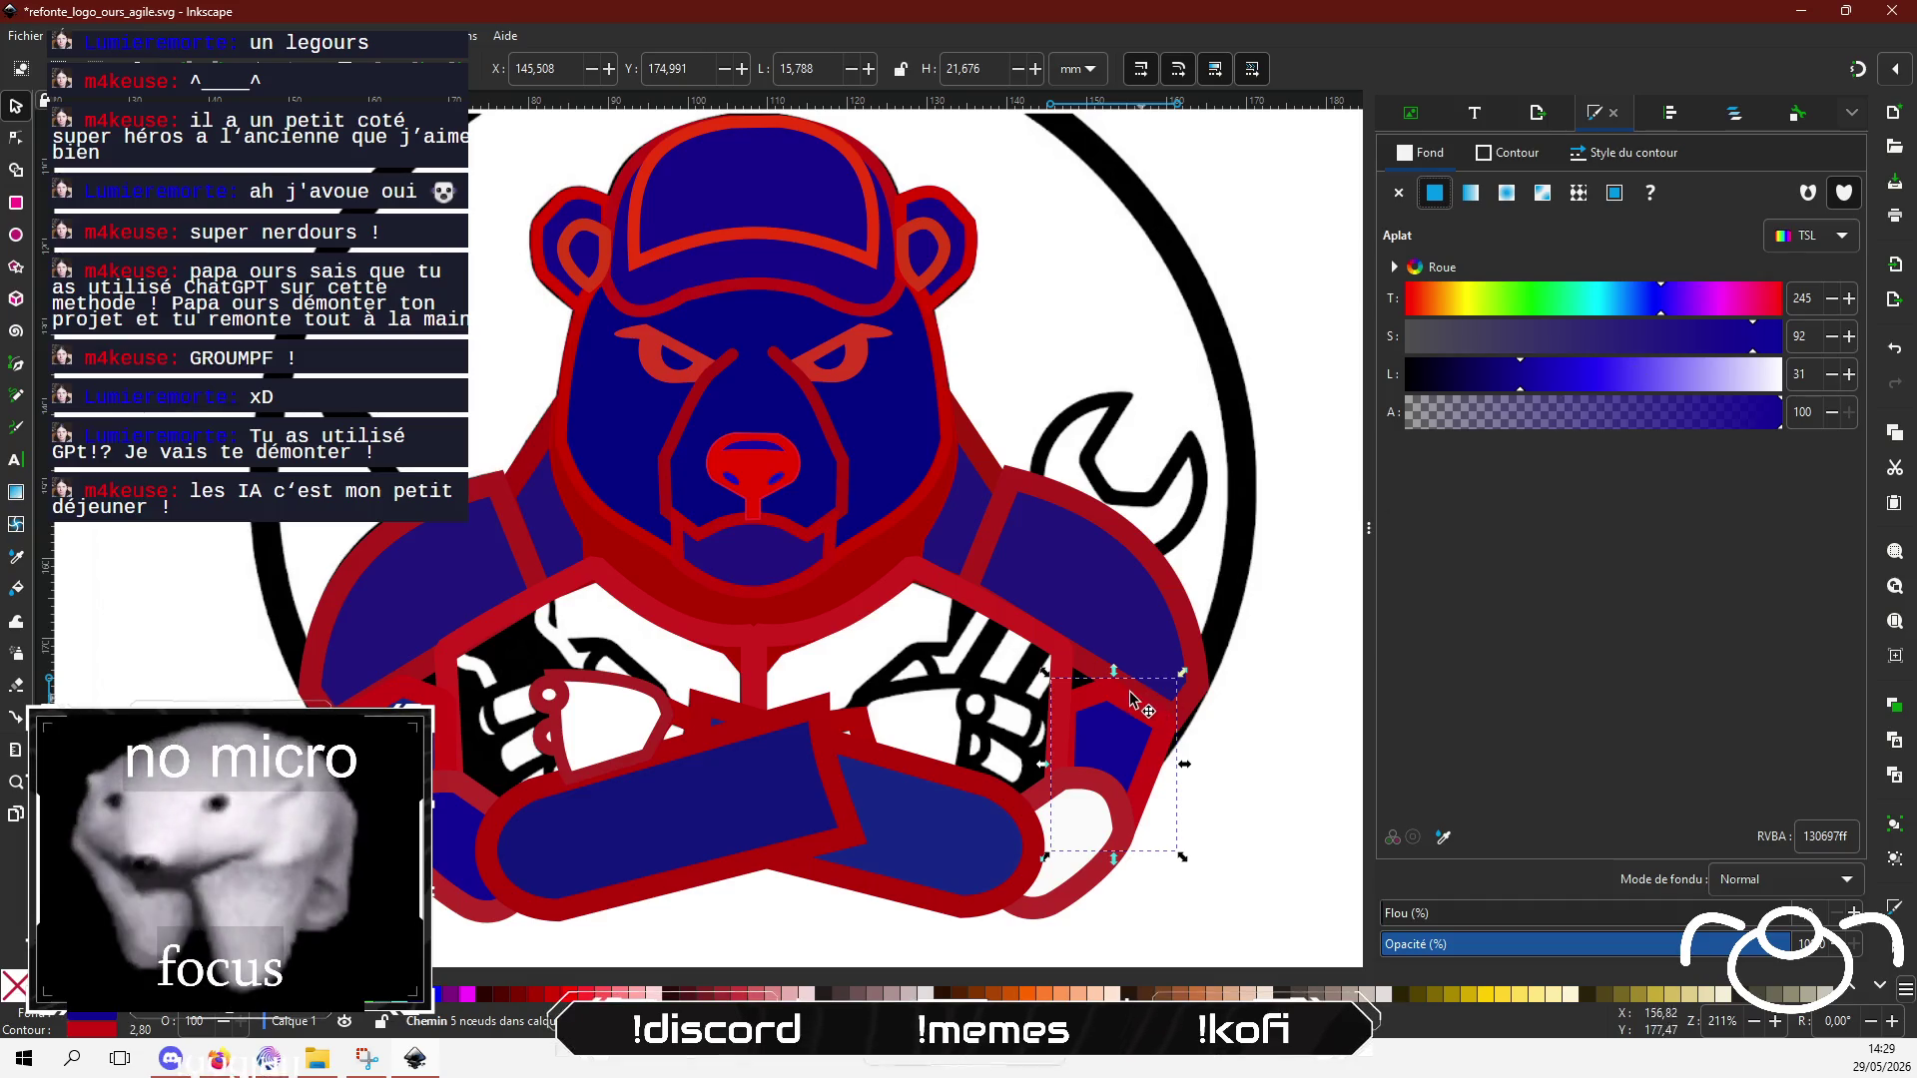
left_click(1086, 877)
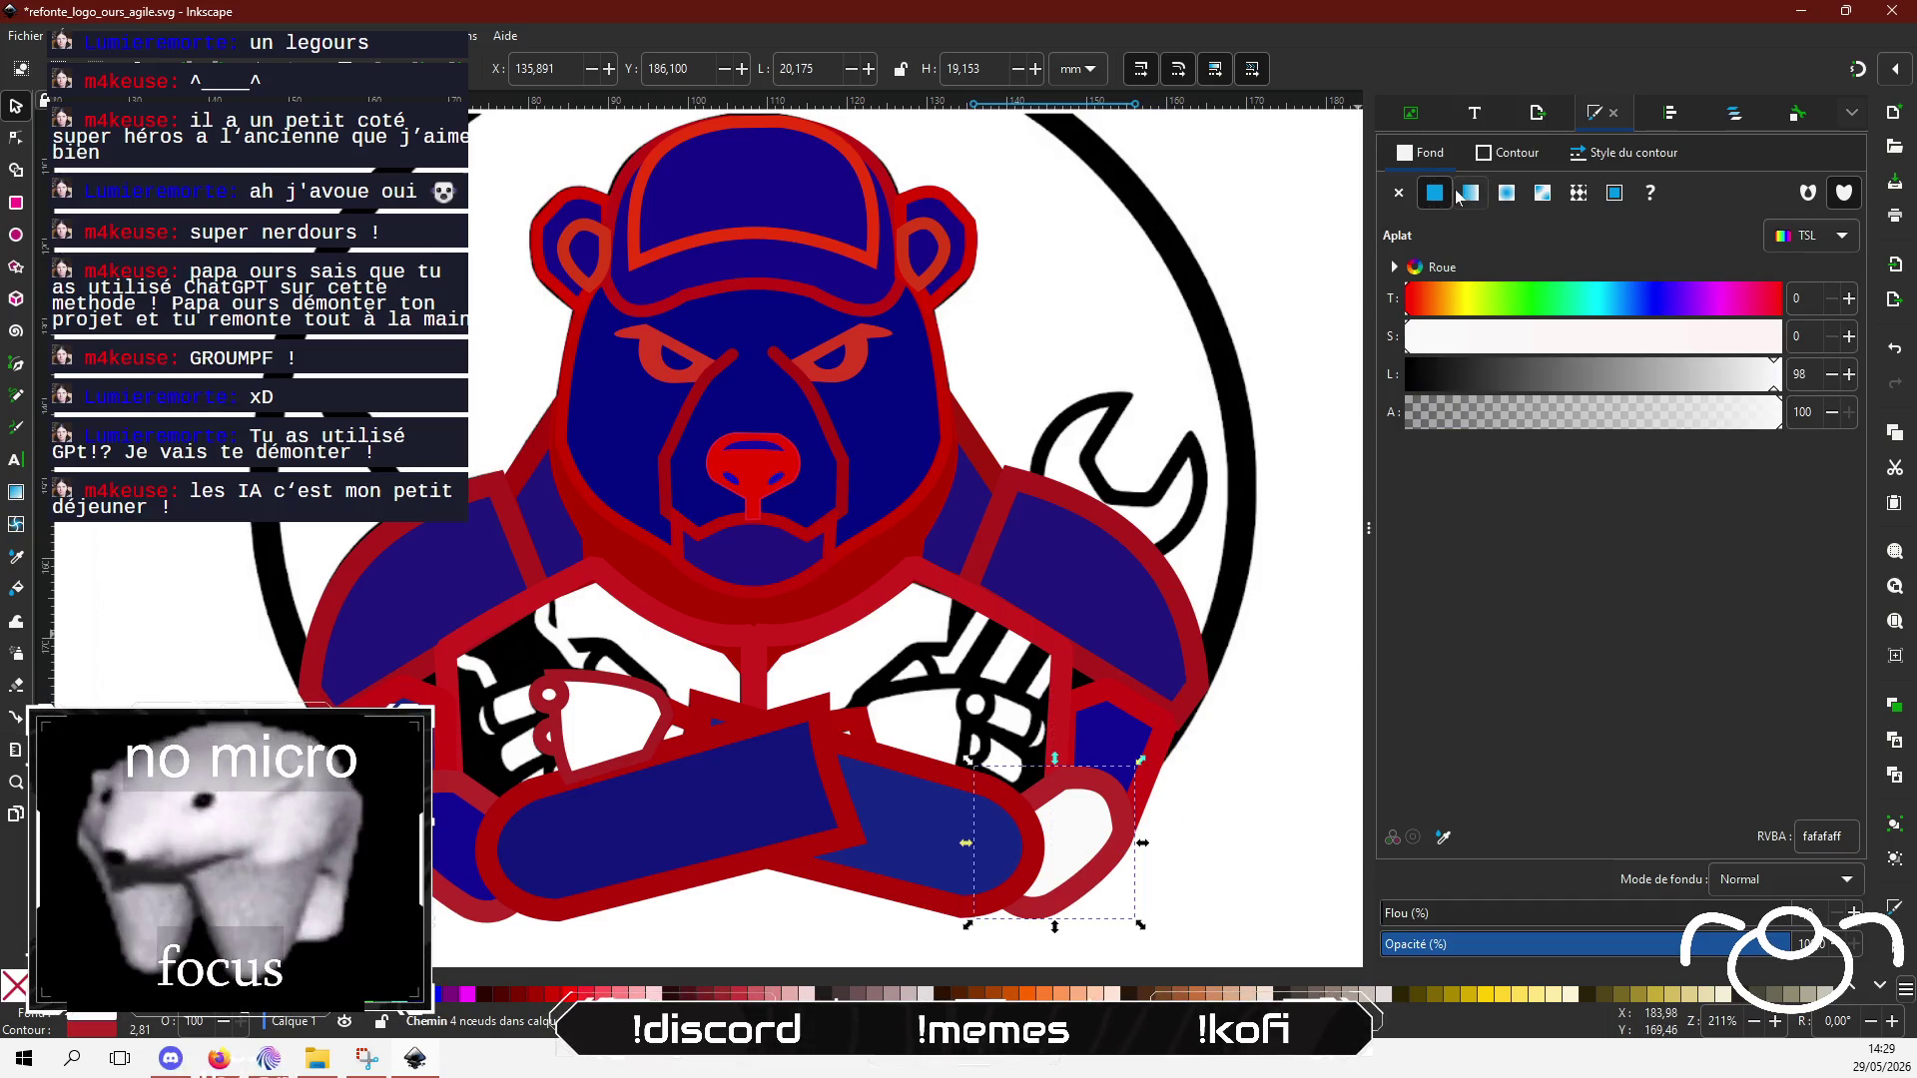
left_click(1677, 311)
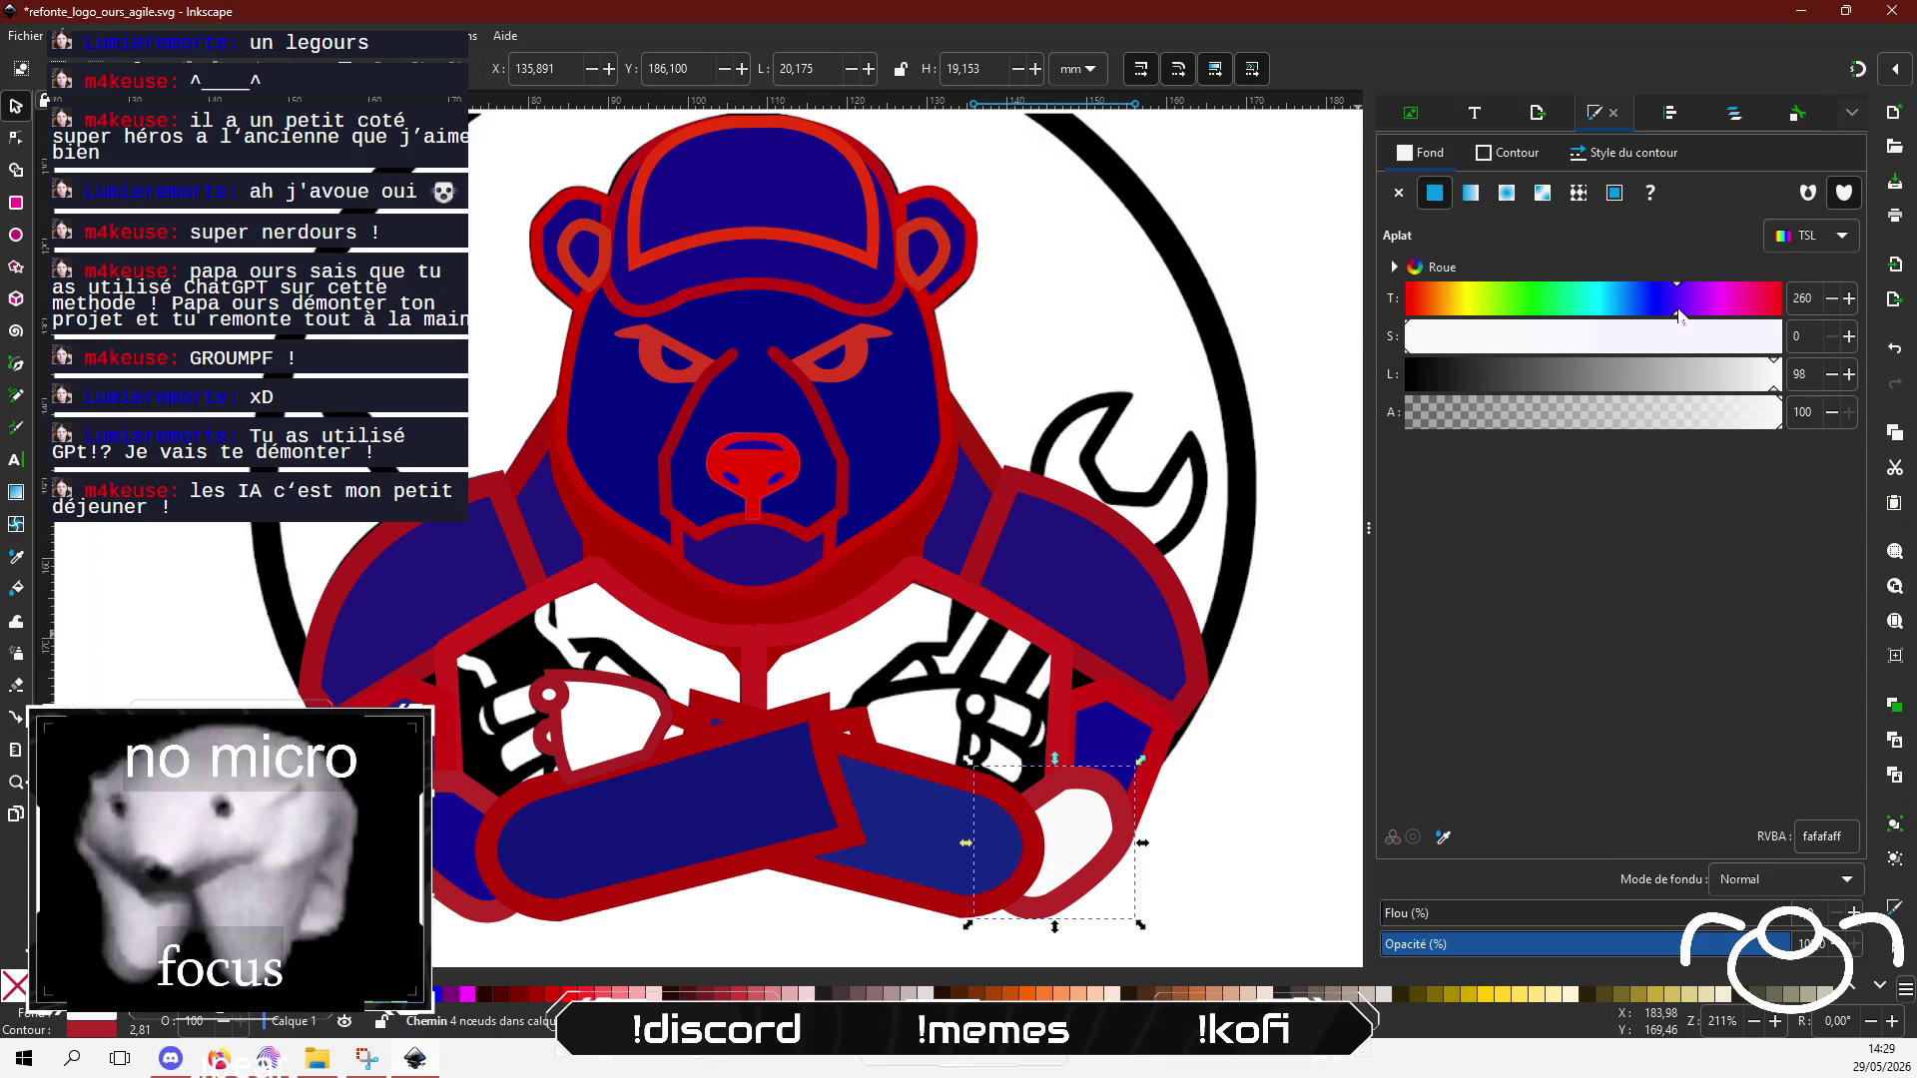
left_click(1668, 311)
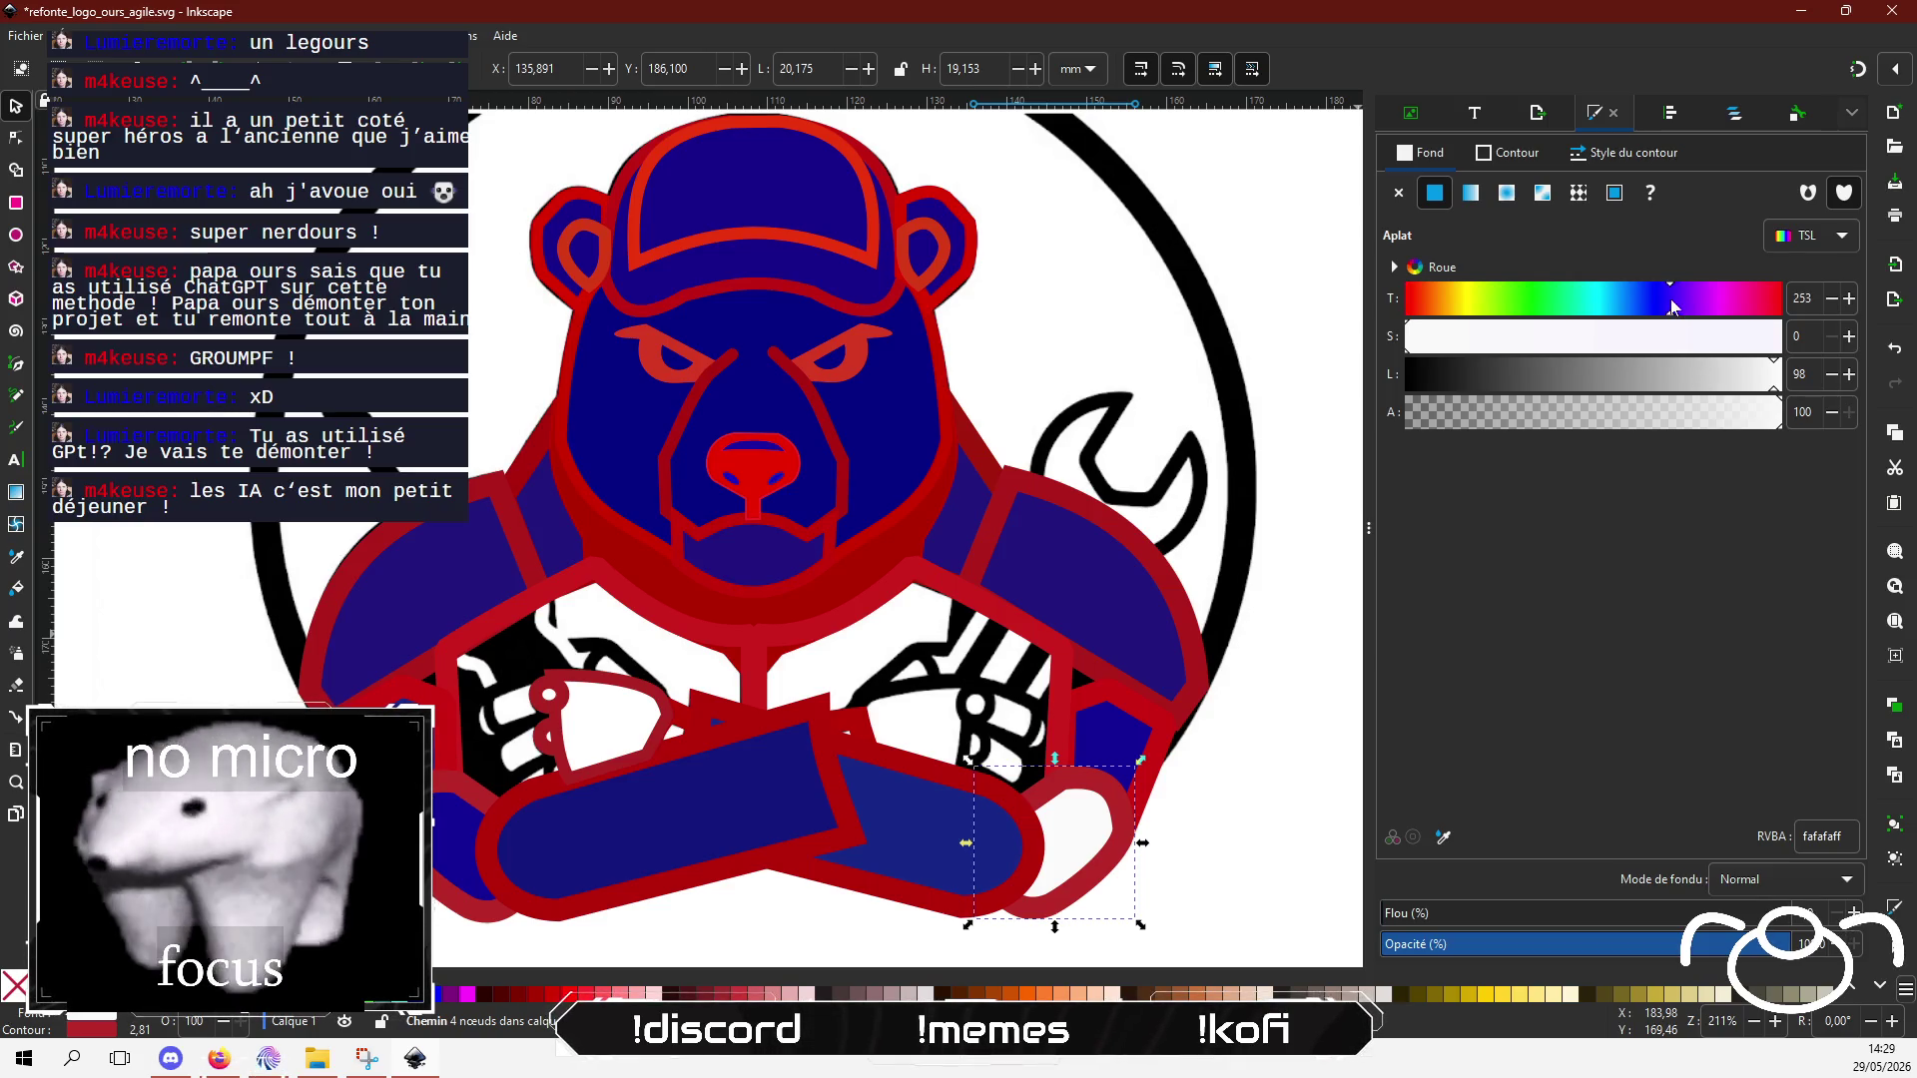
left_click(1662, 412)
left_click(1647, 384)
left_click(1667, 309)
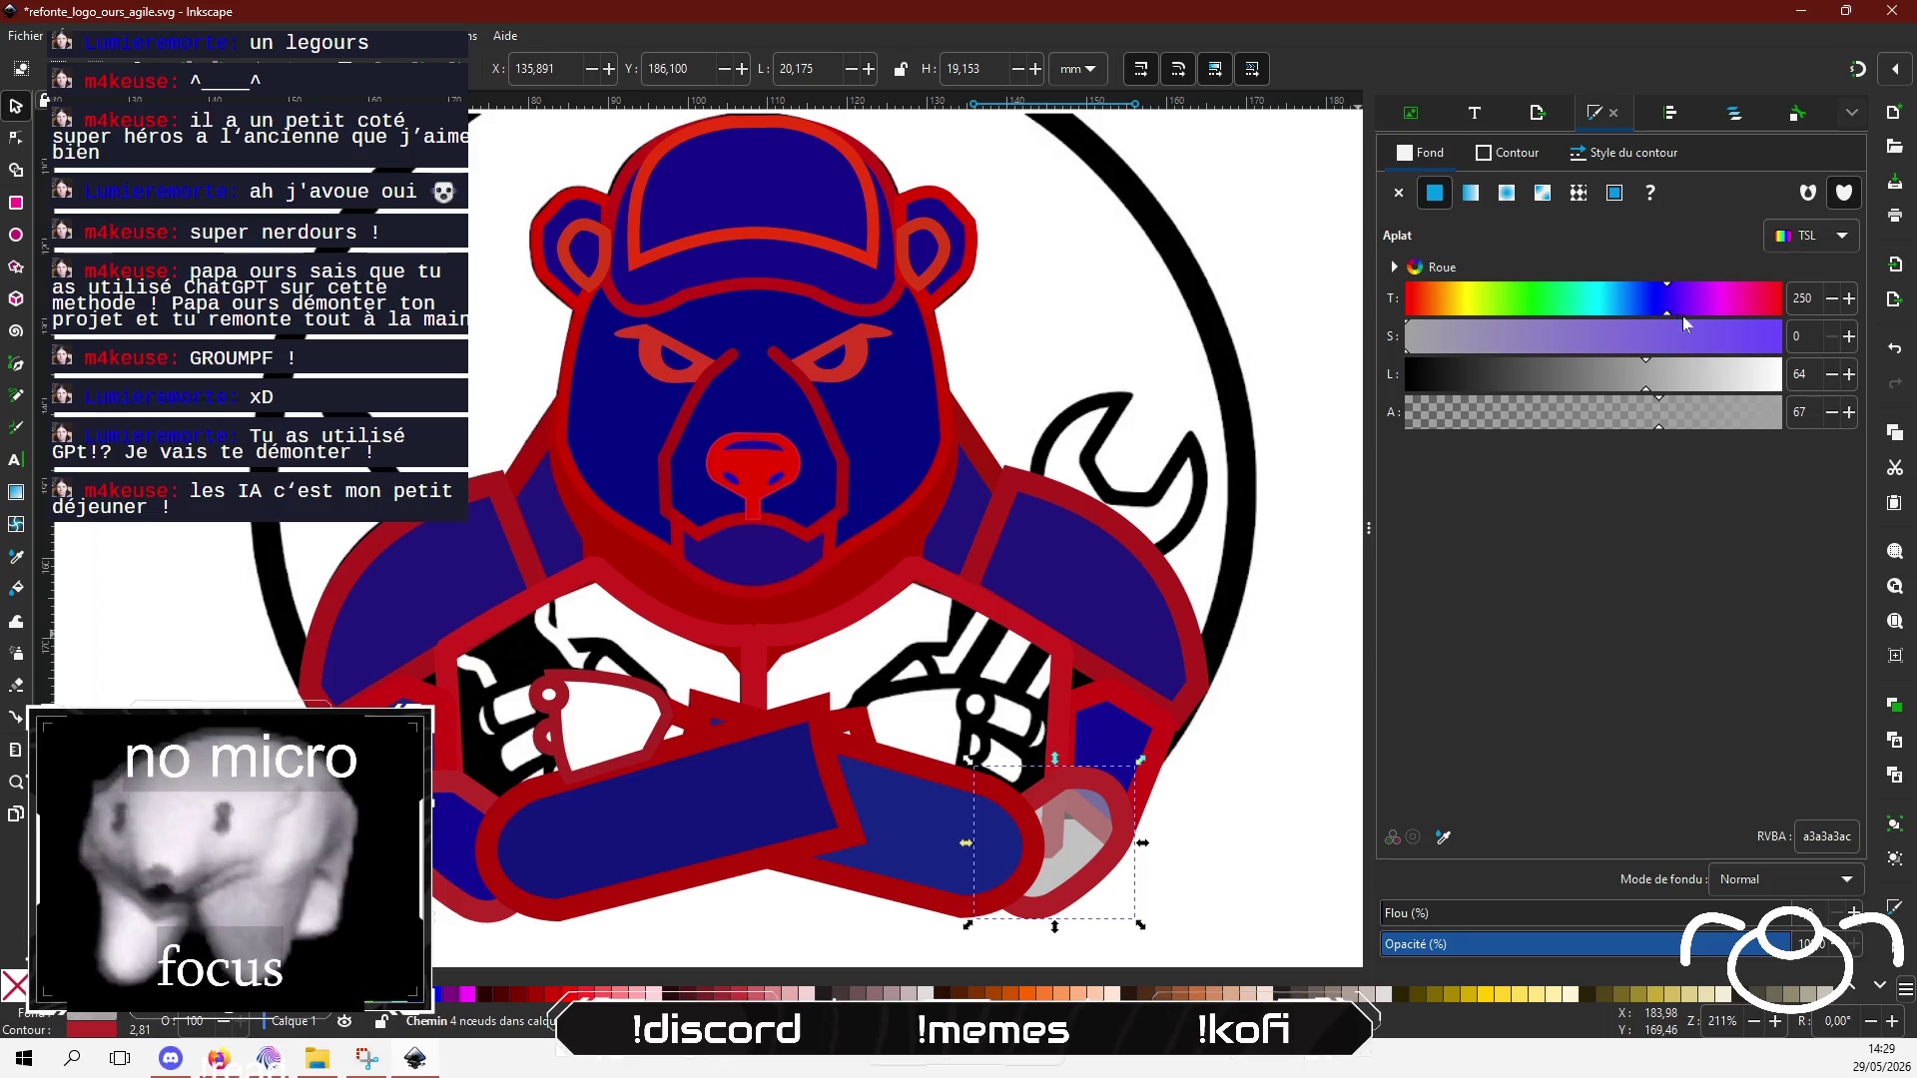
left_click(1662, 337)
left_click(1537, 375)
left_click(1545, 379)
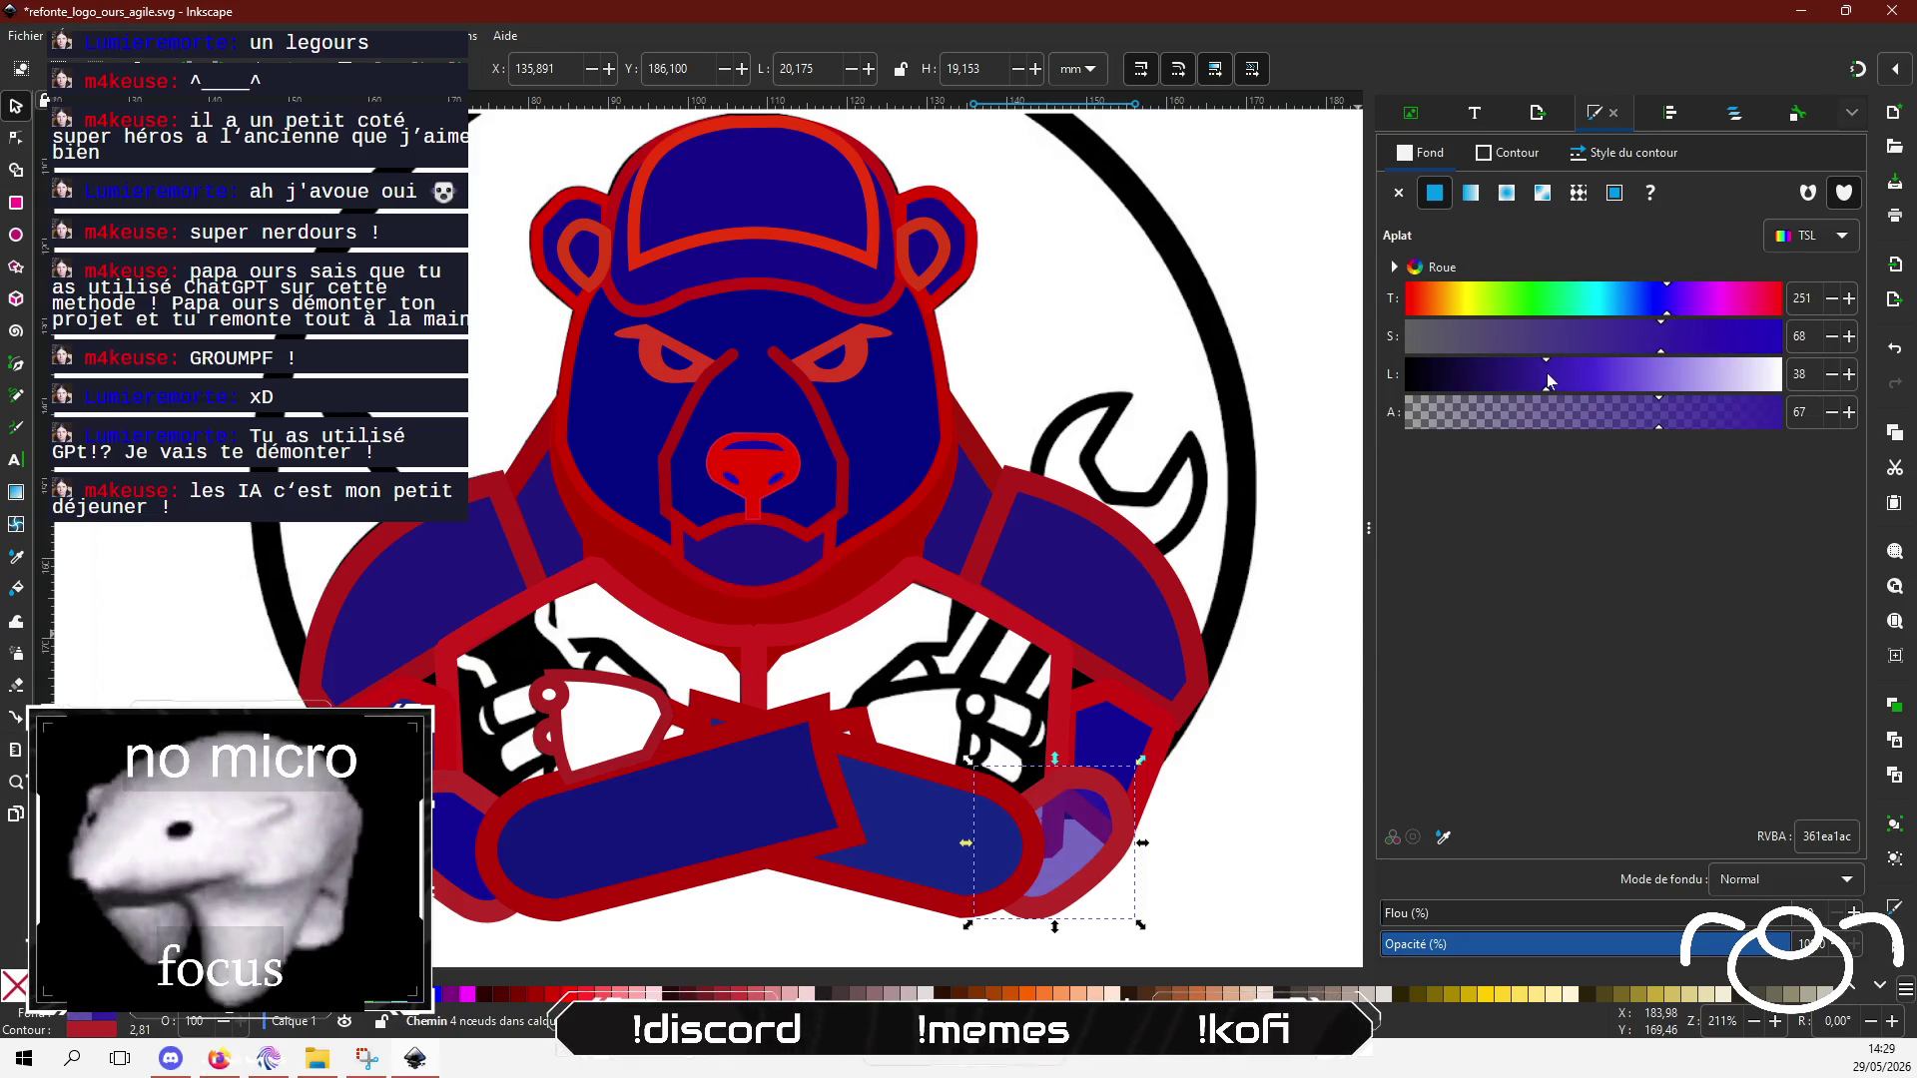
left_click(1780, 411)
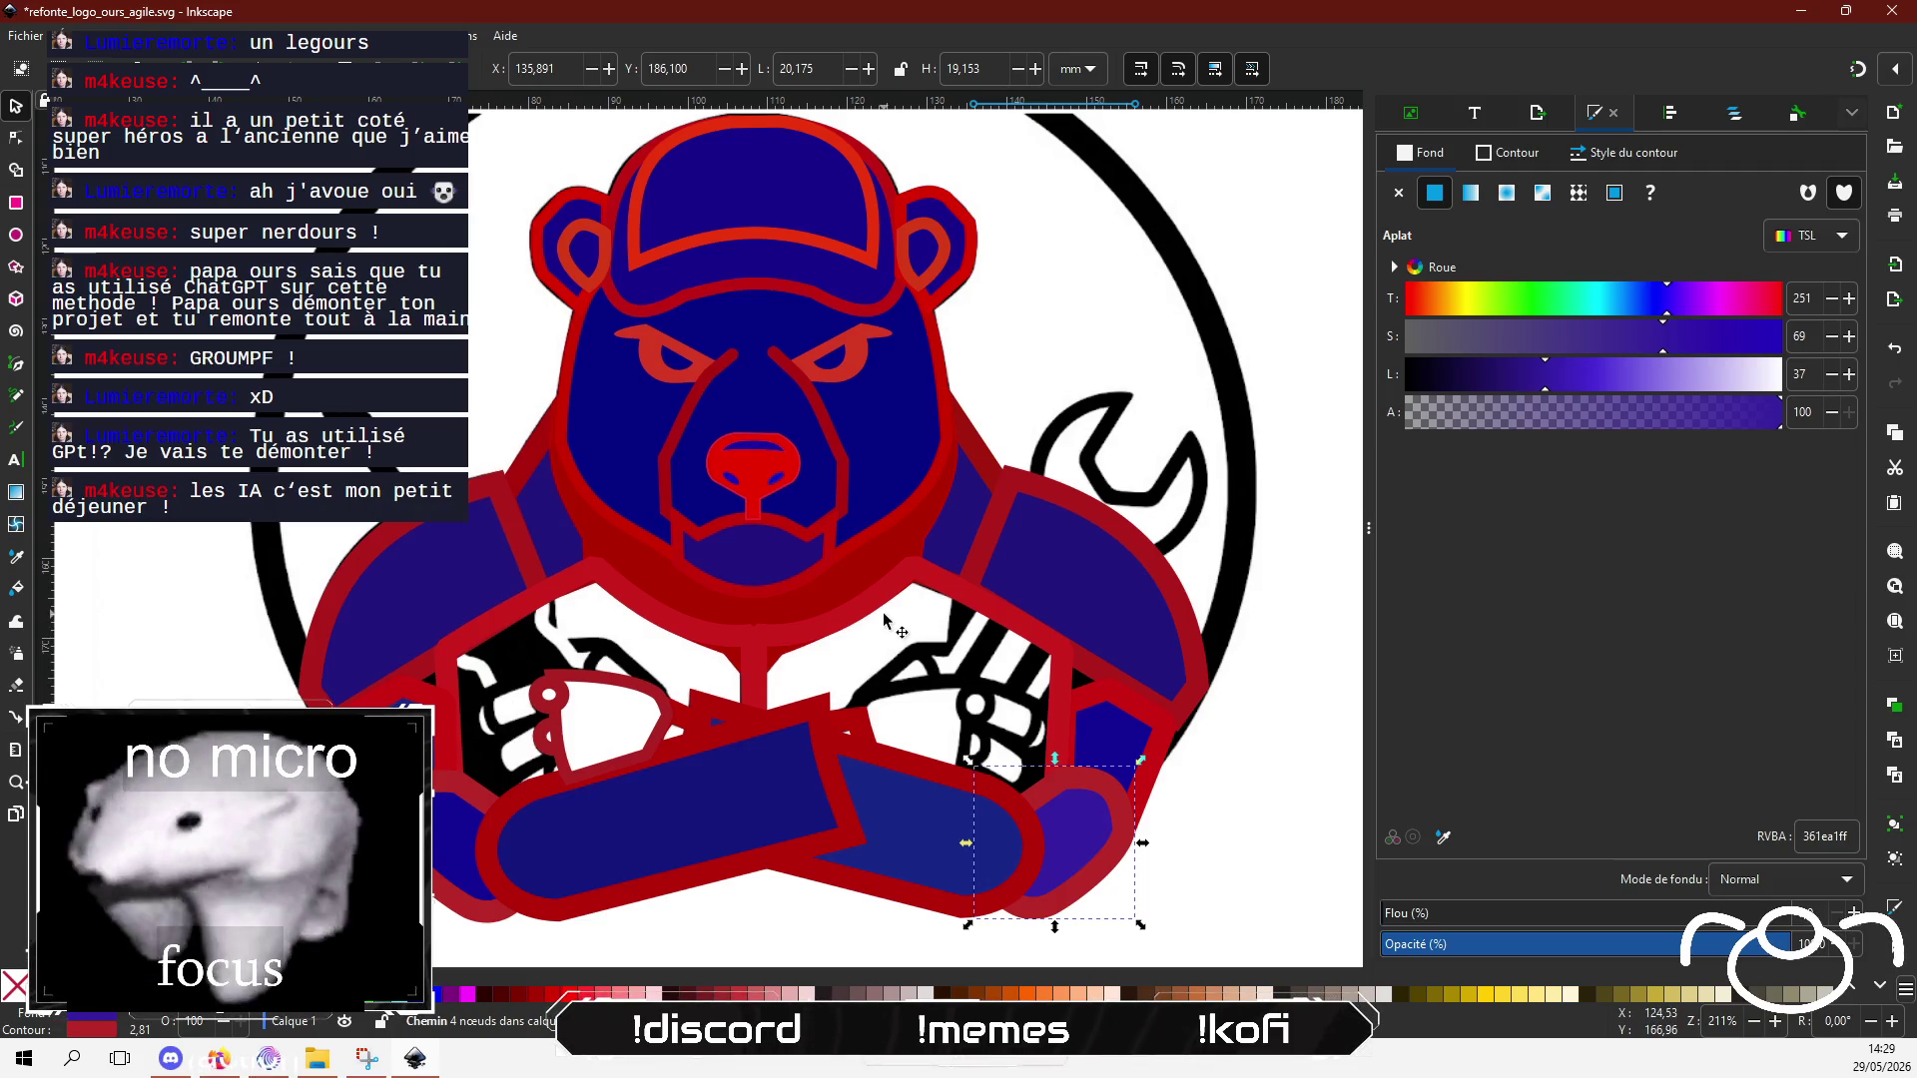
left_click(676, 723)
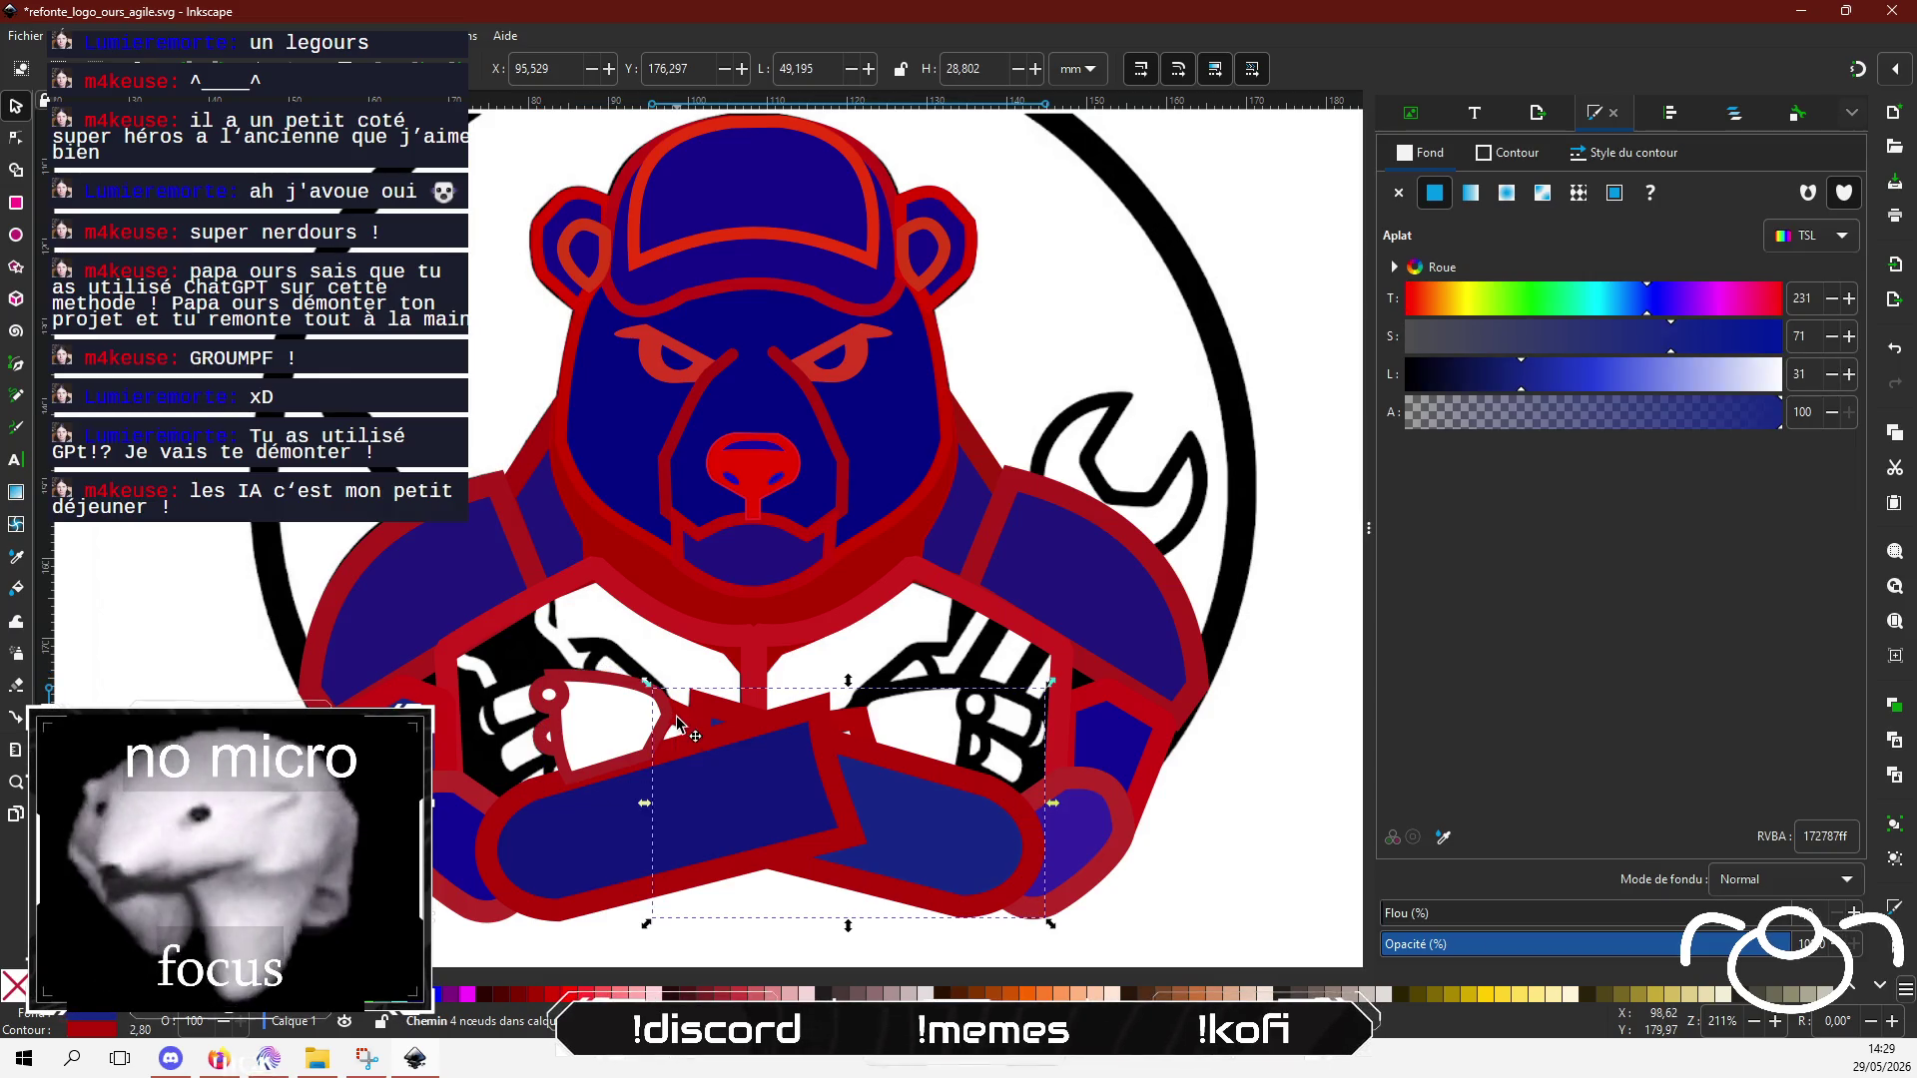
left_click(675, 729)
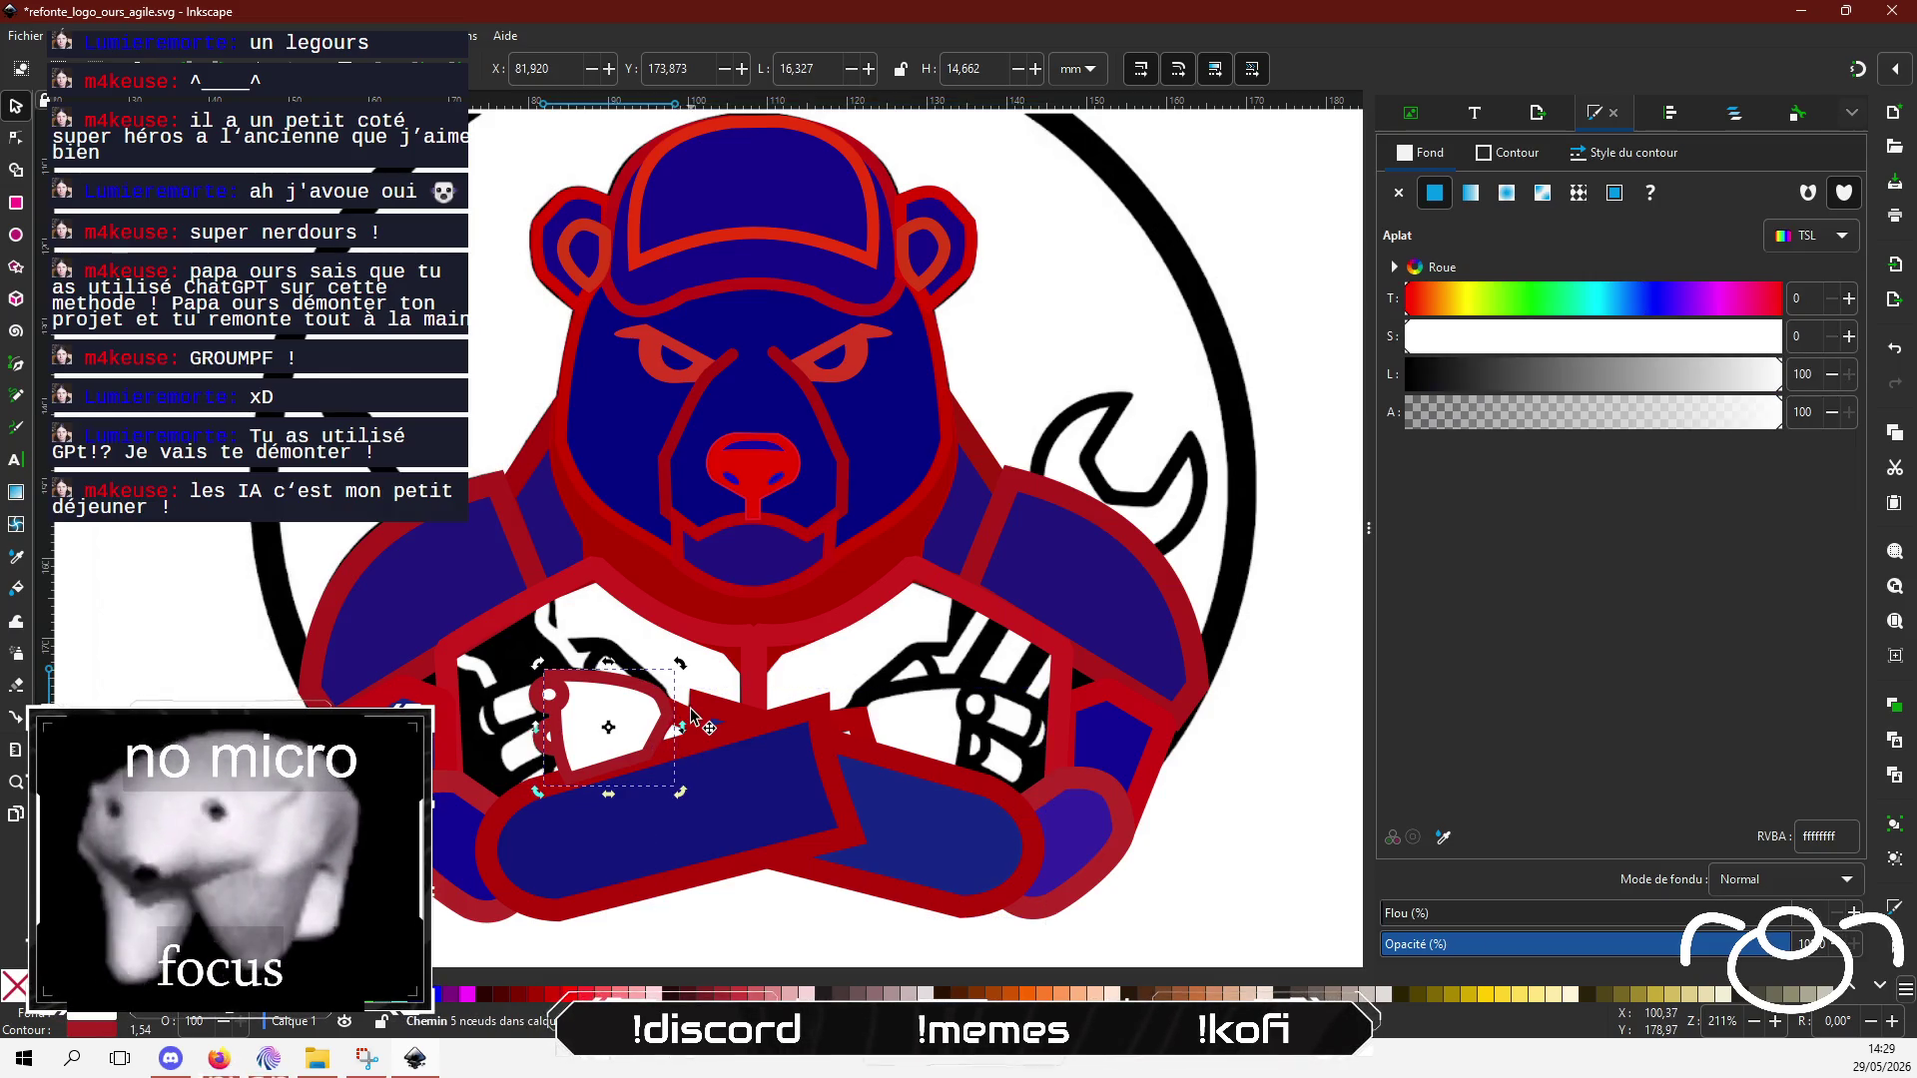
Step: Give the small gap in the left hand guard a flat deep-blue fill
left_click(687, 729)
key("Escape")
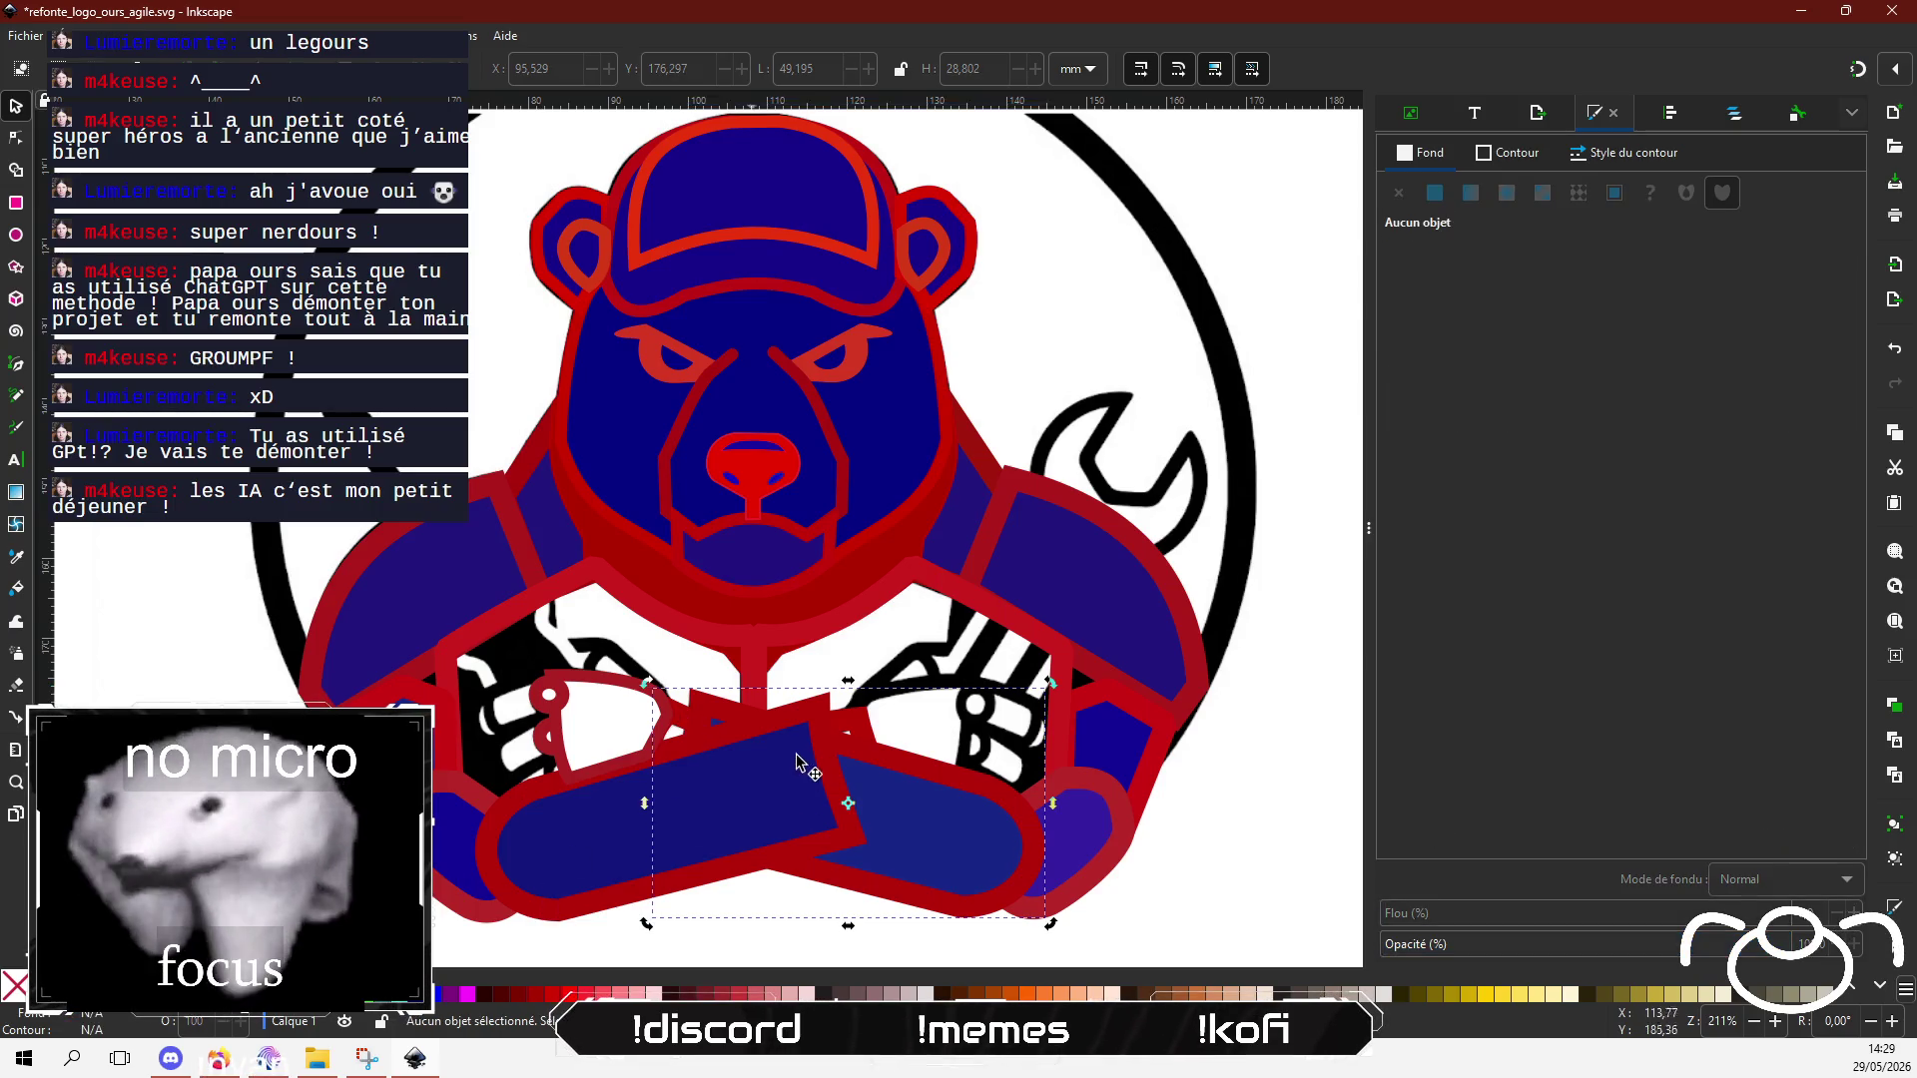
left_click(667, 731)
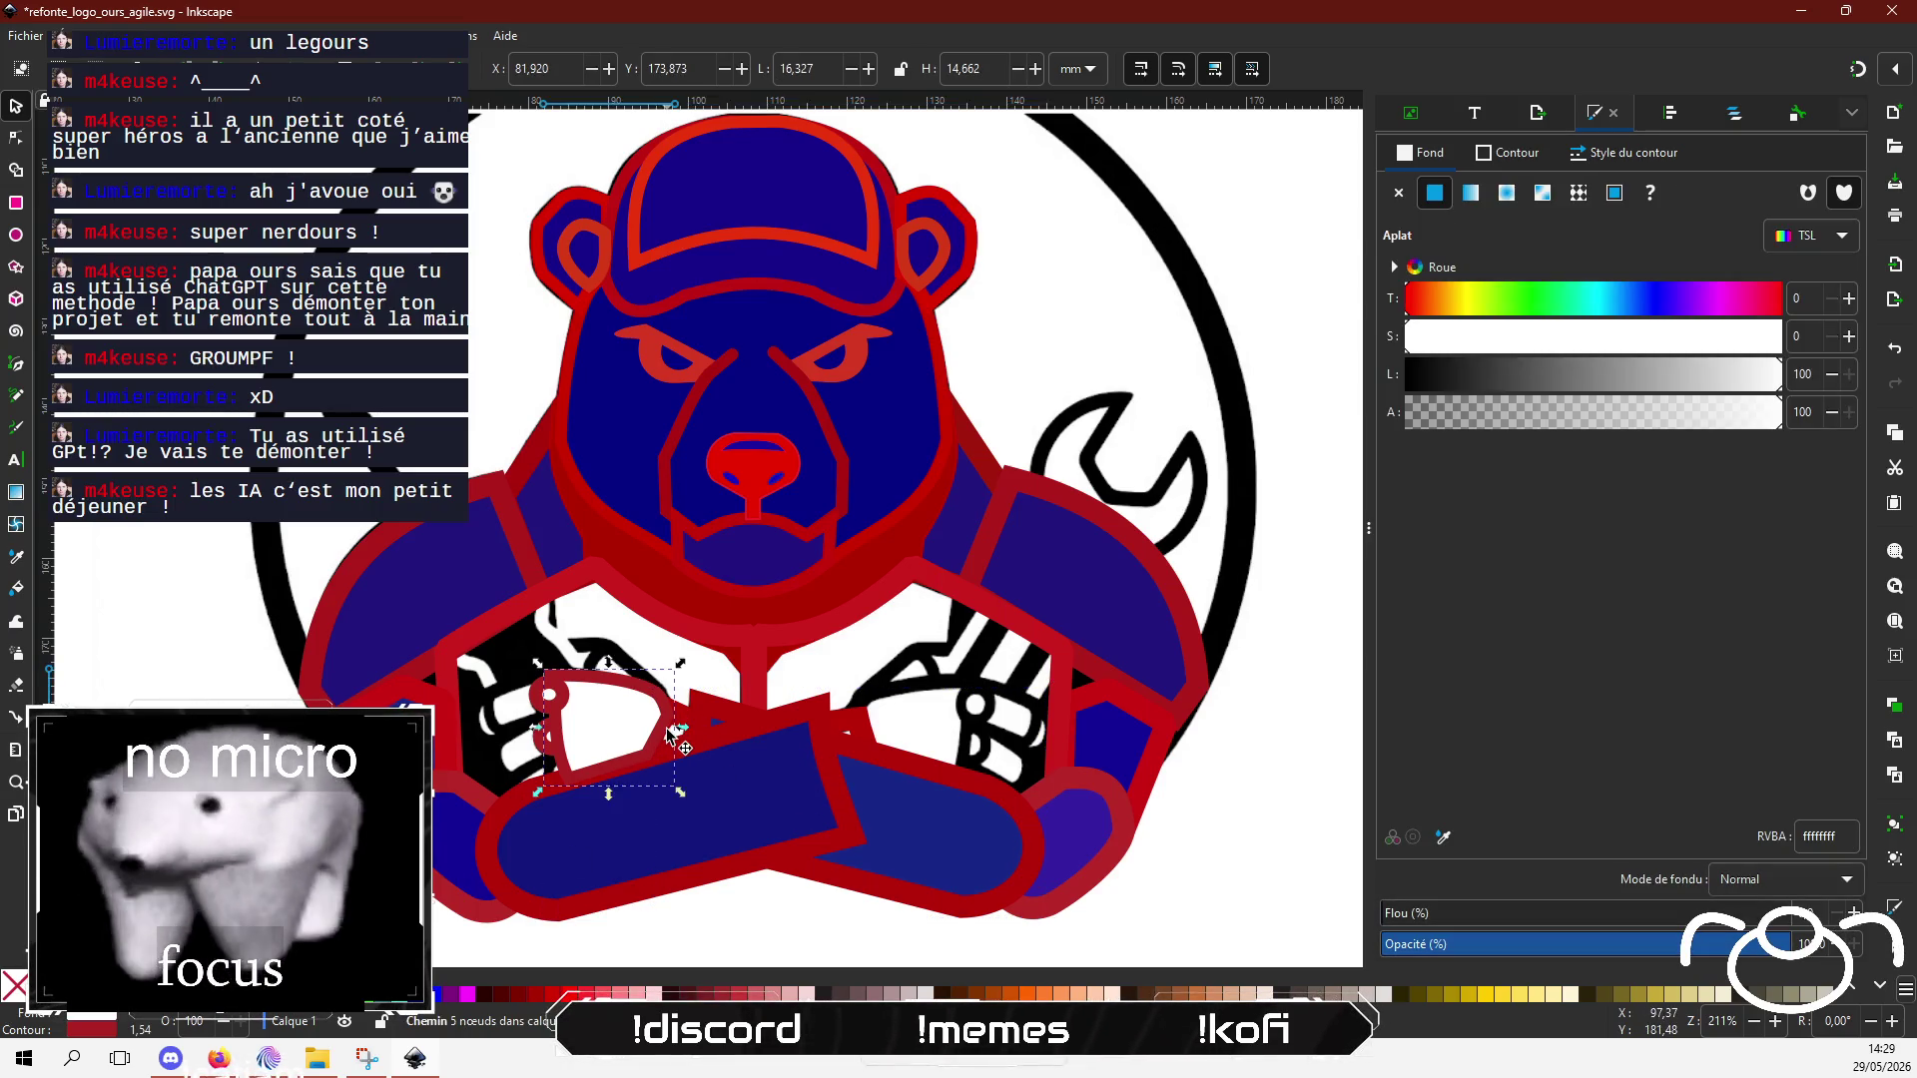
scroll(685, 736, "up", 5)
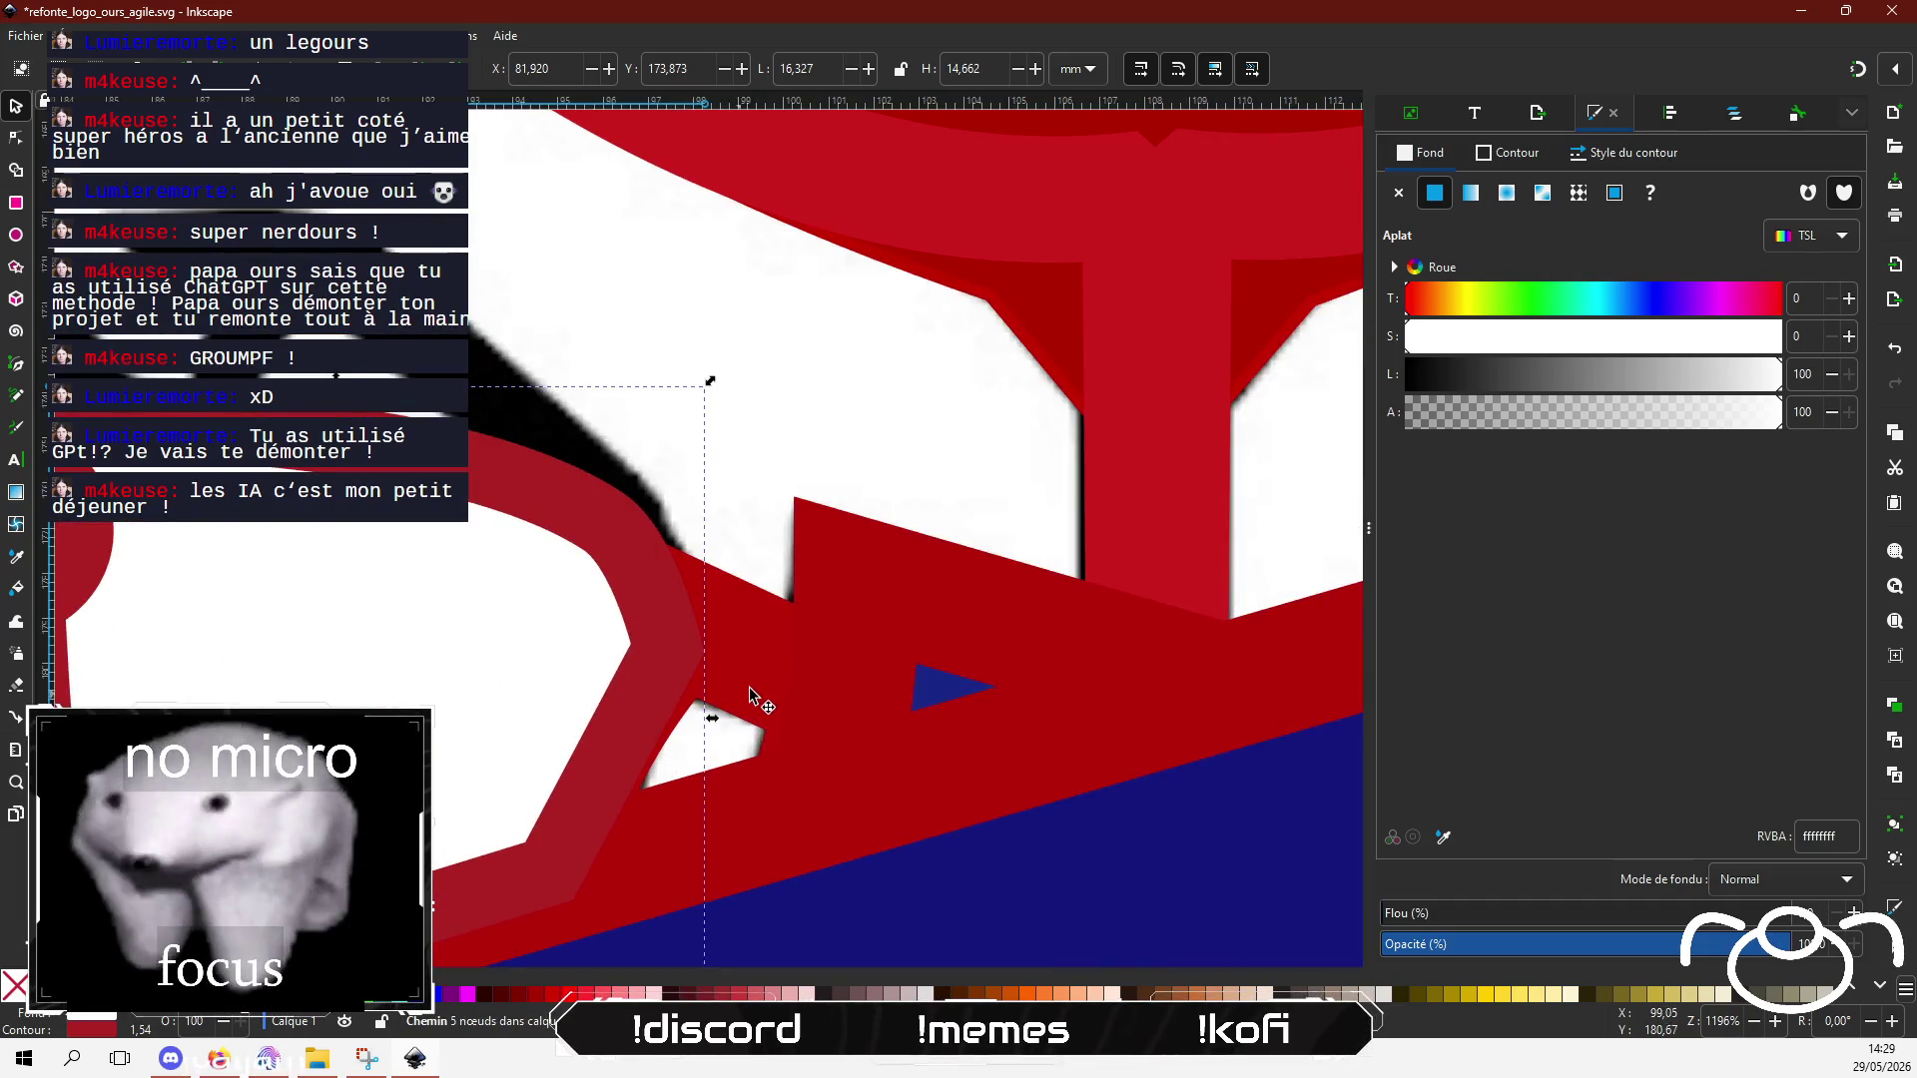
left_click(756, 687)
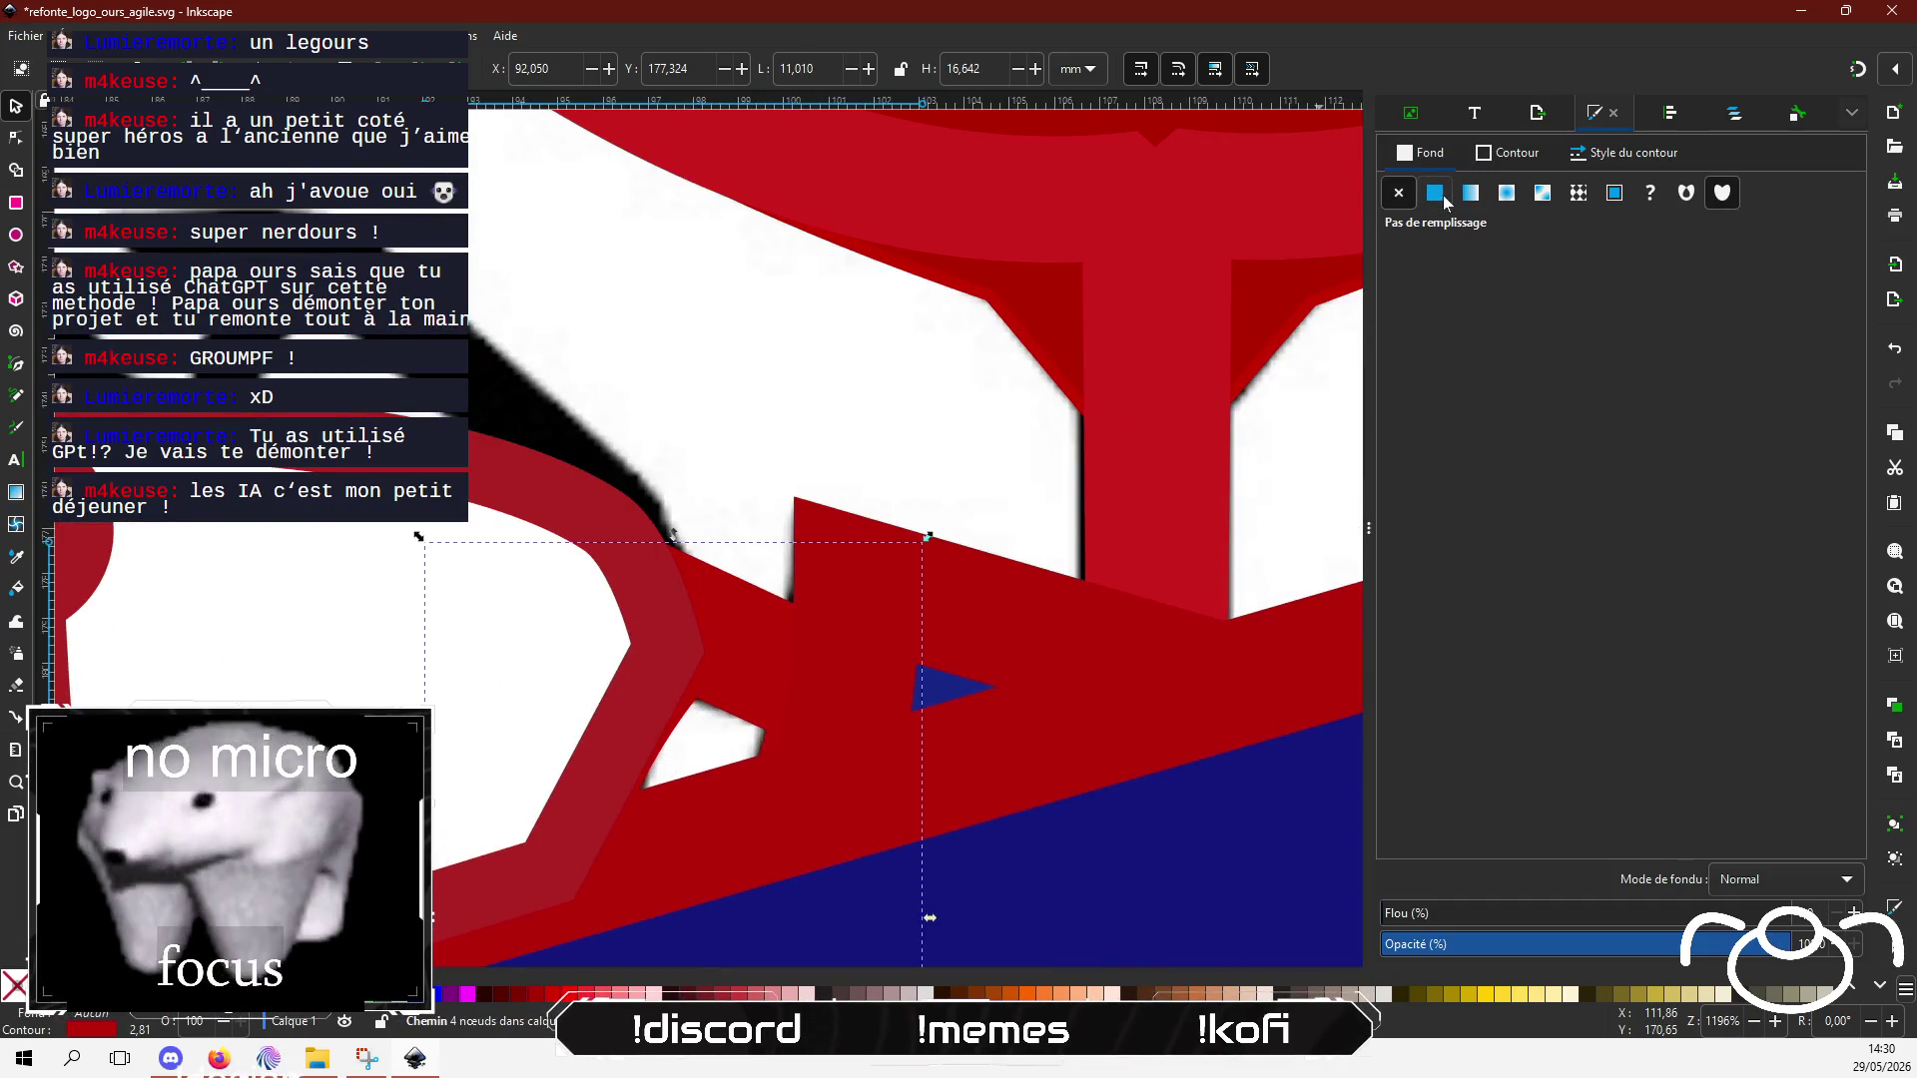
left_click(1438, 195)
left_click(1657, 299)
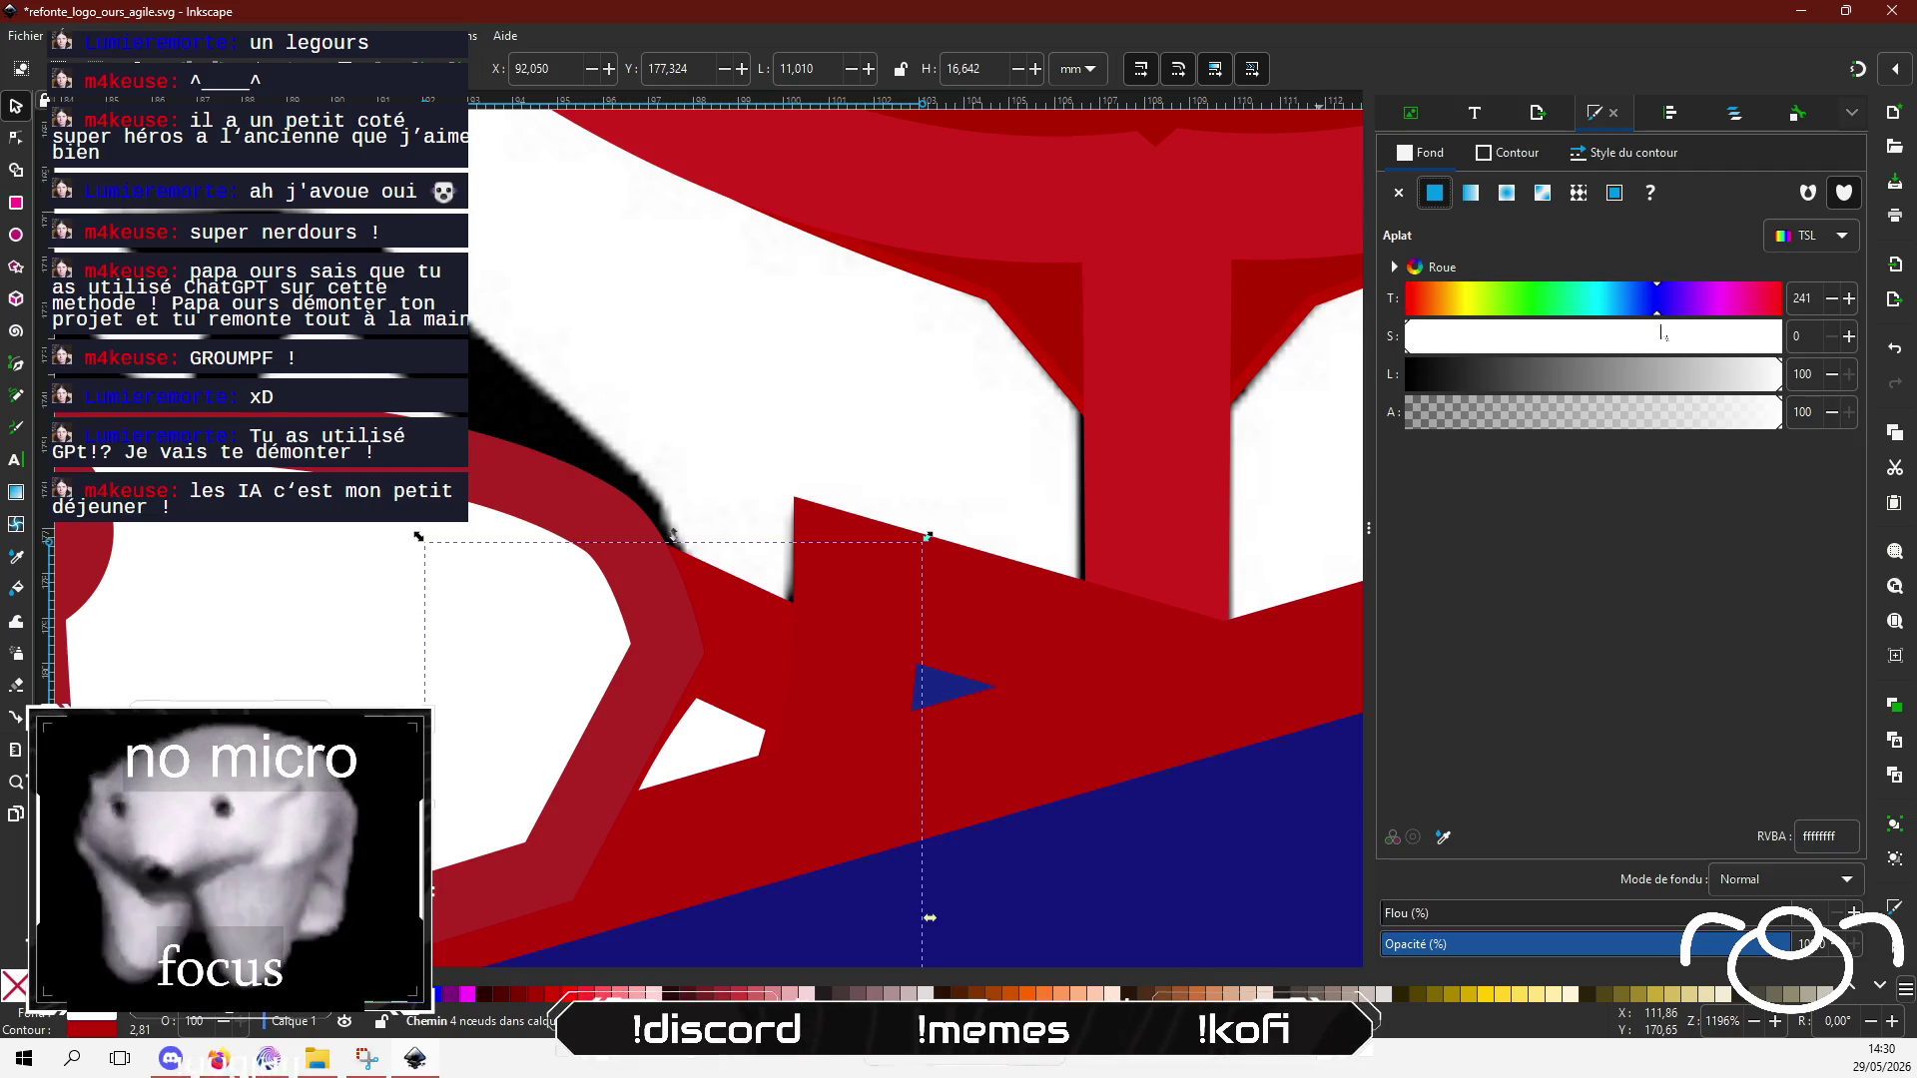
left_click(1665, 336)
left_click_drag(1620, 385, 1539, 387)
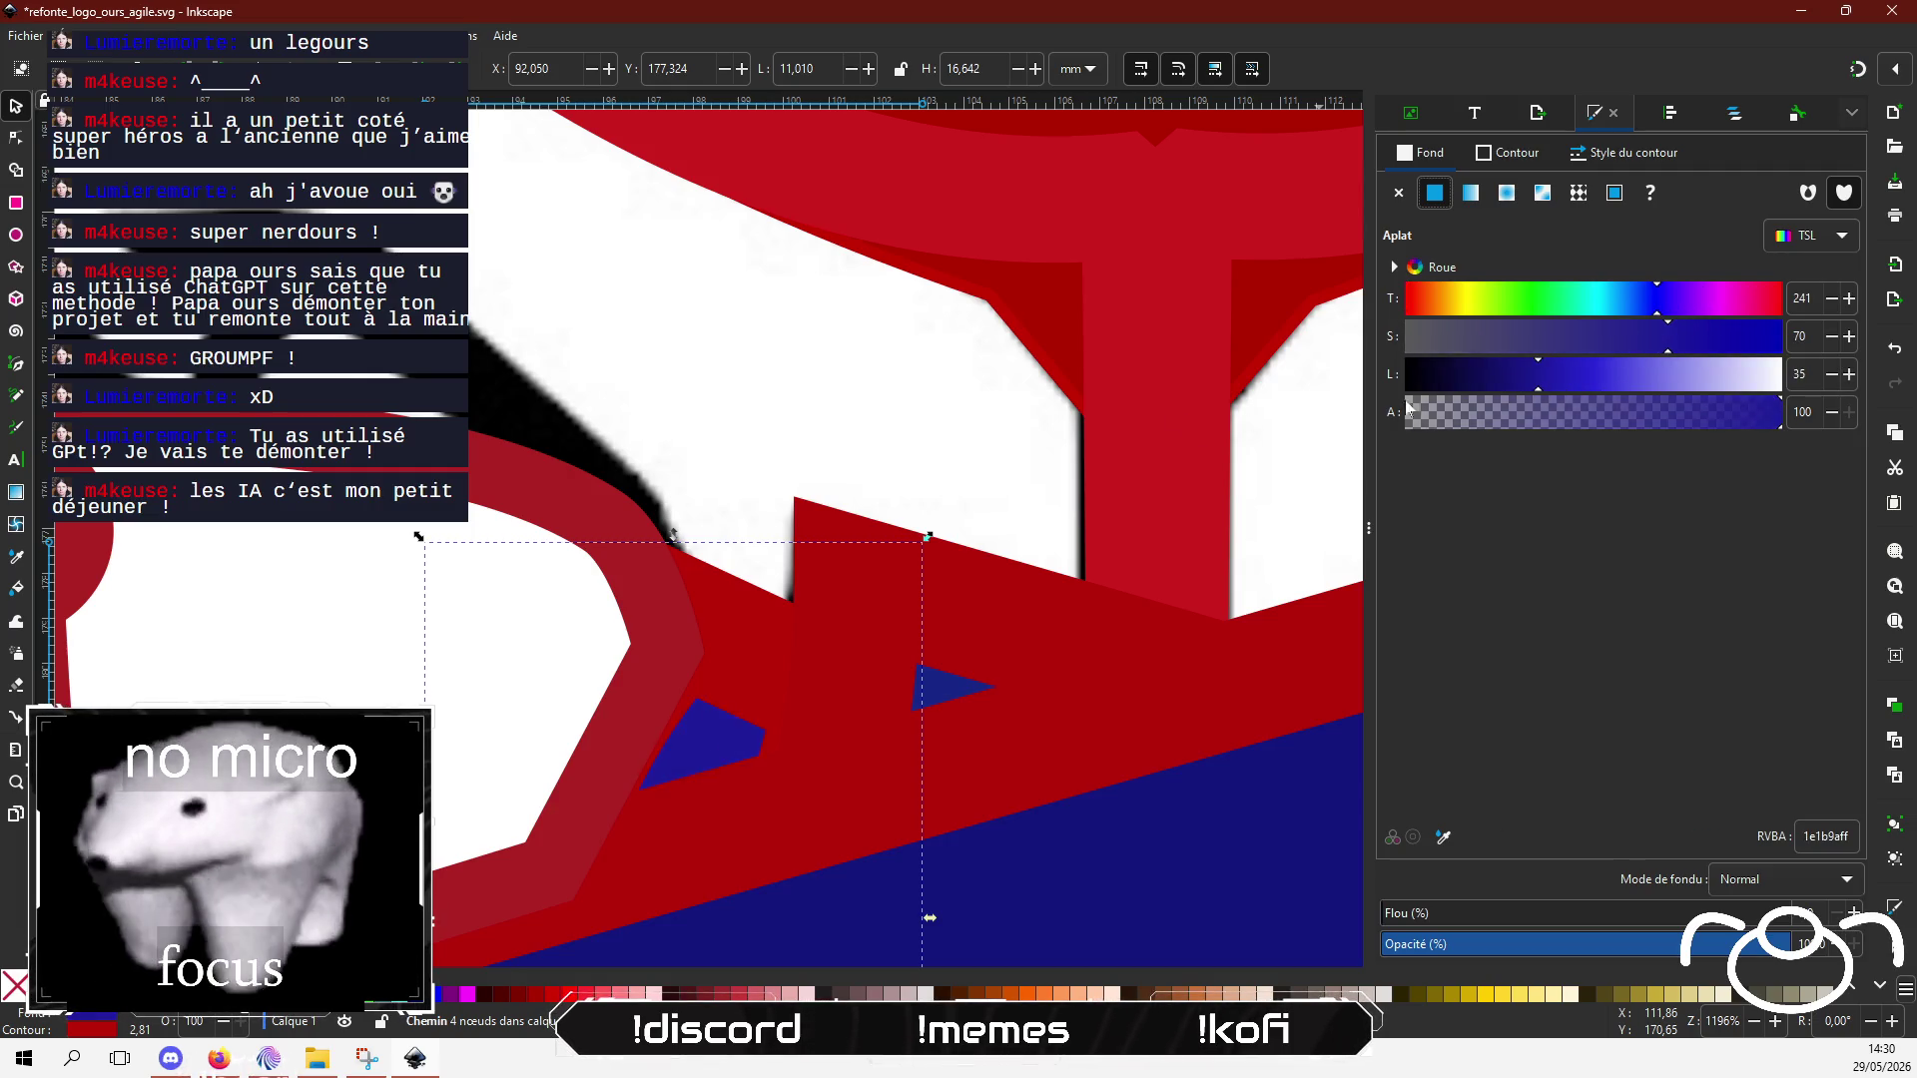
scroll(749, 548, "down", 3)
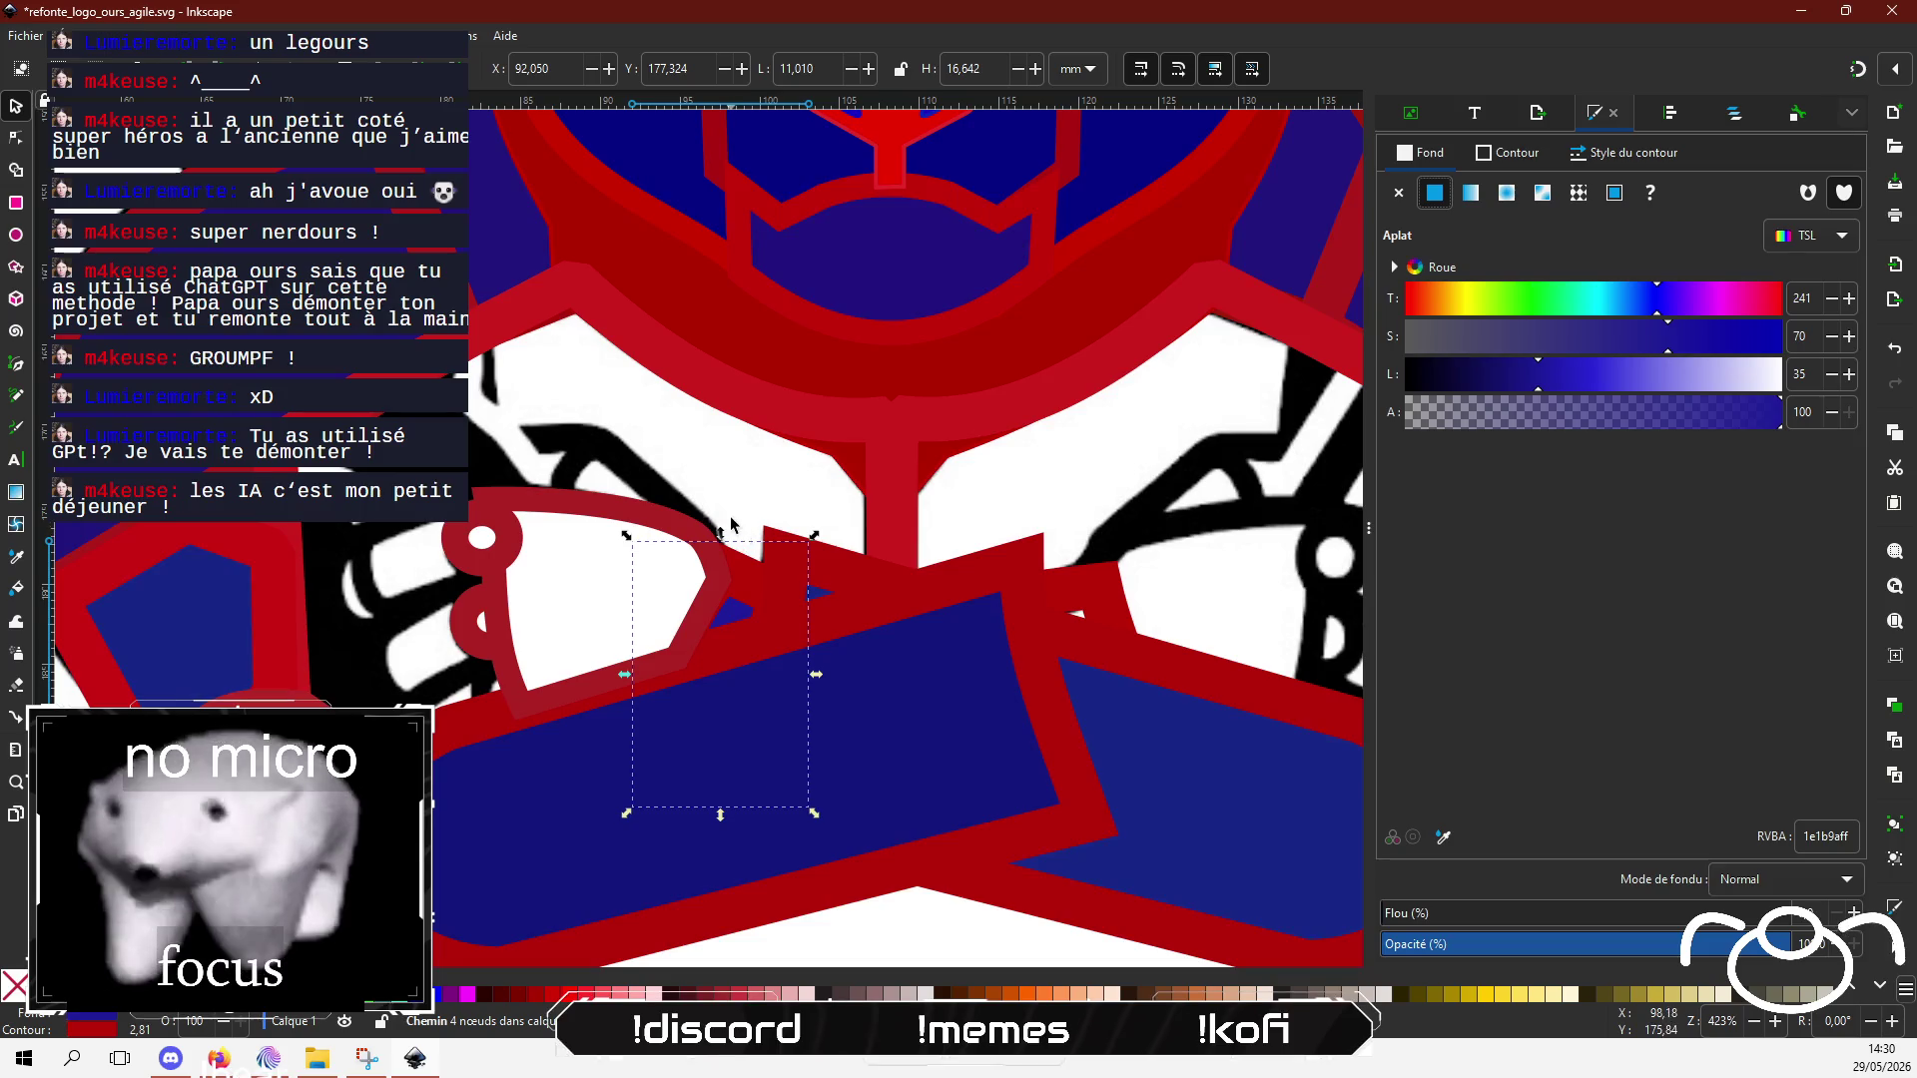
Step: Recolour the hand guard's white interior to dark blue
left_click(561, 516)
left_click(1658, 297)
left_click(1660, 336)
left_click_drag(1660, 375, 1563, 382)
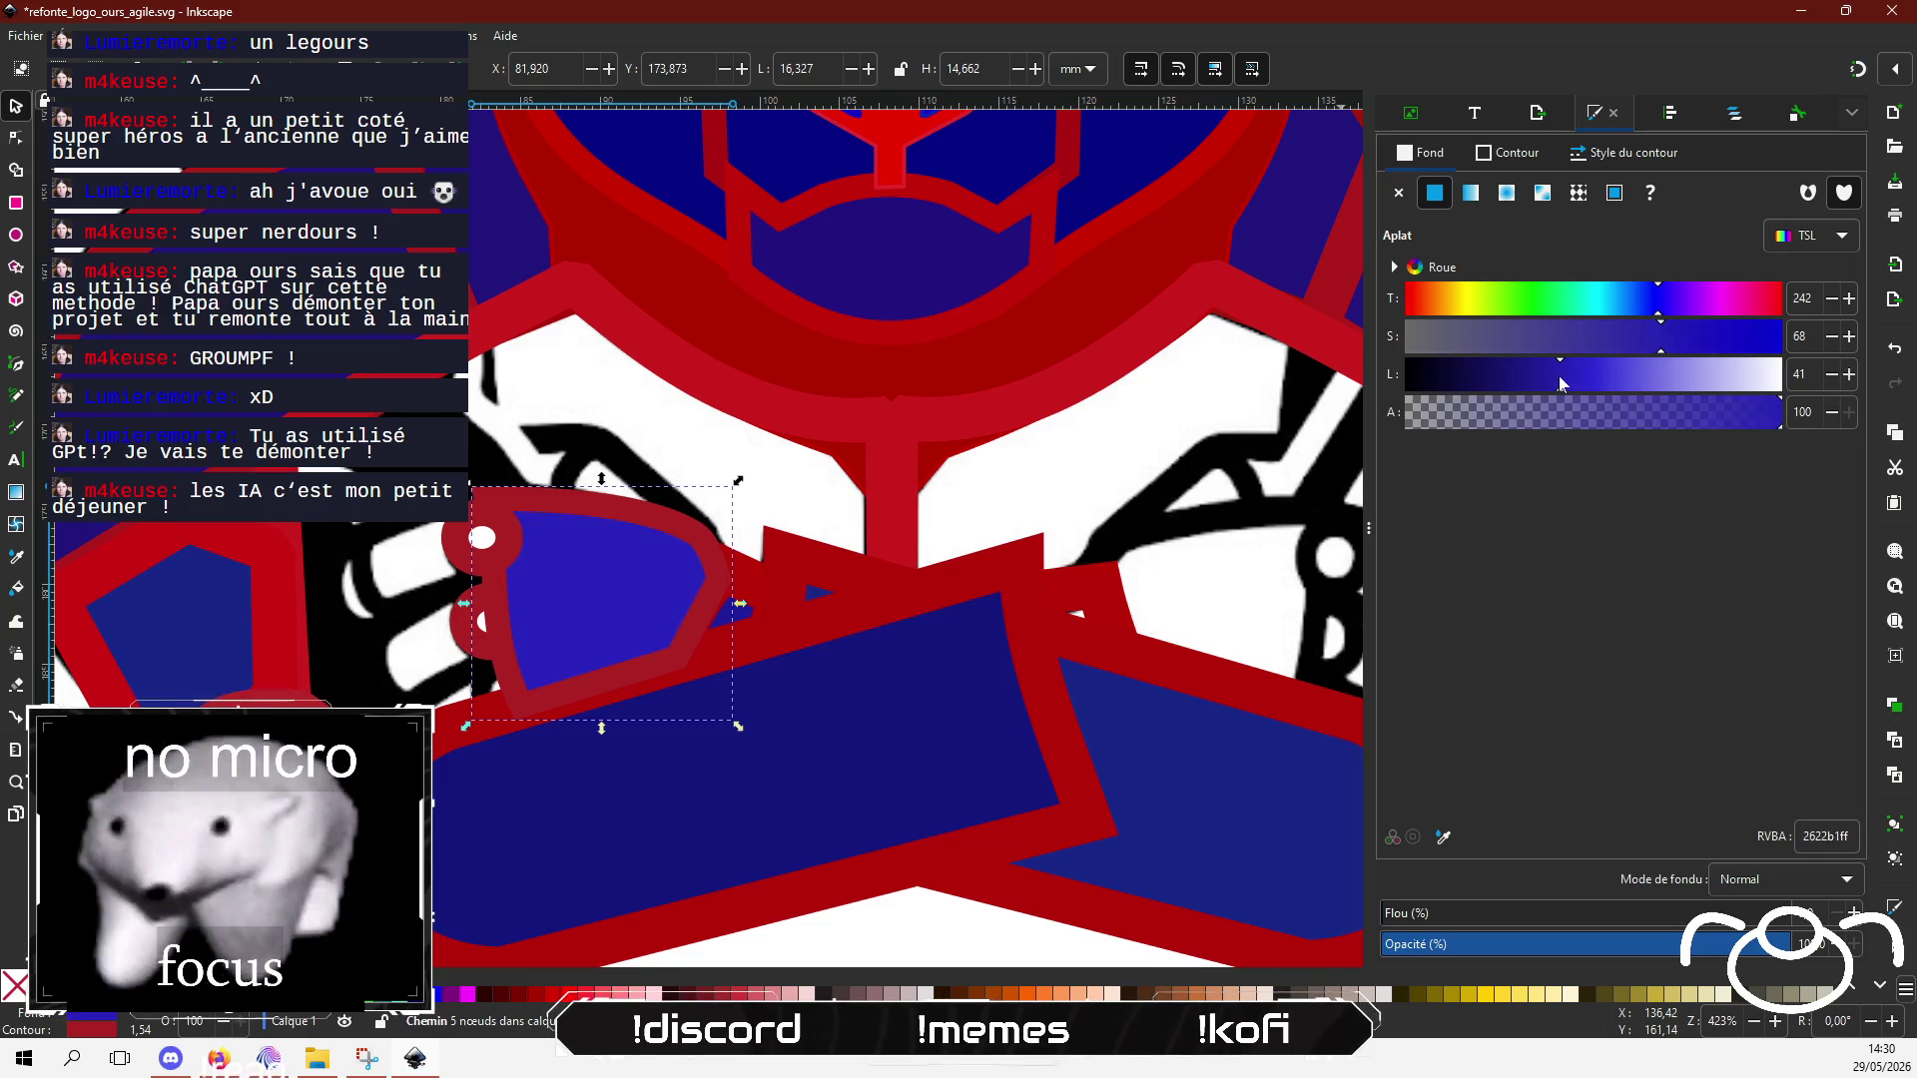
left_click(1549, 375)
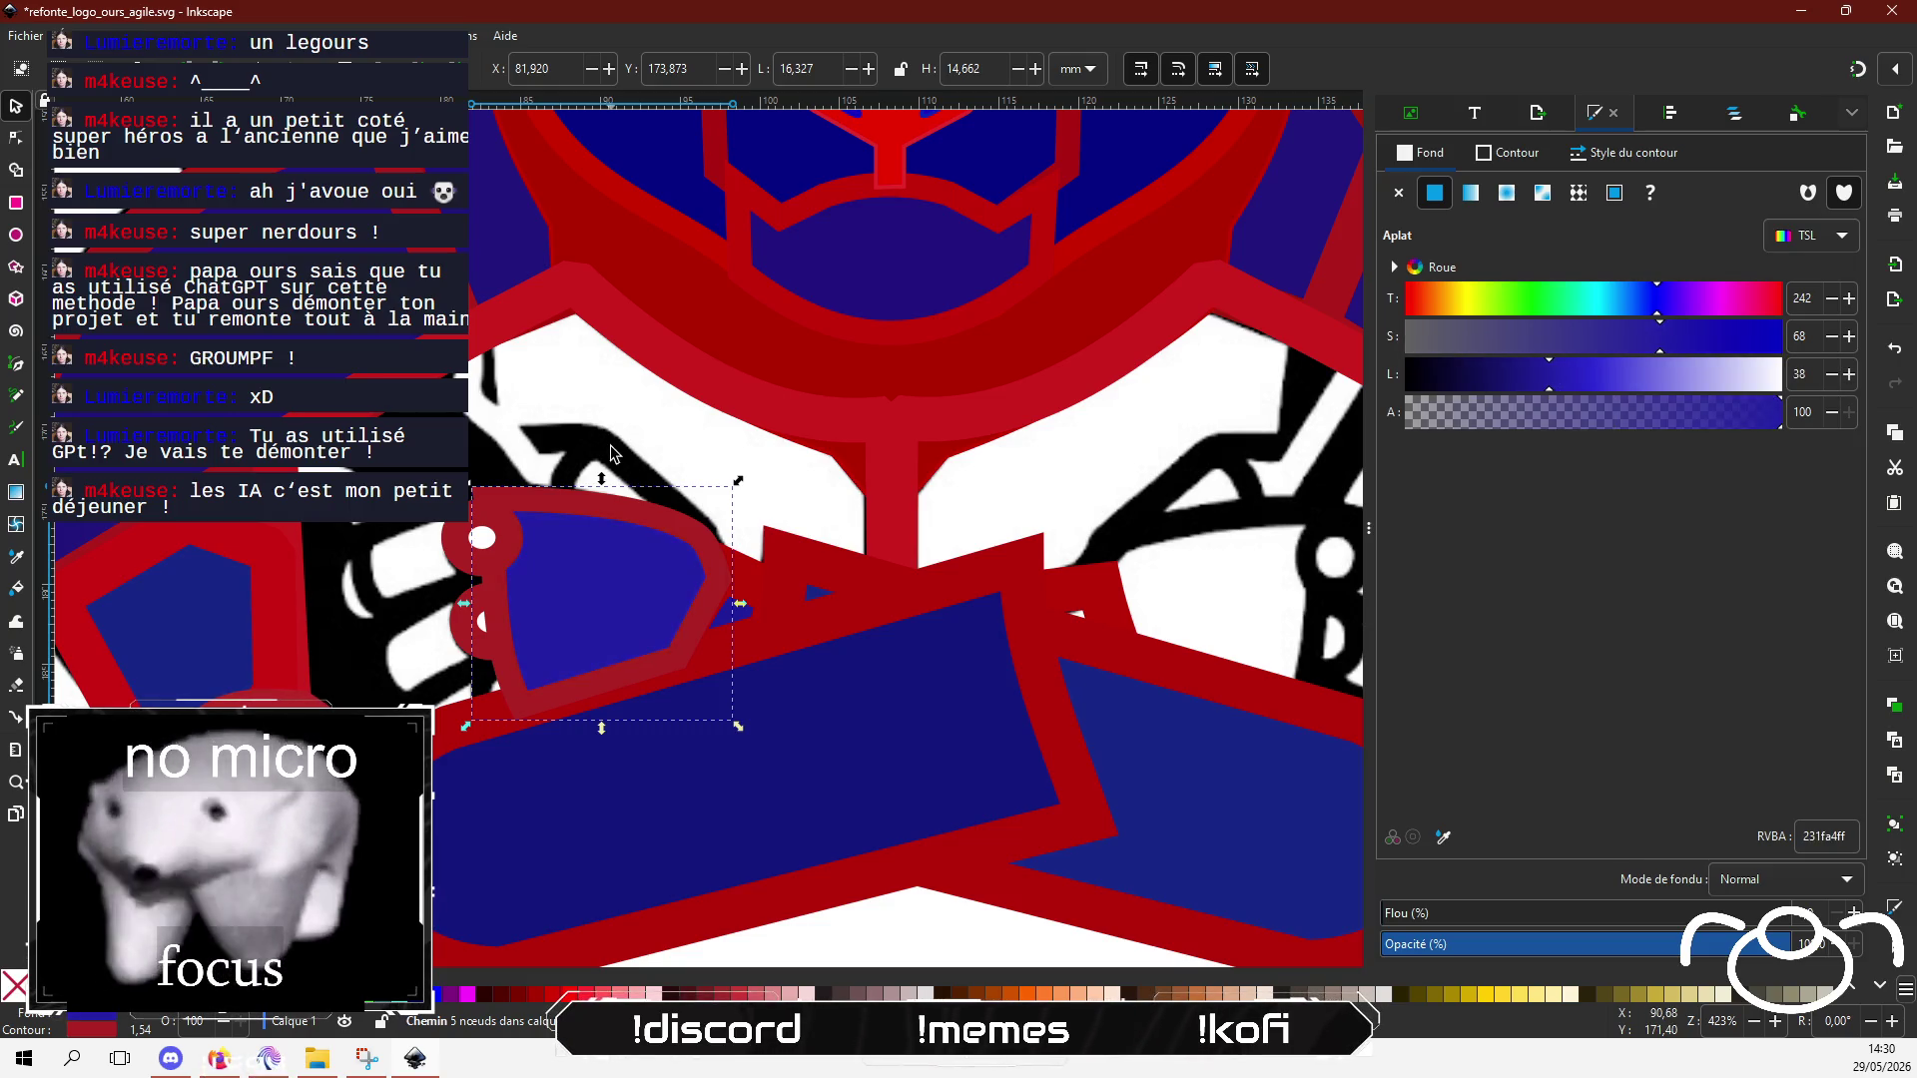
Step: Colour both rivets dark blue, the lower one 261ab1ff
left_click(458, 551)
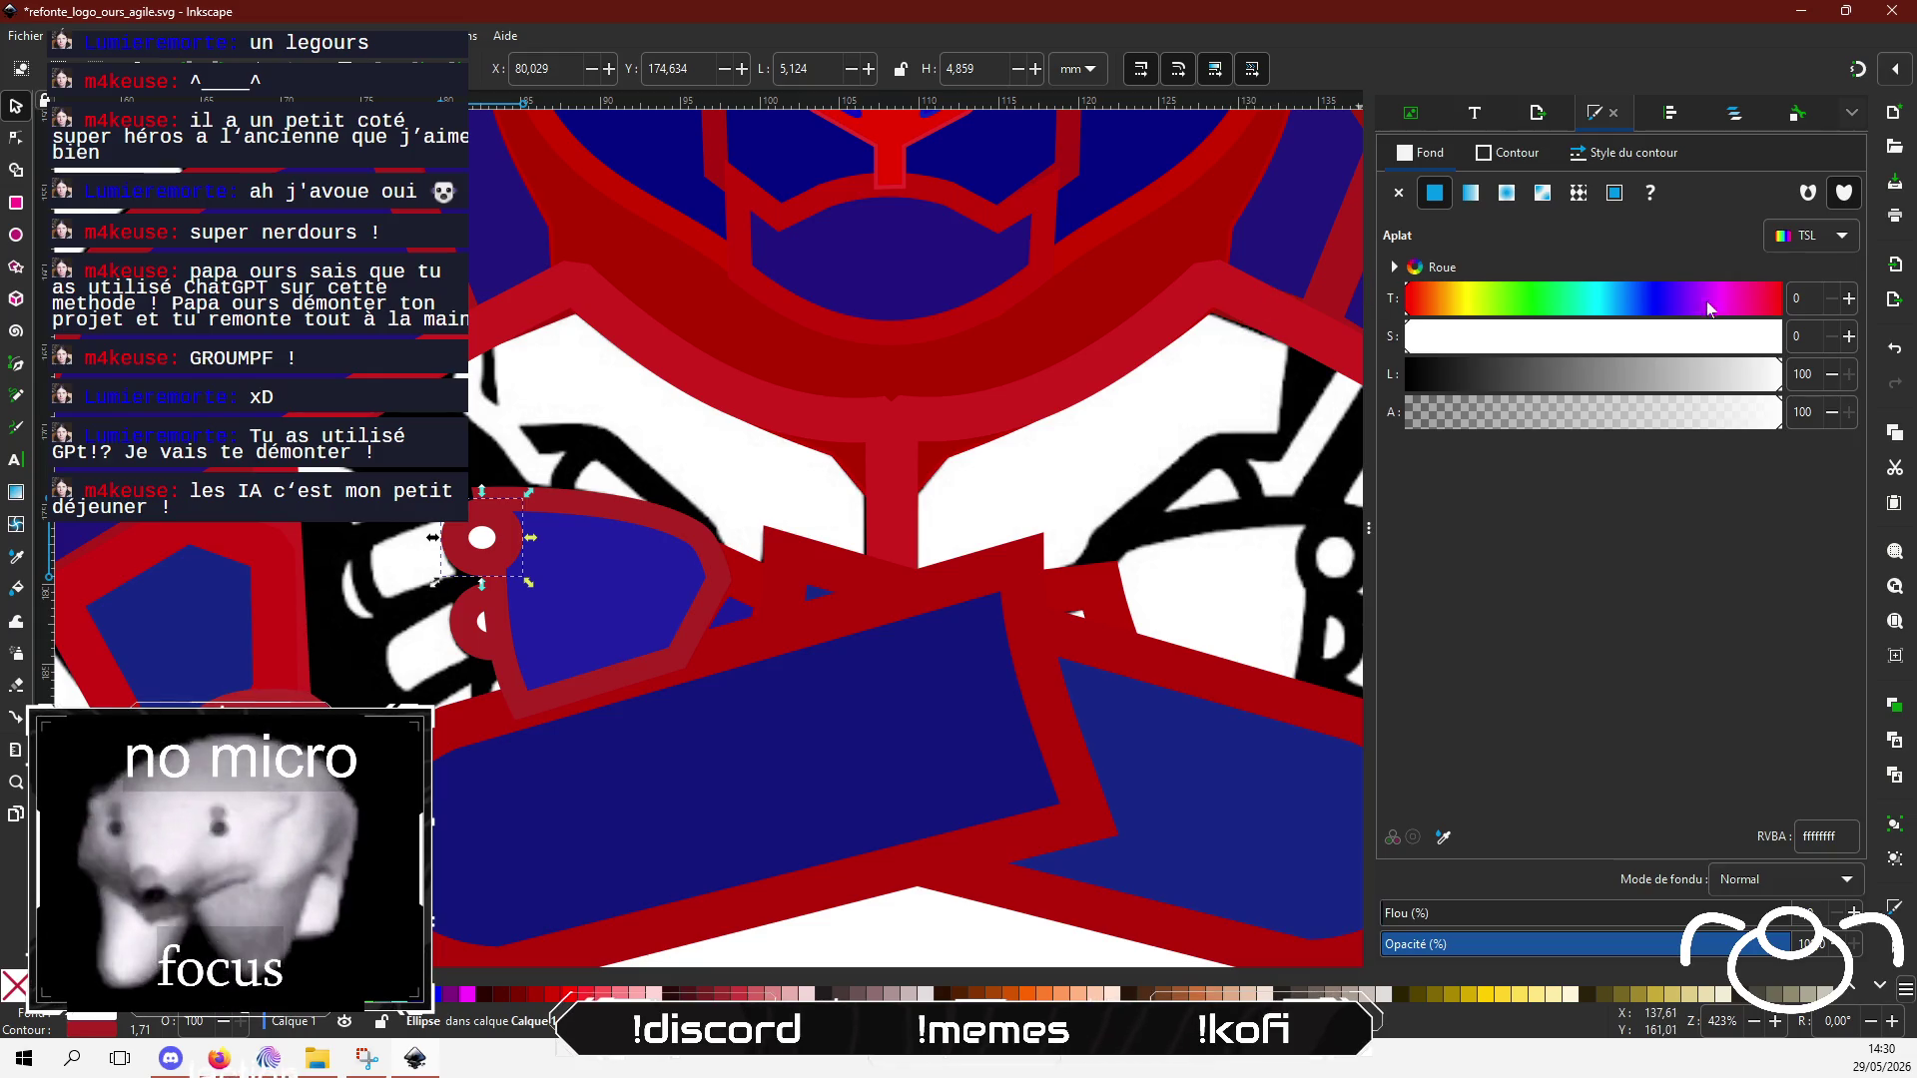
left_click(1659, 374)
left_click(1713, 337)
left_click(1653, 299)
left_click(1534, 374)
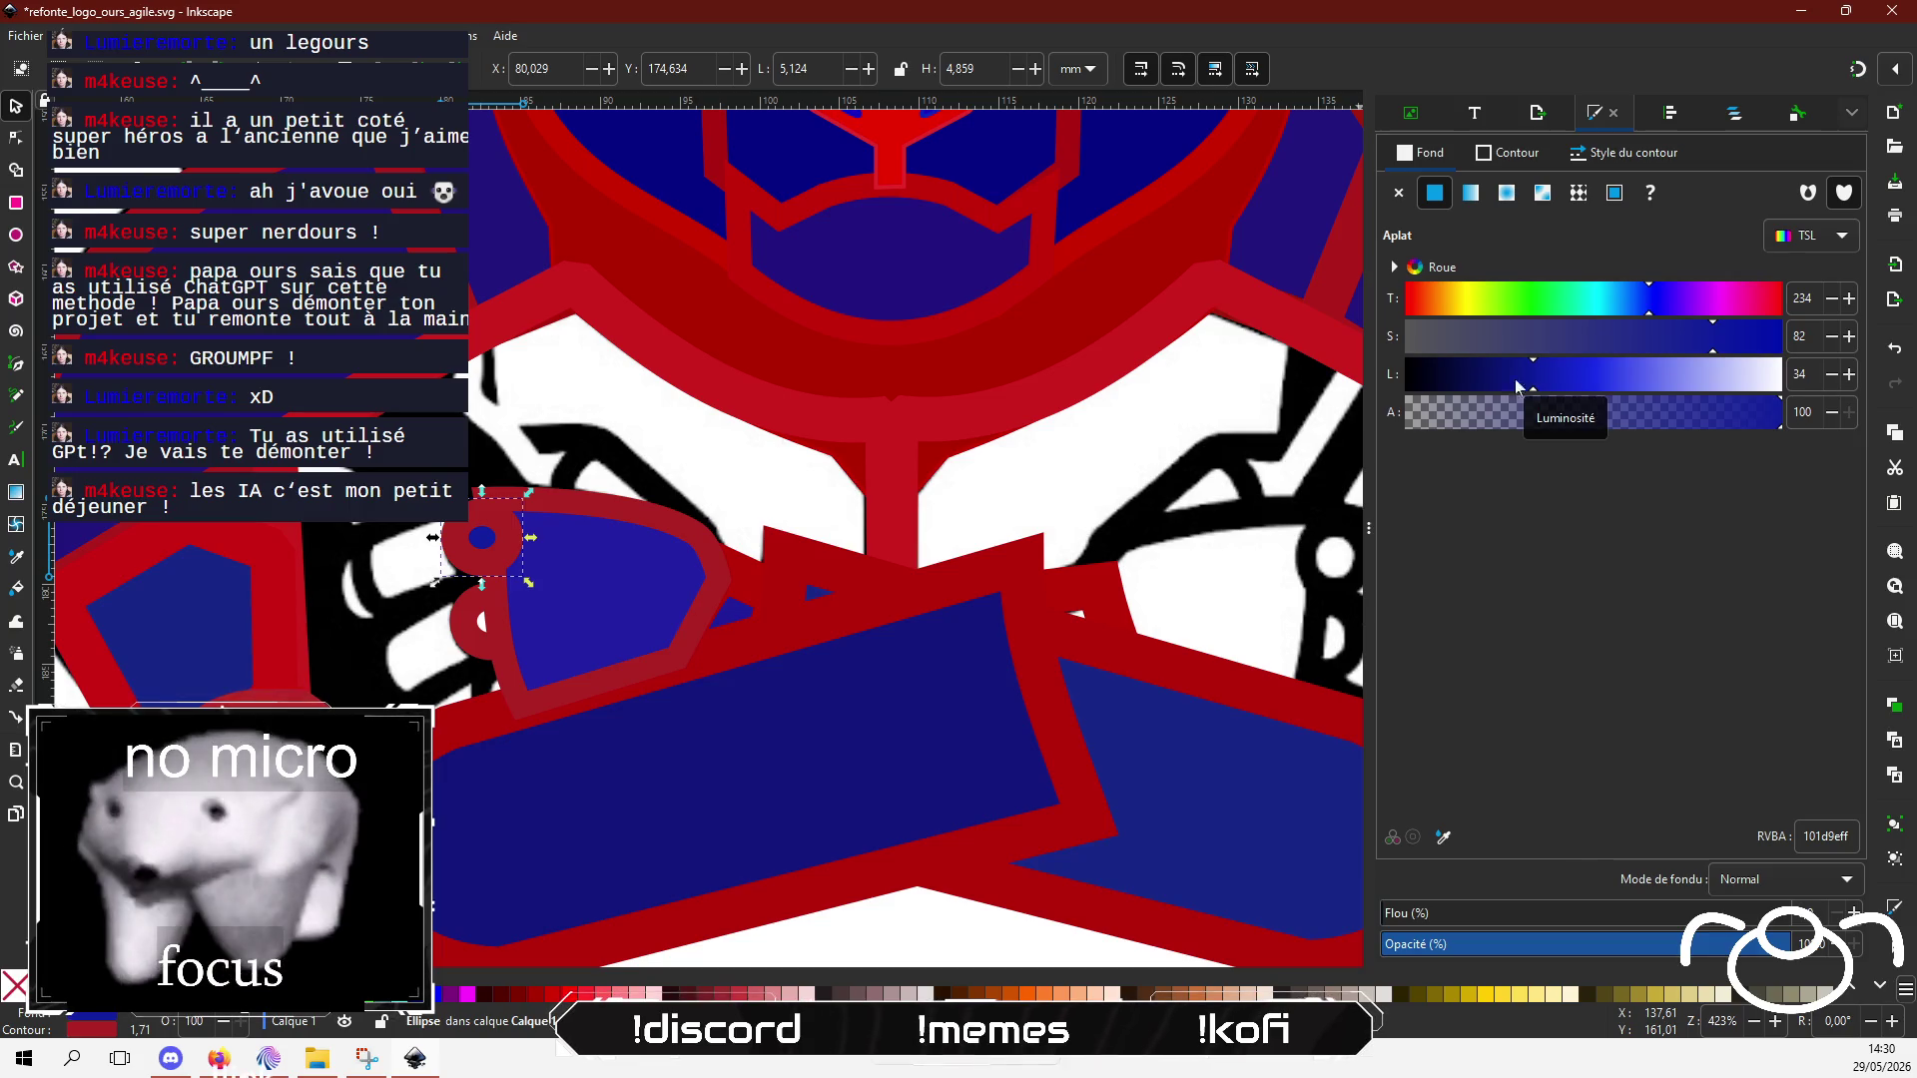
left_click(469, 621)
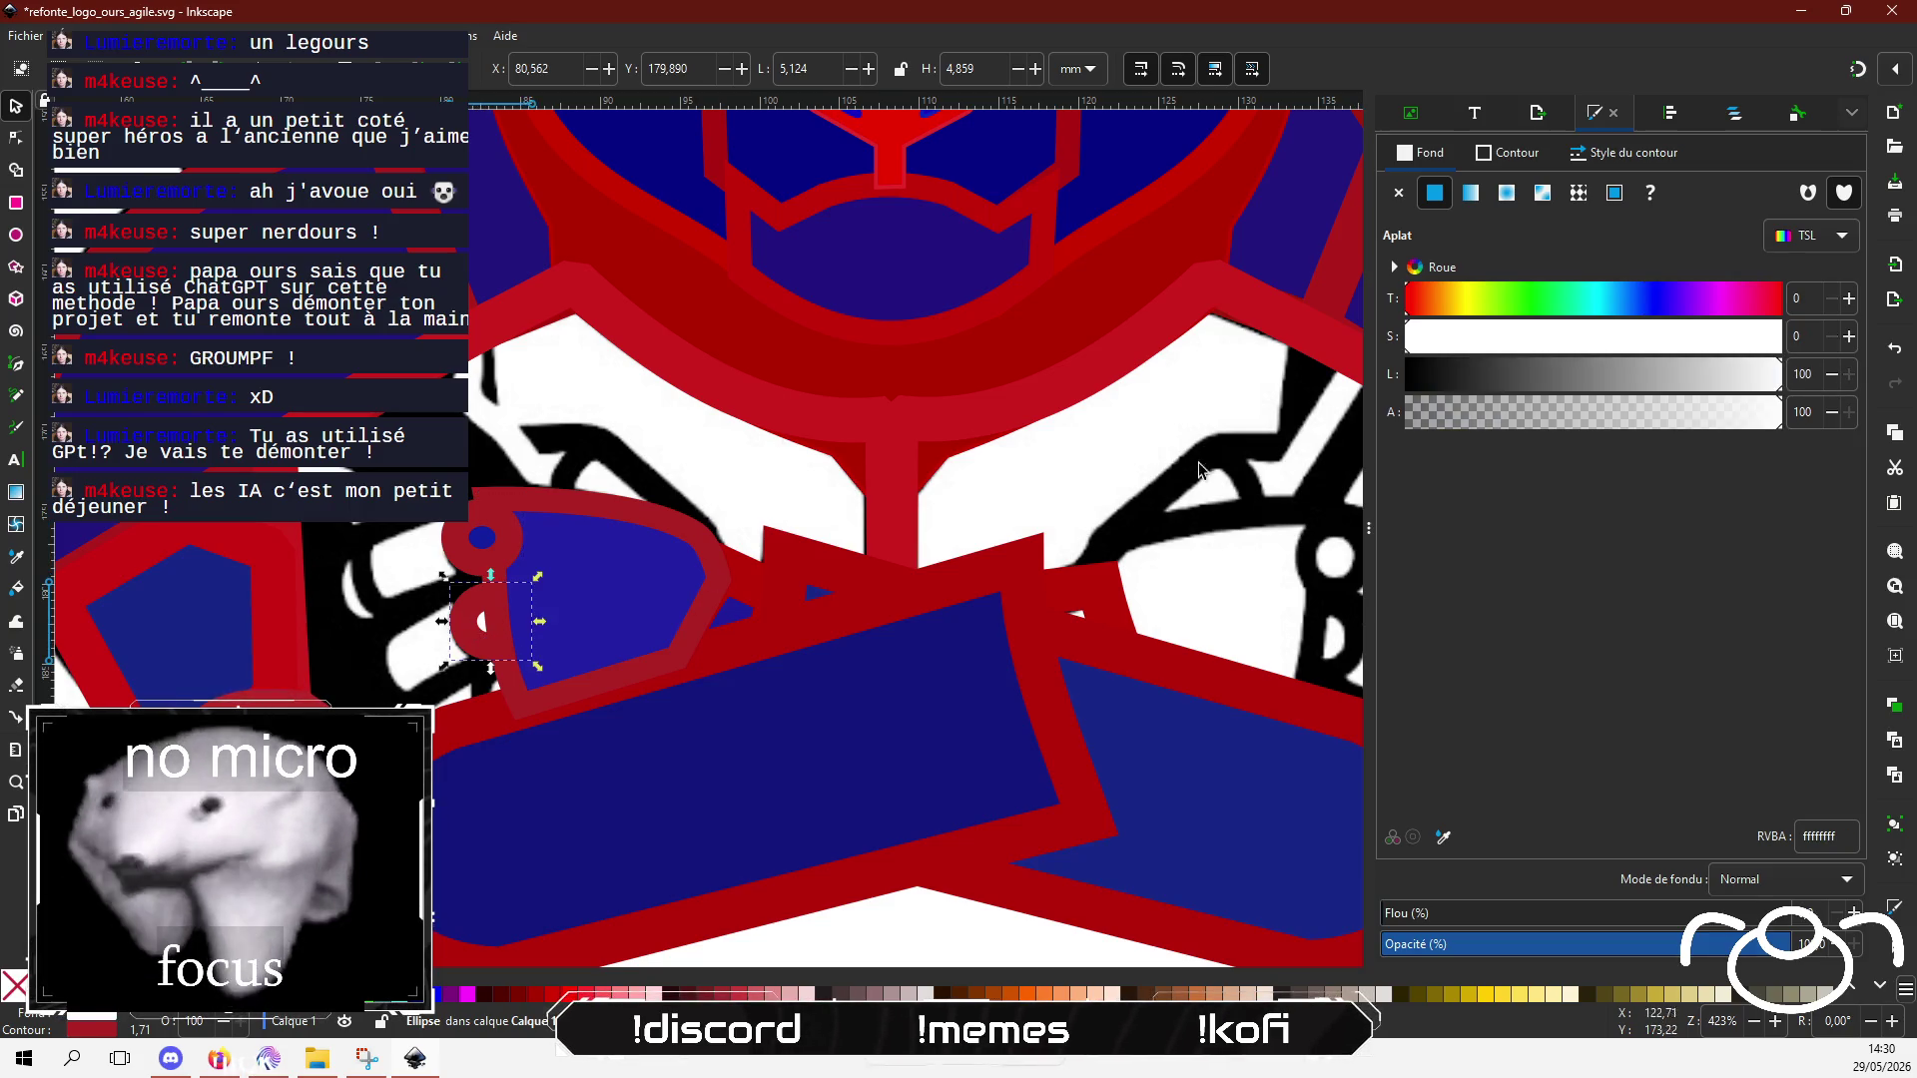
left_click(1687, 336)
left_click(1669, 374)
left_click(1670, 299)
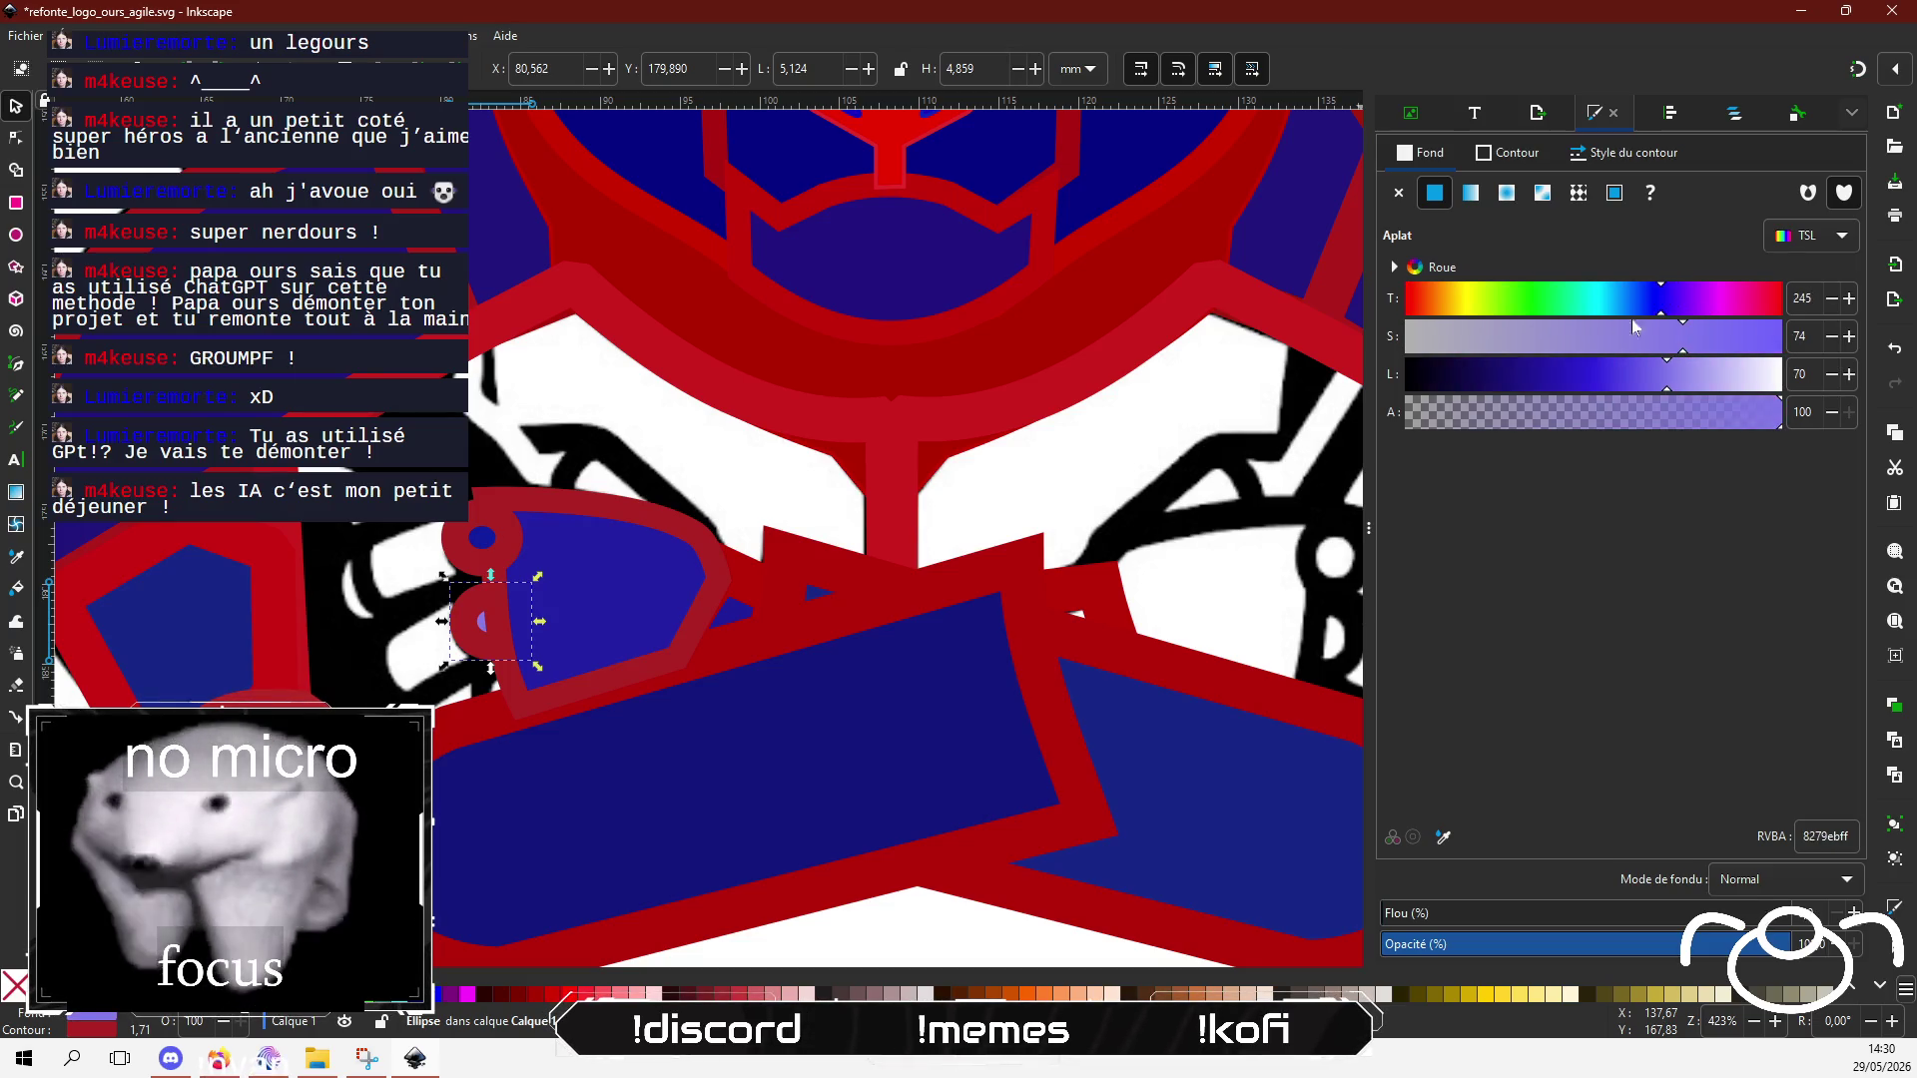
left_click(1555, 373)
scroll(784, 571, "down", 4)
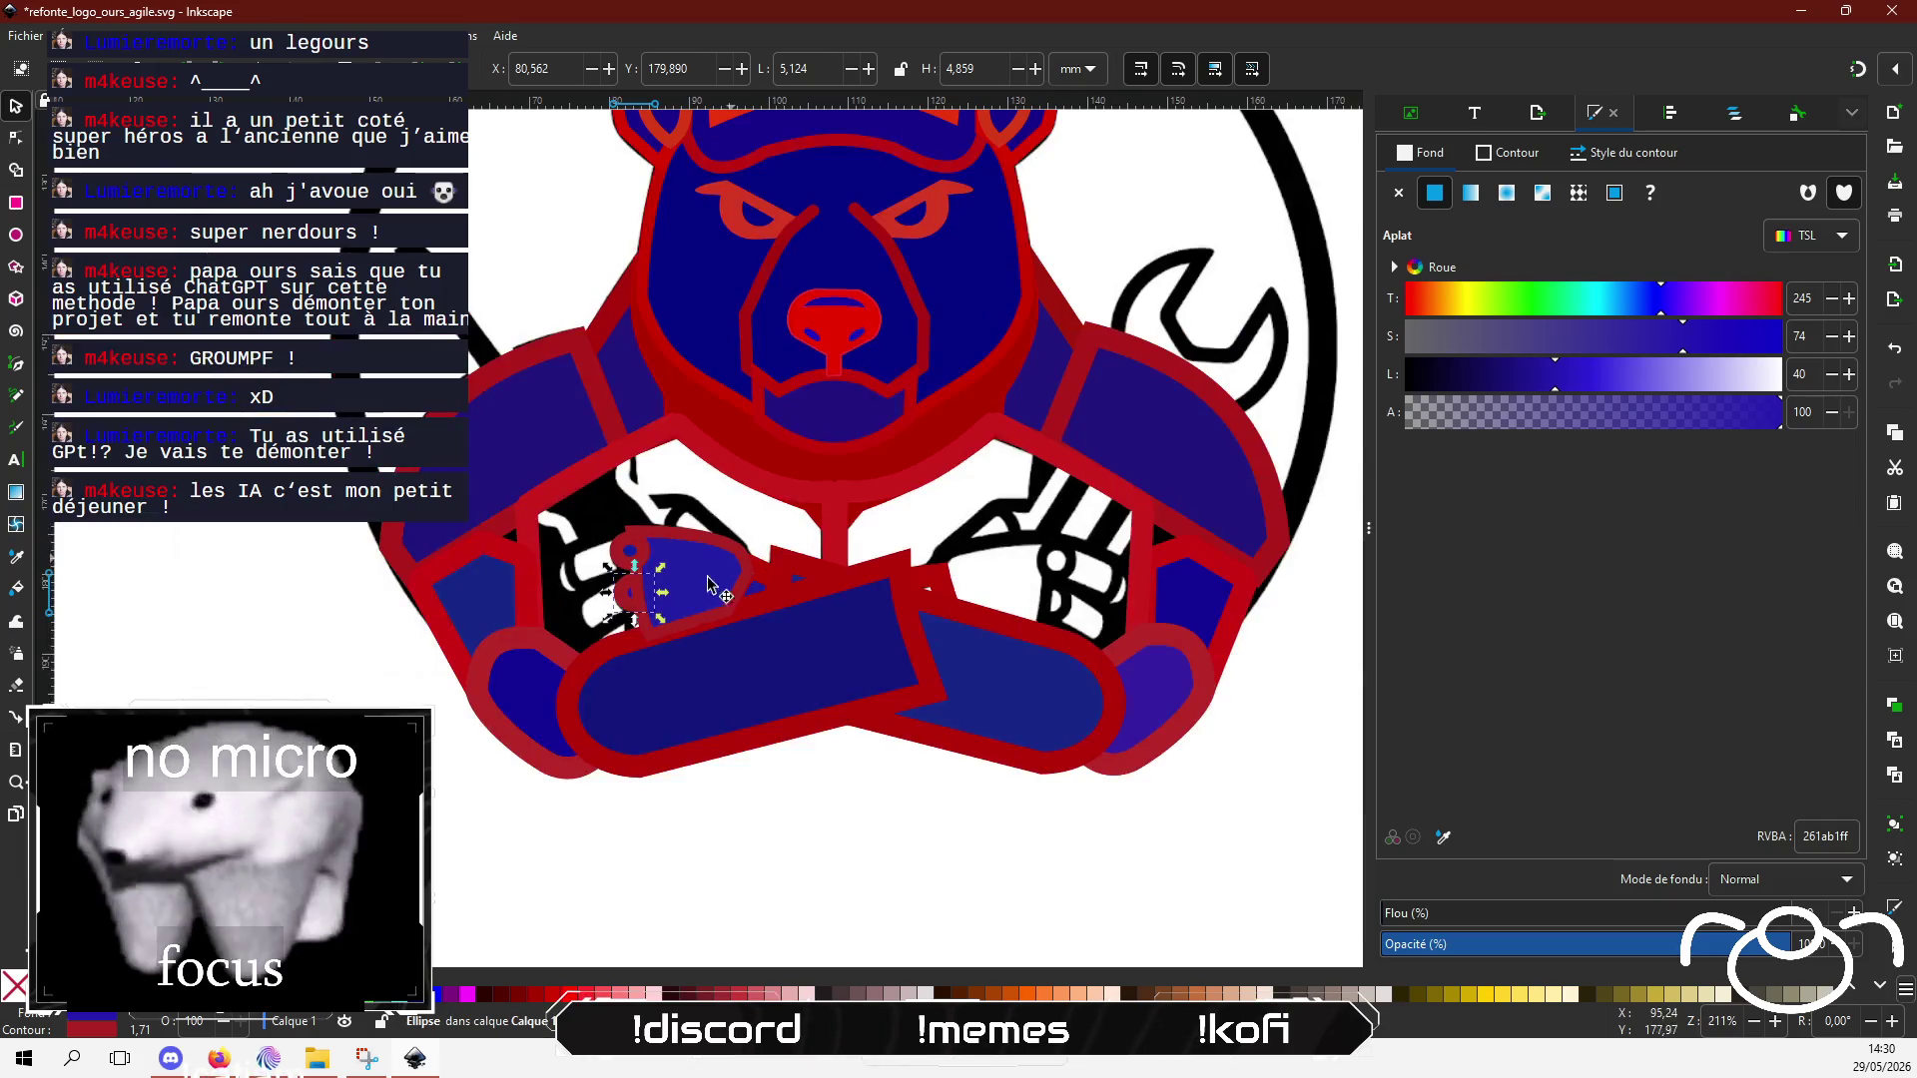
Step: Duplicate the lower rivet with Ctrl+D and move the copy further down the hand guard
key("Escape")
scroll(557, 617, "up", 5)
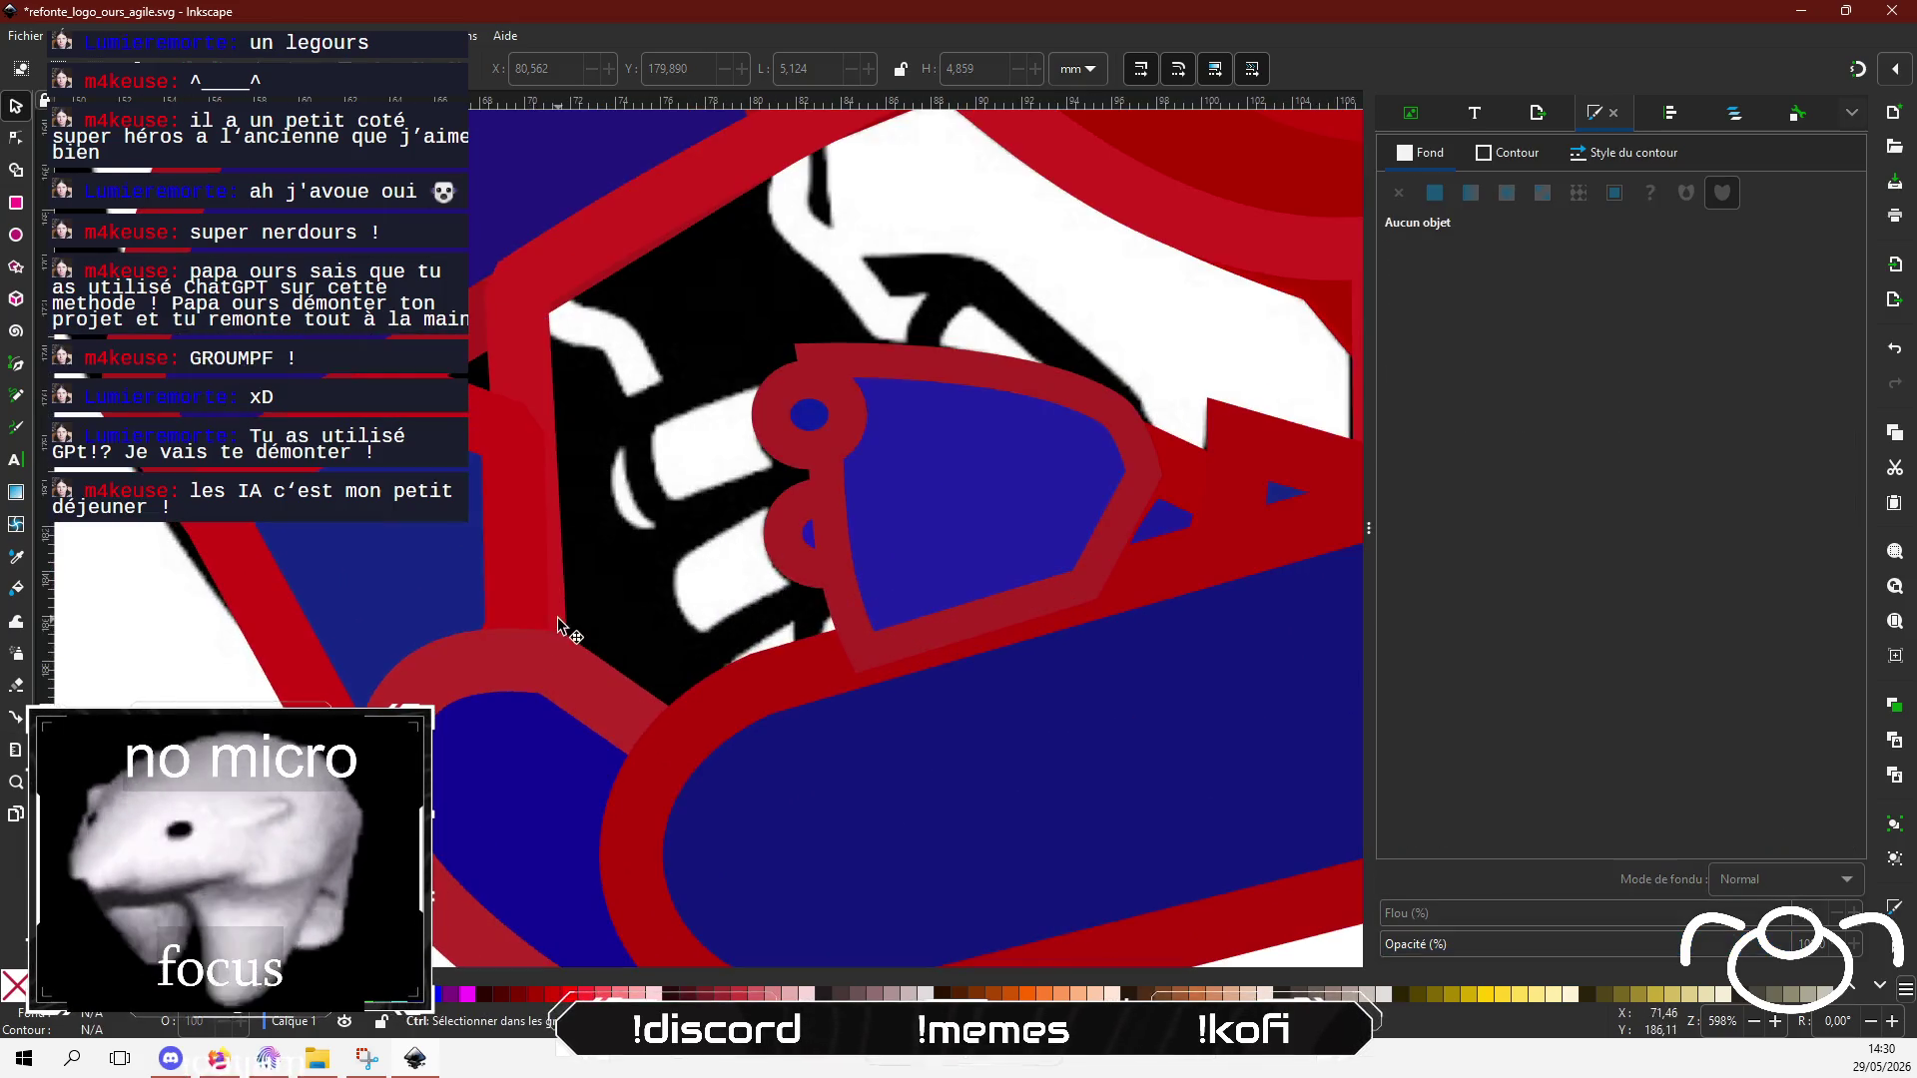
left_click(805, 532)
key("ctrl+d")
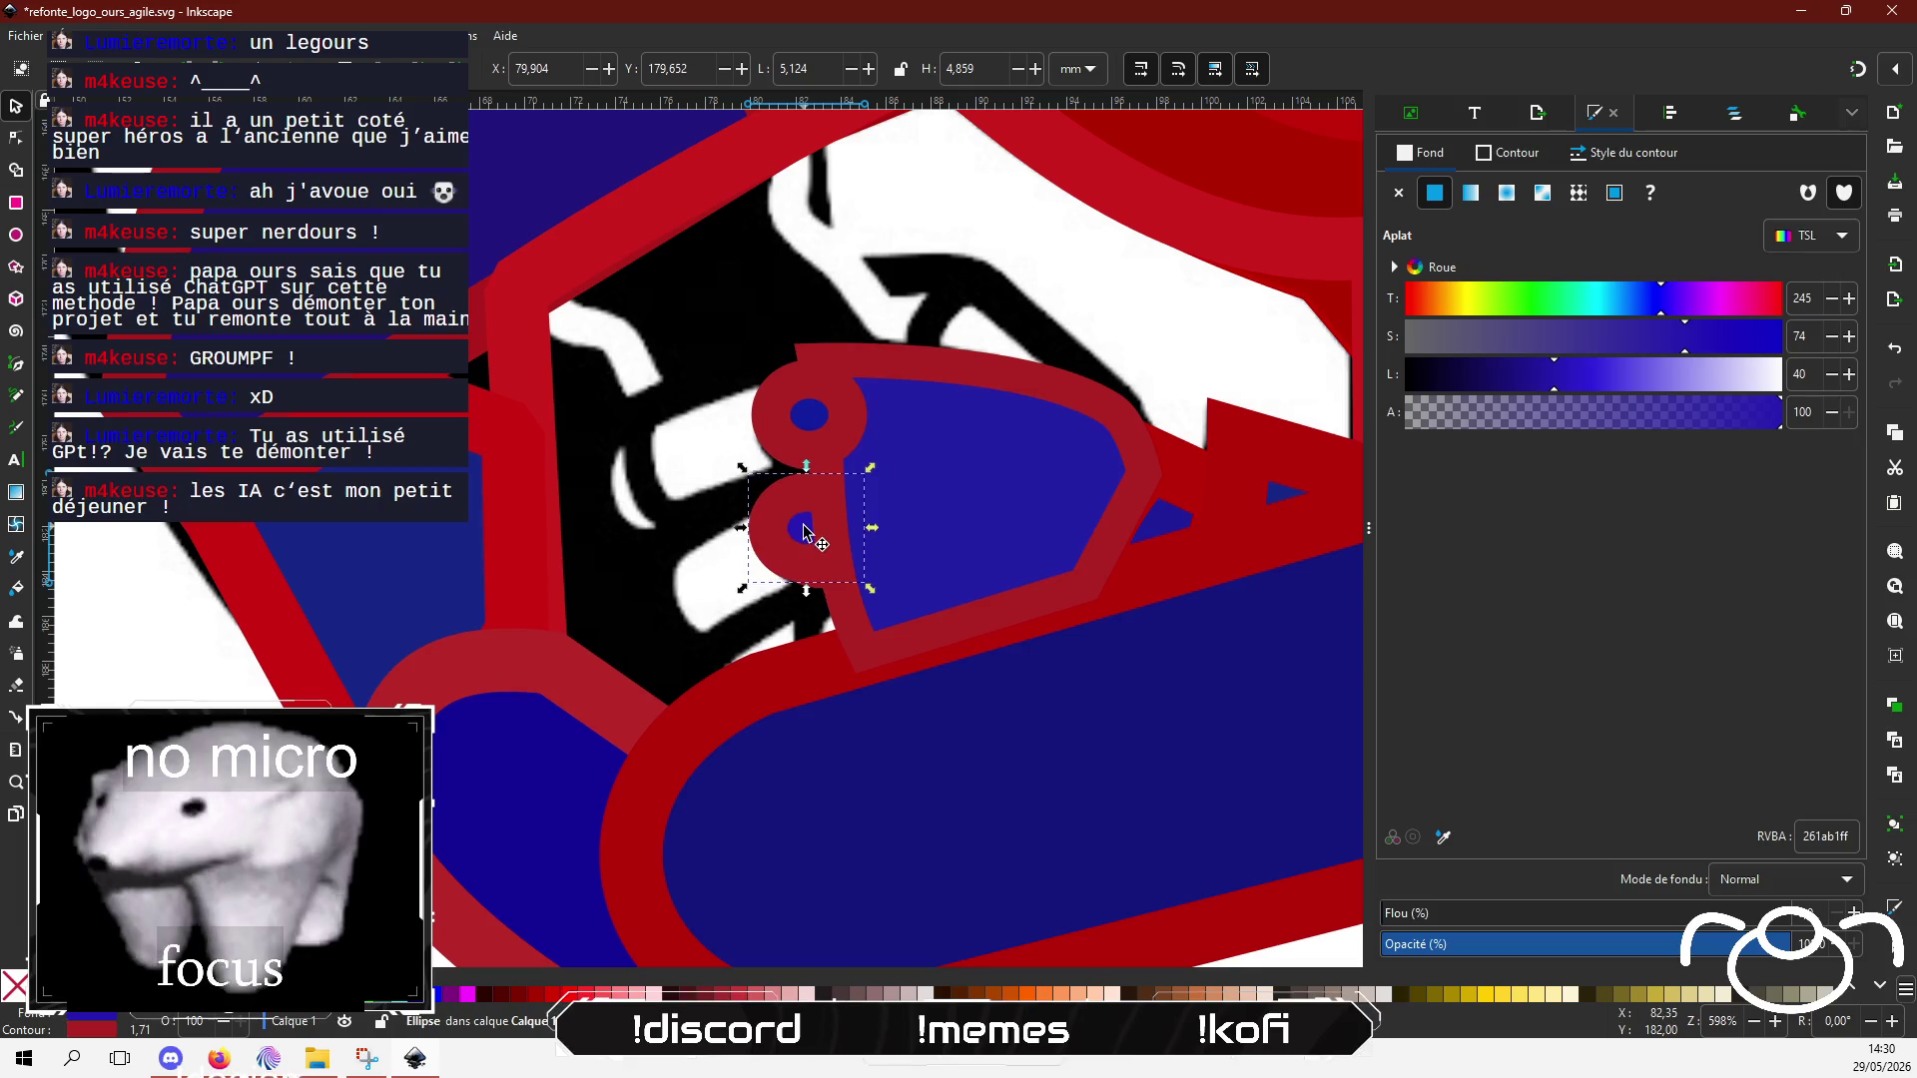
left_click_drag(804, 532, 820, 642)
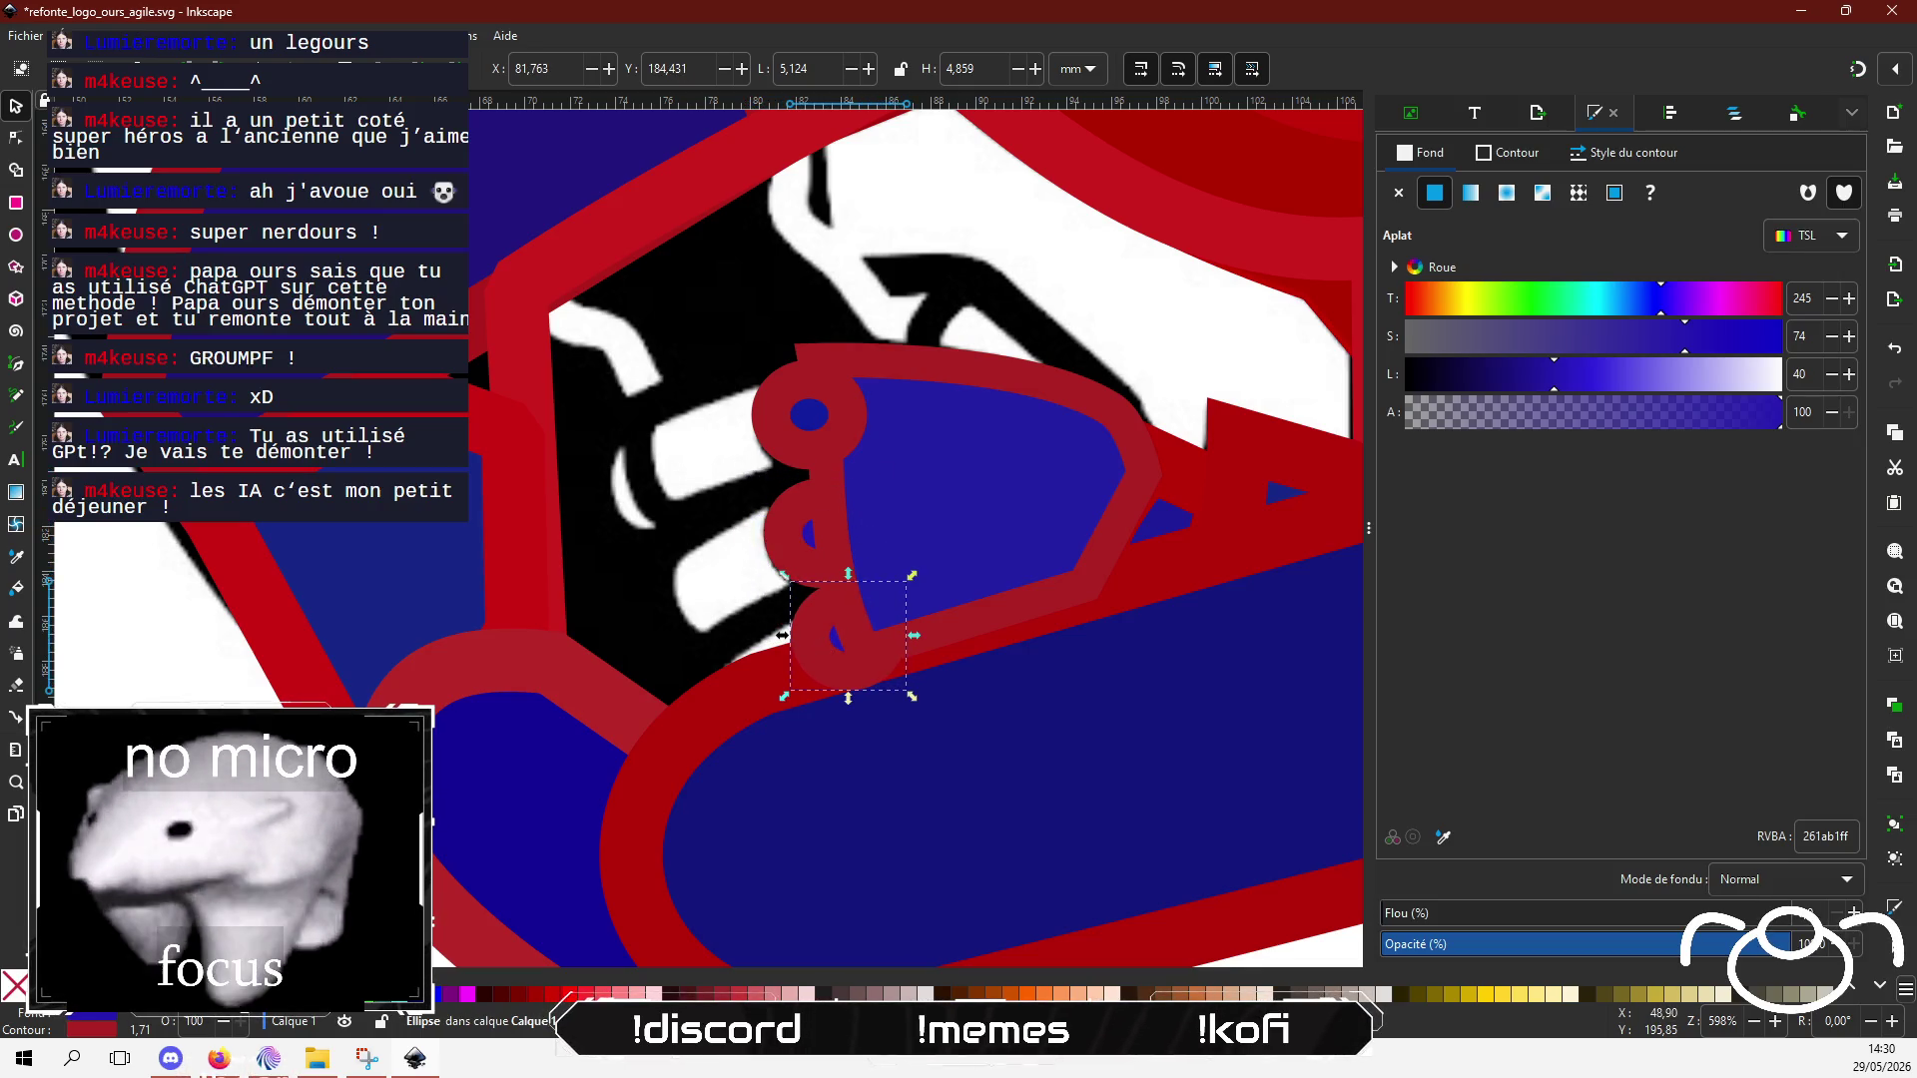
key("Escape")
Step: Pan around the logo and inspect the unfilled shape over the chest
scroll(631, 808, "down", 2)
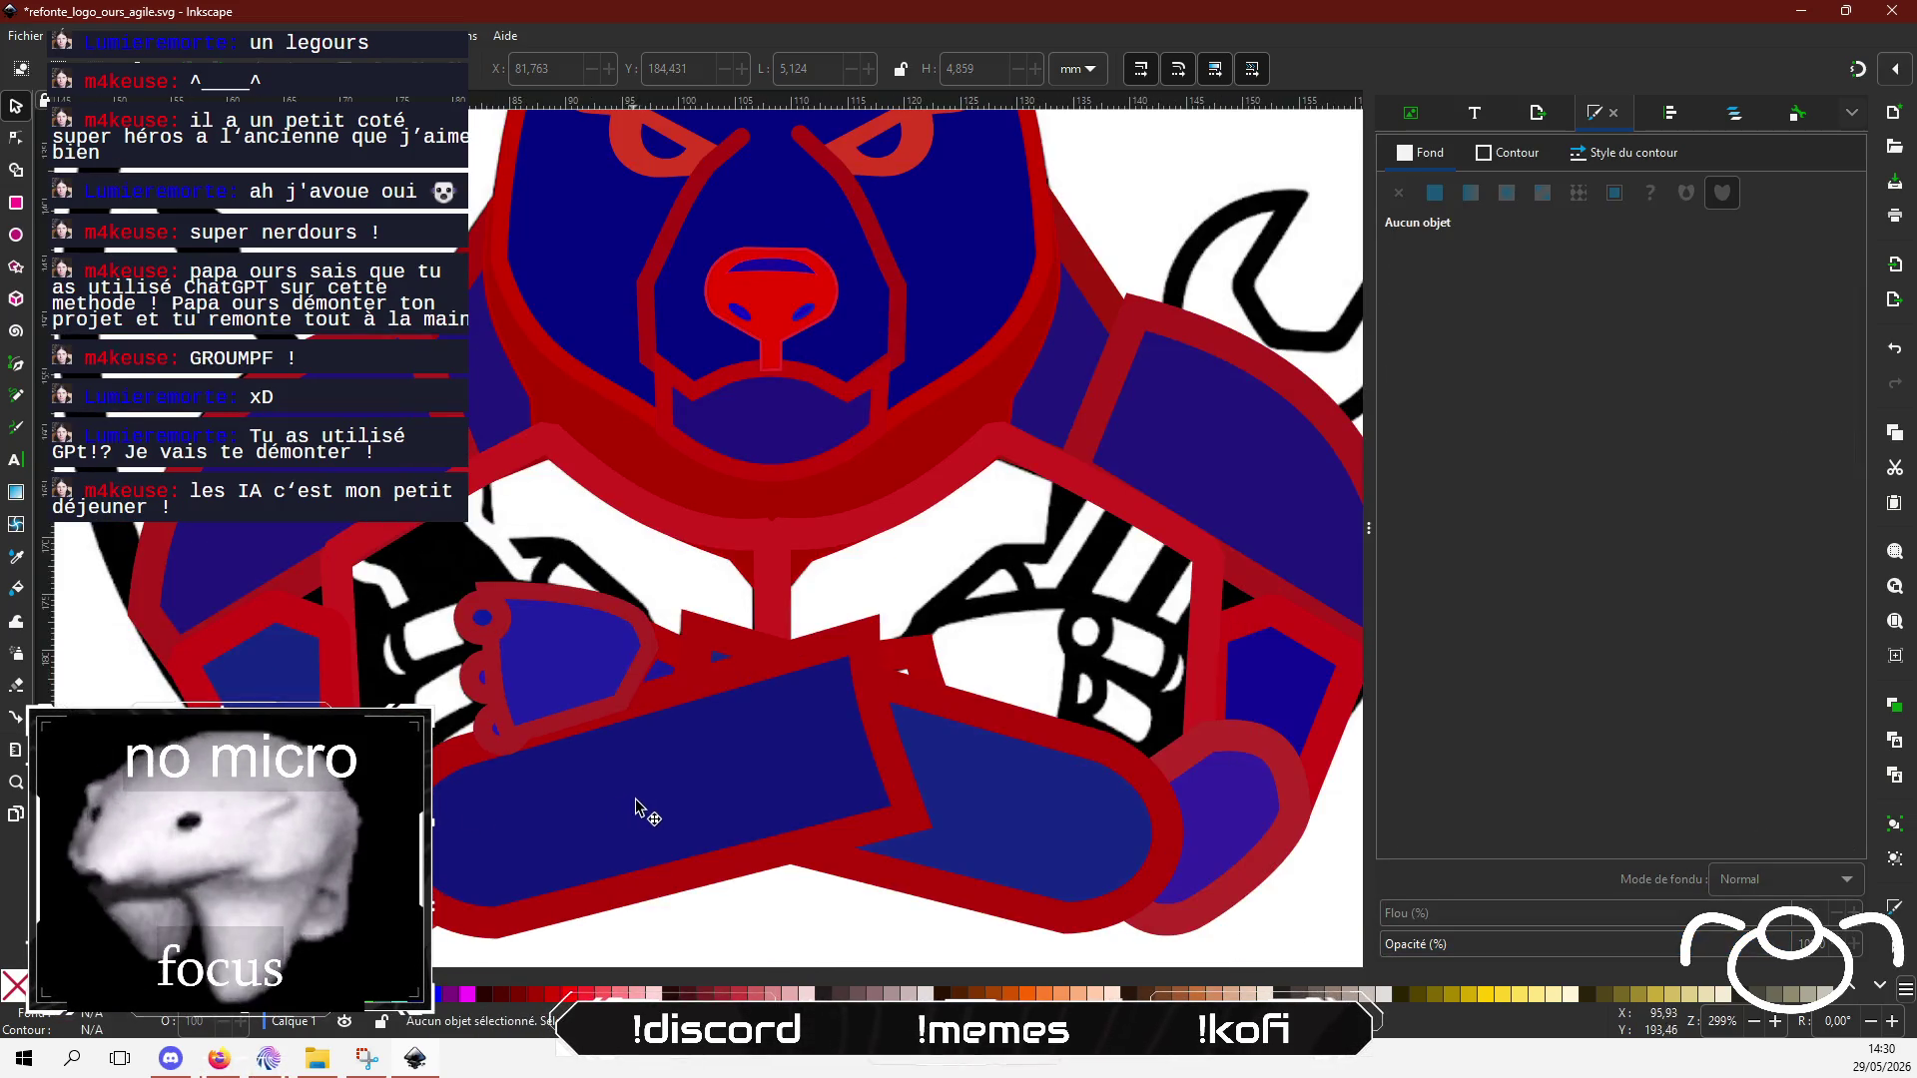
scroll(632, 809, "down", 3)
scroll(595, 664, "up", 3)
scroll(595, 664, "right", 2)
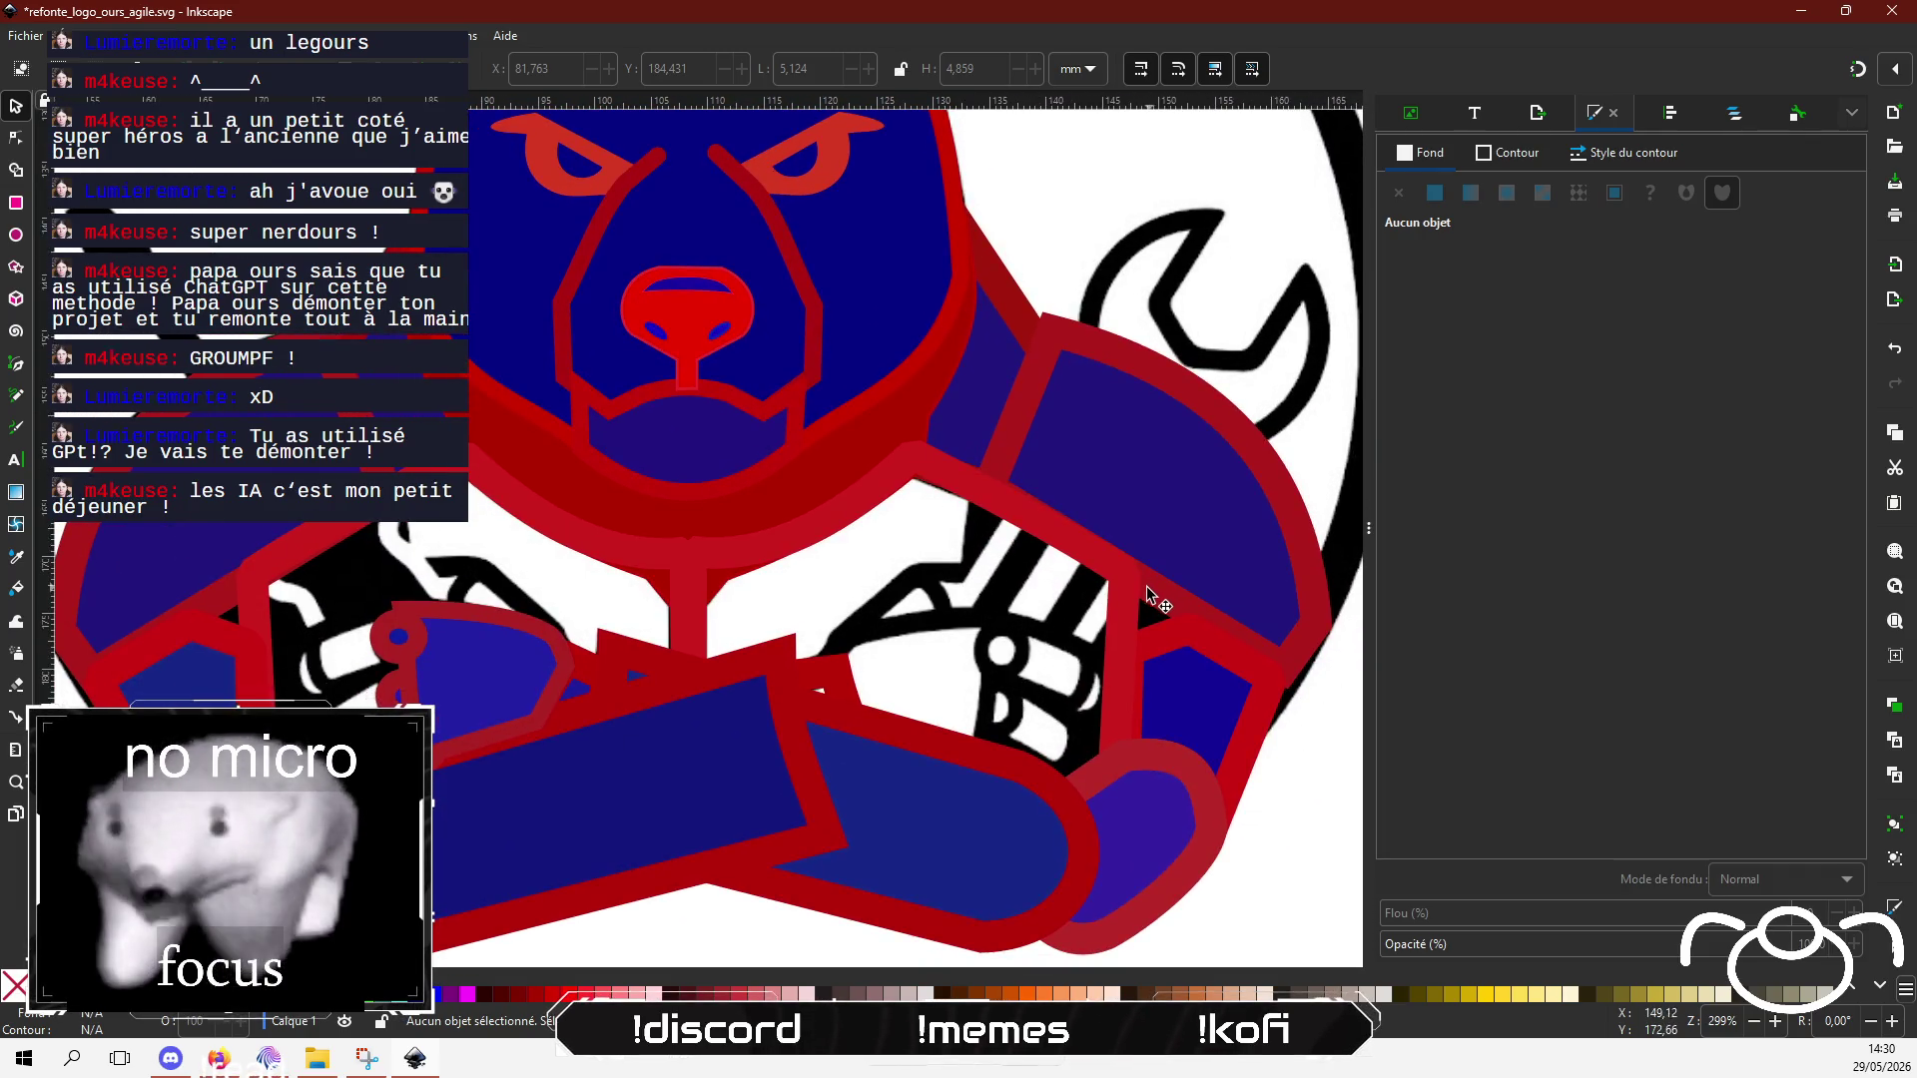
scroll(1105, 601, "down", 1)
left_click(964, 524)
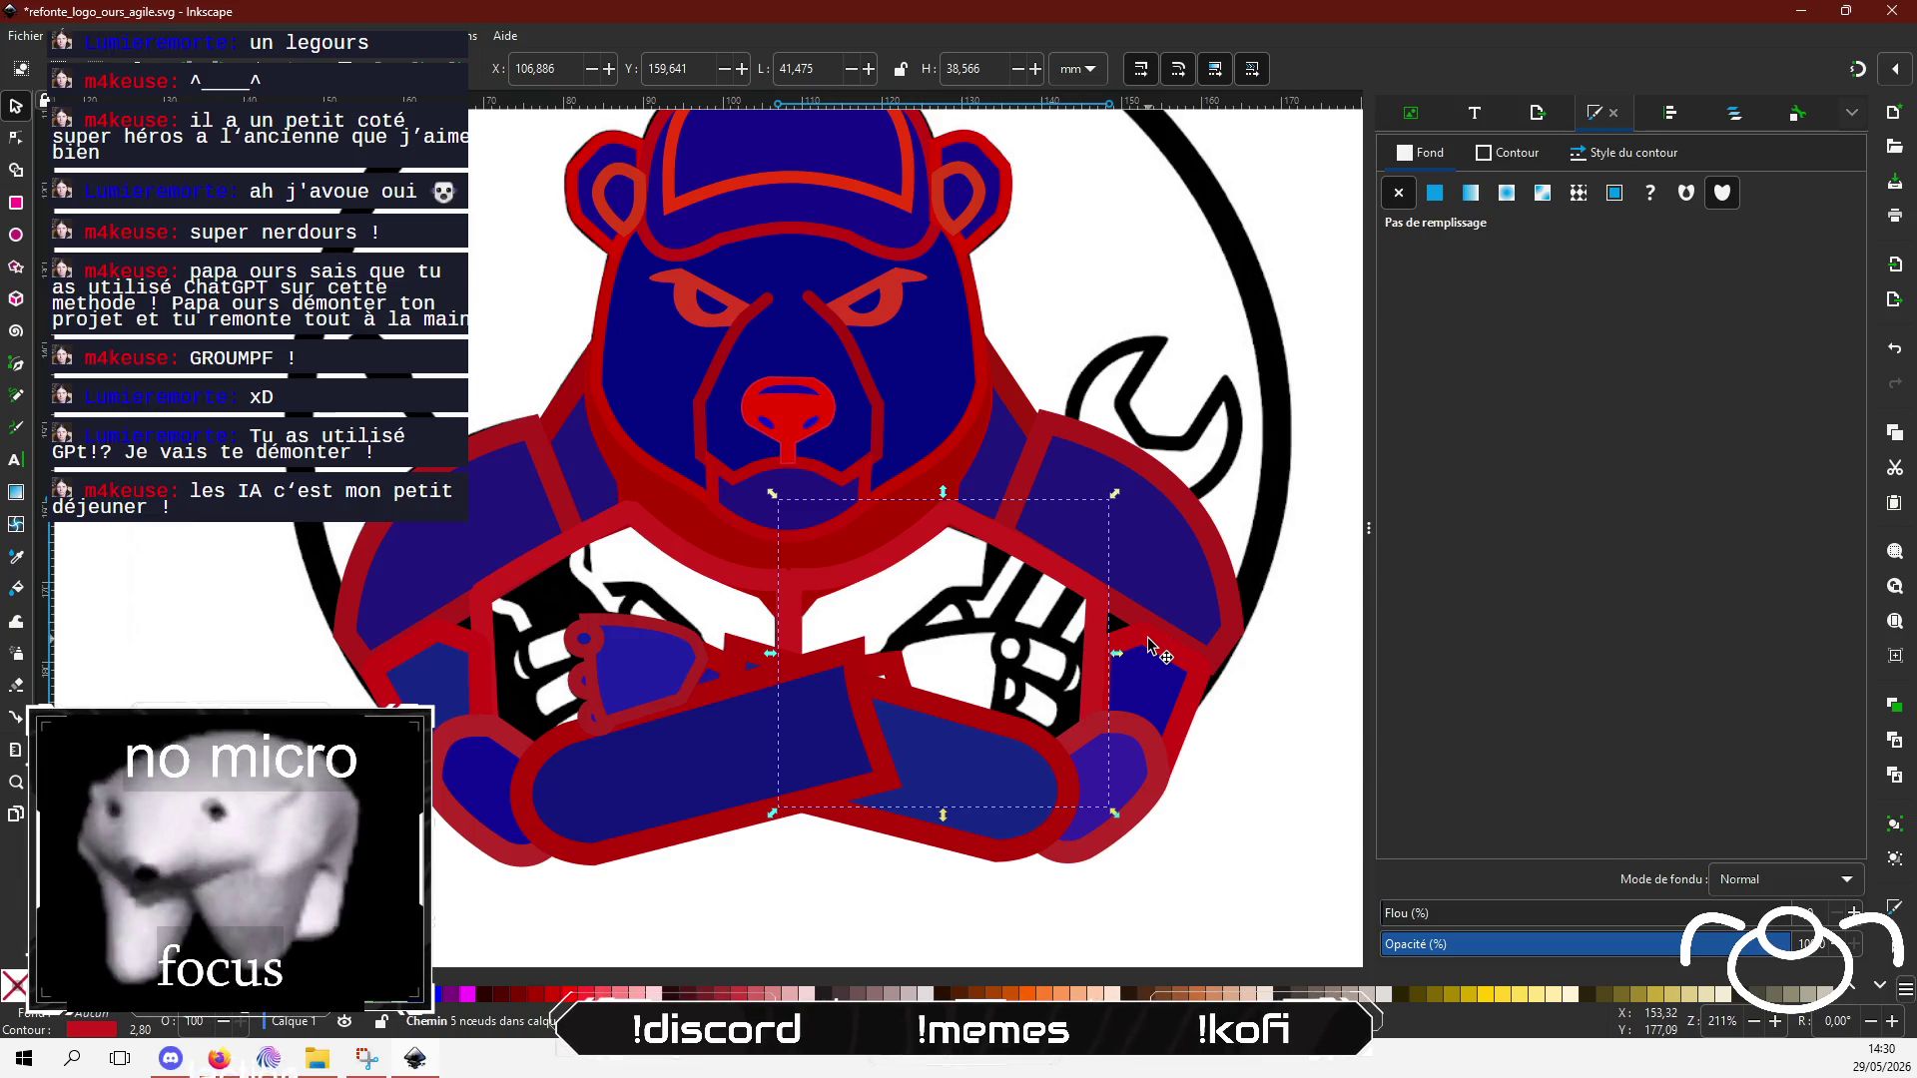
key("Escape")
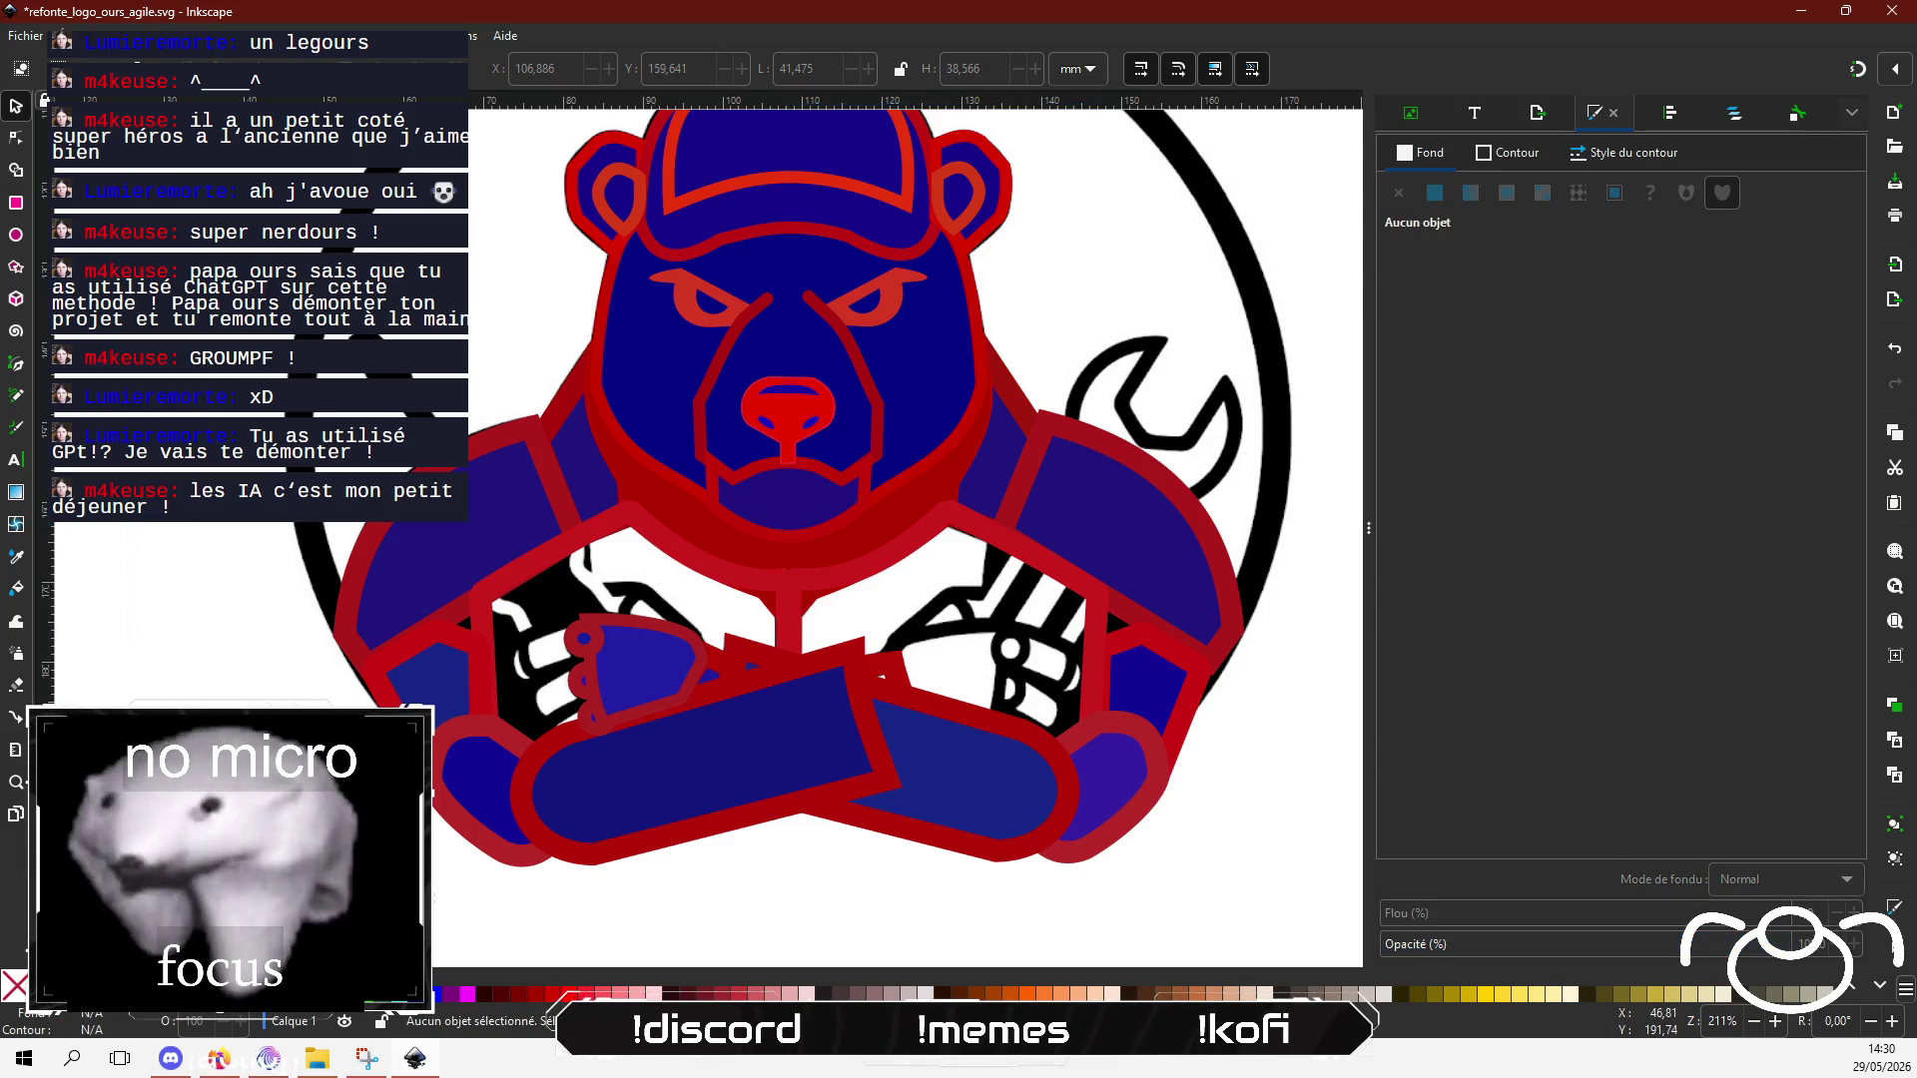
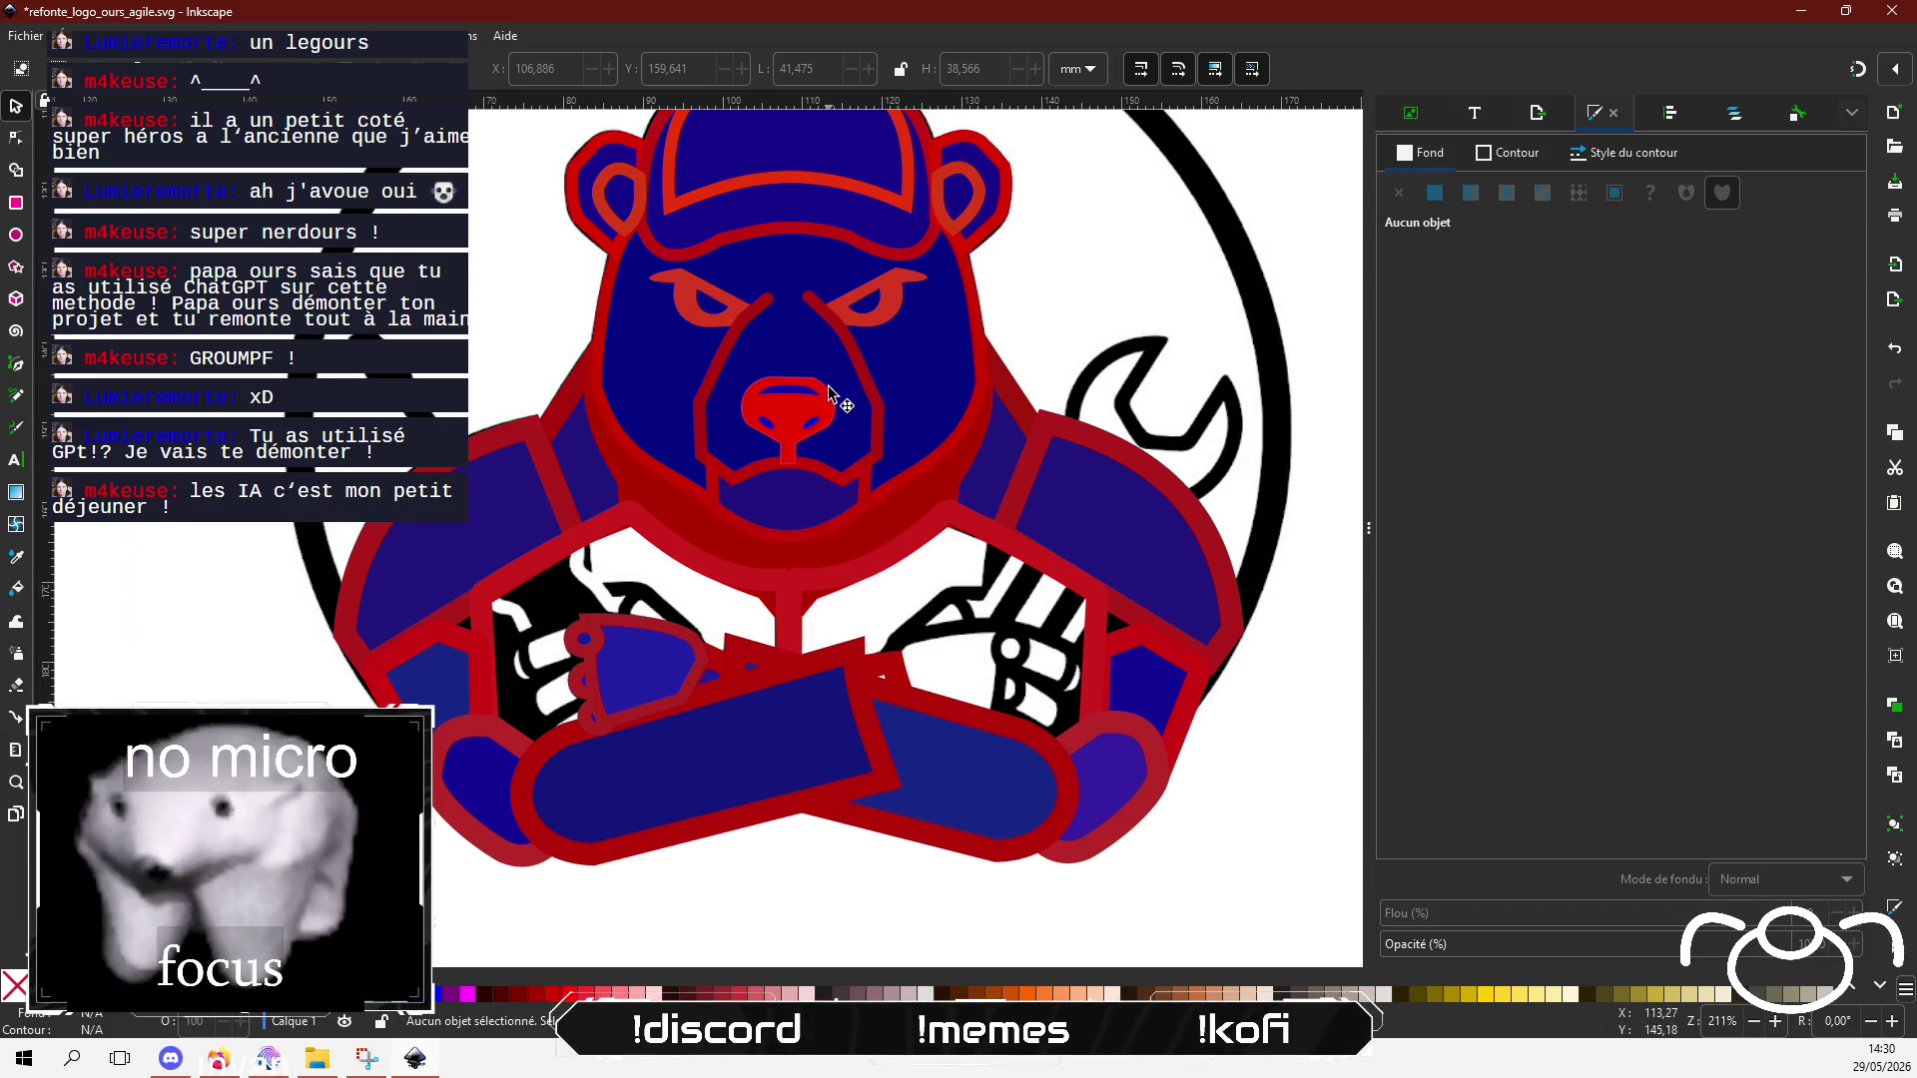
Step: Darken the bear's red nose by lowering its Lightness from 46 to 39, then zoom toward the fist
left_click(789, 432)
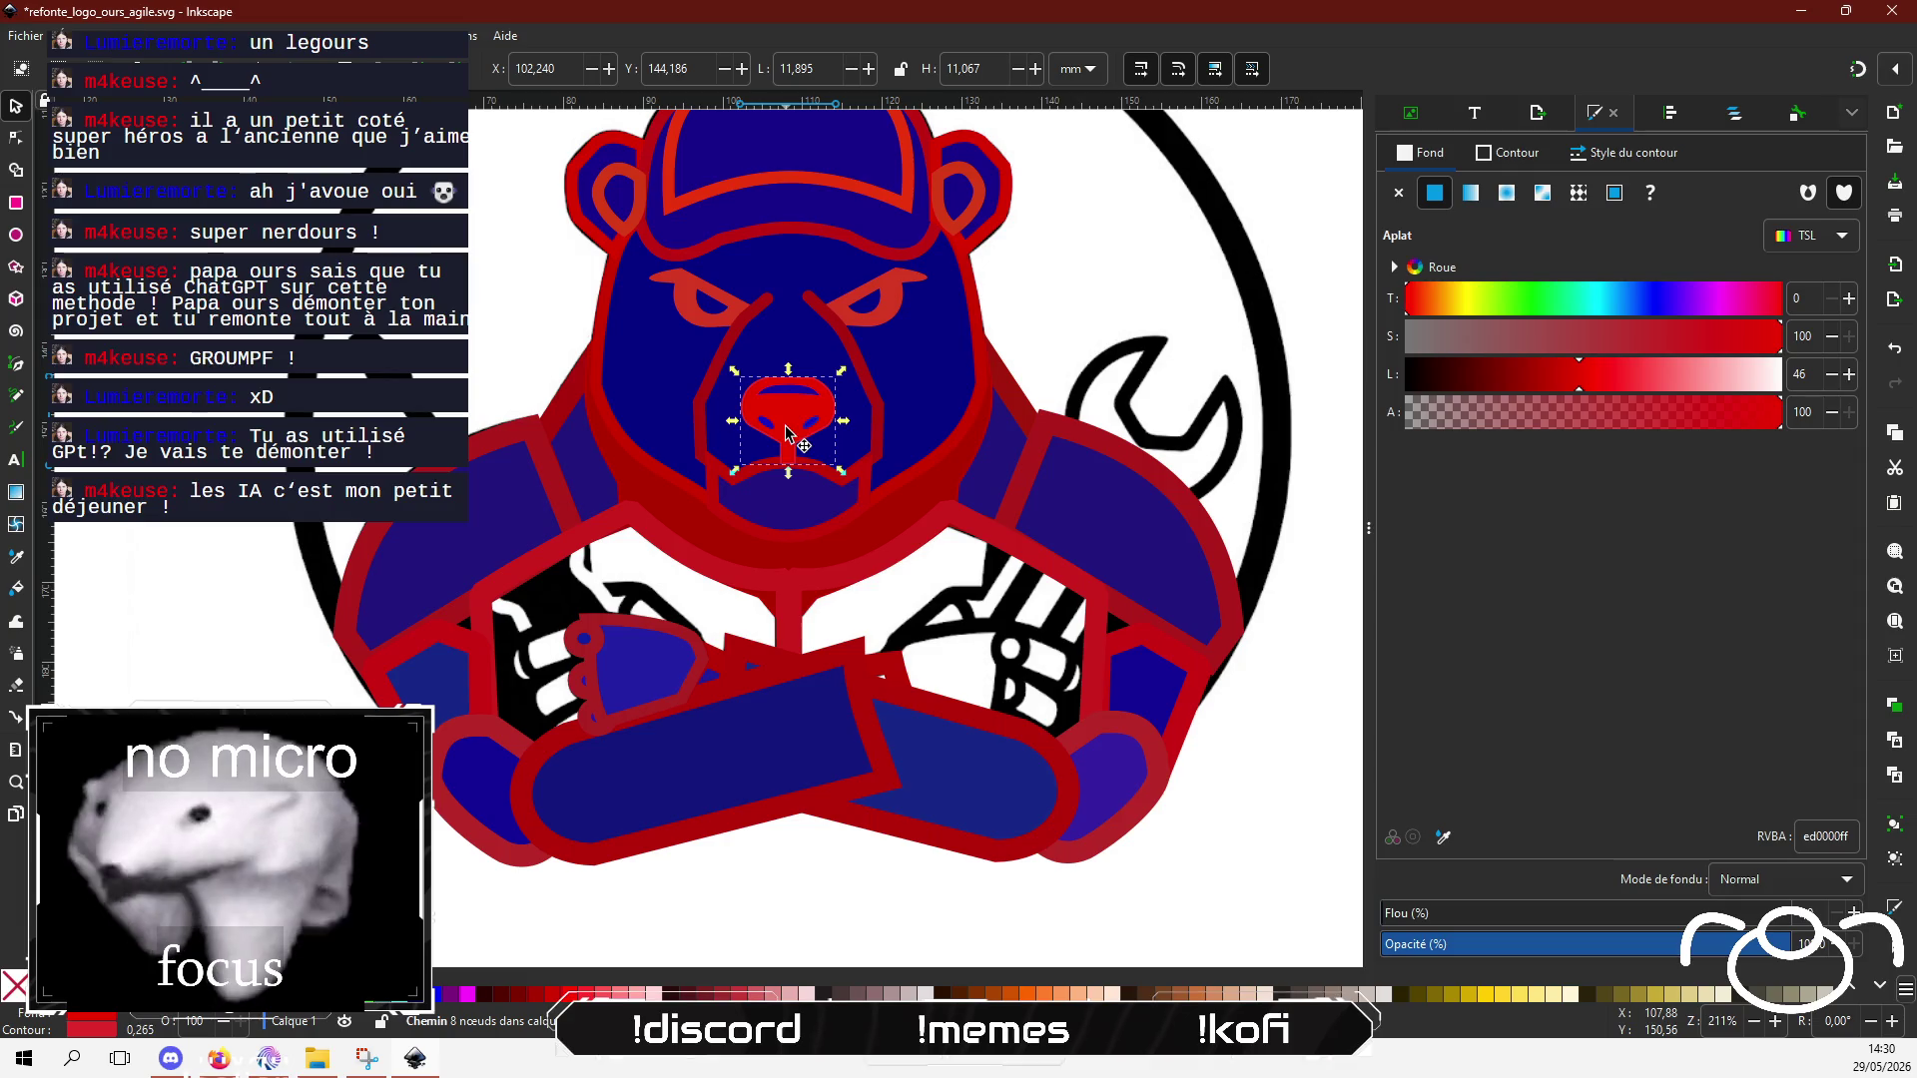
left_click(1553, 385)
left_click(145, 655)
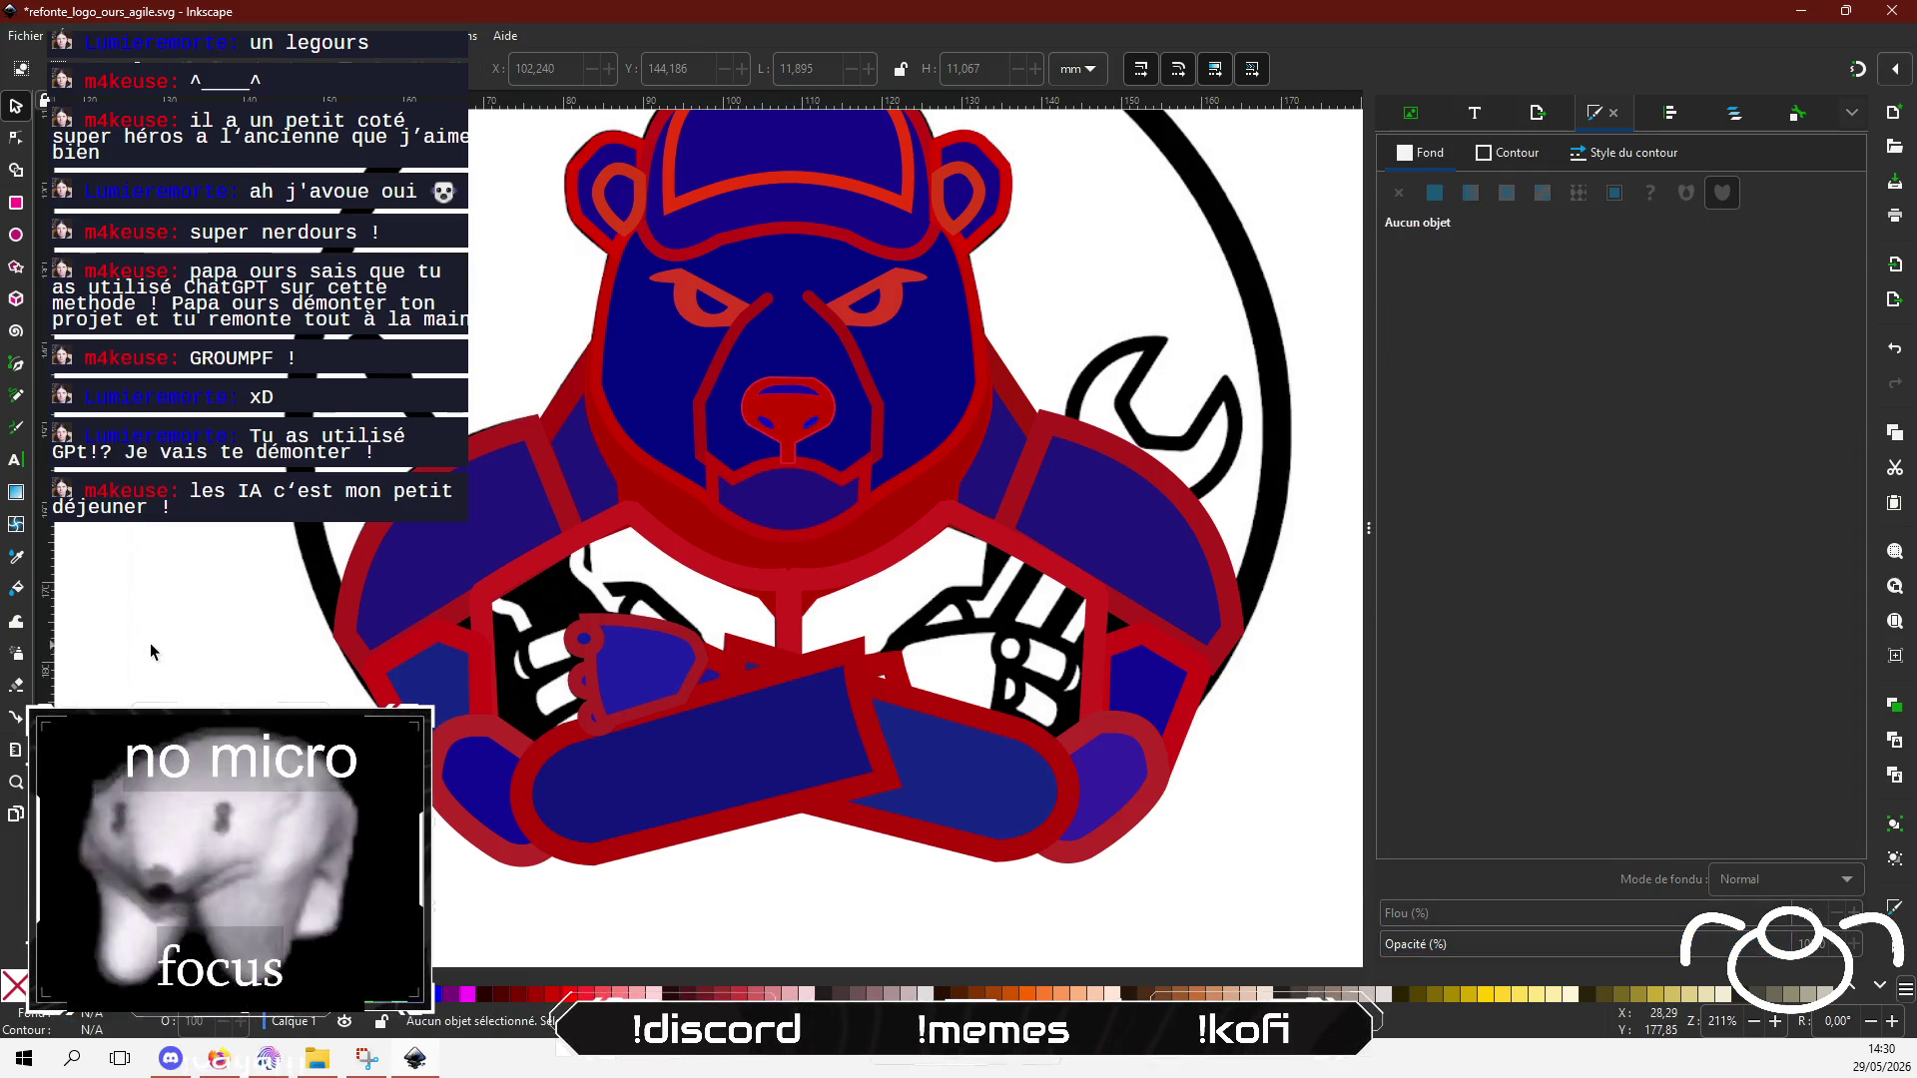
scroll(168, 700, "up", 2)
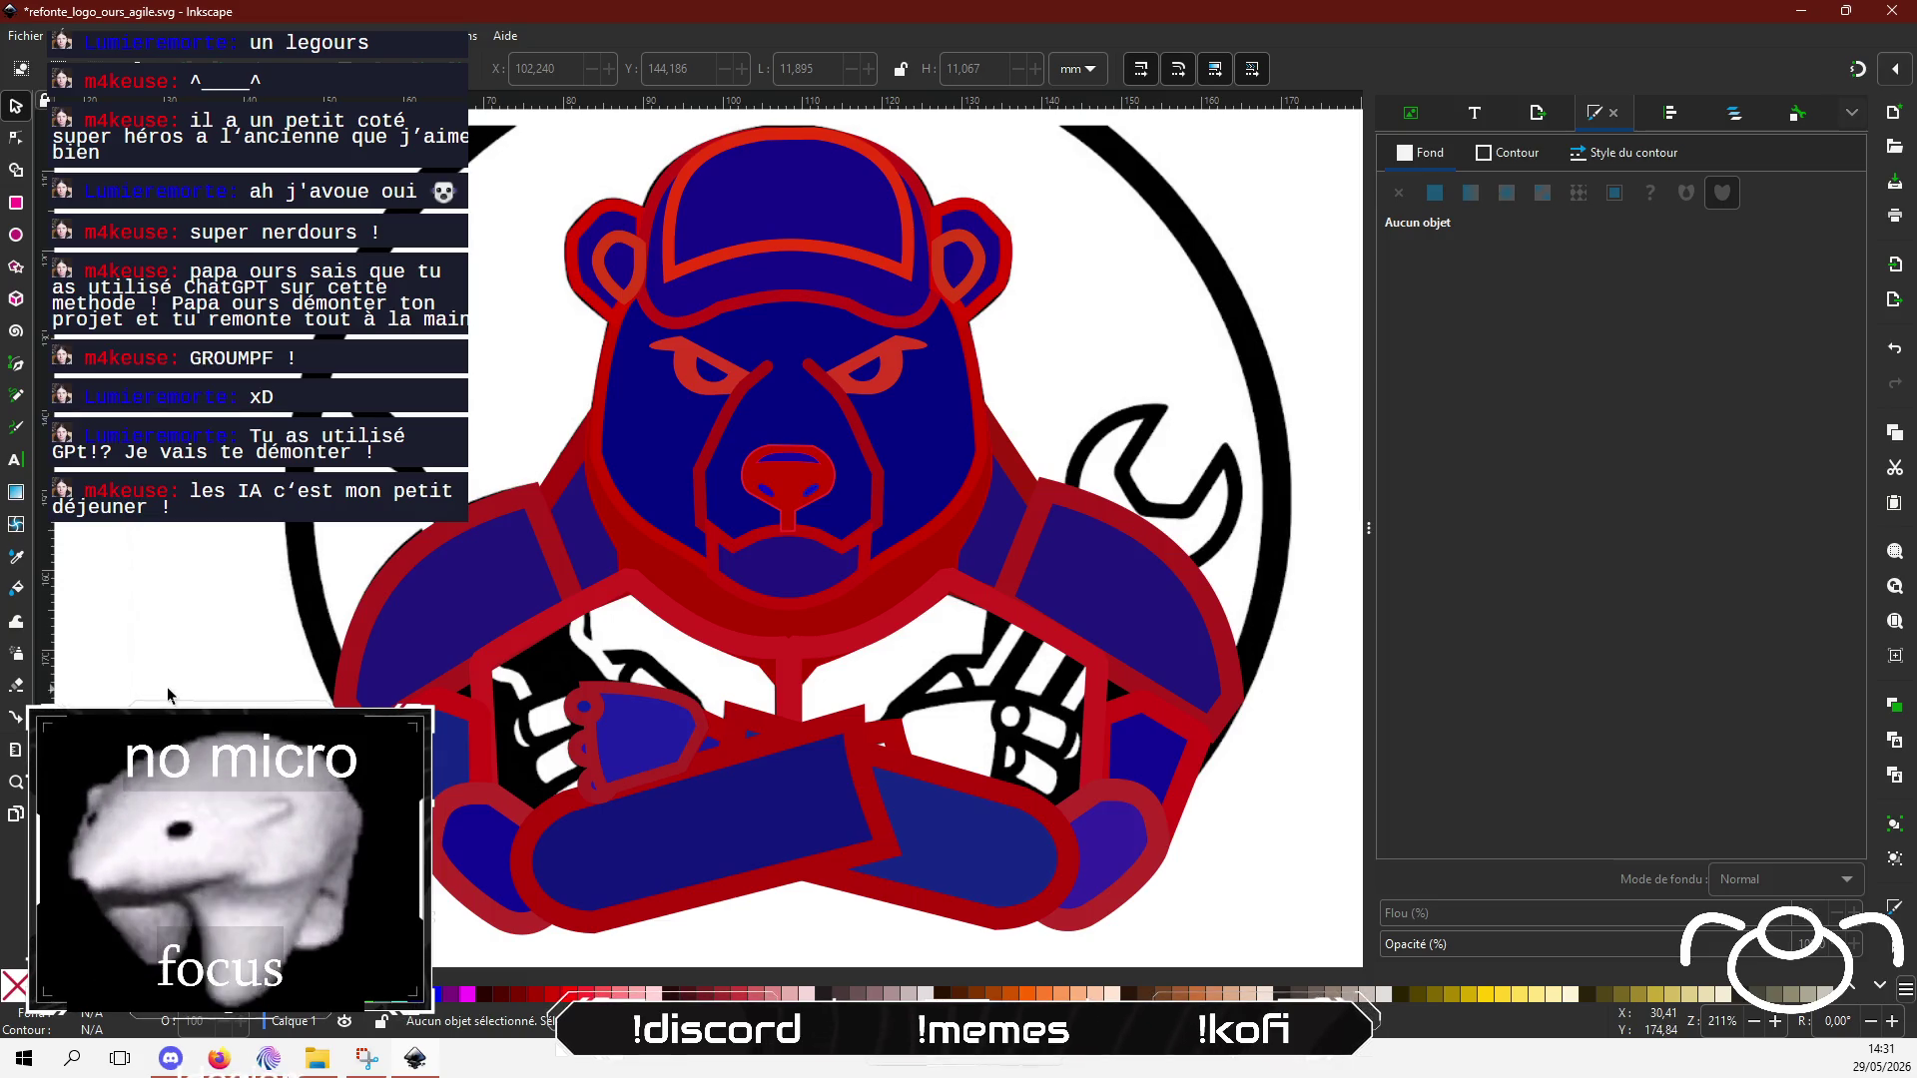
scroll(595, 717, "up", 2)
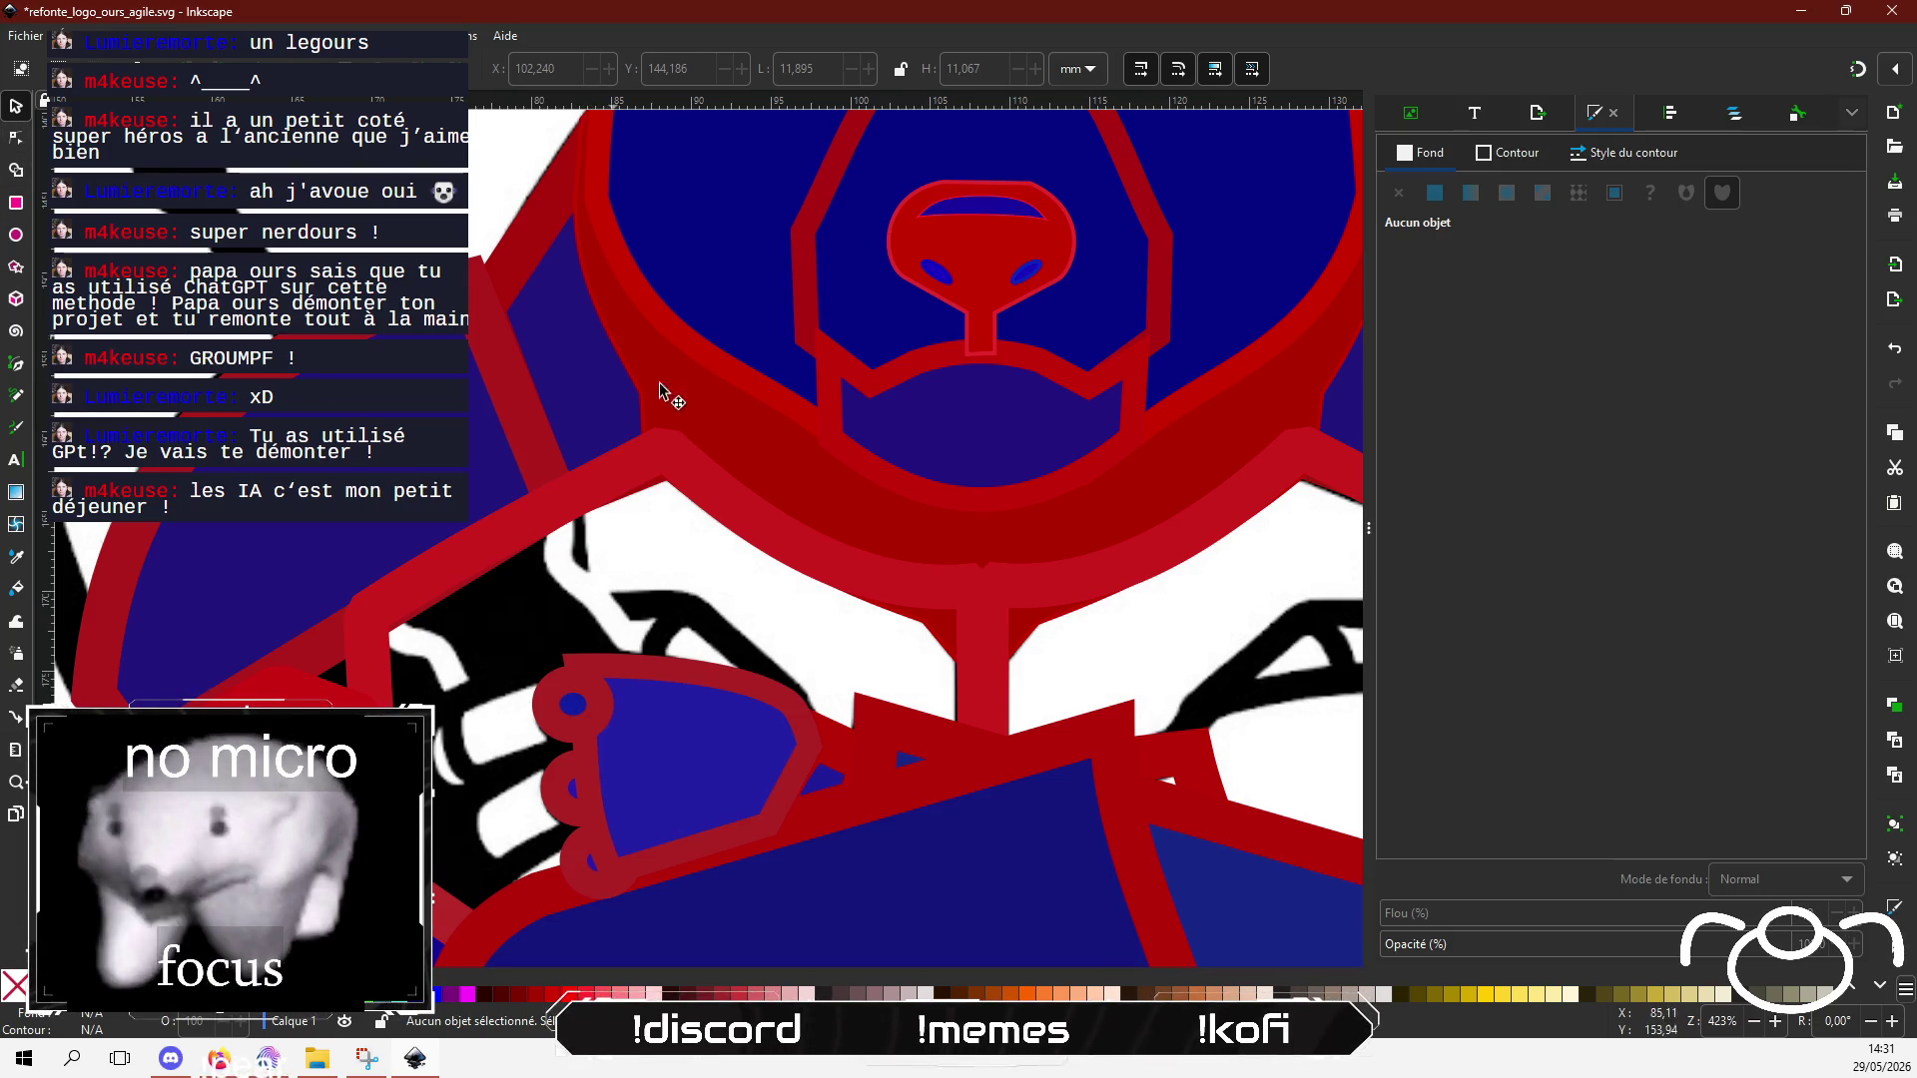
Step: Draw a closed triangle above the bear's fist with the Pen tool
left_click(16, 364)
left_click(792, 697)
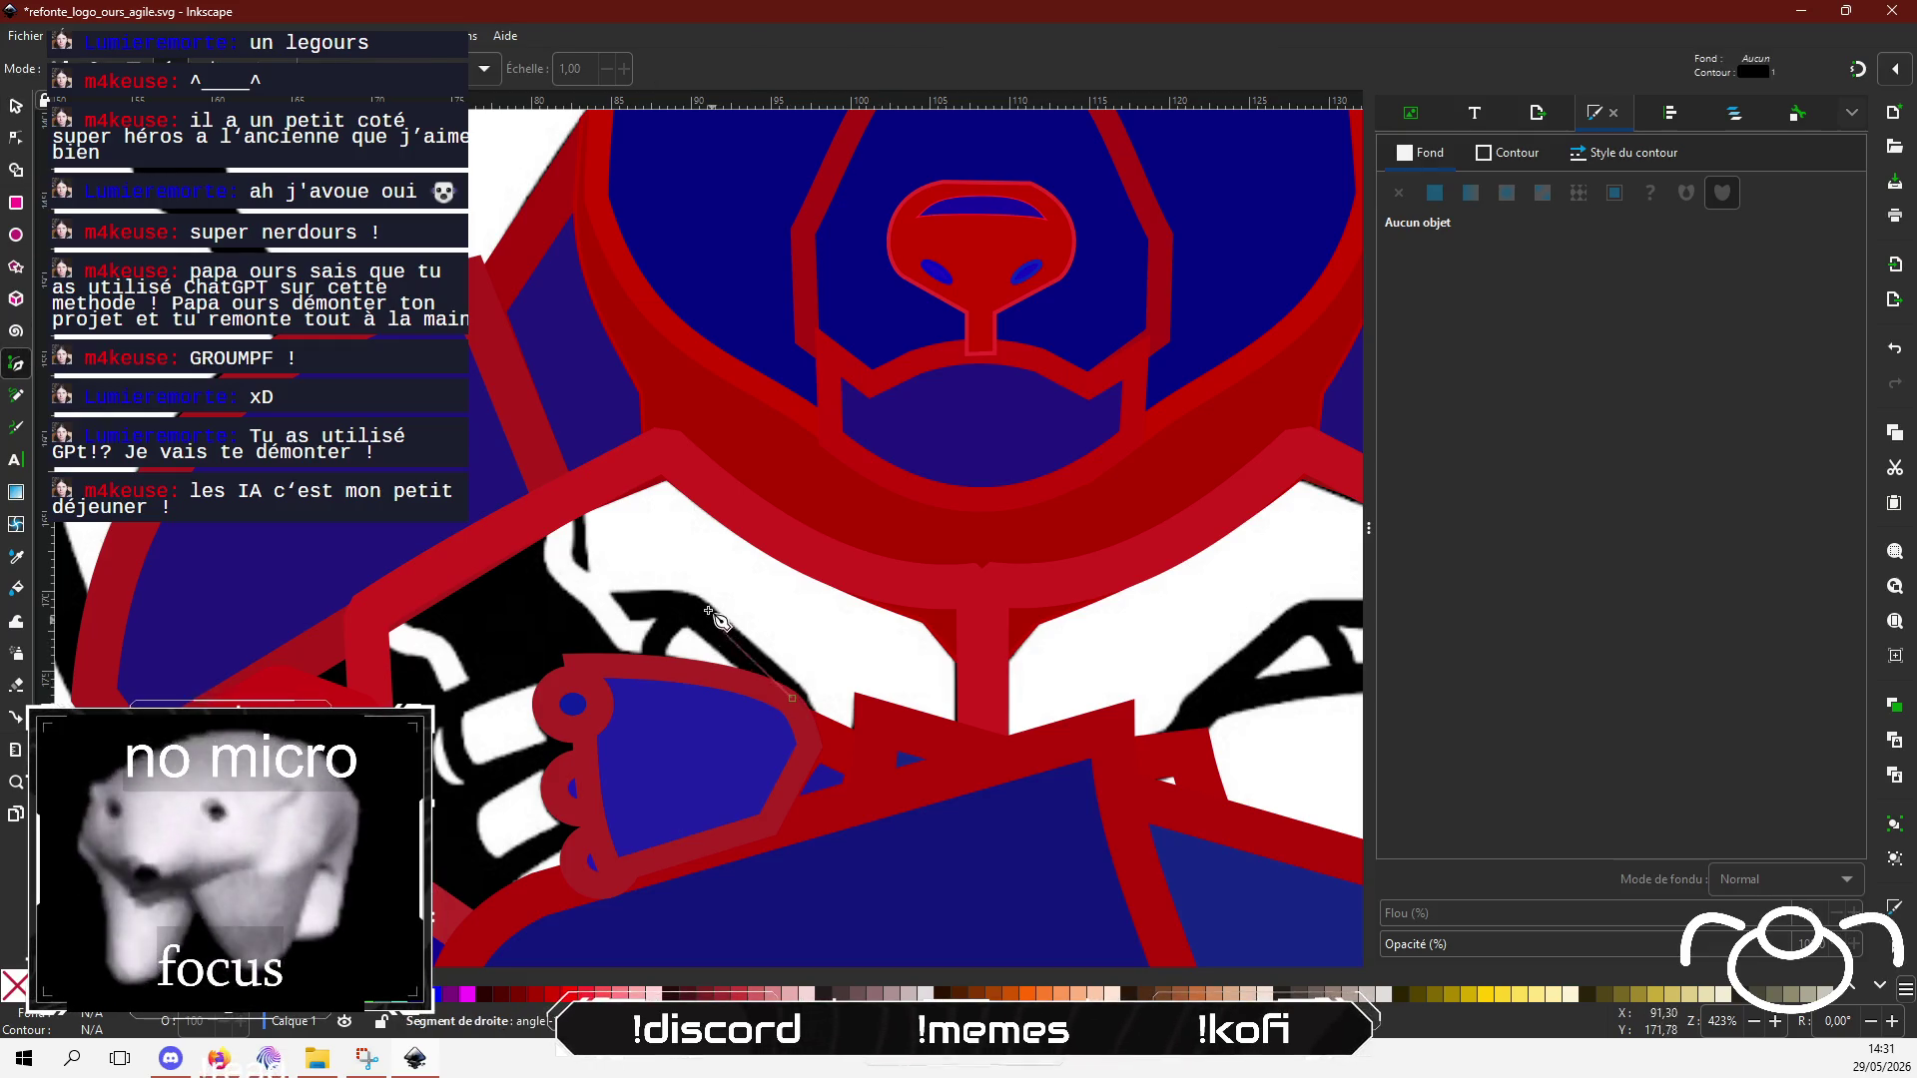
left_click(651, 677)
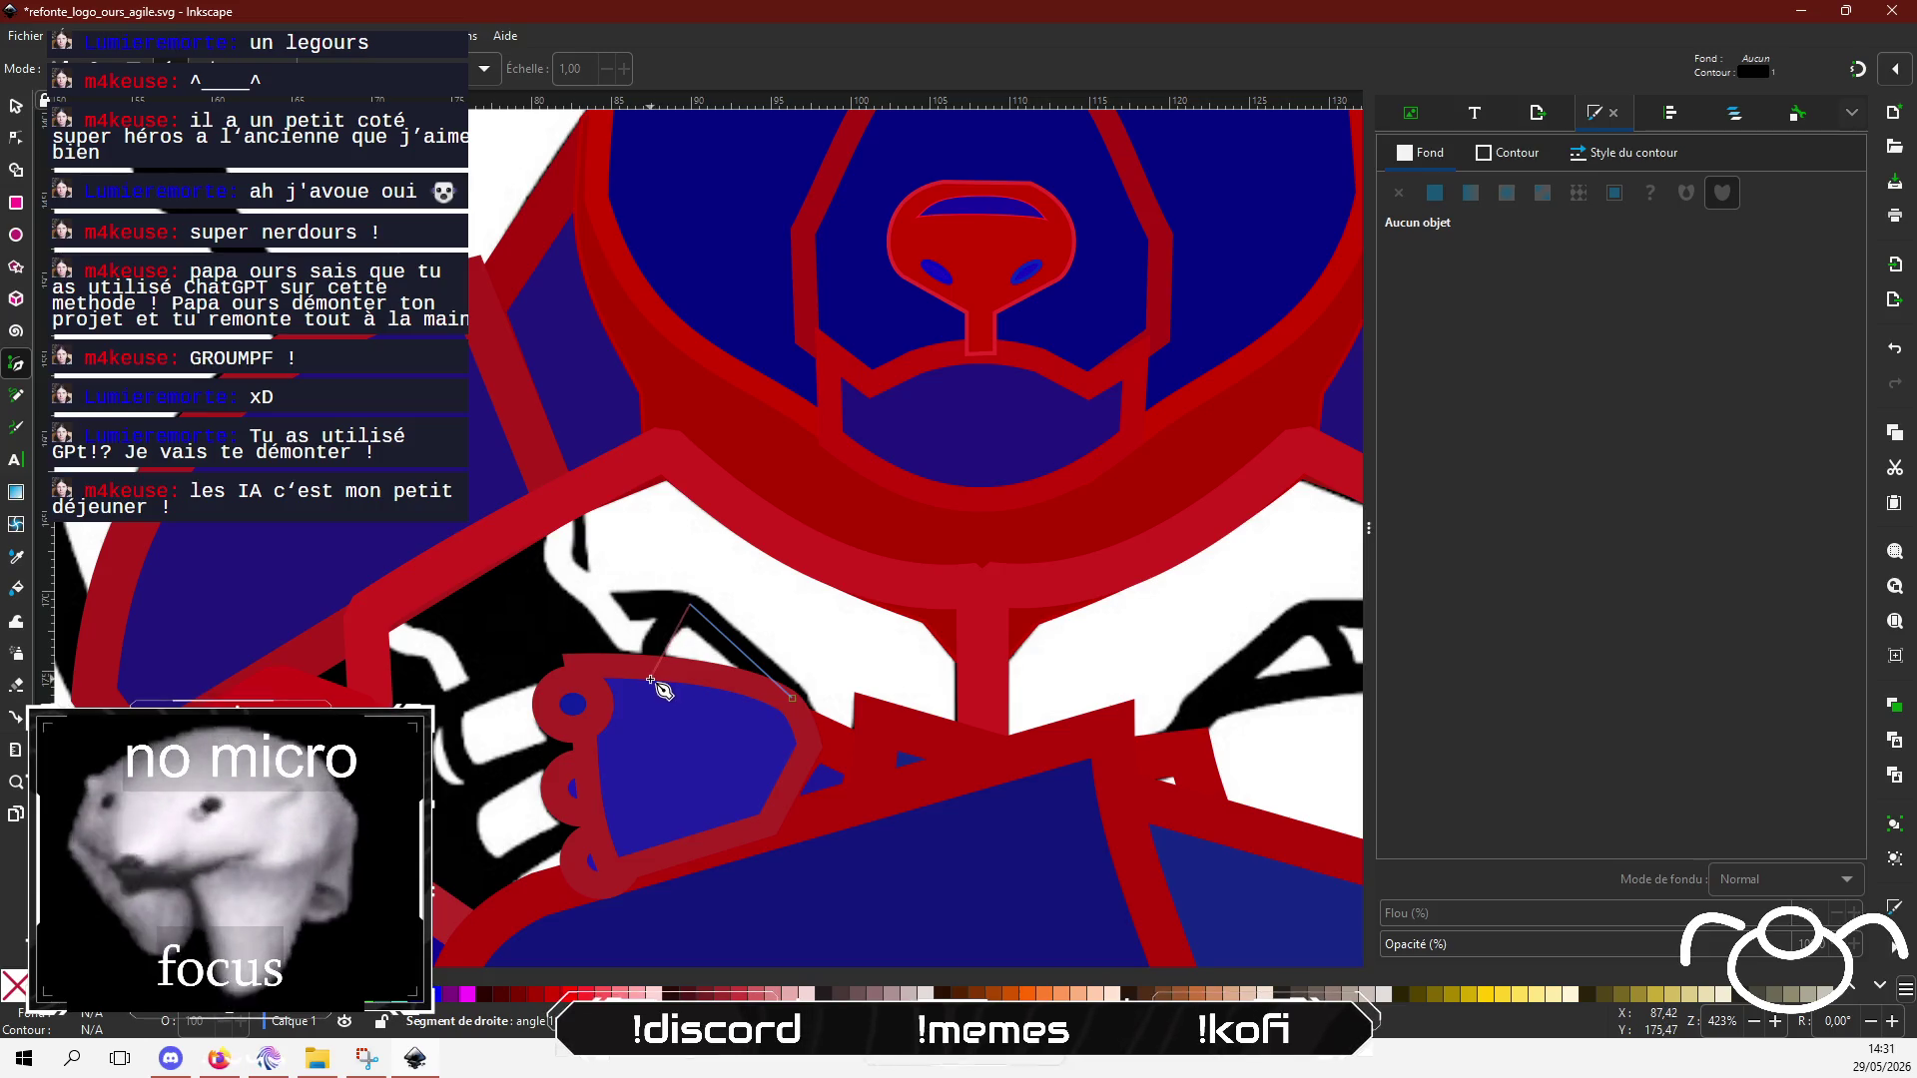
left_click(791, 697)
left_click(791, 697)
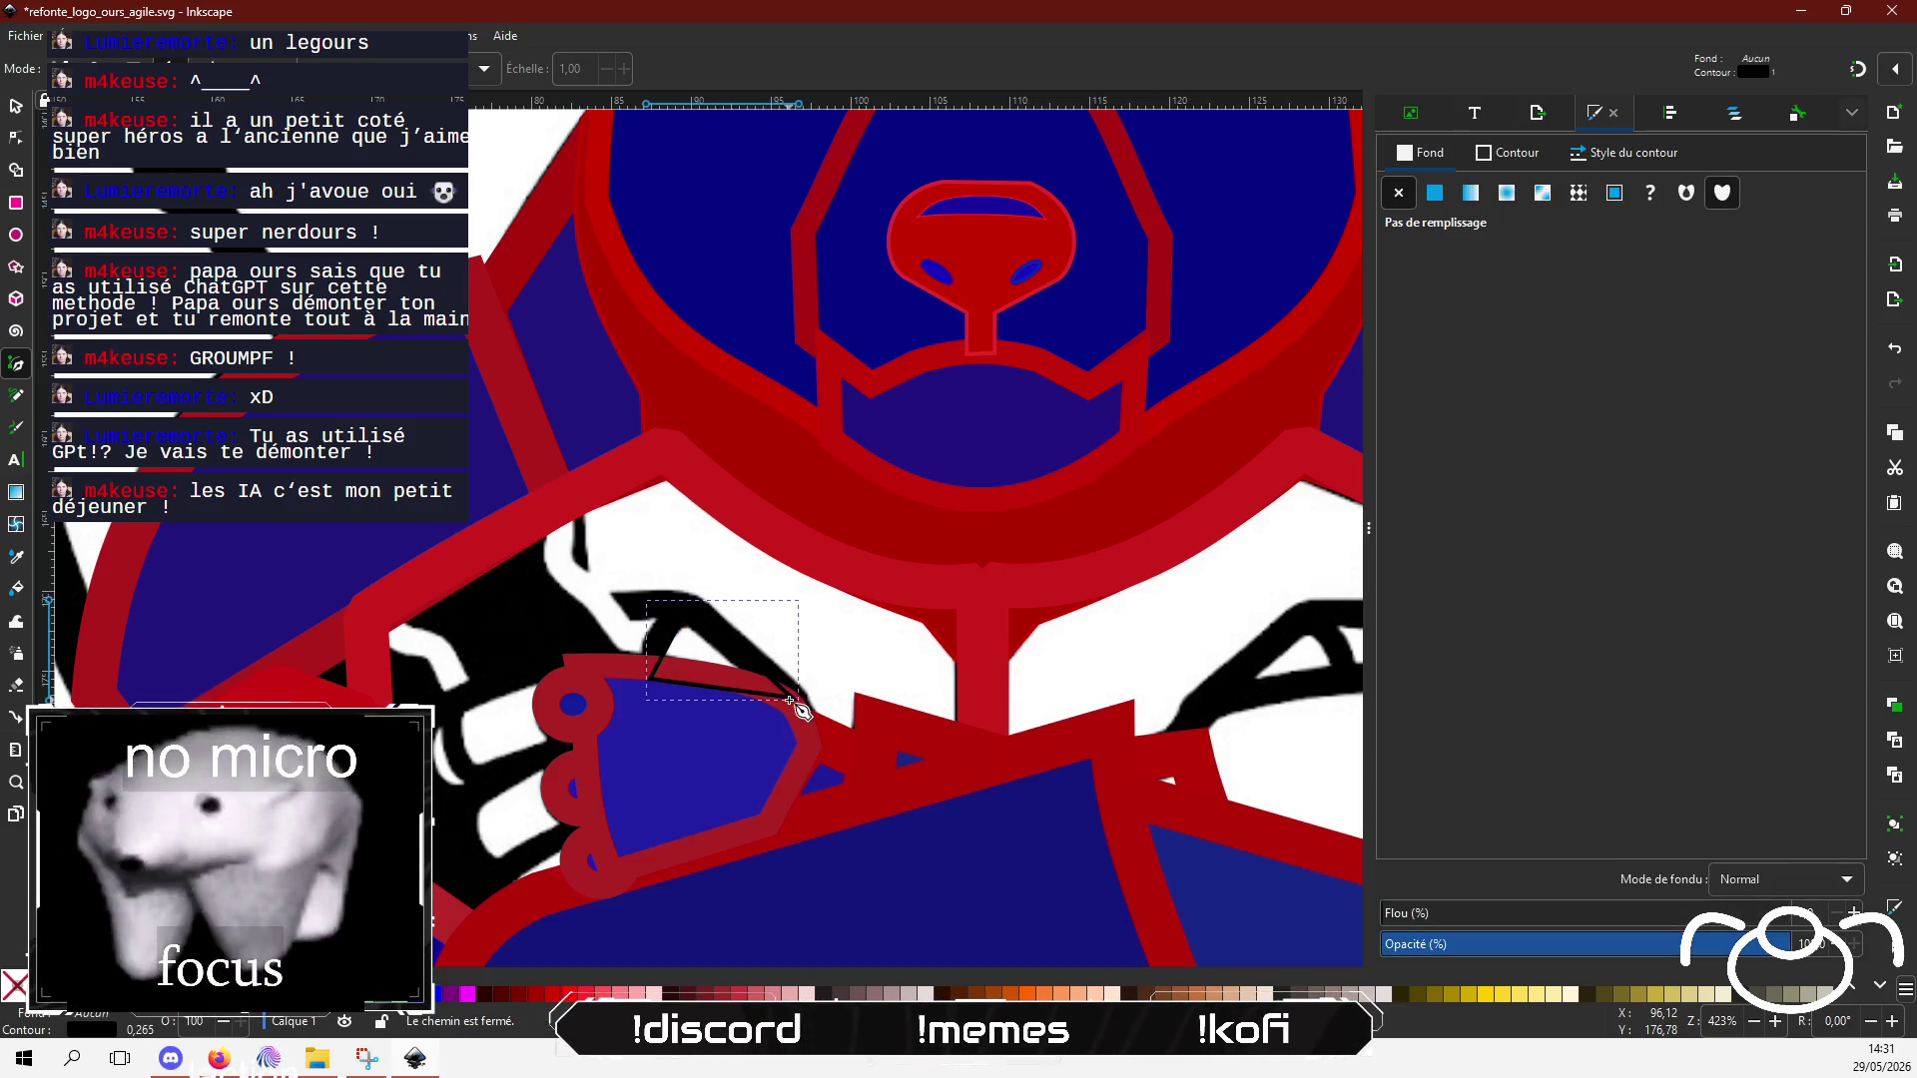
Step: Give the triangle a 5.82 px outline in dark red 961c1c
left_click(1617, 152)
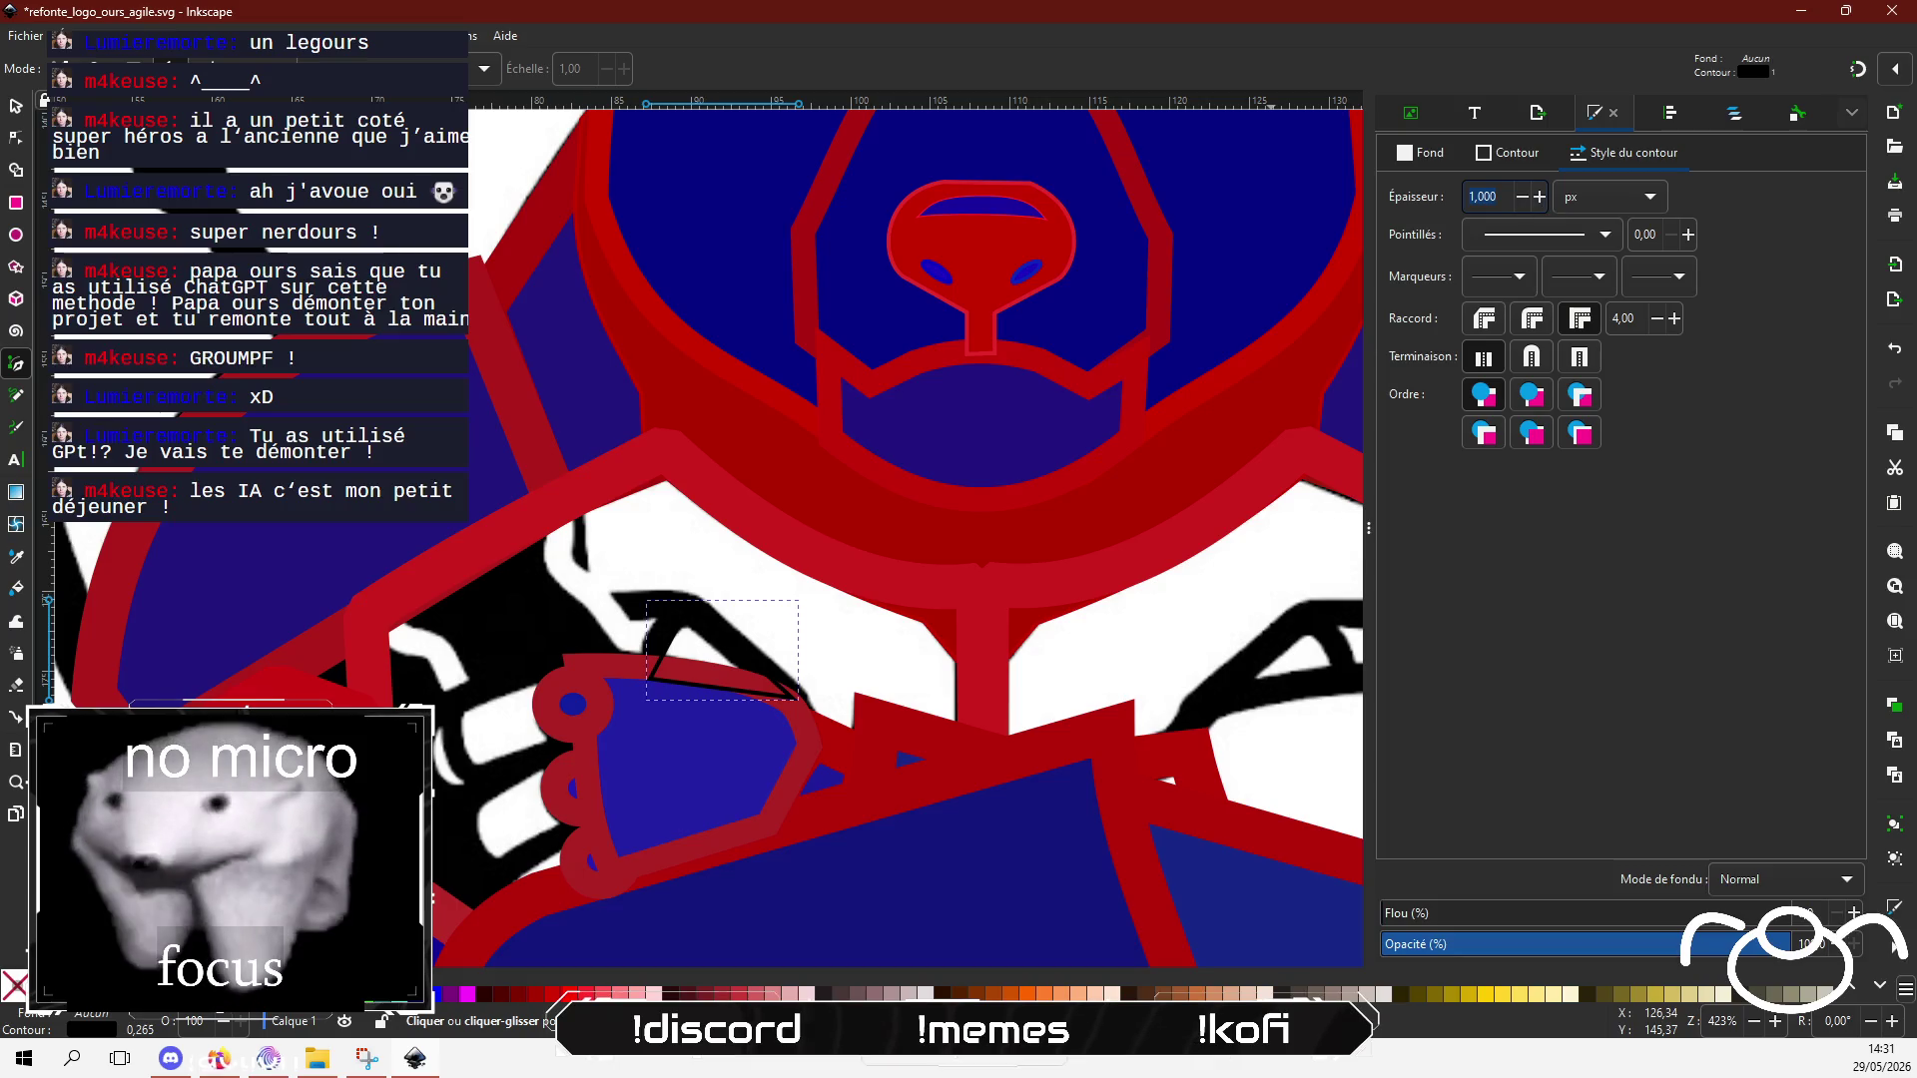
left_click_drag(1497, 197, 1465, 198)
type("5,82")
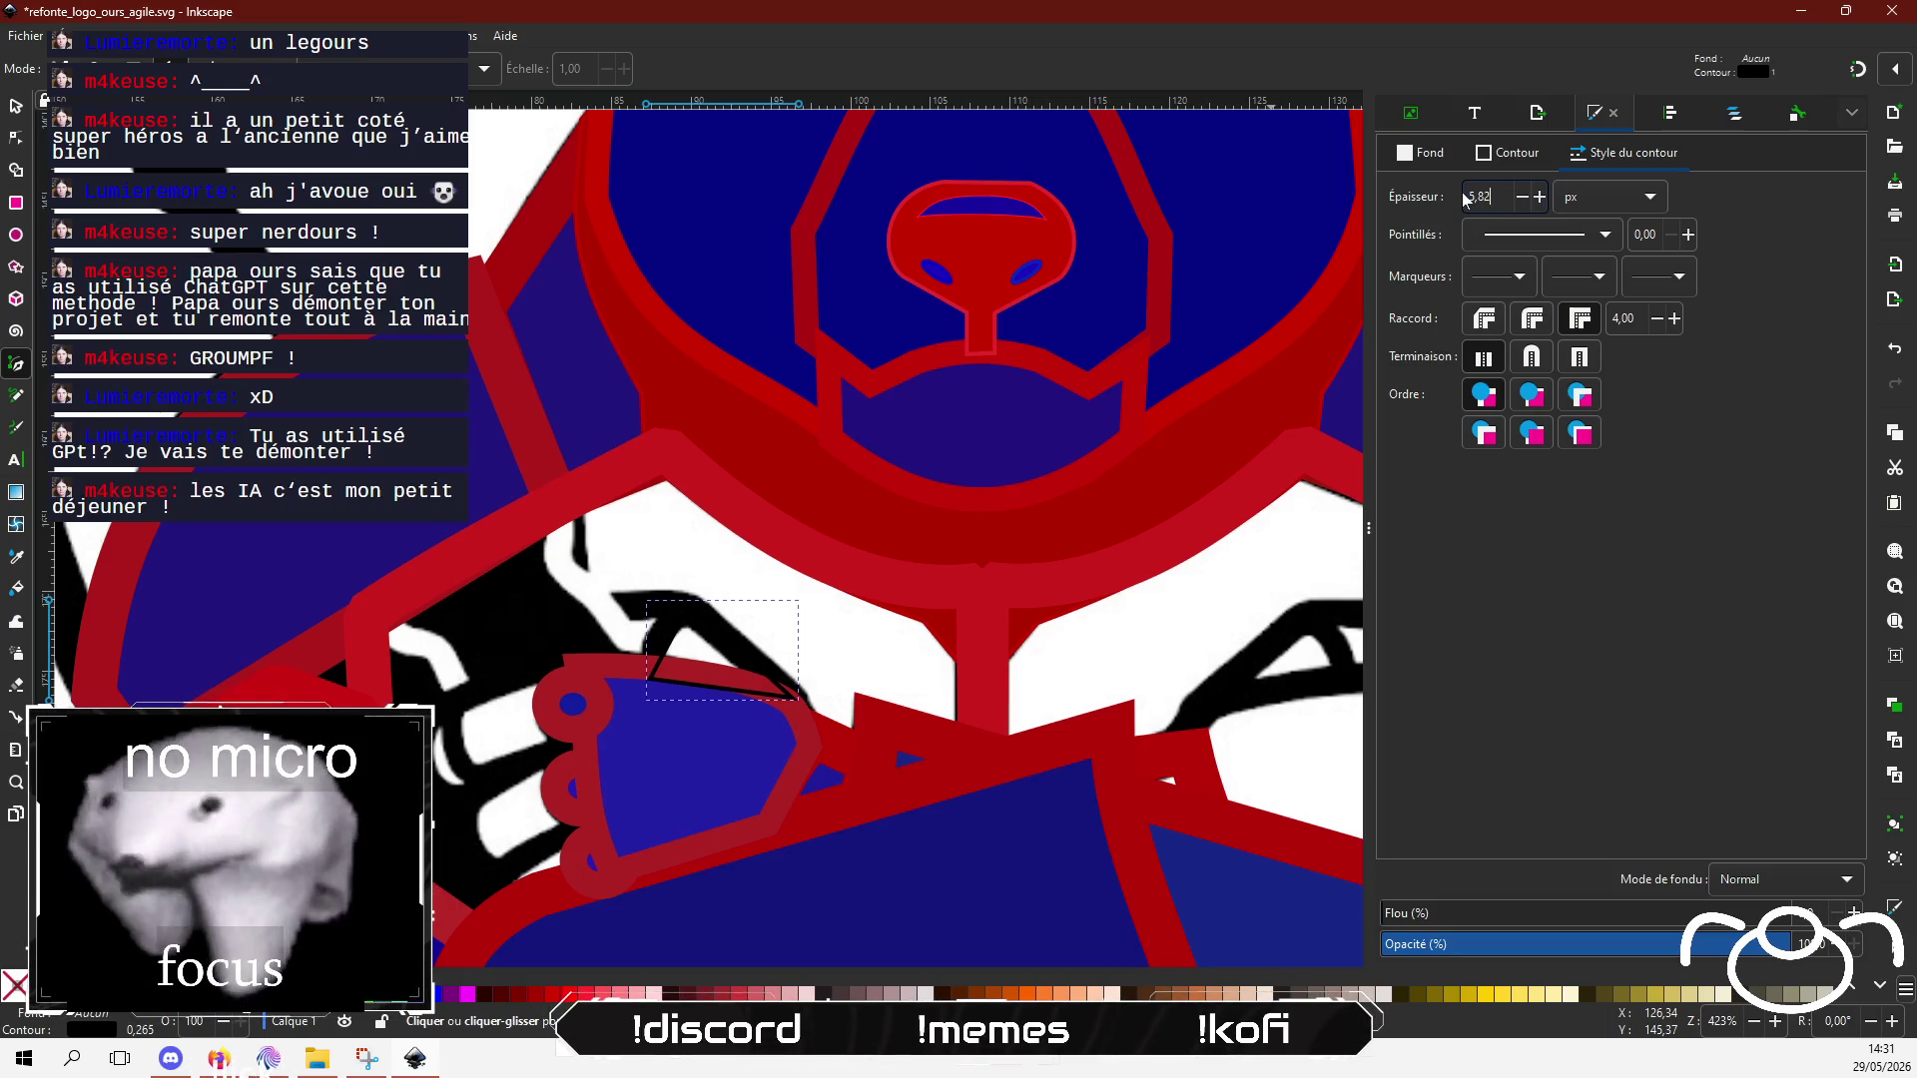
key("Return")
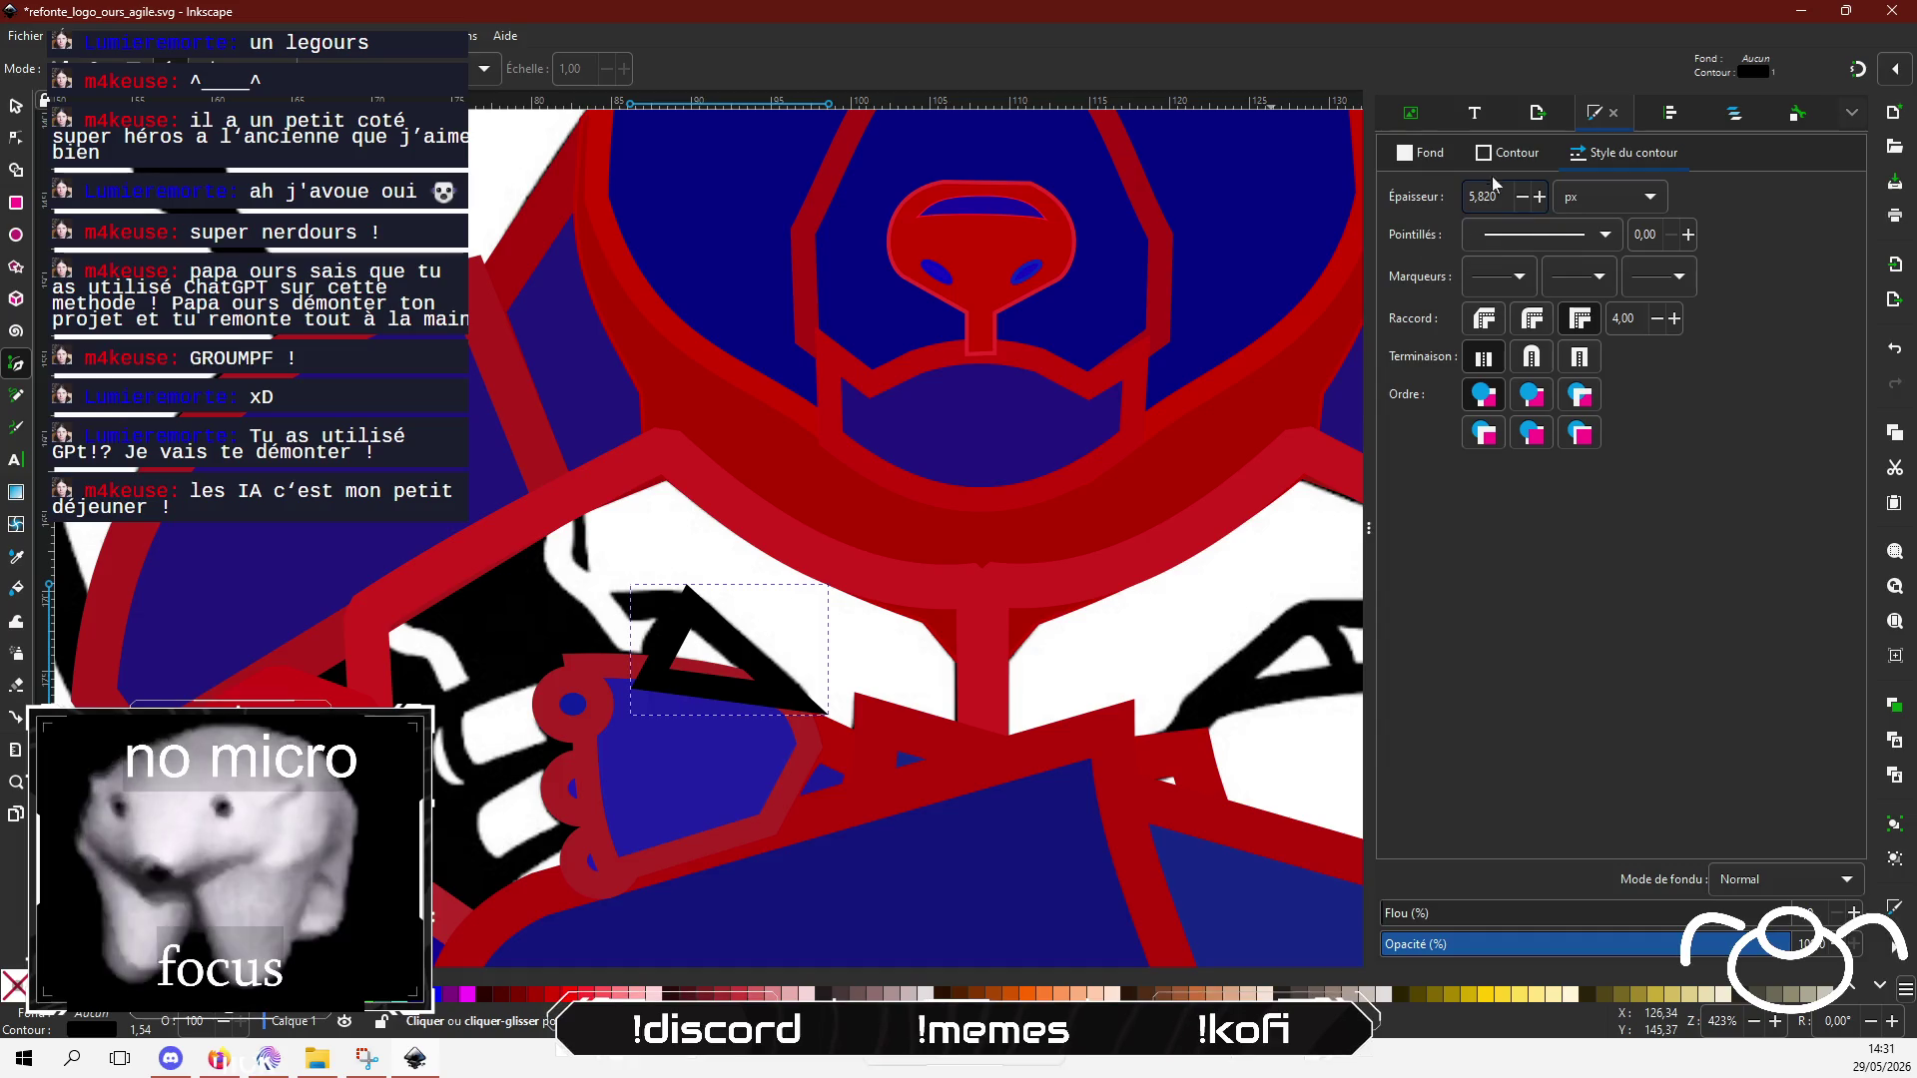
left_click(1503, 153)
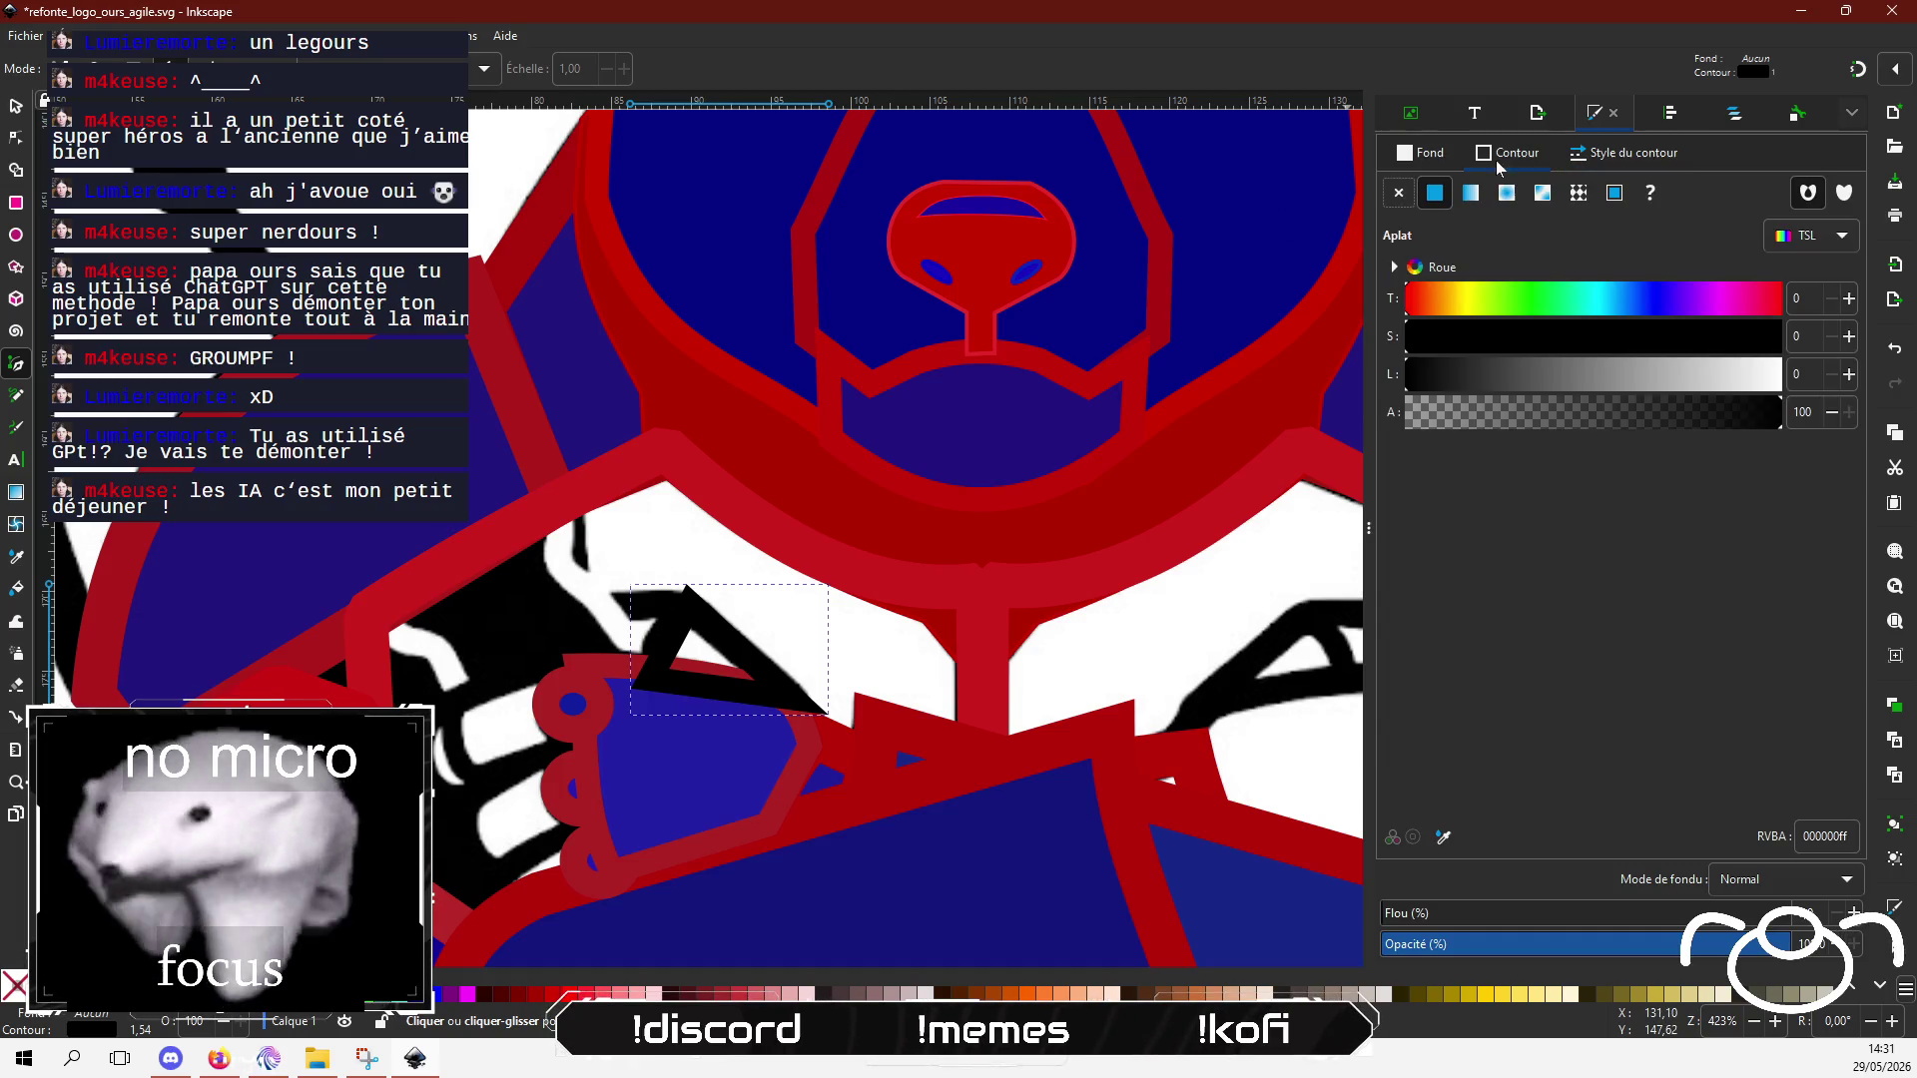
left_click(1665, 336)
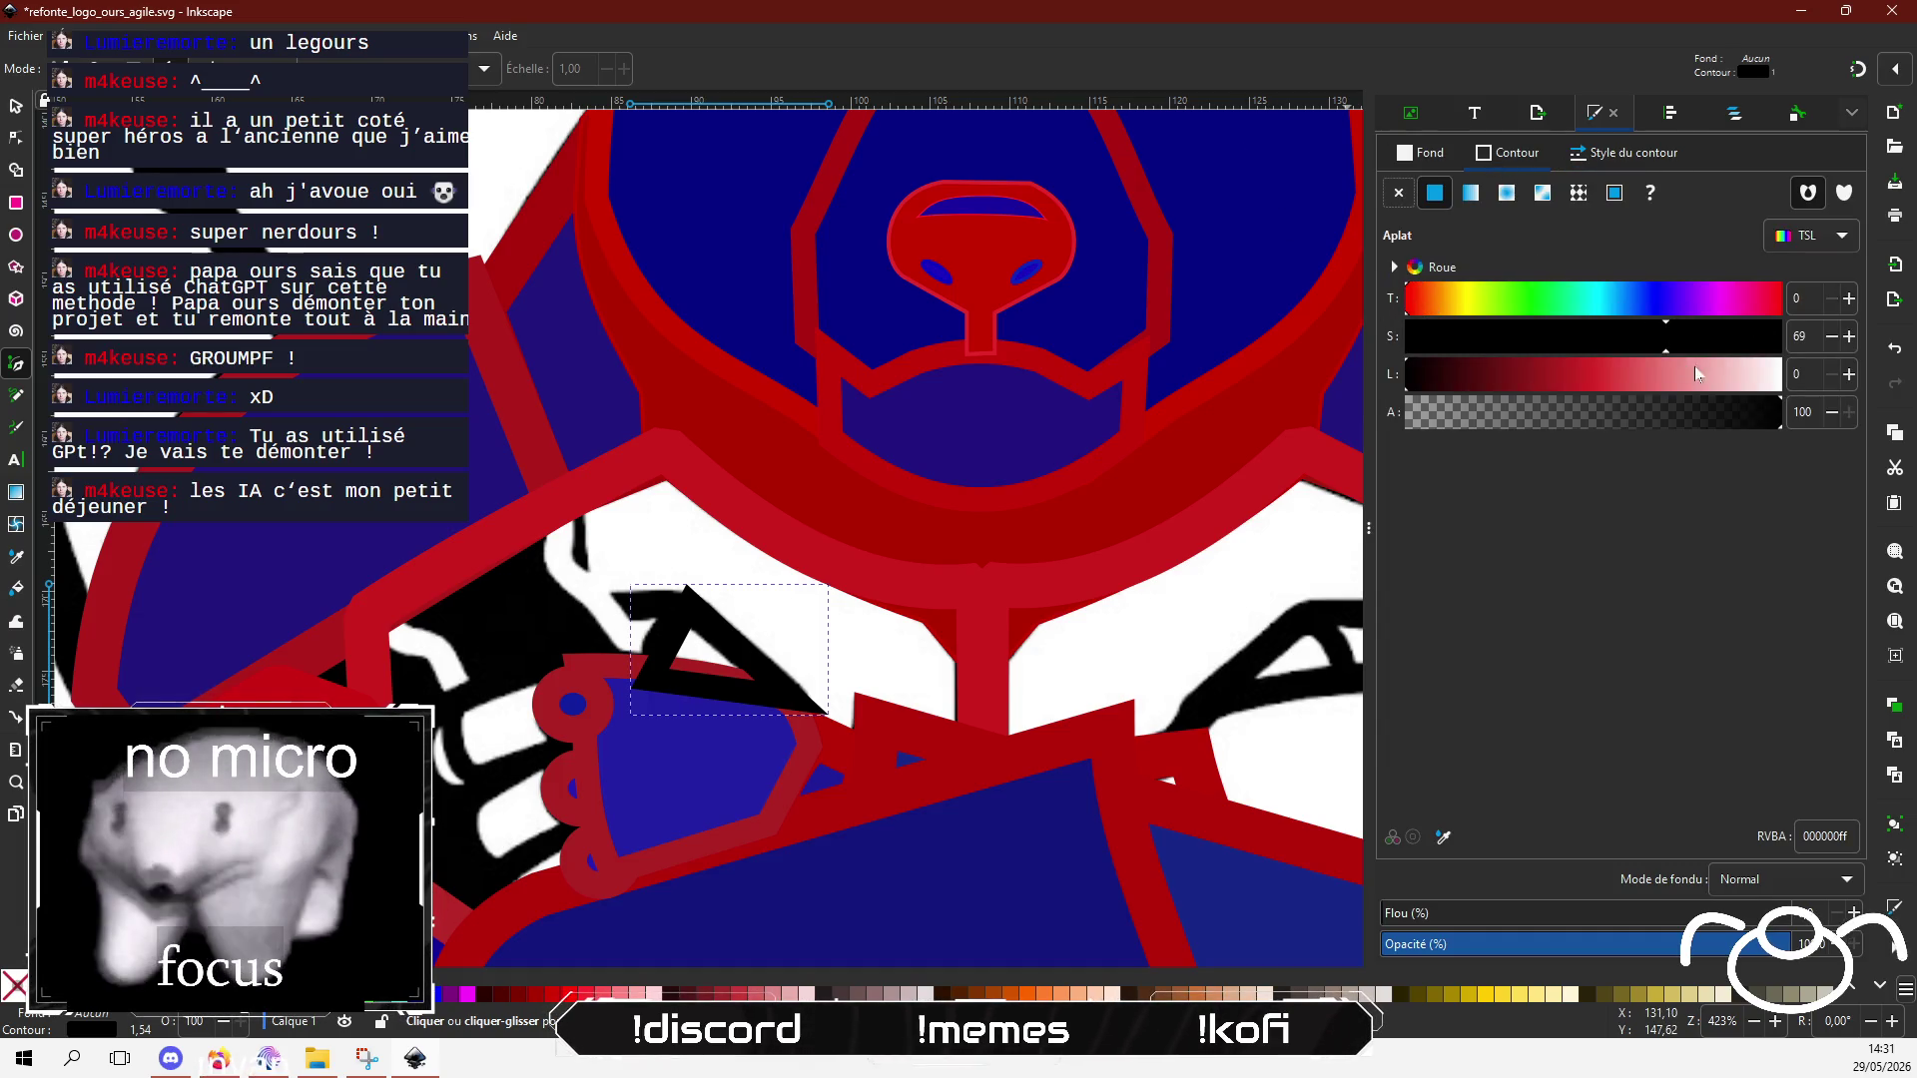
left_click(1536, 375)
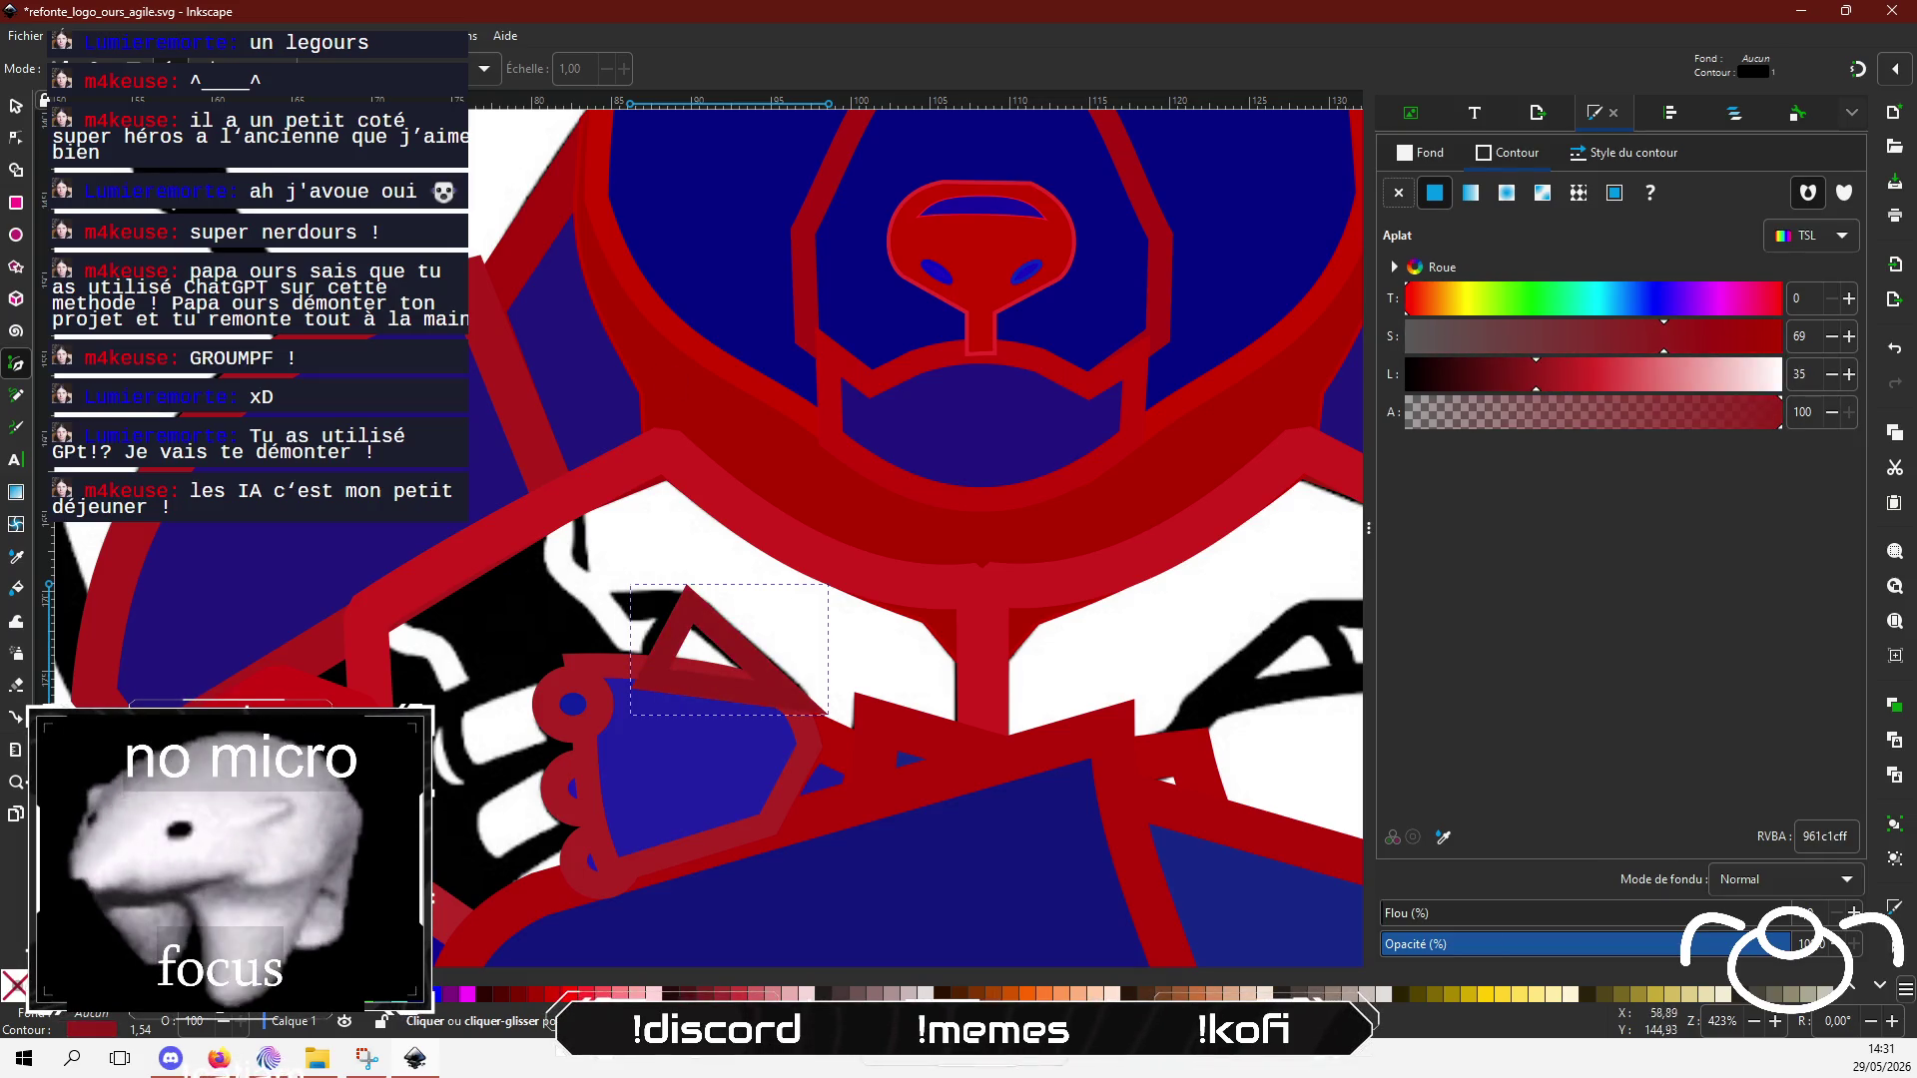
left_click(15, 136)
scroll(793, 737, "up", 3)
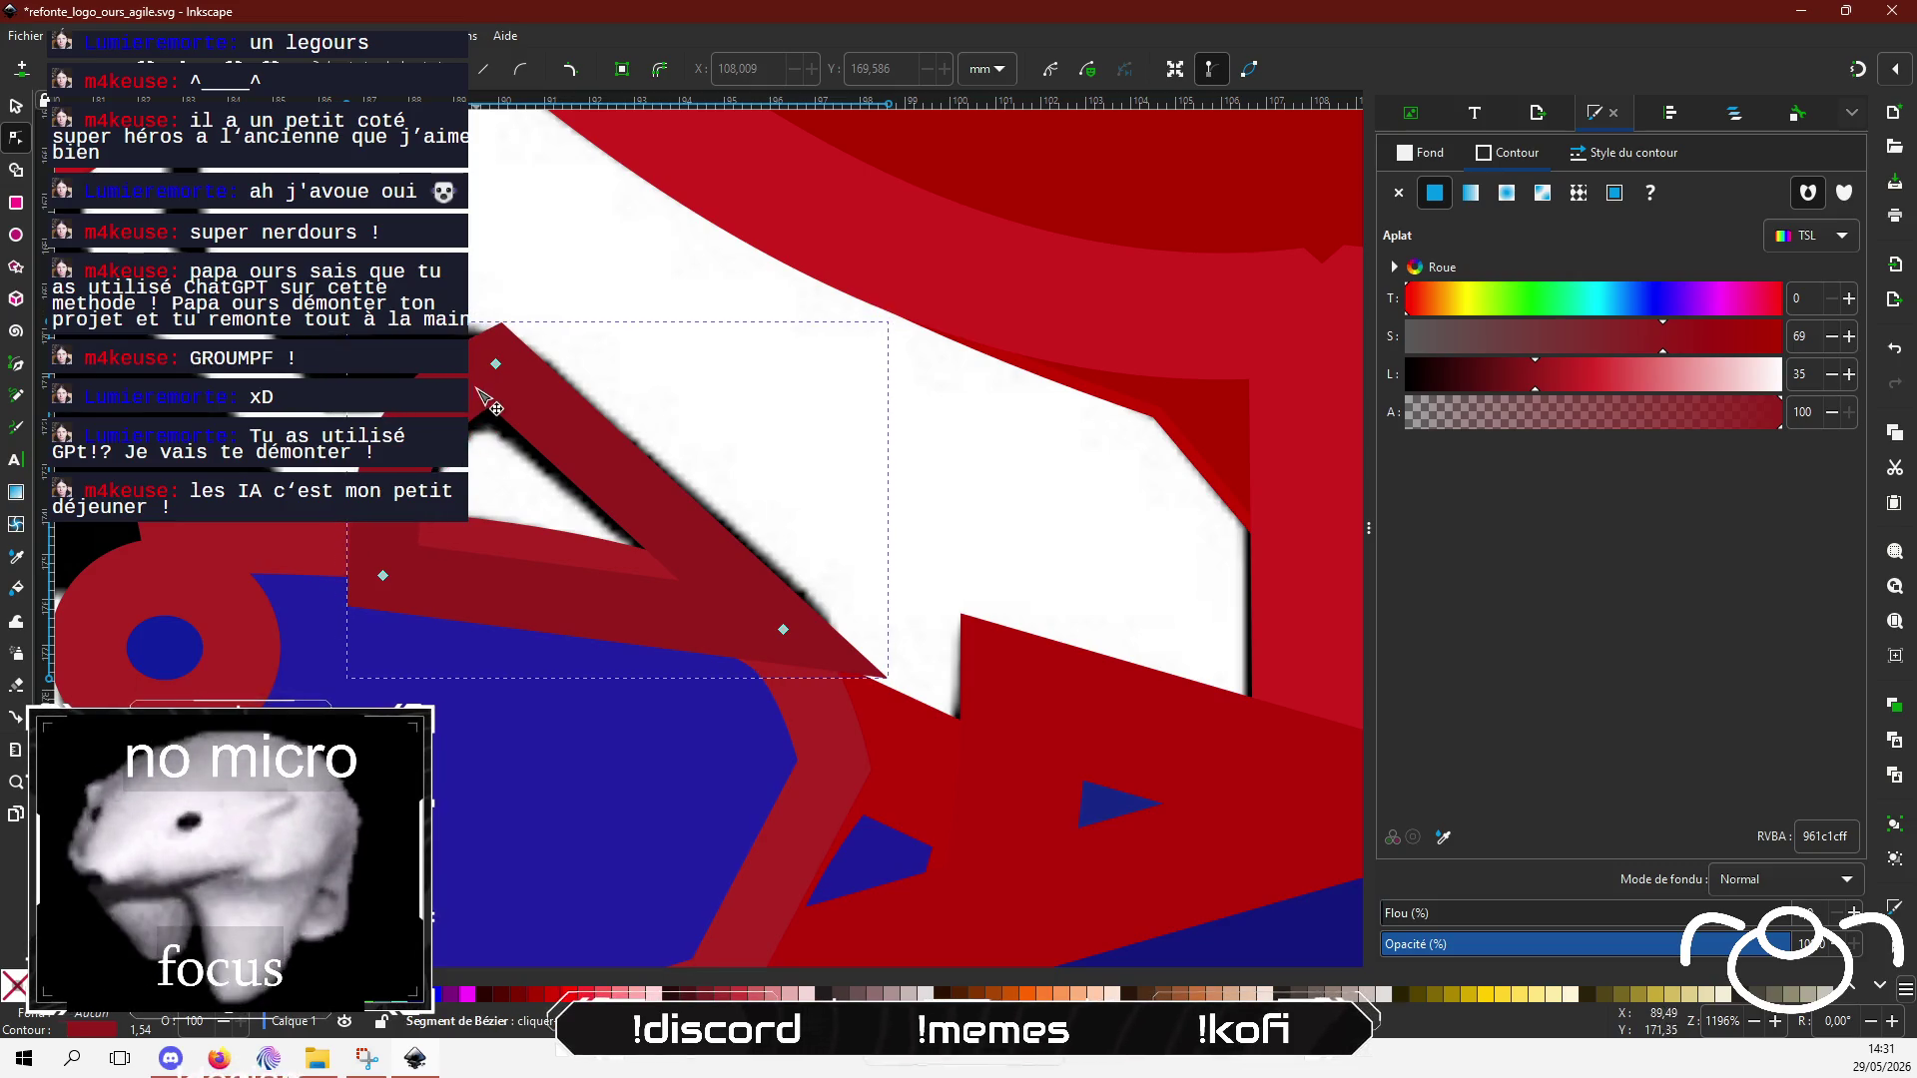
Step: Move two of the triangle's corners, trying a bevel join but keeping the miter join
left_click_drag(496, 366, 506, 382)
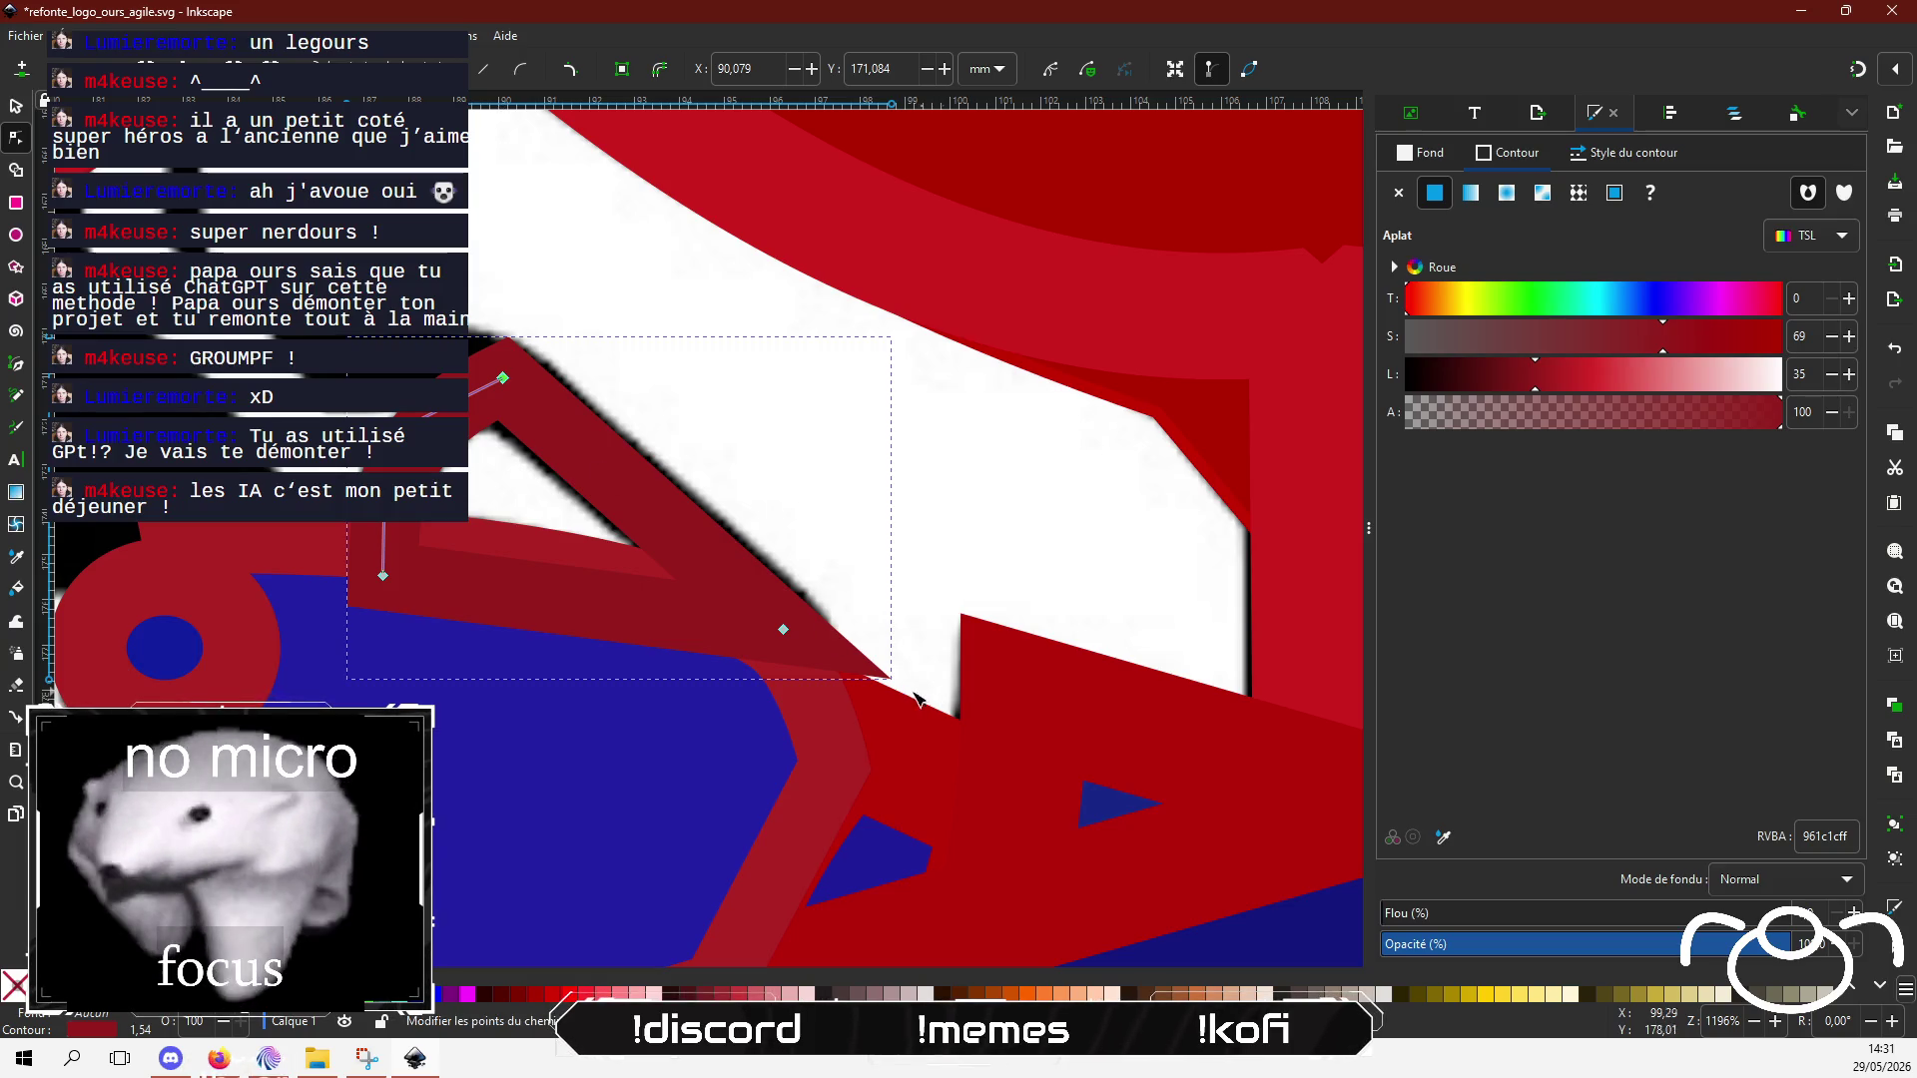
mouse_move(783, 629)
left_mouse_down()
mouse_move(762, 638)
mouse_move(780, 623)
left_mouse_up()
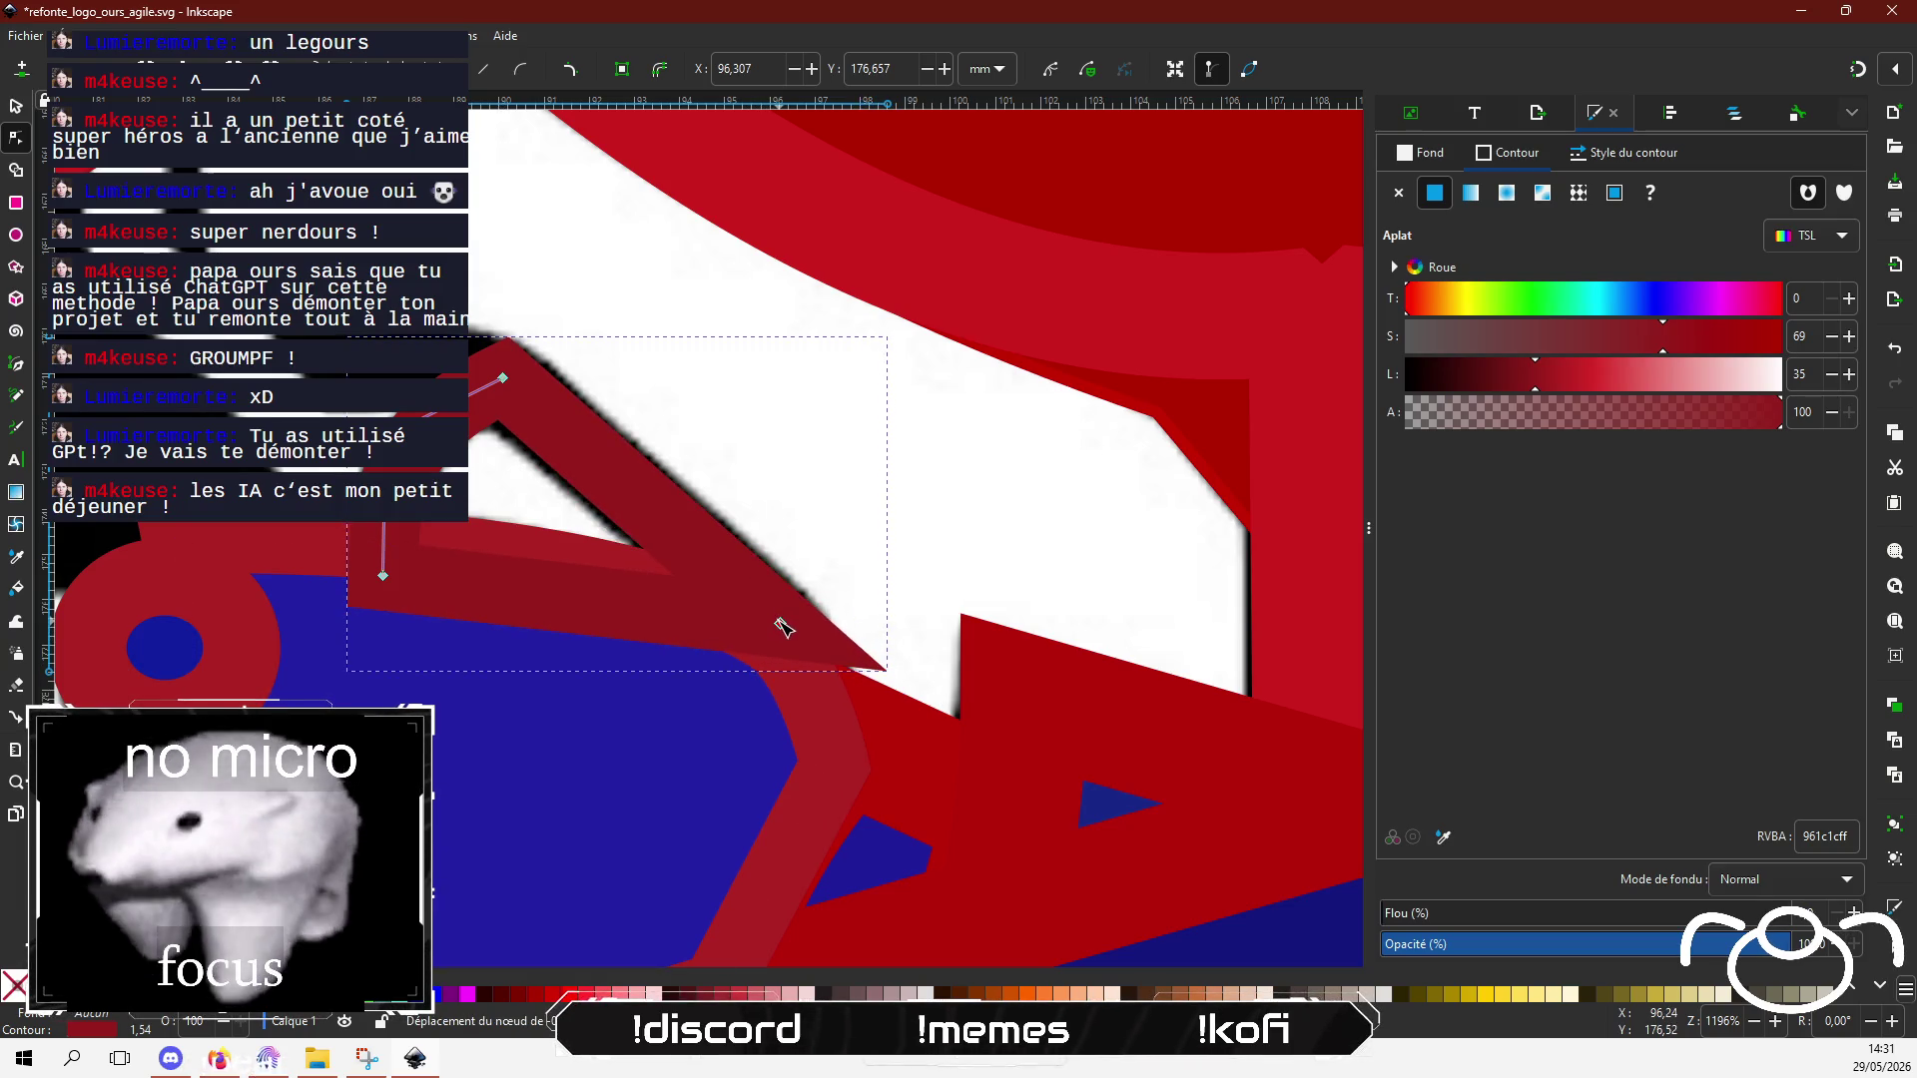
left_click(1622, 160)
left_click(1483, 317)
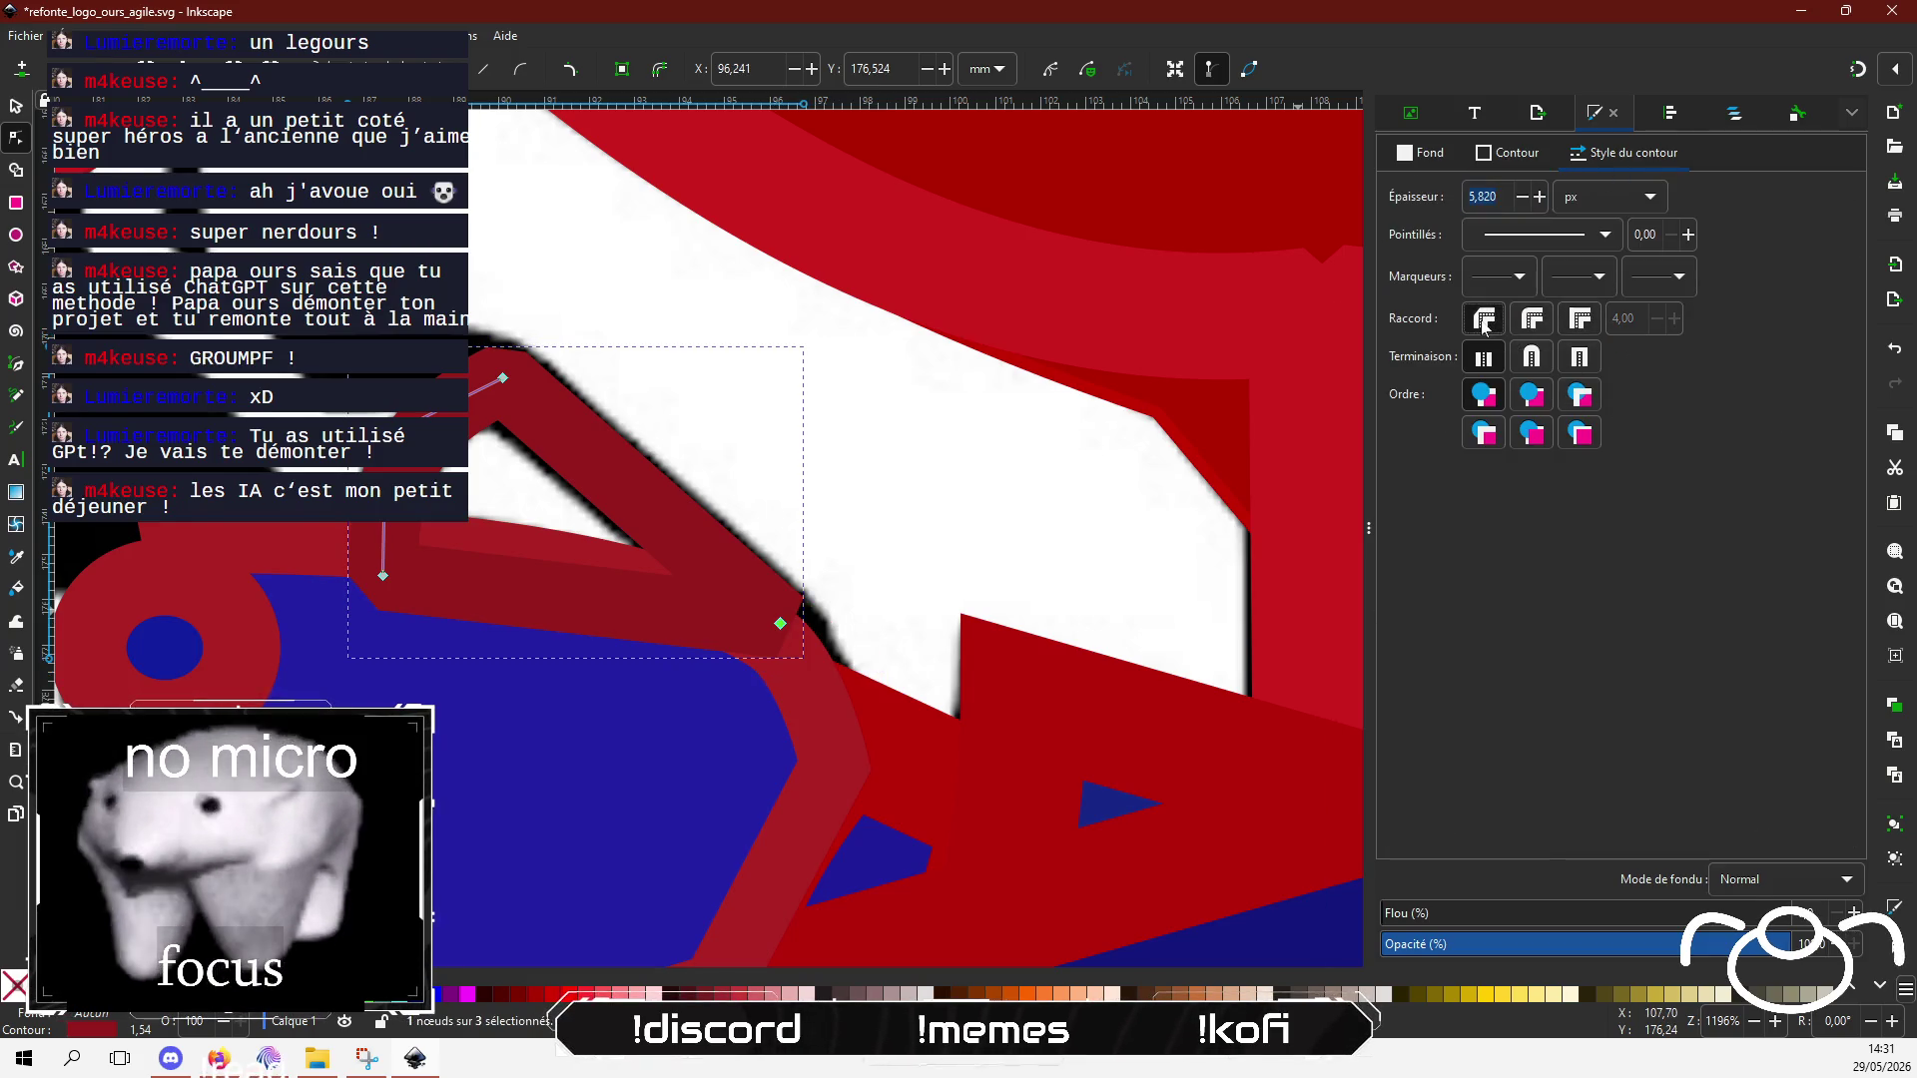
left_click(1578, 319)
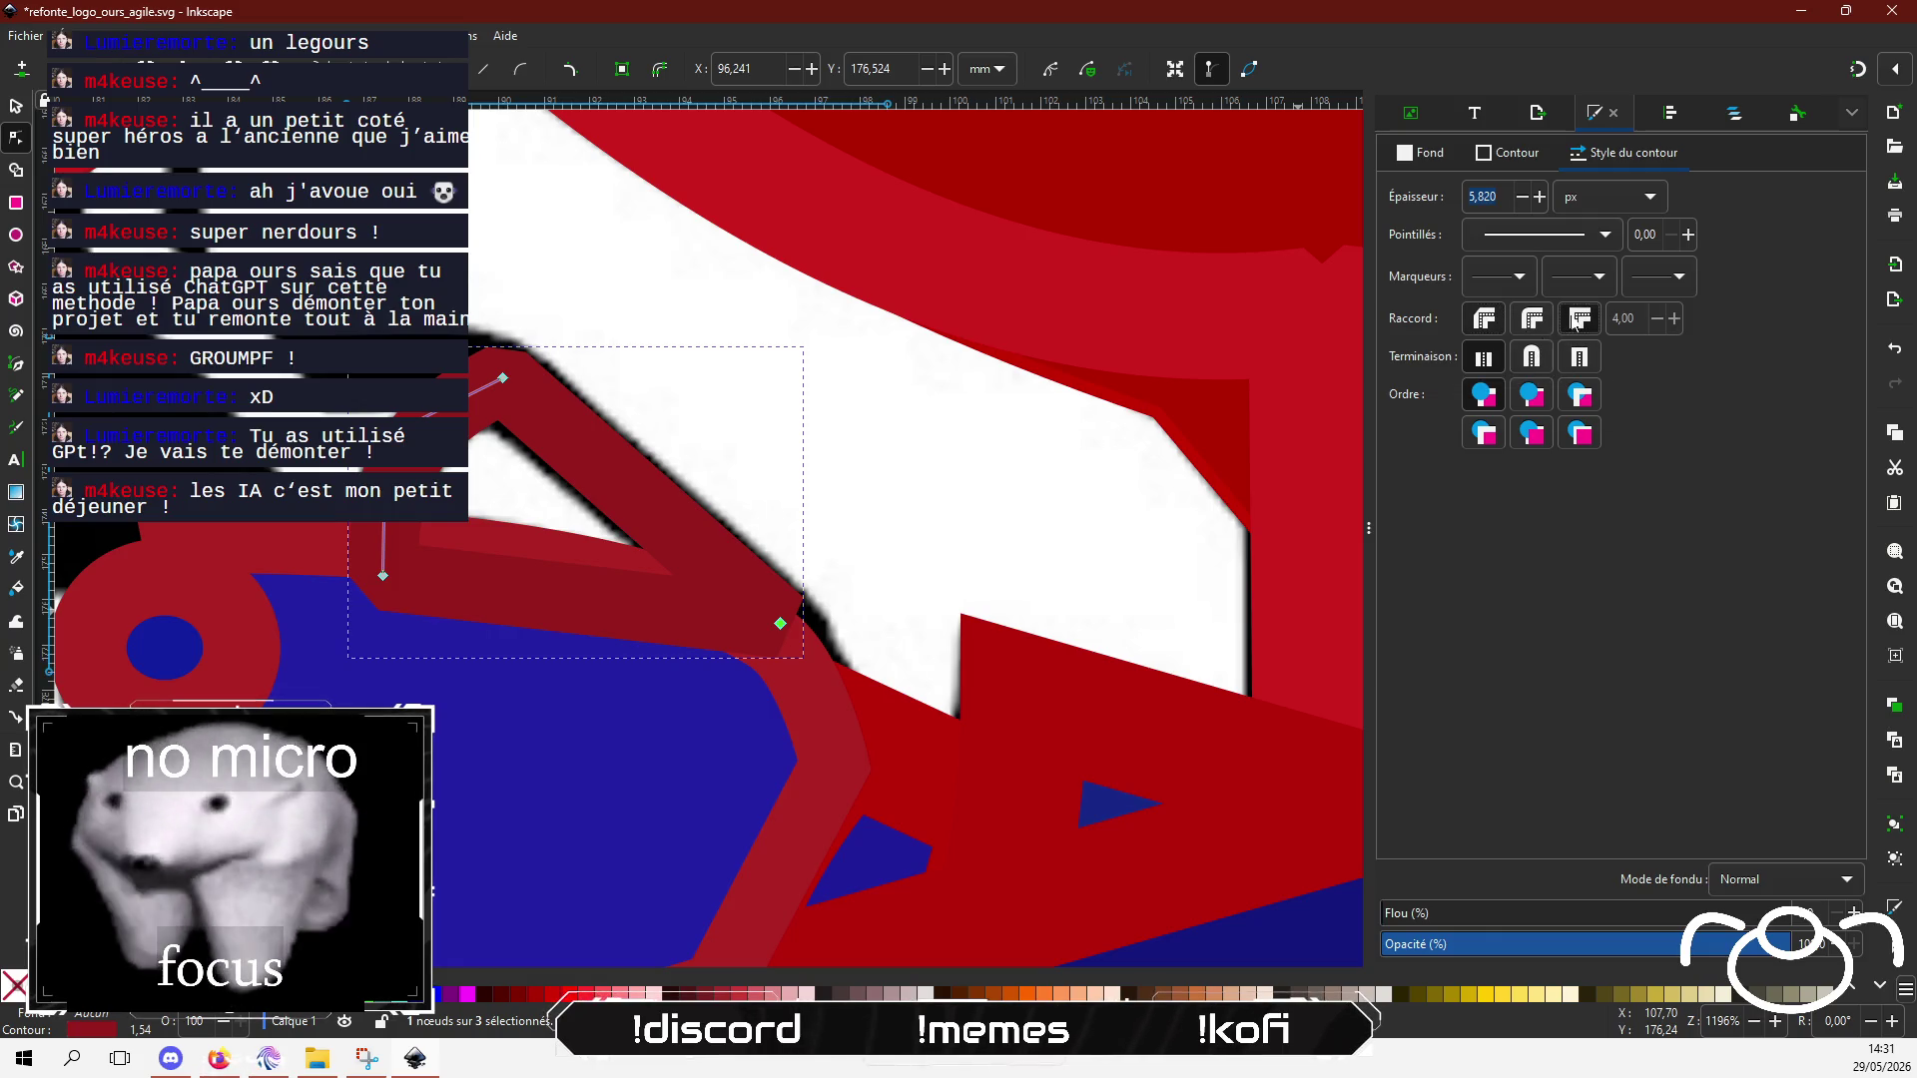
Step: Bend the triangle's sides into curves so it forms a bent finger resting on the fist
left_click_drag(579, 599, 520, 729)
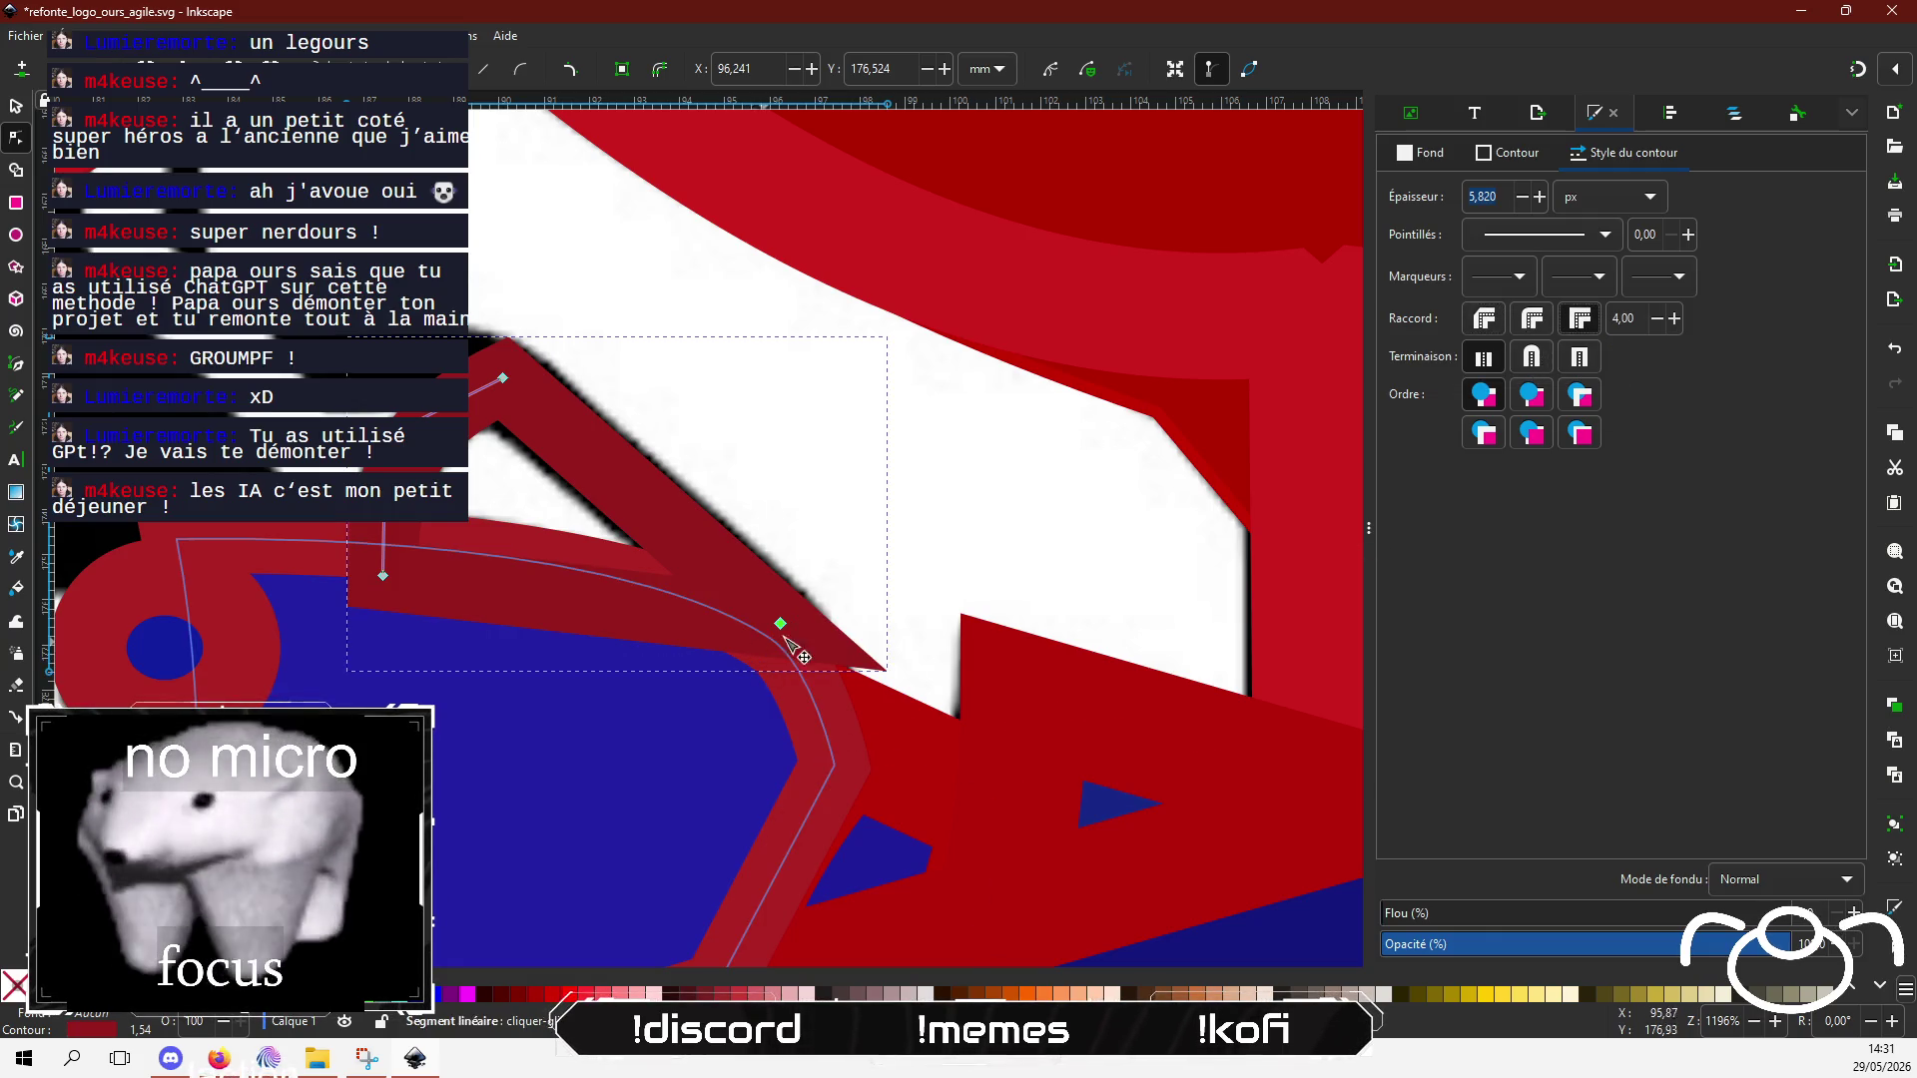
mouse_move(770, 651)
left_mouse_down()
mouse_move(738, 679)
mouse_move(782, 625)
mouse_move(769, 646)
left_mouse_up()
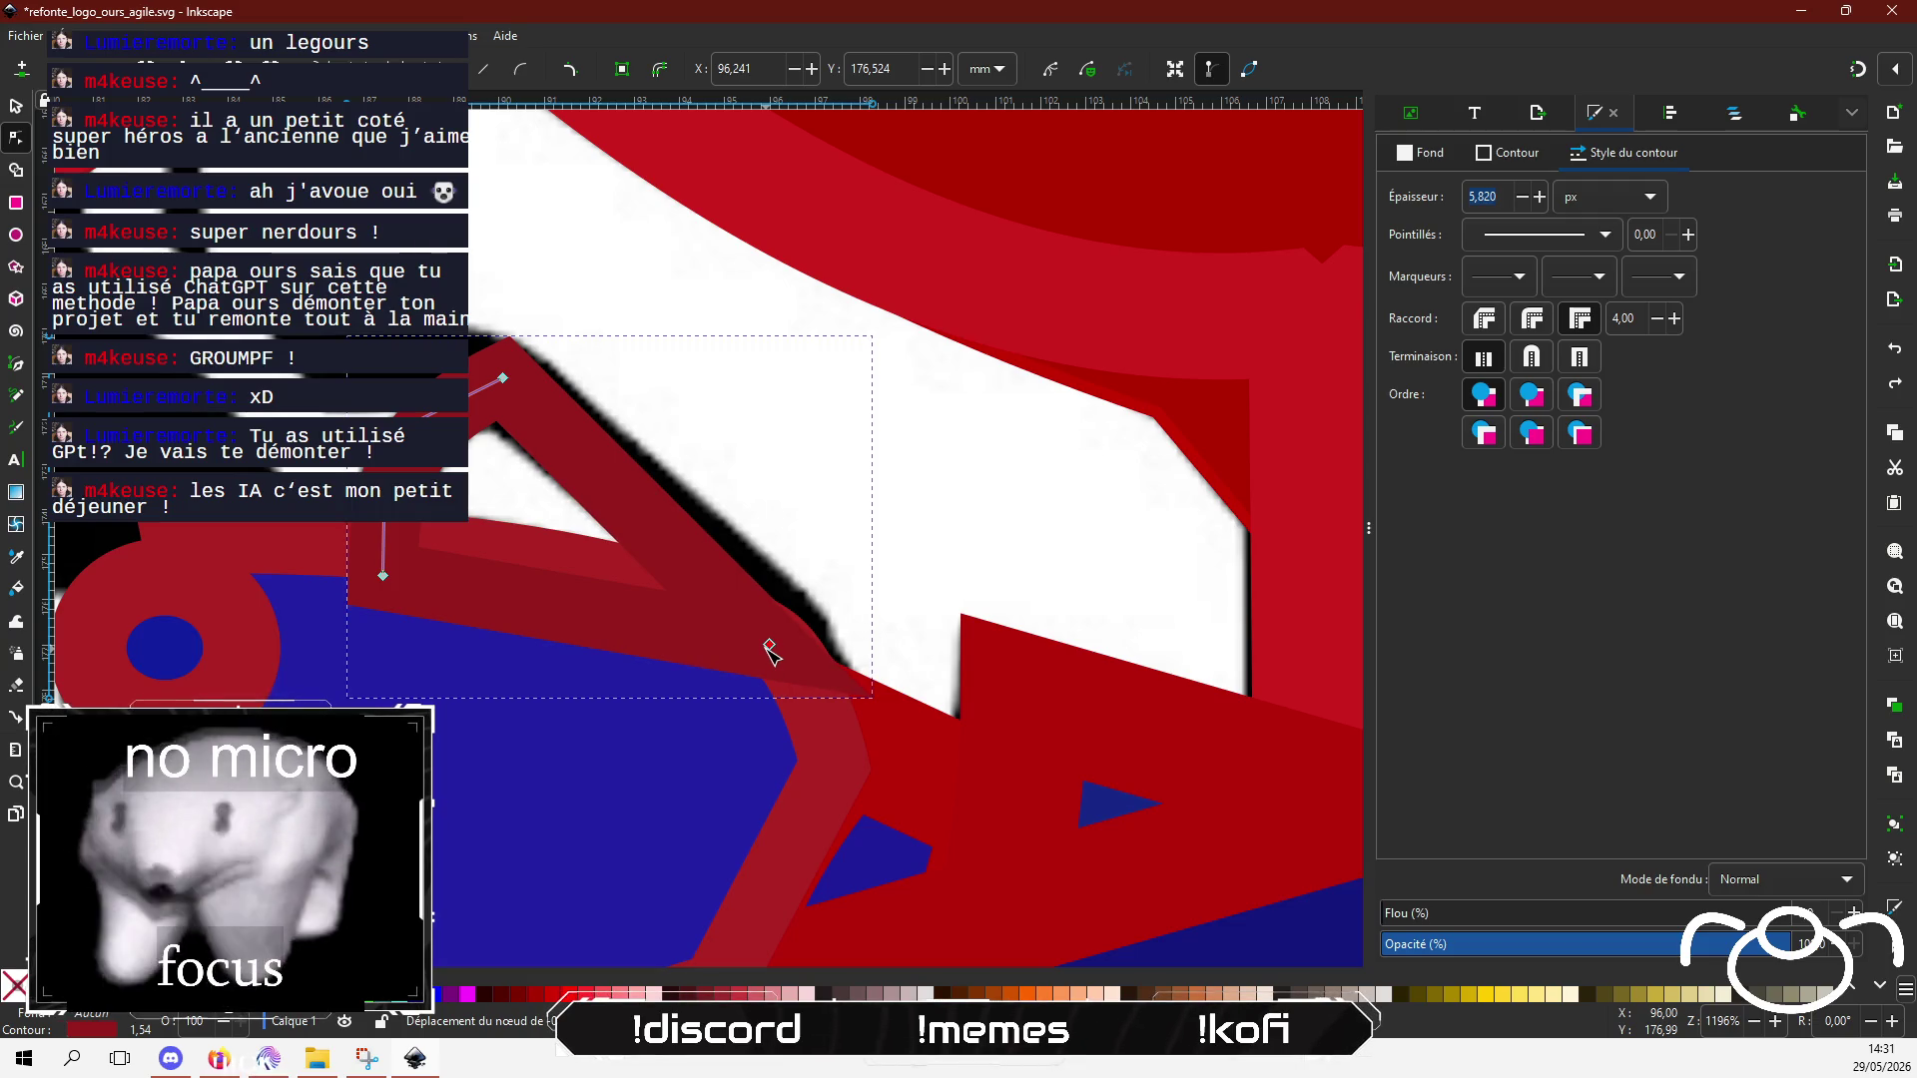
mouse_move(730, 577)
left_mouse_down()
mouse_move(782, 669)
mouse_move(823, 695)
left_mouse_up()
left_click_drag(751, 593, 784, 602)
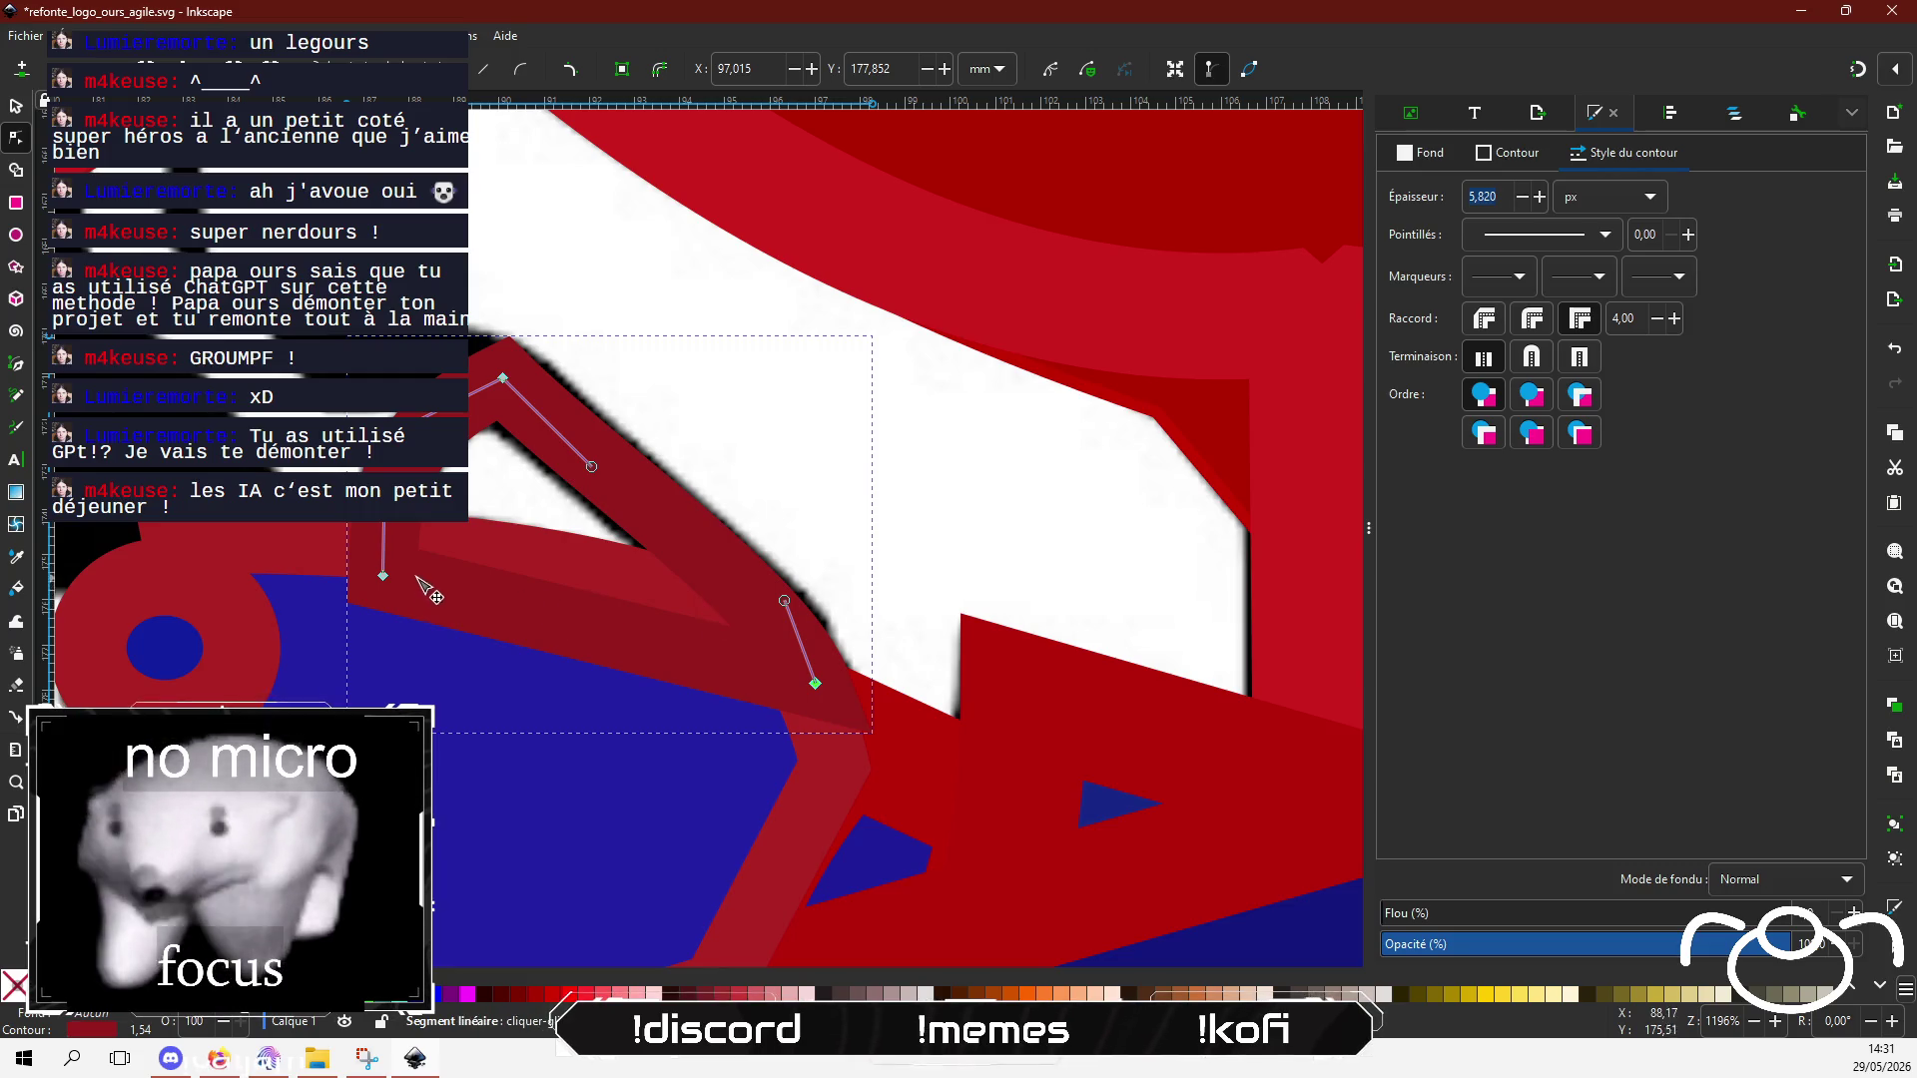
left_click_drag(383, 576, 394, 545)
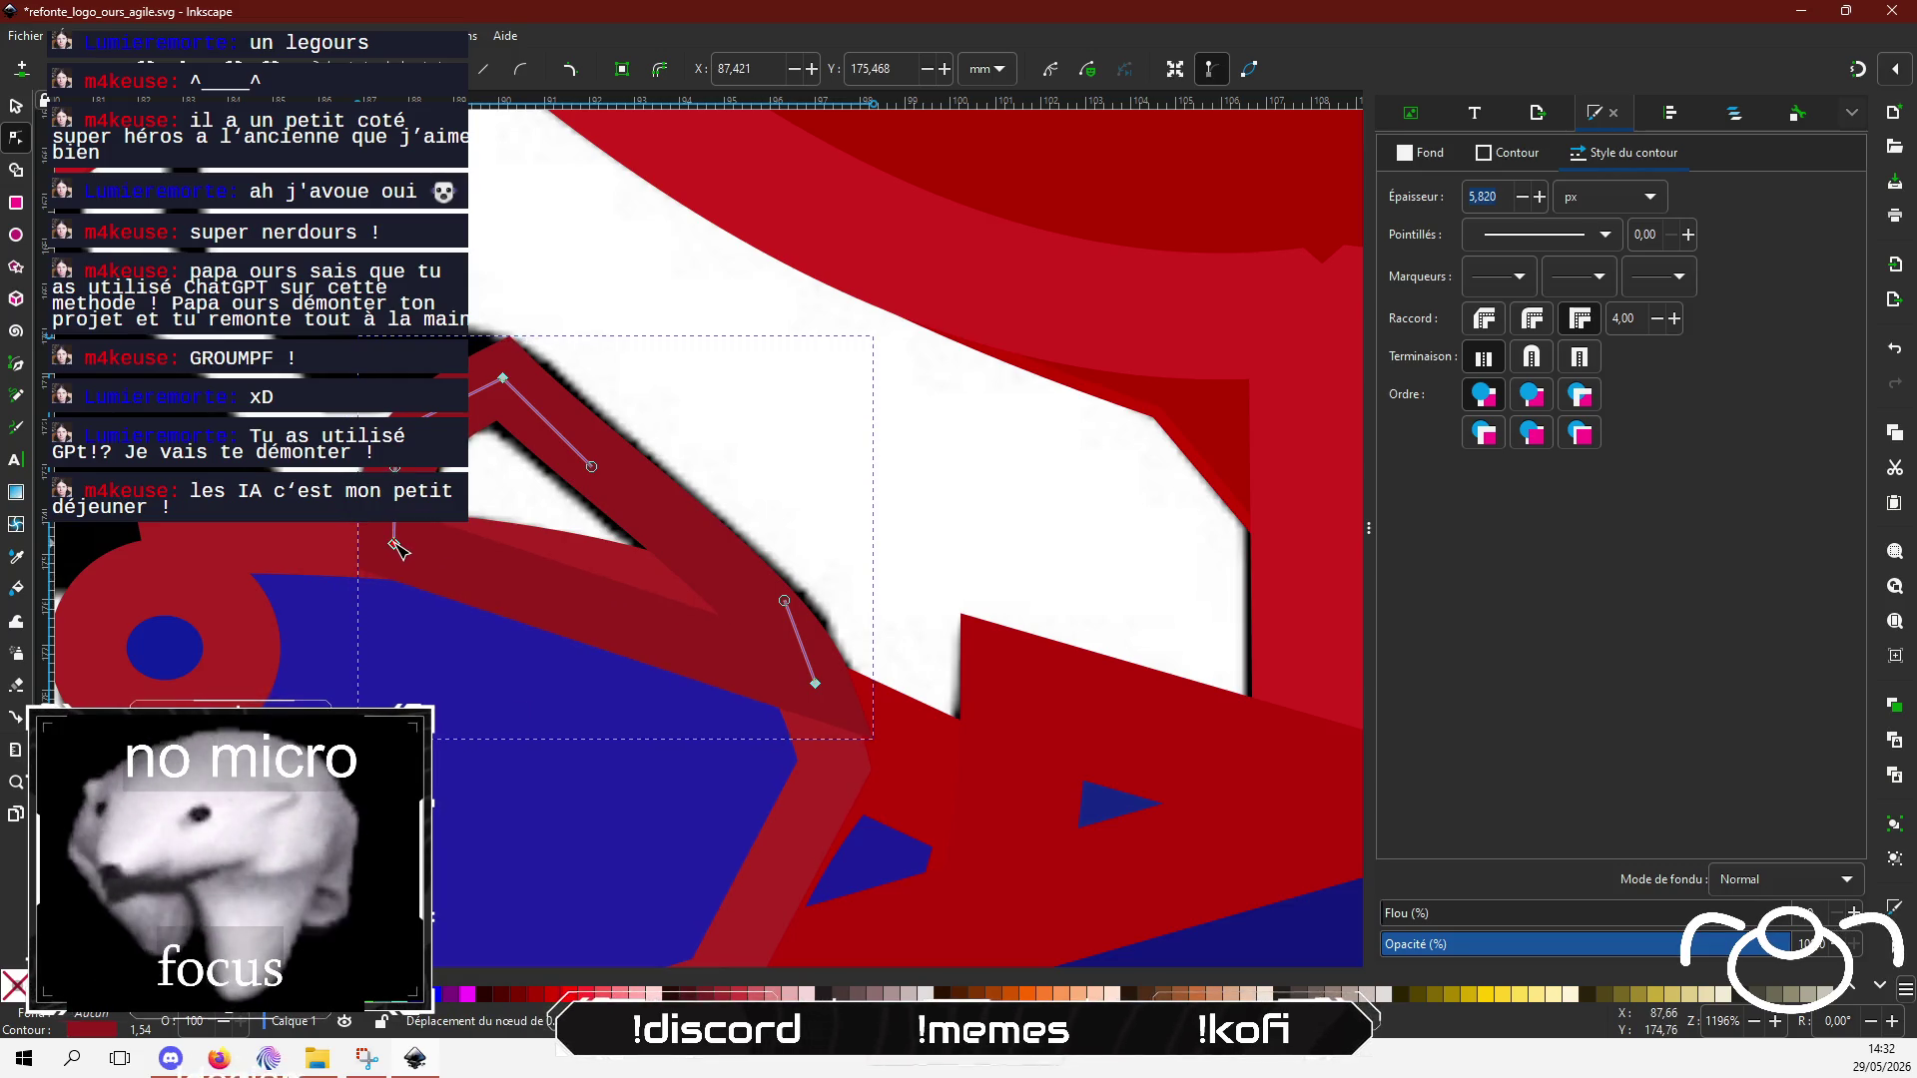
left_click_drag(572, 609, 627, 581)
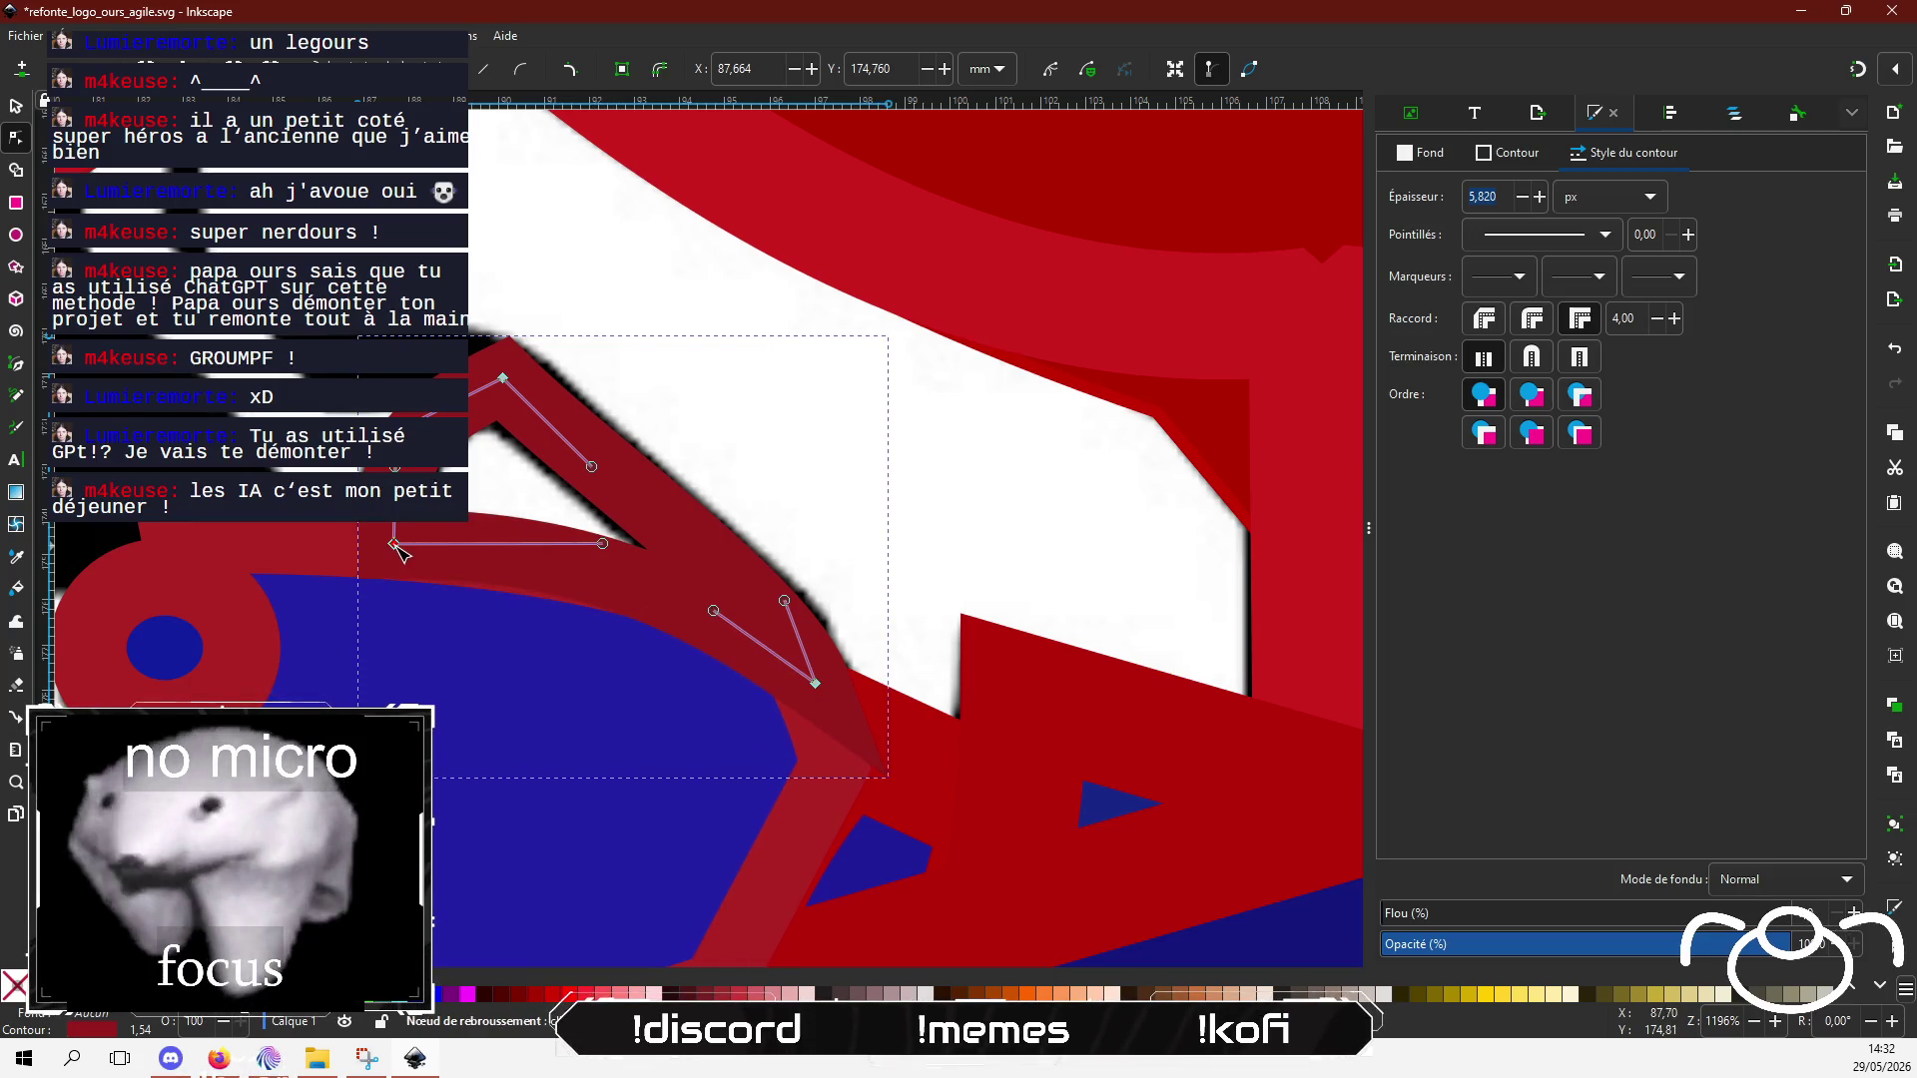
left_click_drag(394, 545, 388, 548)
mouse_move(597, 546)
left_mouse_down()
mouse_move(565, 645)
mouse_move(758, 513)
left_mouse_up()
mouse_move(621, 626)
left_mouse_down()
mouse_move(578, 569)
mouse_move(650, 839)
mouse_move(736, 547)
mouse_move(560, 655)
left_mouse_up()
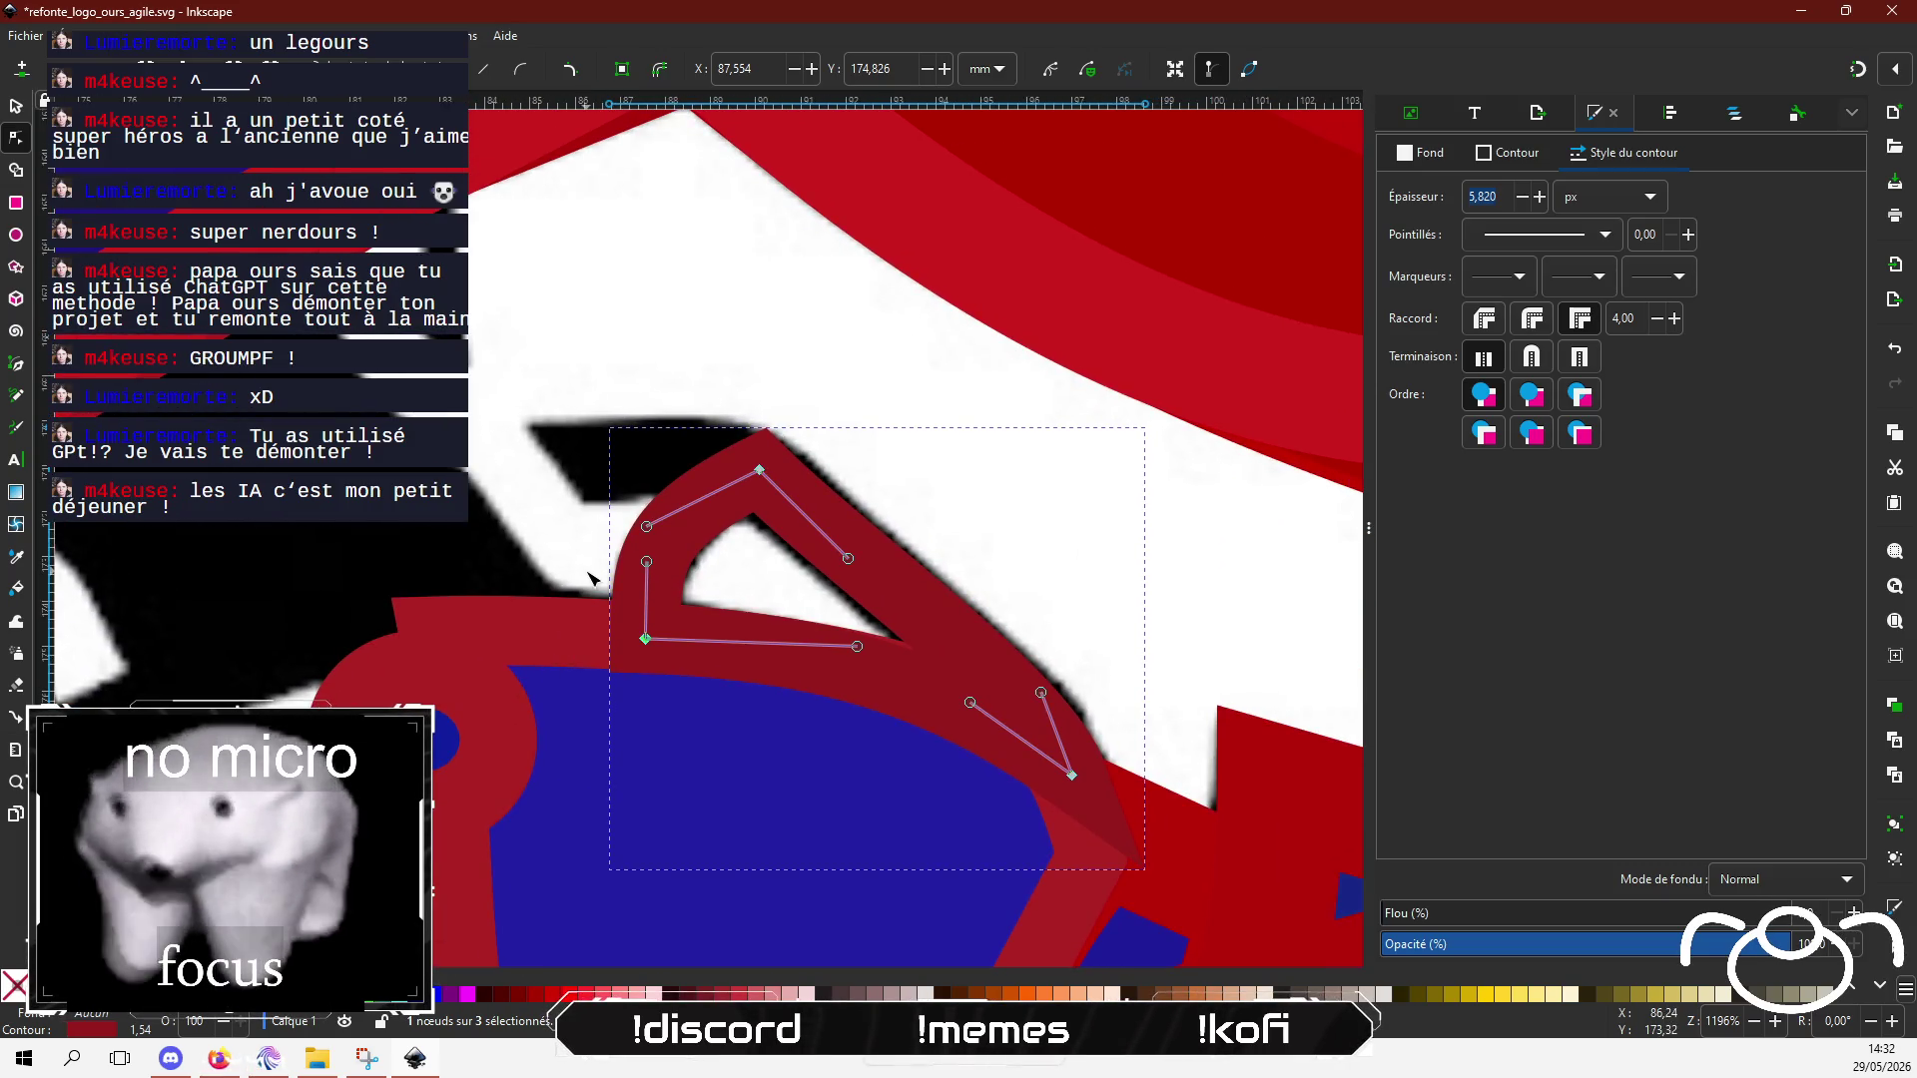
Step: Draw a small closed nail-like shape at the finger's tip
left_click(15, 364)
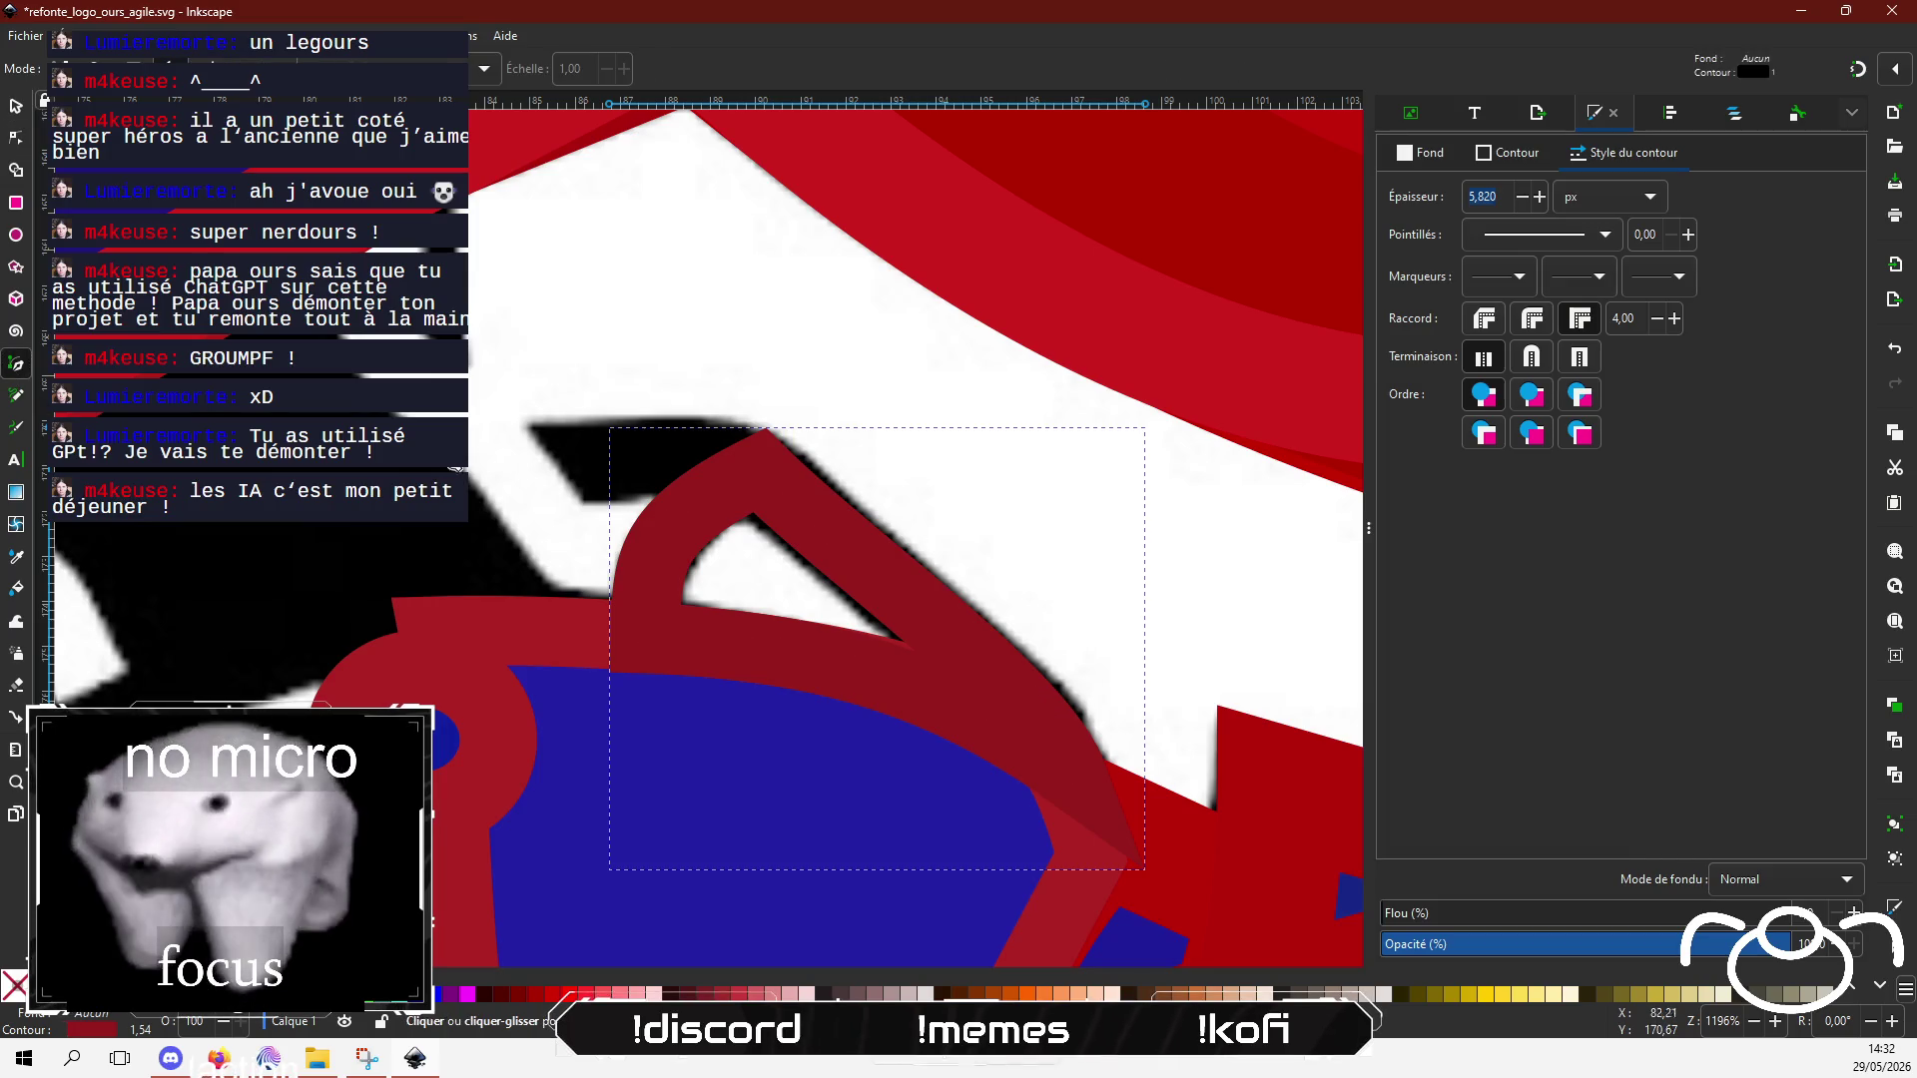
left_click(759, 463)
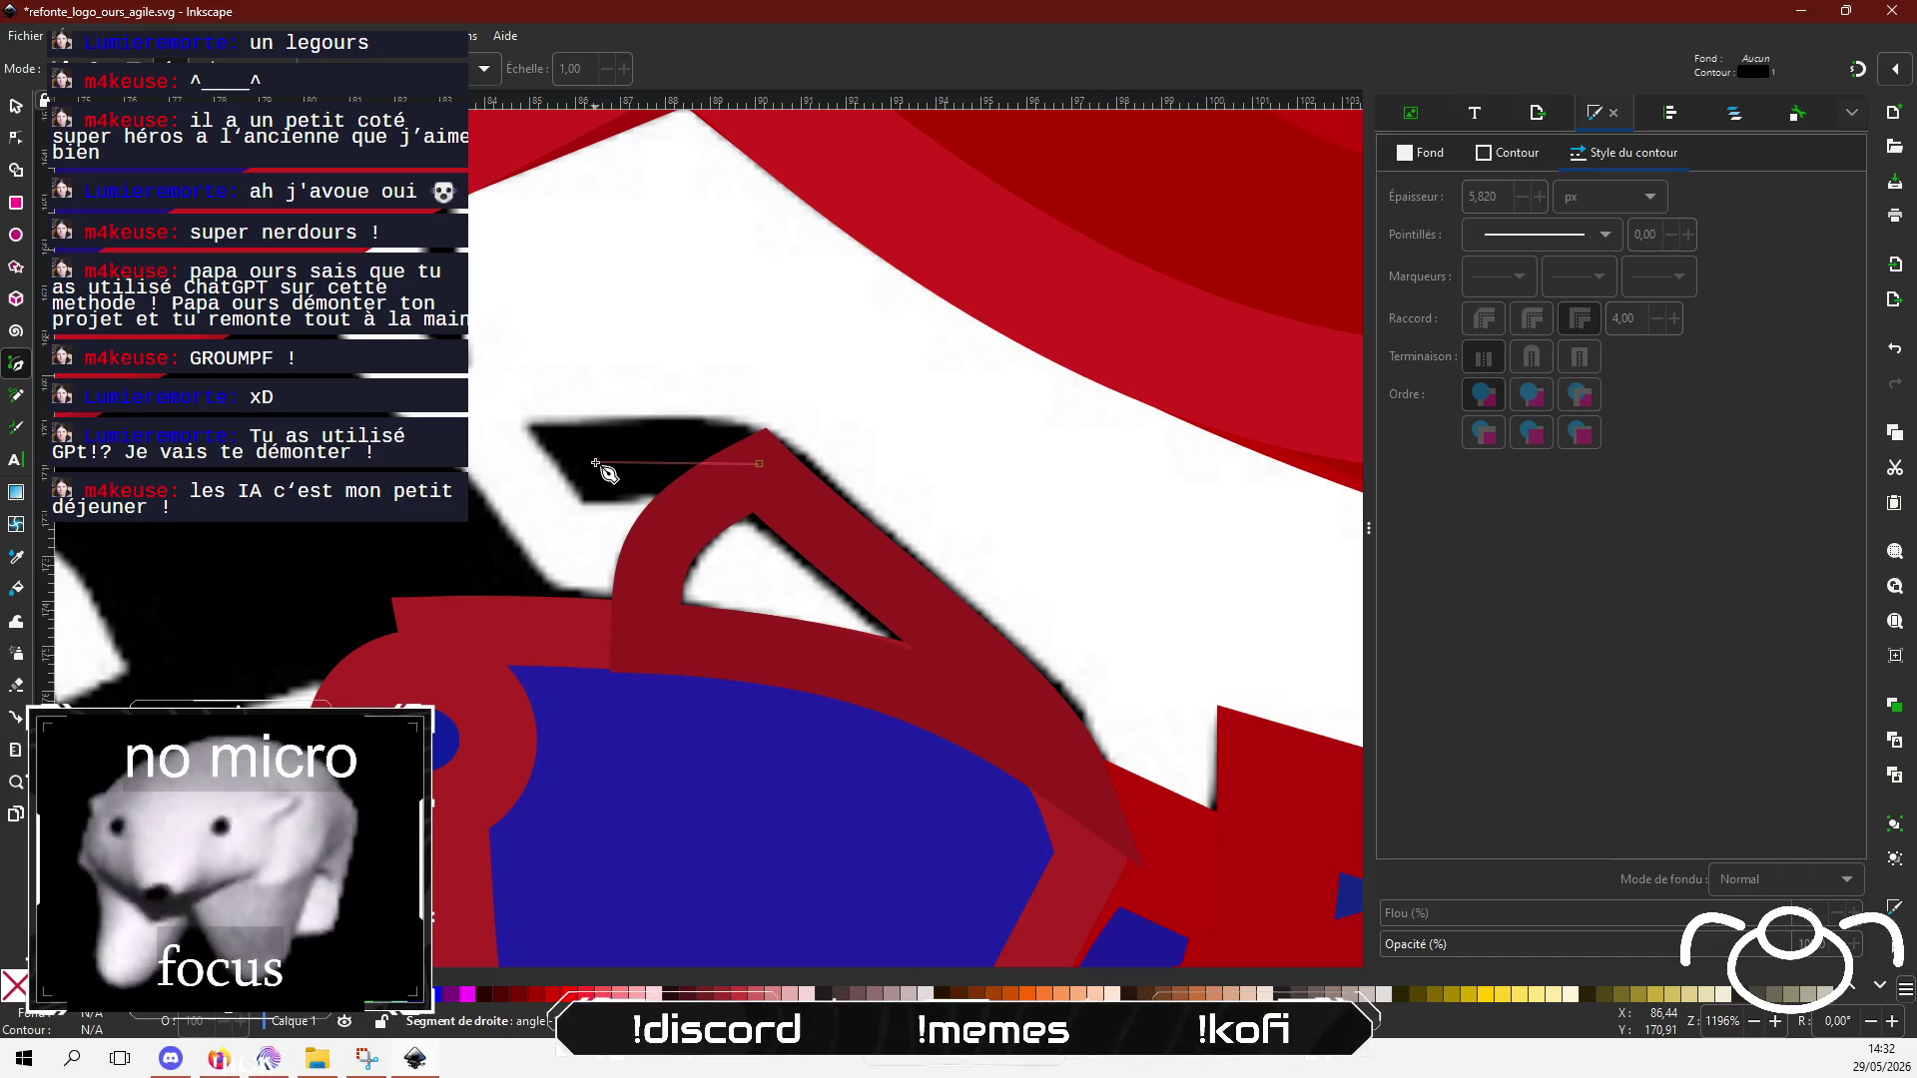
key("Escape")
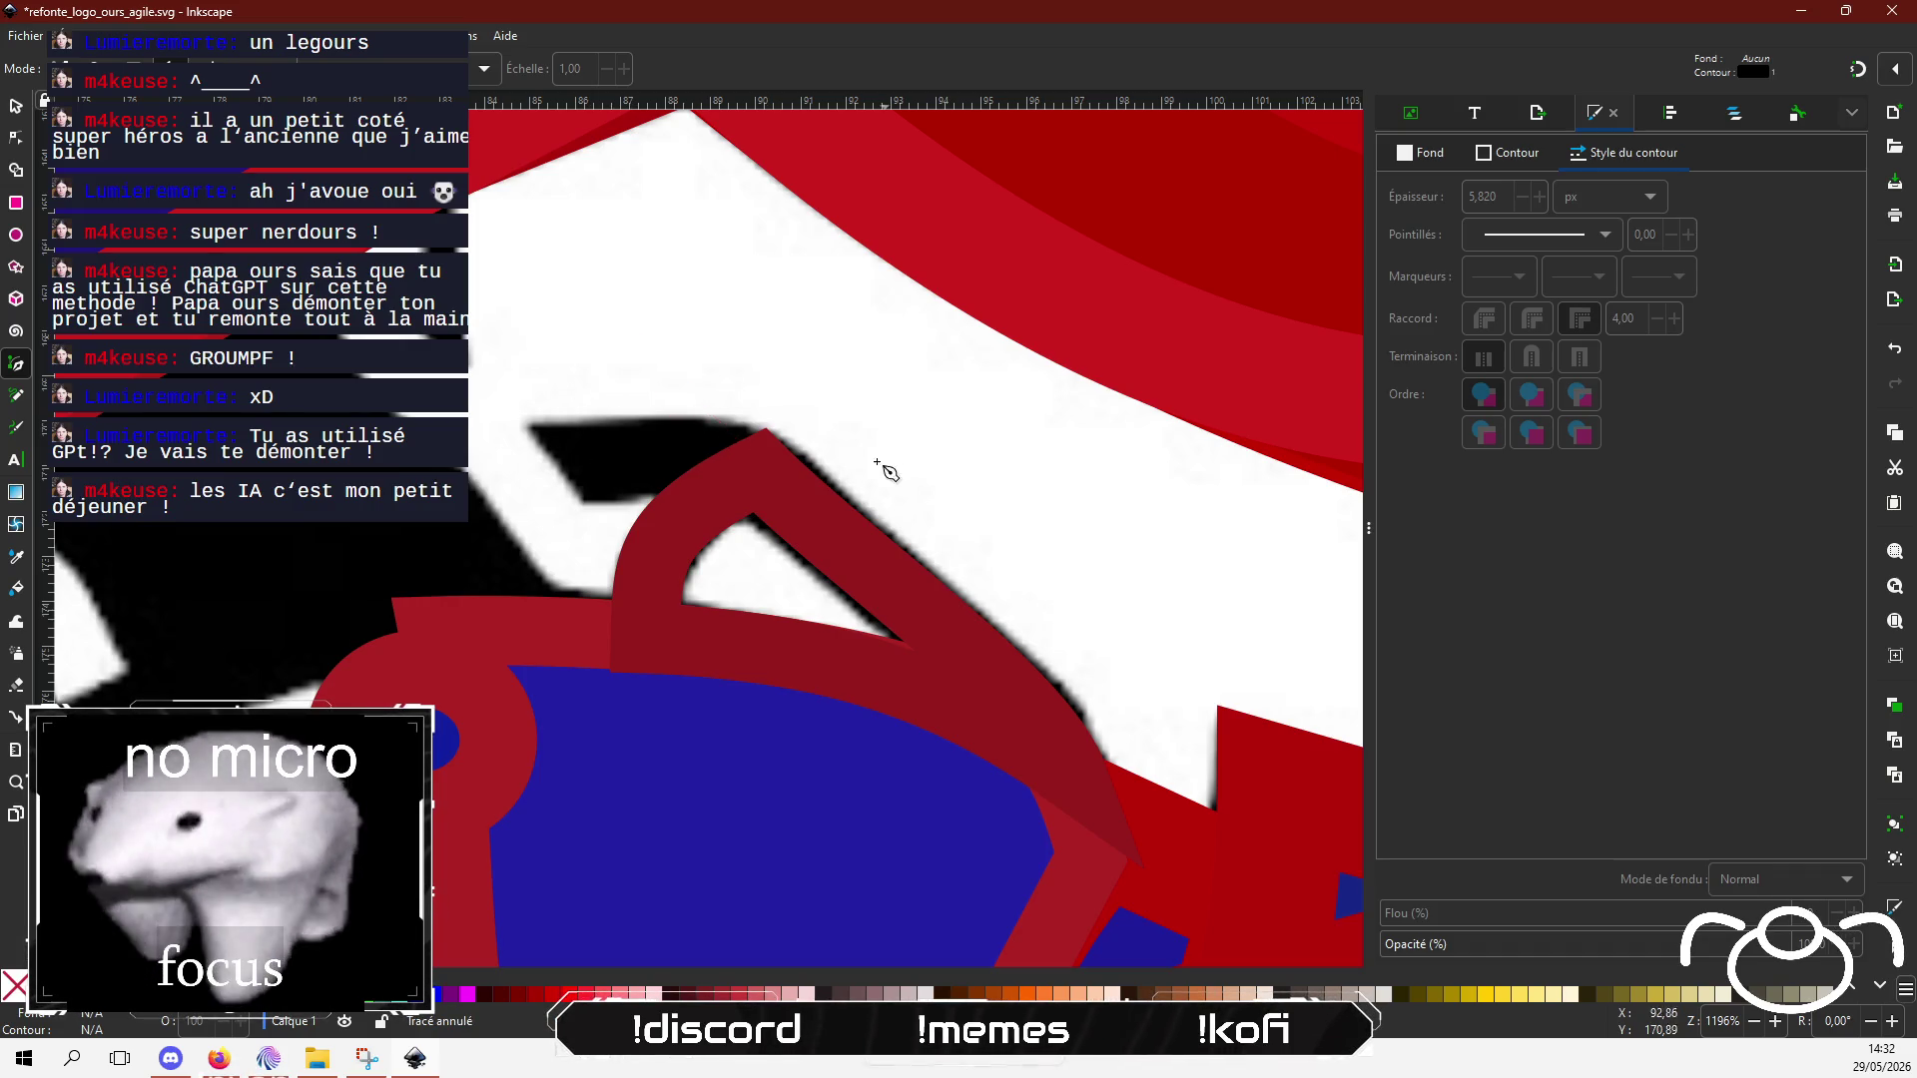
left_click(766, 430)
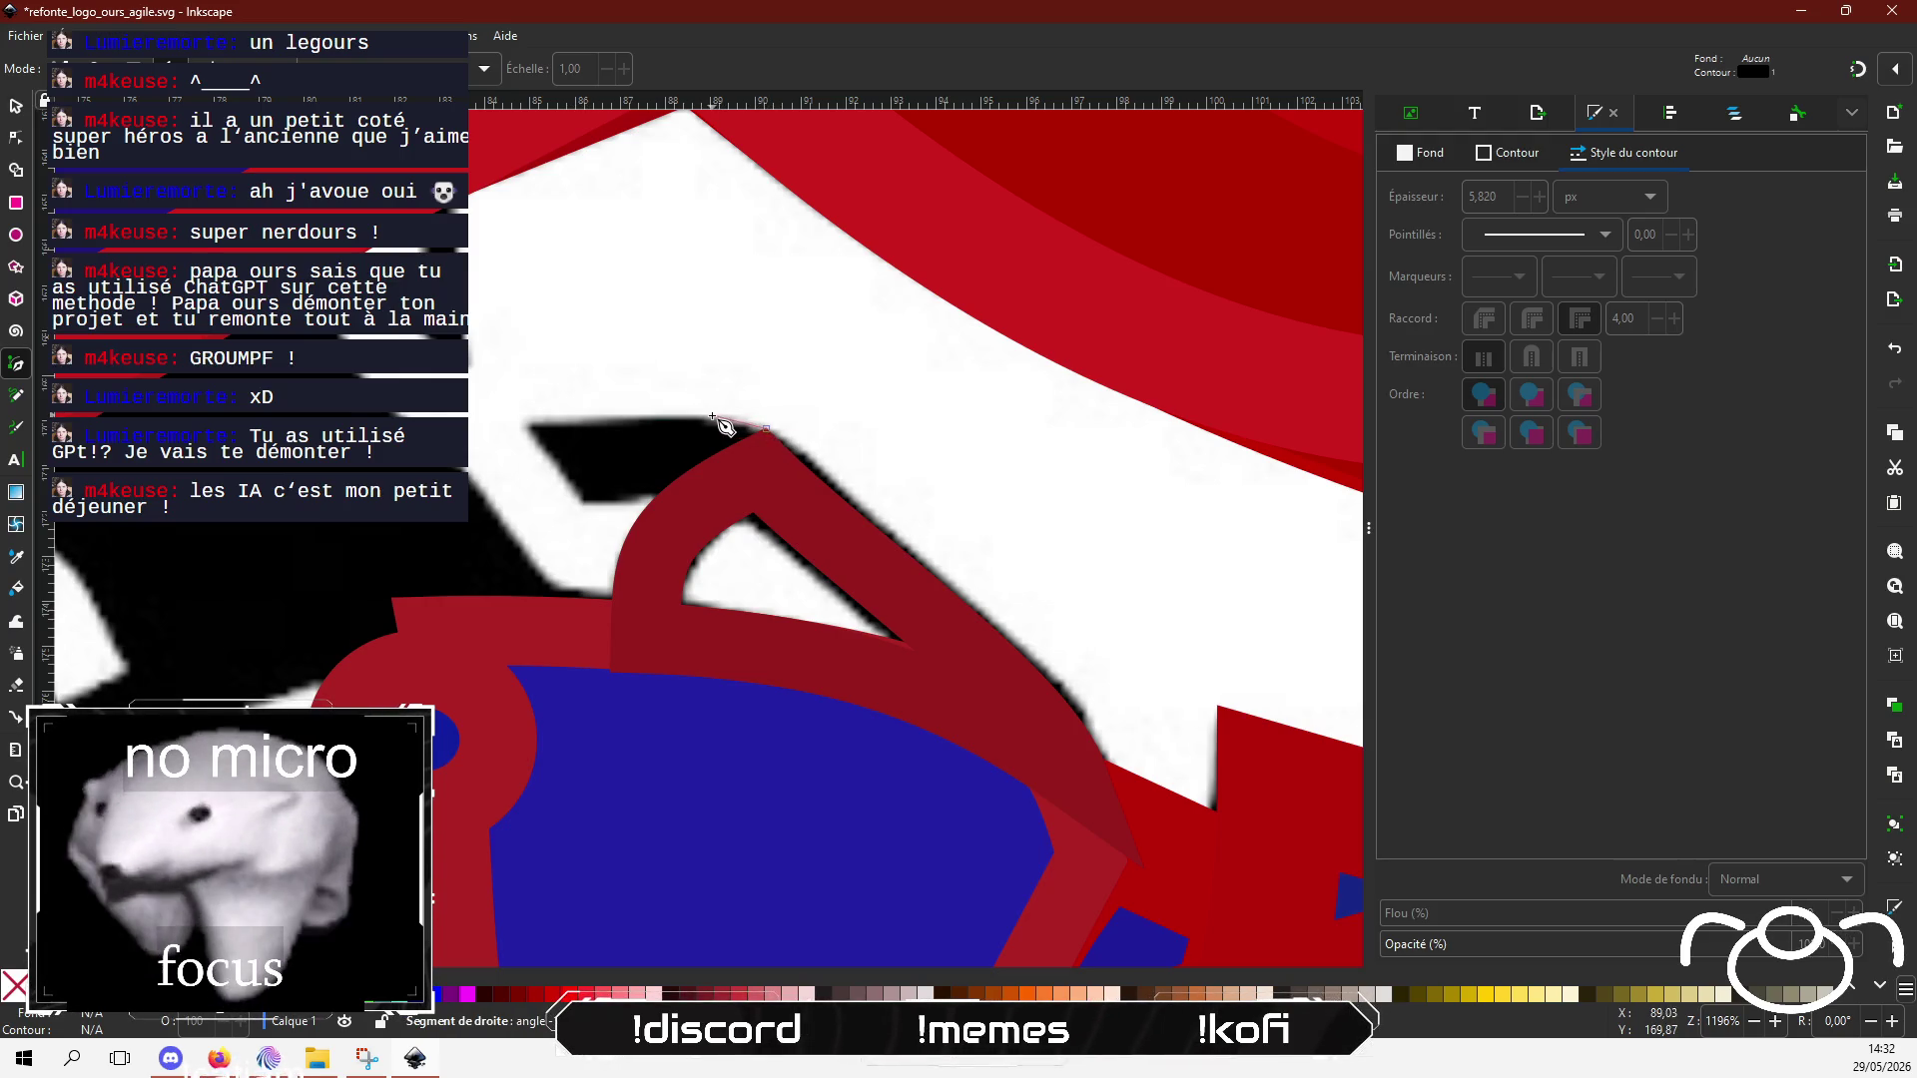
left_click(526, 424)
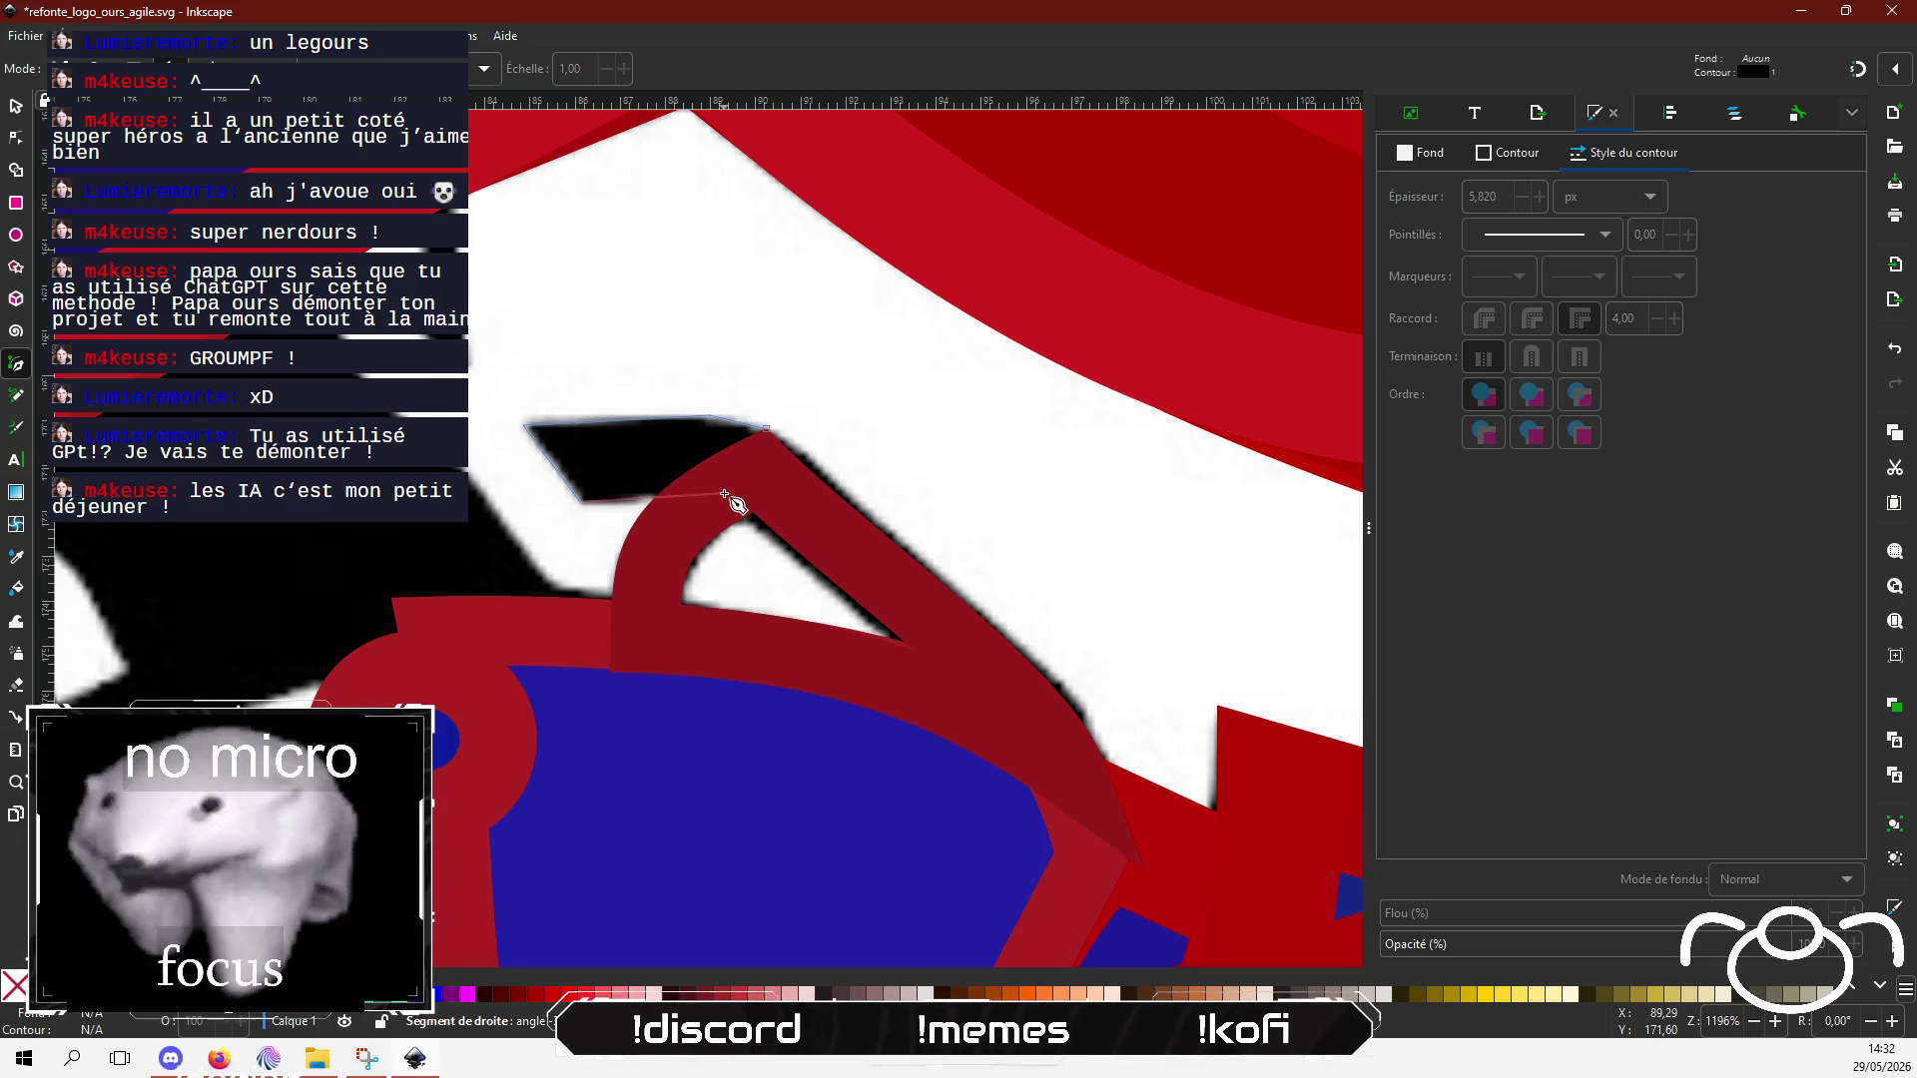
left_click(768, 430)
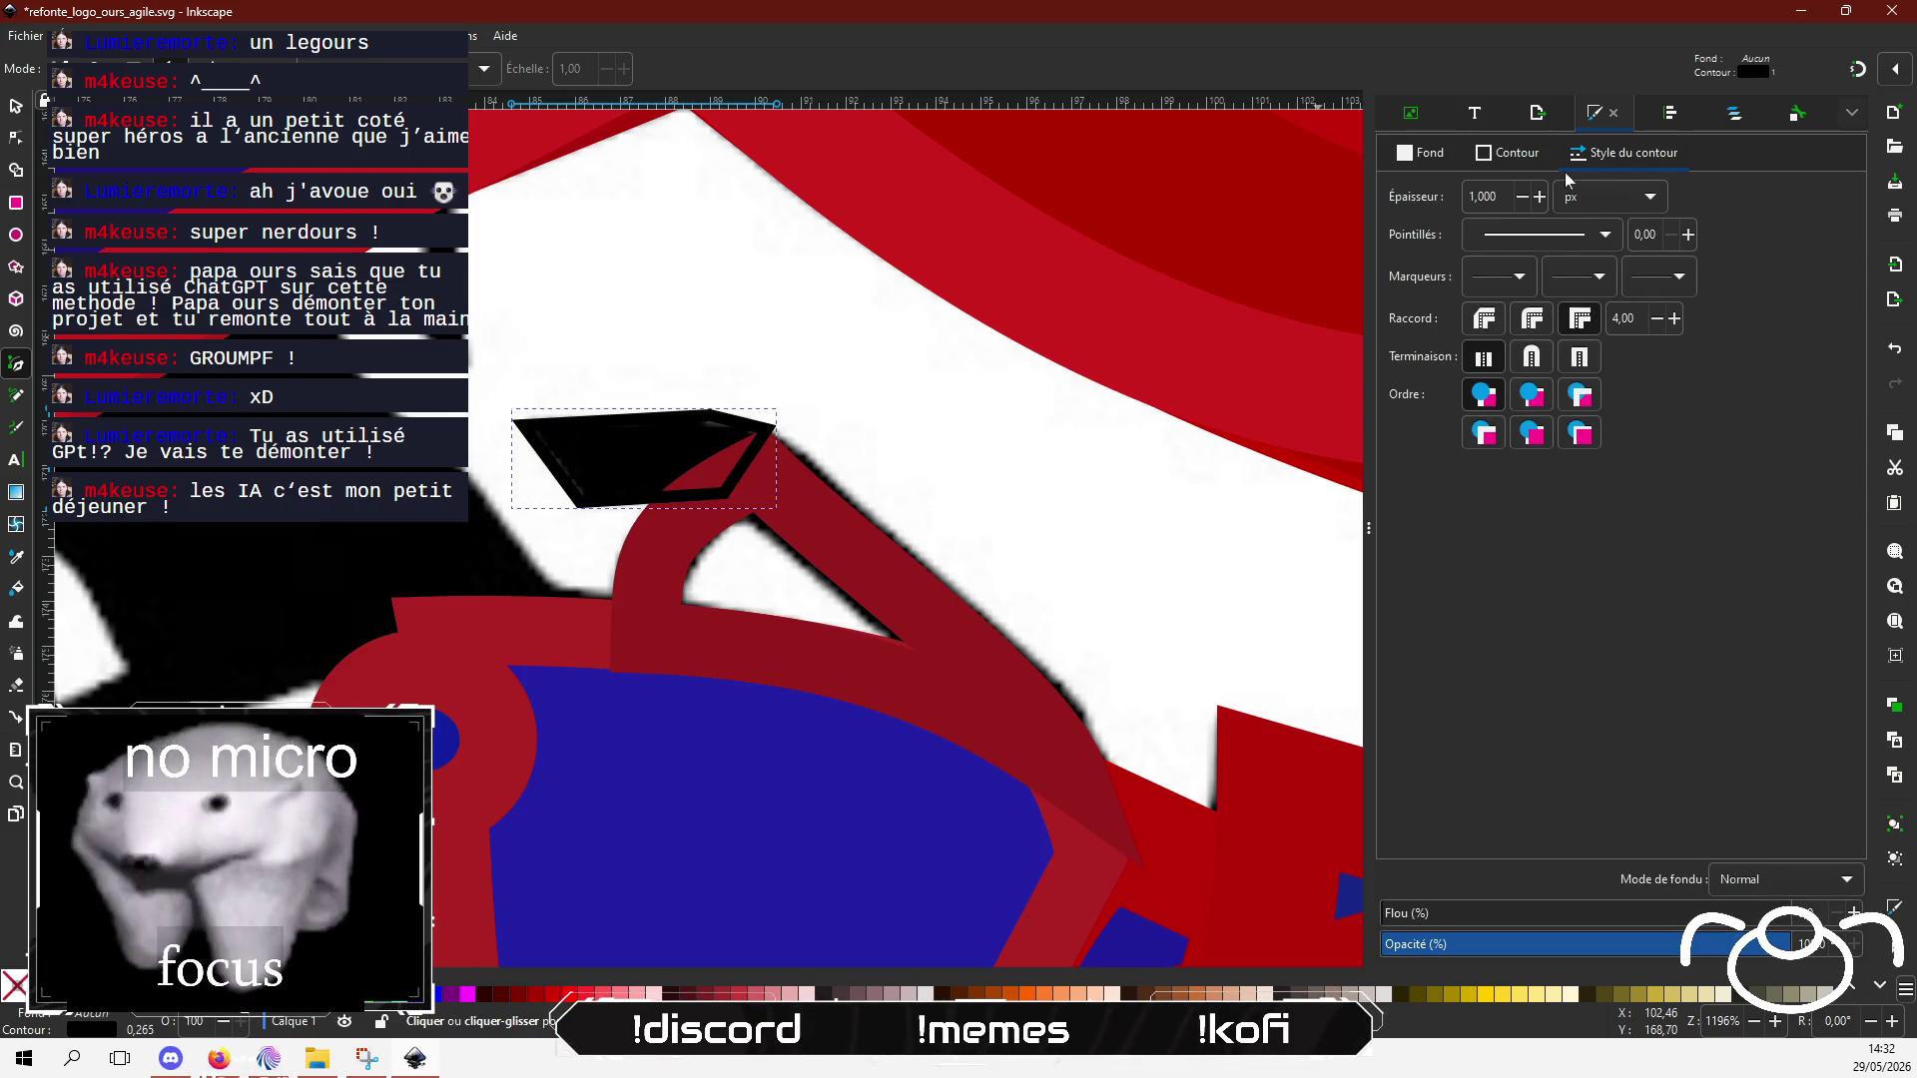
Step: Fill the nail shape with dark red 8c0000 and remove its outline
left_click(1424, 153)
left_click(1435, 194)
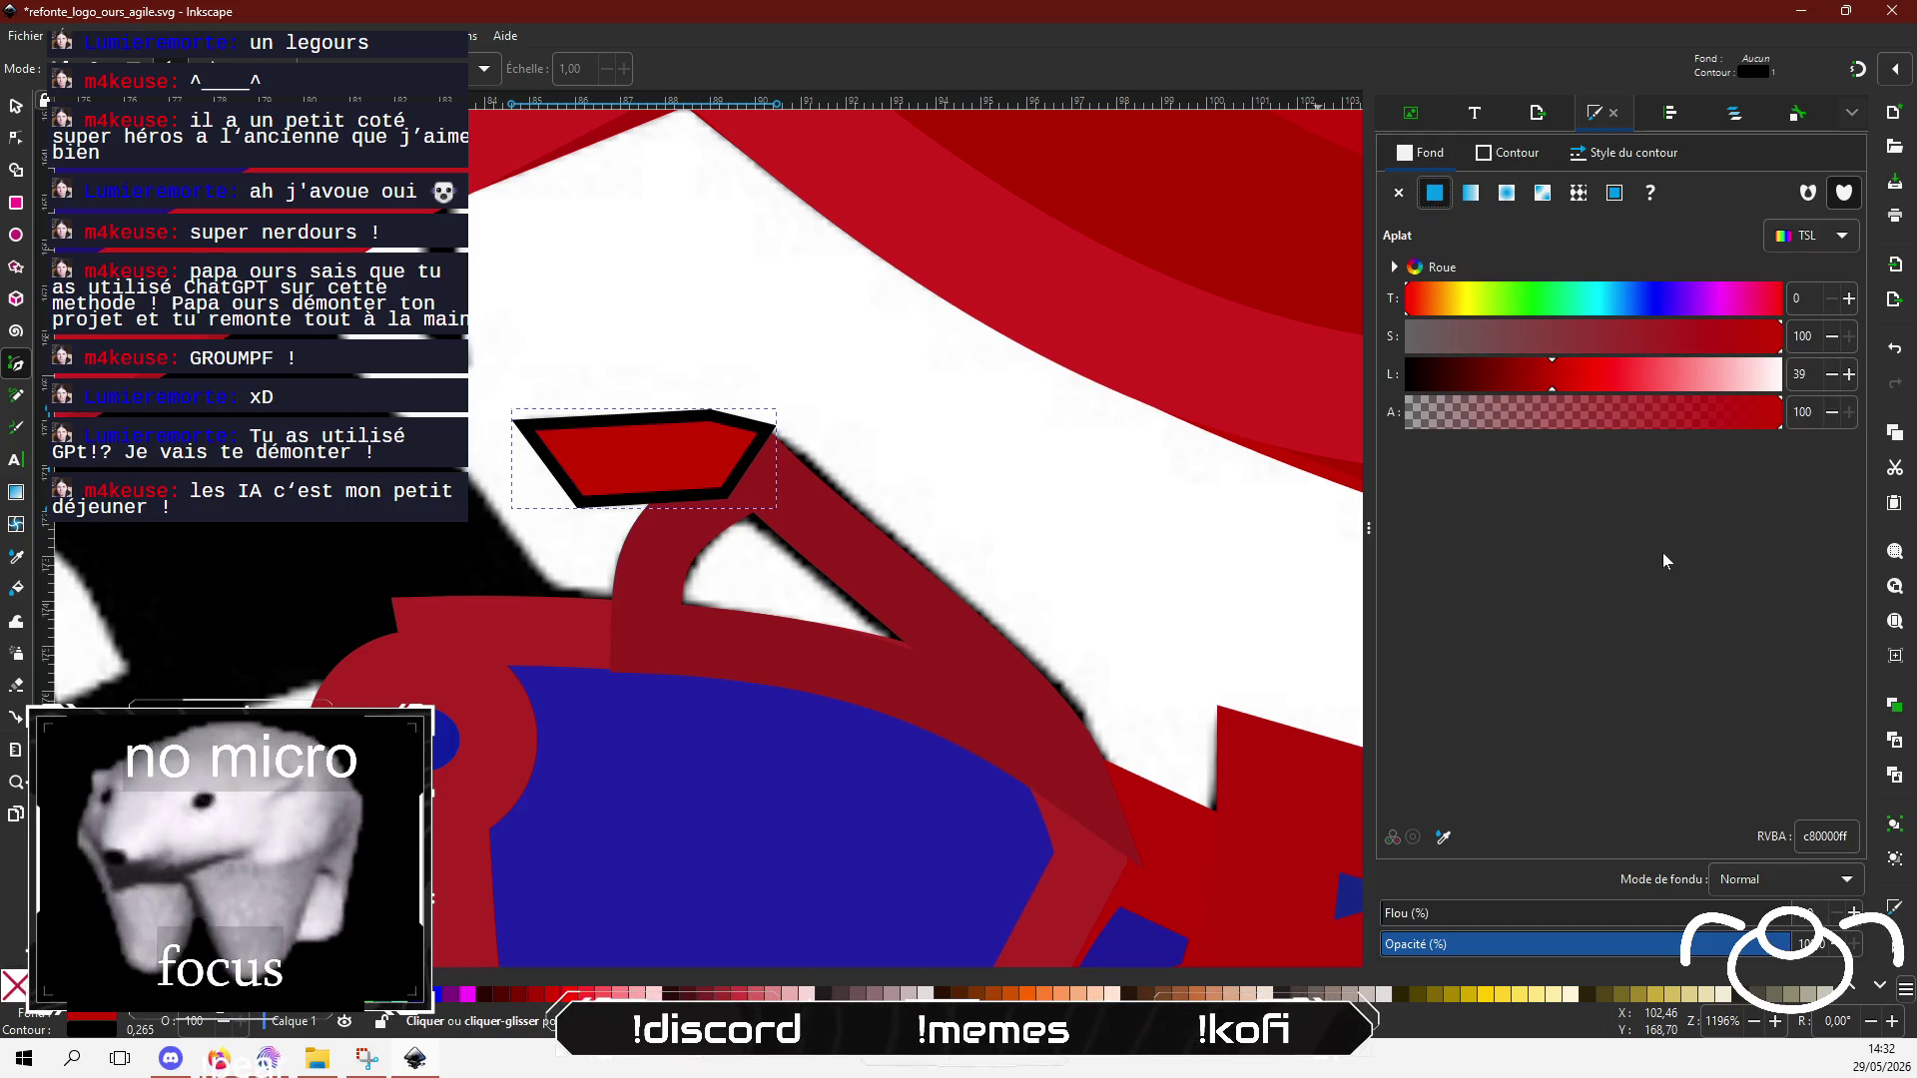
left_click(1507, 152)
left_click(1397, 194)
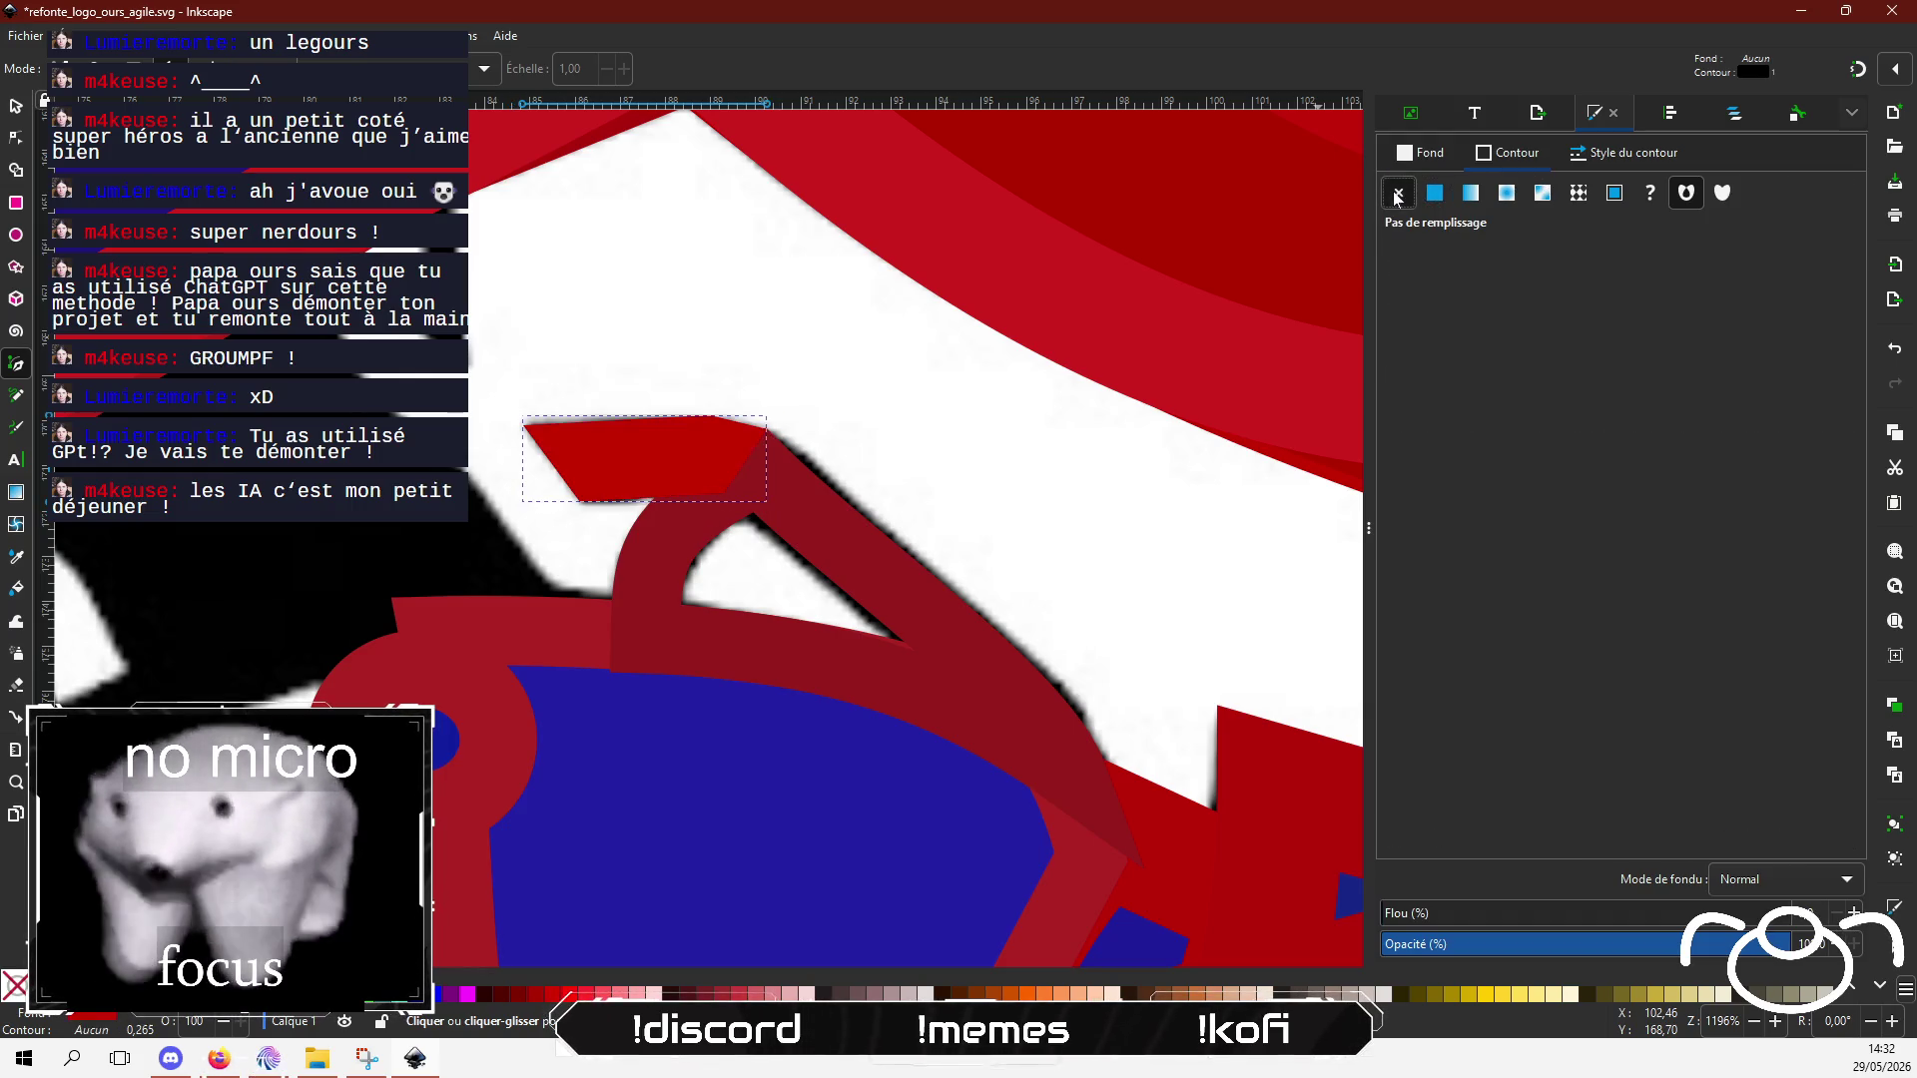
left_click(1428, 153)
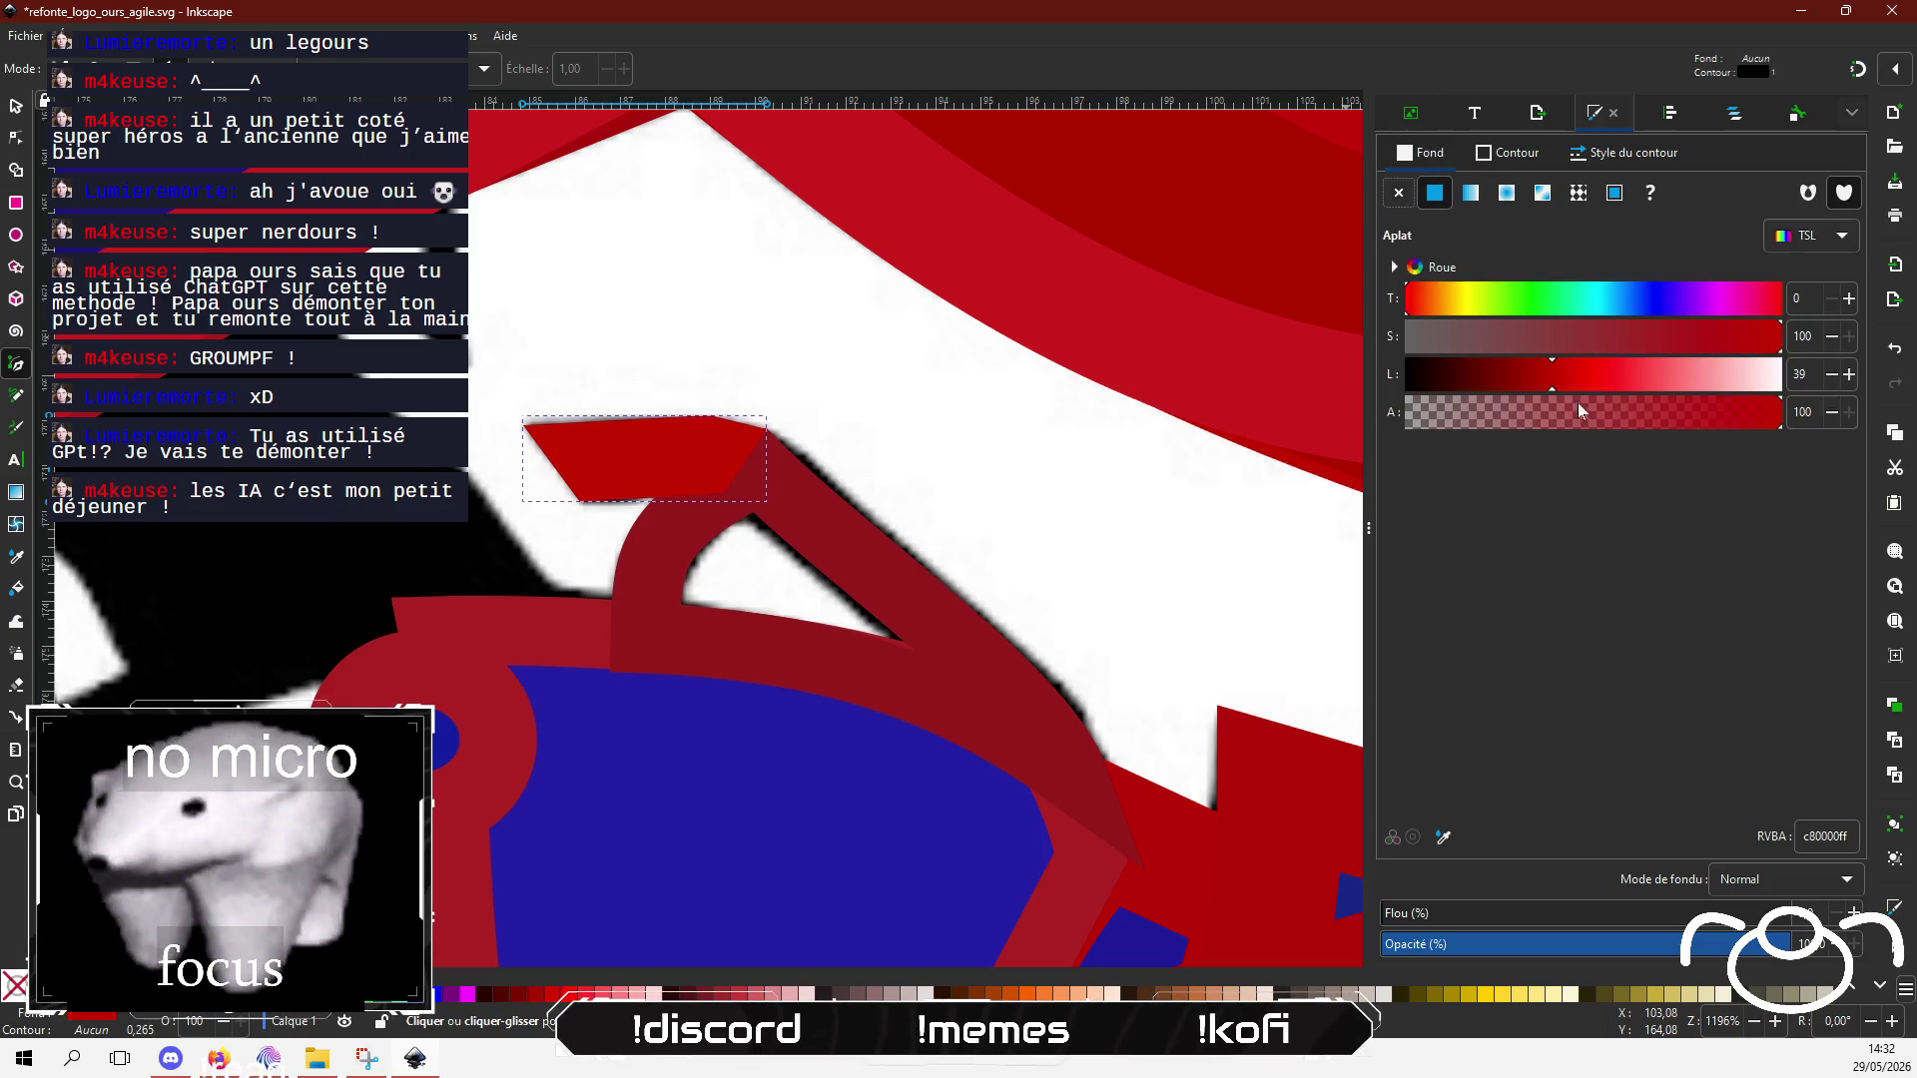
left_click(1519, 380)
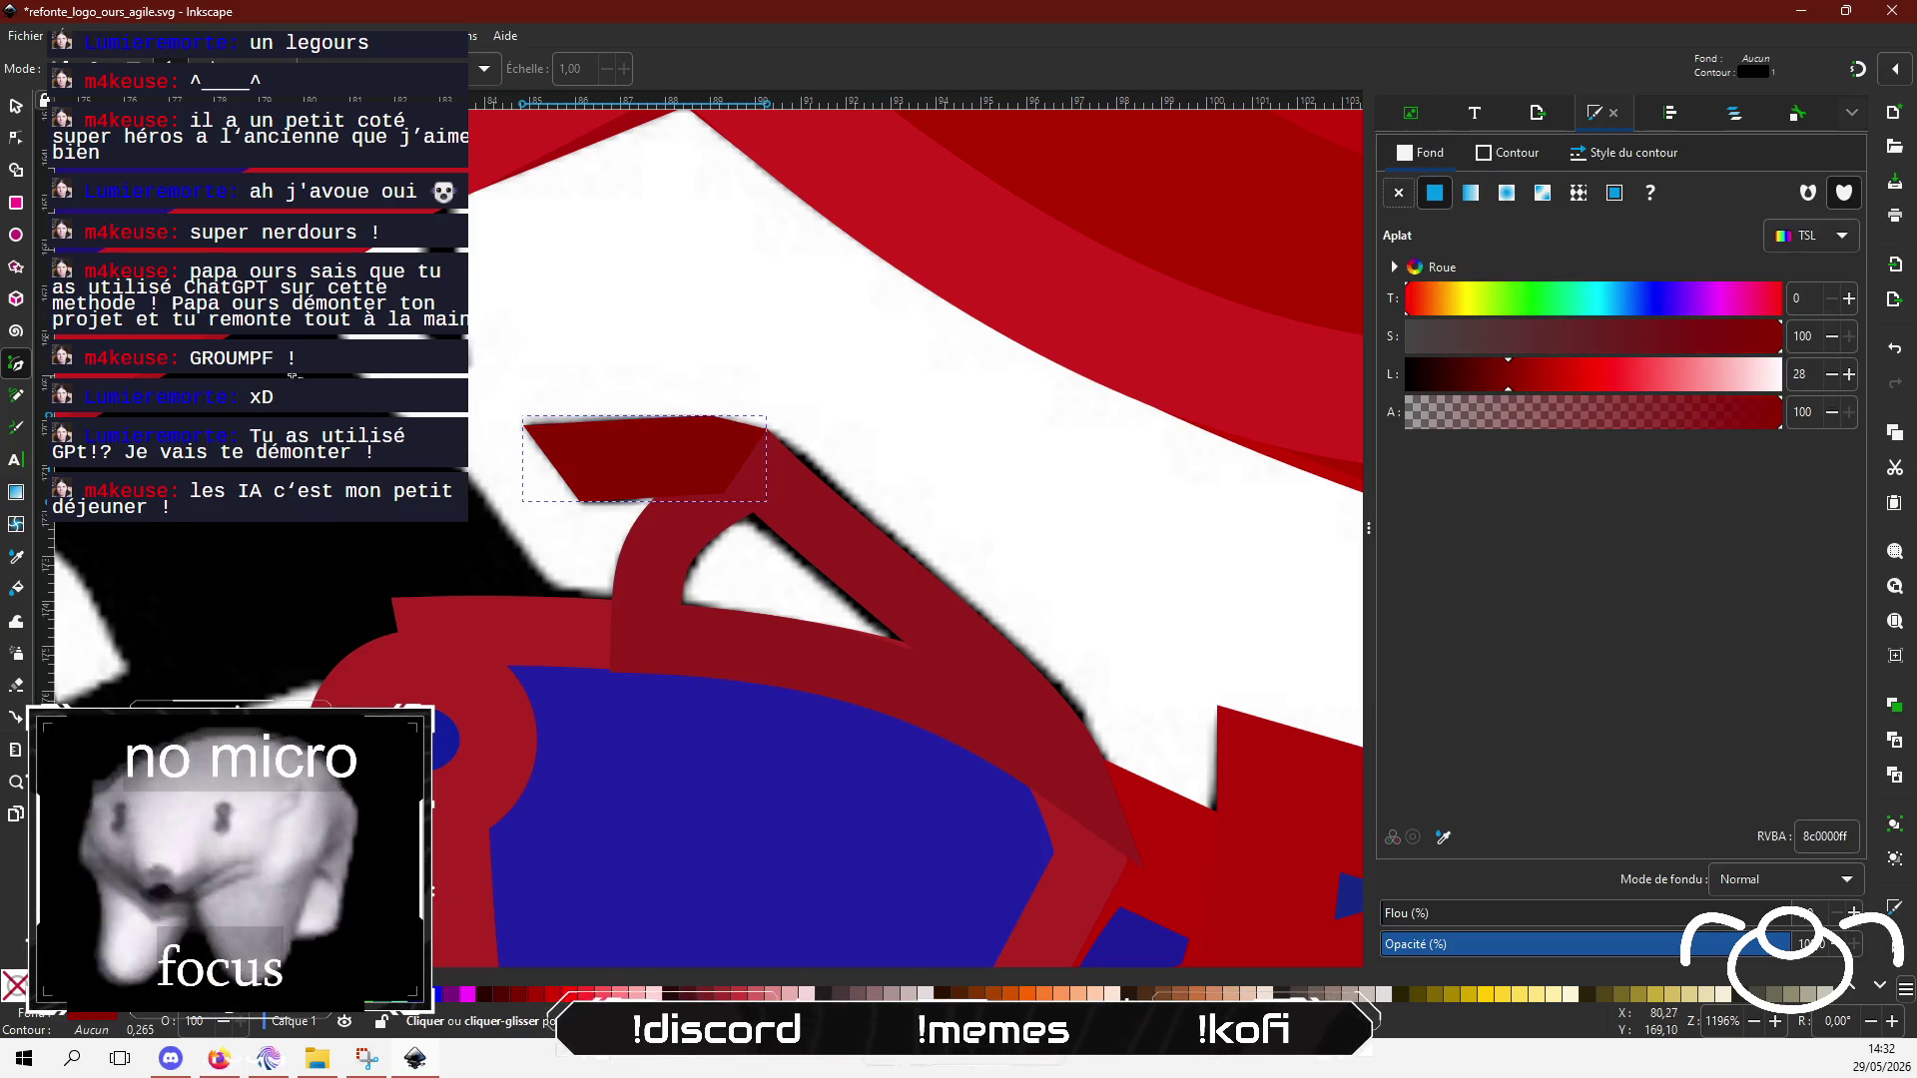
left_click(15, 137)
scroll(499, 454, "up", 2)
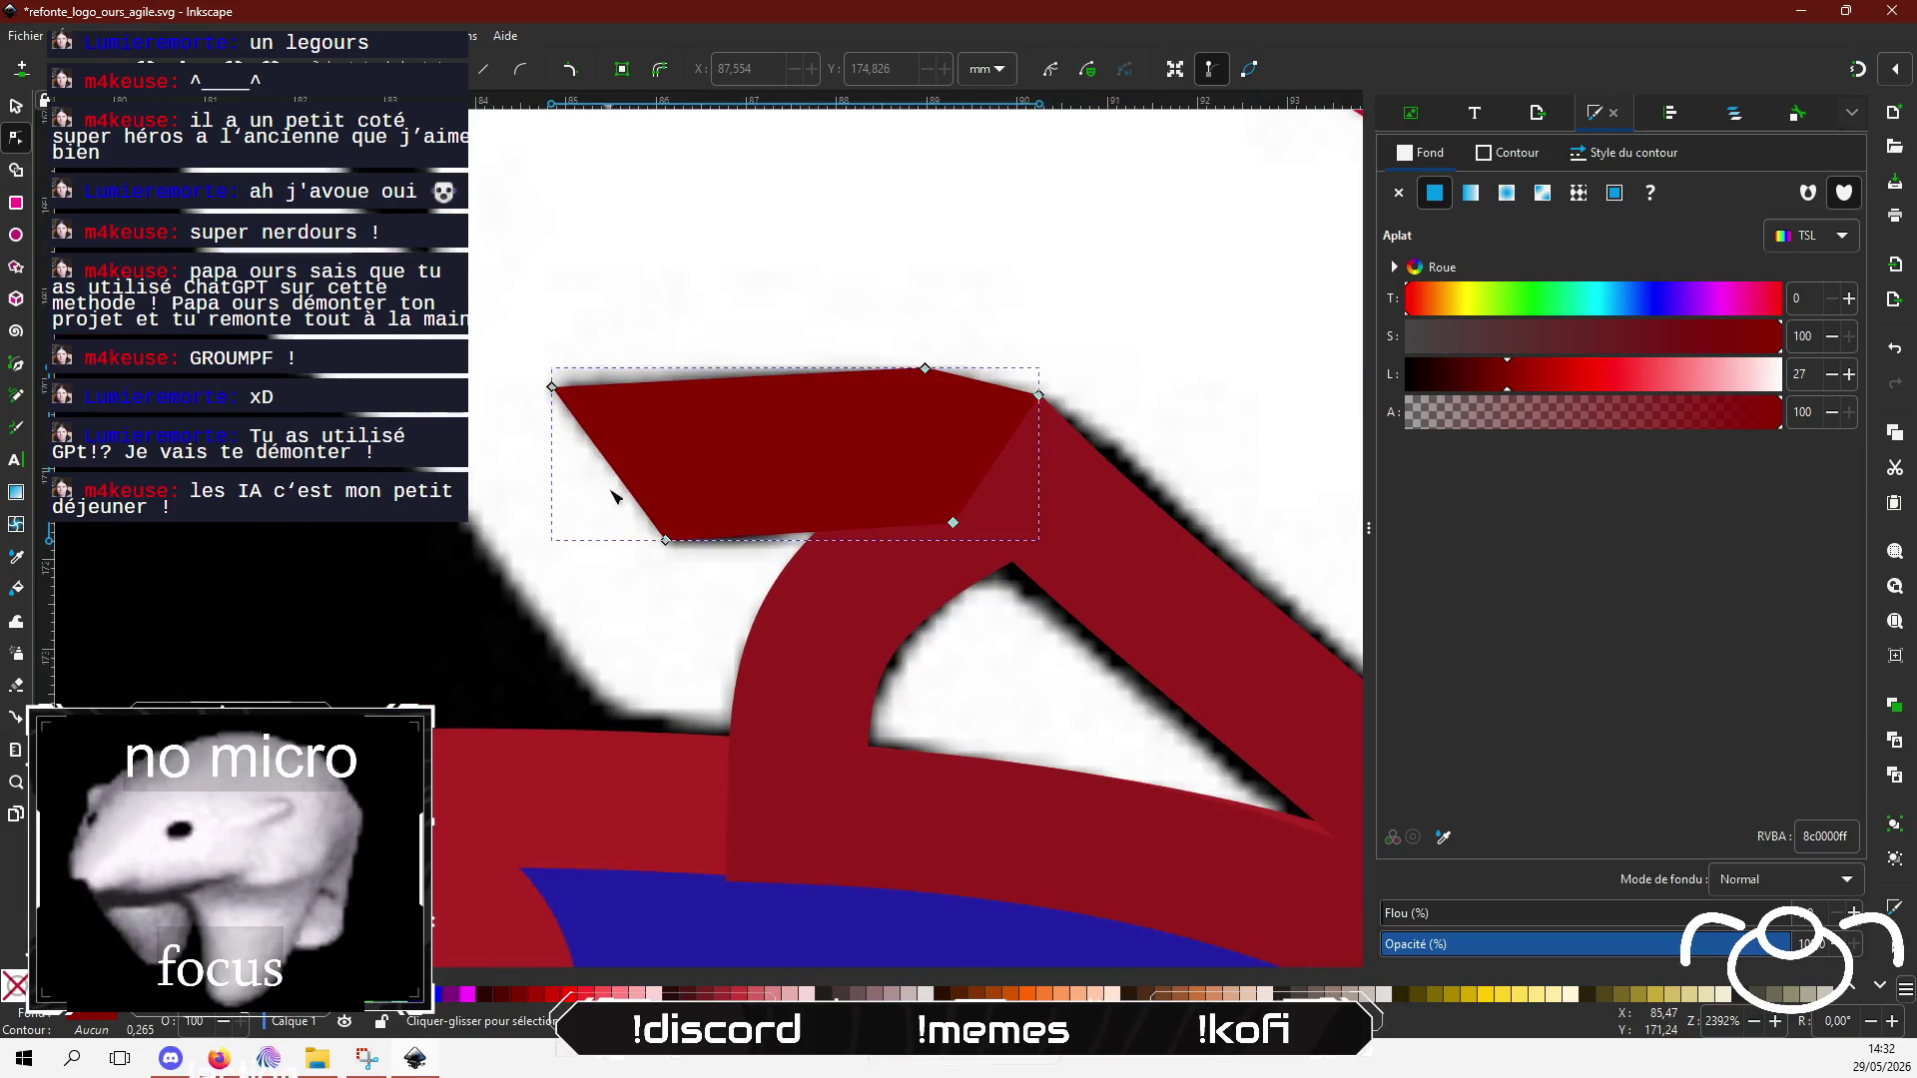
Step: Drag the nail cap's lower-right corner up-left and its left corner slightly right, then deselect
mouse_move(952, 522)
left_mouse_down()
mouse_move(939, 493)
mouse_move(903, 538)
left_mouse_up()
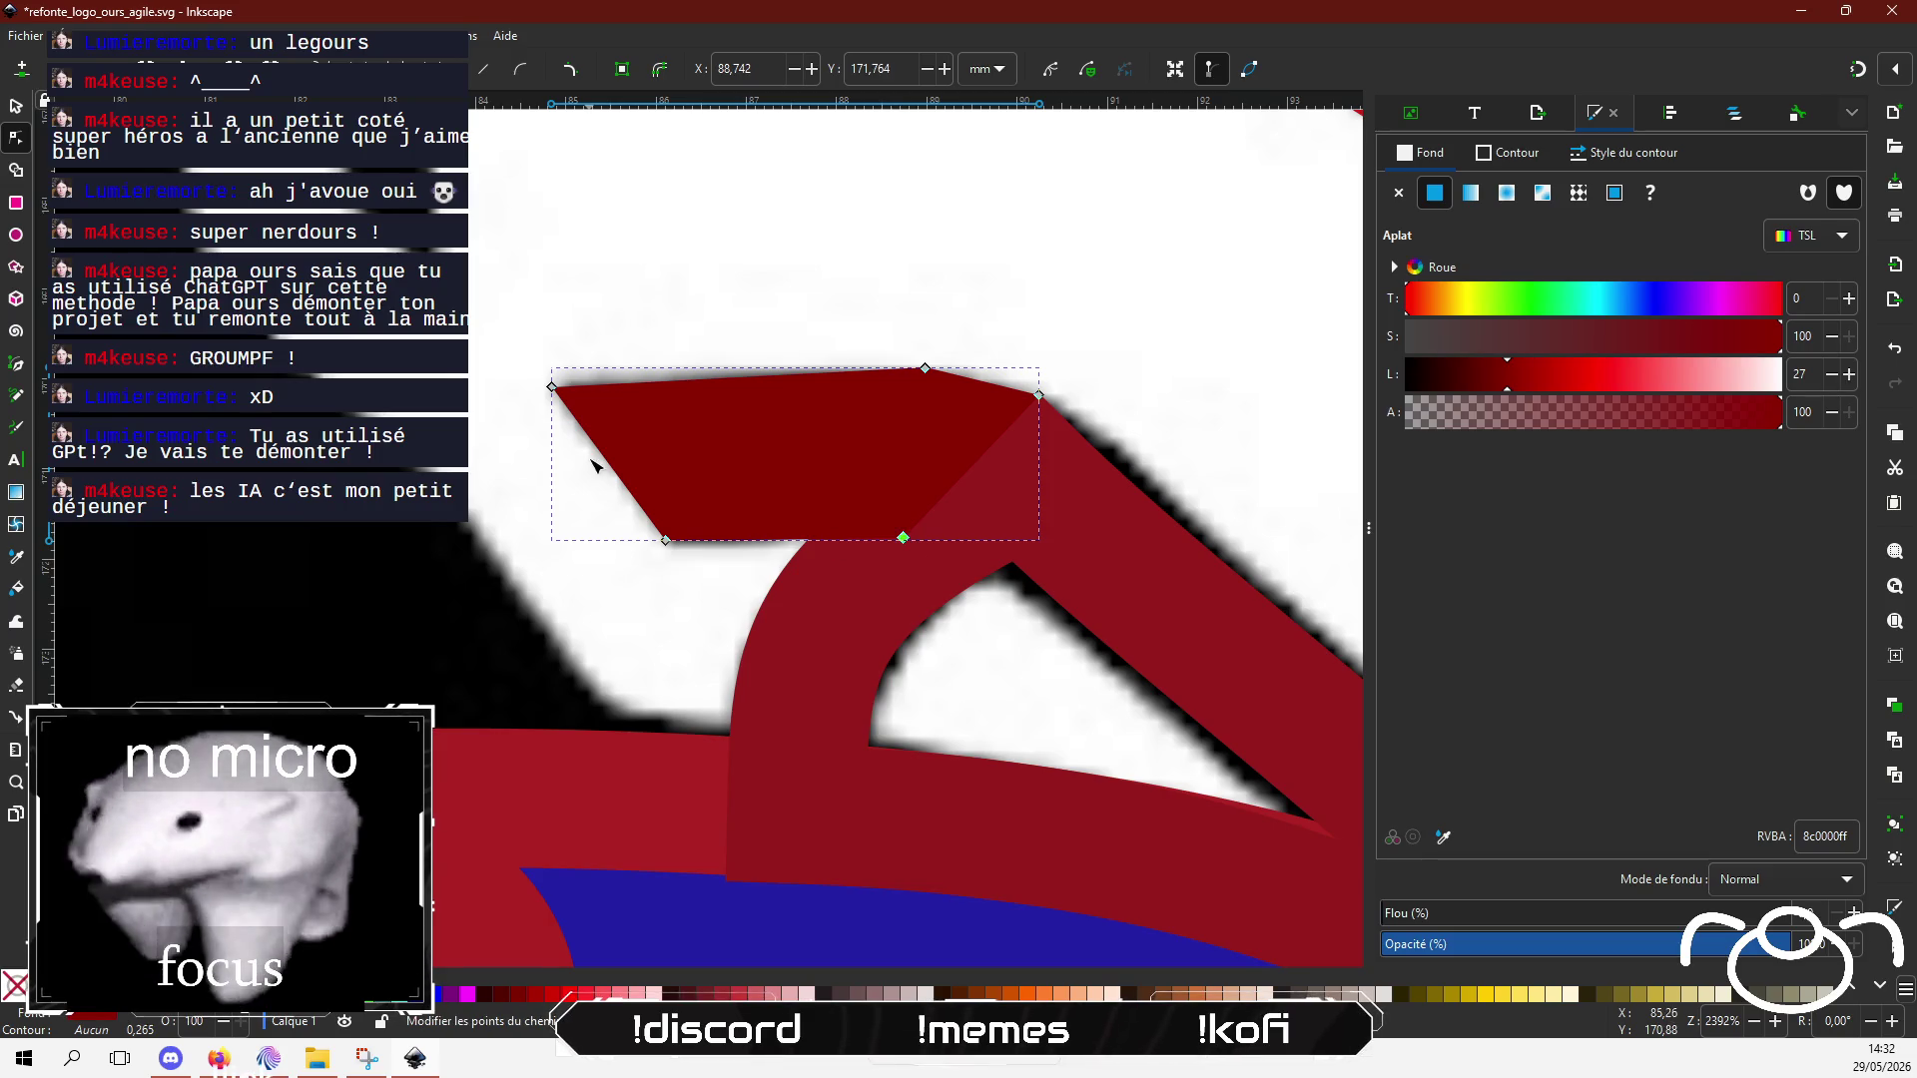
left_click_drag(552, 387, 564, 390)
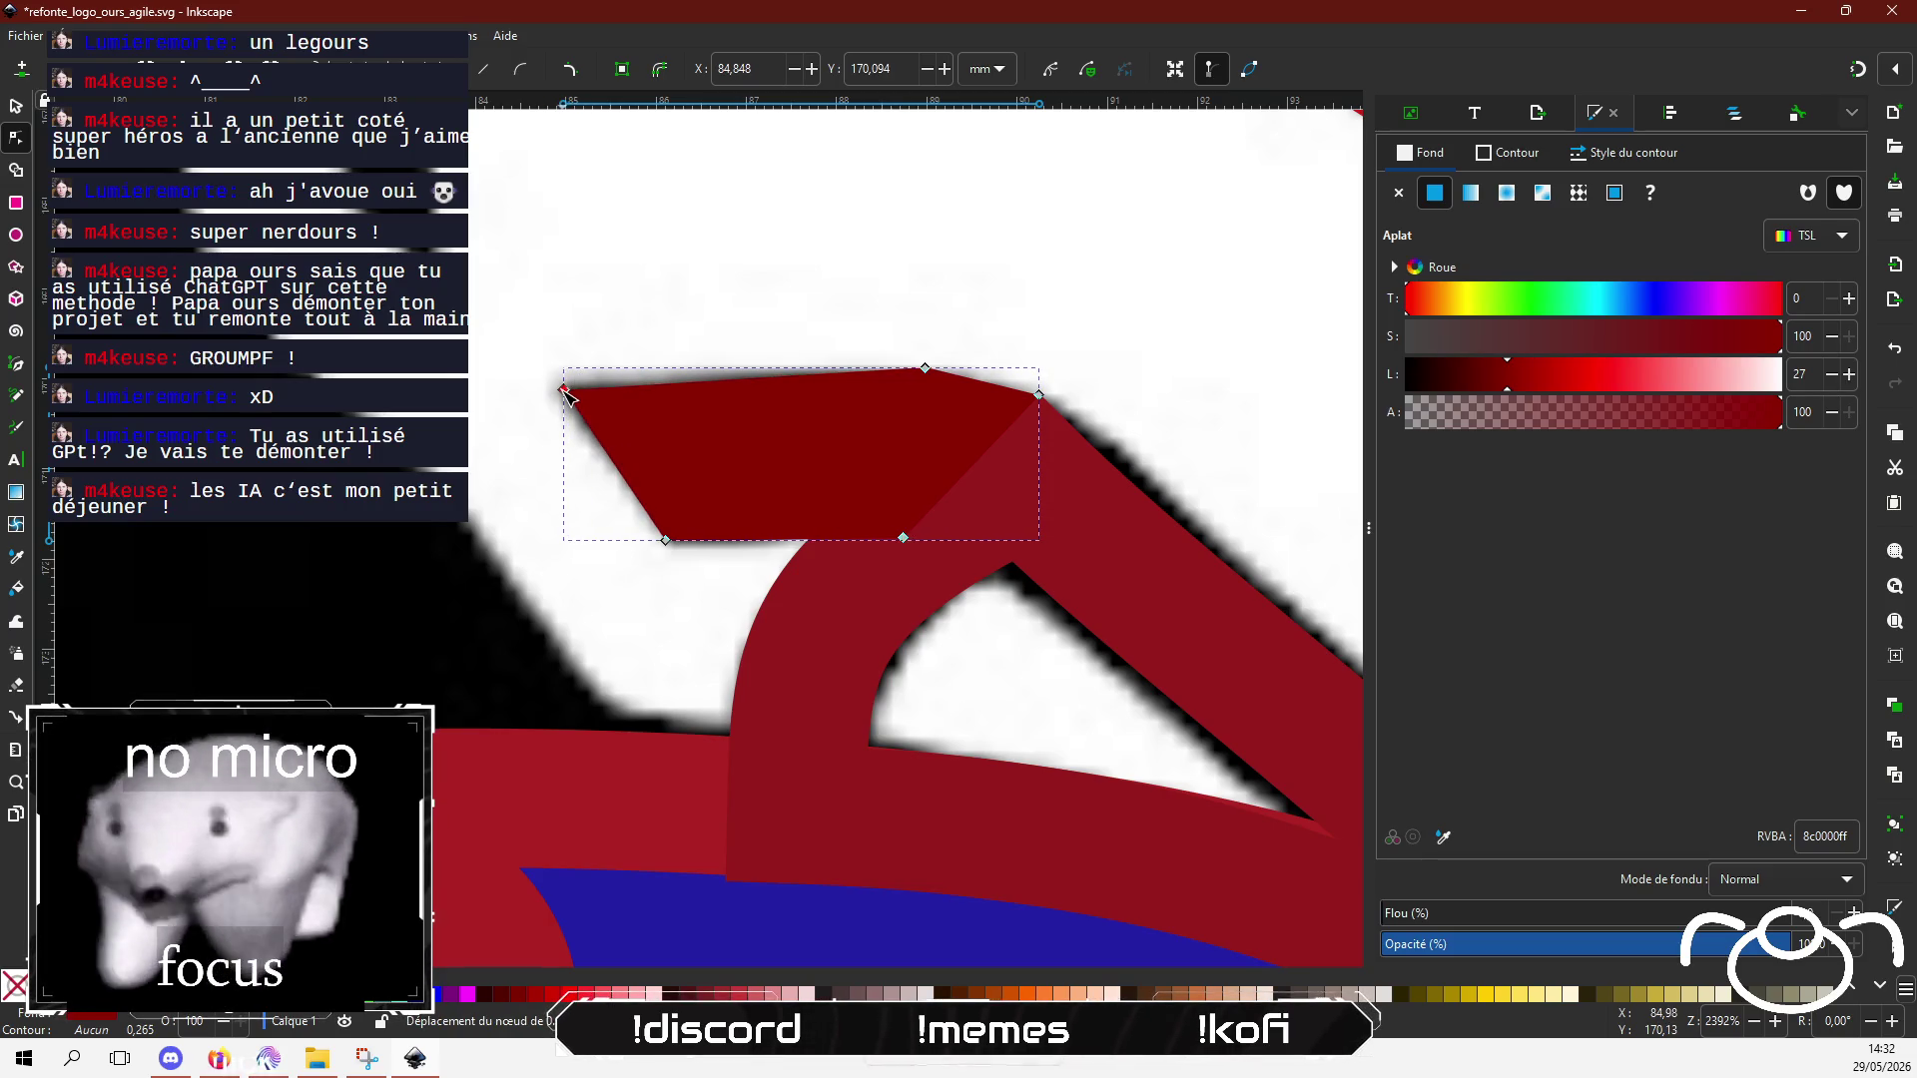
scroll(699, 424, "down", 6)
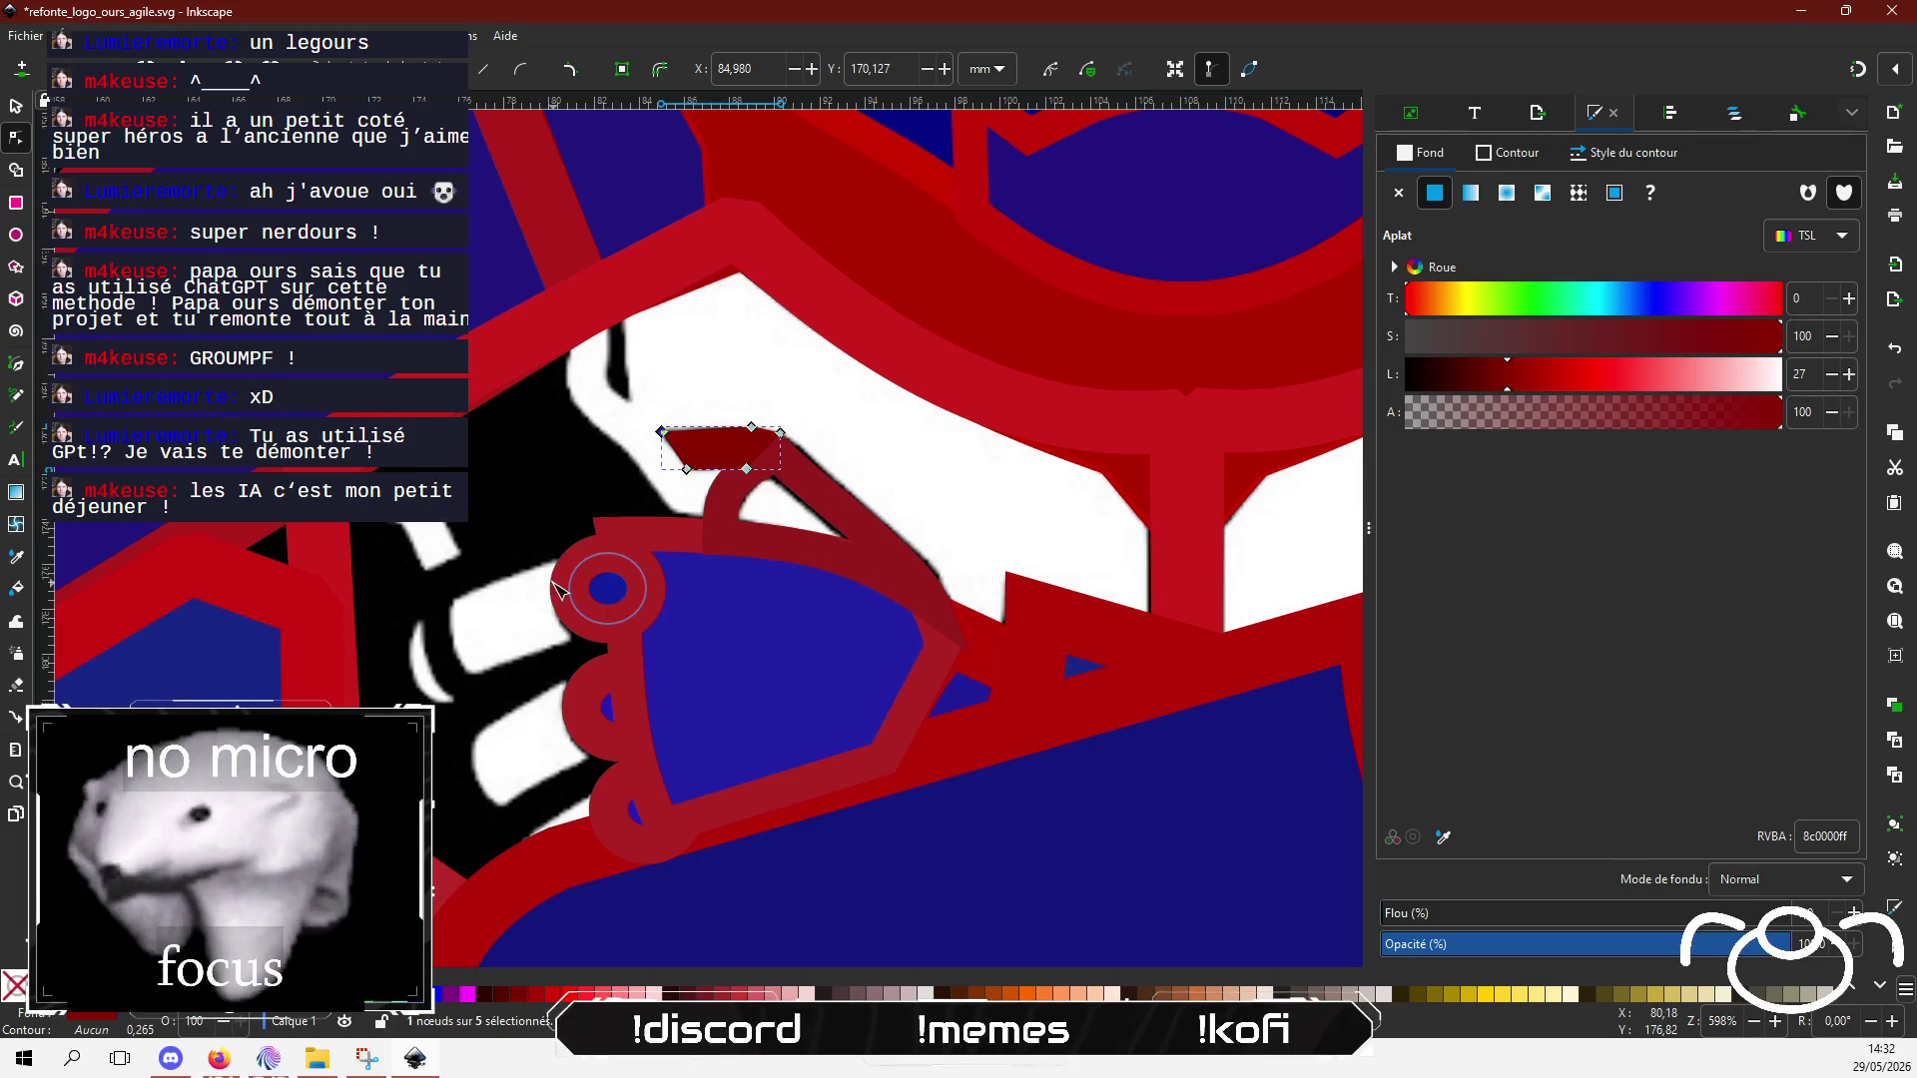
scroll(429, 639, "down", 1)
scroll(429, 638, "left", 1)
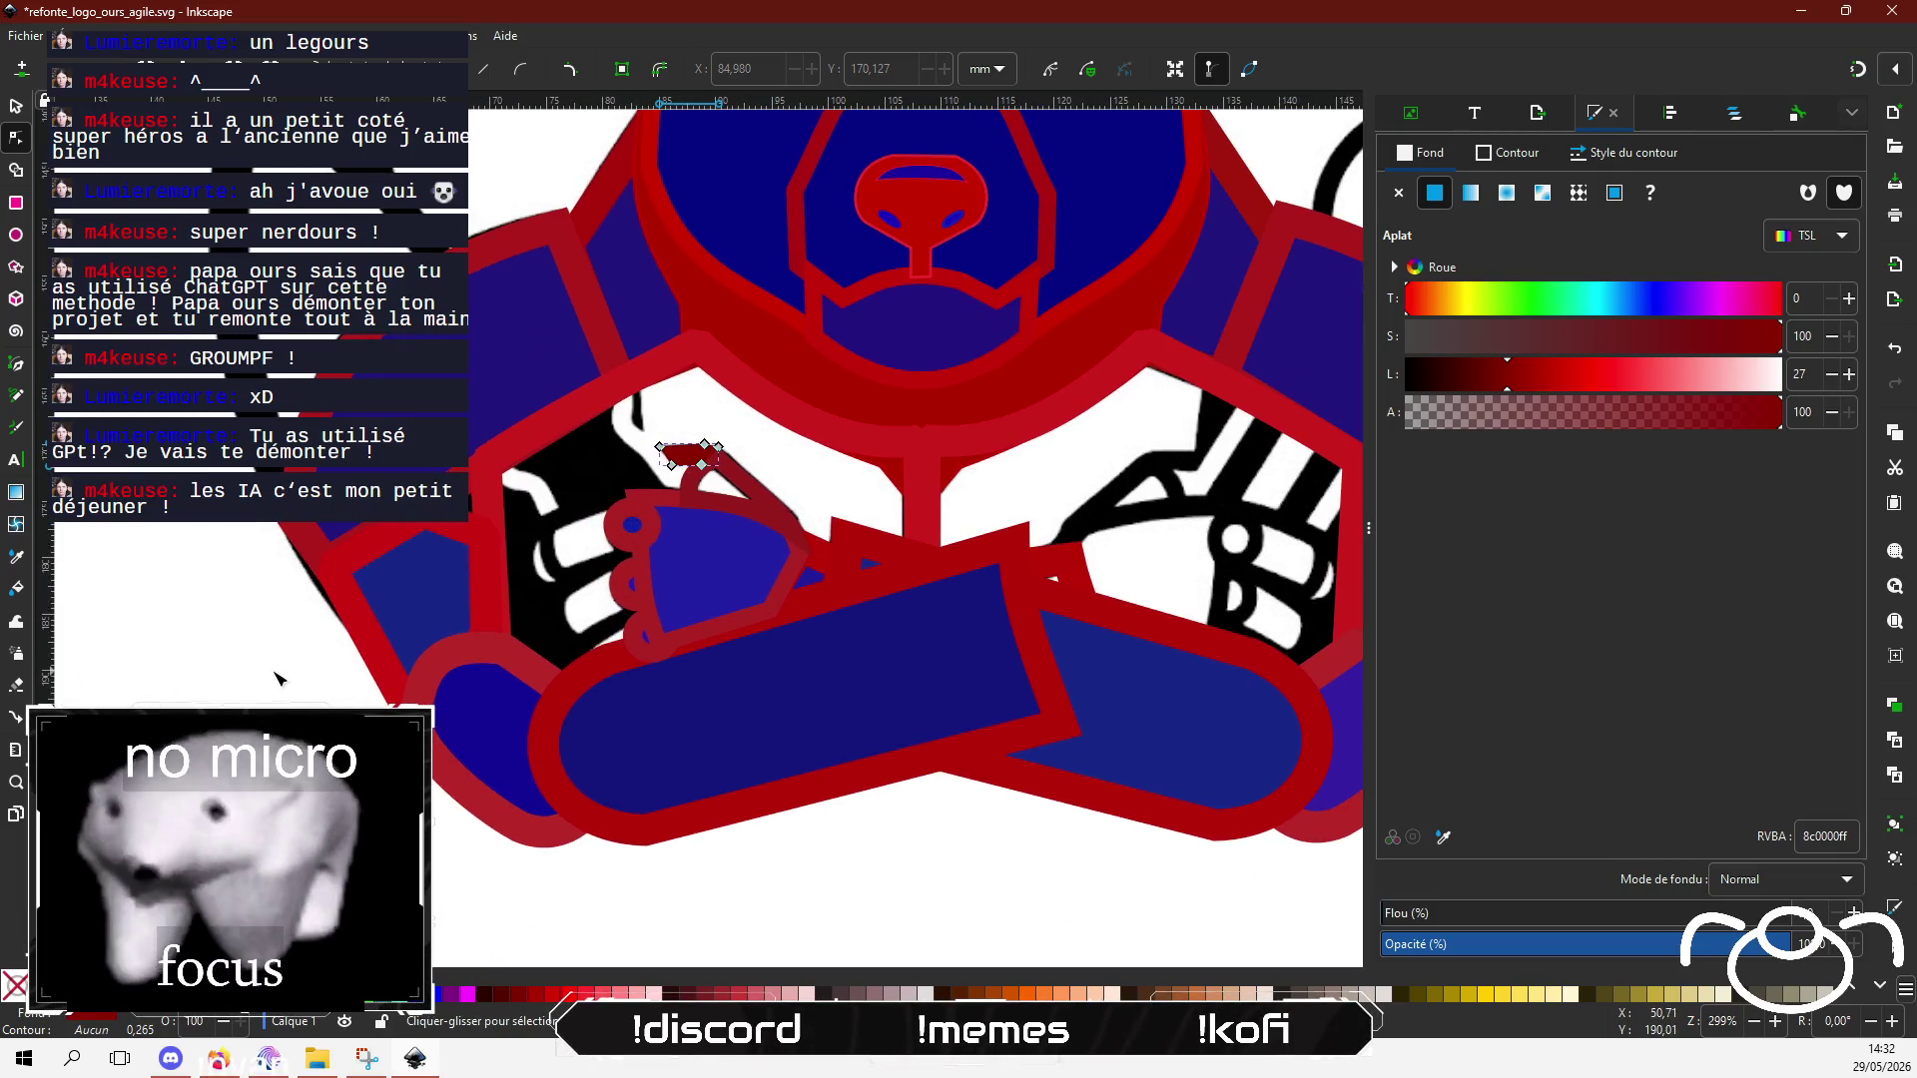
key("Escape")
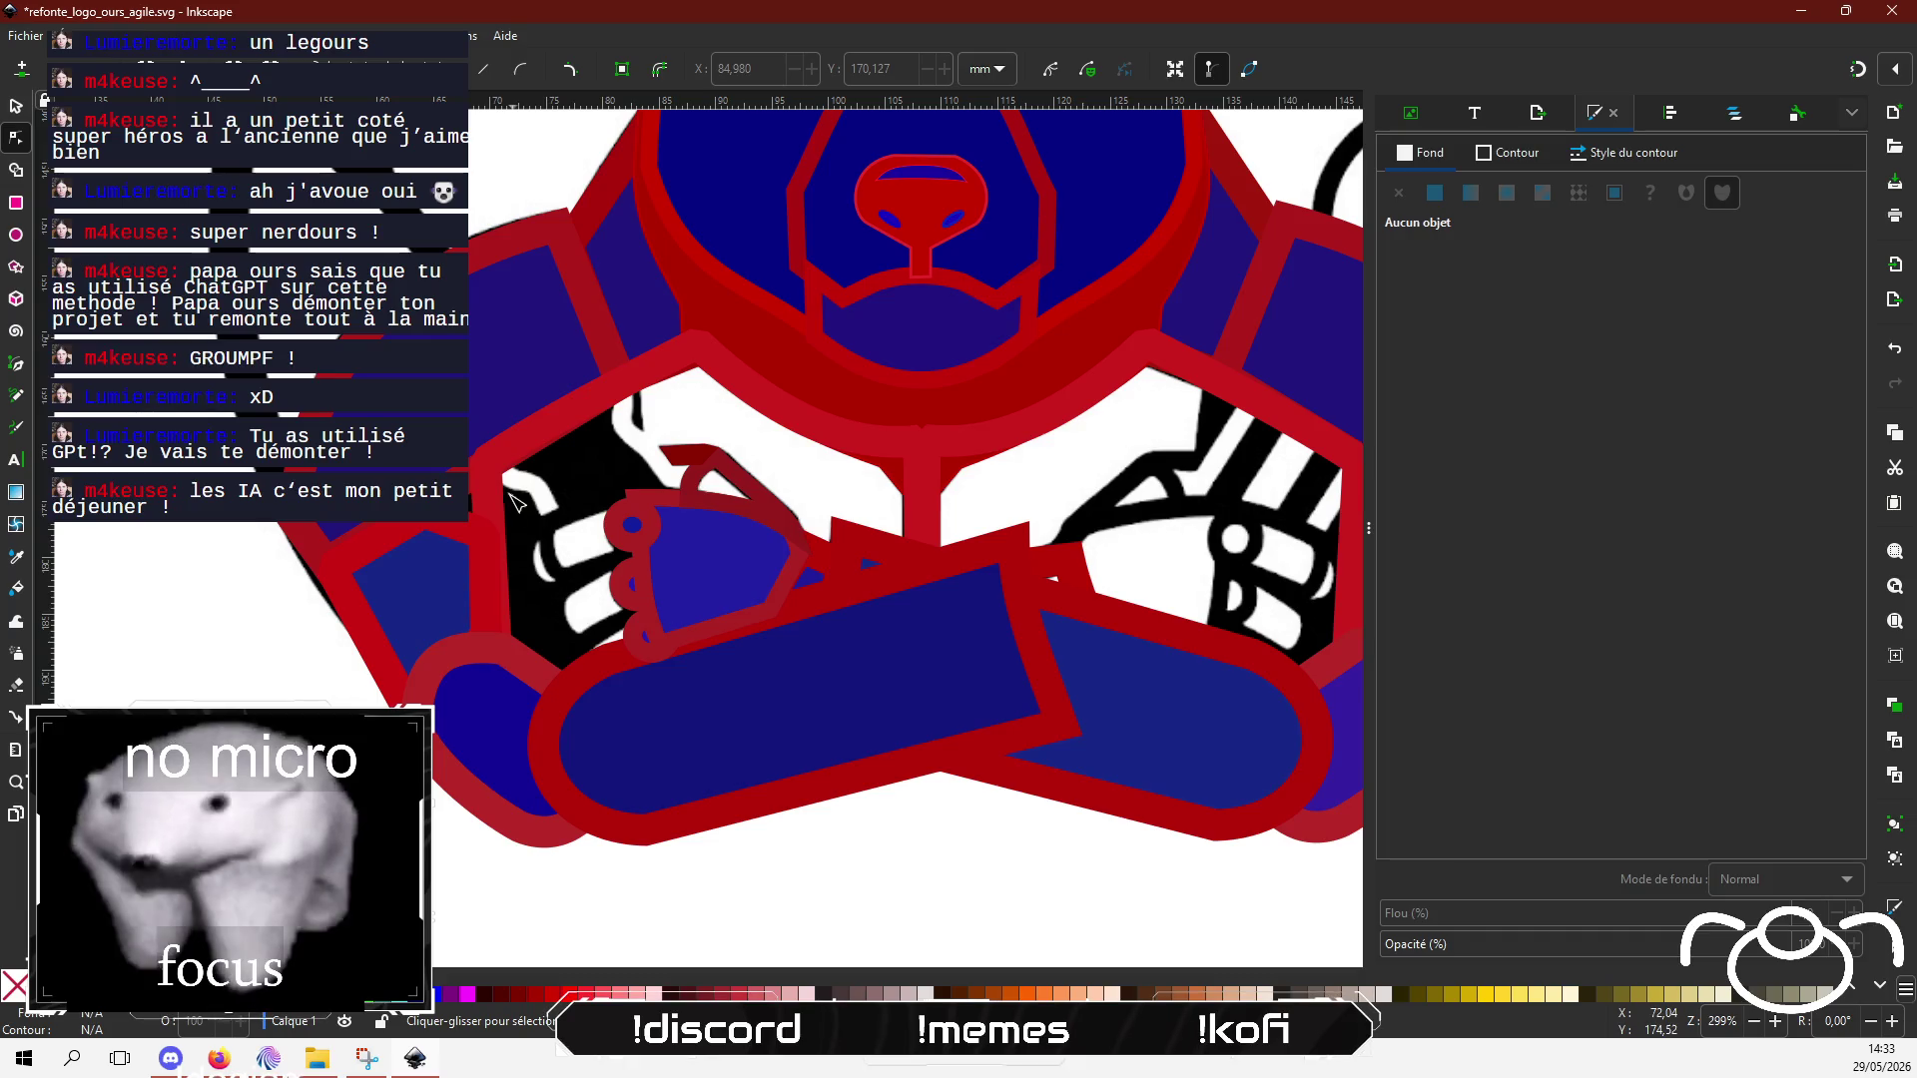
left_click(16, 365)
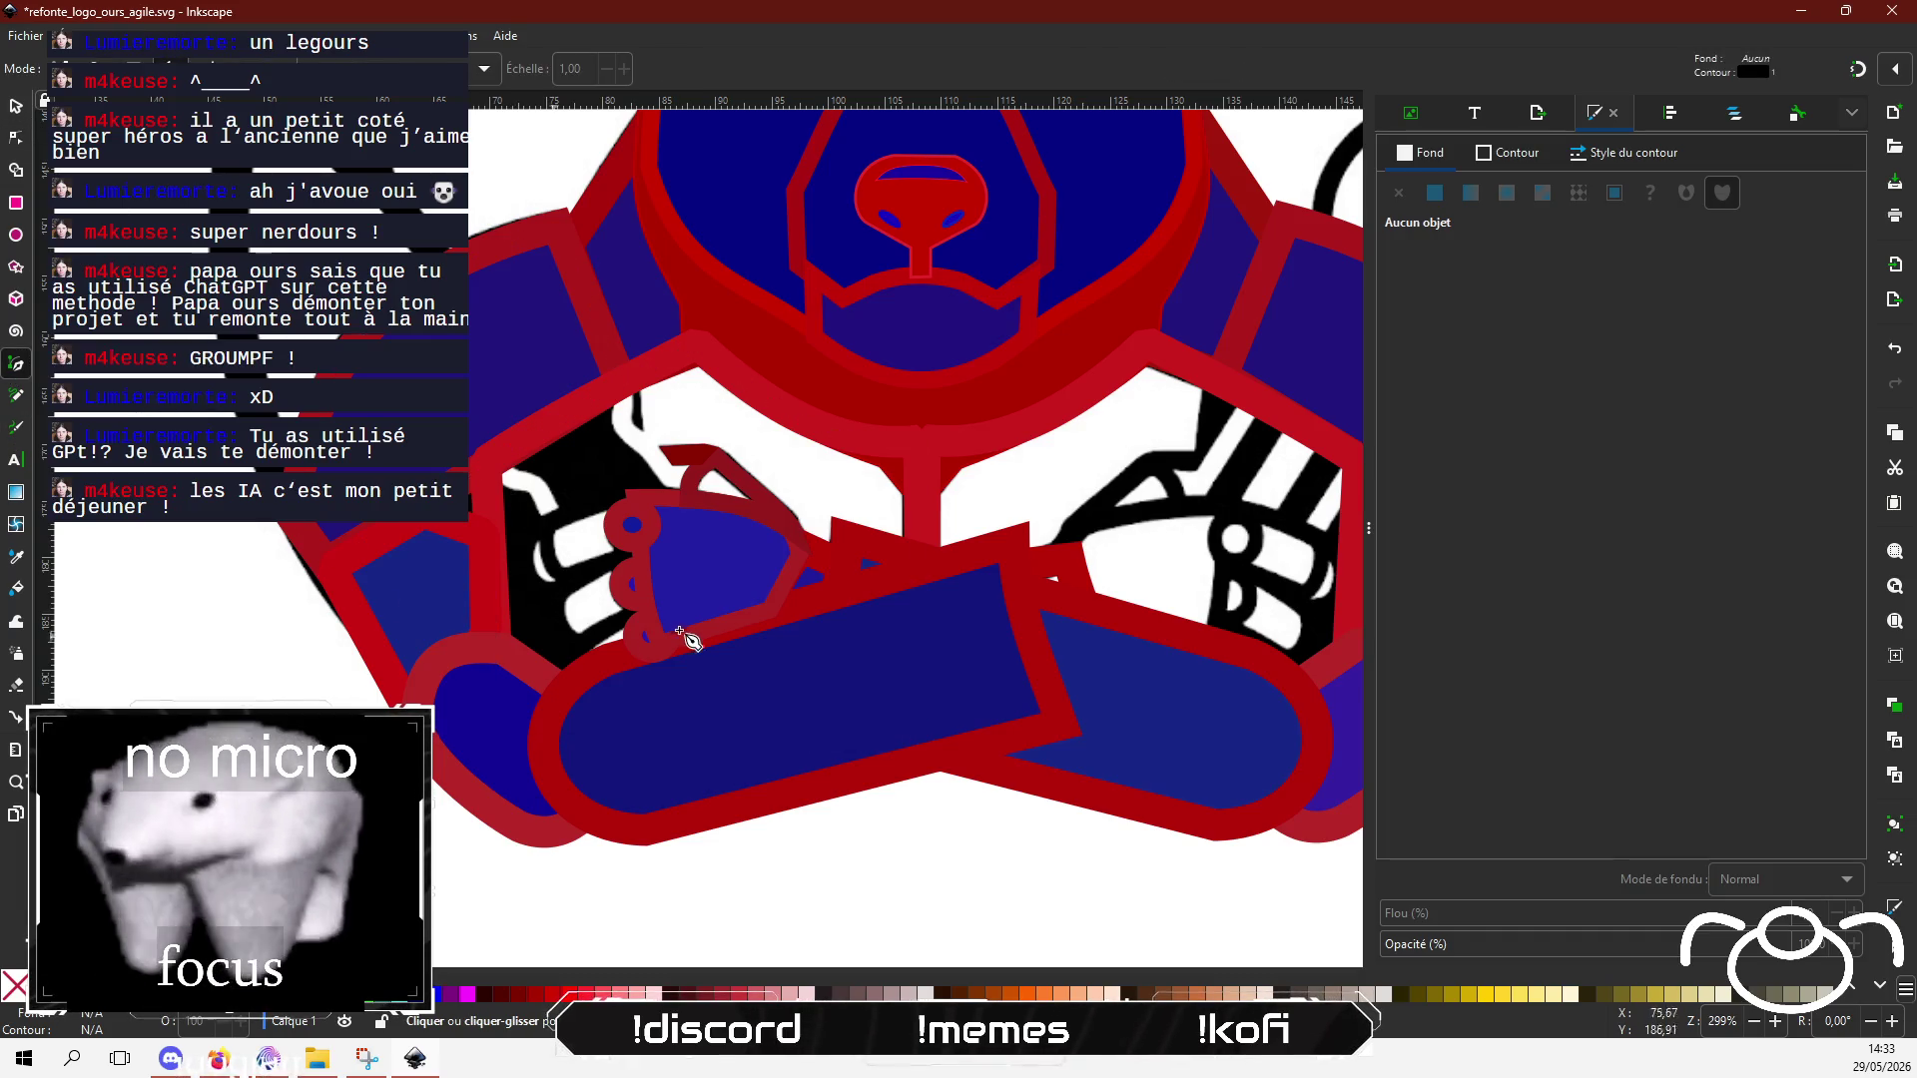
Step: Draw a closed four-corner finger shape over the paw's left edge
scroll(630, 511, "up", 2)
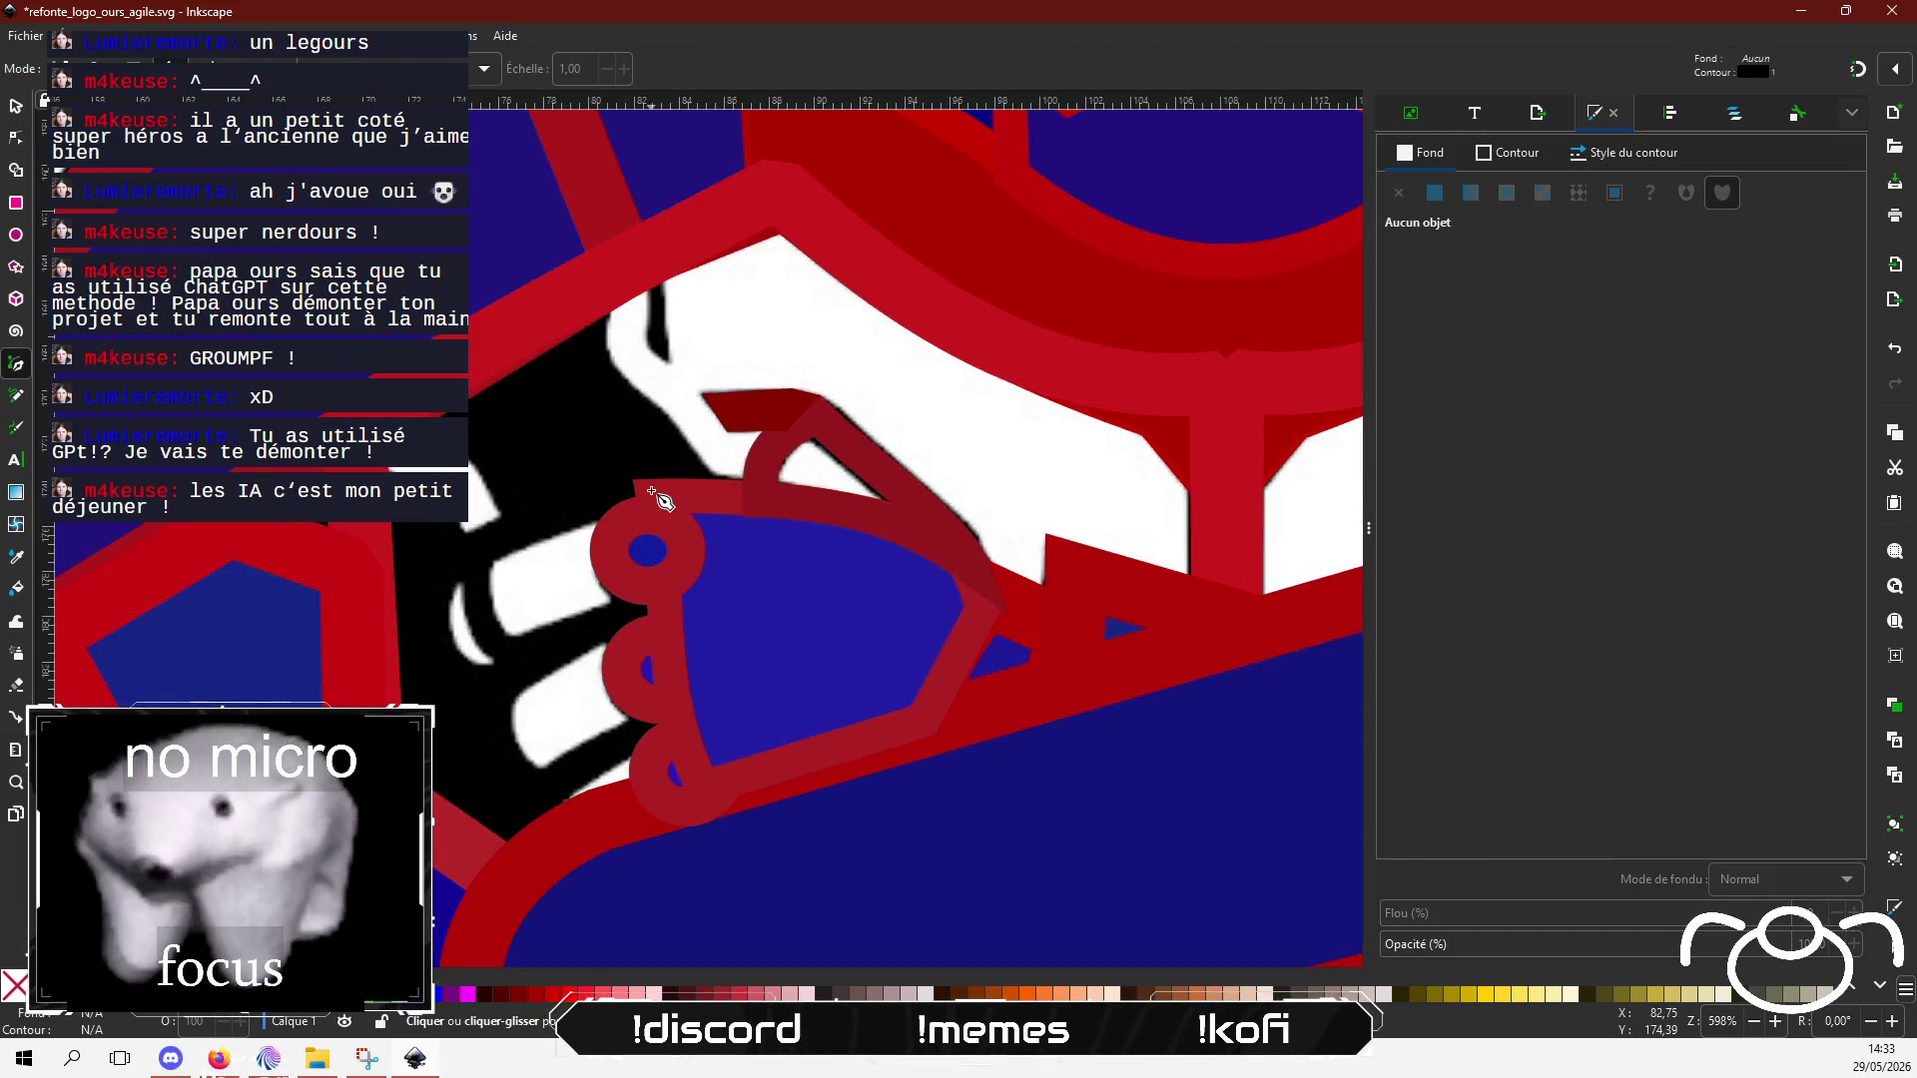
left_click(644, 487)
left_click(476, 552)
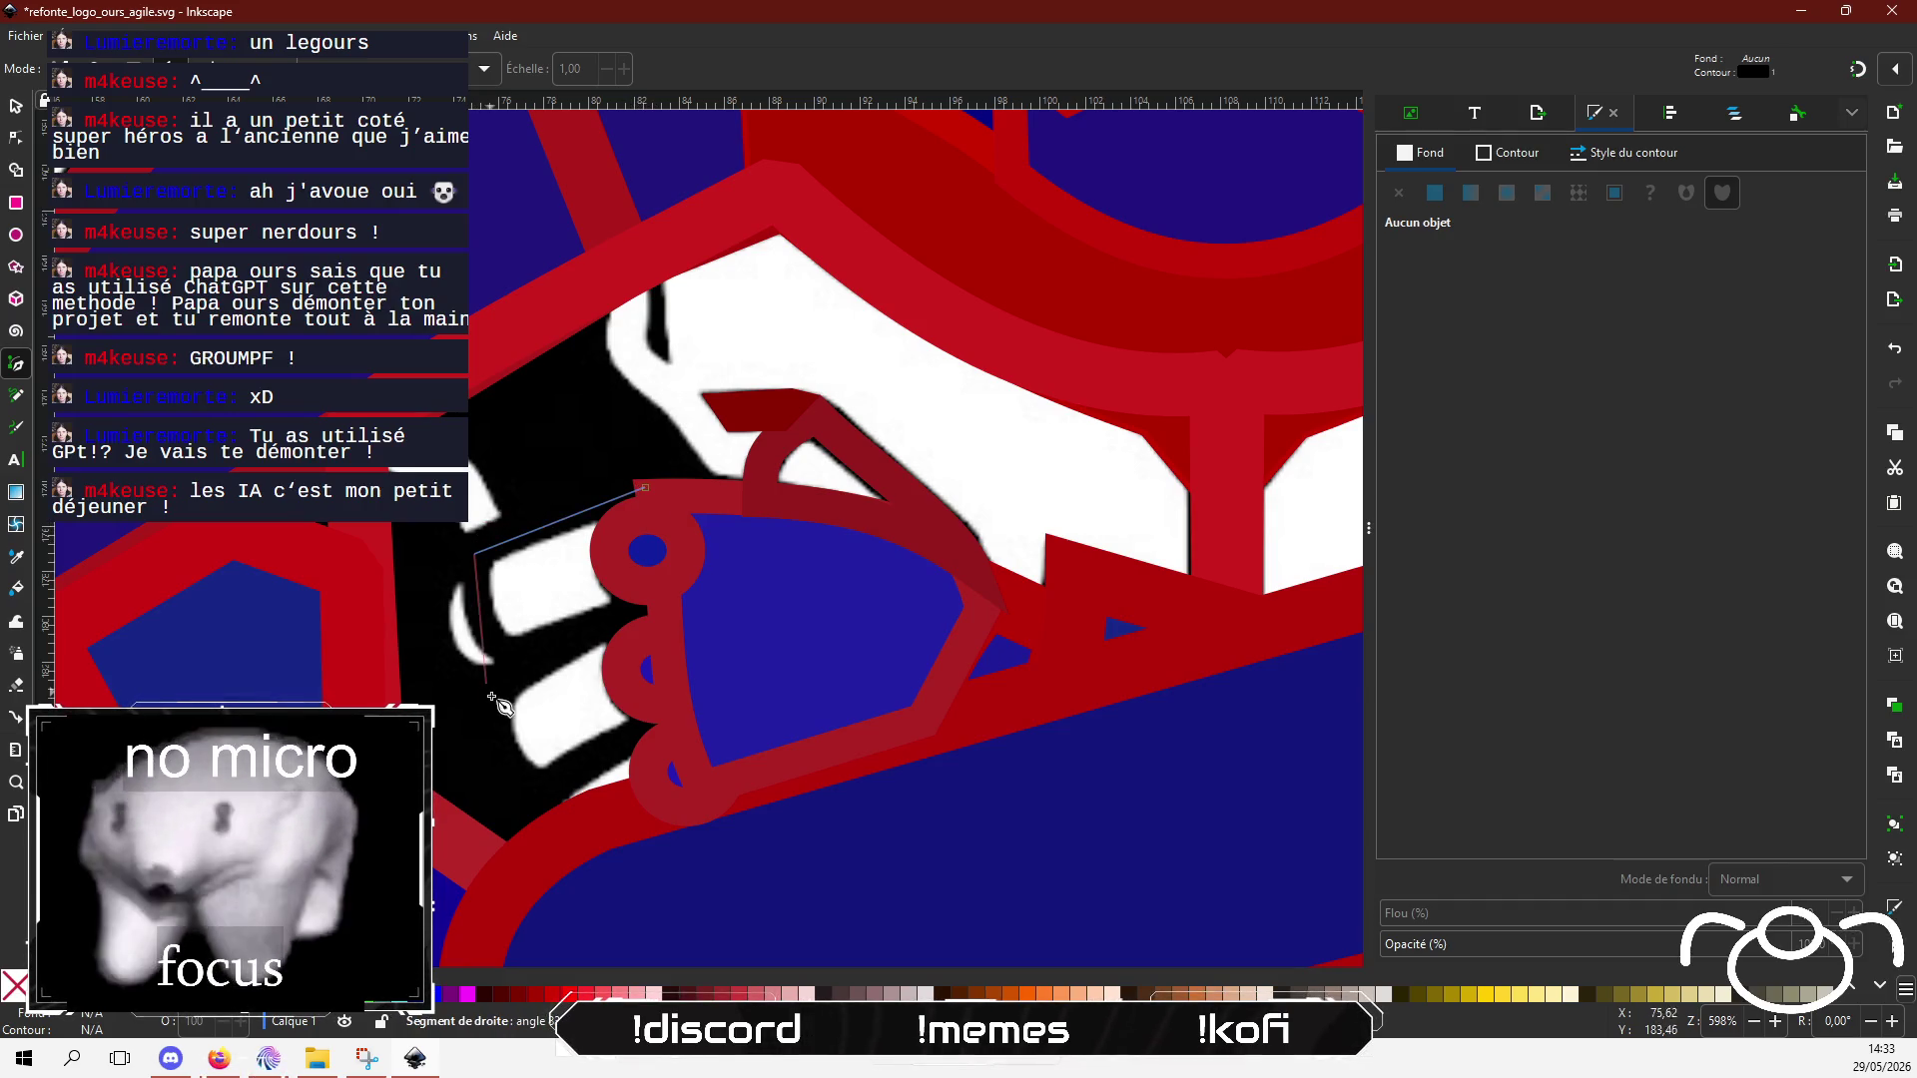
left_click(513, 660)
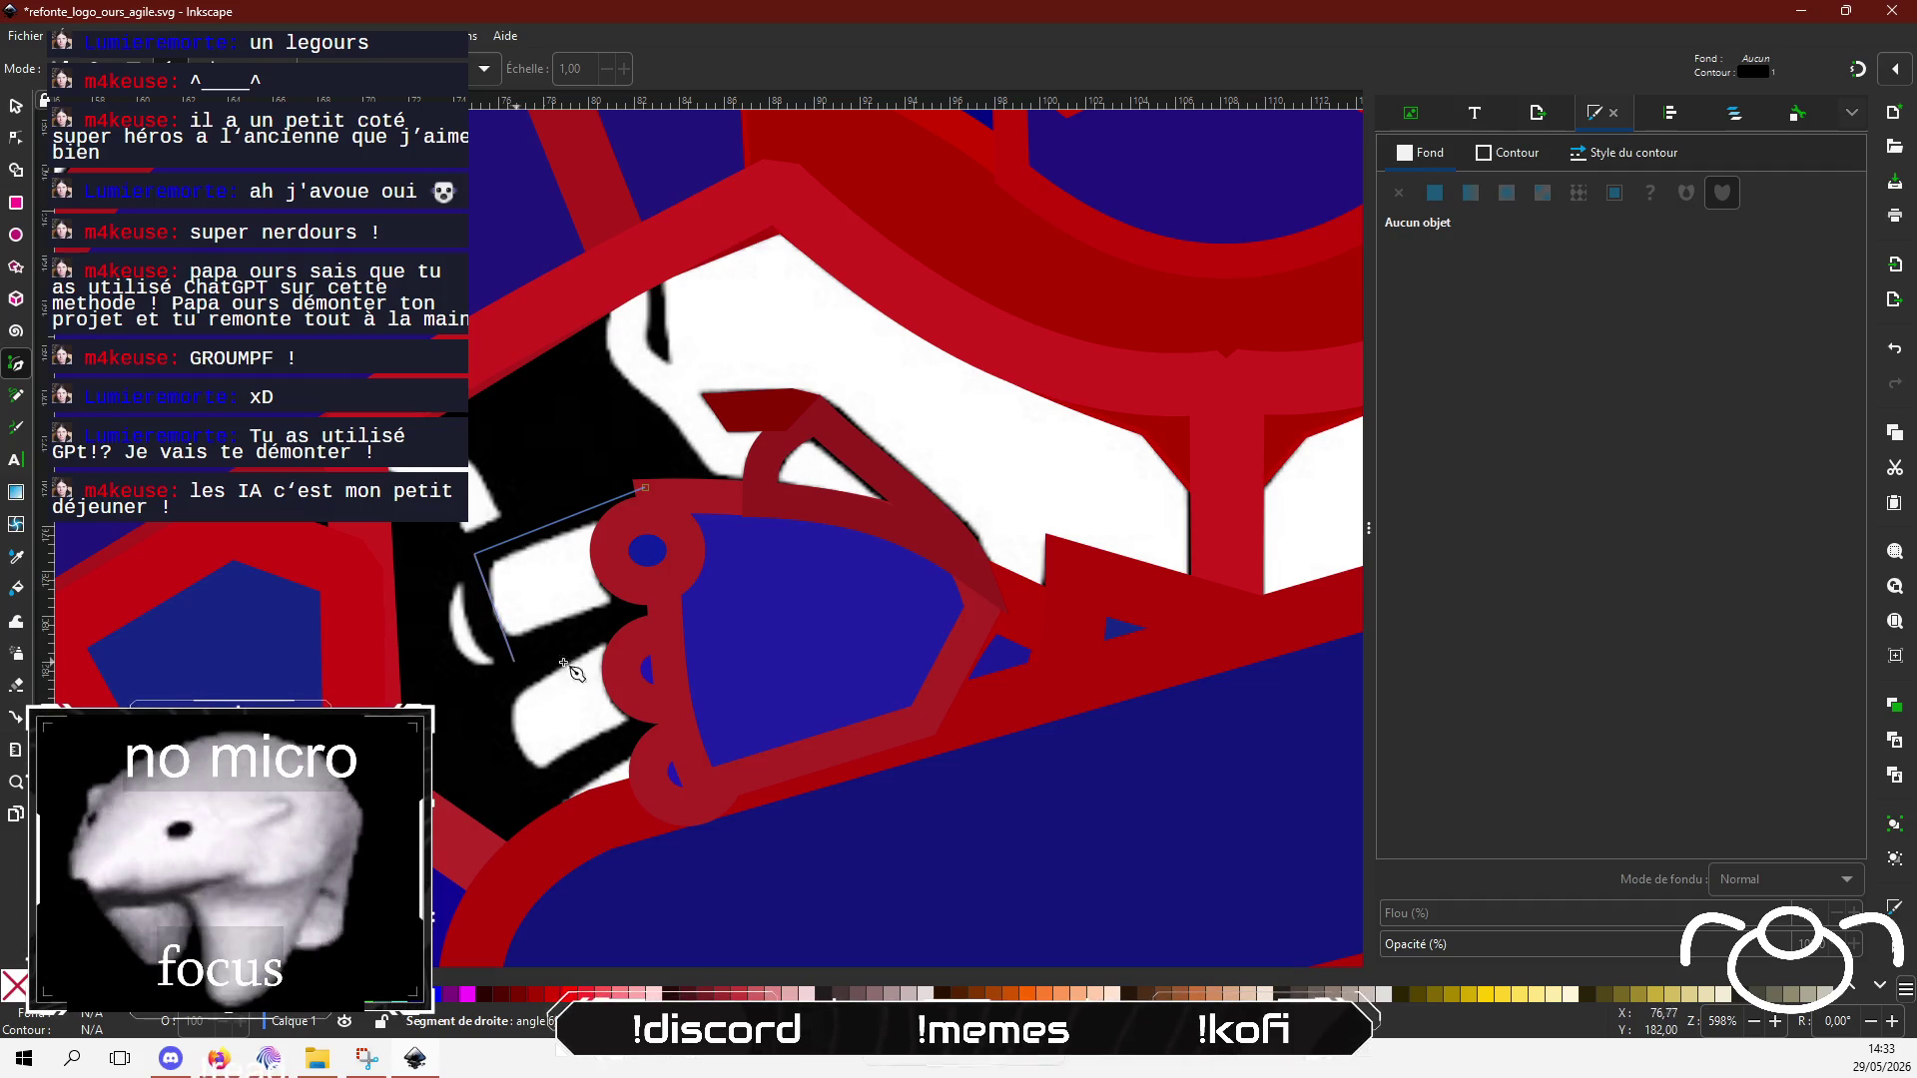
left_click(663, 597)
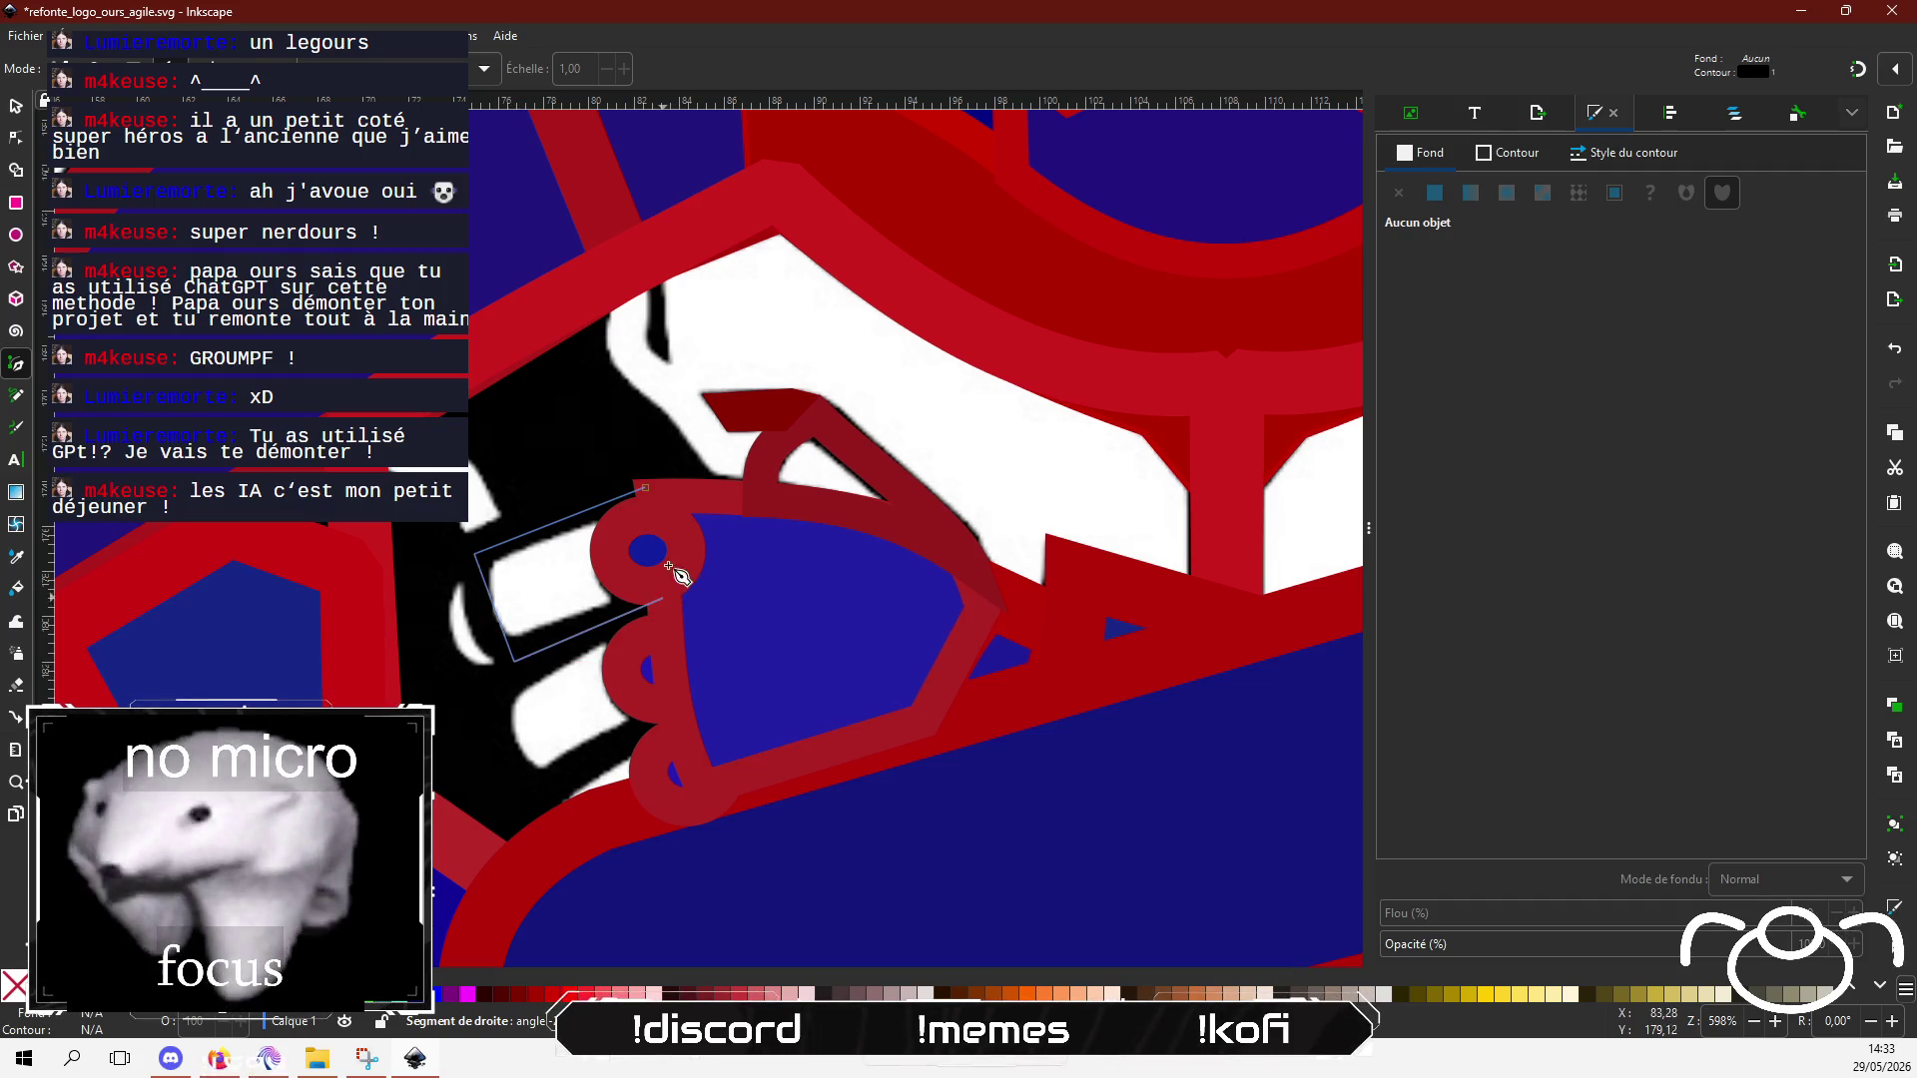
left_click(646, 489)
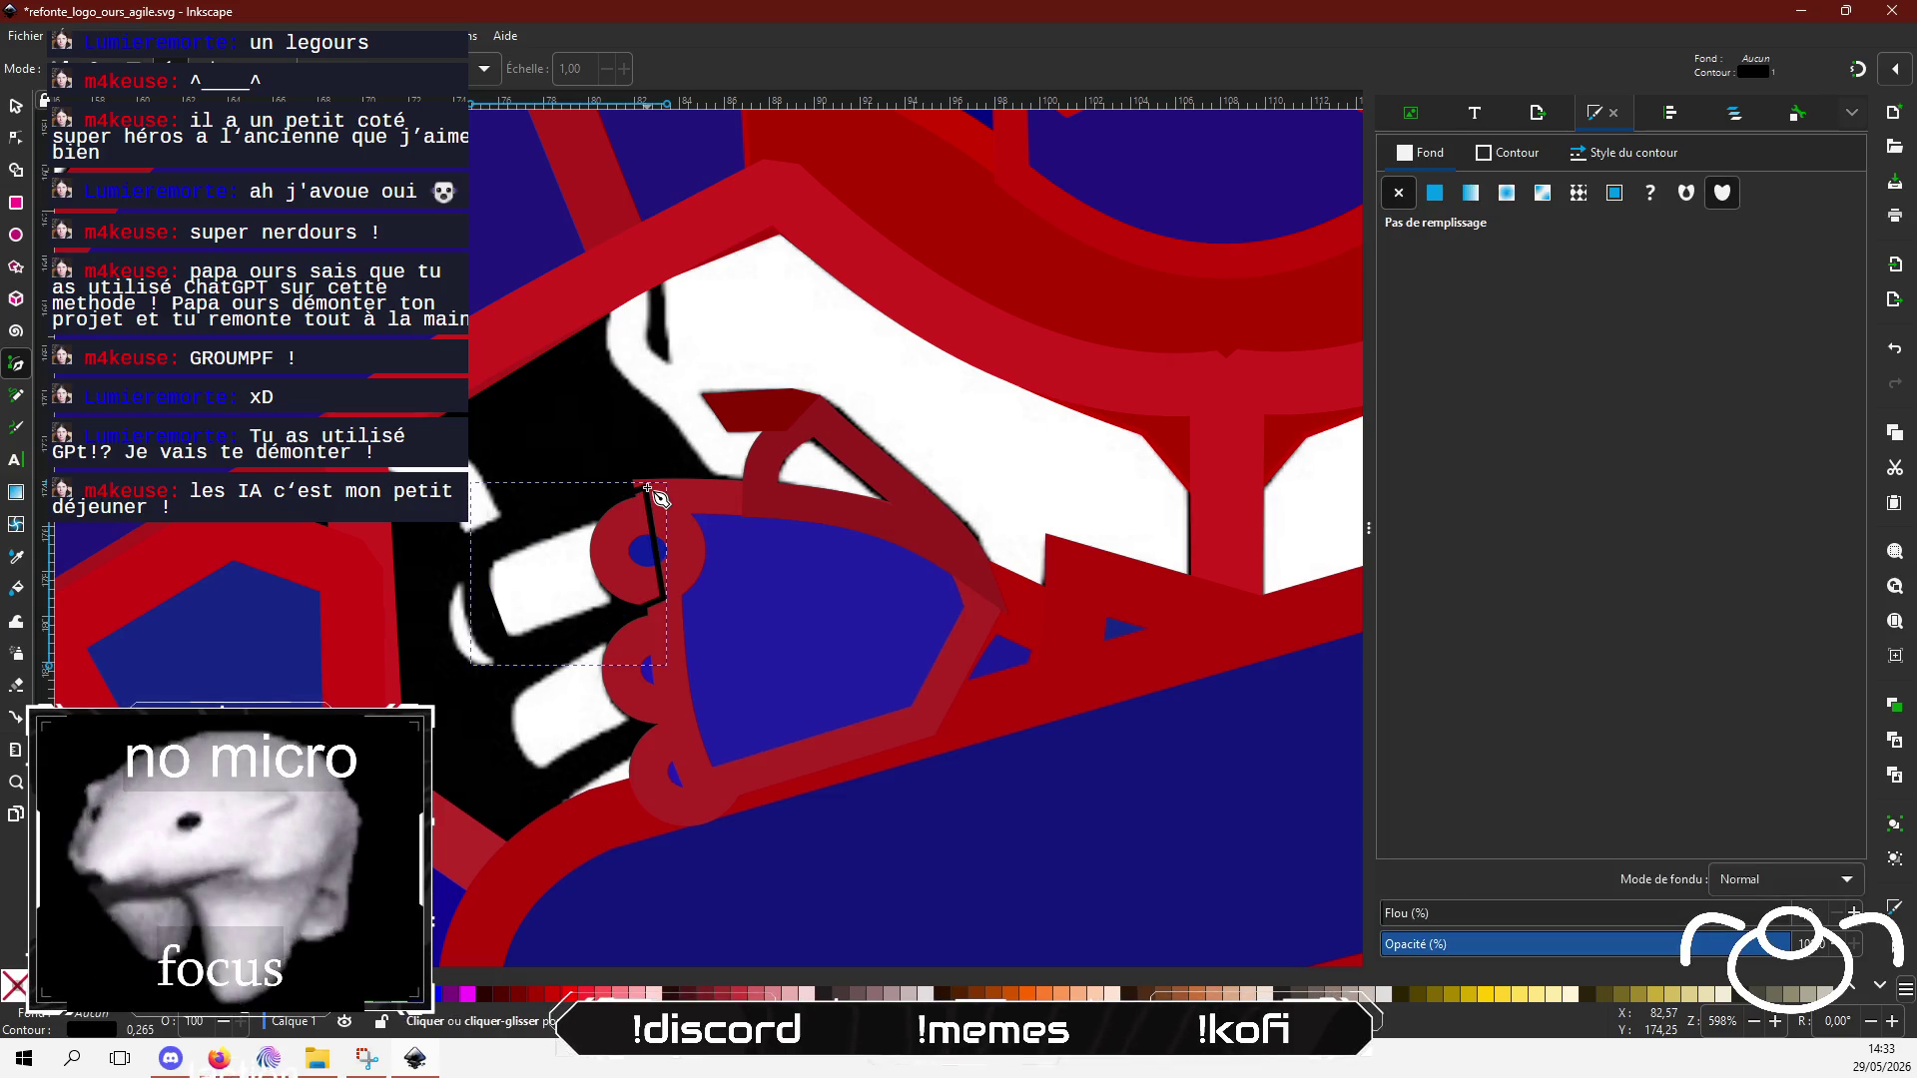
Step: Give the finger shape a red bd1e1e outline about 5.12 px wide
left_click(1501, 154)
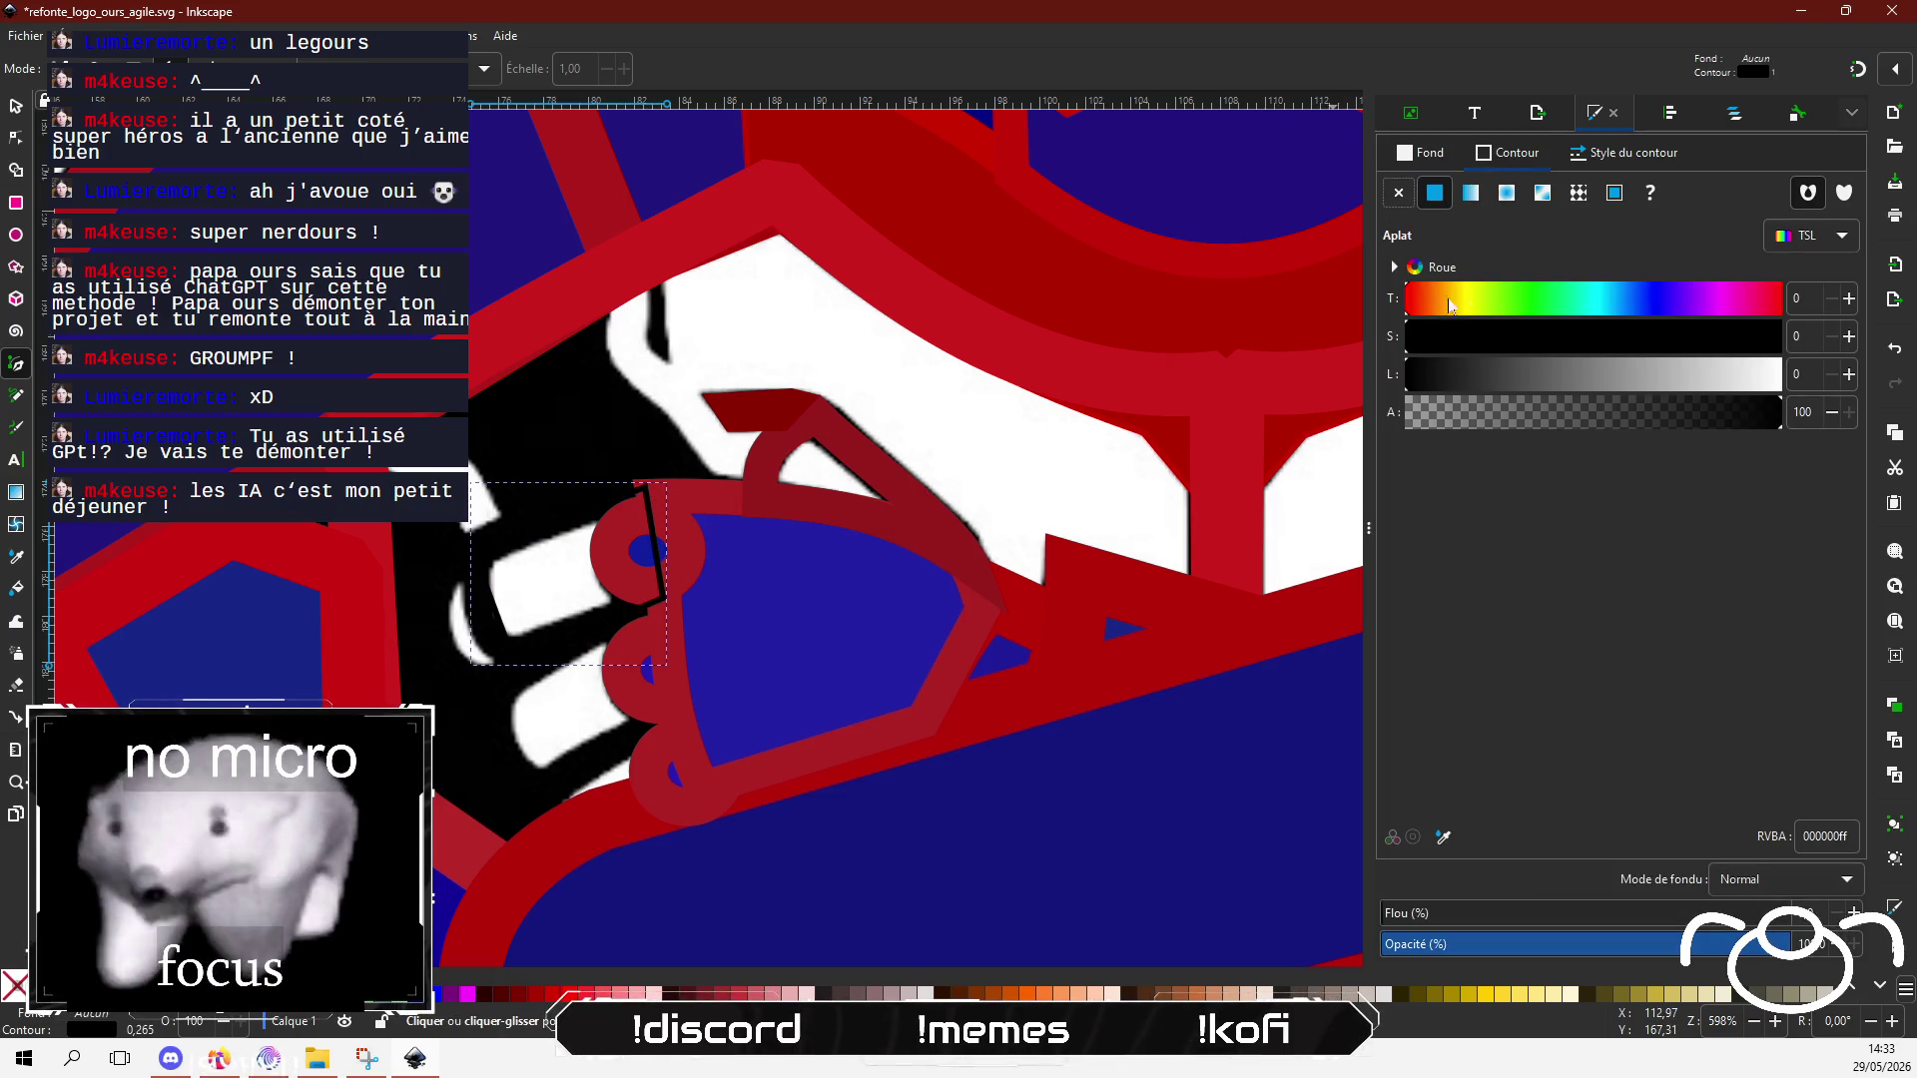
left_click(1680, 339)
left_click(1579, 373)
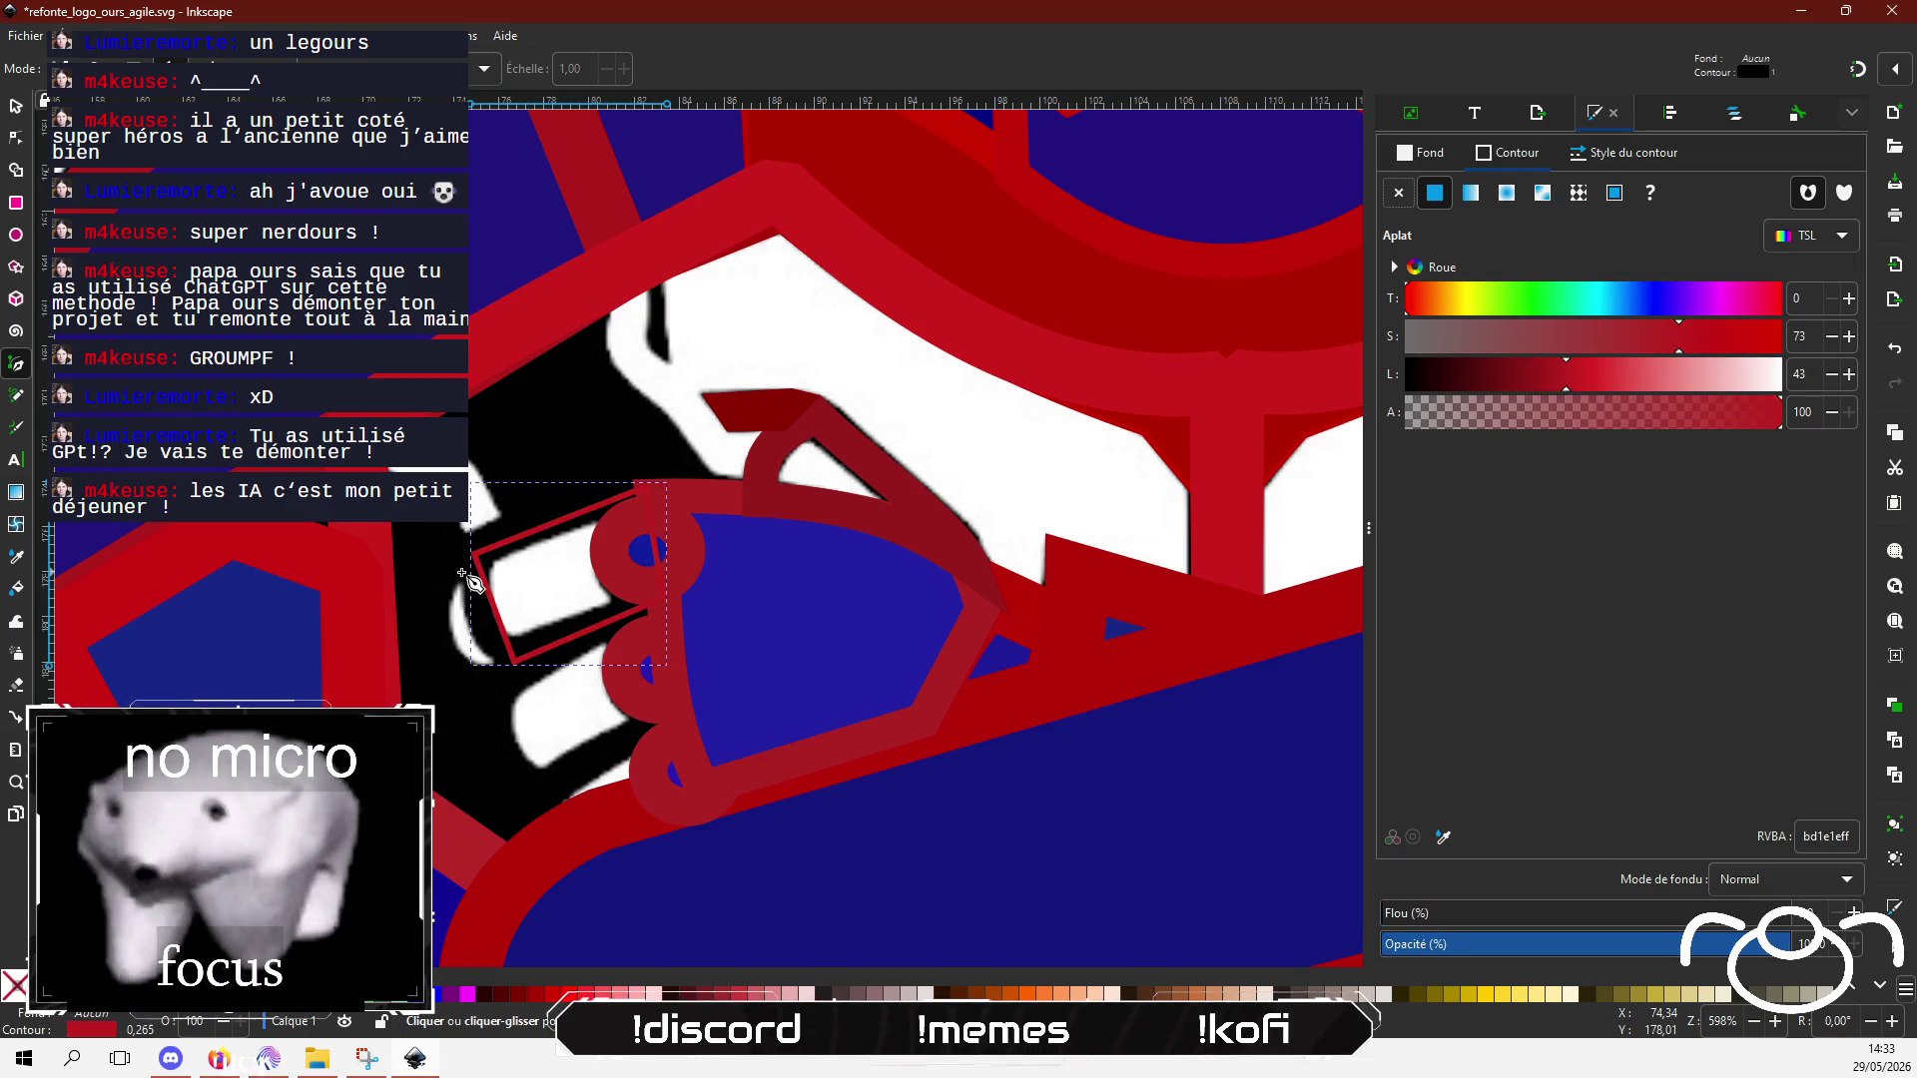
left_click(1649, 154)
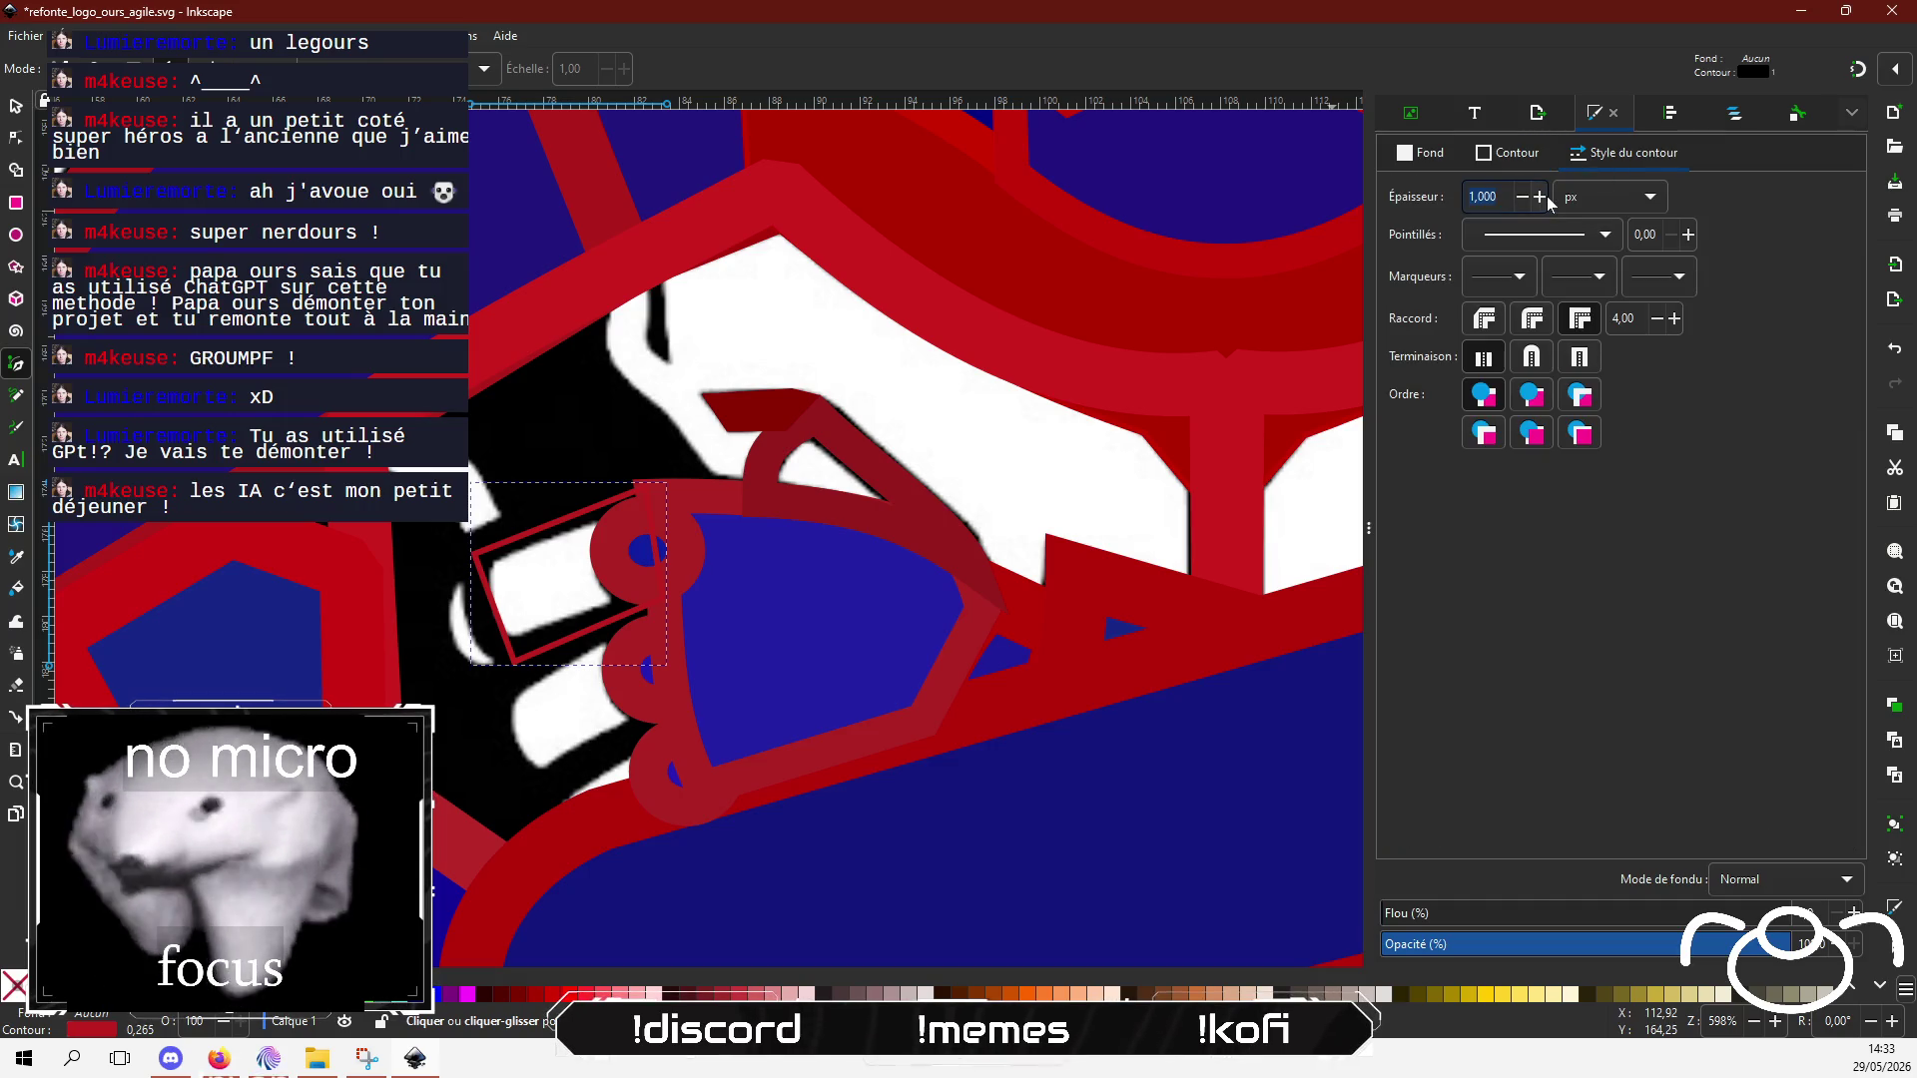
type("1,4")
key("Return")
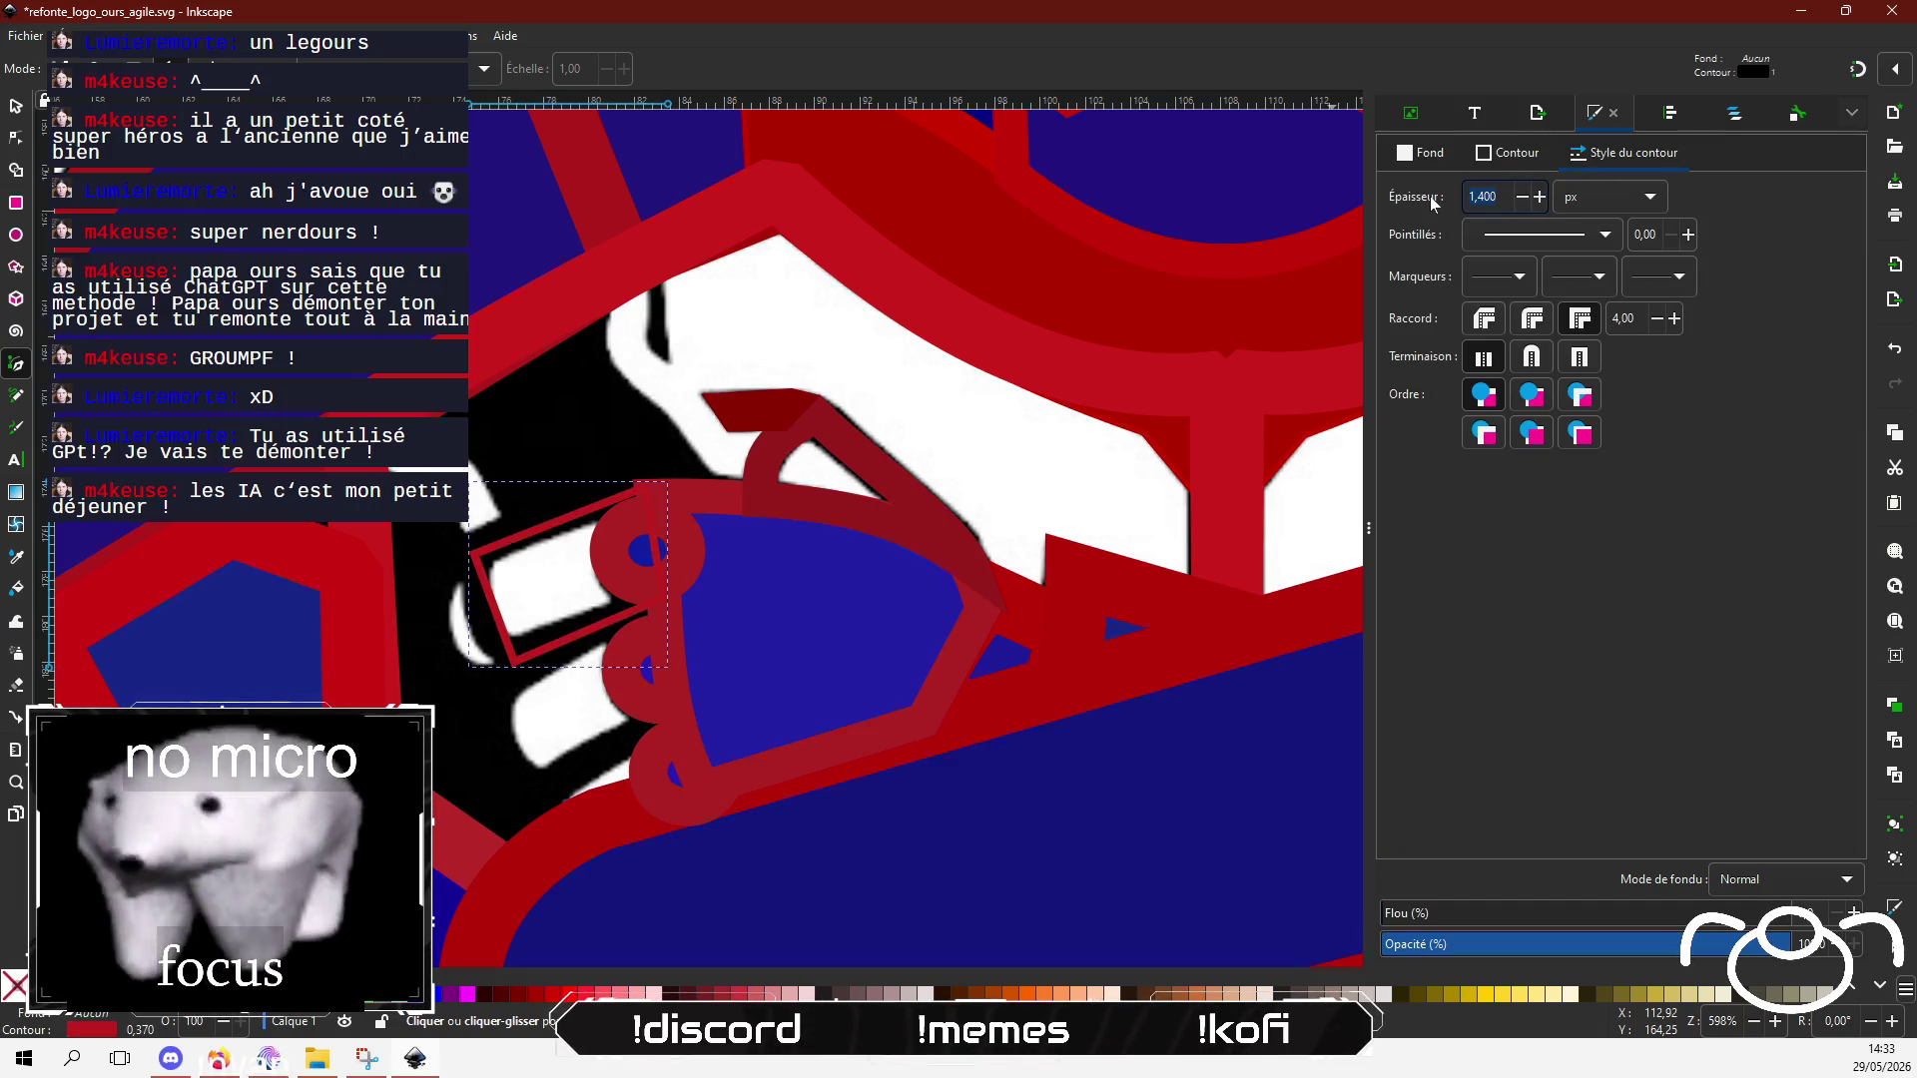
type("5,820")
key("Return")
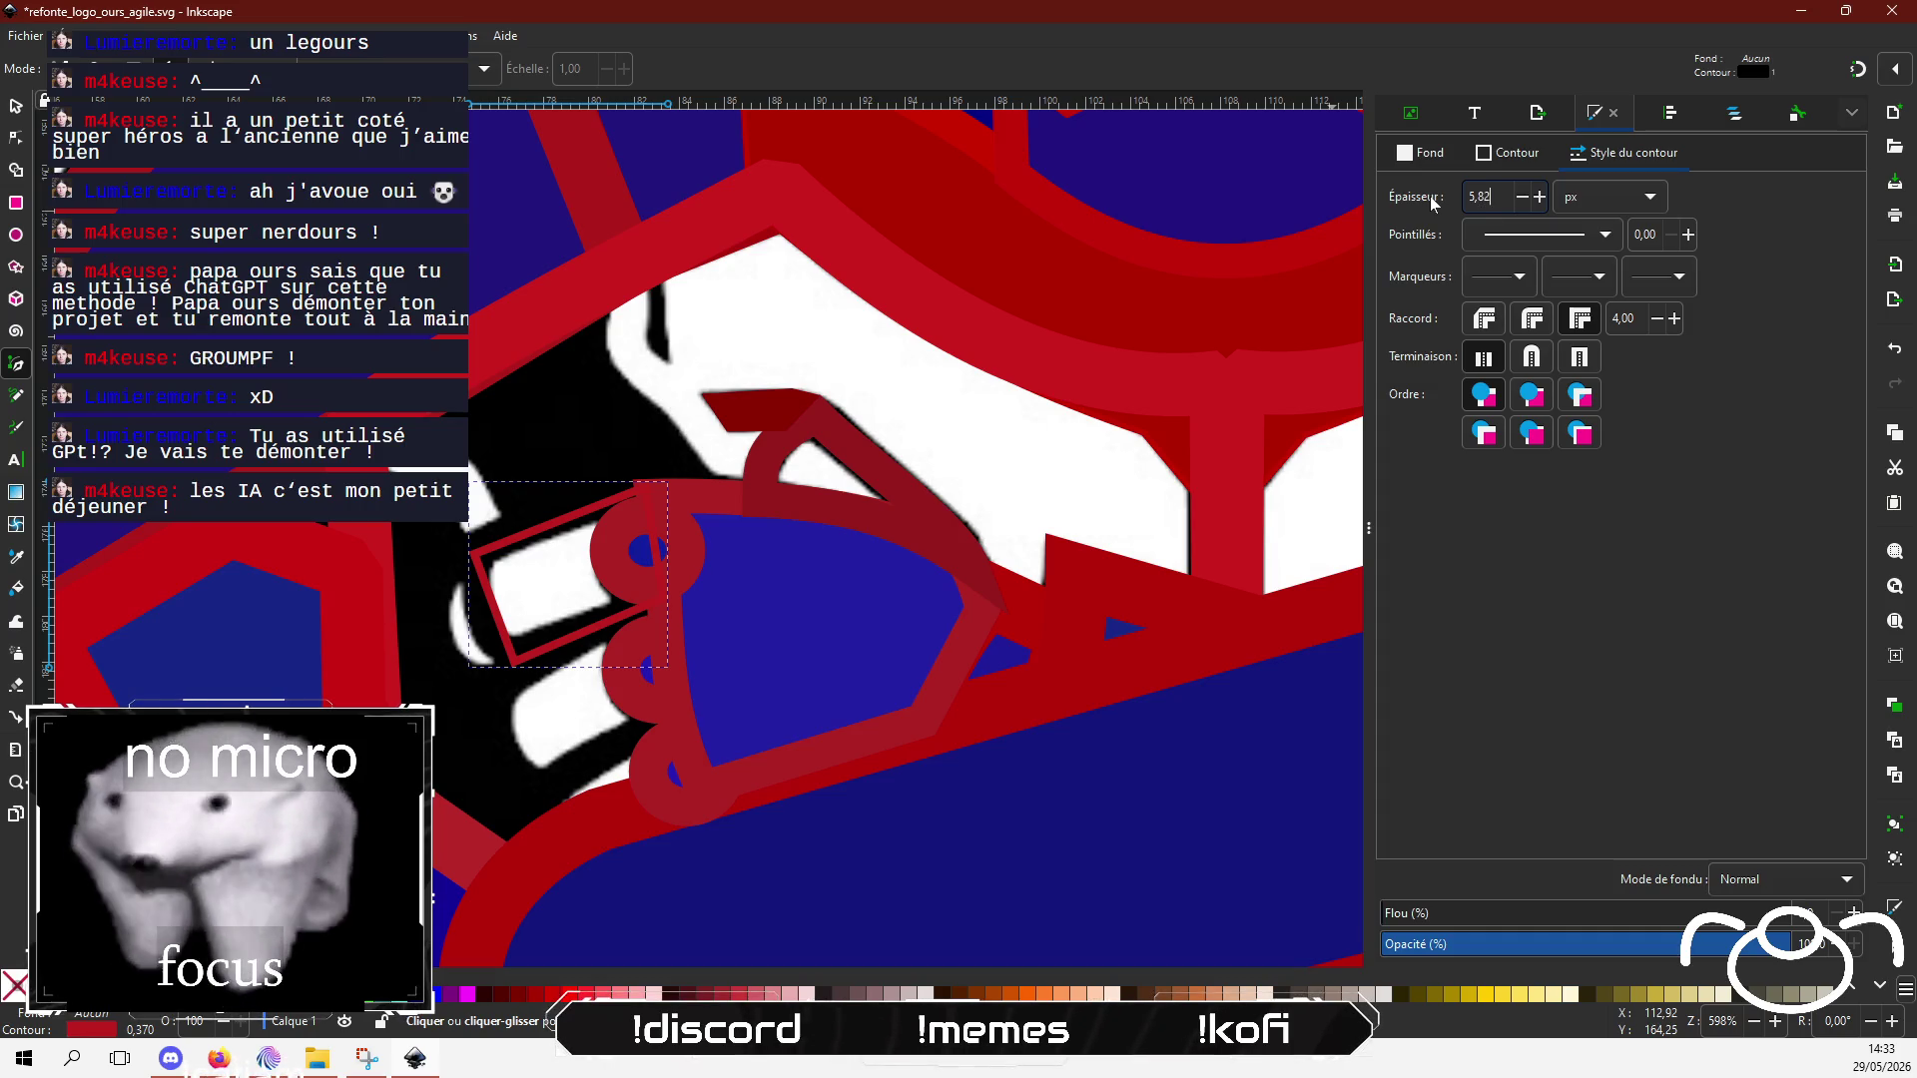
left_click(1517, 201)
left_click(1517, 201)
left_click(1517, 201)
left_click(1518, 200)
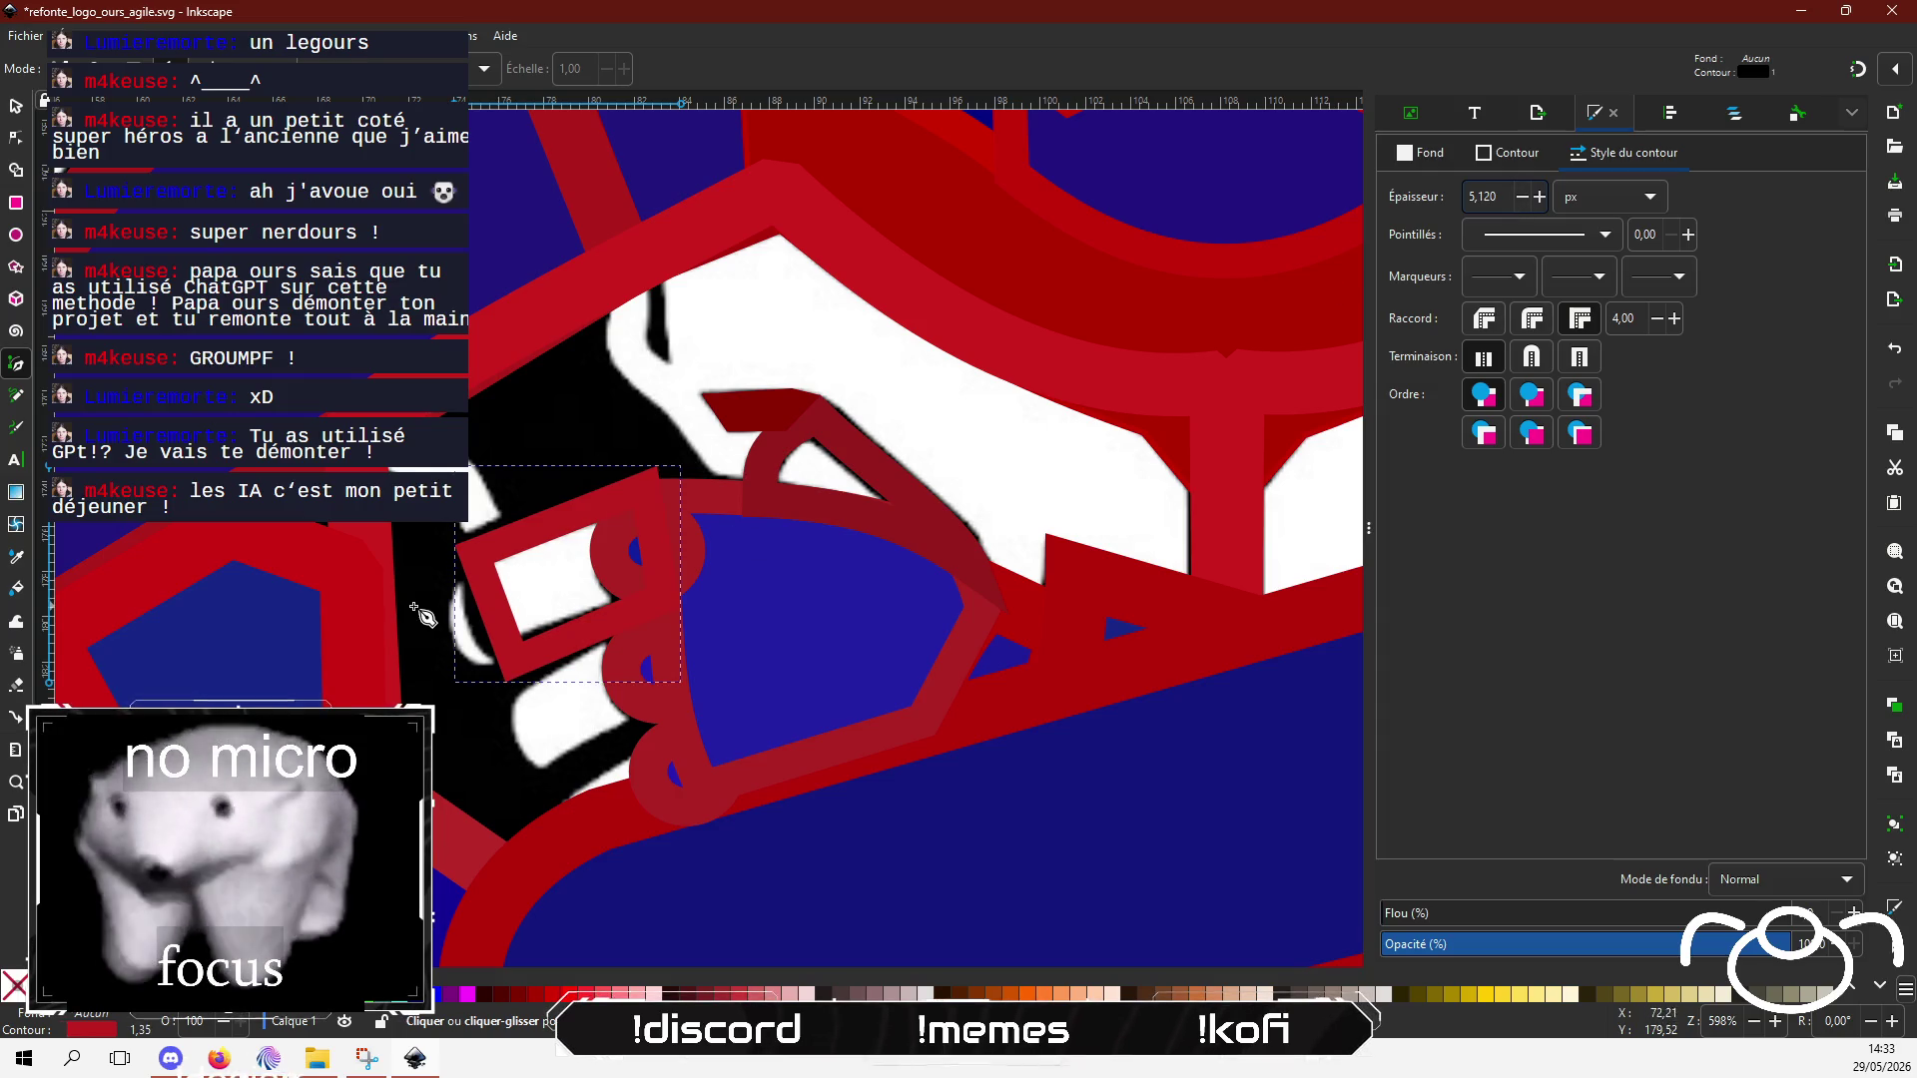
Step: Adjust the finger shape's corner nodes, undoing a trial curve on its left edge
left_click(10, 140)
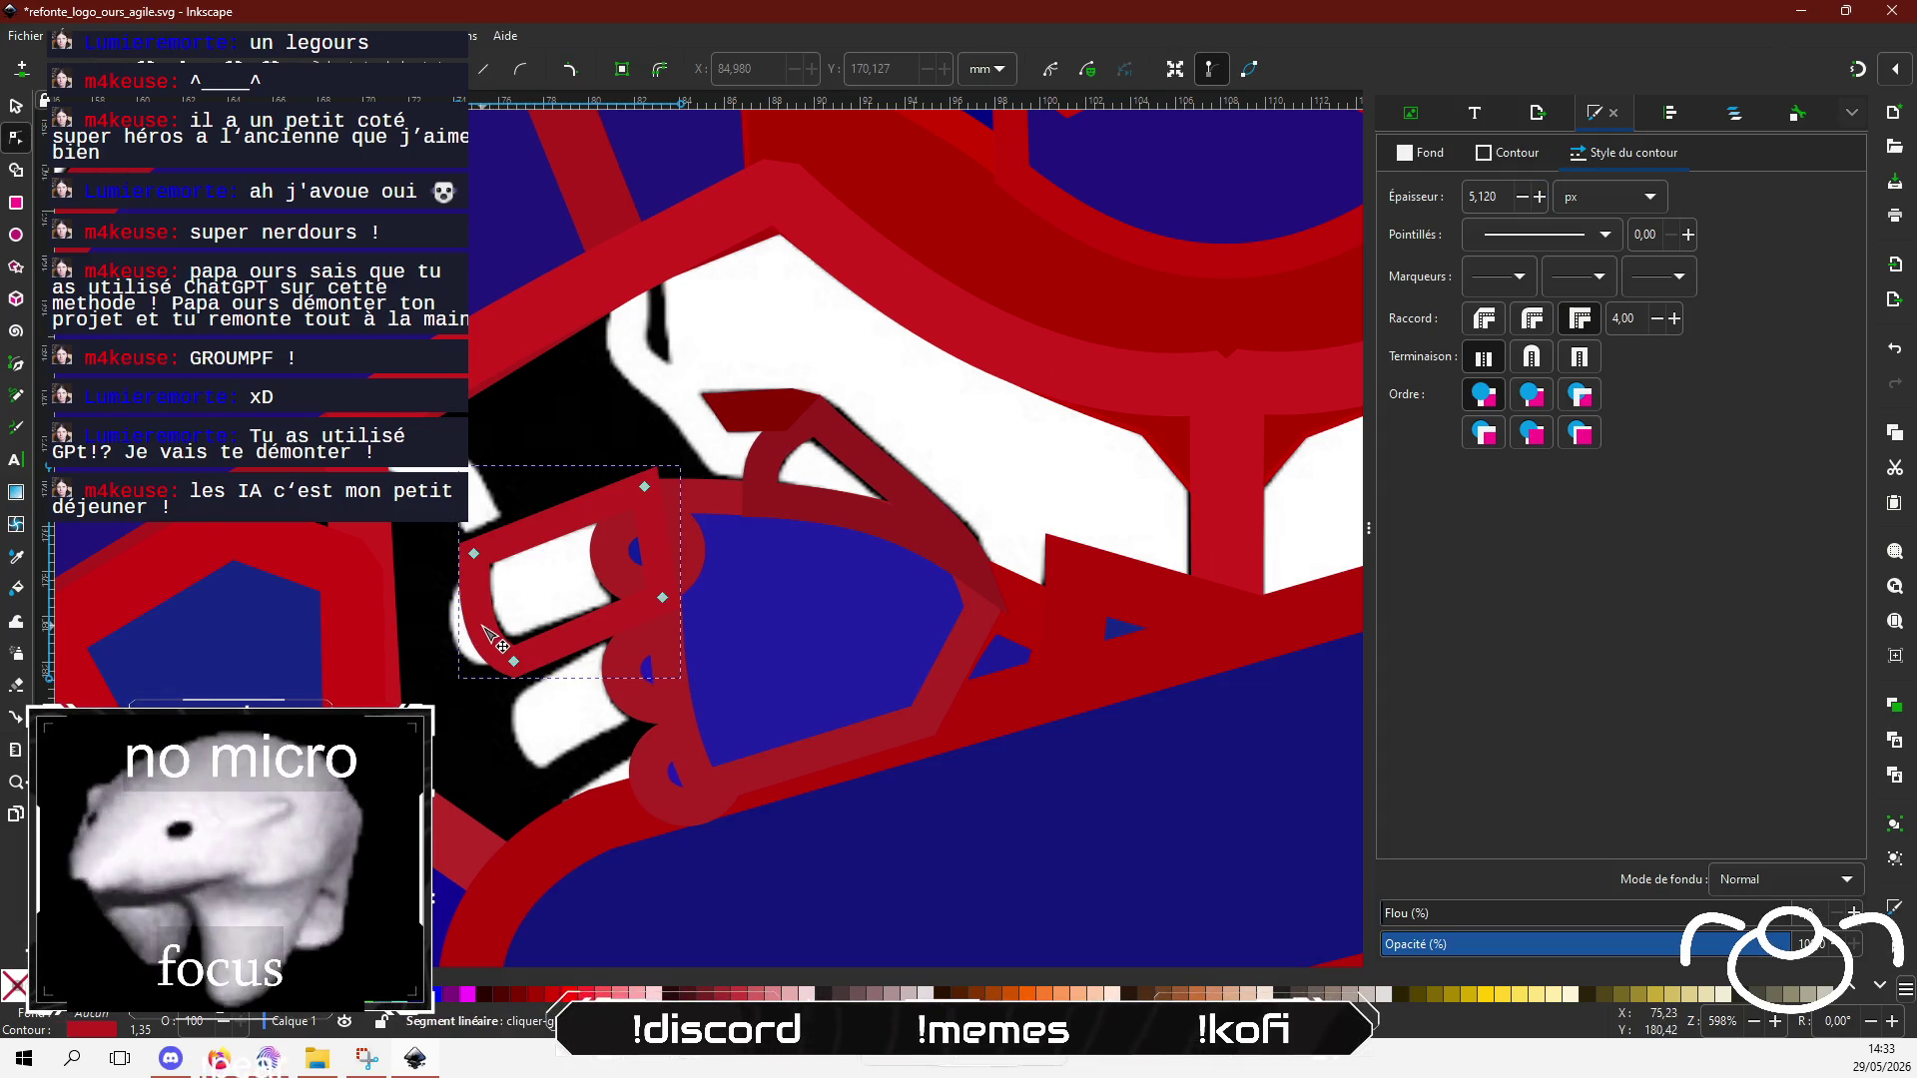
left_click_drag(509, 661, 513, 653)
key("ctrl+z")
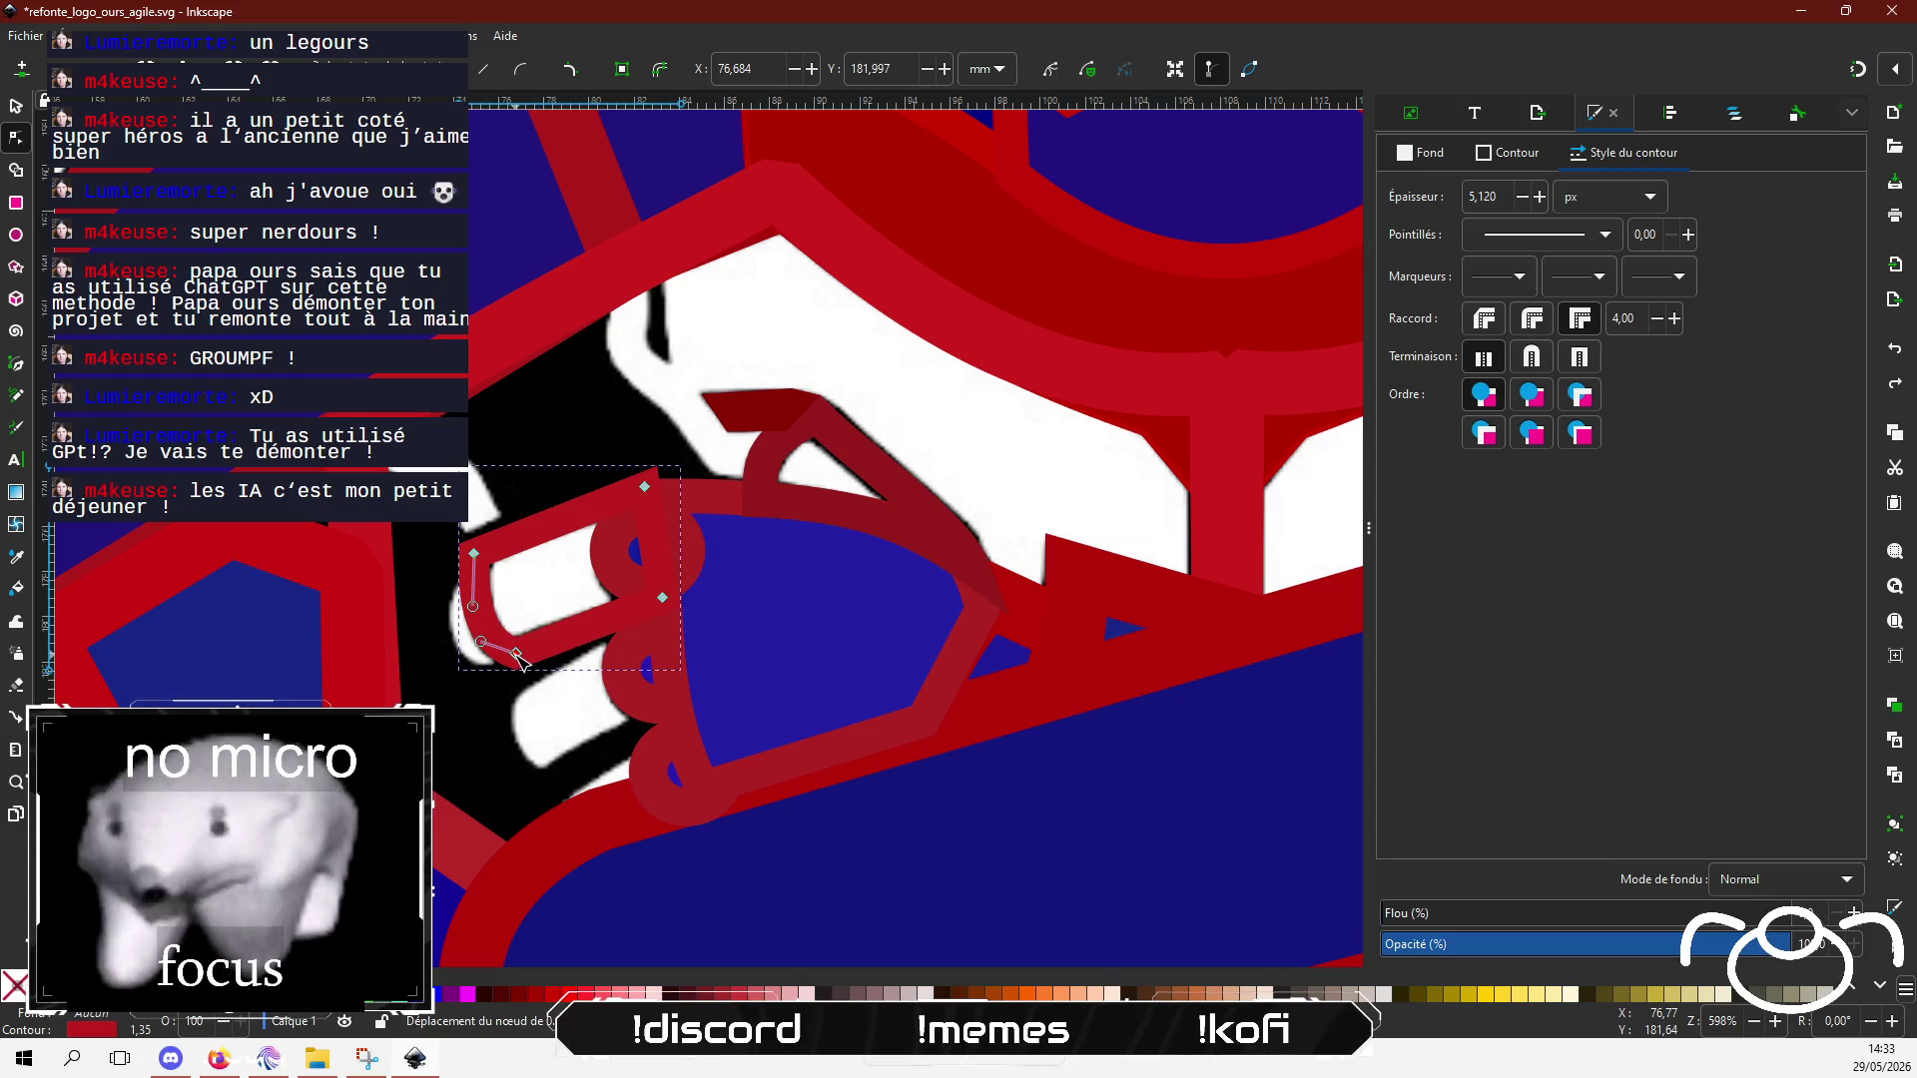
mouse_move(643, 487)
left_mouse_down()
mouse_move(647, 510)
mouse_move(628, 504)
left_mouse_up()
left_click_drag(627, 504, 629, 505)
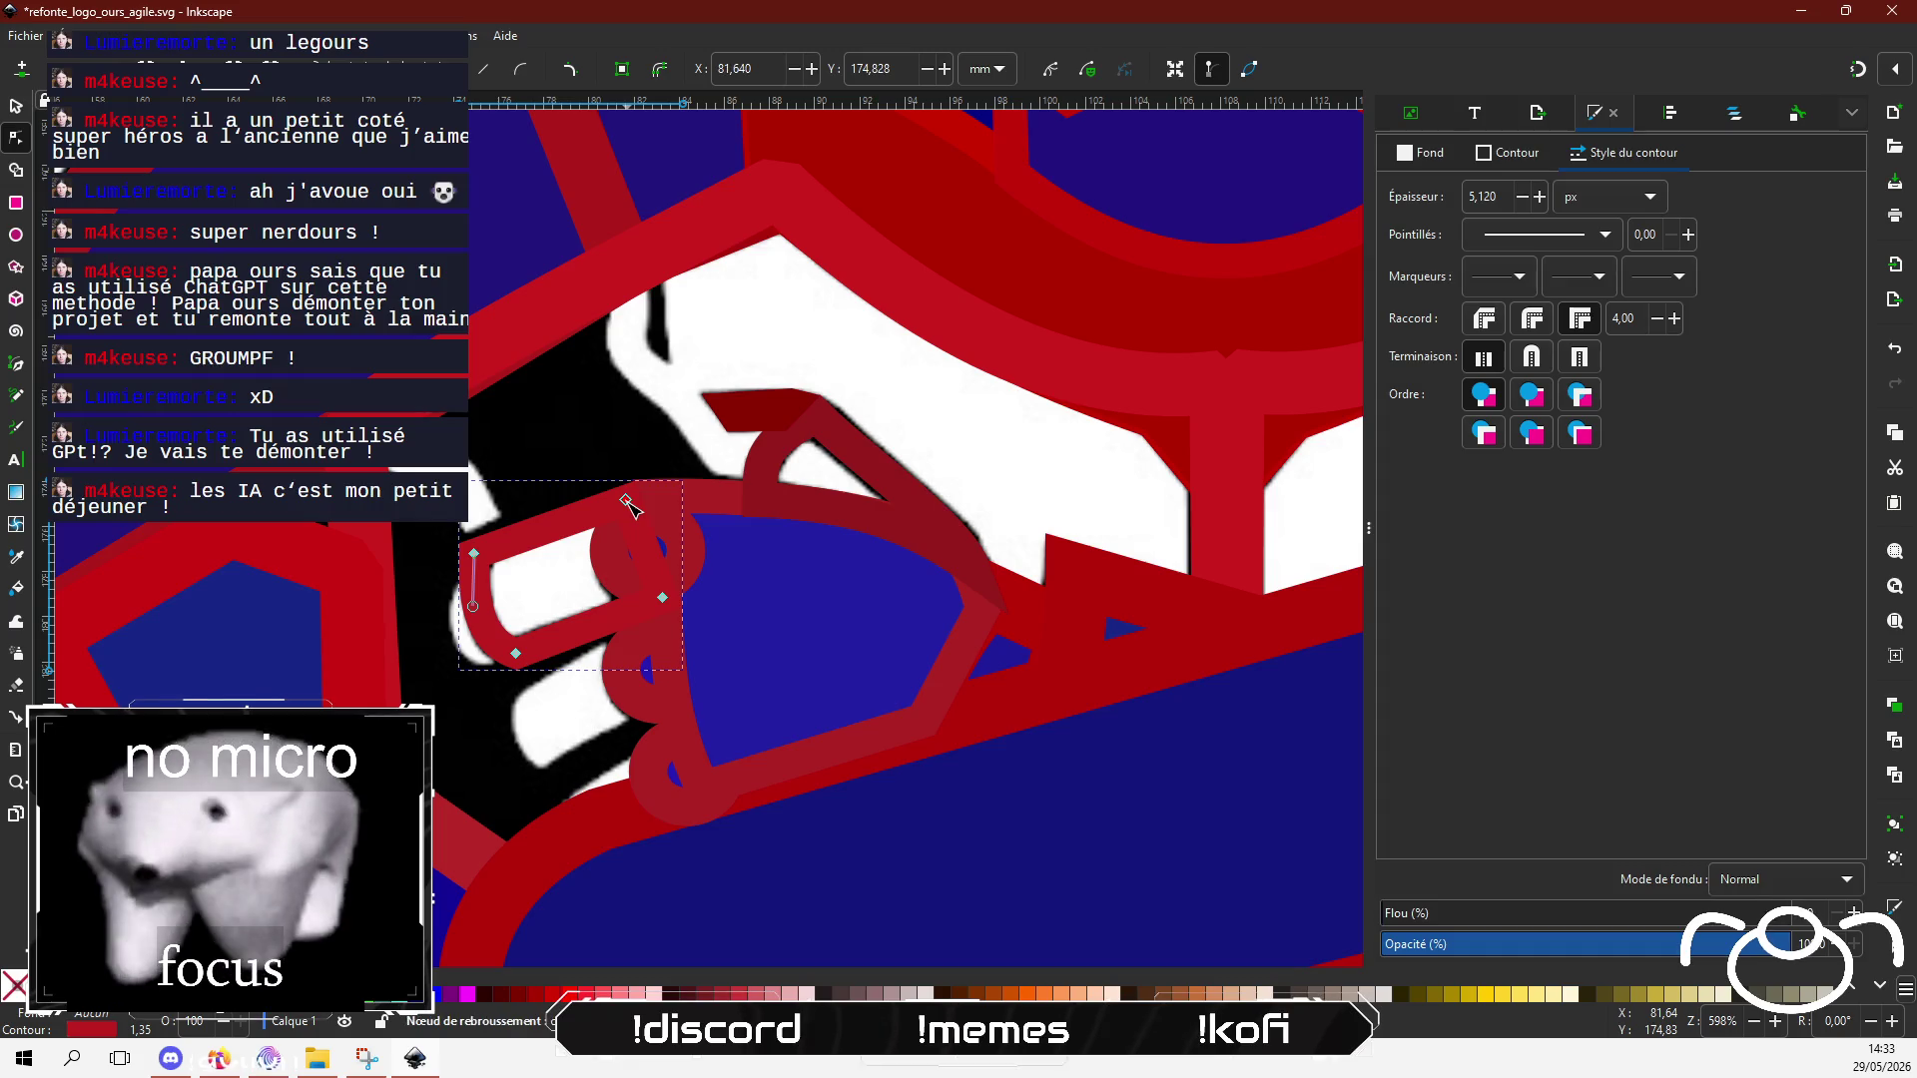
left_click(661, 597)
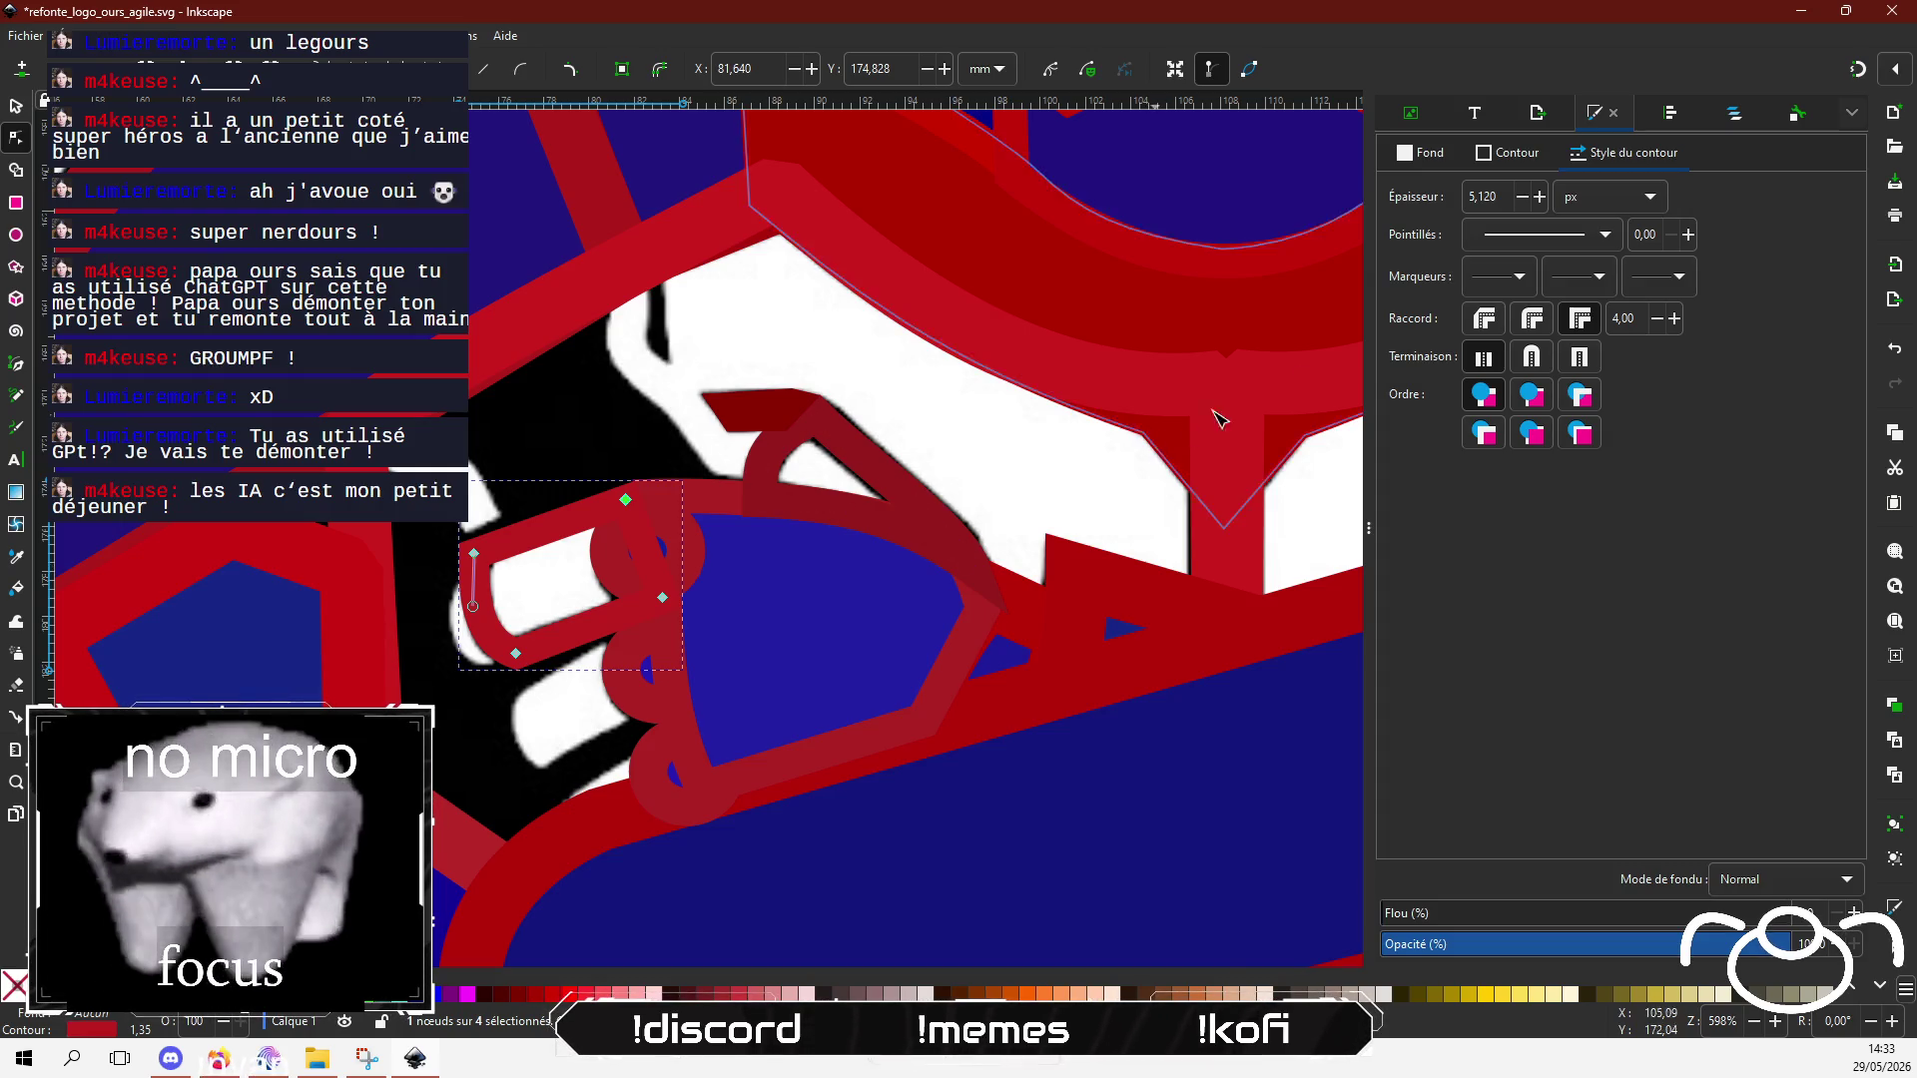
Step: Fill the finger shape with flat navy blue 1f00a5
left_click(1428, 153)
left_click(1435, 192)
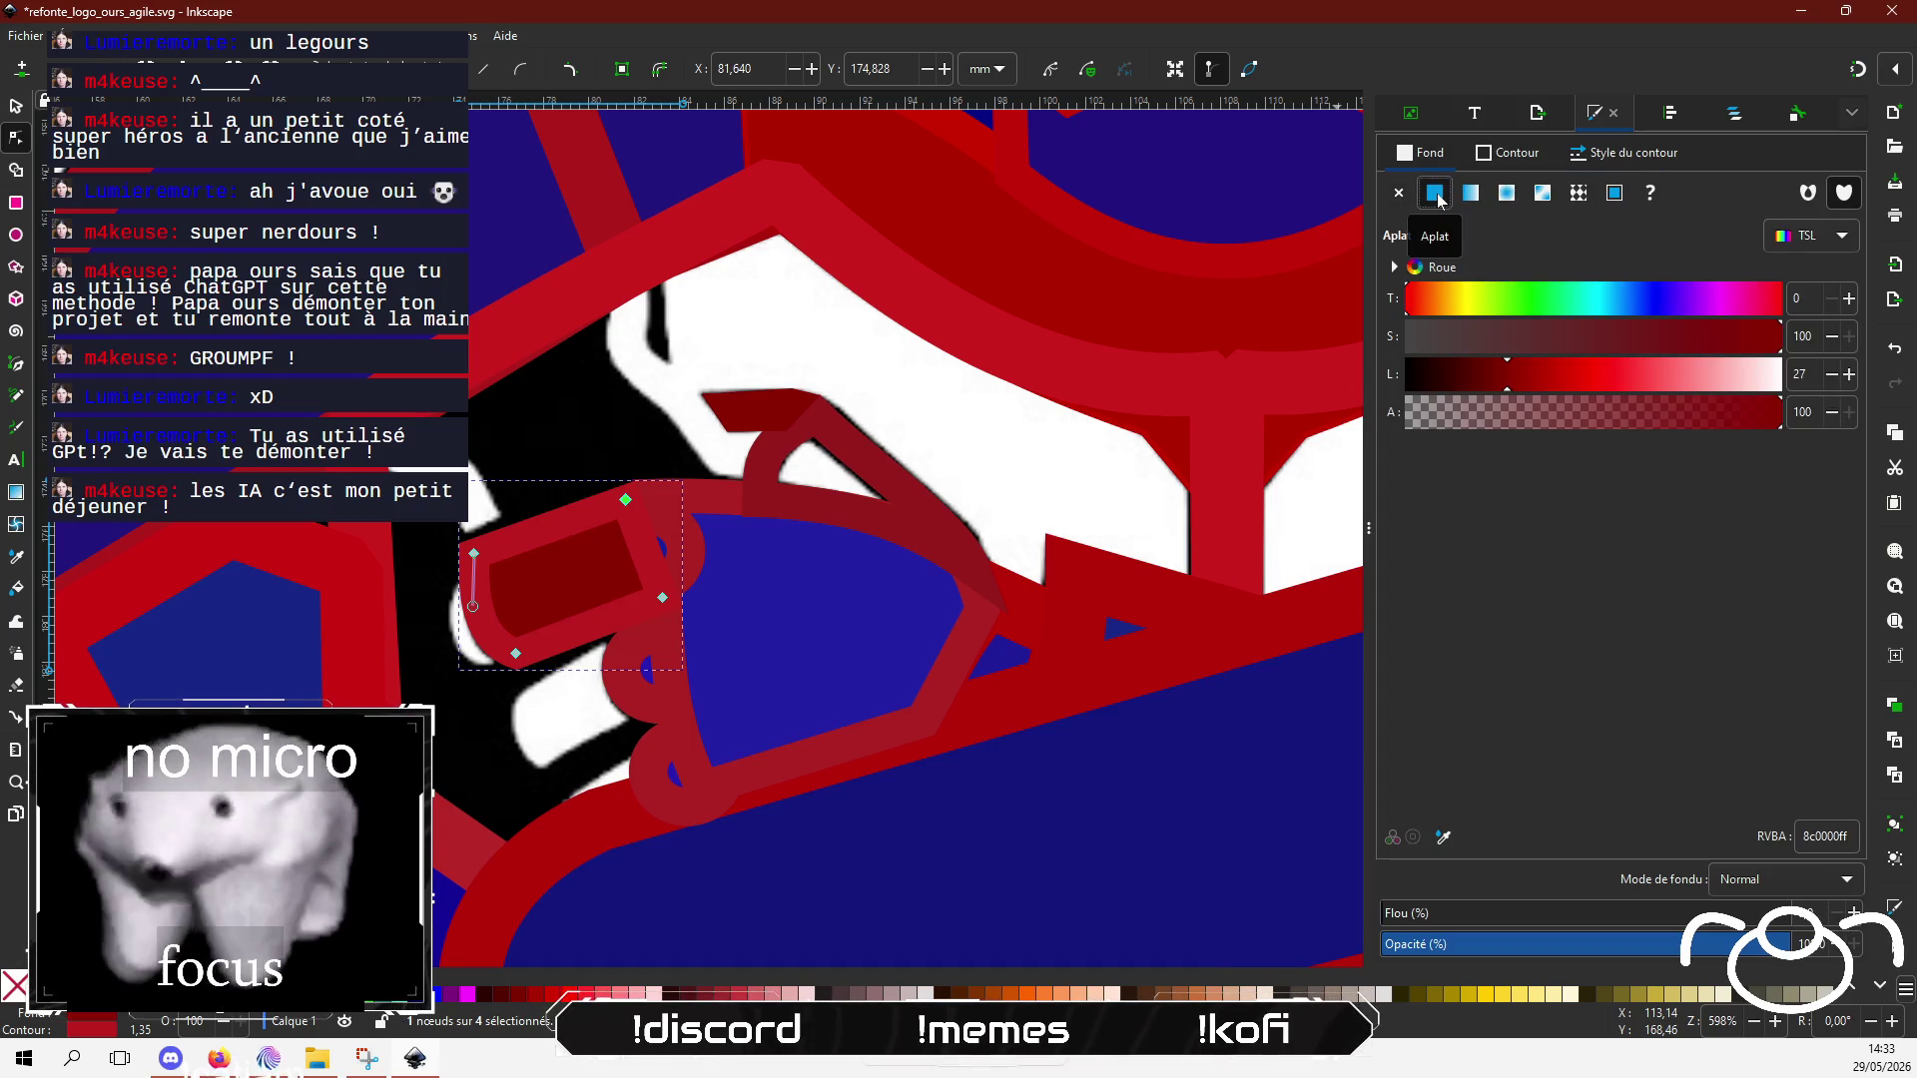
left_click(1668, 297)
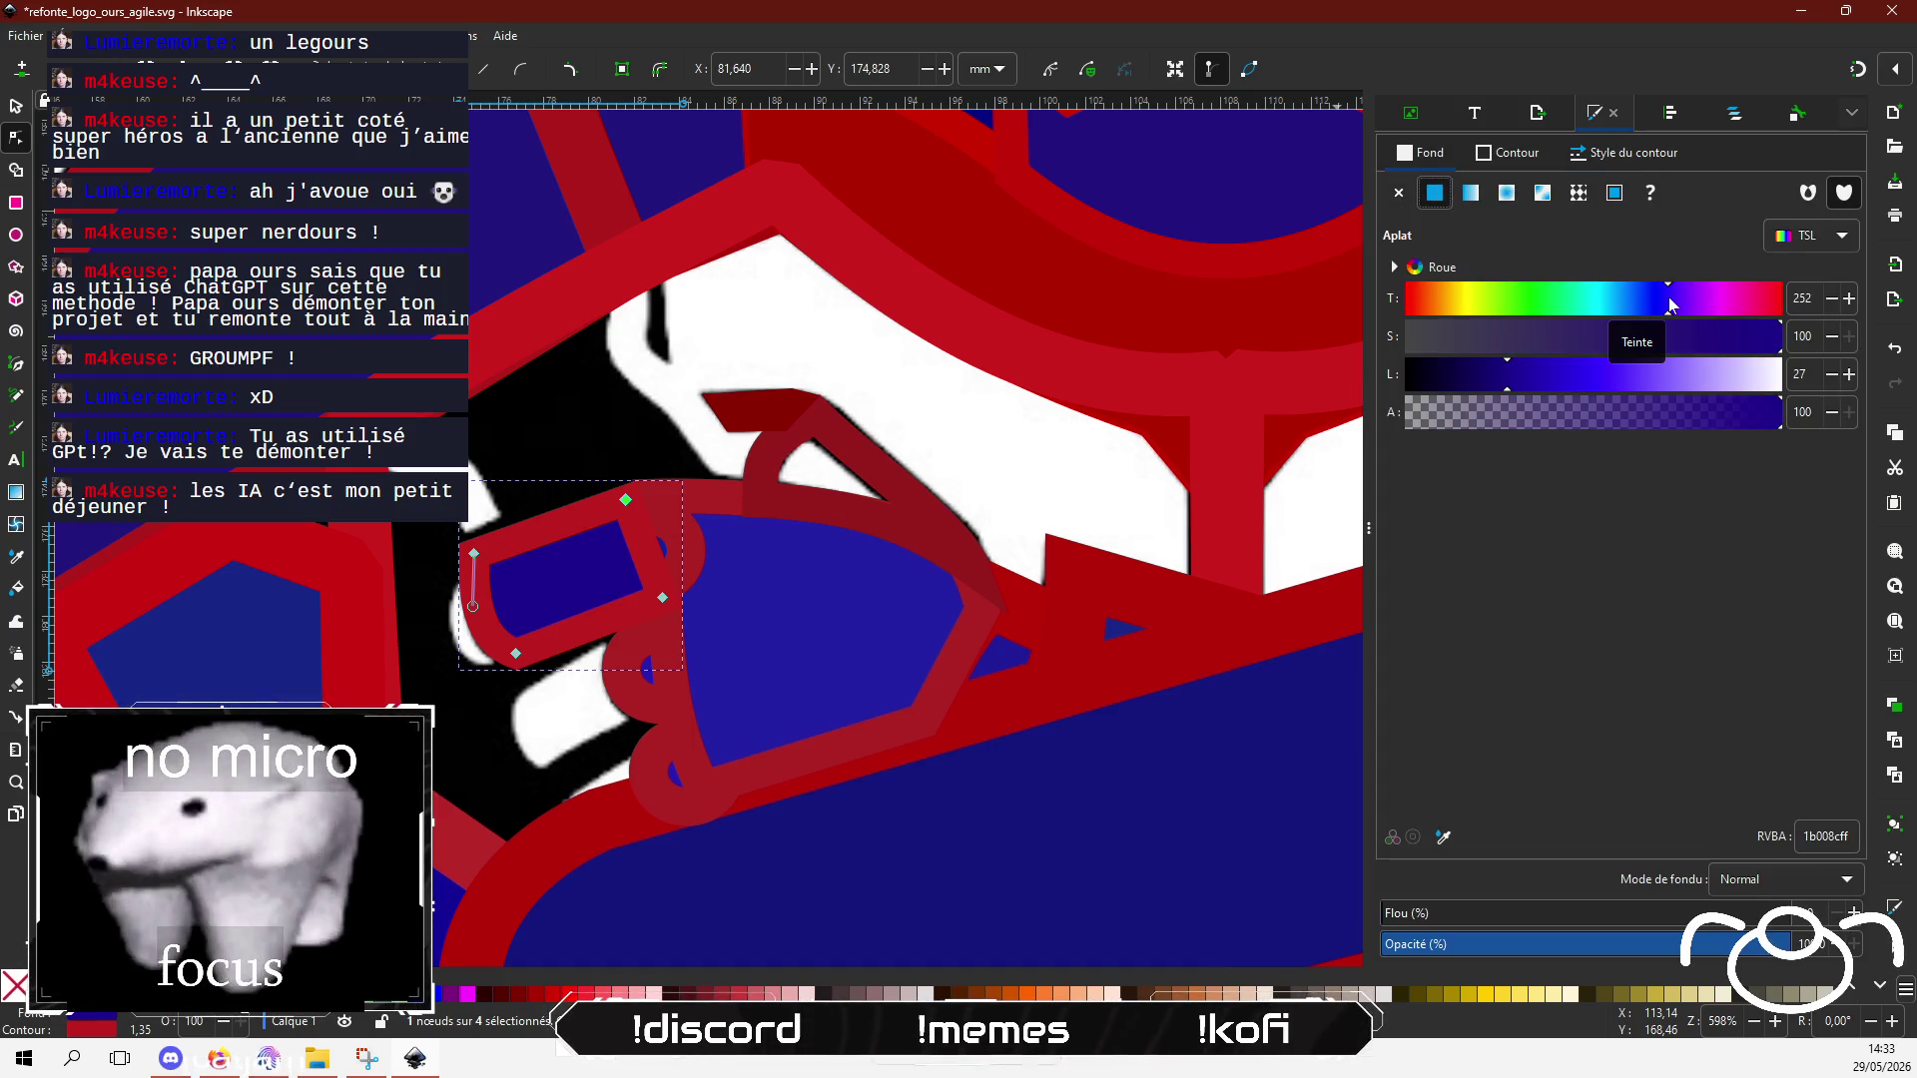
left_click_drag(1513, 374, 1525, 374)
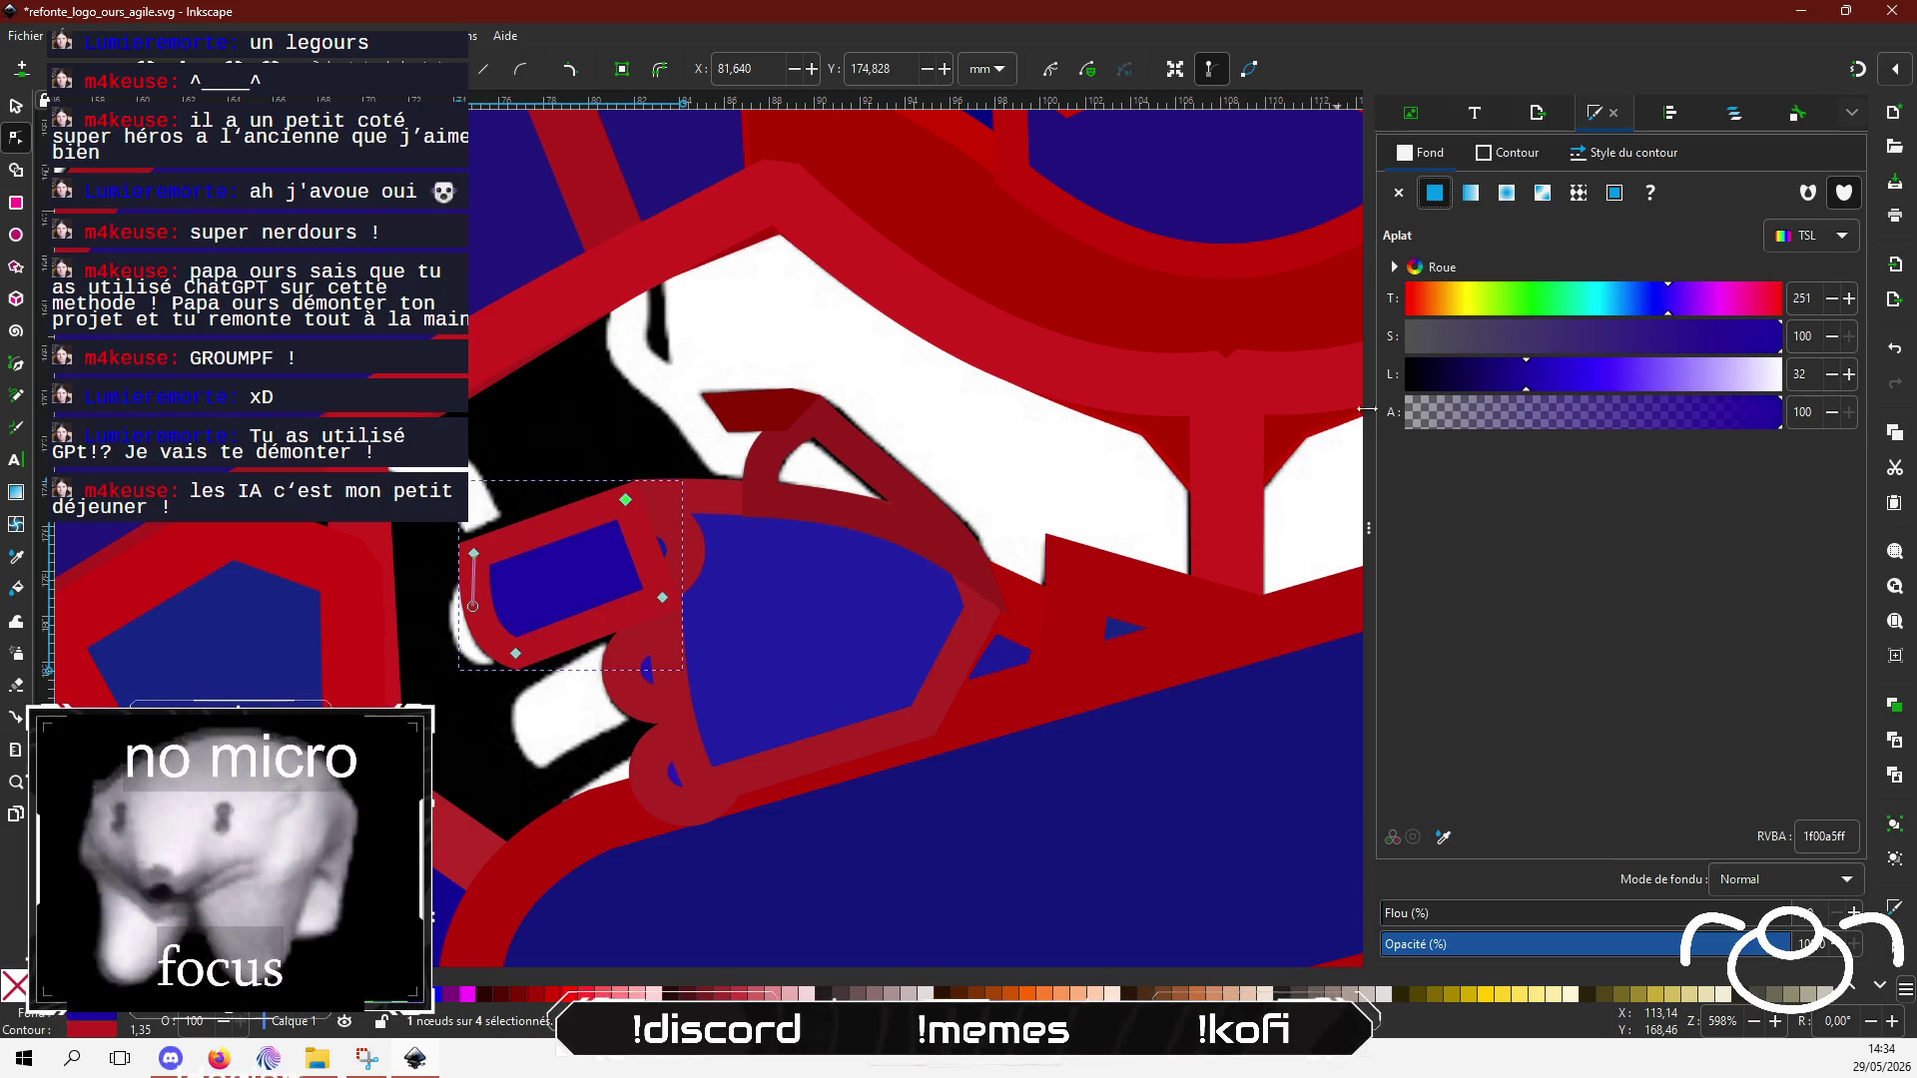
Step: Raise the paw's round ring to the top with Home, then reselect the finger
key("s")
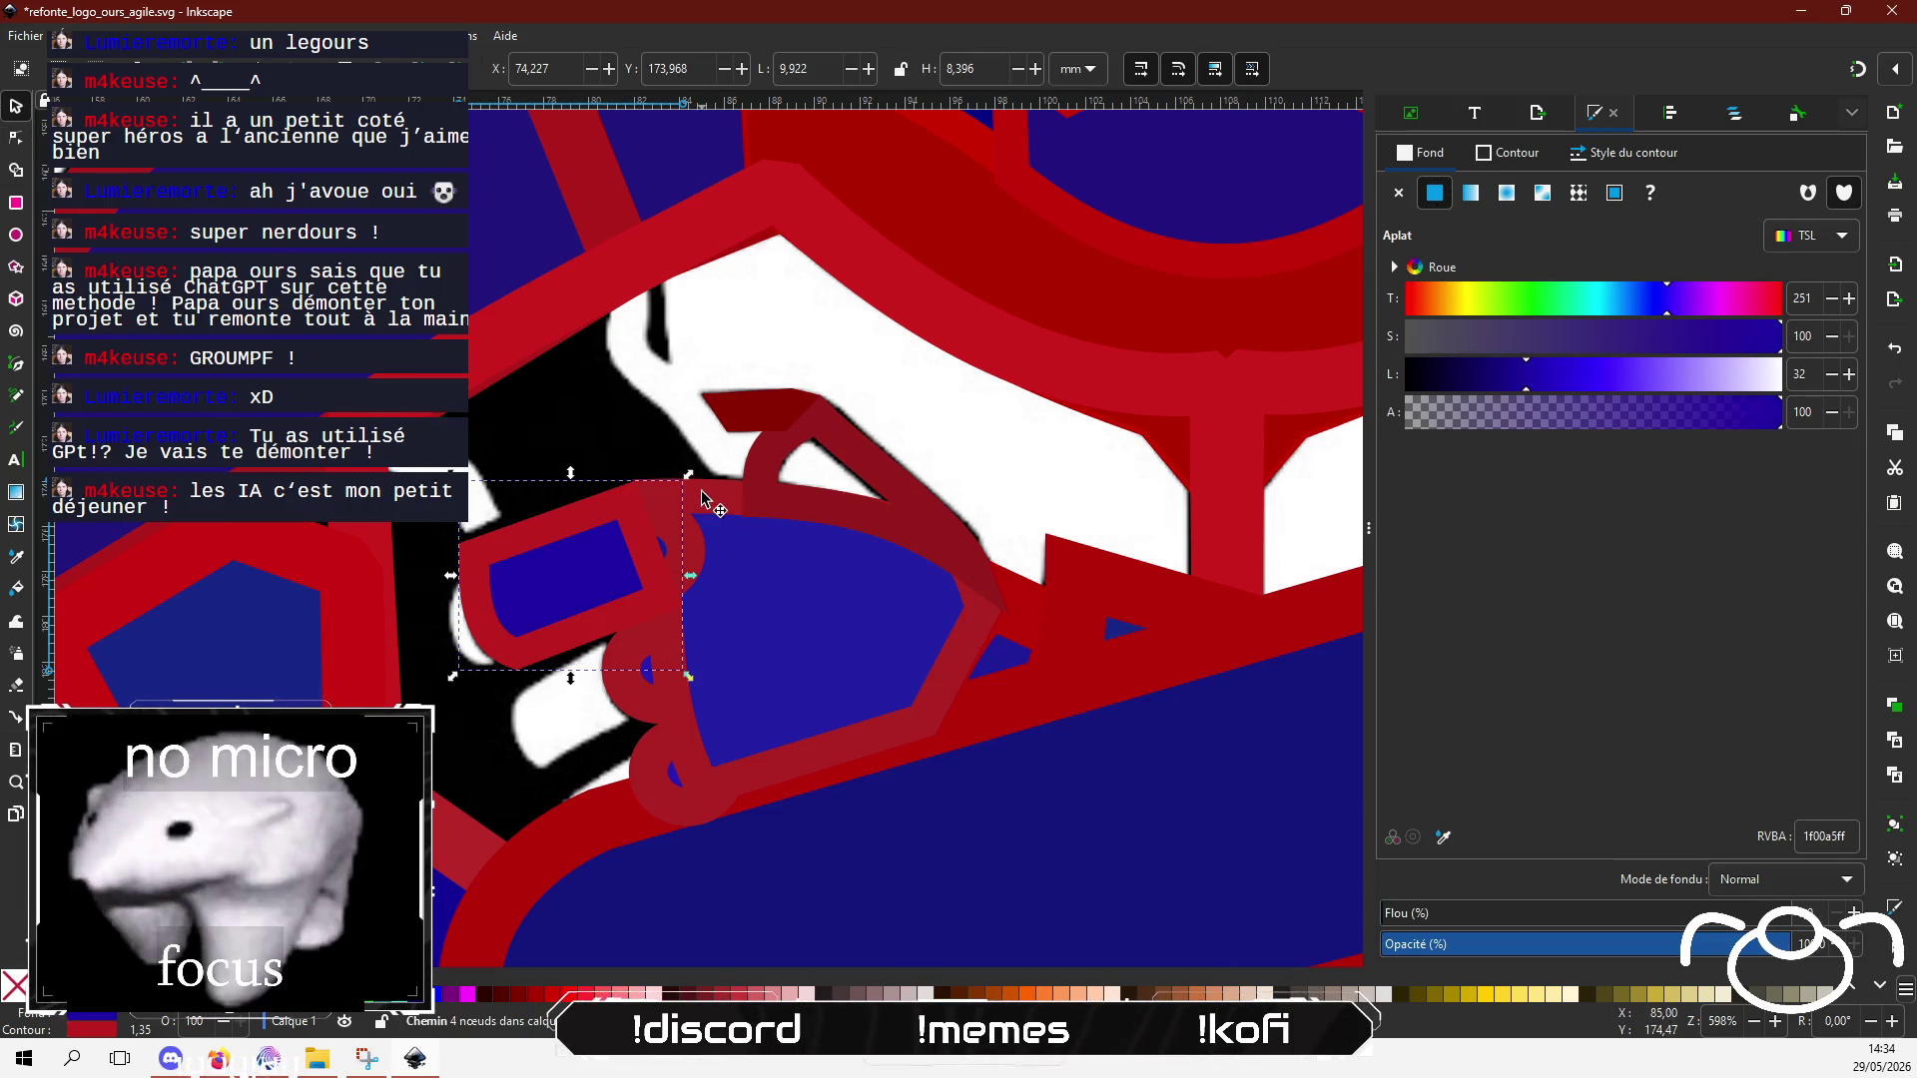
left_click(696, 546)
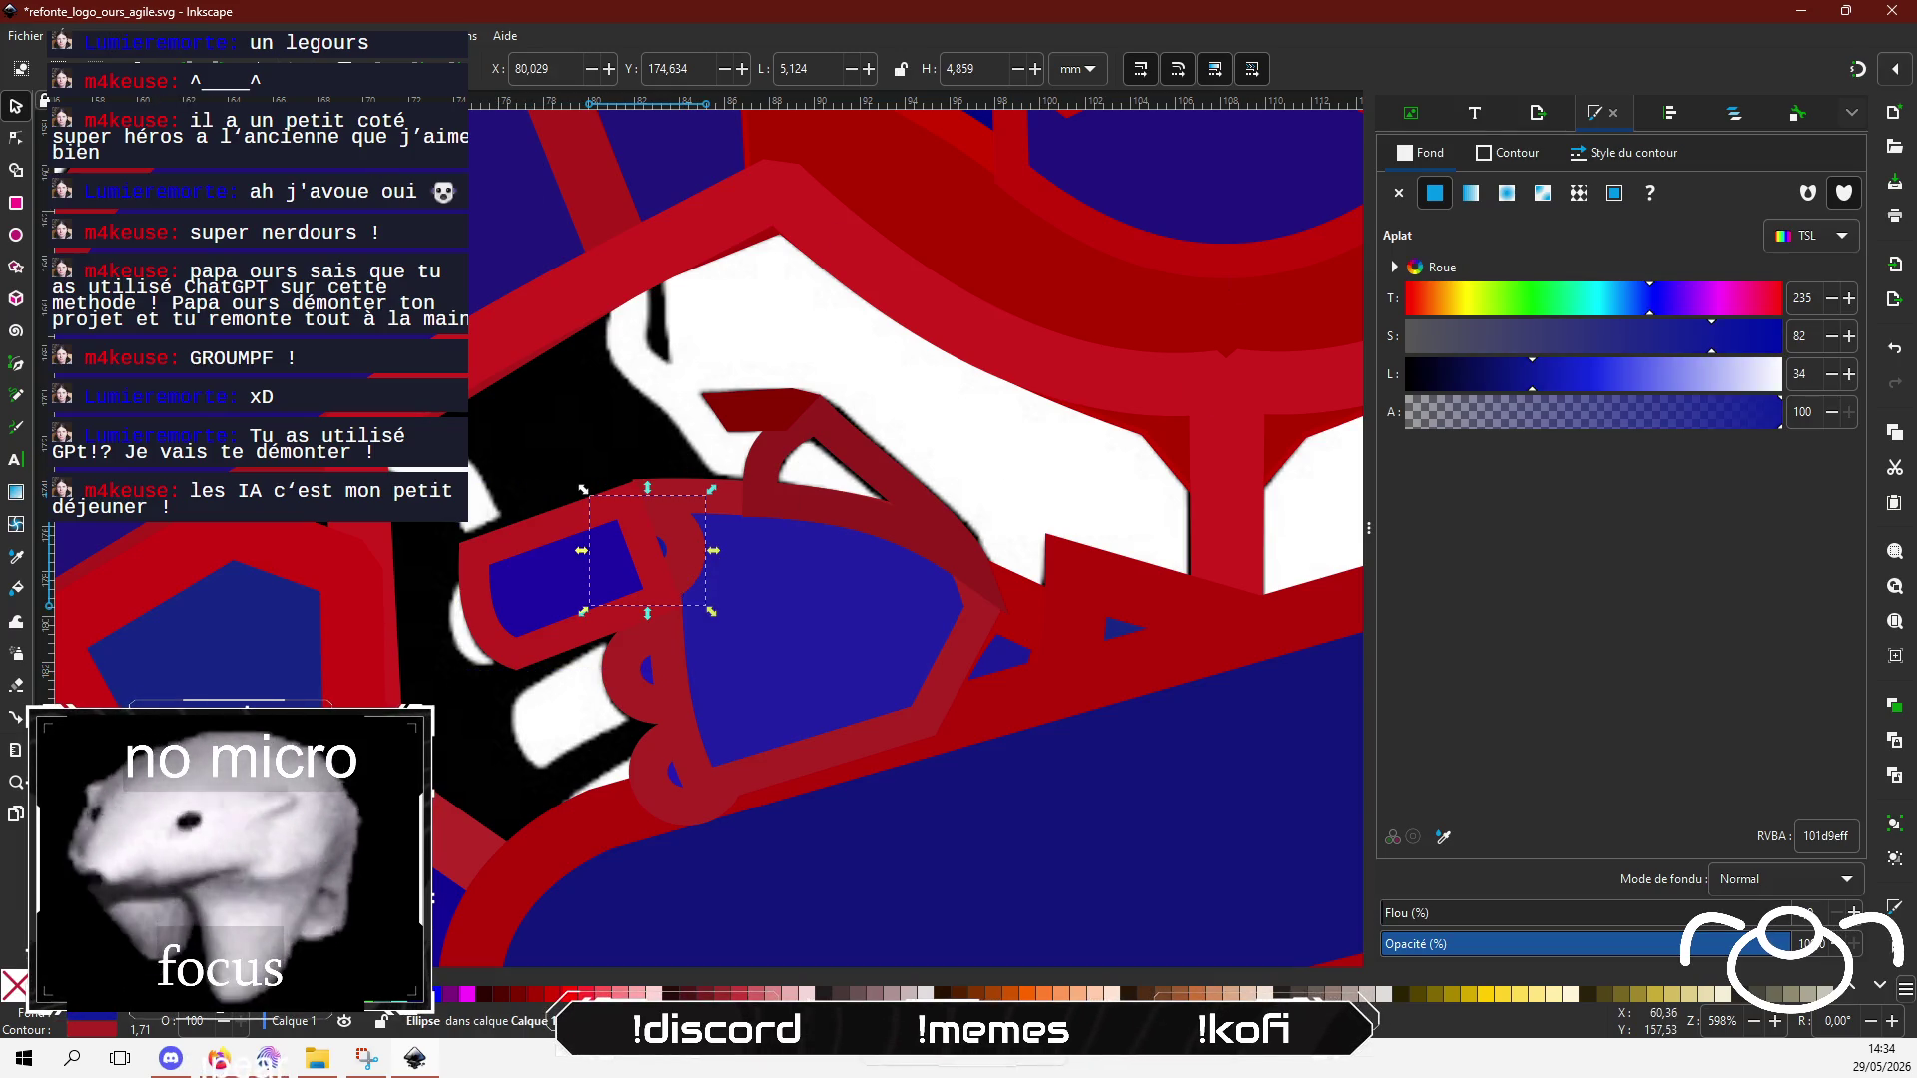
key("Home")
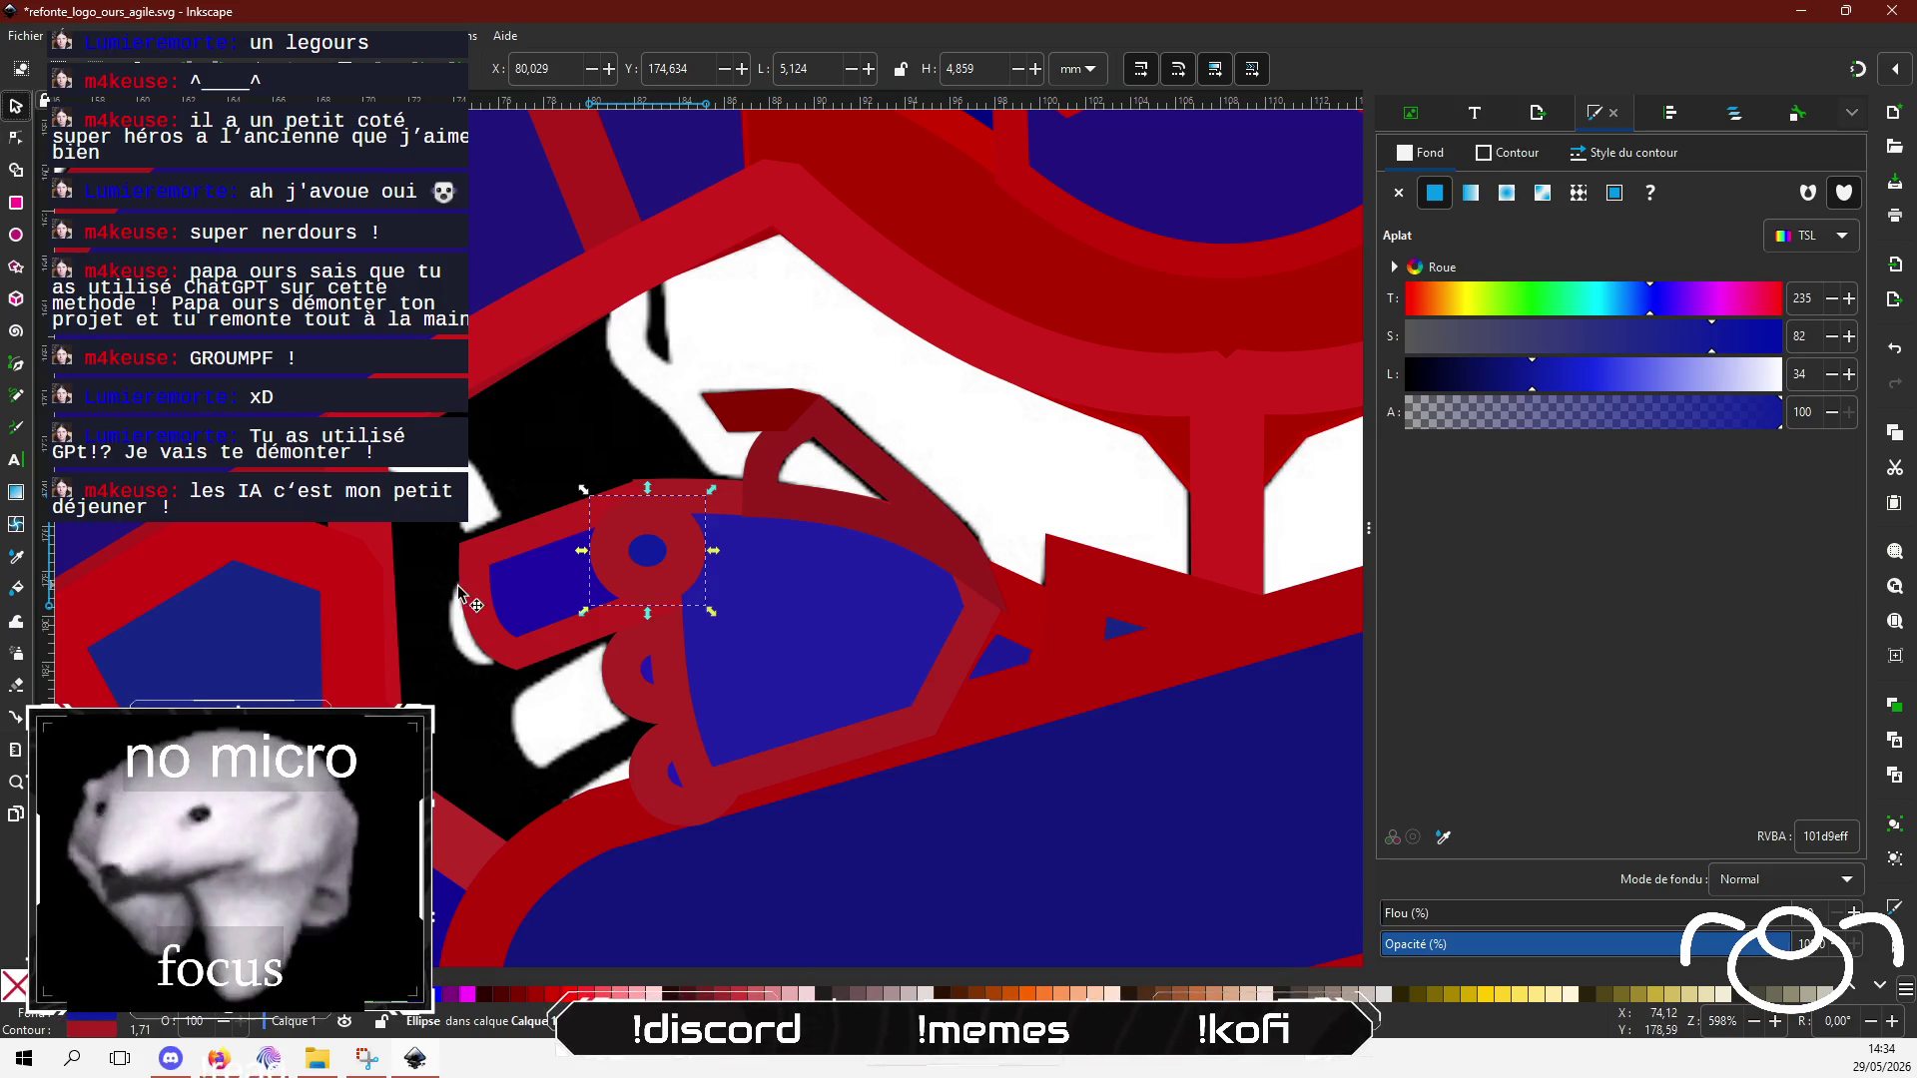
left_click(486, 615)
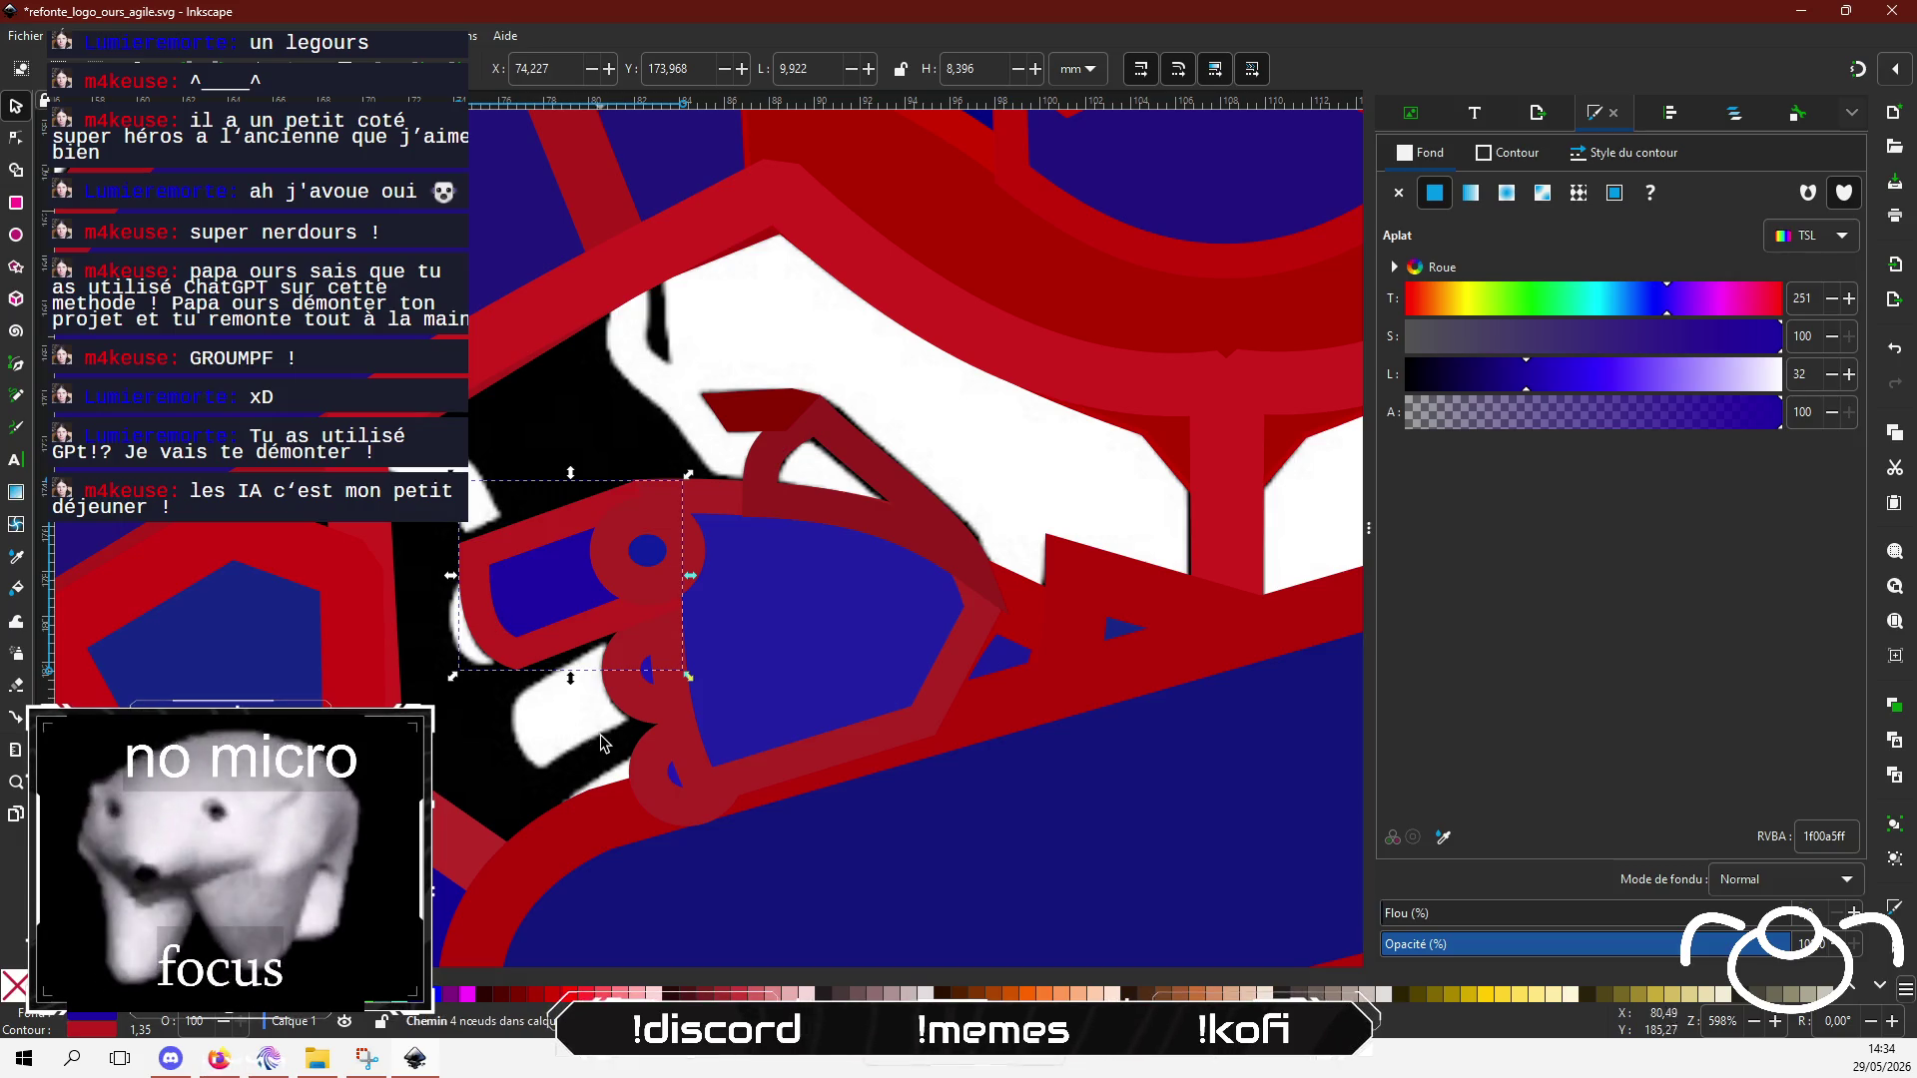
Step: Move the navy finger shape and drag its nodes to fit the fist
left_click_drag(549, 598, 582, 762)
mouse_move(628, 682)
left_mouse_down()
mouse_move(671, 663)
mouse_move(590, 672)
mouse_move(602, 705)
mouse_move(577, 641)
left_mouse_up()
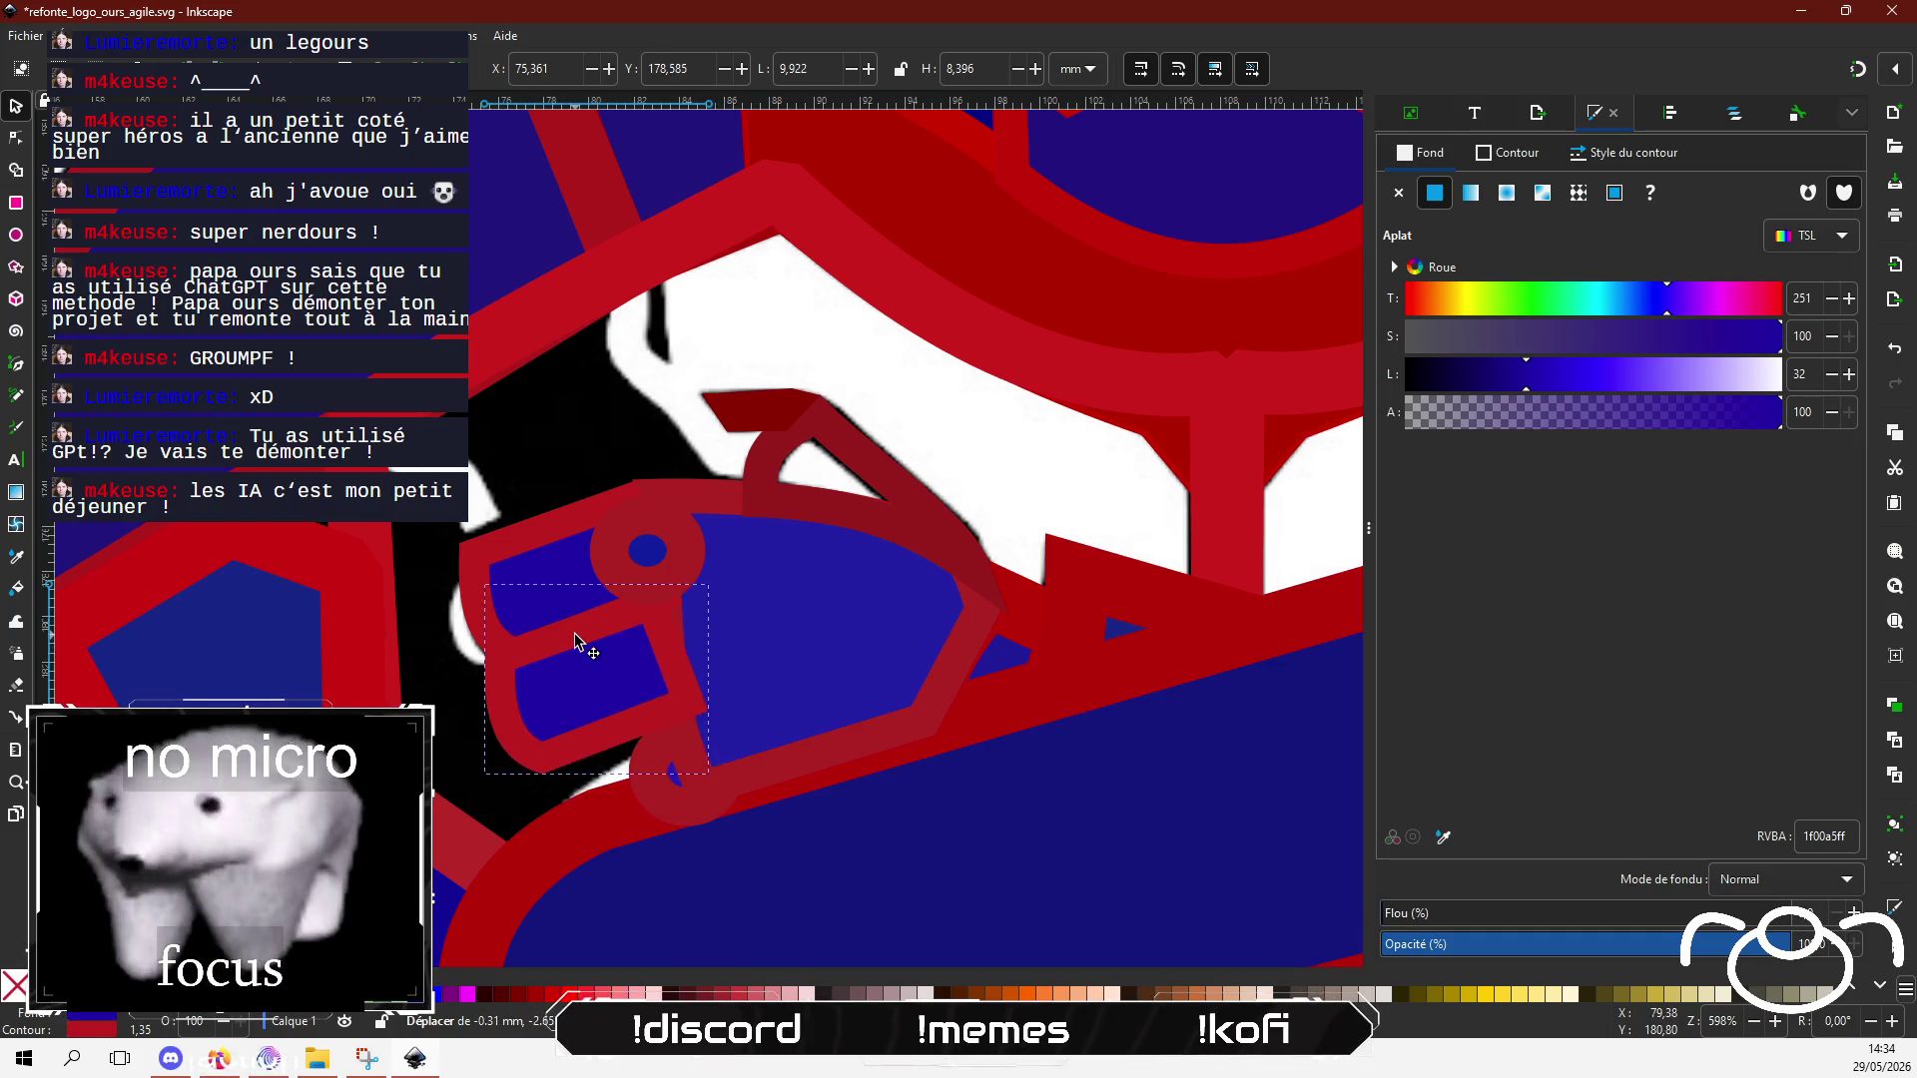
left_click(16, 137)
mouse_move(699, 705)
left_mouse_down()
mouse_move(638, 704)
mouse_move(653, 724)
mouse_move(668, 703)
left_mouse_up()
mouse_move(542, 764)
left_mouse_down()
mouse_move(506, 671)
mouse_move(534, 770)
mouse_move(564, 785)
left_mouse_up()
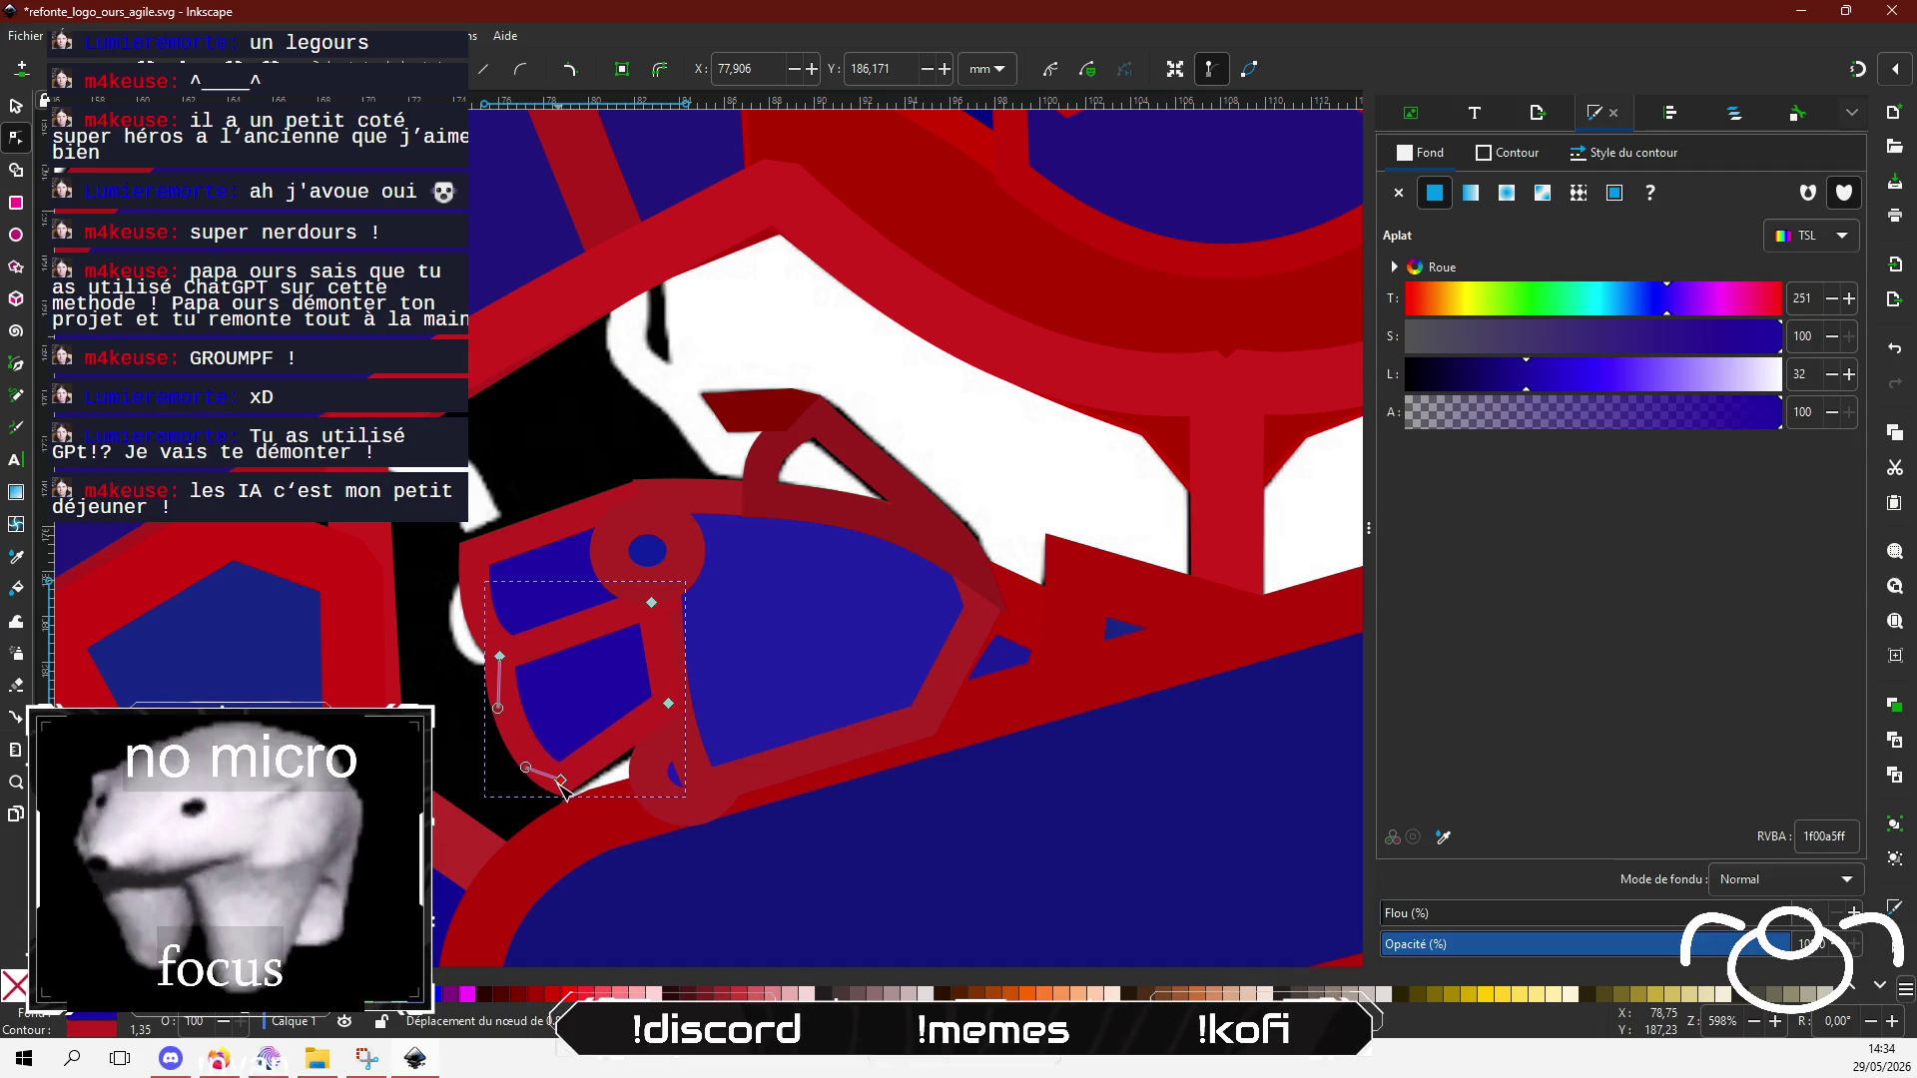
mouse_move(504, 663)
left_mouse_down()
mouse_move(530, 731)
mouse_move(511, 688)
left_mouse_up()
mouse_move(561, 780)
left_mouse_down()
mouse_move(544, 724)
mouse_move(572, 633)
mouse_move(563, 782)
left_mouse_up()
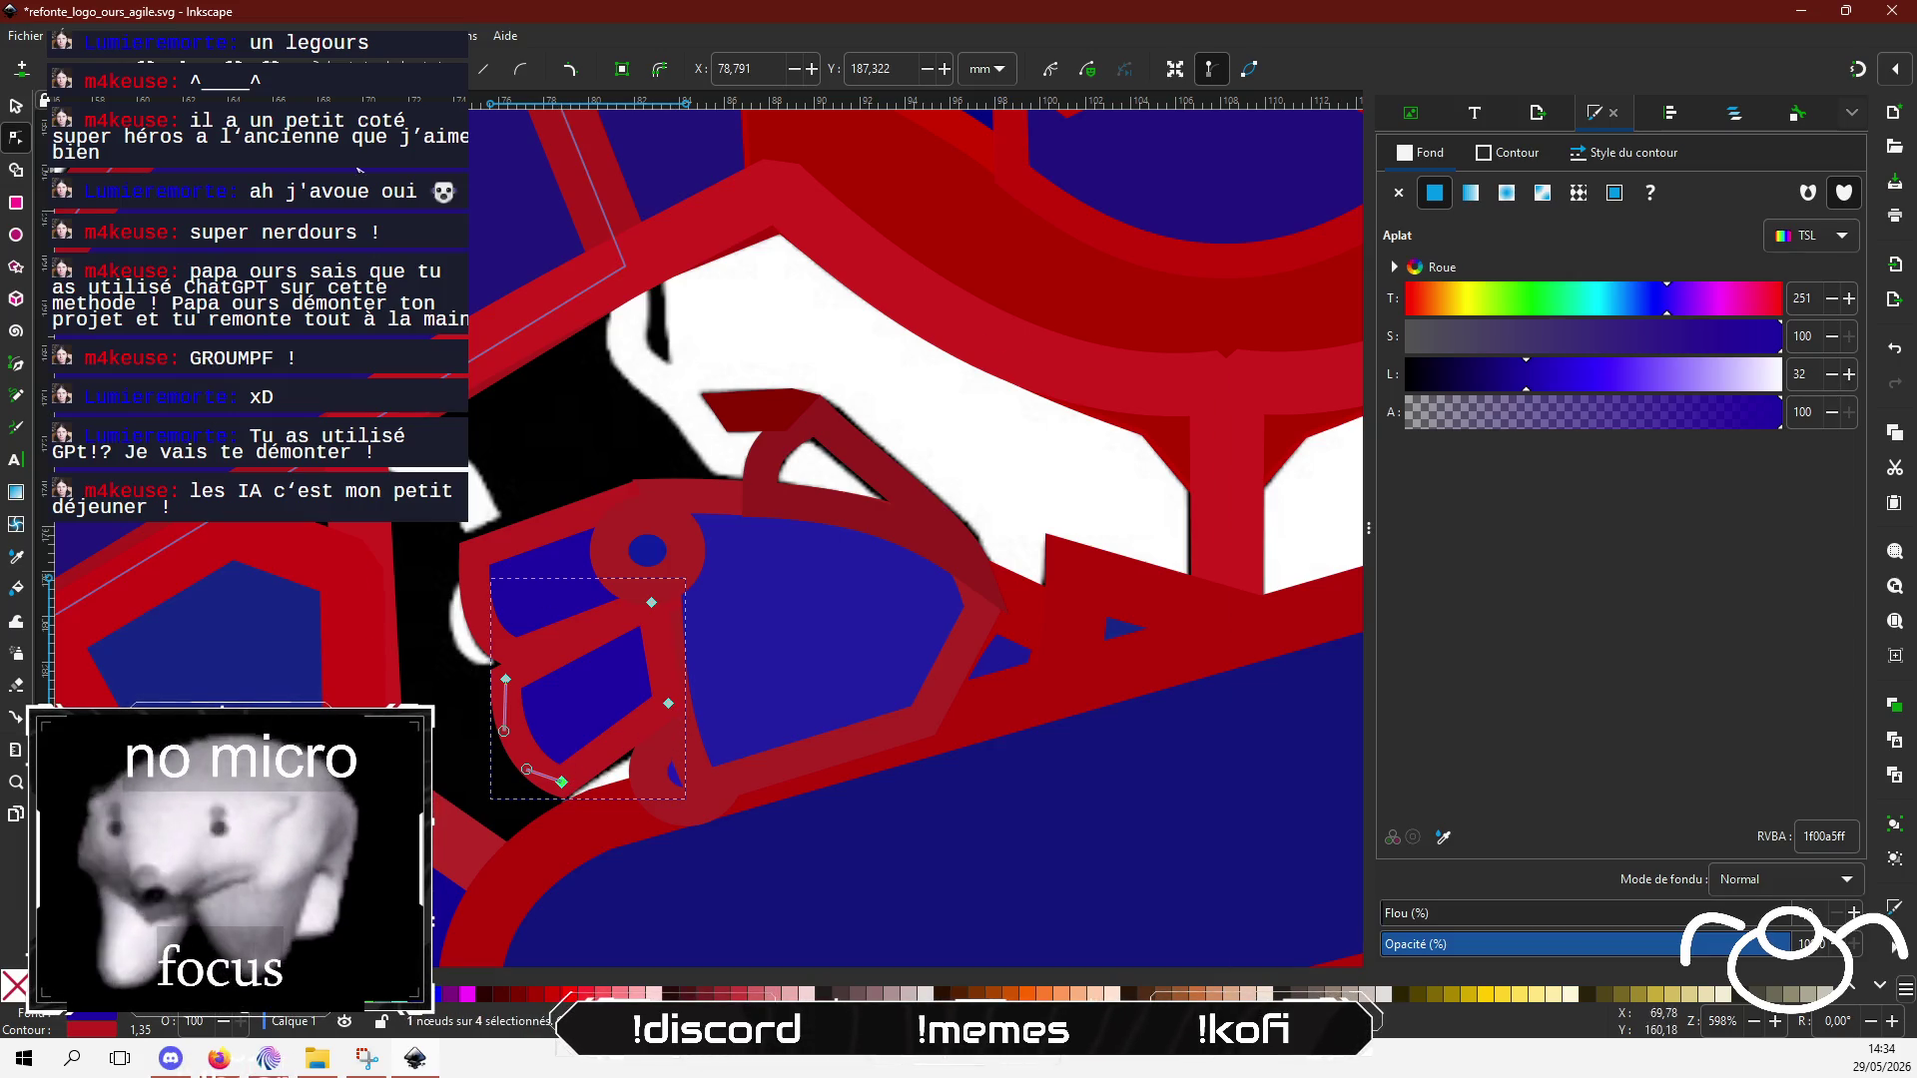
left_click(13, 106)
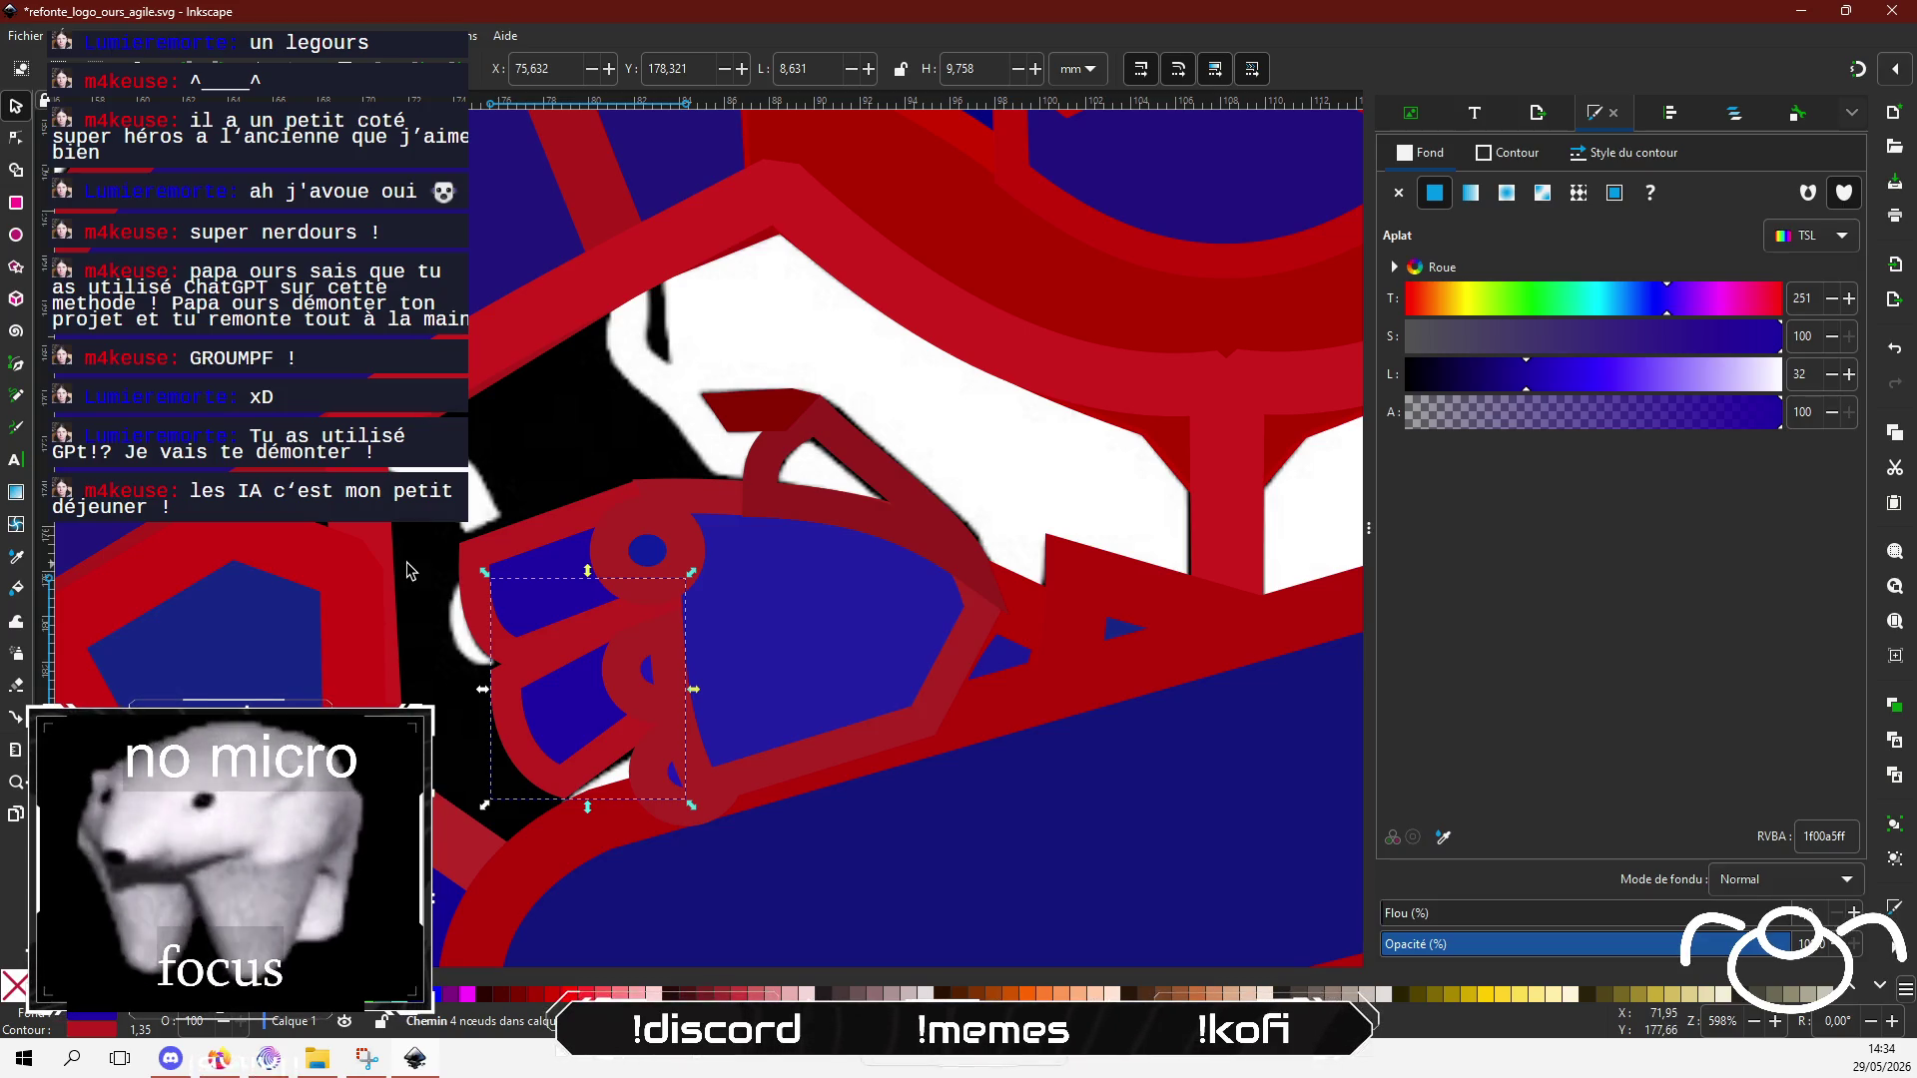
Step: Curve the upper finger's left end outward into a rounded tip by adjusting nodes and handles
mouse_move(882, 699)
left_mouse_down()
mouse_move(786, 612)
mouse_move(551, 714)
mouse_move(829, 780)
left_mouse_up()
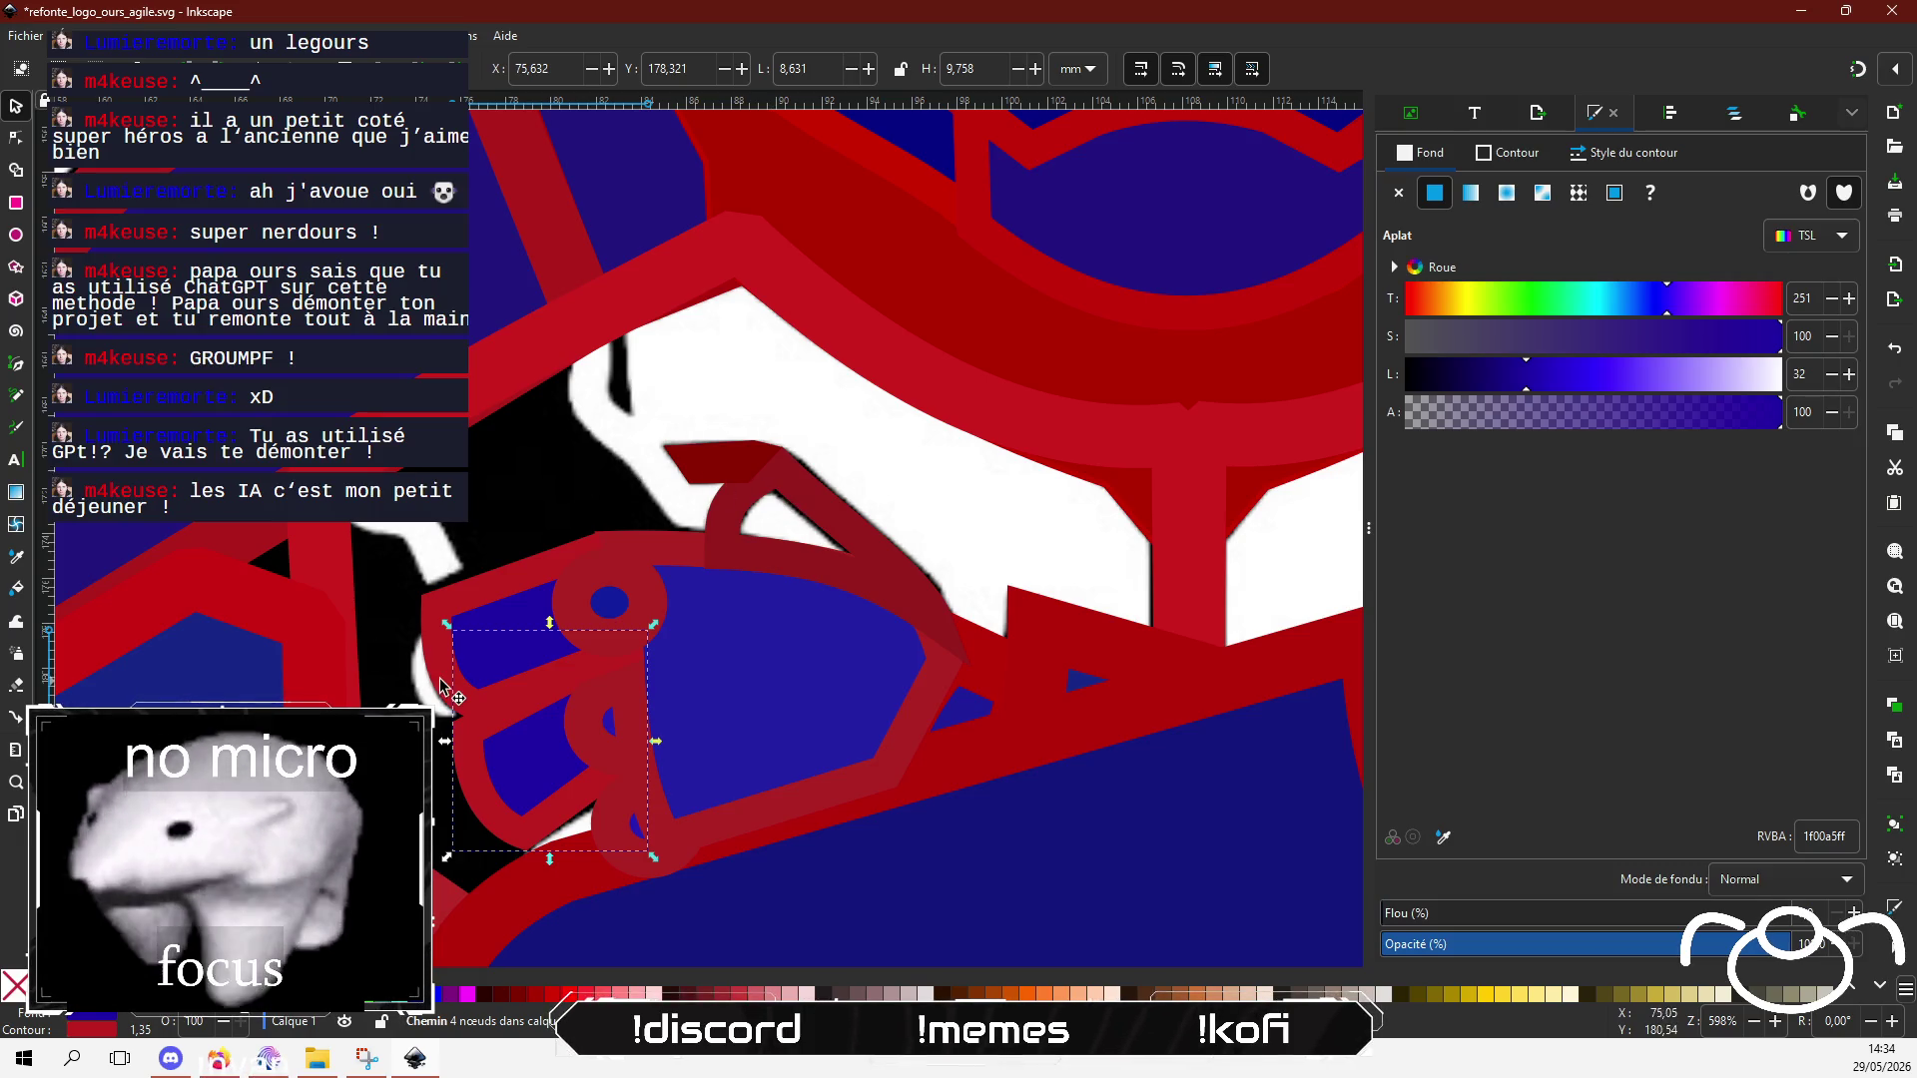
left_click(18, 143)
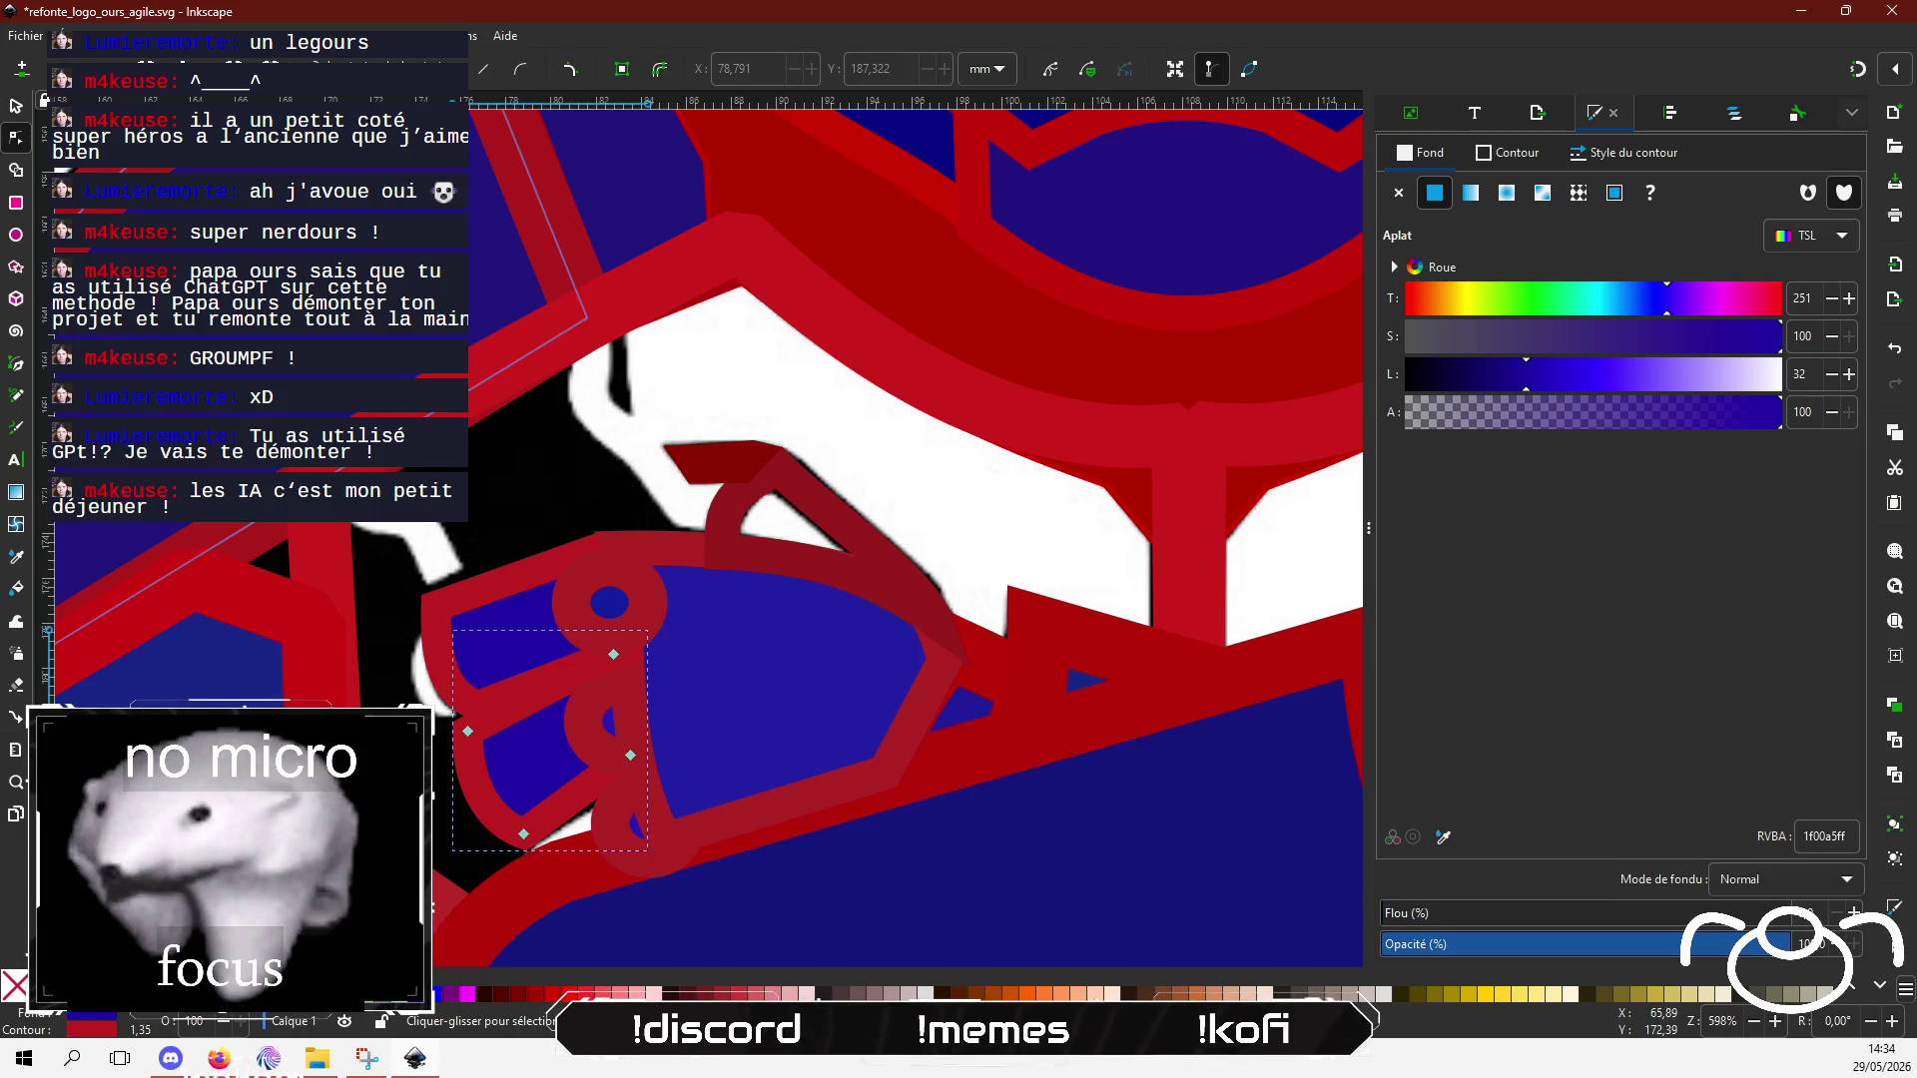
left_click(456, 677)
left_click_drag(436, 688, 425, 681)
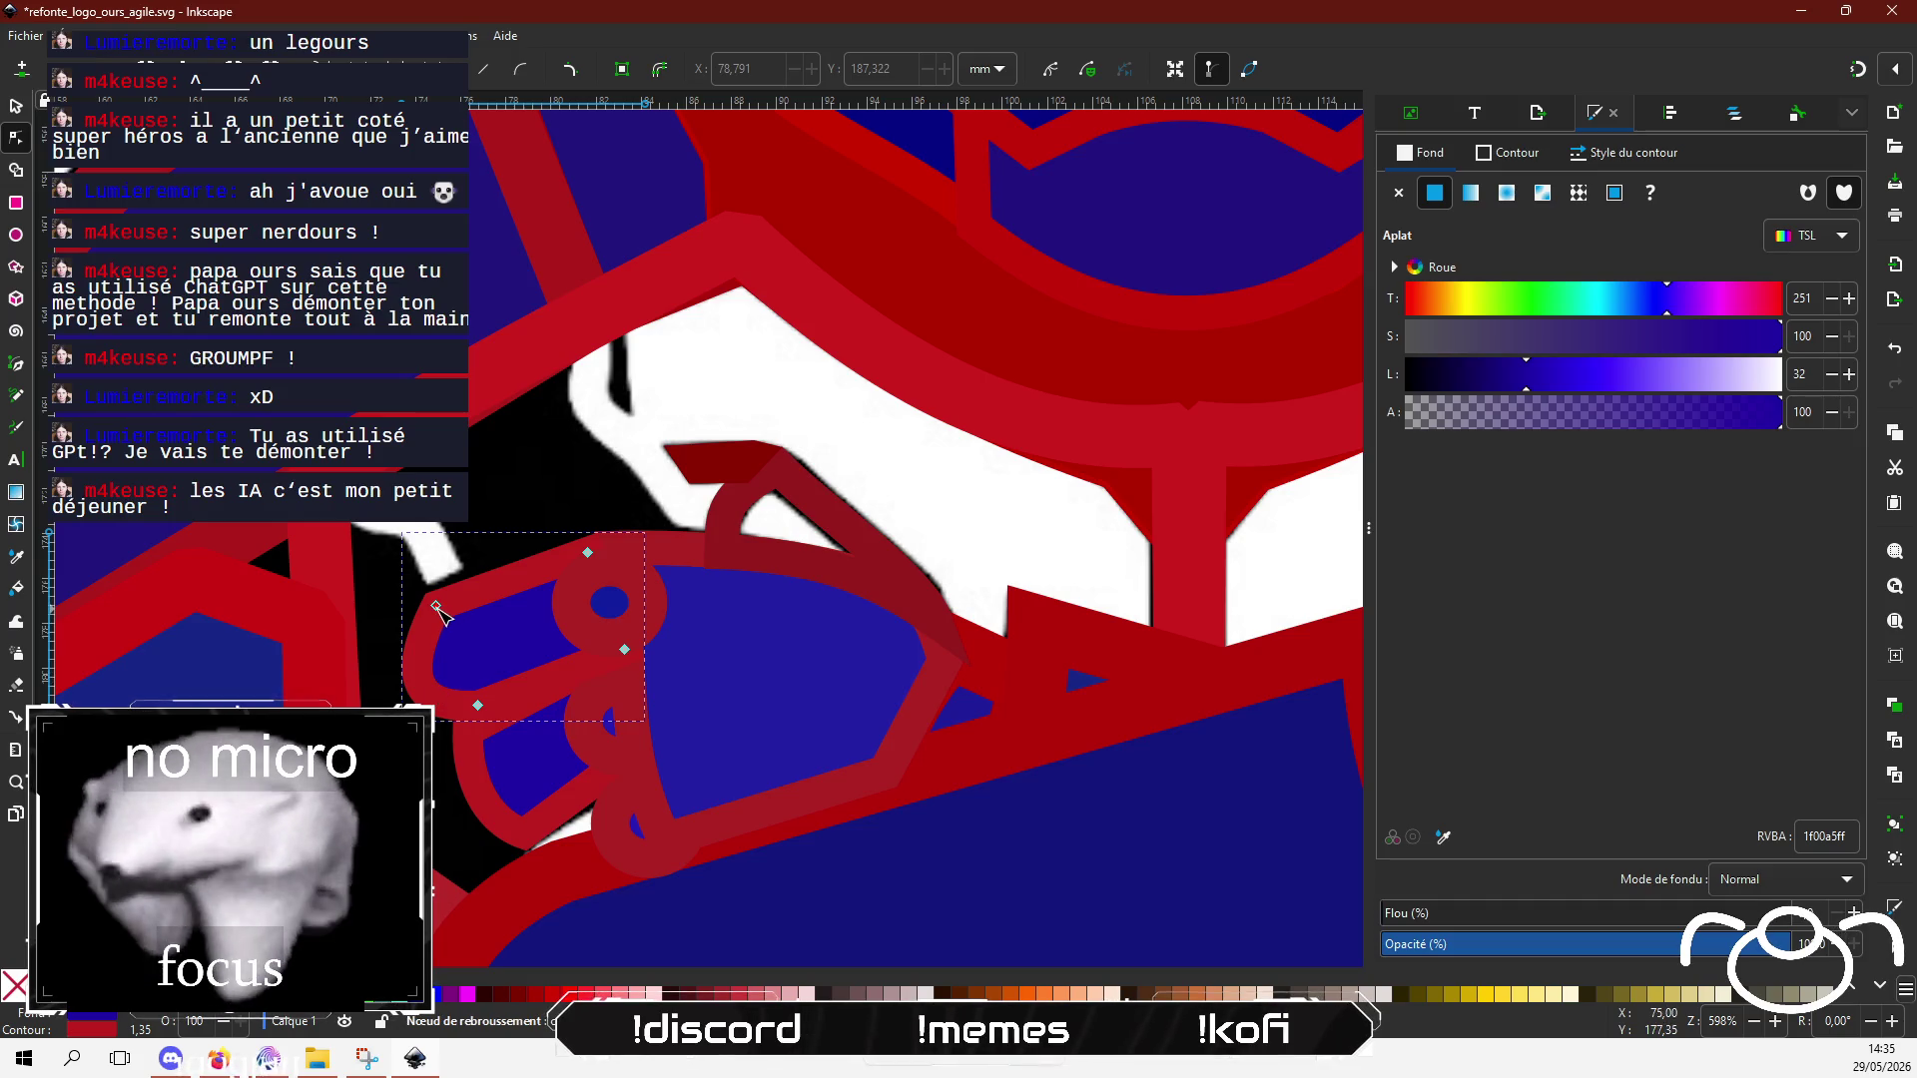
left_click_drag(436, 606, 441, 607)
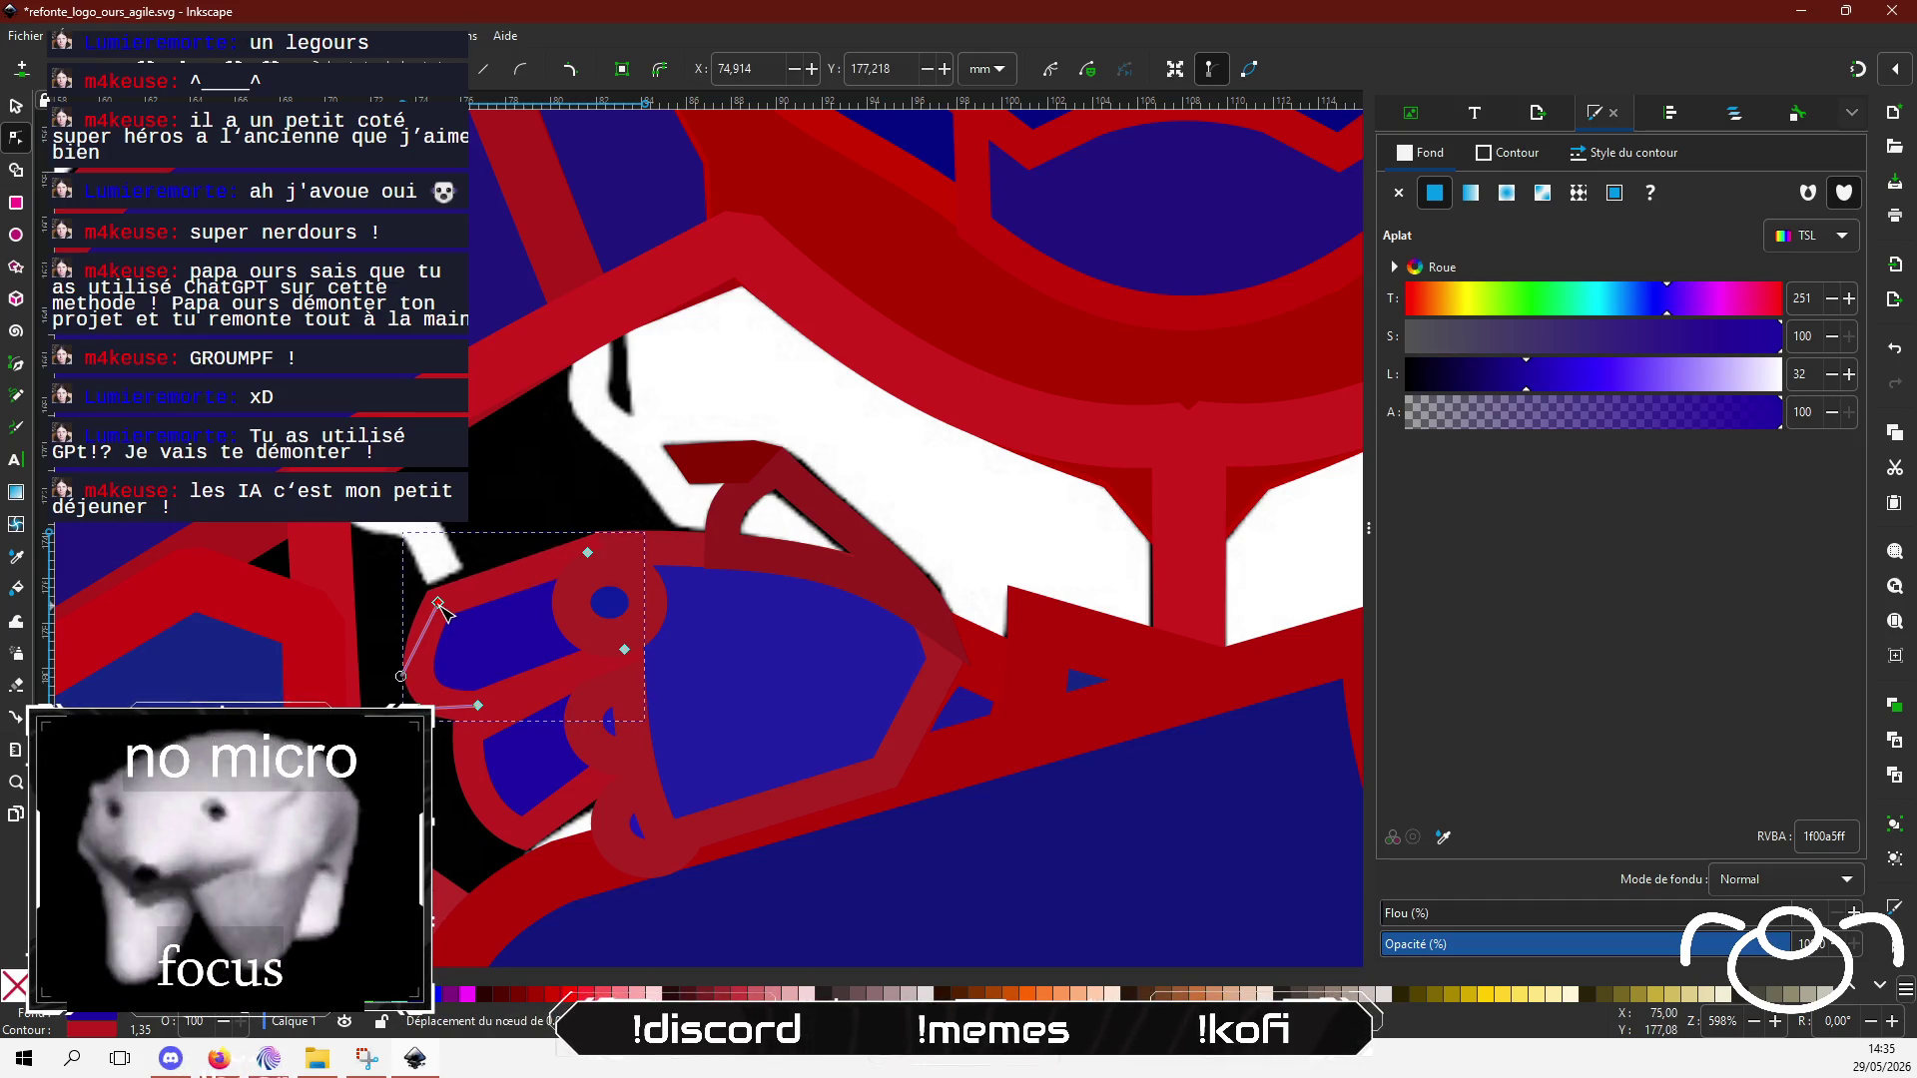
mouse_move(405, 681)
left_mouse_down()
mouse_move(408, 649)
mouse_move(400, 662)
left_mouse_up()
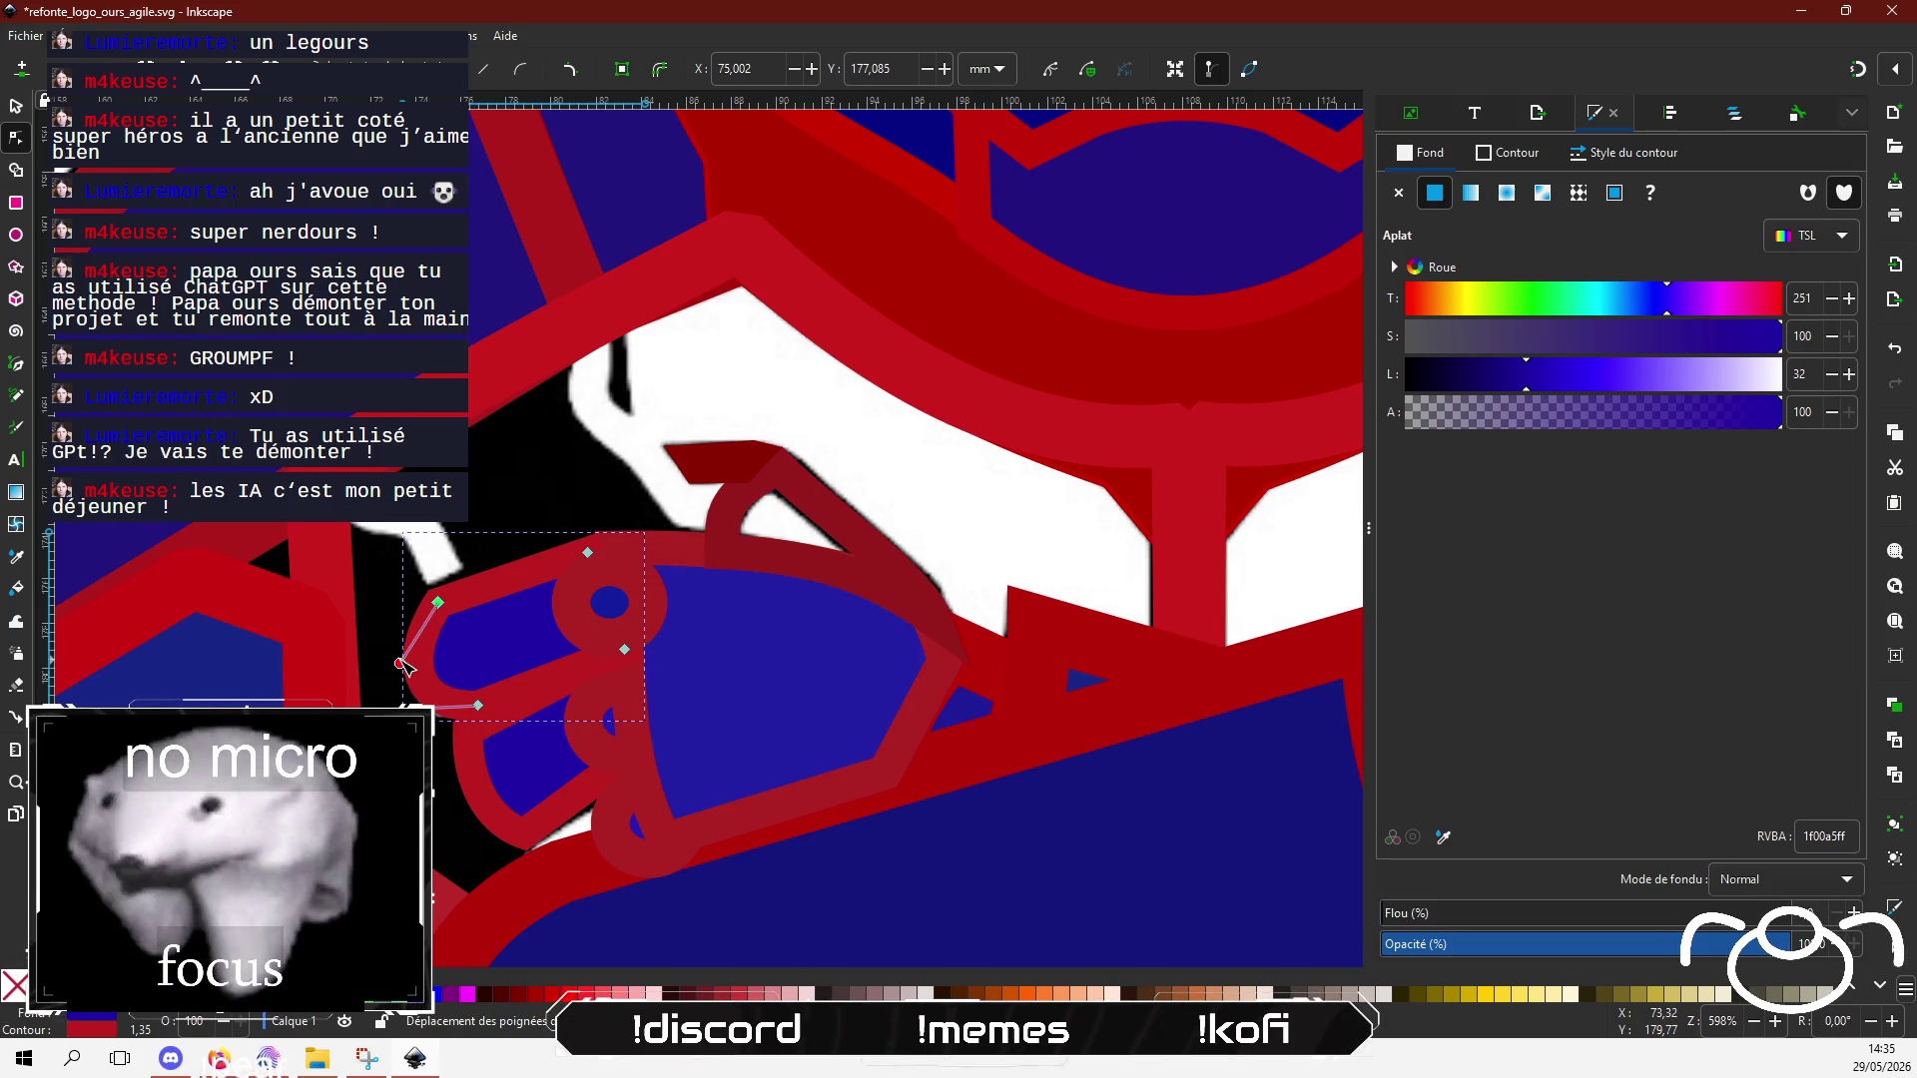
left_click_drag(441, 736, 444, 729)
left_click_drag(401, 664, 396, 650)
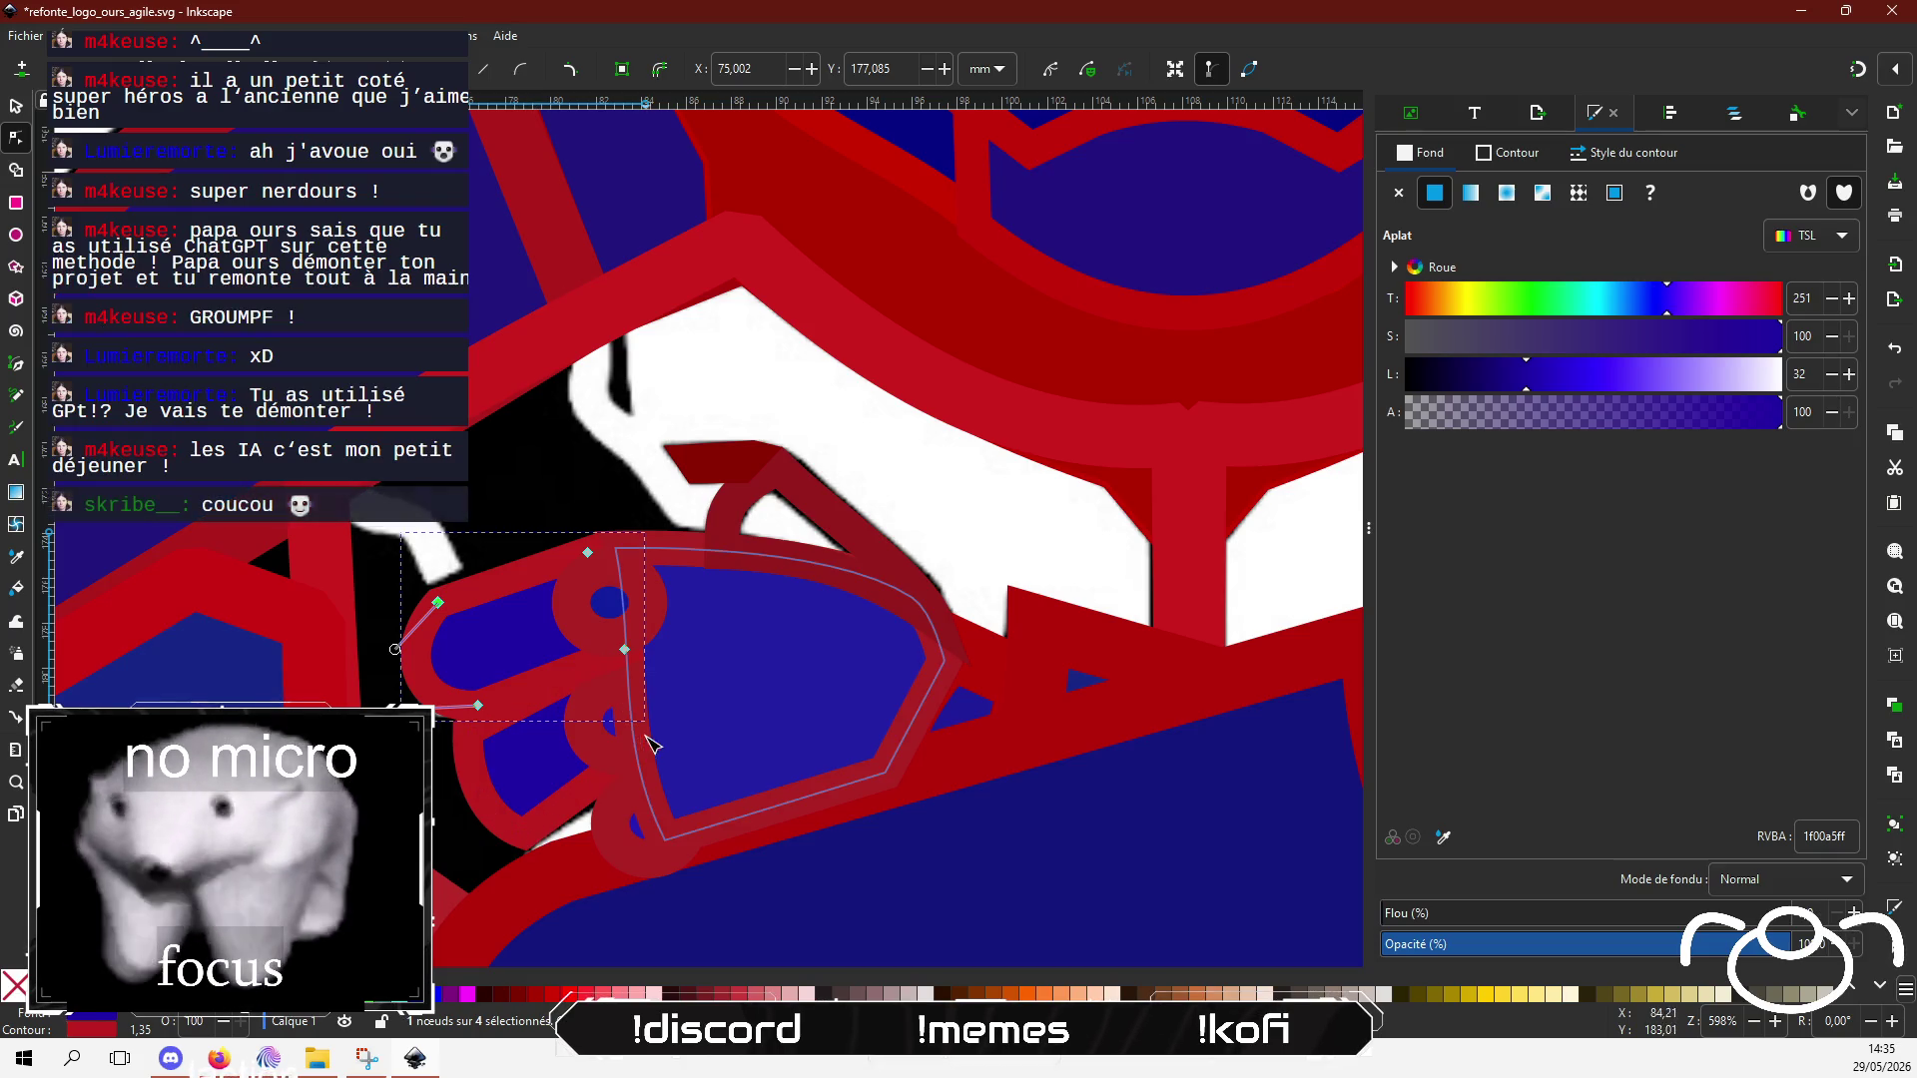
scroll(817, 697, "down", 4, "ctrl")
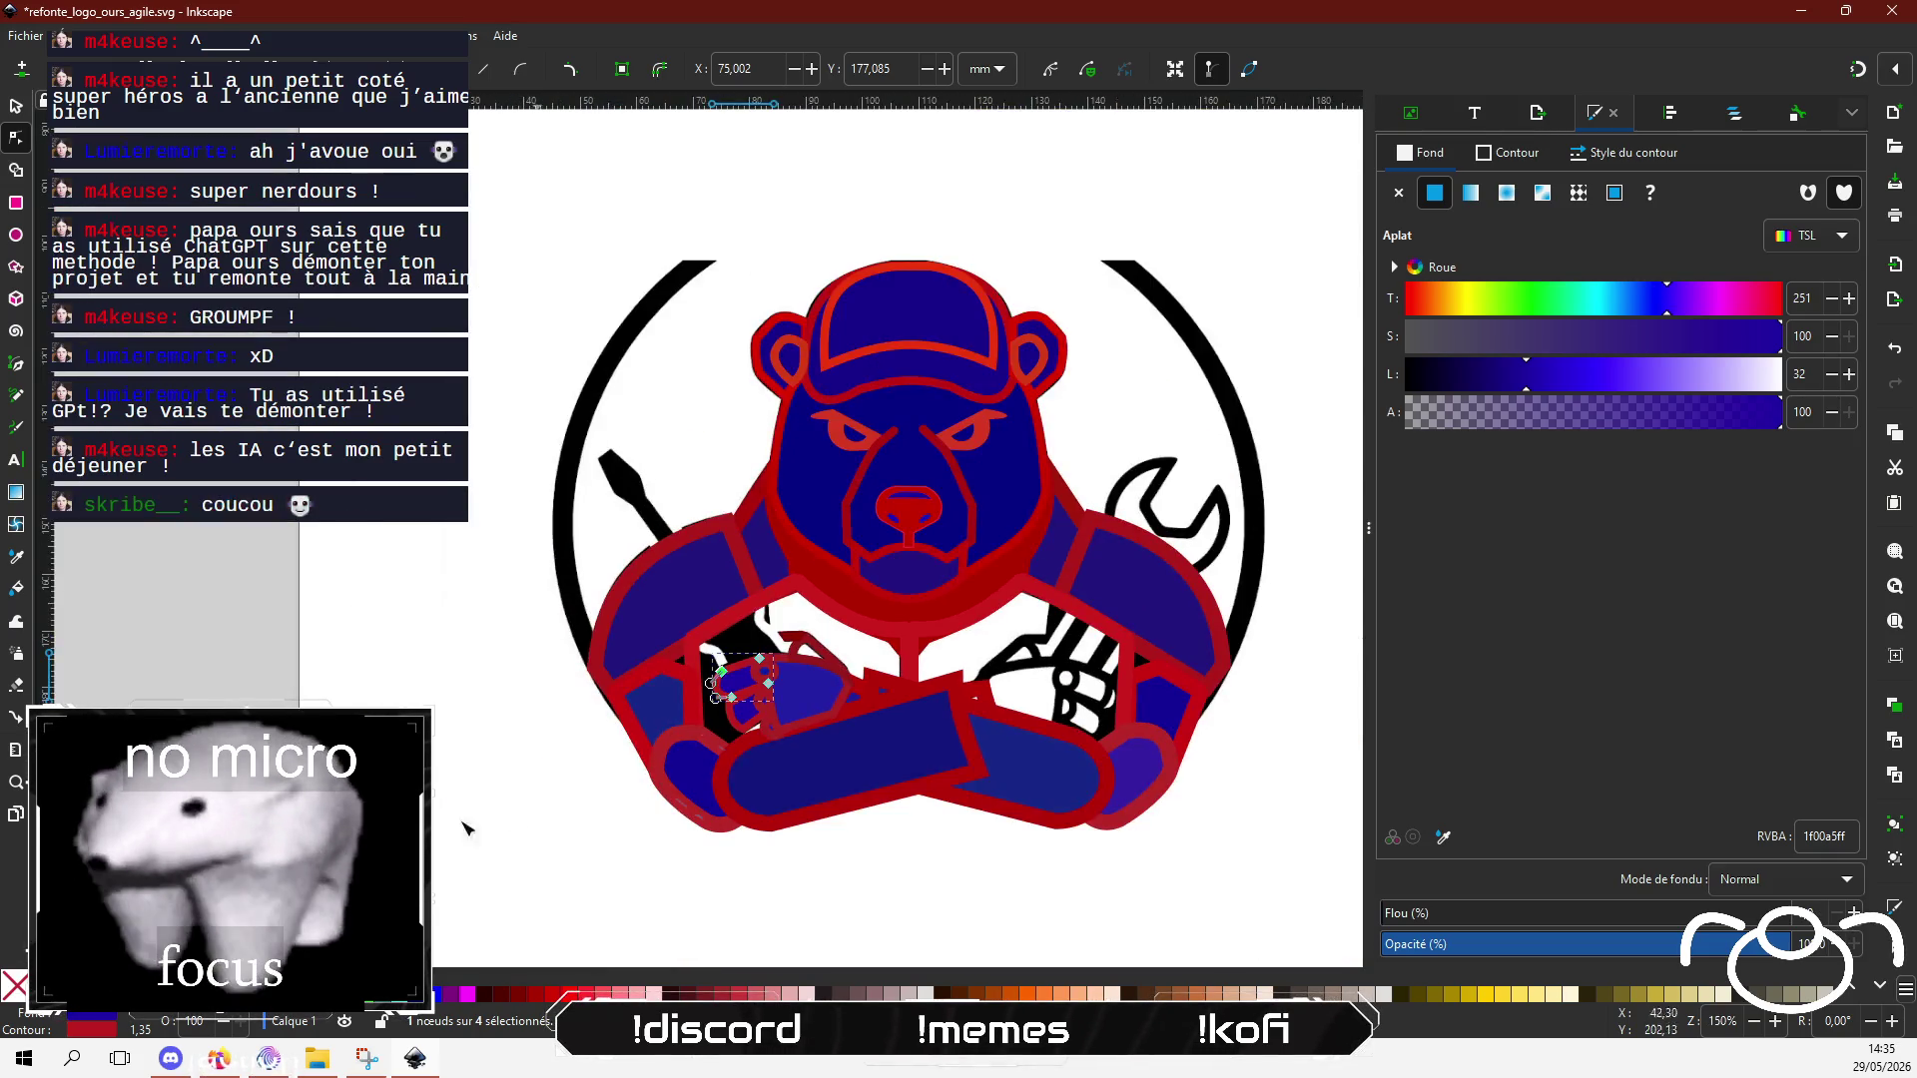
left_click(556, 667)
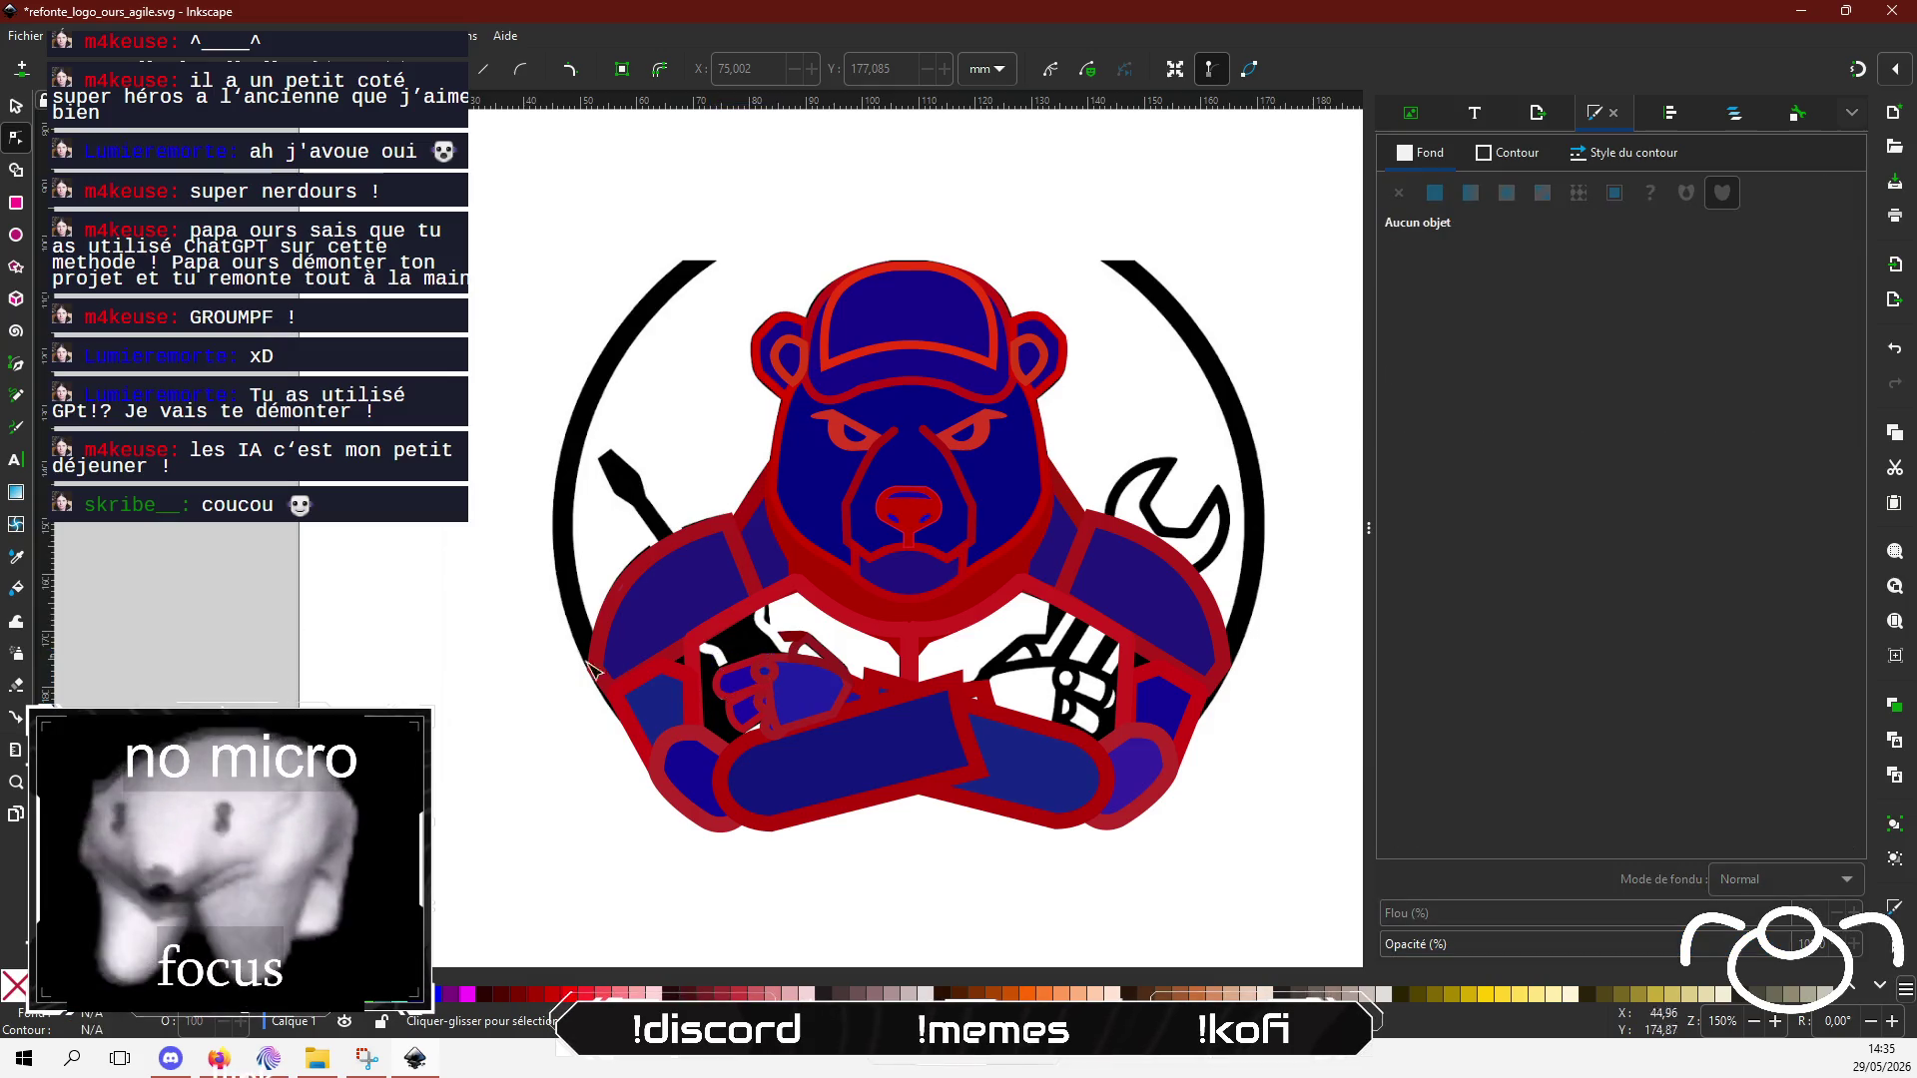
scroll(699, 719, "down", 2)
scroll(699, 719, "right", 2)
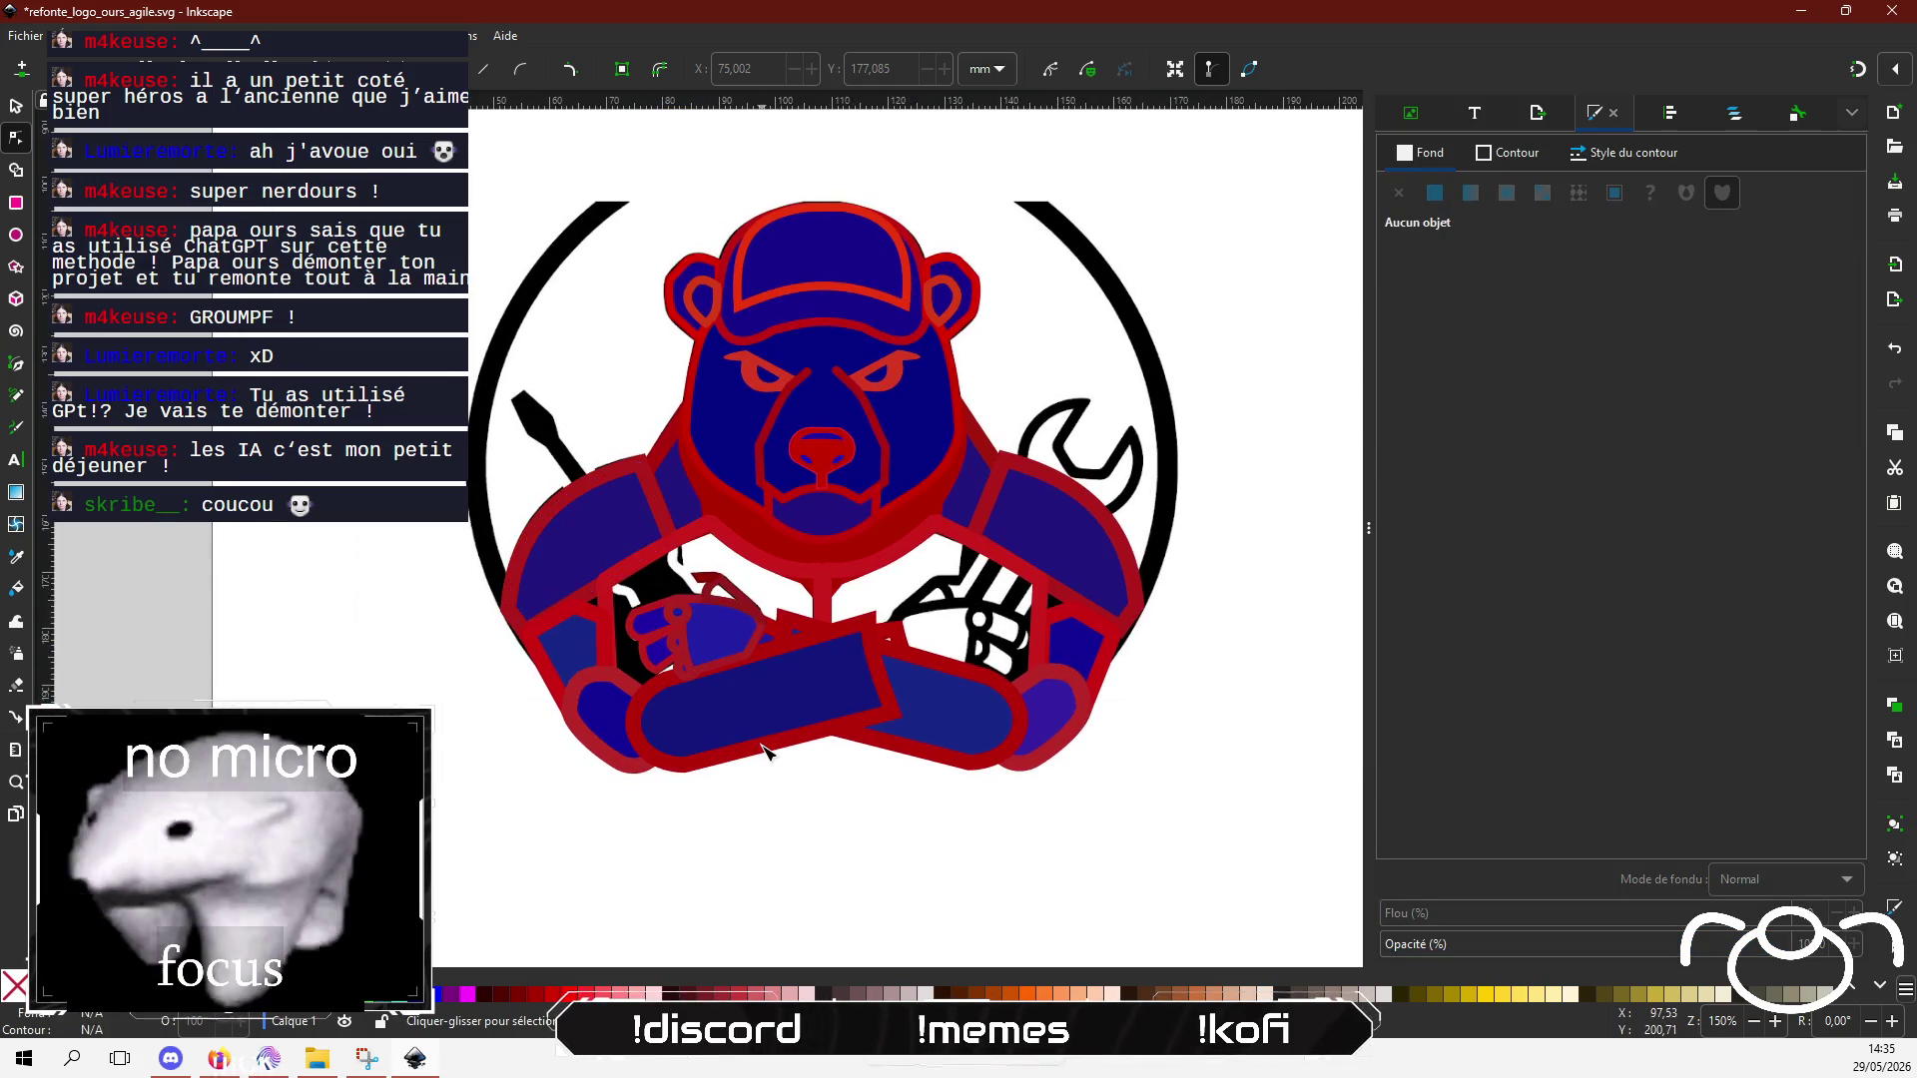
scroll(672, 706, "up", 2, "ctrl")
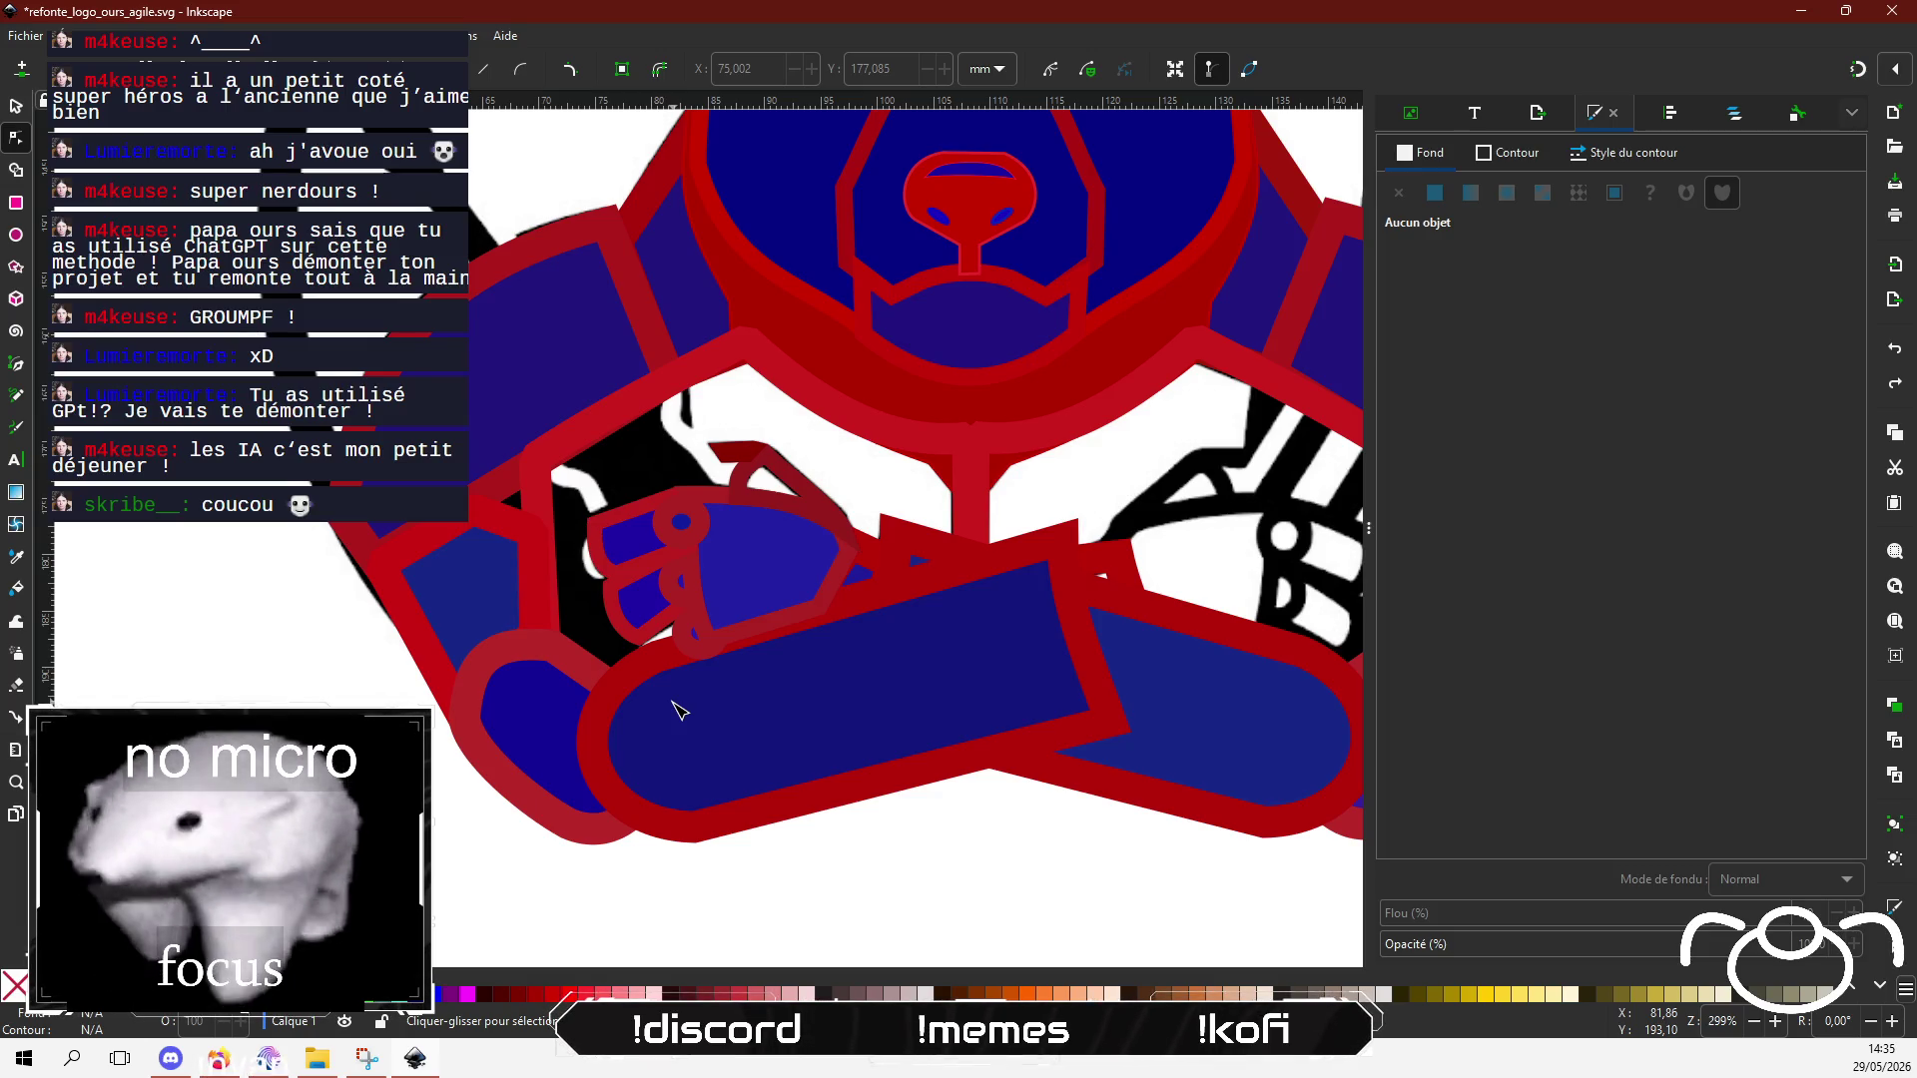
key("alt+Tab")
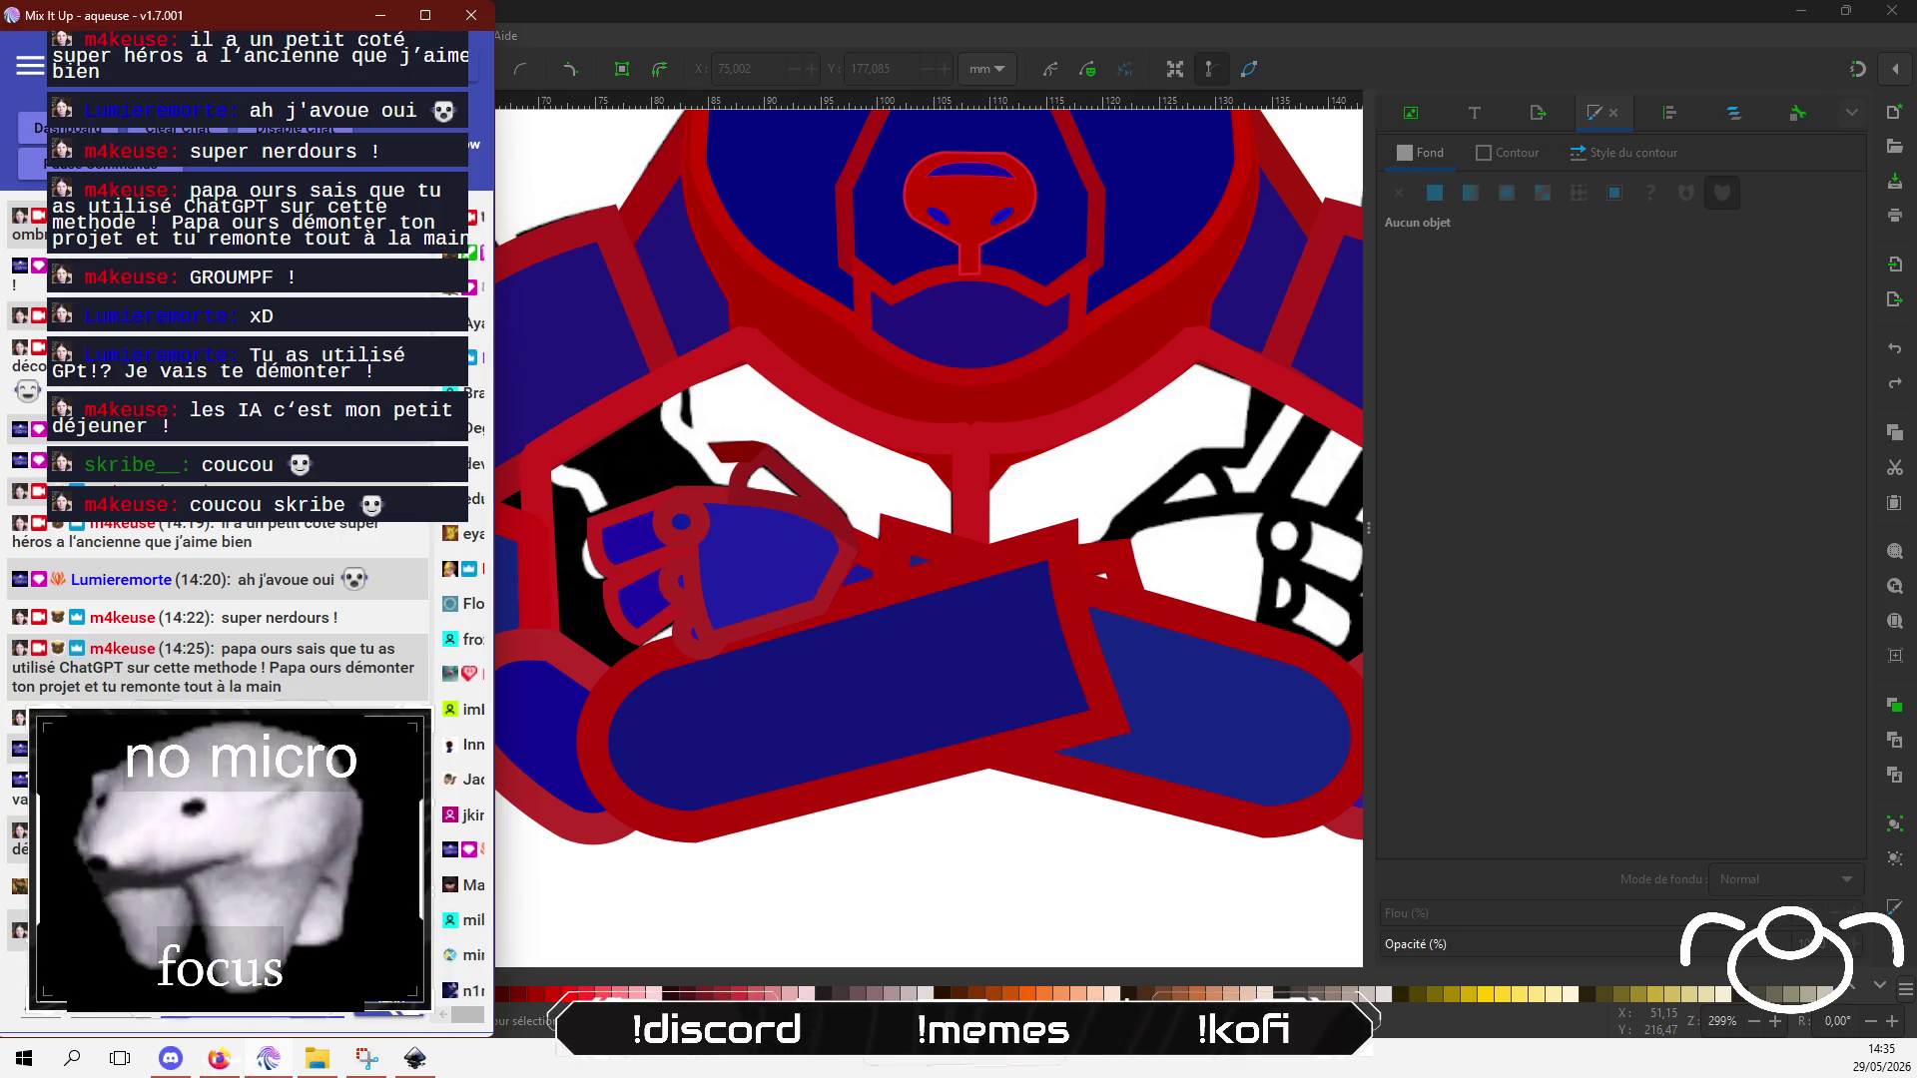
scroll(1101, 278, "down", 3)
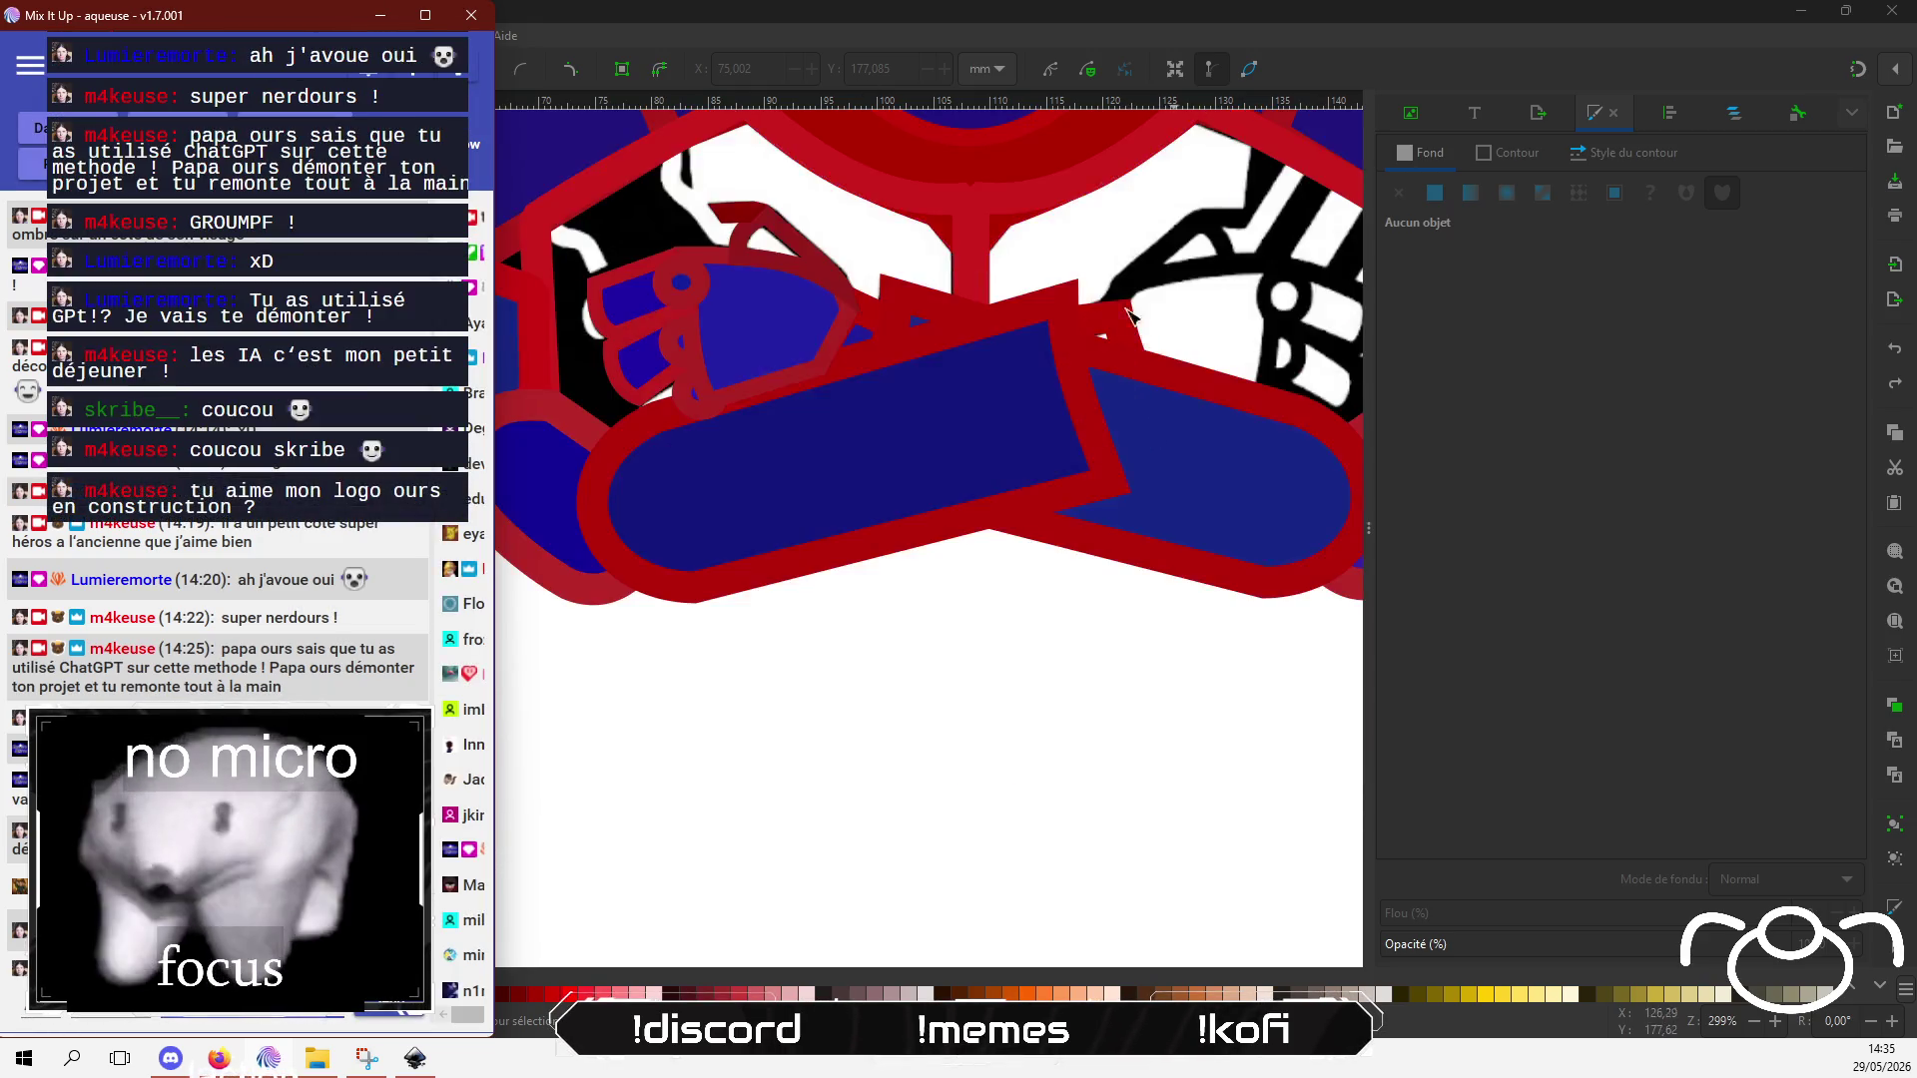
left_click(1027, 569)
scroll(1029, 406, "up", 5)
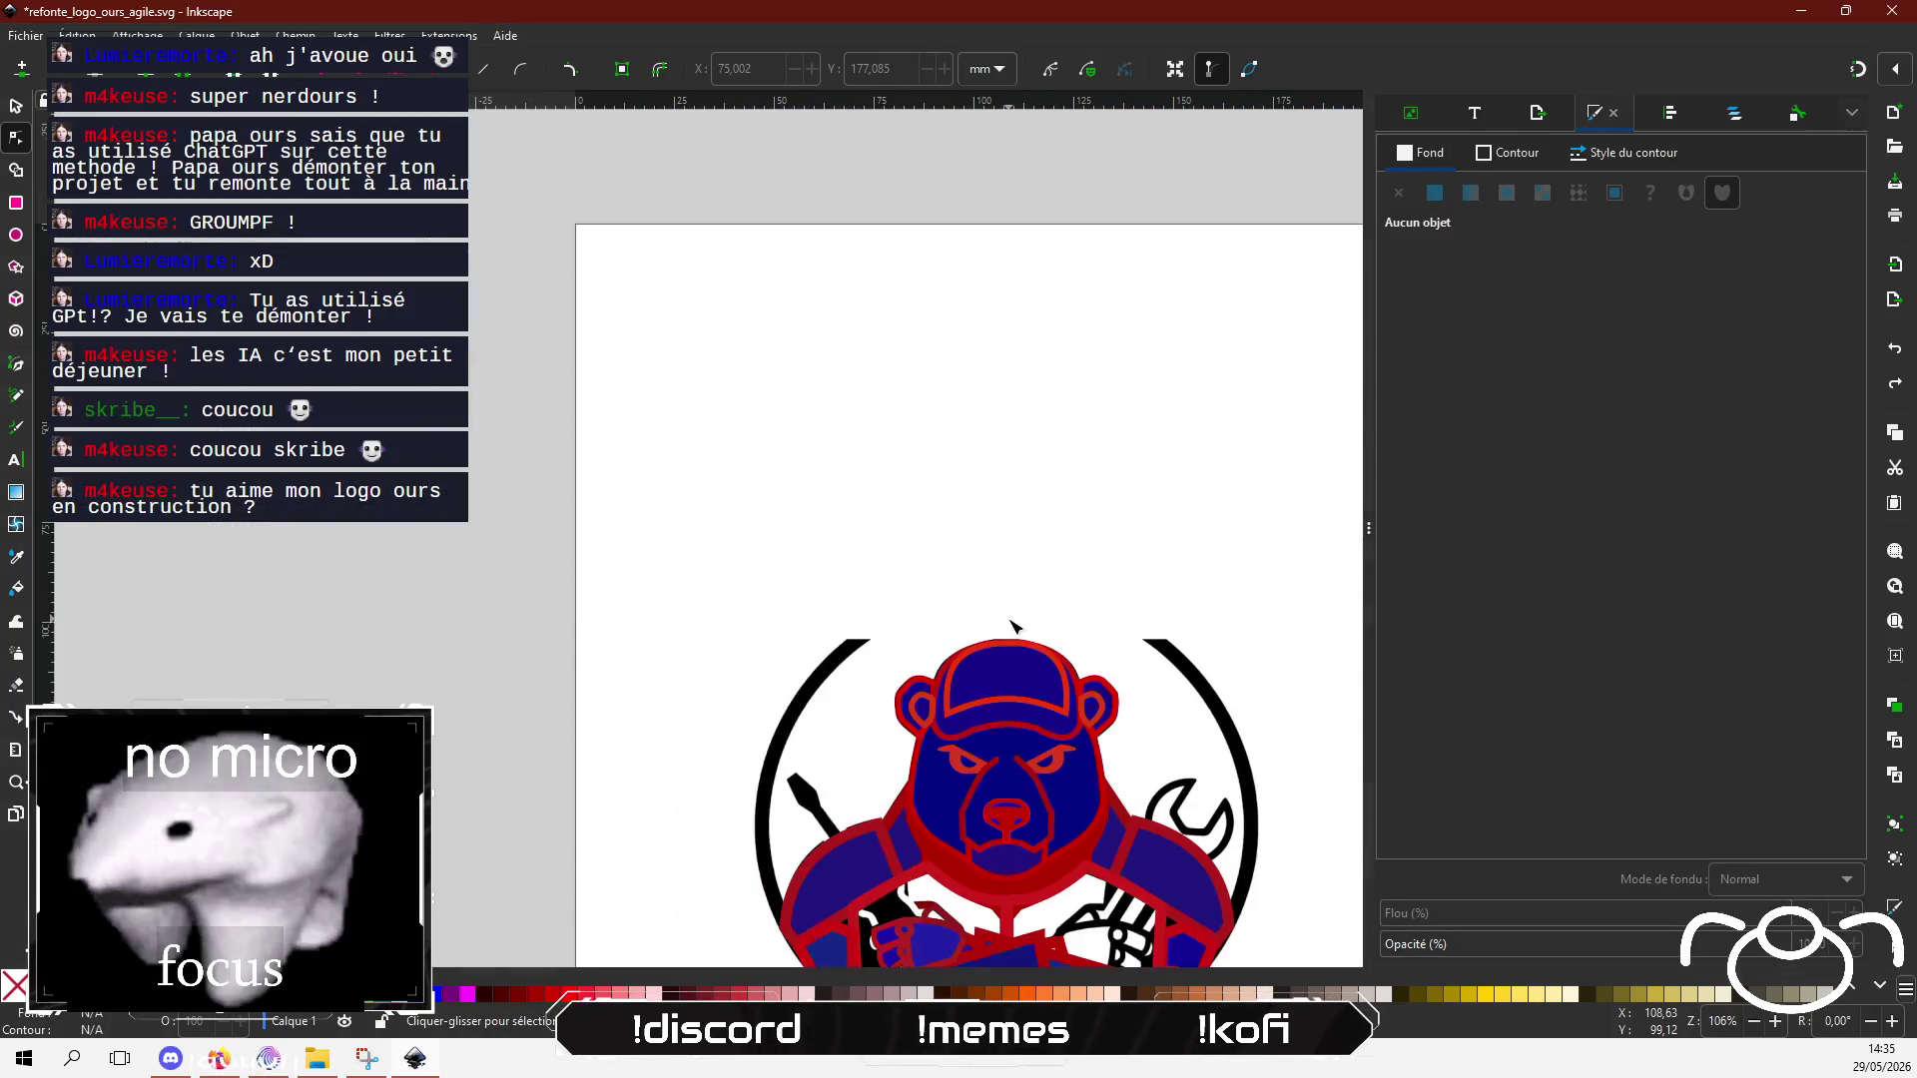
scroll(1014, 615, "down", 3)
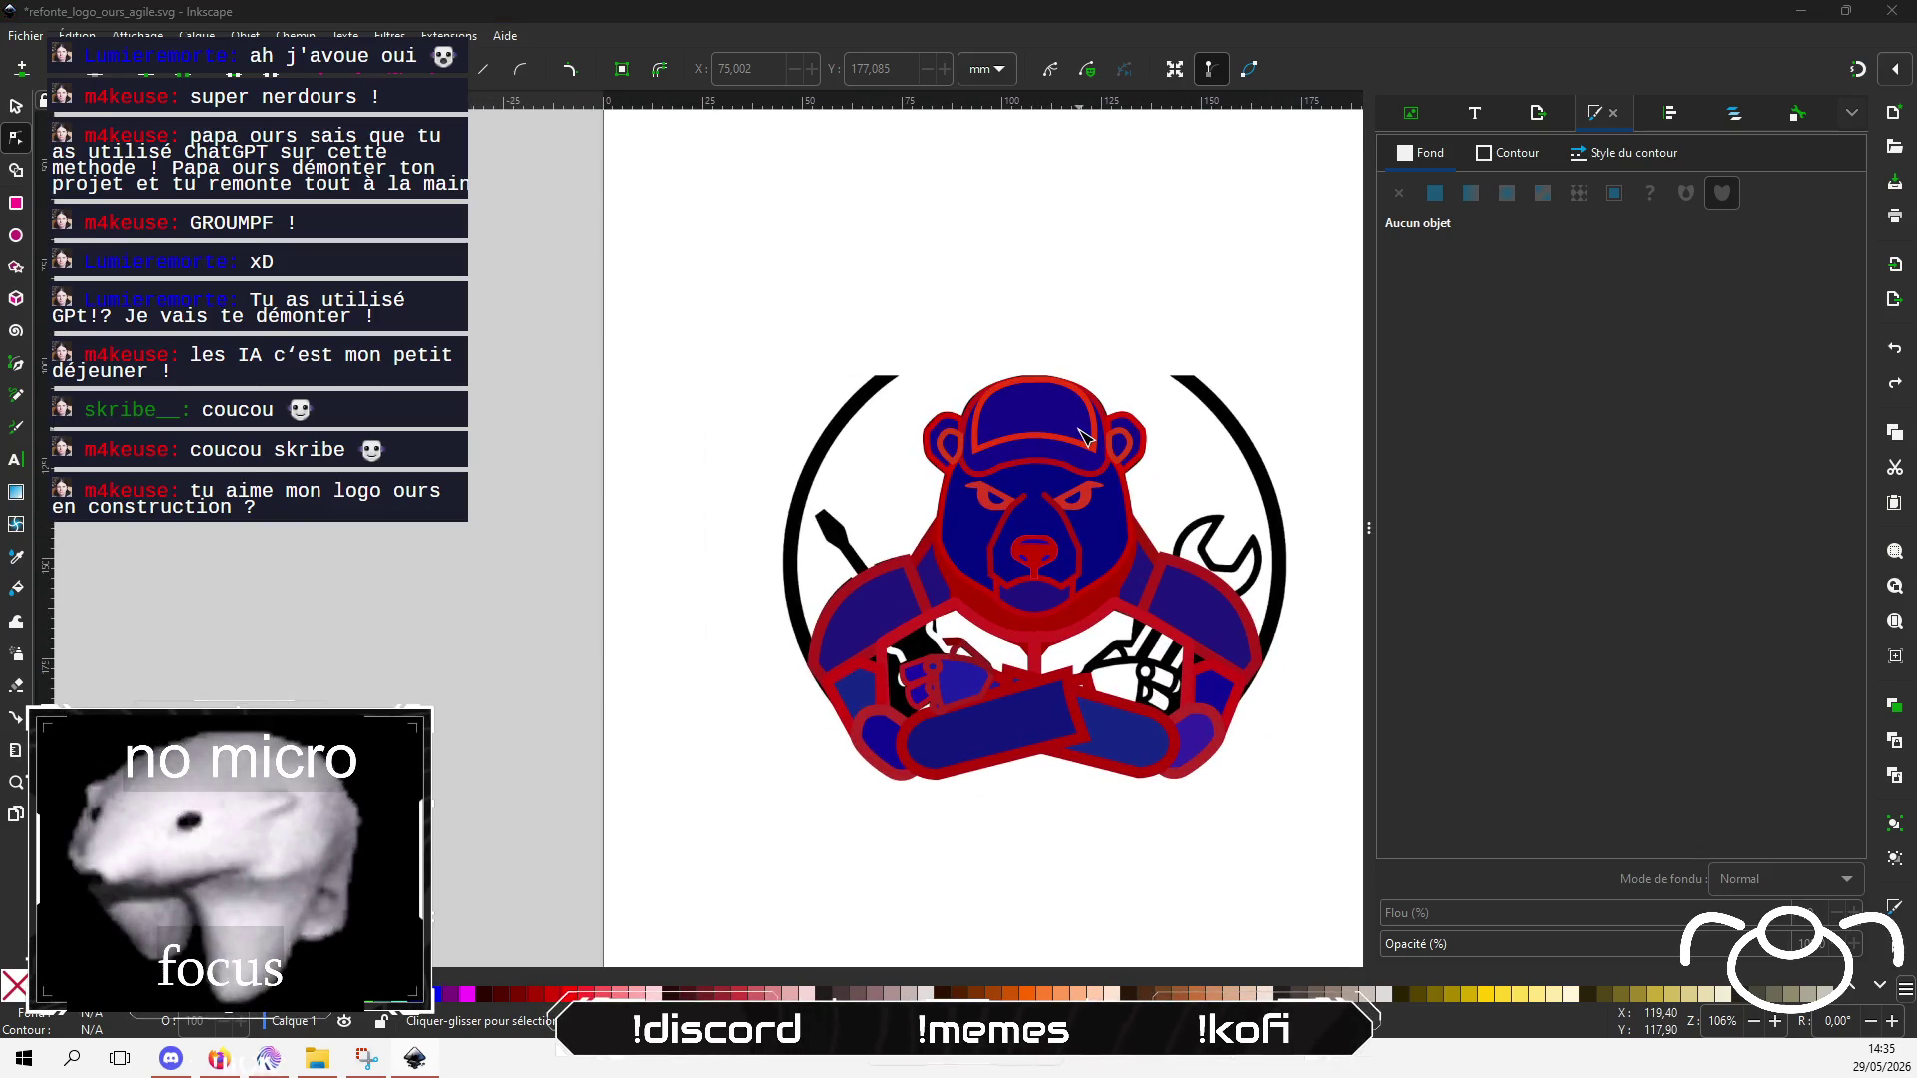
key("alt+Tab")
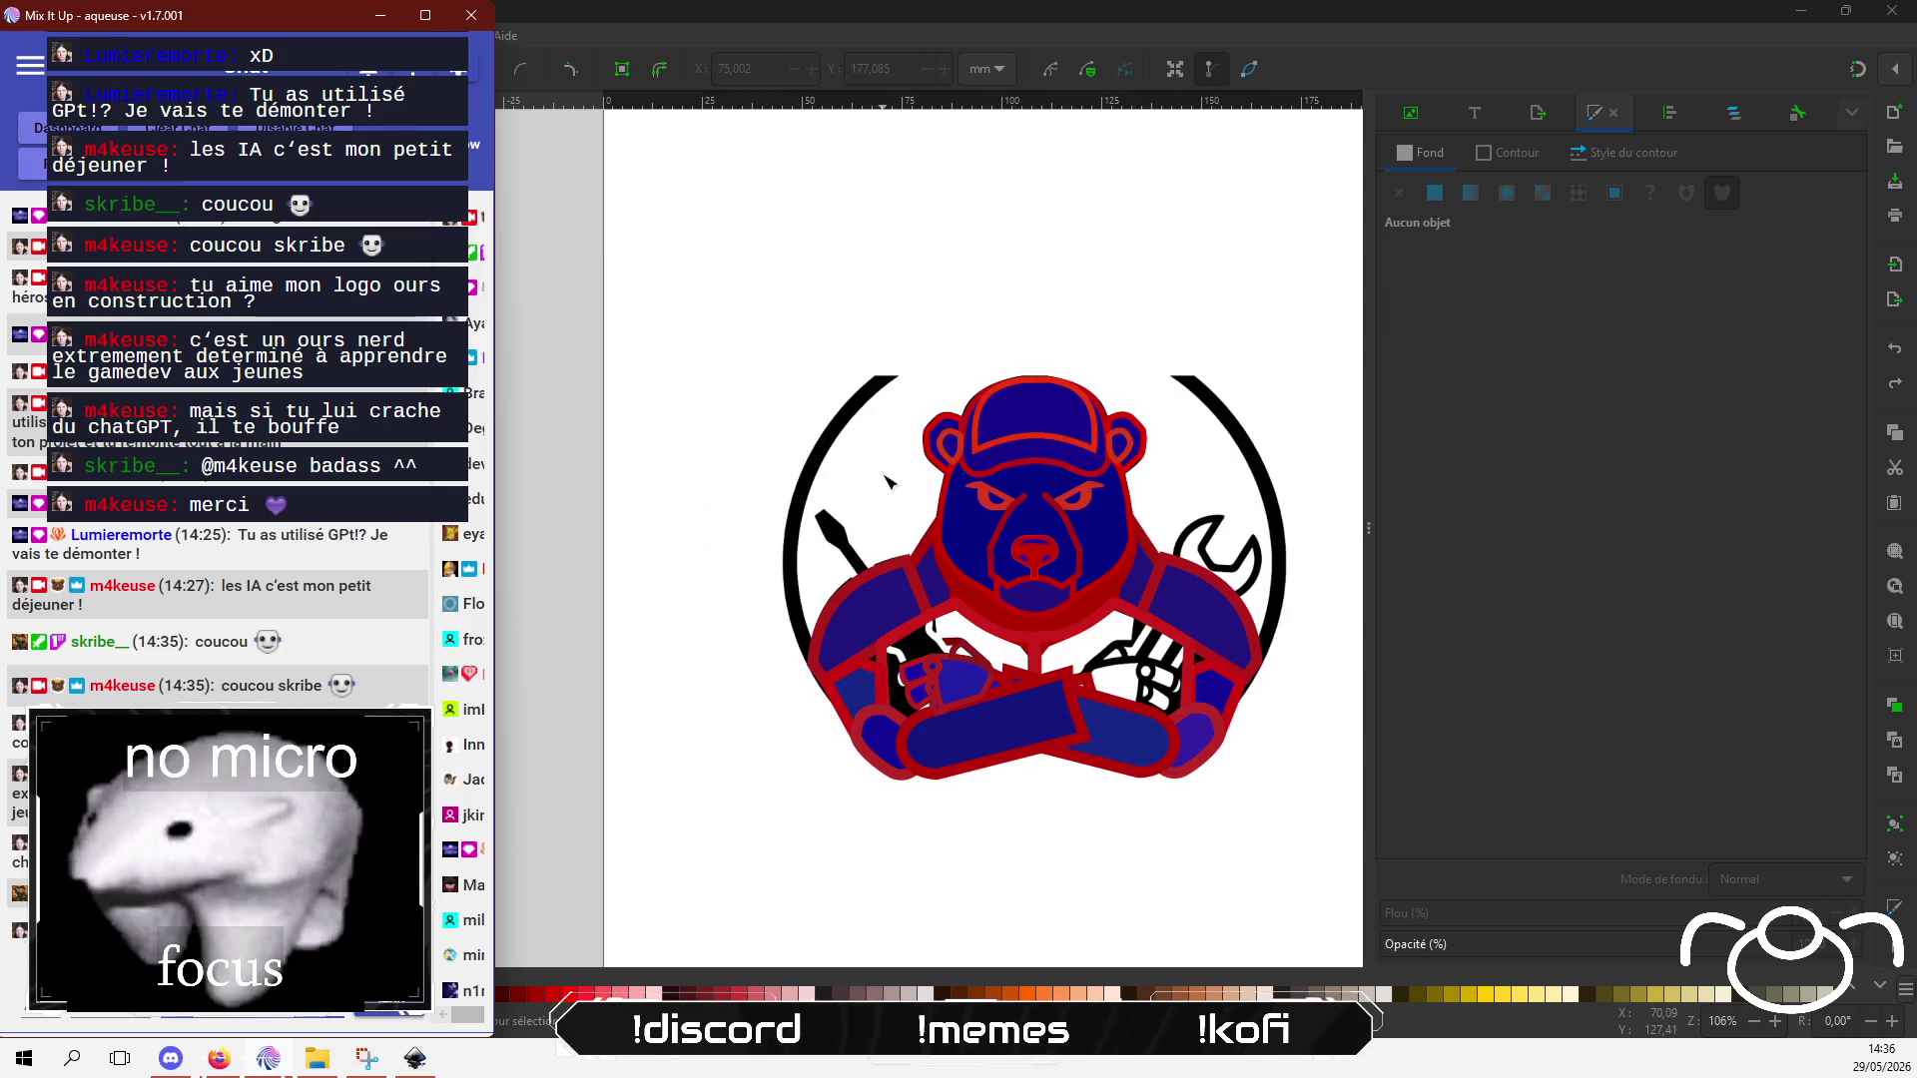
scroll(890, 590, "down", 1)
scroll(890, 590, "up", 4)
Step: Delete the small red piece above the bear's fist
left_click(1095, 709)
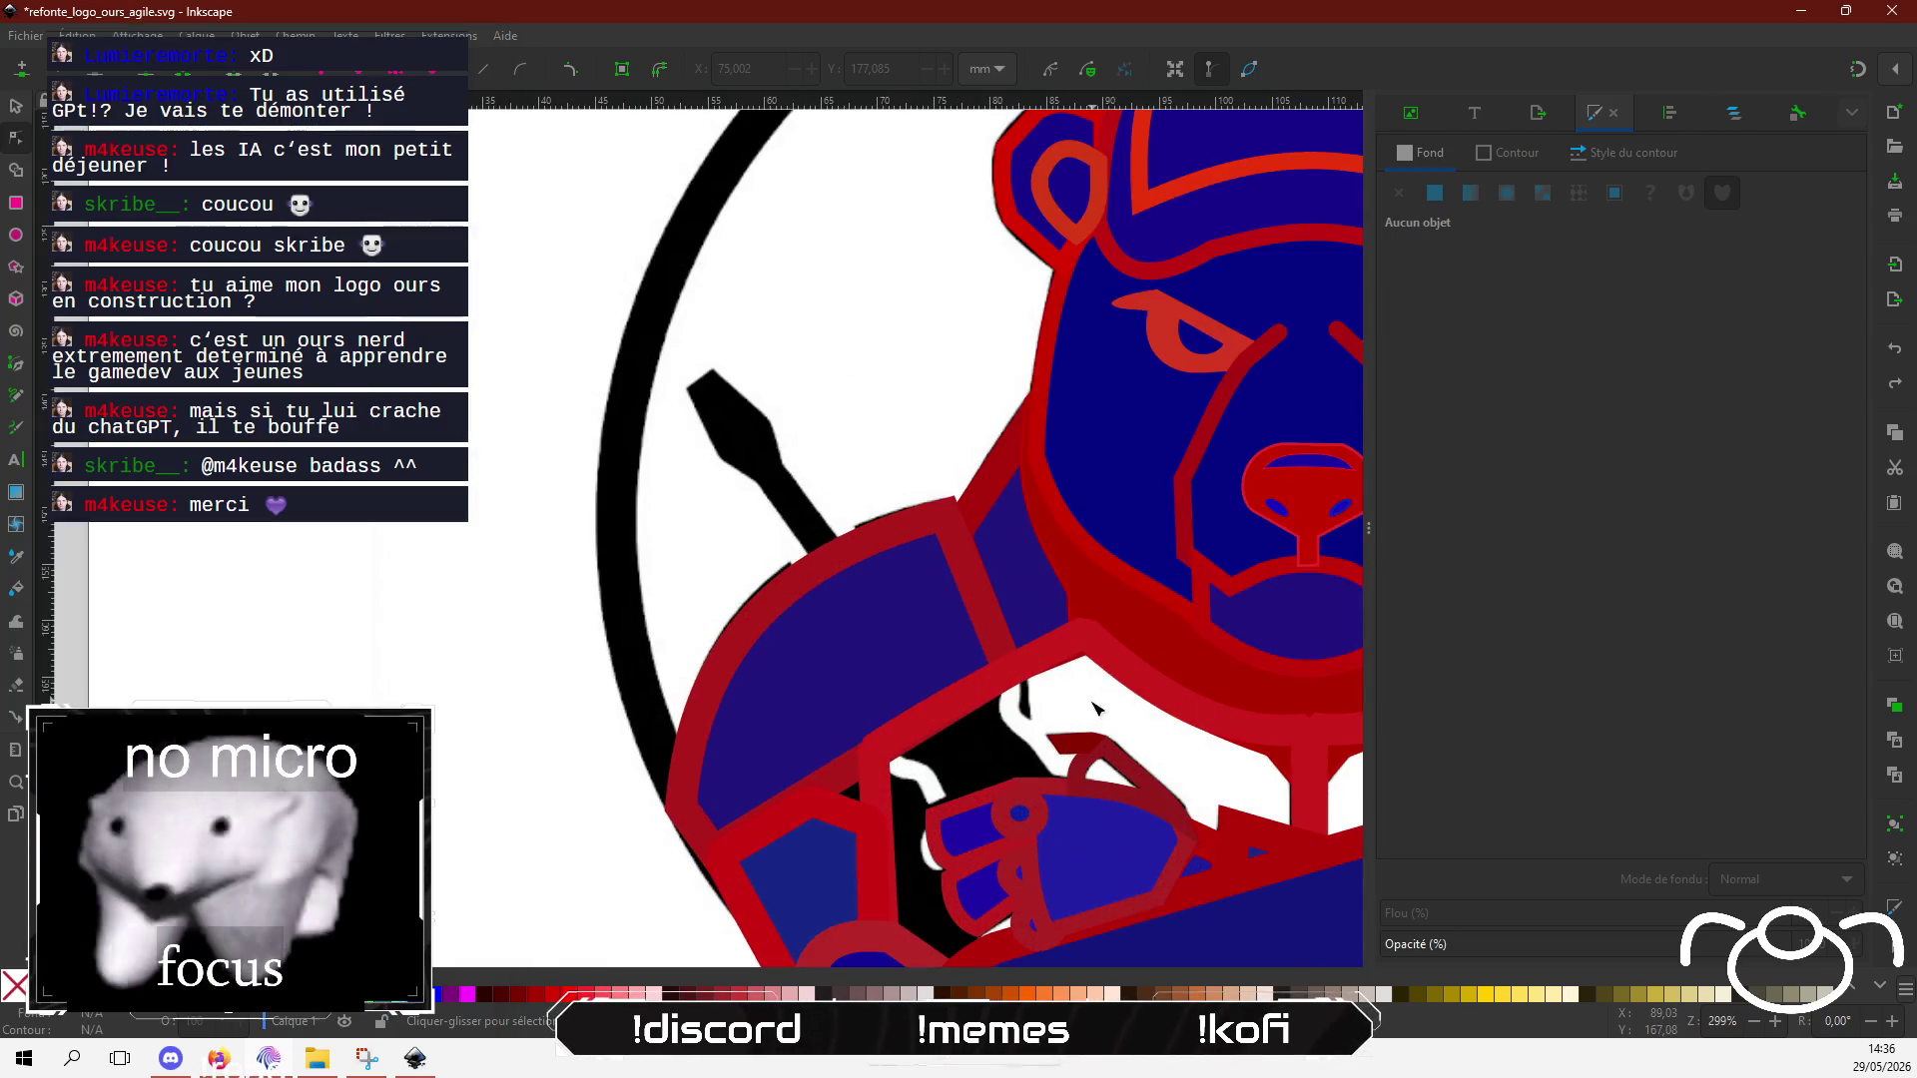
scroll(849, 524, "down", 4)
scroll(848, 524, "right", 4)
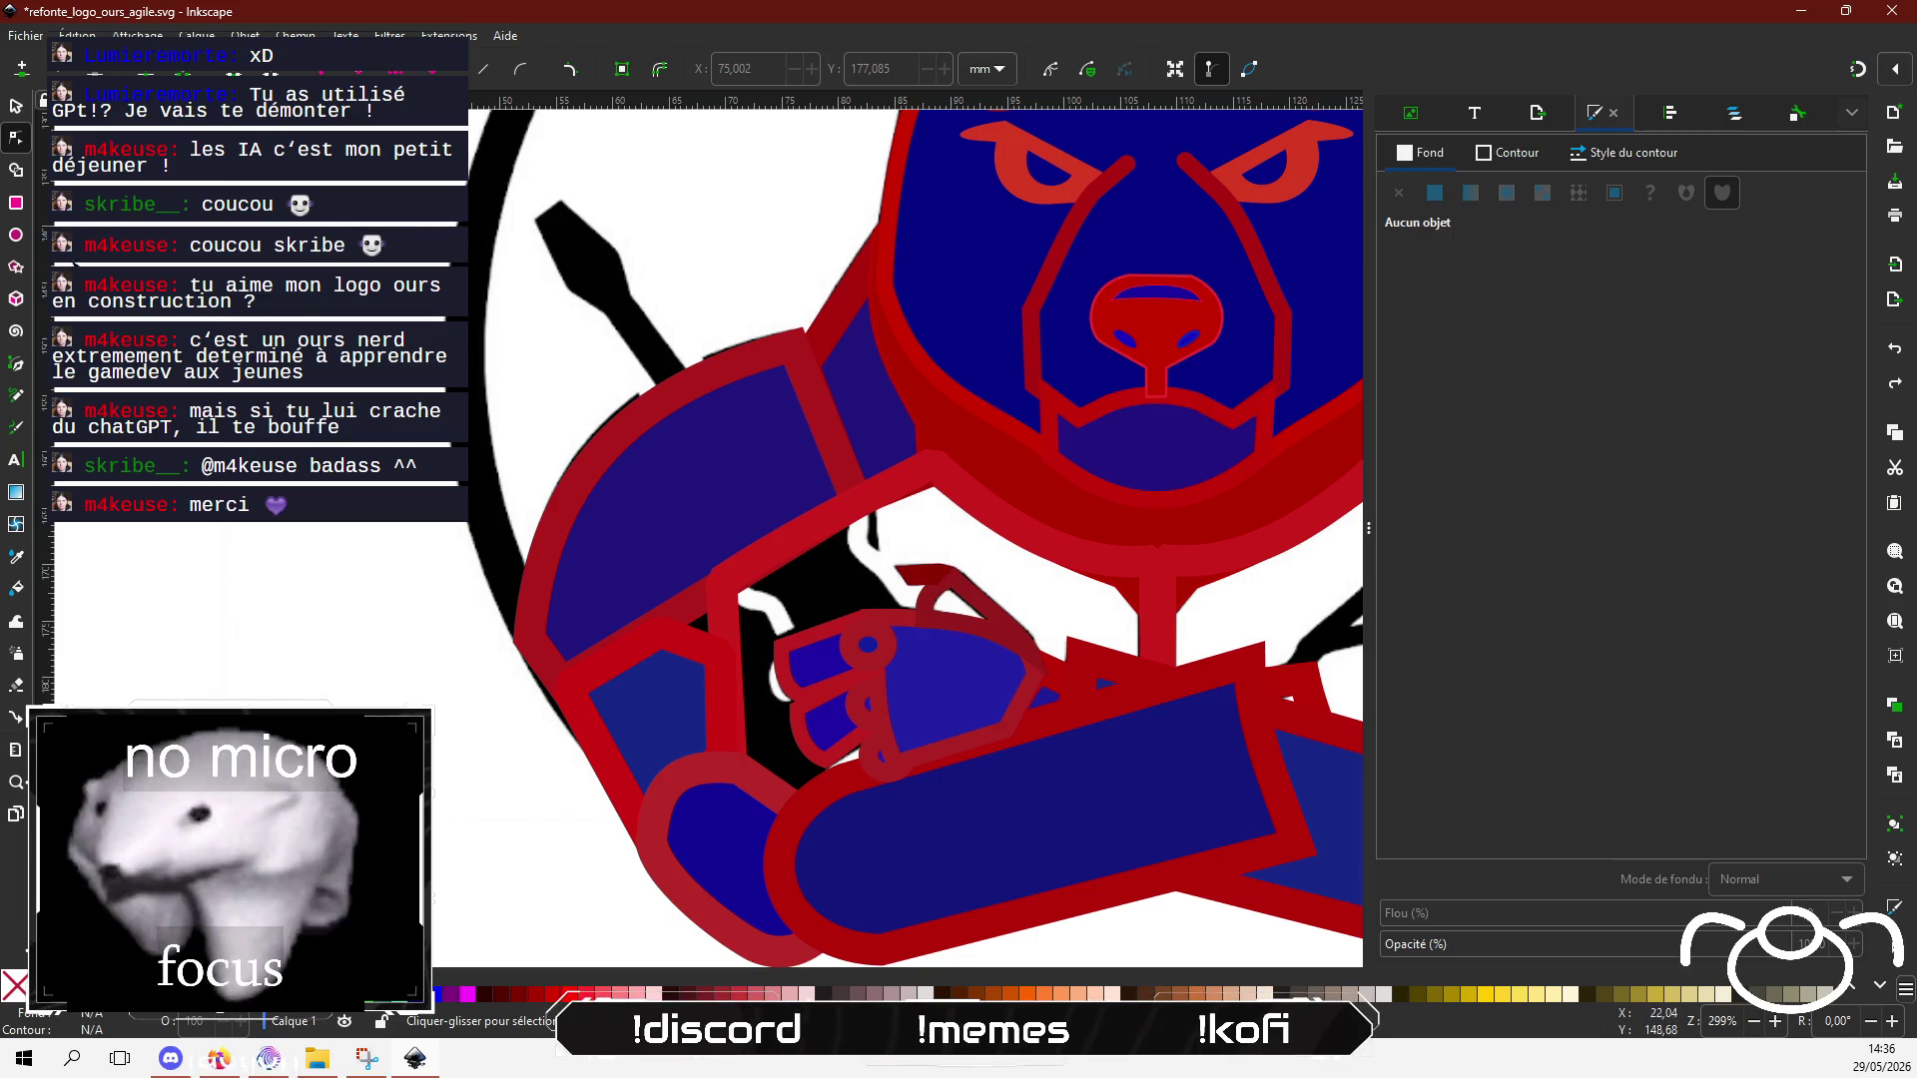
left_click(20, 107)
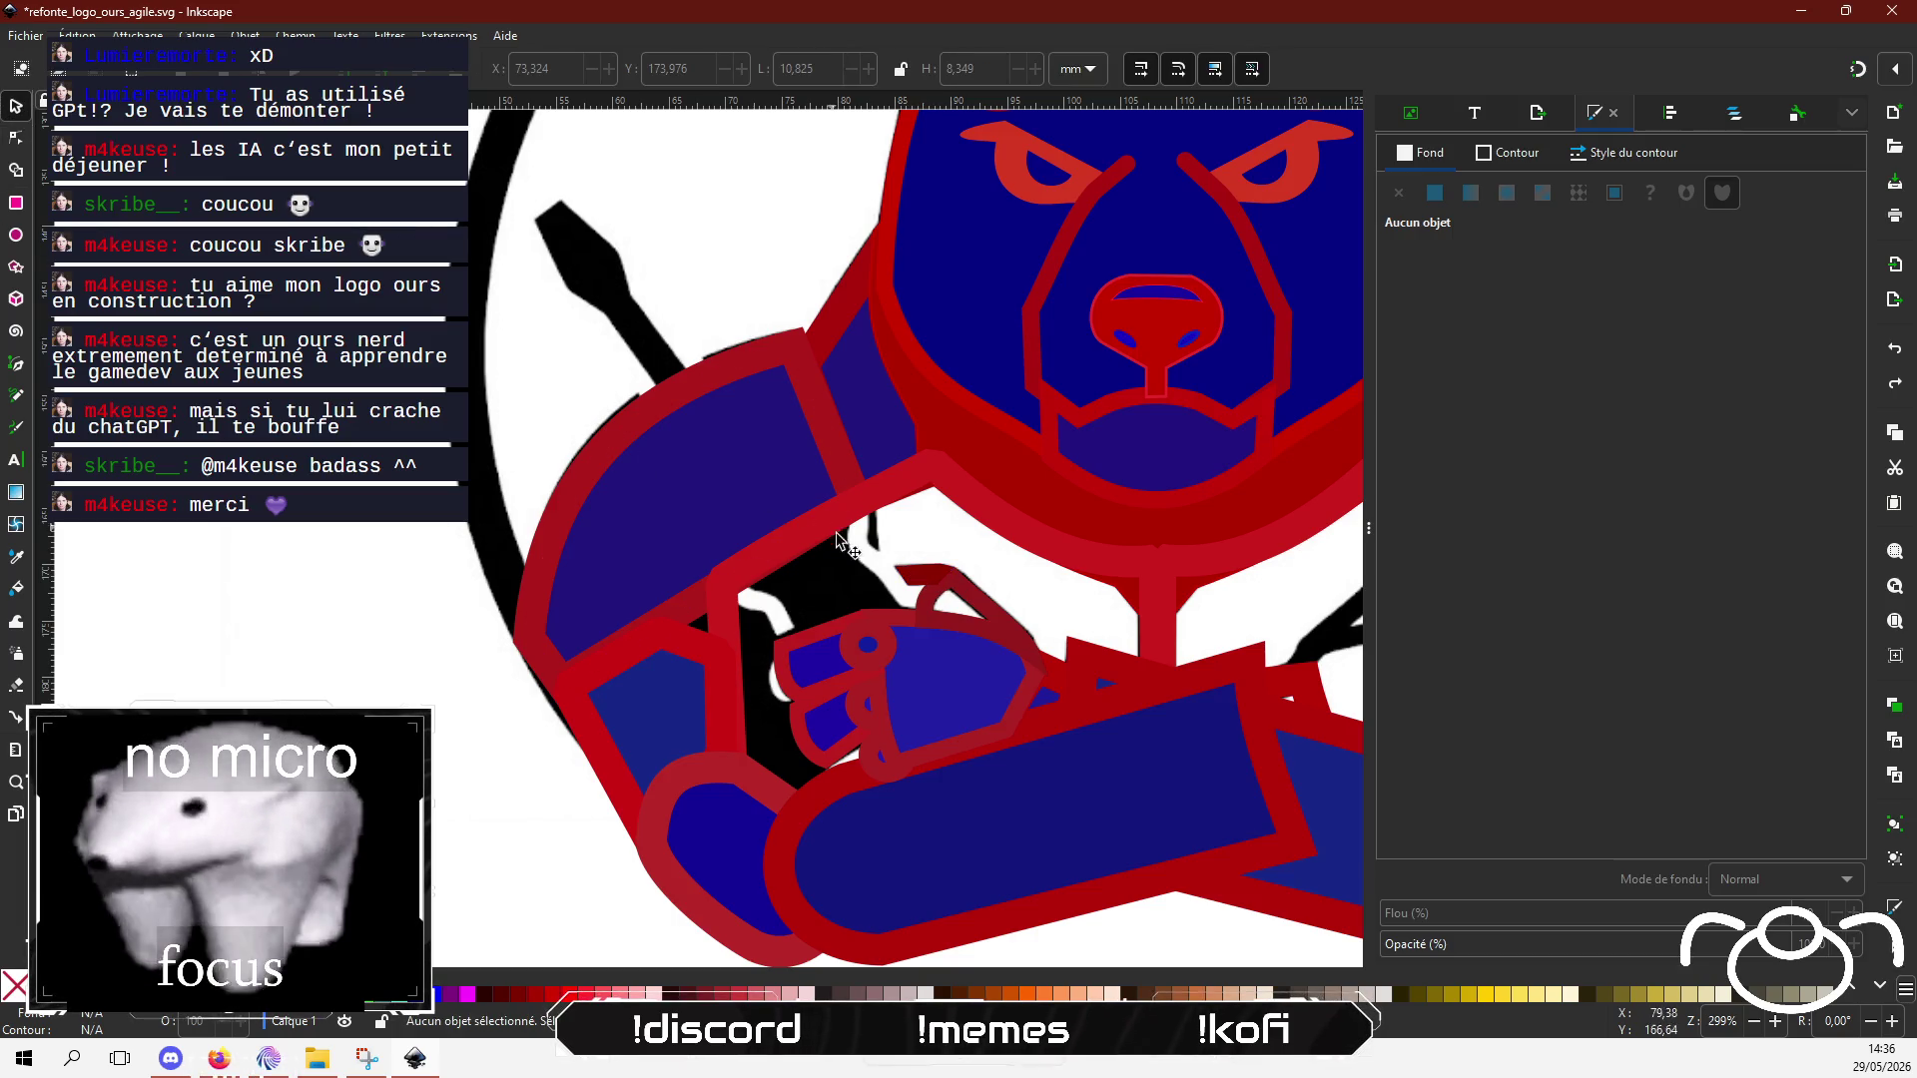
left_click(912, 579)
key("Delete")
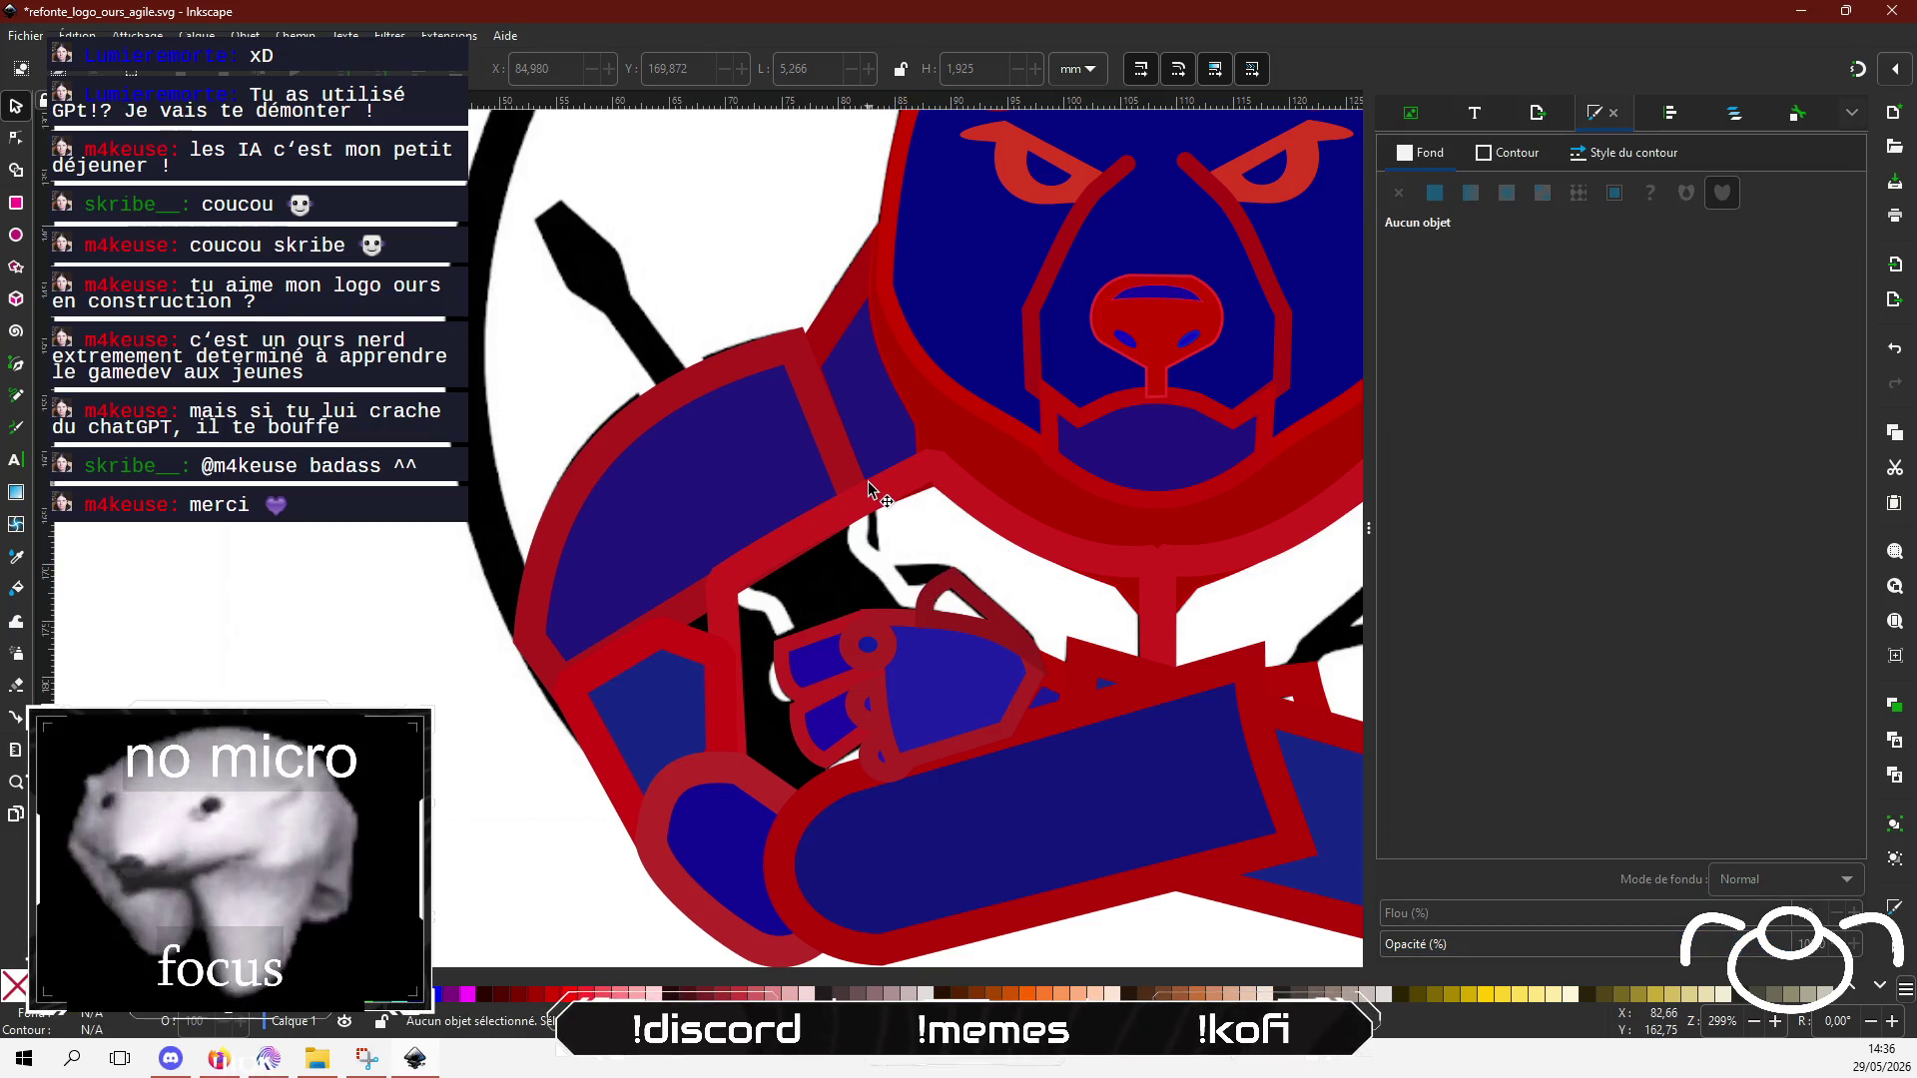
Step: Draw a new closed five-point path over the top of the fist with the Pen tool
left_click(16, 364)
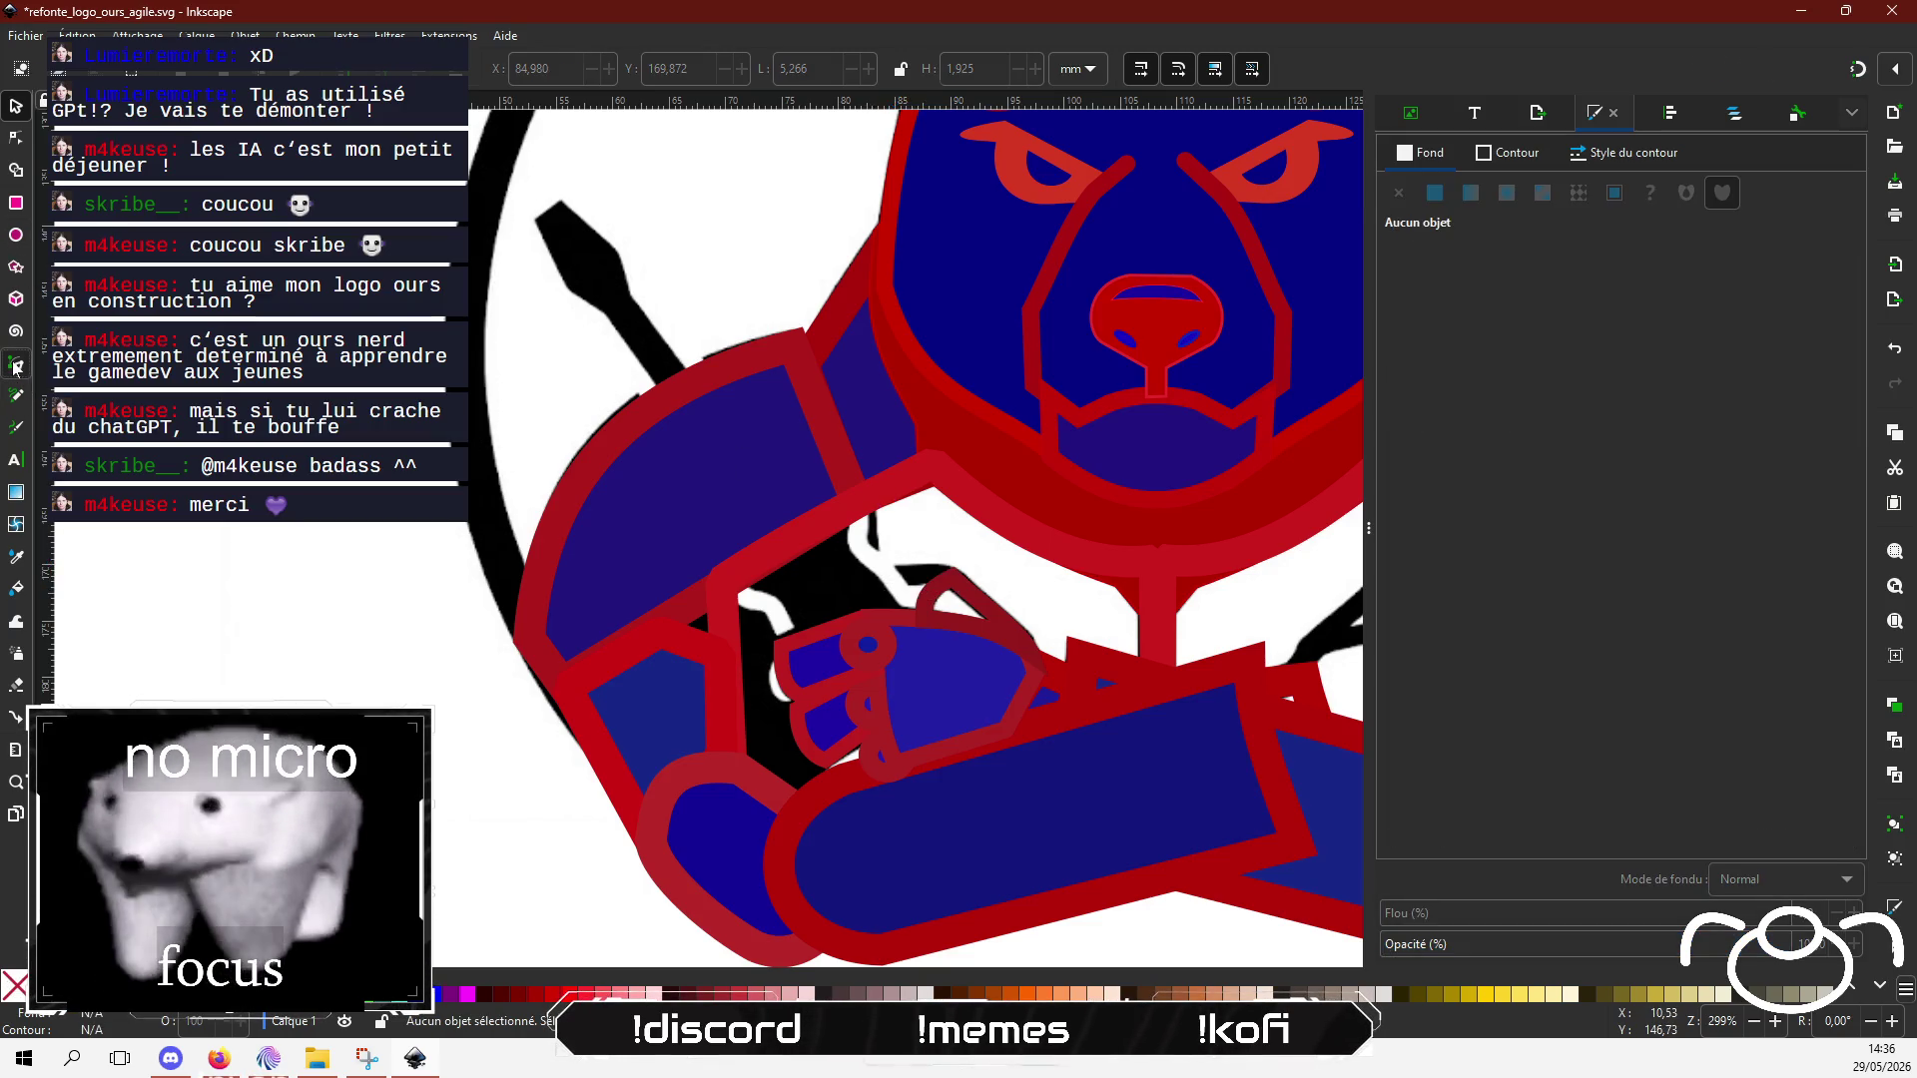
left_click(947, 578)
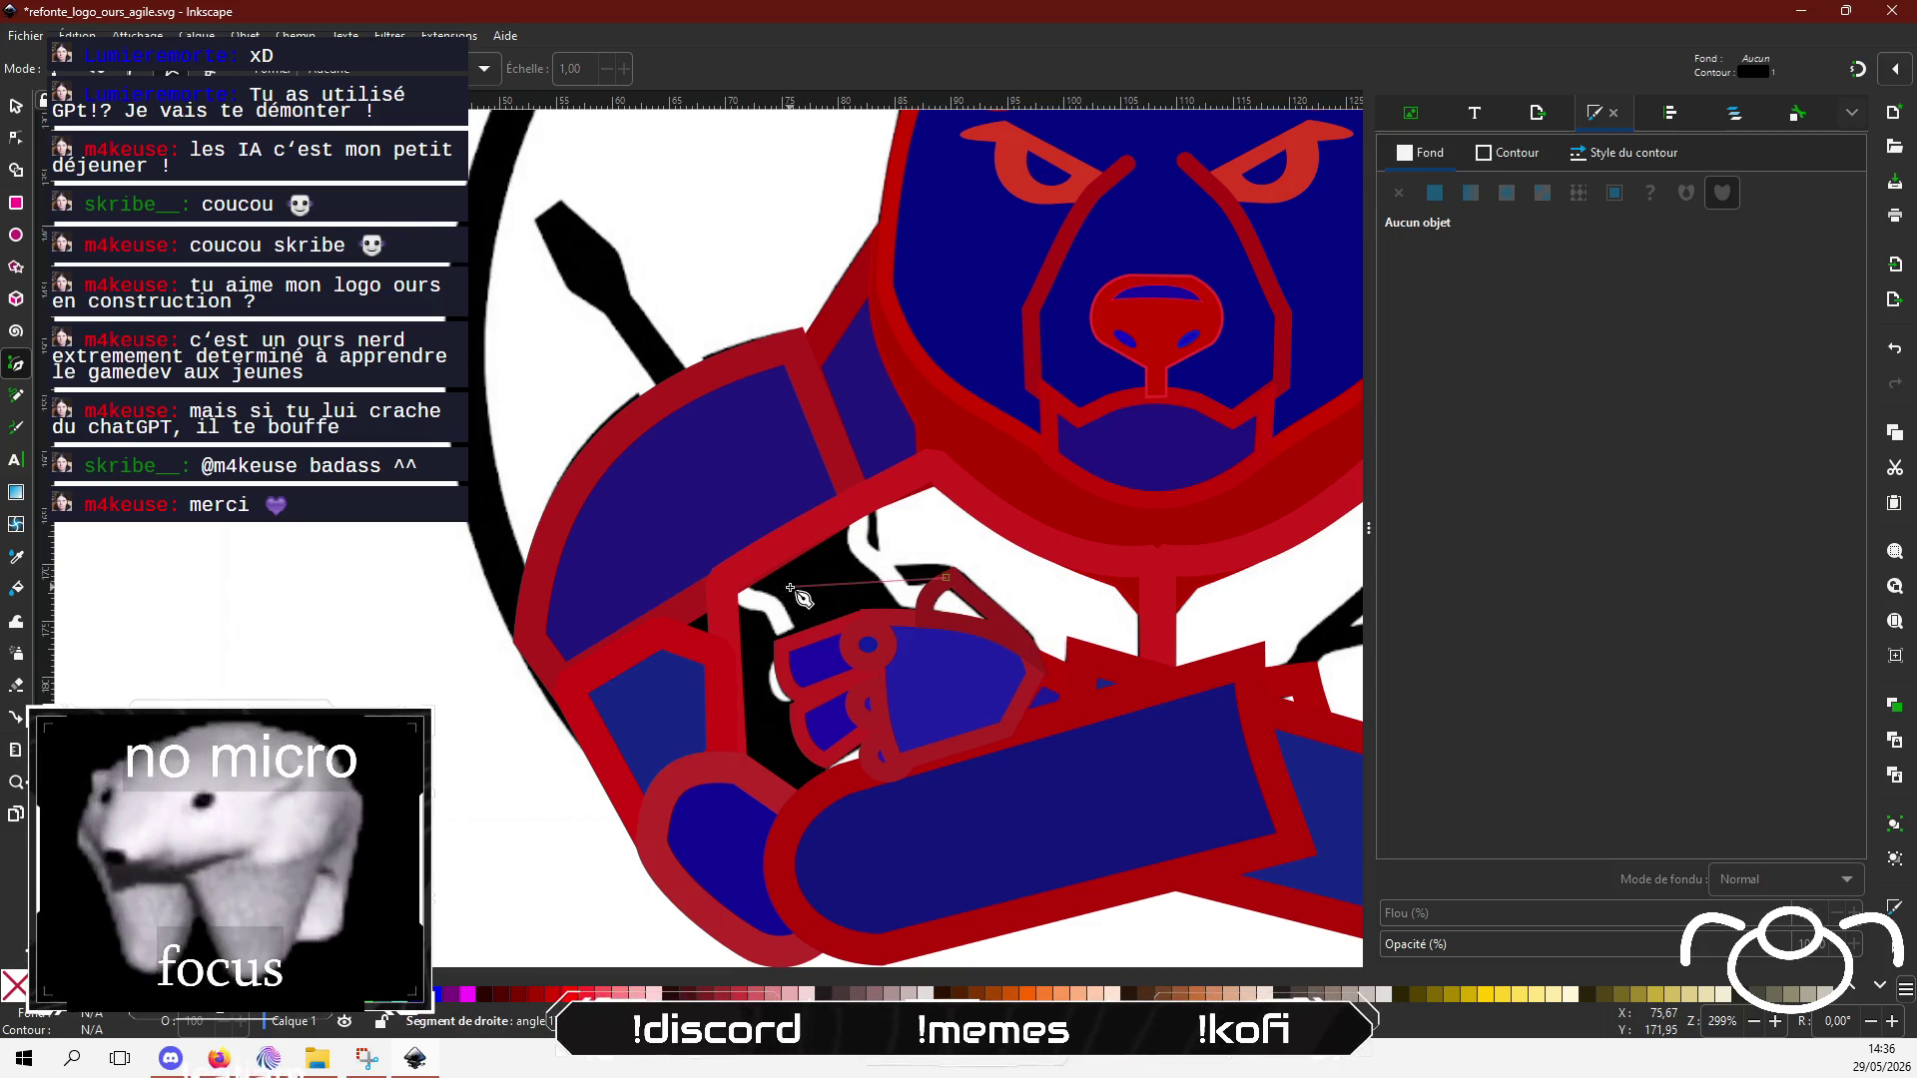
left_click(782, 583)
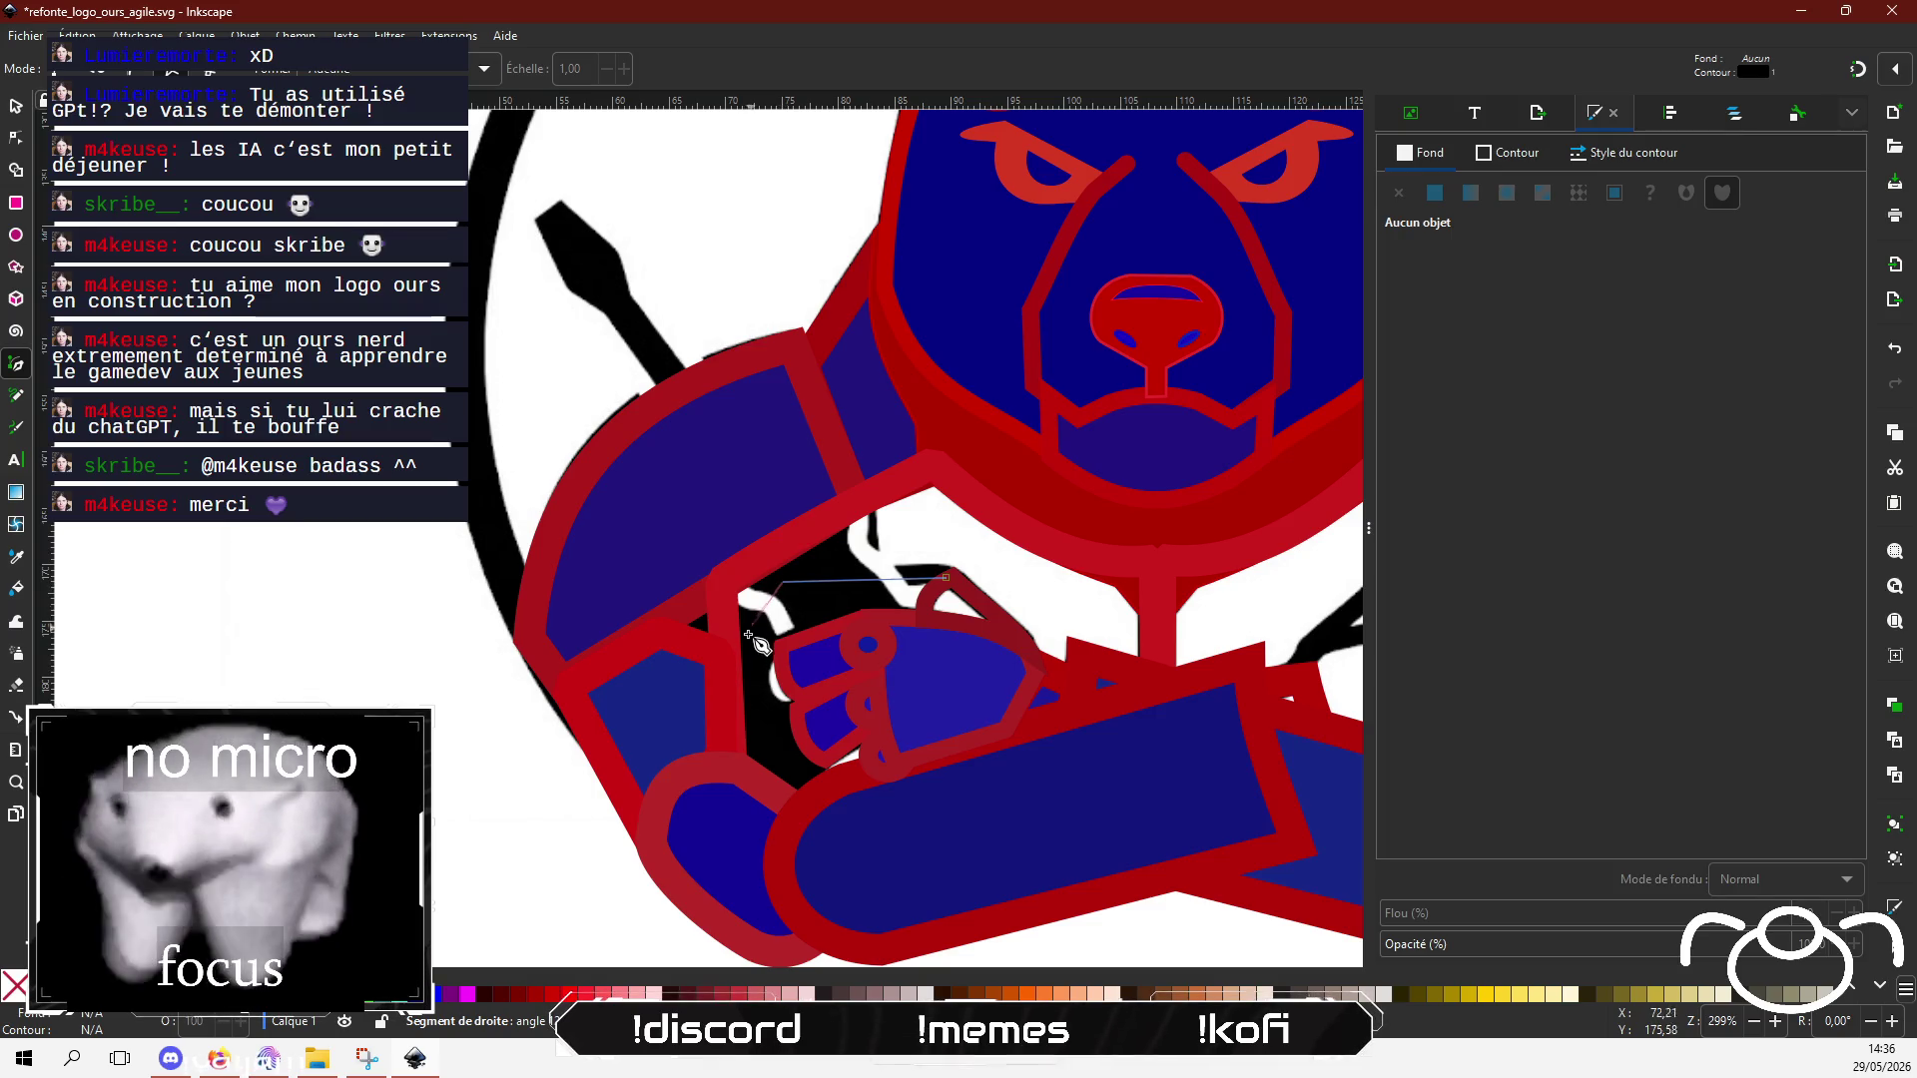
left_click(783, 646)
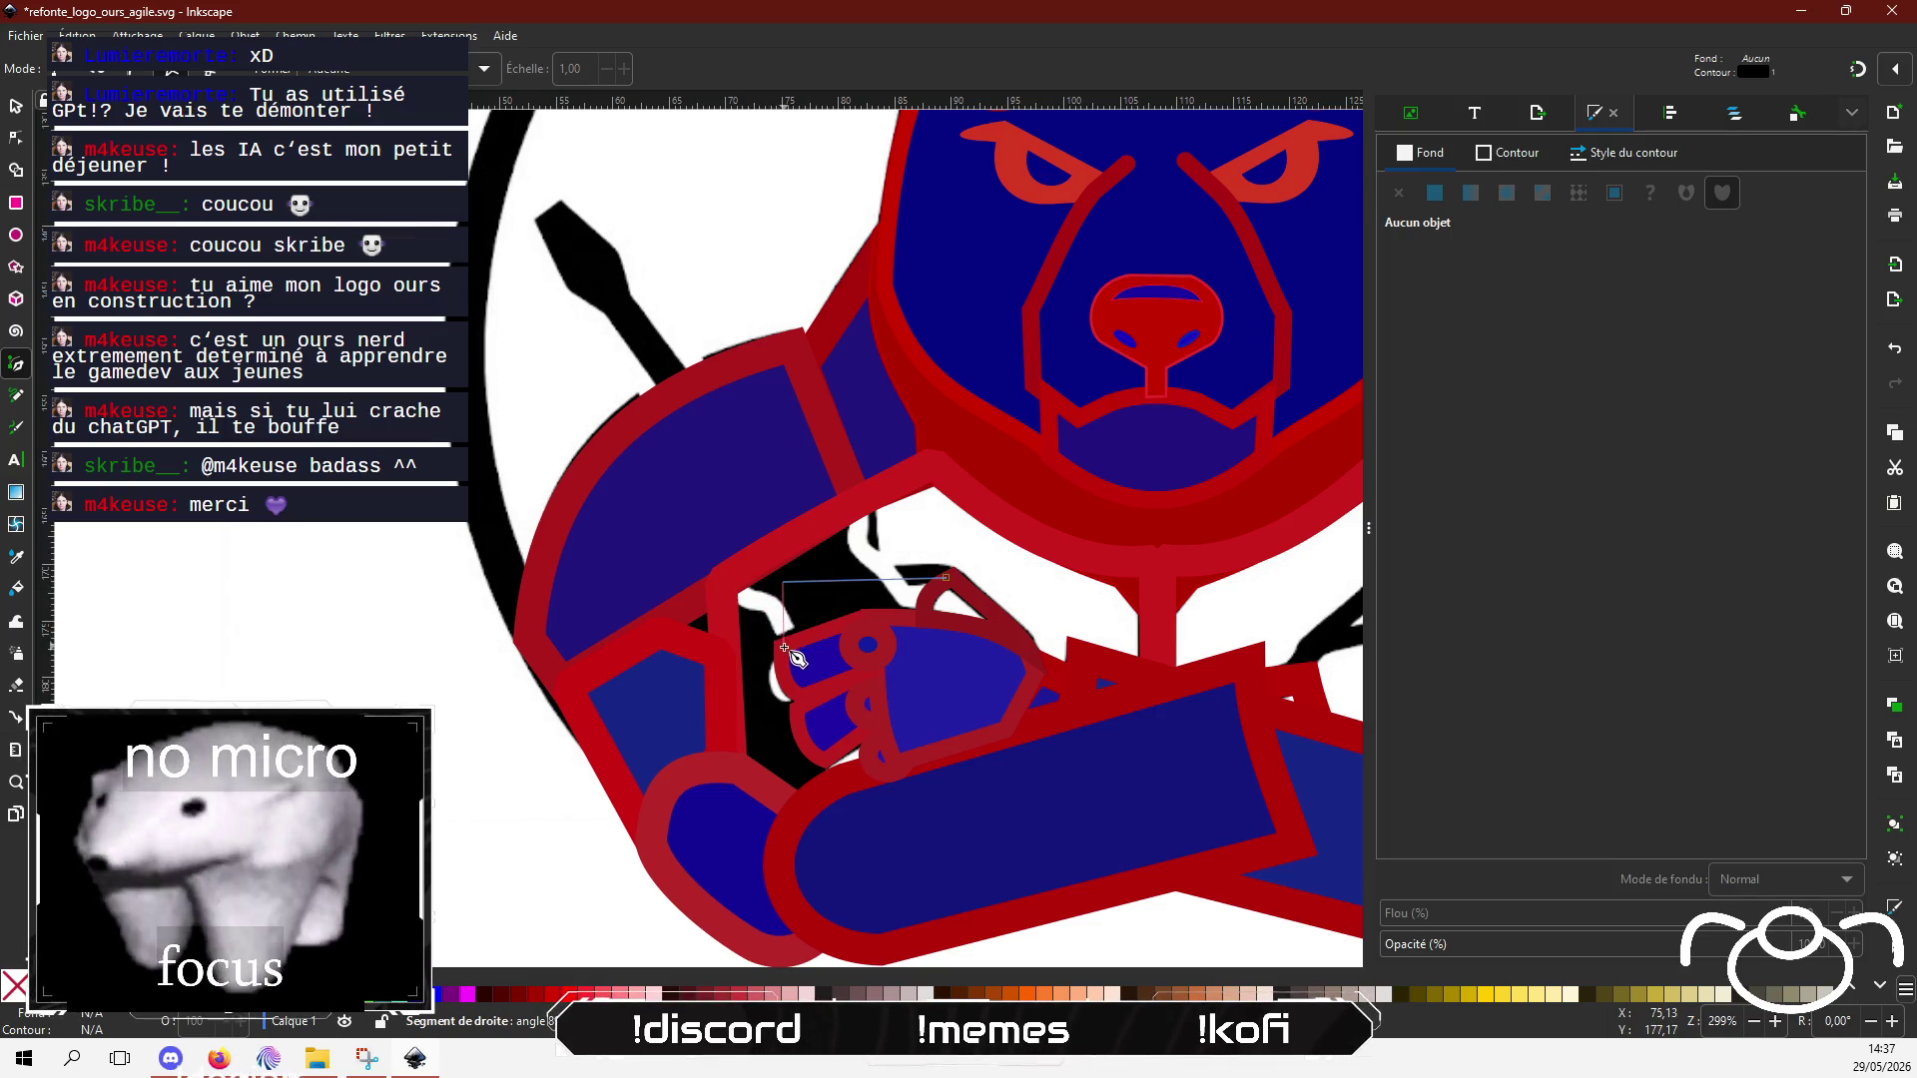
left_click(870, 619)
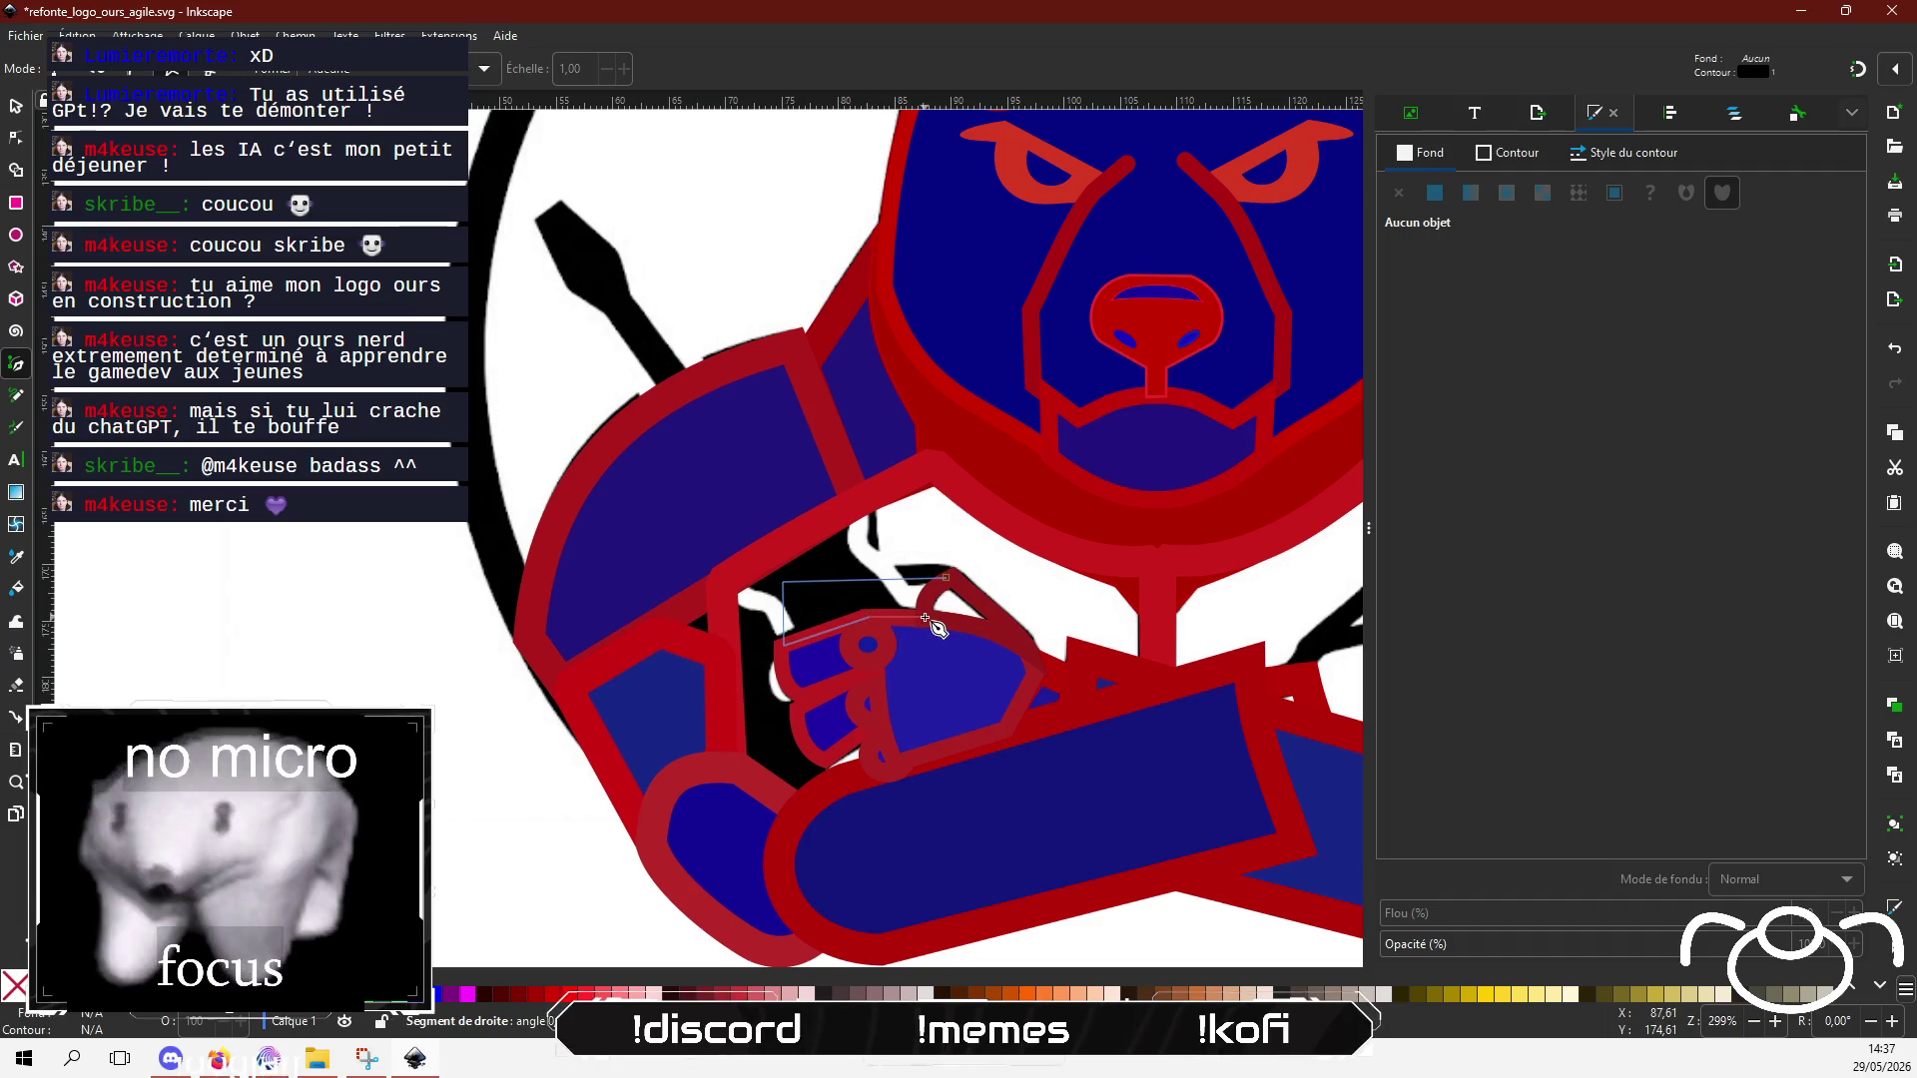
left_click(926, 615)
left_click(946, 579)
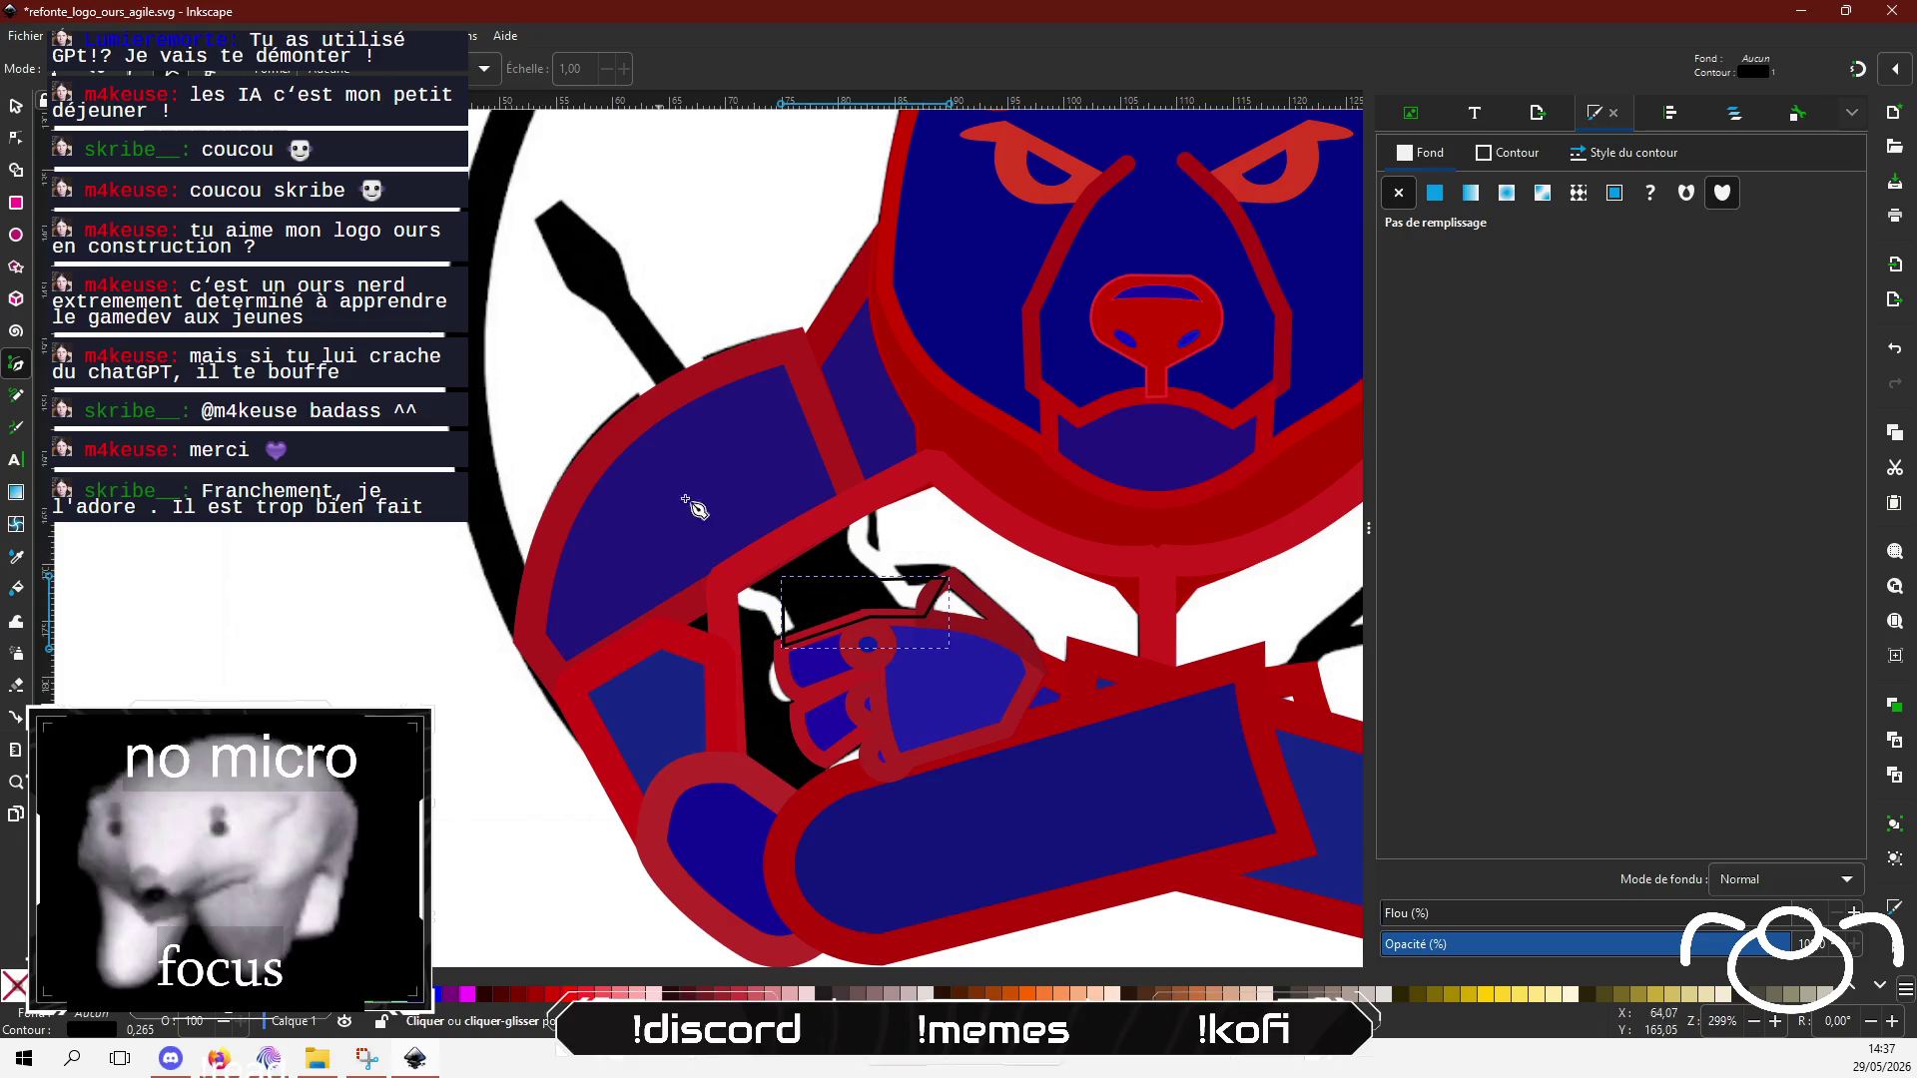
Step: Scroll around to check the new shape, then bring the chat window to the front
scroll(527, 523, "right", 7)
scroll(526, 522, "up", 3)
scroll(599, 479, "down", 2)
scroll(656, 496, "down", 3)
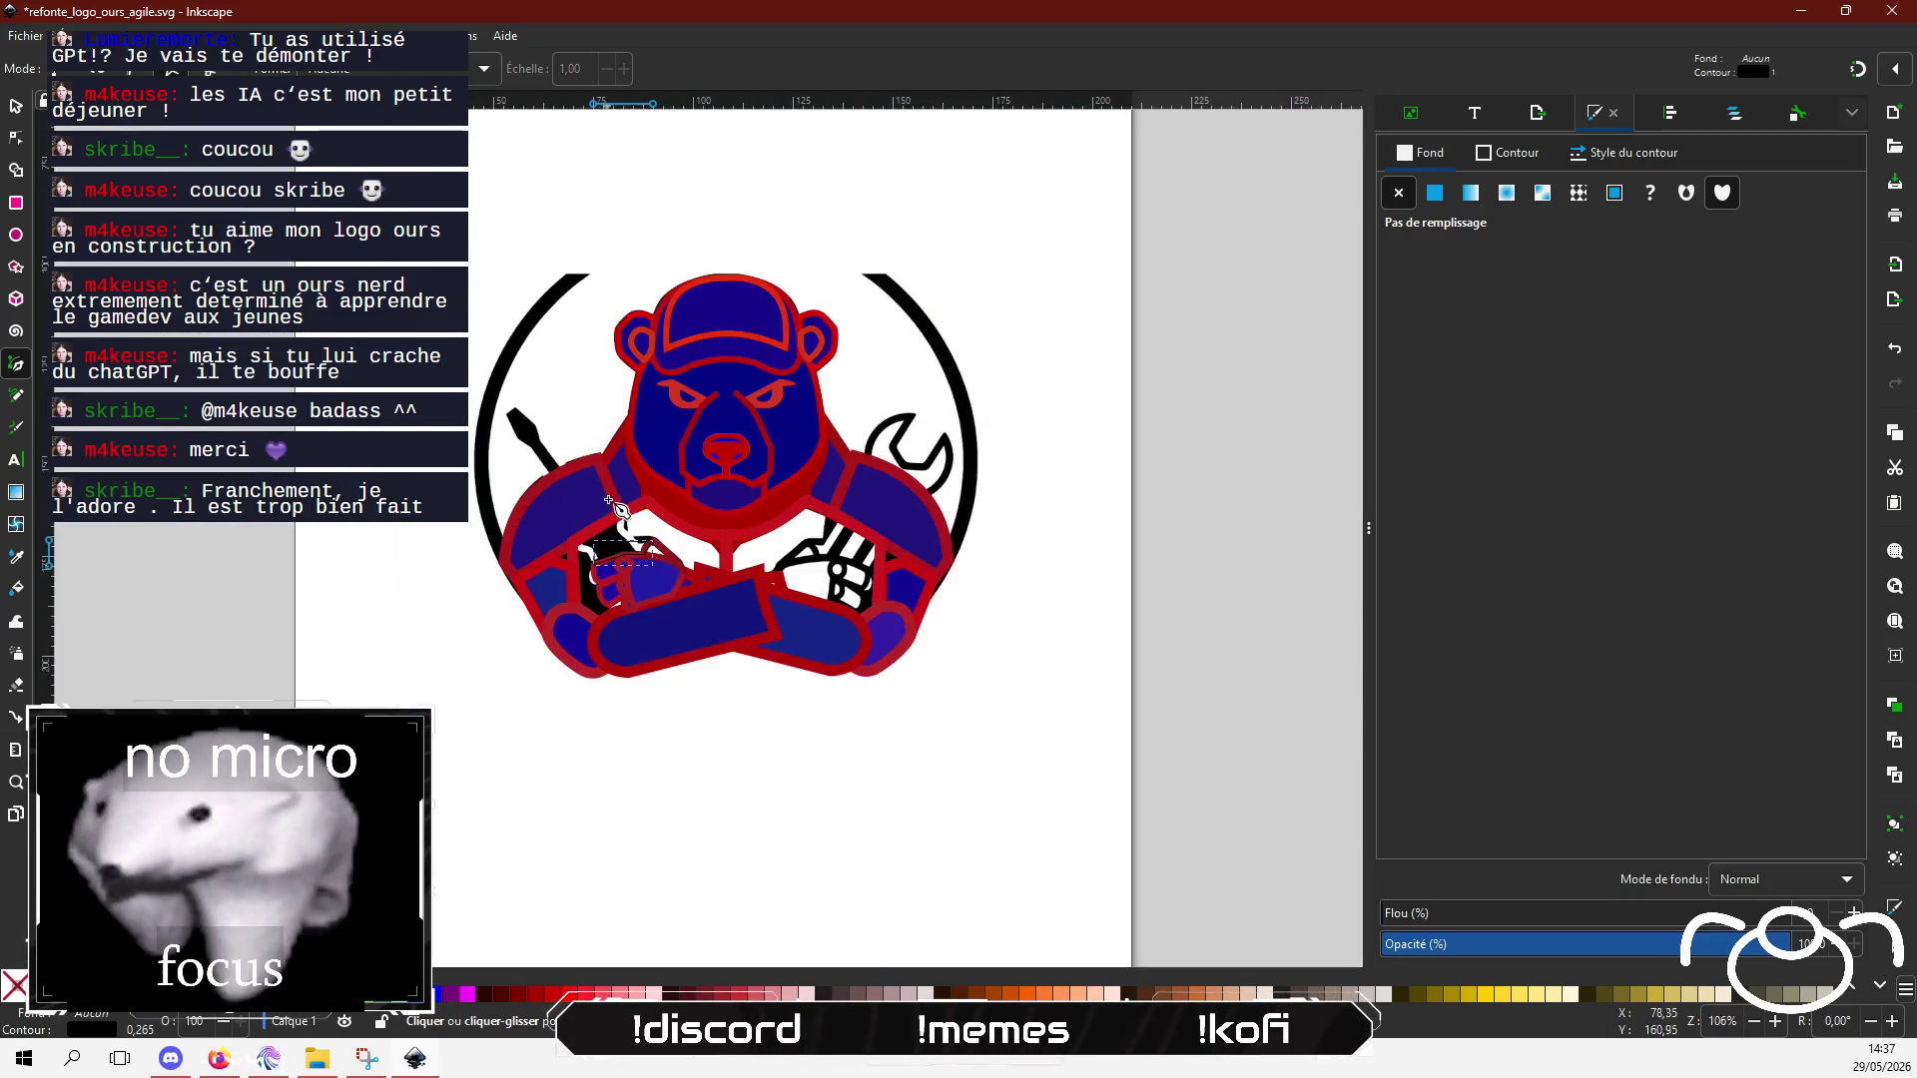
scroll(649, 544, "up", 2)
scroll(649, 544, "up", 1)
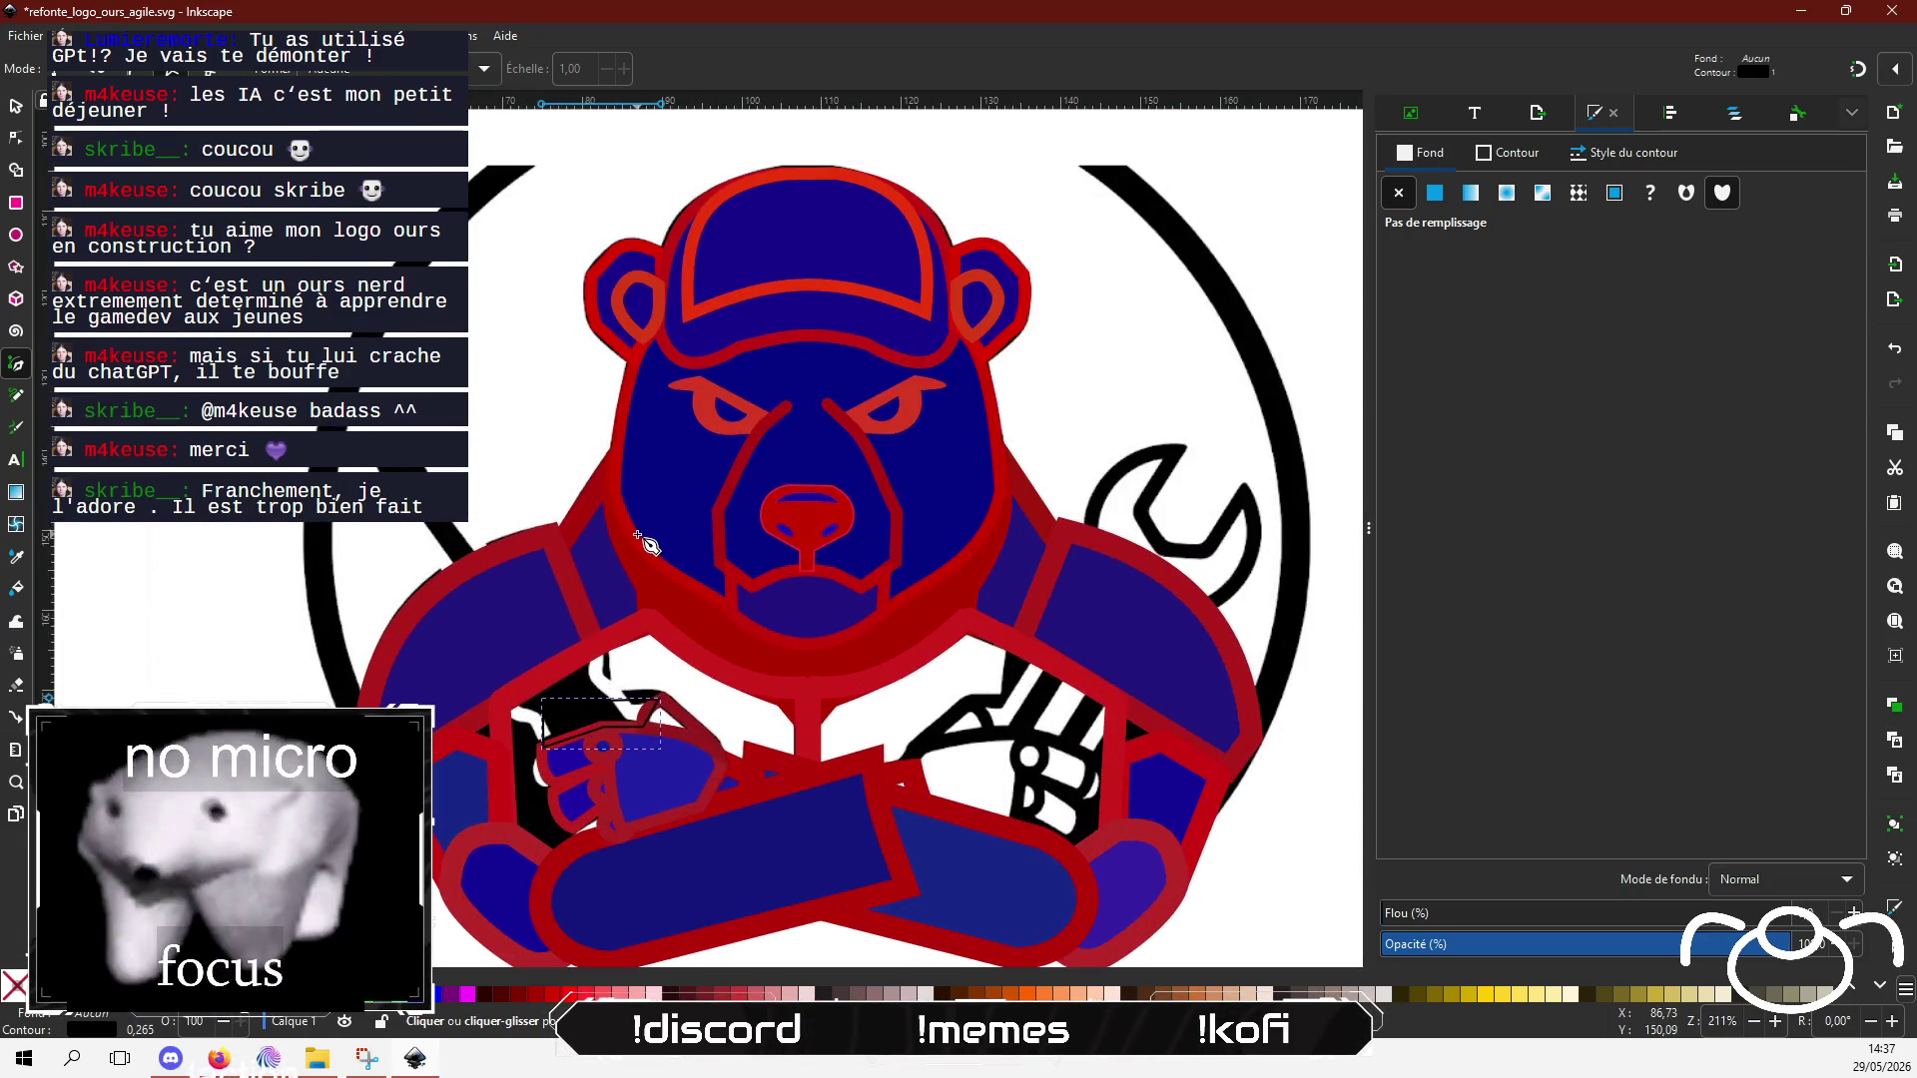
left_click(268, 1060)
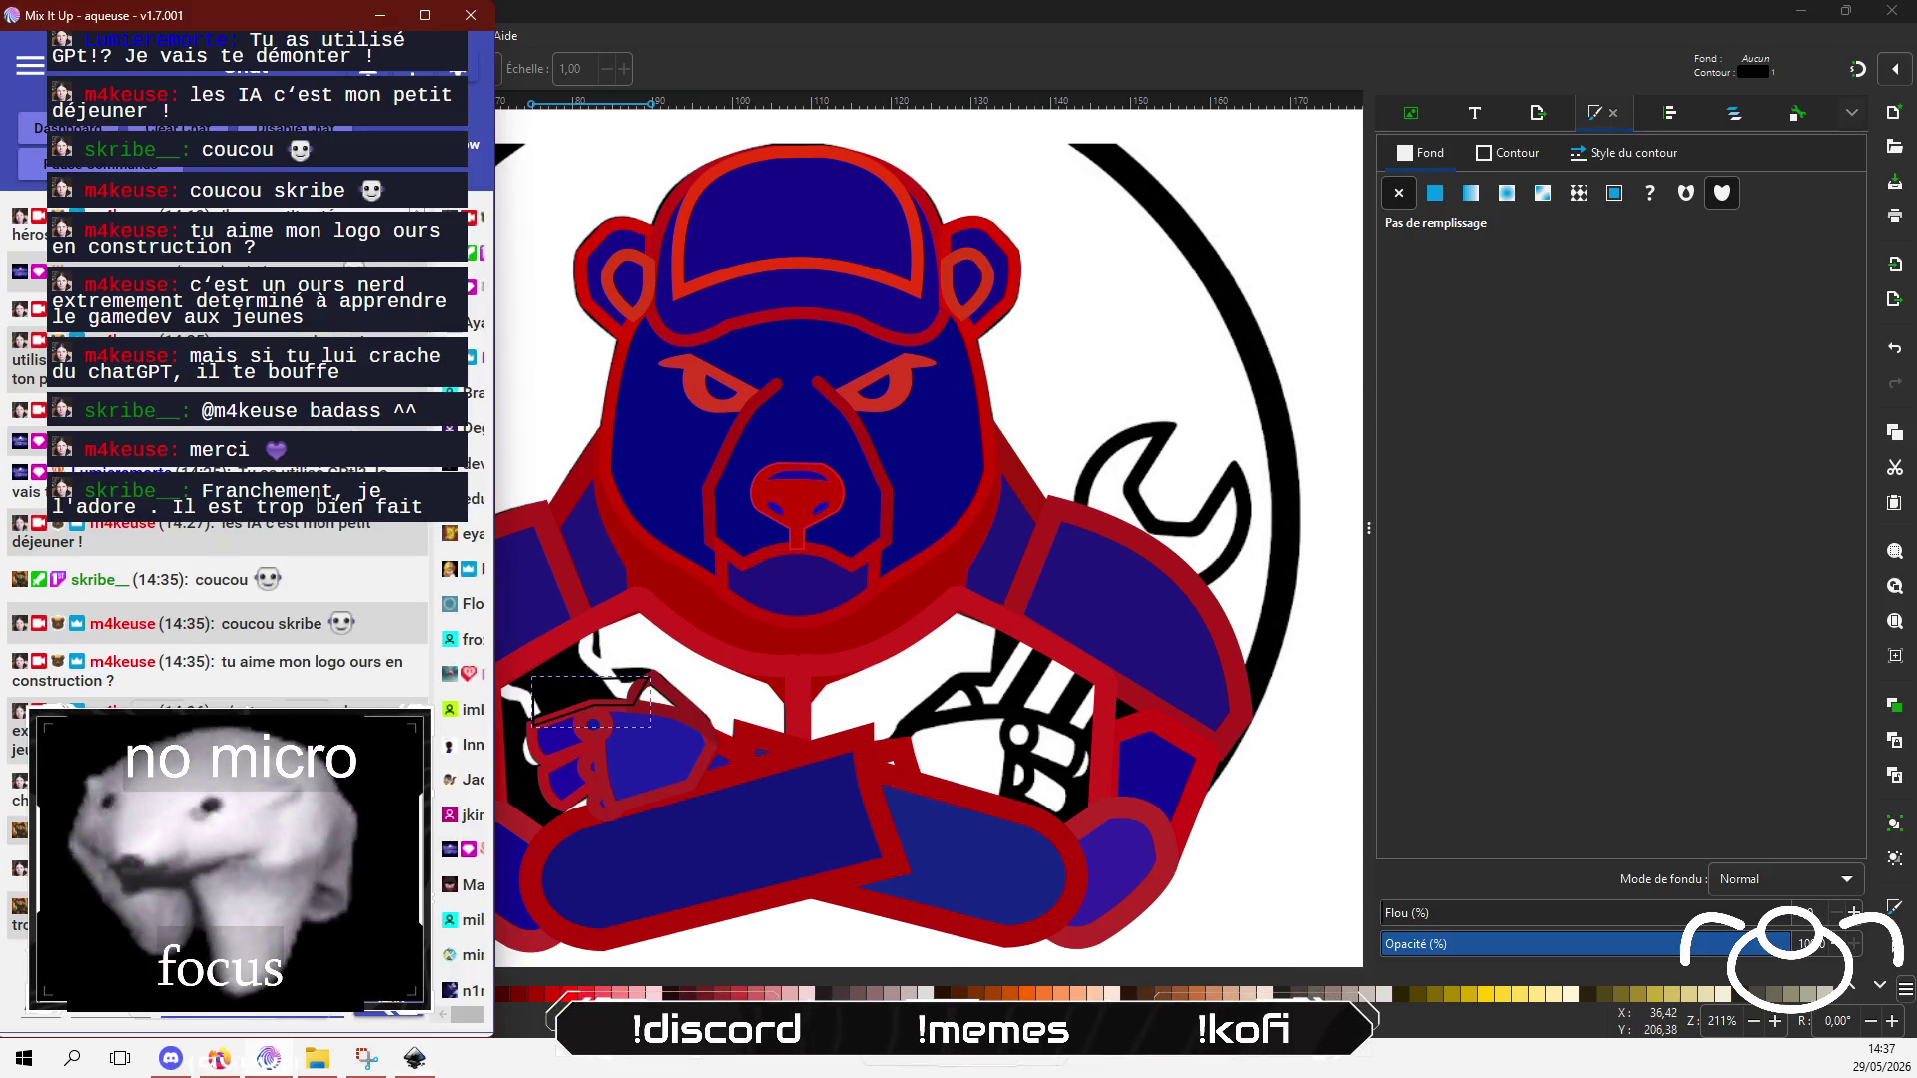